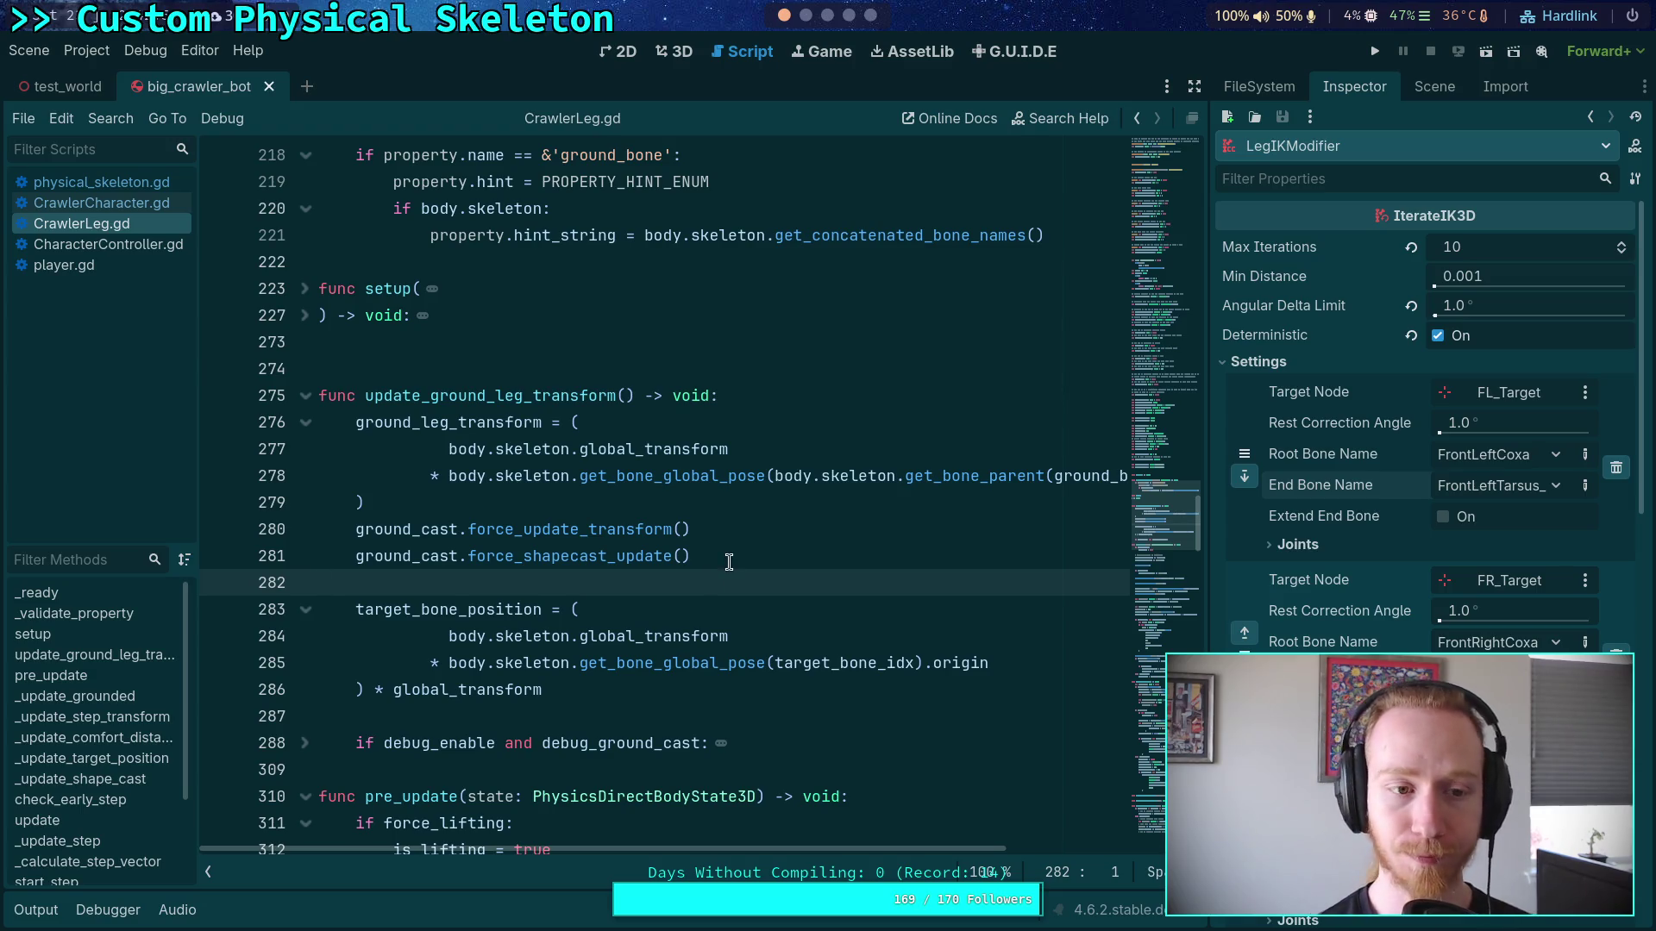
Step: Run git status and git diff in the terminal to review the modified crawler bot and skeleton scripts
left_click(807, 15)
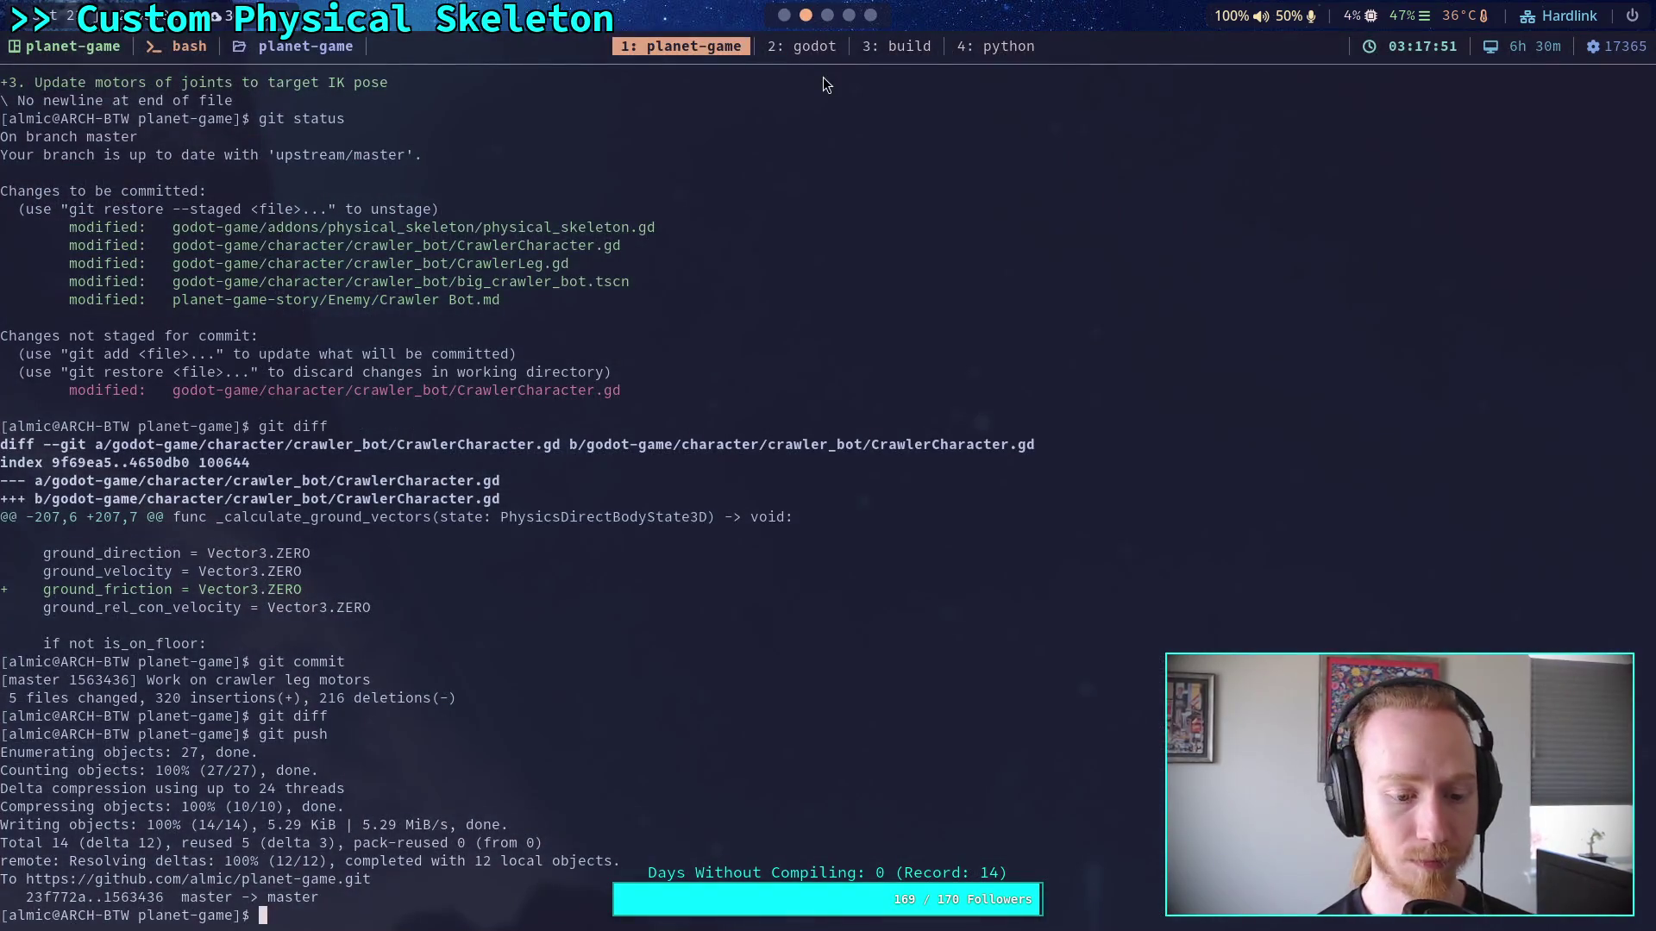
type("git status")
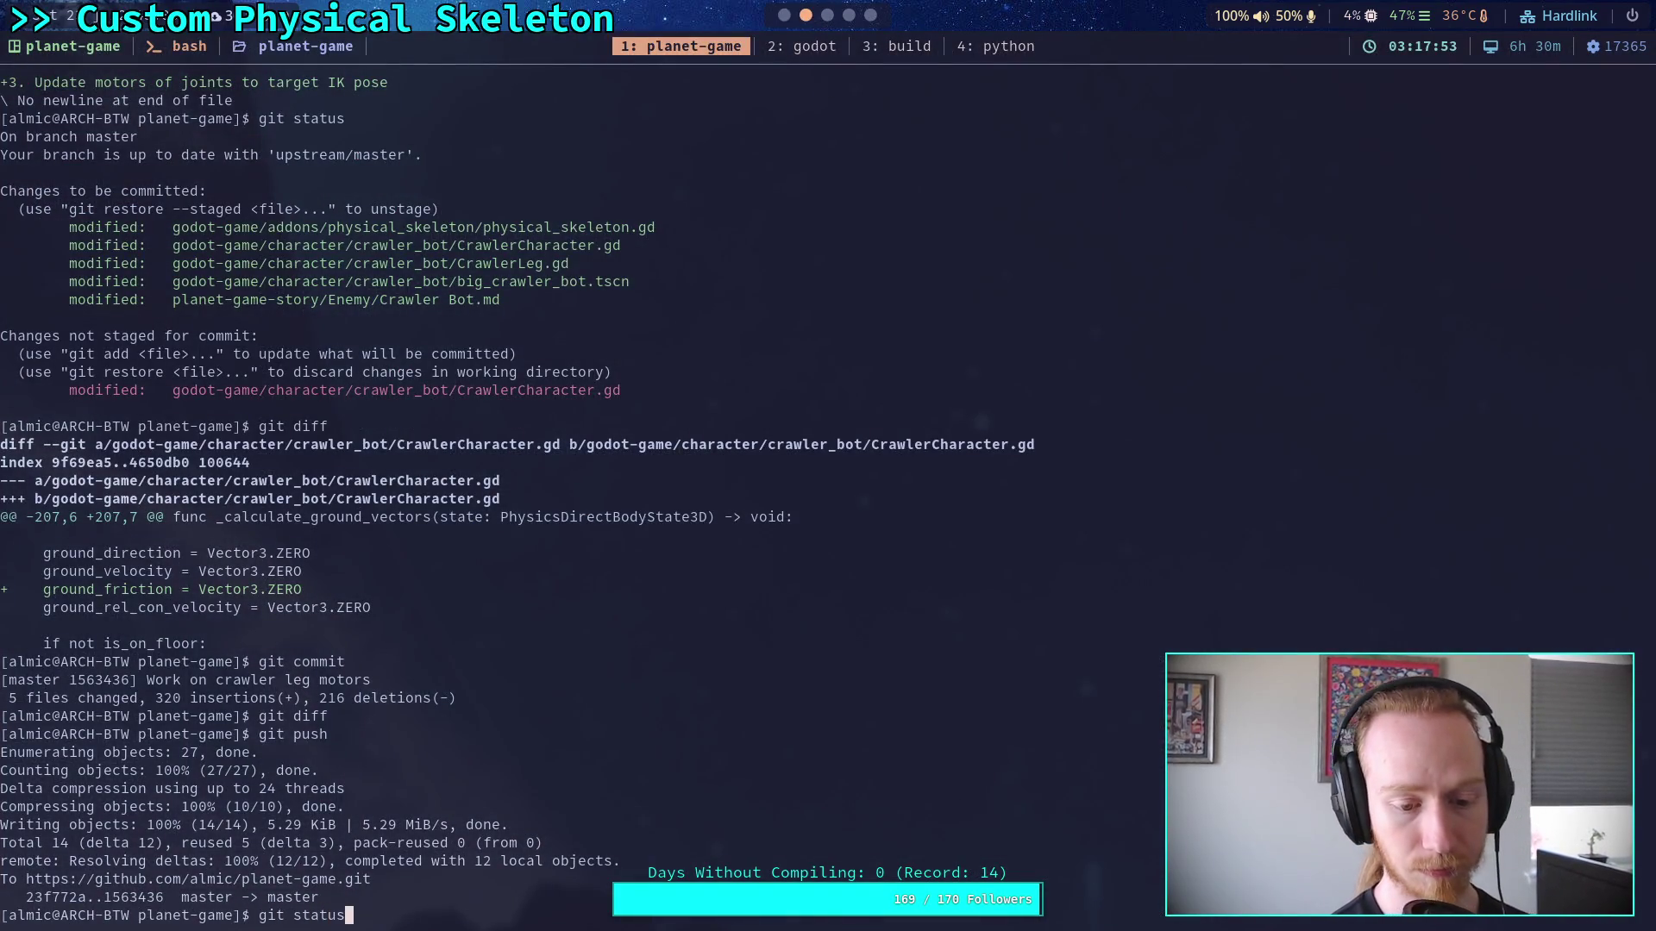
key("Return")
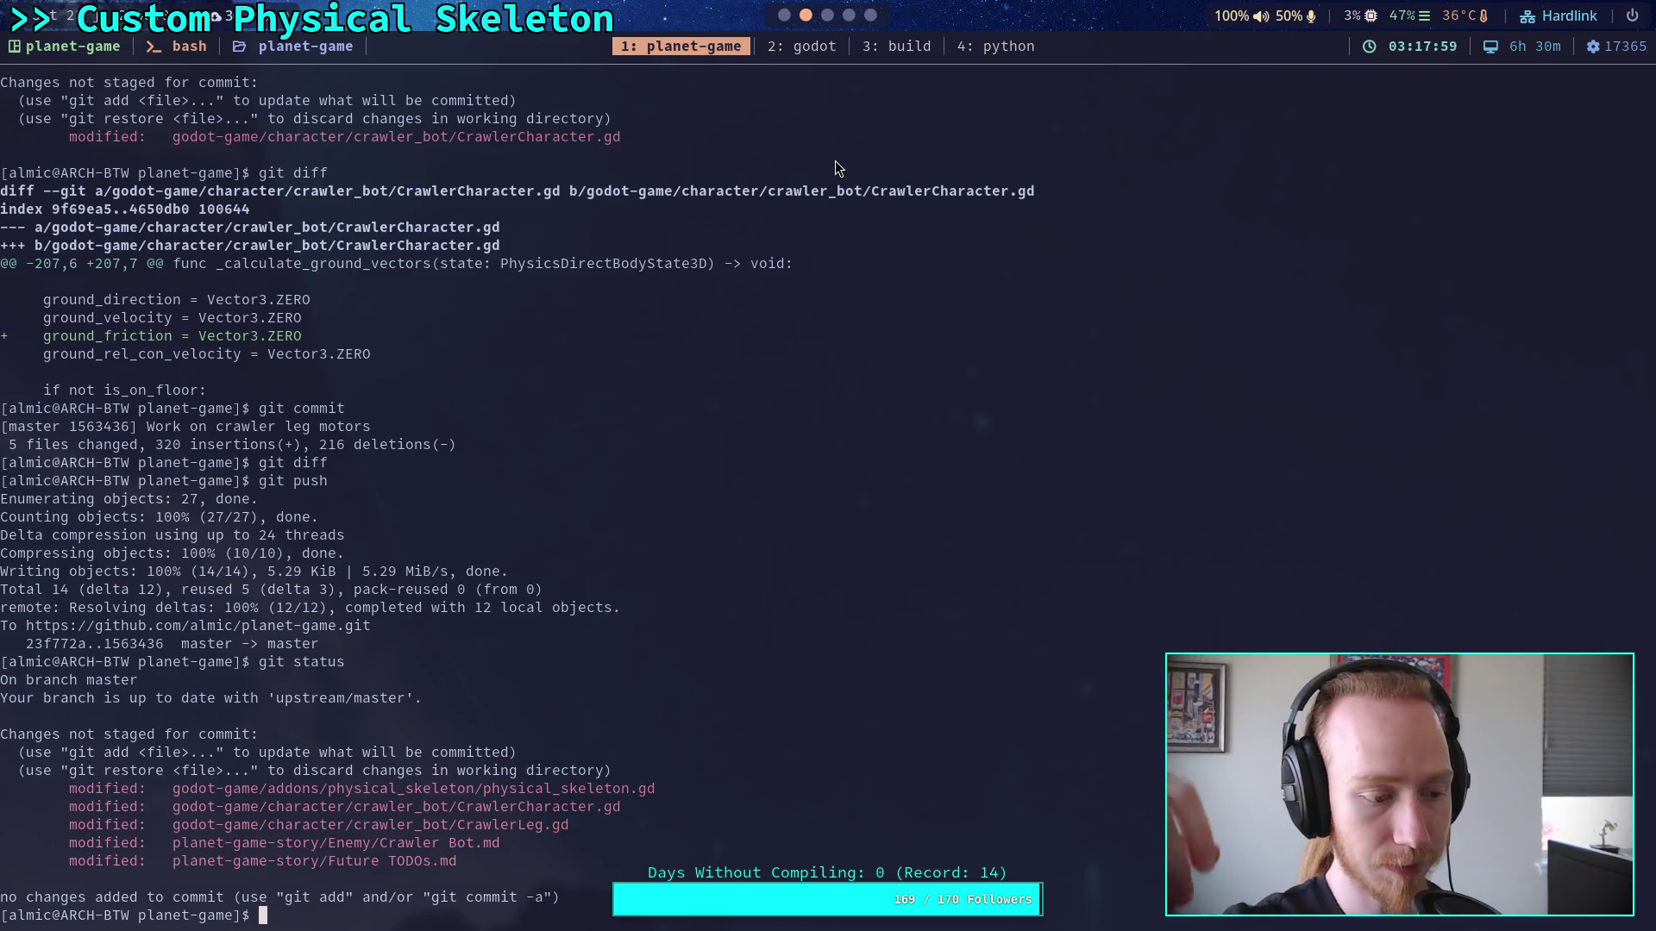
type("git diff")
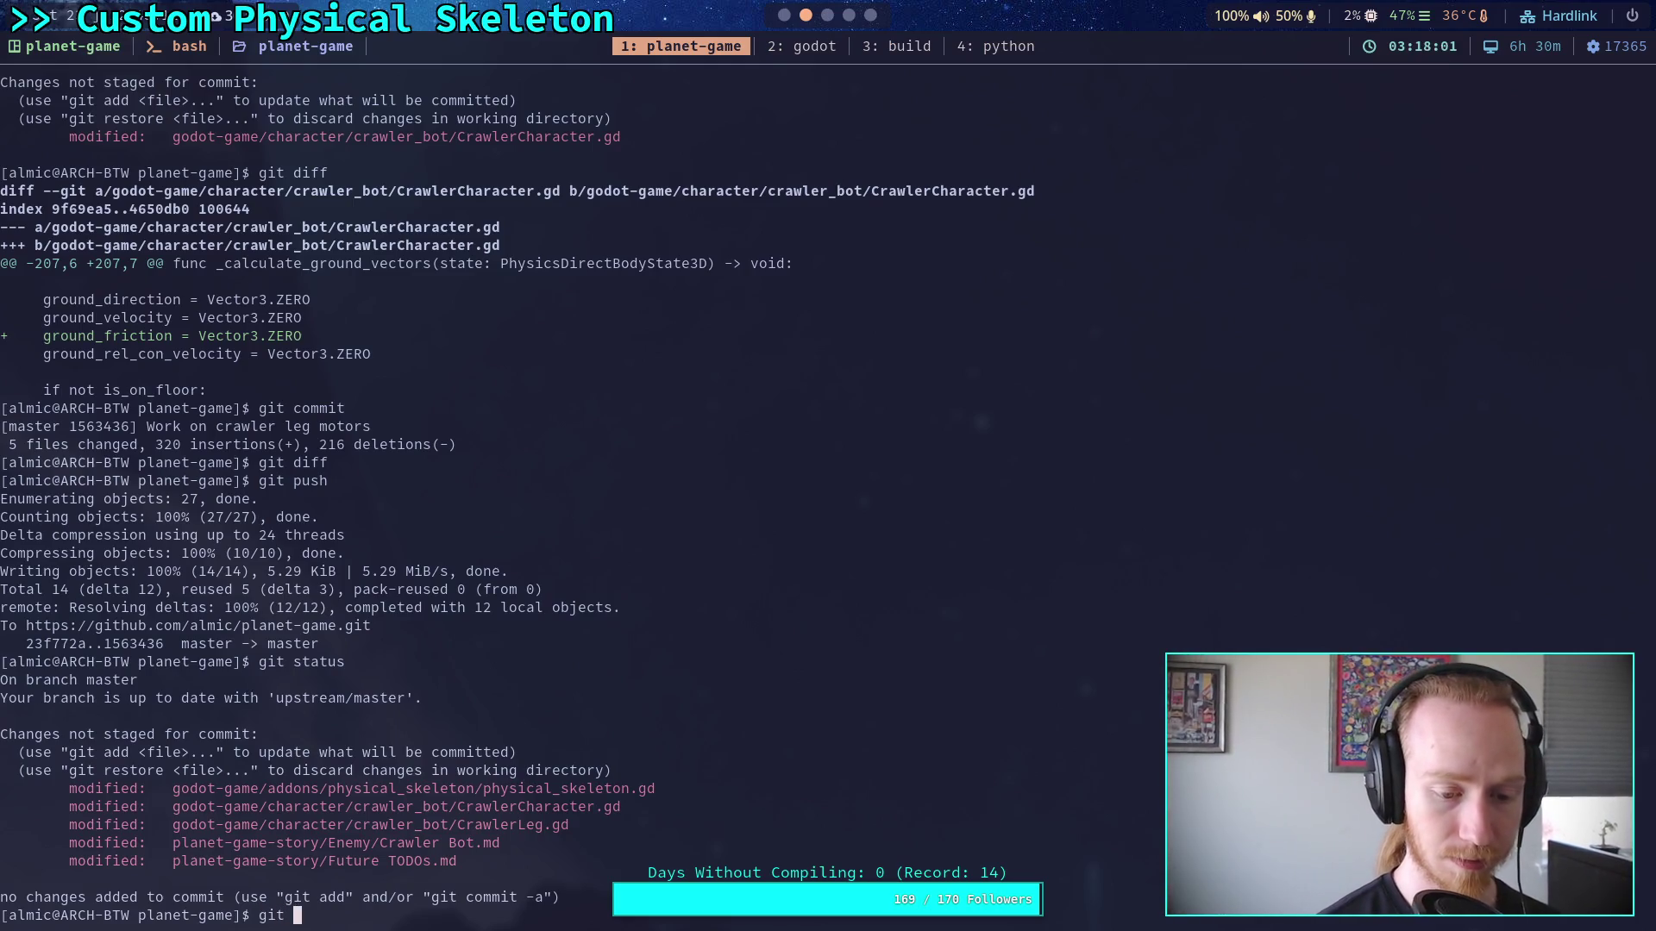
key("Return")
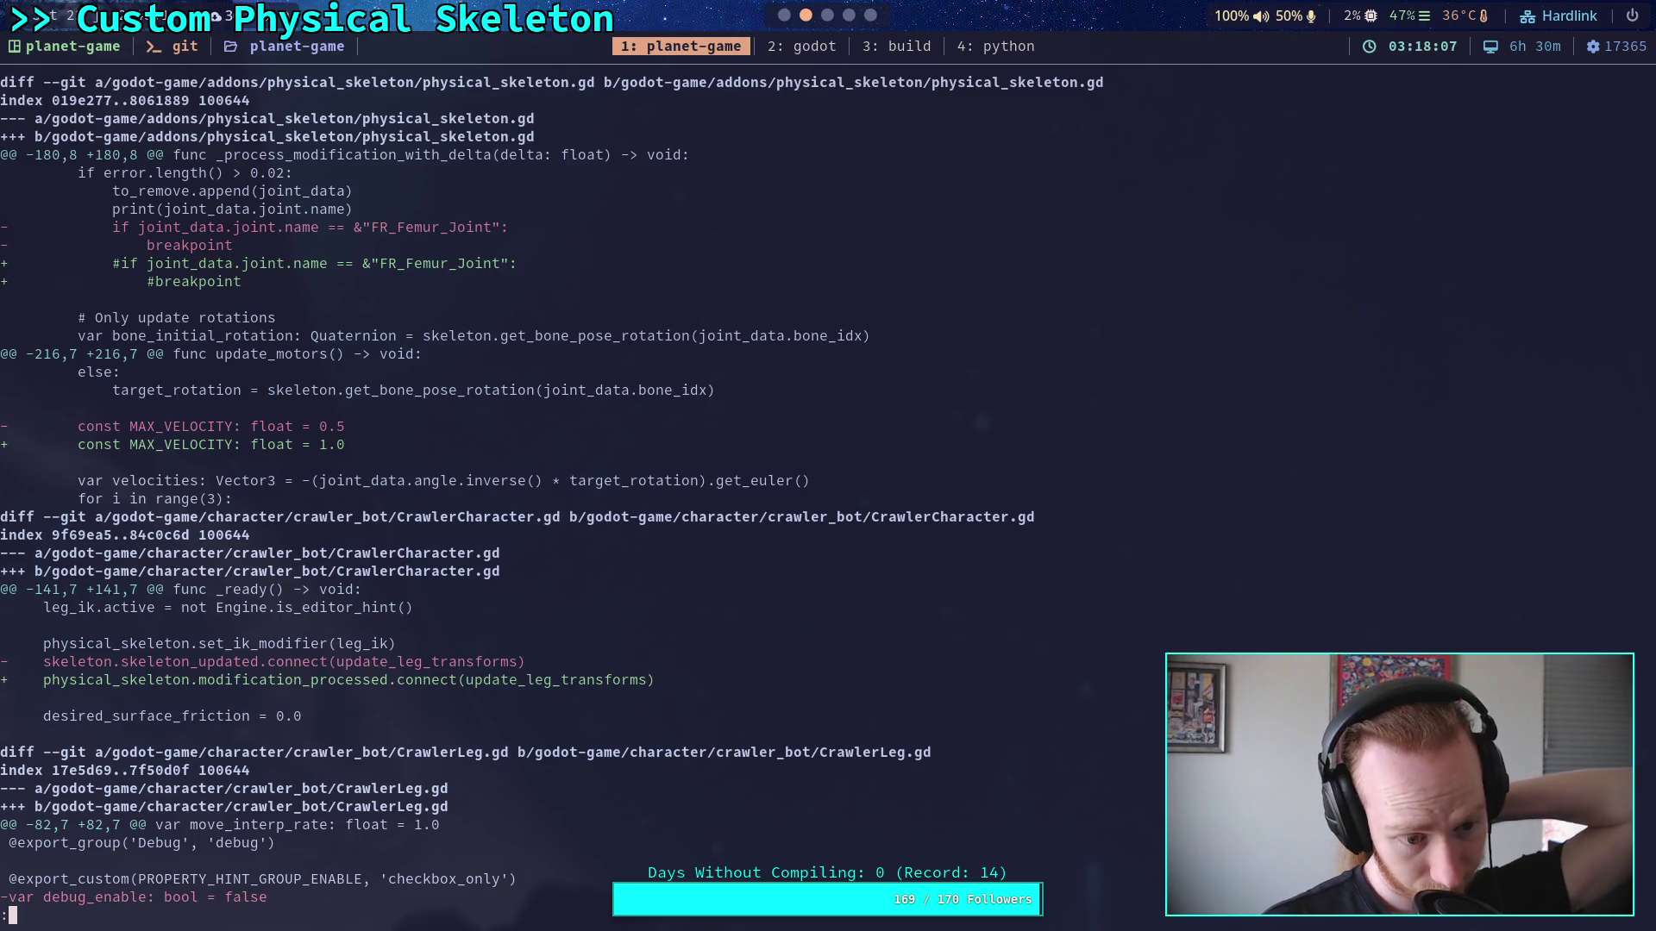
key("super+1")
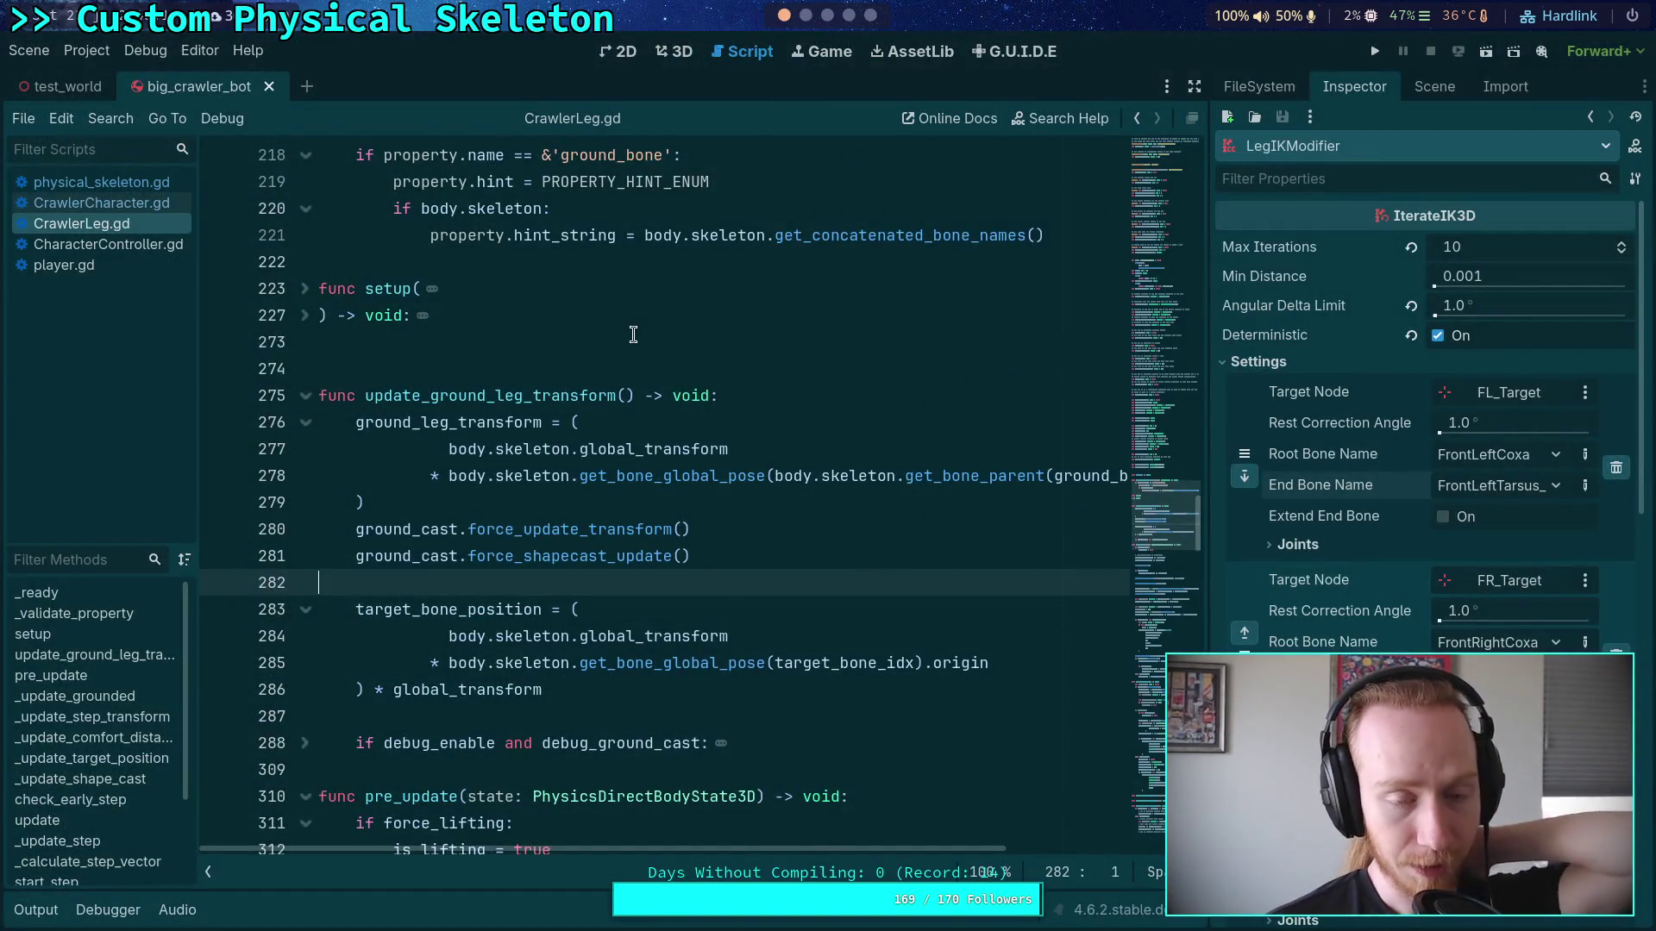
Step: Delete the commented-out breakpoint lines 183–184 from physical_skeleton.gd
scroll(637, 329, "up", 5)
left_click(136, 189)
scroll(724, 440, "up", 8)
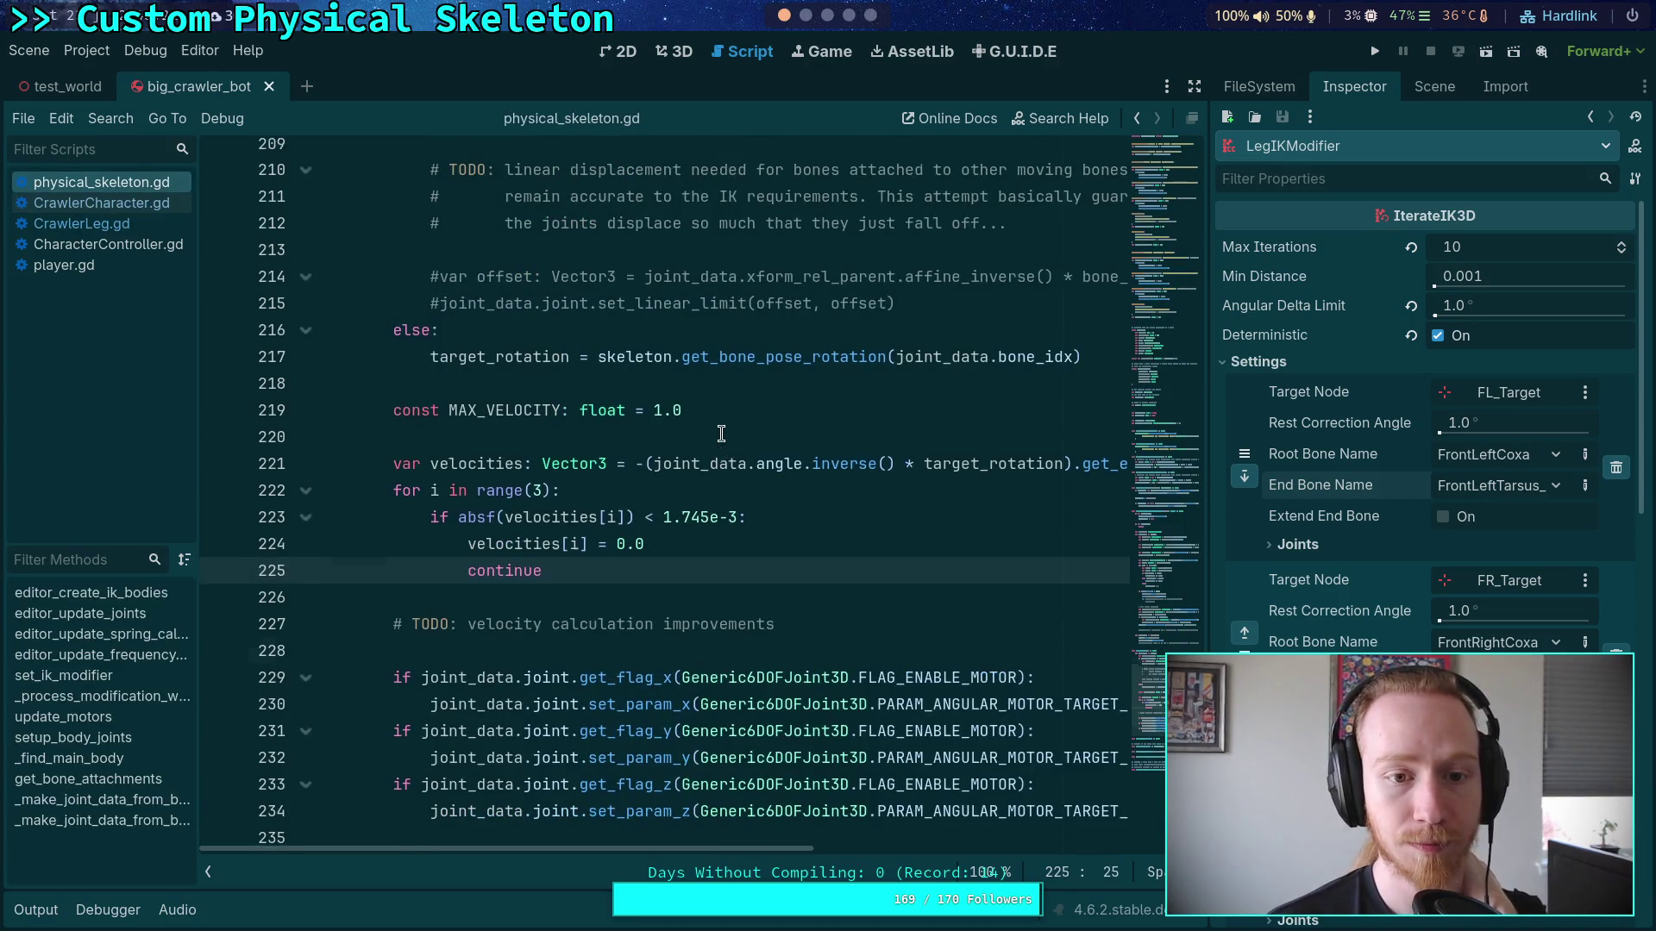
scroll(760, 464, "up", 5)
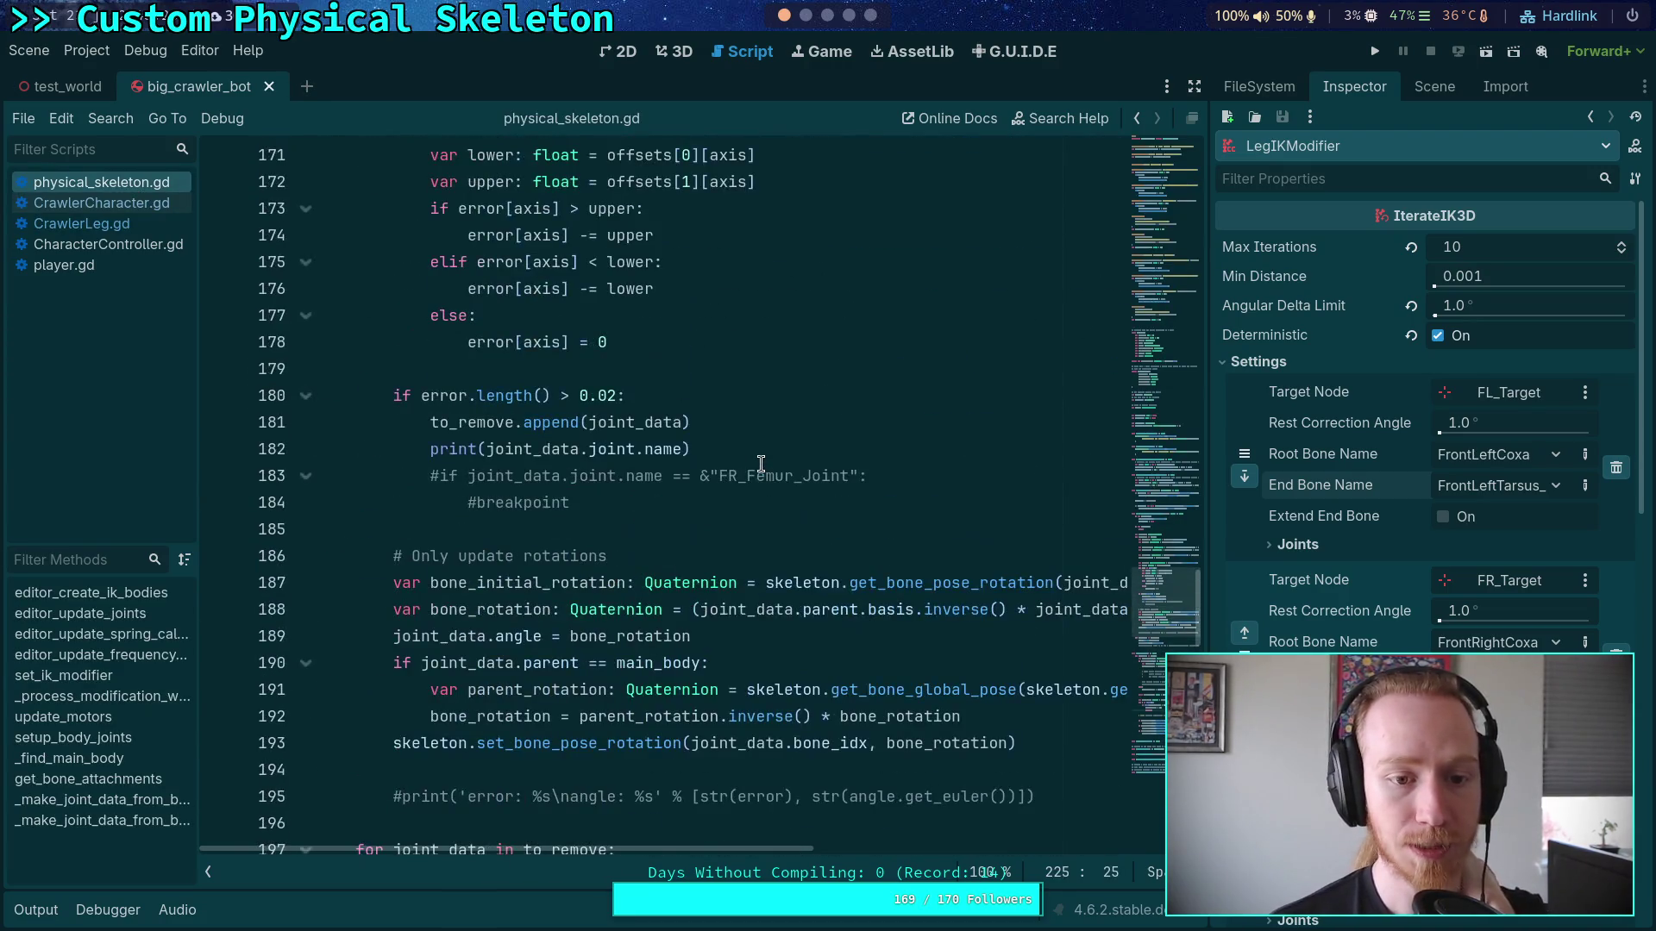
left_click_drag(603, 502, 312, 474)
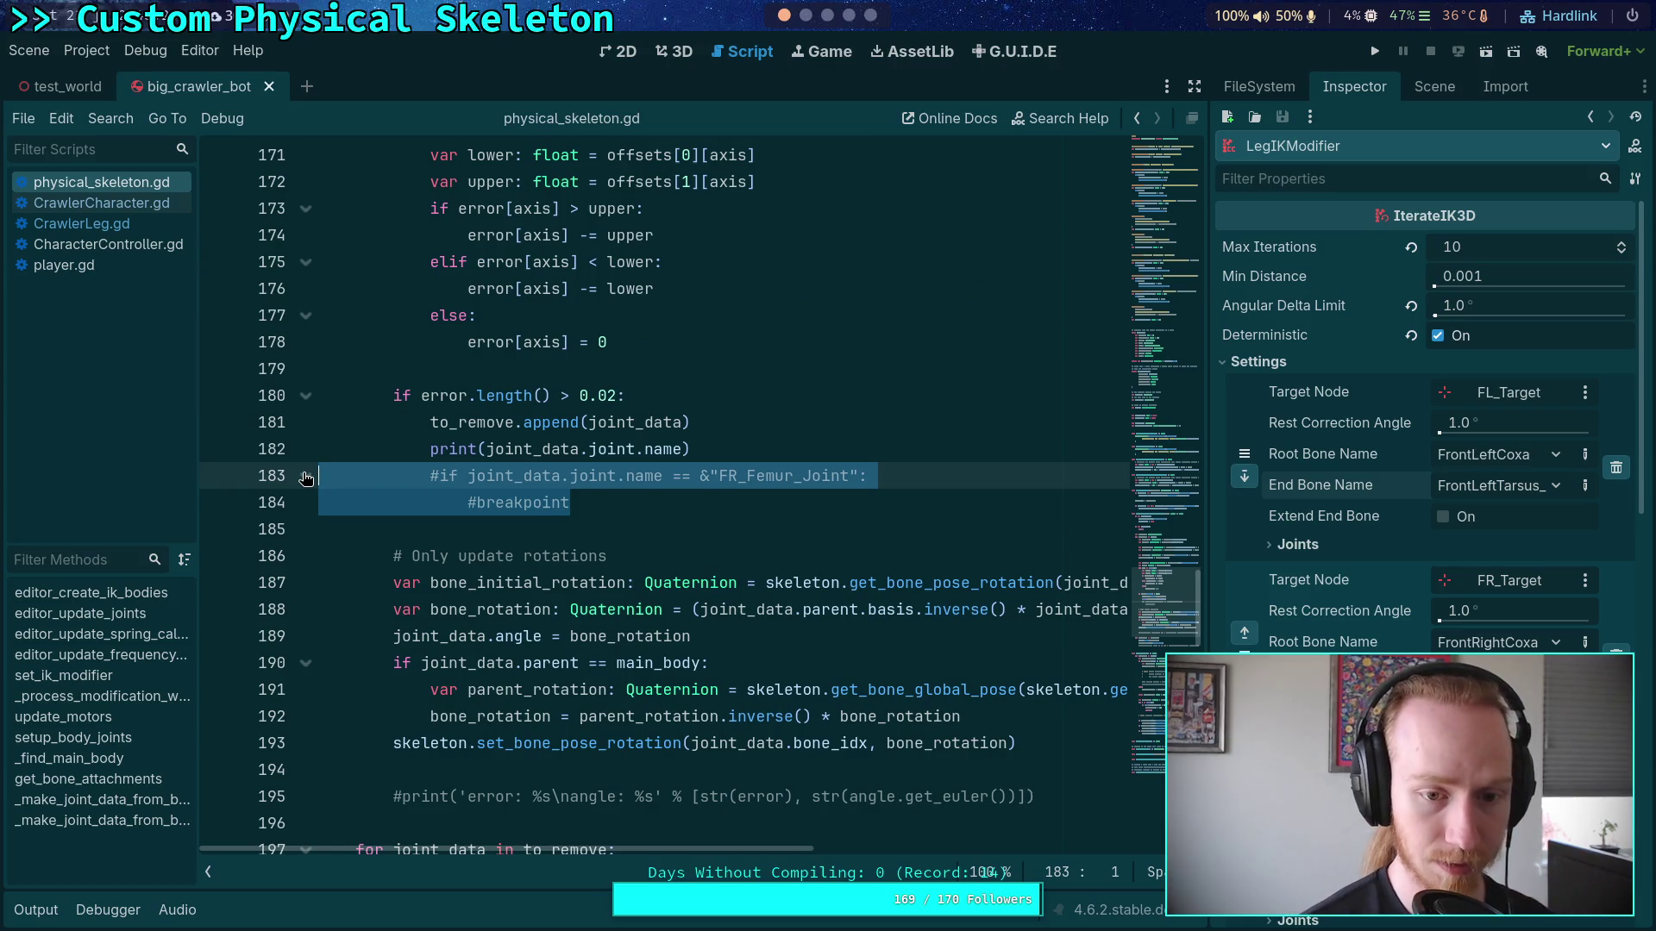
key("Delete")
key("BackSpace")
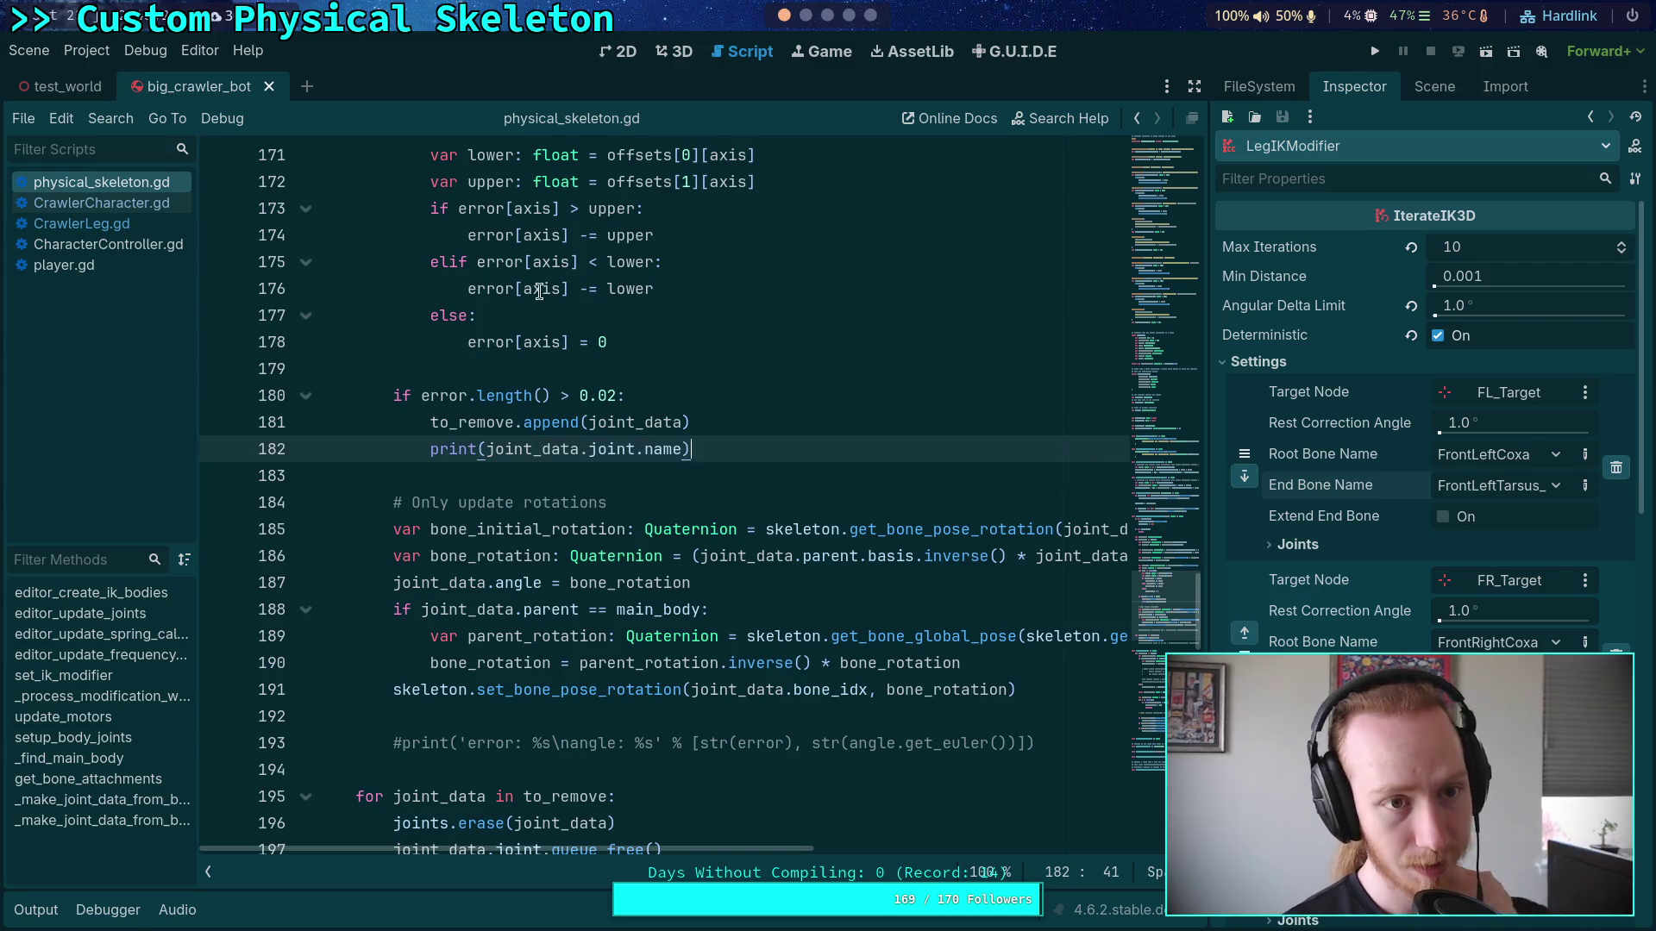
left_click(807, 14)
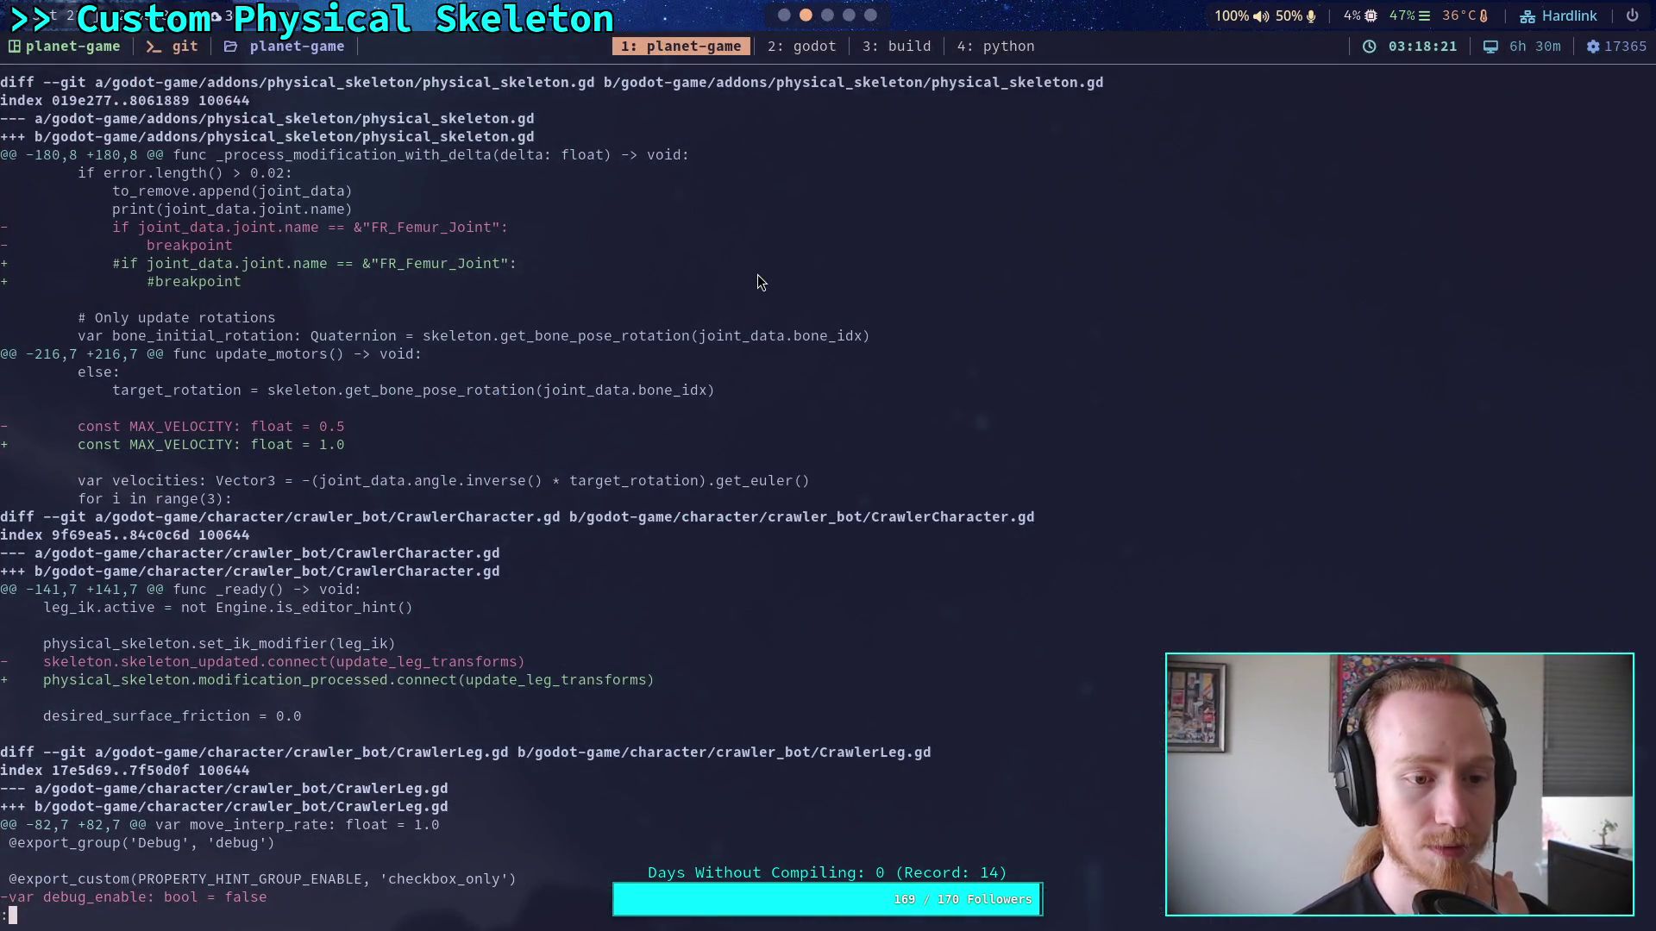
key("super+1")
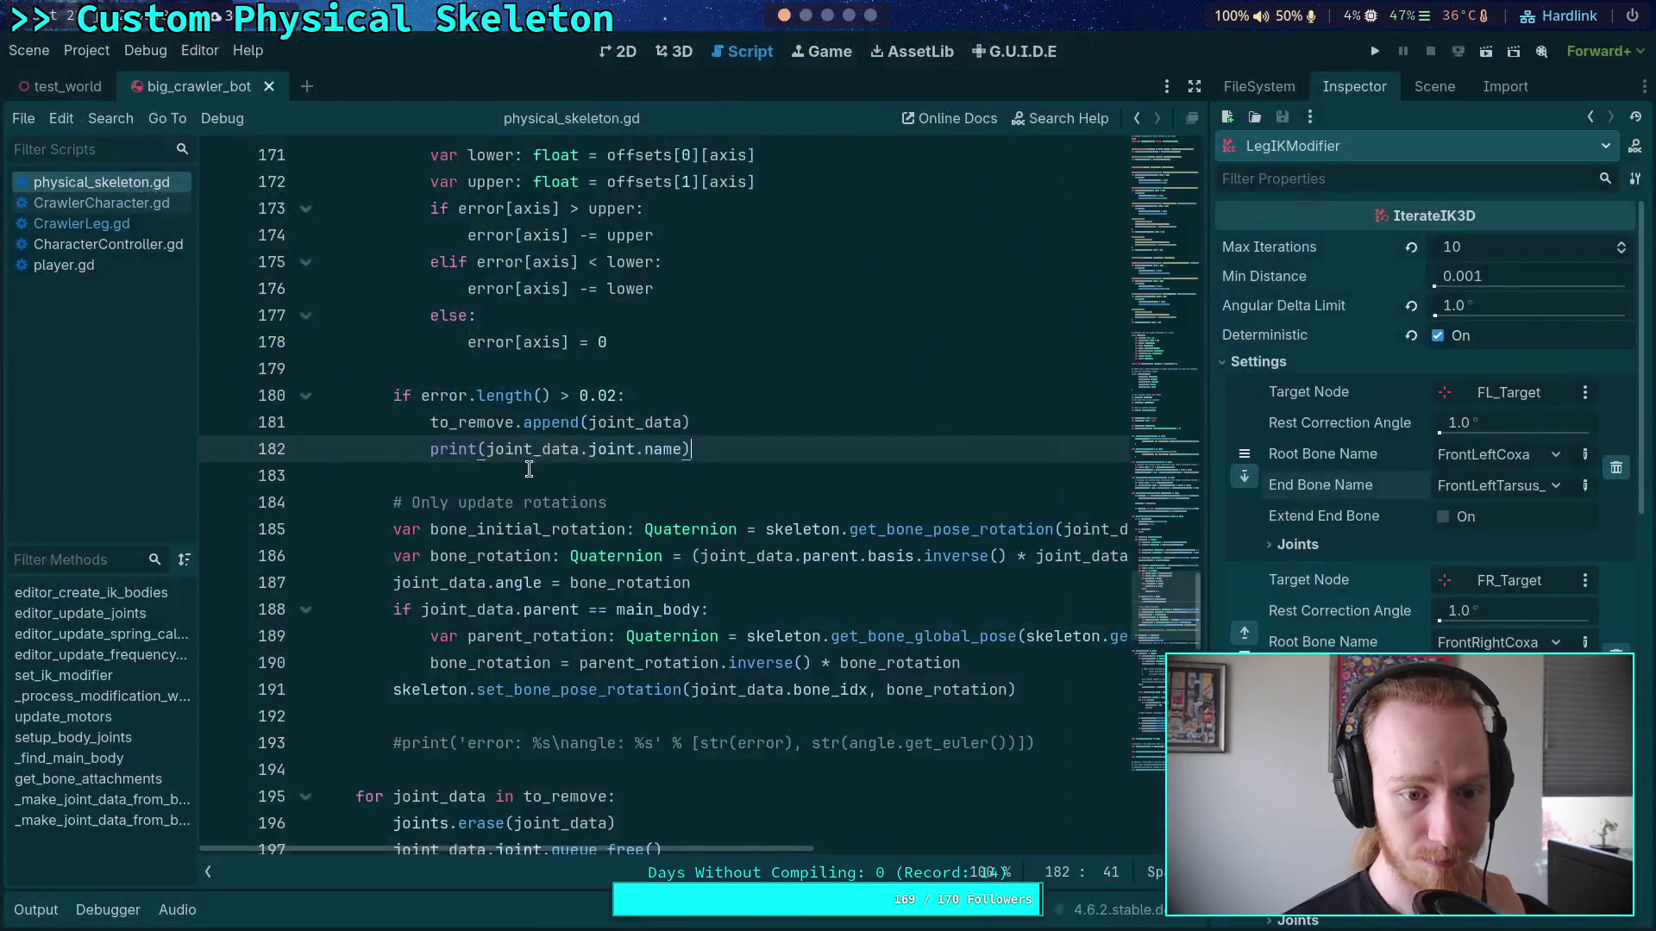
Step: Change MAX_VELOCITY from 1.0 back to 0.5 and save the script
scroll(528, 469, "down", 5)
double_click(655, 344)
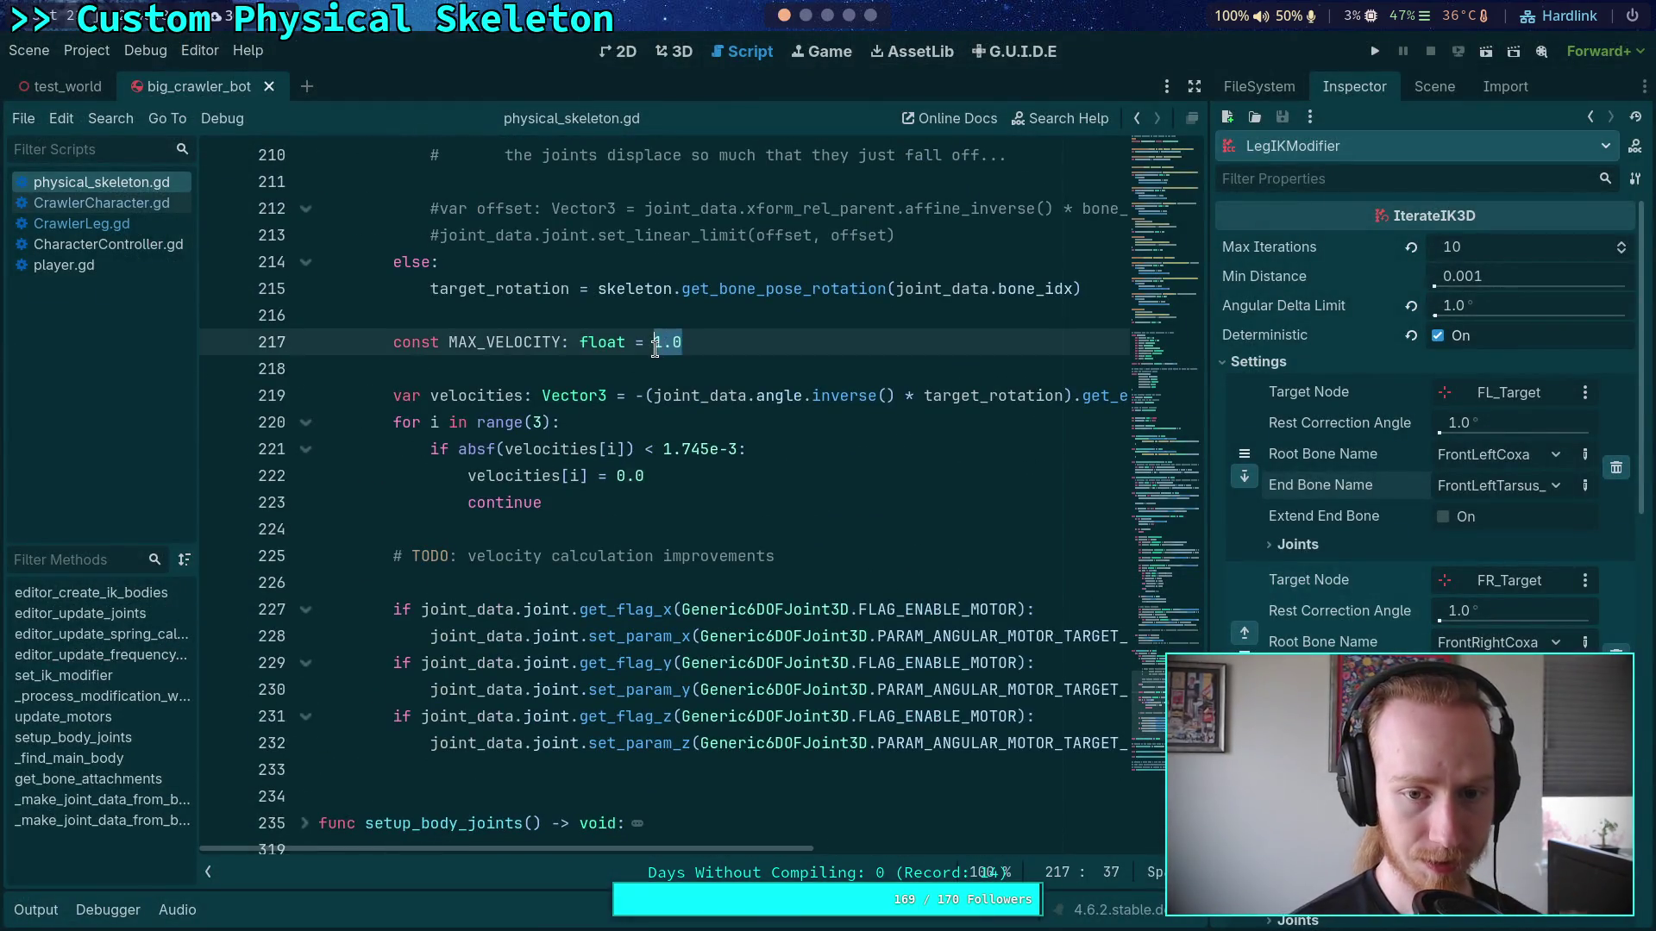
type("0.5")
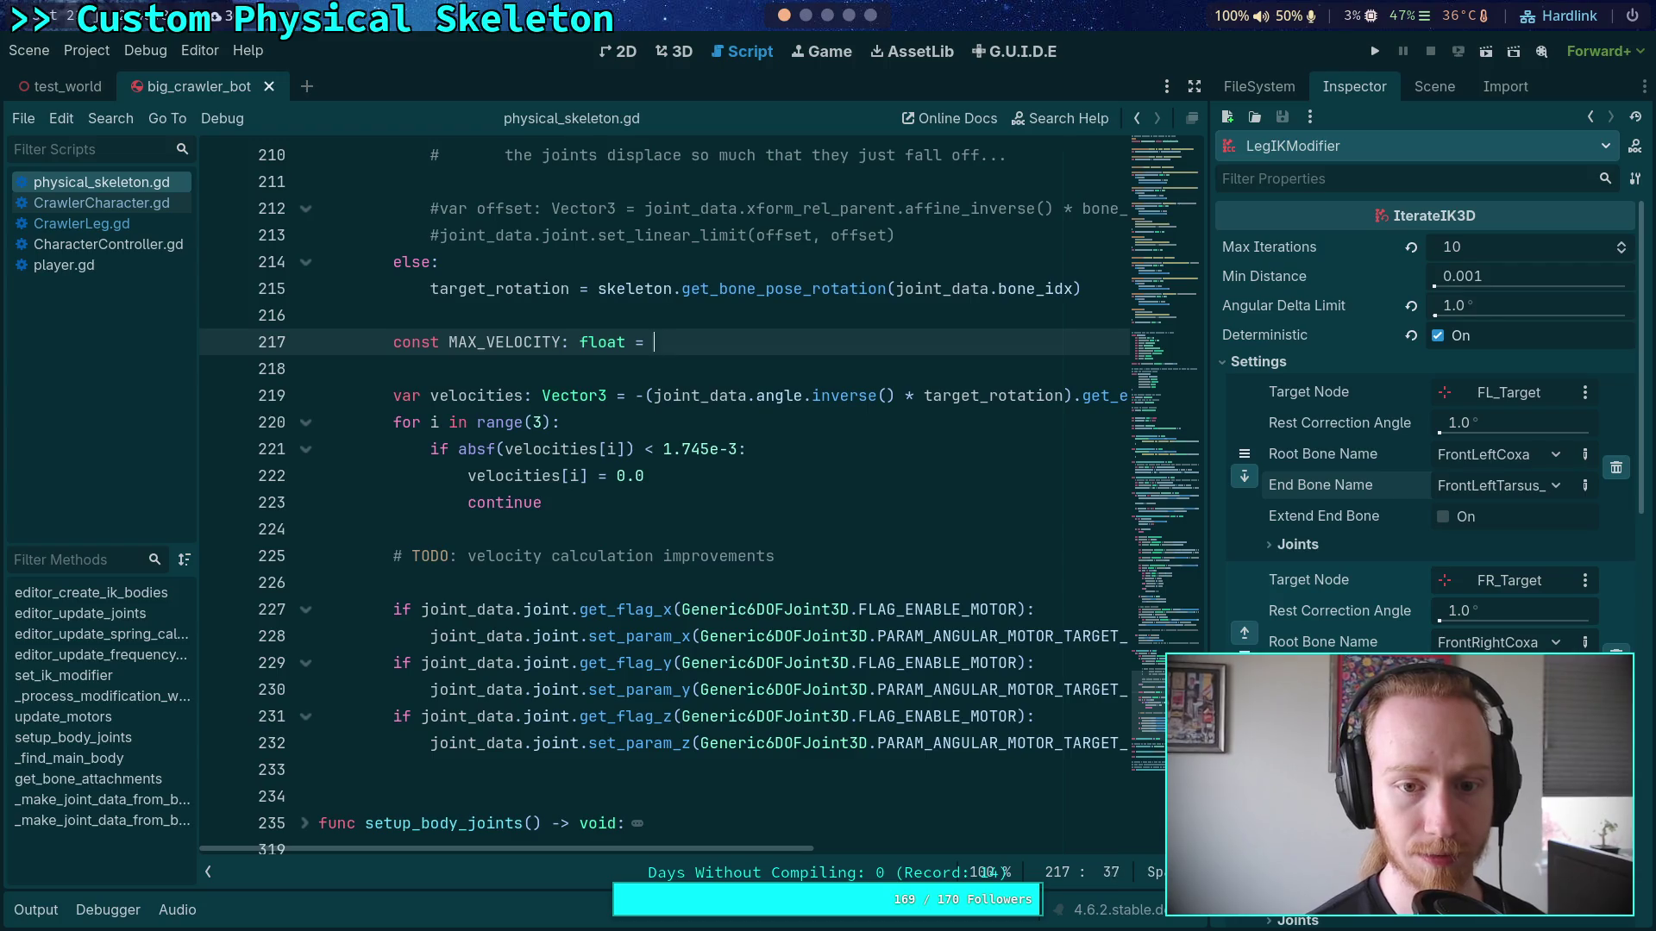
key("ctrl+s")
Step: Rerun git diff in the terminal to confirm the updated changes
key("super+2")
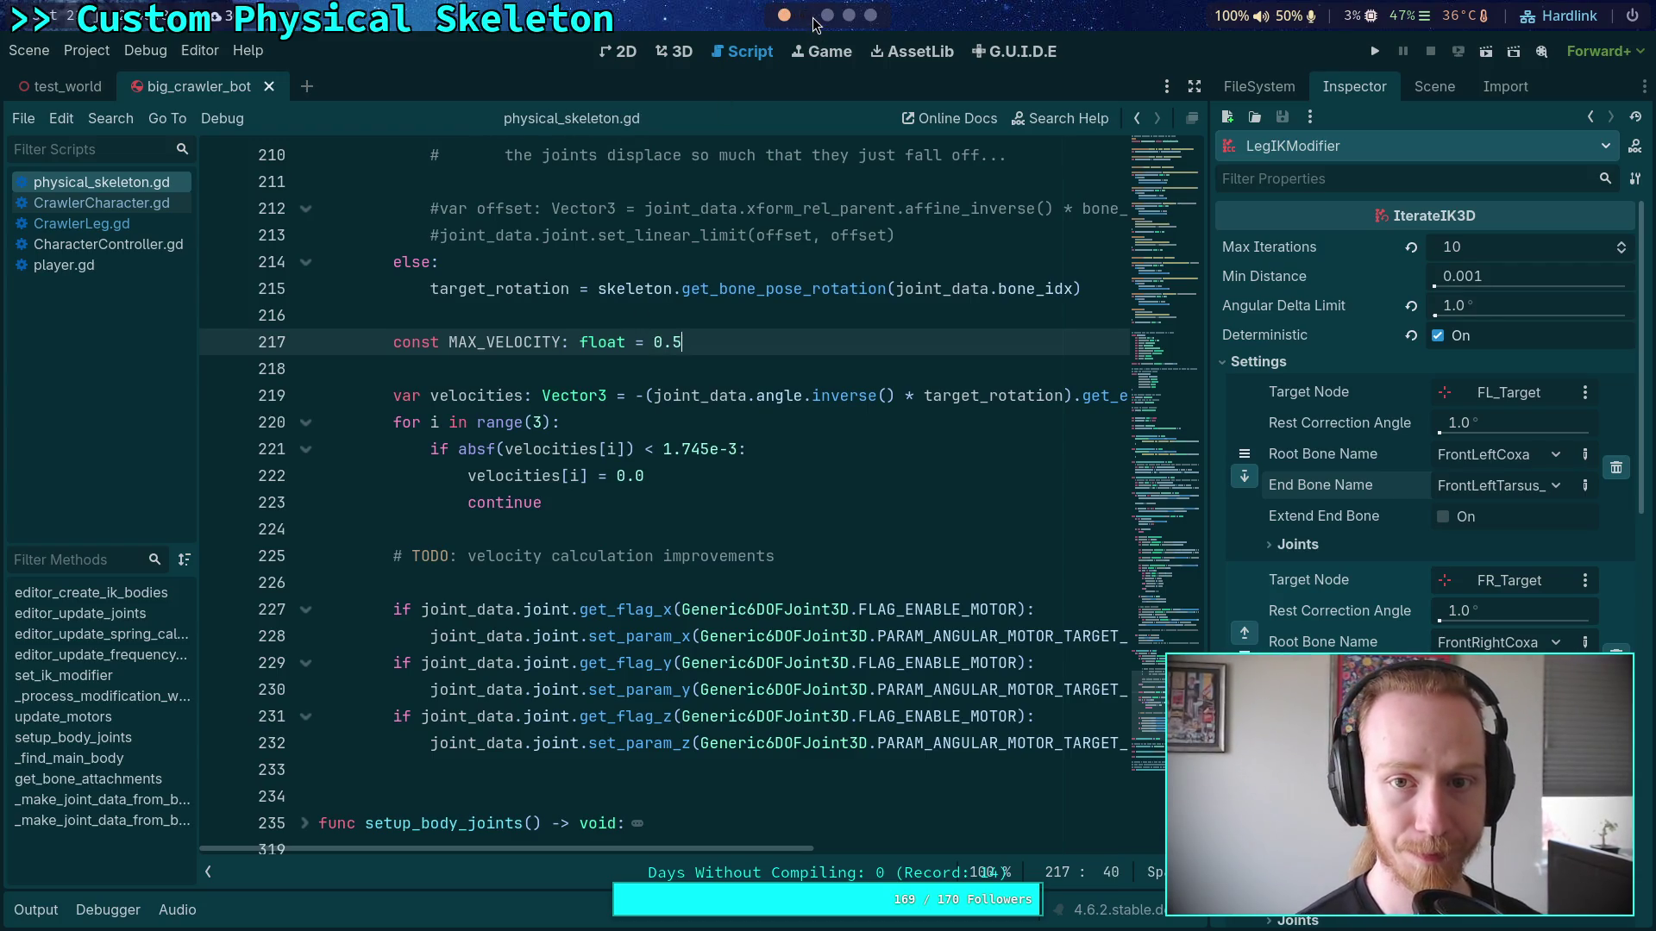
type("qgit diff")
key("Return")
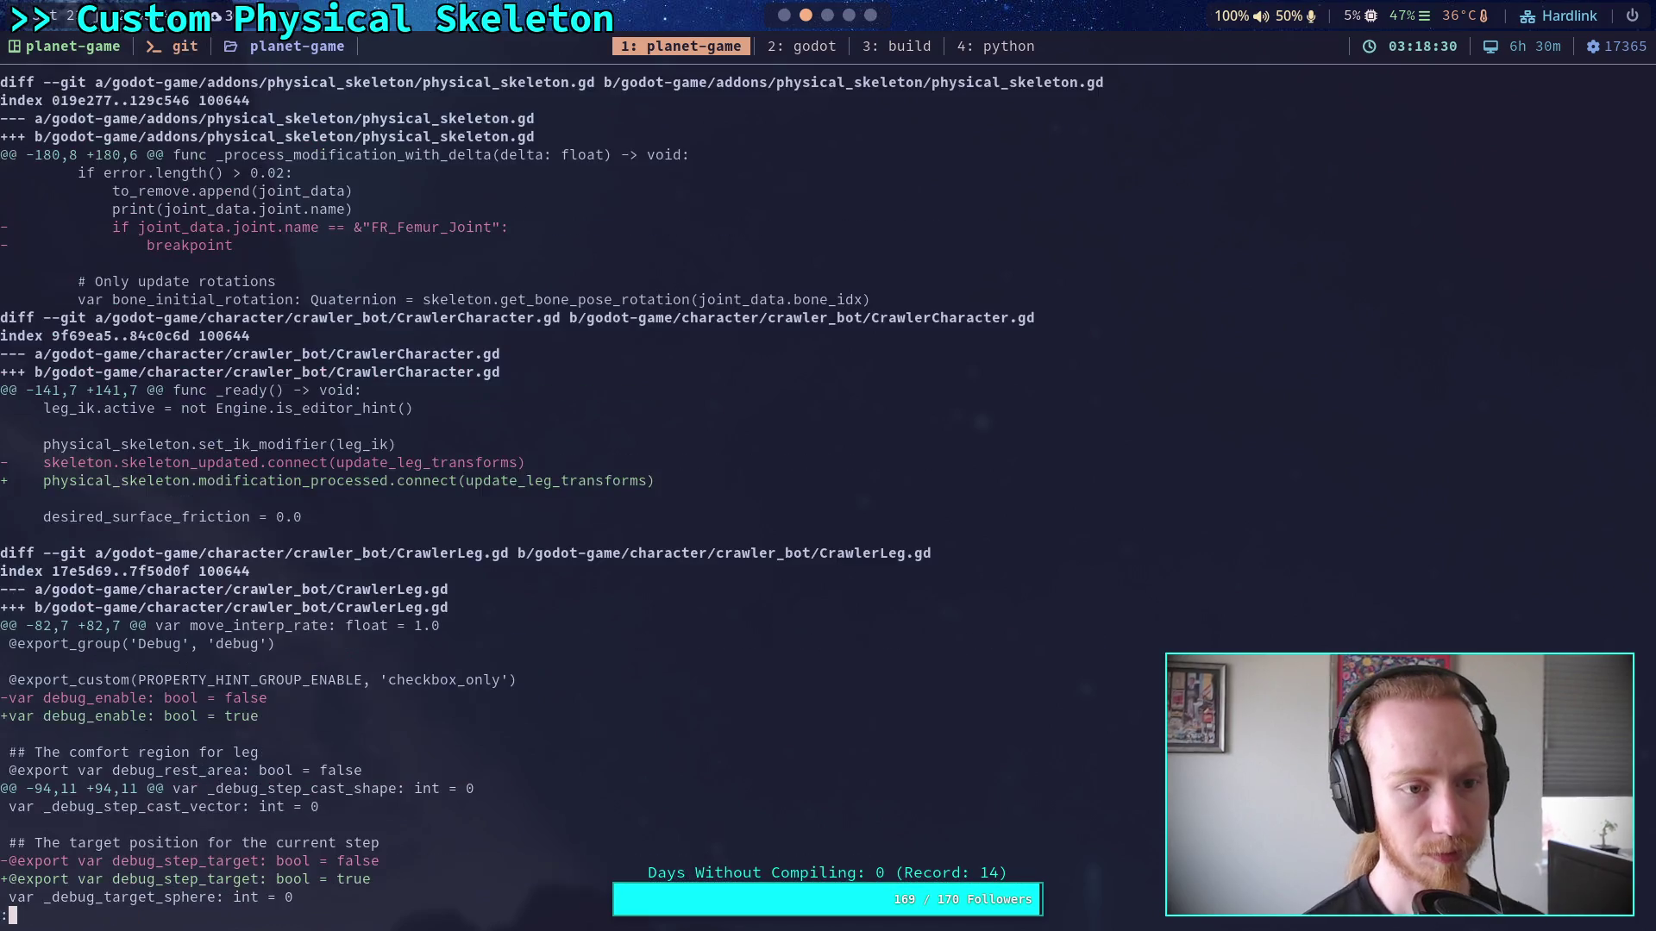
Step: Scroll through the diff of CrawlerLeg.gd's debug flags, then return to the Godot editor
scroll(552, 501, "down", 4)
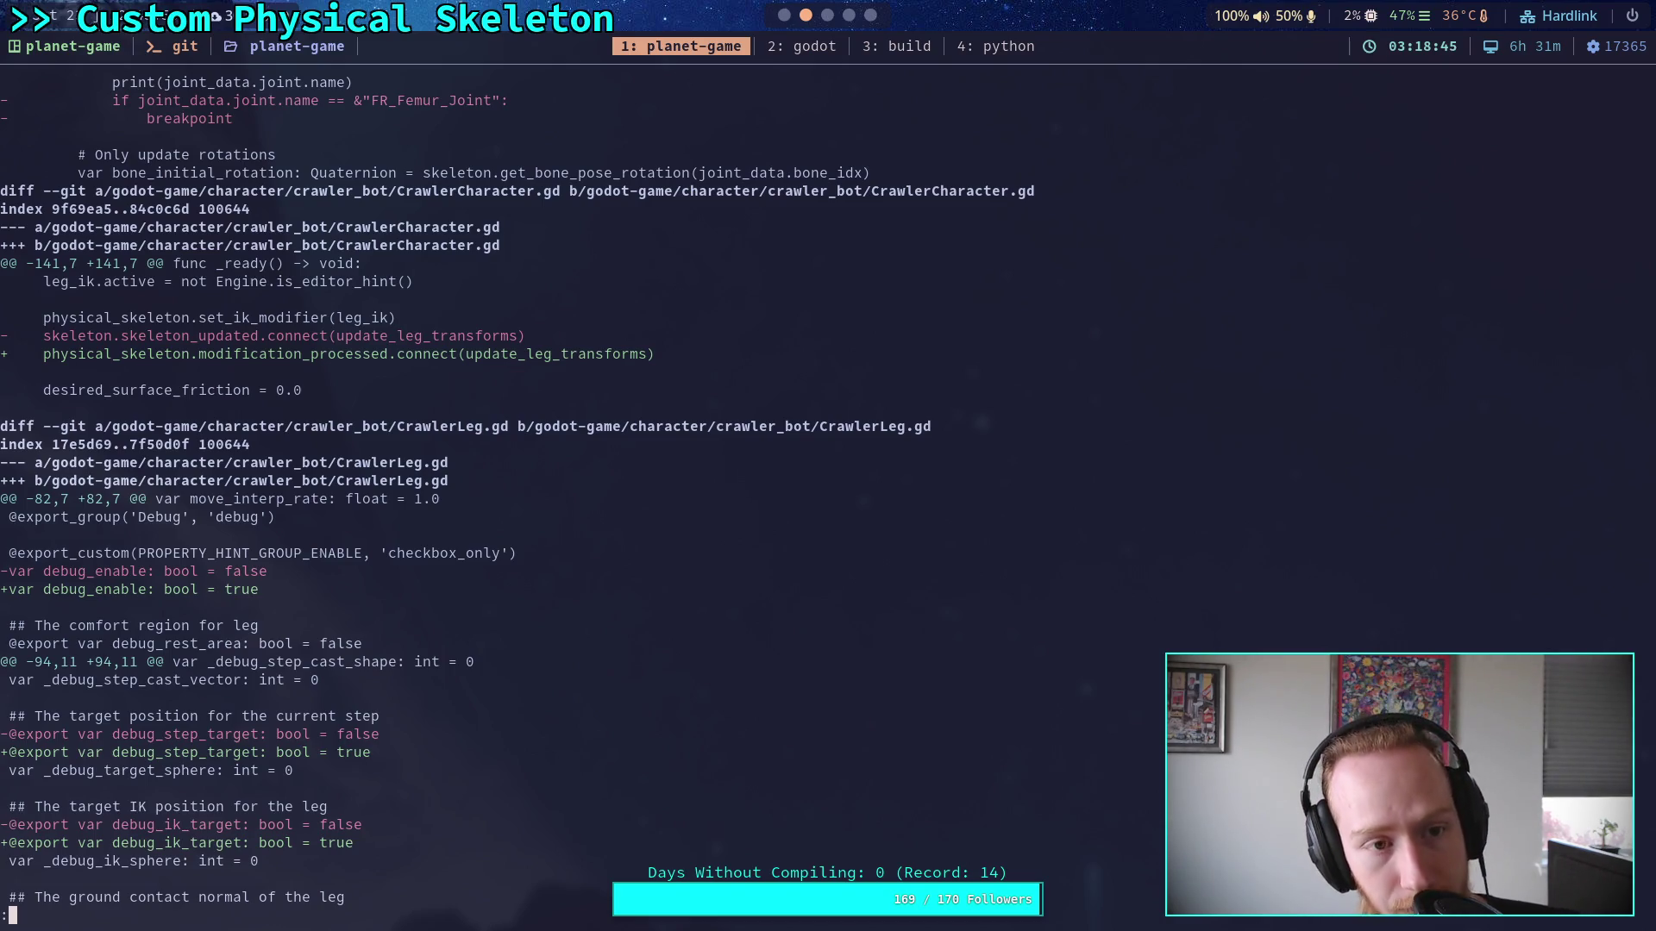
key("super+1")
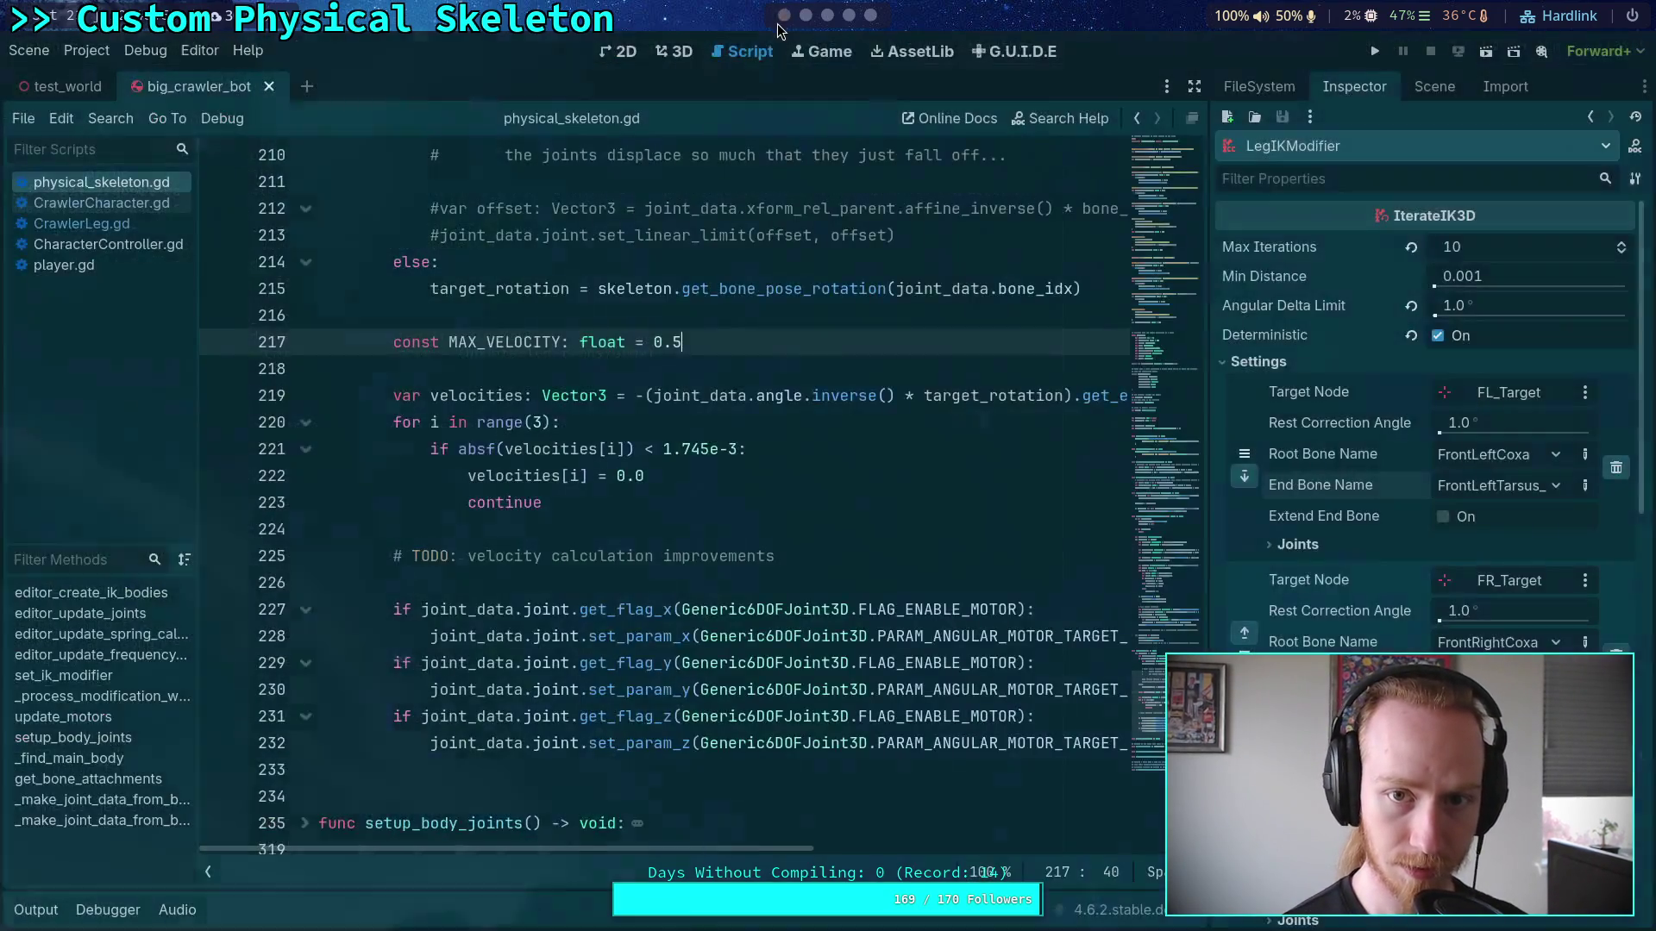
Step: Open CrawlerLeg.gd and step through every target_bone_position match, ending back on line 283
left_click(82, 224)
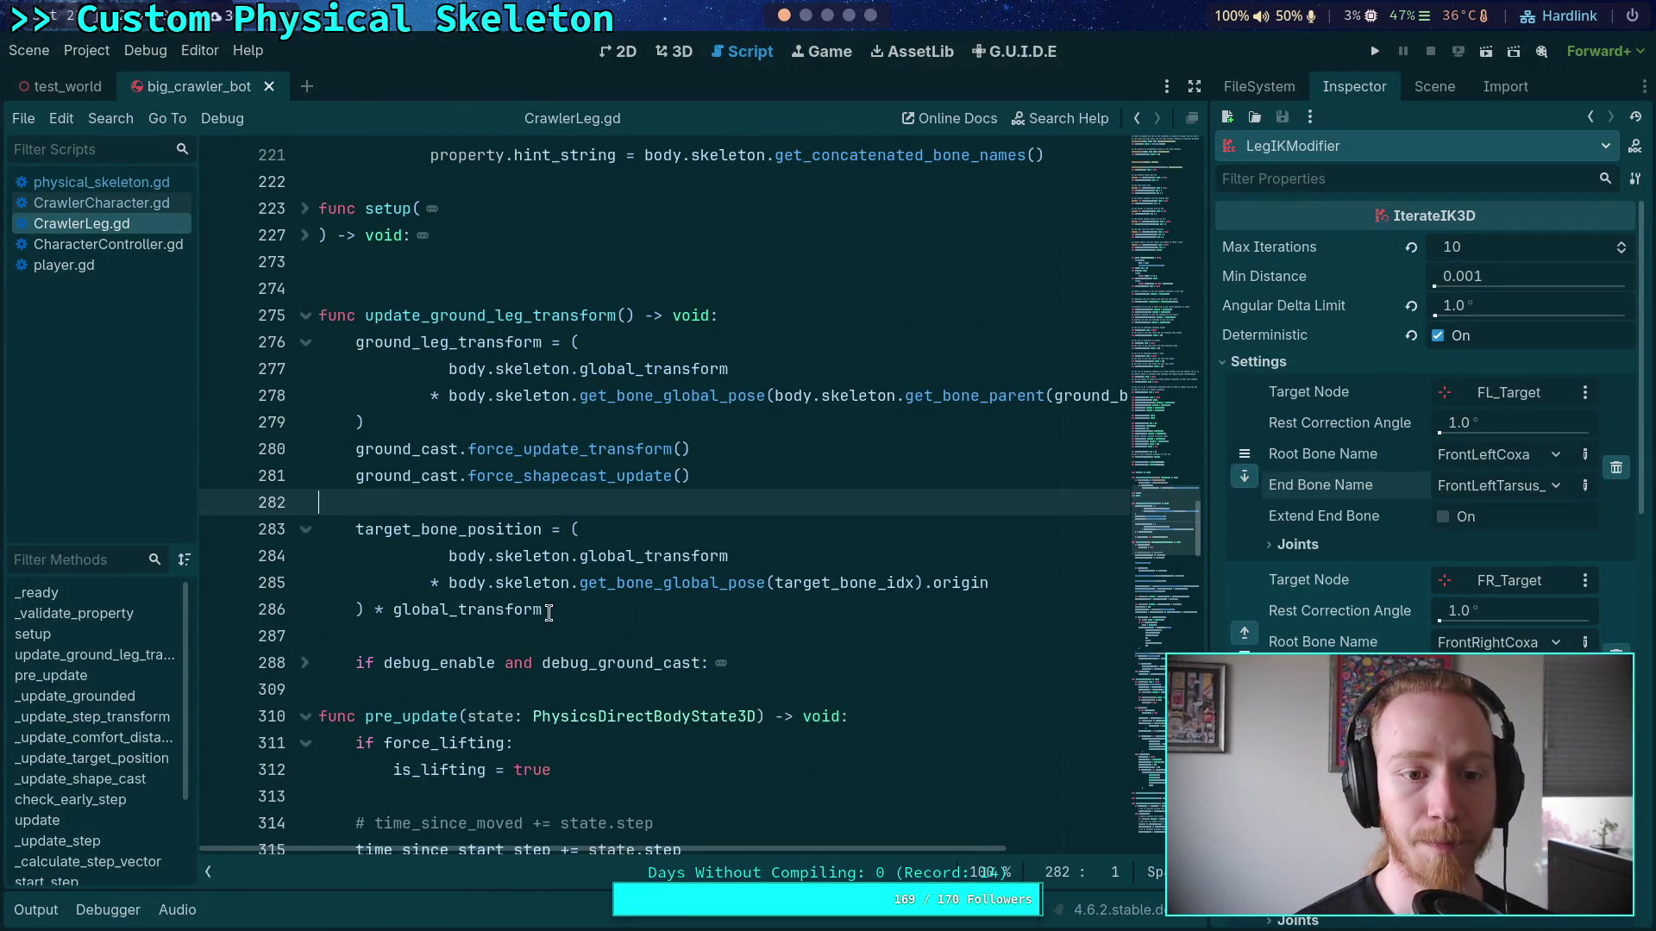
double_click(473, 526)
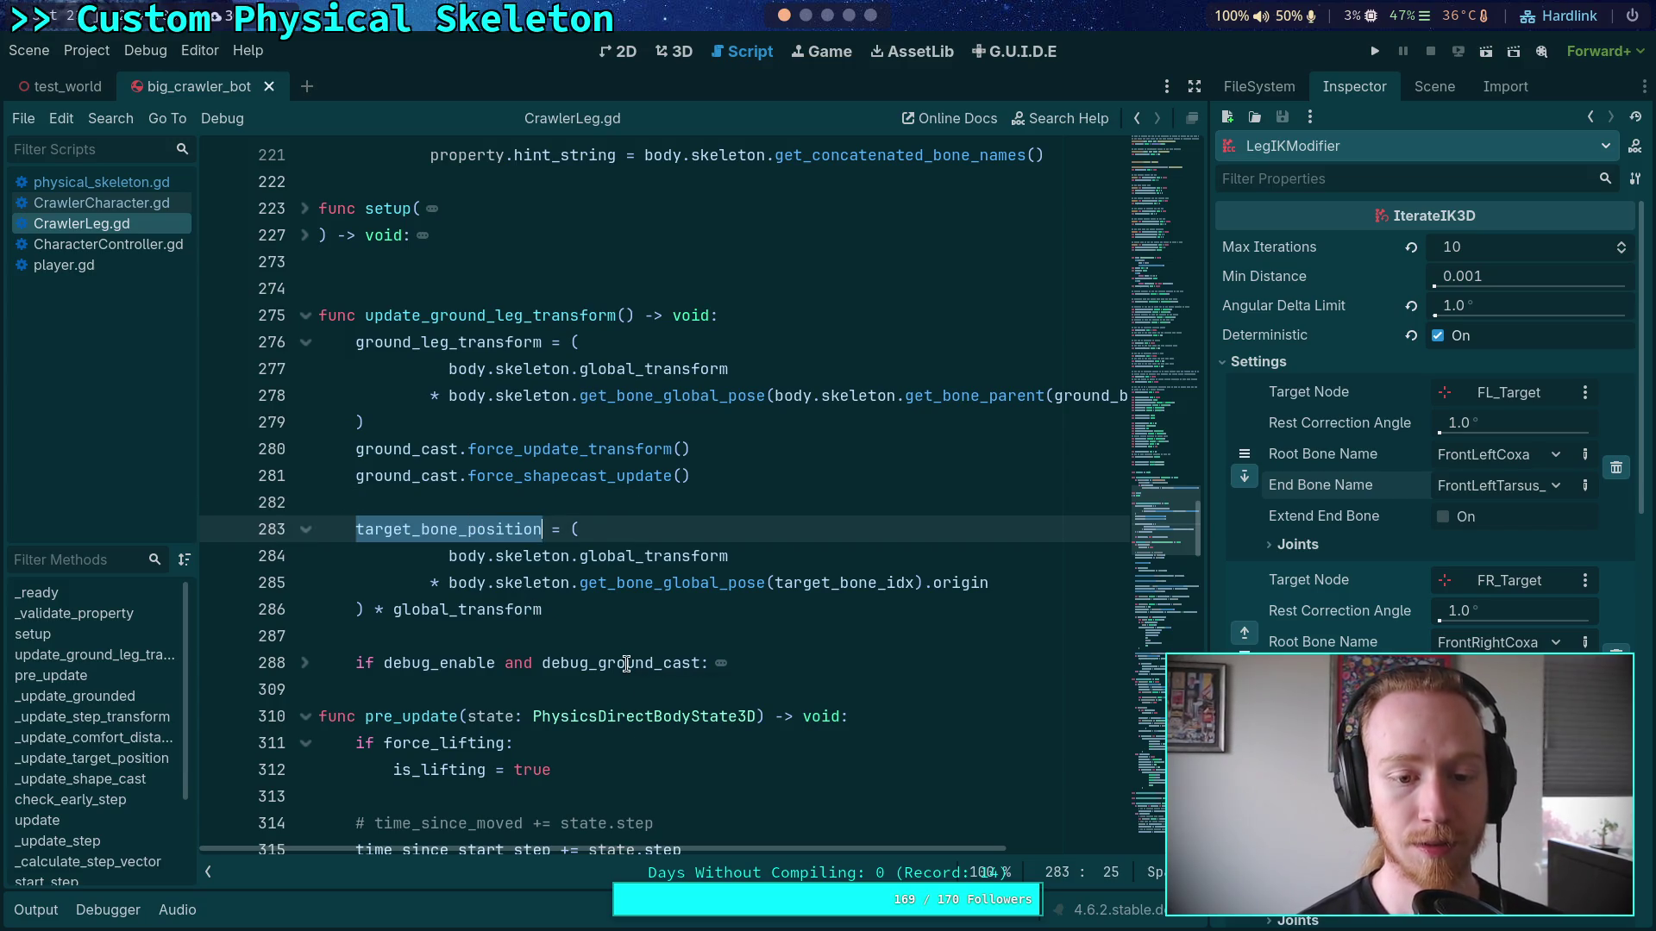
mouse_move(626, 663)
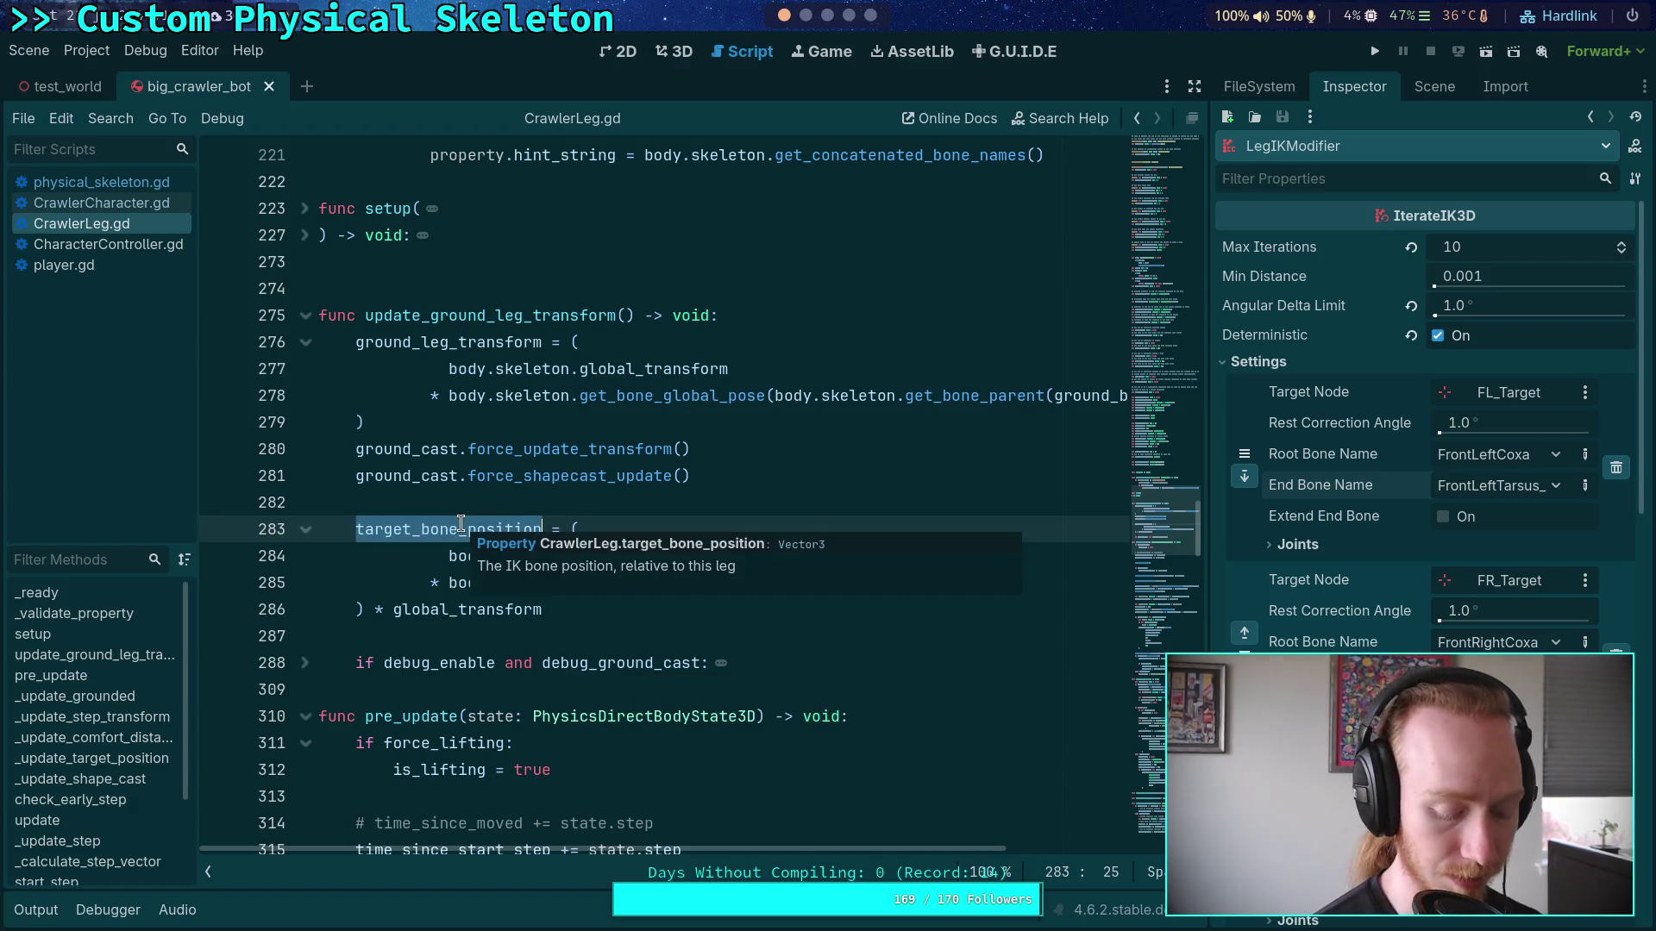
key("ctrl+f")
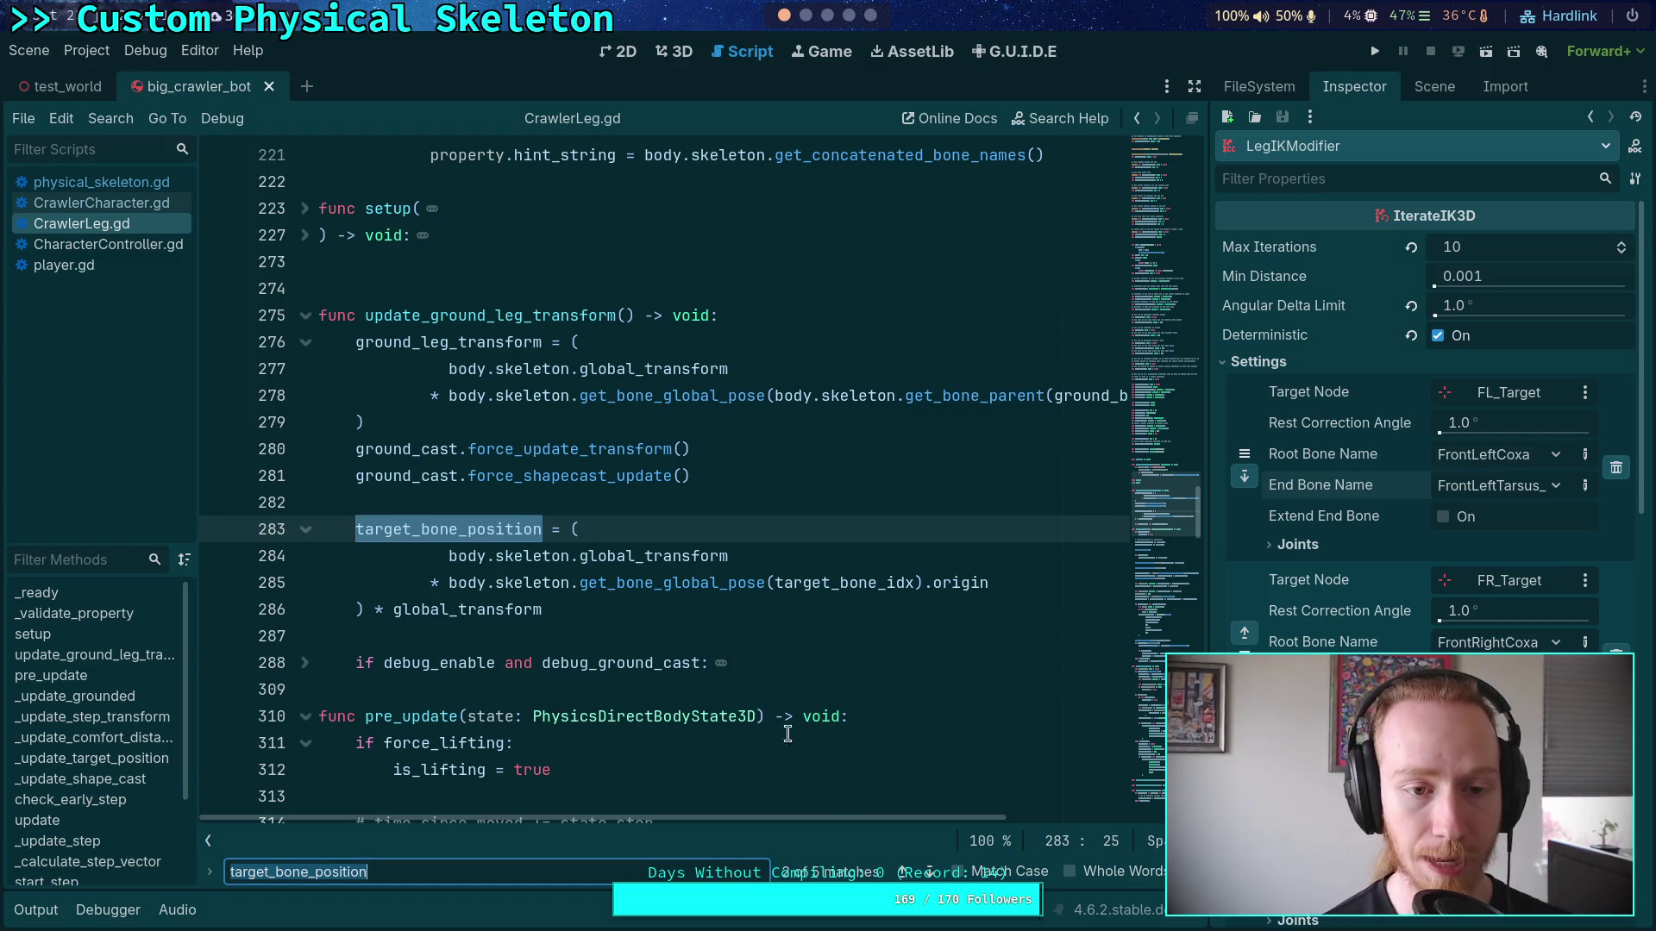
mouse_move(549, 718)
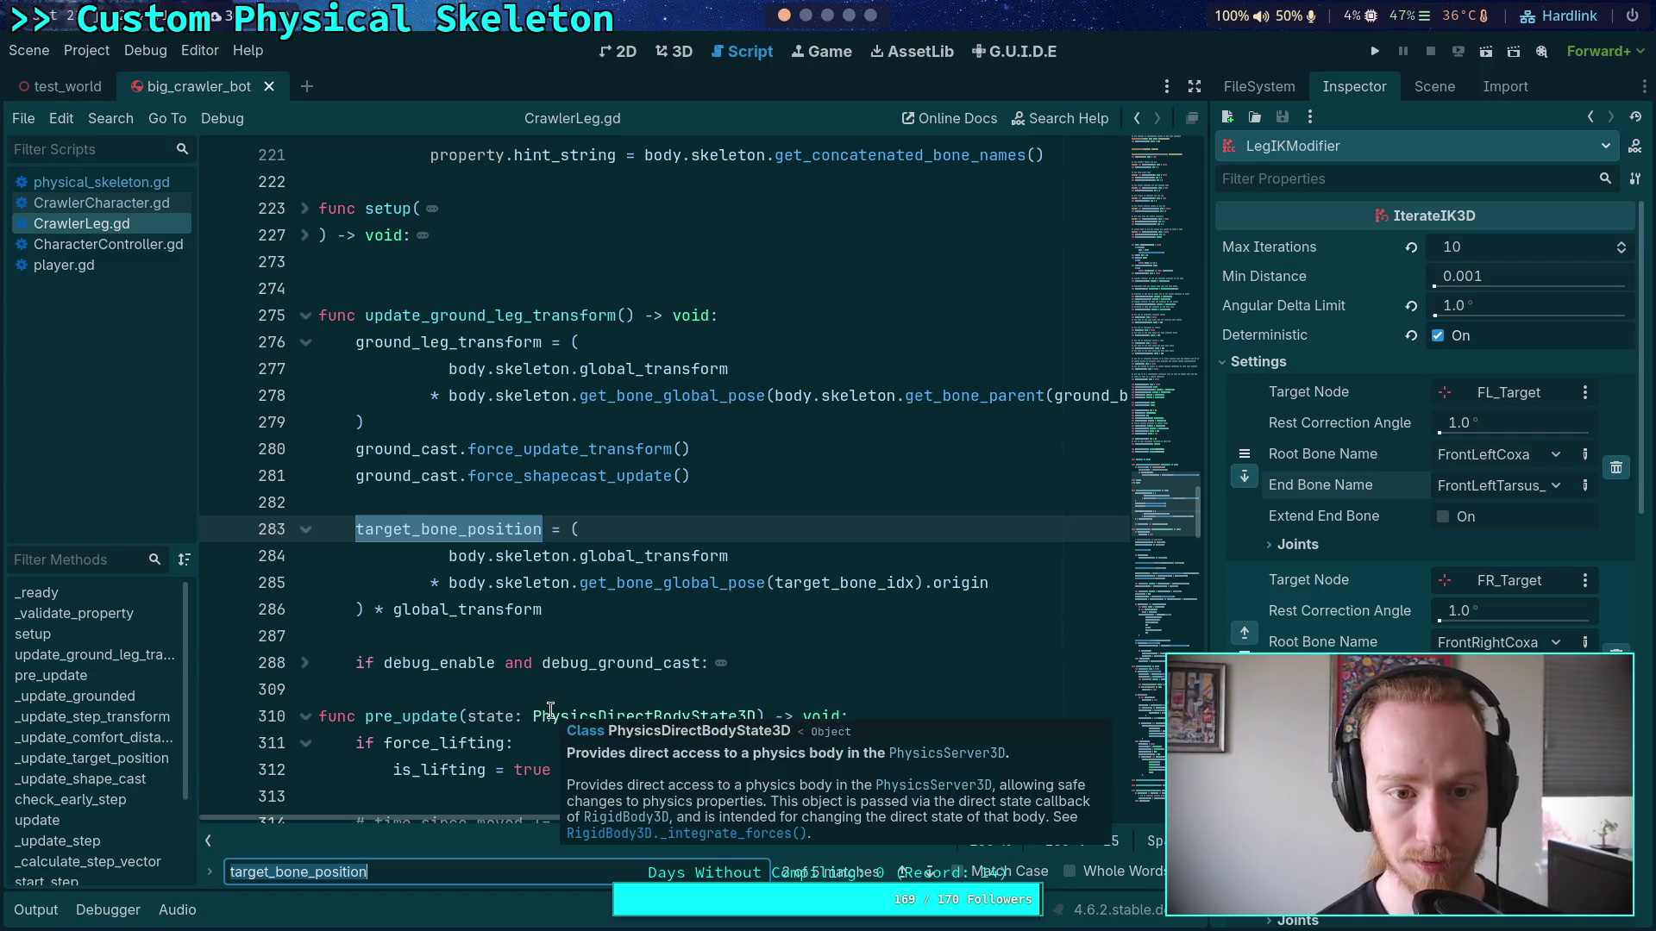
left_click(931, 871)
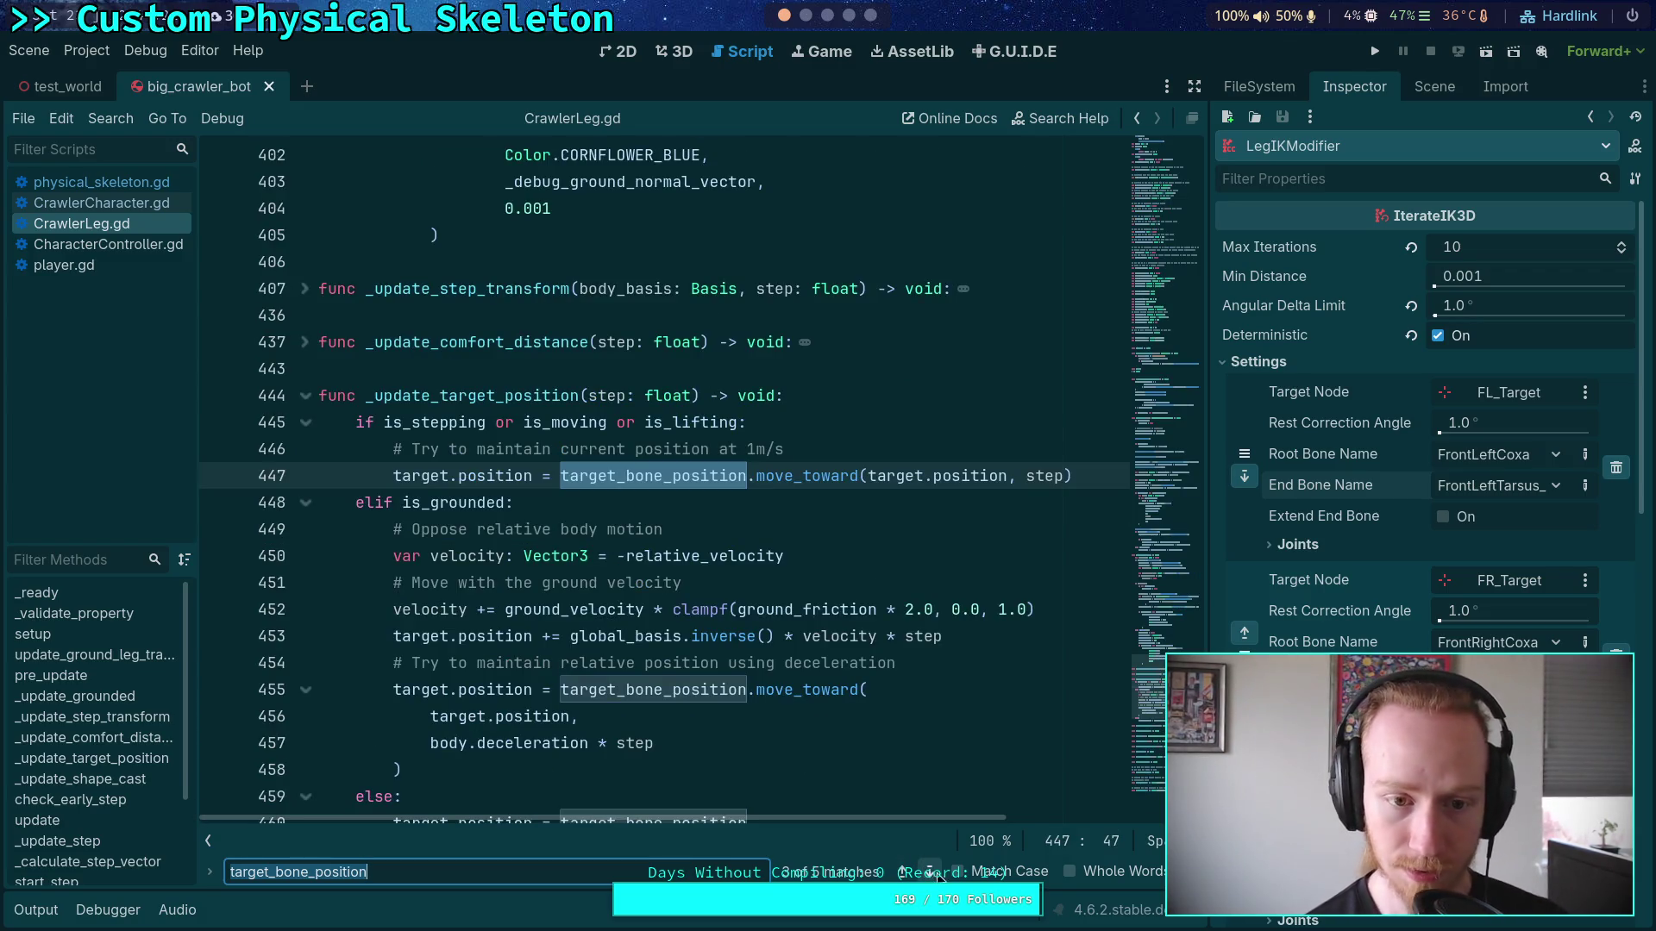
left_click(933, 869)
left_click(933, 870)
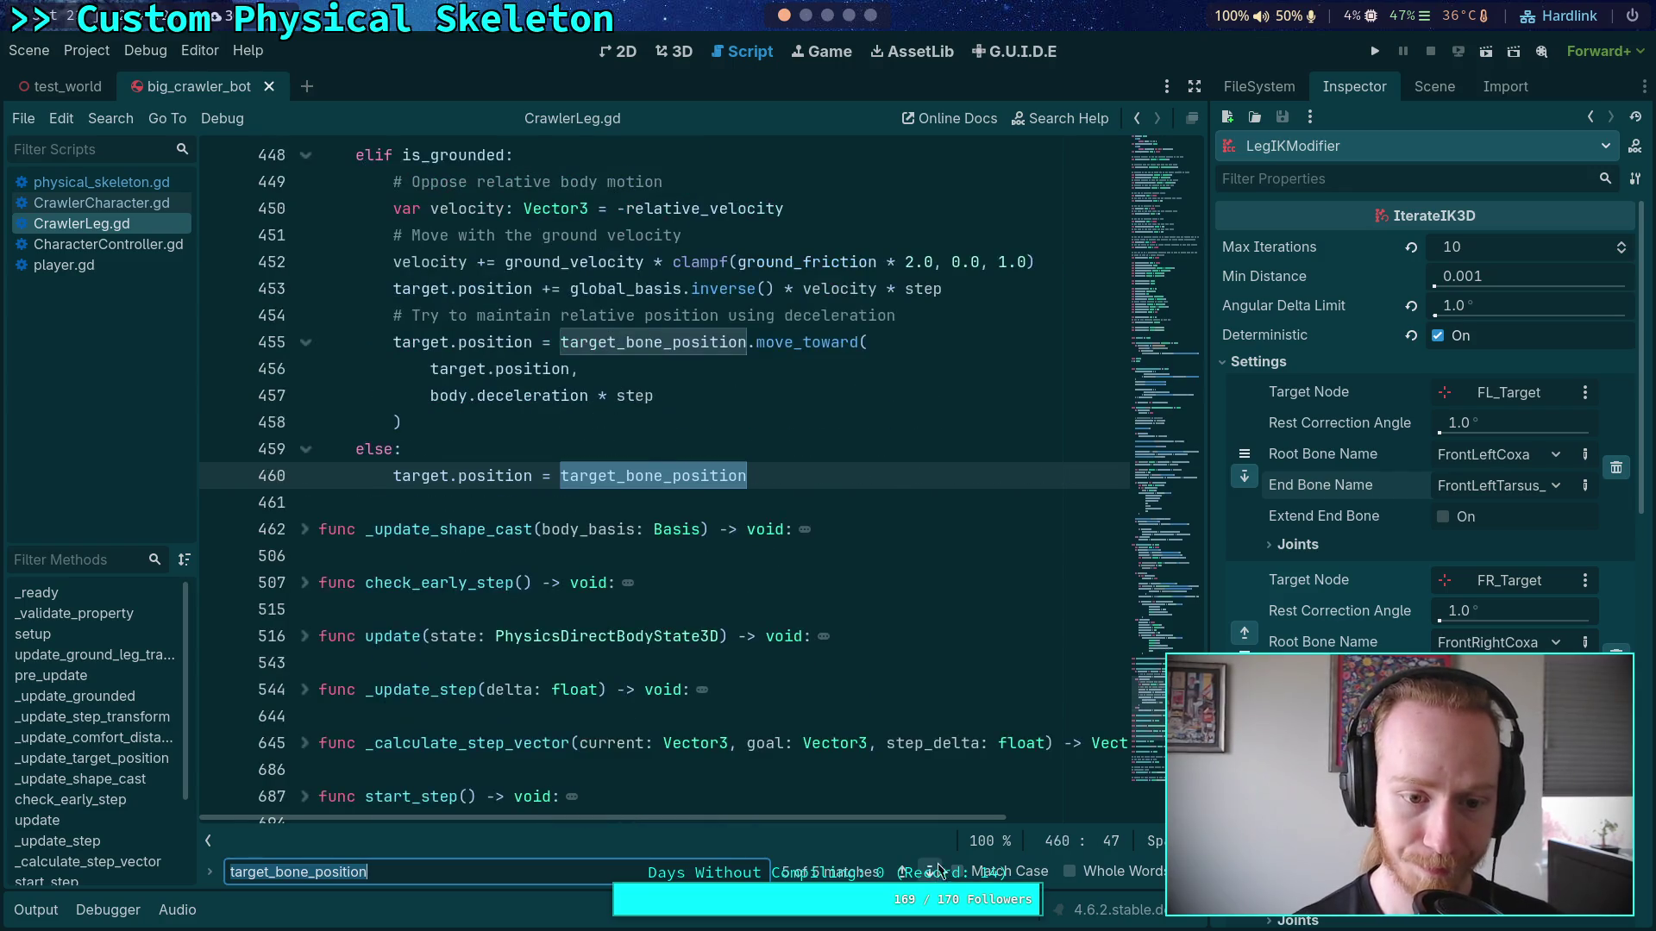
left_click(933, 870)
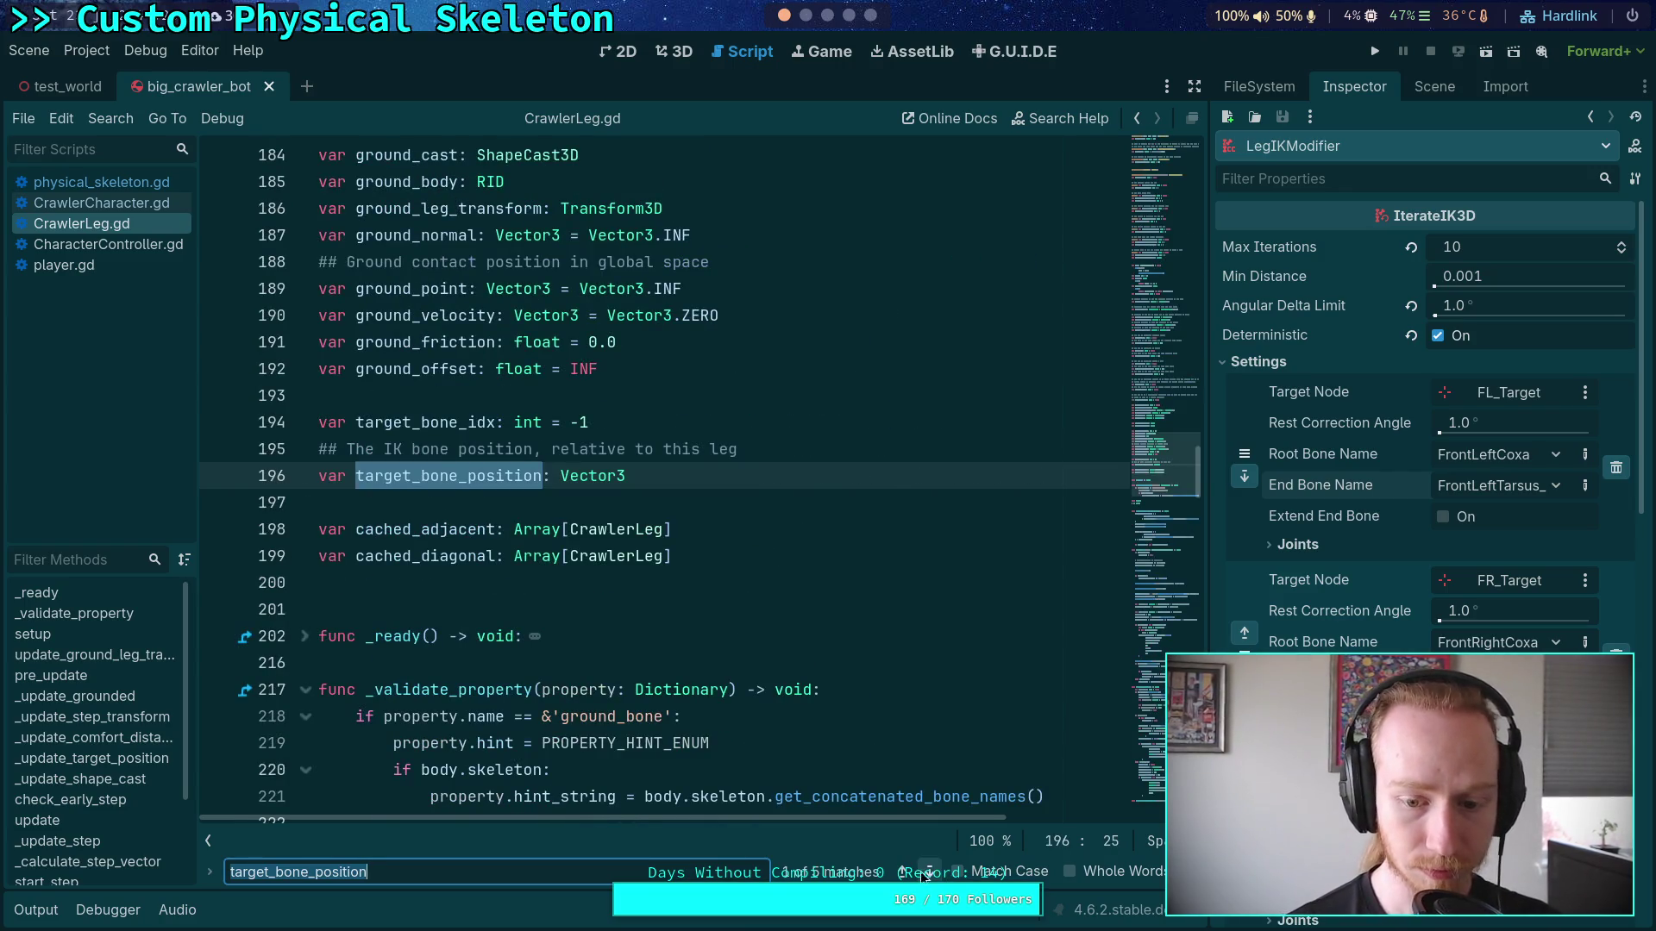
left_click(931, 871)
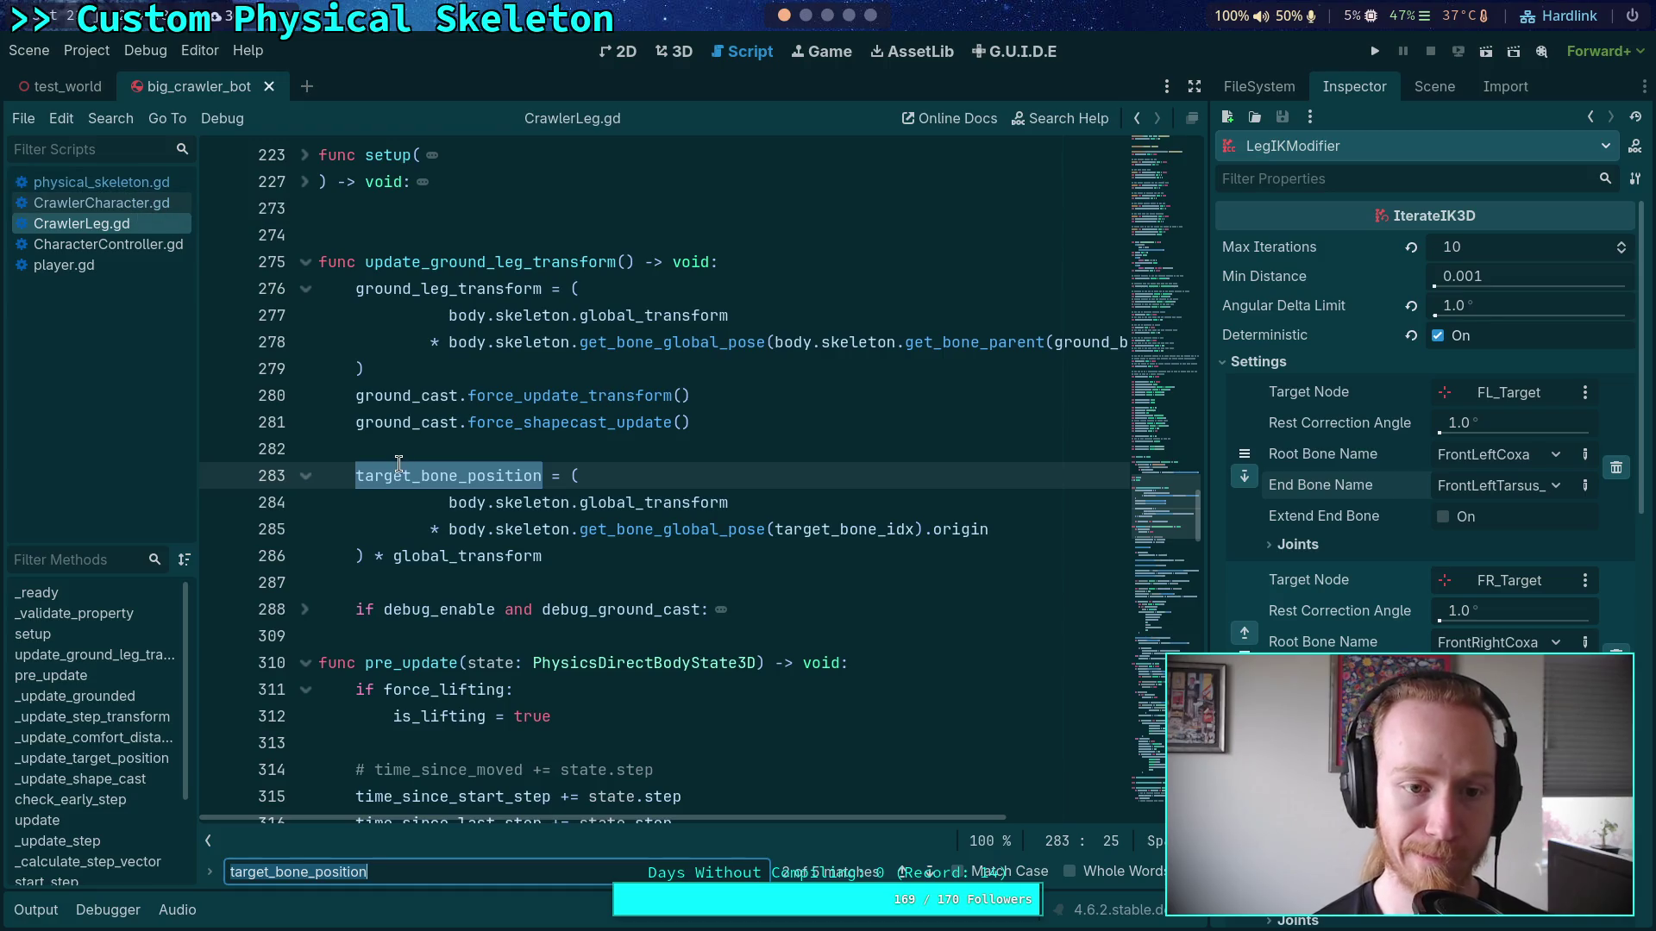
Step: Unfold the debug_ground_cast block and delete the target_bone_position calculation on lines 282–286
left_click(305, 610)
scroll(459, 595, "down", 4)
scroll(460, 574, "up", 2)
scroll(518, 564, "down", 6)
scroll(560, 558, "up", 8)
left_click_drag(583, 557, 268, 451)
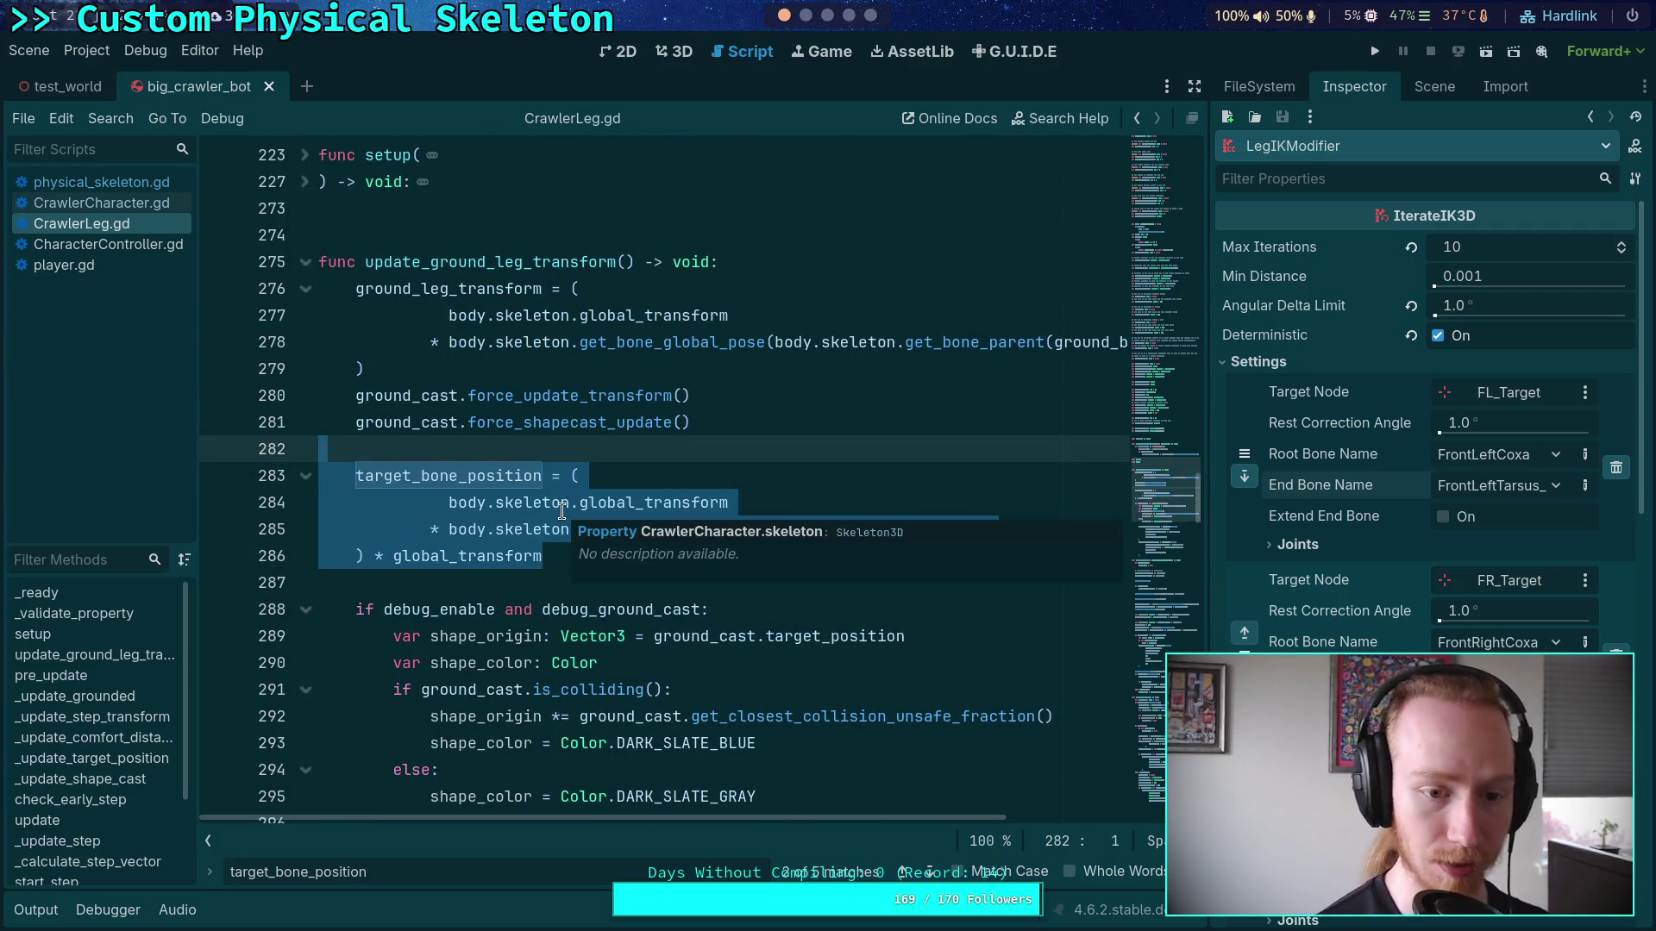
key("BackSpace")
key("BackSpace")
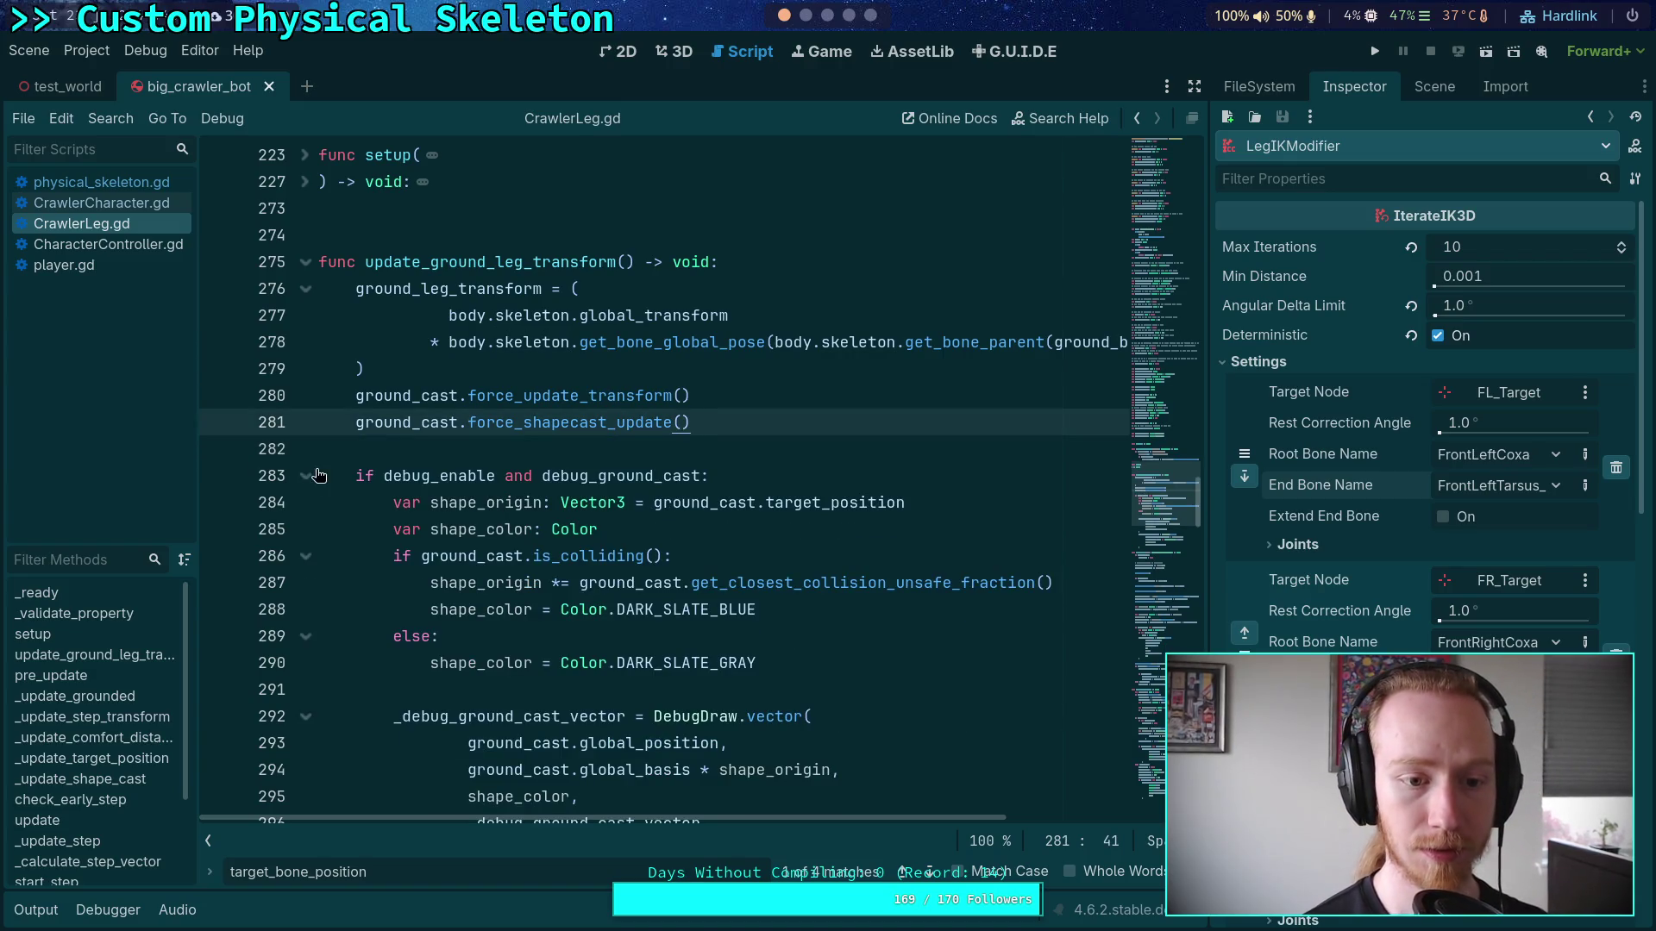
Step: Add 'func update_target_leg_transform() -> void:' below the folded debug_ground_cast block
left_click(306, 475)
left_click(381, 502)
key("Return")
key("Return")
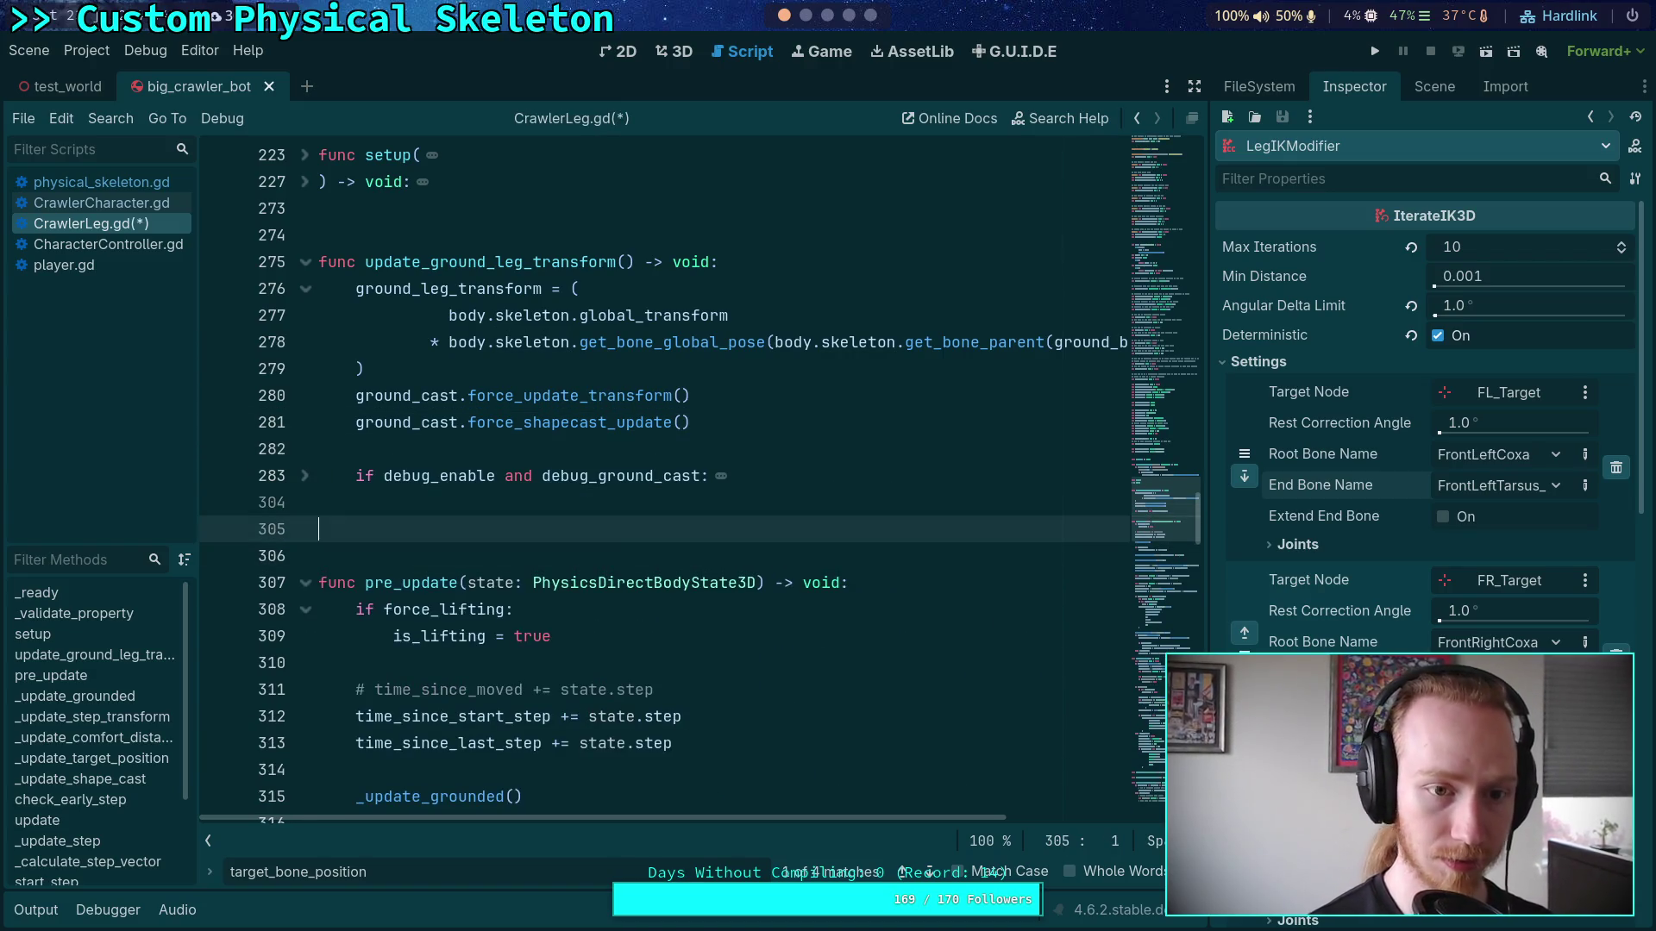
type("func update-ta")
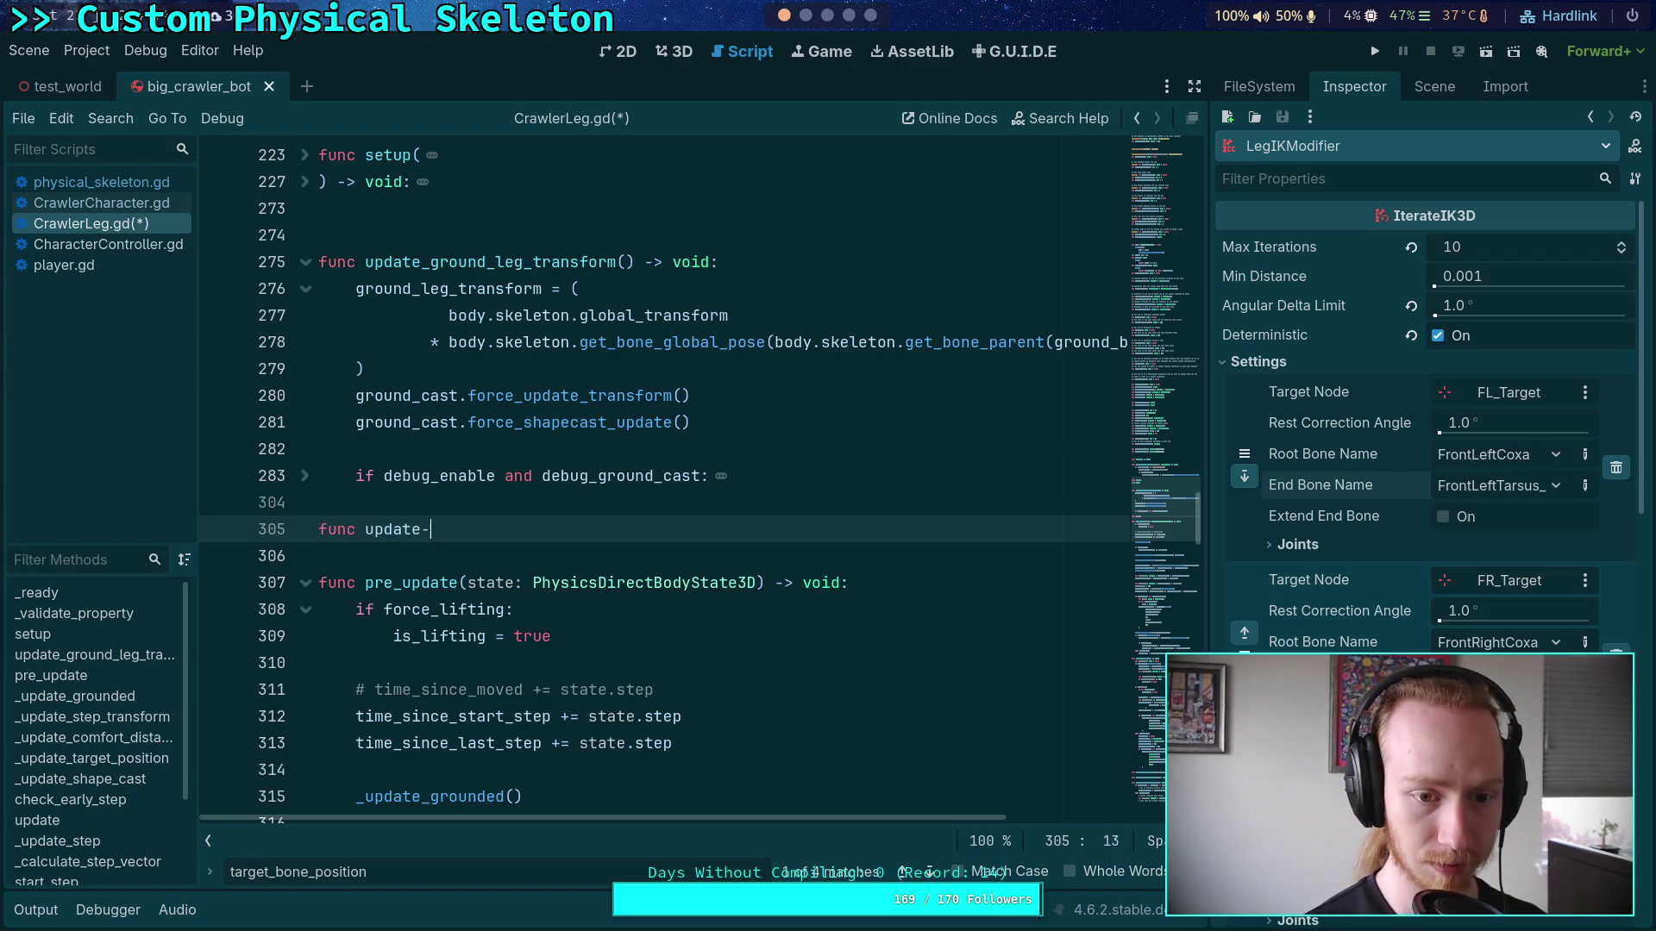
key("BackSpace")
key("BackSpace")
key("BackSpace")
type("_target_l")
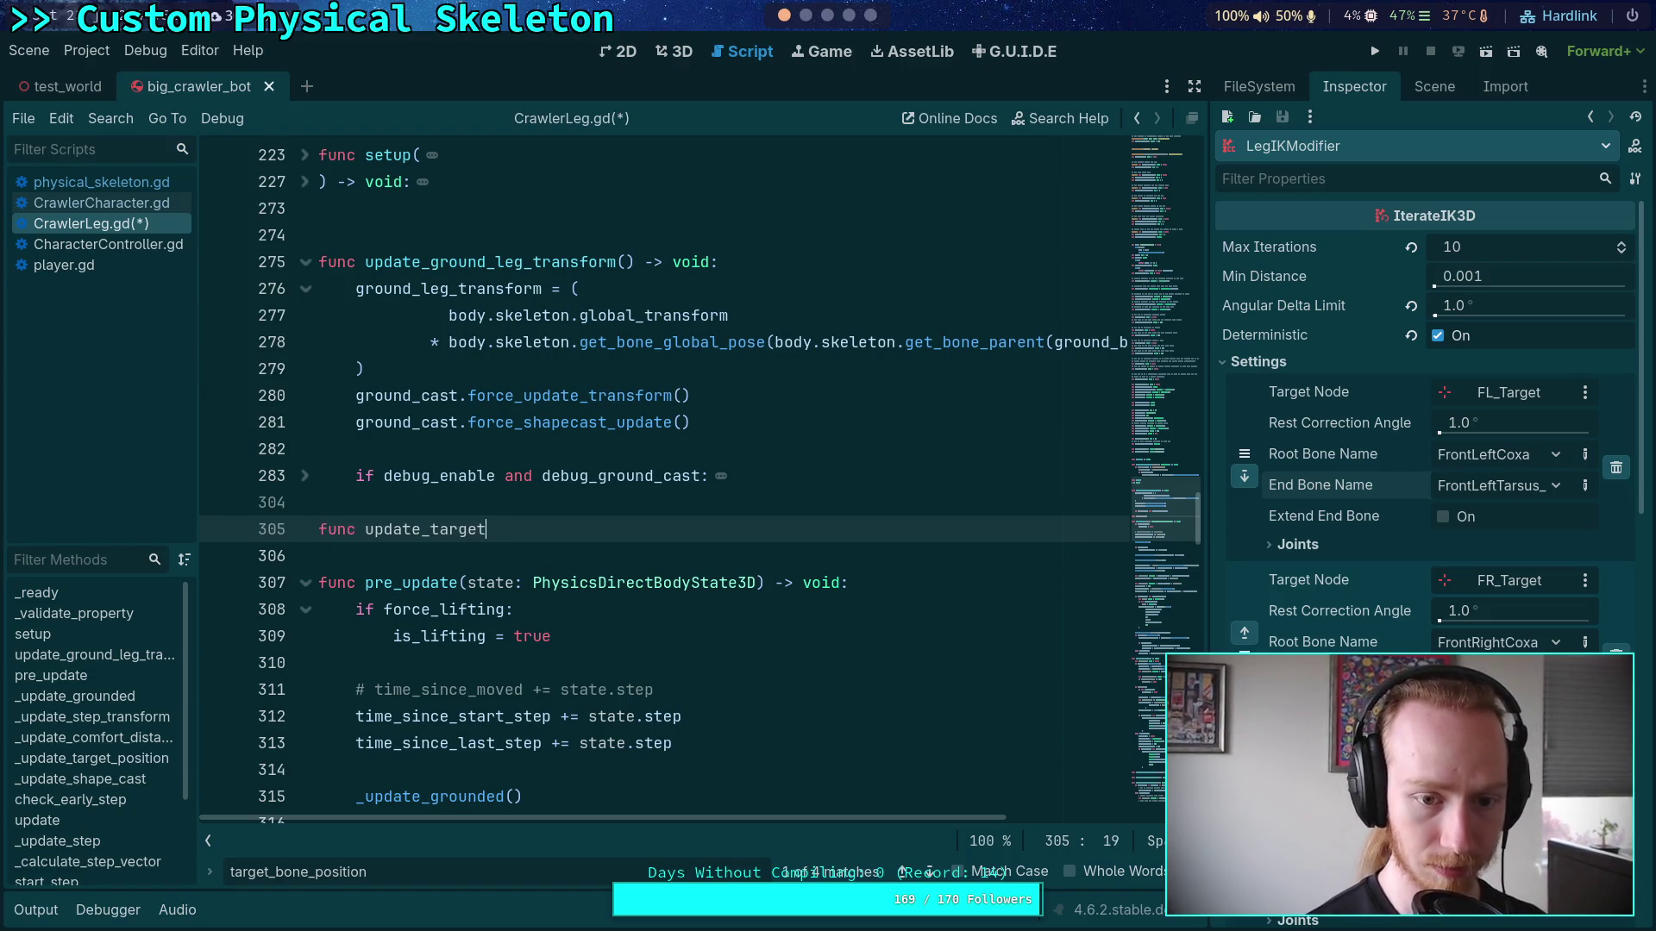
type("eg_transform)")
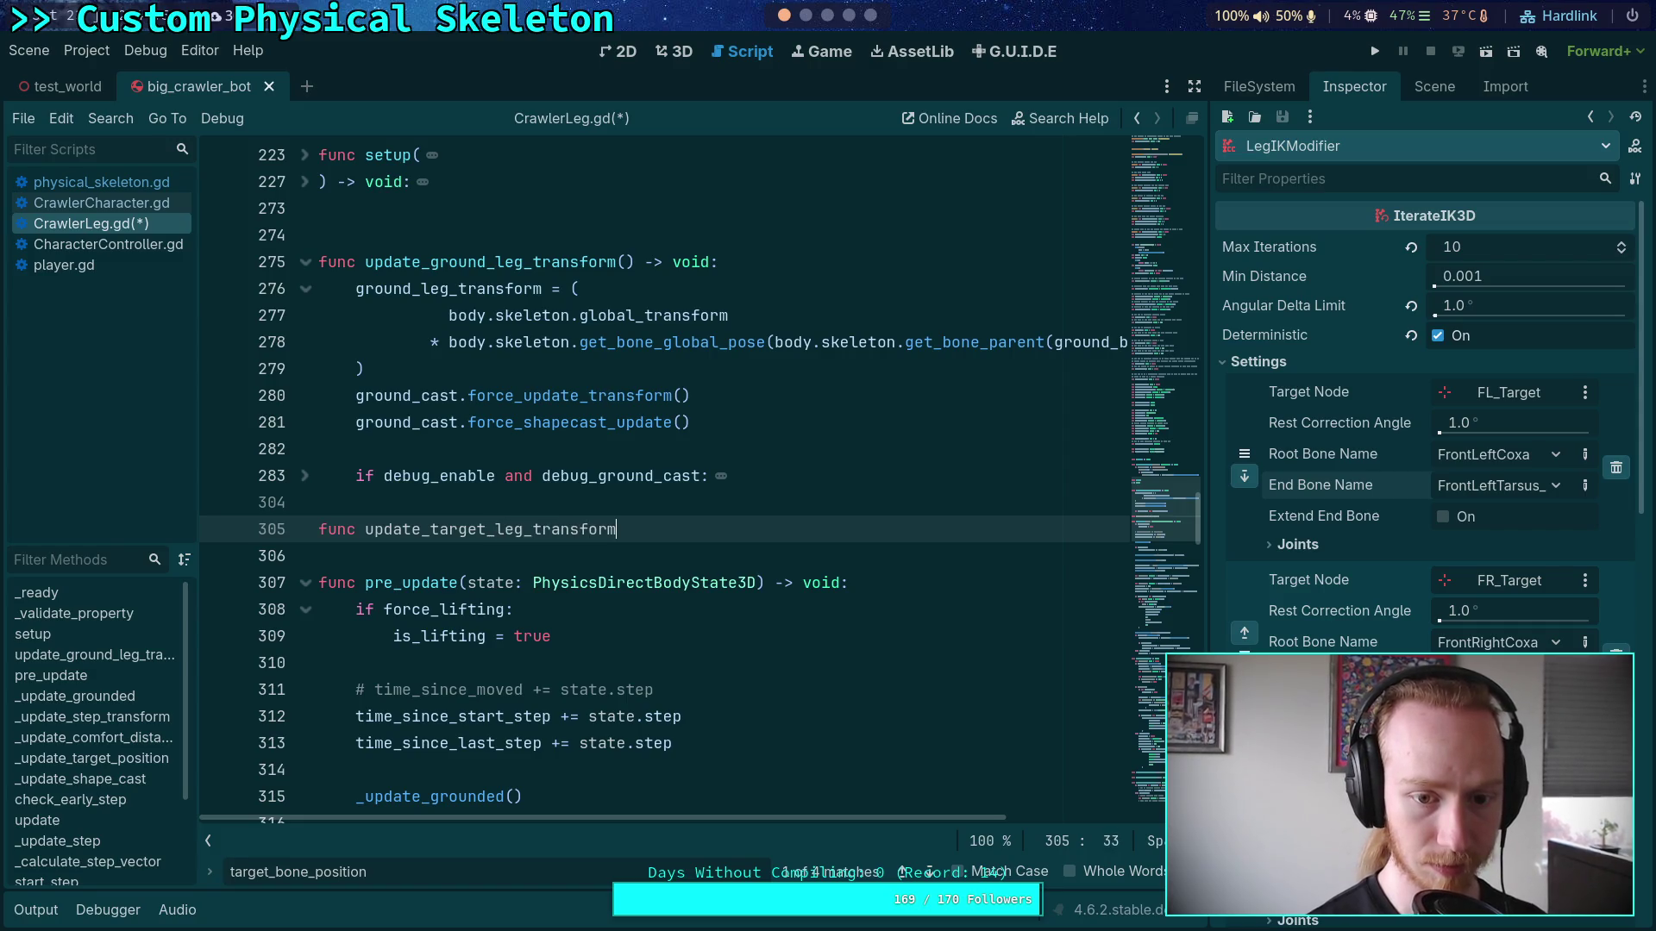
key("BackSpace")
type("() -")
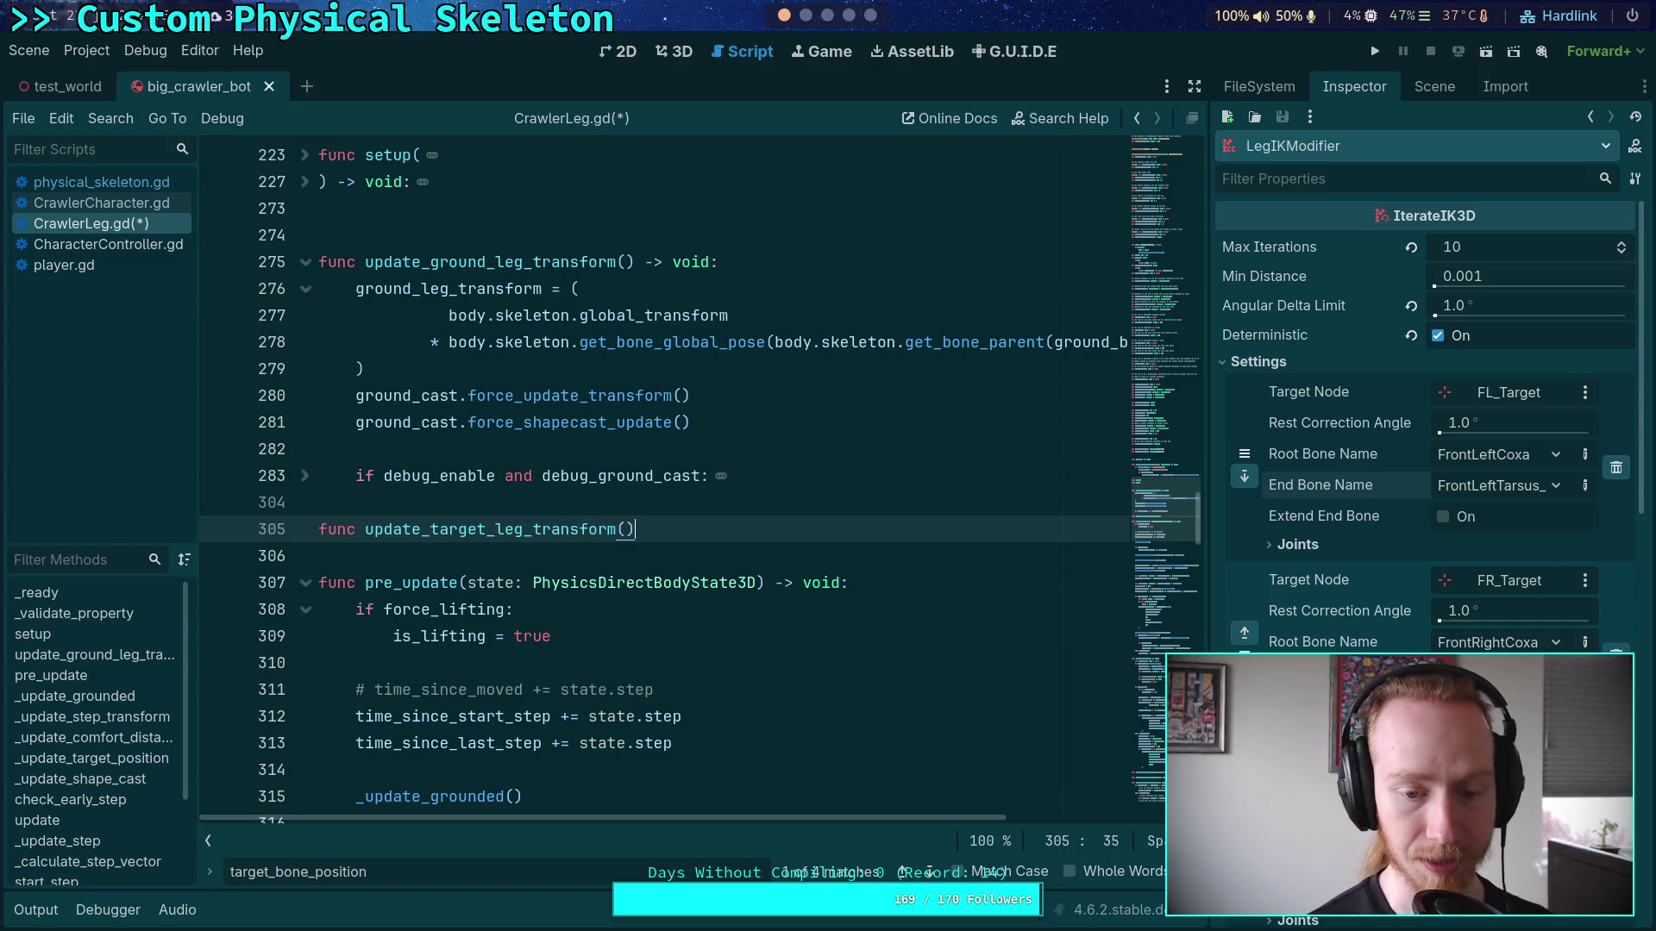
type("> void:")
key("Return")
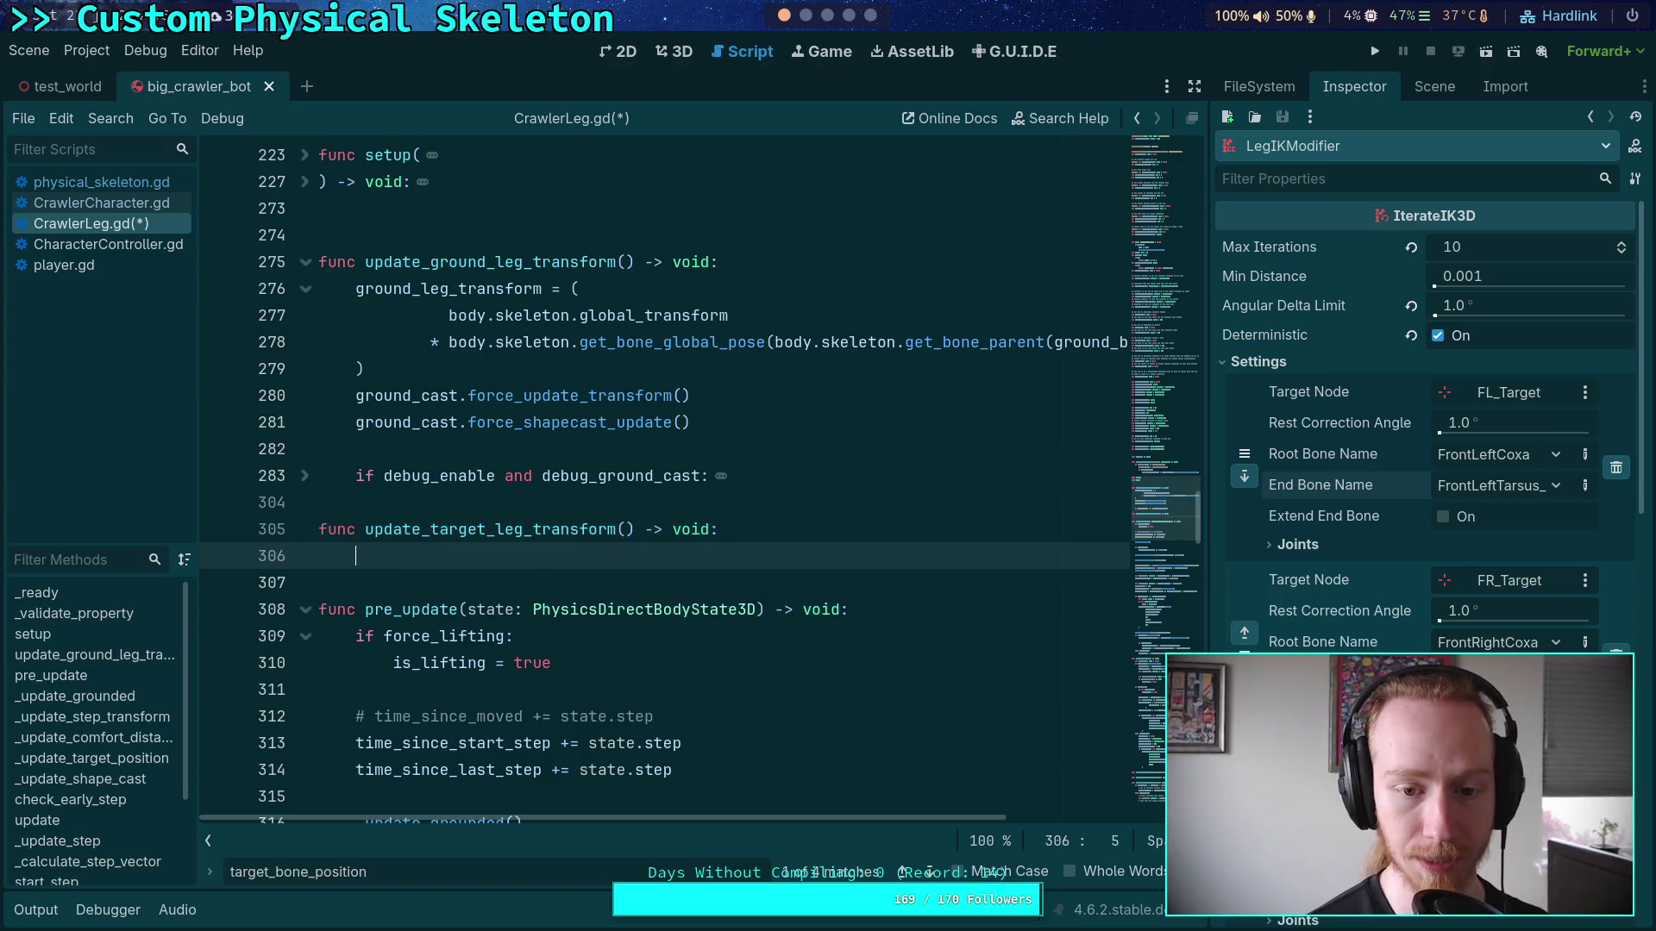
Step: Paste the target_bone_position calculation into the new function's body and save CrawlerLeg.gd
key("ctrl+v")
key("Up")
key("Up")
key("Up")
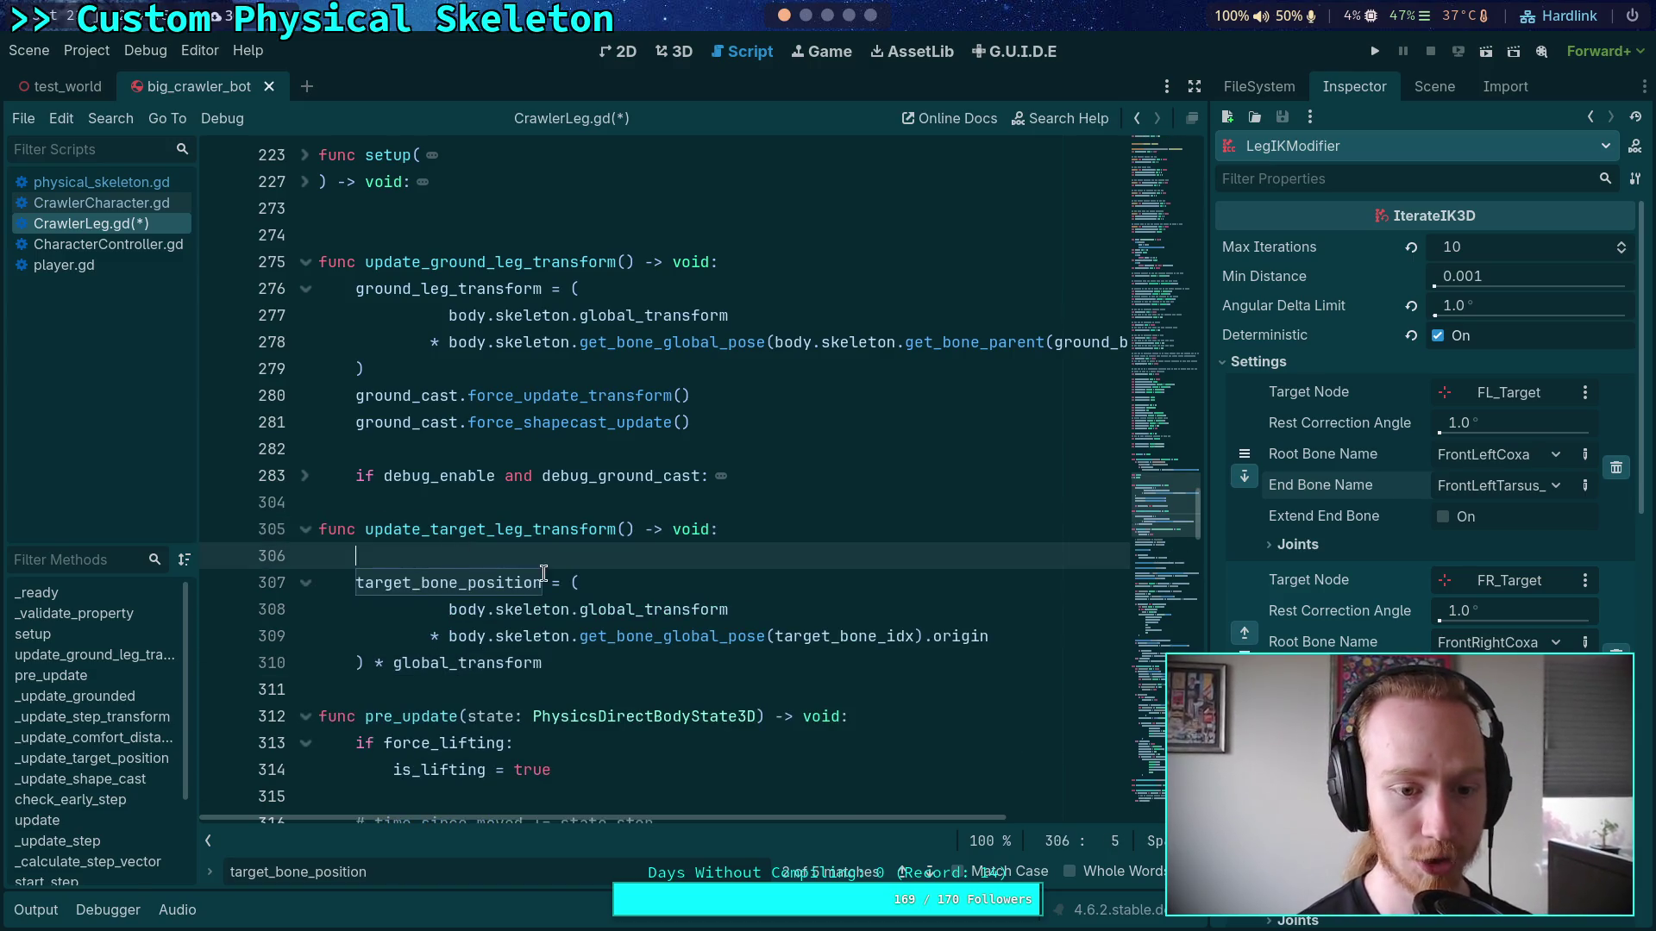
key("Up")
key("End")
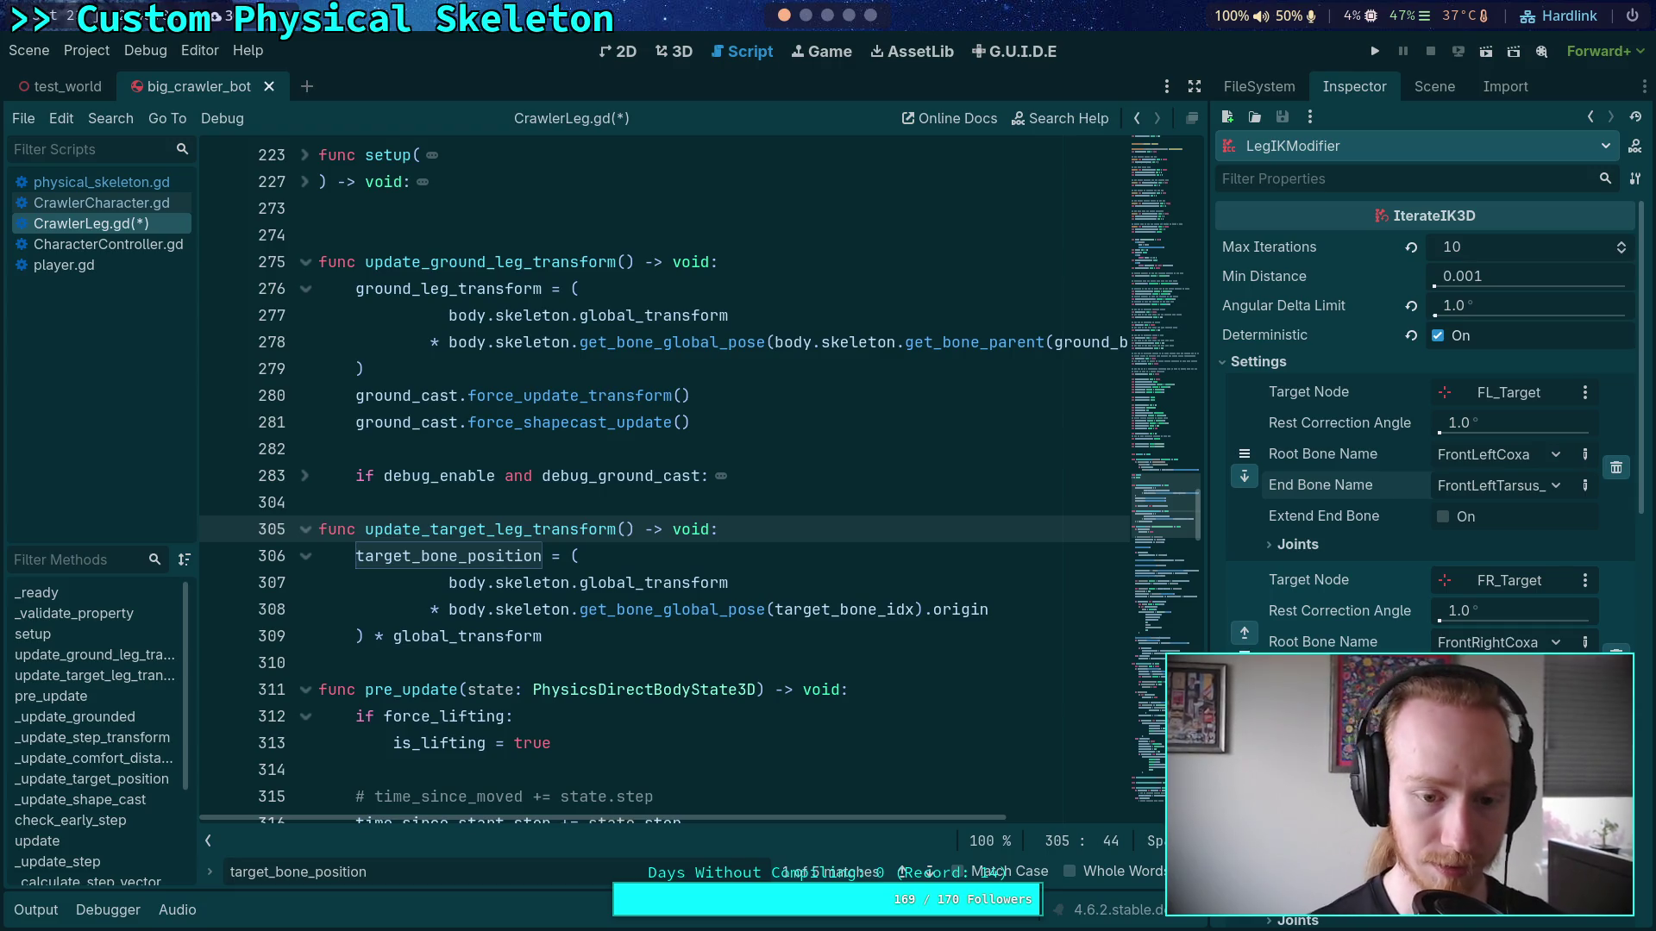
key("ctrl+s")
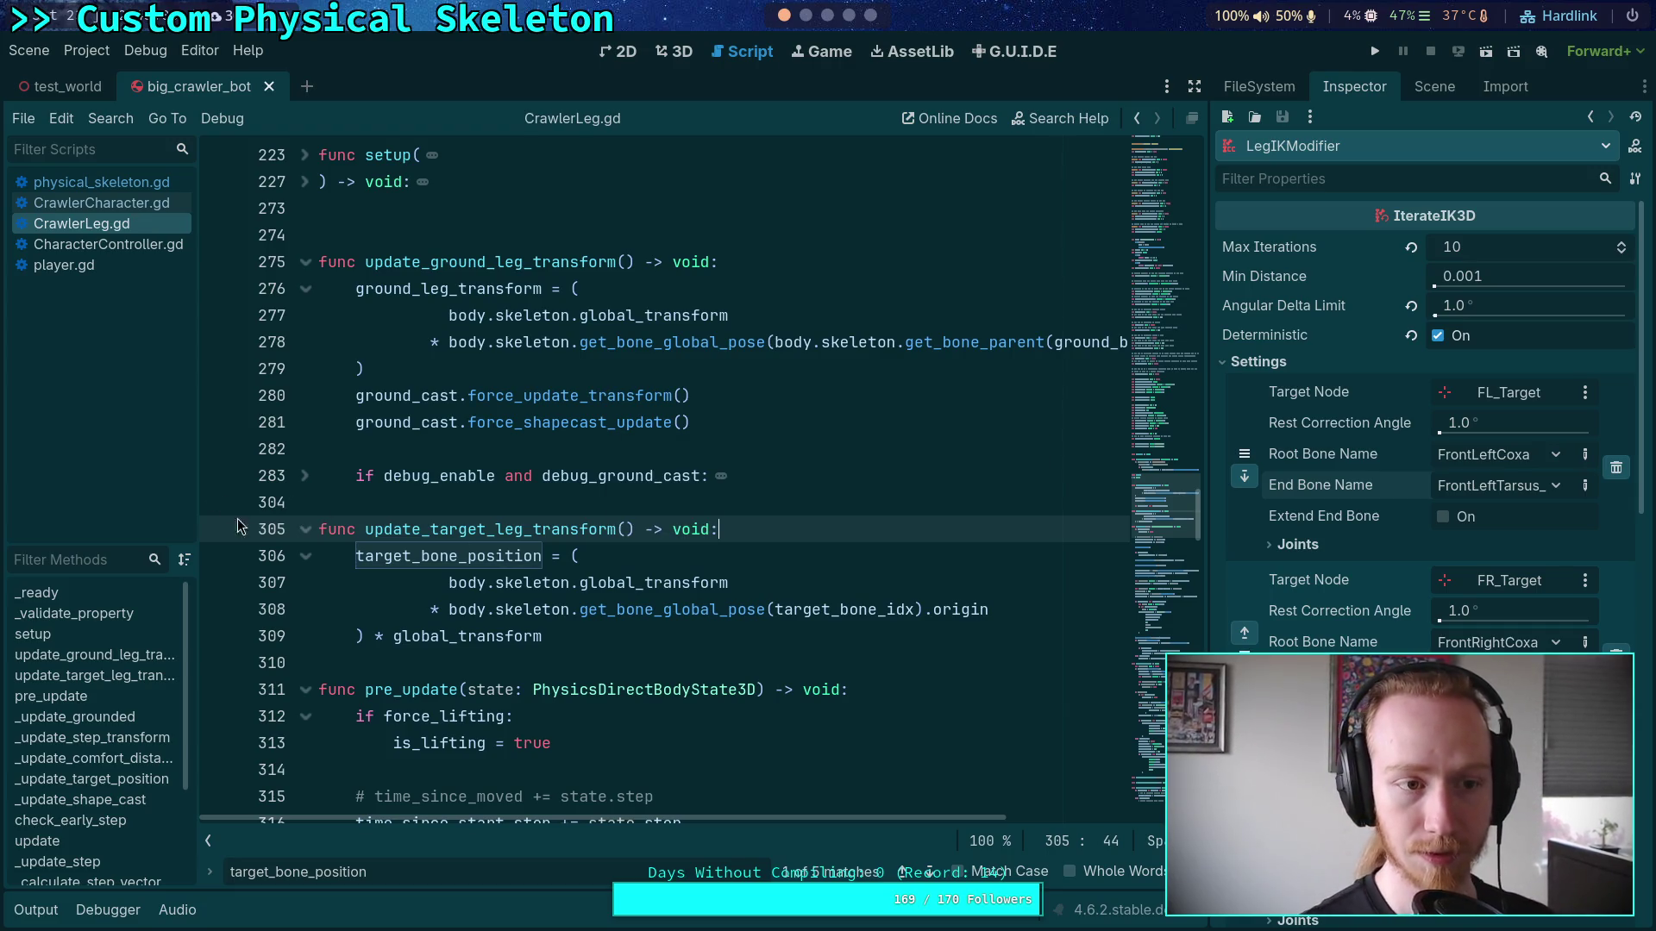
left_click(102, 182)
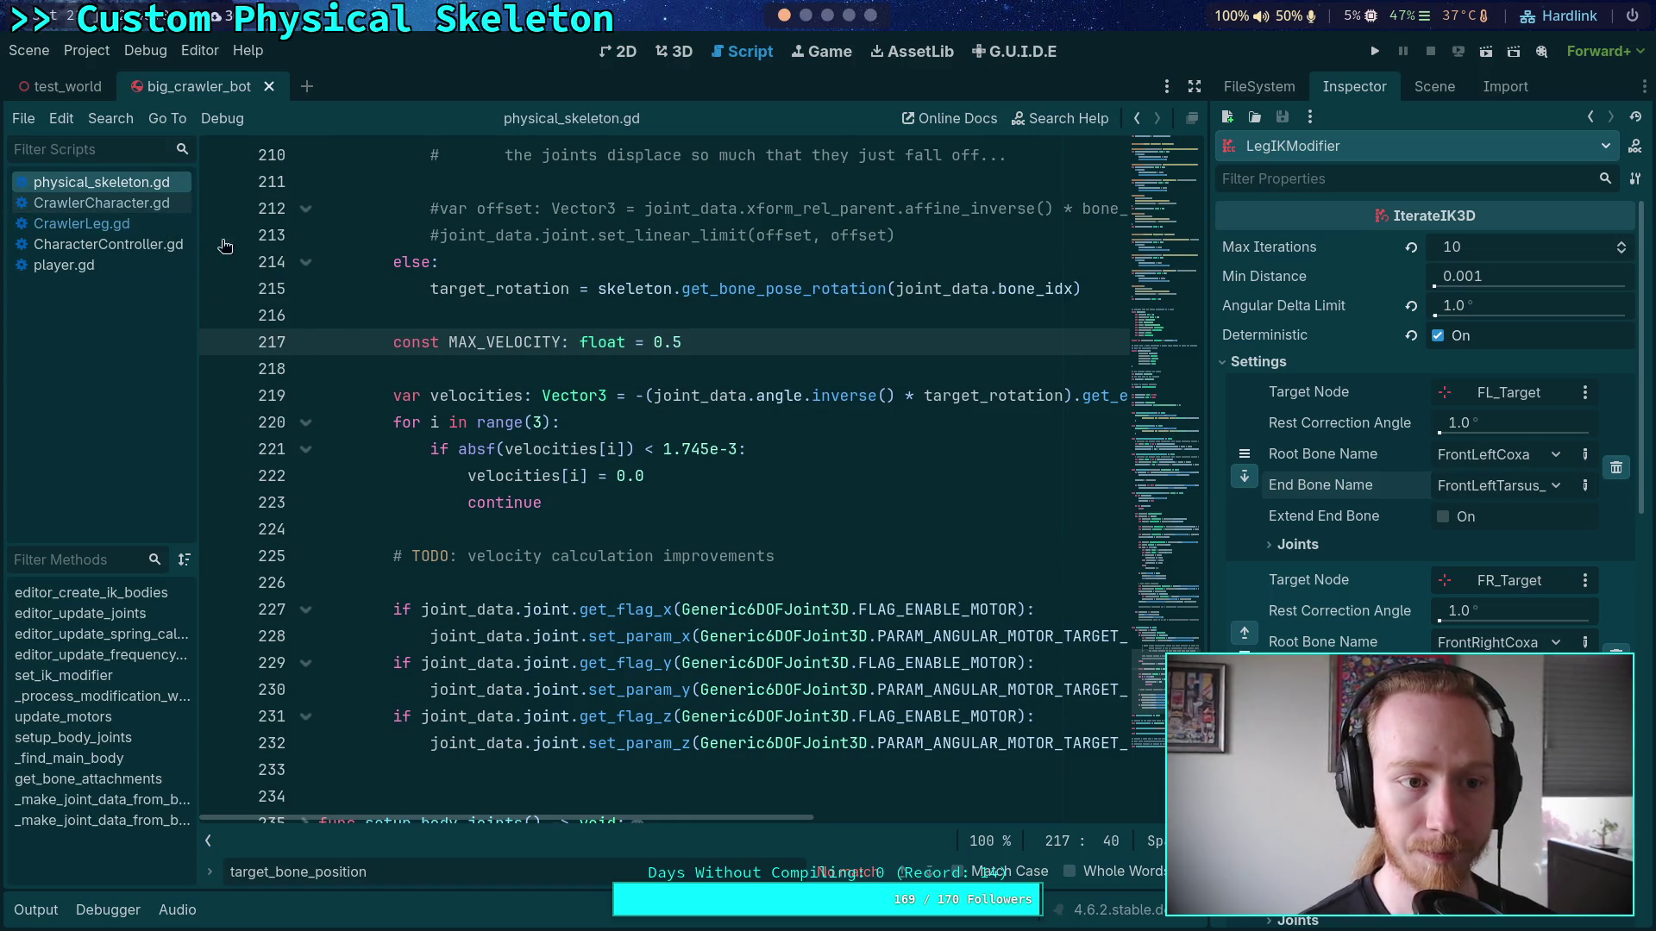
Step: Open CrawlerCharacter.gd and search for update_leg_transforms from its connect call on line 144
scroll(282, 297, "up", 15)
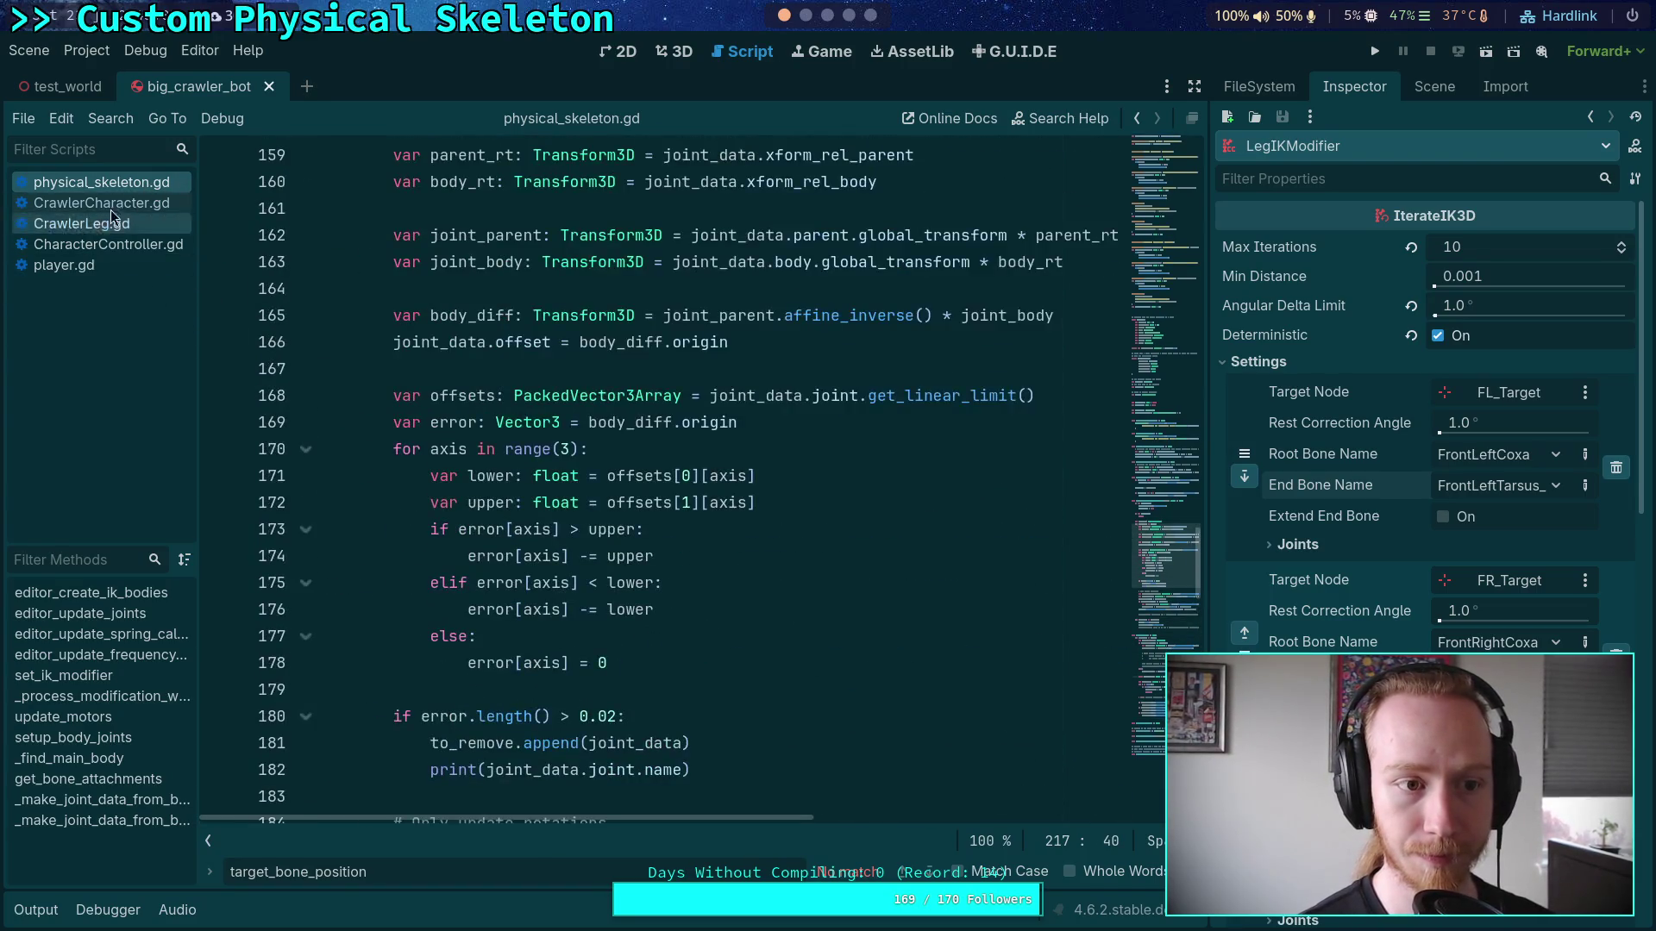
left_click(102, 203)
scroll(507, 531, "up", 7)
left_click(1076, 610)
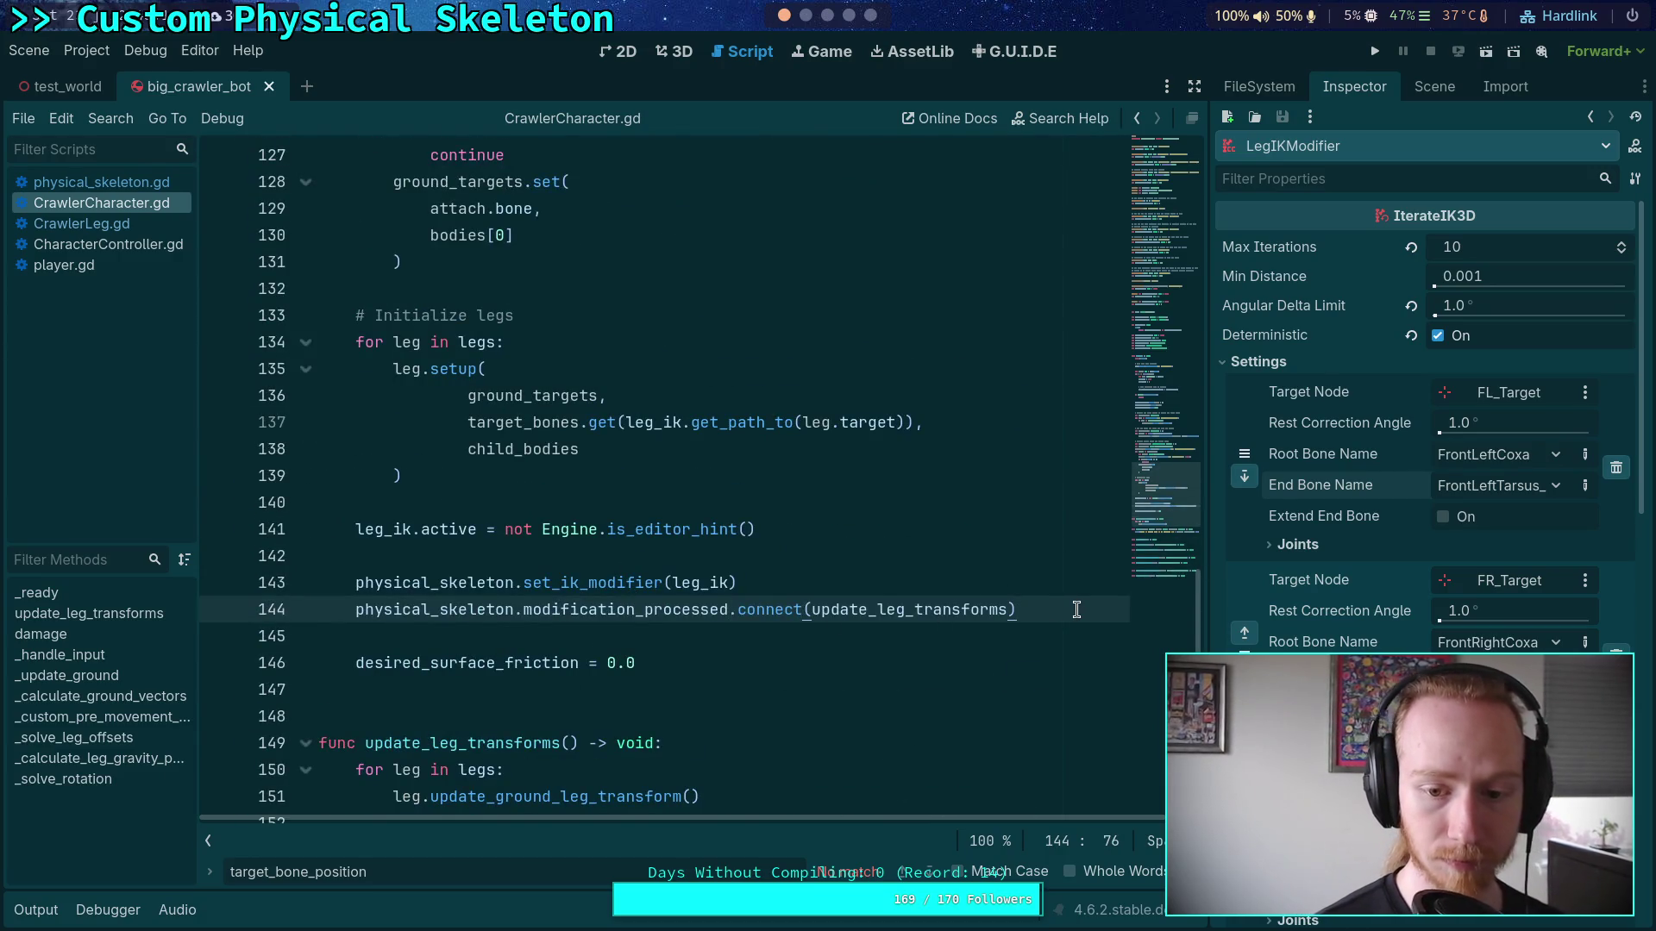
left_click(897, 612)
double_click(897, 612)
key("ctrl+f")
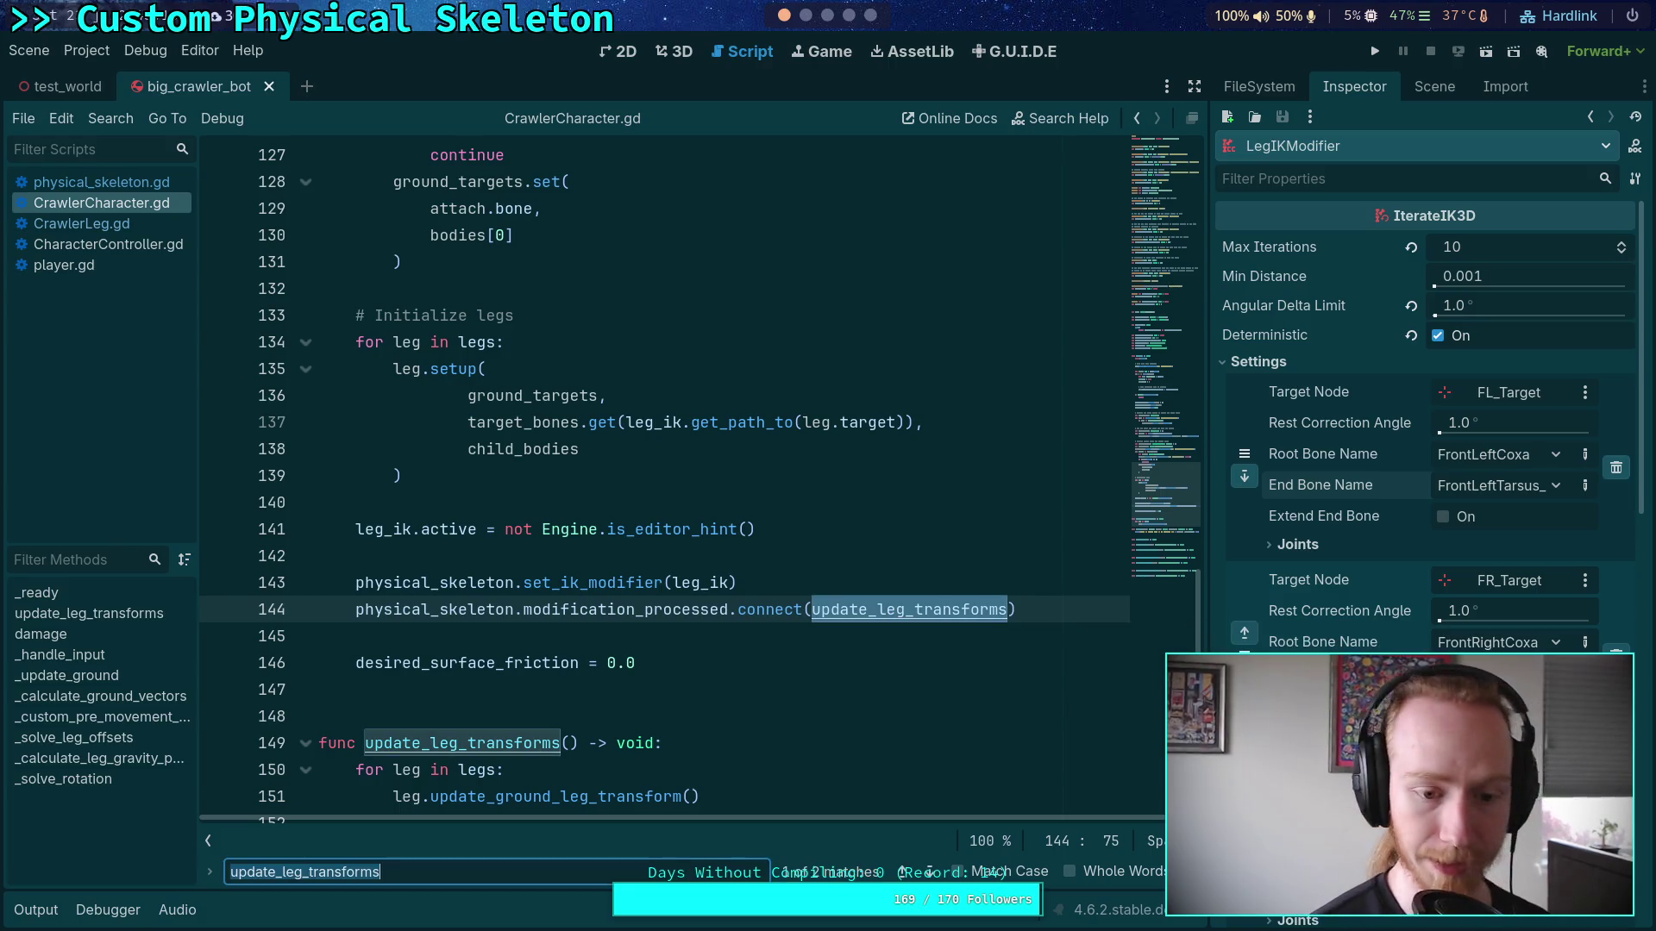
scroll(733, 609, "down", 3)
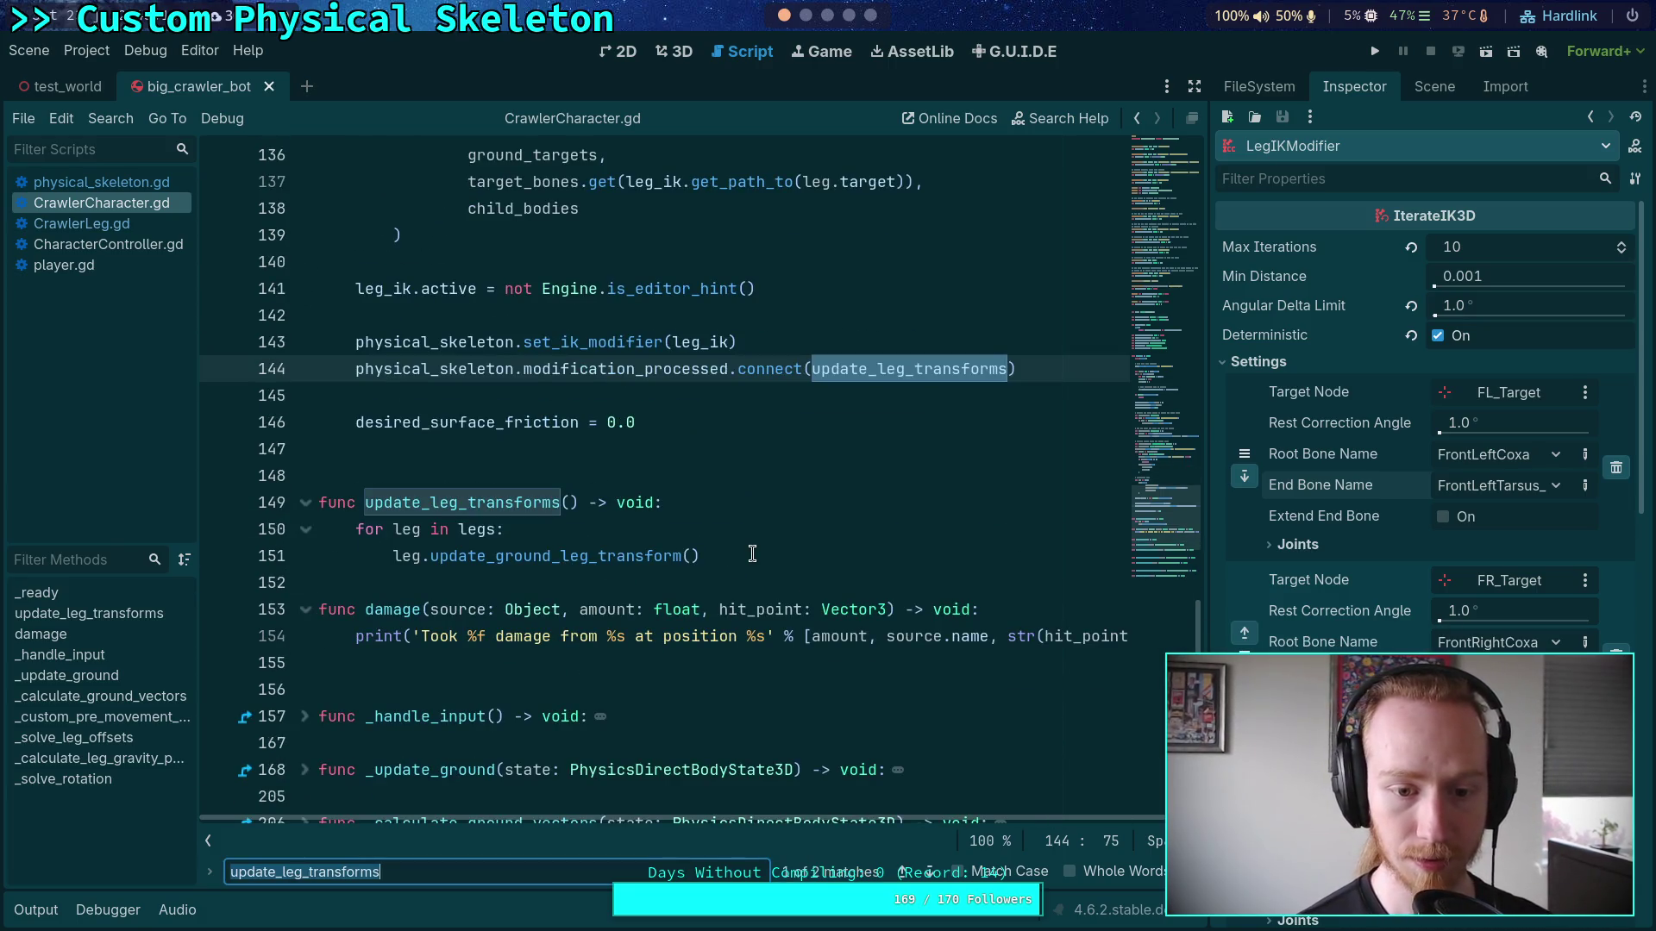
scroll(750, 553, "up", 1)
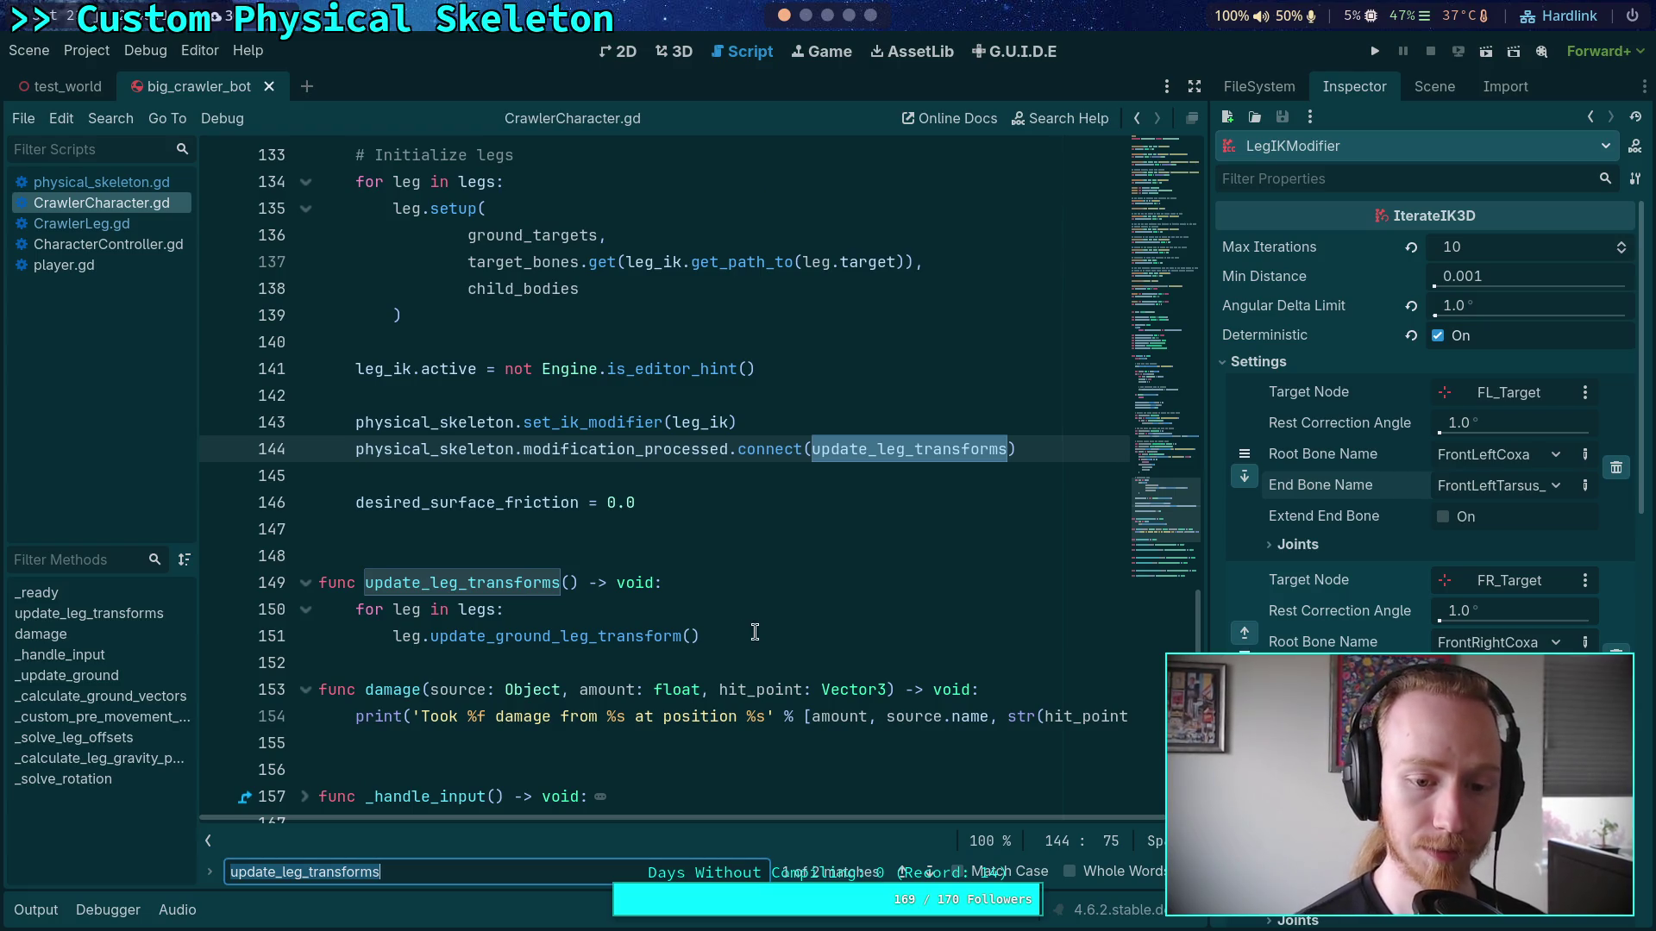
Step: Rename the update_leg_transforms function on line 149 to update_transforms
left_click(468, 584)
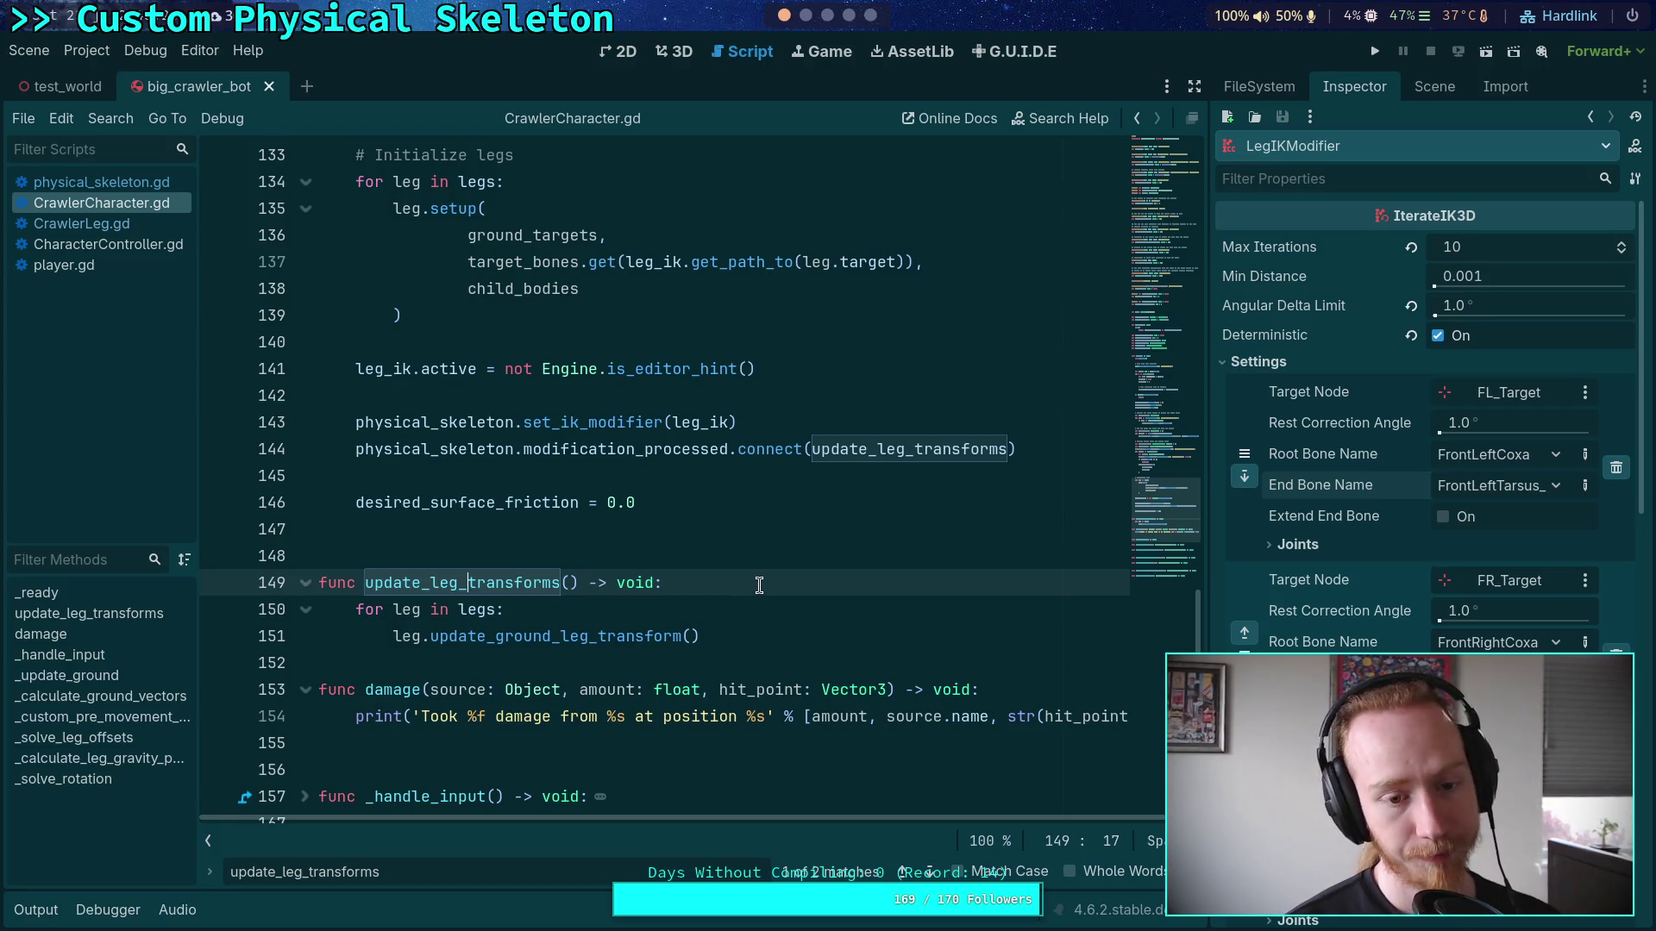
double_click(517, 586)
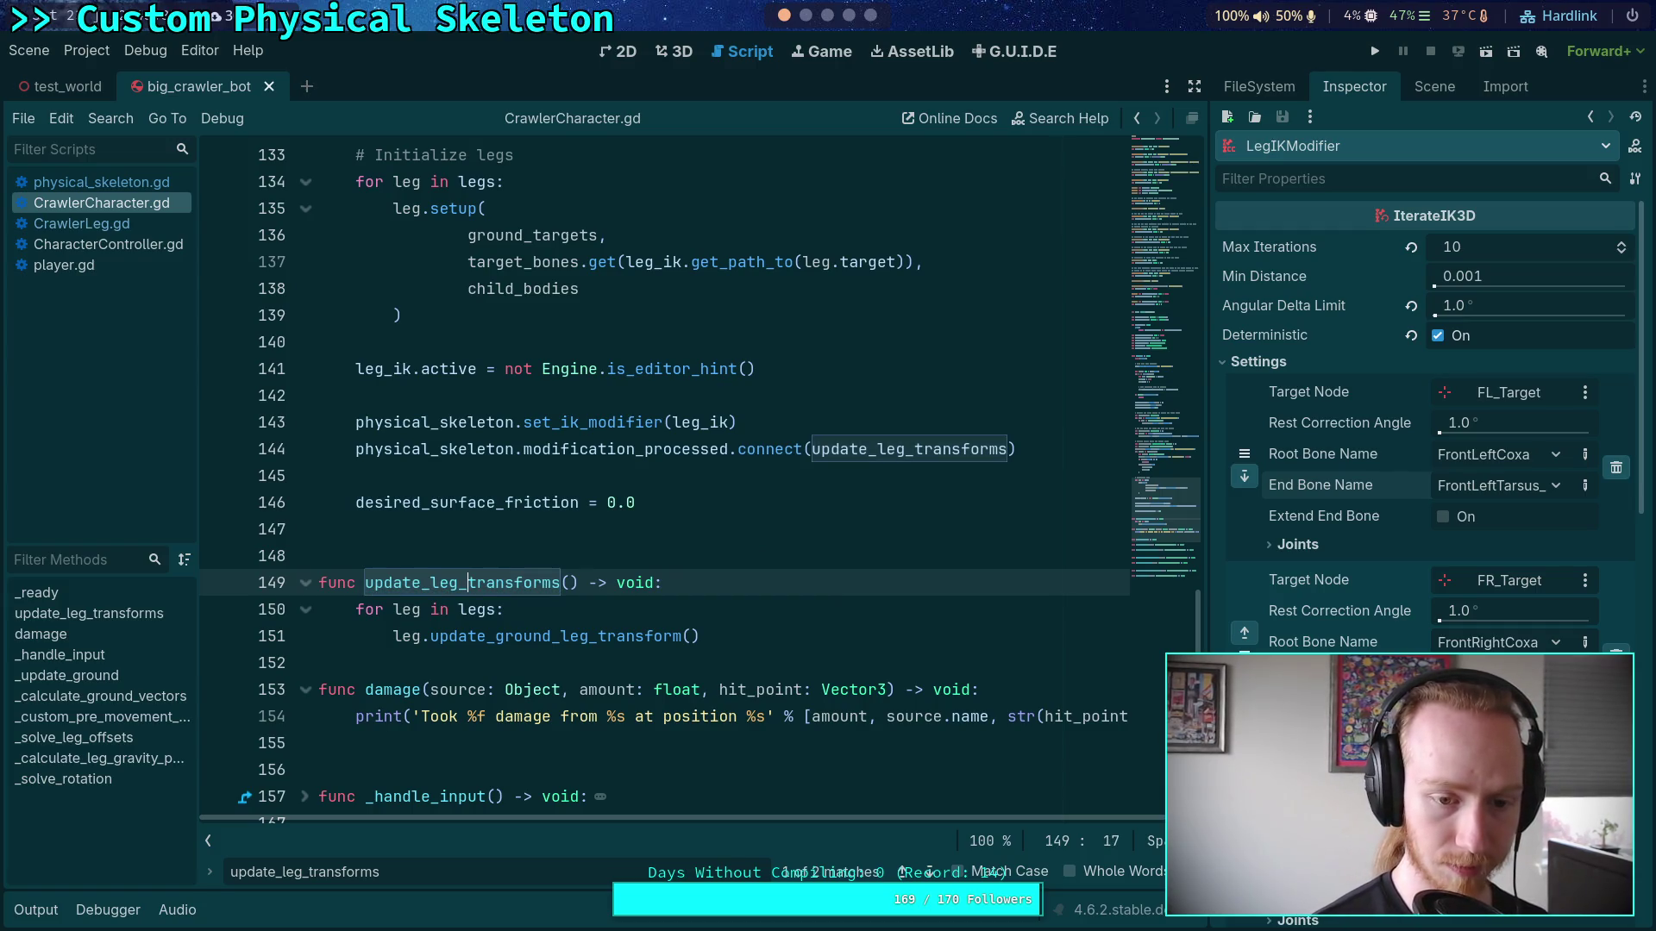
key("BackSpace")
key("BackSpace")
key("BackSpace")
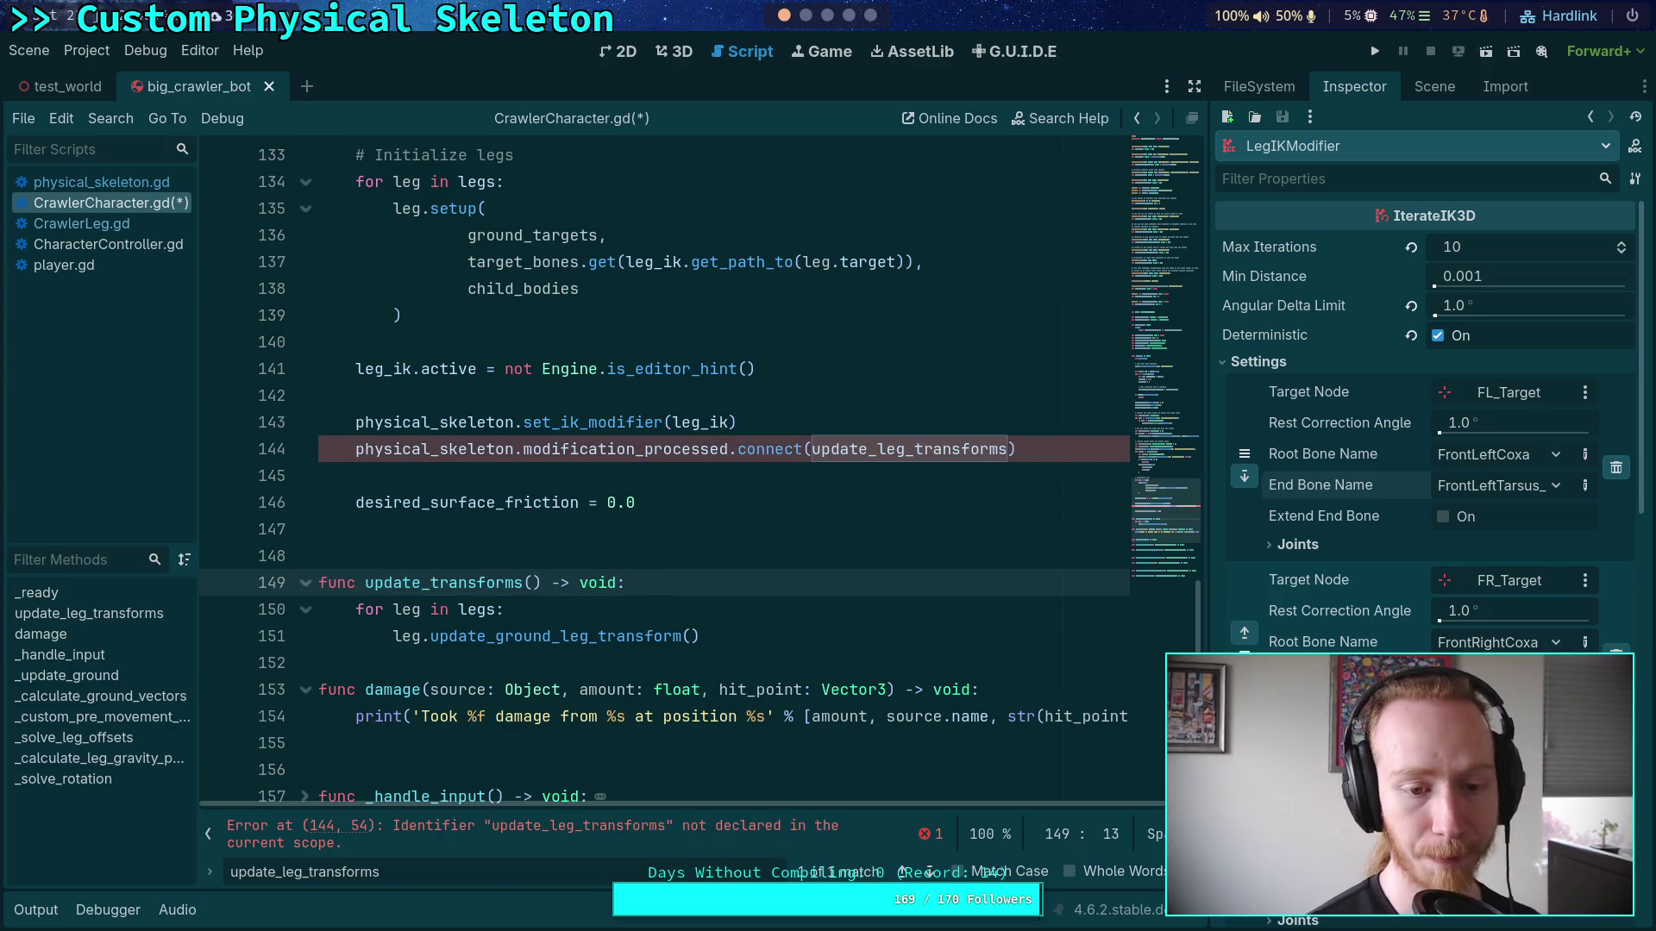
Step: Replace the connect call's handler with a lambda containing the leg update loop
double_click(817, 460)
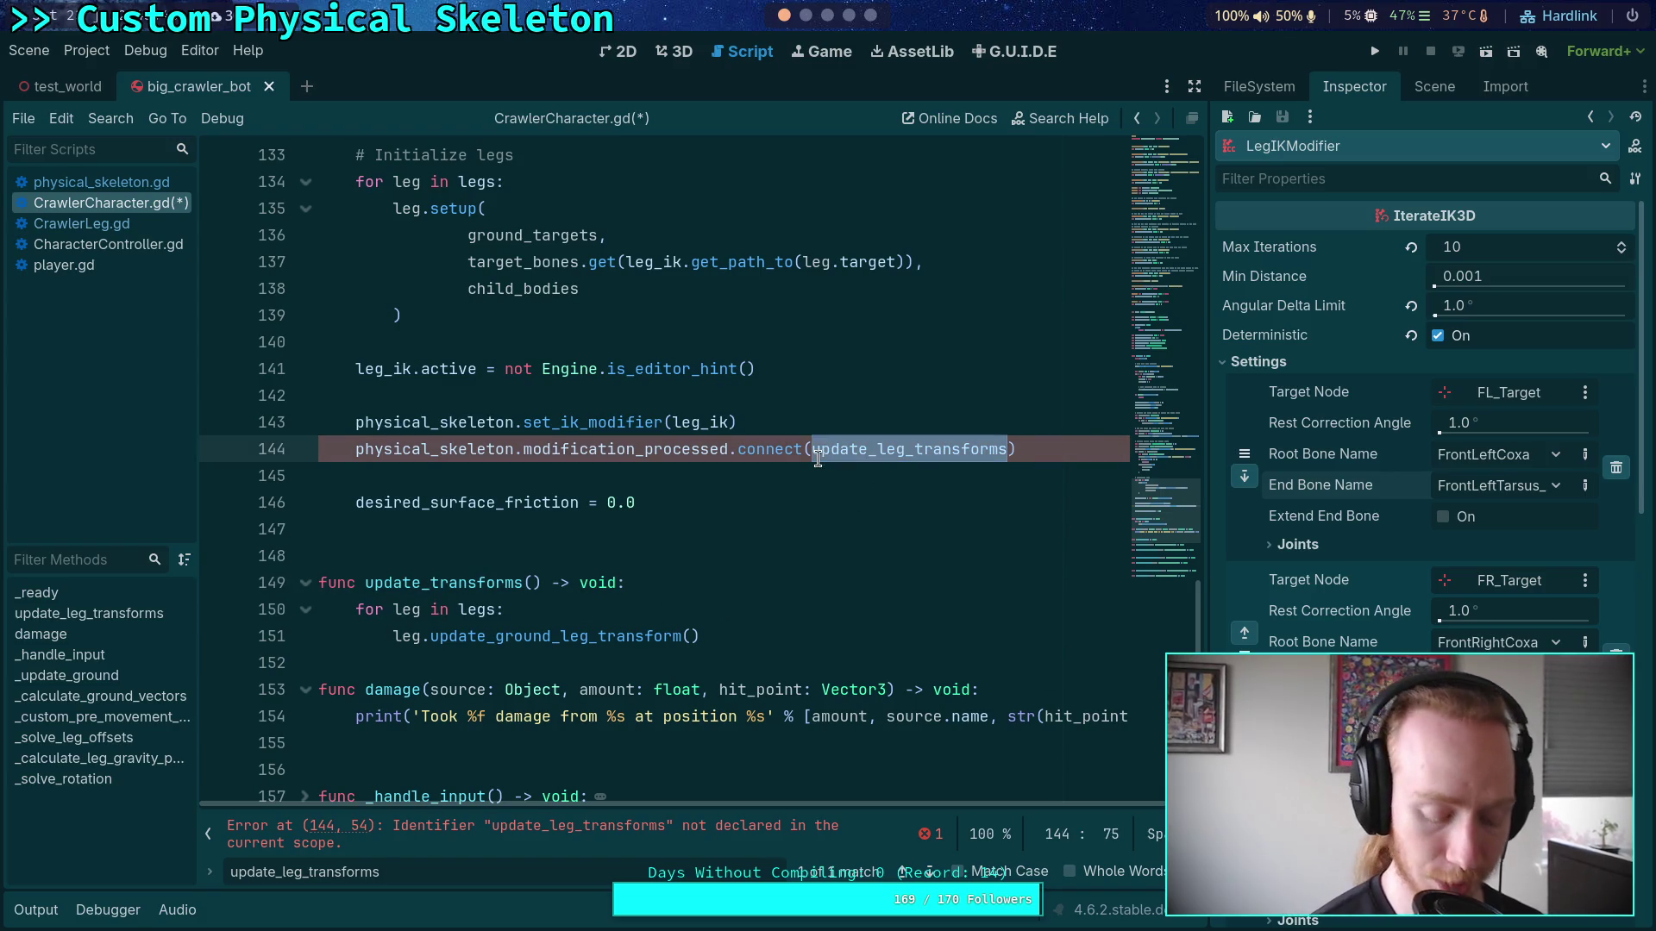
key("BackSpace")
key("Return")
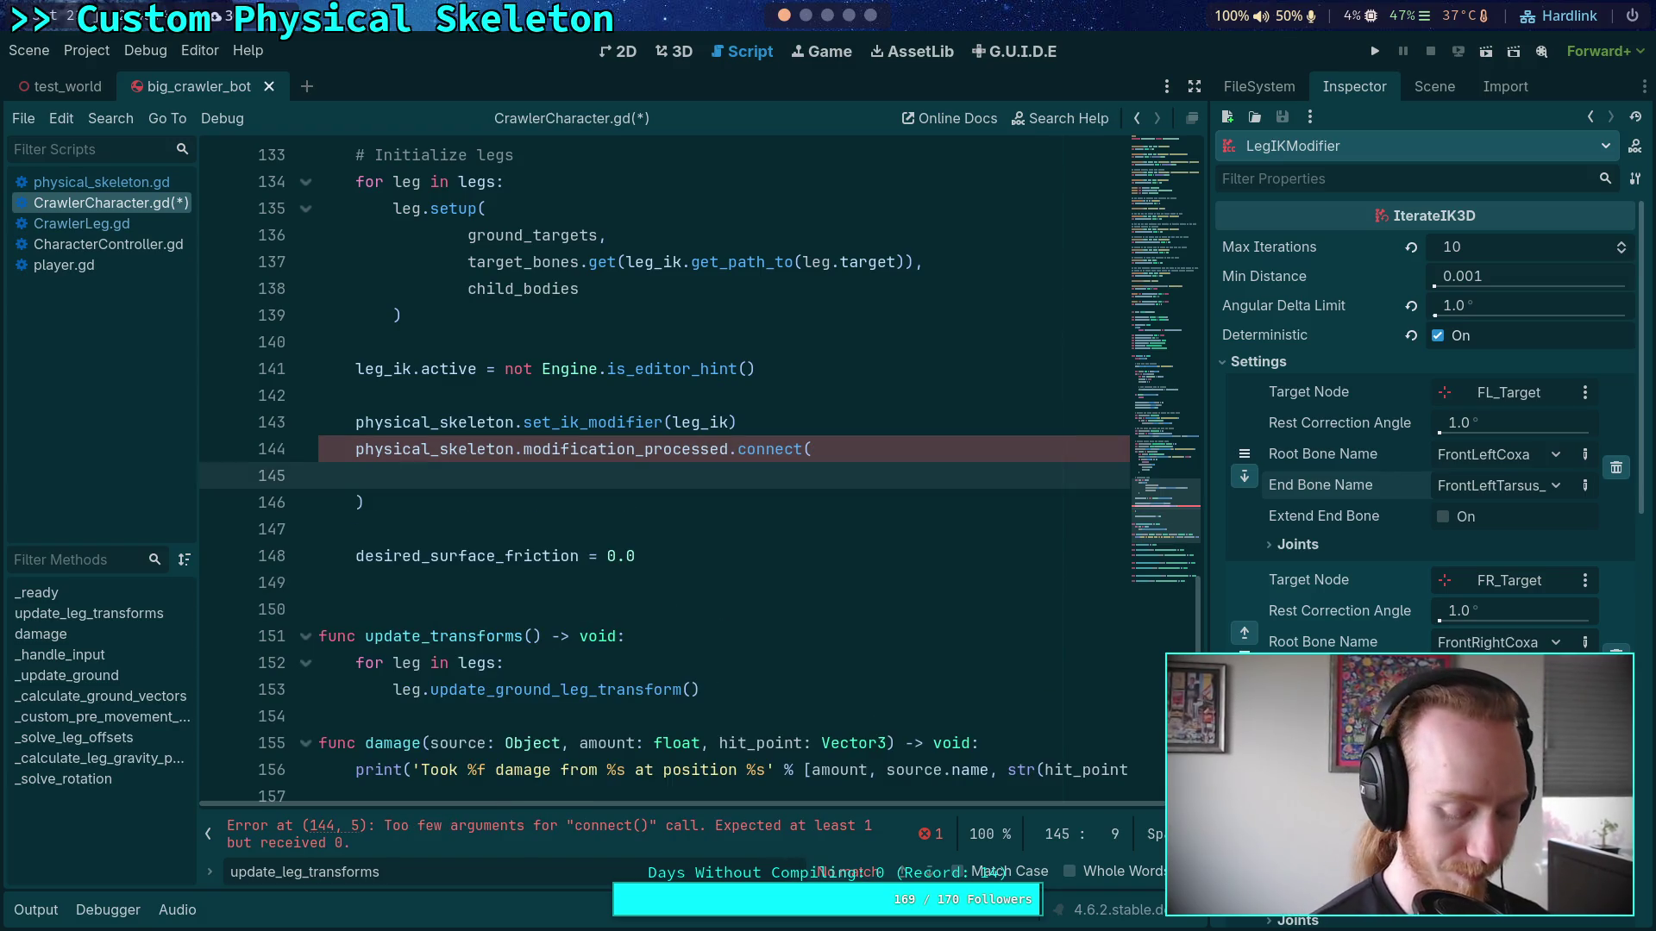
type("c():")
key("Return")
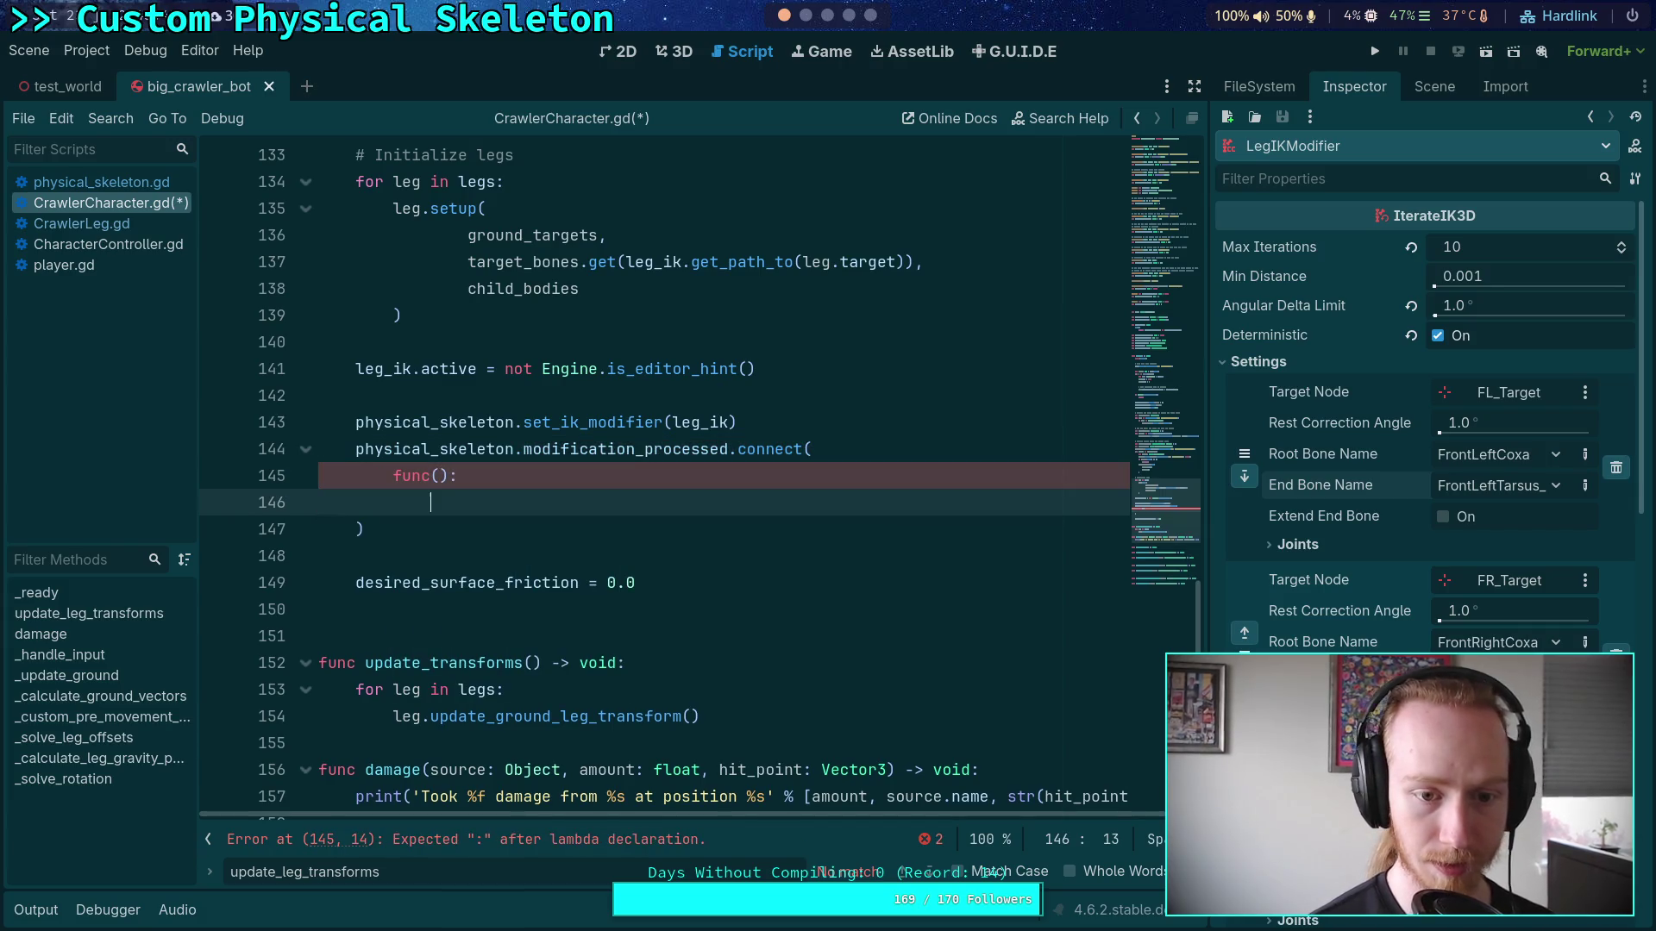
left_click_drag(485, 716, 448, 690)
key("alt+Up")
key("alt+Up")
key("alt+Up")
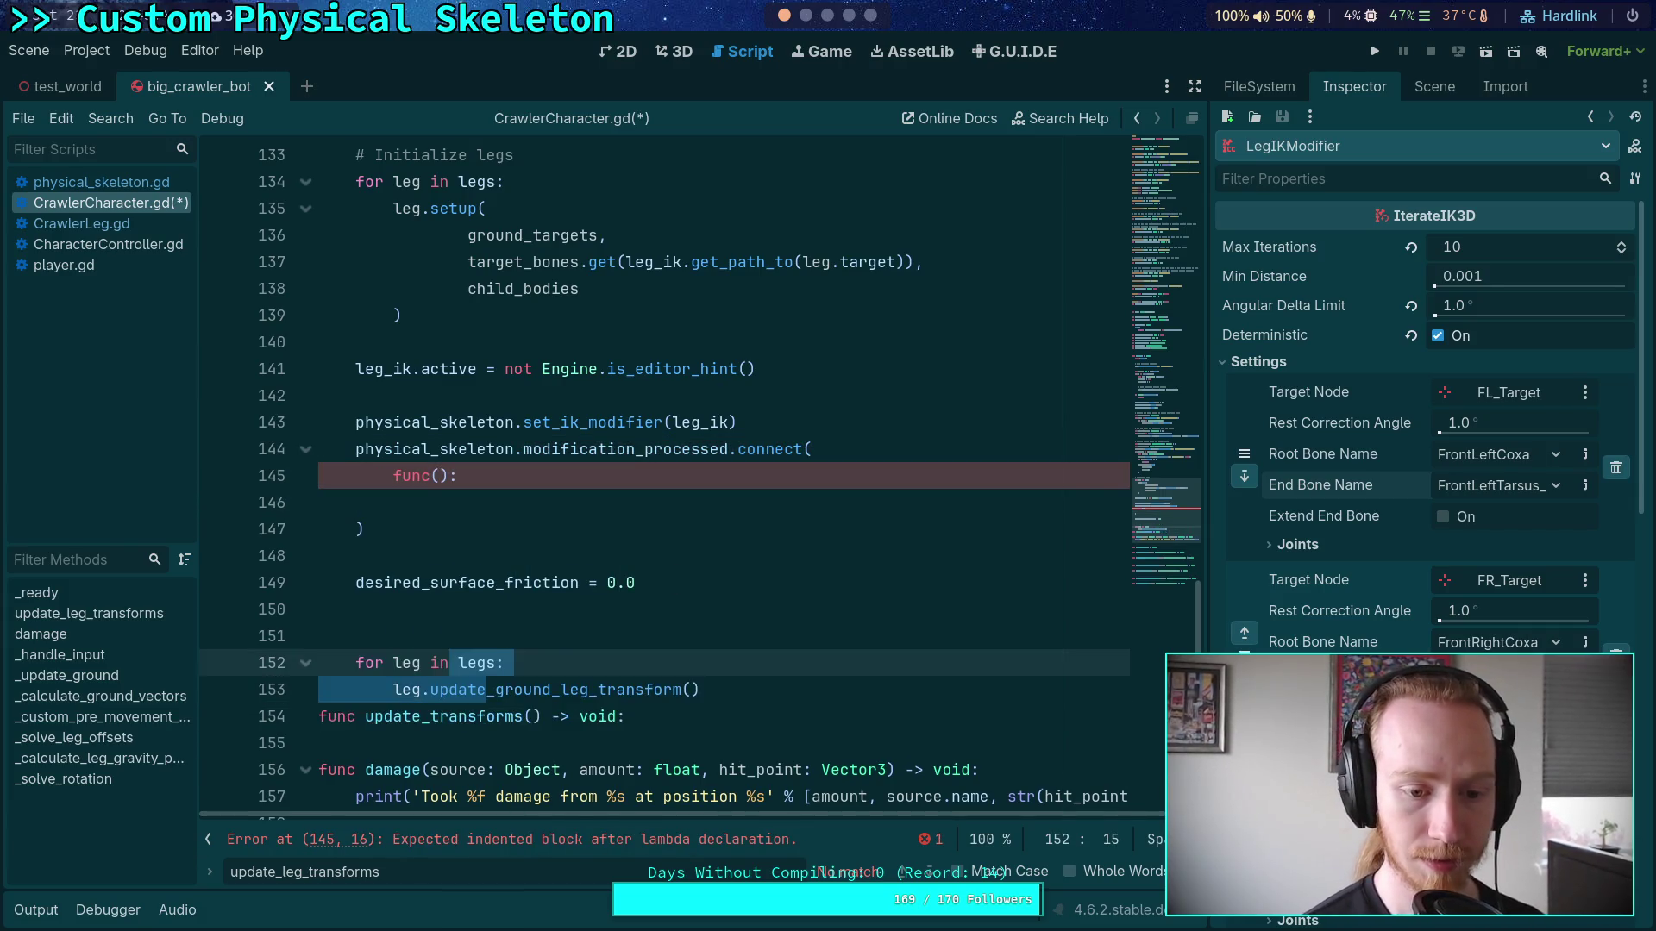
key("Tab")
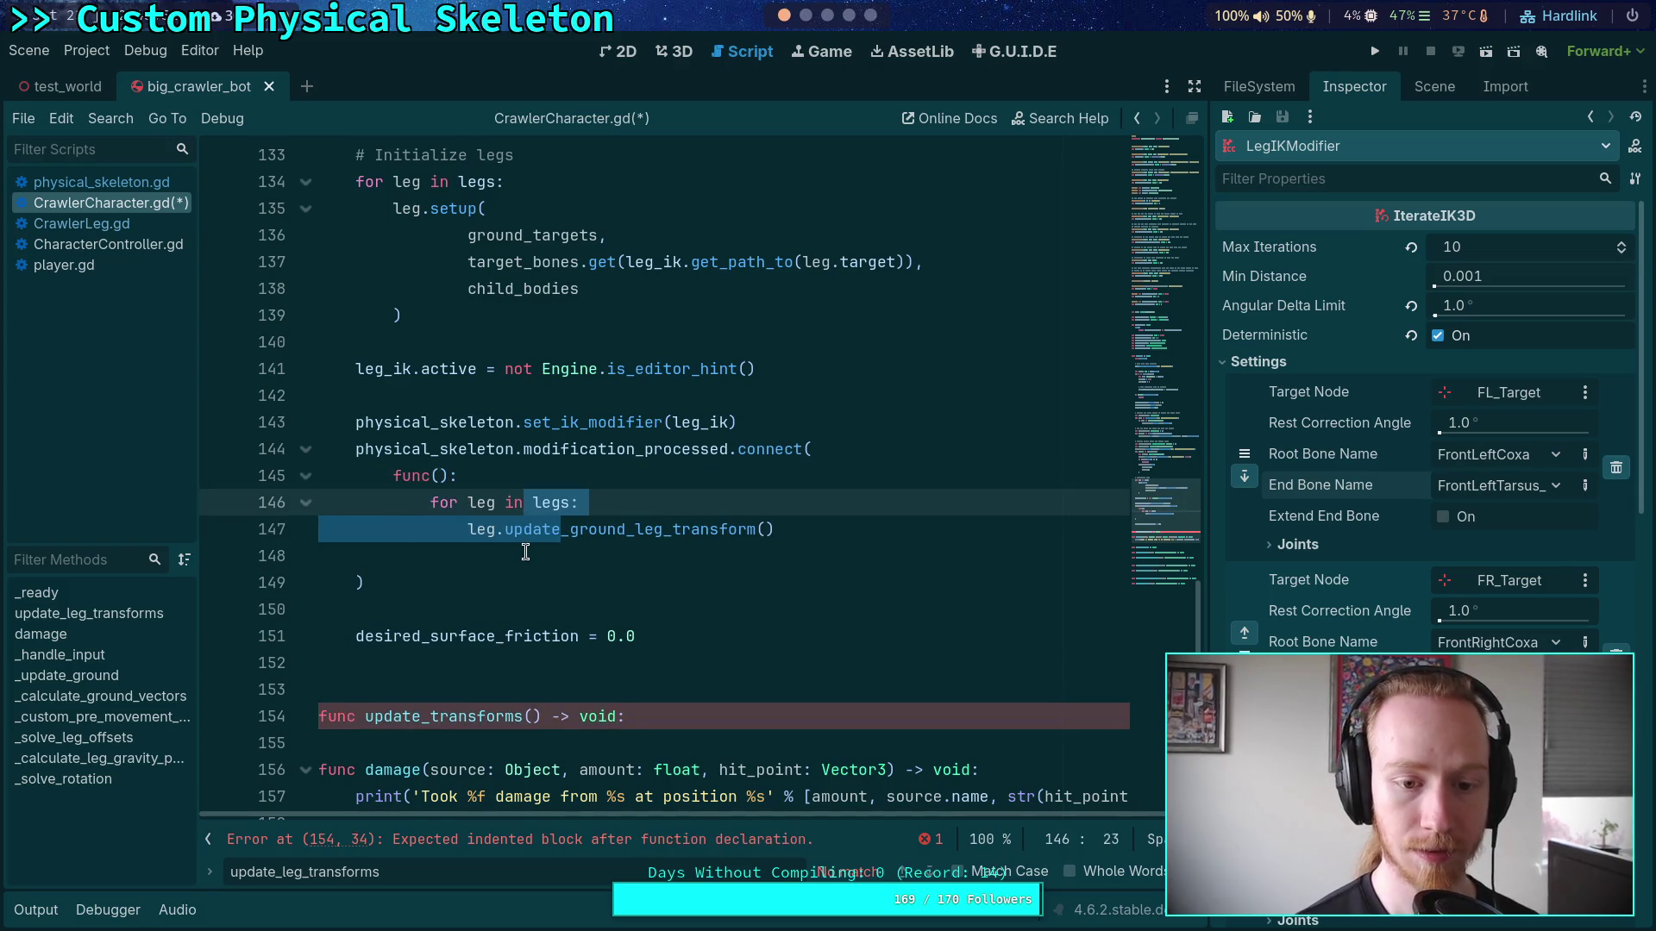
left_click(526, 552)
key("BackSpace")
left_click(597, 562)
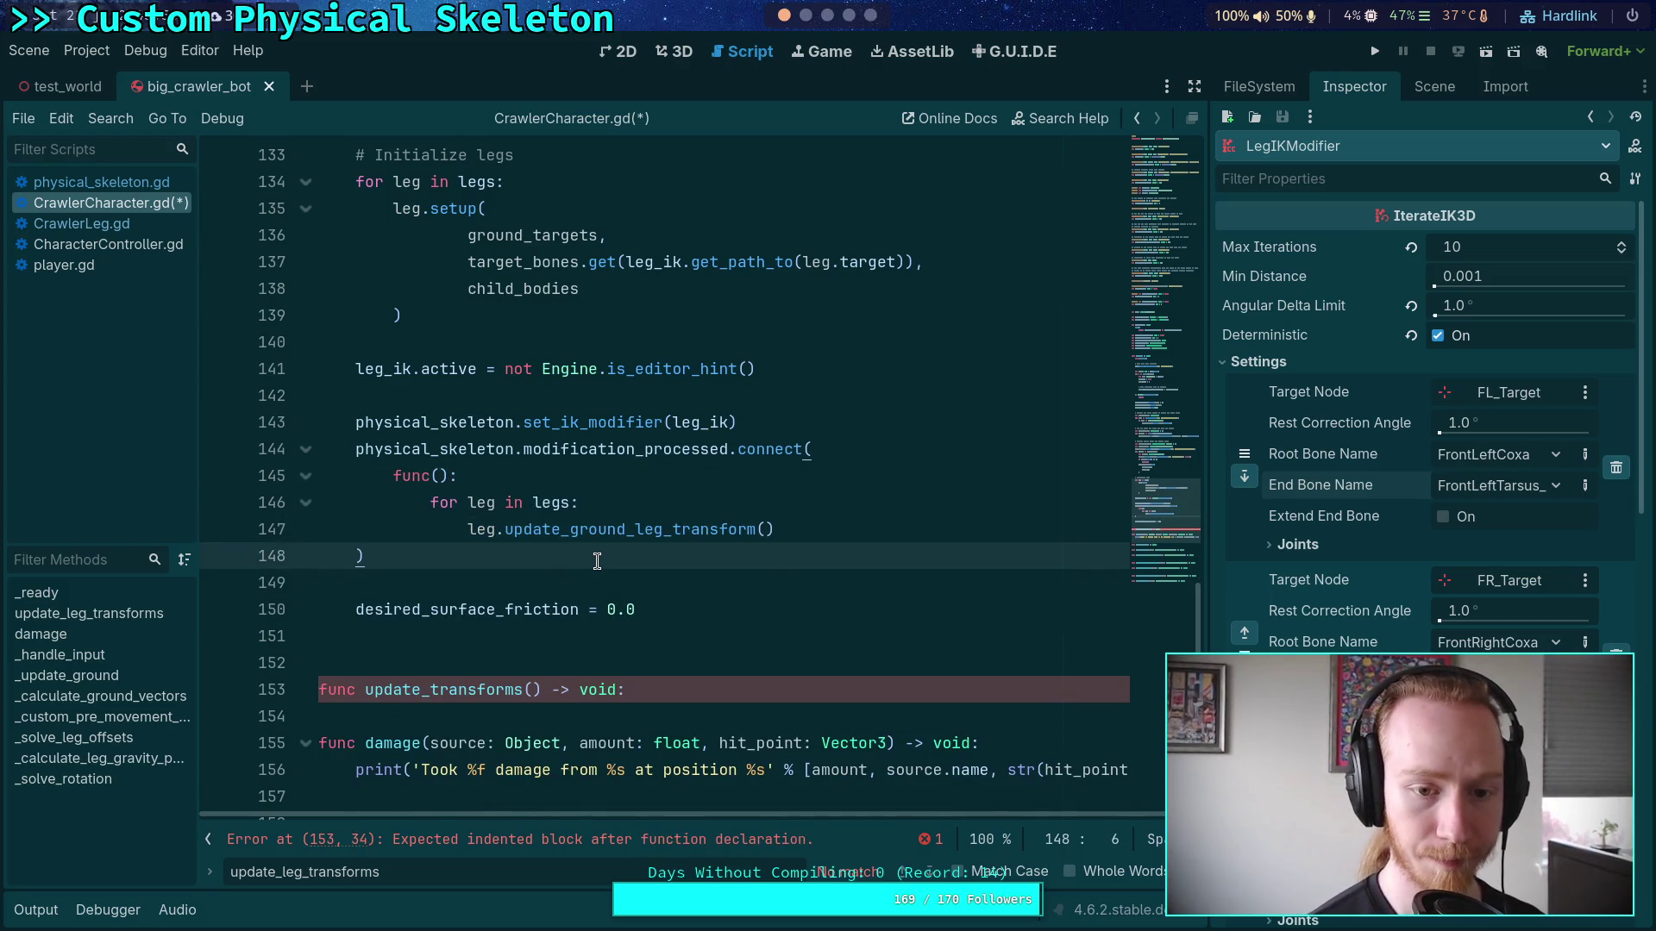
Step: Connect leg_ik.modification_processed to a lambda calling leg.update_target_leg_transform() for each leg
double_click(419, 445)
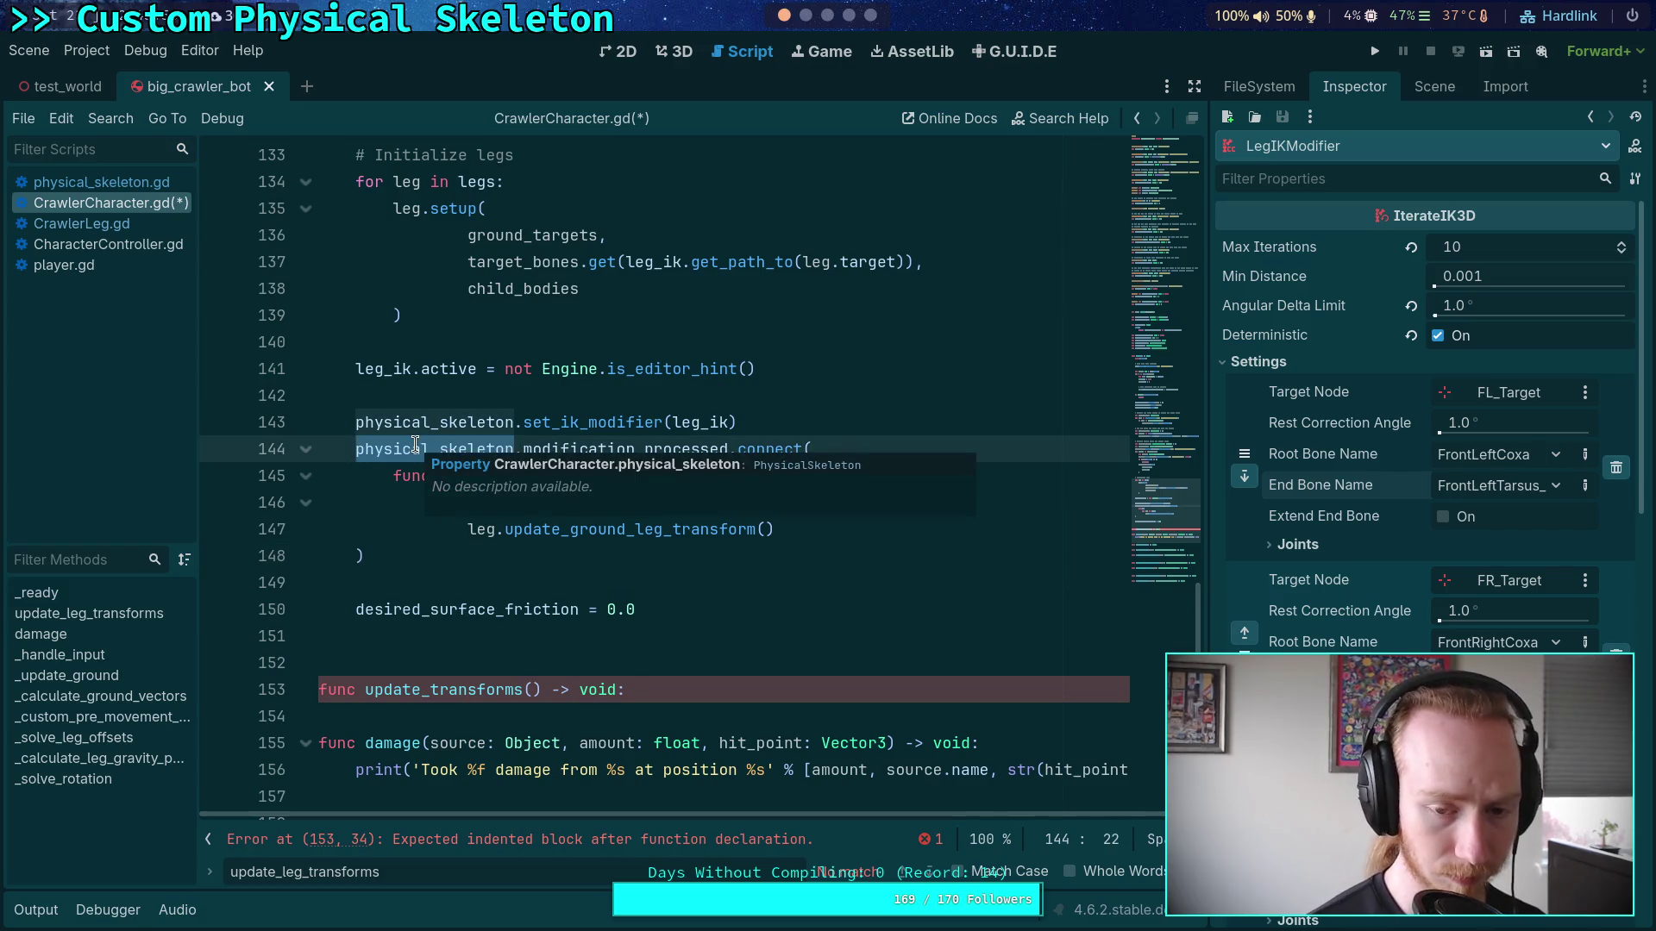
left_click(433, 546)
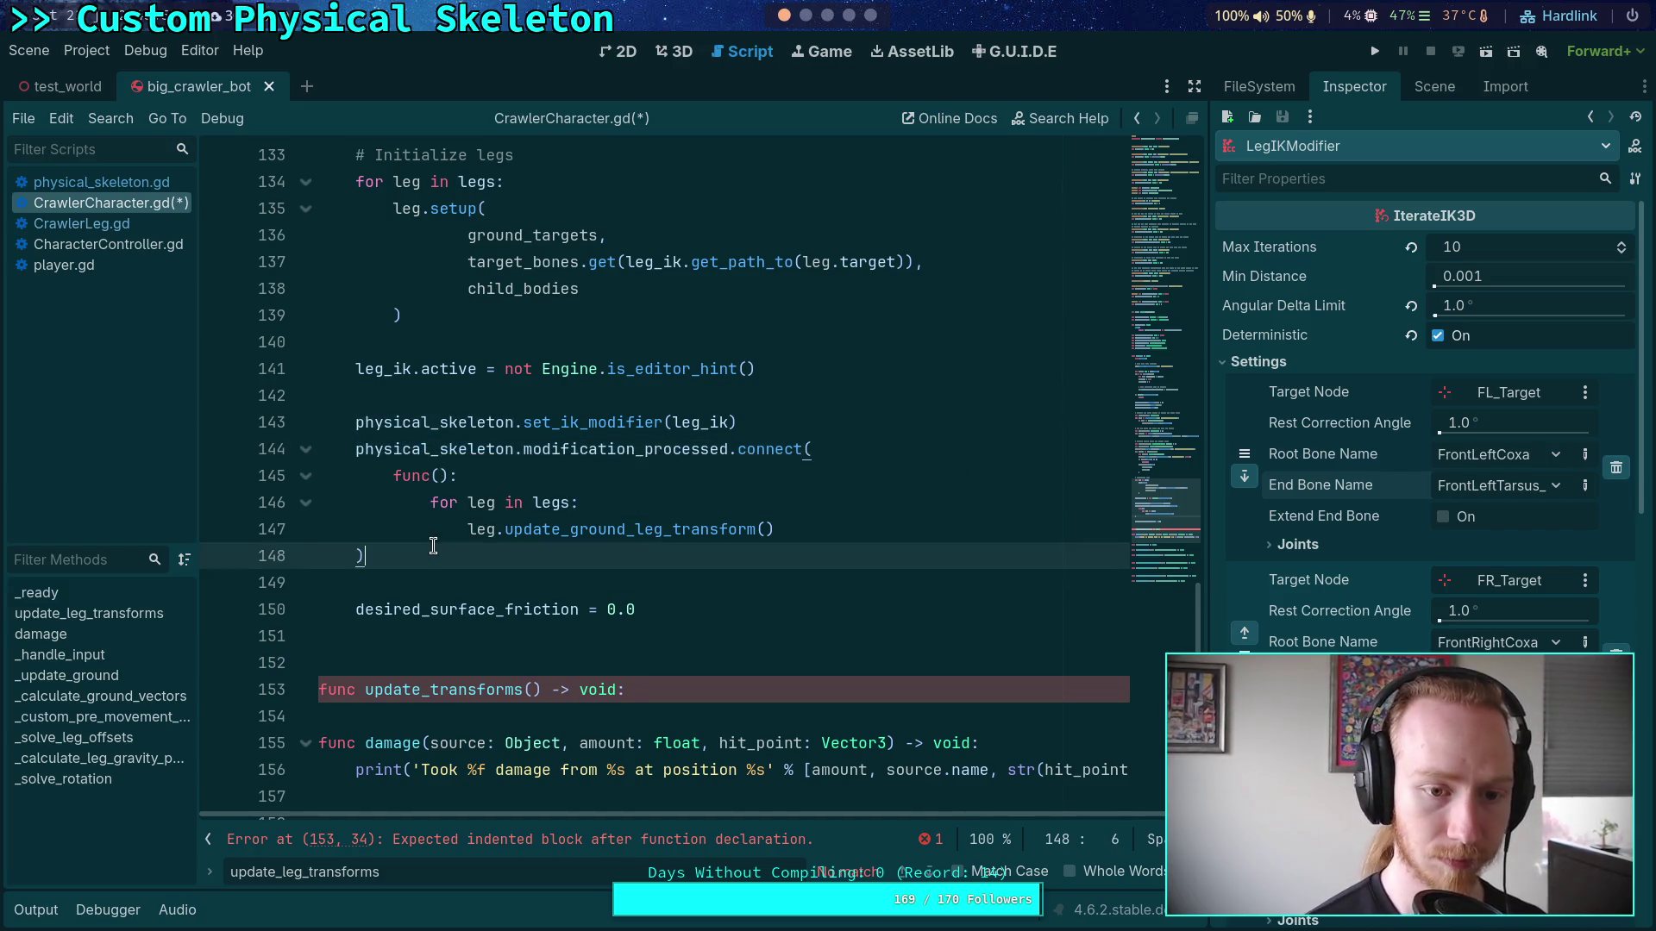
key("Return")
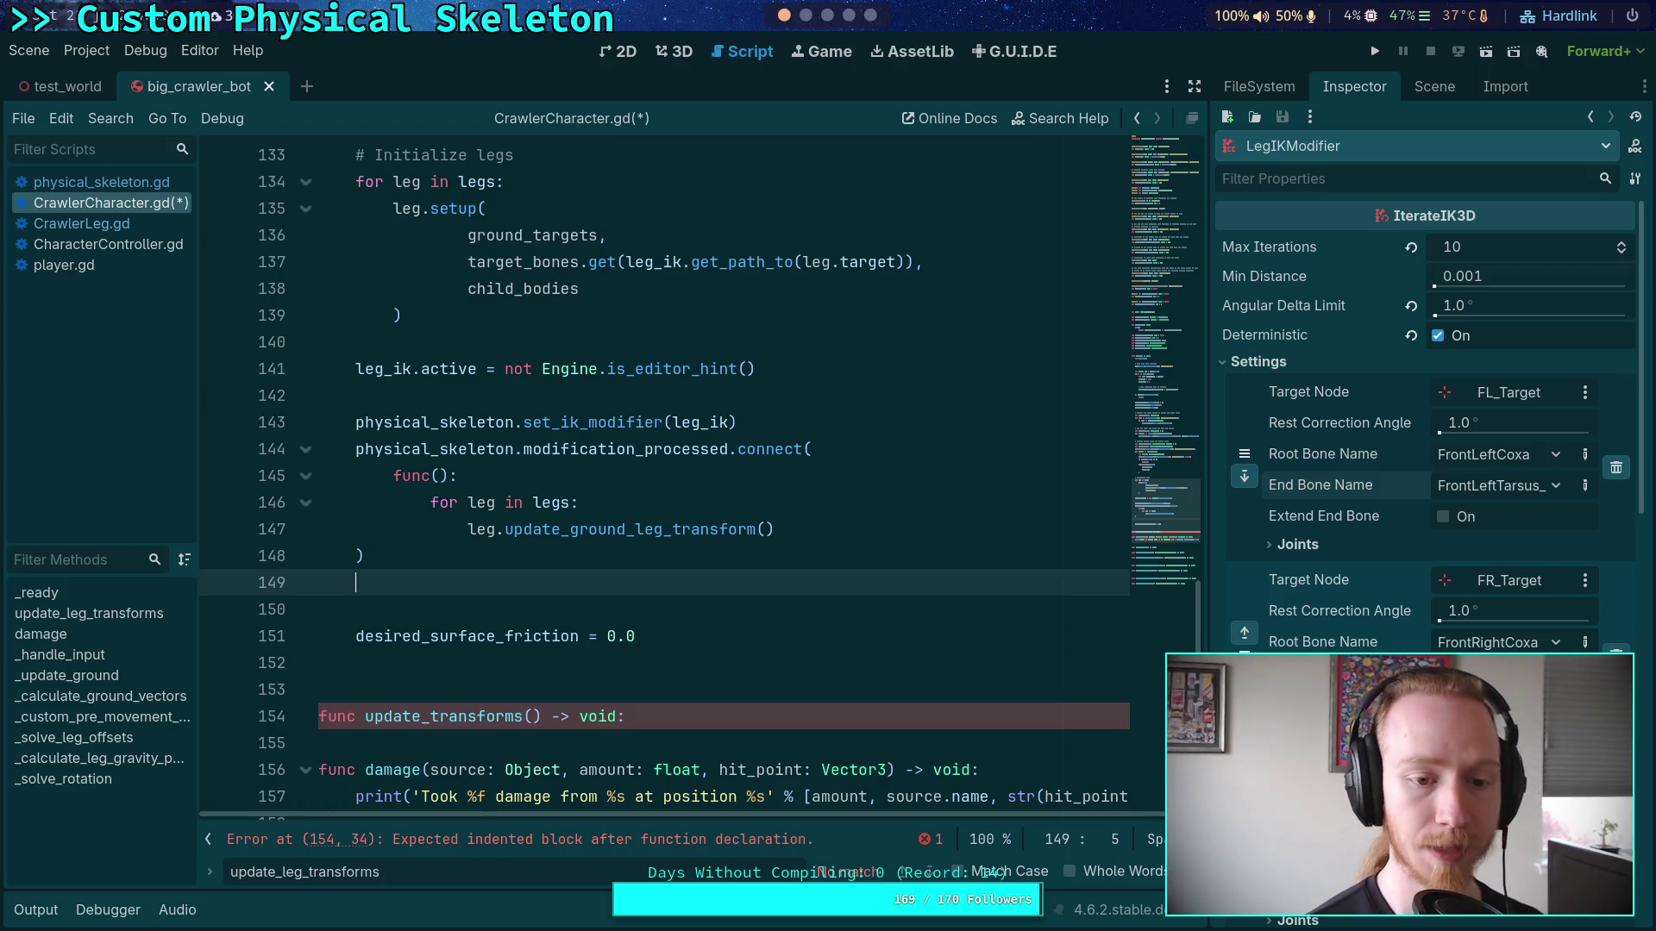
type("eg_ix")
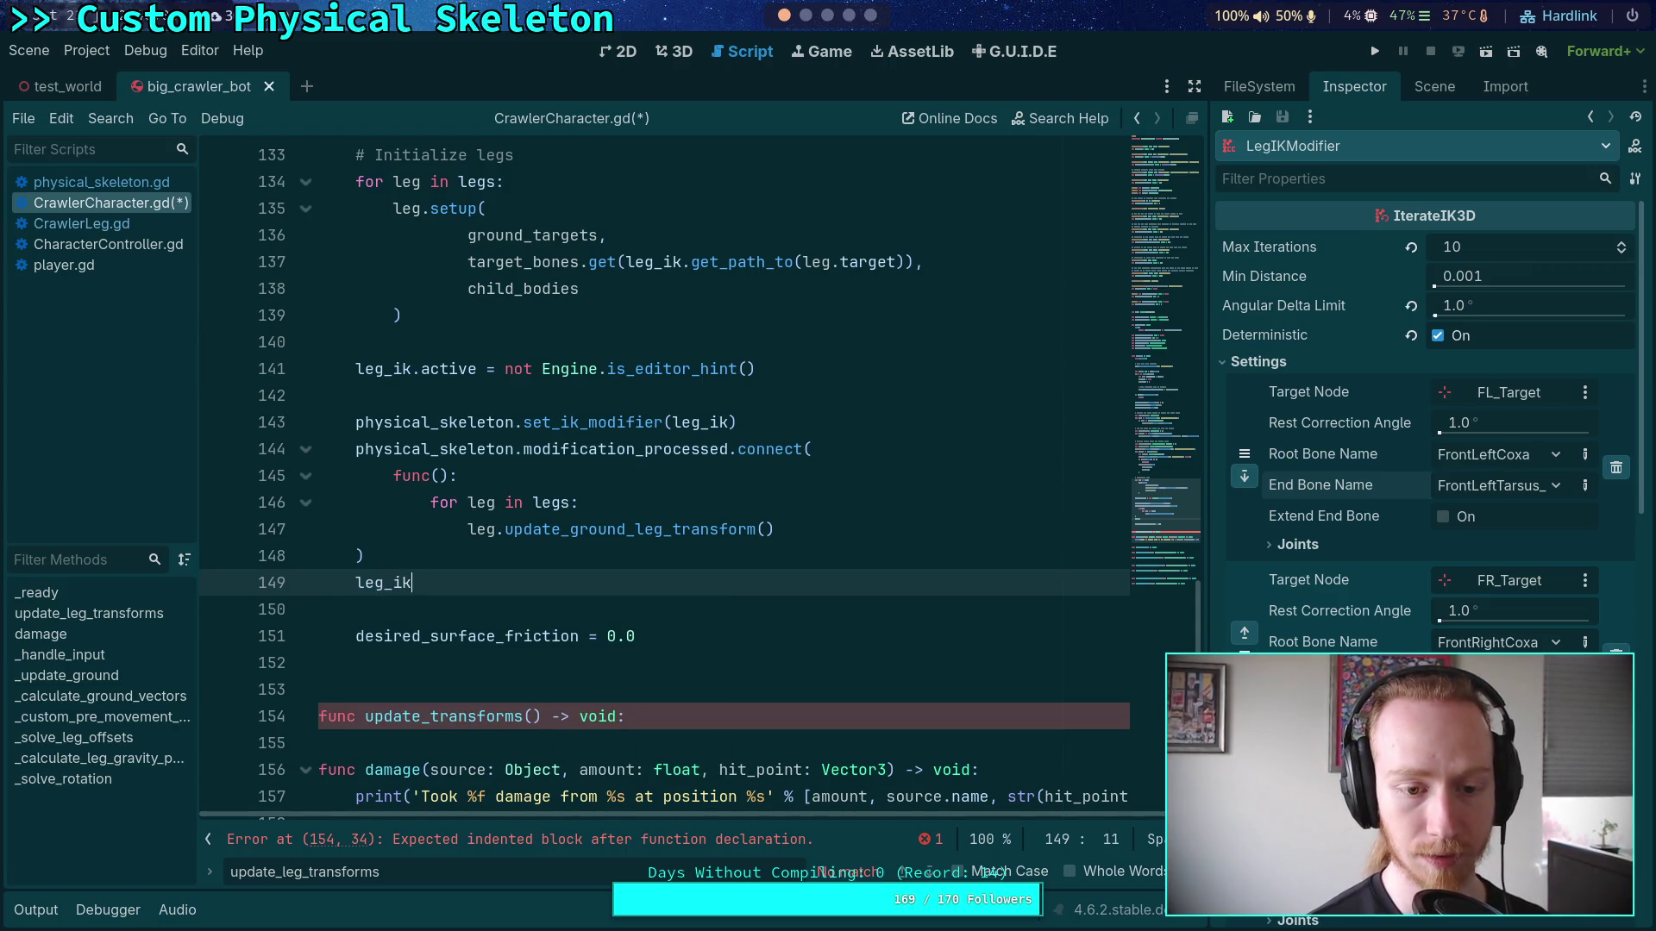
type(".mod")
key("Return")
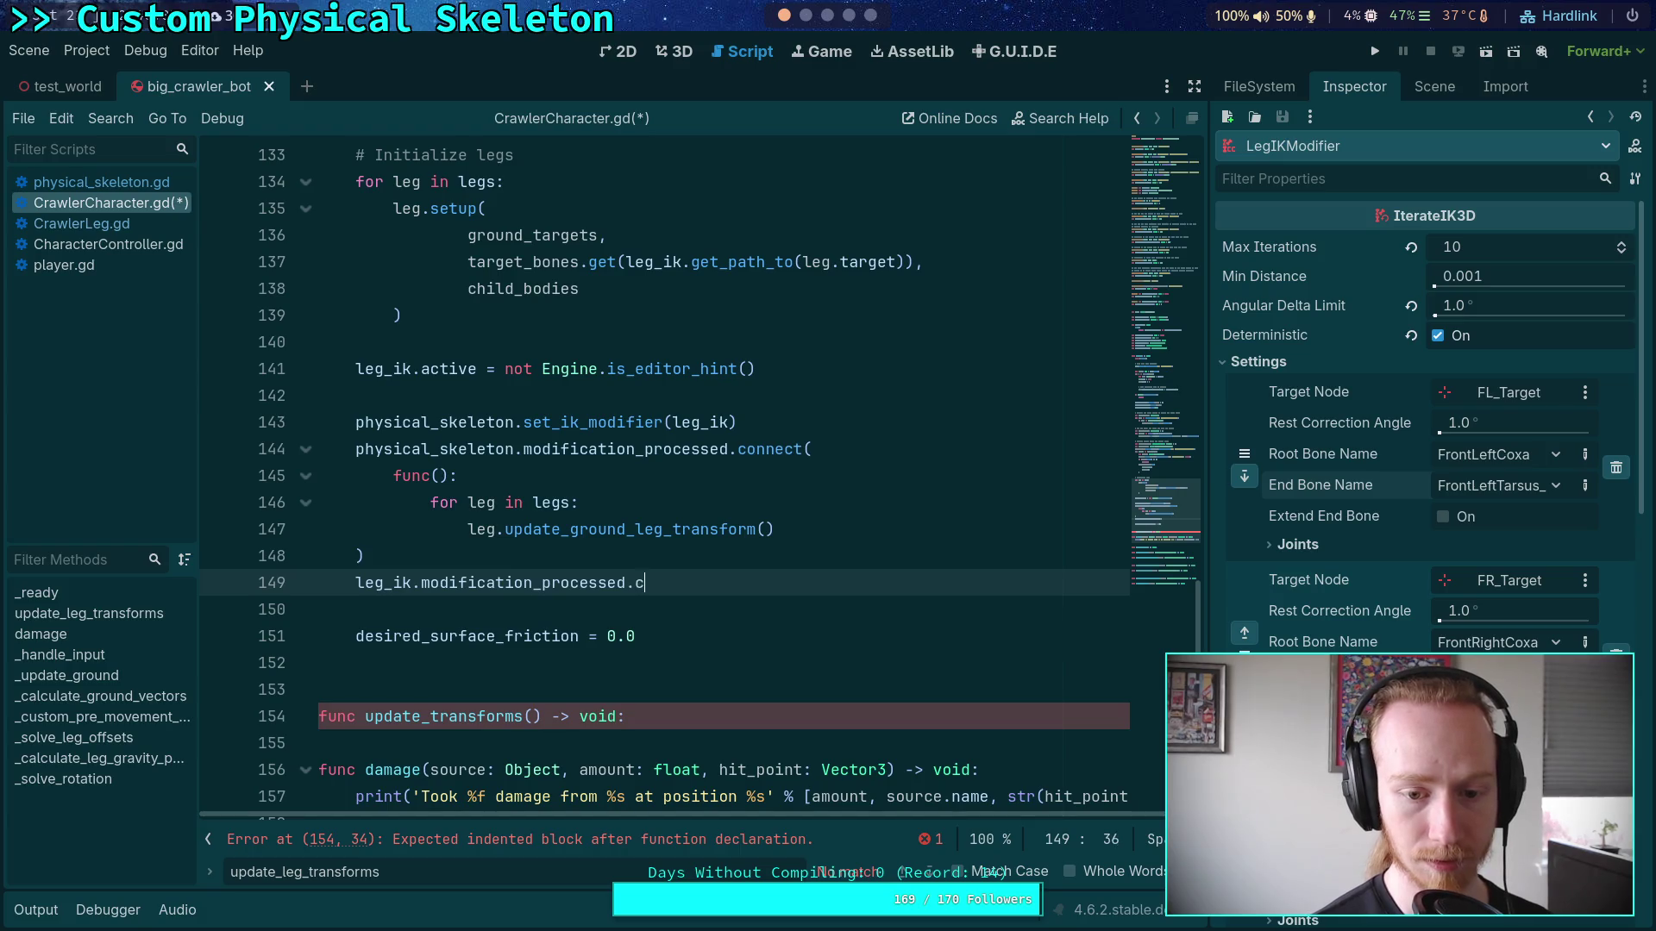
type("ect(")
key("Return")
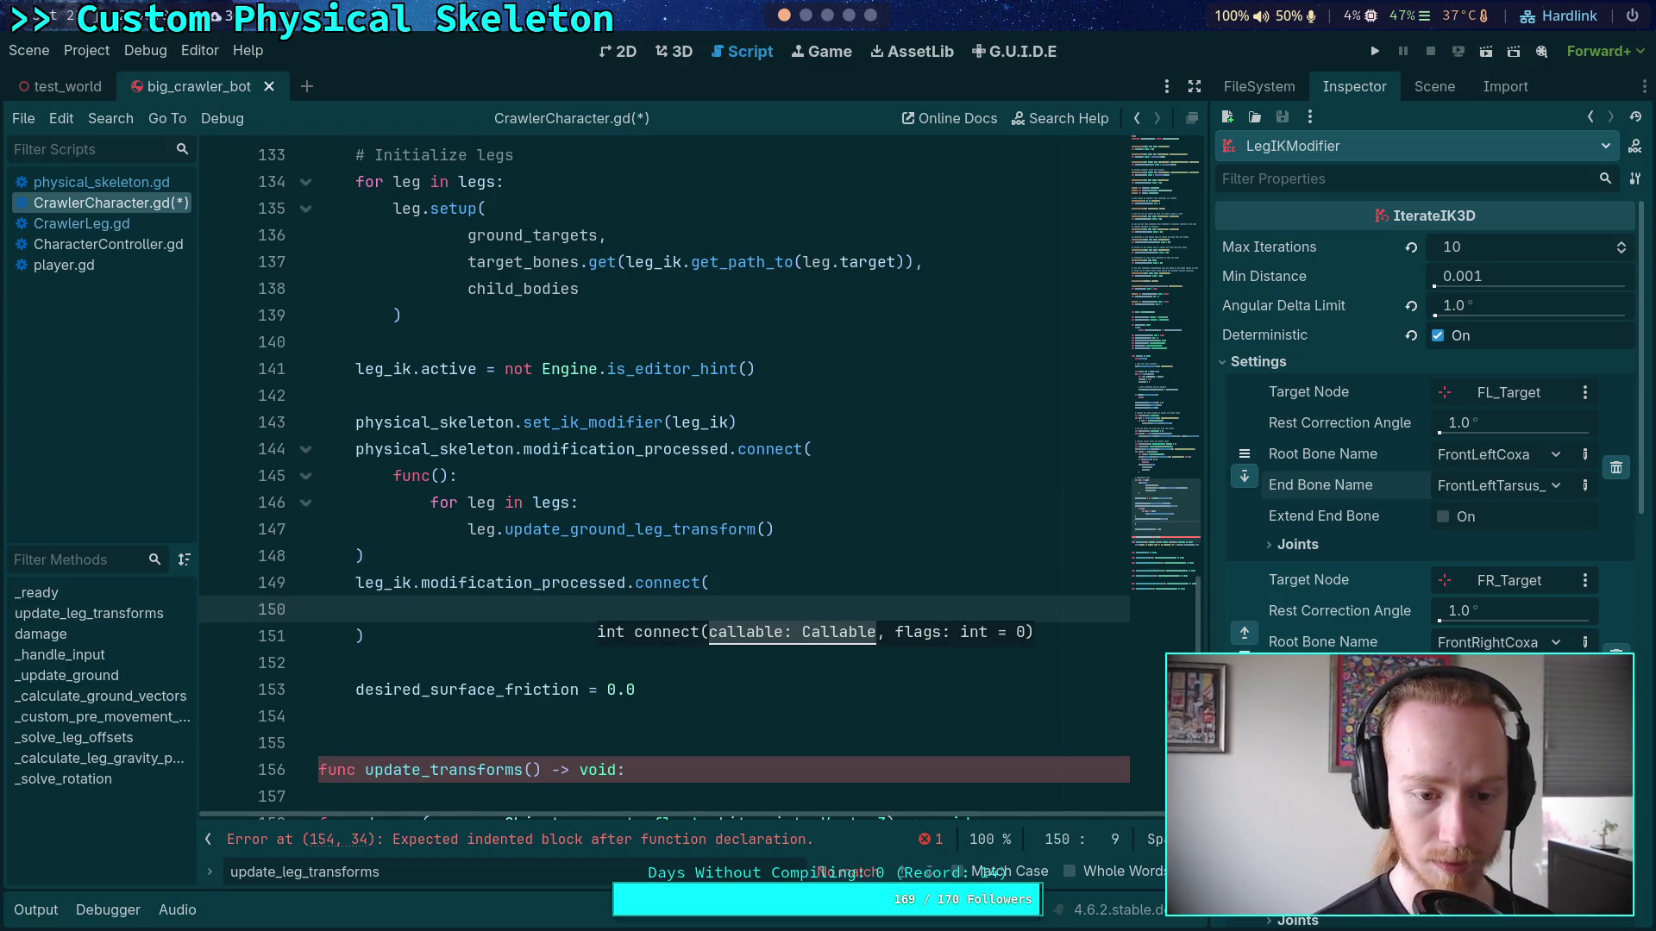
type("nc(){")
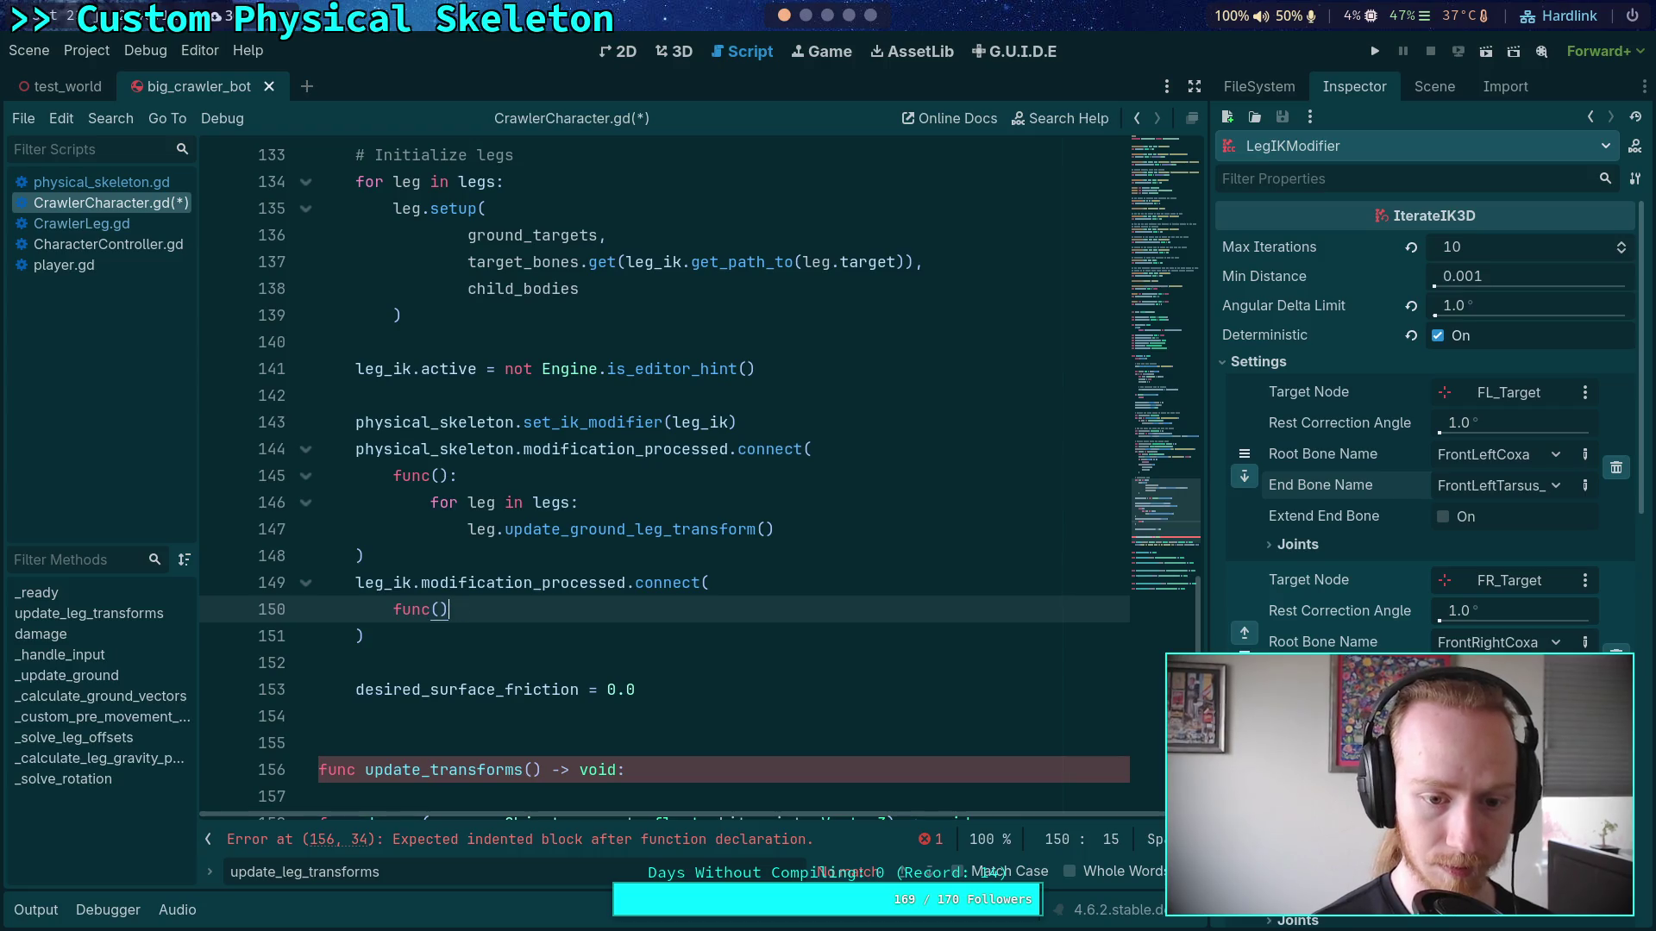
type(":")
key("Return")
type("for leg in ")
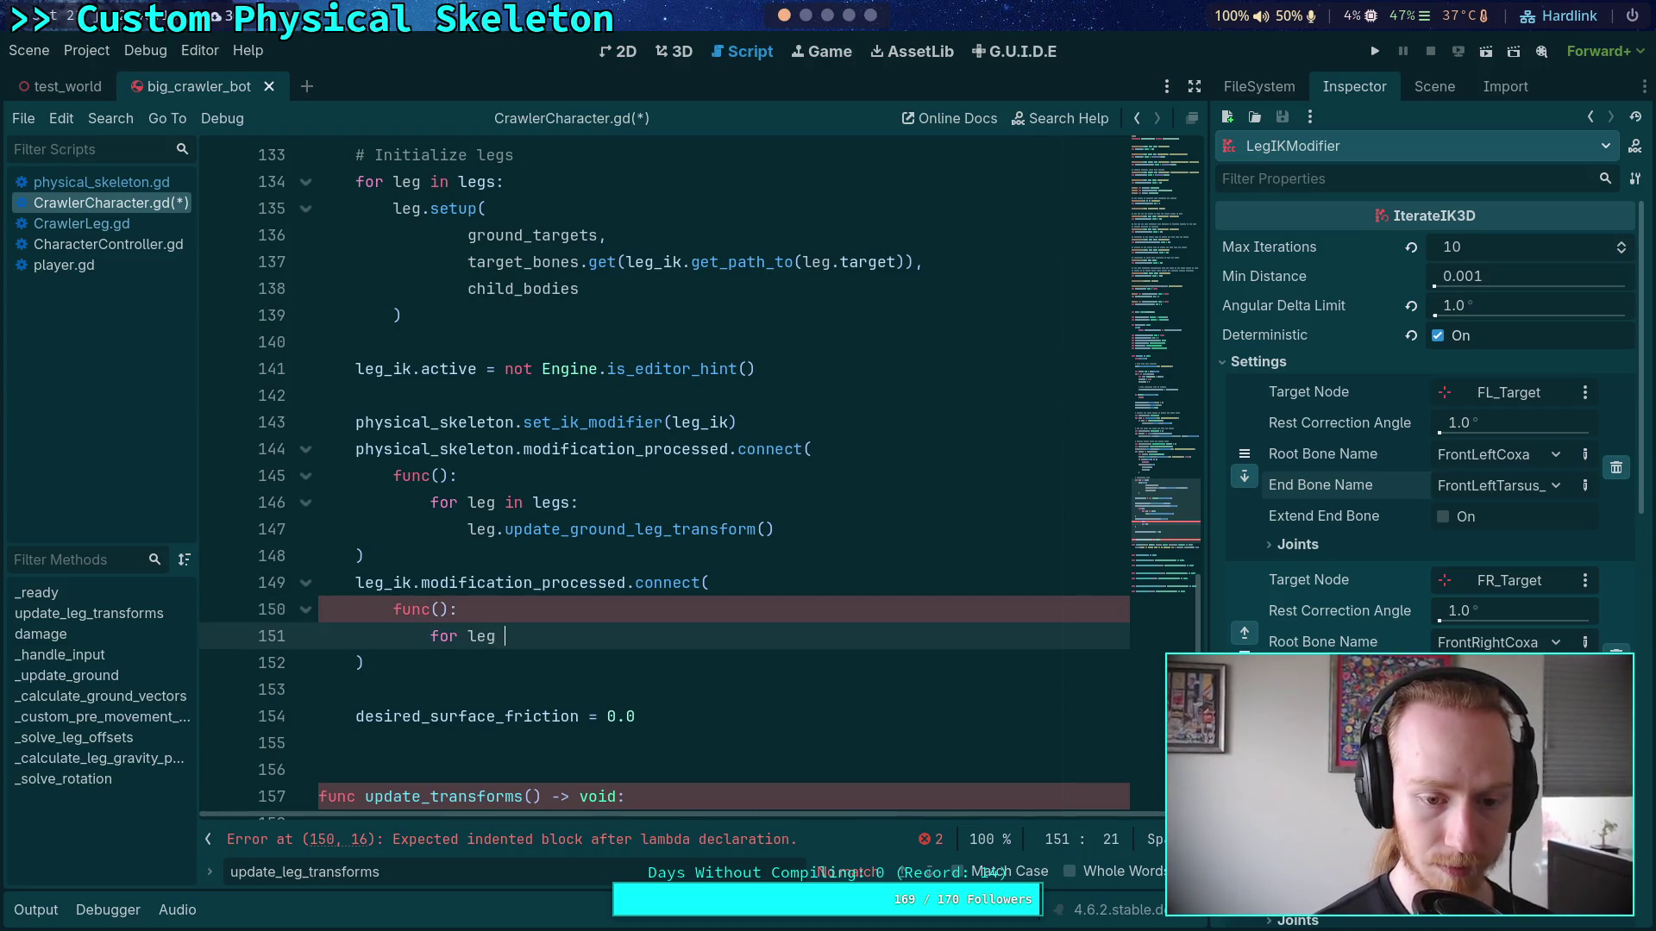
type("legs:")
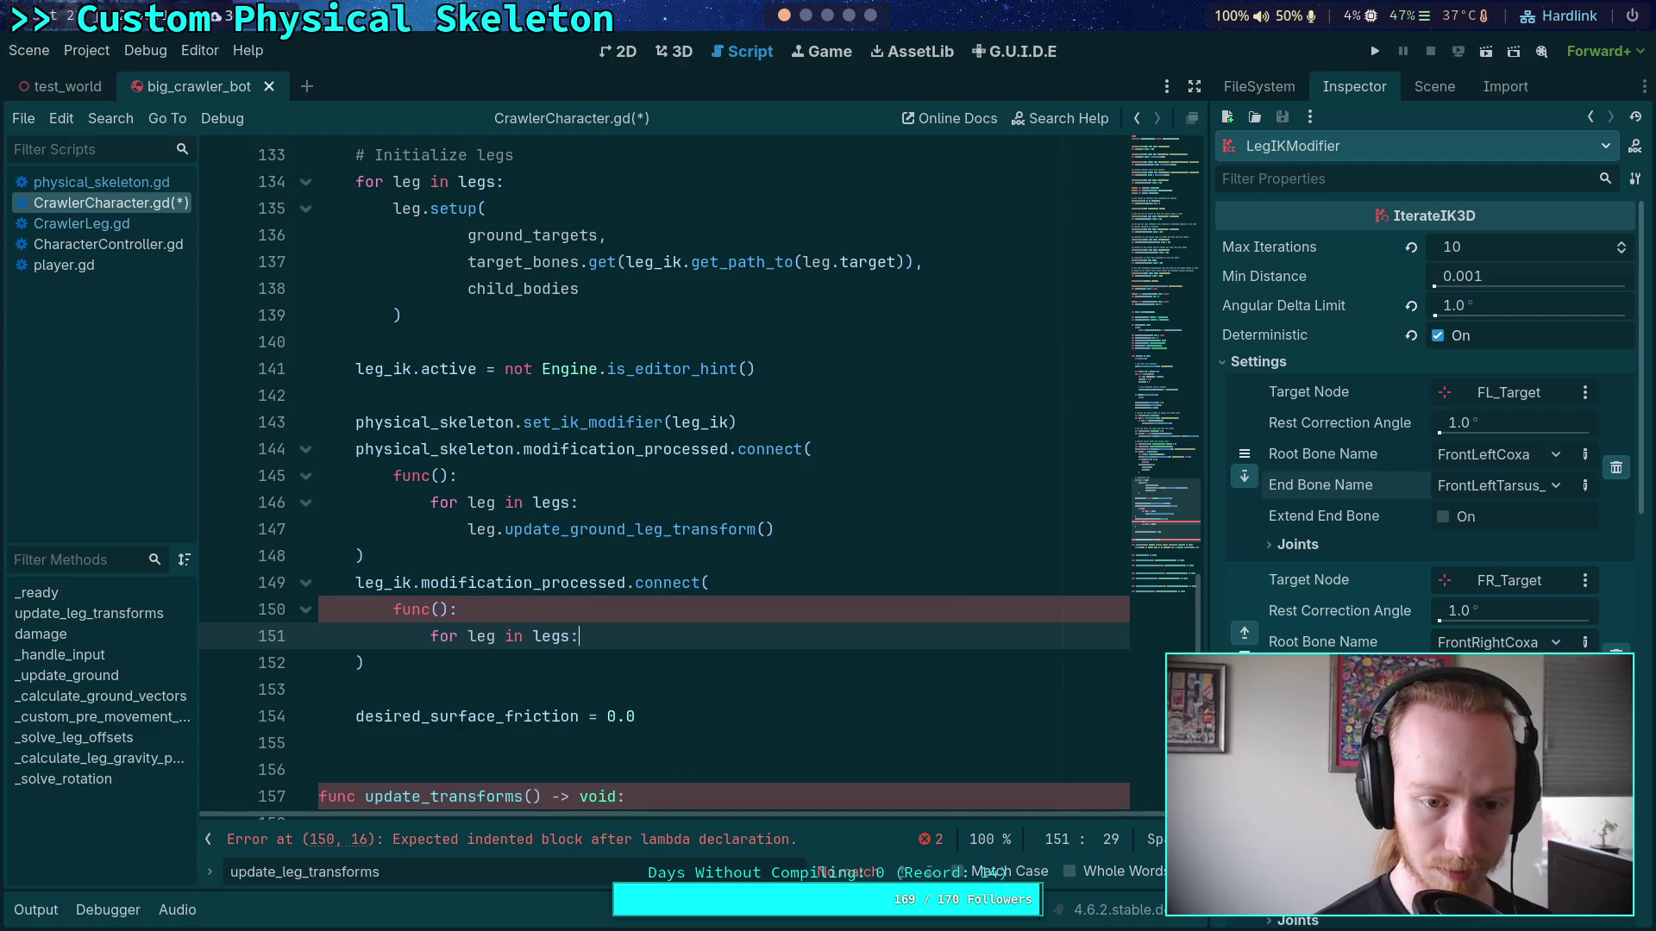
key("Return")
type("leg.update_t")
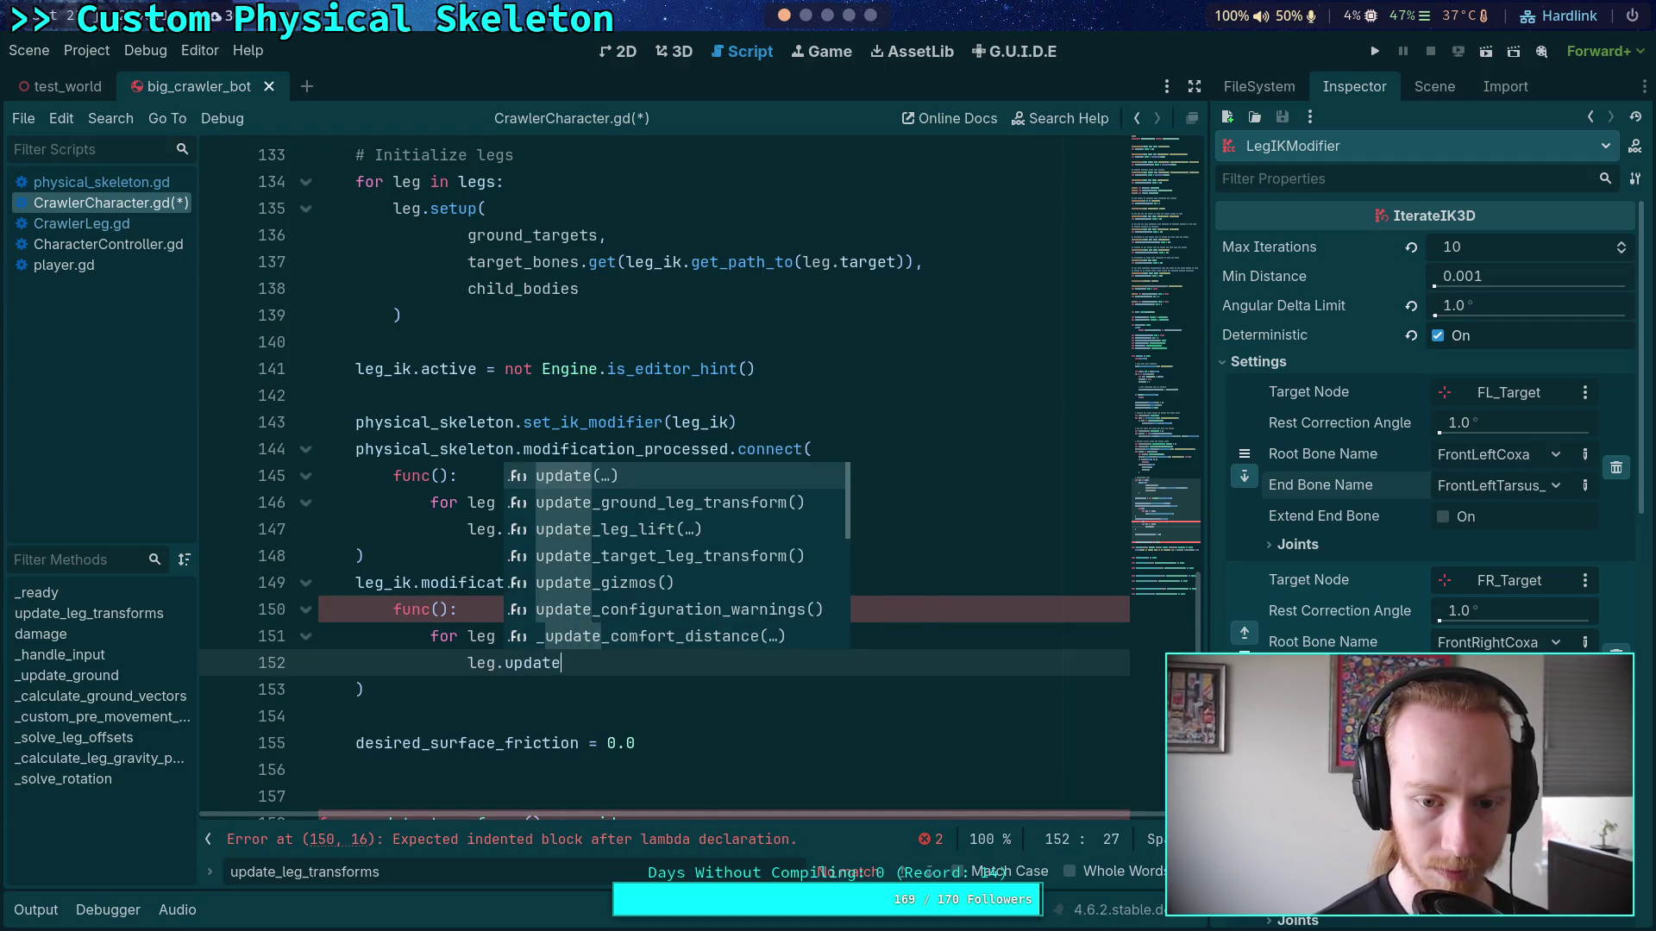
key("Return")
Step: Delete the empty update_transforms function and save the script
scroll(687, 639, "down", 3)
left_click_drag(320, 614, 687, 639)
key("BackSpace")
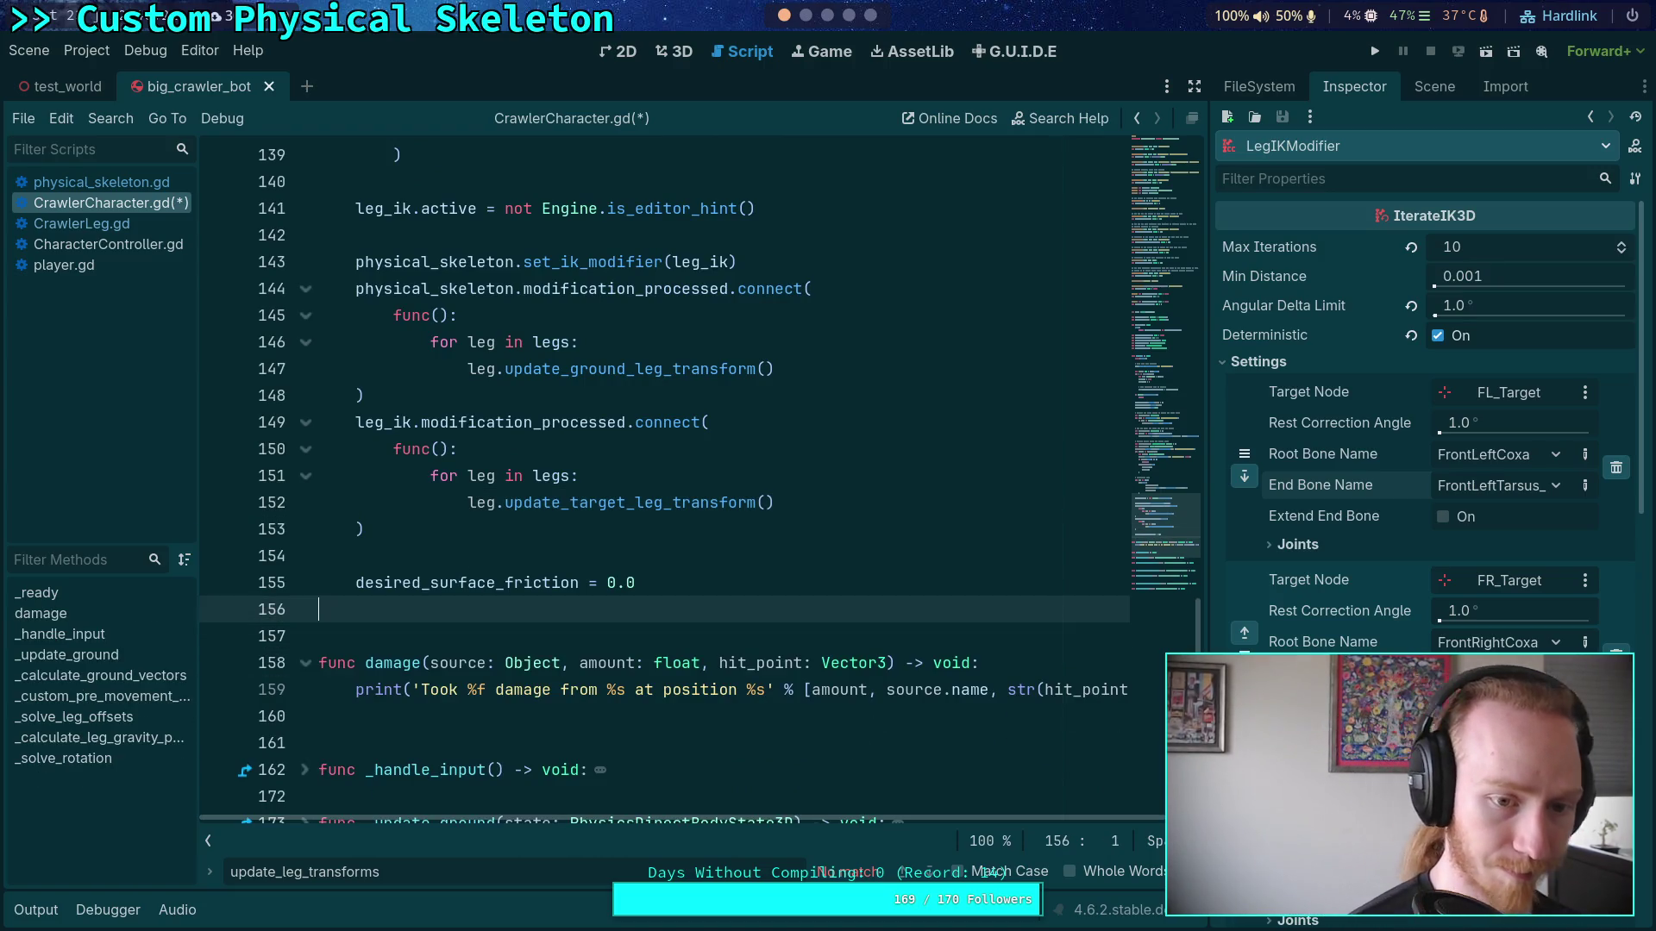
key("ctrl+s")
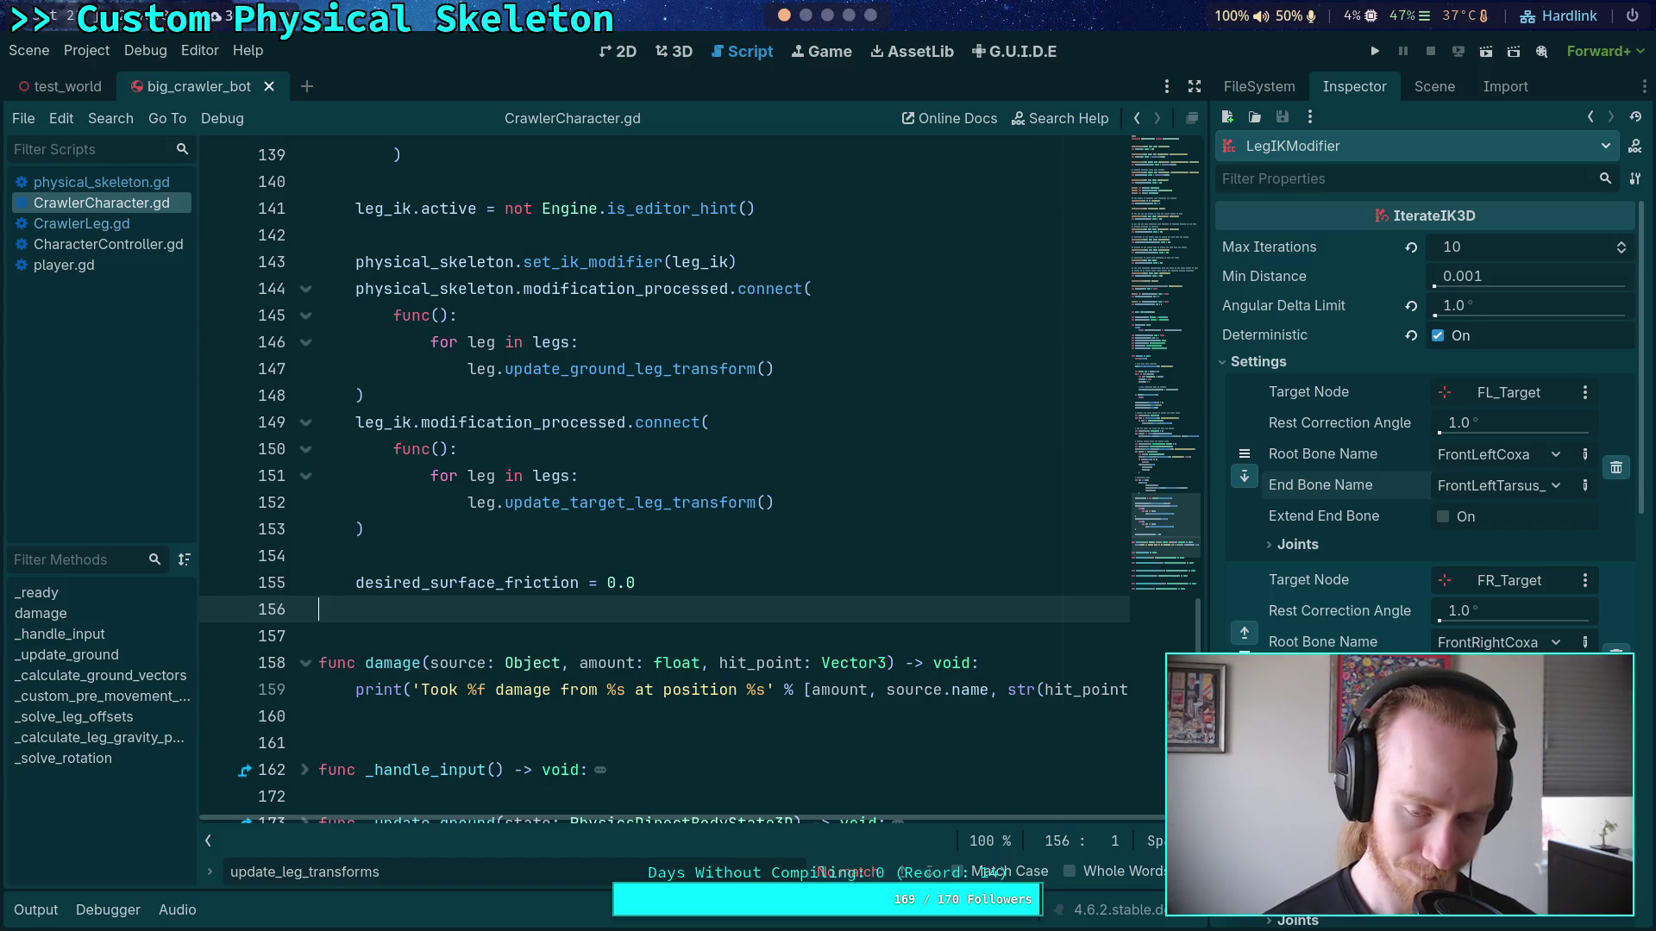
Step: Try a method call on legs after line 148 via autocomplete, then remove it
left_click(718, 399)
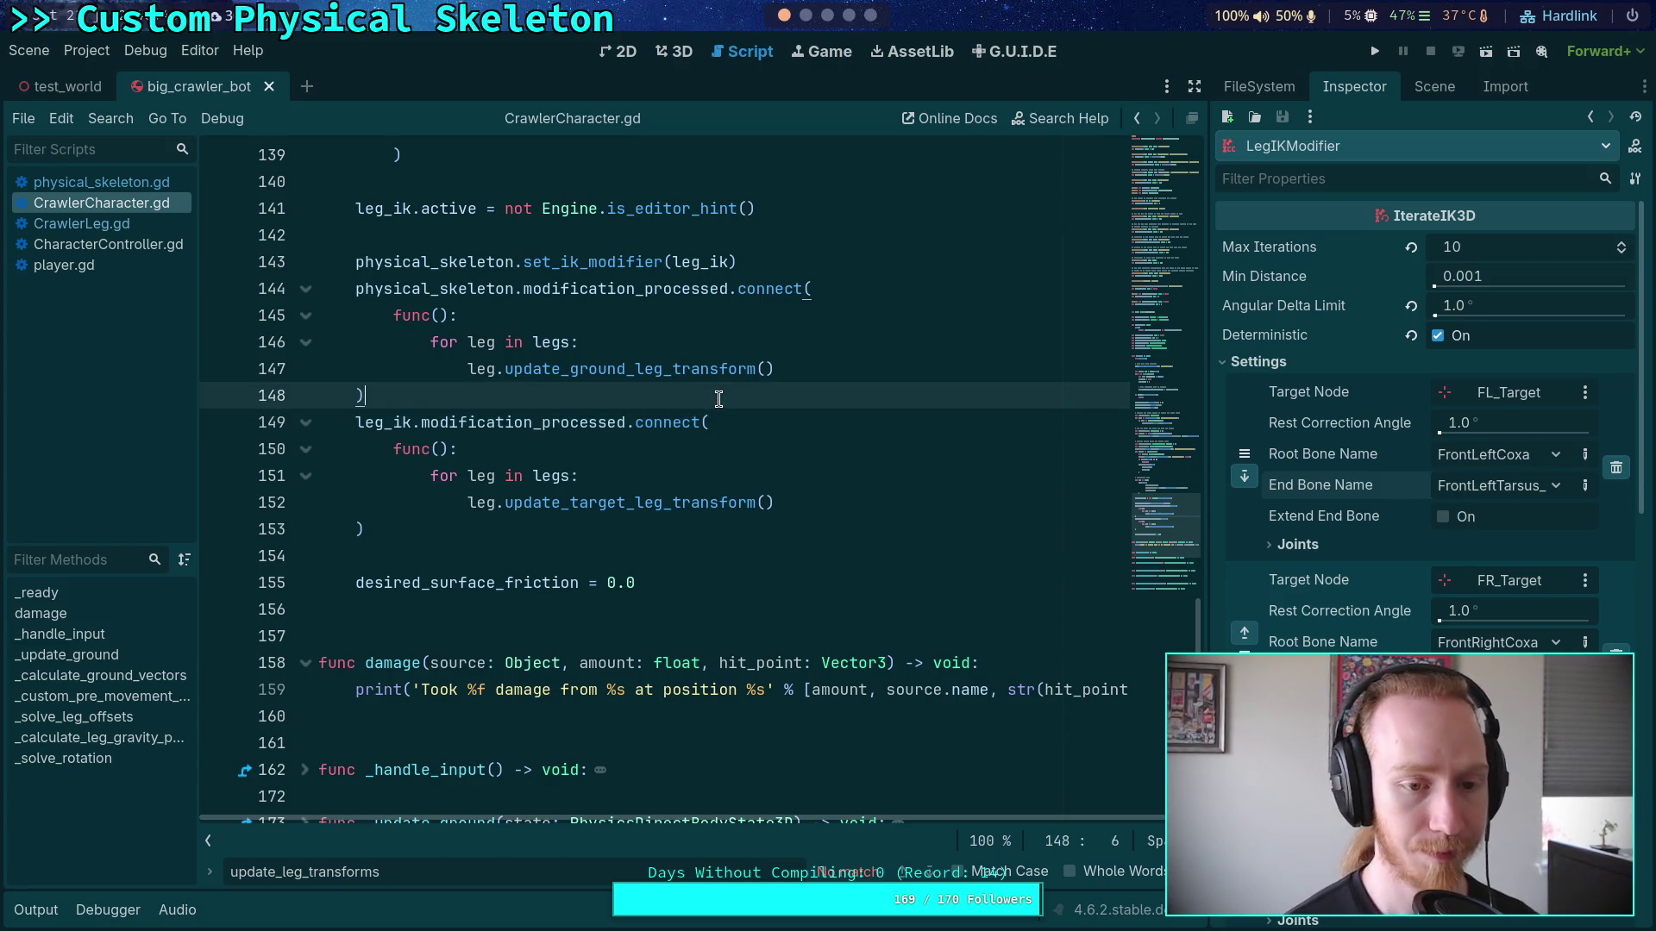
key("Return")
type(".cal")
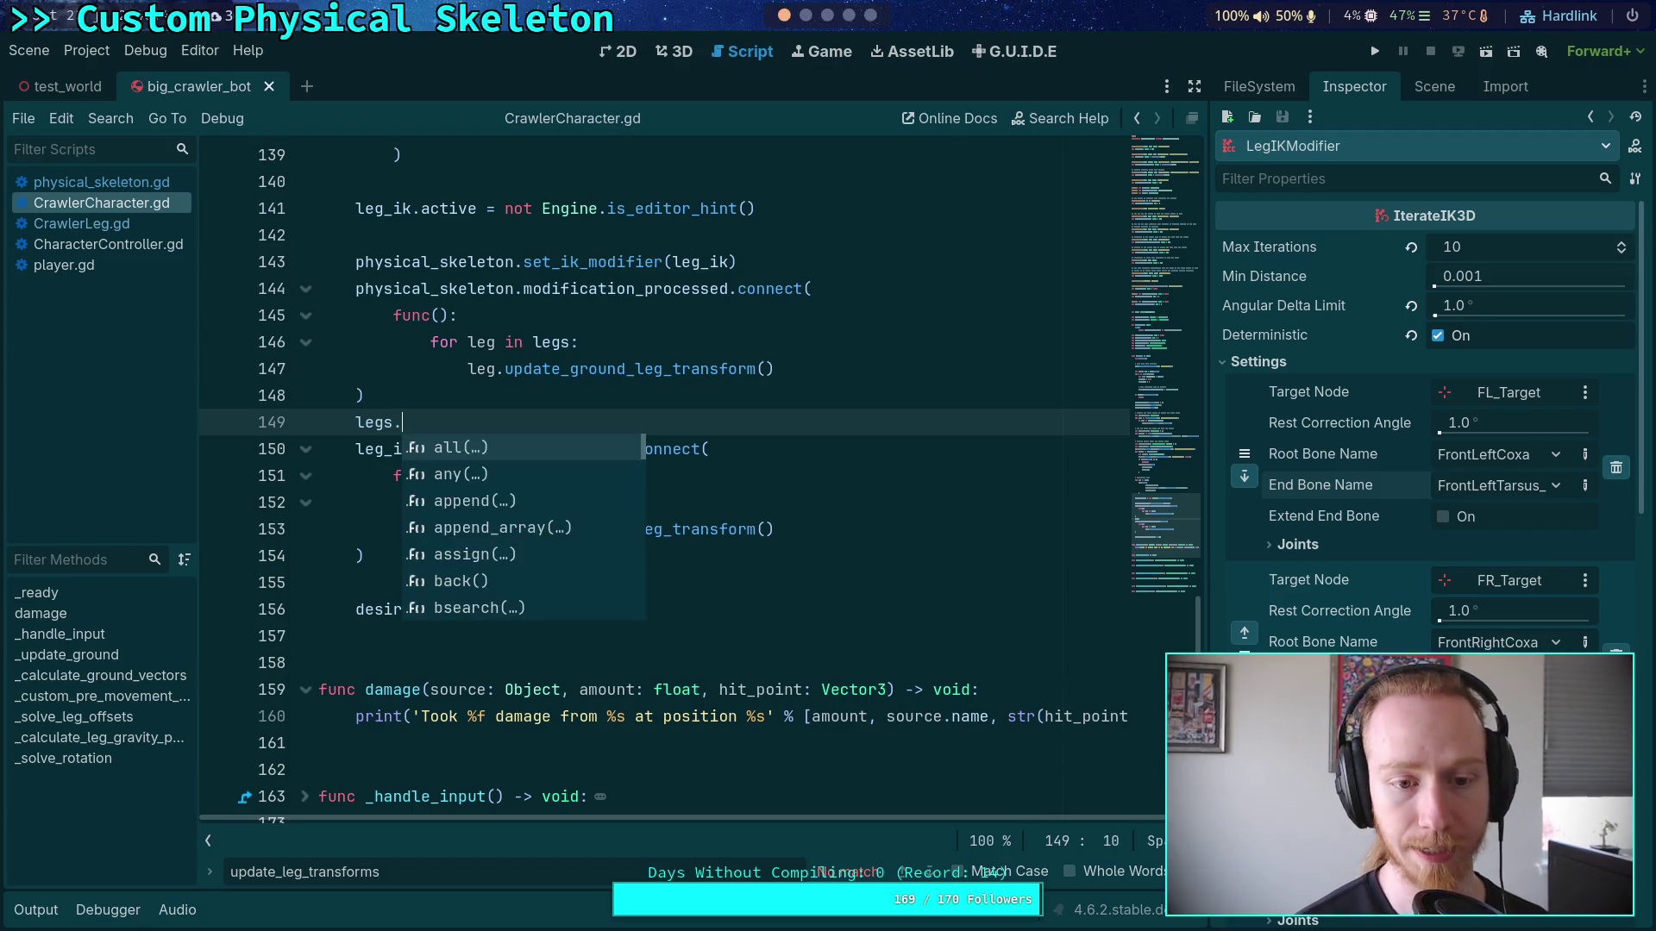
key("ctrl+space")
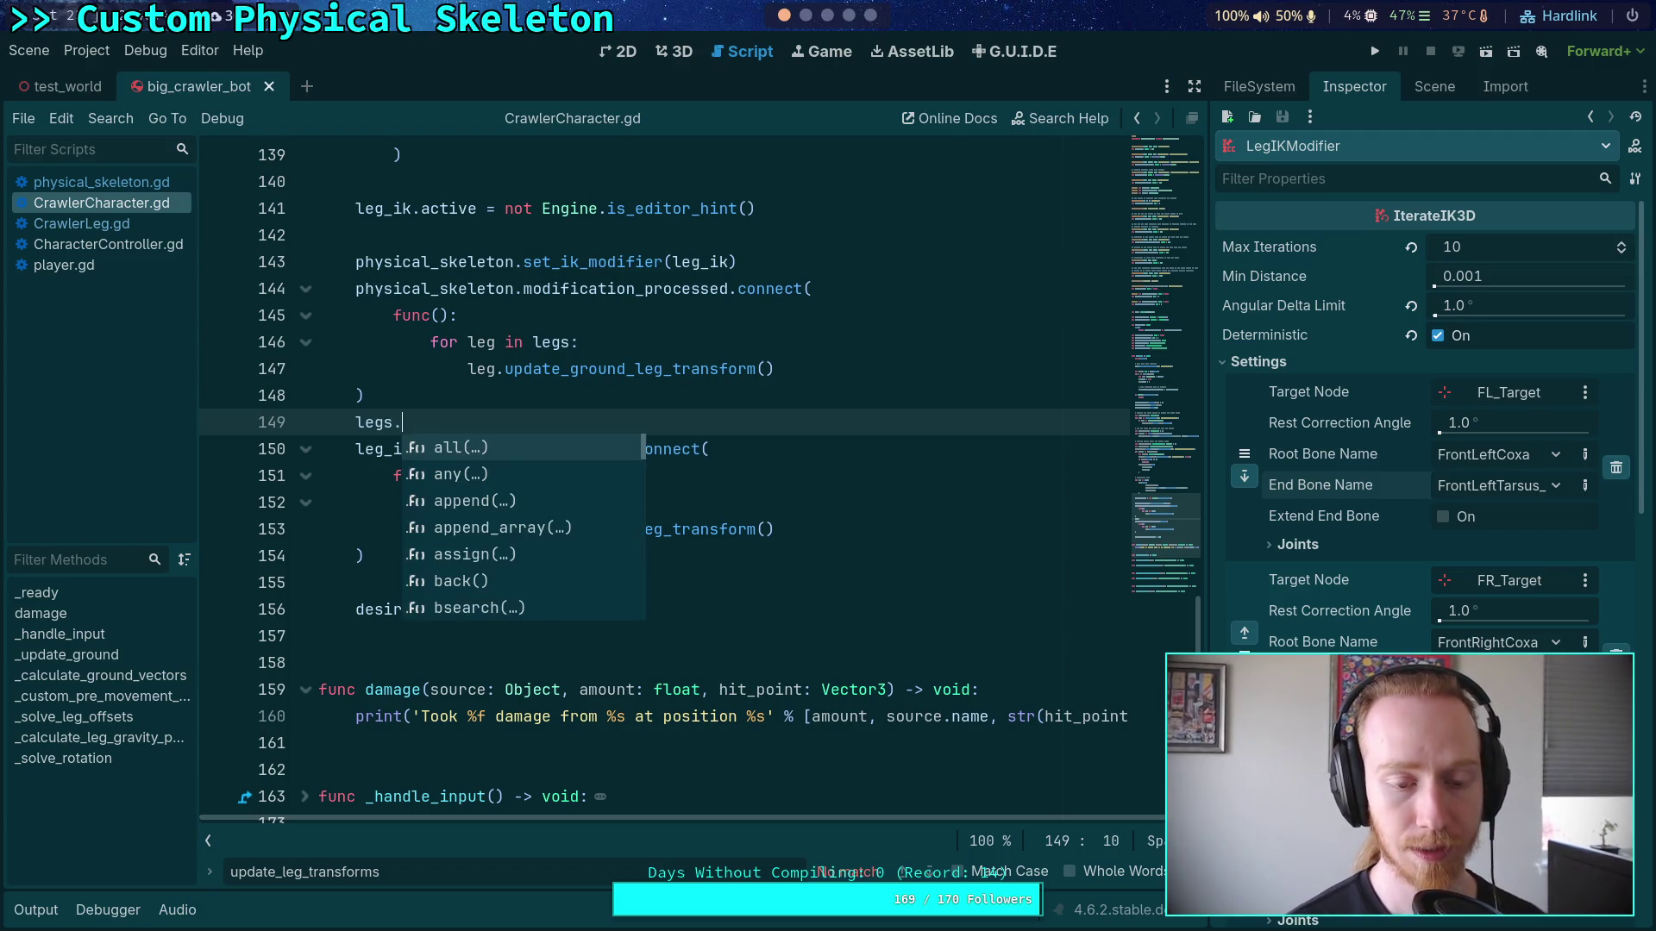
key("Down")
key("Down")
key("Down")
key("Down")
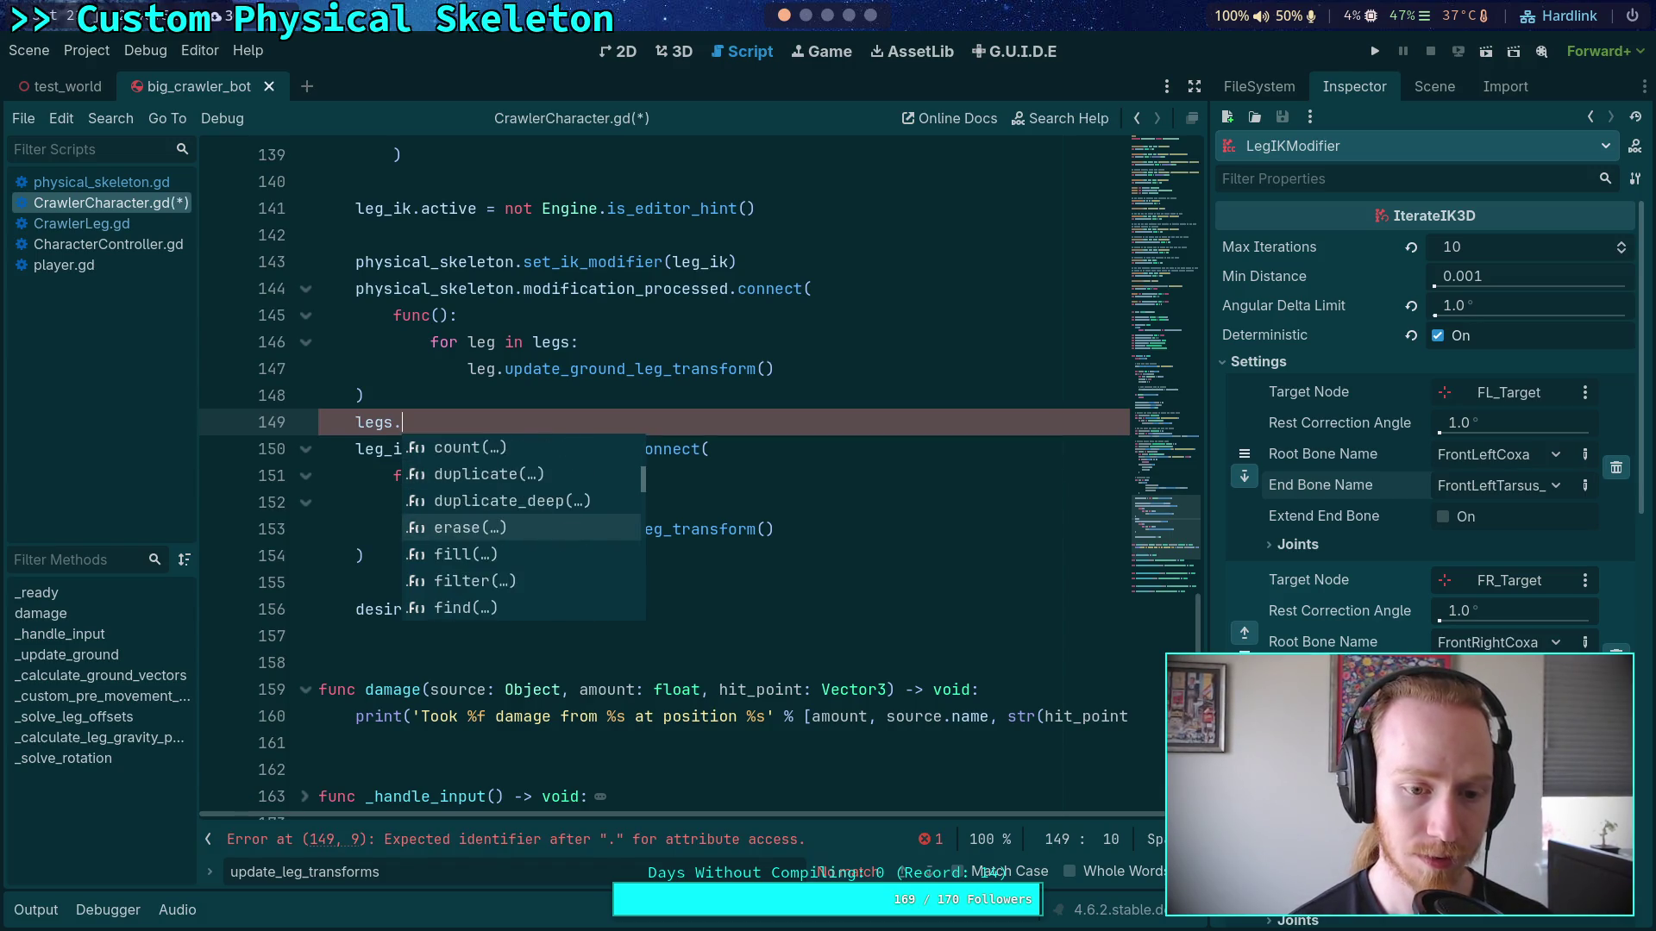
key("Down")
key("Down")
key("Down")
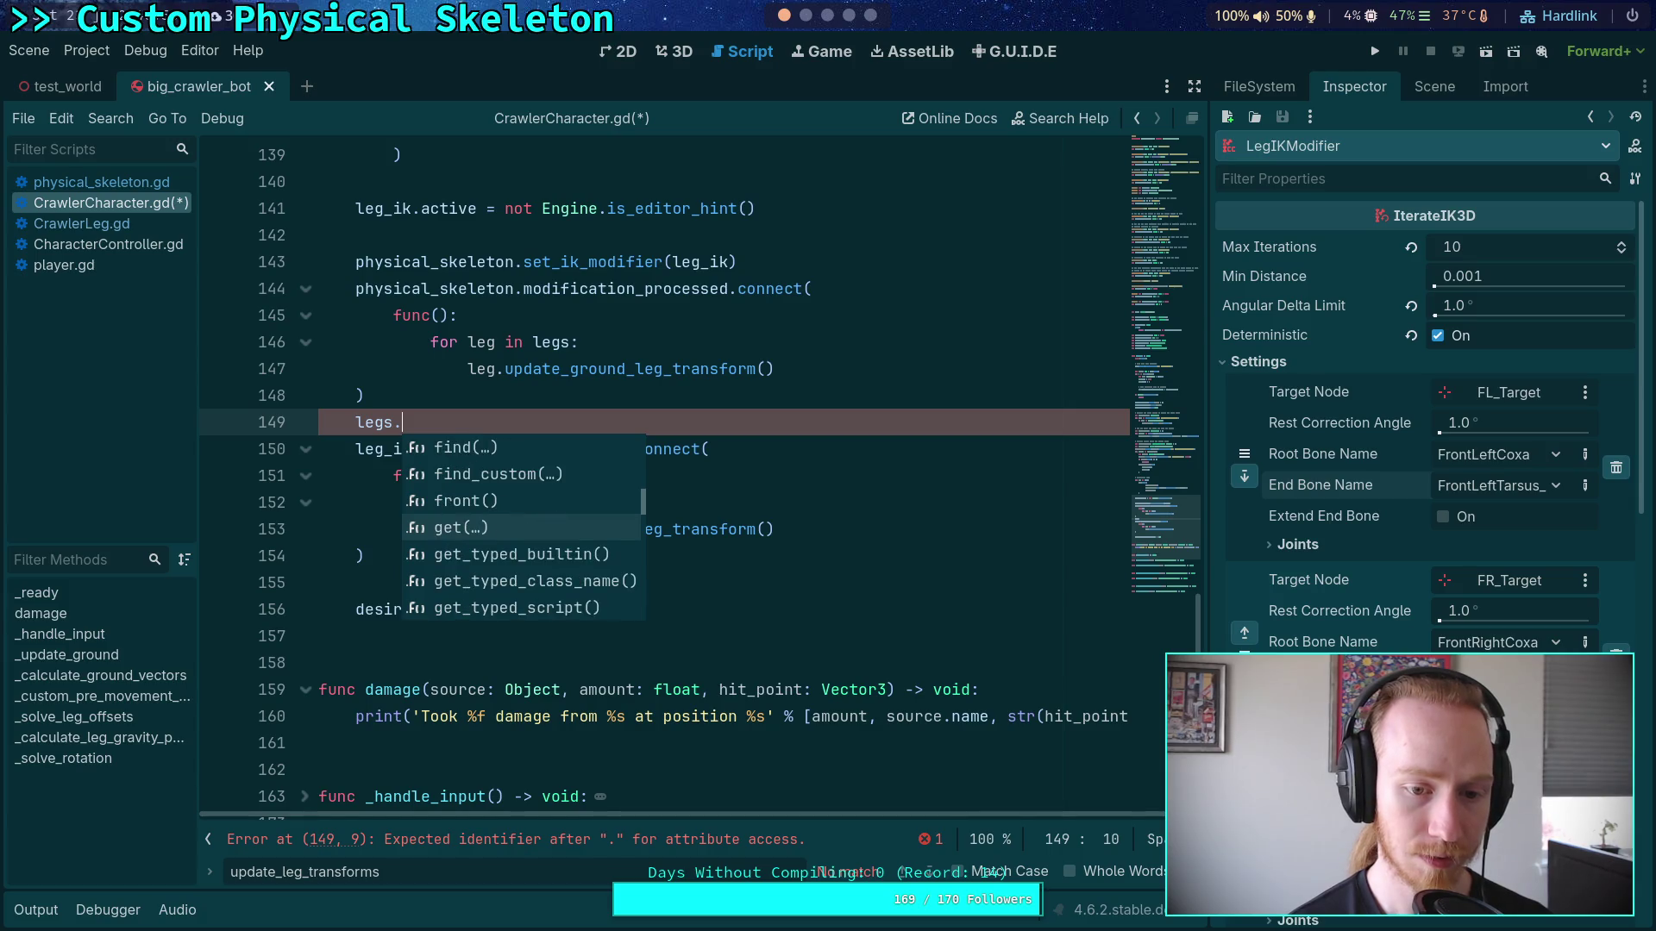
key("Down")
key("Down")
key("Down")
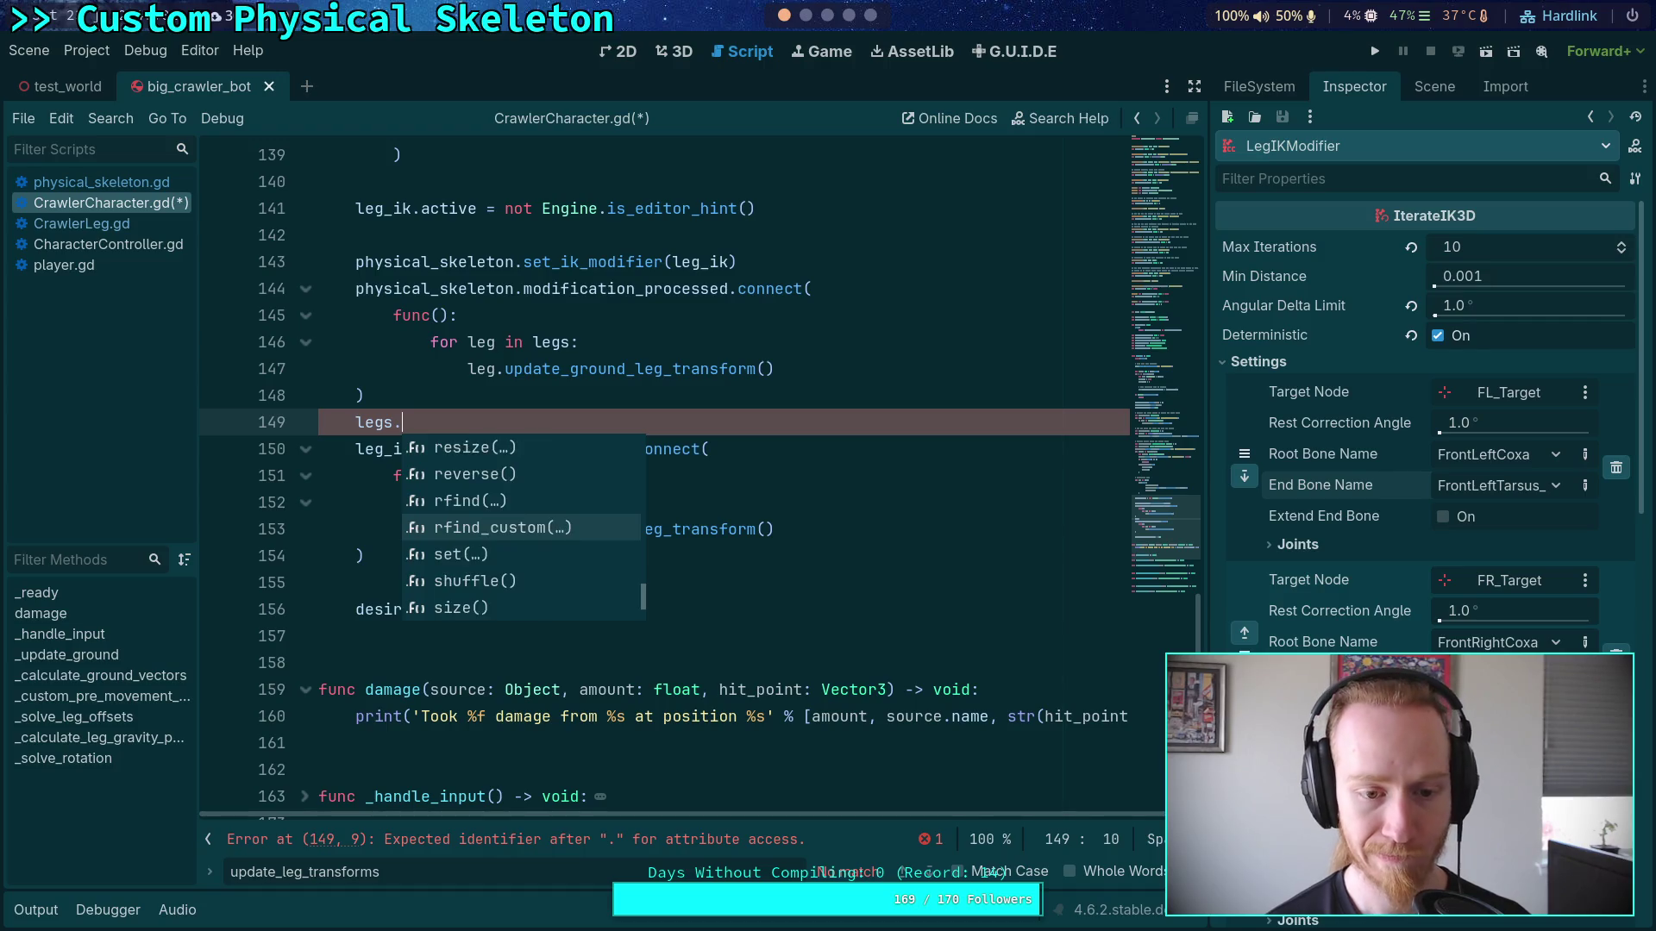
key("Down")
key("Down")
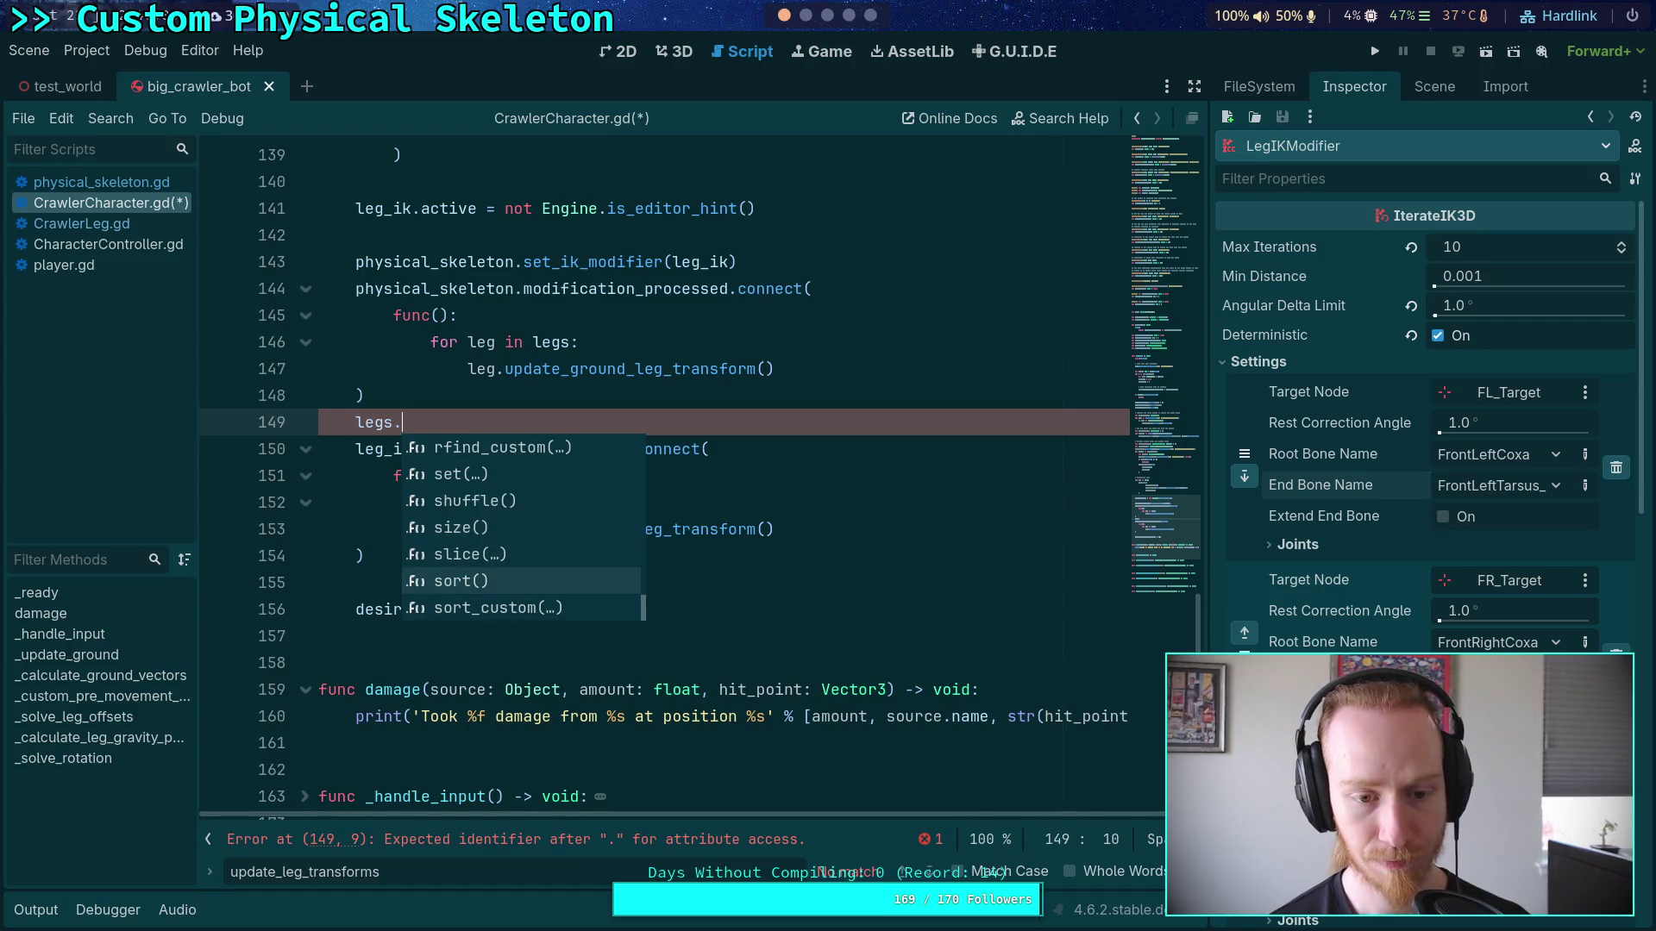
key("Up")
key("Up")
key("Up")
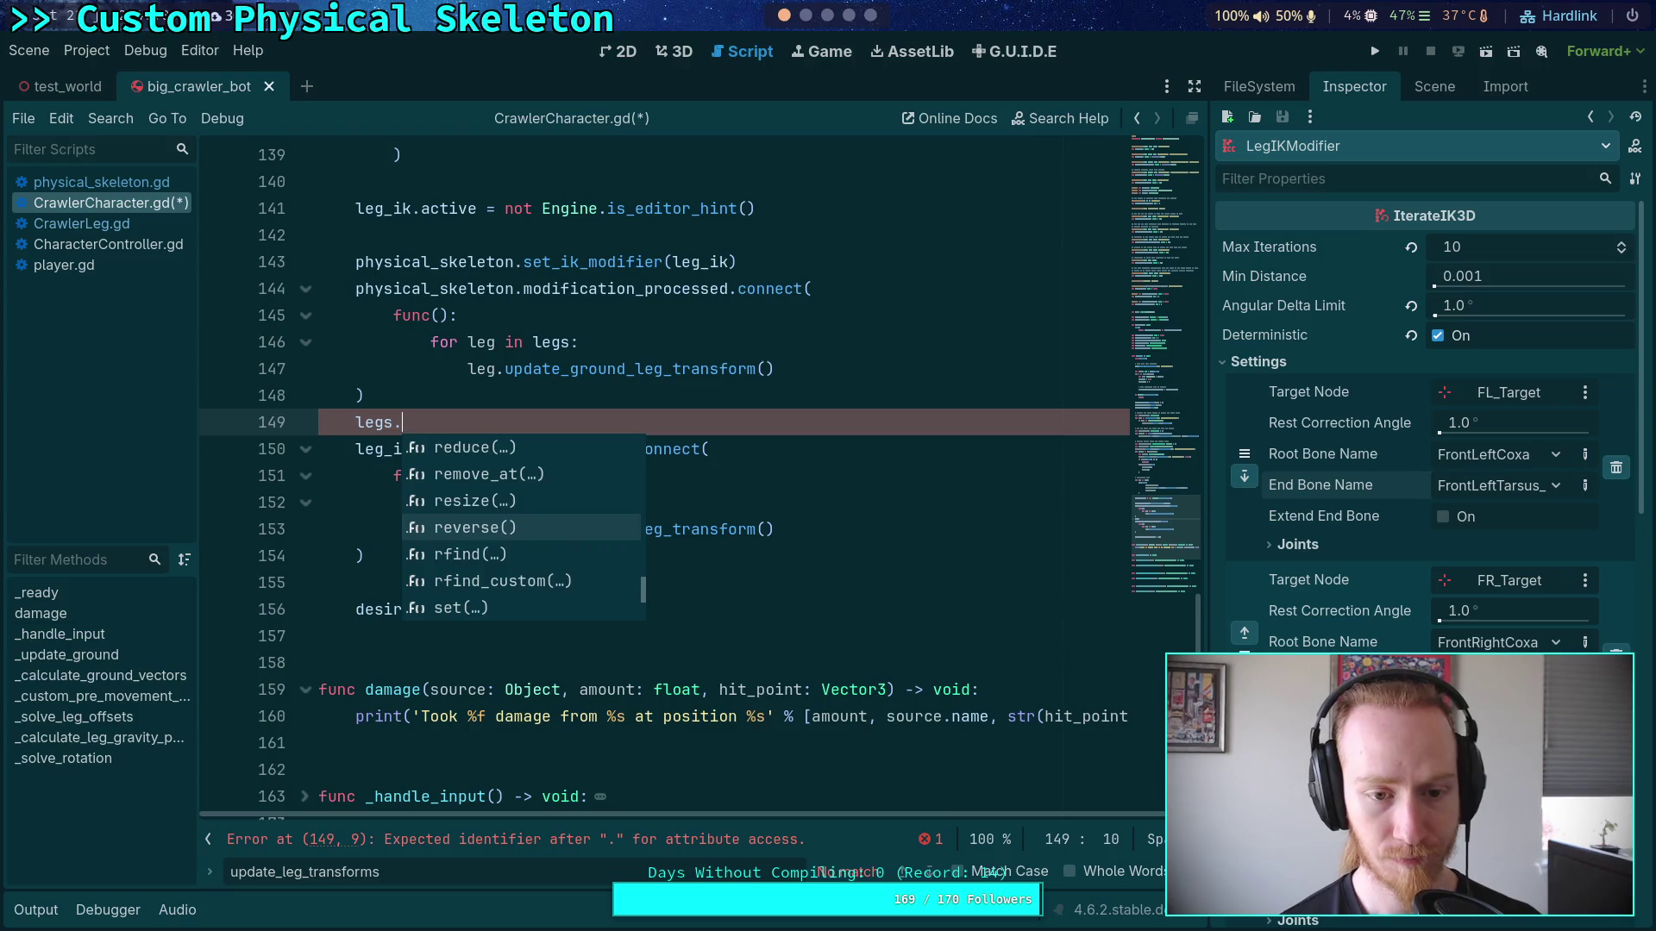
key("Up")
key("Up")
key("Up")
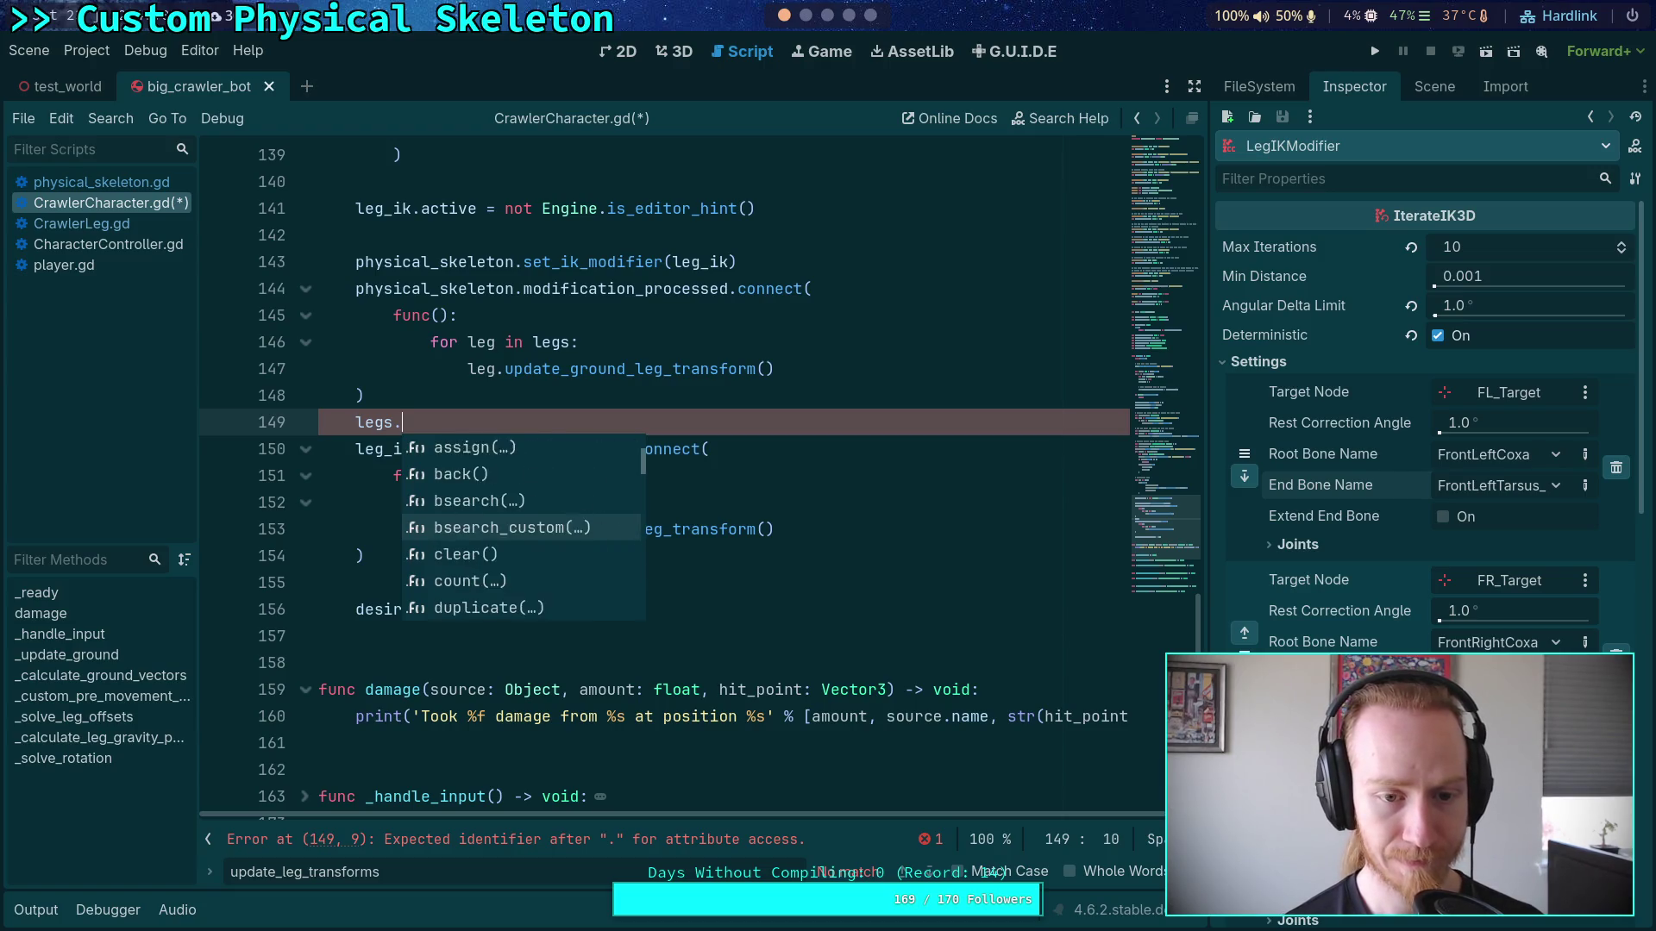
key("Up")
key("Up")
key("Up")
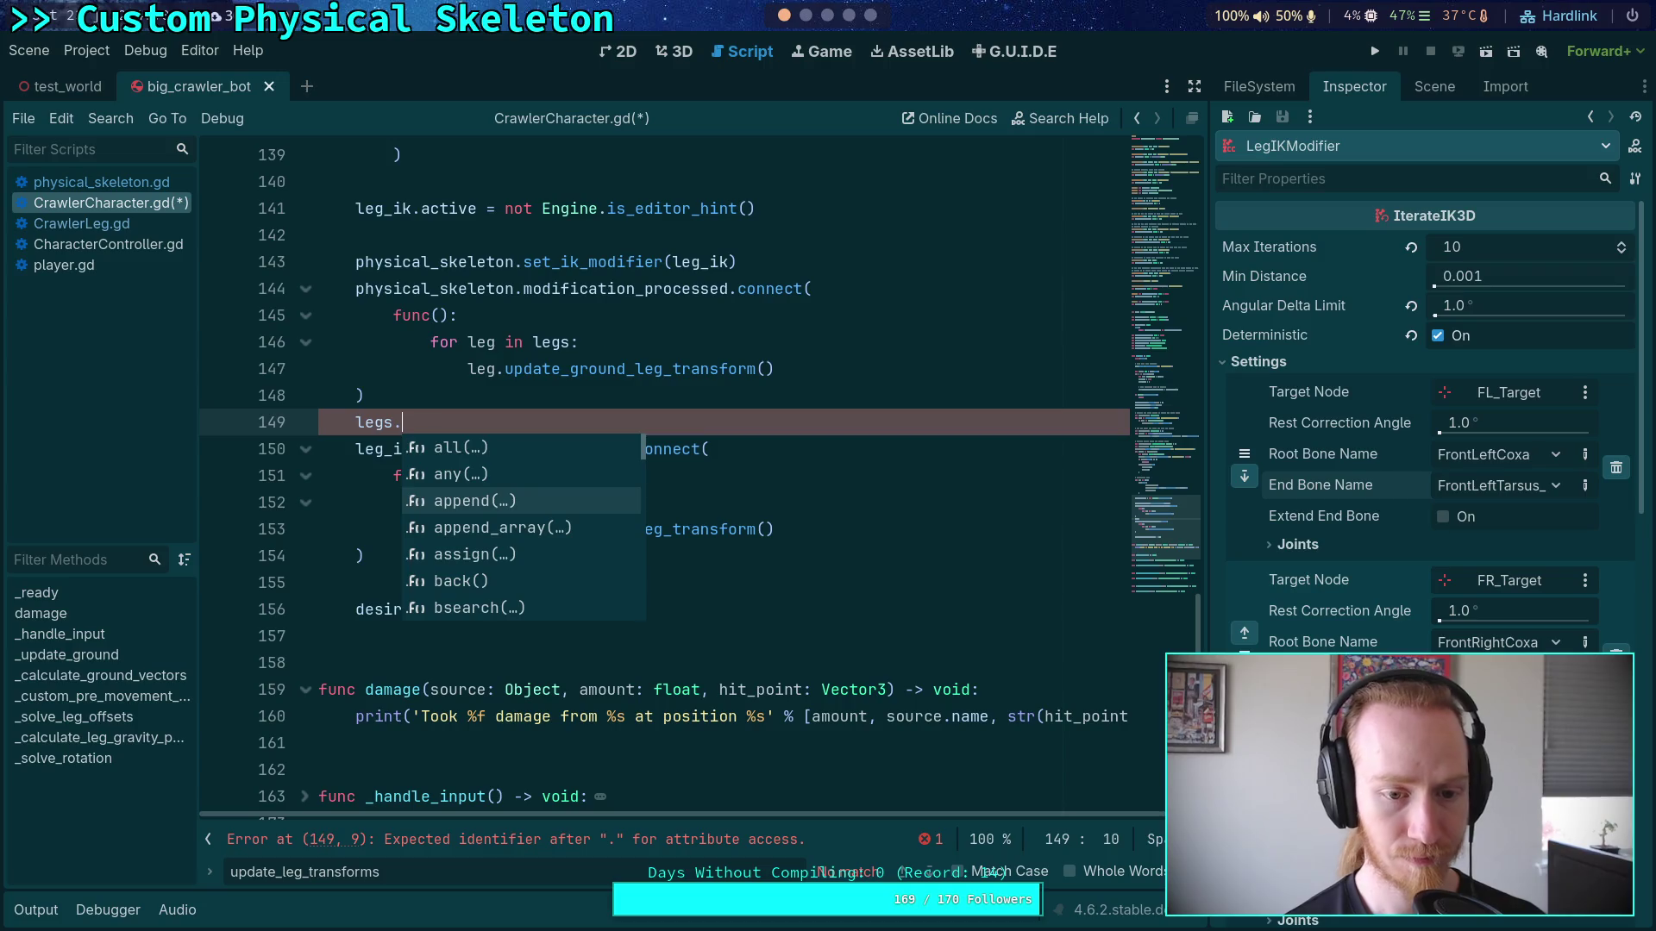
key("BackSpace")
key("BackSpace")
key("BackSpace")
key("BackSpace")
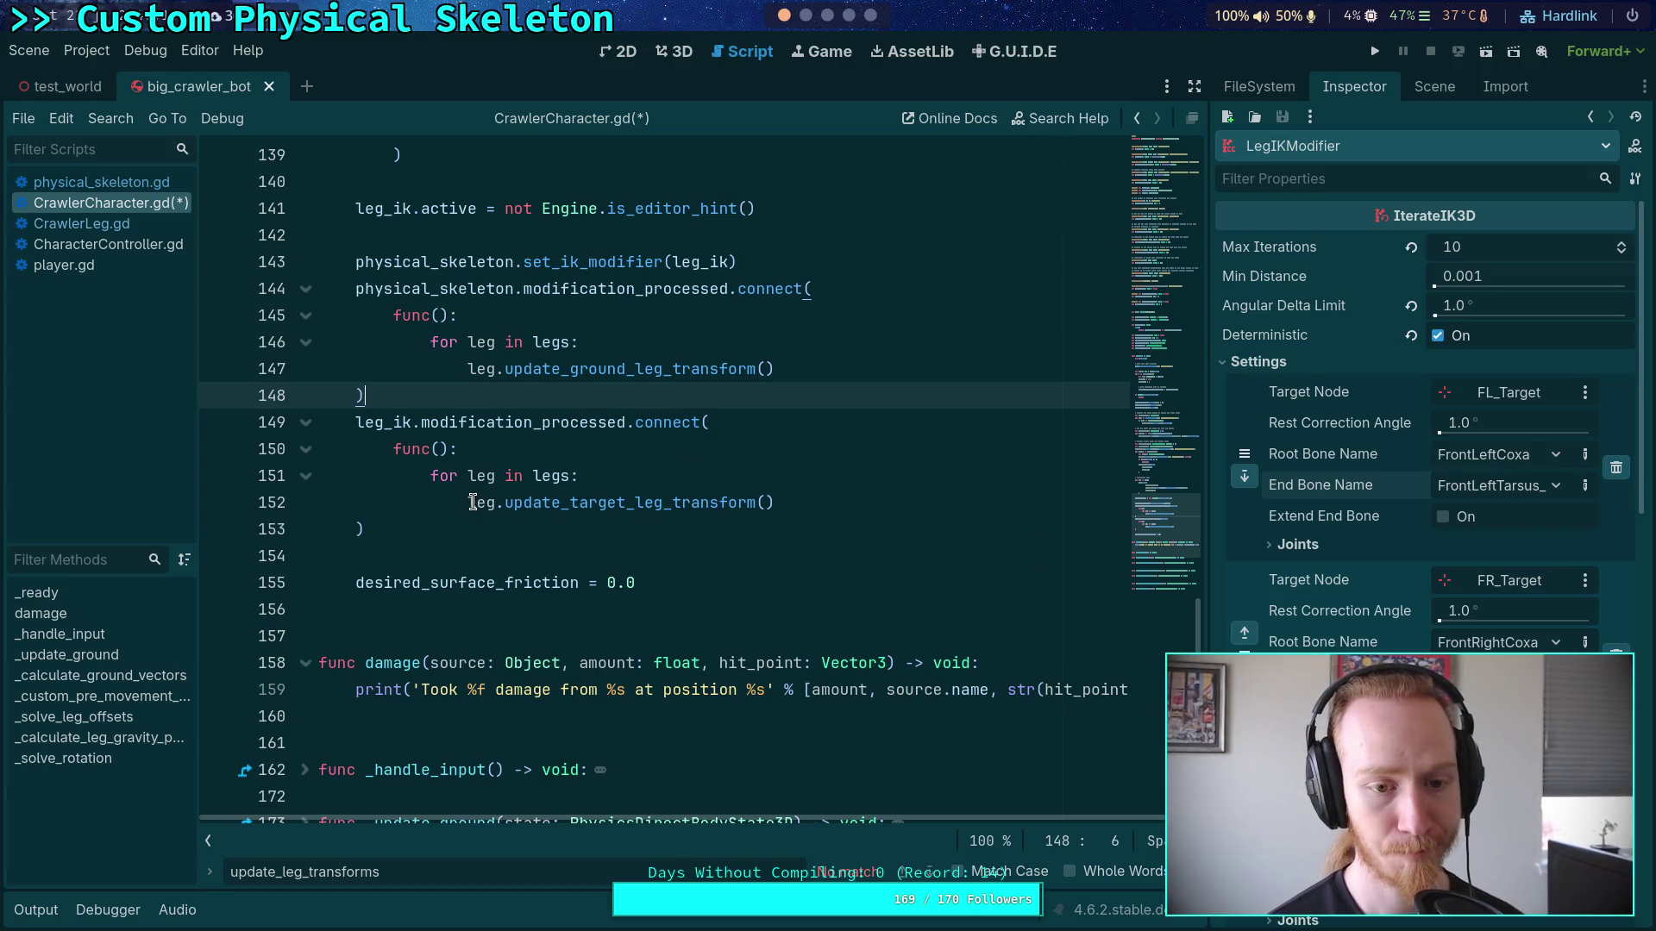
Step: Reformat the loop and update call on lines 151–152 and save CrawlerCharacter.gd
left_click_drag(471, 502, 597, 475)
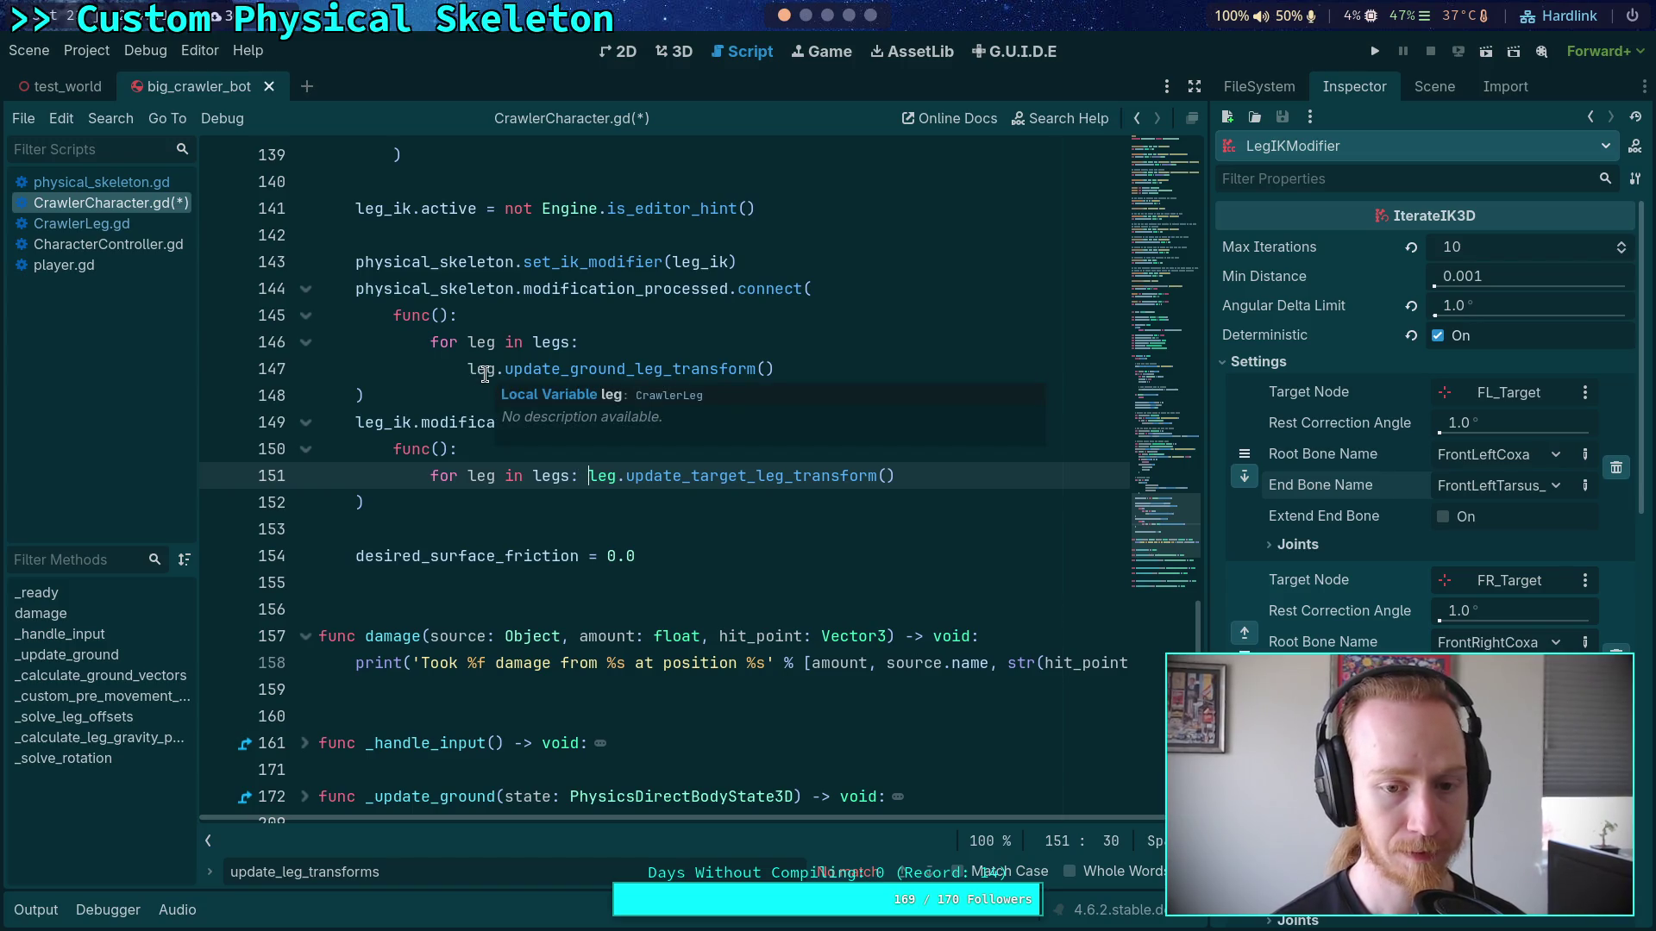
key("Return")
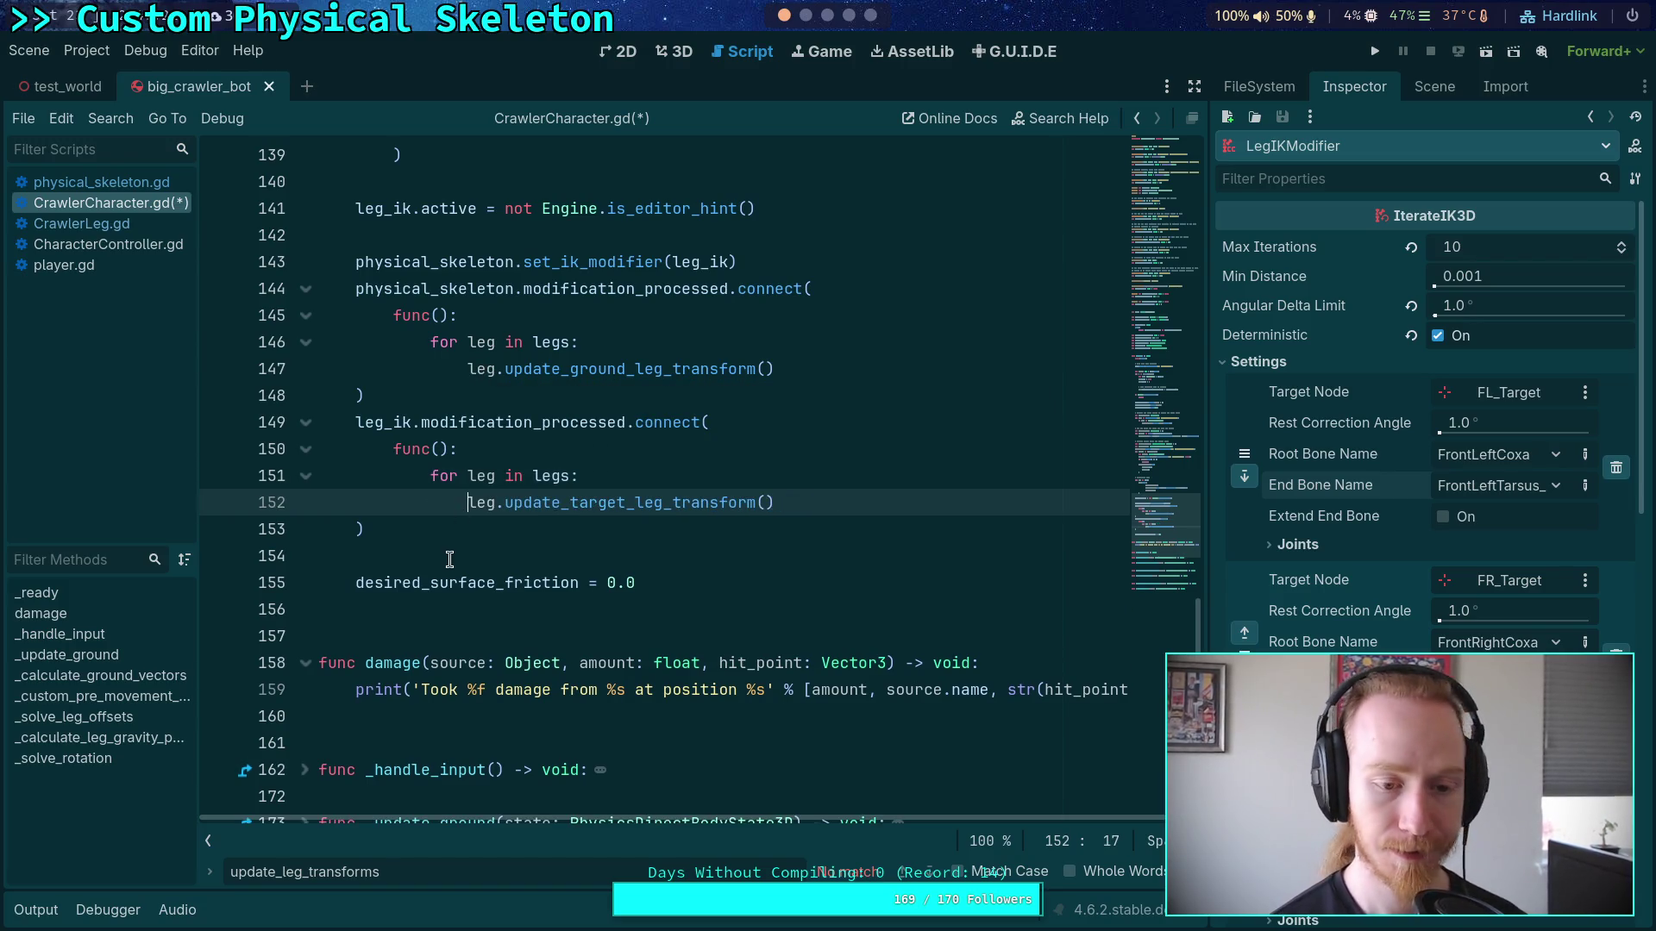
left_click(449, 556)
key("ctrl+s")
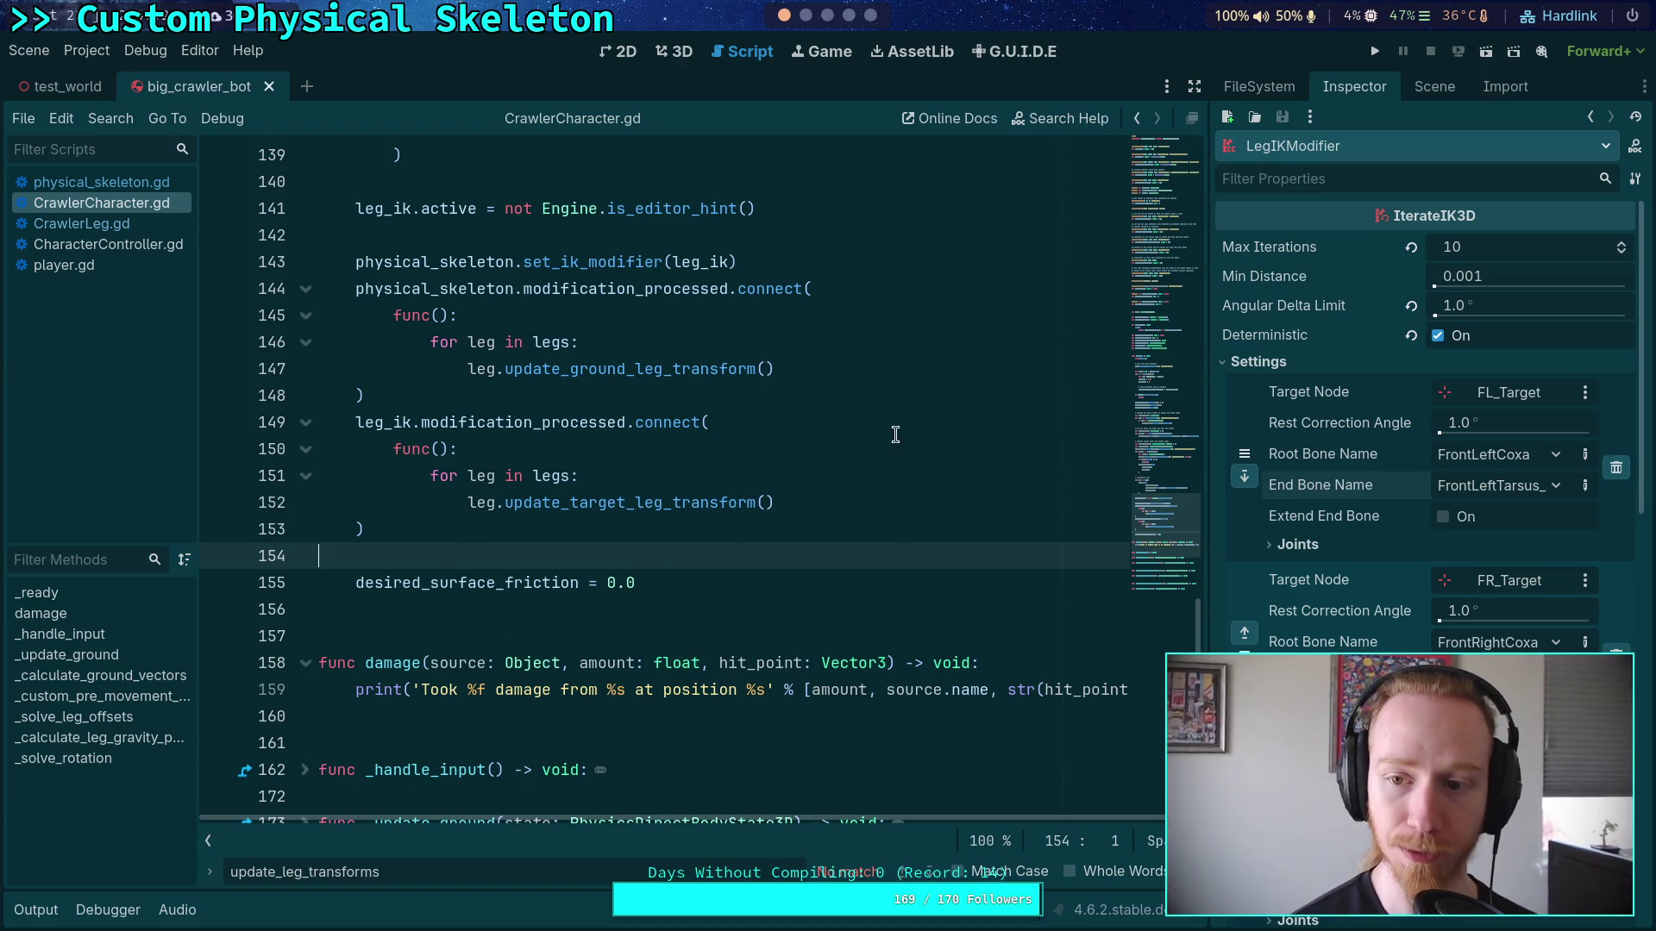
left_click(1376, 52)
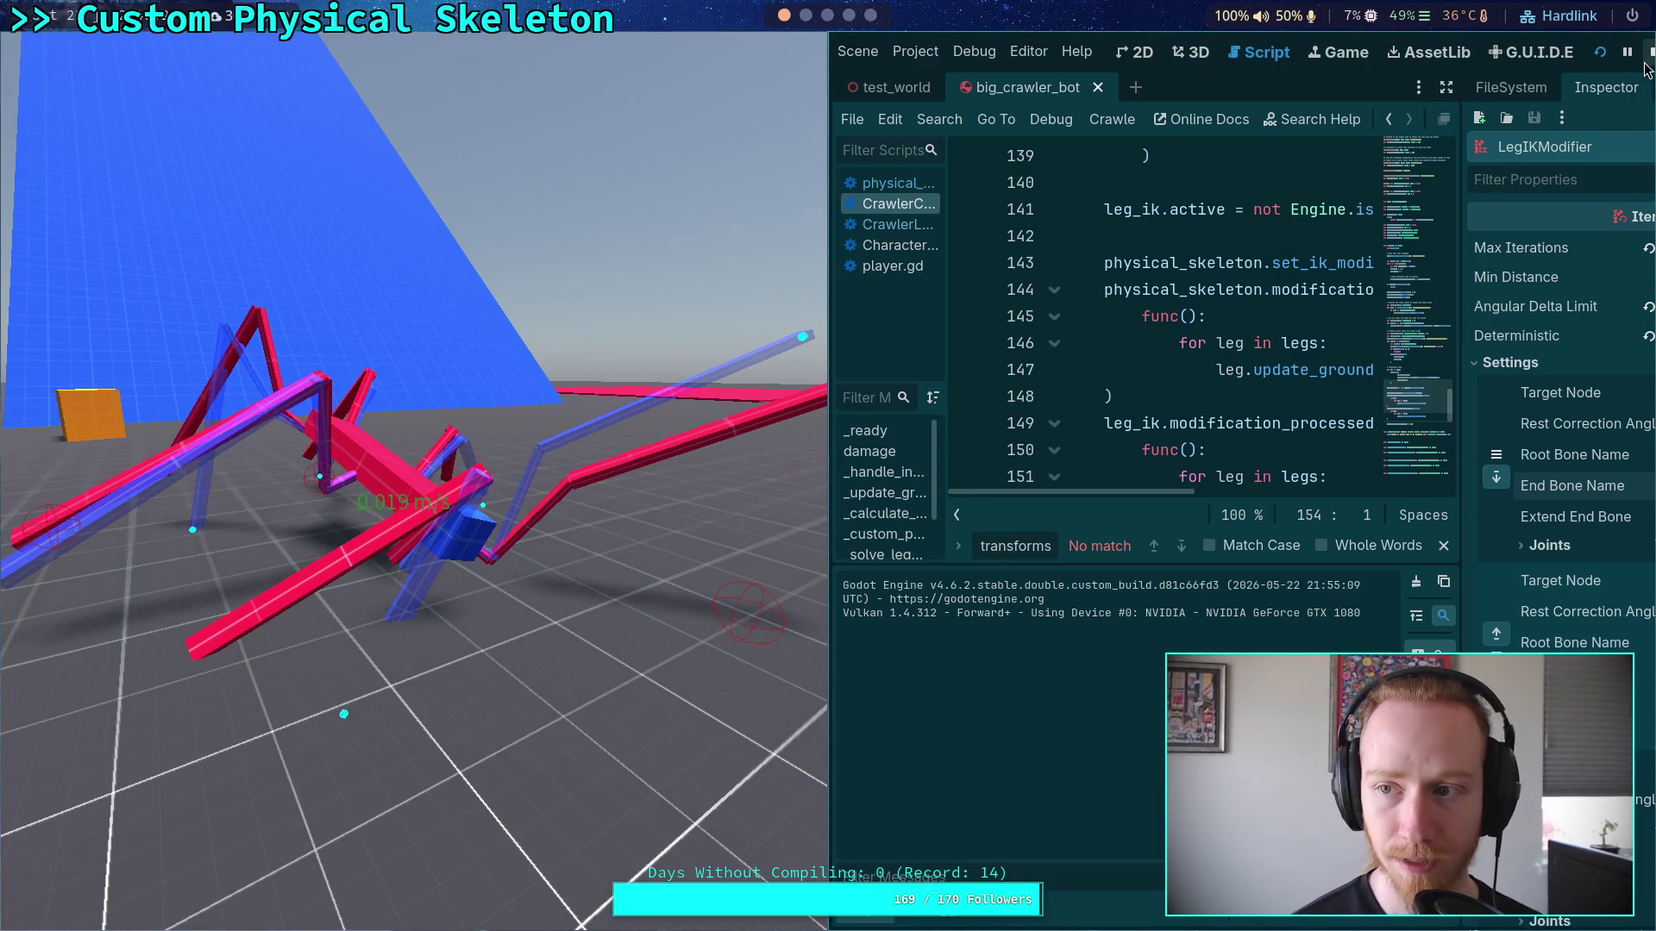
key("F8")
left_click(39, 909)
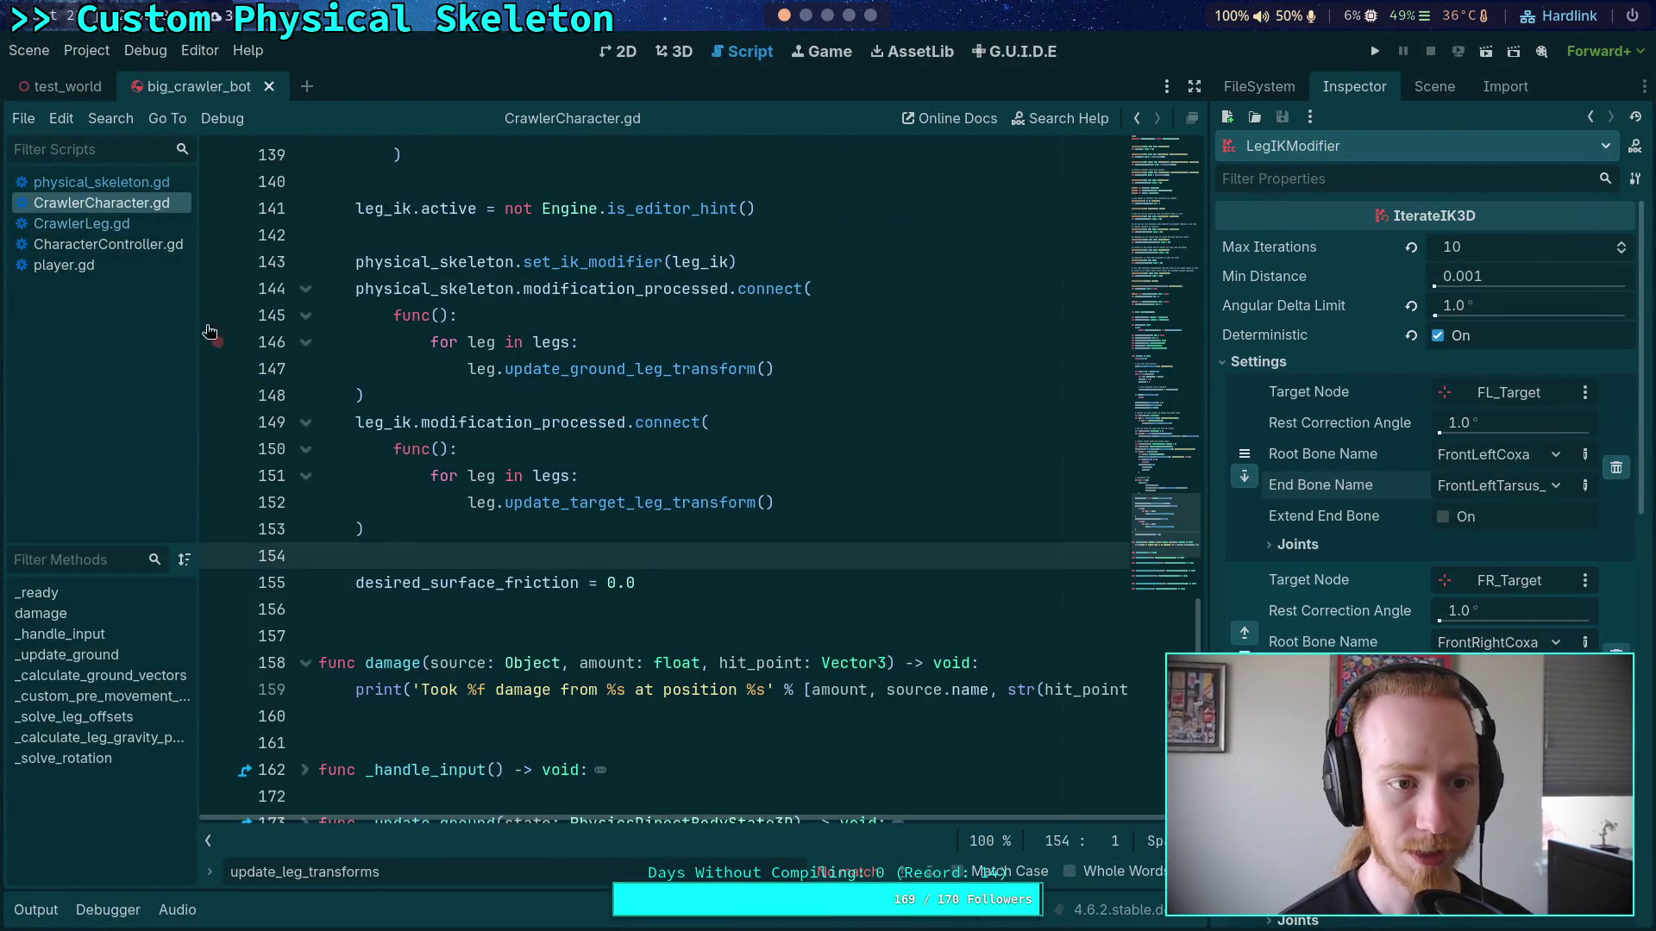
Step: Open CrawlerLeg.gd and scroll up to its step_delay and leg_lift_height exports
left_click(138, 224)
scroll(879, 564, "up", 10)
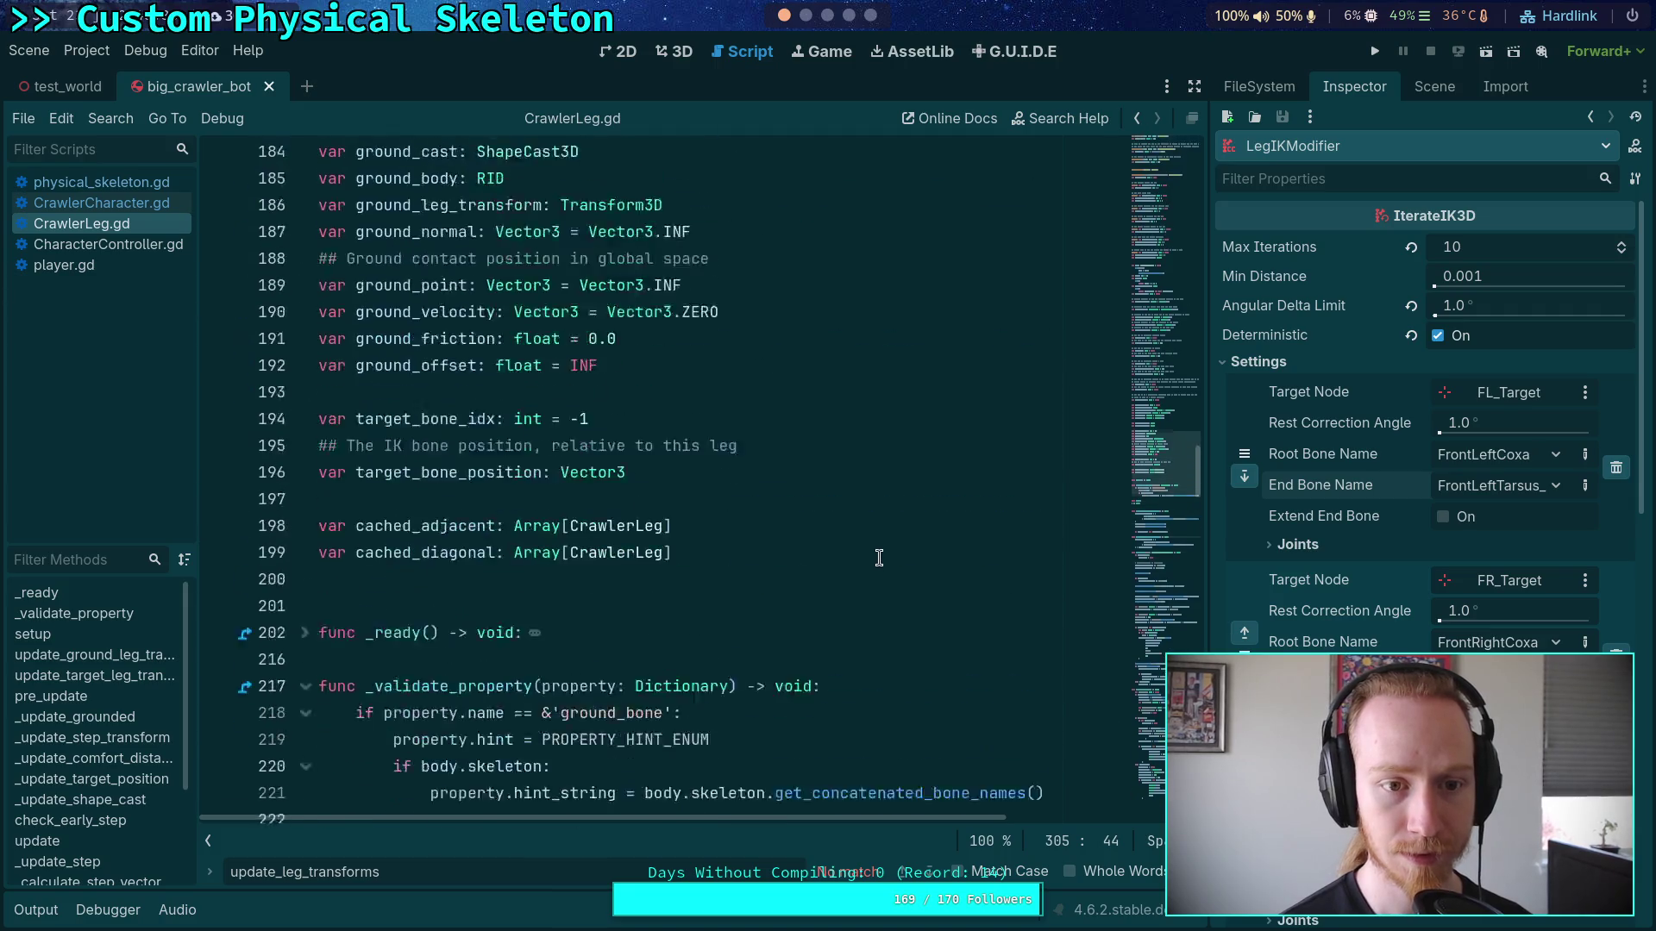
scroll(878, 557, "up", 6)
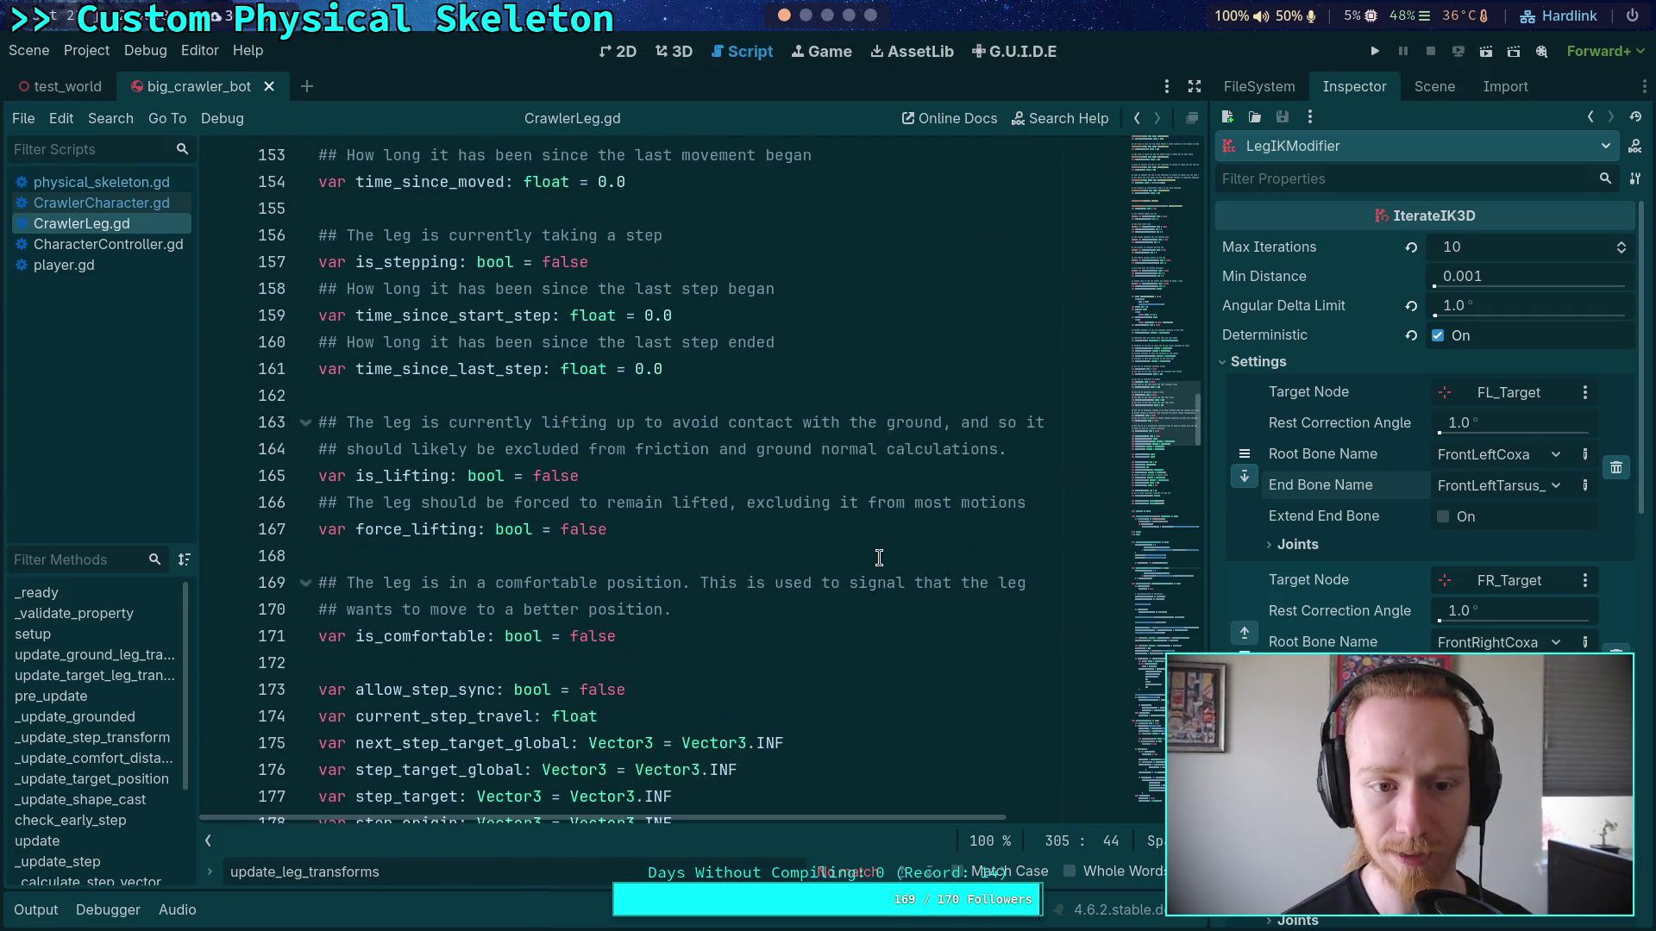
scroll(878, 557, "up", 7)
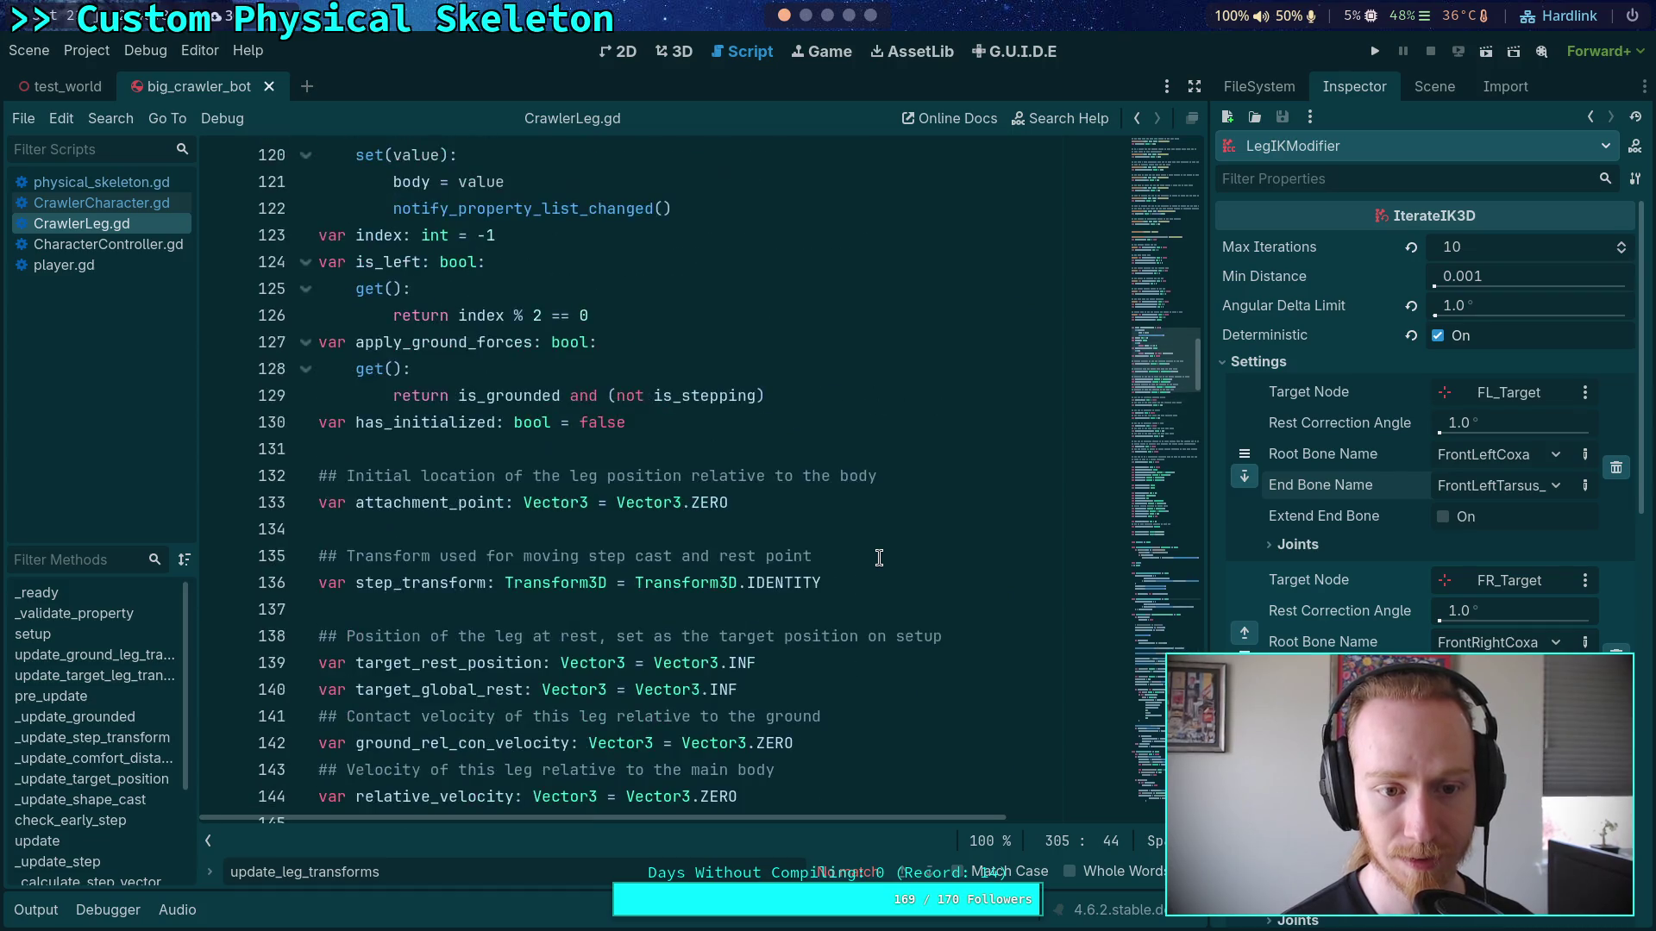
scroll(879, 557, "up", 7)
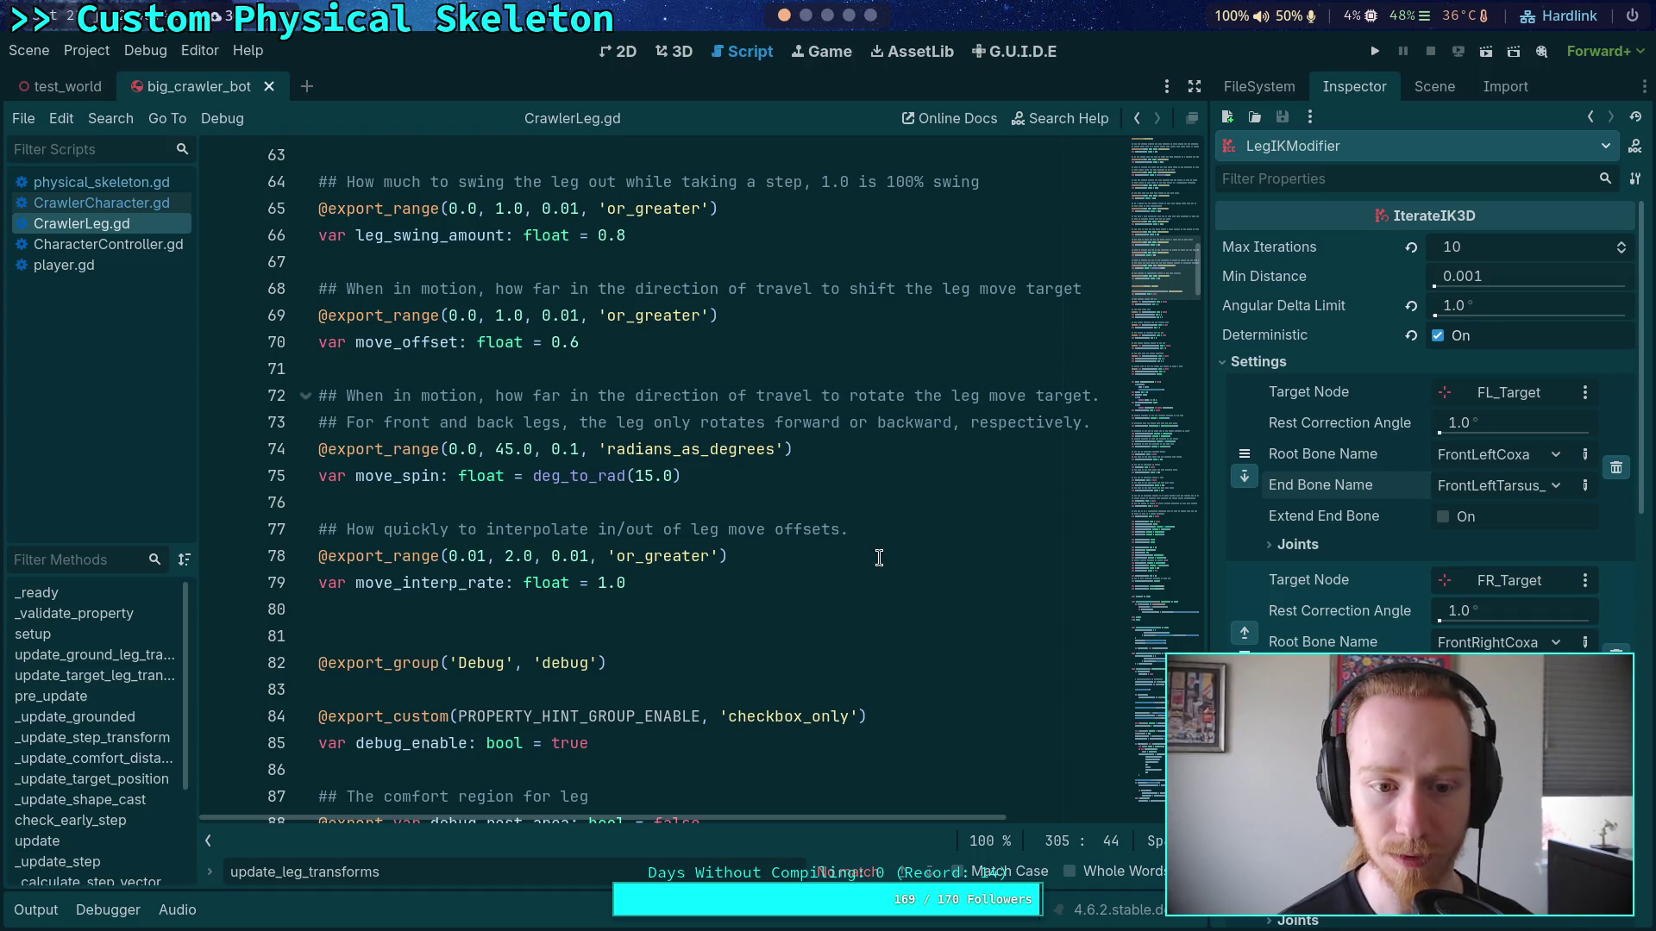
scroll(879, 557, "up", 2)
scroll(879, 557, "up", 2)
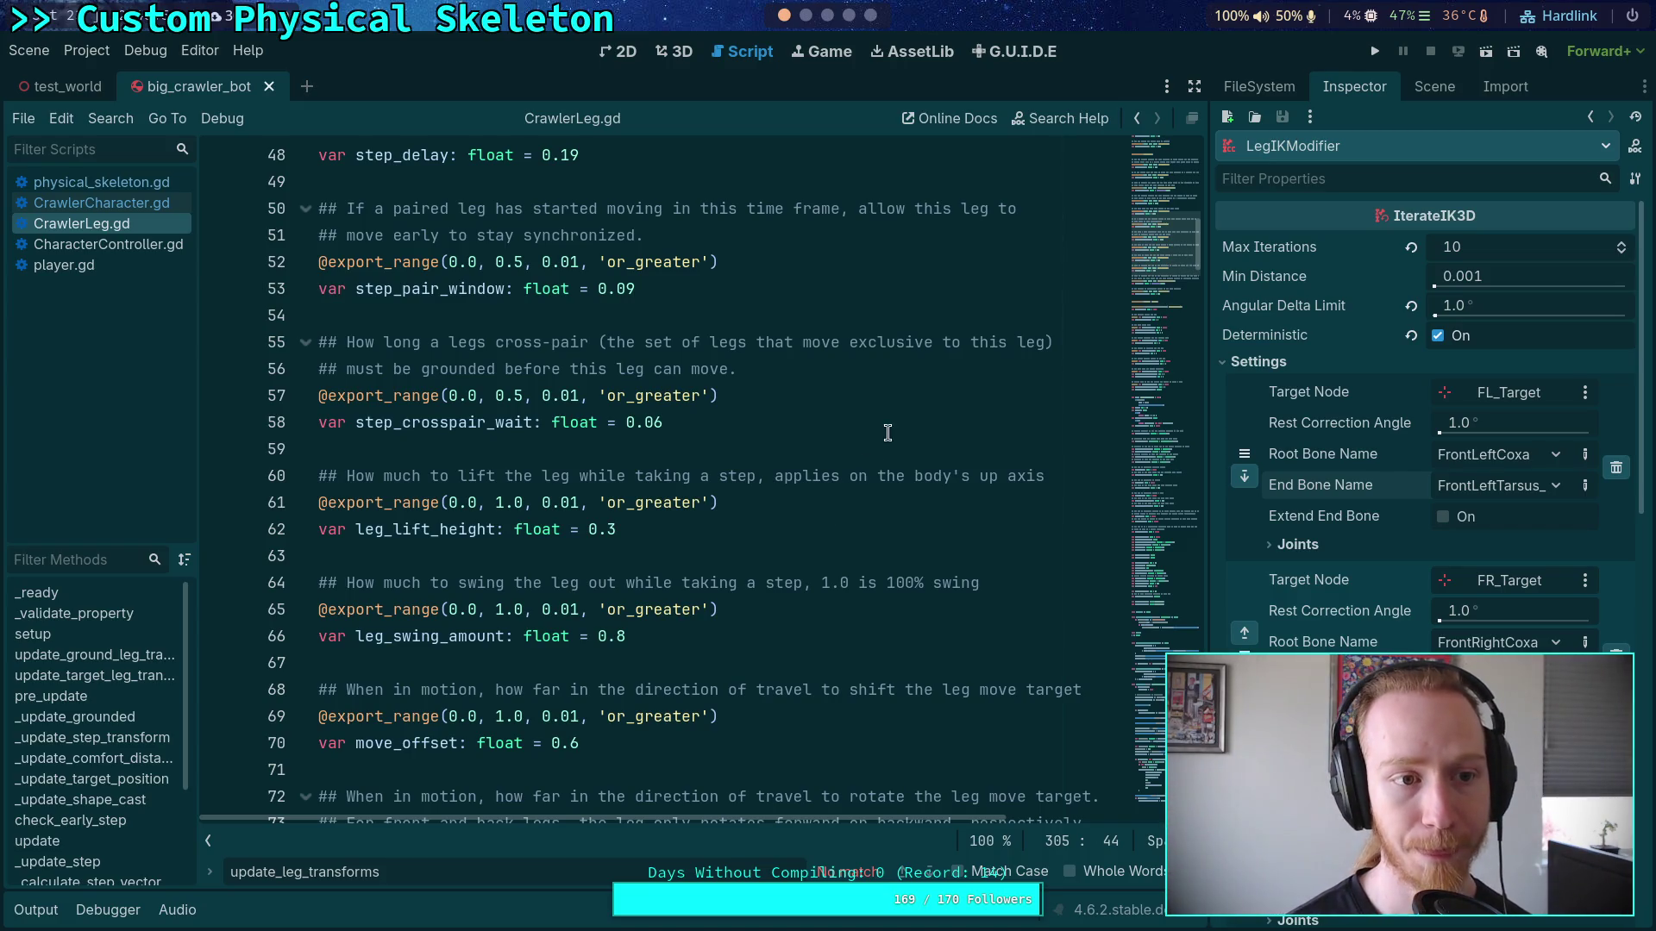
Step: Expand LegTargets and inspect the ML_Leg node's CrawlerLeg properties
left_click(1438, 91)
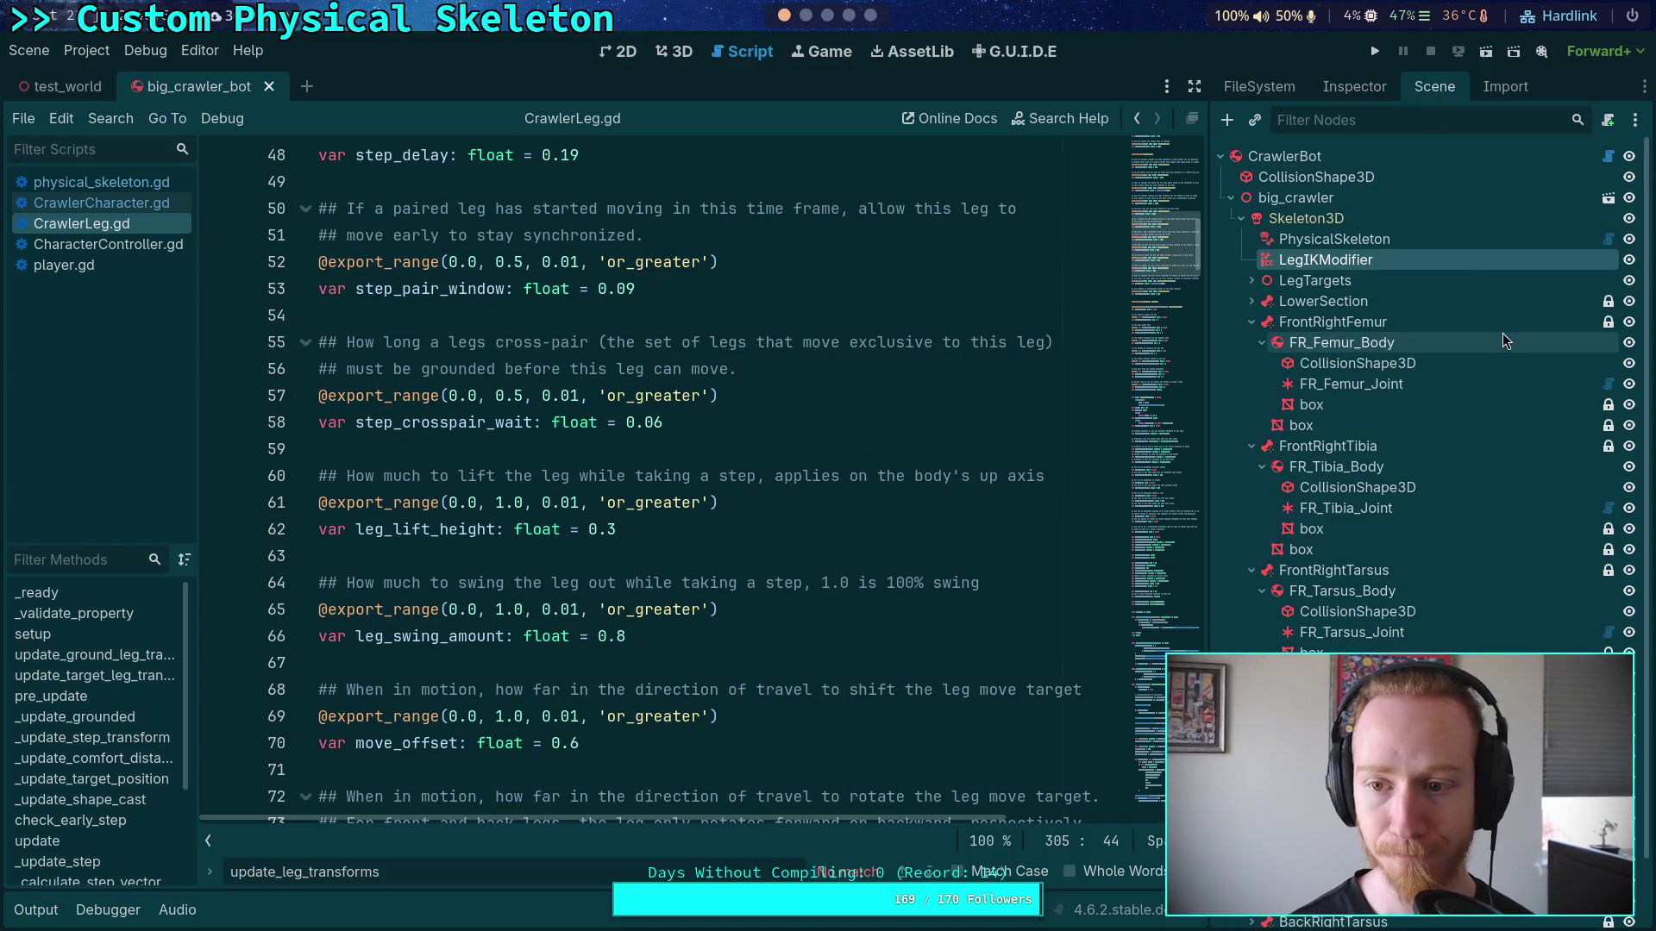
left_click(1252, 280)
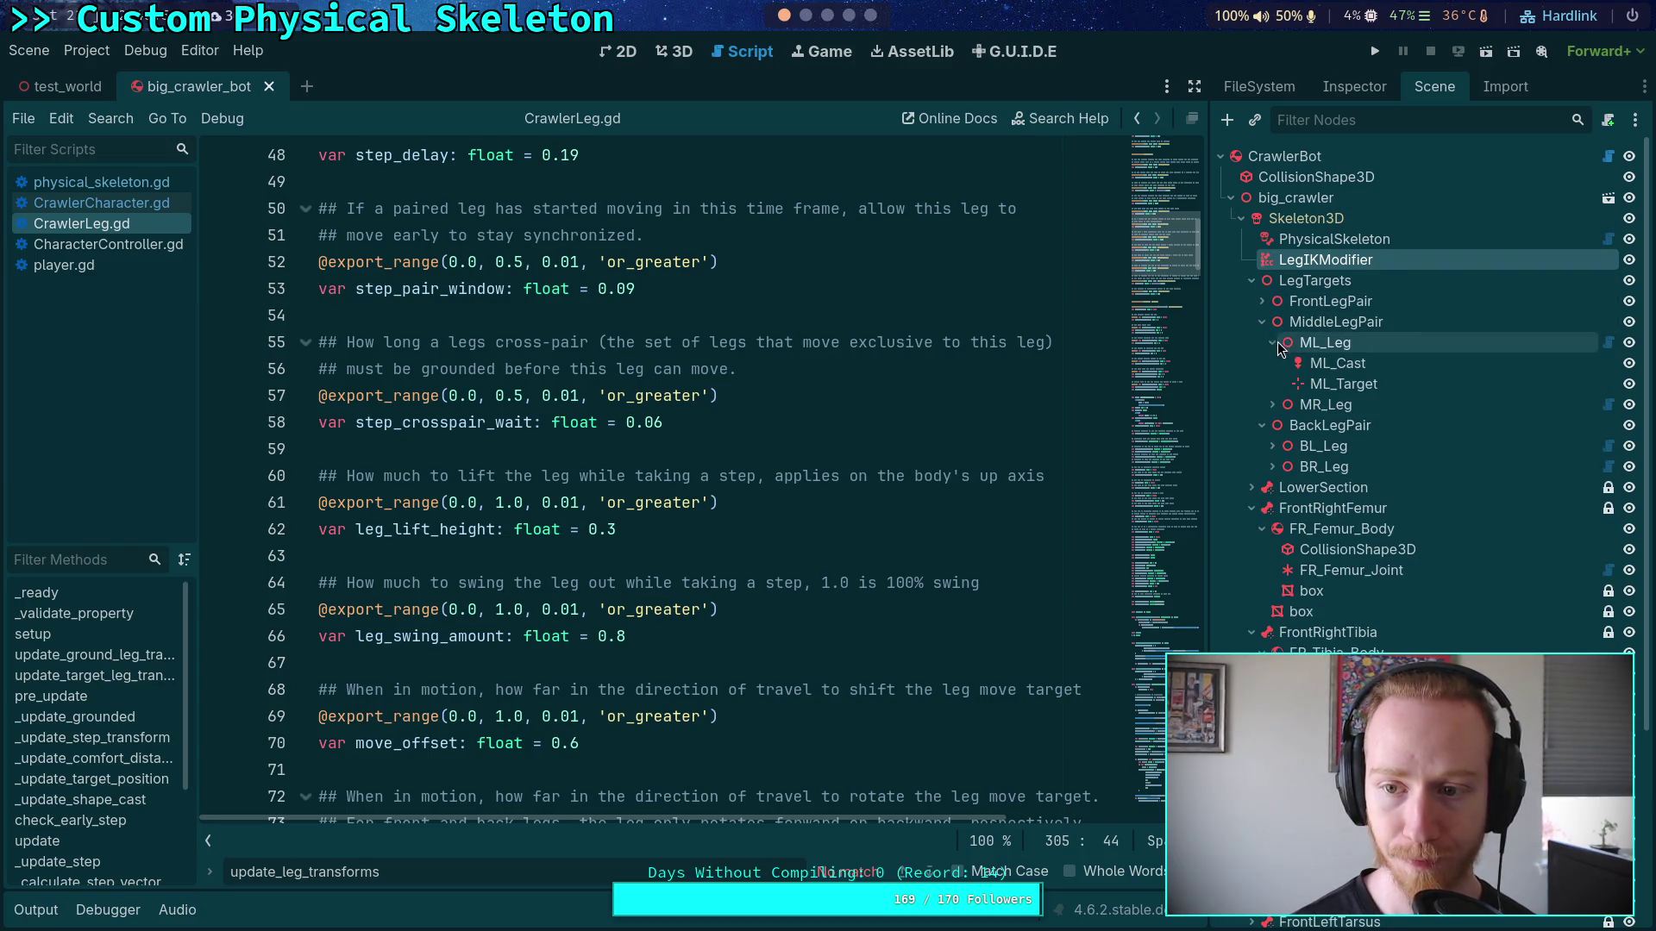
left_click(1325, 342)
left_click(1349, 90)
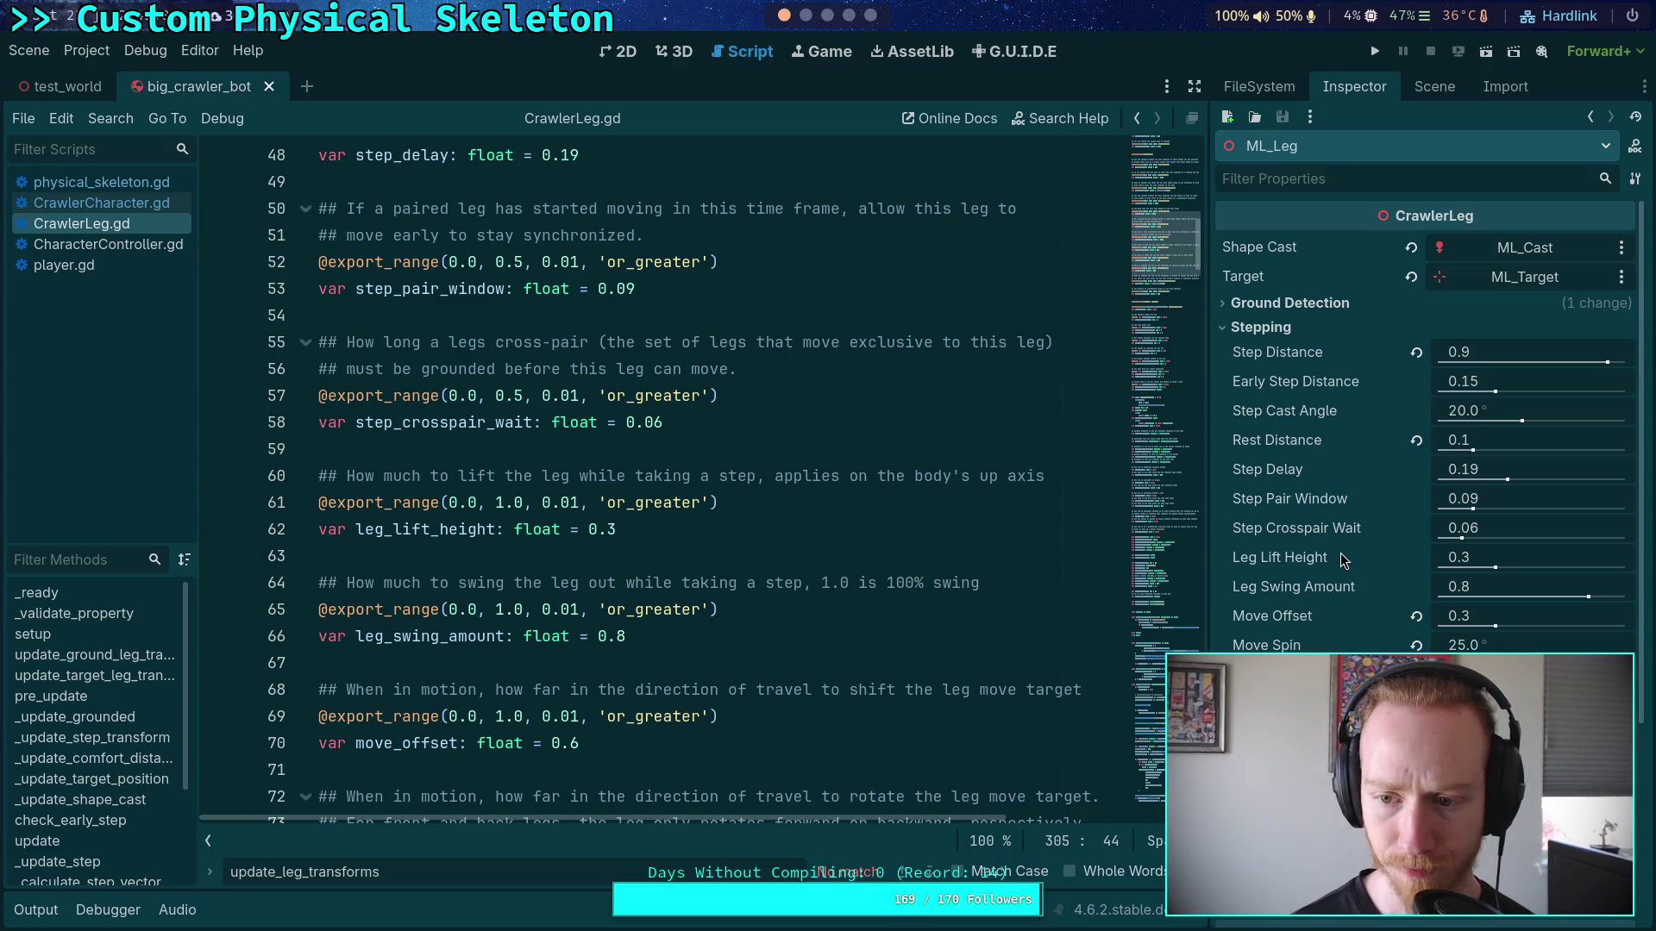
Step: Compare BR_Leg with BL_Leg's settings: Step Distance 0.9, Rest Distance 0.1, Move Offset 0.5
left_click(1426, 95)
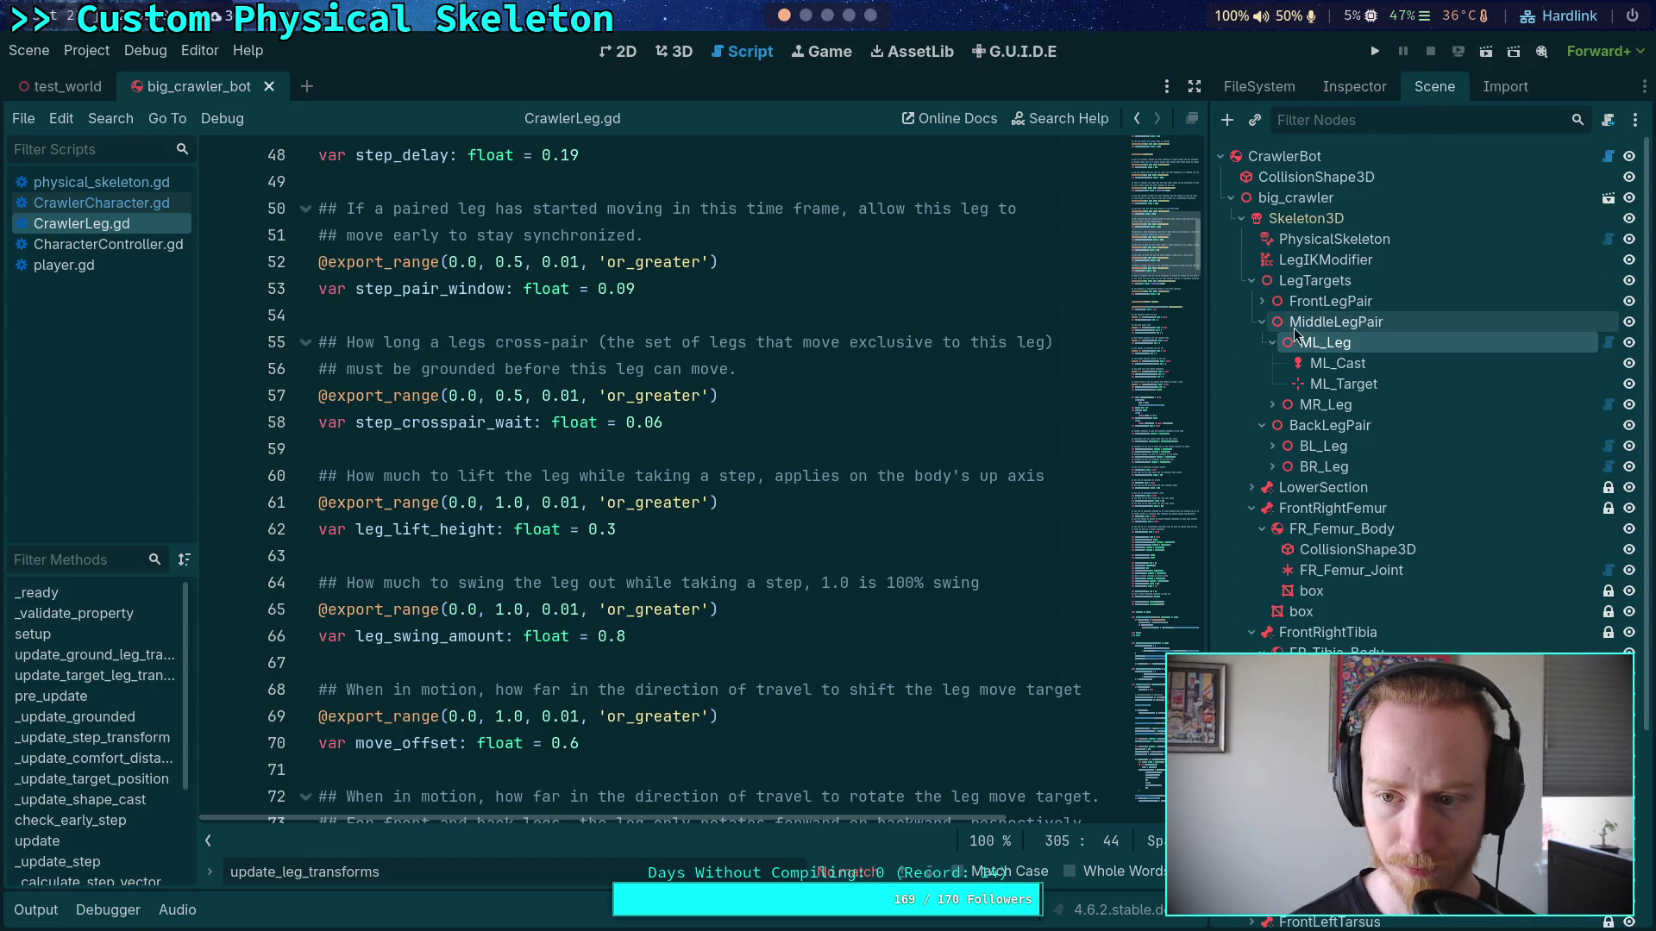
left_click(1261, 300)
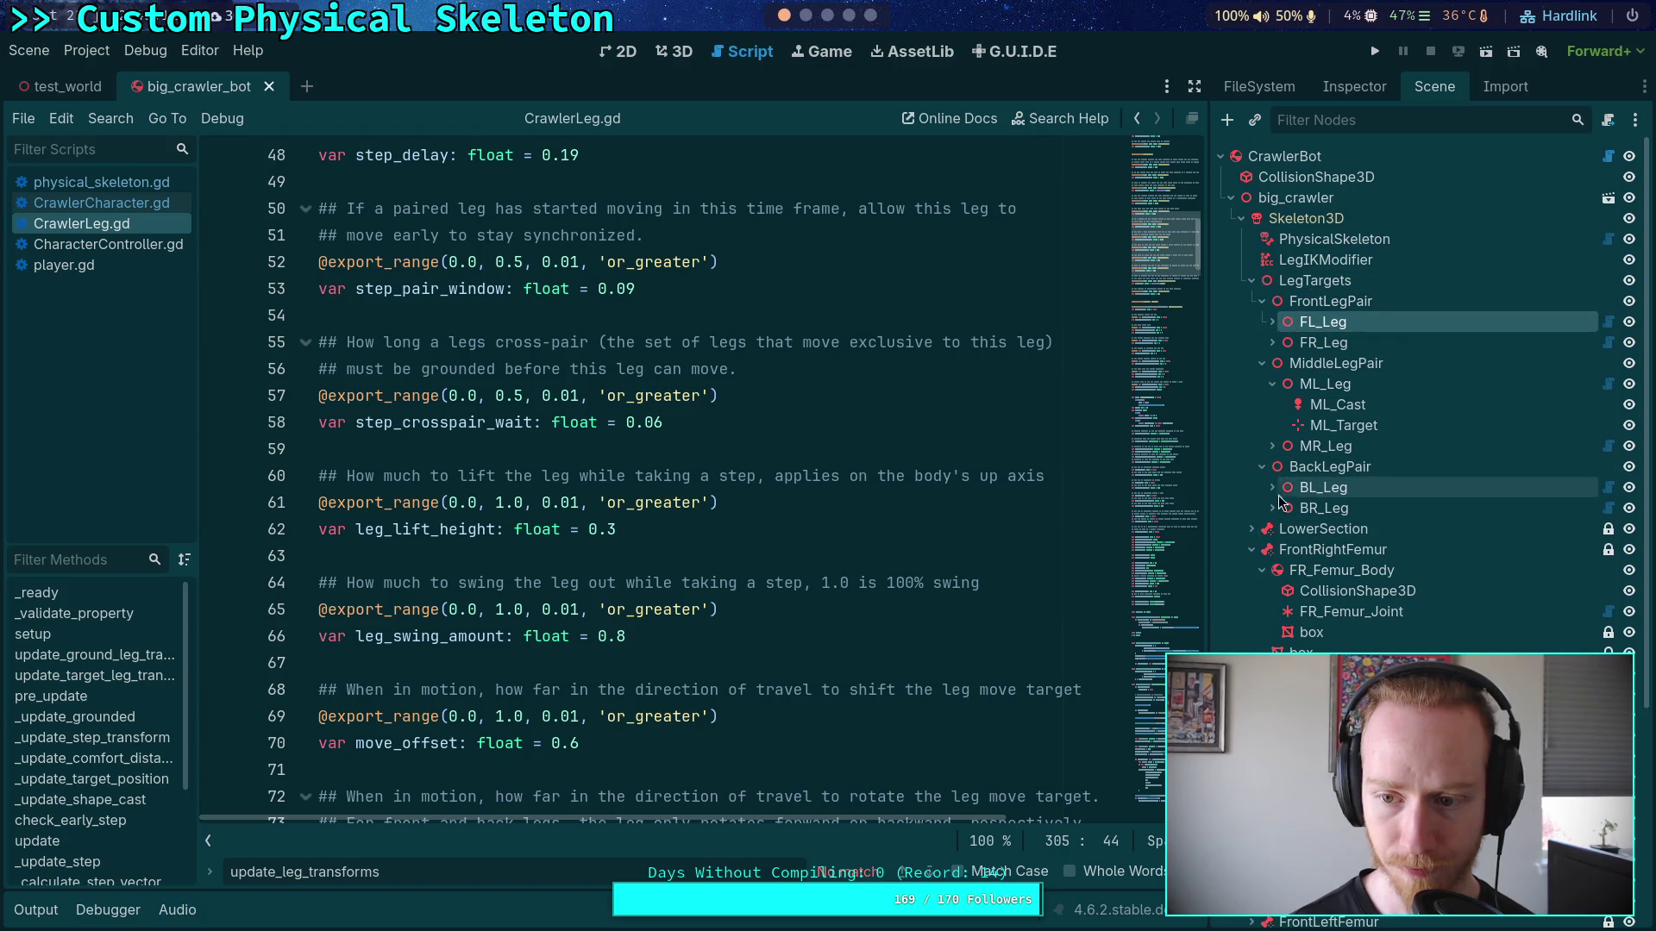
left_click(1323, 508)
left_click(1357, 88)
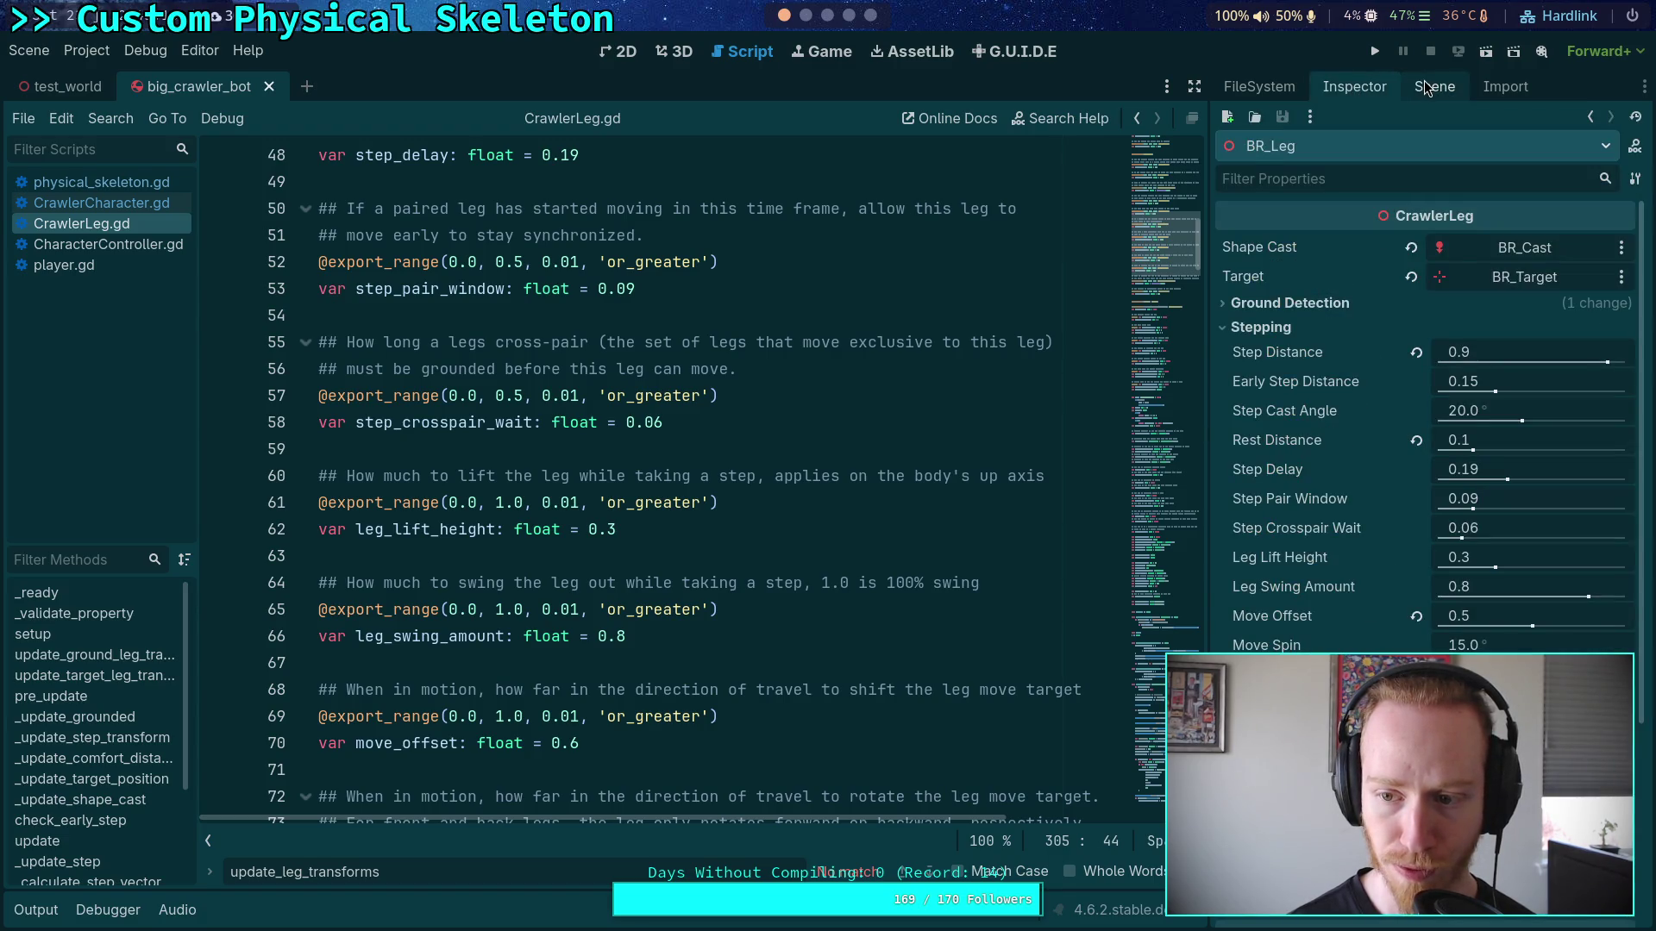
left_click(1425, 88)
left_click(1328, 488)
left_click(1357, 89)
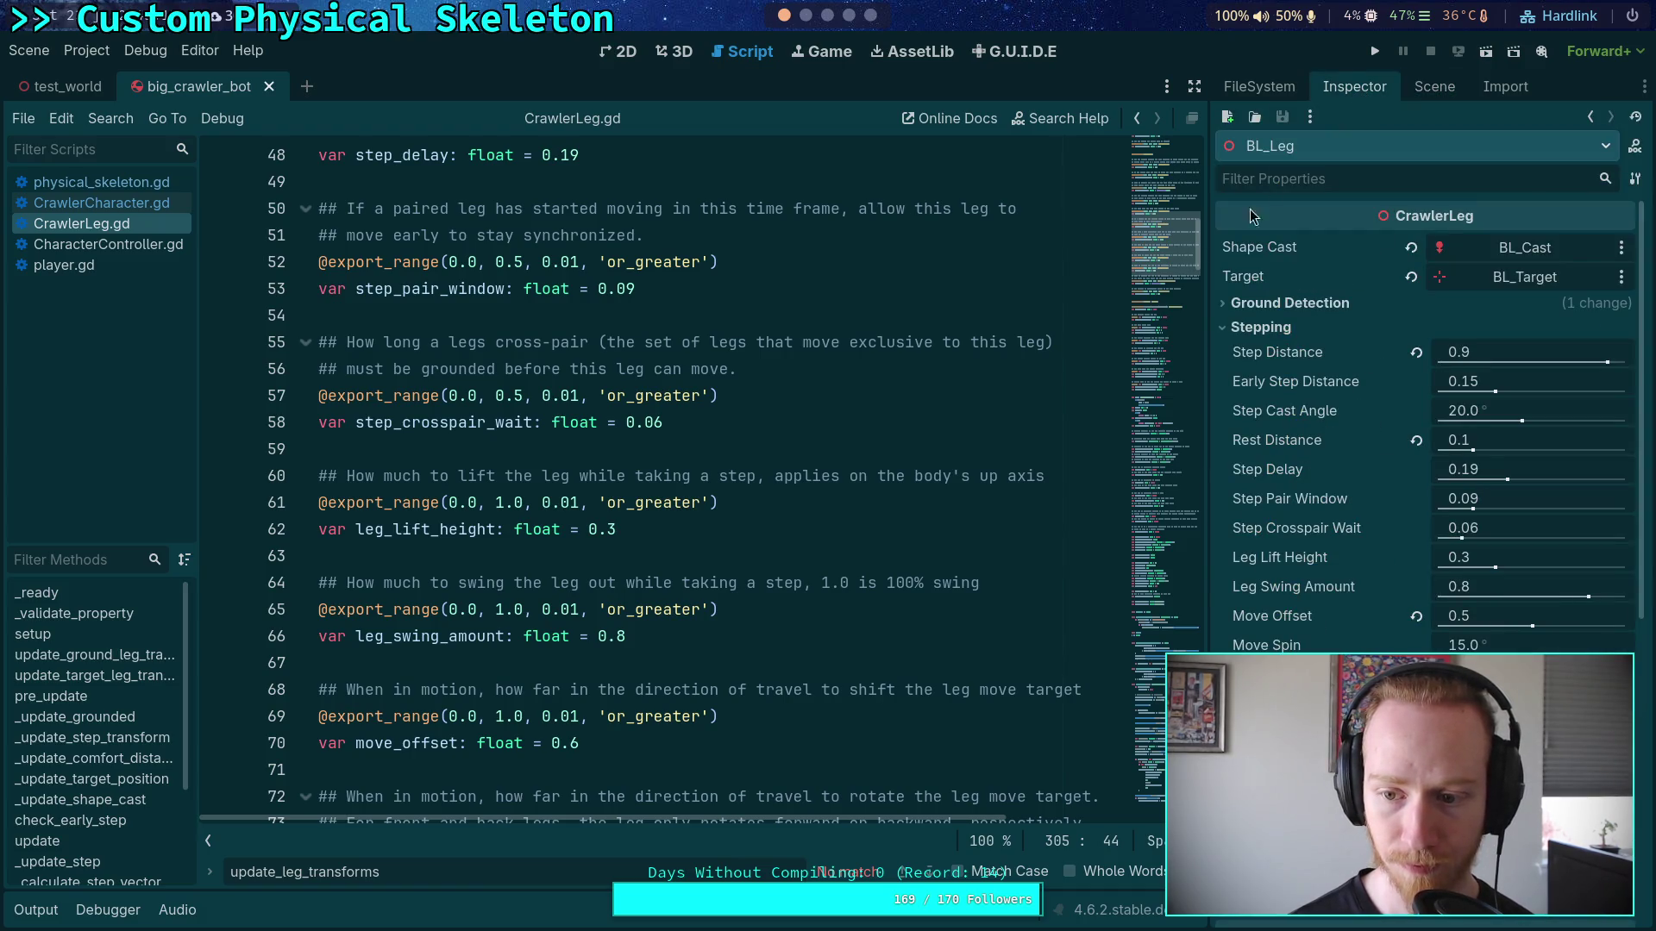
left_click(714, 550)
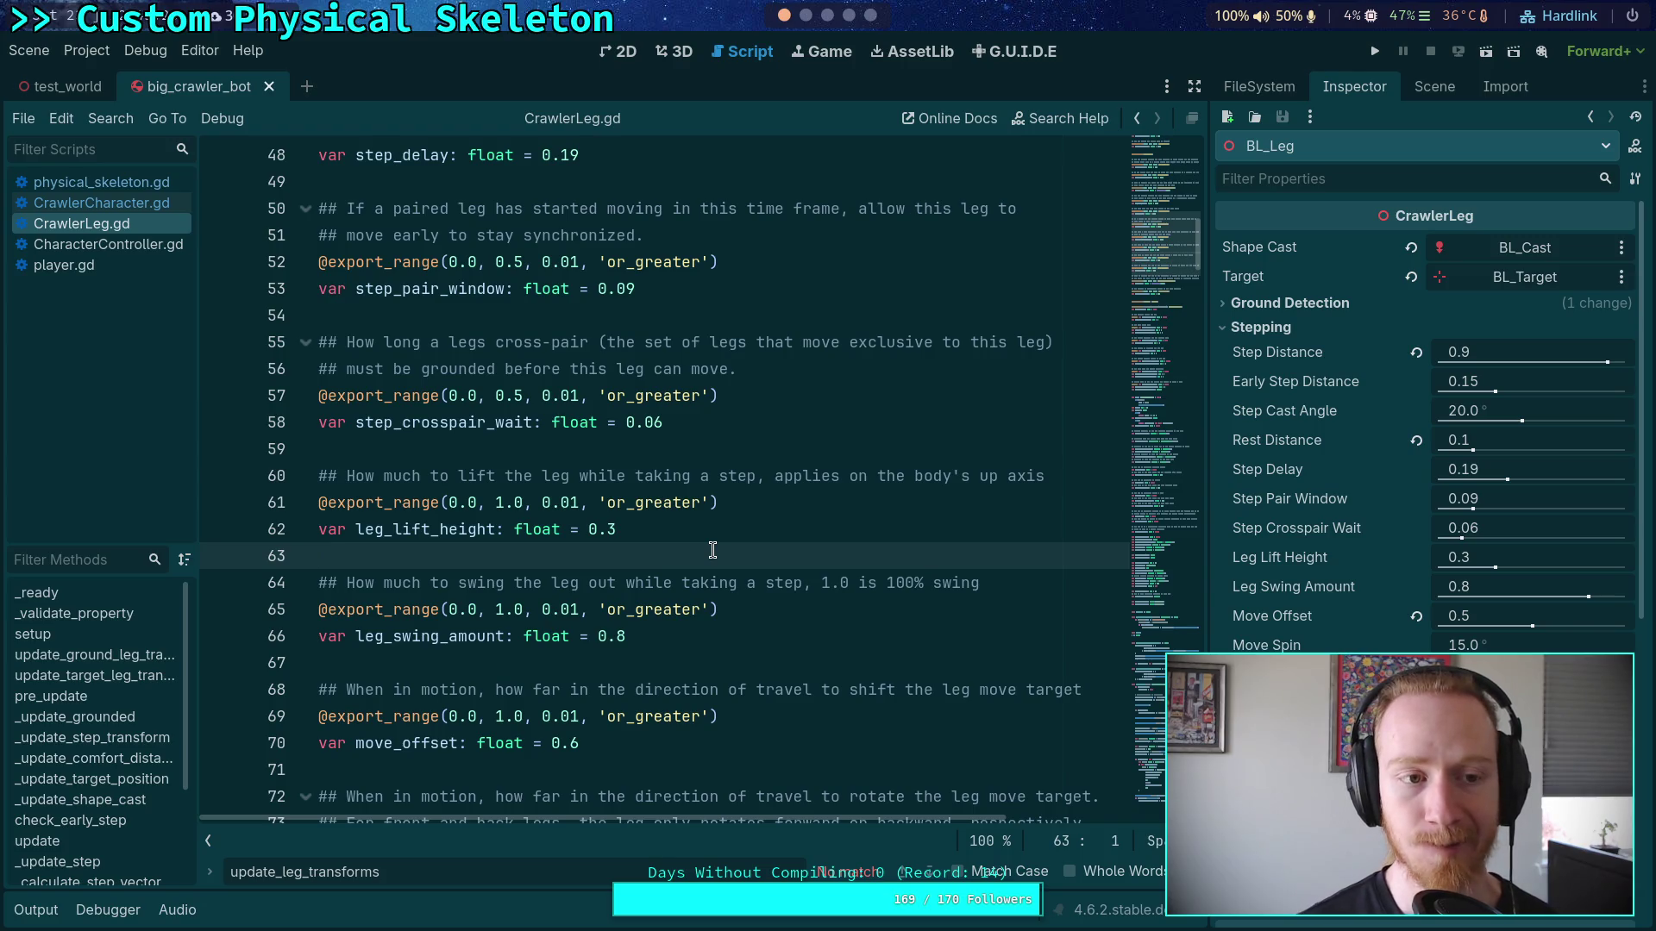
Step: Switch to the test_world scene and inspect CrawlerCharacter.gd's update_target_leg_transform call
scroll(713, 550, "down", 7)
left_click(65, 86)
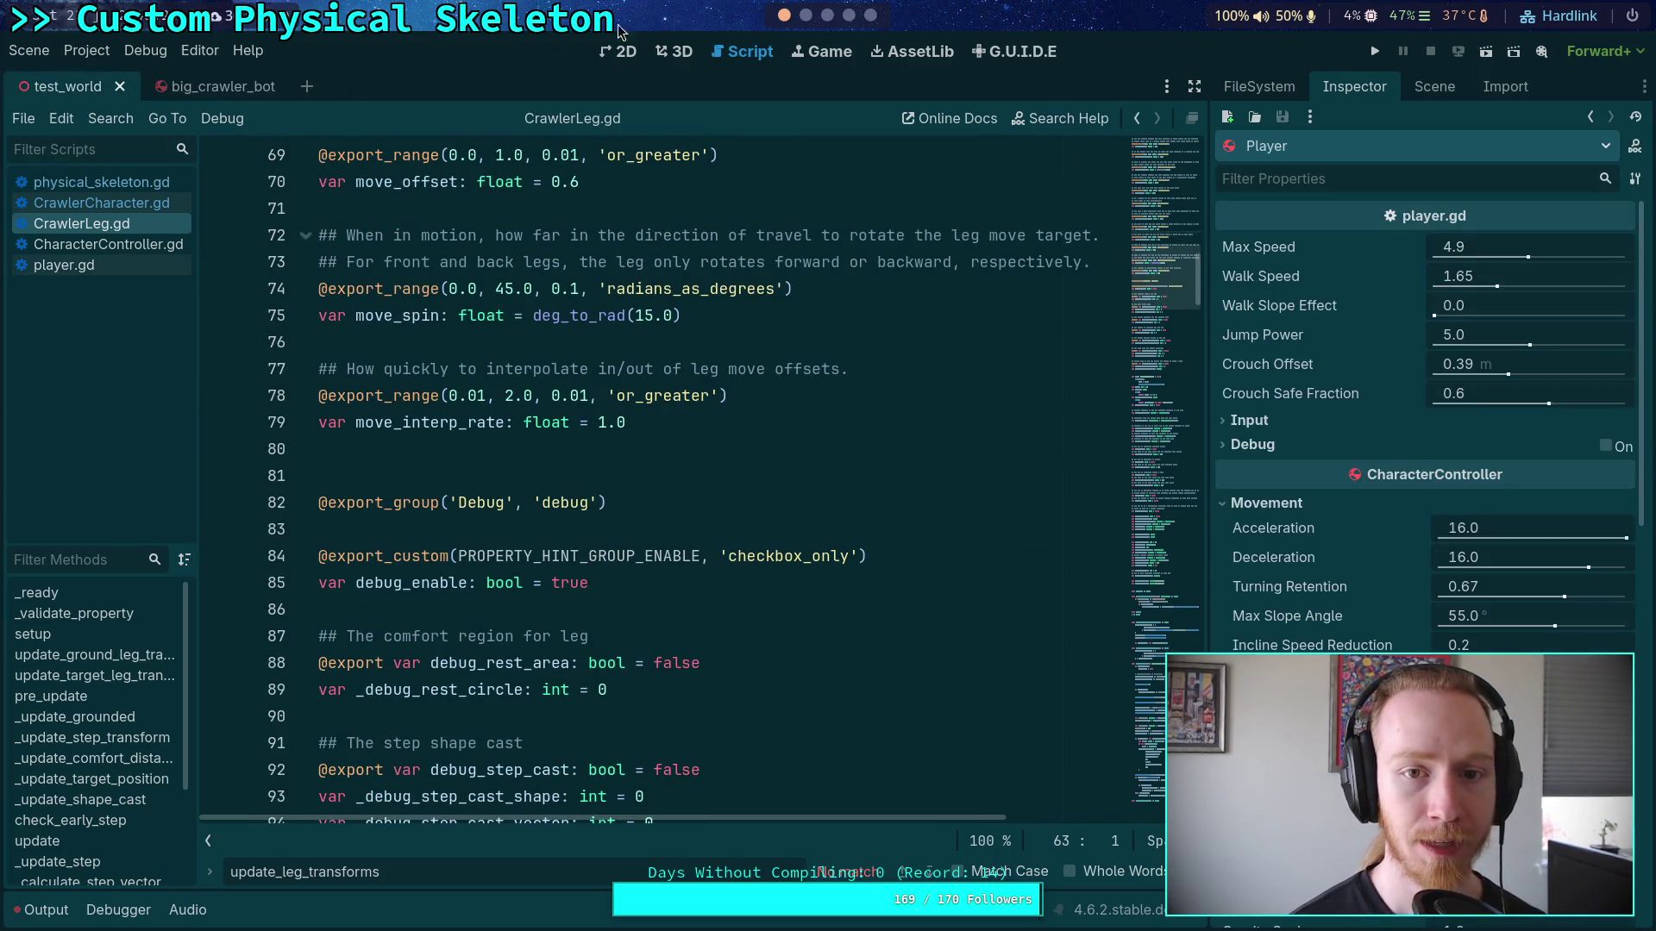
left_click(111, 199)
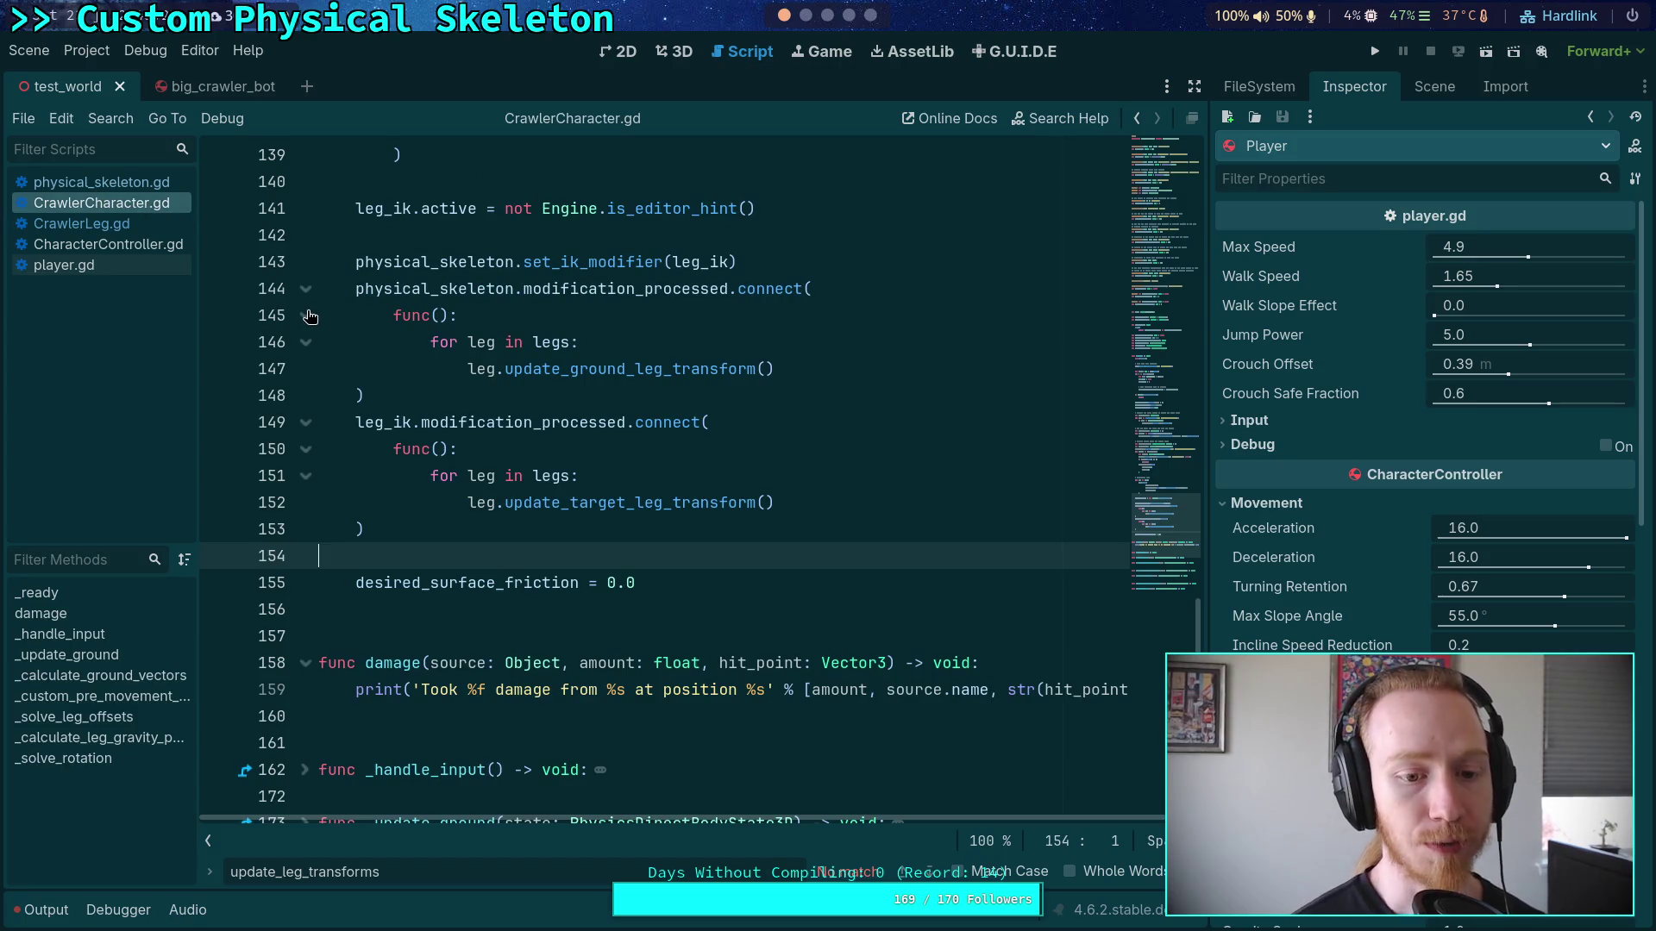
left_click(116, 182)
left_click(104, 203)
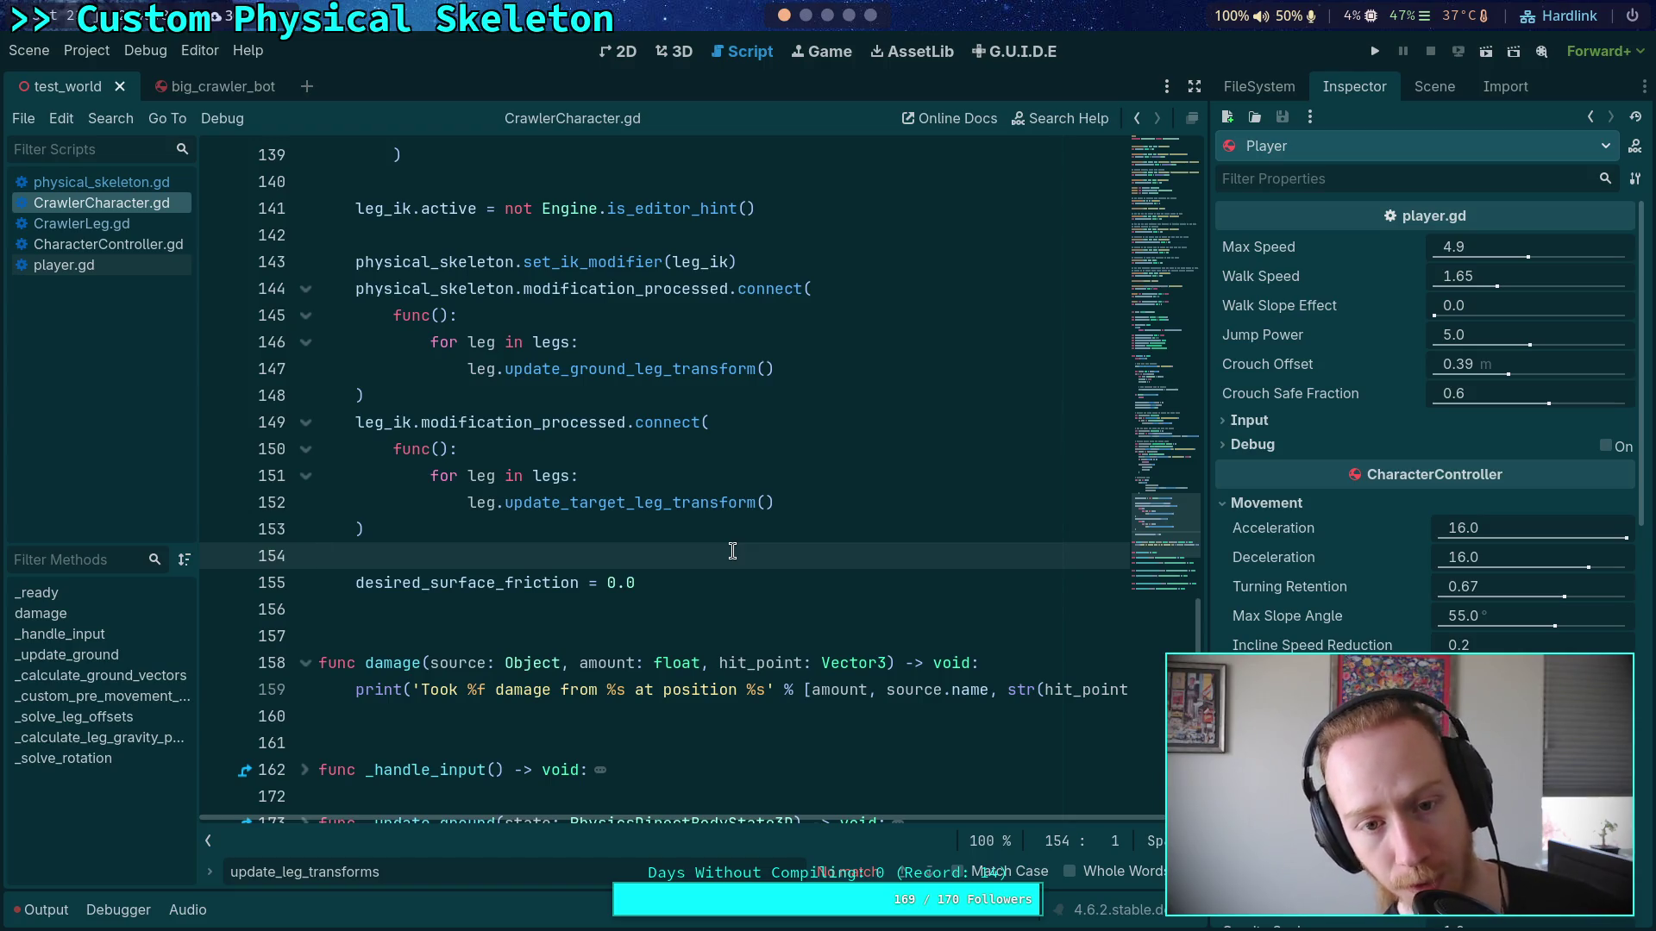
double_click(621, 502)
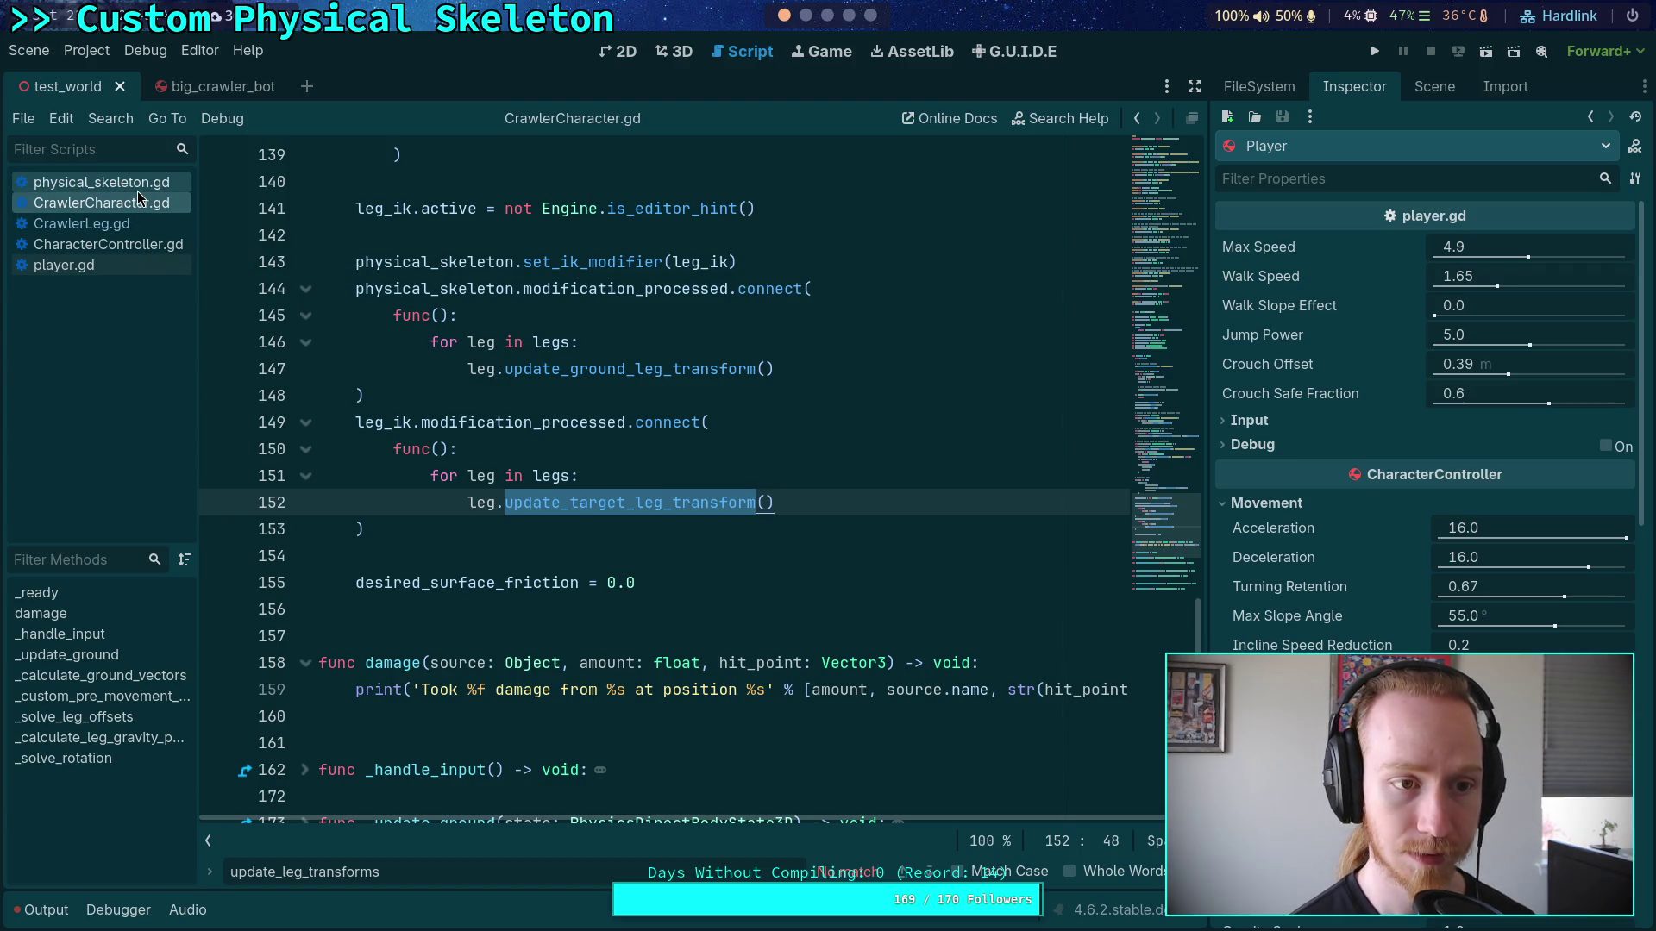
Step: Read through CrawlerLeg.gd's leg state variables down to _validate_property
left_click(121, 228)
scroll(710, 490, "down", 15)
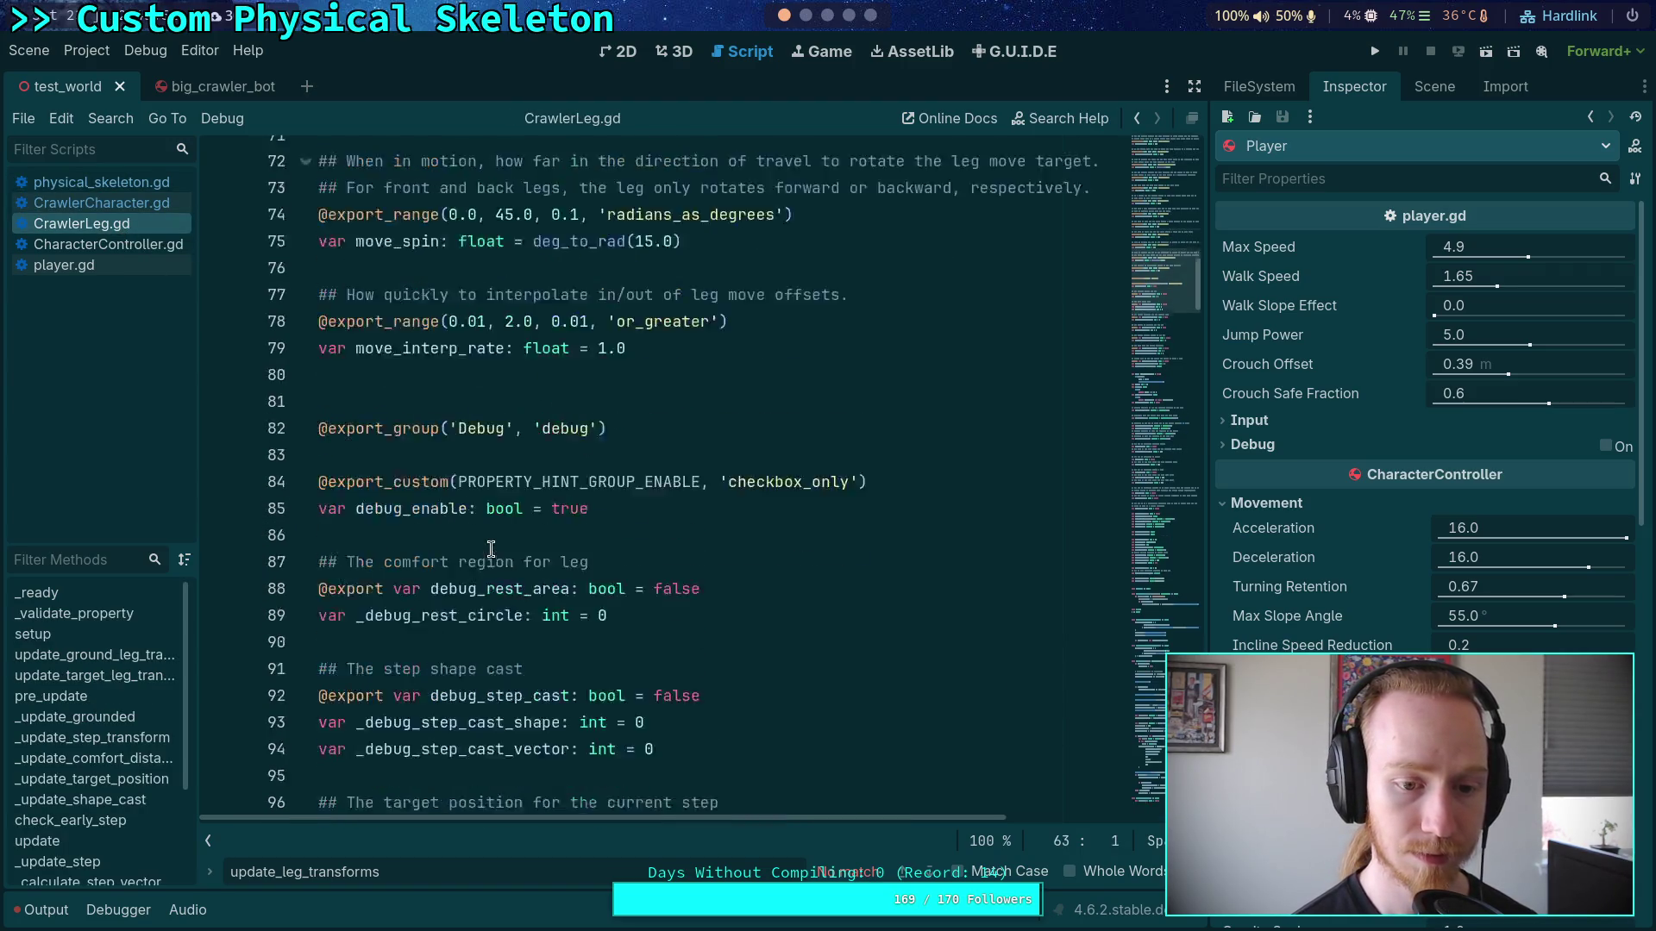
scroll(710, 490, "down", 4)
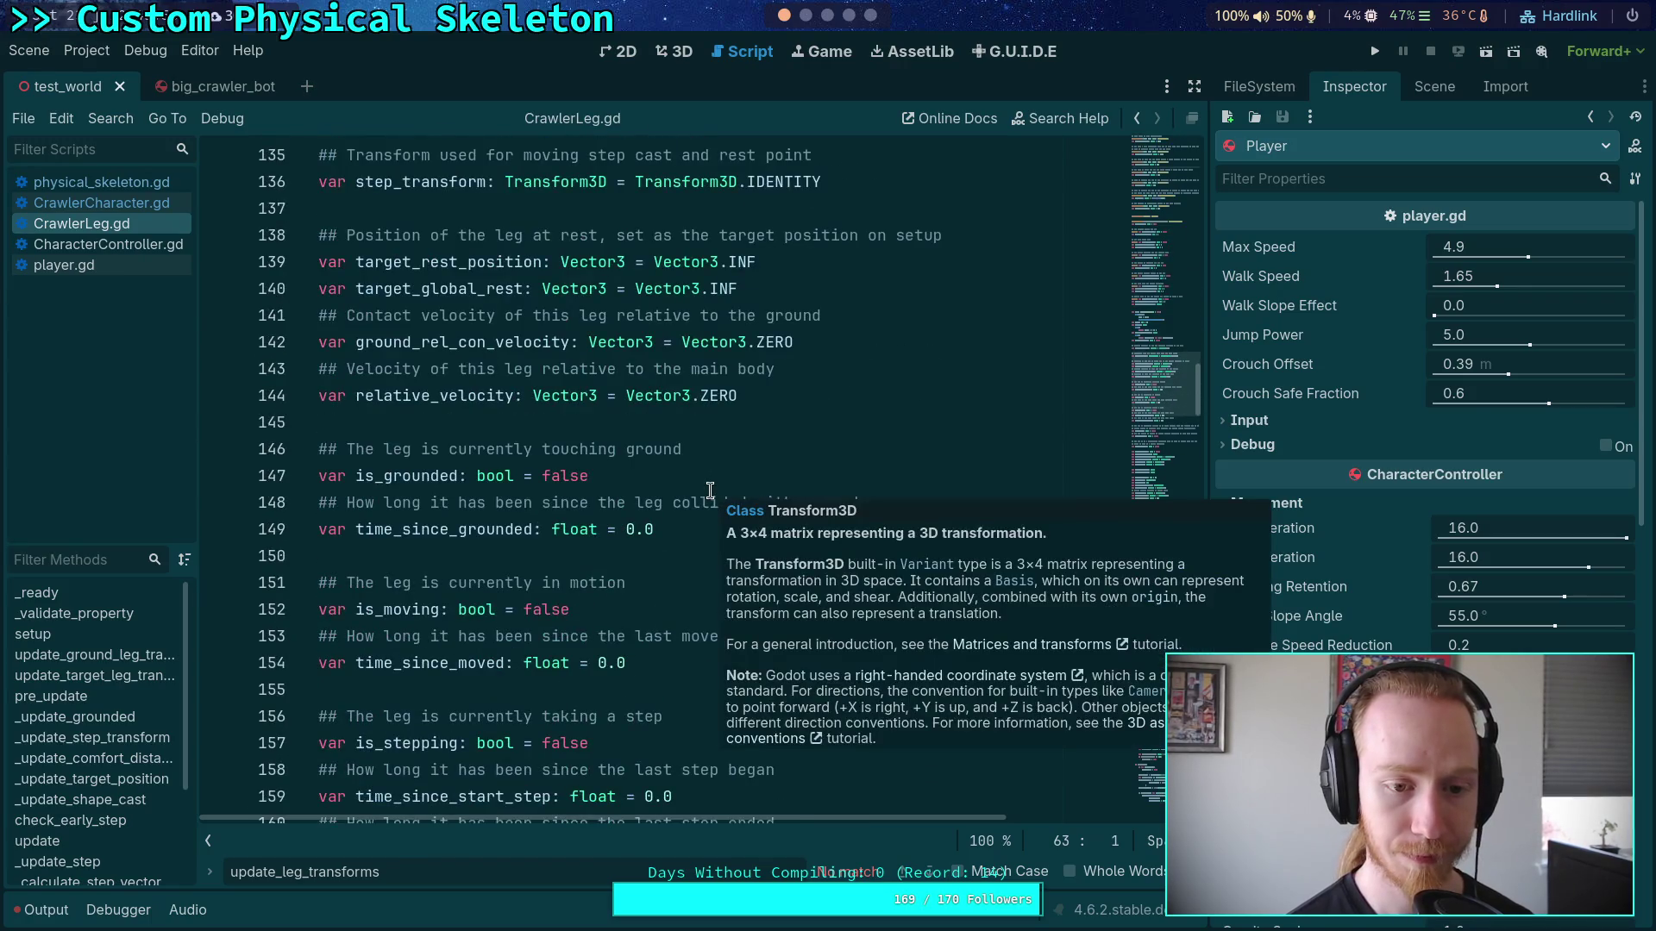
scroll(710, 490, "down", 3)
scroll(686, 492, "down", 7)
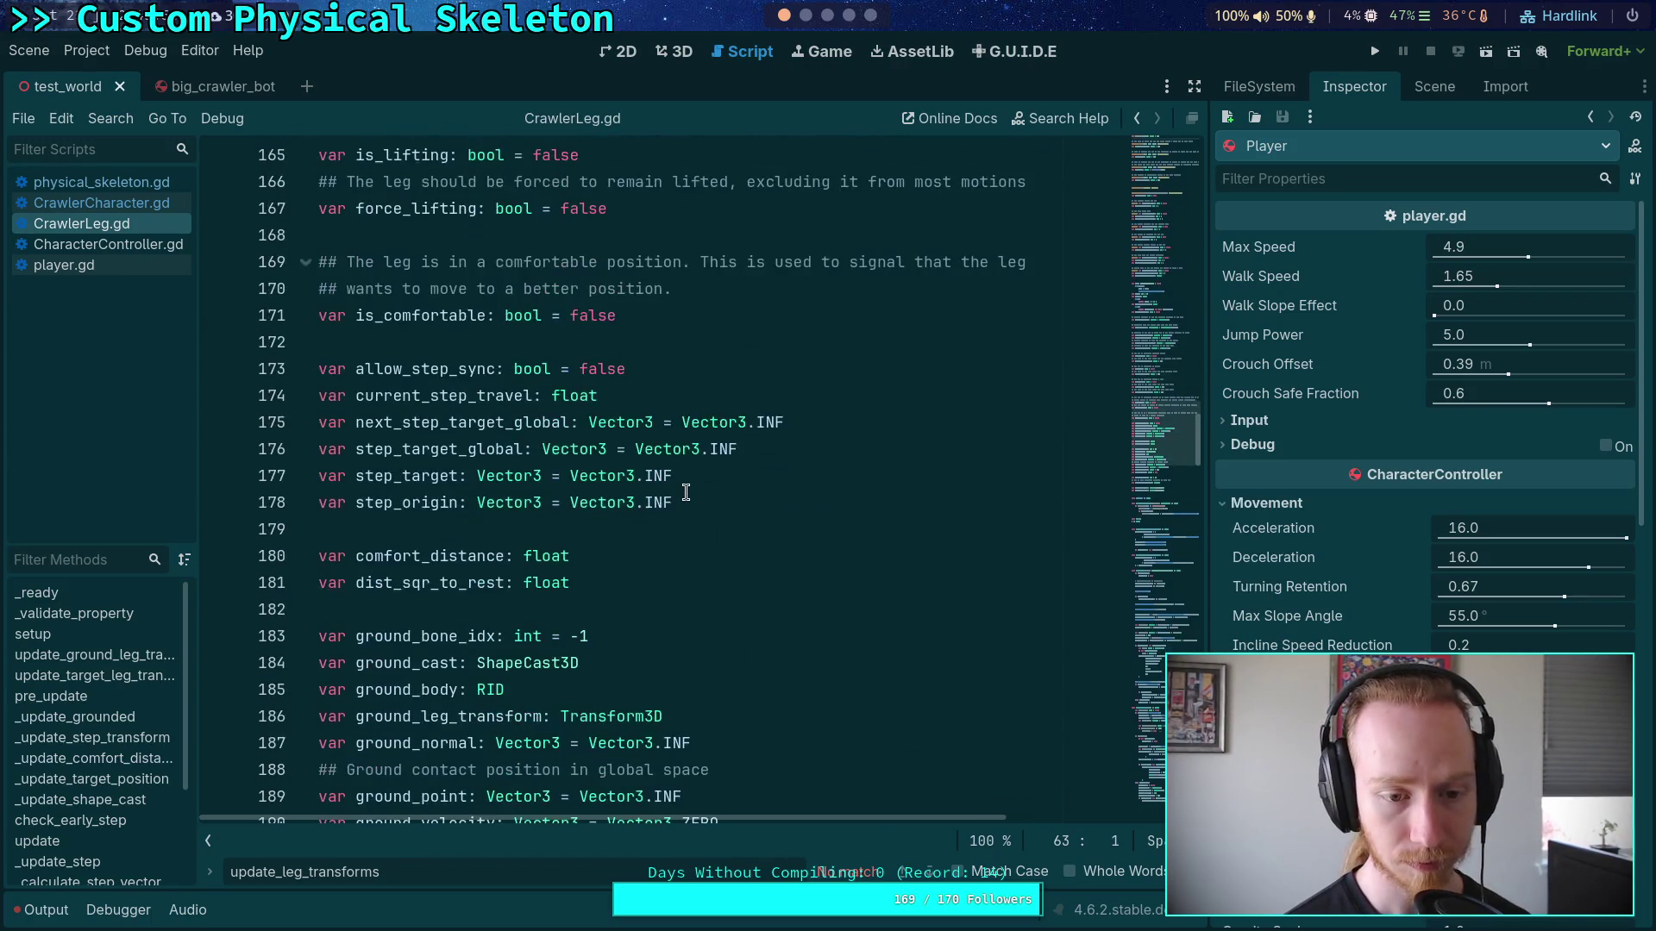
scroll(686, 491, "down", 5)
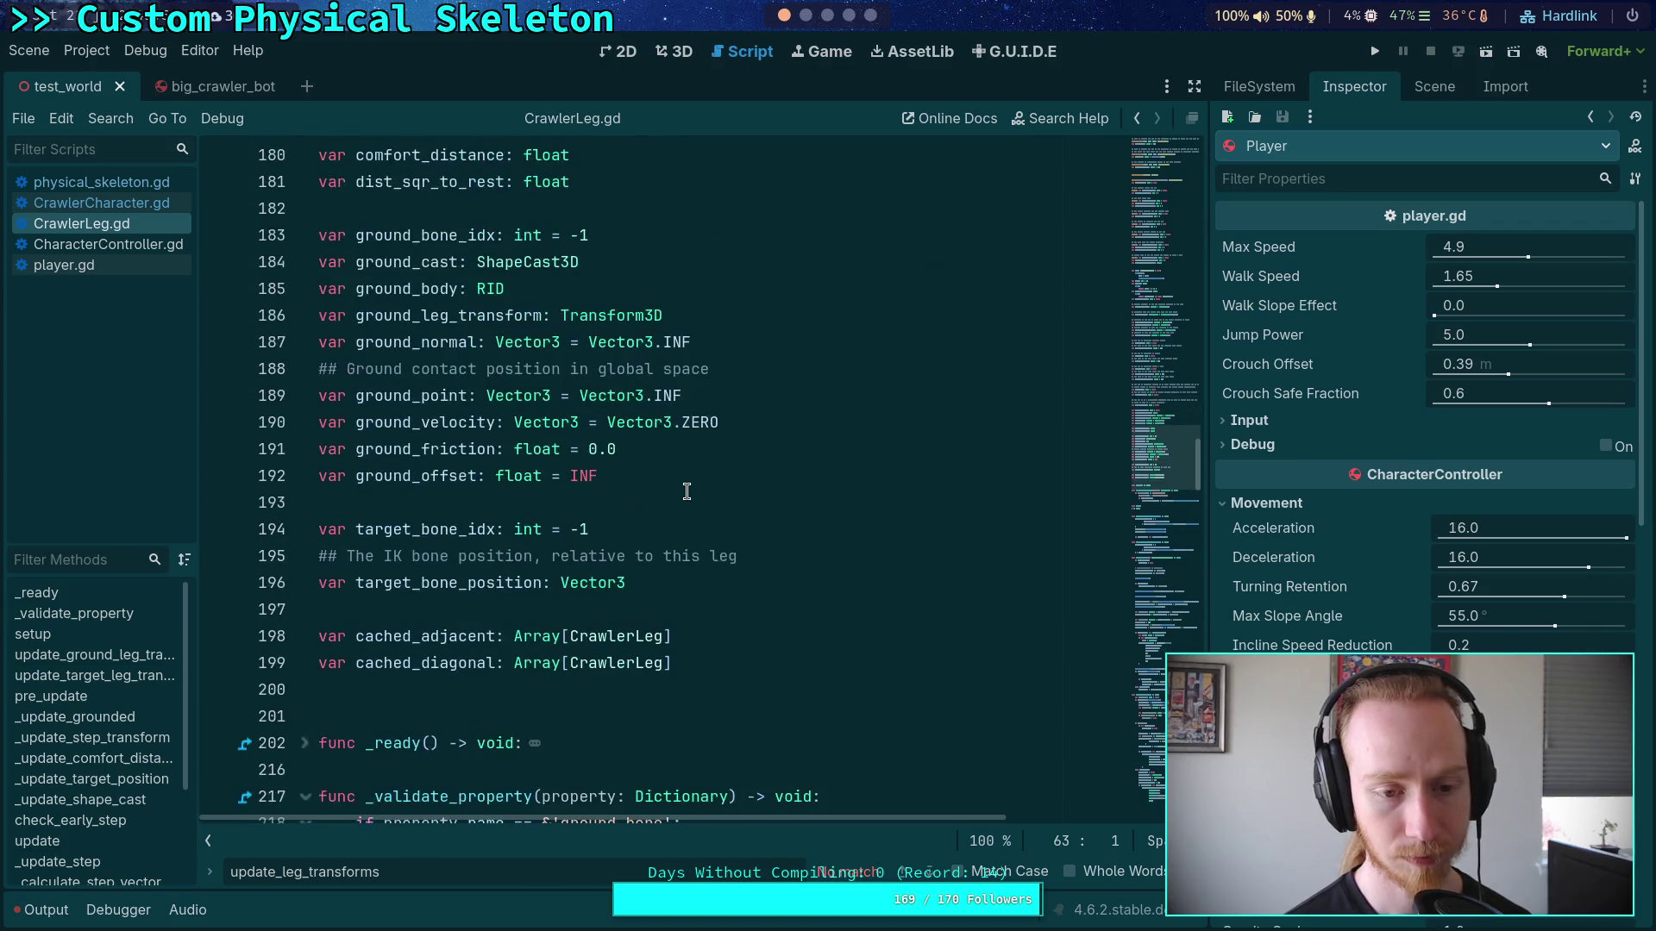
scroll(686, 492, "down", 3)
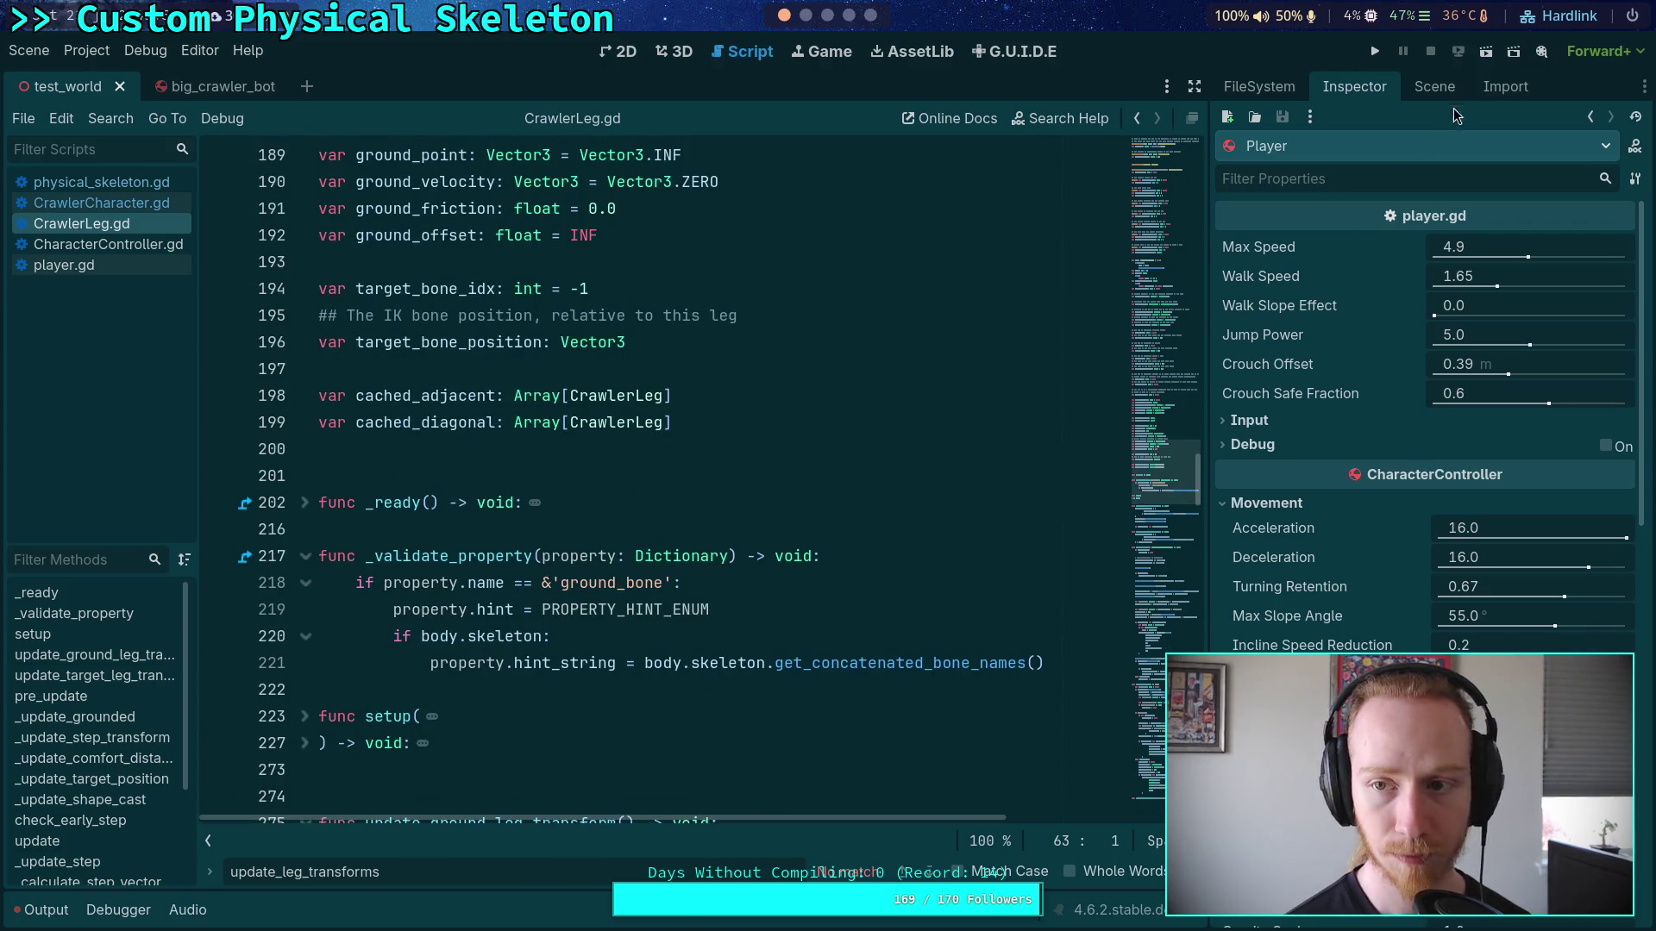
left_click(1434, 86)
Step: Return to big_crawler_bot and collapse the LegTargets, FrontRightFemur, FrontRightTibia and FrontRightTarsus nodes
left_click(1594, 363)
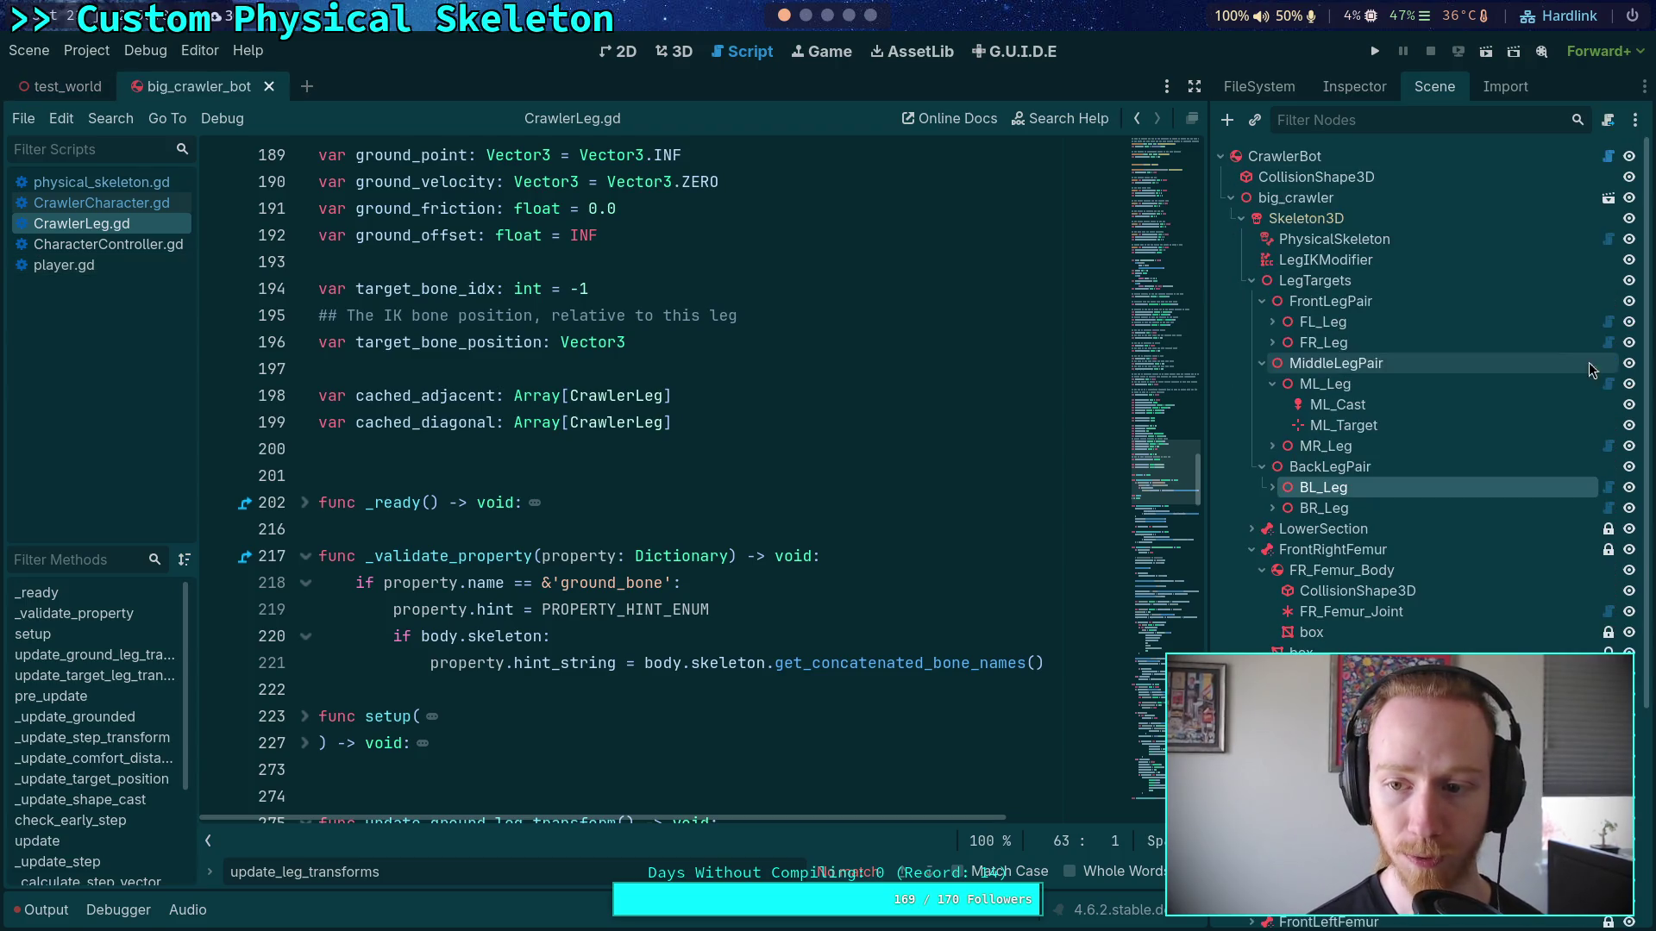
left_click(681, 474)
left_click(1252, 280)
left_click(1251, 322)
left_click(1251, 343)
left_click(1252, 363)
left_click(723, 512)
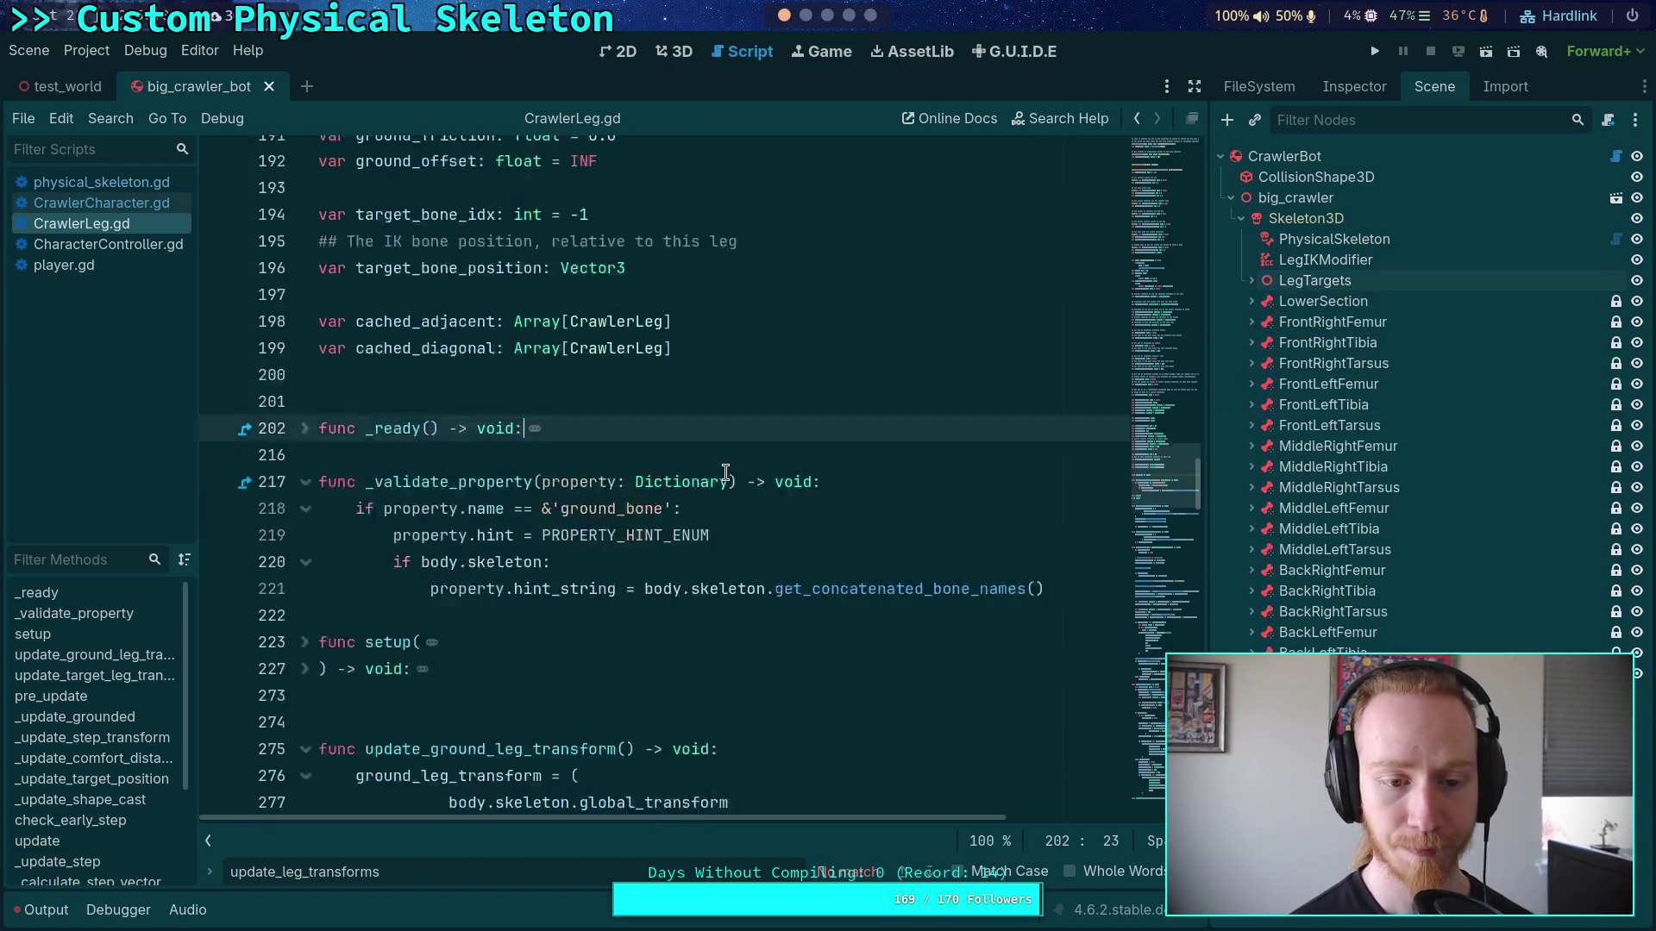
scroll(724, 492, "down", 8)
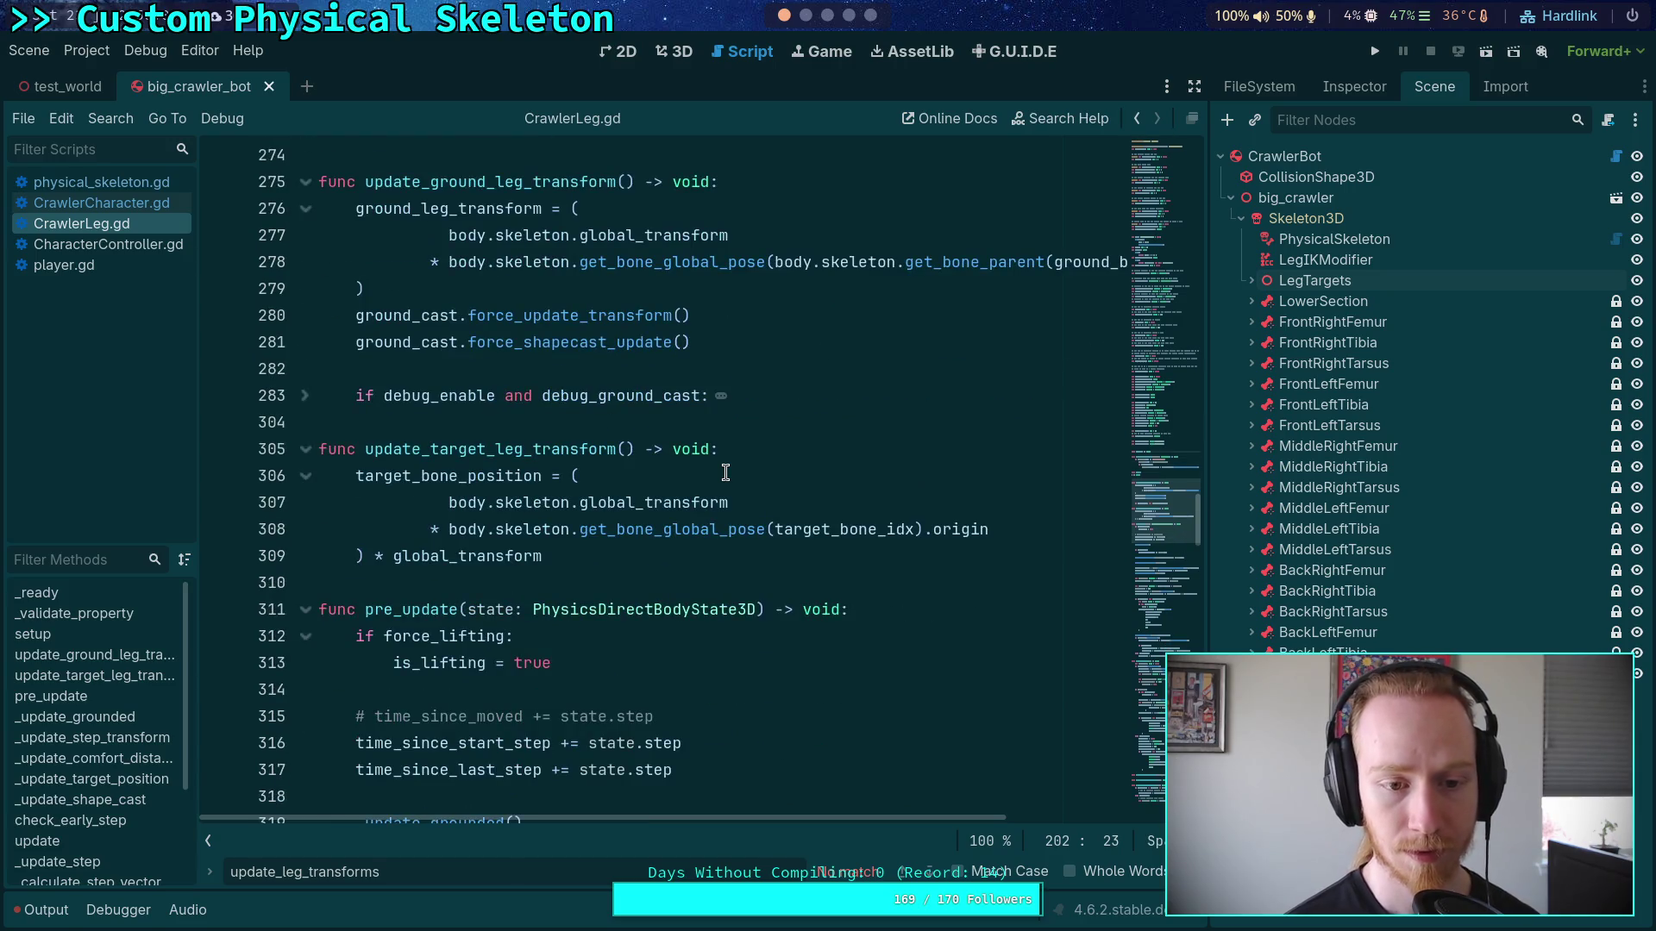
Step: Search for target_bone_position to reach its use in _update_target_position
double_click(422, 475)
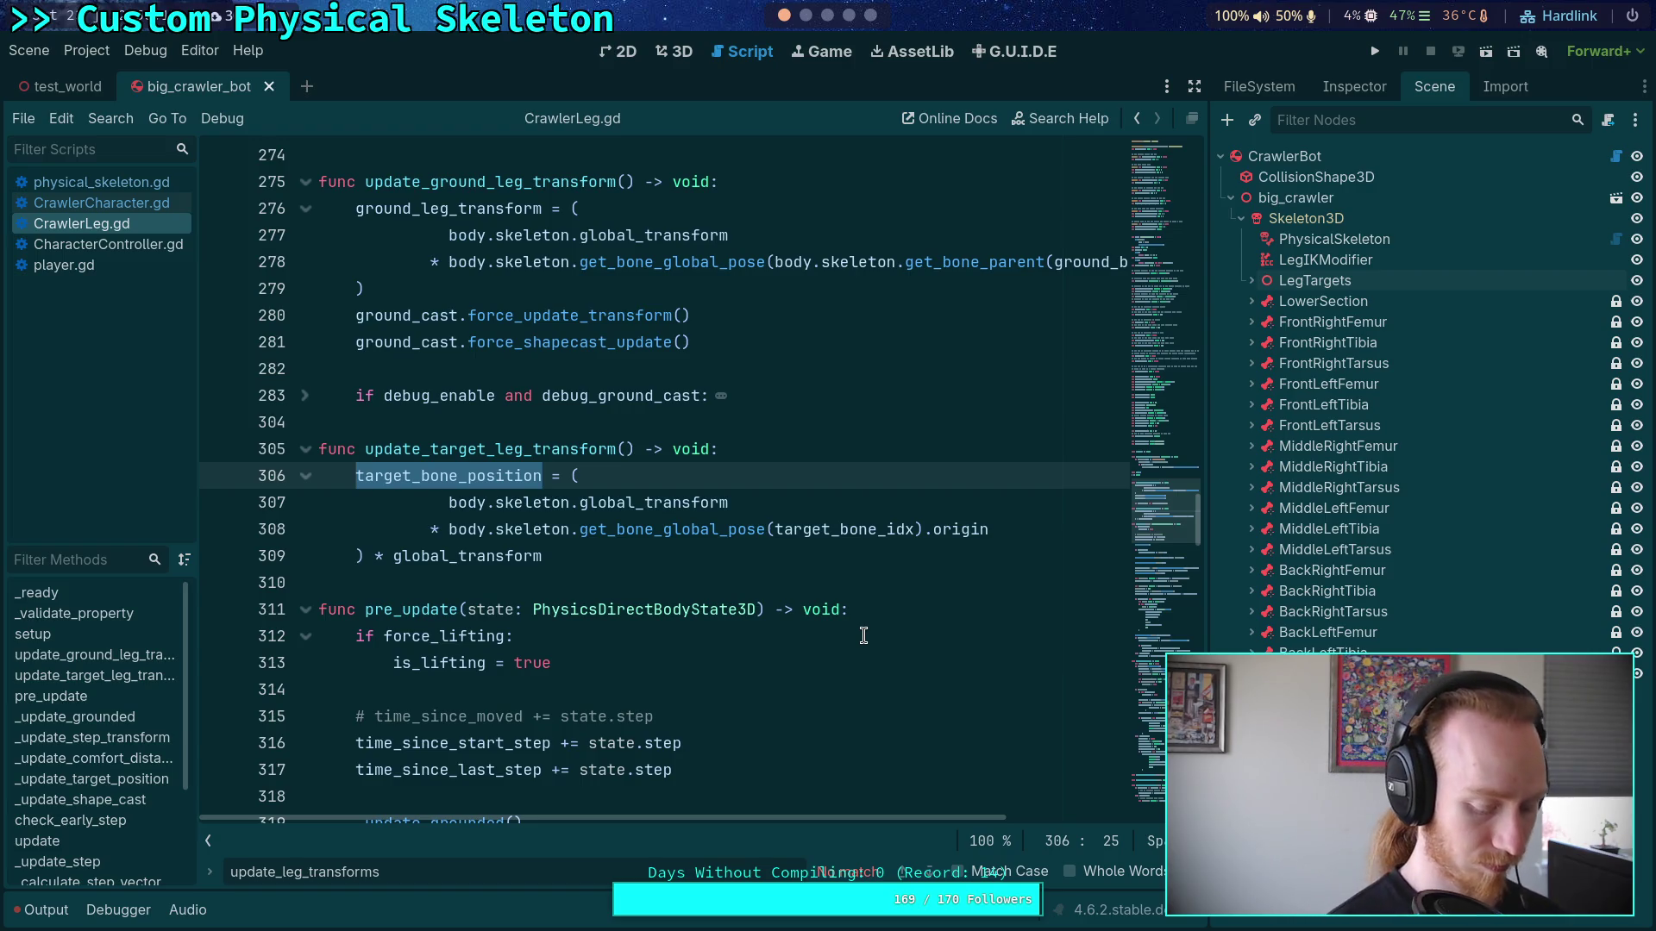
key("ctrl+f")
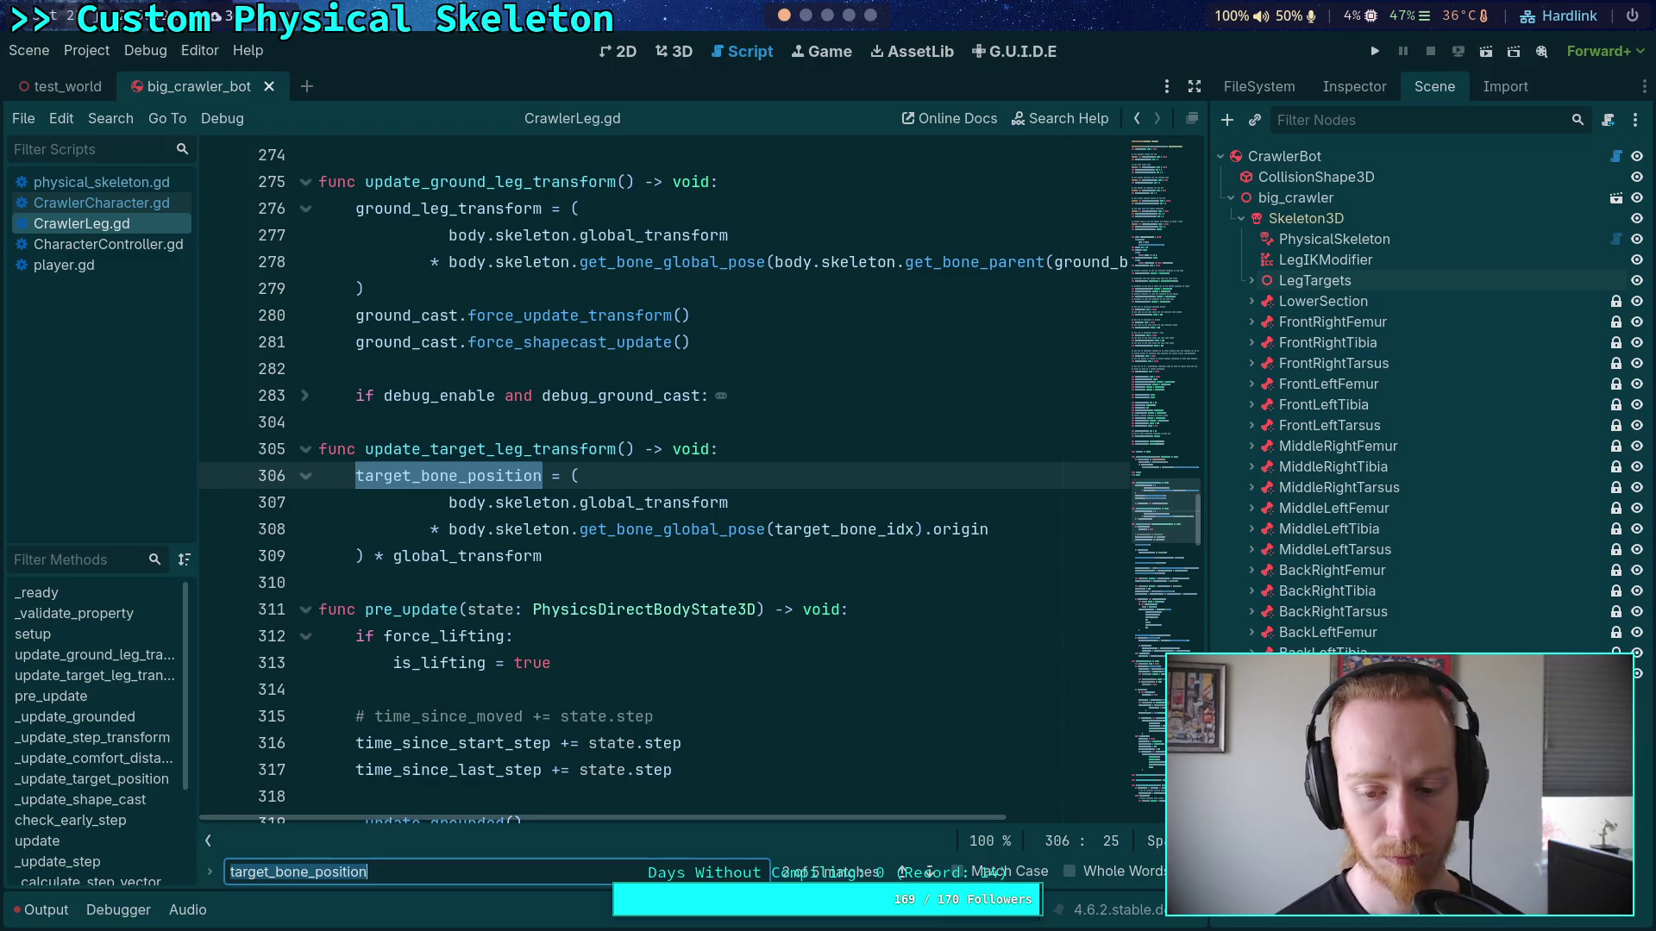
key("Return")
scroll(837, 528, "down", 2)
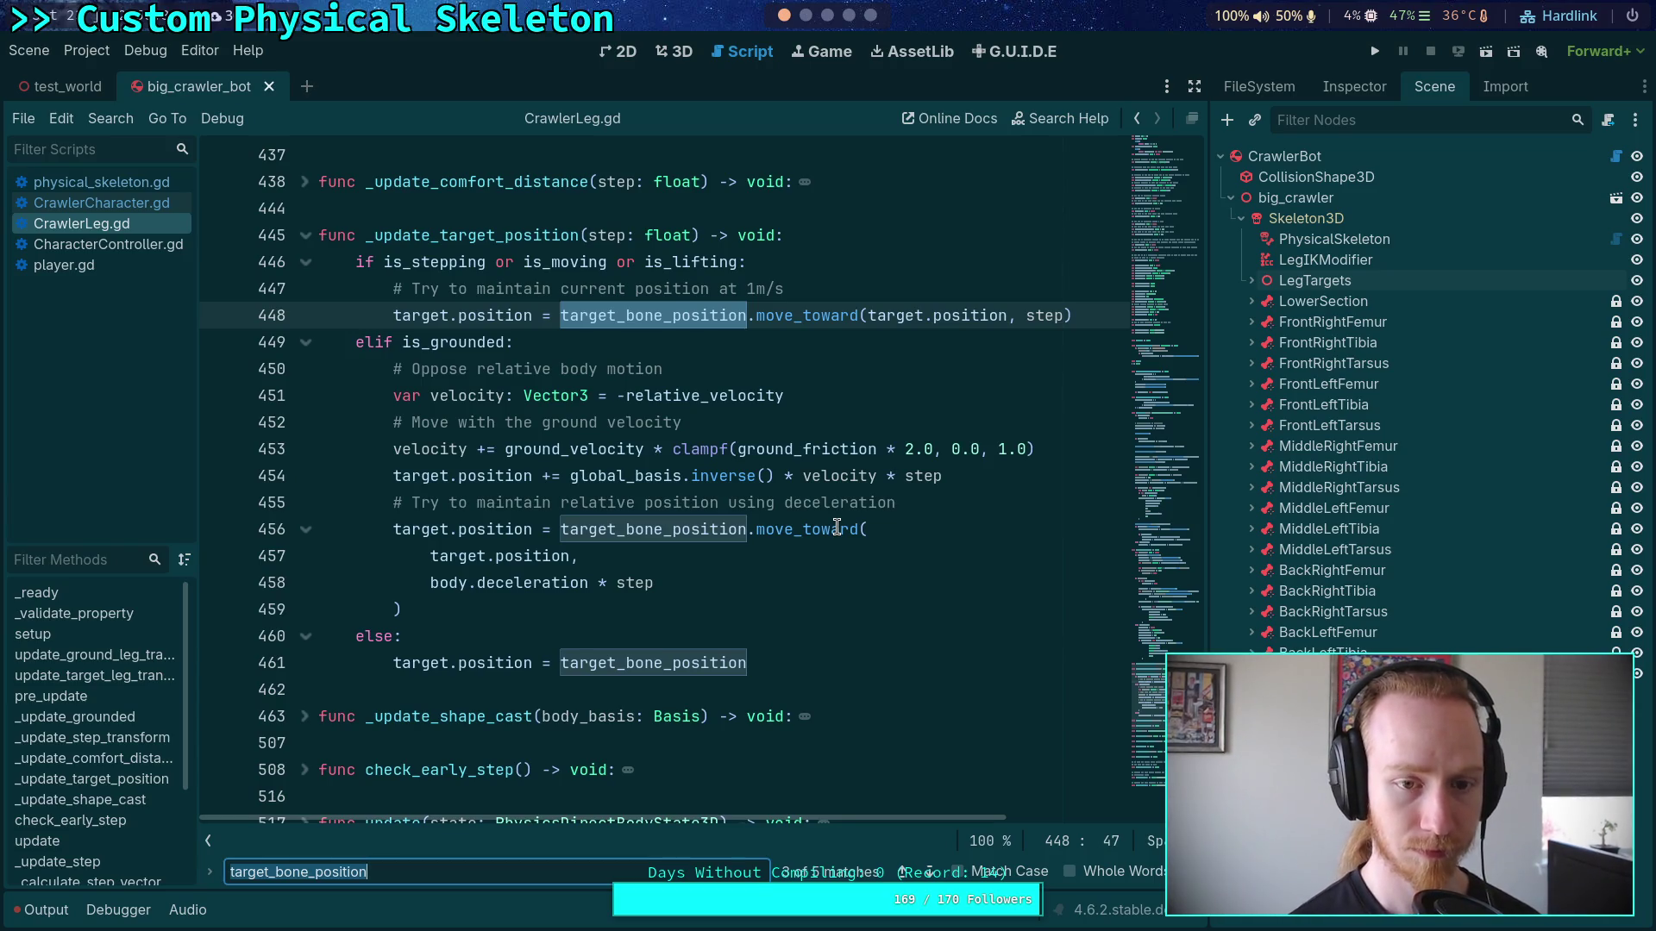
mouse_move(831, 481)
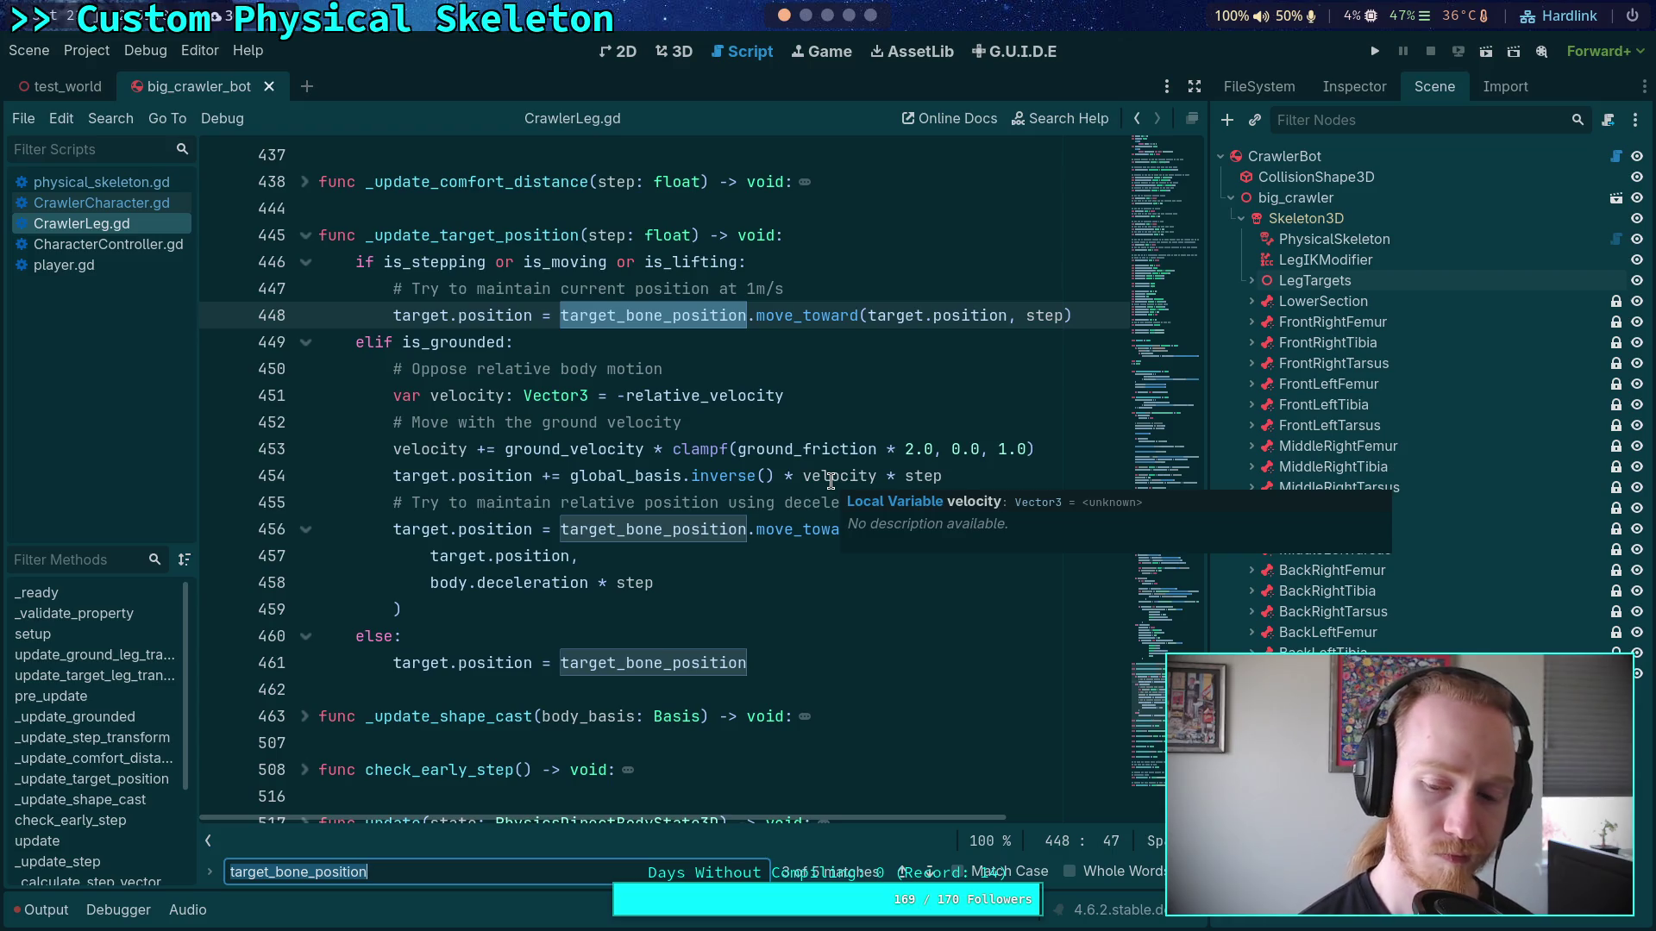
key("Return")
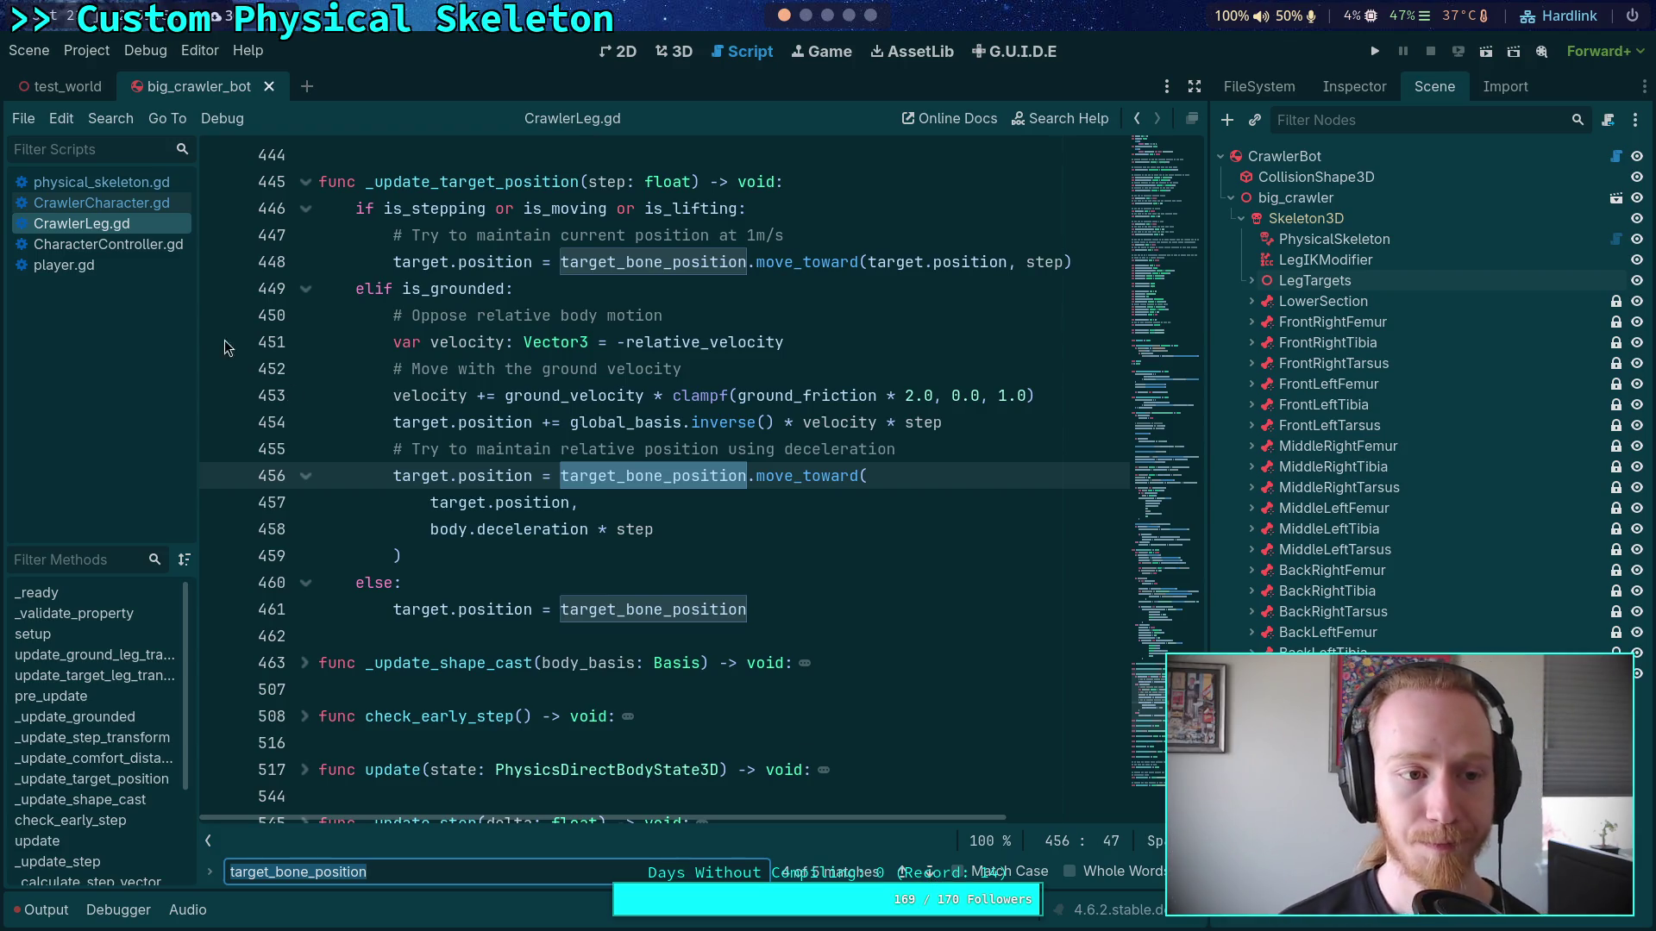
left_click(131, 205)
left_click(135, 184)
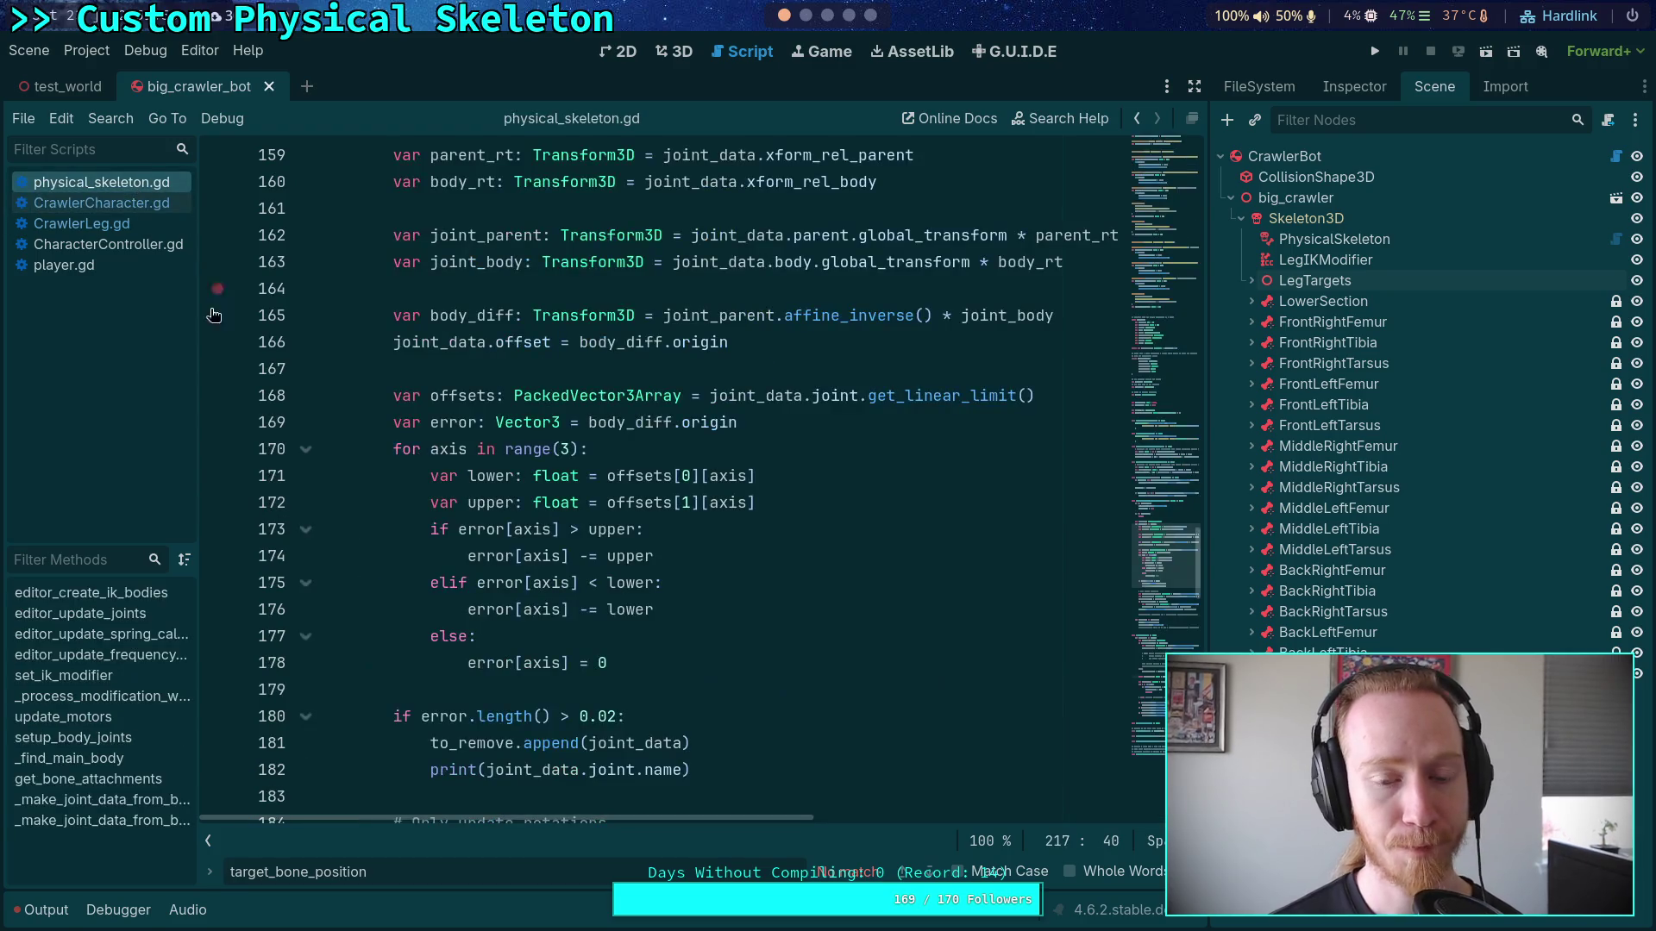
left_click(108, 204)
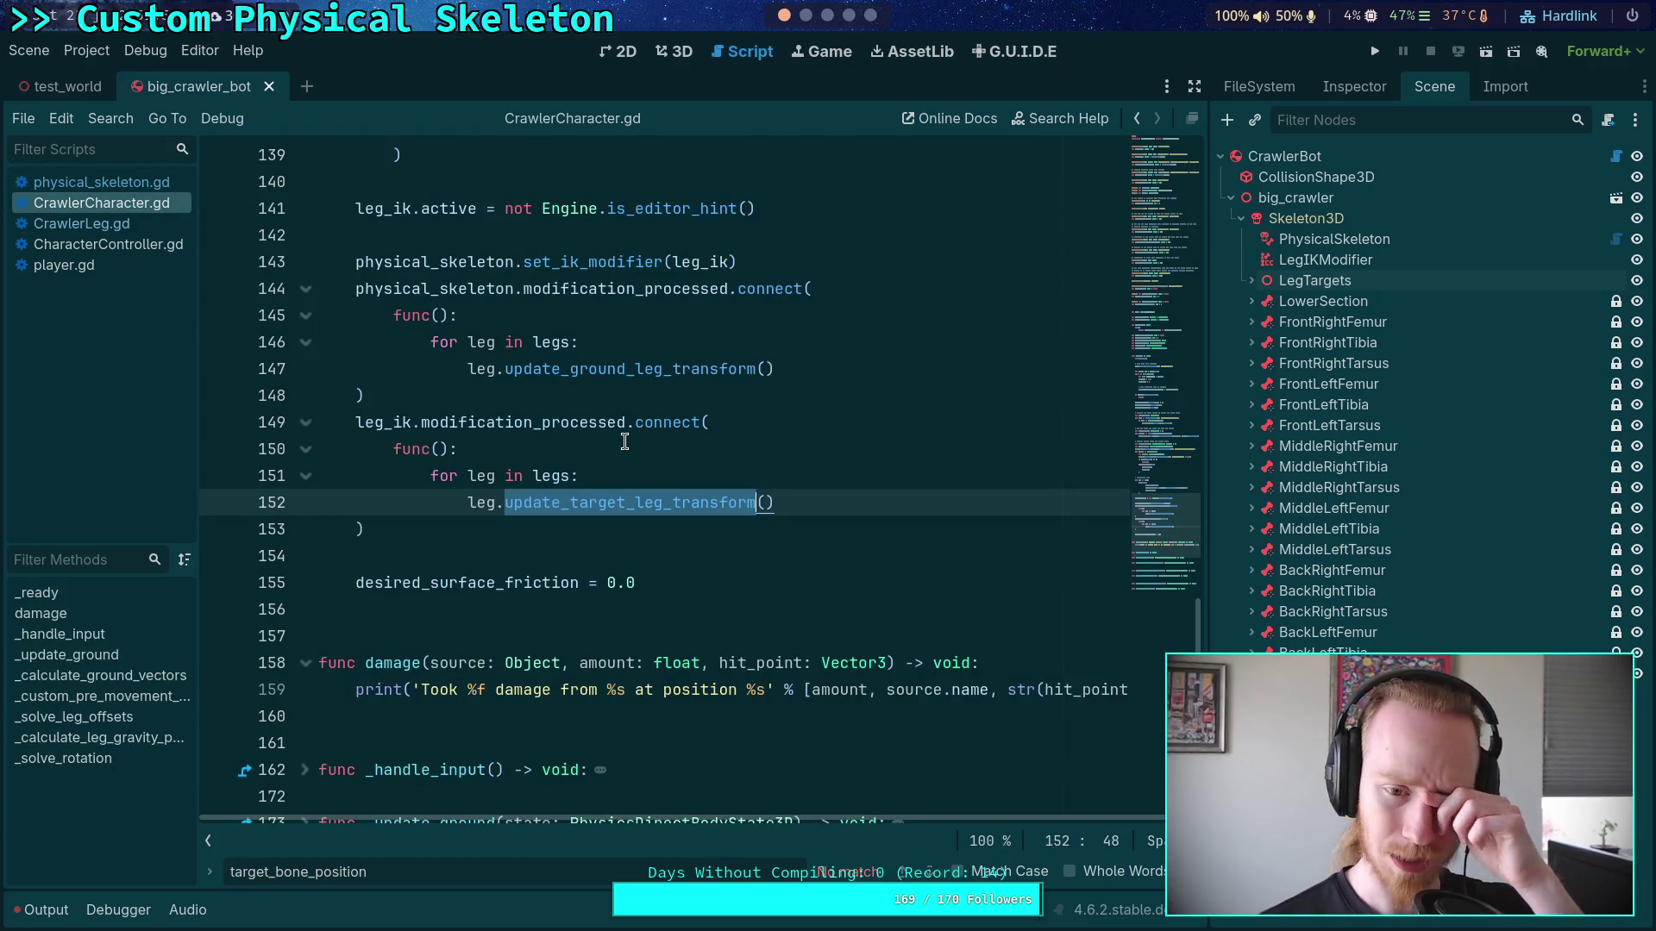
mouse_move(620, 433)
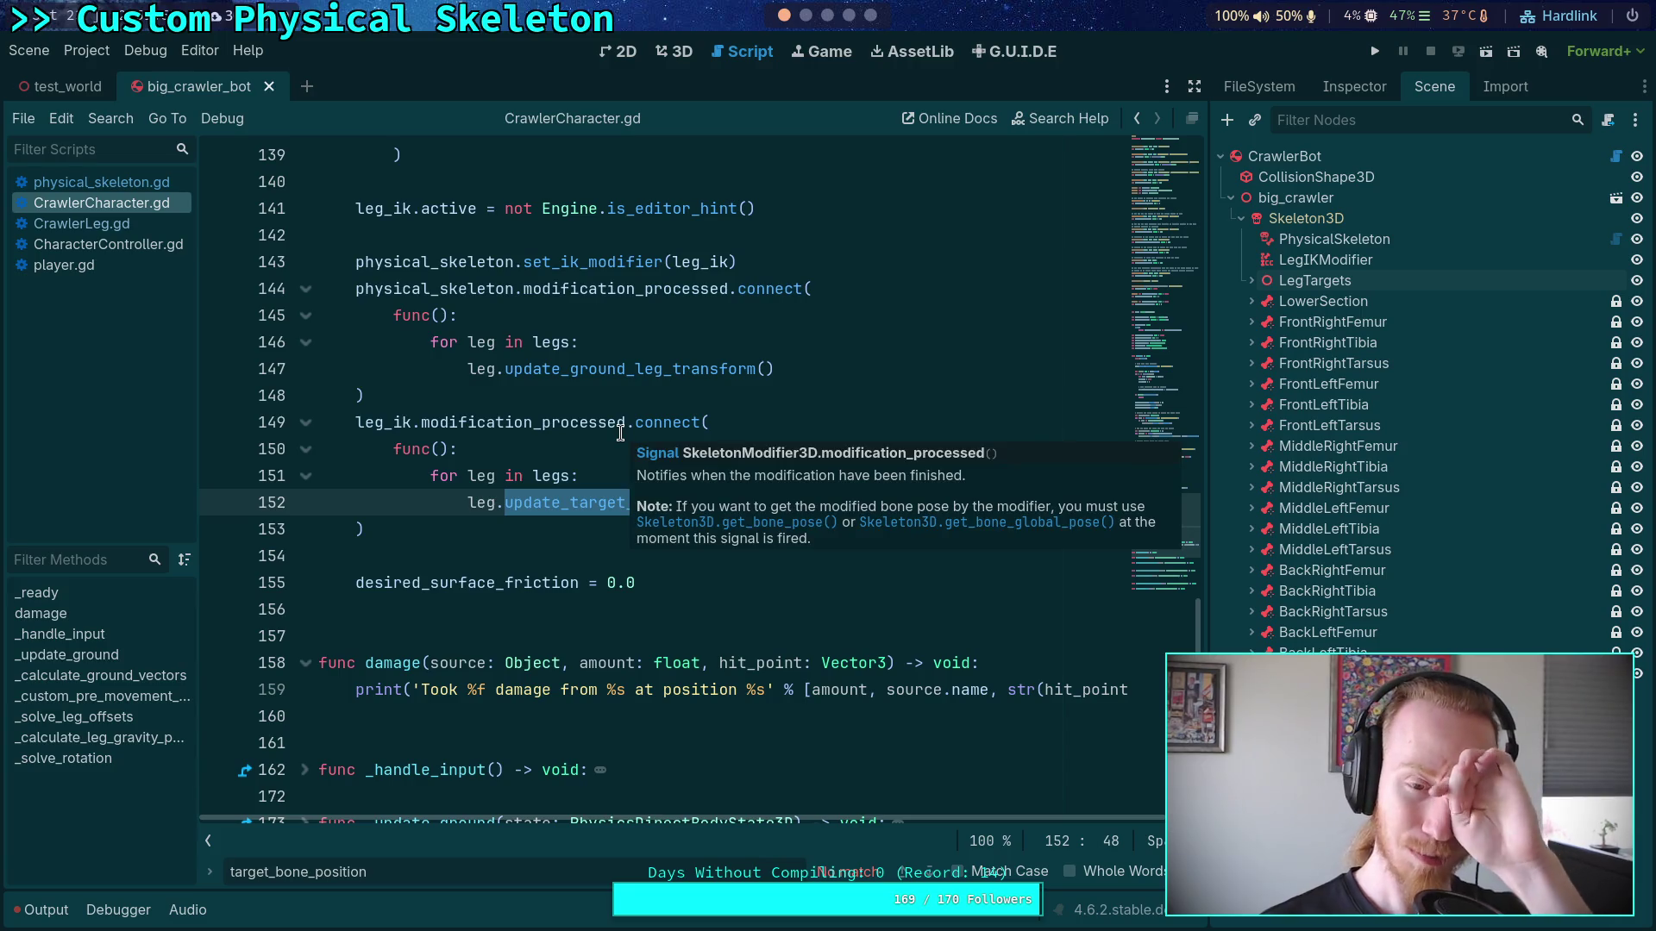
double_click(601, 289)
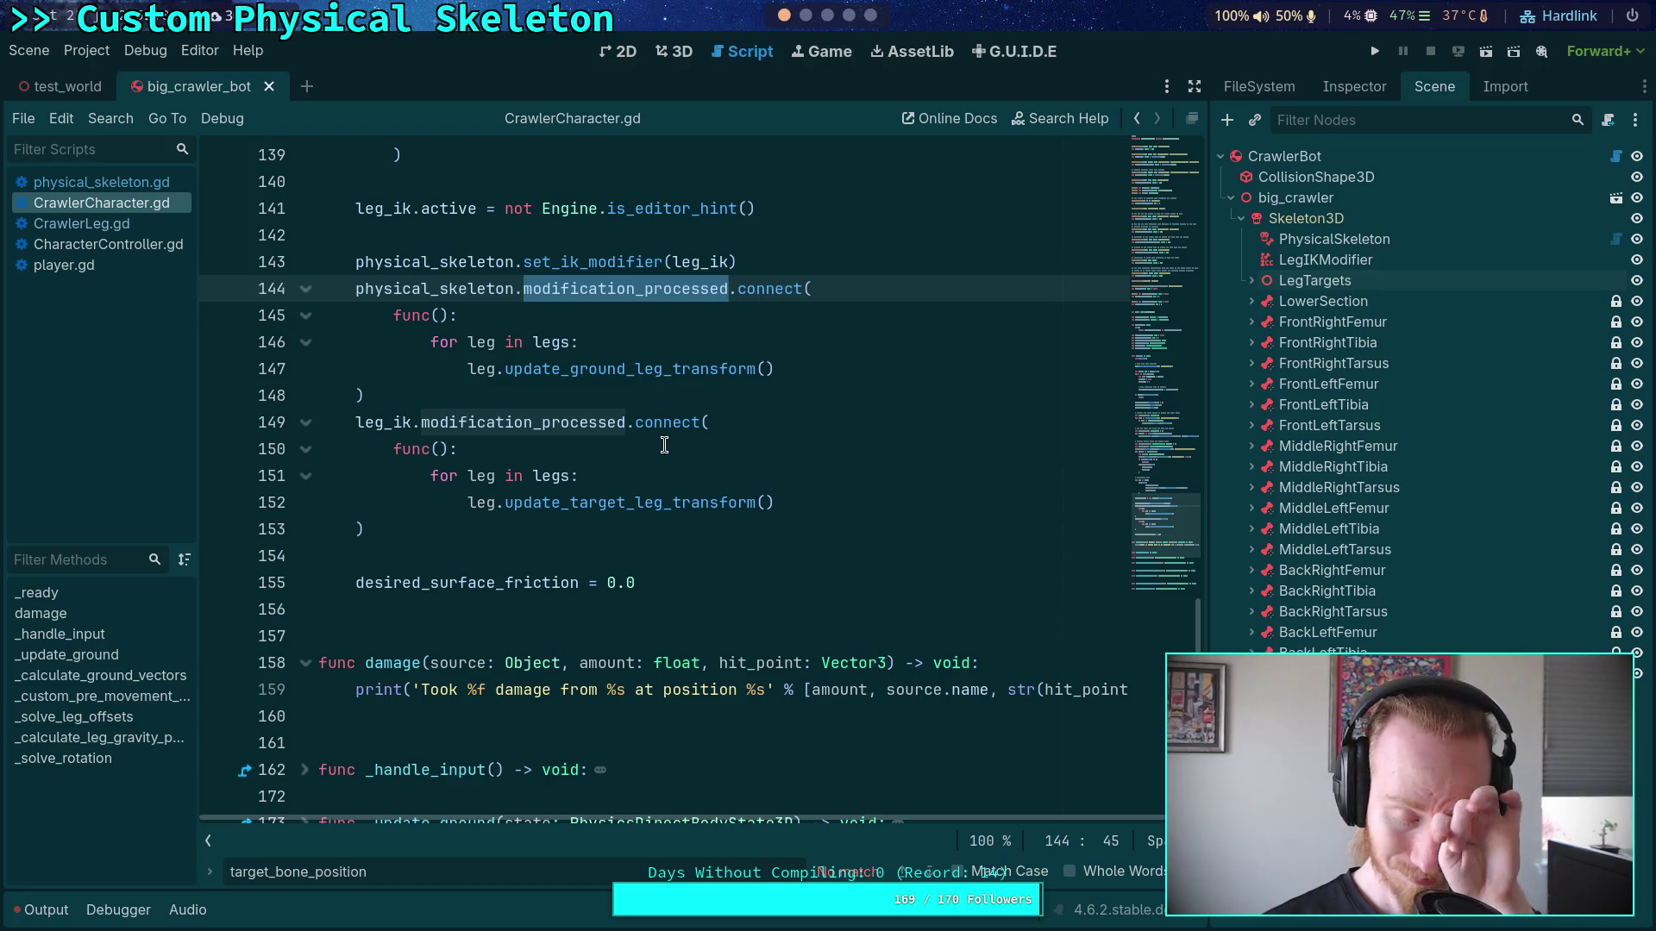
left_click_drag(578, 368, 635, 368)
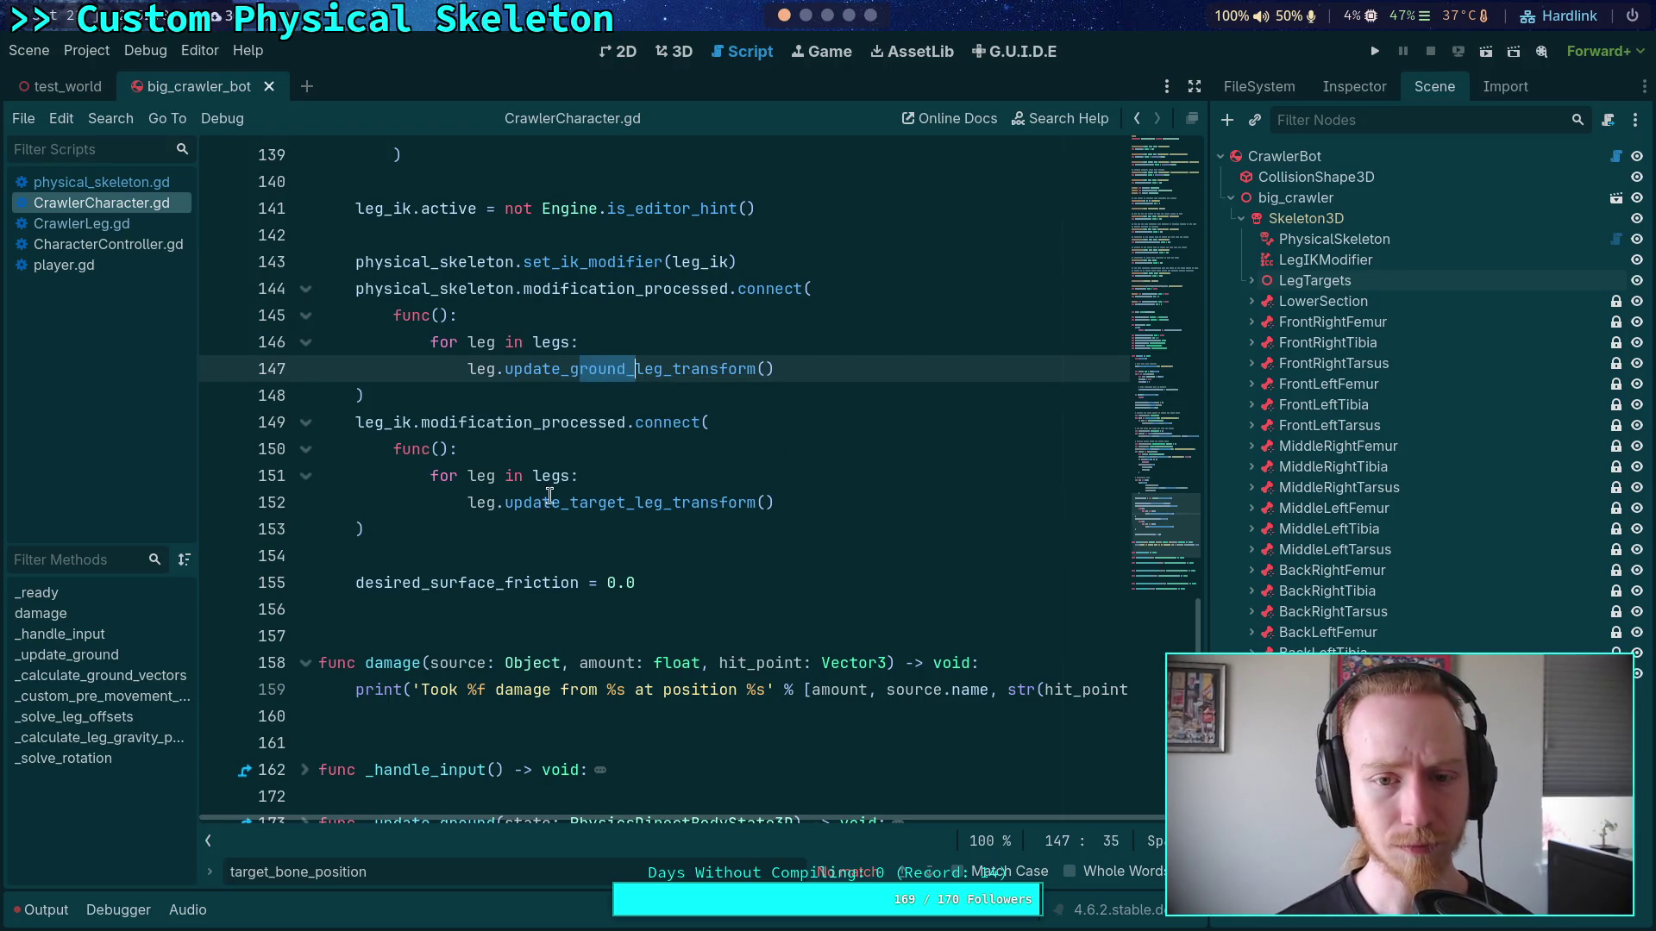
left_click(82, 223)
scroll(589, 489, "up", 15)
left_click(483, 582)
Step: Search for _update_target_position to find where it is called
double_click(483, 582)
key("ctrl+f")
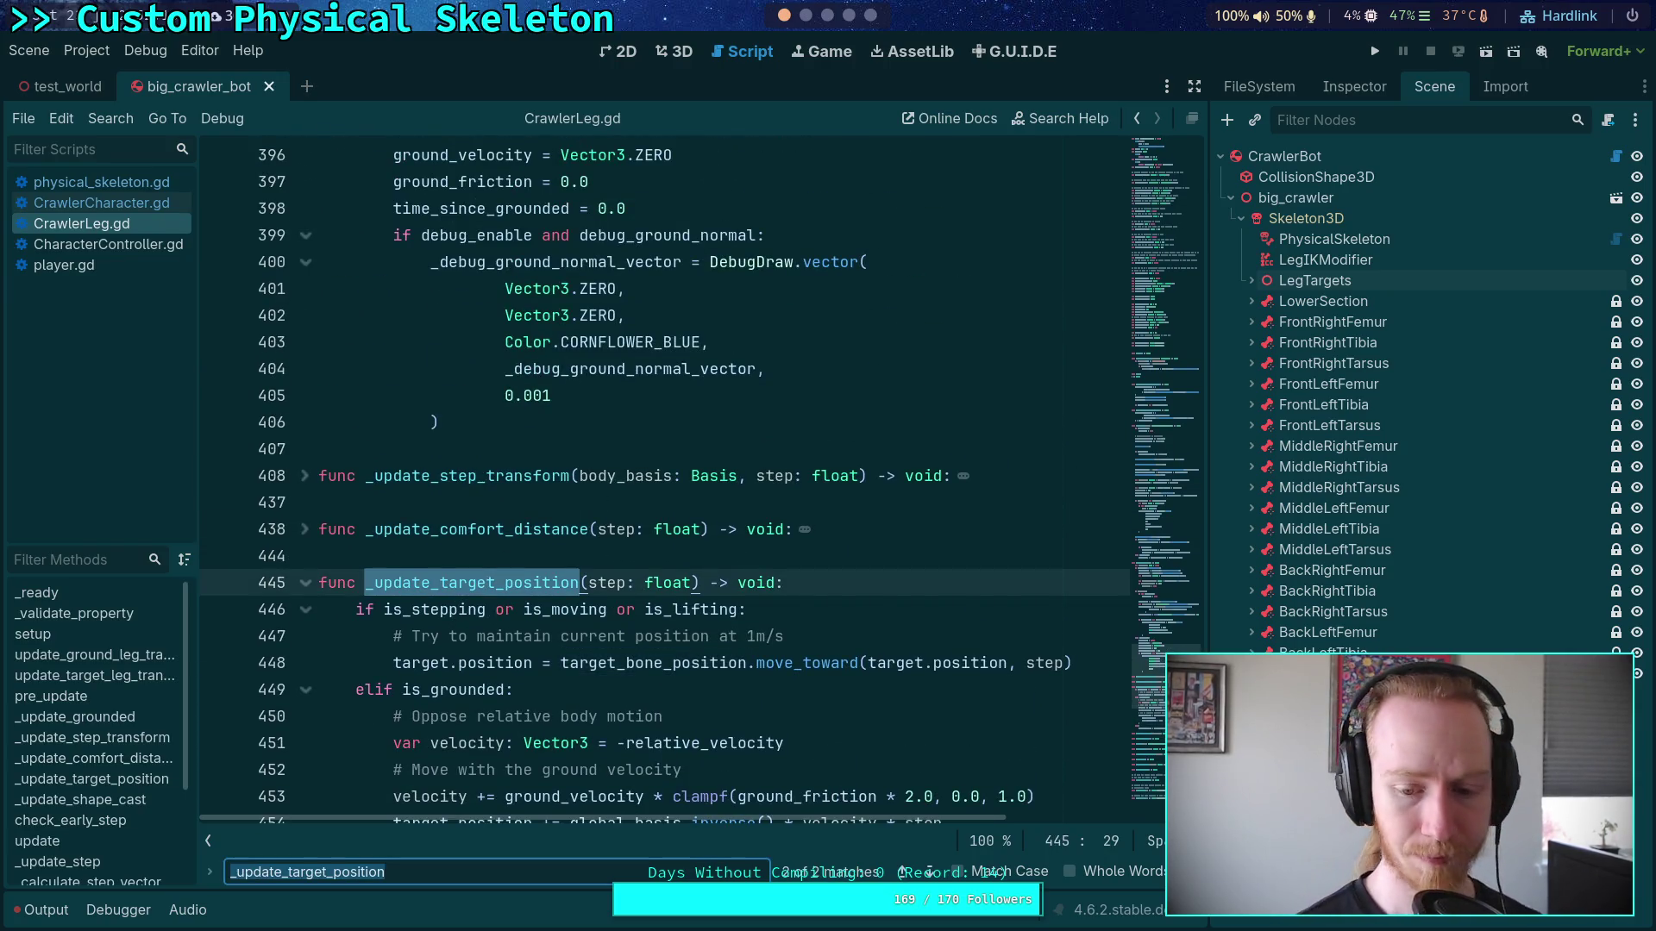
key("Return")
scroll(610, 494, "up", 3)
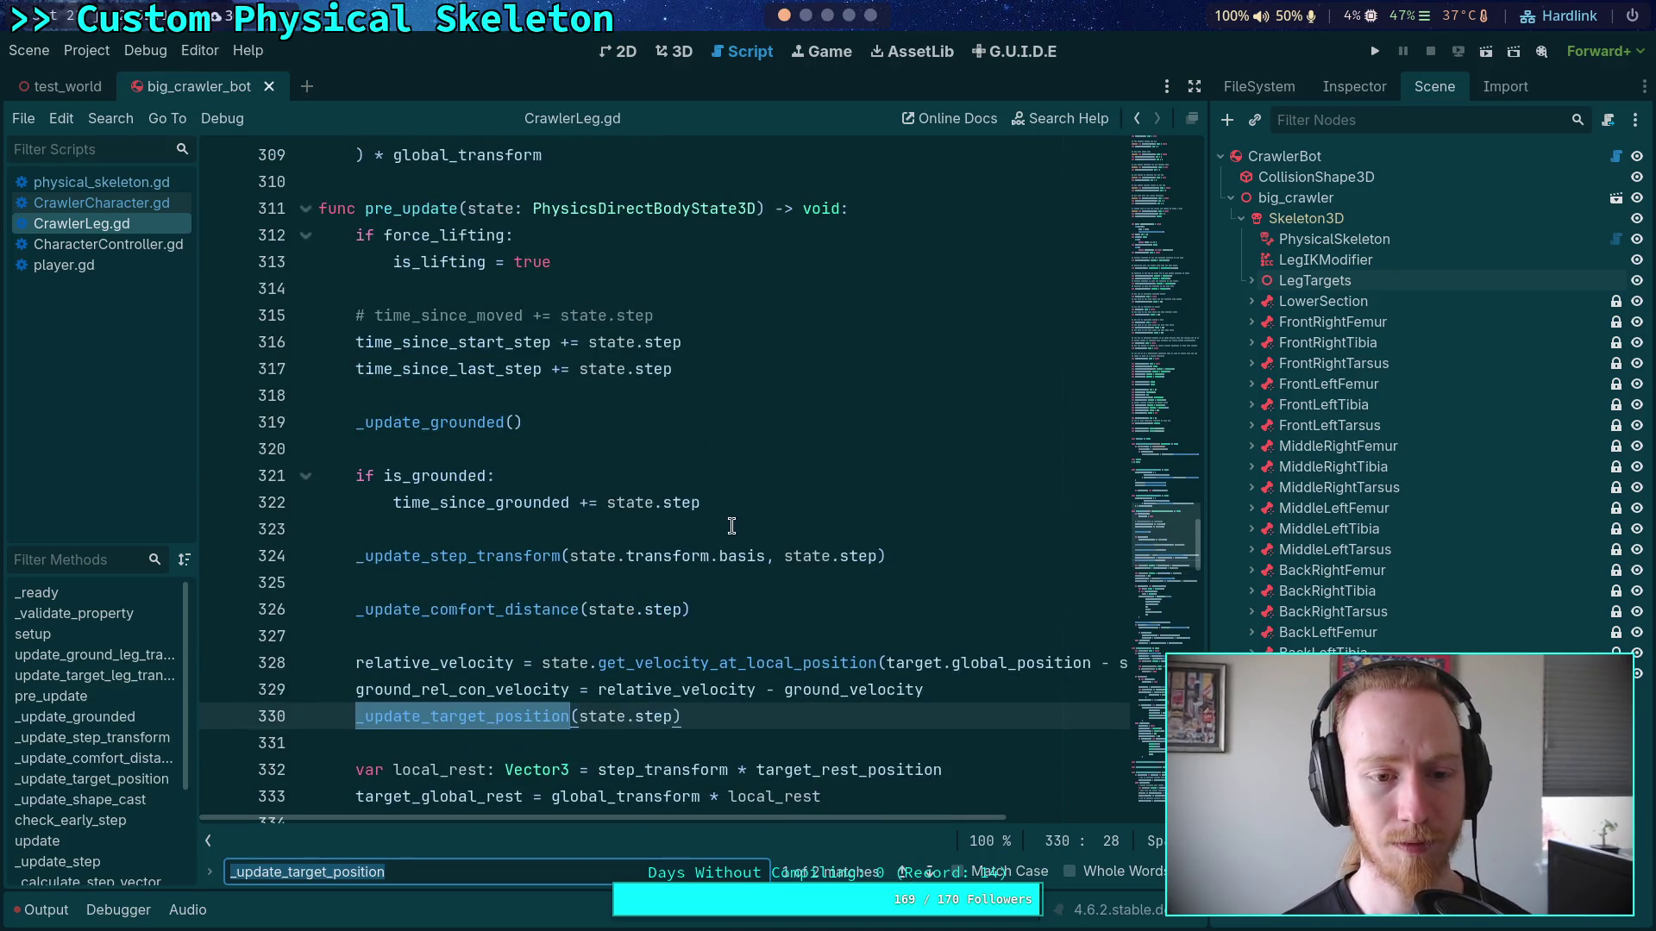
scroll(731, 526, "down", 1)
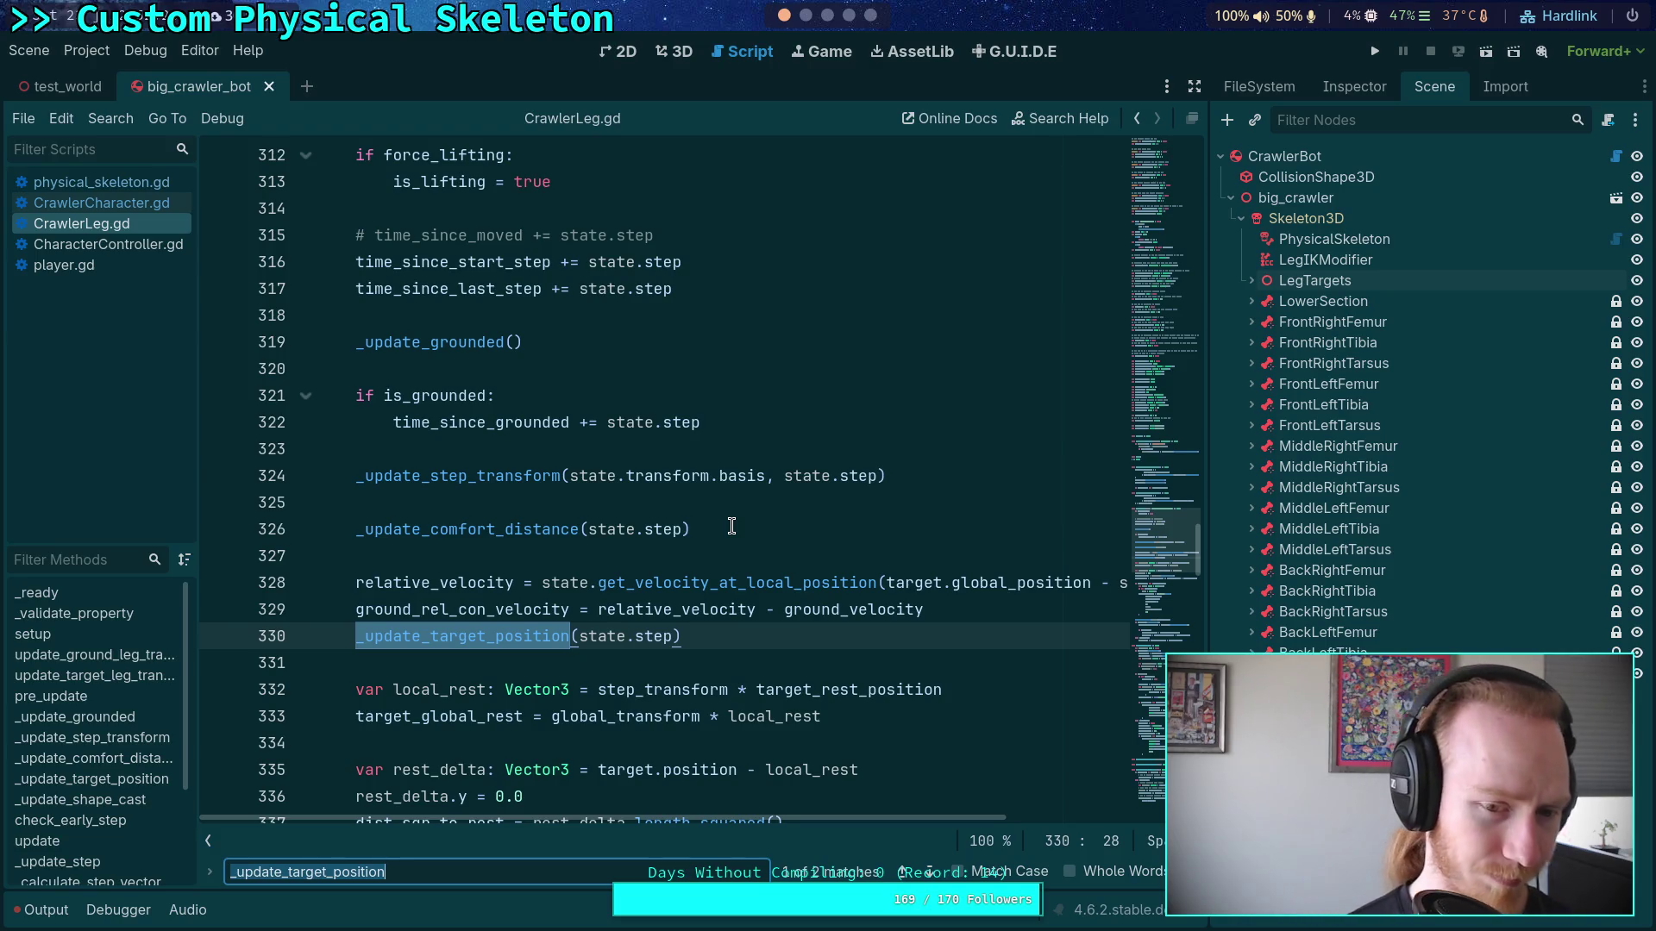
Step: Jump from the line 326 call to the _update_comfort_distance definition
left_click(439, 519)
double_click(440, 521)
key("ctrl+f")
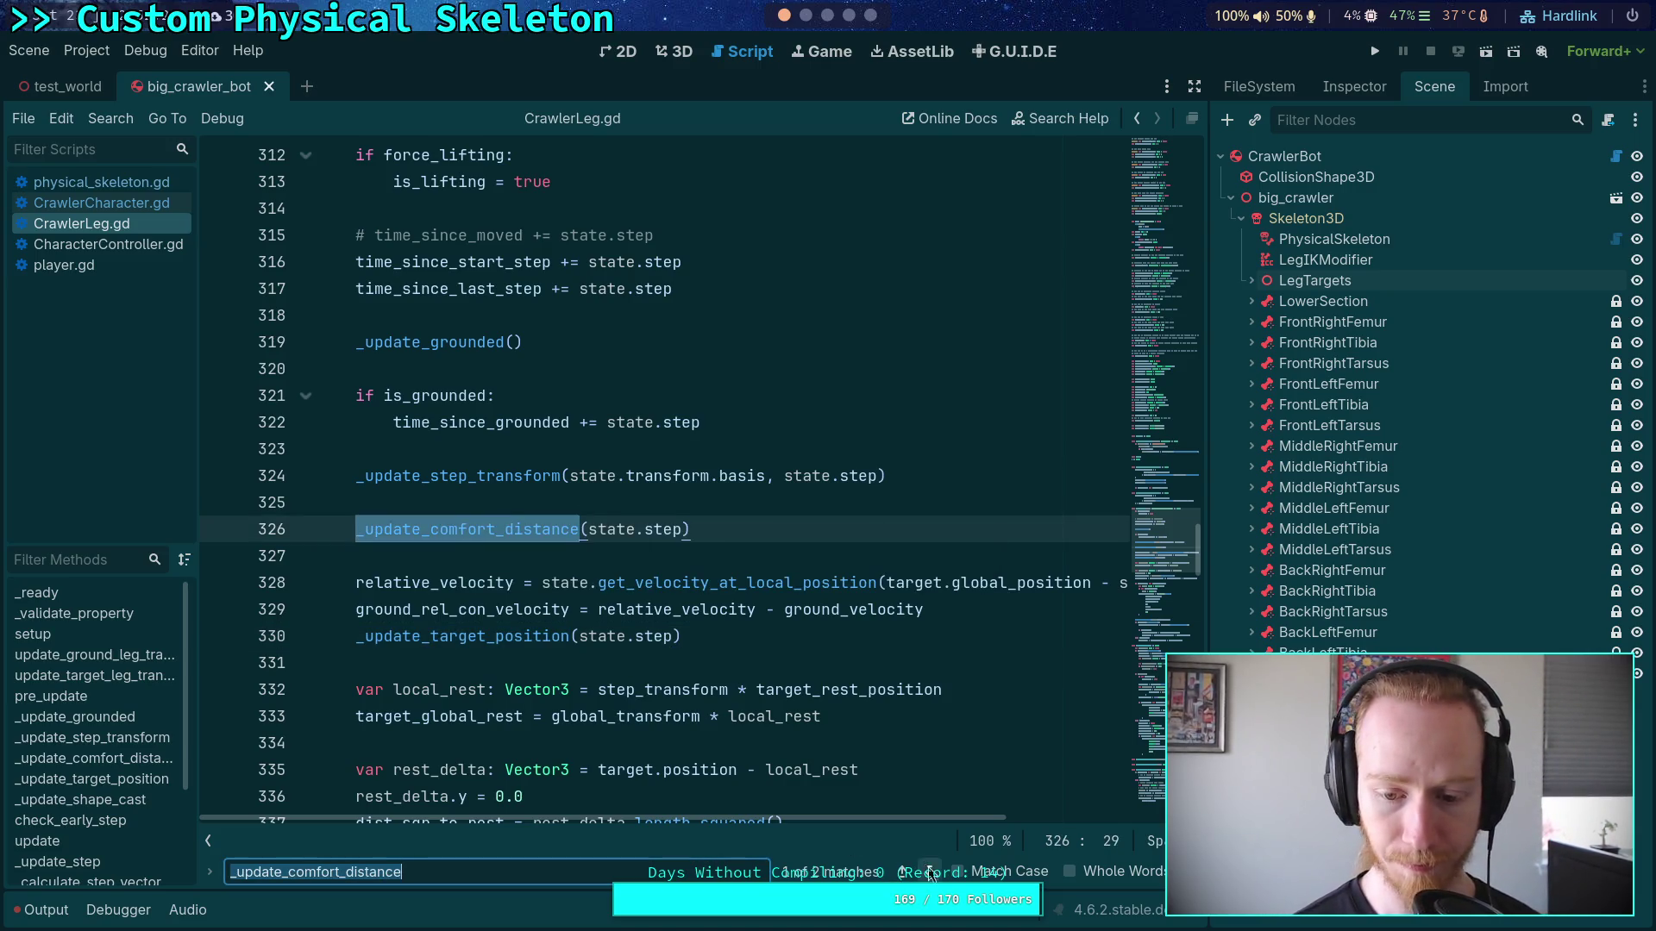
key("Return")
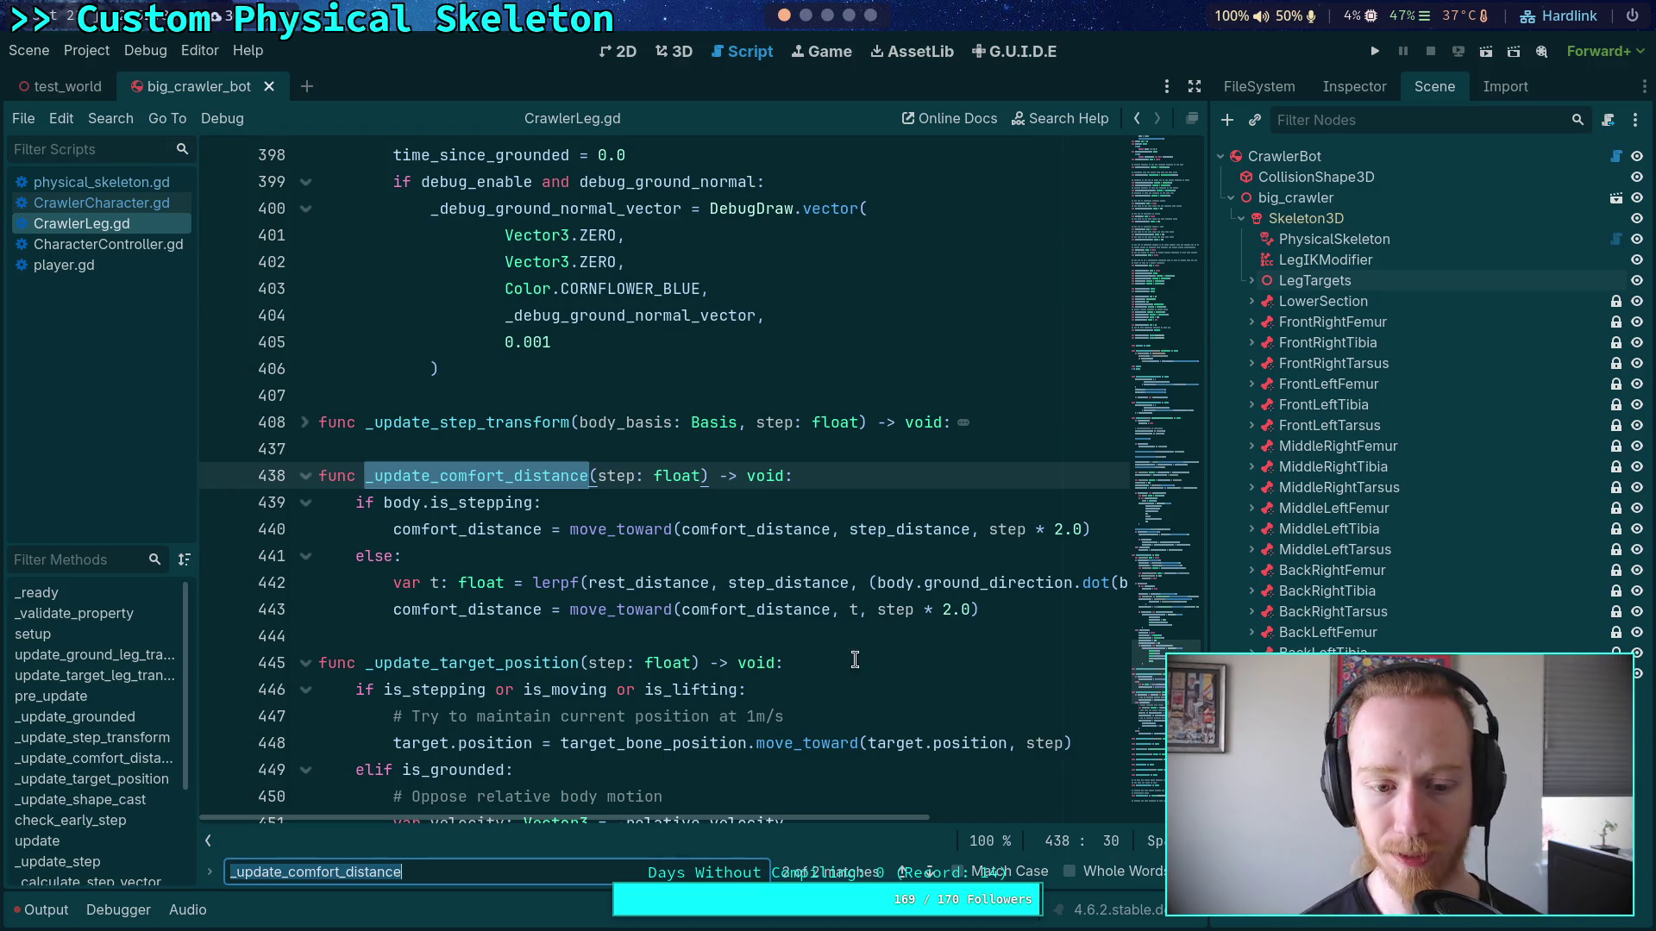
scroll(996, 711, "down", 10)
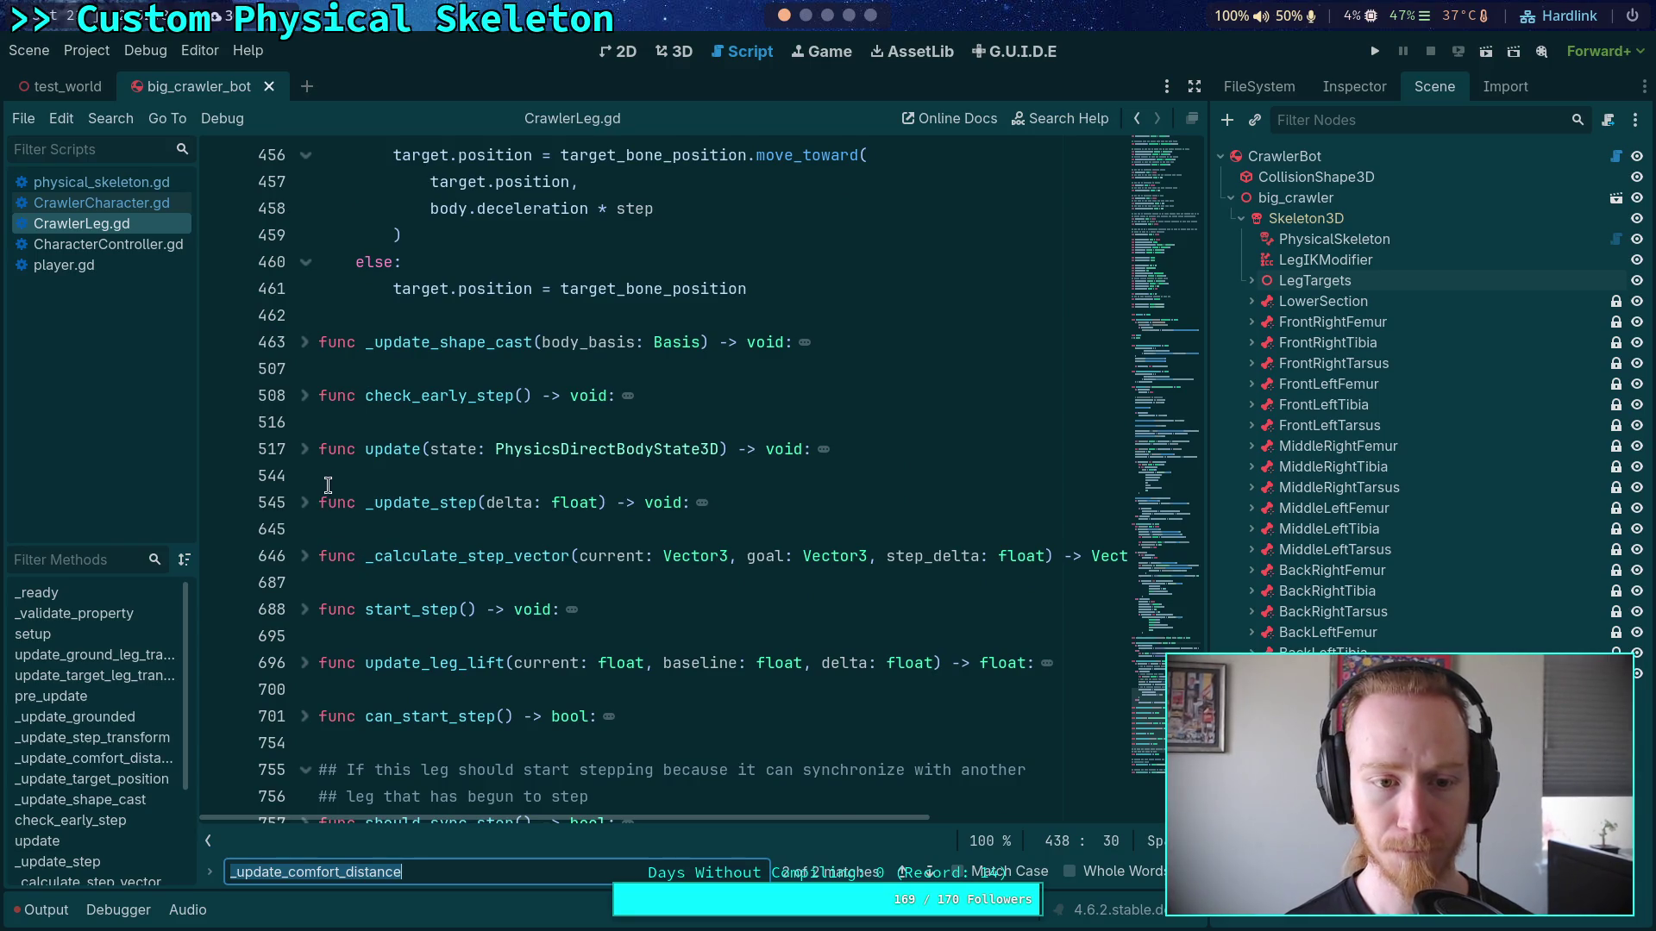
scroll(332, 479, "down", 5)
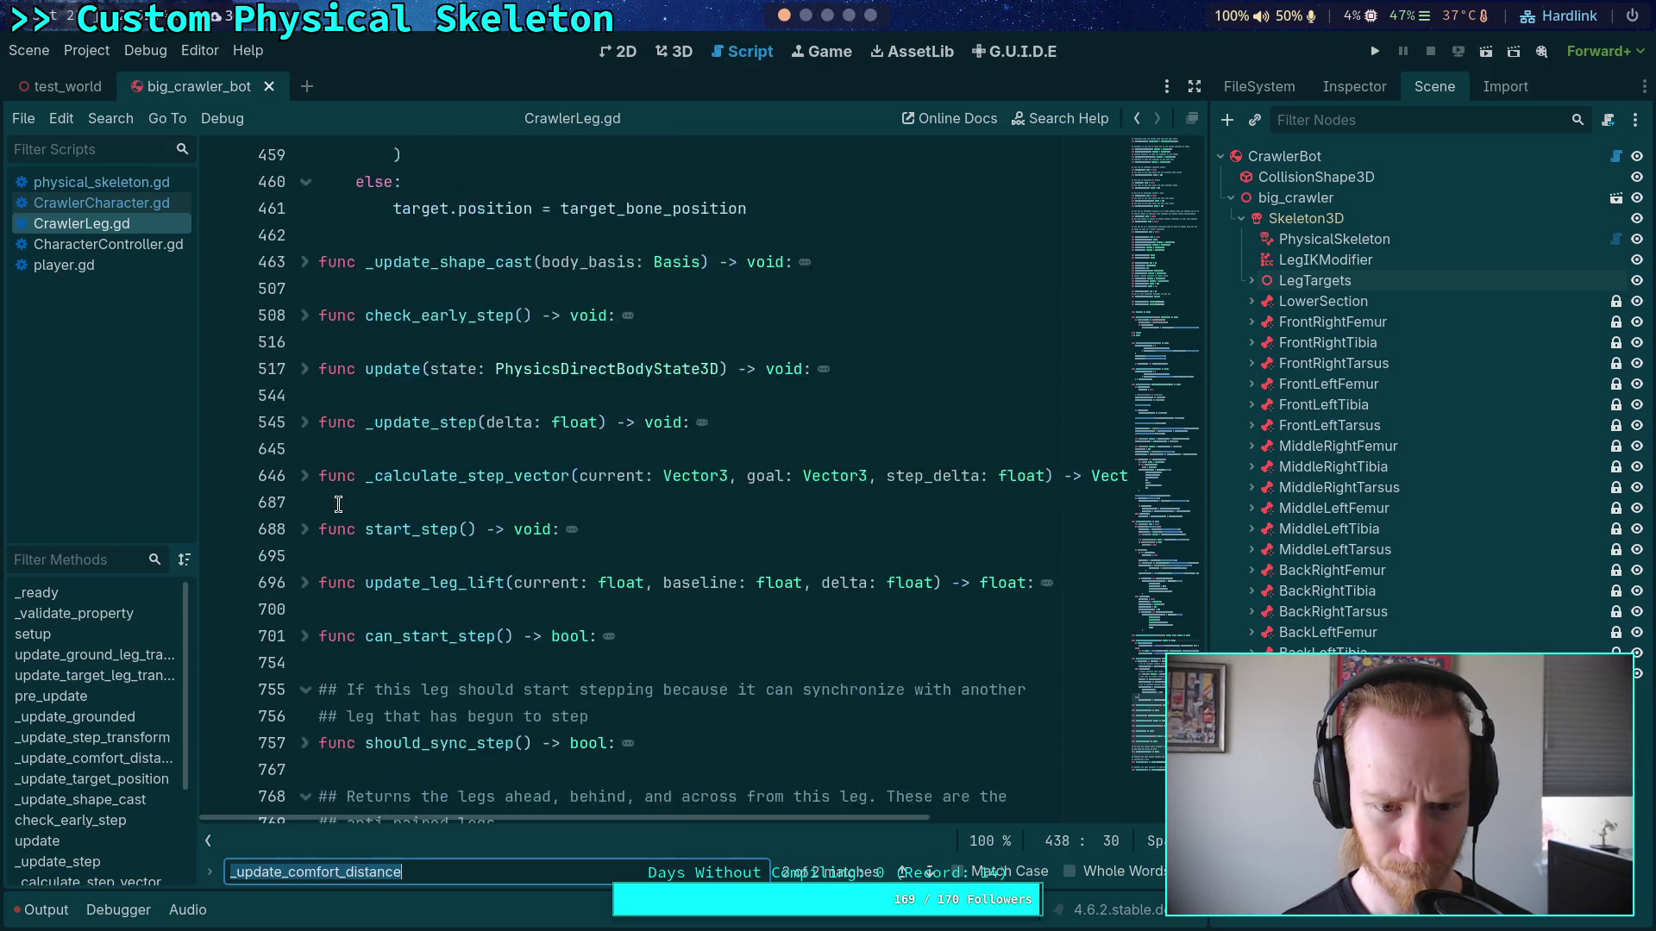
scroll(330, 455, "up", 1)
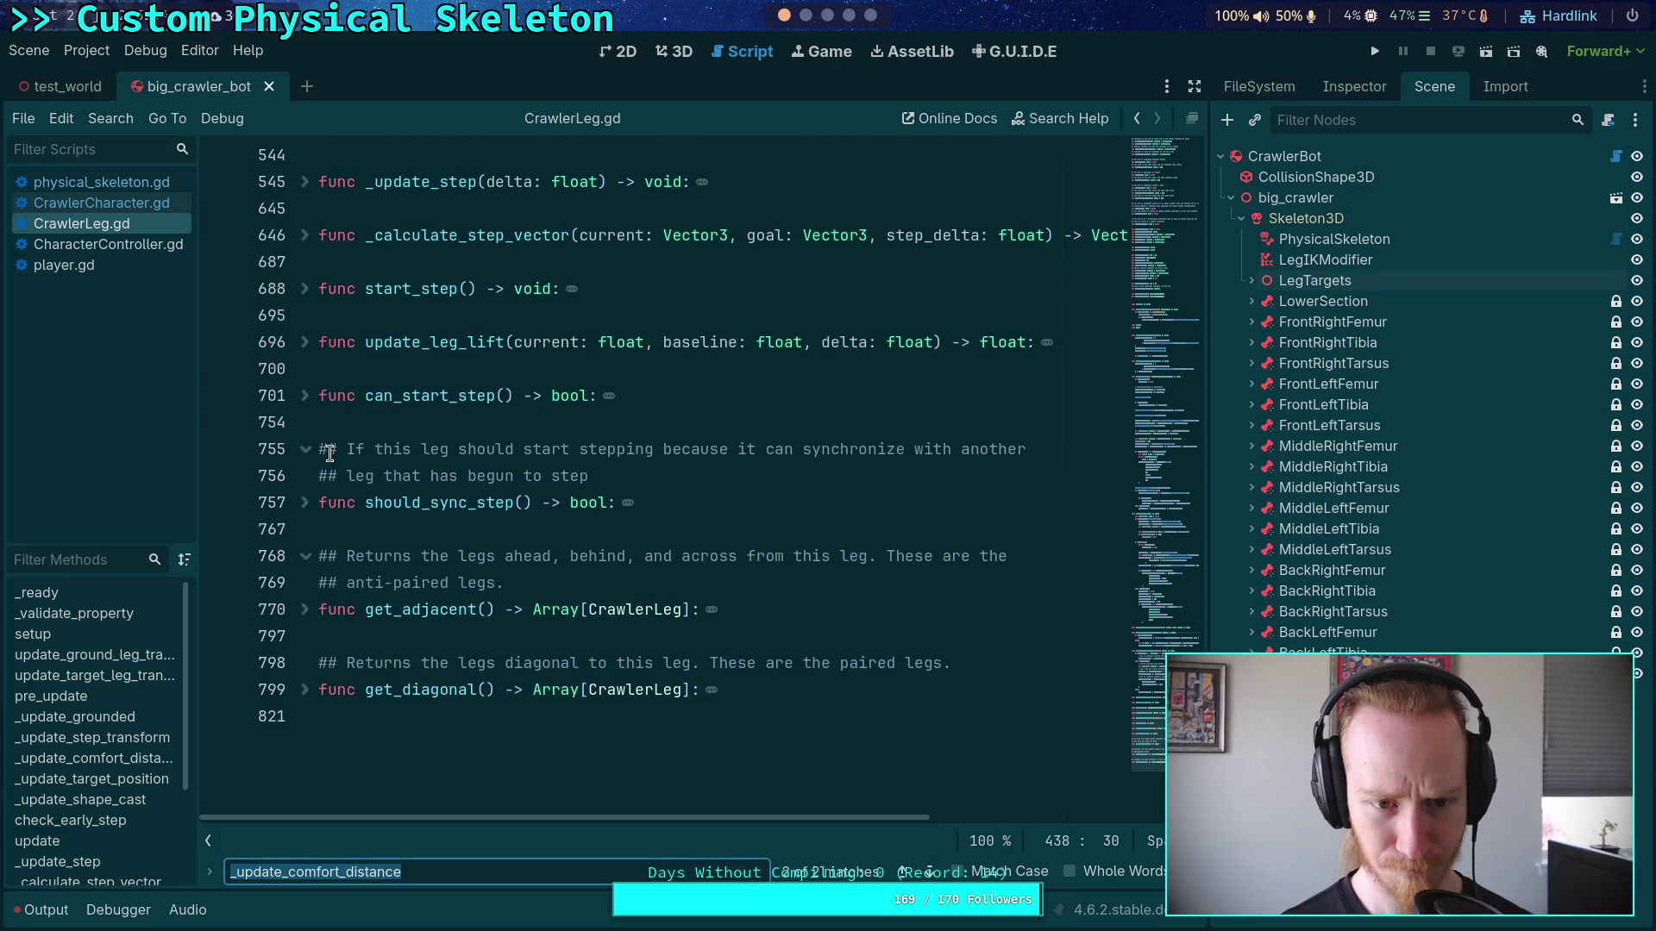
Step: Unfold can_start_step to read its body, then fold it again
left_click(306, 395)
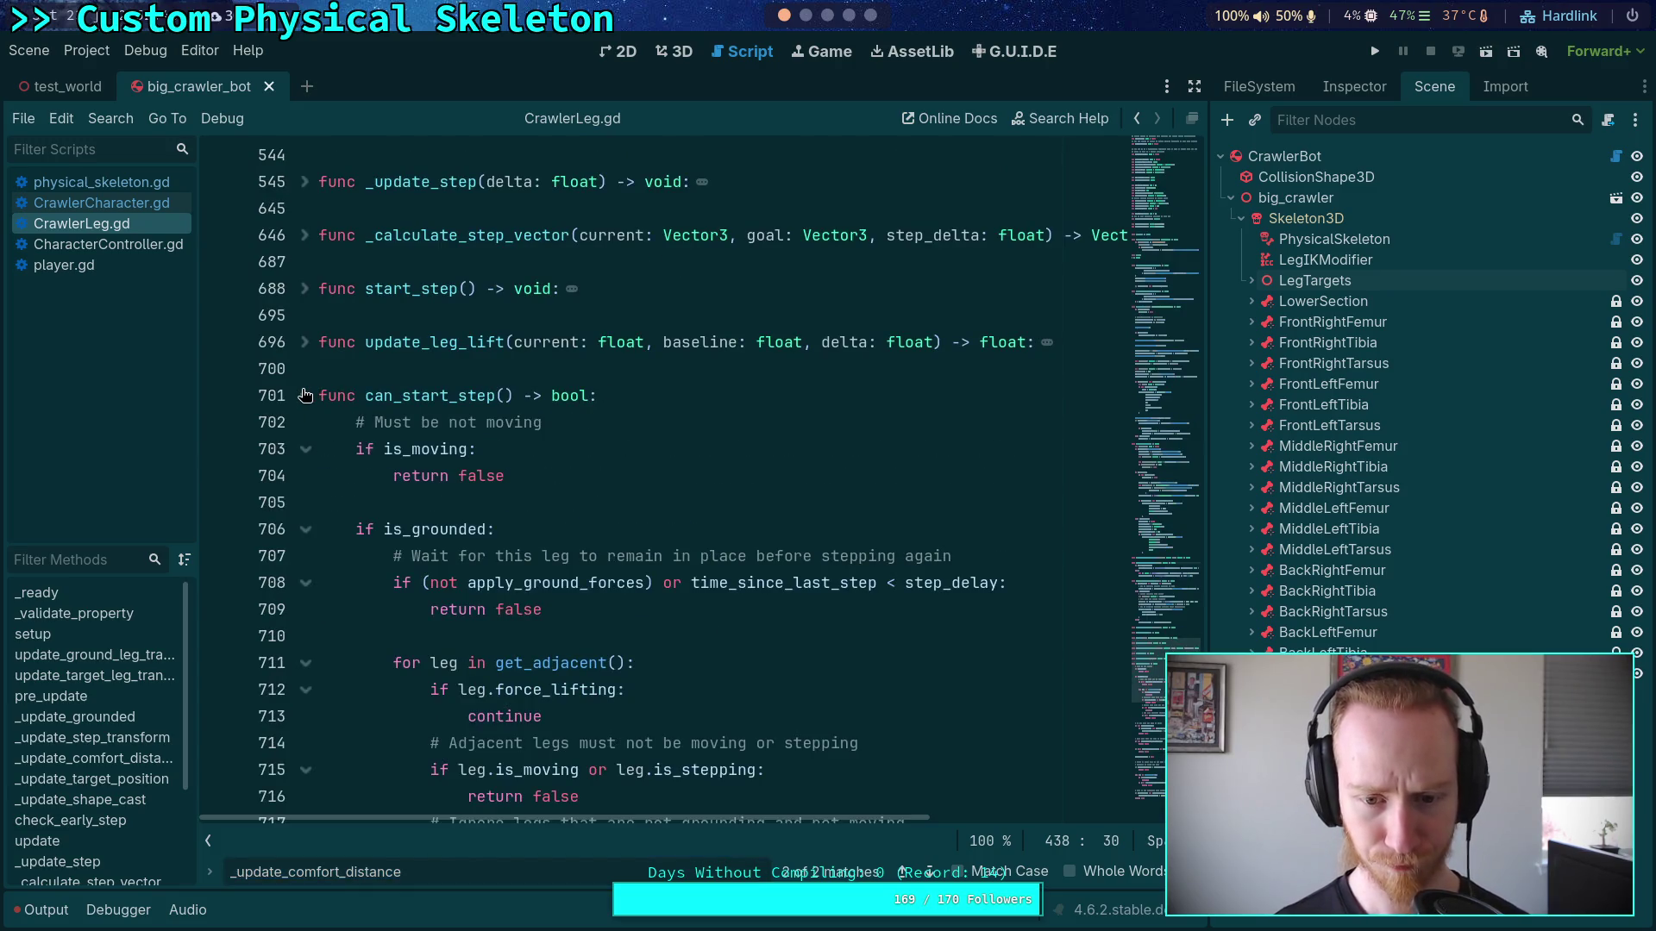
scroll(306, 395, "down", 6)
scroll(317, 331, "up", 5)
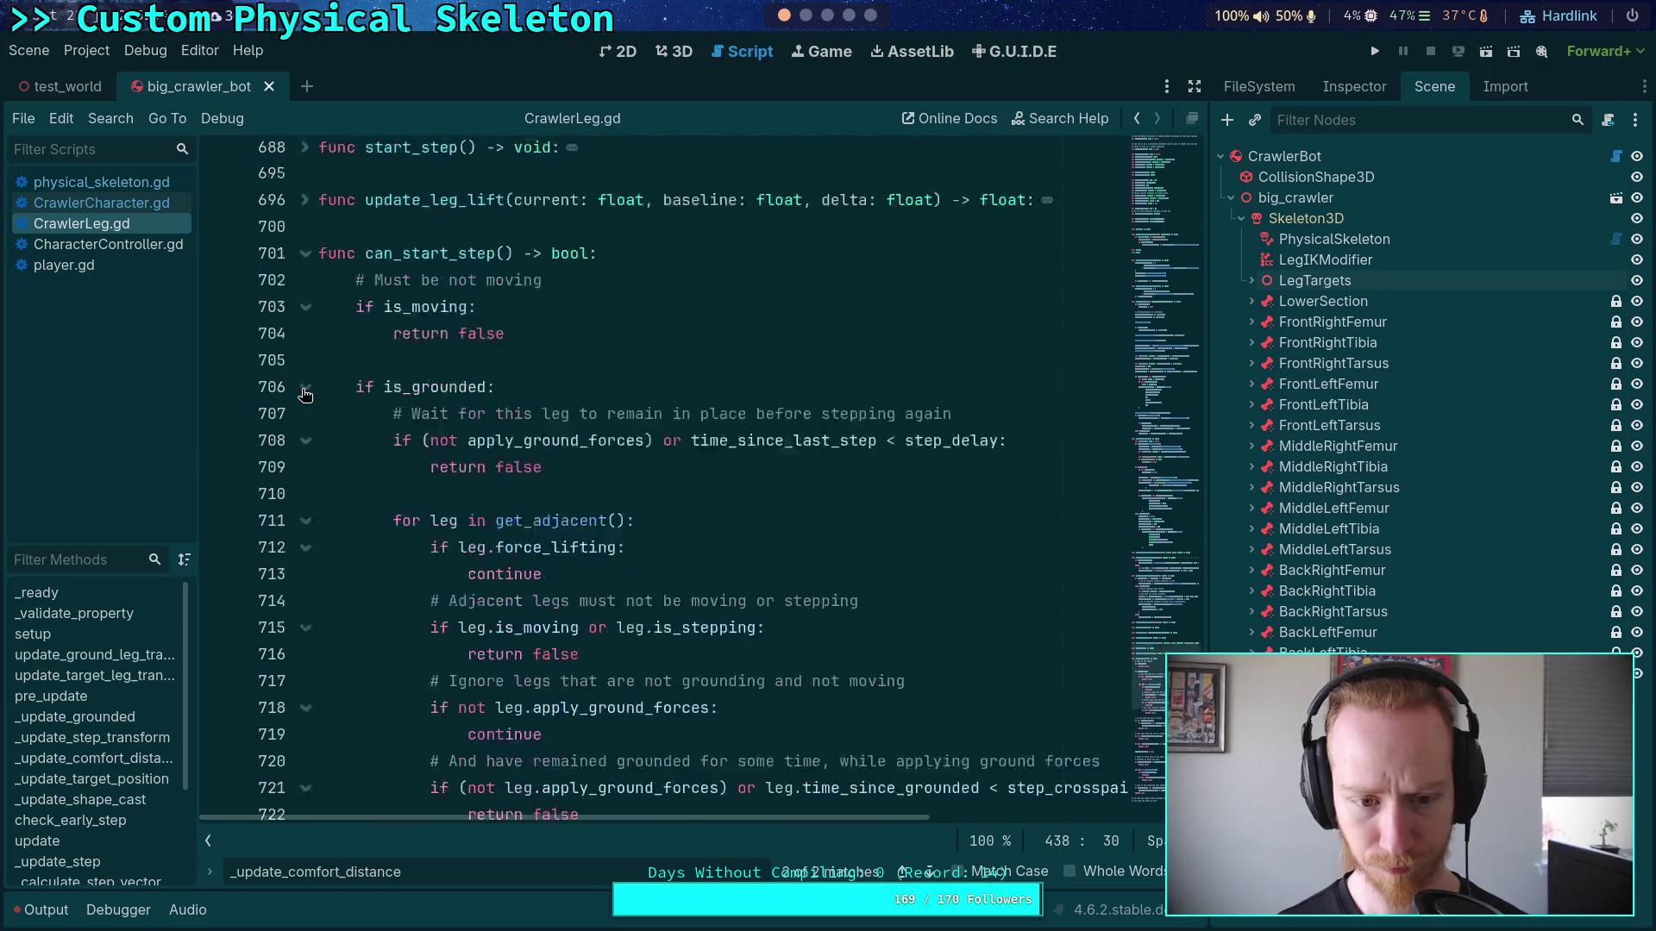
left_click(305, 316)
left_click(555, 342)
Step: Search for is_comfortable and jump to its use on line 338
key("ctrl+f")
type("is_comfer")
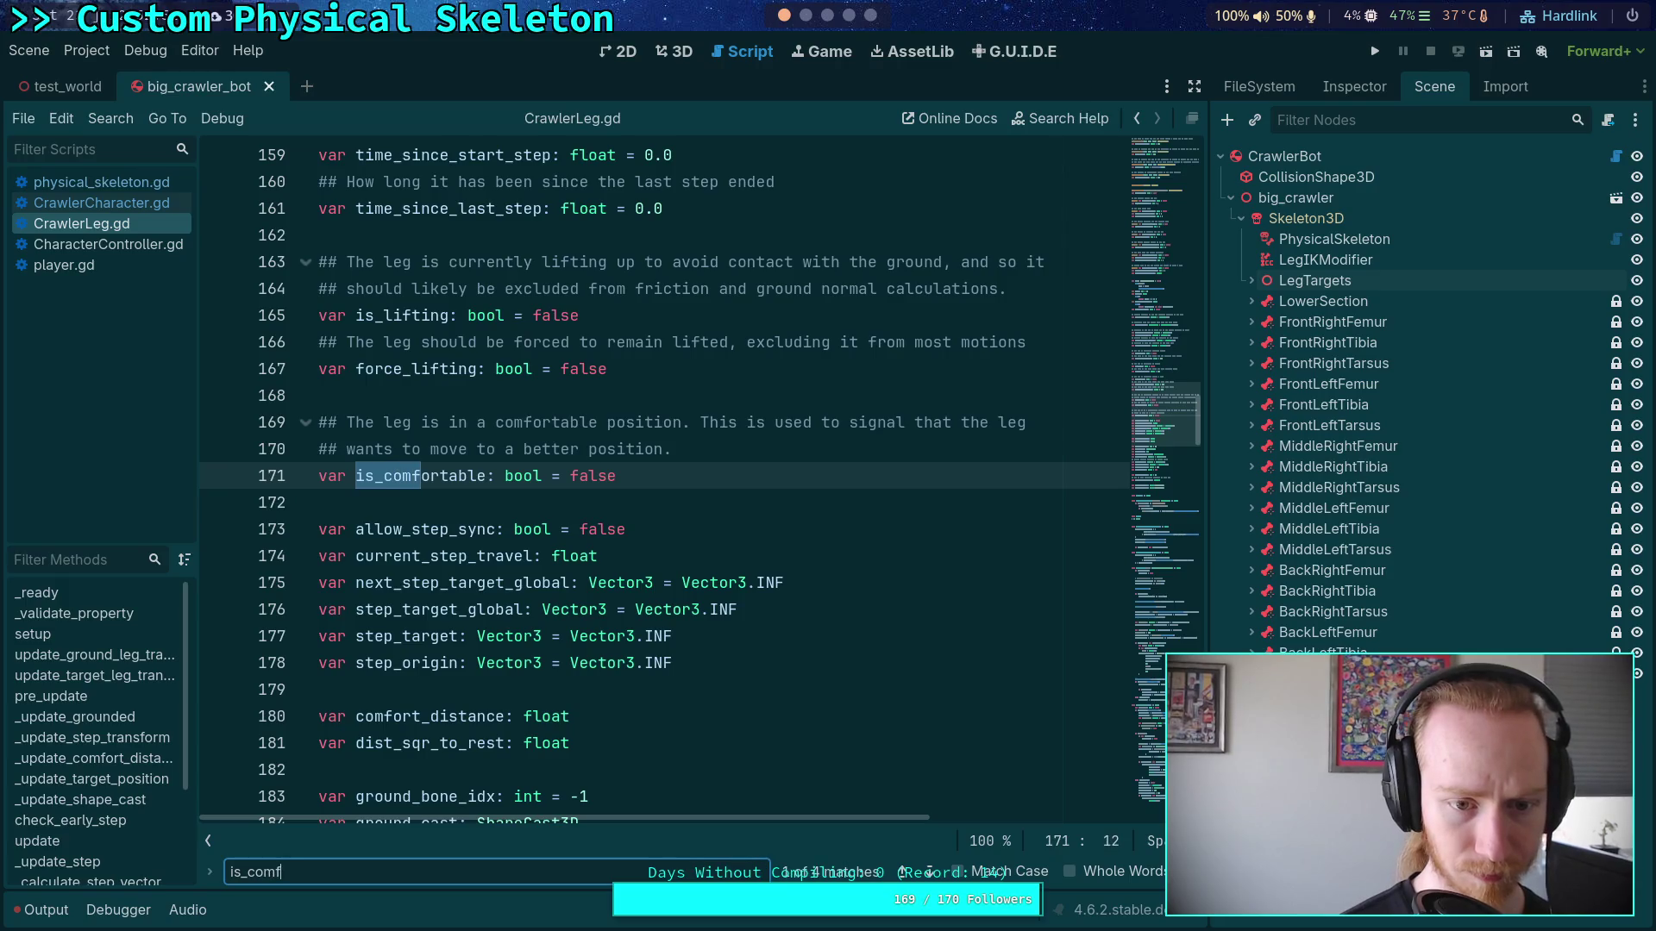
key("BackSpace")
key("BackSpace")
type("ortable")
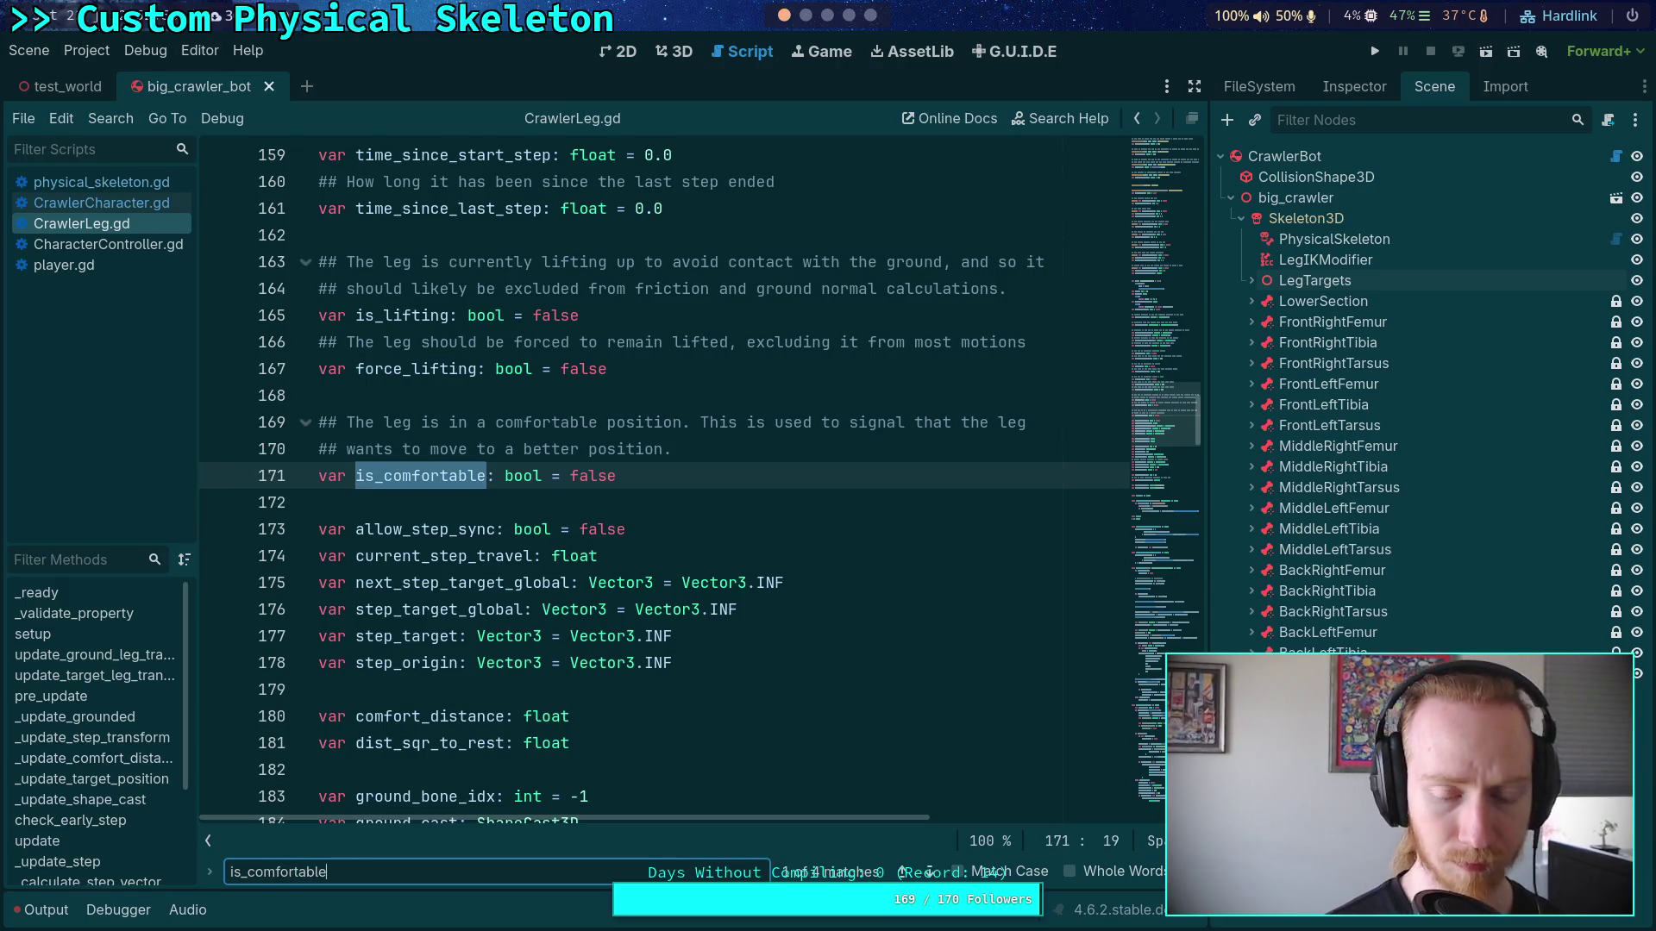
left_click(931, 869)
Step: Examine dist_sqr_to_rest, rest_delta and target_global_rest on lines 333–338
double_click(604, 475)
scroll(696, 638, "up", 1)
double_click(582, 529)
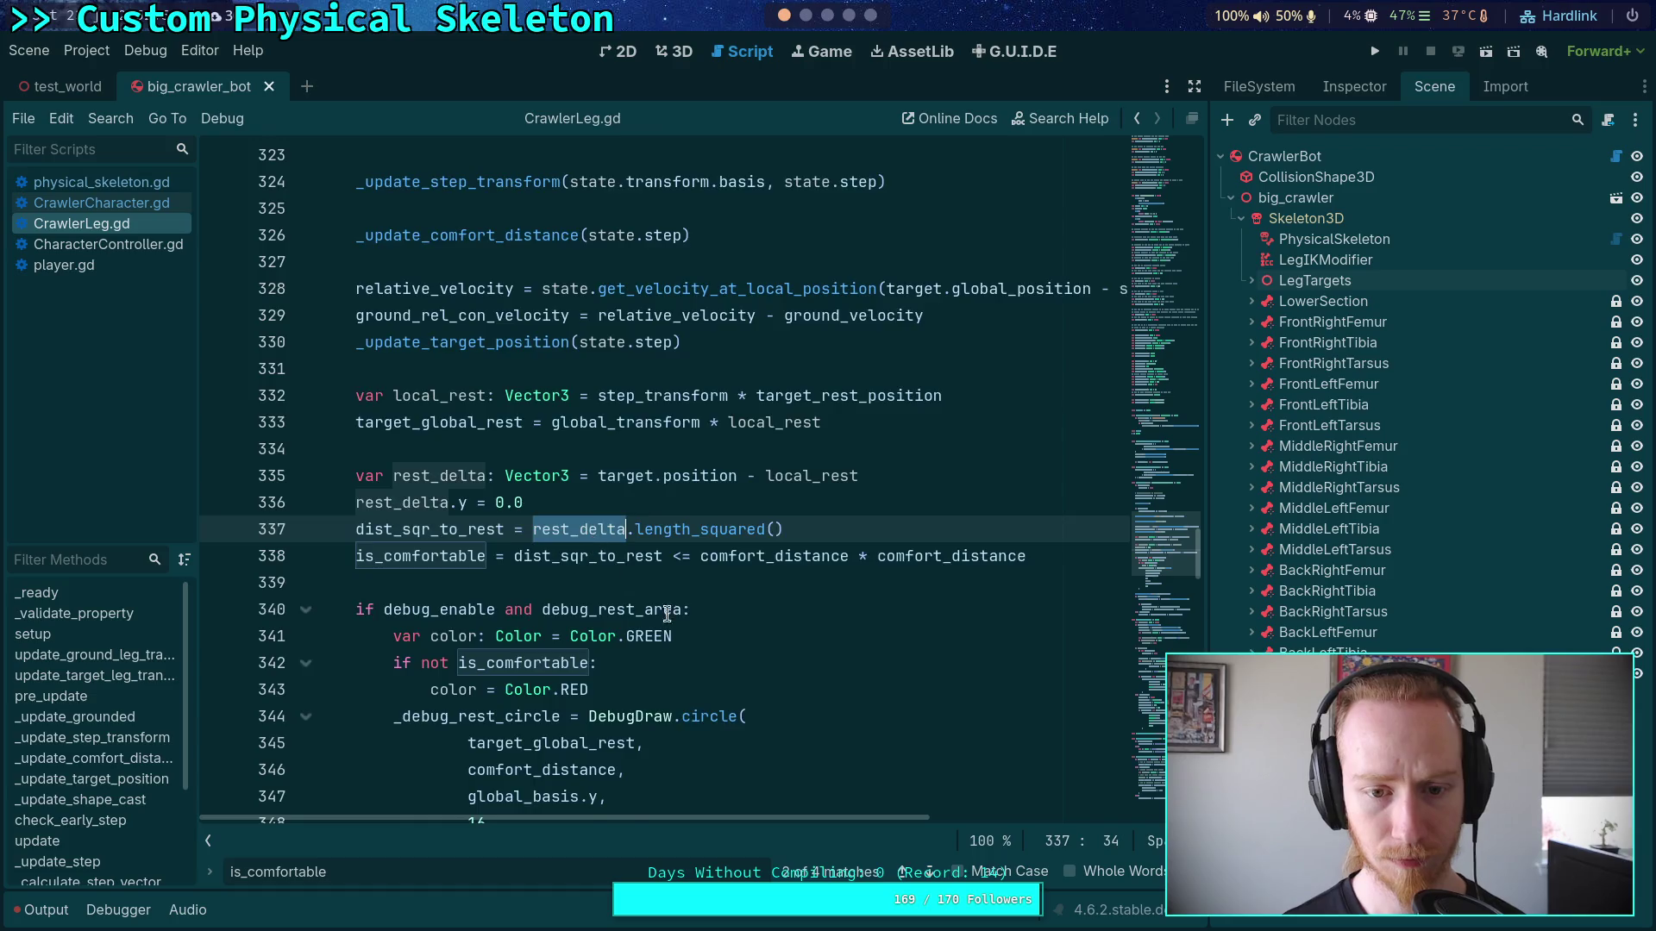
scroll(665, 611, "up", 3)
mouse_move(802, 723)
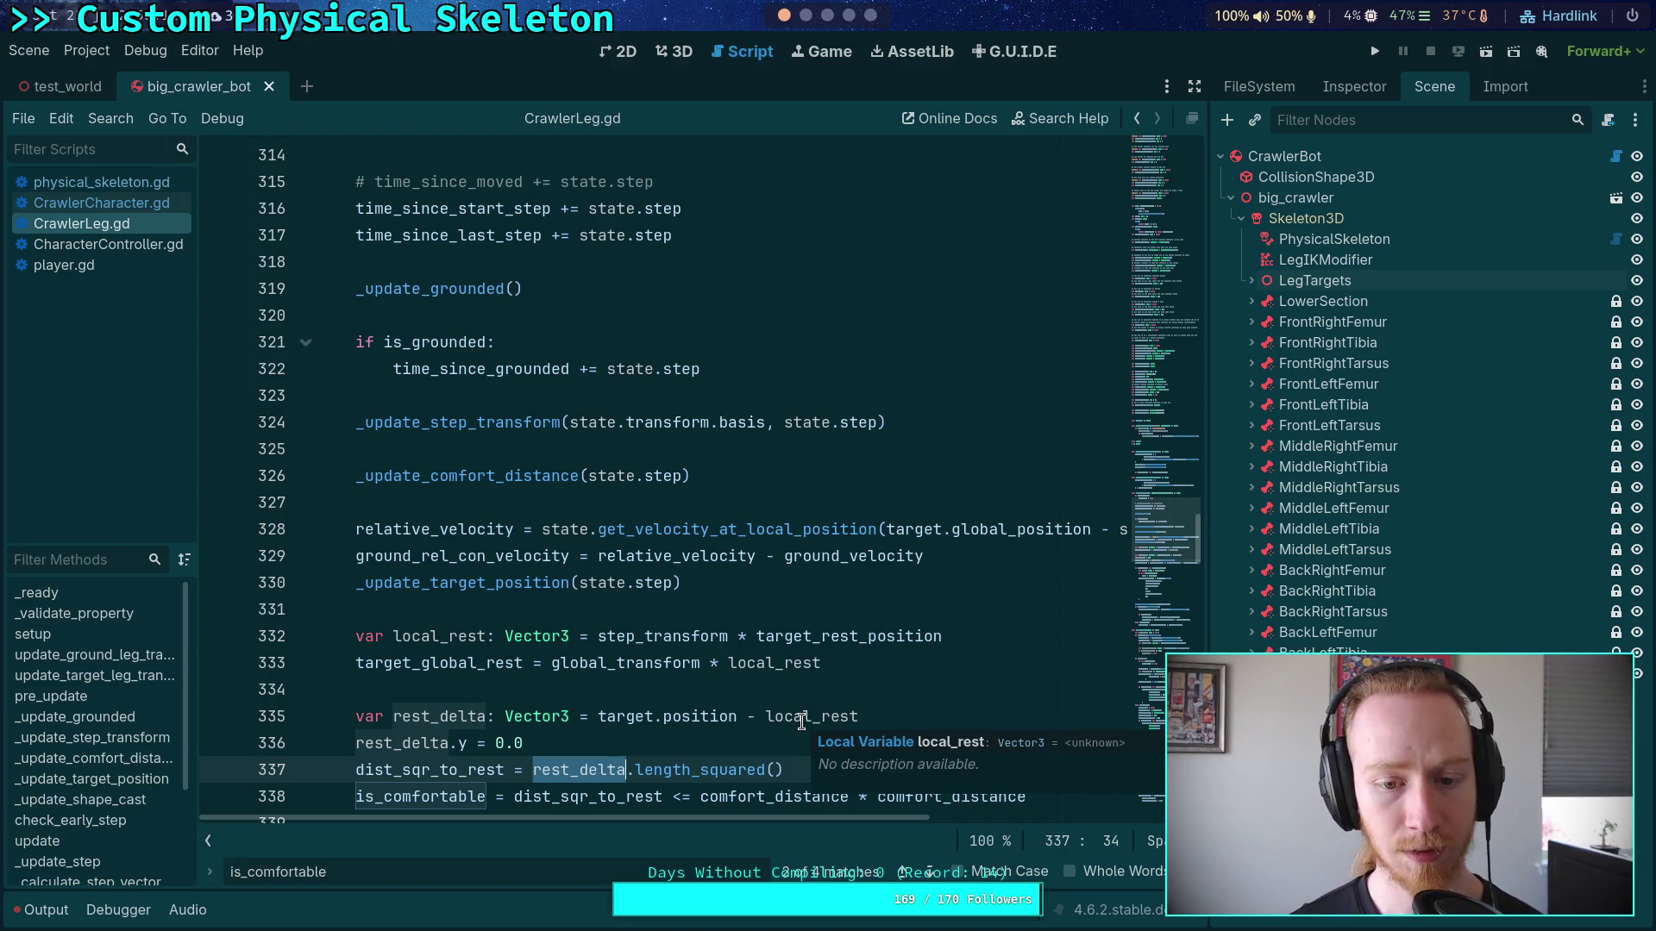
double_click(468, 668)
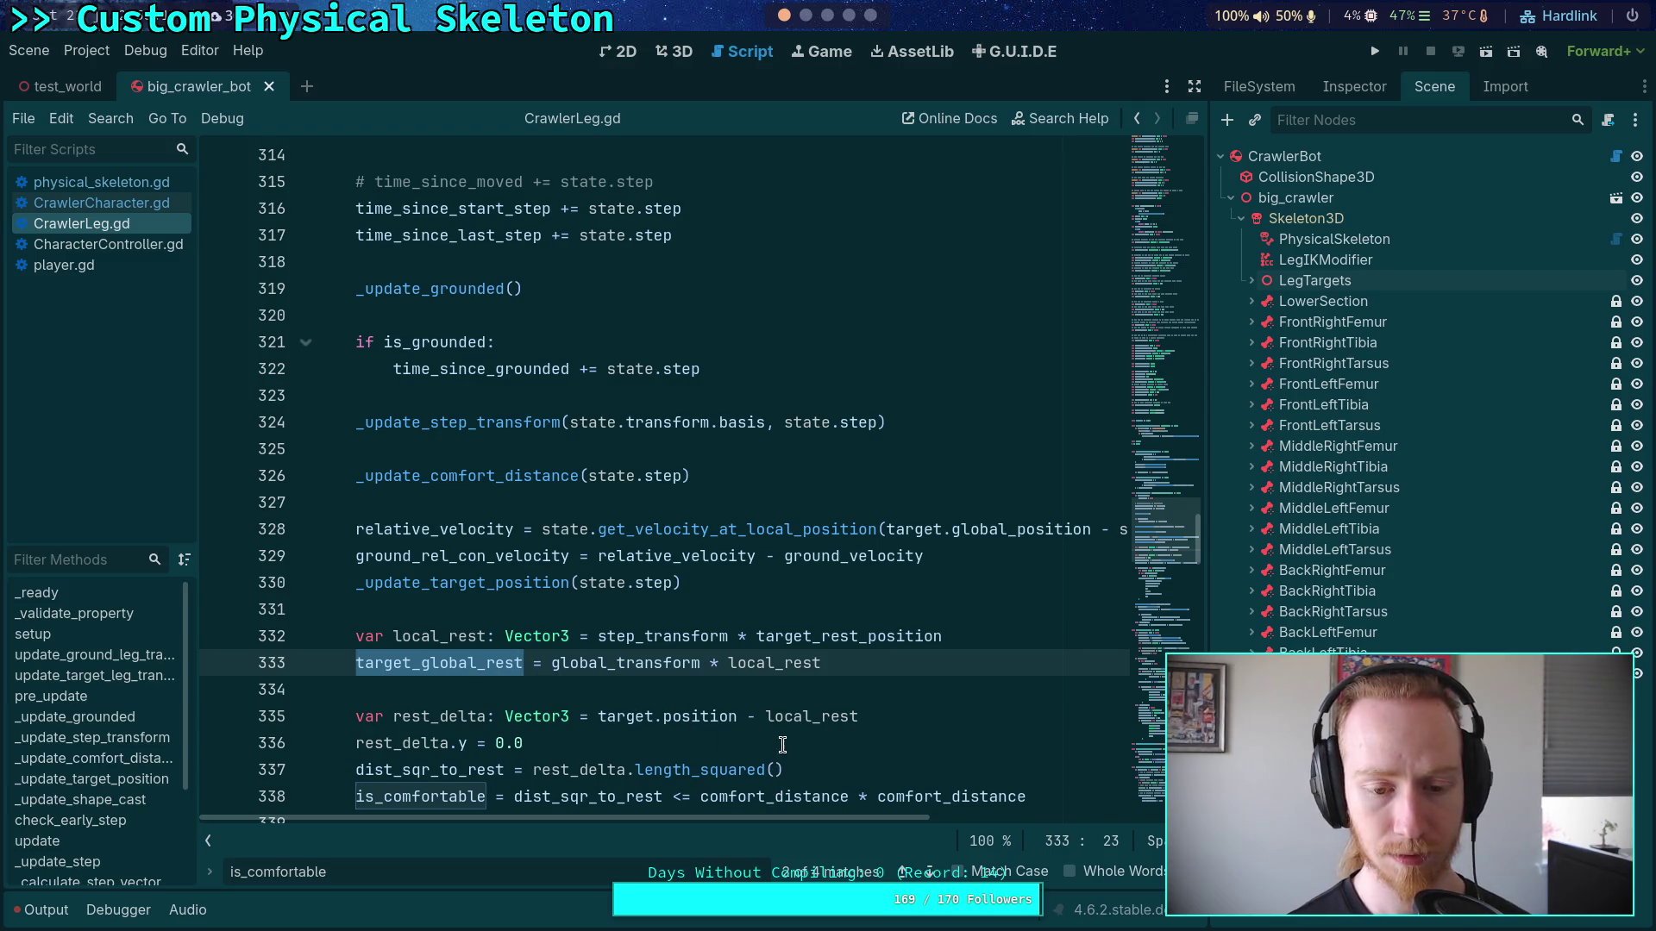
scroll(785, 739, "up", 3)
scroll(784, 739, "down", 4)
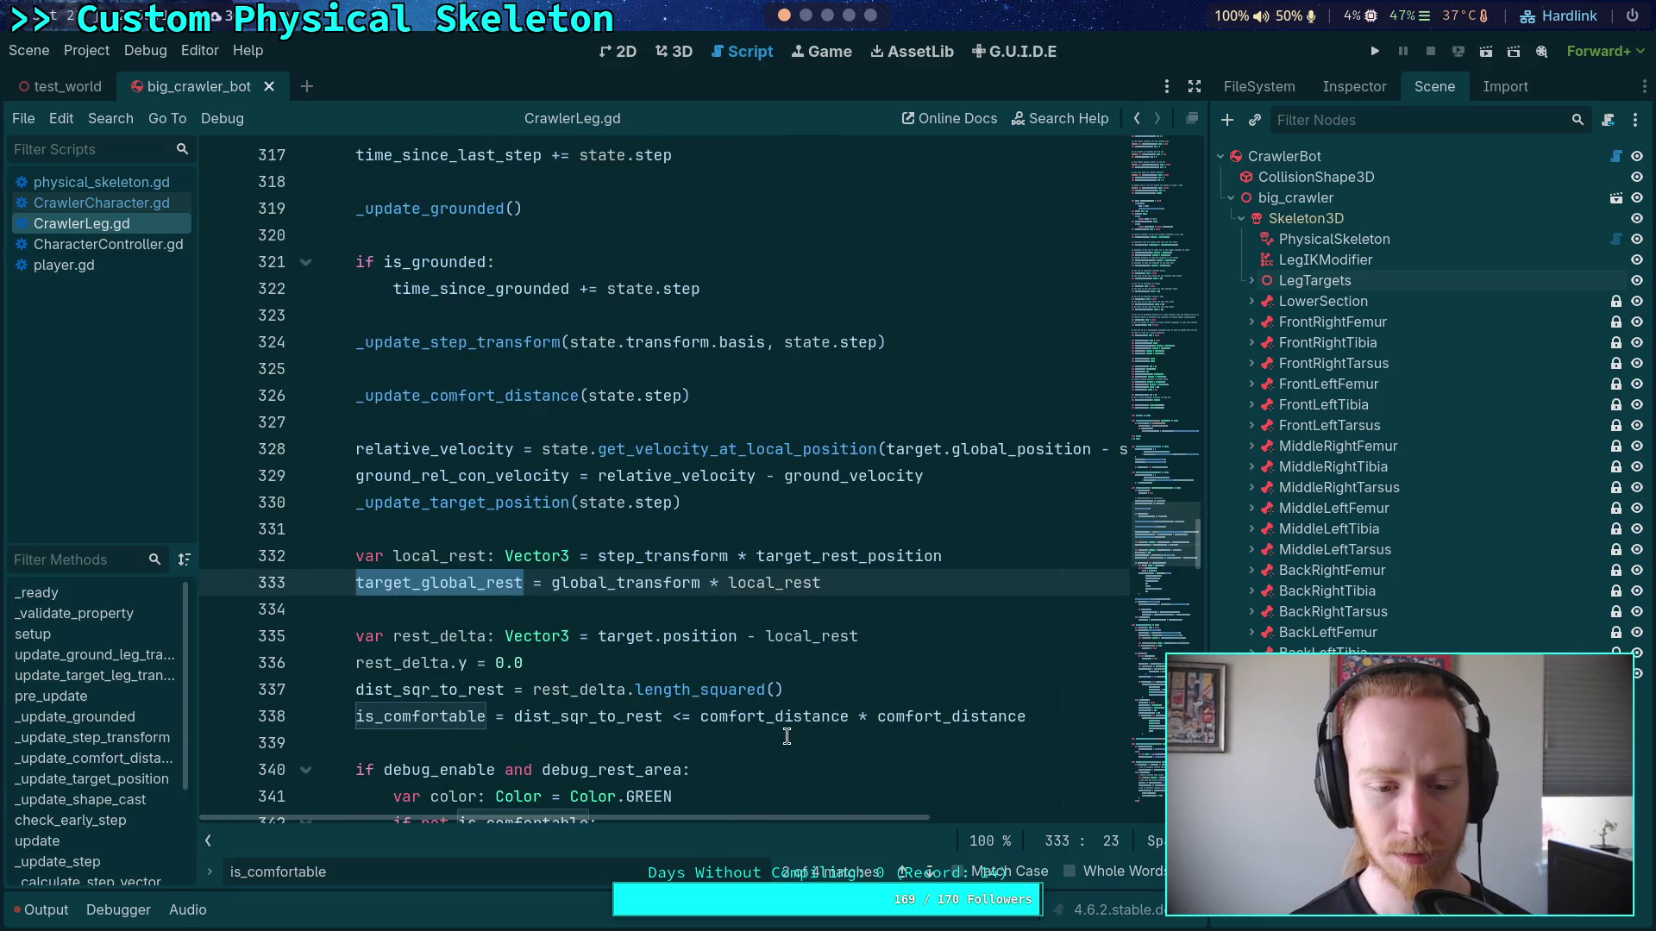
Step: Step through every is_comfortable match, wrapping back to line 338
left_click(929, 872)
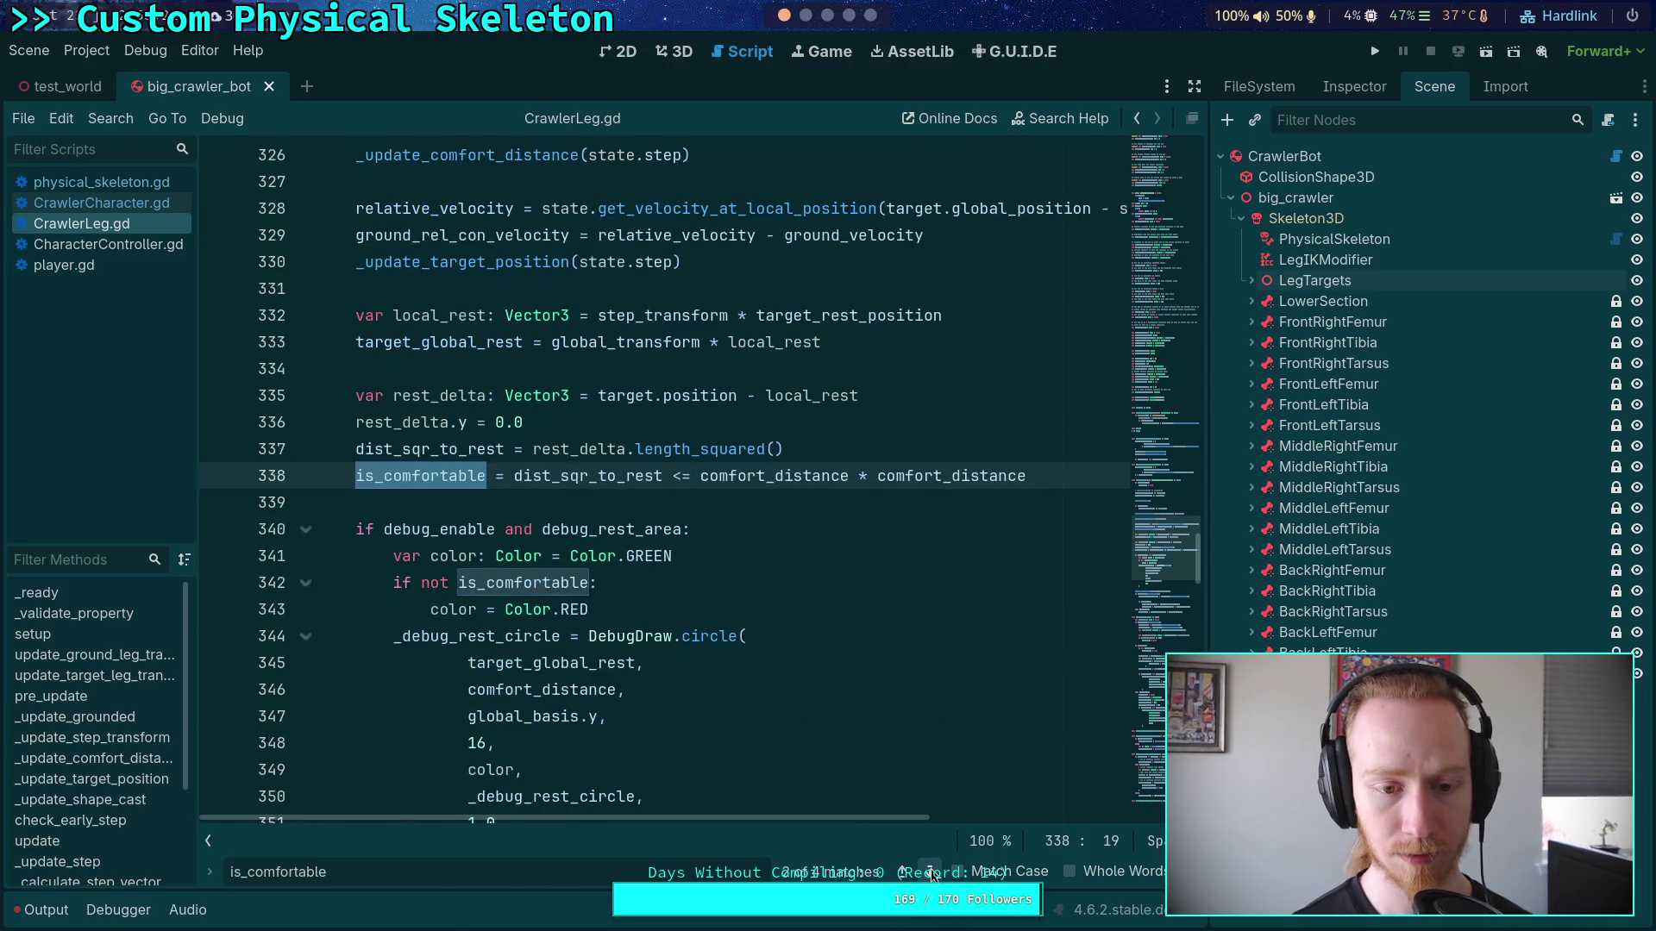
left_click(930, 872)
left_click(929, 872)
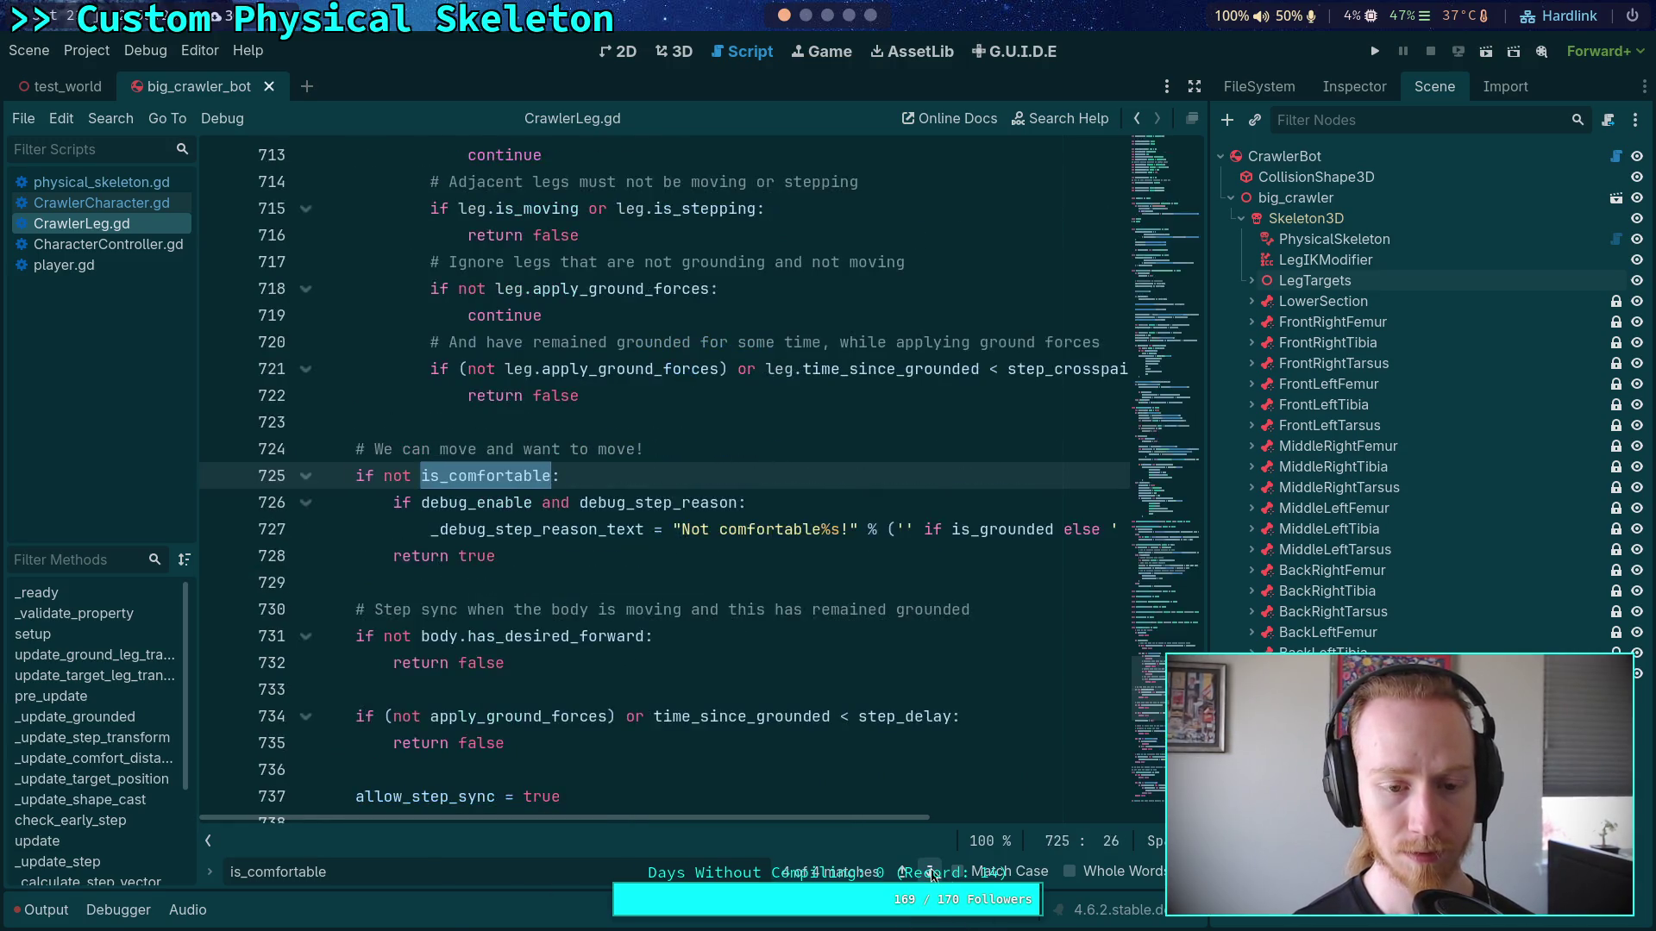
left_click(929, 872)
left_click(930, 871)
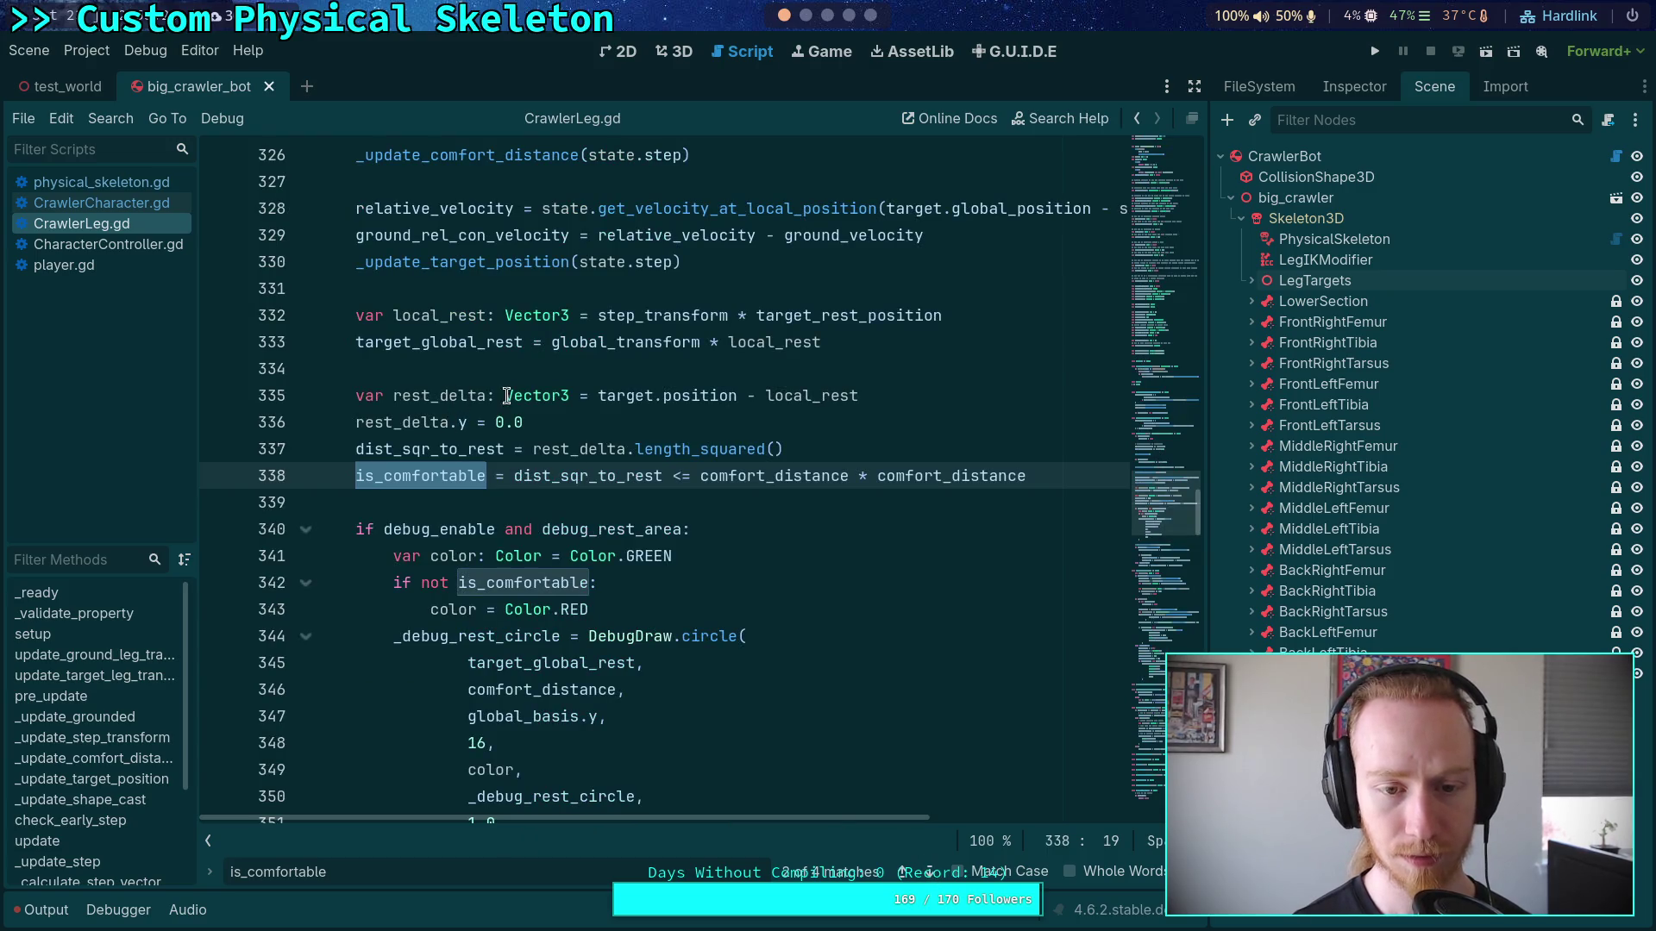
Step: Search for target_global_rest, then for target_rest_position on lines 332–333
double_click(476, 341)
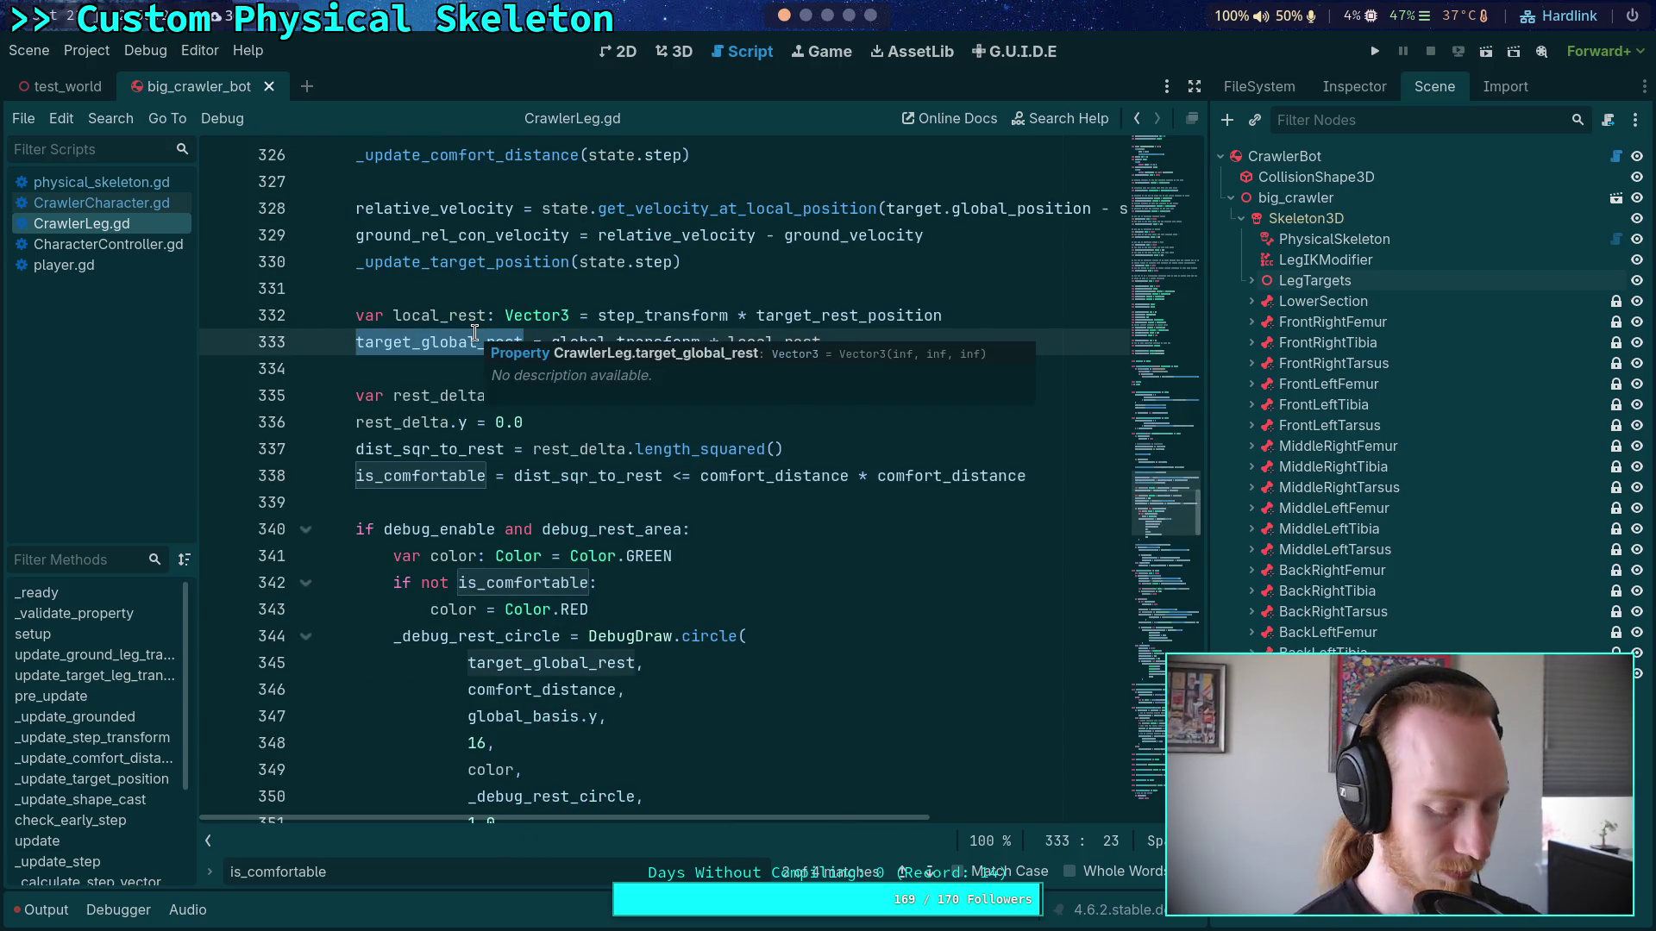
key("ctrl+f")
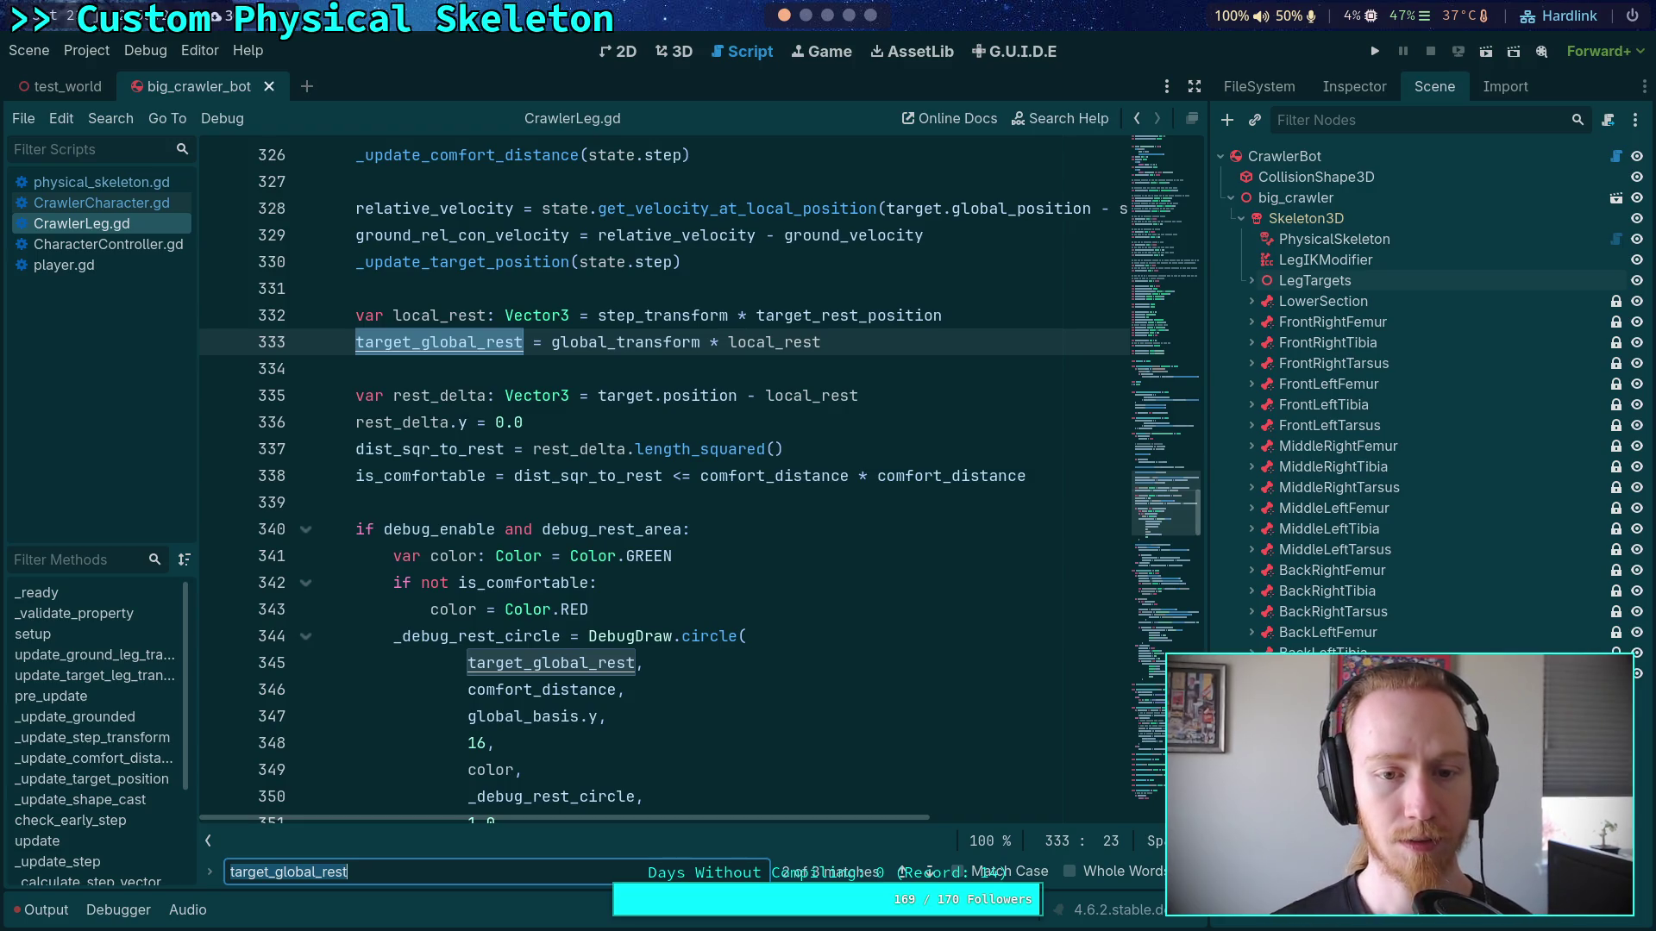
double_click(754, 342)
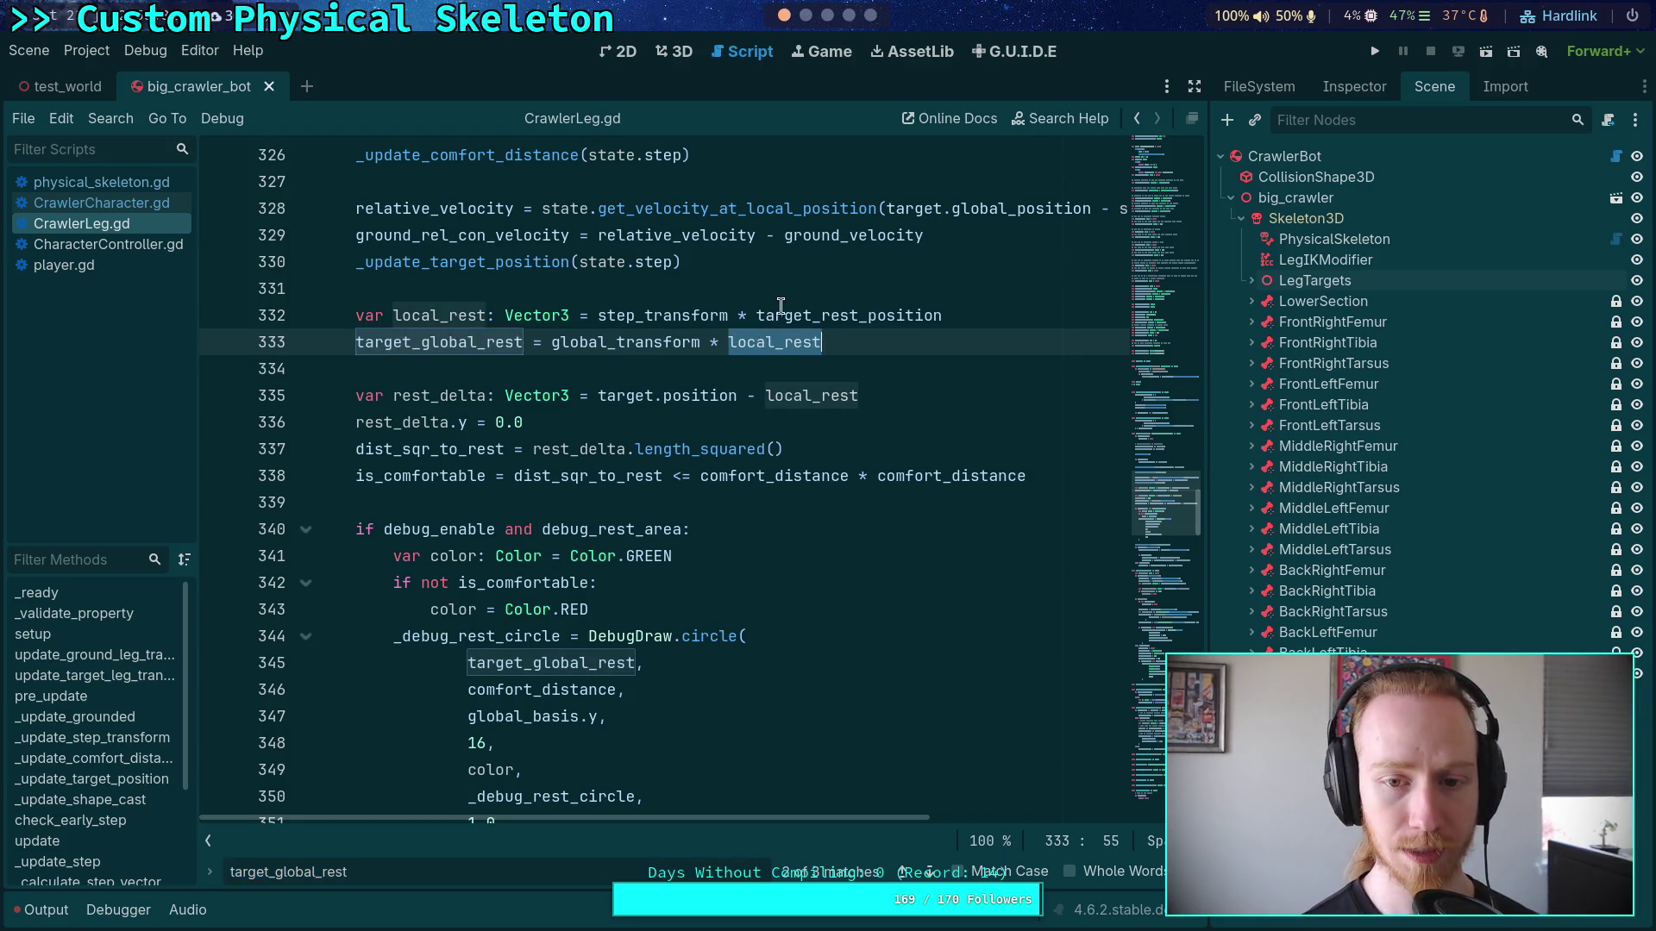
double_click(780, 311)
key("ctrl+f")
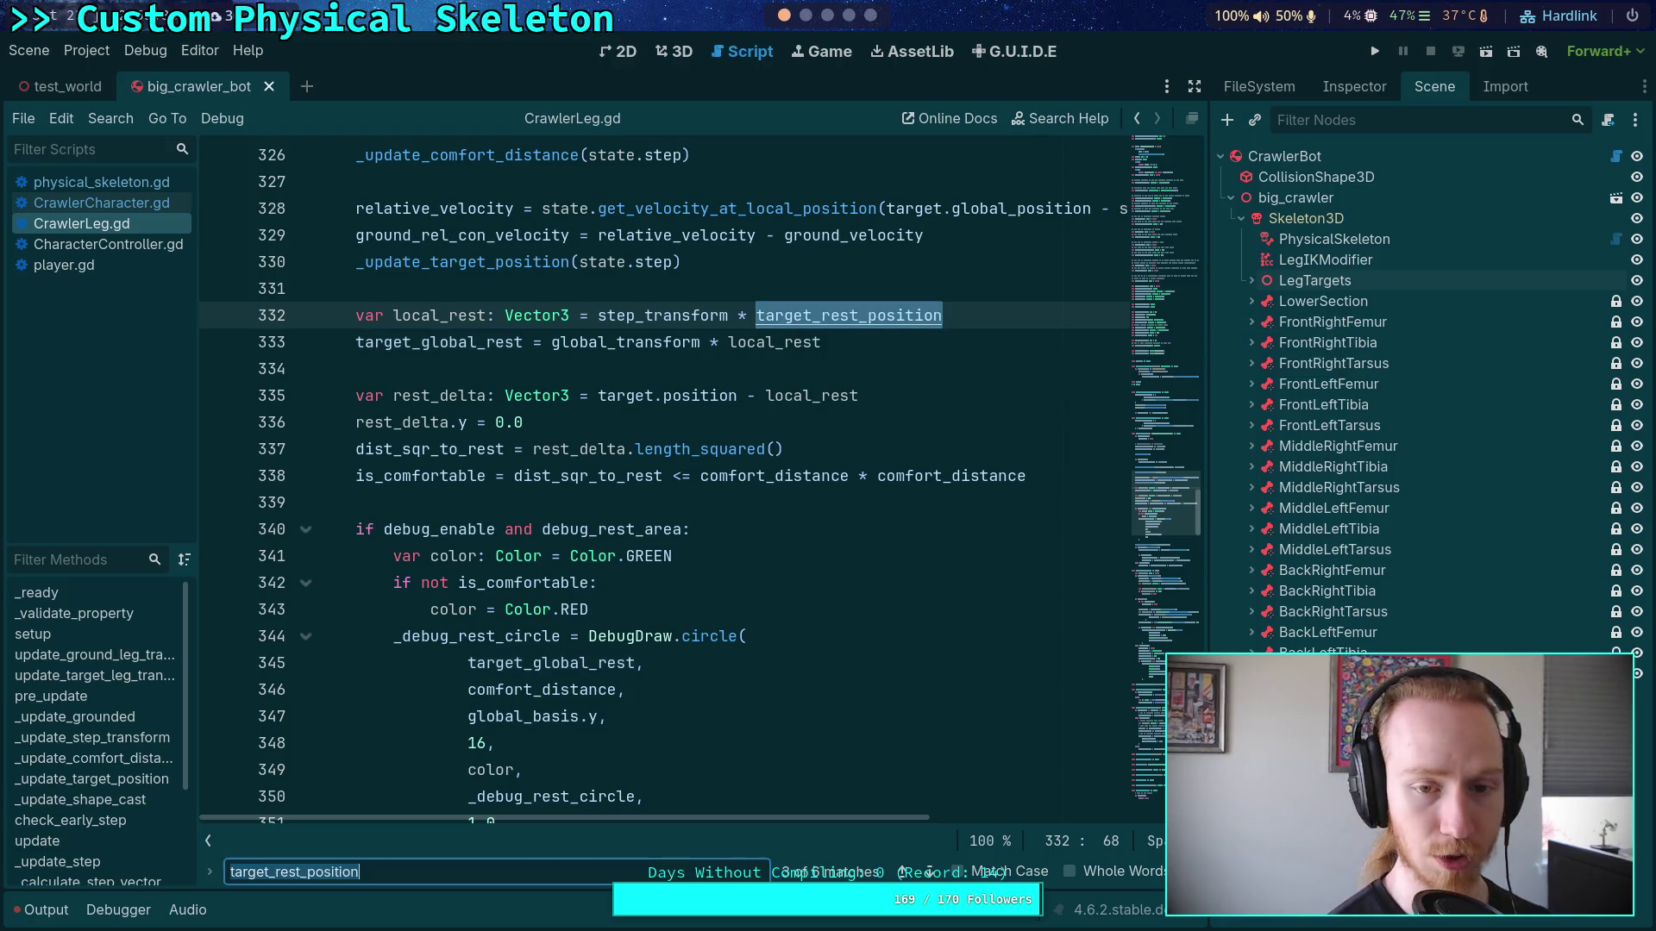
Step: Step through target_rest_position uses on lines 471, 533 and 234, returning to 332
left_click(939, 875)
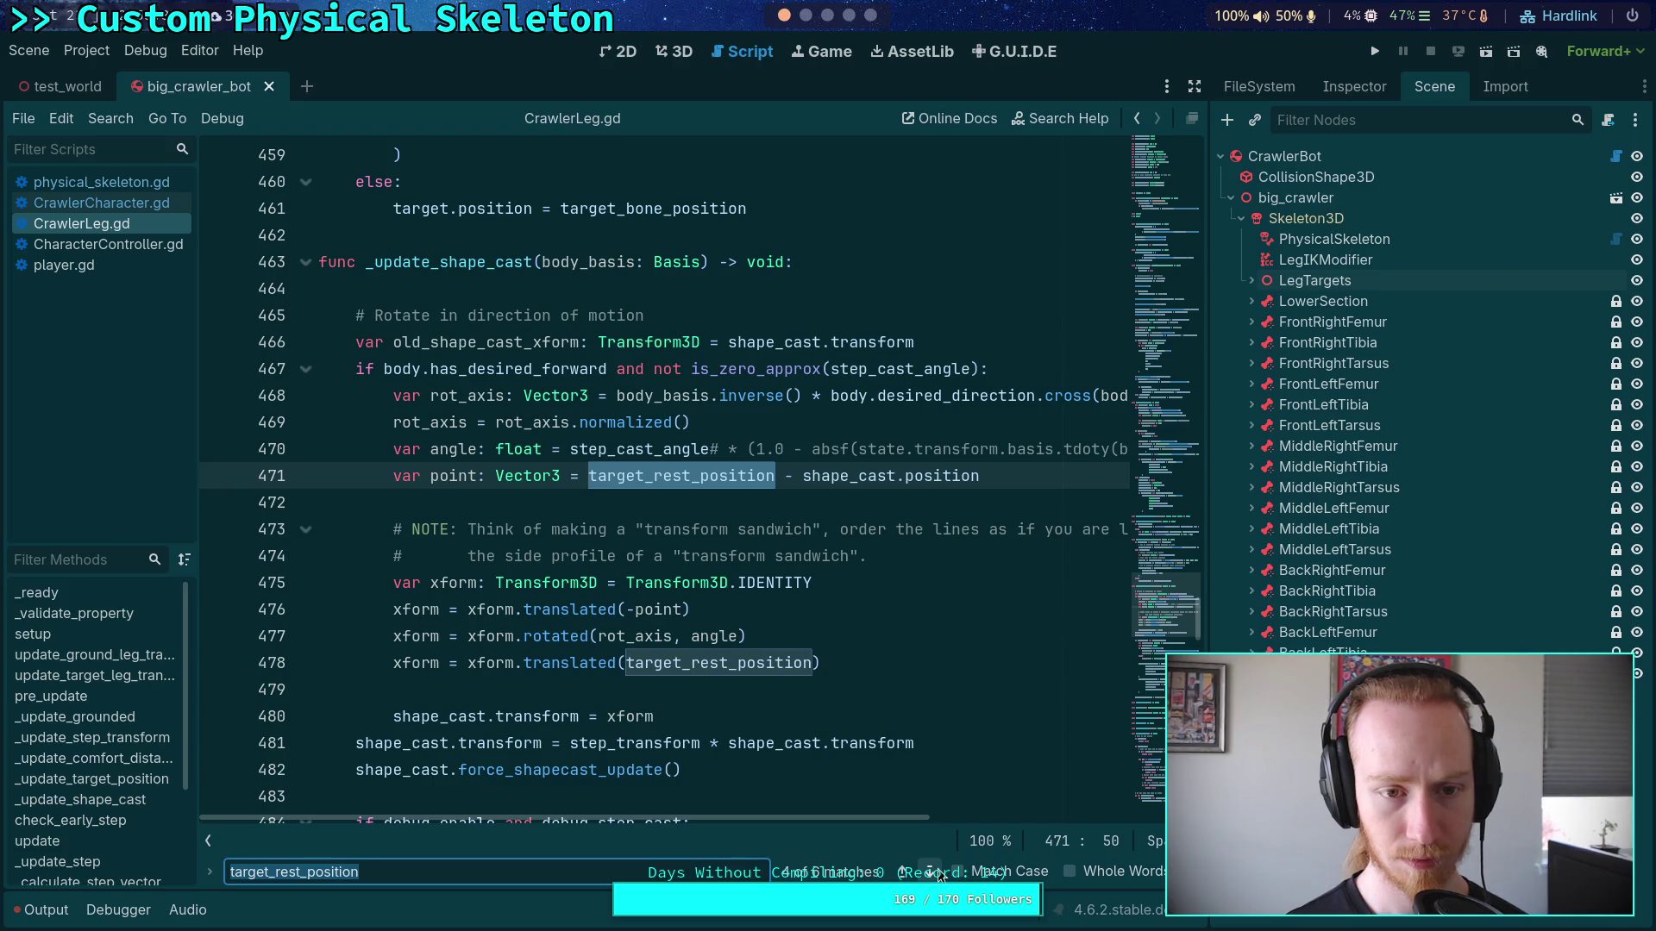
left_click(939, 875)
left_click(939, 874)
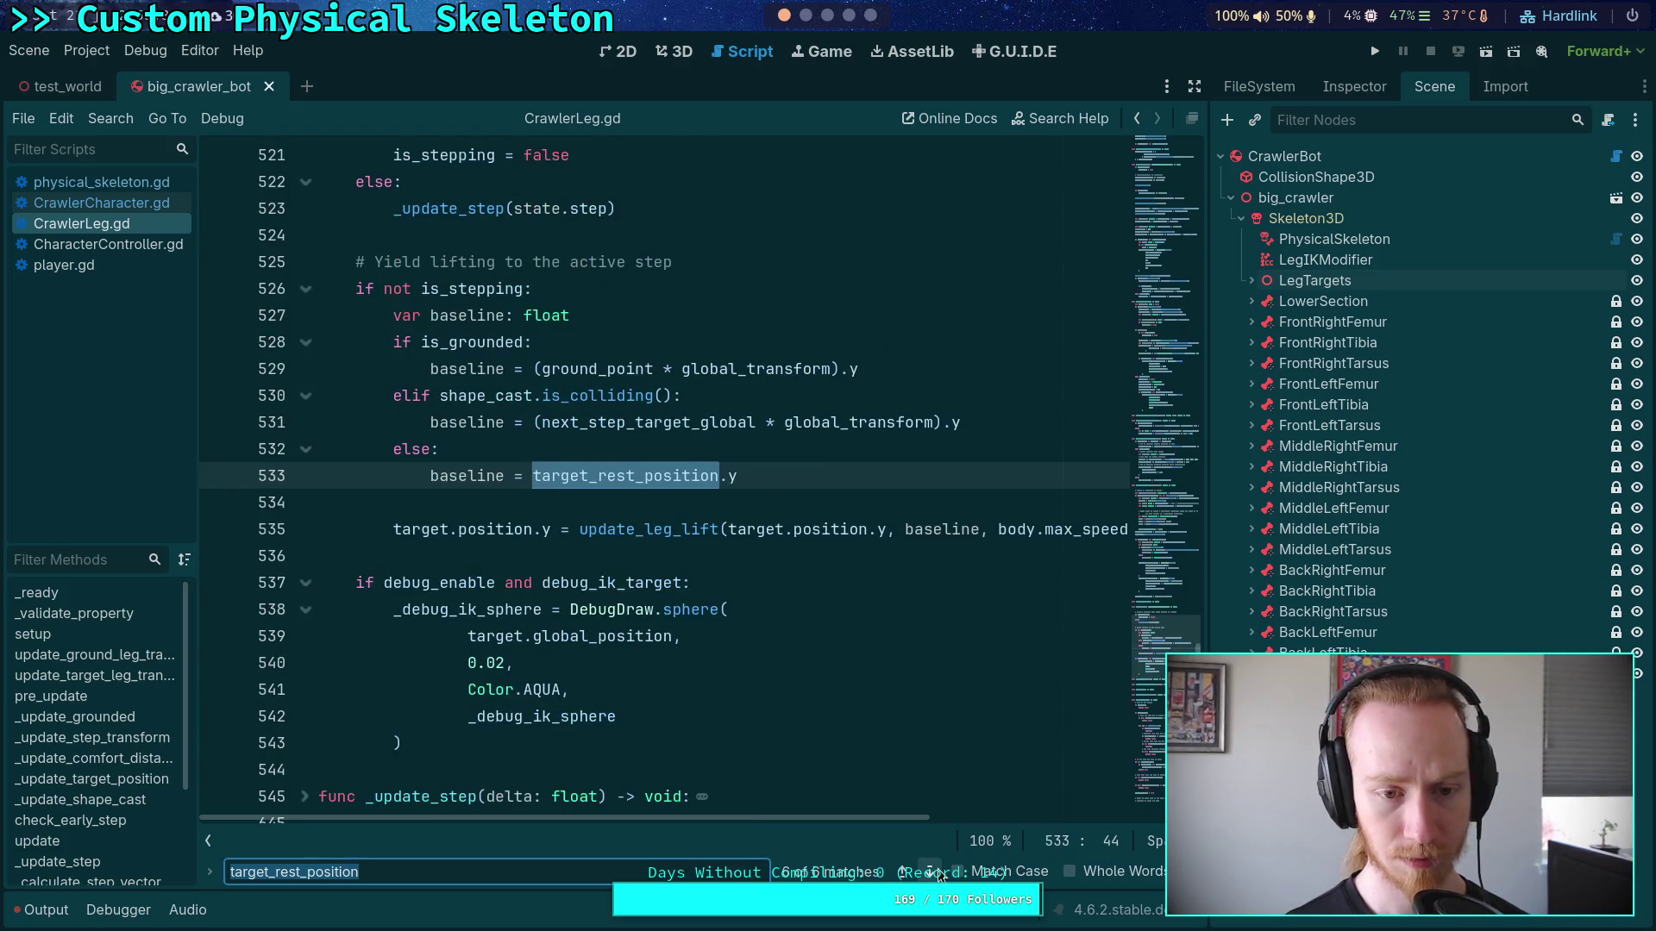
left_click(939, 874)
left_click(939, 875)
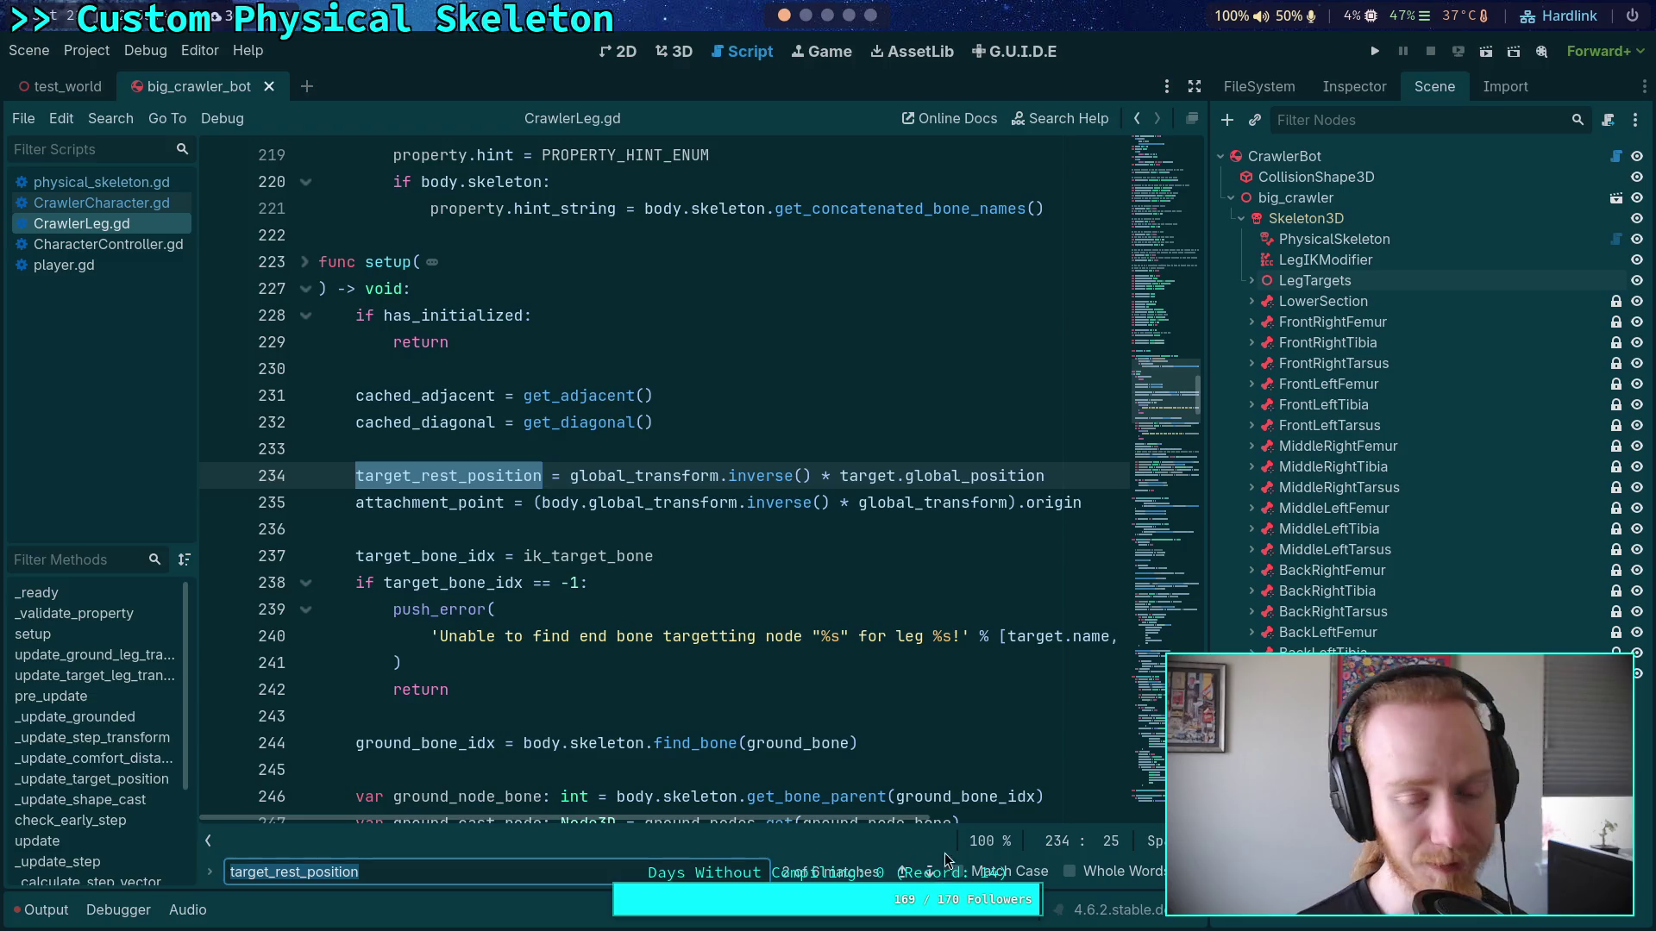
left_click(939, 874)
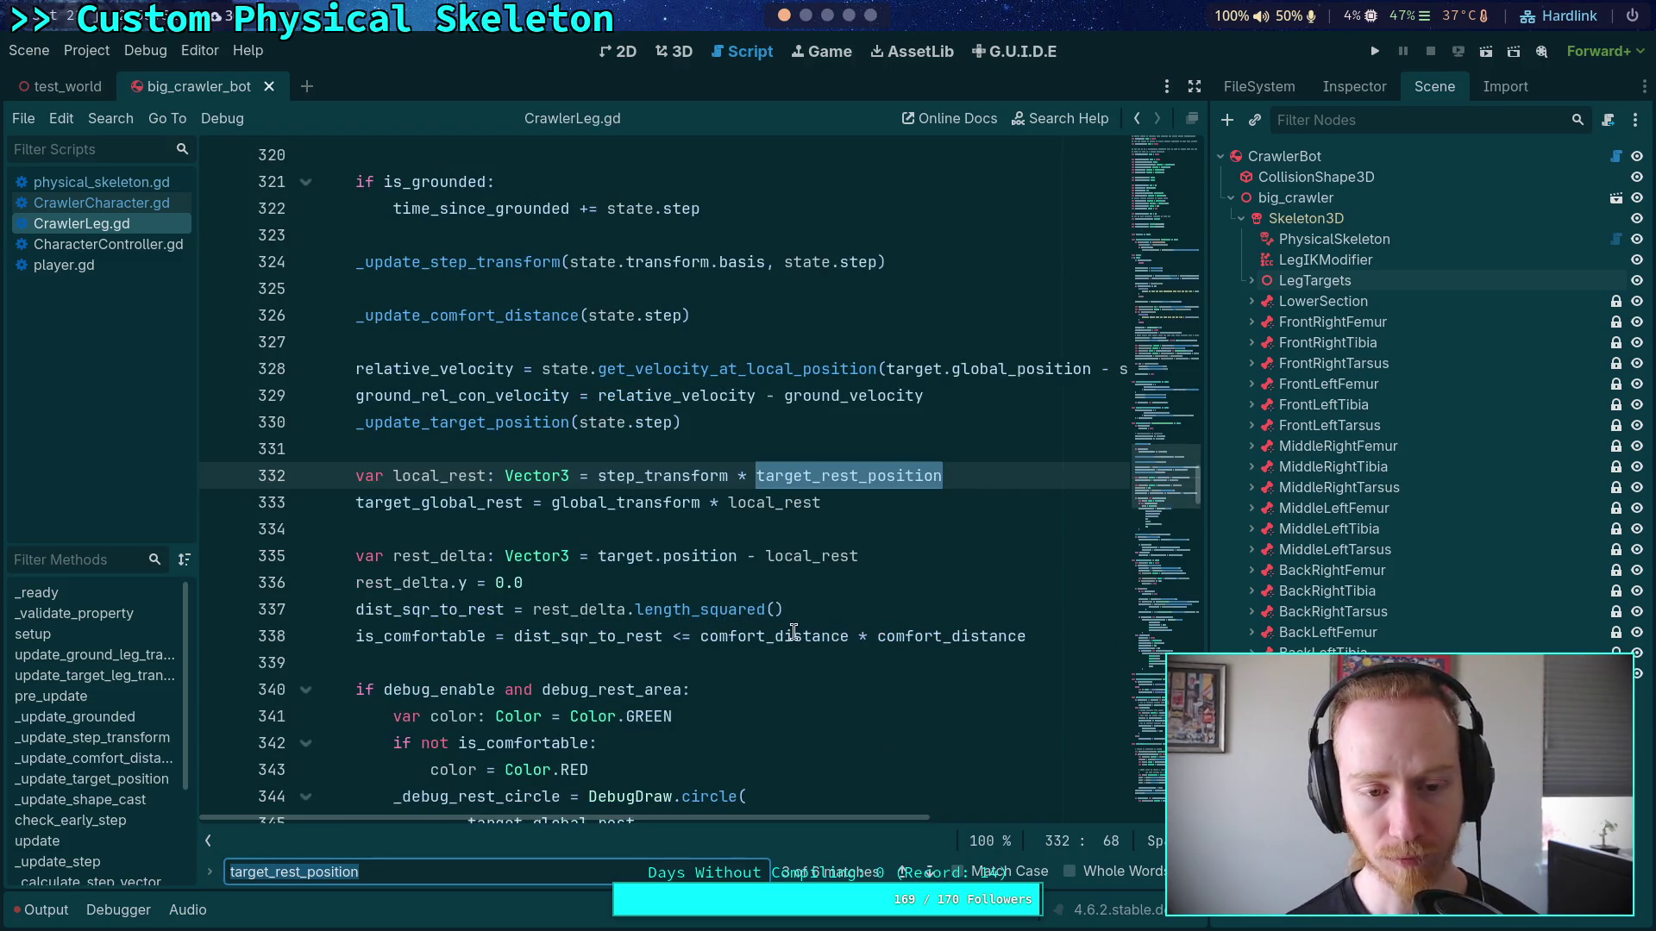
mouse_move(792, 632)
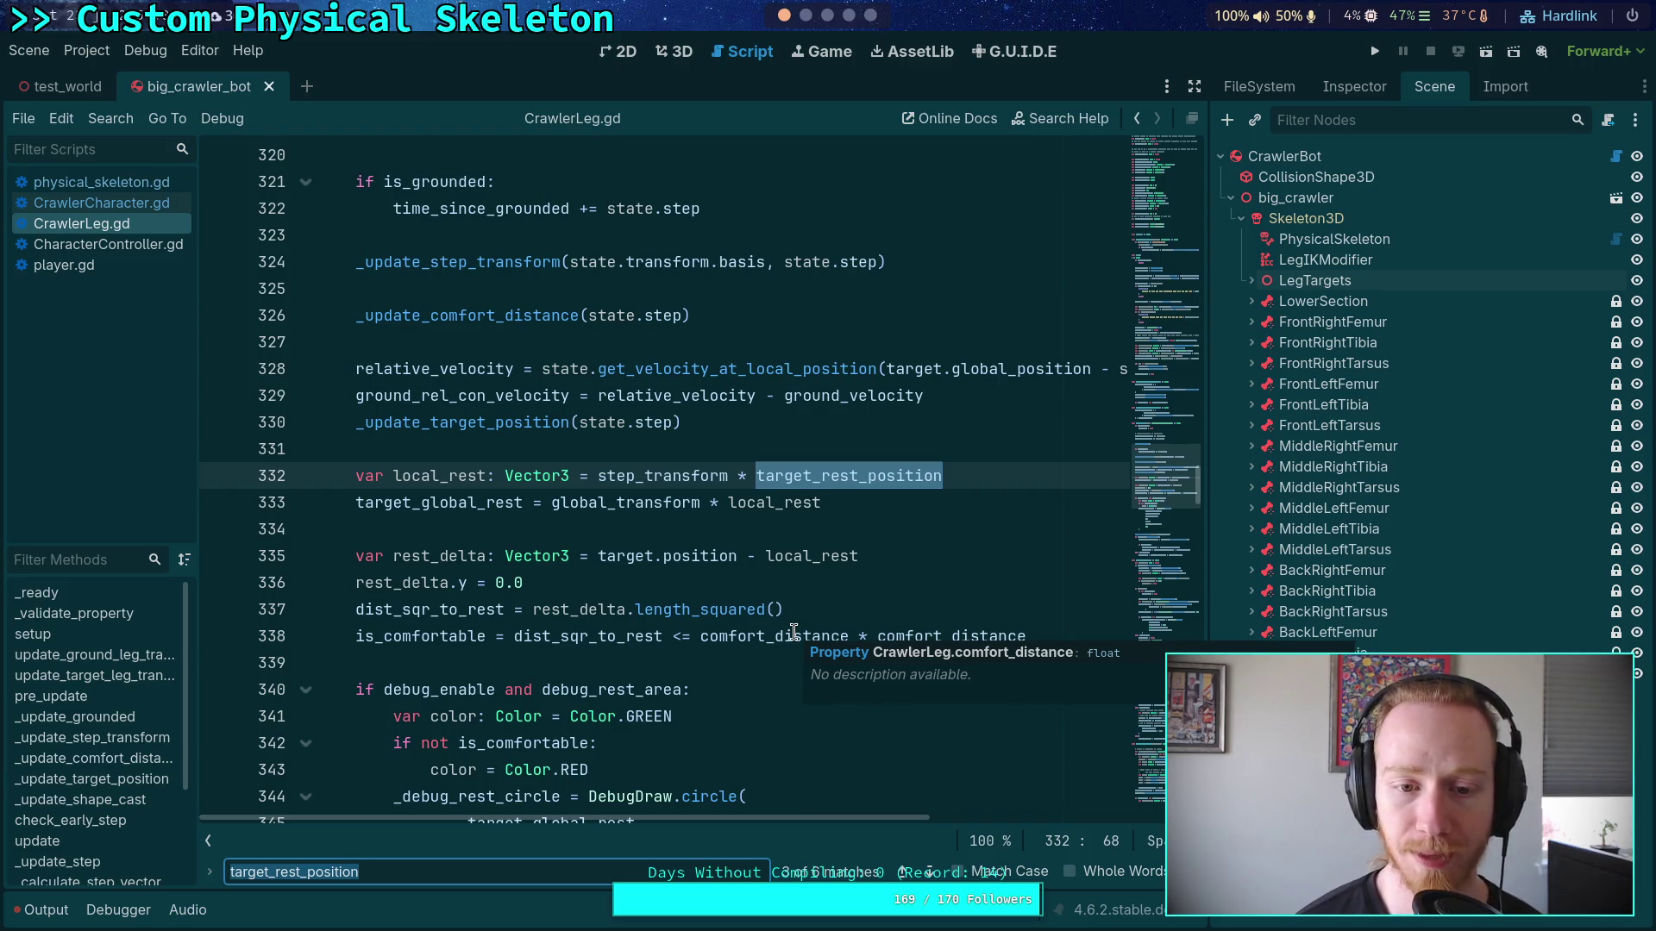
Step: Search for _update_target_position from the line 330 call and jump to its definition
double_click(507, 423)
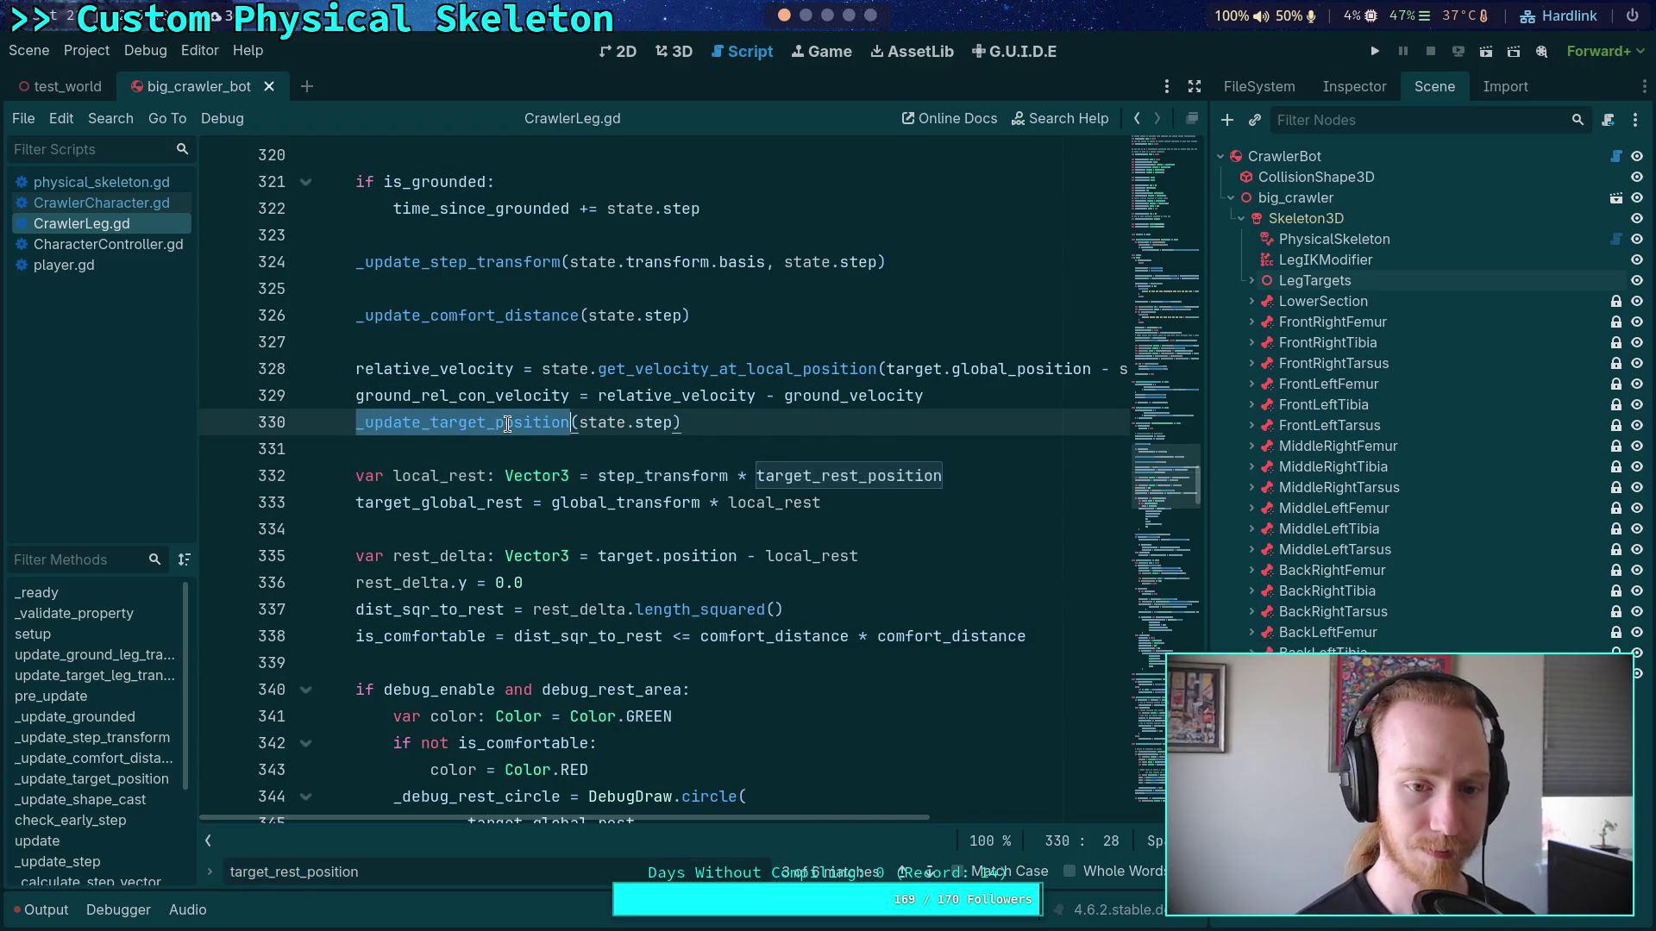
key("ctrl+f")
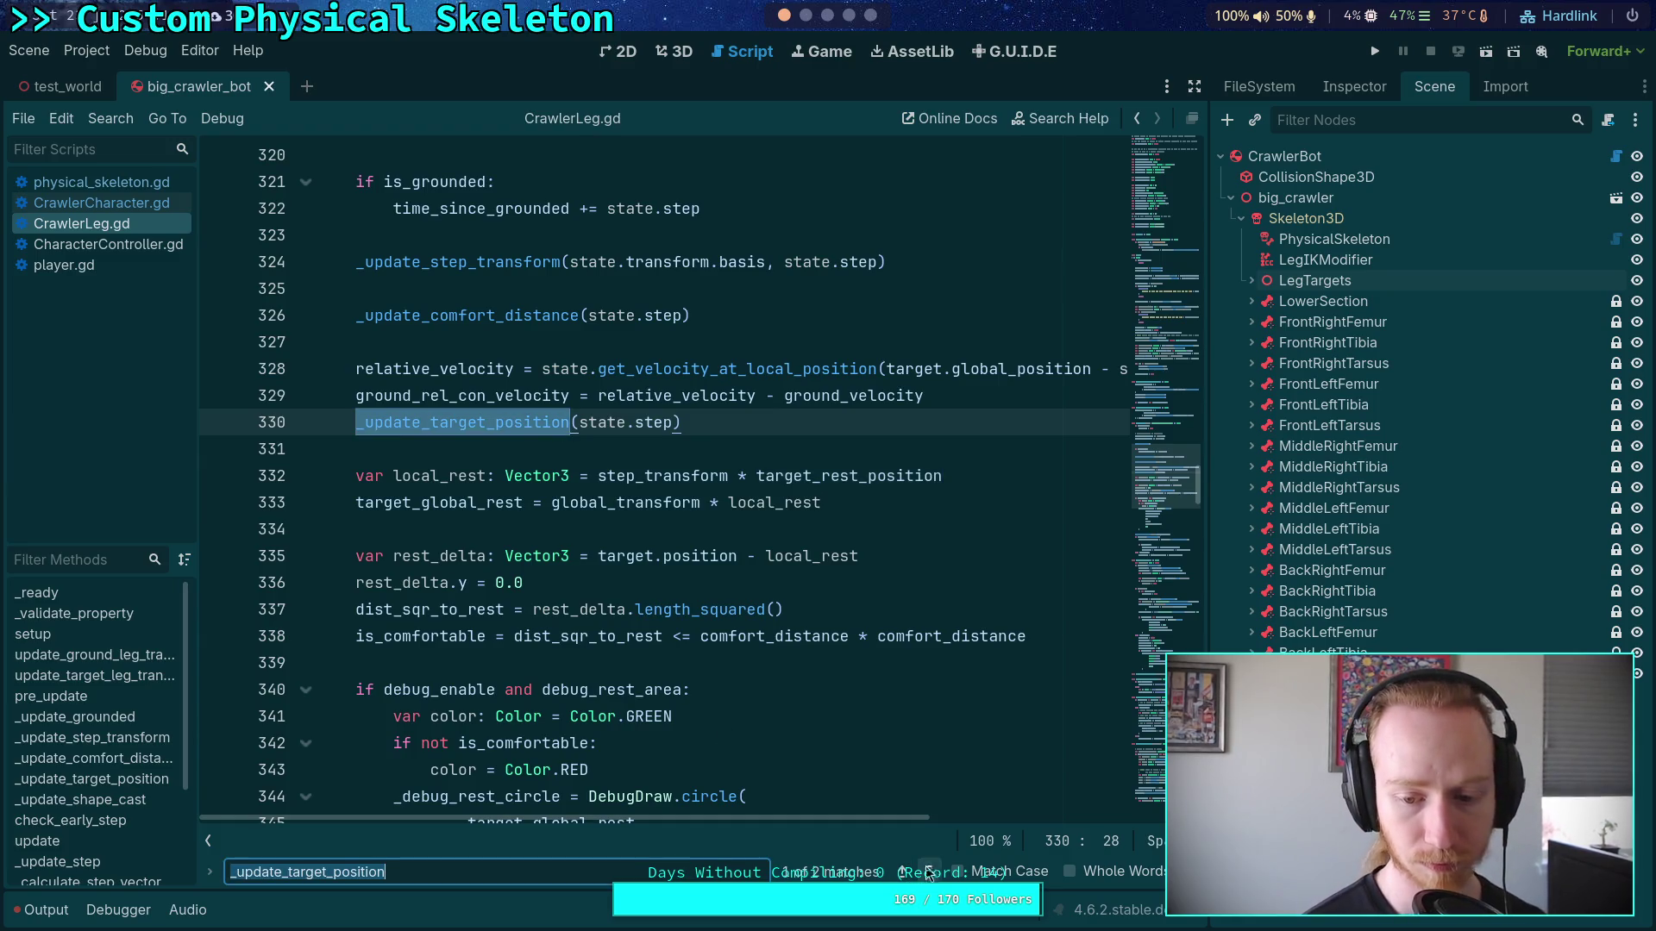
left_click(929, 873)
scroll(777, 694, "down", 2)
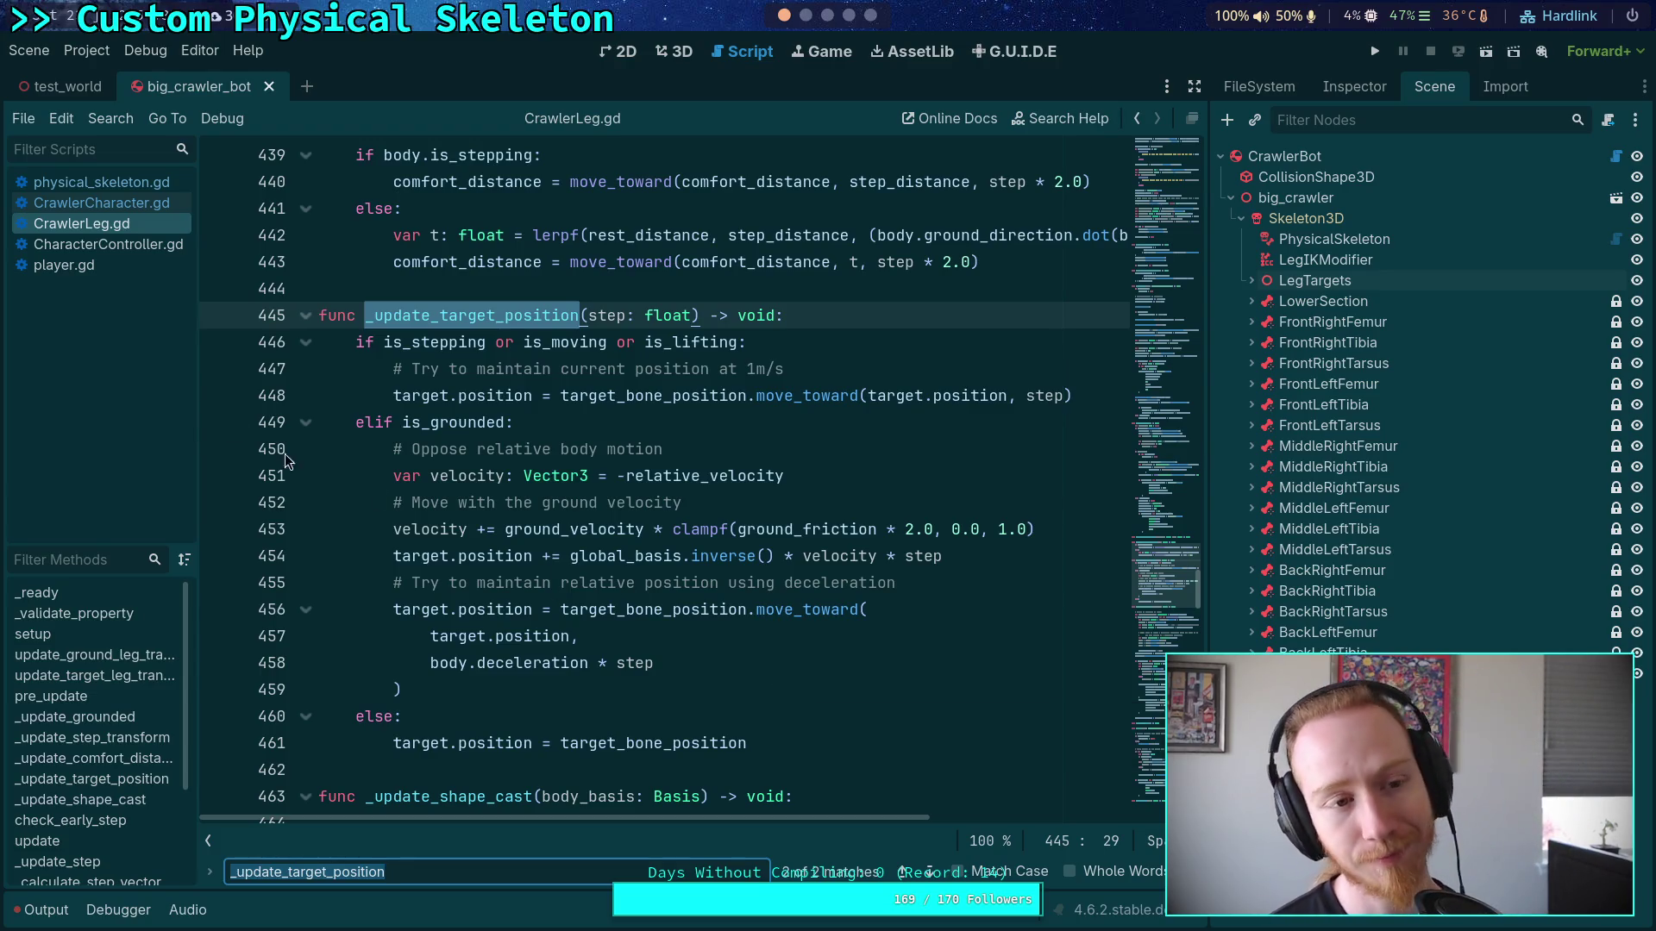
left_click(102, 182)
Step: Rename the call to update_leg_transform, delete the leftover modification_processed block, and save CrawlerCharacter.gd
left_click(131, 207)
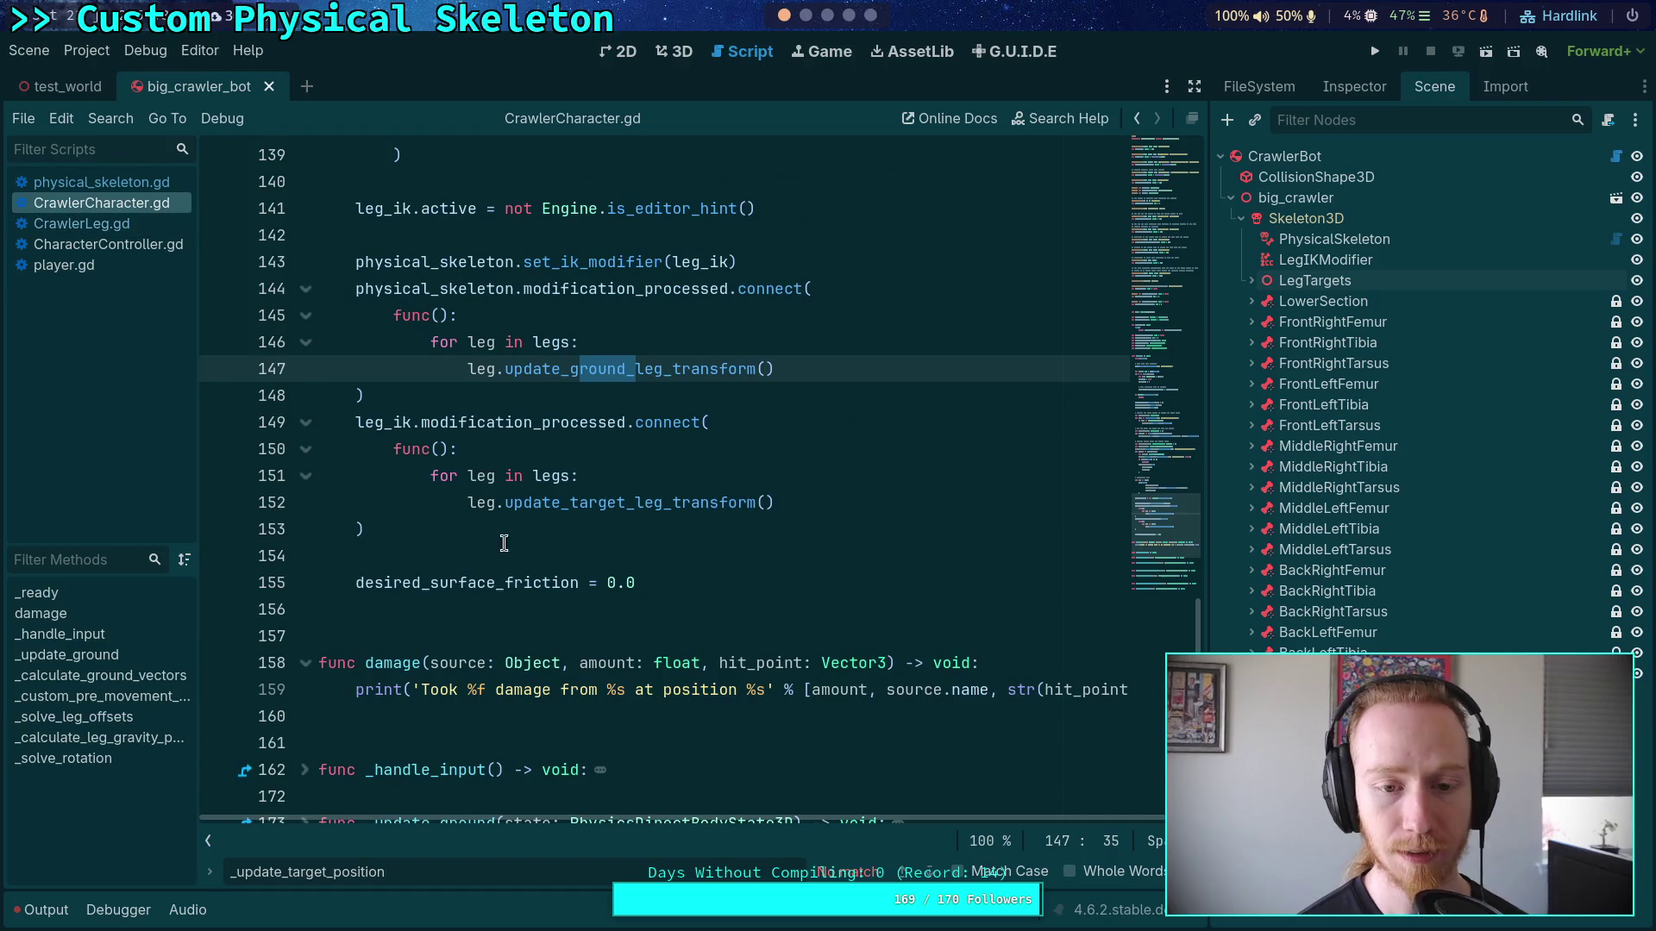
scroll(669, 578, "up", 1)
left_click_drag(571, 446, 629, 444)
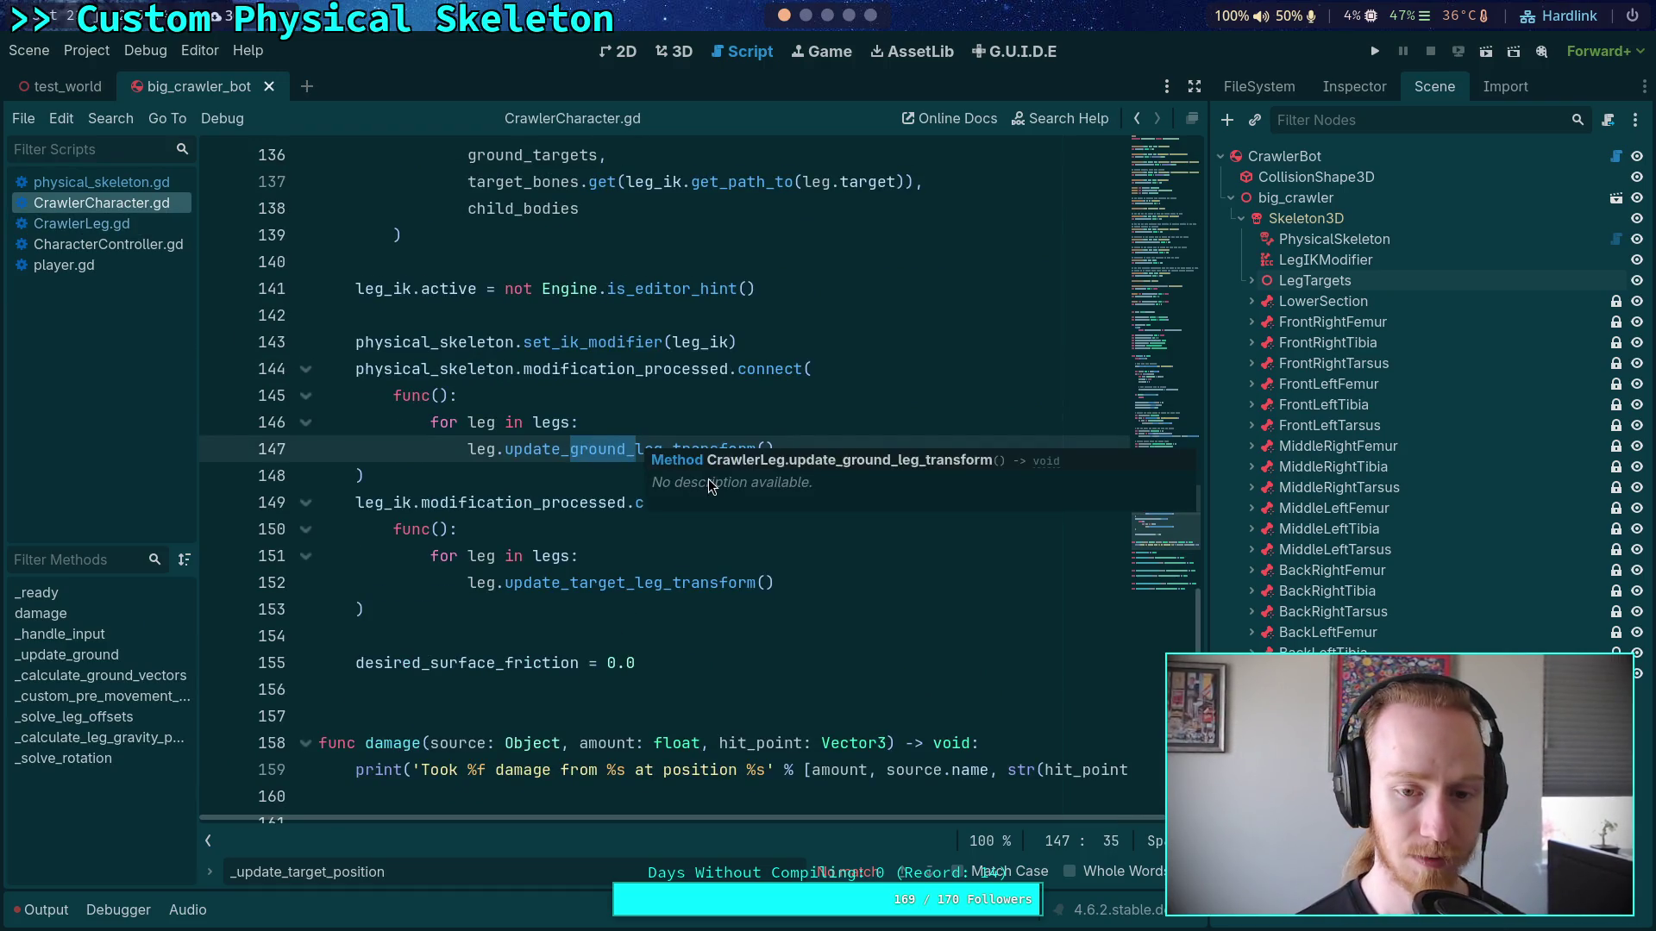
key("BackSpace")
left_click_drag(466, 606, 462, 480)
key("BackSpace")
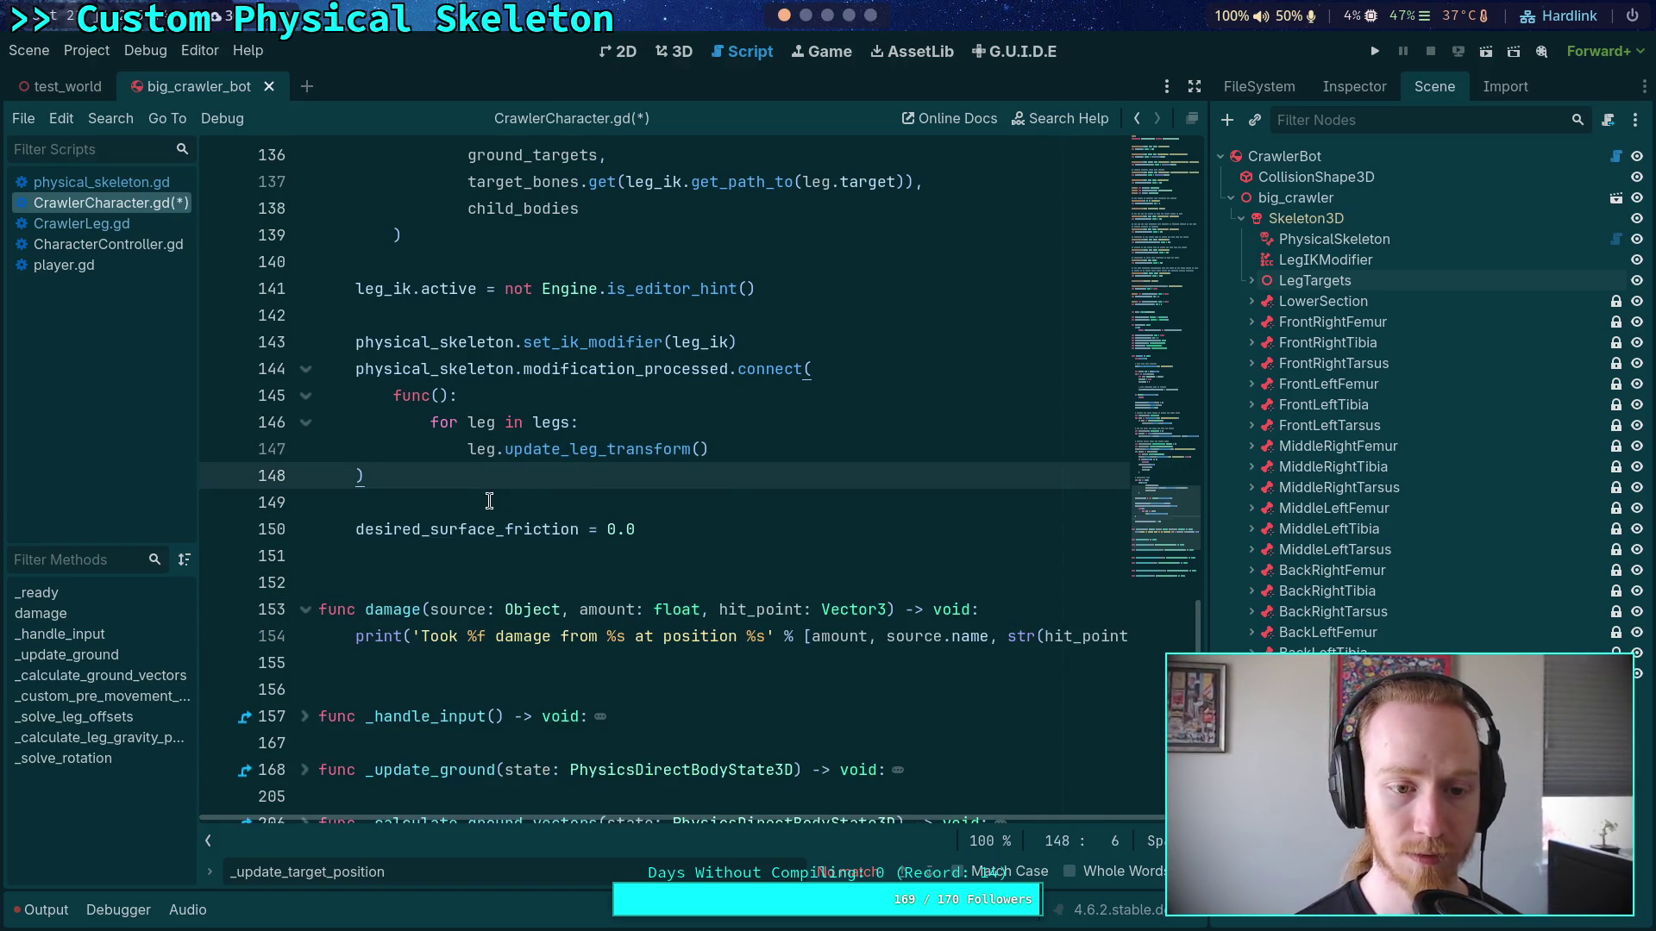
left_click(492, 499)
left_click(628, 405)
key("ctrl+s")
Step: Re-run git diff in the terminal to review the latest changes
left_click(662, 560)
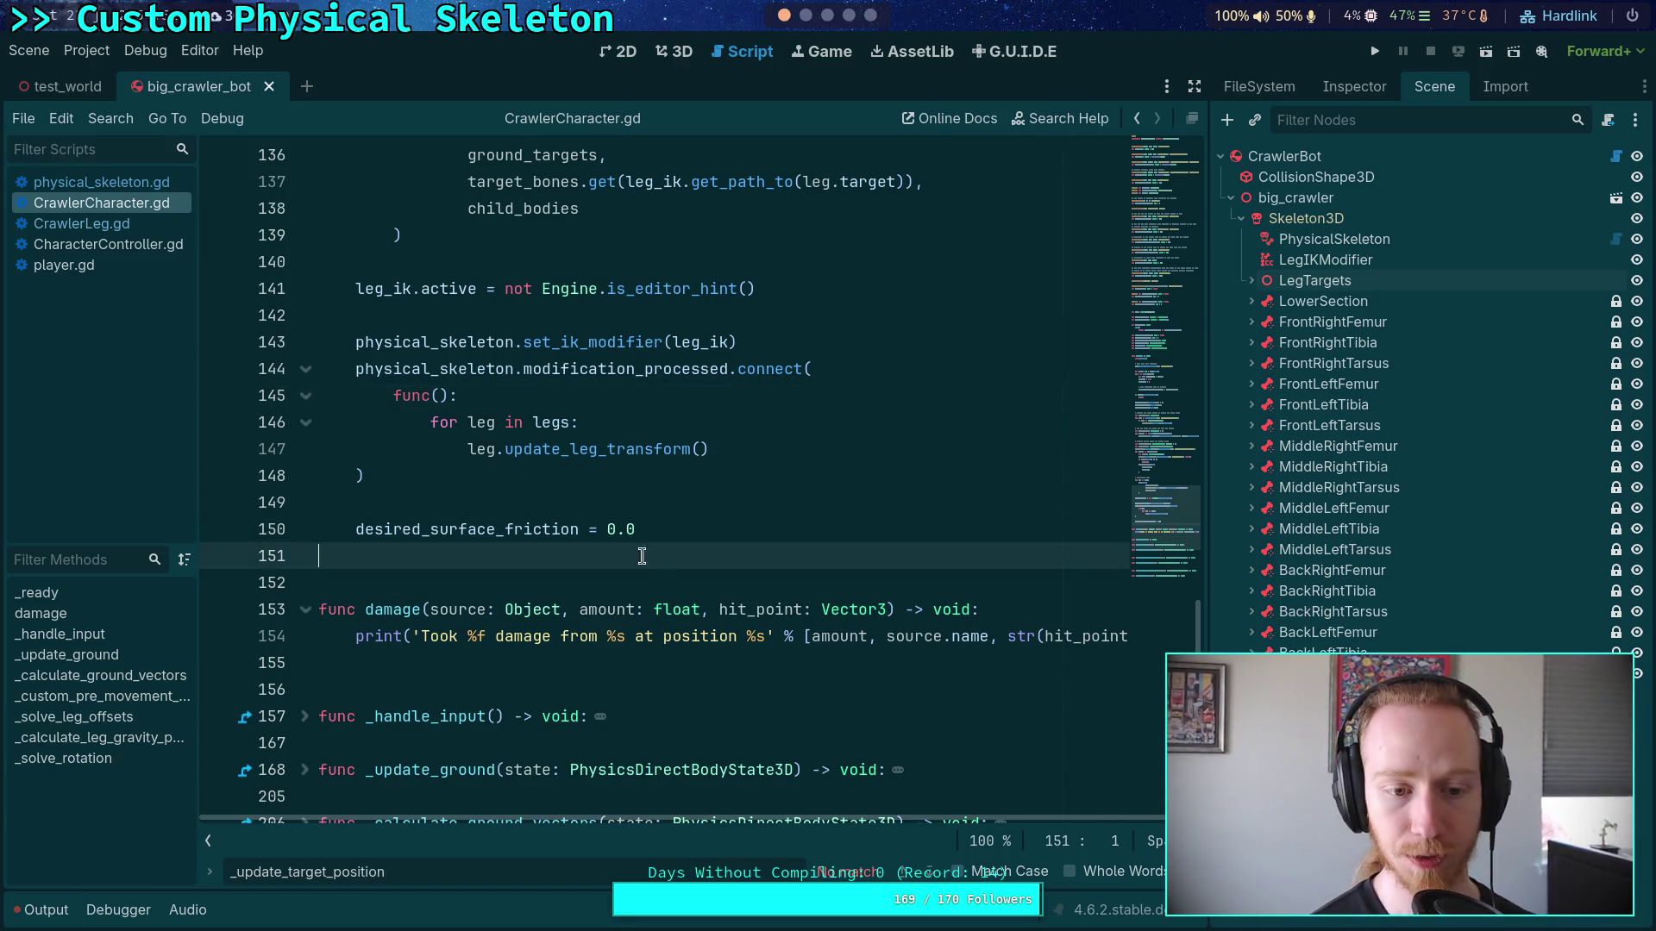
key("super+1")
key("q")
key("Up")
key("Return")
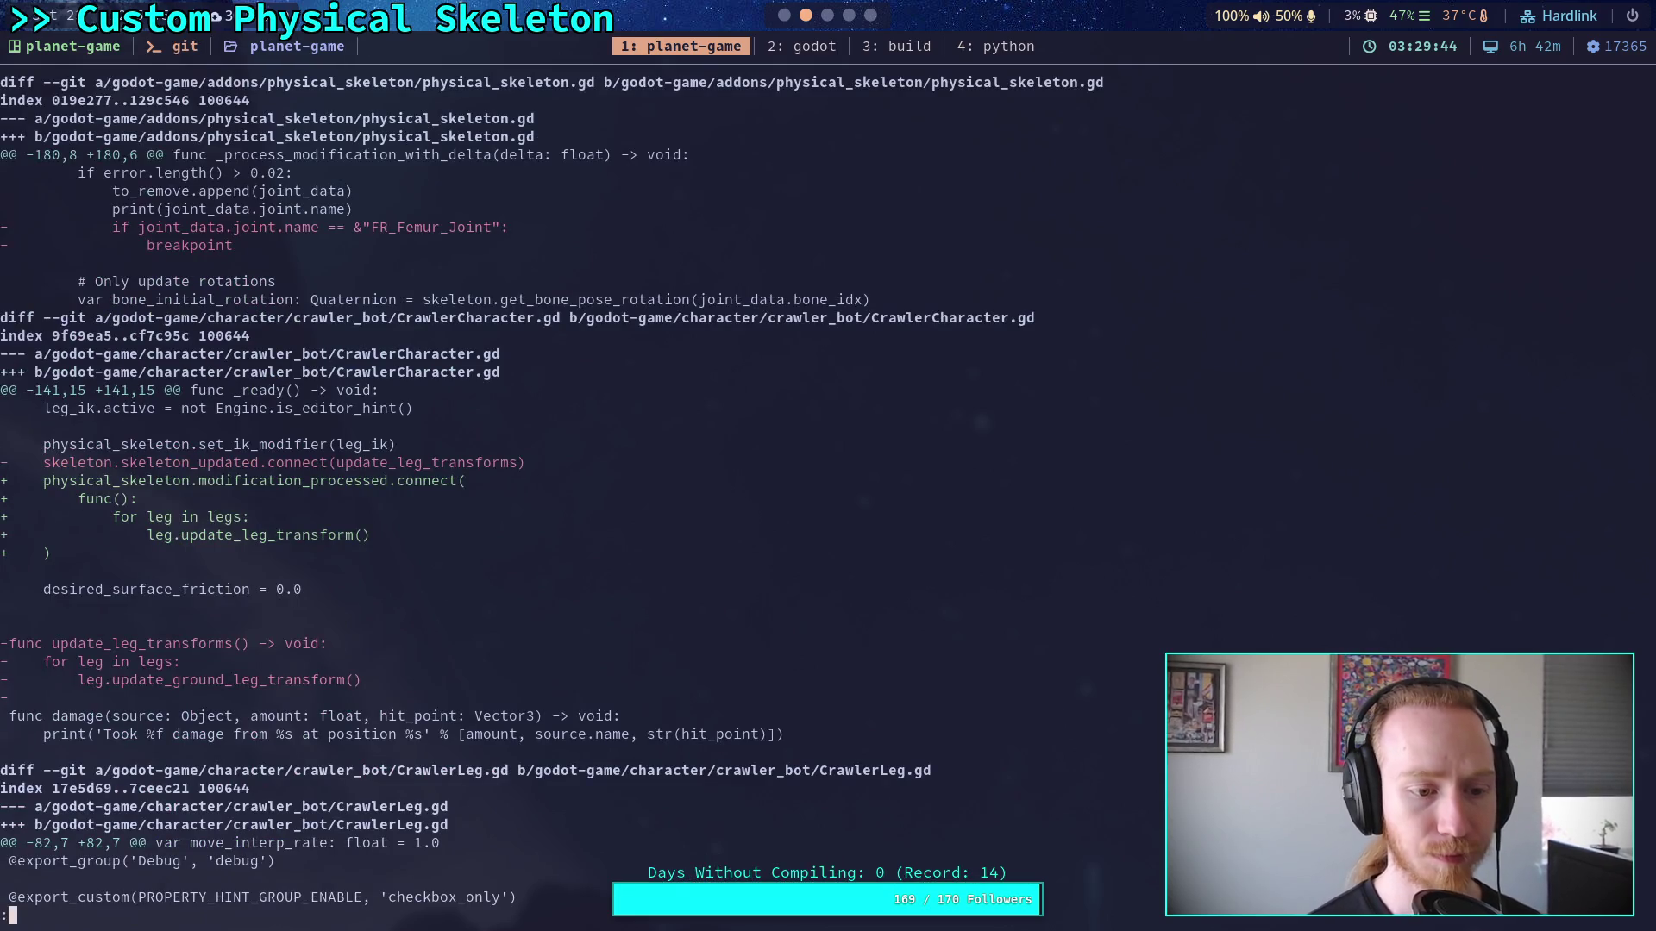
key("super+1")
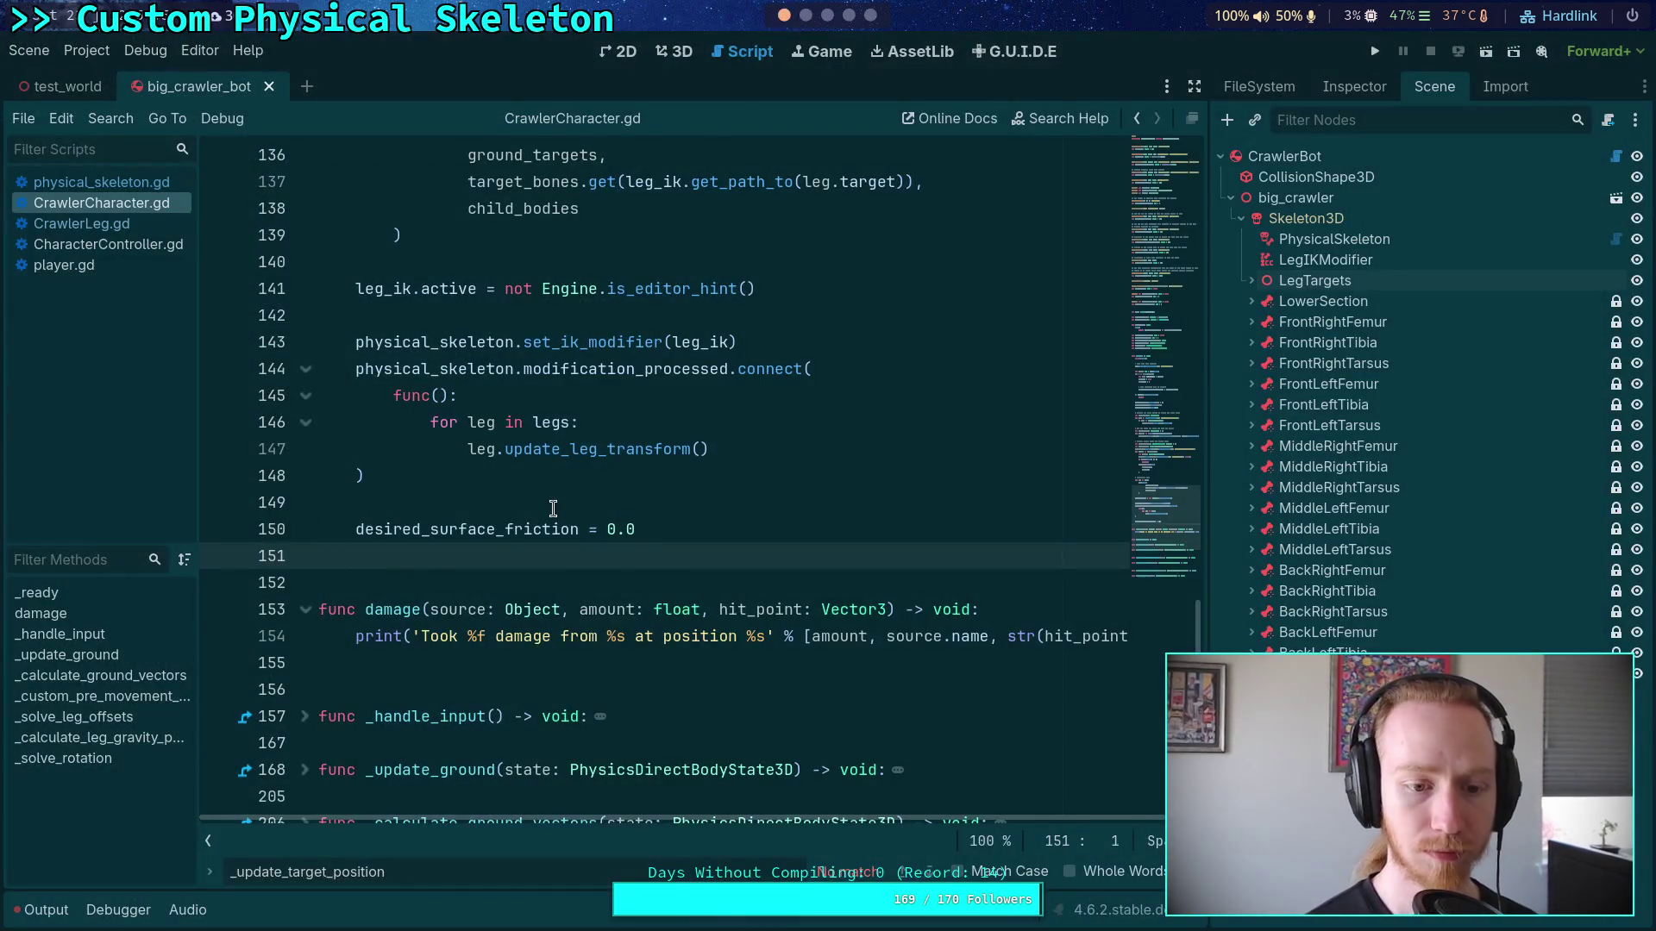
Step: Add func update_leg_transforms() -> void: and move the for-leg loop into it
key("Return")
type("func update_leg")
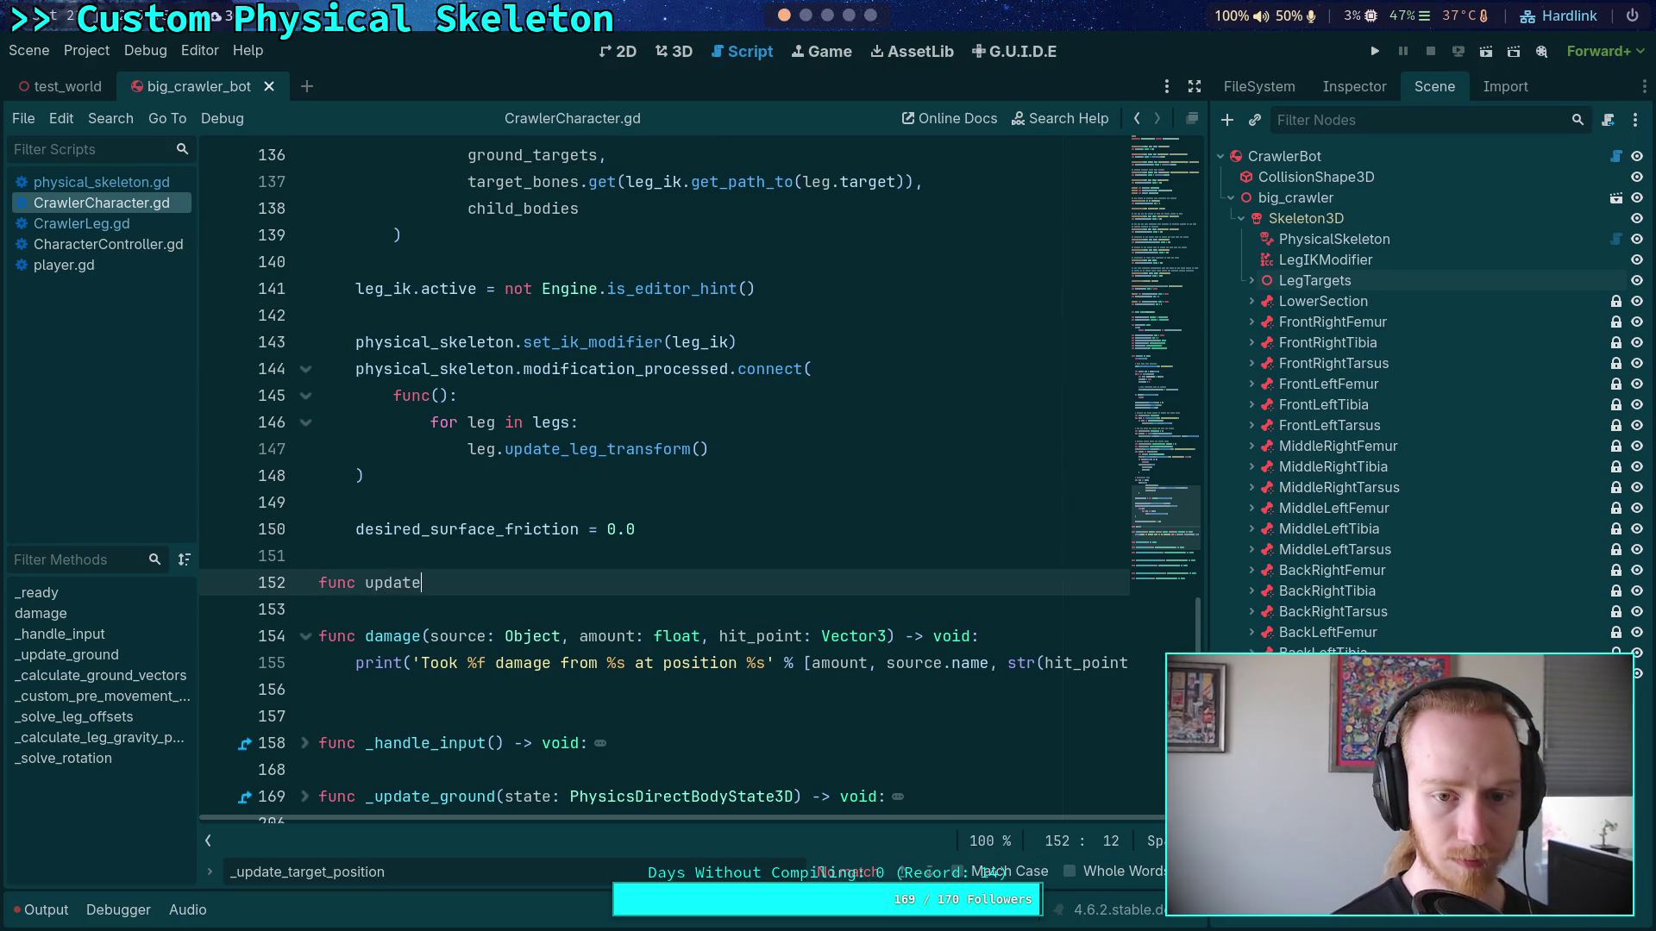
type("_transform")
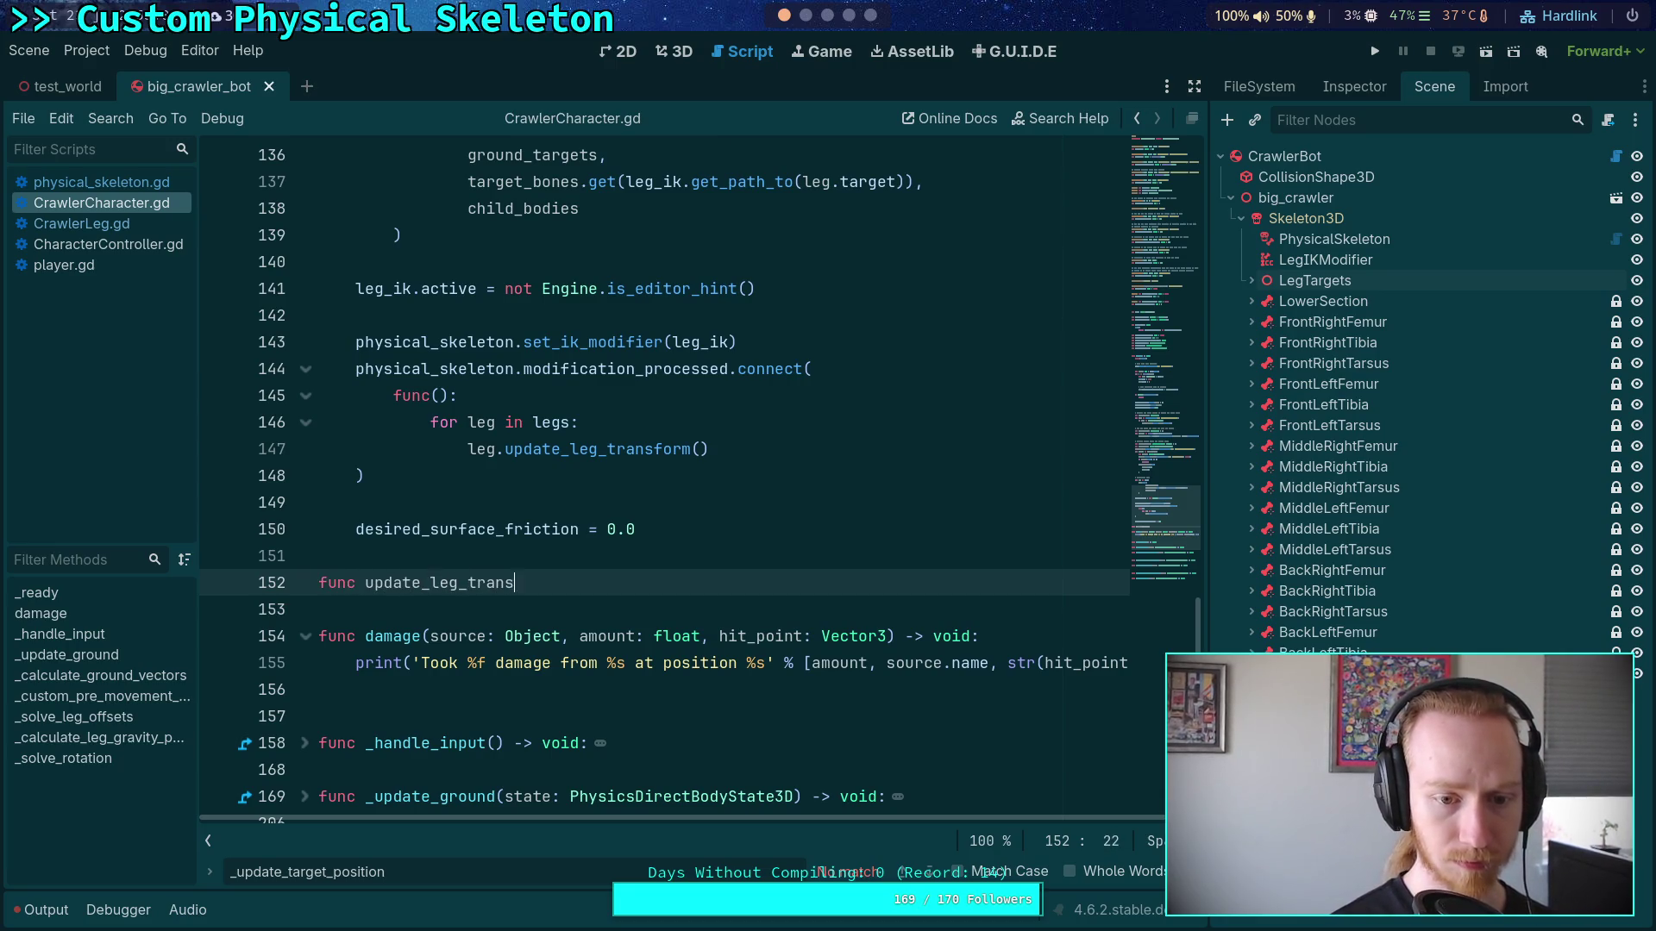
type("s")
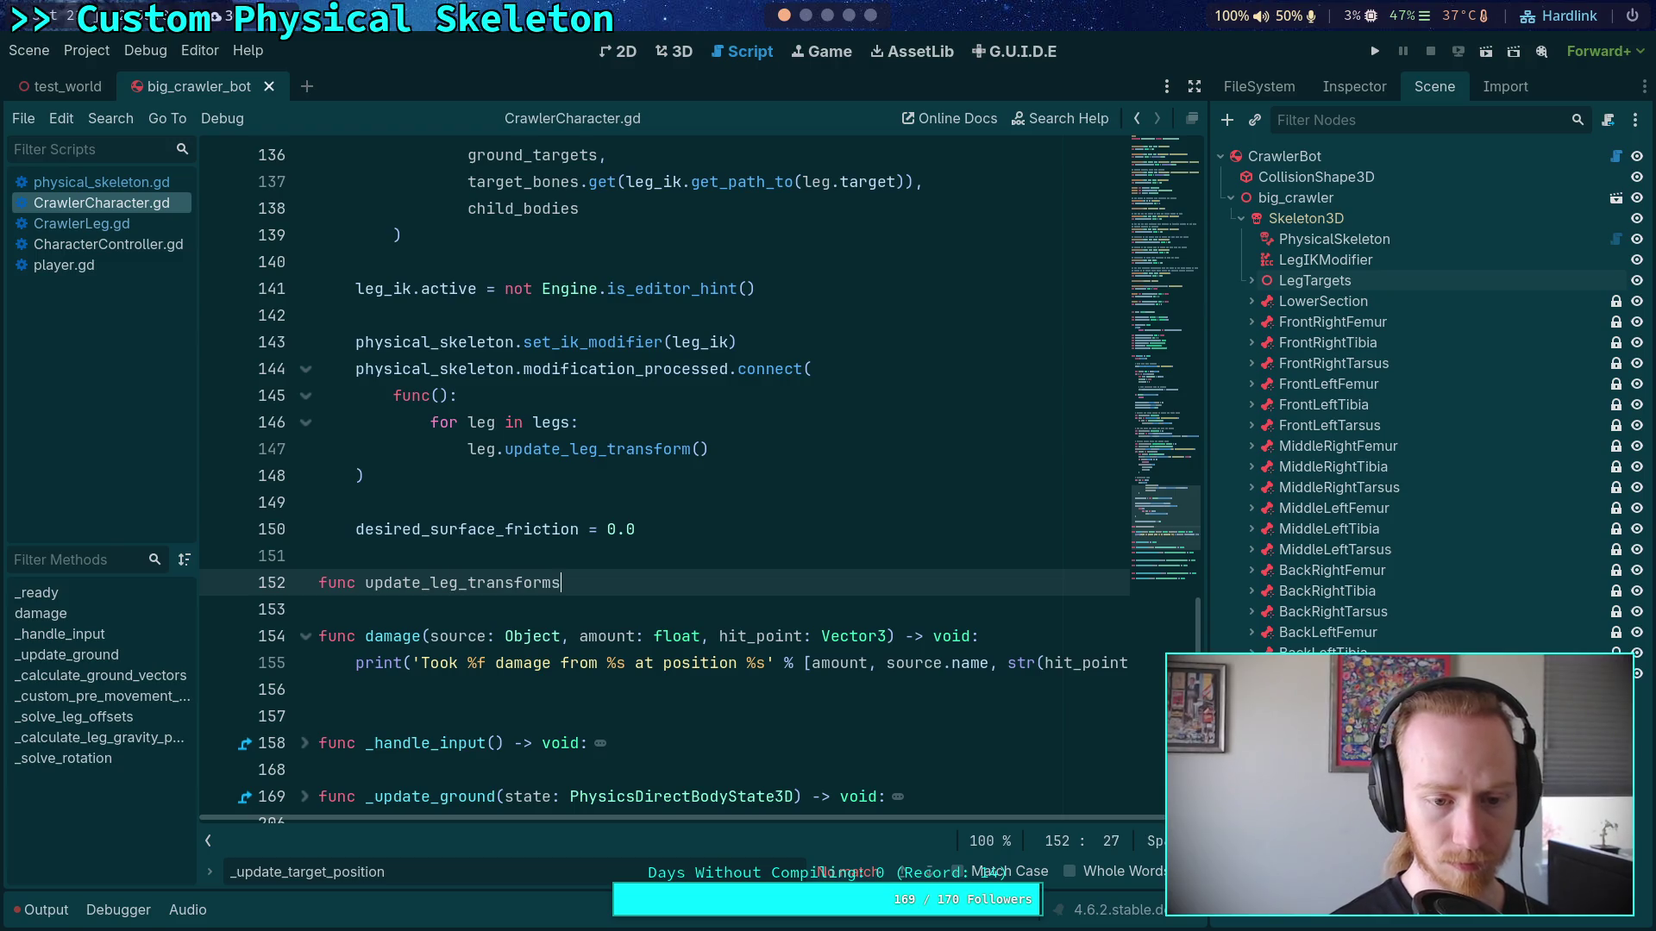
type("() -> void")
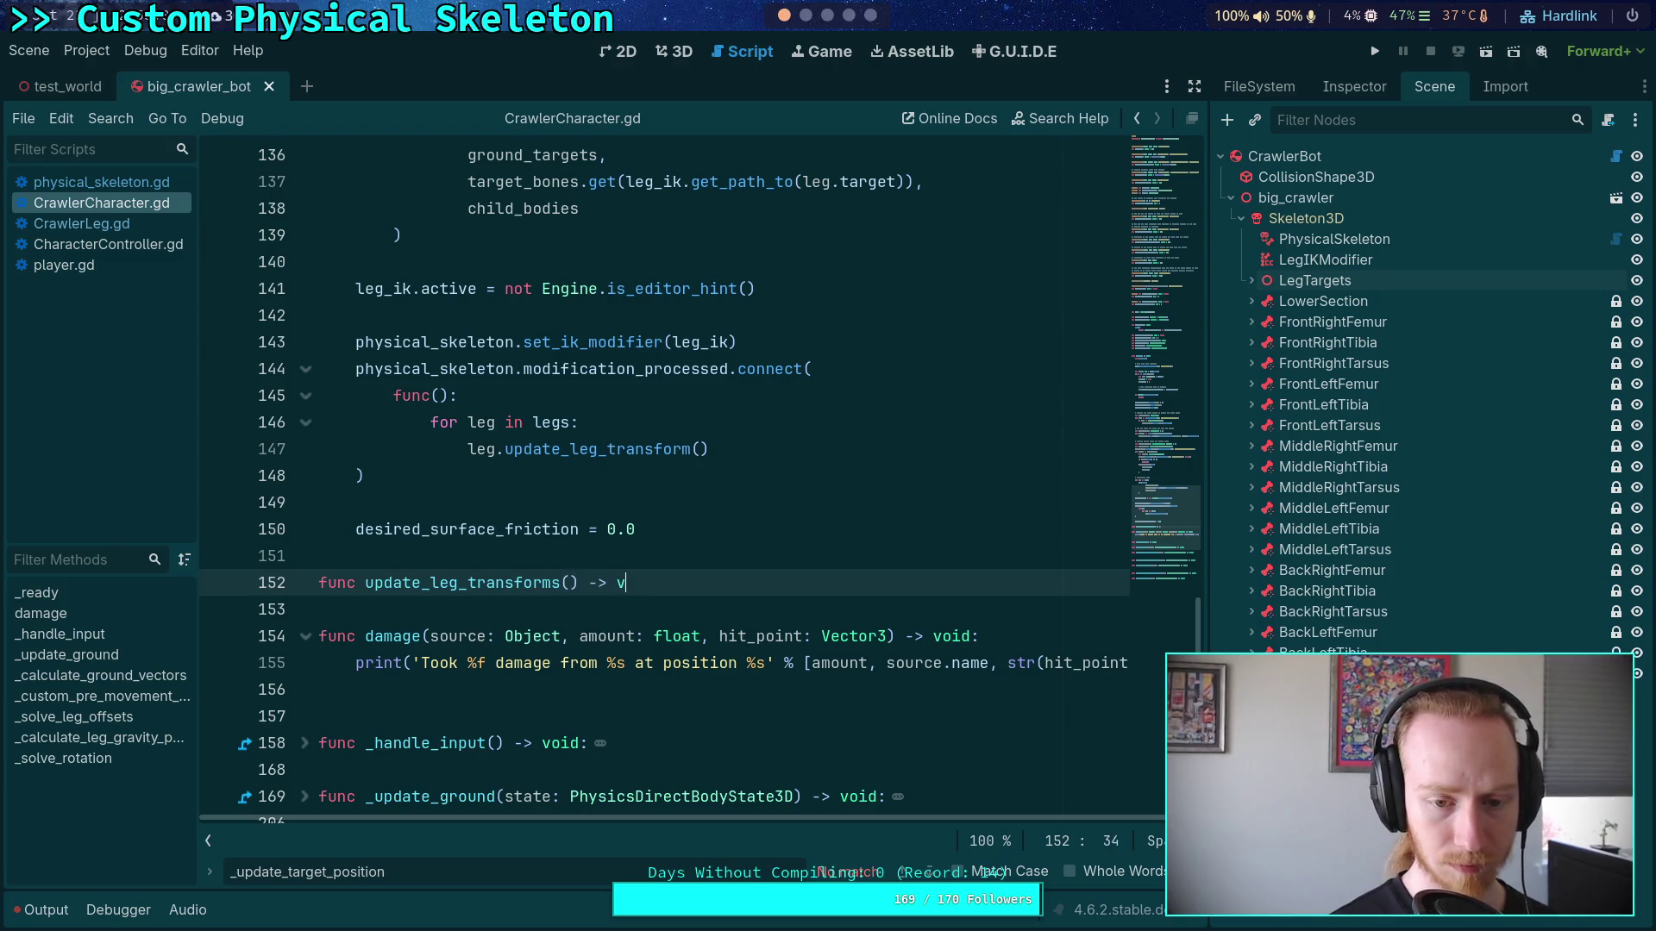
type(":")
key("Return")
key("Up")
key("Up")
key("Up")
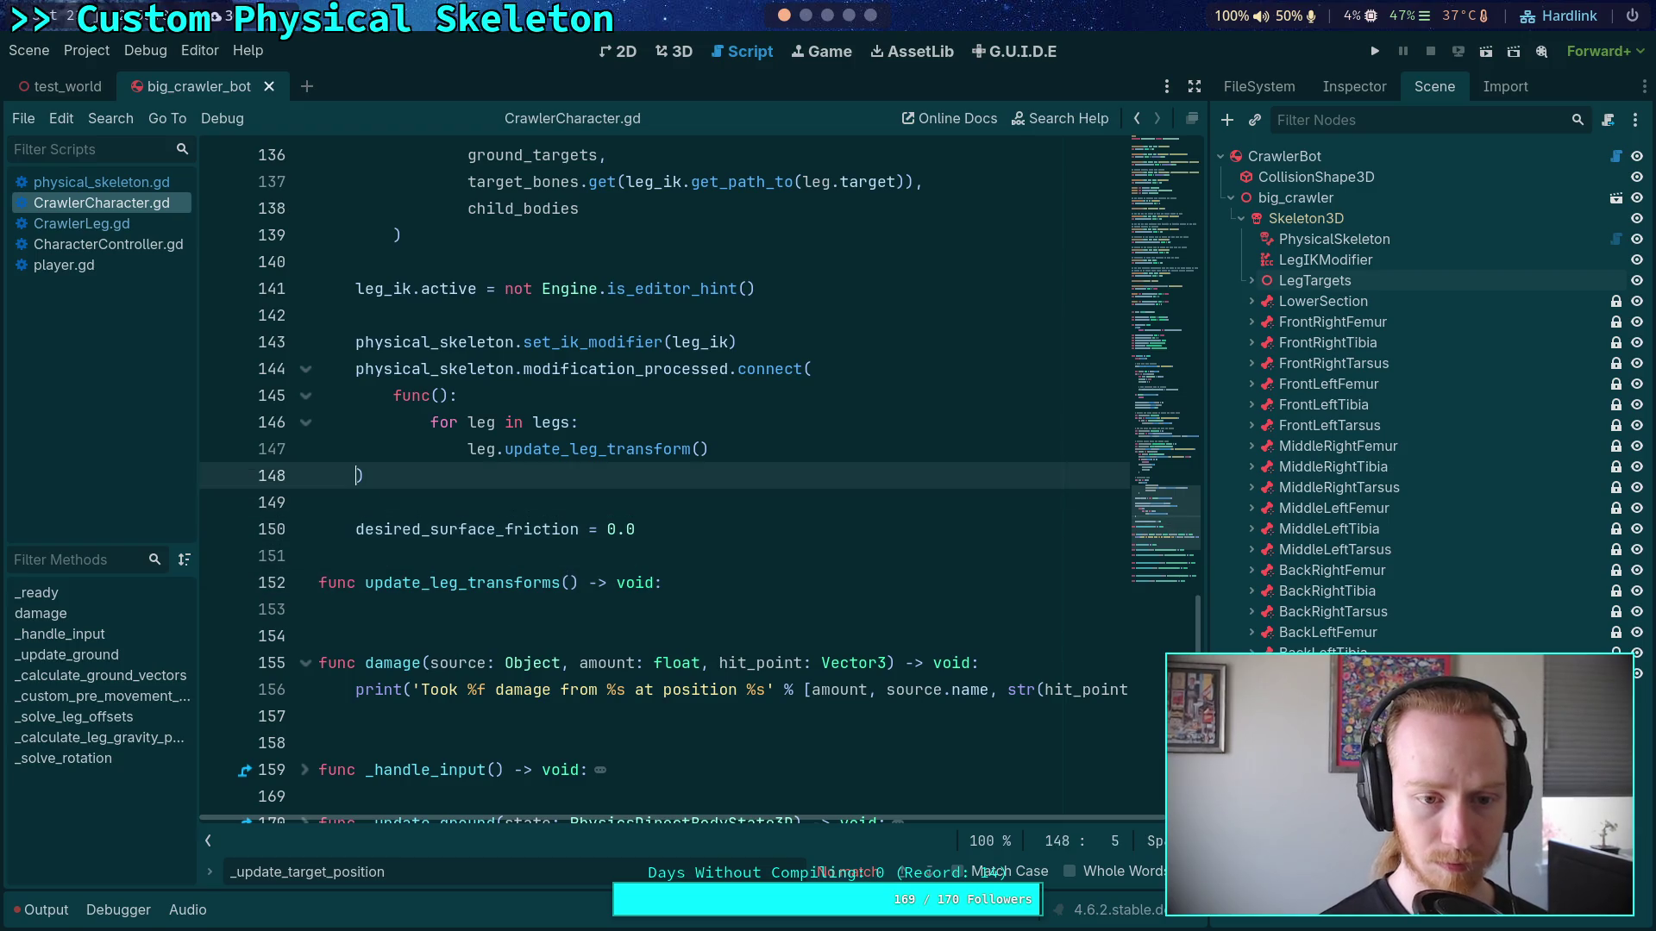
key("shift+Down")
key("shift+Down")
key("alt+Down")
key("alt+Down")
key("alt+Down")
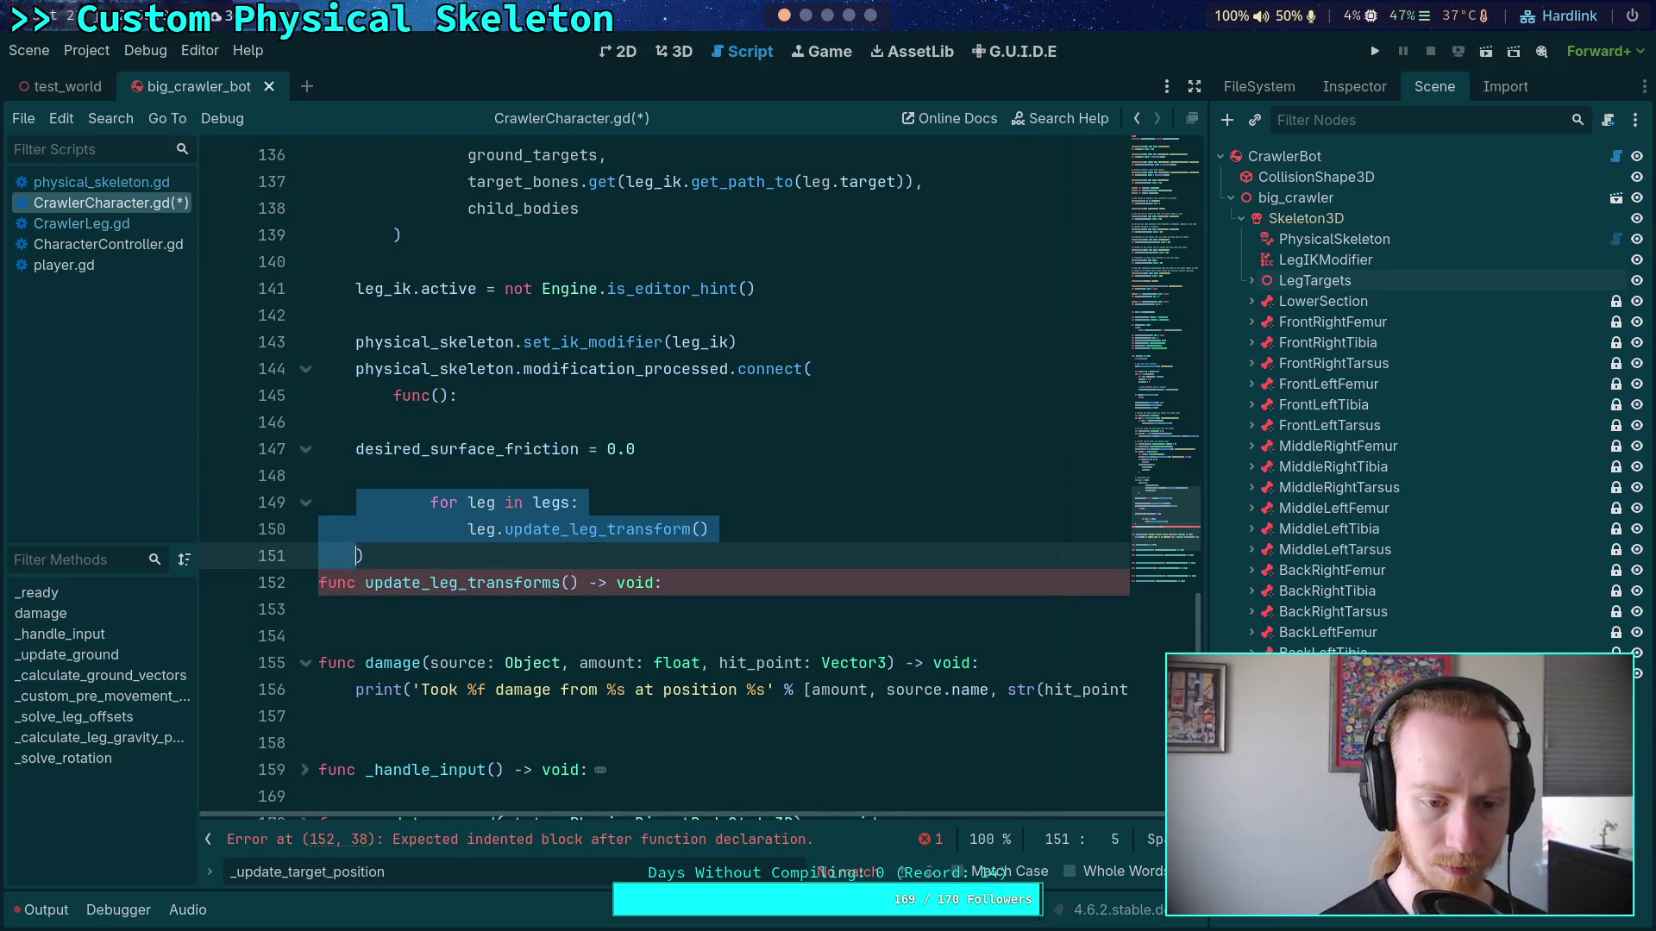
key("shift+Tab")
key("shift+Tab")
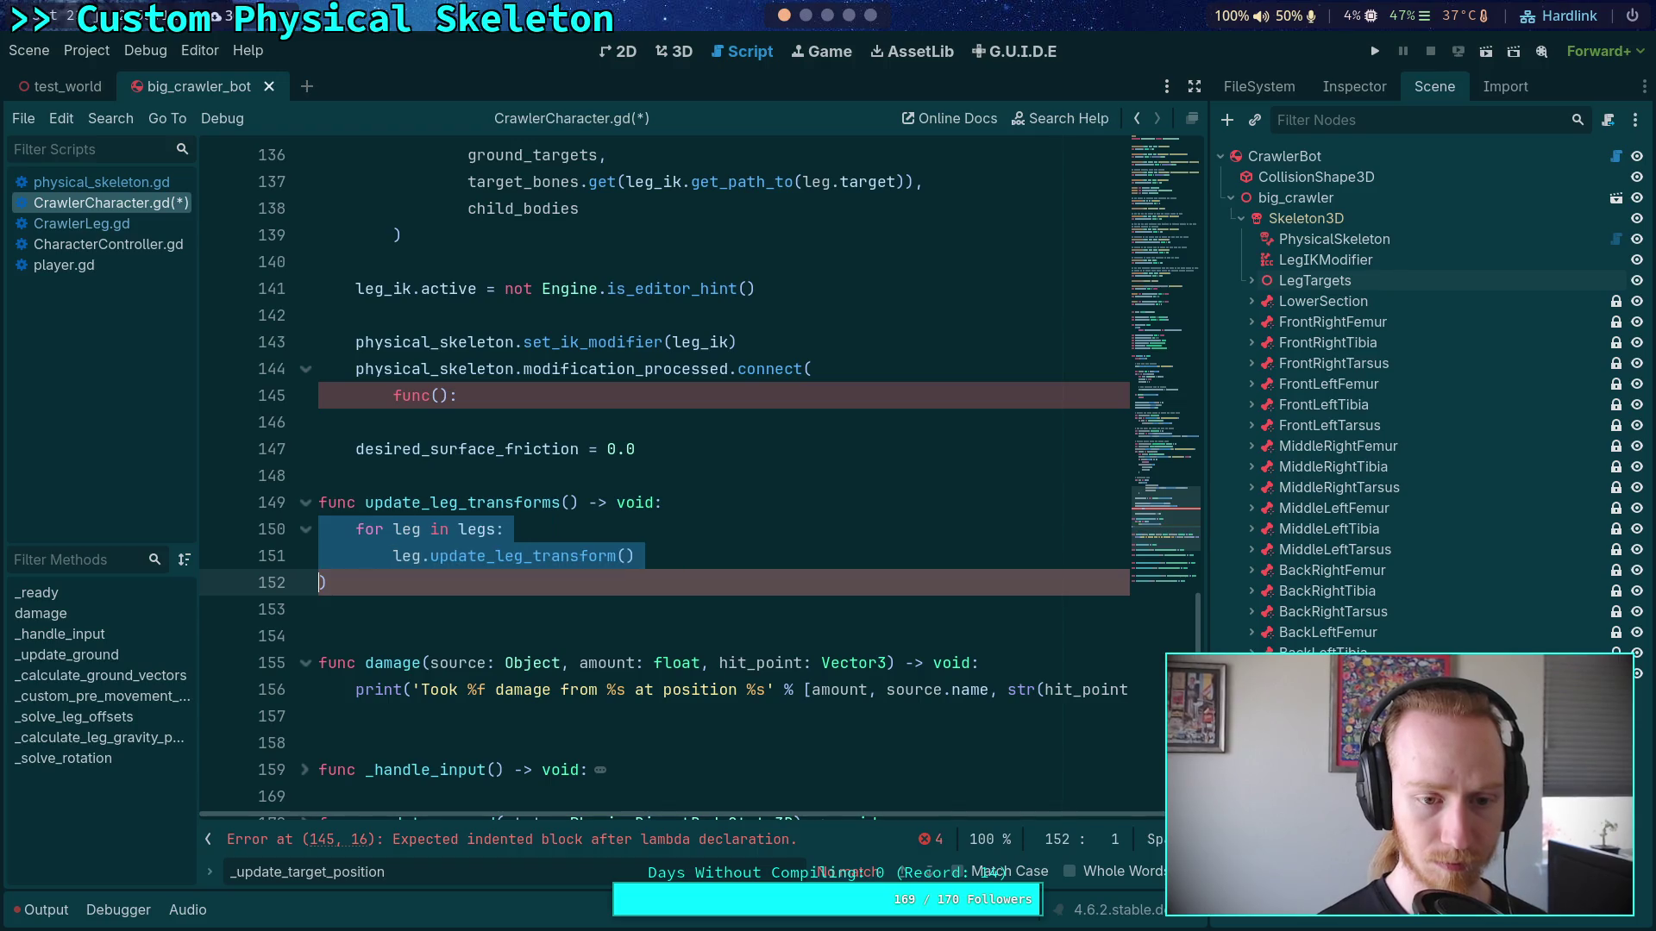
key("Right")
key("Delete")
key("BackSpace")
key("Down")
key("BackSpace")
key("Up")
Step: Replace the inline lambda with update_leg_transforms as the connect() argument
left_click(457, 395)
key("BackSpace")
key("BackSpace")
key("BackSpace")
key("BackSpace")
type("updat")
key("Return")
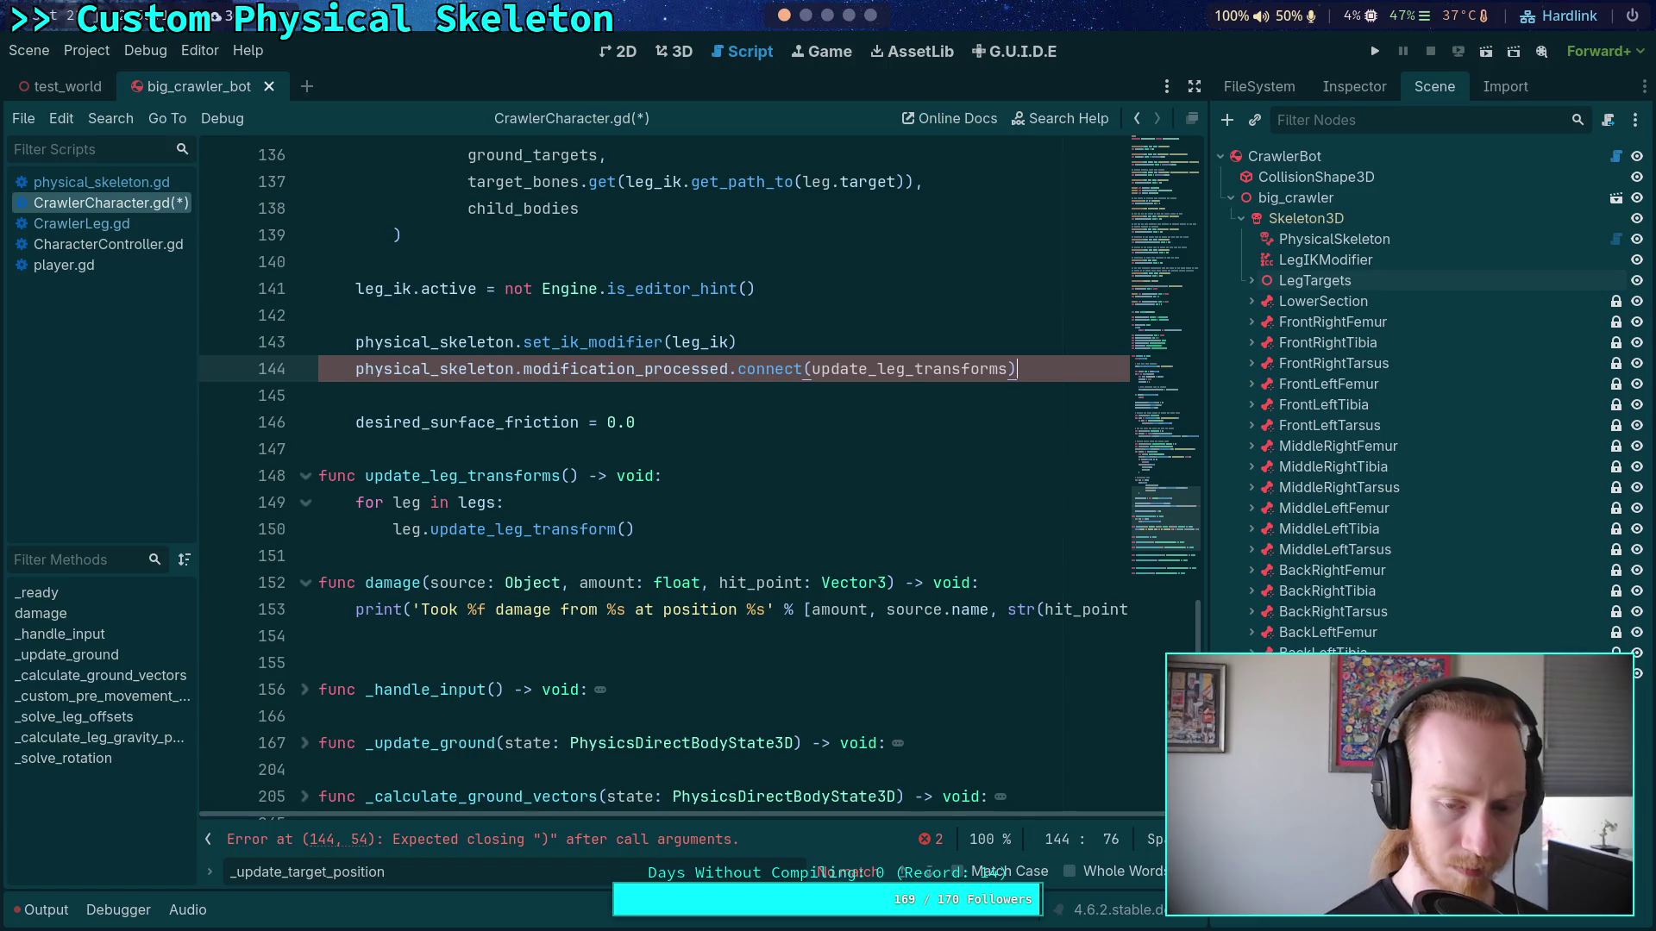
type(")")
left_click(92, 186)
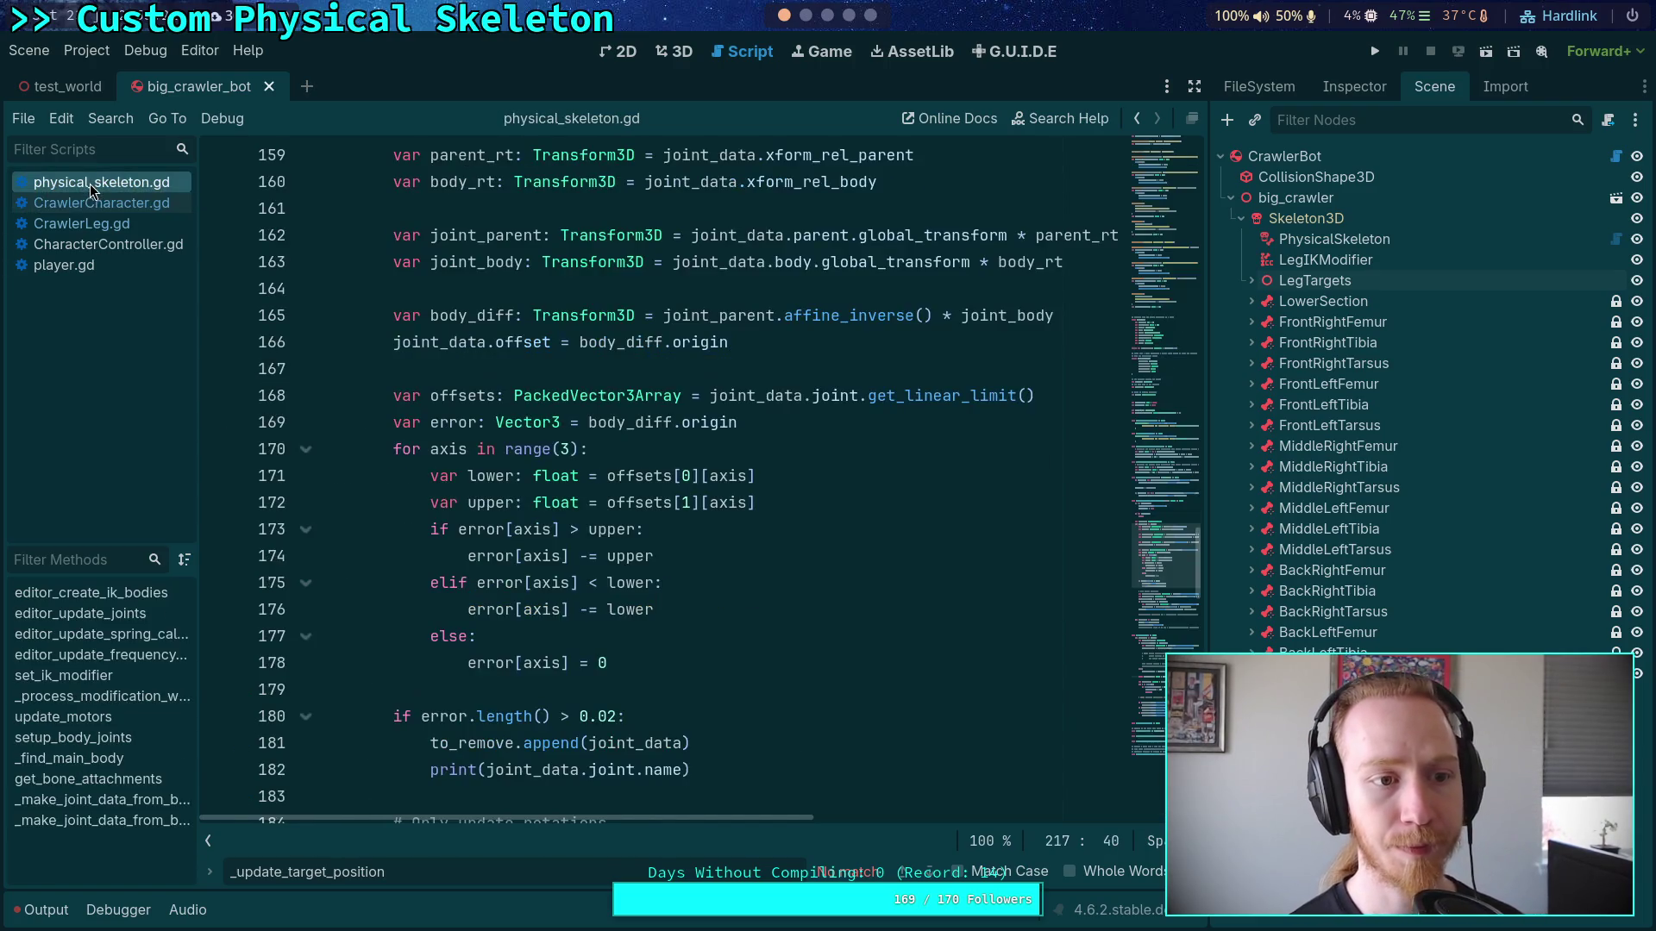
Step: Move the target_bone_position block into the ground-leg function after line 281, fixing indentation
left_click(102, 224)
scroll(488, 535, "up", 10)
scroll(492, 537, "up", 12)
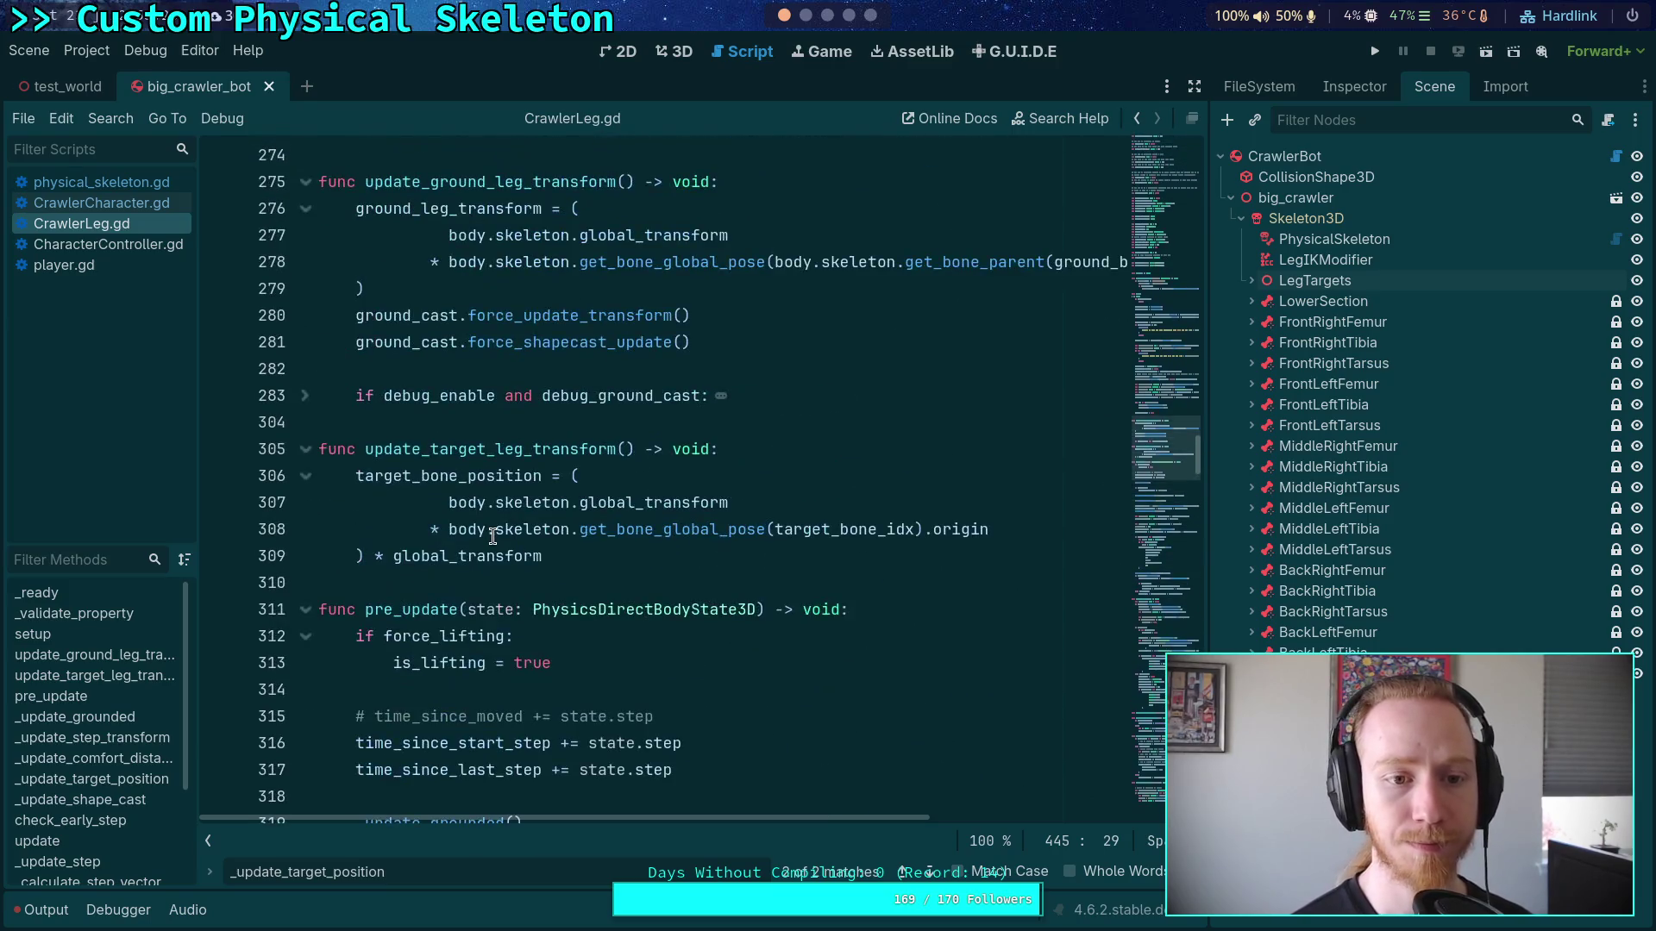
scroll(493, 536, "up", 1)
left_click_drag(560, 637, 243, 559)
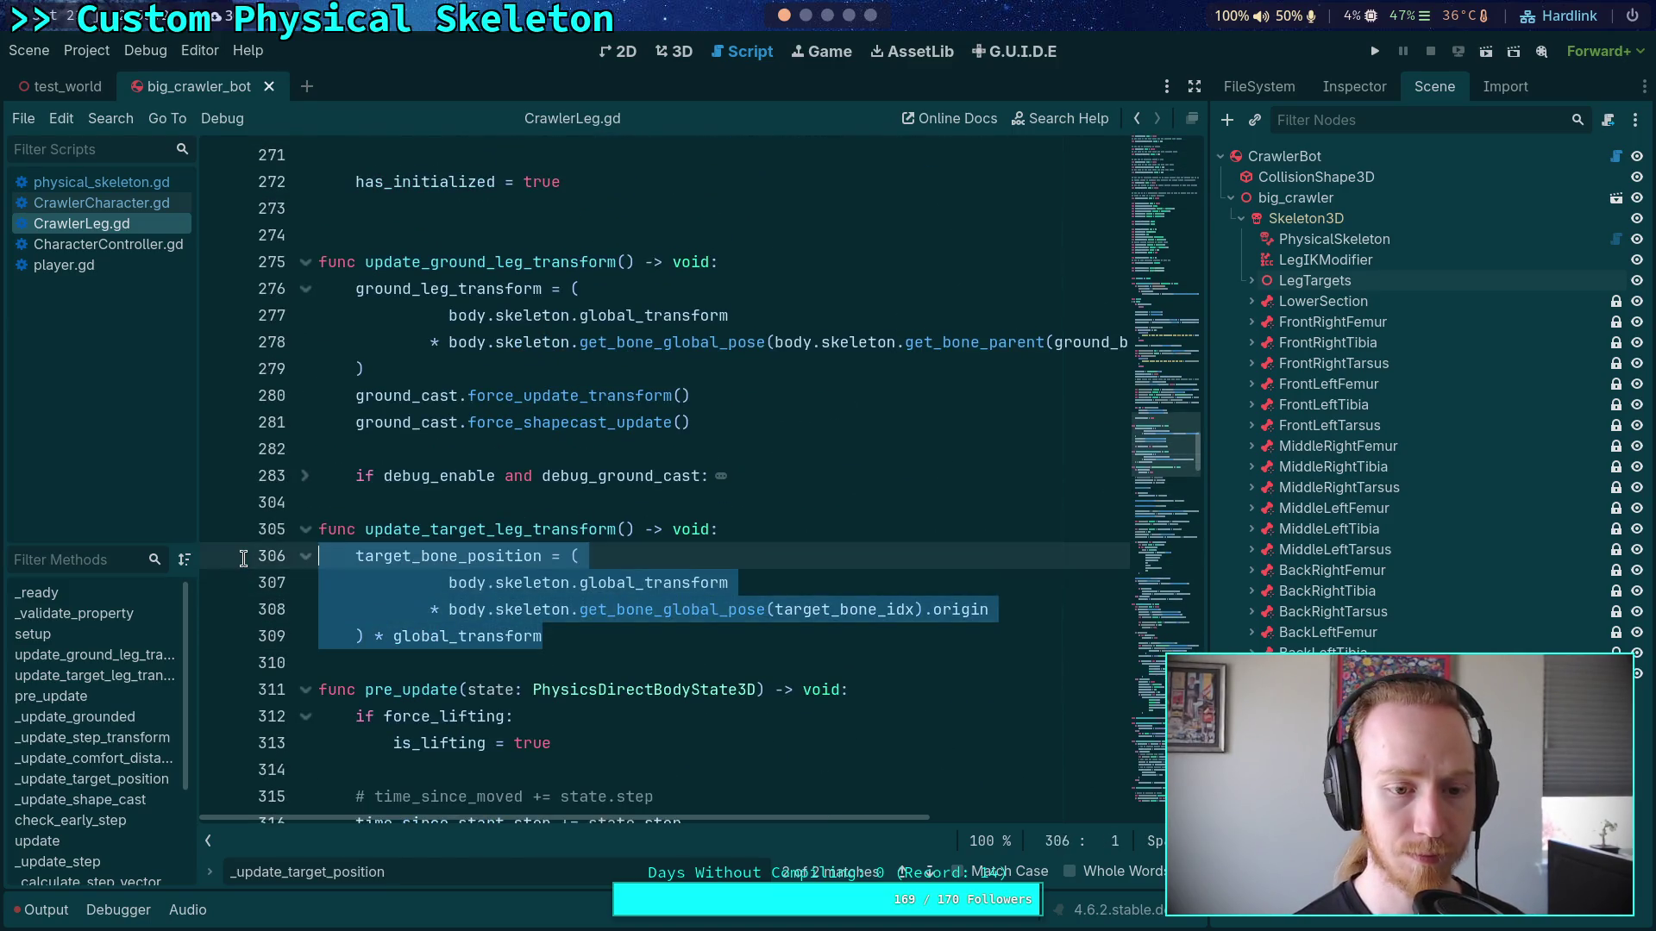
key("ctrl+x")
left_click(689, 421)
key("Return")
key("Return")
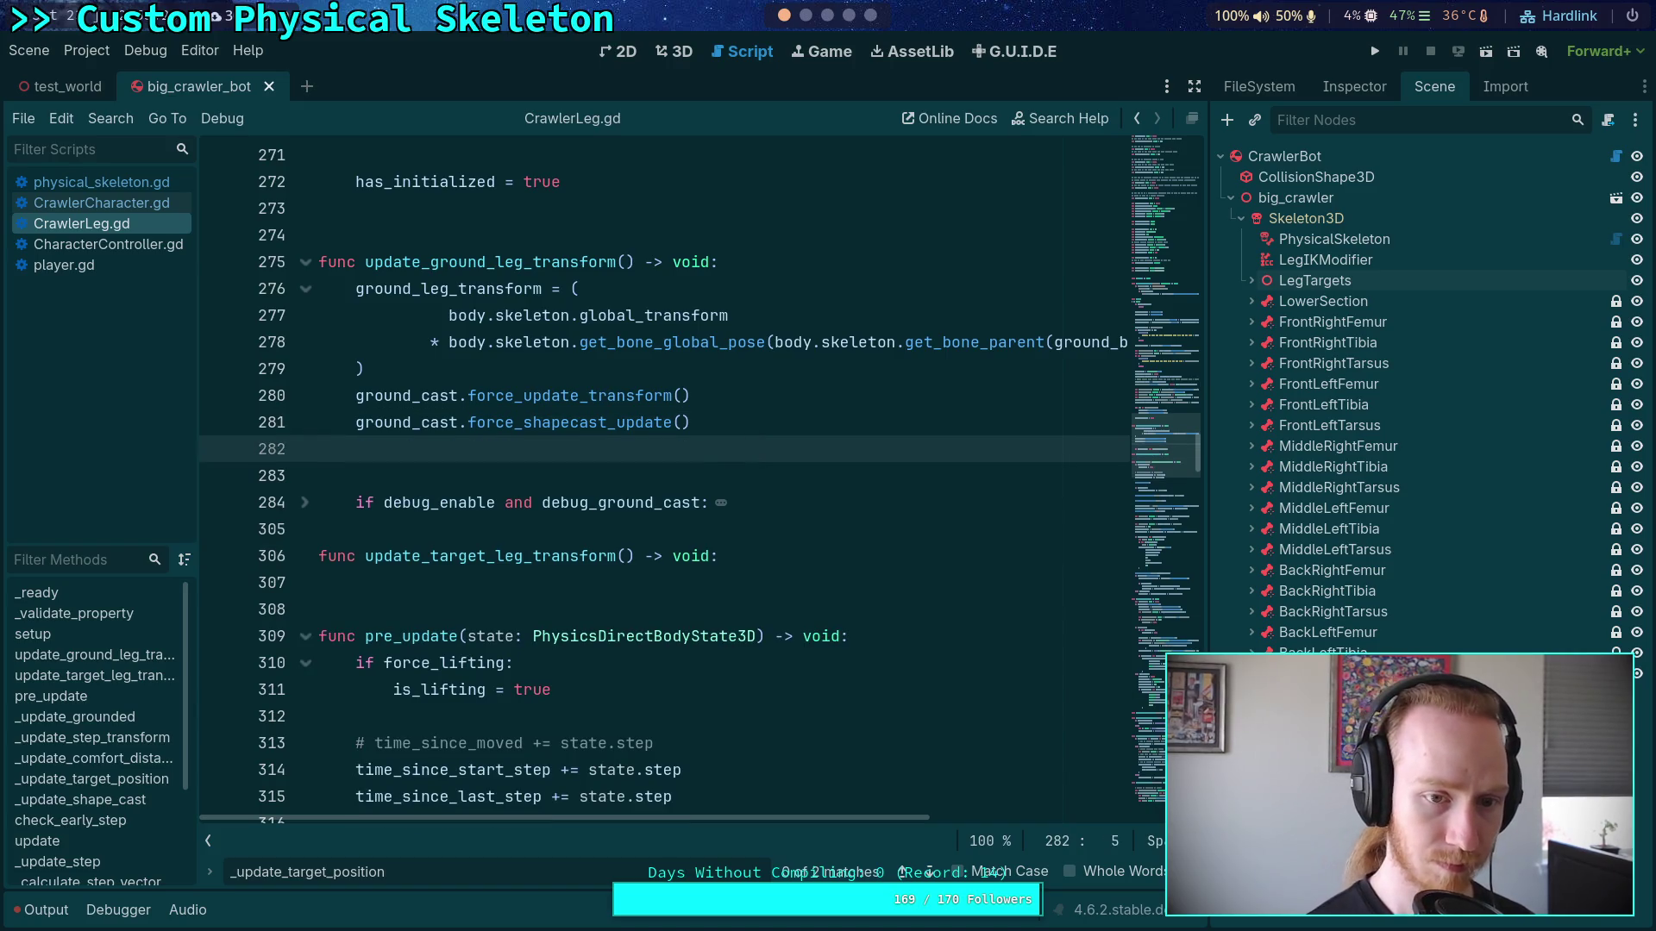
key("ctrl+v")
left_click(528, 475)
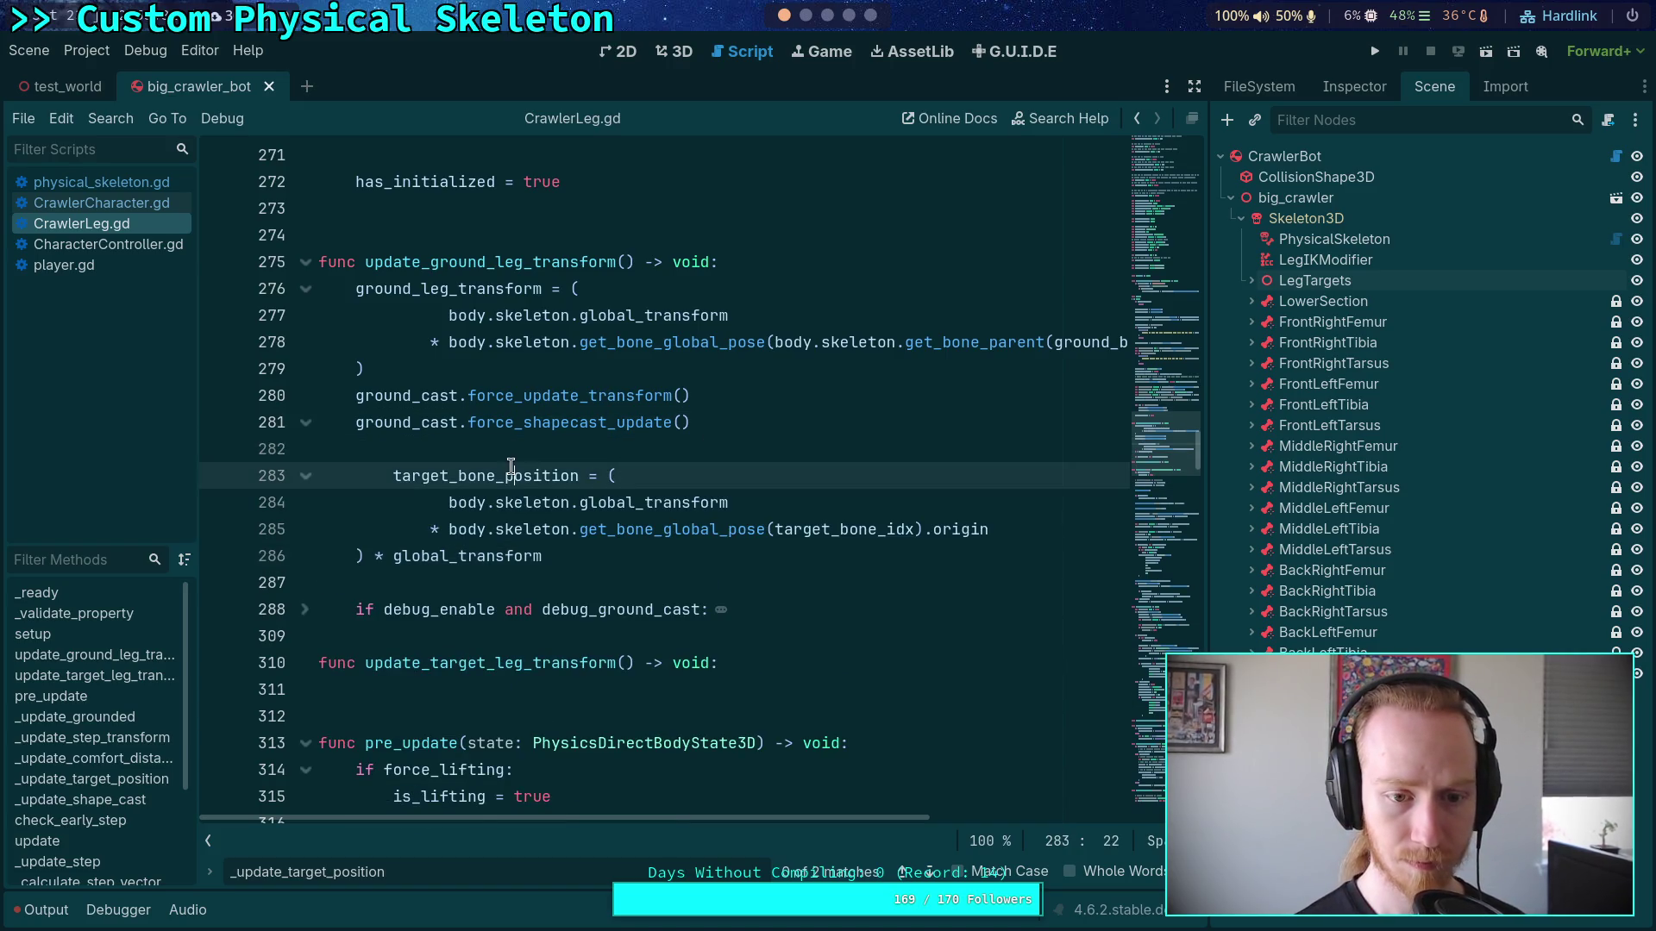
key("BackSpace")
key("BackSpace")
key("BackSpace")
key("shift+Tab")
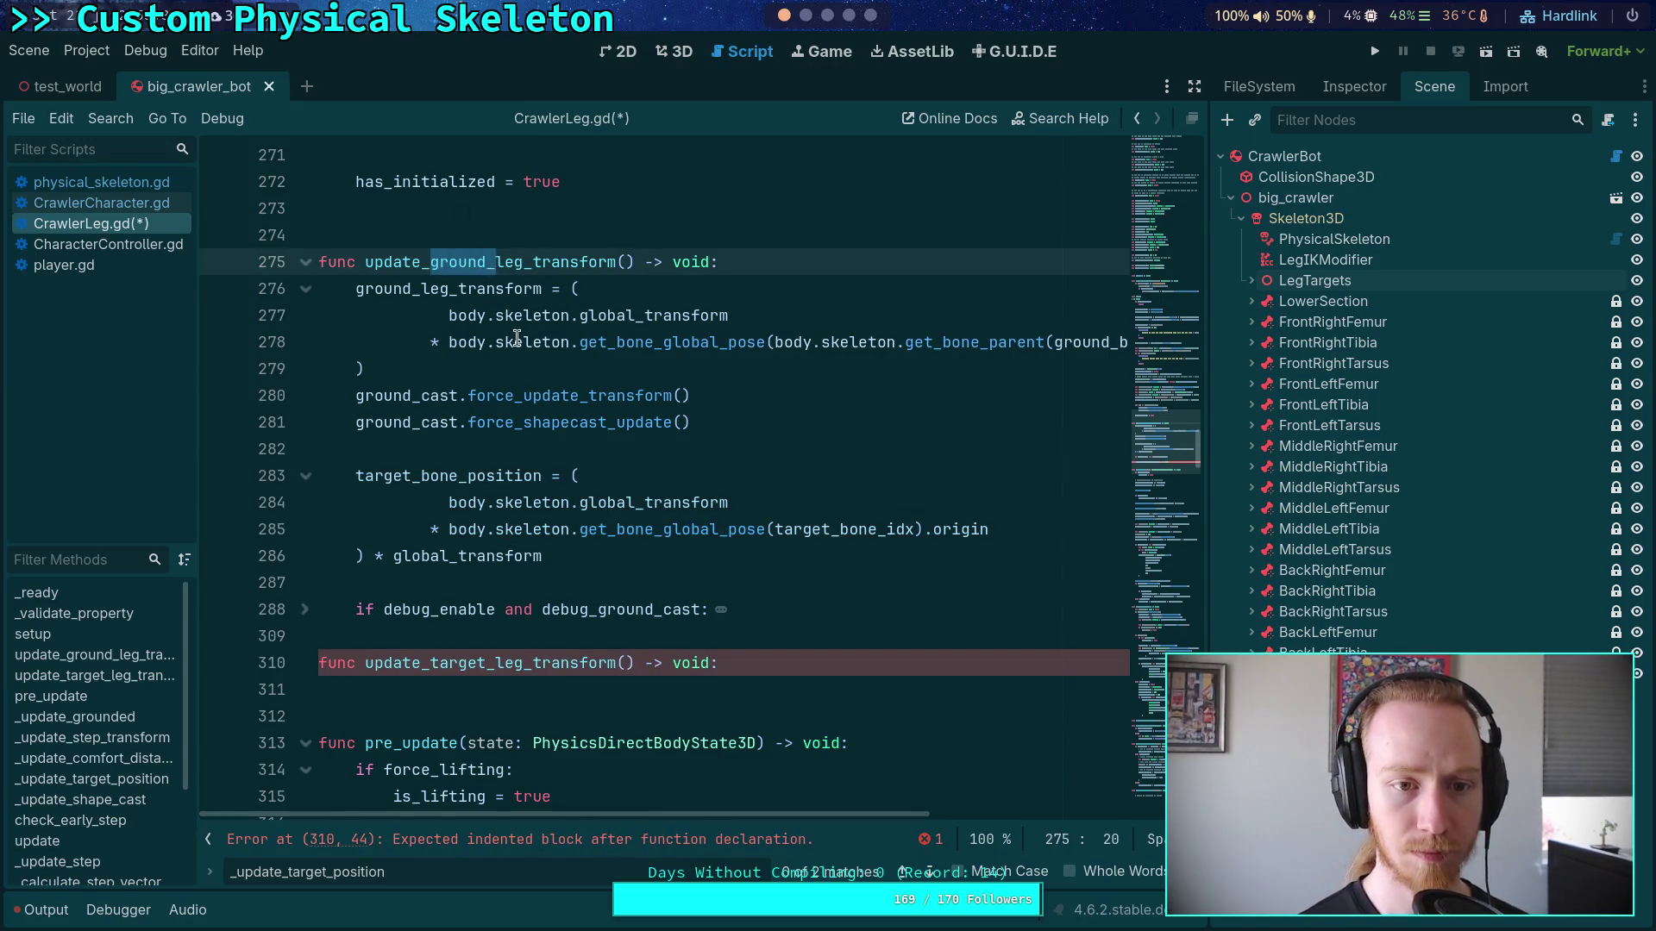
Step: Rename the function to update_leg_transform, delete empty update_target_leg_transform, and save CrawlerLeg.gd
key("BackSpace")
left_click(780, 661)
key("ctrl+x")
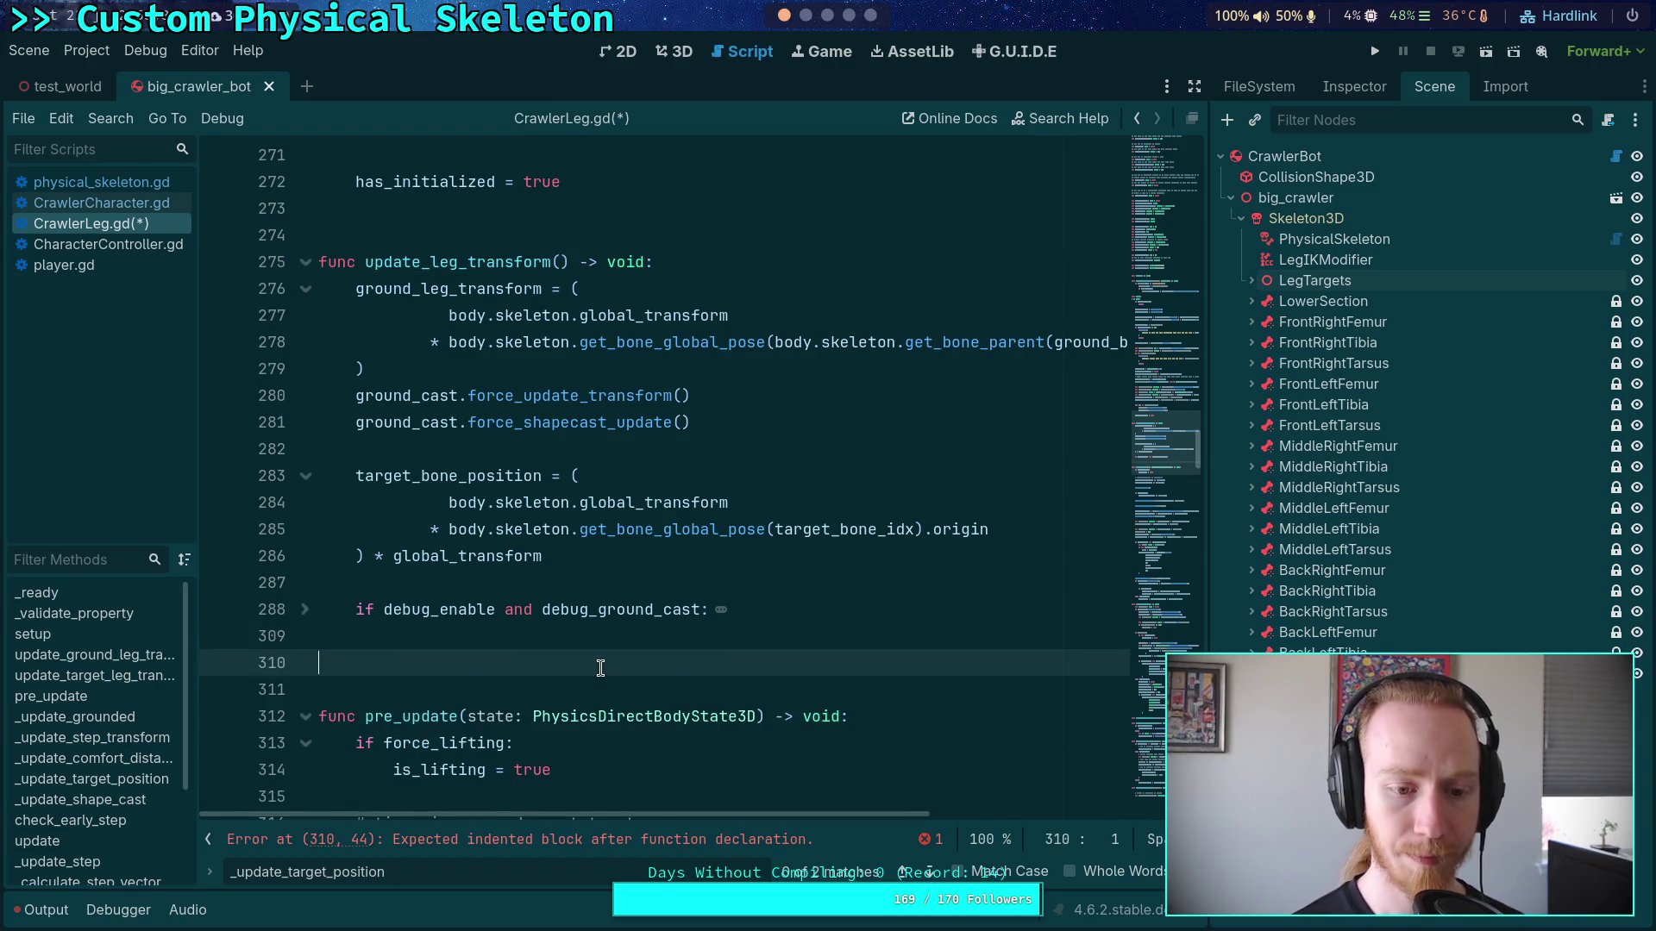
key("BackSpace")
left_click(579, 672)
key("ctrl+s")
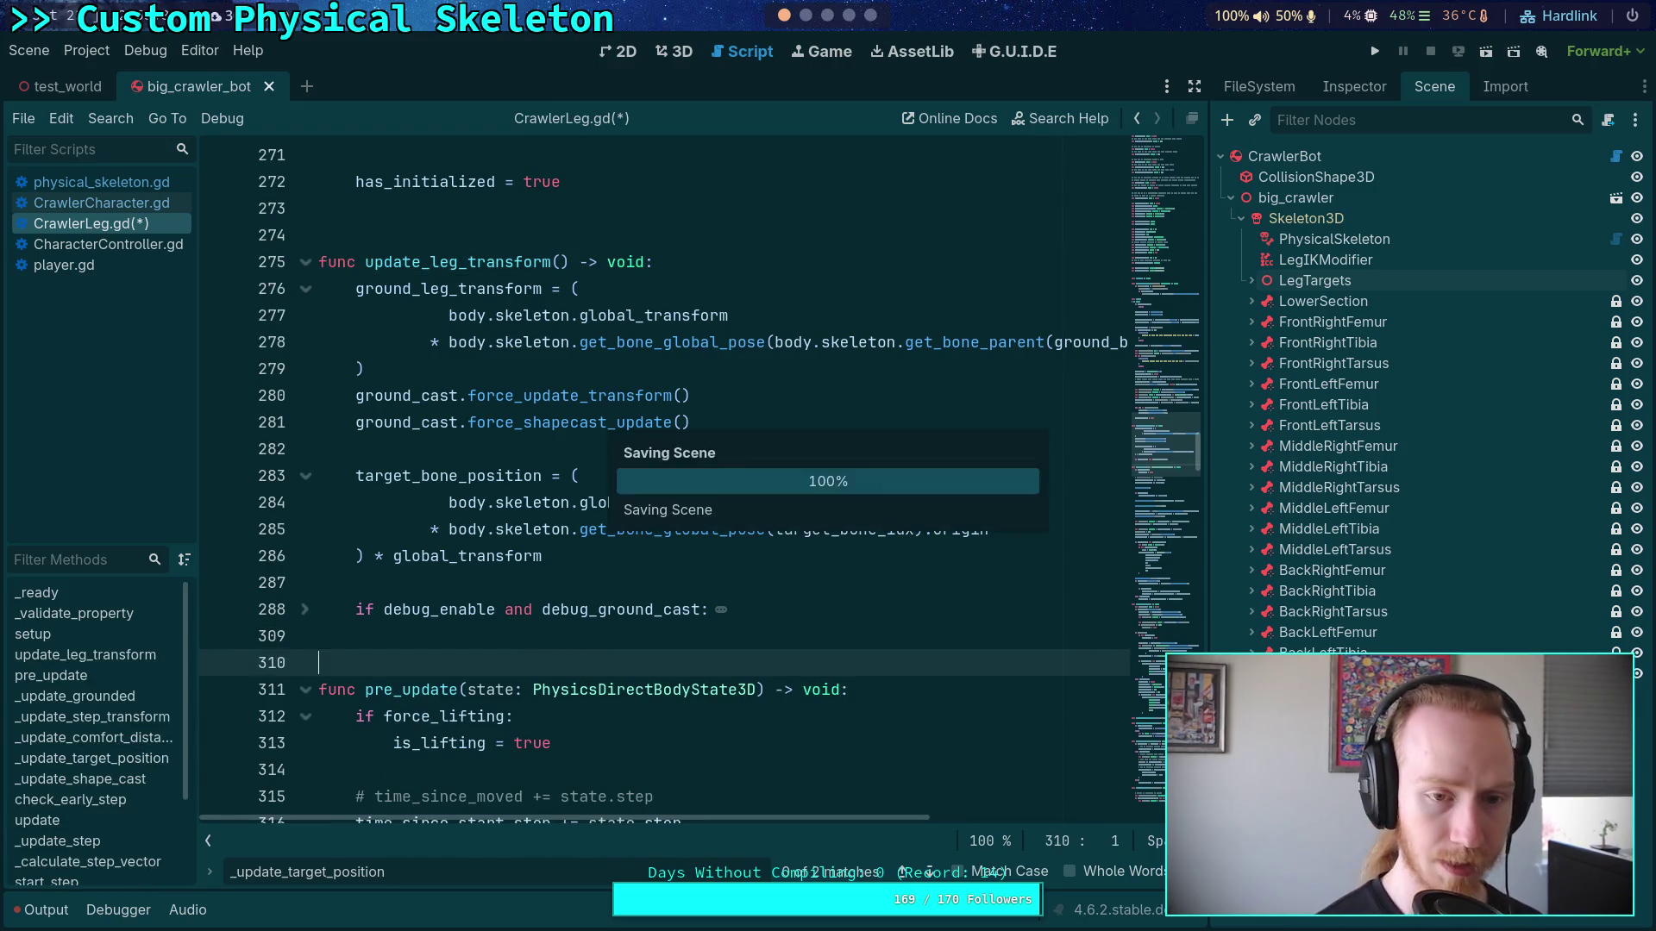
left_click(130, 203)
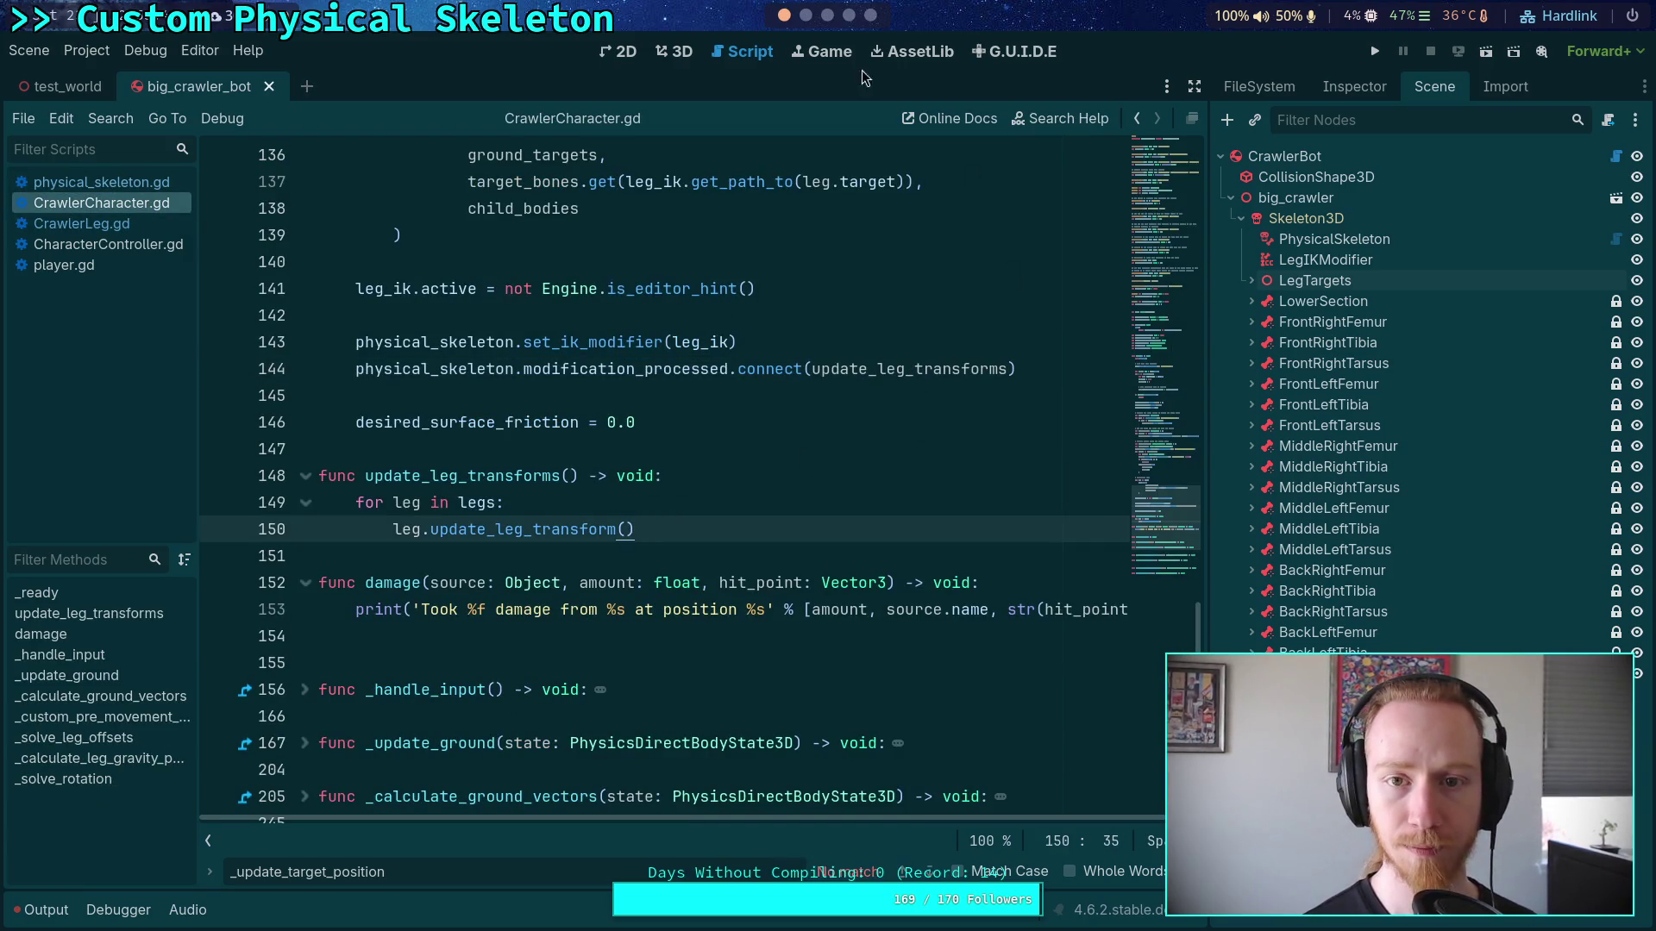
Step: Re-run git diff in the terminal and scroll through the leg-update refactor changes
left_click(806, 25)
type("qgit diff")
key("Return")
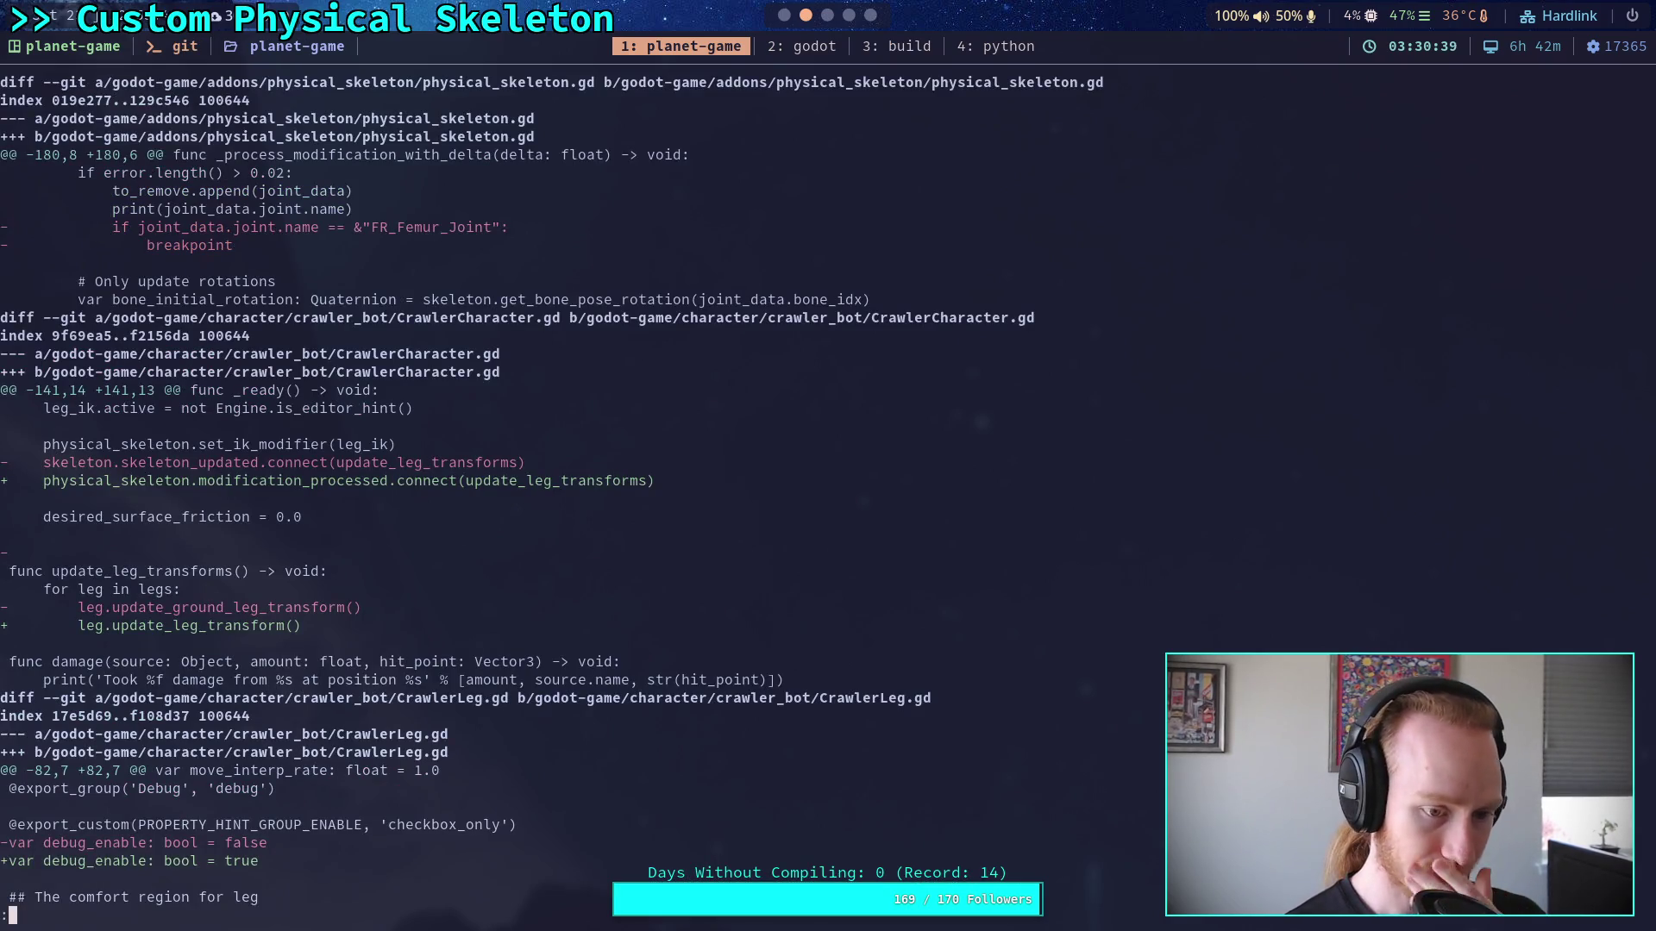
scroll(728, 483, "down", 9)
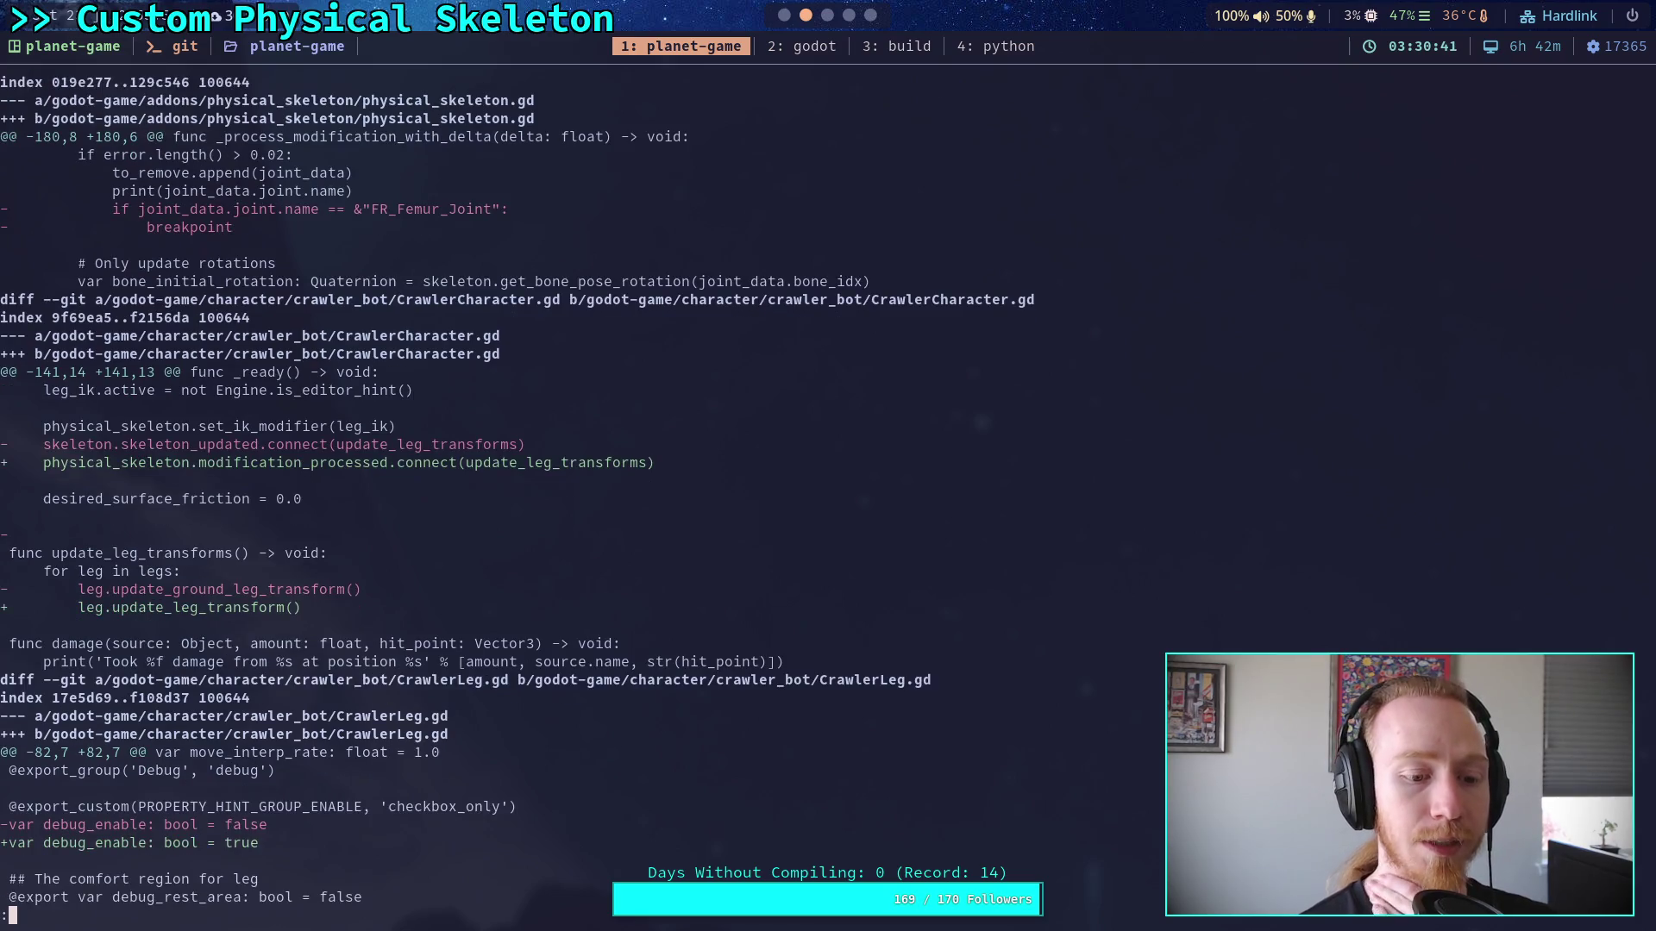
scroll(728, 483, "down", 3)
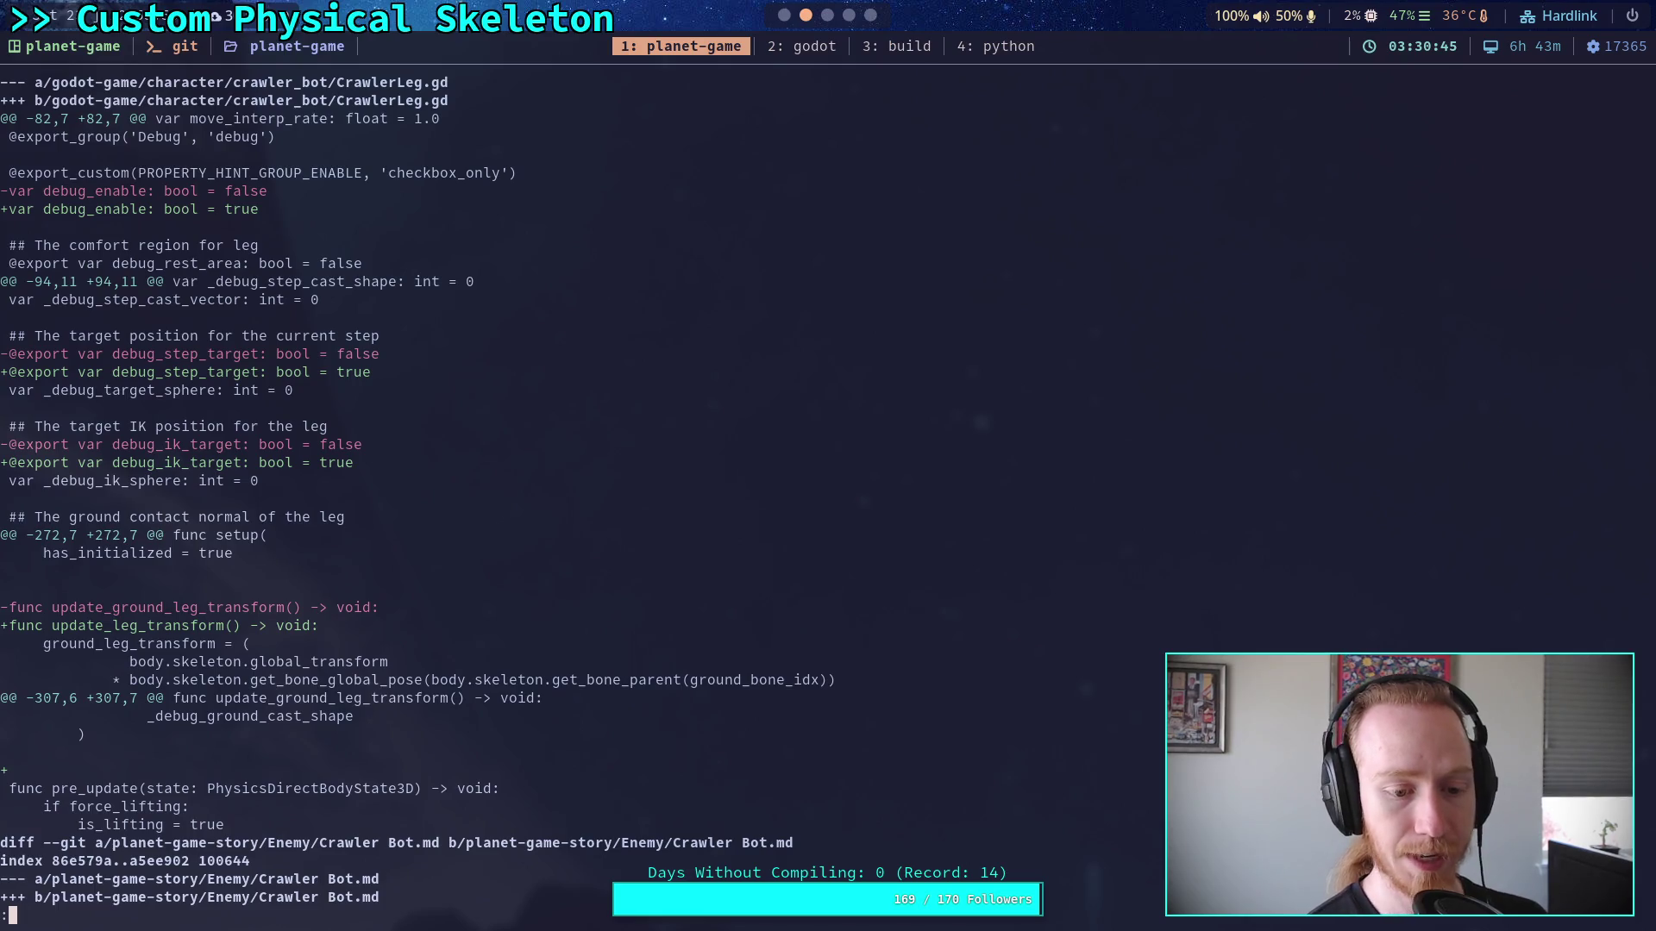
Step: Delete the stray blank line 310 in CrawlerLeg.gd
left_click(785, 15)
scroll(562, 509, "down", 2)
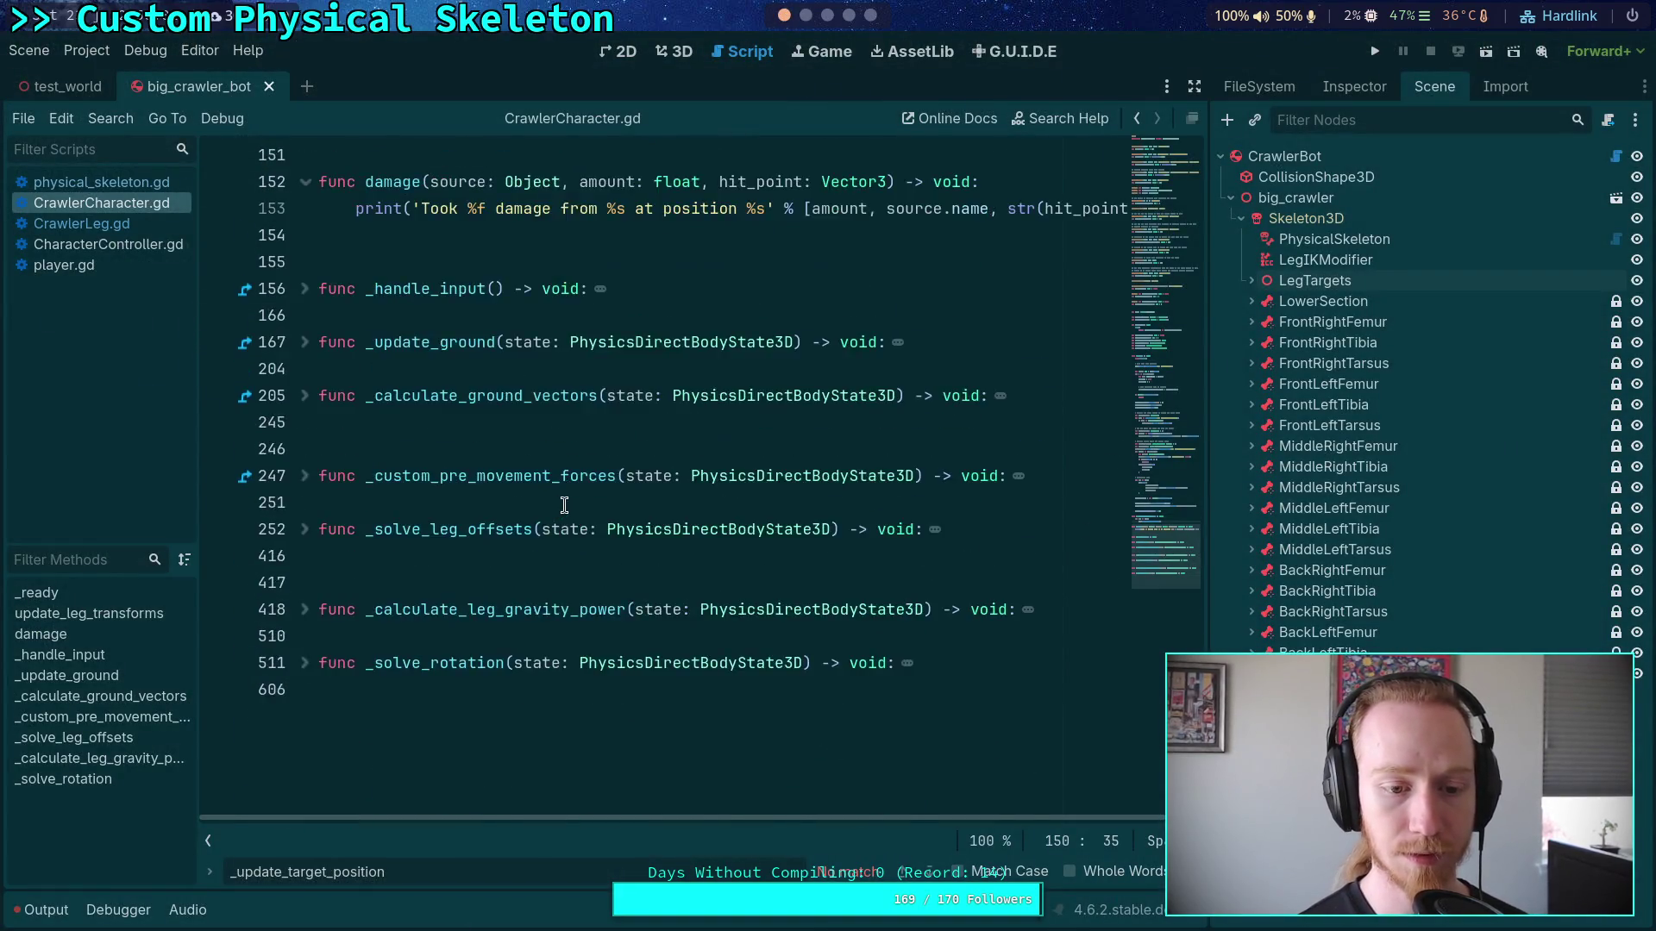
scroll(508, 510, "up", 3)
left_click(120, 225)
scroll(566, 474, "down", 3)
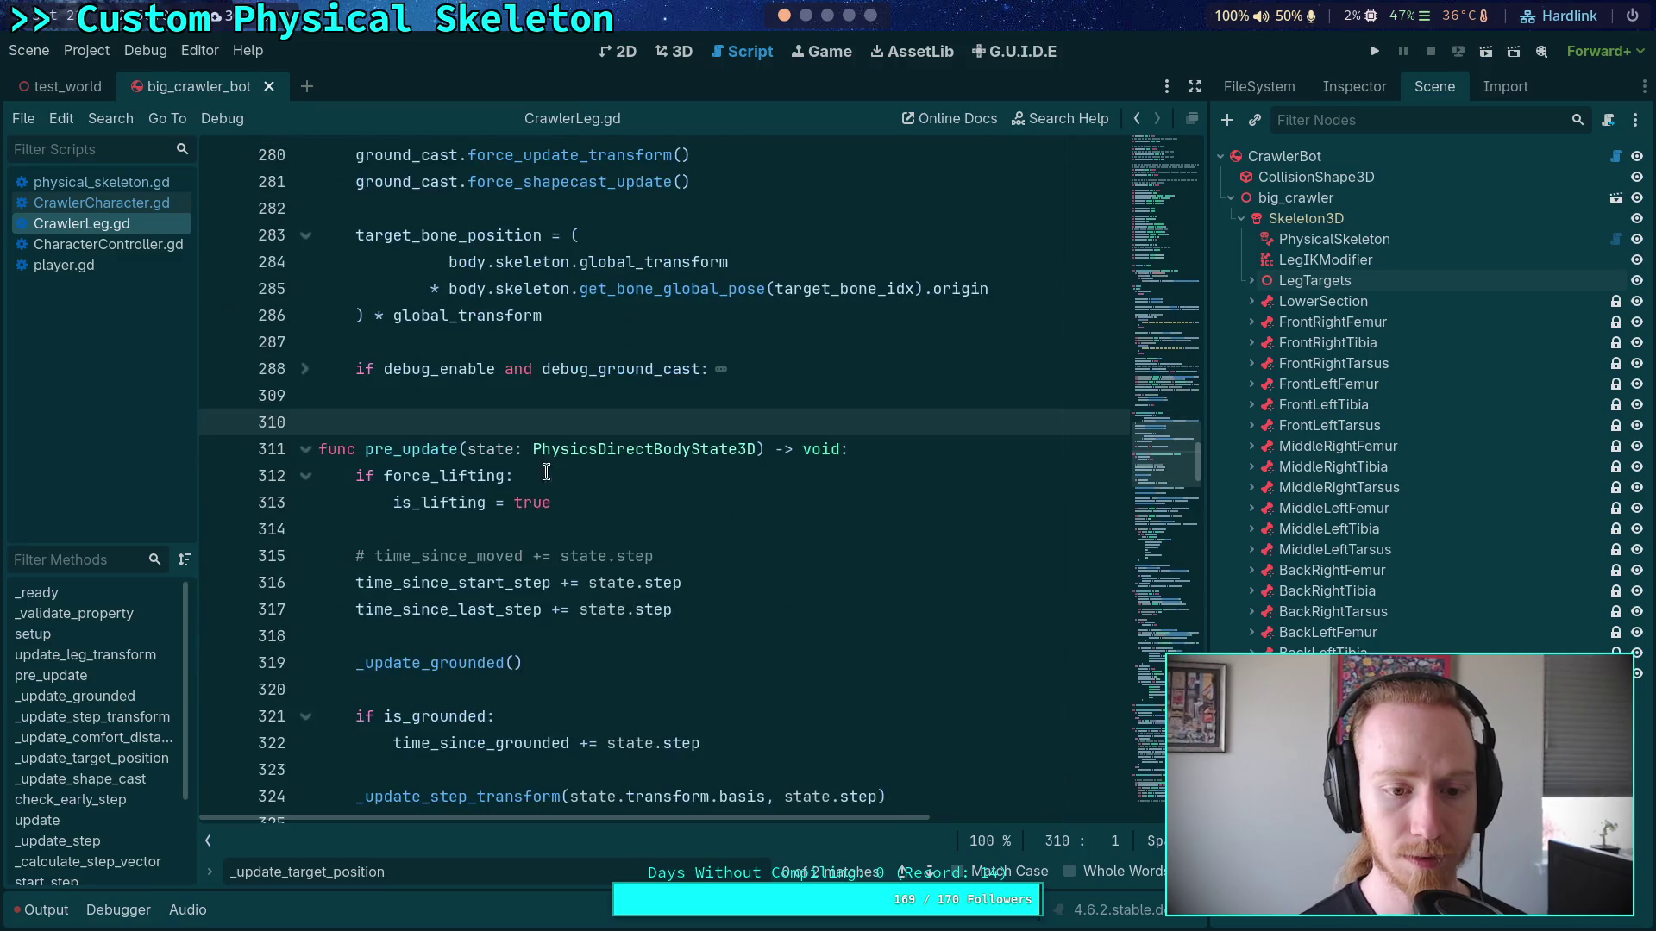
key("BackSpace")
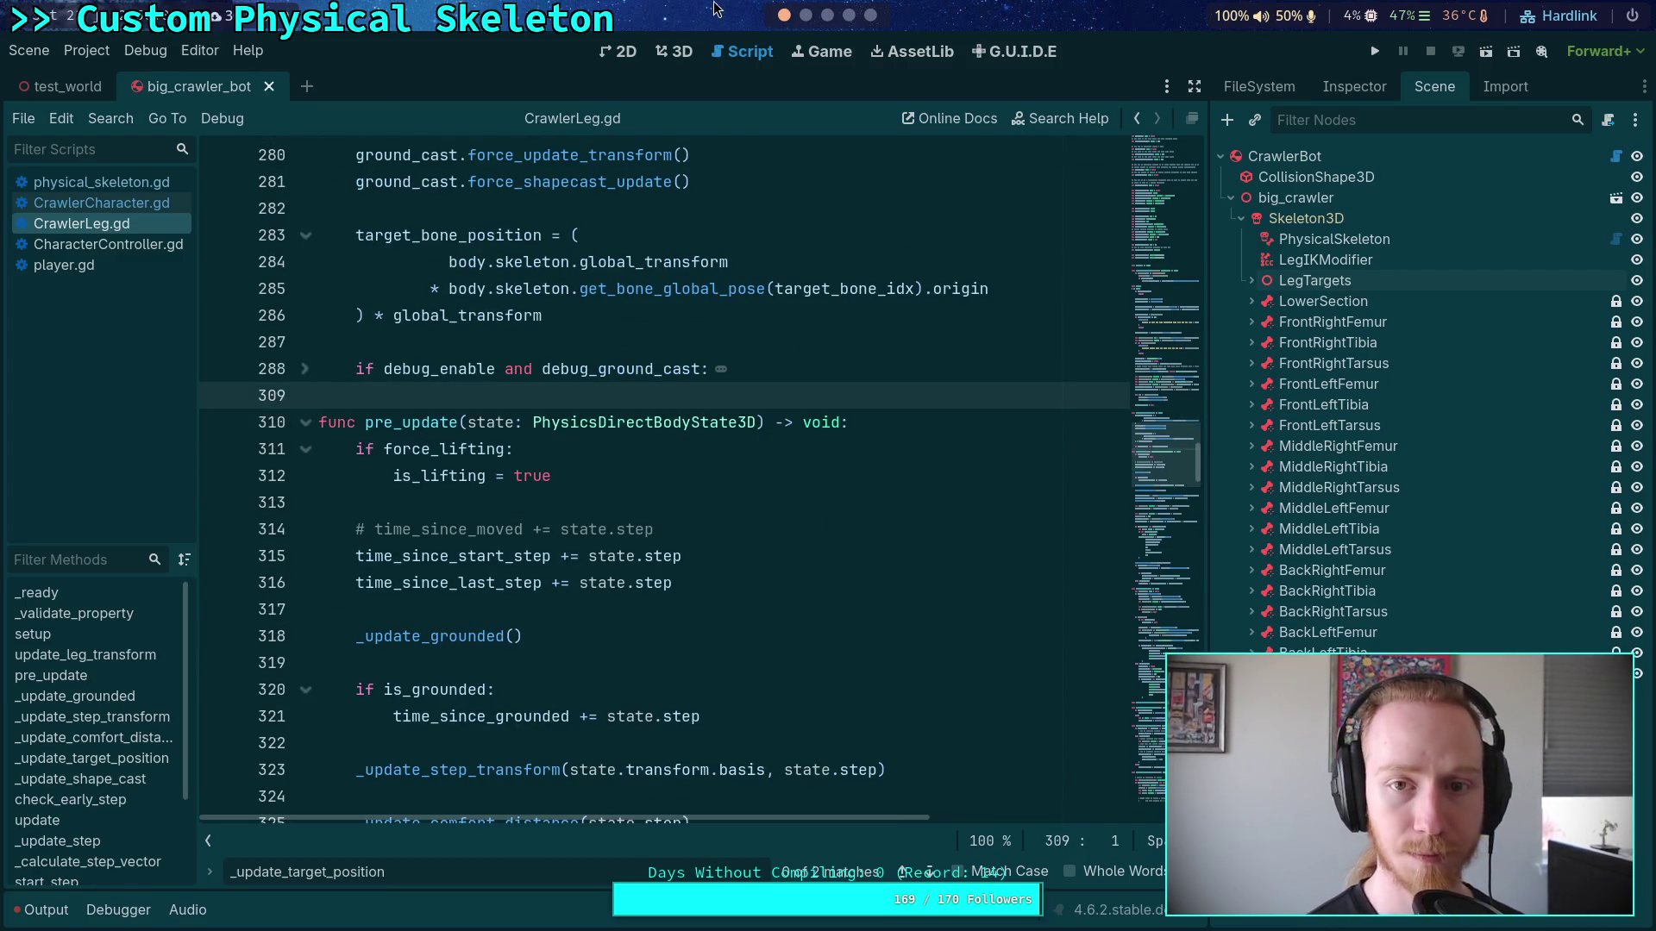
Step: Re-run git diff from the top to confirm the fix, then return to Godot's script editor
left_click(805, 15)
key("q")
key("Up")
key("Return")
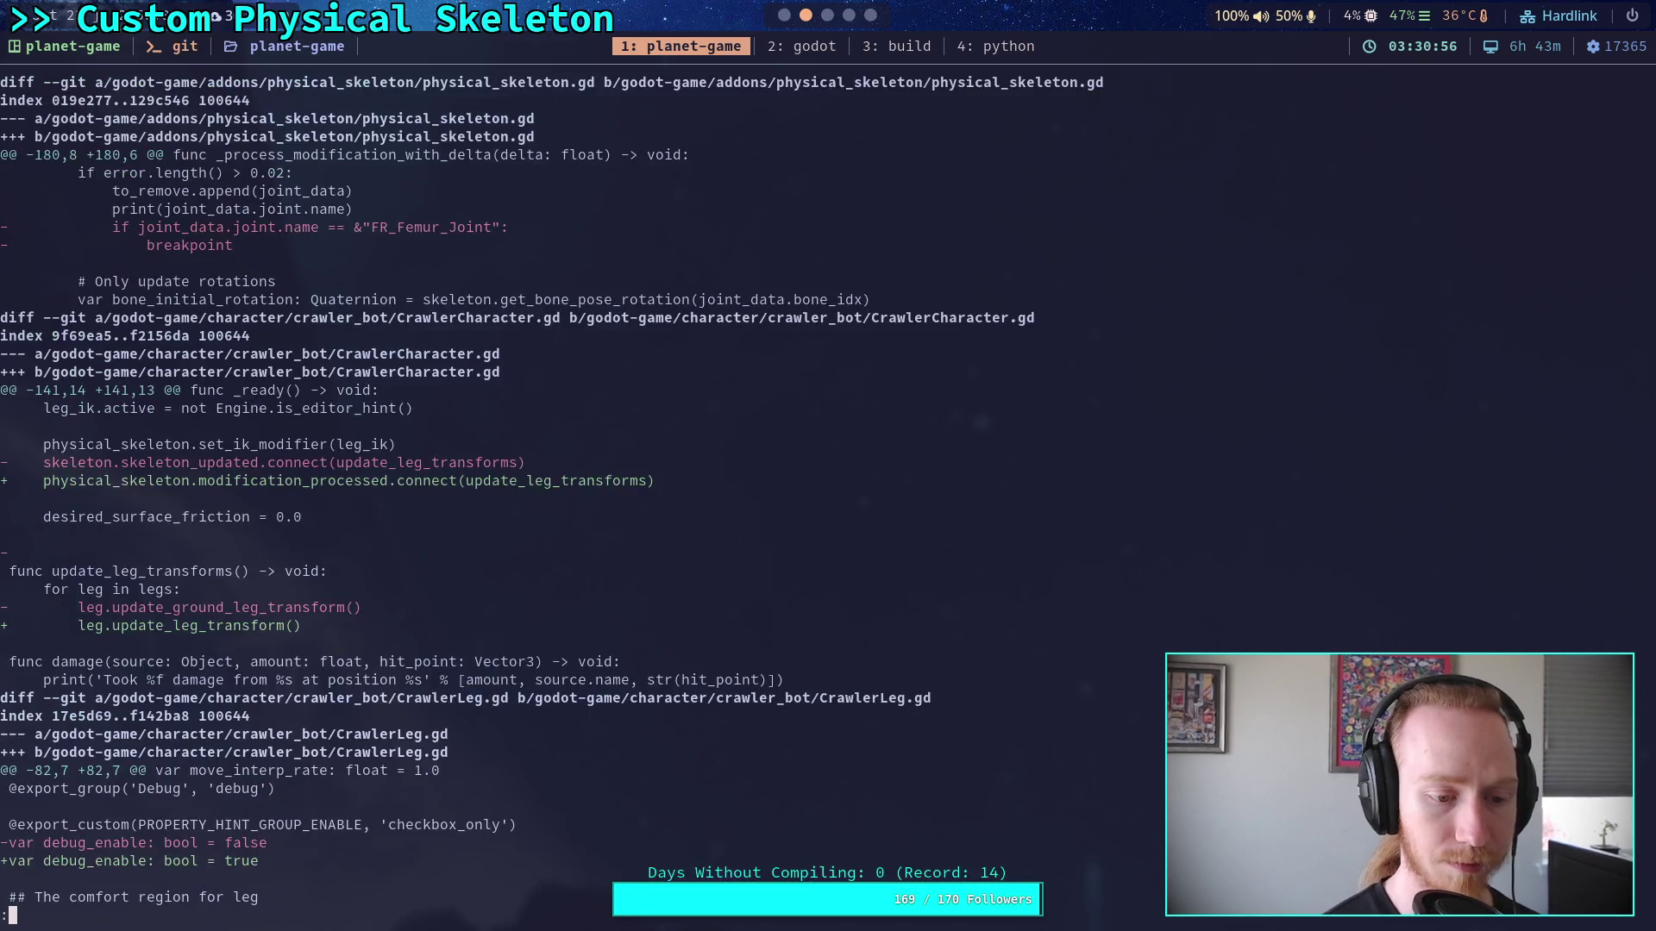
scroll(828, 483, "down", 15)
scroll(828, 483, "up", 10)
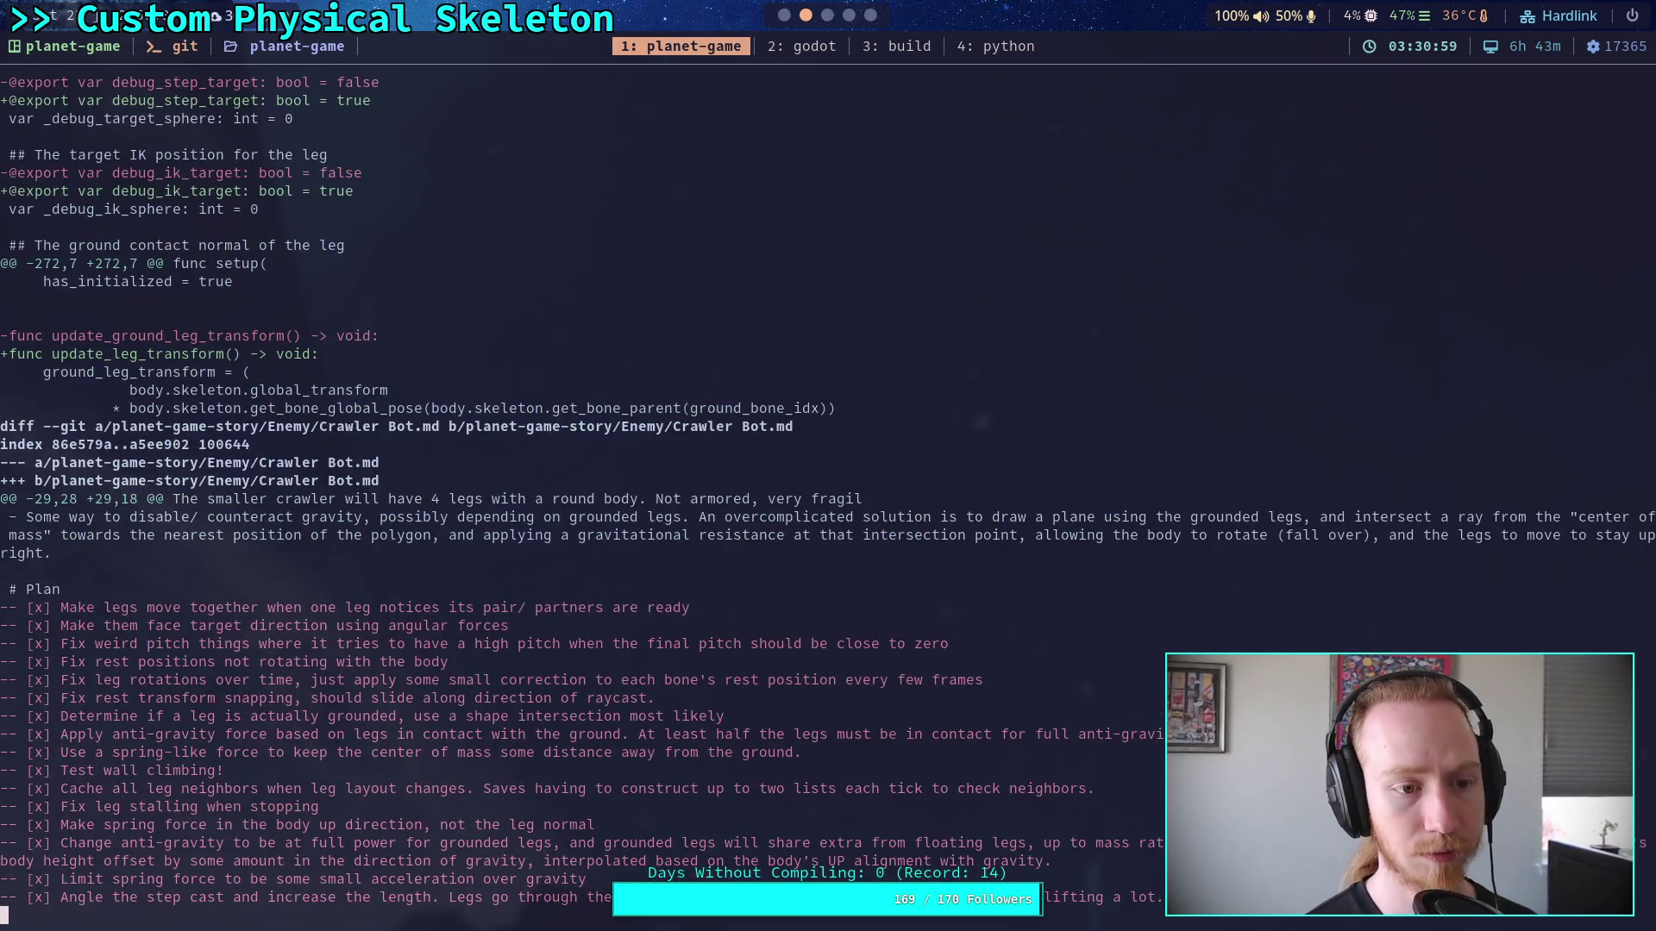
scroll(828, 483, "up", 7)
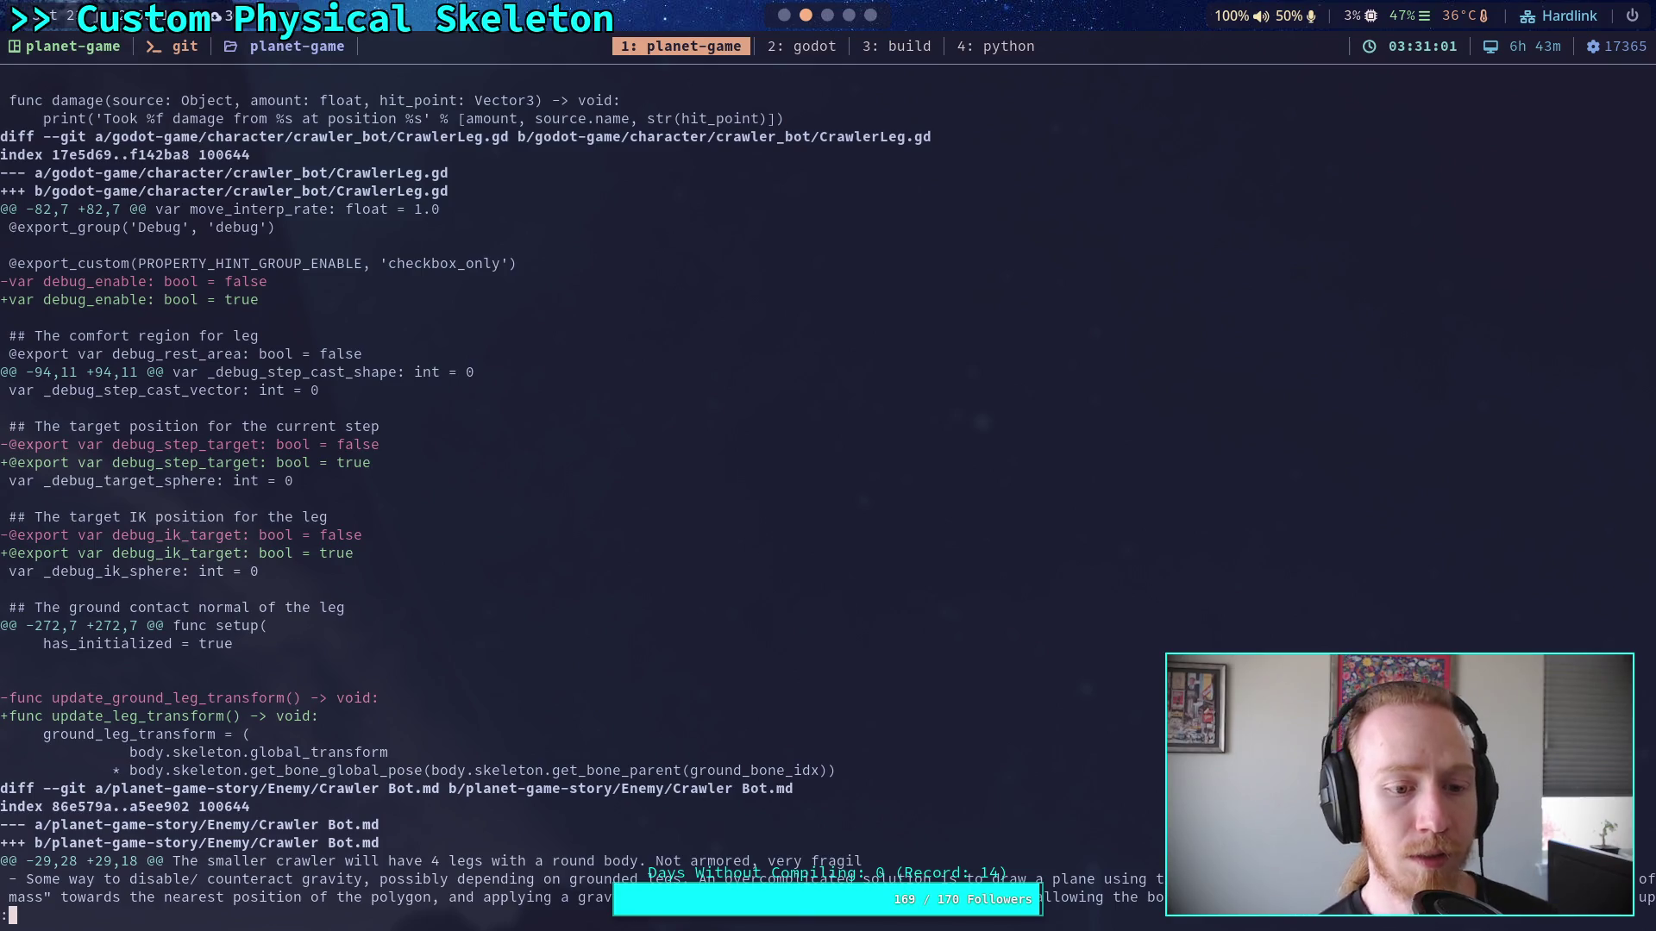
left_click(829, 16)
left_click(784, 15)
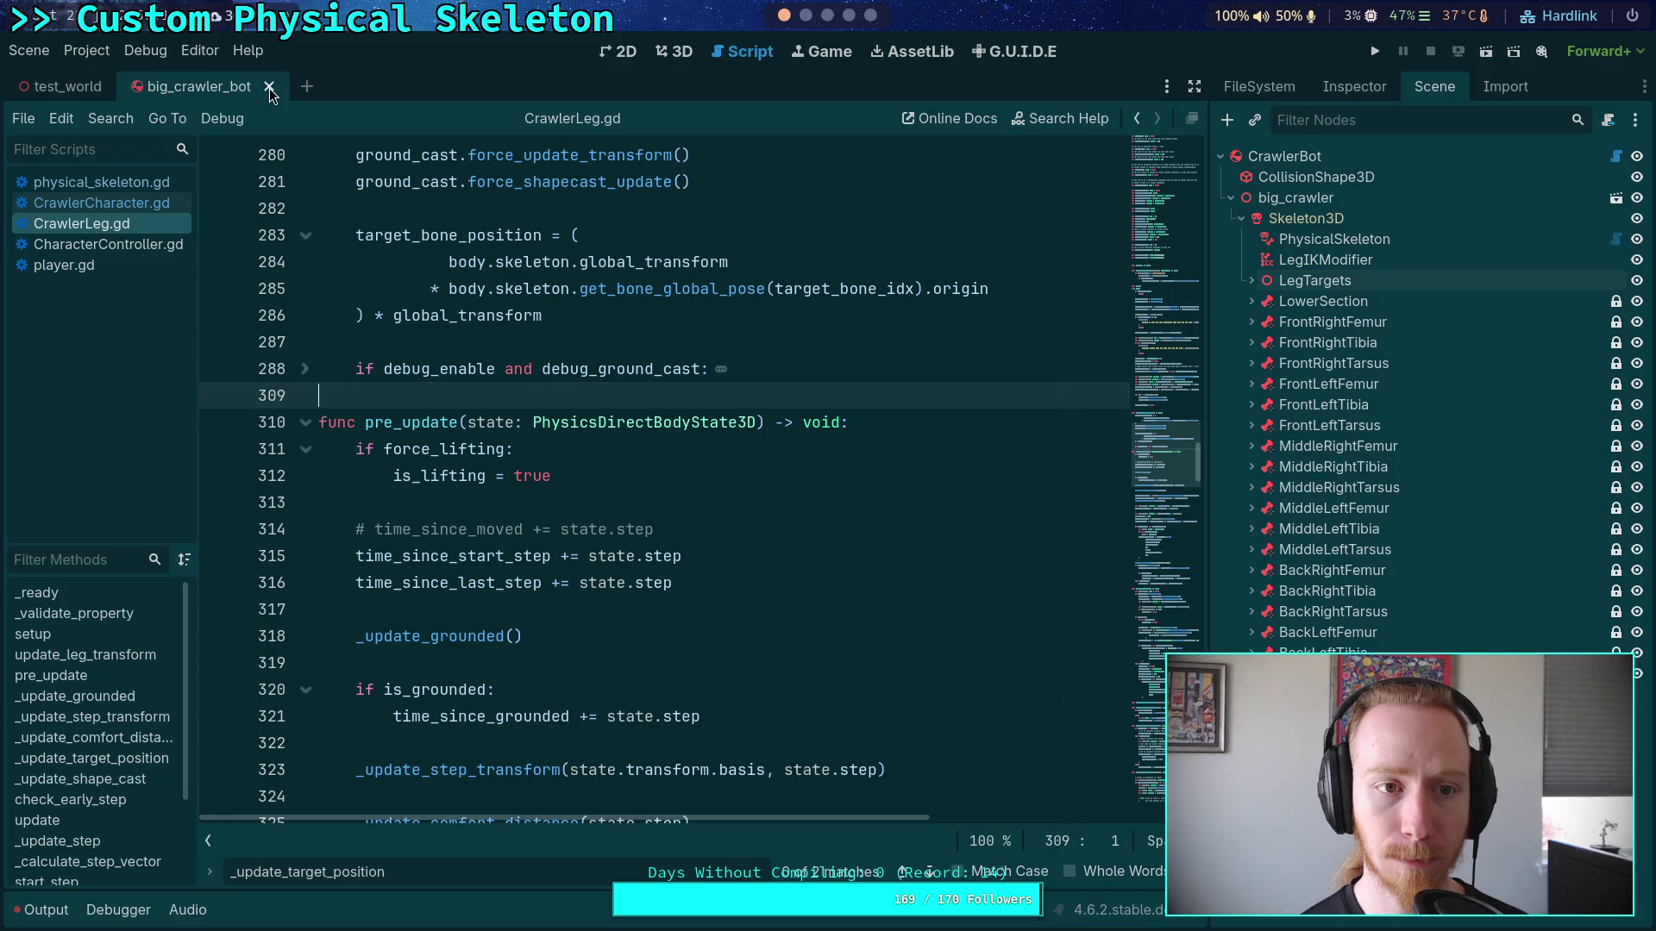
Step: Close the big_crawler_bot scene, scroll CrawlerLeg.gd up to the debug exports, and run the project
left_click(269, 87)
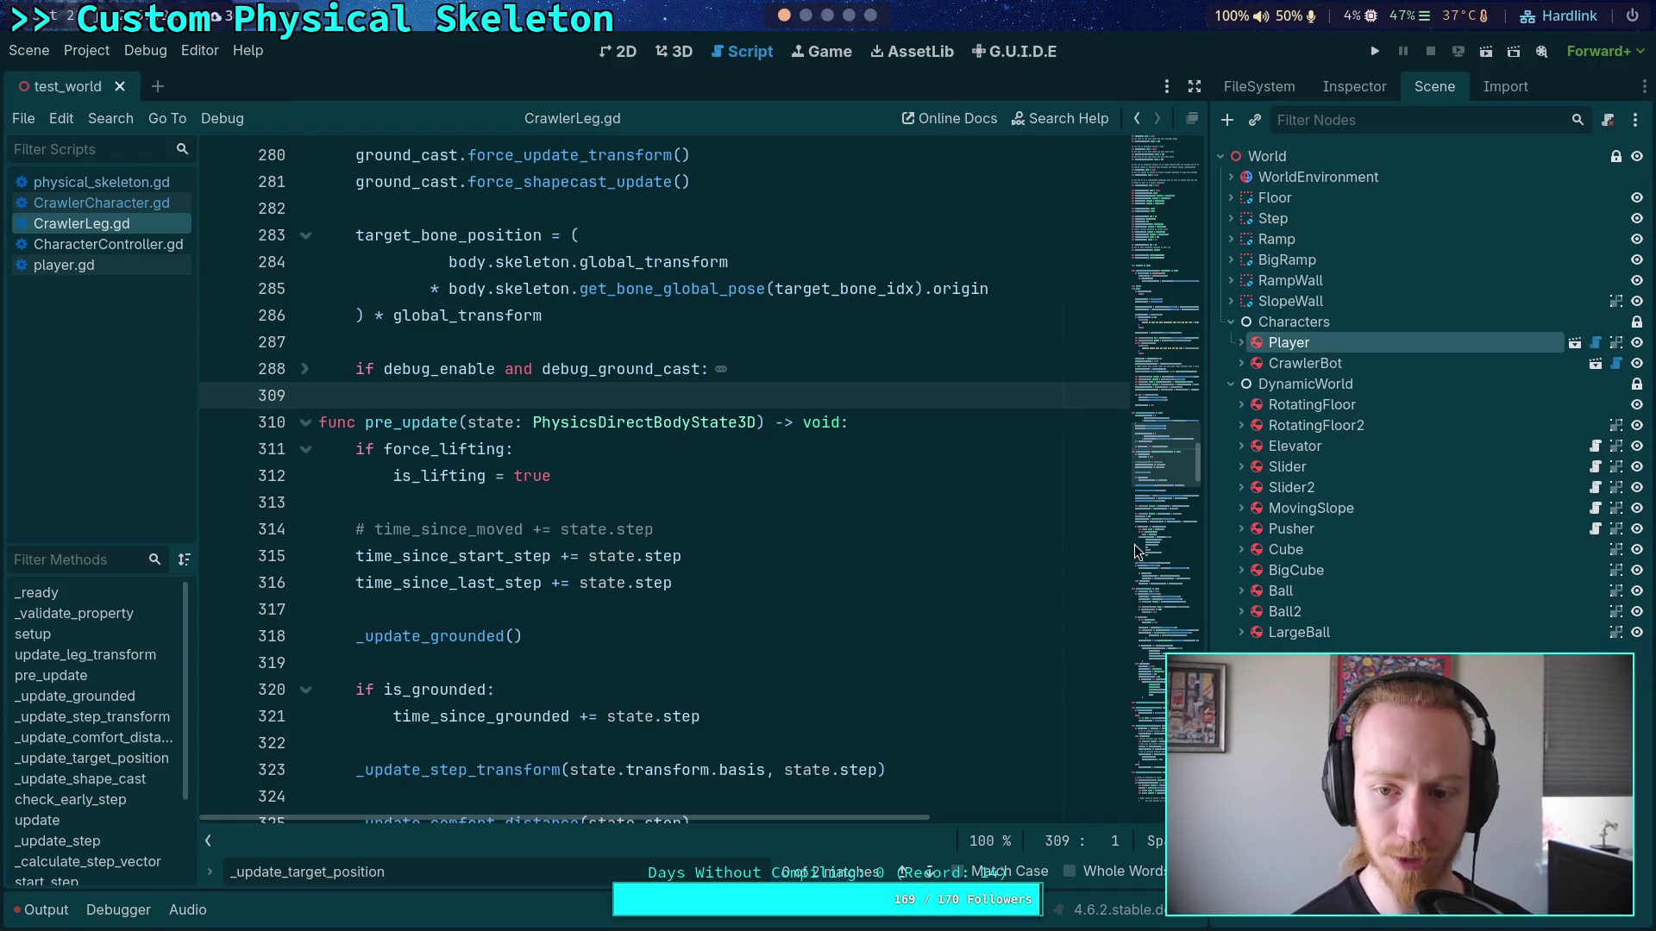
scroll(1135, 551, "up", 20)
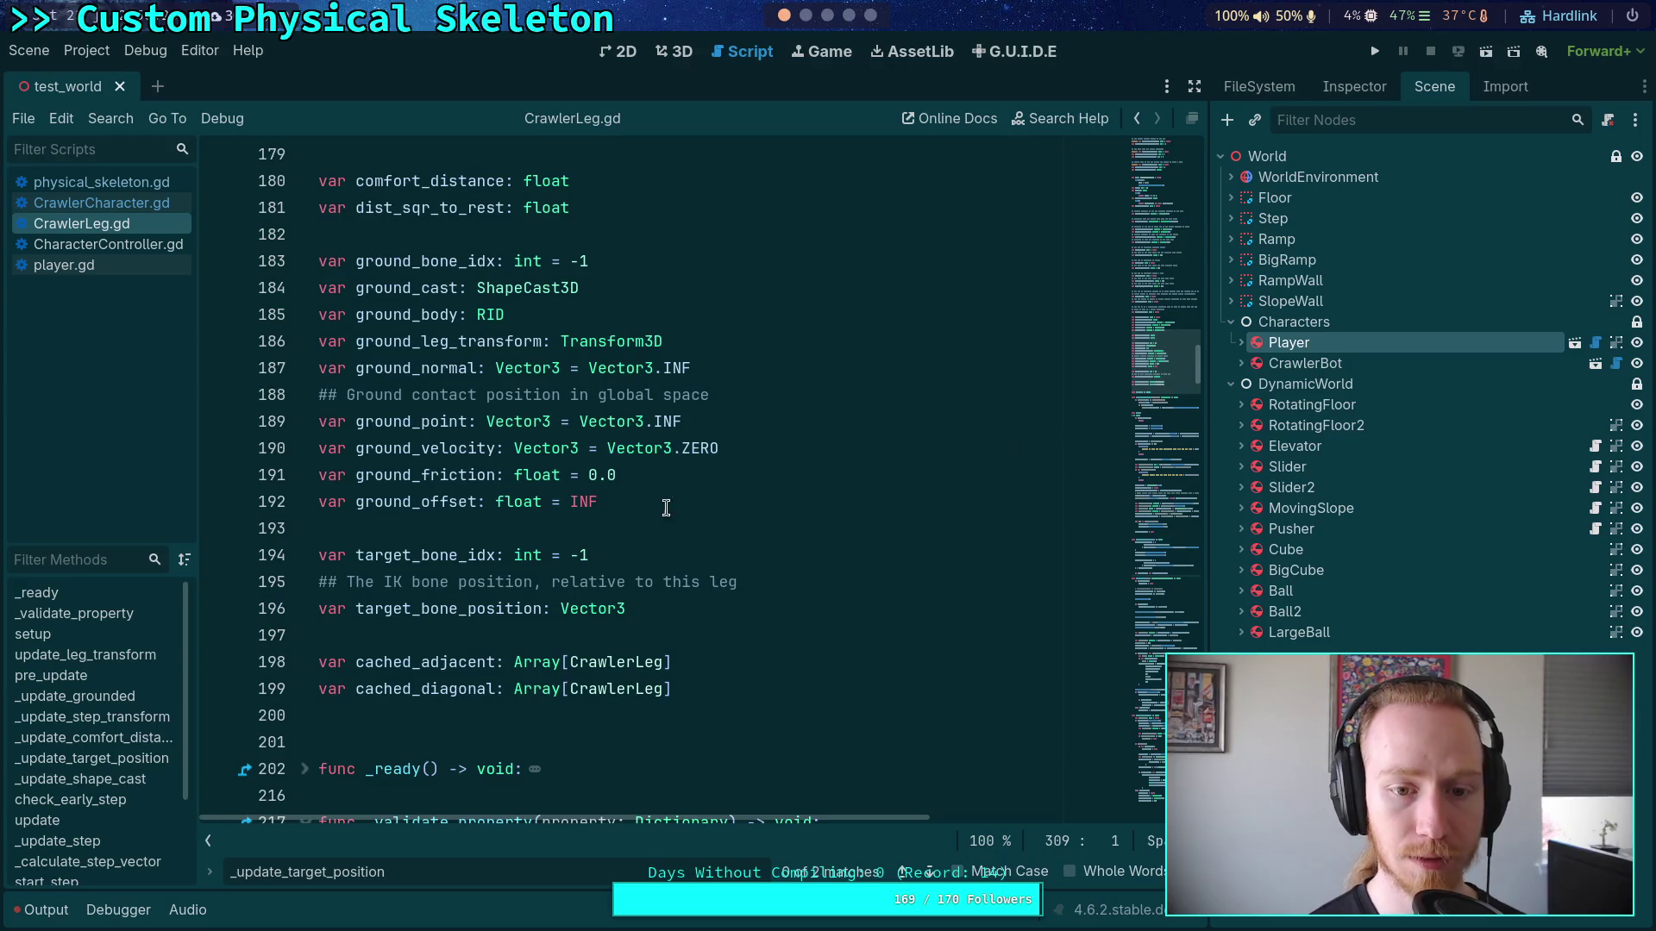
scroll(664, 512, "up", 20)
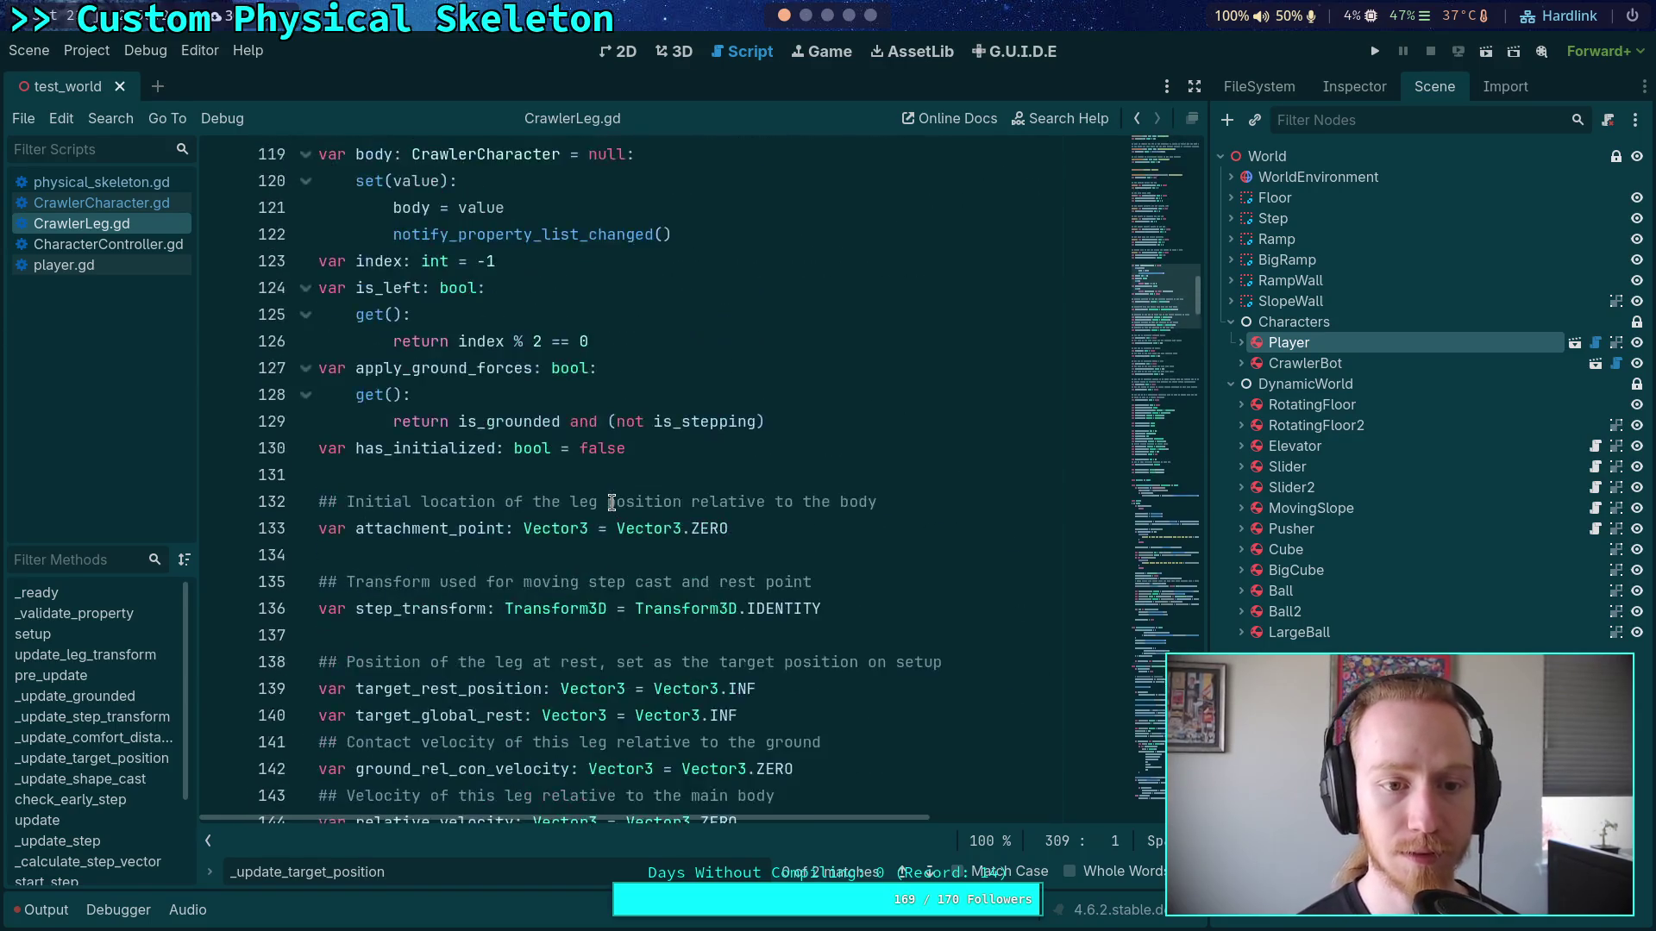
scroll(612, 502, "up", 10)
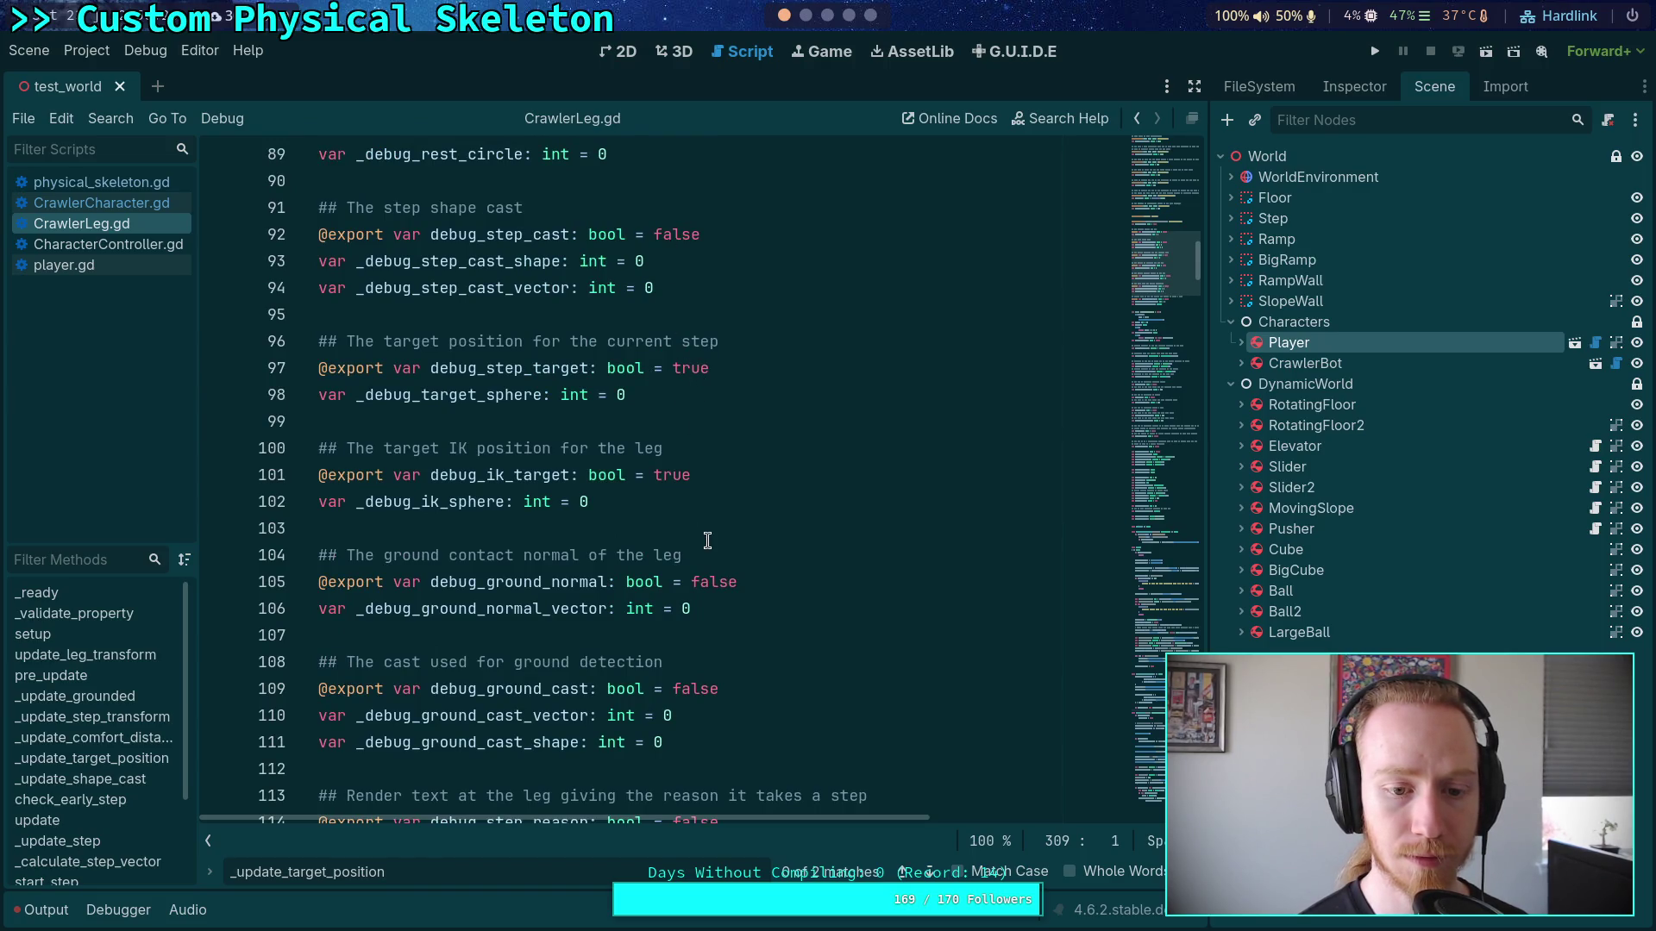
scroll(707, 470, "up", 1)
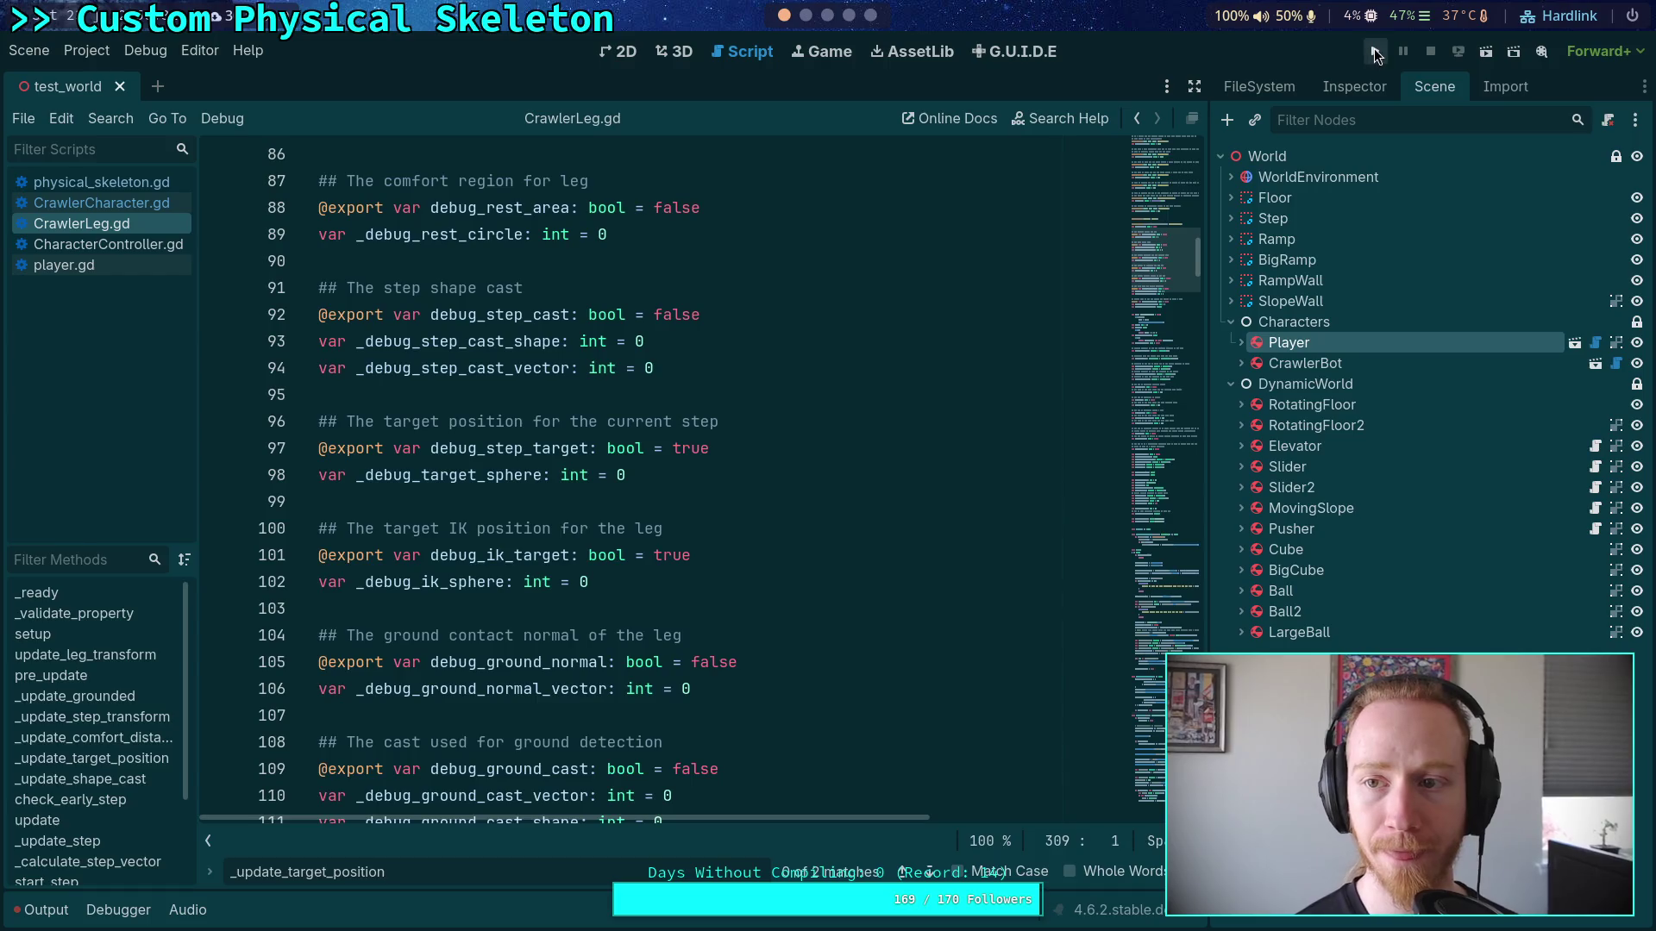
left_click(1372, 49)
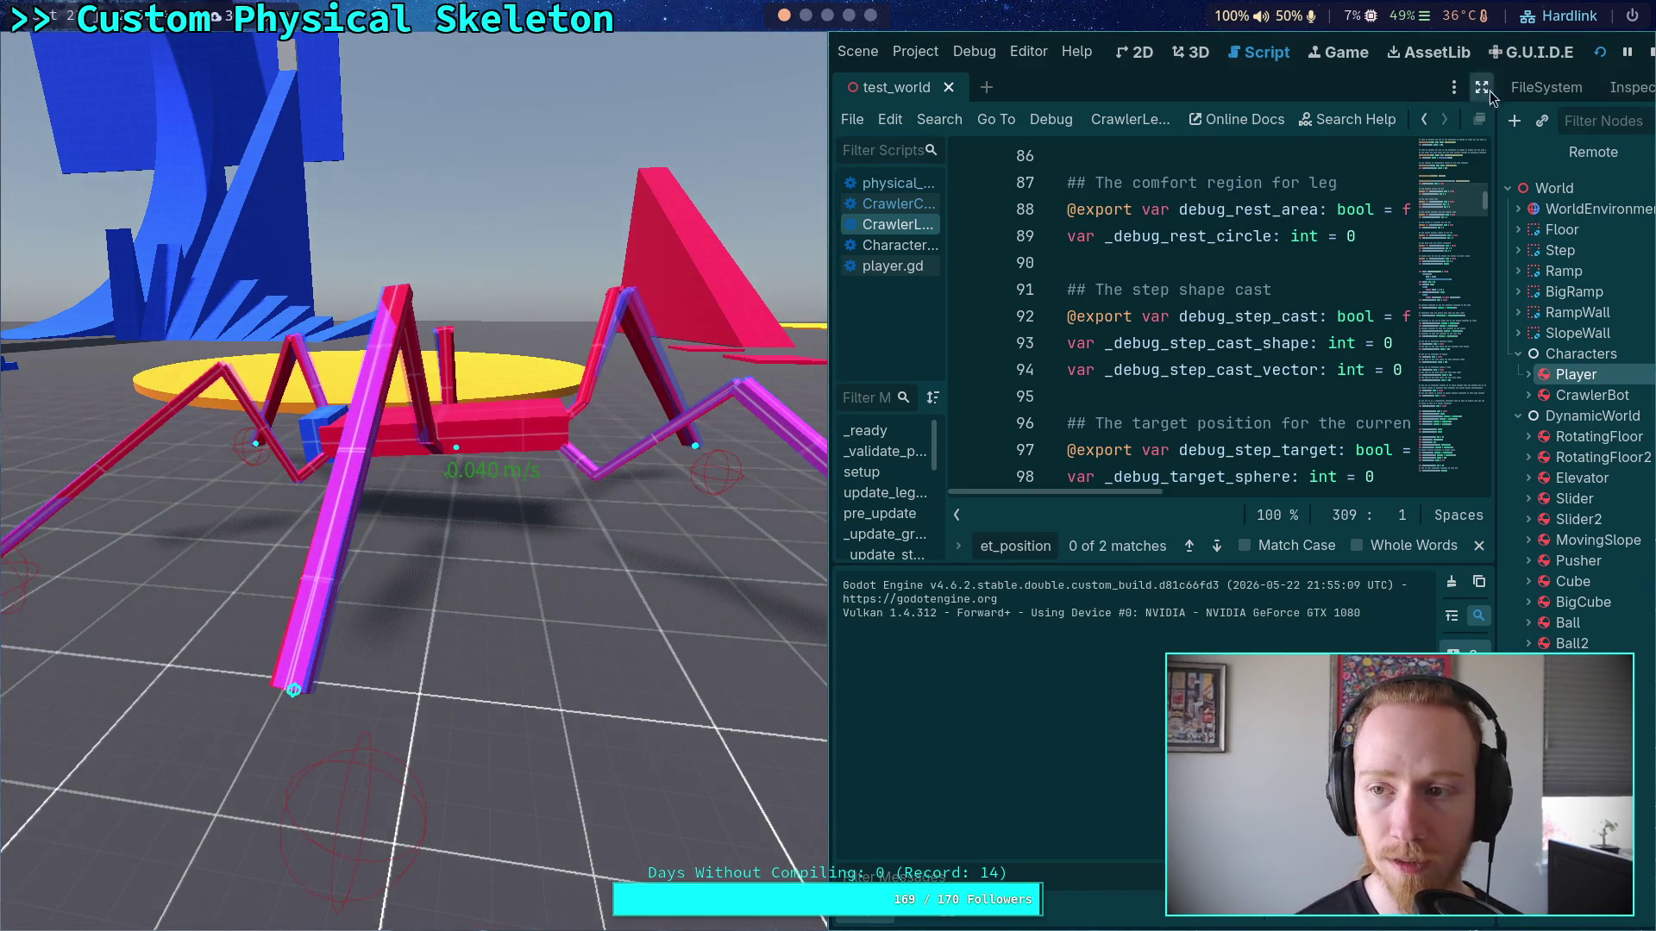
Step: Stop the crawler test run and select the CrawlerBot node
left_click(1650, 53)
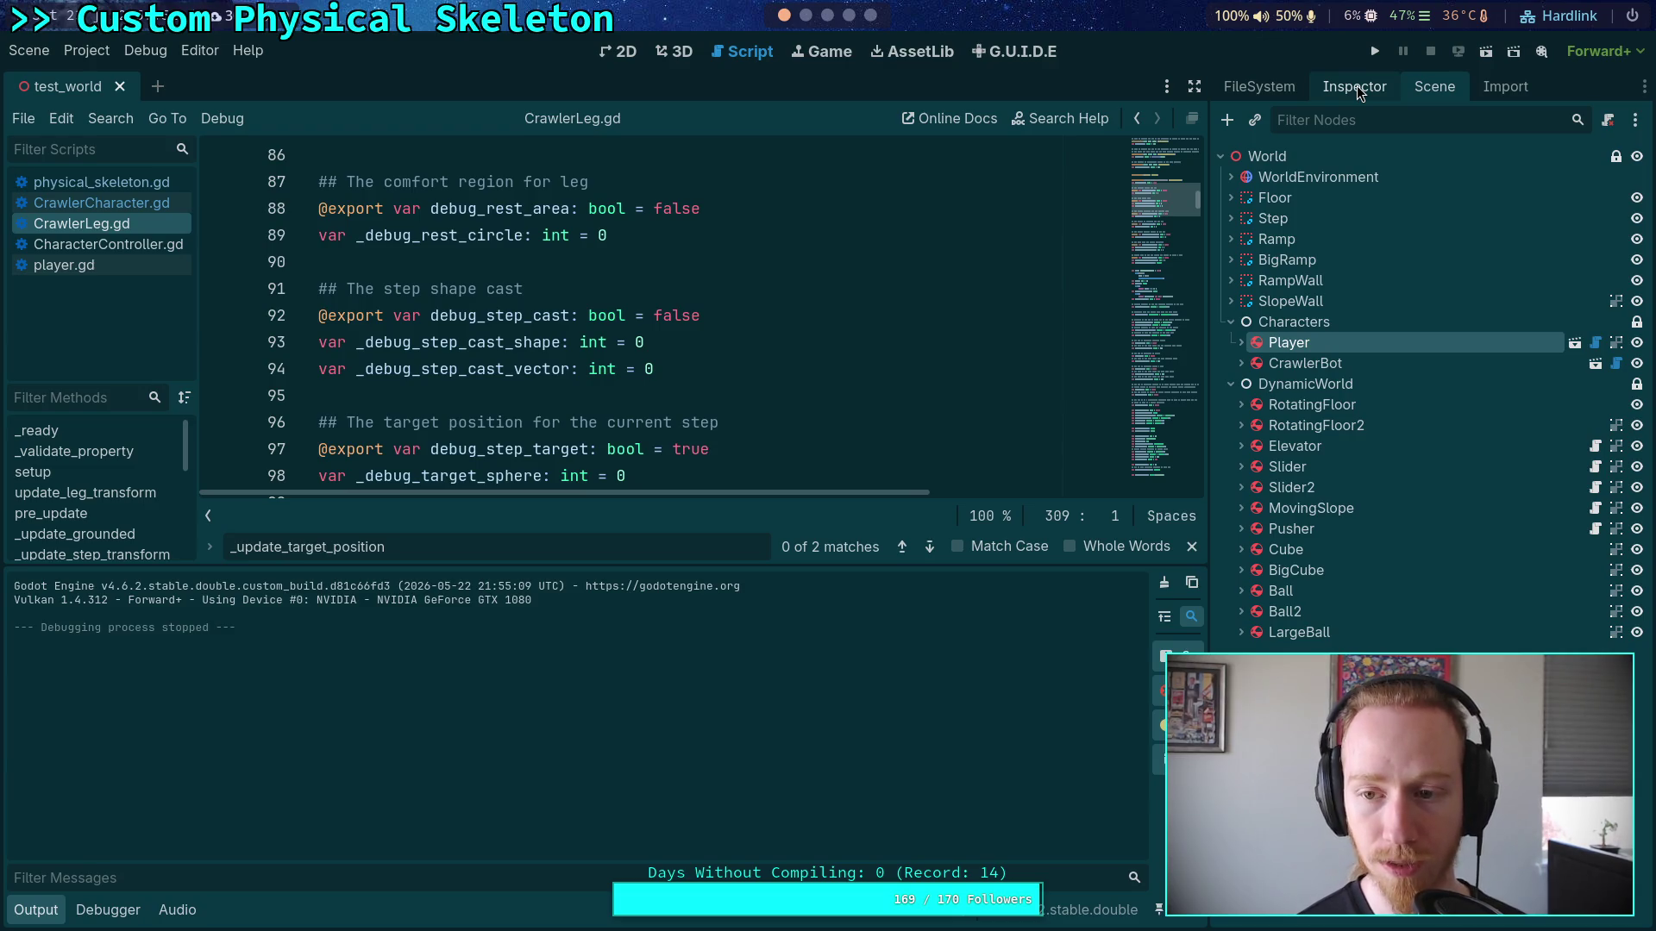
left_click(1304, 363)
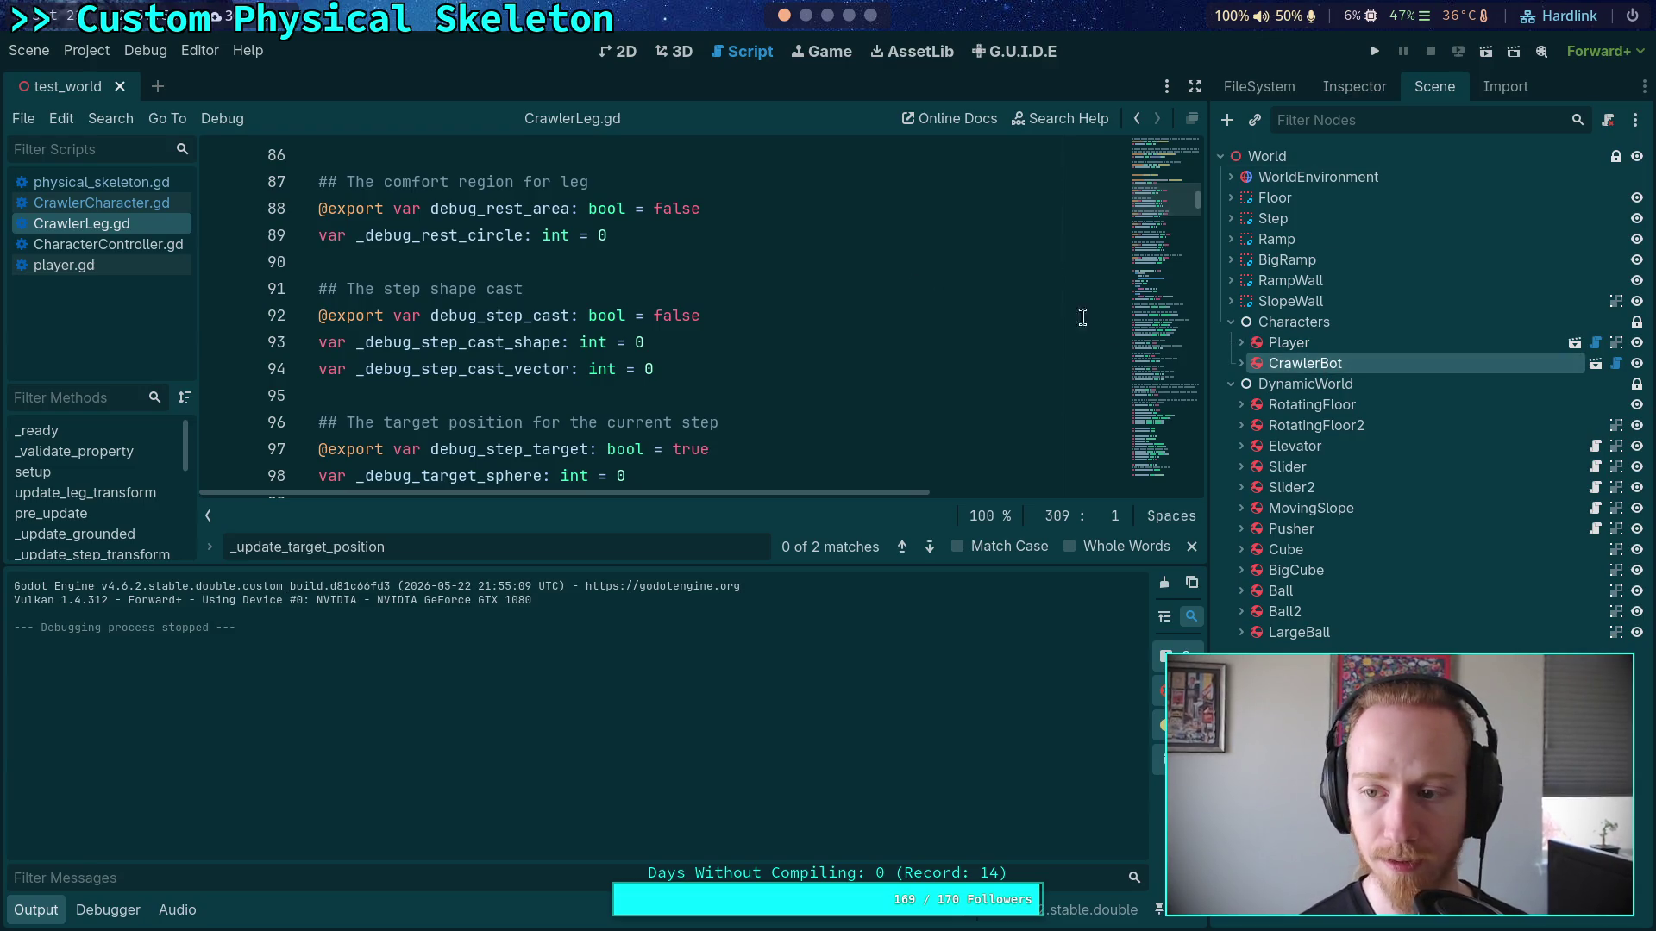
Step: Open the CrawlerBot scene, inspect FR_Femur_Joint's Angular Limit Z settings, and hide the Output panel
left_click(1596, 363)
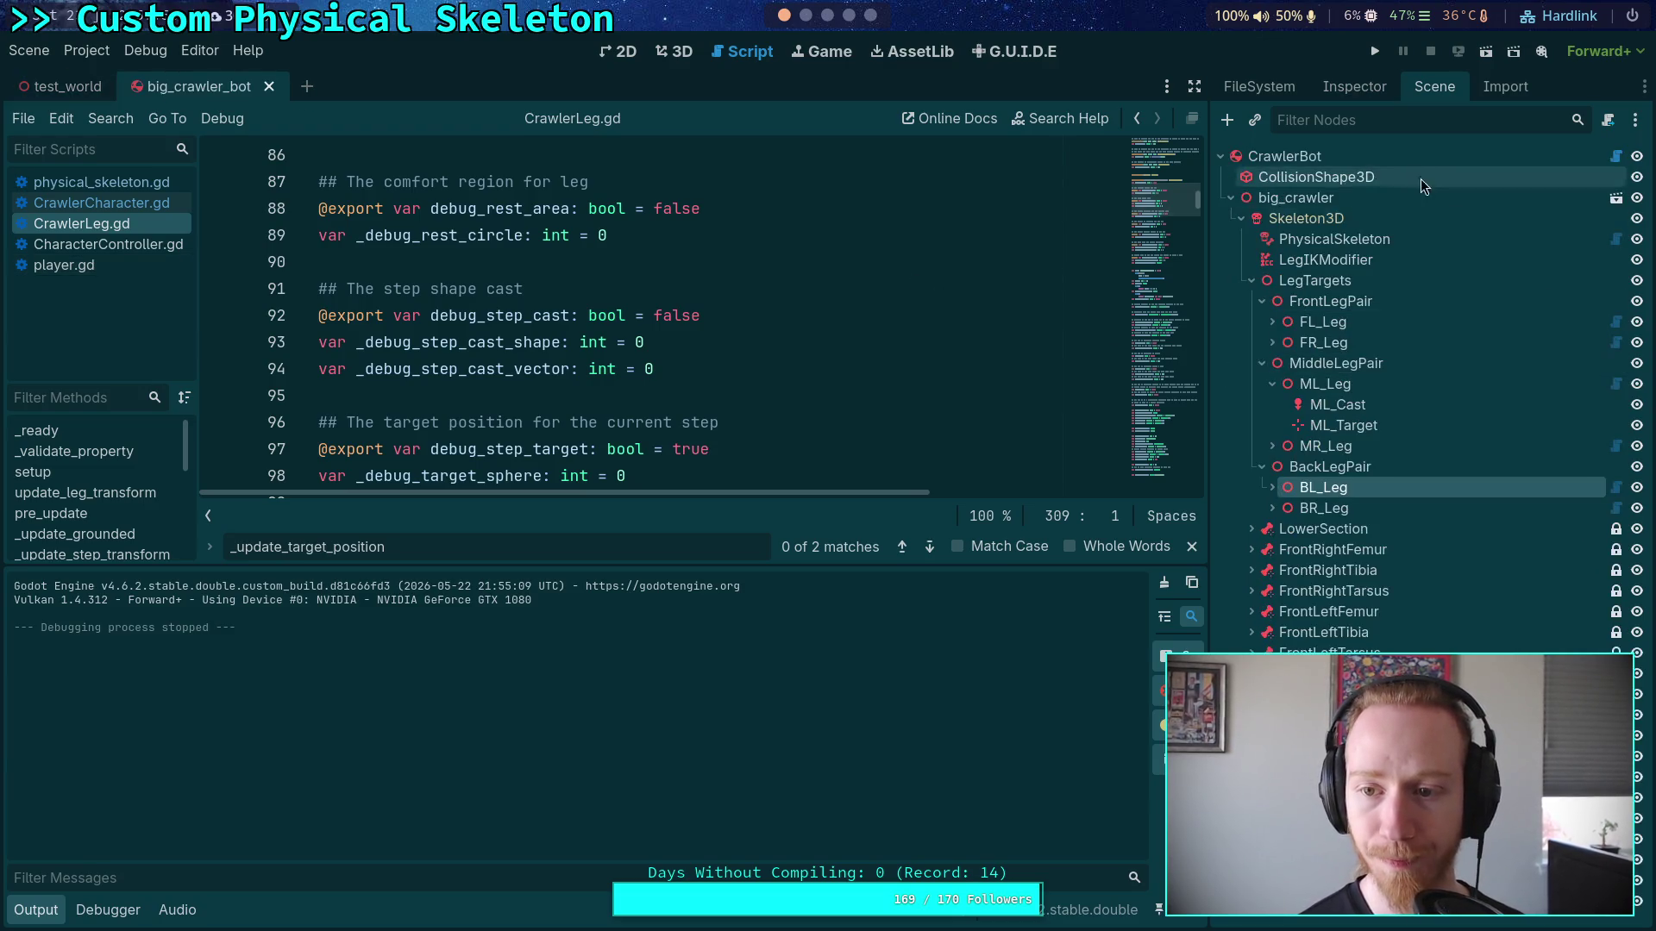
left_click(1256, 363)
left_click(1251, 280)
left_click(1249, 379)
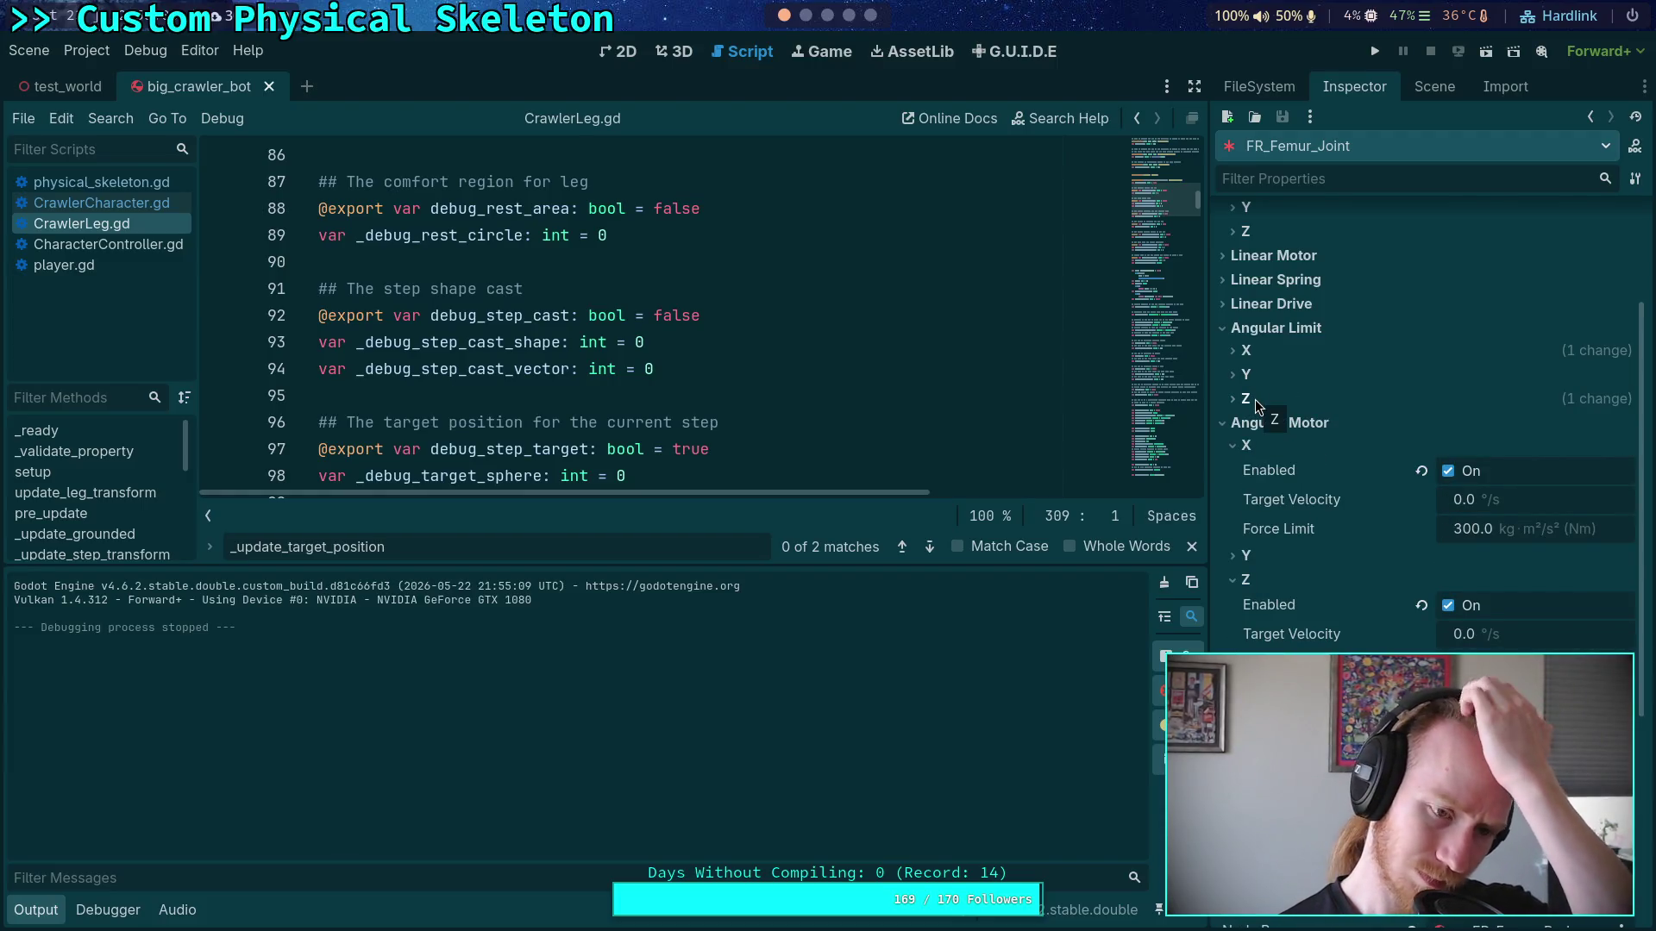
left_click(1254, 400)
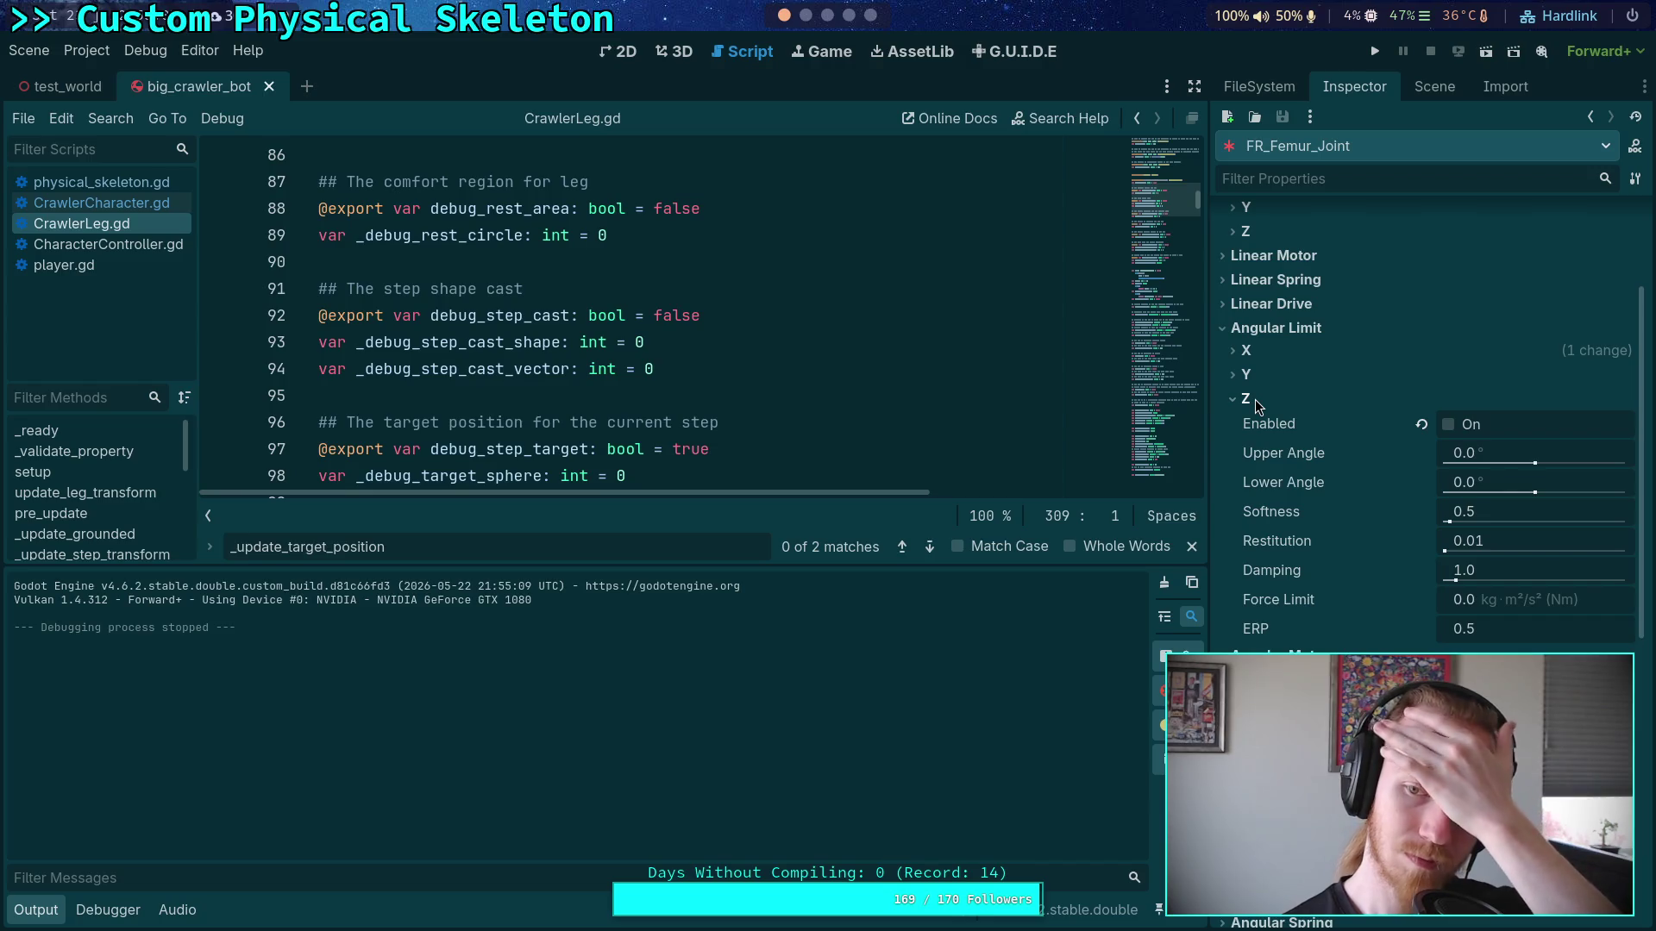
left_click(1255, 400)
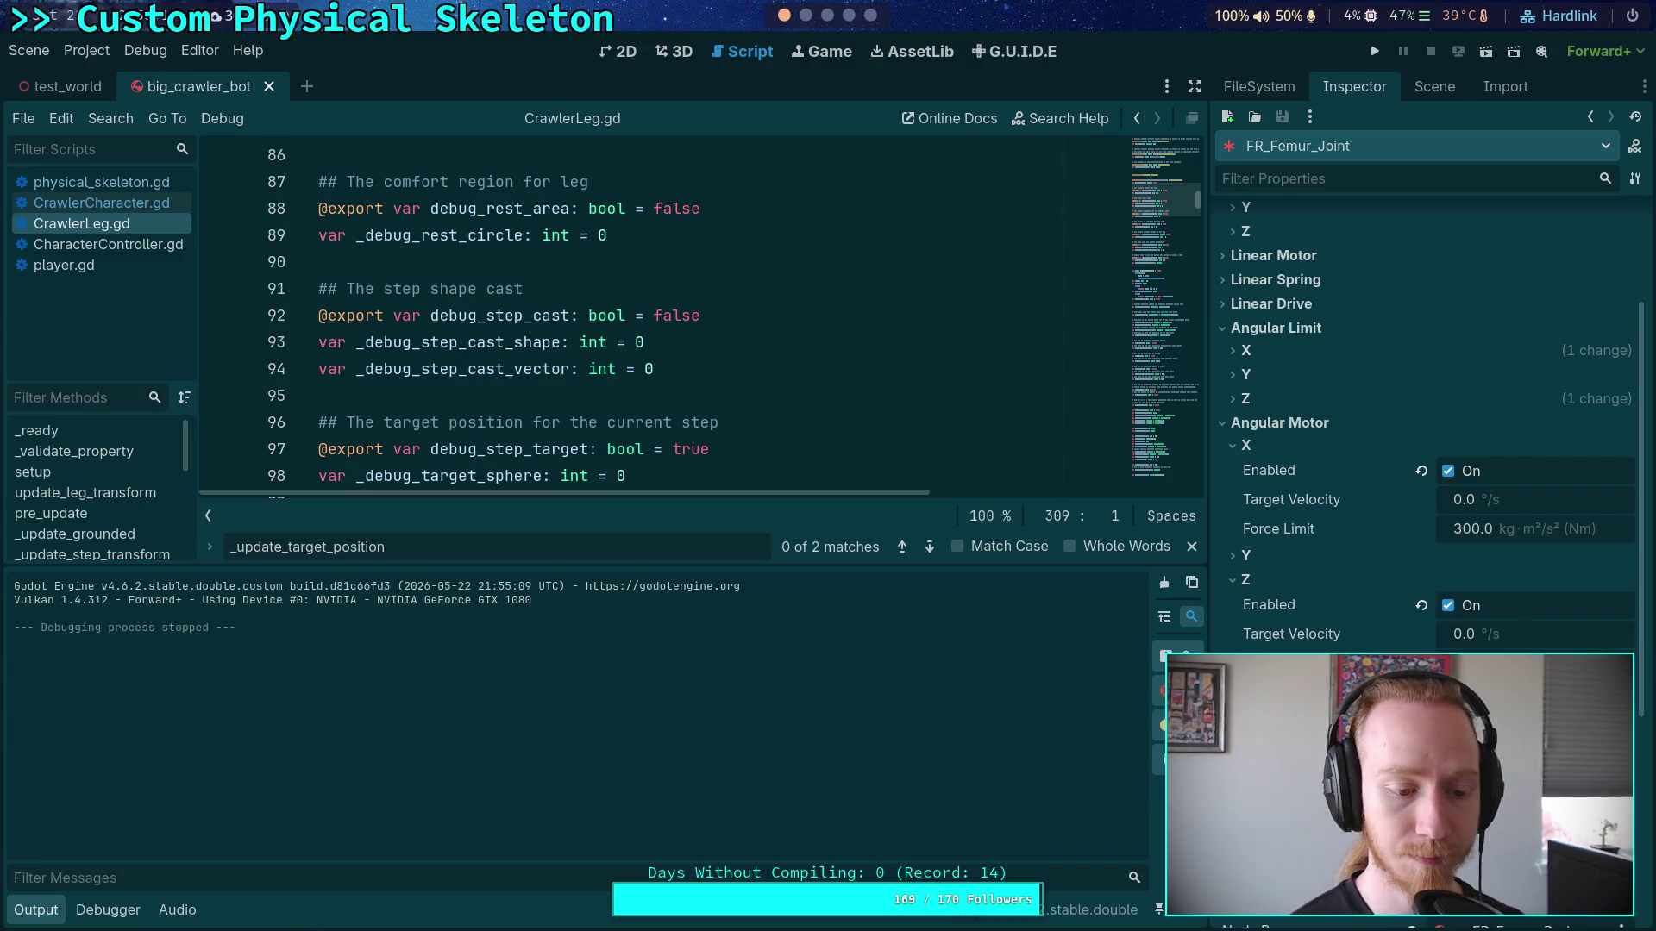
left_click(35, 910)
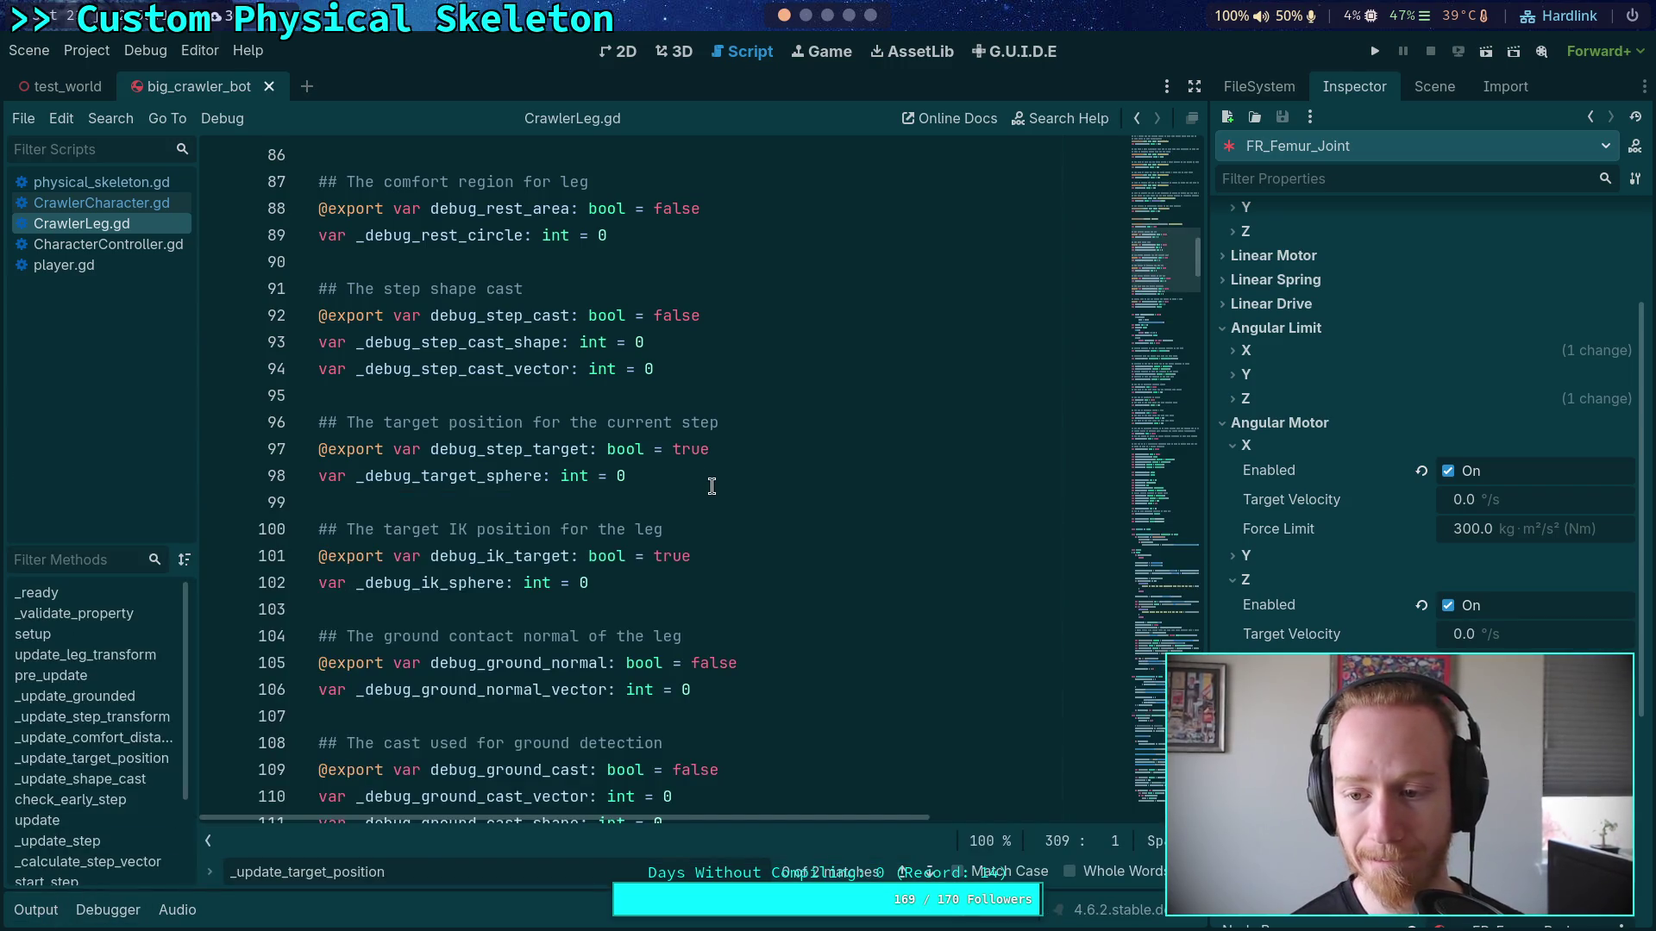
left_click(802, 15)
Step: Re-run git diff and scroll through the physical_skeleton.gd, CrawlerCharacter.gd and CrawlerLeg.gd changes
key("q")
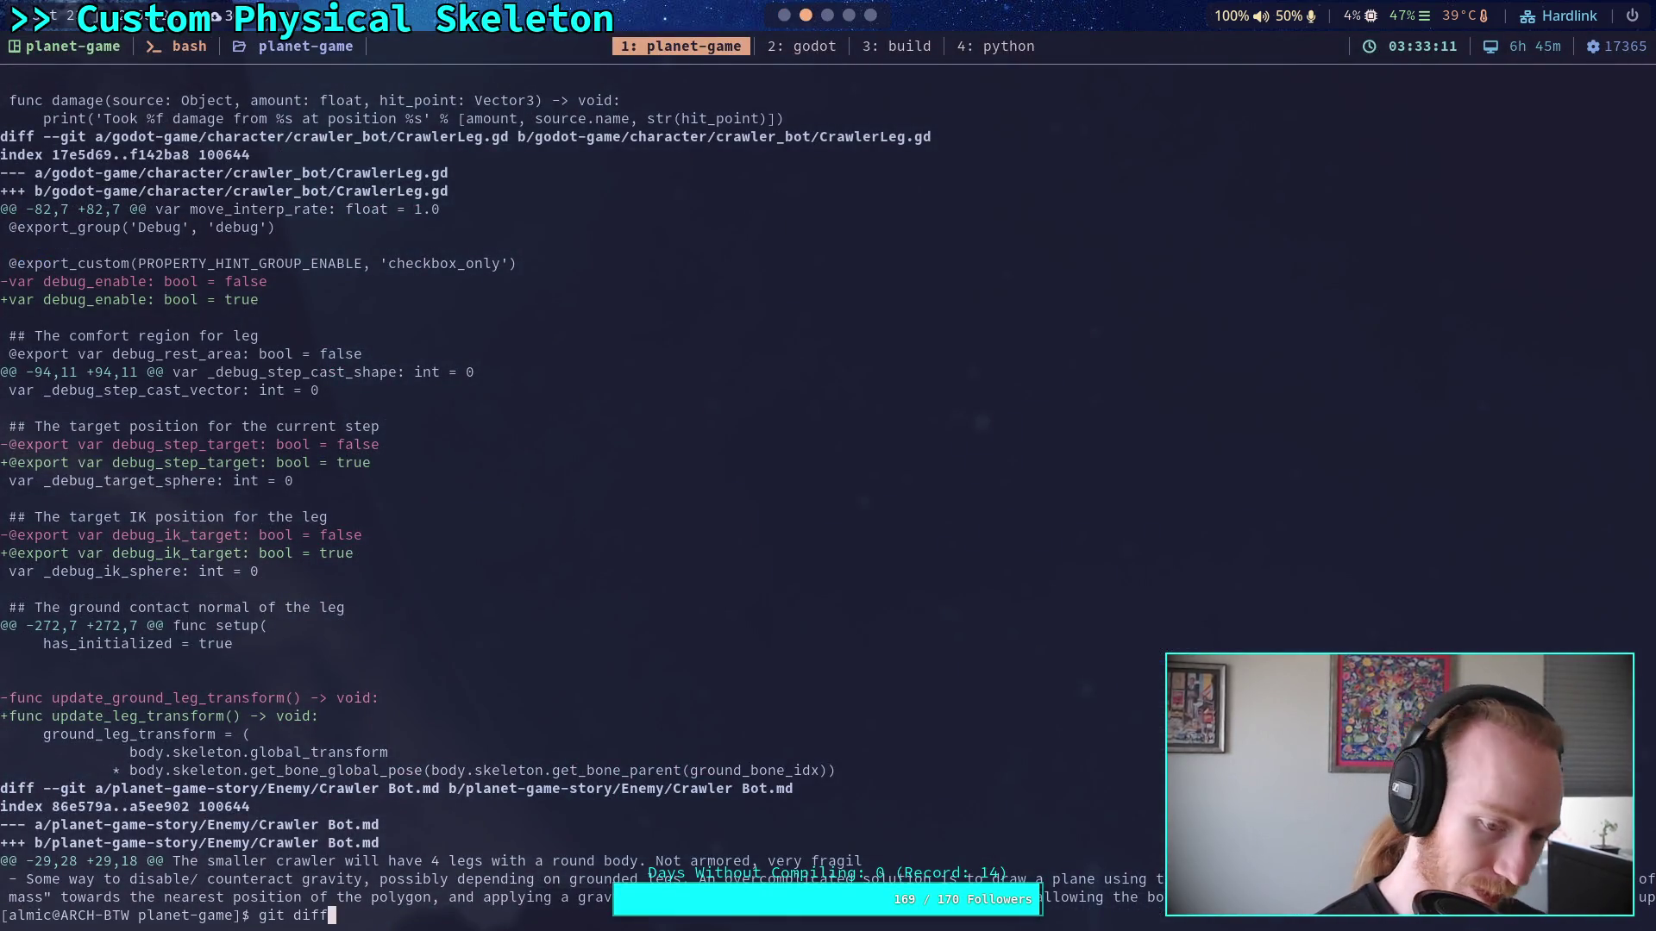
key("Return")
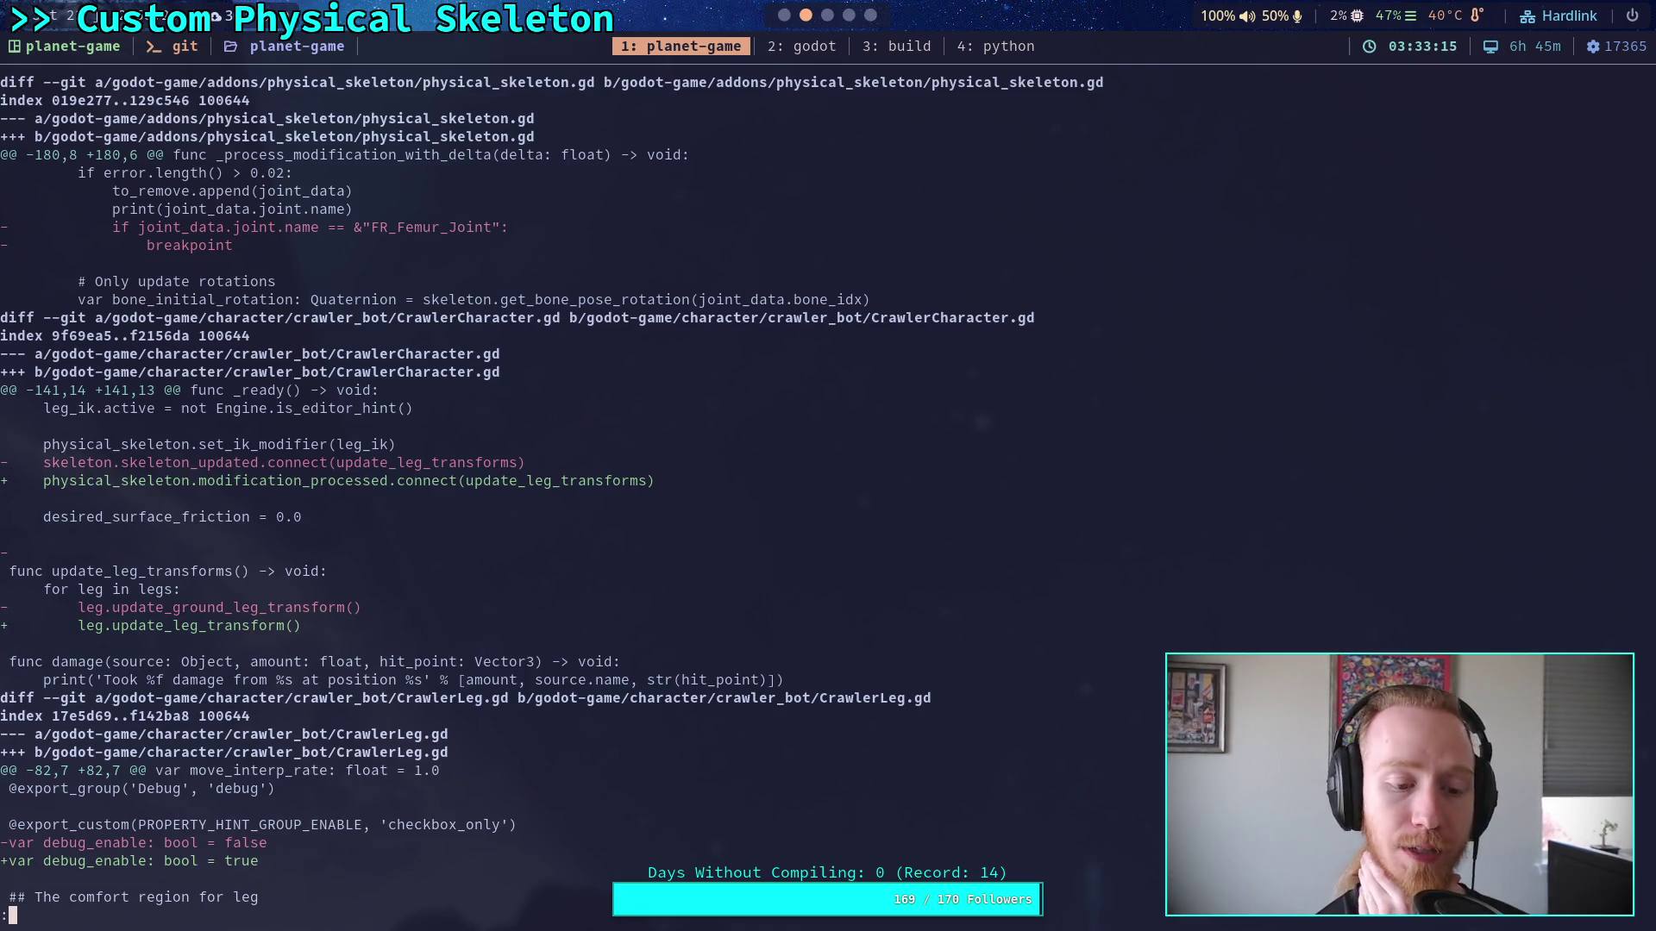
scroll(613, 489, "down", 7)
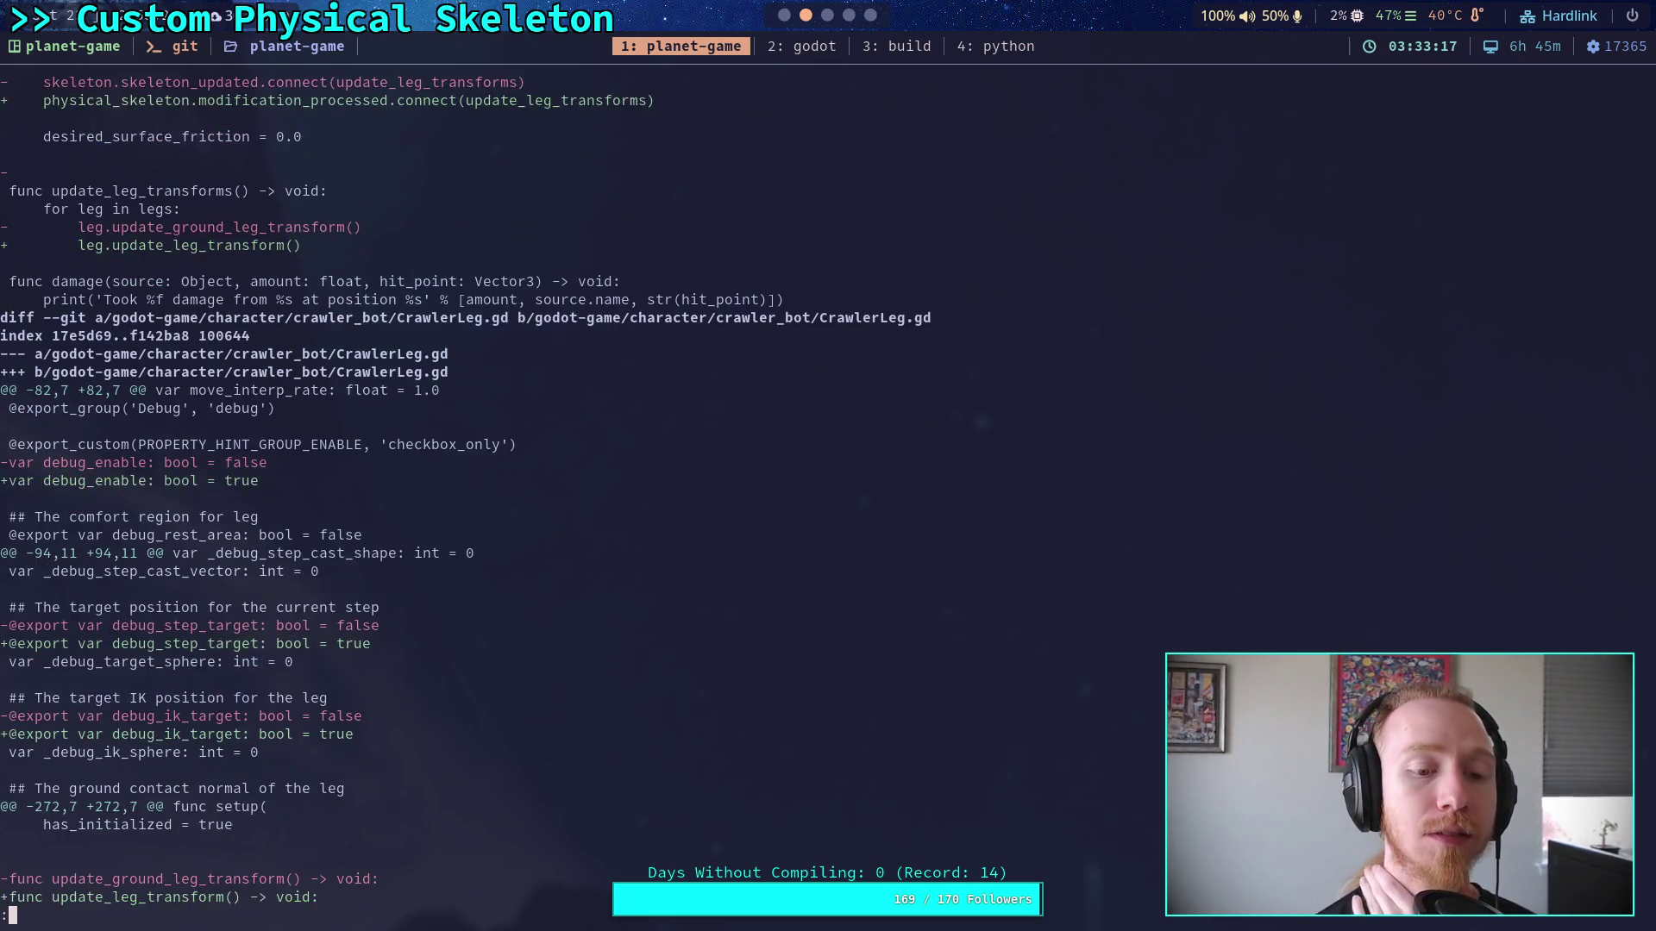
scroll(828, 489, "down", 3)
scroll(828, 490, "down", 4)
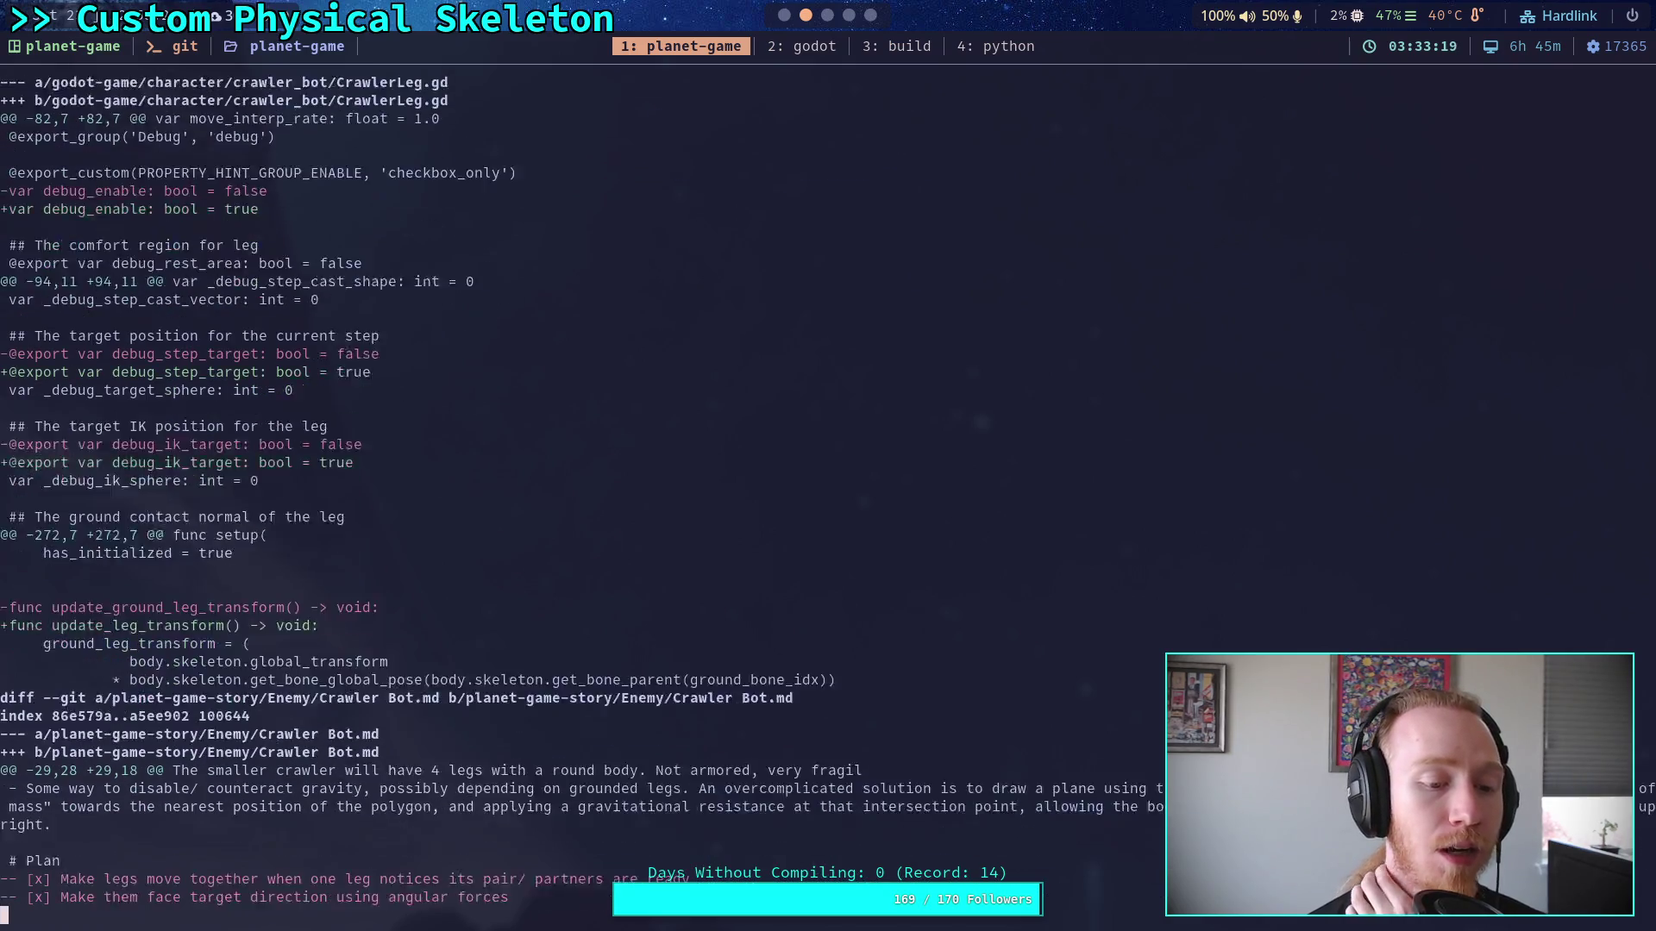
scroll(828, 490, "up", 10)
scroll(828, 490, "up", 3)
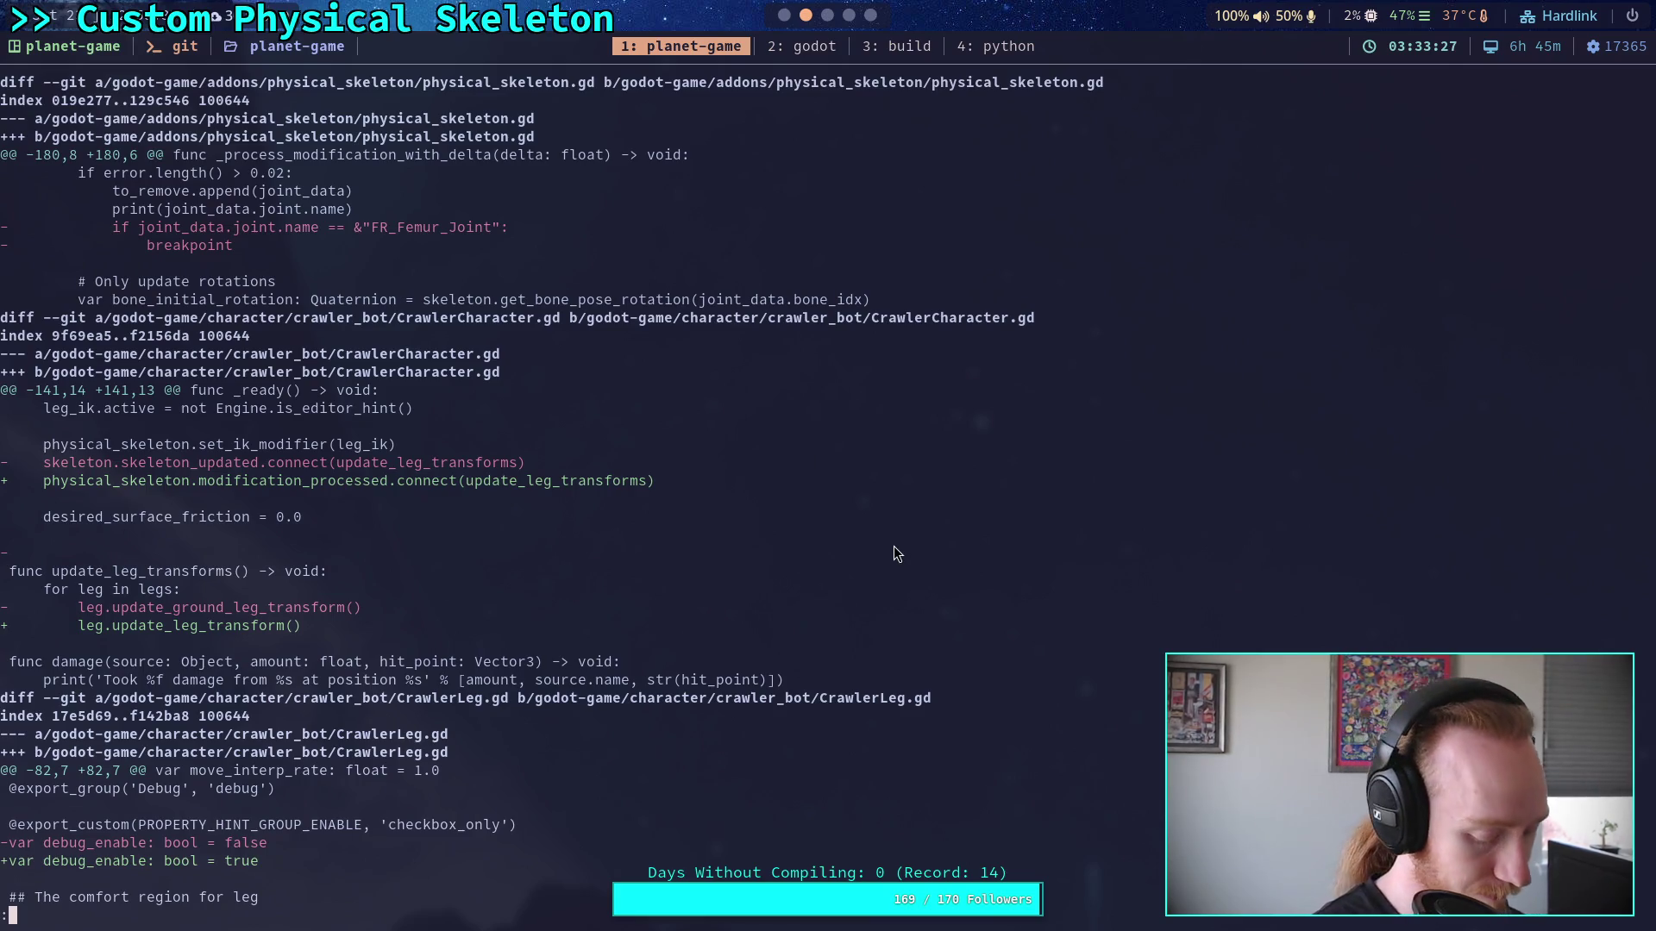
left_click(785, 16)
Step: Close big_crawler_bot and change debug_step_target to false, then restore it to true
left_click(270, 87)
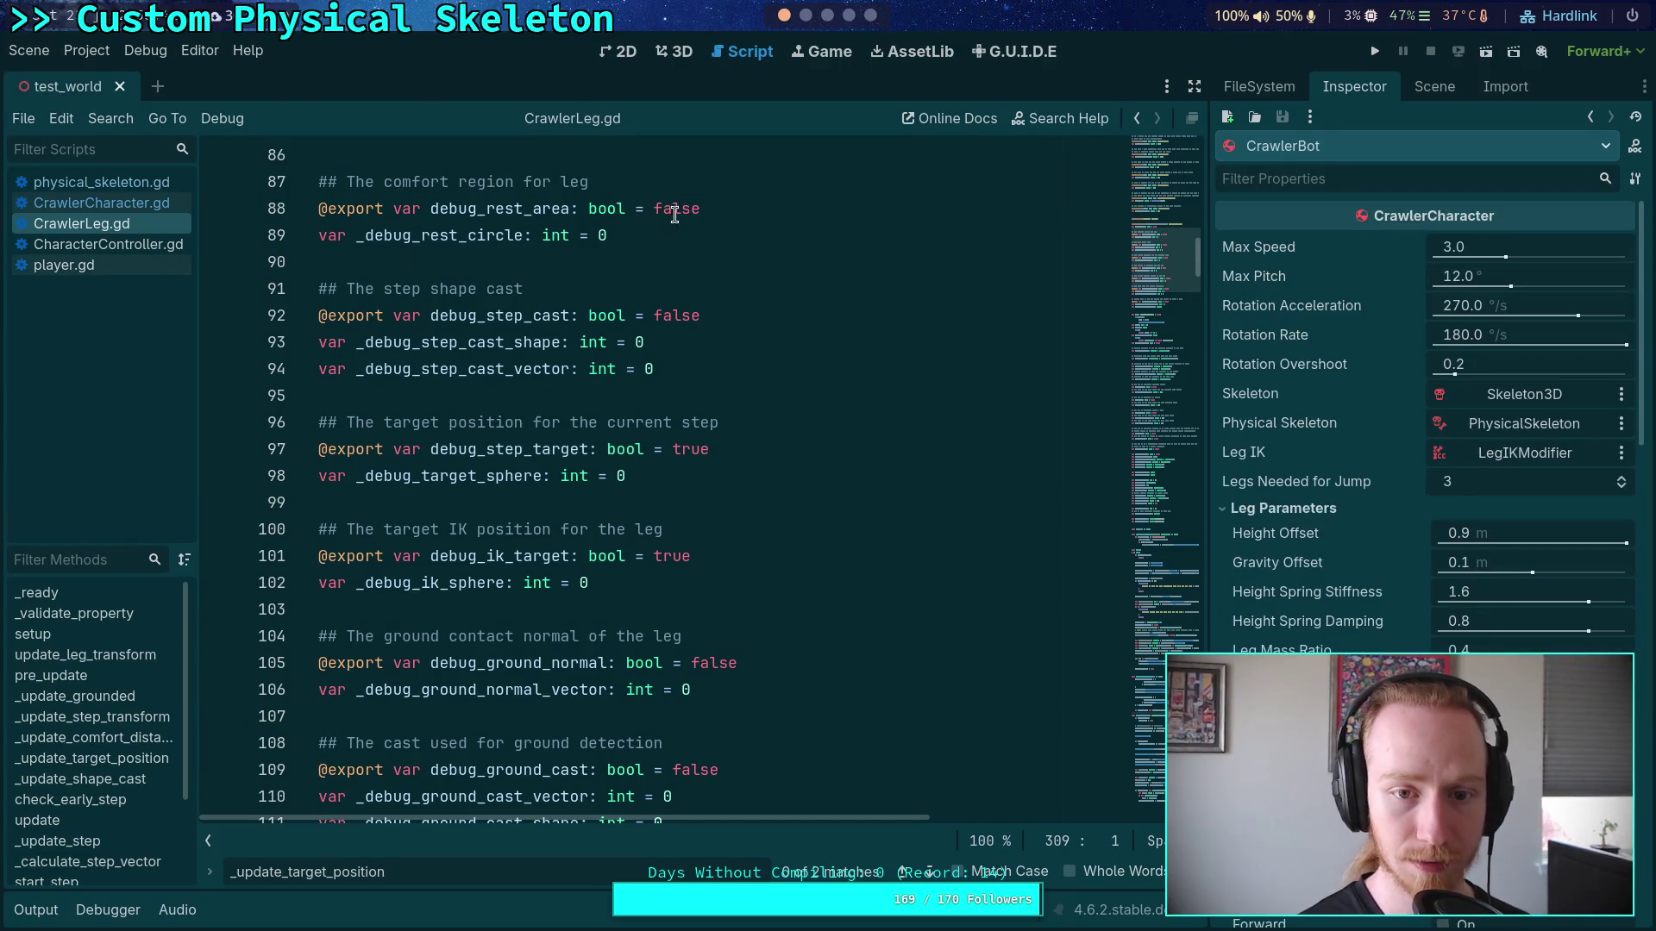
double_click(690, 449)
type("fals")
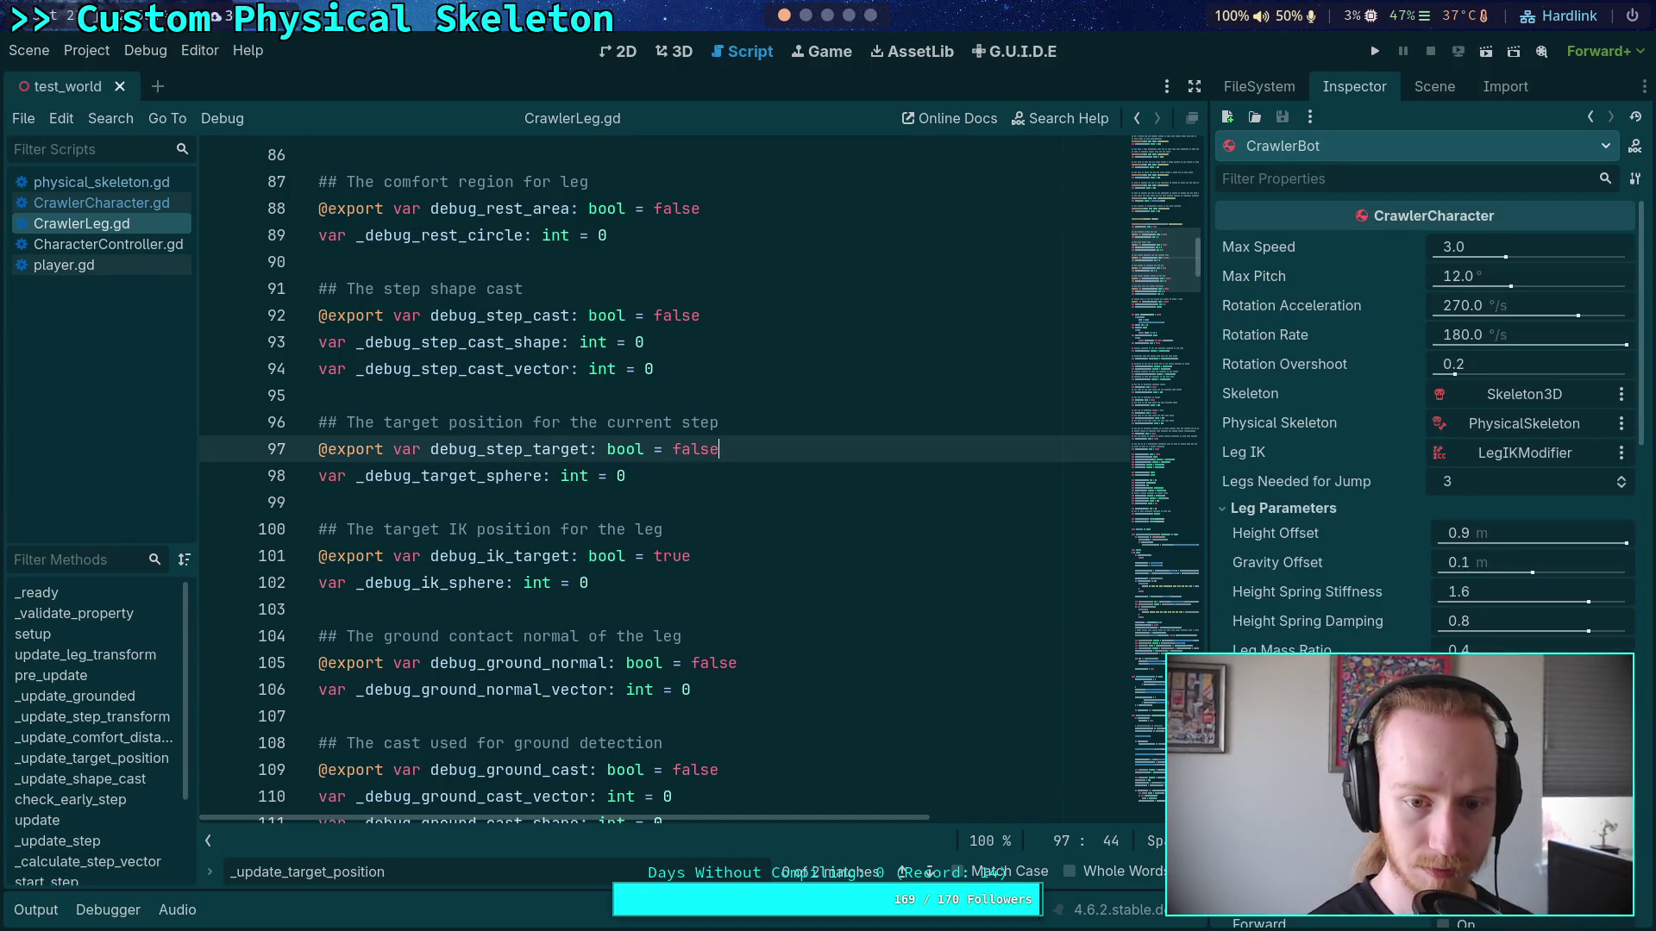
double_click(669, 556)
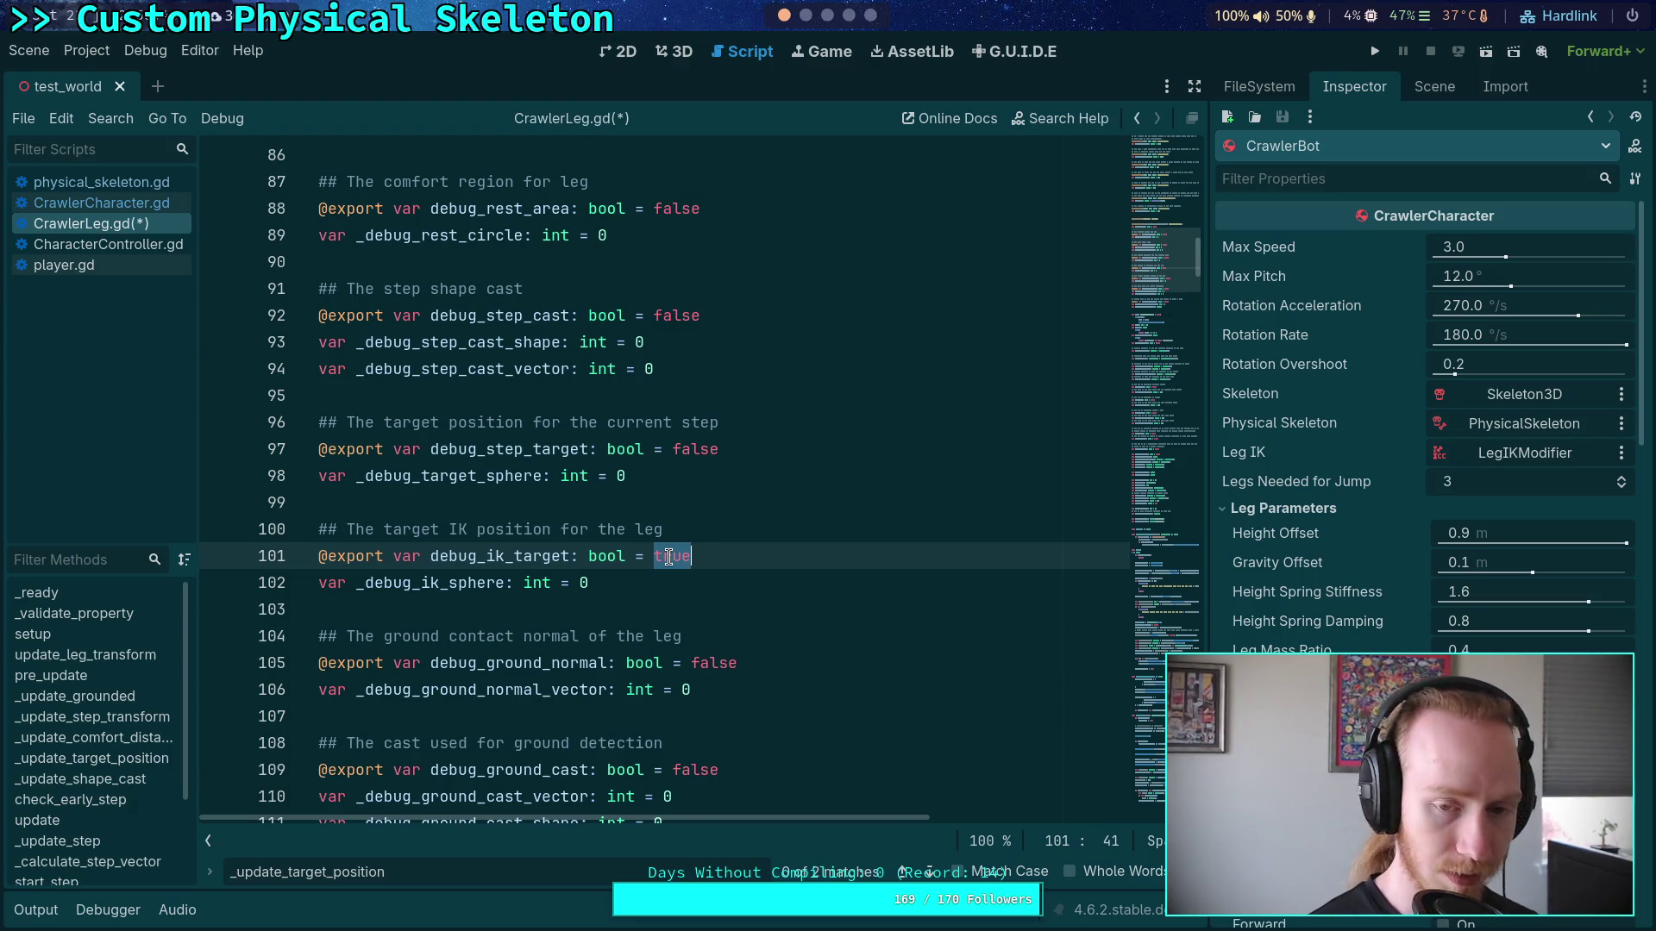
double_click(696, 448)
type("true")
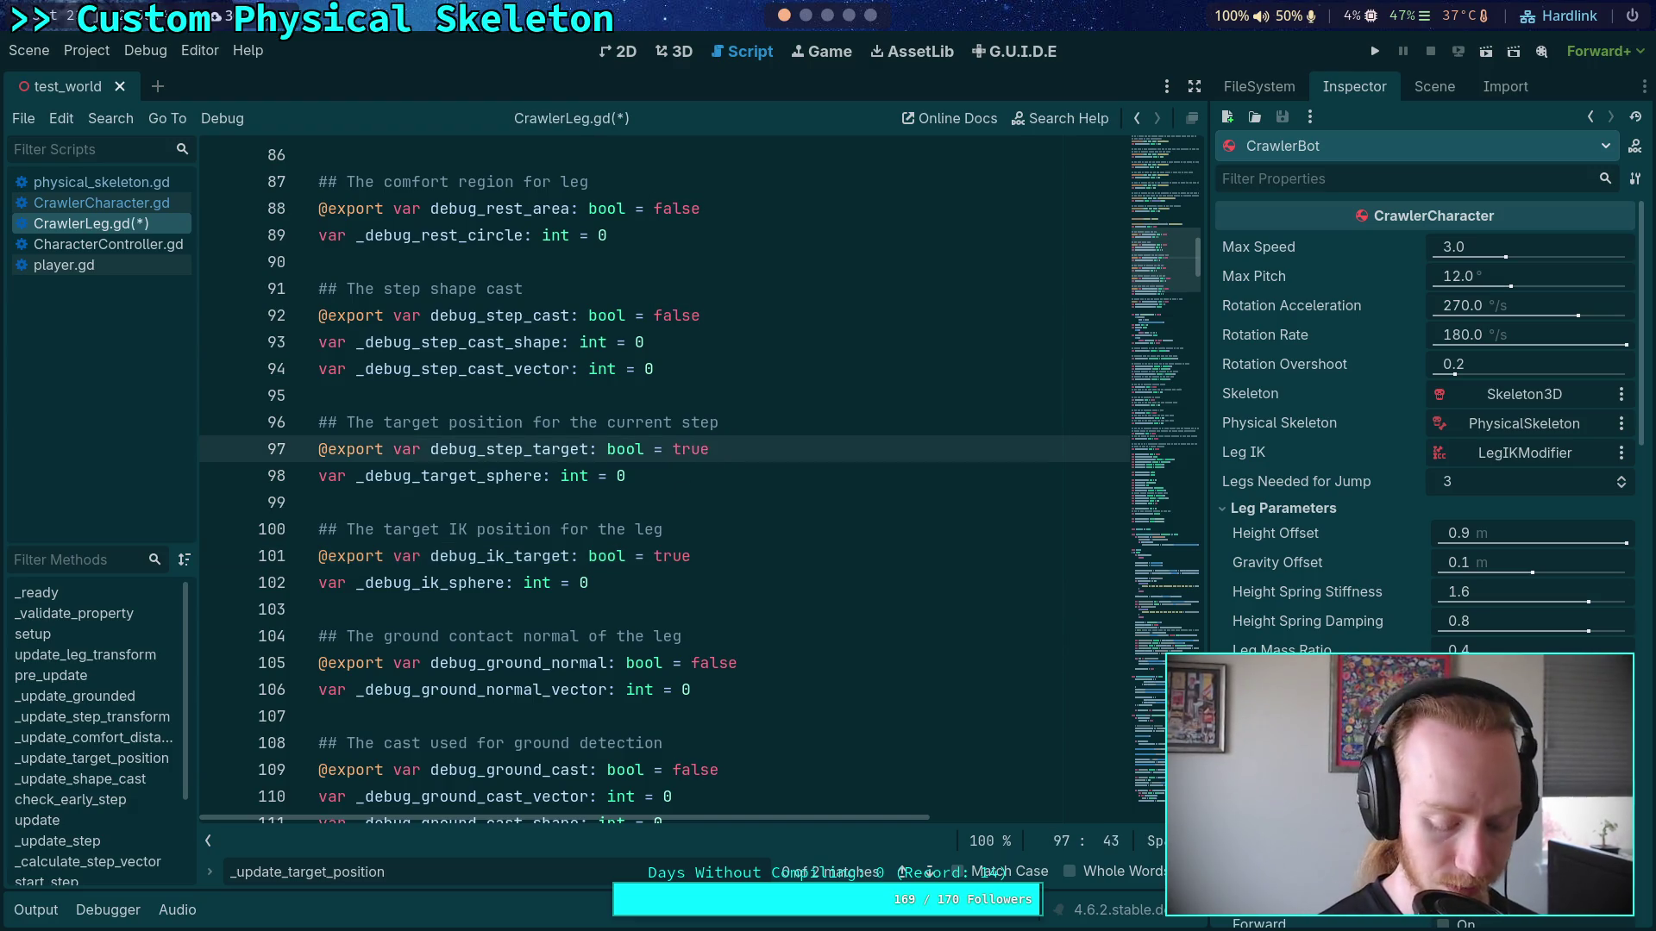
left_click(809, 15)
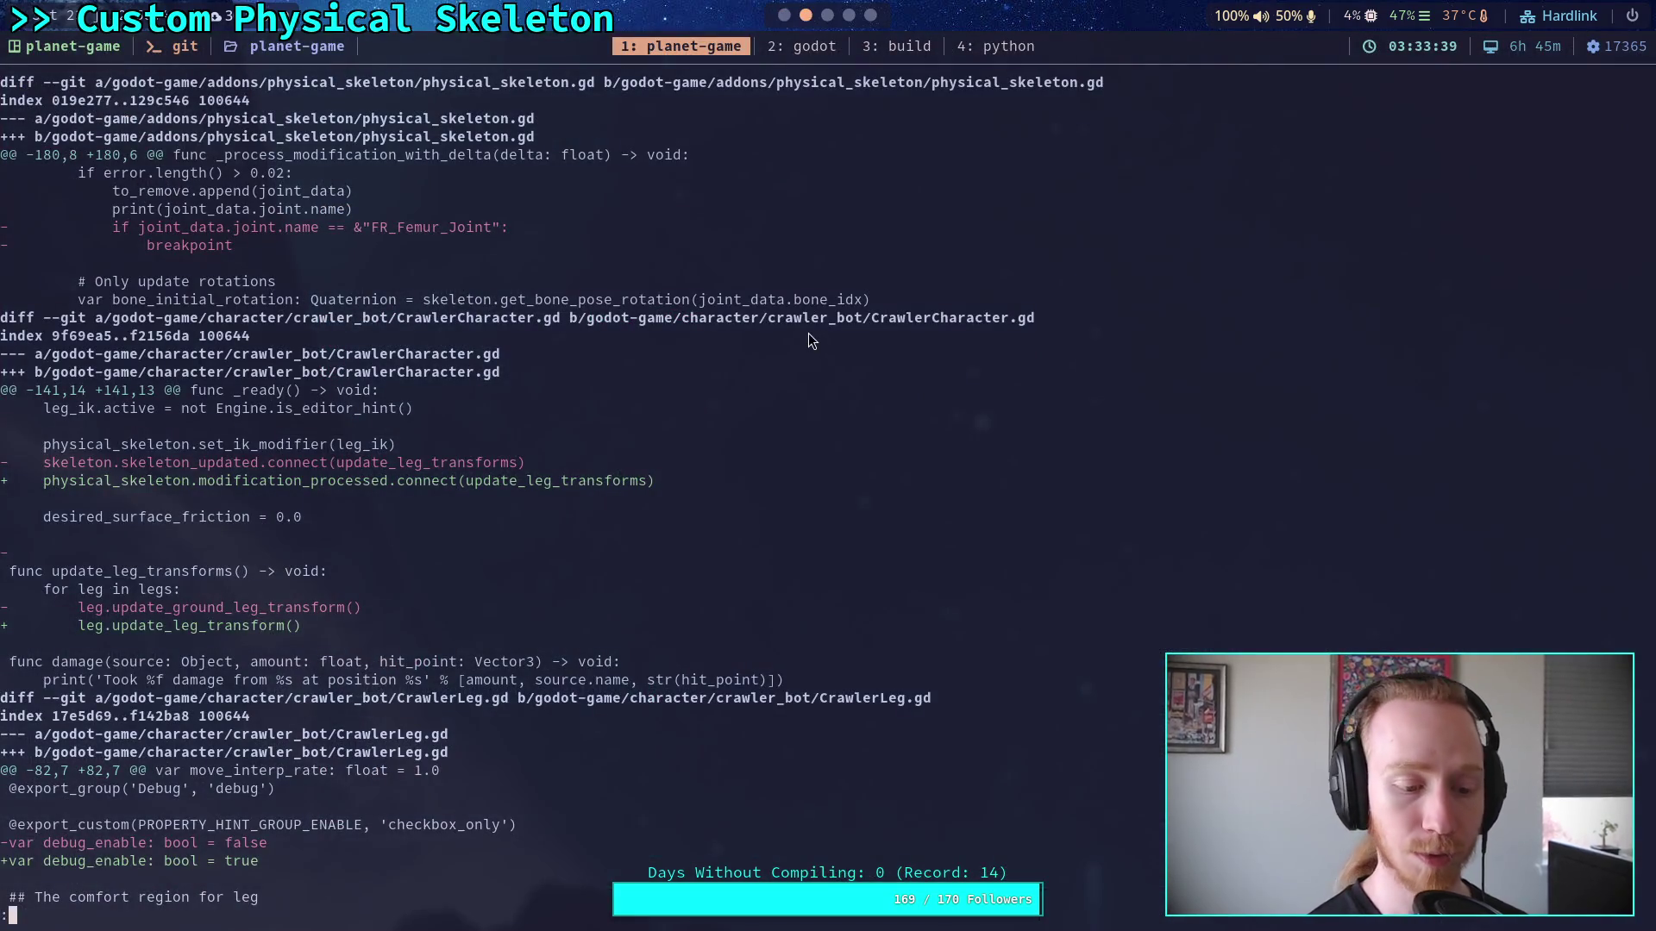
Step: Check git status and start interactive patch staging for CrawlerLeg.gd
key("q")
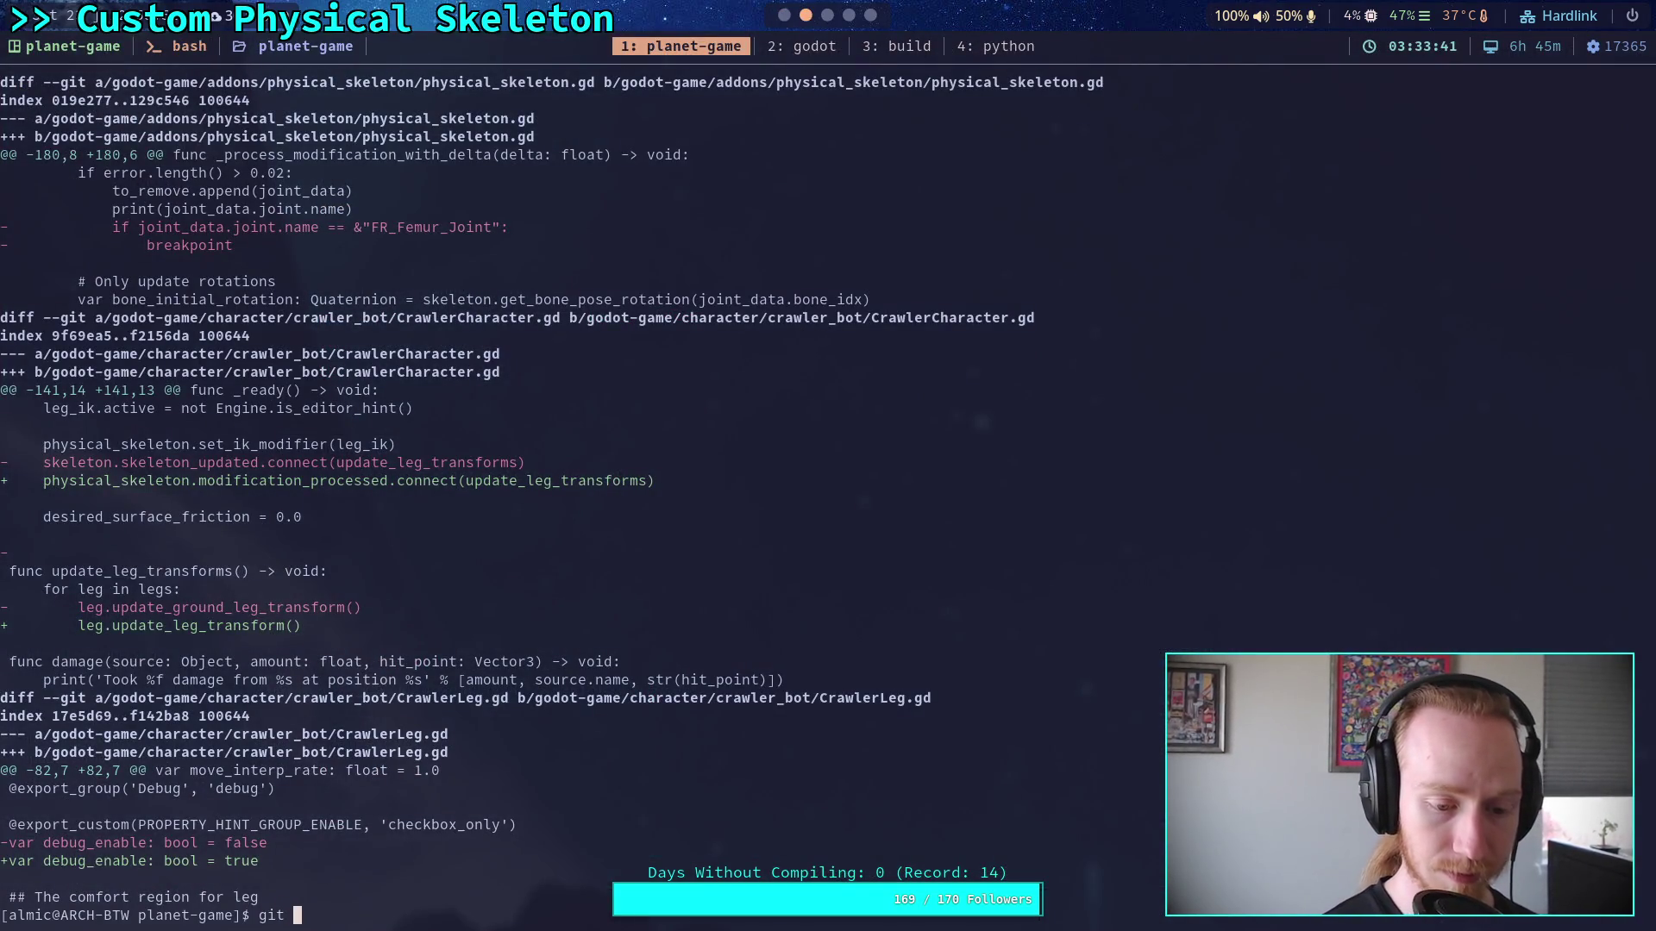
type("us")
key("Return")
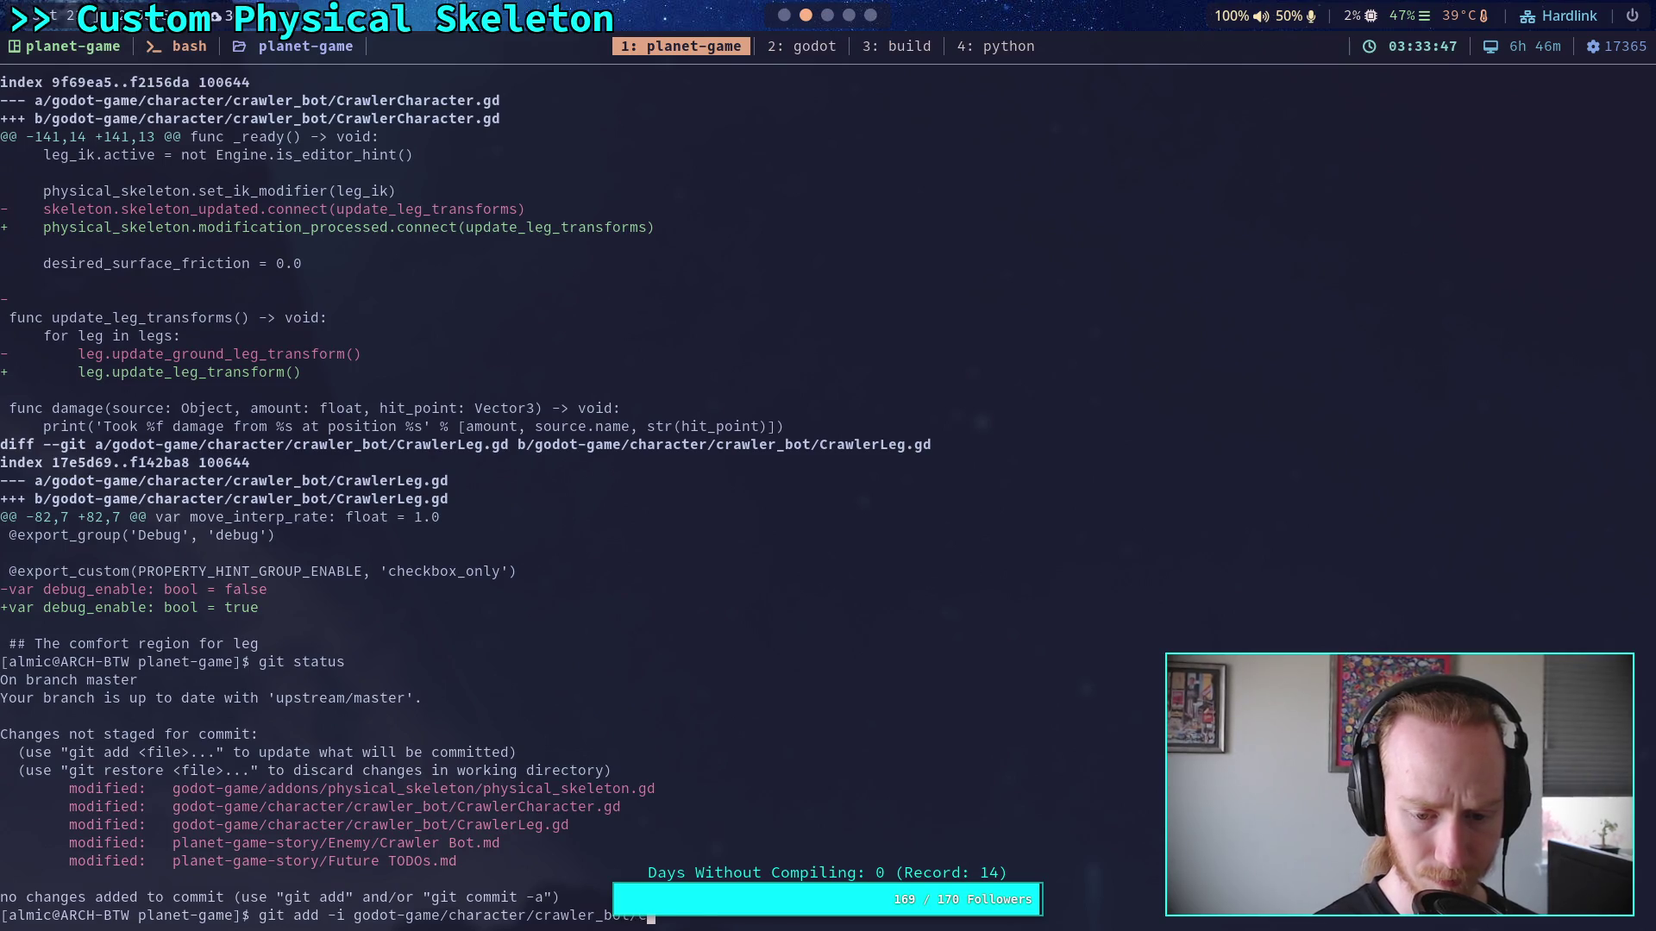
key("Return")
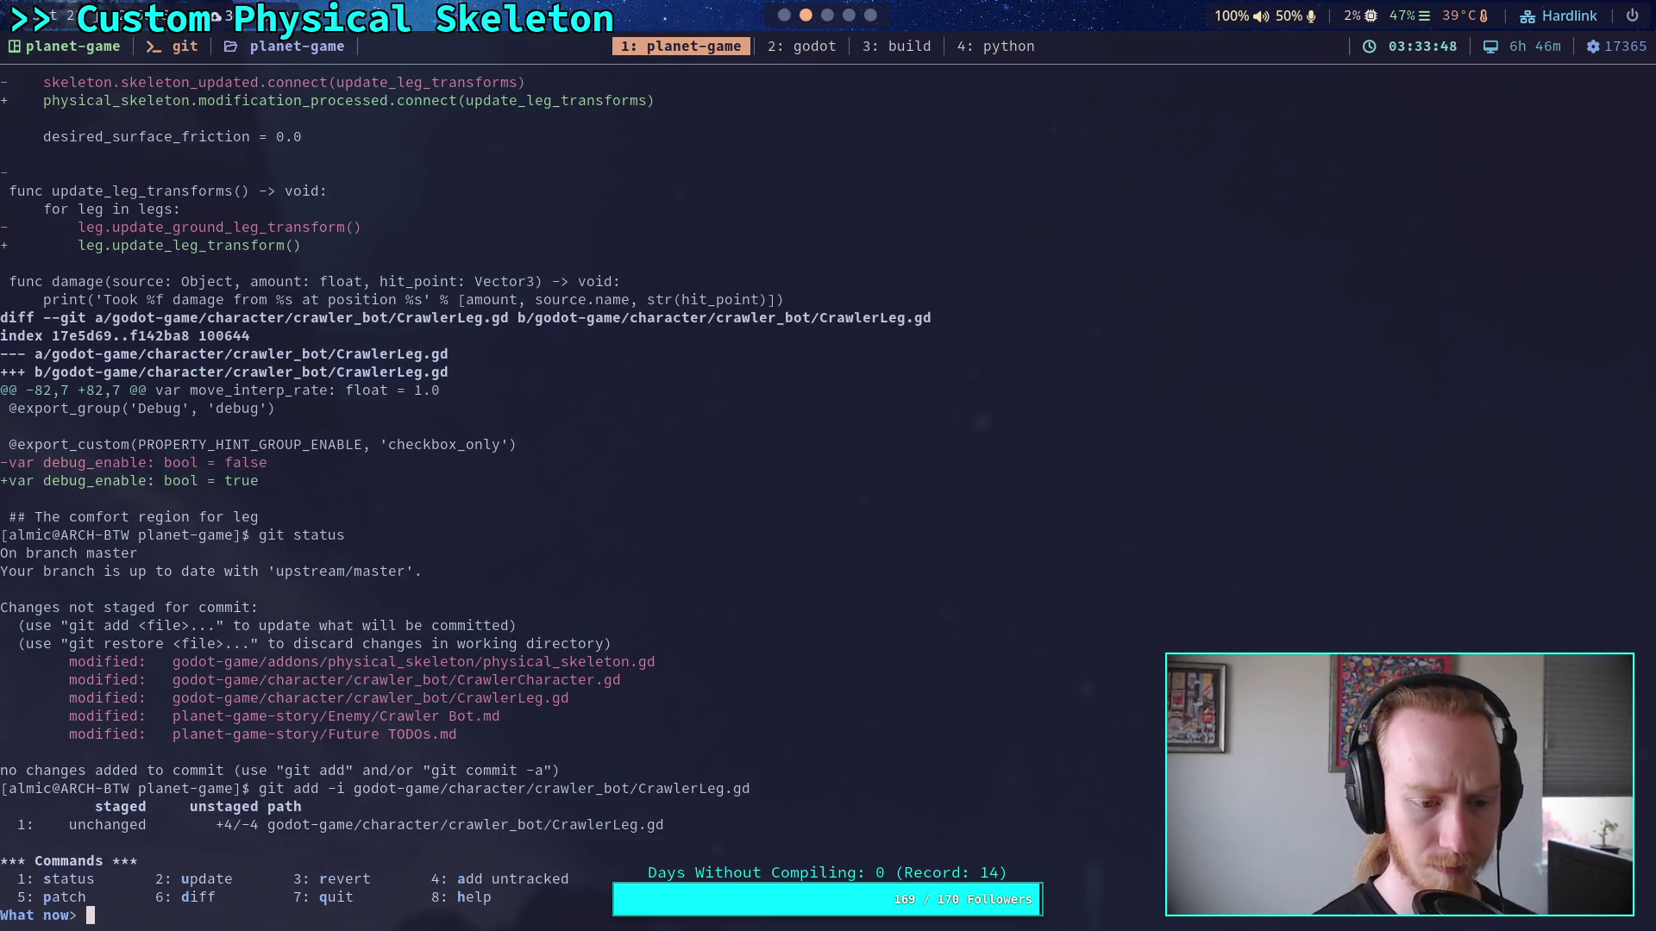
type("6")
key("Return")
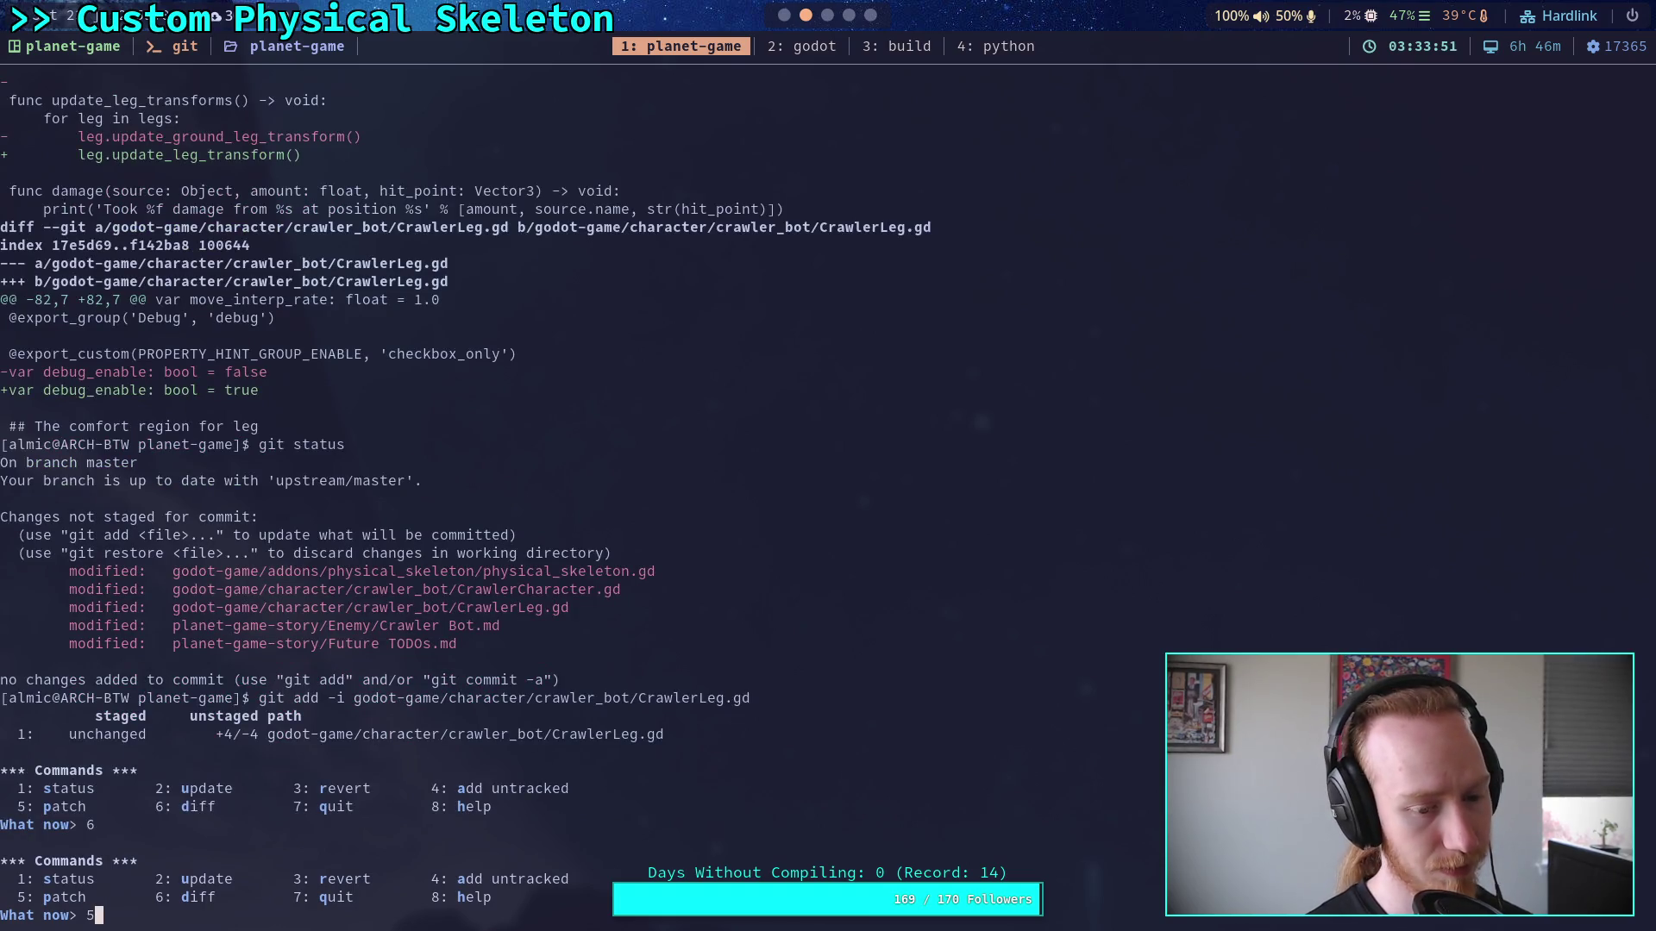
key("Return")
type("1")
key("Return")
key("Return")
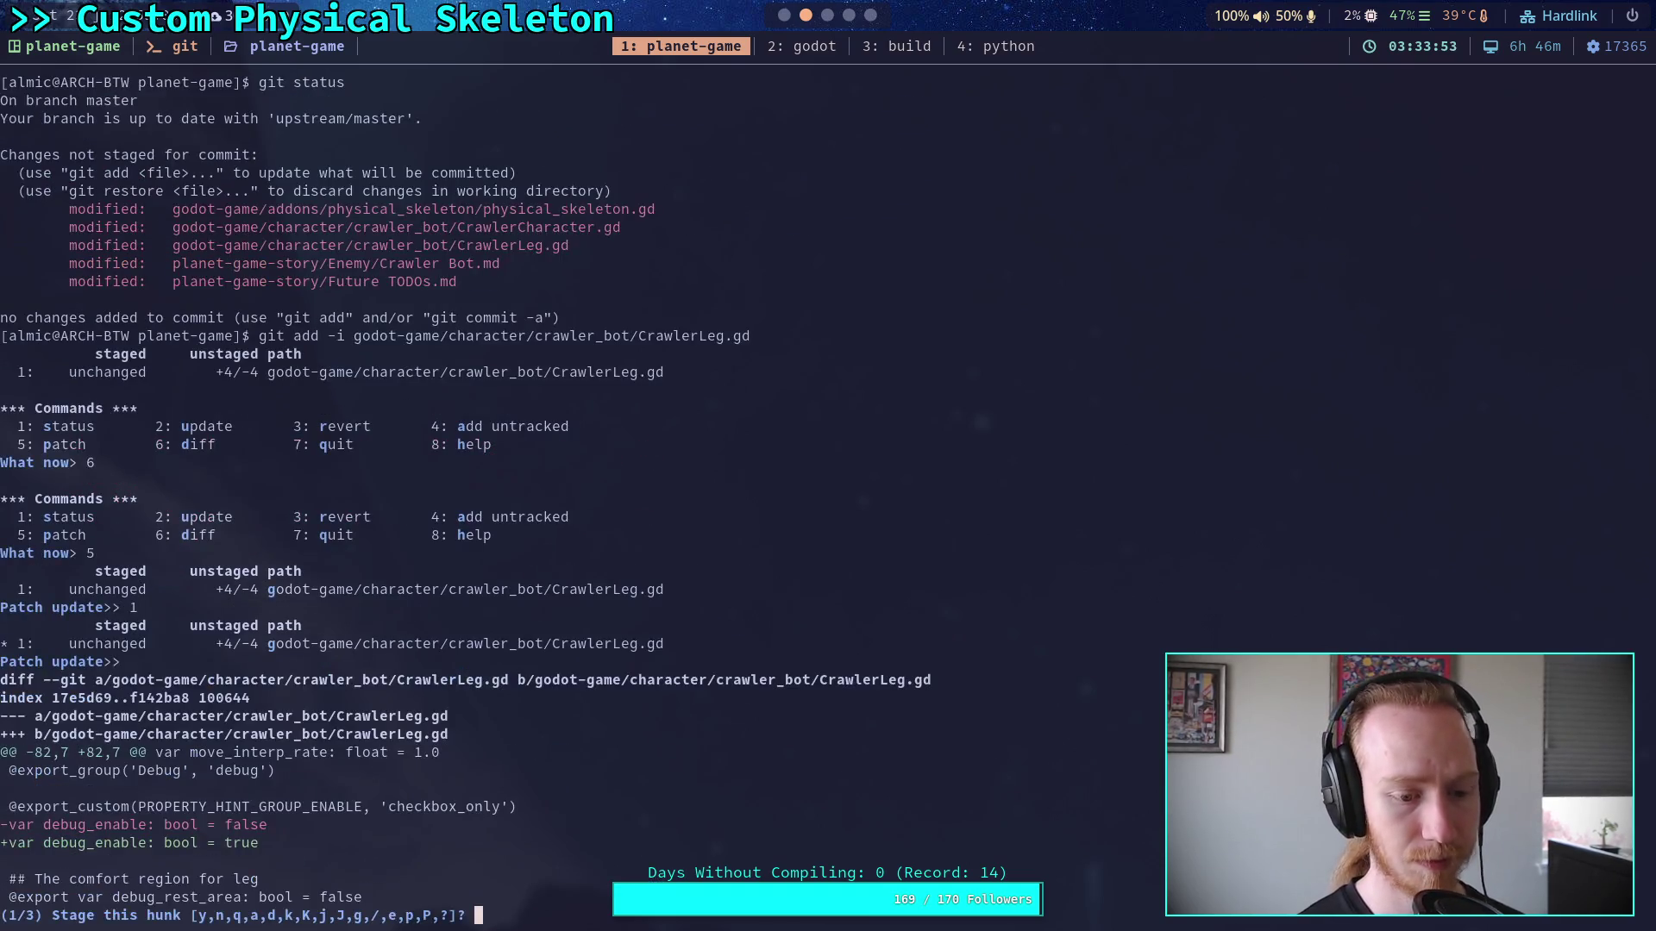
Step: Skip the first two hunks, stage the update_leg_transform hunk, and view the remaining diff
key("Return")
type("n")
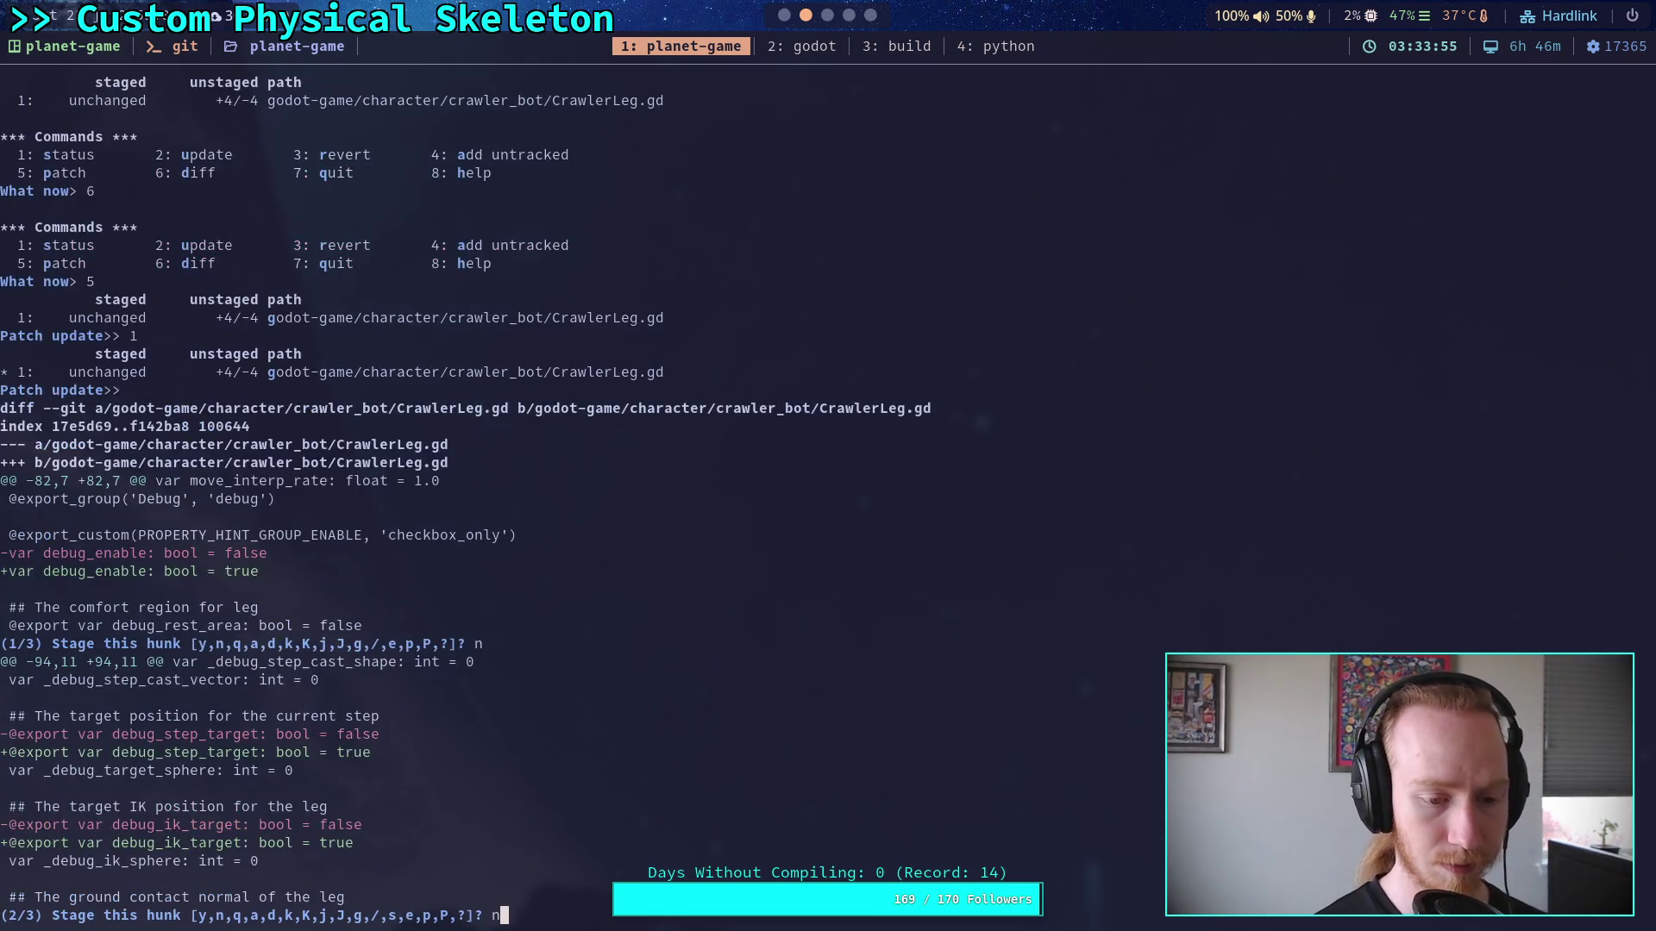
key("Return")
type("y")
key("Return")
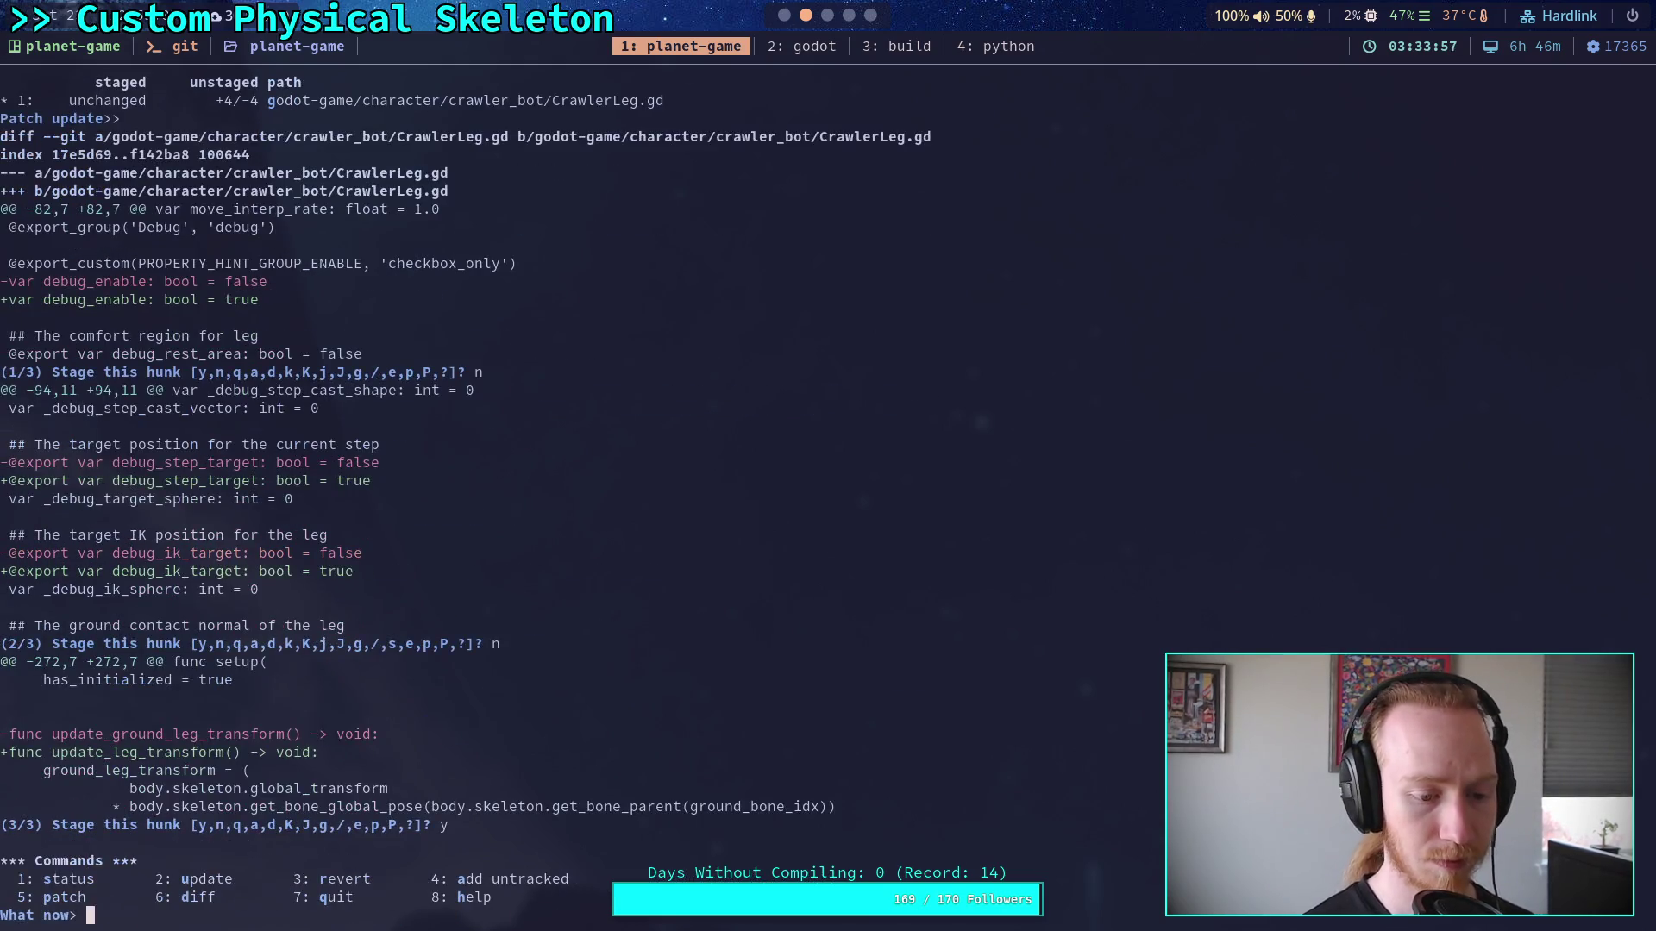
type("q")
key("Return")
type("it i")
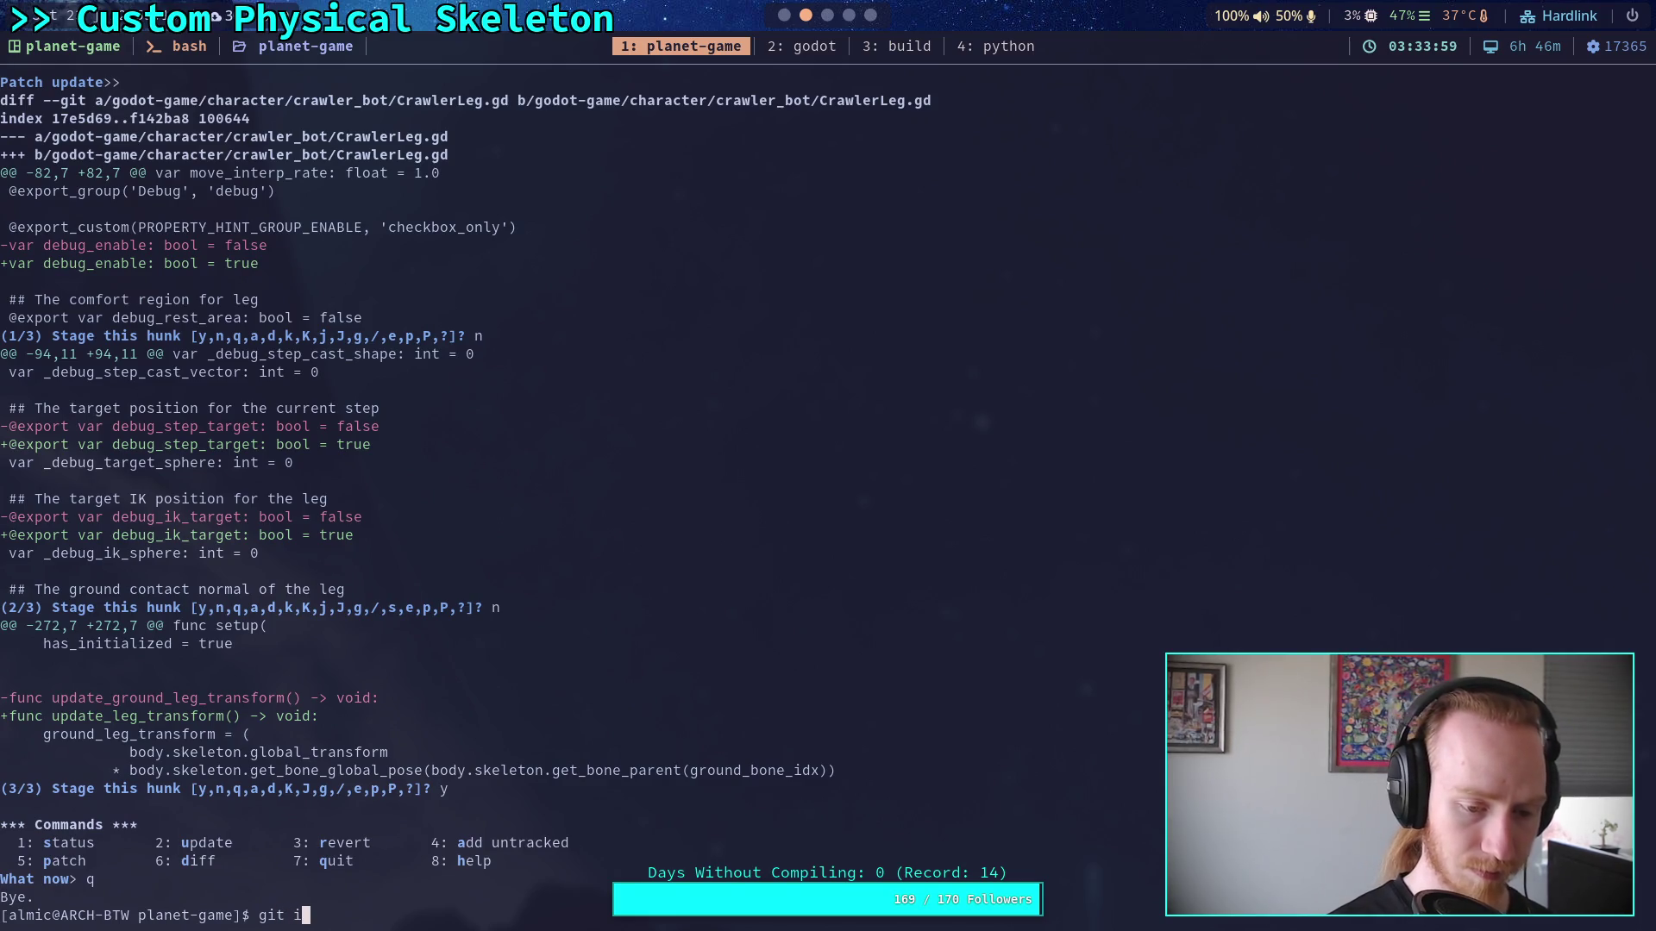
key("BackSpace")
type("diff")
key("Return")
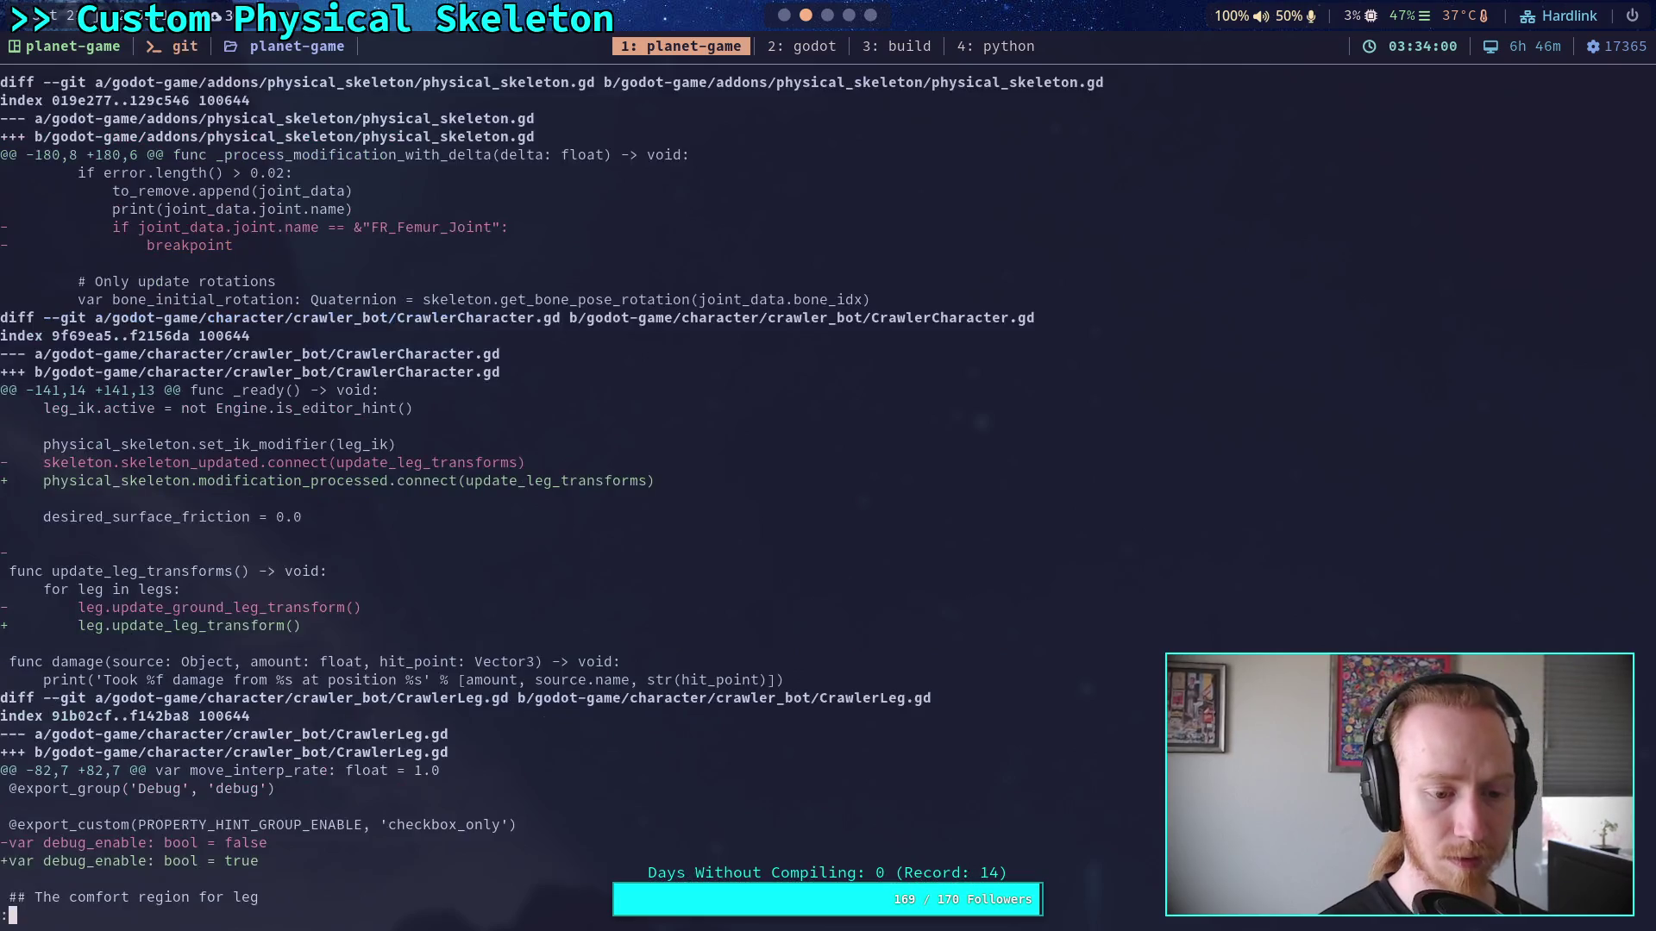
Step: Stage physical_skeleton.gd and CrawlerCharacter.gd using tab completion, then check git status
type("qgit add godot-game/")
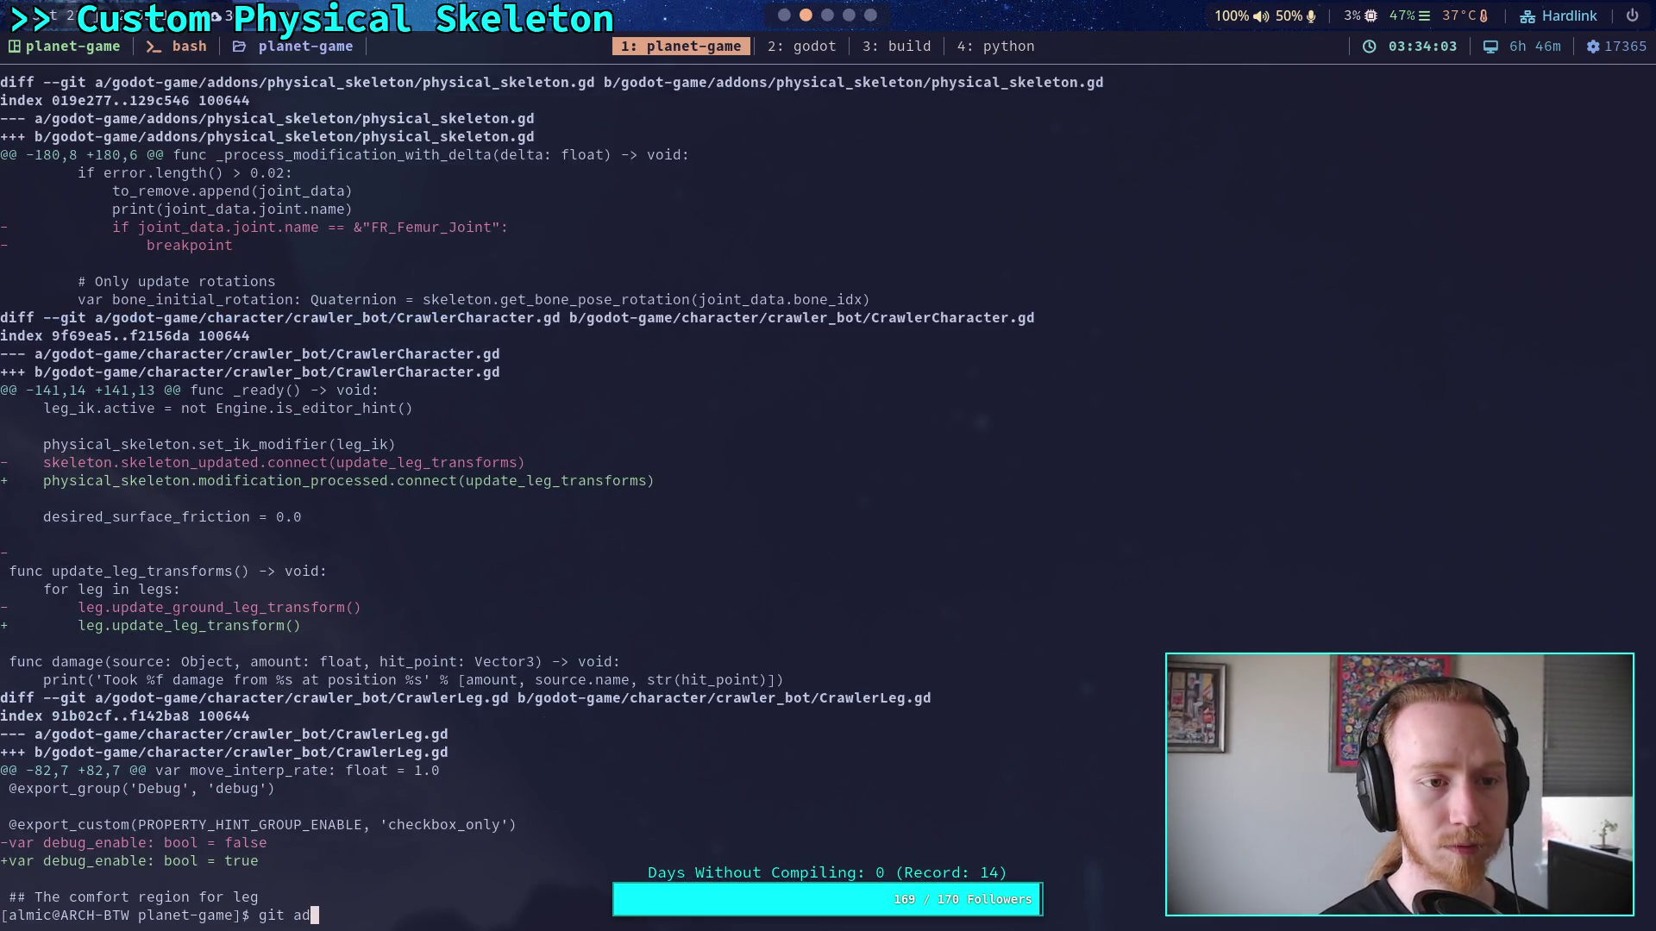
type("addons/physical_skeleton/")
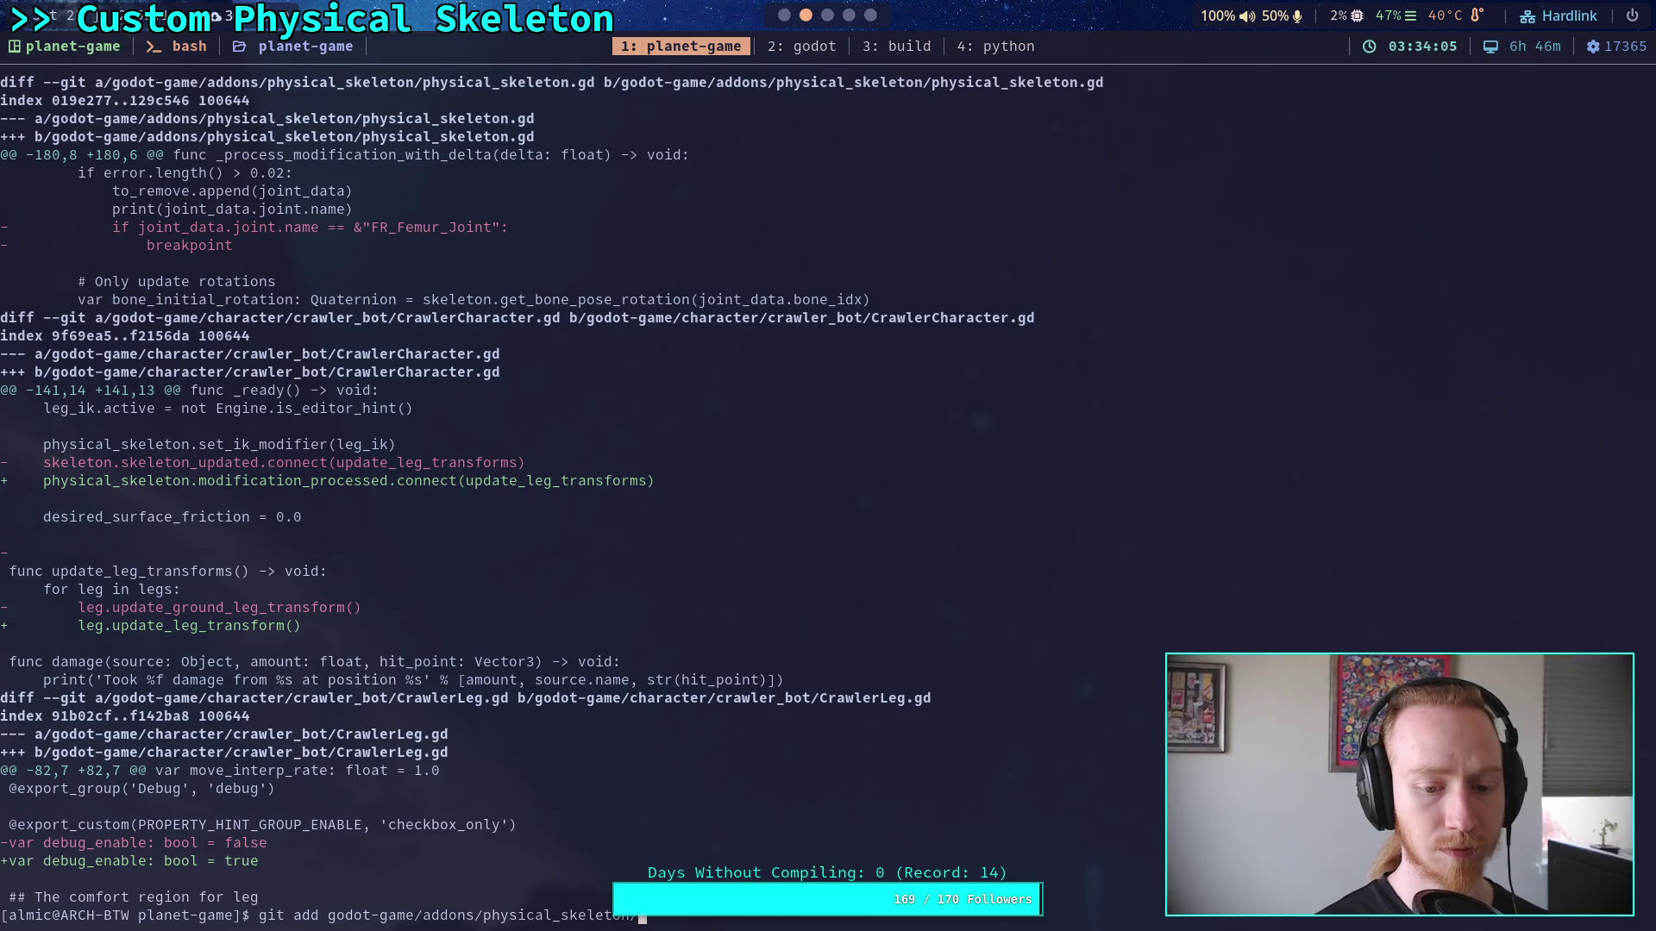
type("p")
key("Tab")
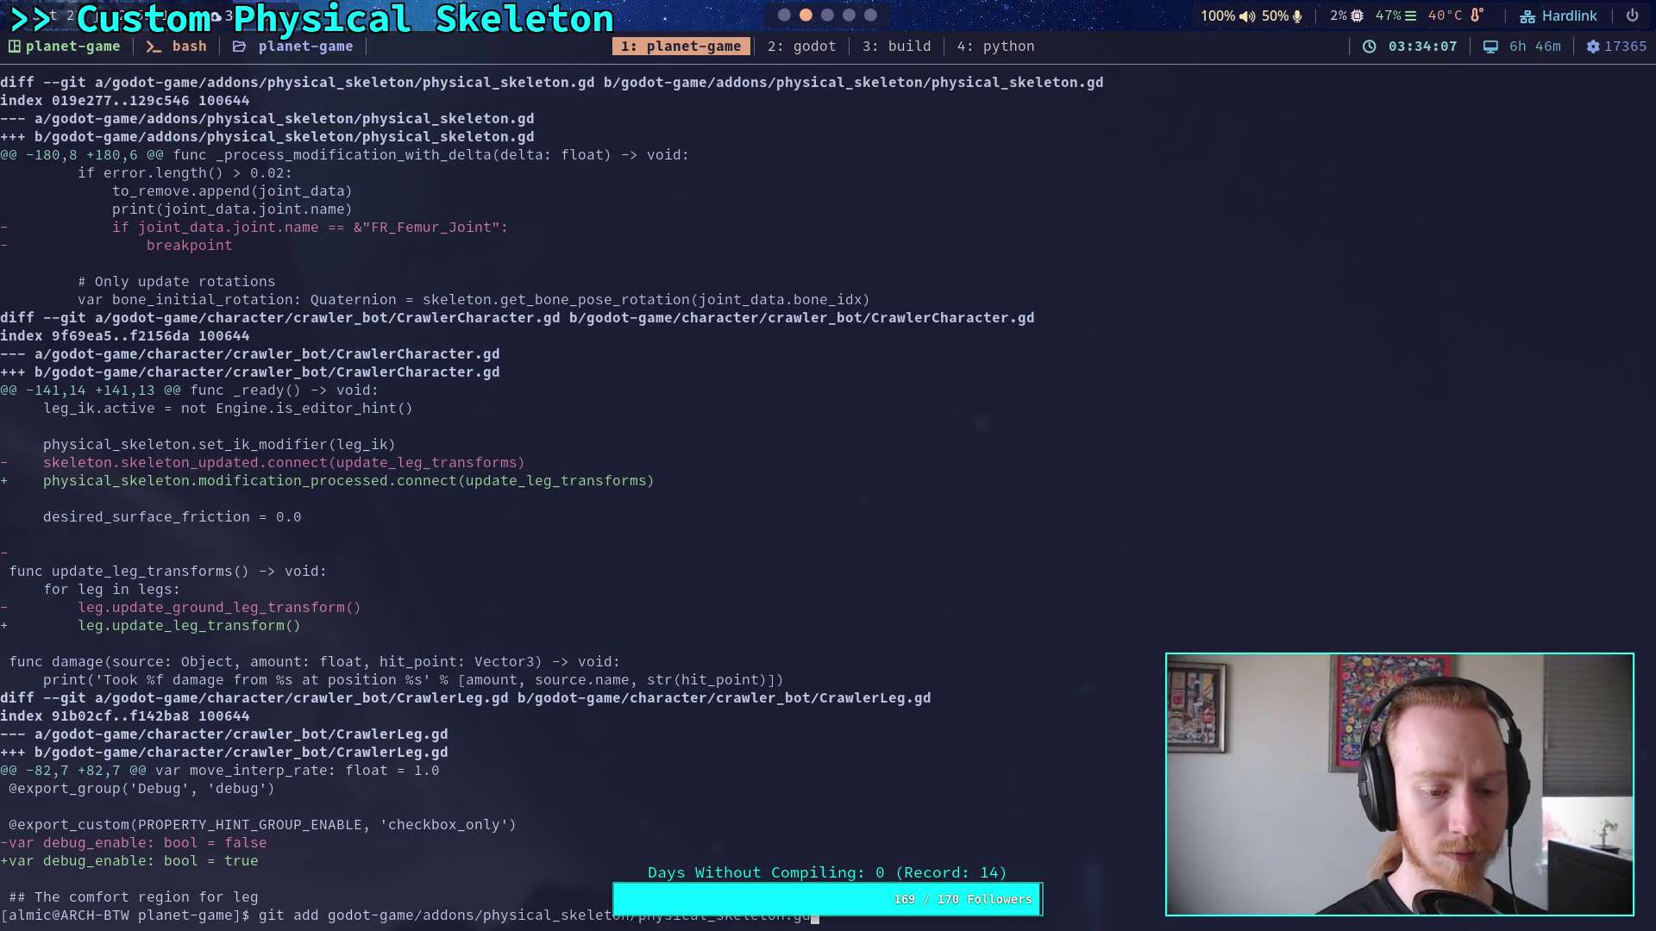
key("Return")
type("git add godot-game/ch")
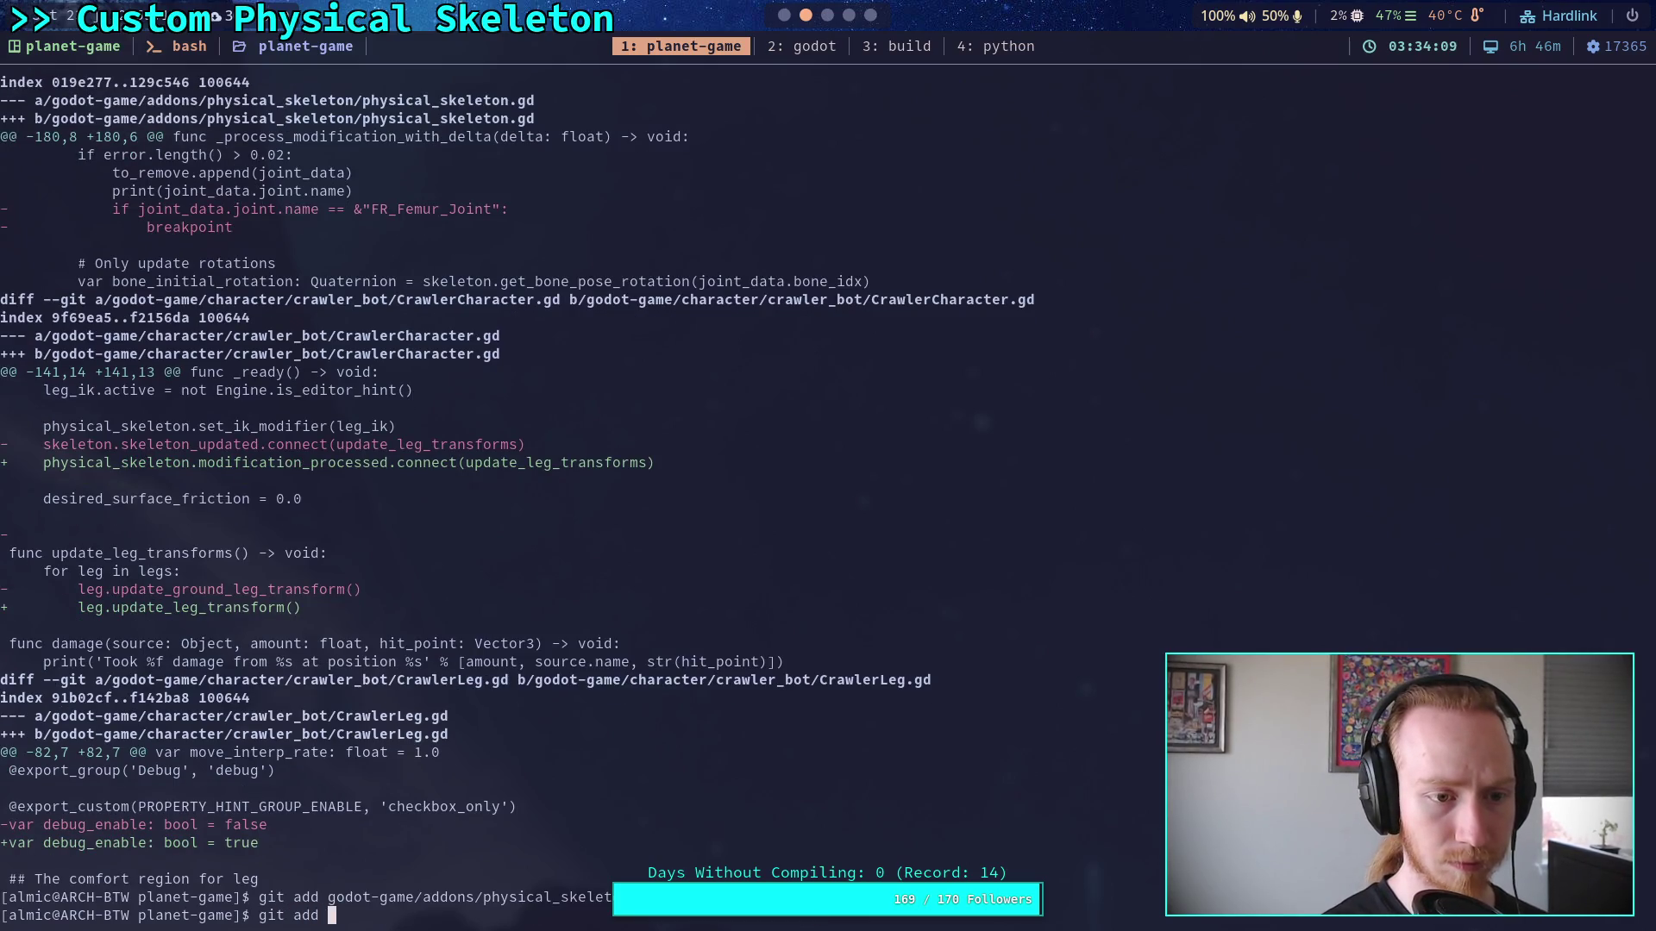
key("Tab")
type("cr")
key("Tab")
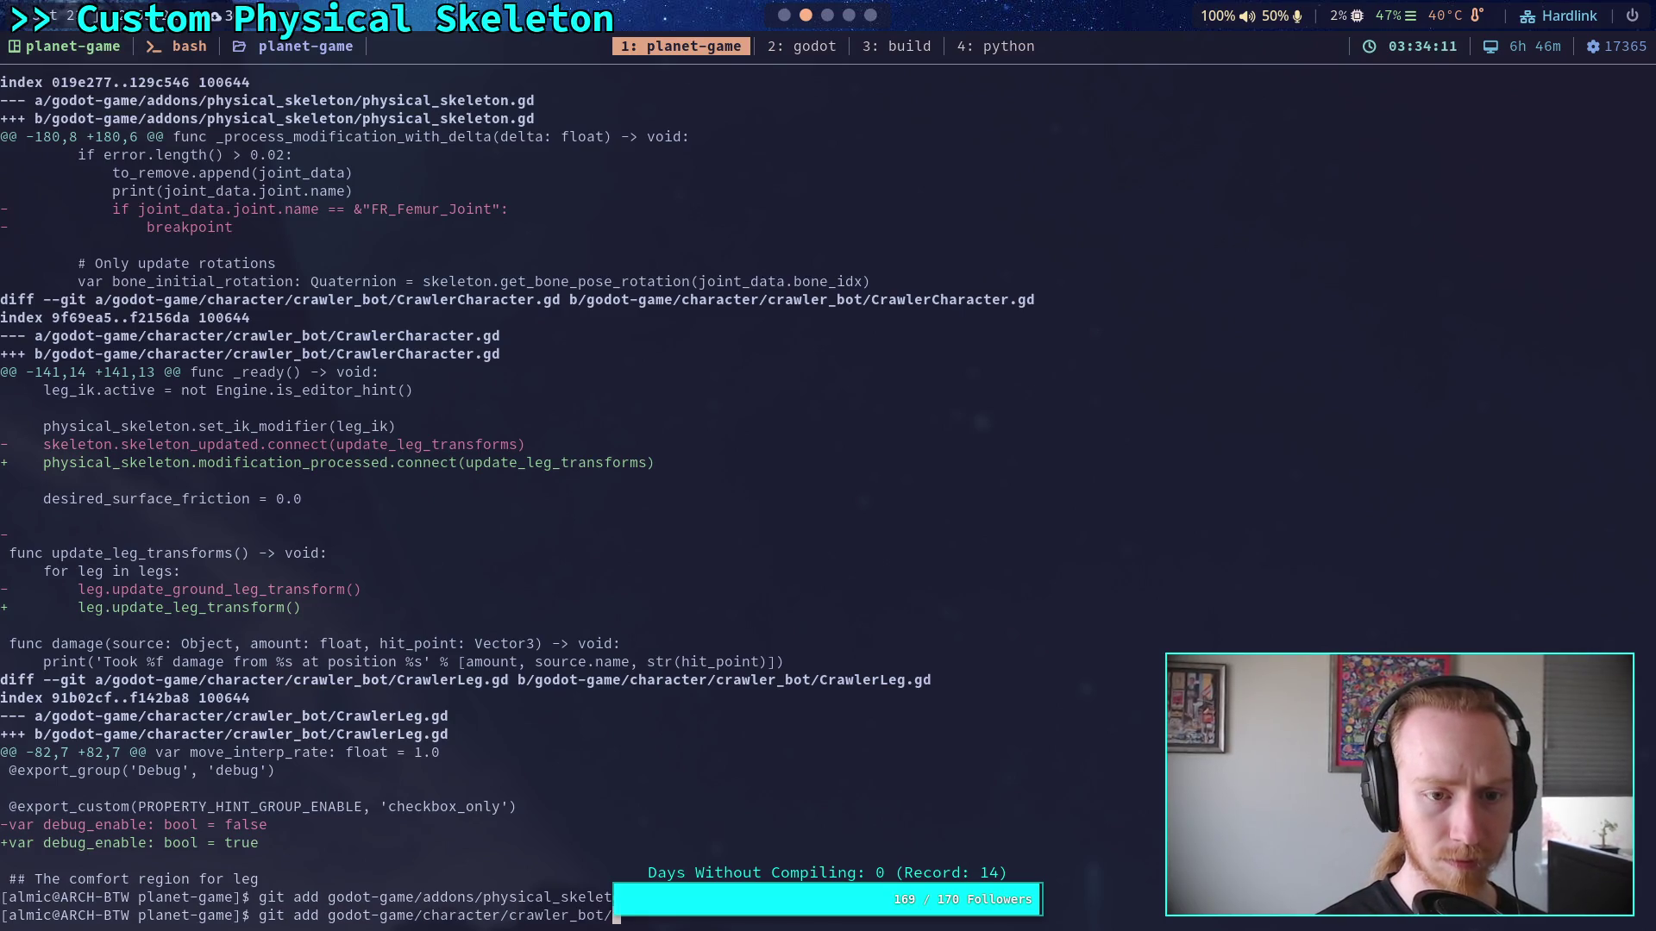
type("Crawler")
key("Tab")
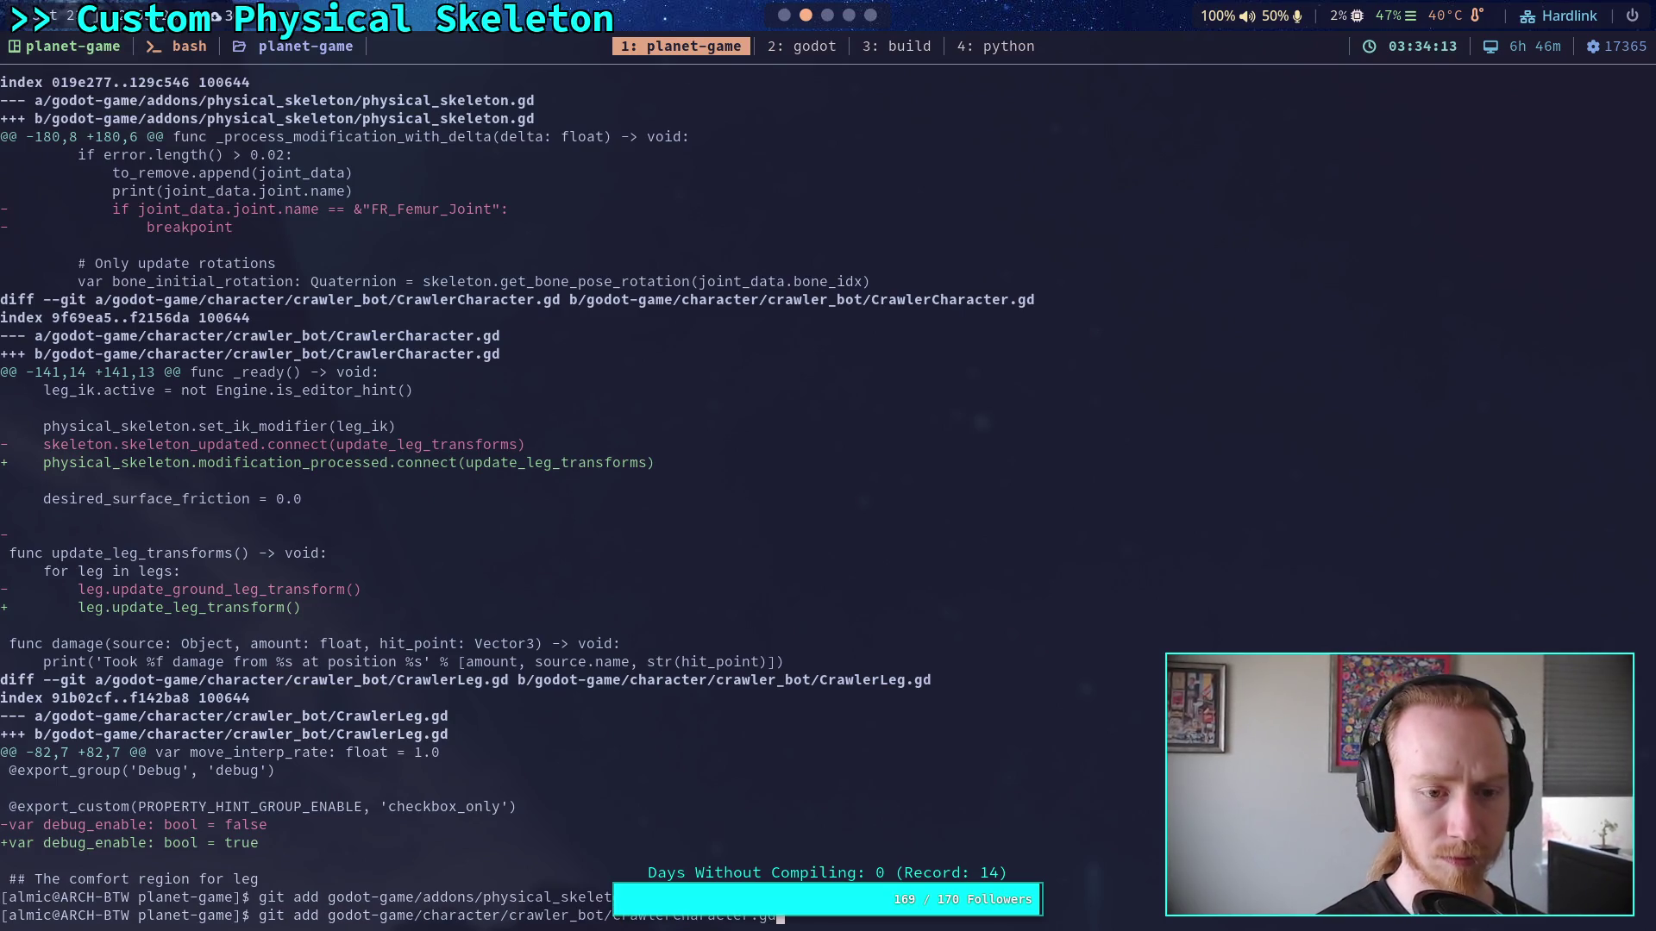
key("Return")
type("git sta")
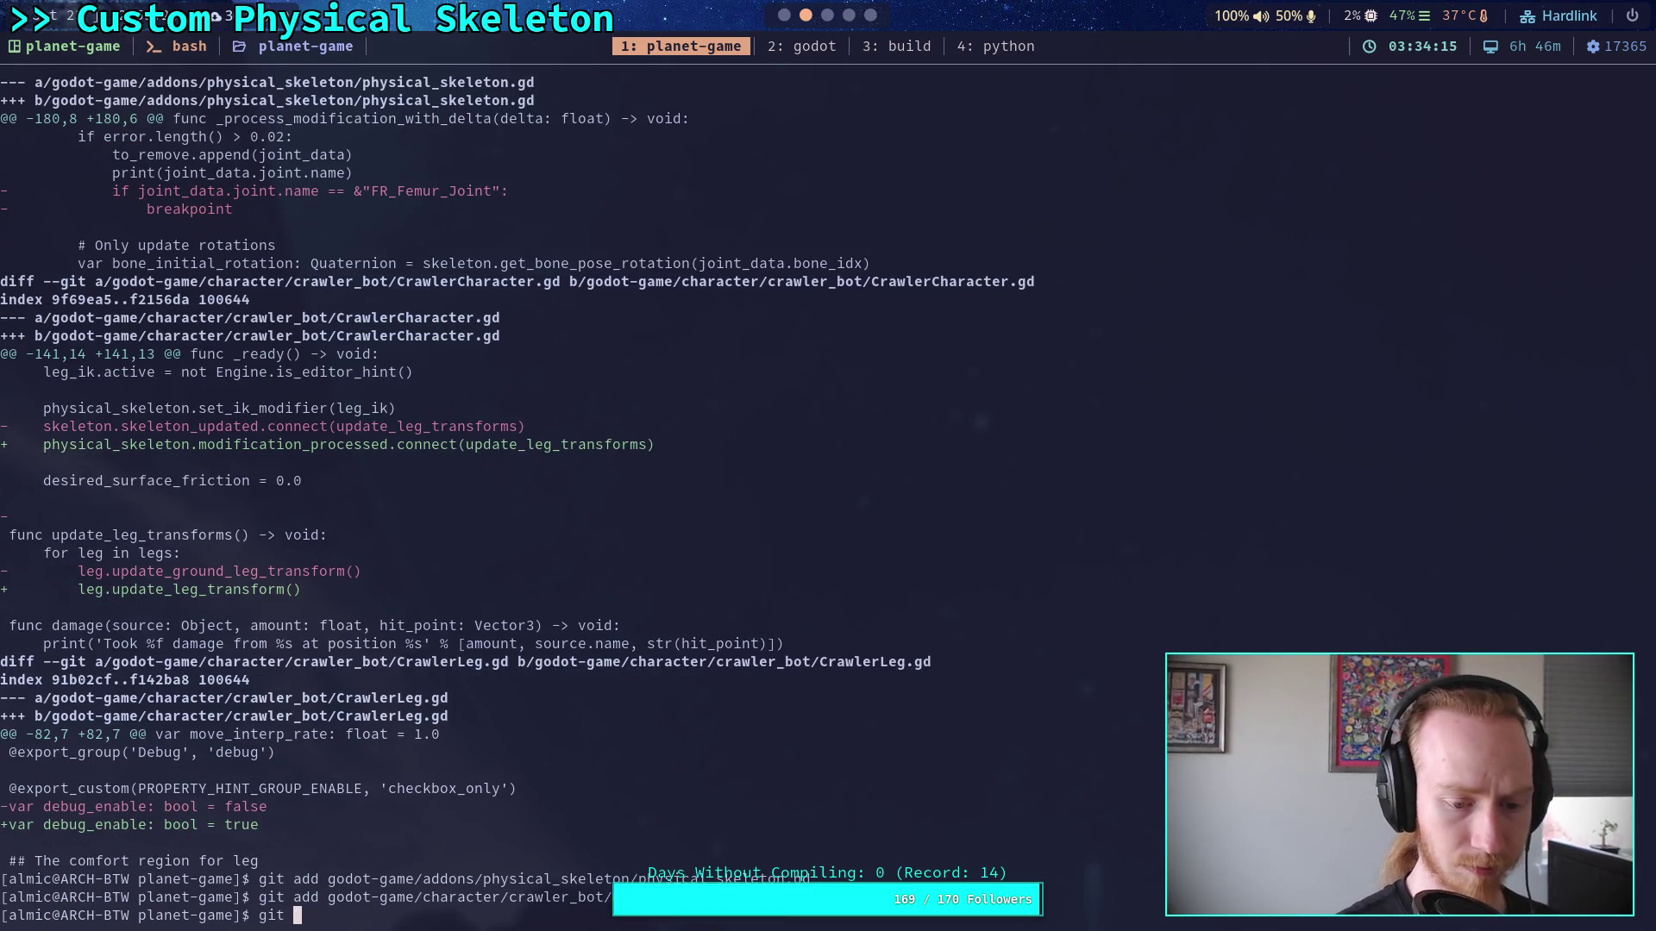
type("tus")
key("Return")
Step: View the changes still unstaged with git diff
type("git diff")
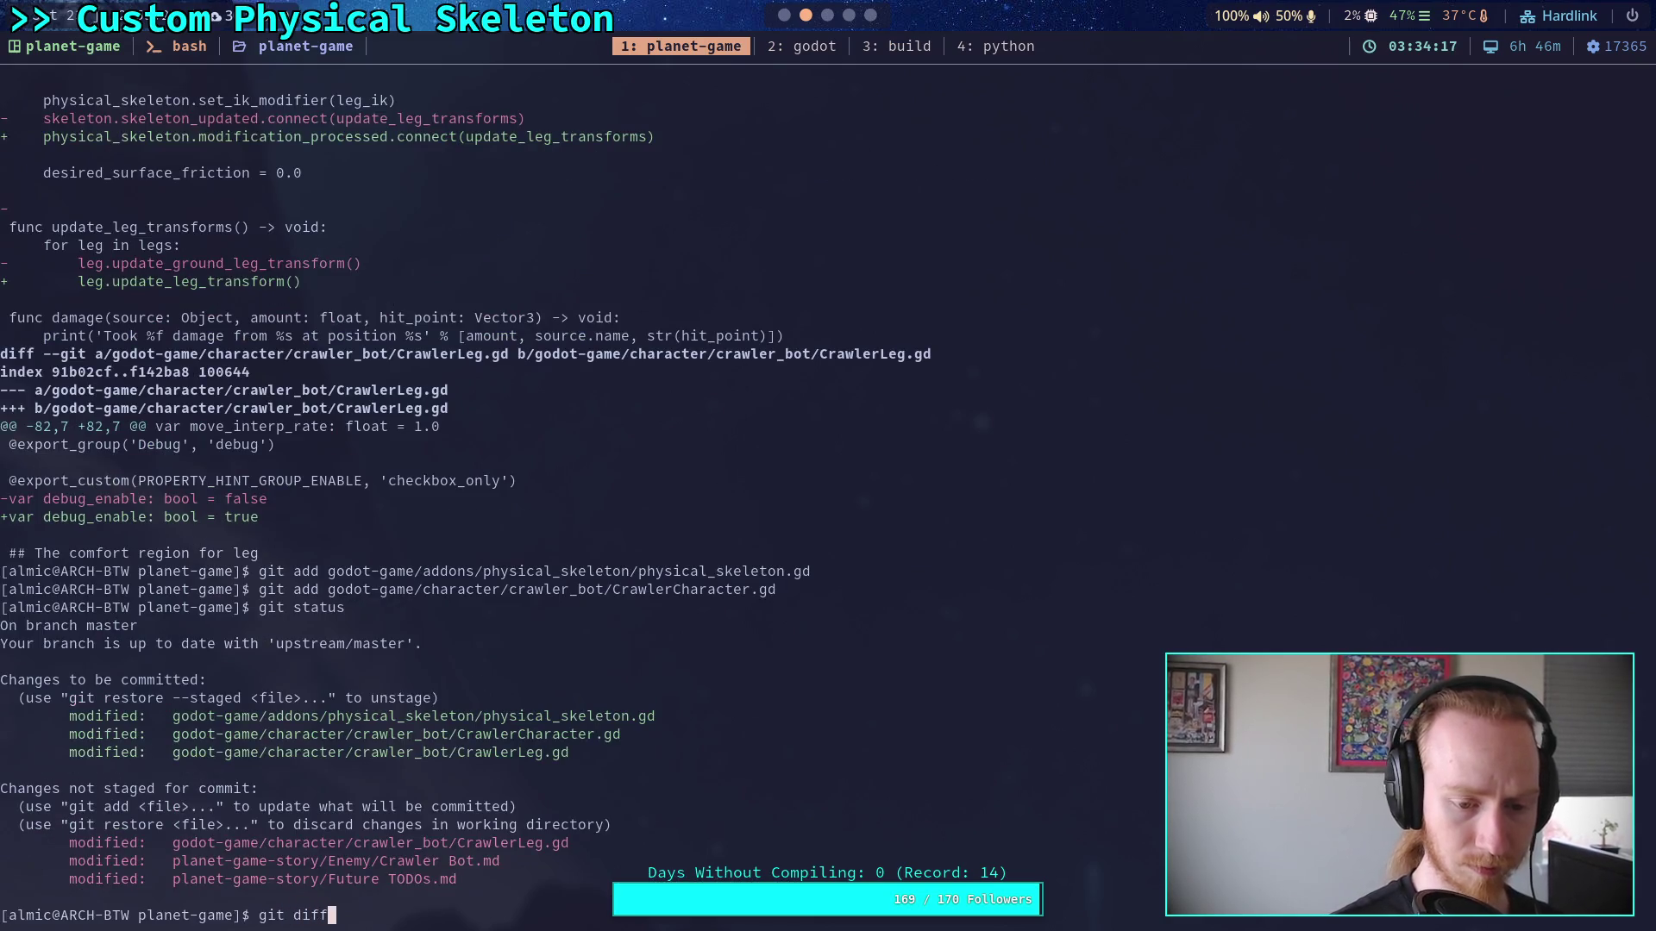
key("Return")
scroll(827, 496, "down", 11)
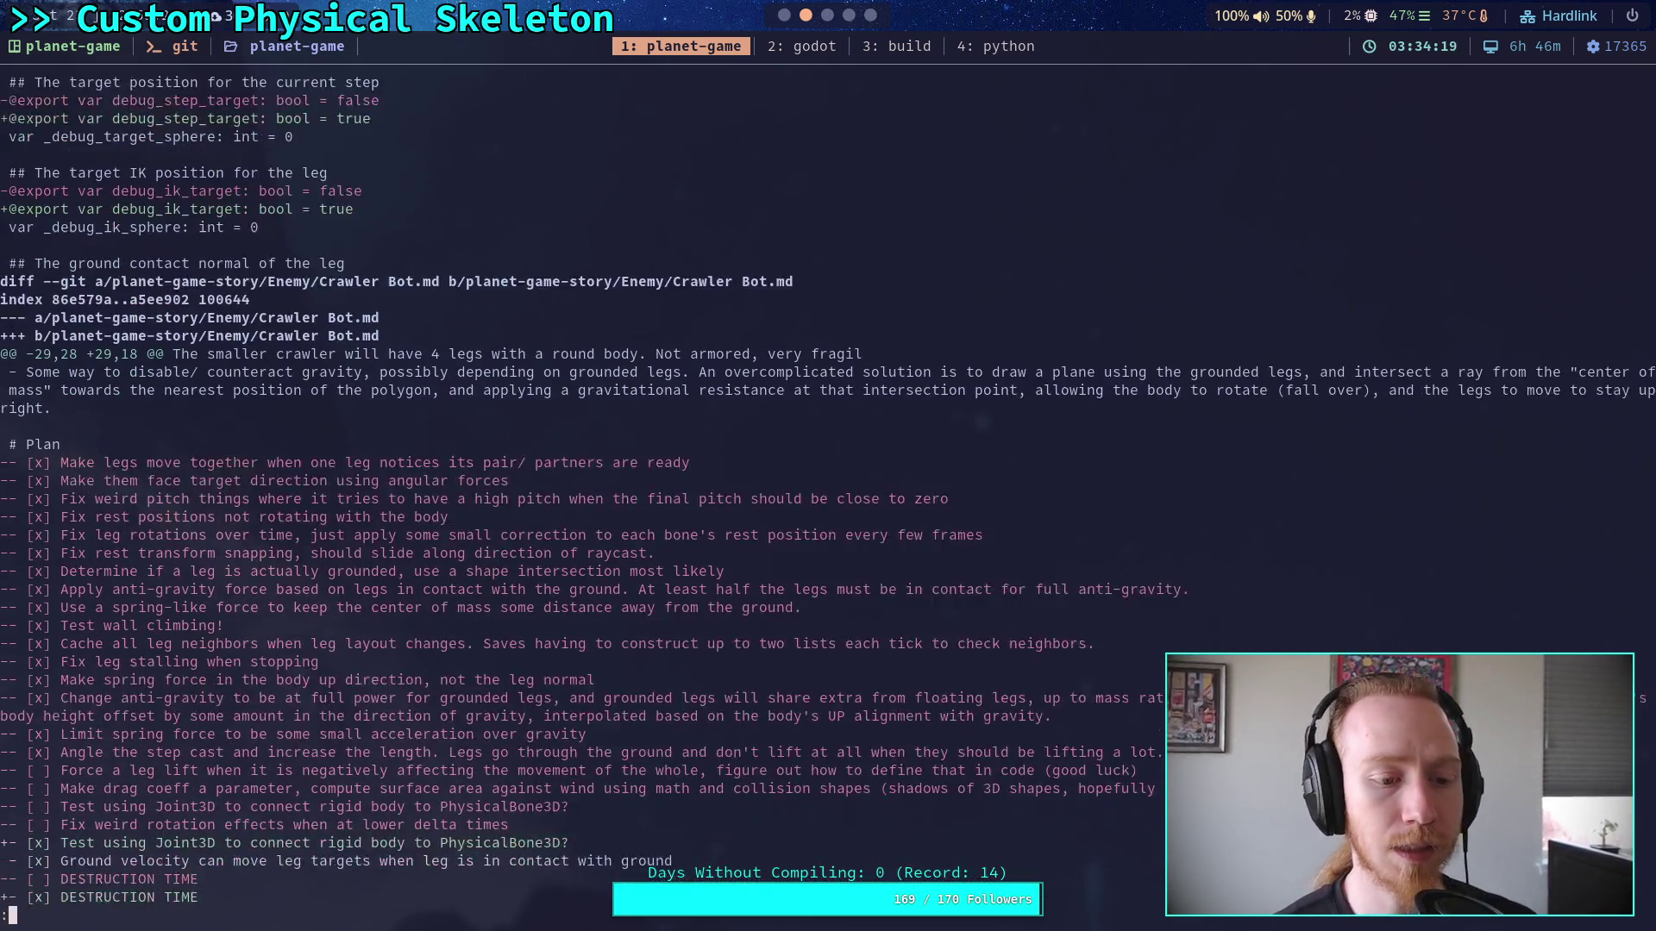
scroll(828, 495, "down", 11)
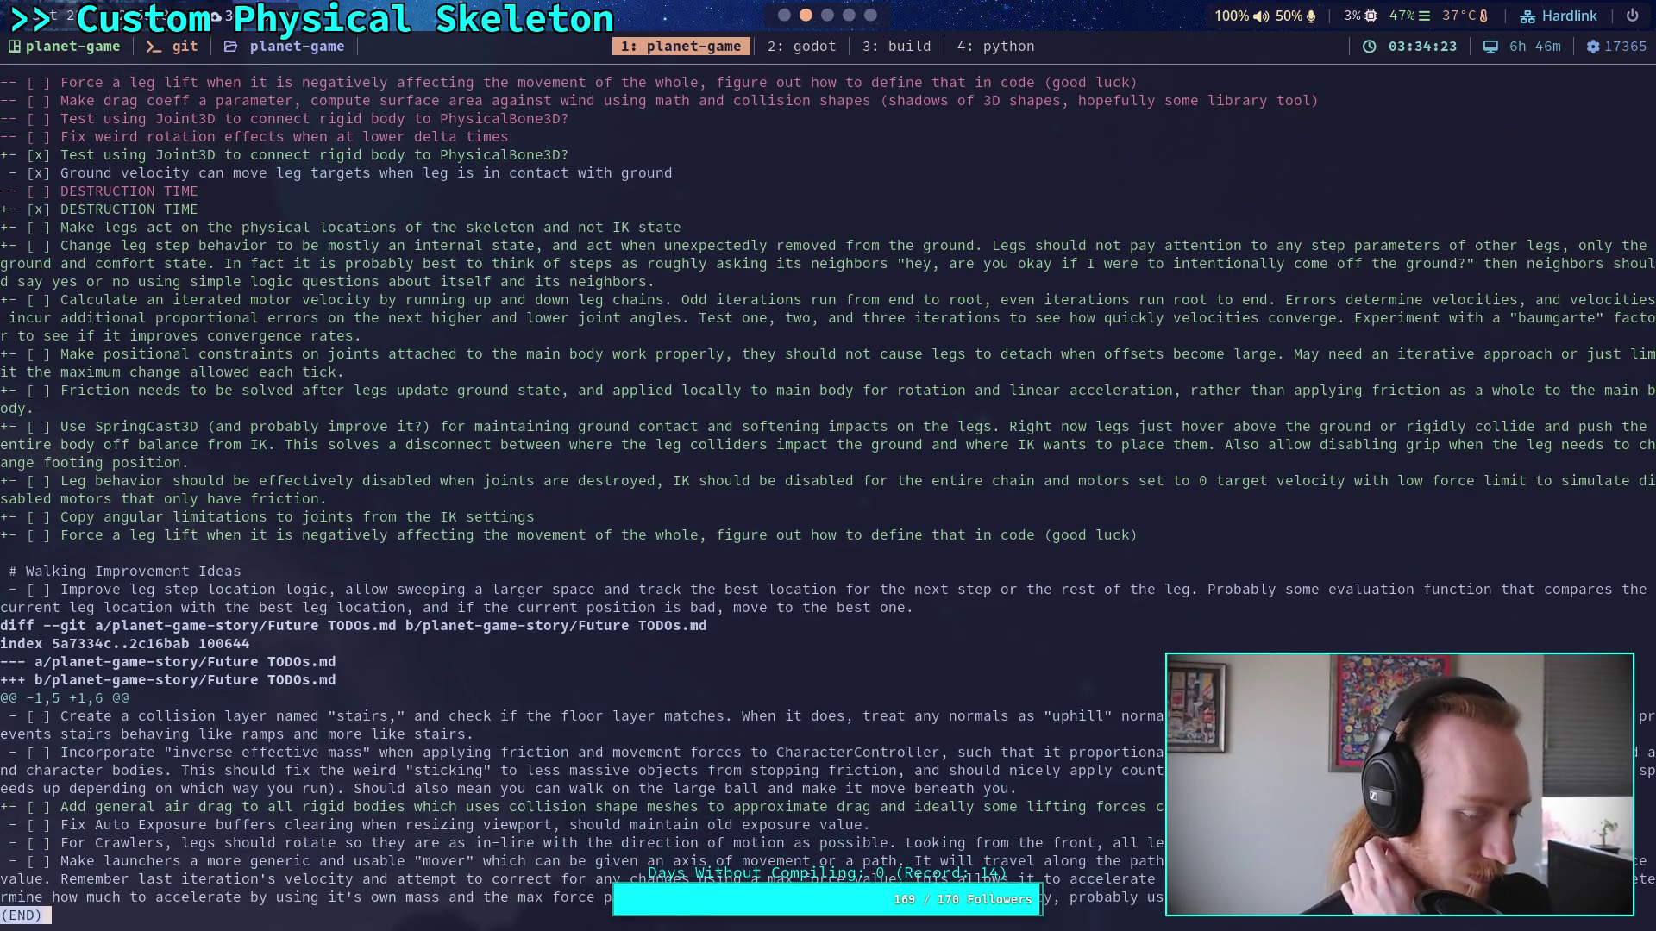
Step: Stage the planet-game-story/ folder and check status and the remaining diff
type("qgit add planet-game-story/")
key("Return")
type("git sta")
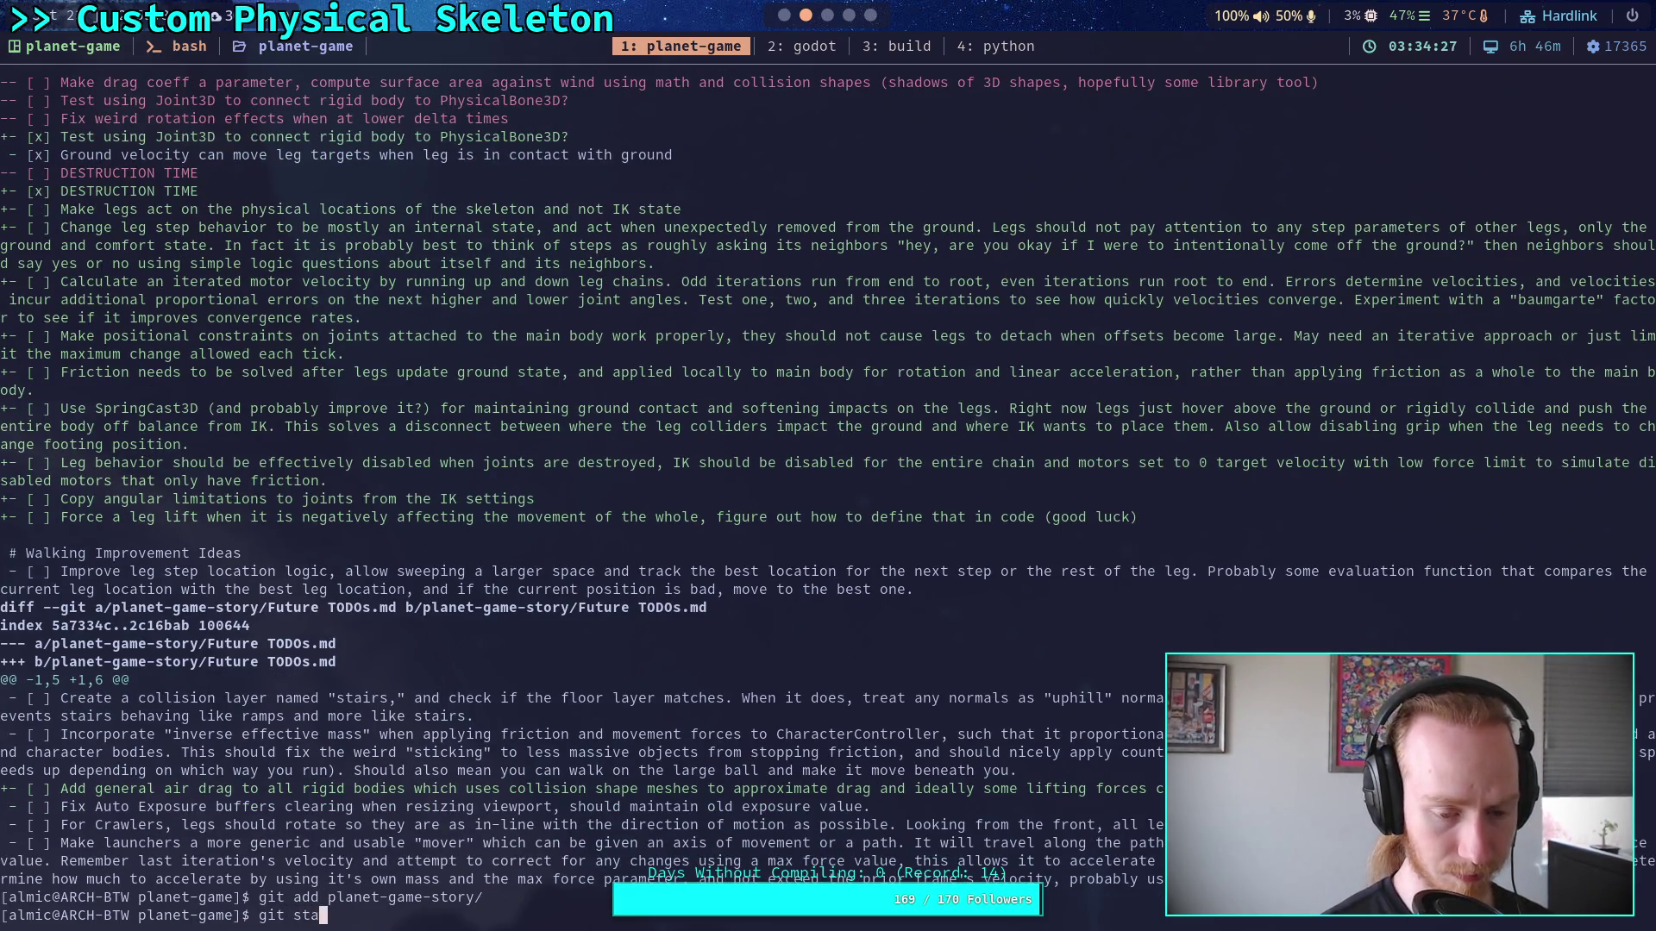
type("tus")
key("Return")
type("git diff")
key("Return")
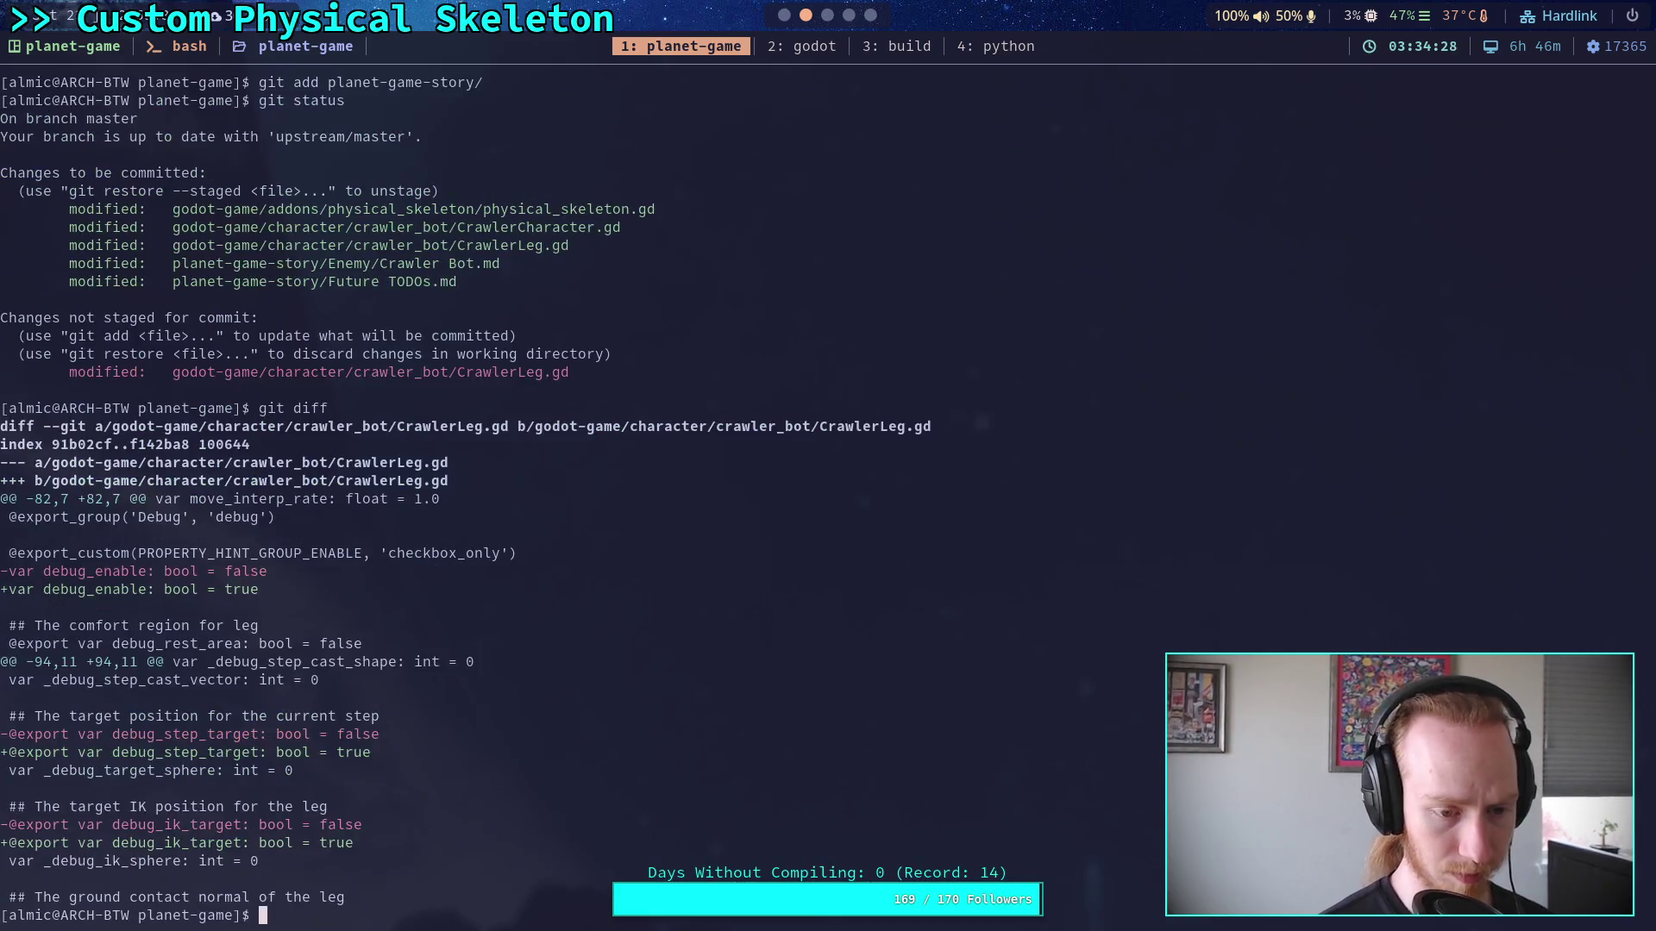
Step: Review all staged changes with git diff --staged, then return to CrawlerLeg.gd in Godot
type("git diff --stage")
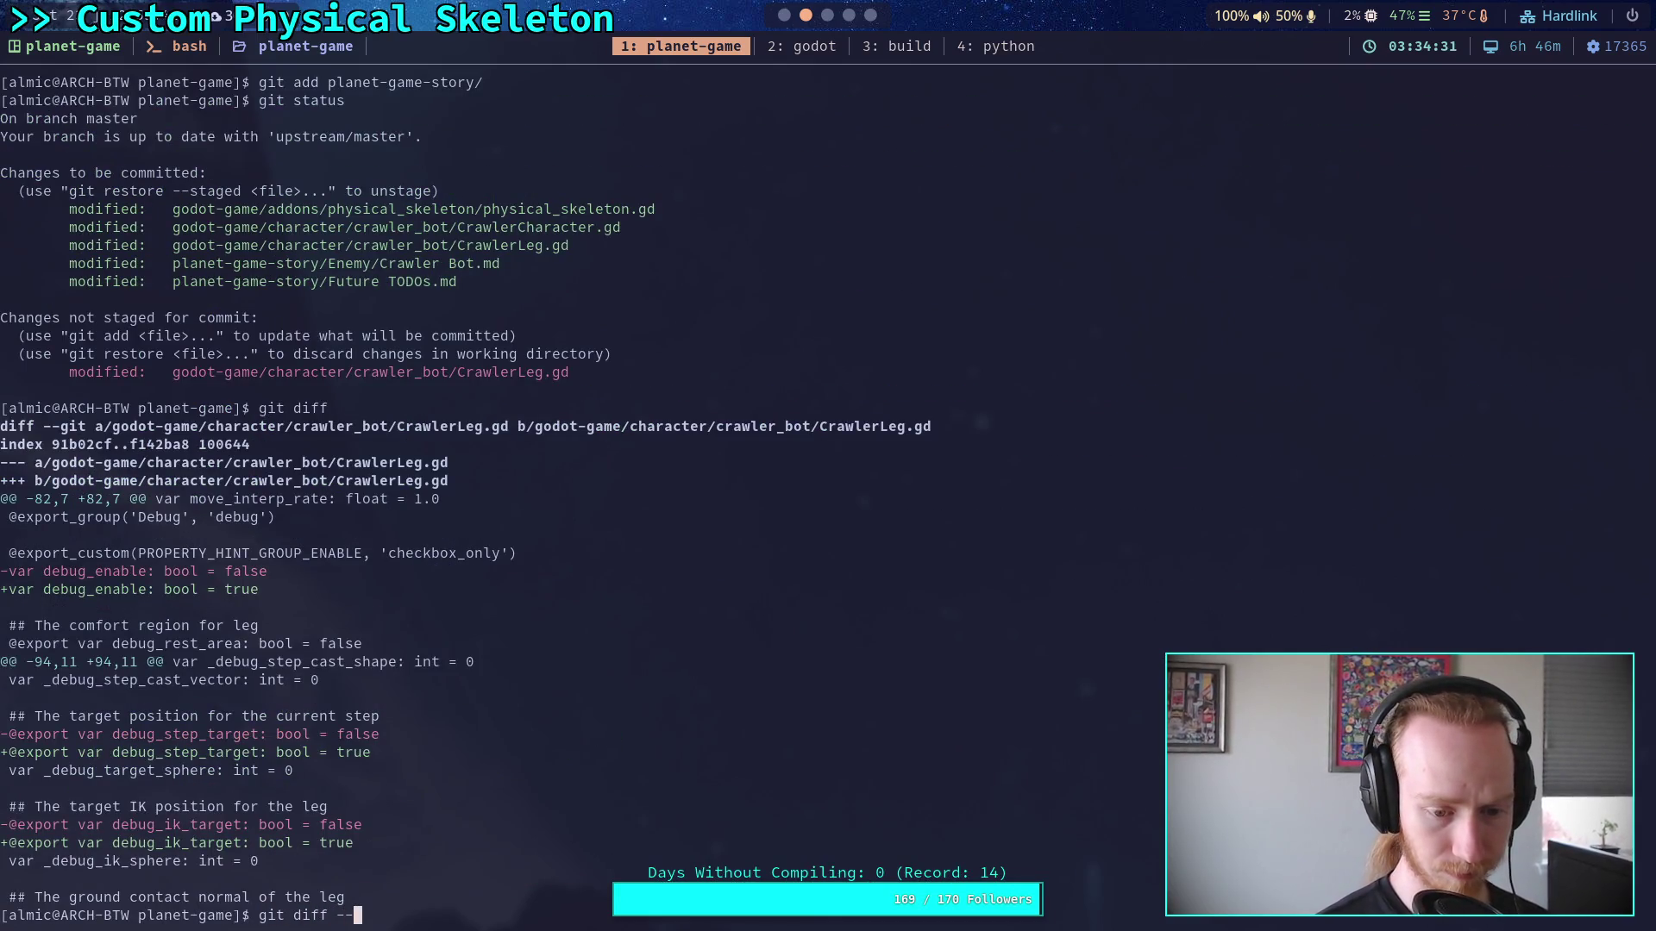
type("d")
key("Return")
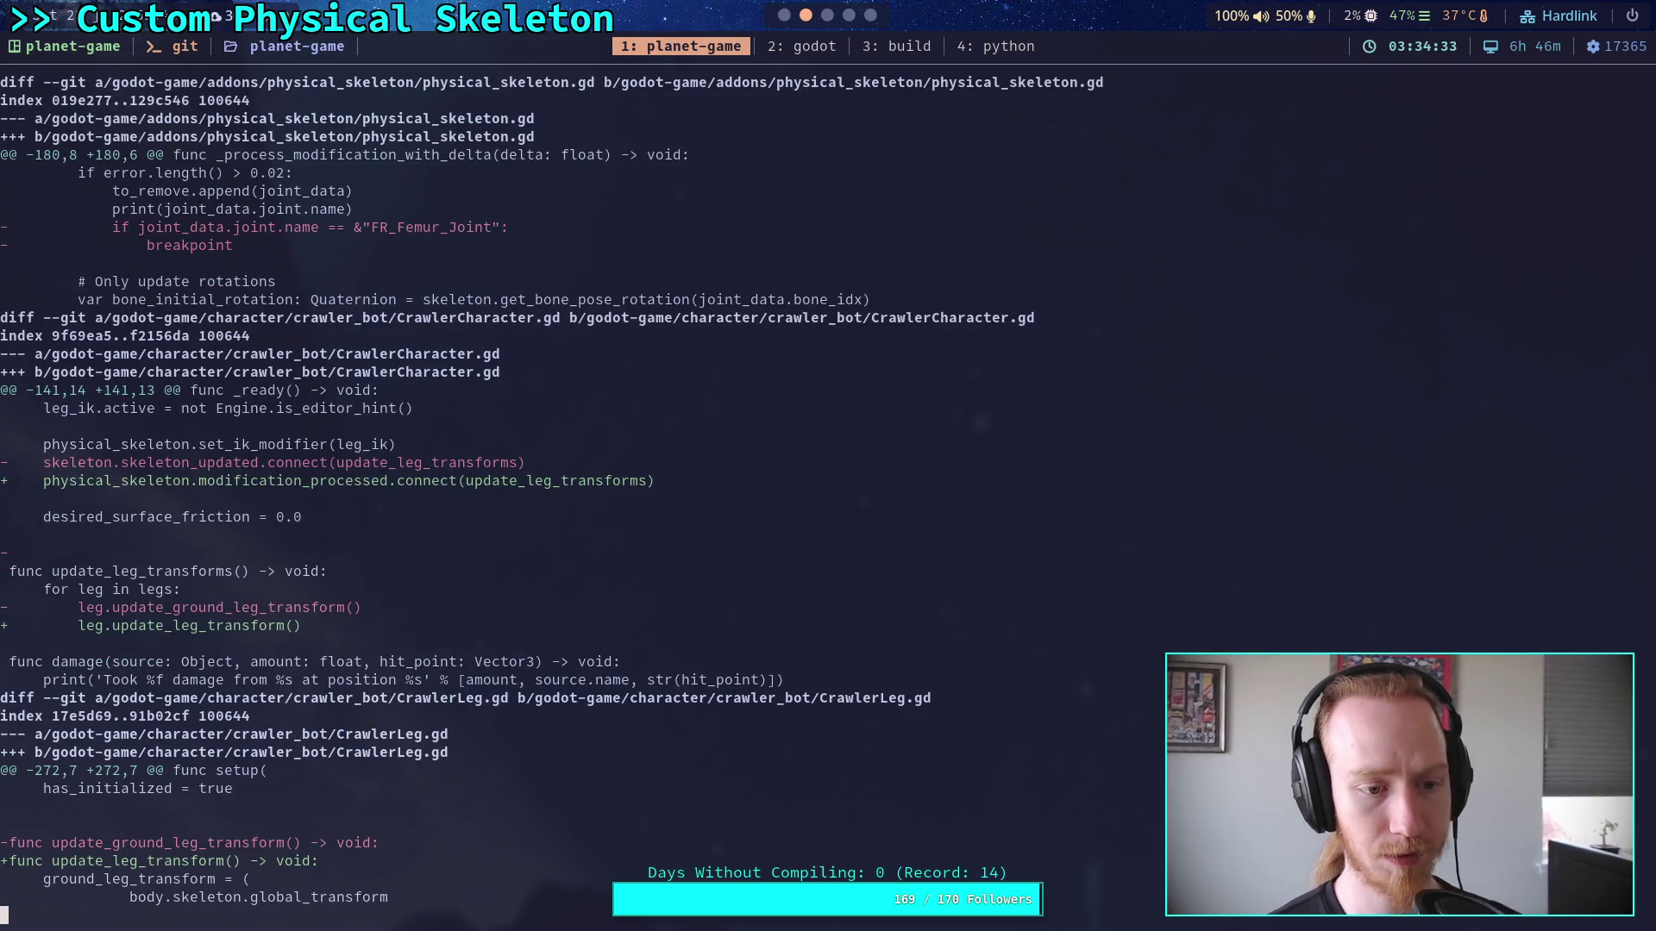
scroll(552, 500, "down", 9)
scroll(828, 483, "down", 15)
scroll(828, 483, "up", 10)
scroll(828, 483, "up", 1)
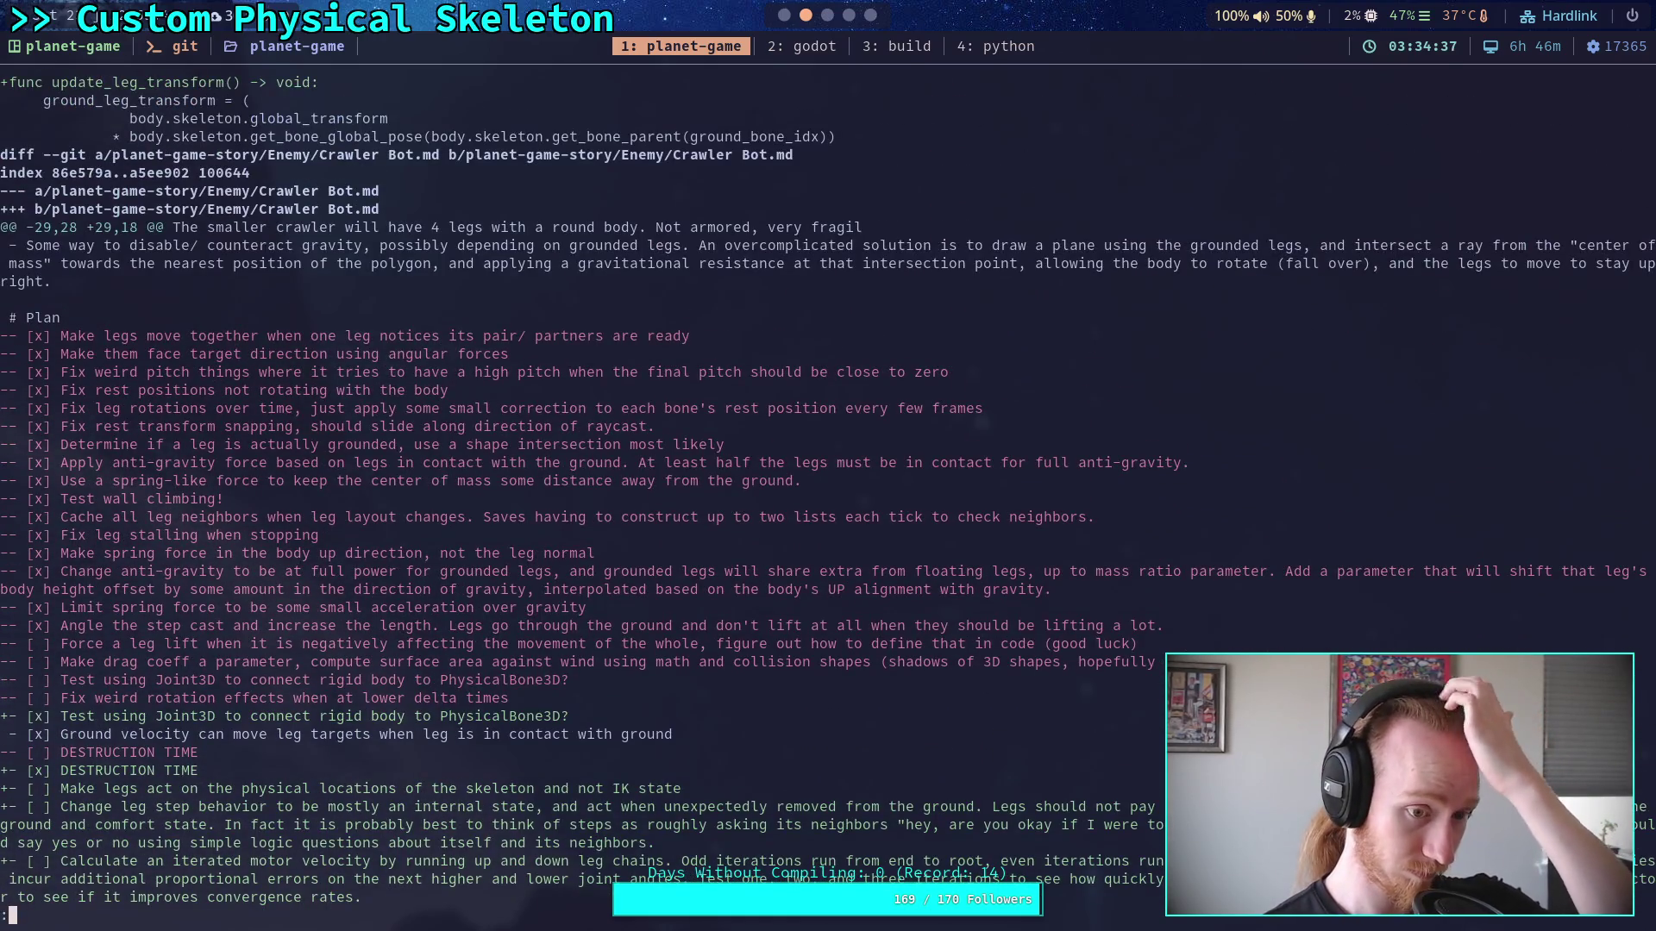
scroll(827, 483, "down", 3)
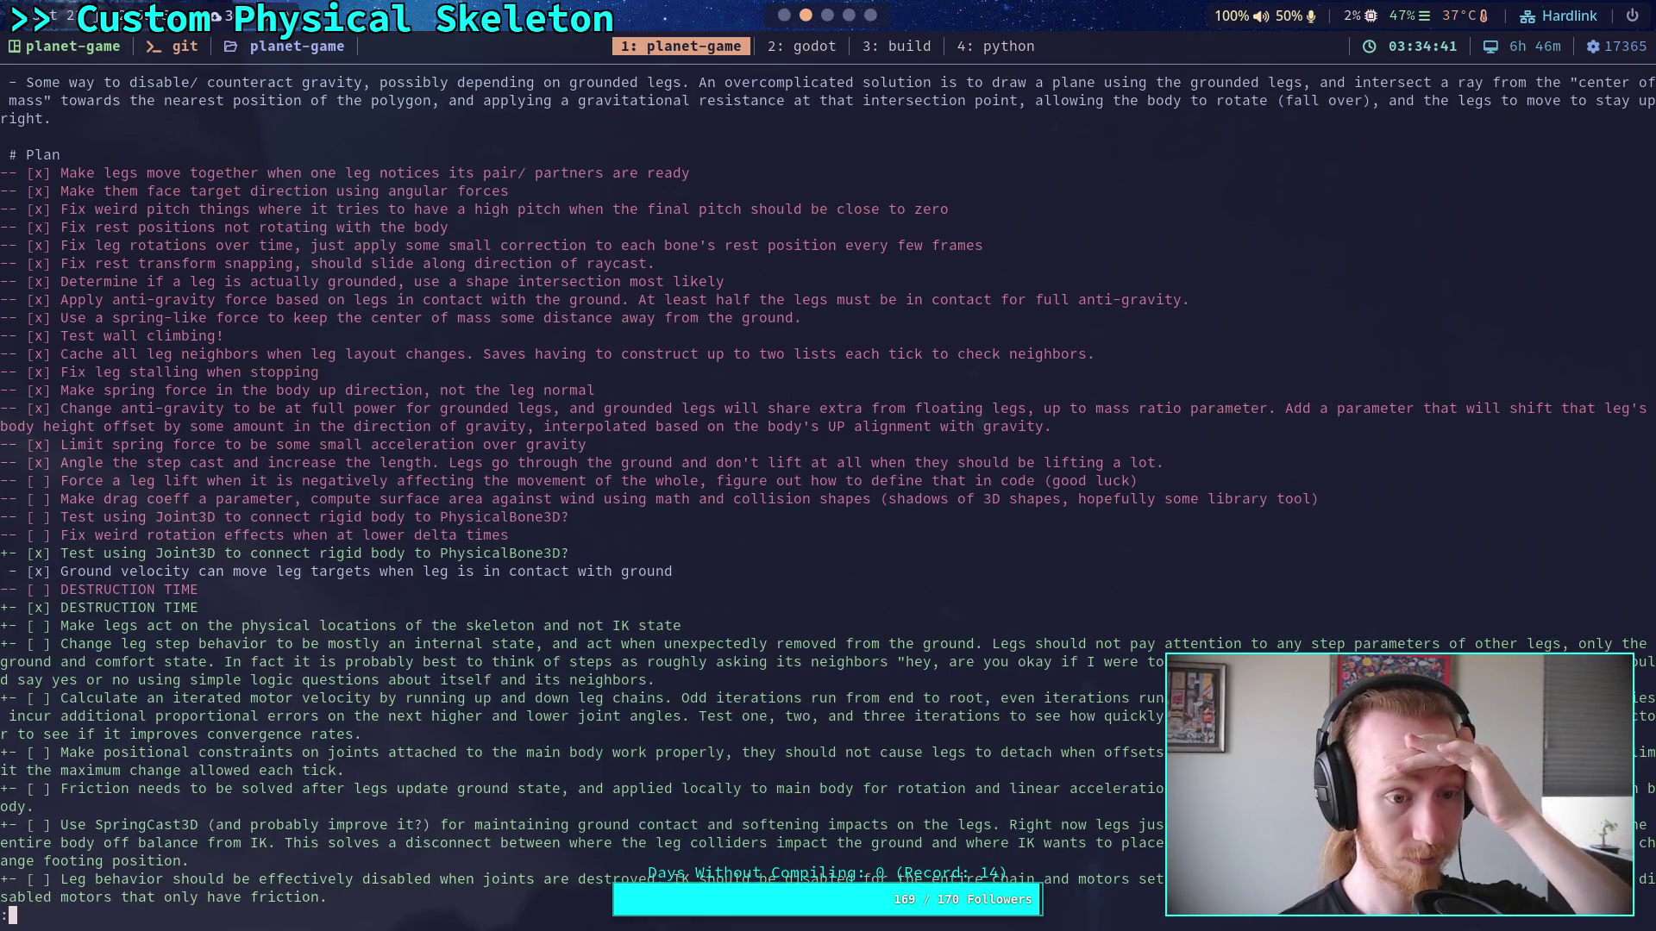
scroll(828, 483, "down", 3)
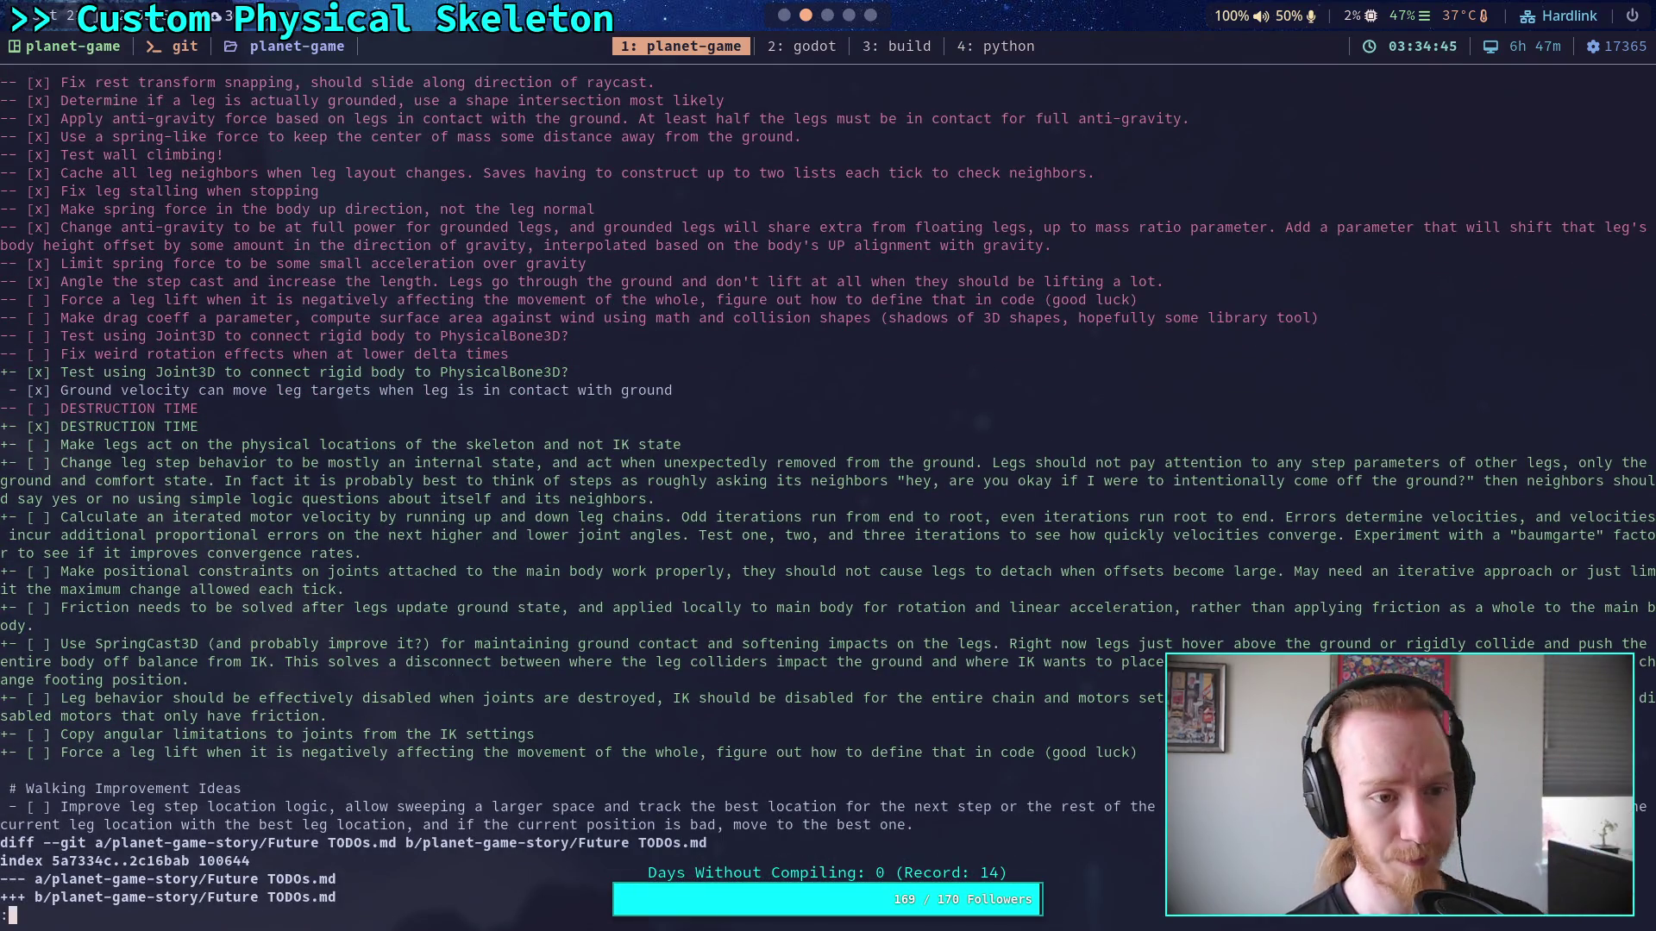
scroll(828, 483, "down", 2)
scroll(828, 483, "up", 6)
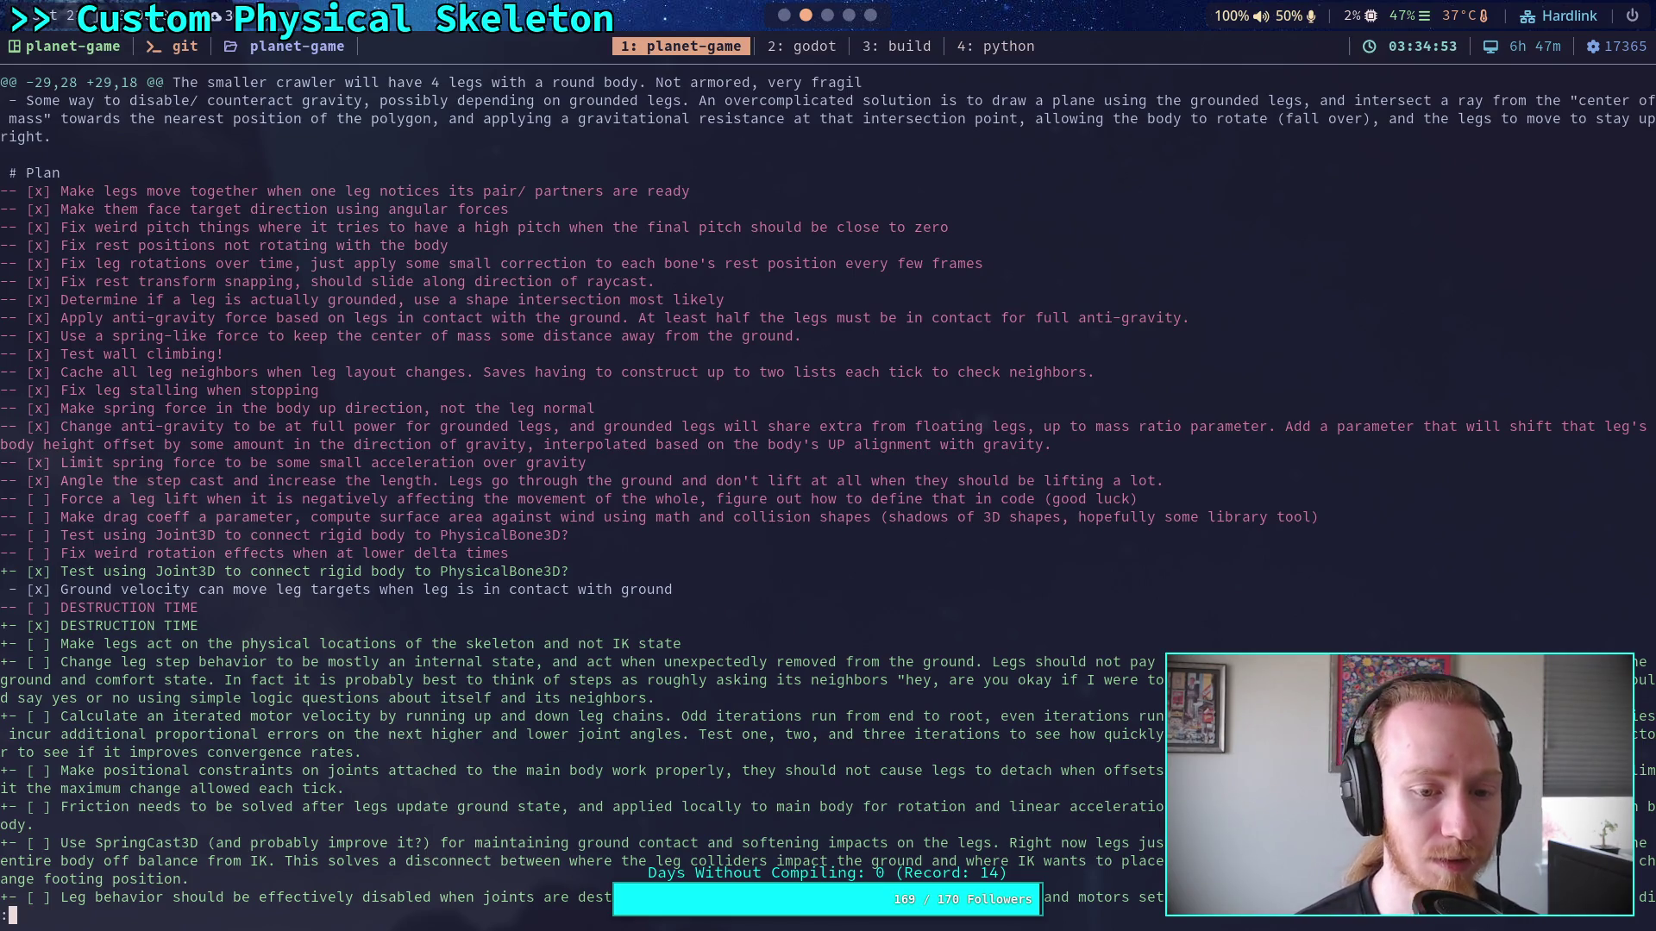
key("q")
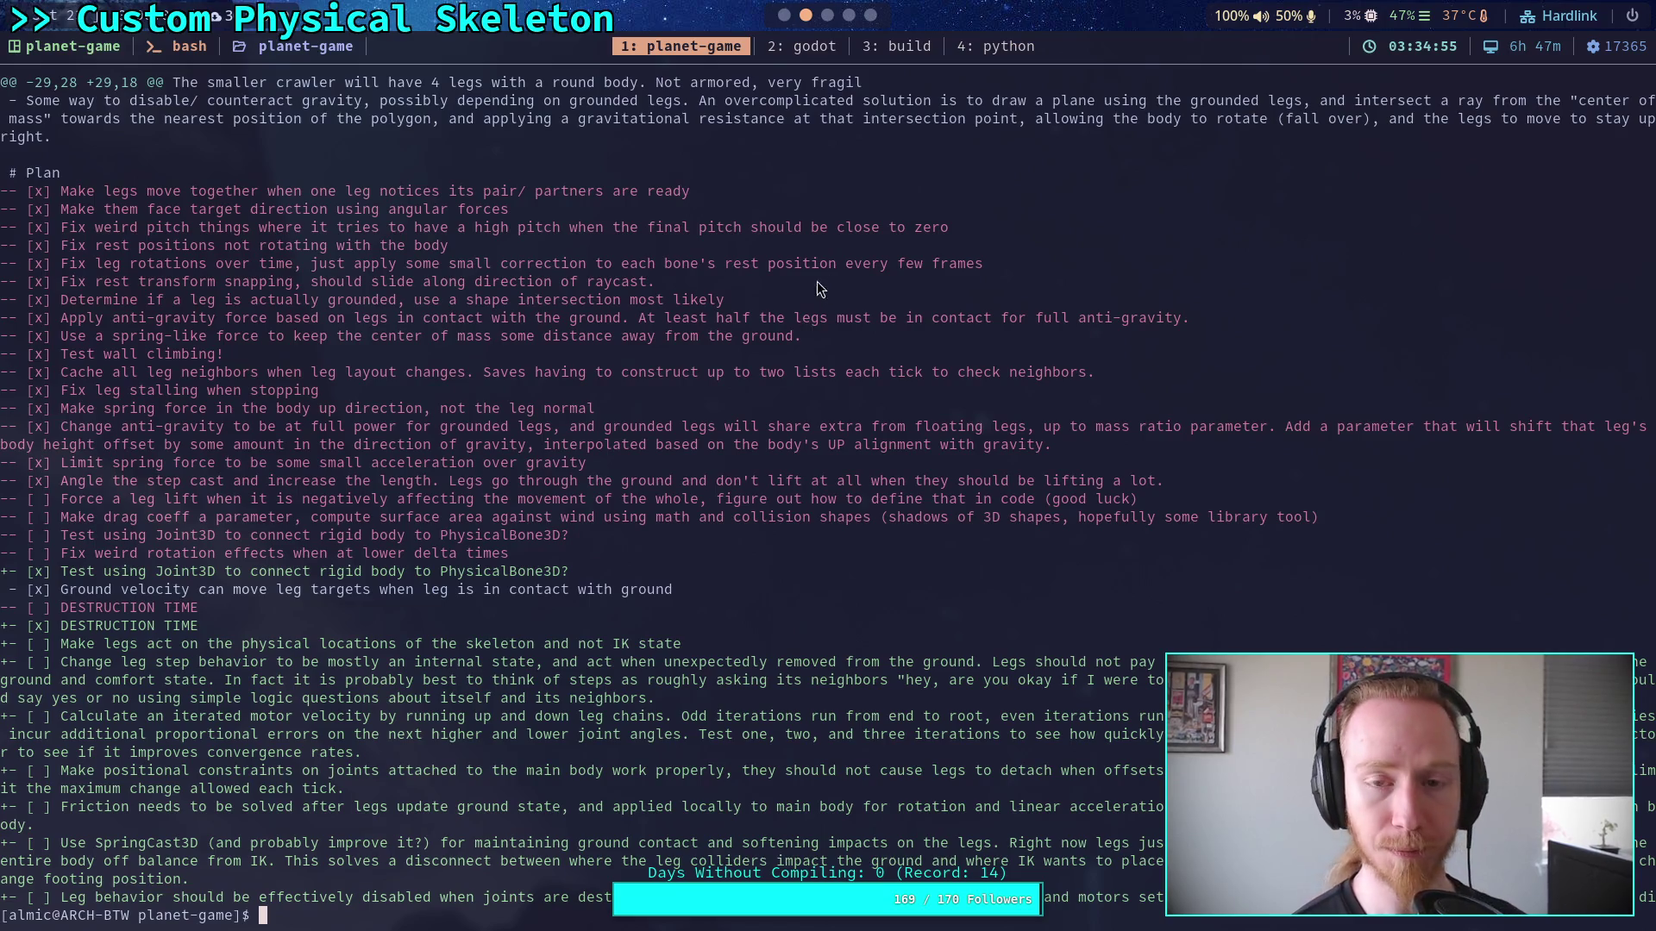
key("super+1")
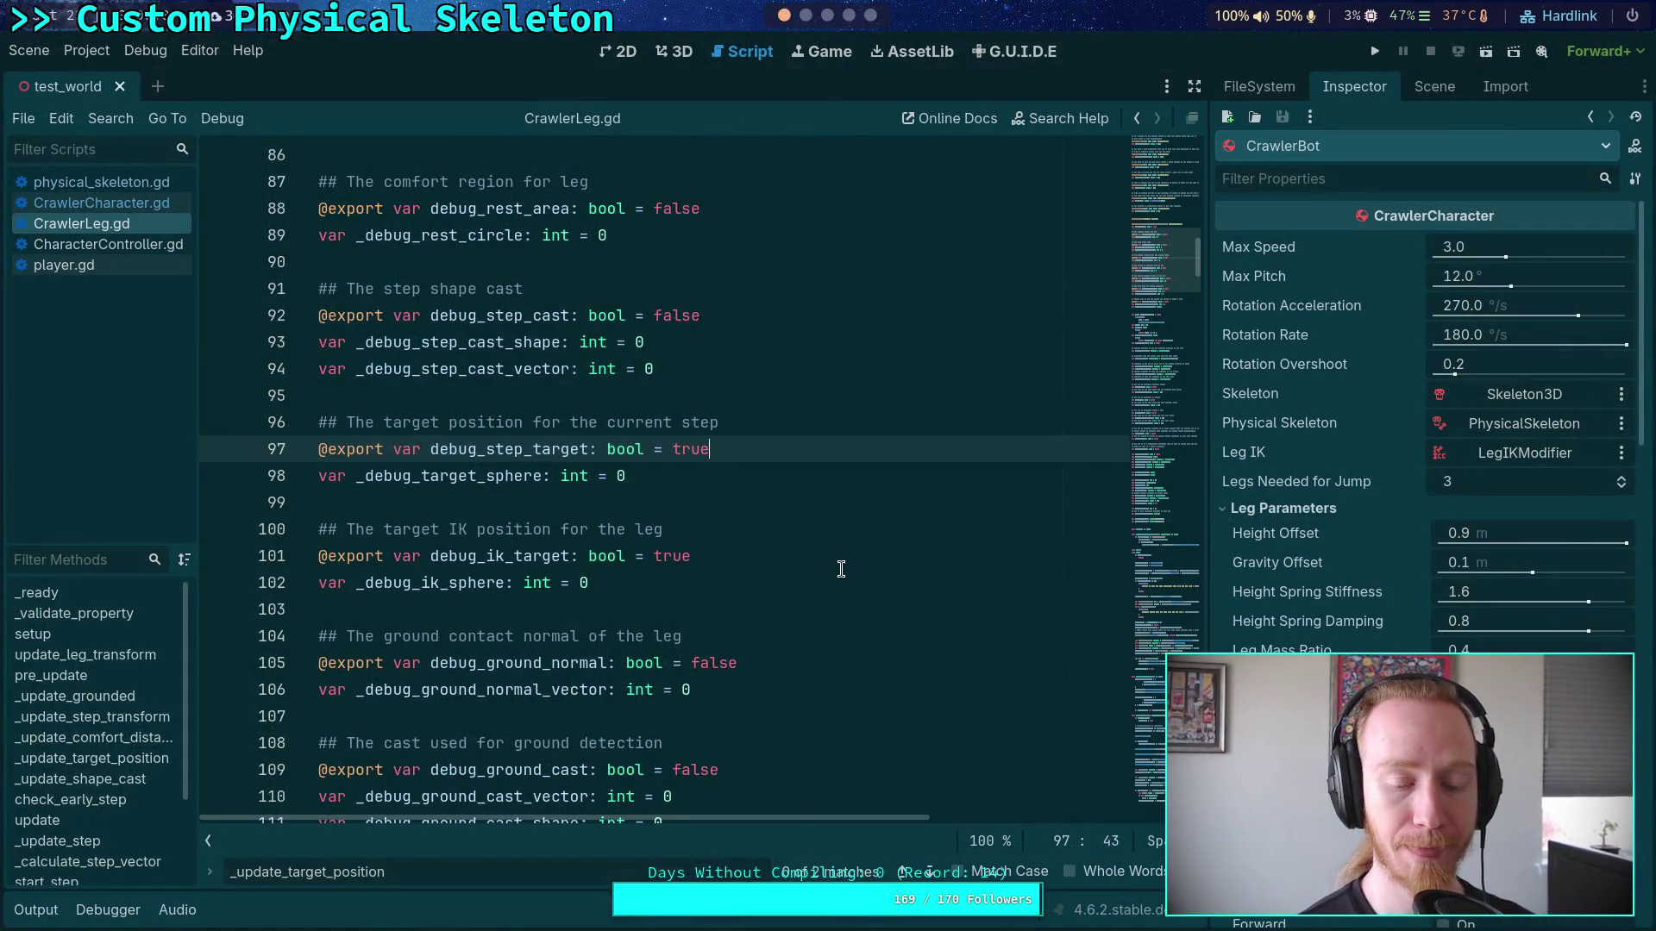
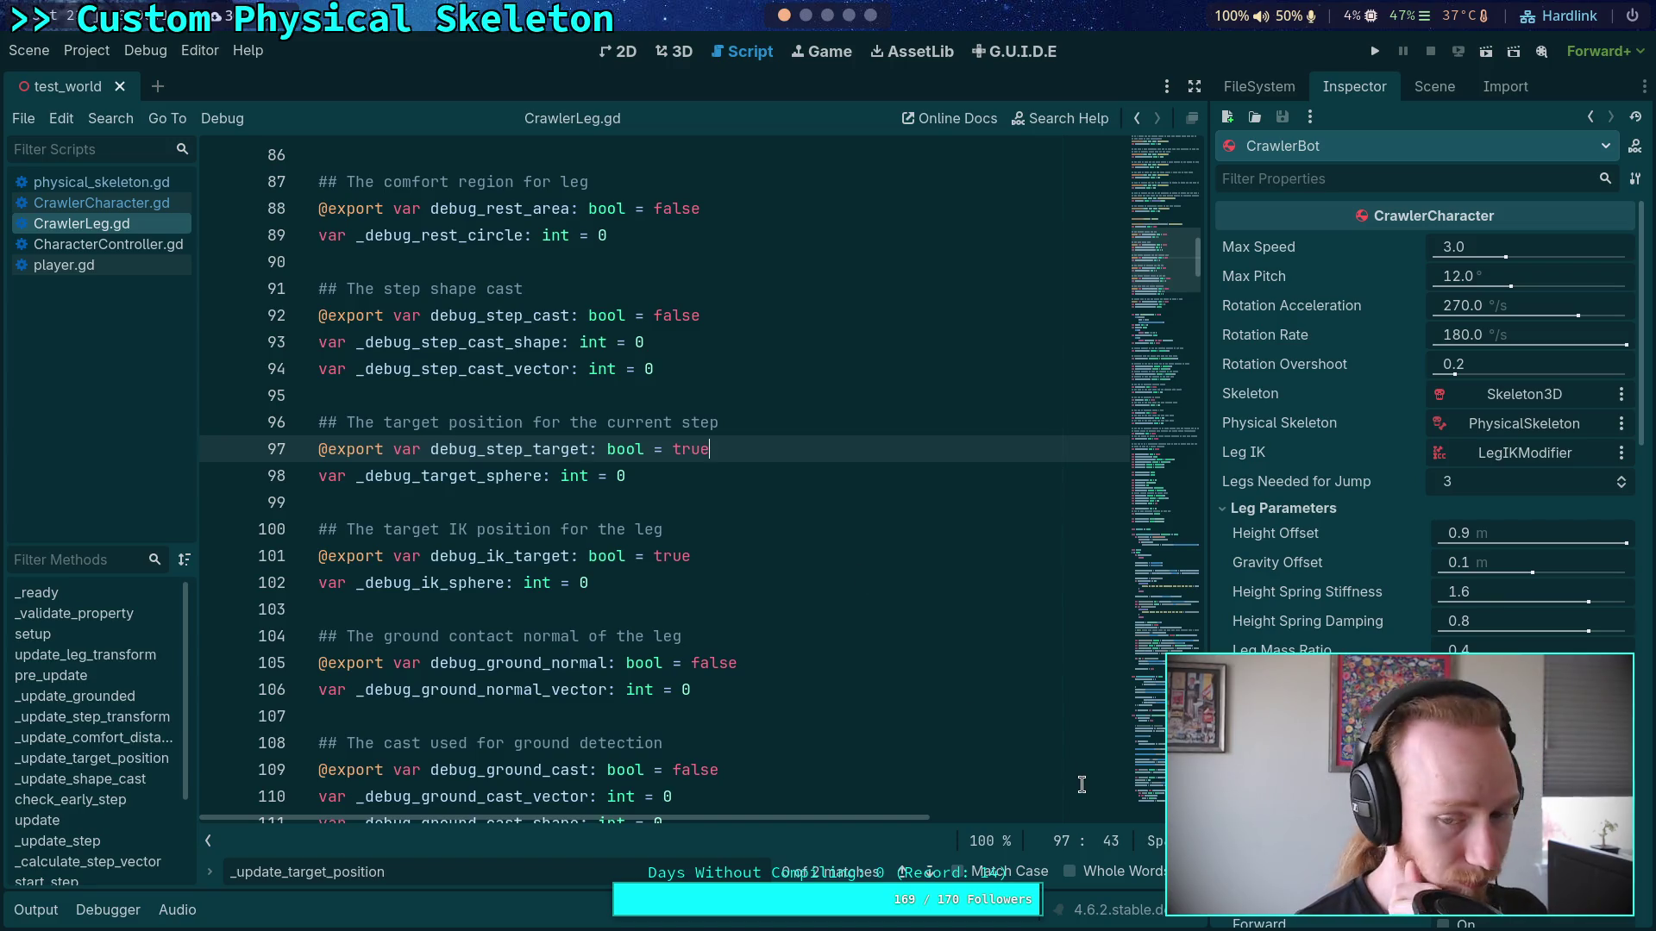
Step: Leave the Godot script and start a git commit in the terminal
key("Escape")
left_click(798, 595)
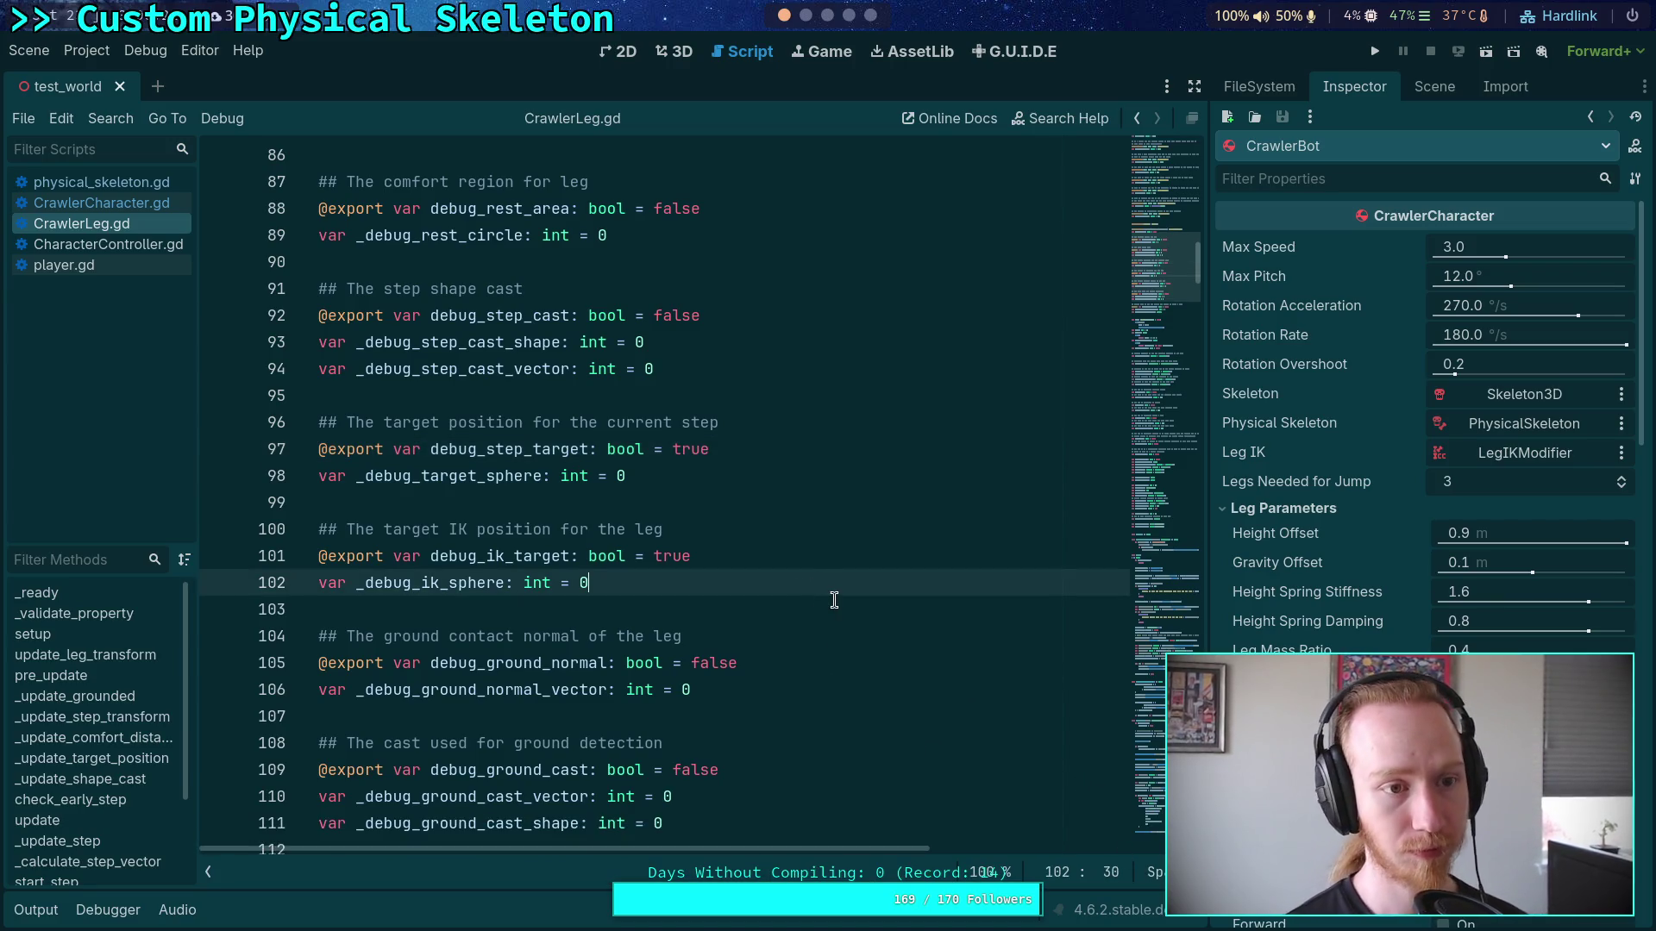
key("super+2")
type("git commit")
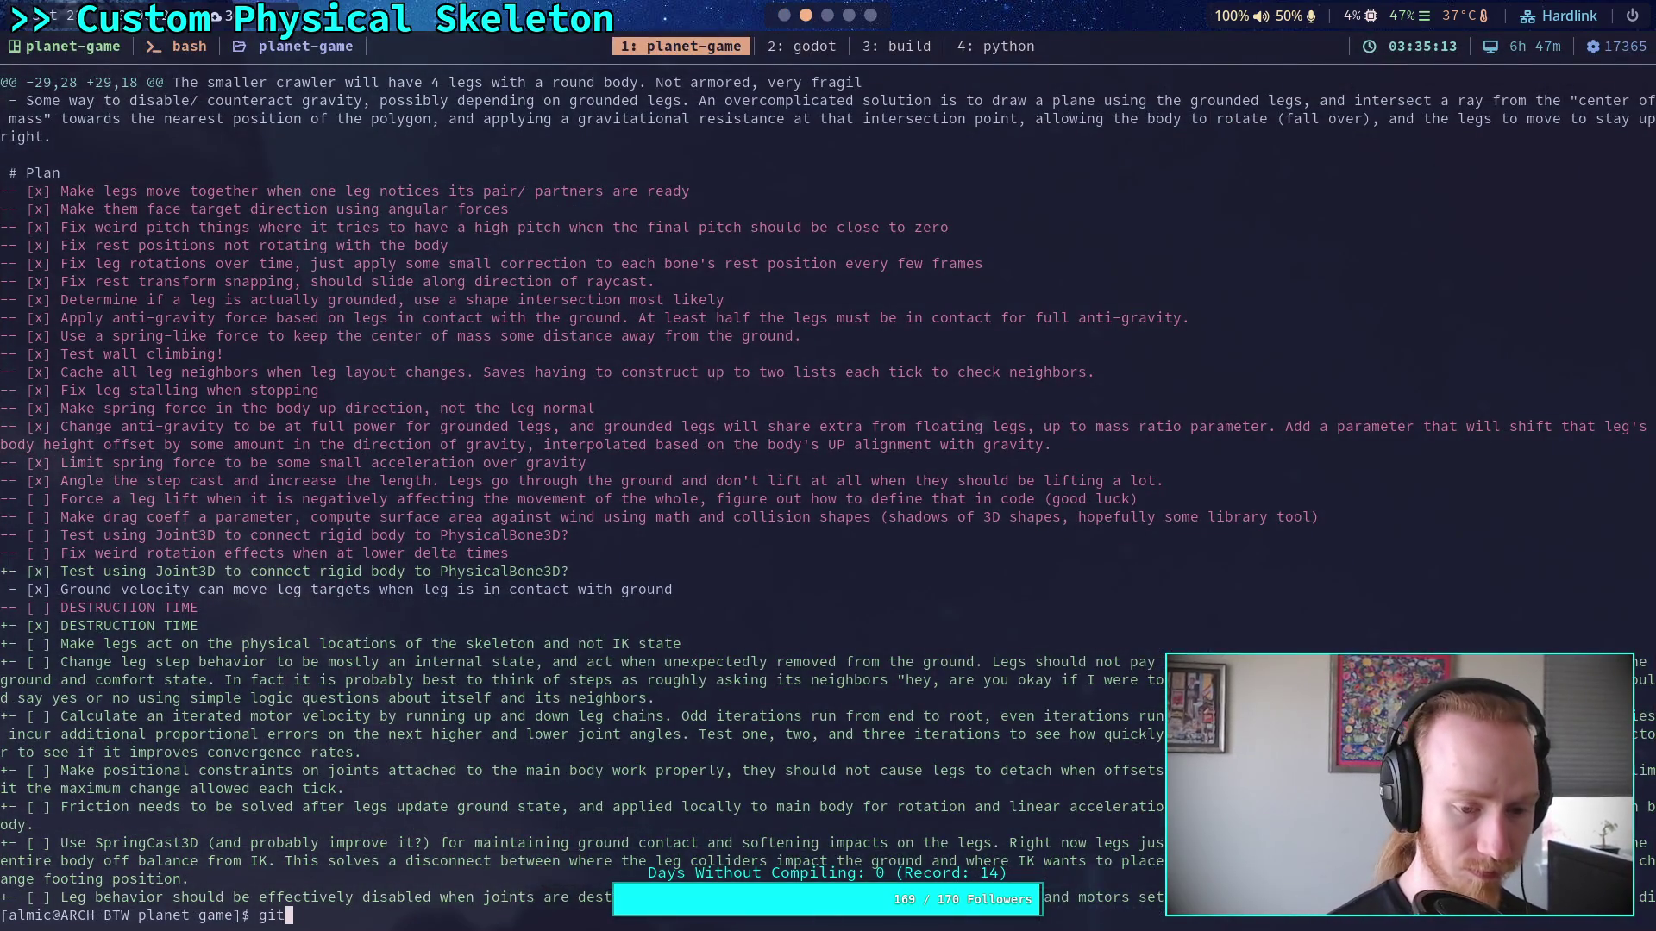
key("Return")
key("O")
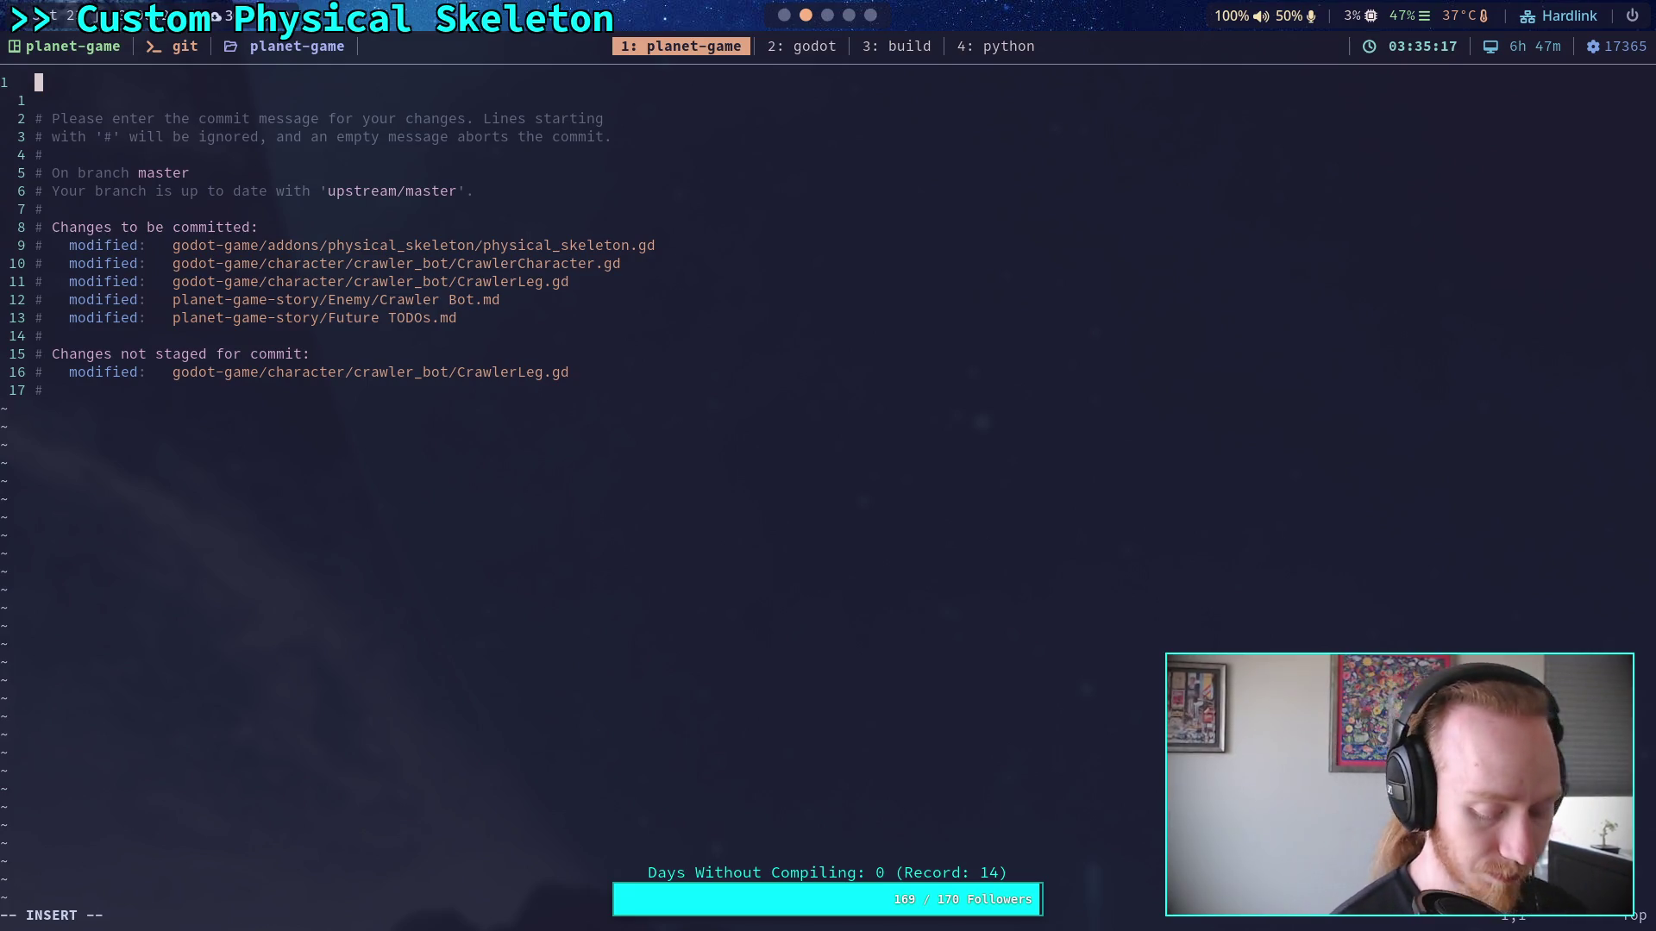
Step: Tick off the physical-locations leg task in the Crawler Bot notes, then undo it
key("super+3")
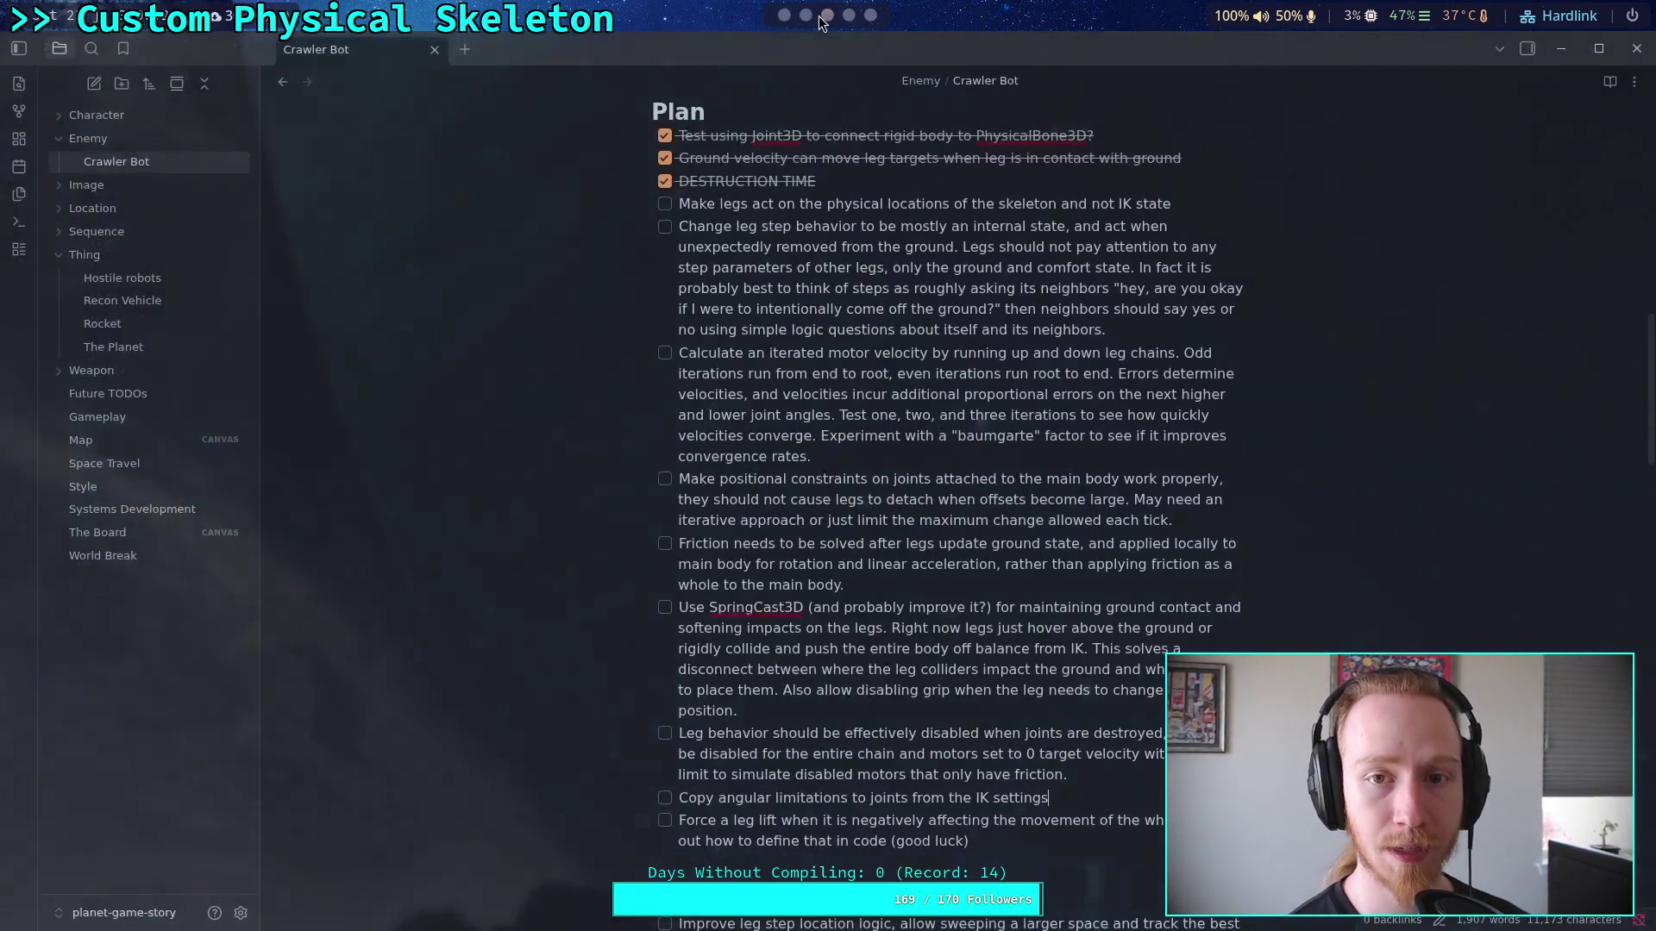
left_click(665, 207)
key("super+1")
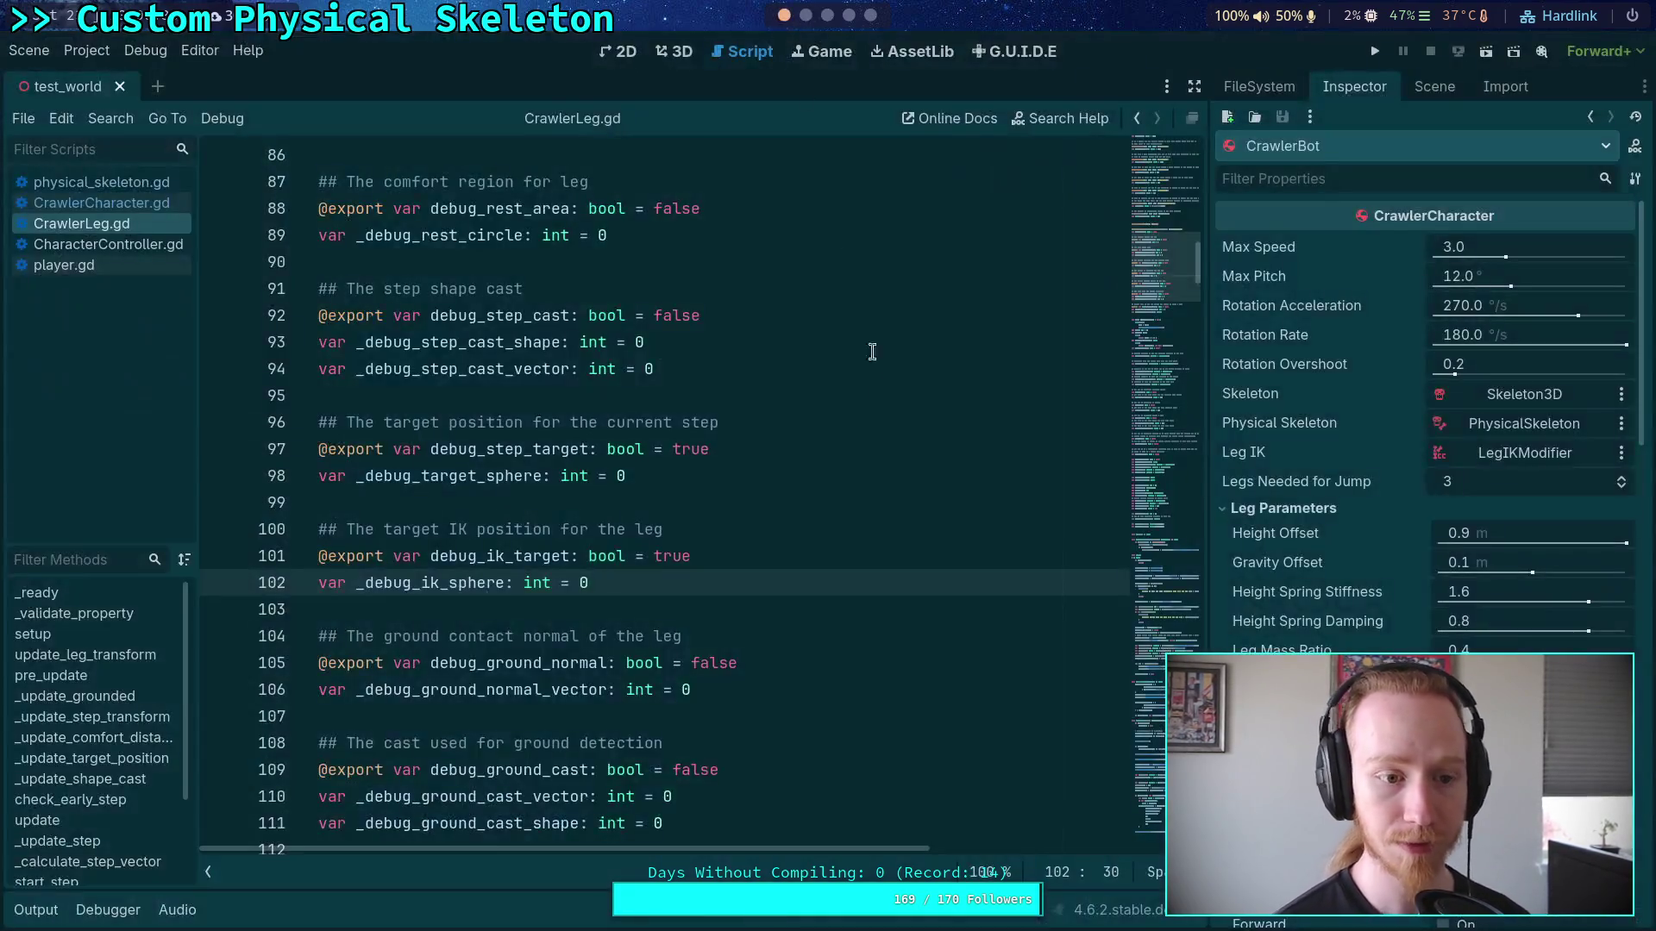
left_click(815, 15)
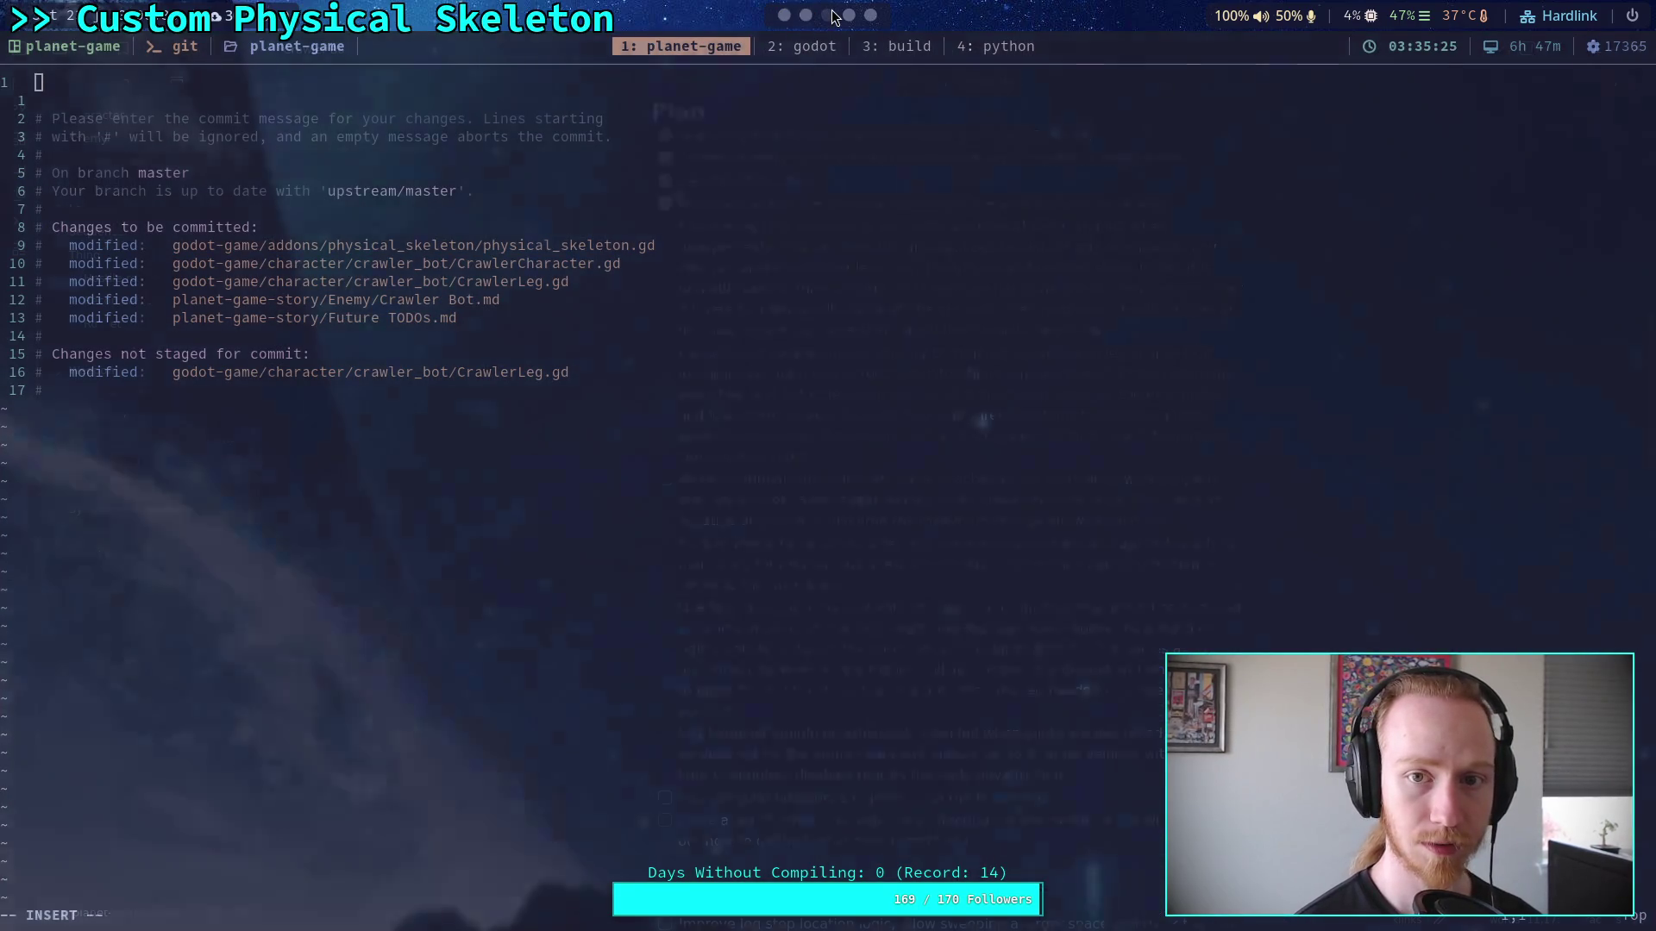
left_click(826, 14)
key("ctrl+z")
left_click(804, 15)
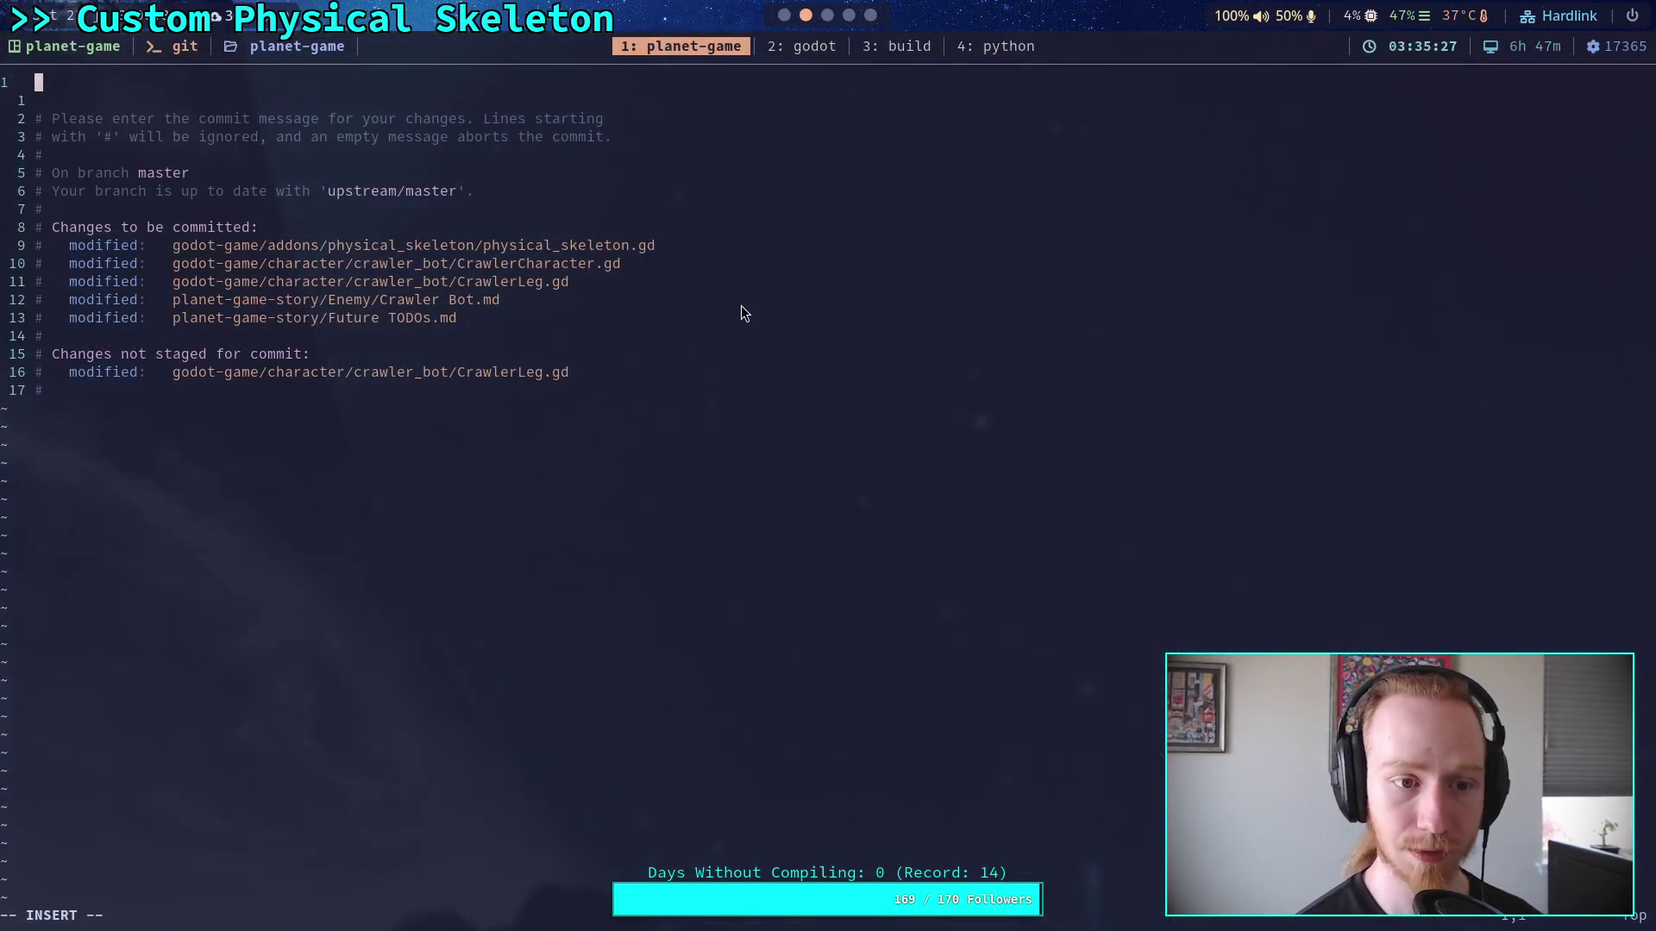
Step: Clear the commit message and :wq so git aborts the empty commit
type("git")
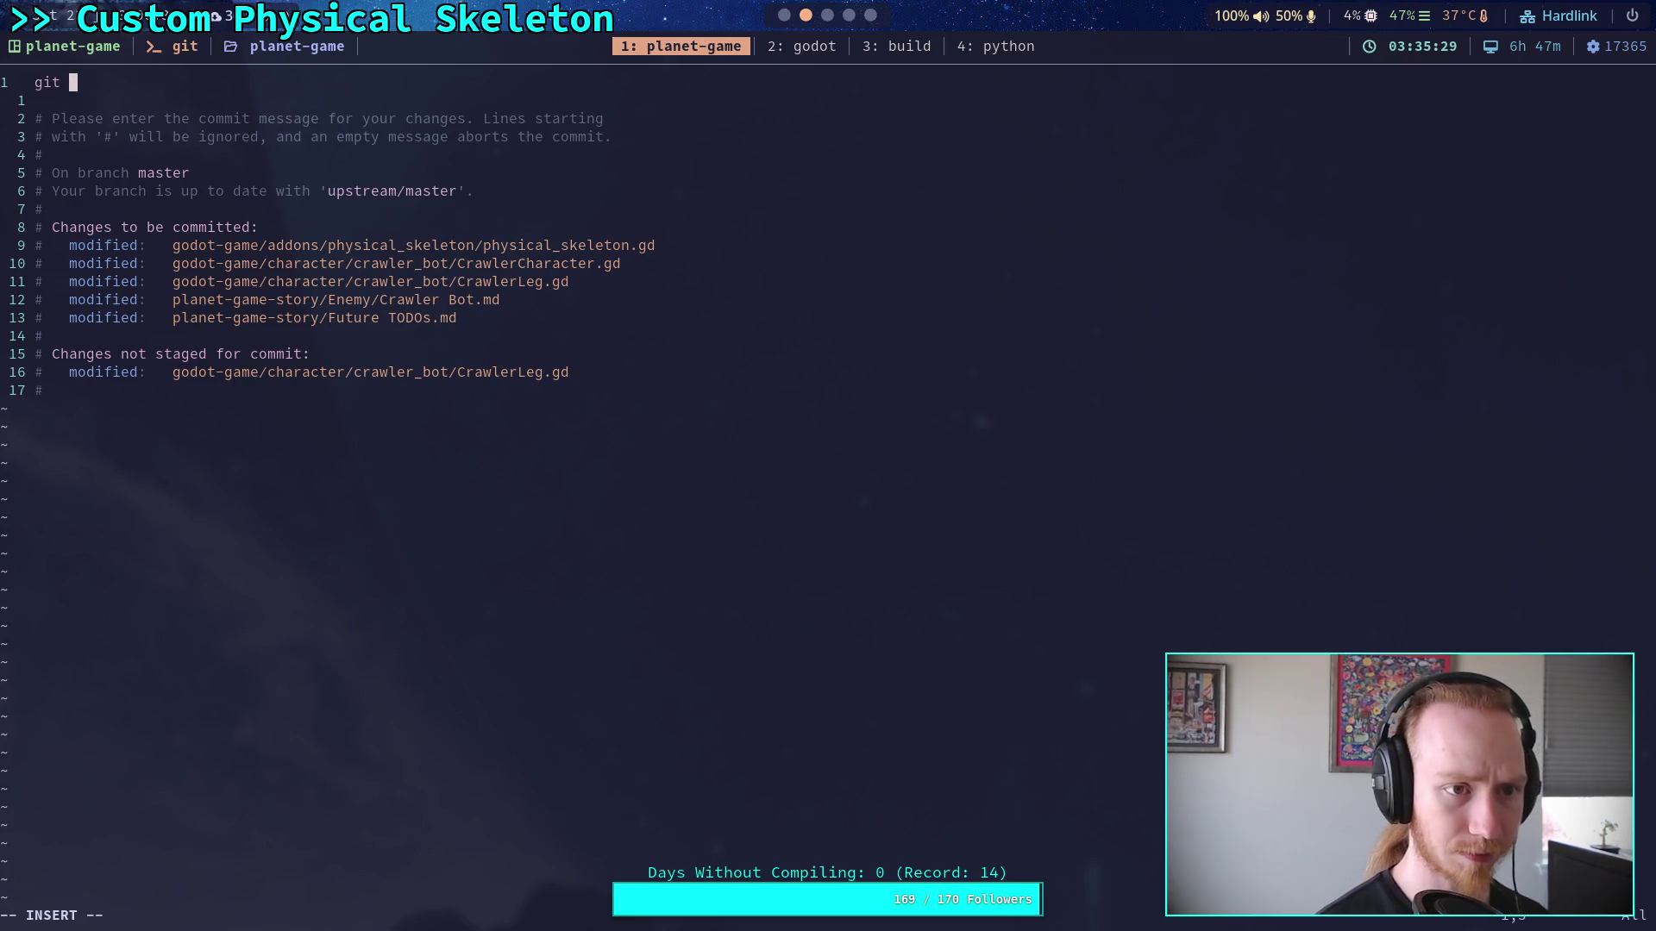
key("BackSpace")
key("BackSpace")
key("BackSpace")
key("Escape")
type(":wq")
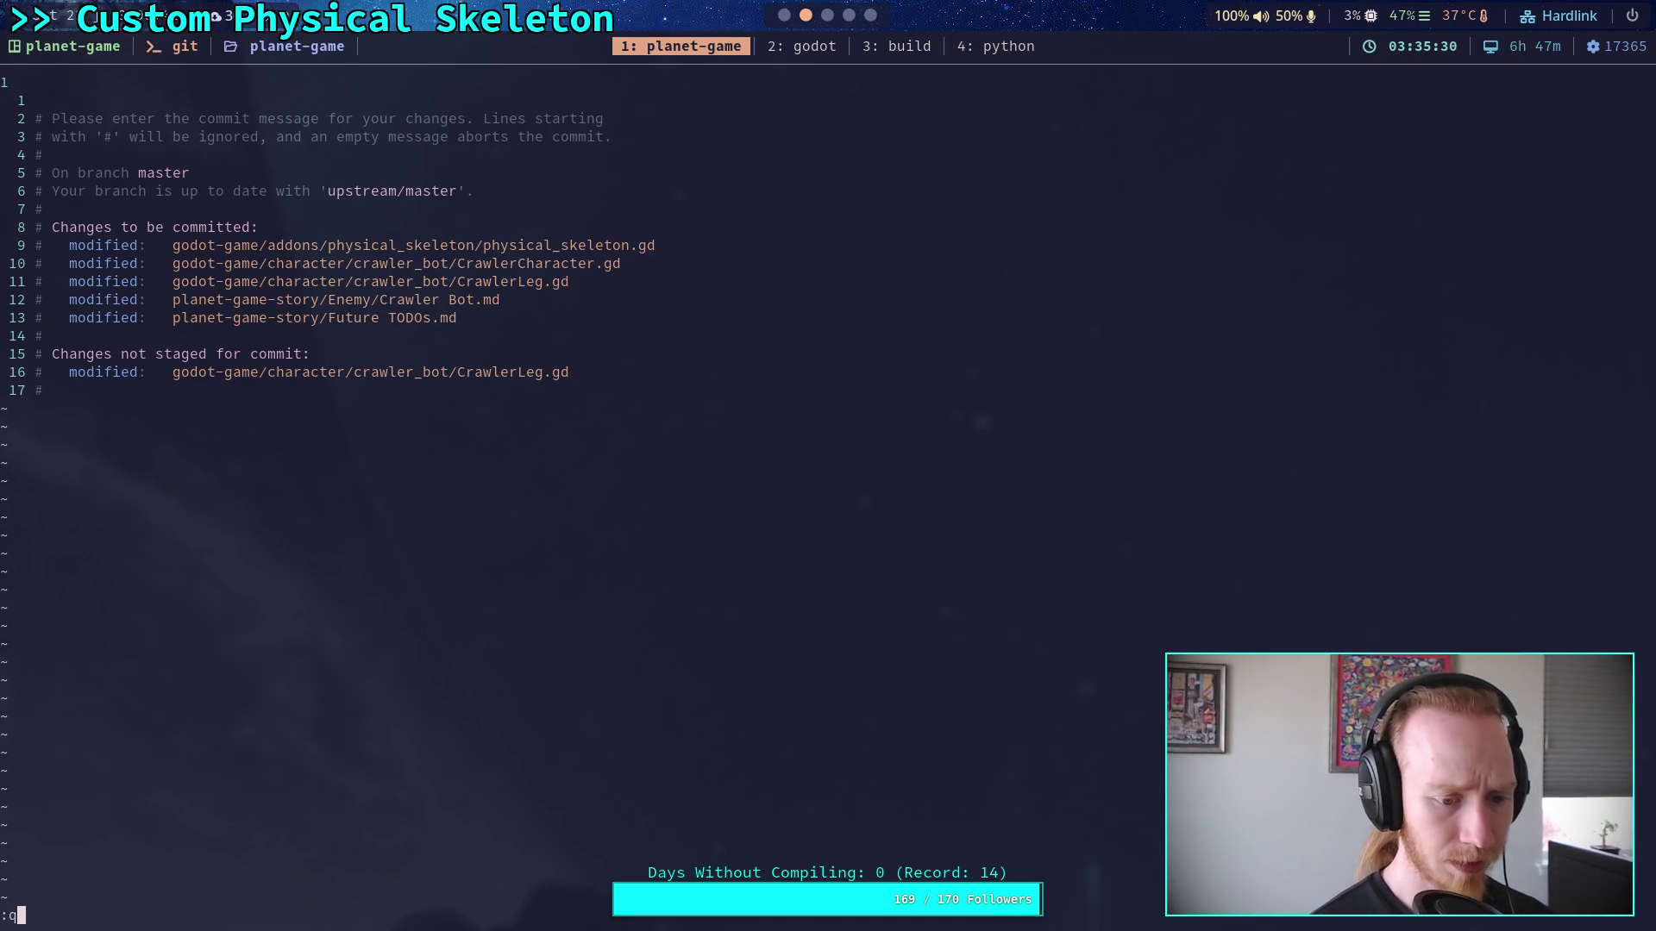
key("Return")
type("git restore --stag")
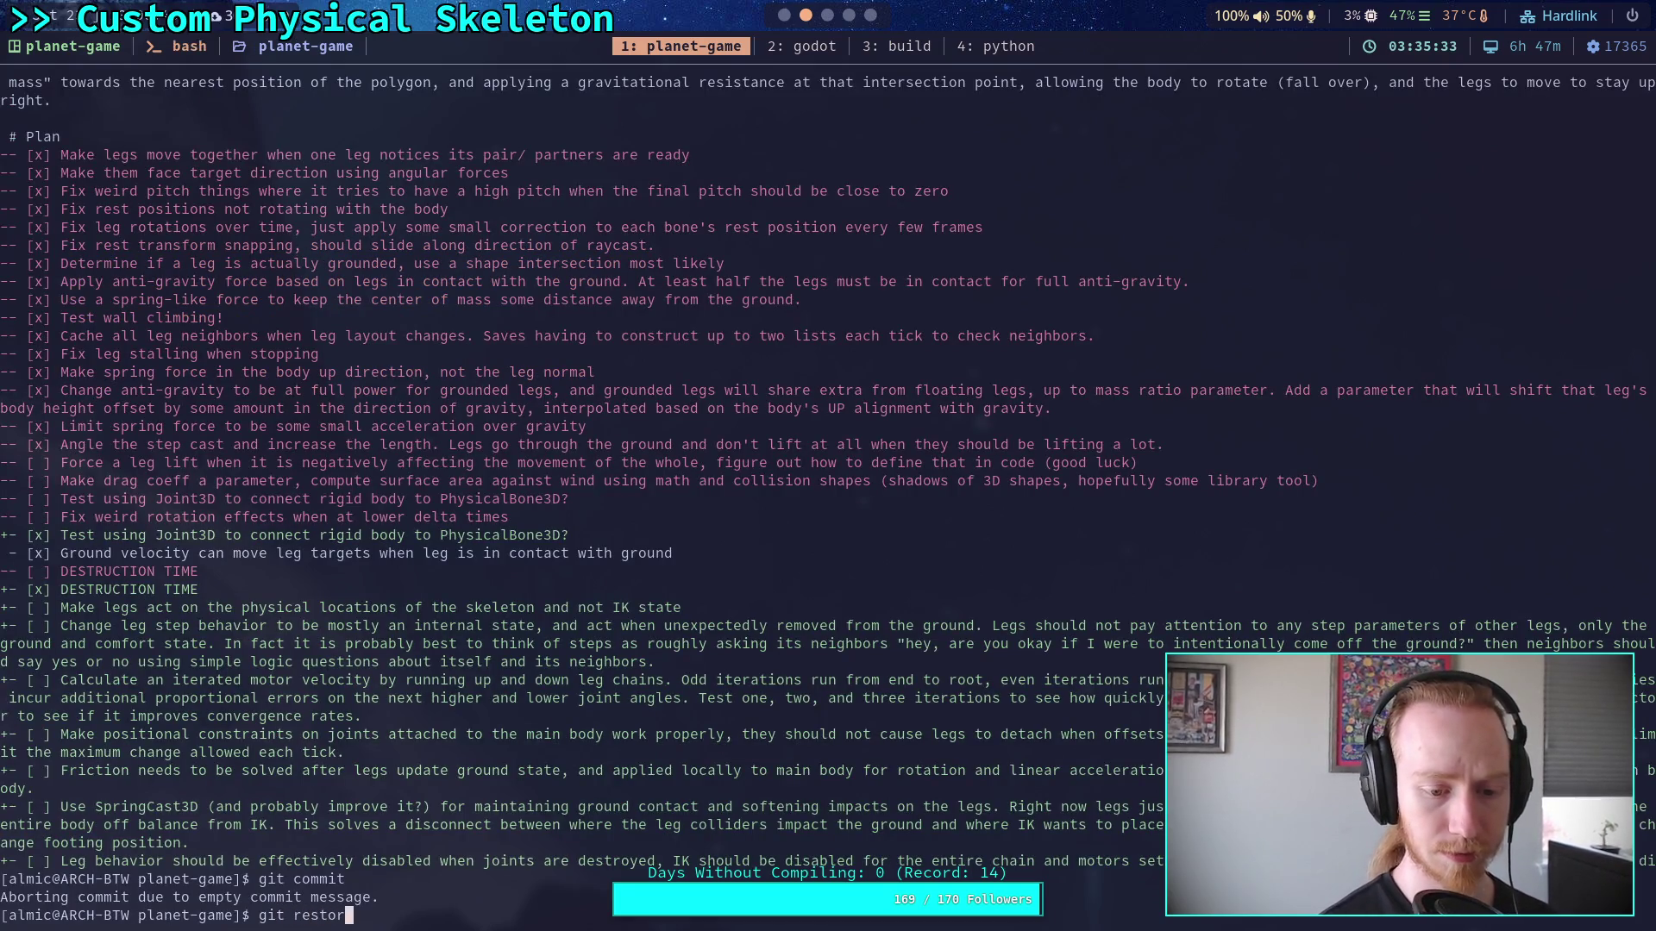
type("ed .")
Step: Unstage everything and stage only the planet-game-story folder
key("Return")
type("git add pl")
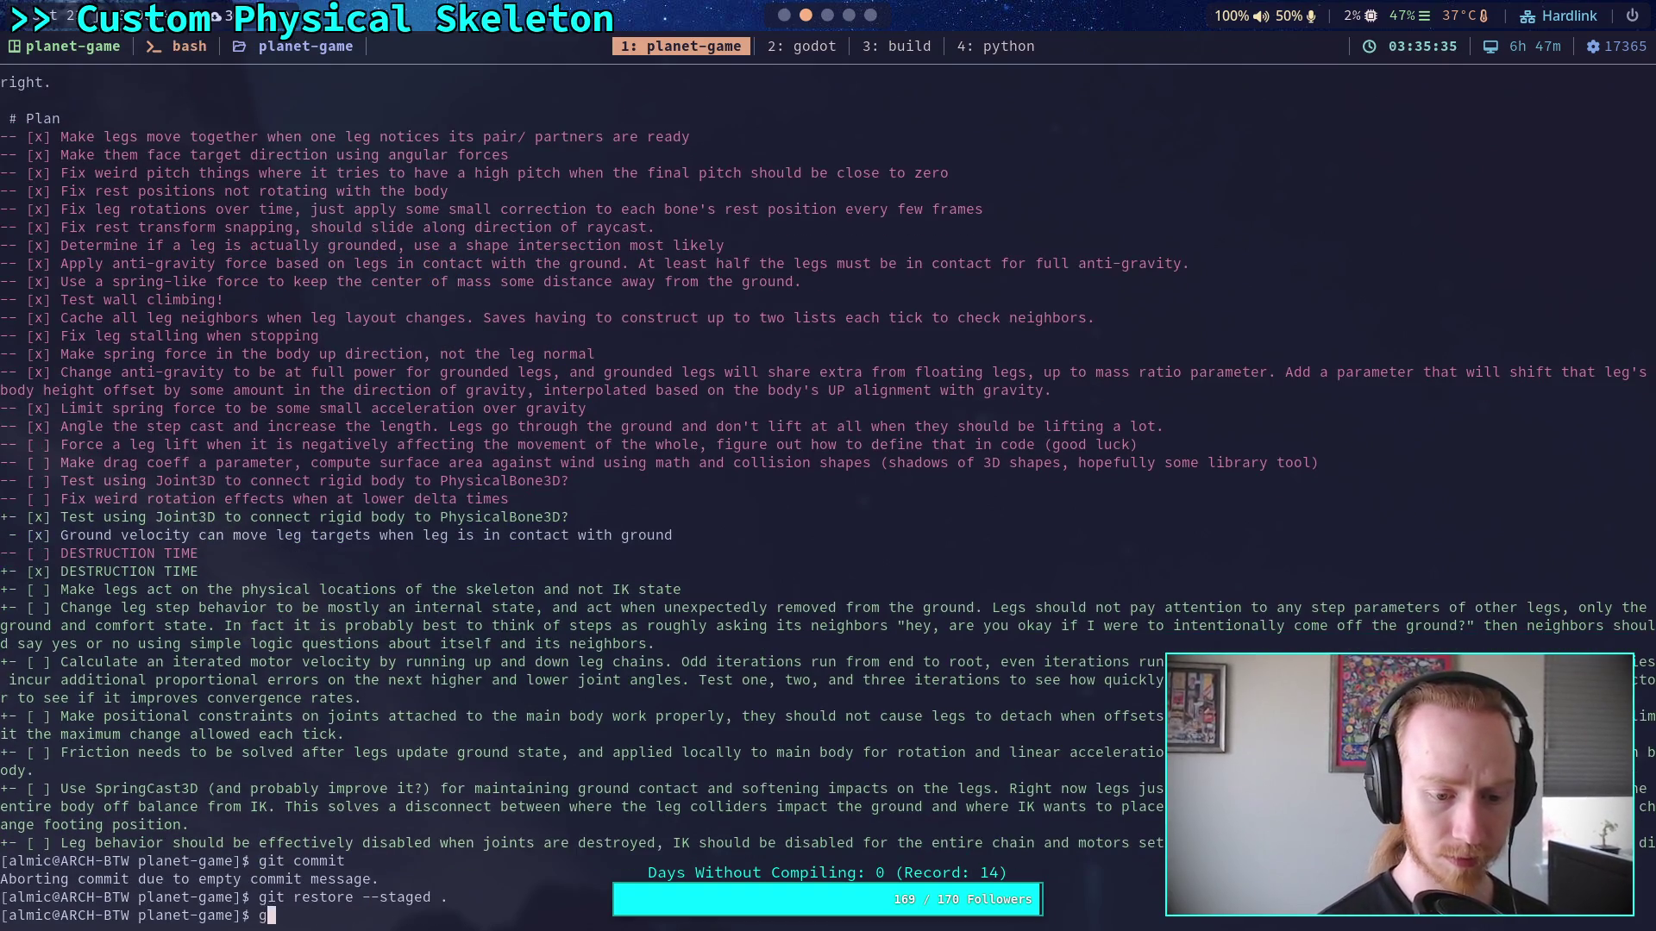
key("Tab")
key("Return")
Step: Review the staged notes diff with git diff --staged, then run git commit
type("git diff ")
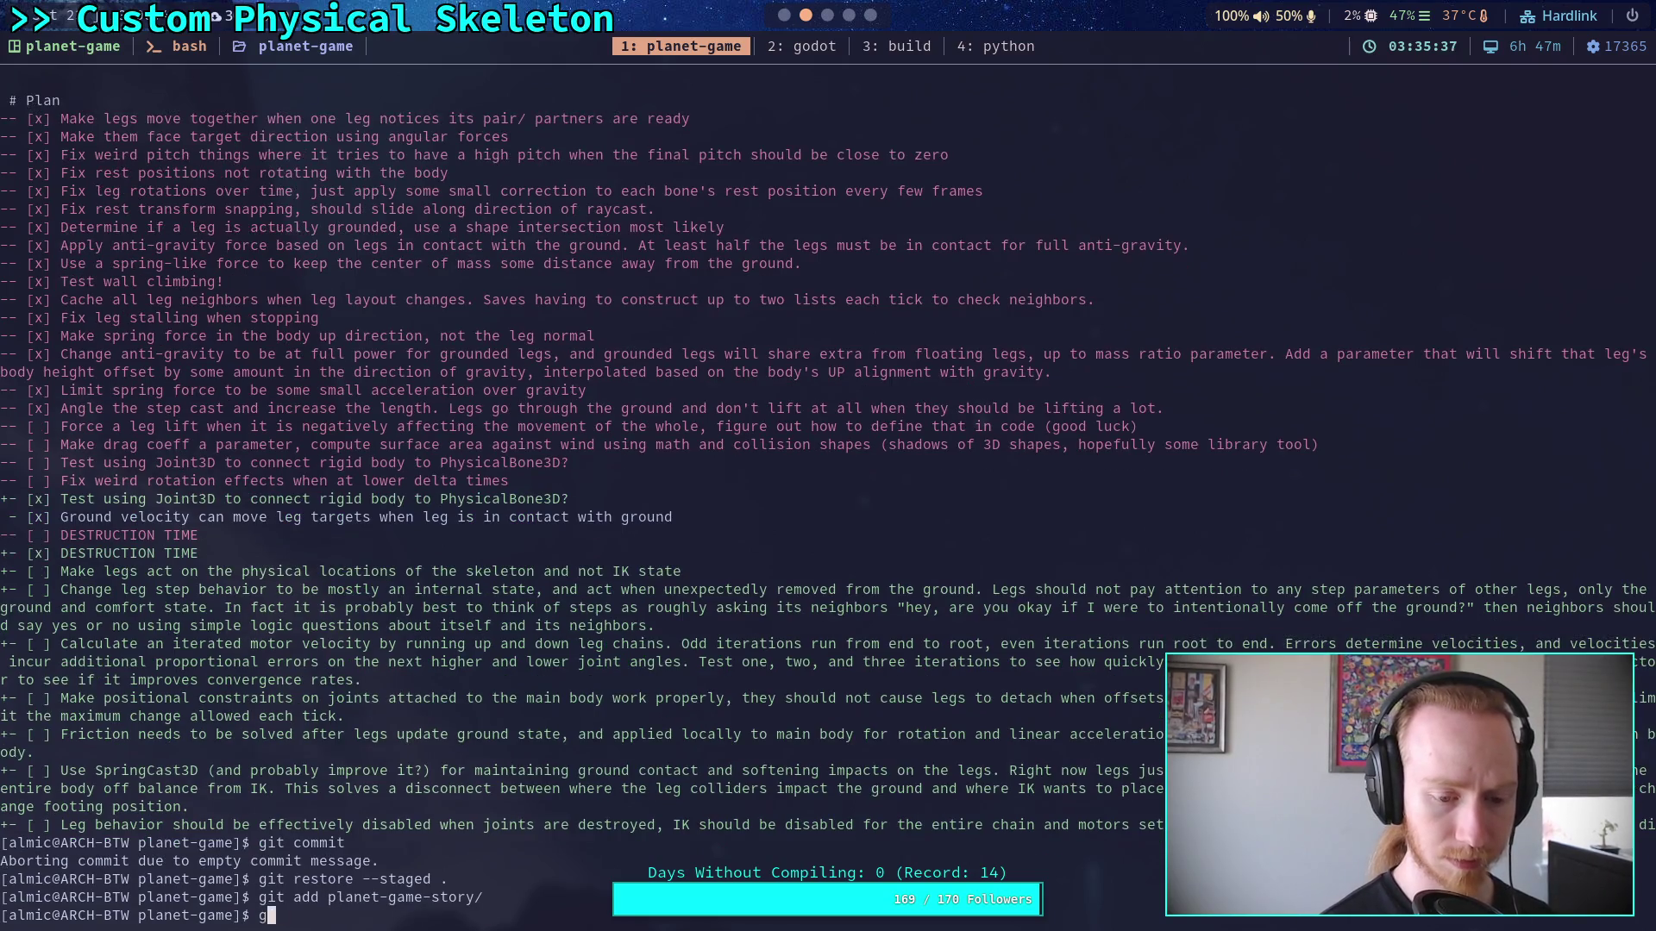
type("--staged")
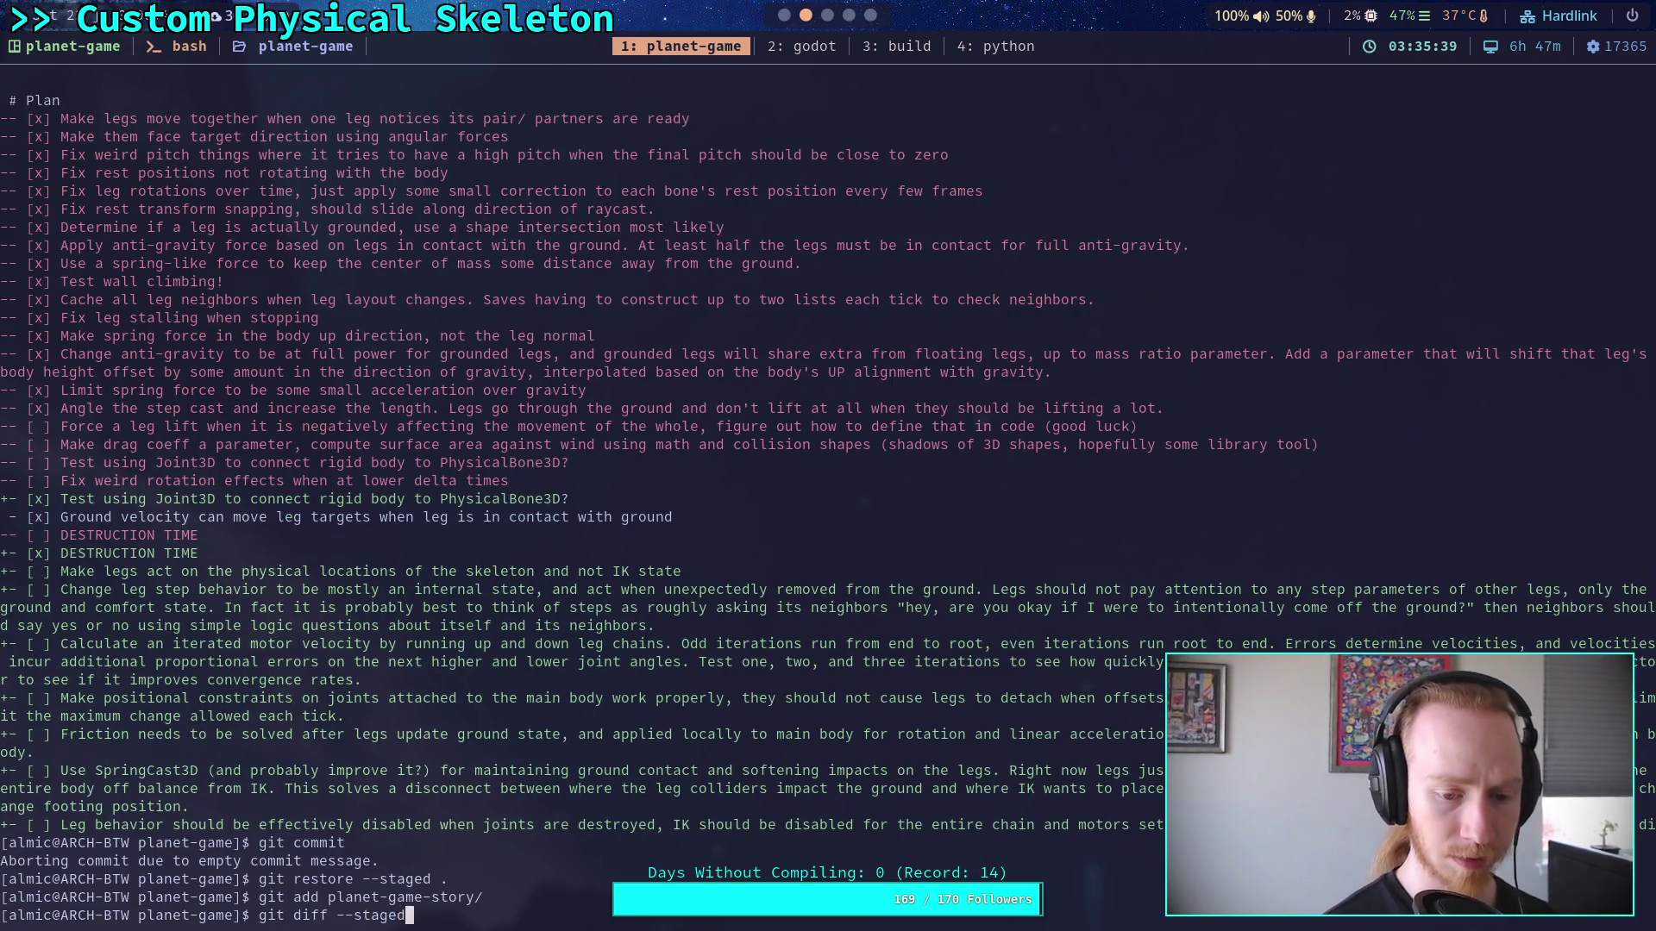
key("Return")
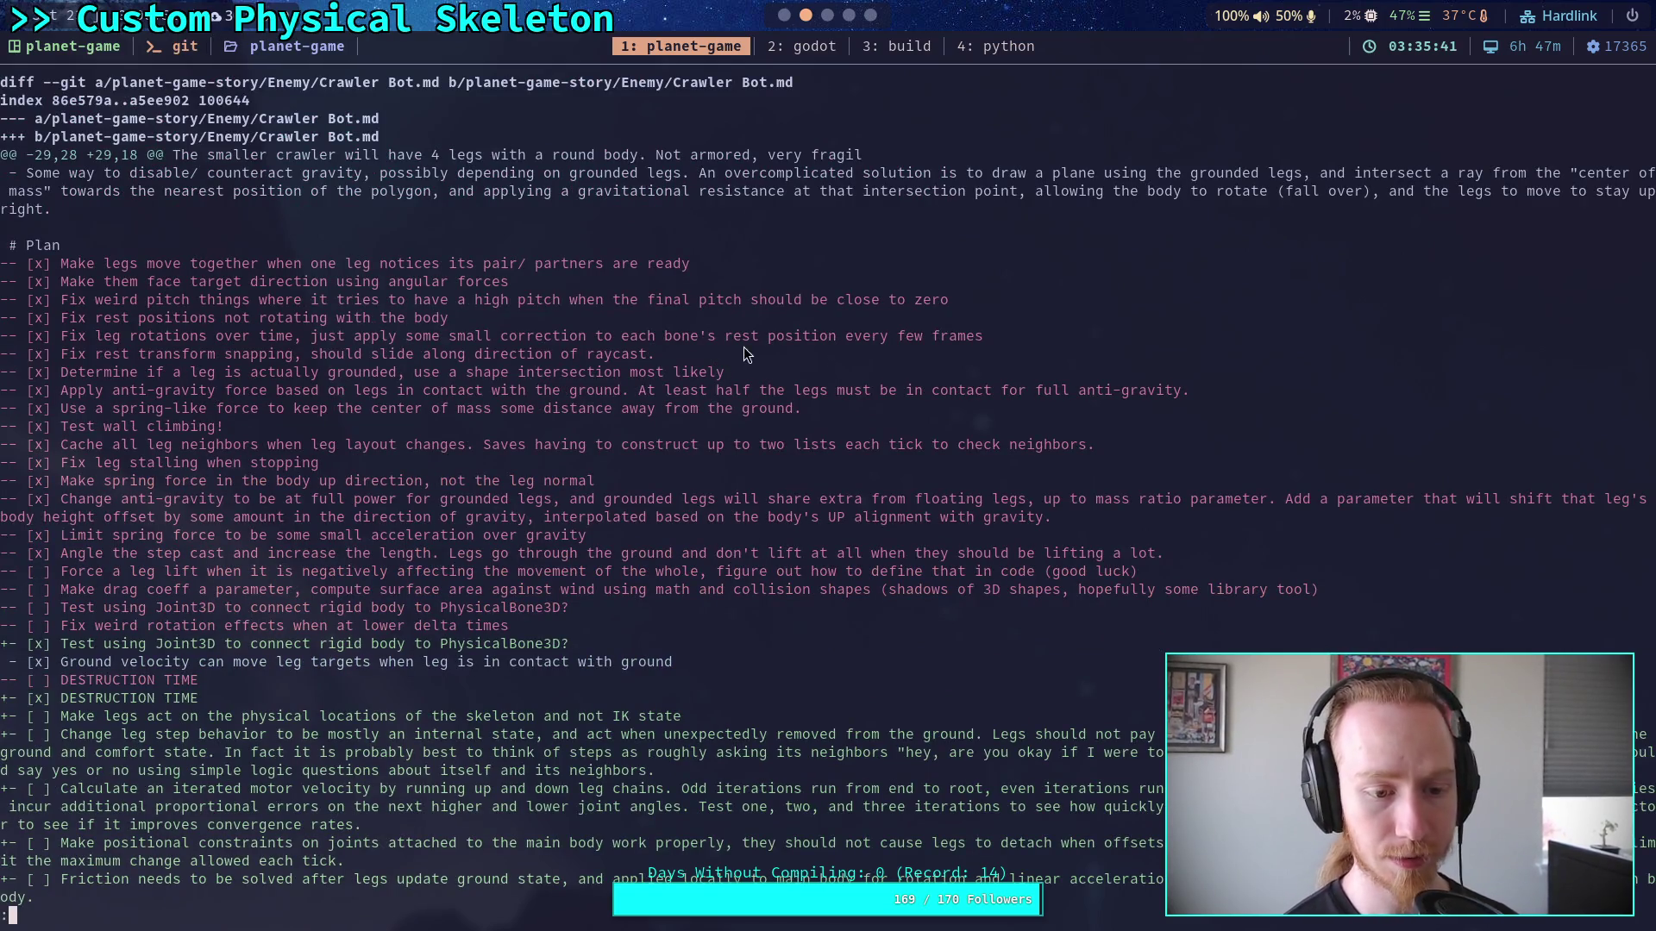
scroll(784, 21, "down", 1)
left_click(784, 21)
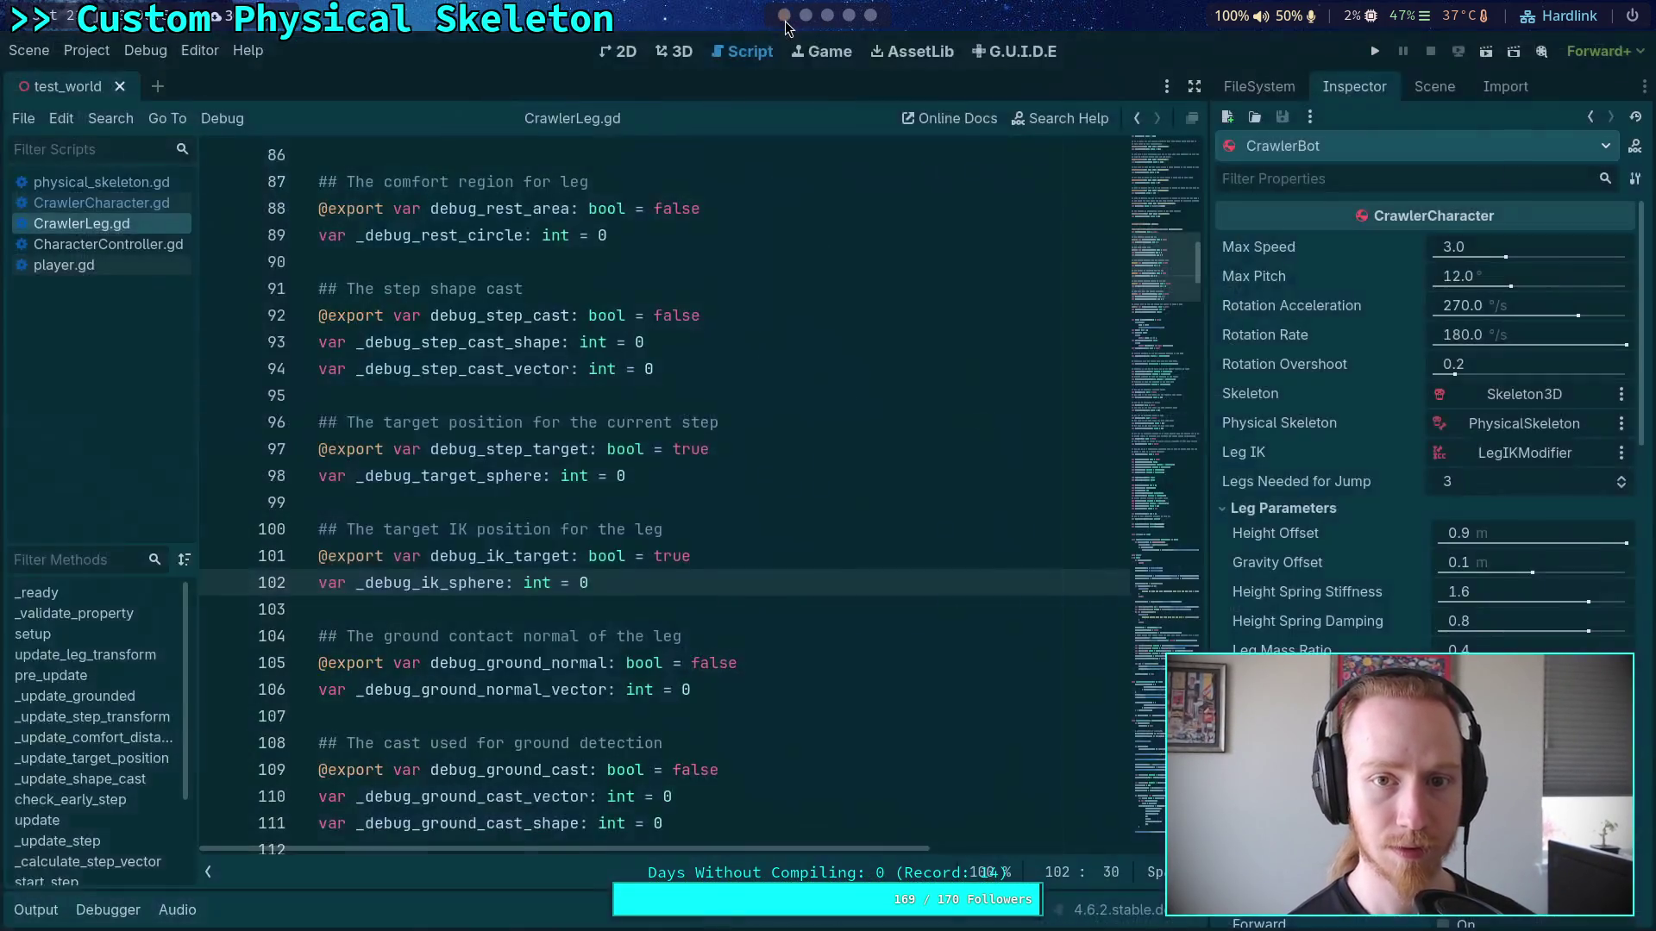
left_click(805, 15)
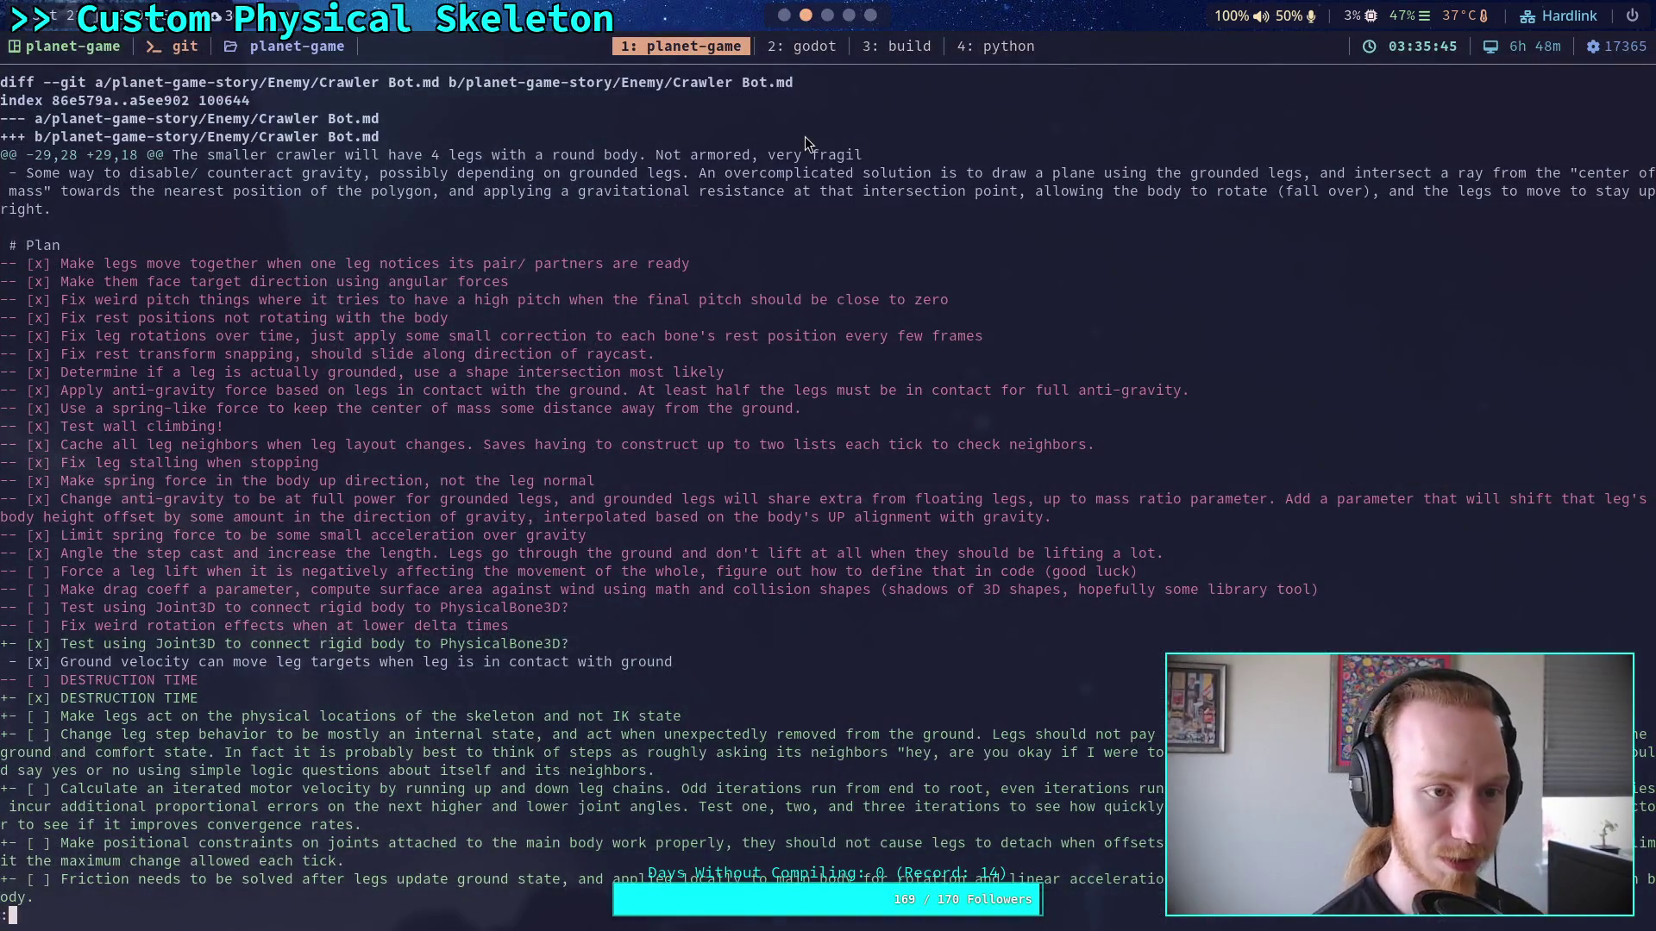
key("space")
type("qgit commit")
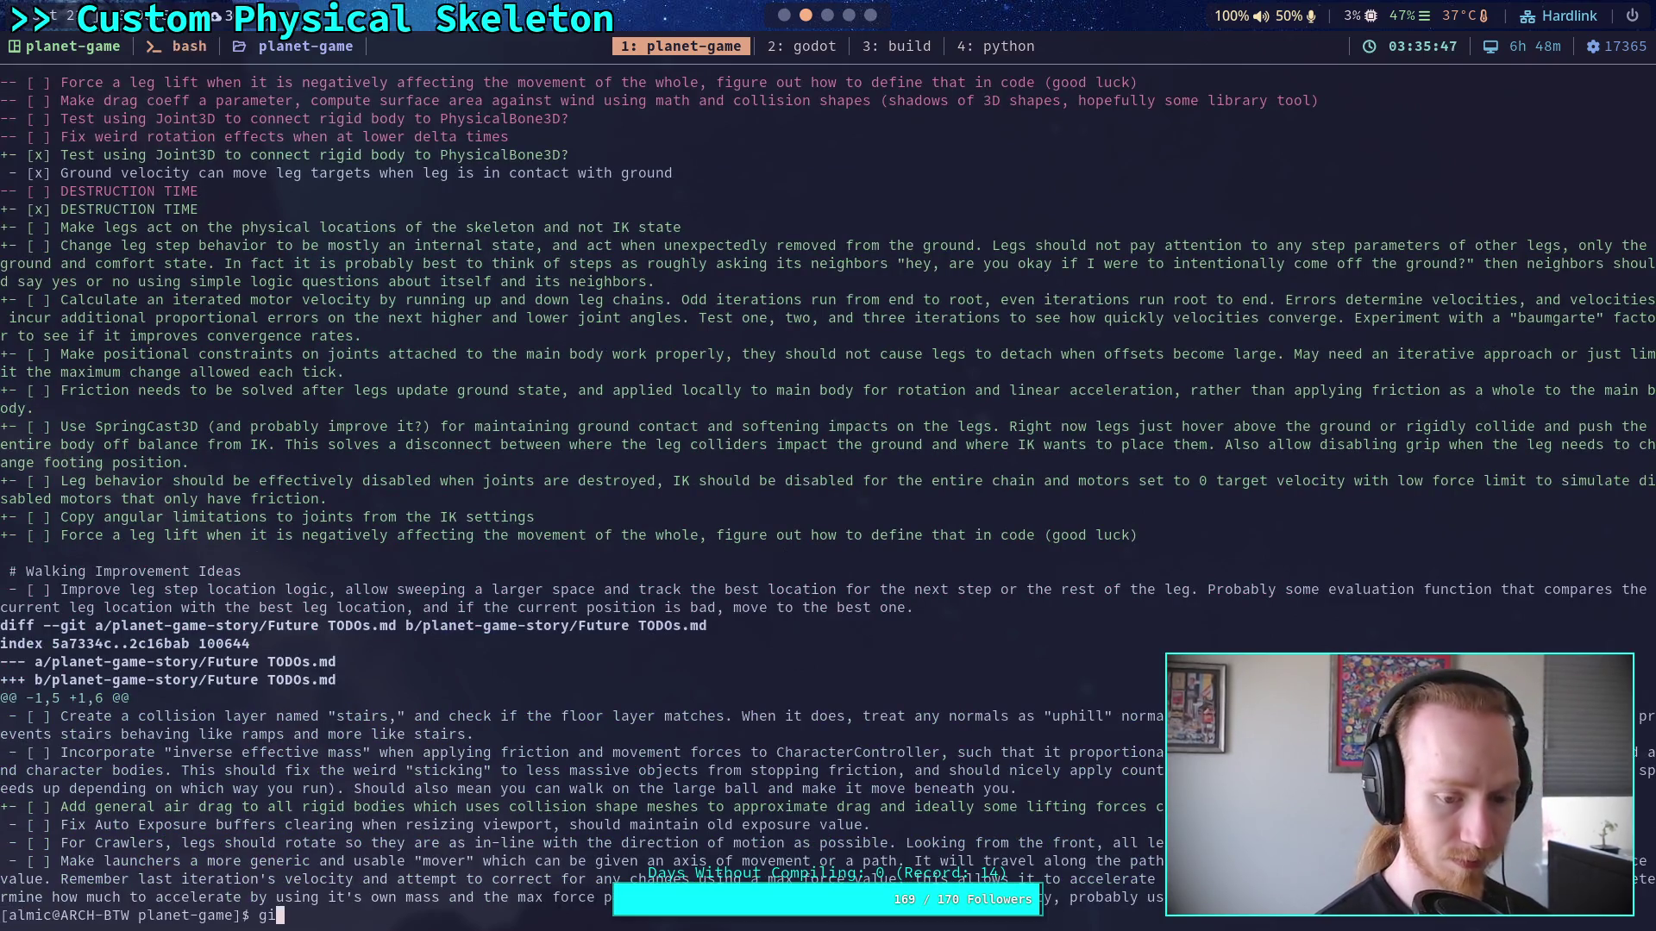
key("Return")
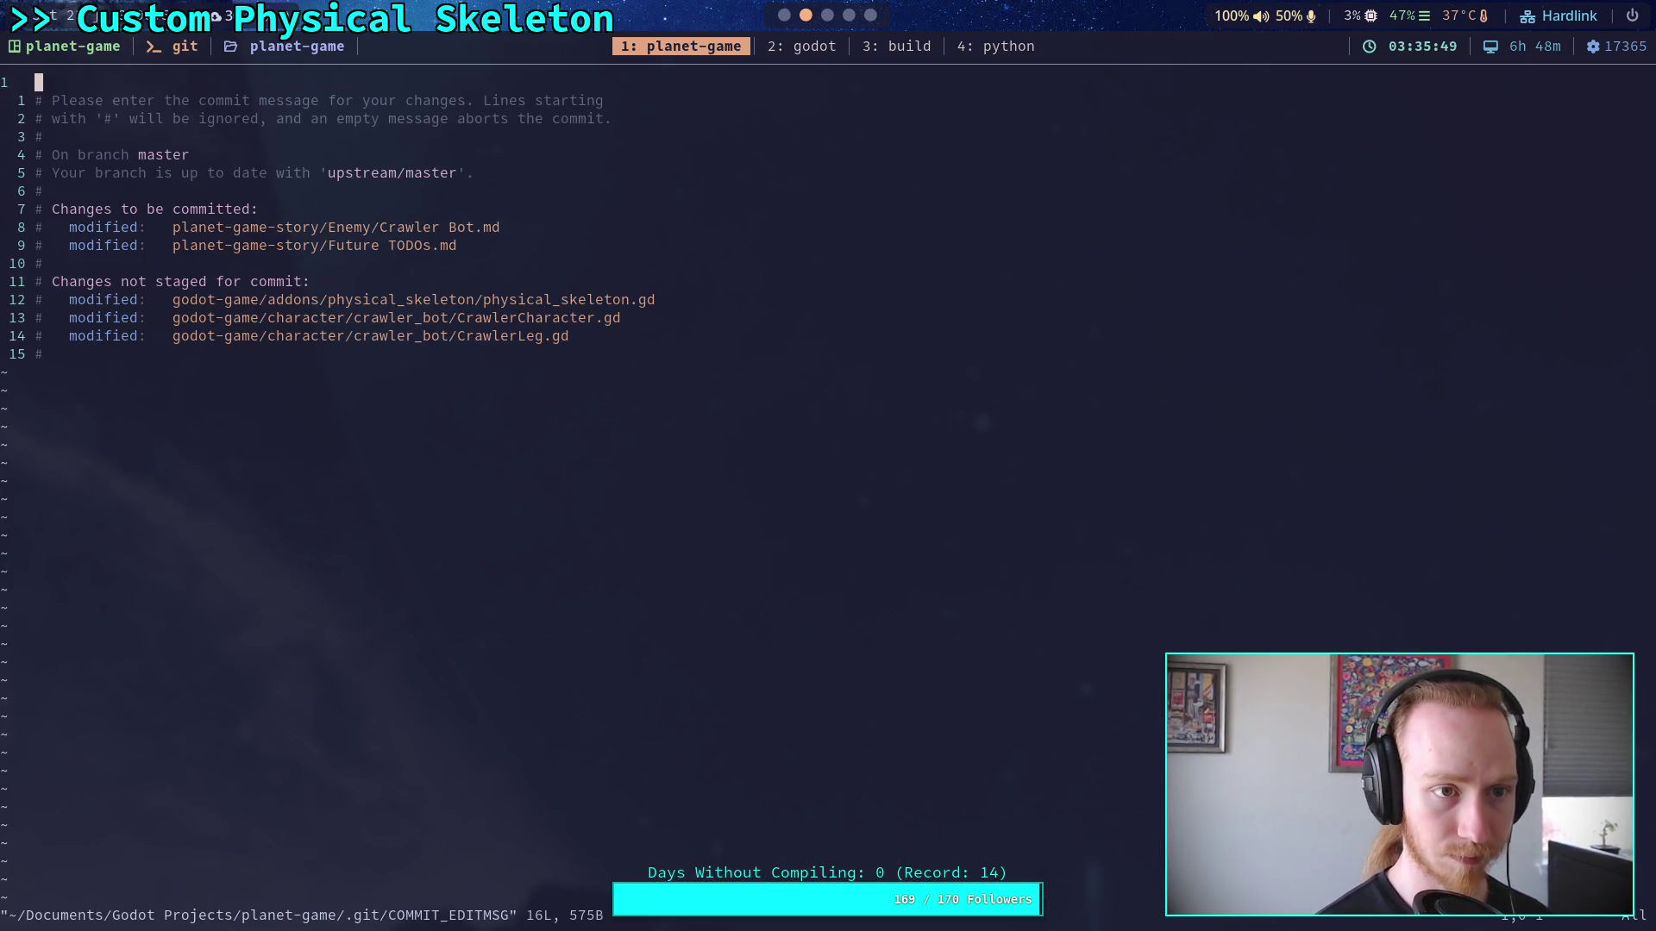
Step: Enter the message 'Update TODOs and crawler plan' in vim and save to complete the commit
type("OUpdate ")
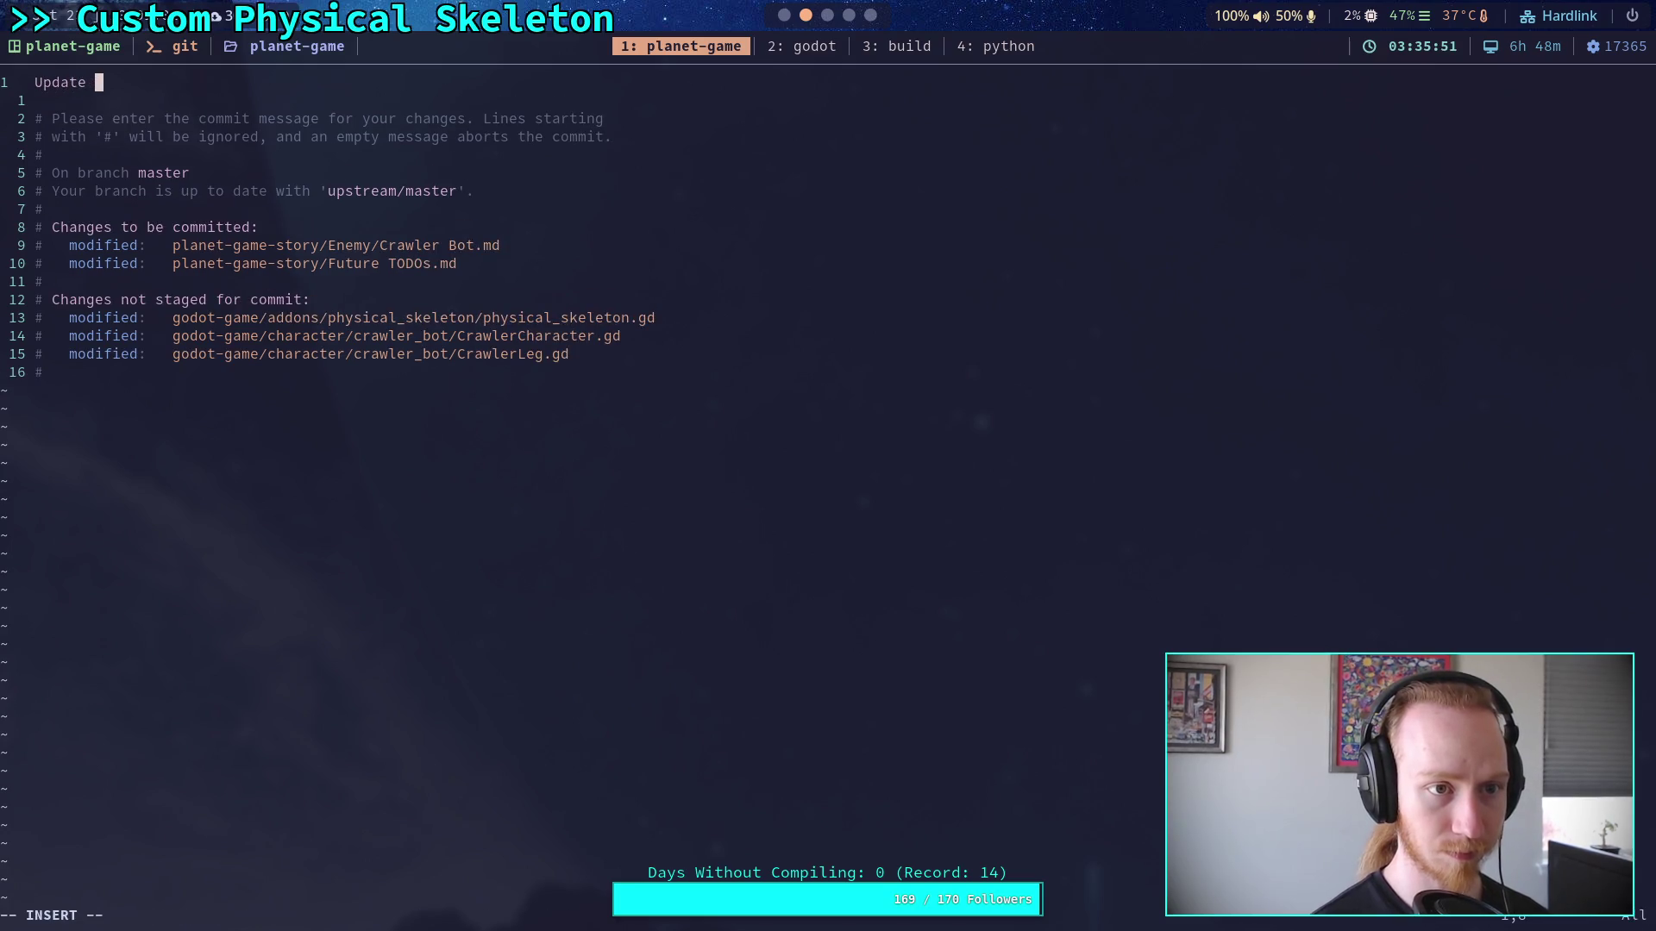
type("TODOS")
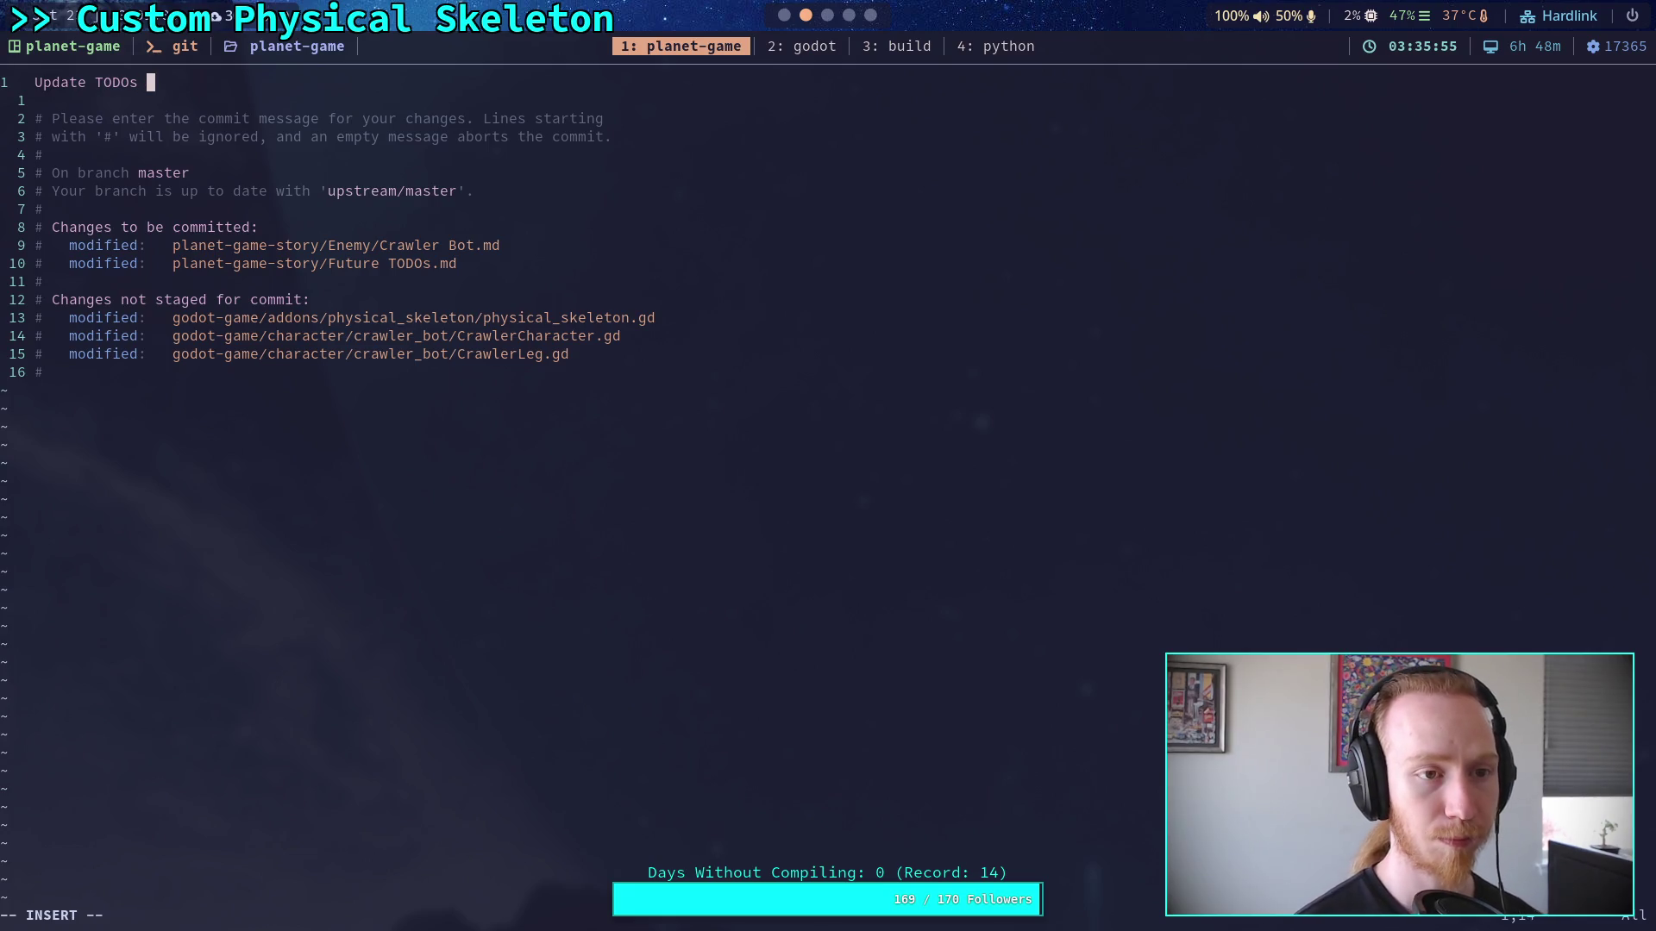
type("a")
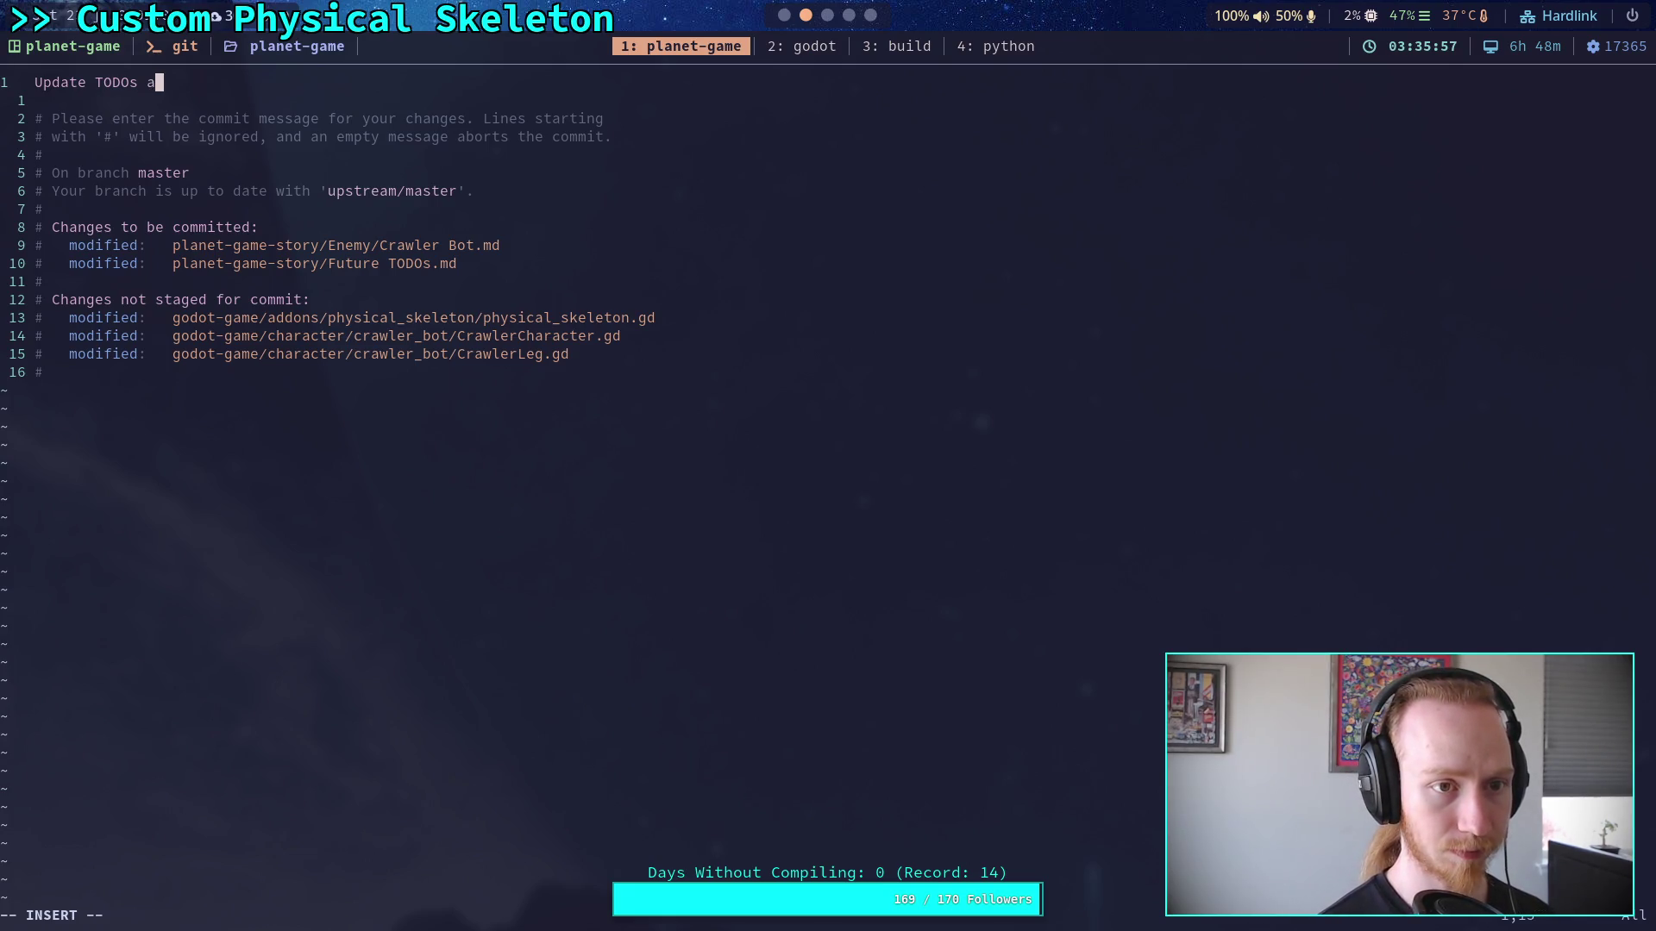
type(" cro")
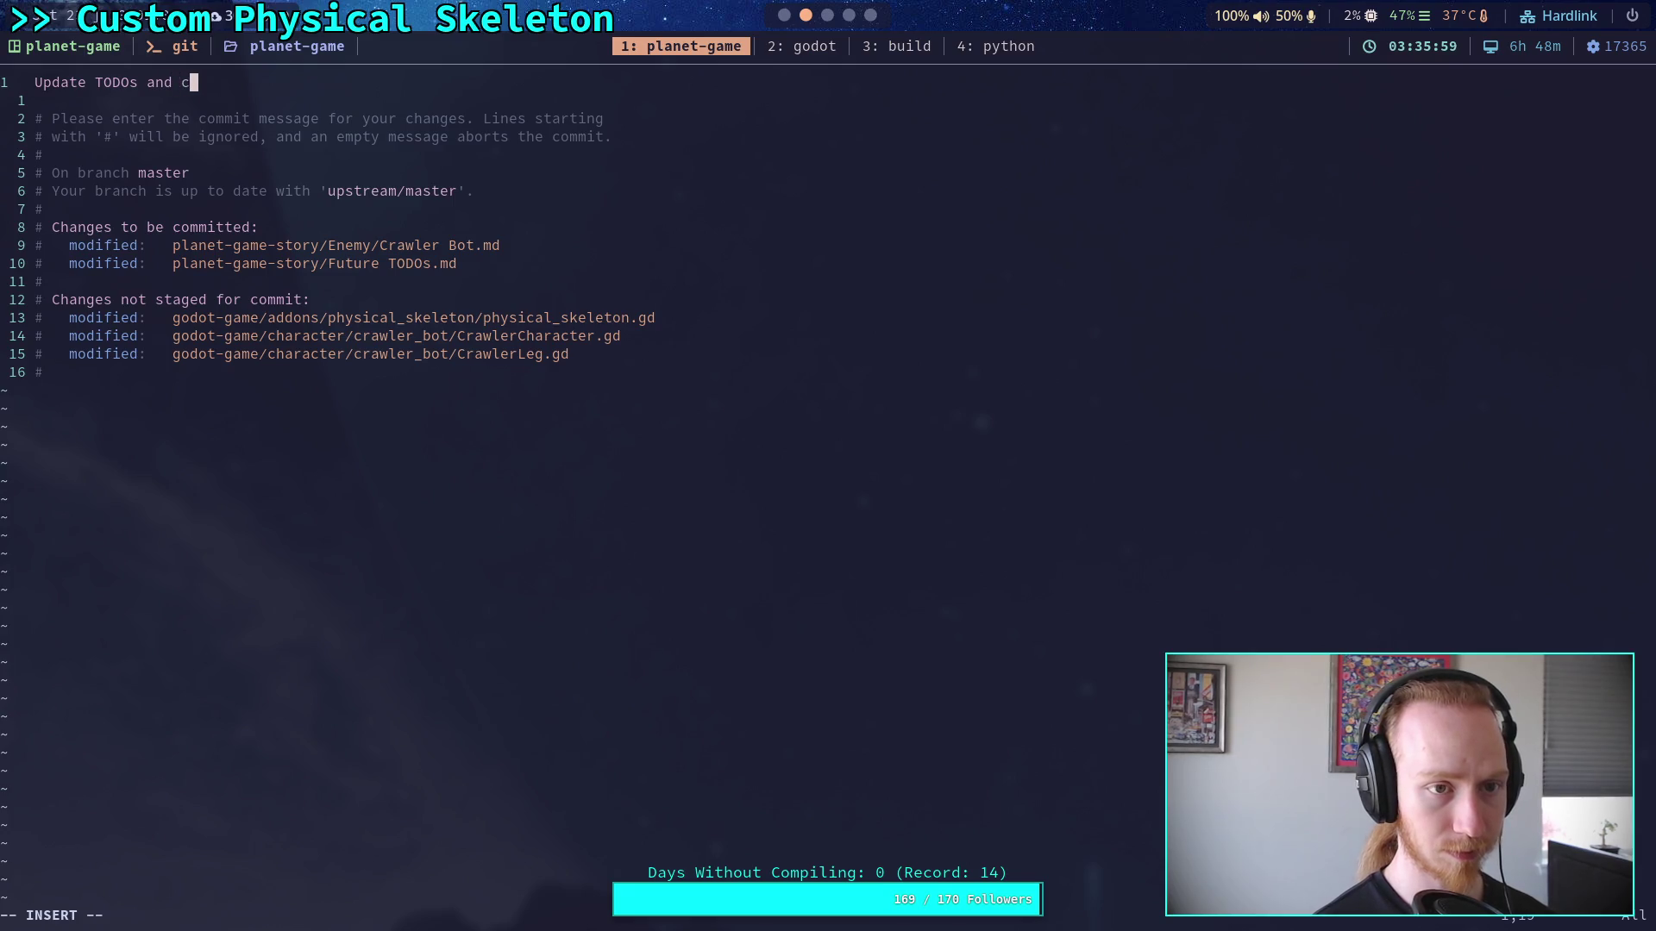
key("BackSpace")
key("BackSpace")
type("awel")
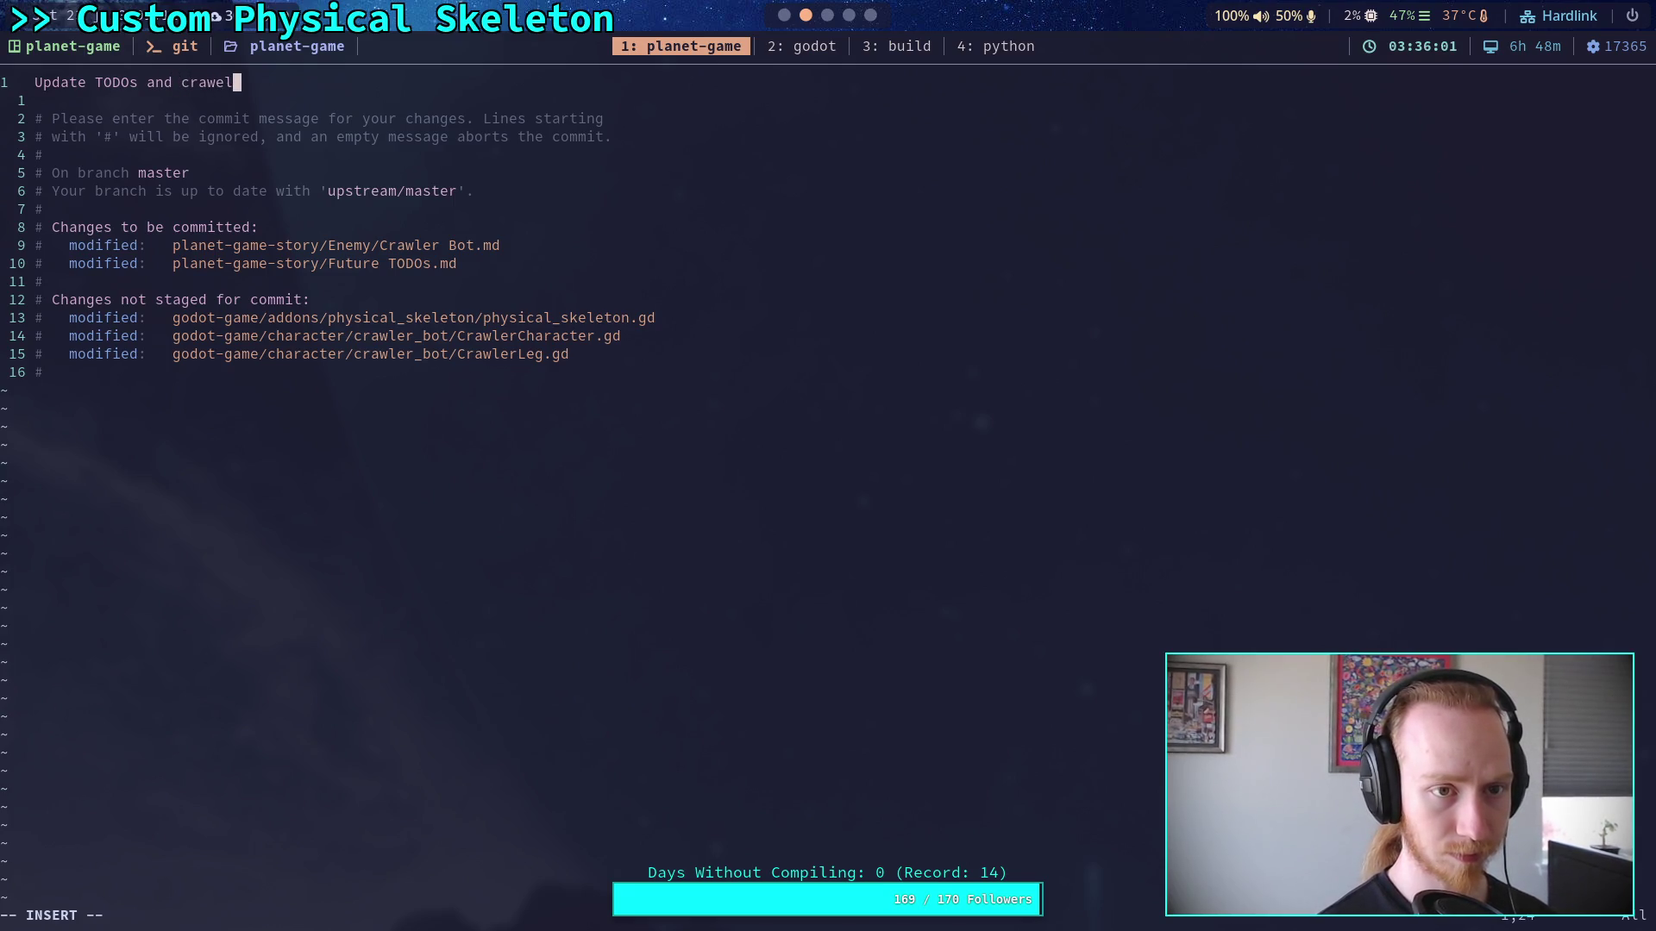
key("BackSpace")
key("BackSpace")
type("ler plan")
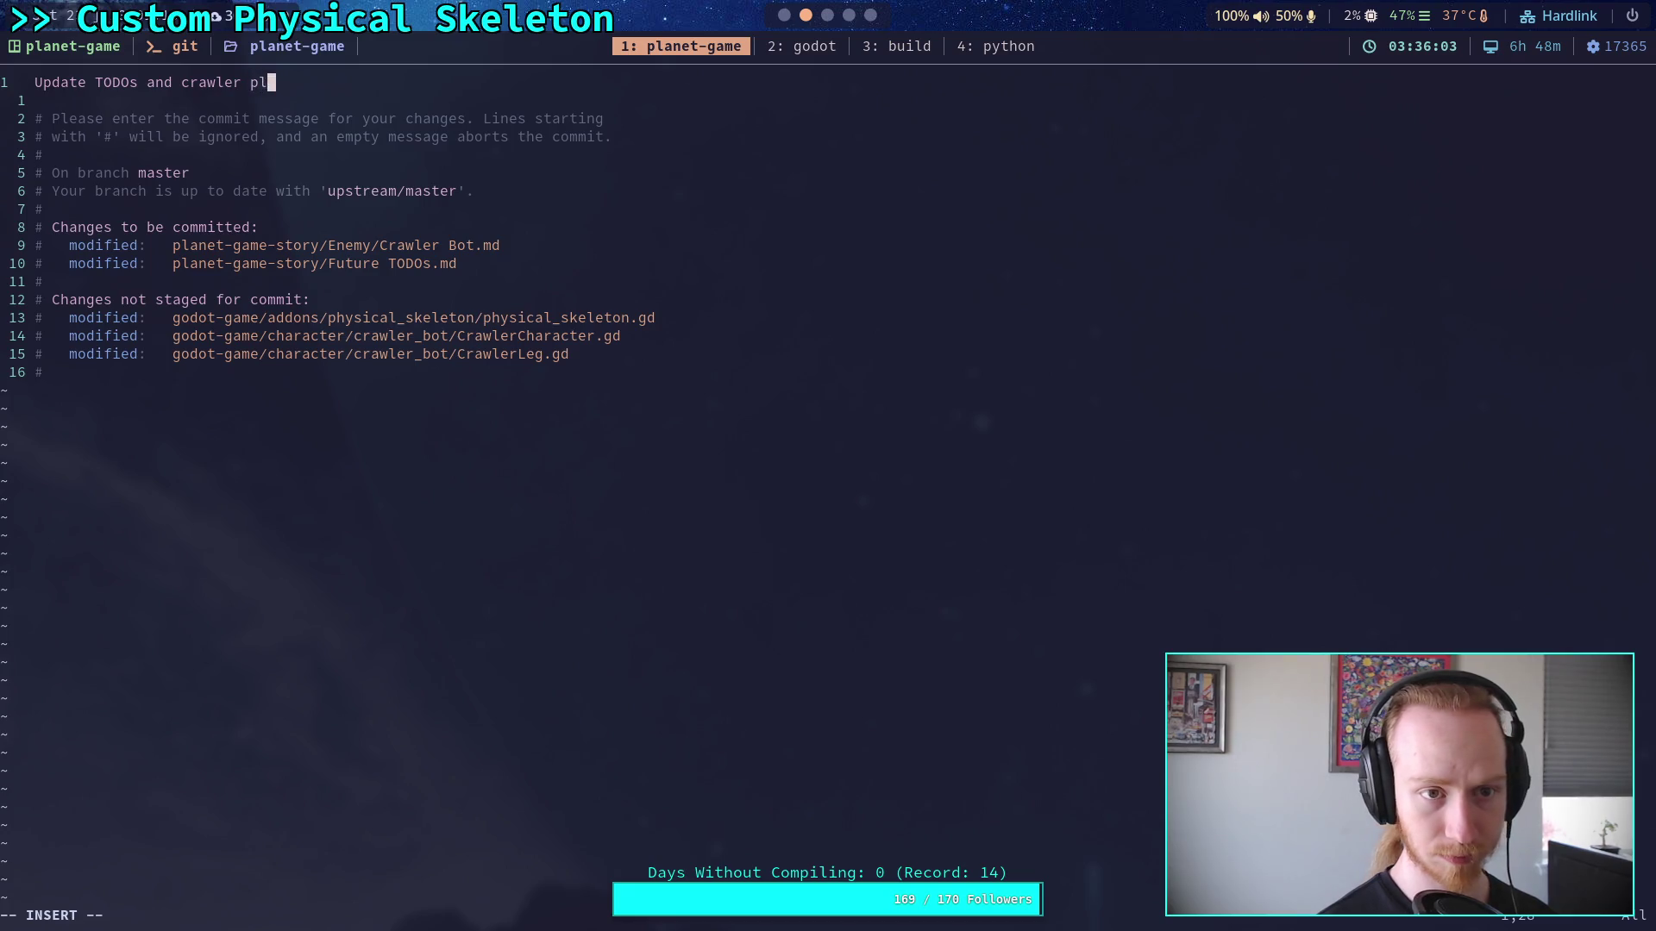
key("Escape")
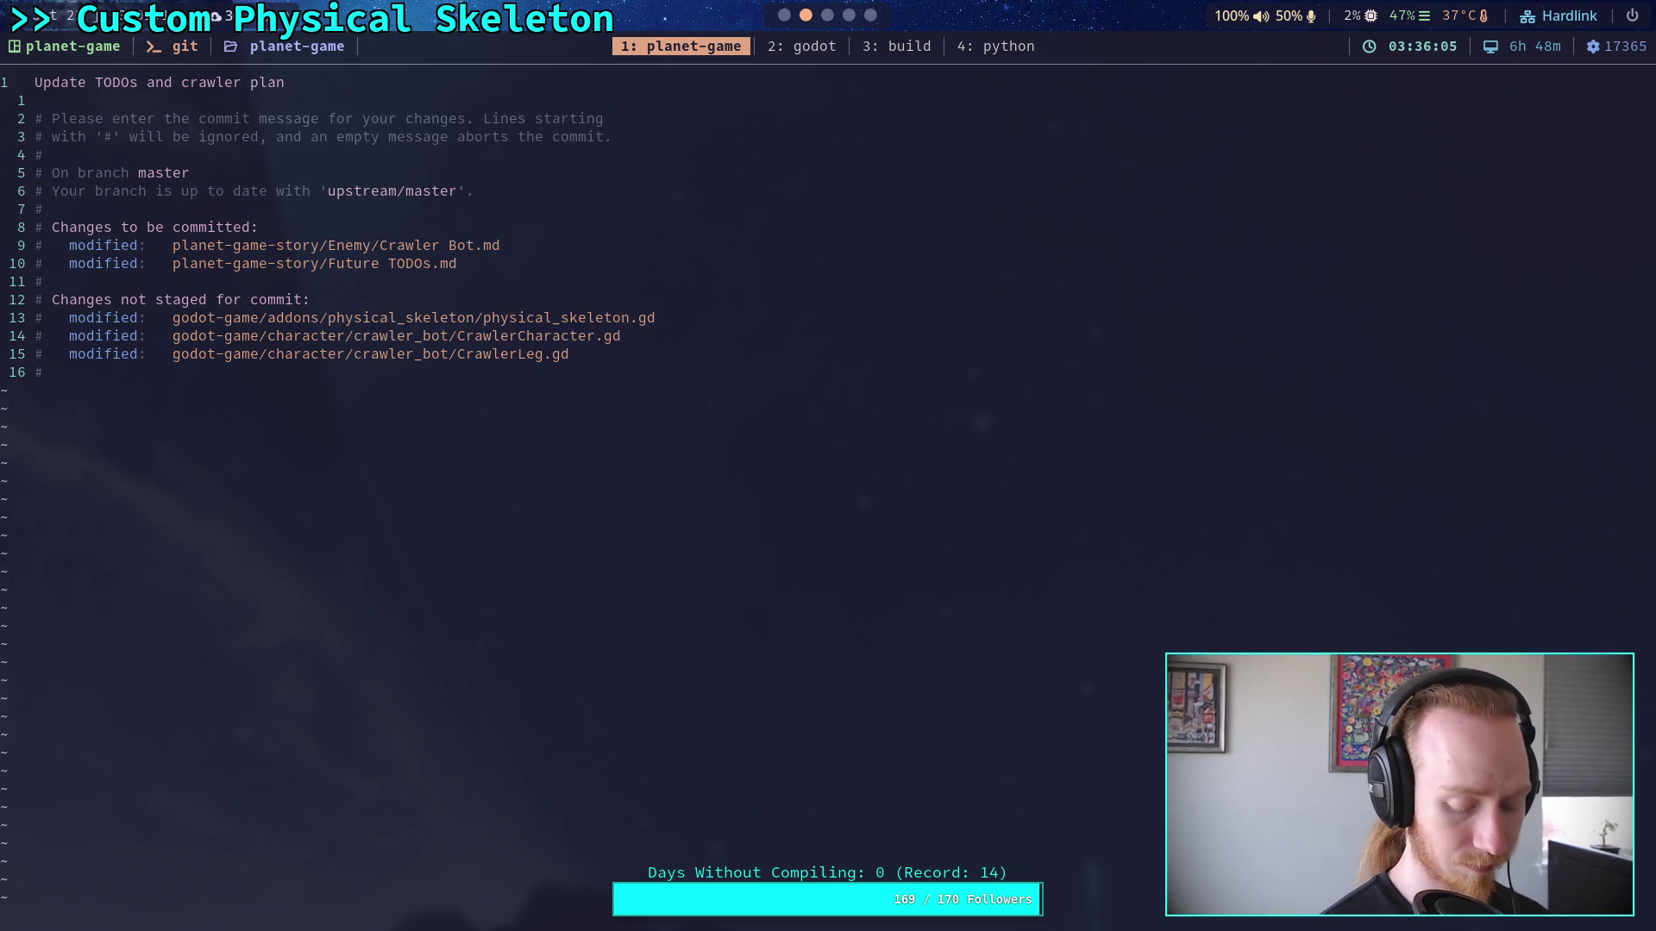
type("q")
key("Return")
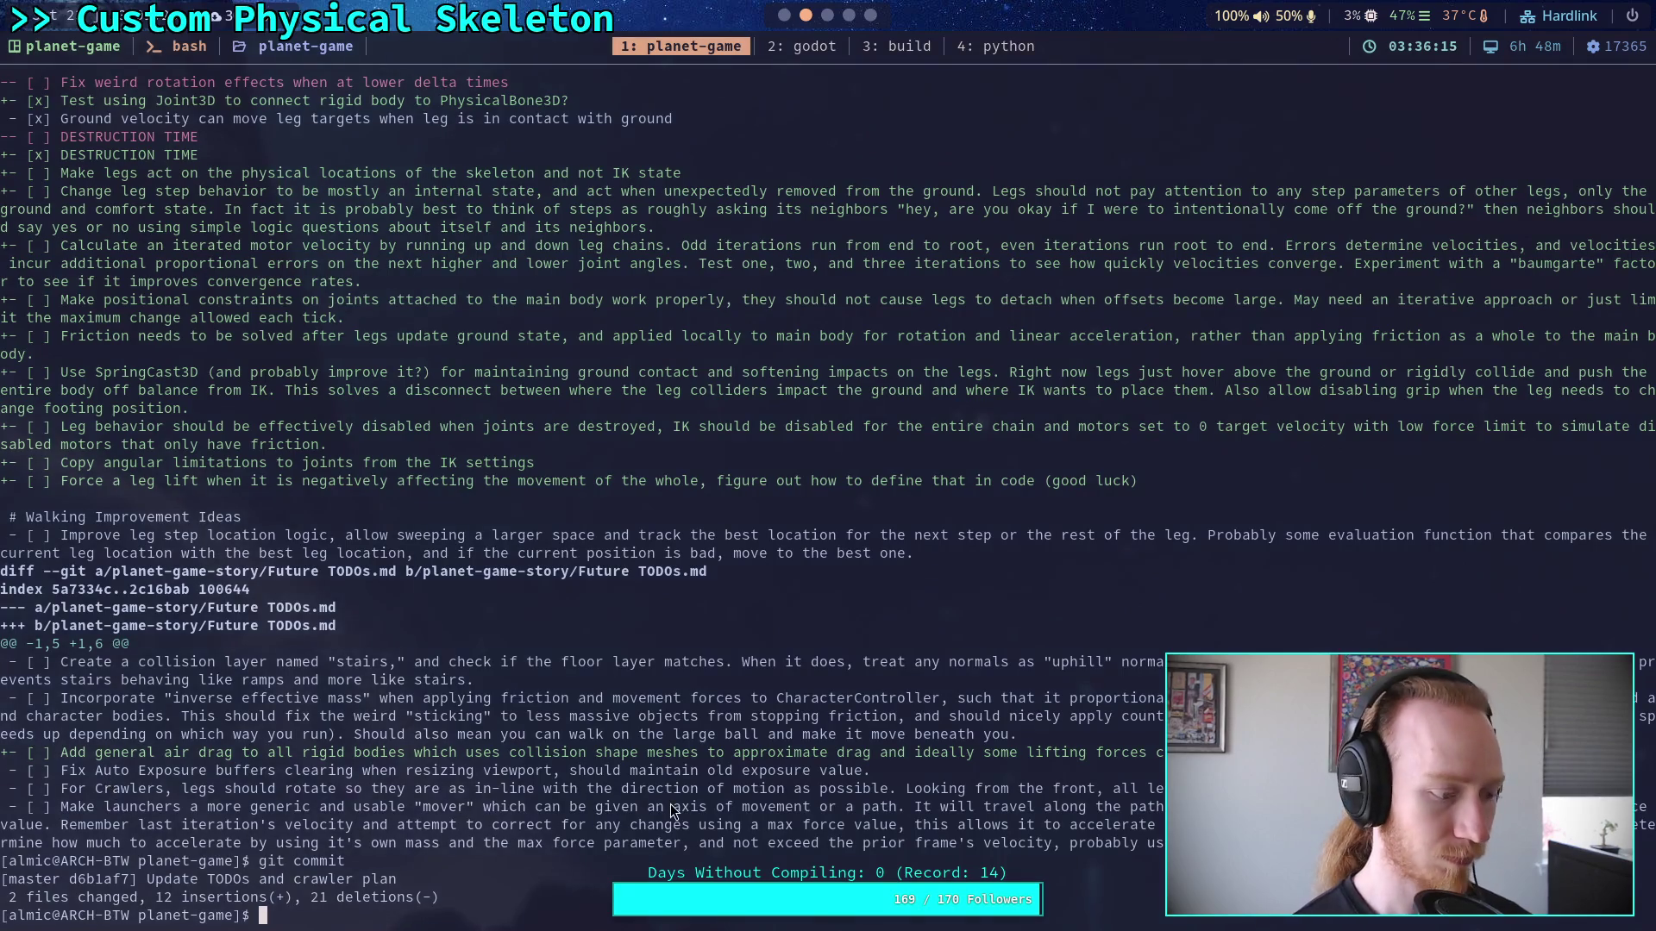
Step: Push to master, check git status, and view the unstaged crawler script diff
type("git push")
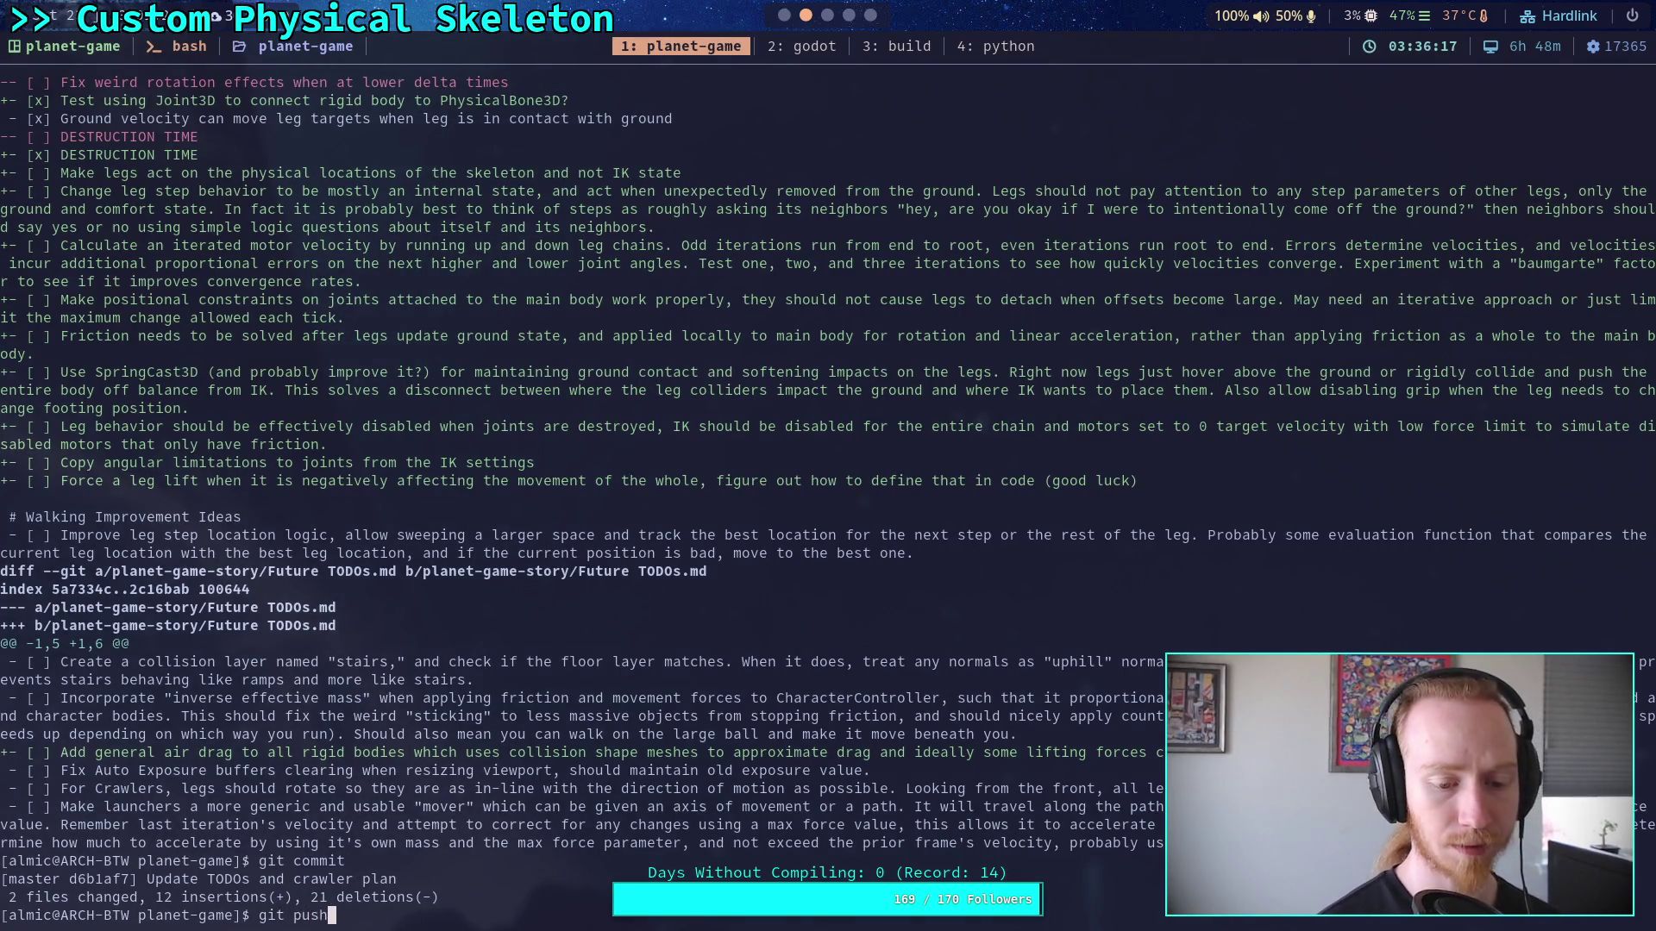
key("Return")
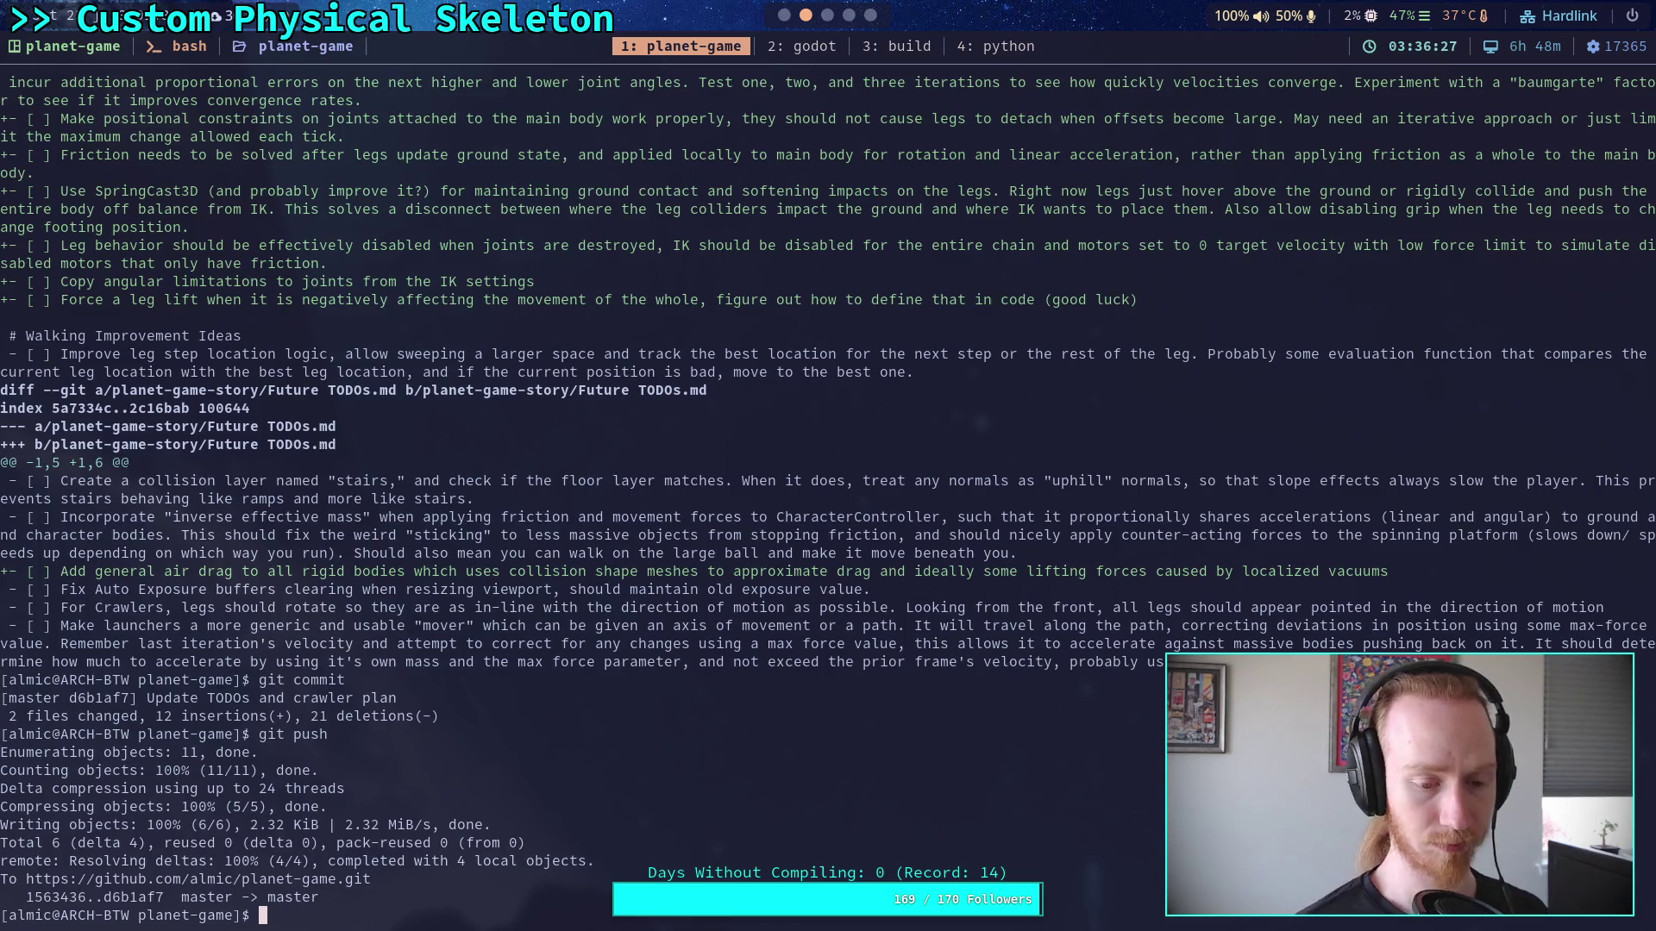
type("it status")
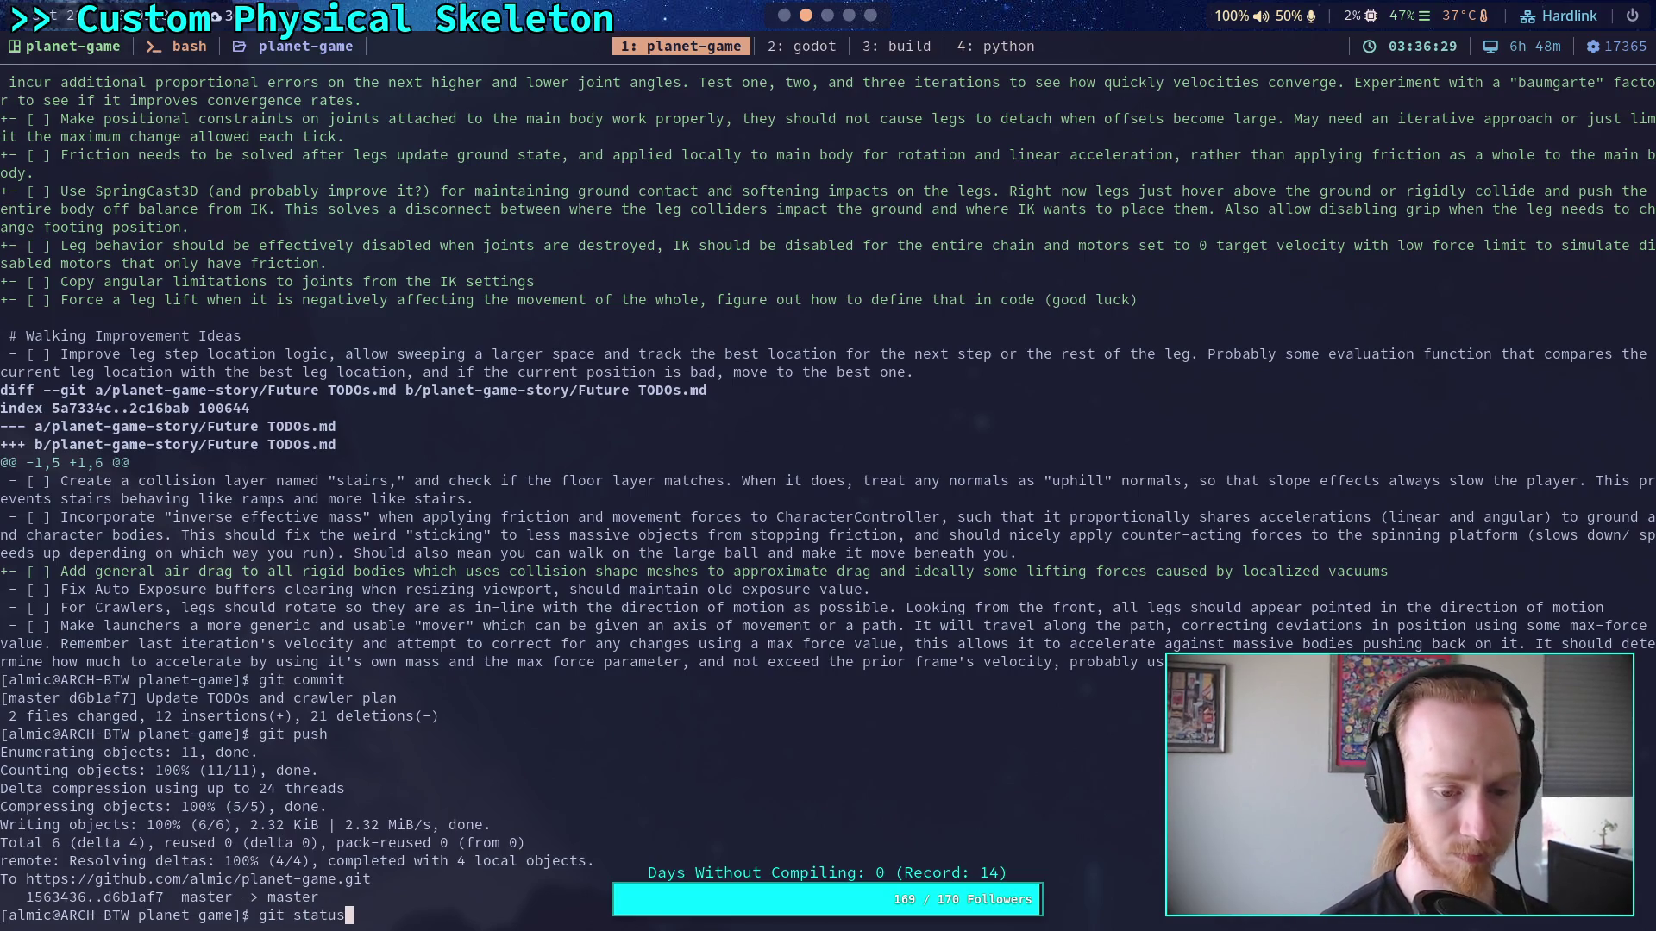
key("Return")
type("git diff")
key("Return")
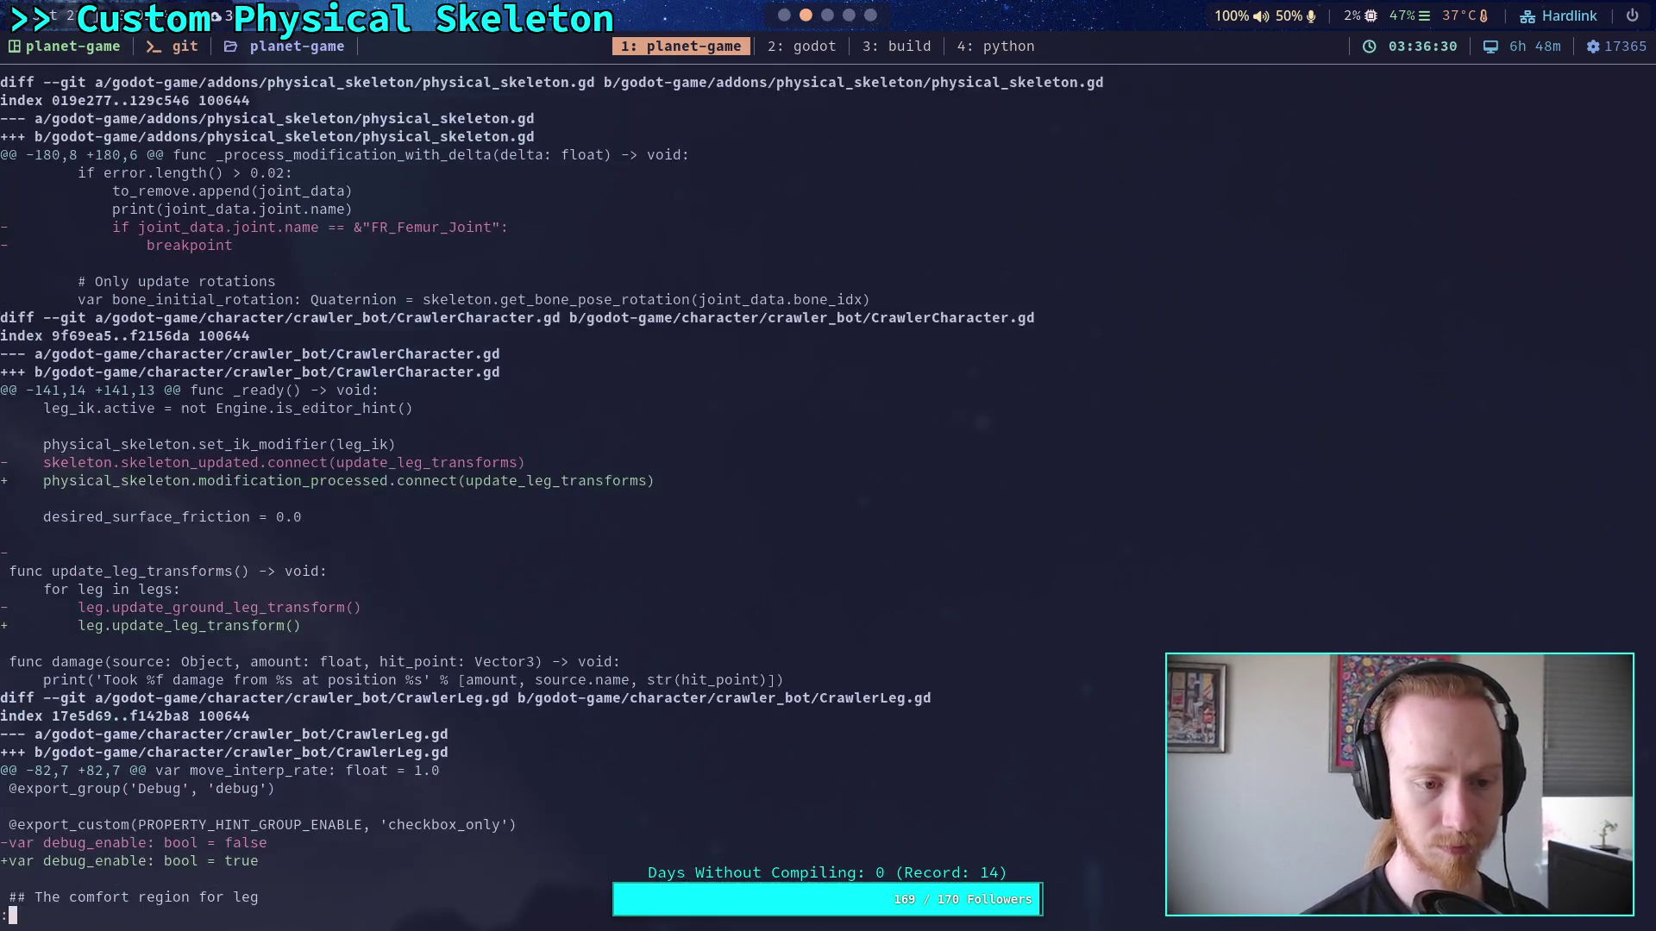
Step: Use git add -i patch mode to stage only the method-rename hunk of CrawlerLeg.gd
key("d")
type("u")
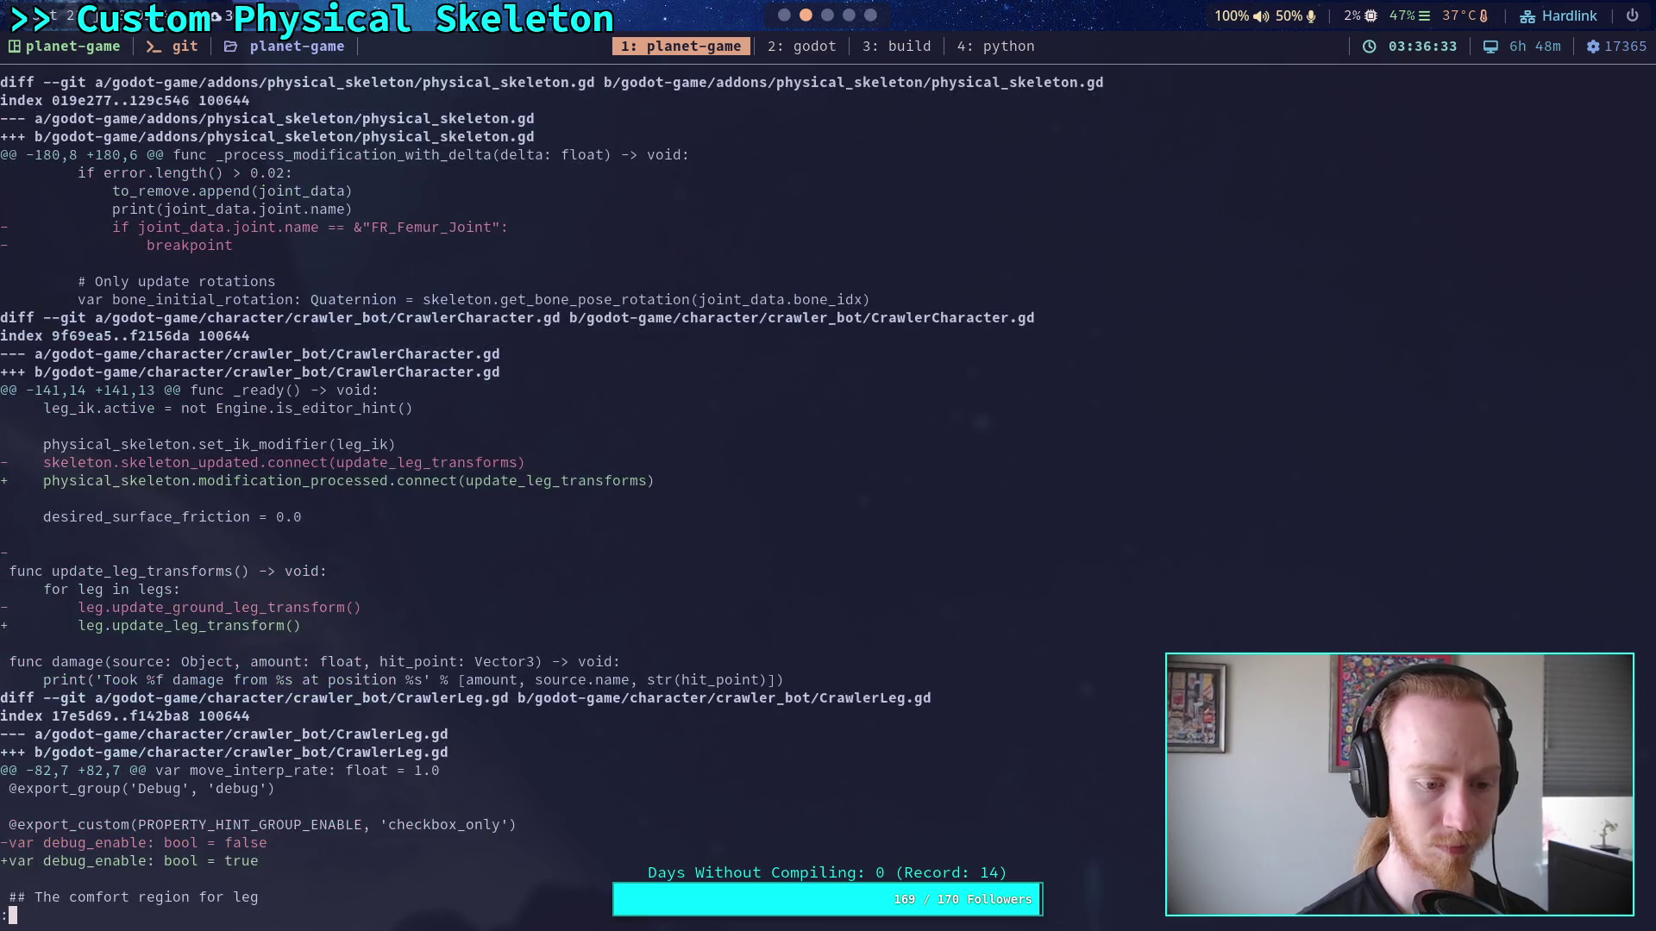
type("qgit commi")
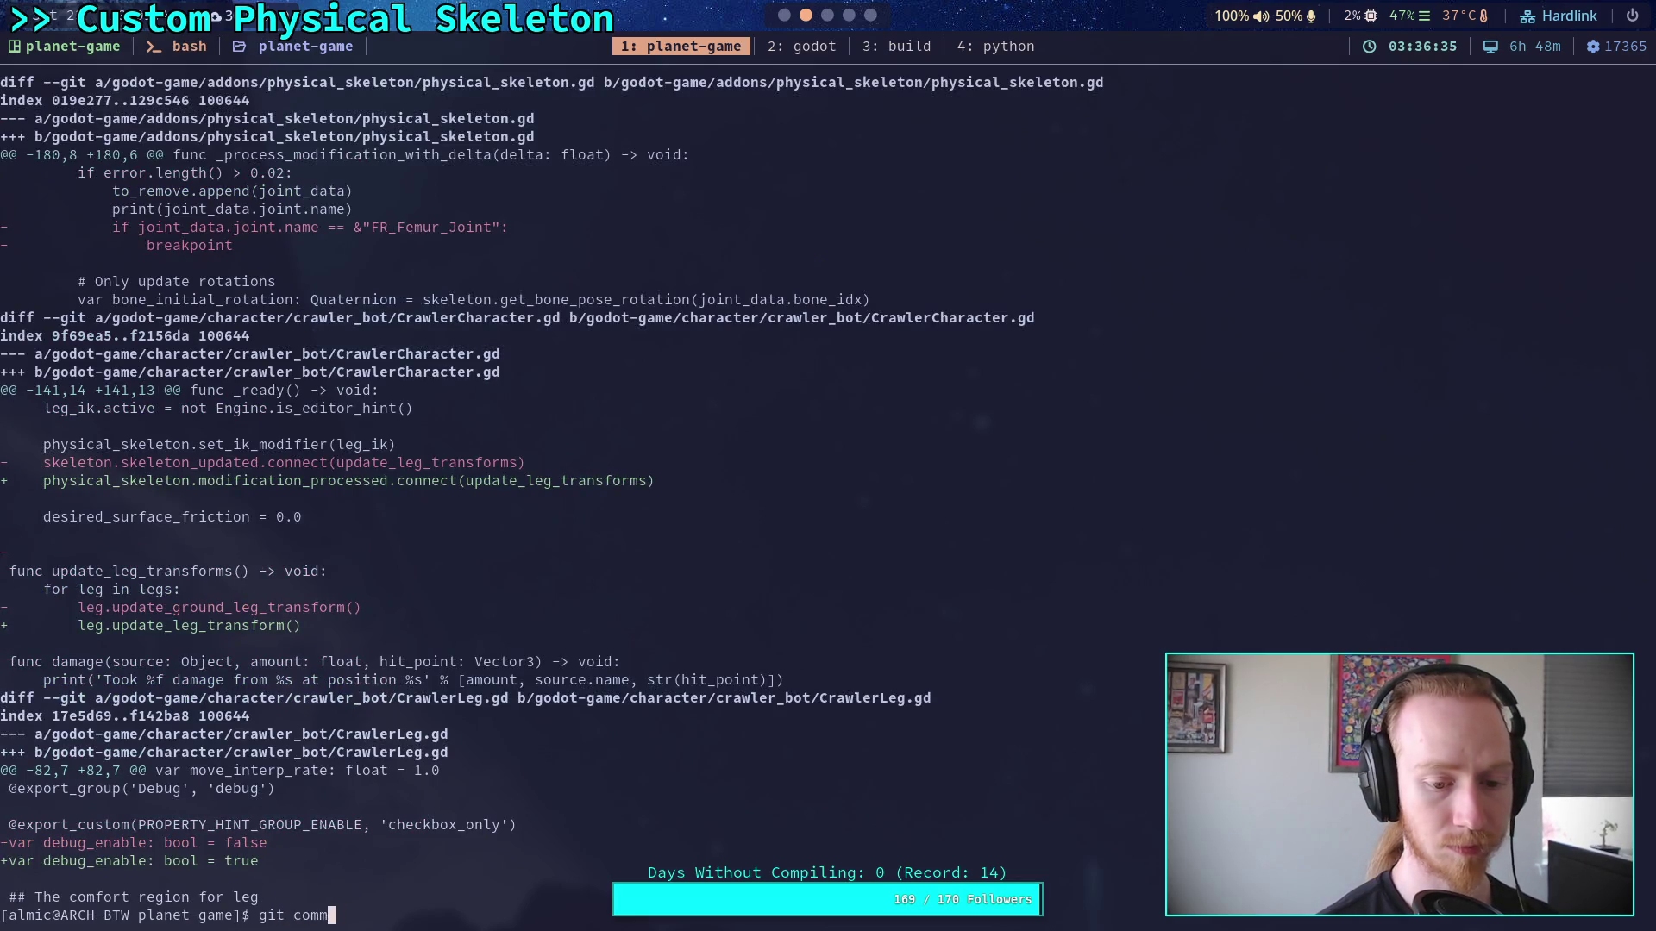
key("BackSpace")
key("BackSpace")
key("BackSpace")
type("dd -i ")
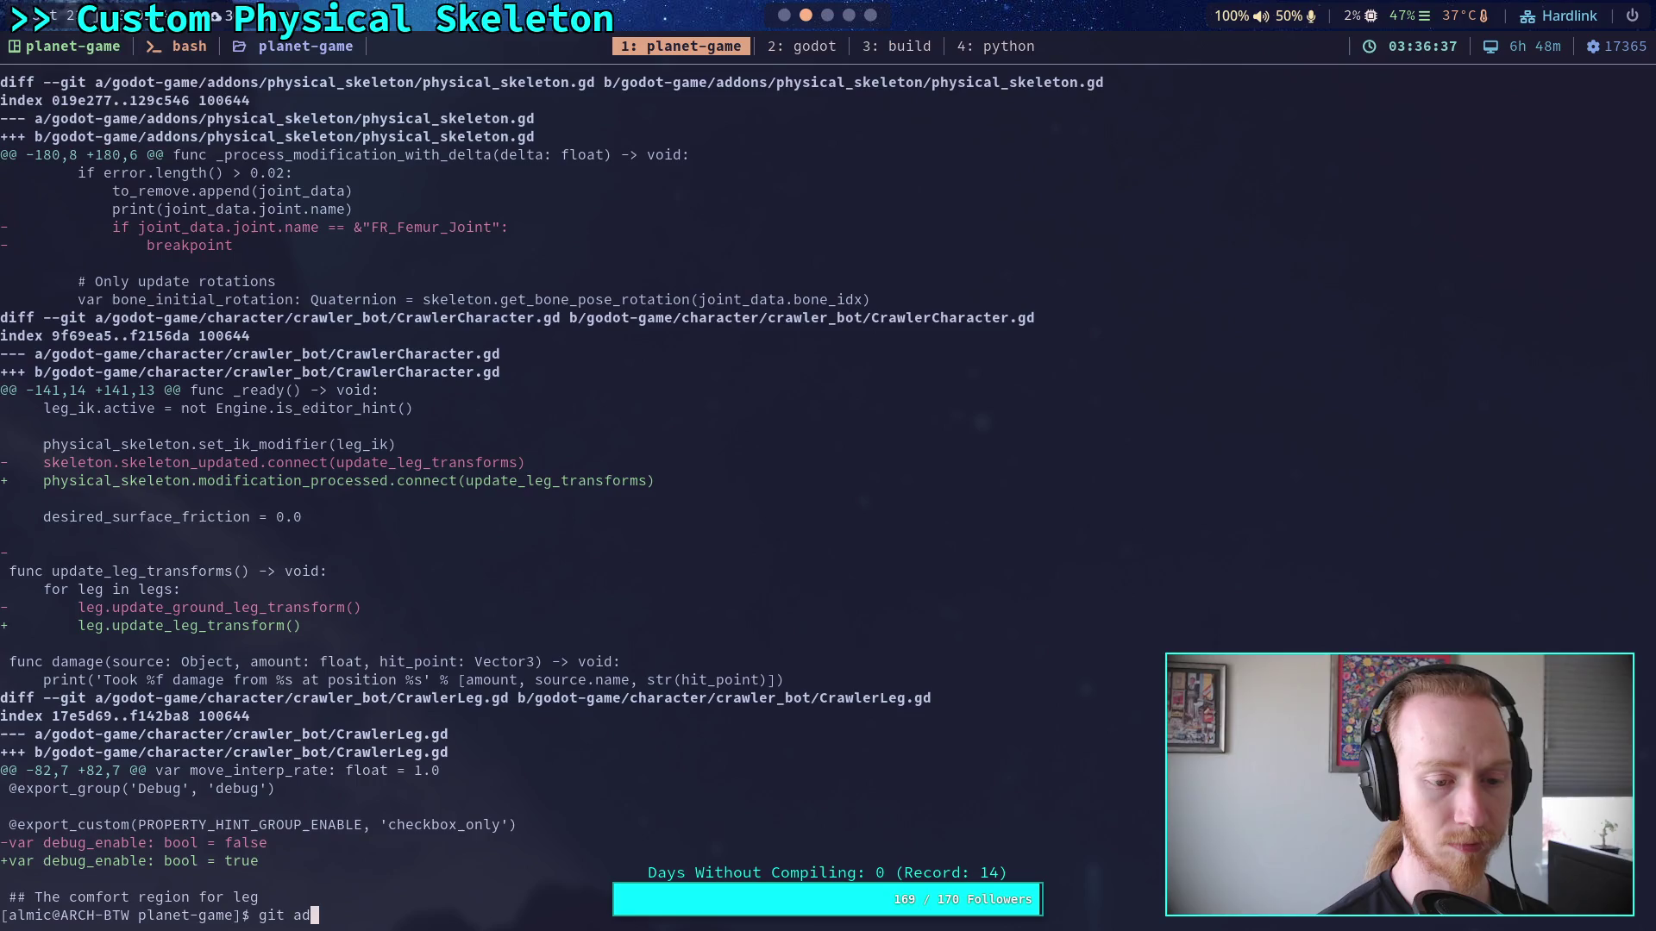
type("godot-game/character/crawler_bot/")
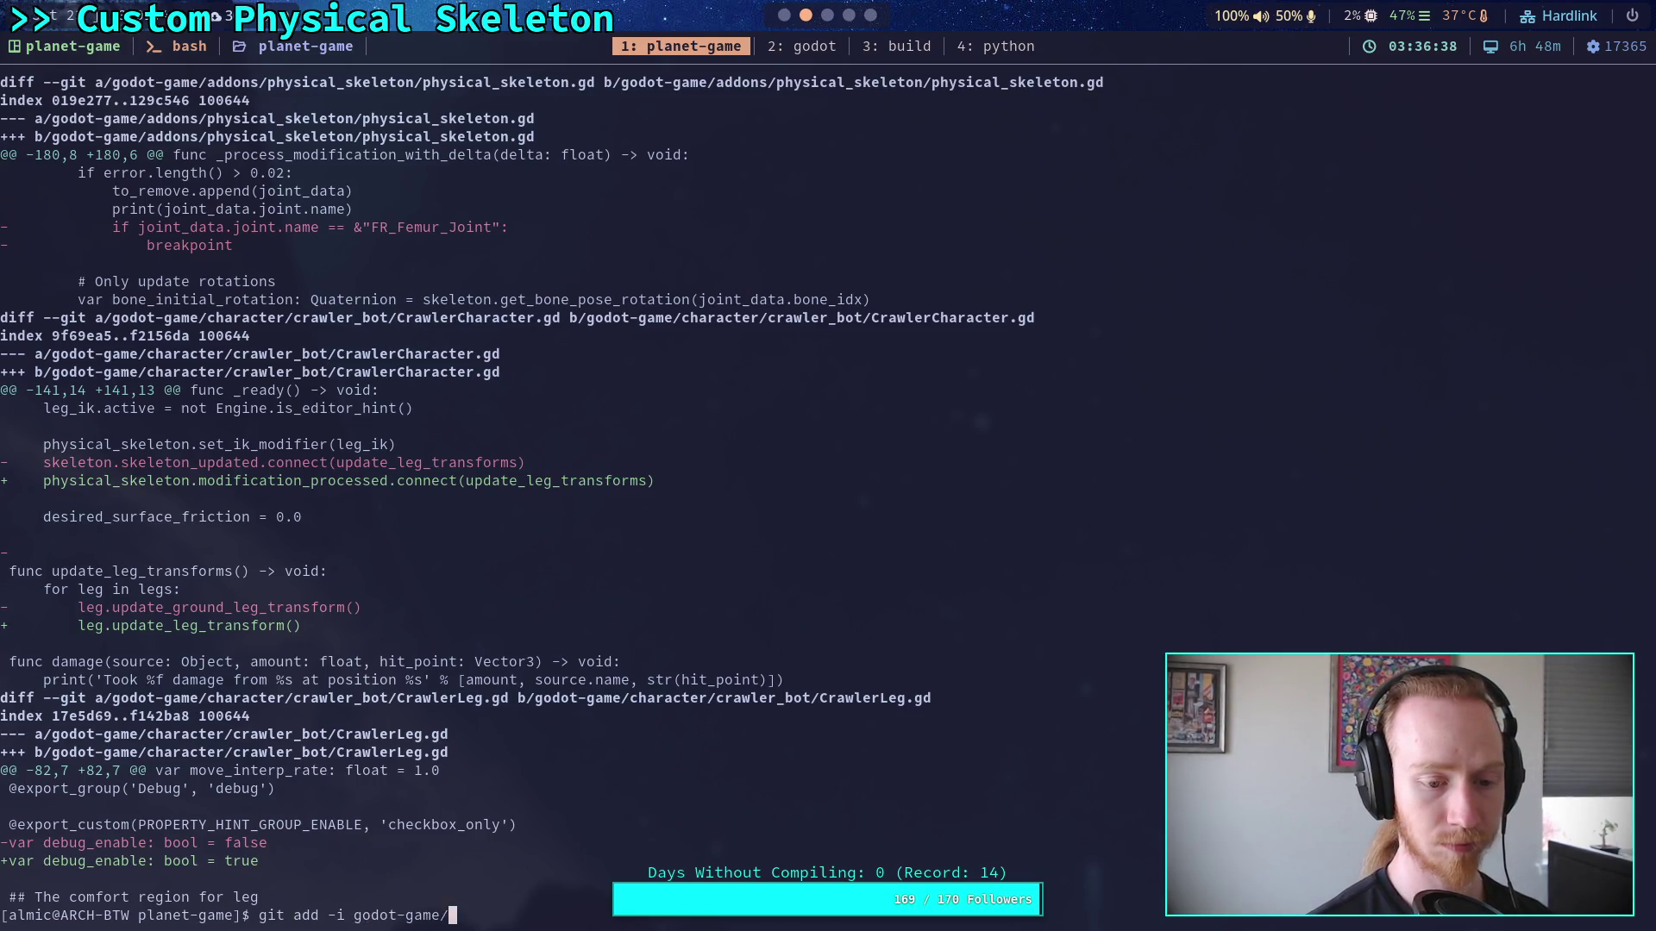
type("Crawler")
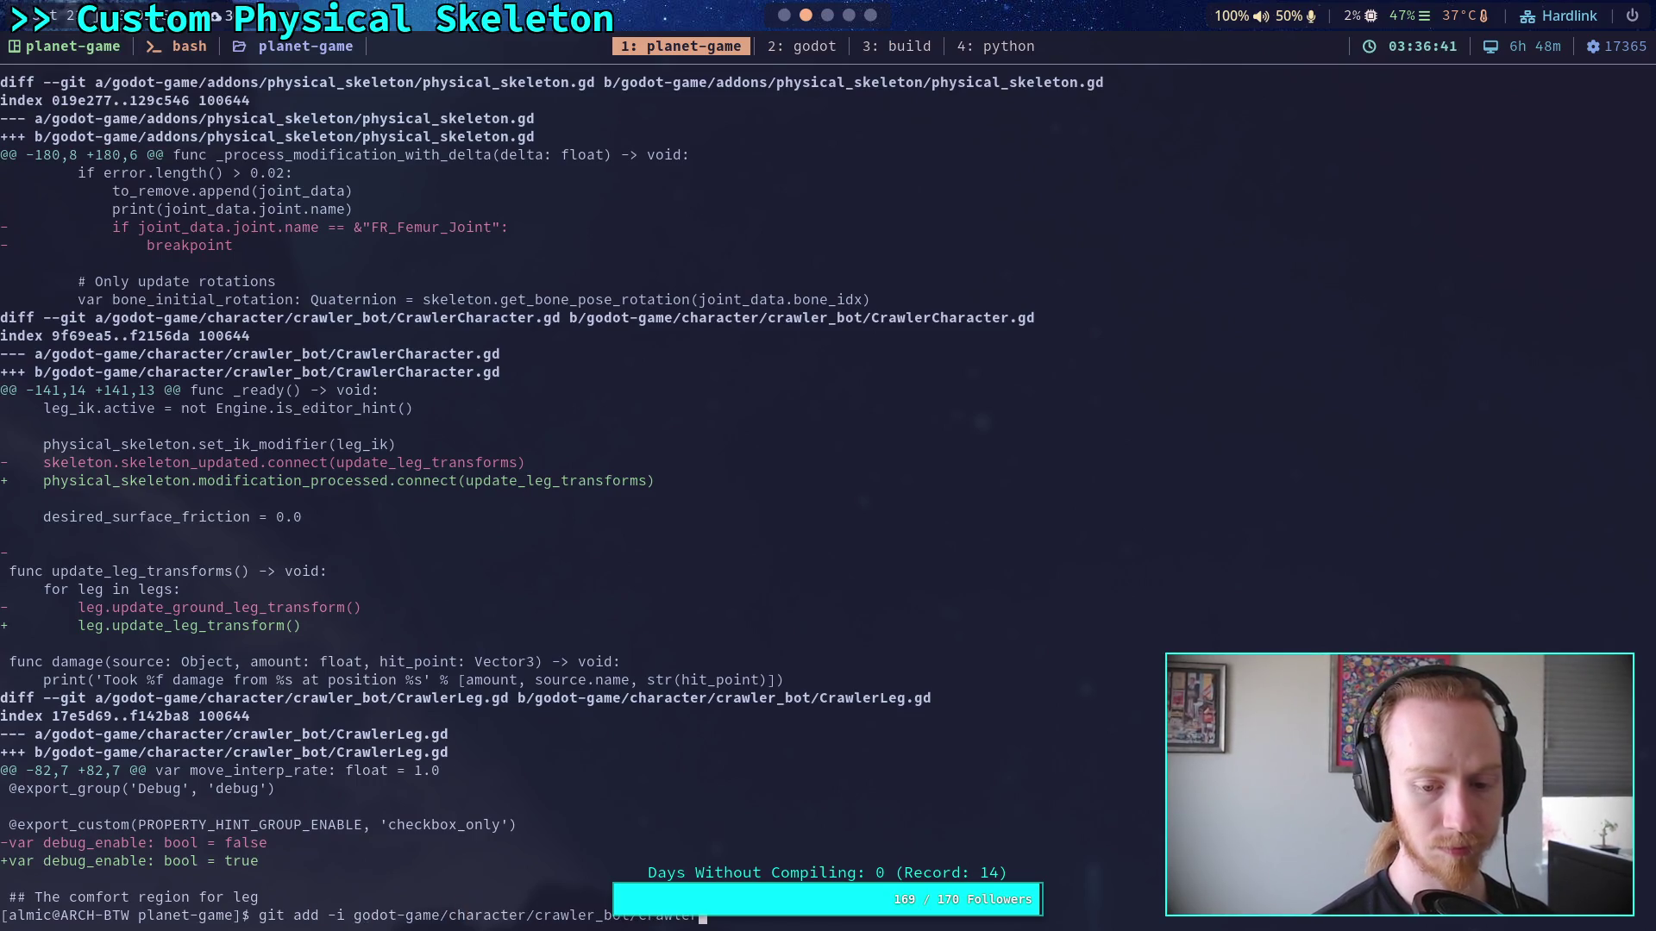
key("Return")
type("5")
key("Return")
type("1")
key("Return")
key("Return")
key("Return")
type("n")
key("Return")
type("y")
key("Return")
type("q")
key("Return")
Step: Check git status, then stage the physical_skeleton.gd addon script
type("git add go")
key("Tab")
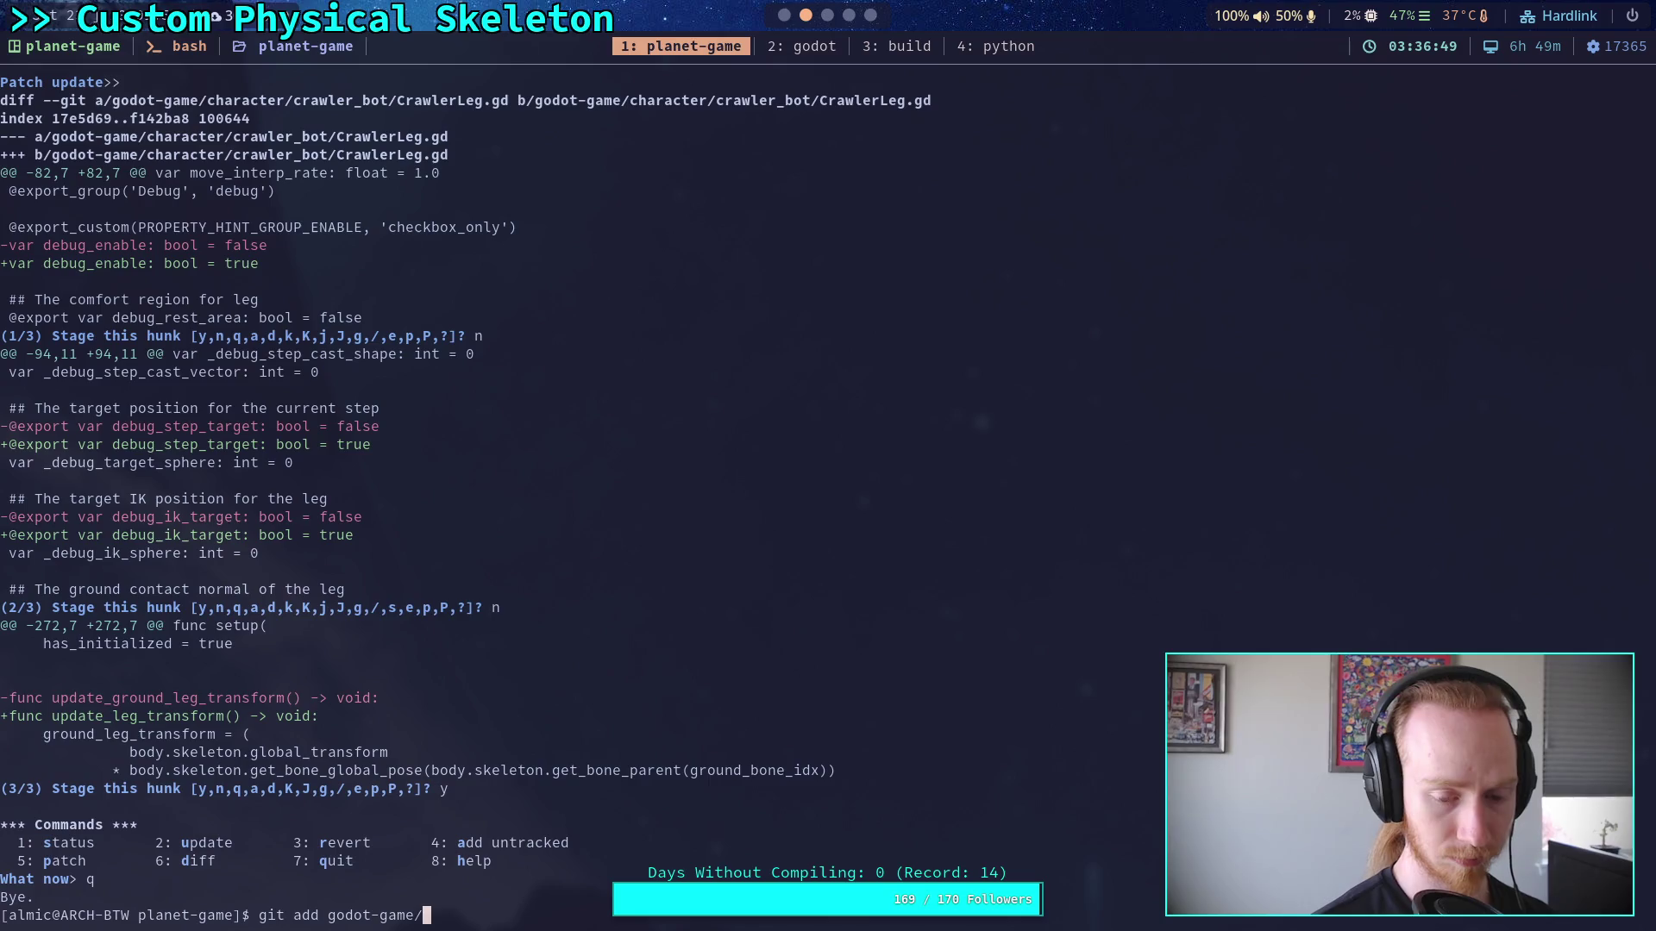
key("BackSpace")
key("BackSpace")
key("BackSpace")
type("status")
key("Return")
type("git add go")
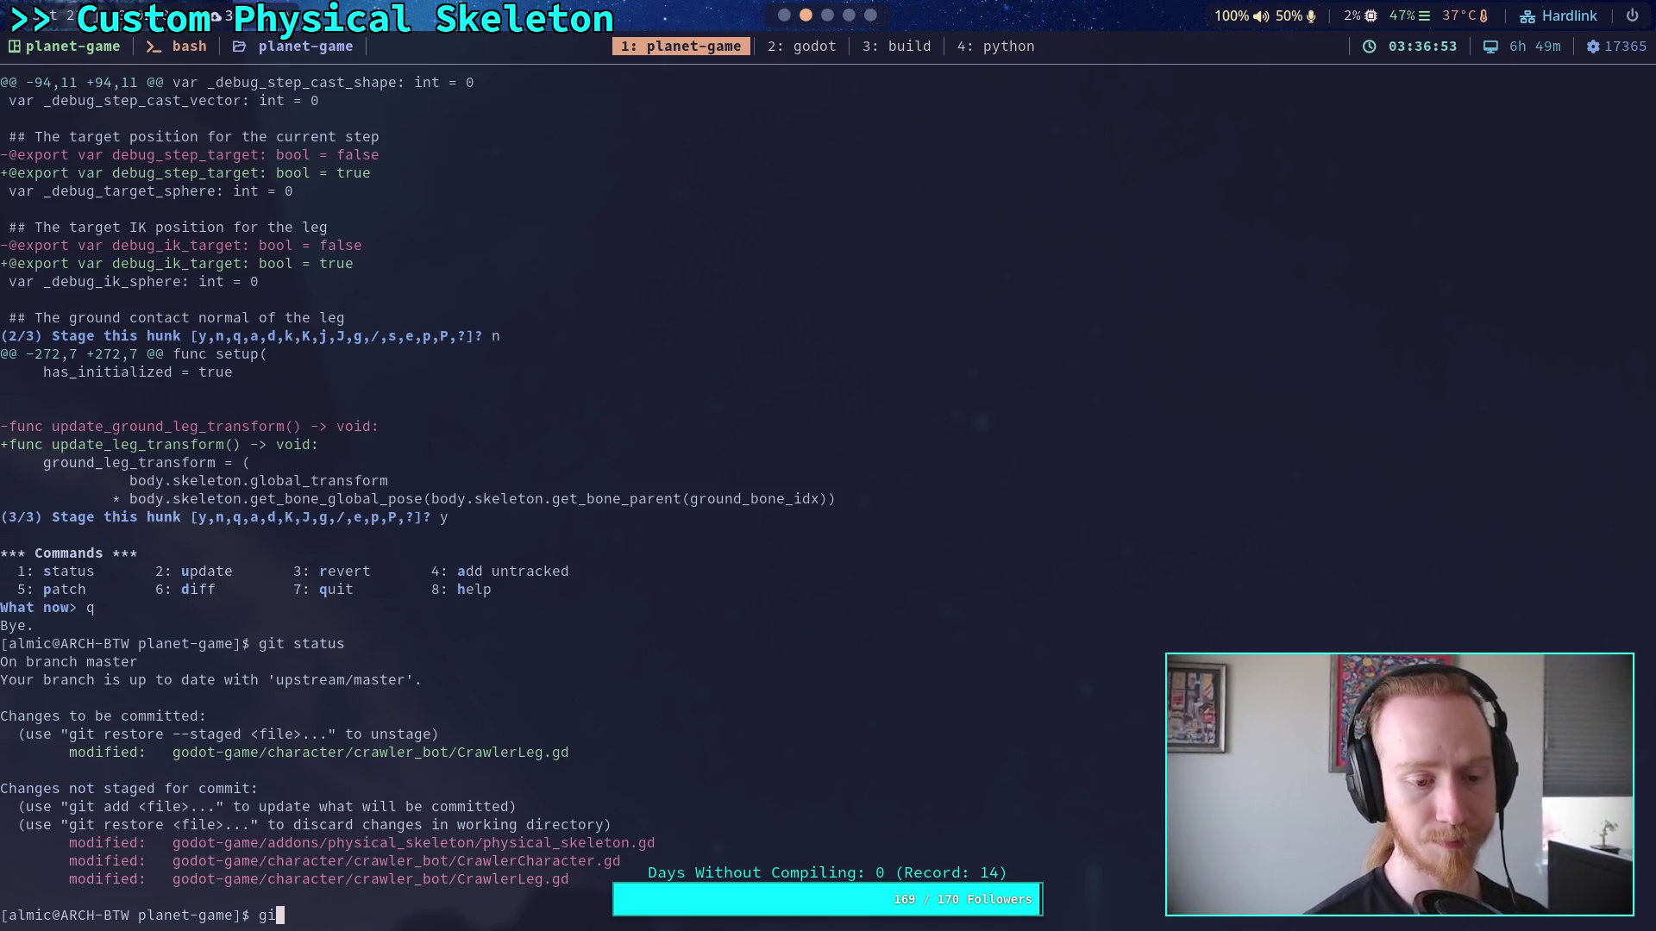
key("Tab")
type("p")
key("Tab")
type("ph")
key("Tab")
type("ph")
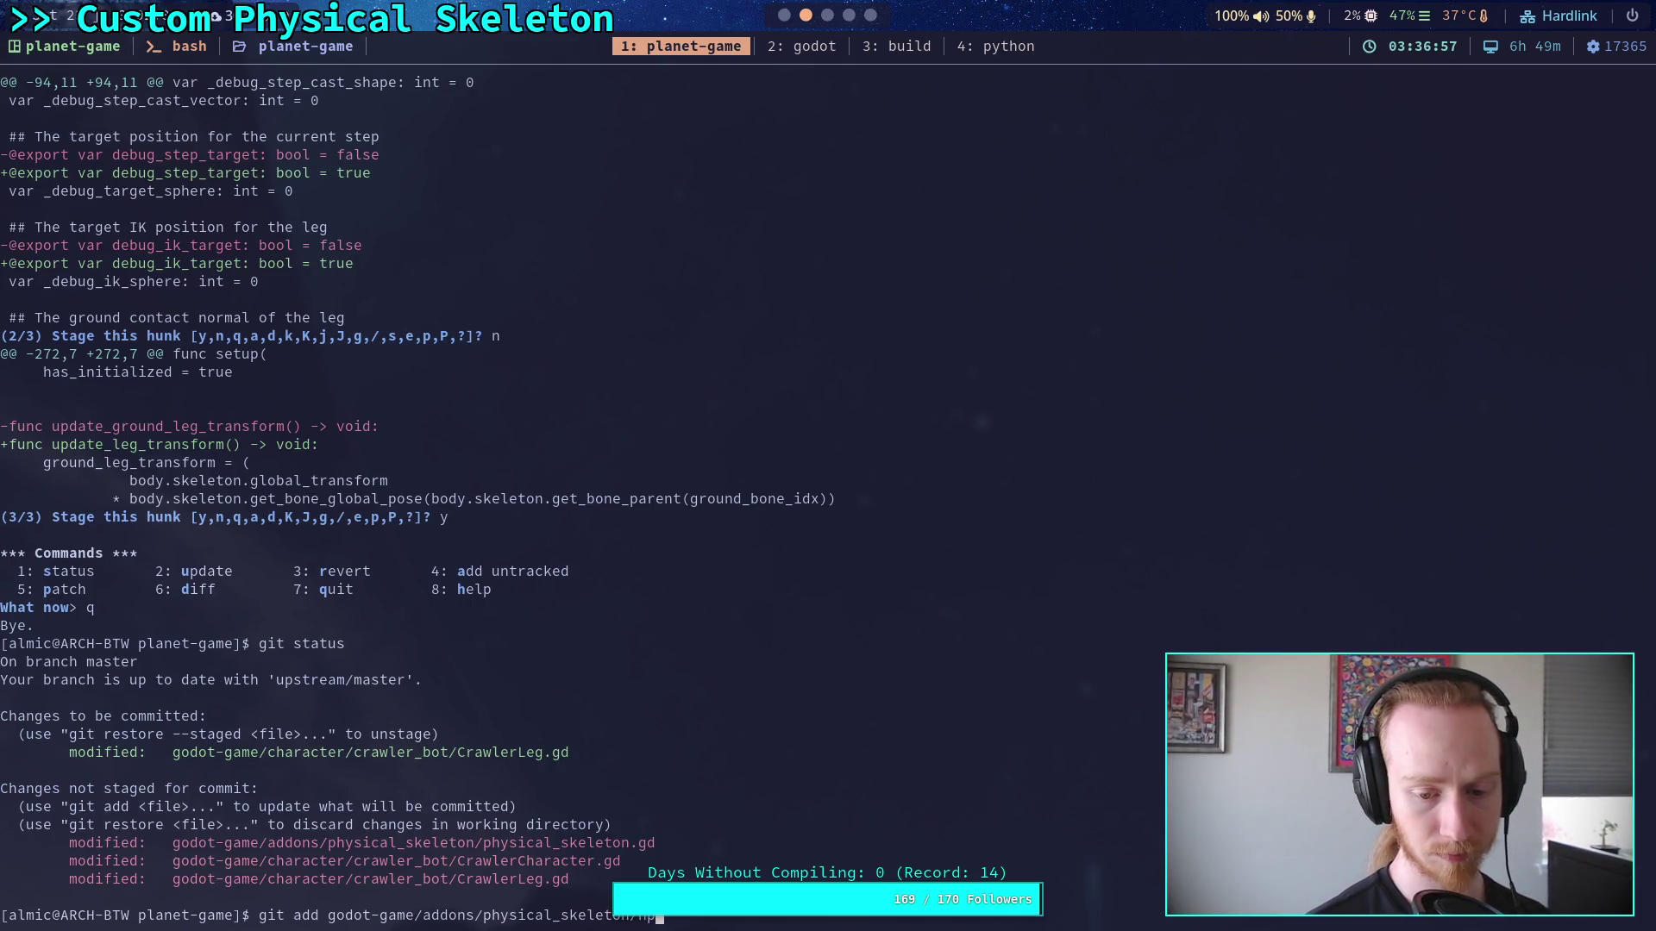
key("Tab")
key("Return")
Step: Stage CrawlerCharacter.gd from the crawler_bot folder
type("git add go")
key("Tab")
type("cr")
key("Tab")
type("cr")
key("Tab")
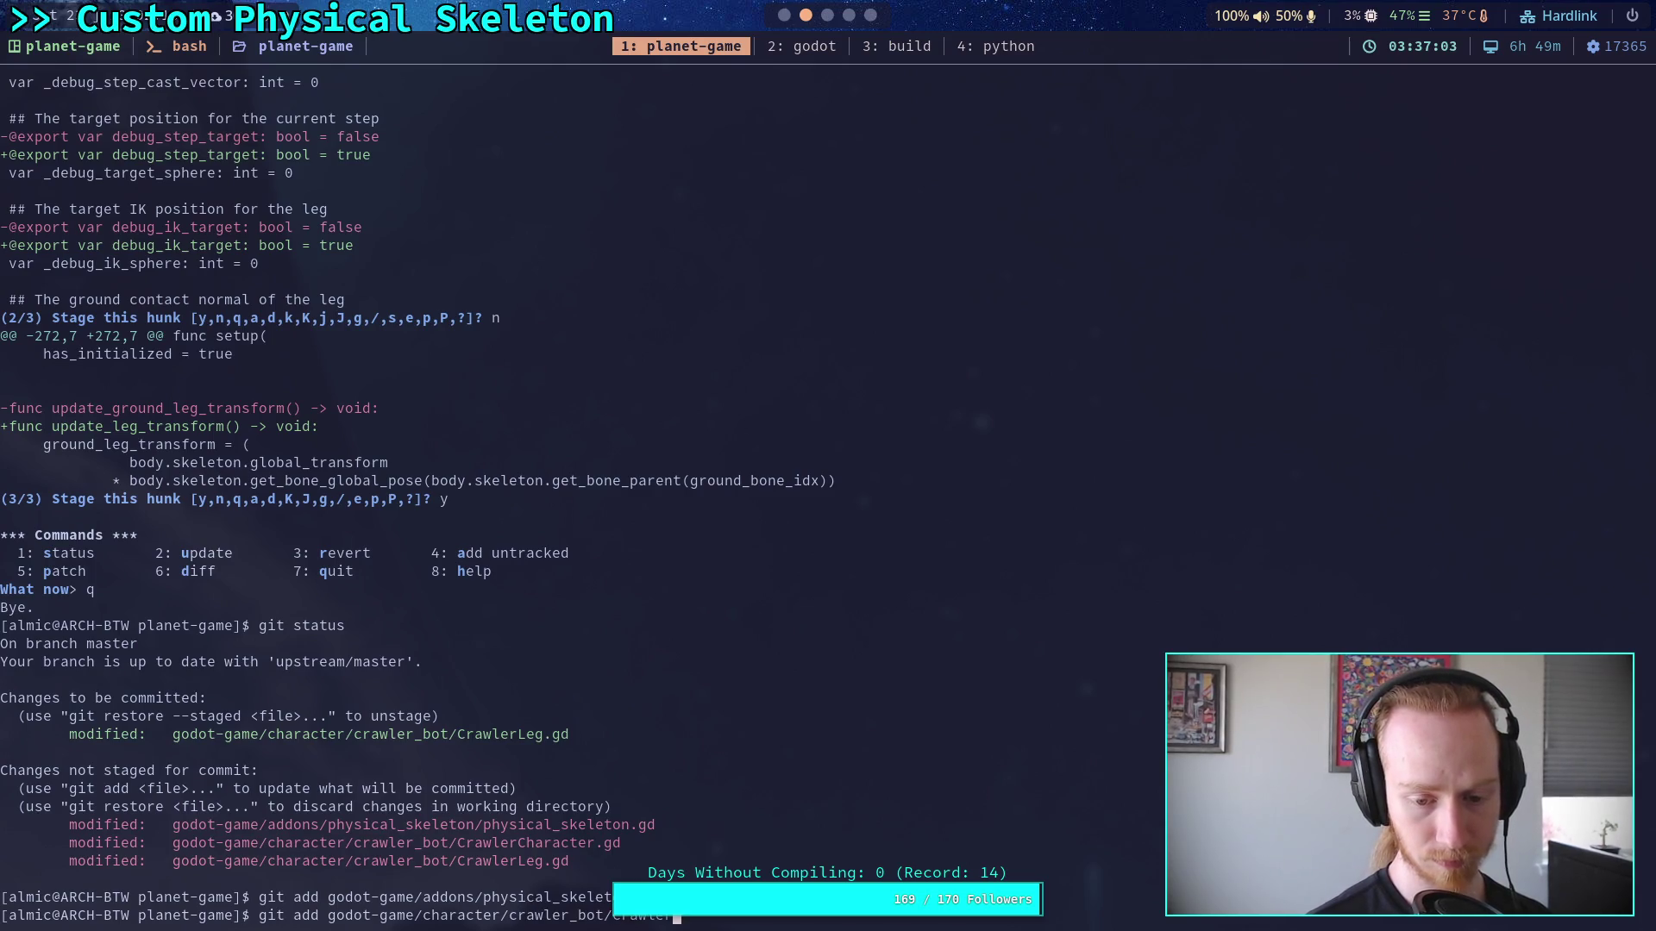
key("Return")
Step: Review git status, the remaining unstaged diff, and the staged diff
type("git status")
key("Return")
type("git diff")
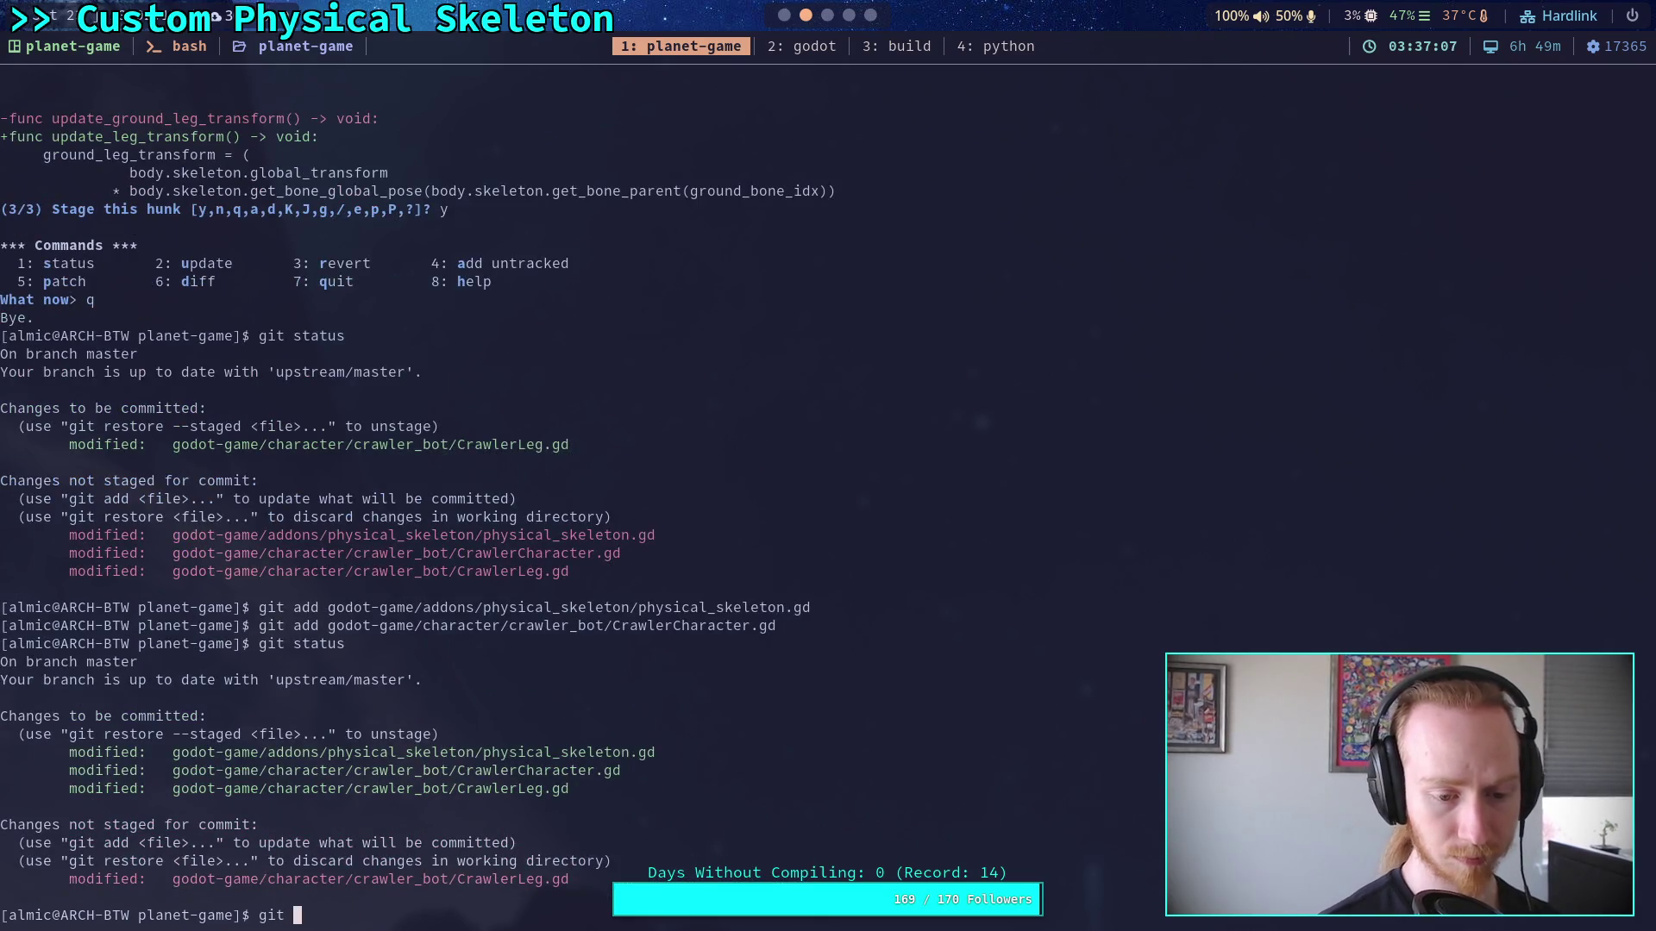
key("Return")
type("qgit diff --")
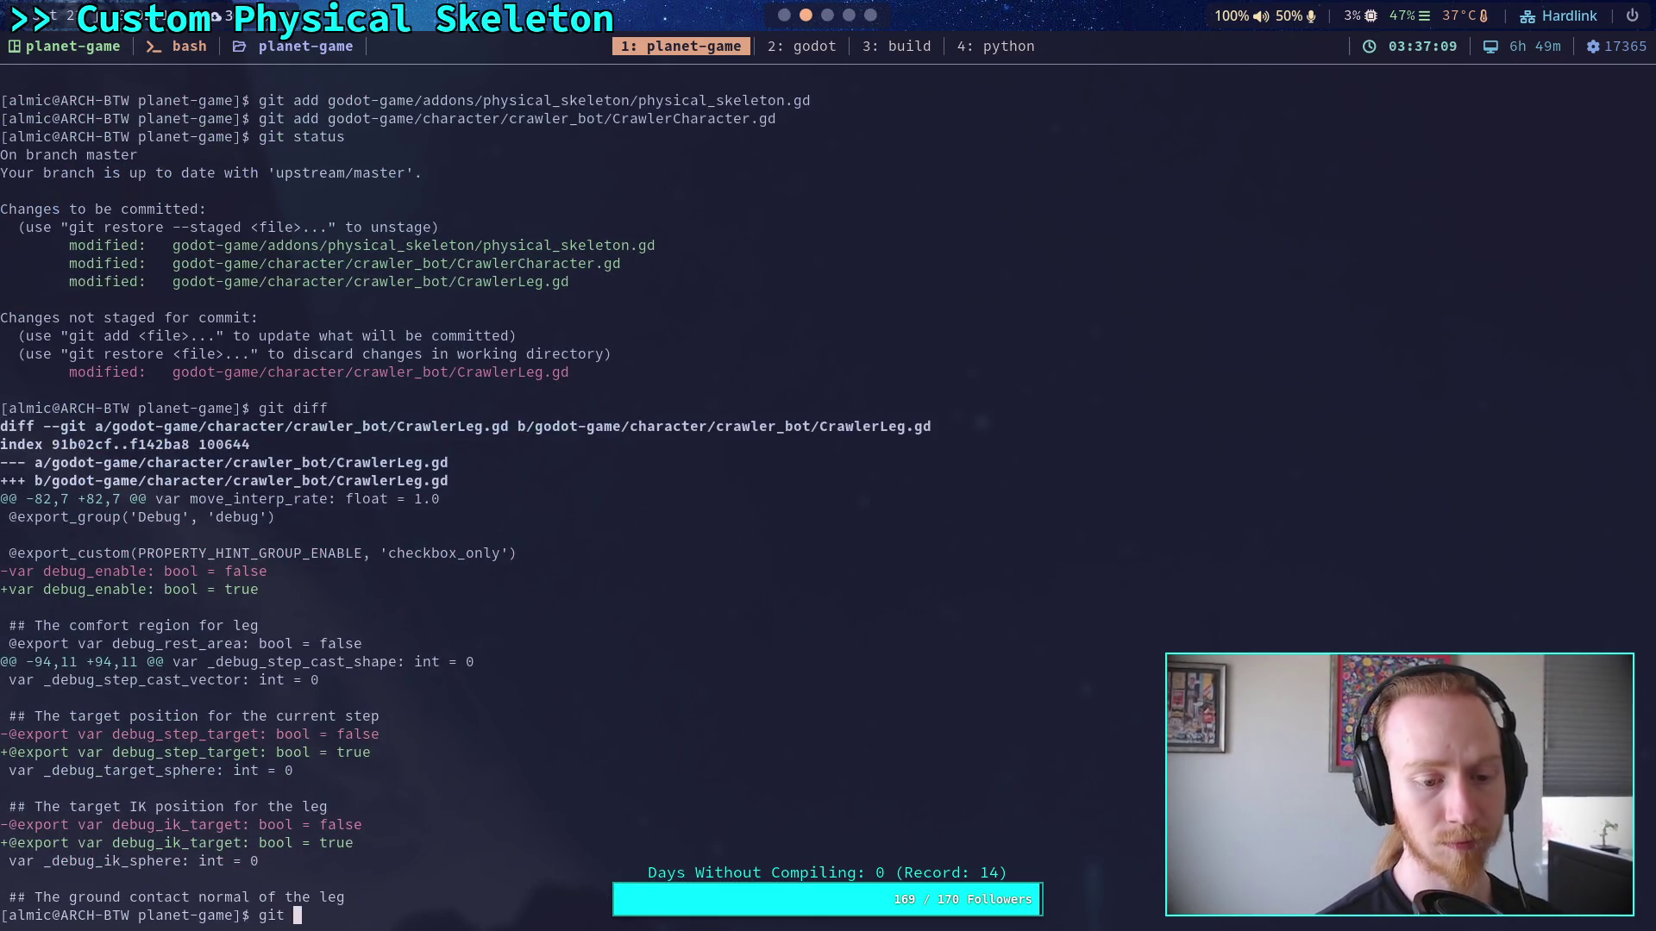
type("diff --stage")
key("Return")
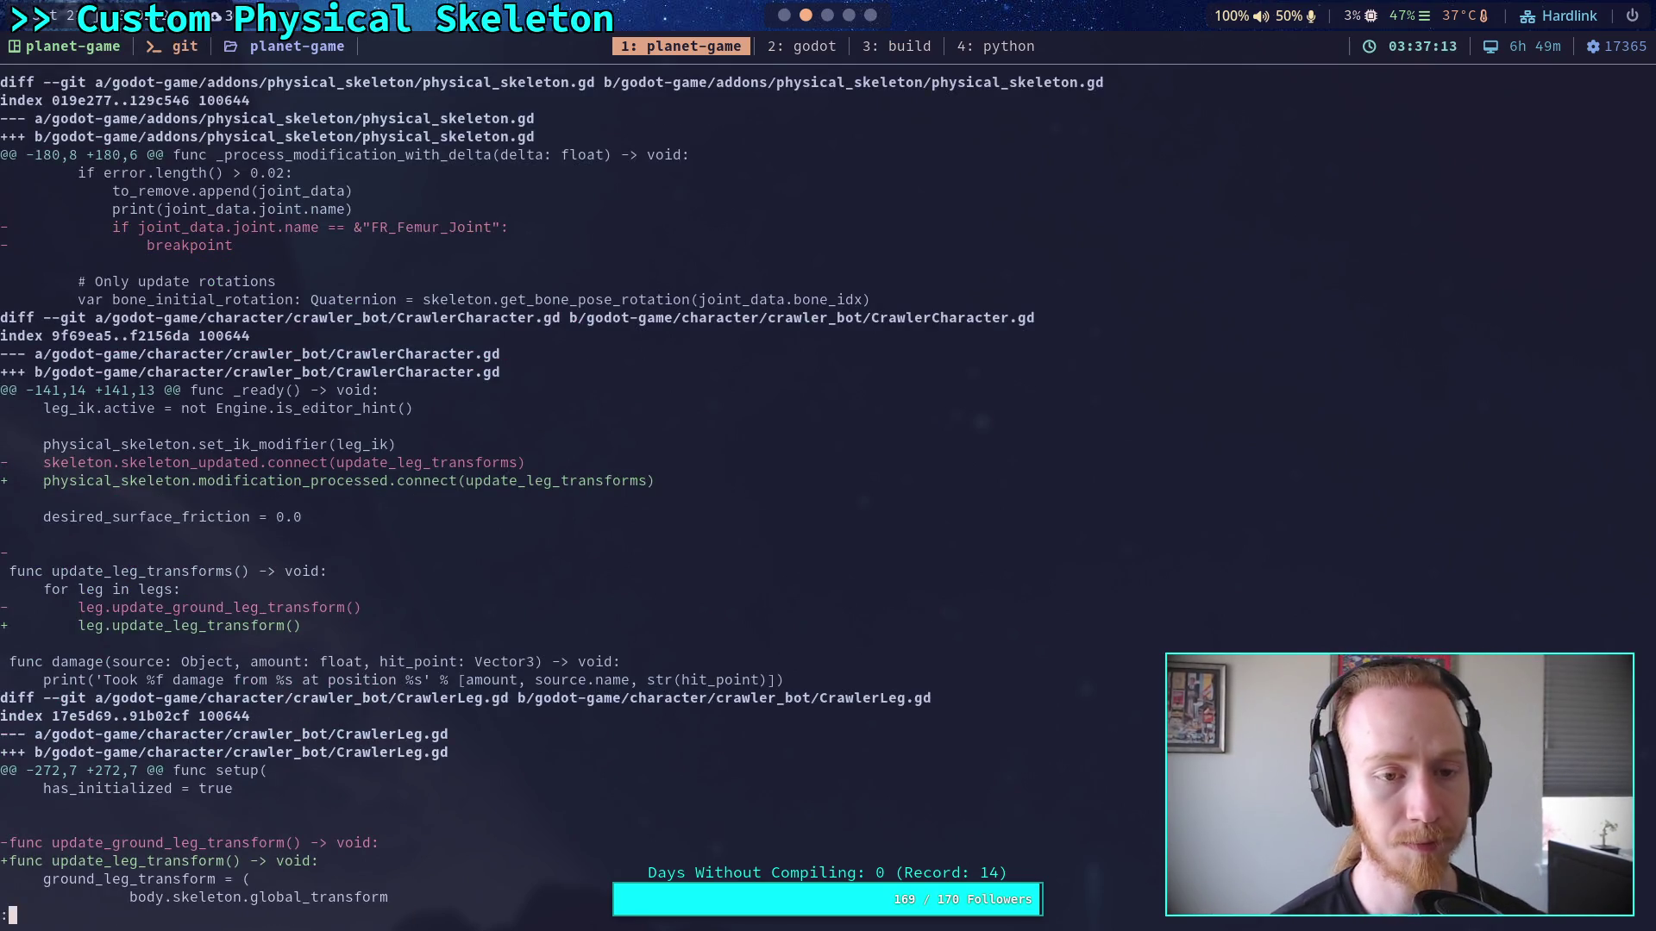
key("j")
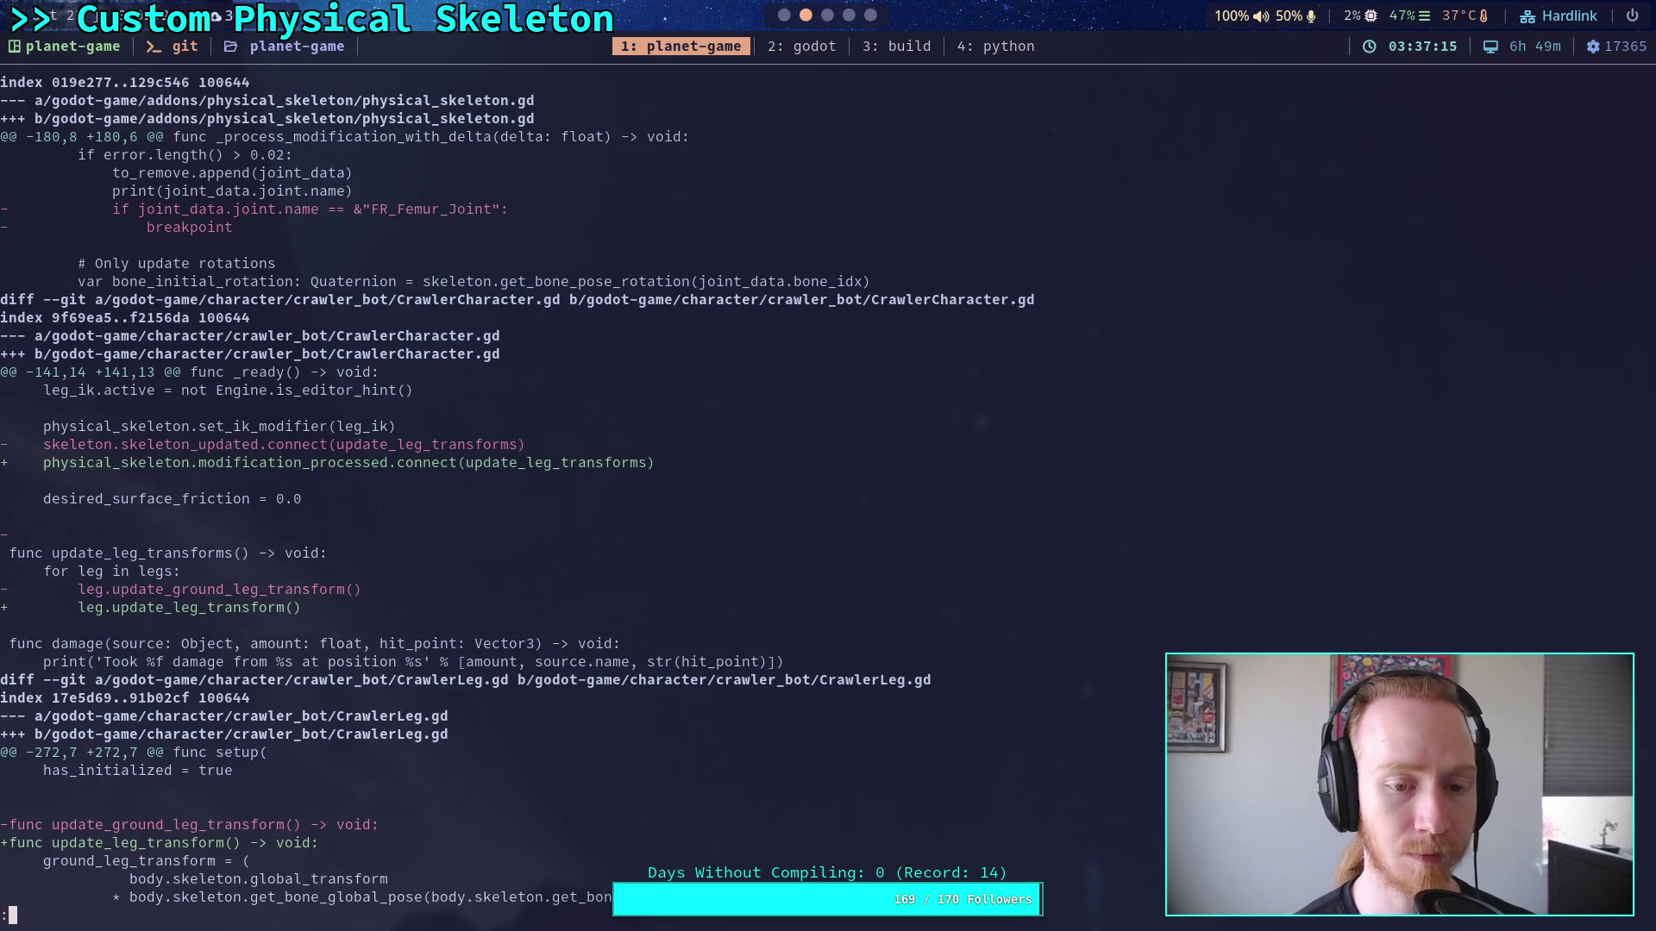
type("q")
type("git com")
type("mit")
Step: Abandon the opened commit message with :q! without committing
key("Return")
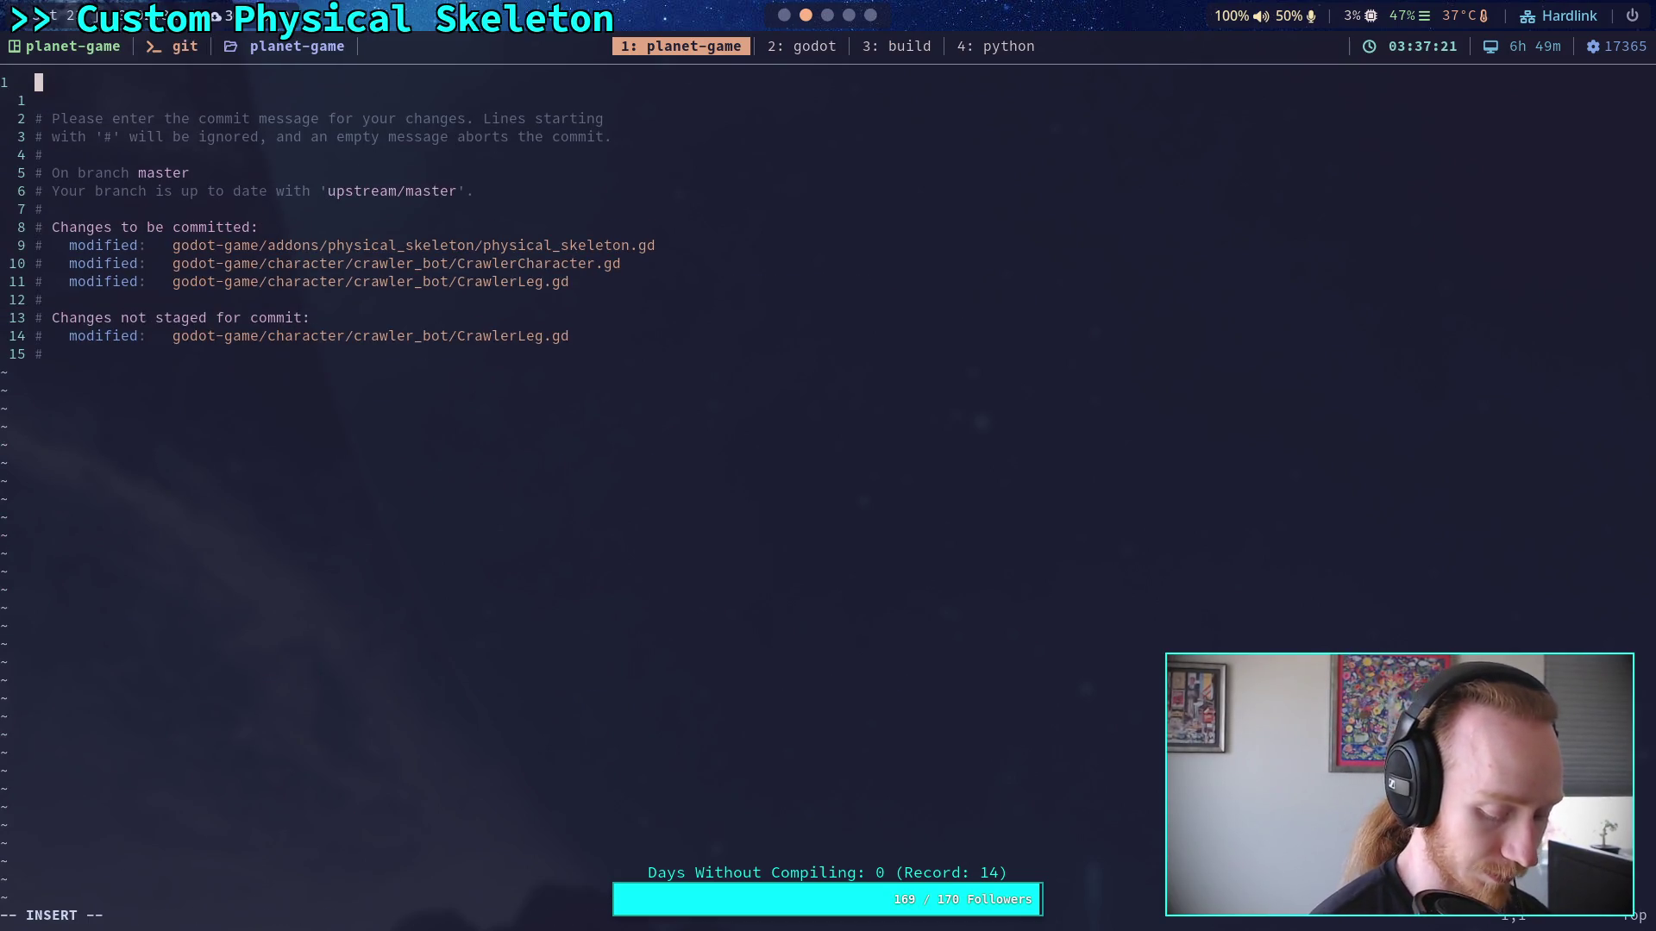
type("q")
key("Escape")
type(":q!")
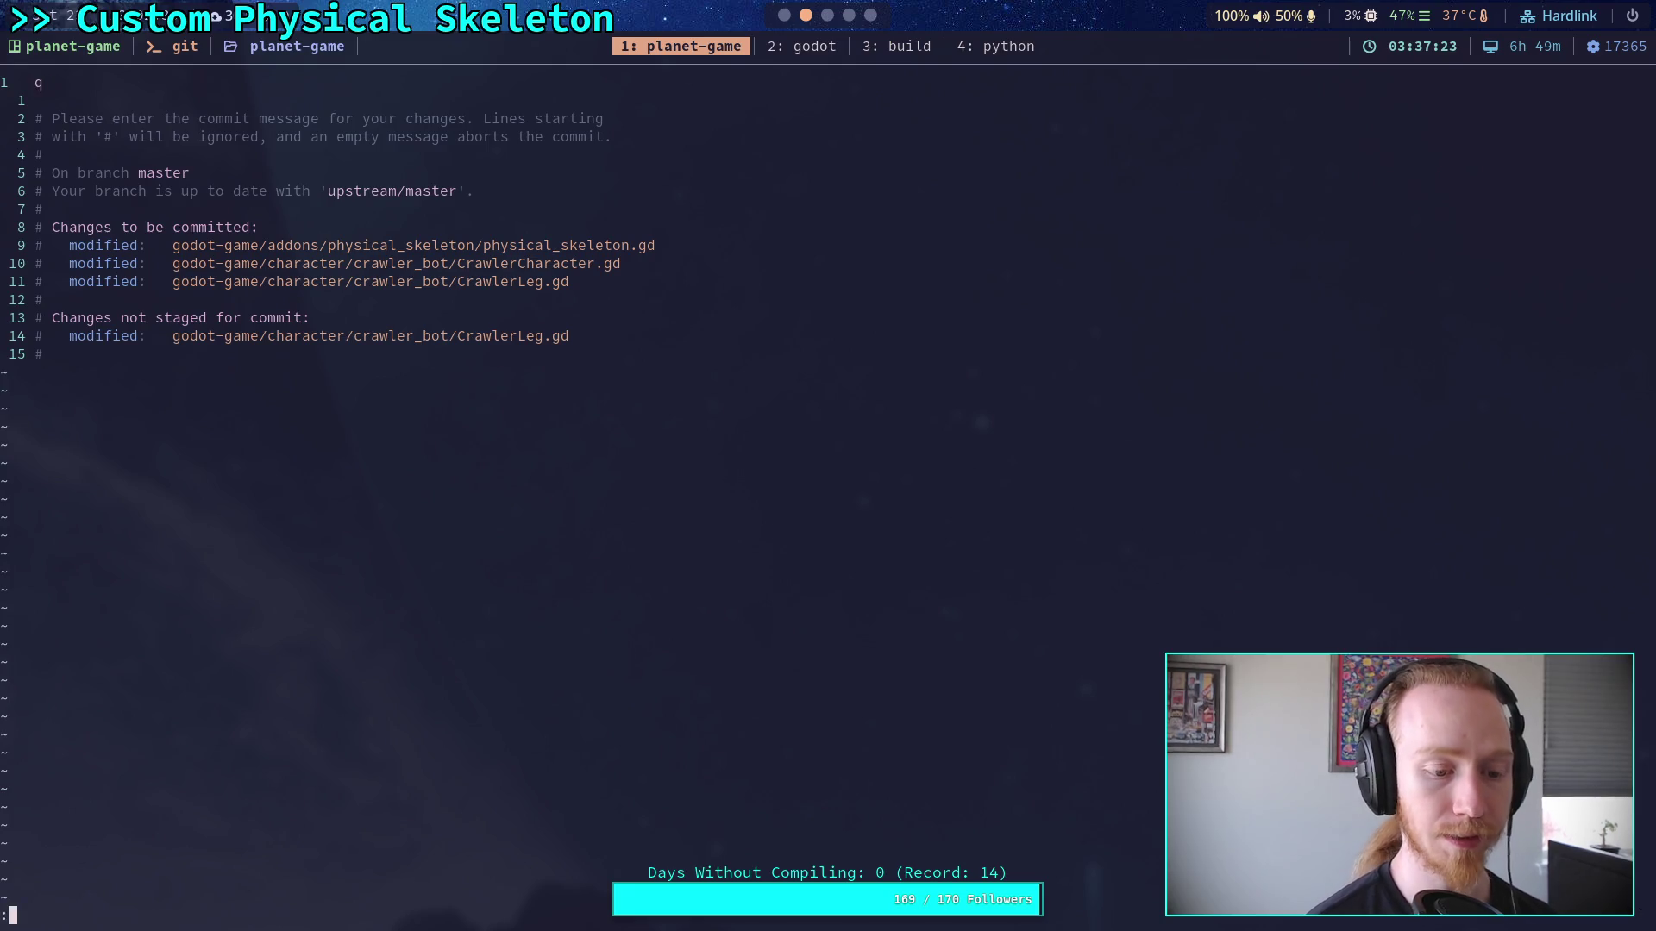
key("Return")
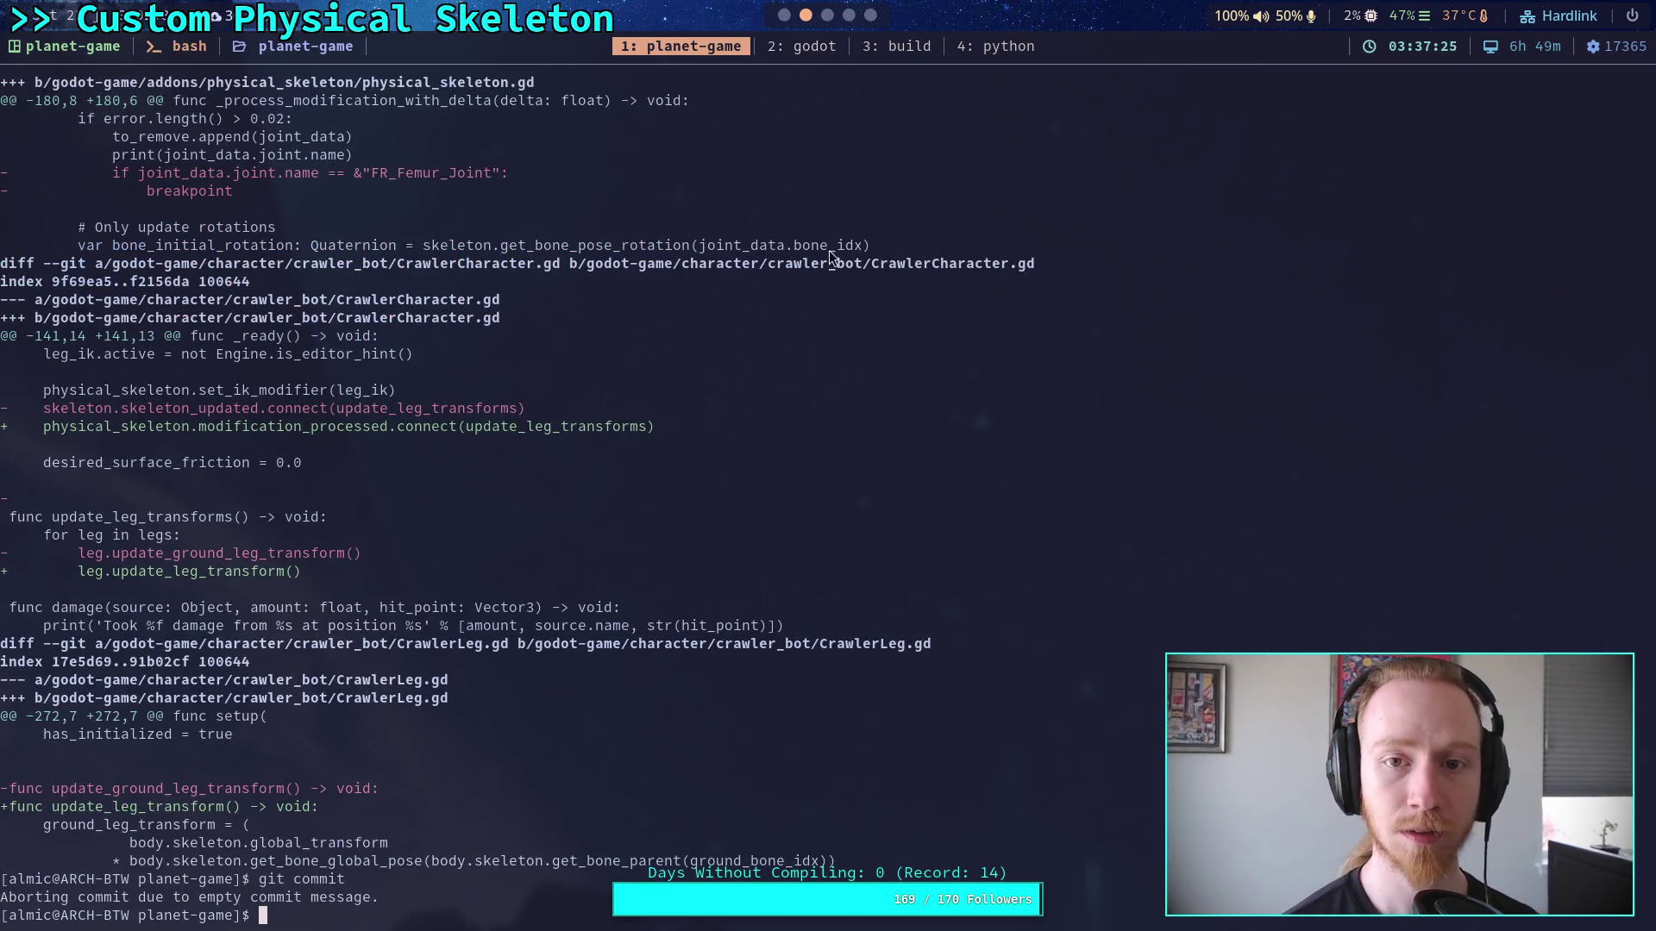
Step: Check the Crawler Bot plan note, then stage the planet-game-story folder
left_click(827, 14)
left_click(664, 204)
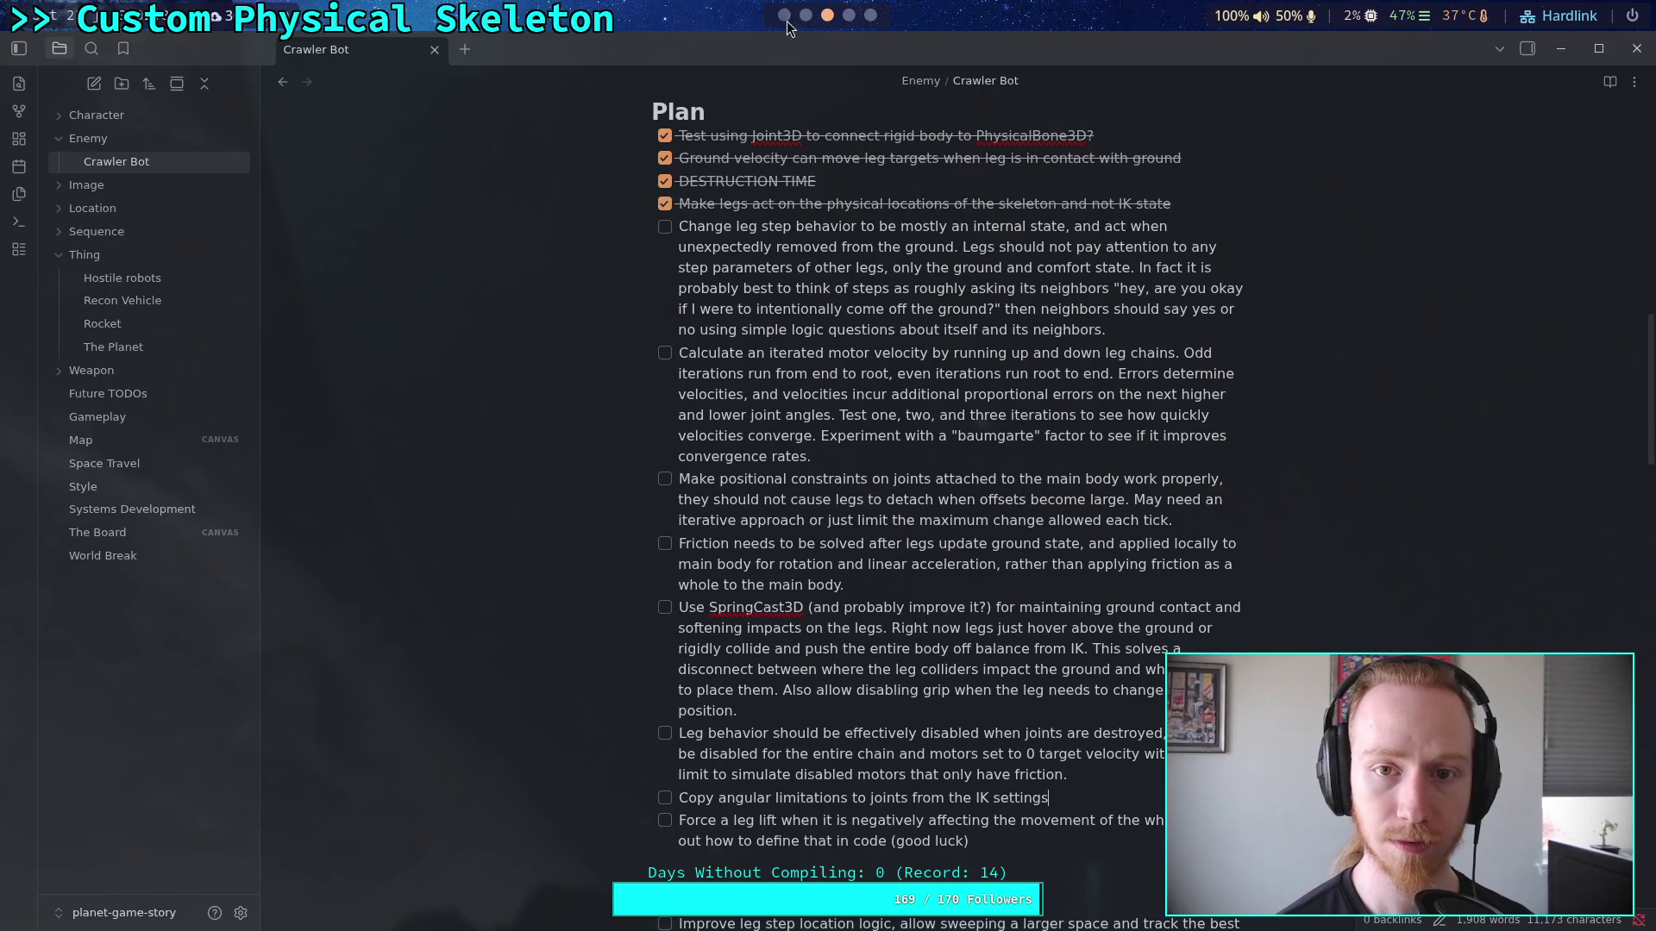
left_click(805, 15)
type("git add pl")
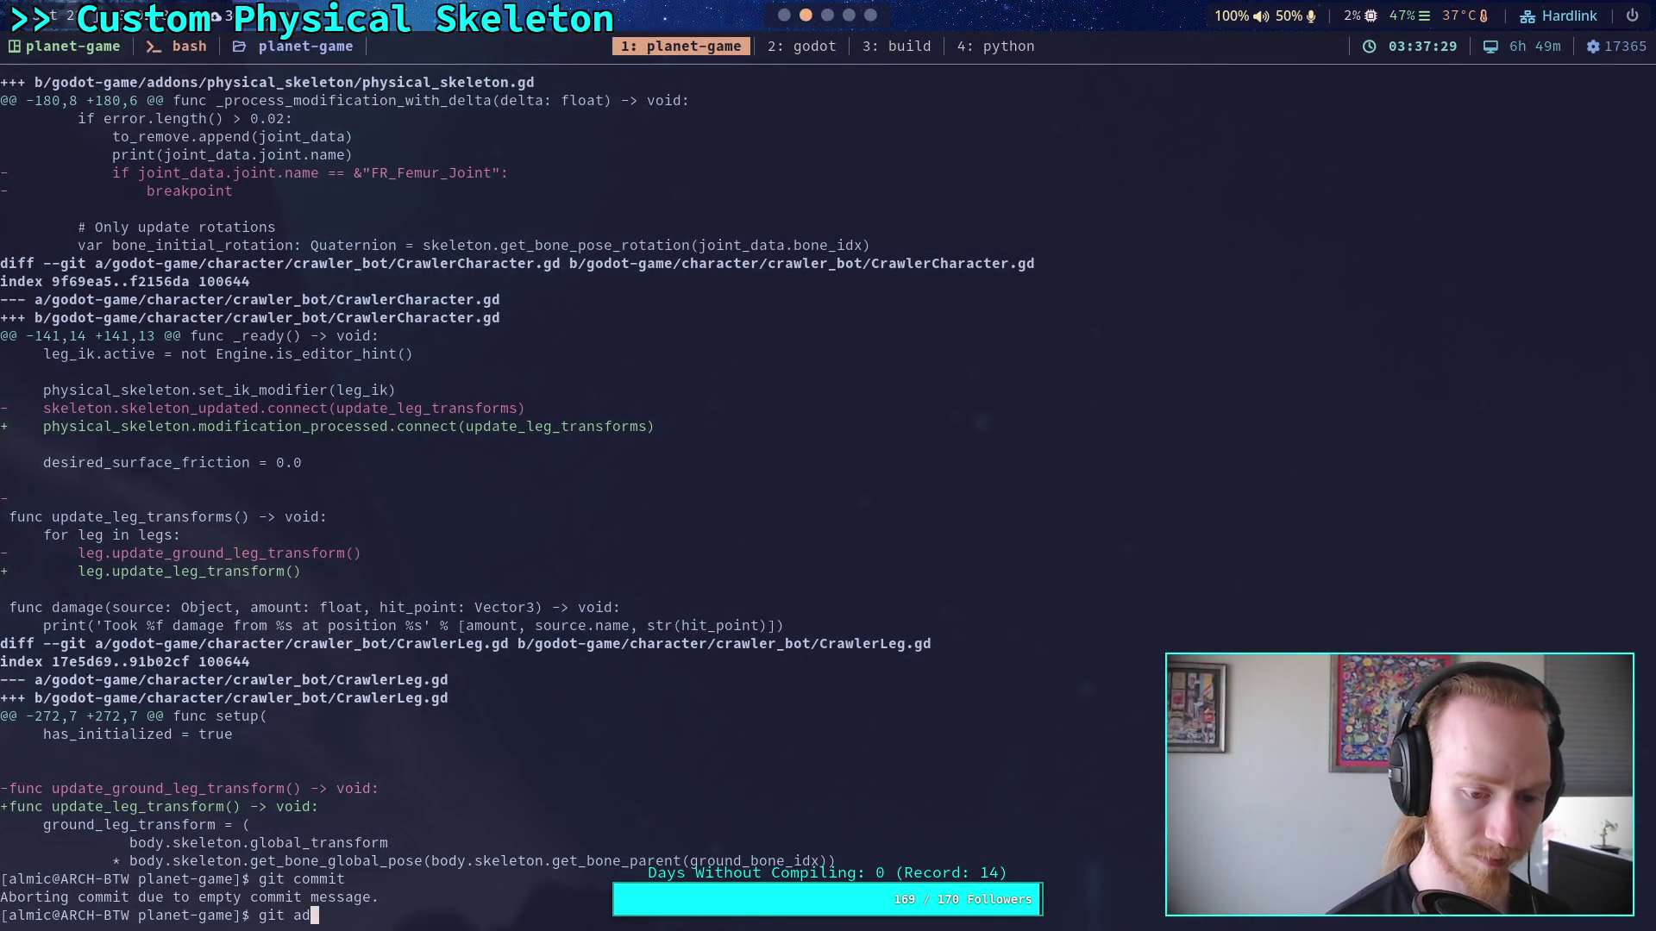
key("Tab")
key("Return")
Step: Review git status and git diff --staged, then run git commit
type("git status")
key("Return")
type("git diff --s-t")
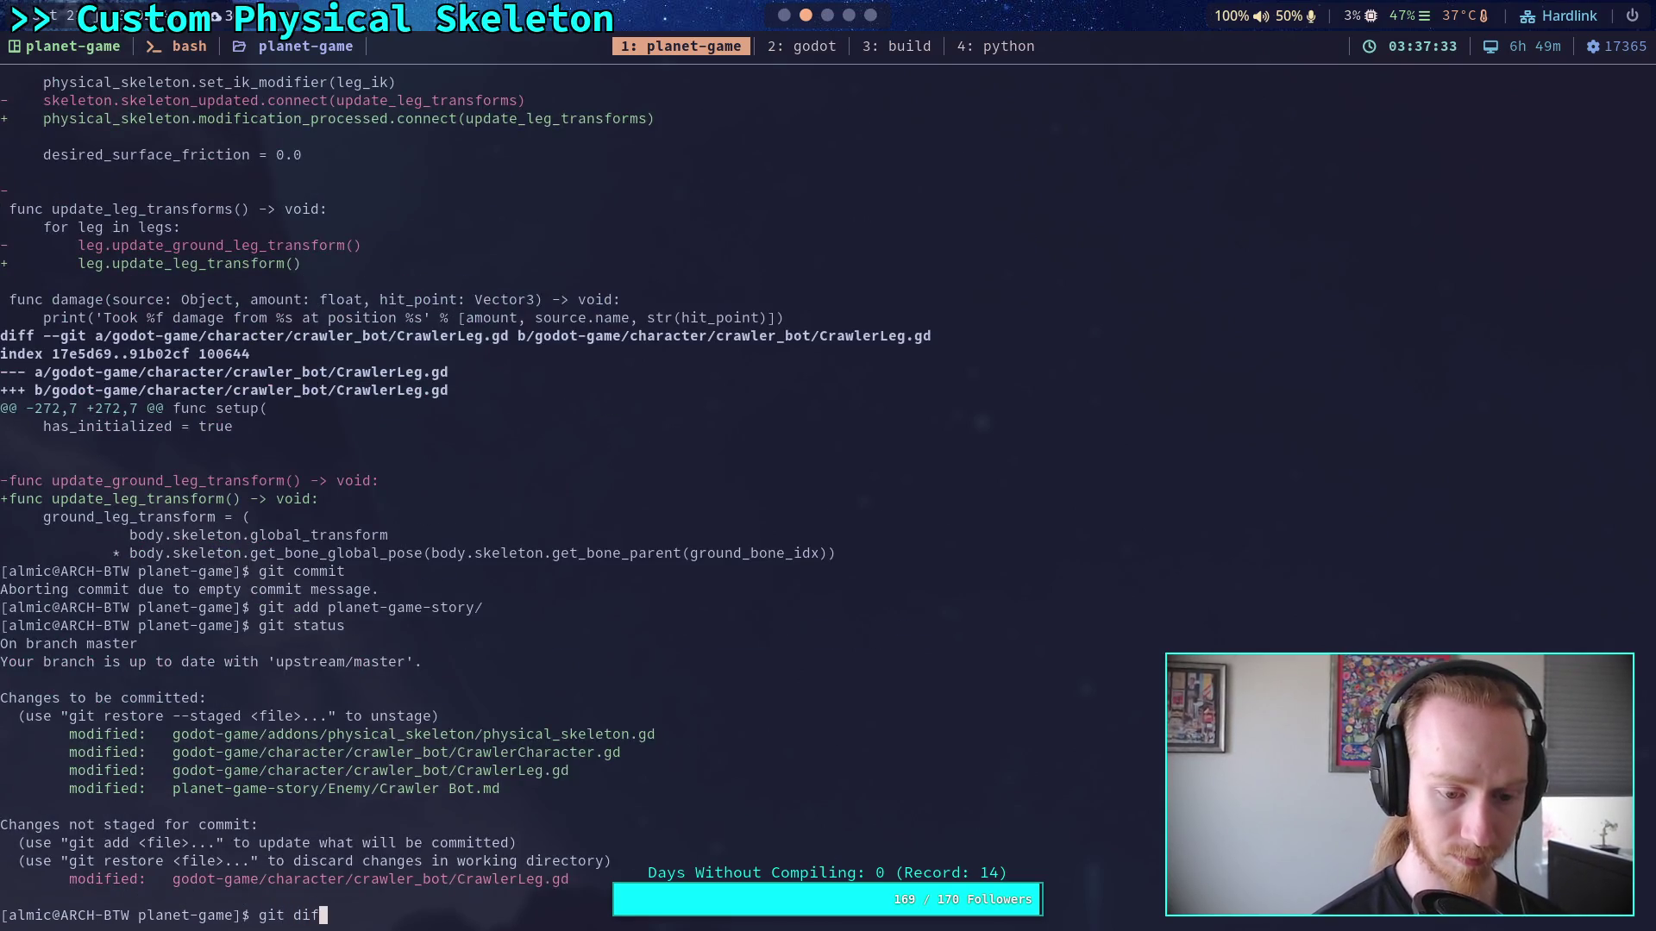
key("BackSpace")
key("BackSpace")
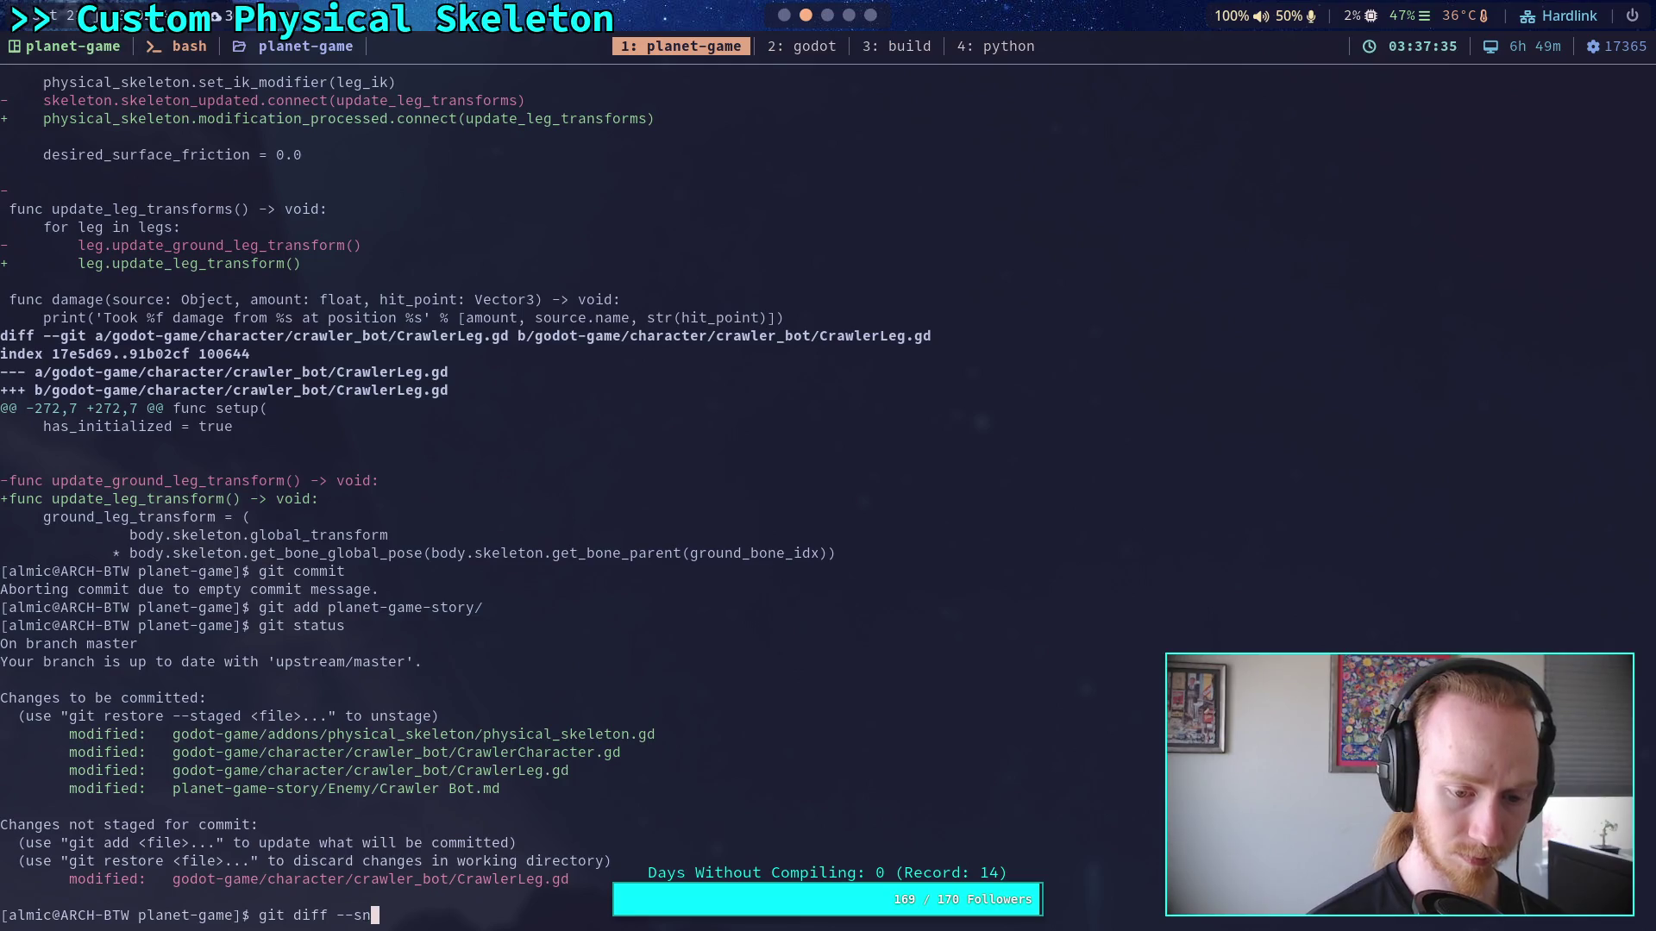
type("taged")
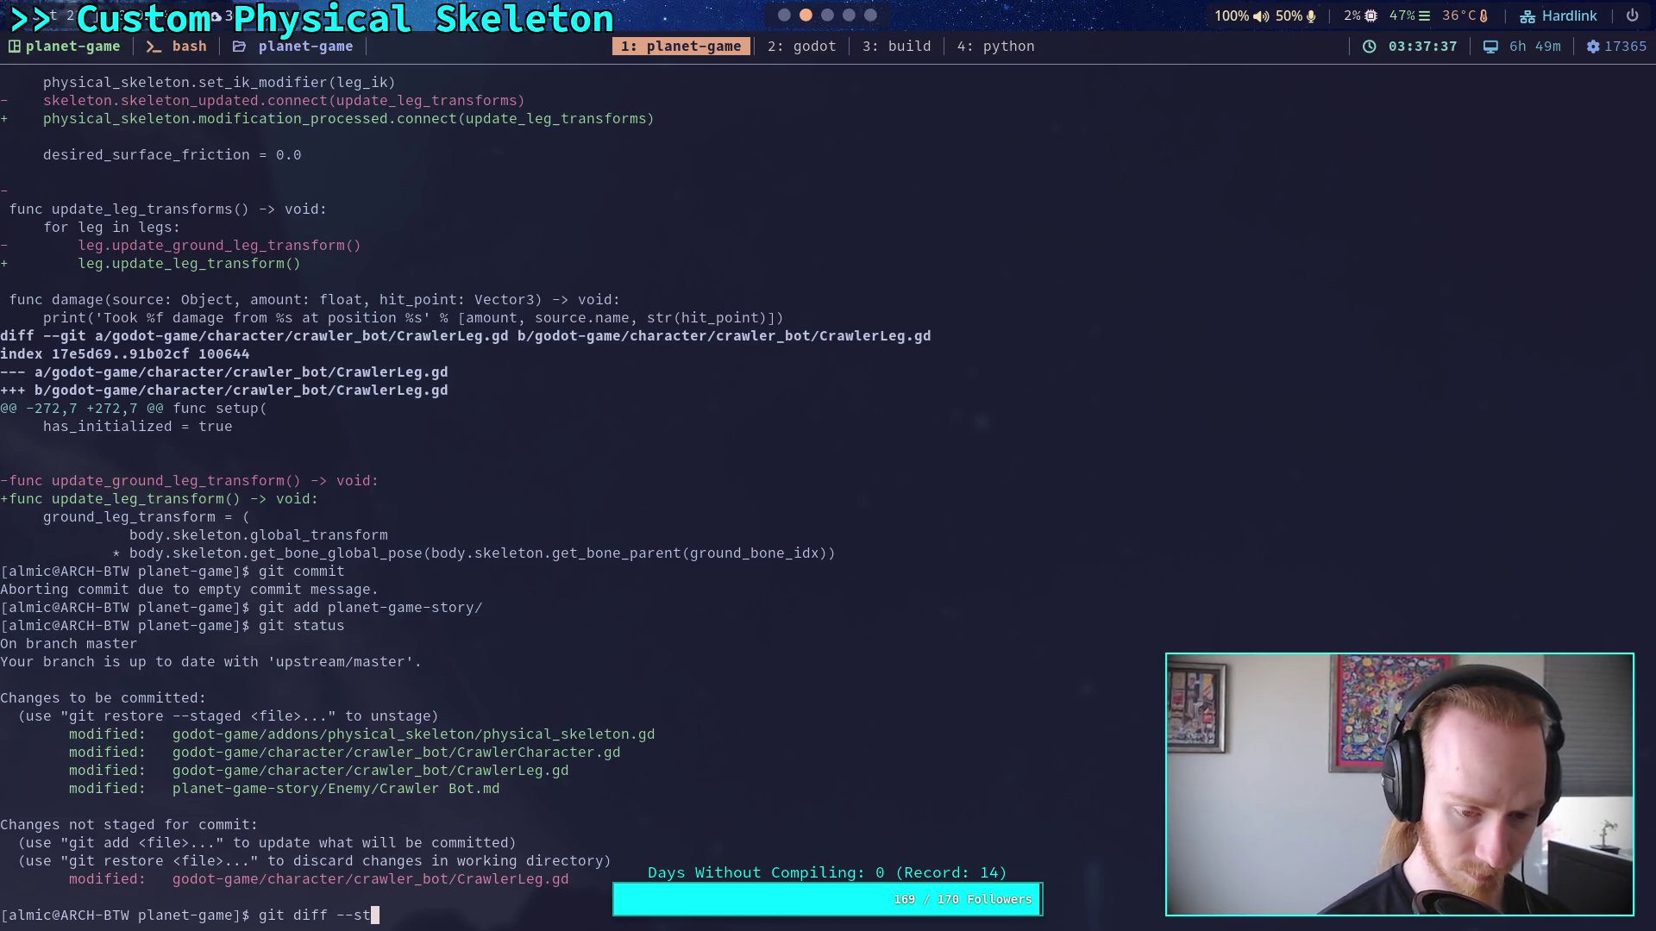
key("Return")
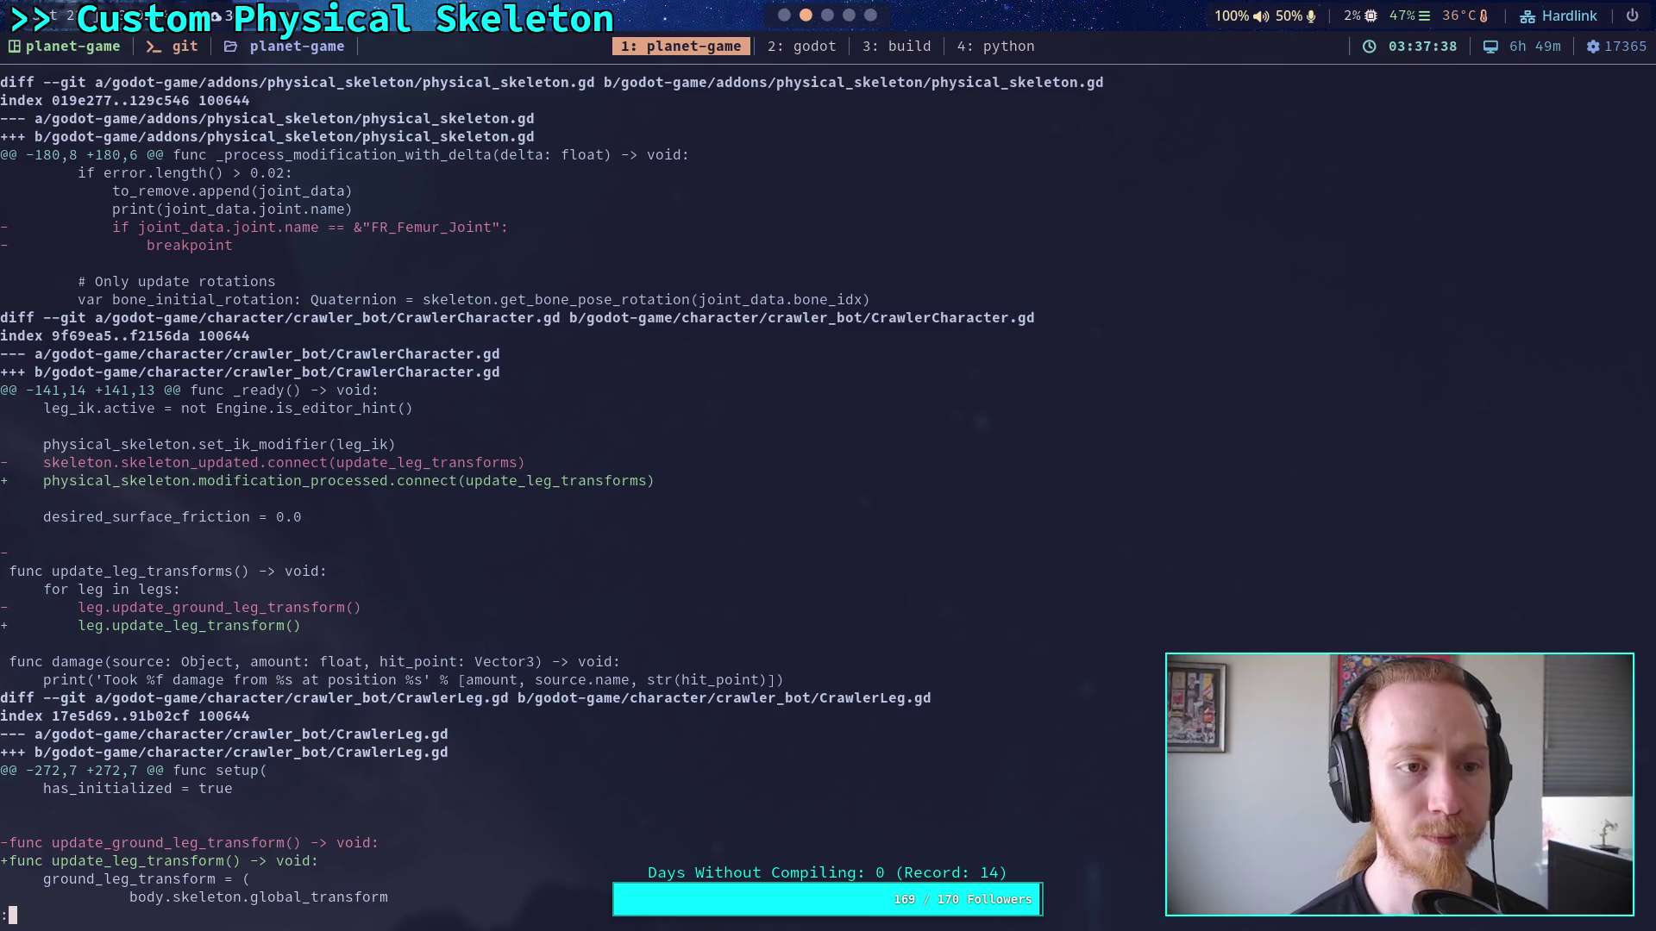
key("space")
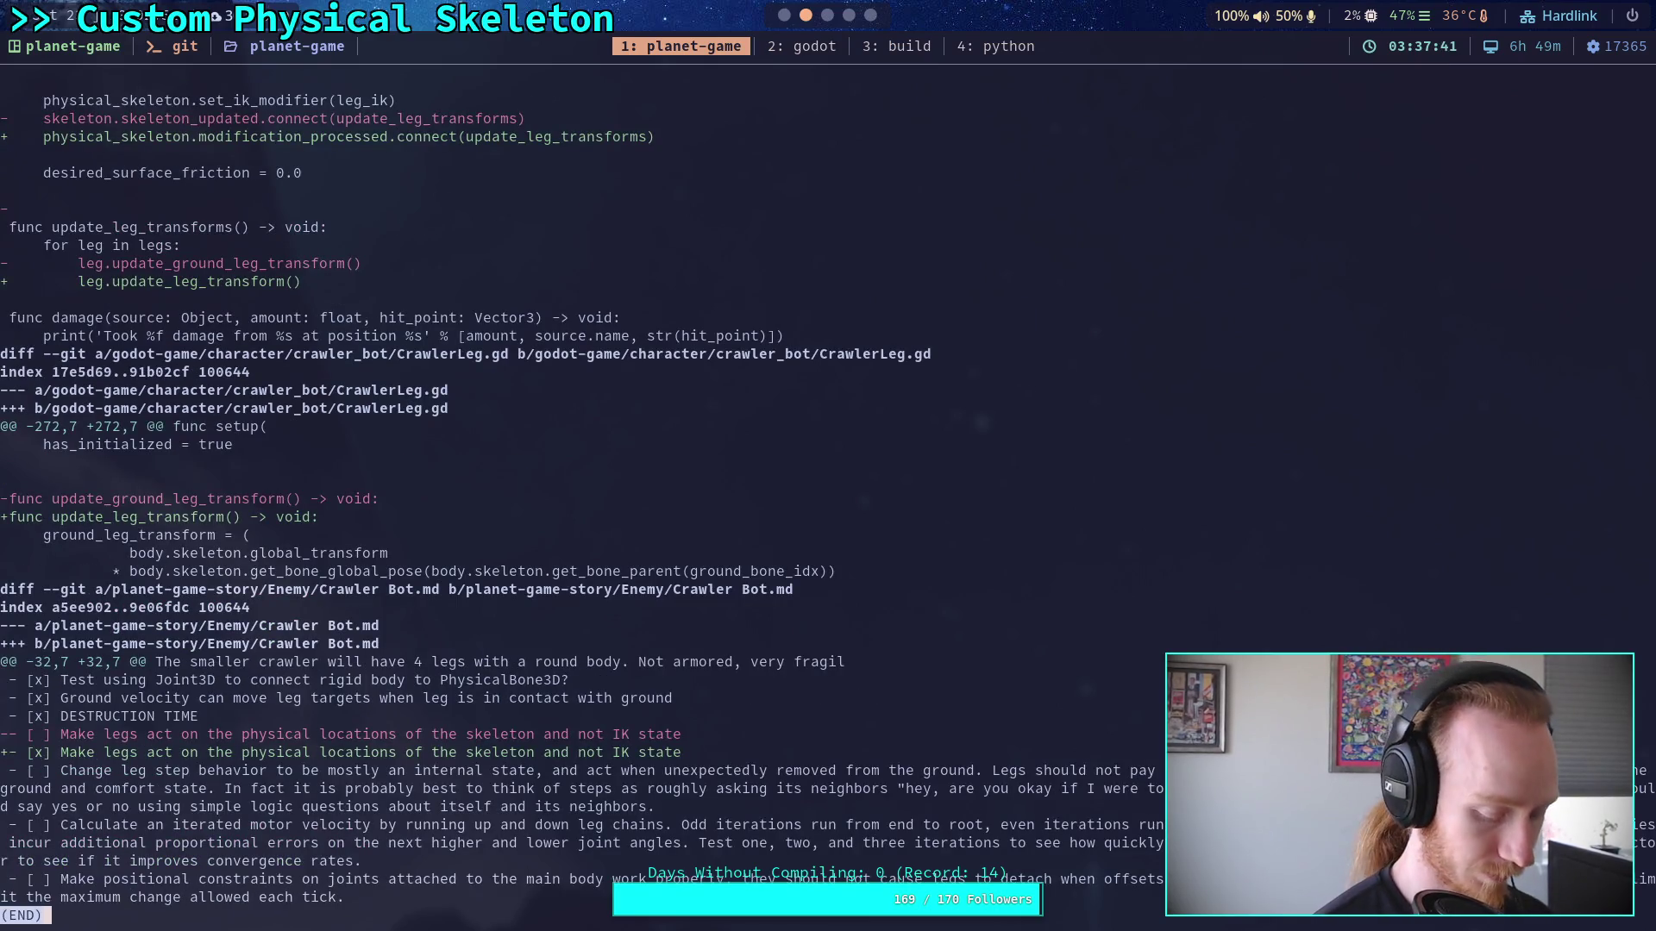
type("qgit commit")
key("Return")
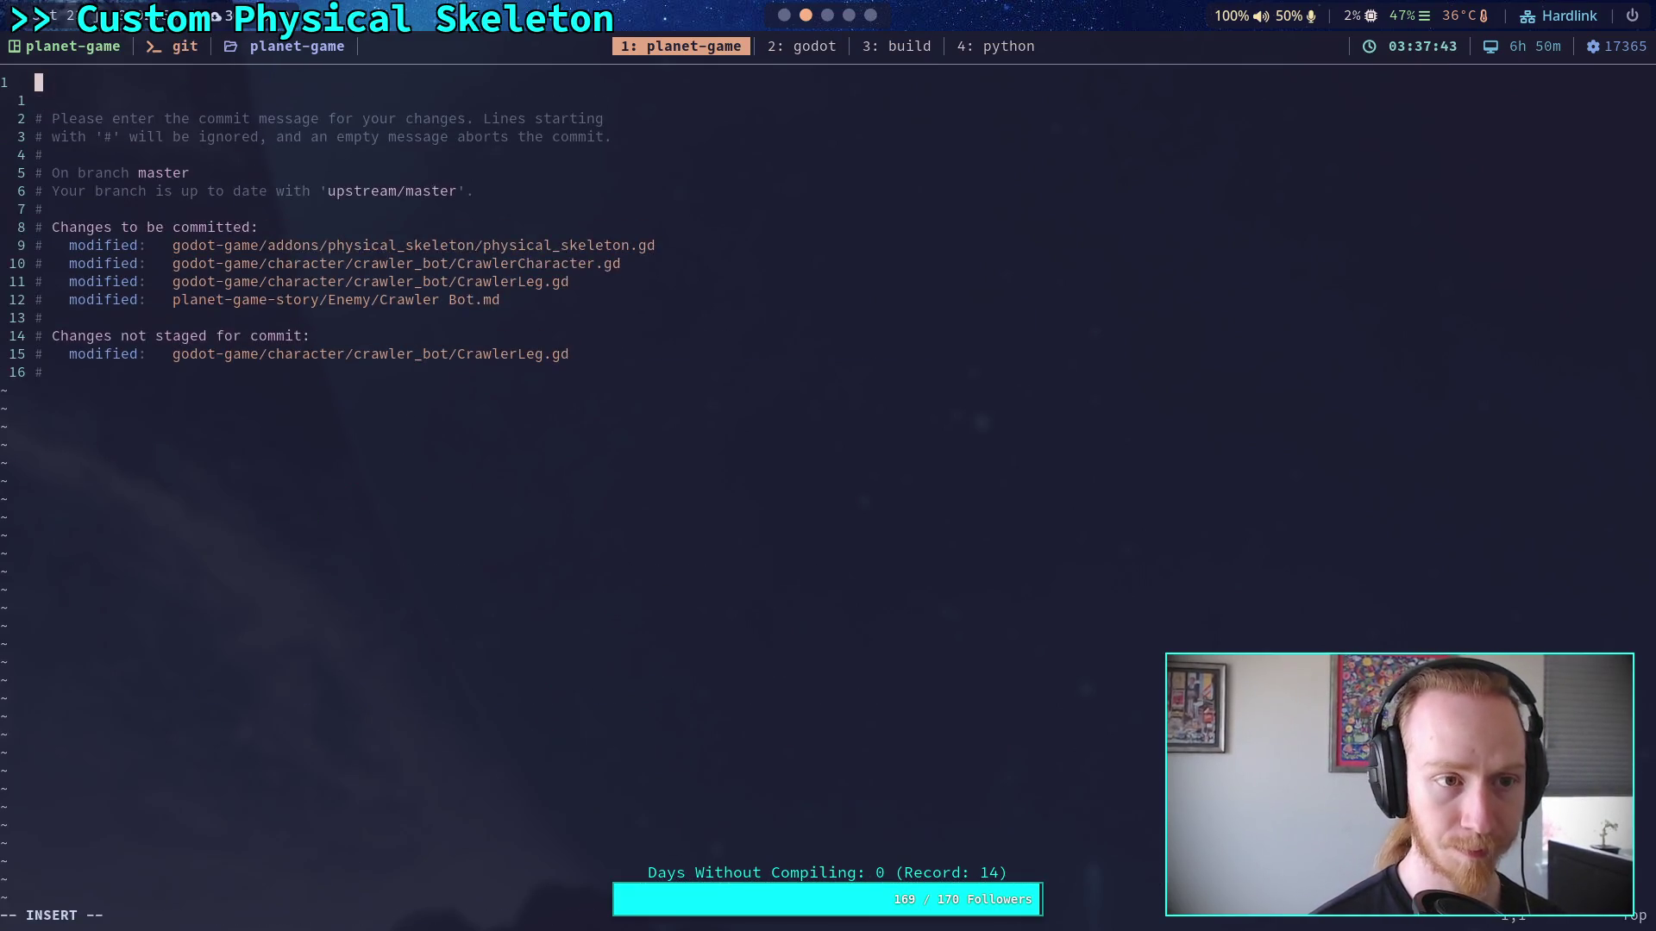
Step: Write the commit subject 'Make crawler legs update from physical locations'
type("Make cr")
type("awel le")
key("BackSpace")
key("BackSpace")
key("BackSpace")
key("BackSpace")
key("BackSpace")
type("ler legs ")
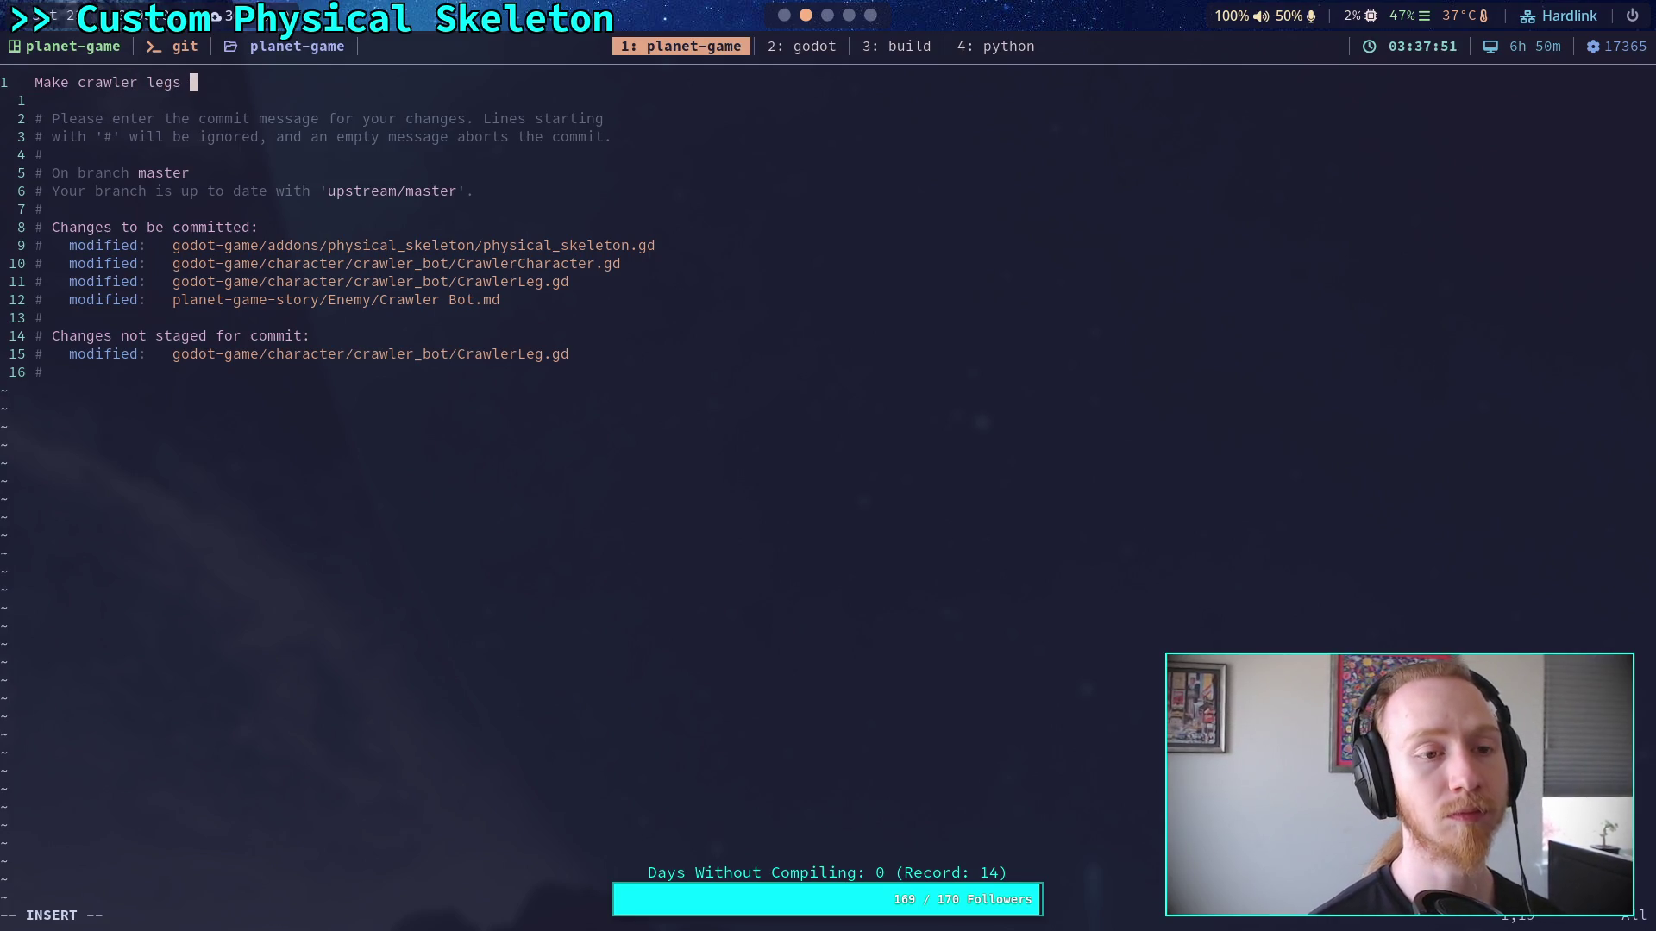
type("update from phy")
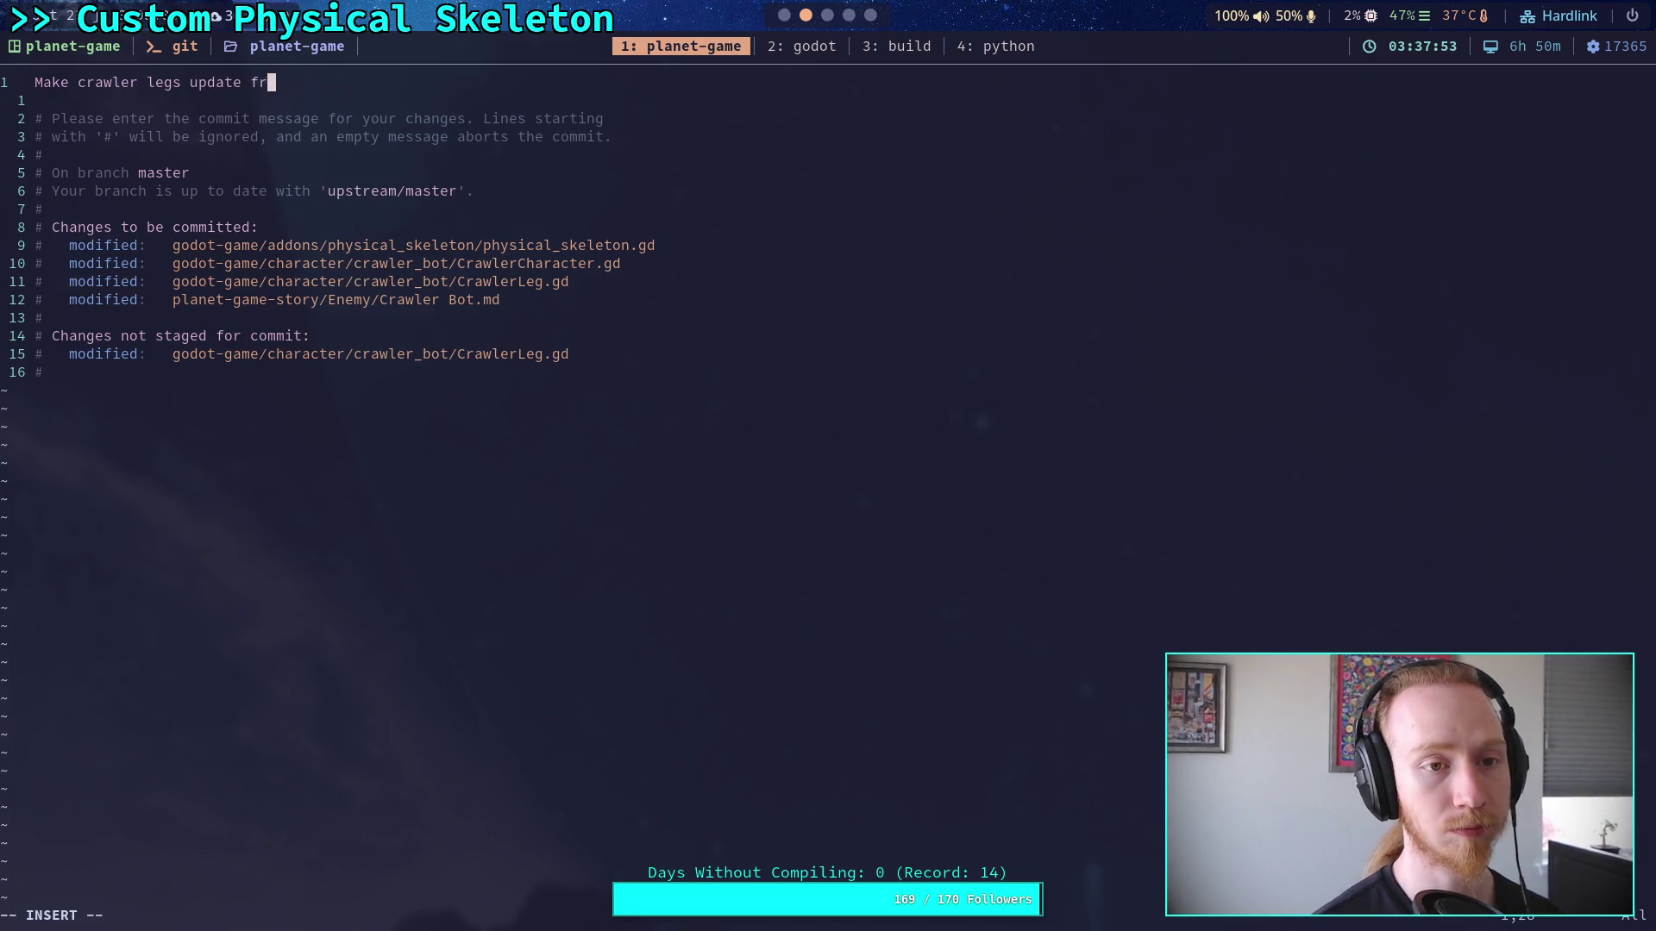
type("sical locatio")
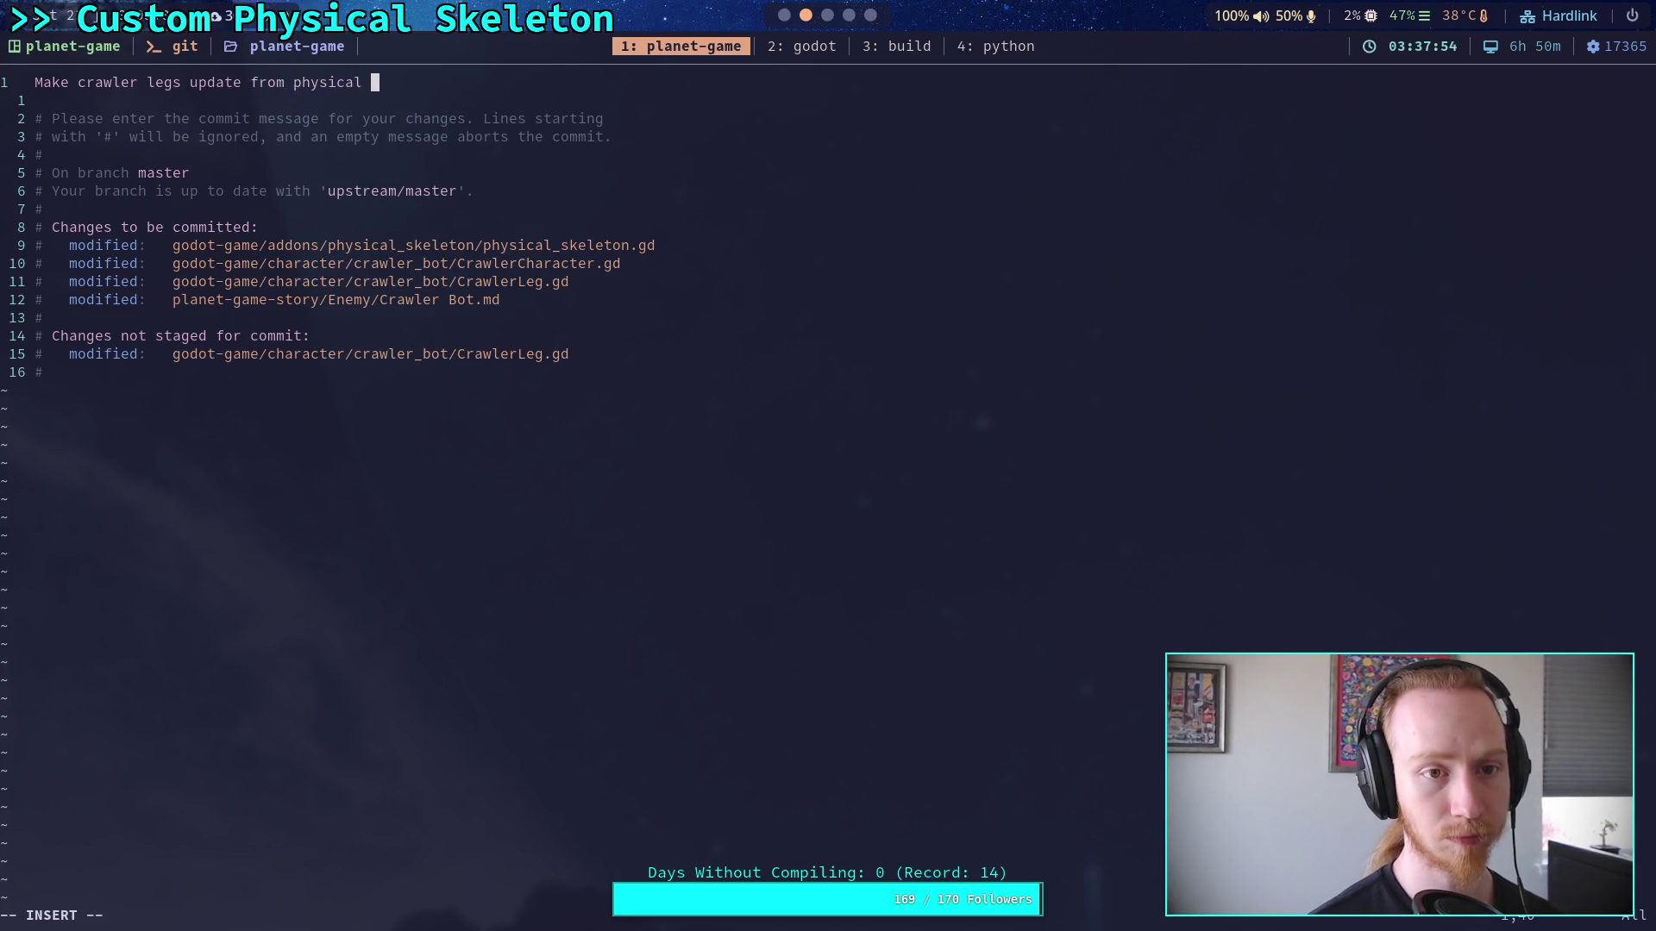
type("ns")
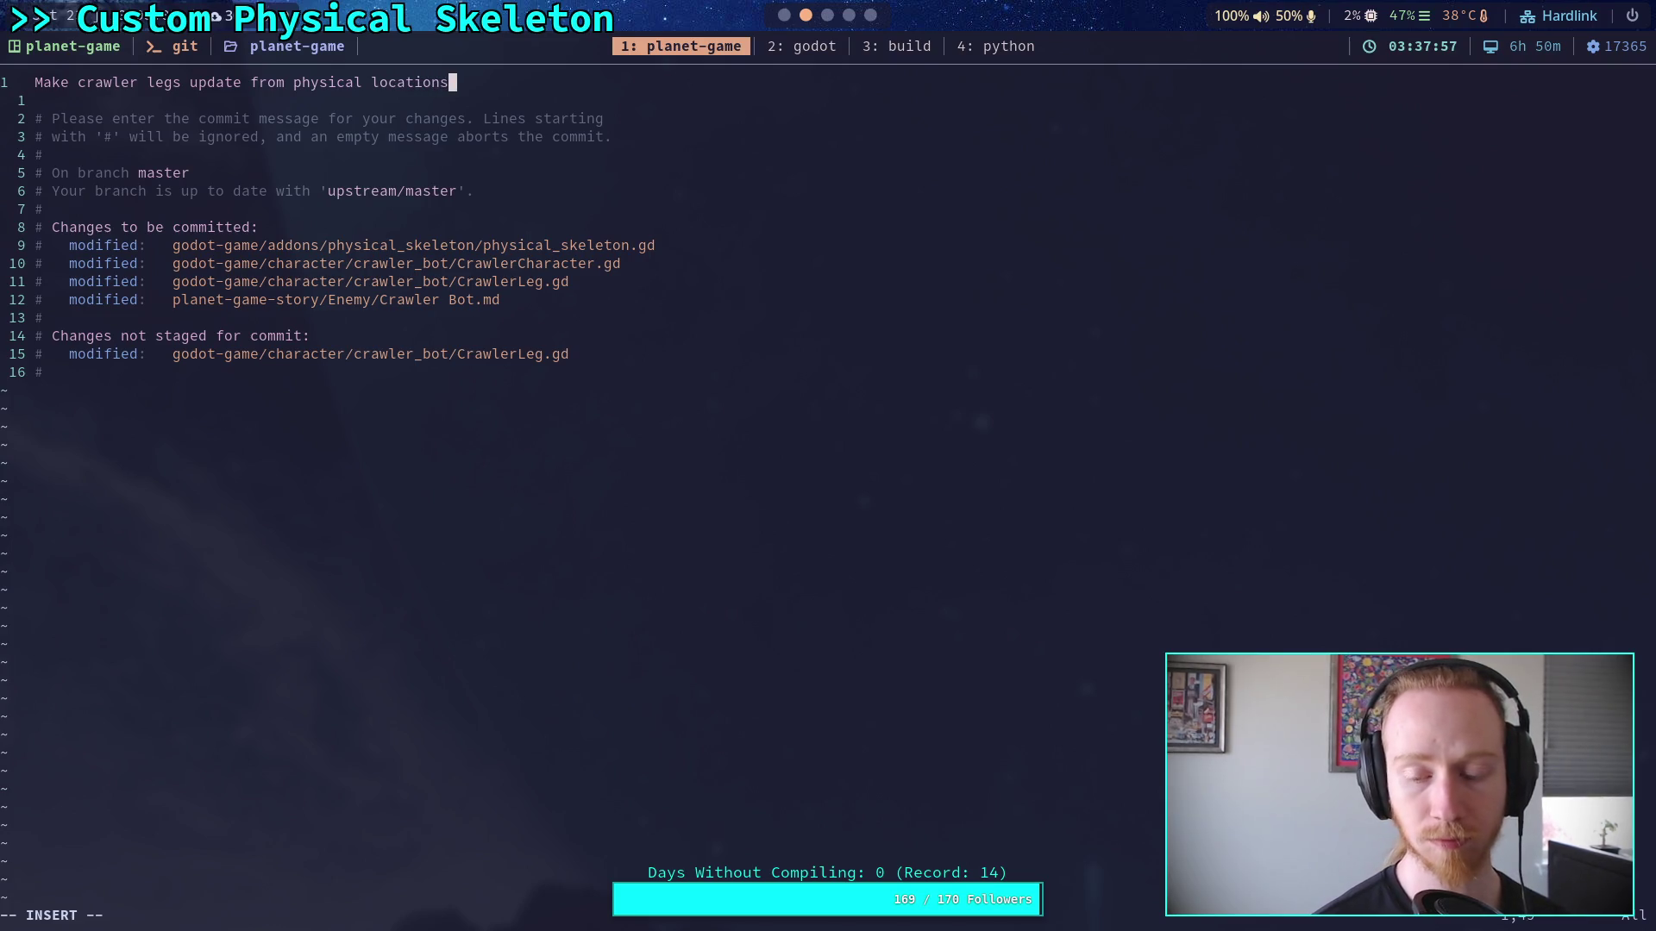
key("Return")
key("Return")
Step: Add a bullet explaining the method rename: it contains target positions and not just ground positions
type("- ")
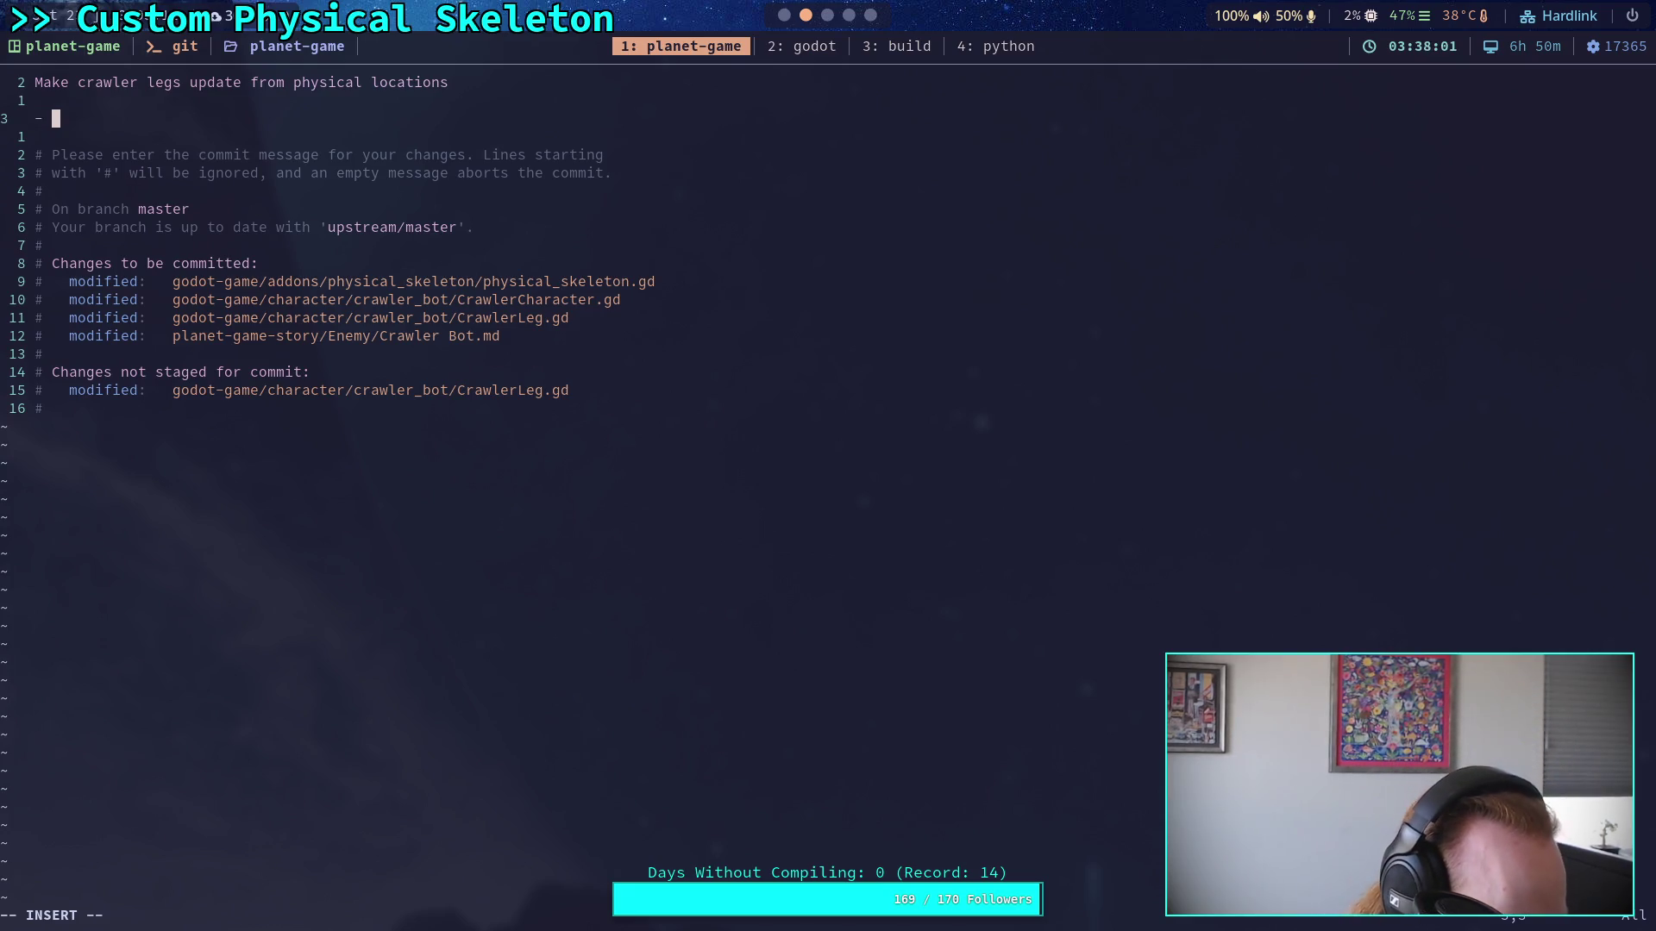
type("Also ")
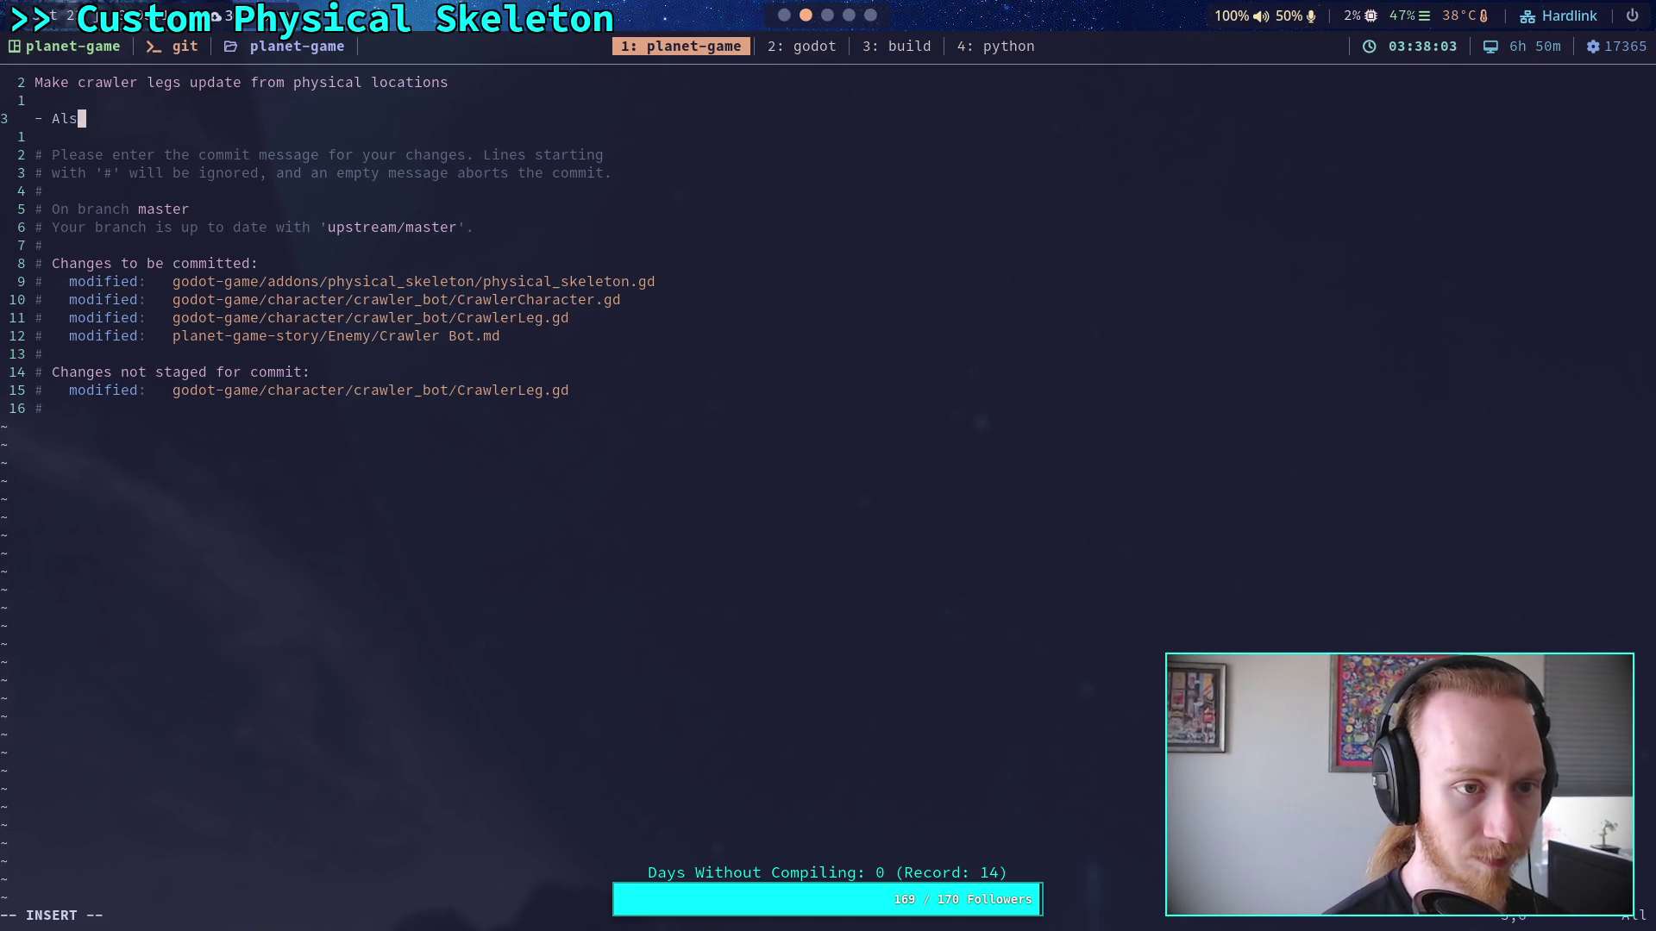
type("rename method ")
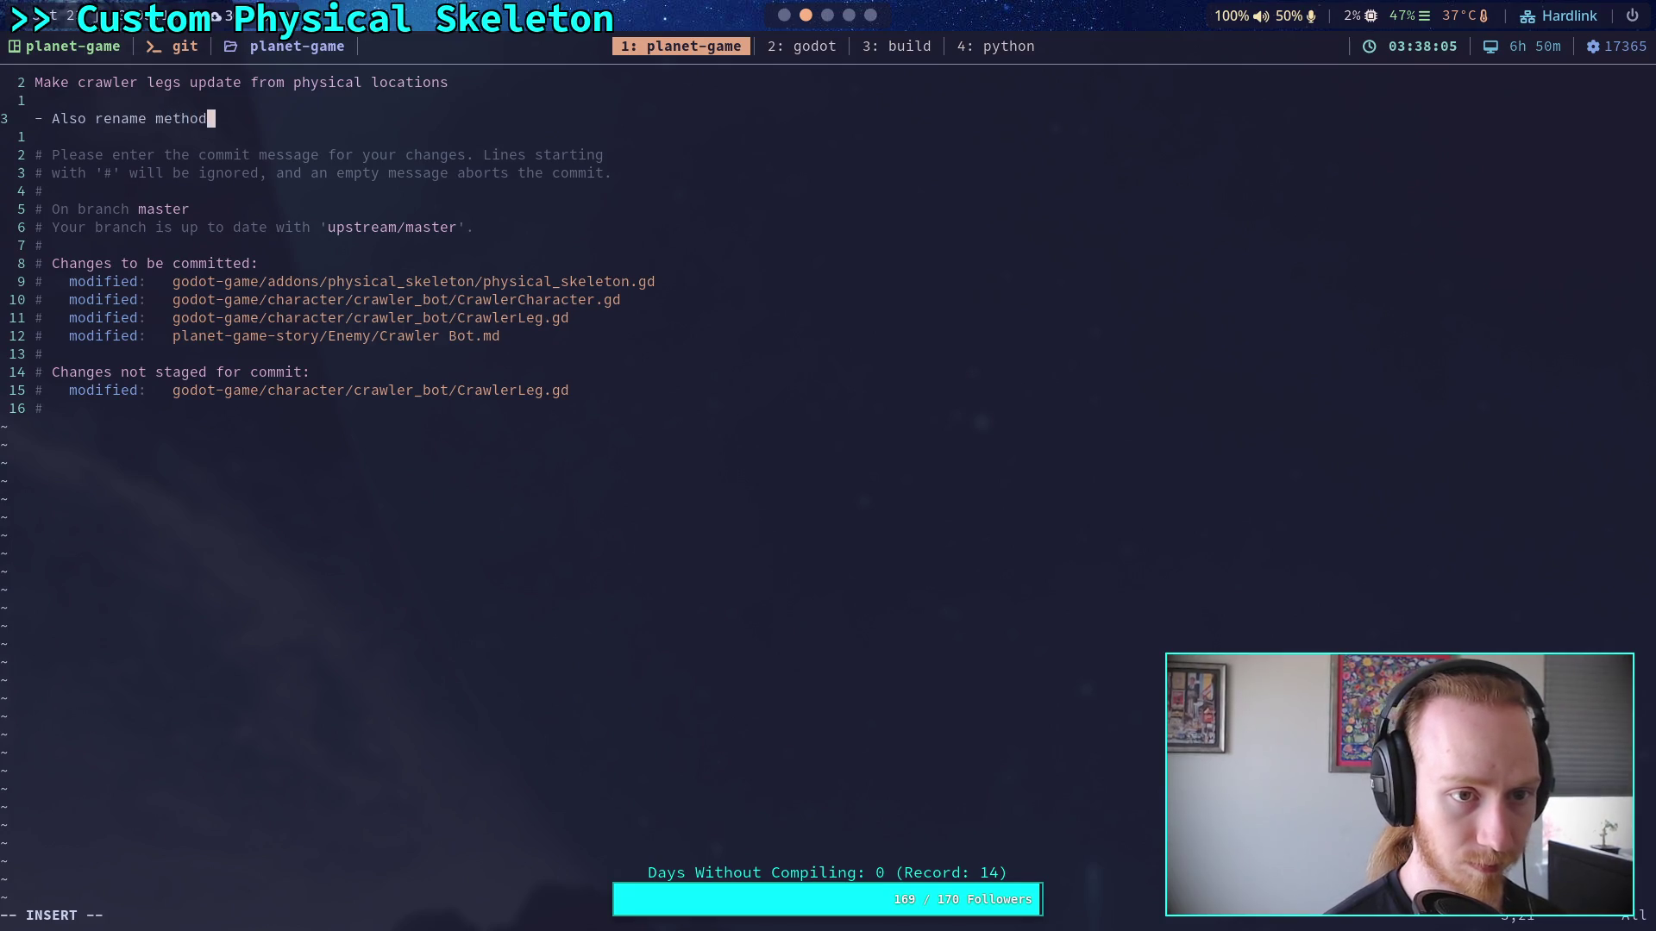
type("since it con")
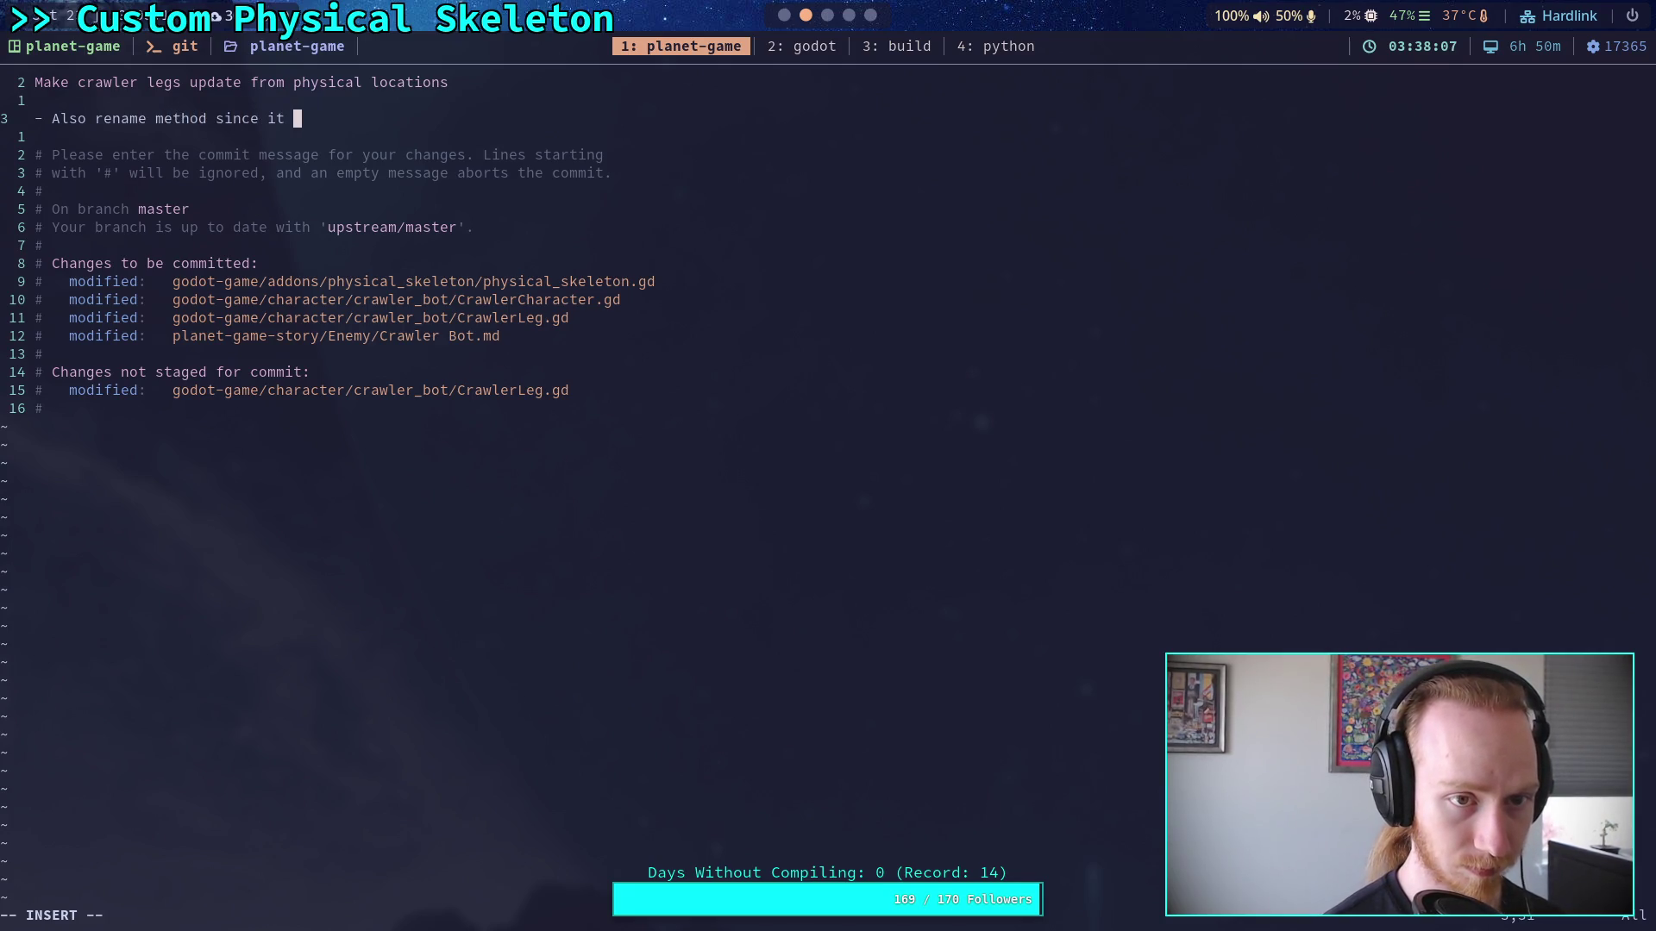
type("tains target b")
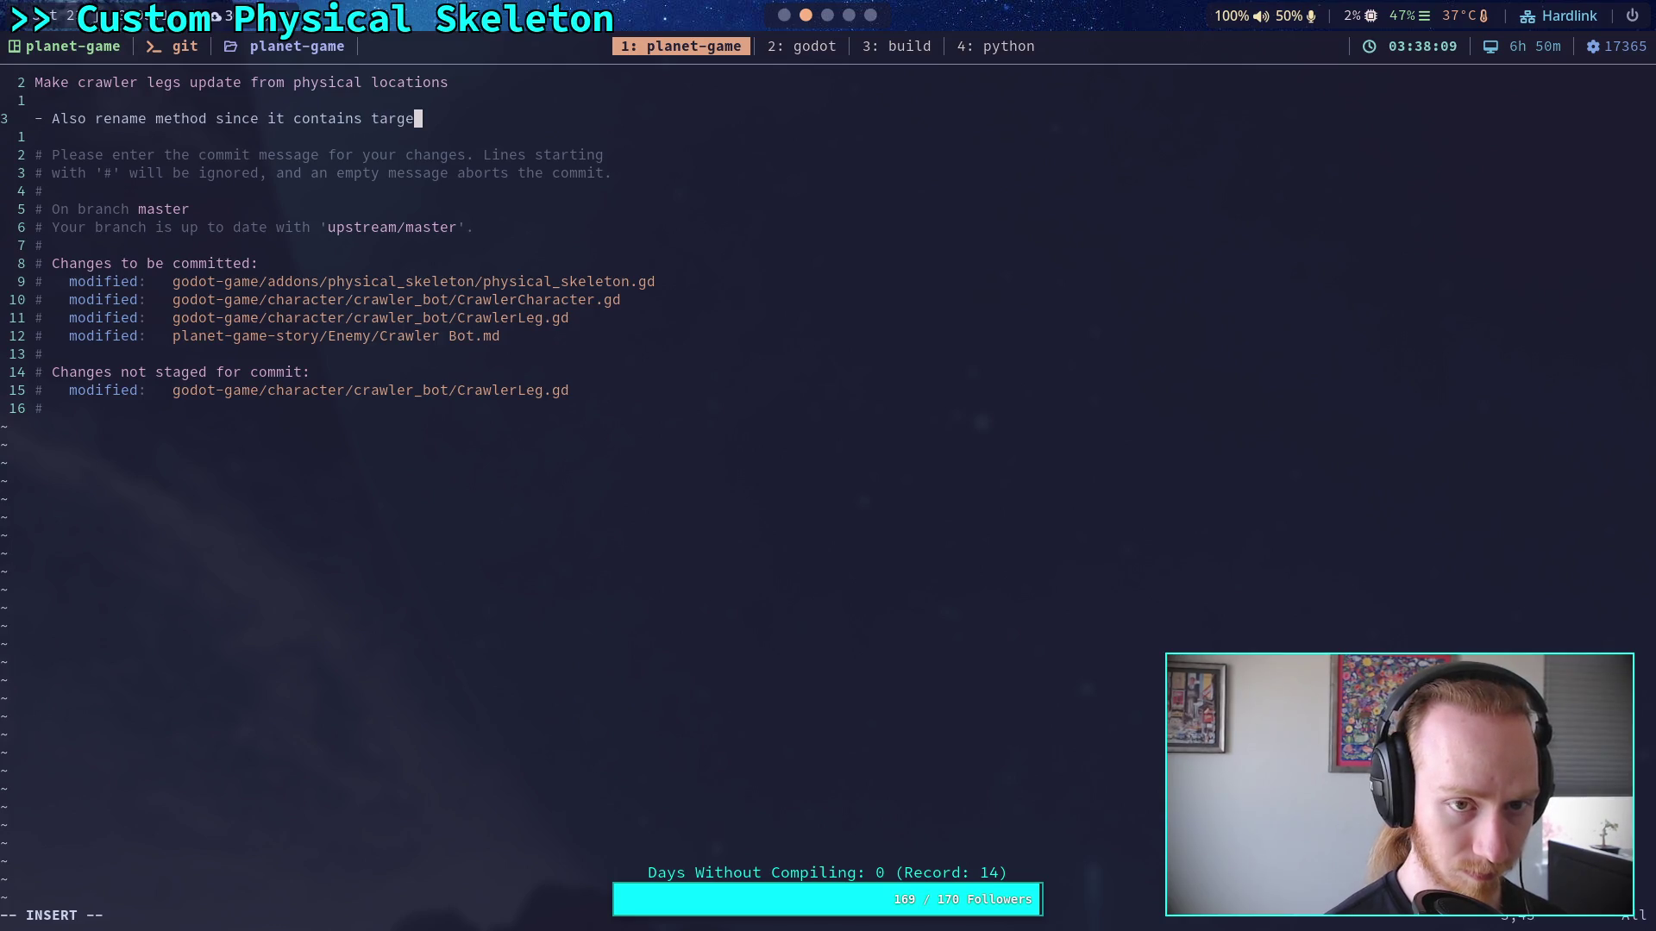
type("o")
key("BackSpace")
key("BackSpace")
type("posit")
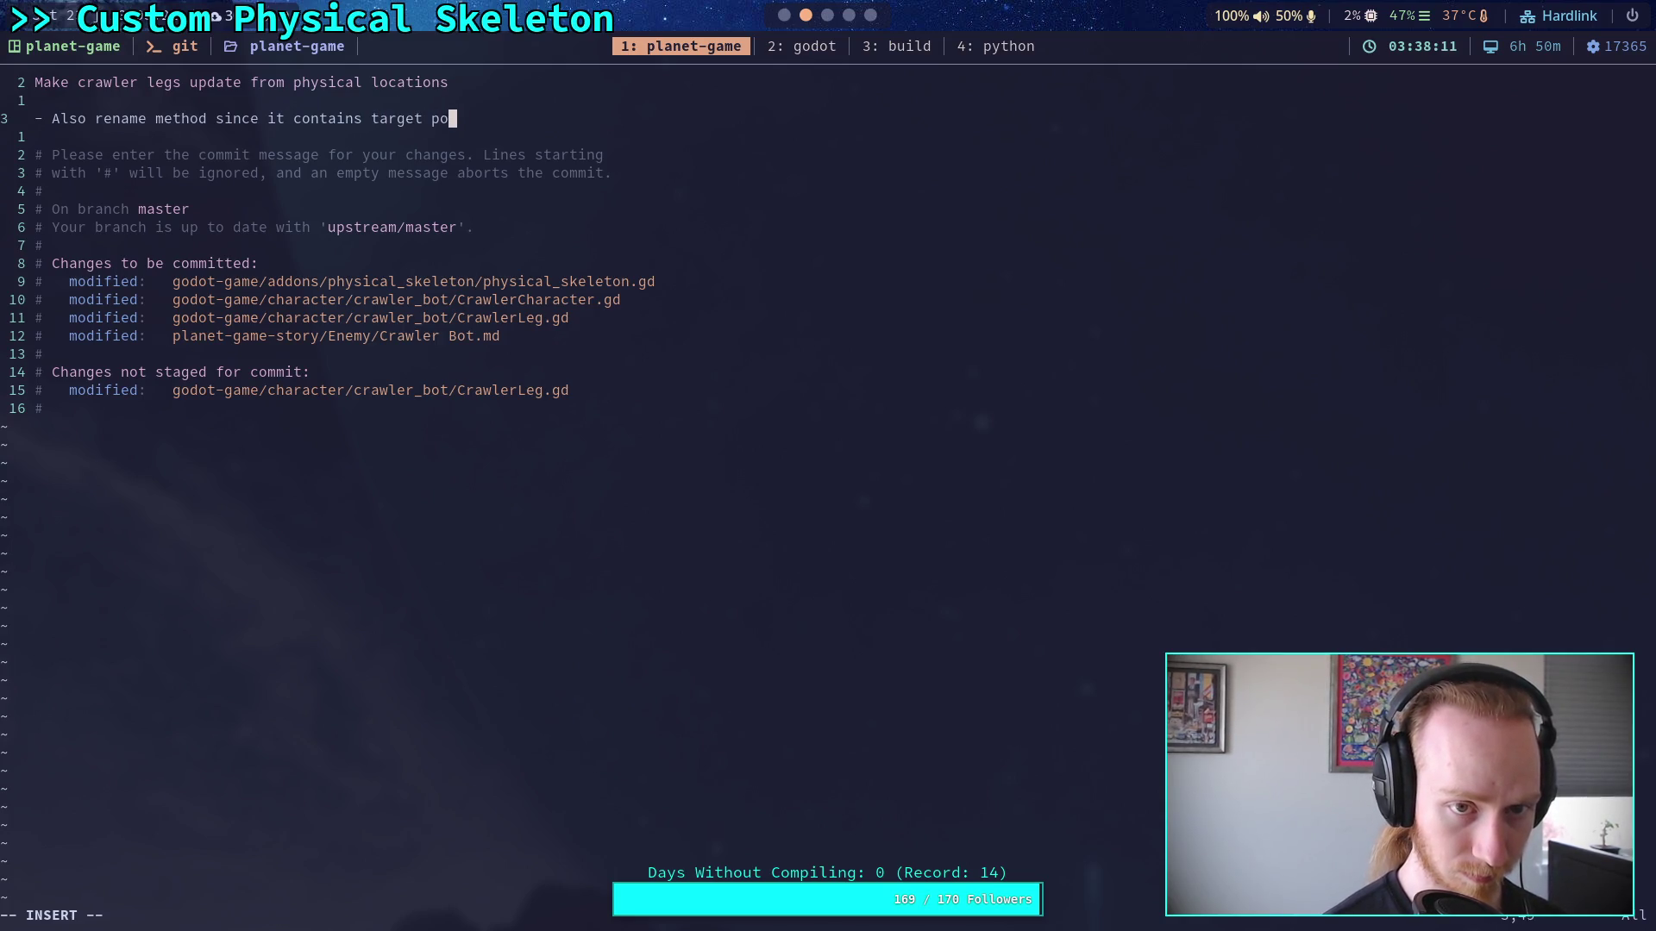
type("ions ")
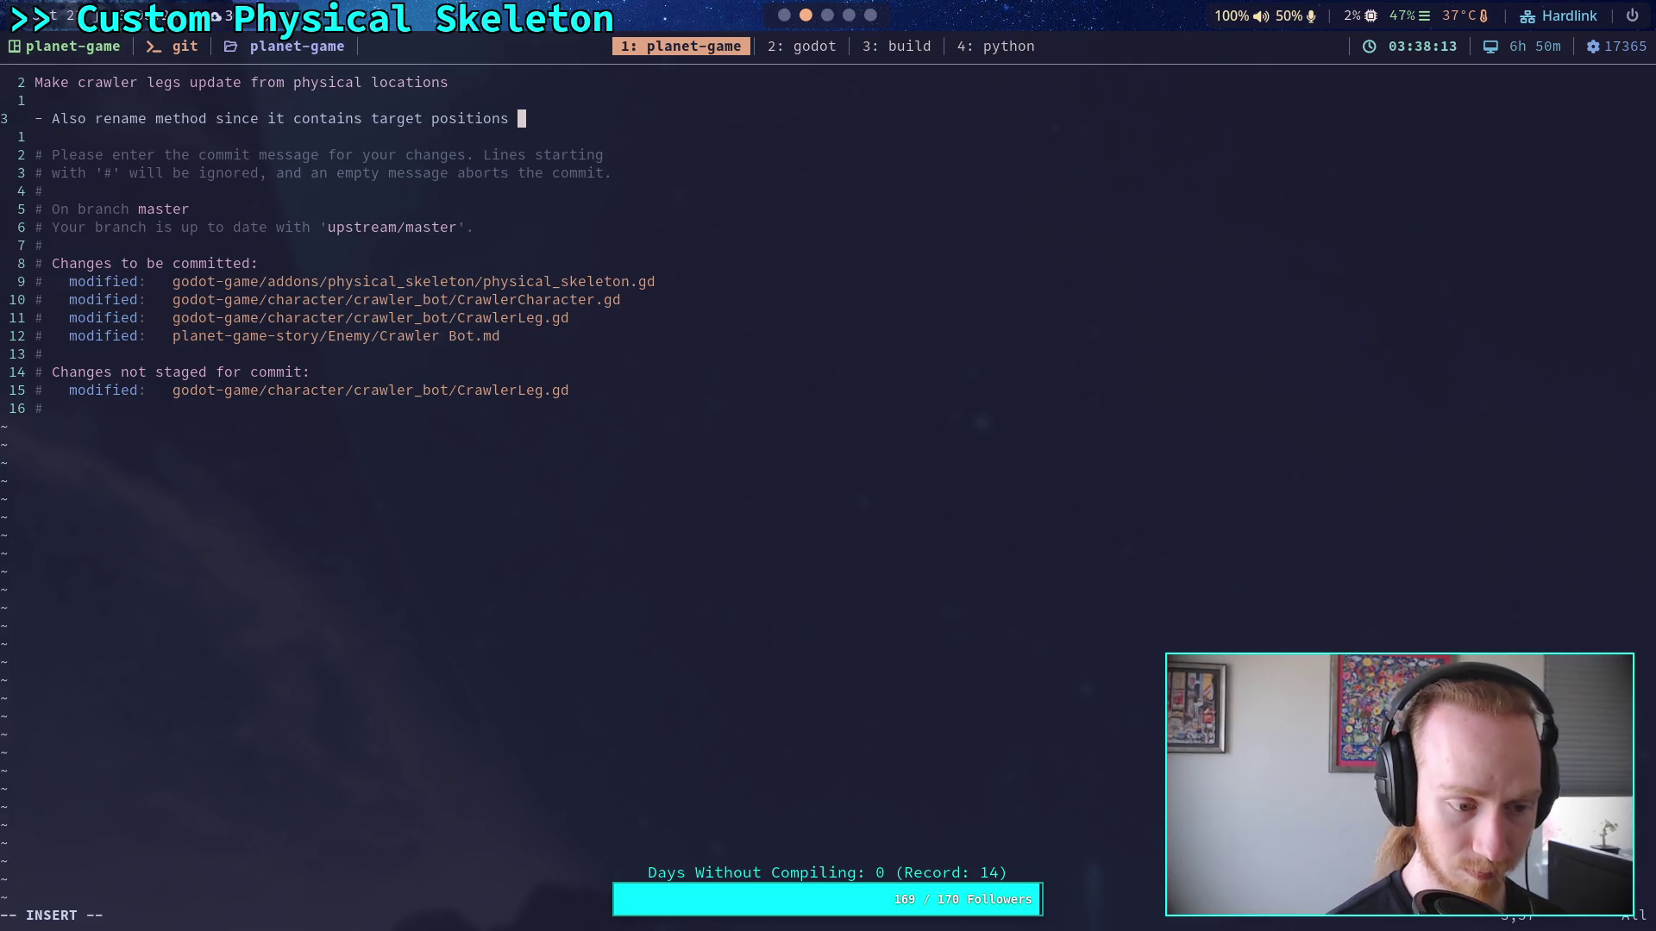
type("and ren")
key("BackSpace")
key("BackSpace")
key("BackSpace")
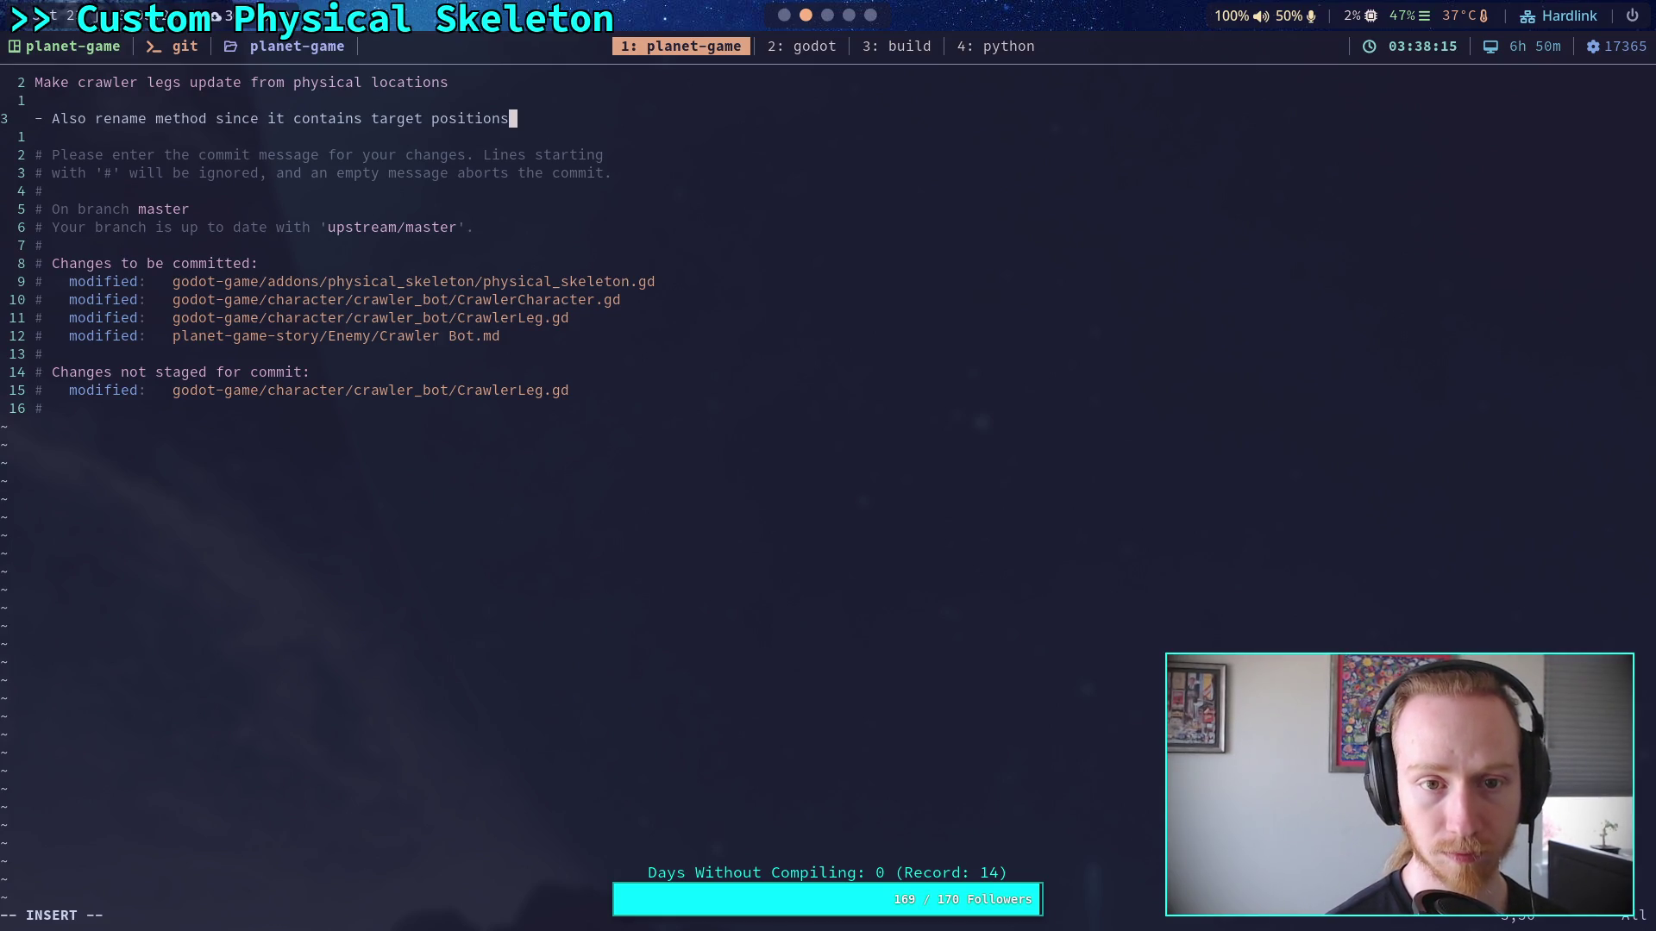
type("a")
key("BackSpace")
key("BackSpace")
type("and")
key("Return")
type("not just ground positions")
key("BackSpace")
key("BackSpace")
key("BackSpace")
type("o")
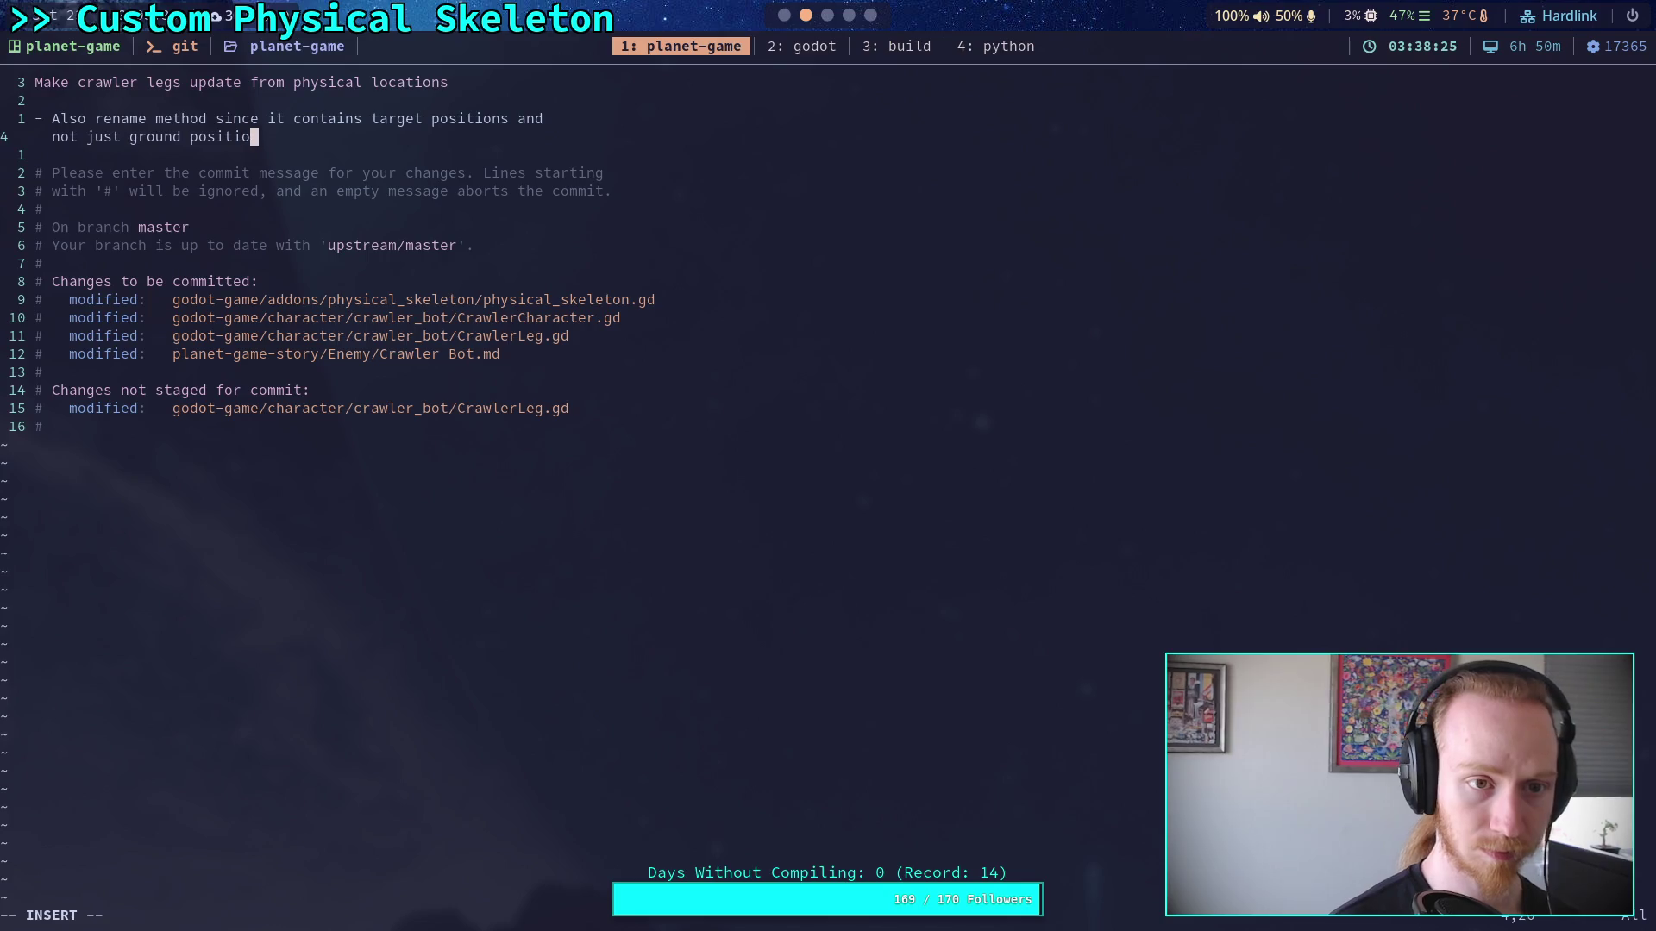
type("ns")
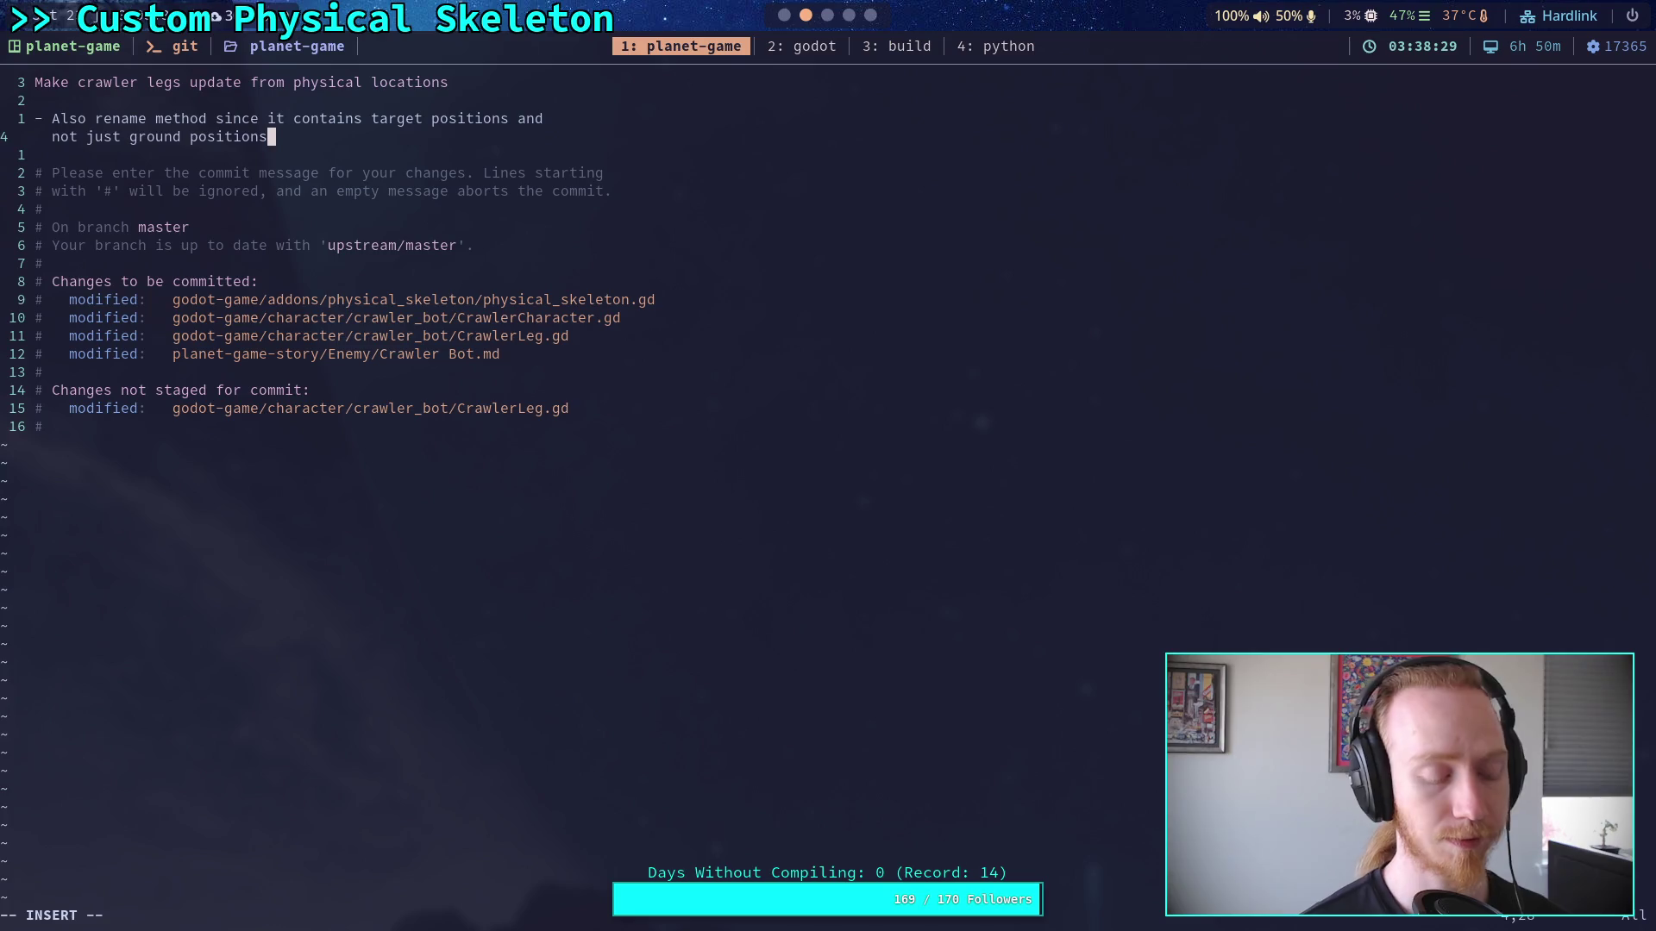
Step: Add the bullet '- Remove debug breakpoint code' and save with :wq to commit
key("Return")
type("- Remove ")
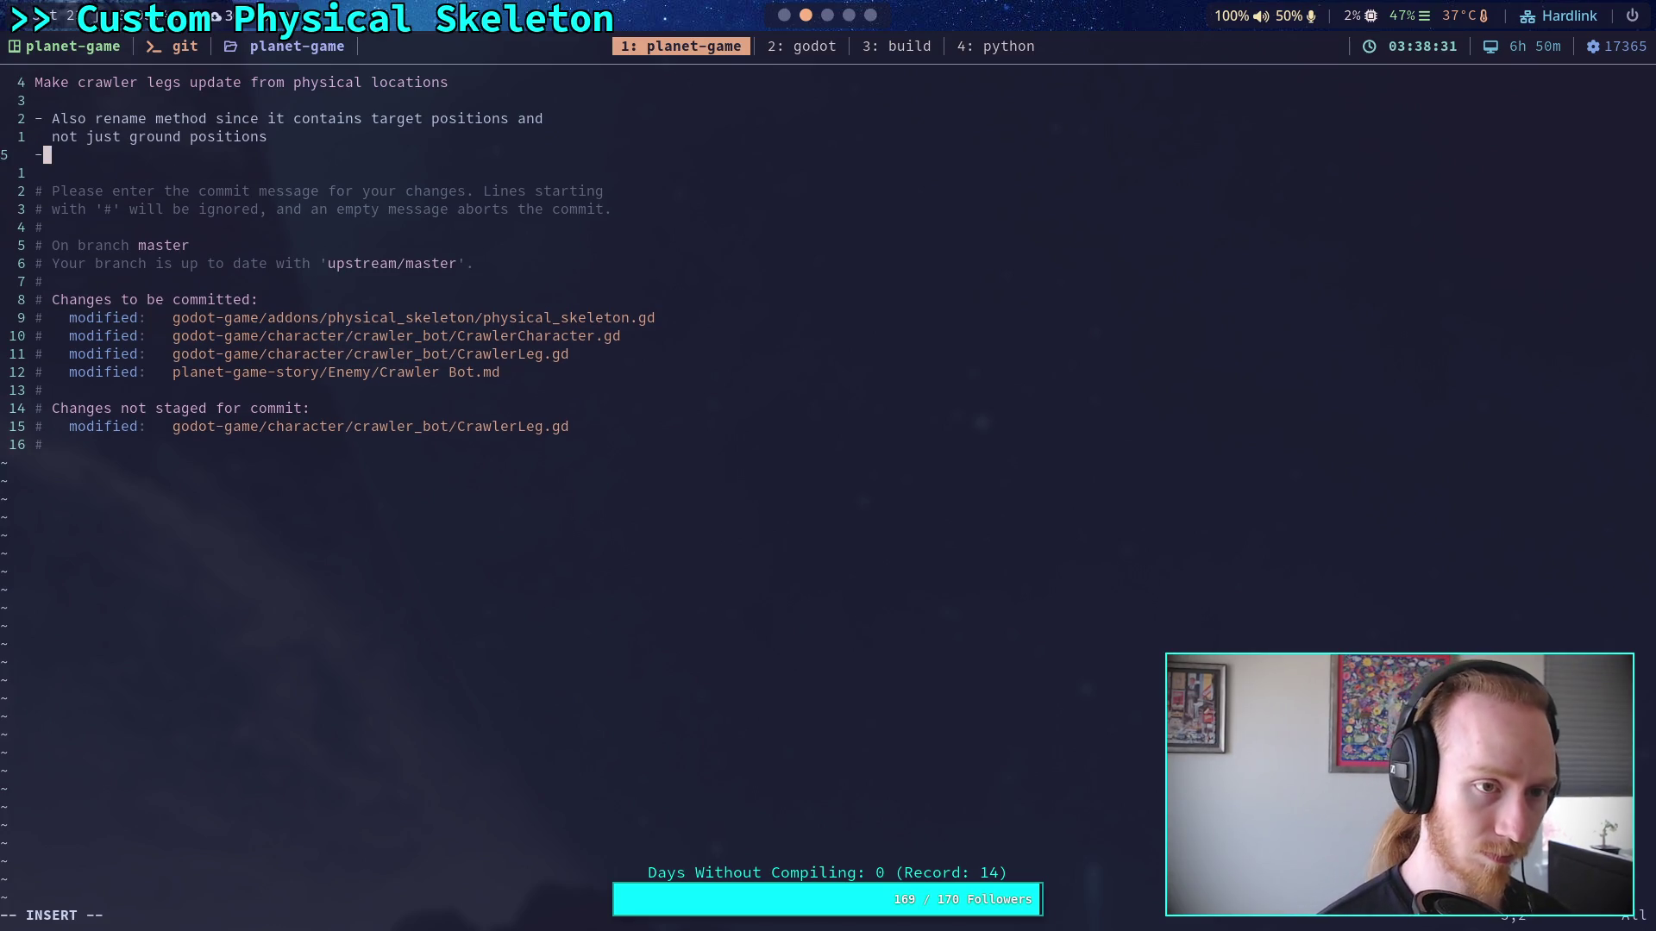
type("bones")
key("BackSpace")
key("BackSpace")
key("BackSpace")
key("BackSpace")
type("debug ")
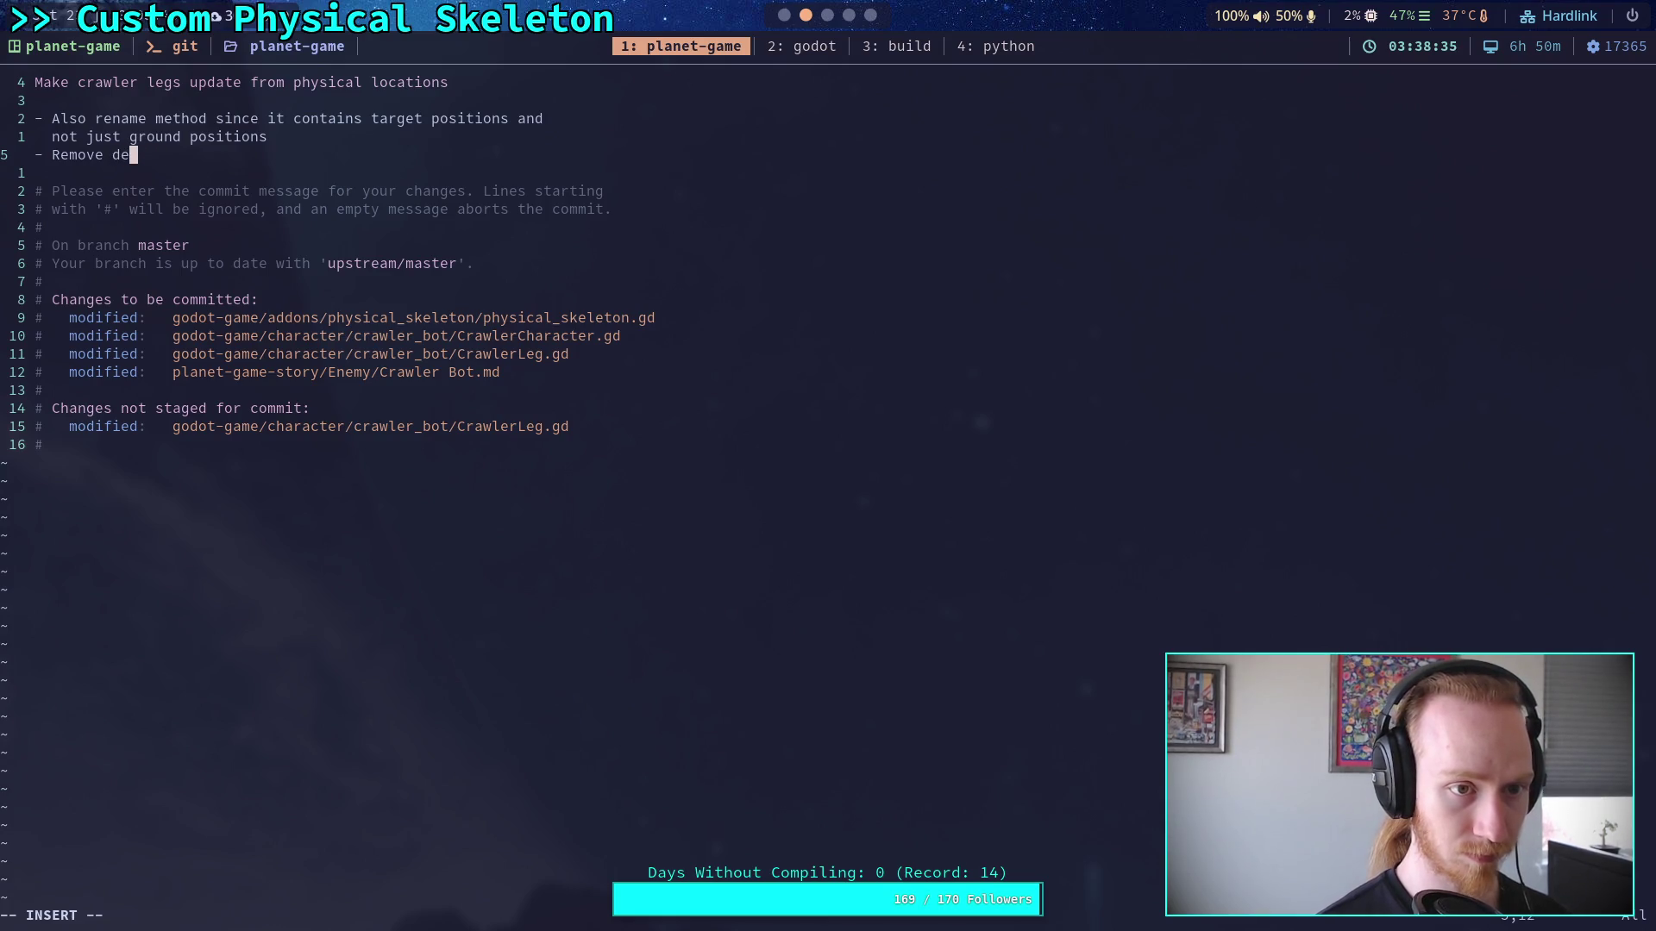
type("breakpoint ")
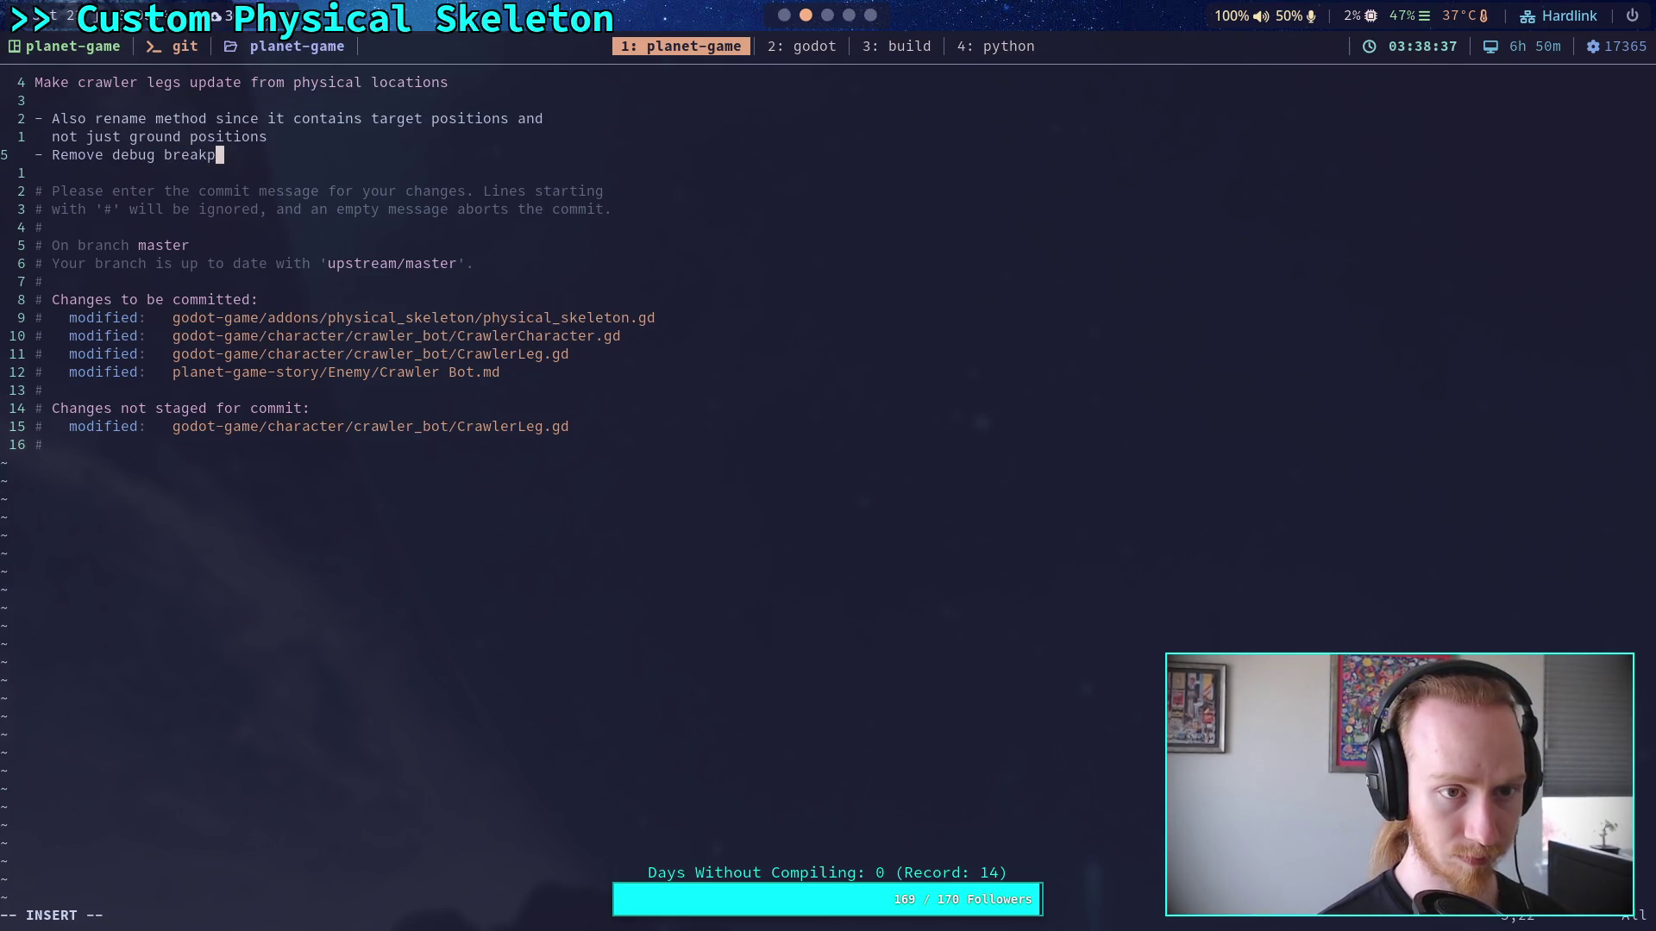
type("code")
key("Escape")
type(":wq")
key("Return")
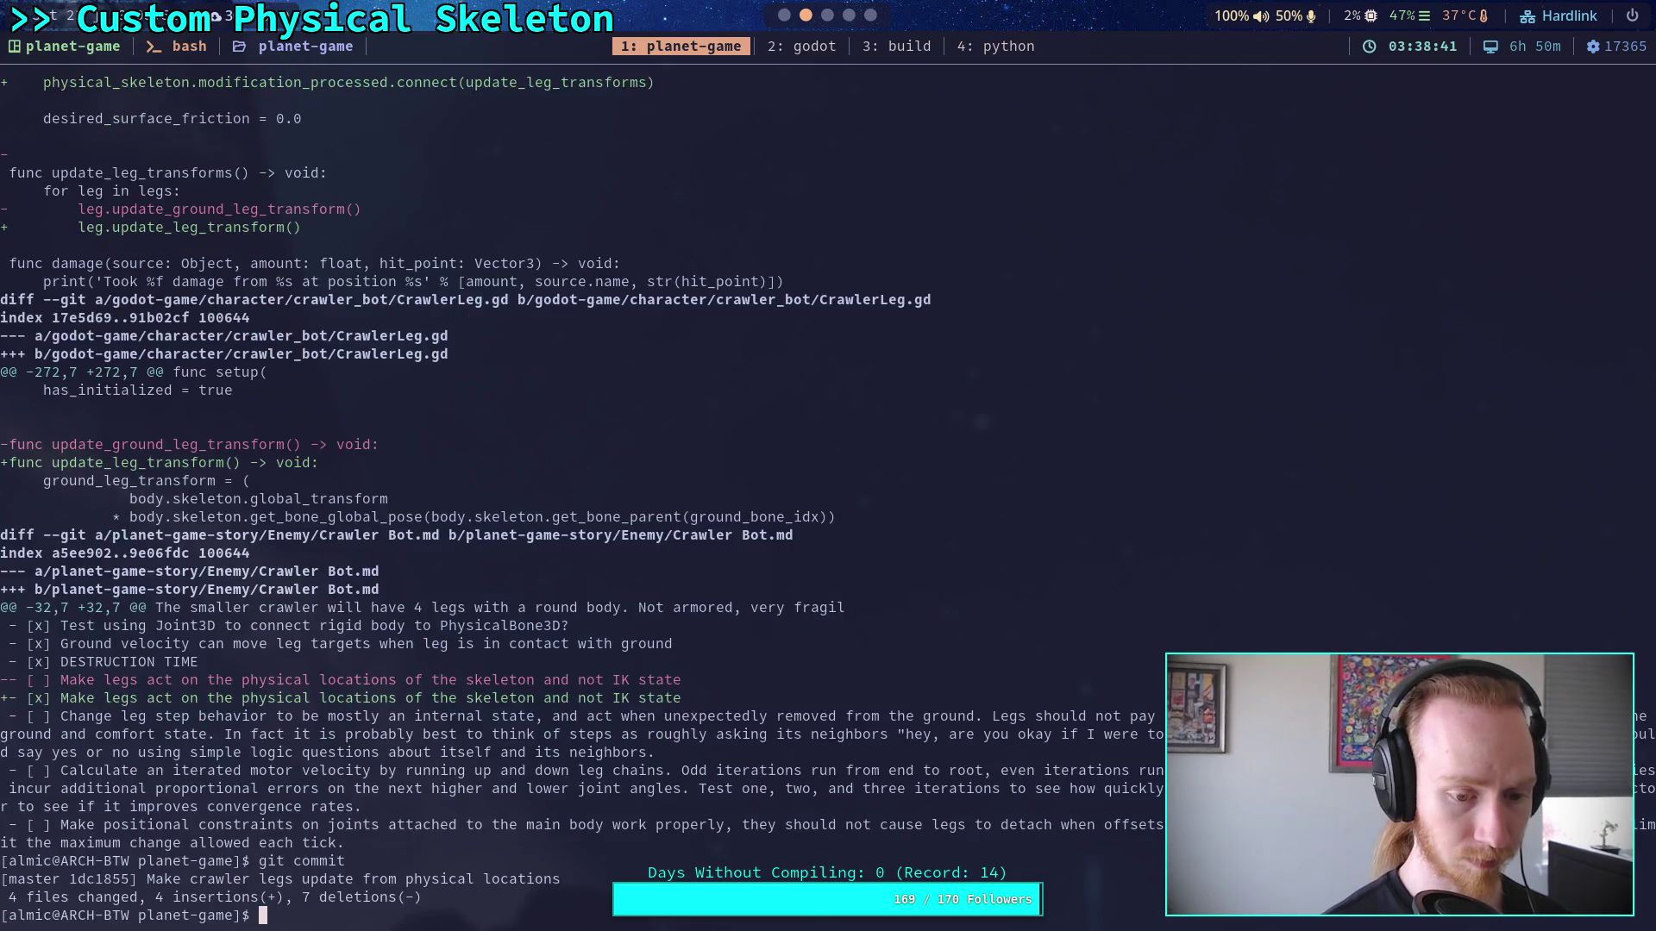
Step: Push commit 1dc1855 to the remote master branch
type("git push")
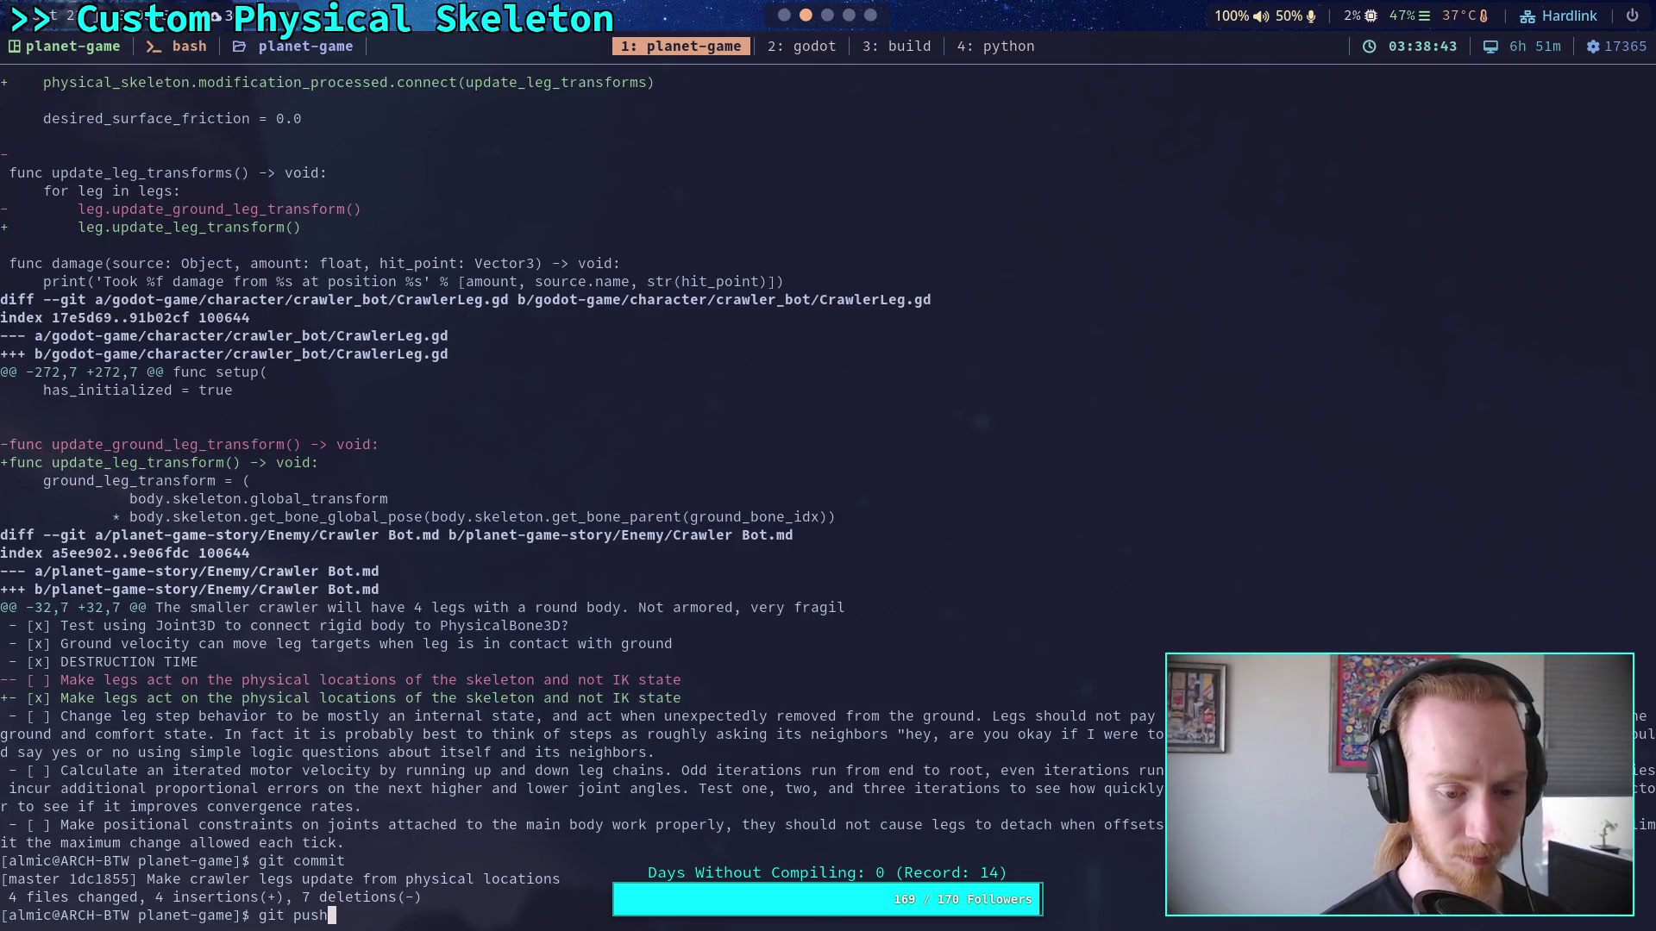
key("Return")
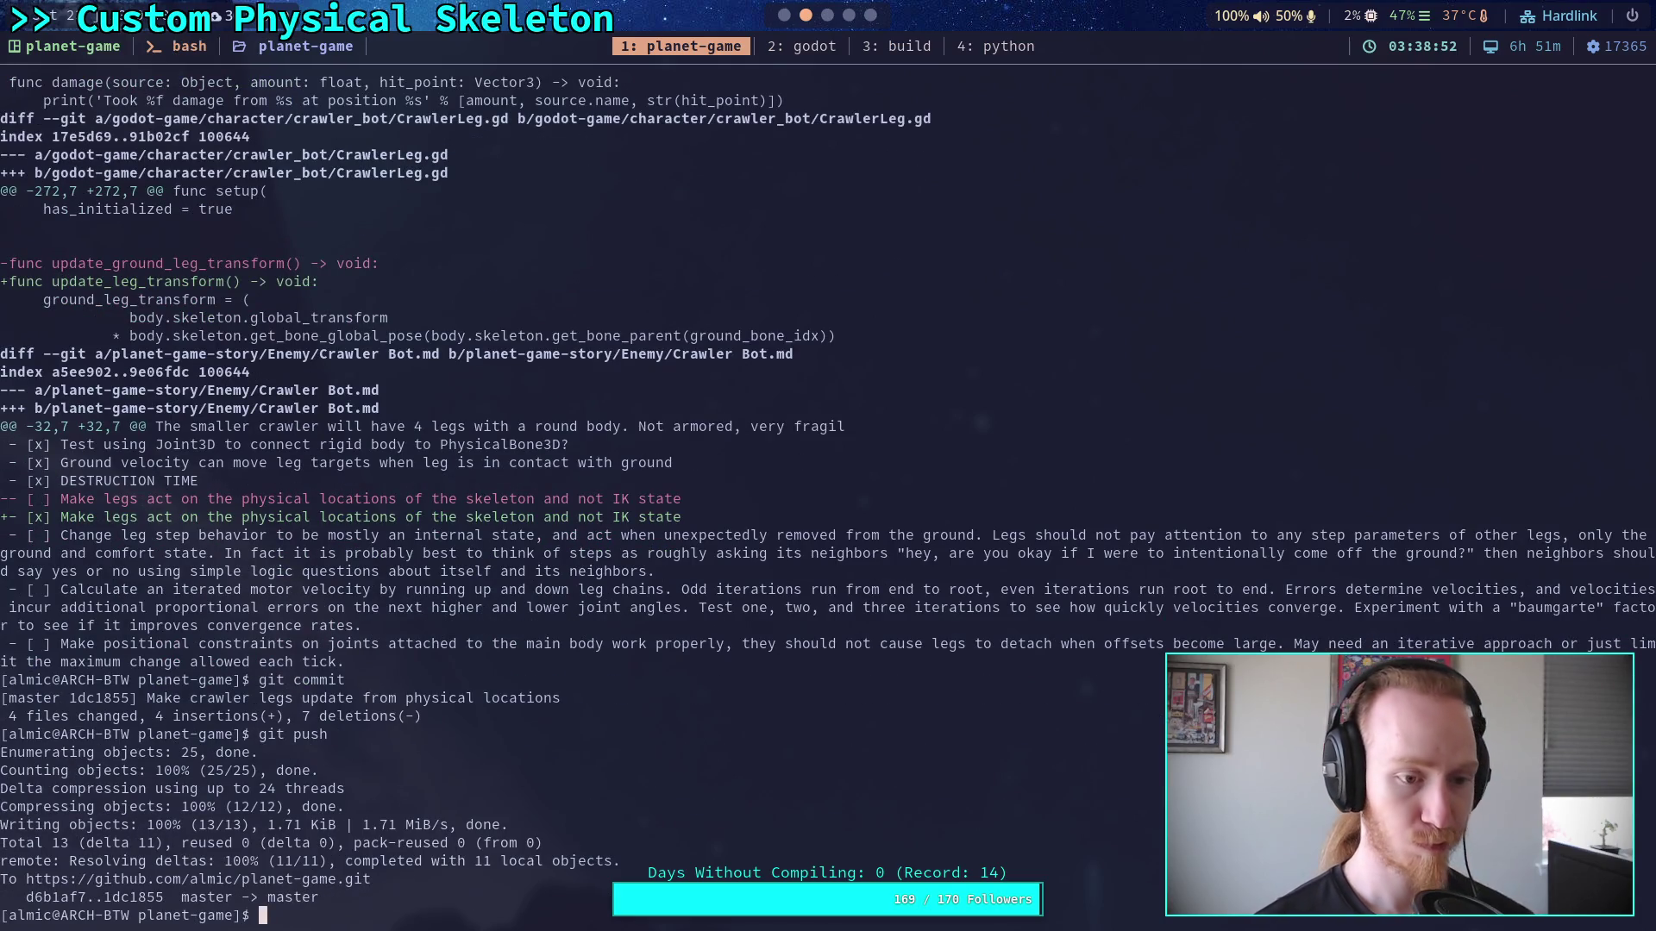
key("super+1")
key("super+3")
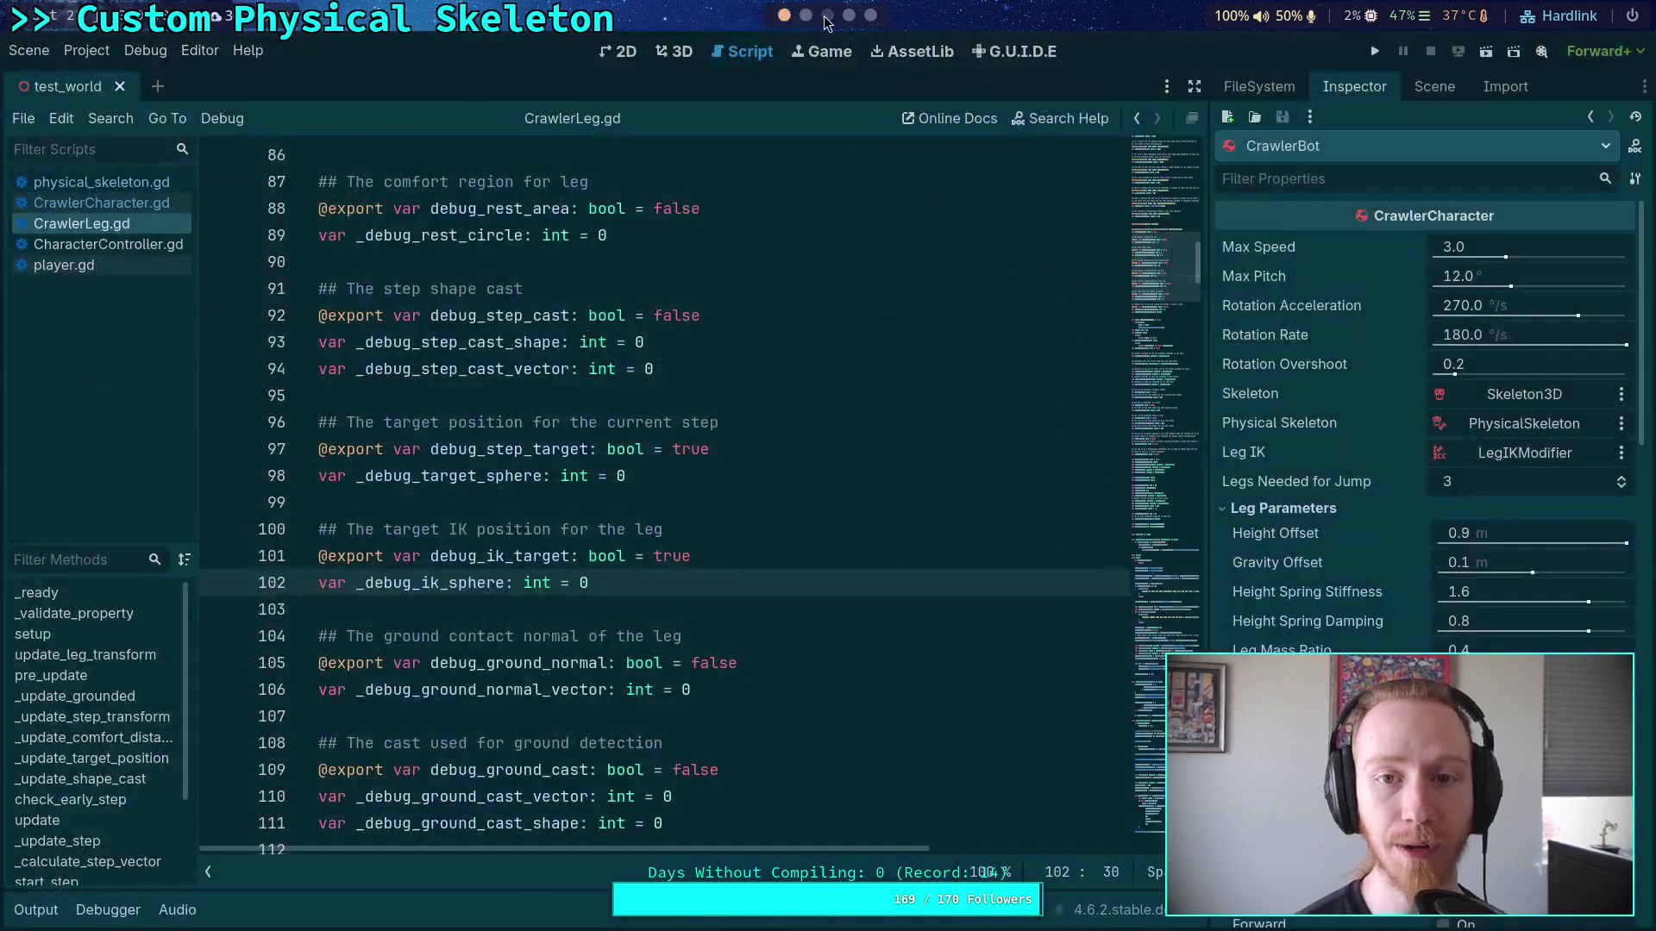
Step: Add a Plan task for a CrawlerCharacter bool that disables physics to test IK-only movement
left_click(1205, 204)
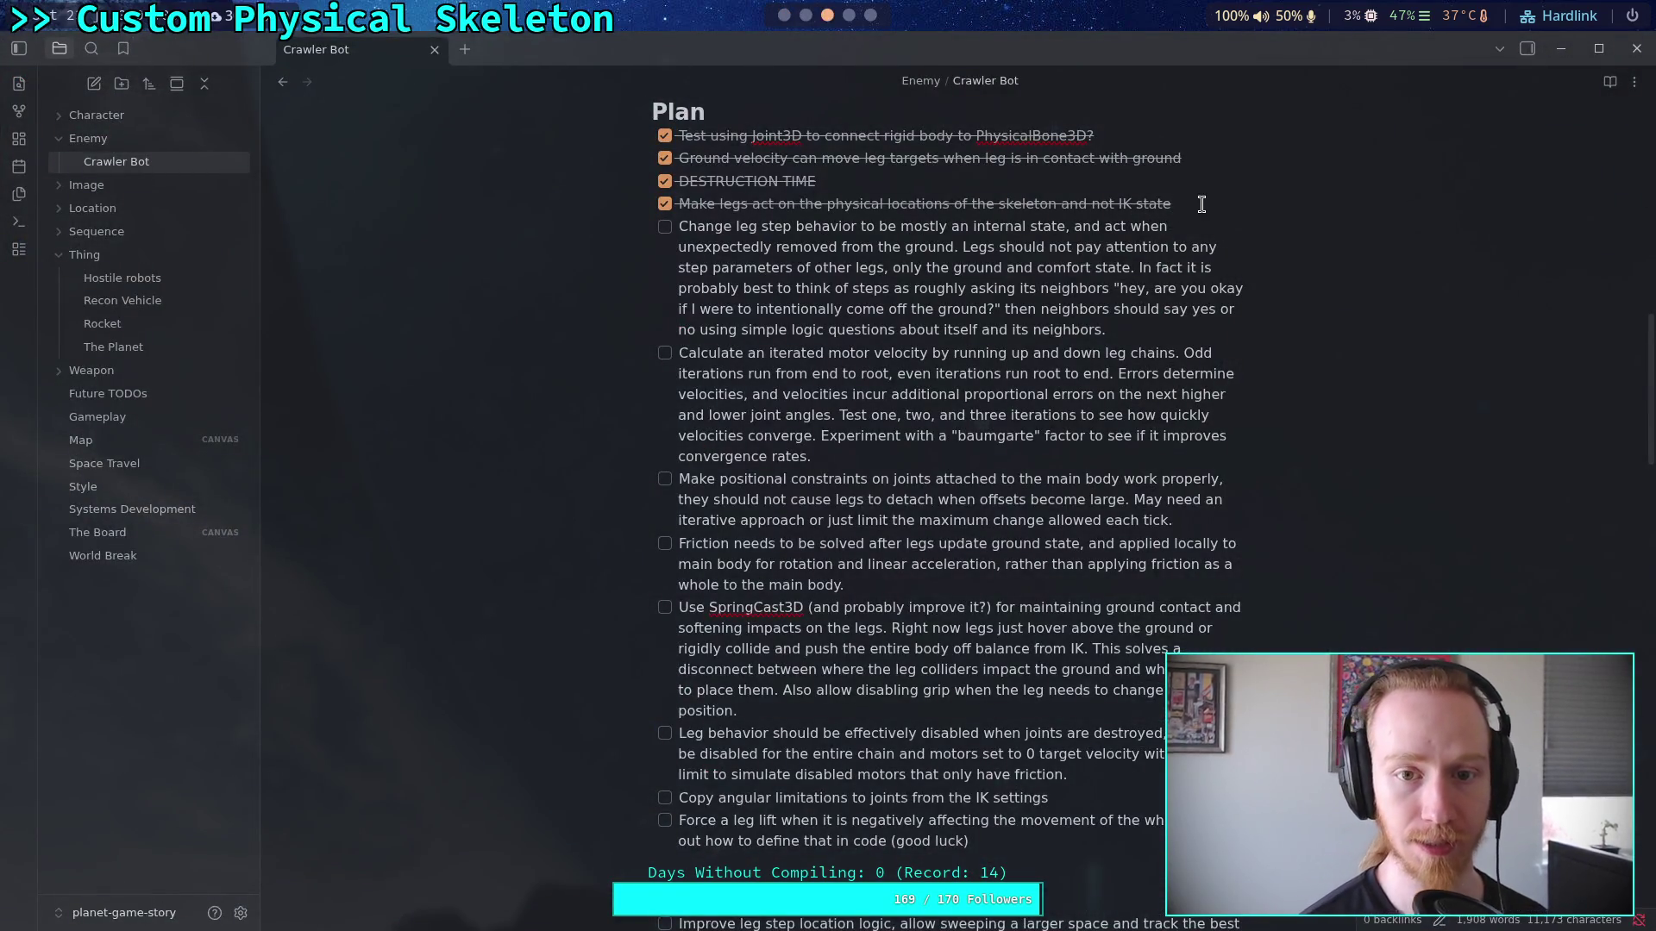
key("Return")
type("Add bool ")
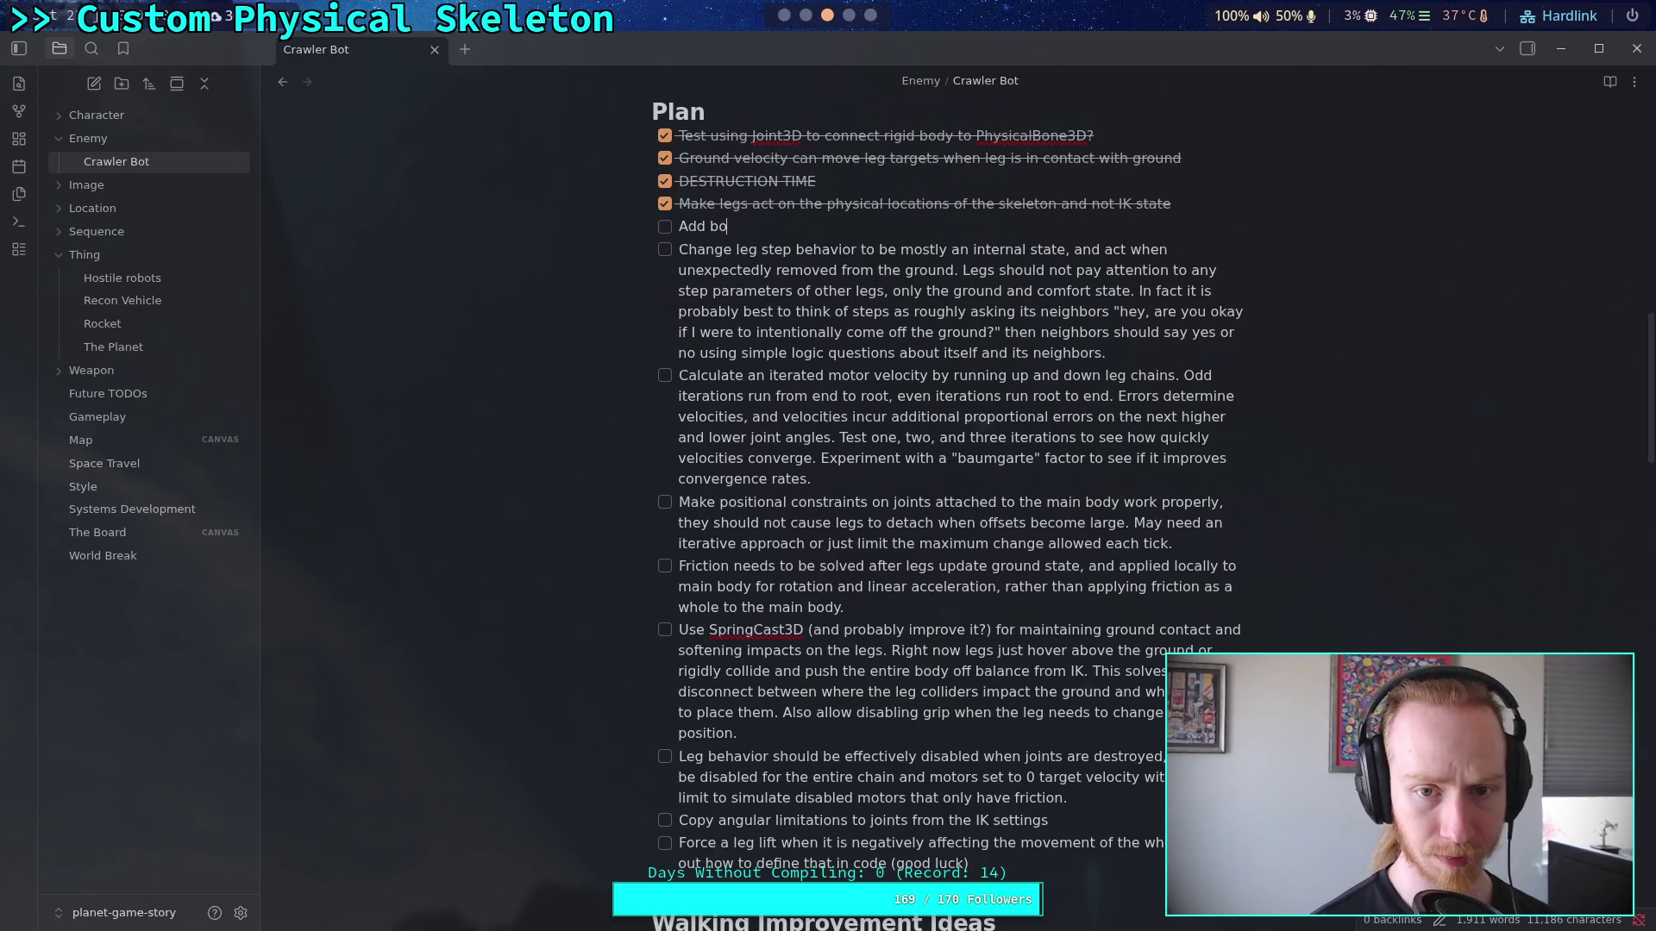
type("to Craw")
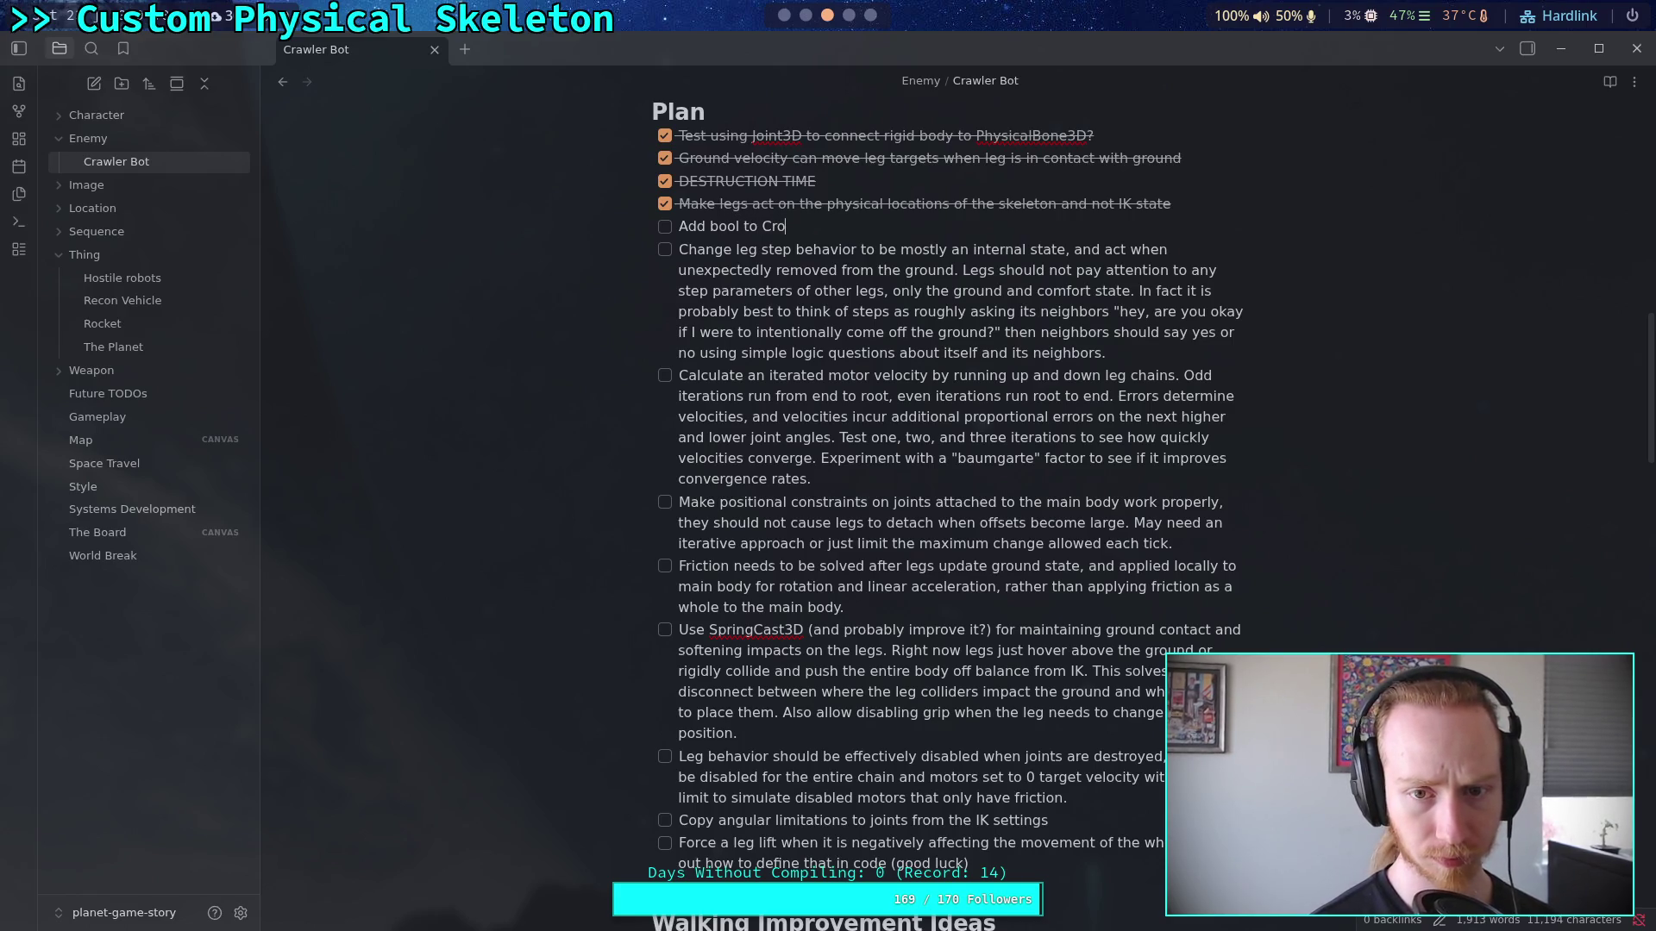
type("lerCh")
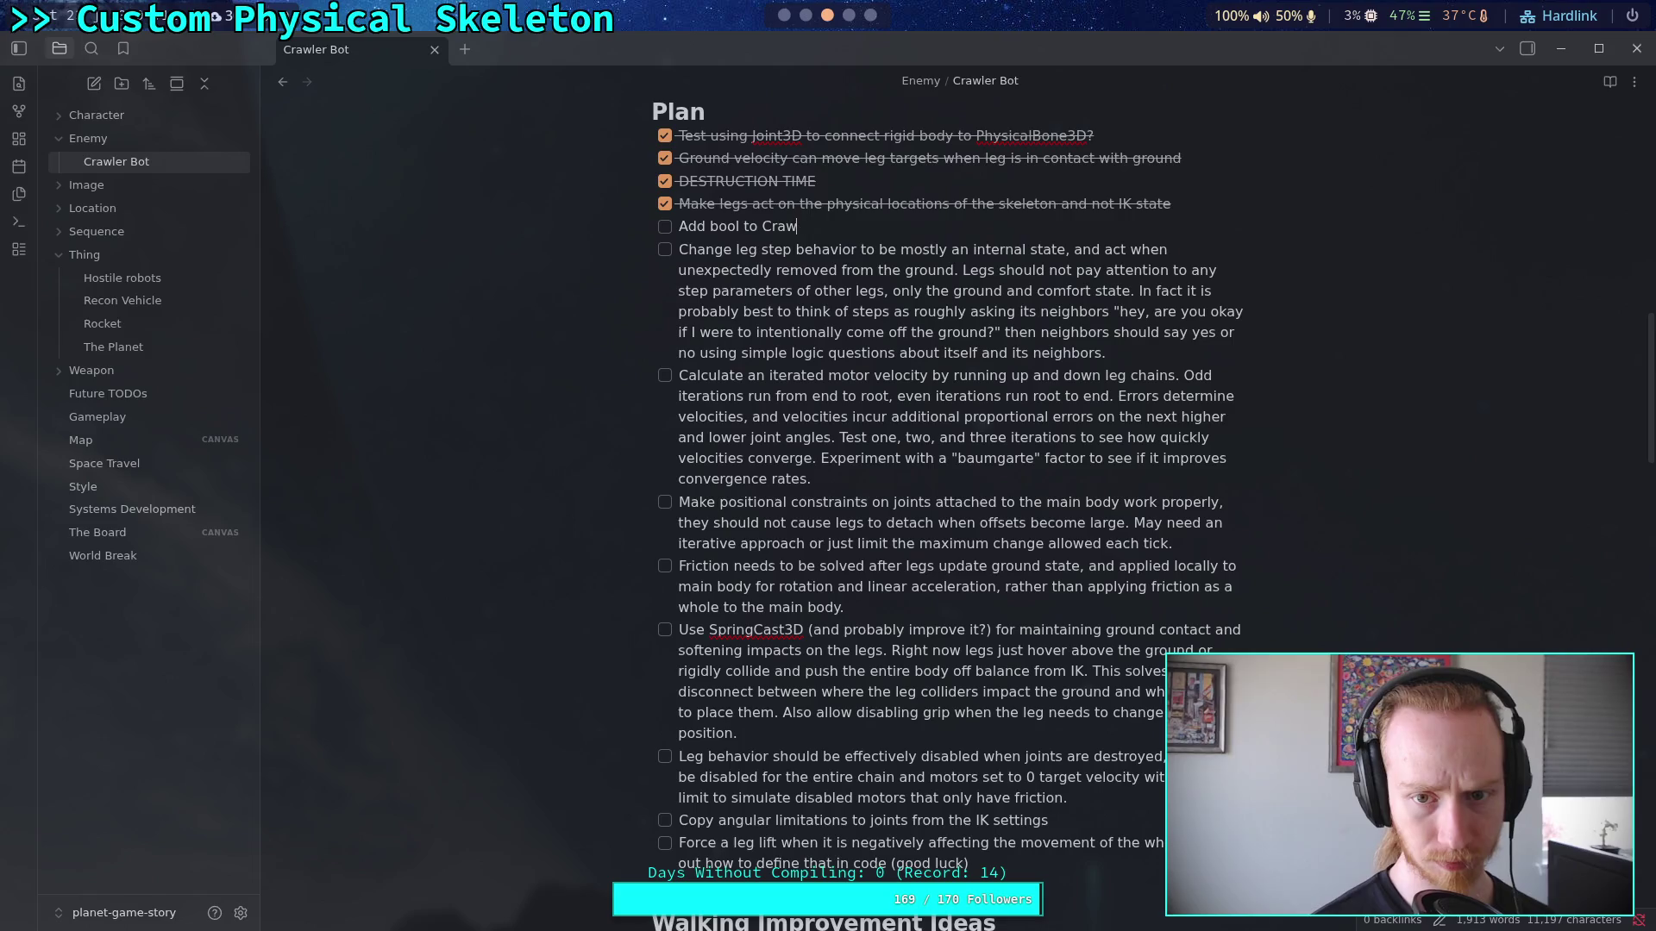
type("aracter t")
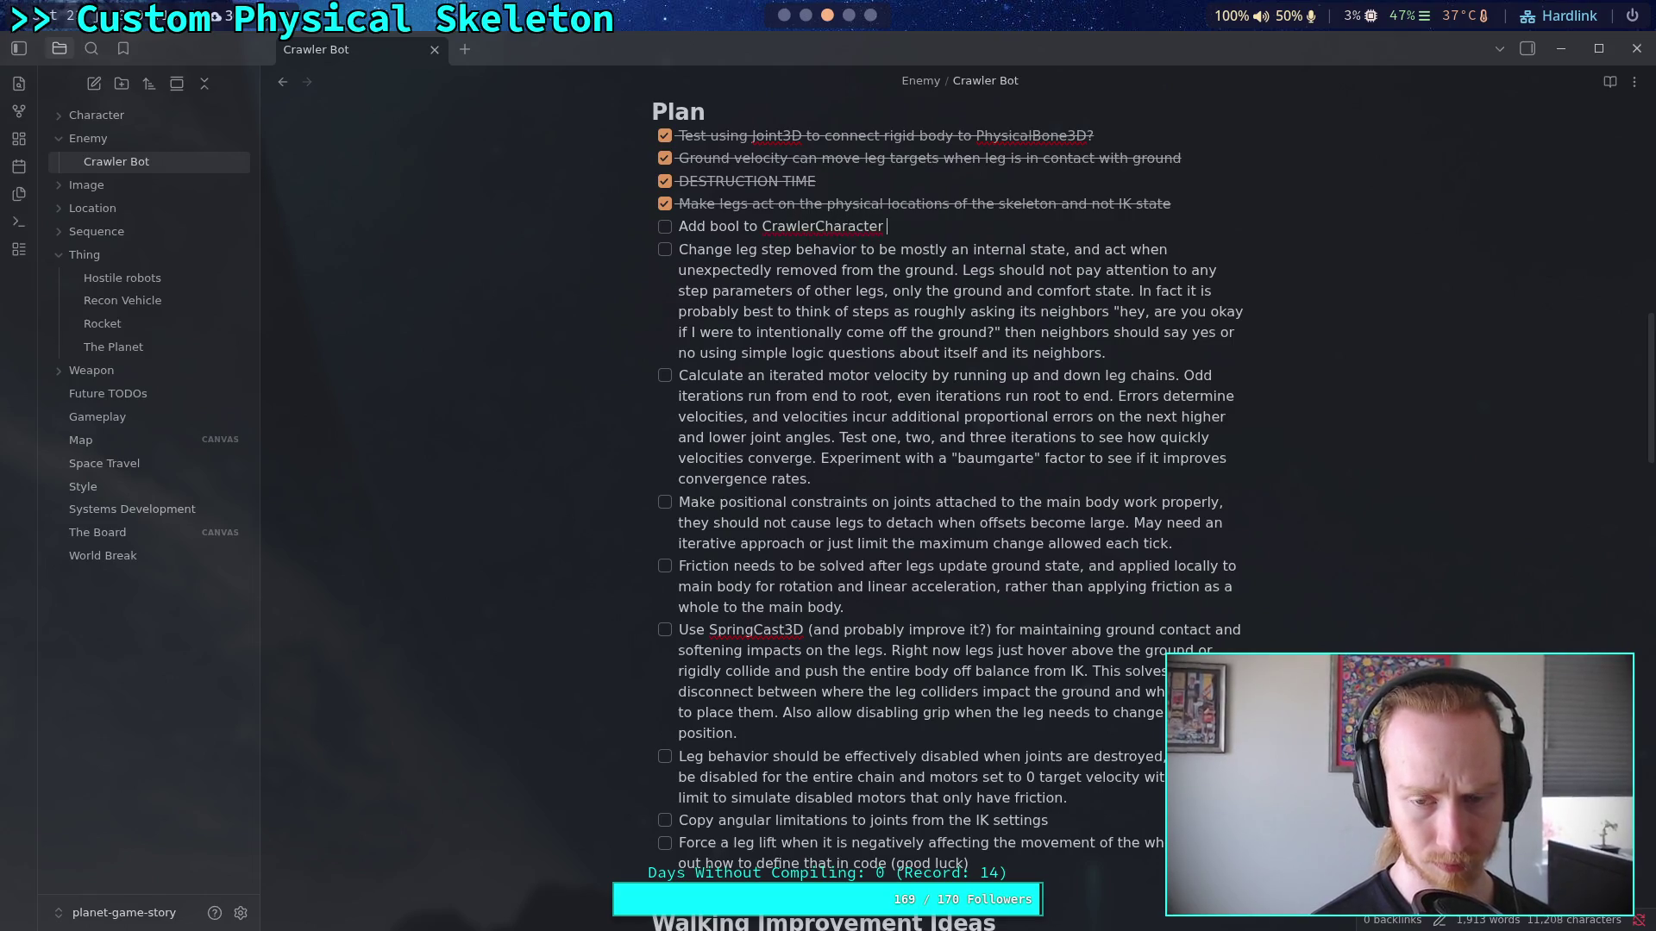
type("o disable physi")
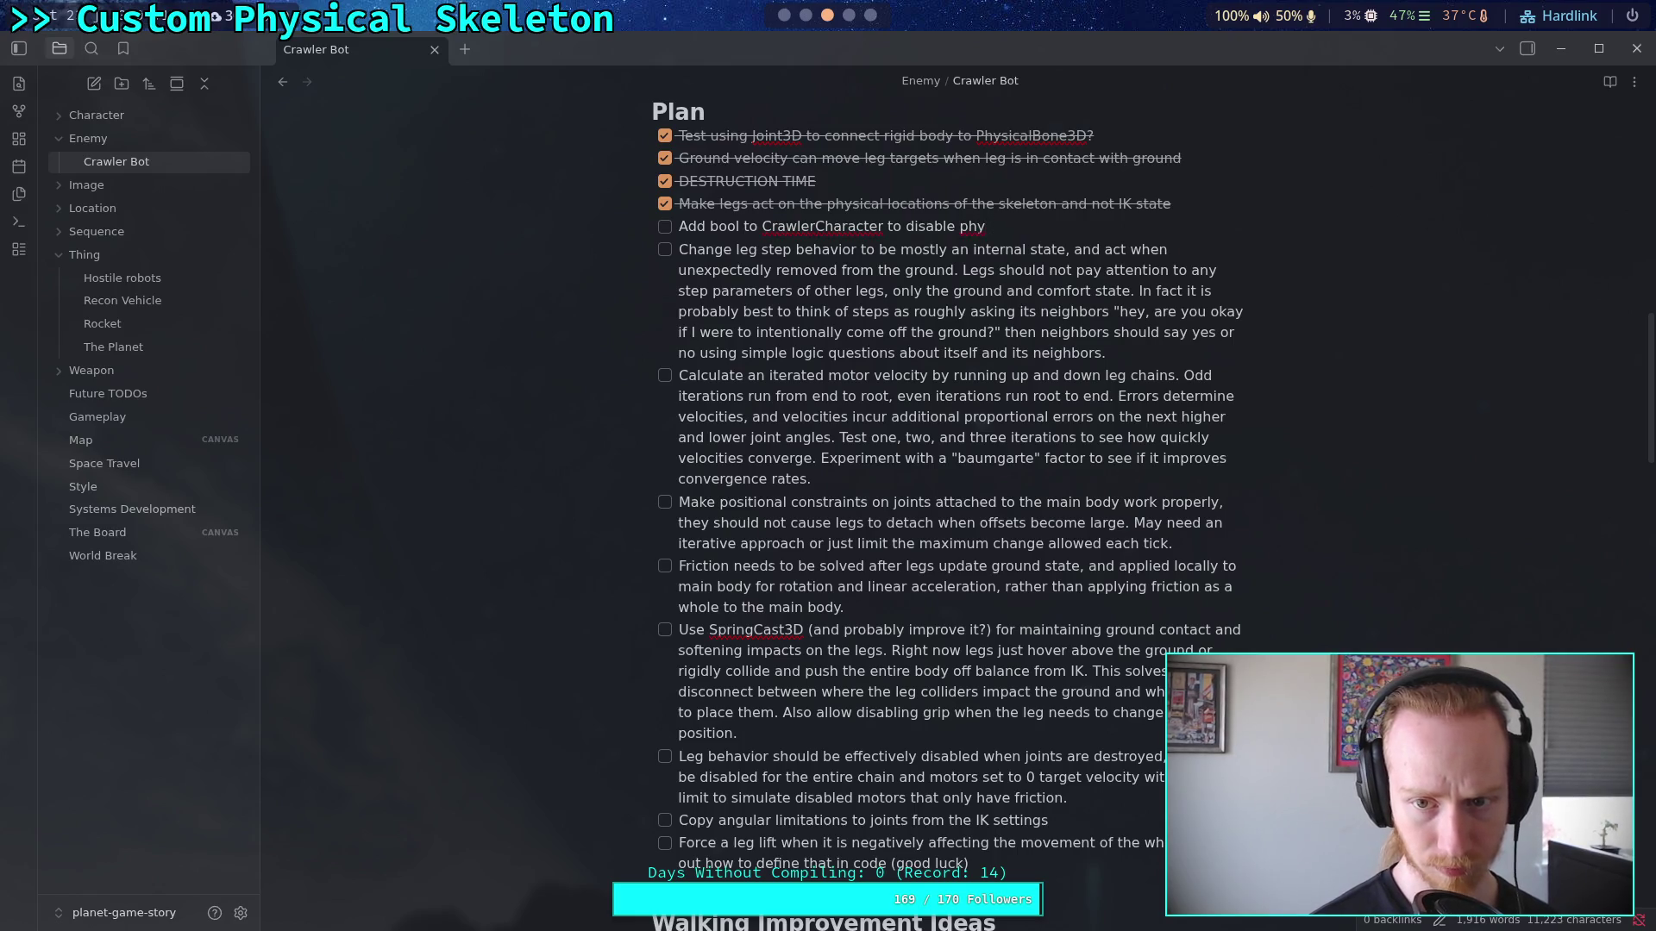
type("cal ")
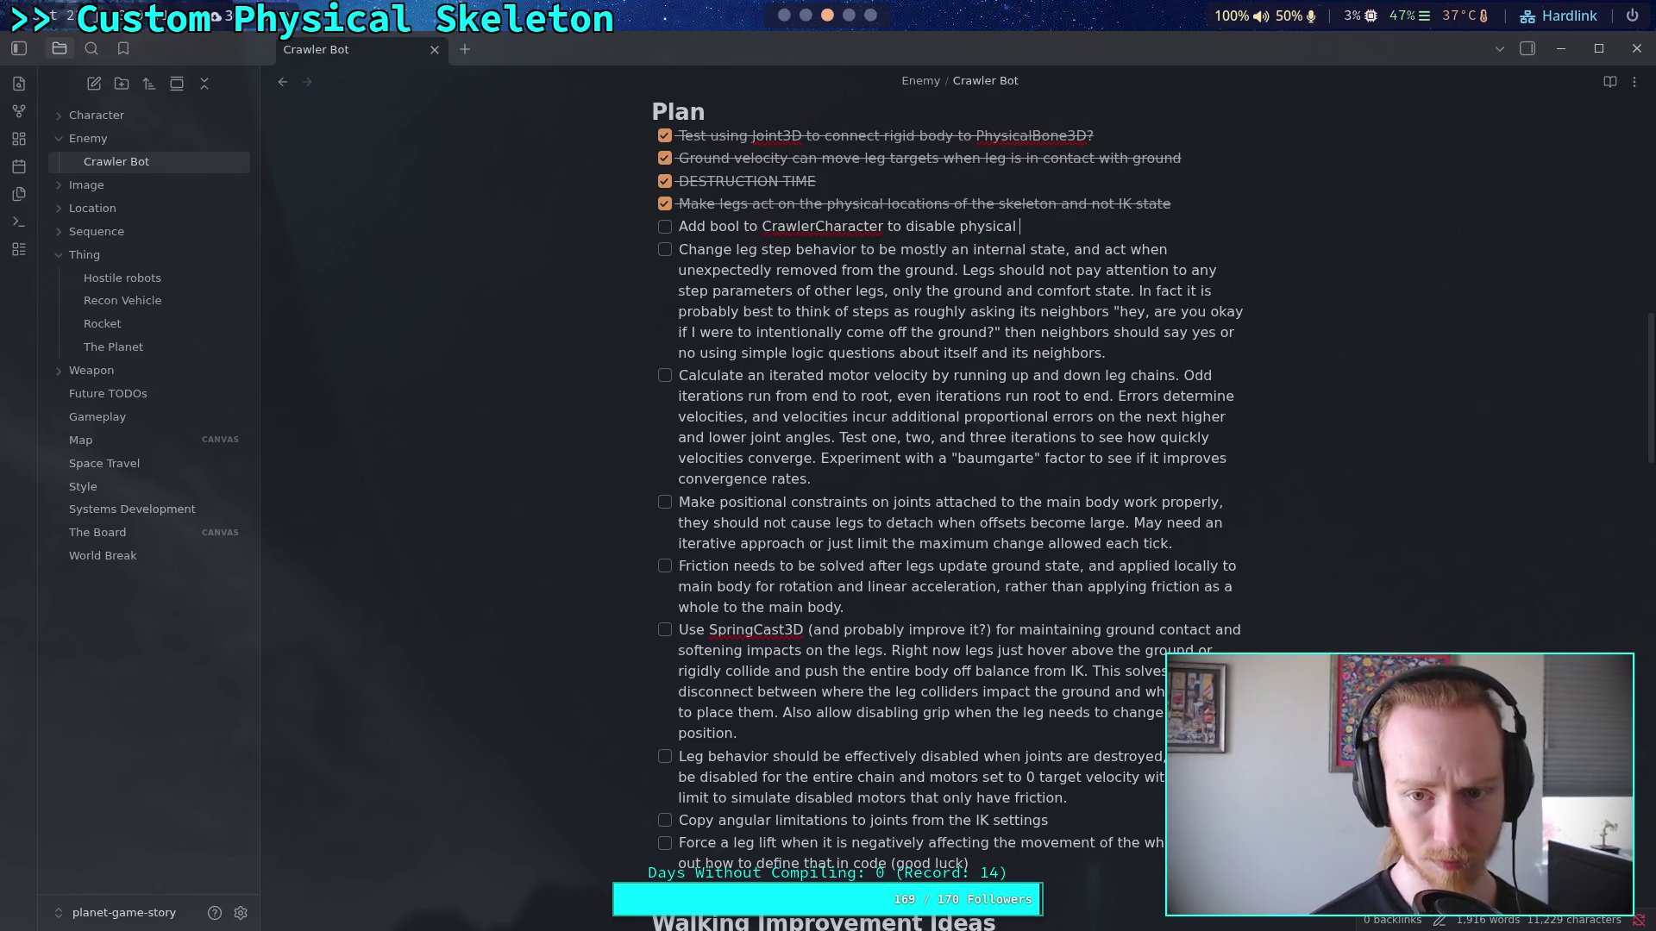
type("system and use IK only, s")
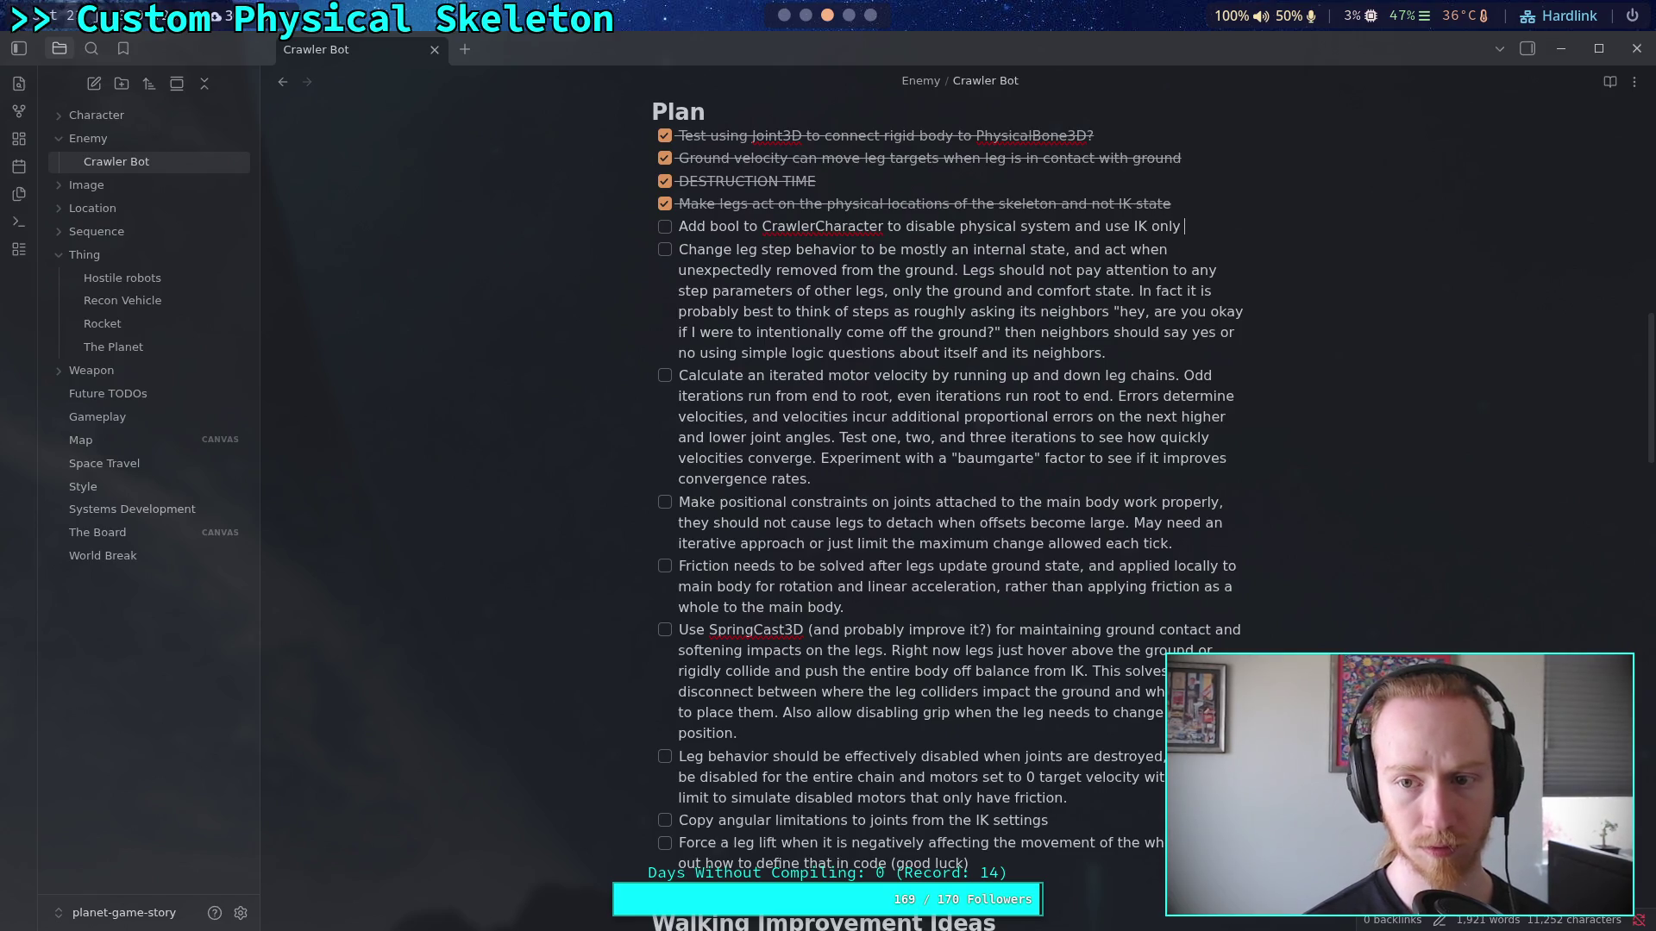
type("o that testing ")
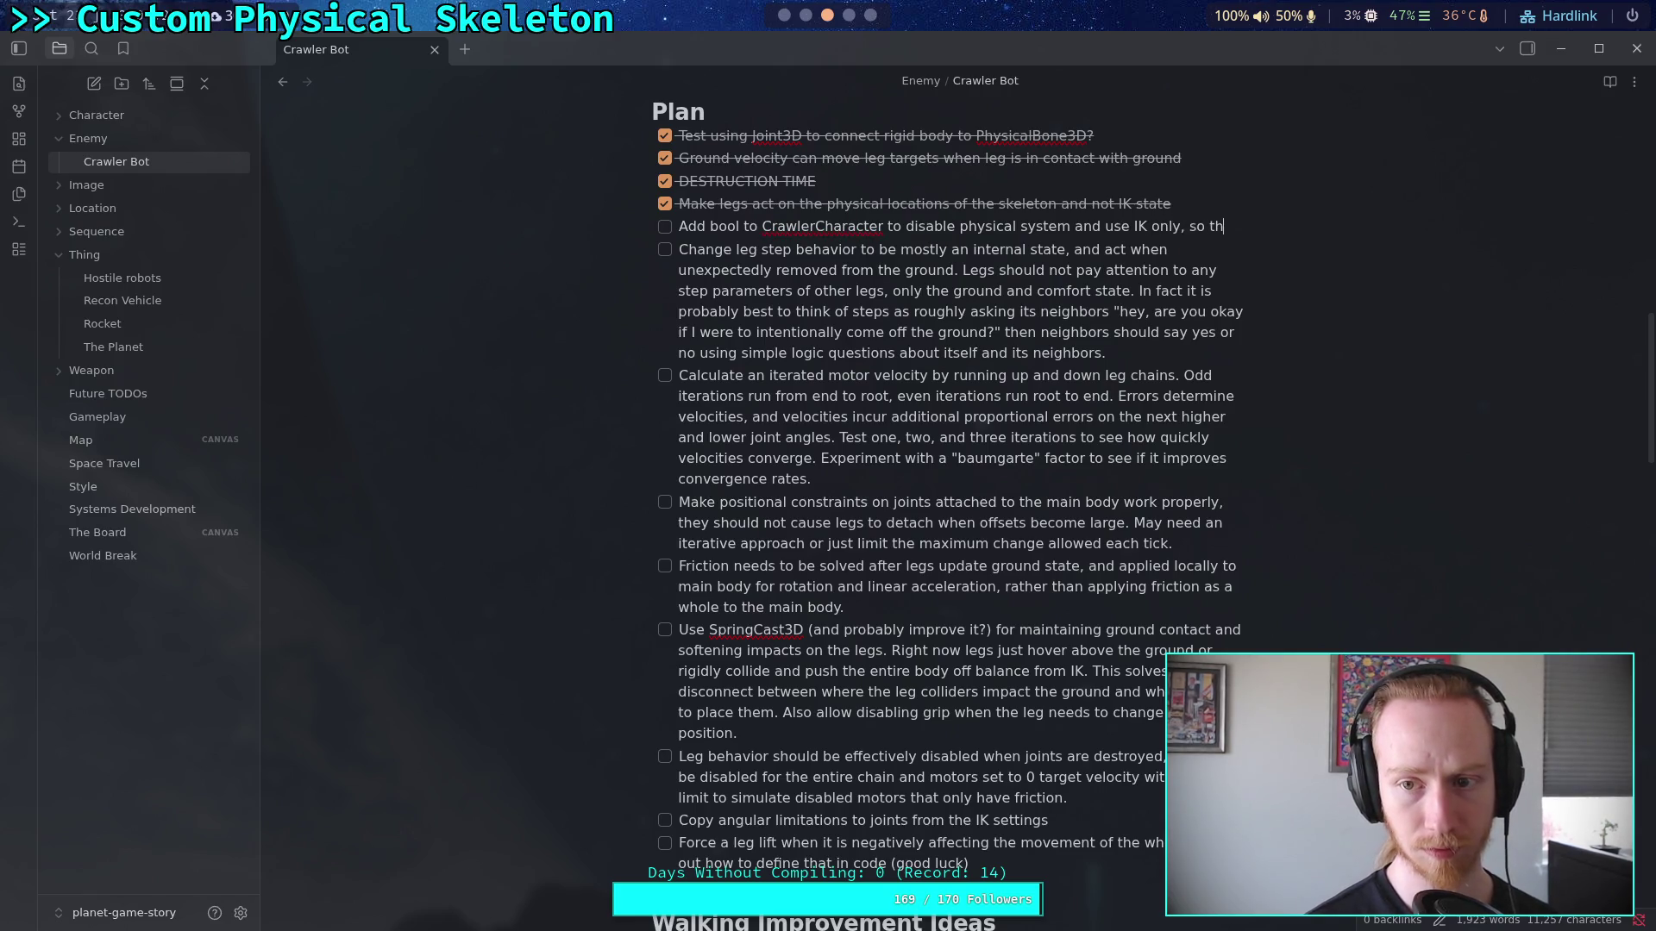
type("can compare the two for a")
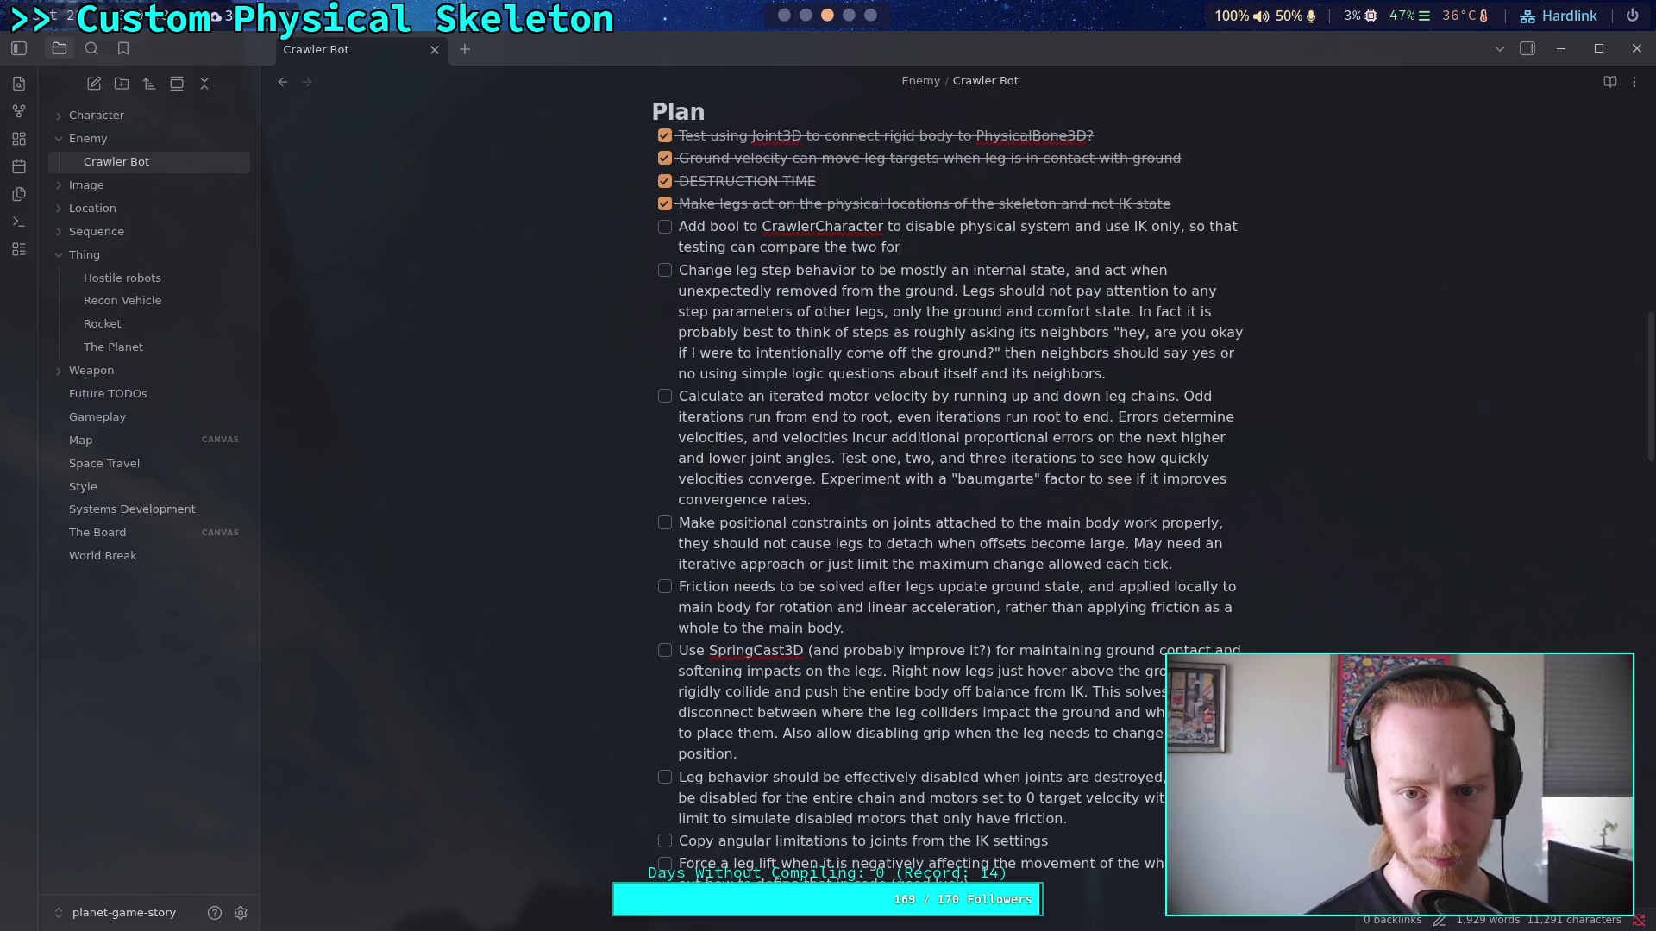
type("ccuracy. ")
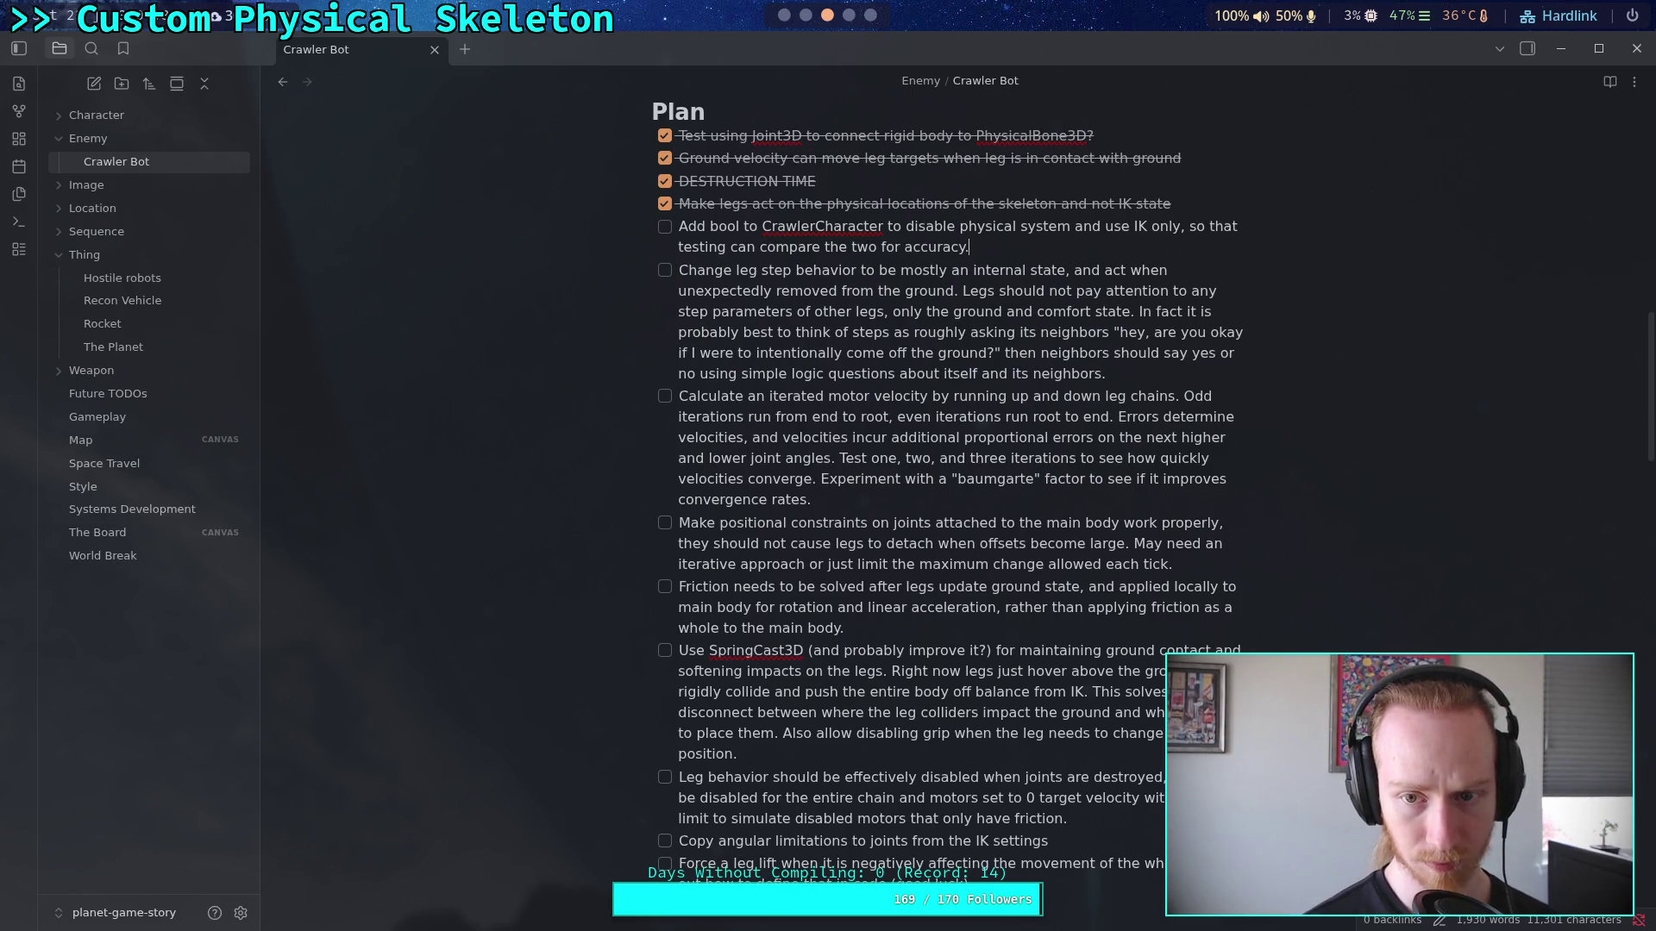
type("Ideally t")
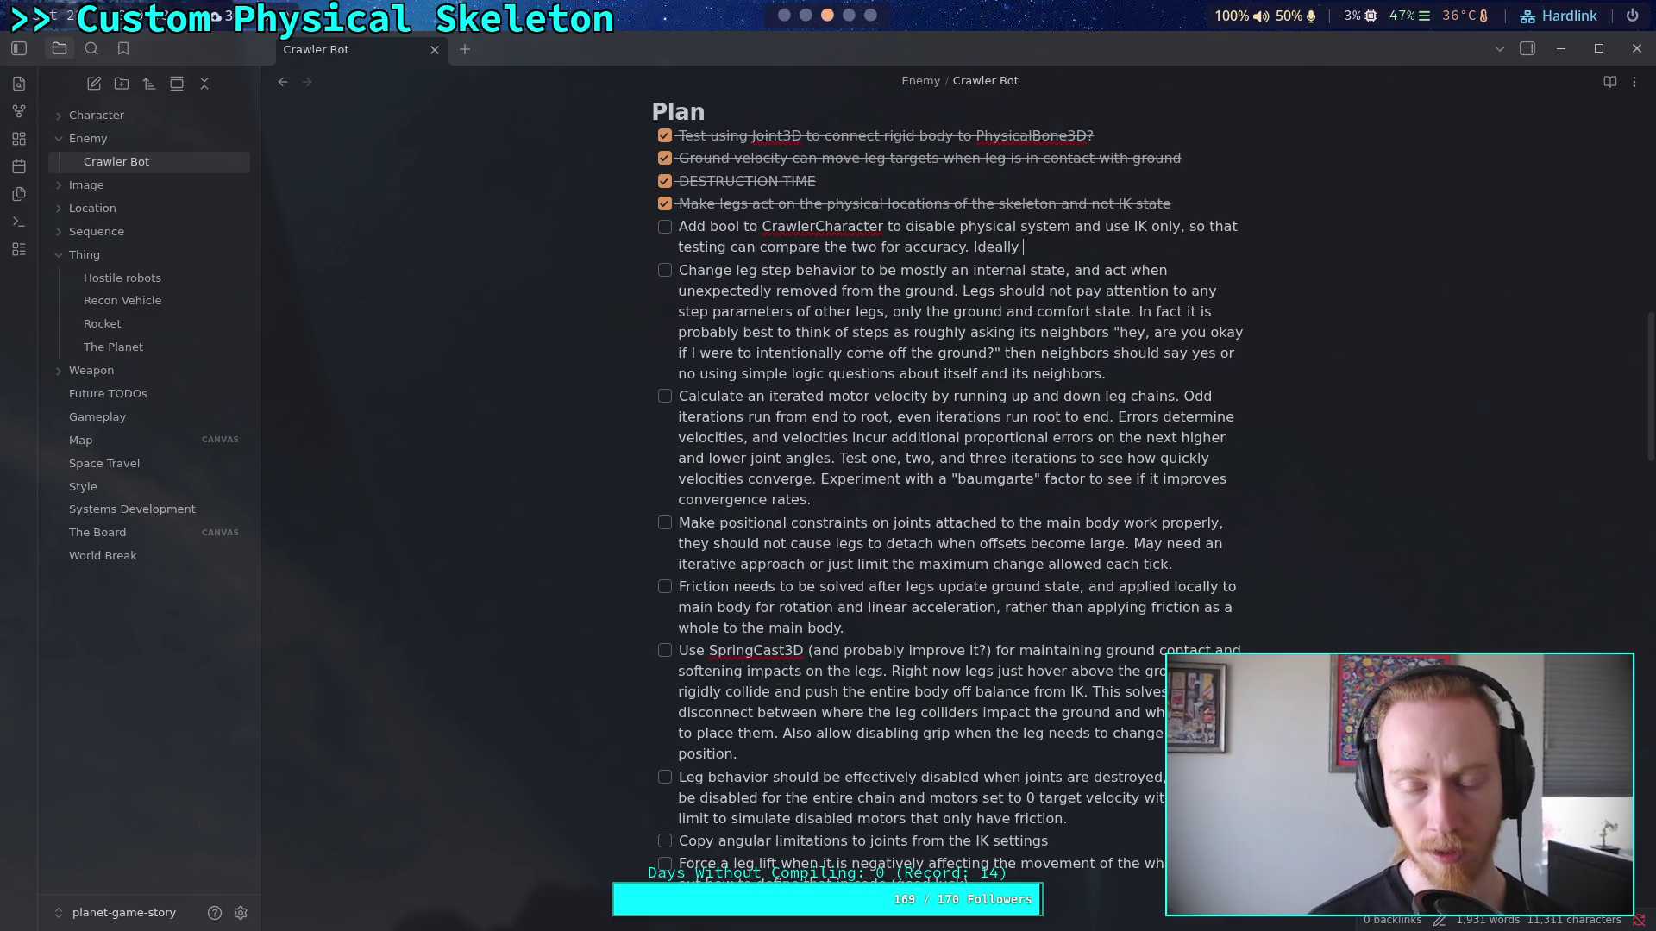
type("he physical sys")
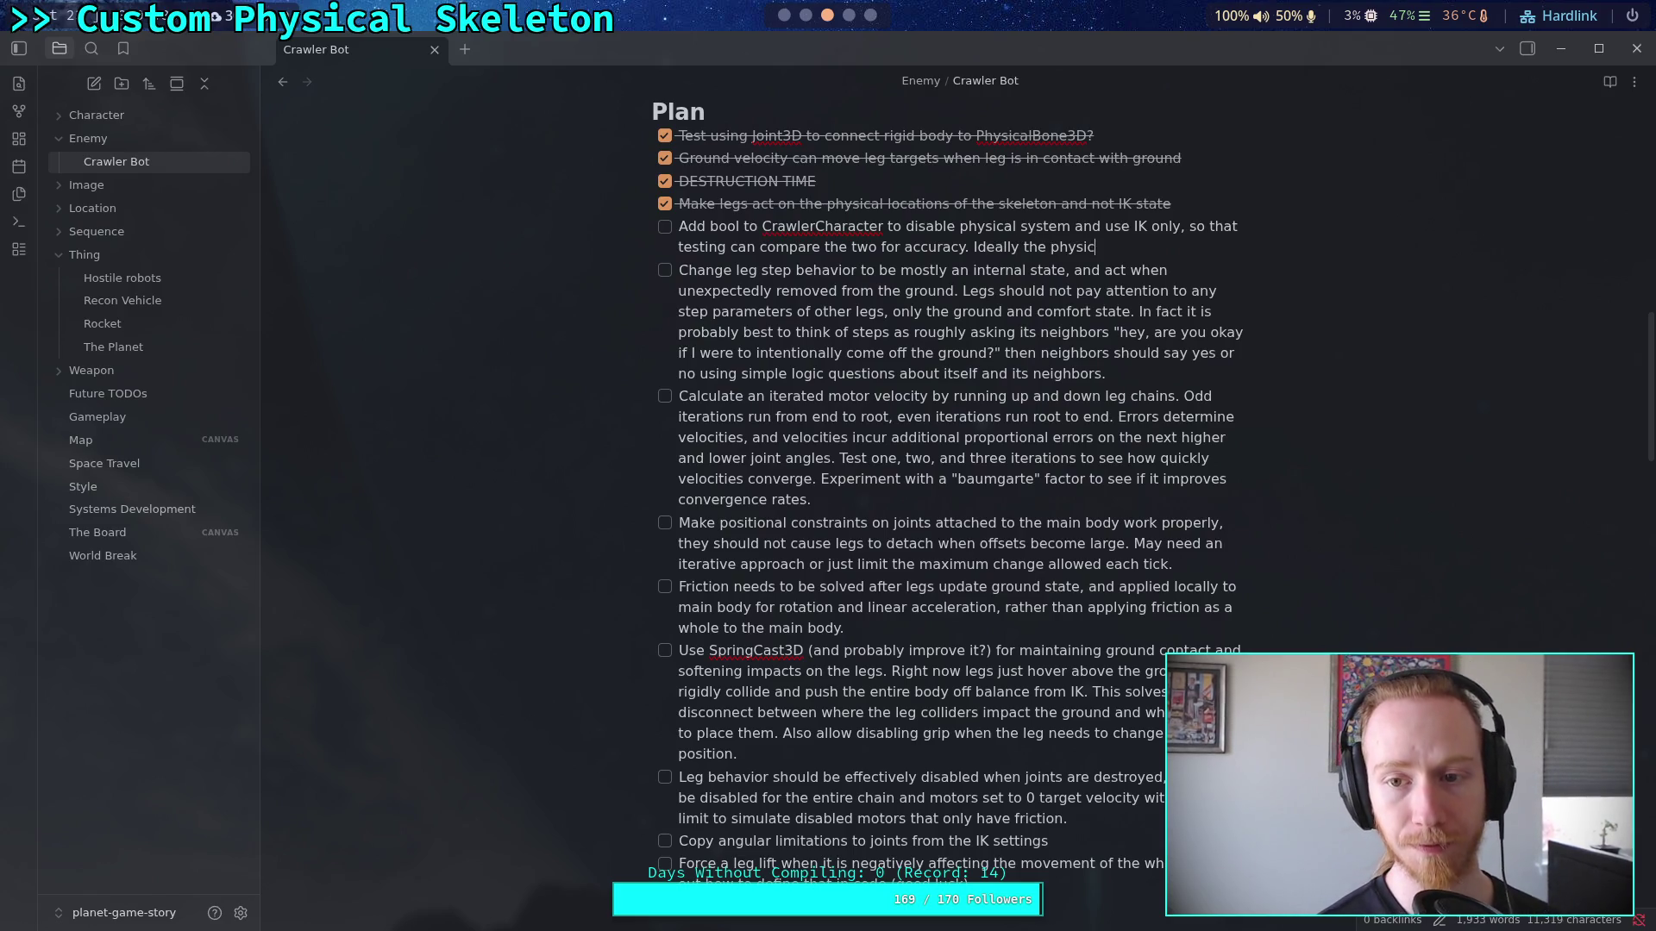
type("tem should on")
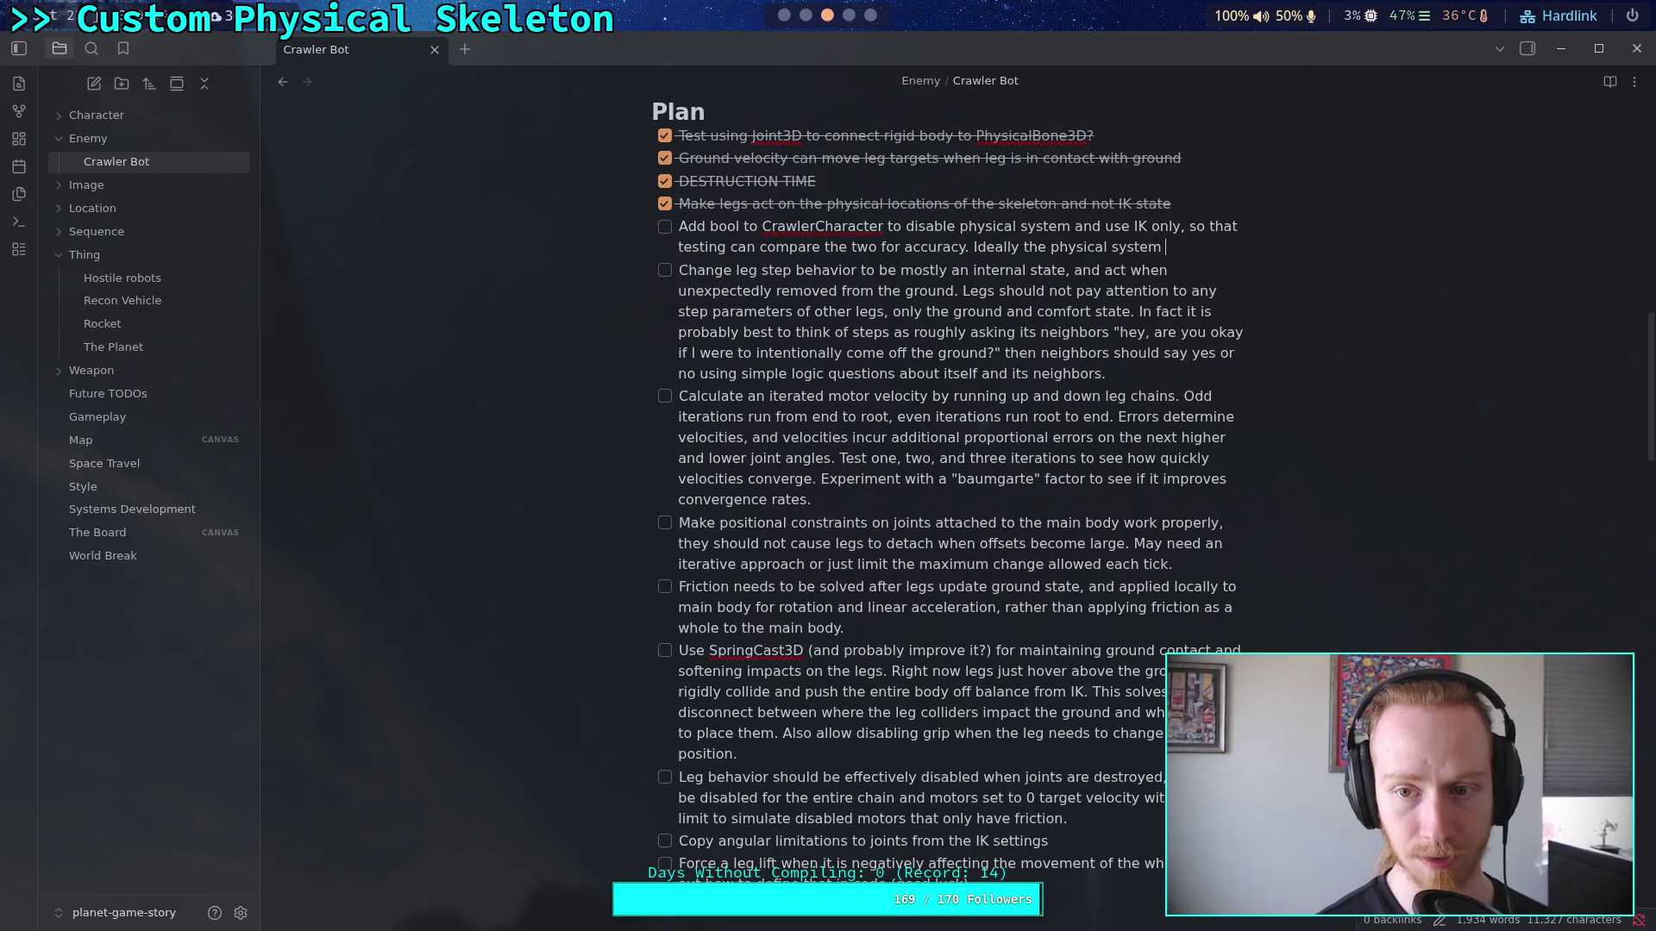
type("ly ")
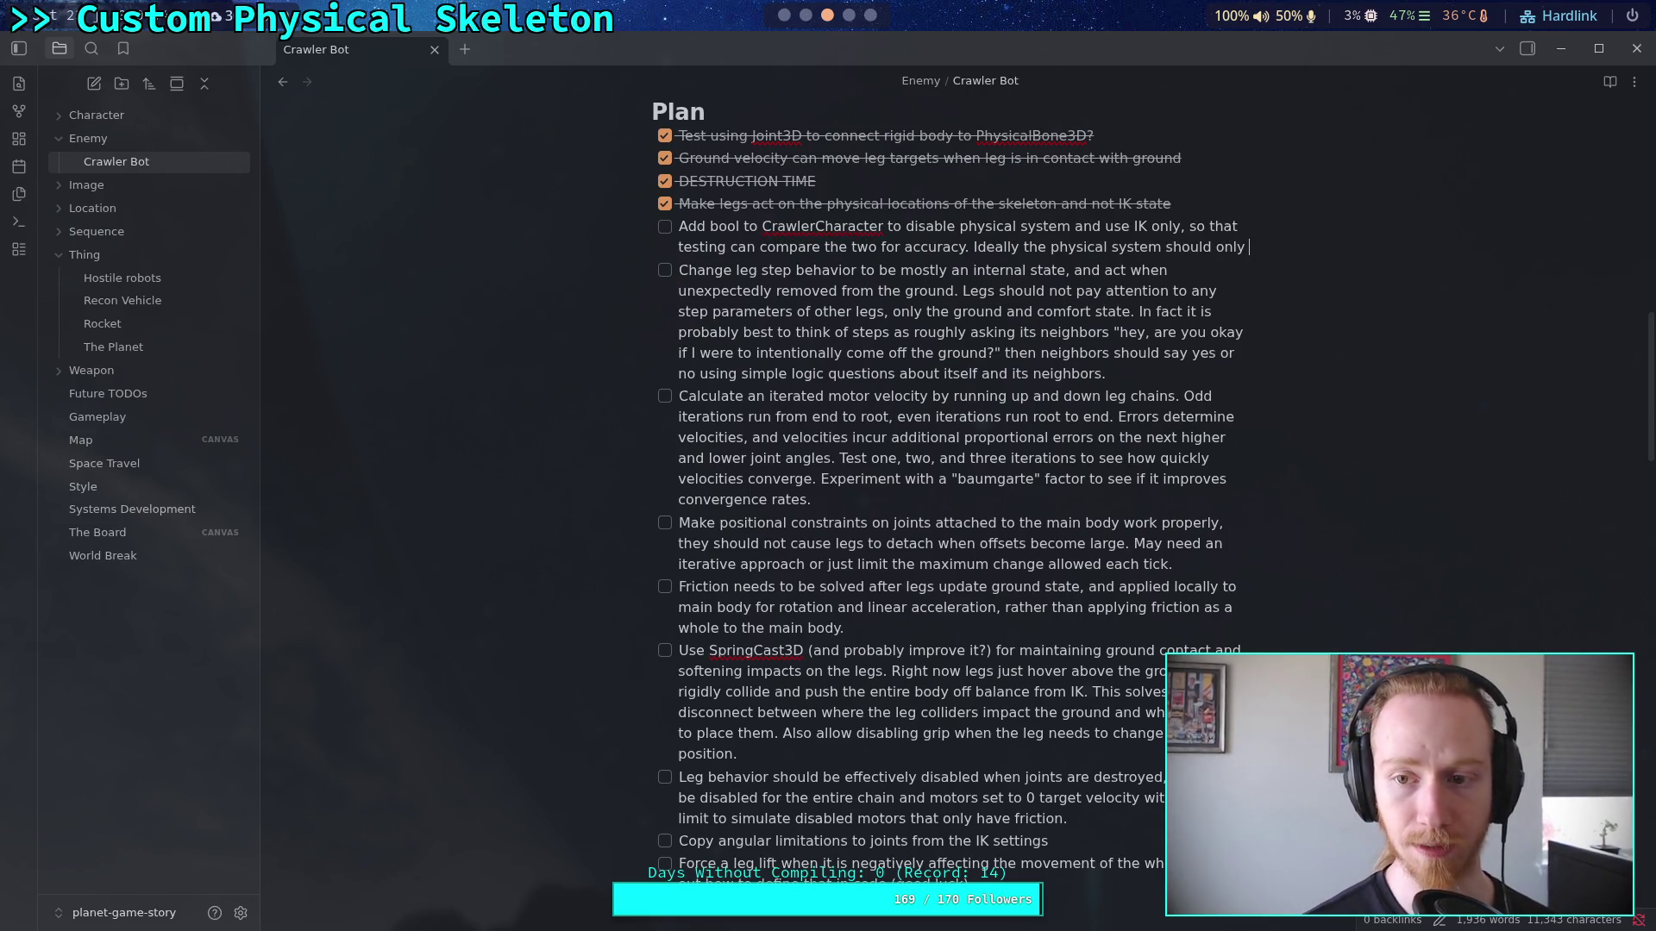
type("add ")
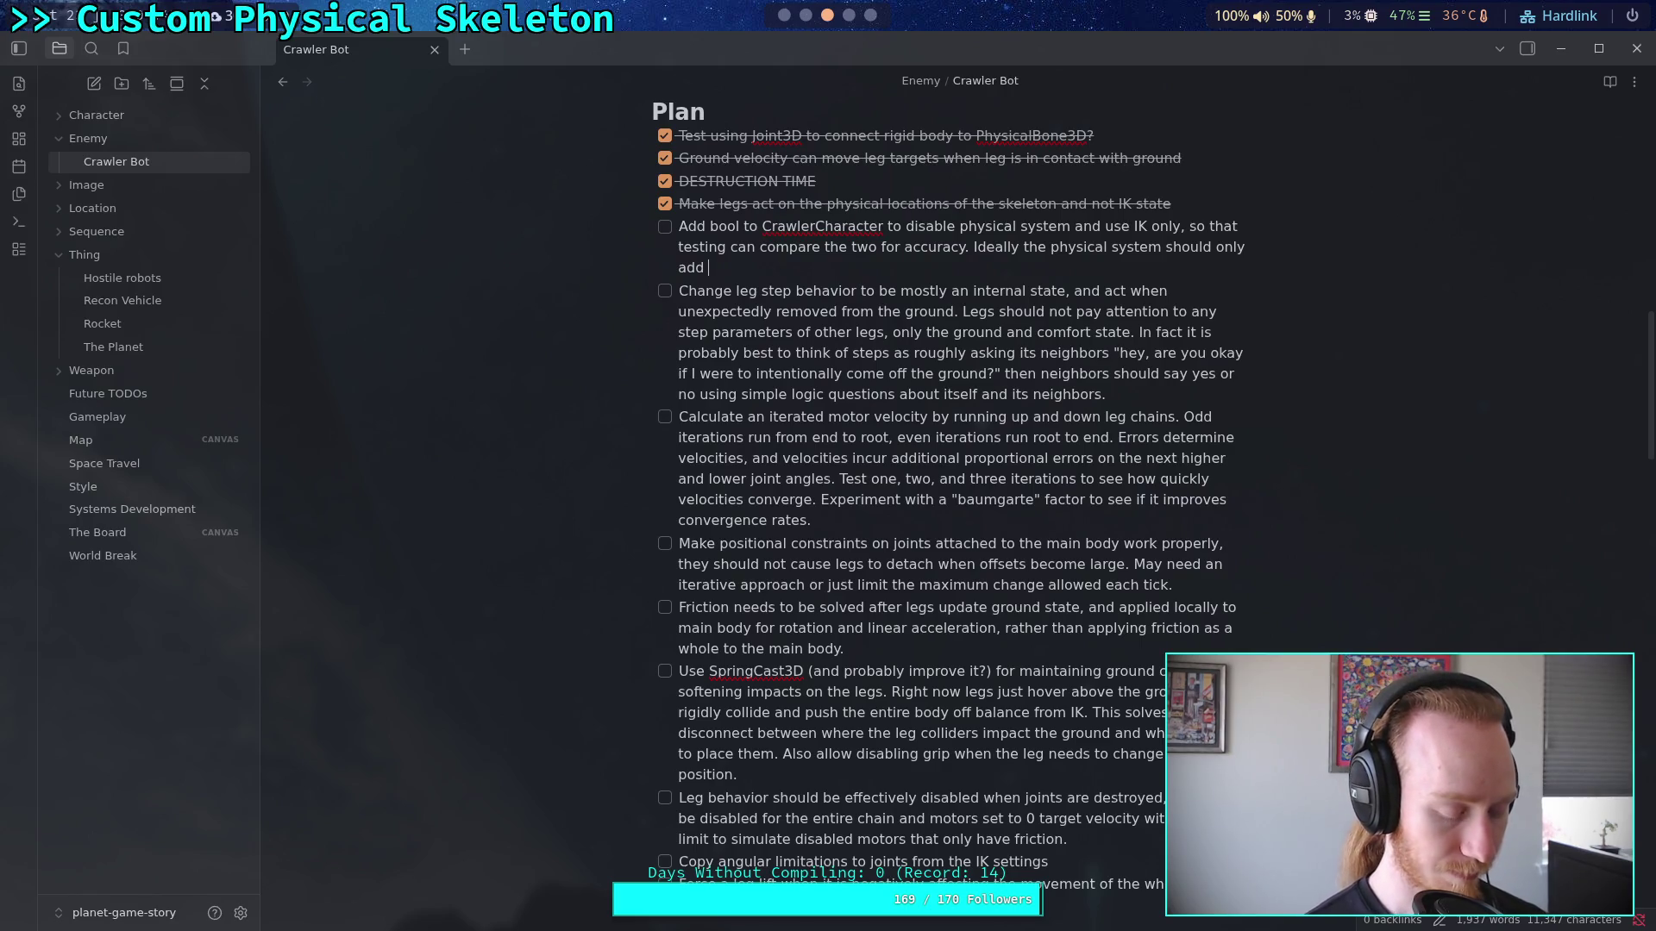
type("reaction forces to legs and not ")
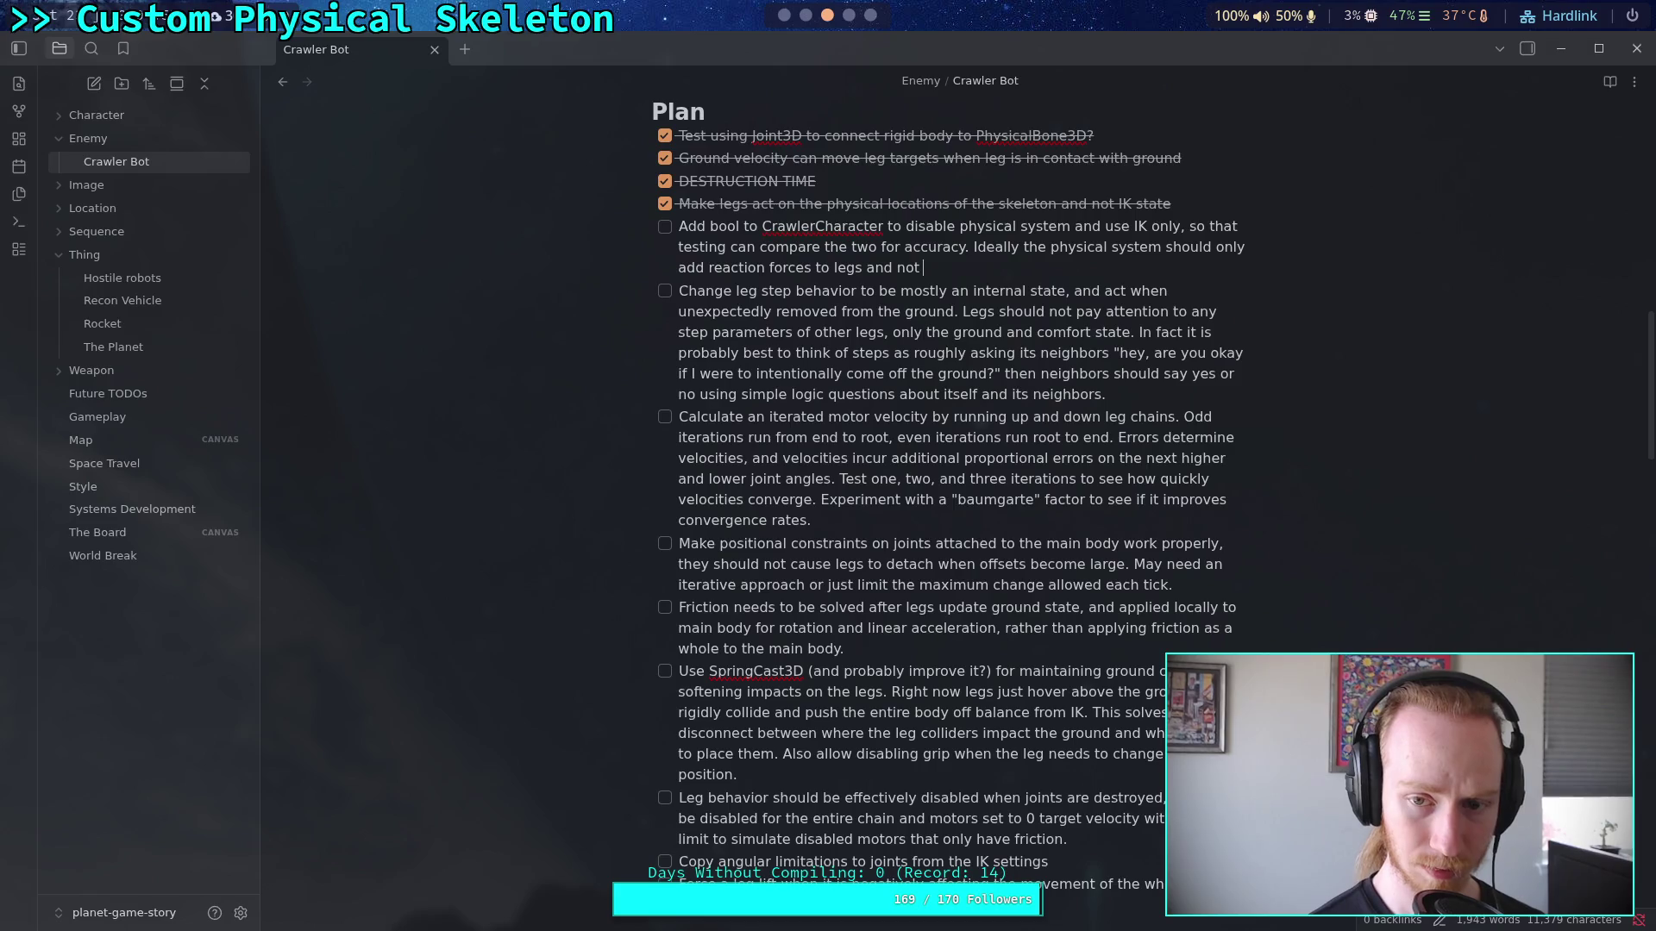
type("have ")
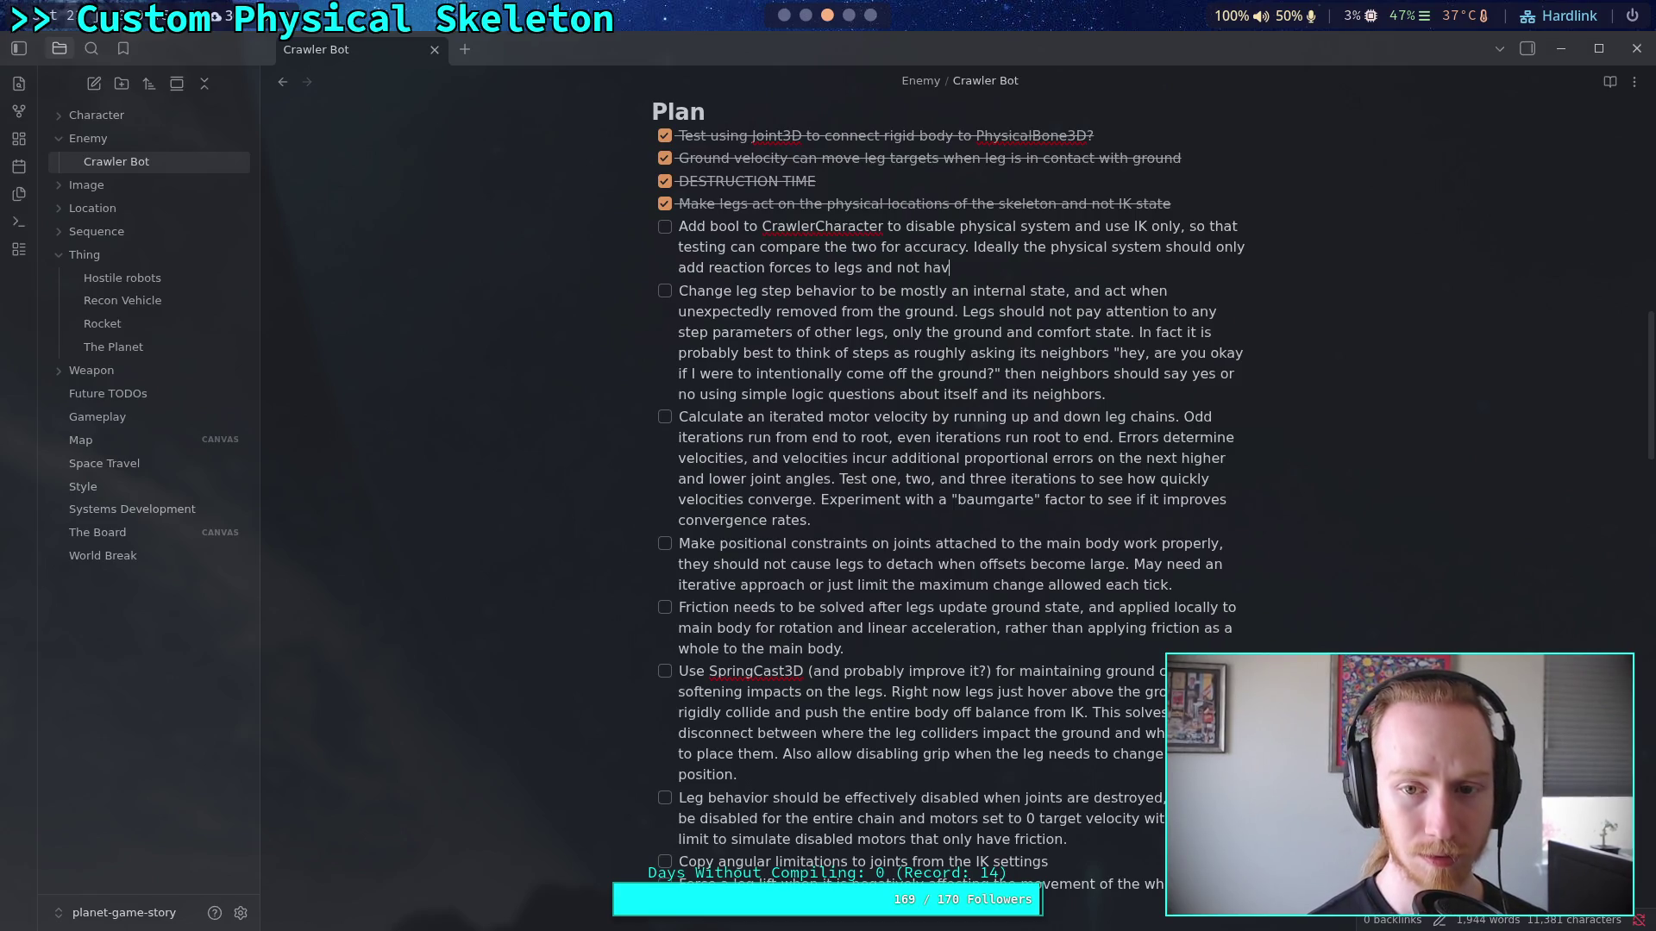
type("much affect on sp")
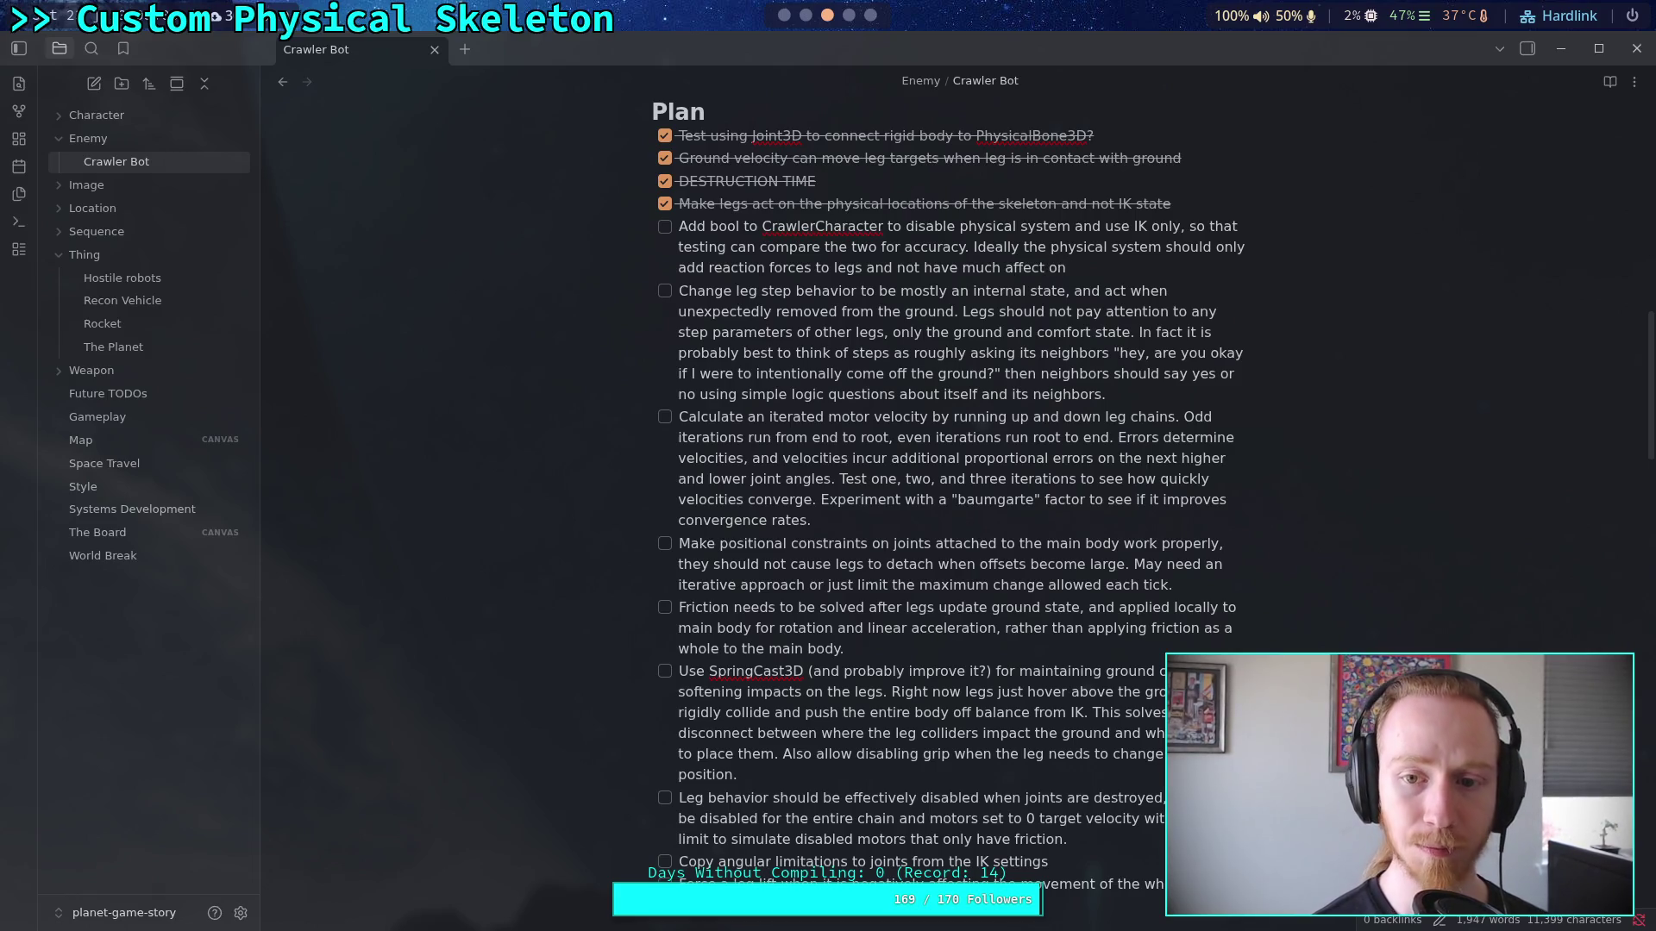
type("eed or ")
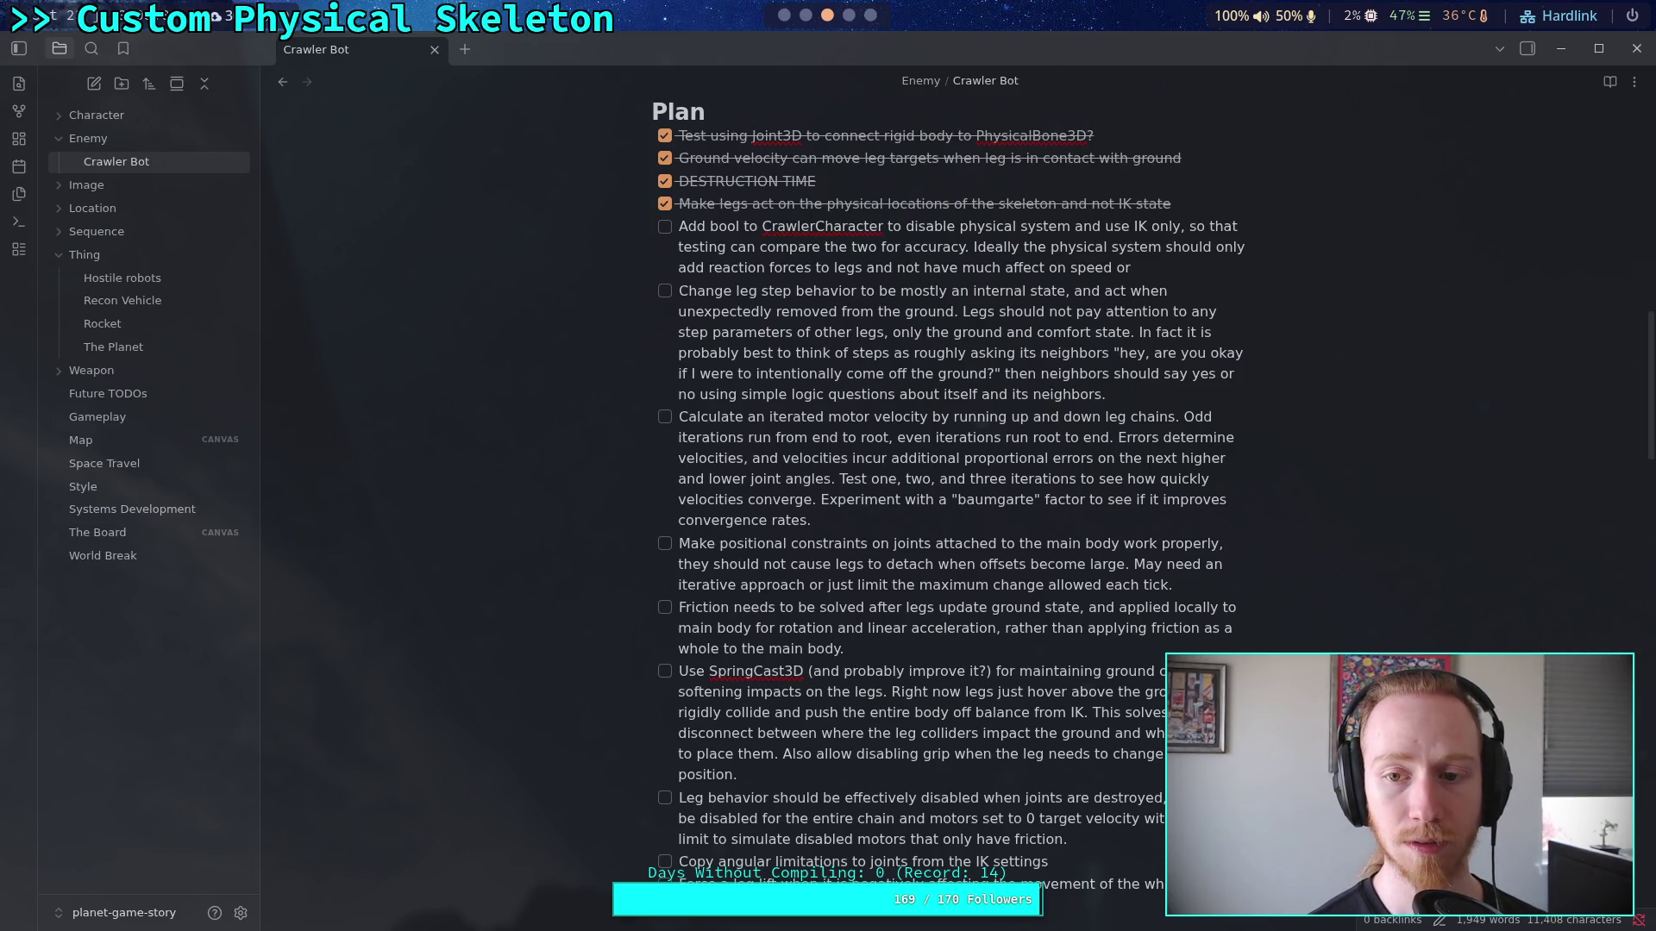
type("movo")
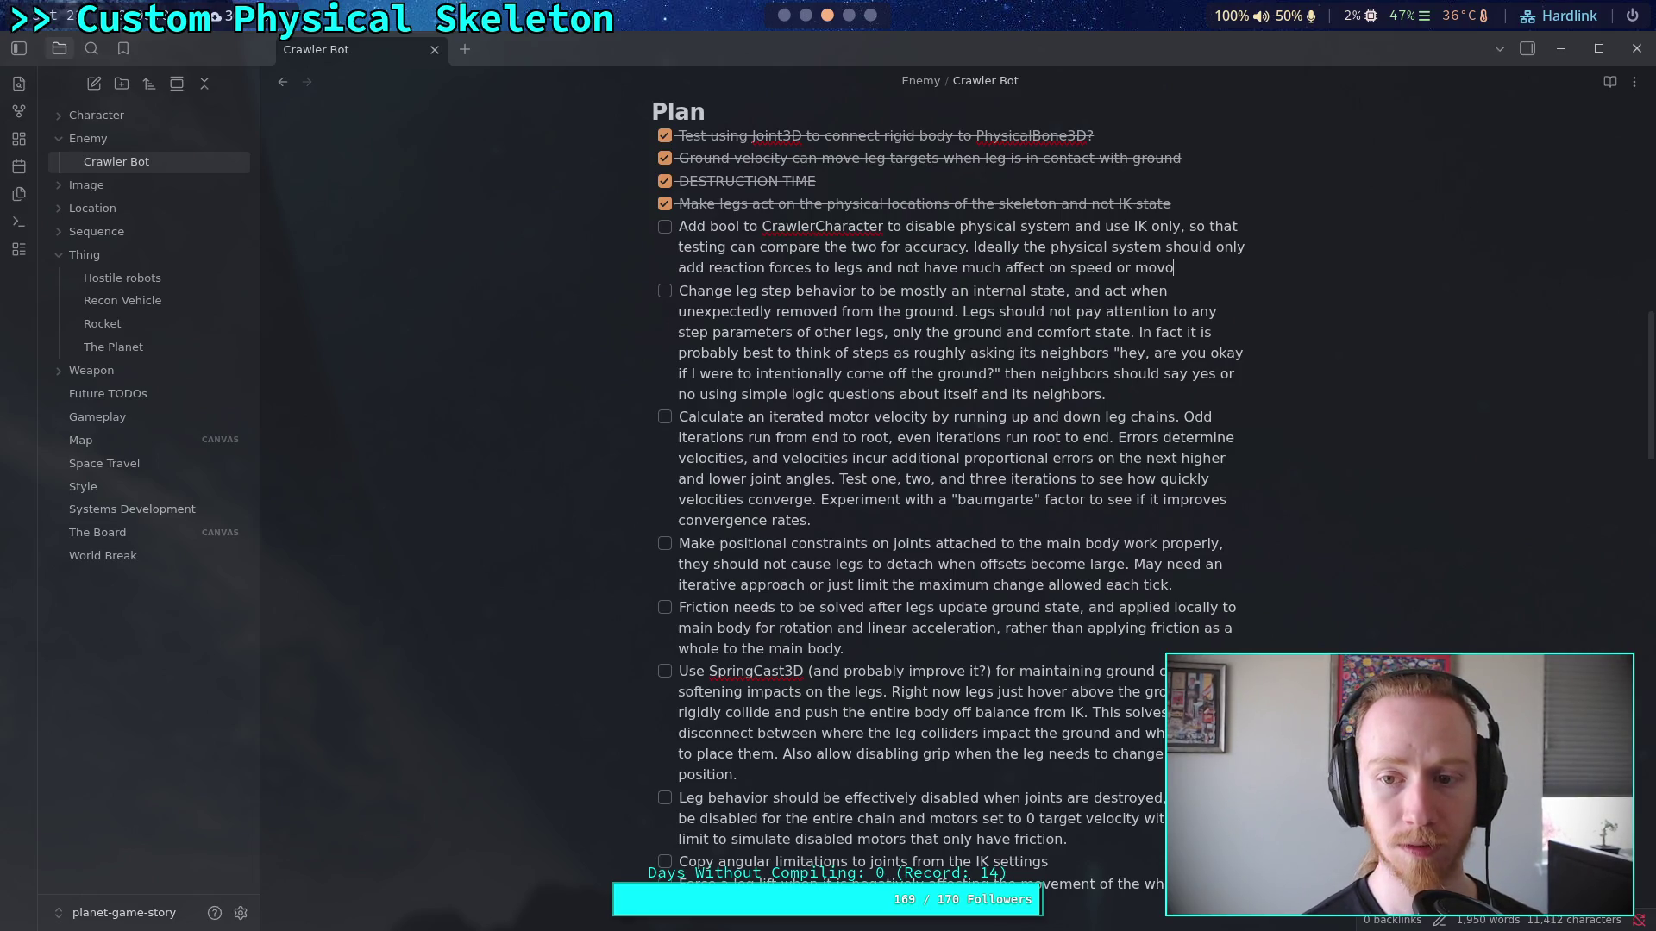
key("BackSpace")
key("BackSpace")
key("BackSpace")
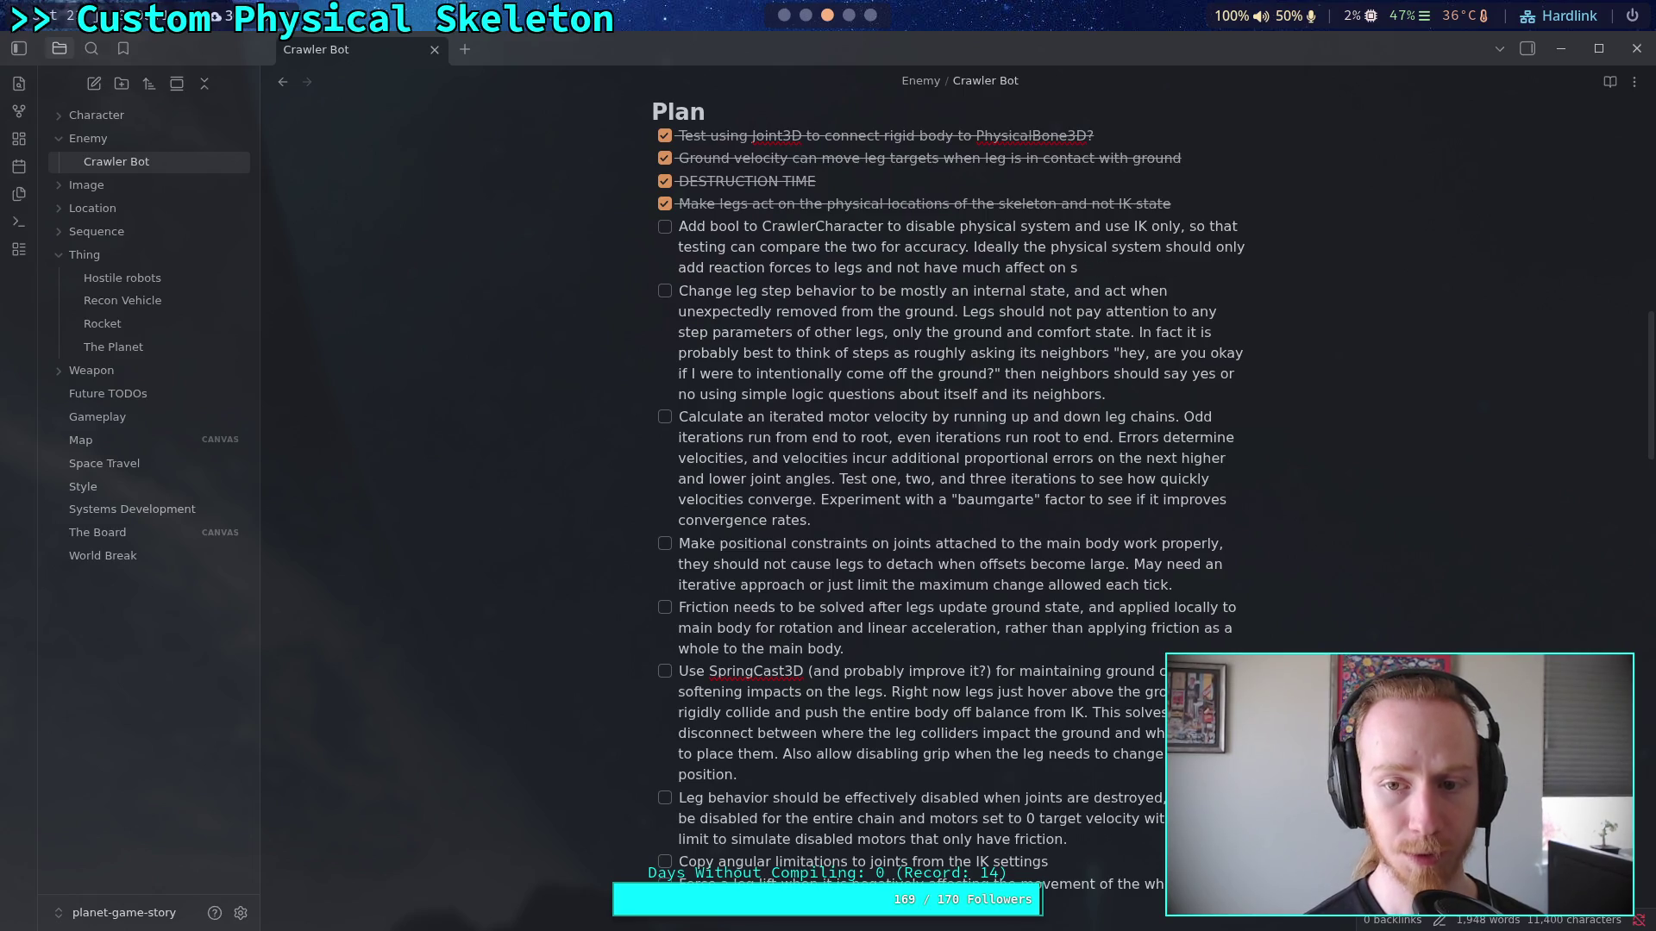
key("BackSpace")
type("movement ab")
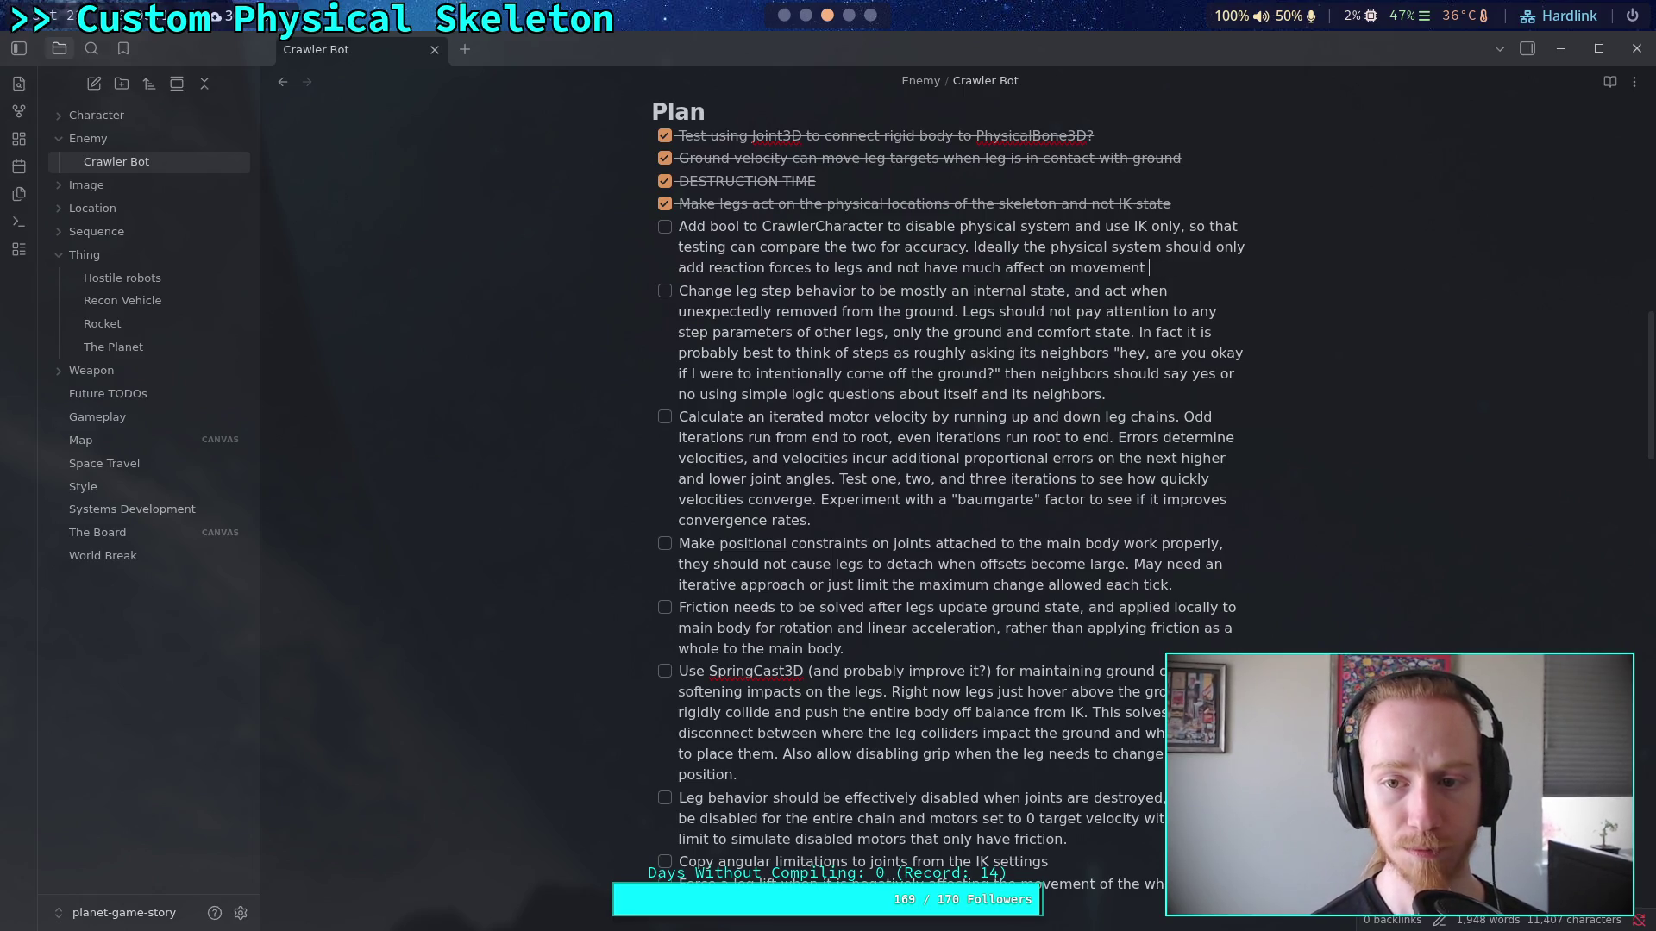
type("ility.")
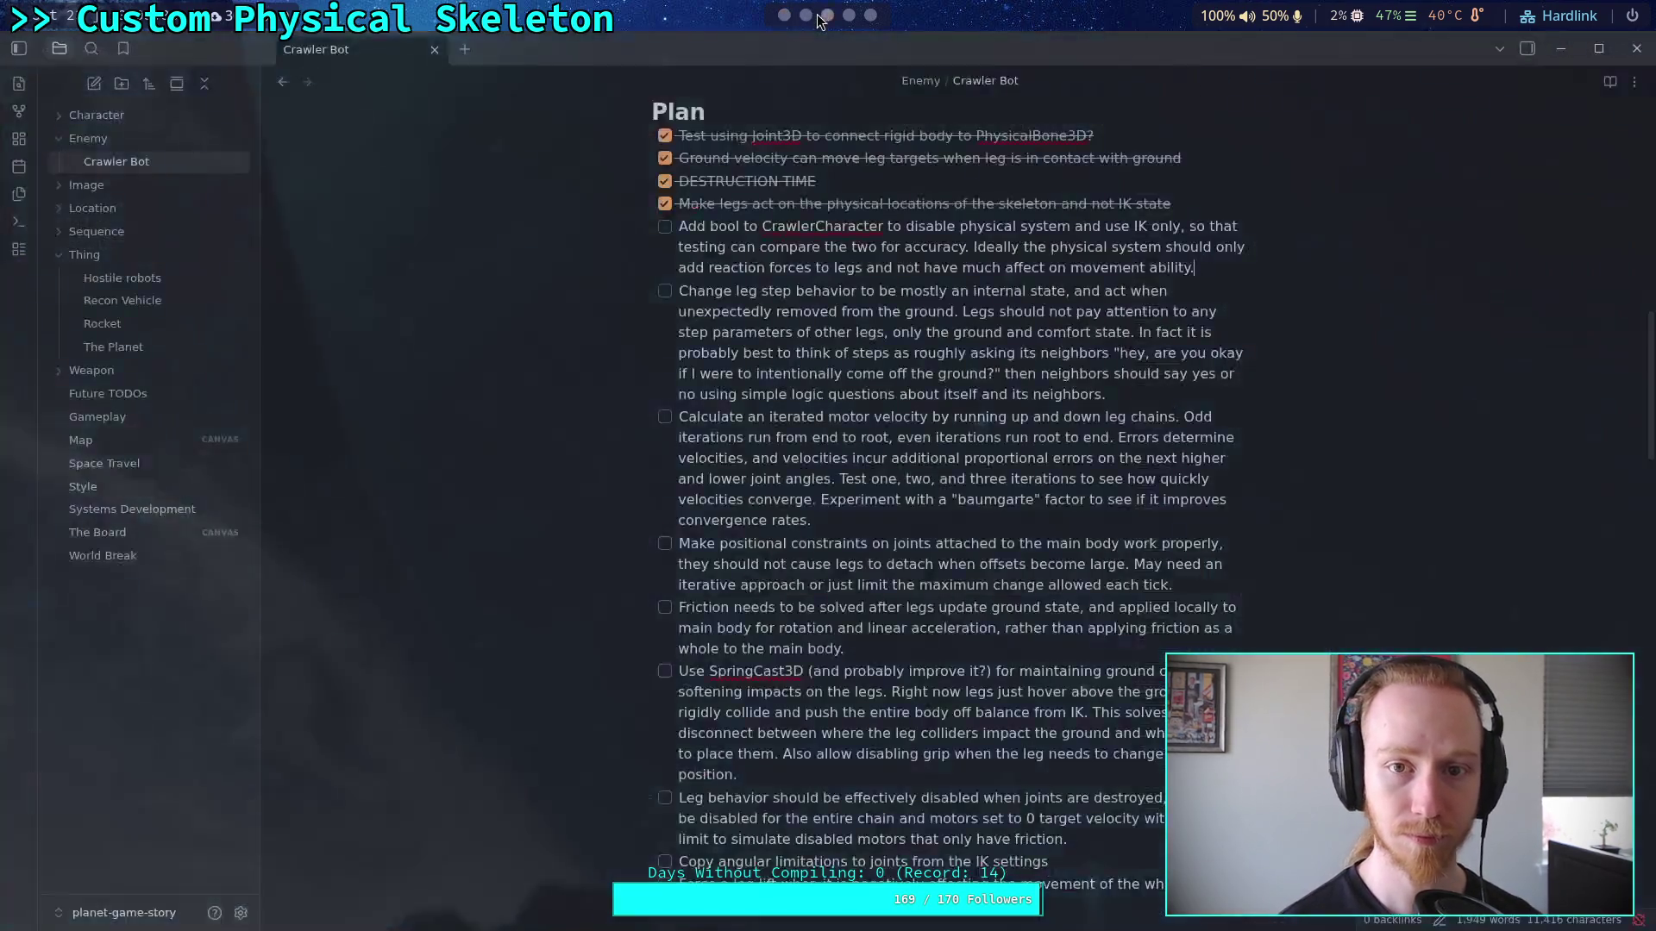
left_click(806, 14)
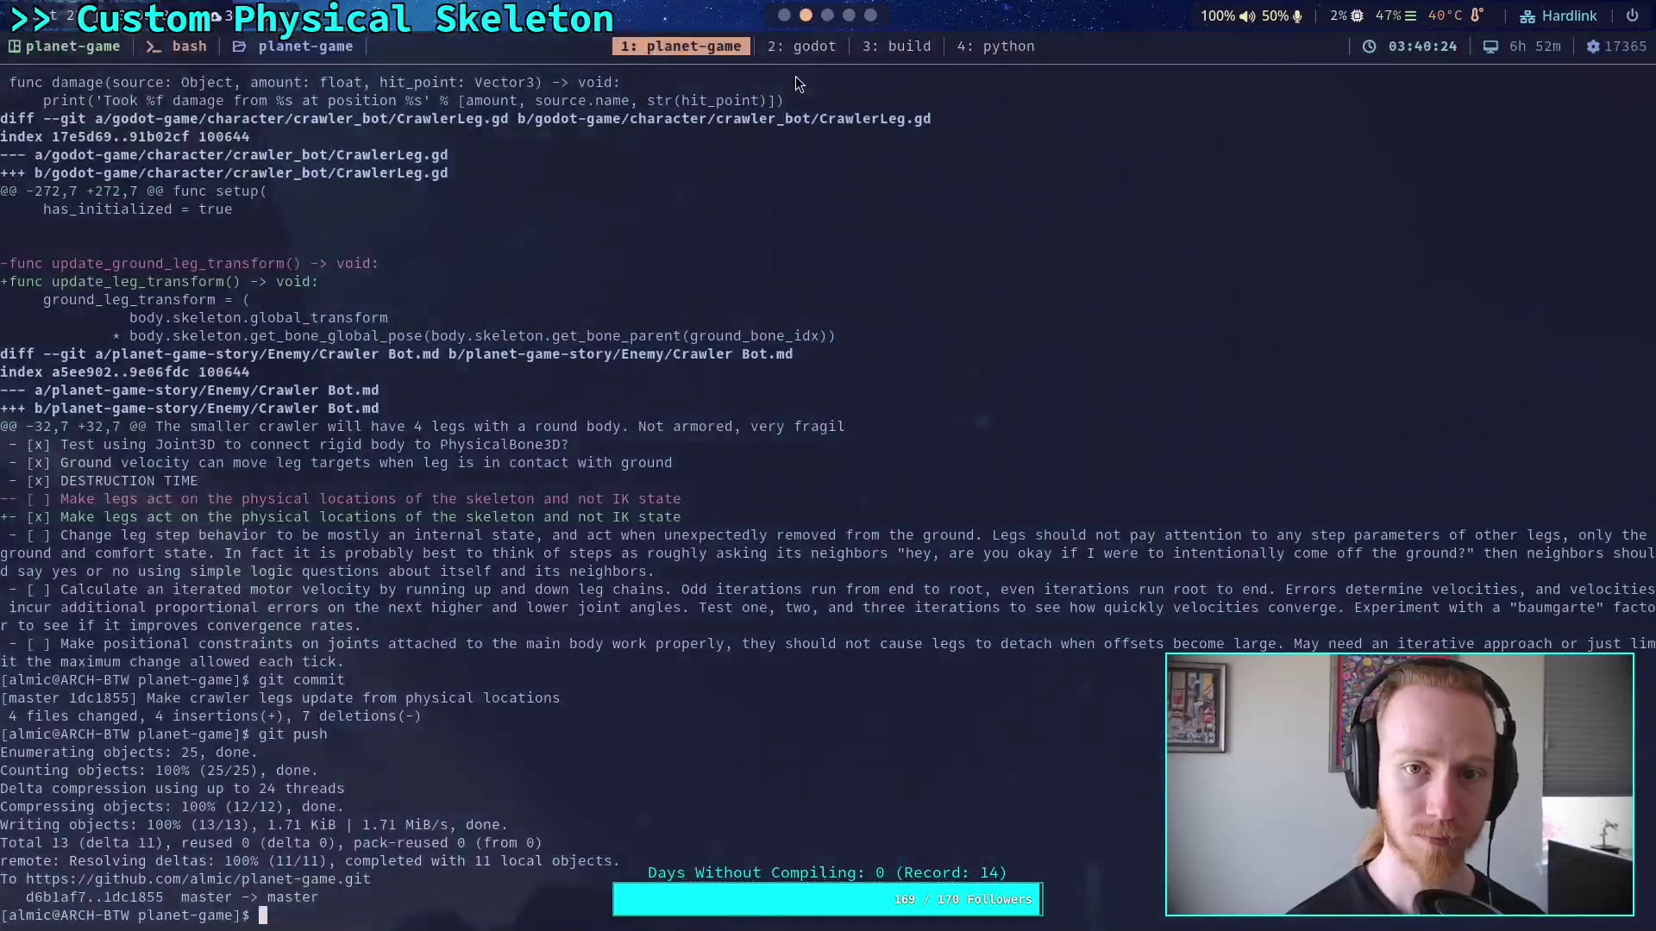
Step: Check git status, stage only planet-game-story/, and review the unstaged and staged diffs
type("status")
key("Return")
type("git add ")
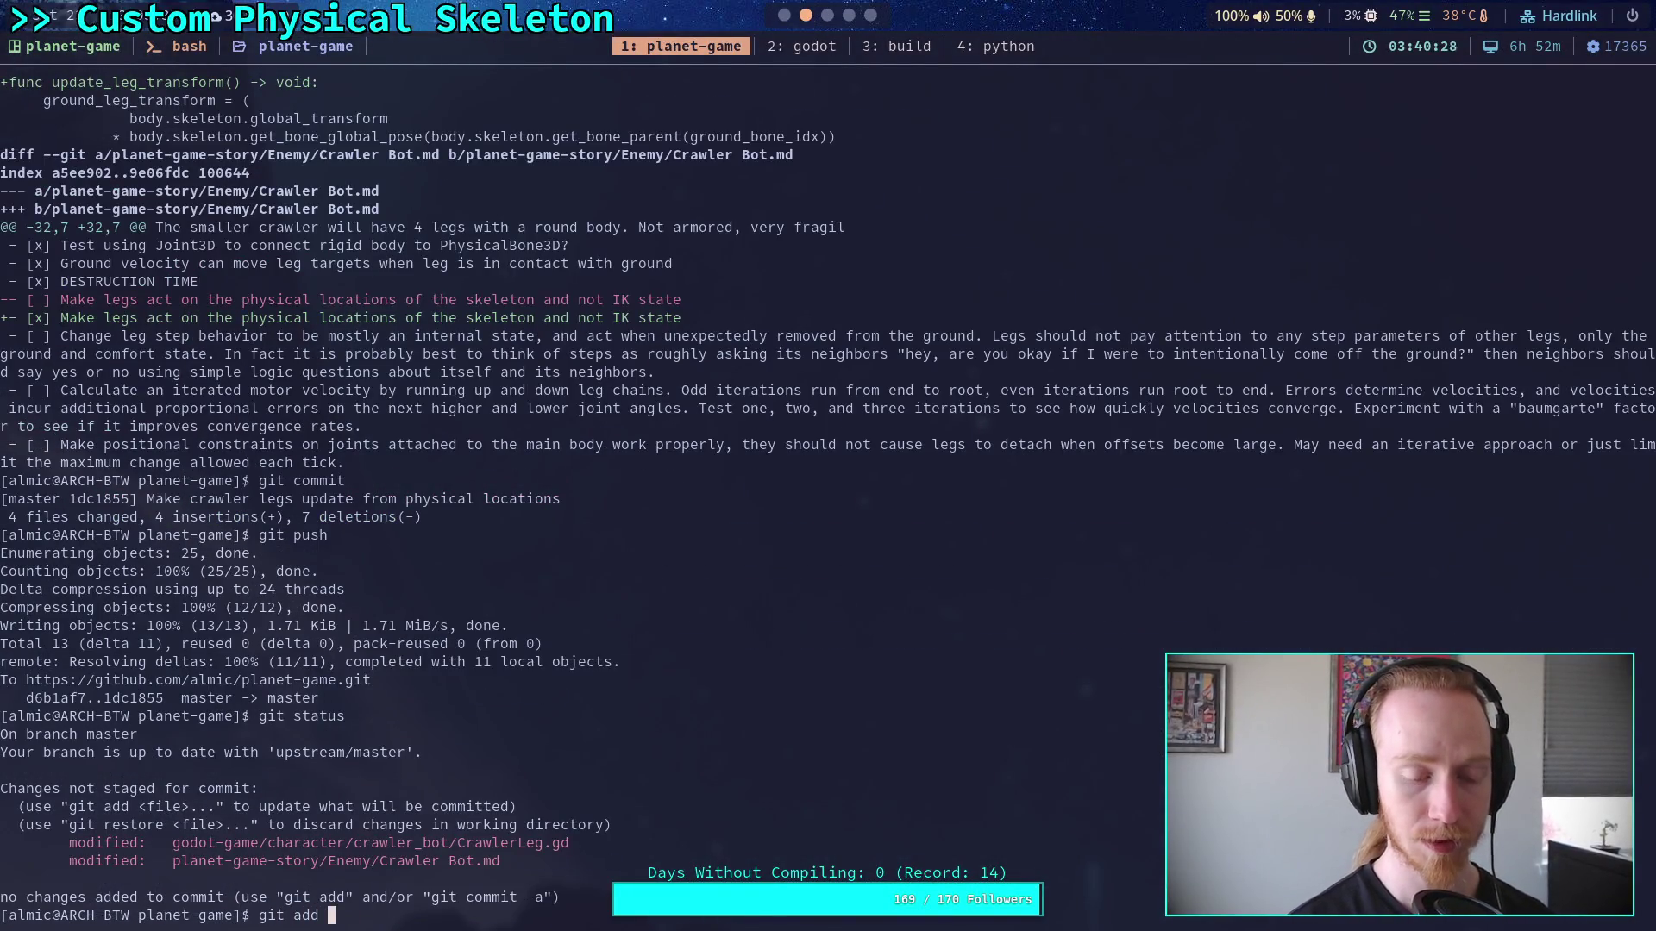
type("pl")
key("Tab")
key("Return")
type("git di")
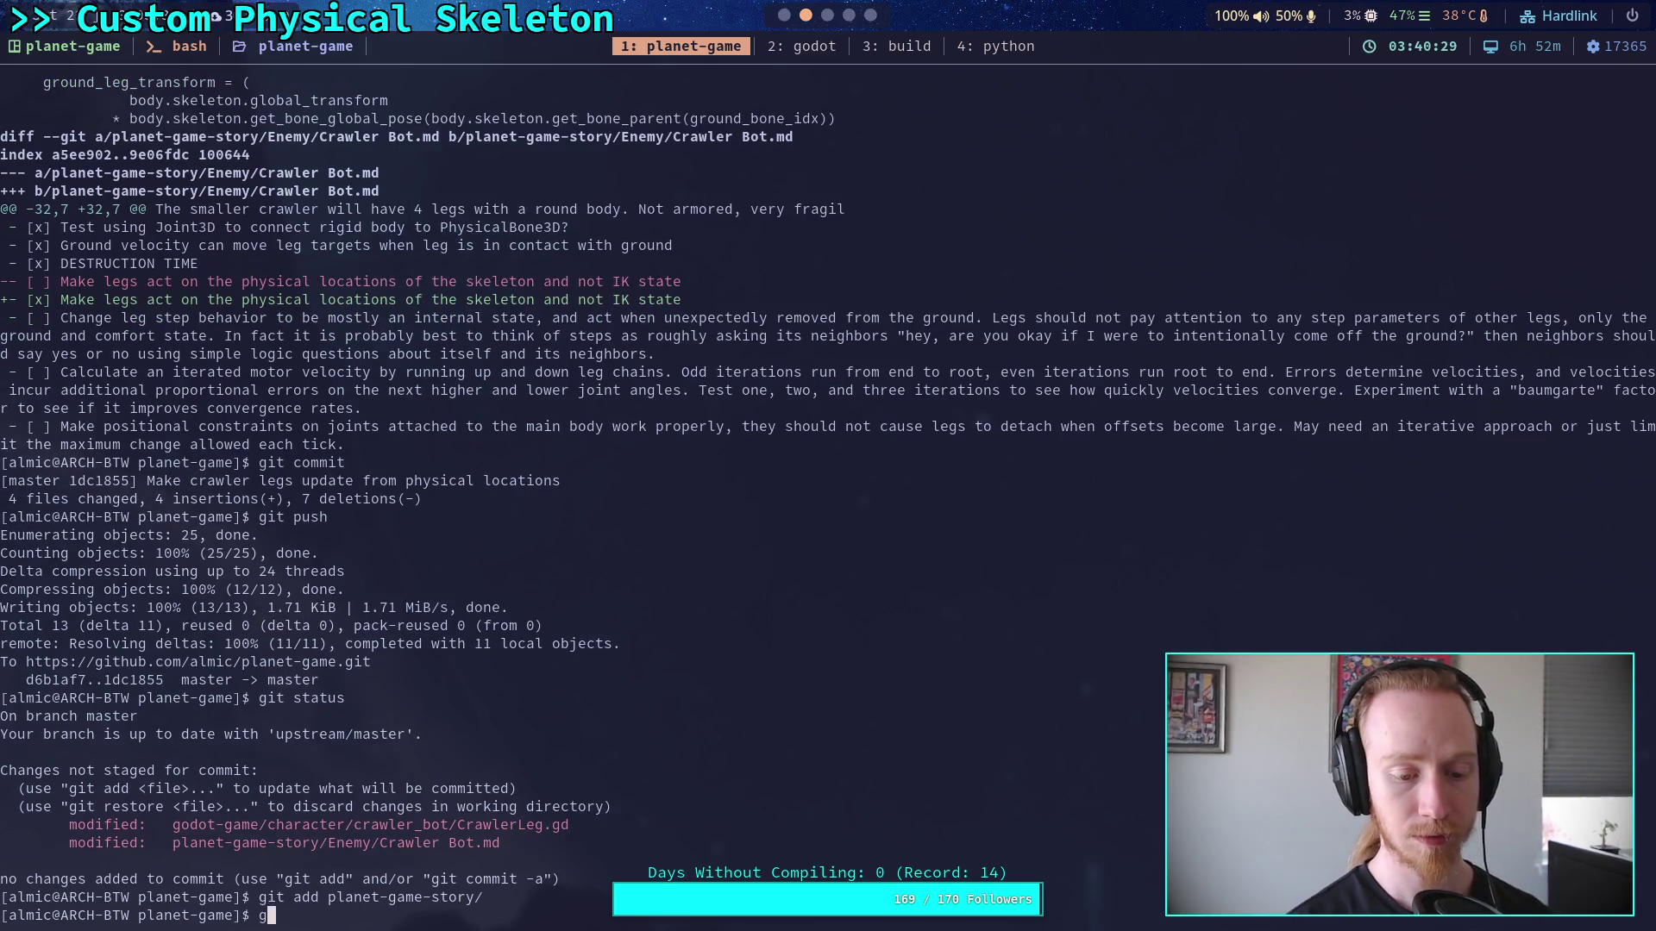
type("ff")
key("Return")
type("git diff --staged")
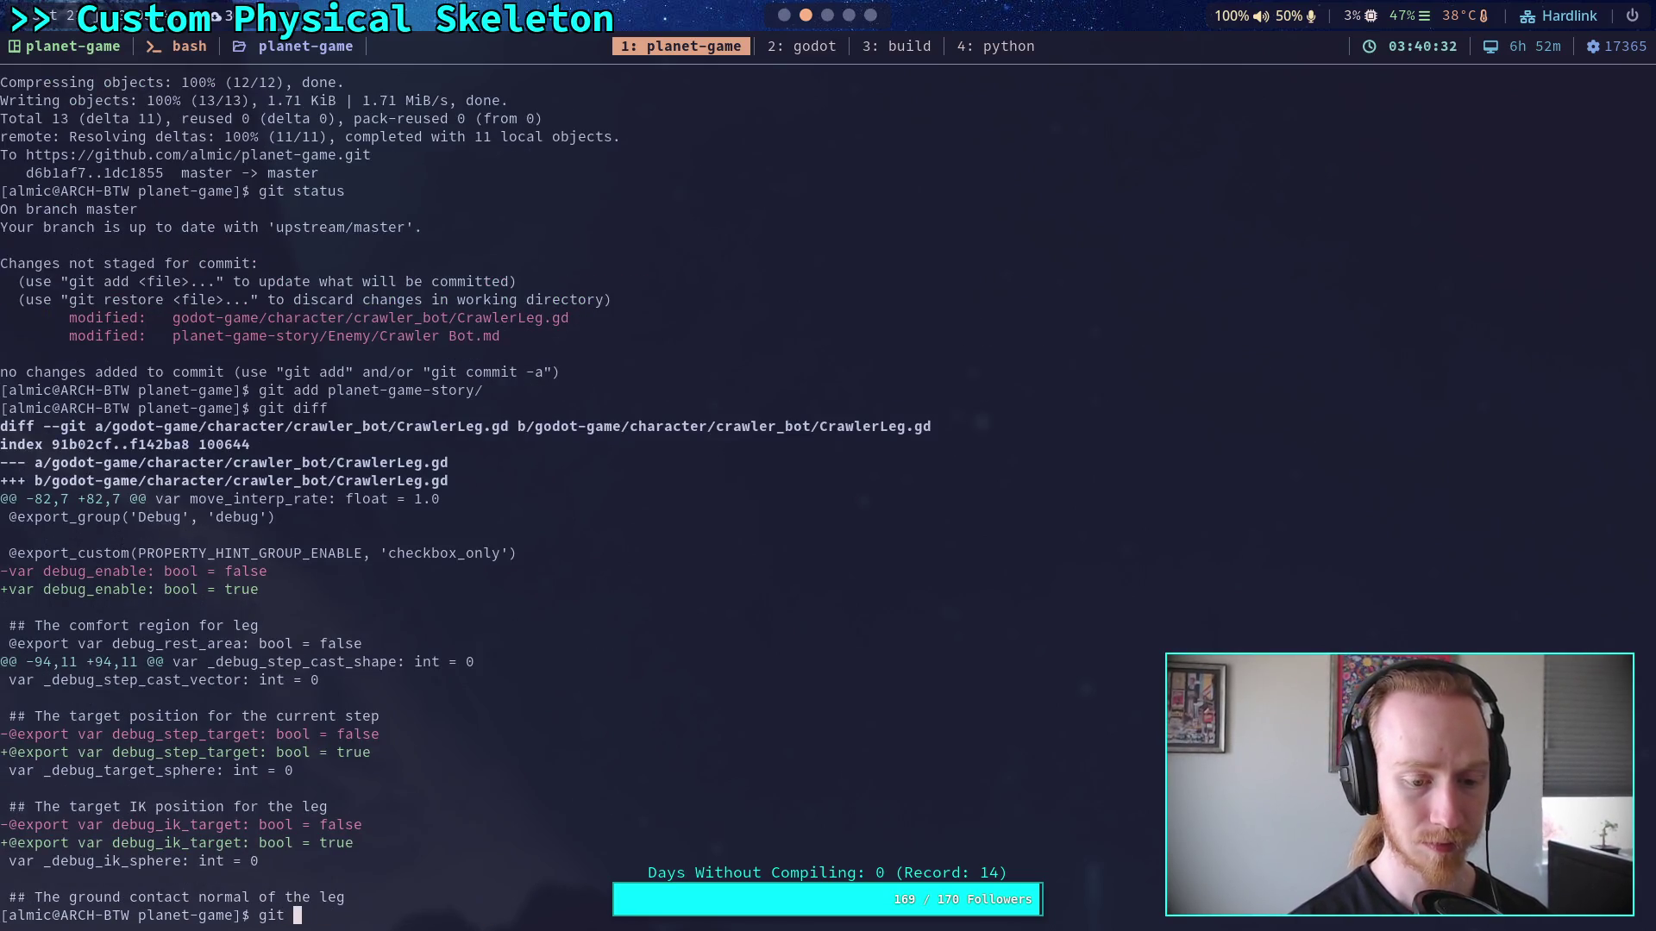
key("Return")
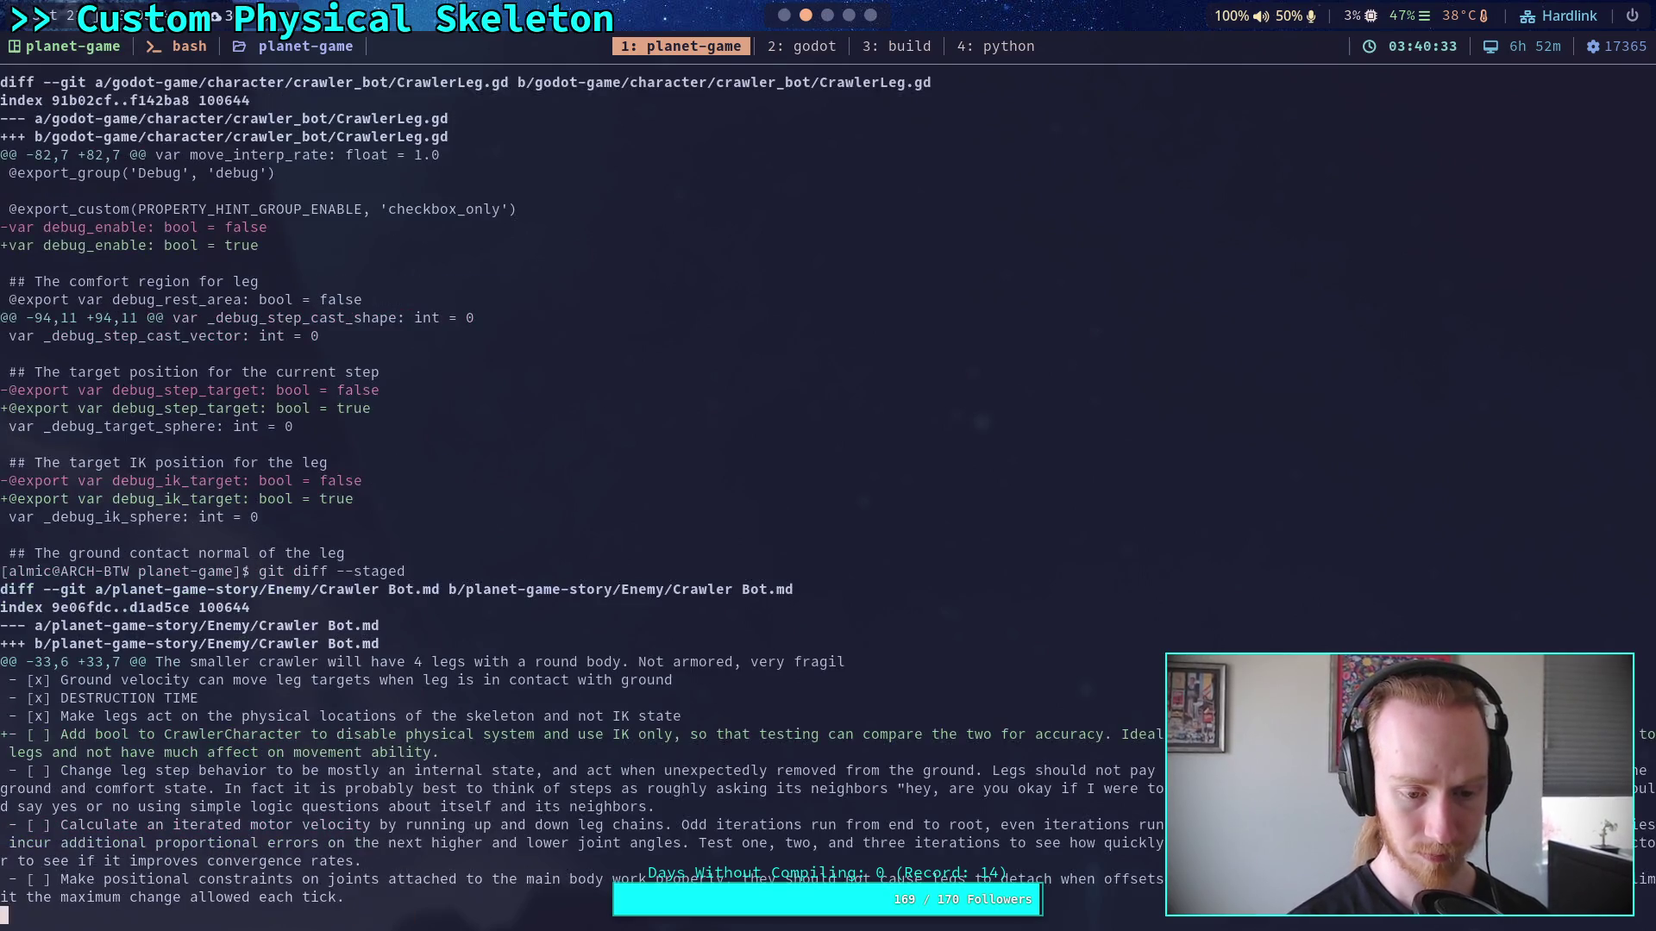
Step: Commit the note with message 'Update crawler todos' in vim and push to master
type("git commit")
key("Return")
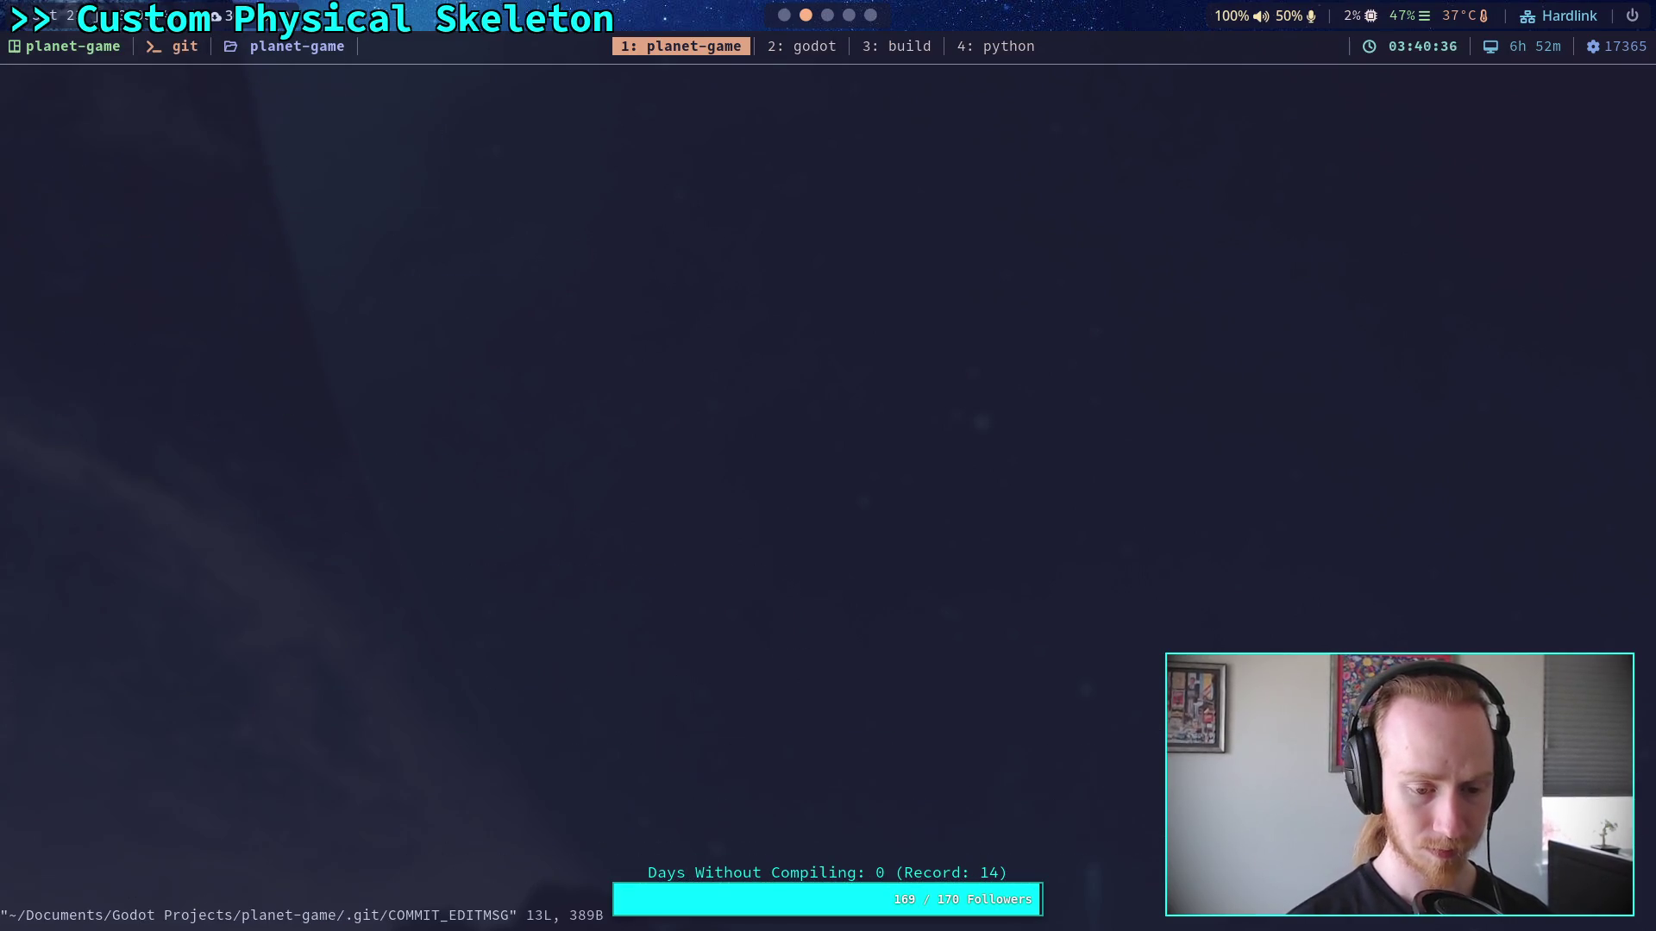
type("iUpdate crawler ")
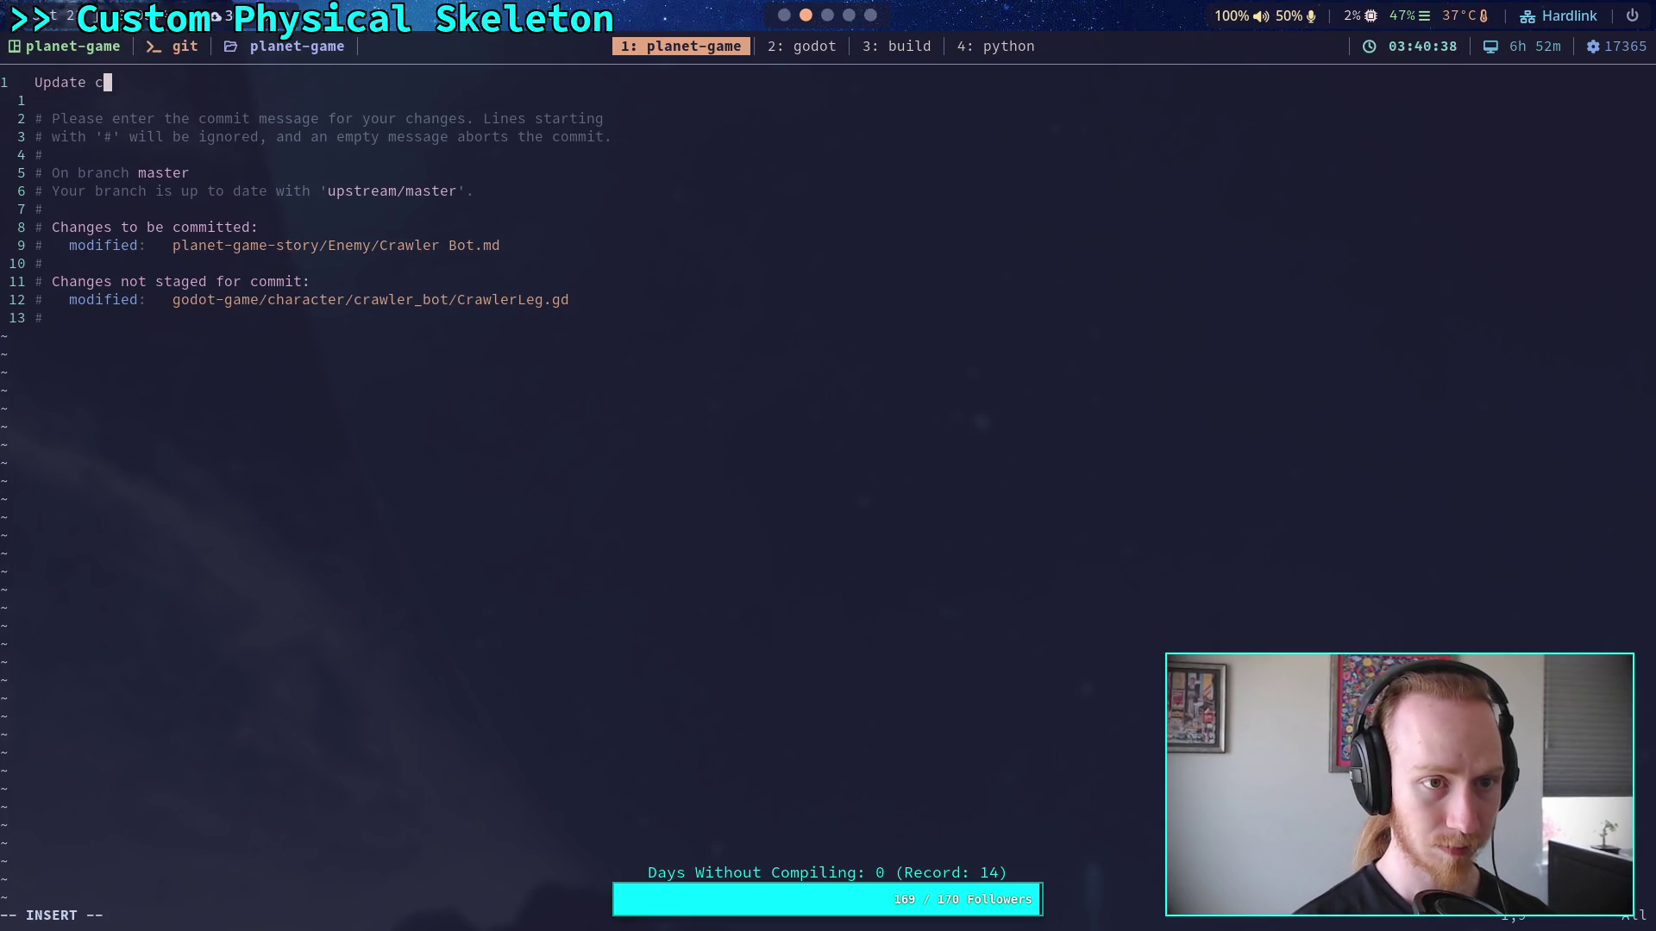
type("todos")
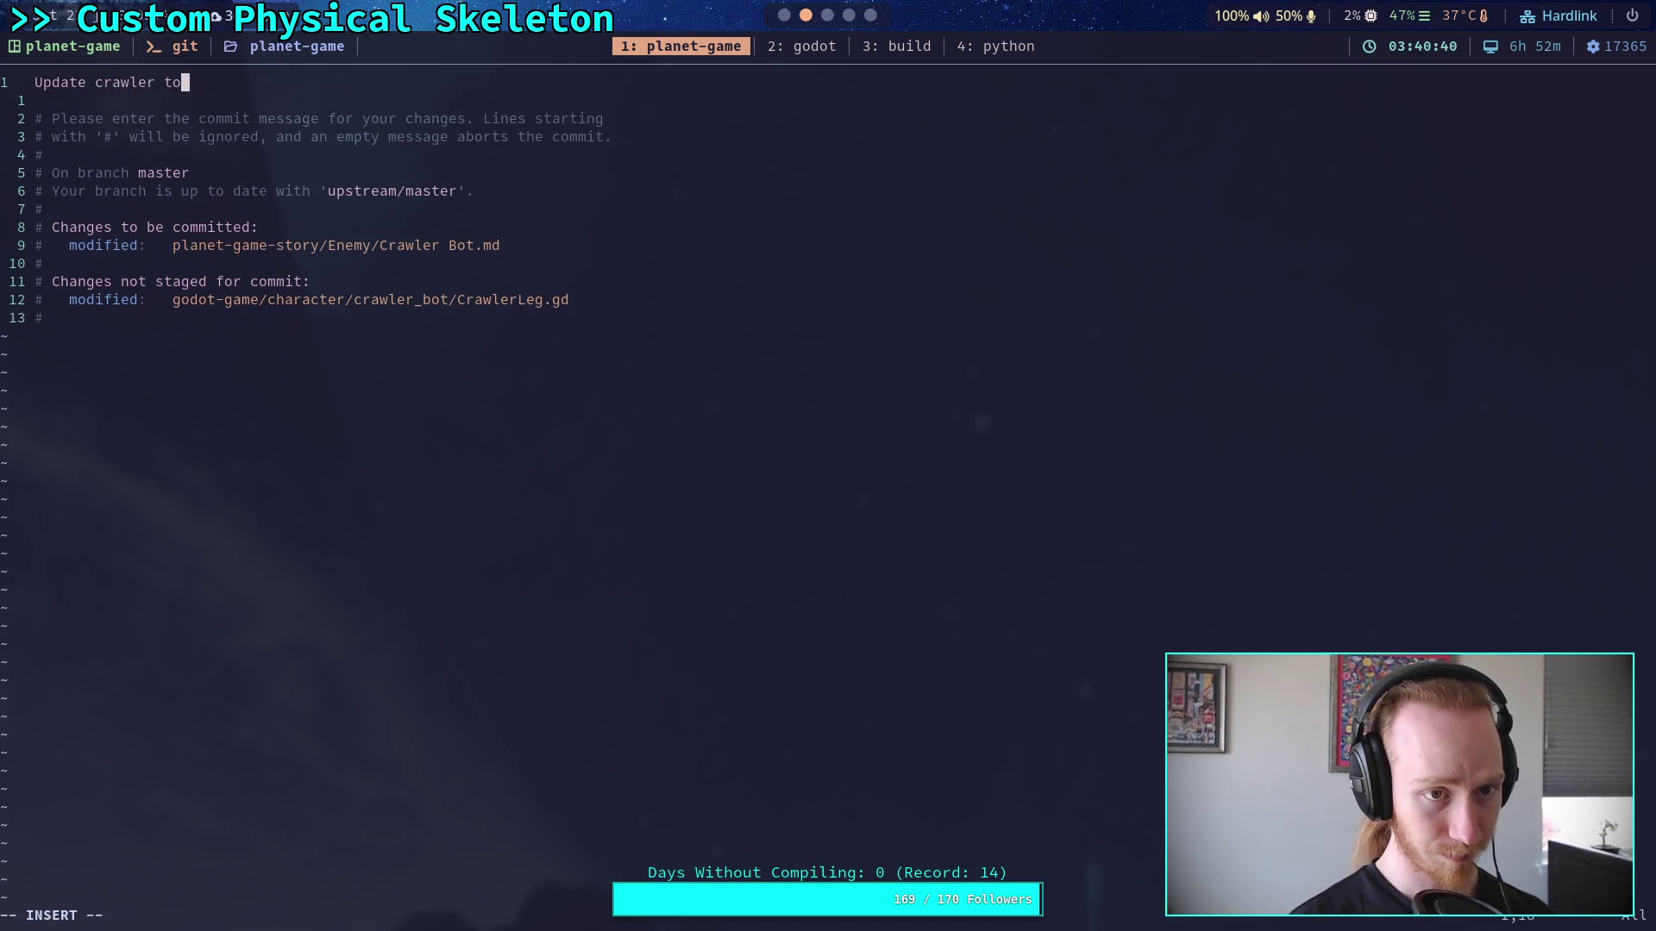
key("Escape")
type(":wq")
key("Return")
type("git")
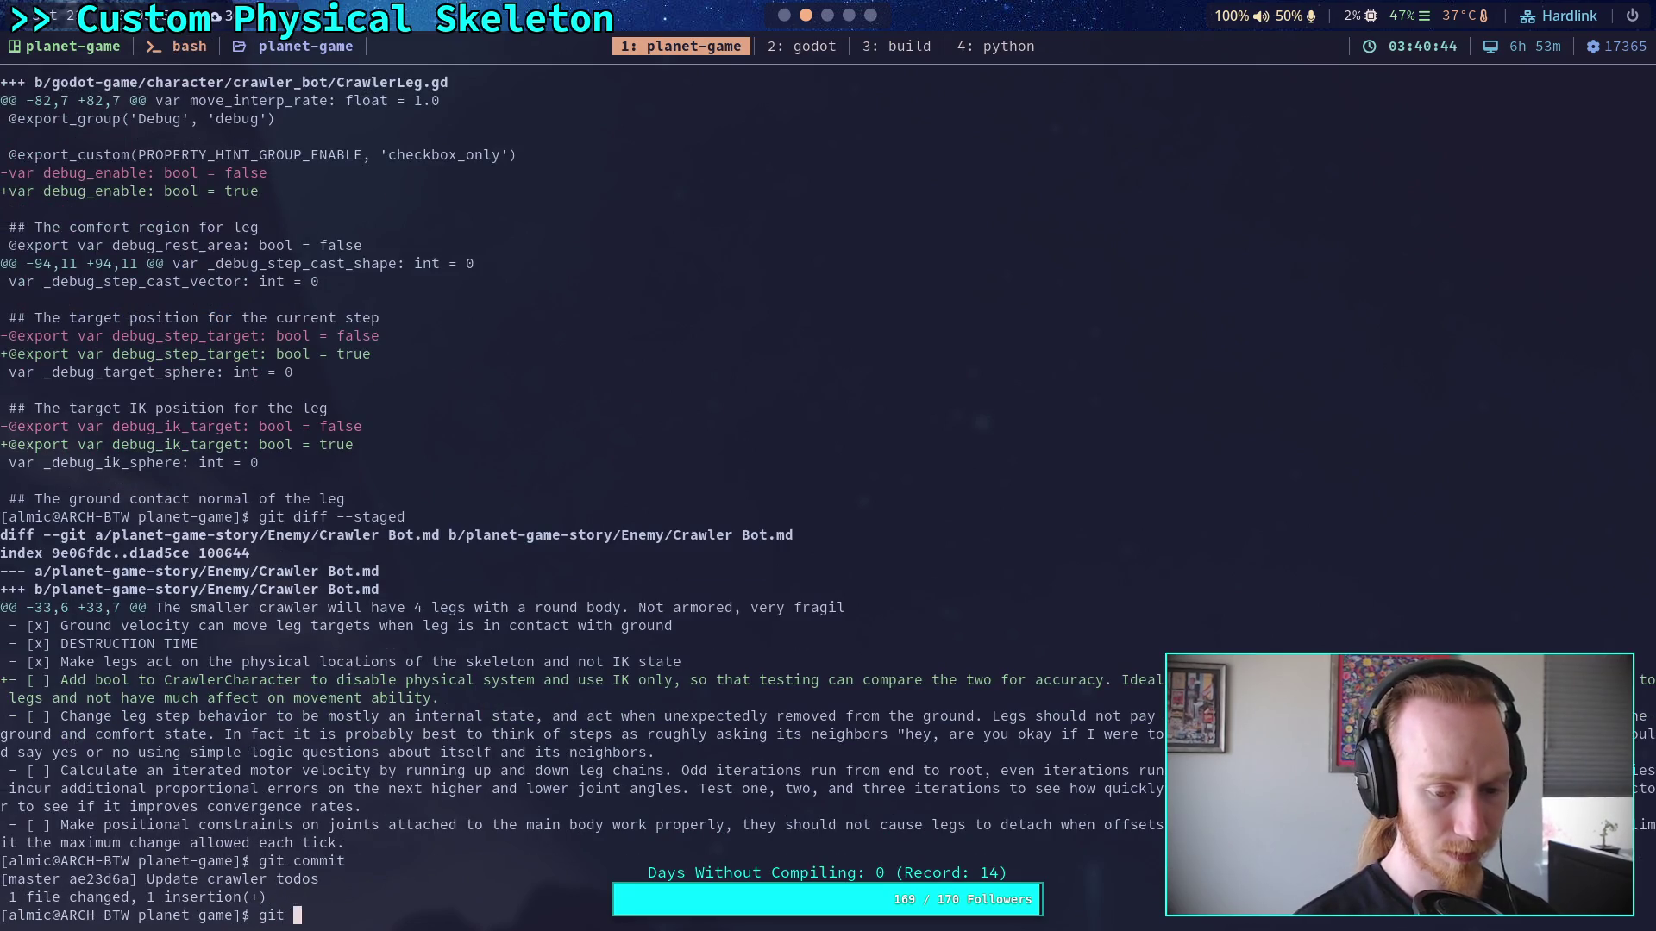
type(" push")
key("Return")
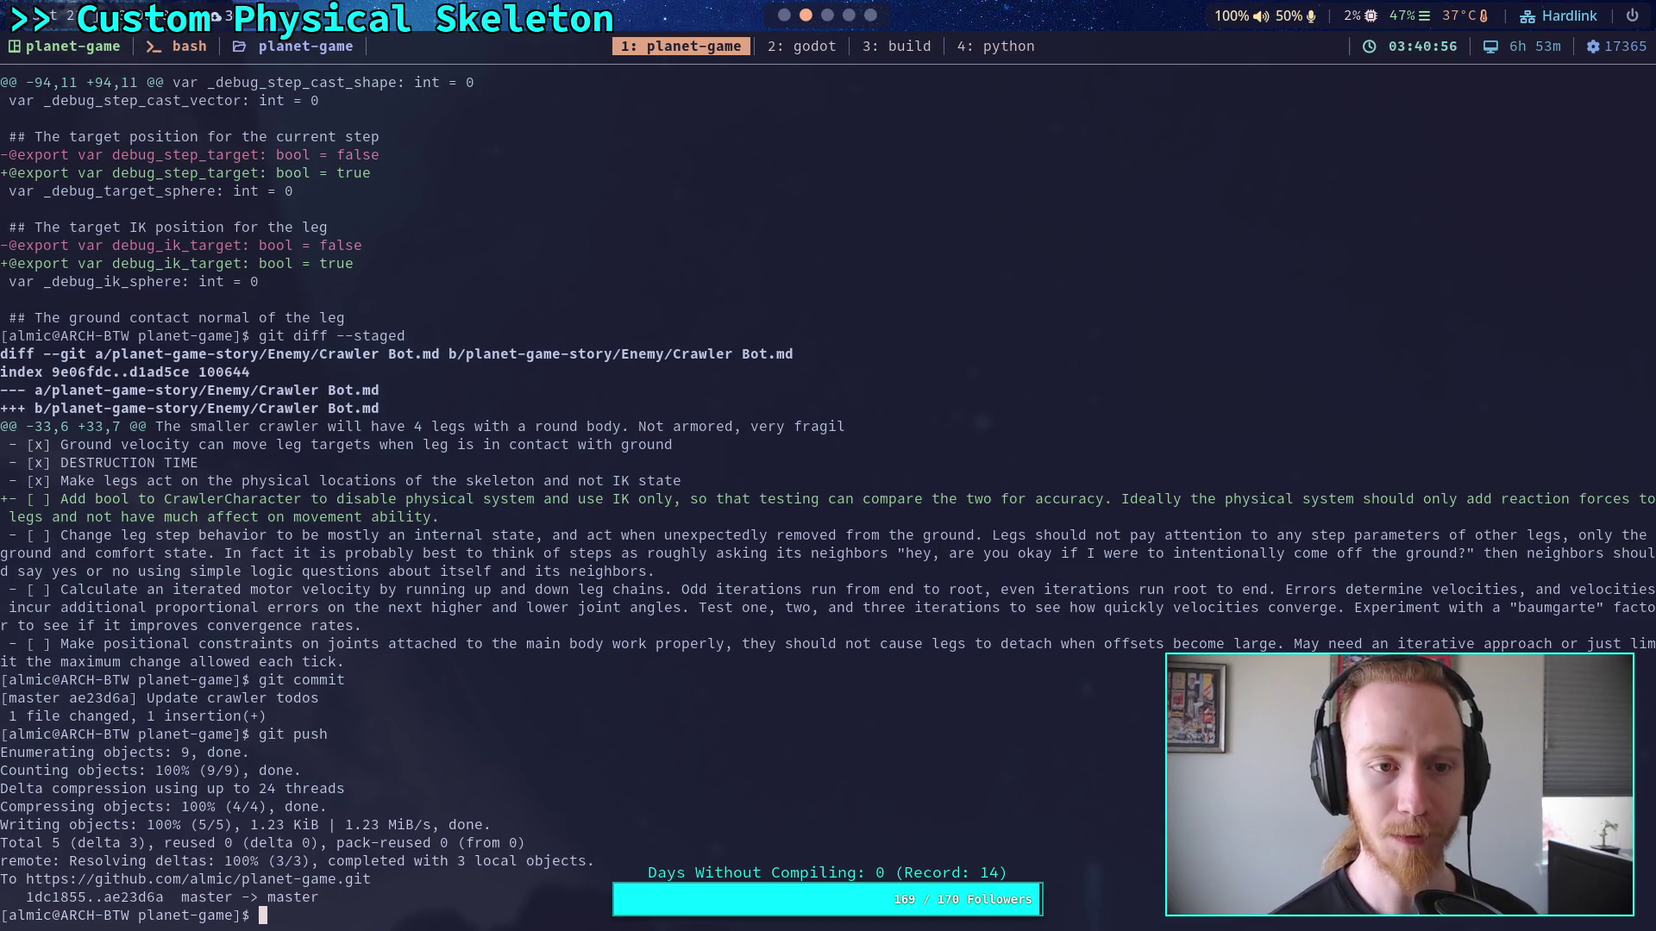
key("super+2")
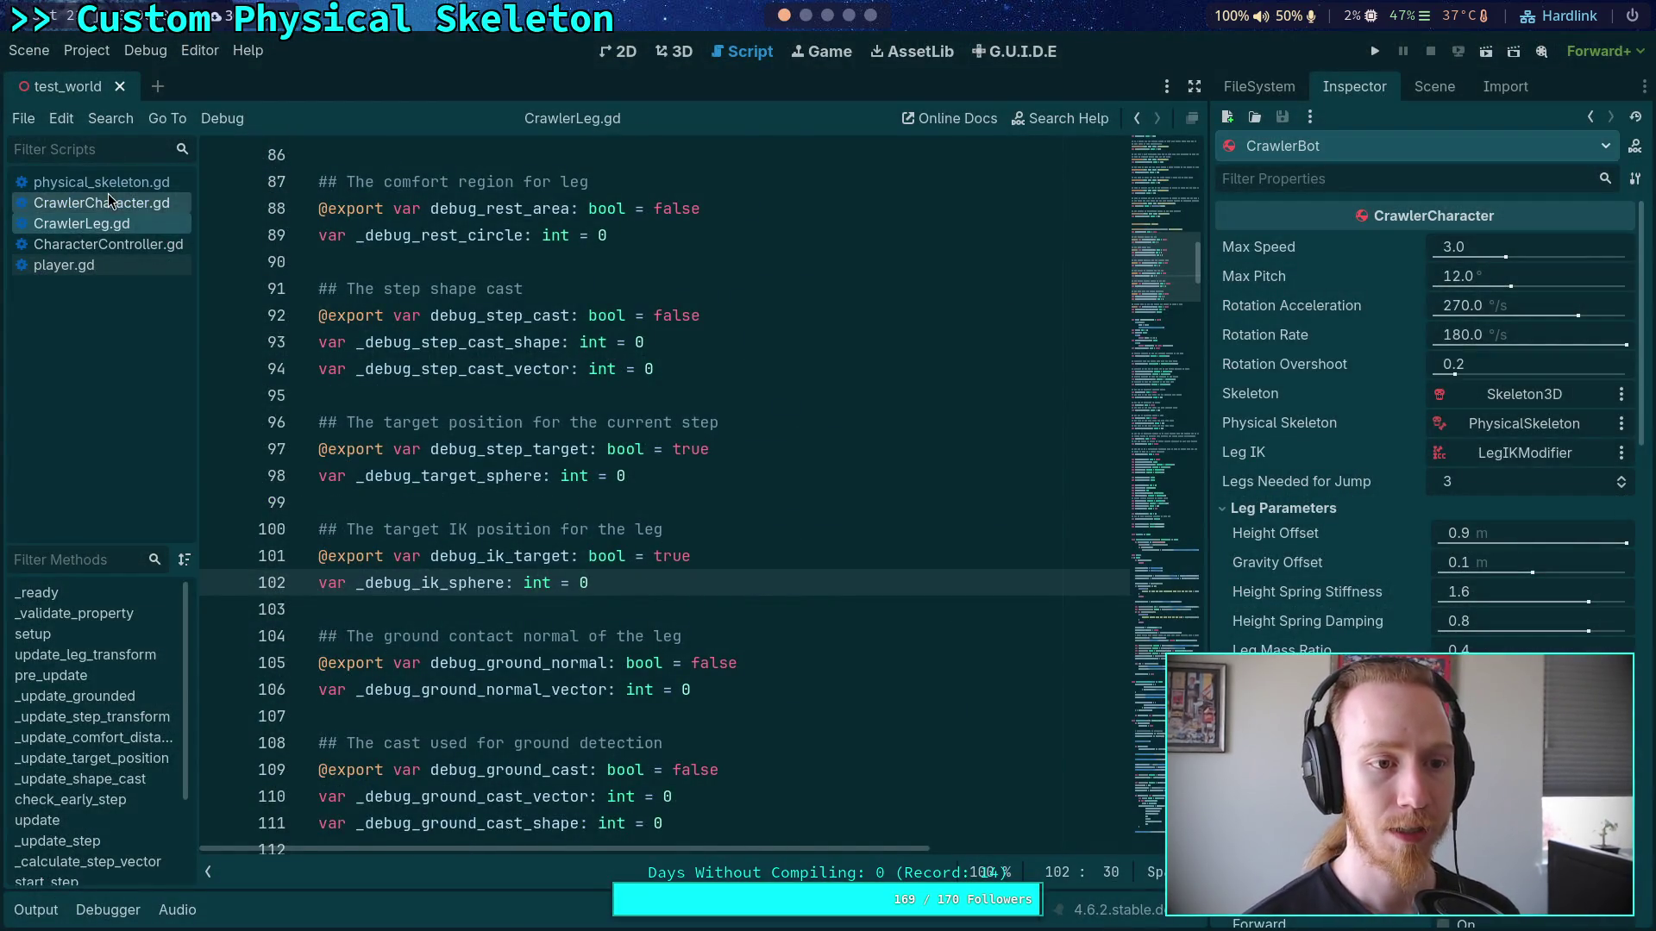
Step: Open CrawlerCharacter.gd and scroll to the exported skeleton variables near the top
left_click(110, 201)
scroll(776, 431, "up", 20)
scroll(820, 448, "down", 7)
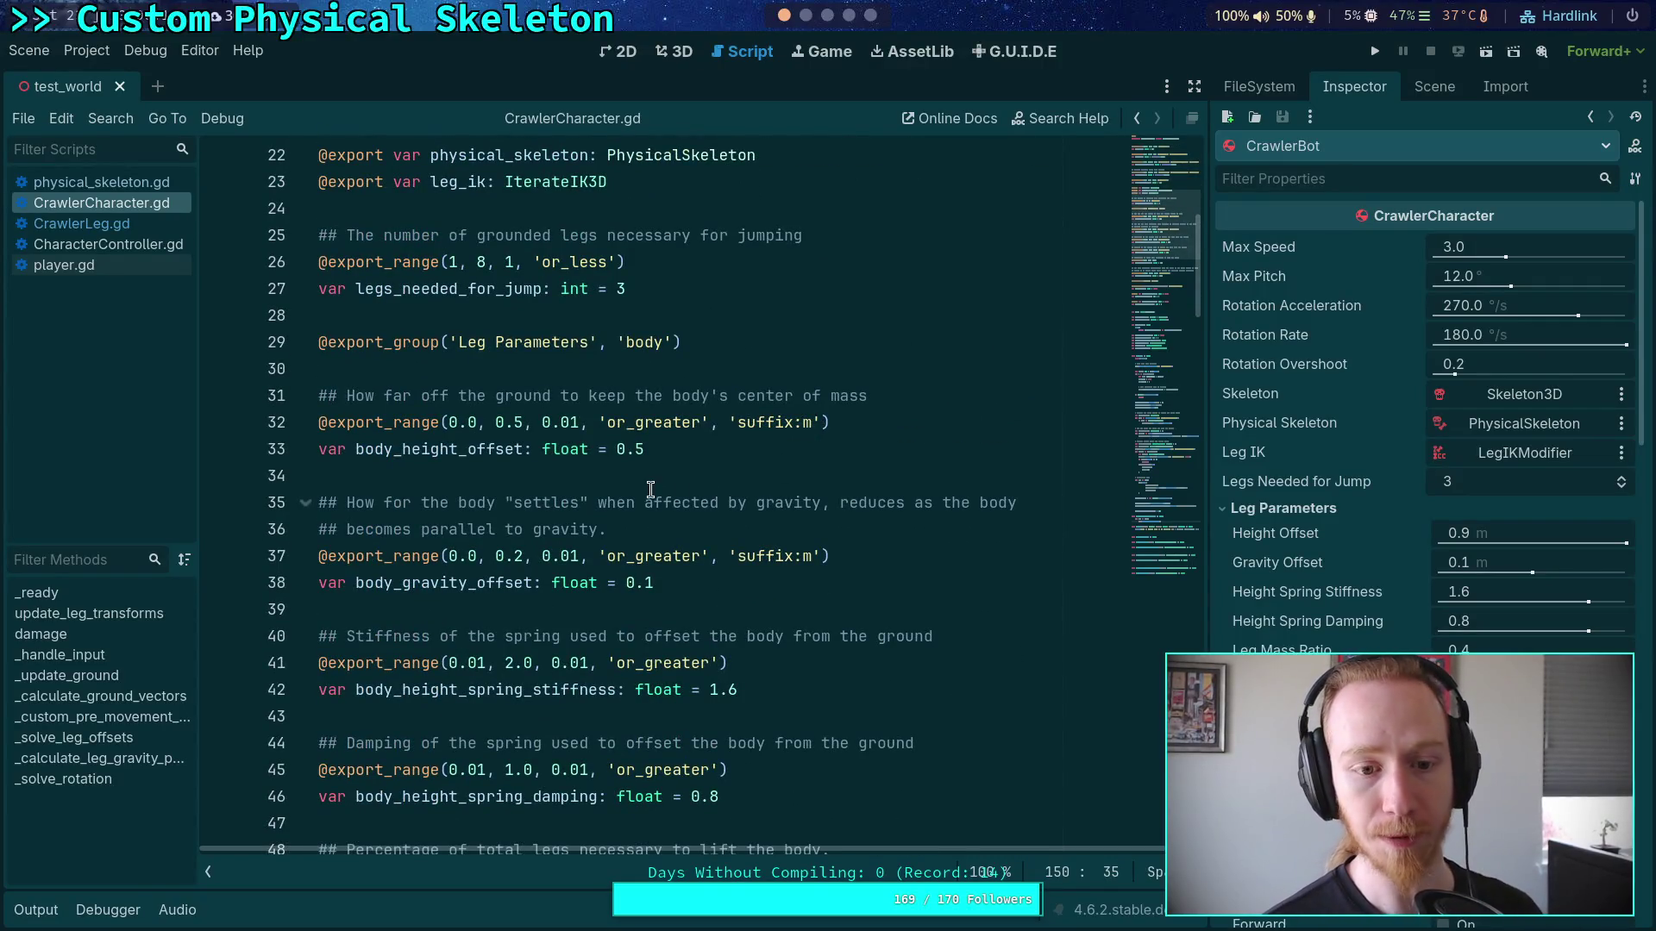
scroll(661, 481, "down", 9)
scroll(661, 481, "up", 10)
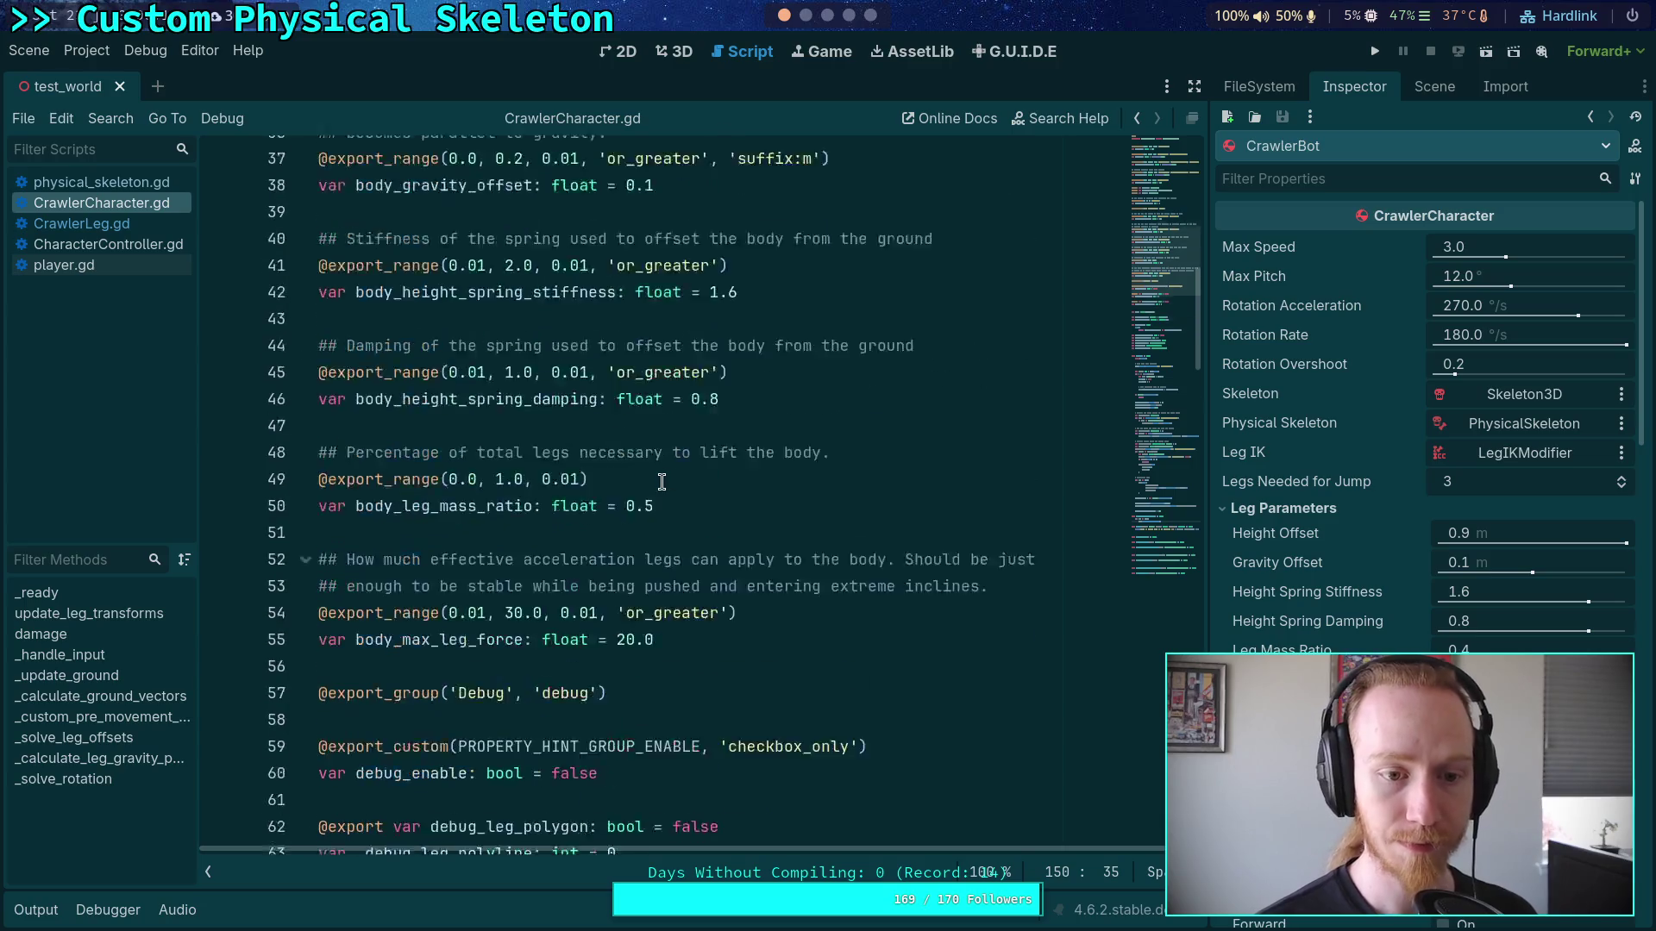
scroll(662, 479, "up", 3)
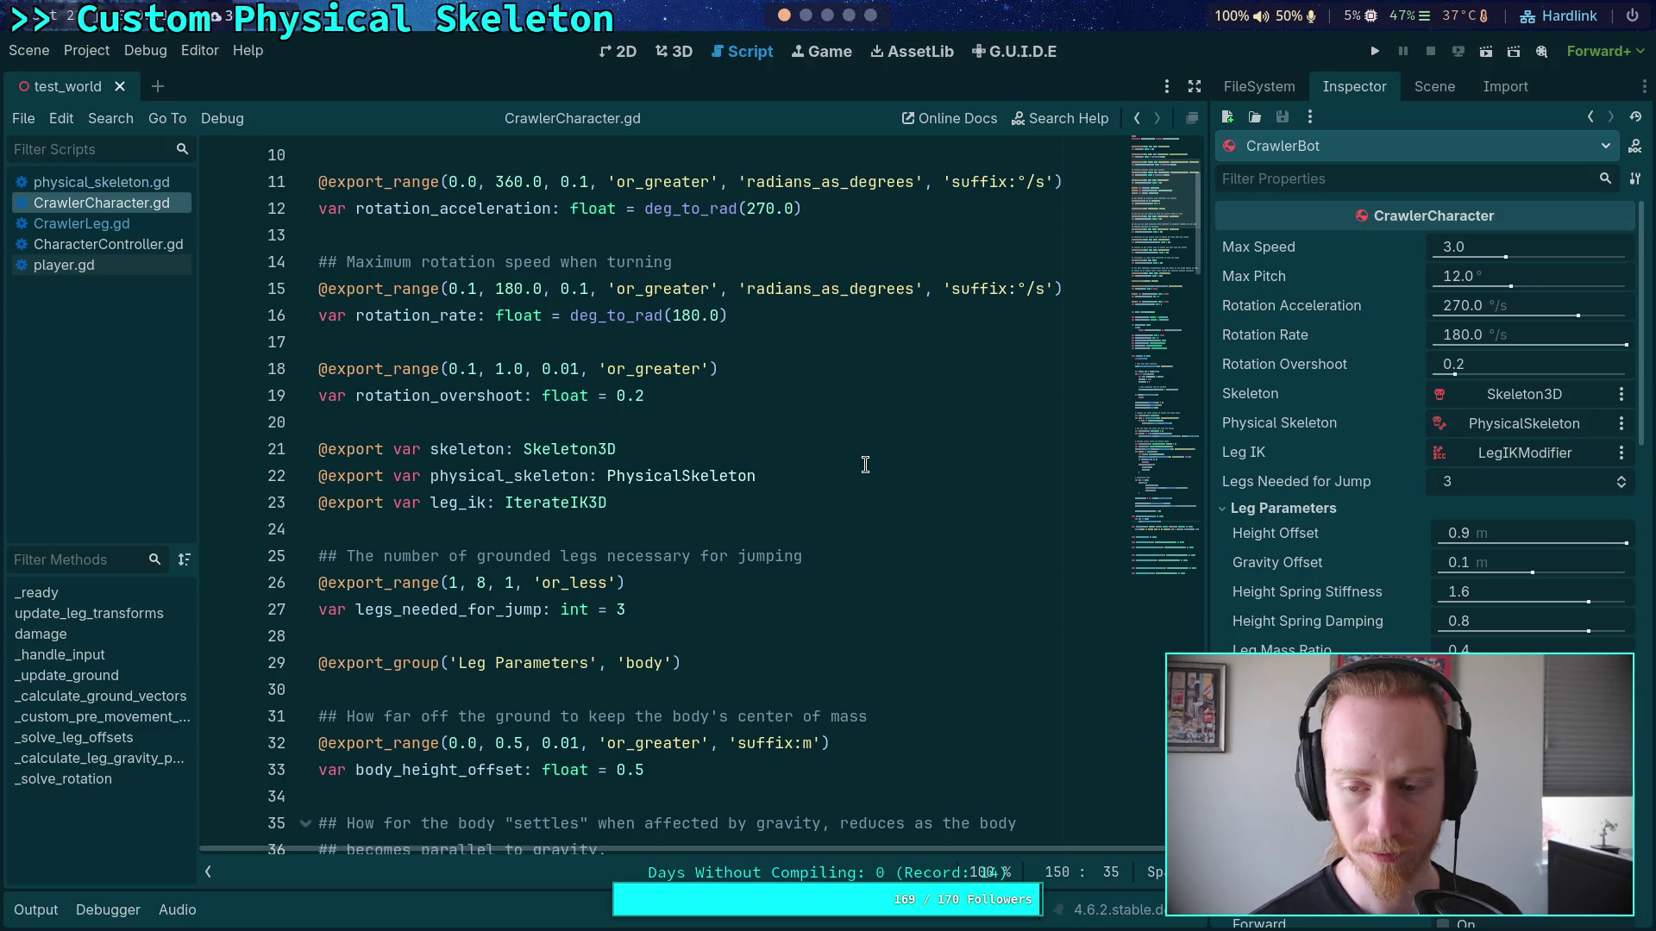
Step: Insert a blank line at line 20, above the skeleton, physical_skeleton and leg_ik exports
left_click(826, 448)
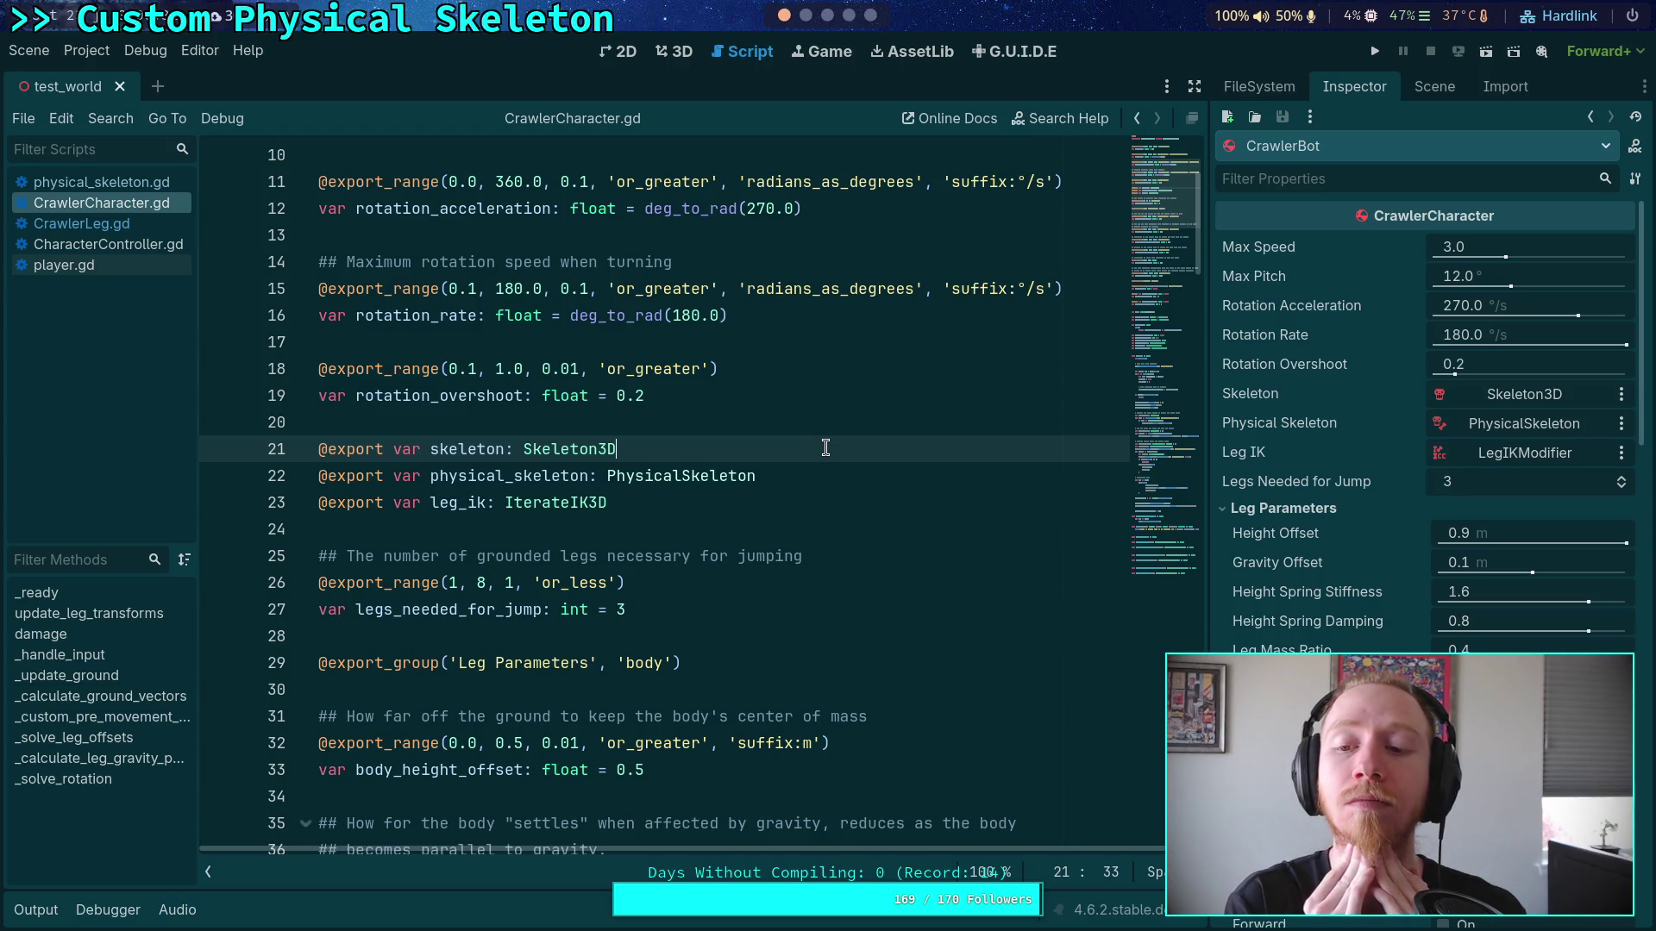
key("Up")
key("Return")
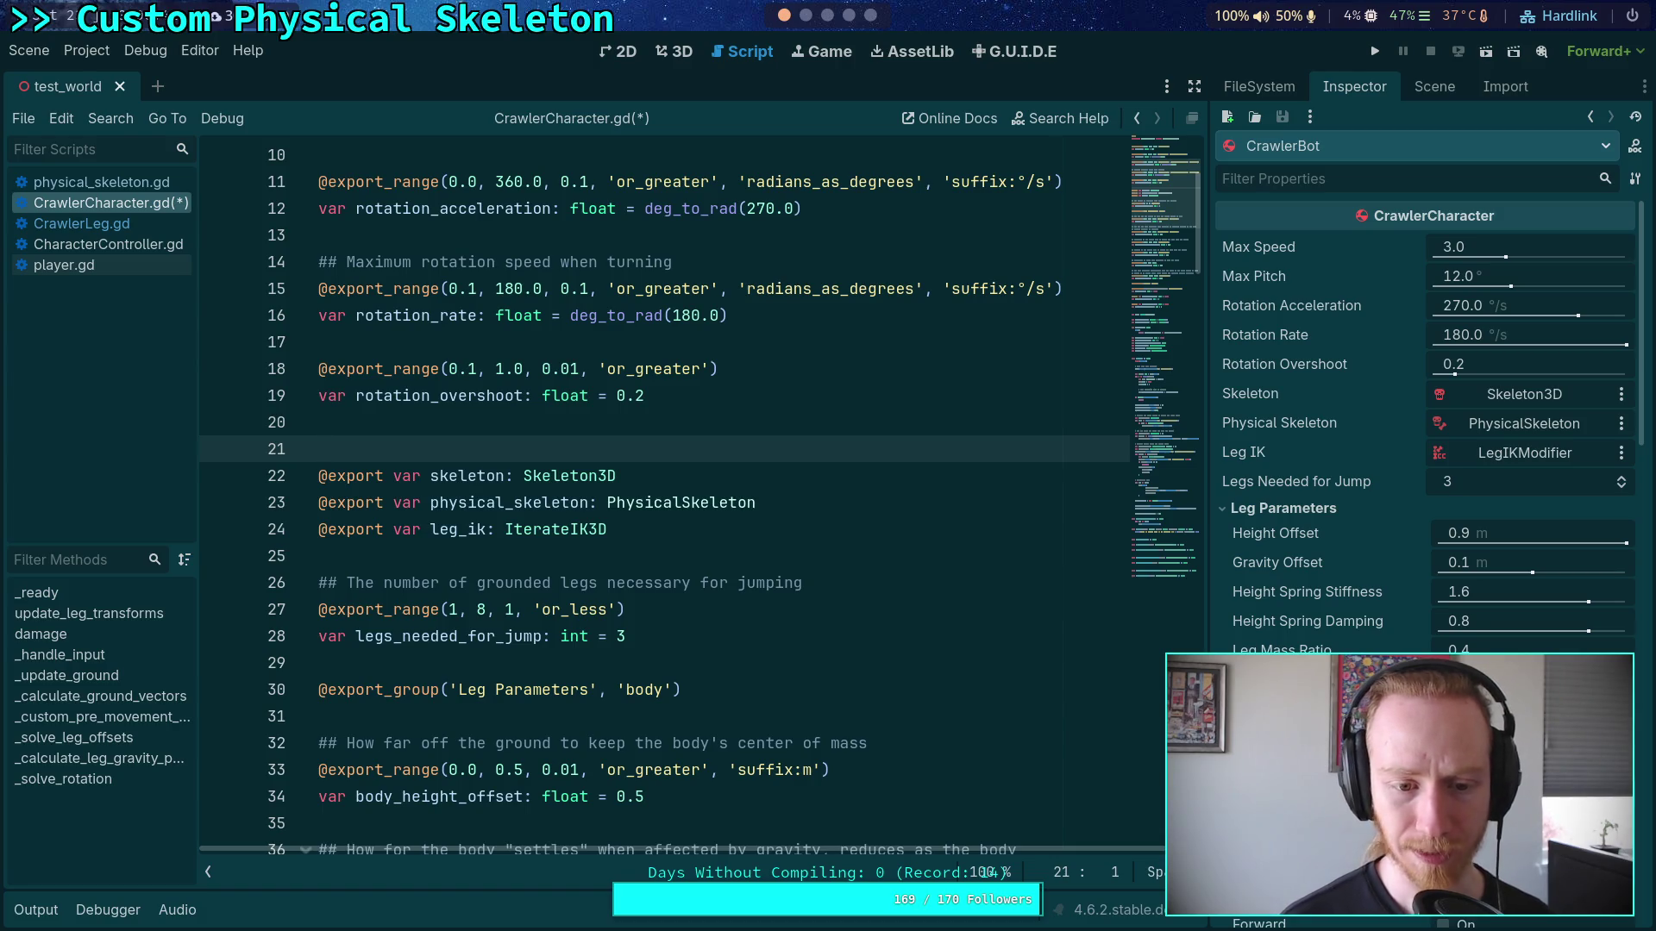
scroll(695, 506, "down", 2)
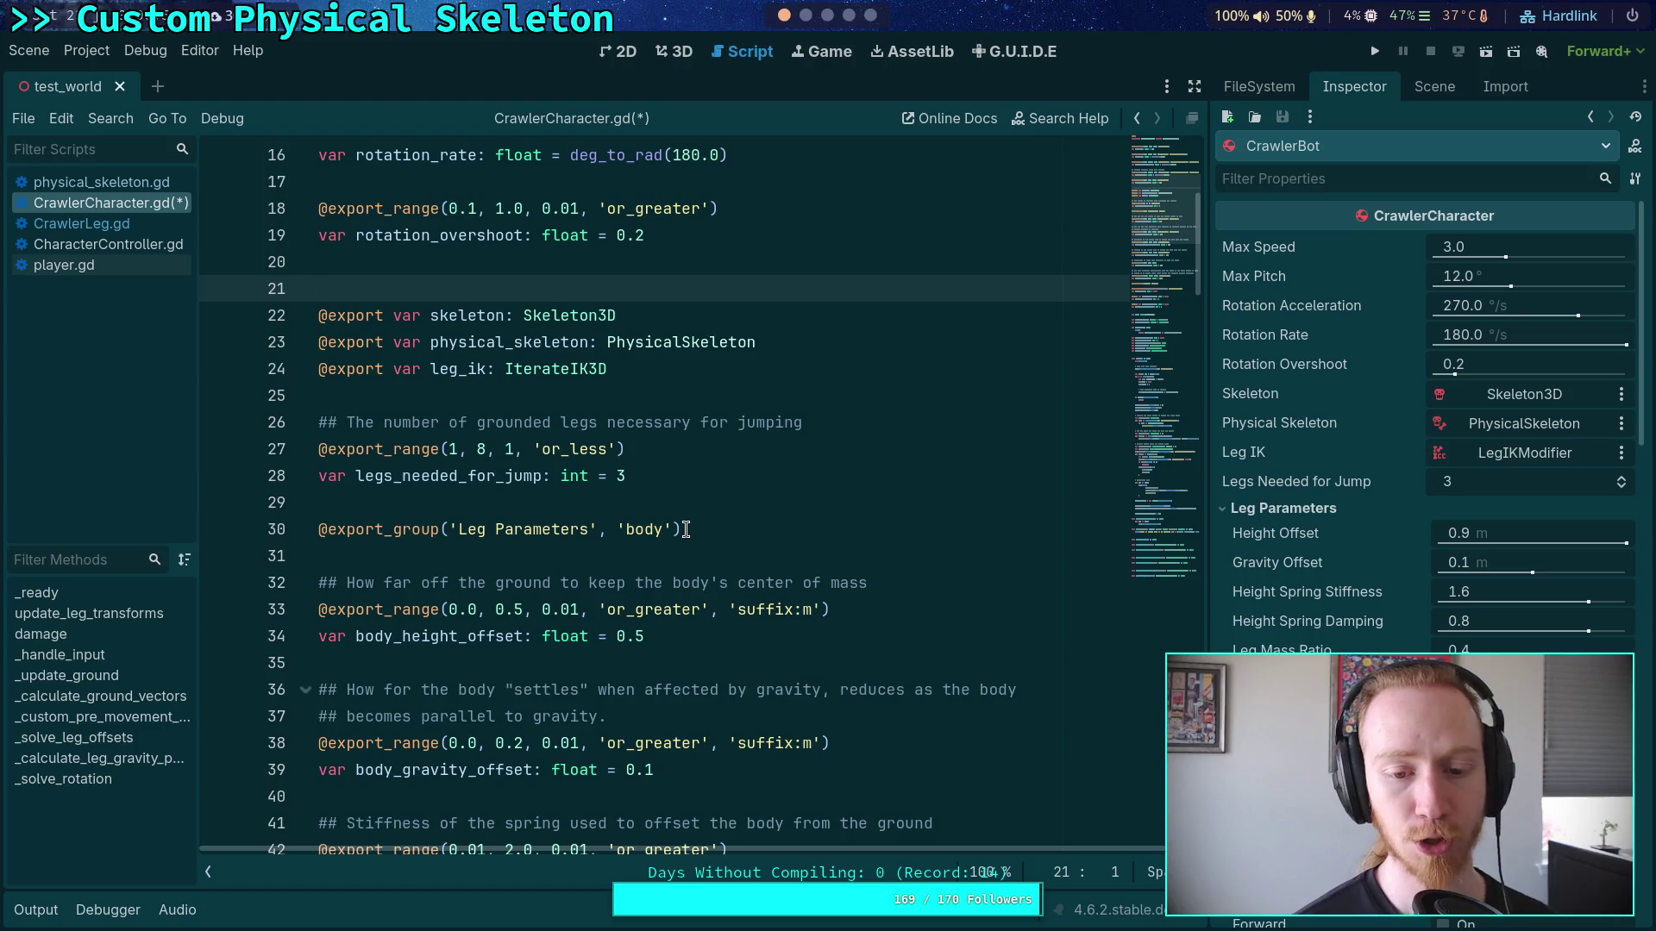
scroll(686, 529, "up", 1)
scroll(688, 561, "down", 2)
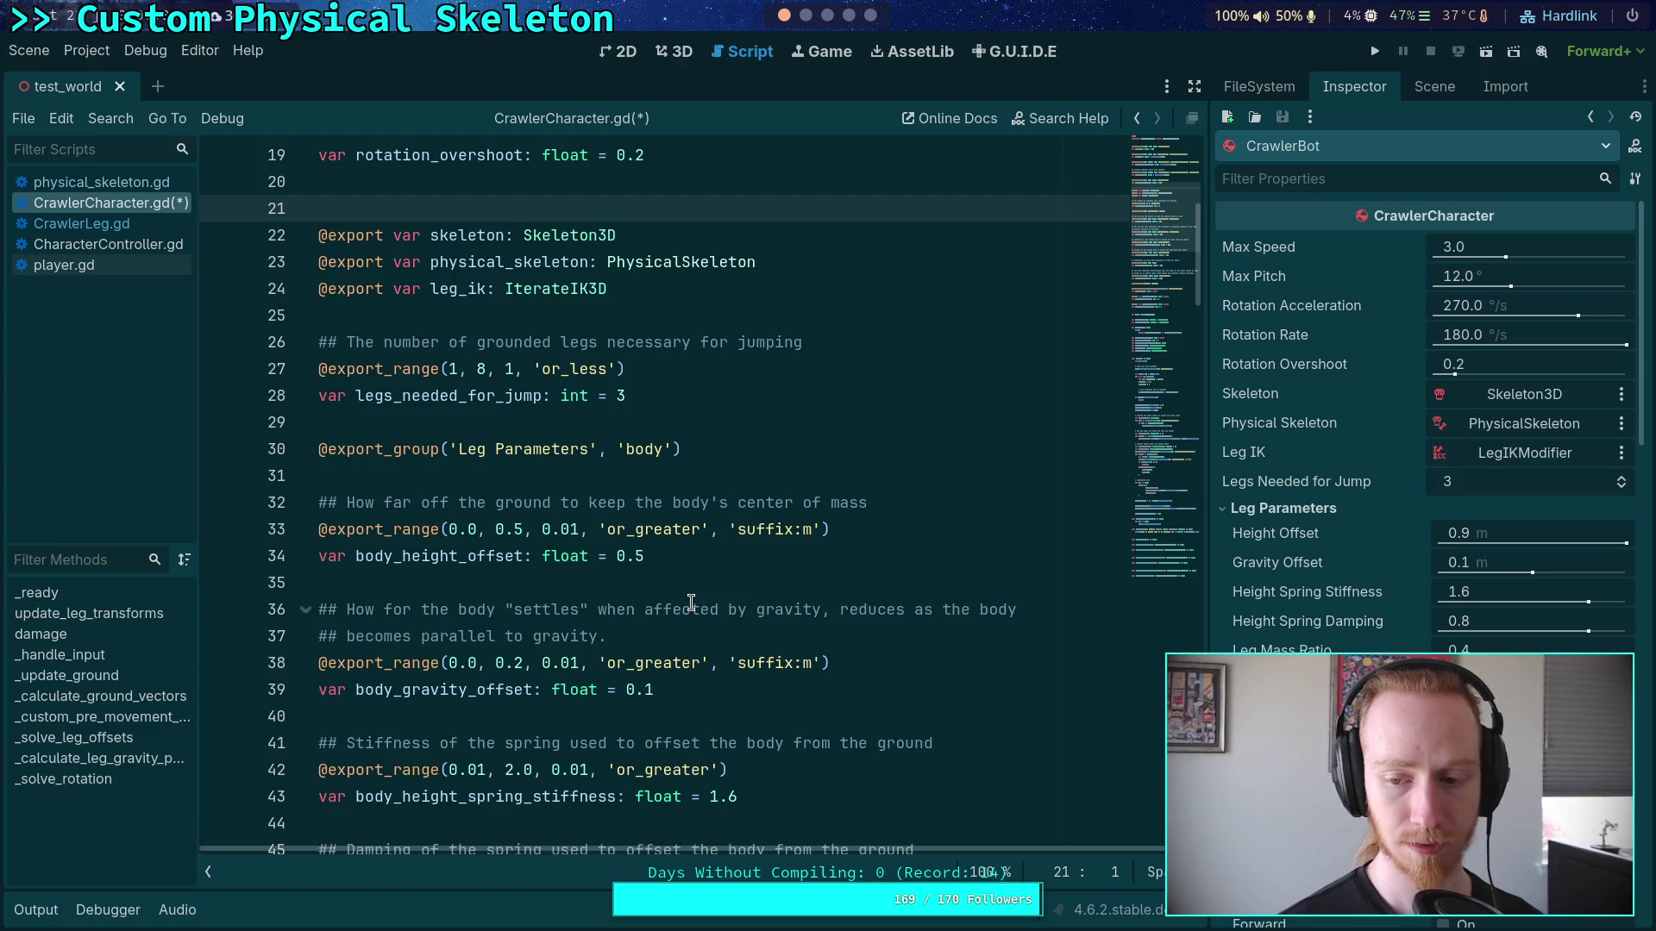
scroll(691, 601, "down", 5)
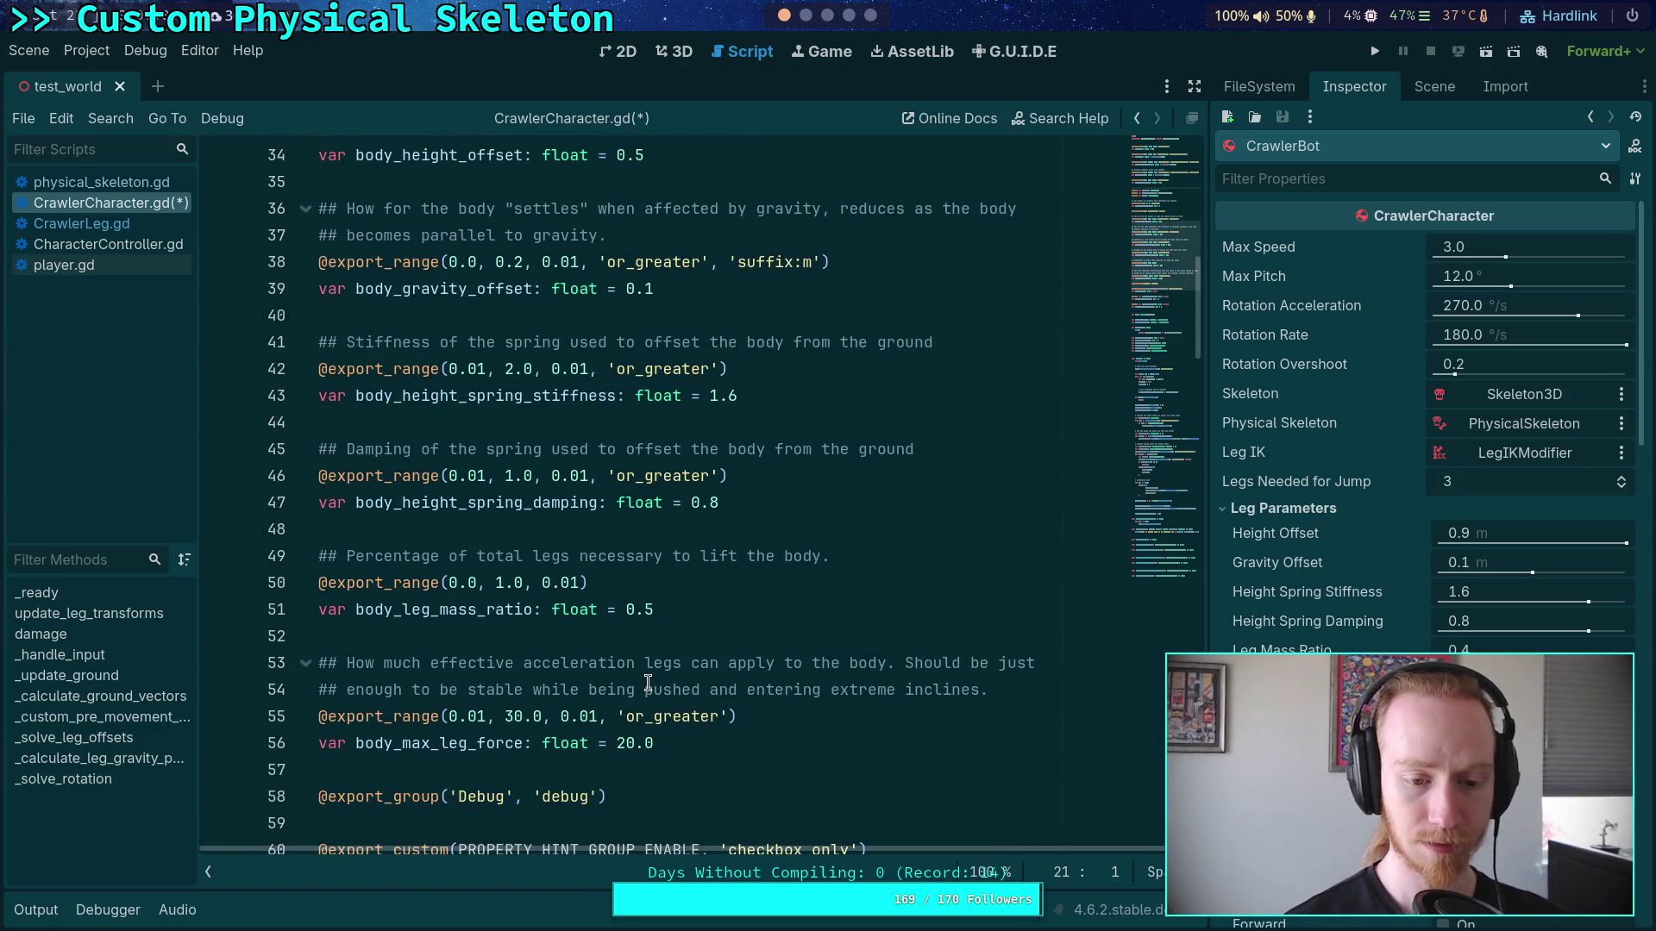
scroll(648, 683, "up", 3)
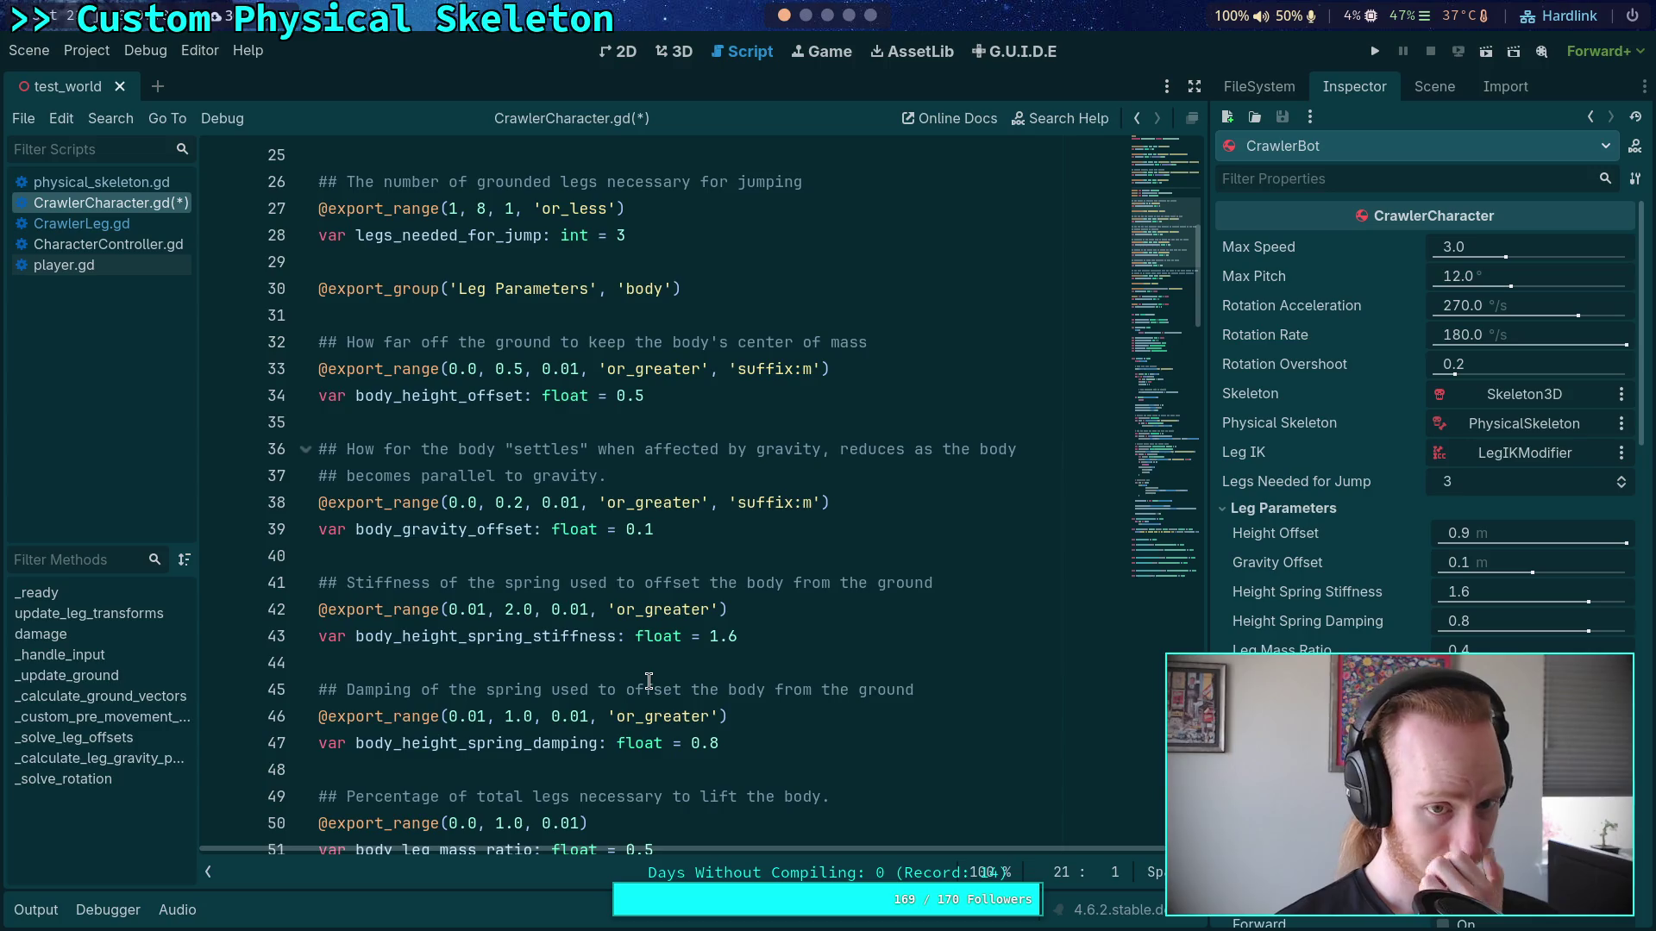
scroll(648, 681, "up", 3)
left_click(353, 477)
type("body_legs_")
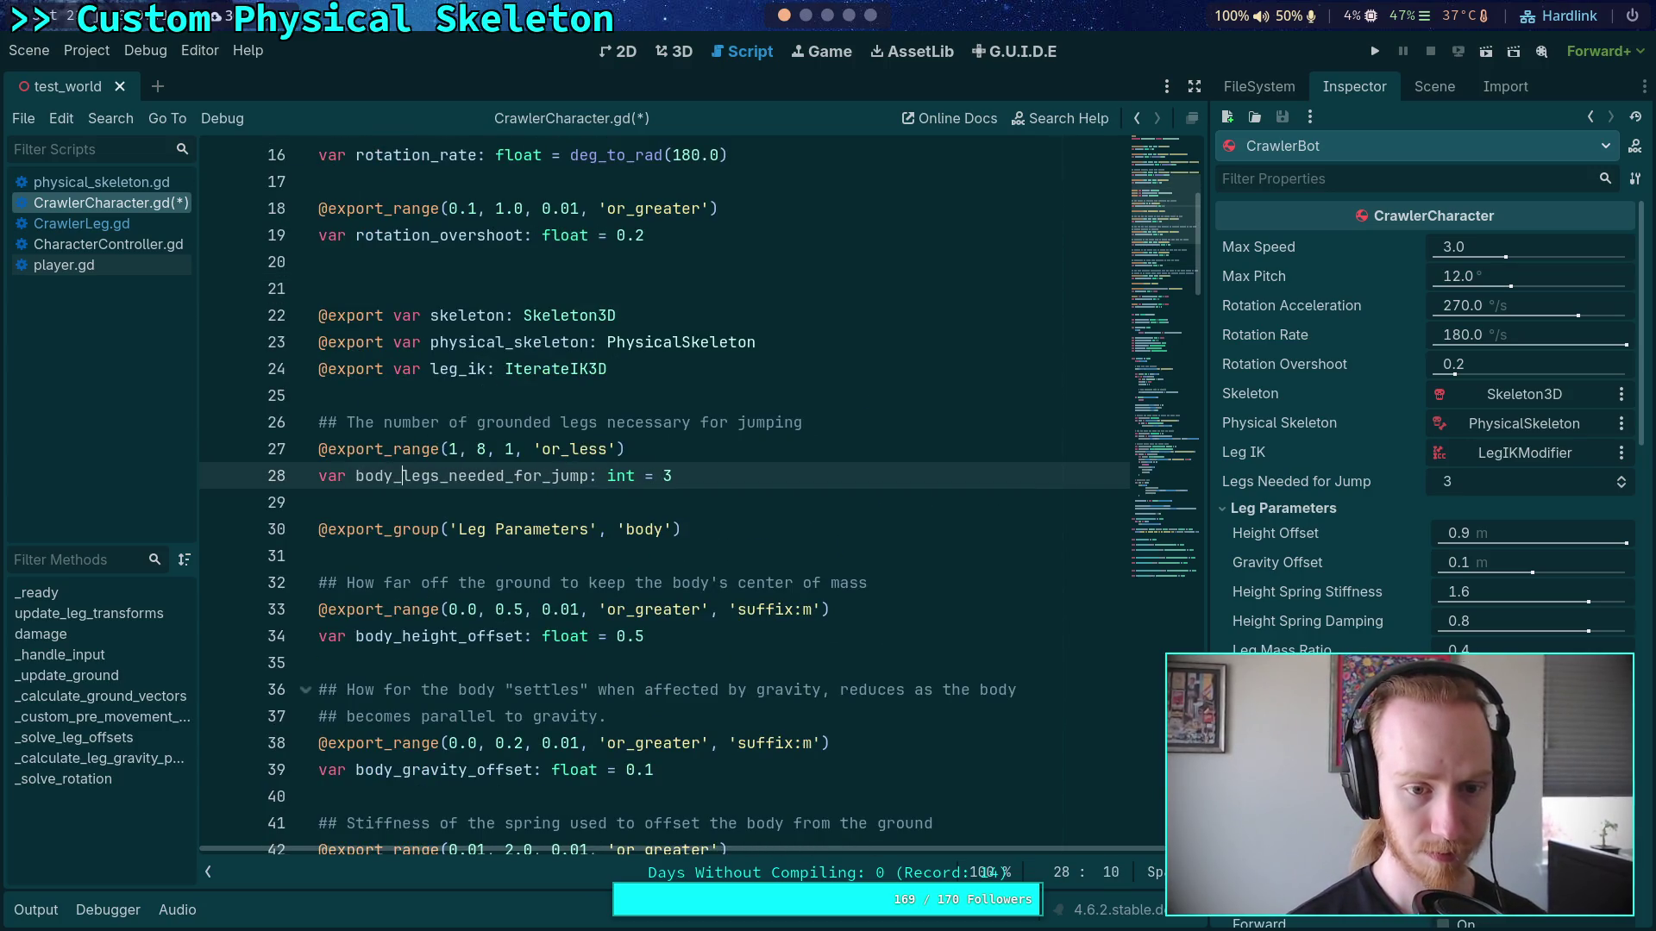
key("ctrl+f")
type("legs")
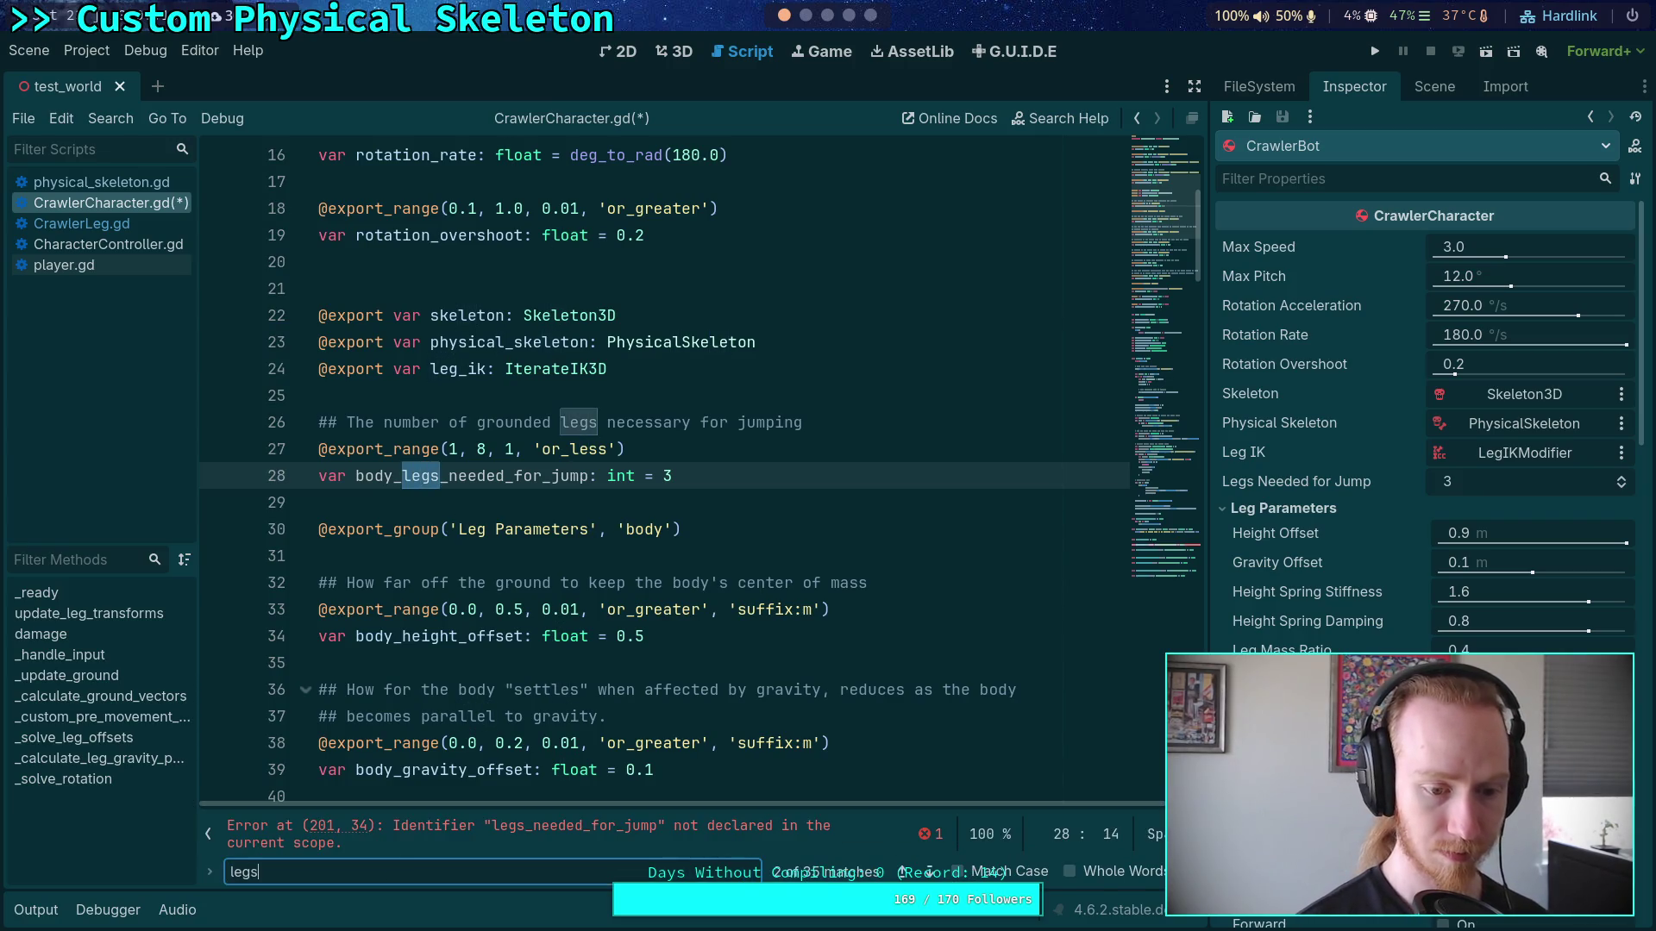
type("_need")
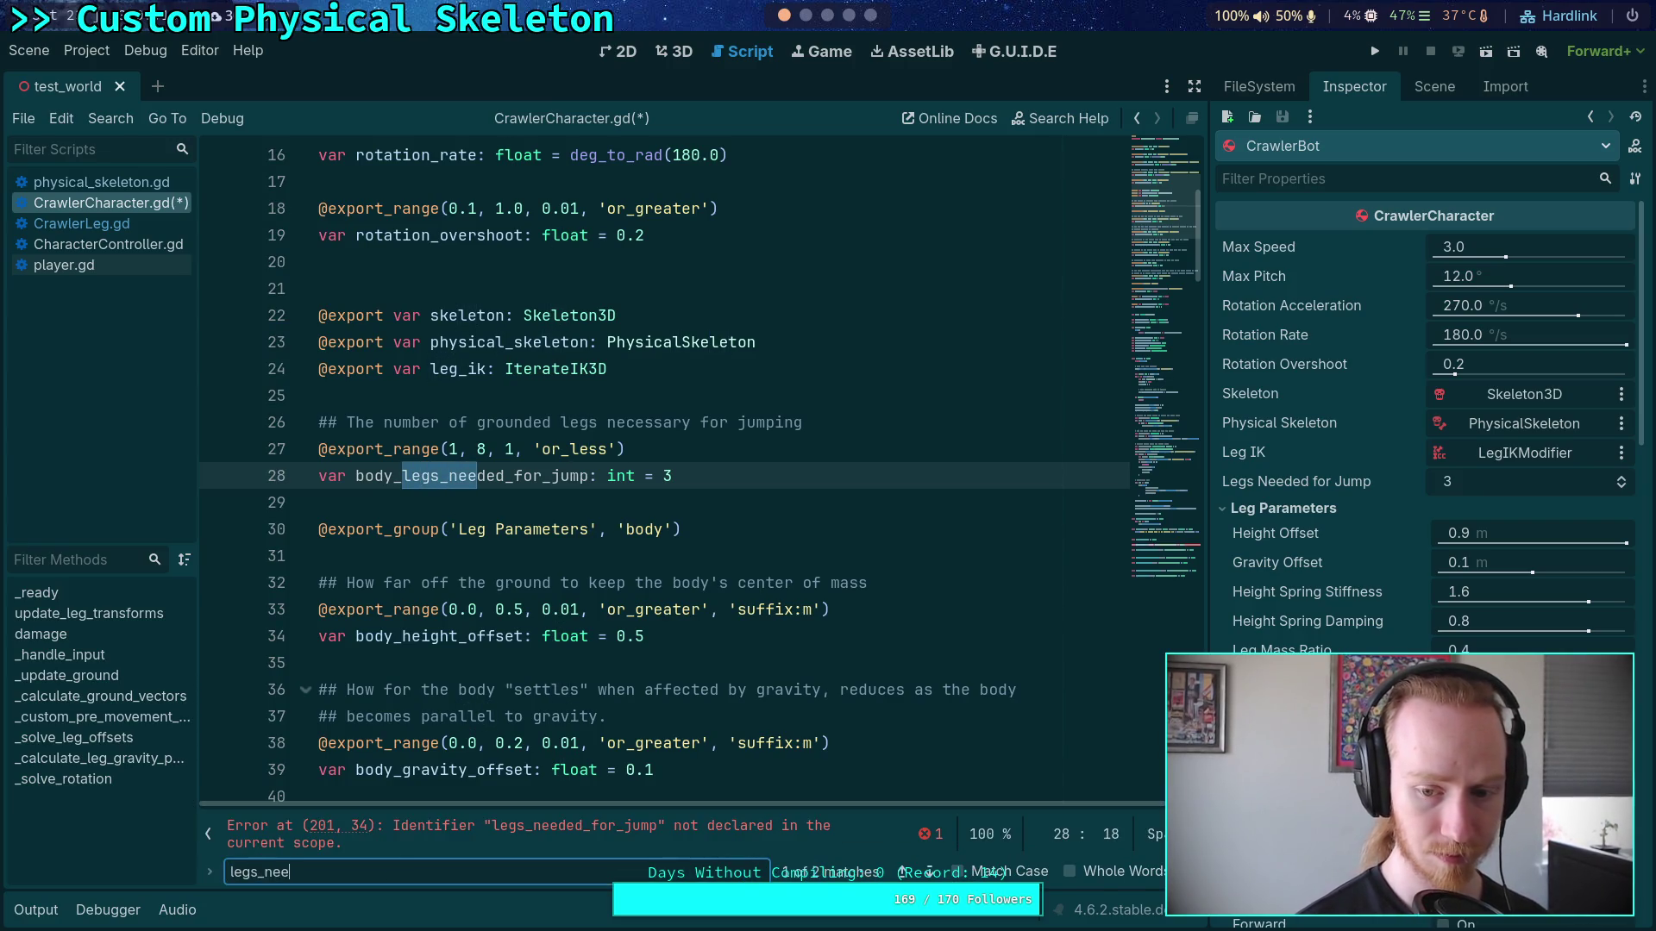
key("Return")
left_click(621, 695)
type("body_legs_needed_for_jump:")
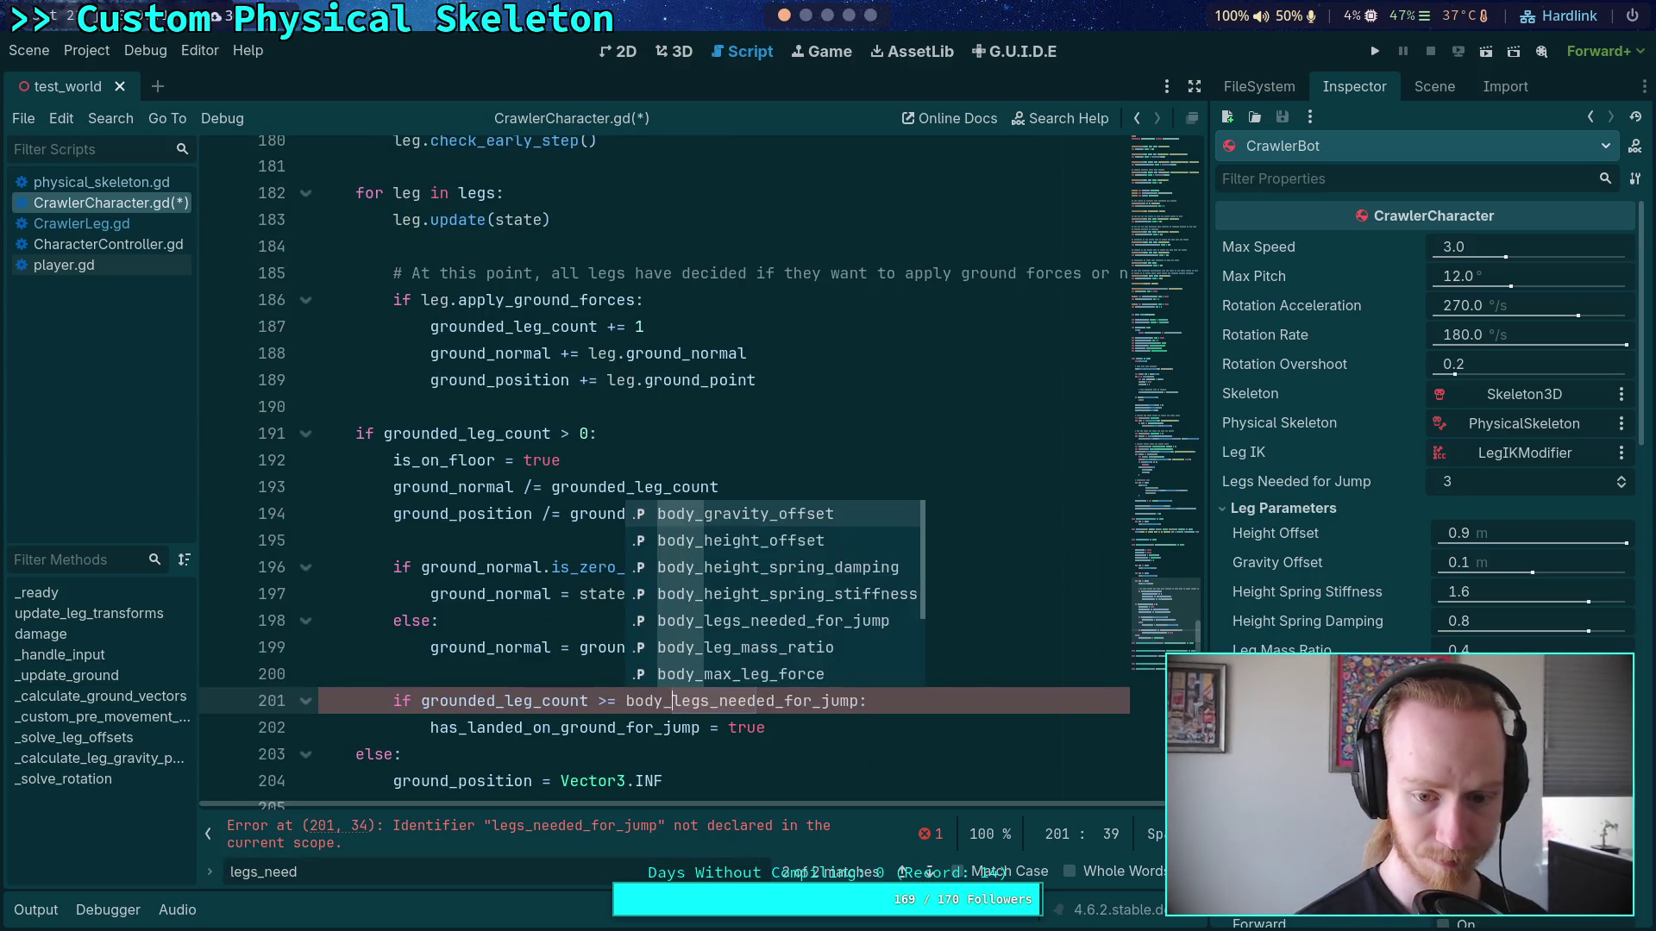
left_click(945, 733)
mouse_move(1197, 638)
left_mouse_down()
mouse_move(1178, 448)
mouse_move(1203, 228)
left_mouse_up()
left_click(364, 370)
mouse_move(672, 369)
left_mouse_down()
mouse_move(251, 313)
mouse_move(251, 293)
left_mouse_up()
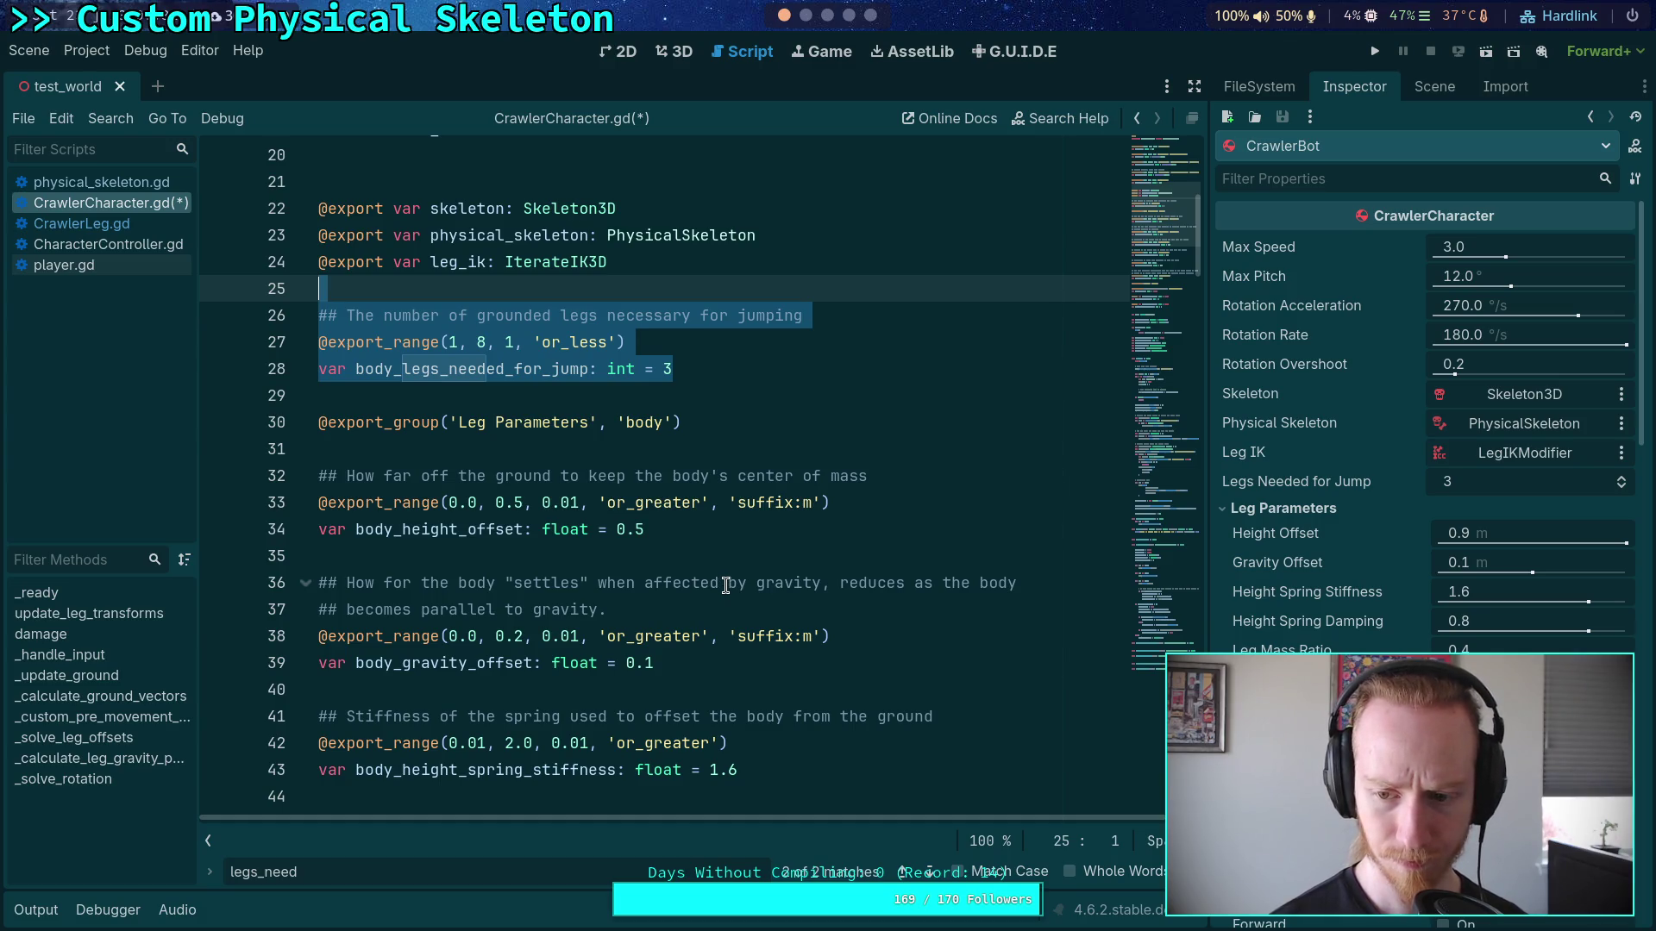
key("ctrl+x")
scroll(763, 553, "down", 6)
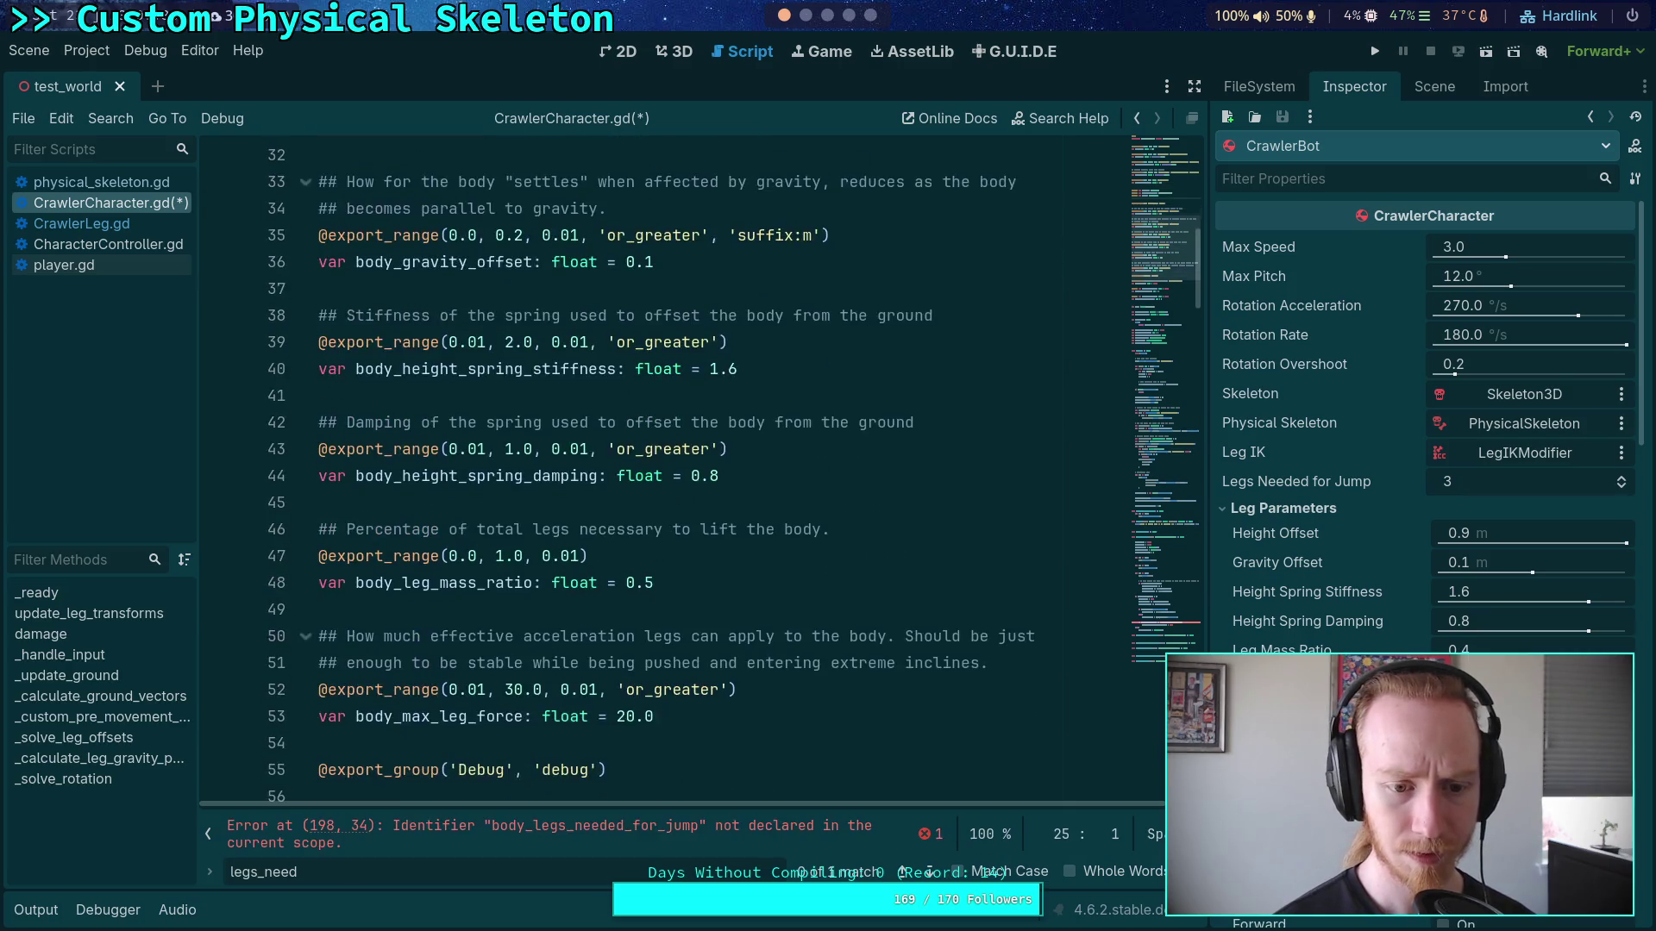
left_click(762, 553)
key("Return")
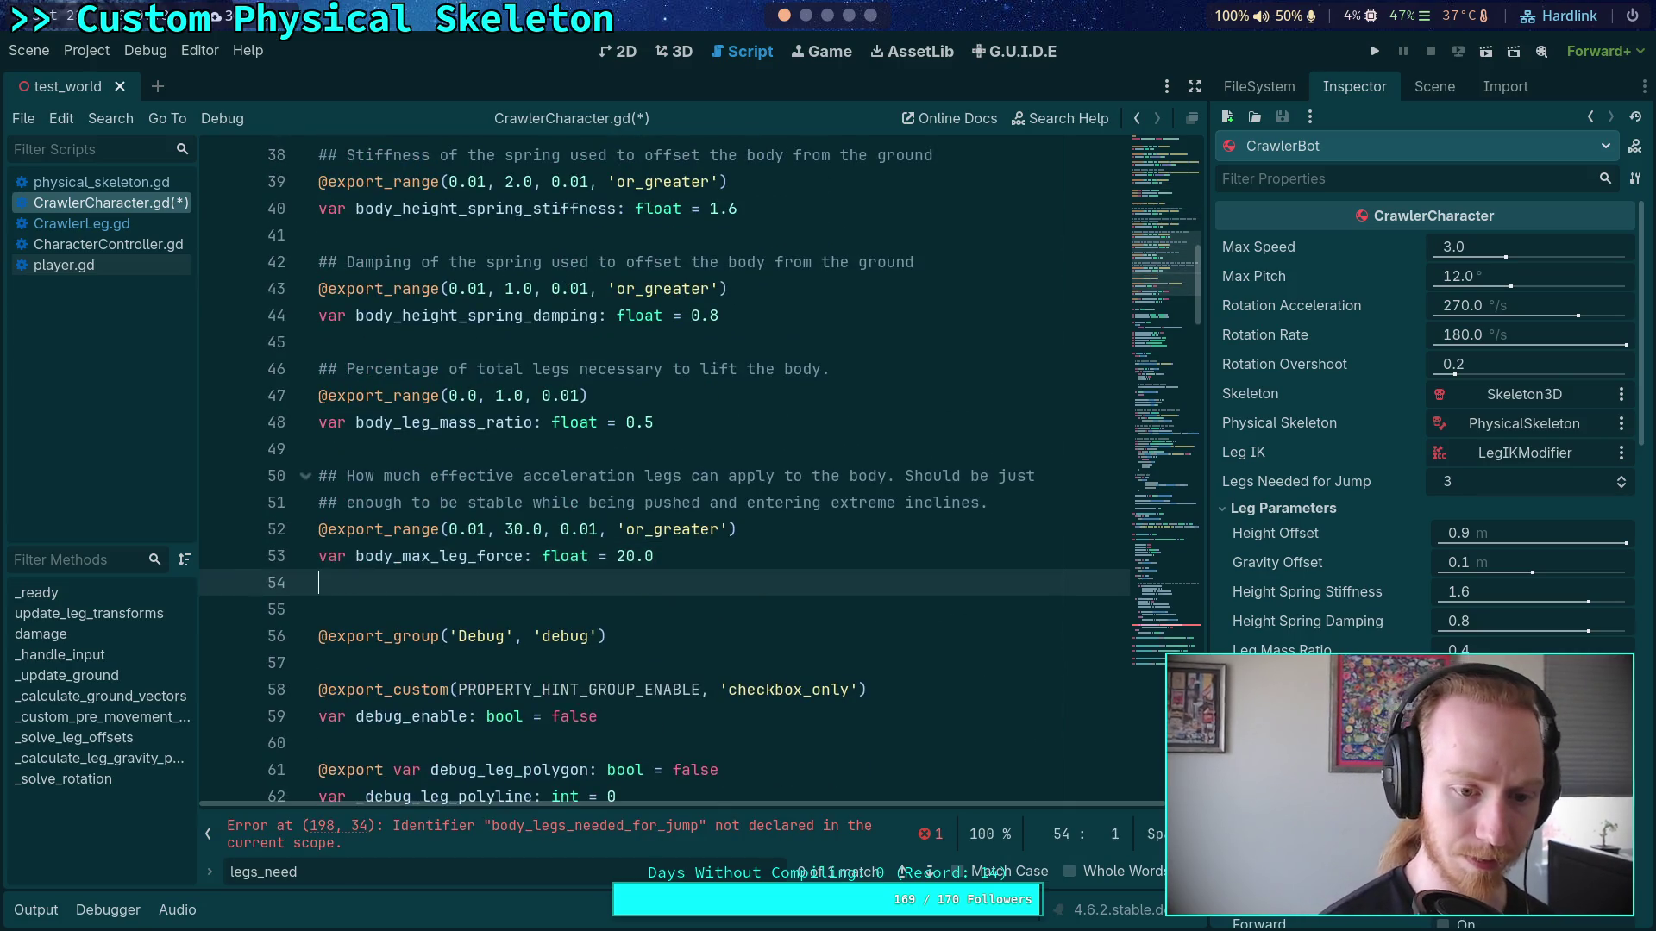
key("ctrl+v")
left_click(751, 553)
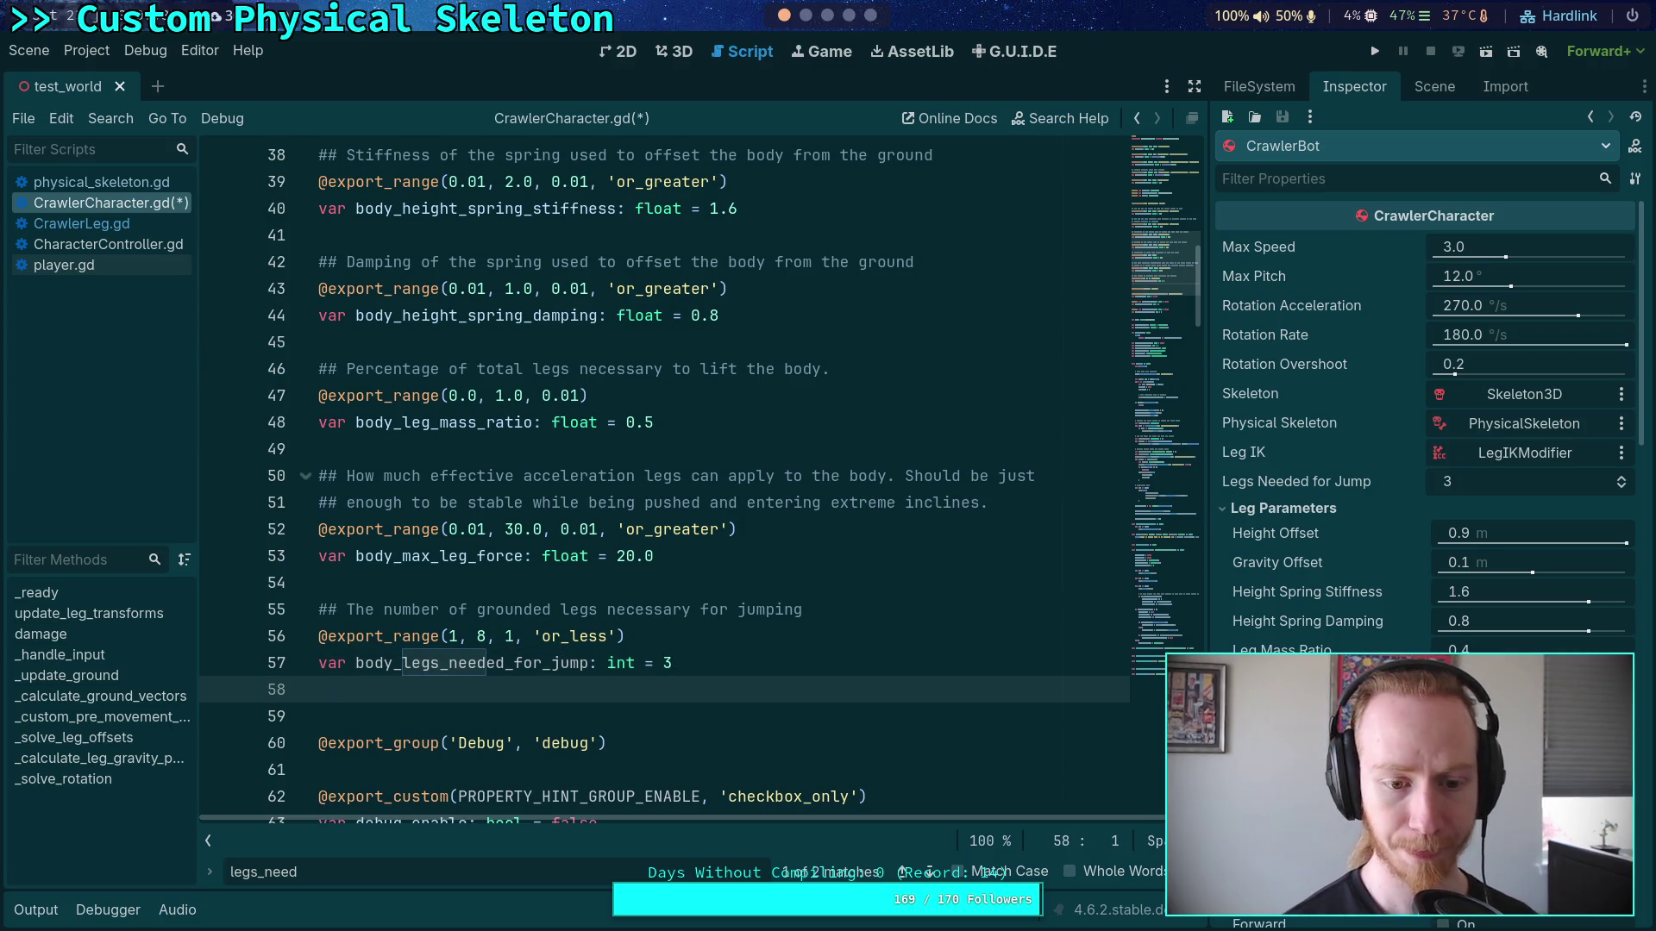
scroll(682, 597, "up", 7)
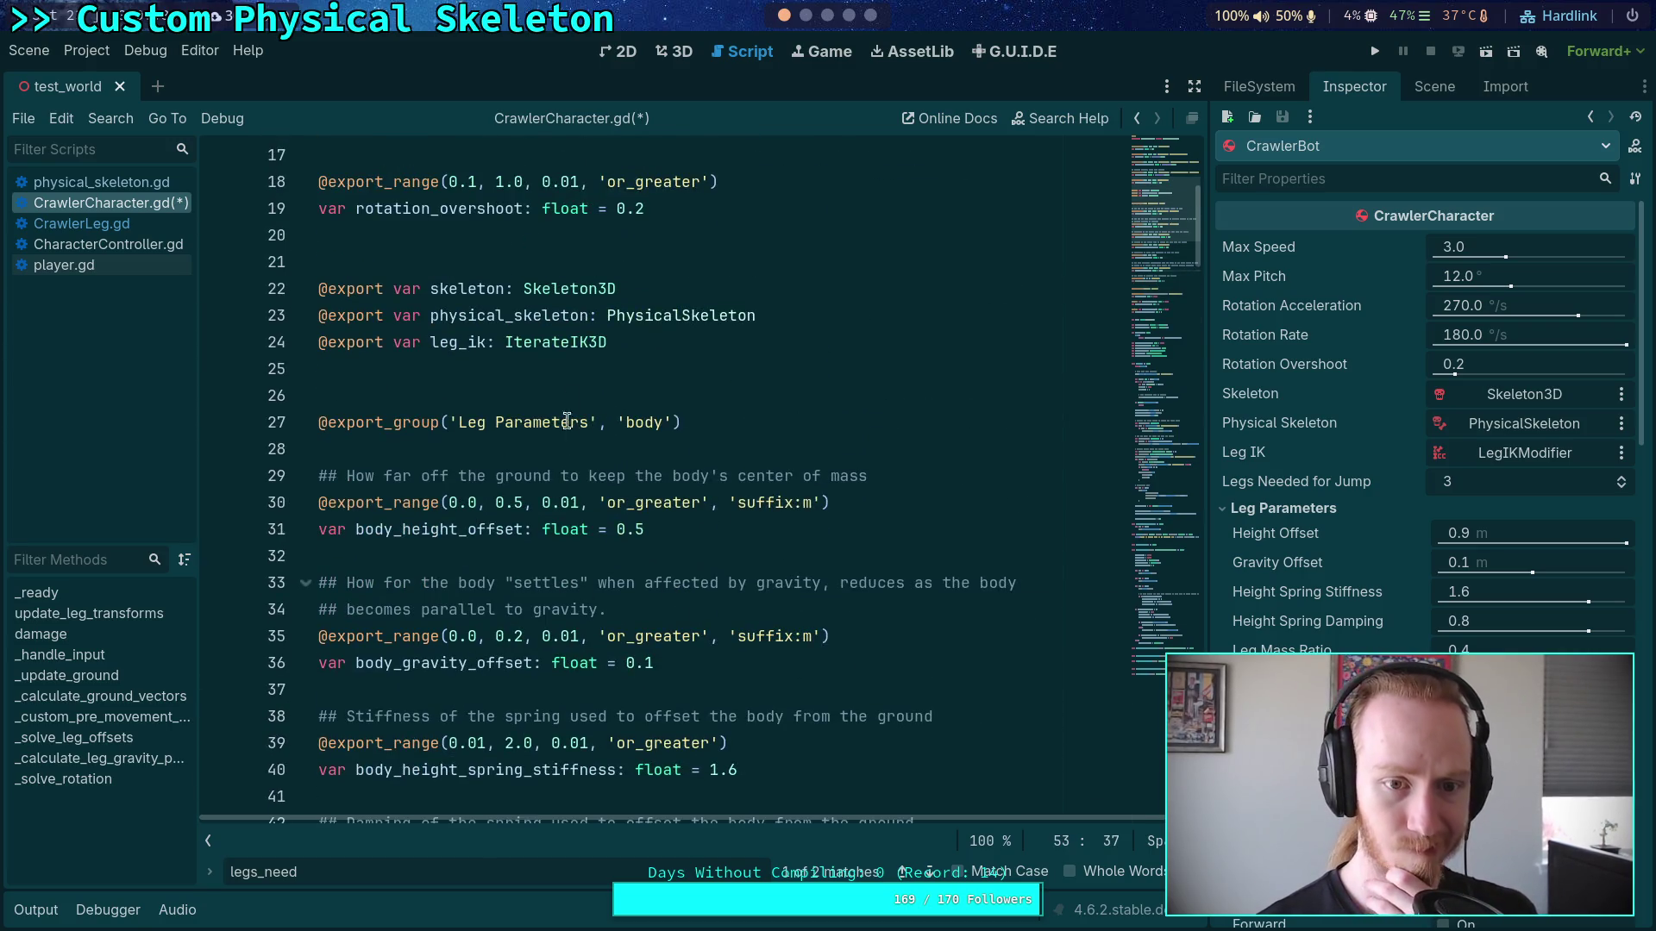
scroll(580, 404, "up", 2)
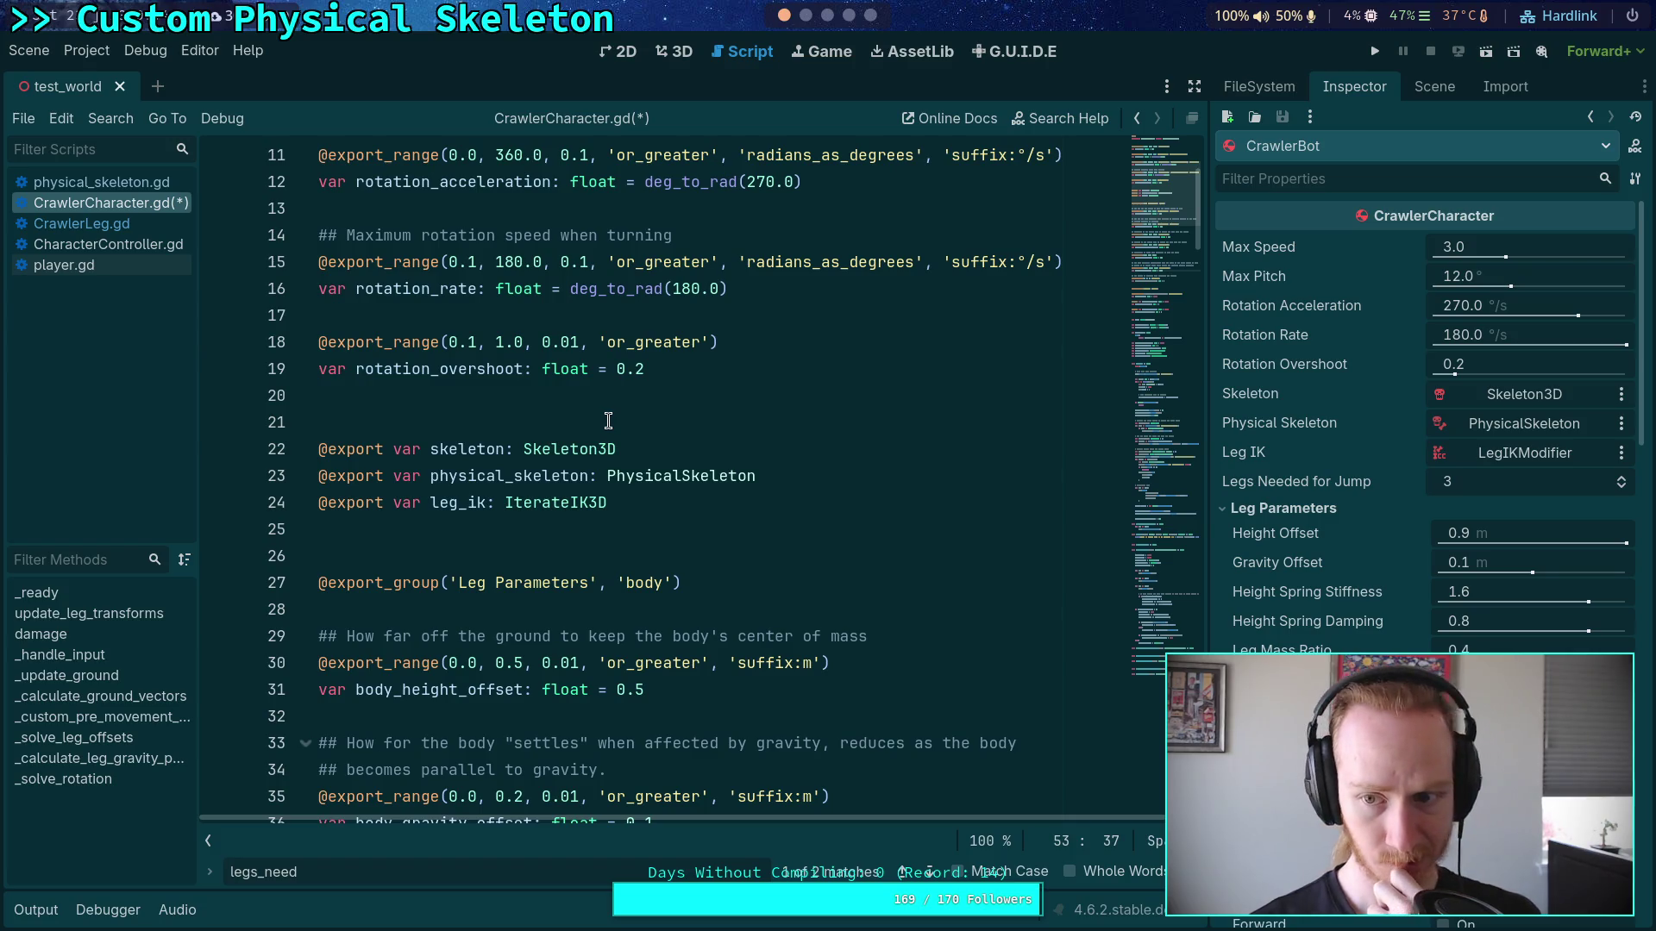
left_click(608, 421)
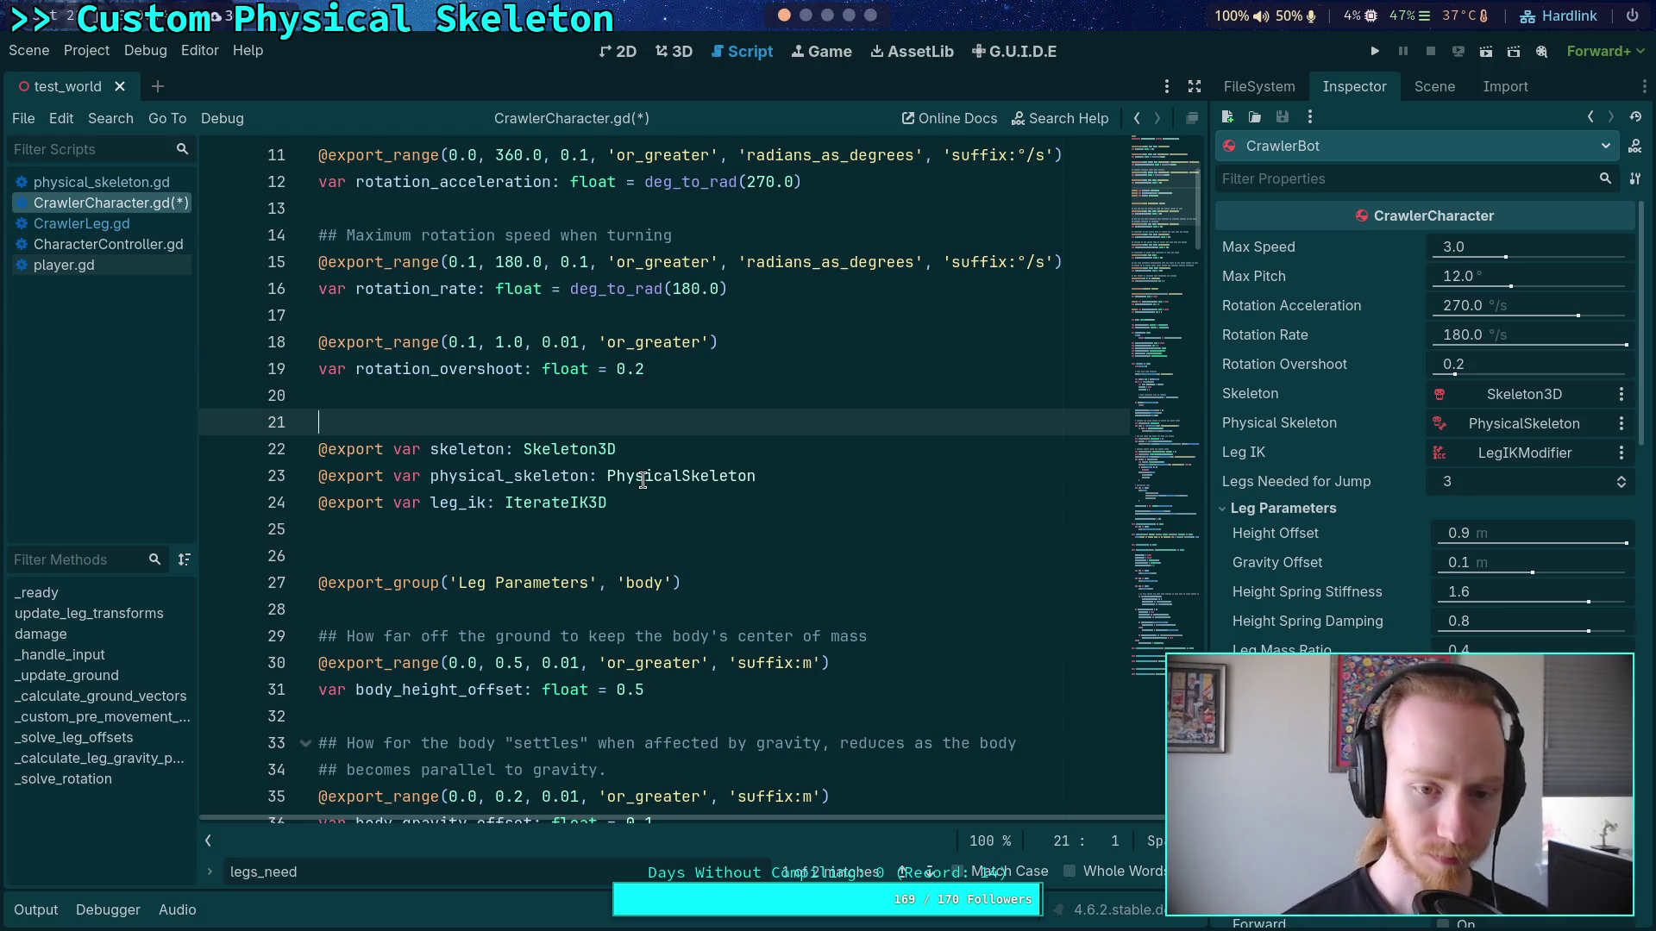
left_click(725, 449)
key("Return")
key("Return")
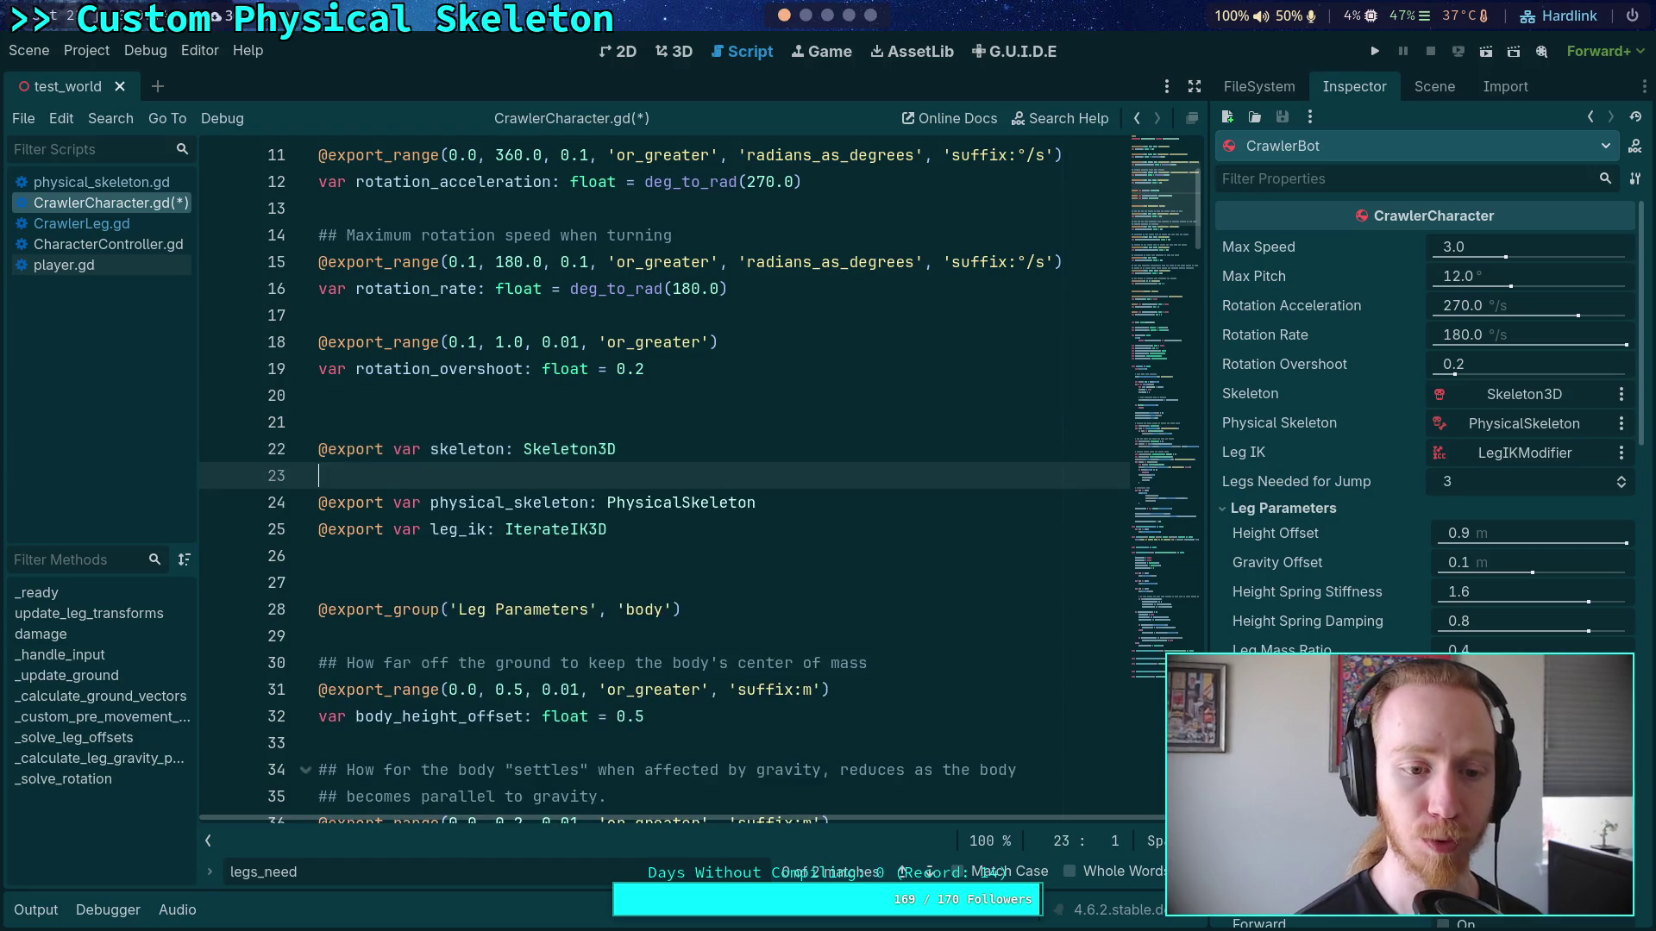
type("@export_group")
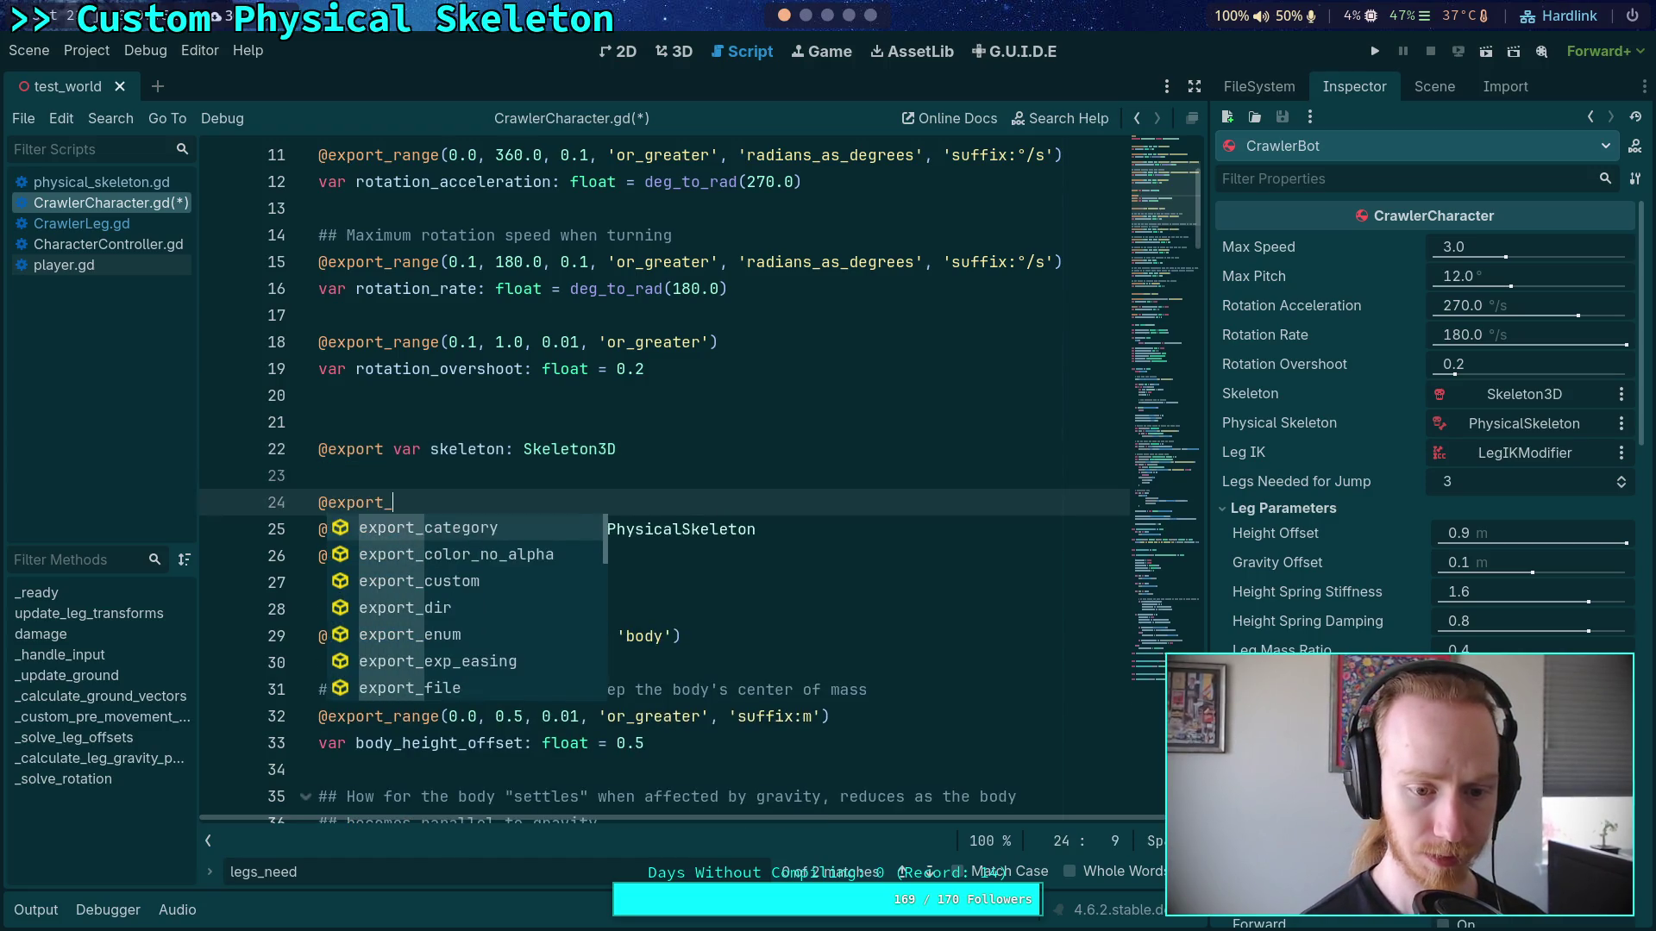
key("Escape")
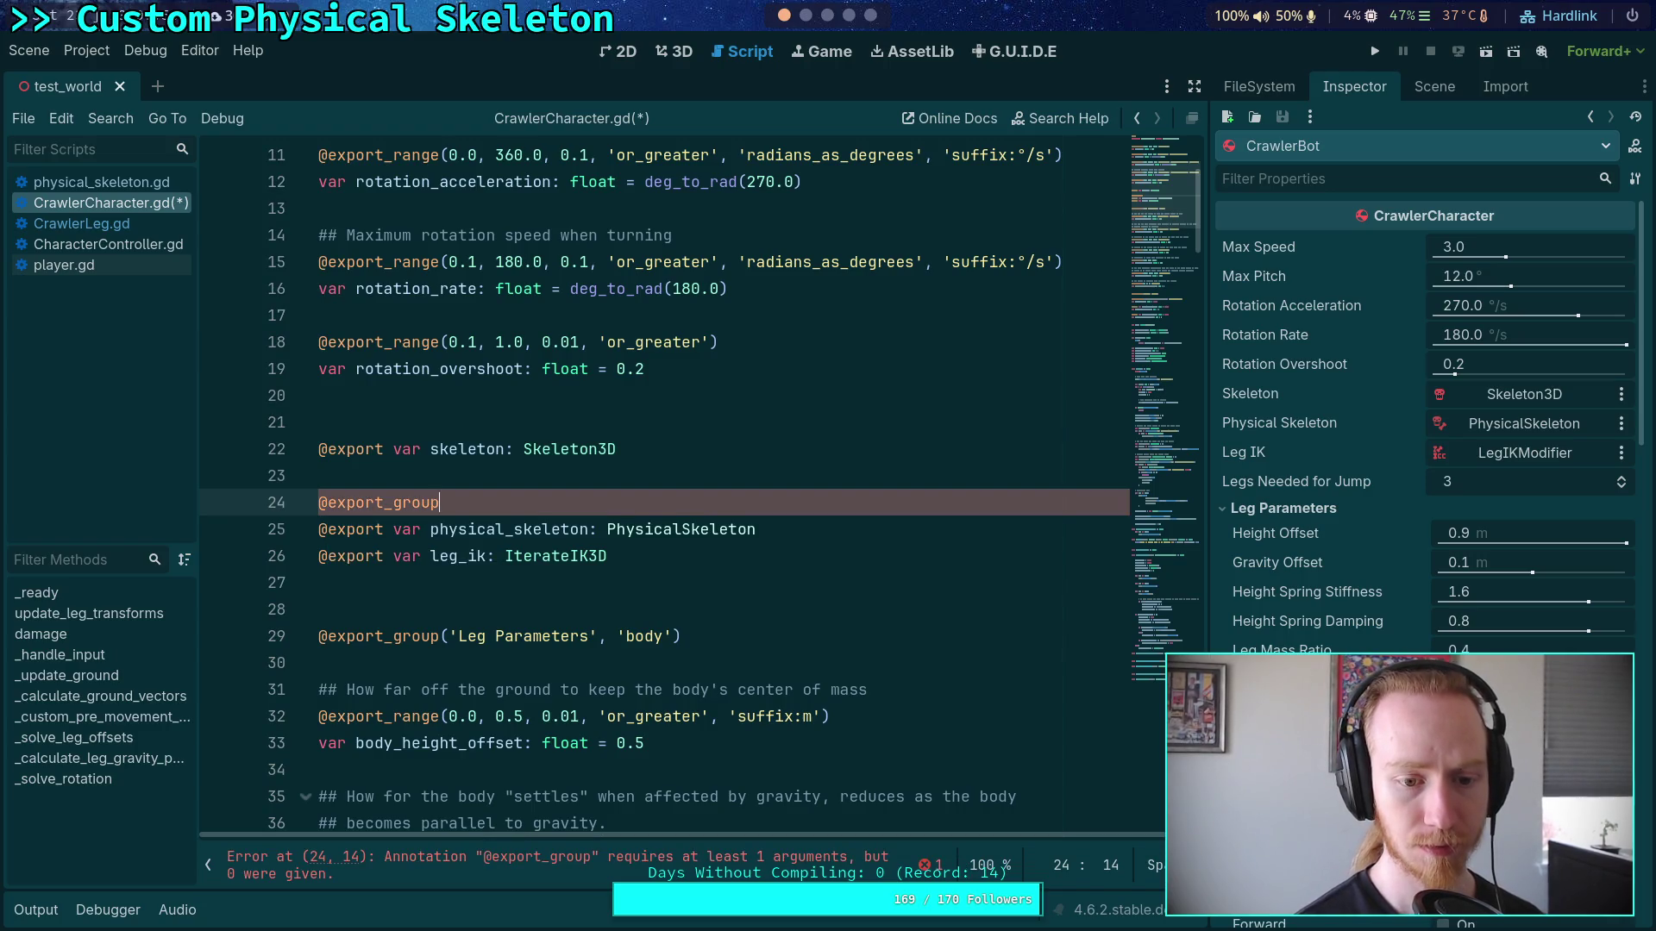
type("('Physical Skeleton")
Step: Rearrange the blank lines around the physical_skeleton export and the Physical Skeleton group
left_click(637, 528)
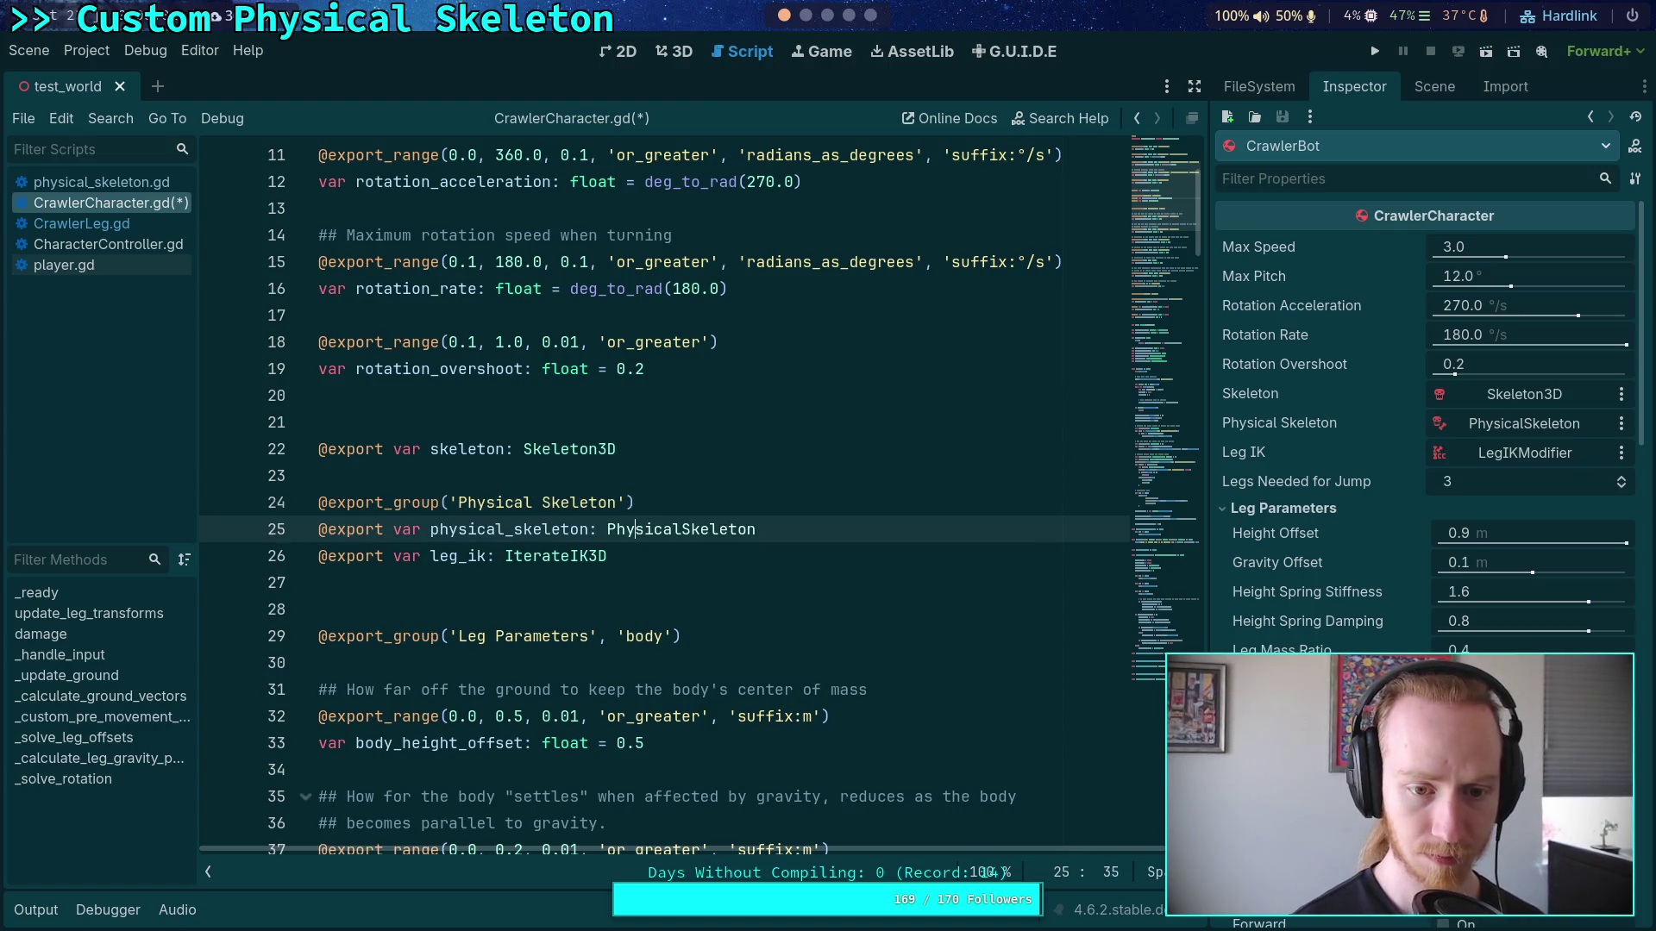
key("Up")
key("Return")
key("Down")
key("Down")
key("Return")
key("Up")
key("Up")
key("Up")
key("Up")
key("Return")
key("Up")
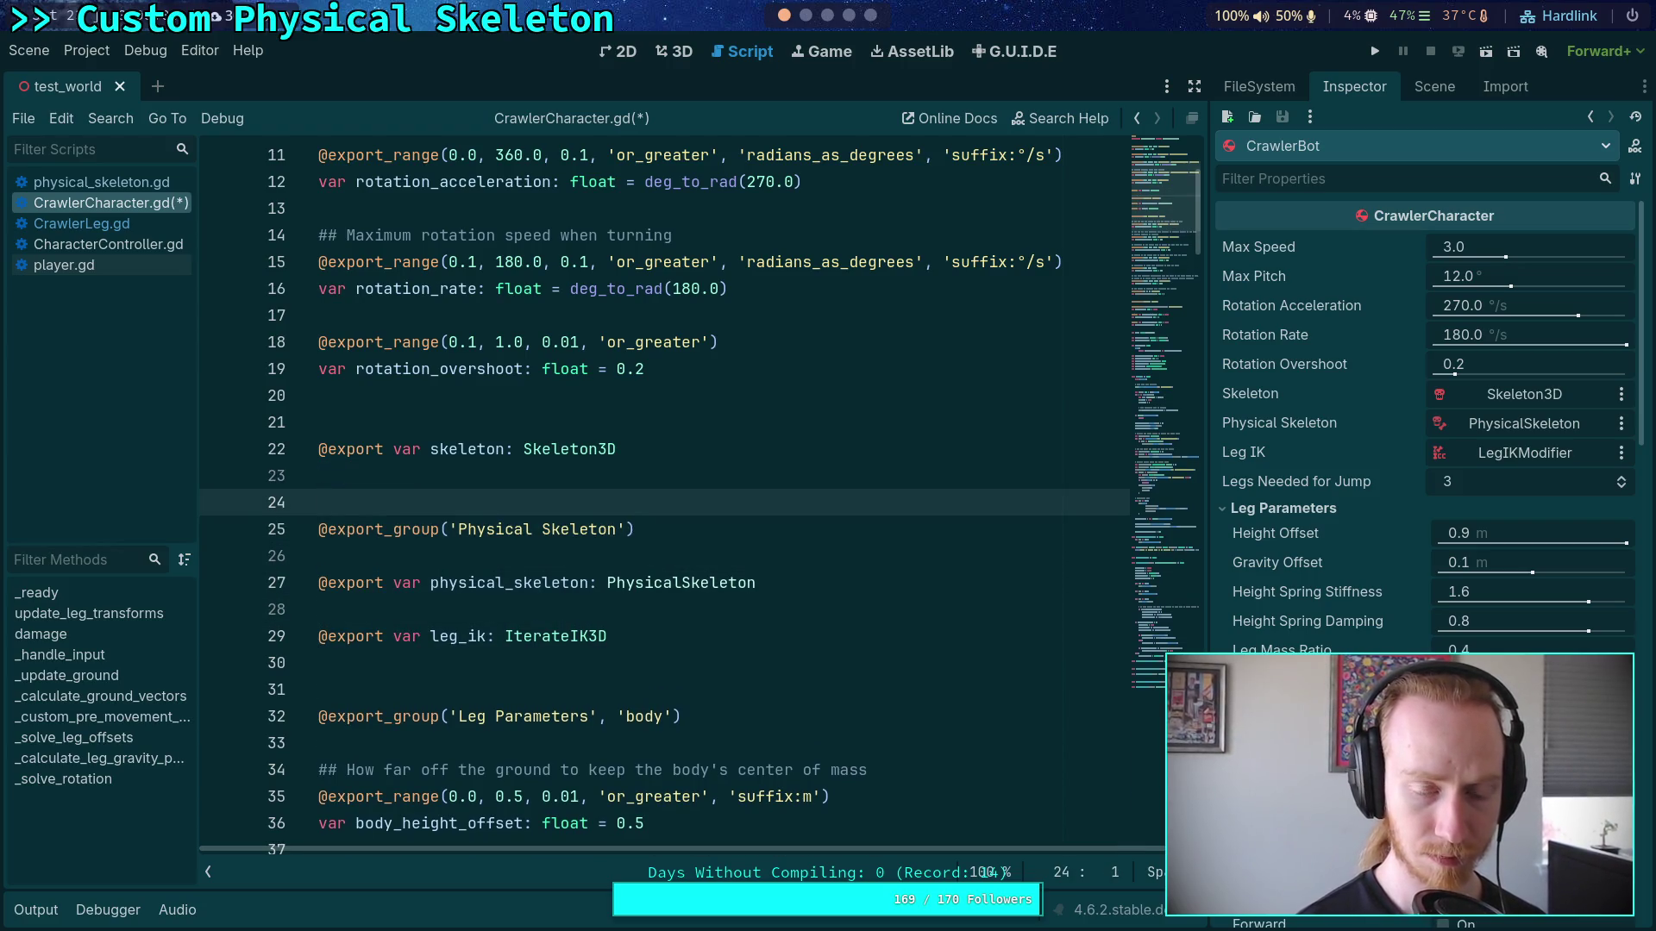
key("Up")
key("Up")
key("Up")
key("Delete")
key("Down")
key("Down")
key("Down")
key("Down")
key("Return")
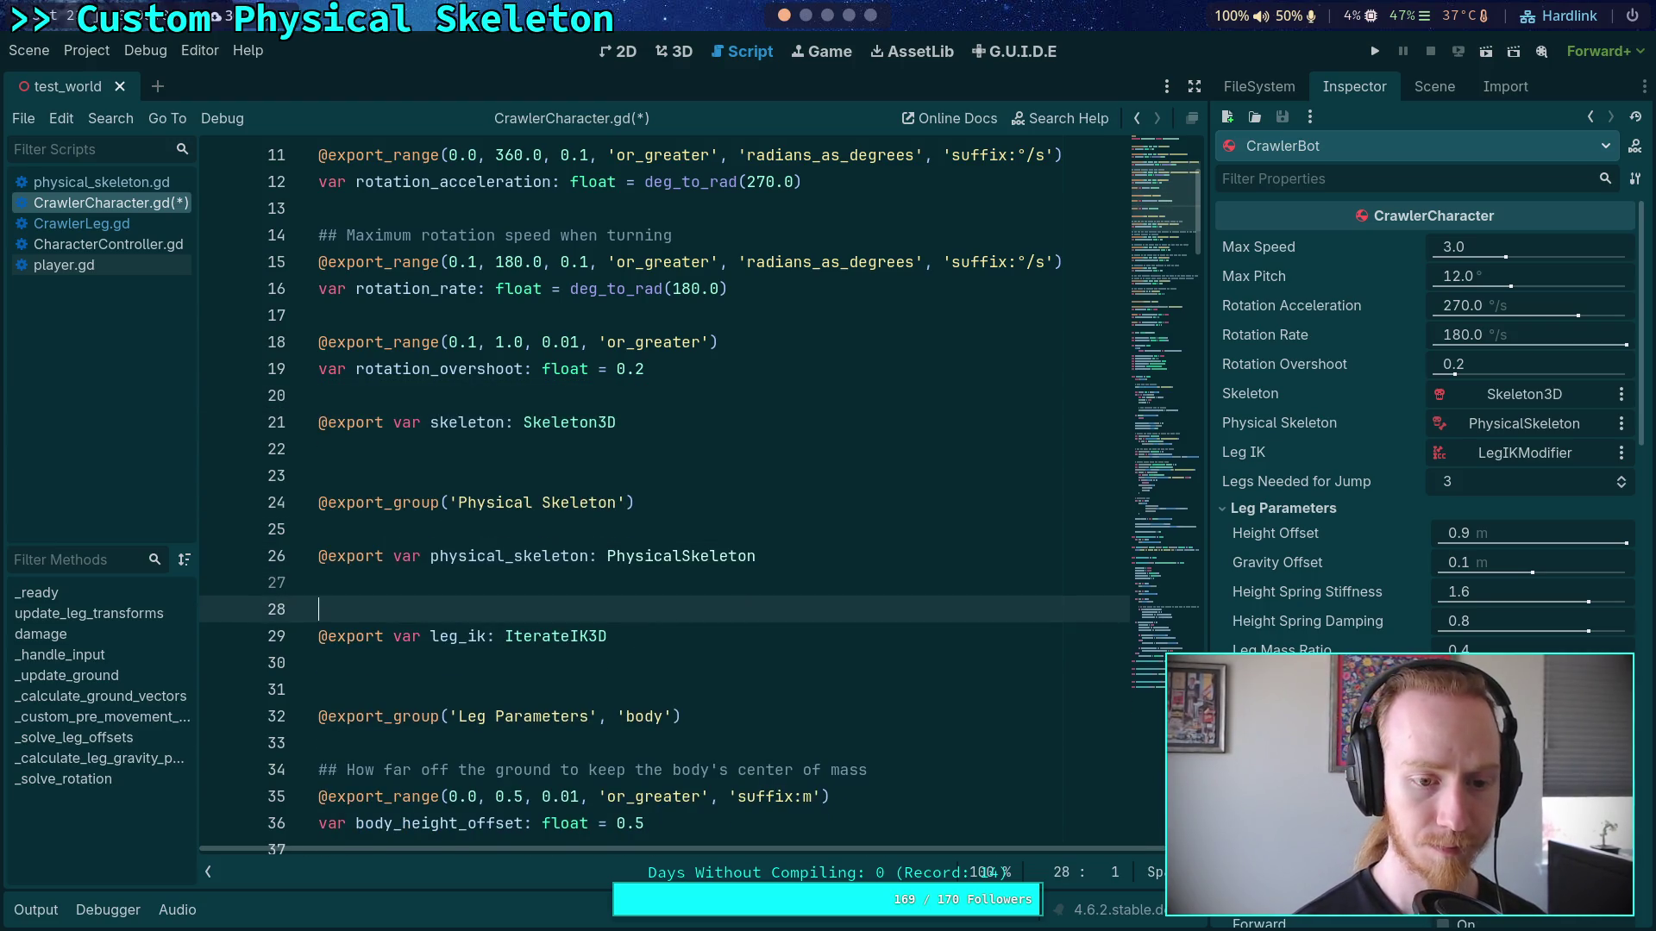
key("Return")
type("@export_group")
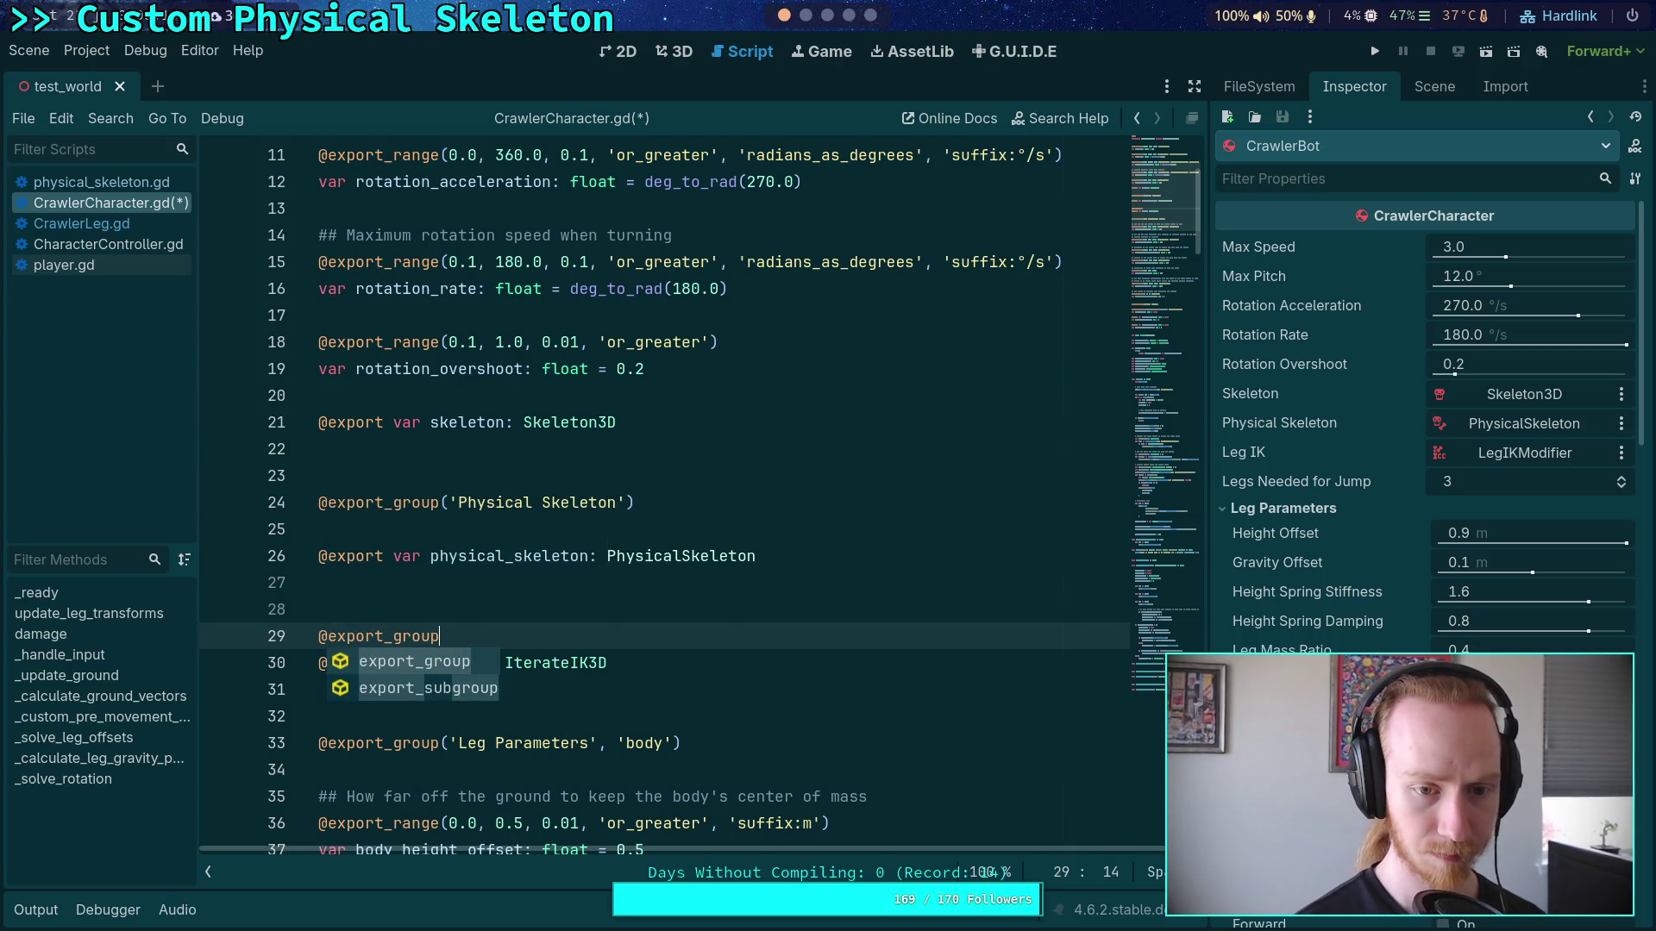
type("('Leg IK")
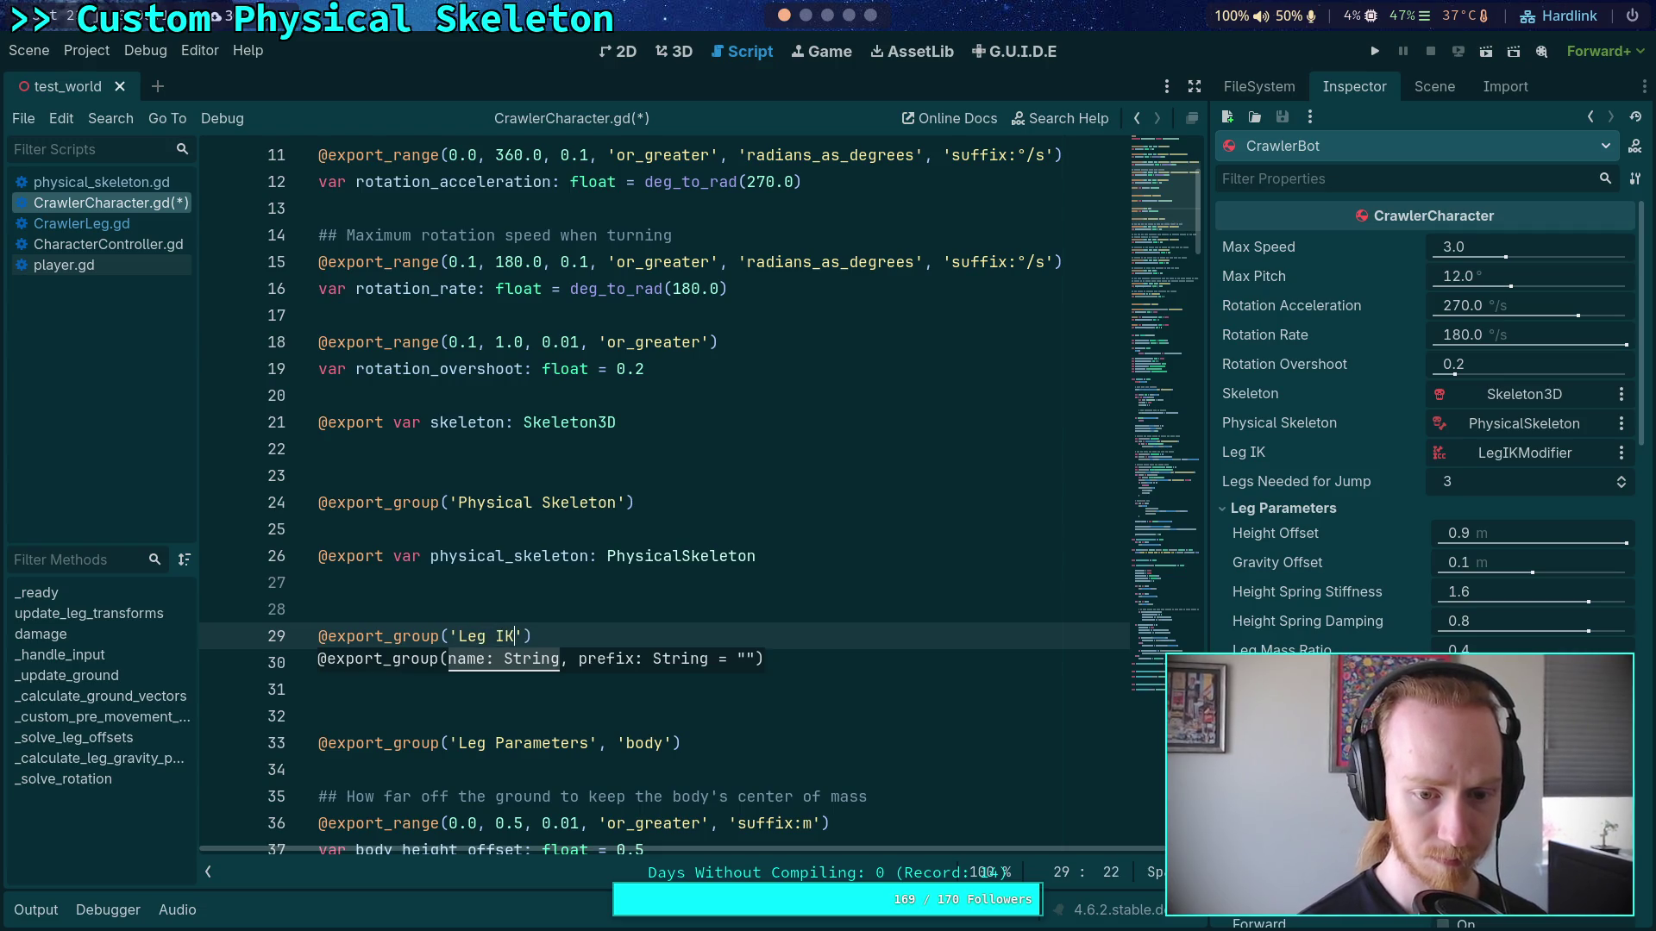
key("Escape")
type("'")
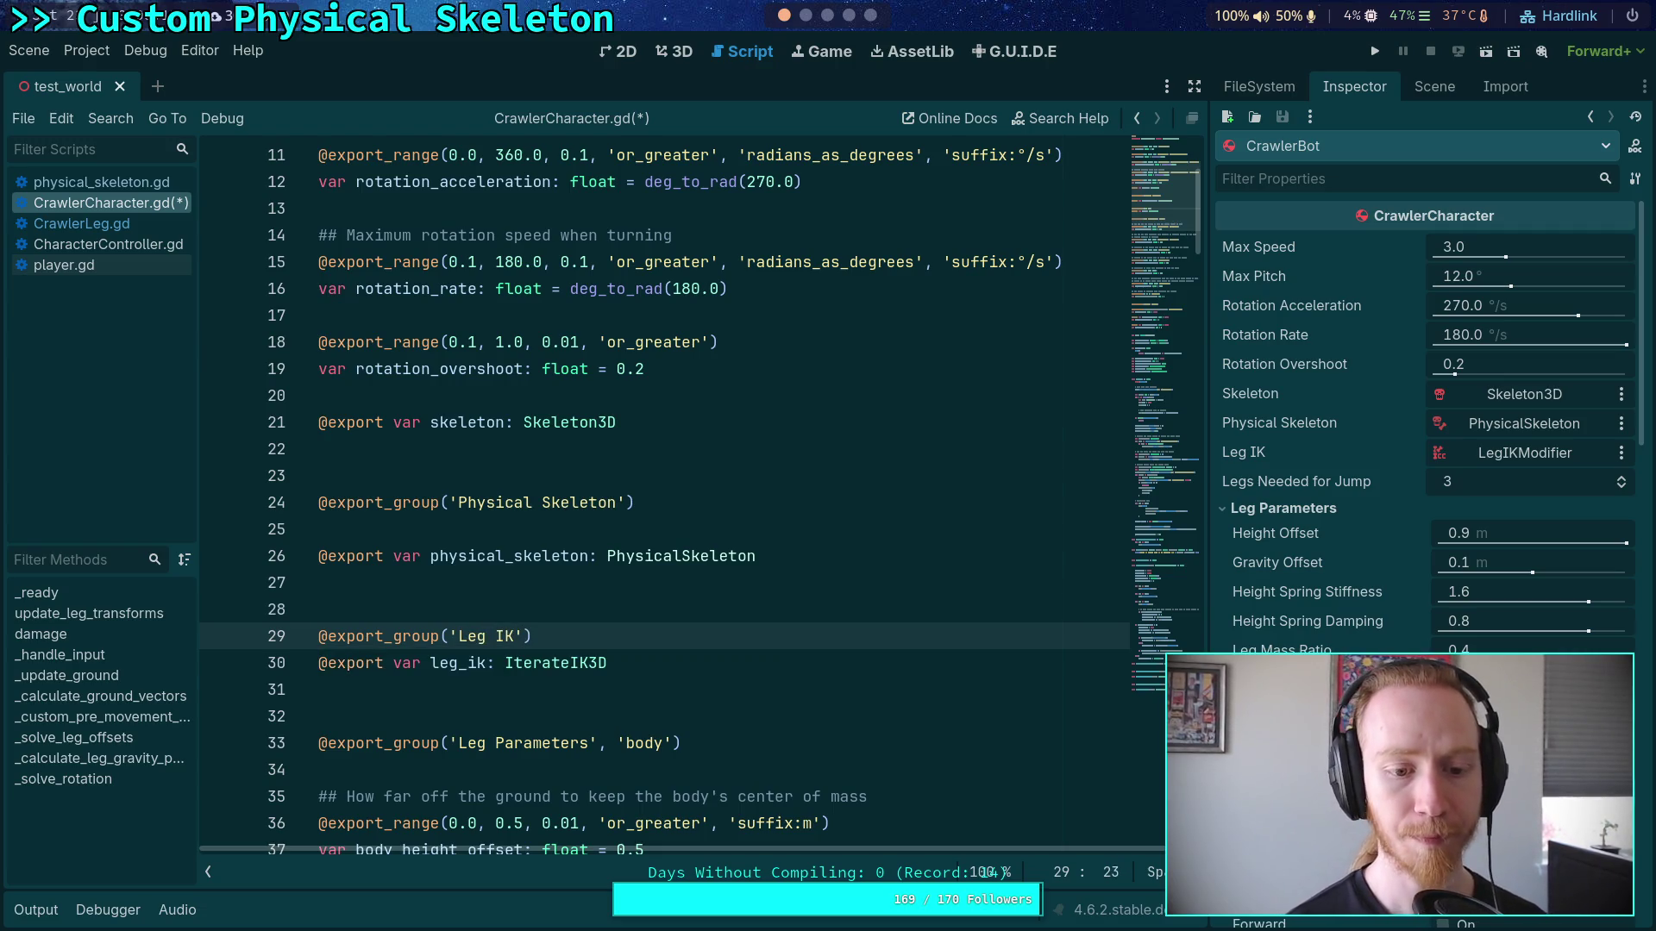
Step: Remove the blank line under the Physical Skeleton group and open a new line below the group
left_click(564, 529)
key("BackSpace")
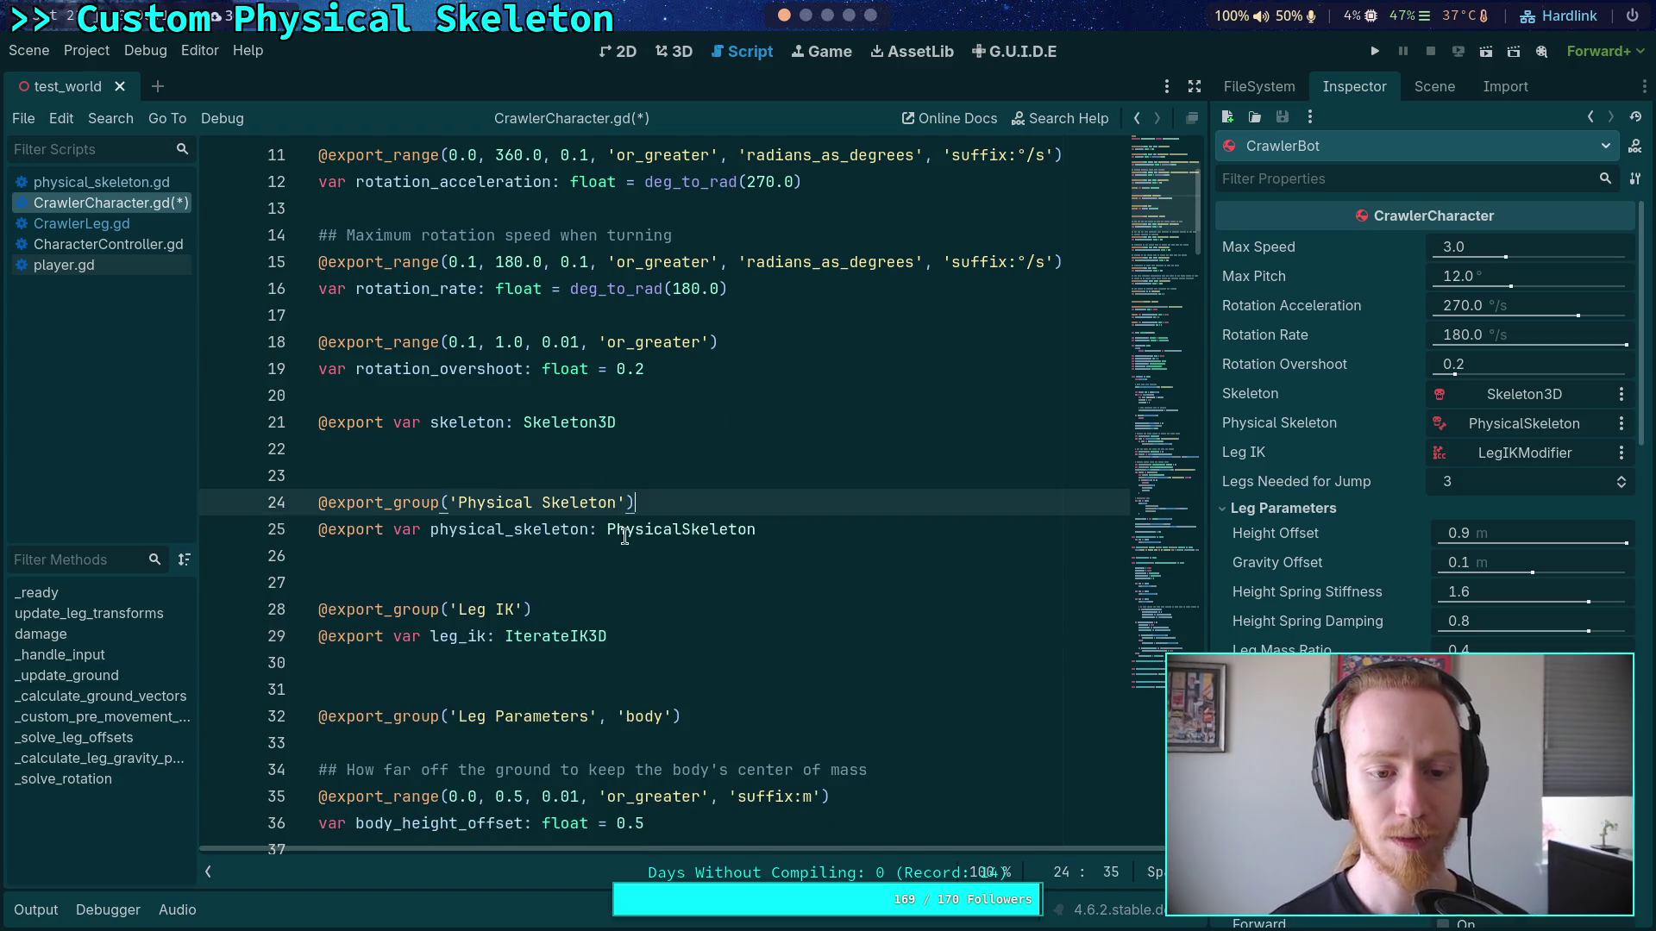
left_click(827, 529)
key("Return")
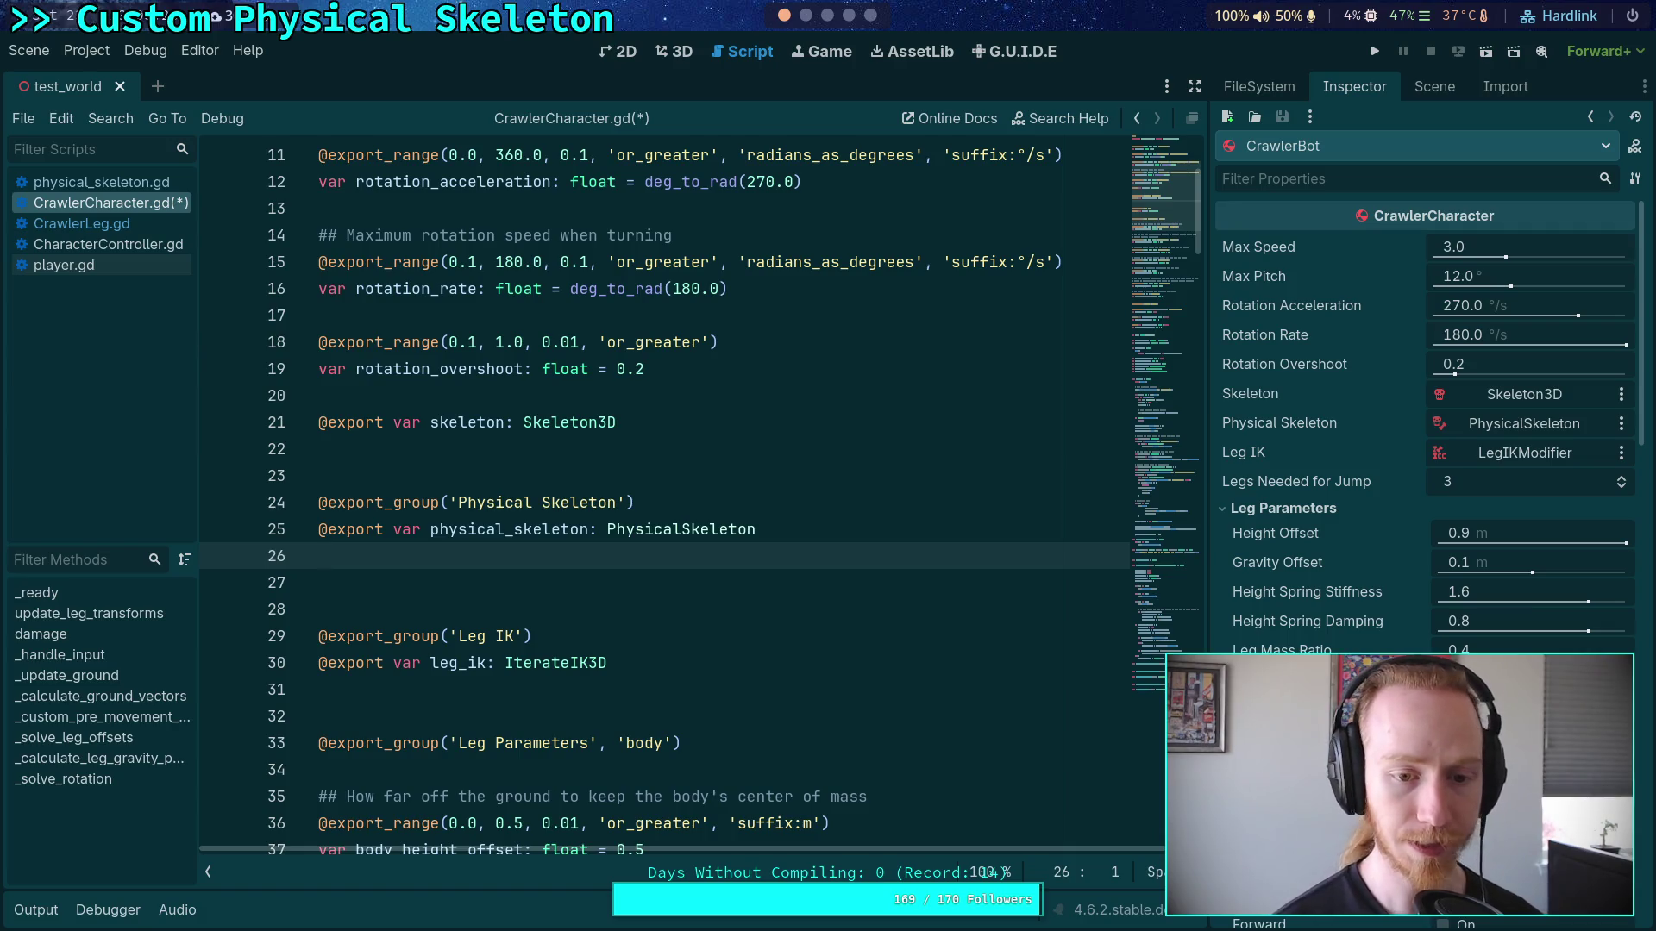
key("BackSpace")
left_click(635, 502)
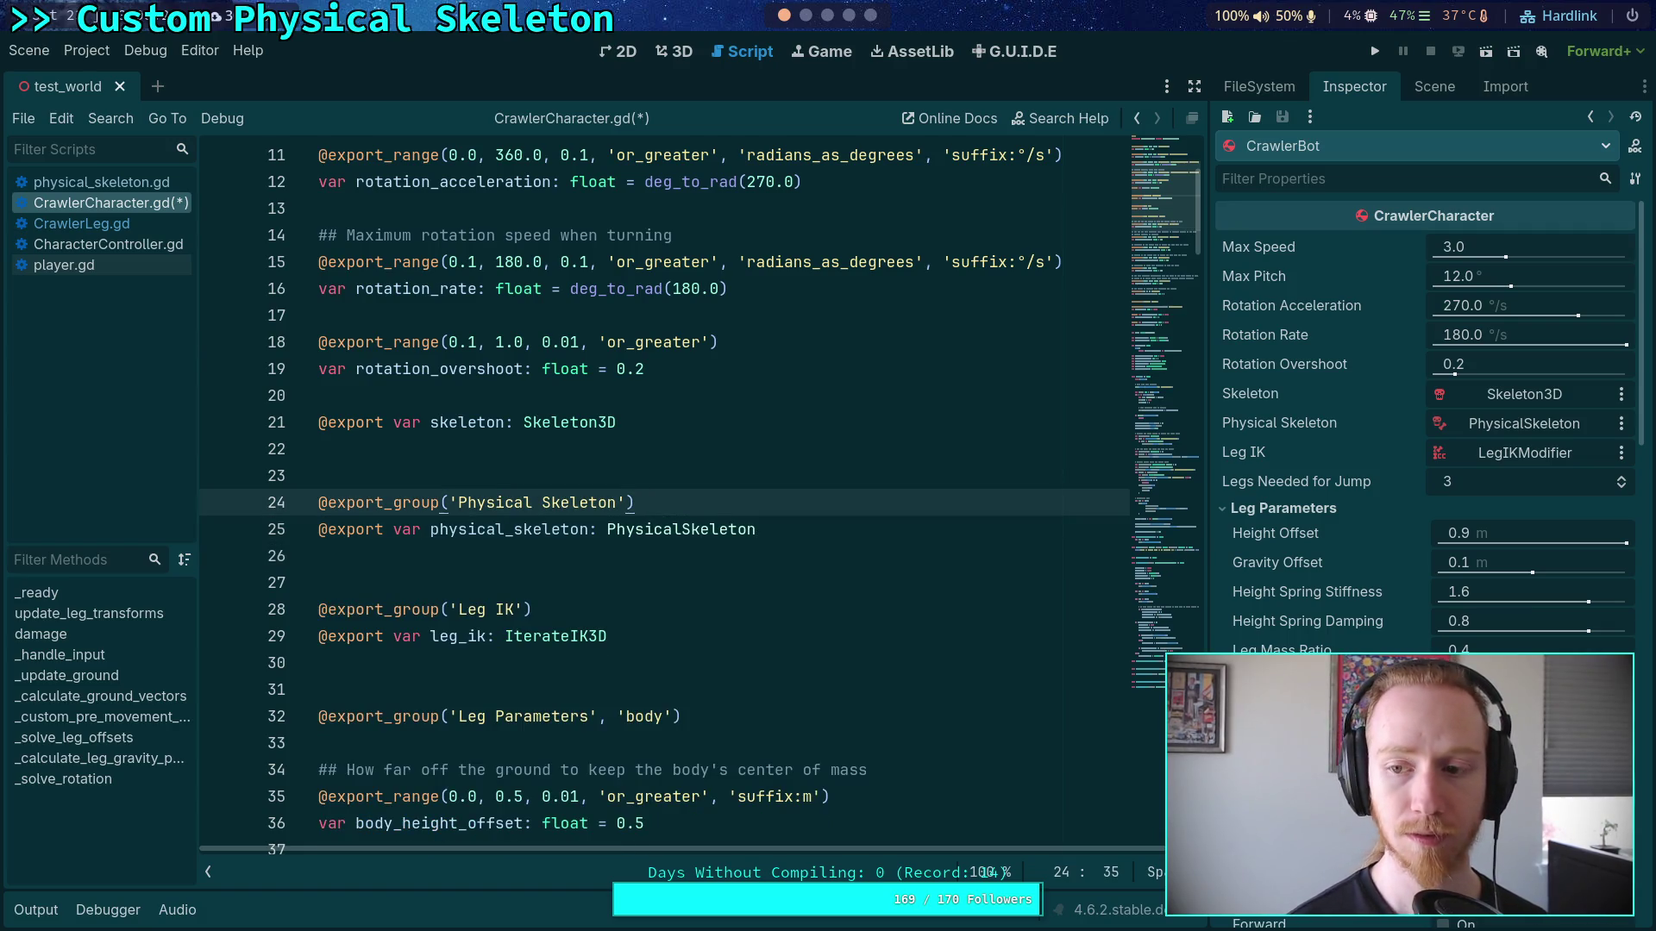
key("Return")
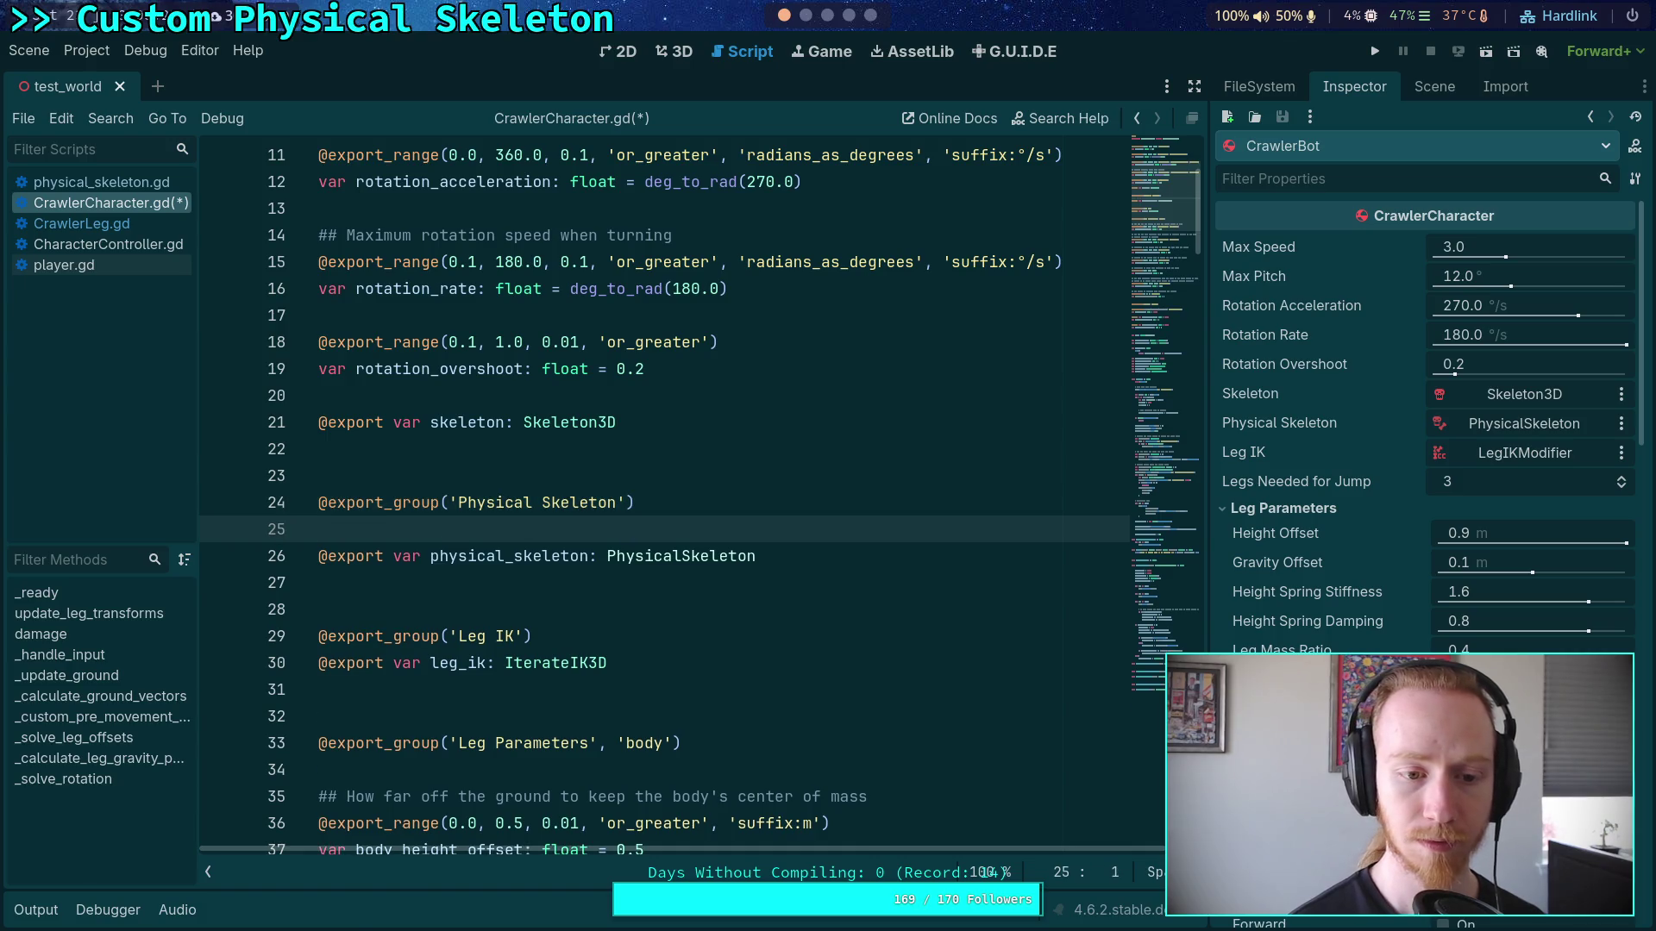
type("#")
key("BackSpace")
type("@export_cust")
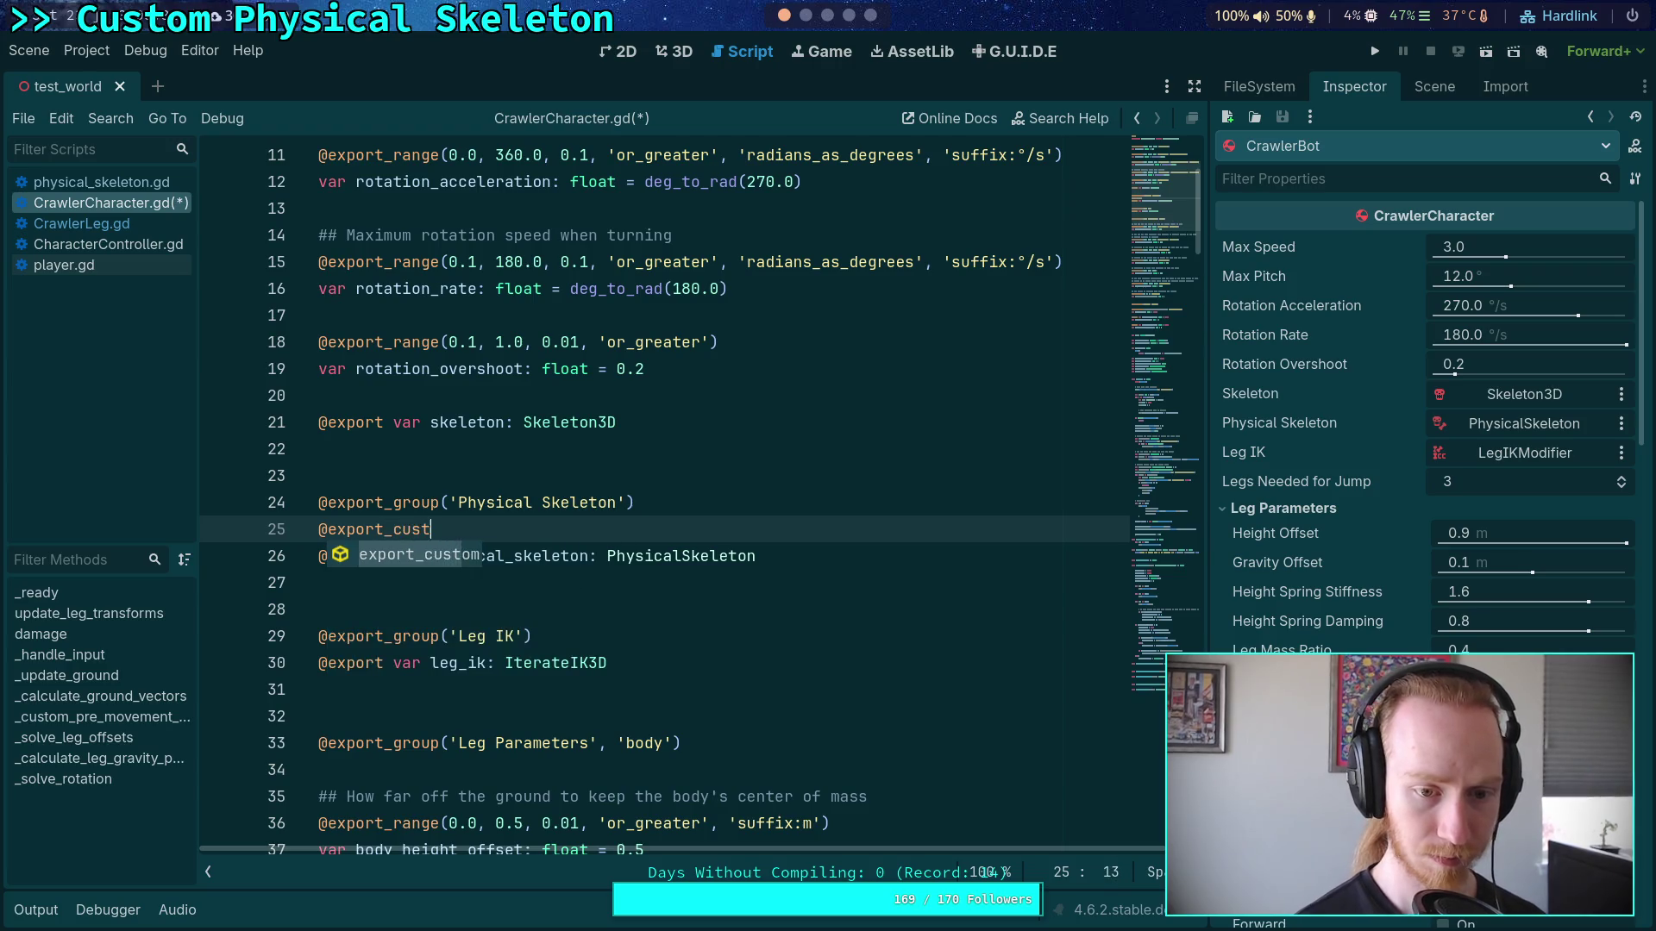
key("Return")
type("GROUP")
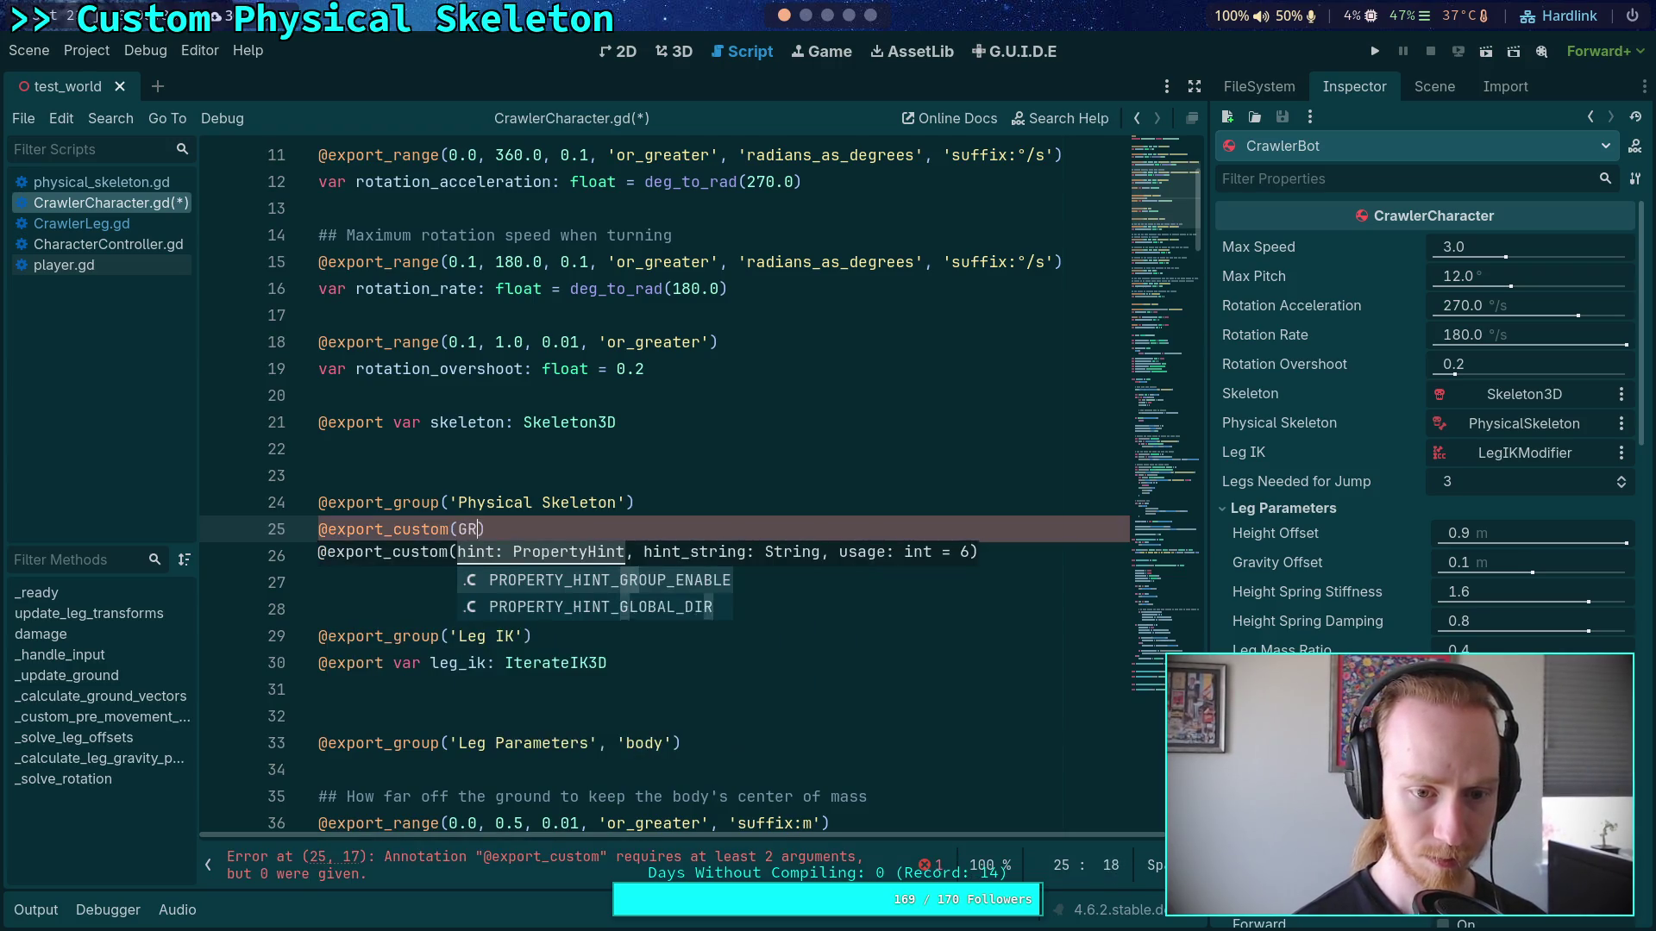
key("Down")
key("Down")
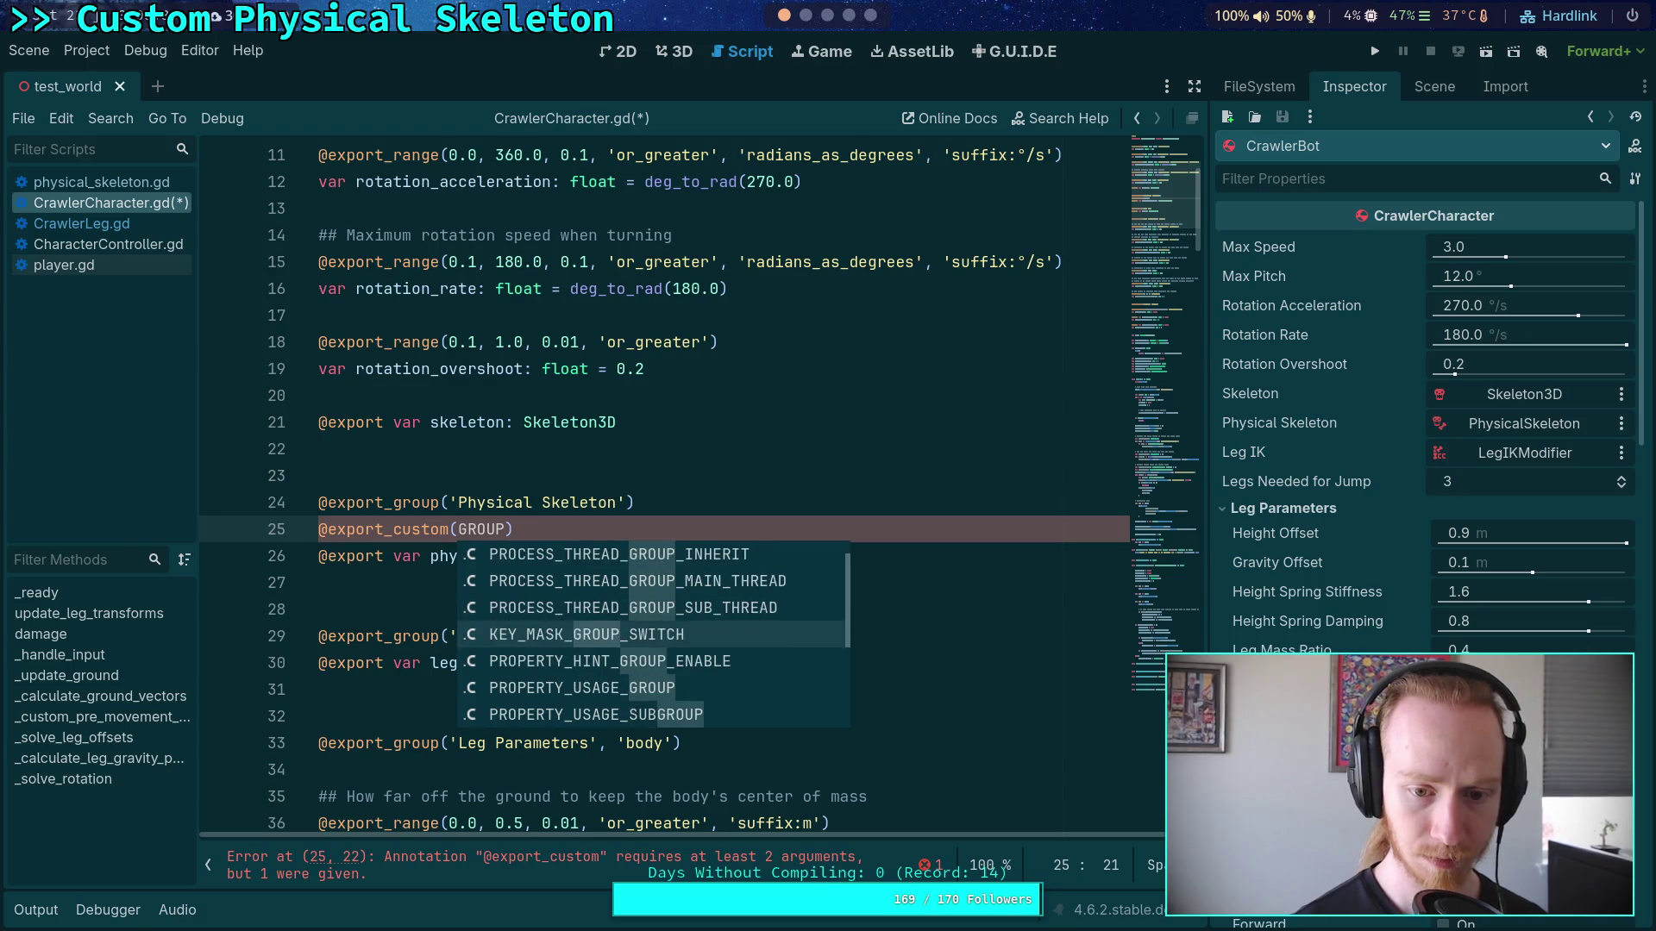
key("Return")
type(", 'checkbox")
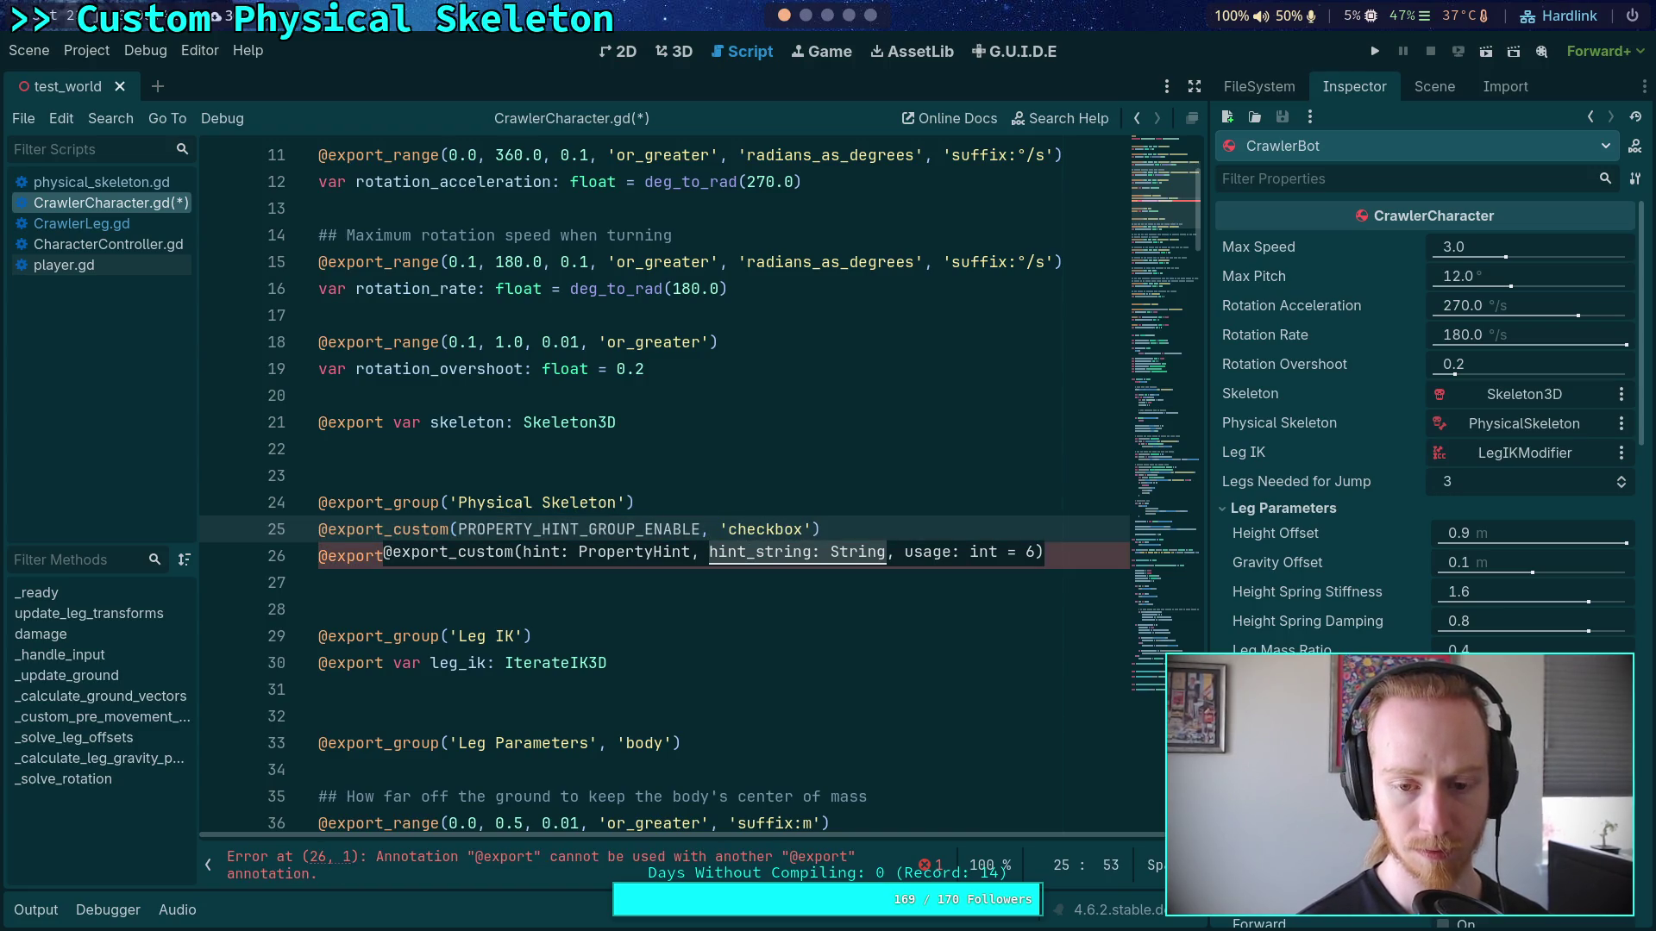
type("_only')")
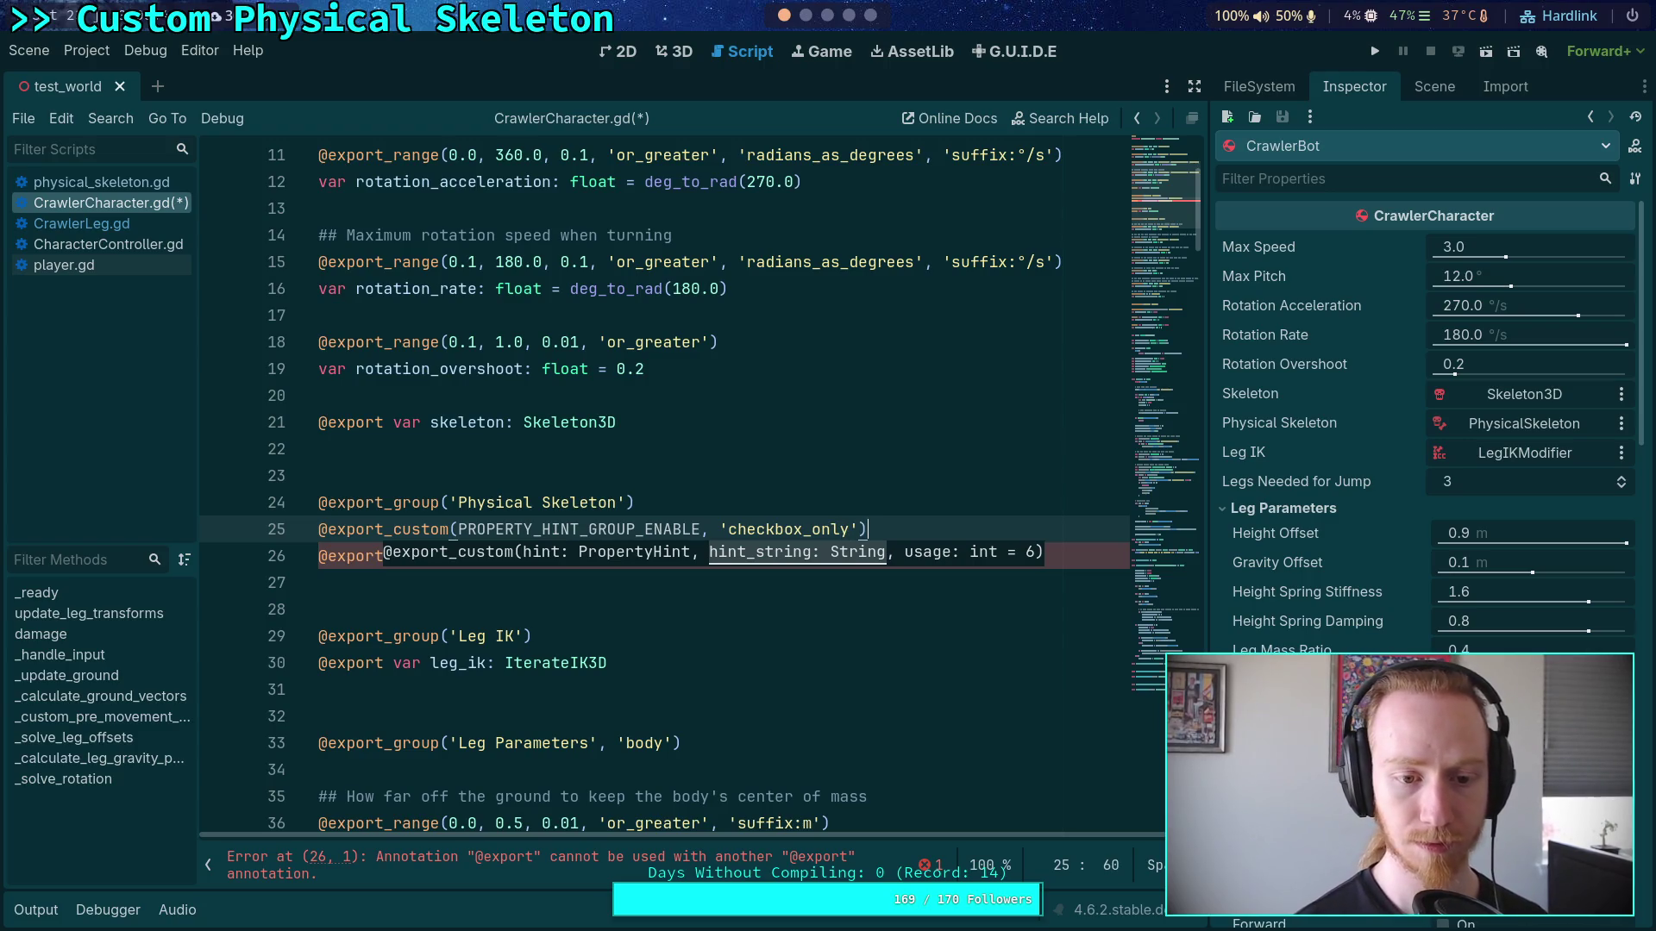
Step: Declare var enable_physical_skeleton: bool = true below it and save the script
key("Return")
type("var ")
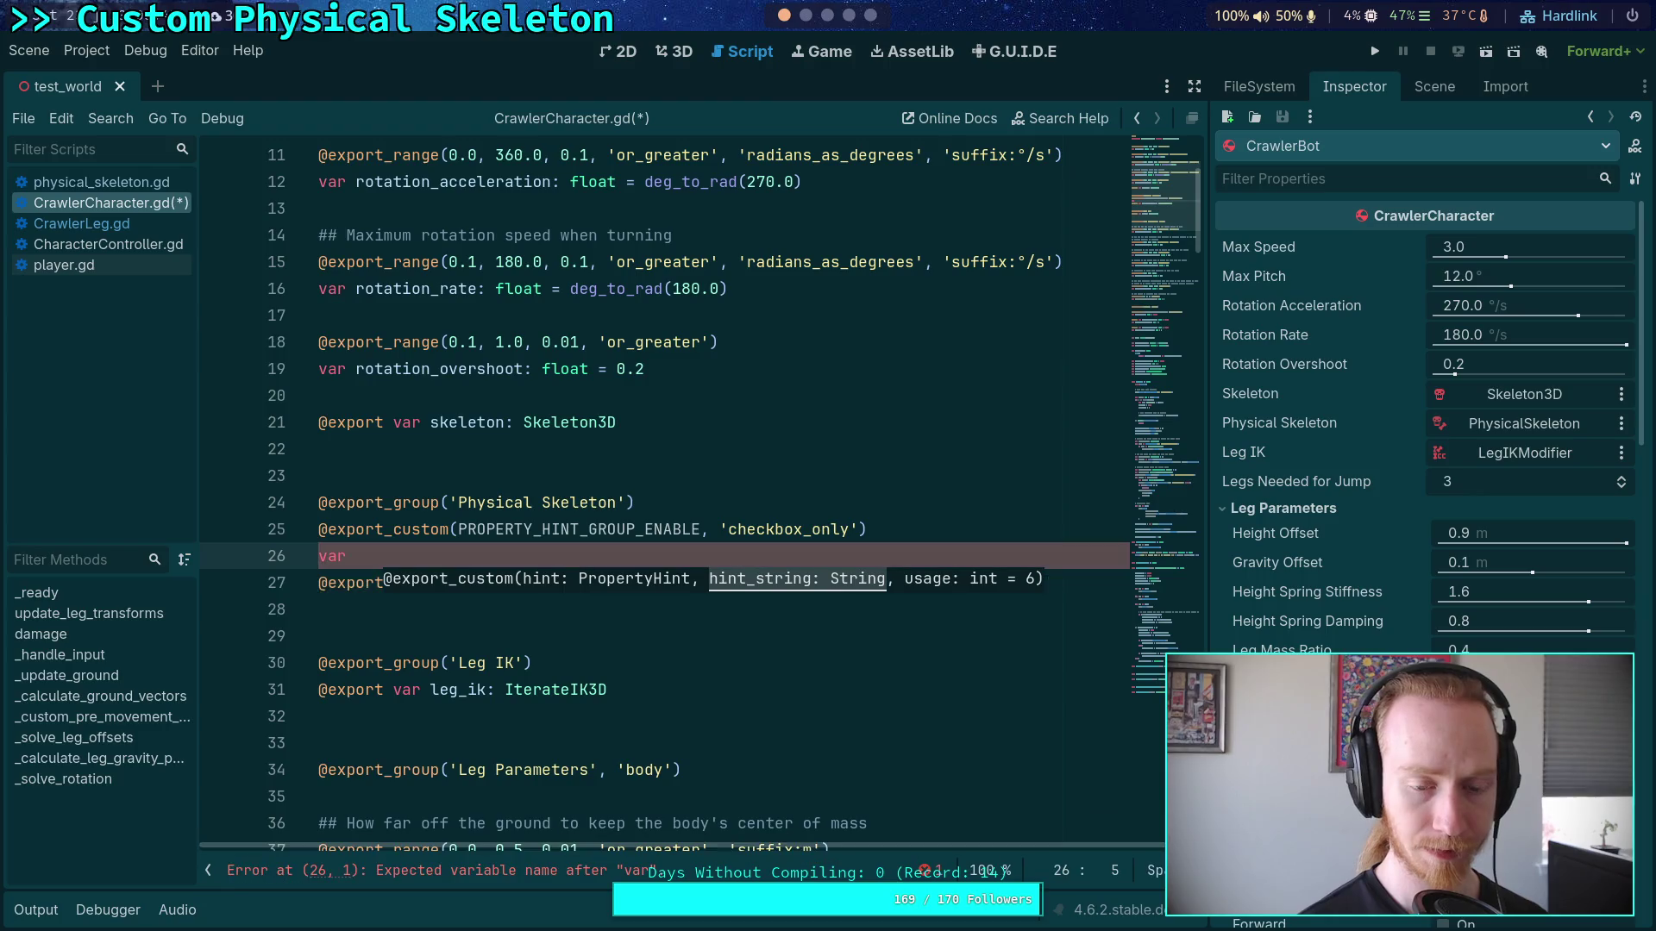
type("enable_phy")
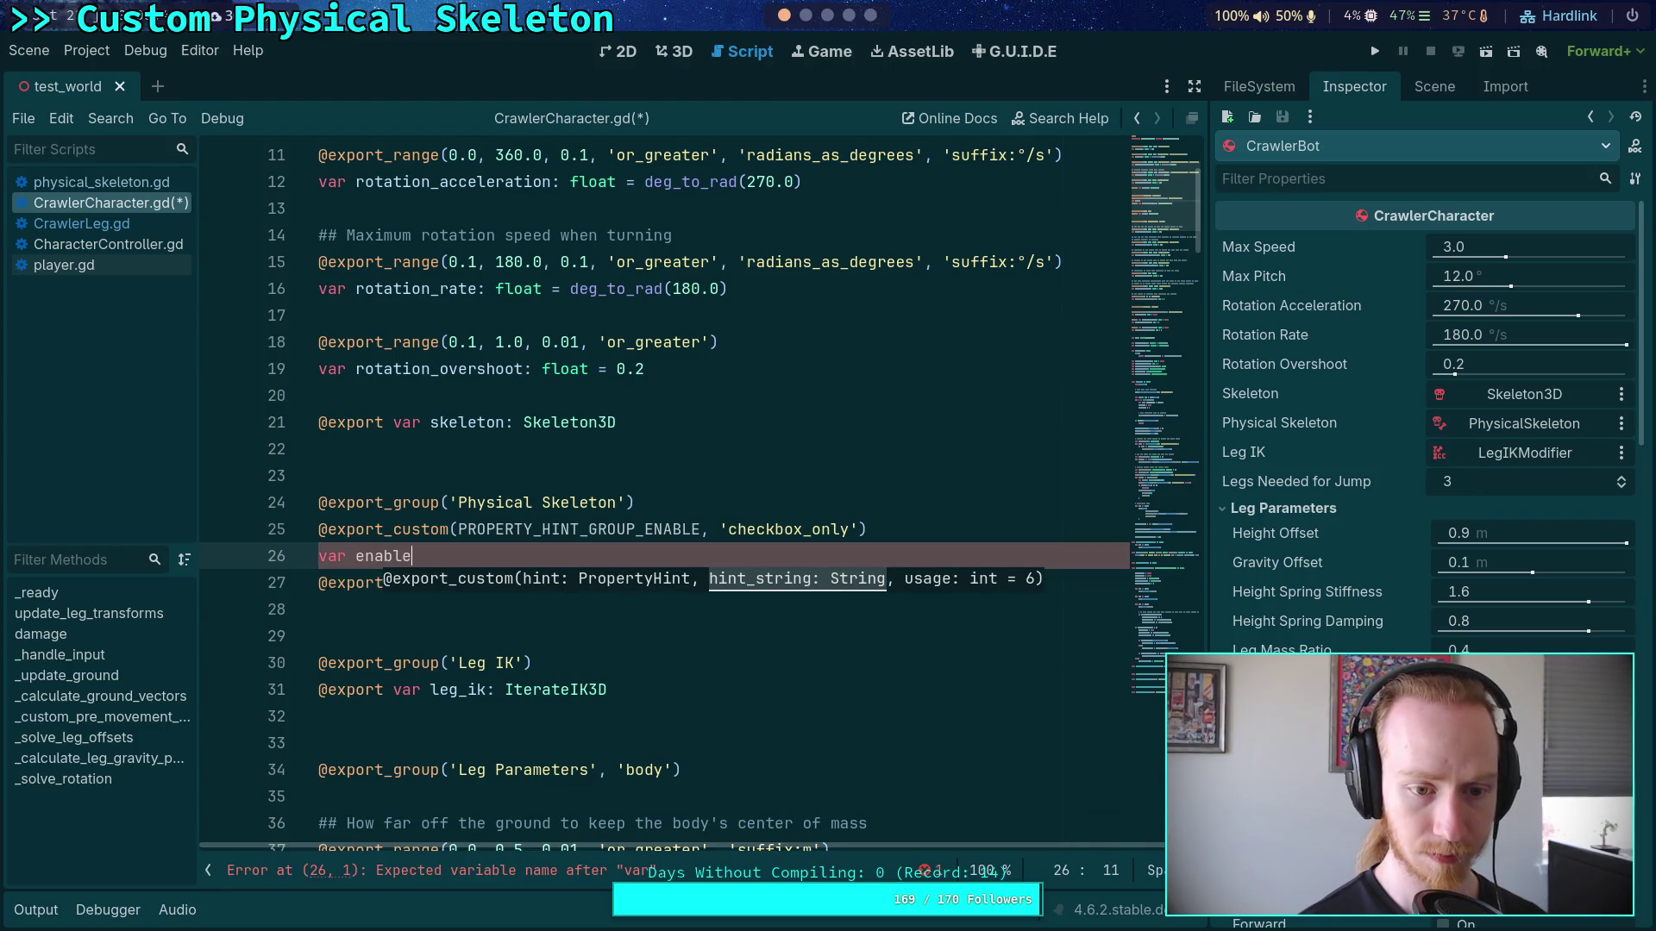
type("sical_")
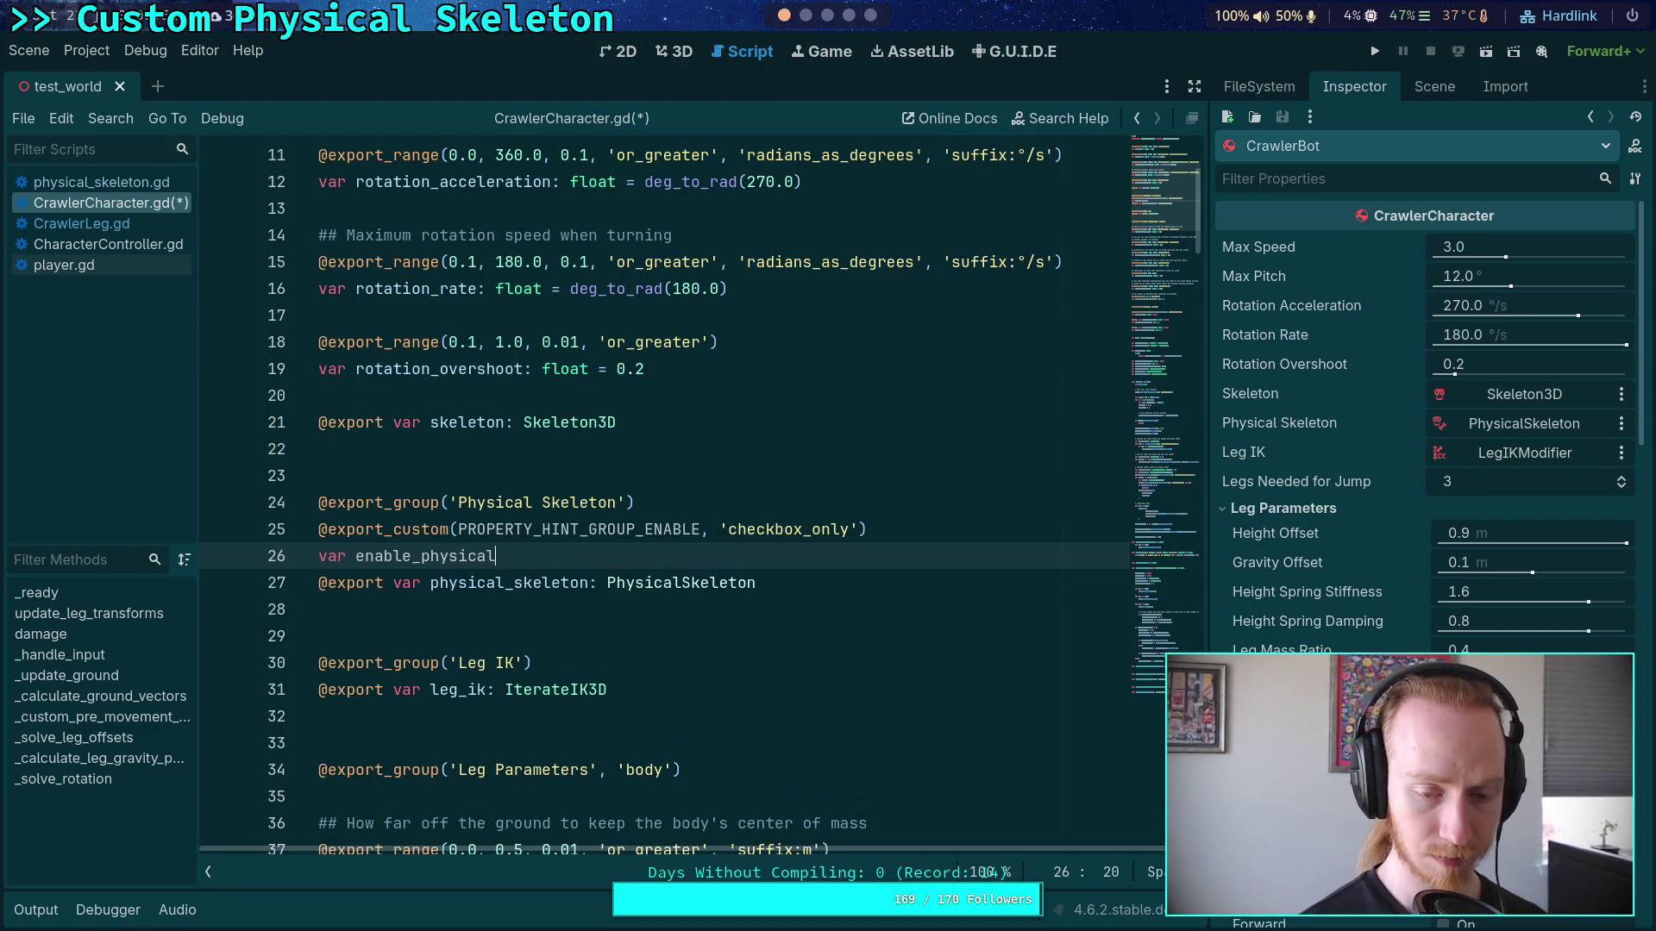
type("skeleton")
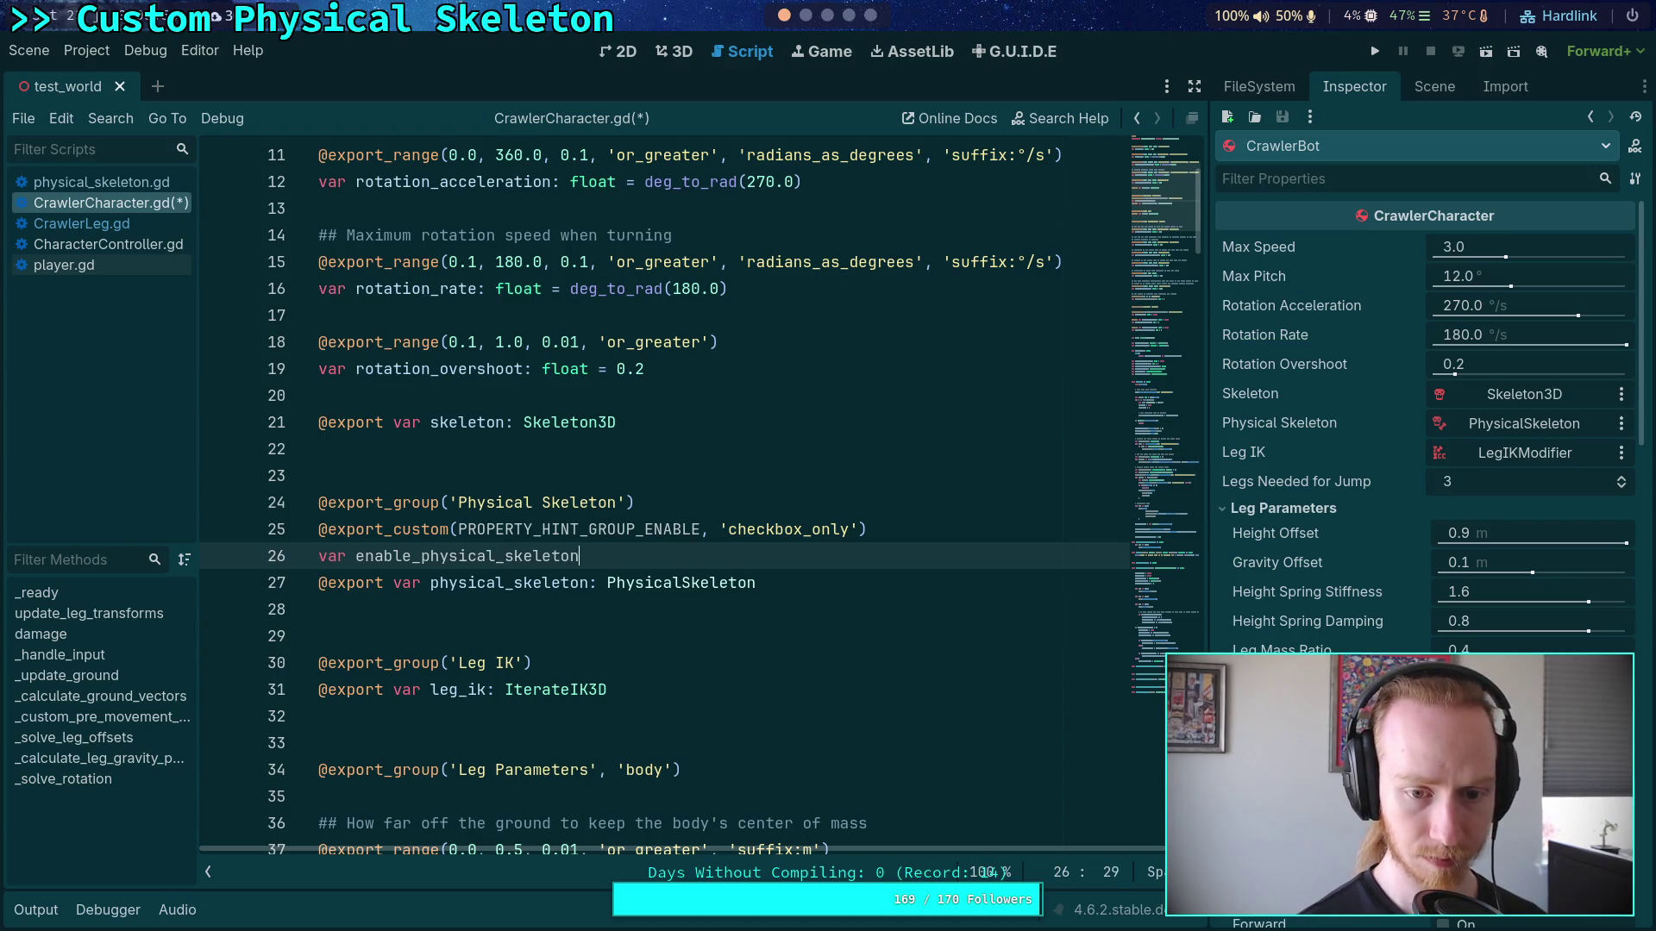
type(": bool ")
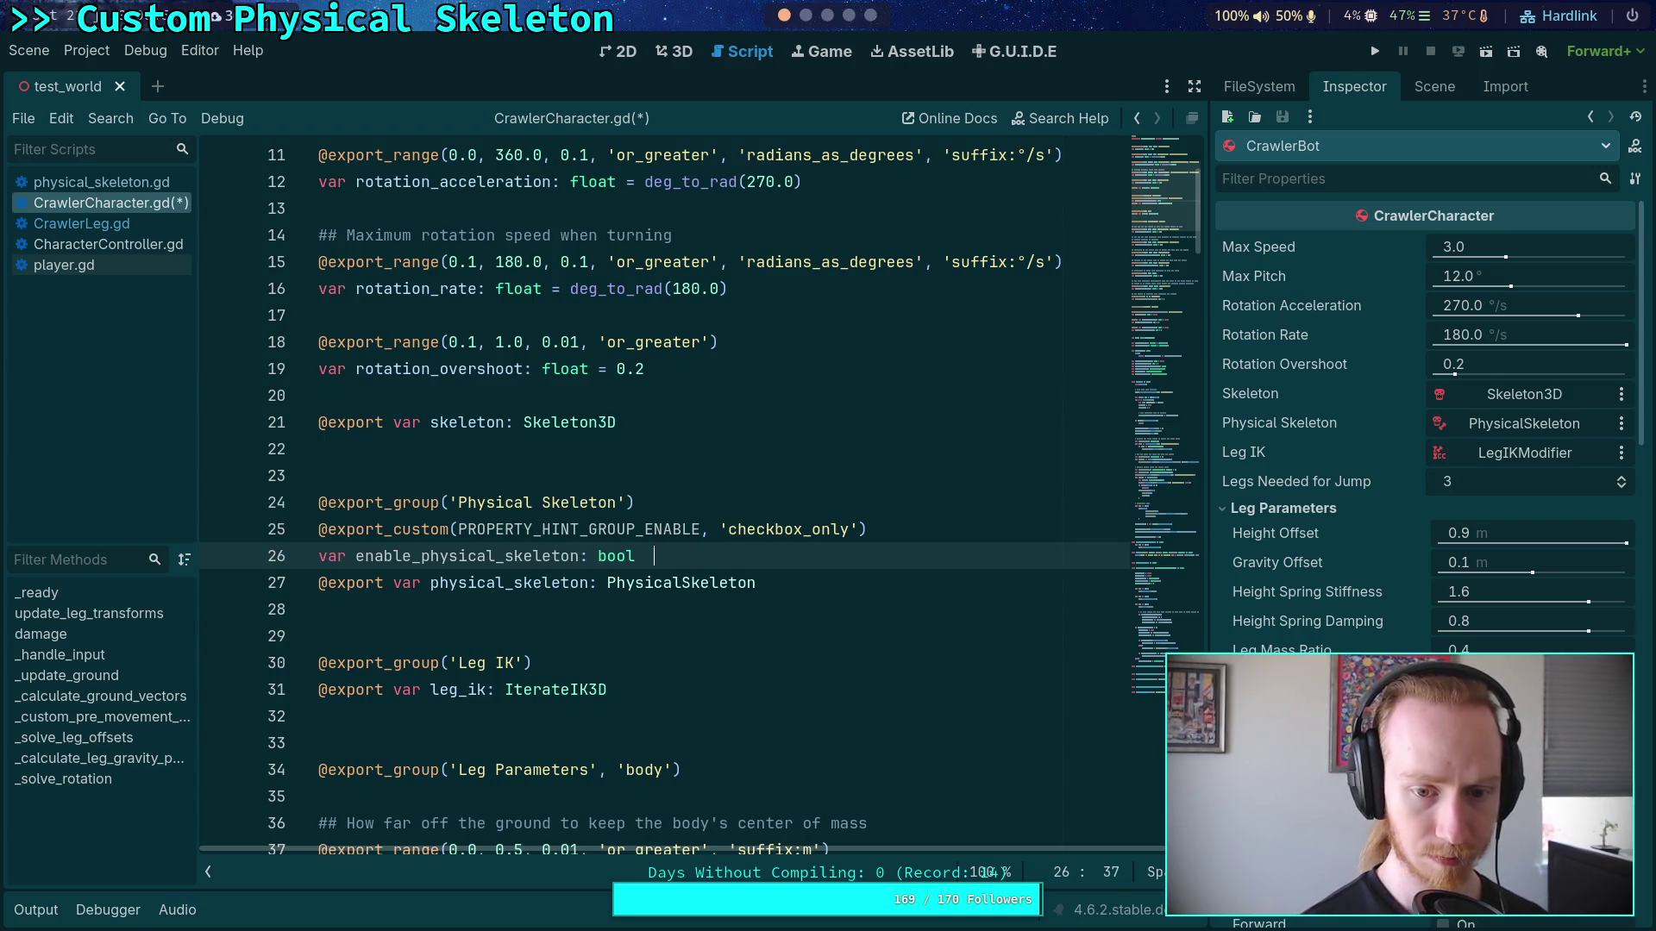
type("= true")
key("ctrl+s")
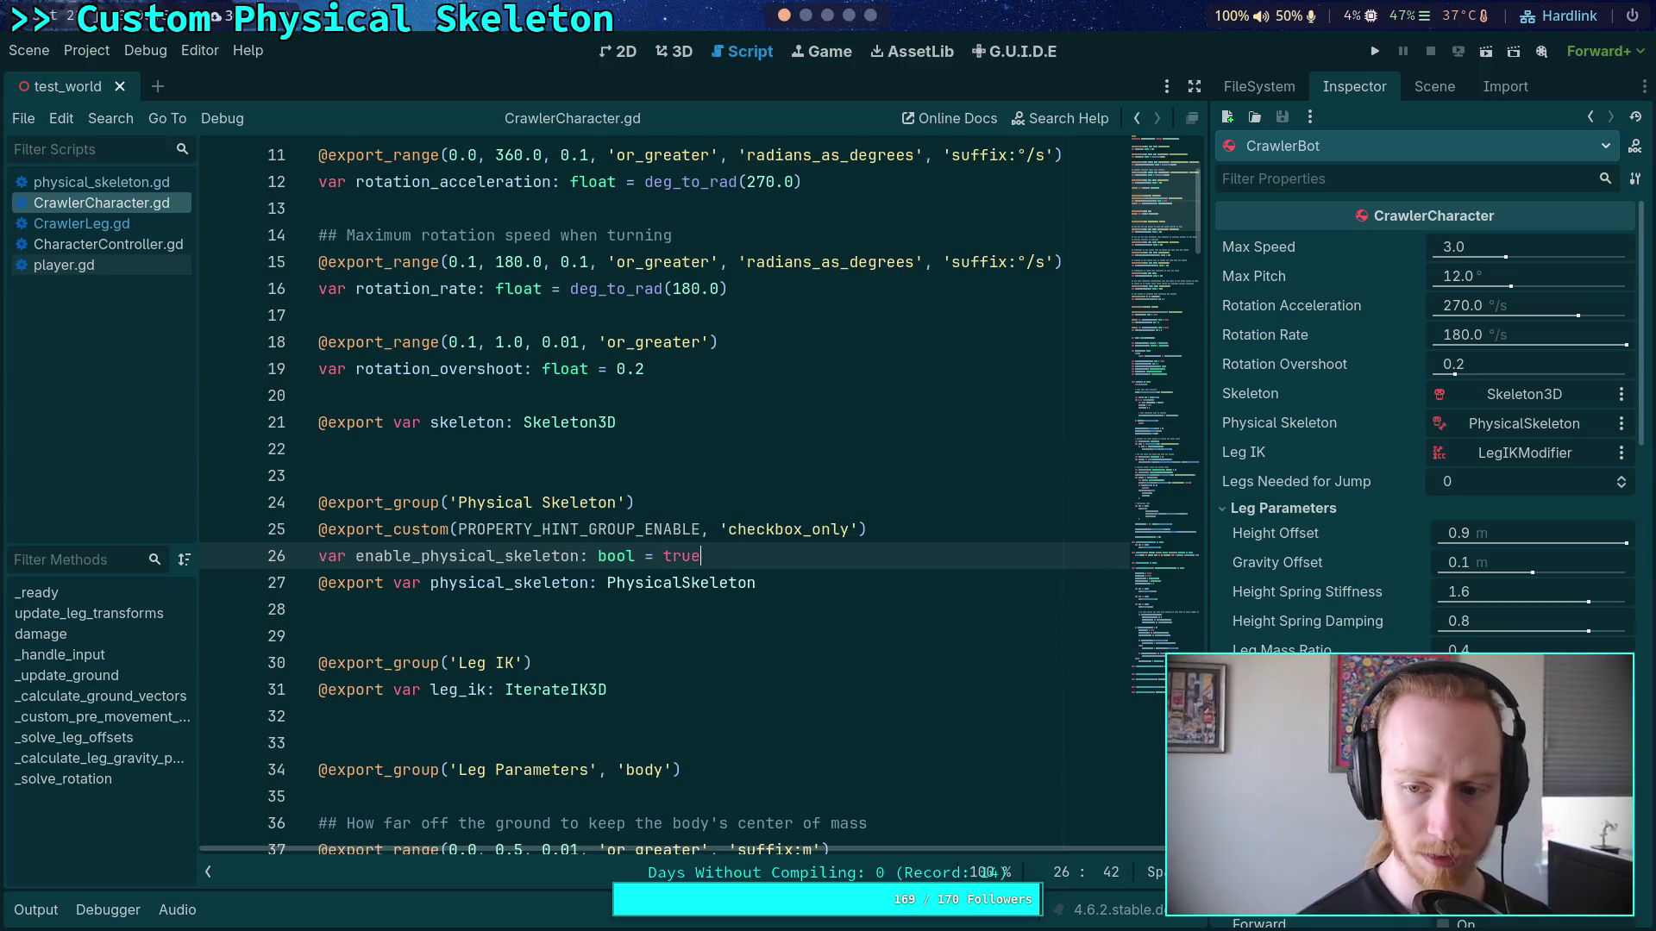
left_click(1434, 86)
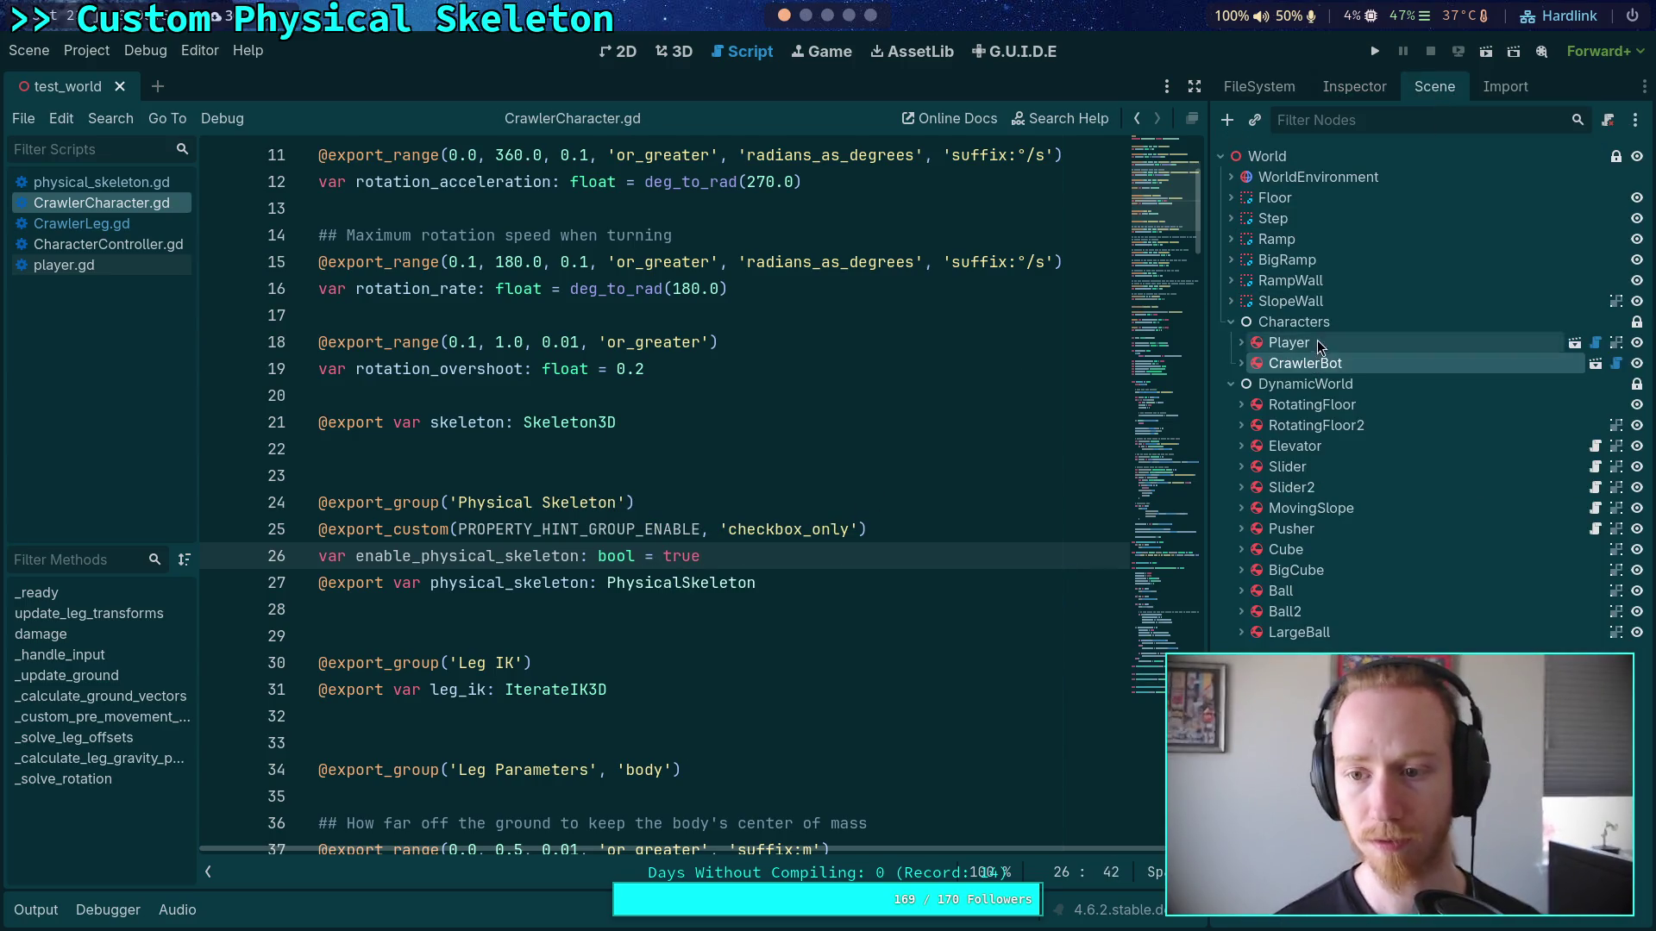
Step: Check CrawlerBot's Inspector for the new Physical Skeleton and Leg IK groups
left_click(1350, 89)
left_click(1260, 423)
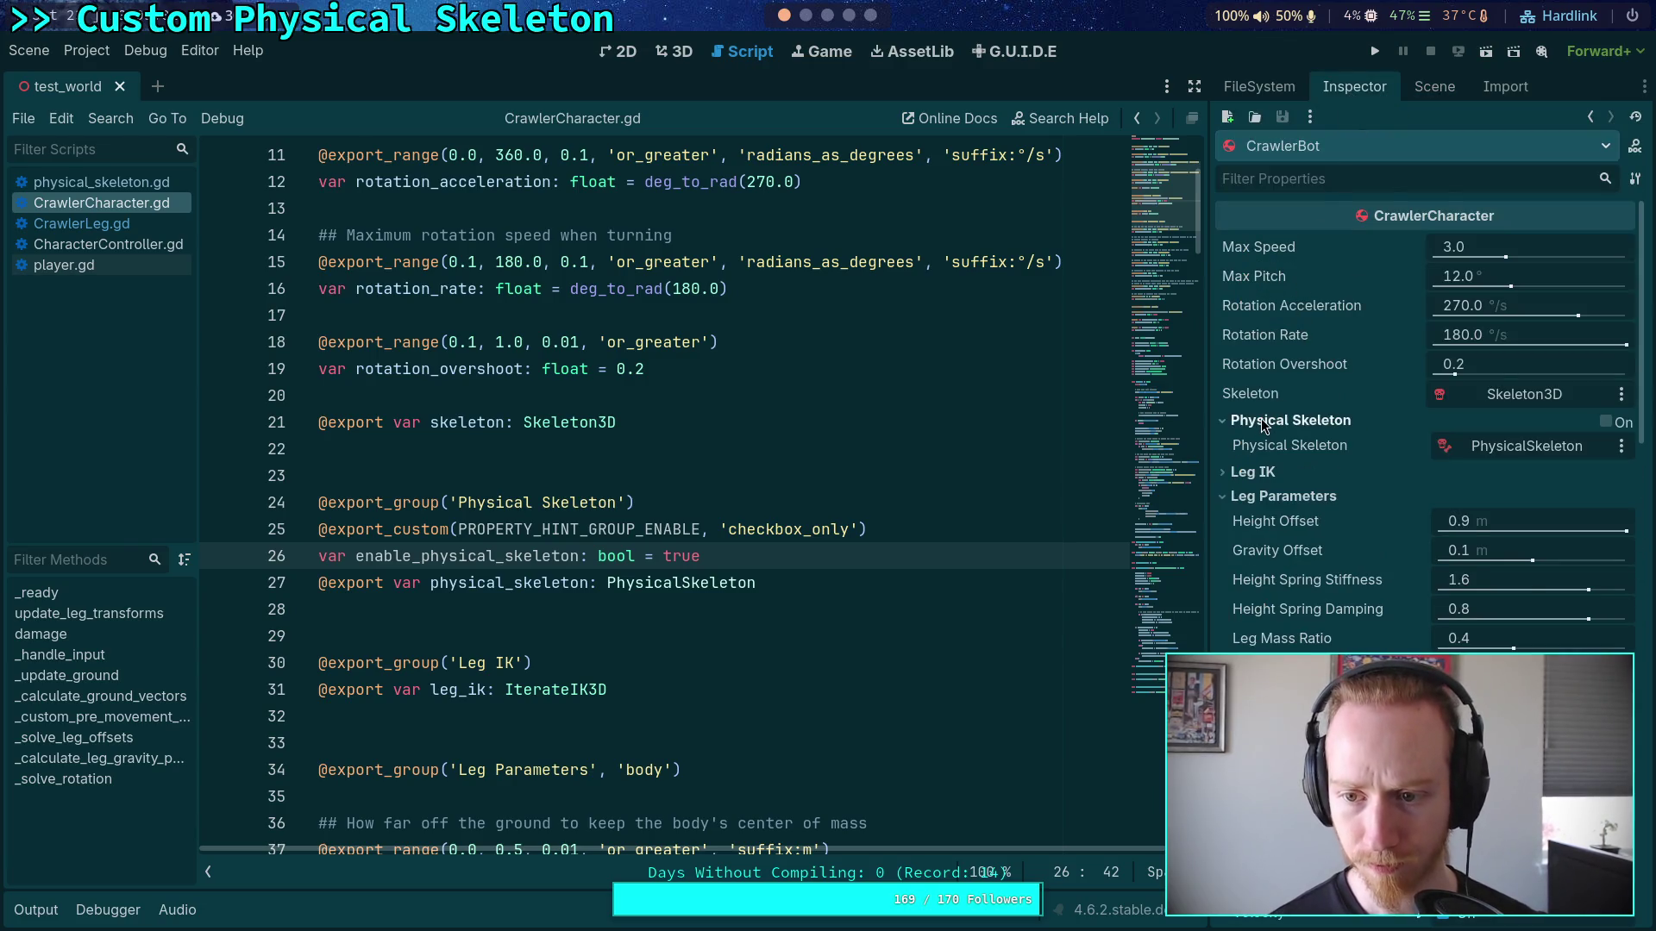
left_click(1261, 419)
left_click(1254, 443)
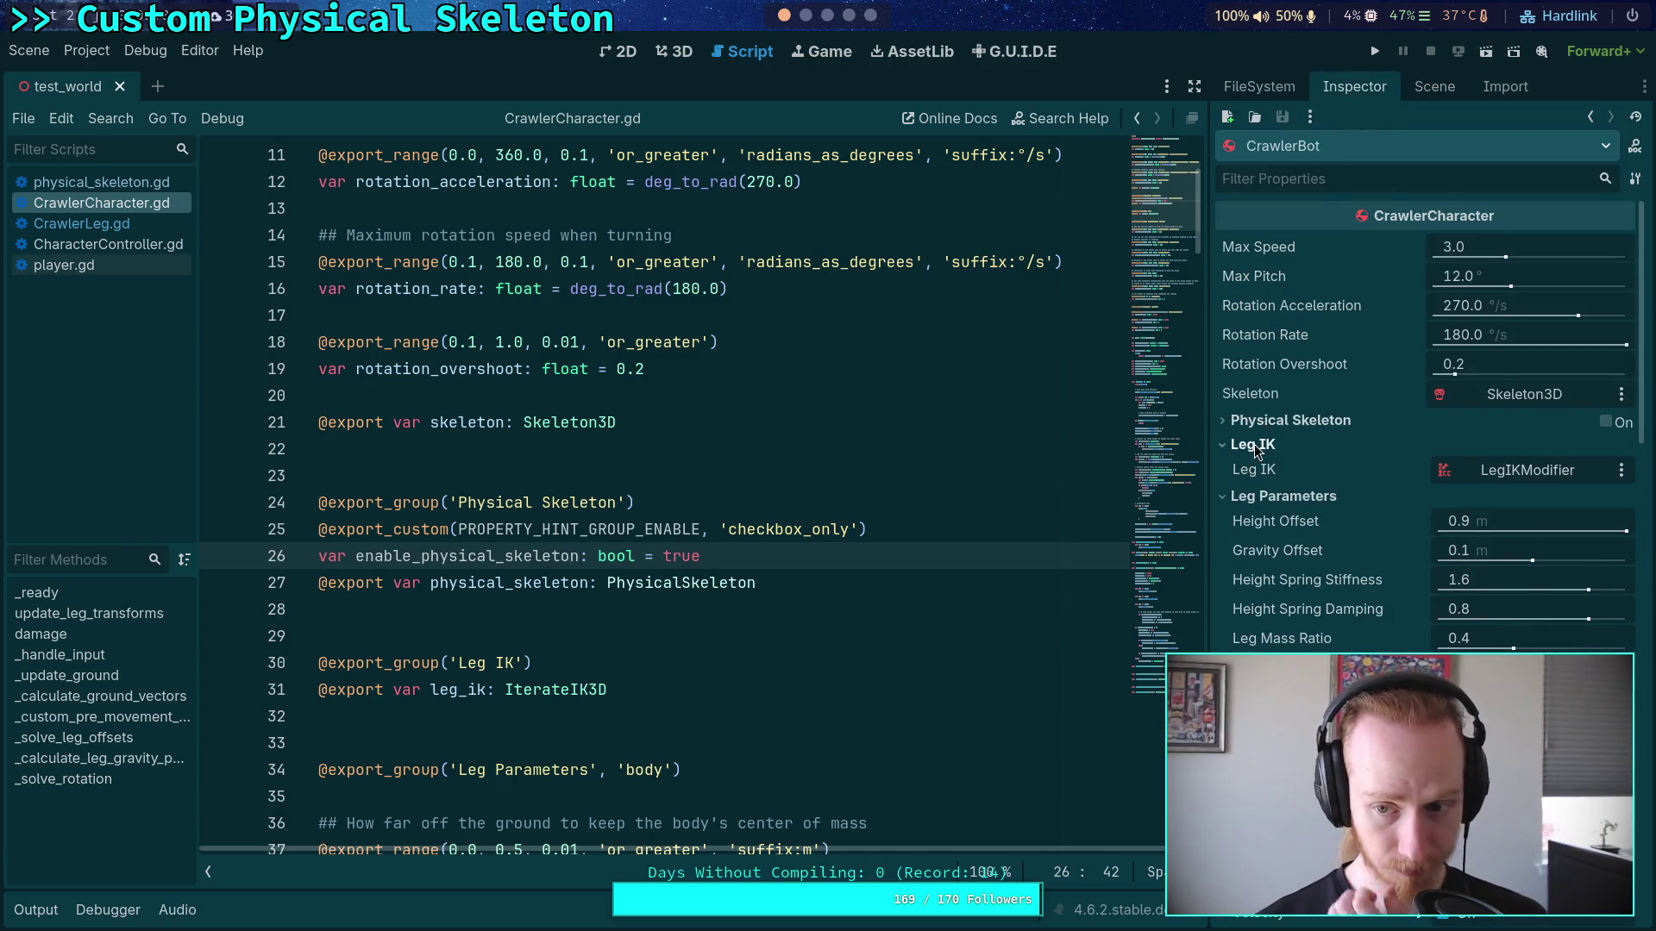
left_click(1253, 444)
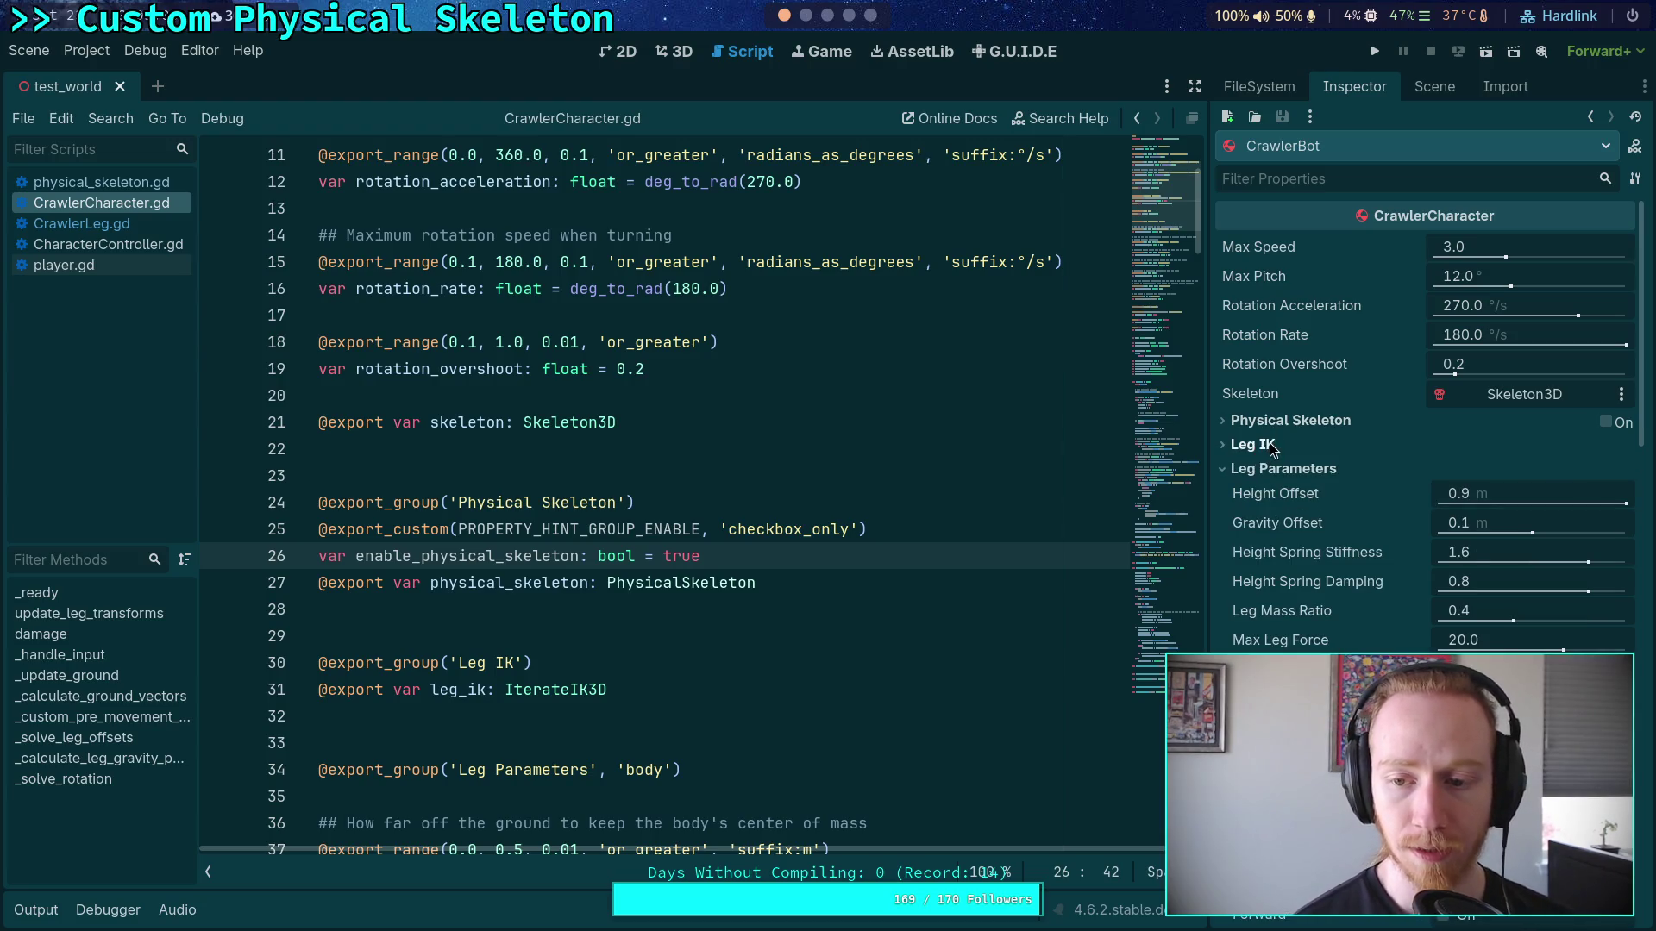
left_click(1269, 446)
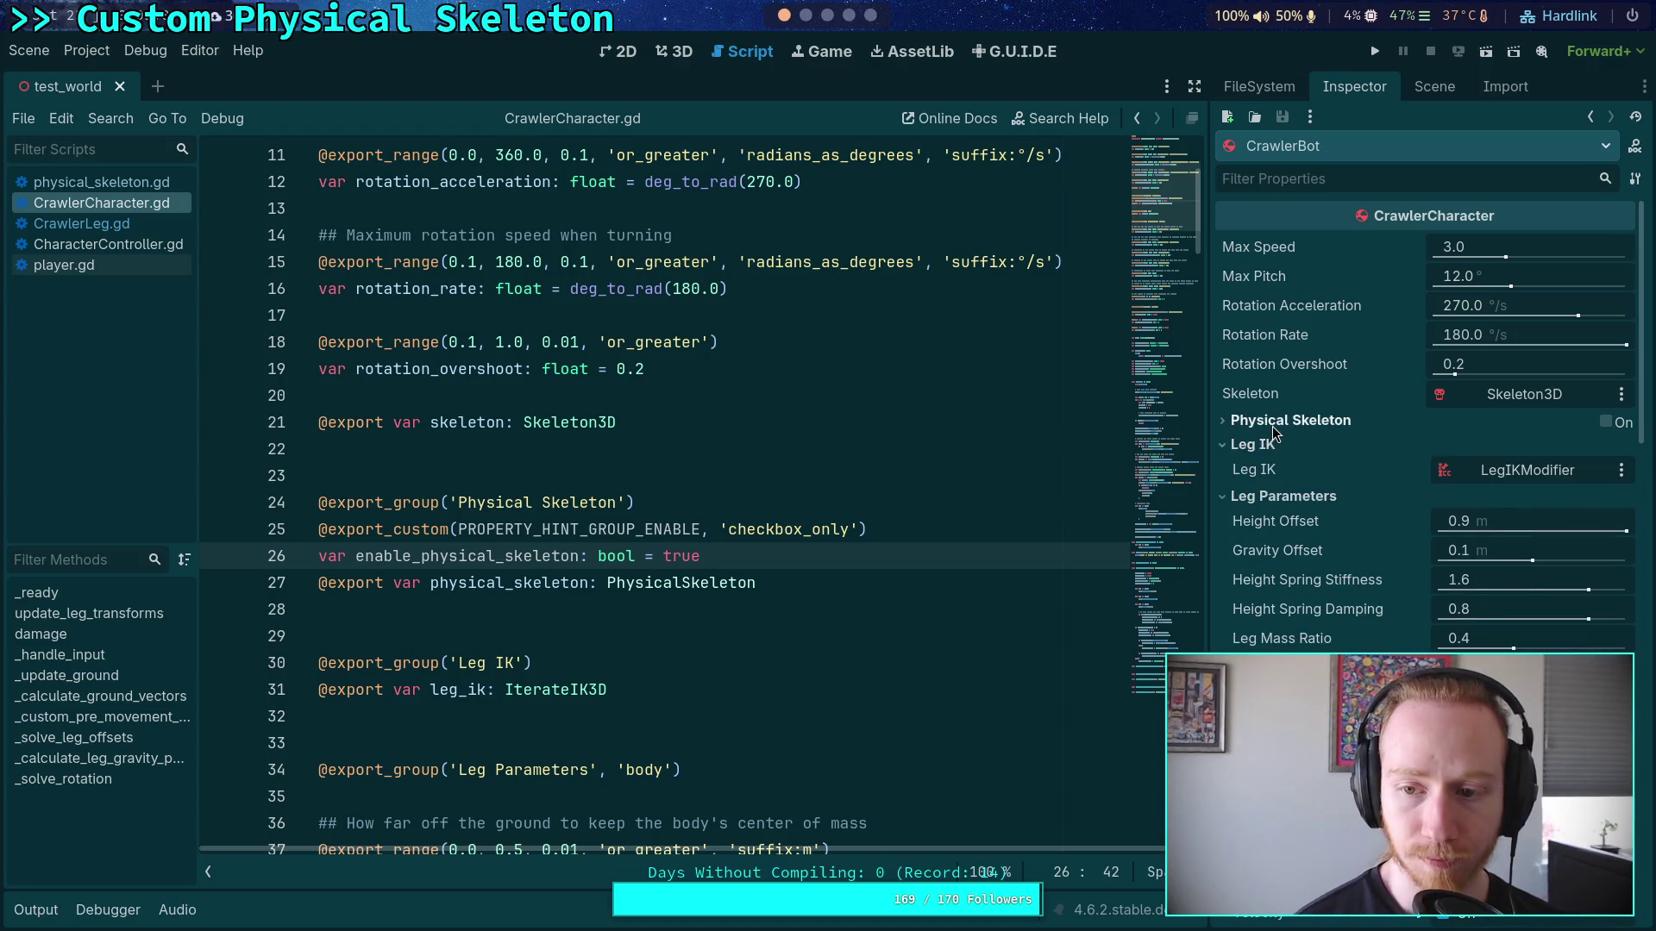
left_click(1271, 423)
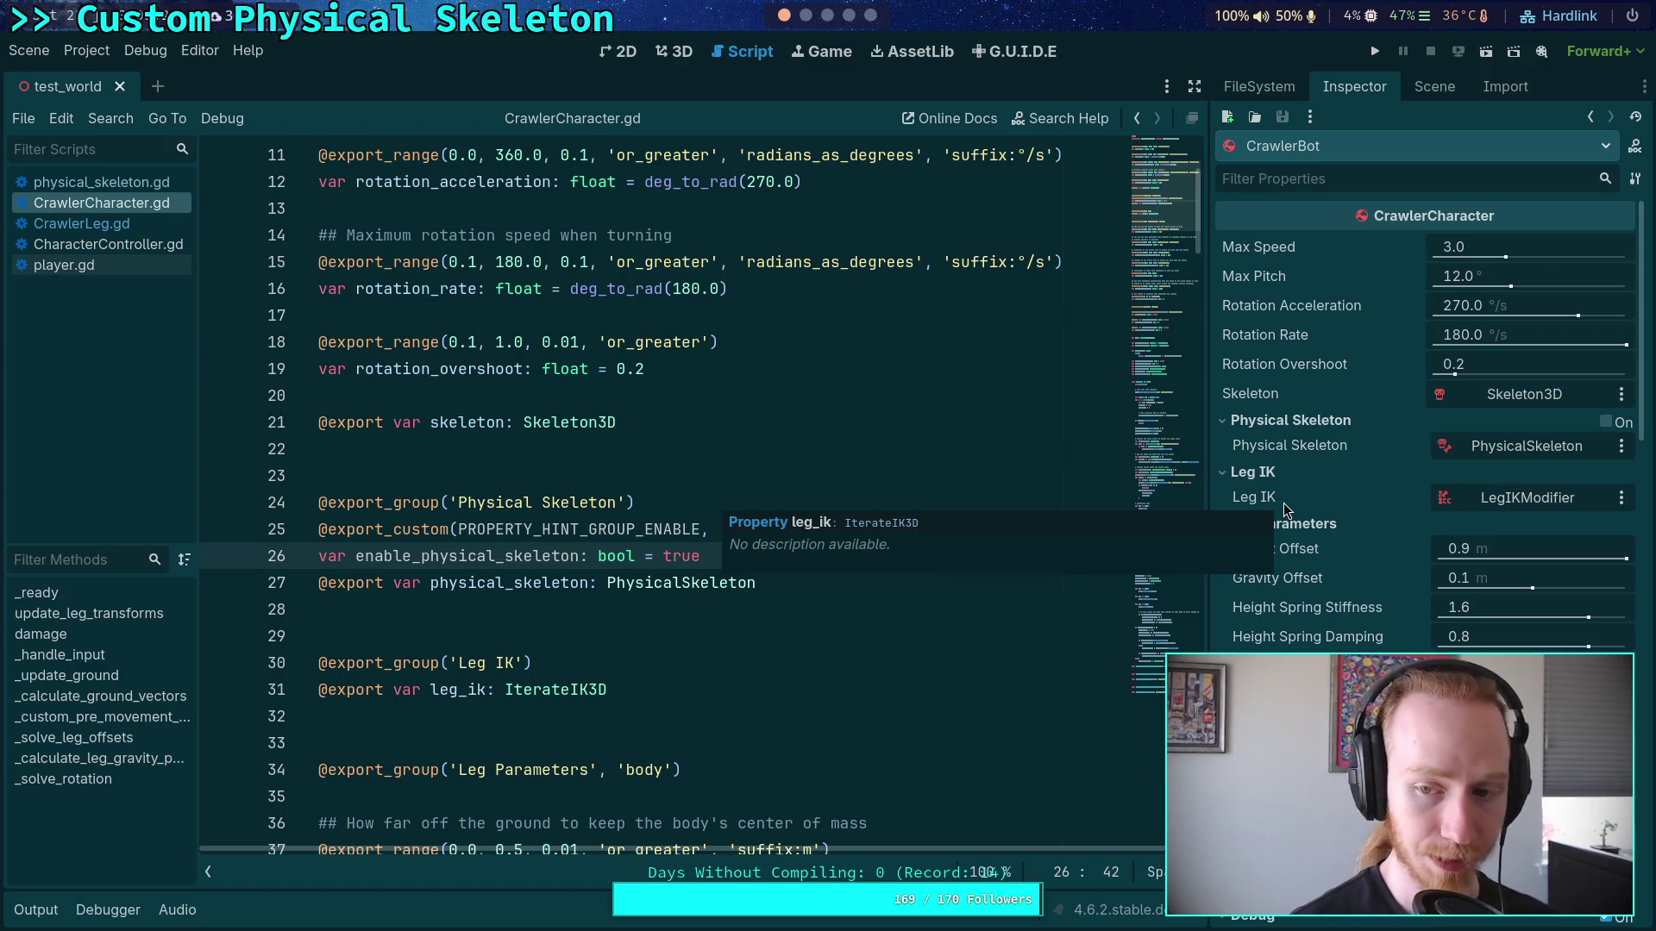
left_click(776, 609)
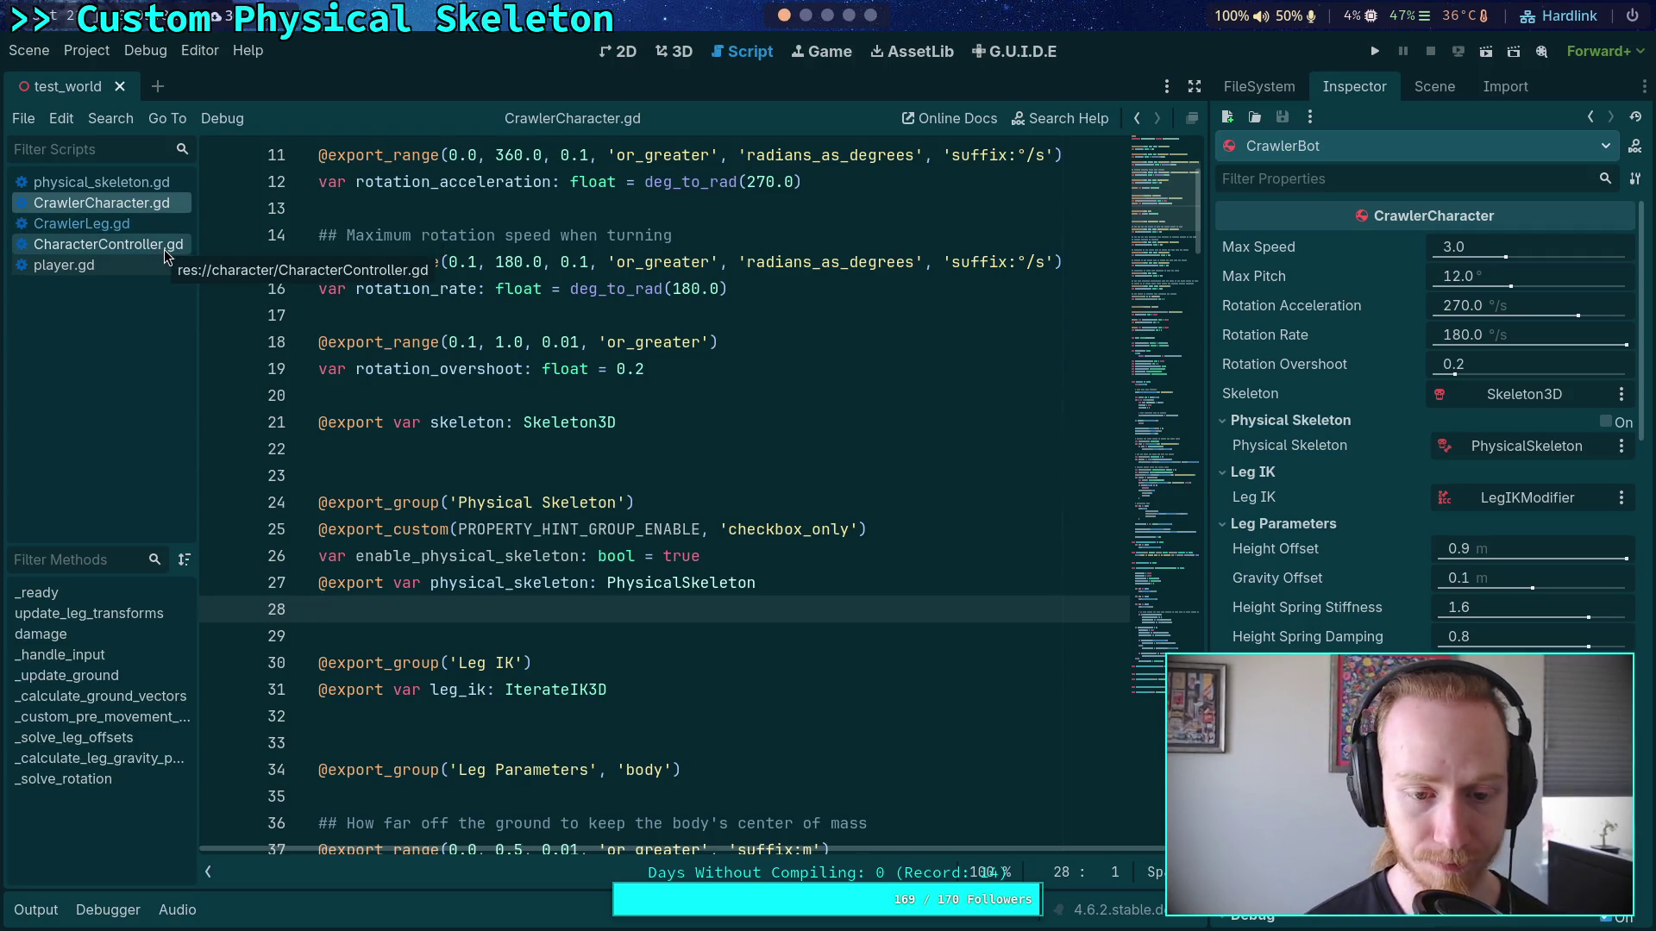
Step: Add blank lines between the Physical Skeleton exports and above leg_ik, then save the script
key("Up")
key("Up")
key("Up")
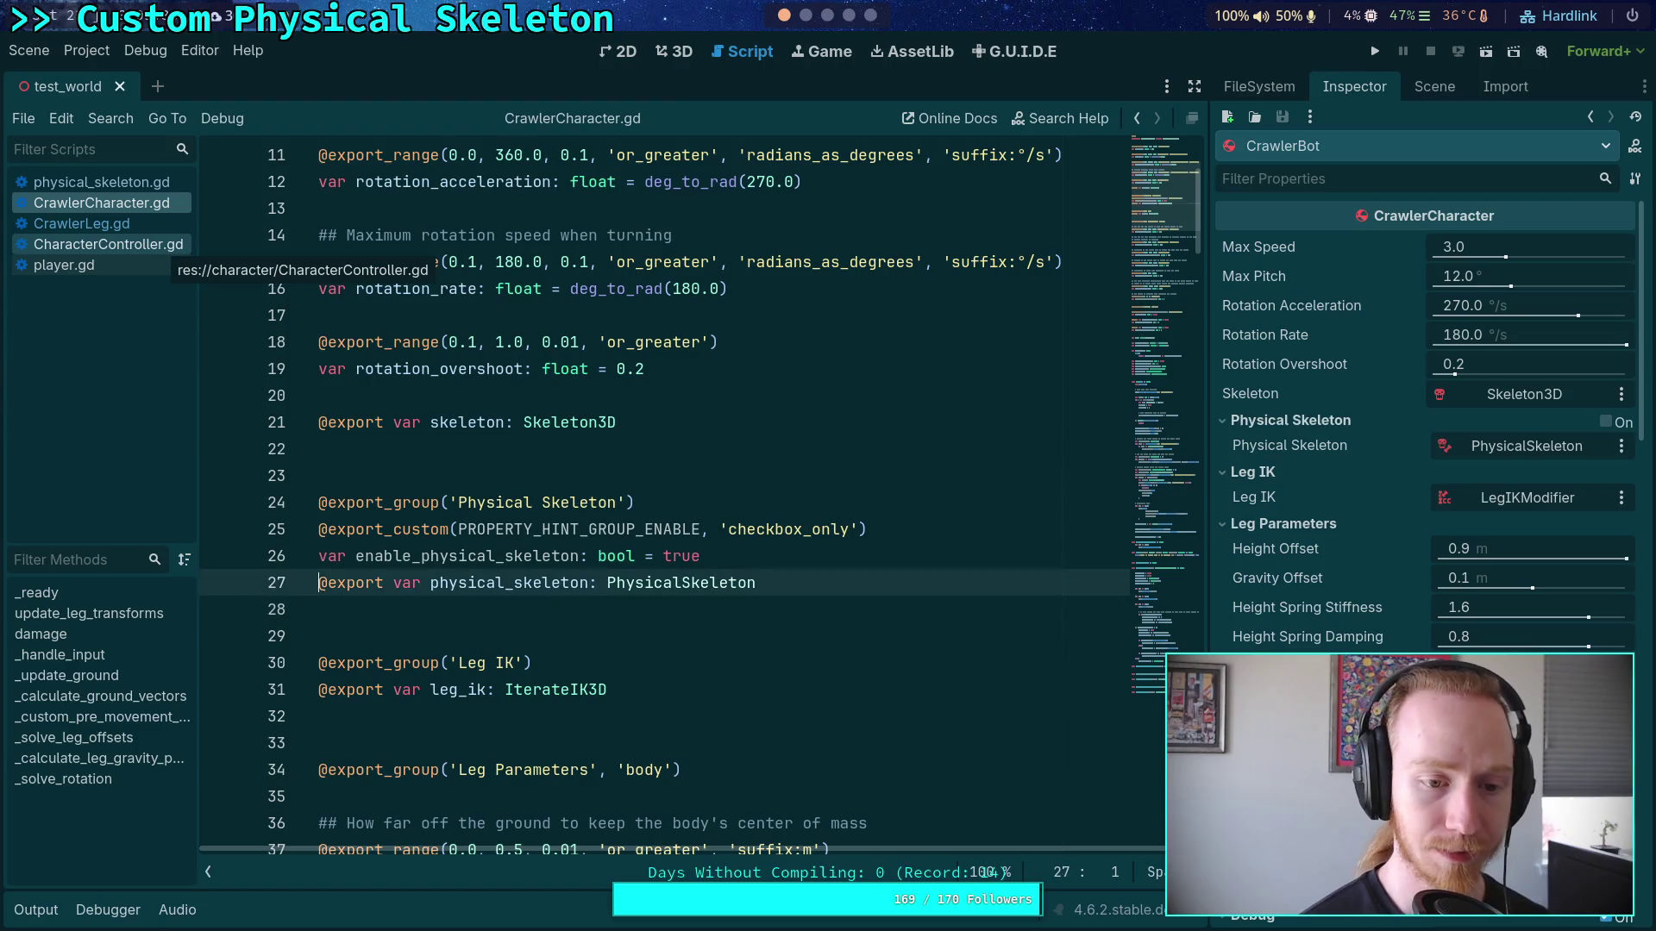
key("Return")
key("Down")
key("Down")
key("Return")
key("Down")
key("Down")
key("Down")
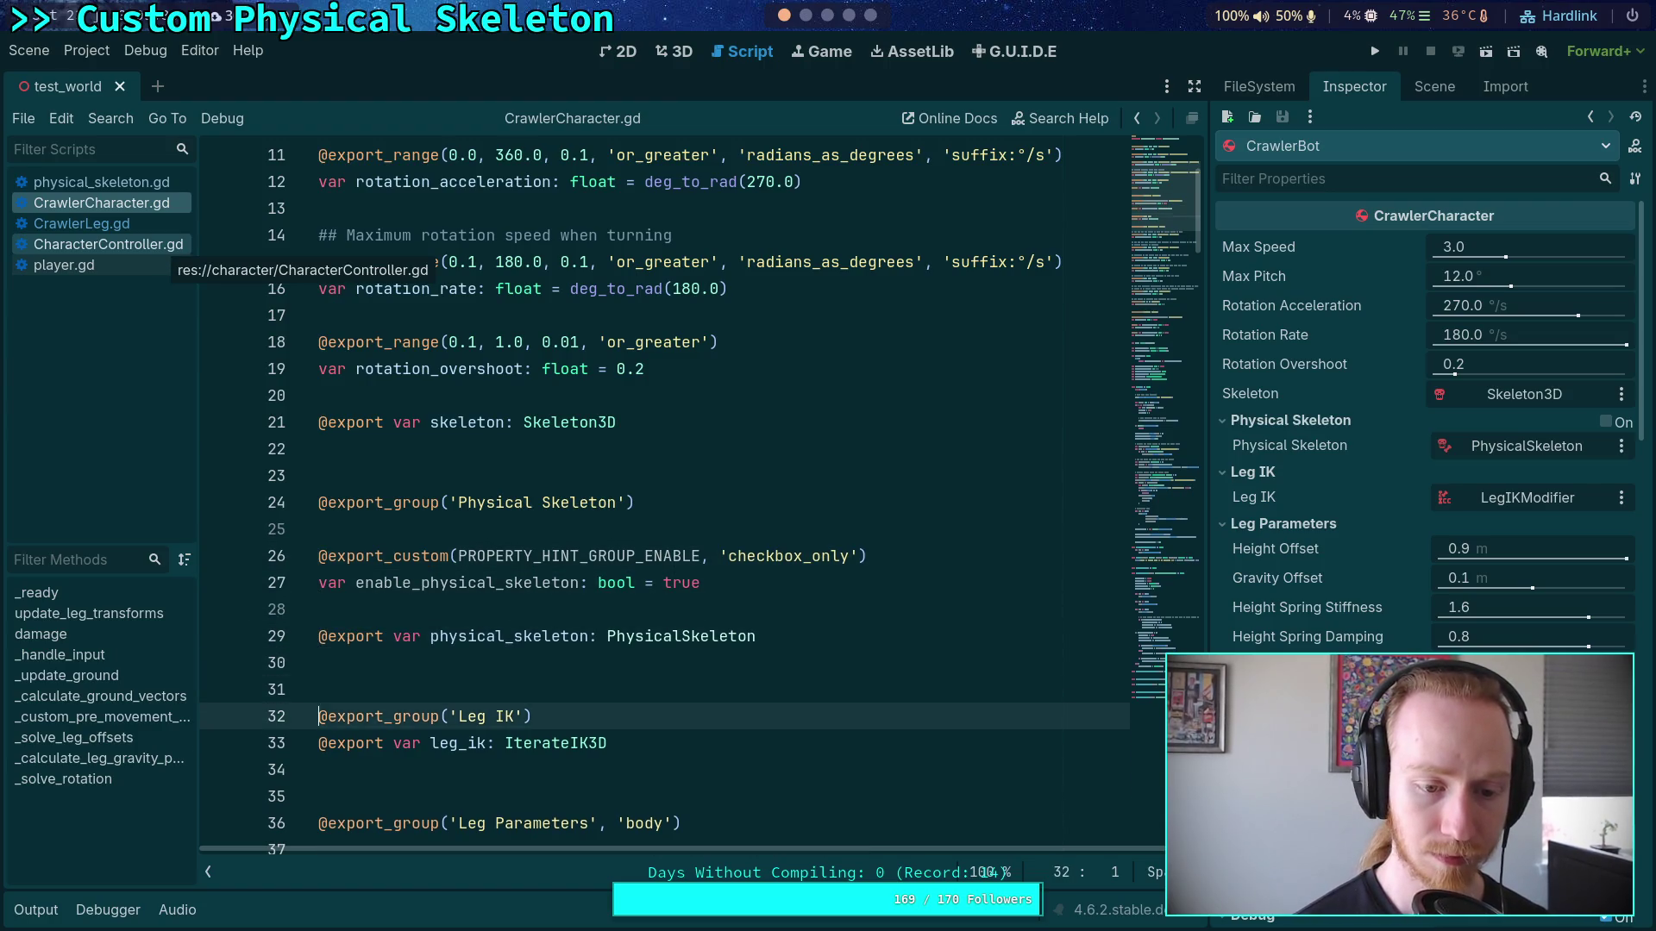
key("Return")
key("Down")
key("Down")
key("Down")
key("Down")
key("Down")
key("Down")
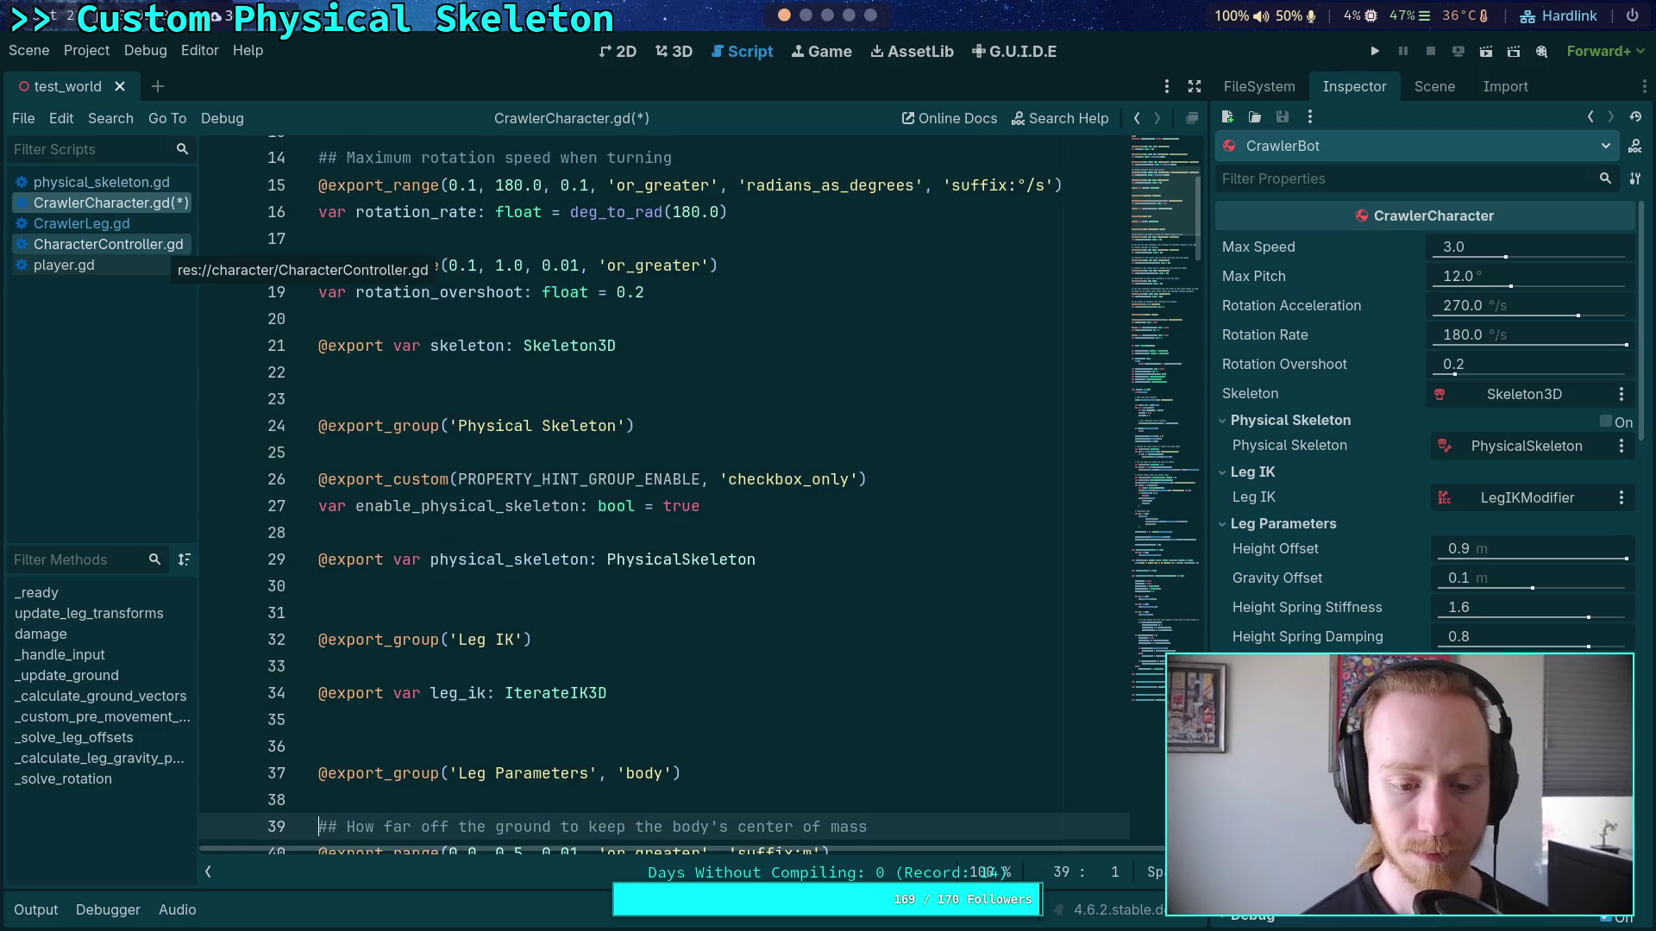
scroll(739, 509, "up", 2)
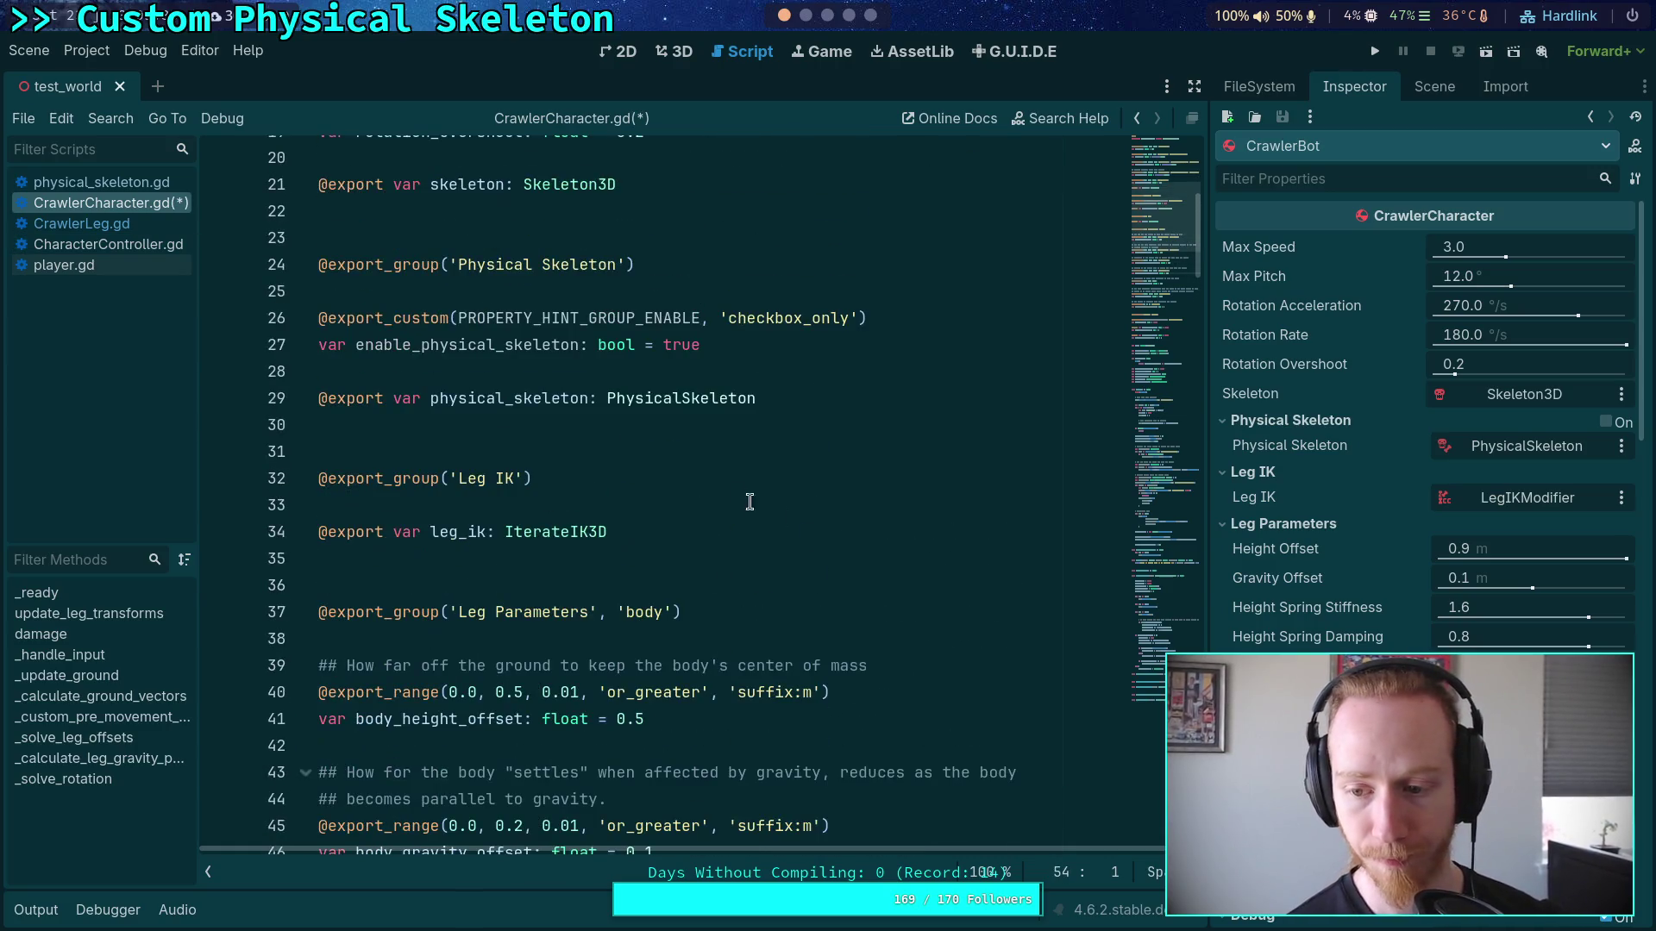
scroll(836, 565, "down", 4)
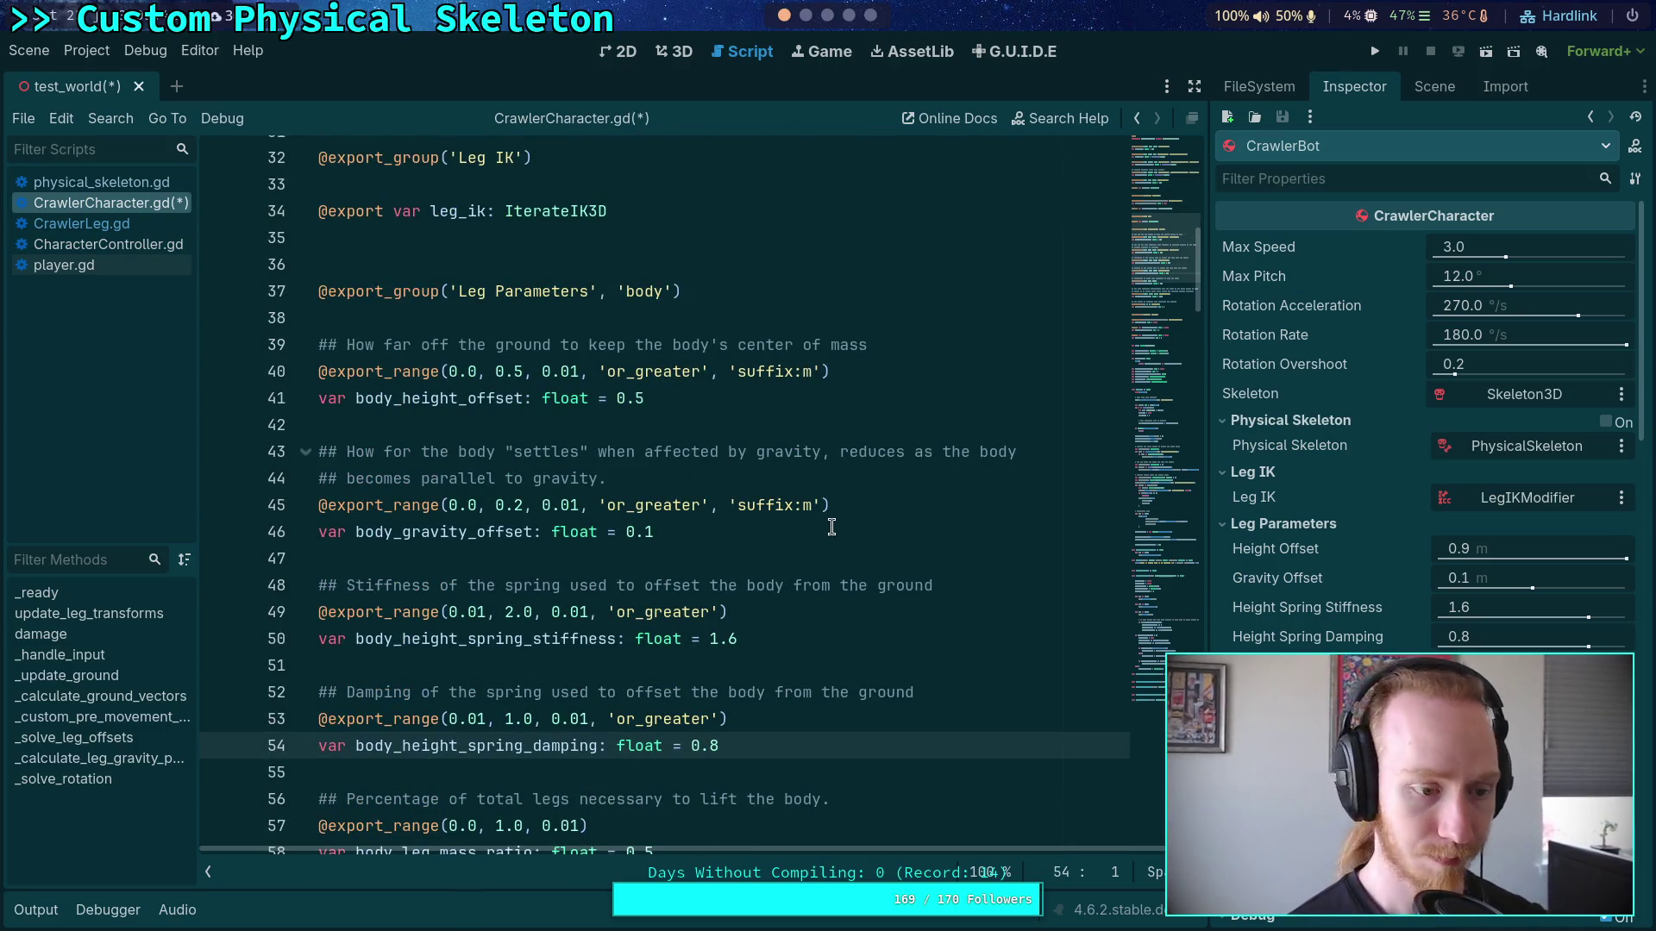
key("ctrl+s")
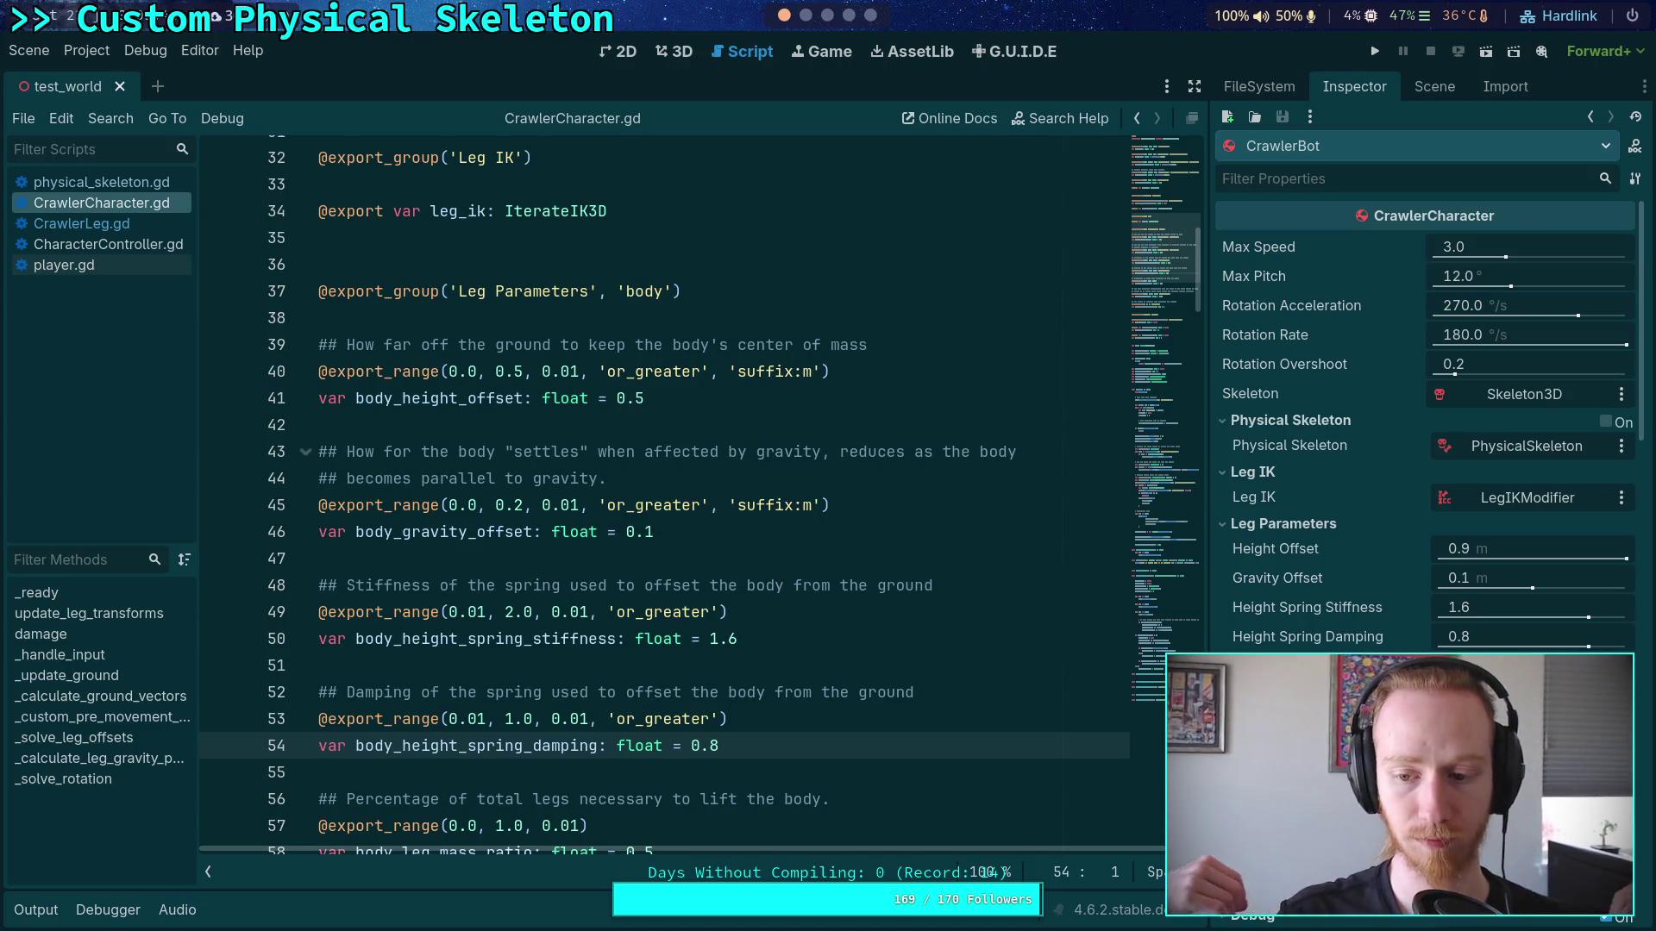
Step: Open and close the big_crawler_bot scene, then recall the previous git command in Terminal
left_click(1436, 86)
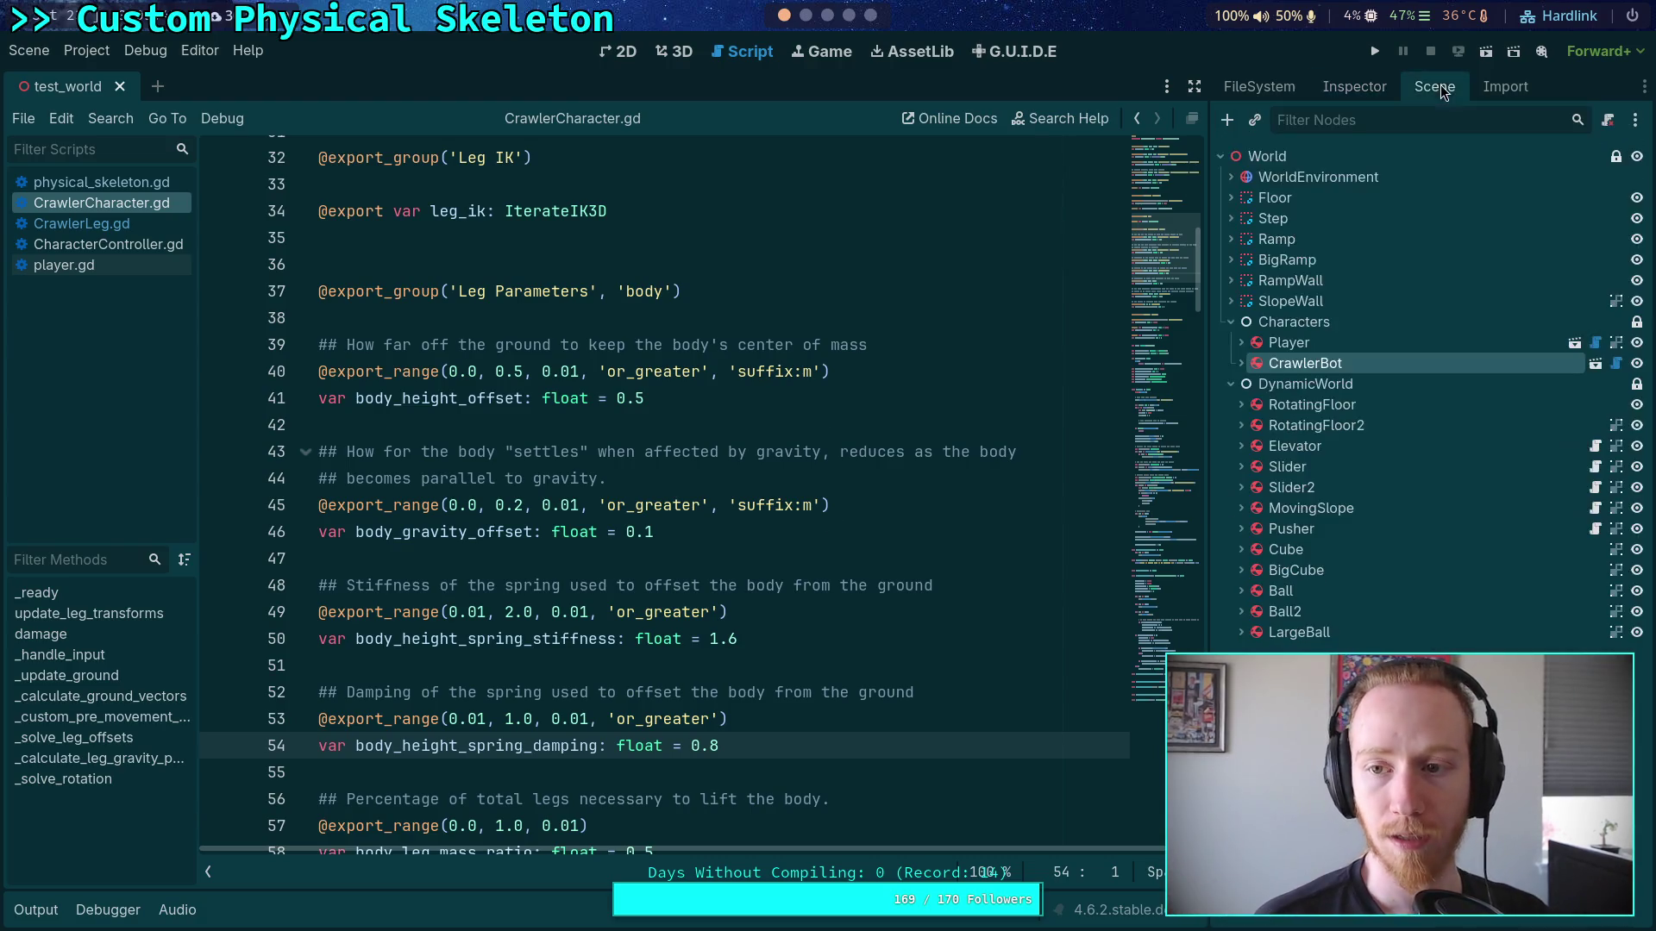
left_click(1595, 363)
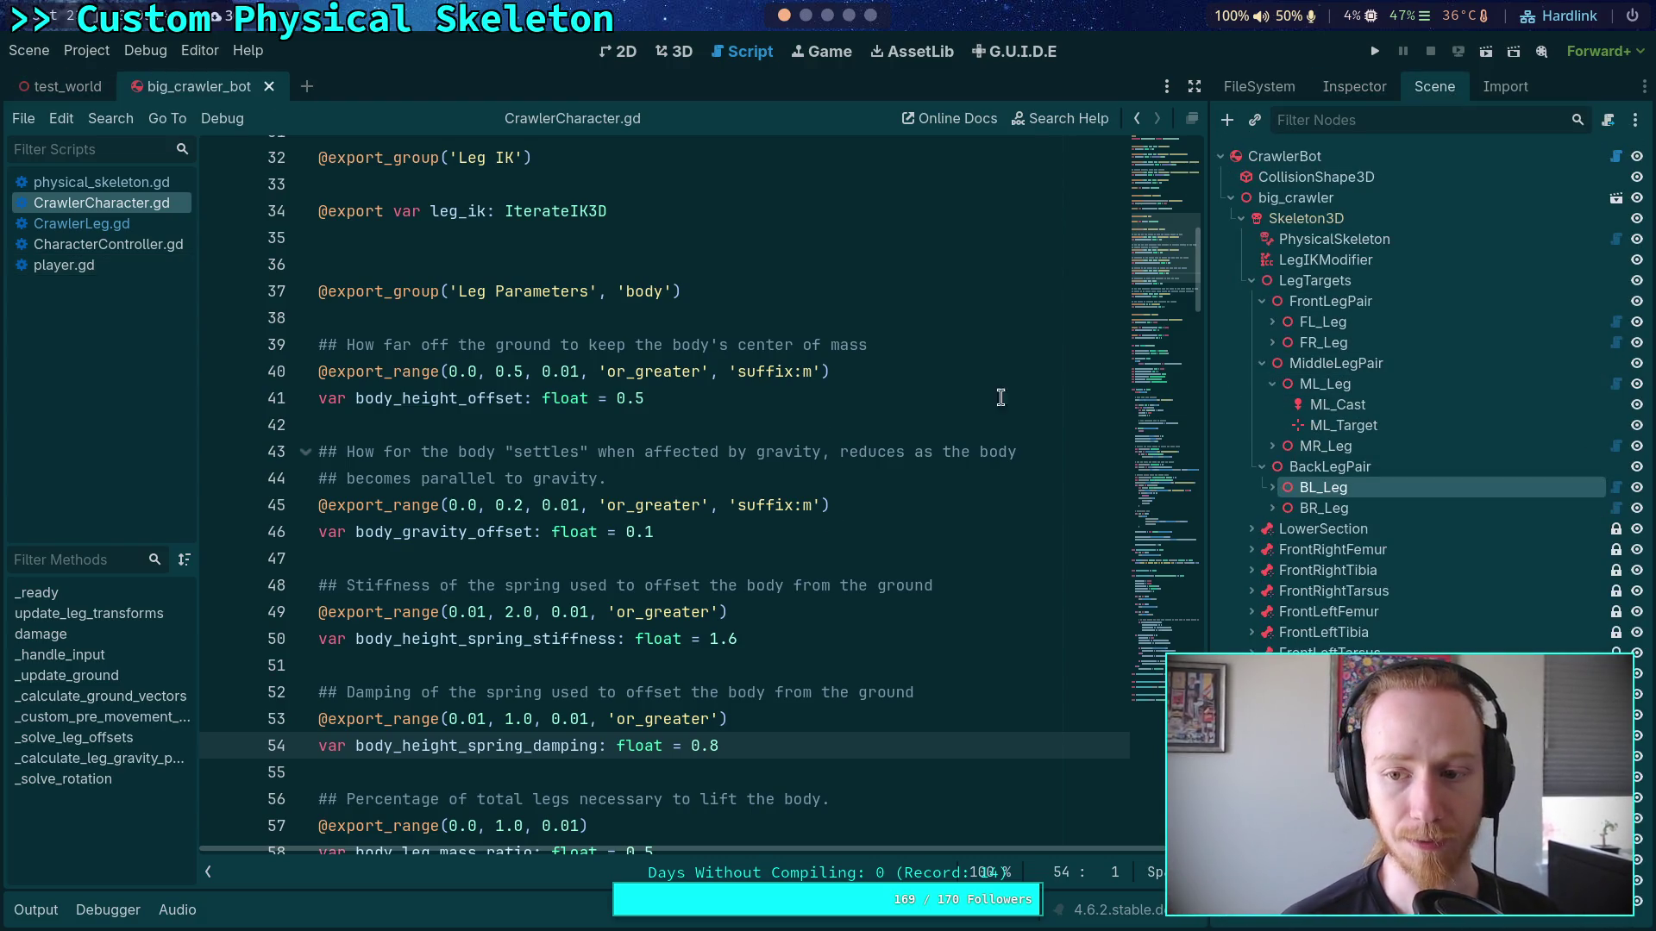
left_click(269, 86)
left_click(806, 15)
key("Up")
key("Up")
key("Up")
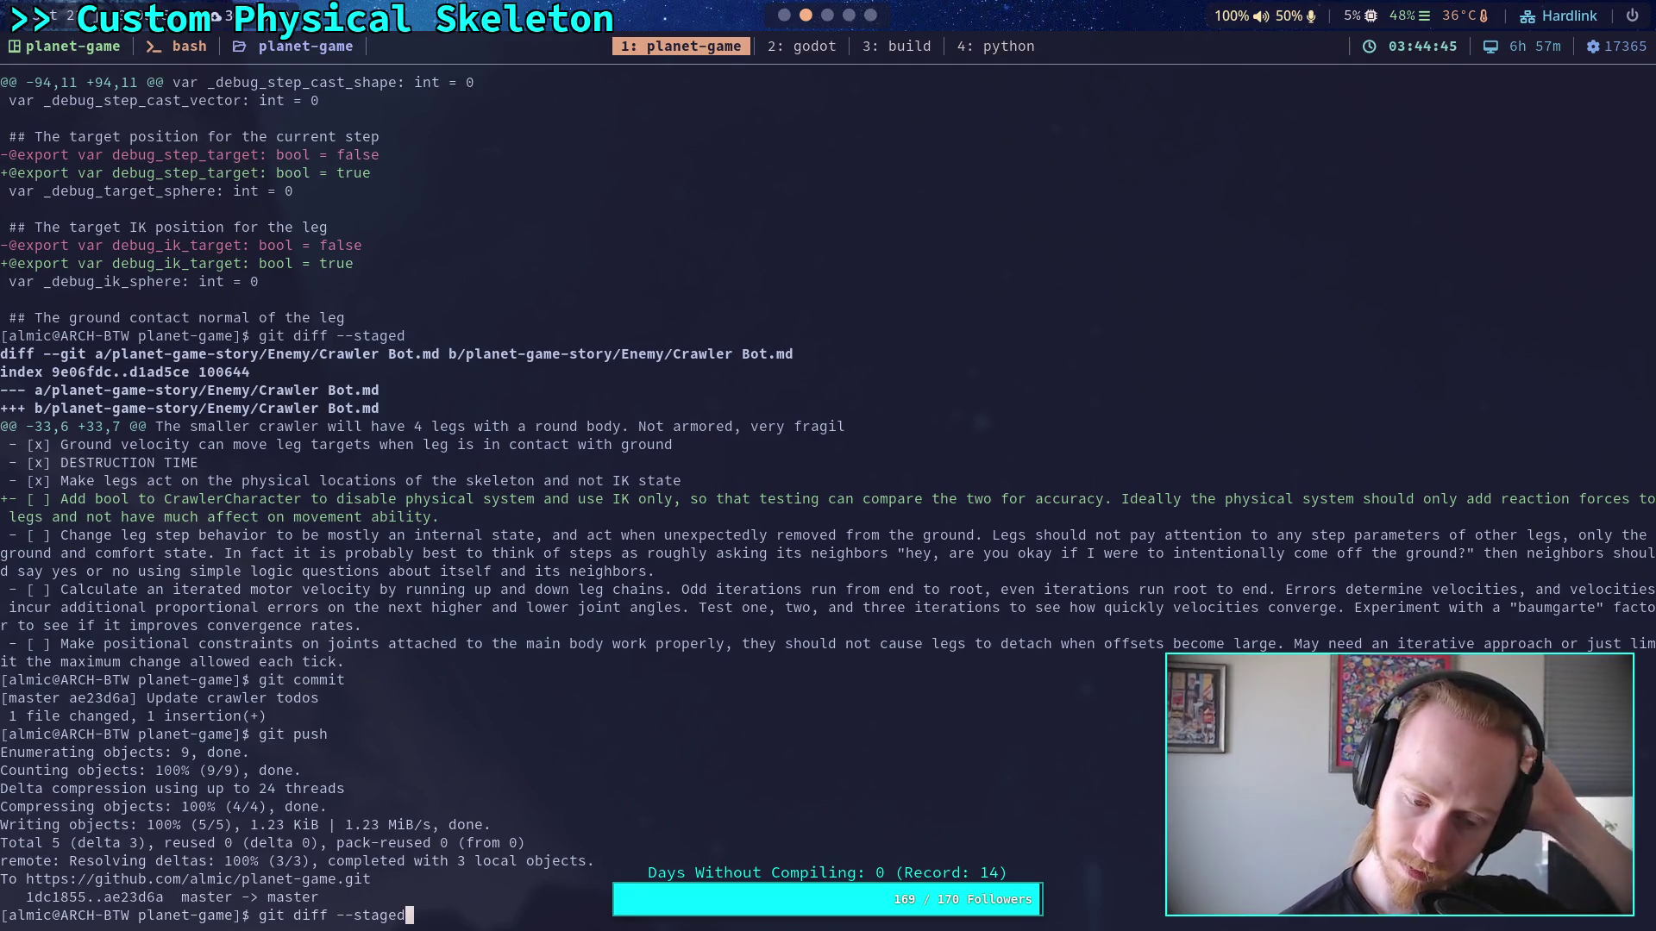
Step: Page through the unstaged diff of CrawlerCharacter.gd, CrawlerLeg.gd and test_world.tscn
key("BackSpace")
key("BackSpace")
key("BackSpace")
key("BackSpace")
key("Return")
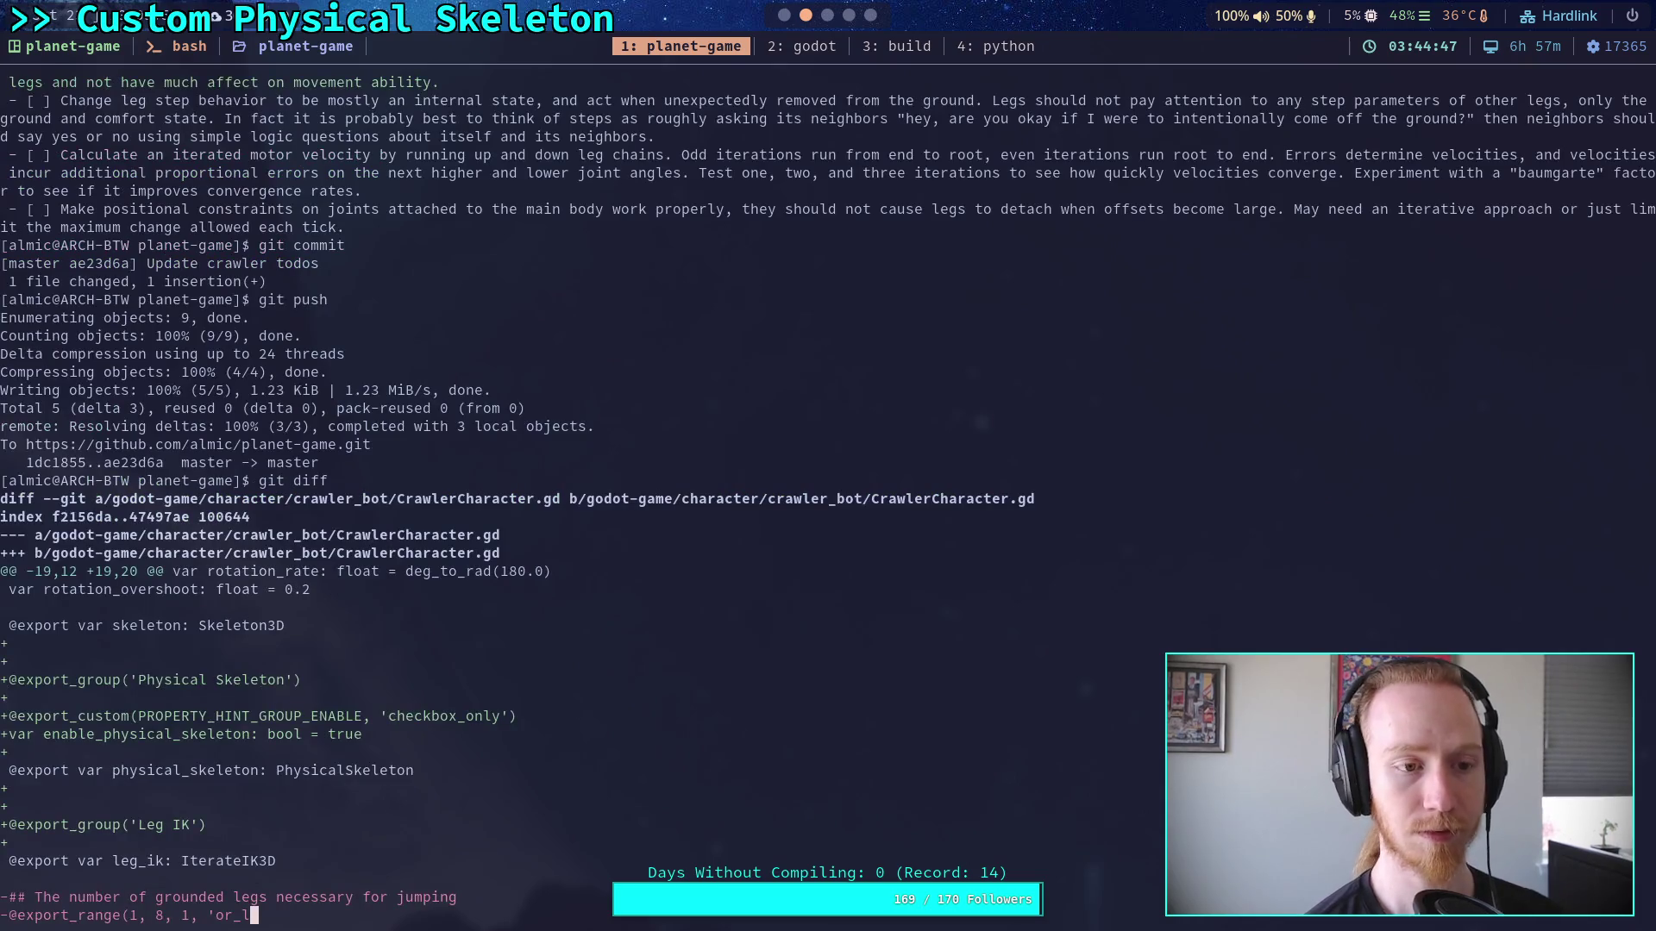
key("j")
key("j")
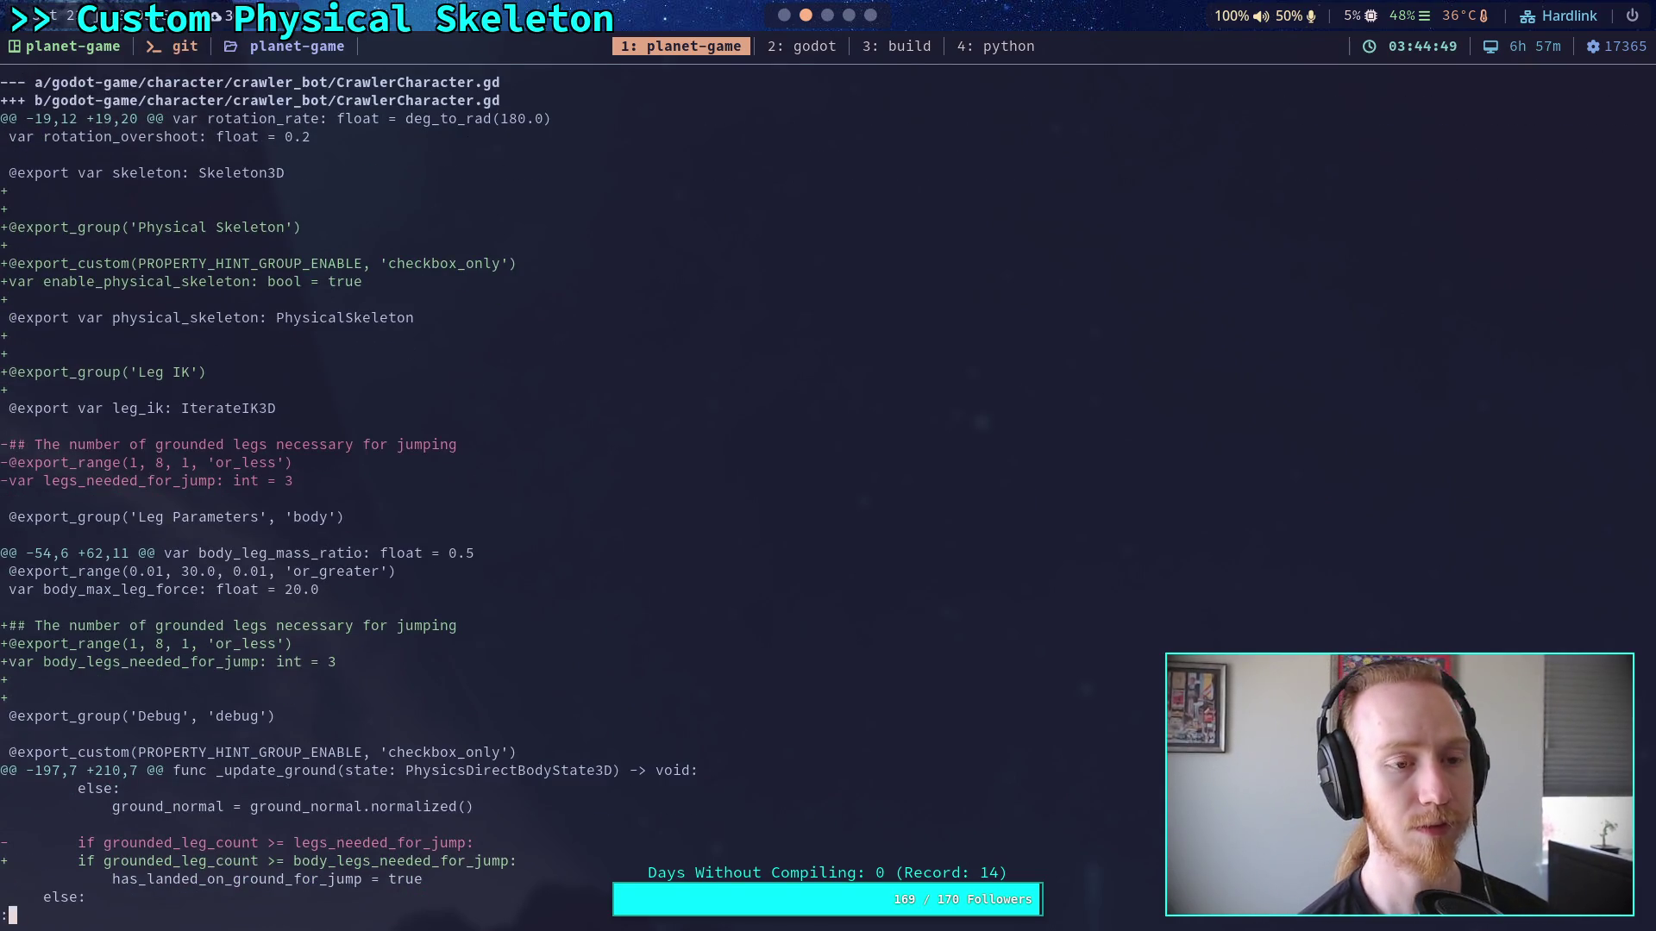
key("j")
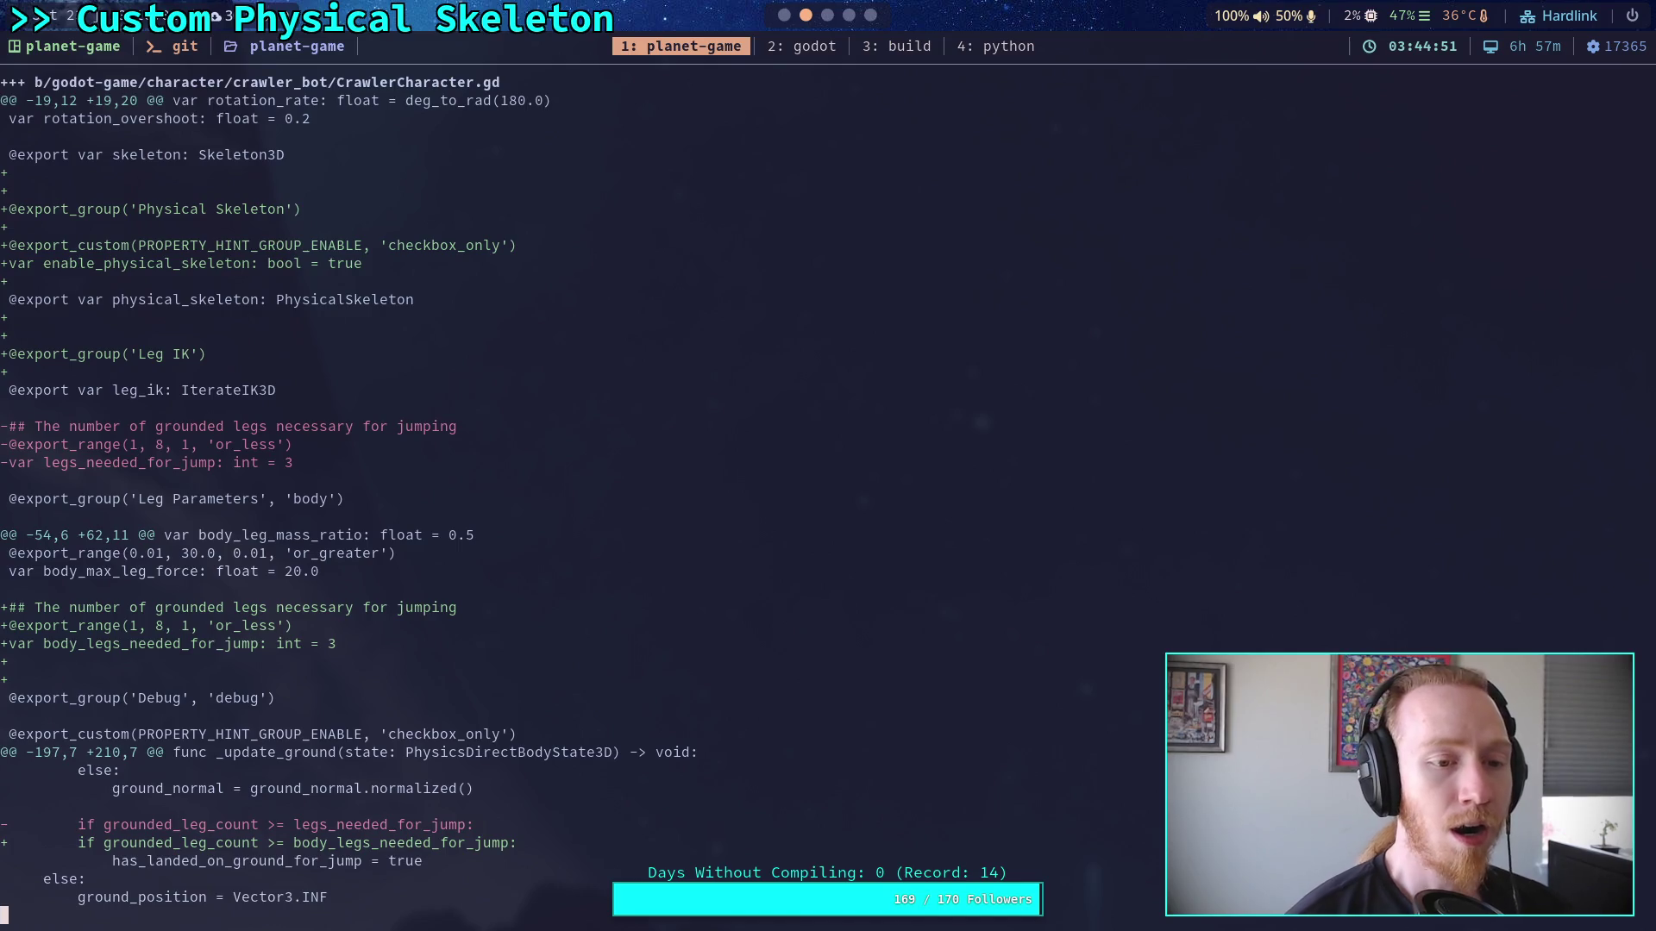
key("j")
key("j")
key("j")
key("j")
key("j")
key("j")
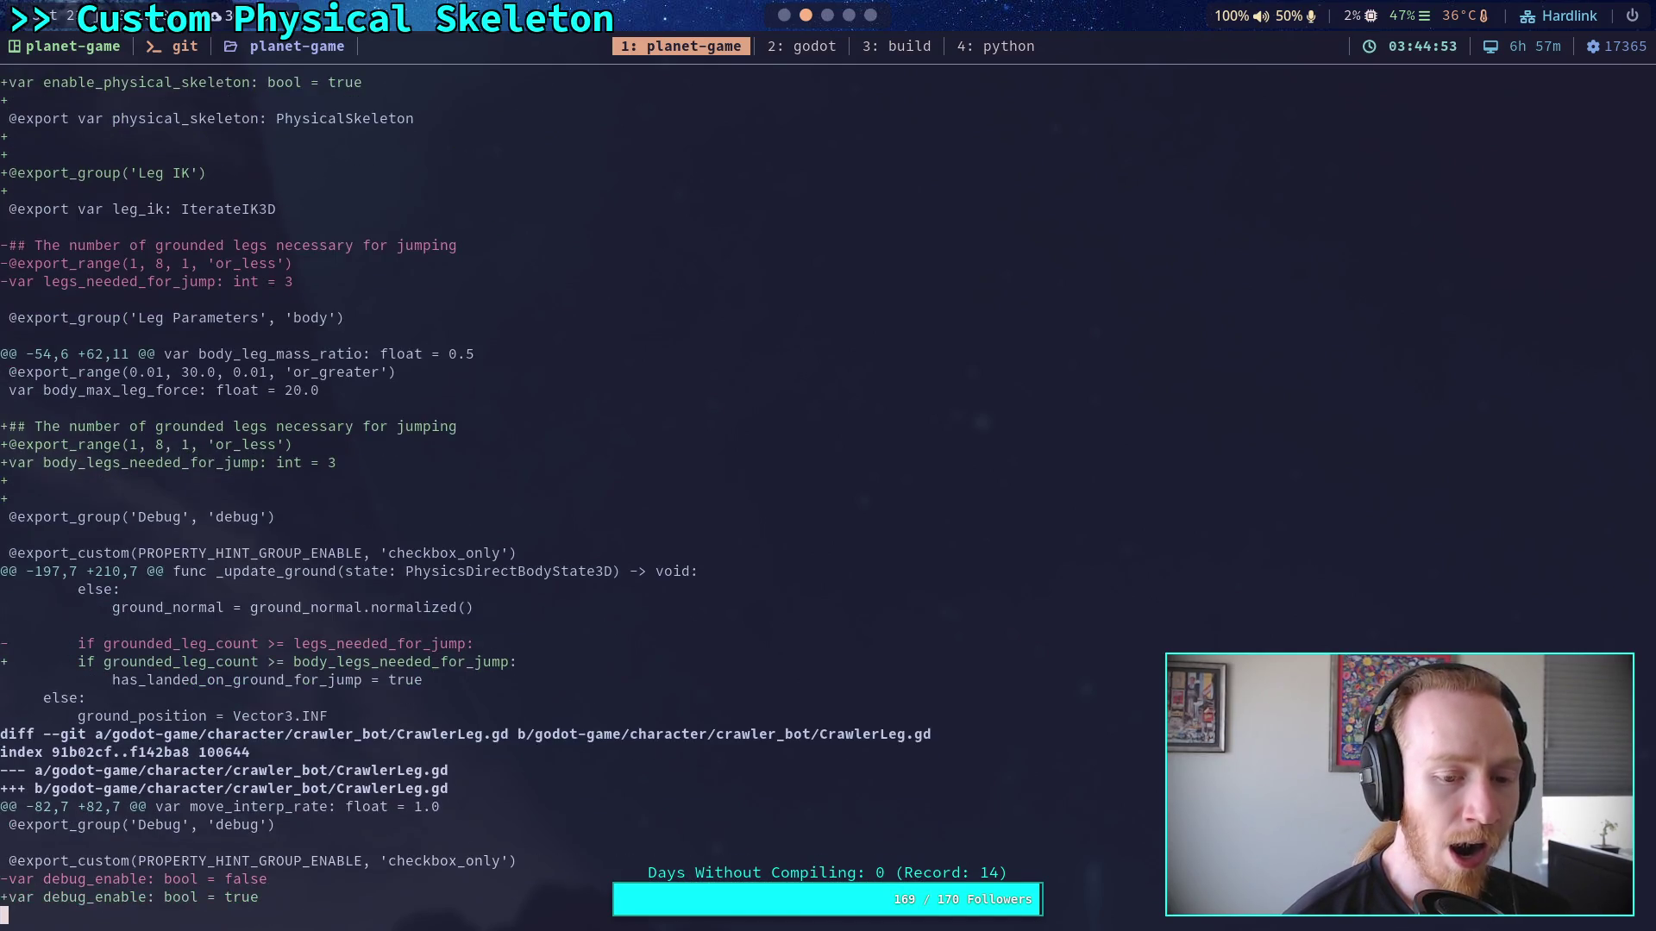
key("j")
key("j")
key("j")
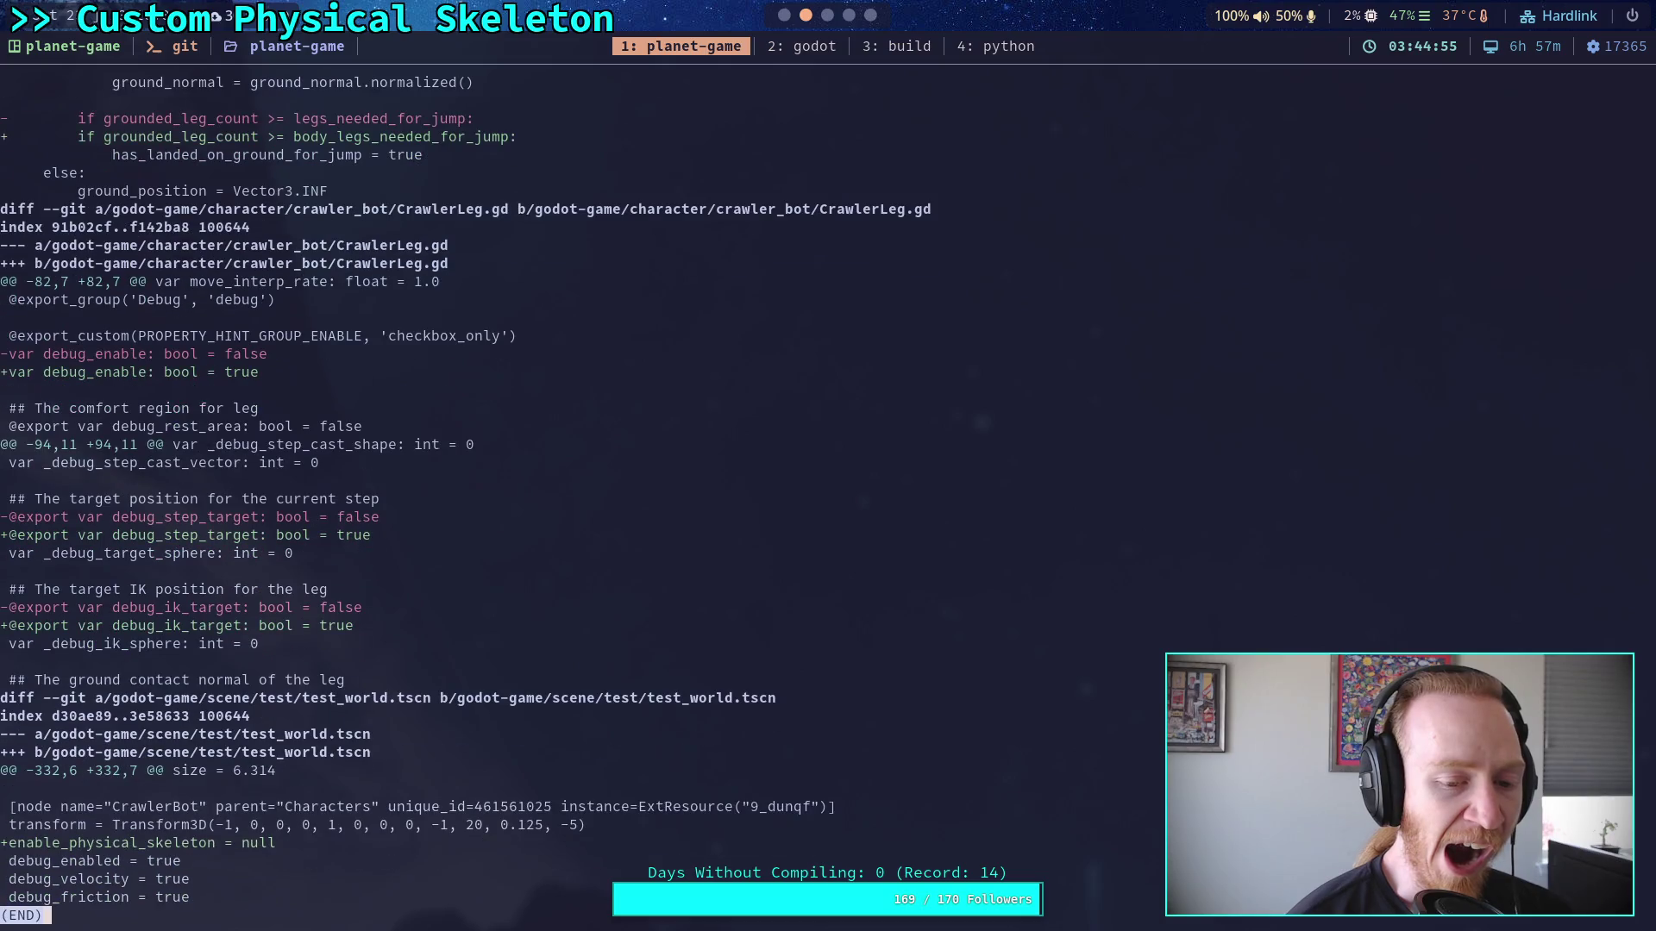
key("k")
key("k")
key("k")
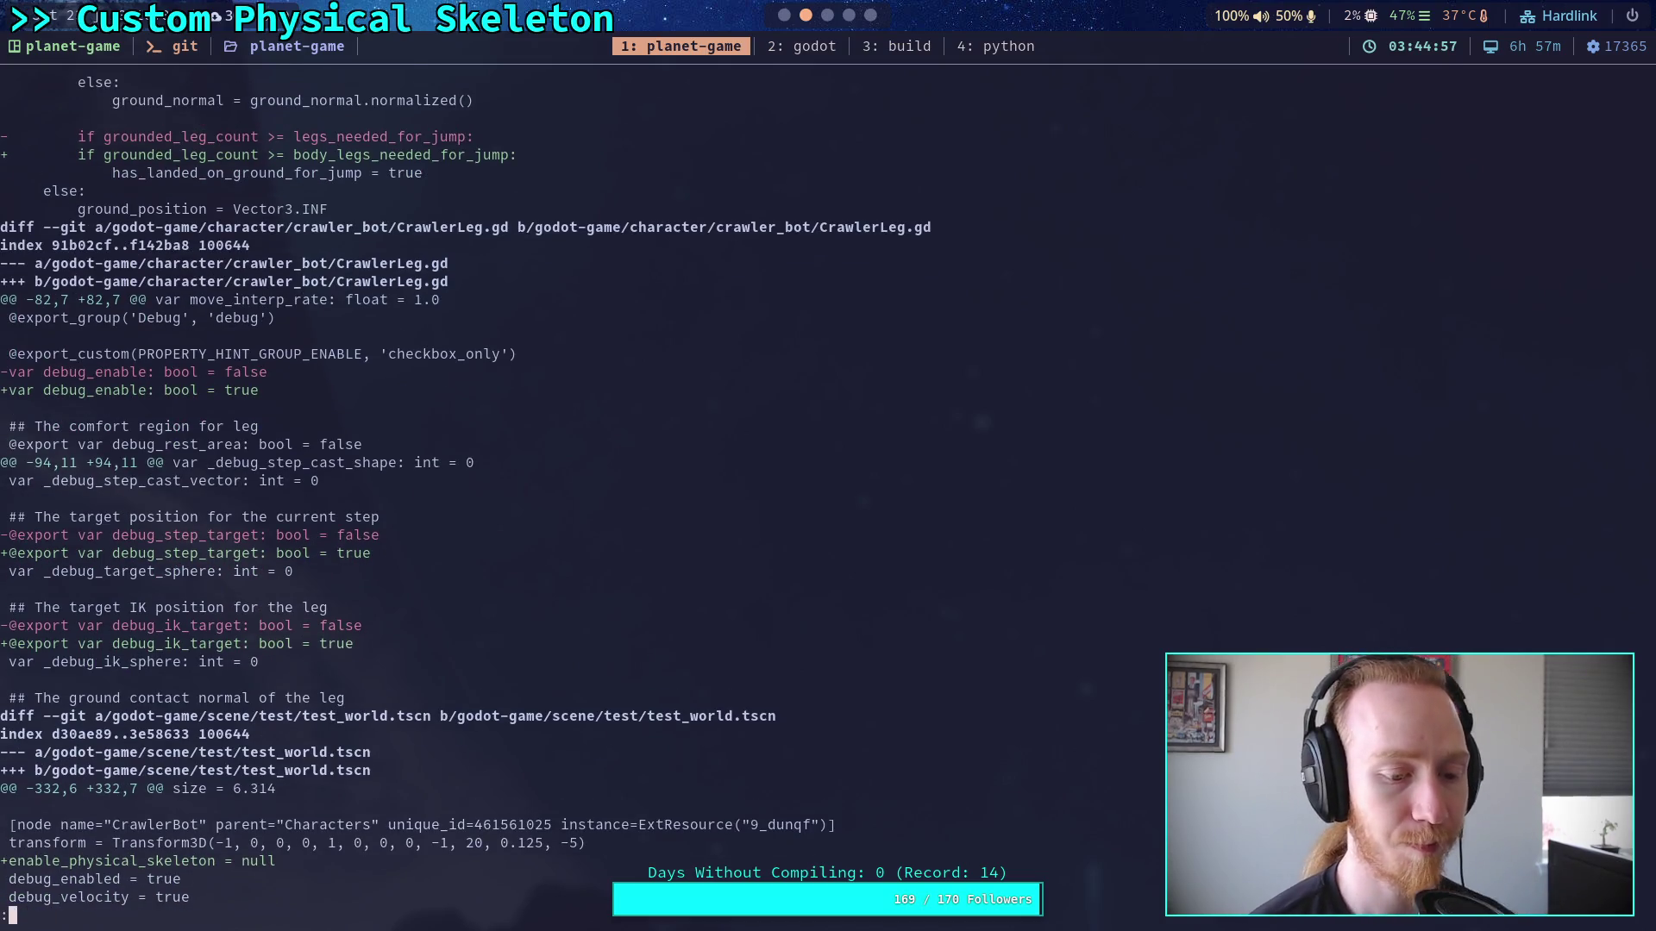
key("j")
key("j")
key("j")
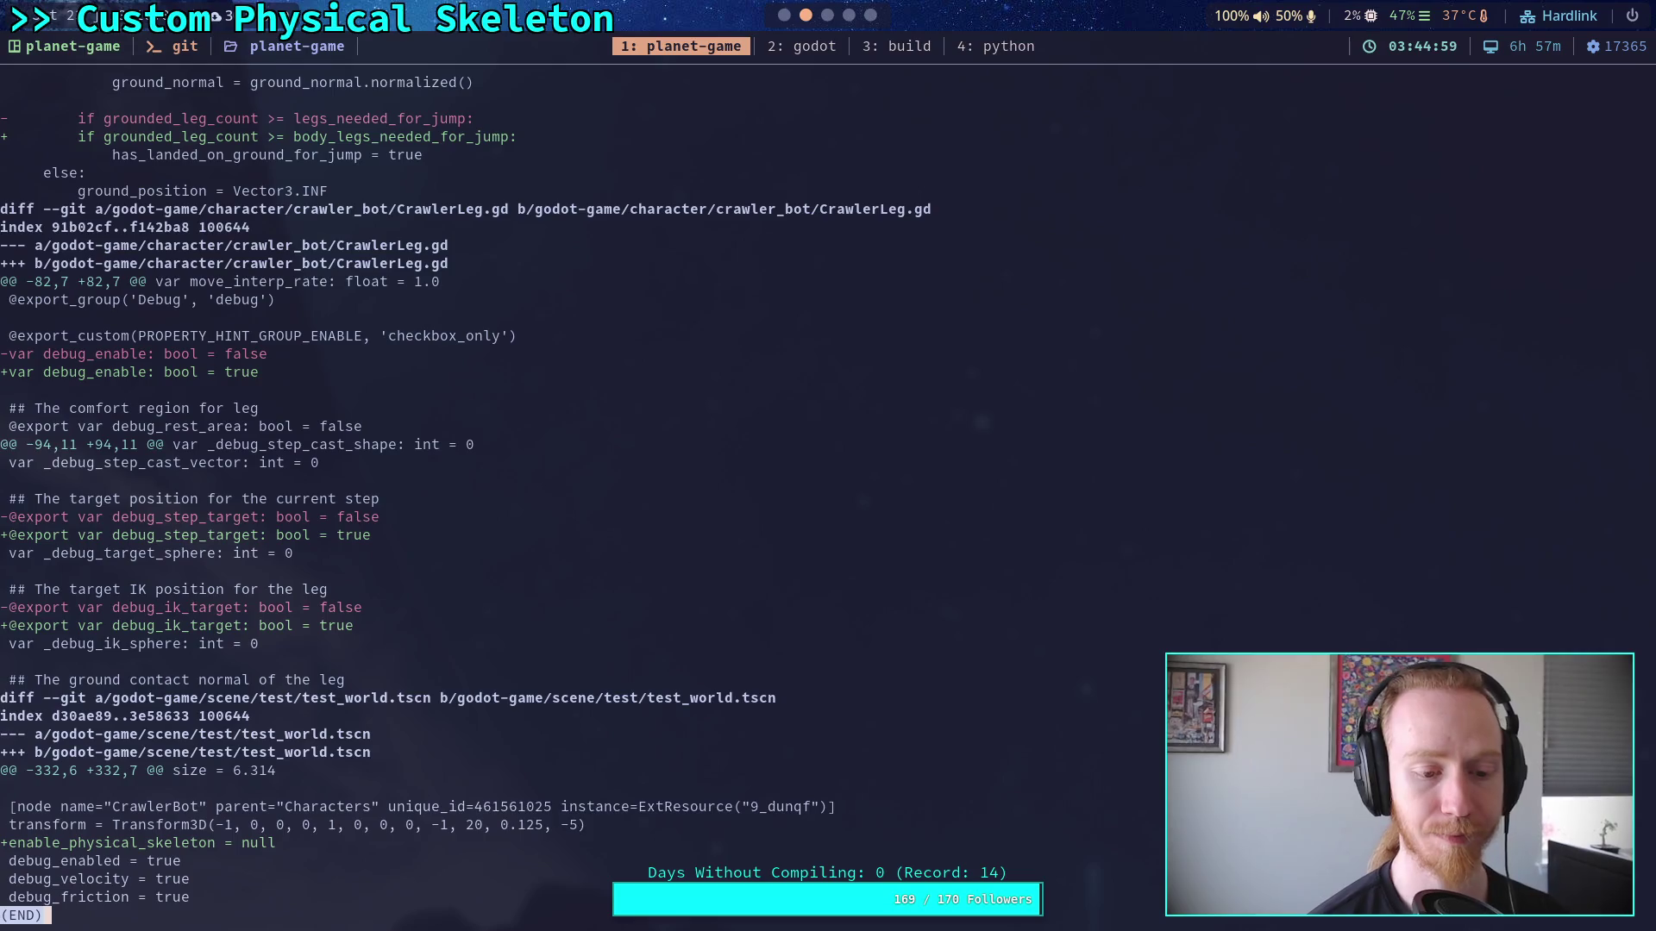
Step: Reset CrawlerBot's Physical Skeleton toggle to on and re-save the test_world scene
key("super+1")
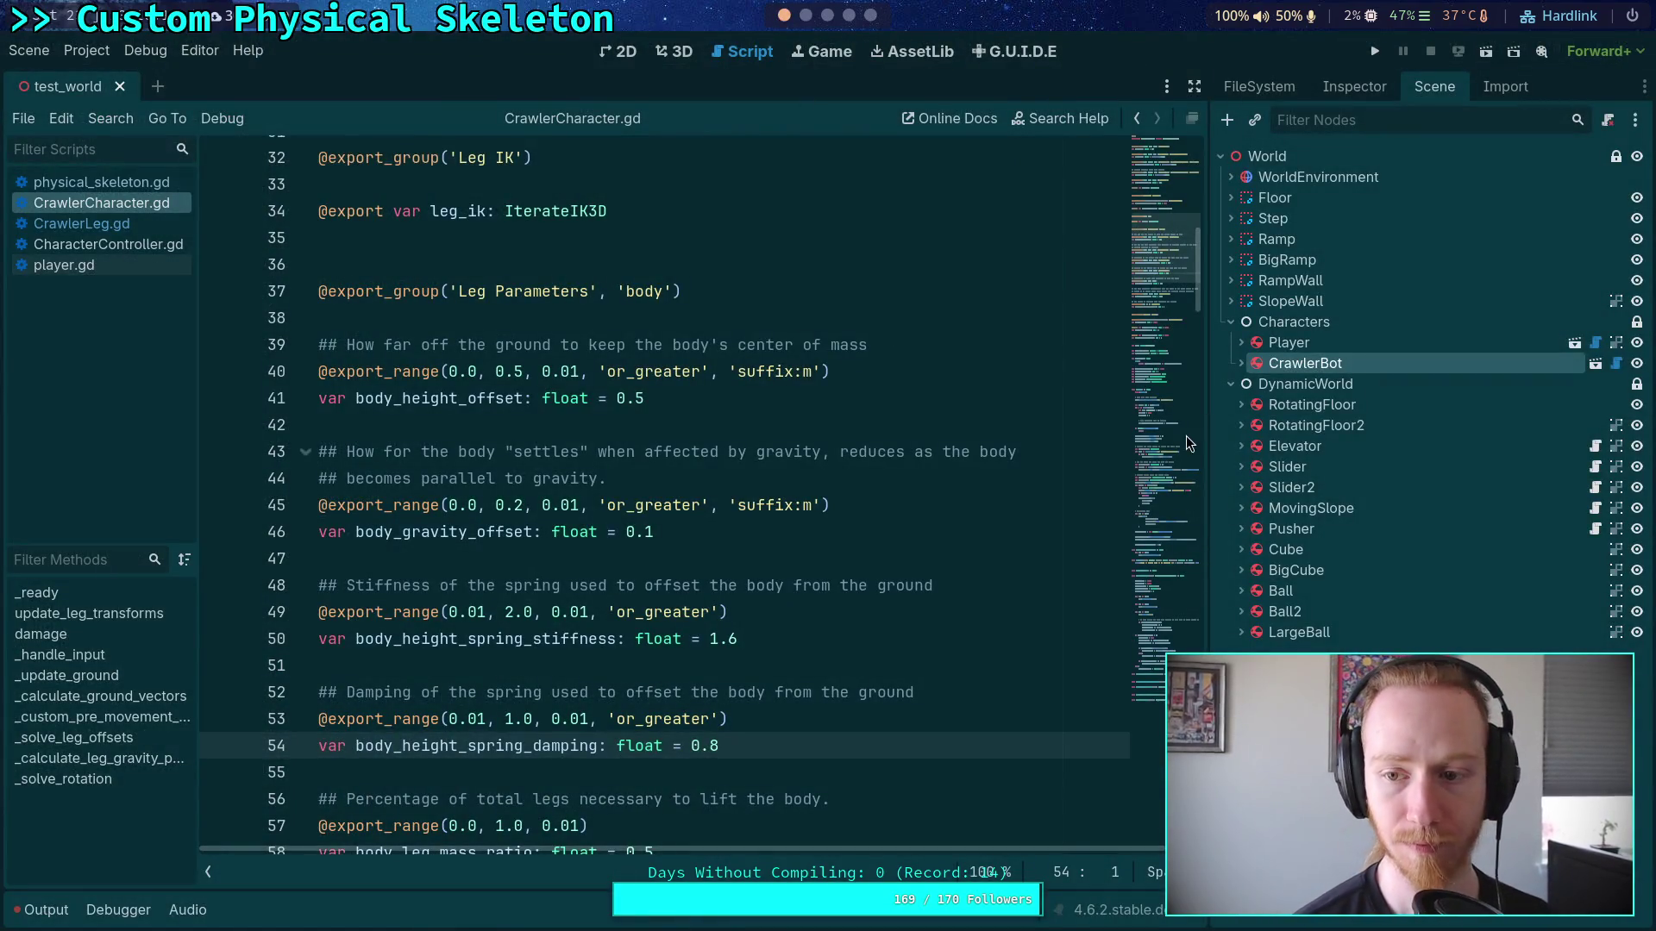
left_click(1361, 87)
double_click(1606, 423)
key("ctrl+s")
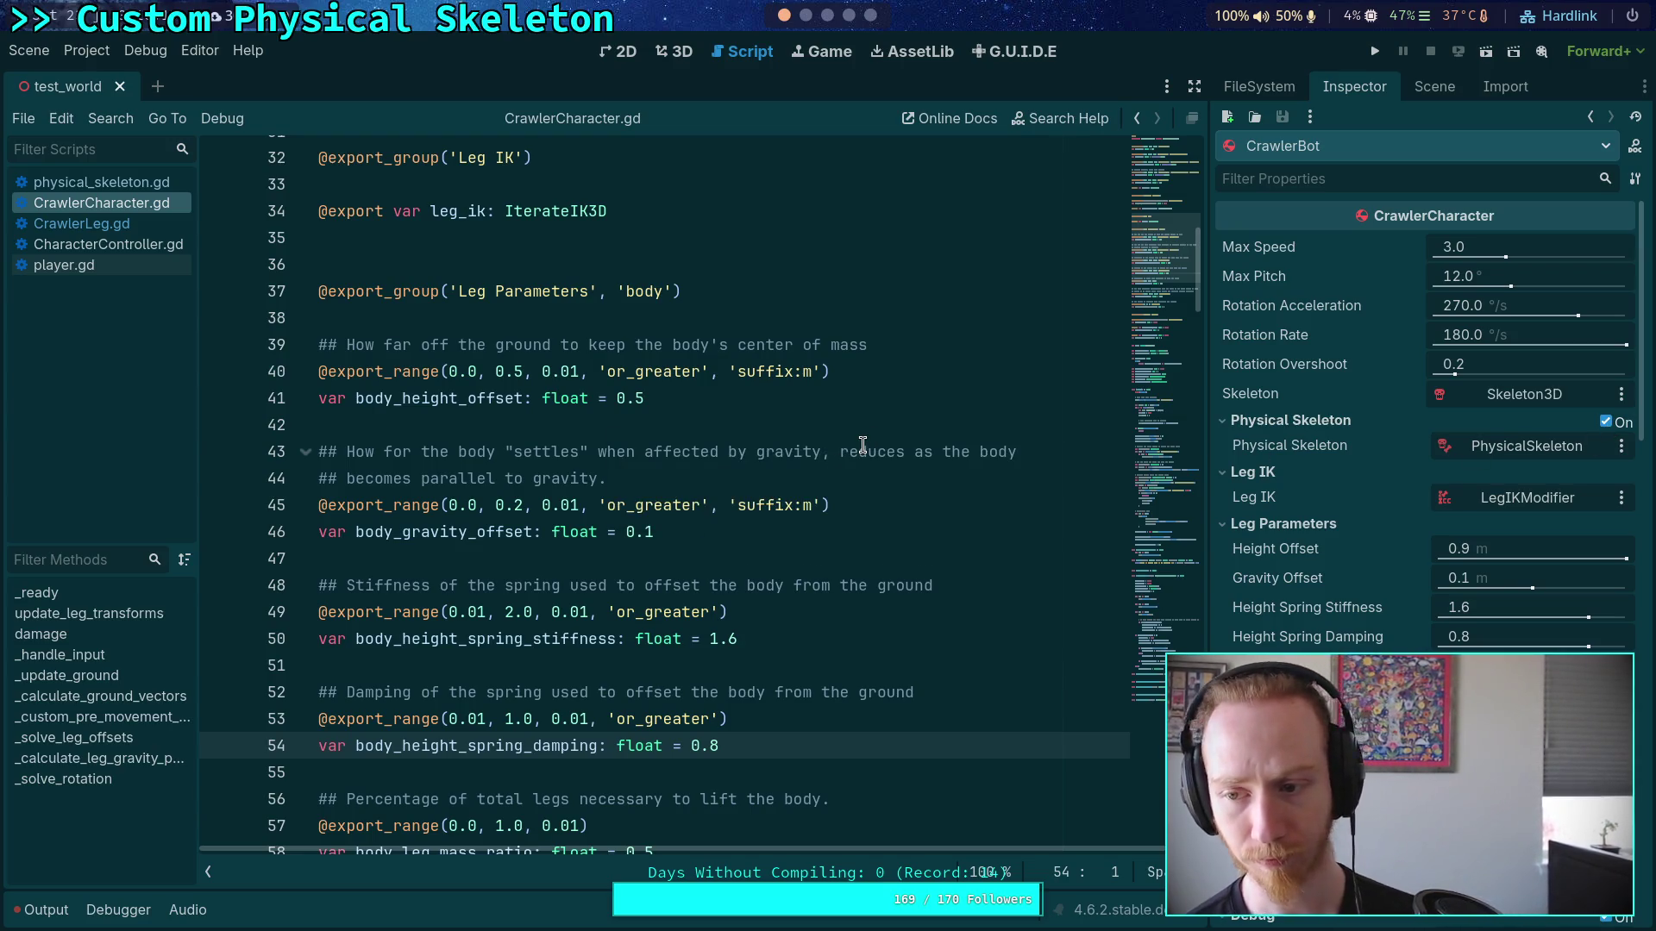
Step: Rerun the diff and use git status to list the files still modified
key("super+1")
key("q")
key("Up")
key("Return")
key("space")
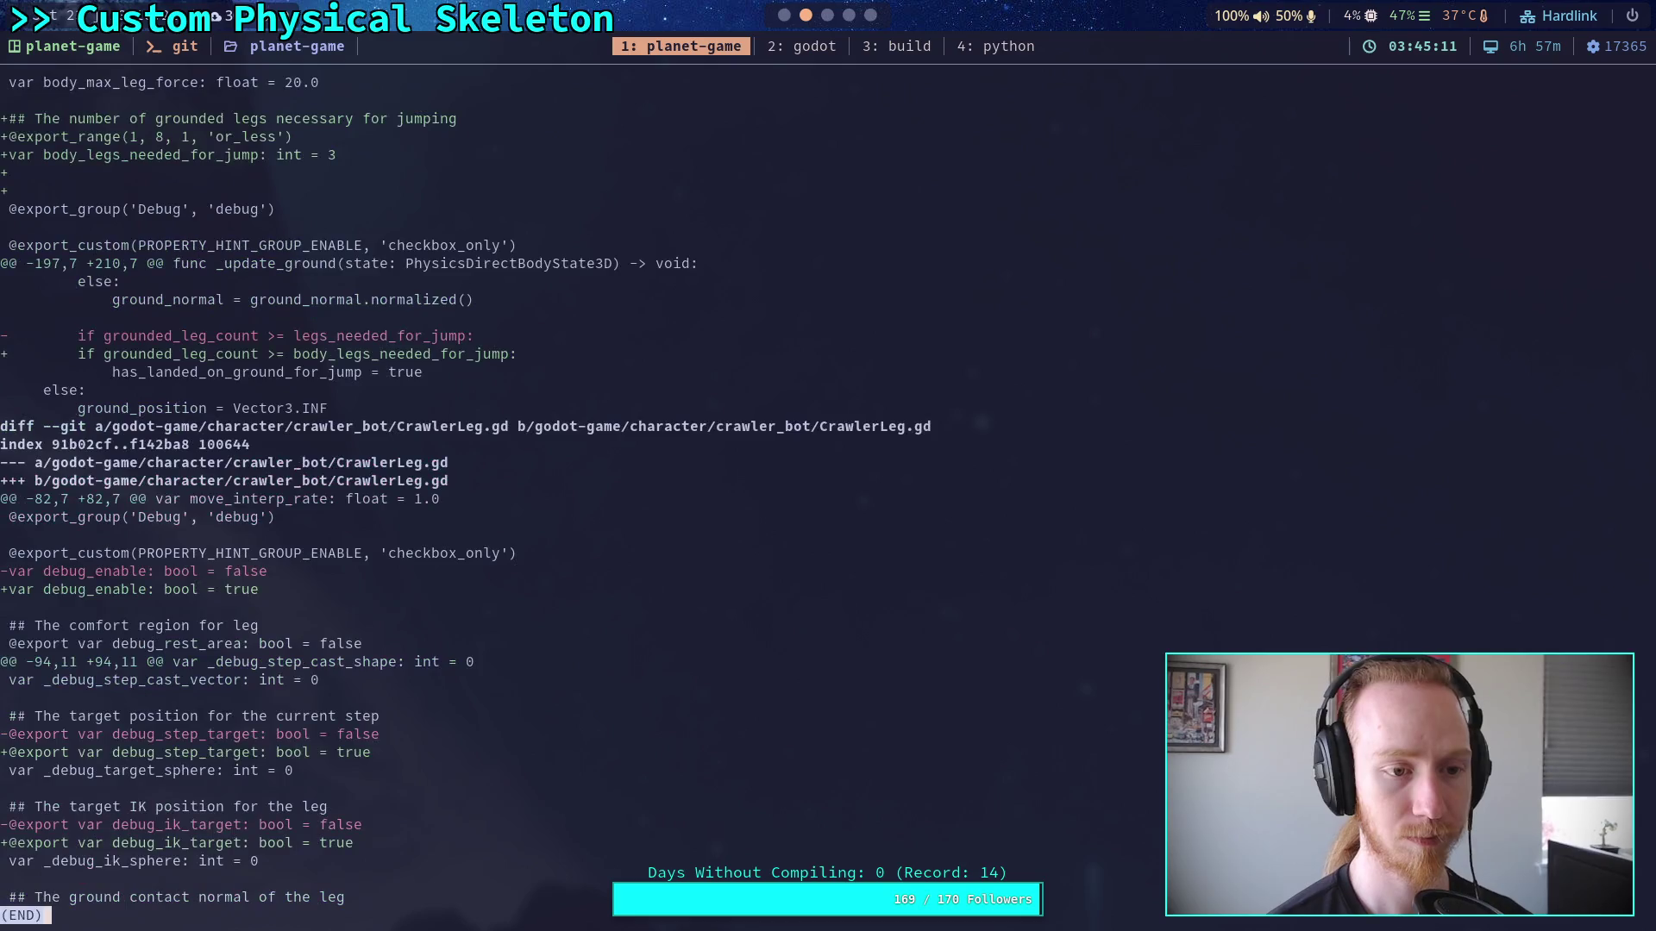
type("q")
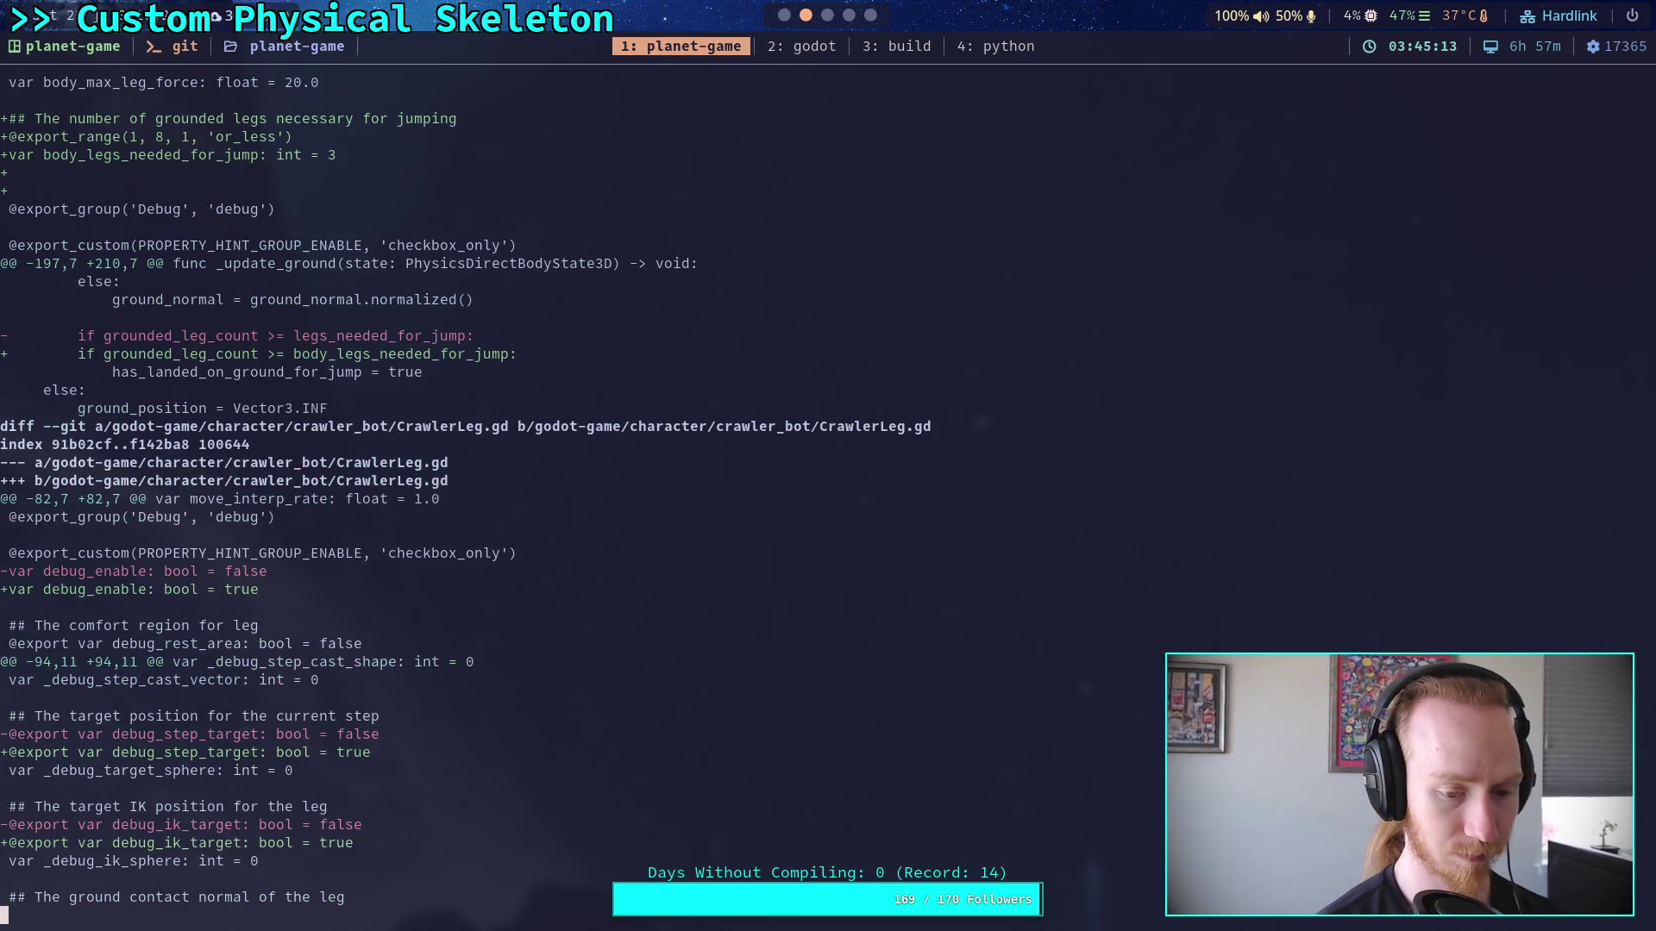
type("f")
key("BackSpace")
type("git status")
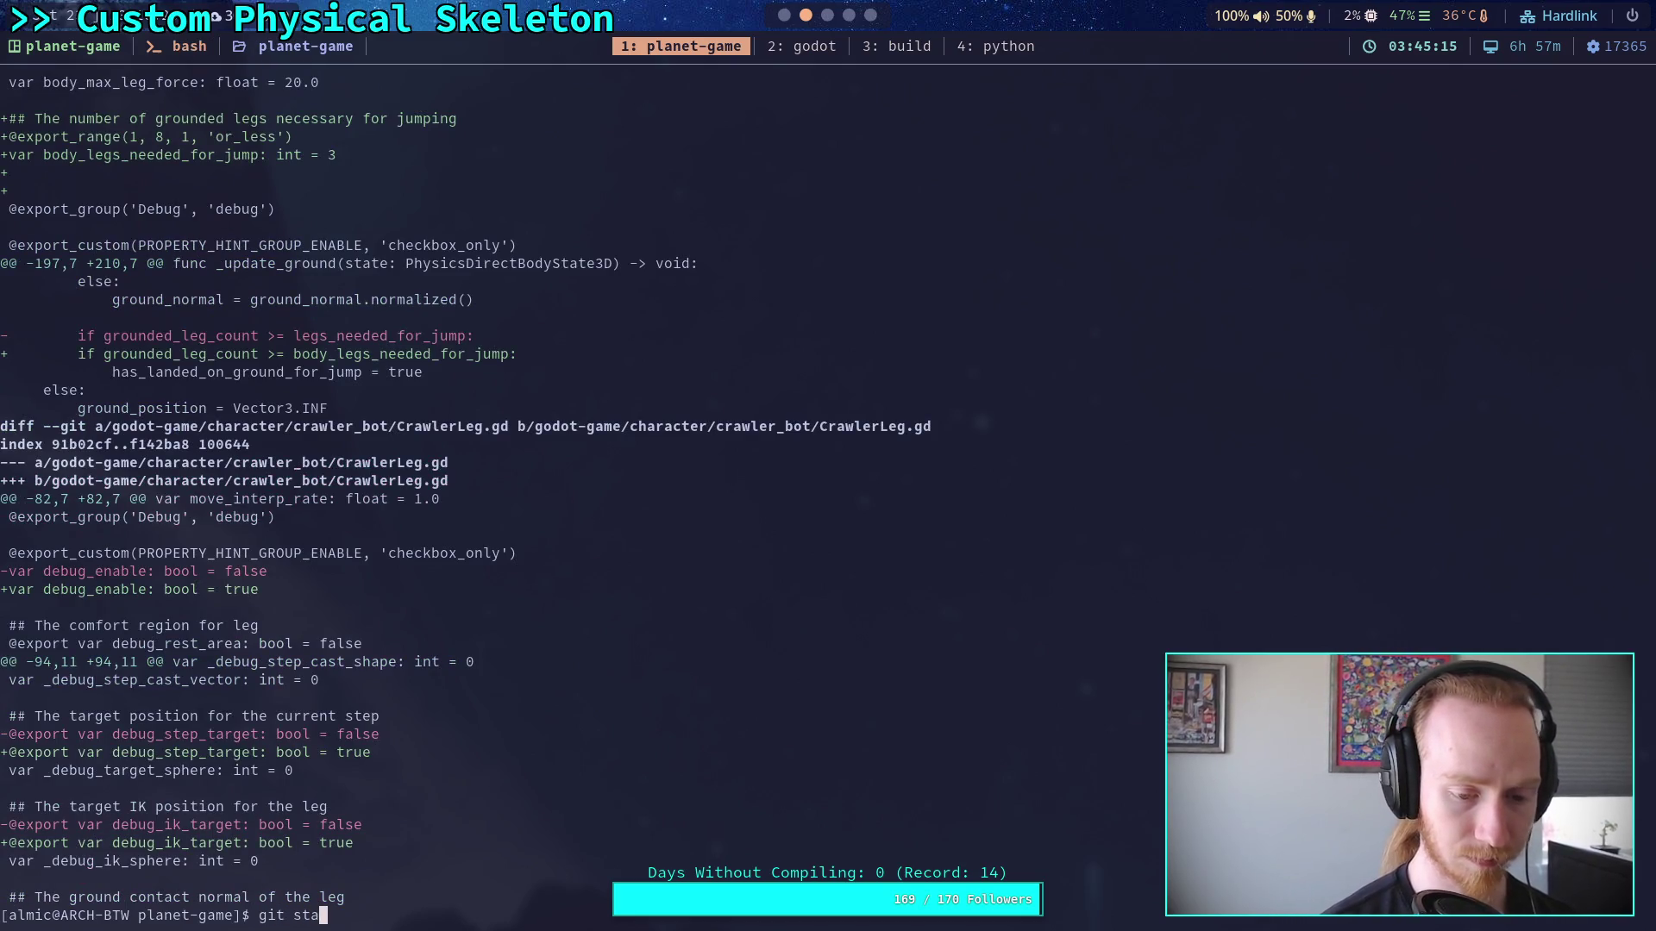
key("Return")
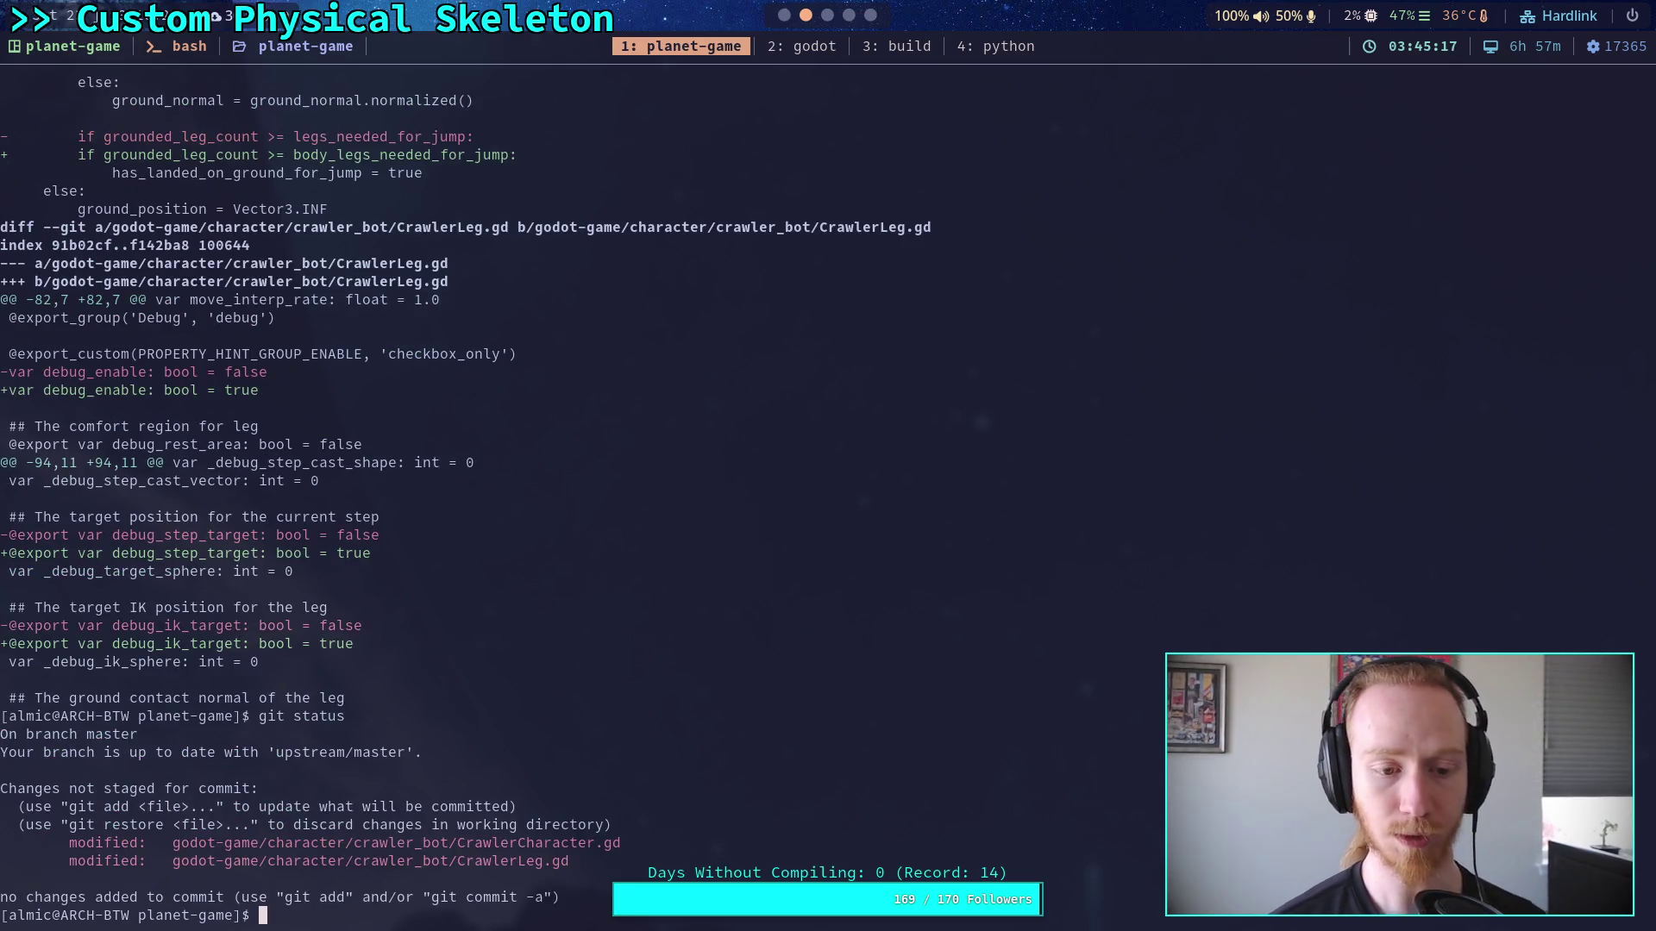
Step: Review the remaining CrawlerCharacter.gd and CrawlerLeg.gd diff before returning to Godot
type("git diff")
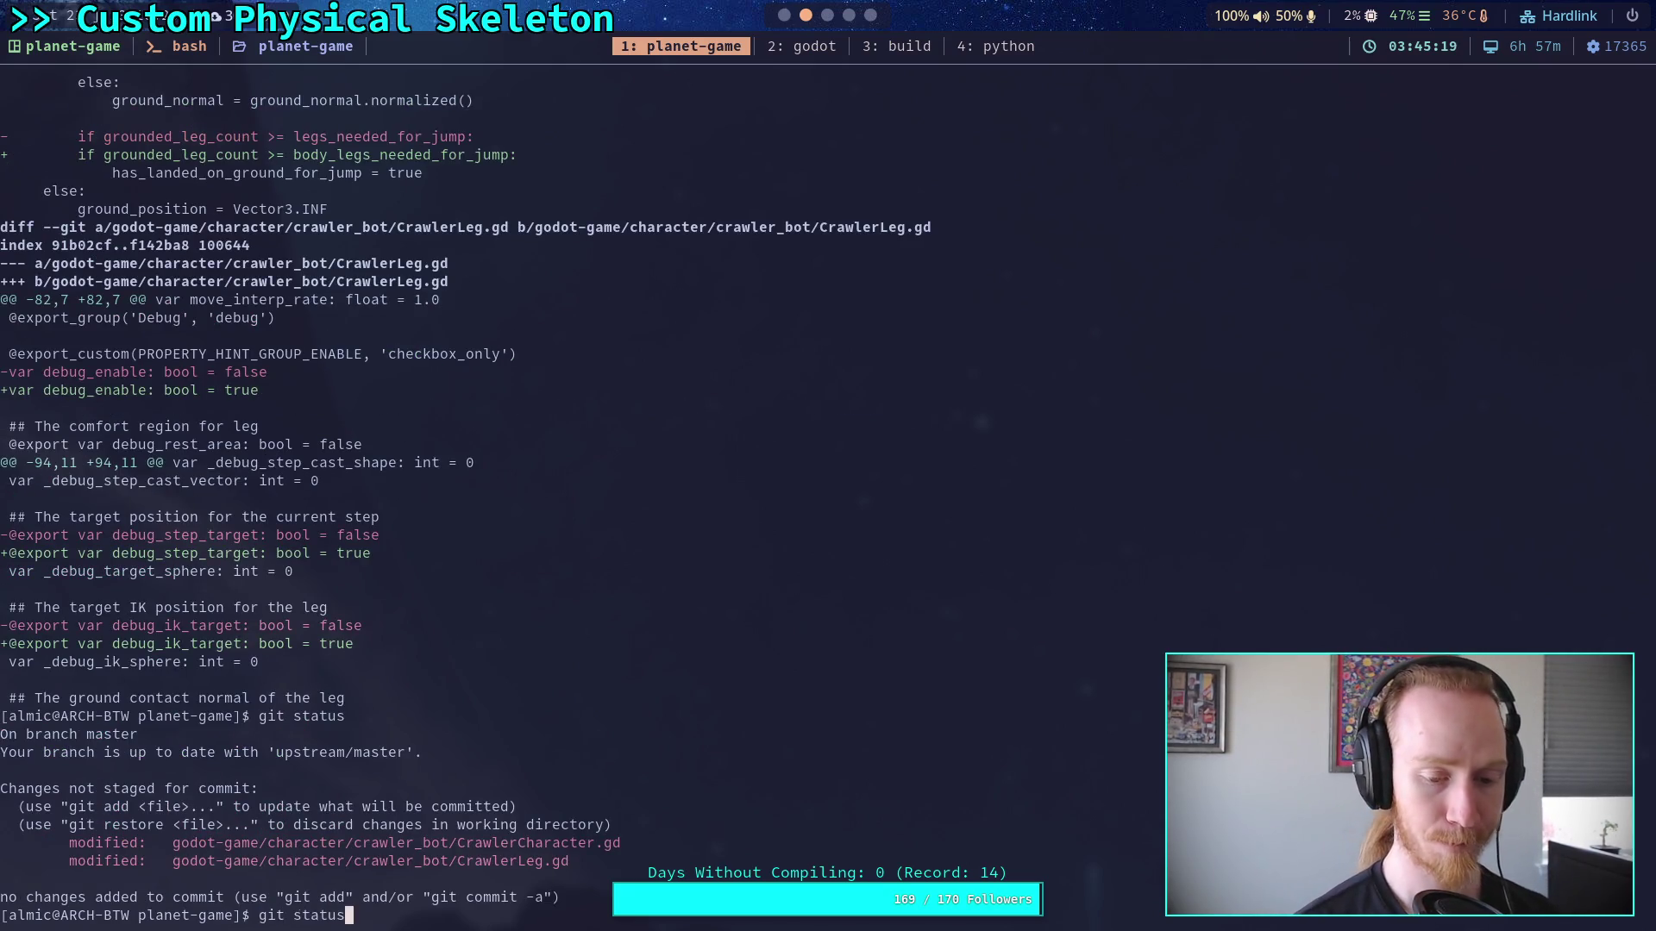
key("Return")
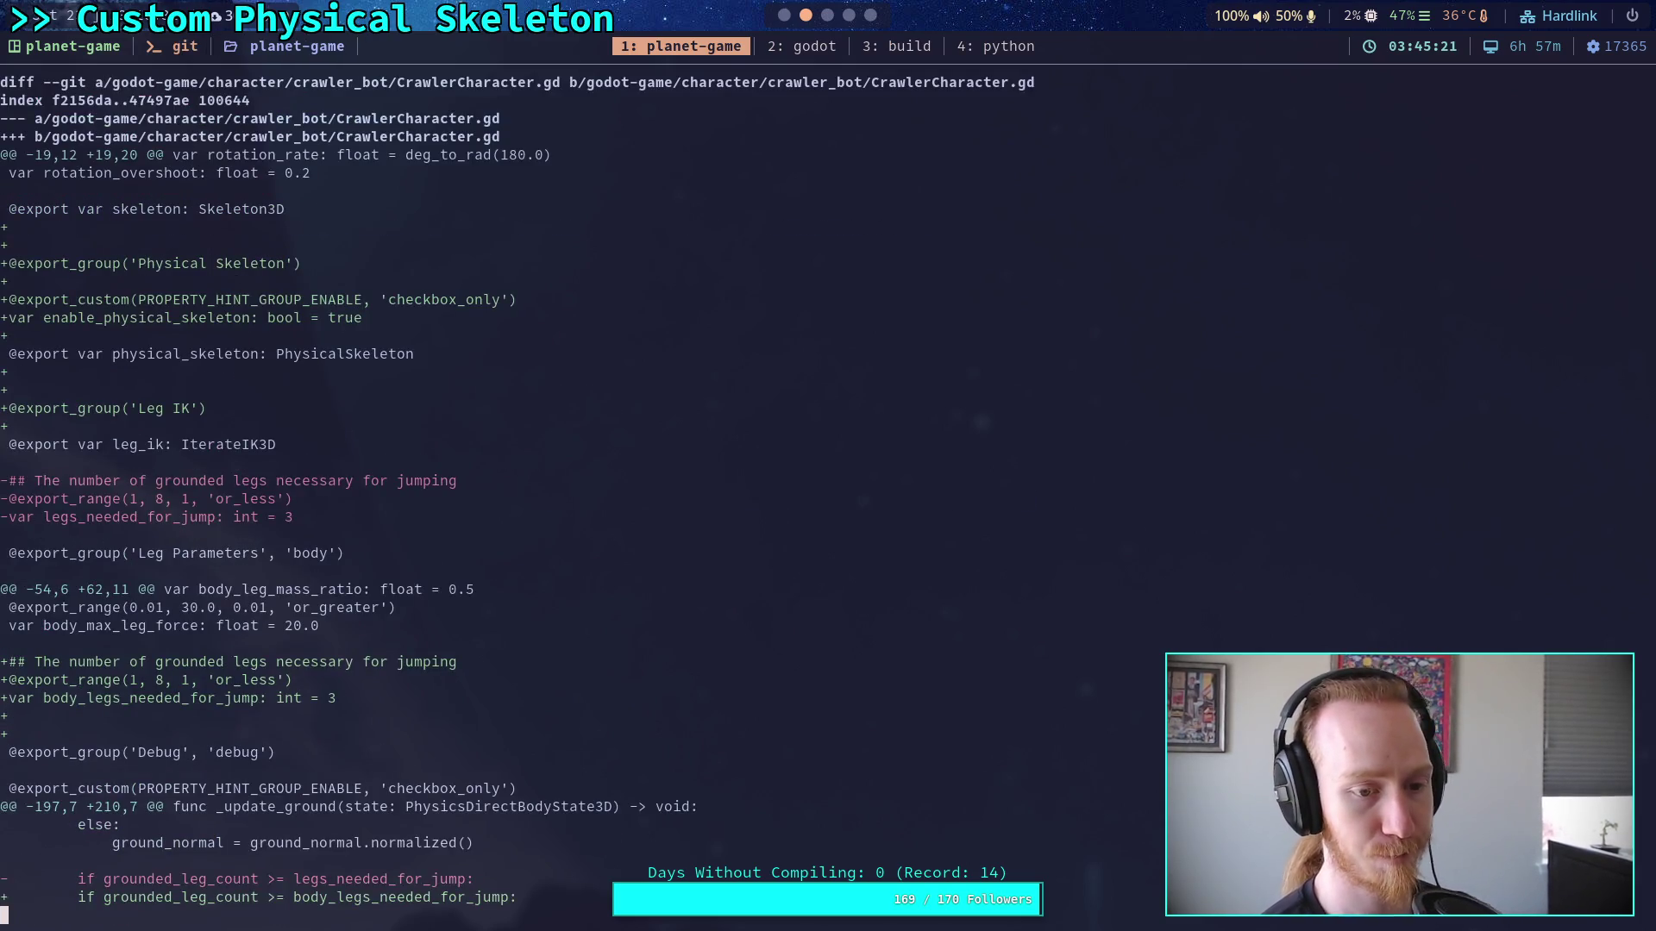
scroll(642, 490, "down", 6)
scroll(641, 490, "down", 4)
scroll(641, 490, "up", 9)
key("q")
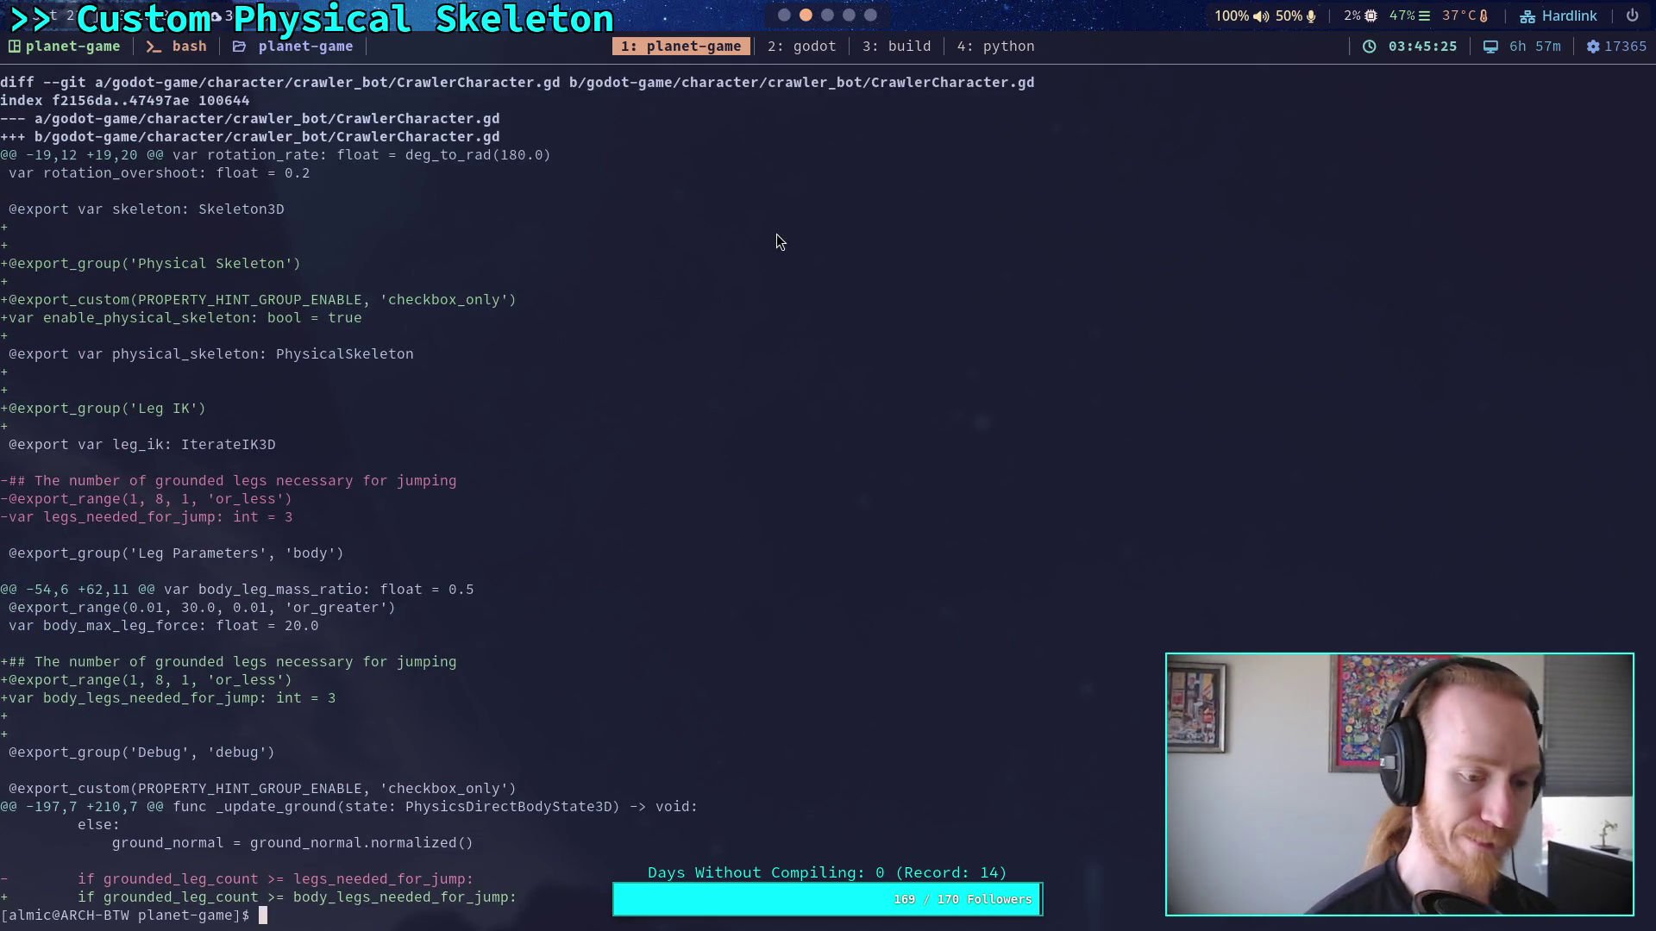
key("super+1")
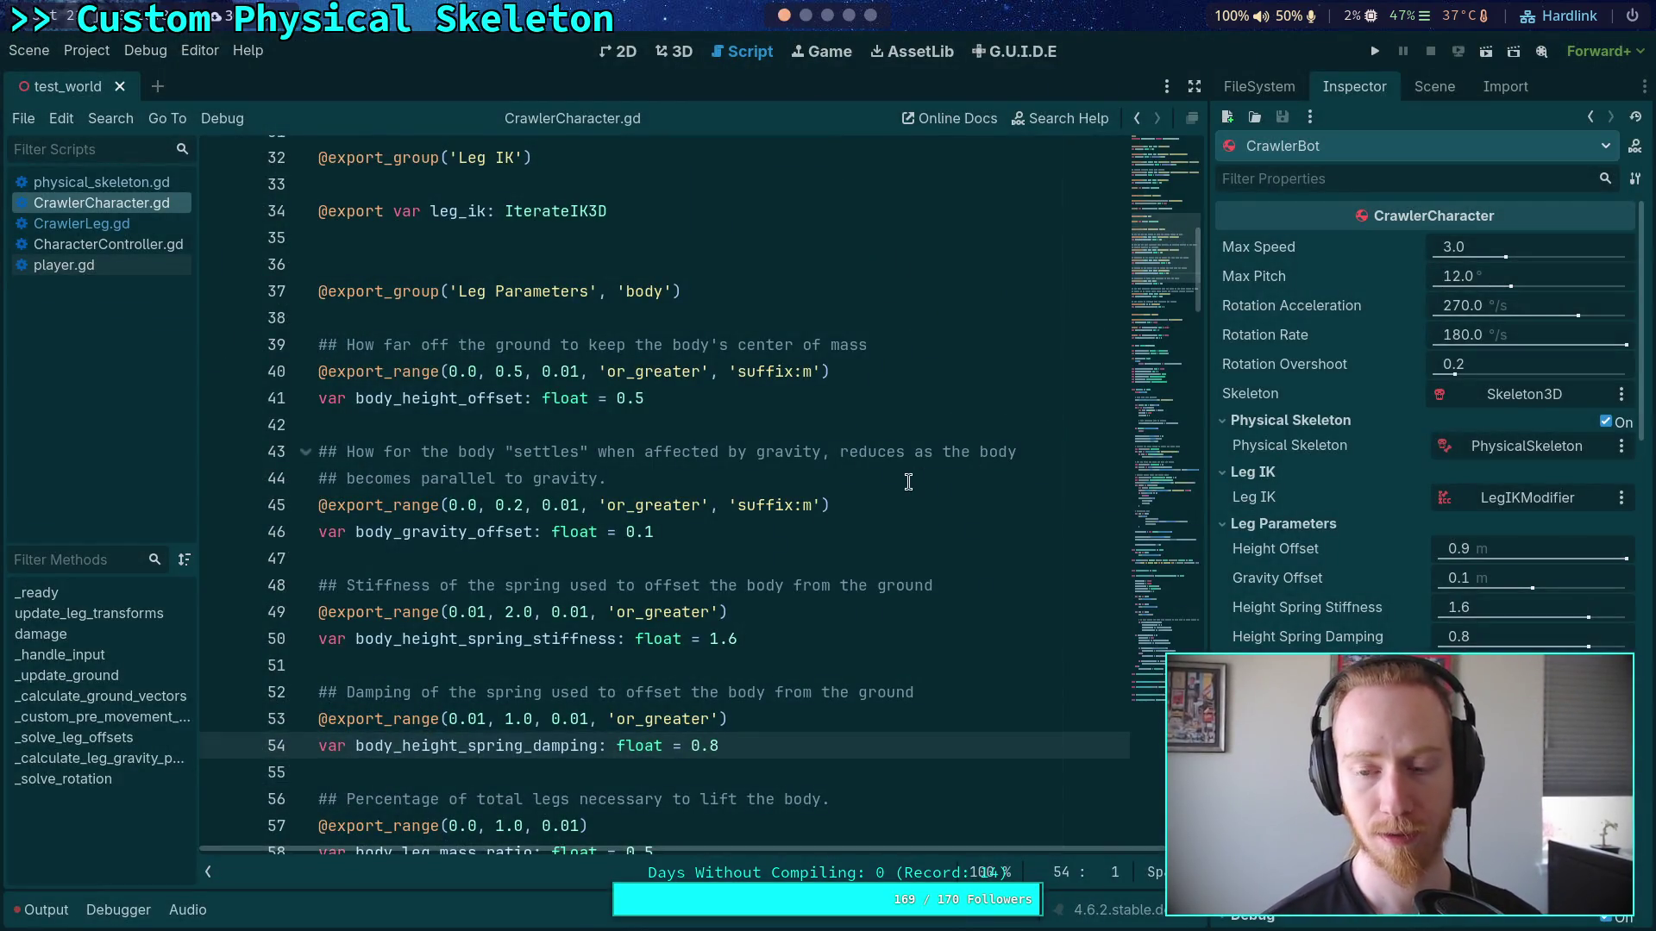
scroll(724, 472, "down", 4)
scroll(724, 472, "down", 10)
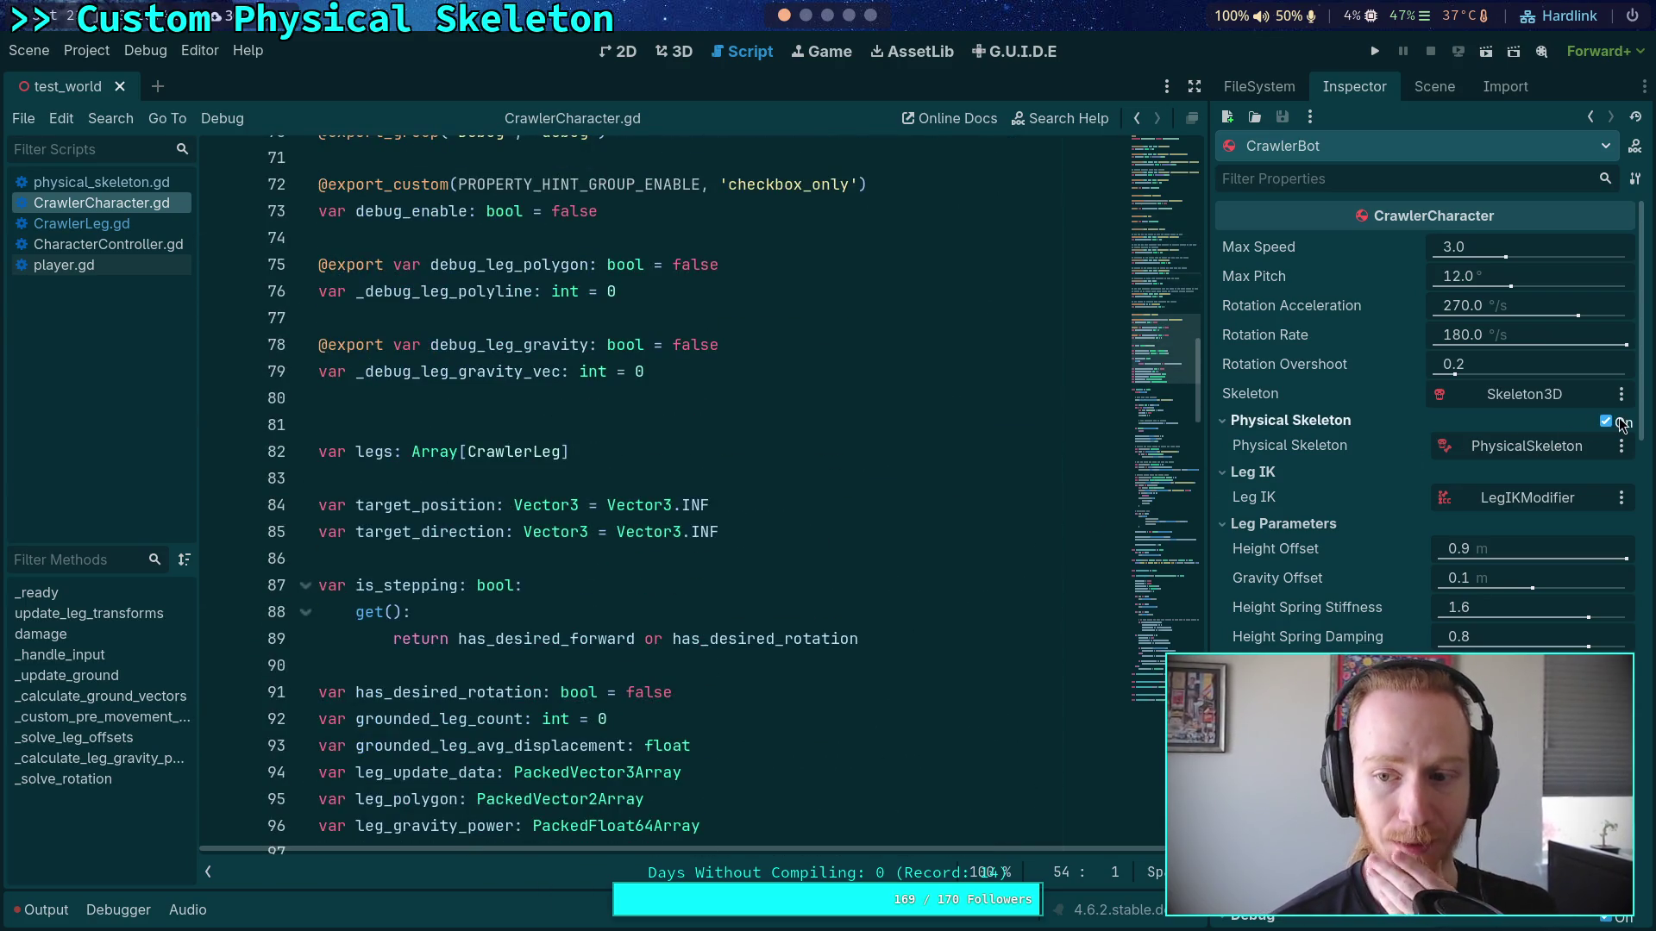
scroll(759, 496, "down", 10)
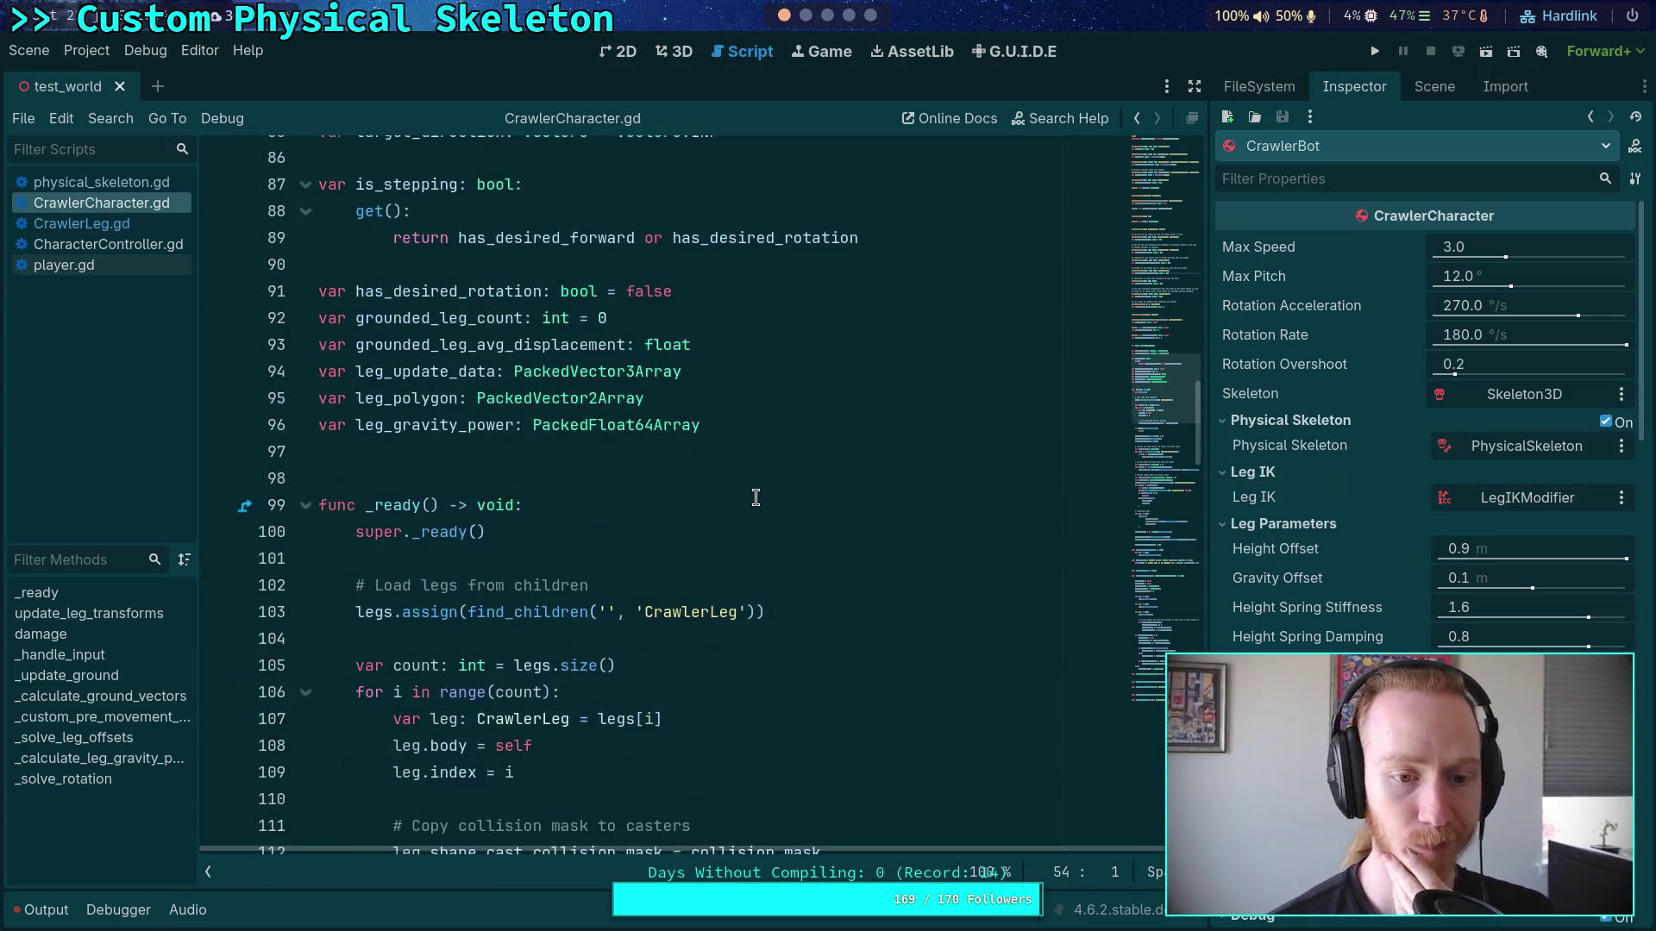
scroll(759, 491, "down", 10)
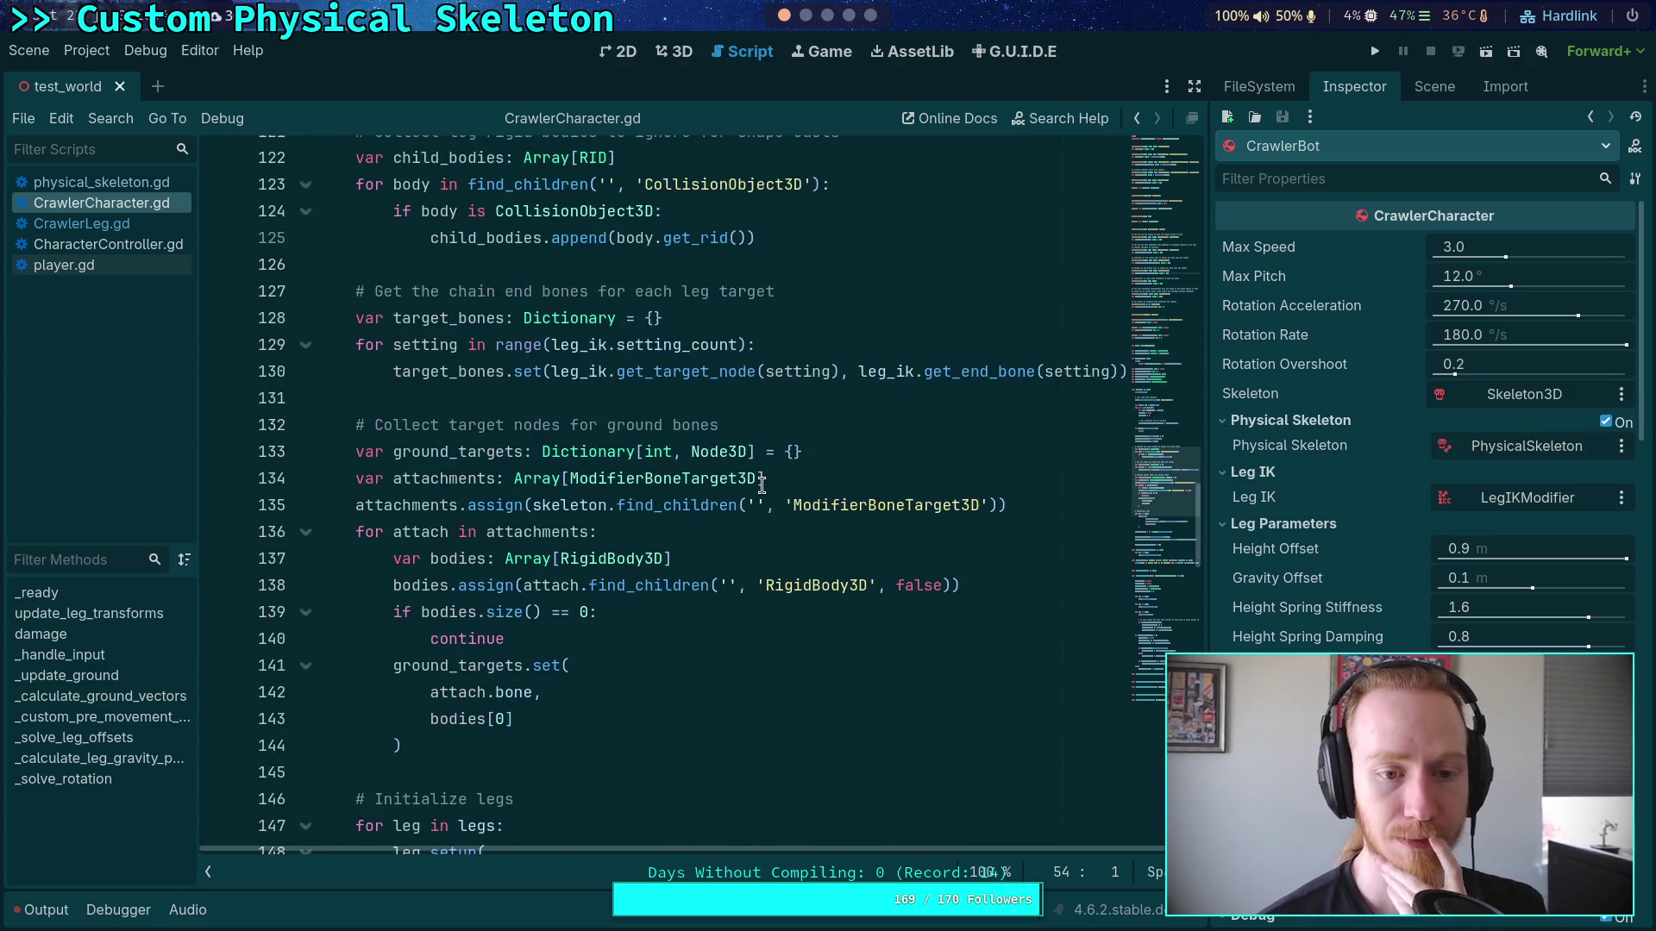
scroll(606, 442, "down", 2)
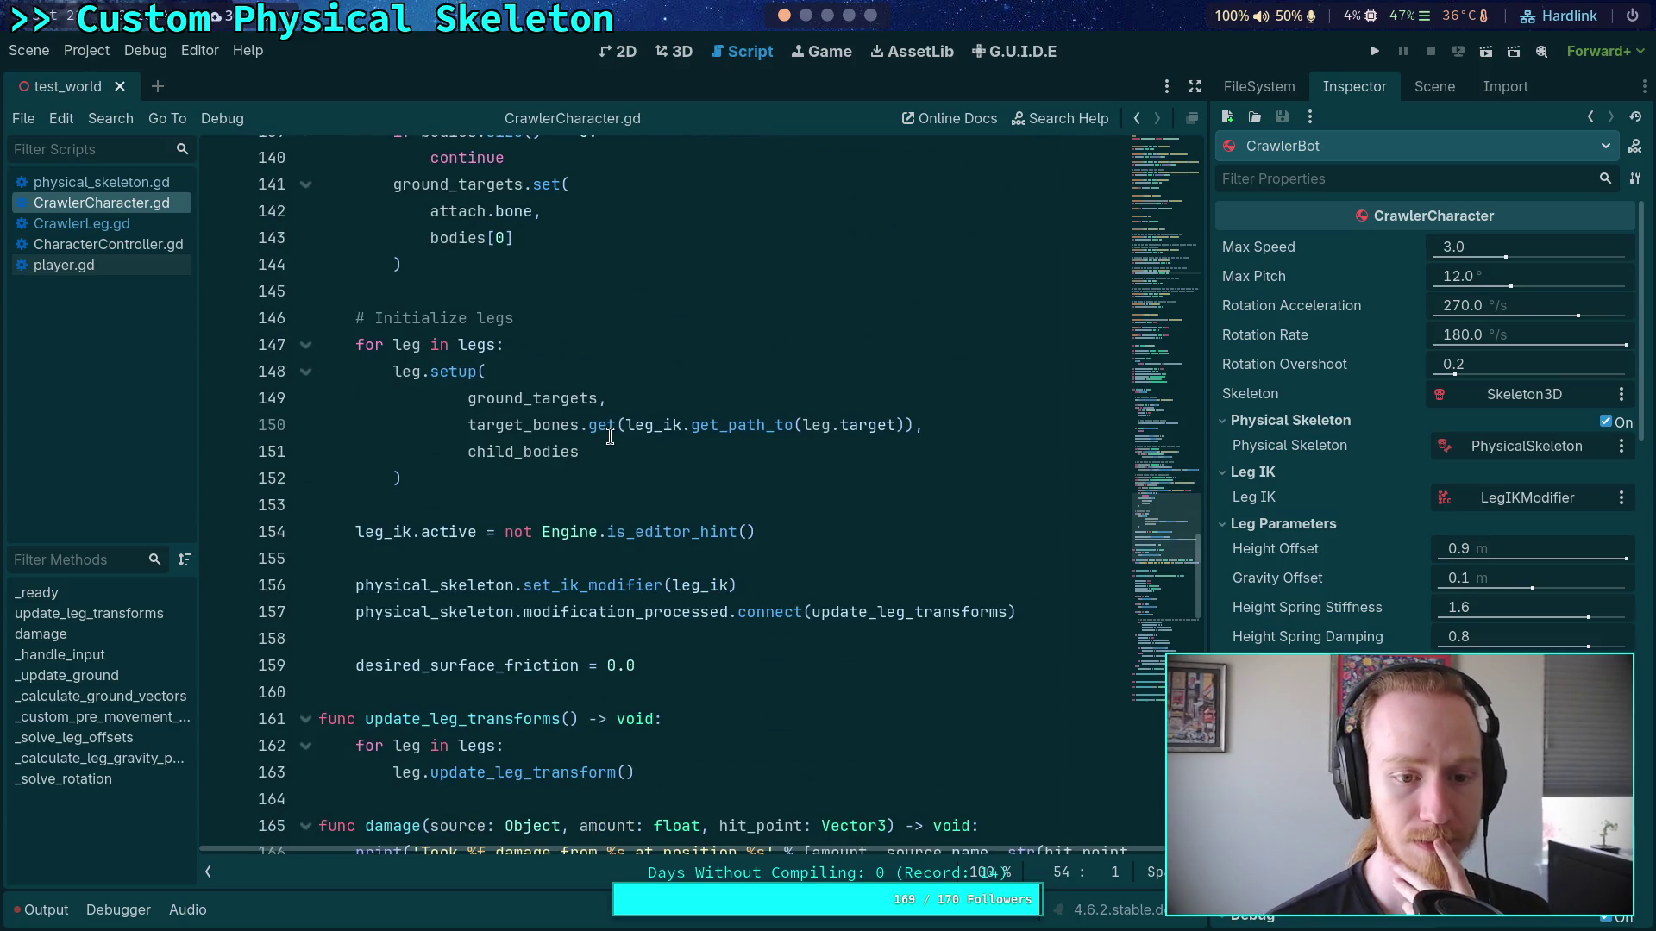
left_click(658, 561)
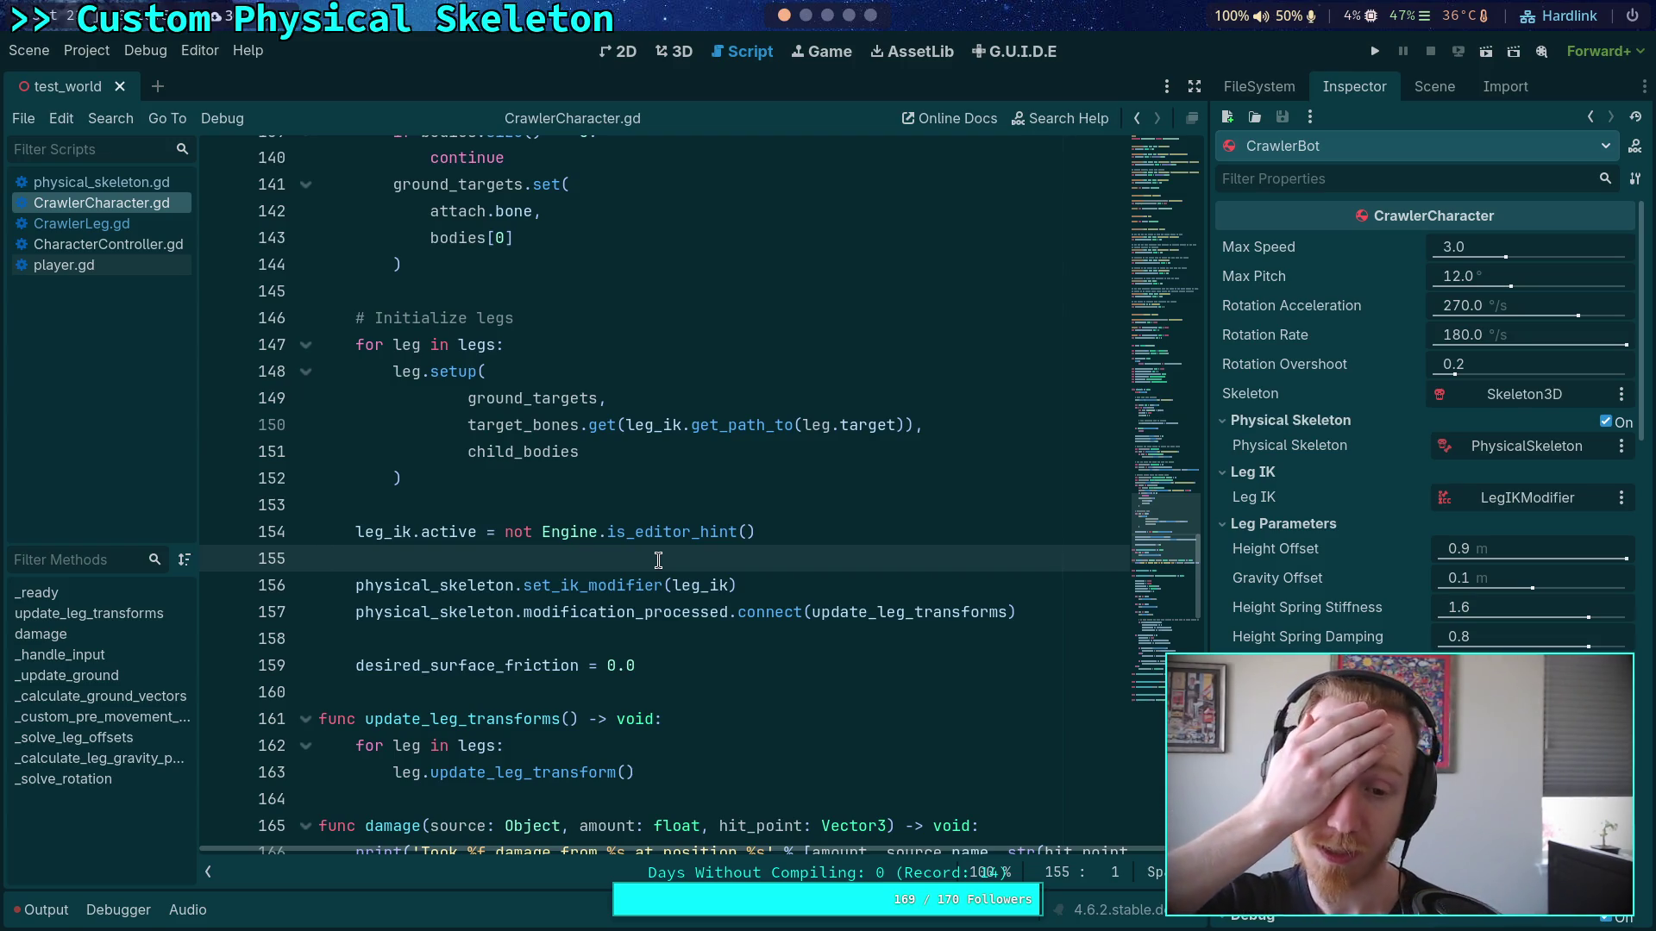
scroll(658, 560, "up", 10)
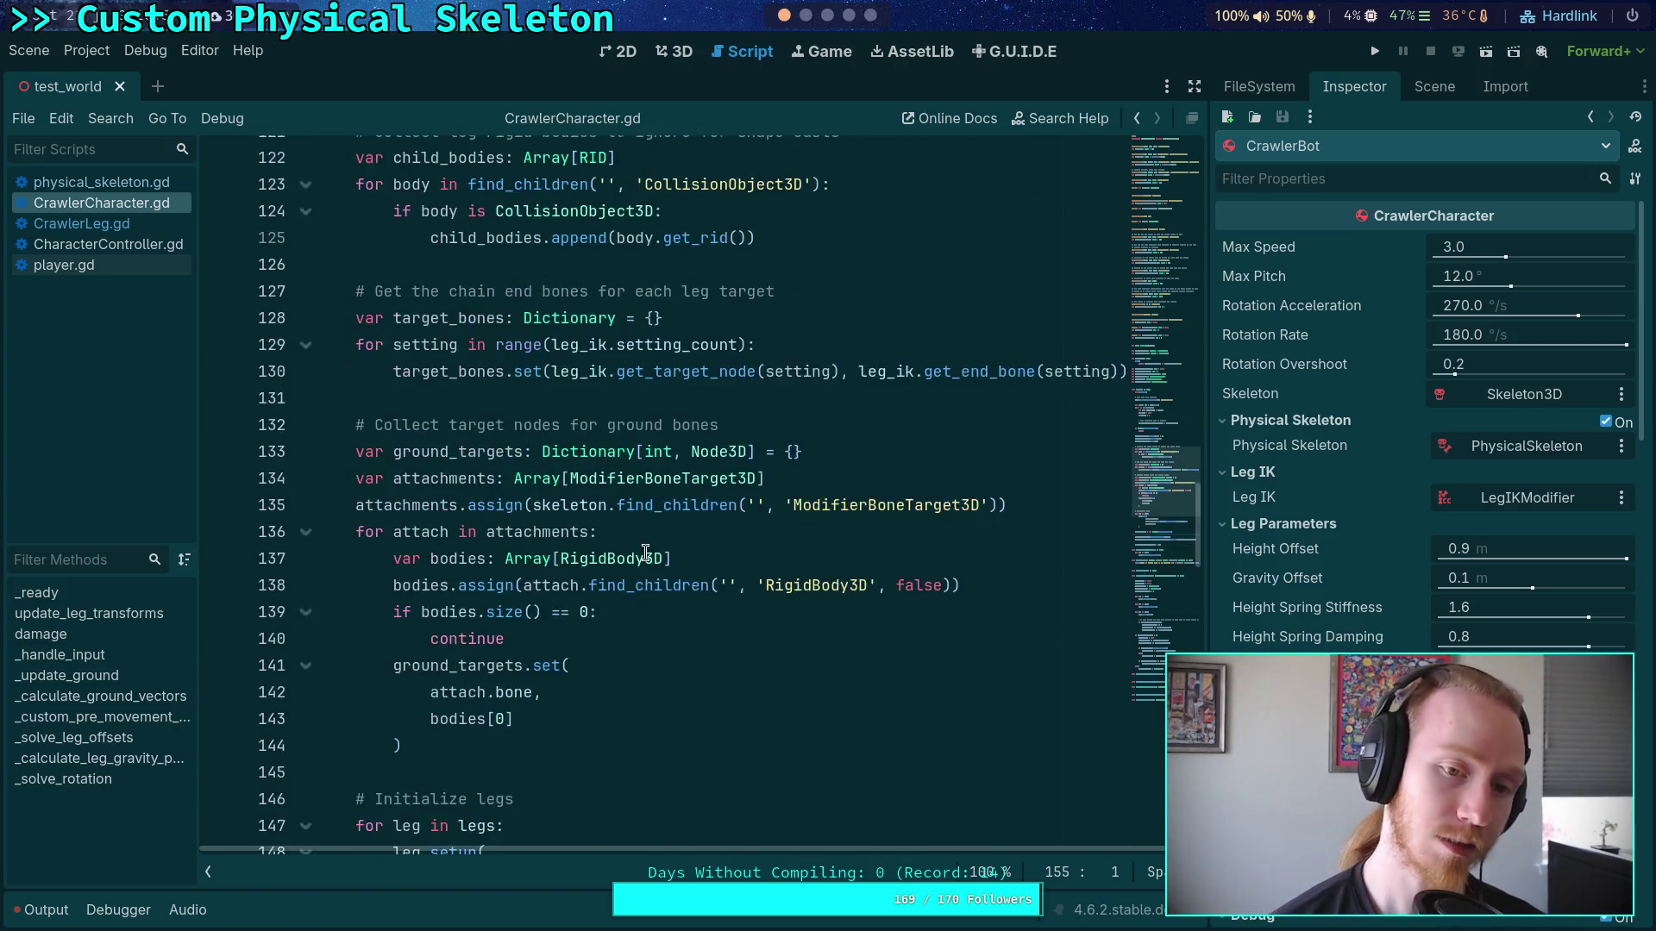
mouse_move(468, 349)
left_mouse_down()
mouse_move(417, 362)
mouse_move(295, 323)
left_mouse_up()
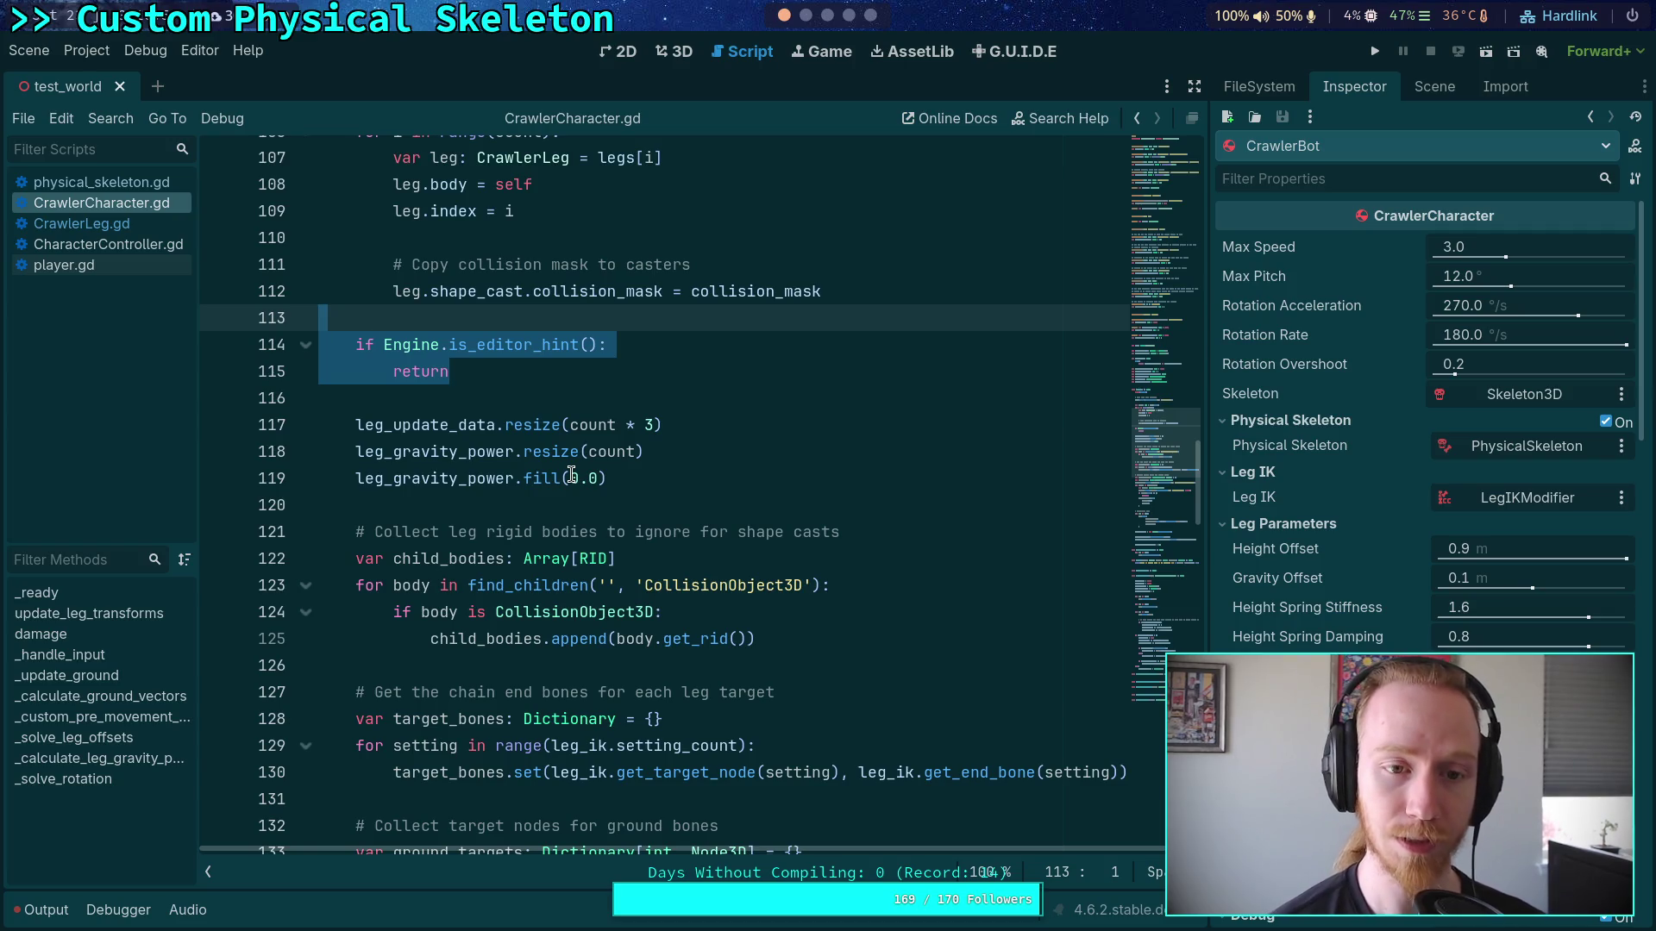
scroll(572, 475, "up", 3)
scroll(498, 379, "down", 15)
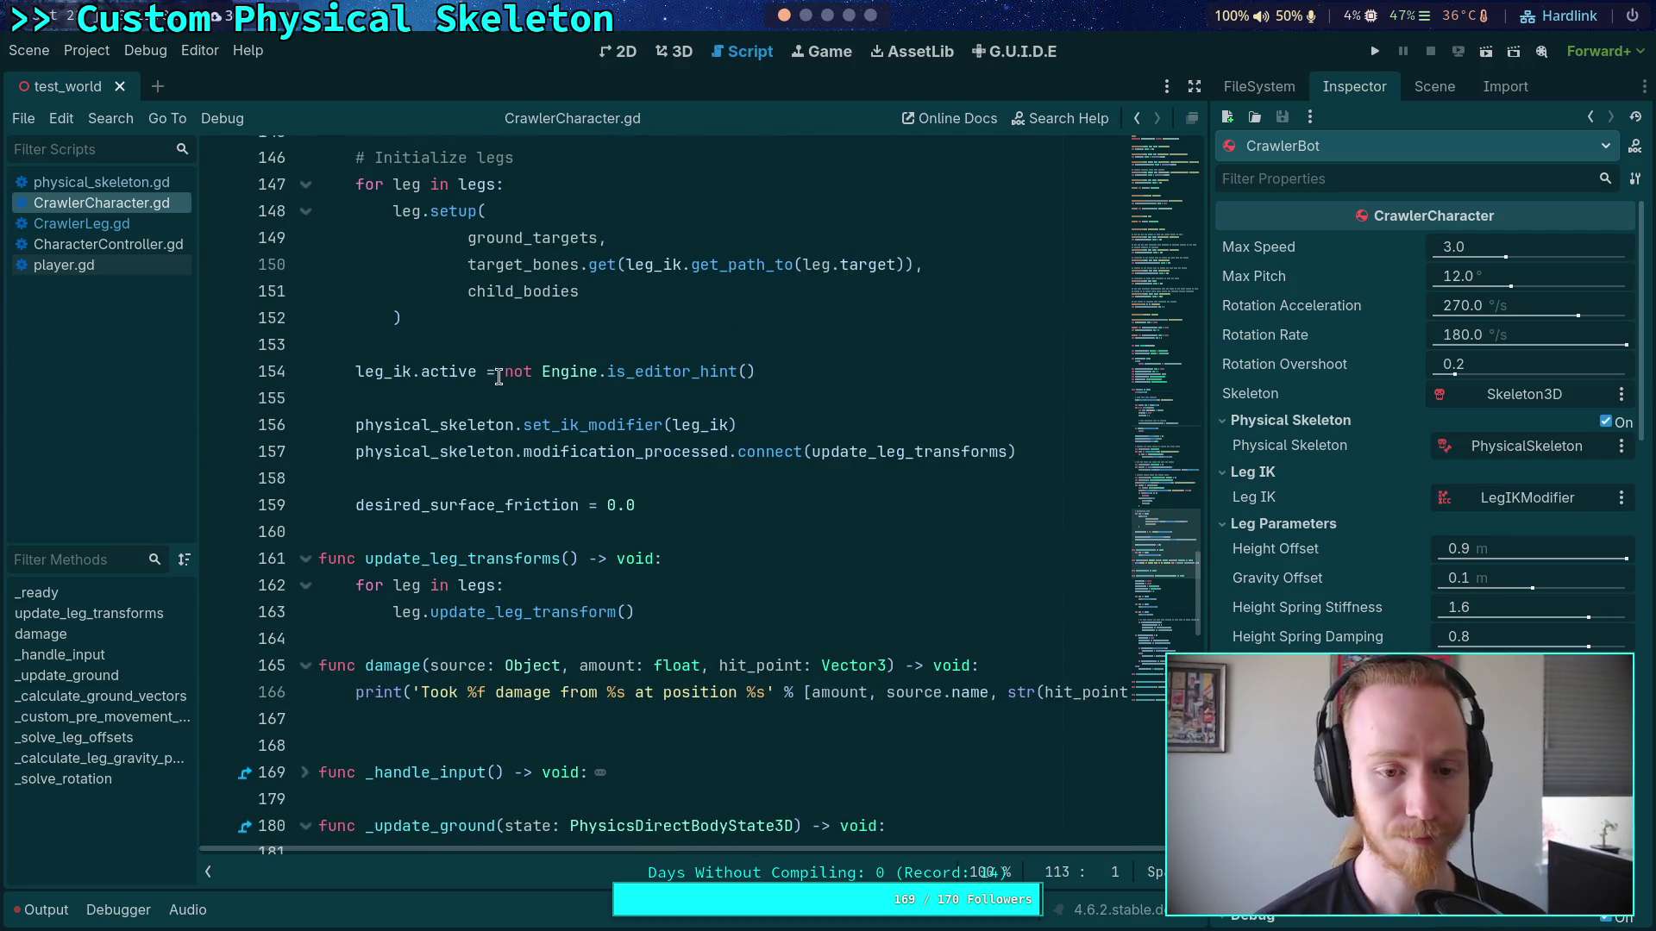
left_click_drag(505, 372, 798, 377)
type("true")
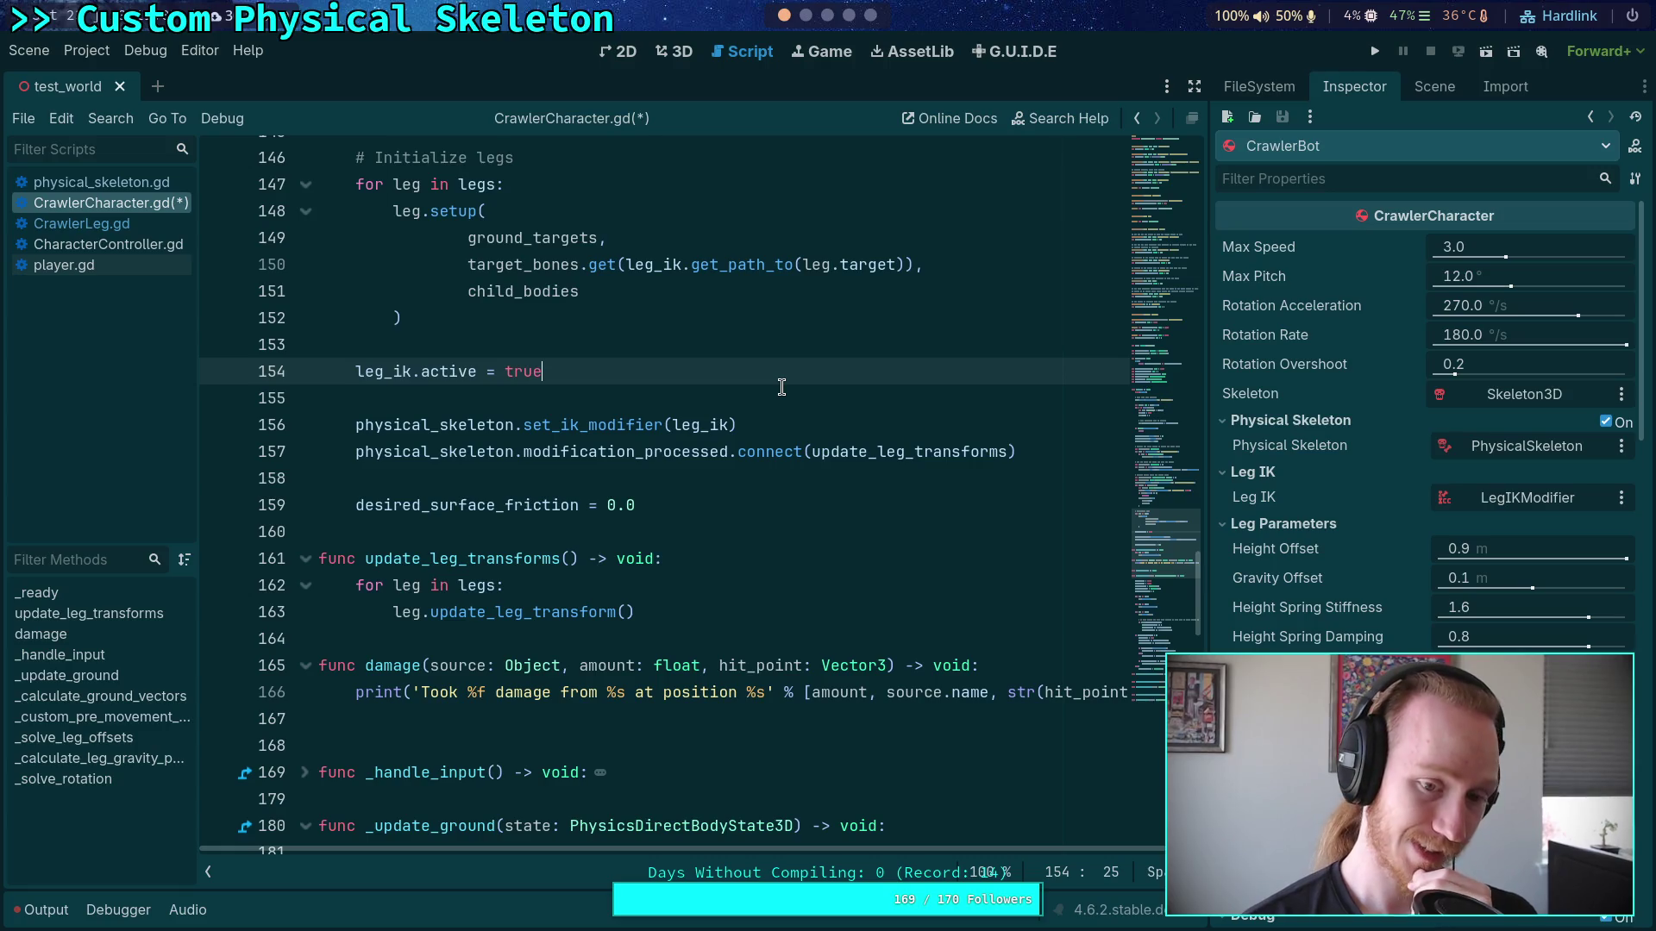
Step: Add the comment '# Should be off for the editor, on in-game' above leg_ik.active and save
key("Up")
key("Return")
type("# Should ")
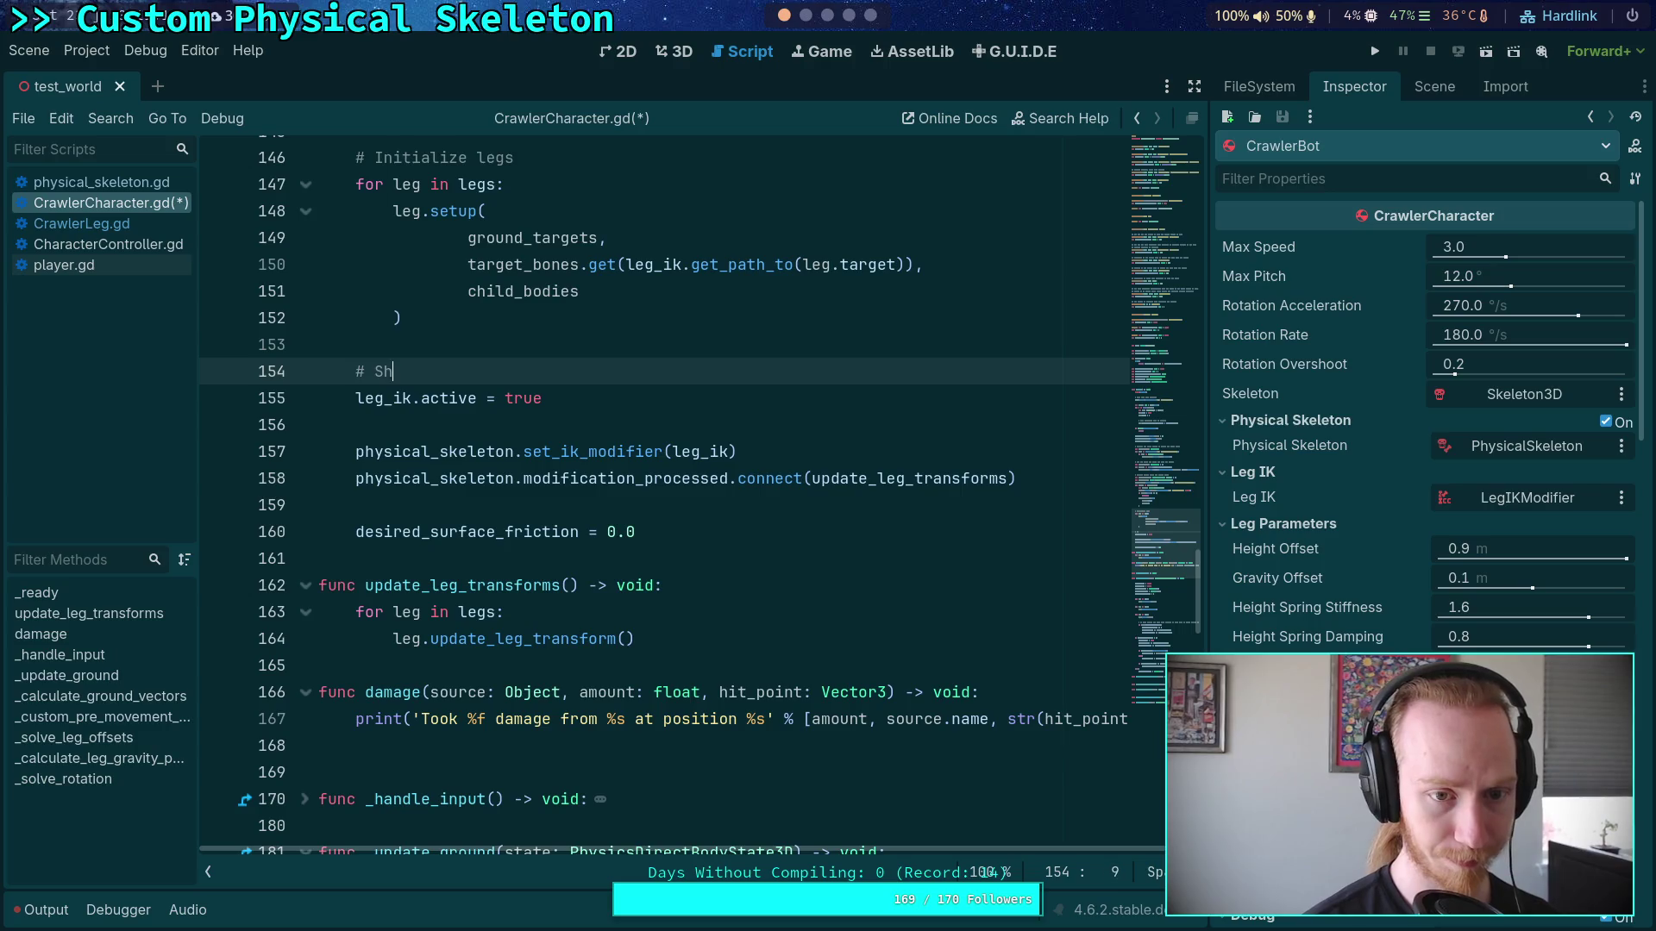
type("be off")
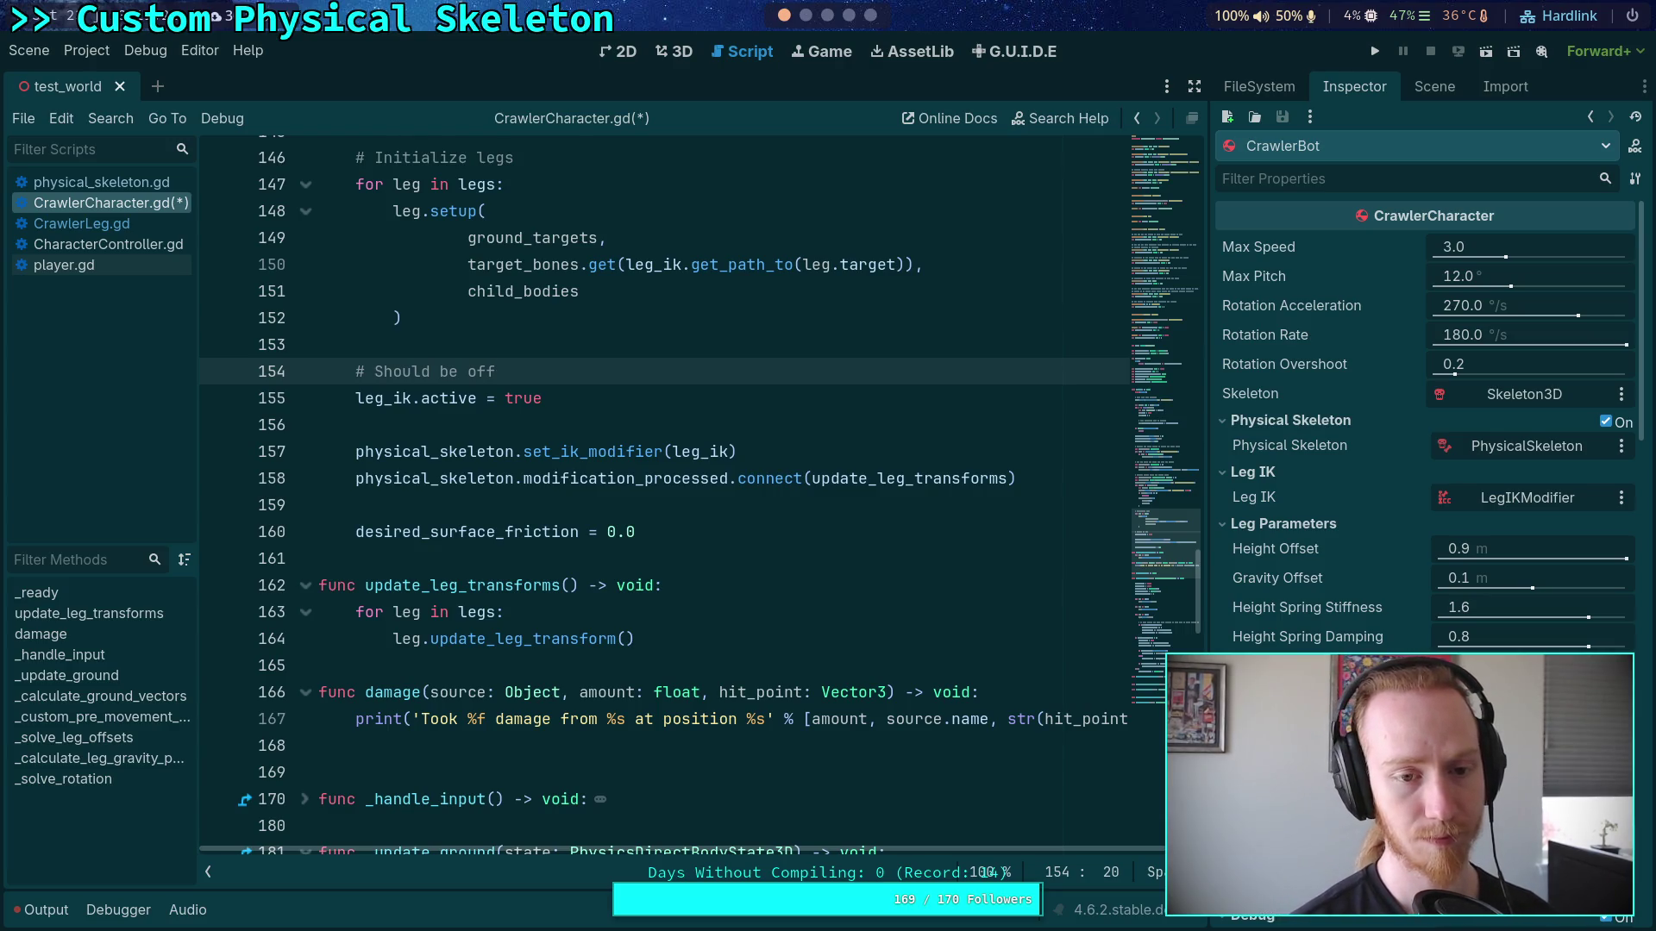
type("for the editor, o")
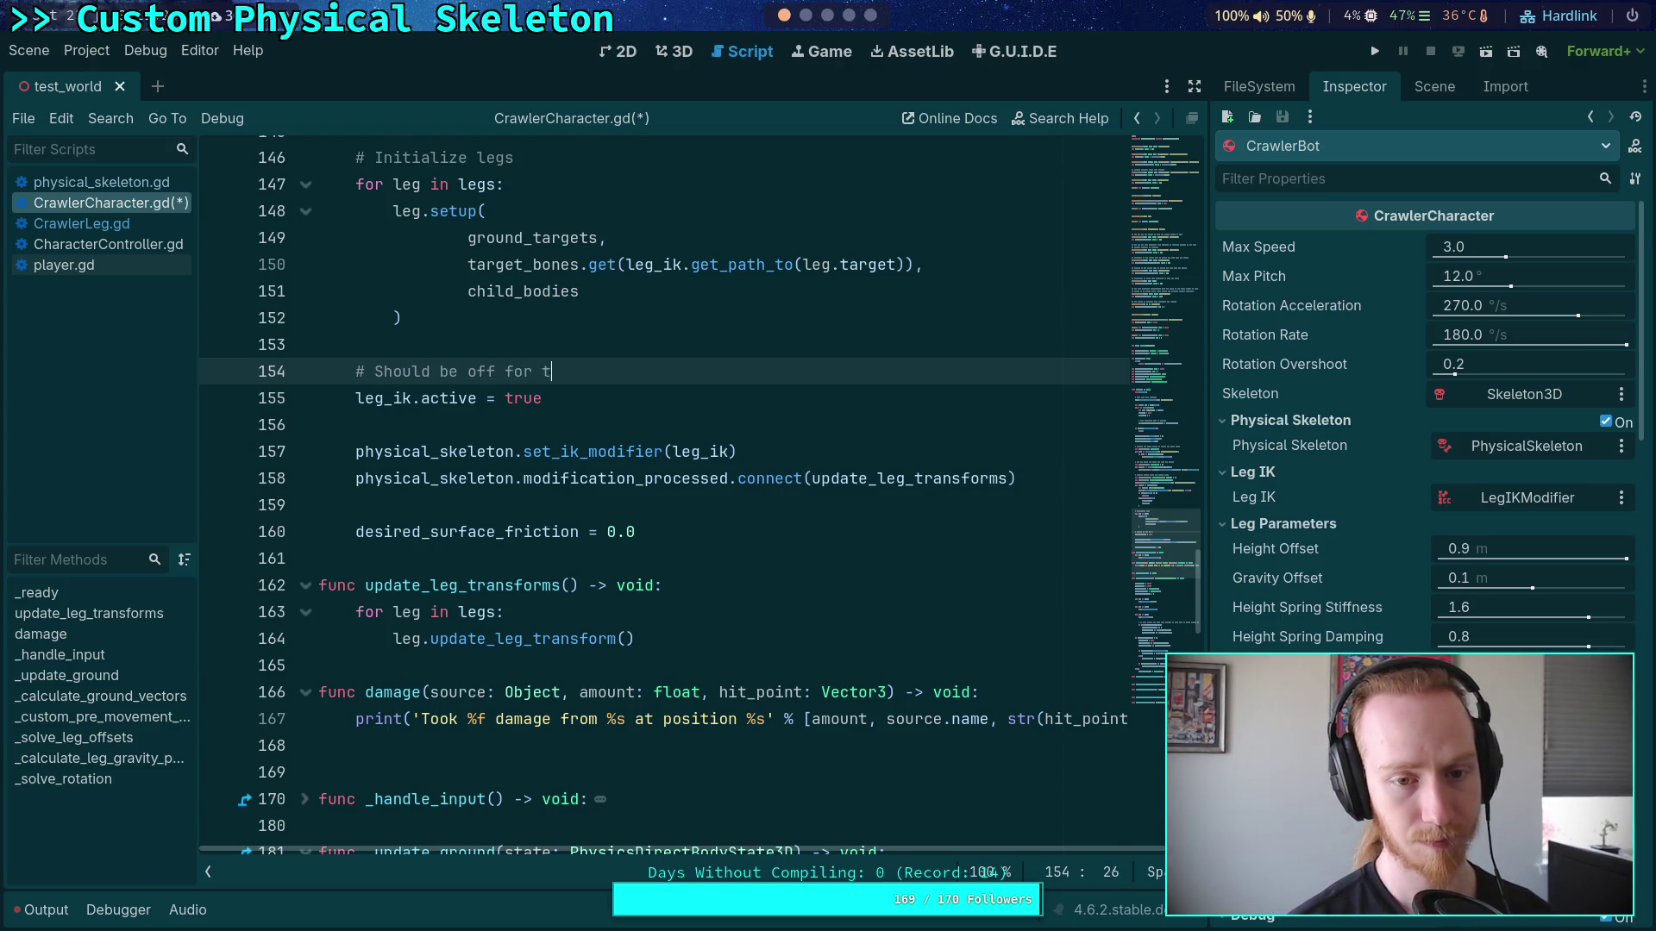
type("n in-game")
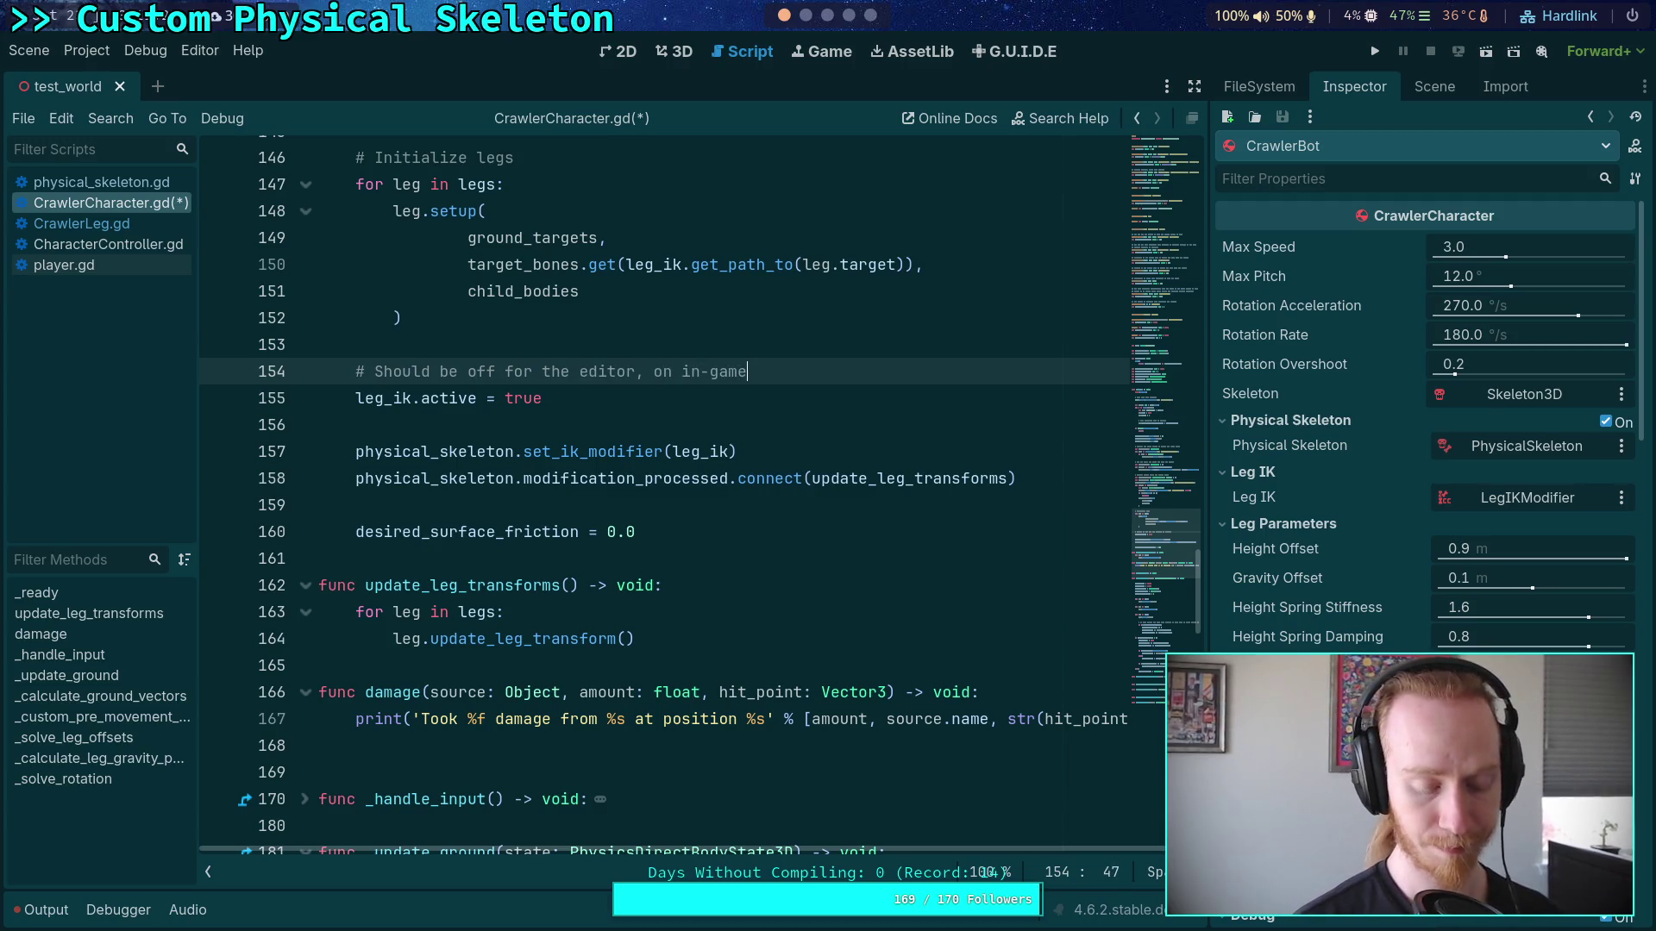
key("ctrl+s")
left_click(319, 425)
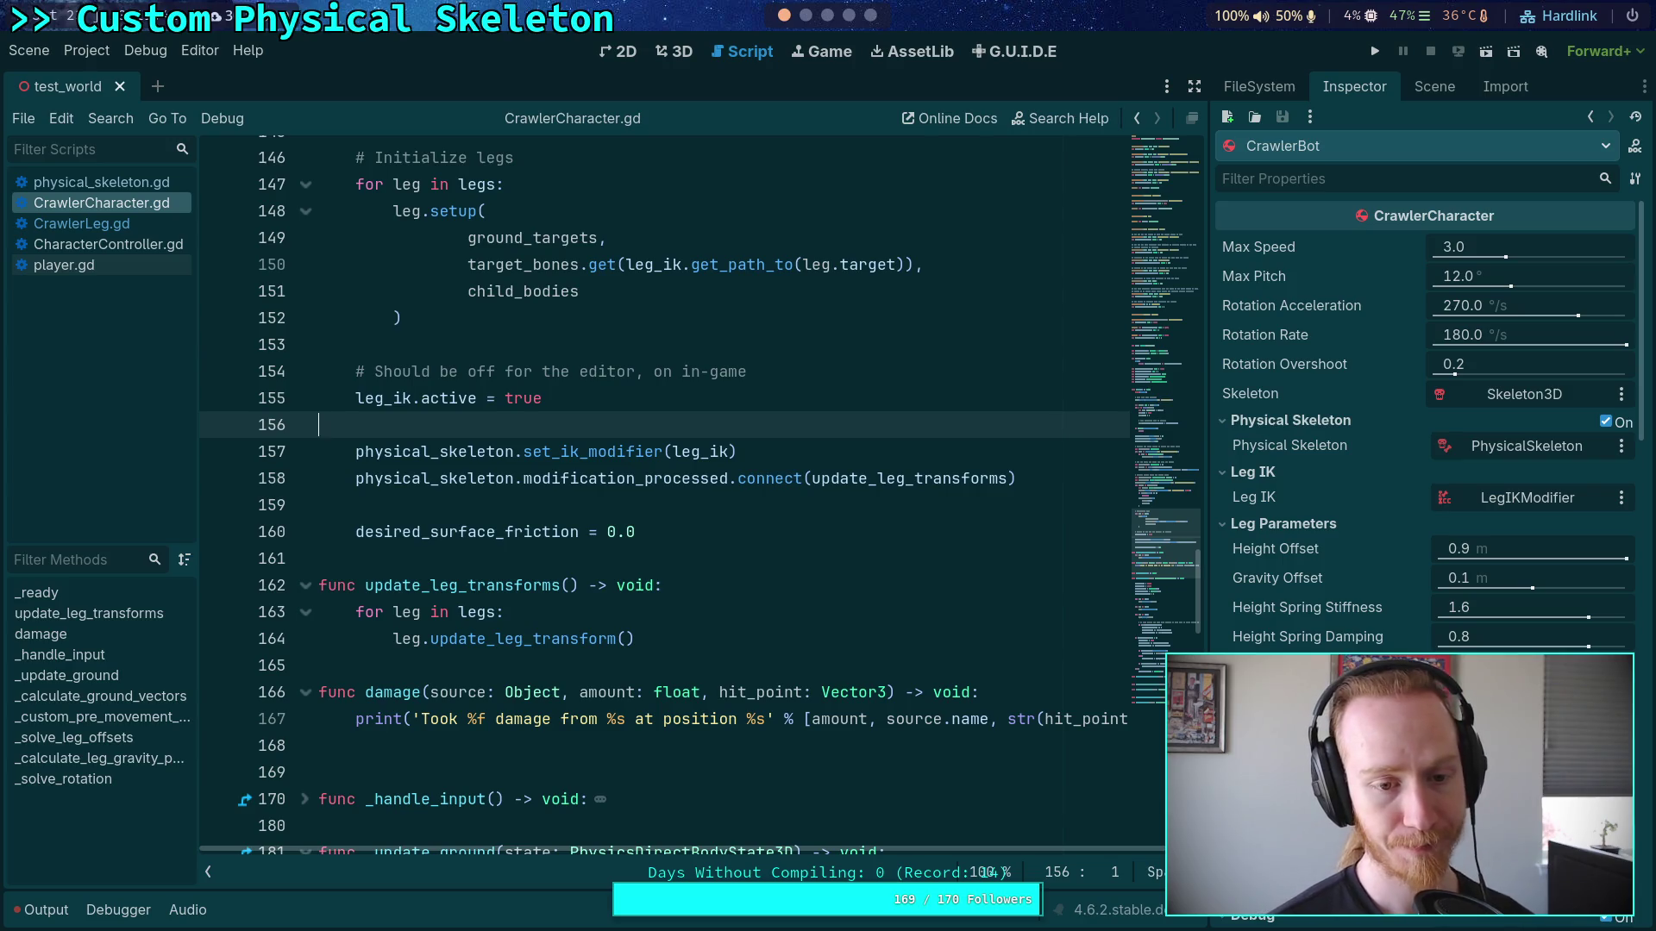
Step: Wrap the two physical_skeleton lines in an 'if enable_physical_skeleton:' block
key("Return")
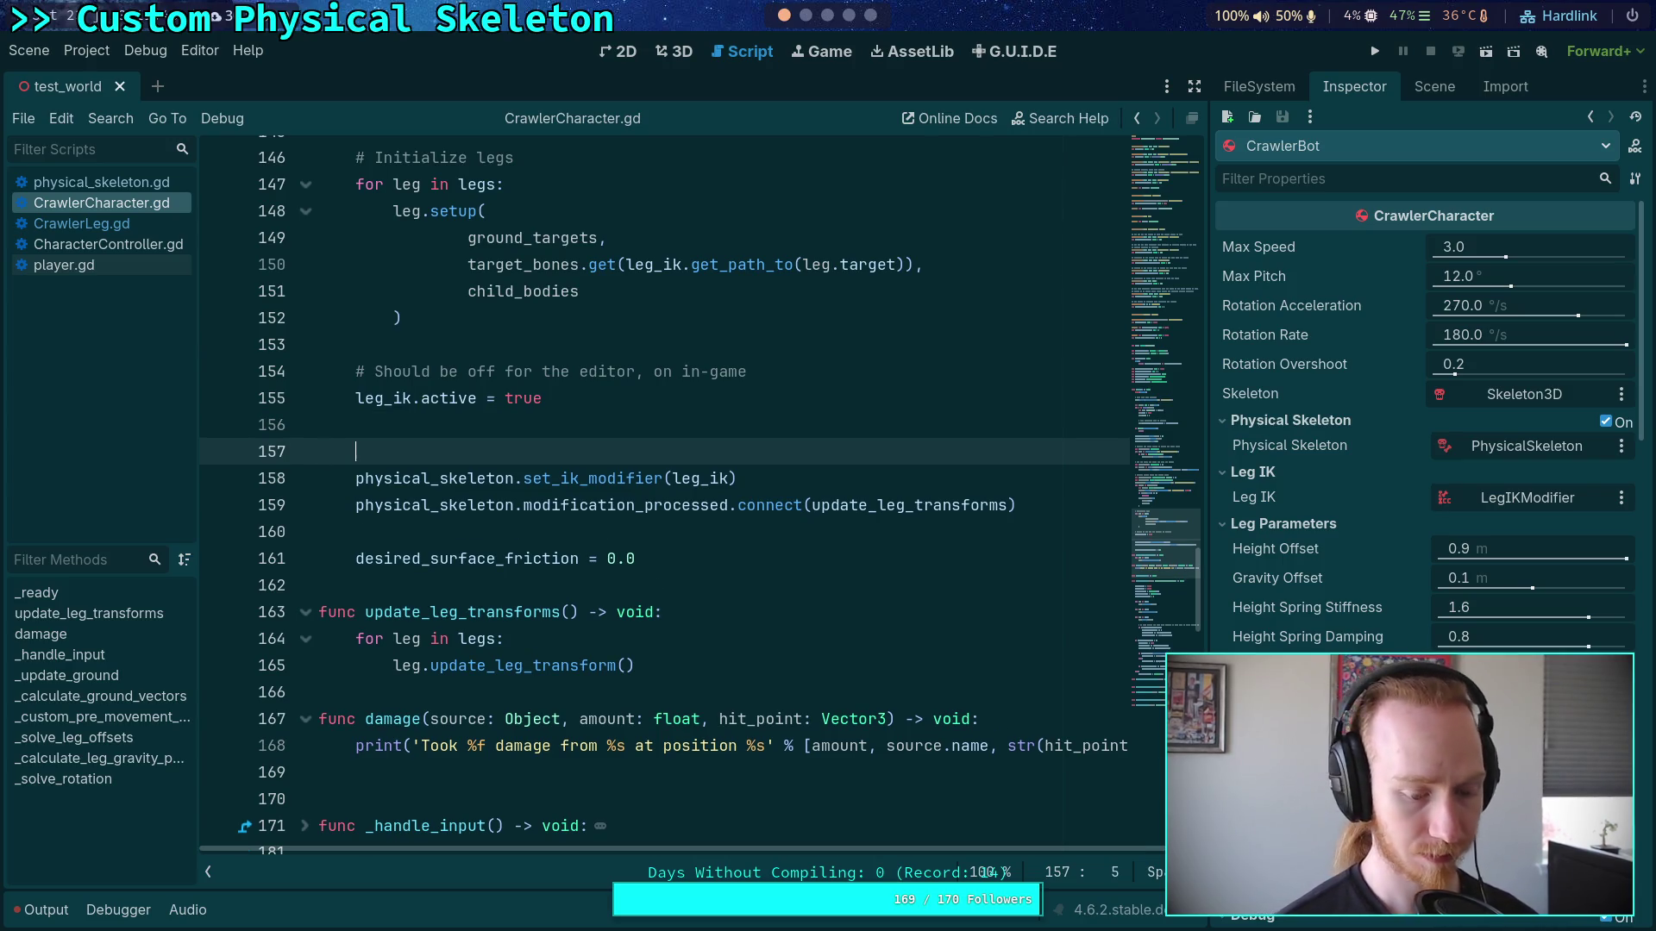
type("if ")
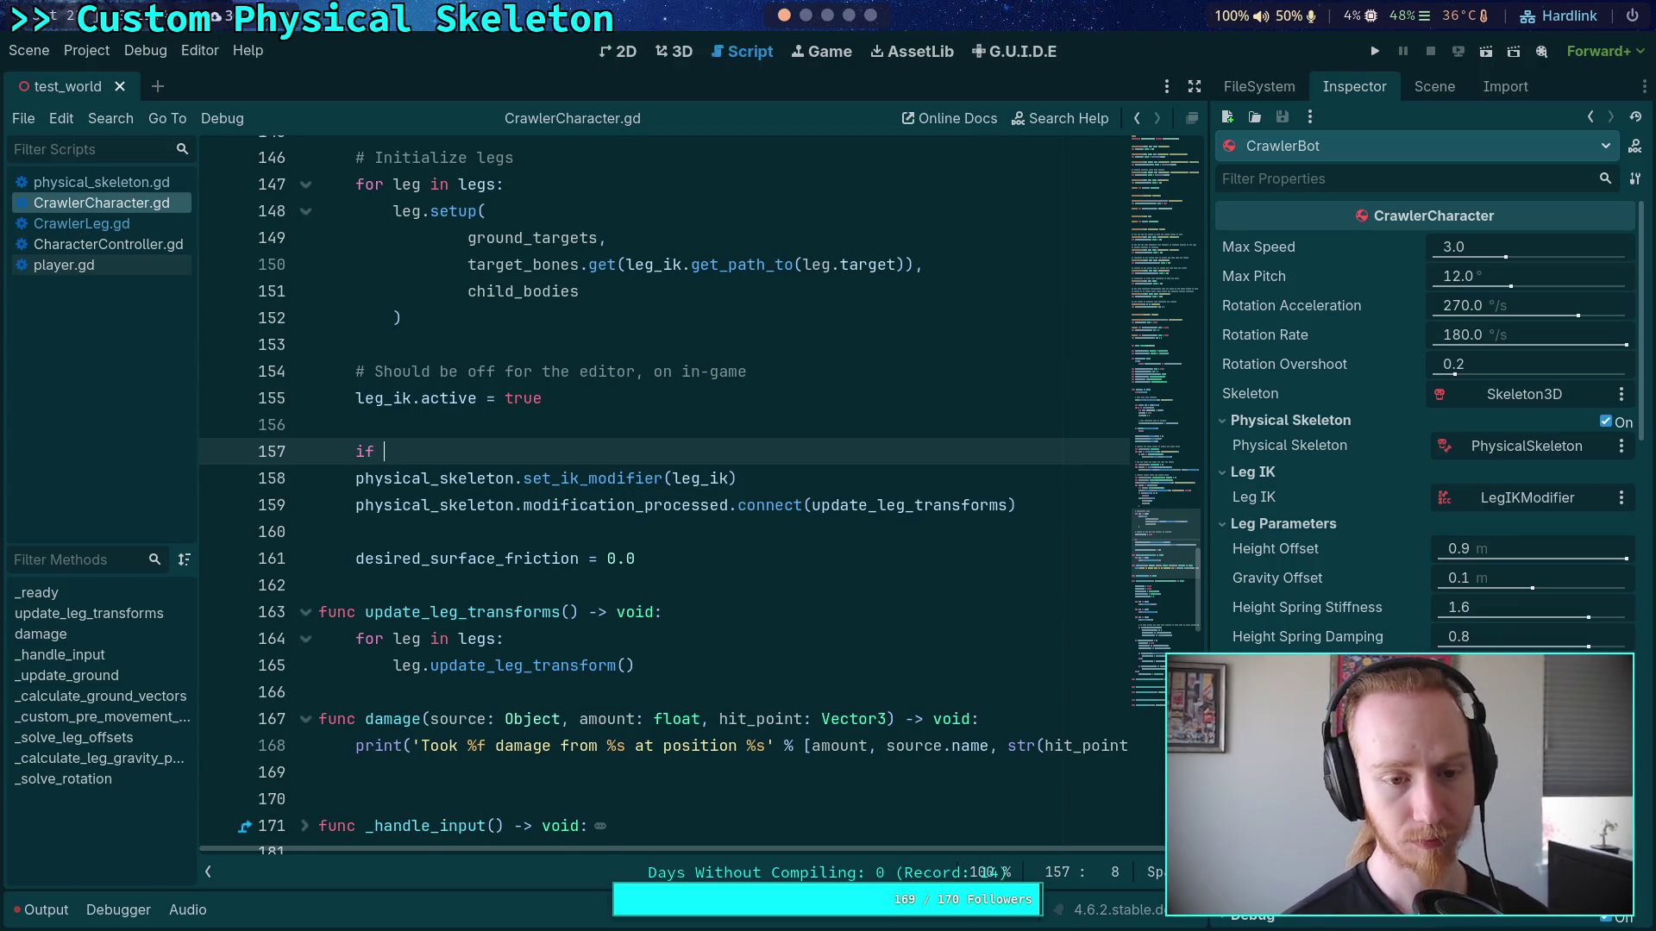
type("enable_")
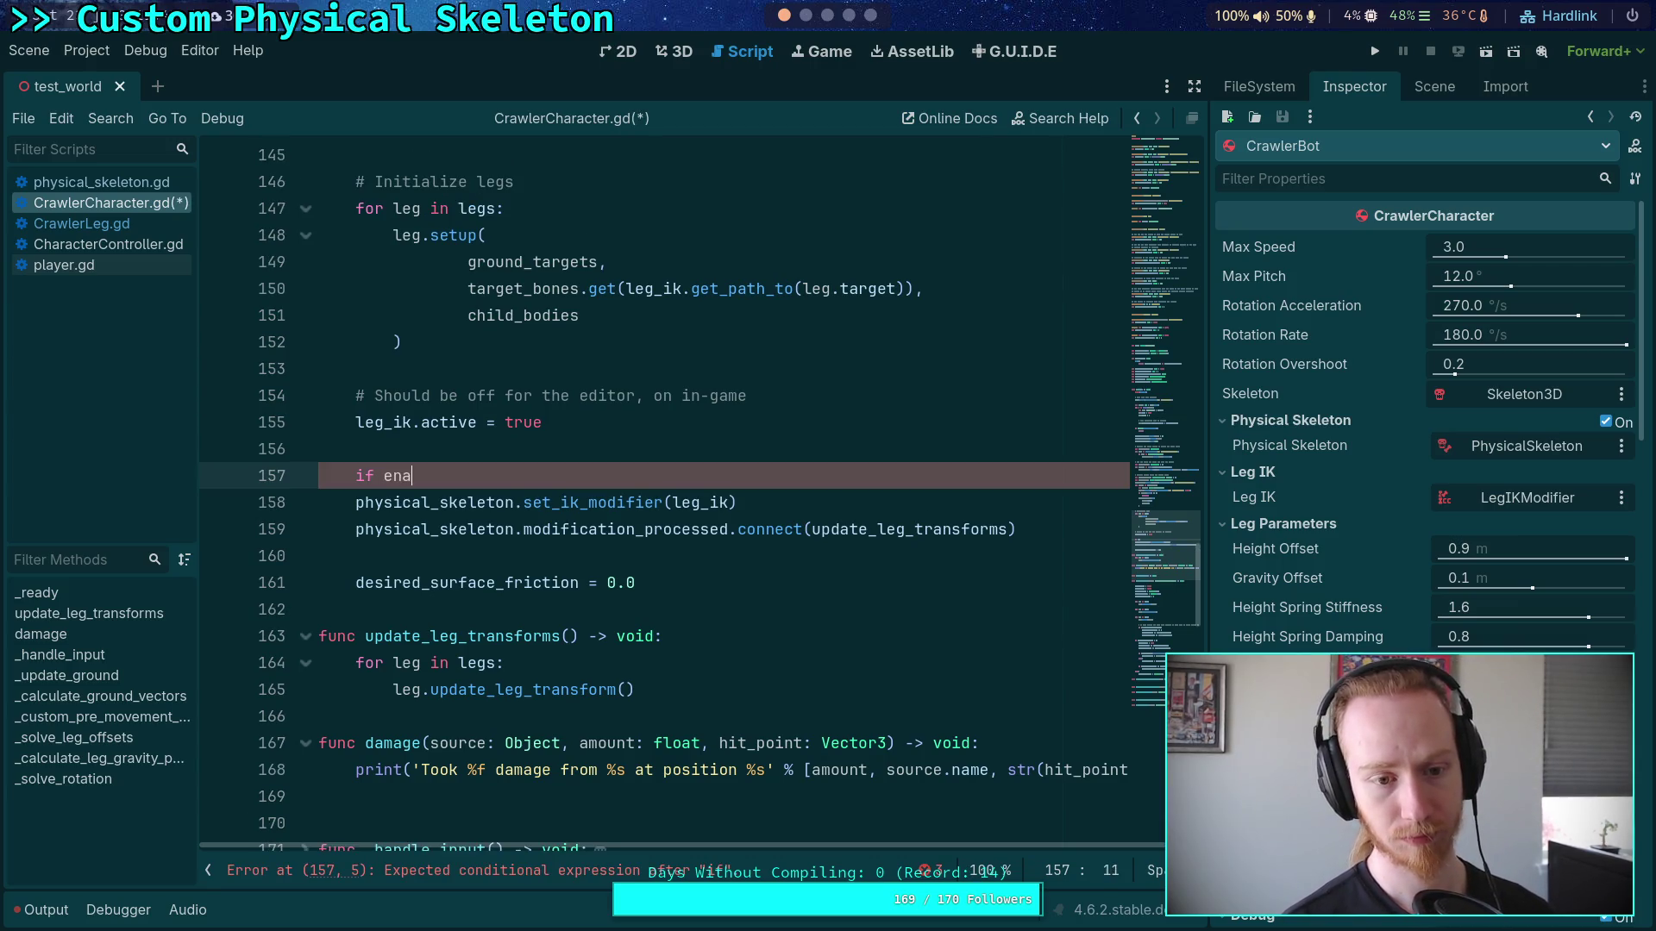
key("Return")
type(":")
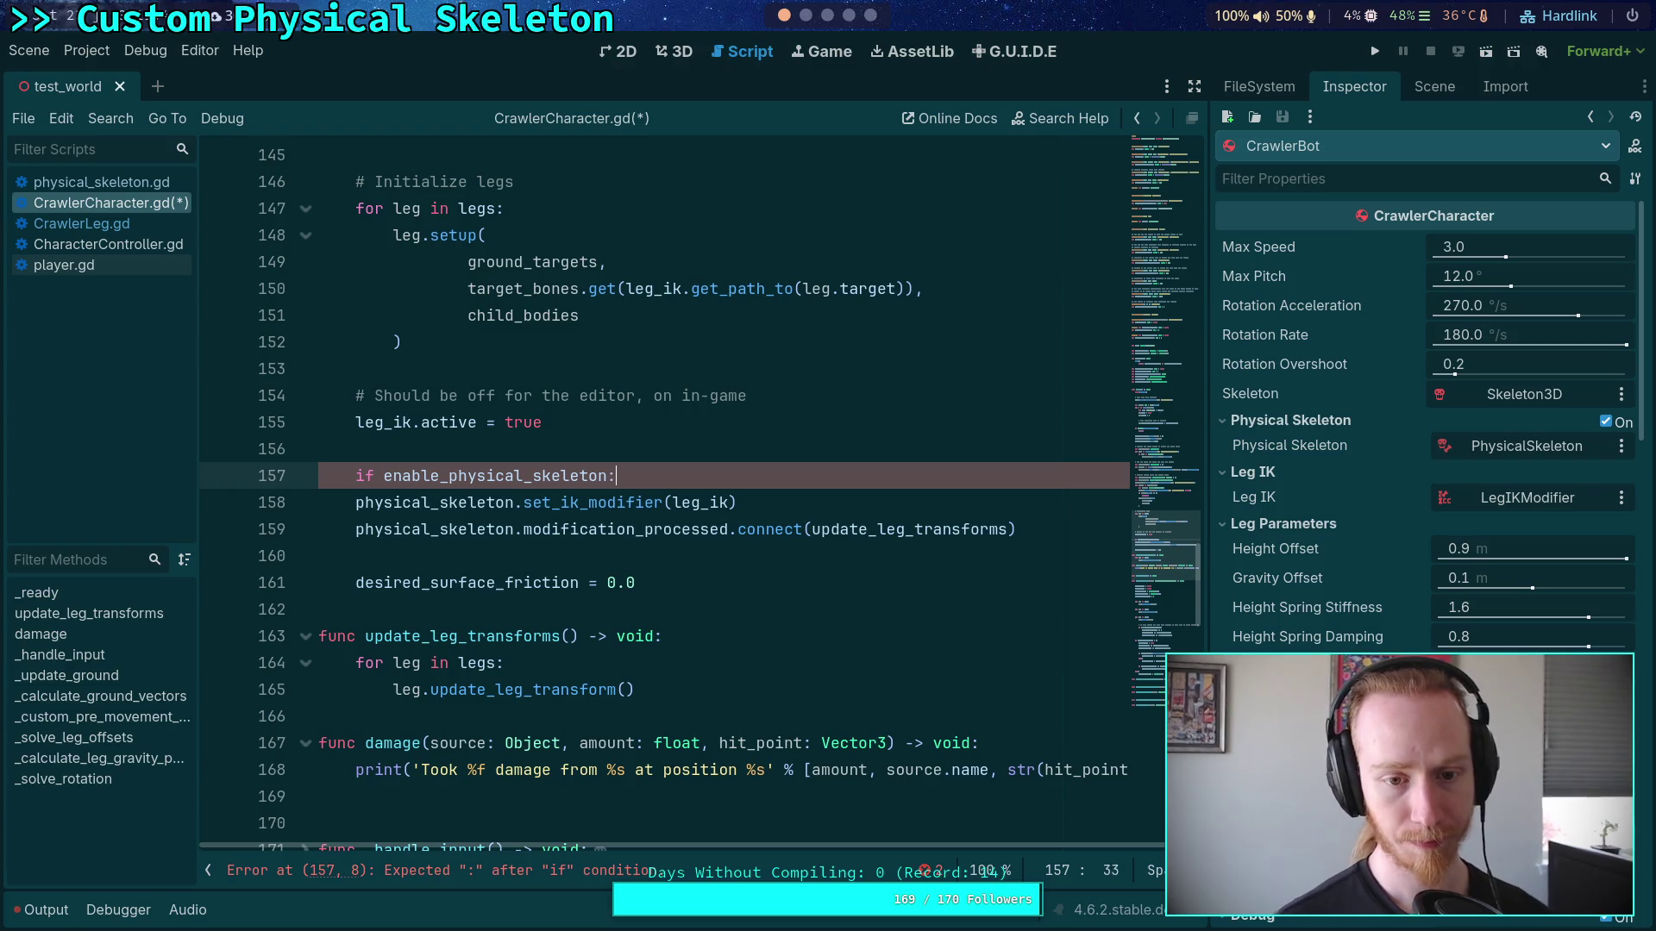
left_click_drag(515, 502, 513, 529)
key("Tab")
left_click(1112, 551)
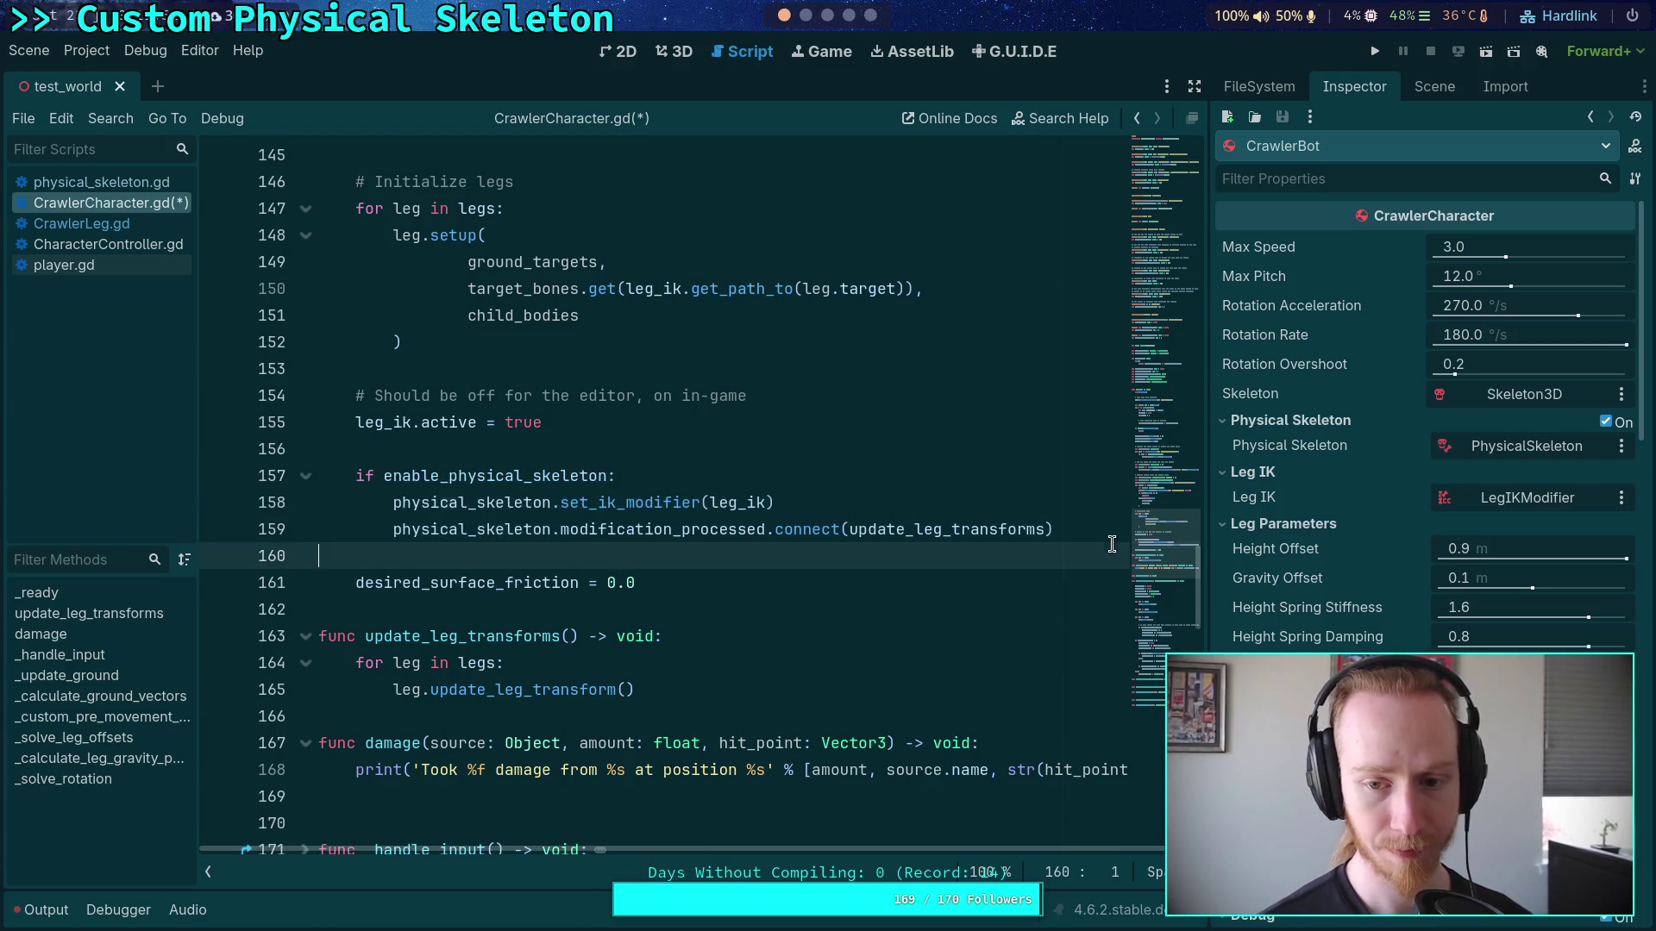
left_click(1119, 531)
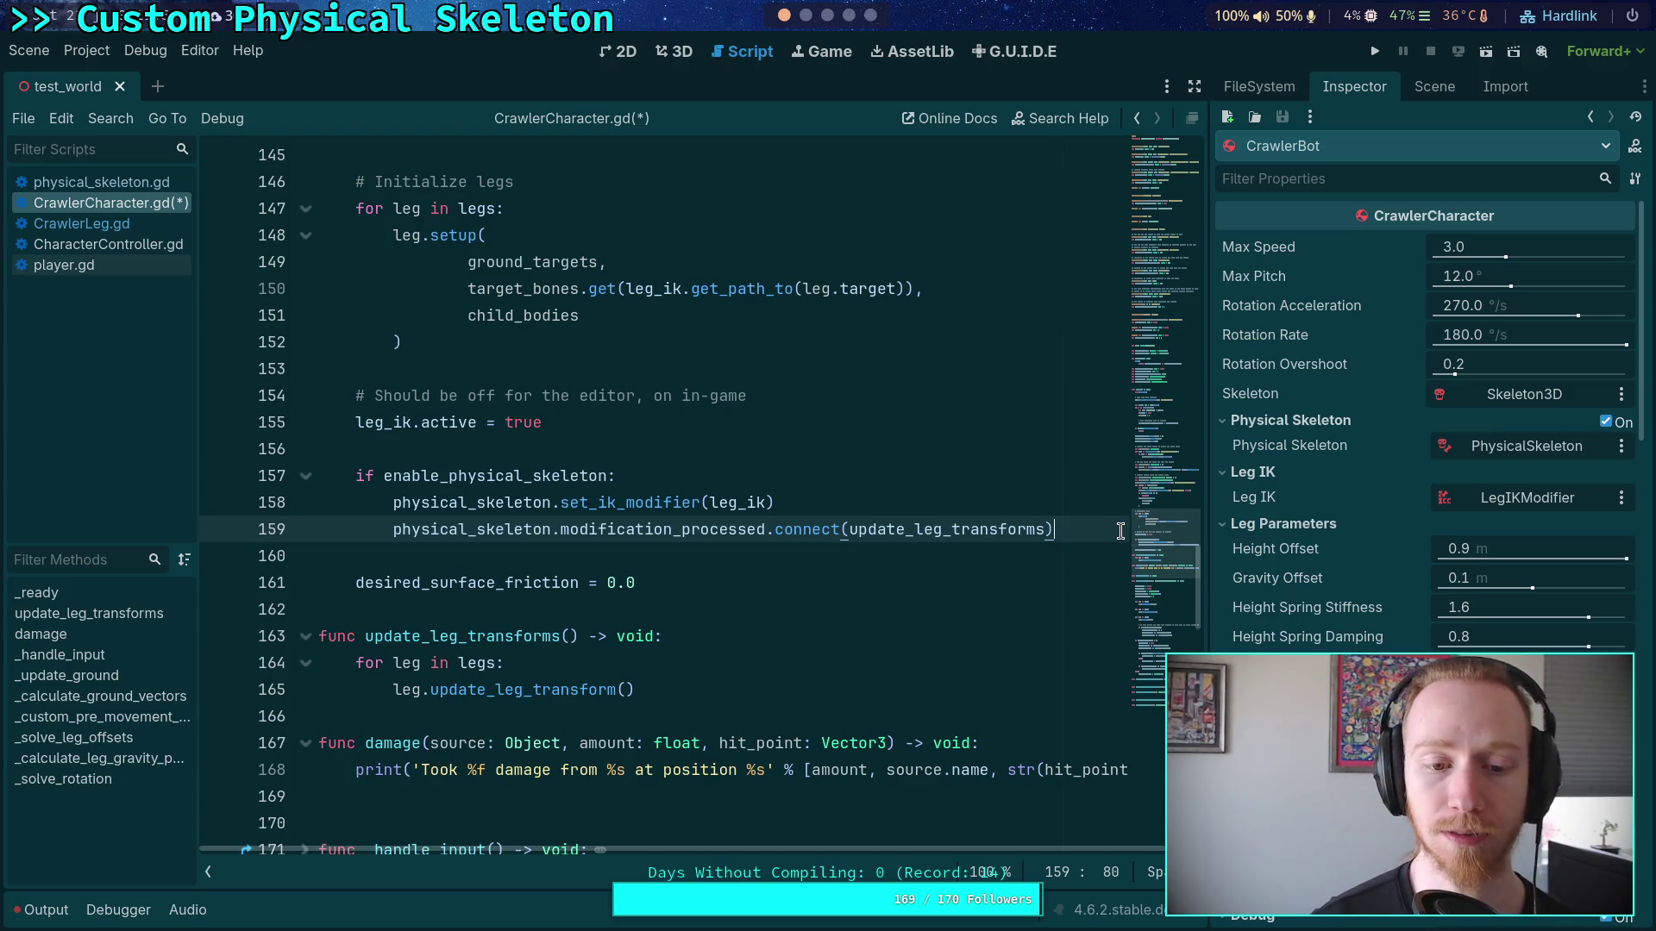
Step: Add an else branch with leg_ik.modification_processed.connect(update_leg_transforms)
key("Return")
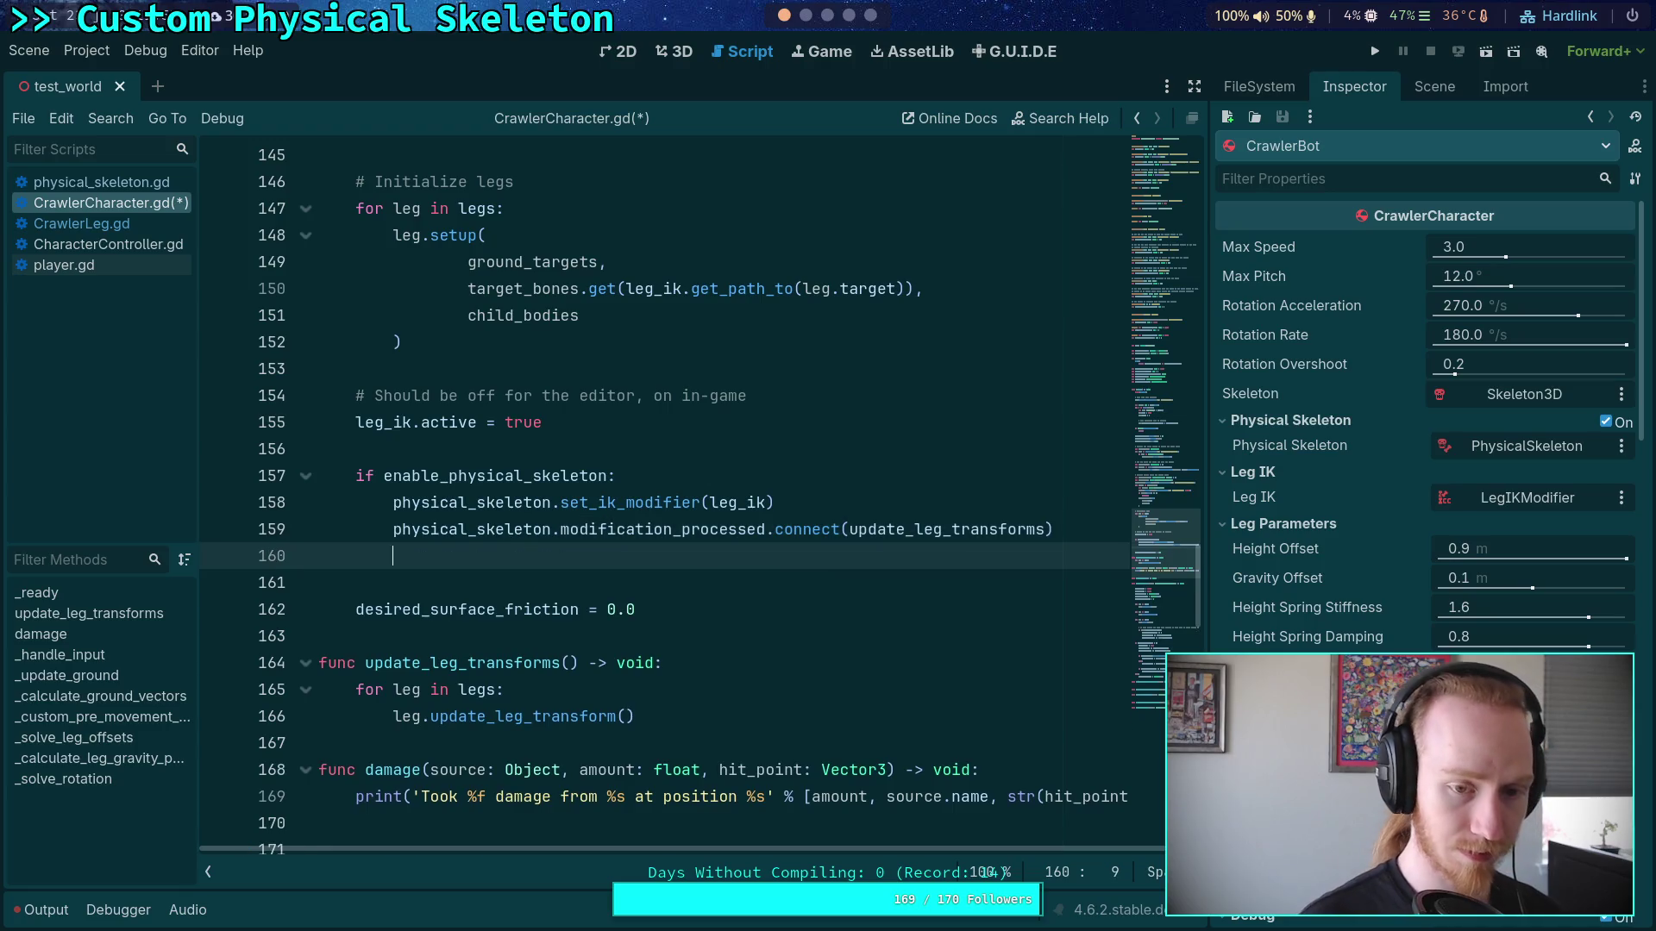
type("else:")
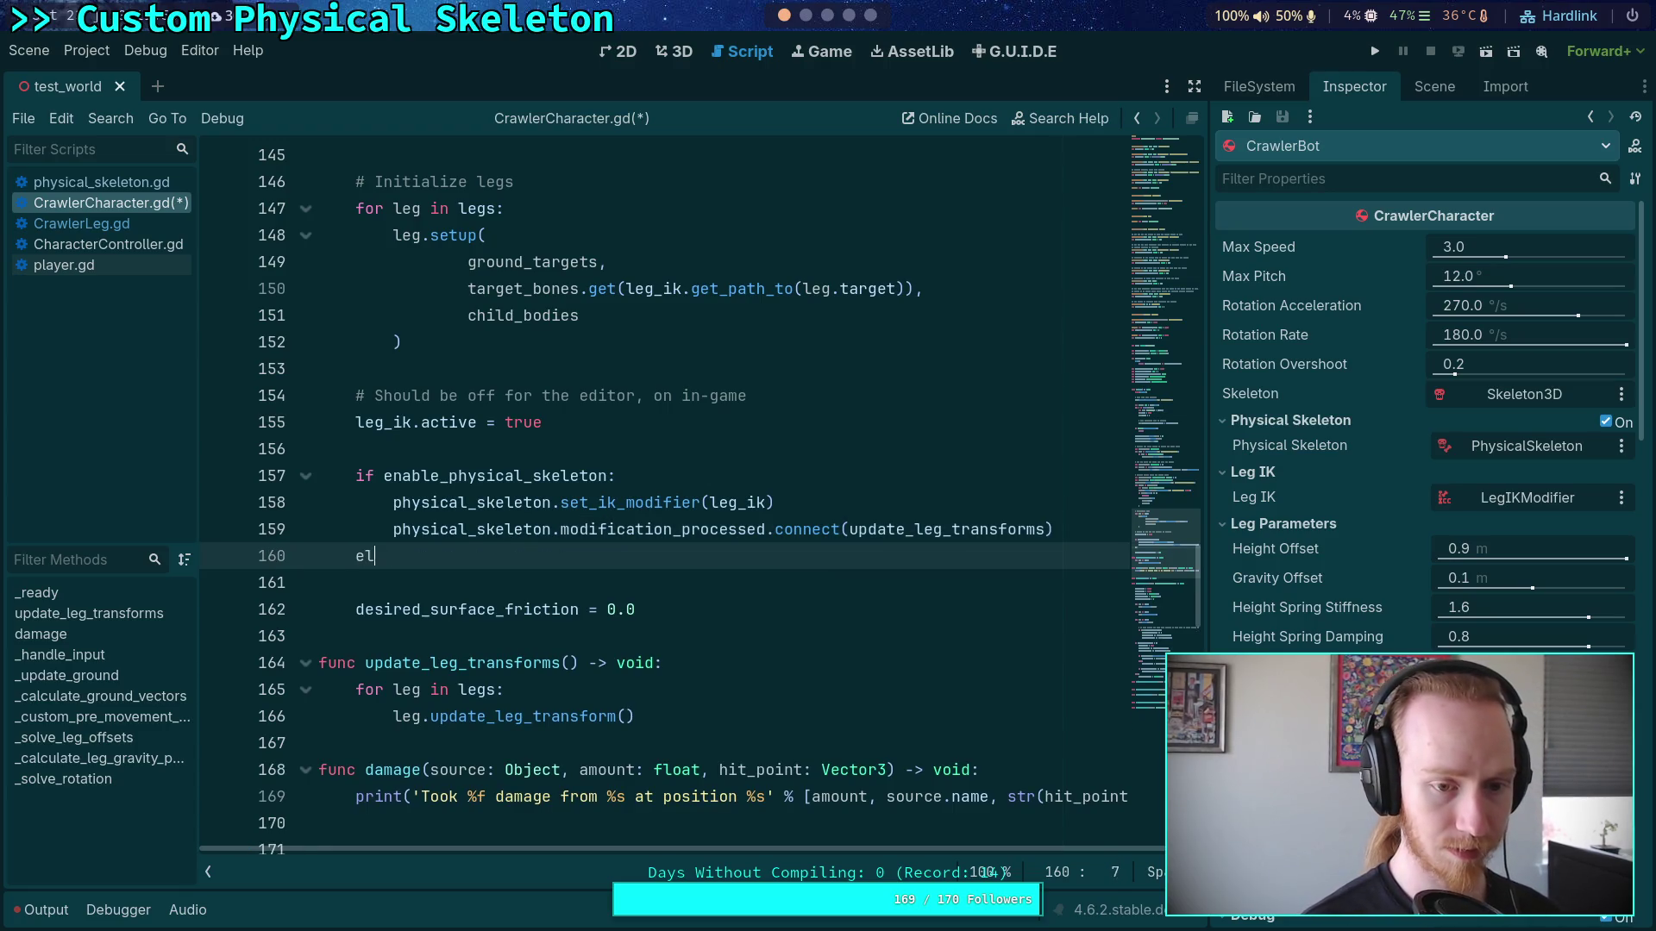
key("Return")
type("leg_ik")
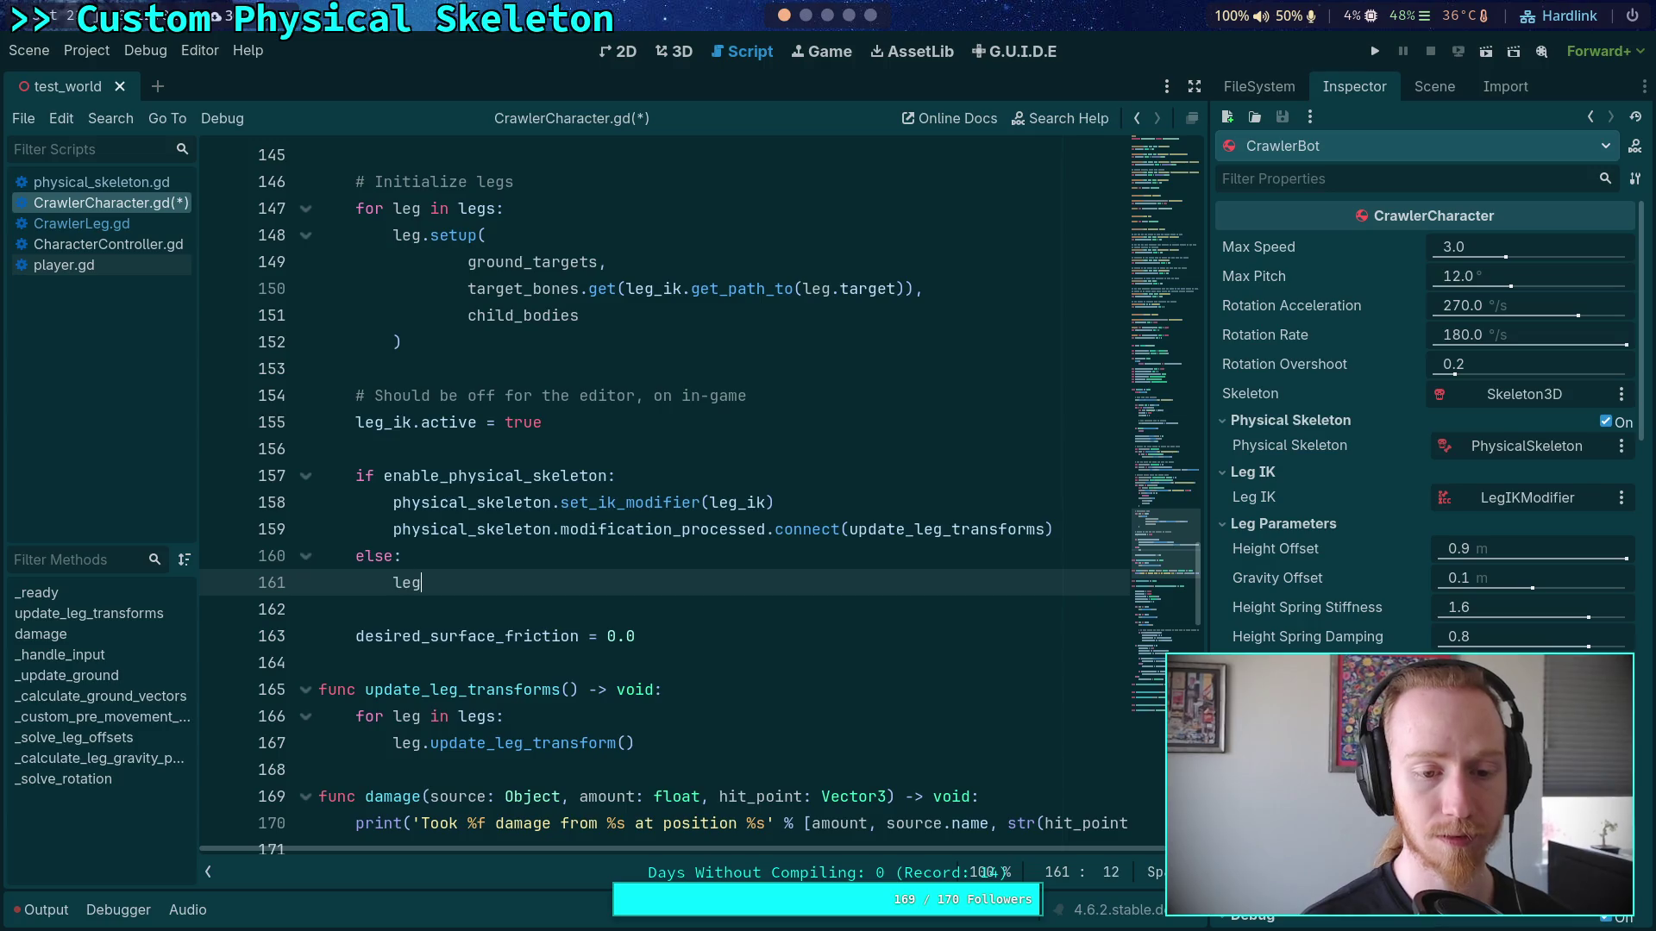
type(".mo")
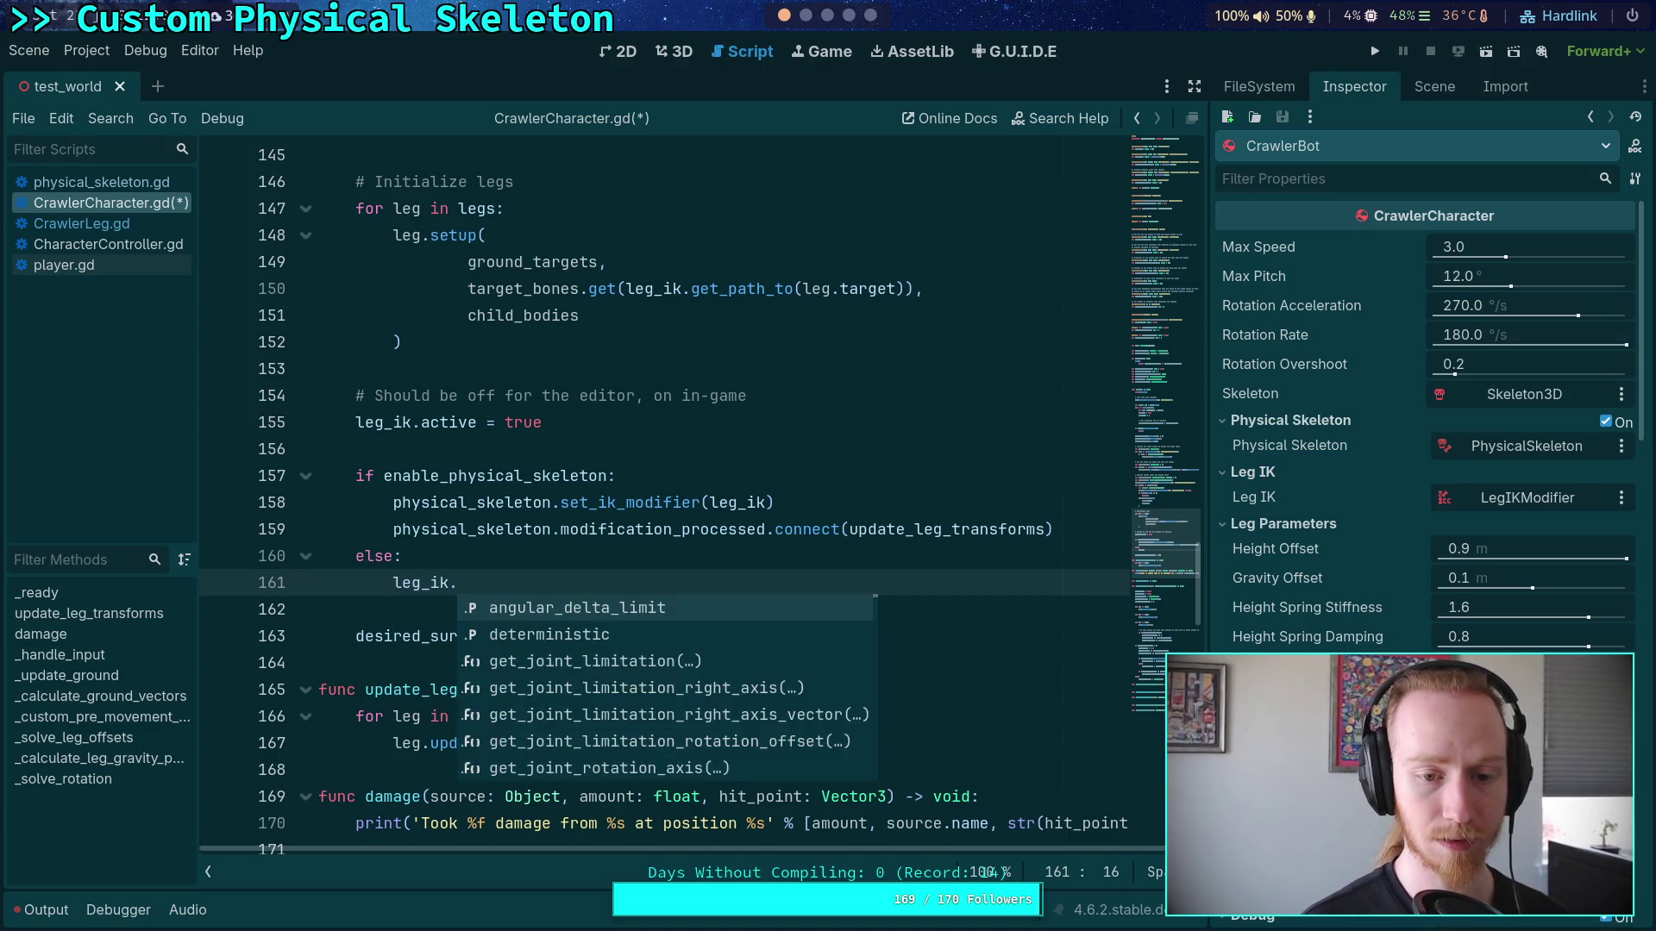
key("Return")
type(".co")
key("Return")
type("update_leg")
key("Return")
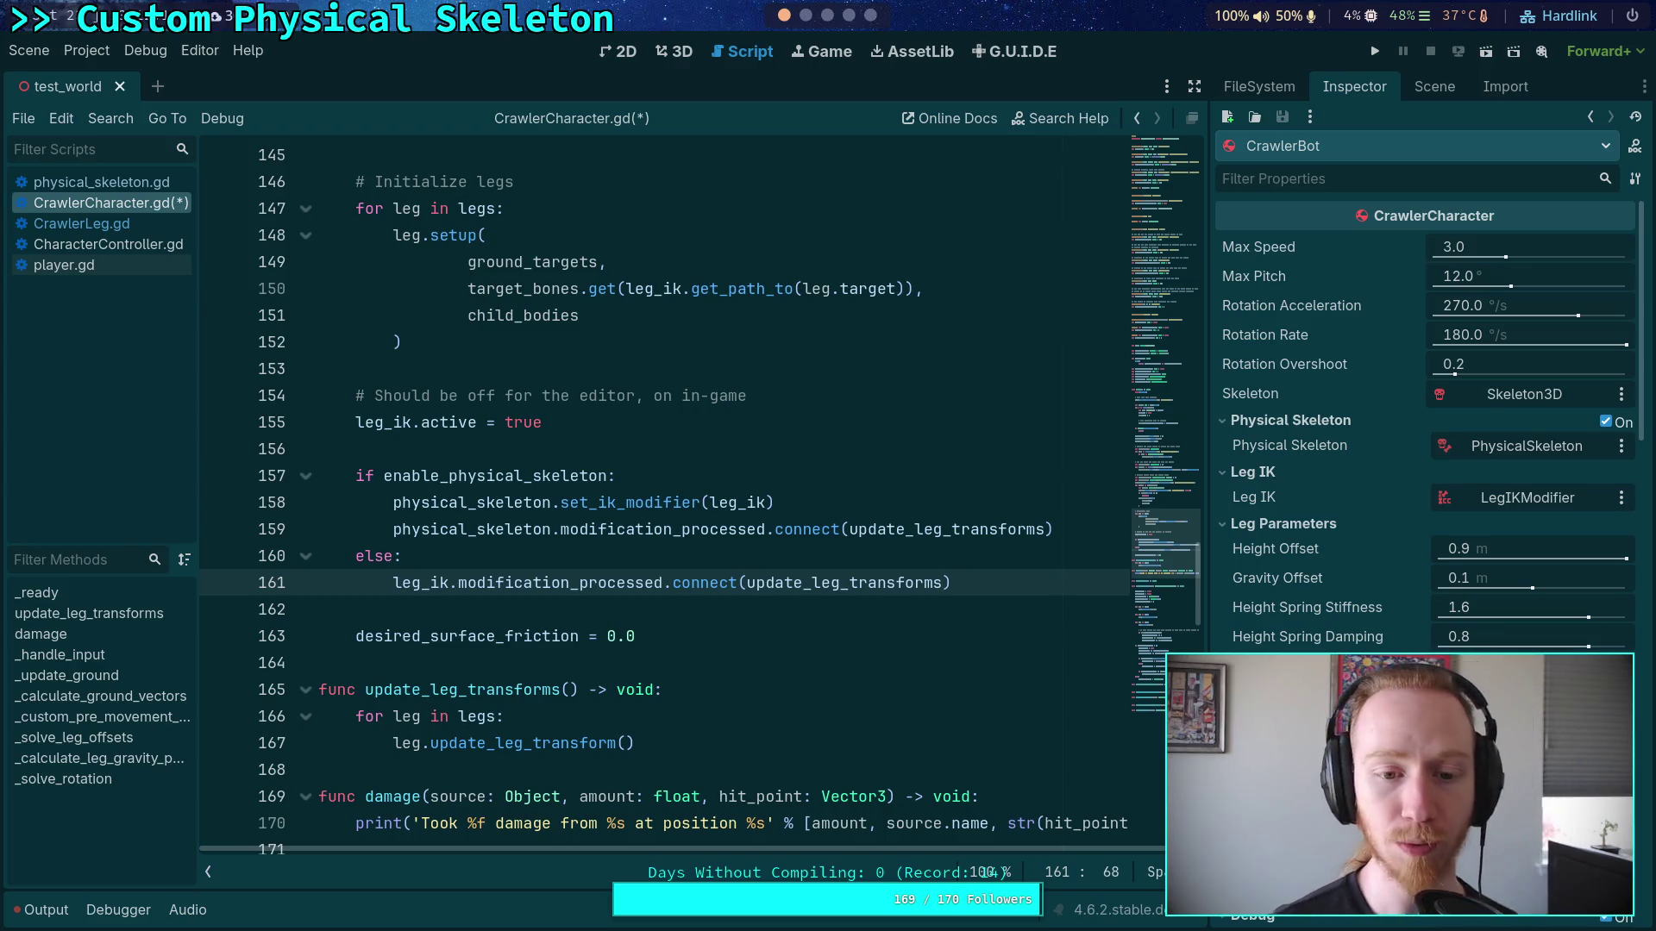
Step: Insert a physical_skeleton line directly under else:, then remove the partial member name
left_click(402, 556)
key("Return")
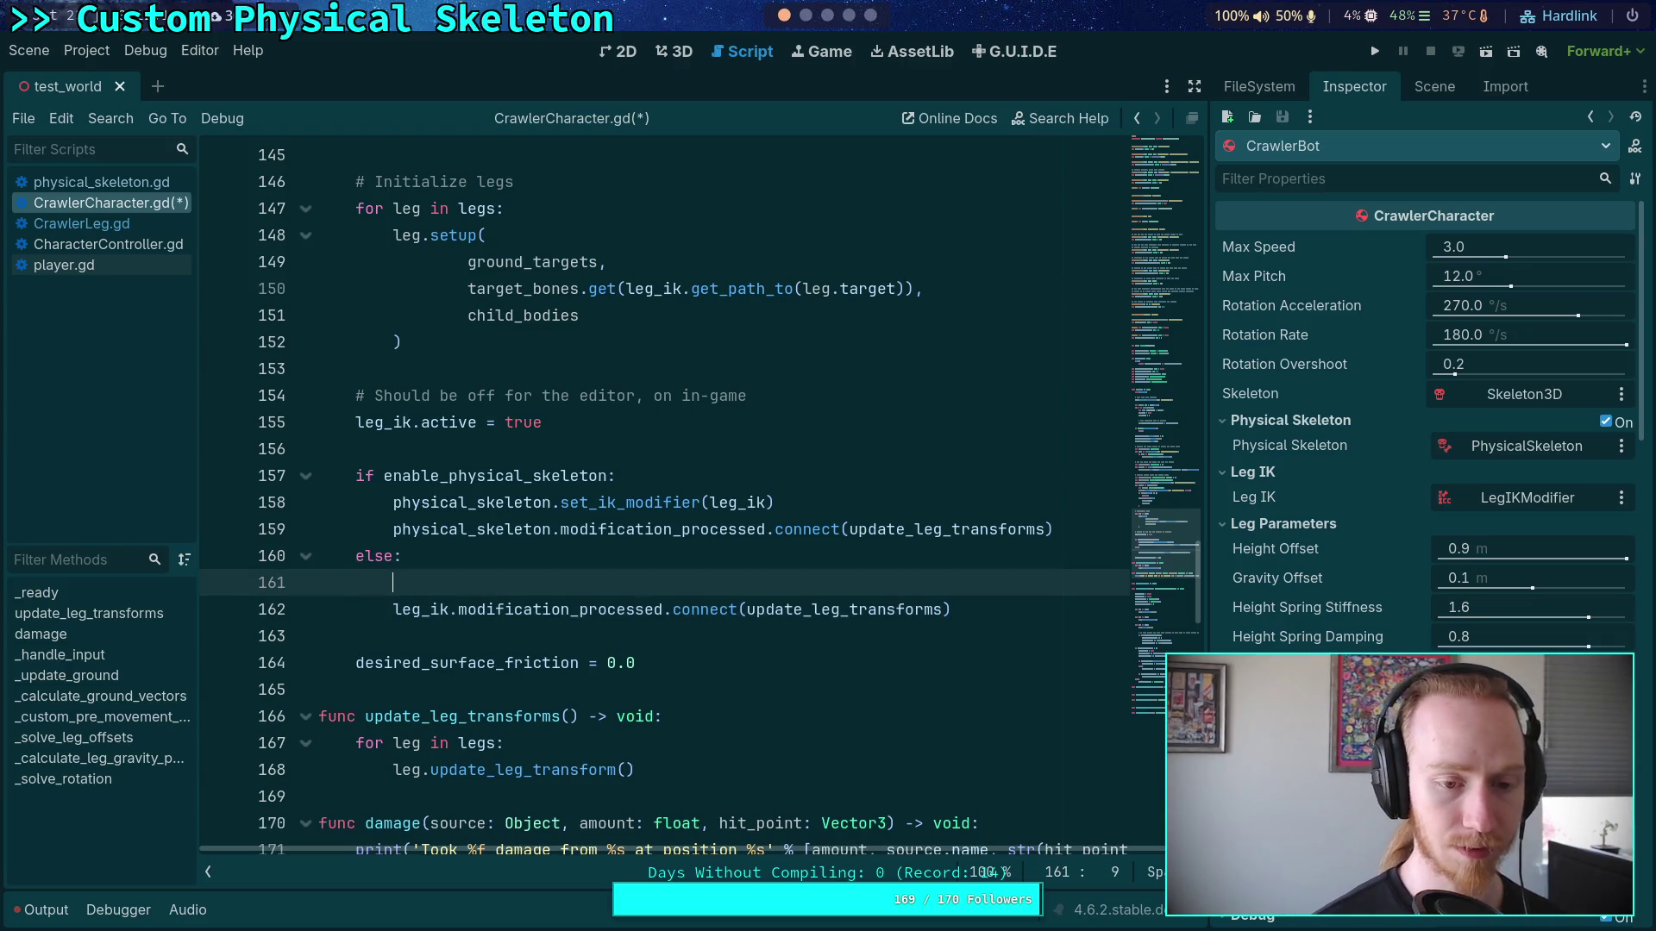
type("phys")
key("Return")
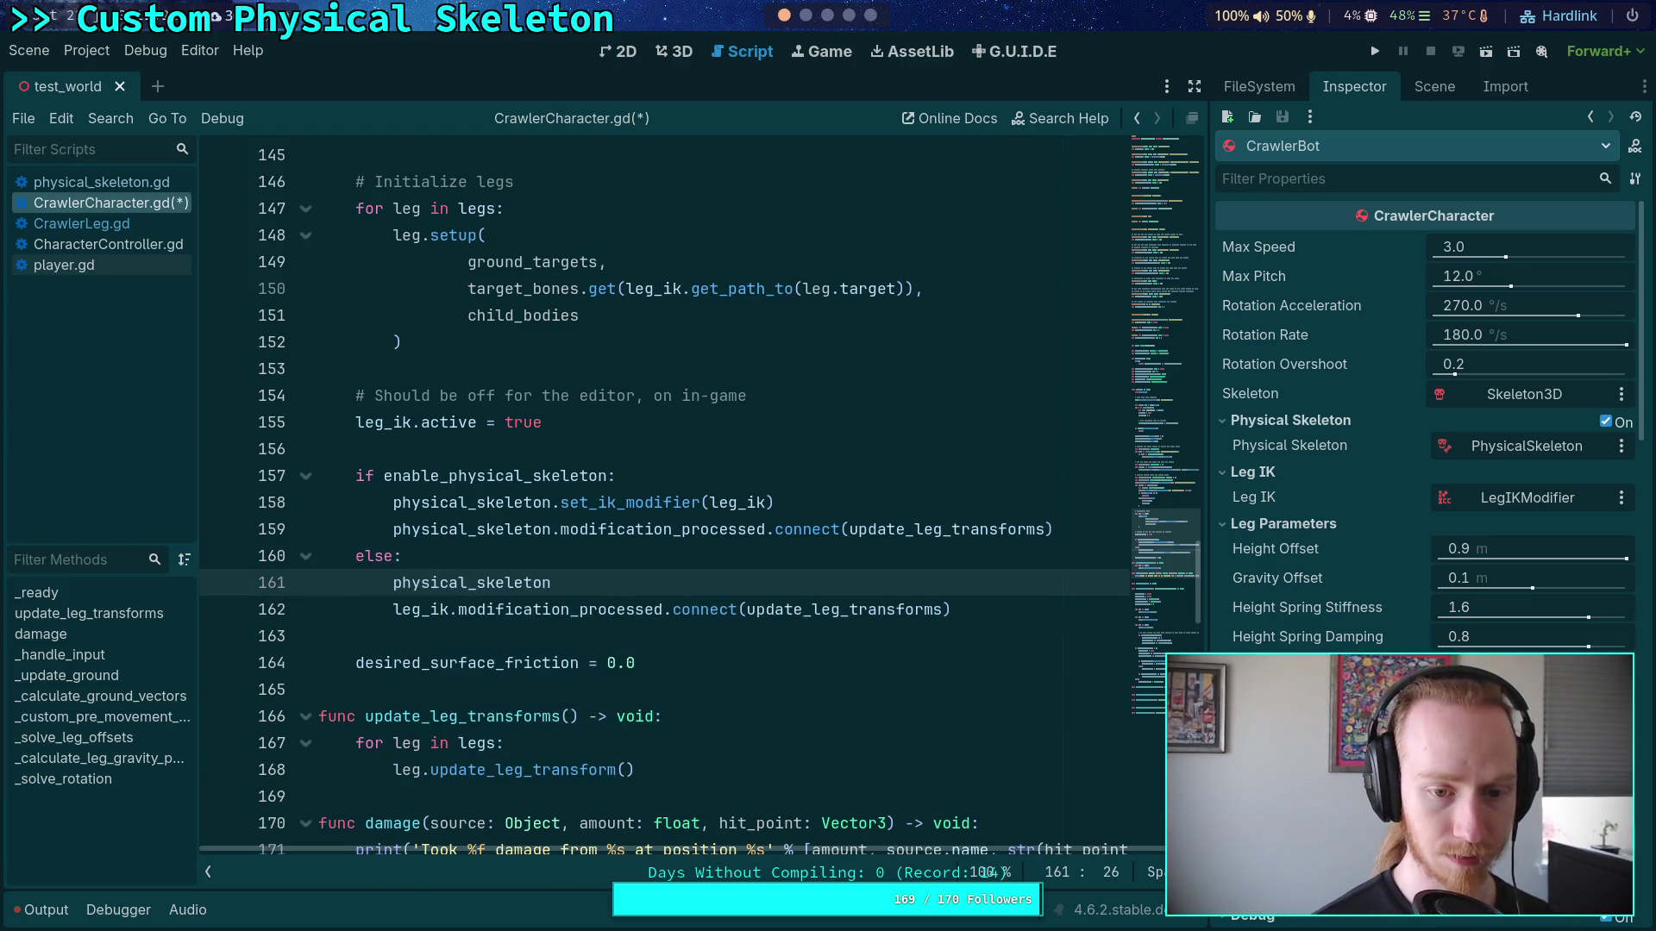
type("en")
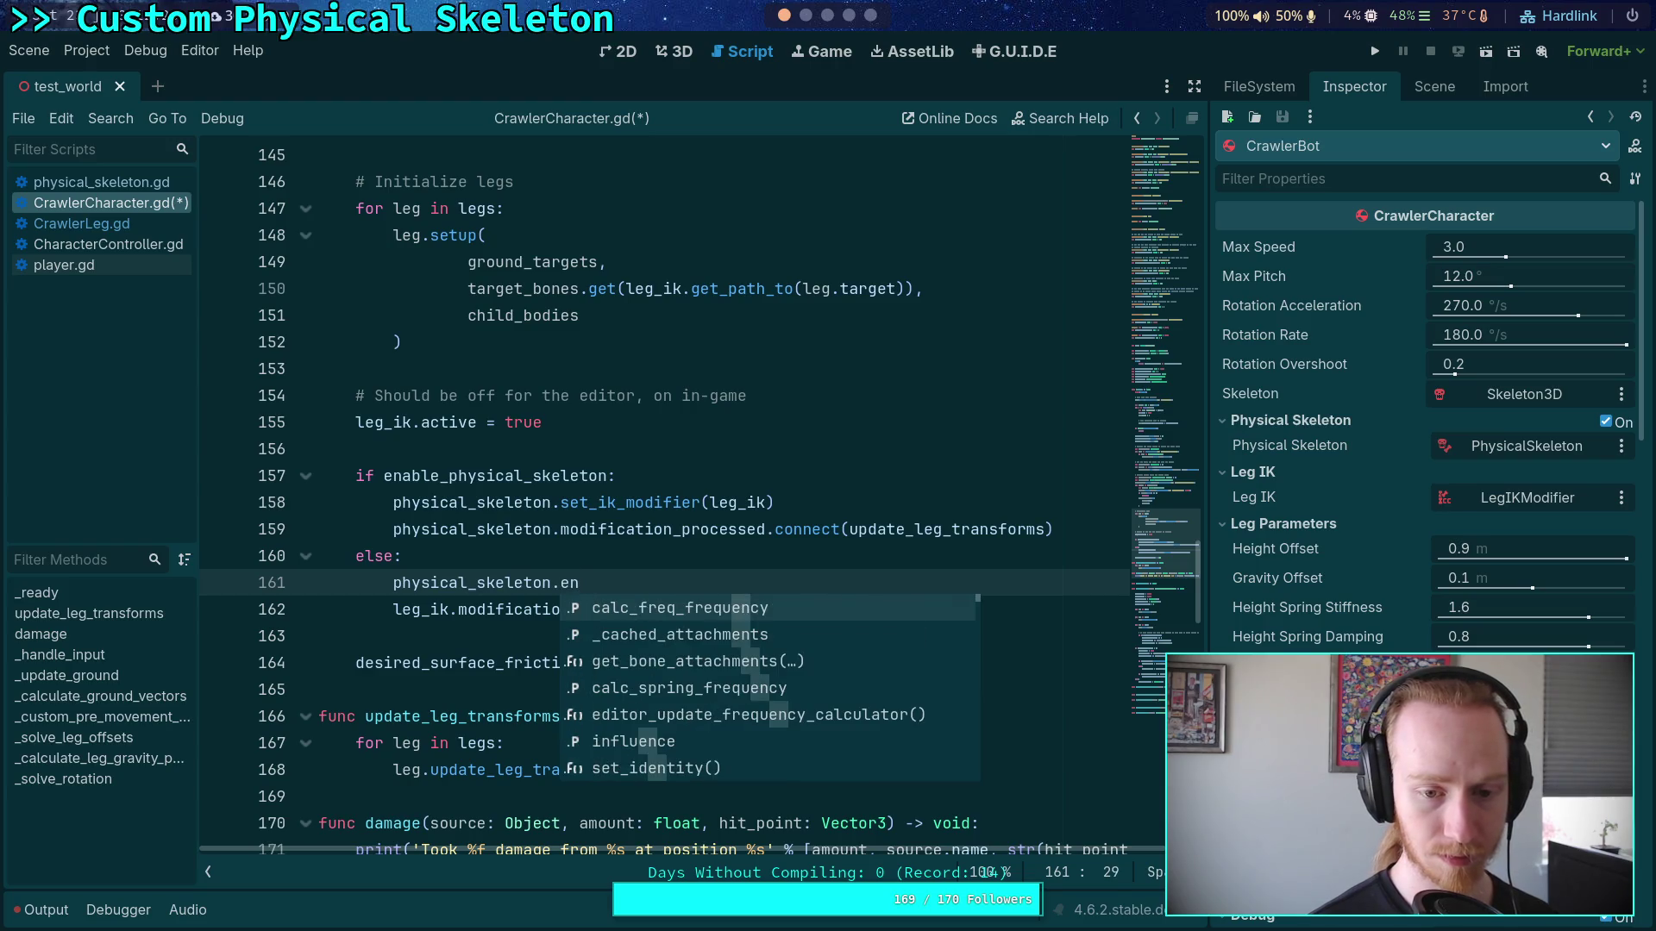
type("a")
key("BackSpace")
key("BackSpace")
key("BackSpace")
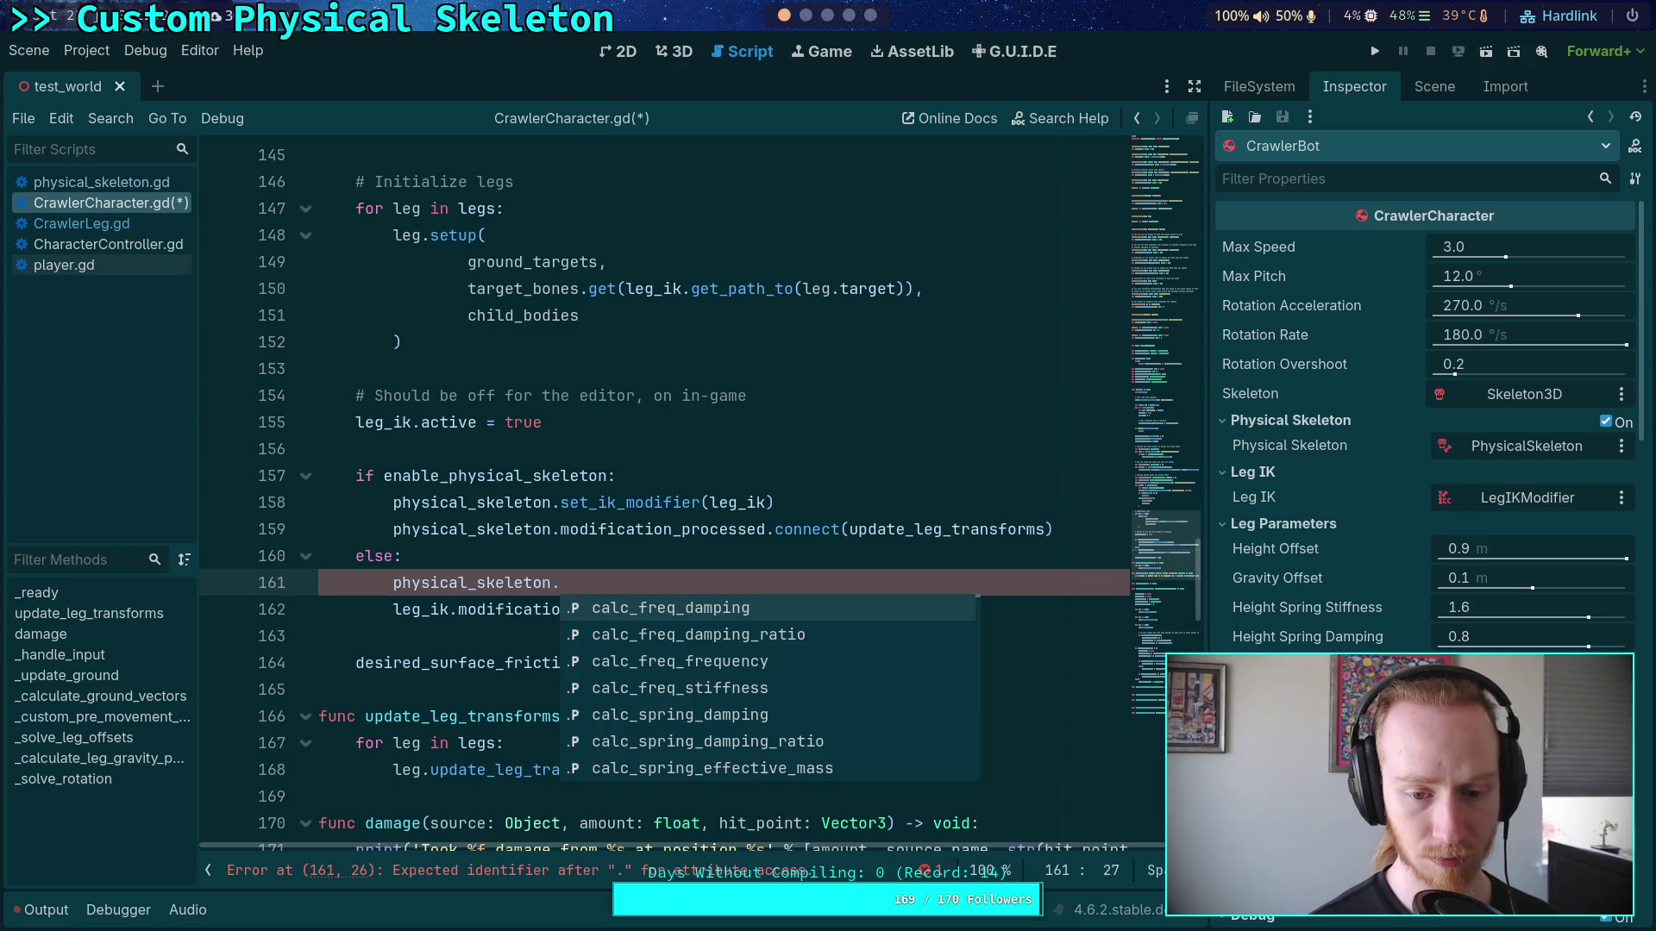
key("BackSpace")
Step: Type 'physical_skeleton.' and browse its member suggestions without choosing one
left_click(993, 562)
left_click(755, 577)
type(".")
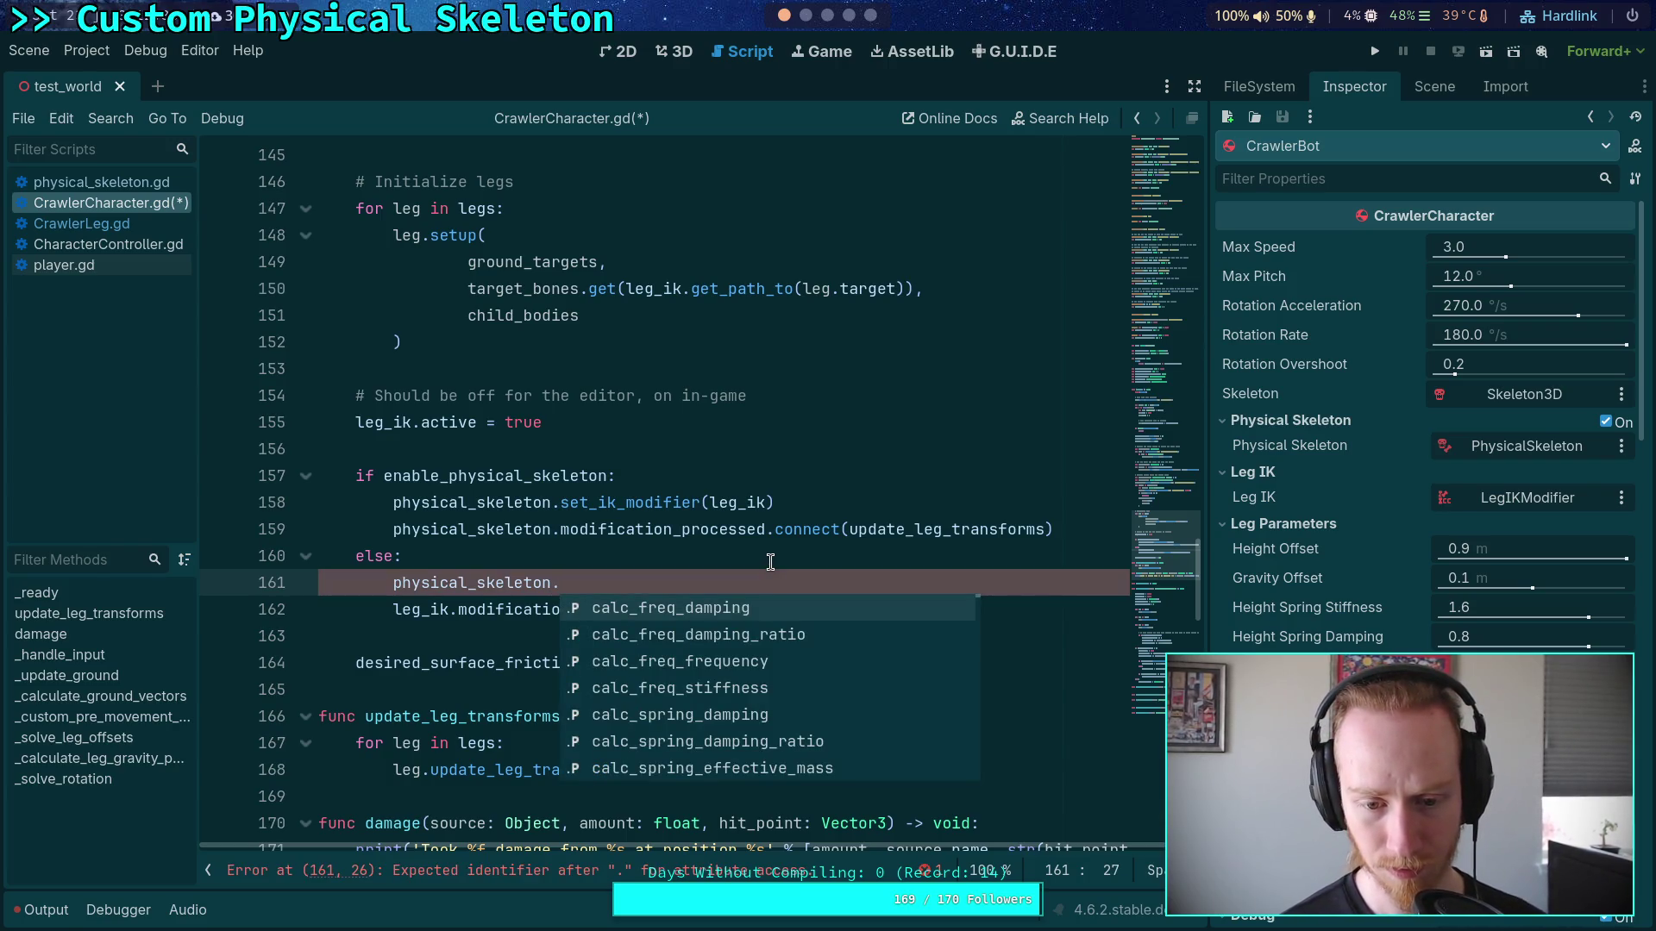
scroll(792, 697, "down", 5)
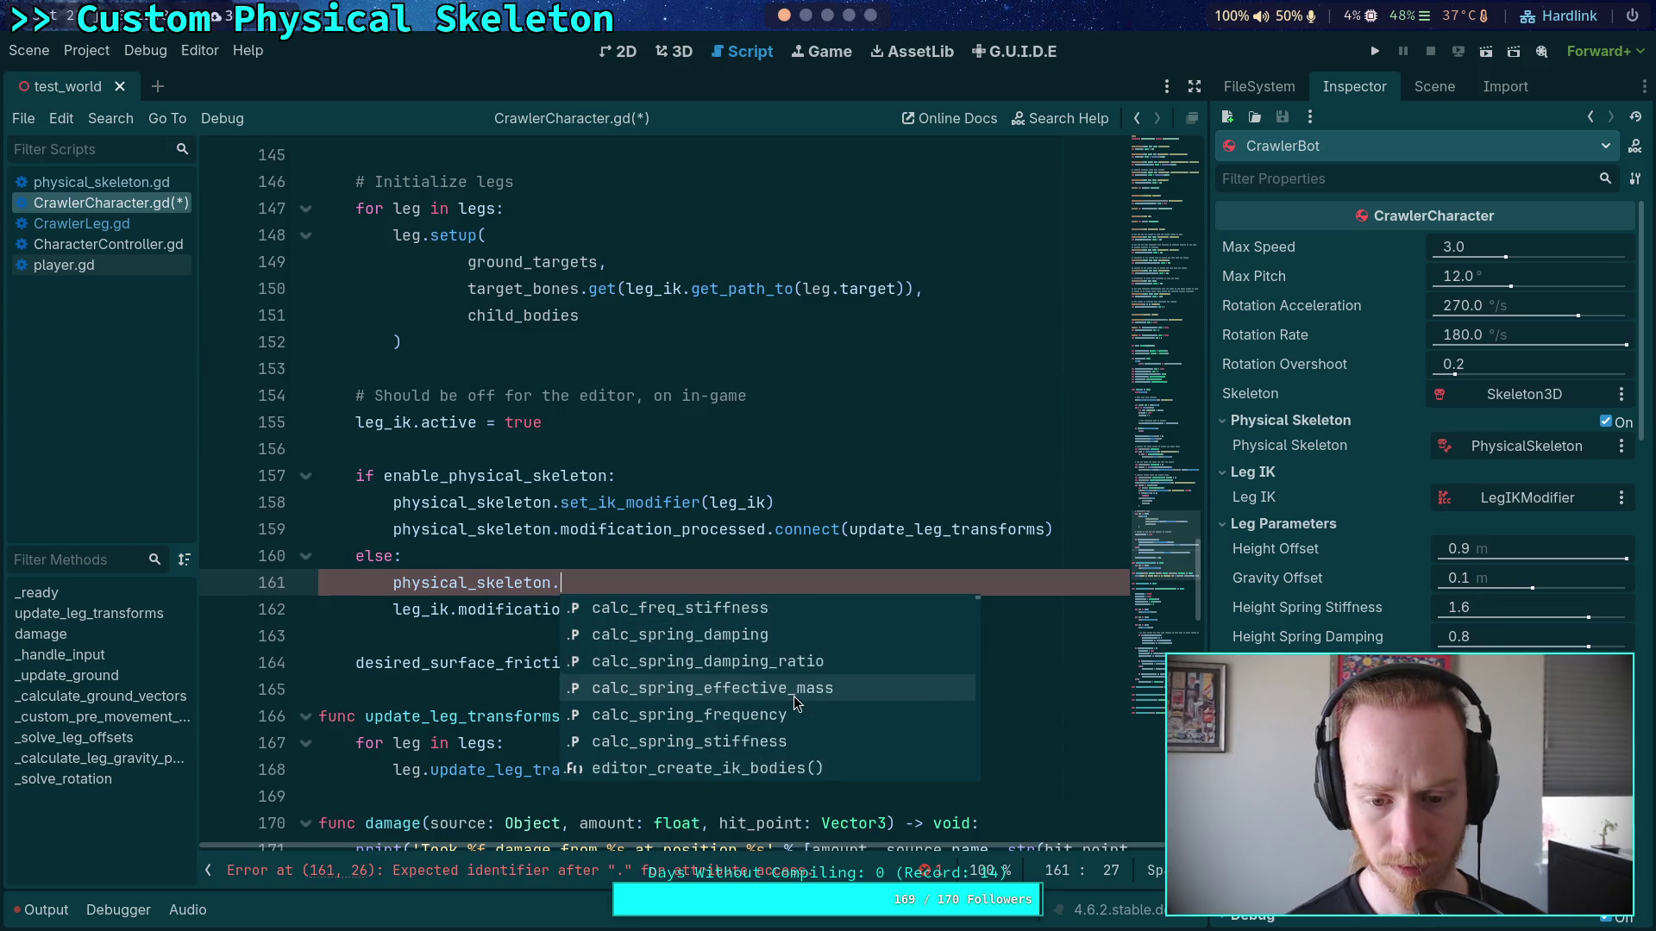
scroll(862, 694, "up", 5)
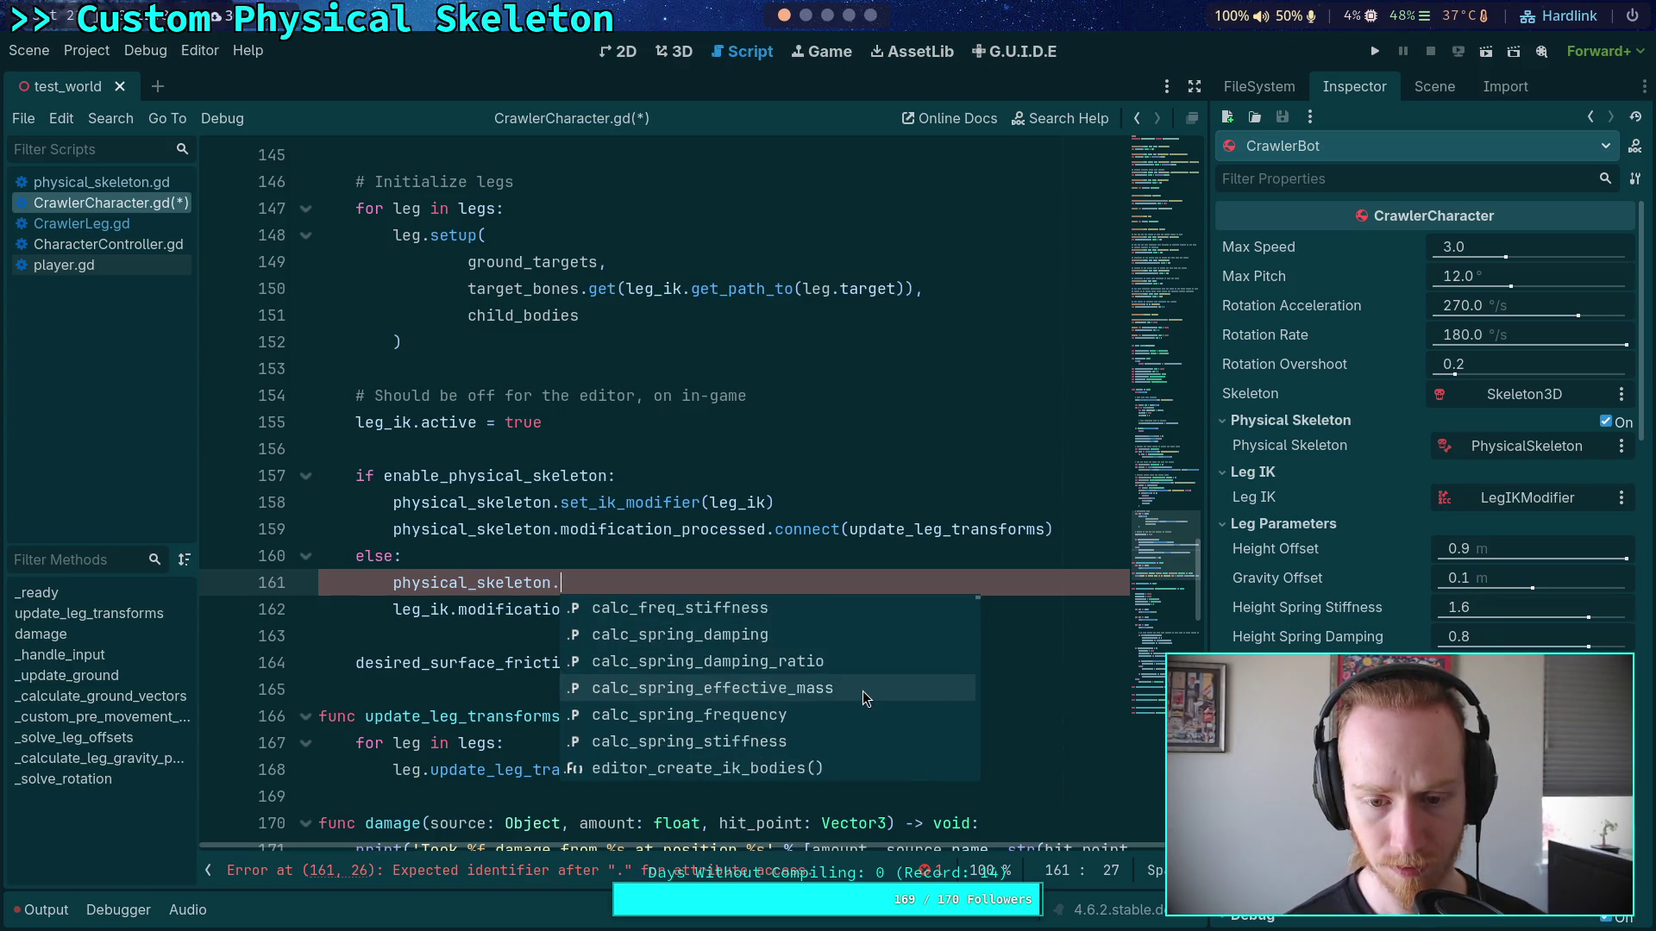
key("Up")
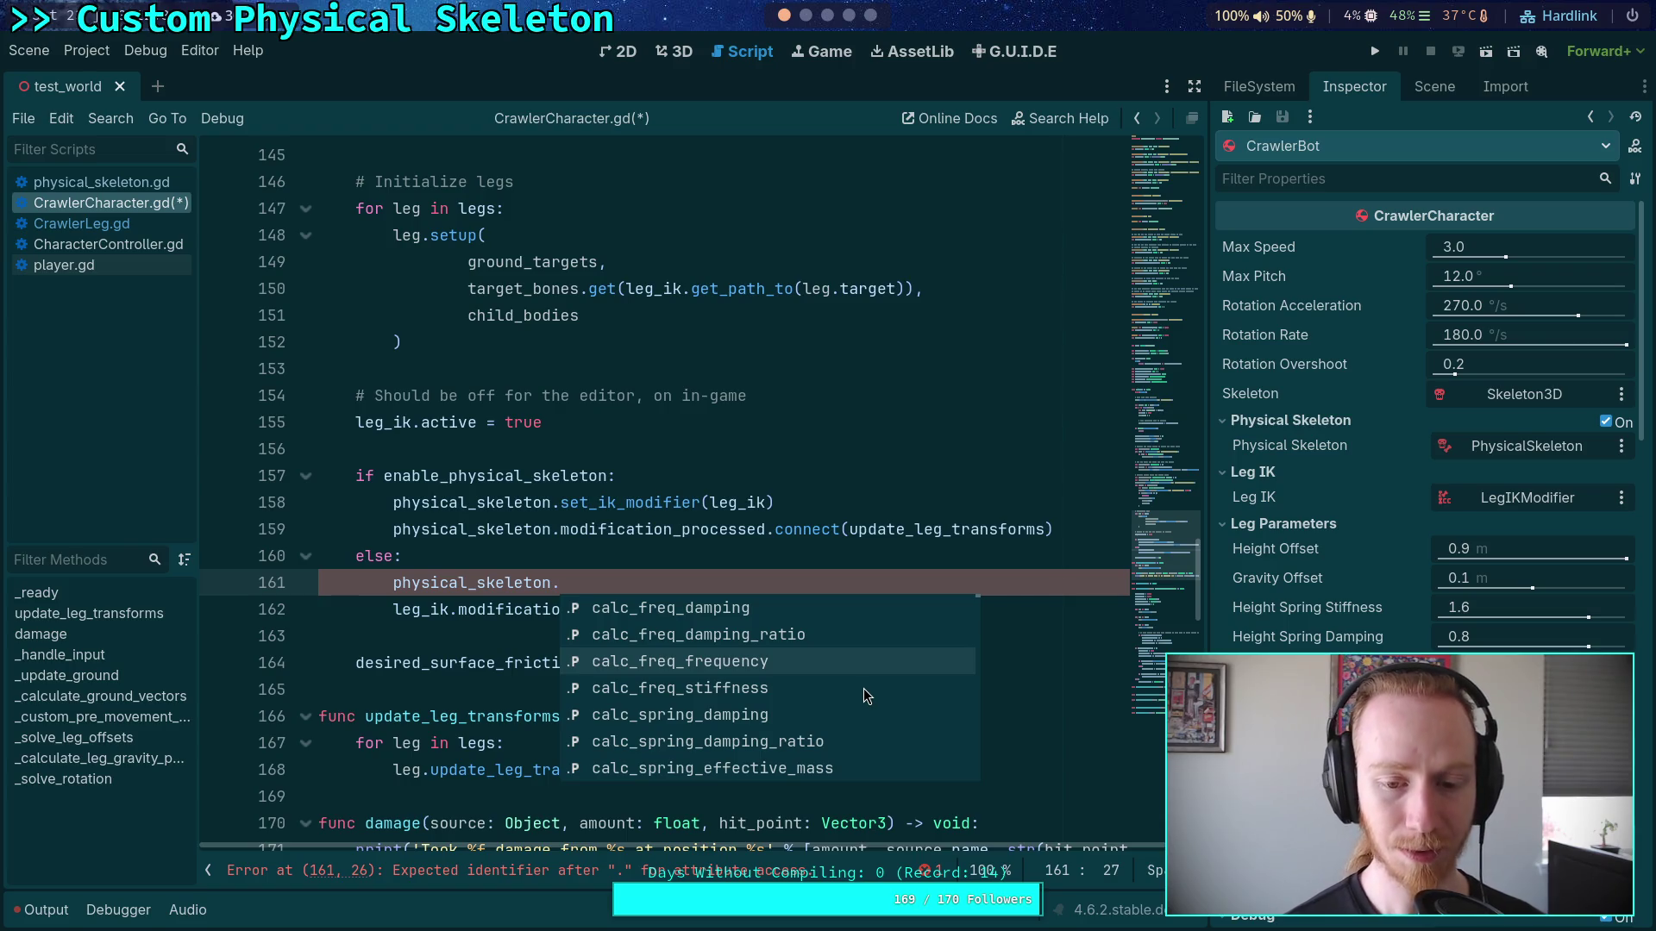
scroll(862, 688, "down", 7)
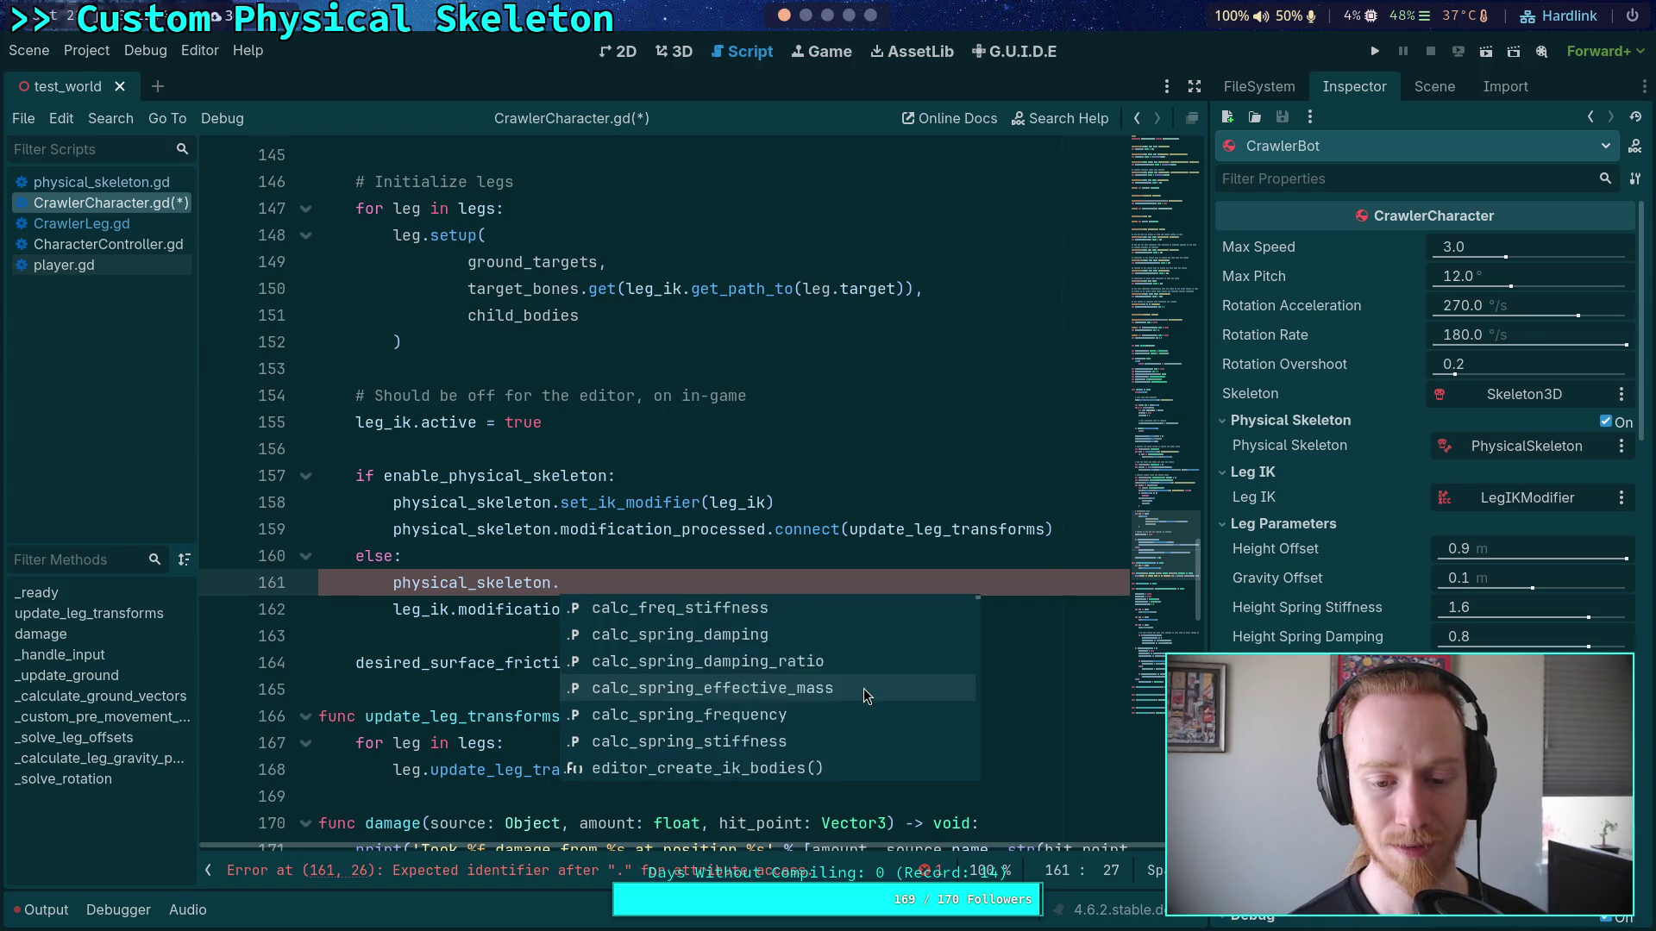
scroll(864, 687, "down", 4)
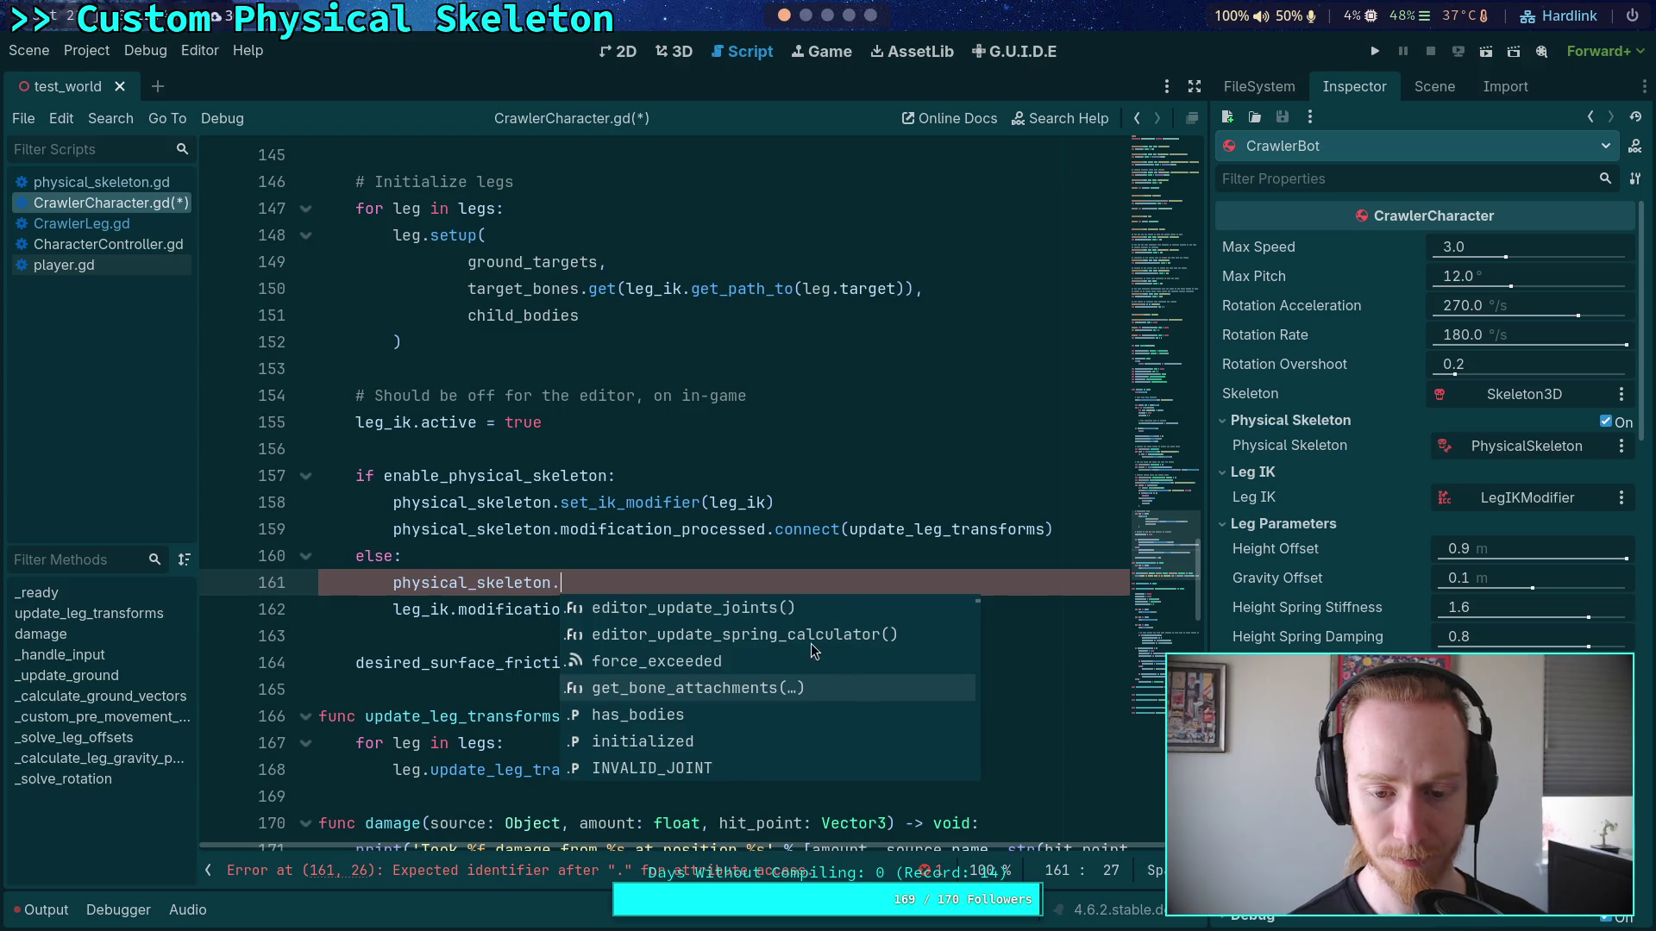
left_click(716, 520)
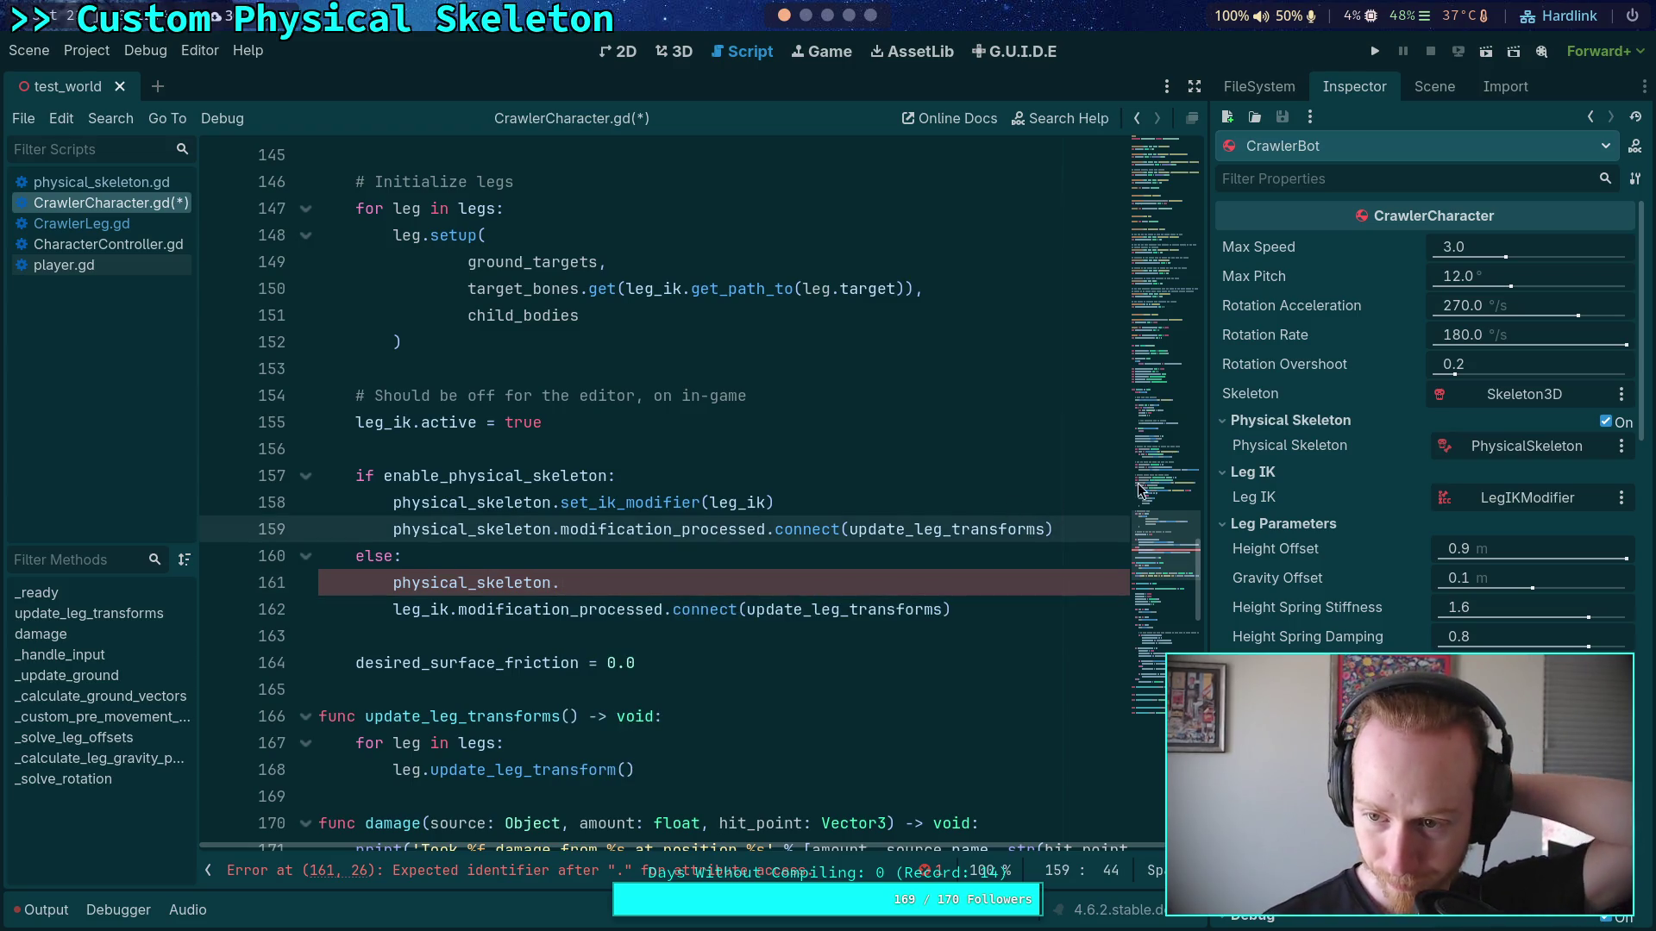
Step: Open the CrawlerBot scene and show the PhysicalSkeleton node's properties in the Inspector
left_click(1407, 89)
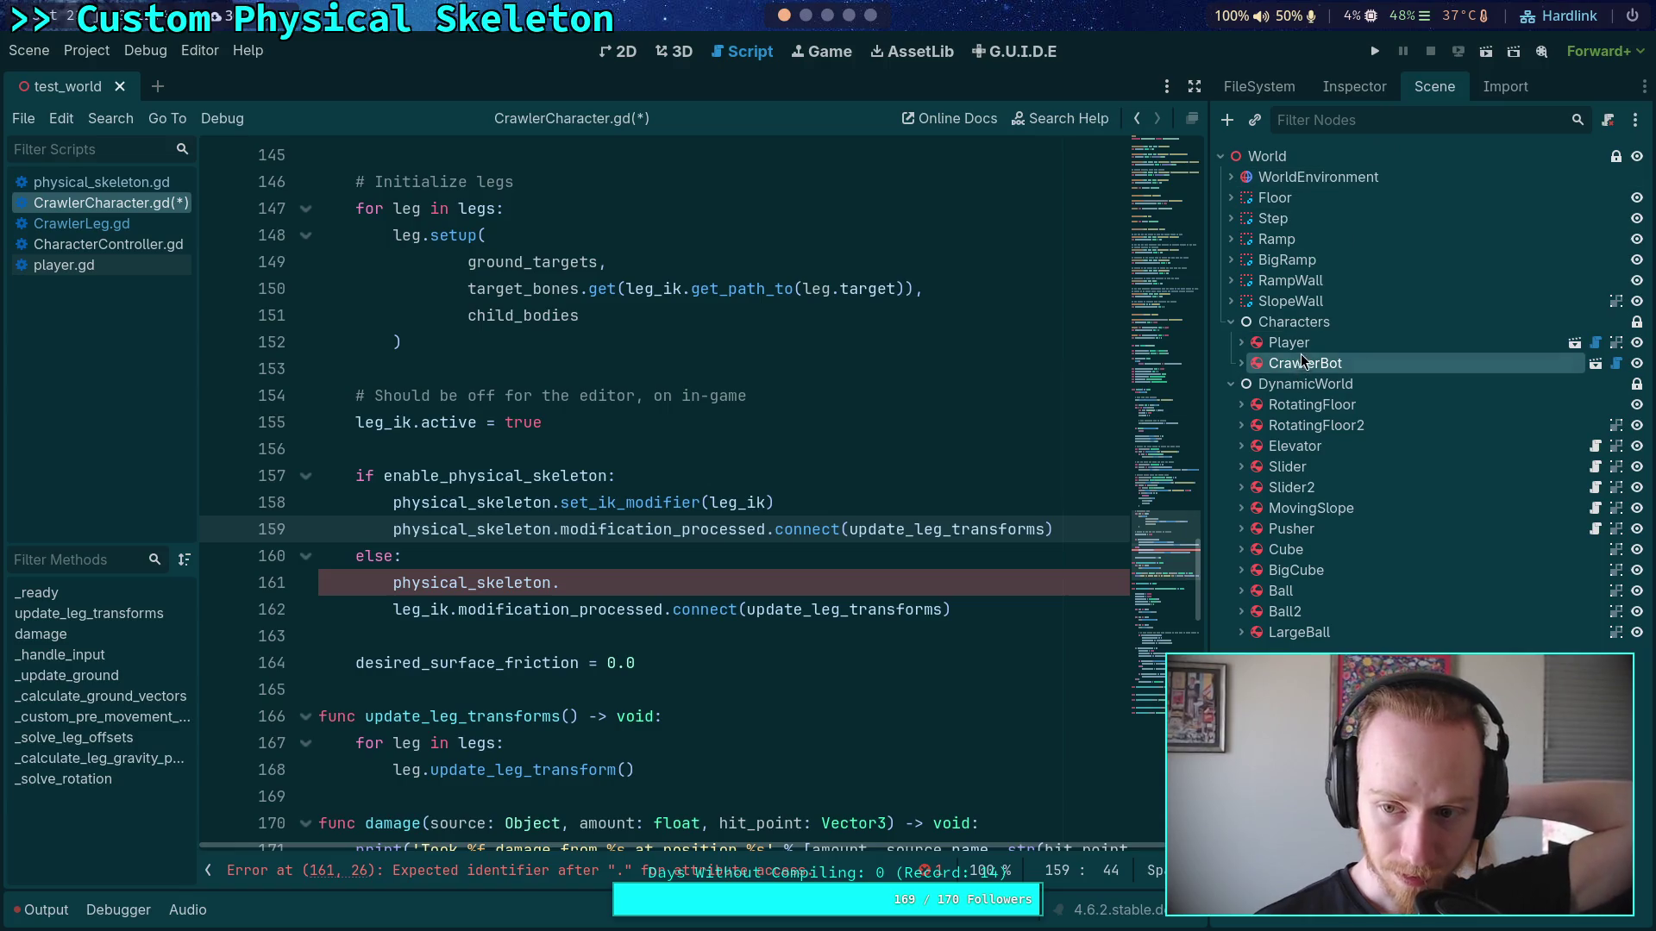
left_click(1594, 363)
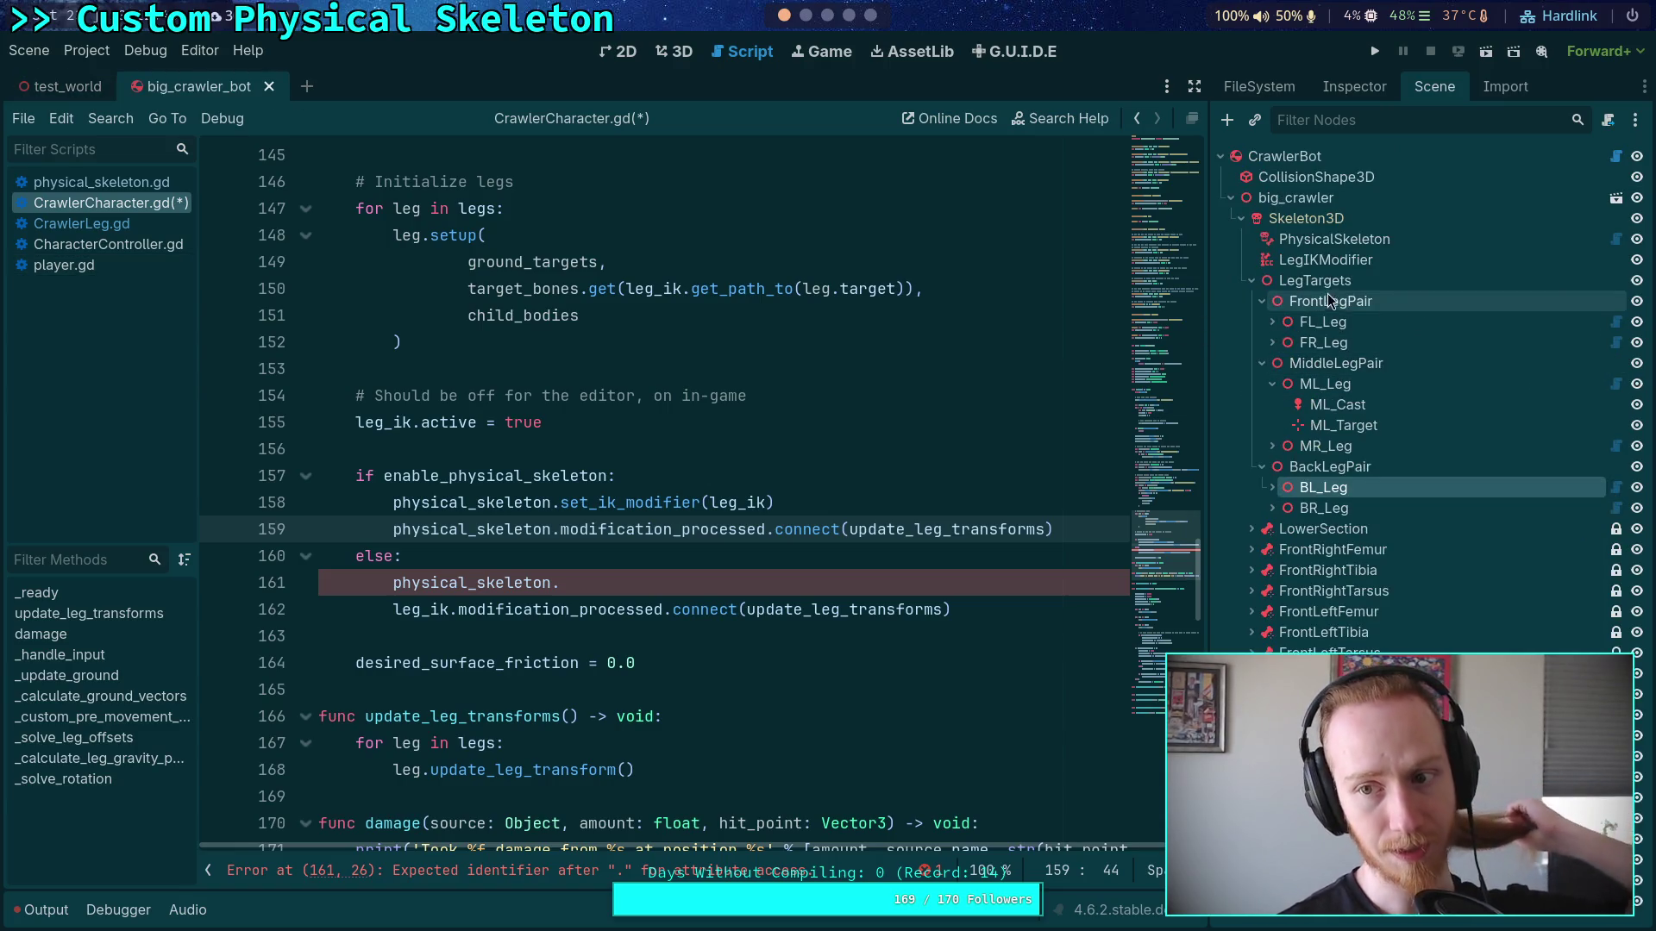
left_click(1307, 237)
left_click(1326, 92)
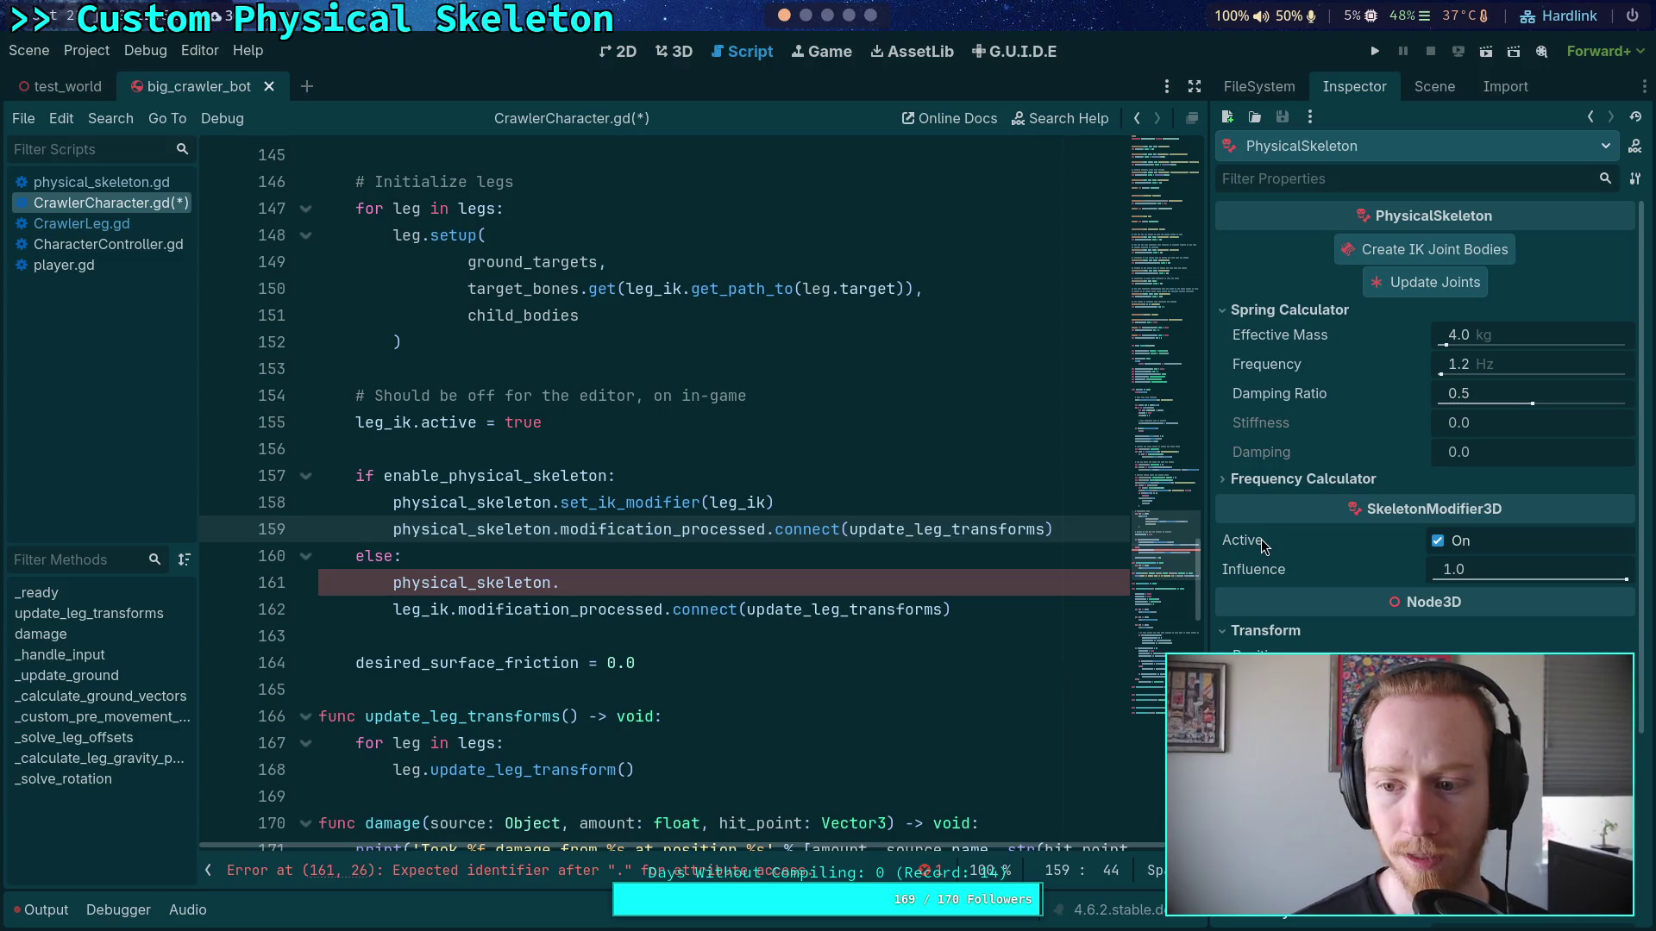
Step: Write physical_skeleton.active = false under else with a '# Should be on' note, uncheck Active, and save
left_click(623, 583)
type("active = ")
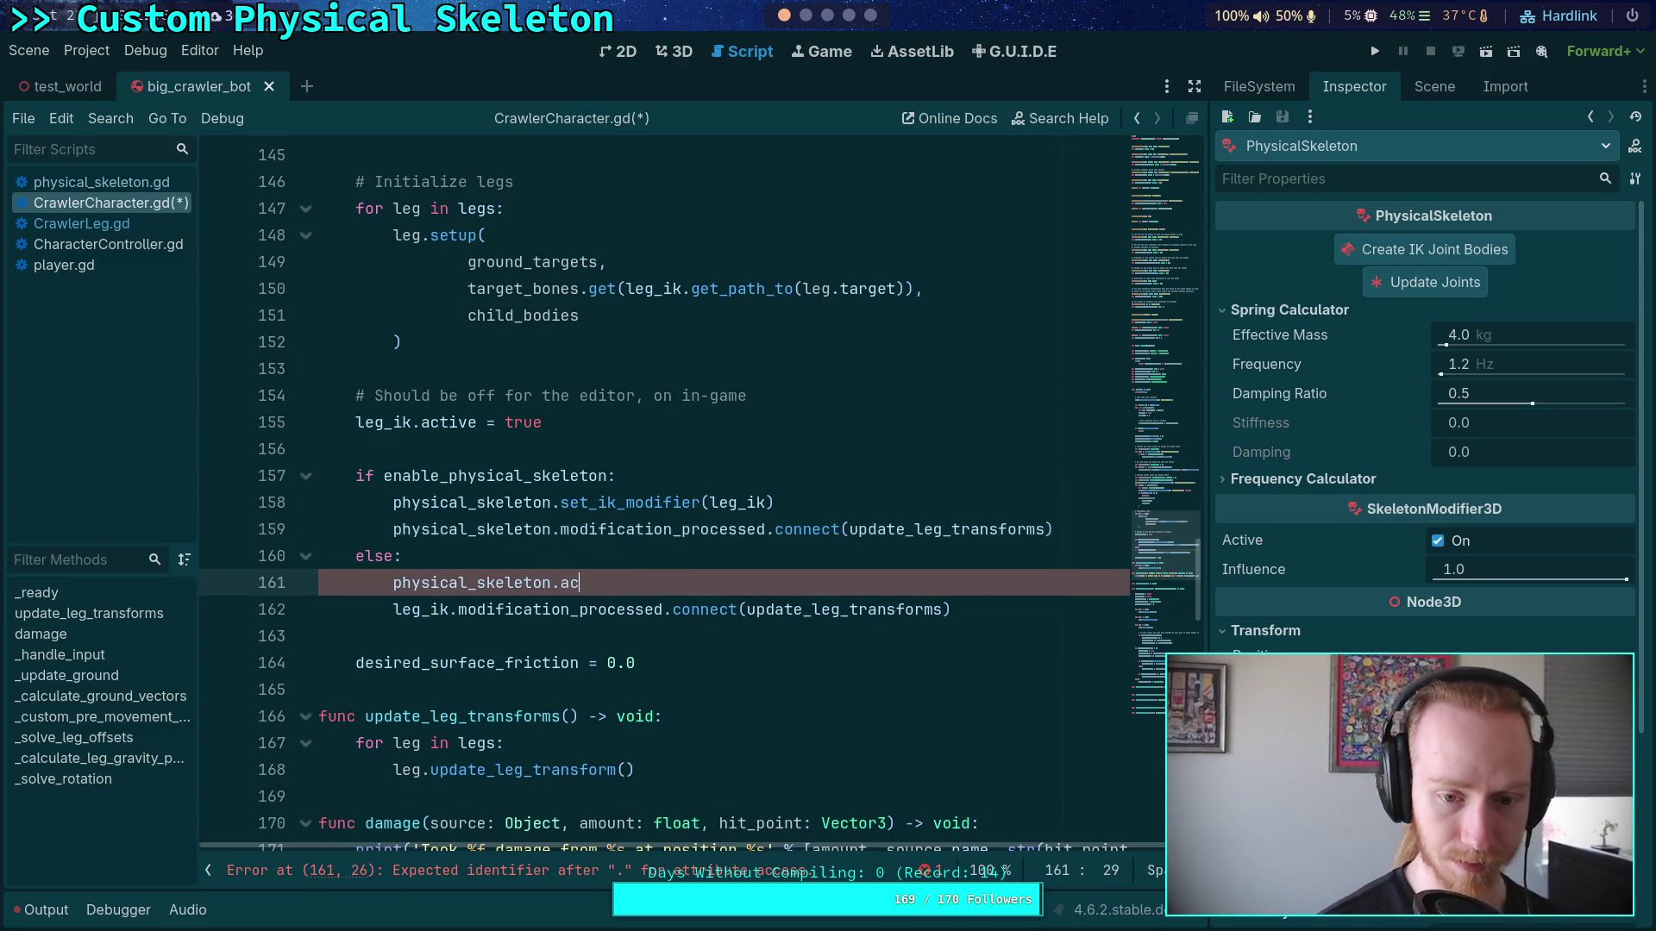
type("false")
key("ctrl+s")
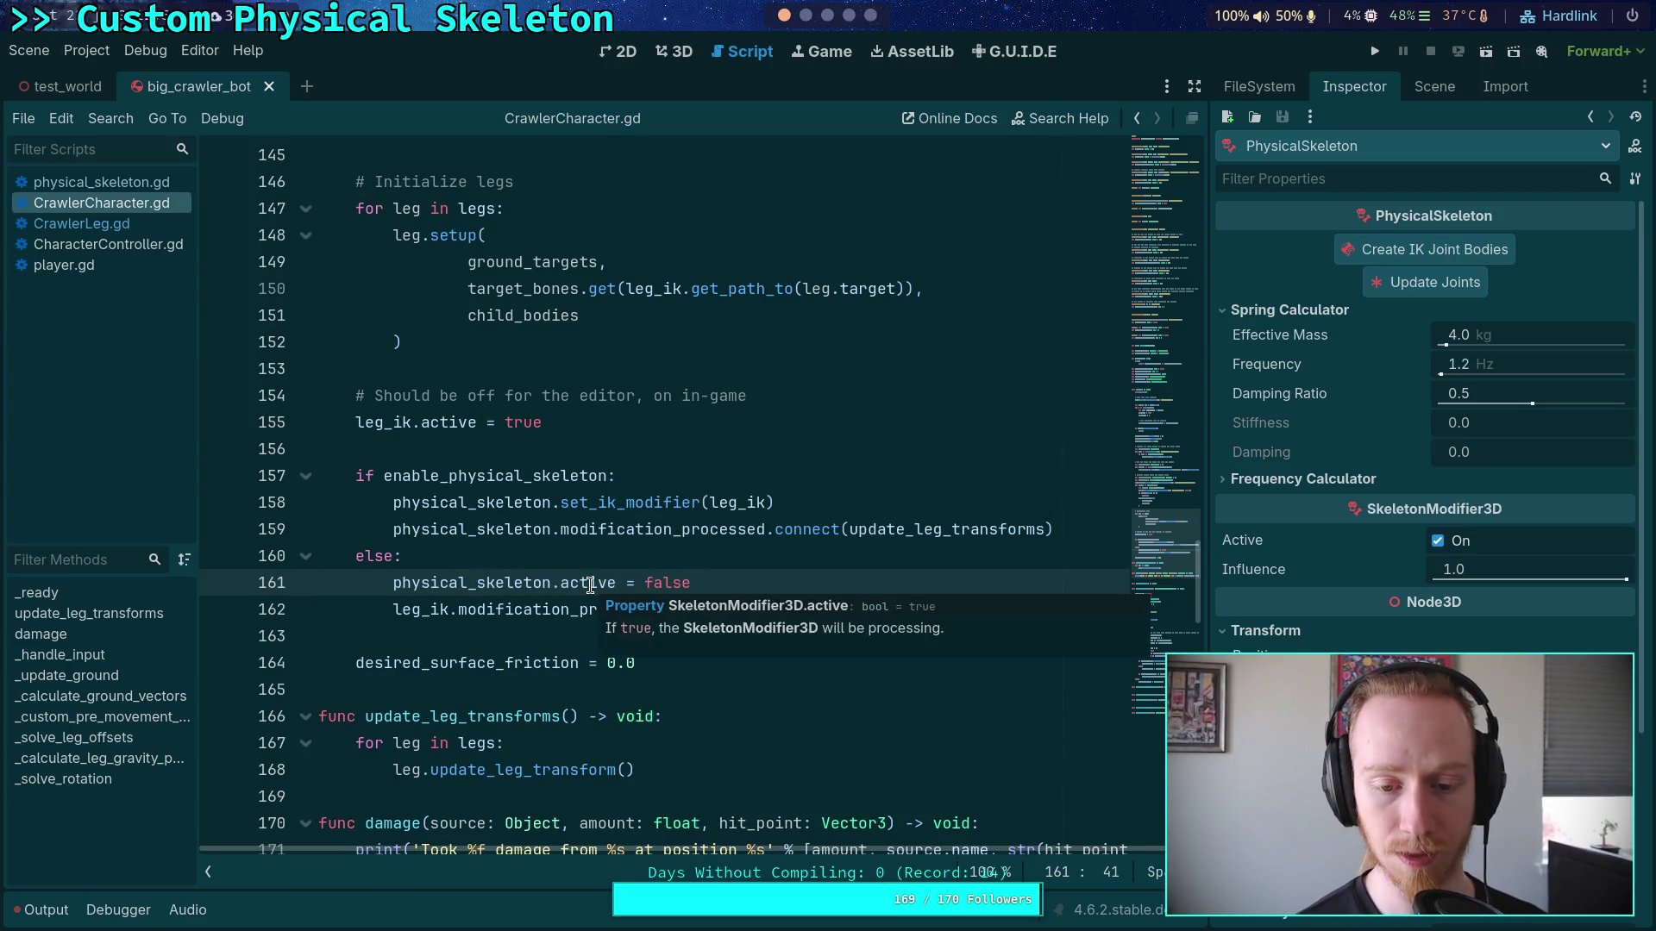
left_click(686, 556)
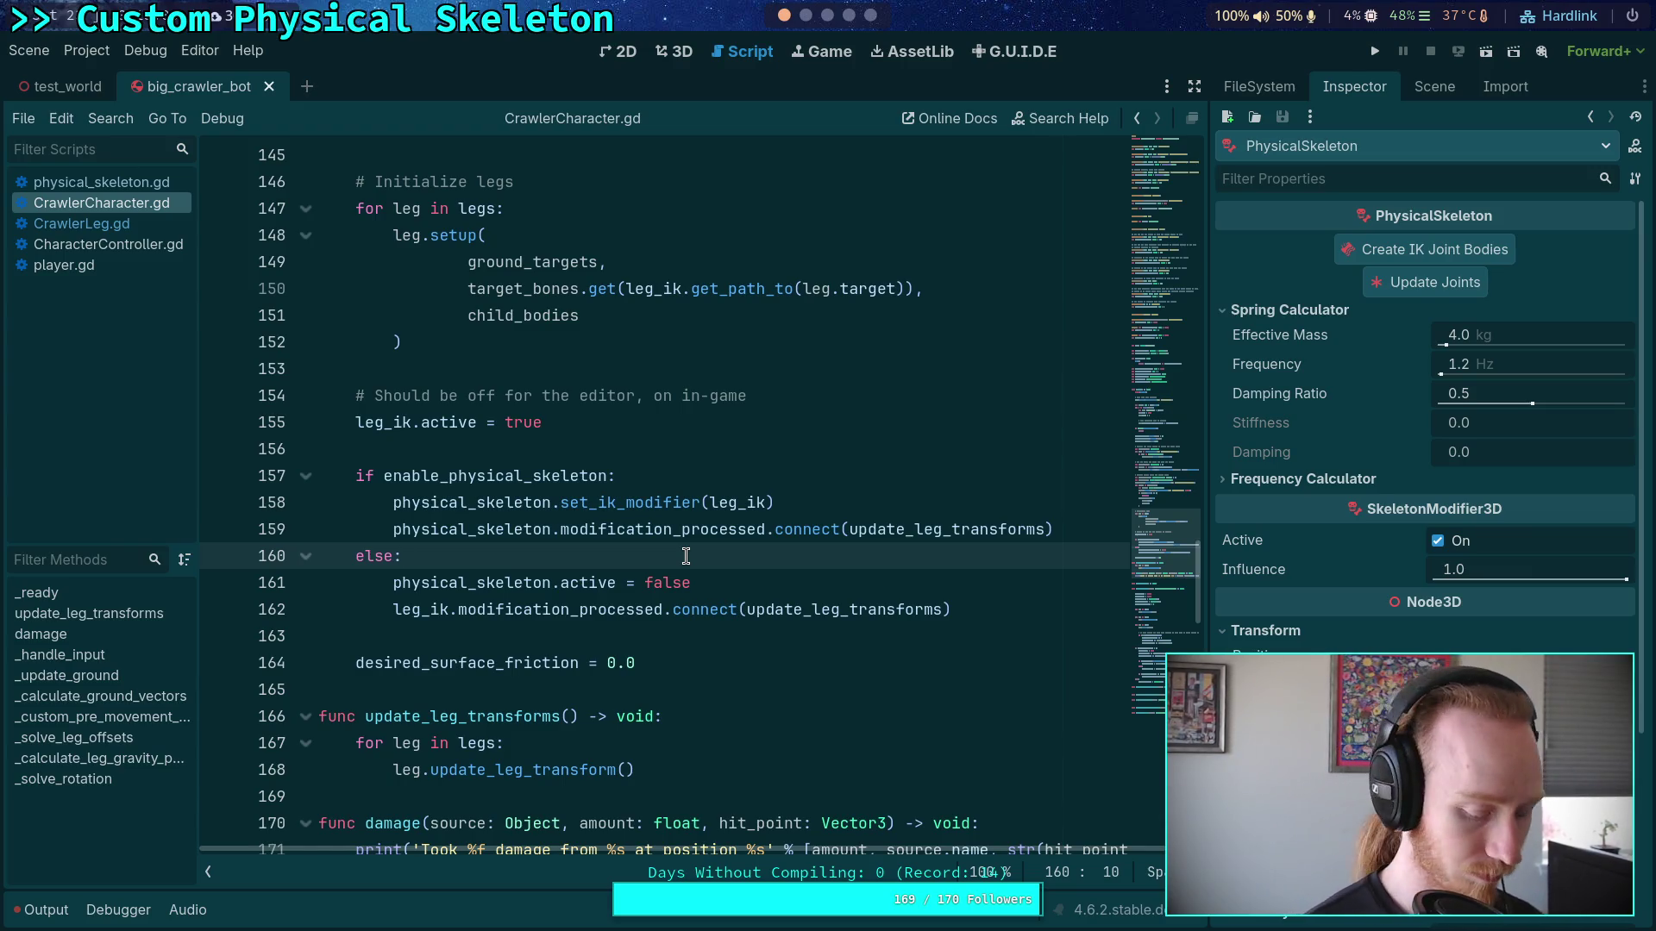
key("Return")
type("# Should ")
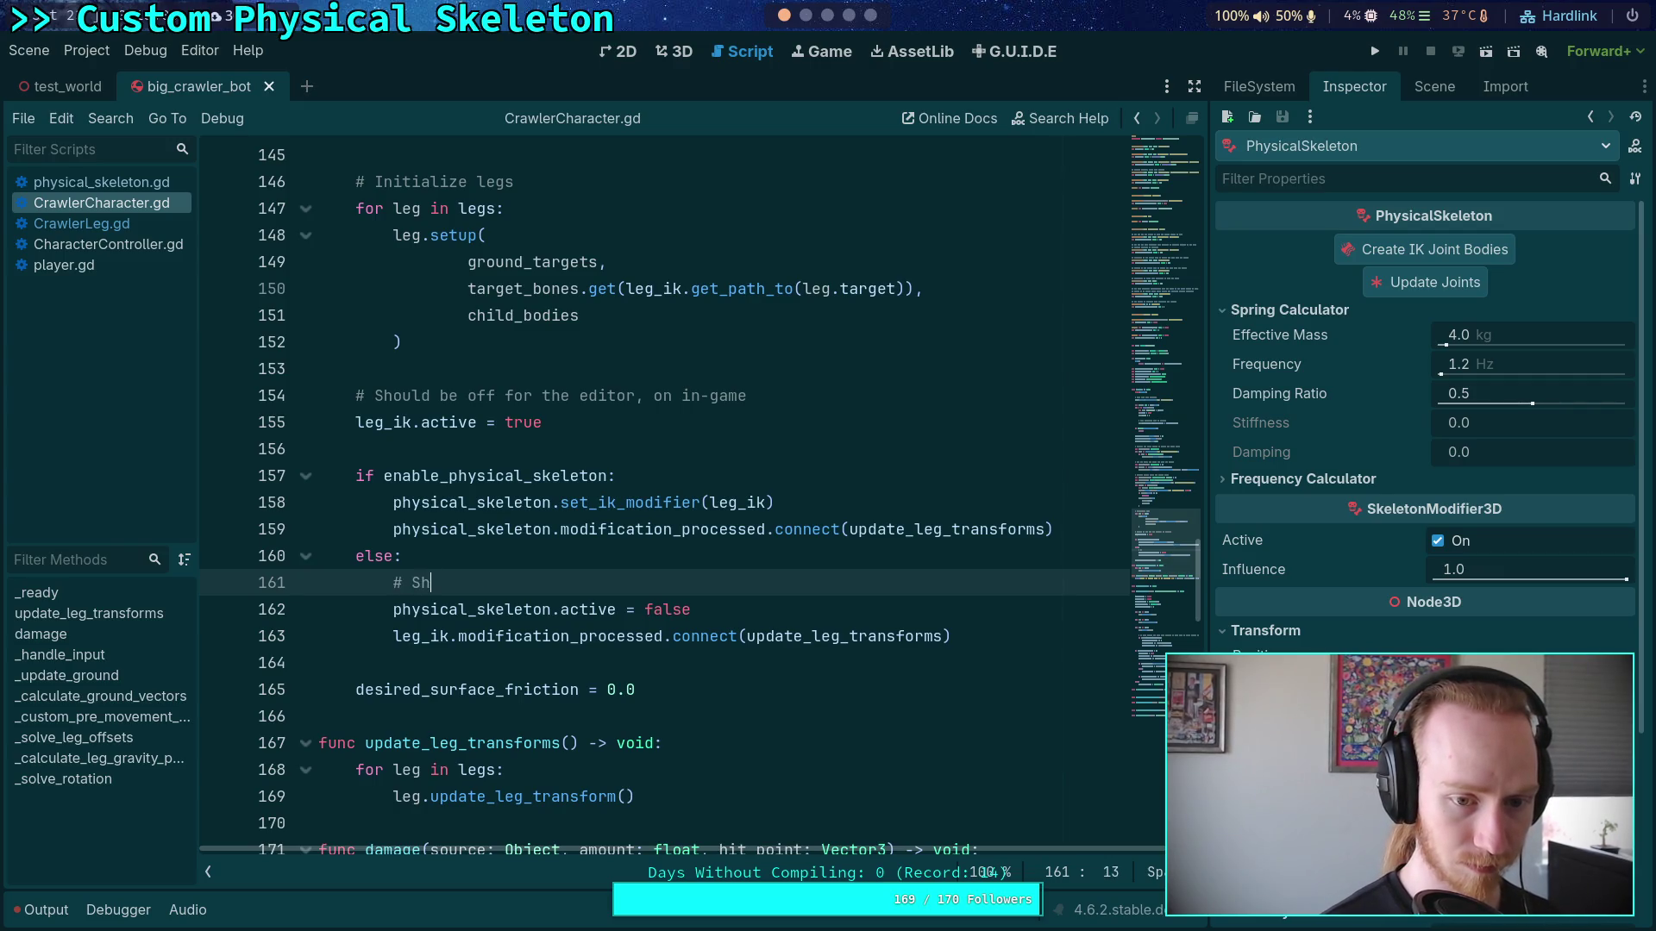
type("be on")
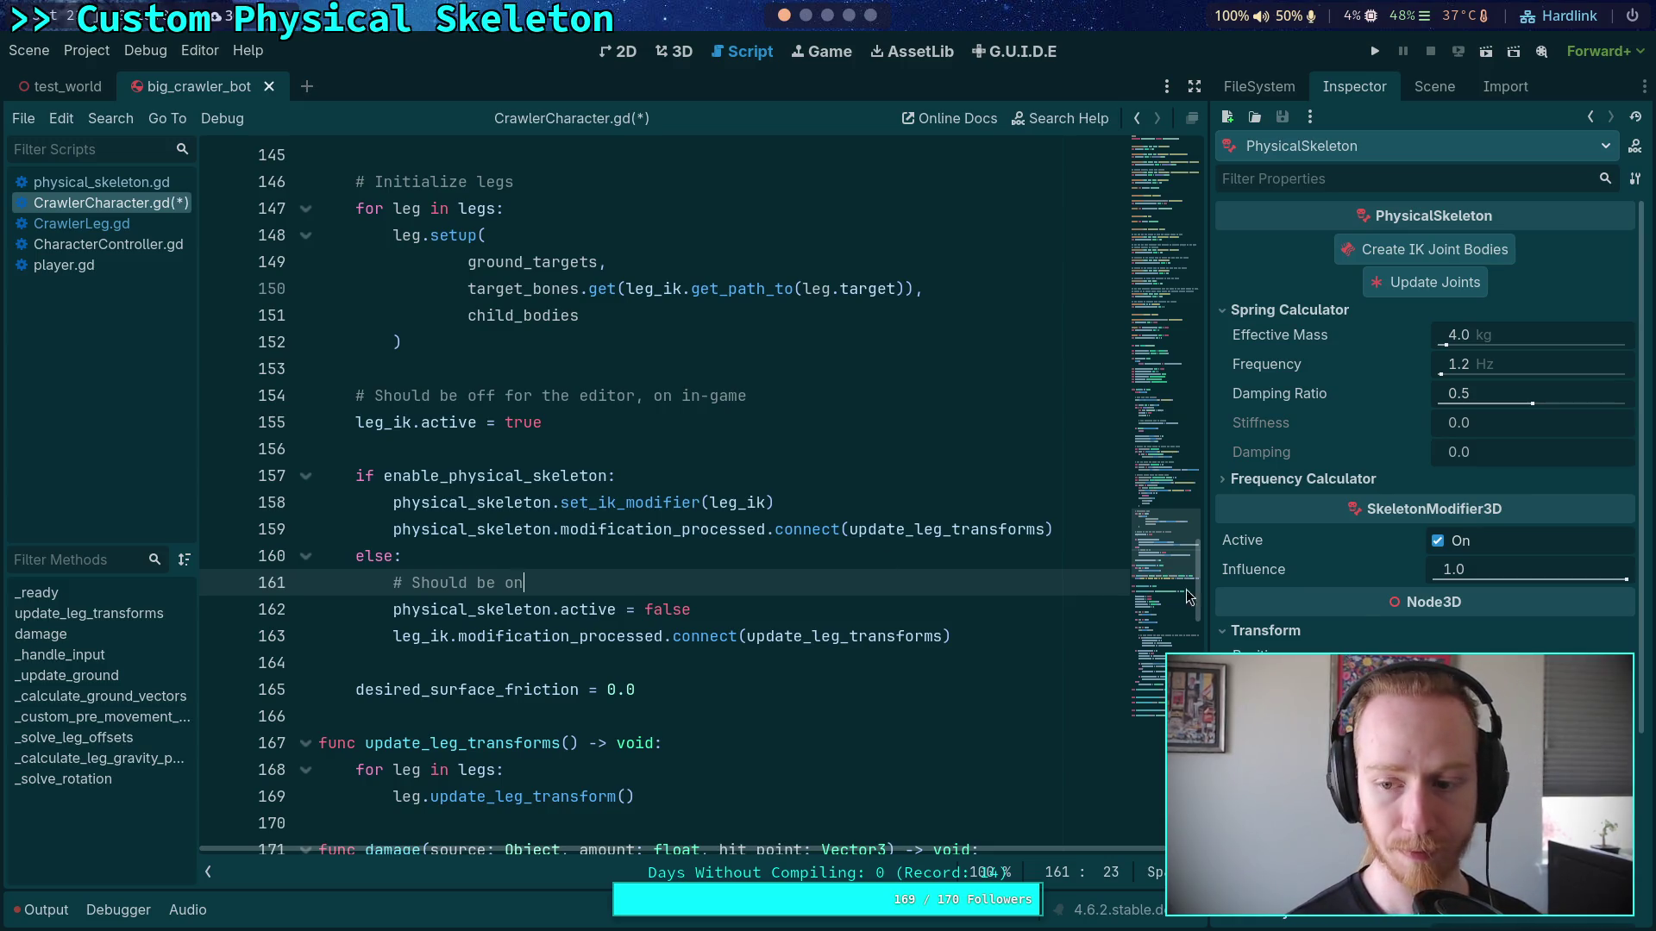
left_click(1437, 541)
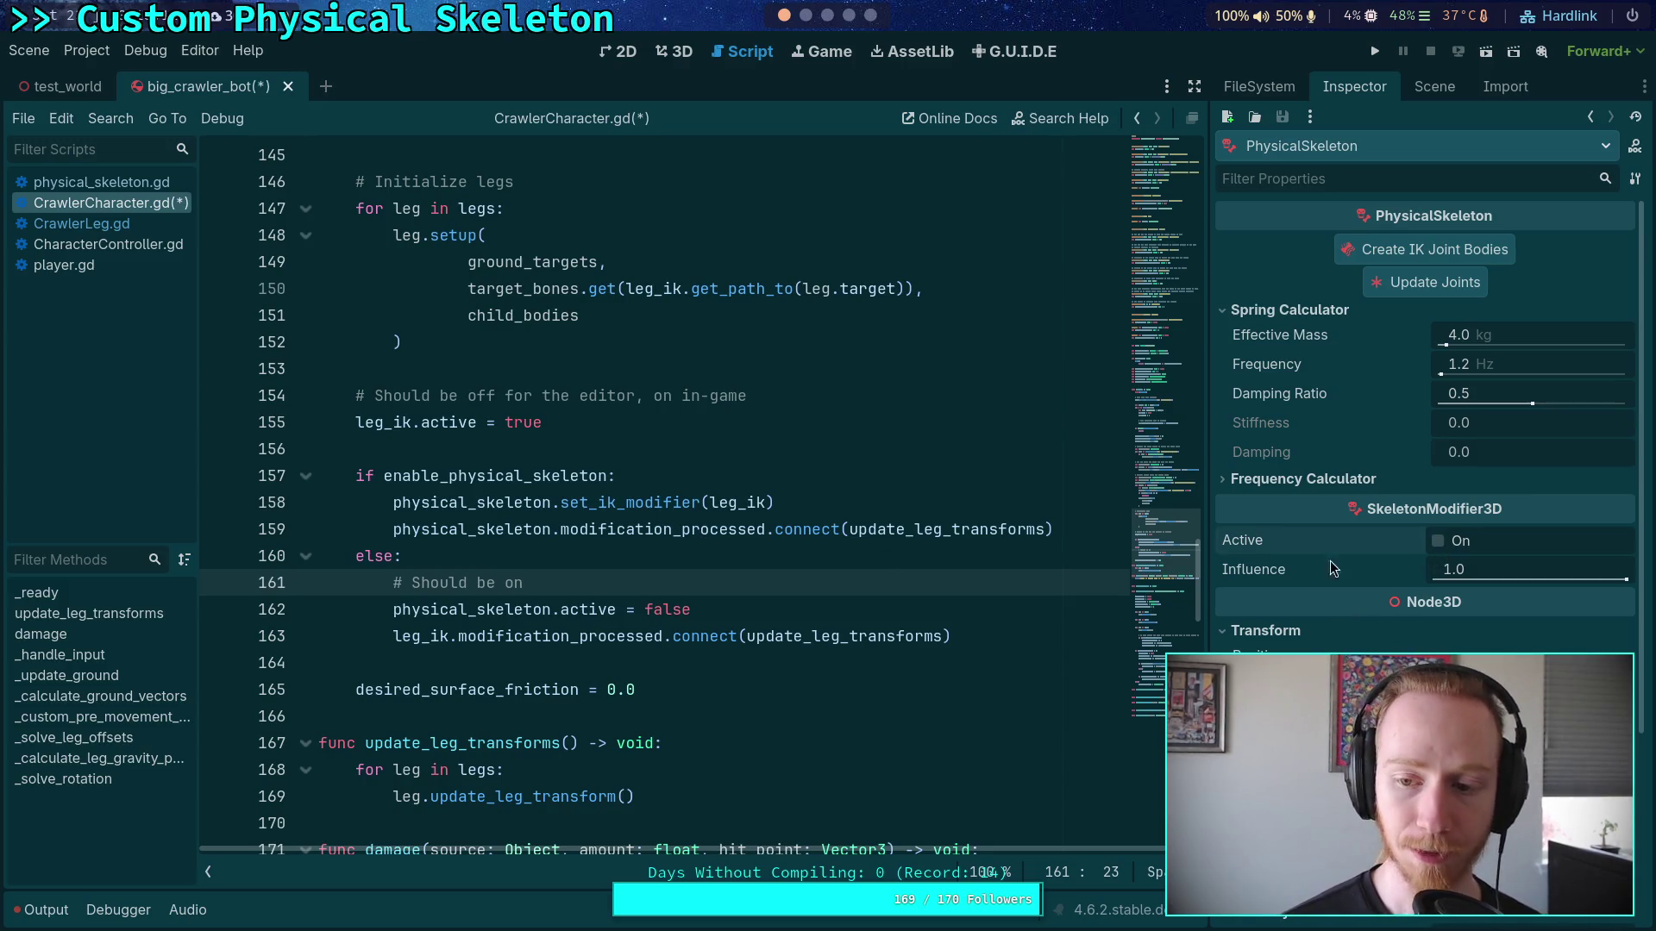
key("ctrl+s")
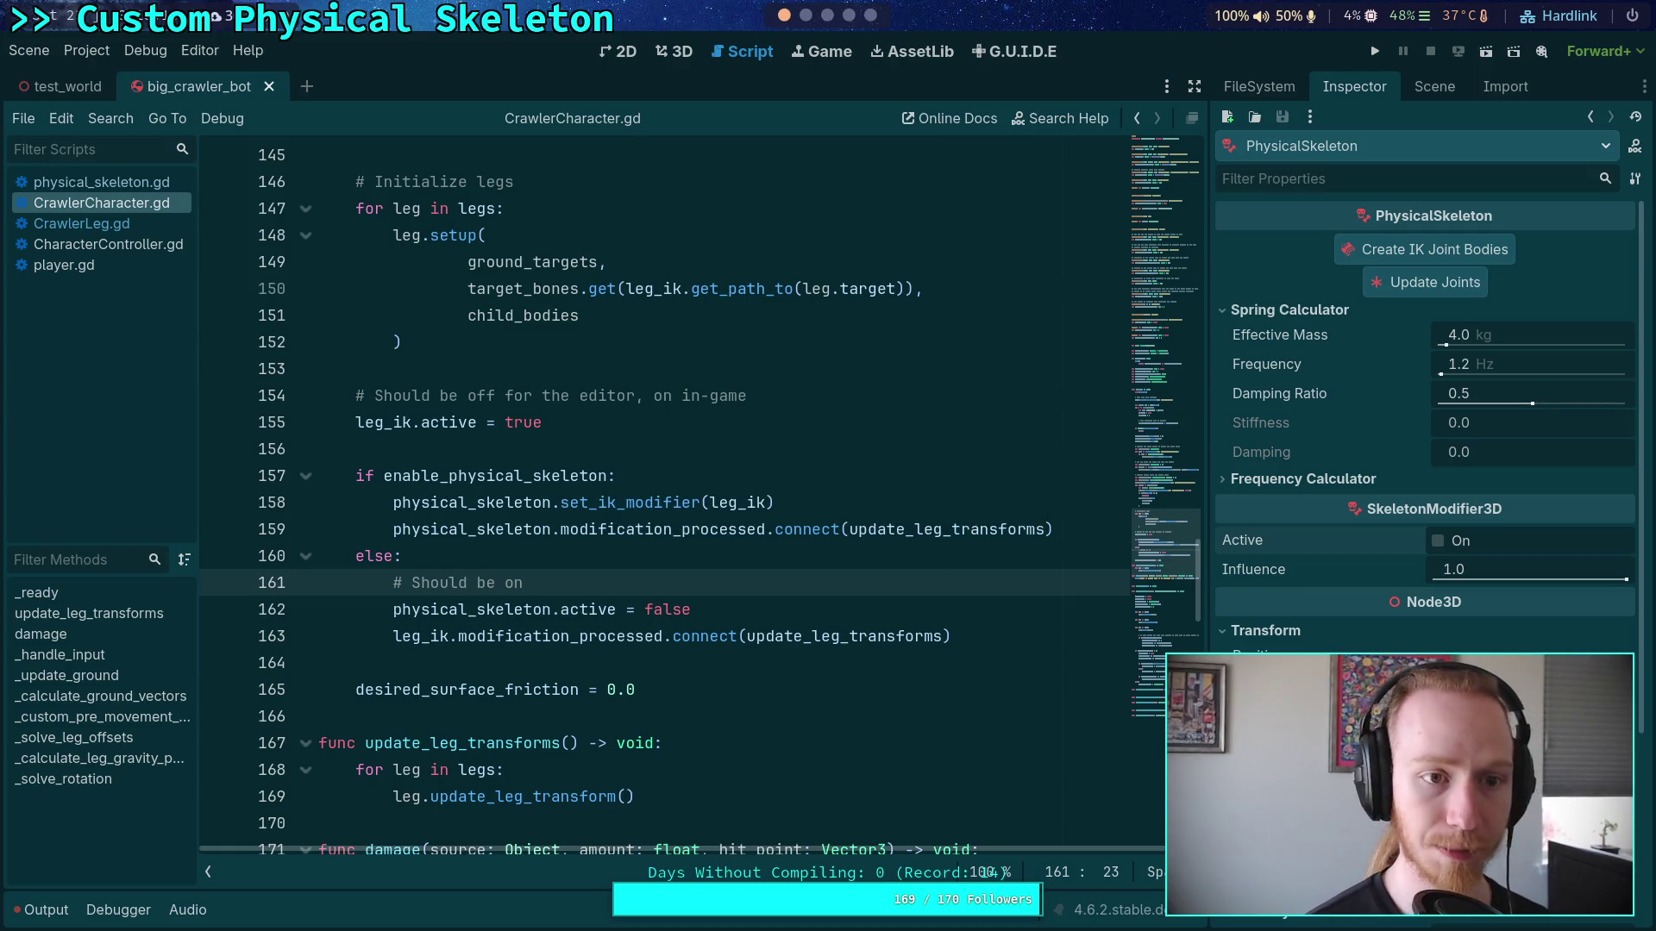
Step: Move the active line into the if branch as 'active = true', delete the comment, and save
left_click(709, 475)
left_click(739, 584)
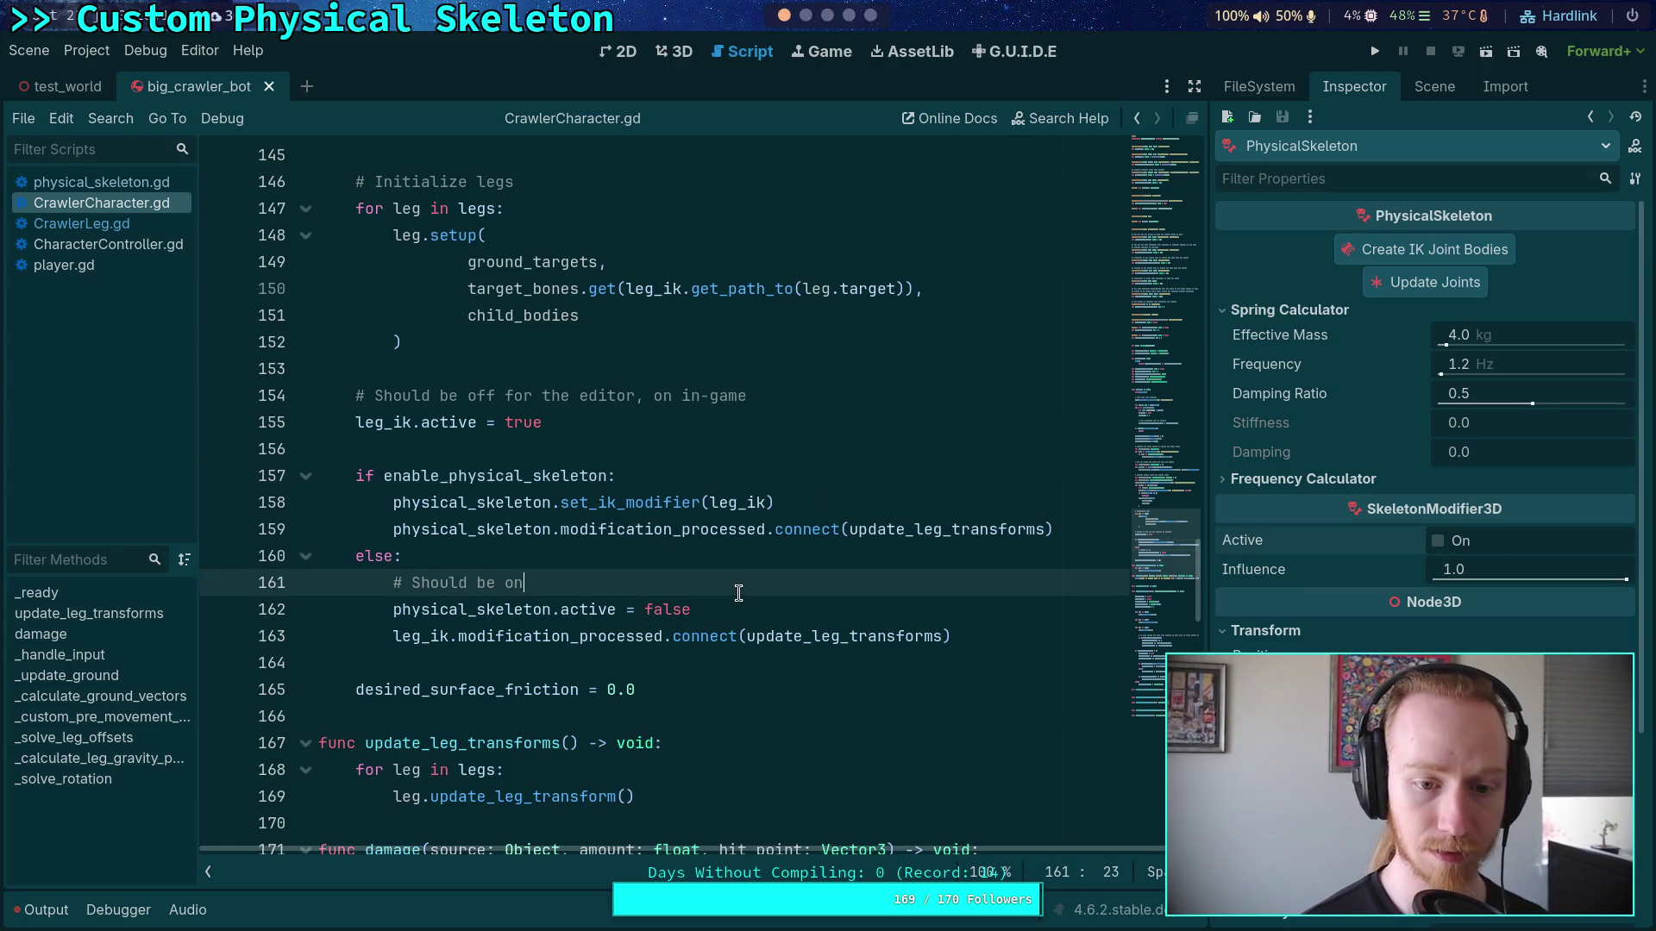
left_click(750, 607)
key("alt+Up")
key("alt+Up")
key("alt+Up")
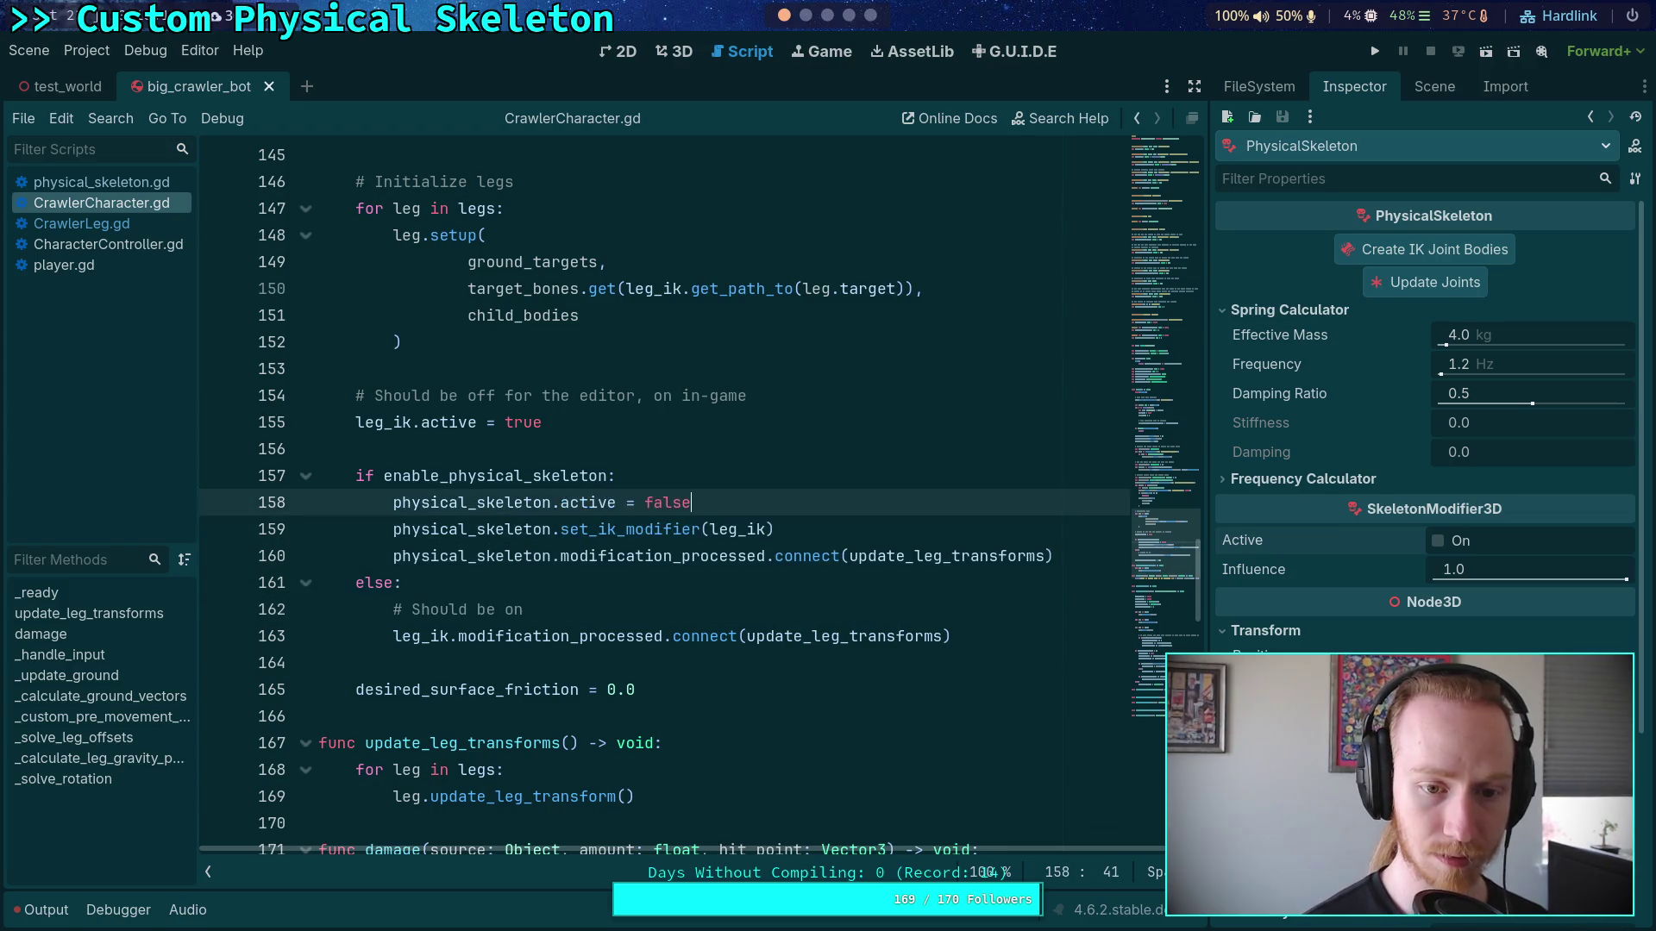
double_click(667, 504)
type("true")
left_click(589, 609)
key("shift+Up")
key("BackSpace")
key("ctrl+s")
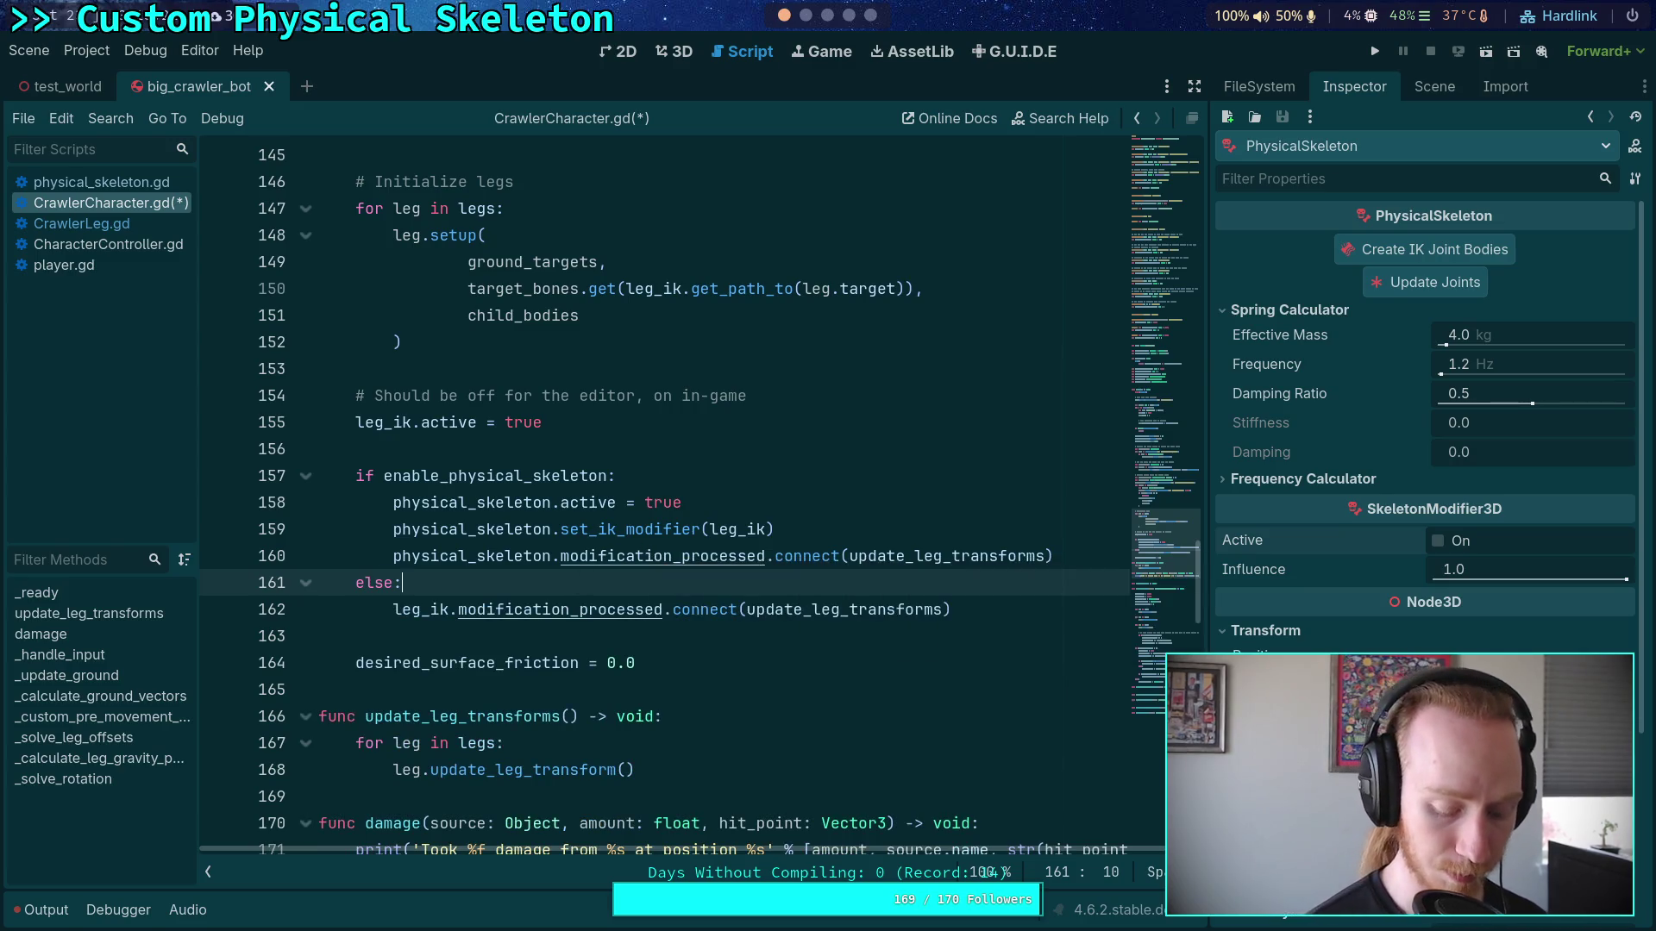
left_click(657, 635)
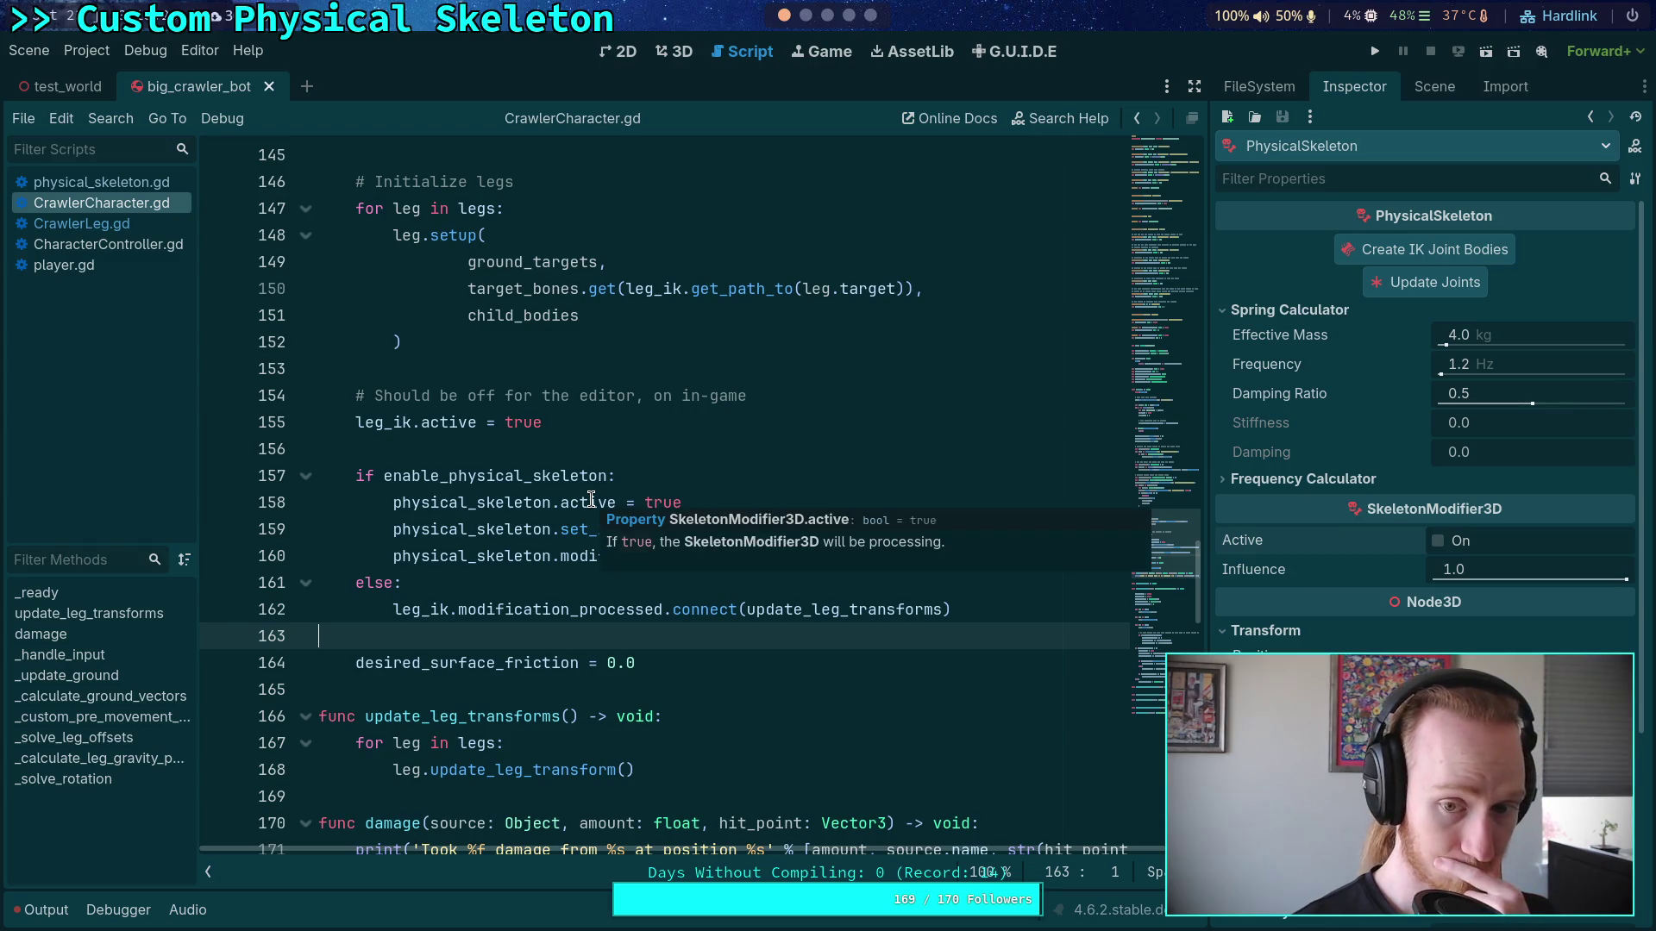
left_click(664, 481)
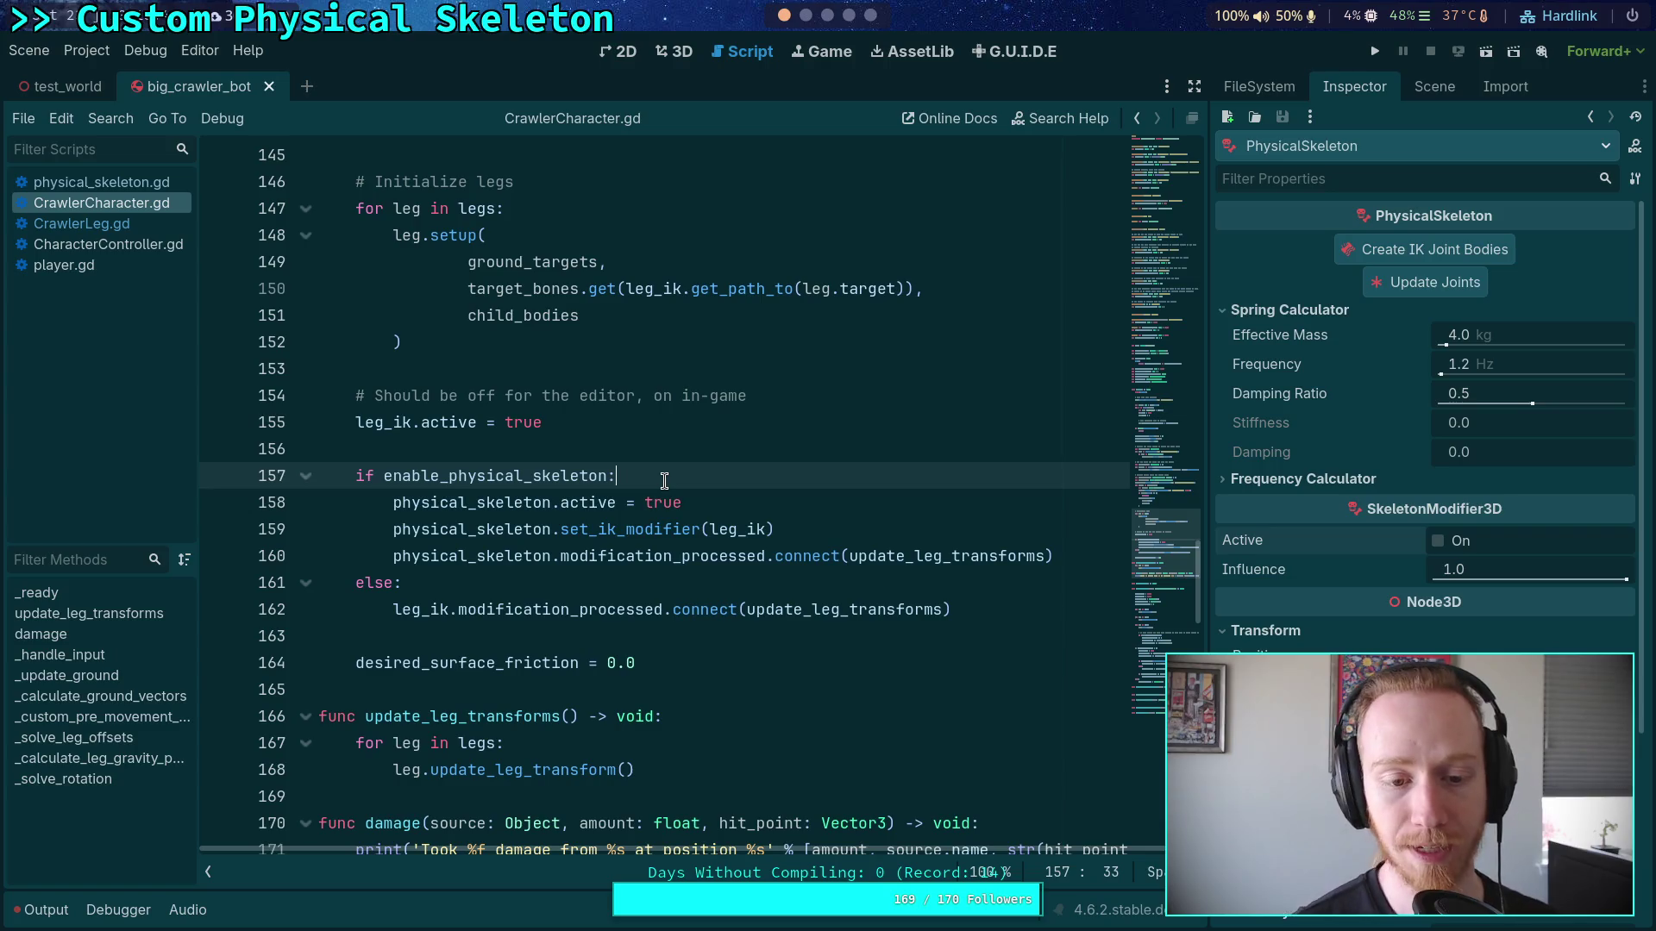
left_click(679, 580)
right_click(498, 509)
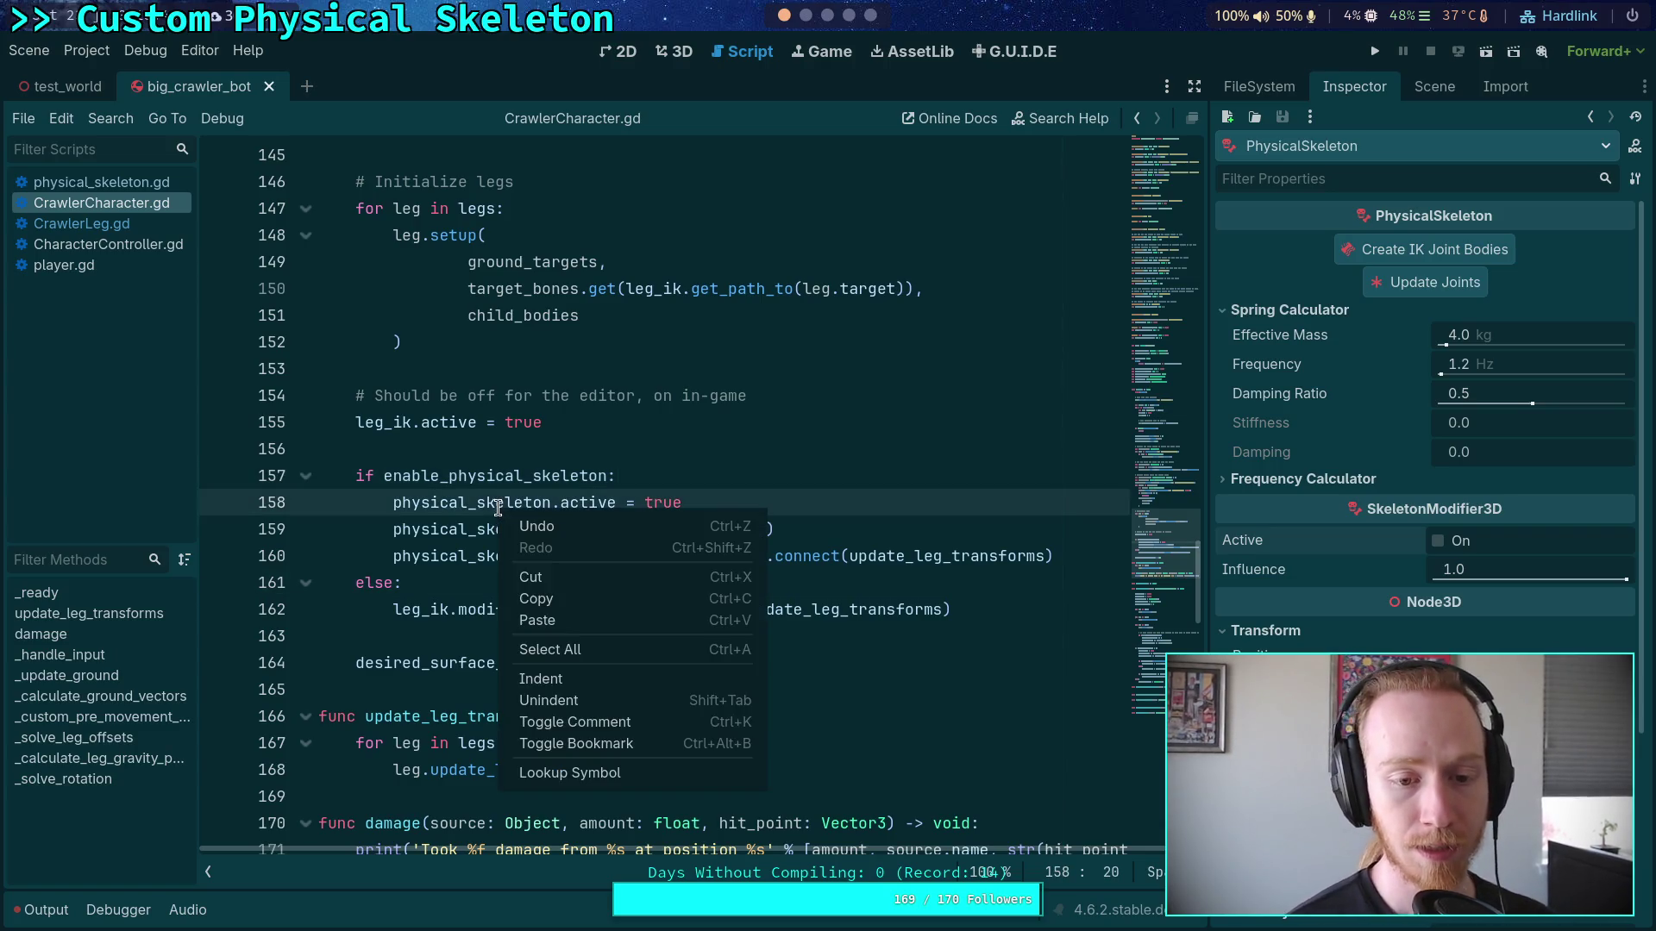
left_click(569, 773)
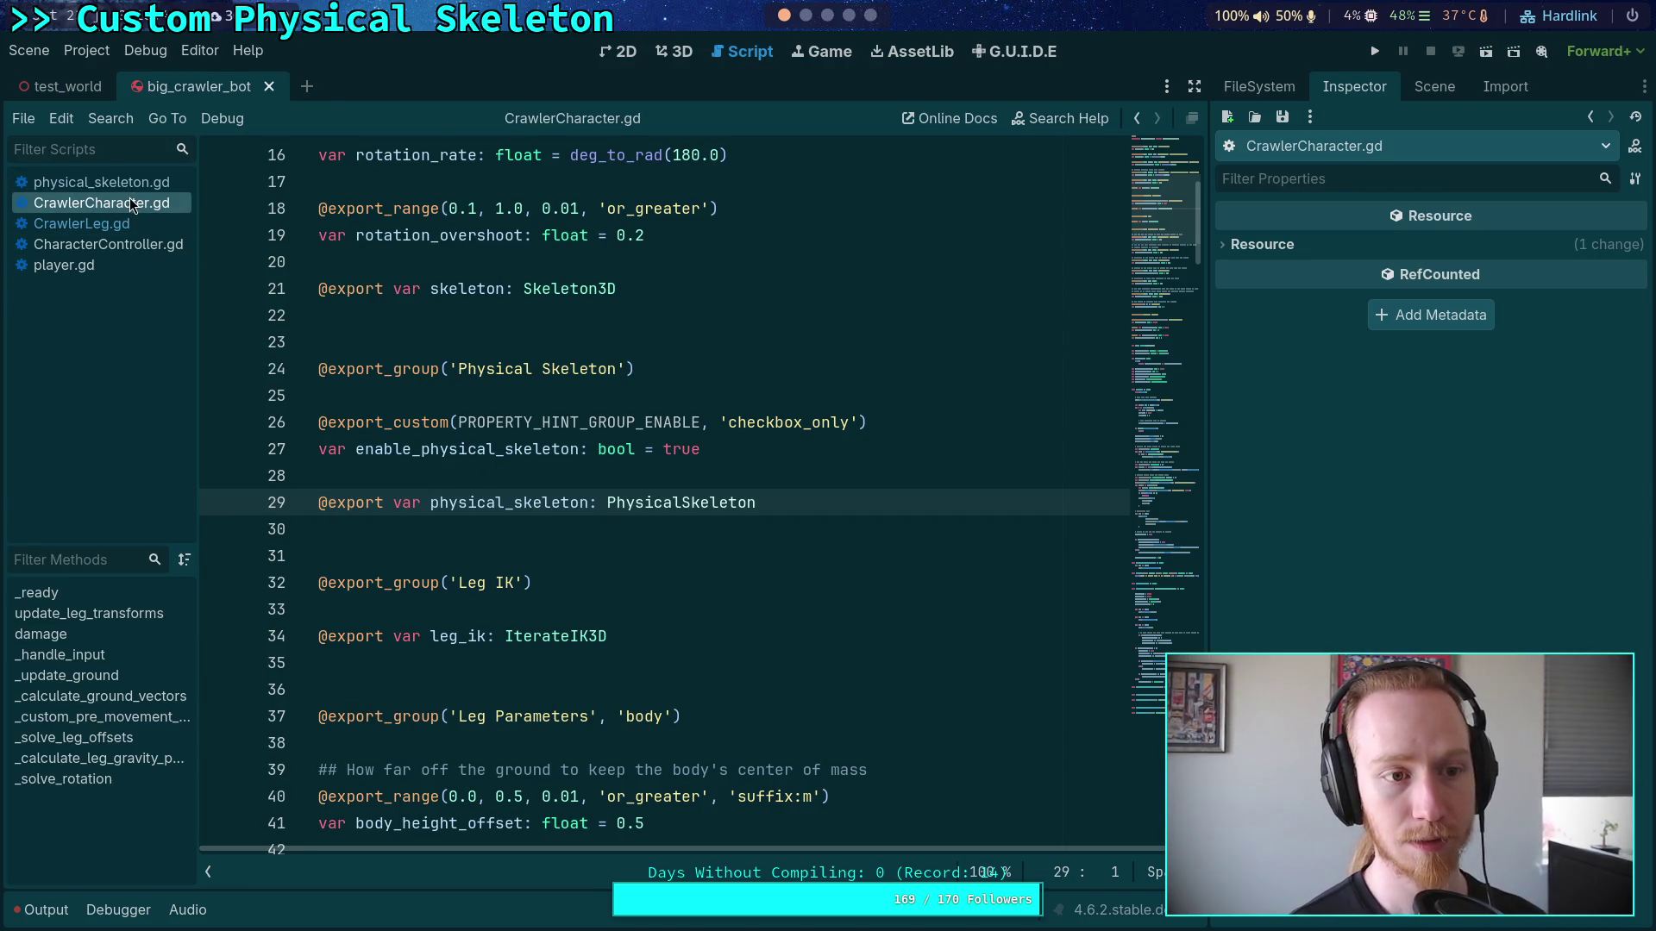
left_click_drag(1173, 259, 1162, 513)
scroll(517, 560, "down", 2)
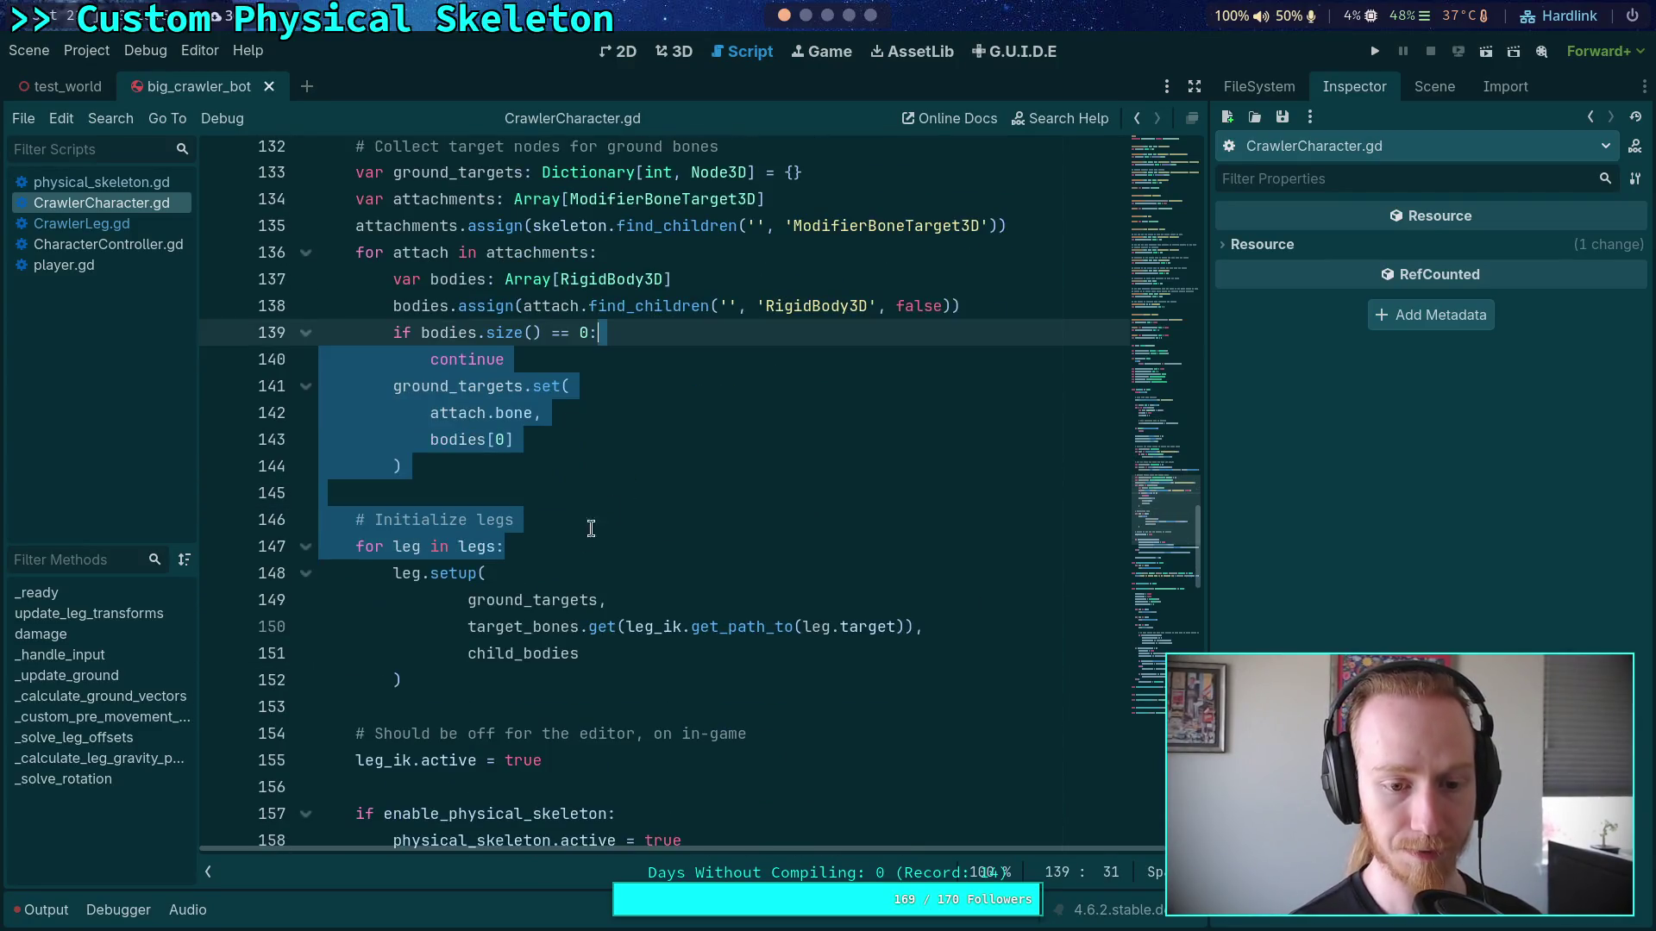
left_click(520, 668)
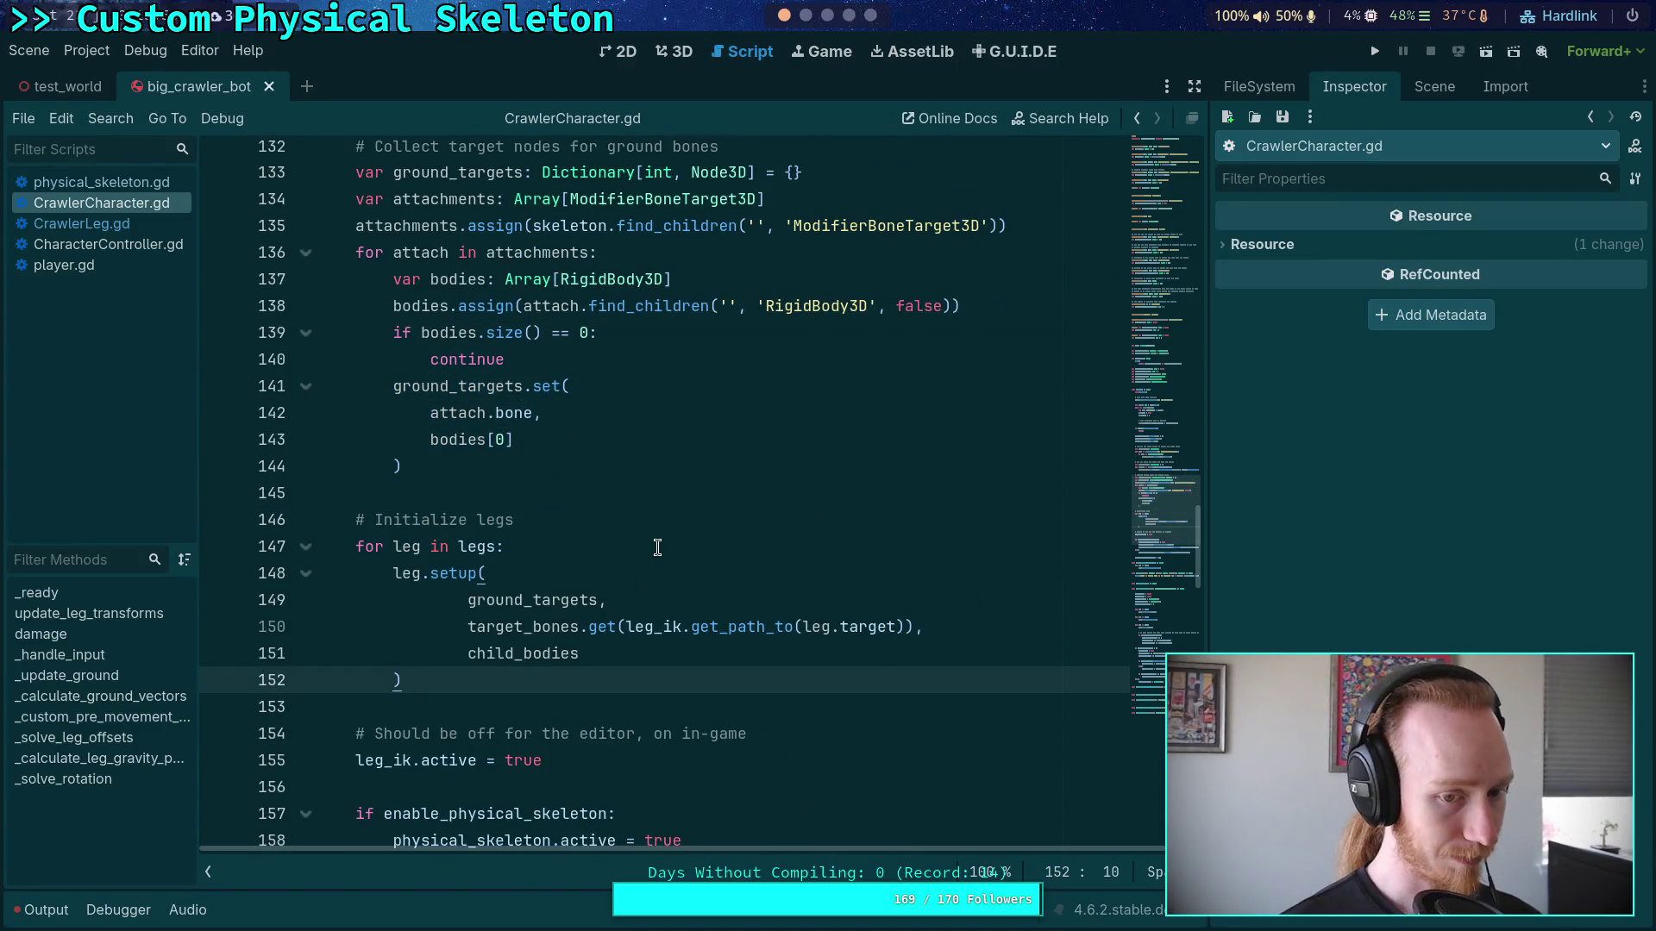
scroll(657, 547, "up", 3)
scroll(657, 547, "up", 10)
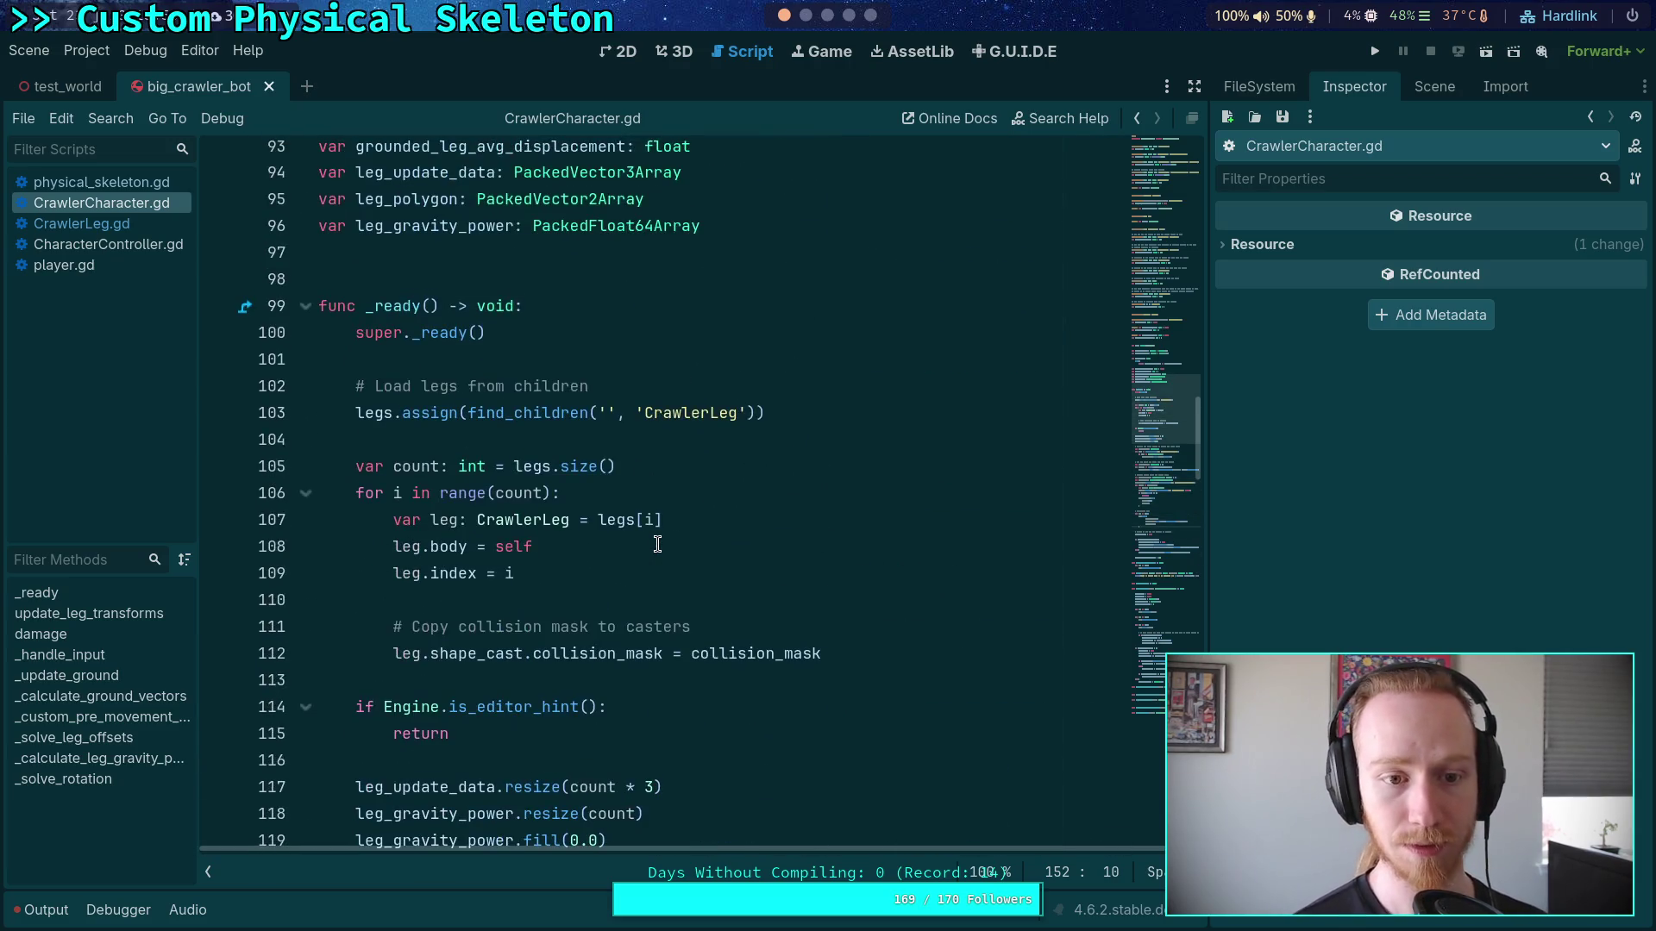
scroll(657, 544, "down", 18)
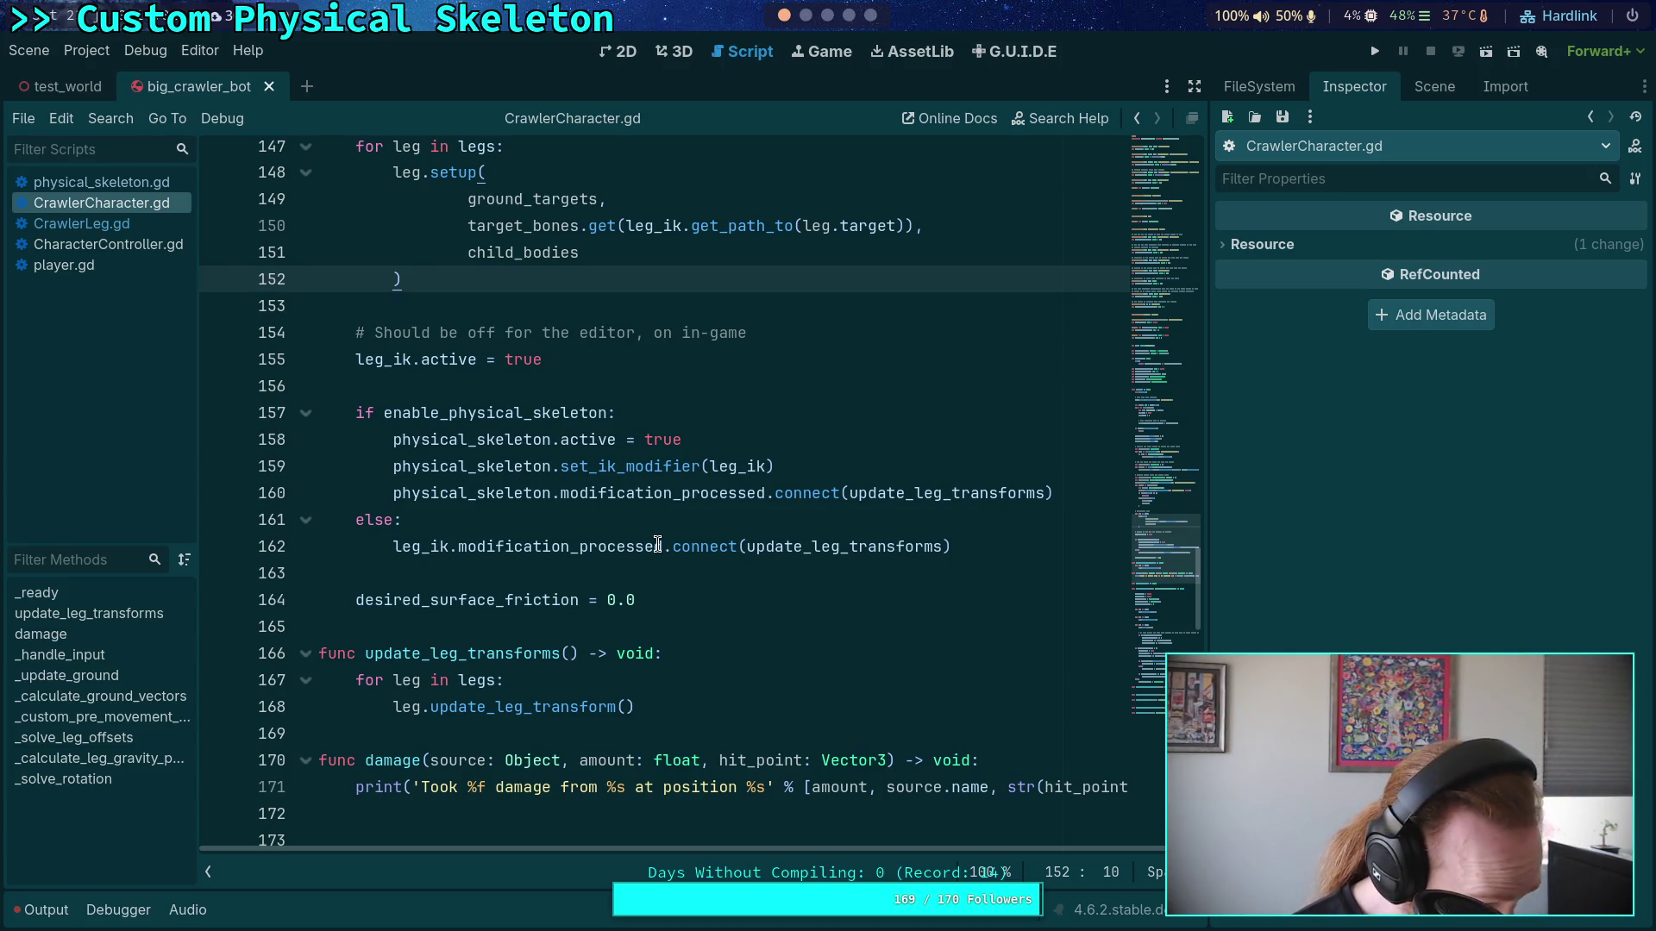
mouse_move(640, 545)
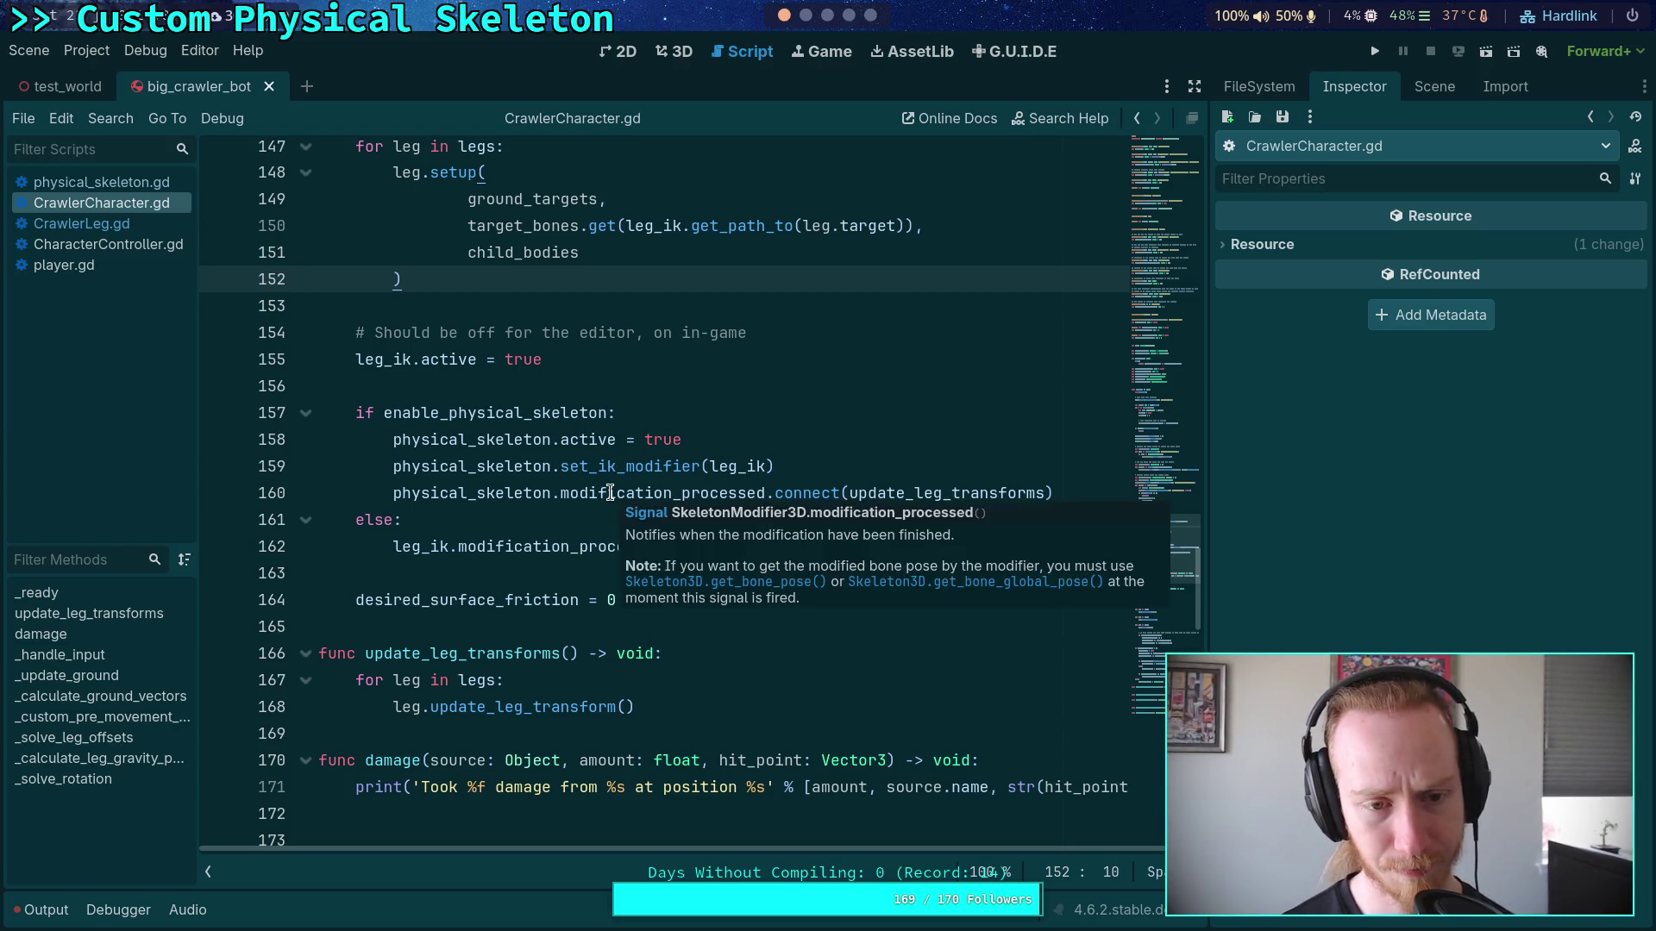
scroll(609, 492, "up", 3)
scroll(610, 492, "up", 3)
mouse_move(616, 489)
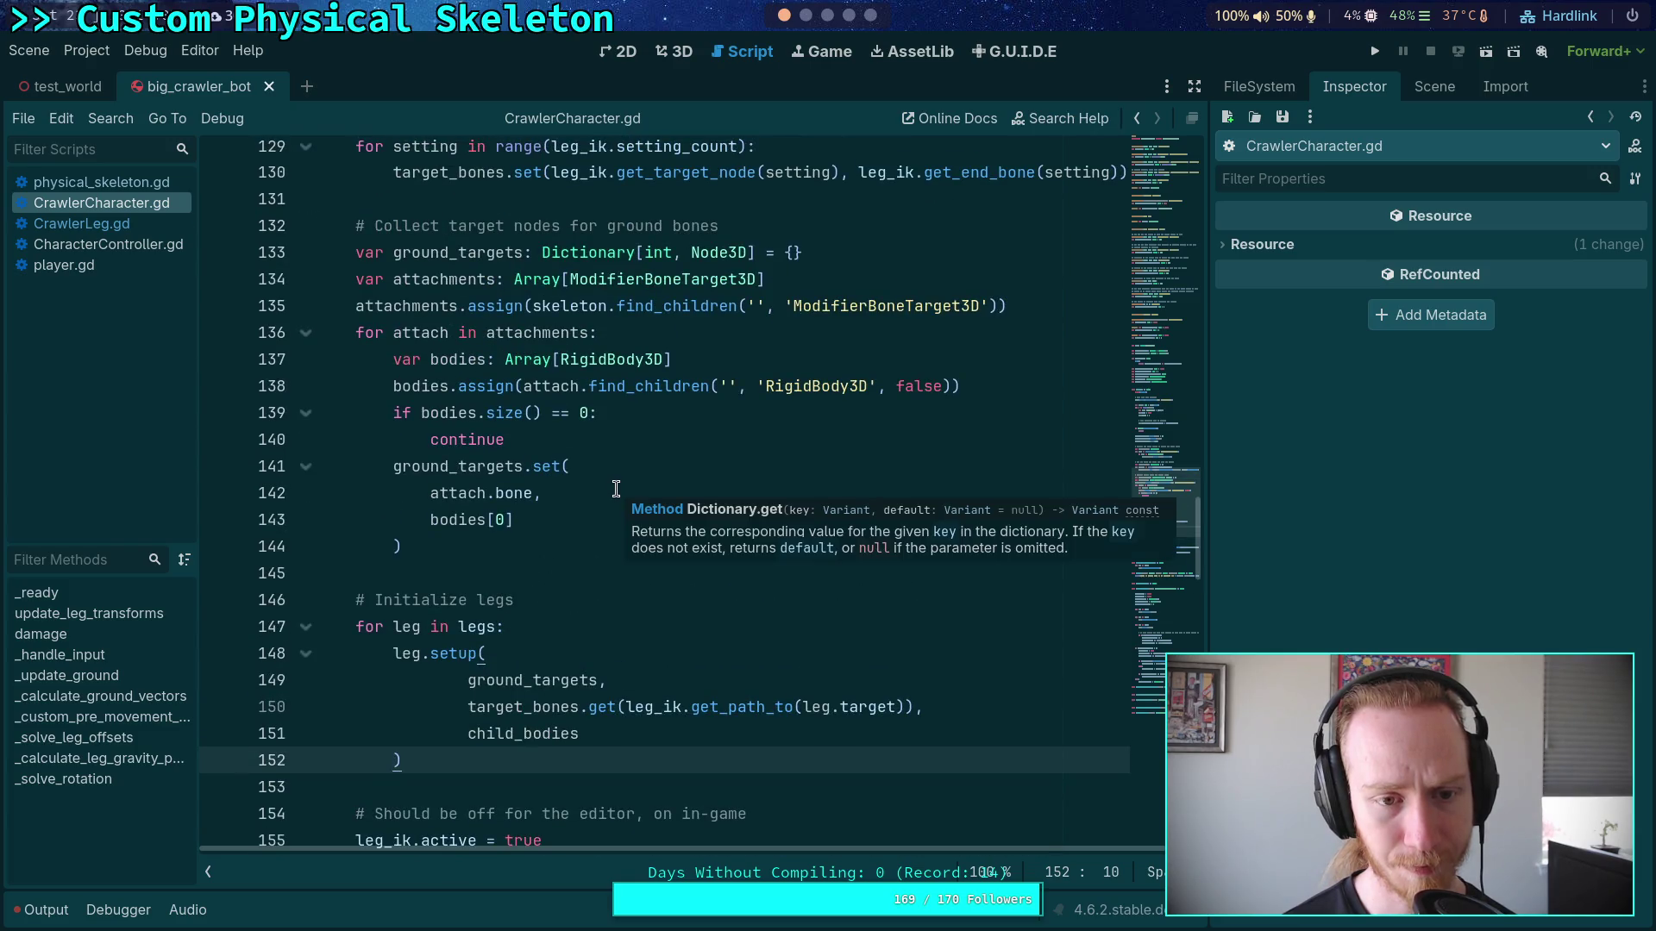
scroll(616, 489, "down", 3)
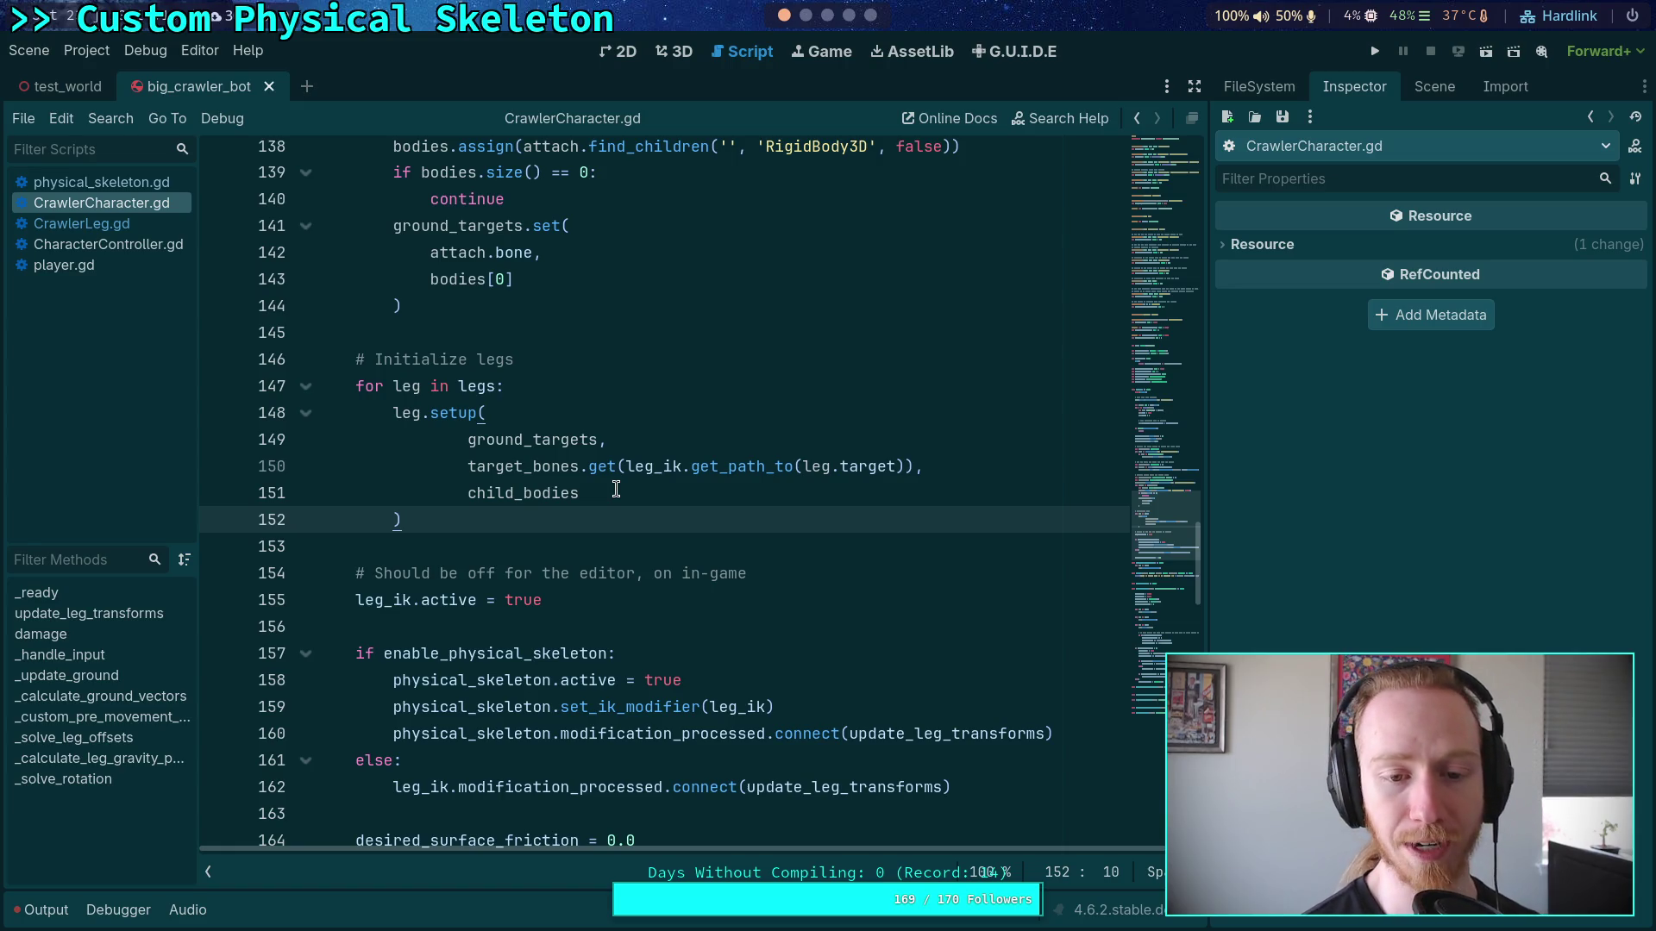
scroll(616, 489, "down", 2)
scroll(616, 489, "up", 1)
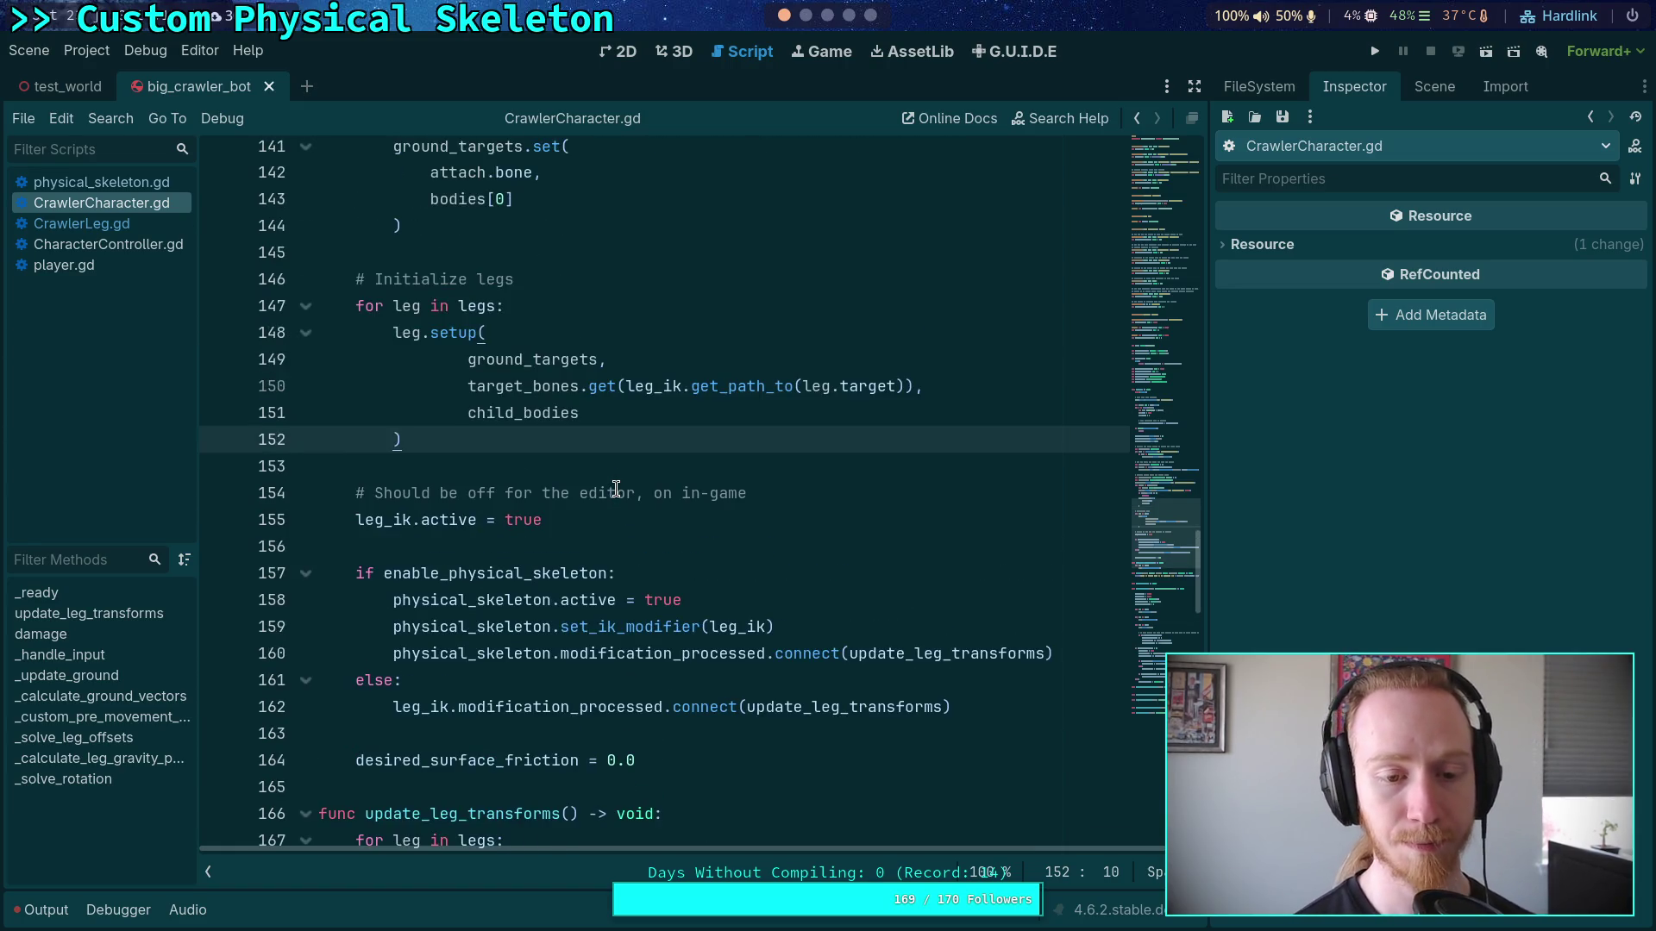
scroll(375, 483, "up", 3)
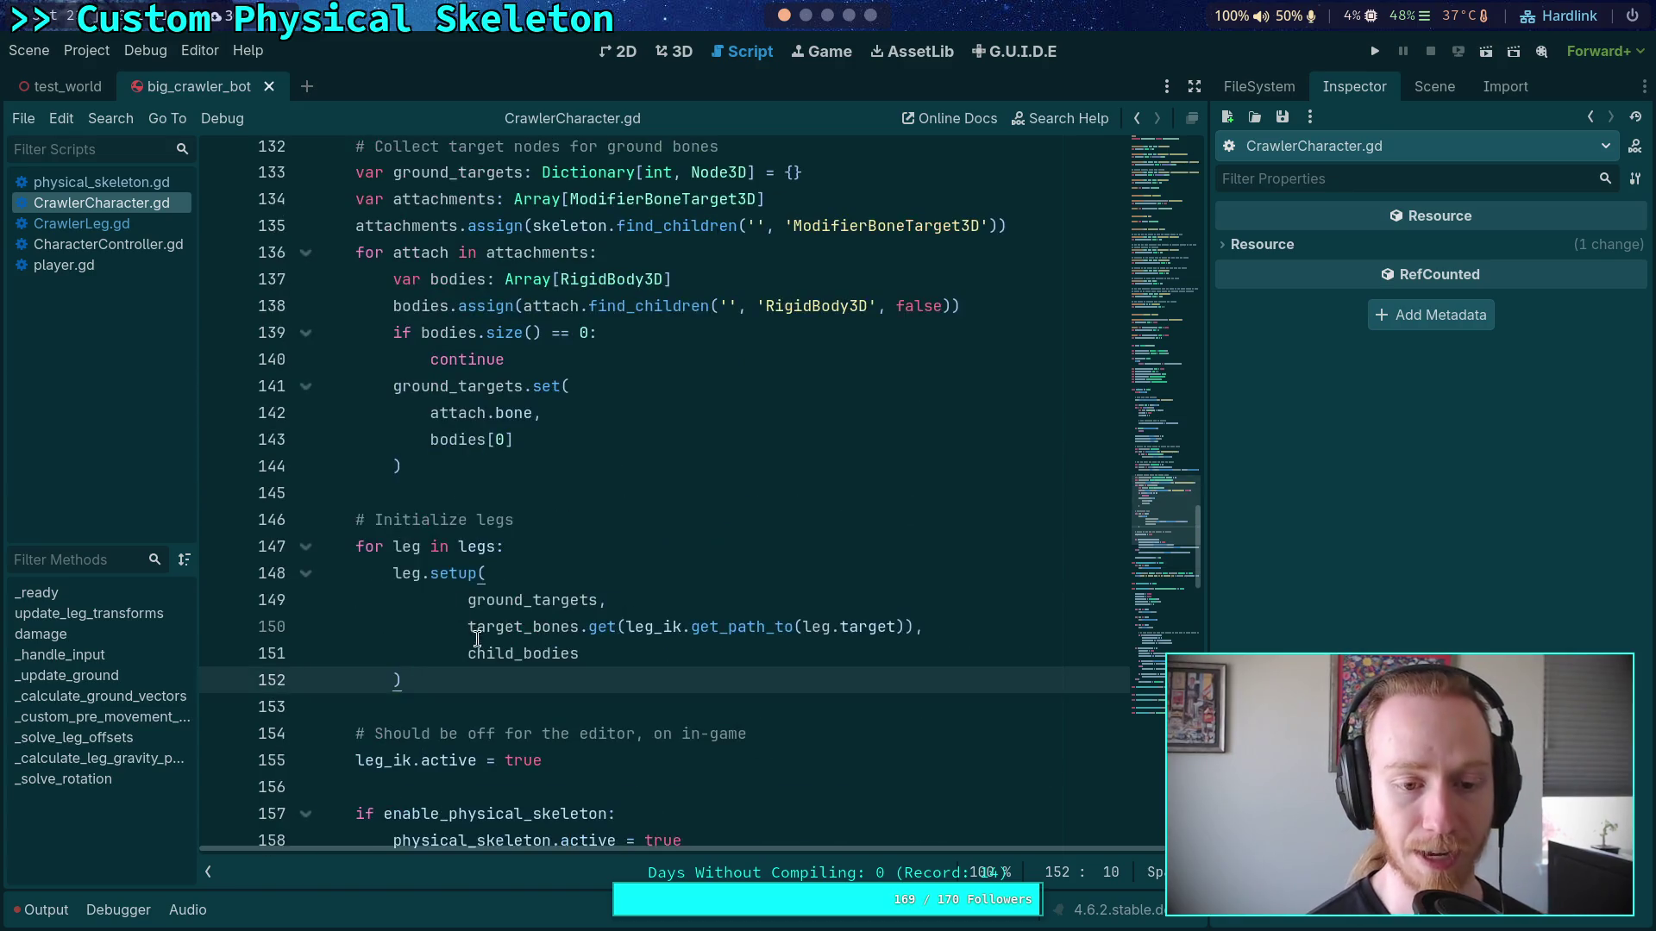
left_click(506, 278)
scroll(569, 490, "down", 2)
left_click(569, 526)
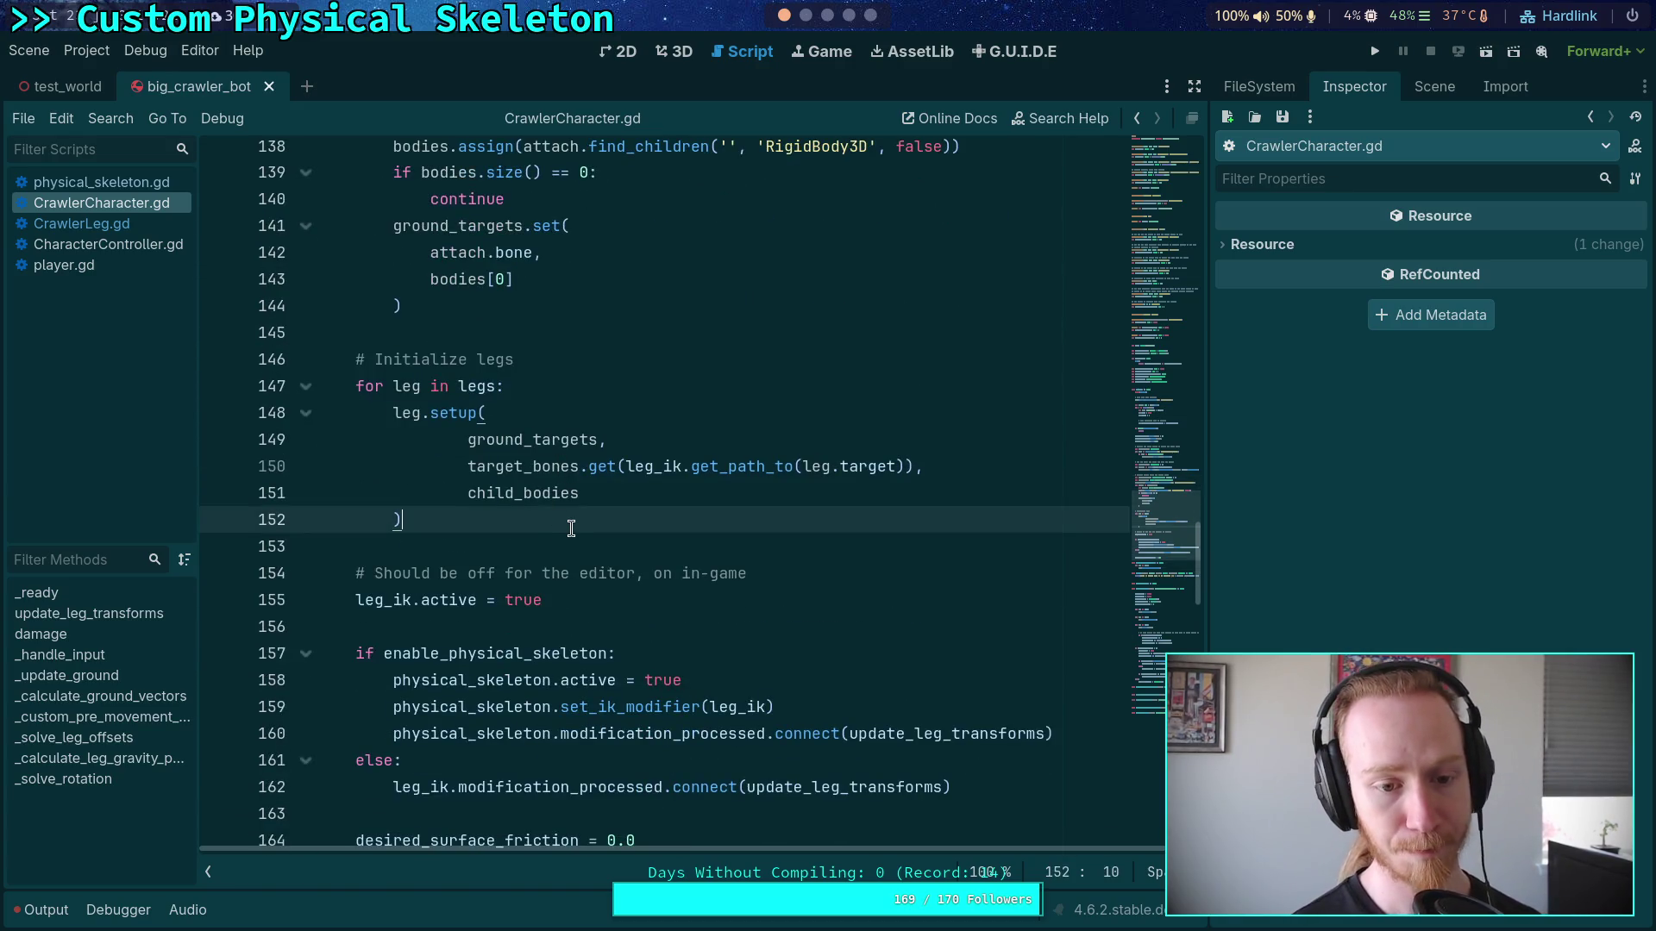
scroll(570, 517, "up", 3)
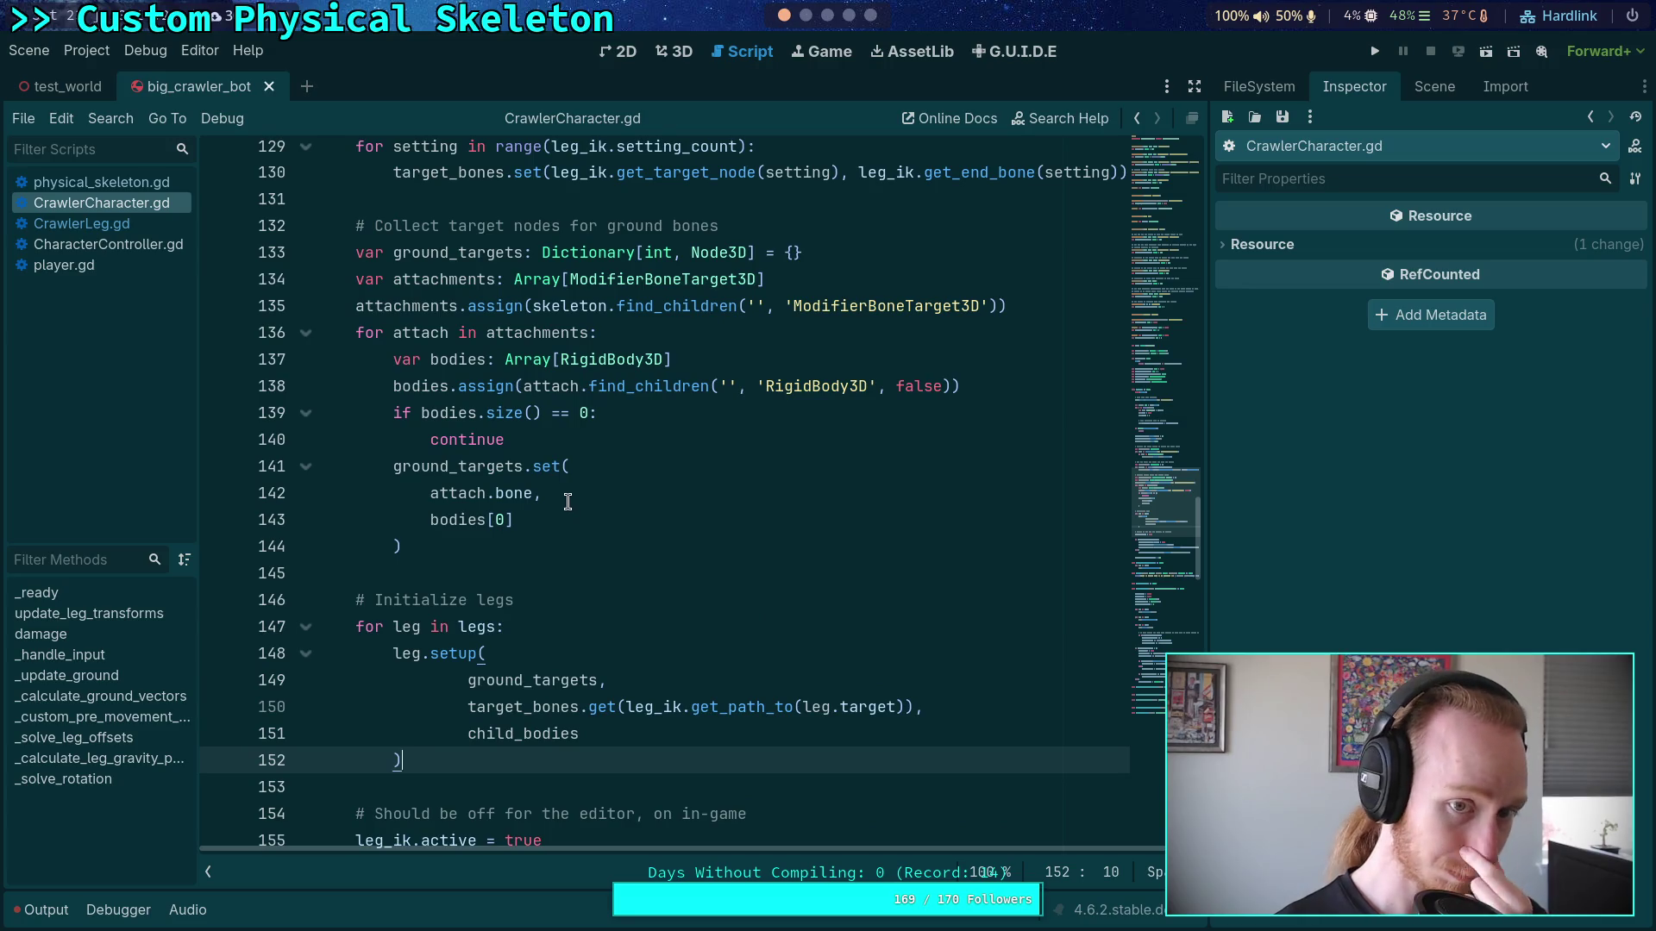
double_click(458, 253)
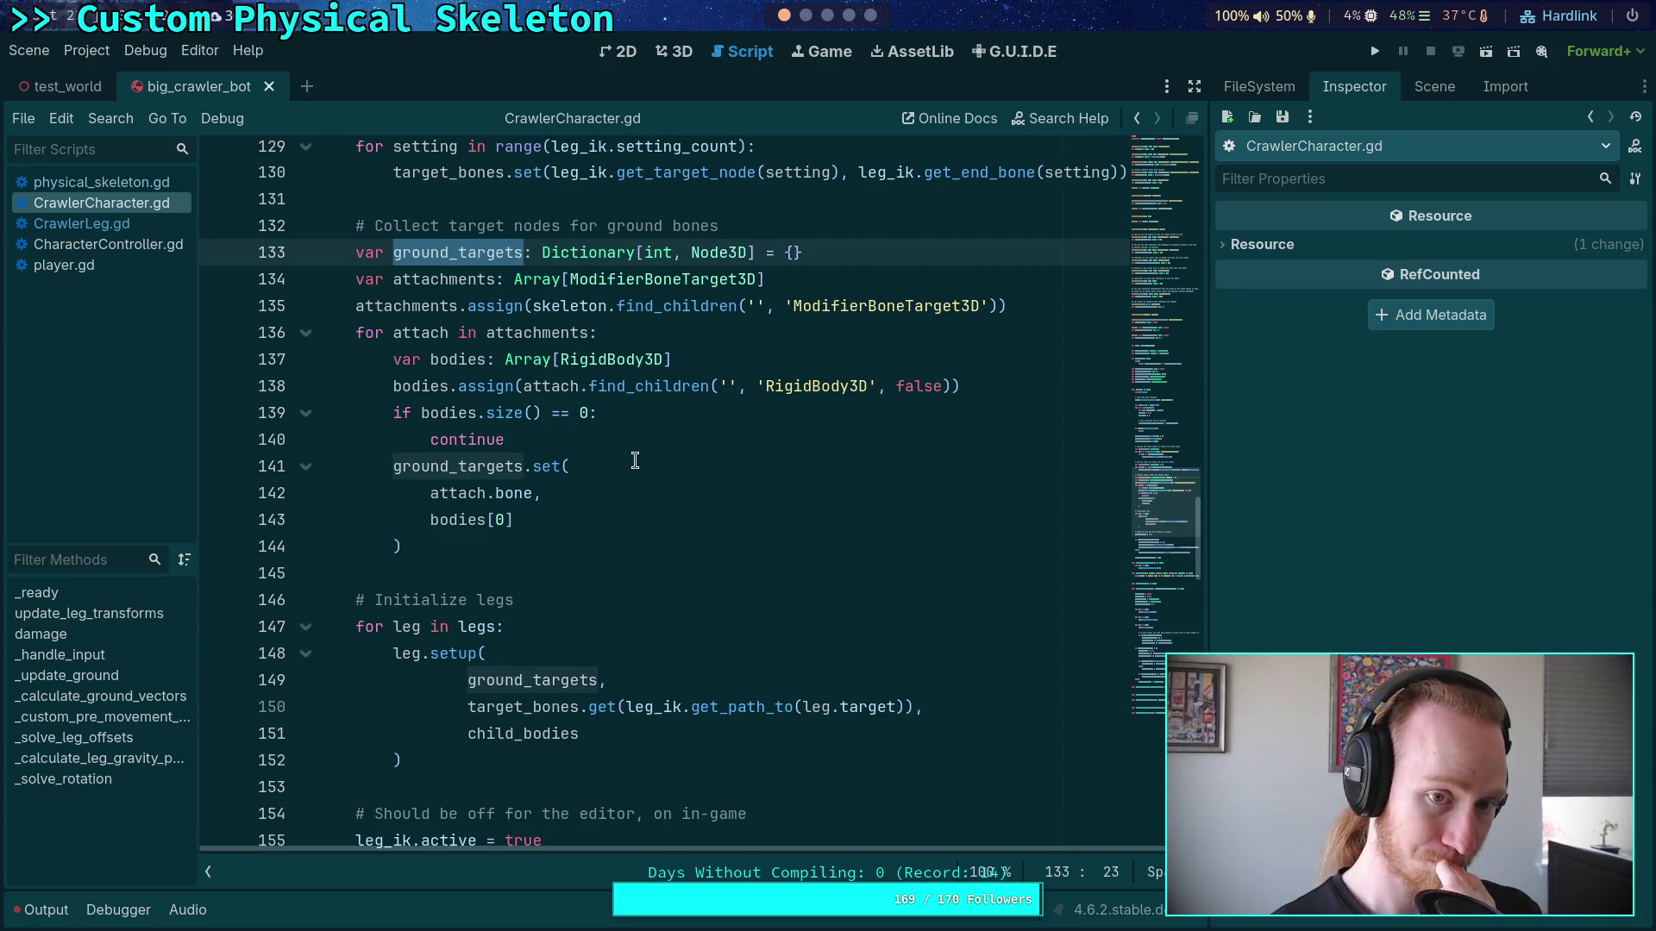
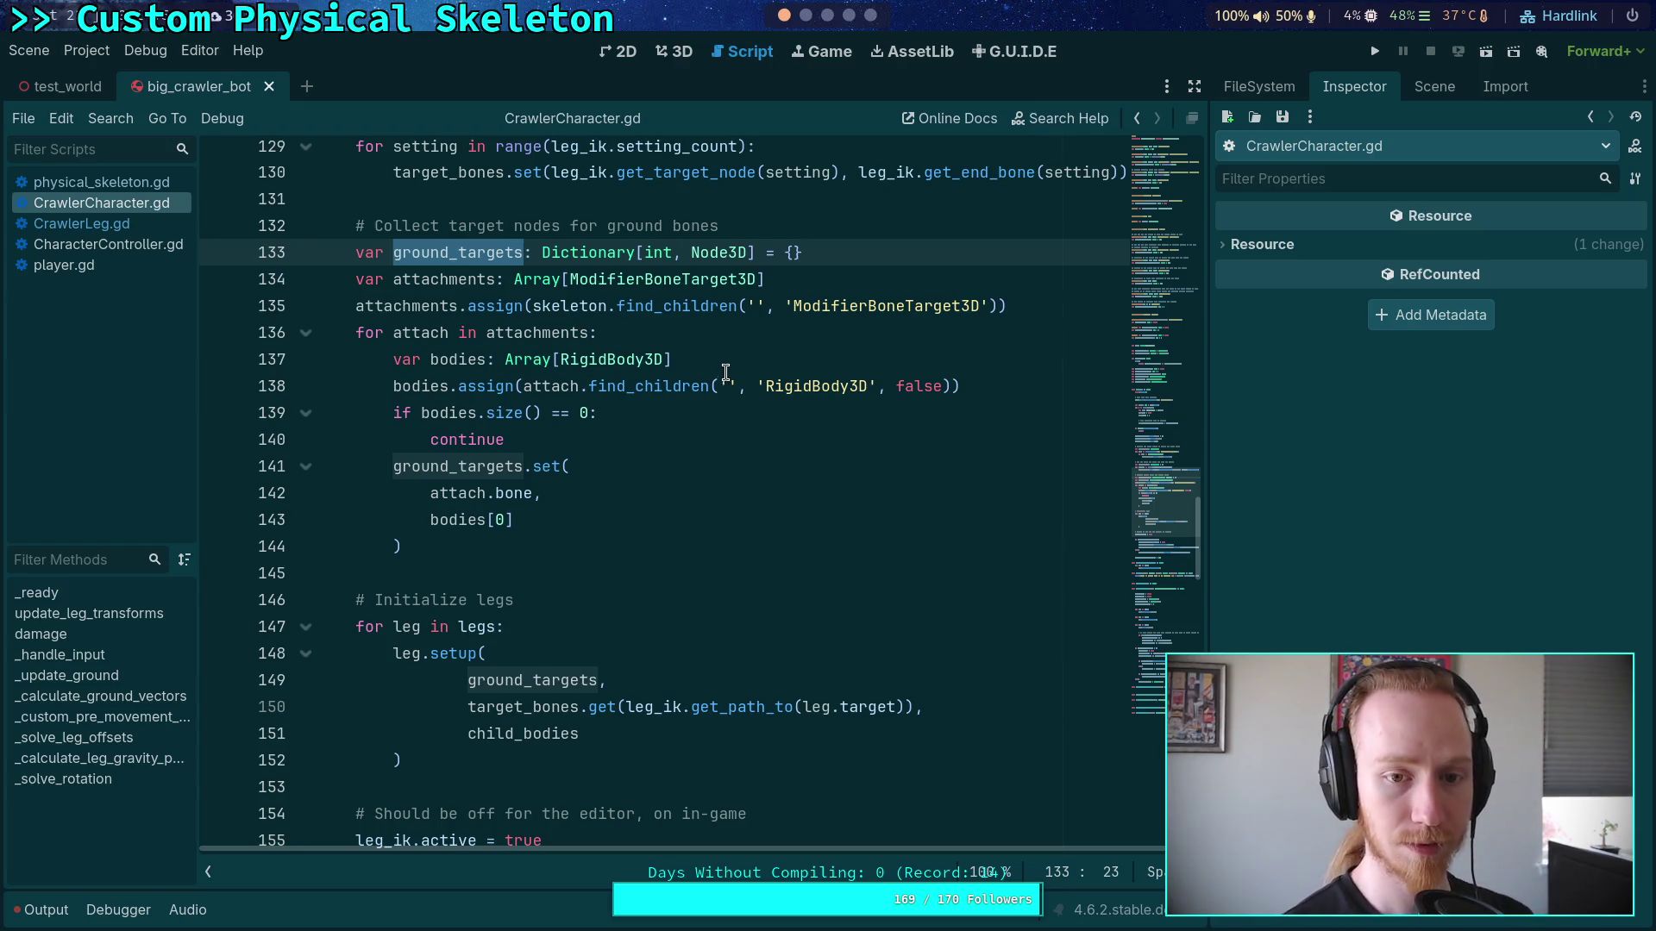
Step: Add an 'if enable_physical_skeleton:' line and a 'var target: Node3D' declaration in the attachment loop
left_click(629, 337)
key("Return")
type("if ")
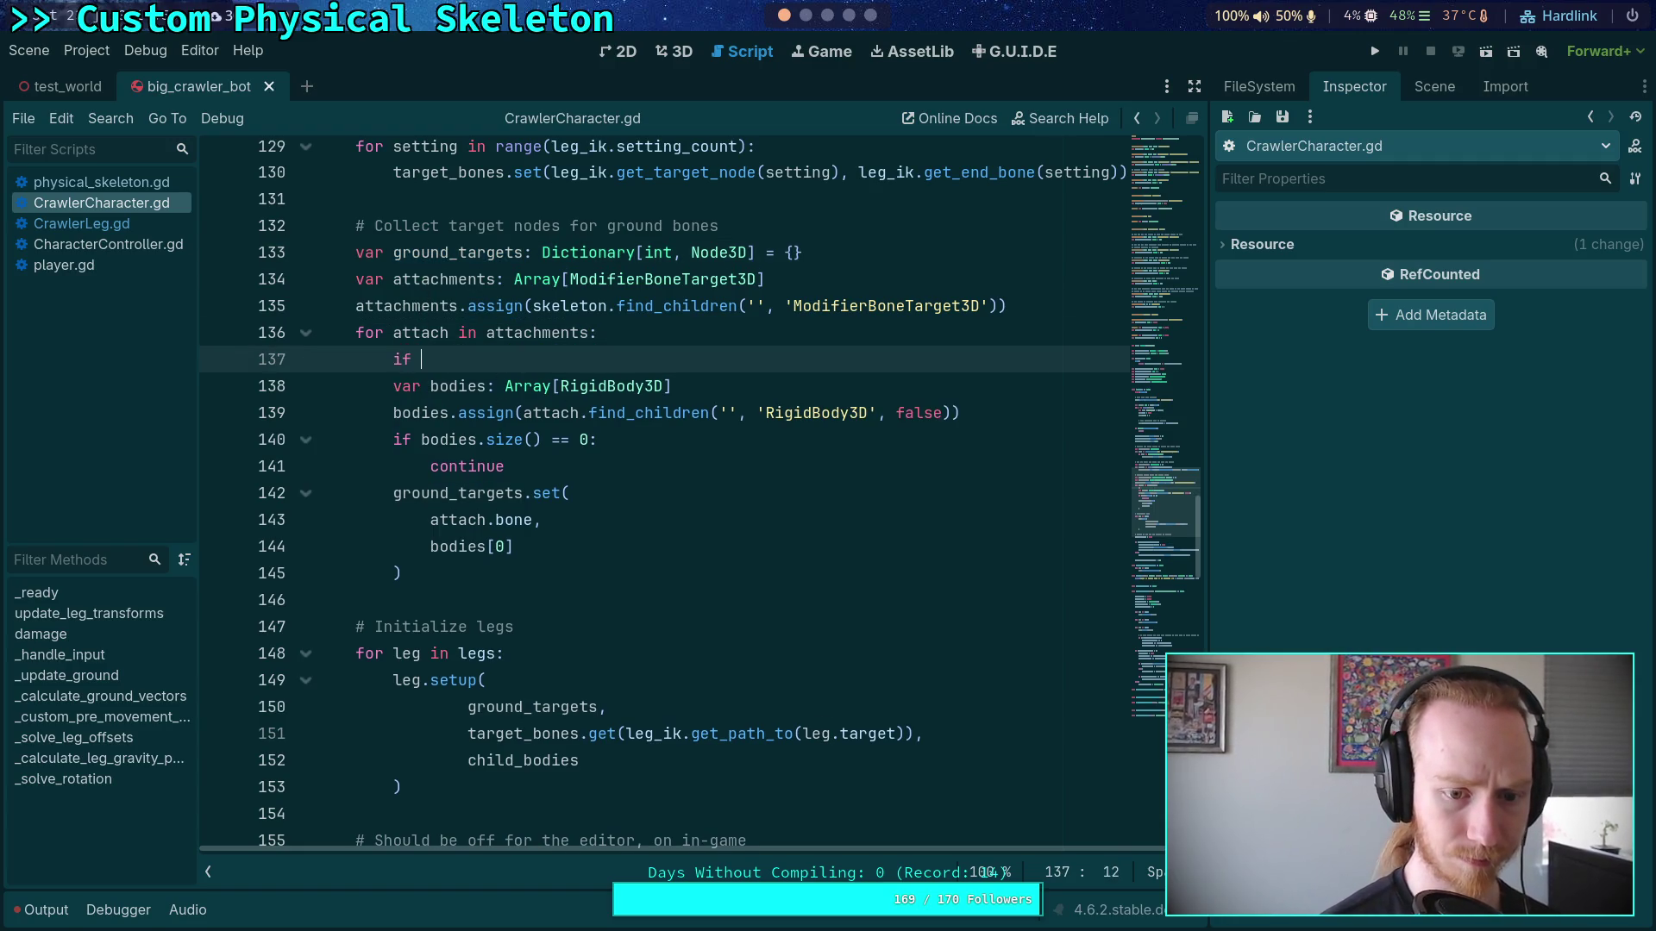
type("ena")
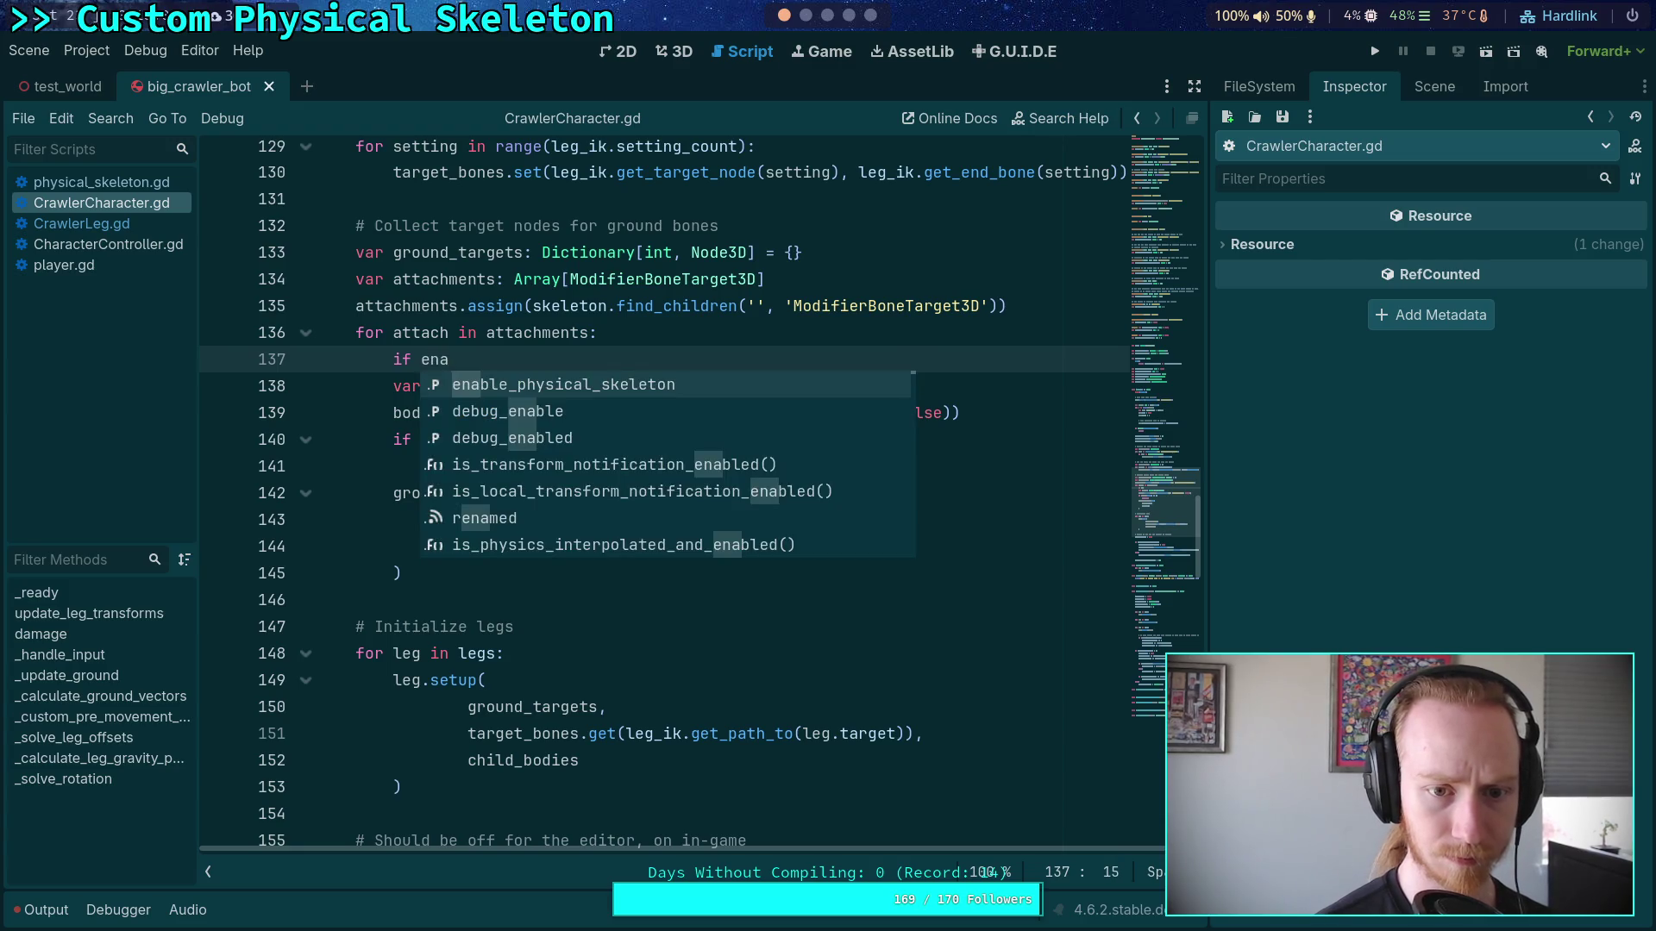
key("Return")
type(":")
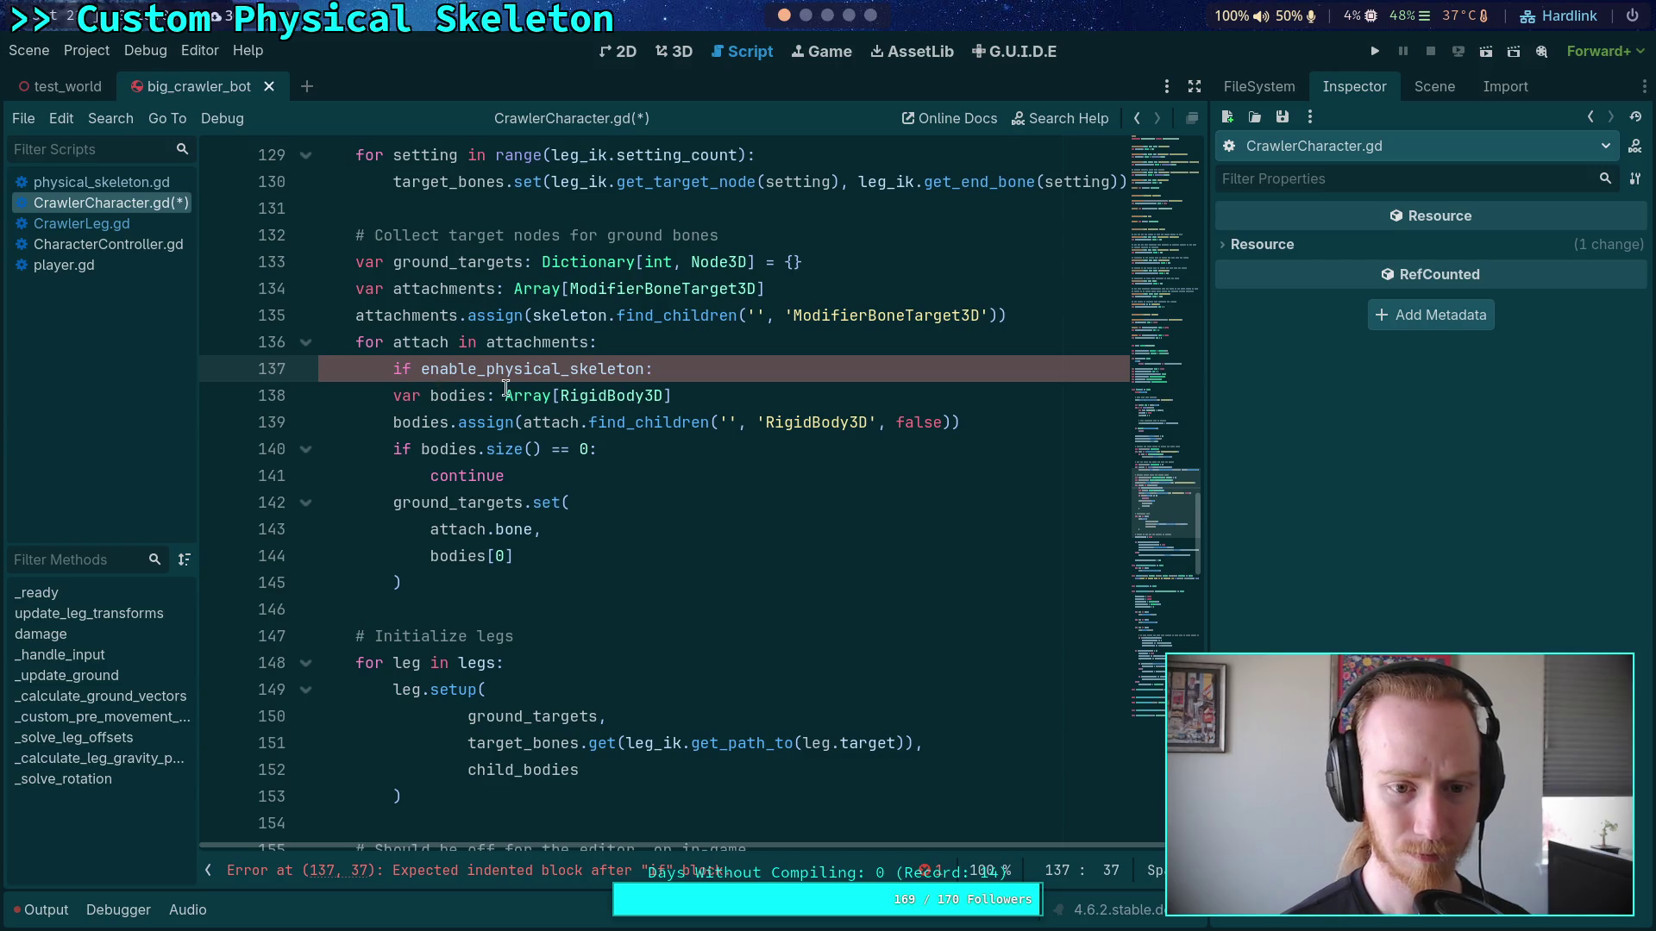
left_click(640, 339)
key("Return")
type("var target: N")
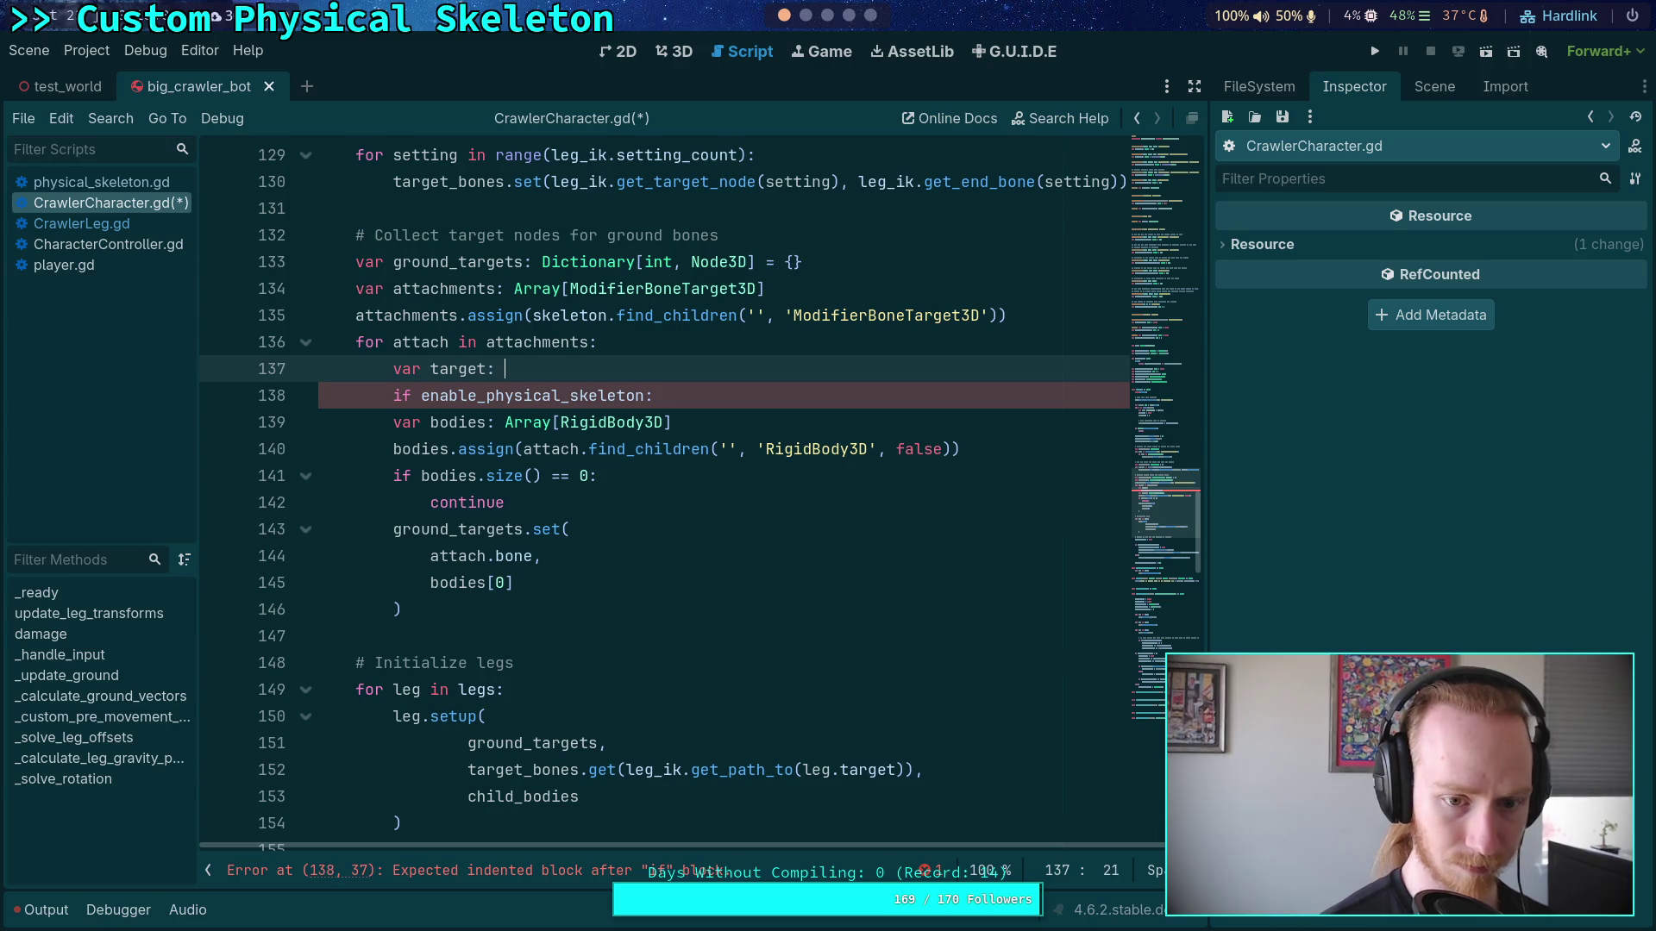
type("ode3")
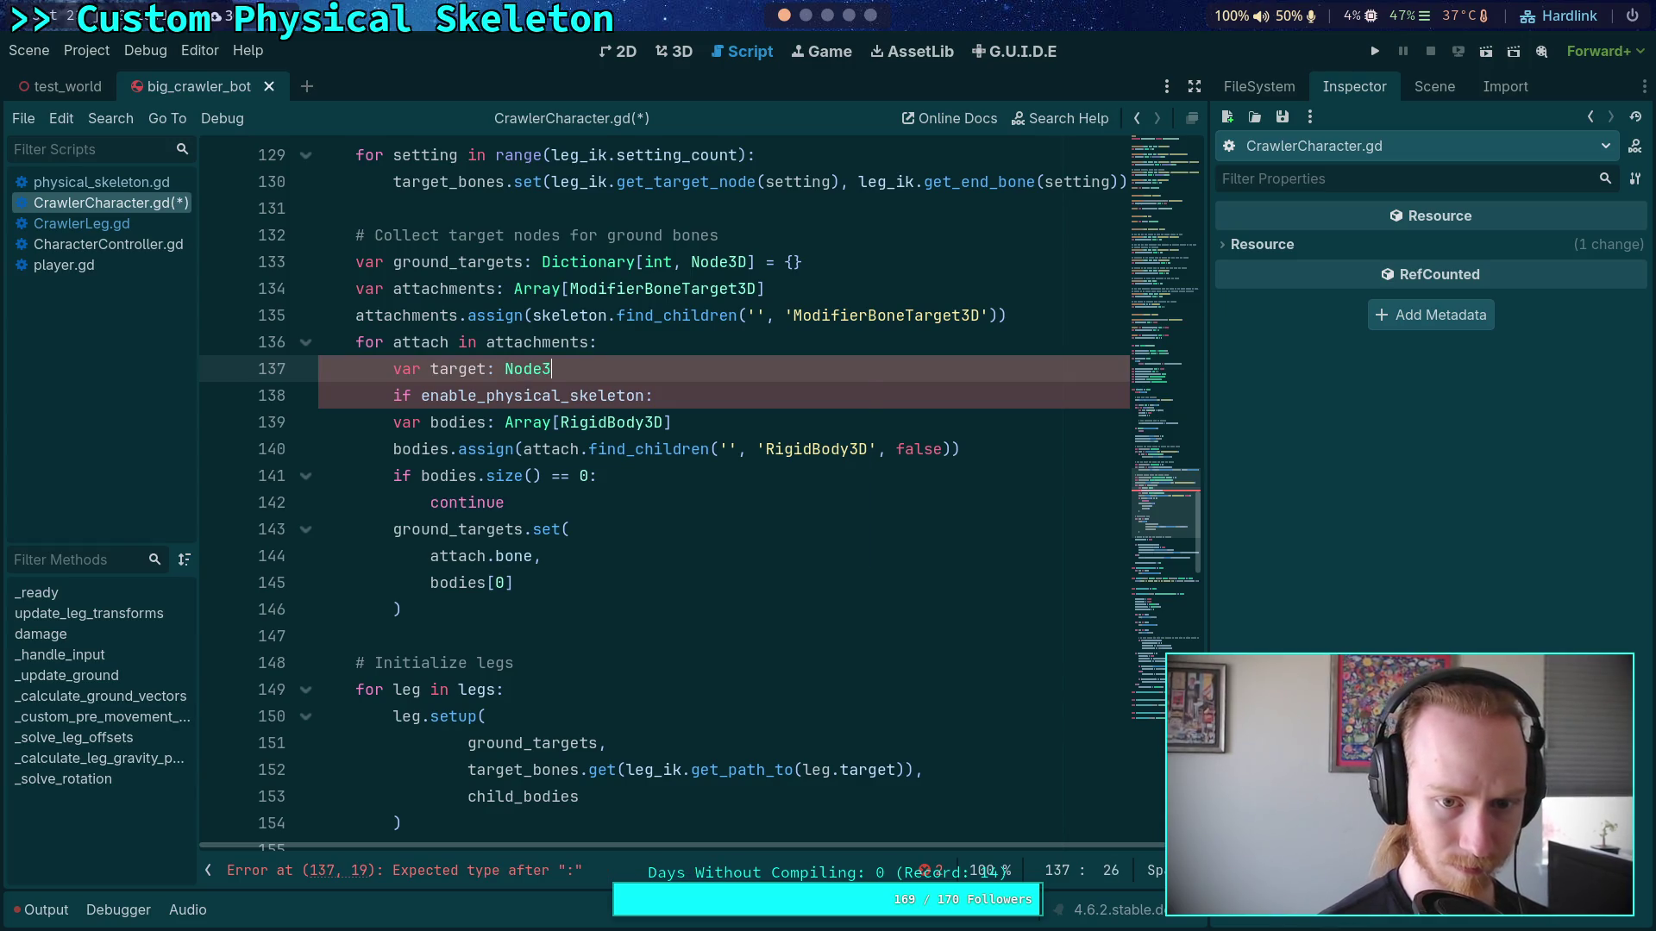
type("D")
left_click(484, 342)
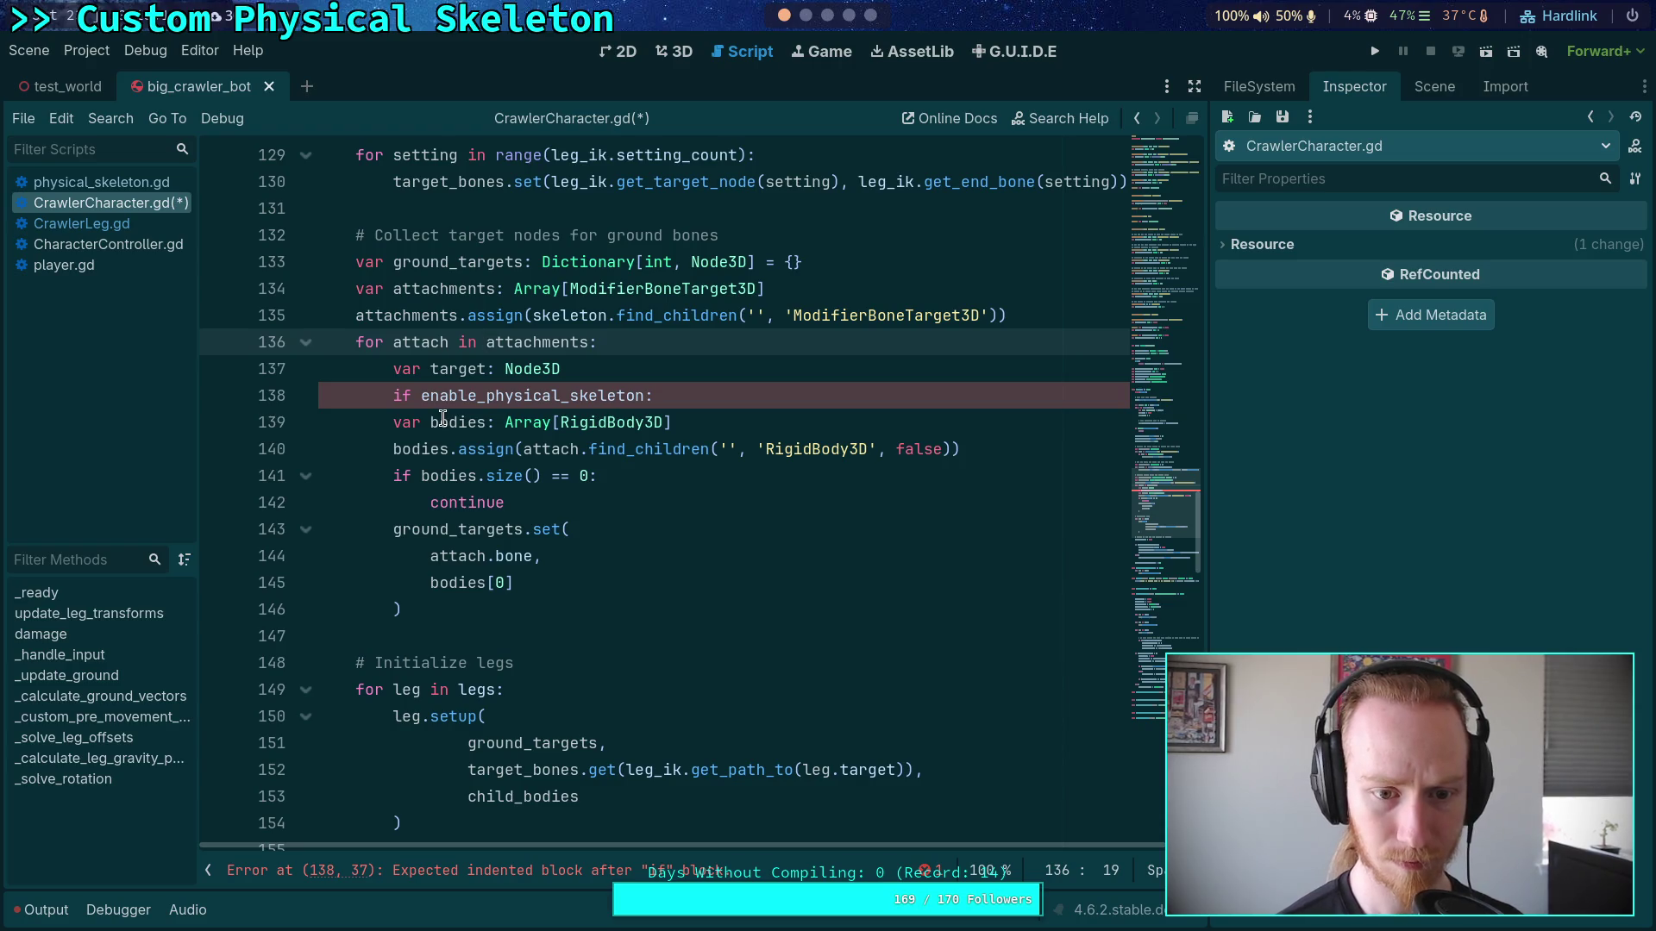
Step: Indent the RigidBody3D lookup under the condition, set target = bodies[0], and pass target
left_click_drag(443, 419, 465, 498)
key("Tab")
left_click(750, 506)
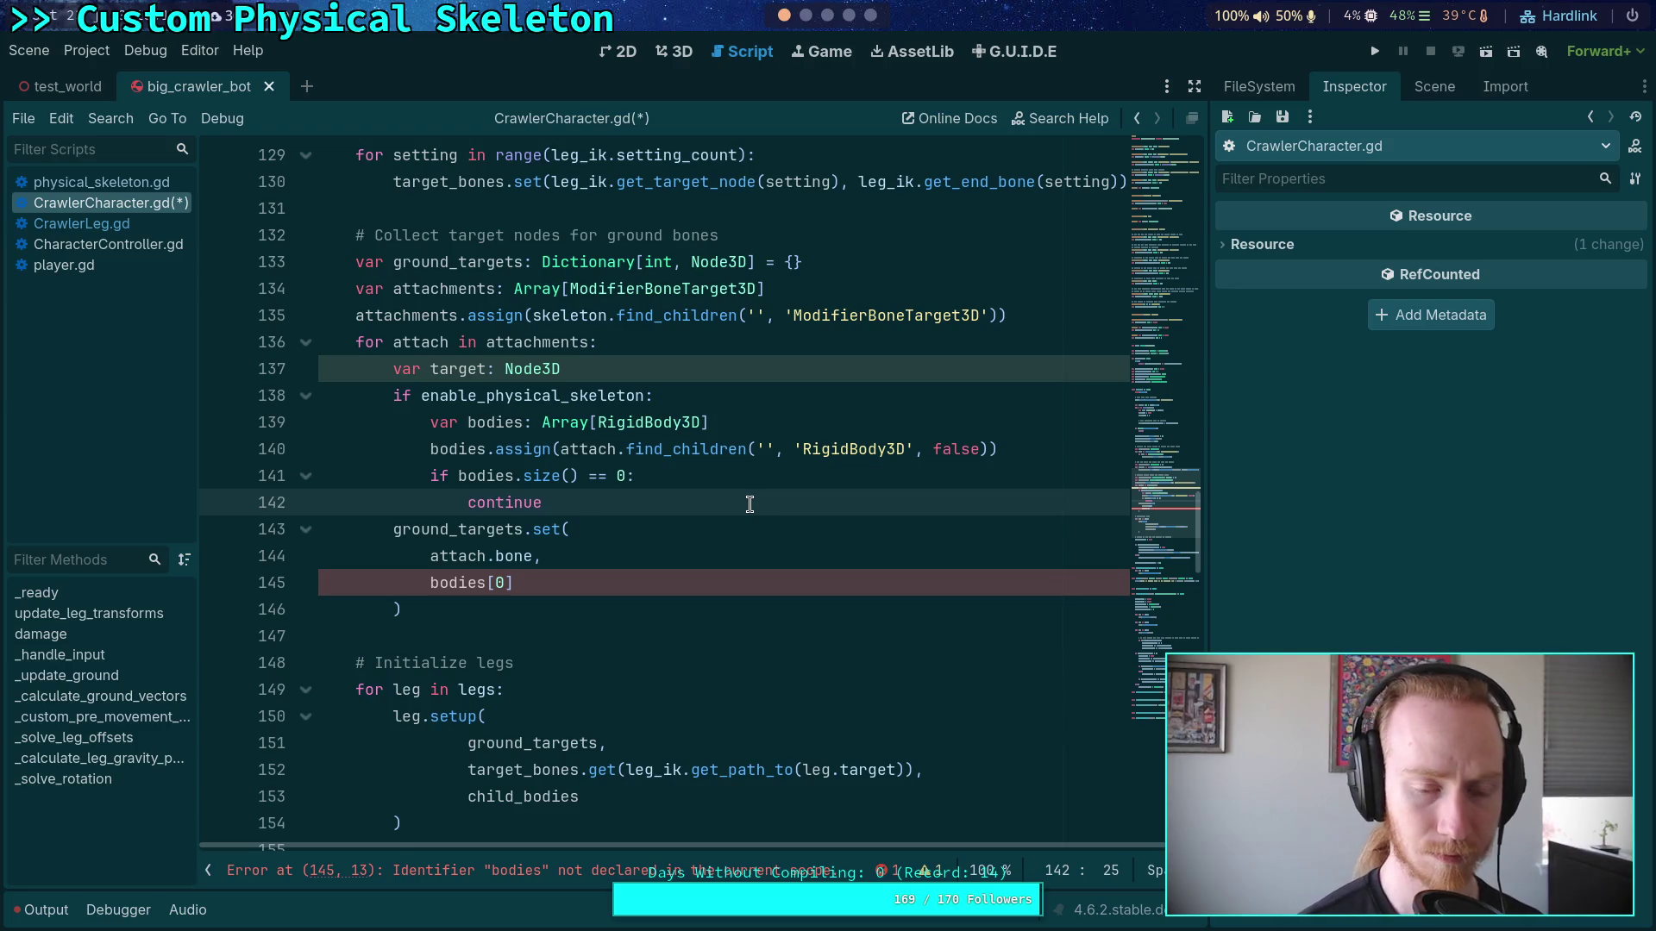
key("Return")
type("target = b")
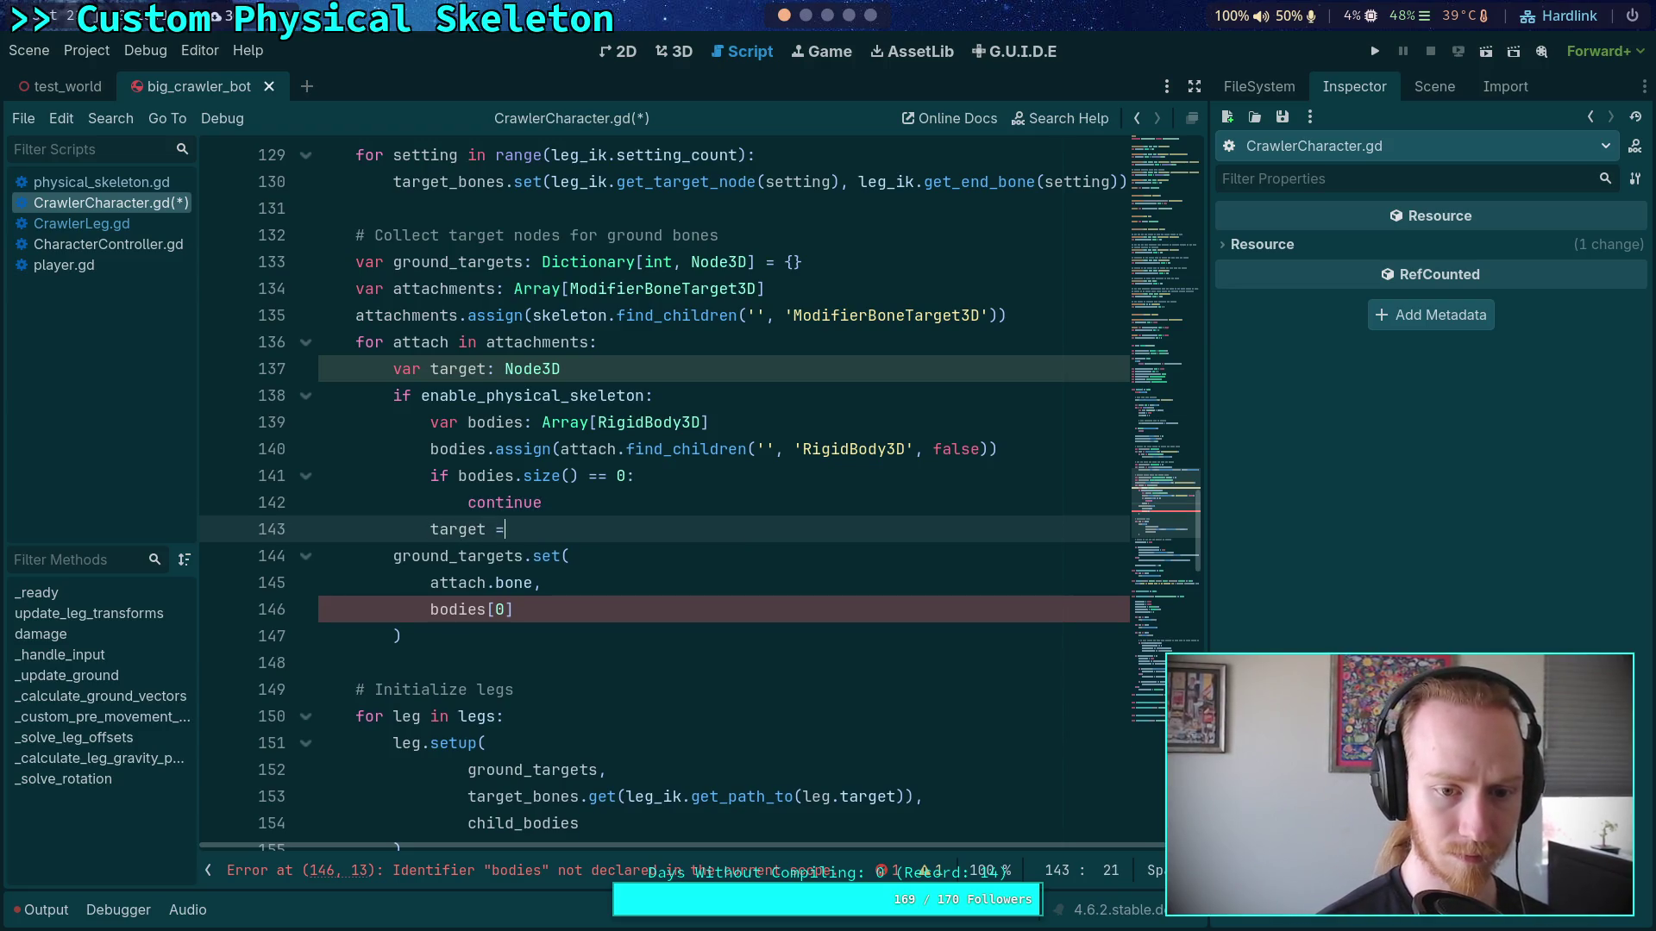
type("odies[0]")
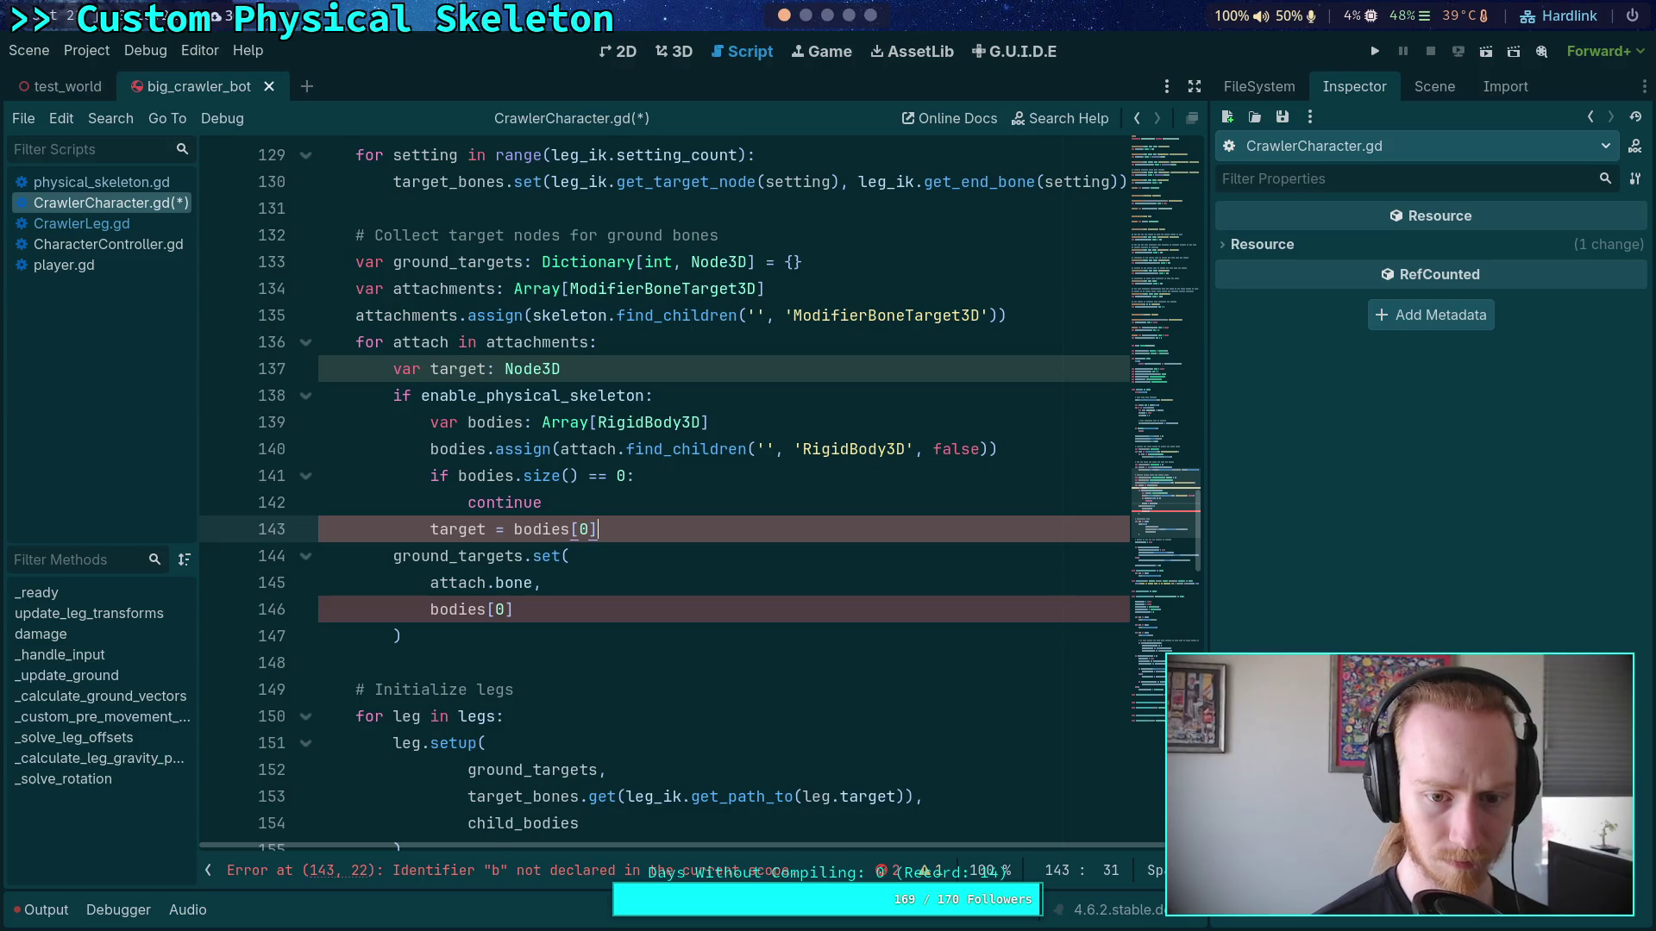
left_click(570, 555)
key("Down")
key("Down")
key("ctrl+shift+Left")
key("ctrl+shift+Left")
key("ctrl+shift+Left")
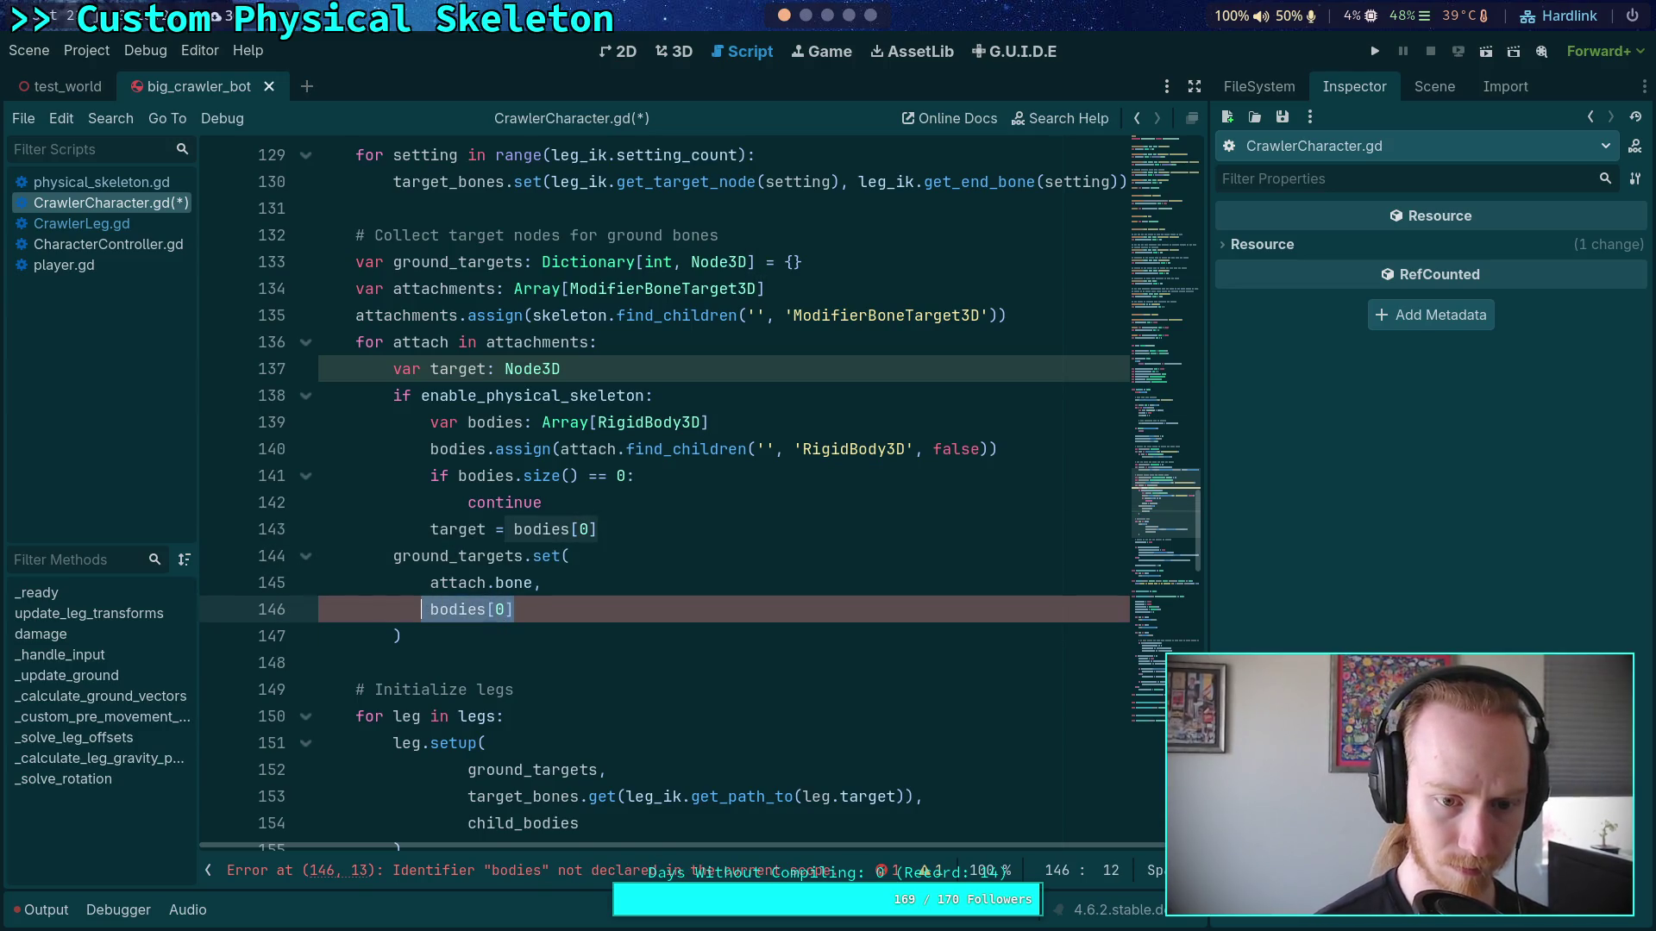
type("target")
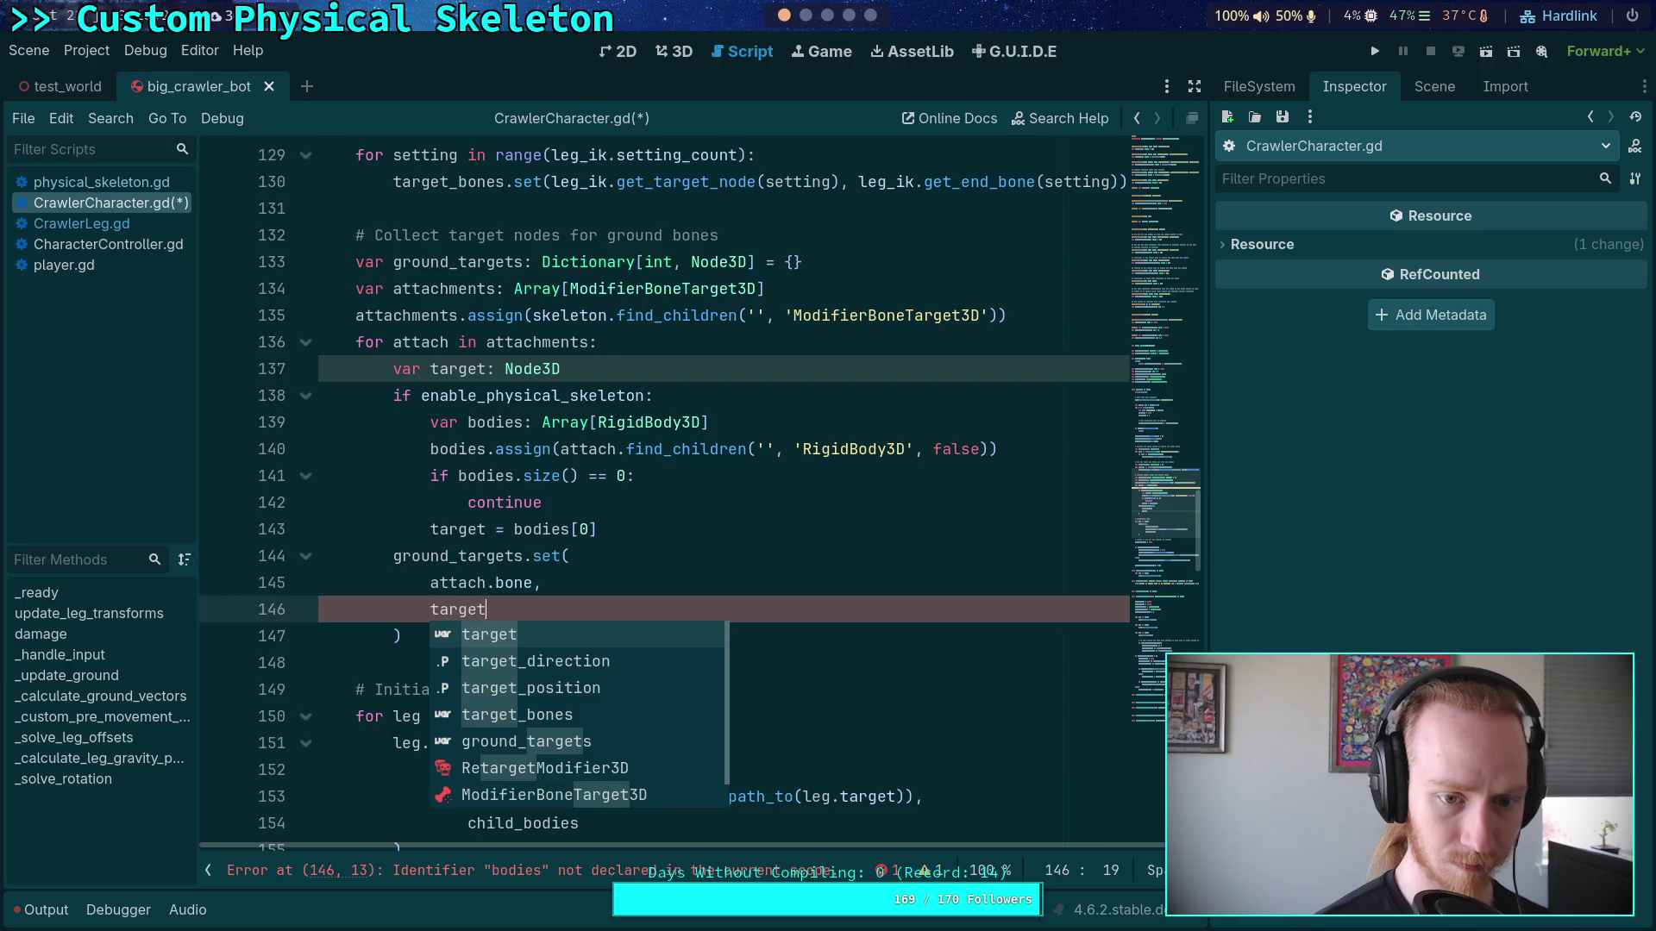
Step: Add an 'else:' branch with 'target = attach' and save CrawlerCharacter.gd
left_click(677, 522)
key("Return")
key("BackSpace")
type("els")
key("Return")
type(":")
key("Return")
type("target = a")
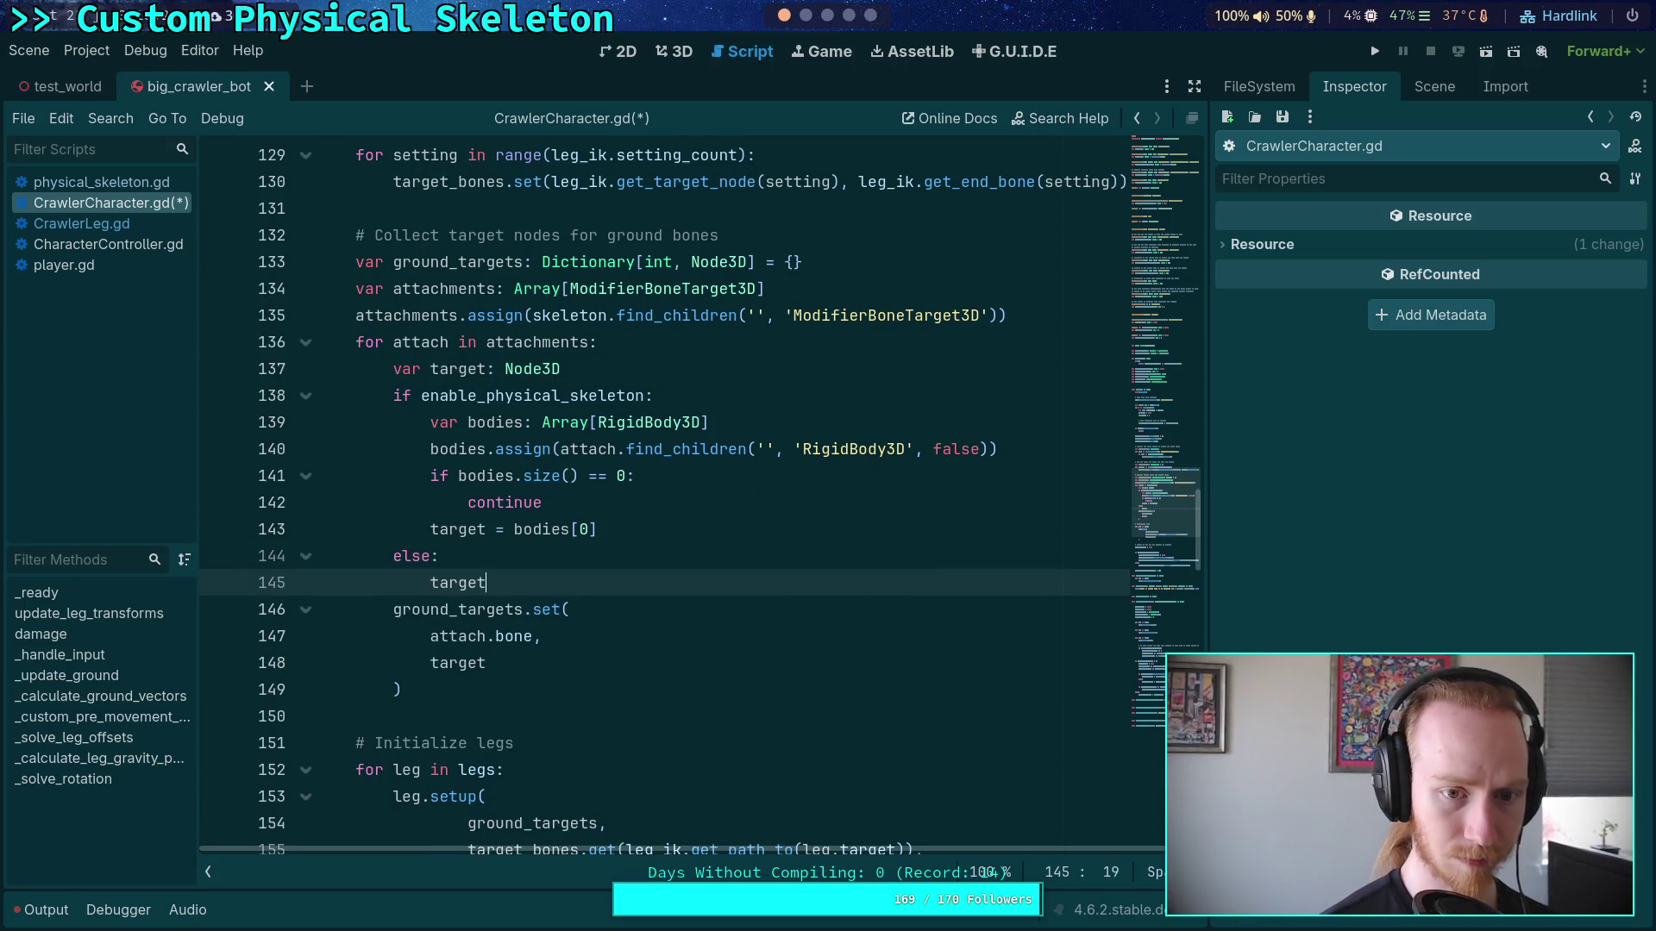
type("ttach")
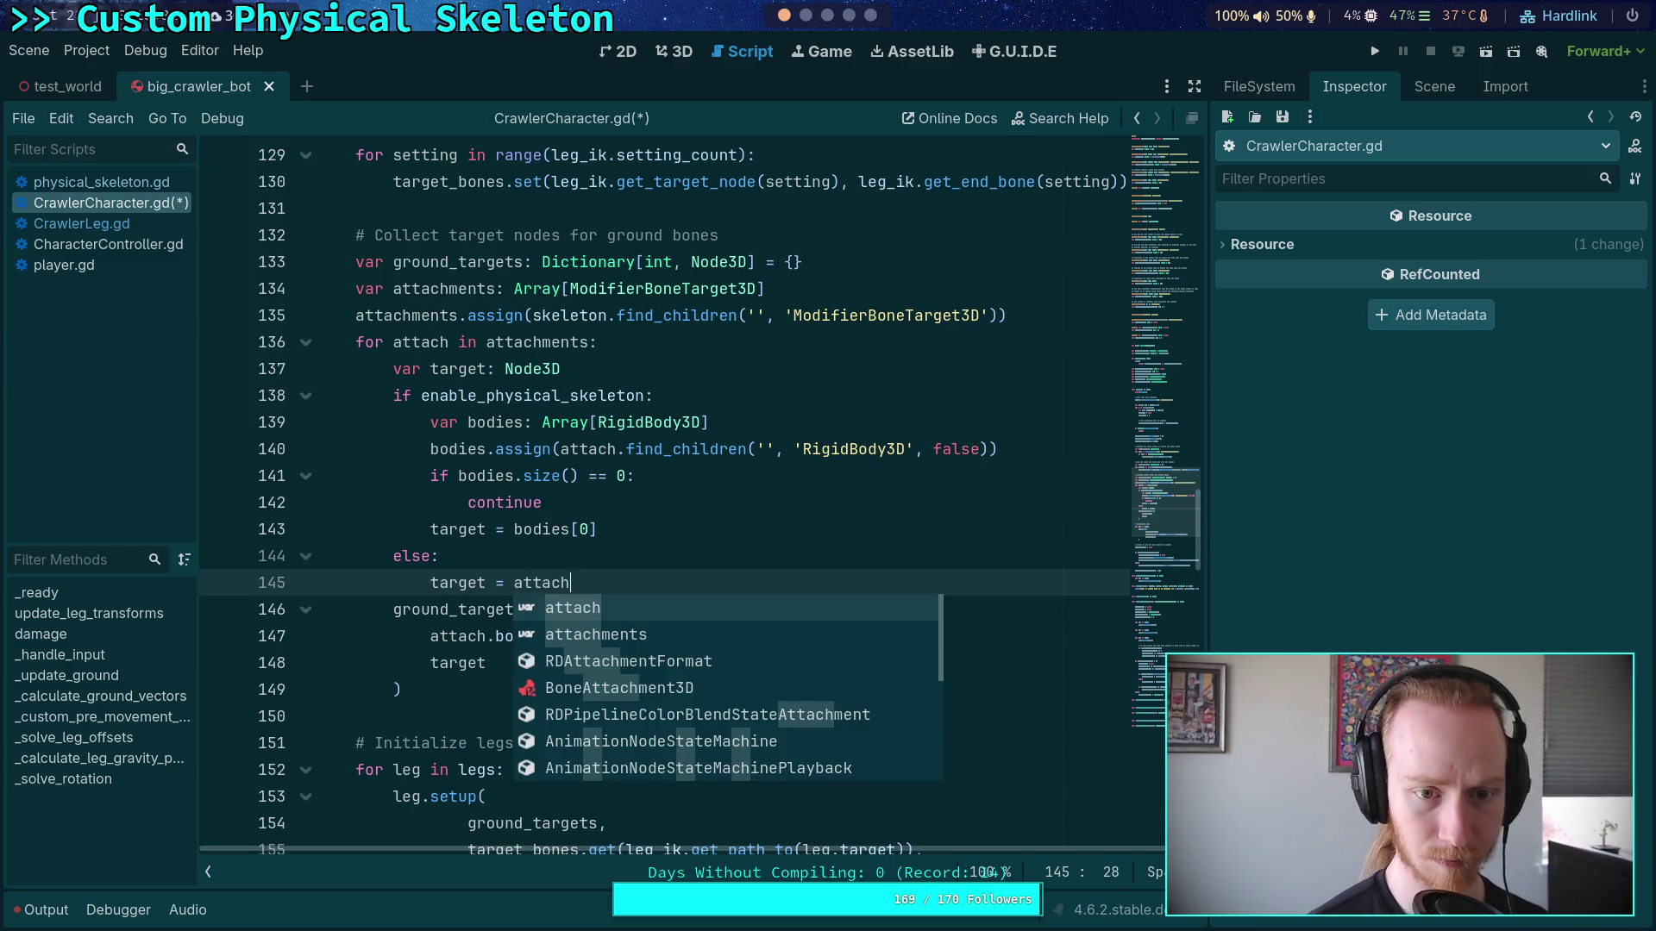
key("Escape")
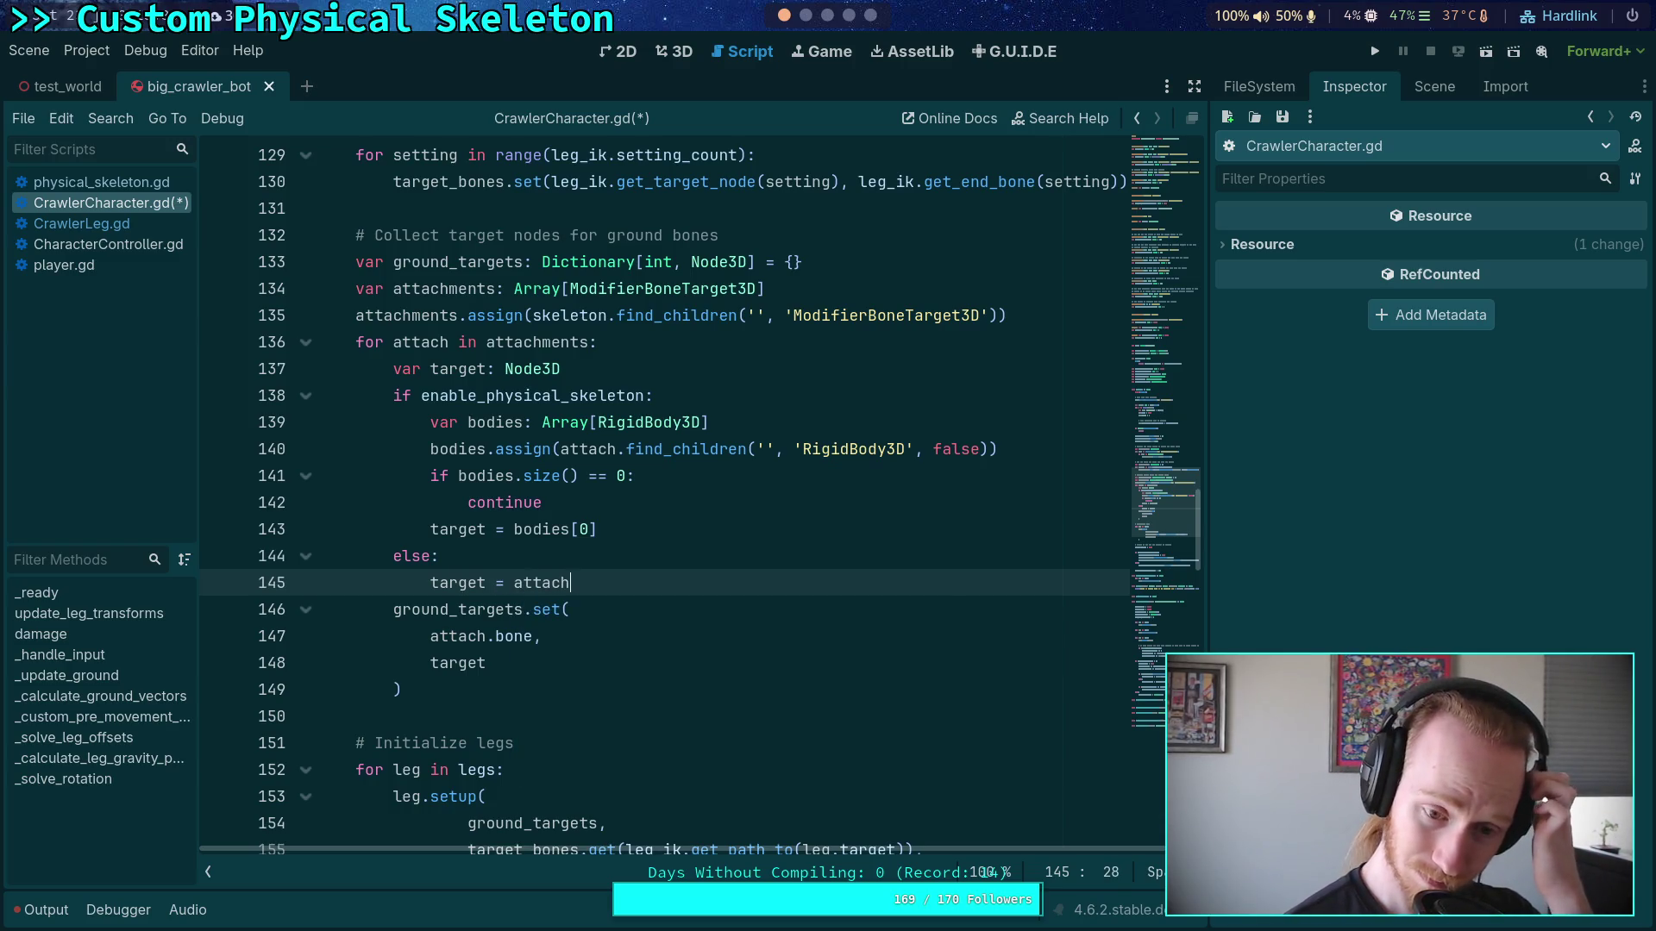
key("ctrl+s")
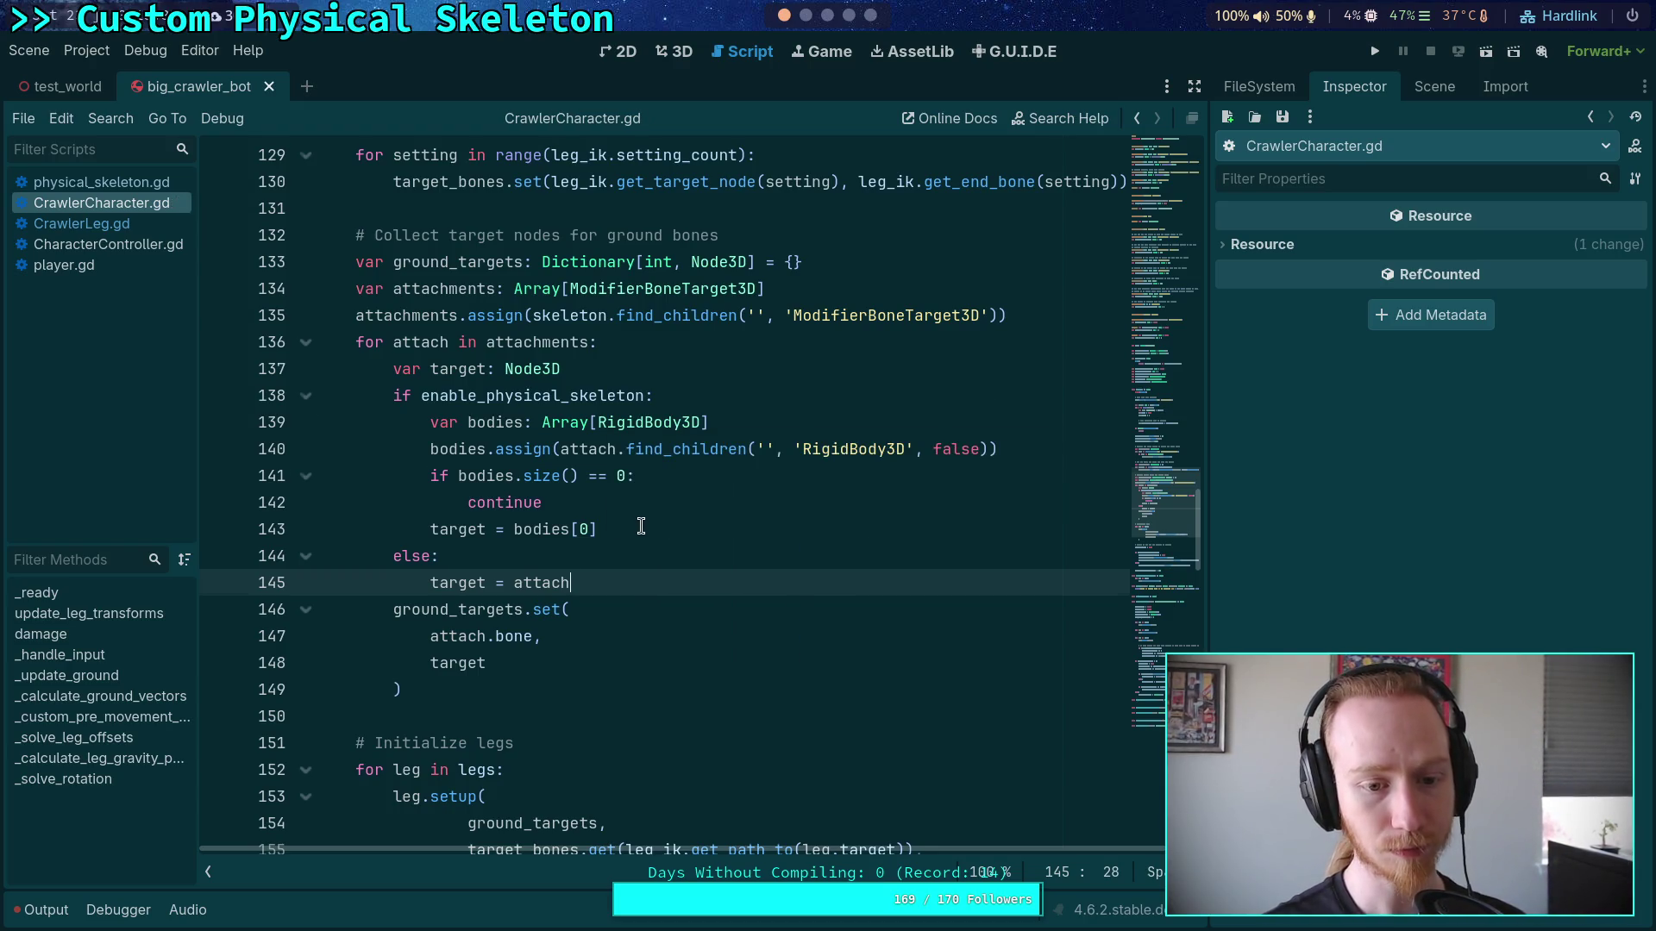
Step: Review the setup code, highlighting ground_targets and target_bones on lines 154-155
scroll(640, 527, "down", 1)
left_click(593, 566)
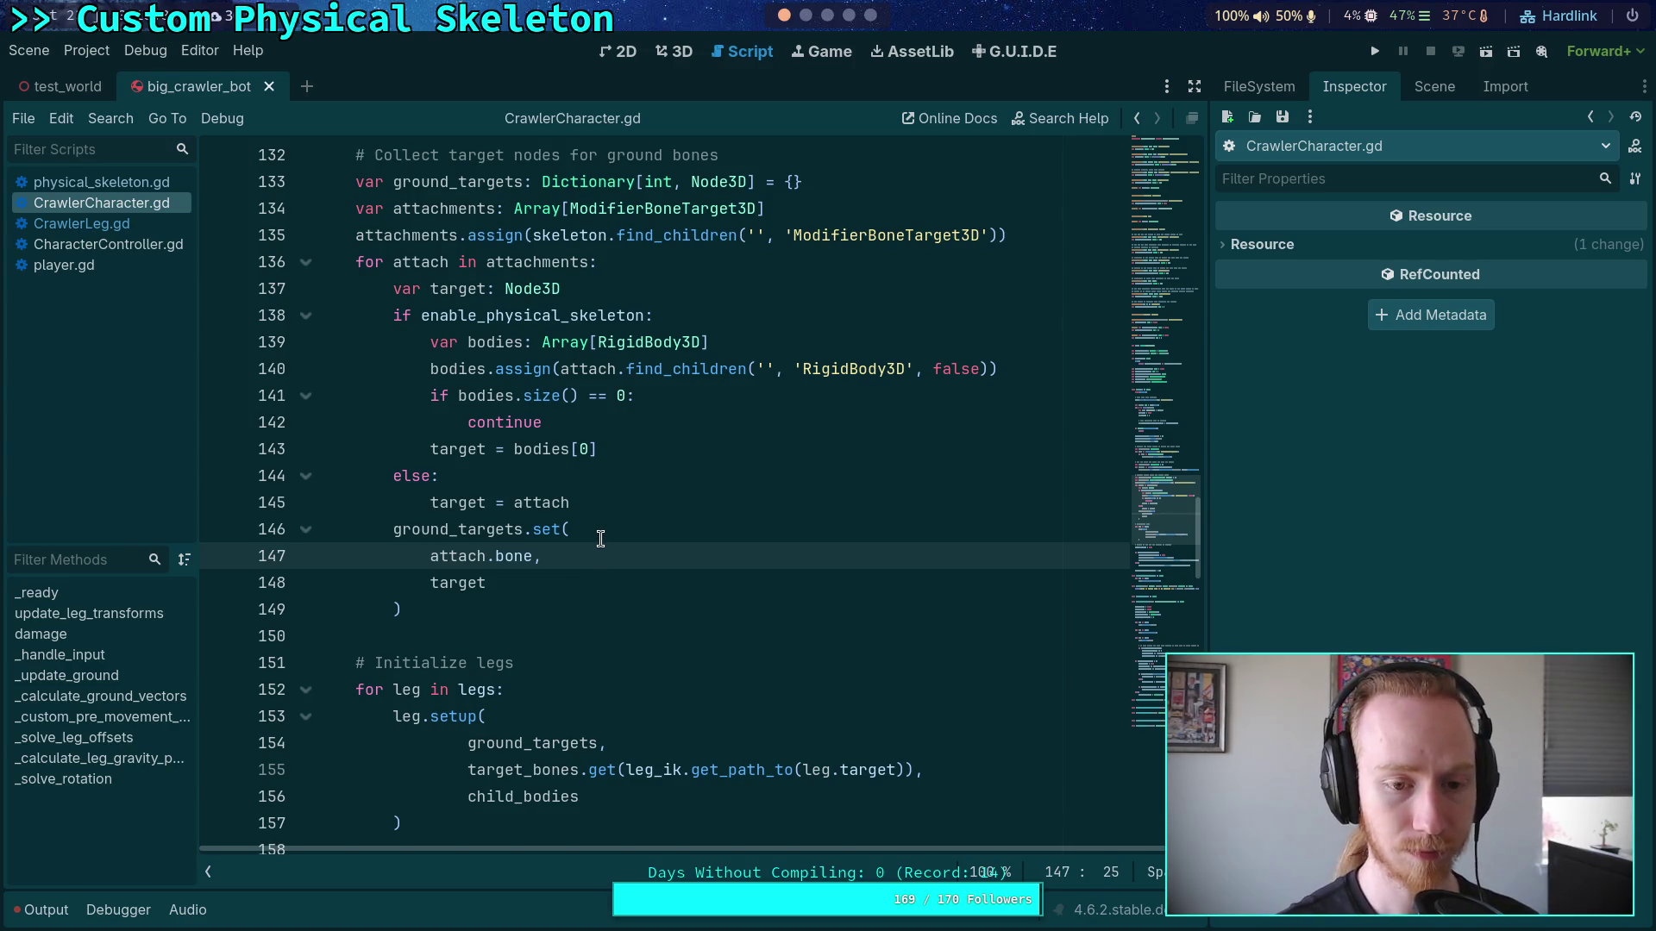
scroll(601, 539, "down", 3)
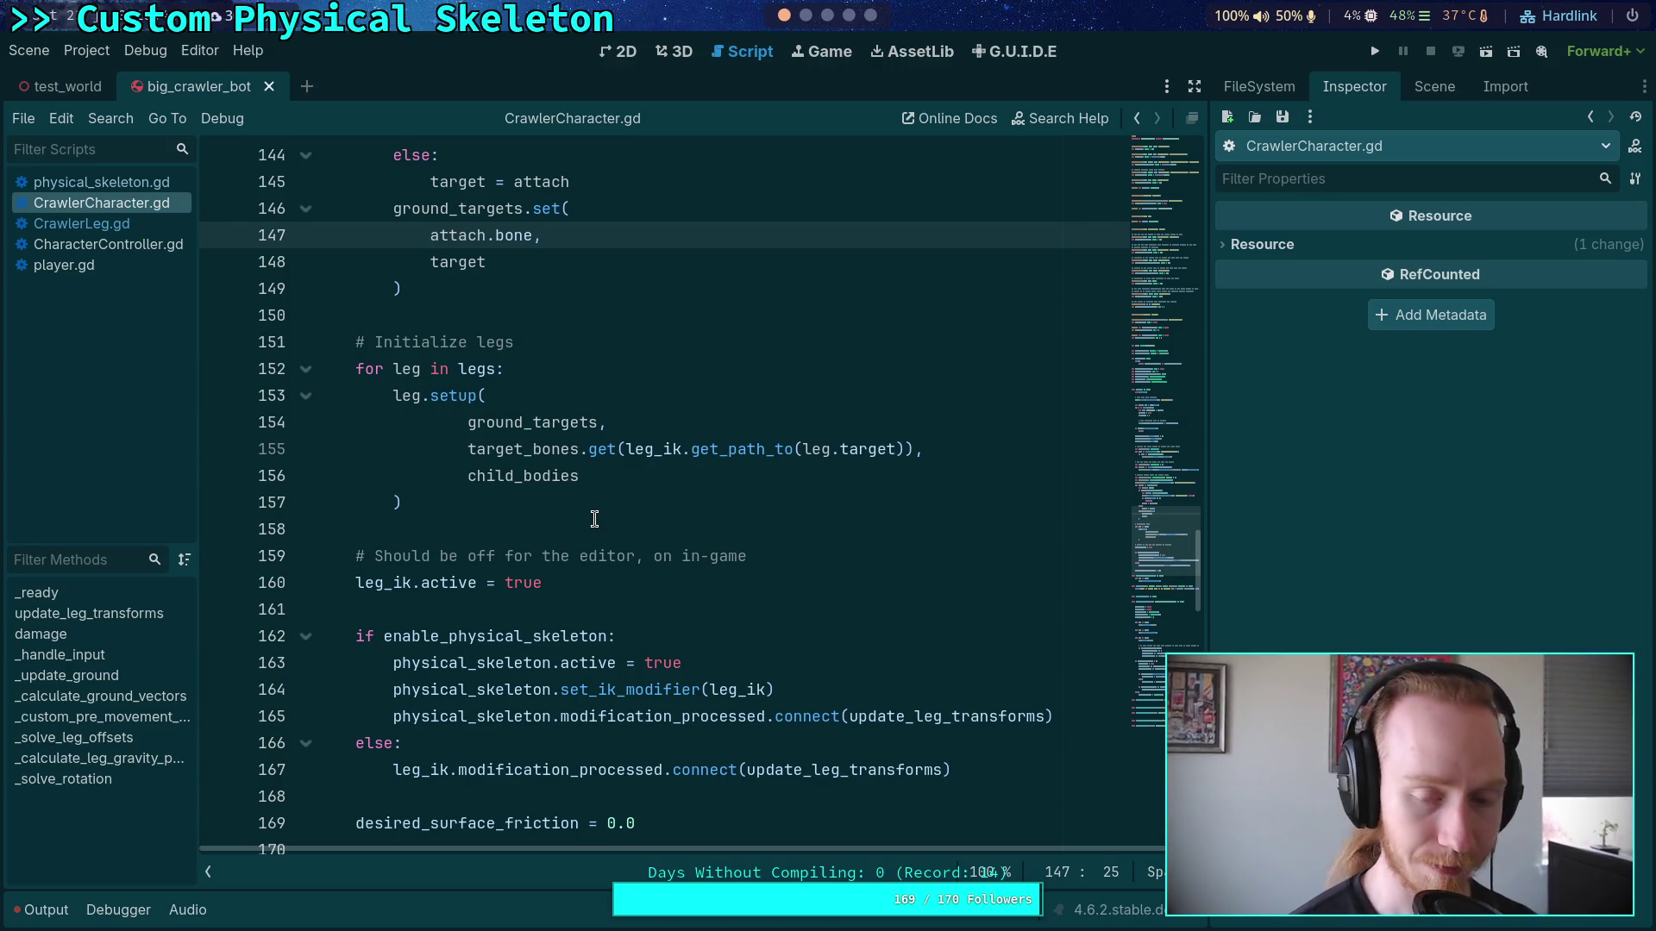
scroll(566, 470, "up", 6)
scroll(566, 468, "down", 5)
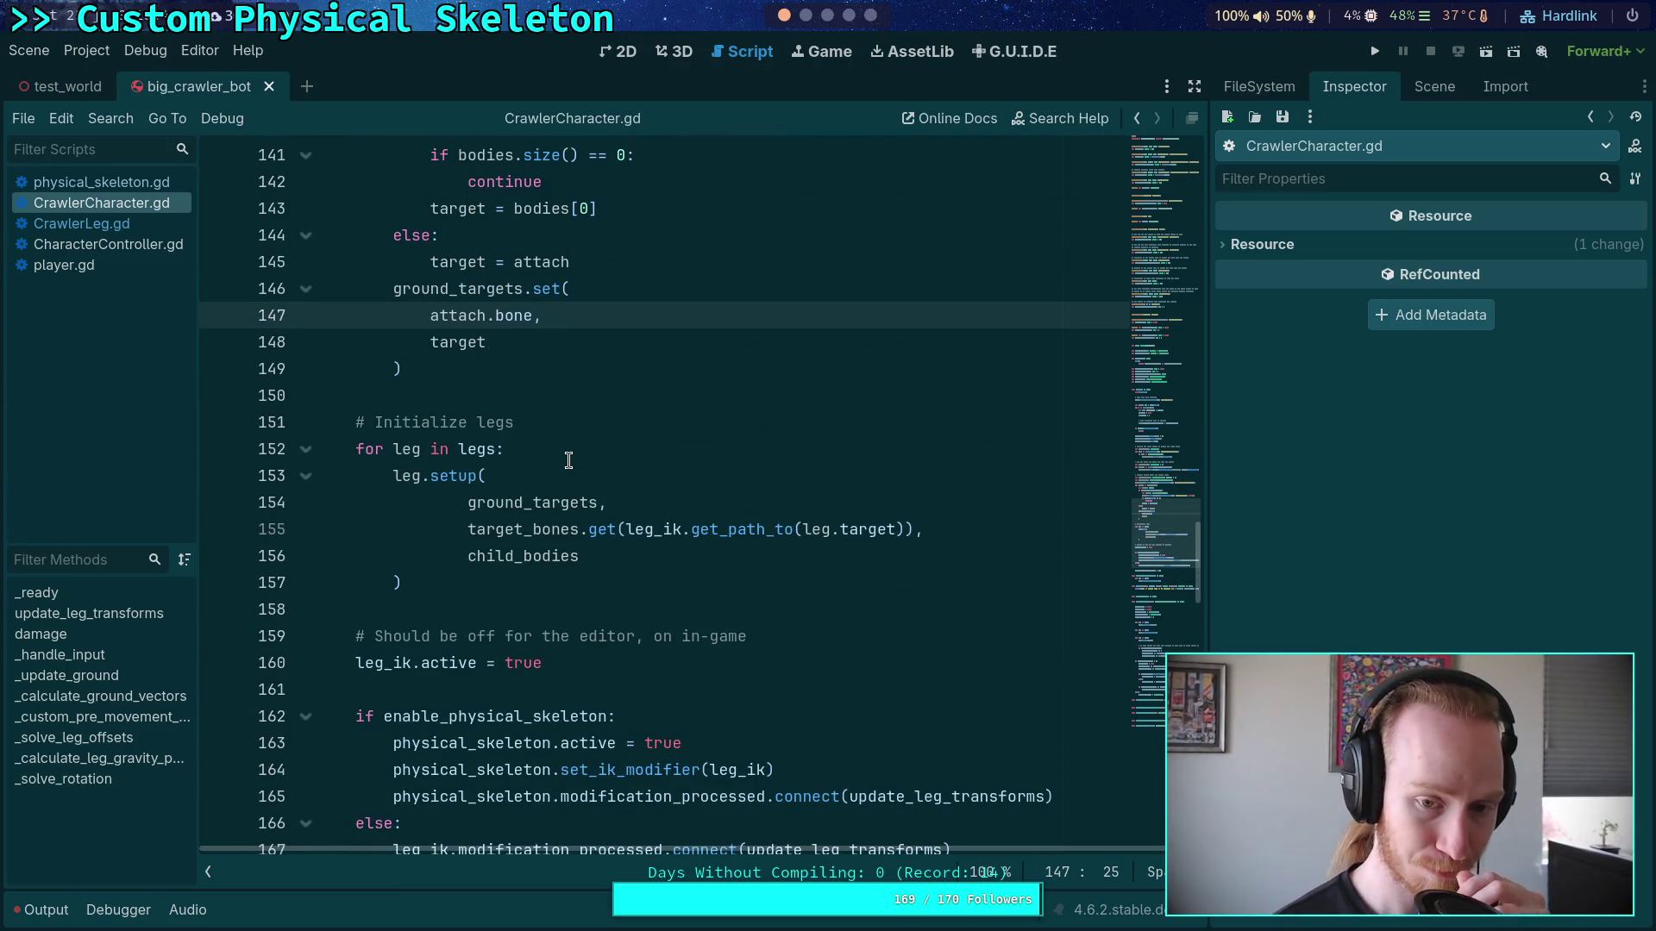
double_click(548, 530)
double_click(537, 510)
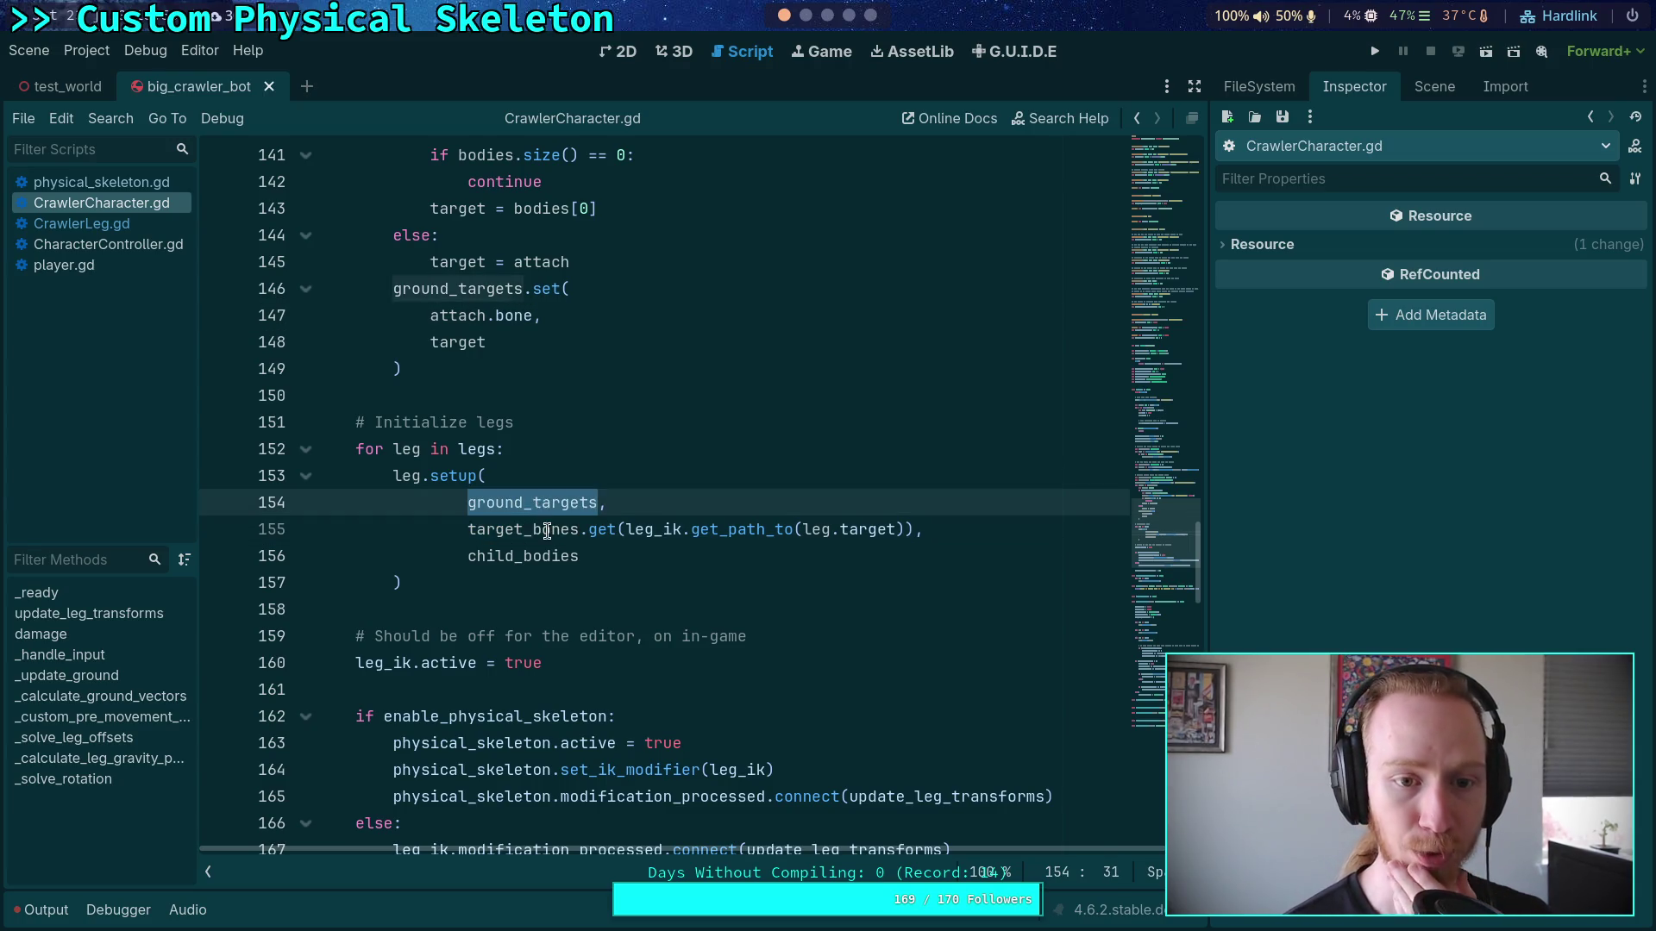
double_click(548, 529)
Step: Check the leg_ik reference on line 130, then show the crawler bot's scene tree
scroll(621, 518, "up", 9)
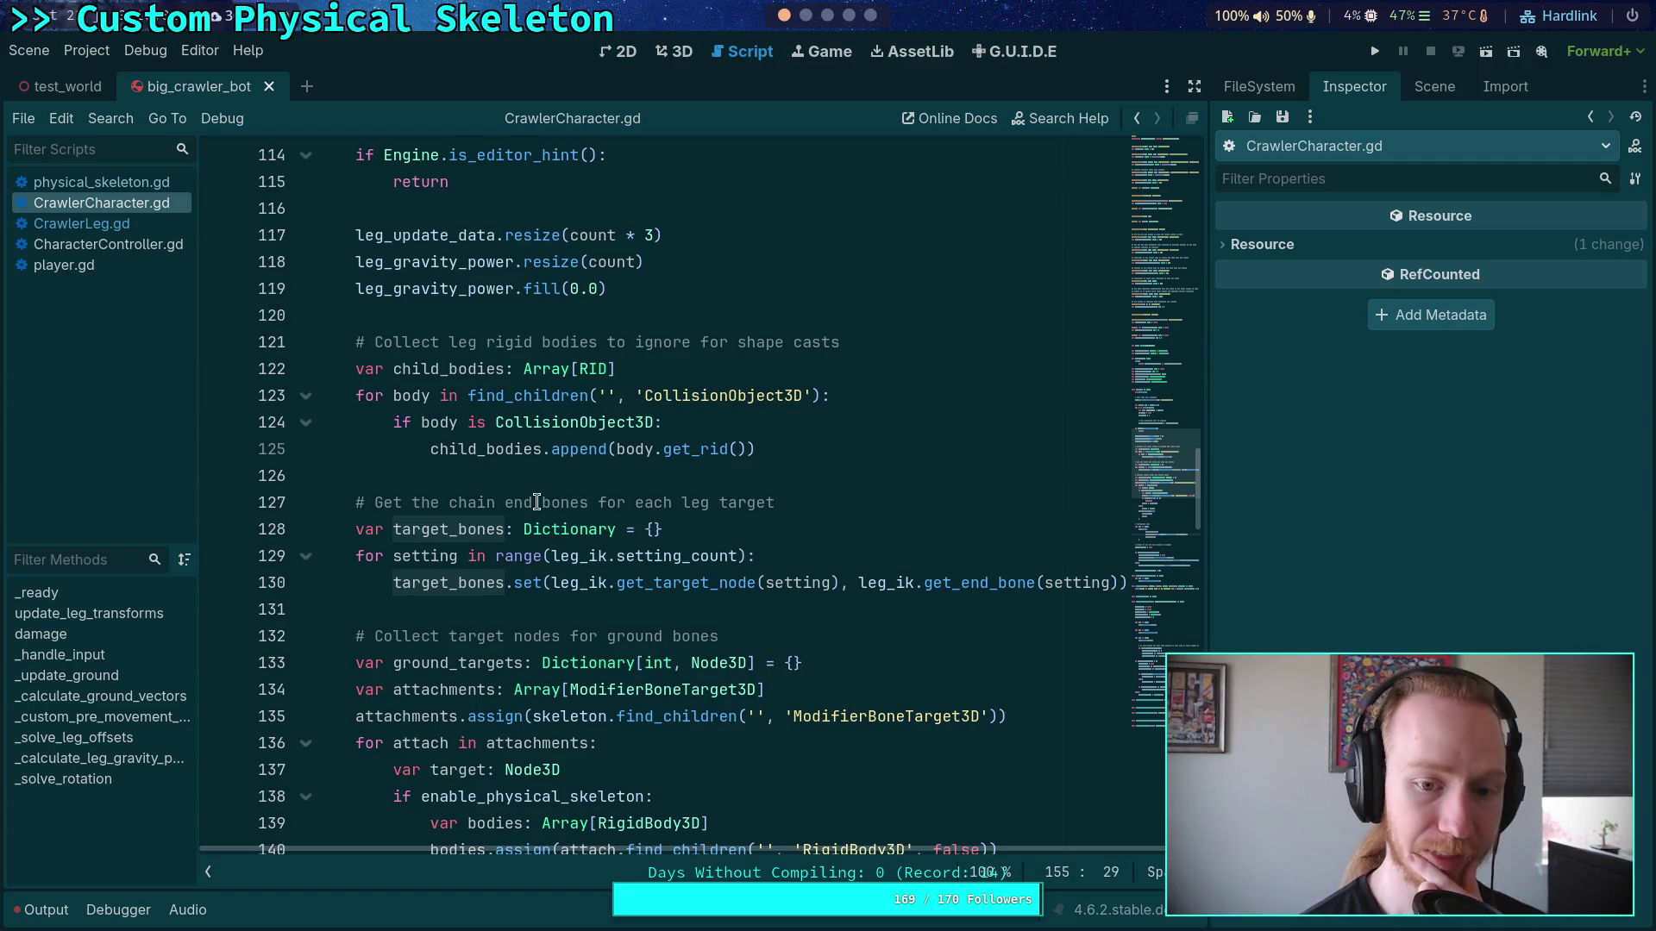
left_click(559, 585)
left_click(476, 609)
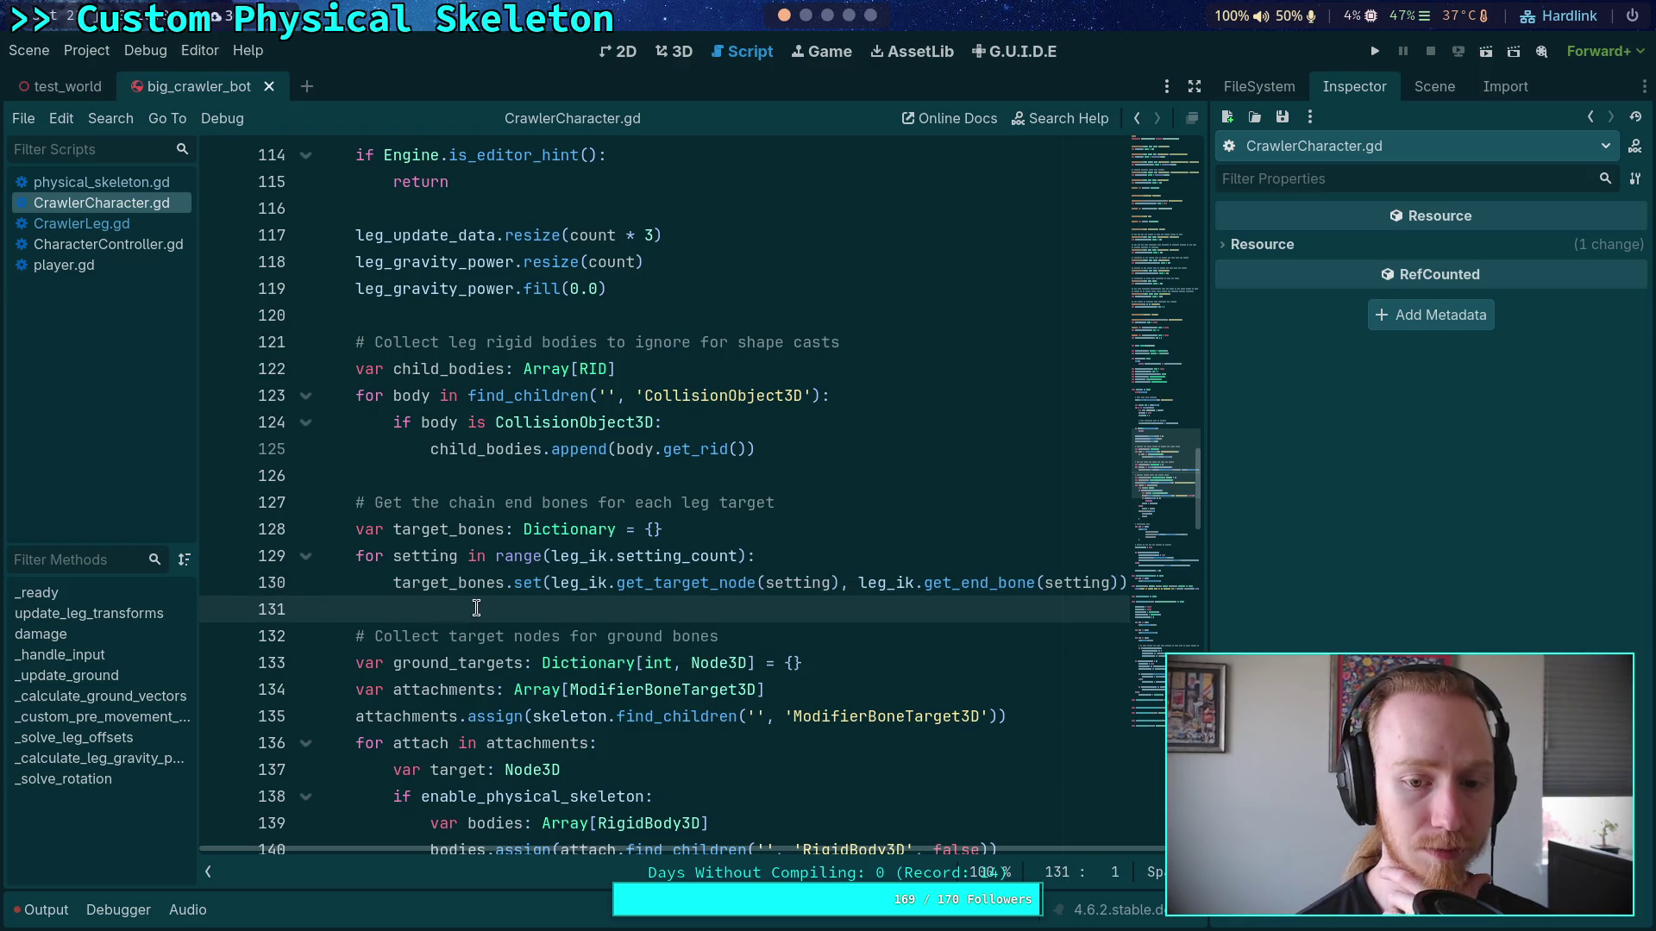
scroll(480, 599, "down", 7)
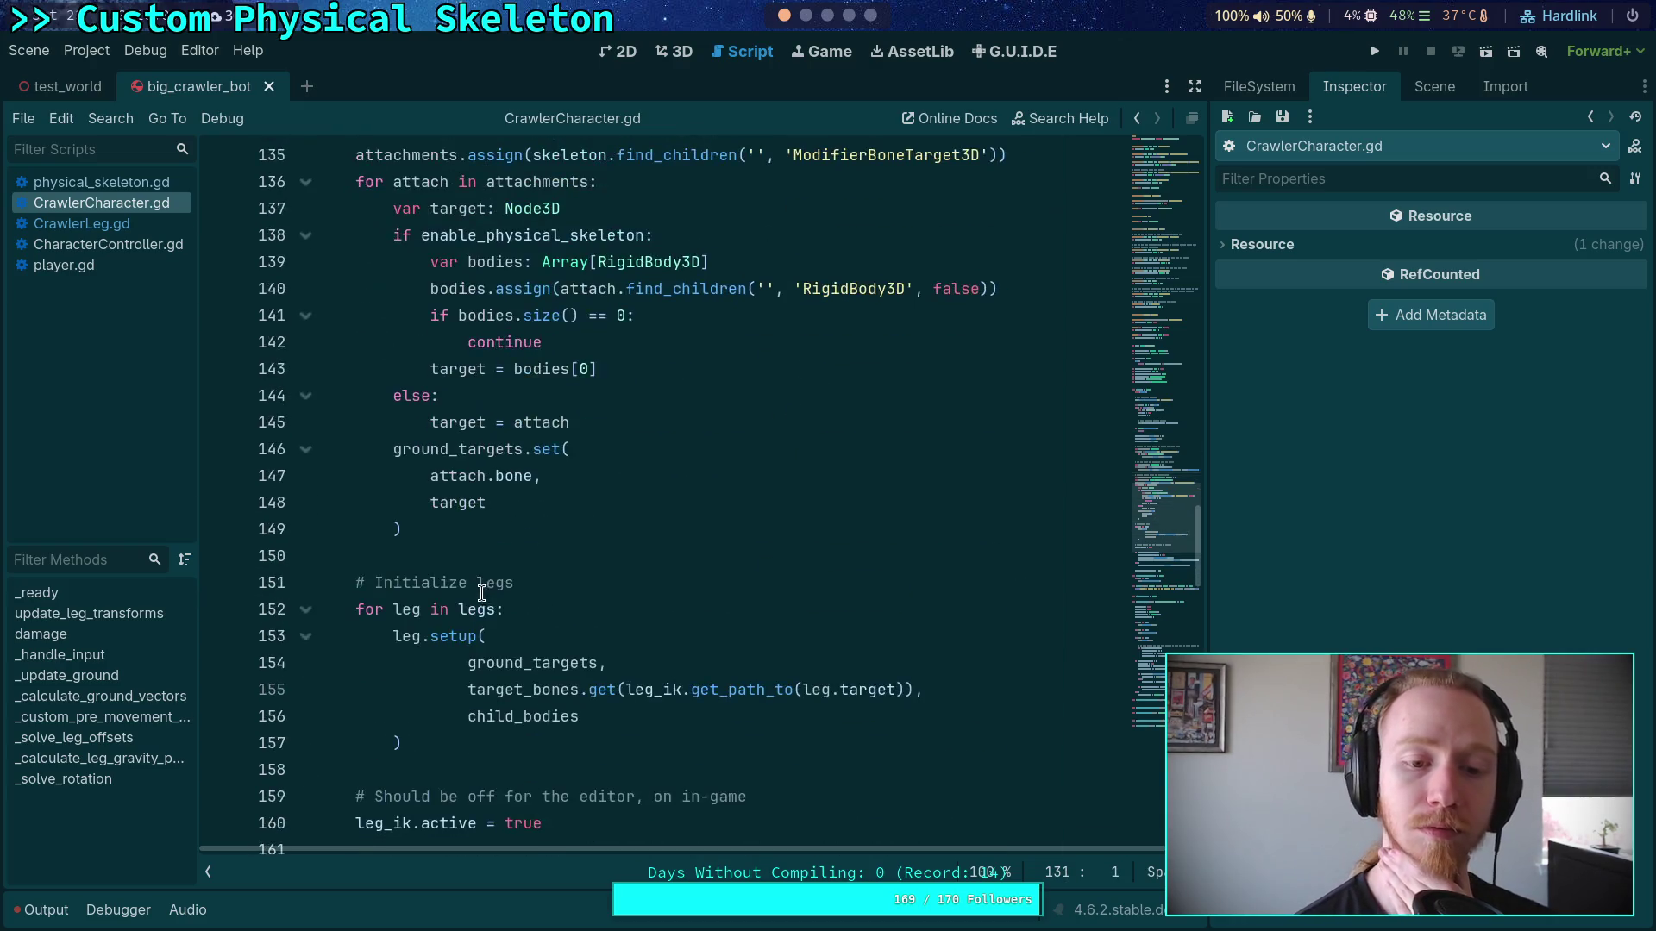
left_click(1437, 90)
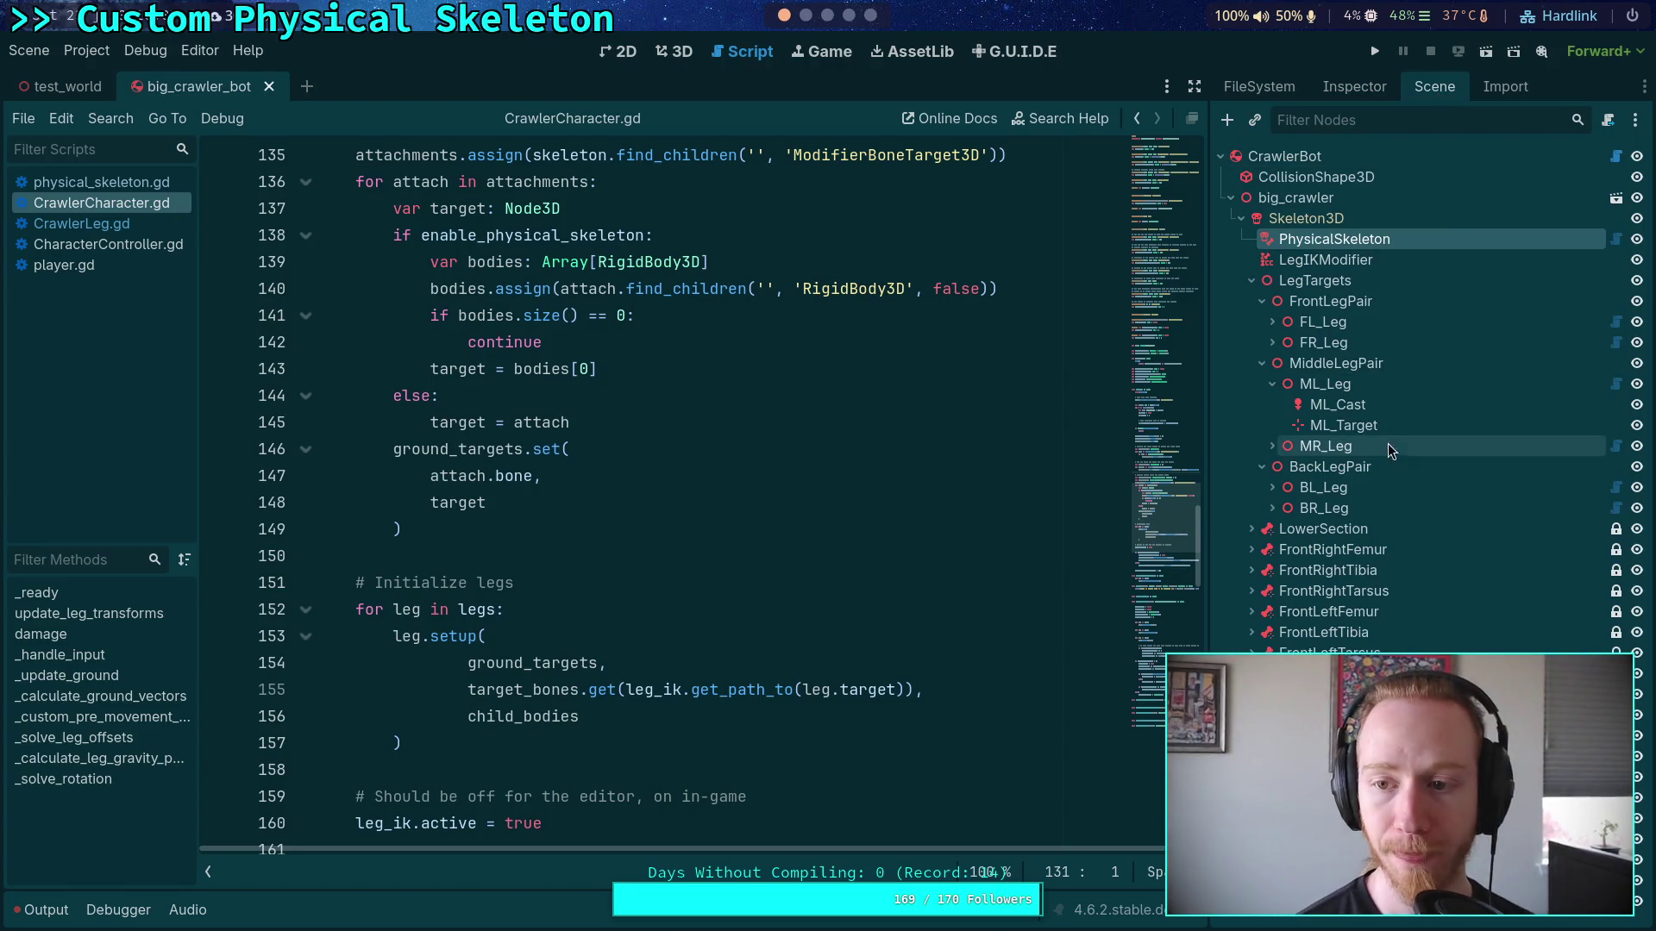
Step: Inspect the LegIKModifier properties with IK Settings collapsed, then the PhysicalSkeleton properties
left_click(1326, 260)
left_click(1353, 91)
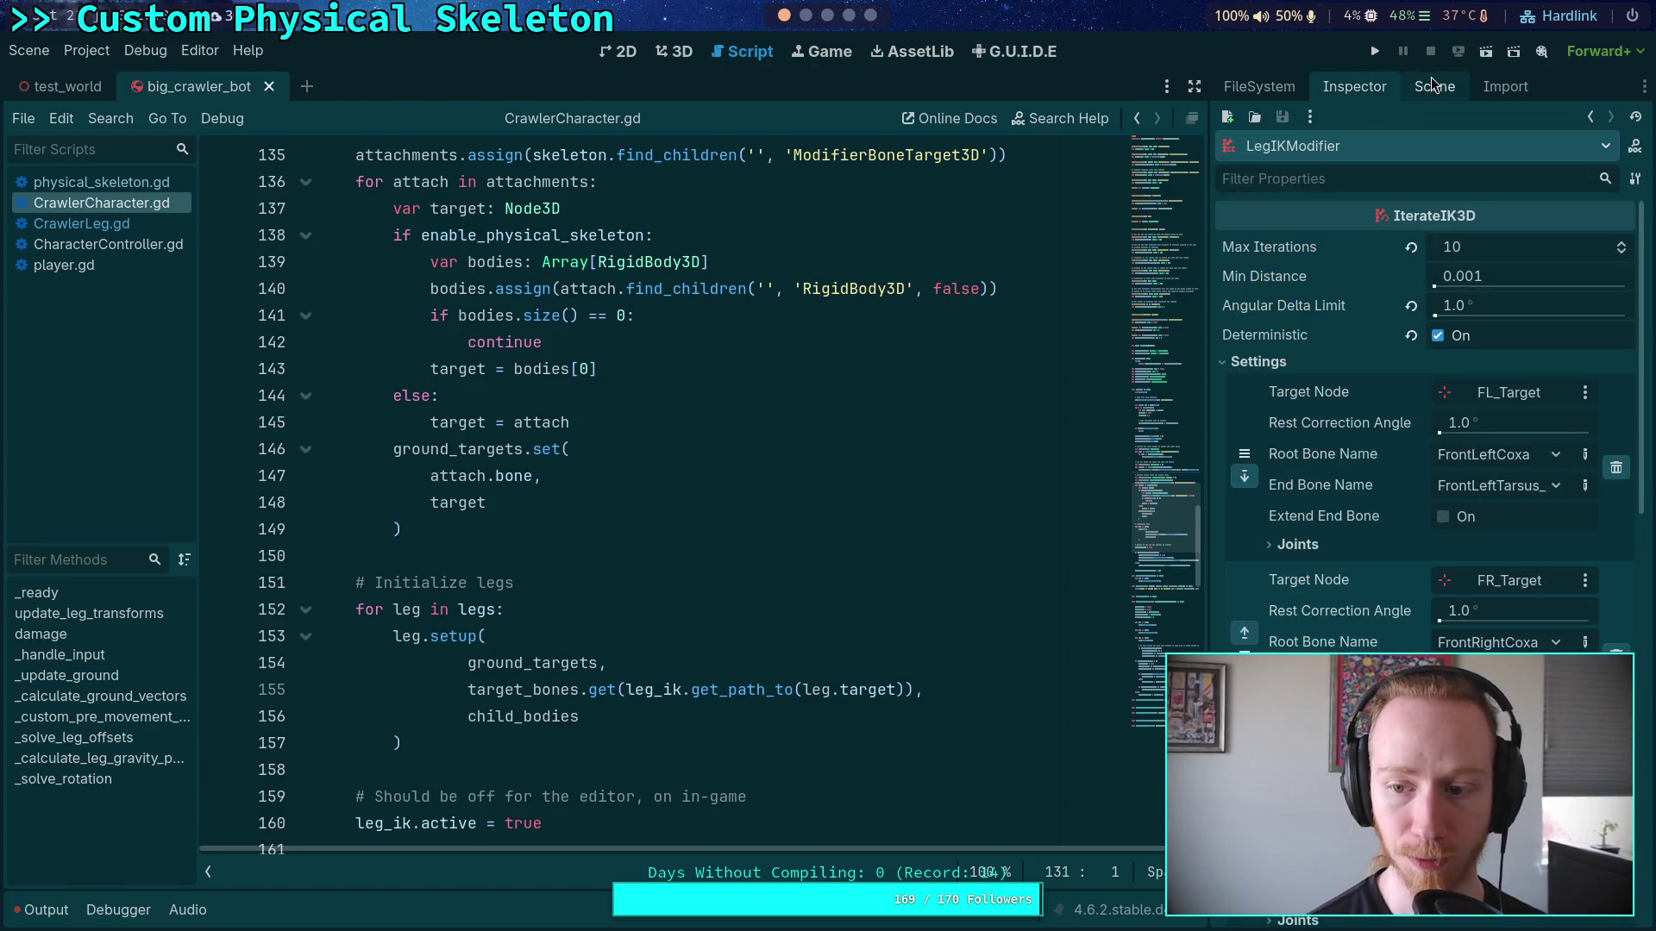
left_click(1315, 360)
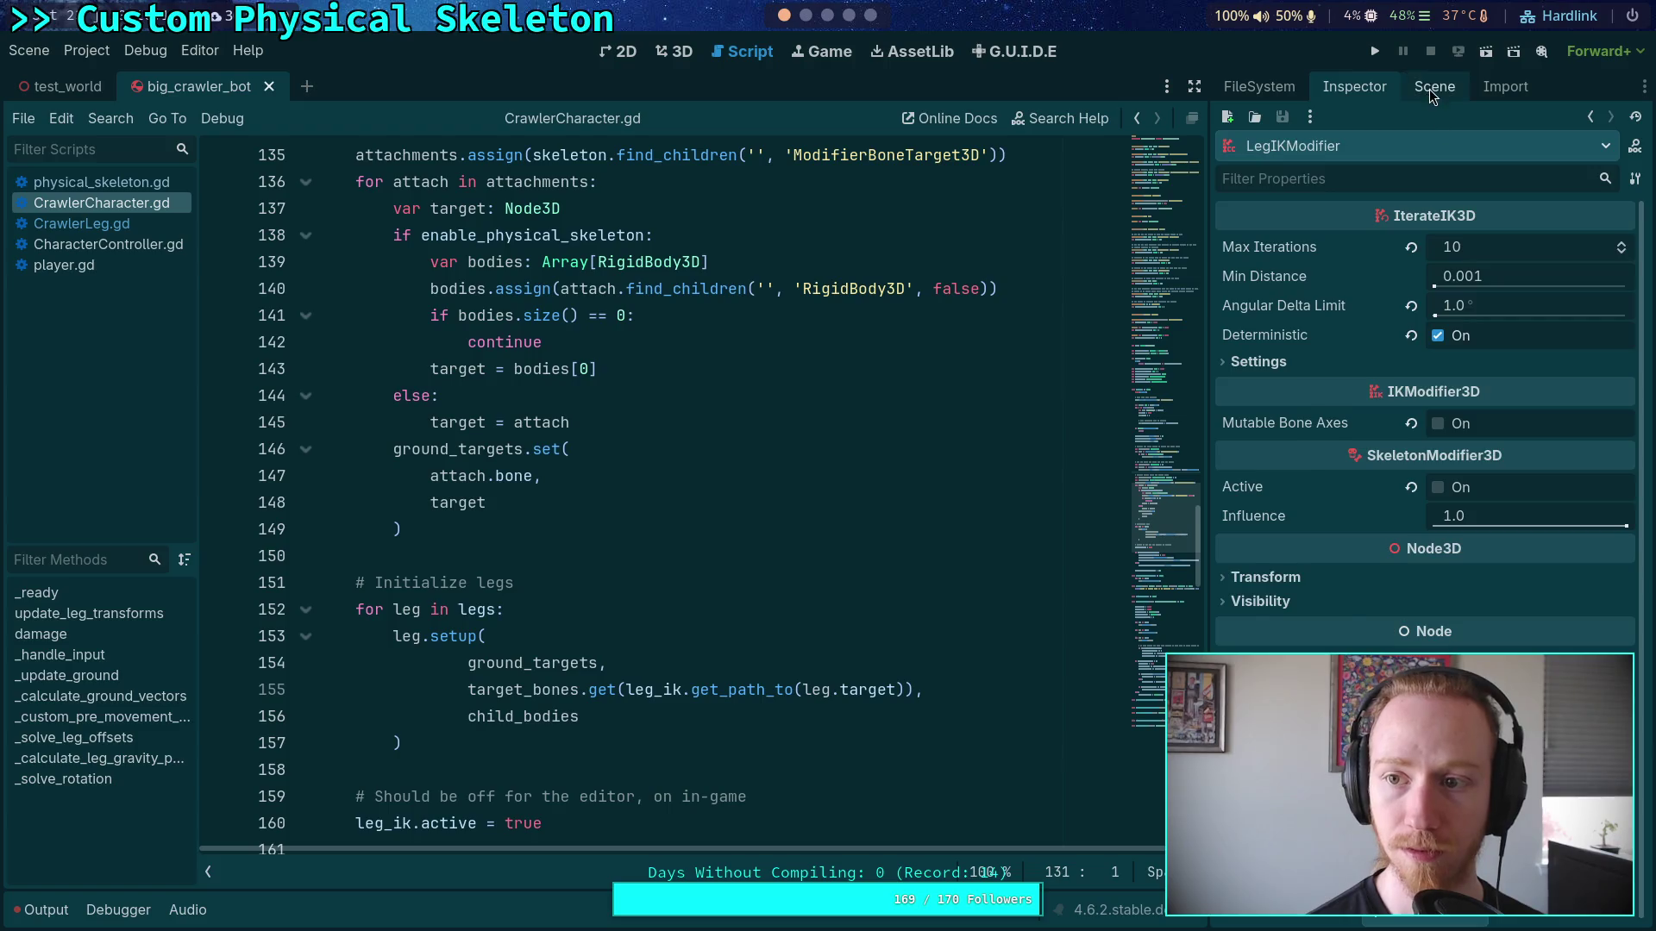
left_click(1434, 86)
left_click(1320, 238)
left_click(1354, 86)
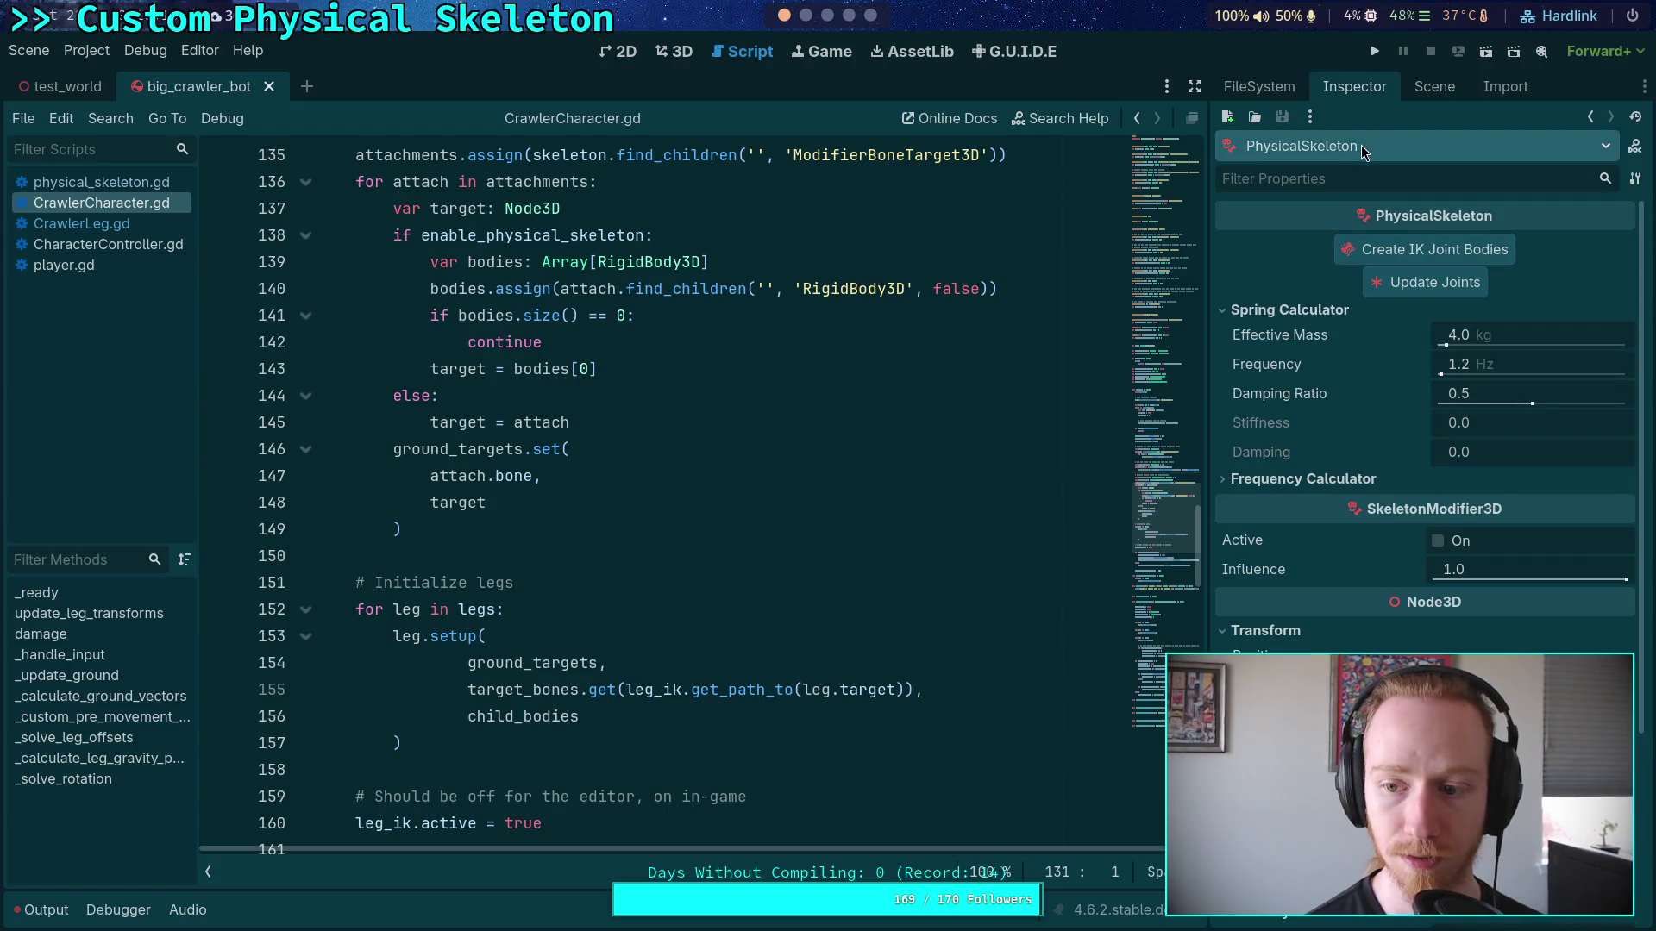
left_click(1015, 552)
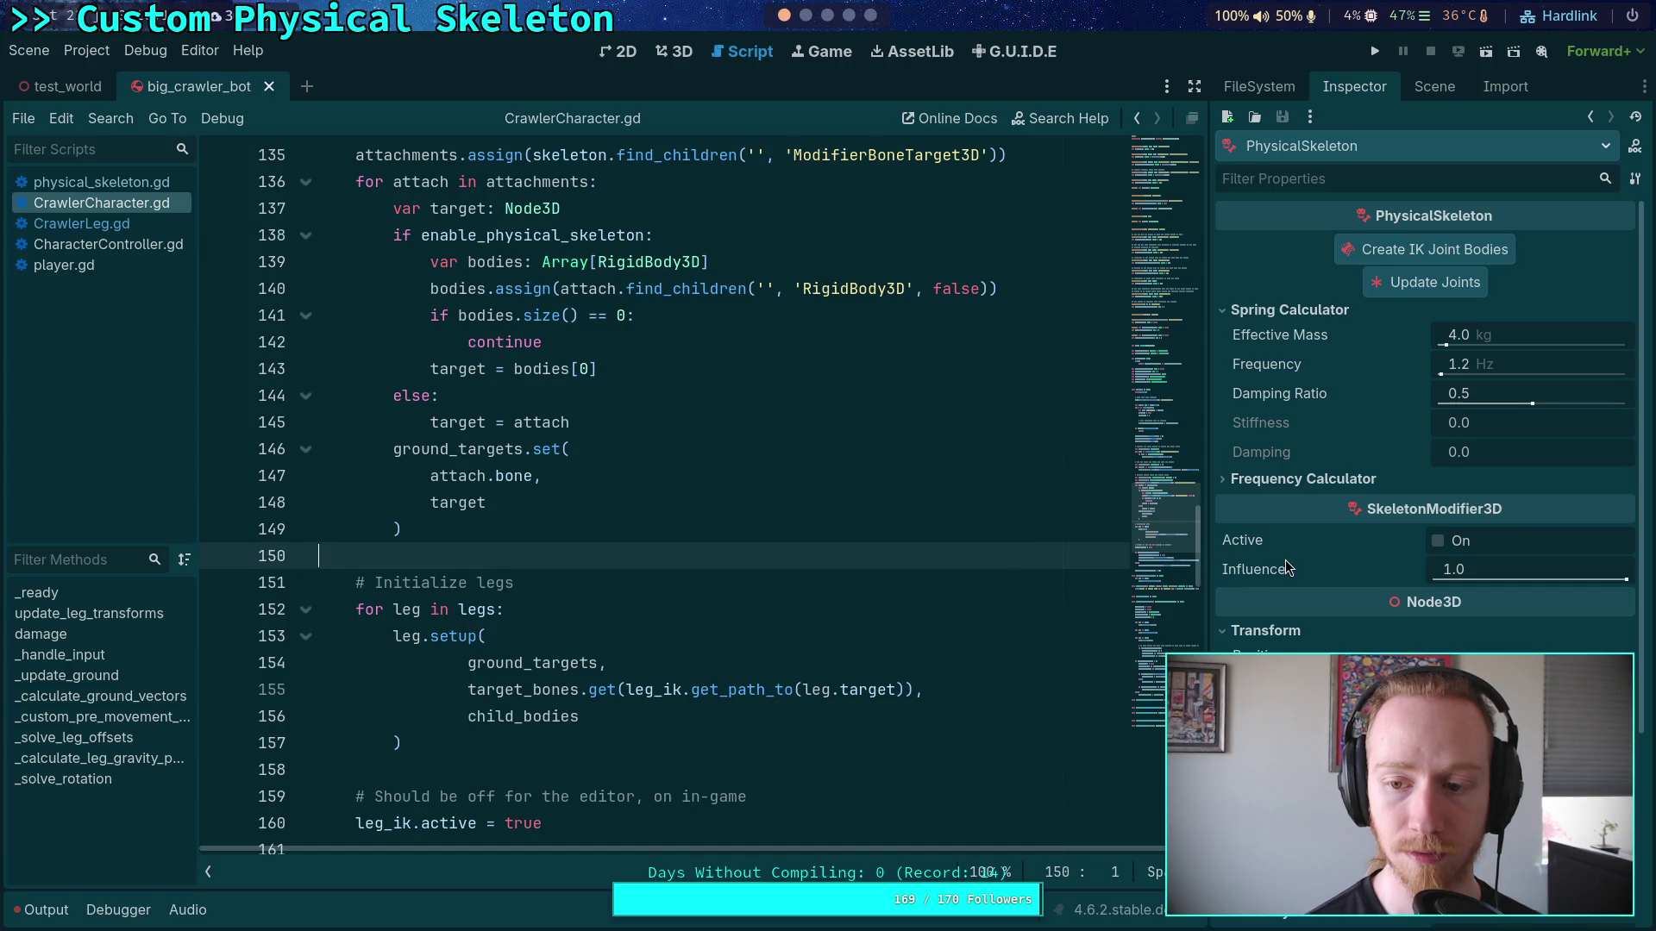
Step: Toggle the LegIKModifier's Active property on and back off, then save the scene
left_click(1426, 84)
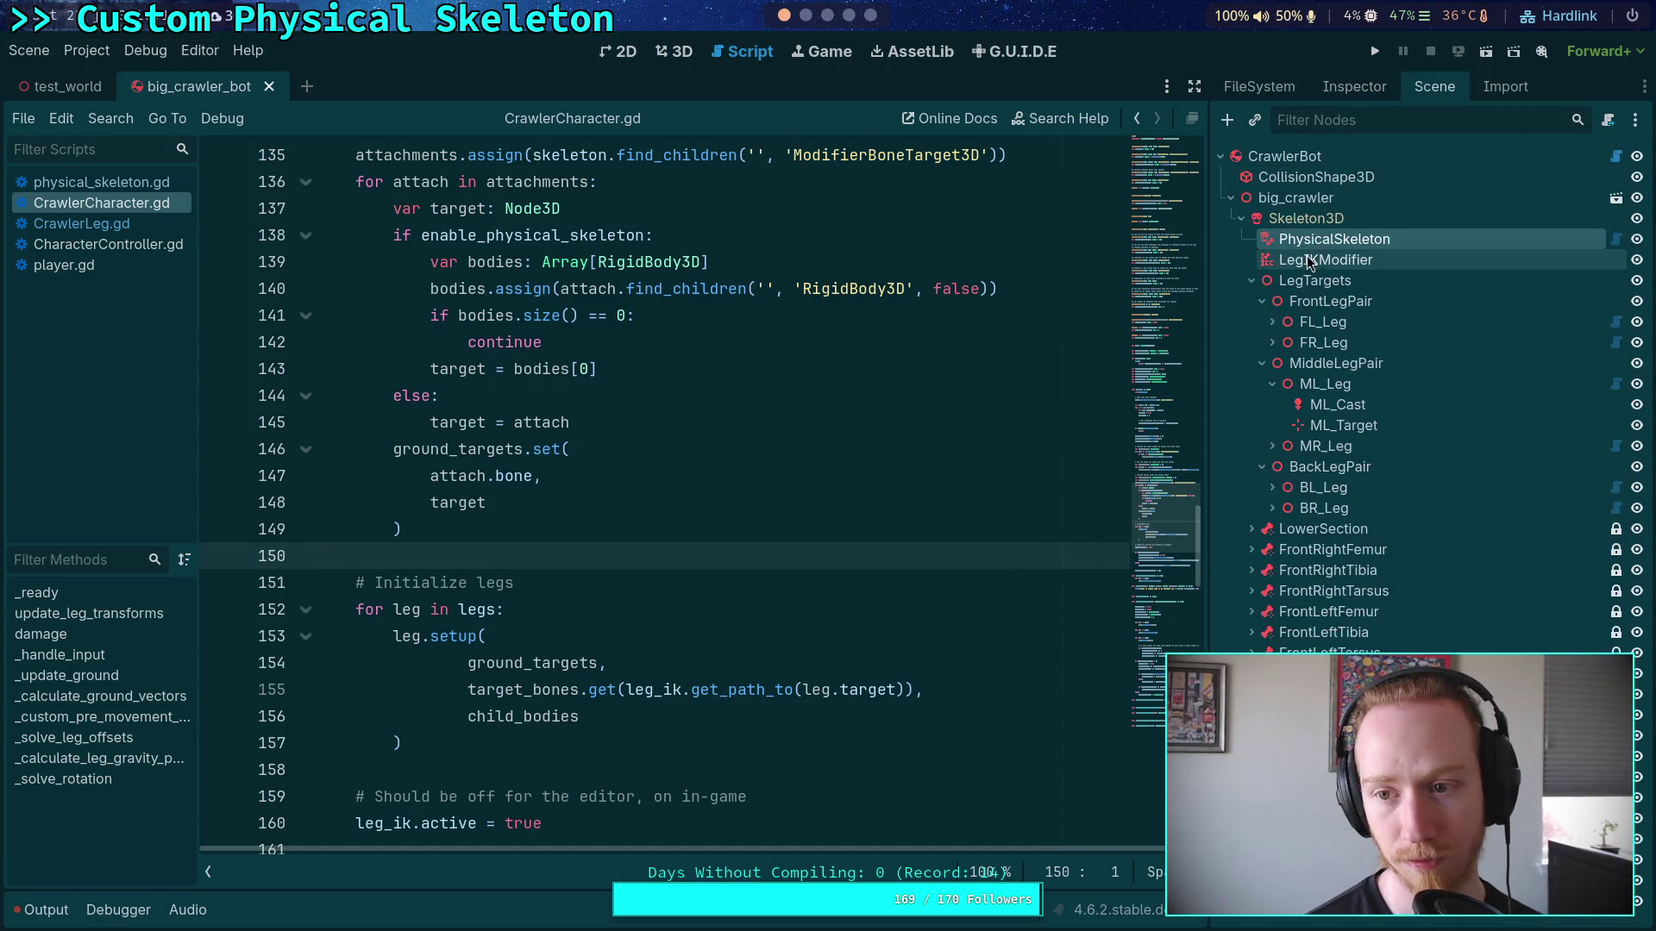
left_click(1307, 261)
left_click(1353, 89)
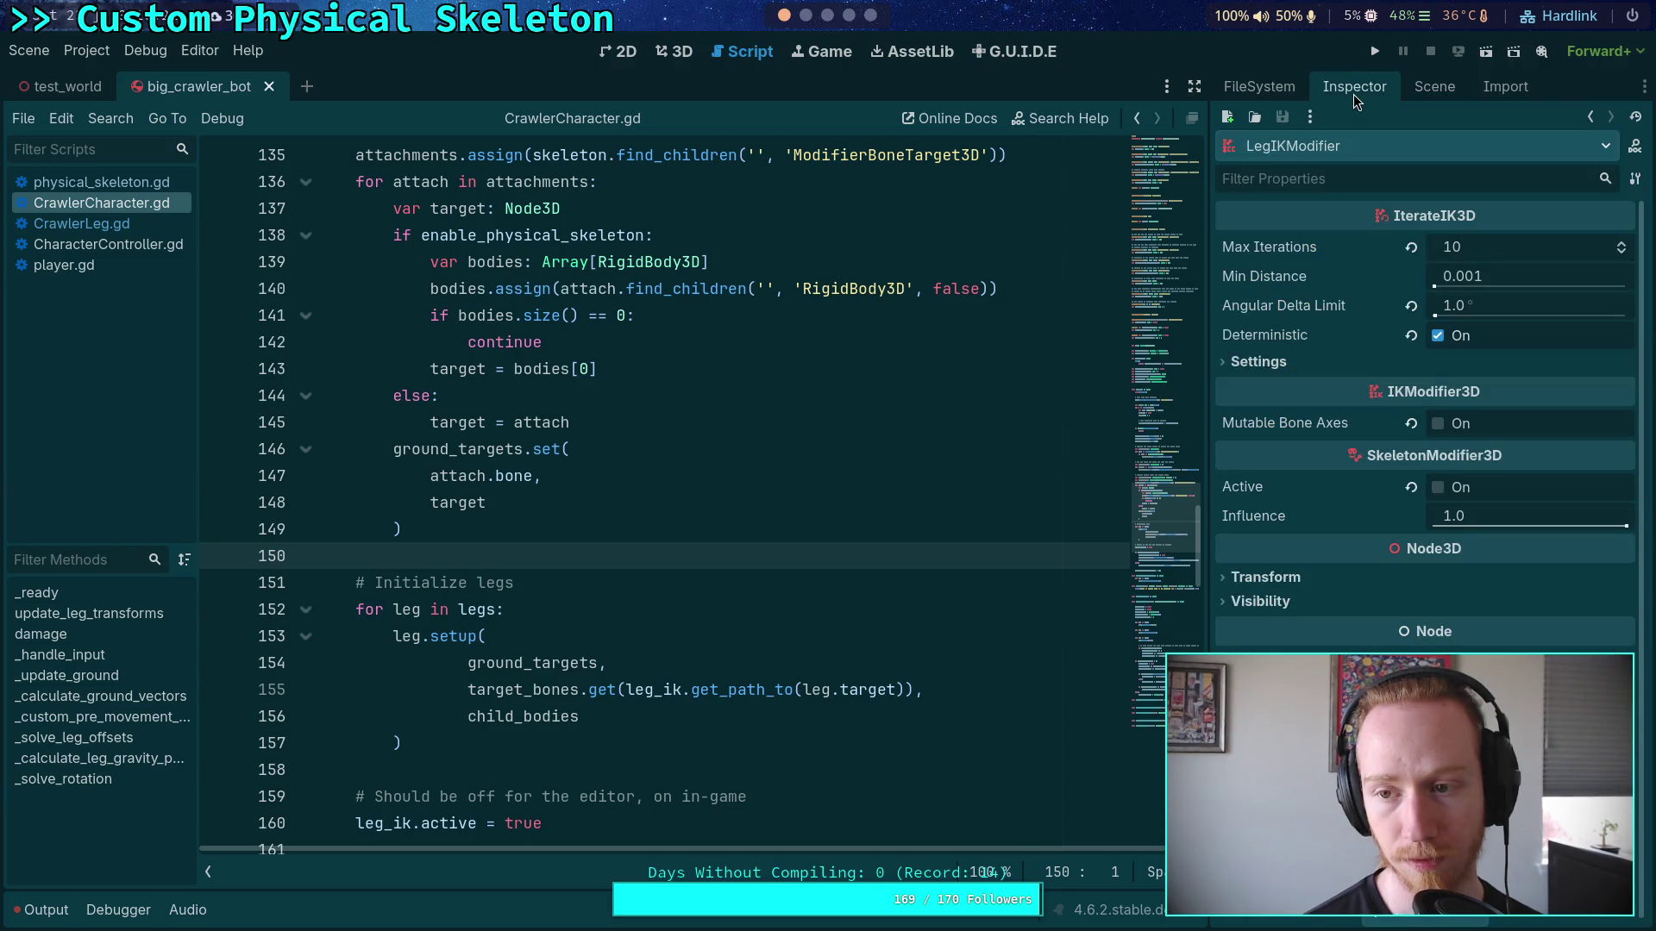
left_click(1437, 487)
left_click(1437, 487)
key("ctrl+s")
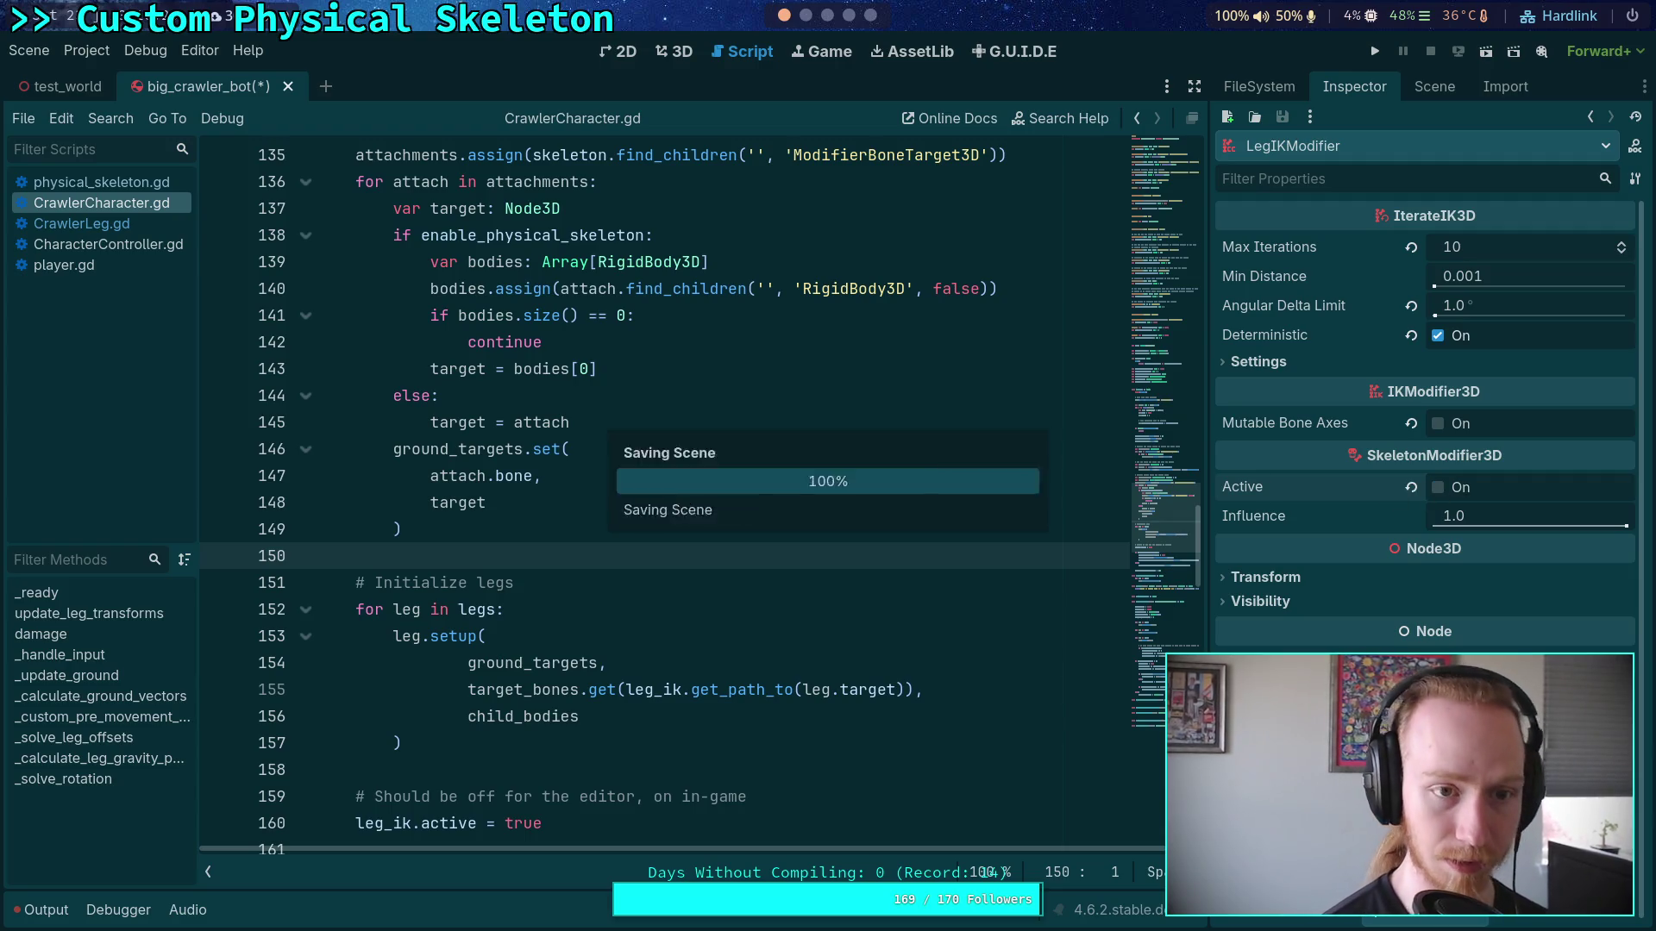
left_click(601, 520)
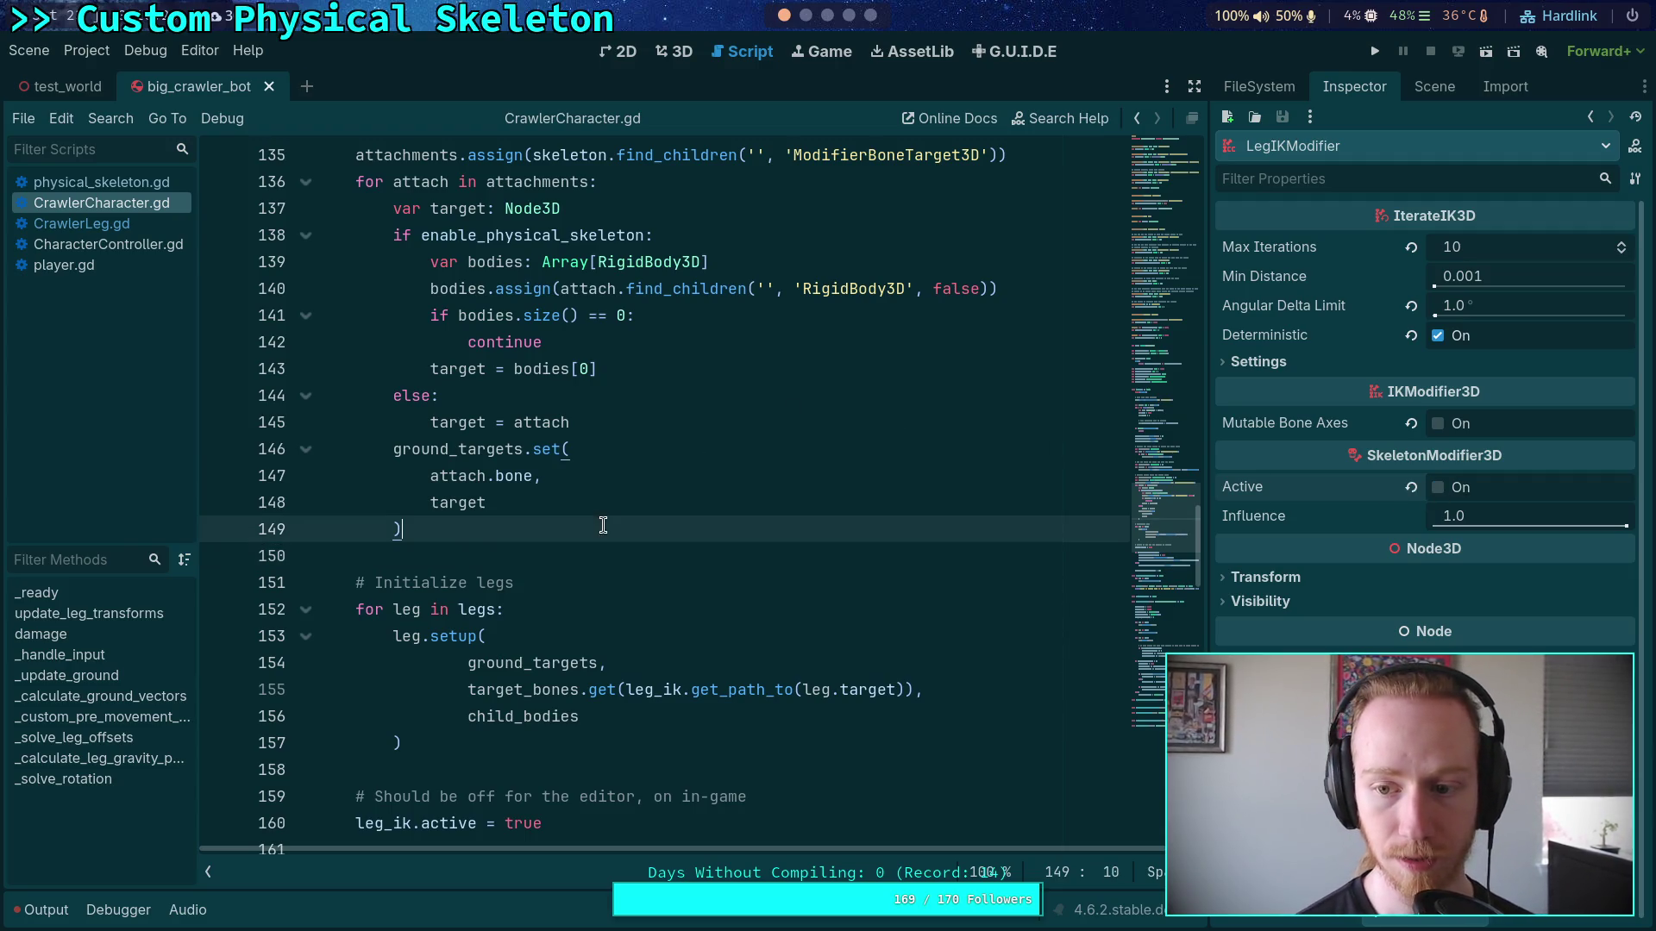
Step: Select PhysicalSkeleton, toggle its SkeletonModifier3D Active setting, and save the scene
left_click(1434, 86)
left_click(1328, 227)
left_click(1354, 86)
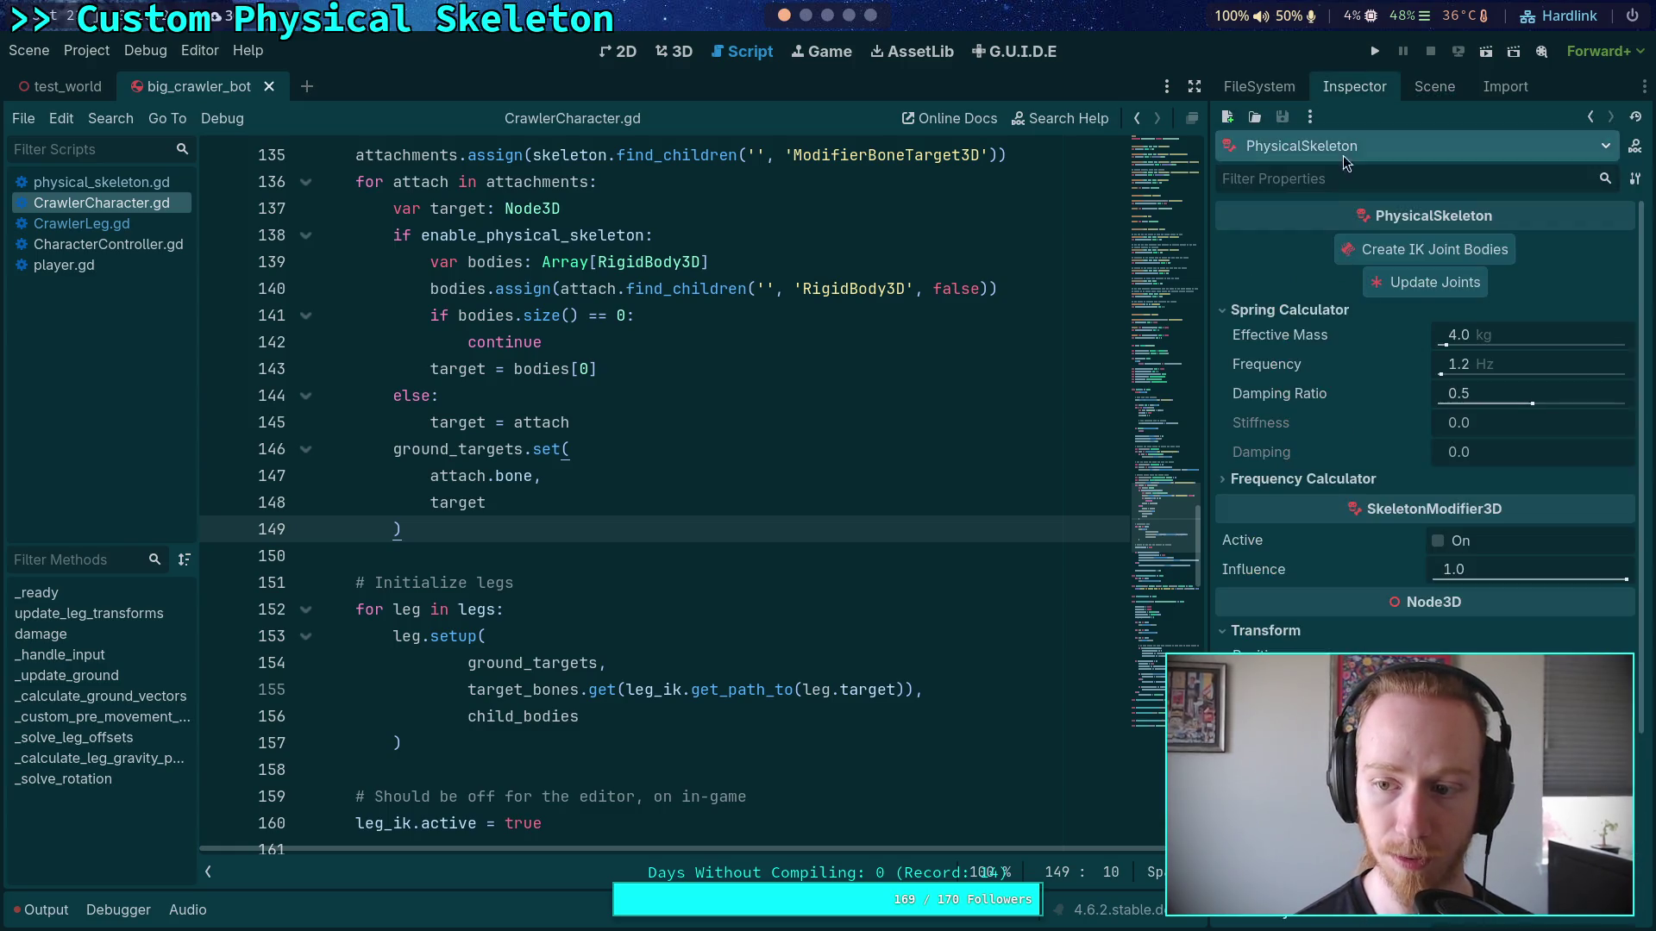
left_click(1437, 541)
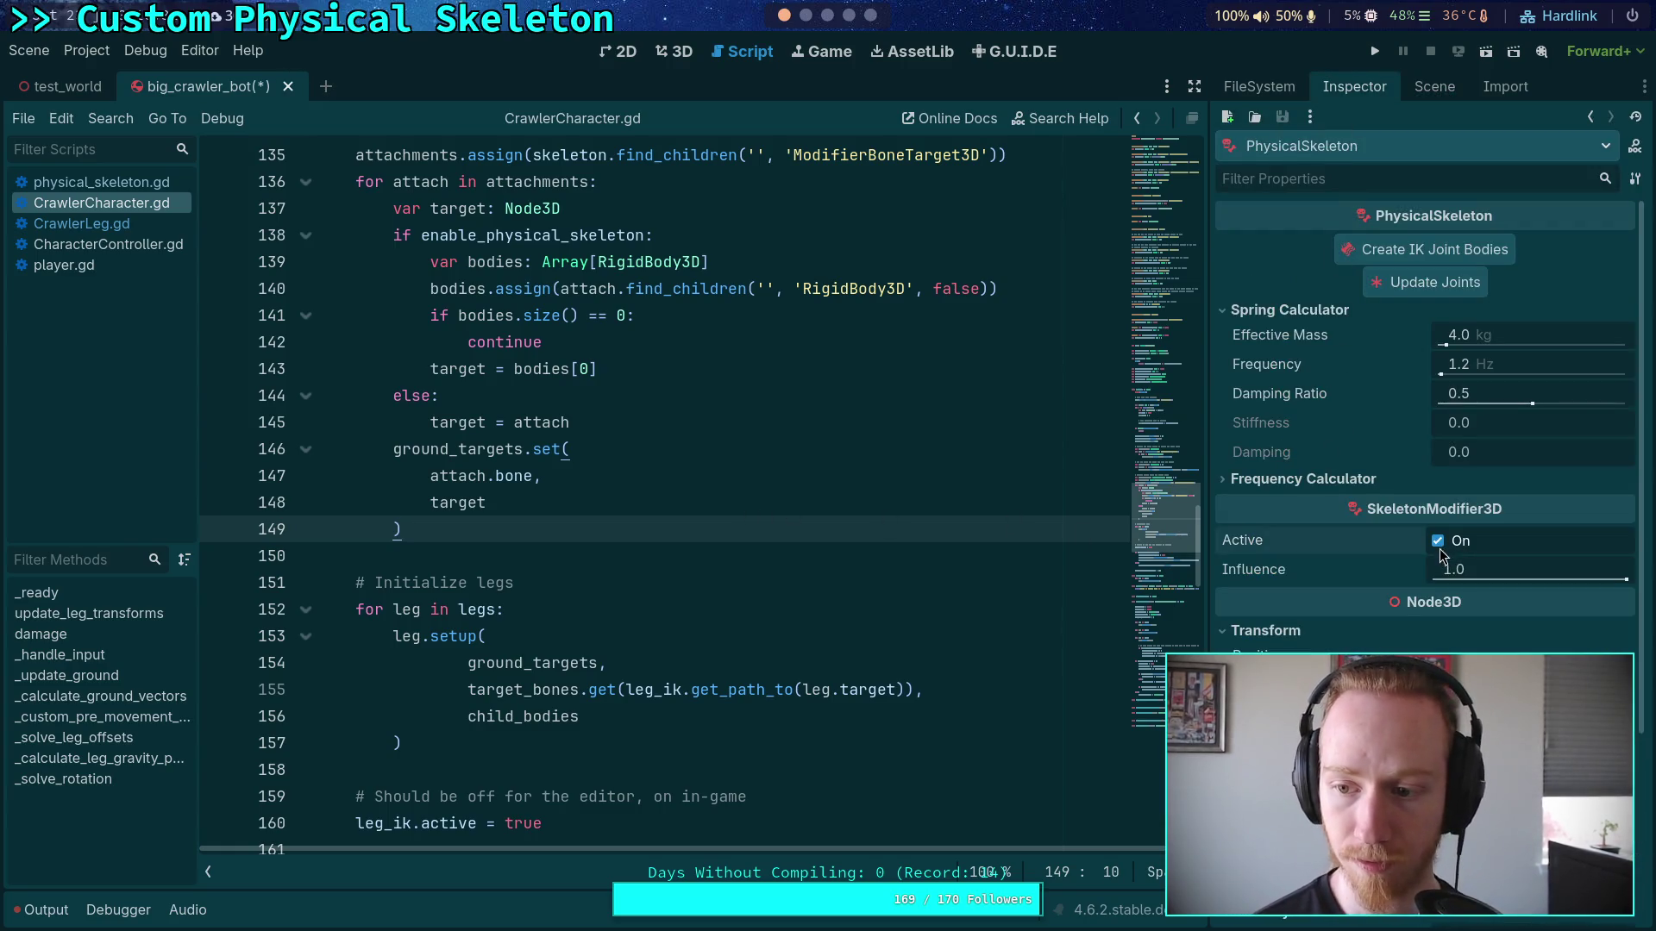
key("ctrl+s")
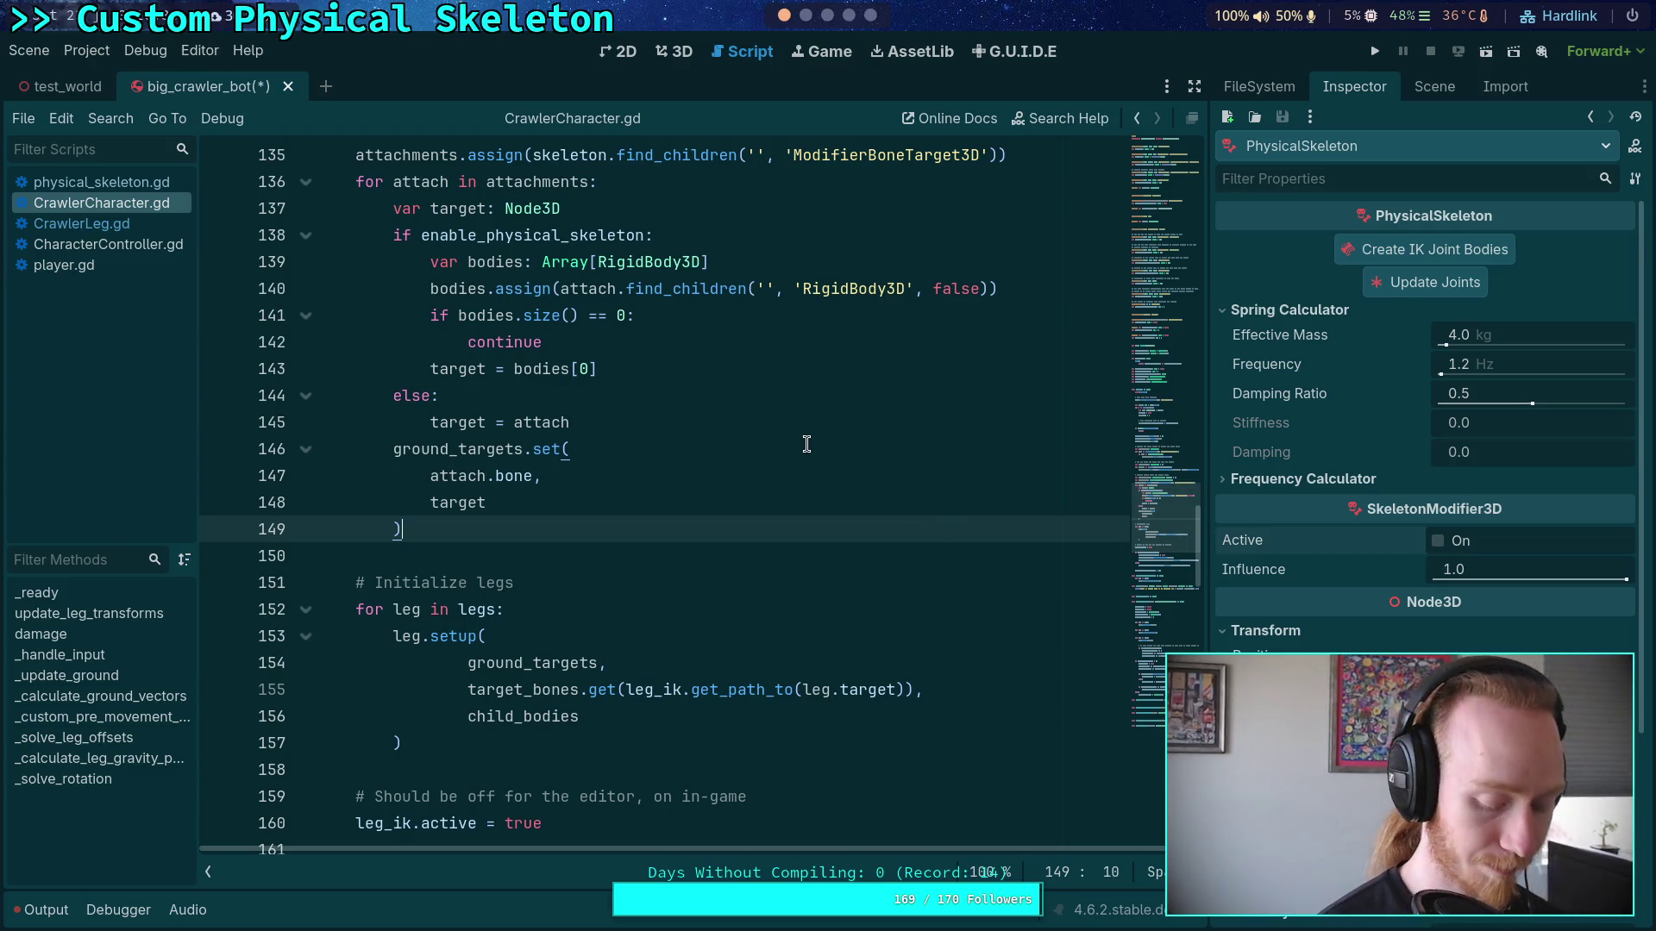
Step: On CrawlerBot, toggle Physical Skeleton off and back on, then save big_crawler_bot
mouse_move(71, 88)
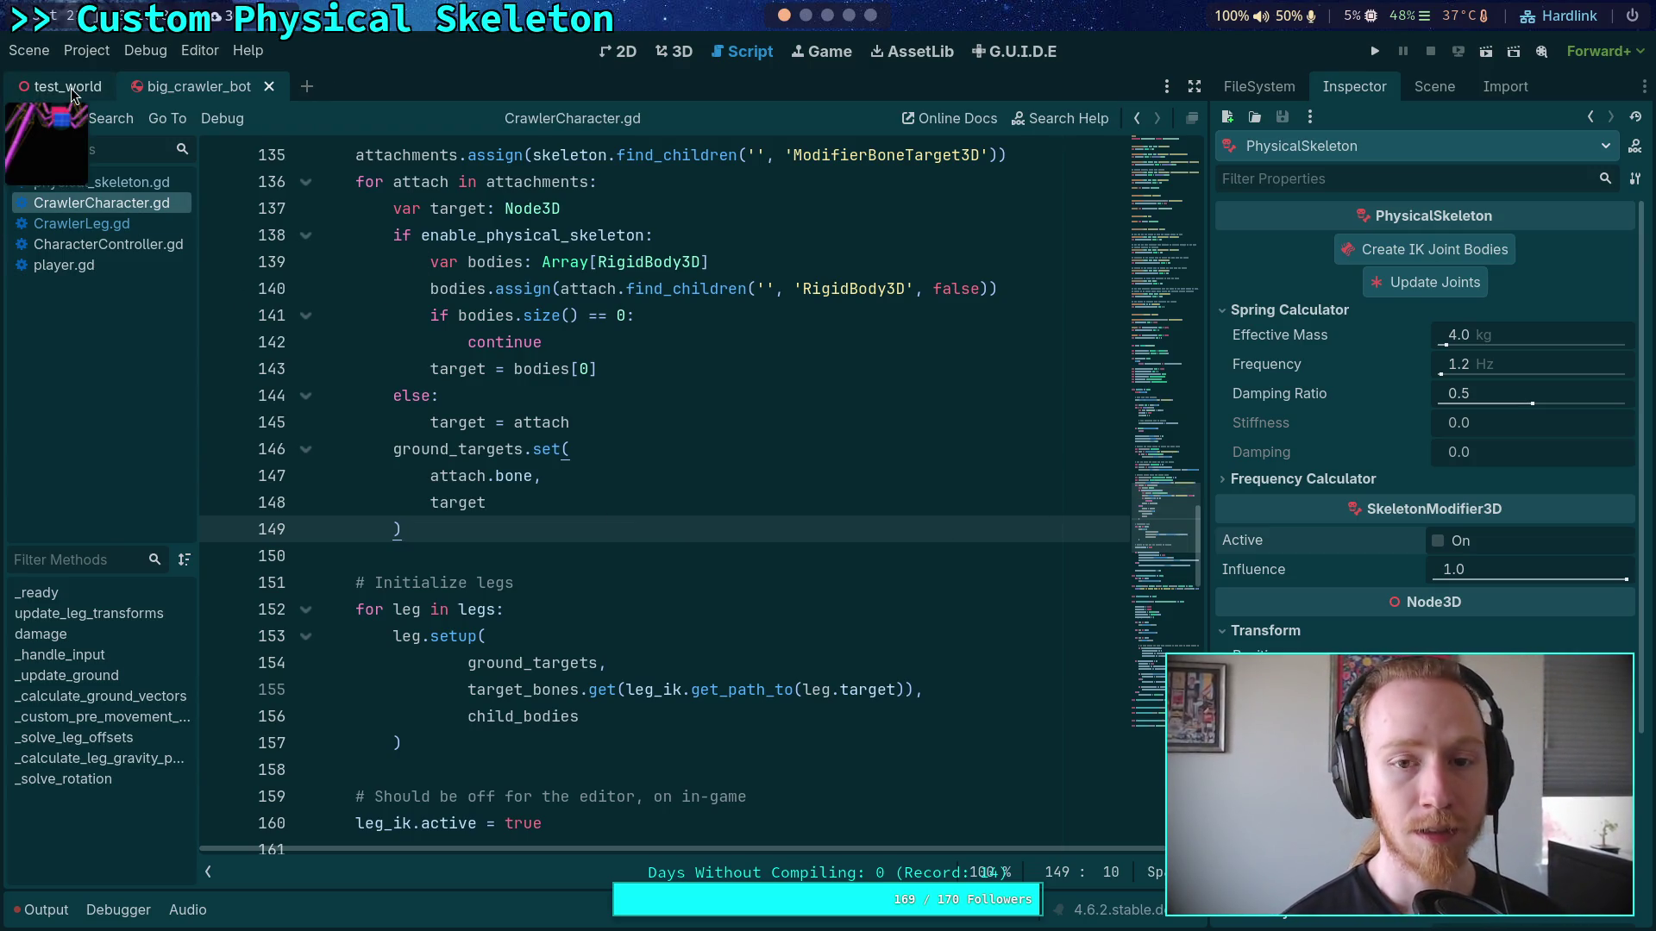
left_click(1419, 84)
left_click(1340, 153)
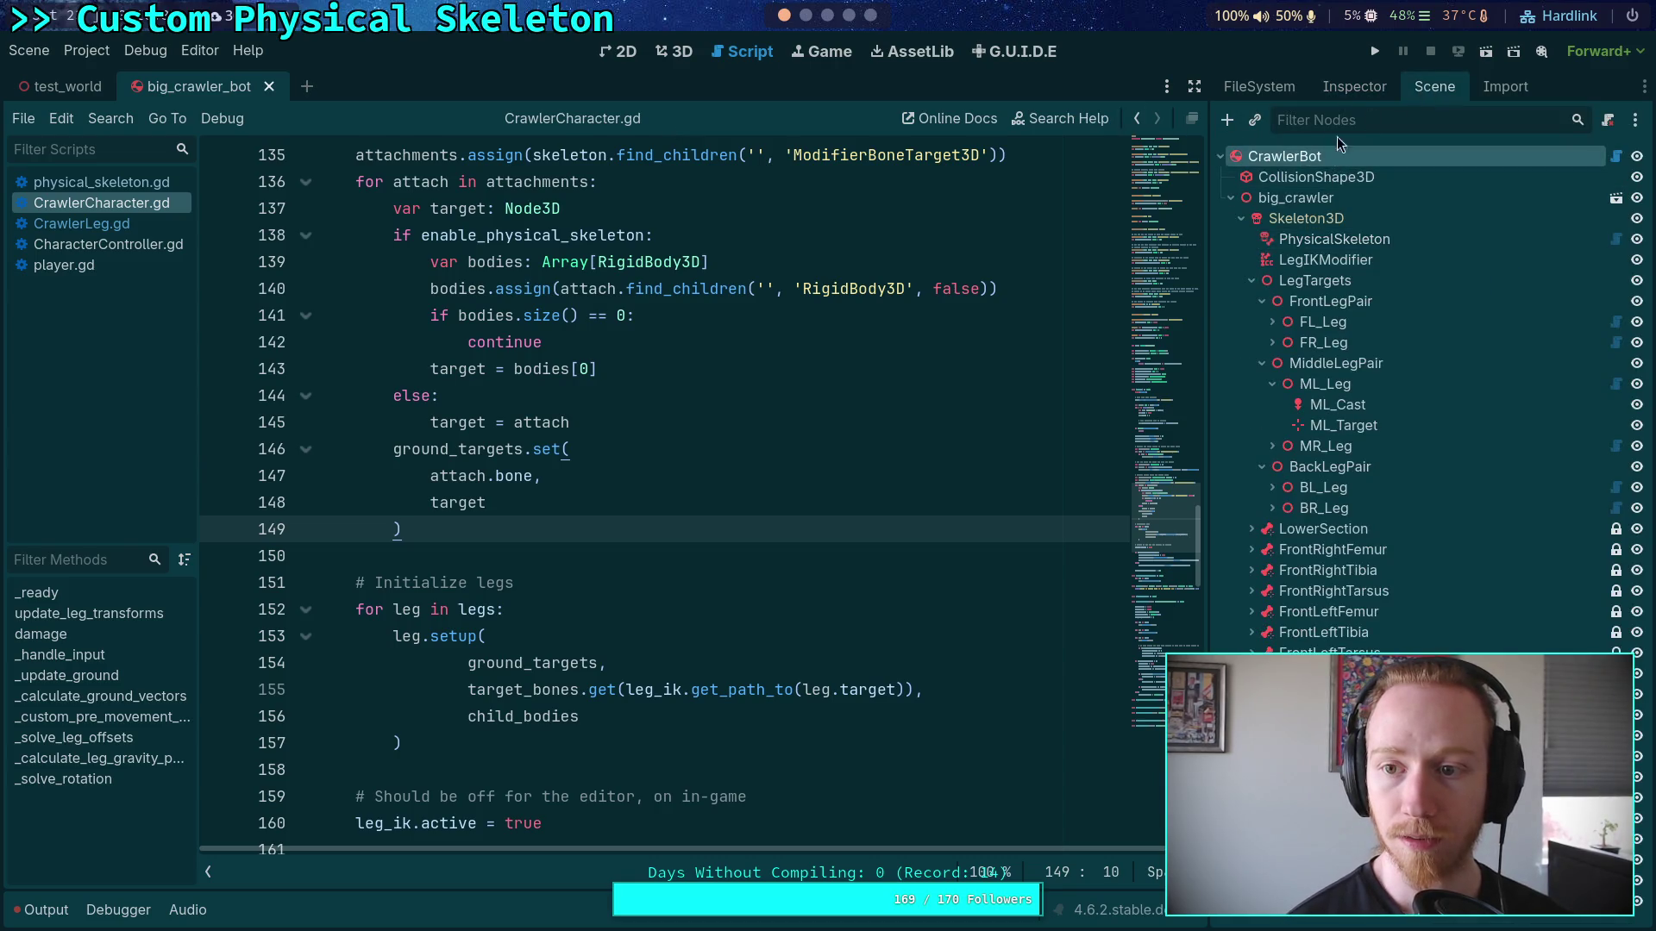
left_click(1350, 87)
left_click(1358, 426)
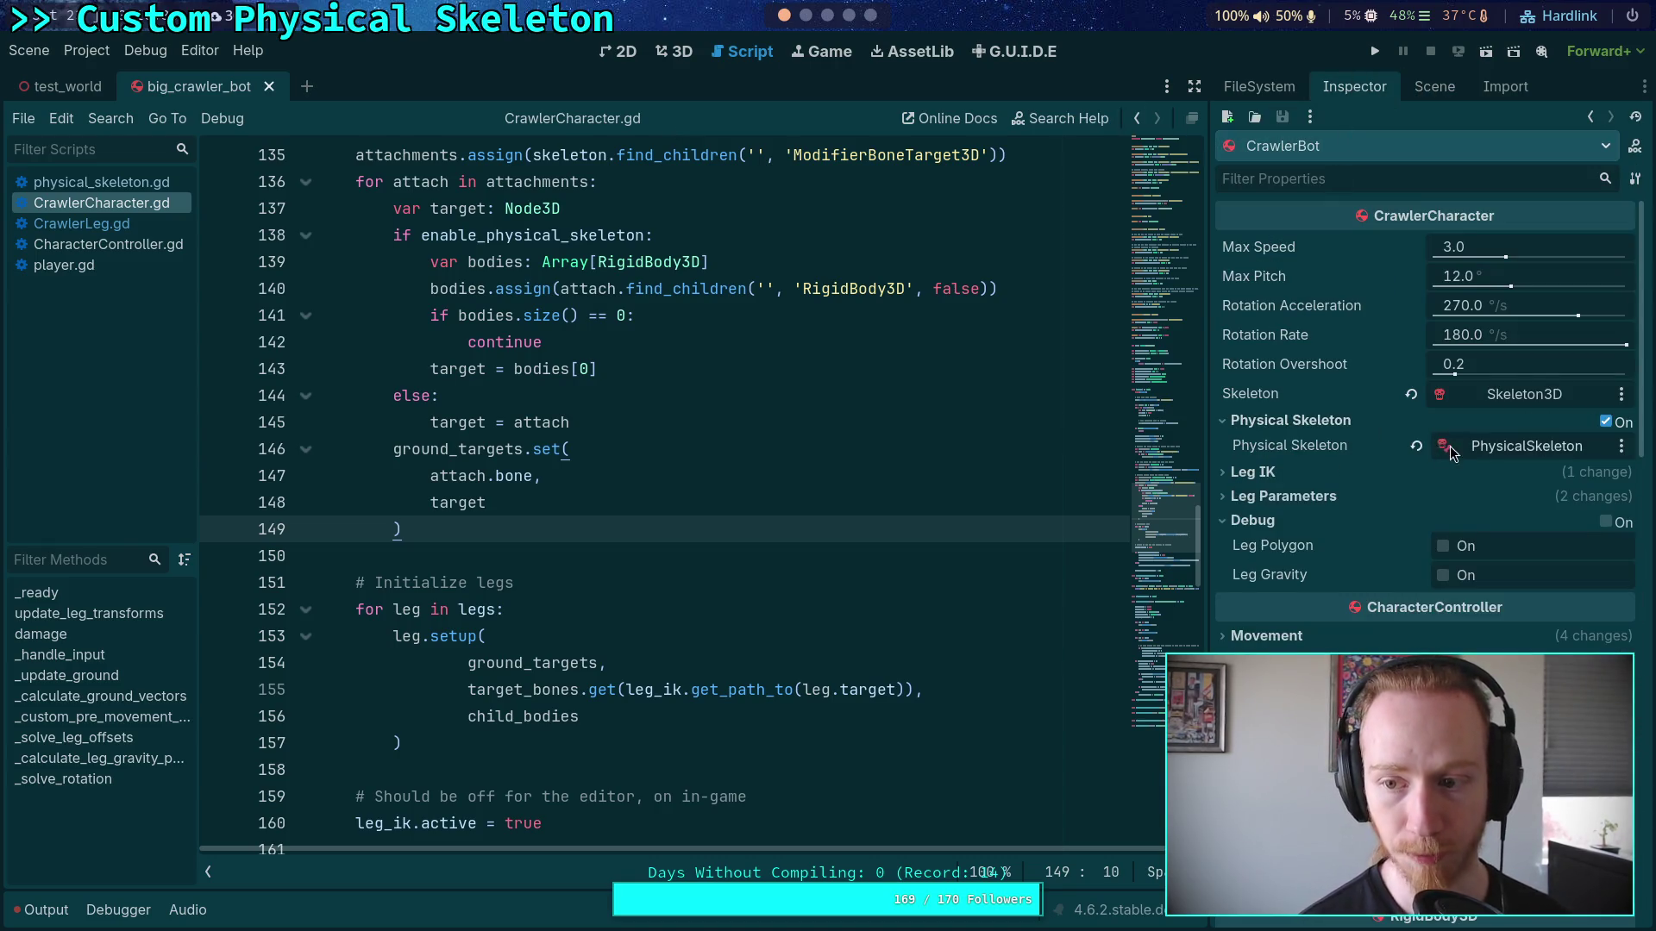
mouse_move(47, 94)
left_click(1606, 423)
left_click(1605, 423)
key("ctrl+s")
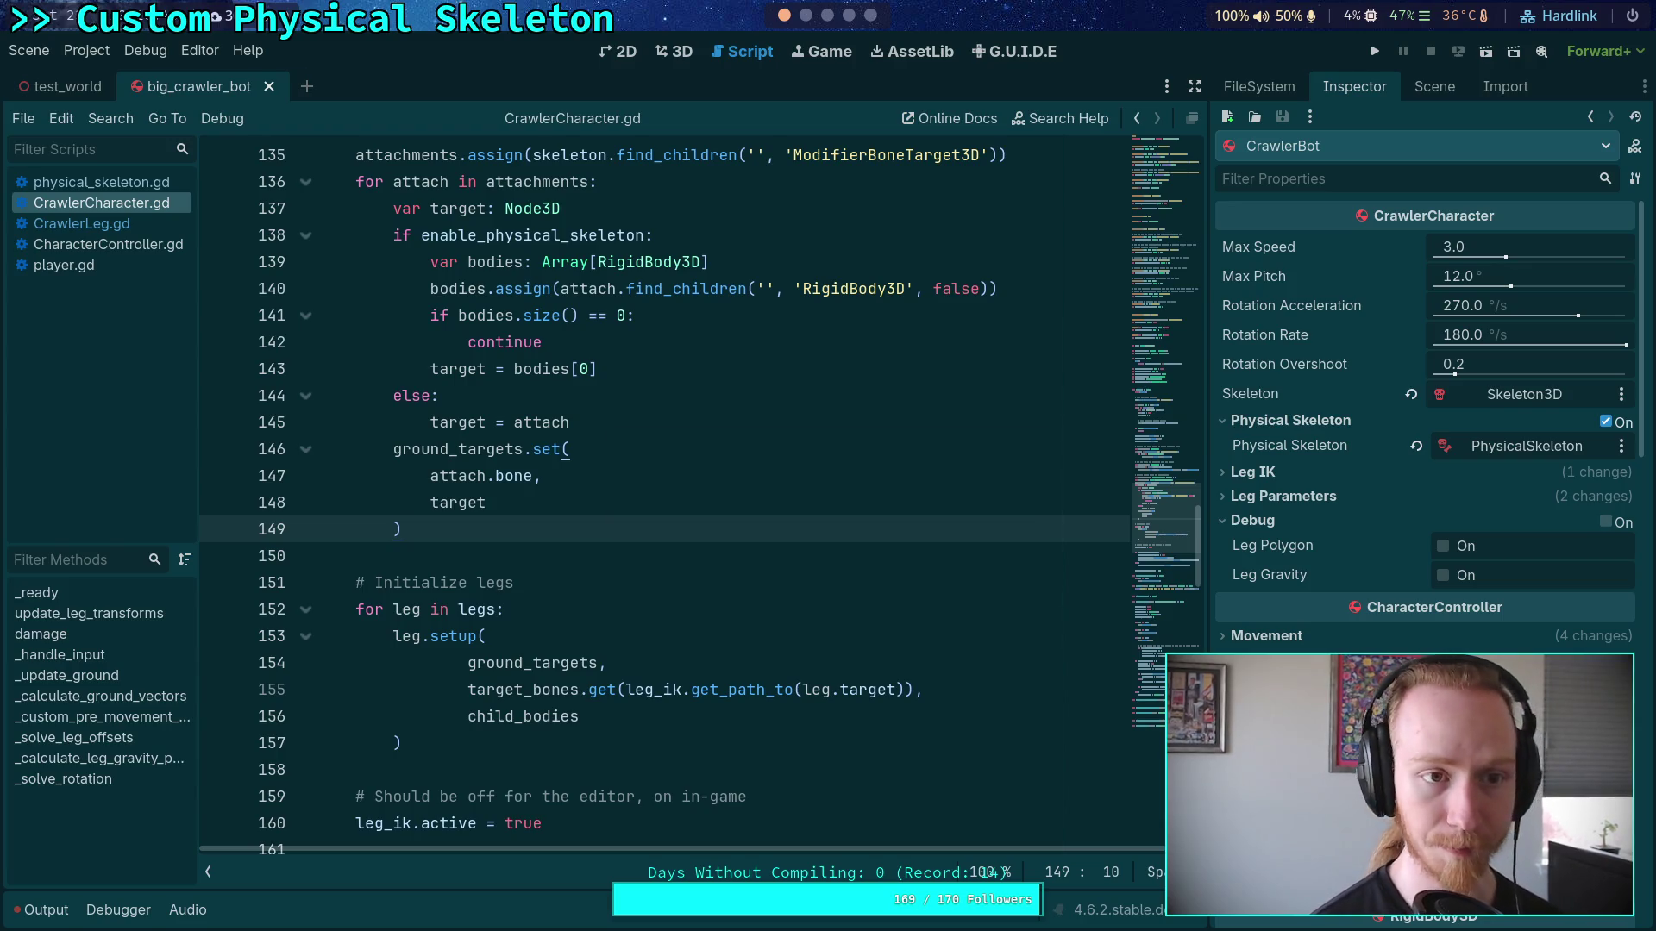
Step: Close big_crawler_bot, uncheck Physical Skeleton in test_world, and test-run then stop the game
left_click(268, 86)
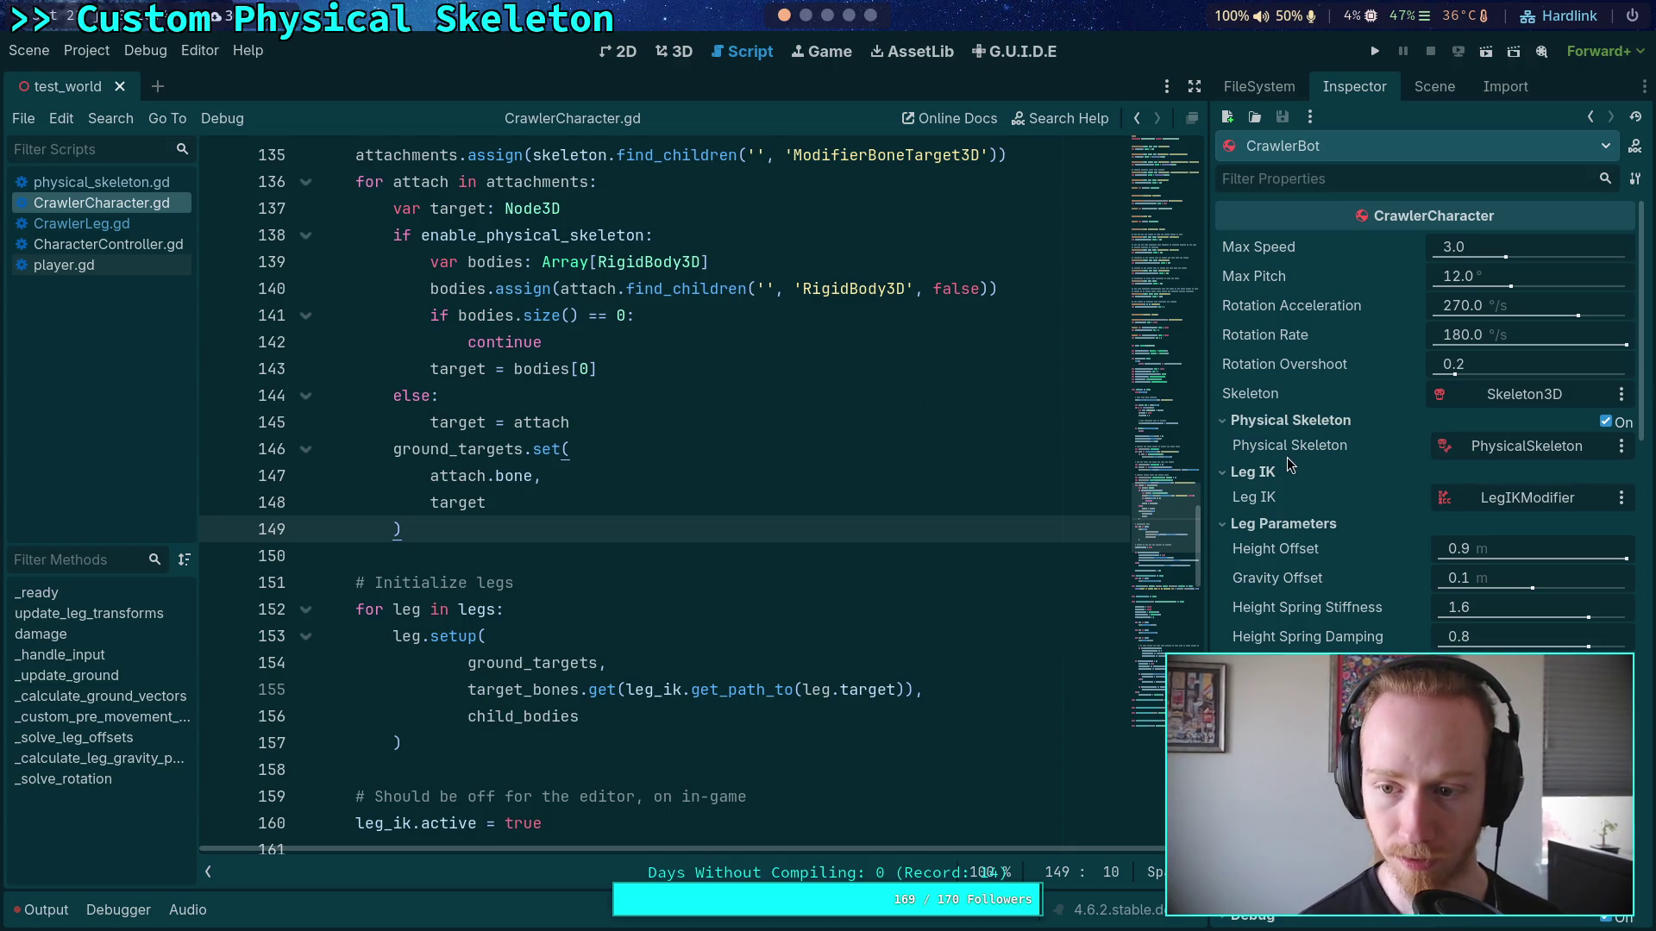
left_click(1605, 423)
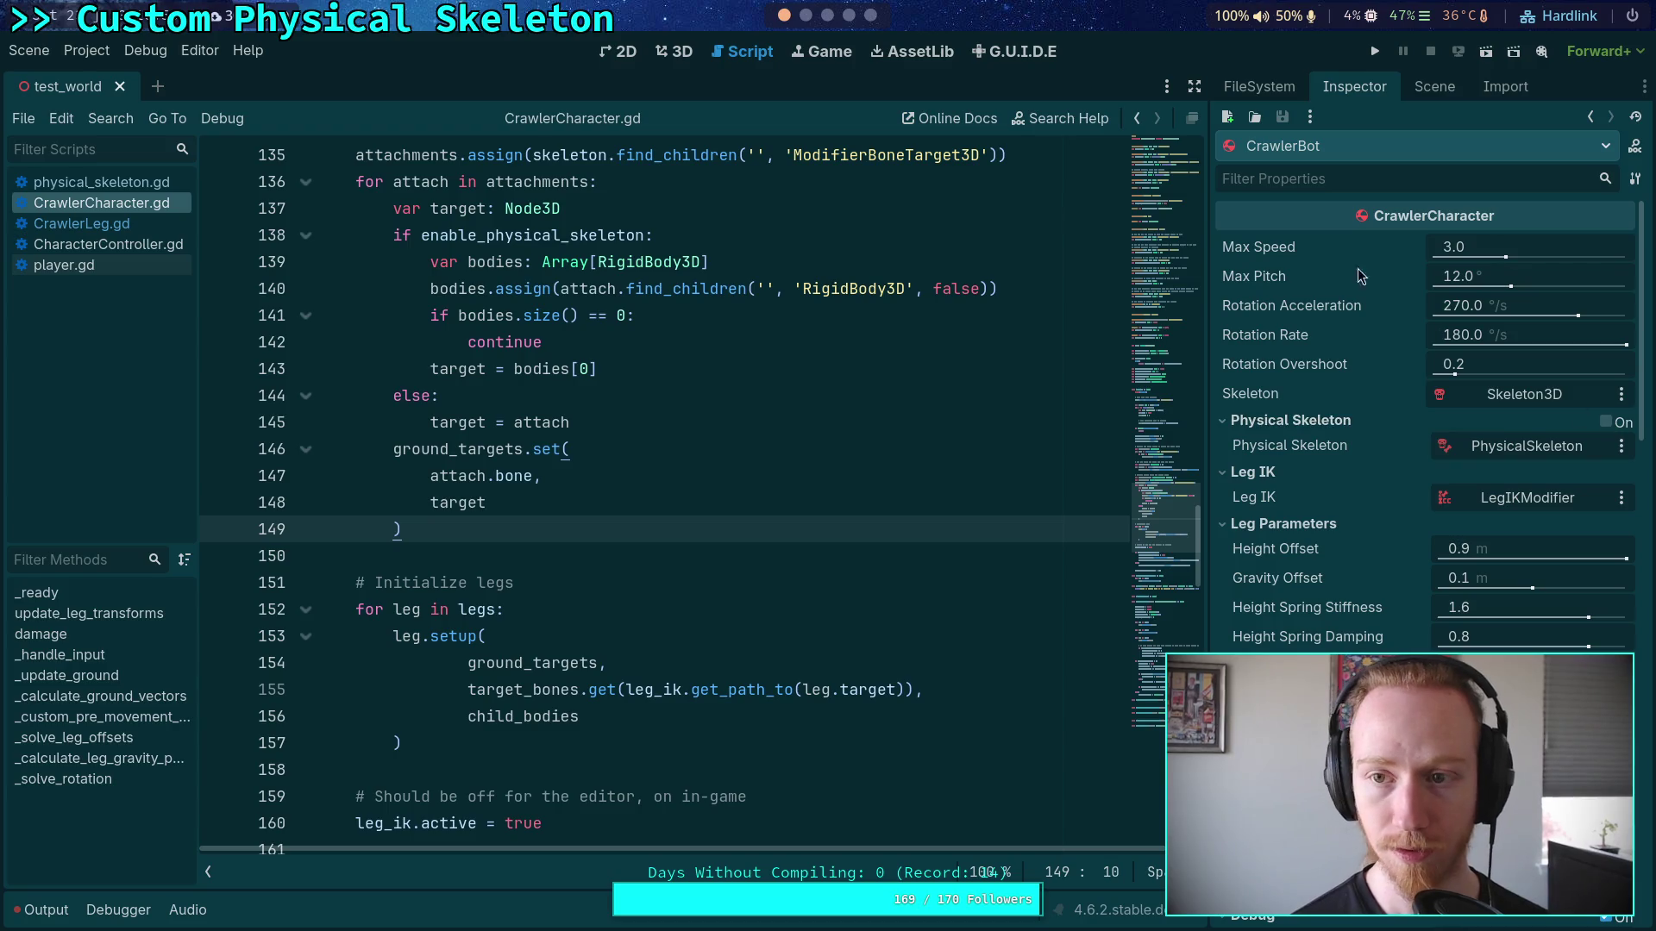
left_click(1375, 50)
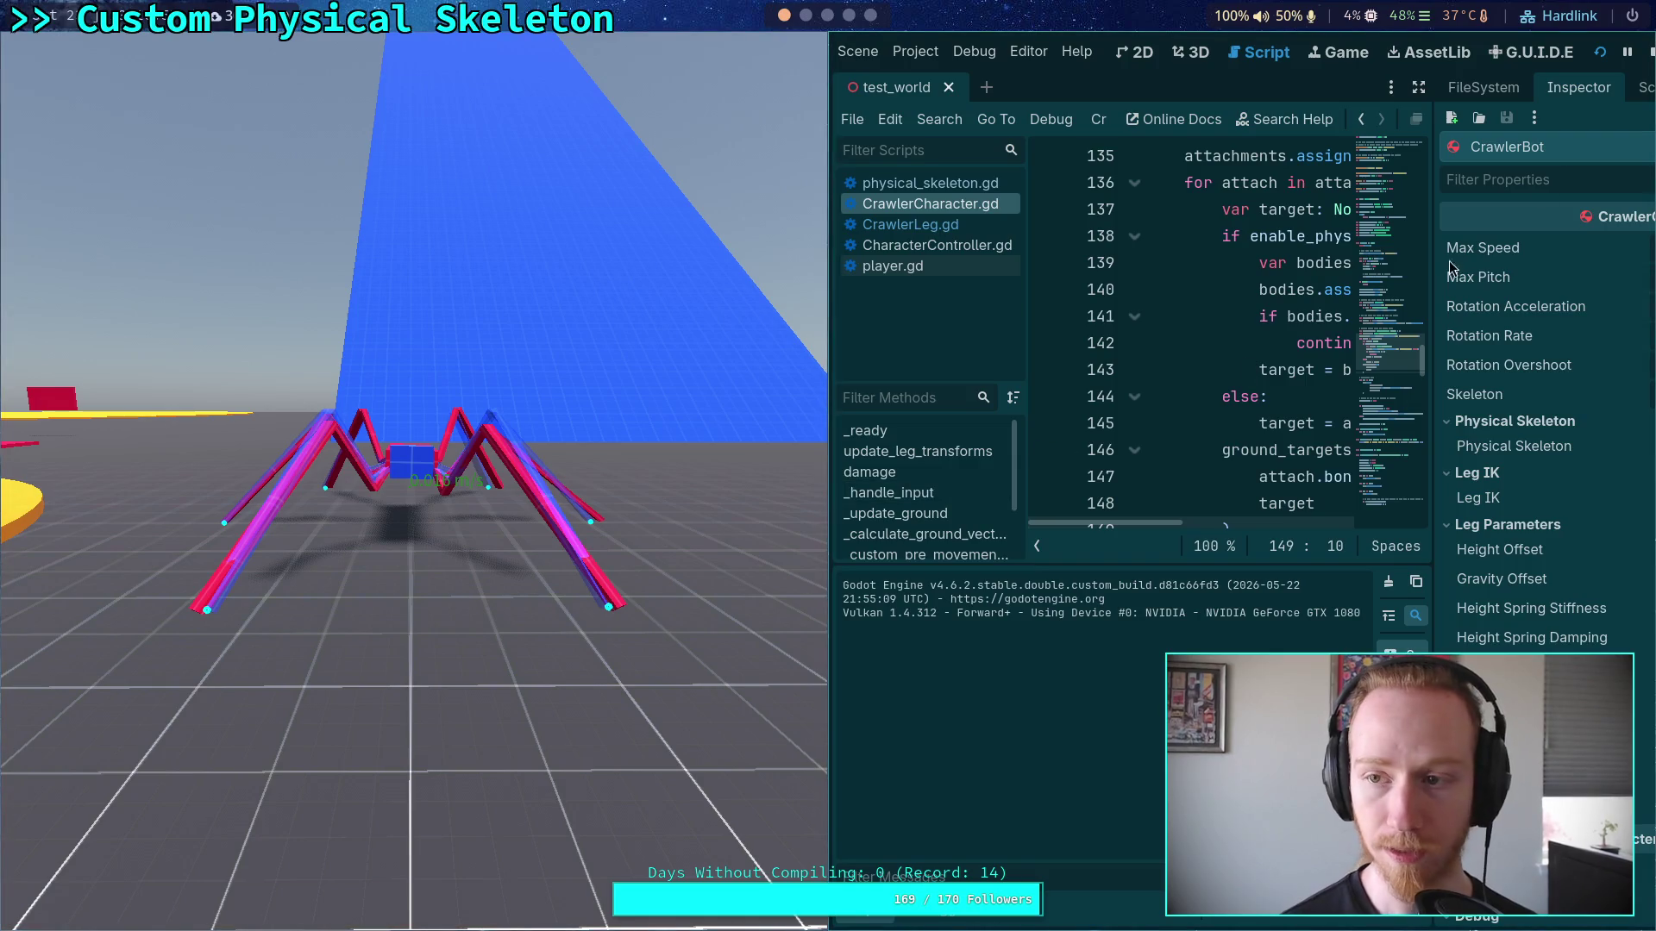
key("Escape")
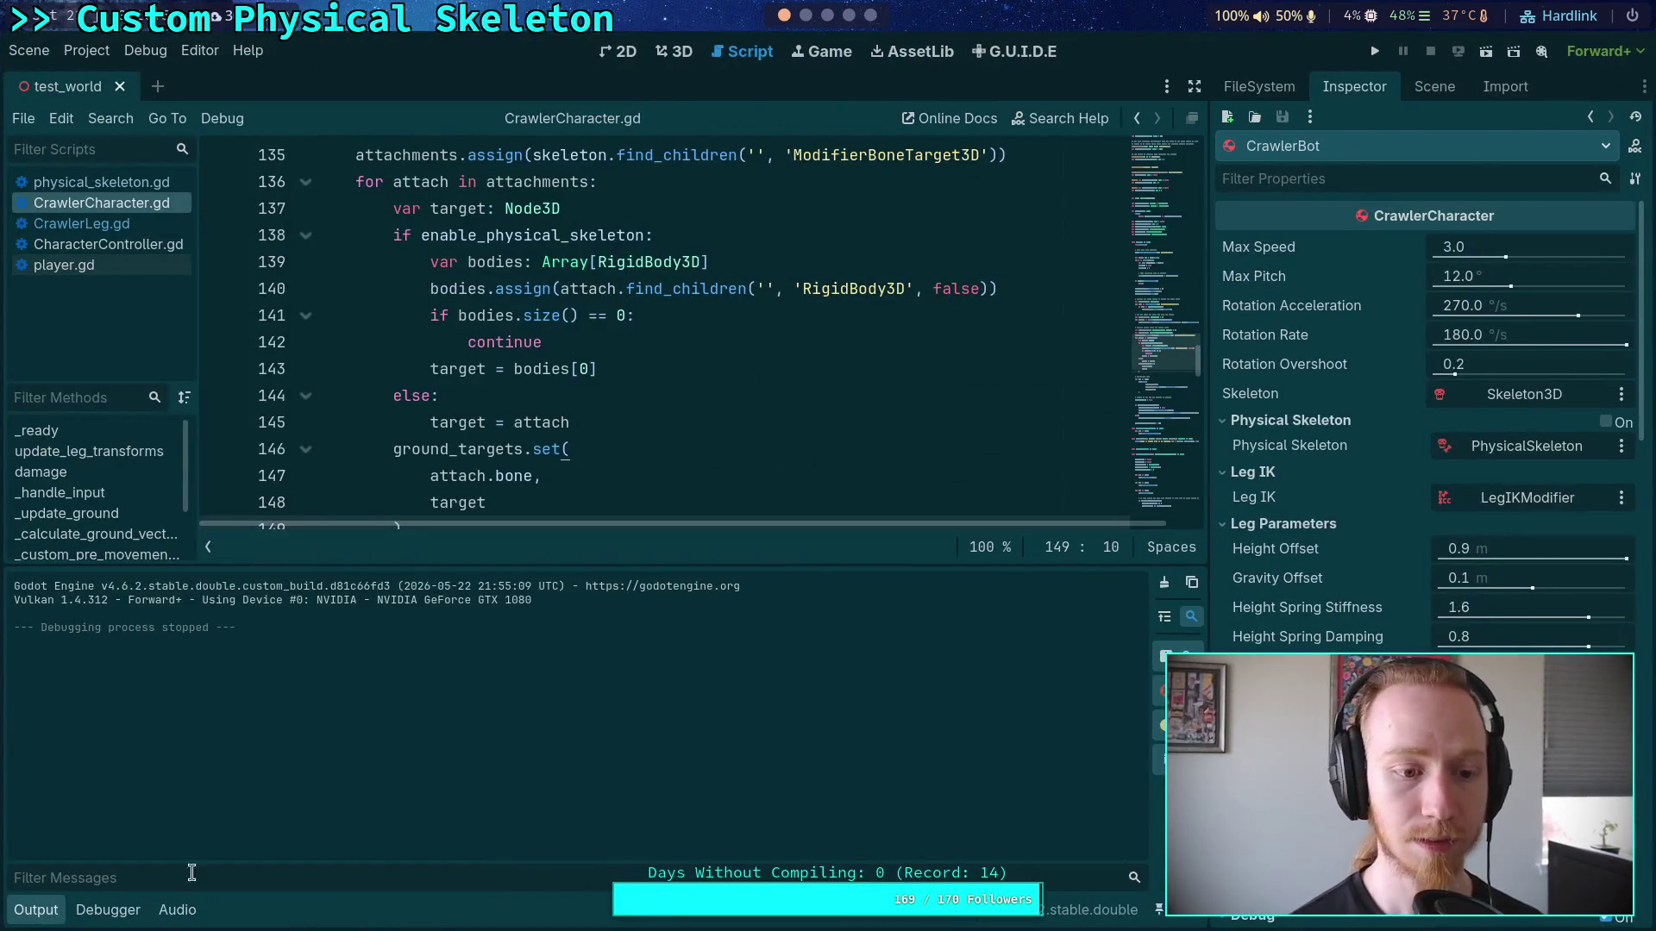
left_click(35, 910)
scroll(455, 690, "up", 3)
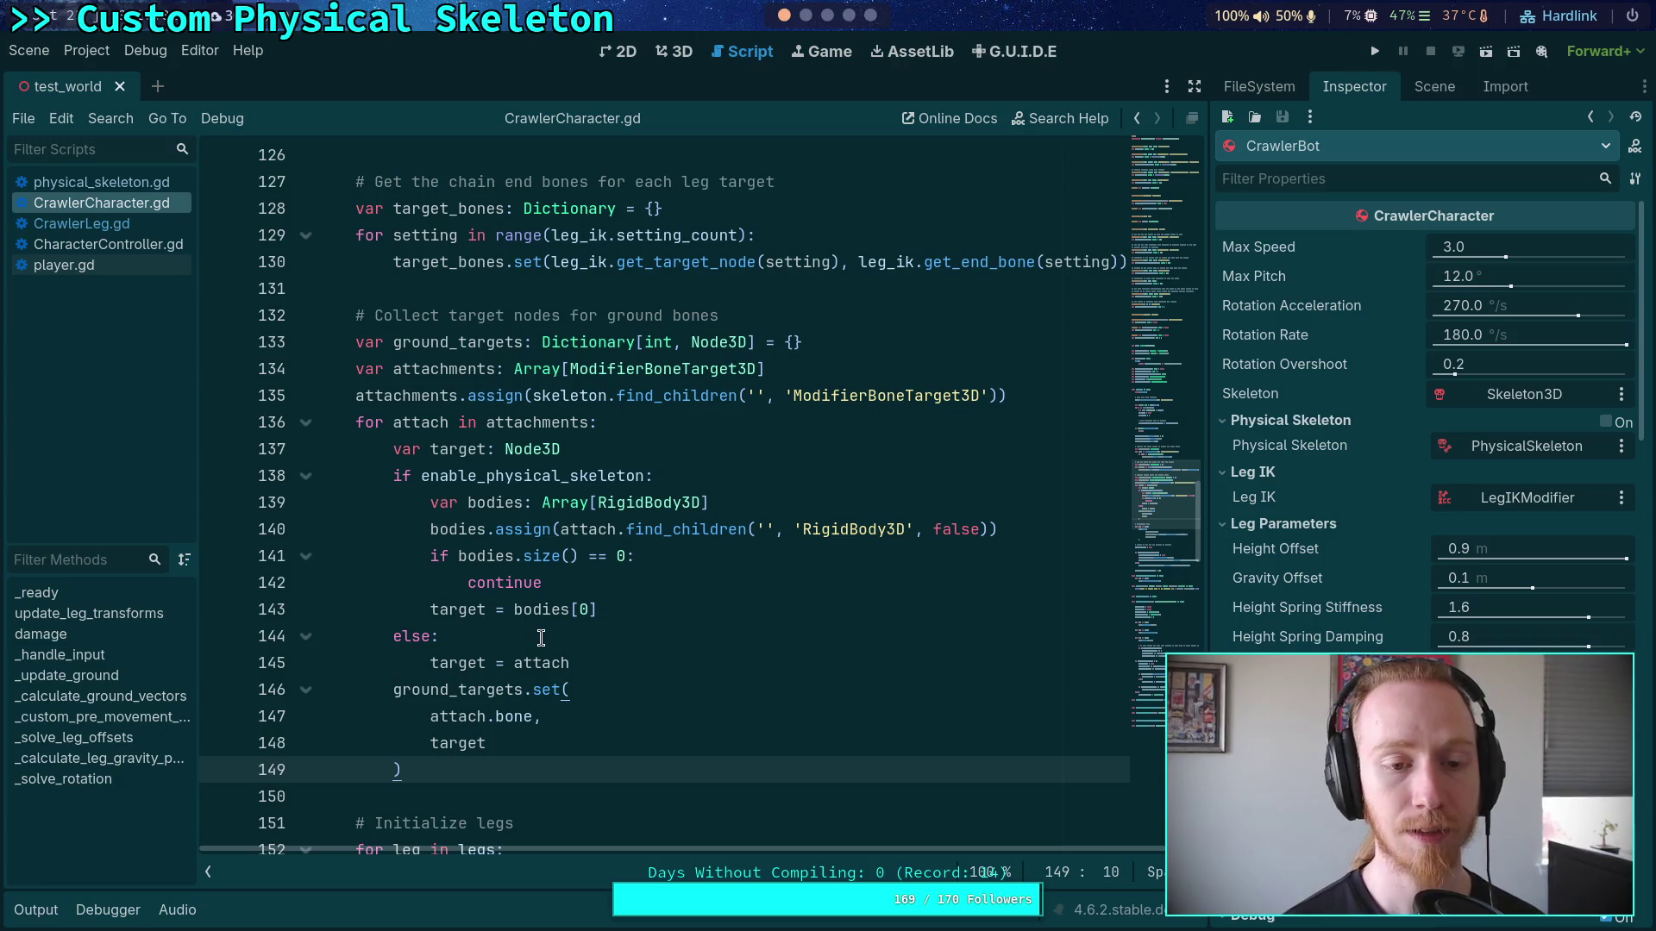
Step: Highlight physical_skeleton and its active property in CrawlerCharacter.gd, then open physical_skeleton.gd
scroll(541, 637, "down", 7)
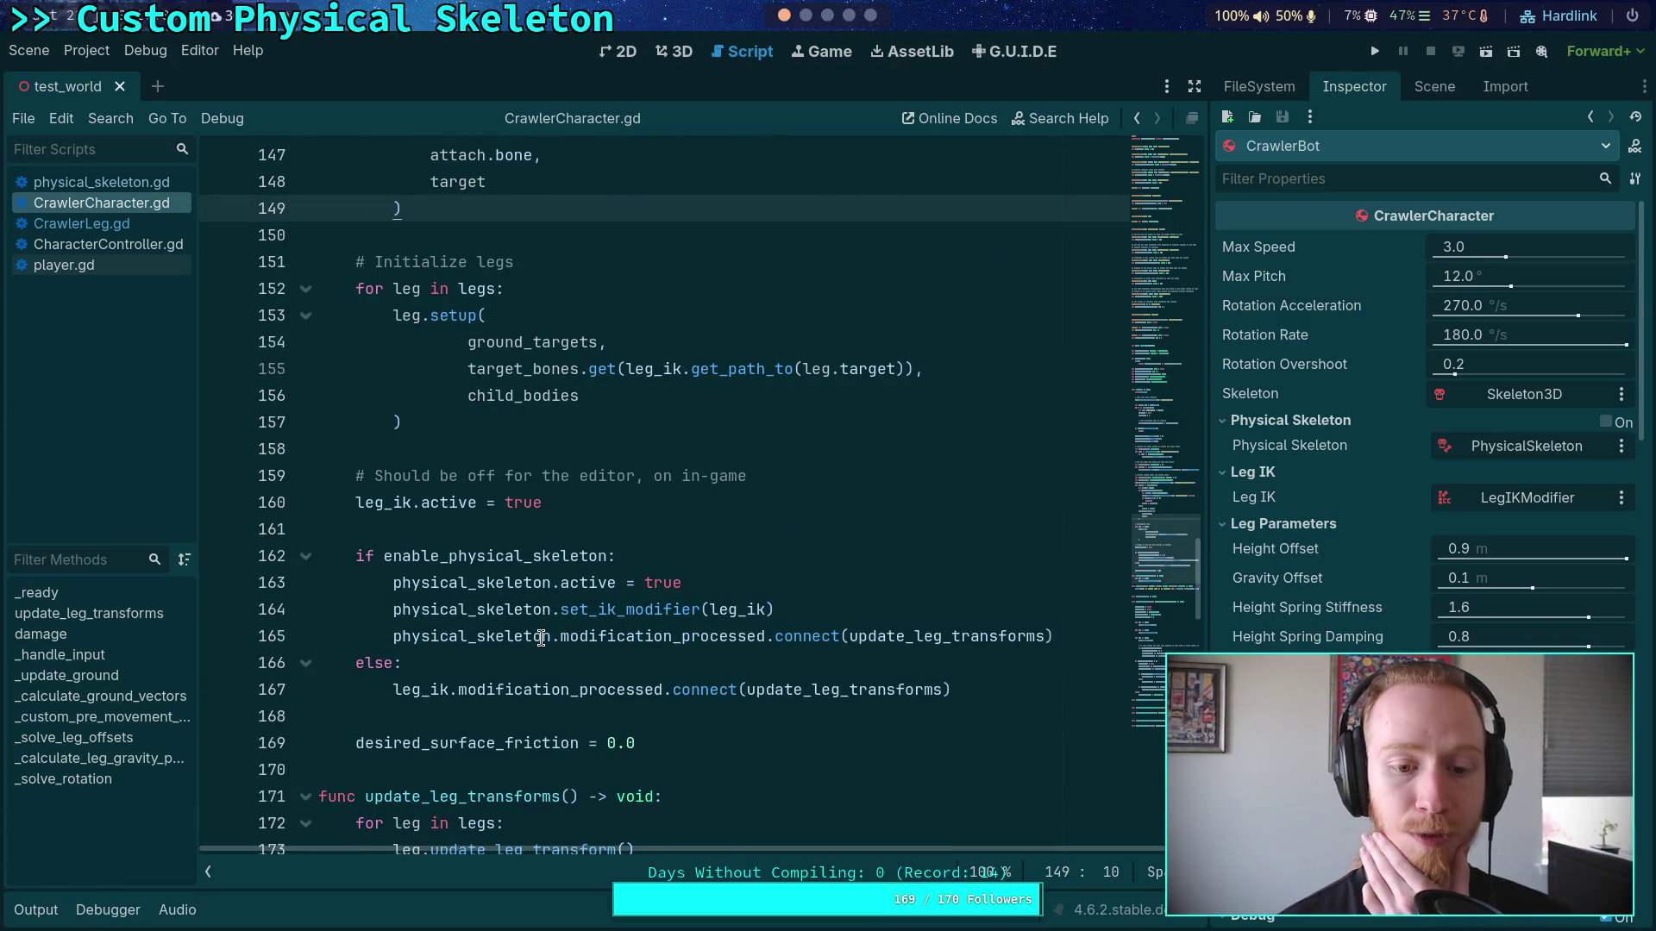
double_click(472, 609)
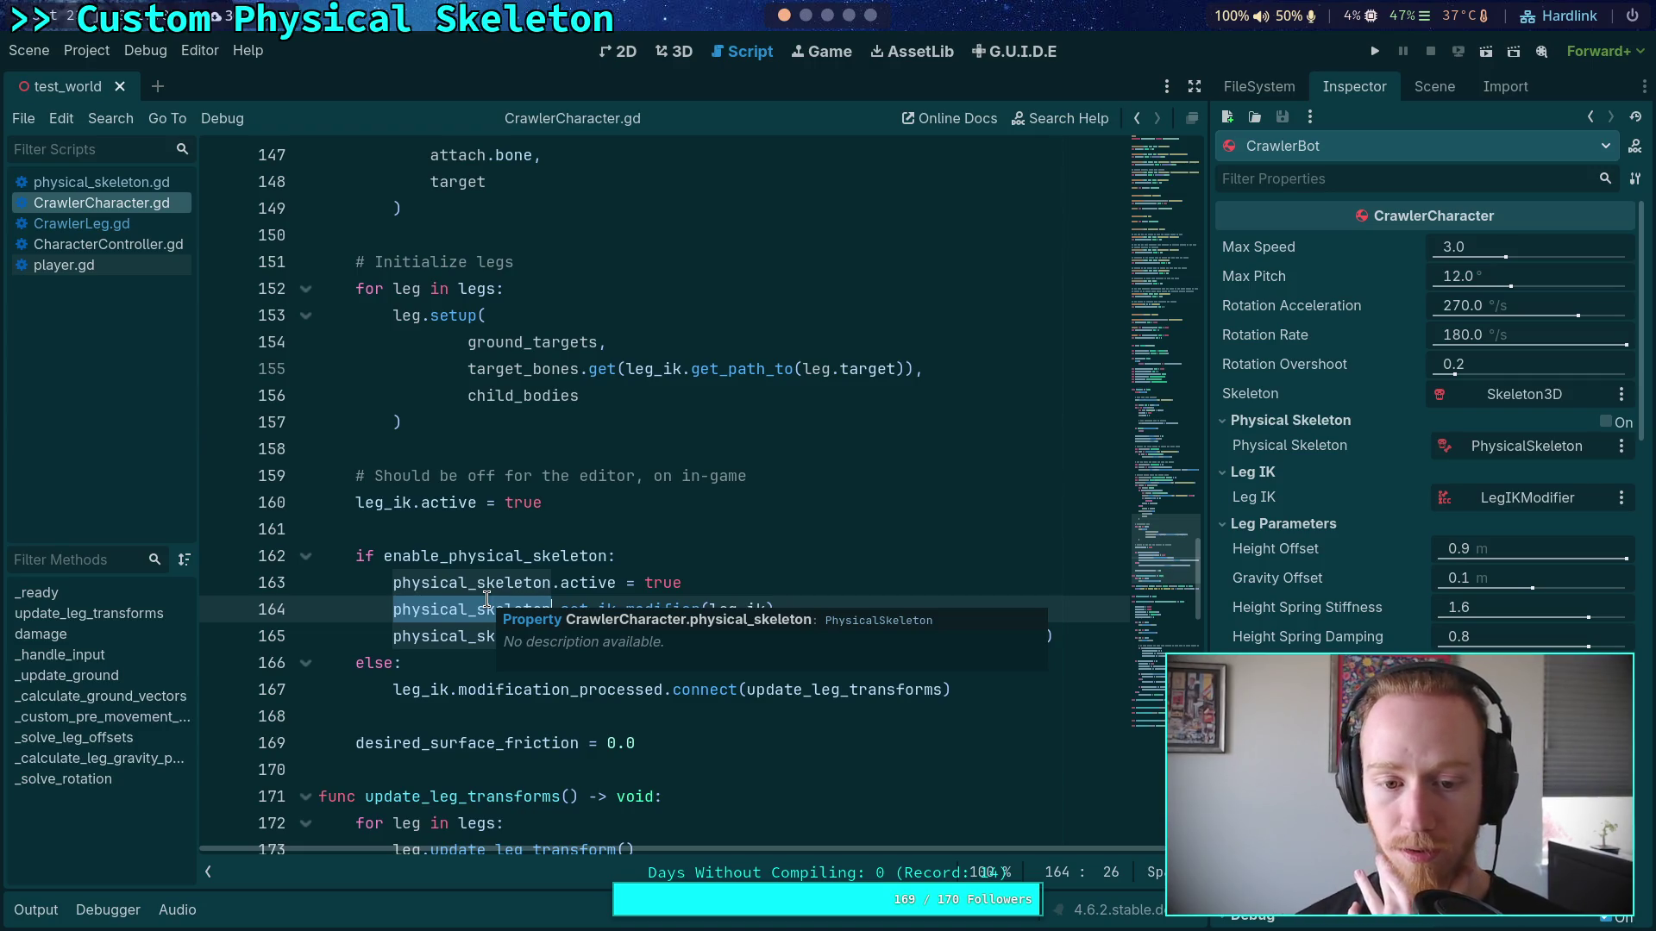
double_click(588, 583)
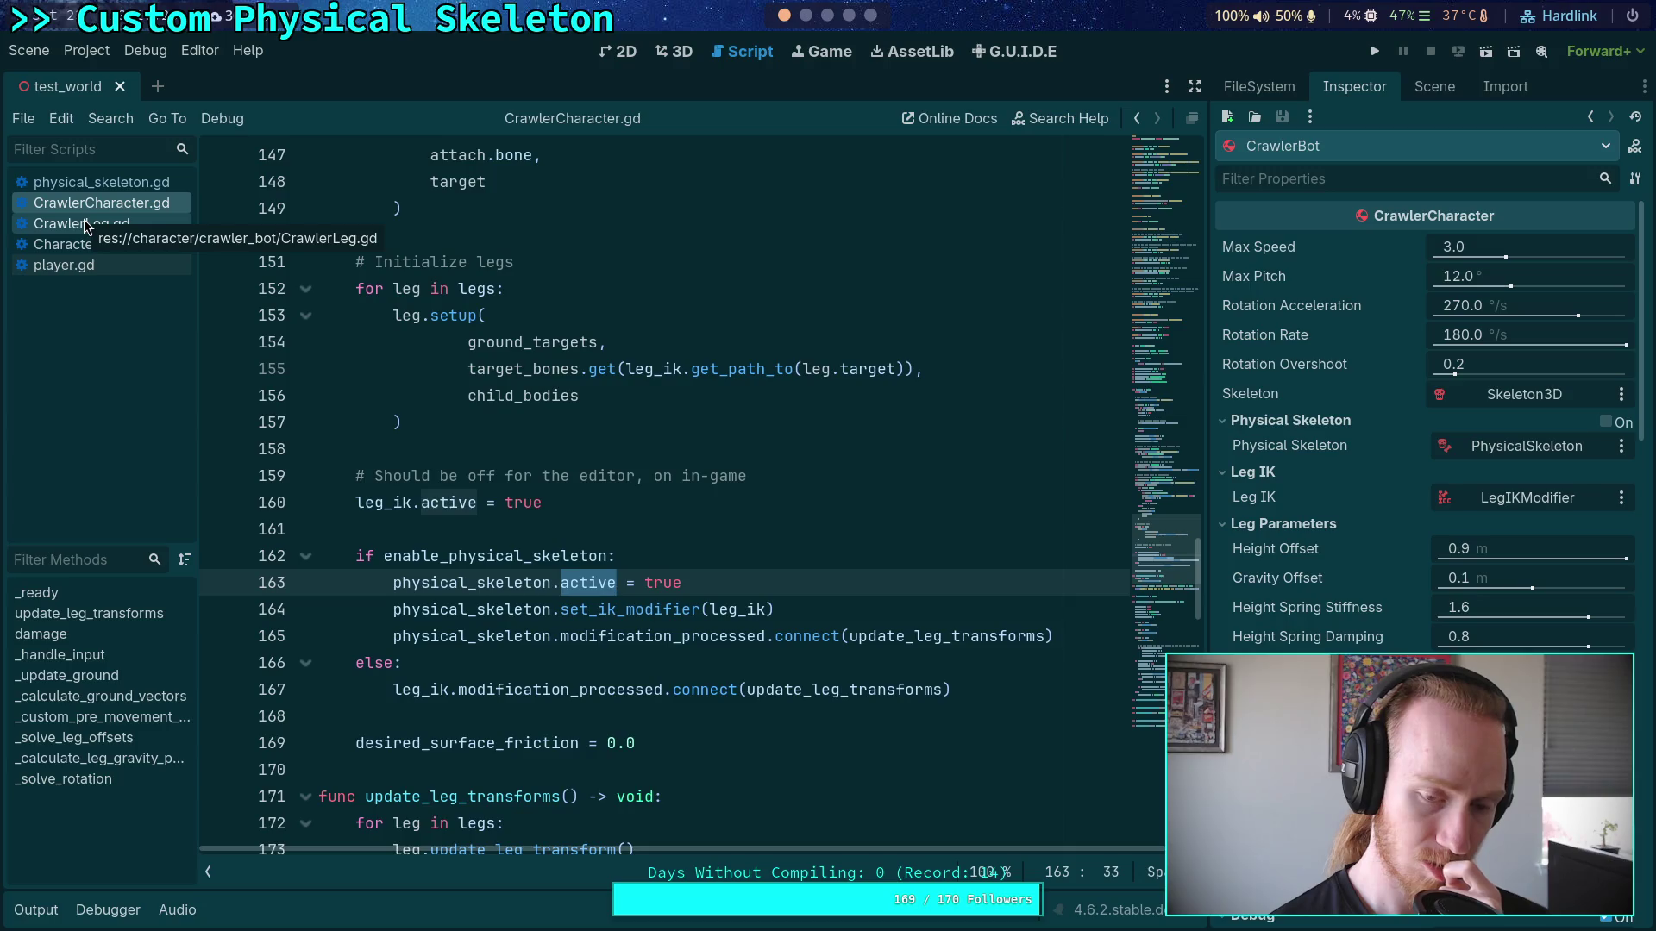
left_click(87, 182)
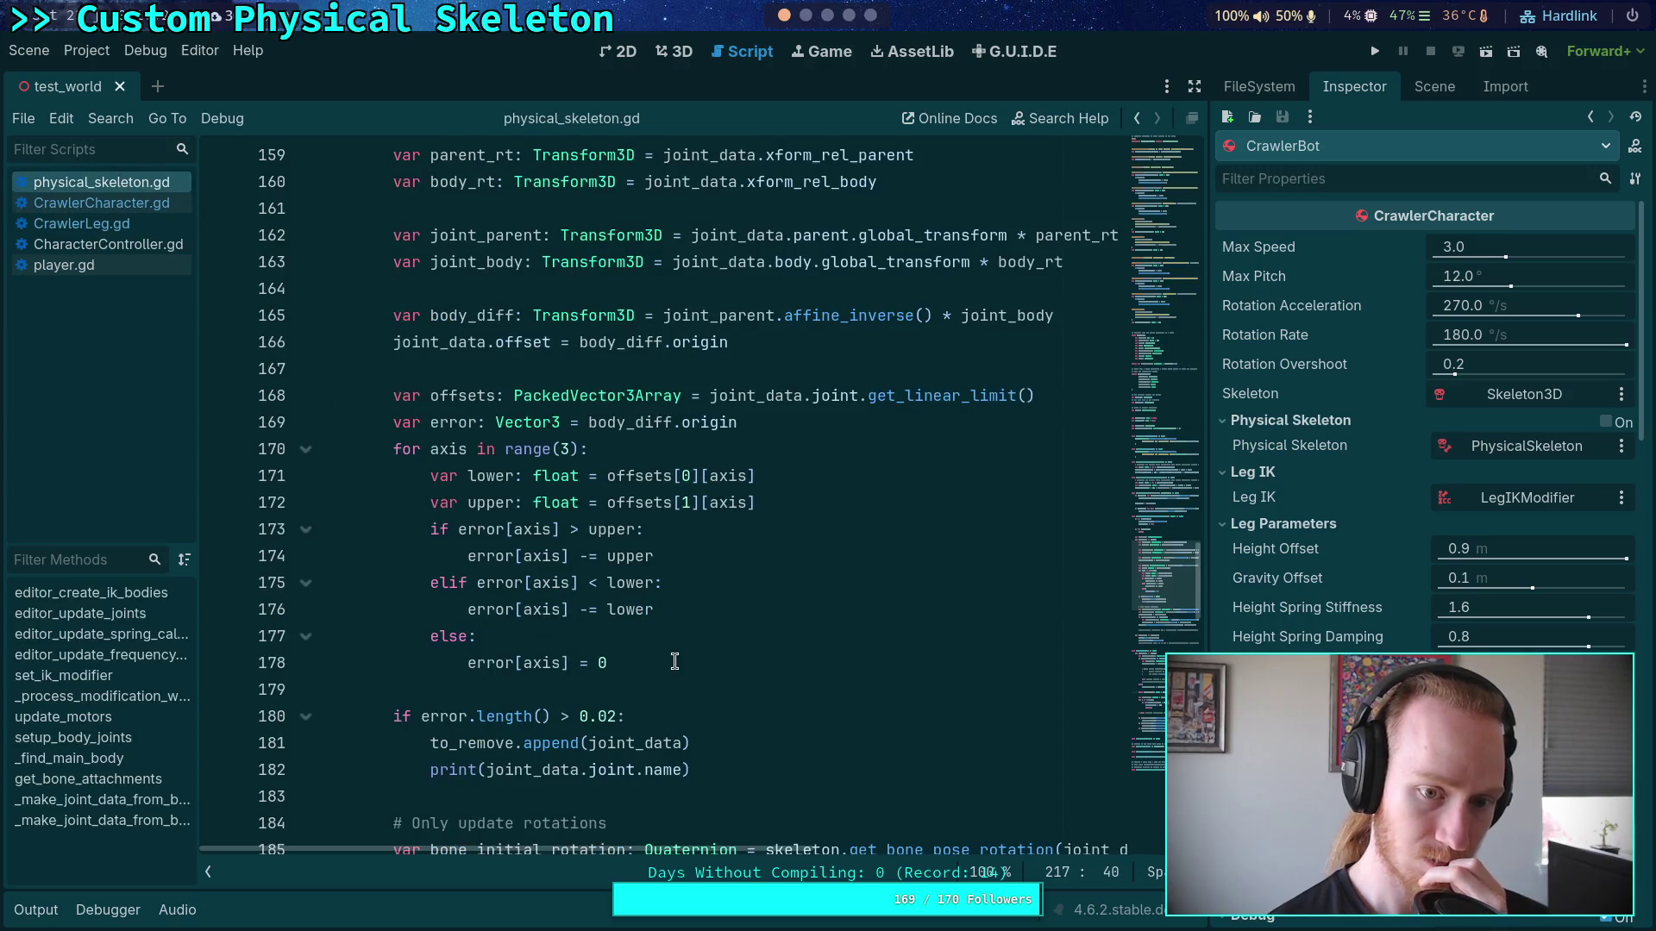
scroll(682, 655, "down", 2)
scroll(683, 655, "up", 10)
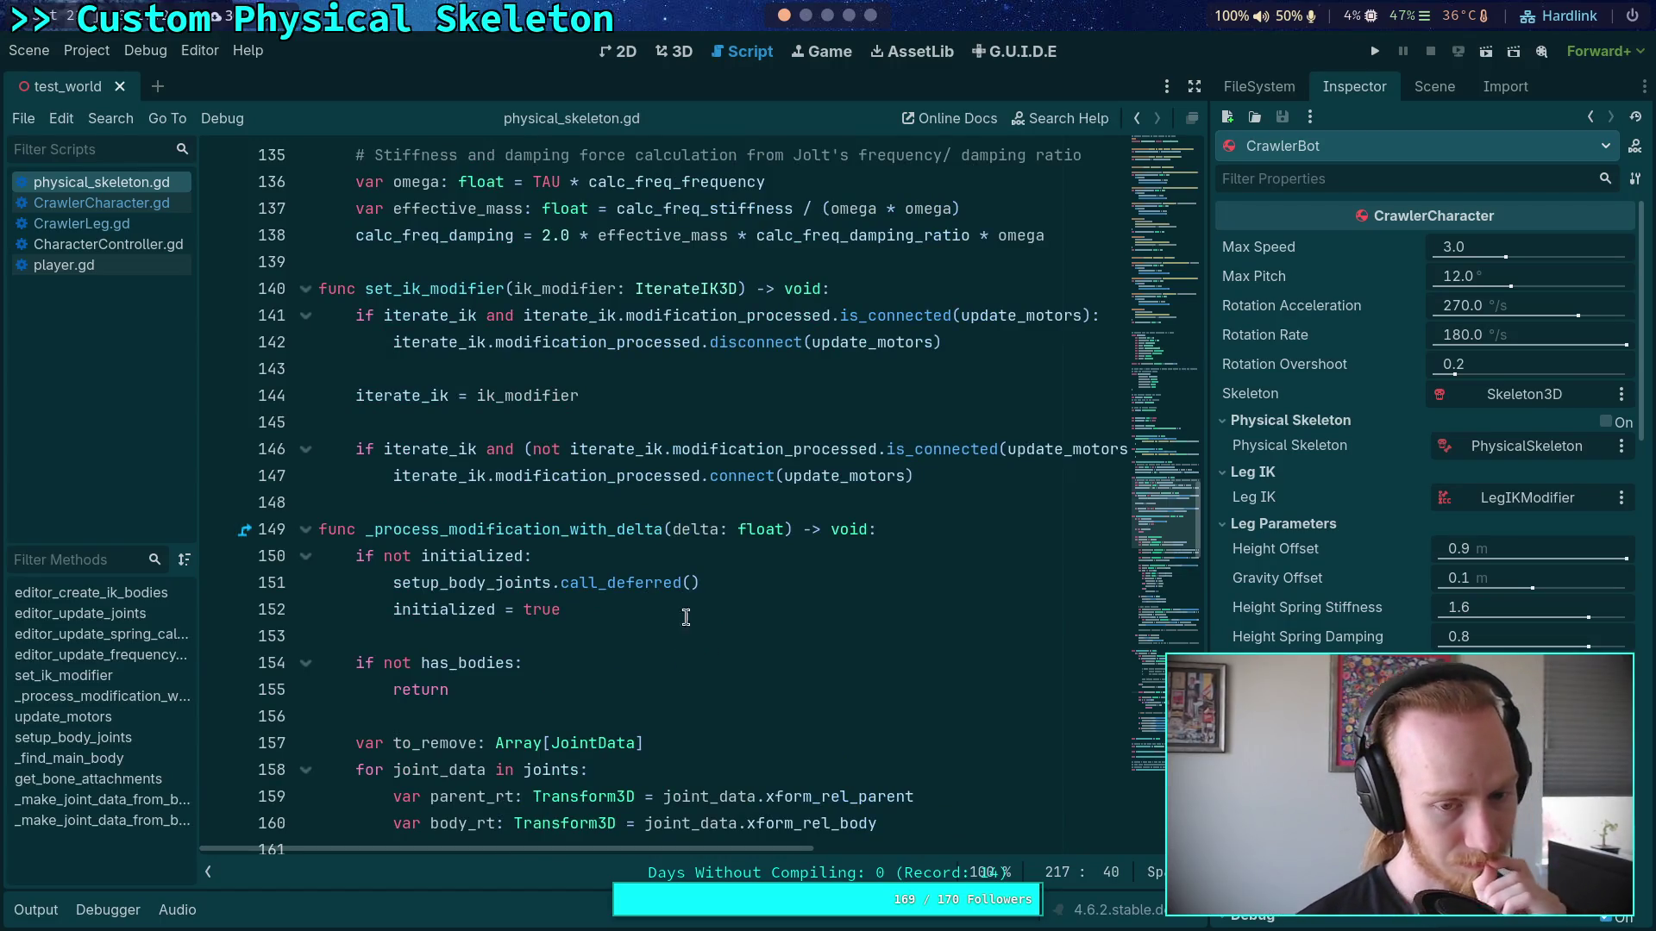
Step: Add a nested 'if active:' after line 150 and indent the two setup lines beneath it
left_click(379, 562)
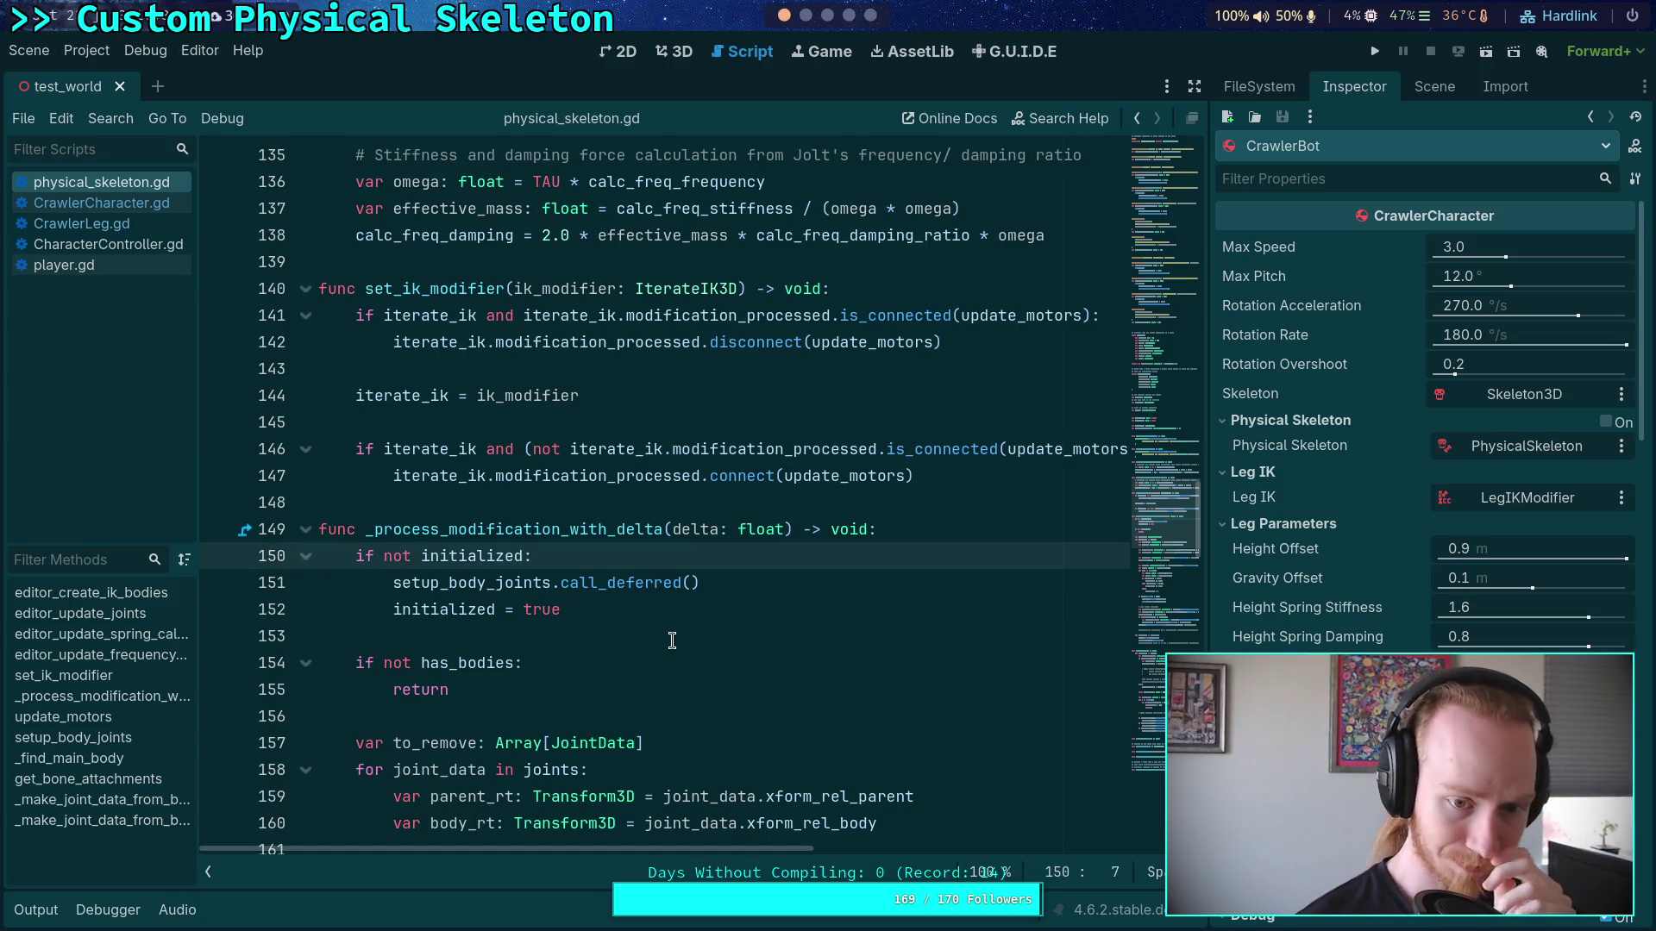
left_click(619, 556)
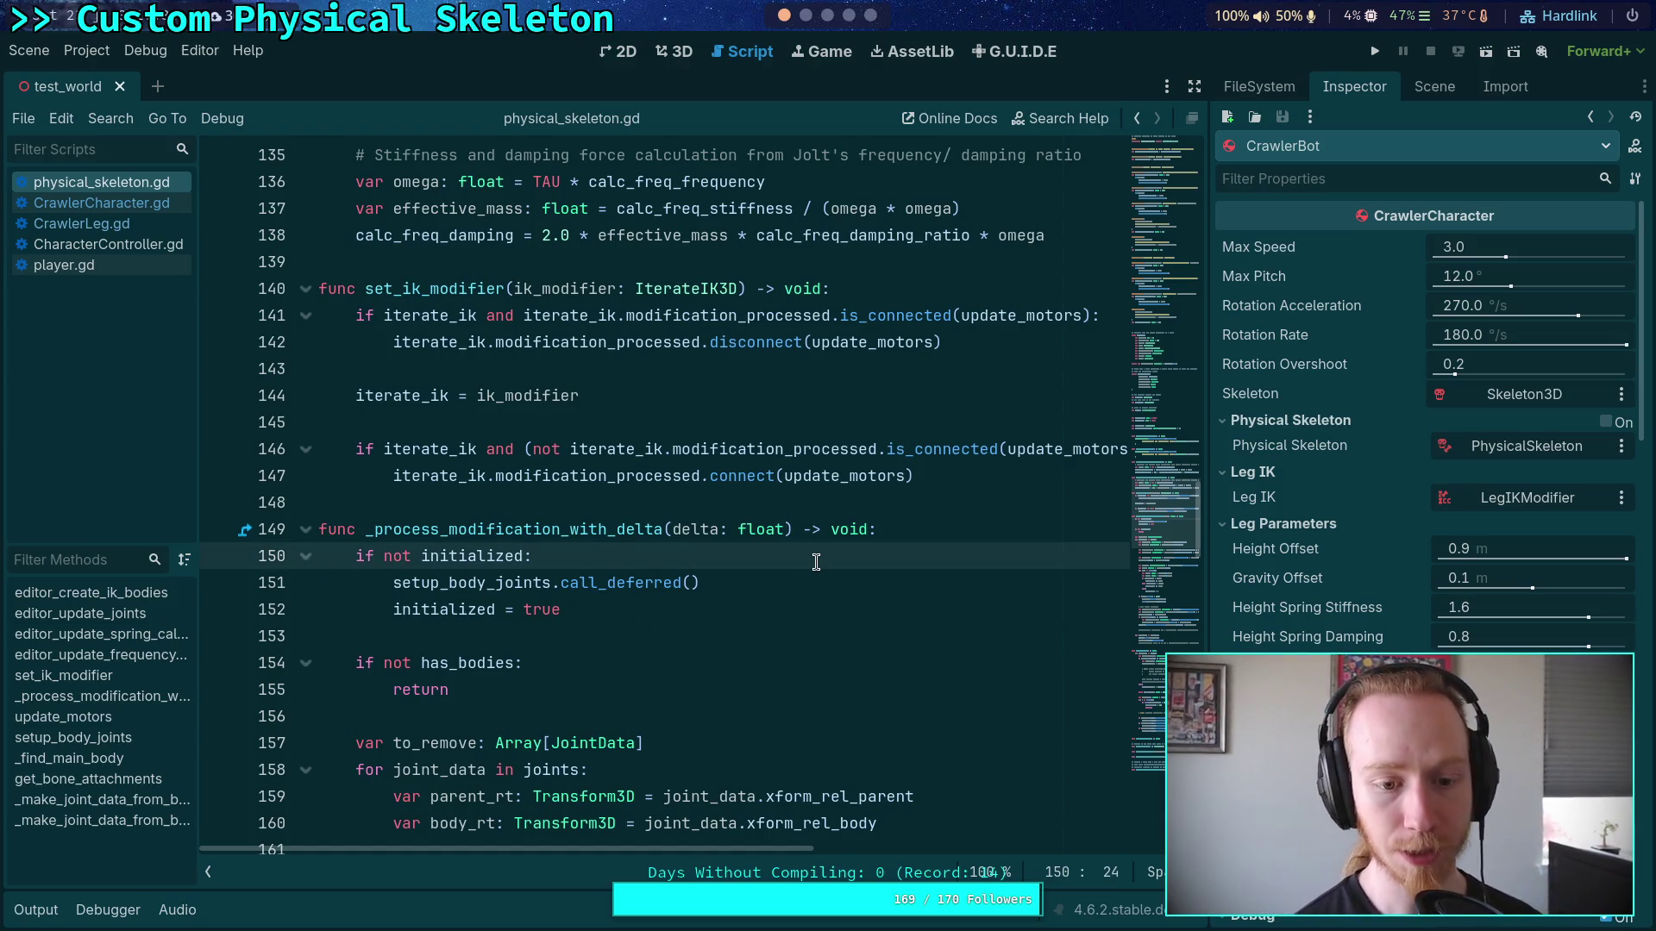
key("Return")
type("if ")
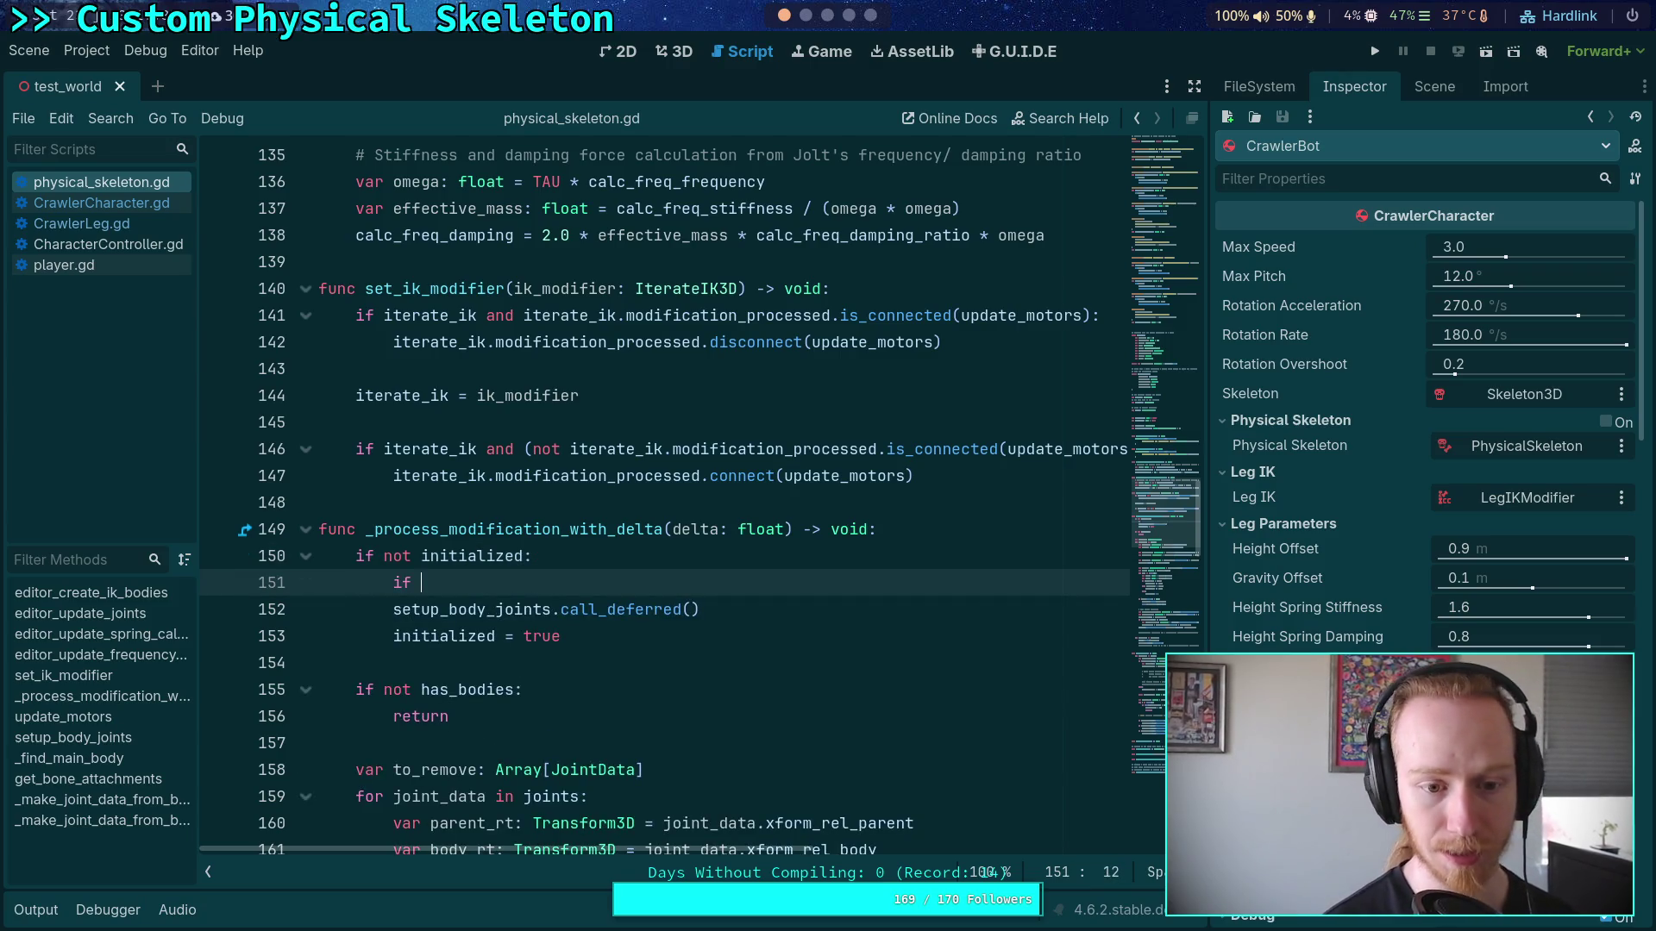
type("ac")
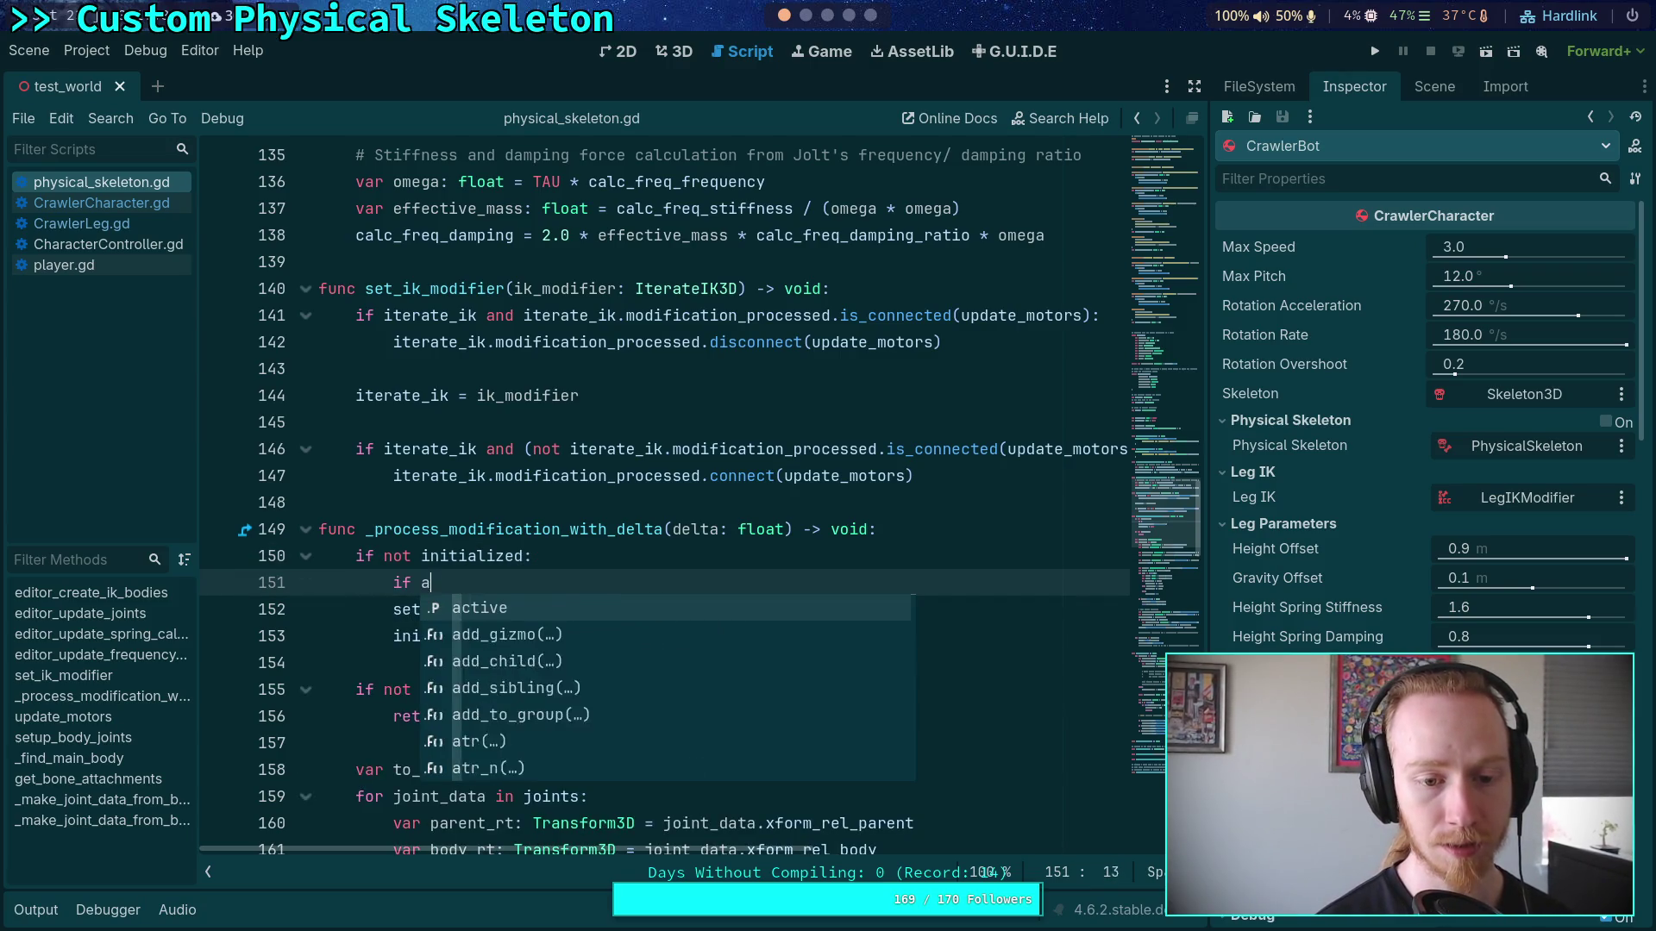
key("Return")
type(":")
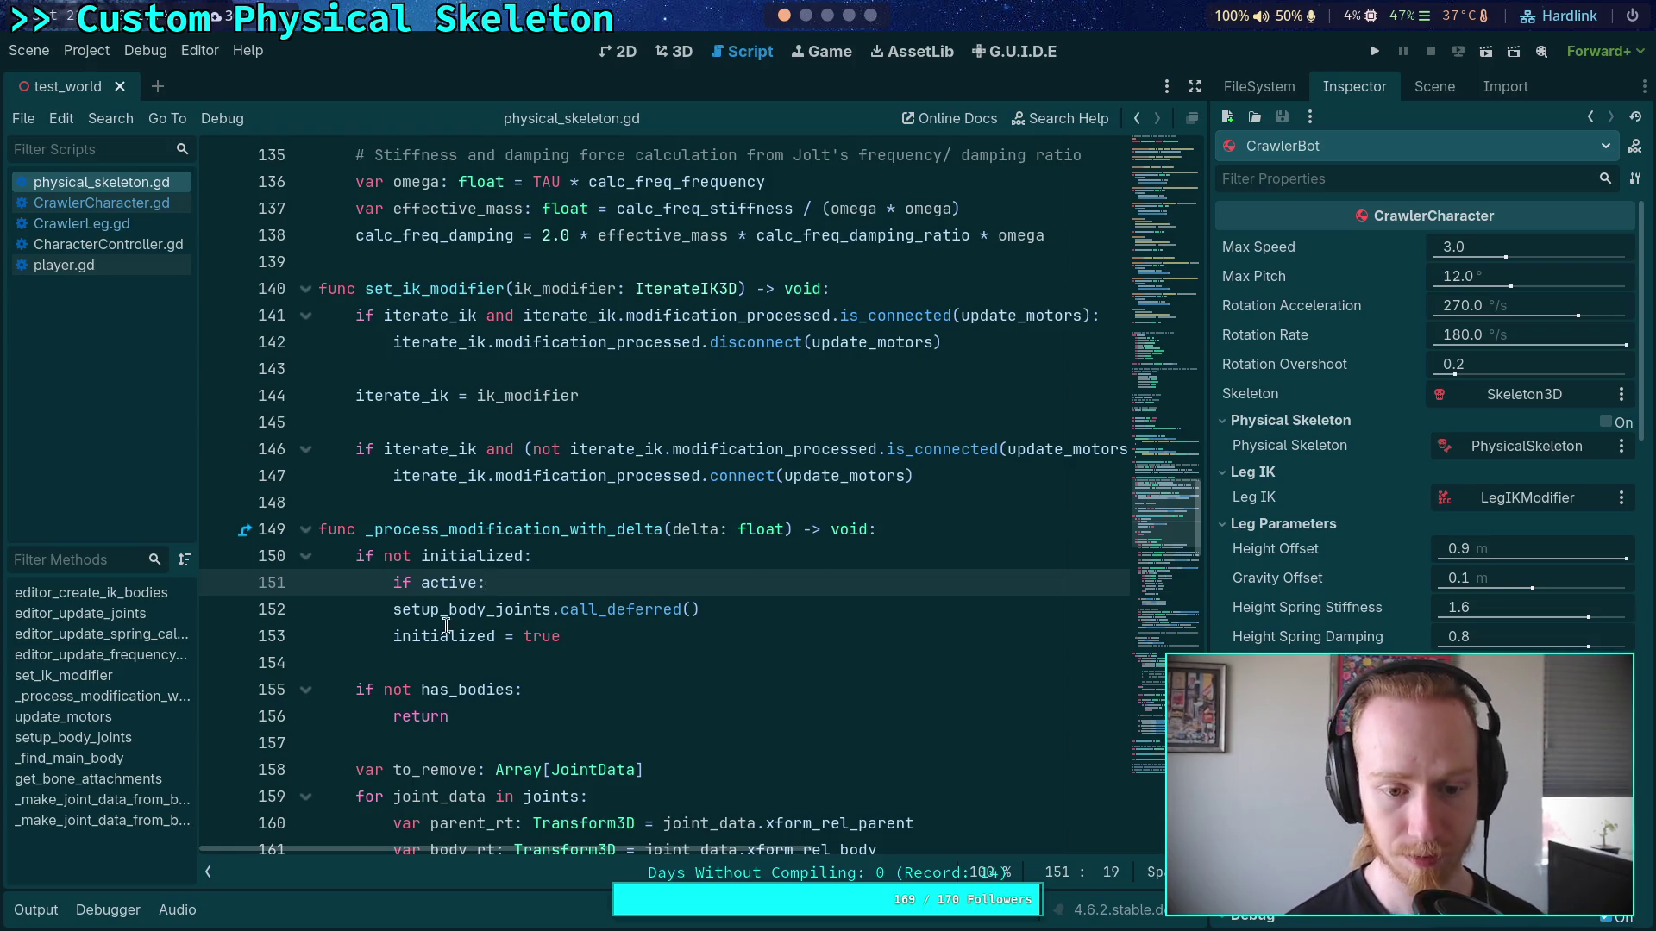
left_click_drag(439, 609, 443, 628)
key("Tab")
key("End")
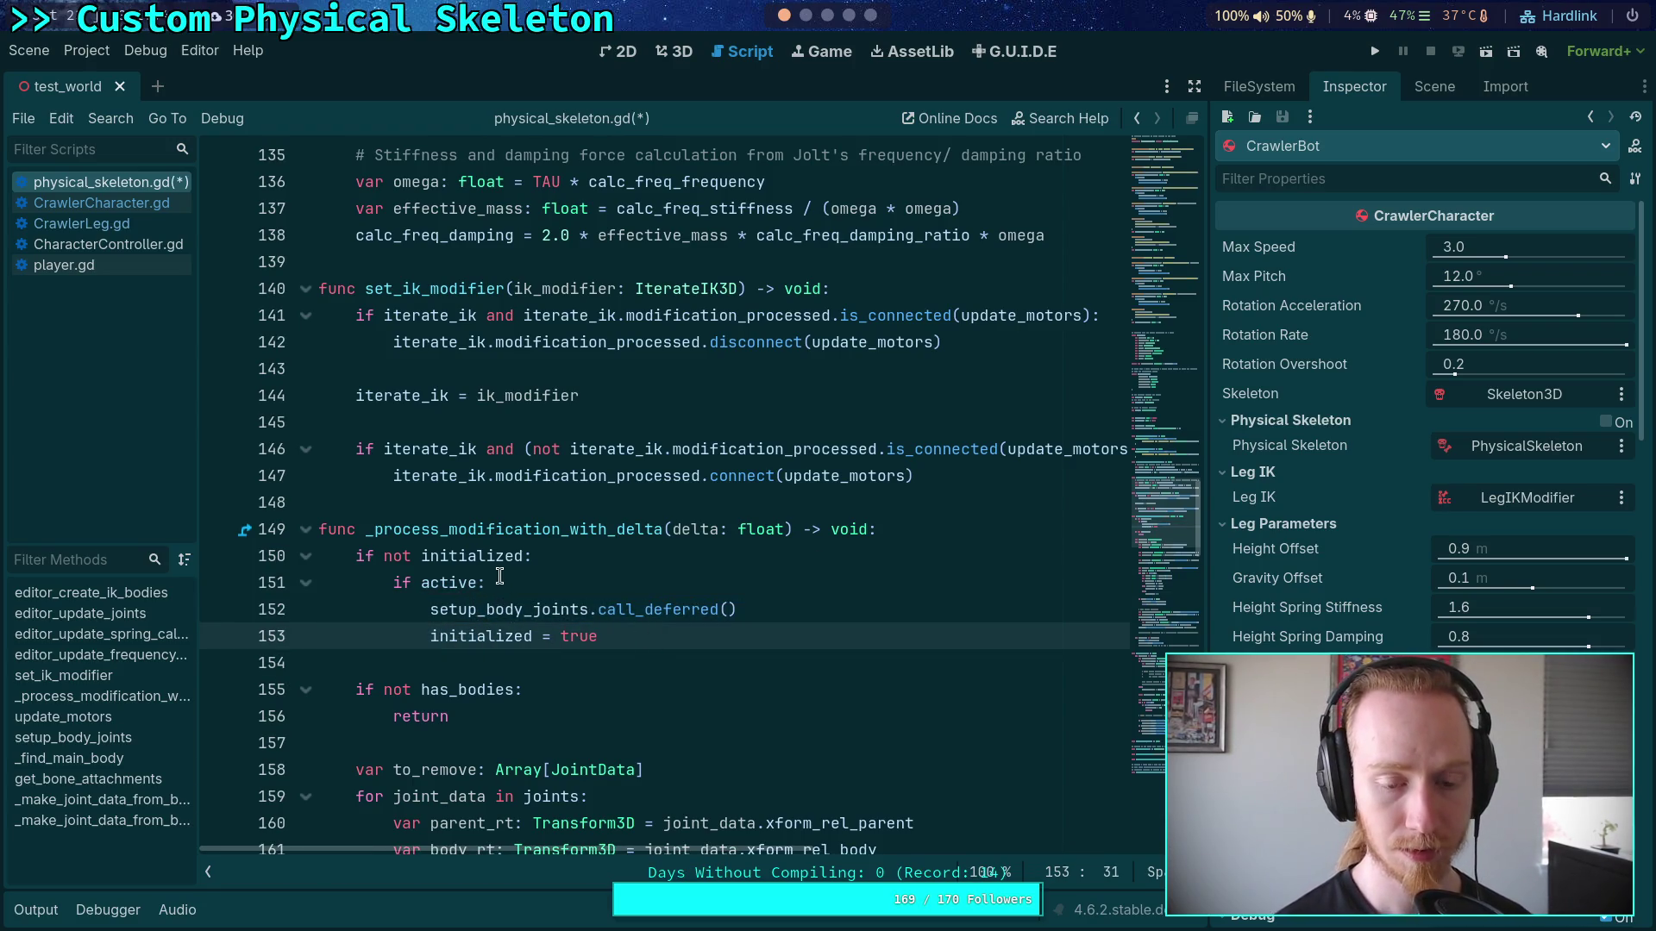
Step: Change line 150 to 'if (not initialized) and active:'
left_click_drag(384, 556, 519, 559)
type("(")
left_click(542, 556)
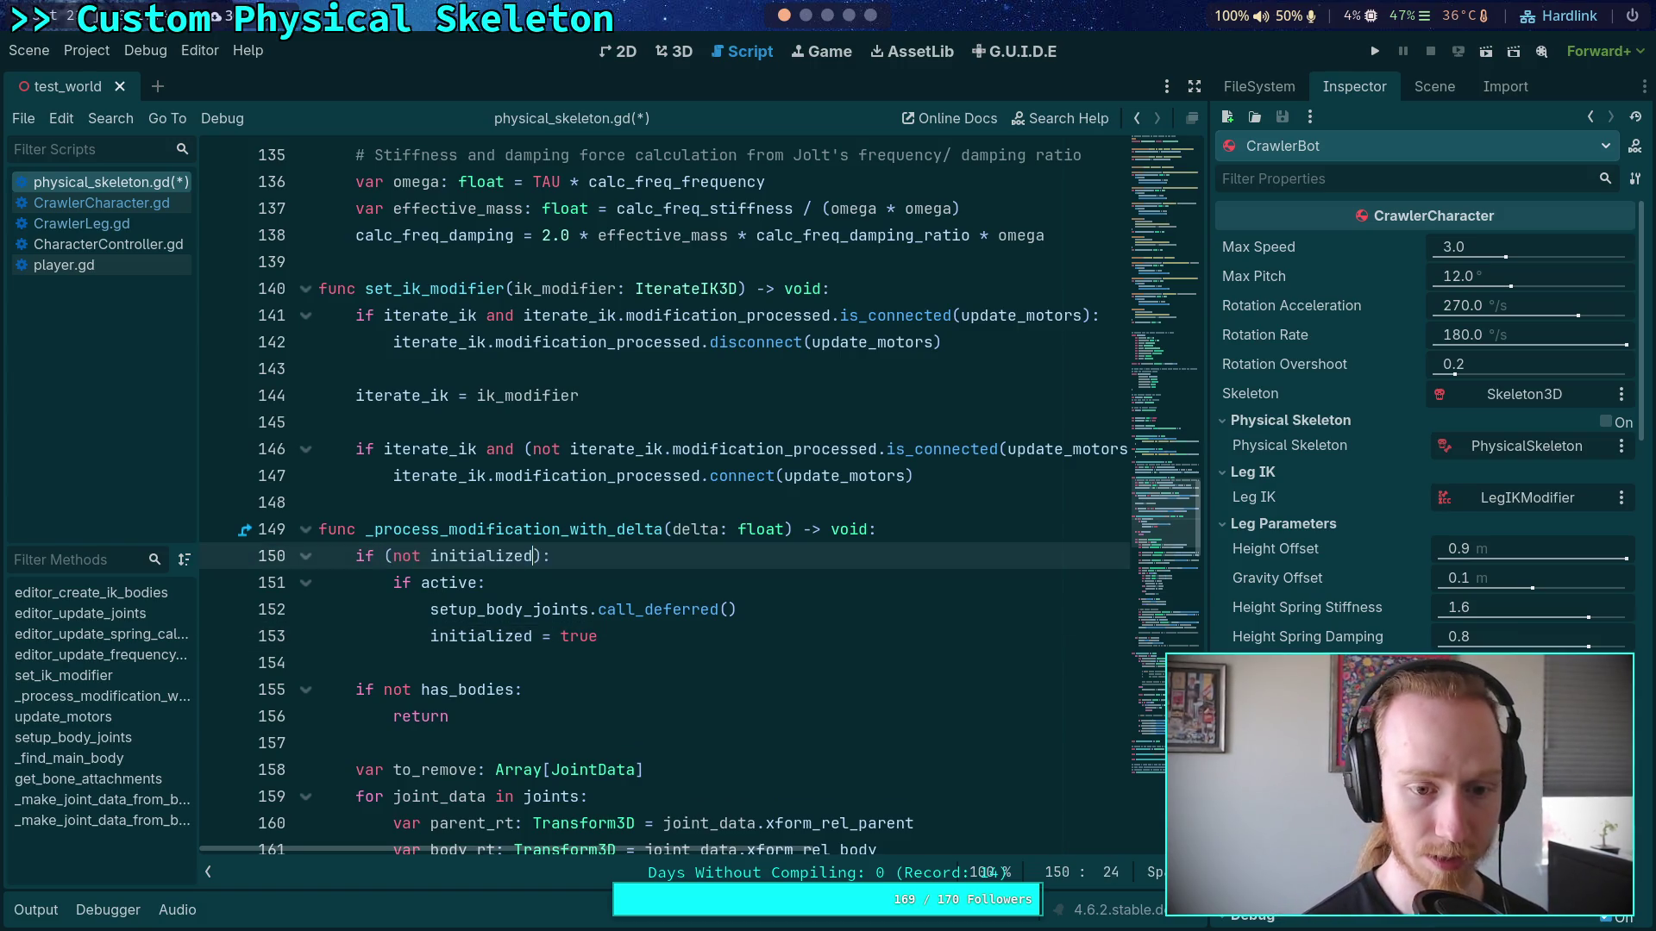
type("and ")
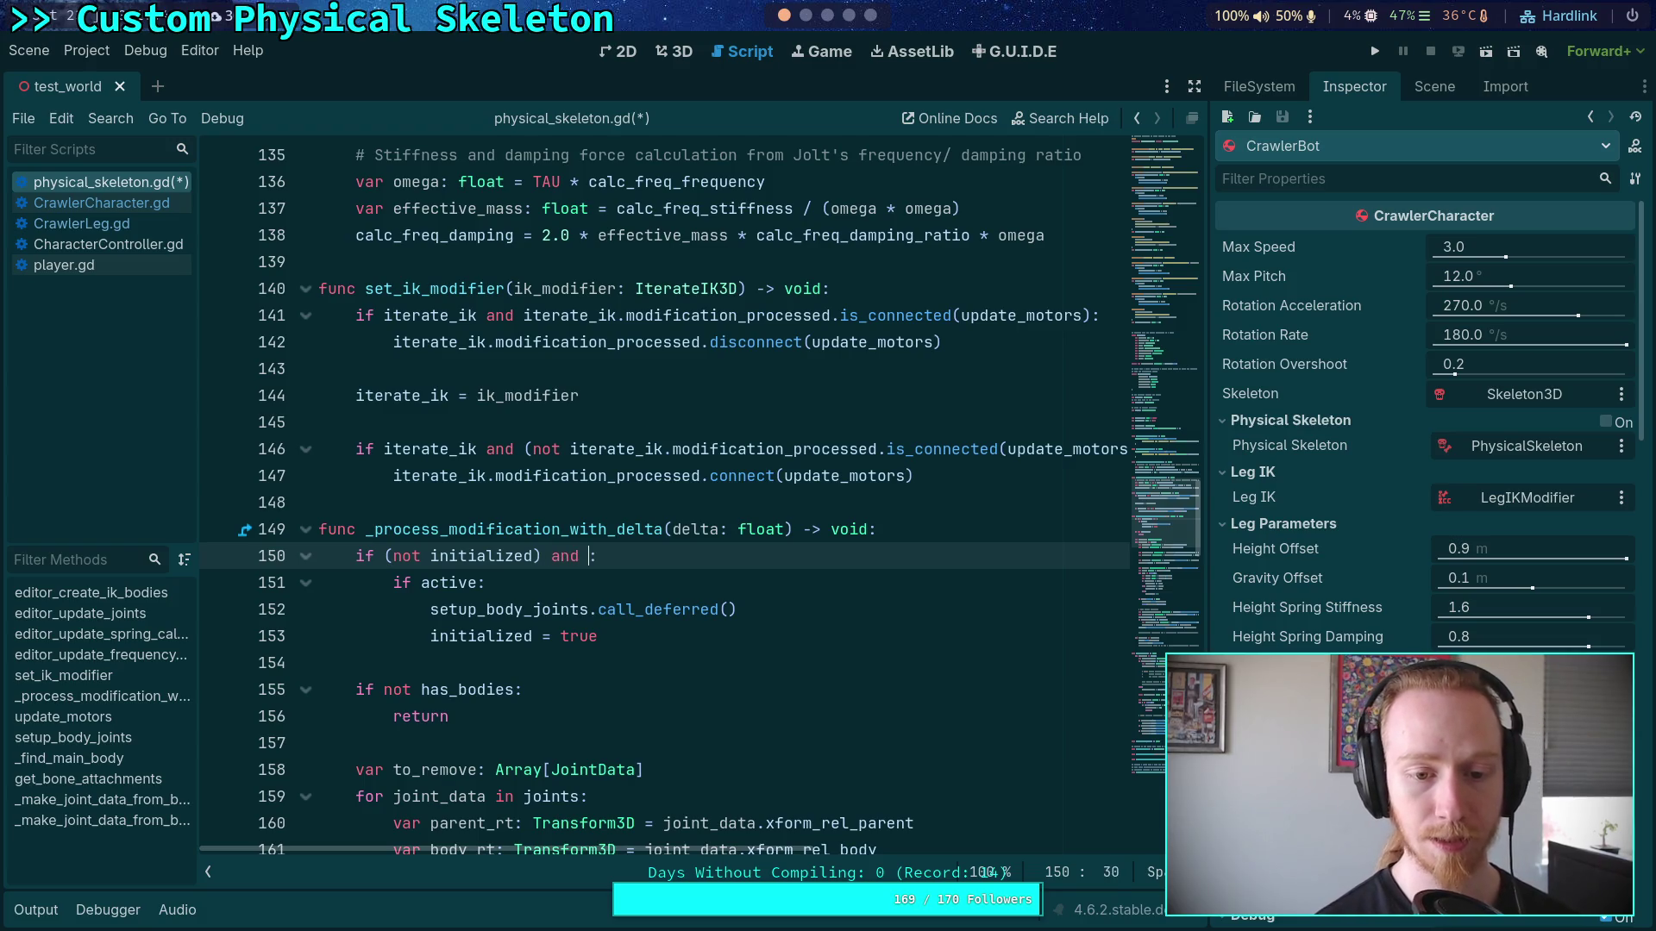
type("active")
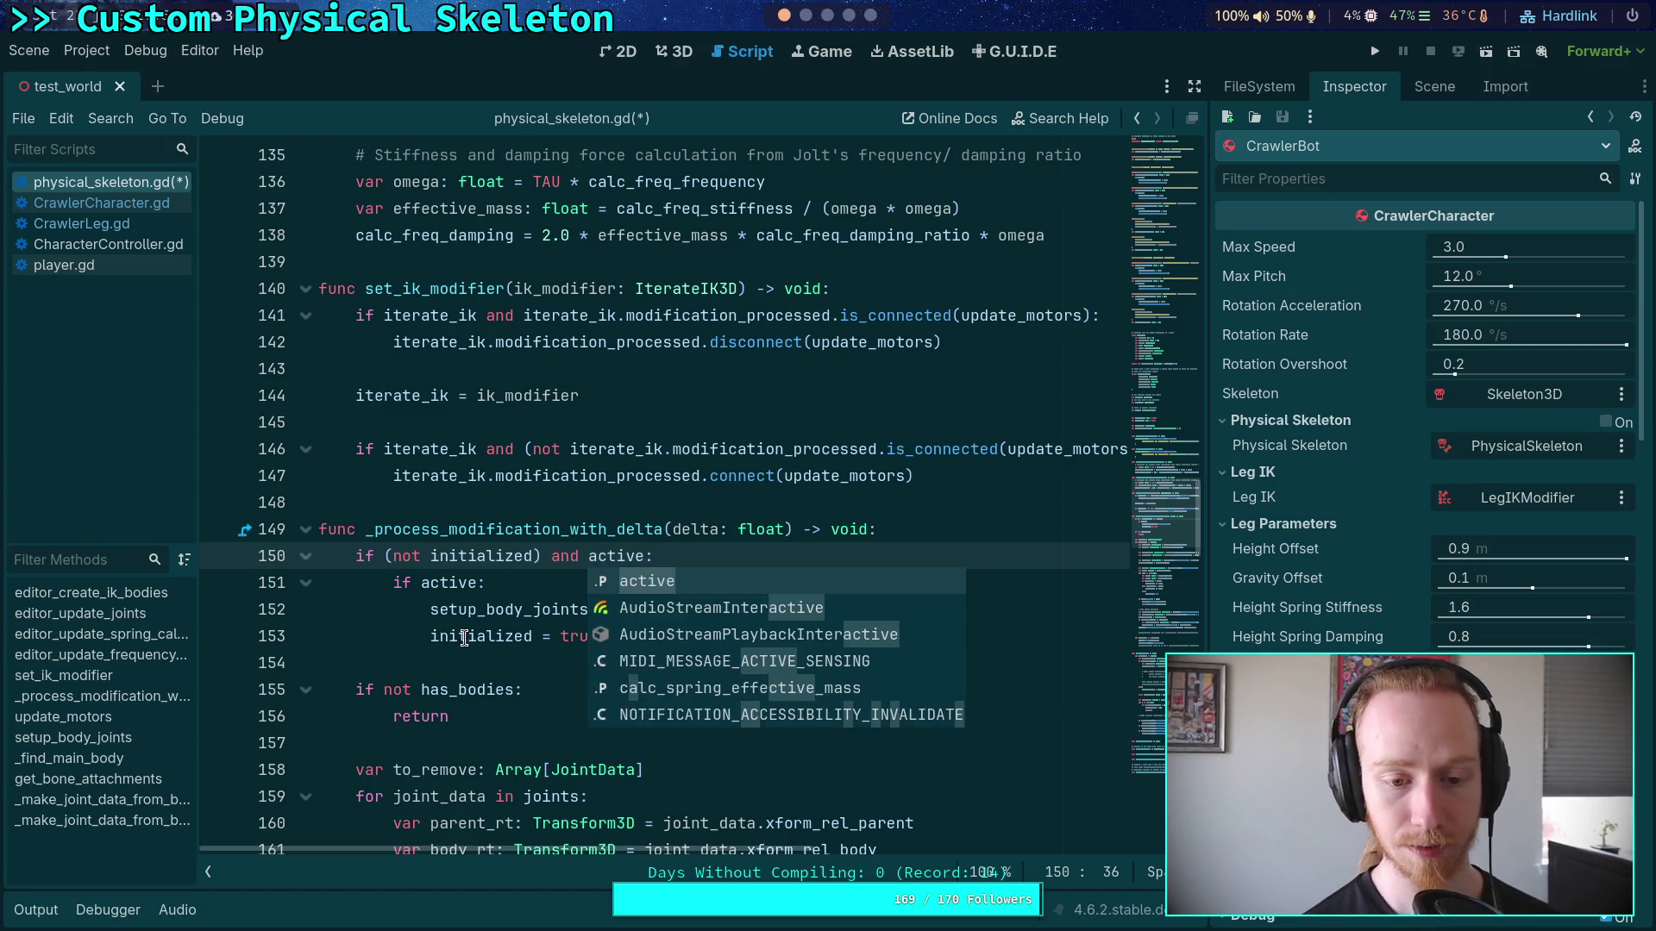
Step: Remove the nested 'if active' check, dedent the setup lines, and save physical_skeleton.gd
left_click_drag(466, 636, 467, 609)
key("shift+Tab")
left_click(546, 581)
left_click(724, 561, "shift")
key("BackSpace")
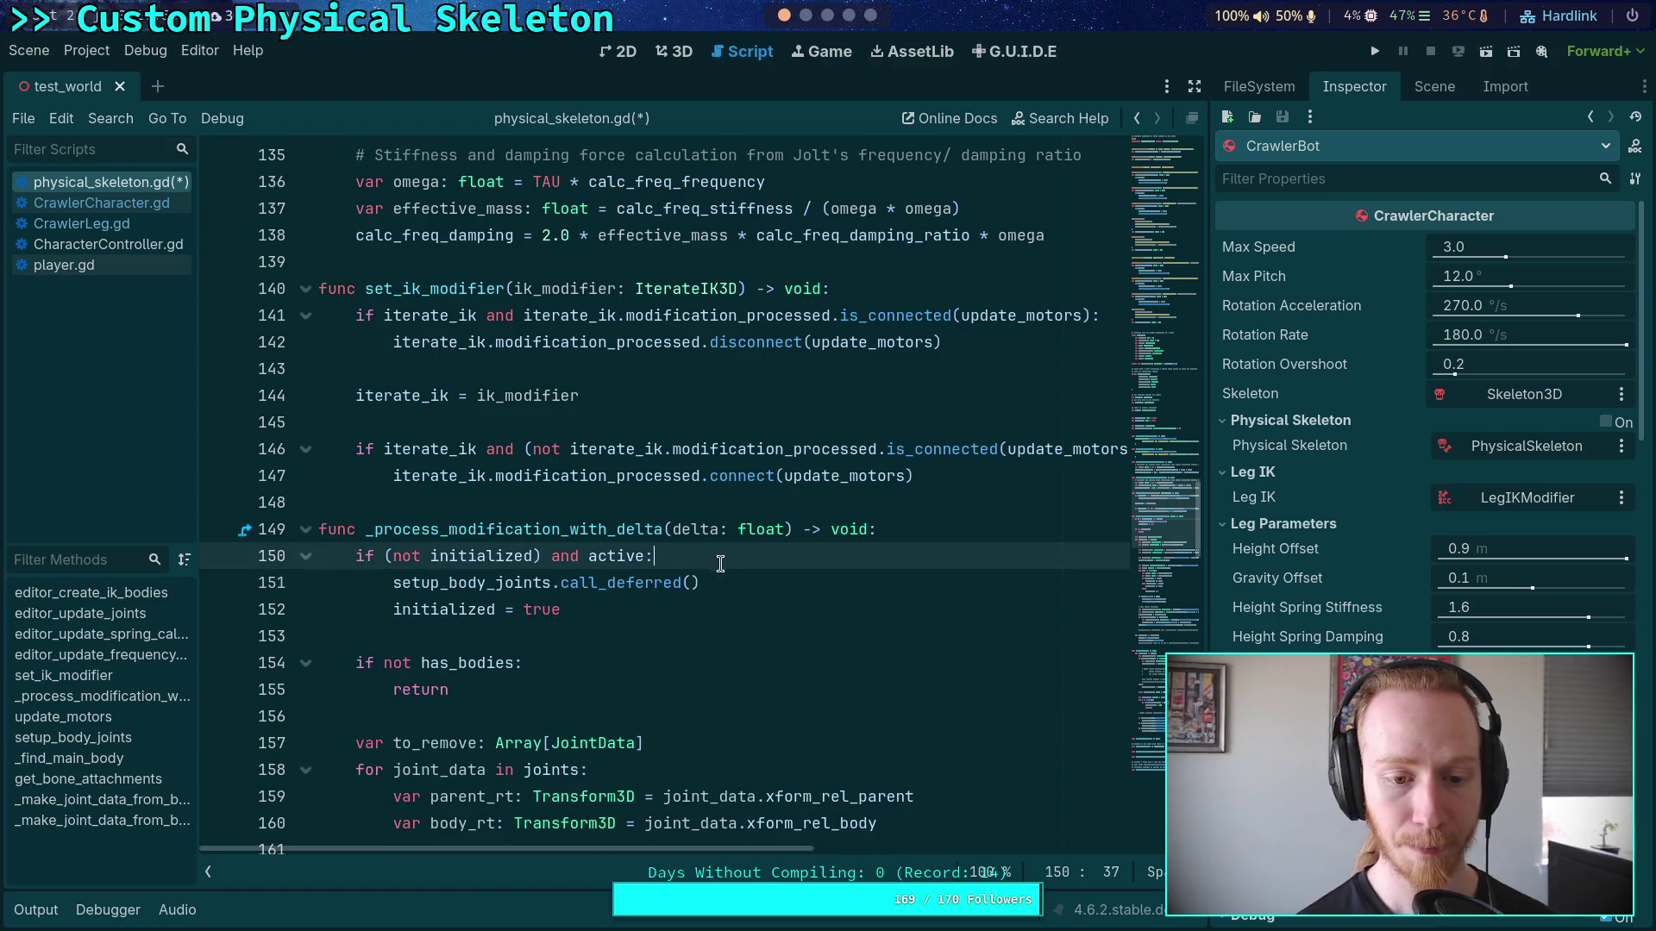
left_click(665, 617)
key("ctrl+s")
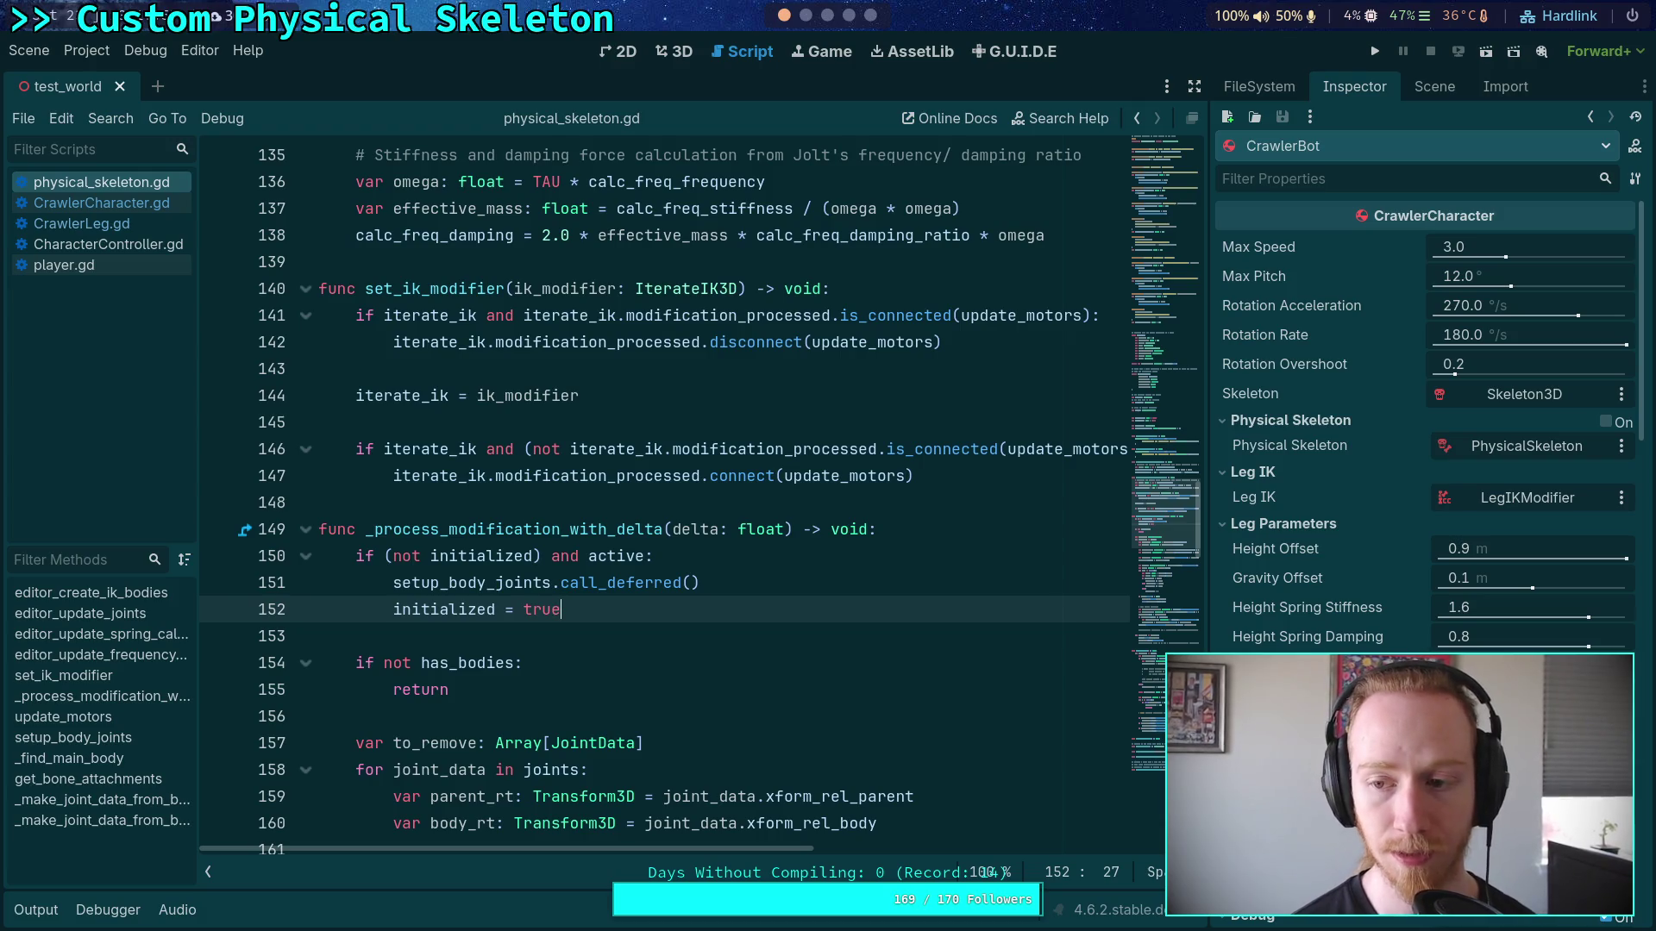
scroll(675, 648, "down", 3)
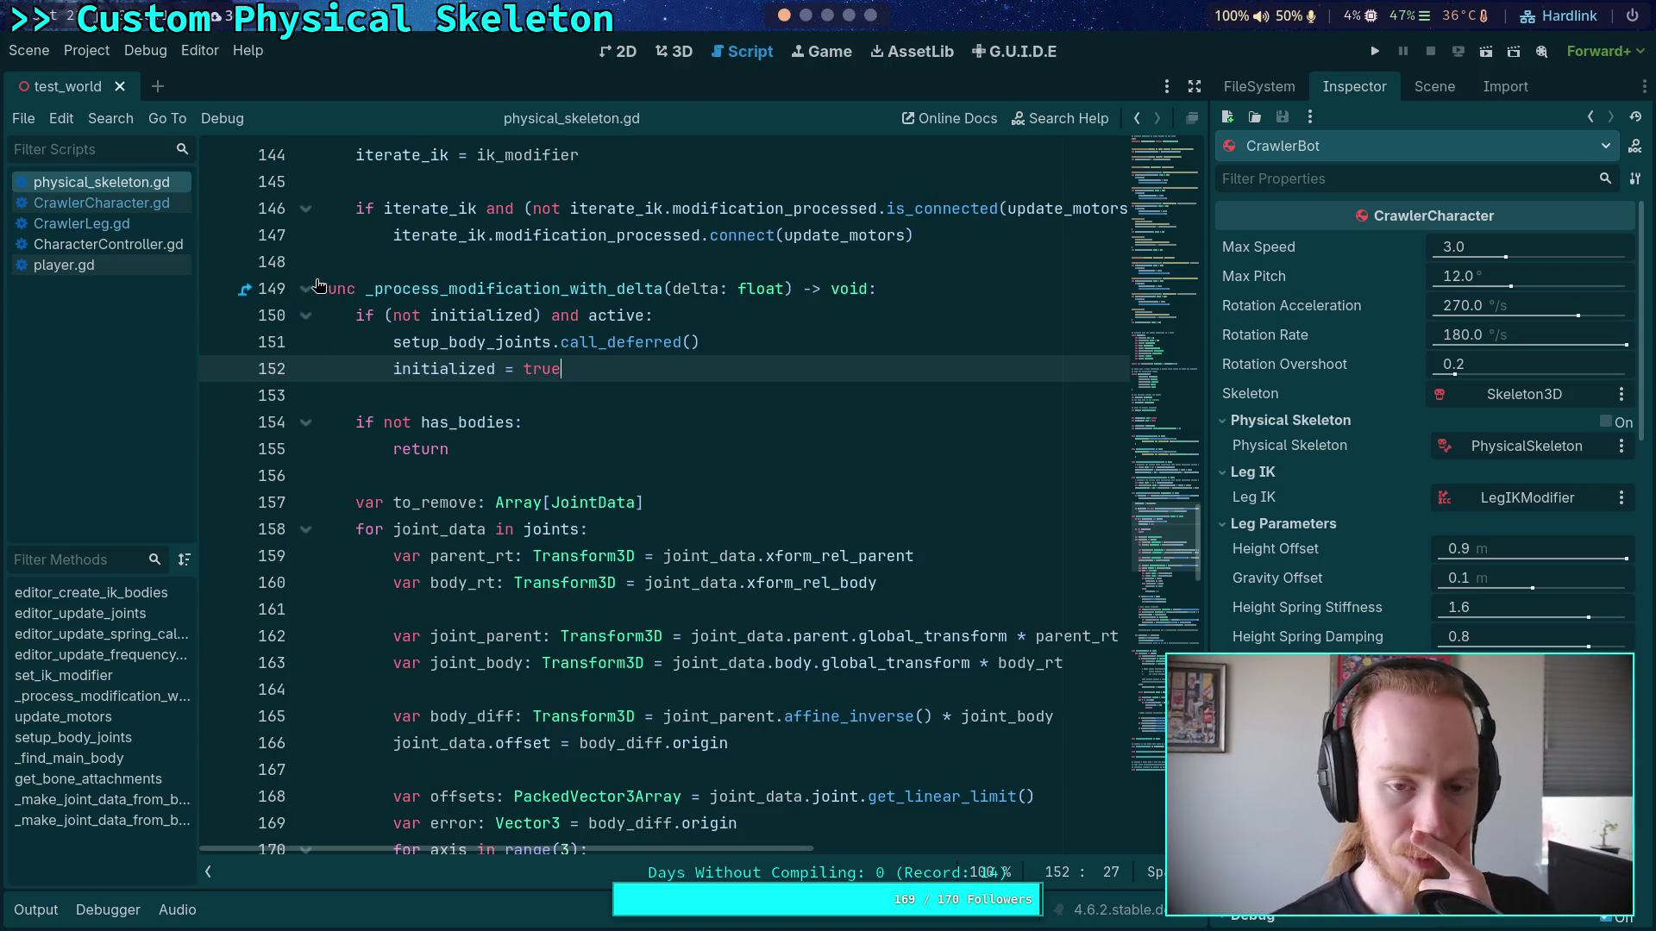
Step: Delete both parentheses around 'not initialized' on line 150
left_click(526, 345)
double_click(525, 345)
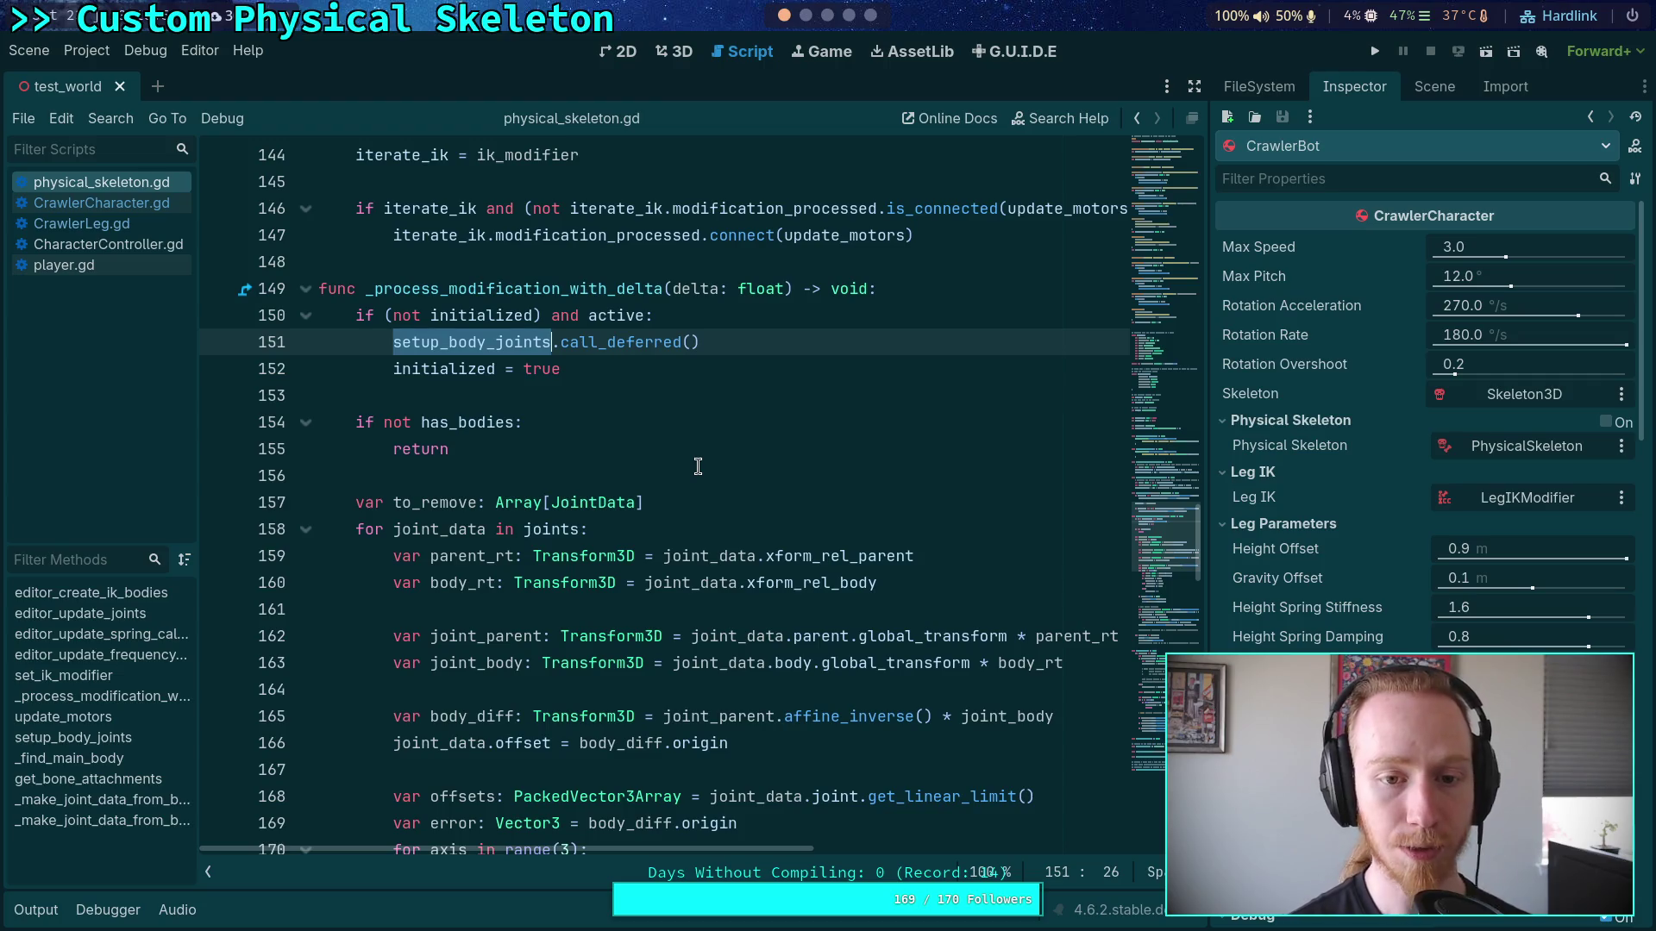
left_click(539, 316)
key("BackSpace")
left_click(392, 316)
key("BackSpace")
left_click(525, 317)
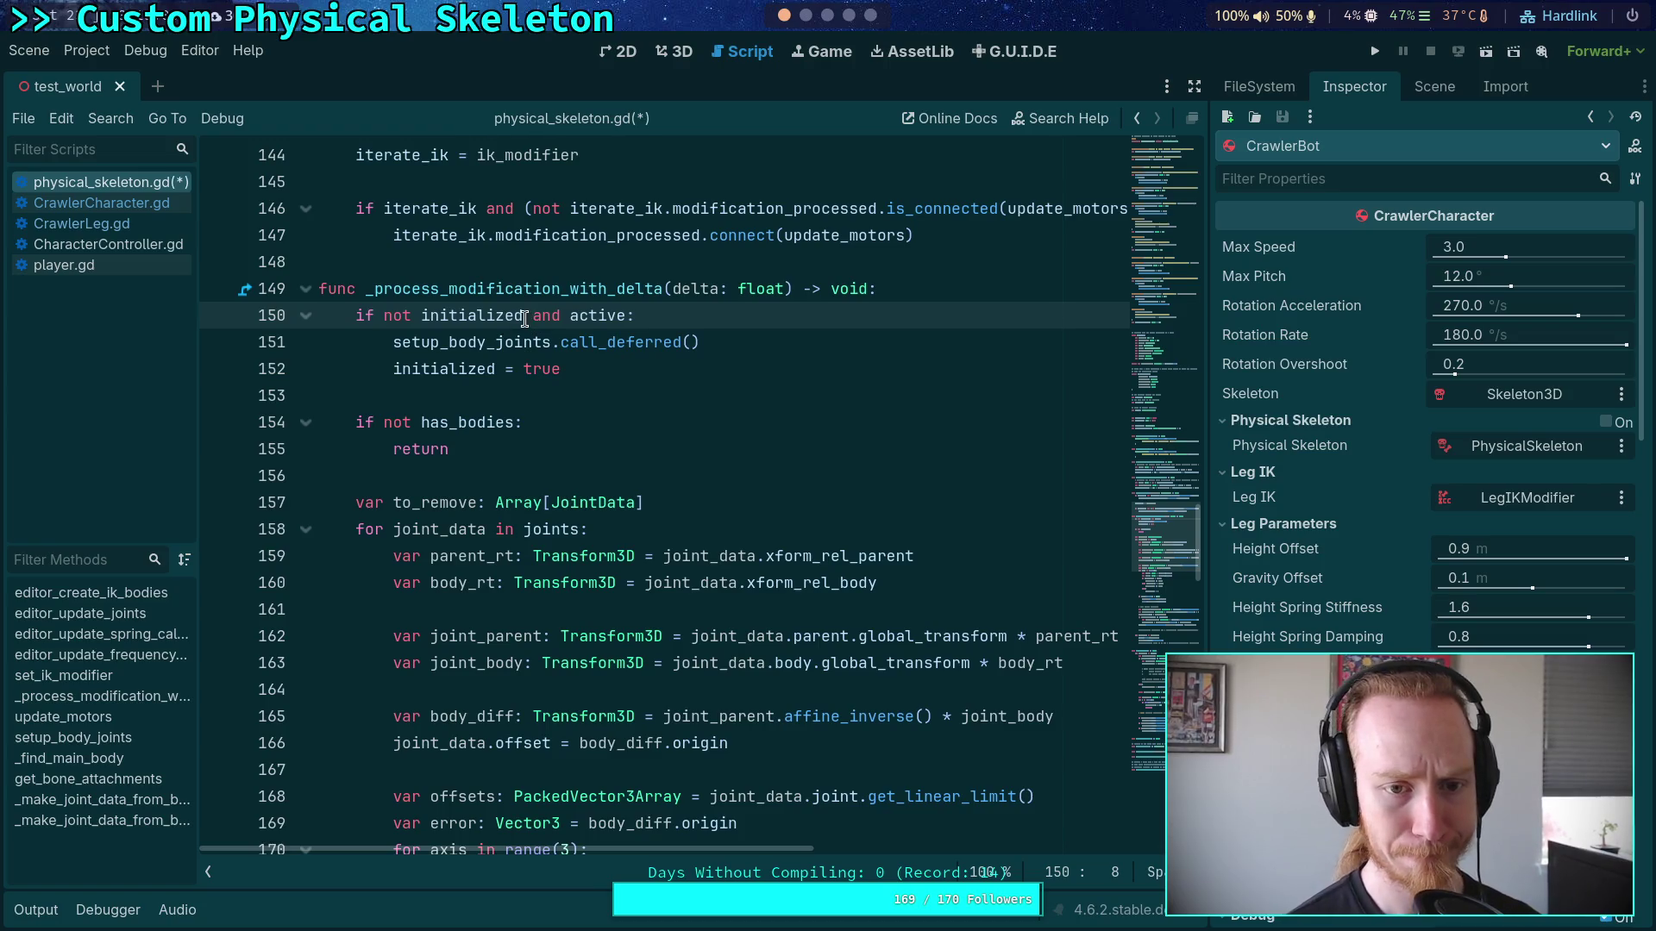
Step: Insert blank lines after the initialization block and look up the has_bodies declaration
left_click(590, 407)
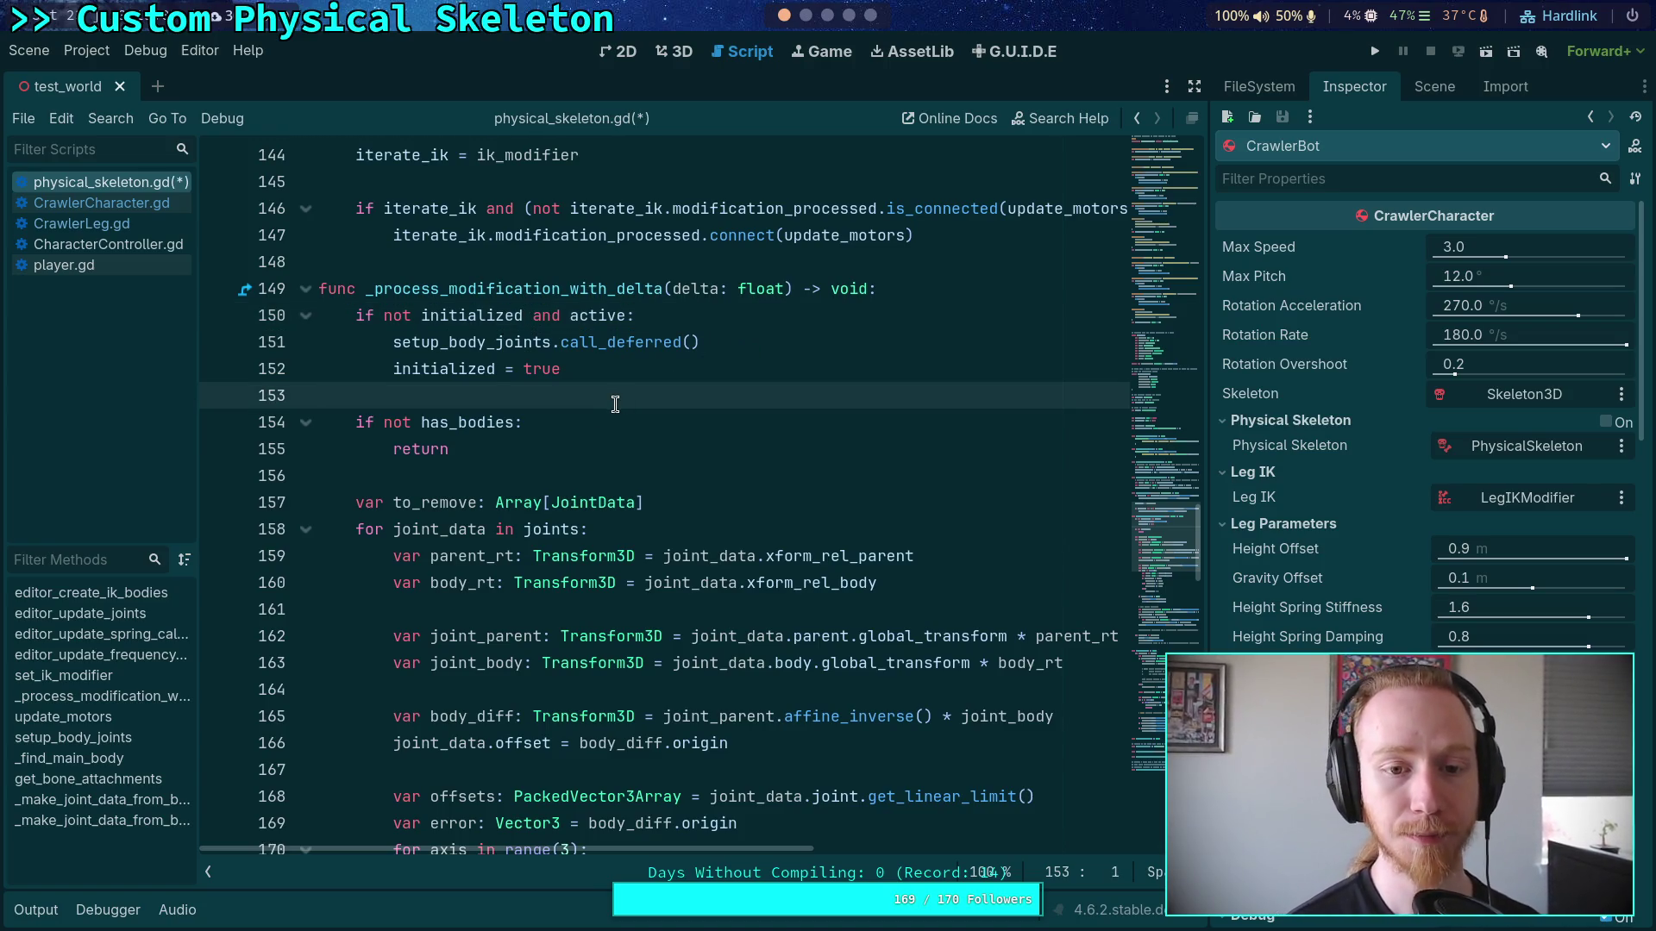
key("Return")
key("Return")
key("Up")
key("Tab")
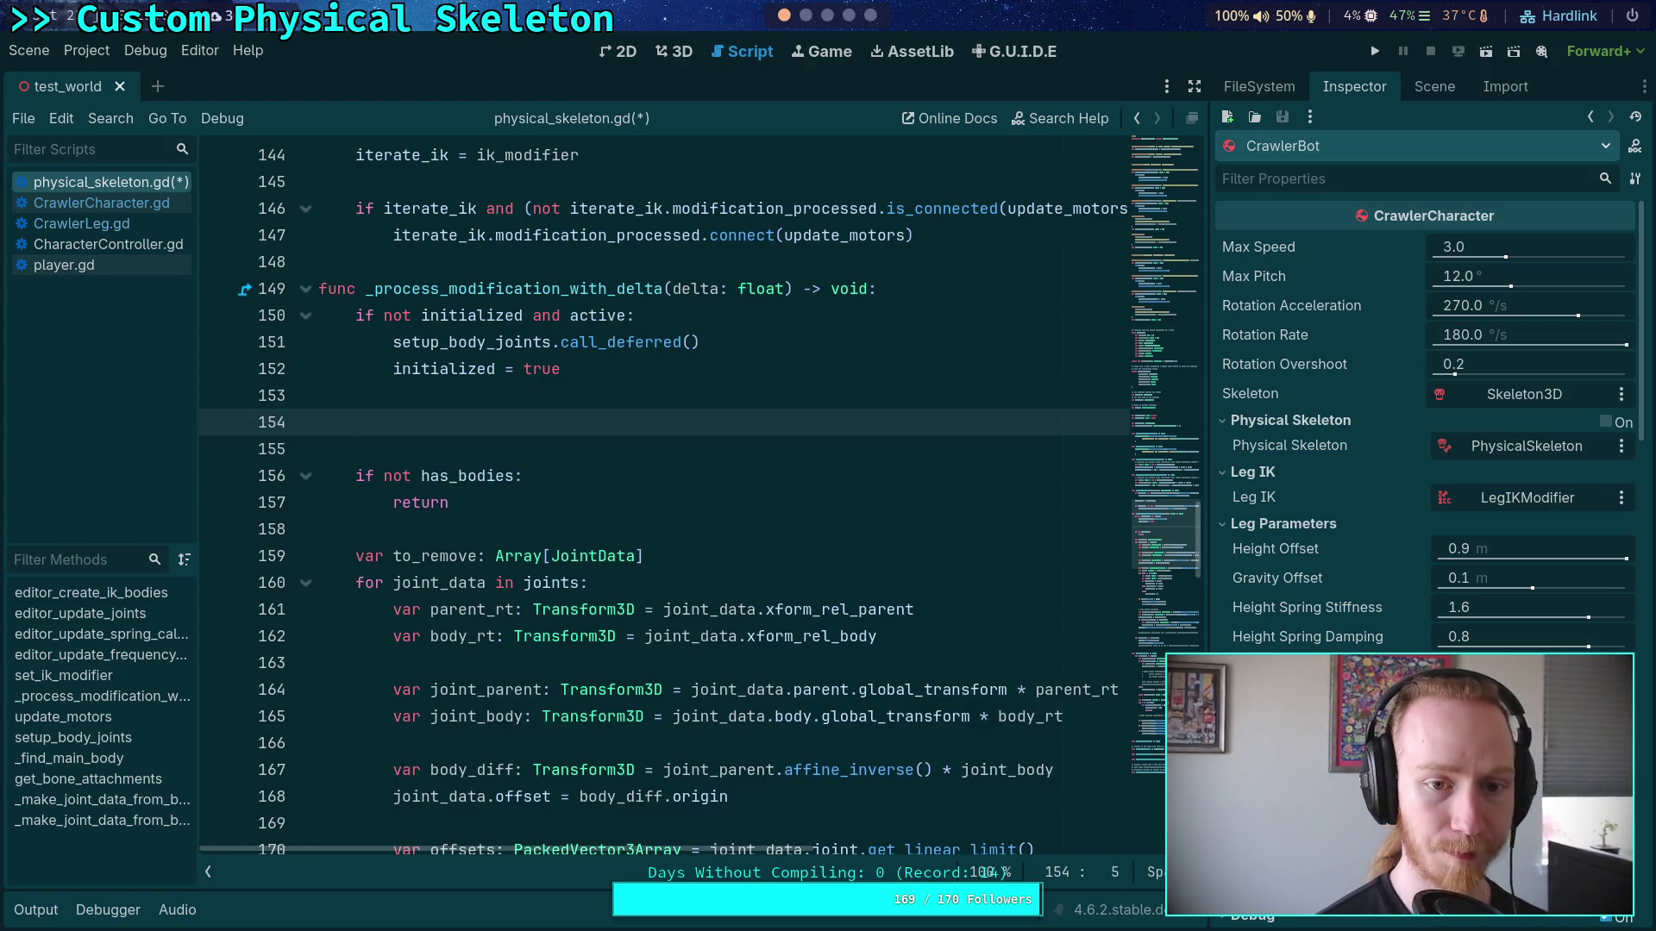
scroll(668, 488, "up", 9)
scroll(668, 488, "up", 6)
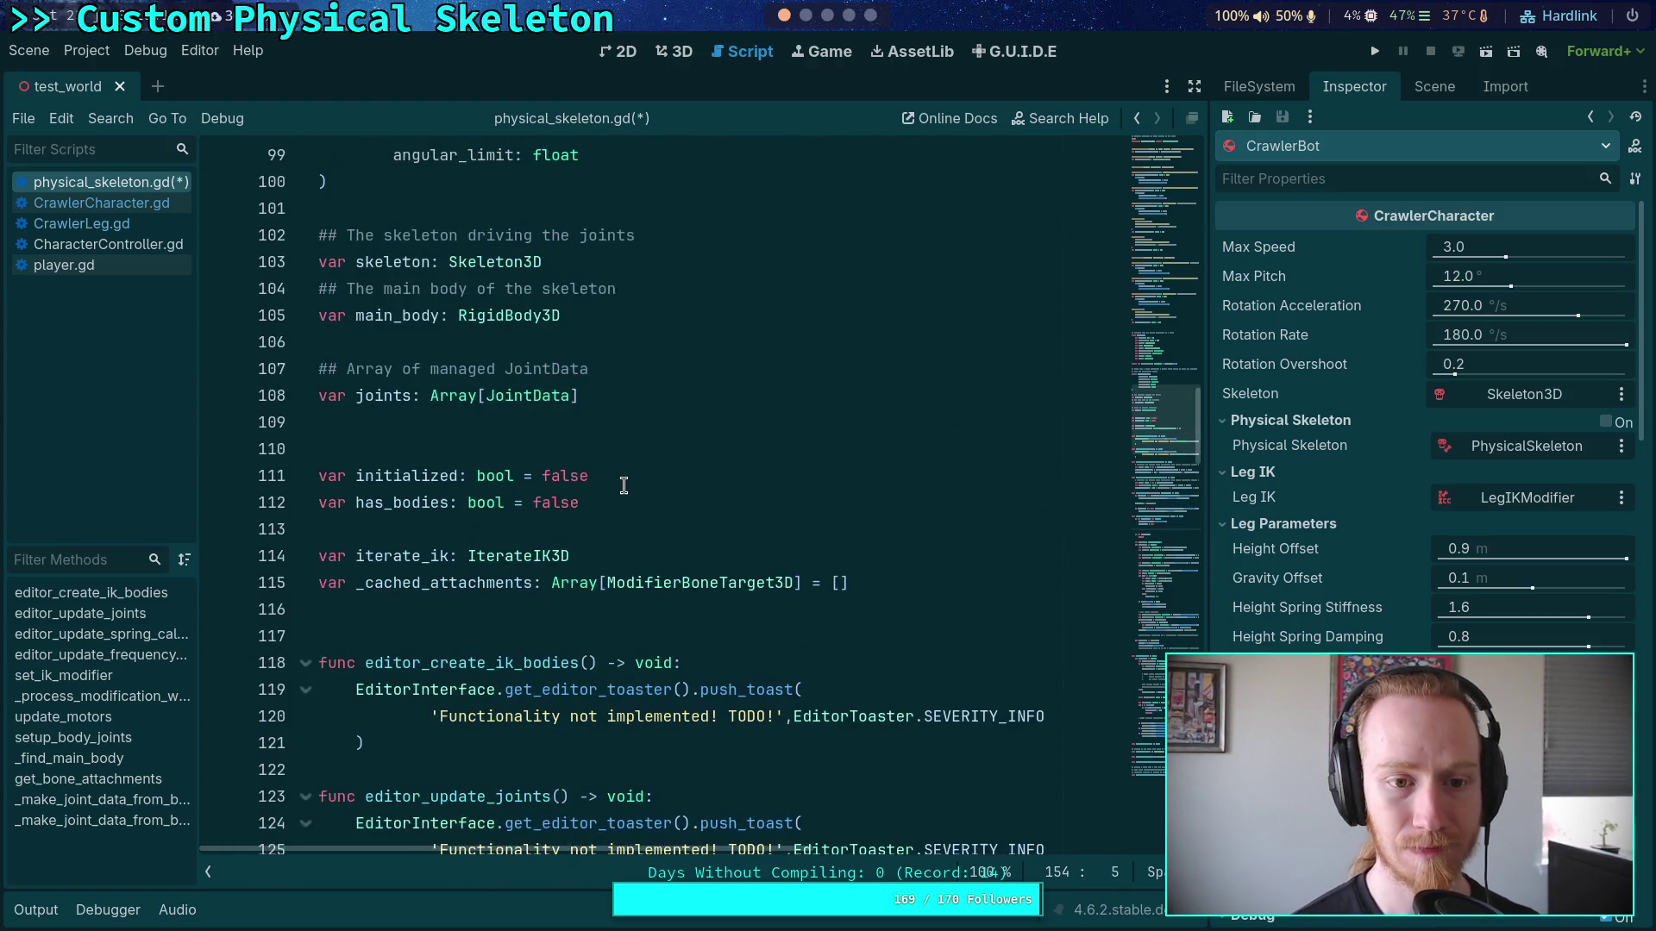
left_click(701, 505)
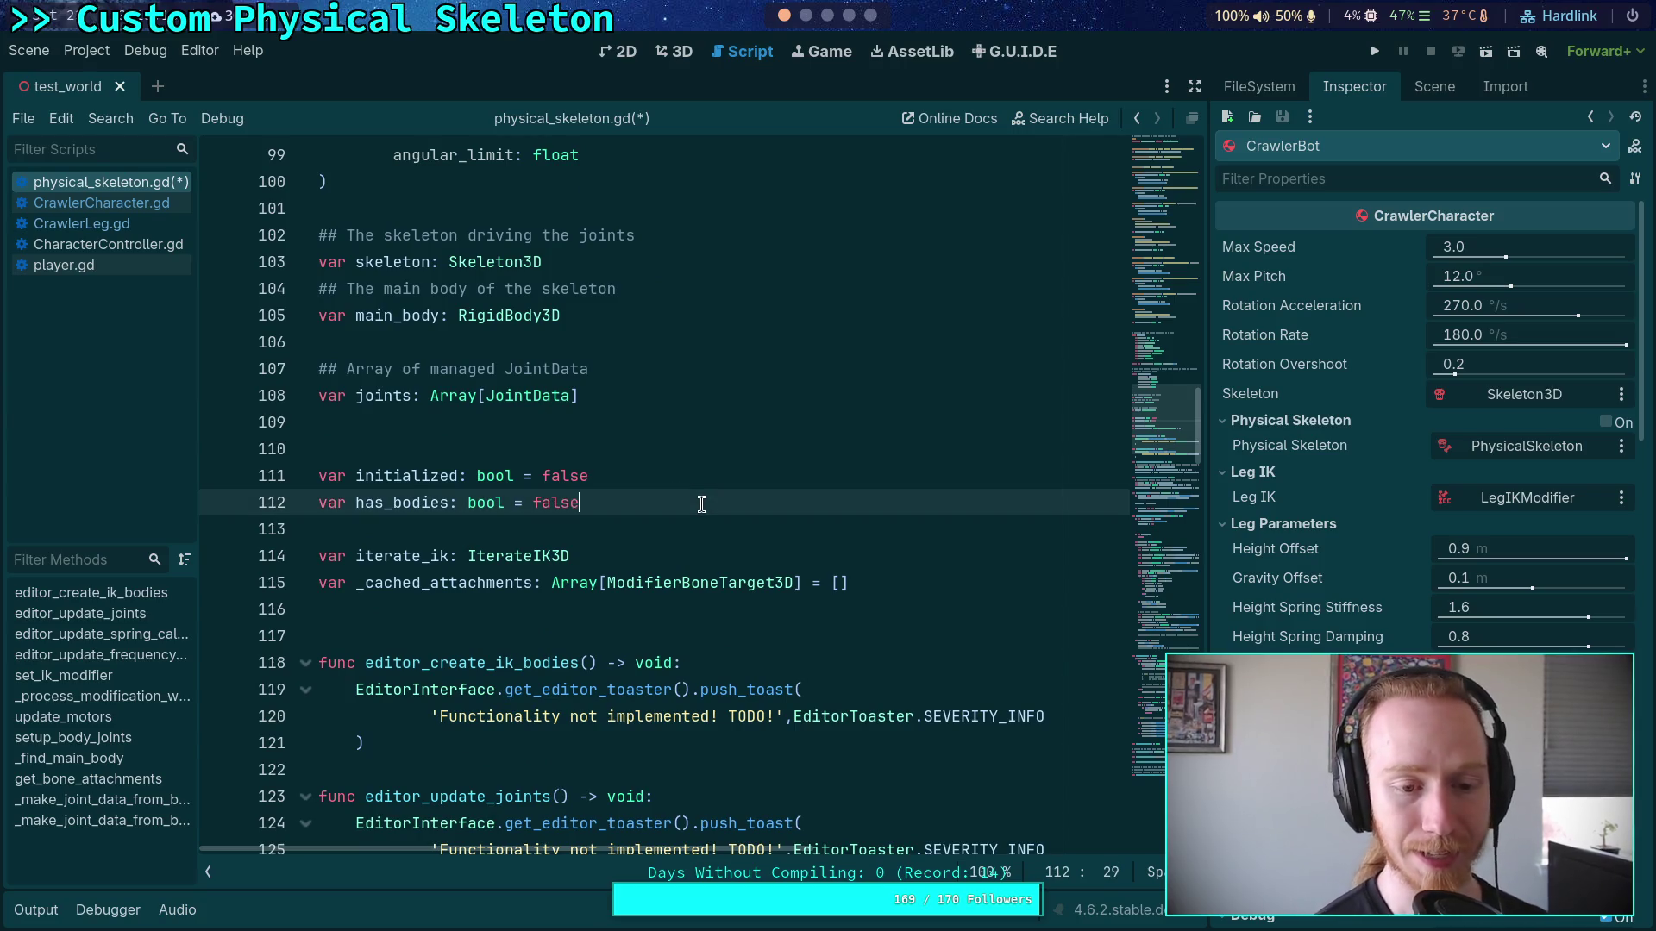
double_click(404, 502)
left_click(576, 504)
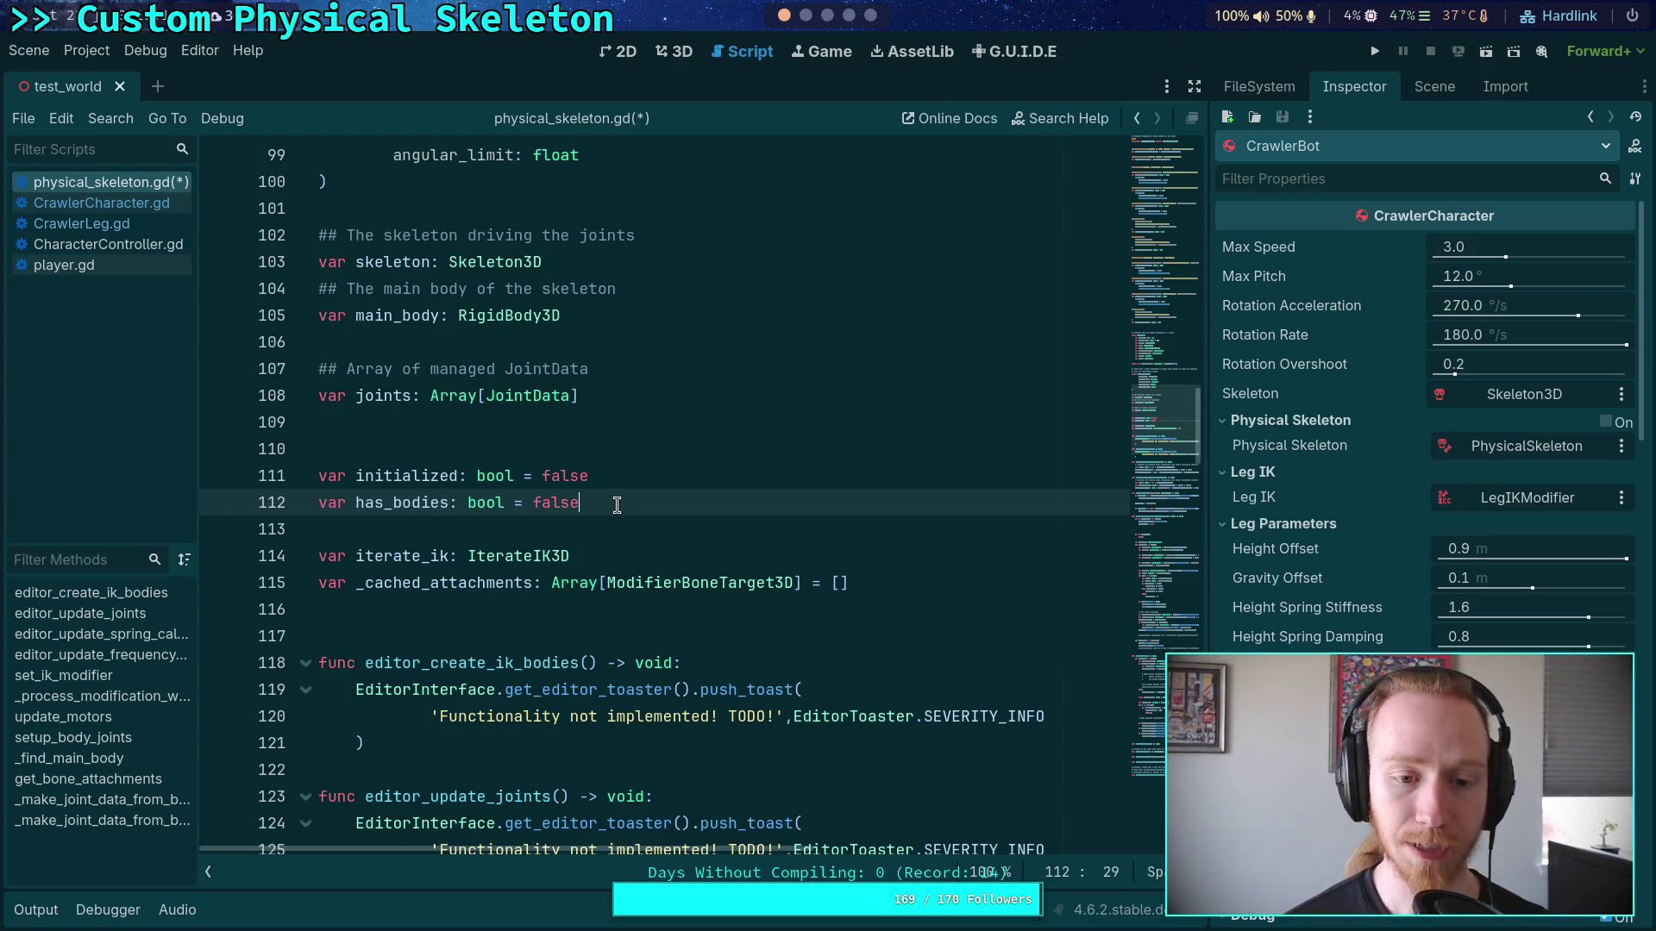
scroll(617, 504, "down", 13)
Step: Delete ' and active' from line 150 and the extra blank lines before 'if not has_bodies:'
left_click_drag(529, 476, 626, 476)
key("BackSpace")
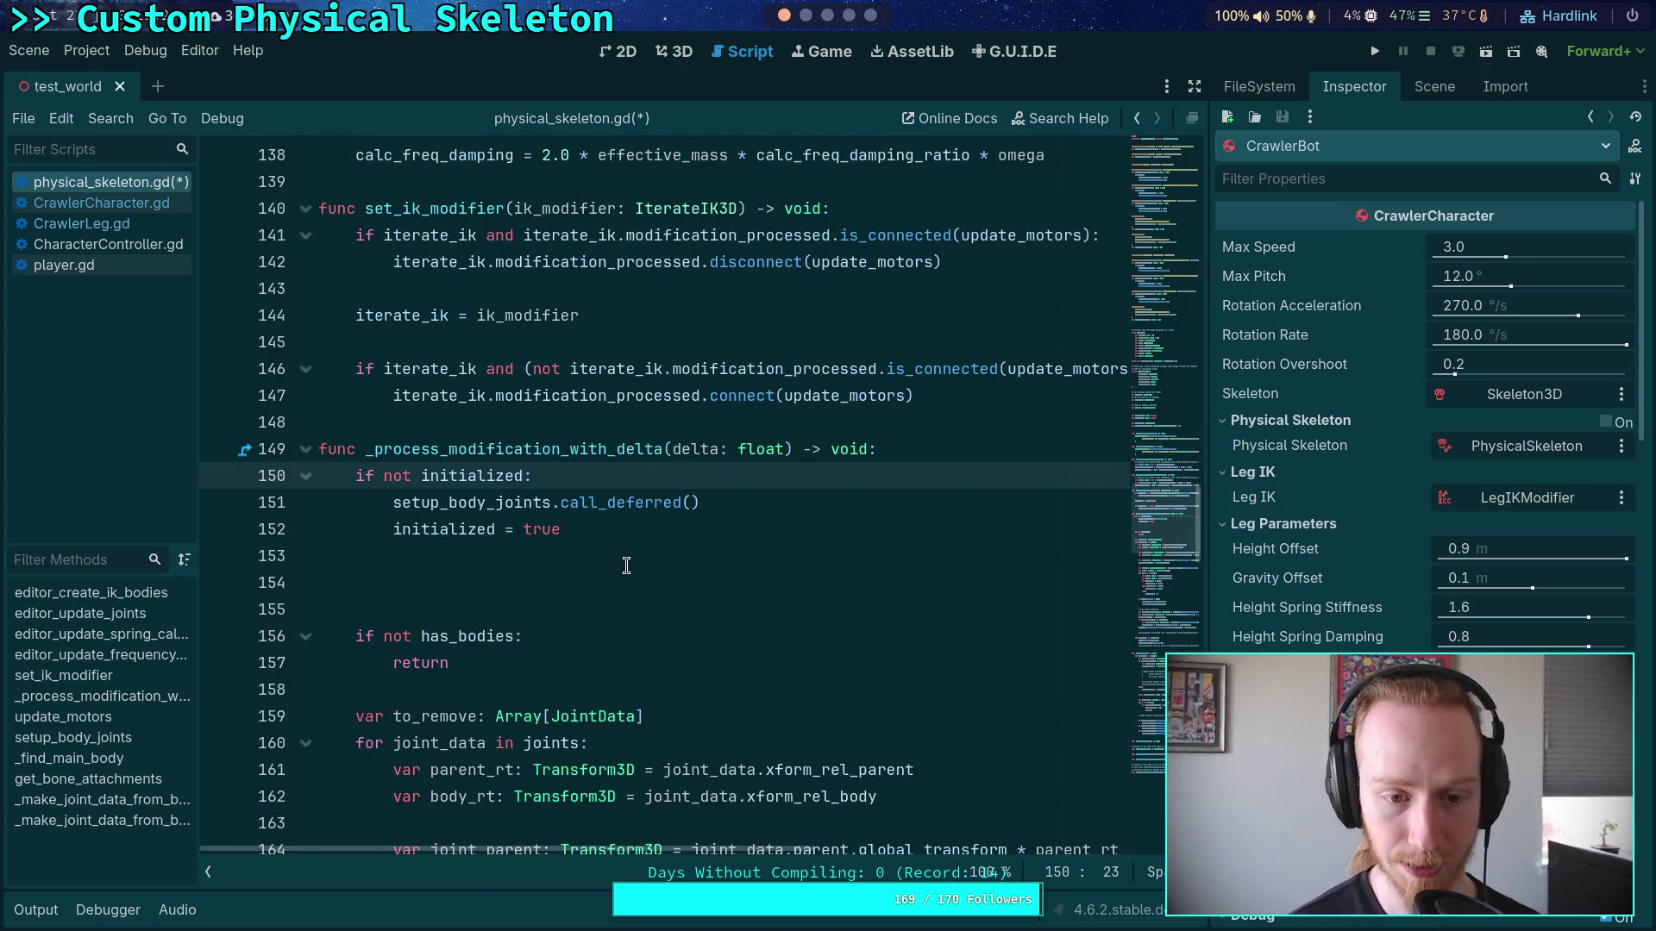
left_click(626, 571)
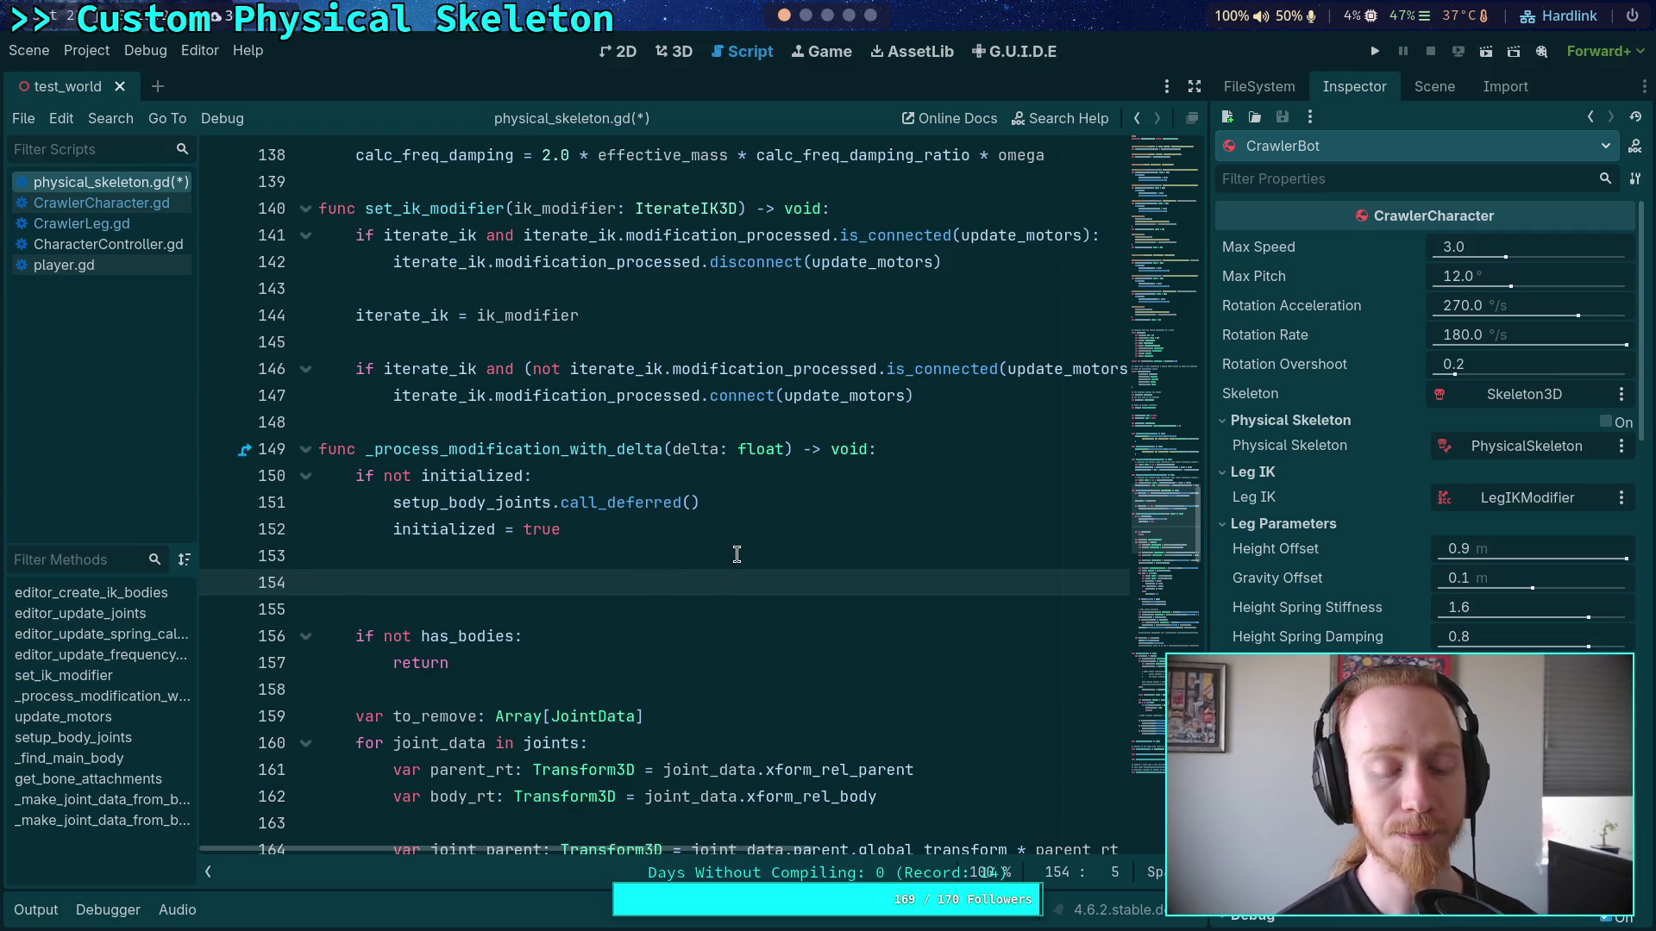
left_click_drag(587, 584, 595, 565)
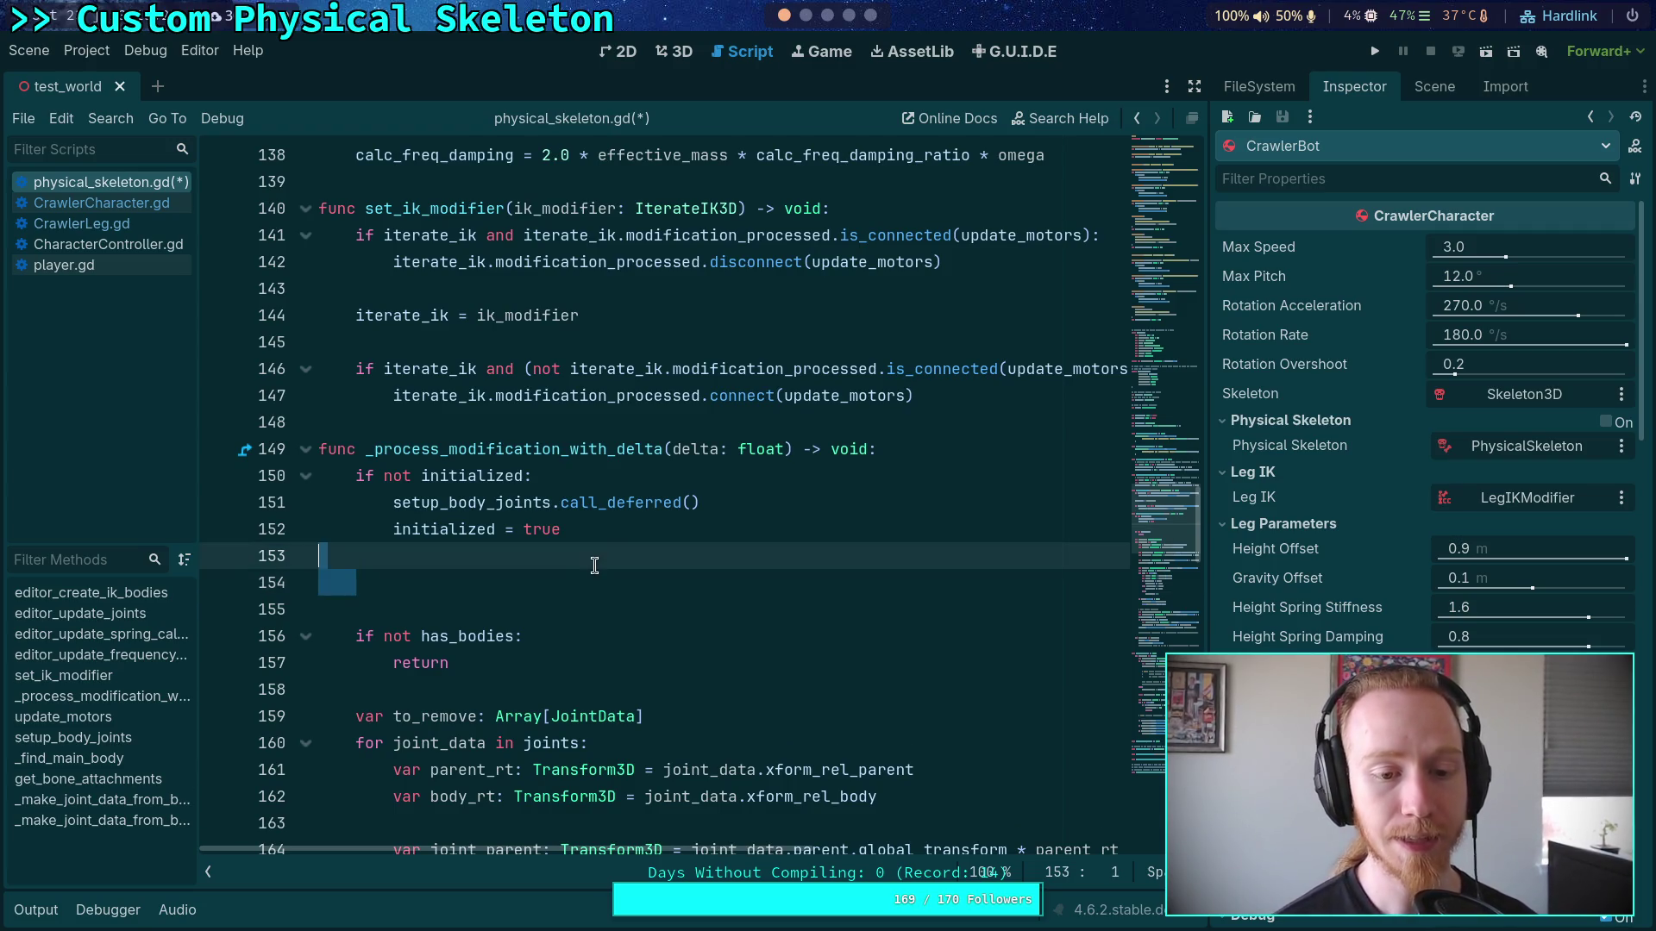
key("BackSpace")
key("BackSpace")
left_click(661, 584)
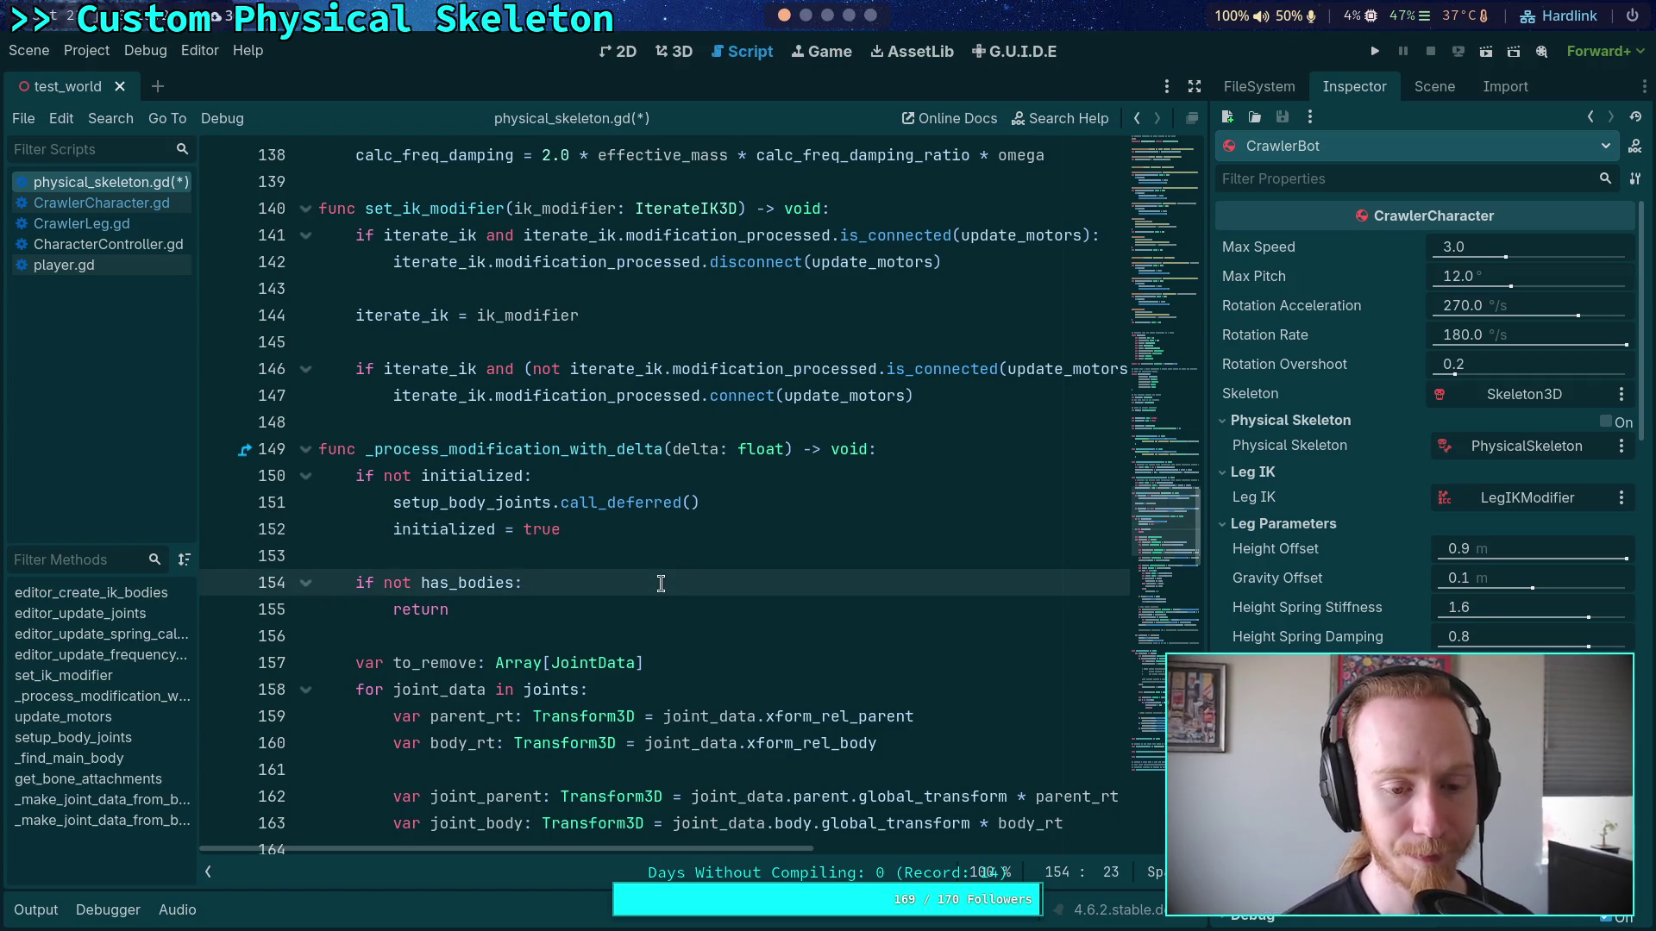
left_click_drag(493, 608, 357, 585)
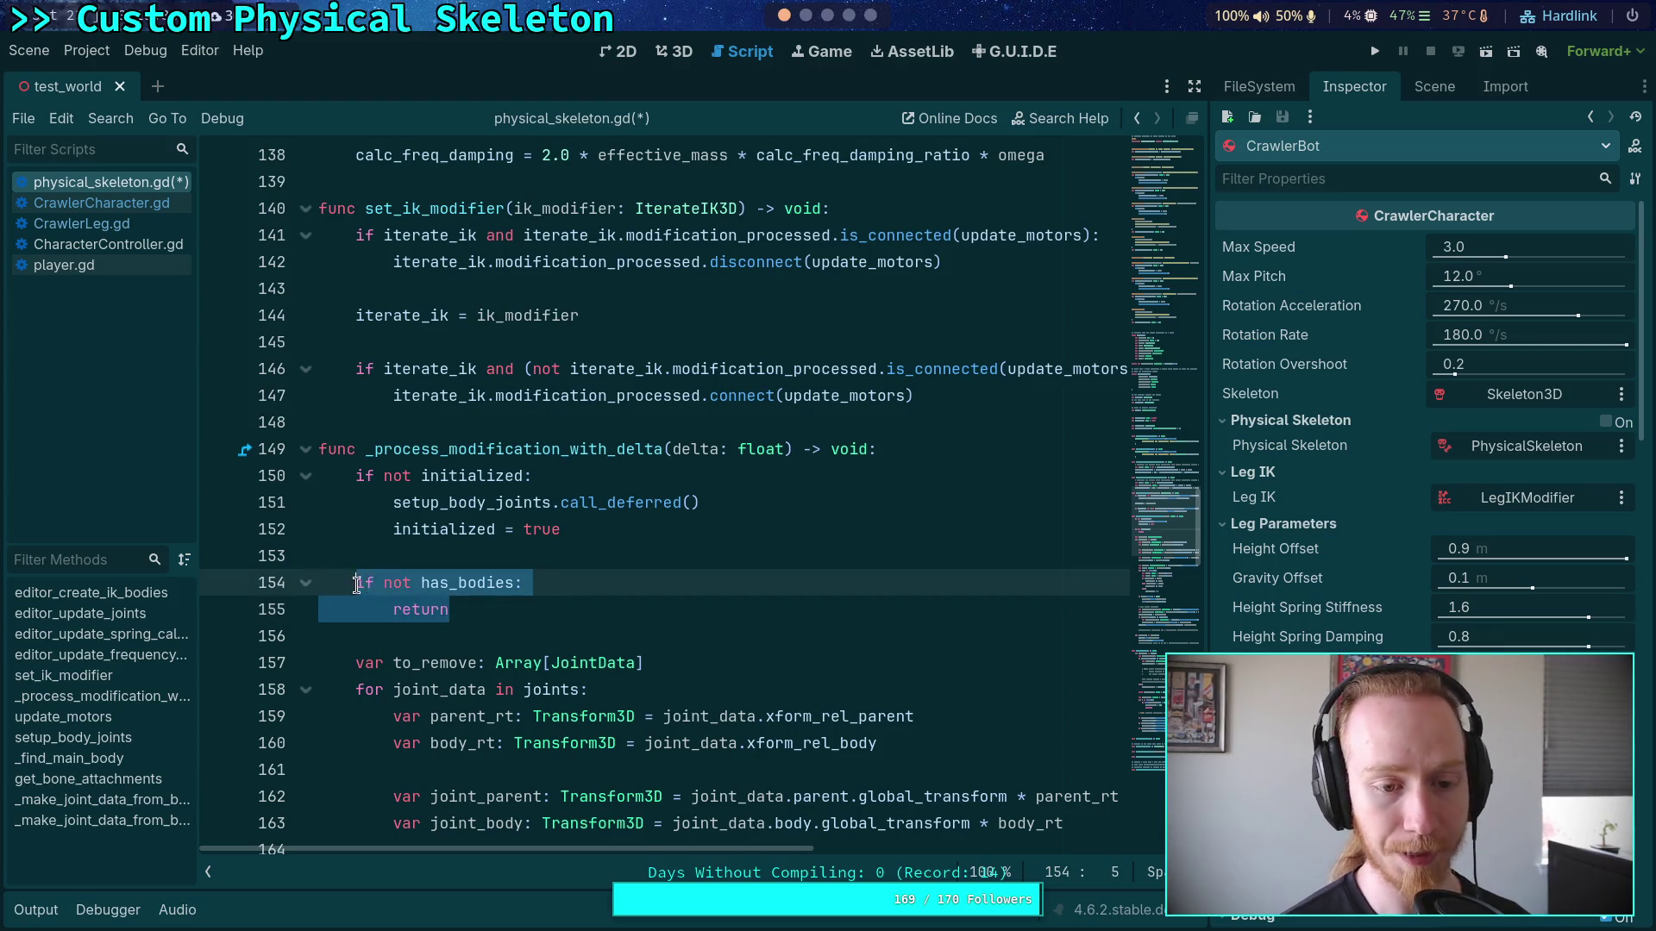
left_click(403, 554)
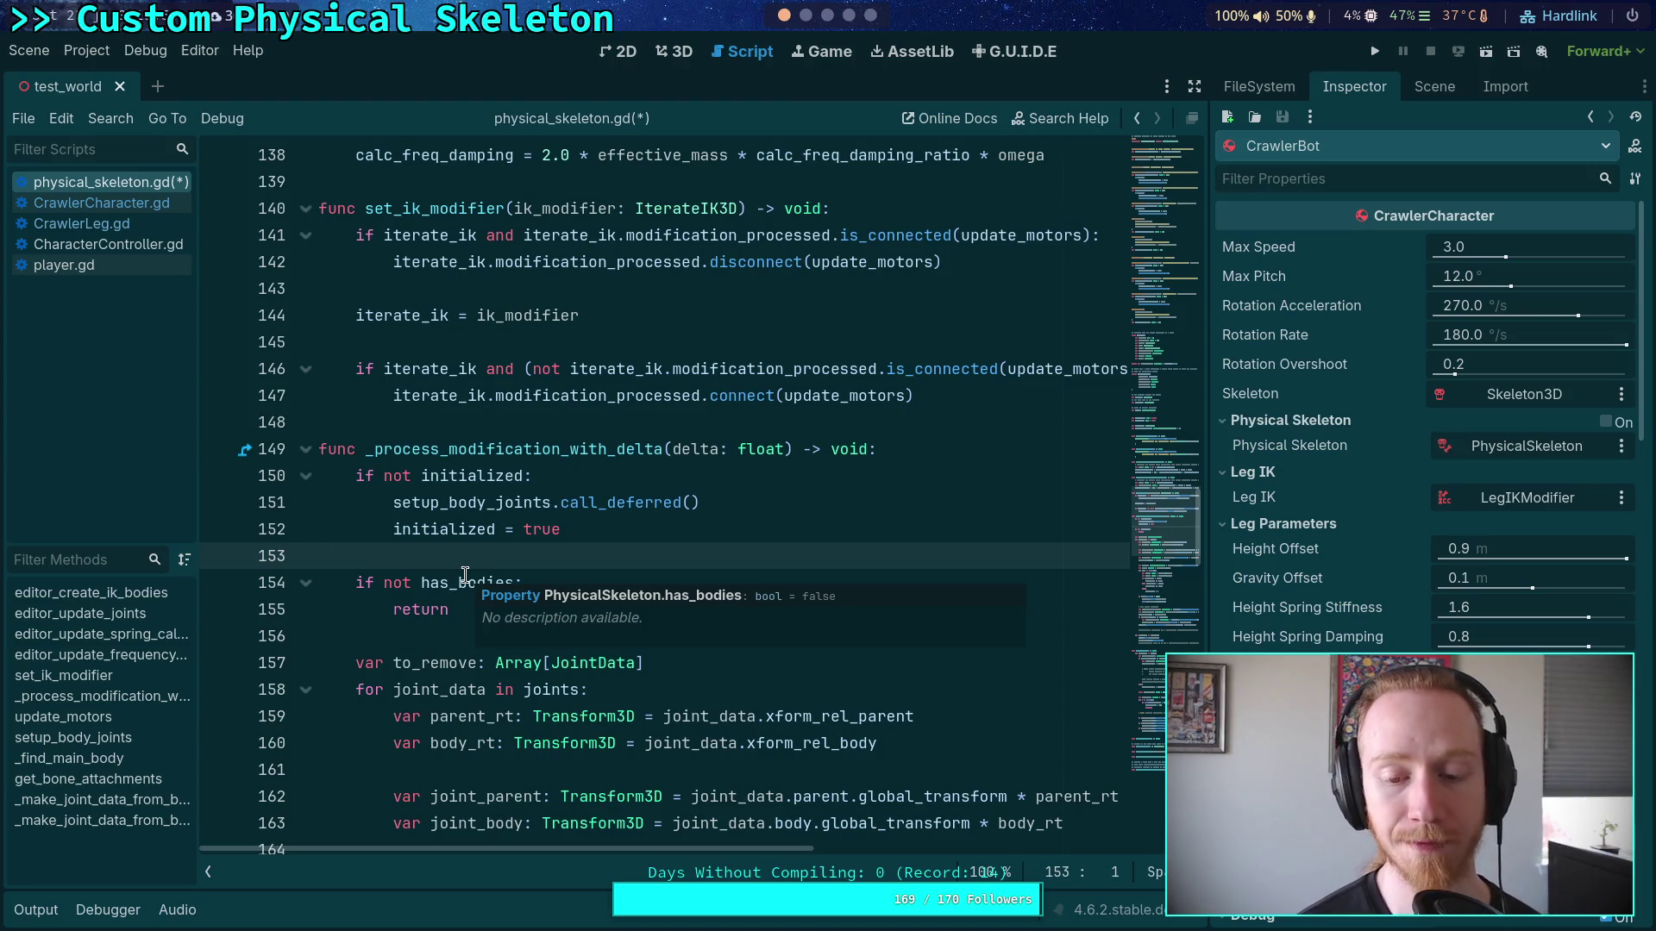
scroll(465, 575, "down", 4)
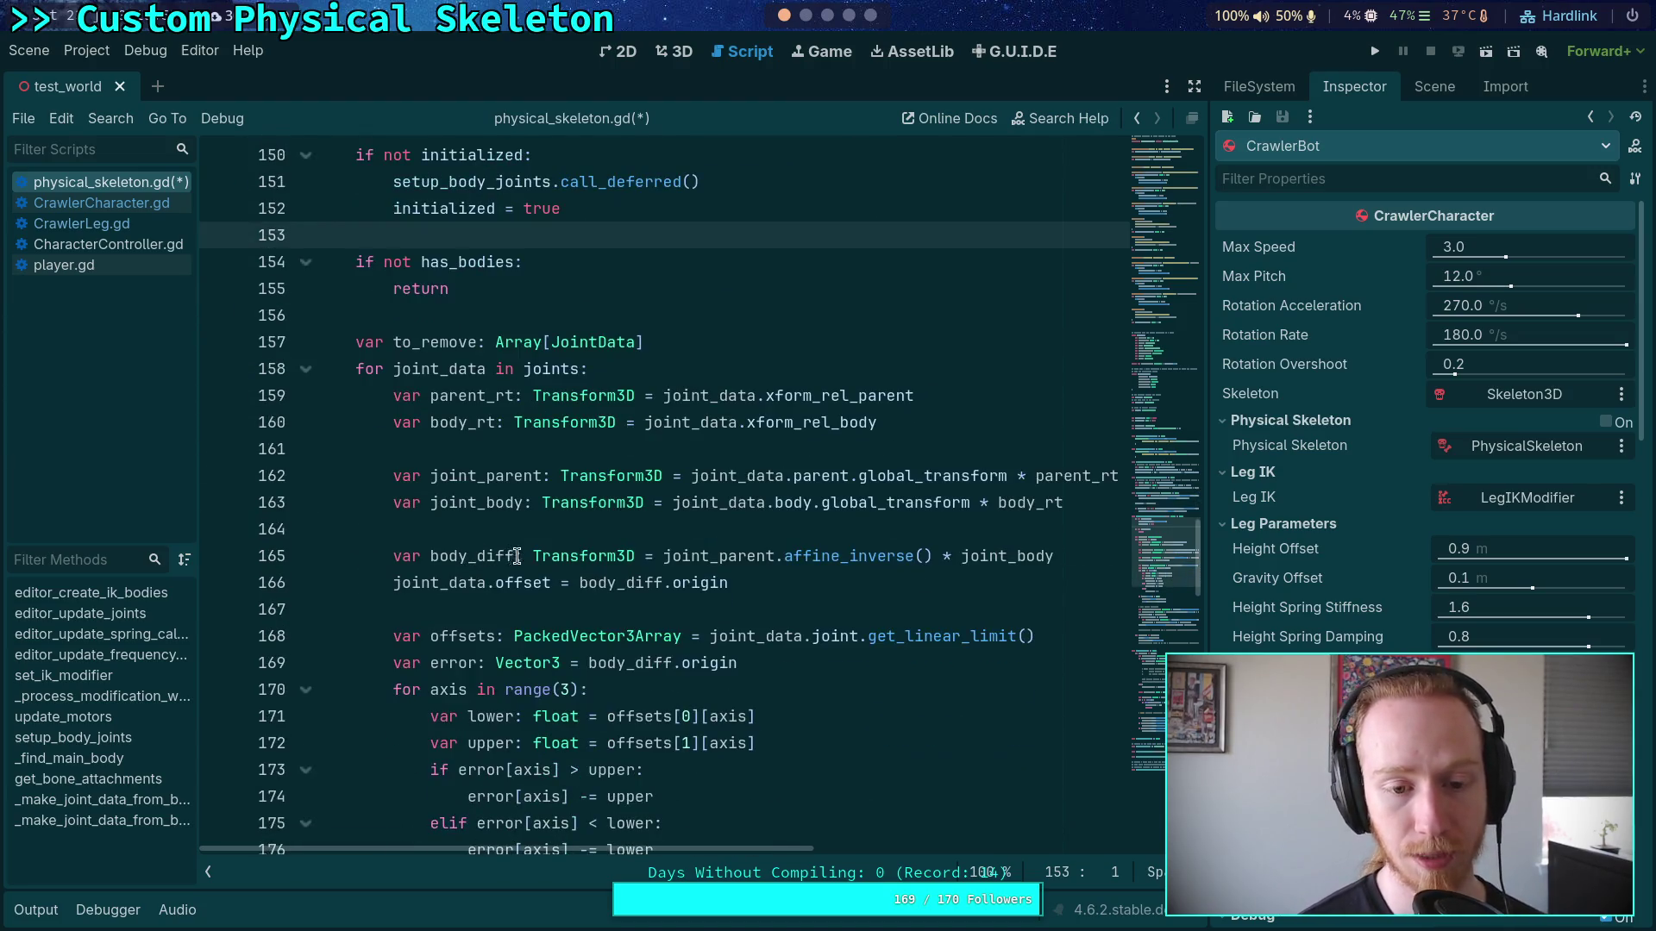
scroll(660, 532, "down", 3)
scroll(660, 531, "down", 6)
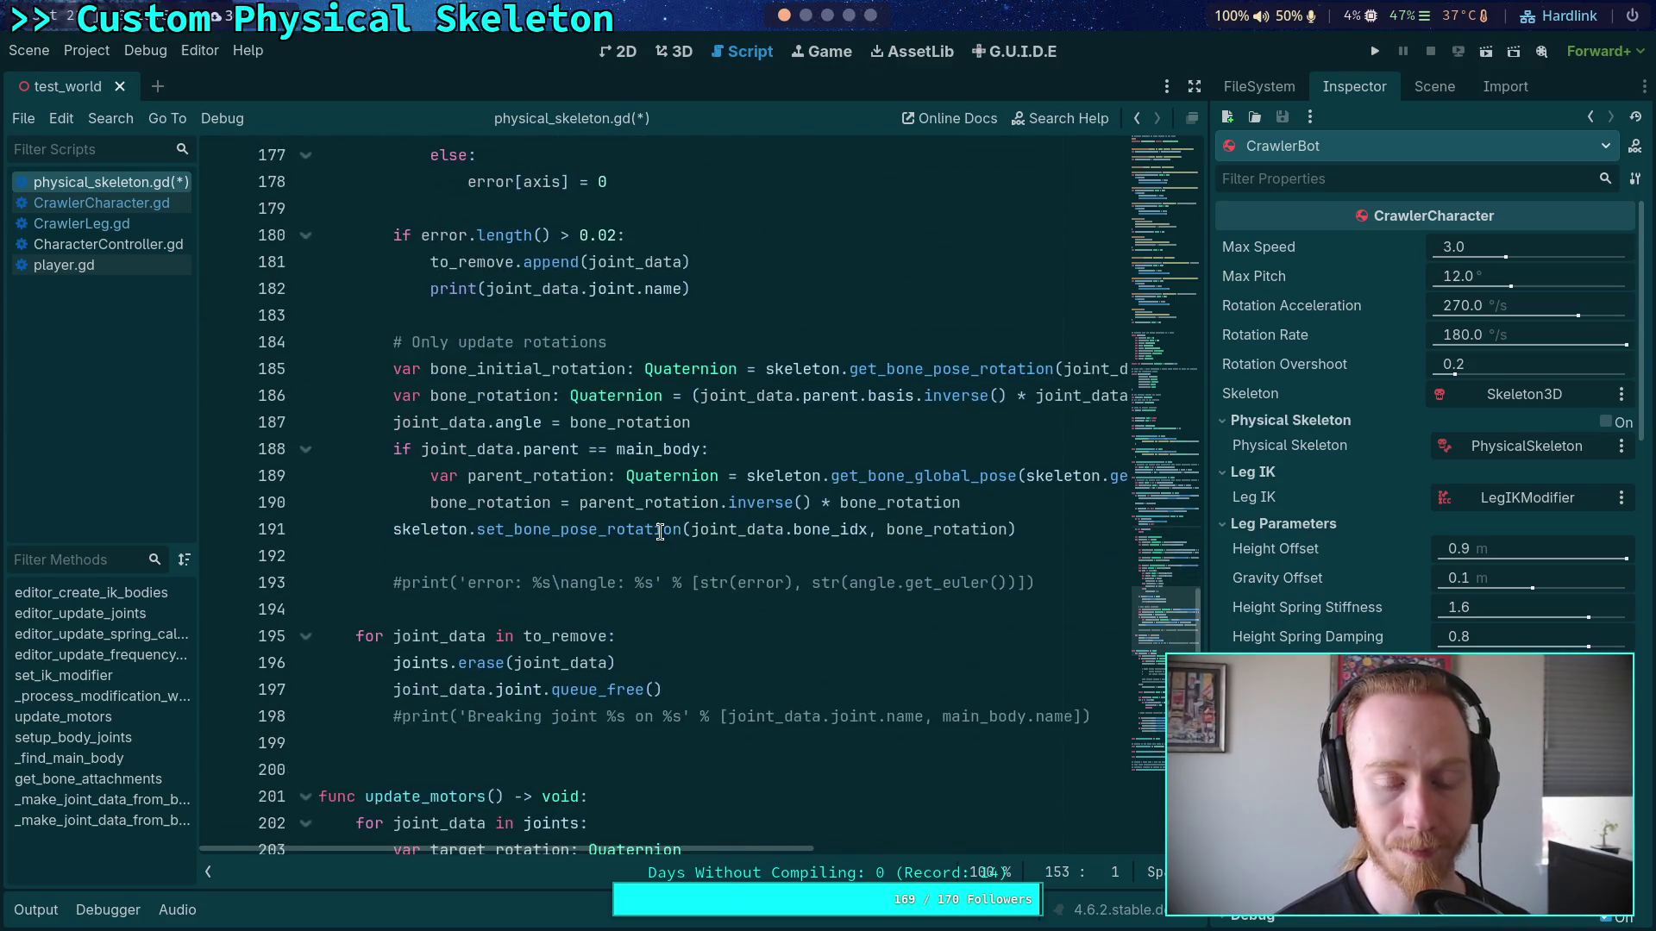
left_click(616, 556)
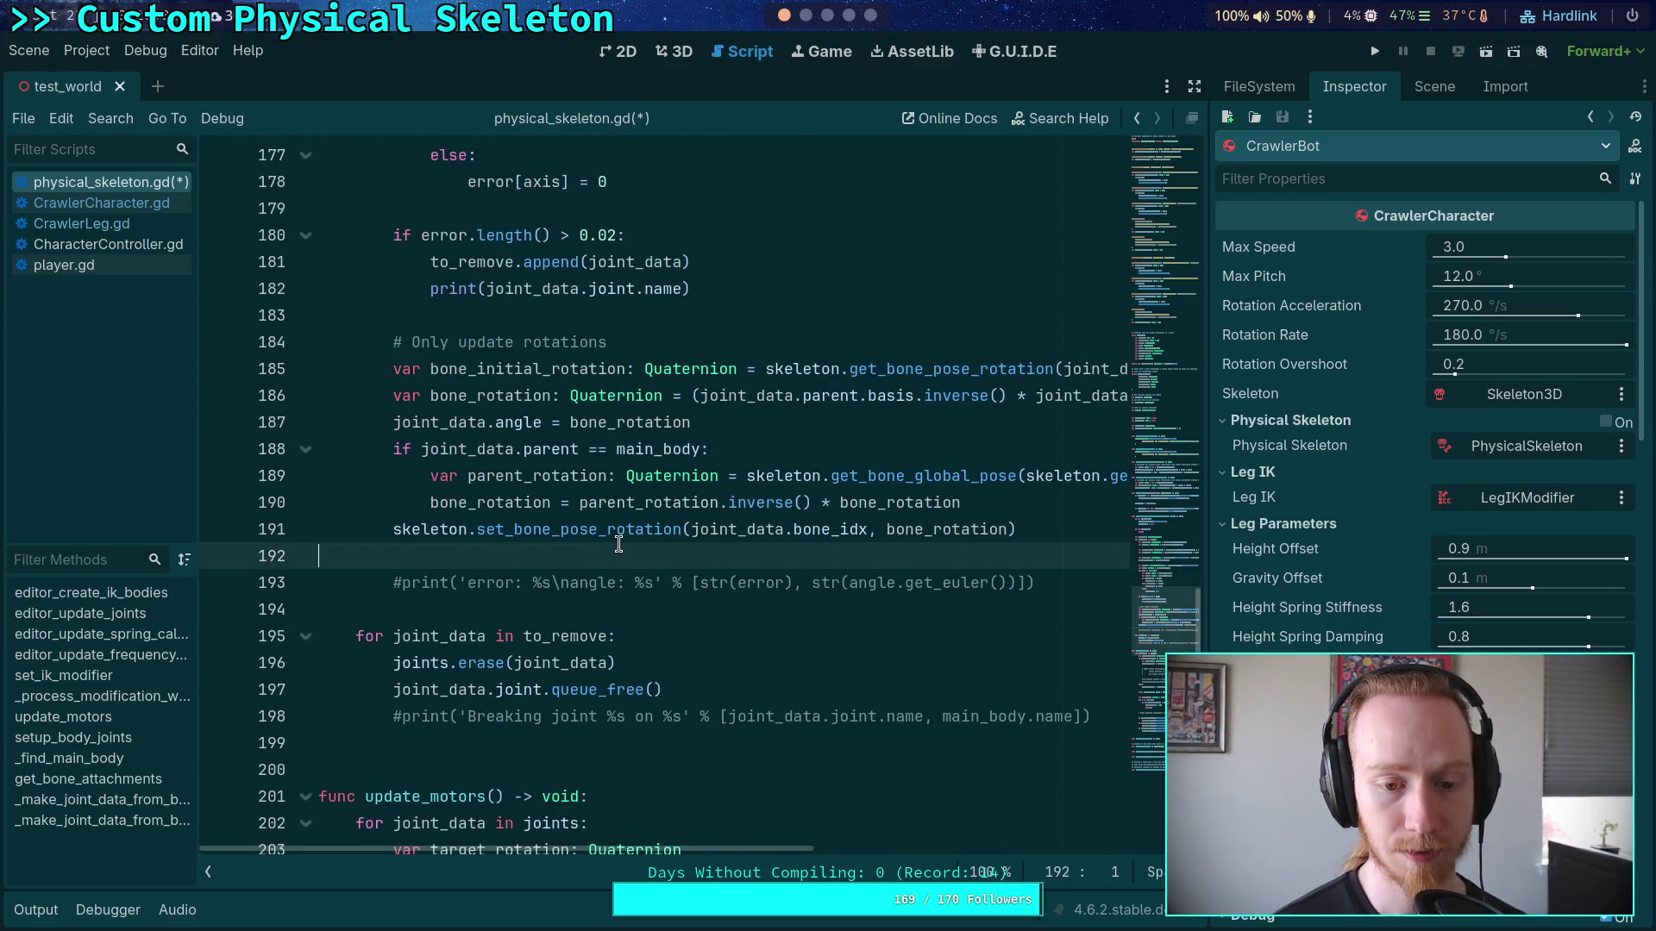
scroll(619, 544, "down", 1)
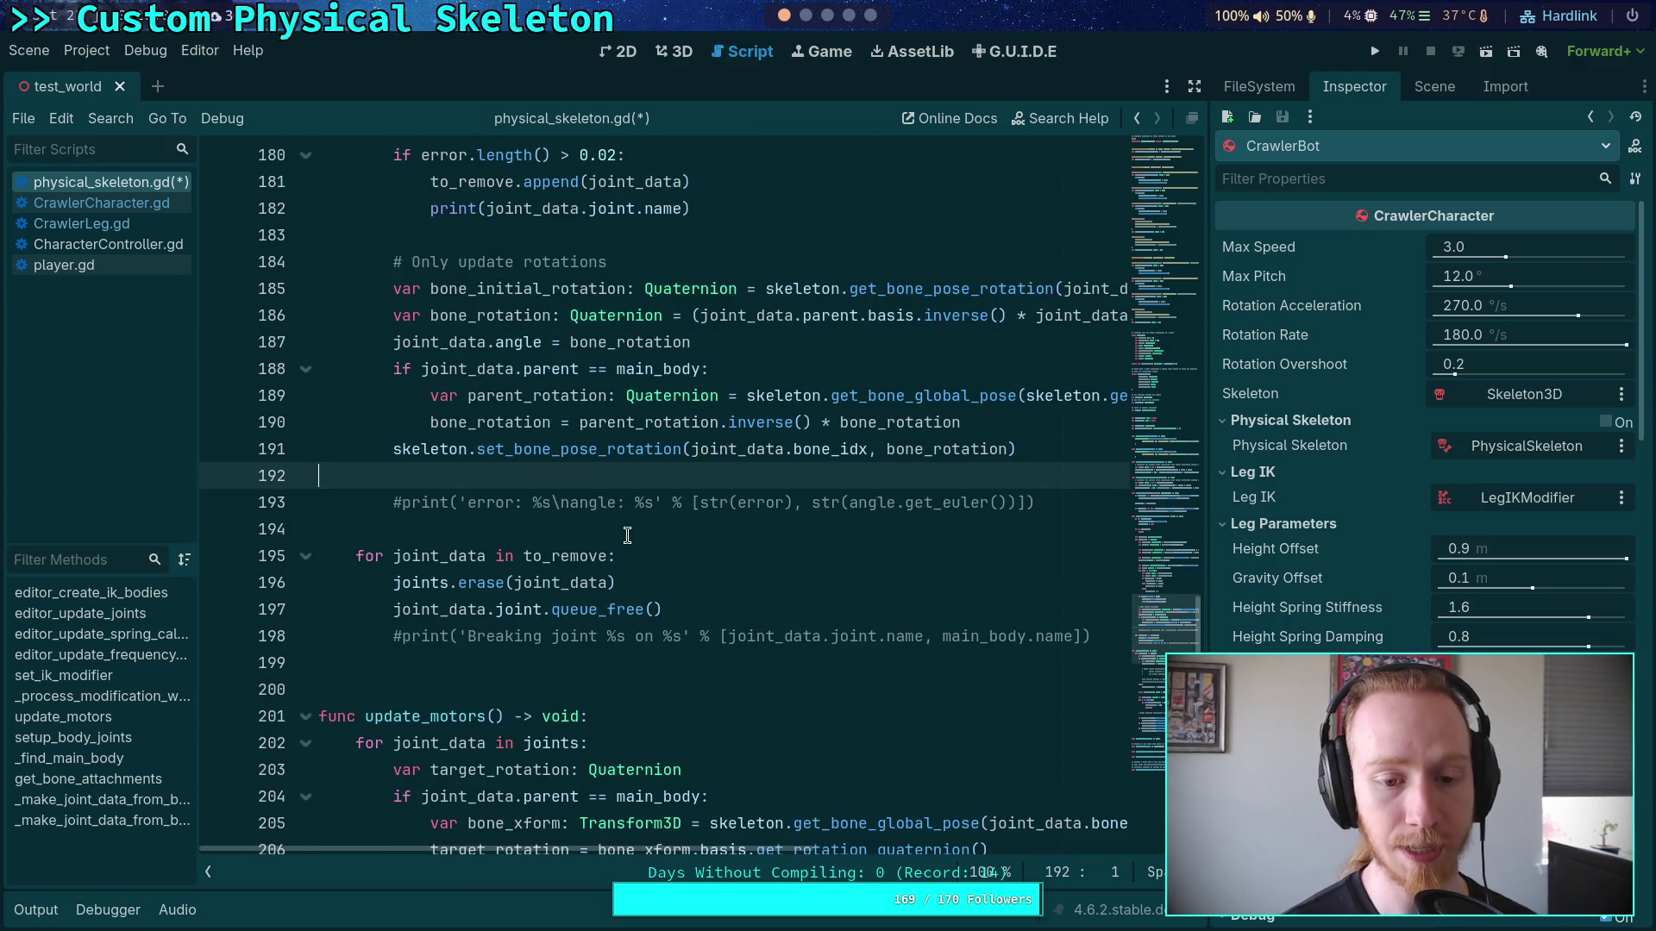
scroll(626, 552, "up", 15)
left_click(620, 645)
scroll(781, 522, "down", 2)
Step: Add an 'if active and (not has_bodies):' block that calls activate_bodies()
key("Return")
type("if active an")
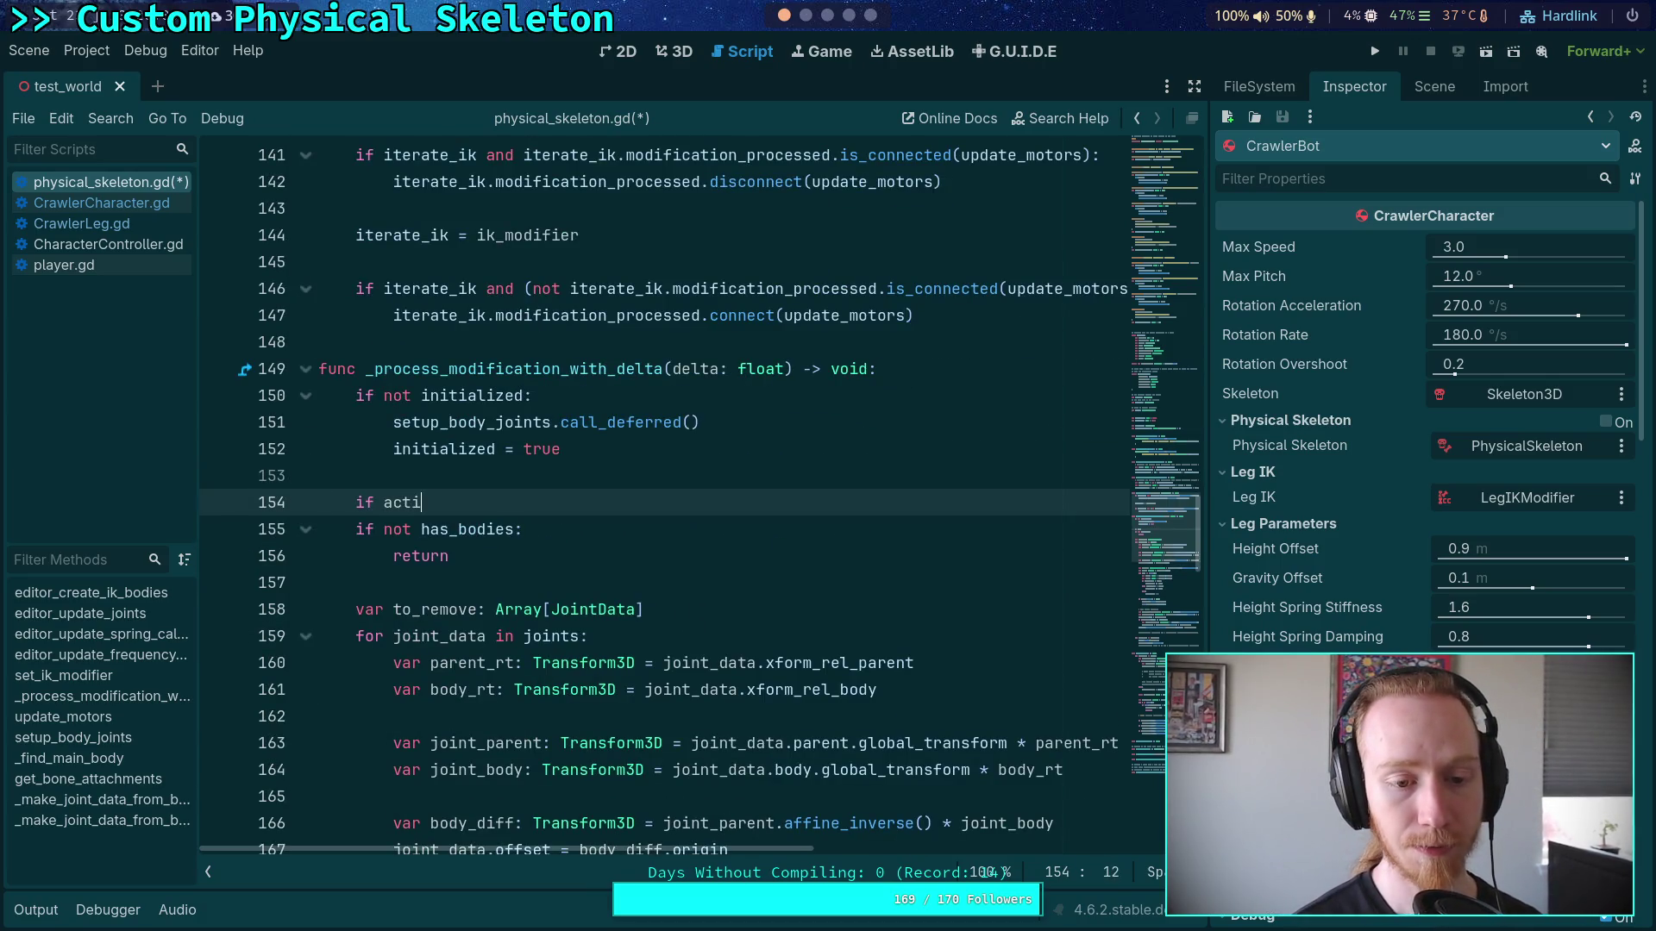
type("d ")
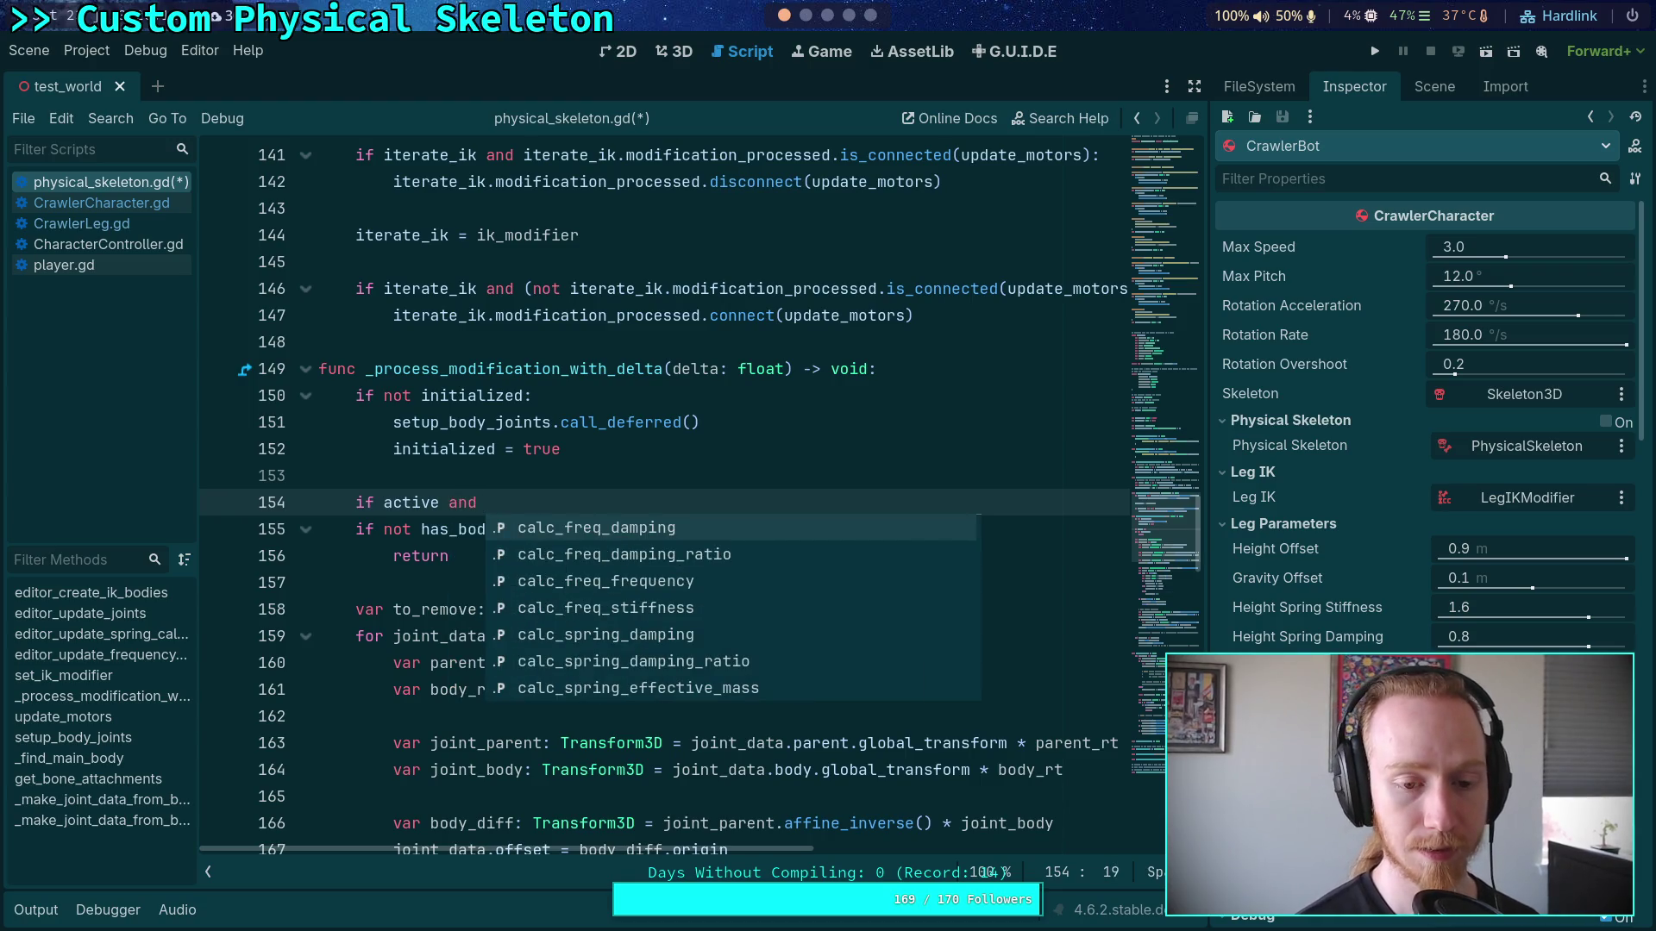
type("not")
key("BackSpace")
key("BackSpace")
key("BackSpace")
type("not")
key("BackSpace")
key("BackSpace")
key("BackSpace")
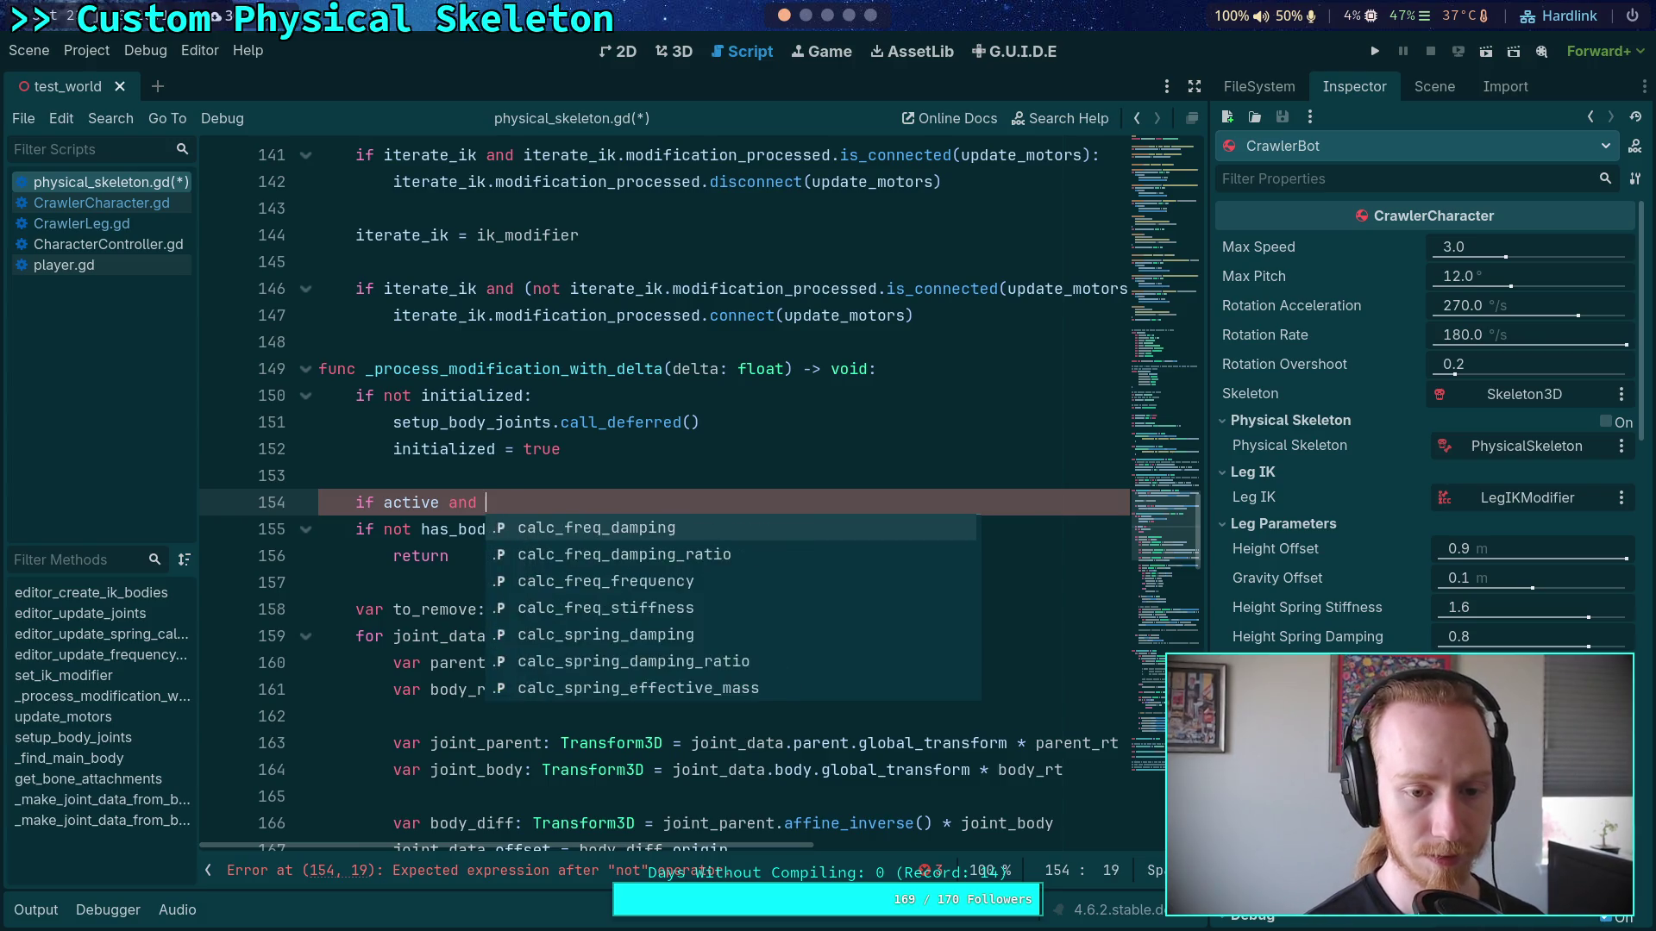
type("(not has")
key("BackSpace")
key("BackSpace")
key("BackSpace")
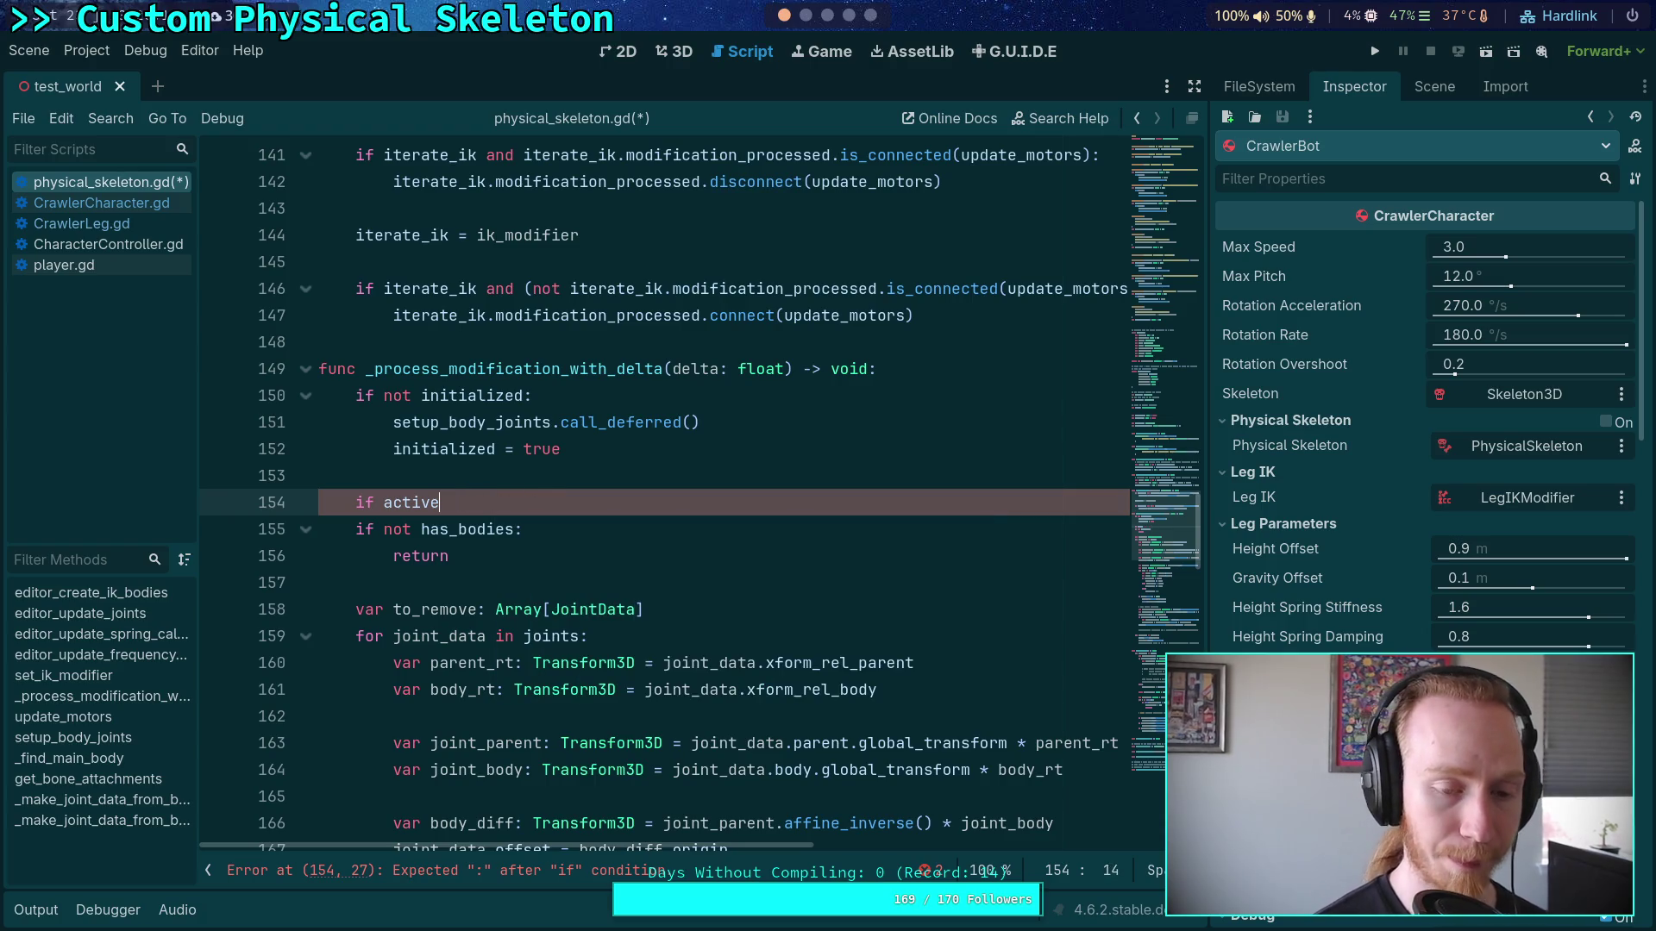
type(":")
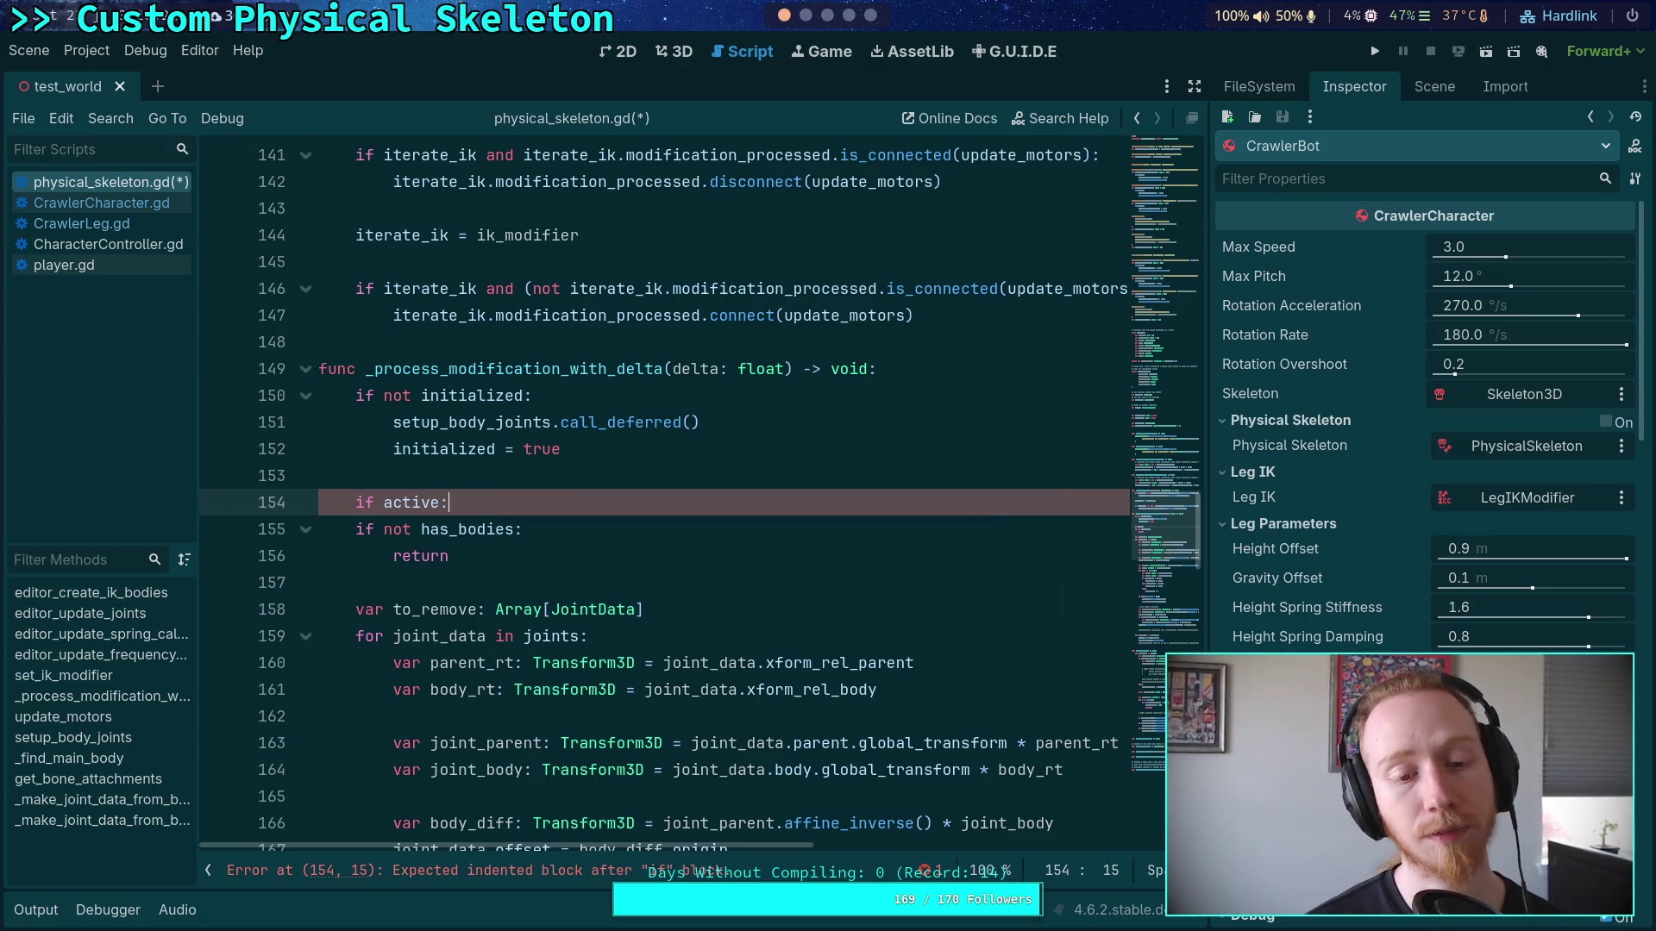
type(" and (no")
type("t has_bodies):")
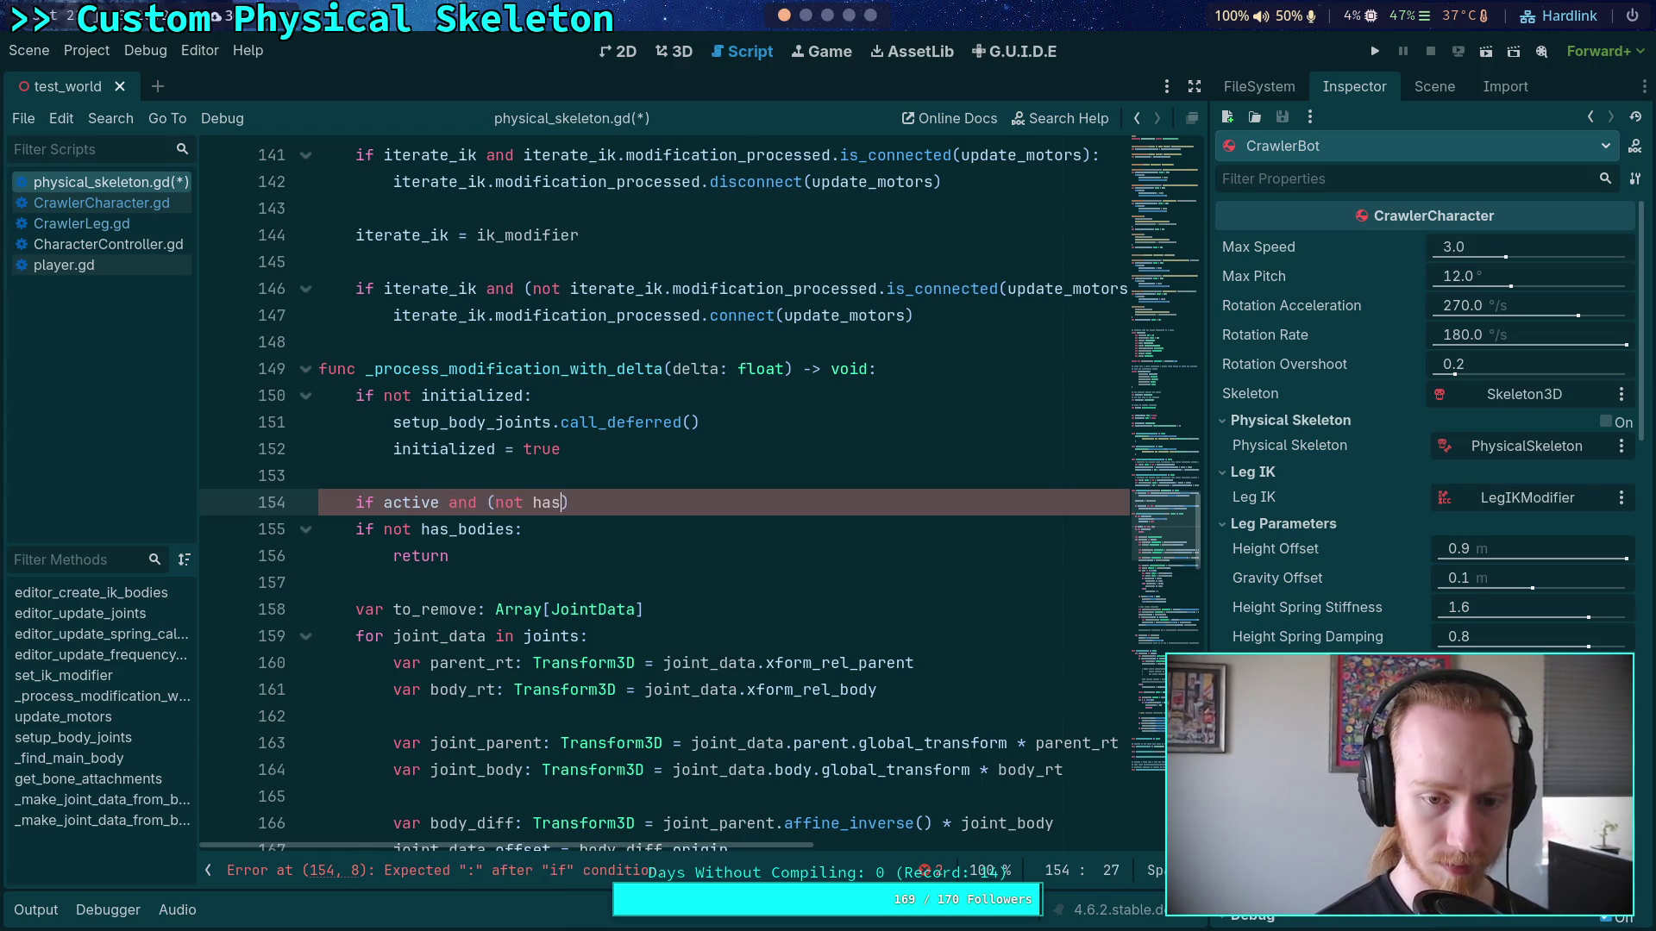
key("Return")
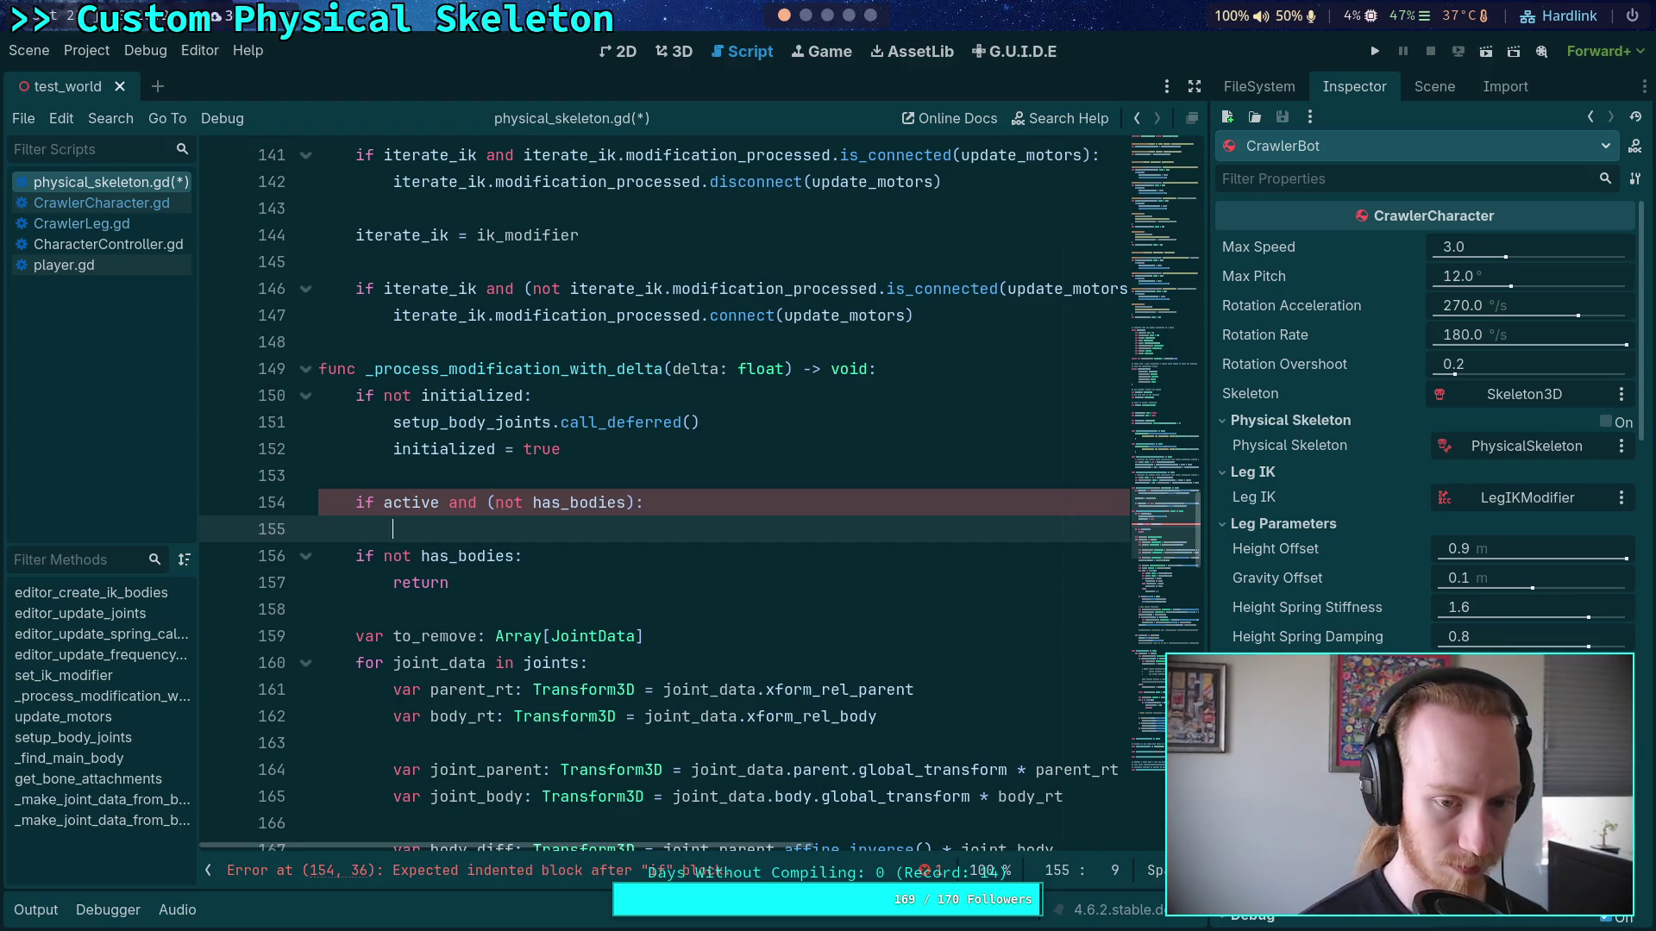
type("_")
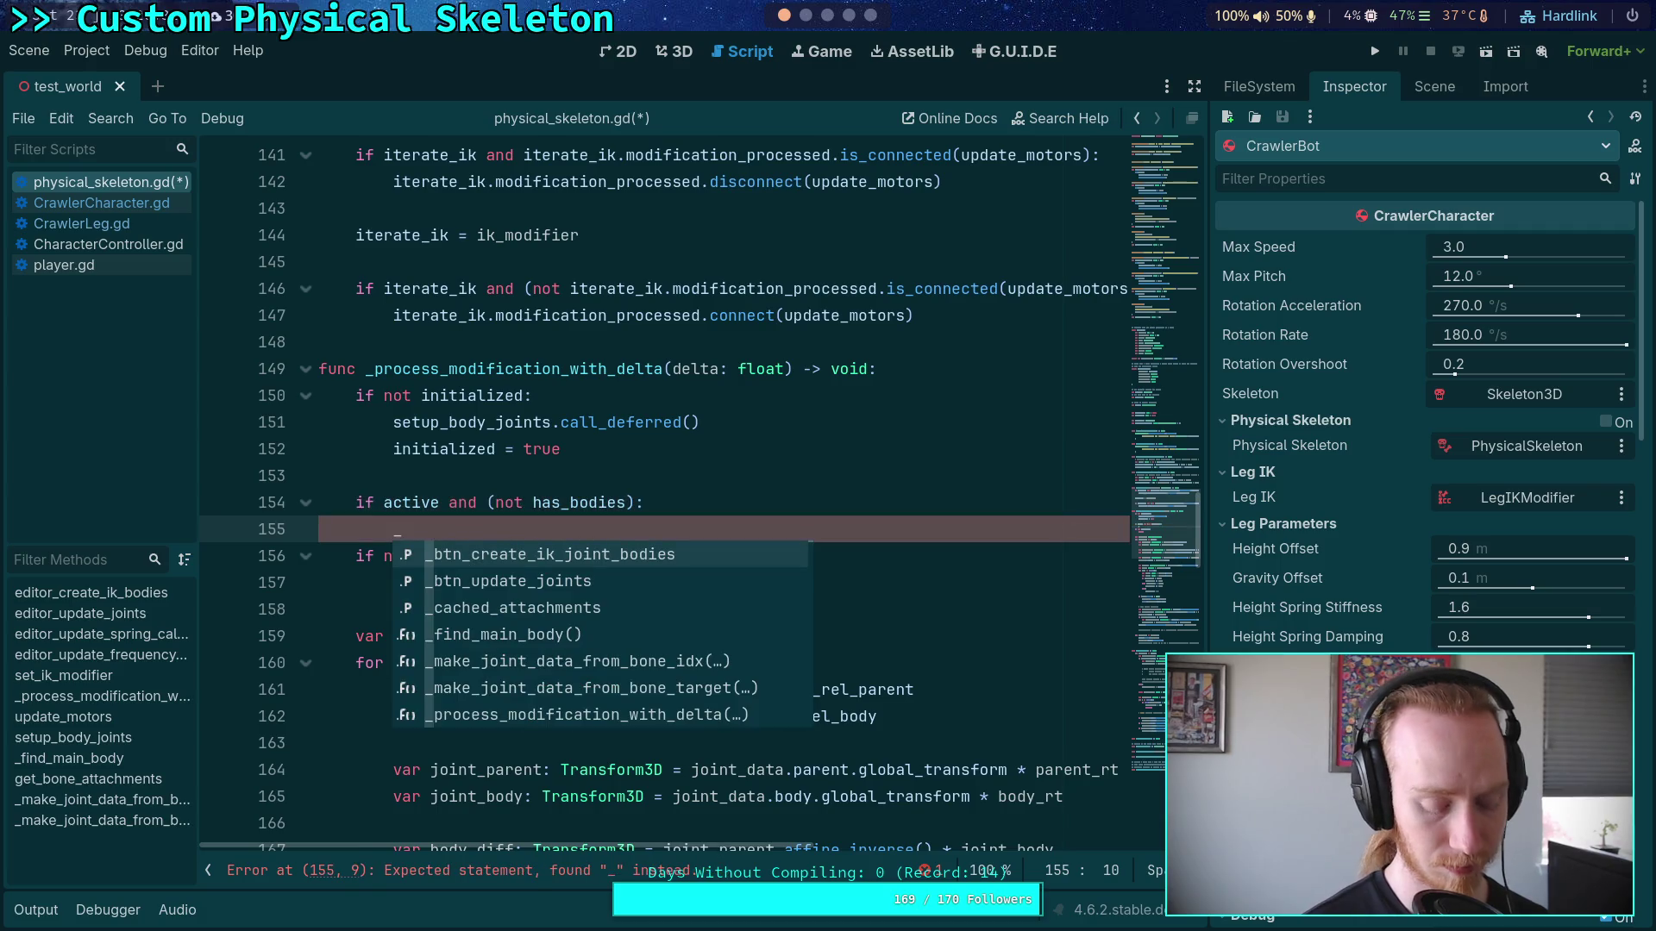
type("activate_b")
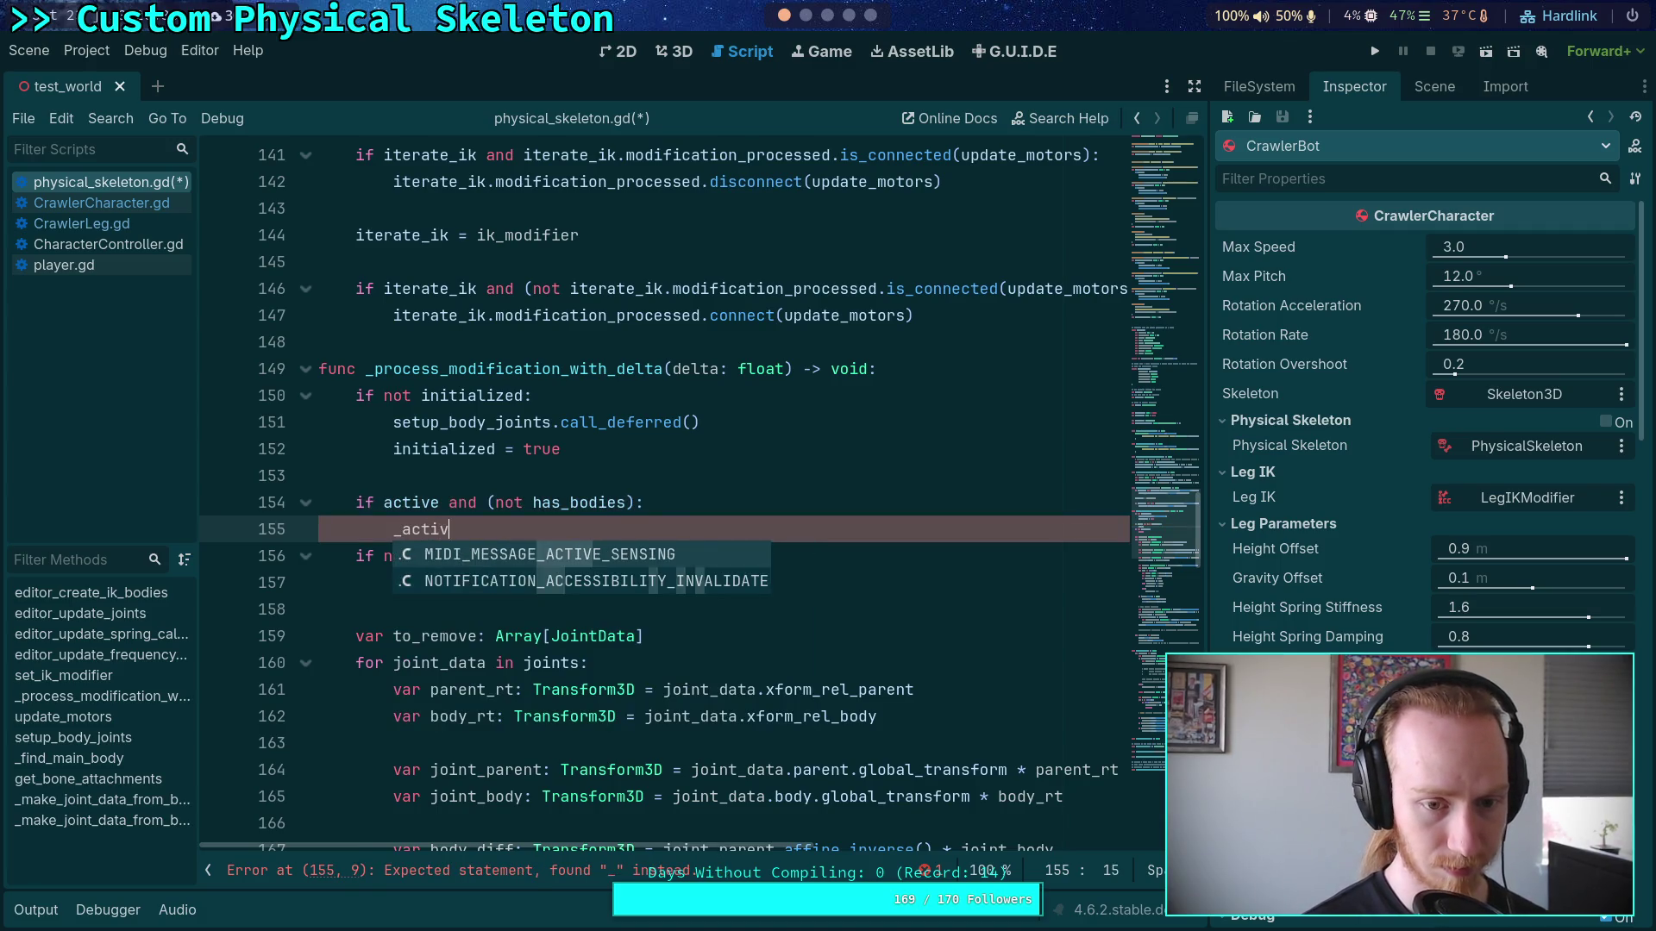
type("odies()")
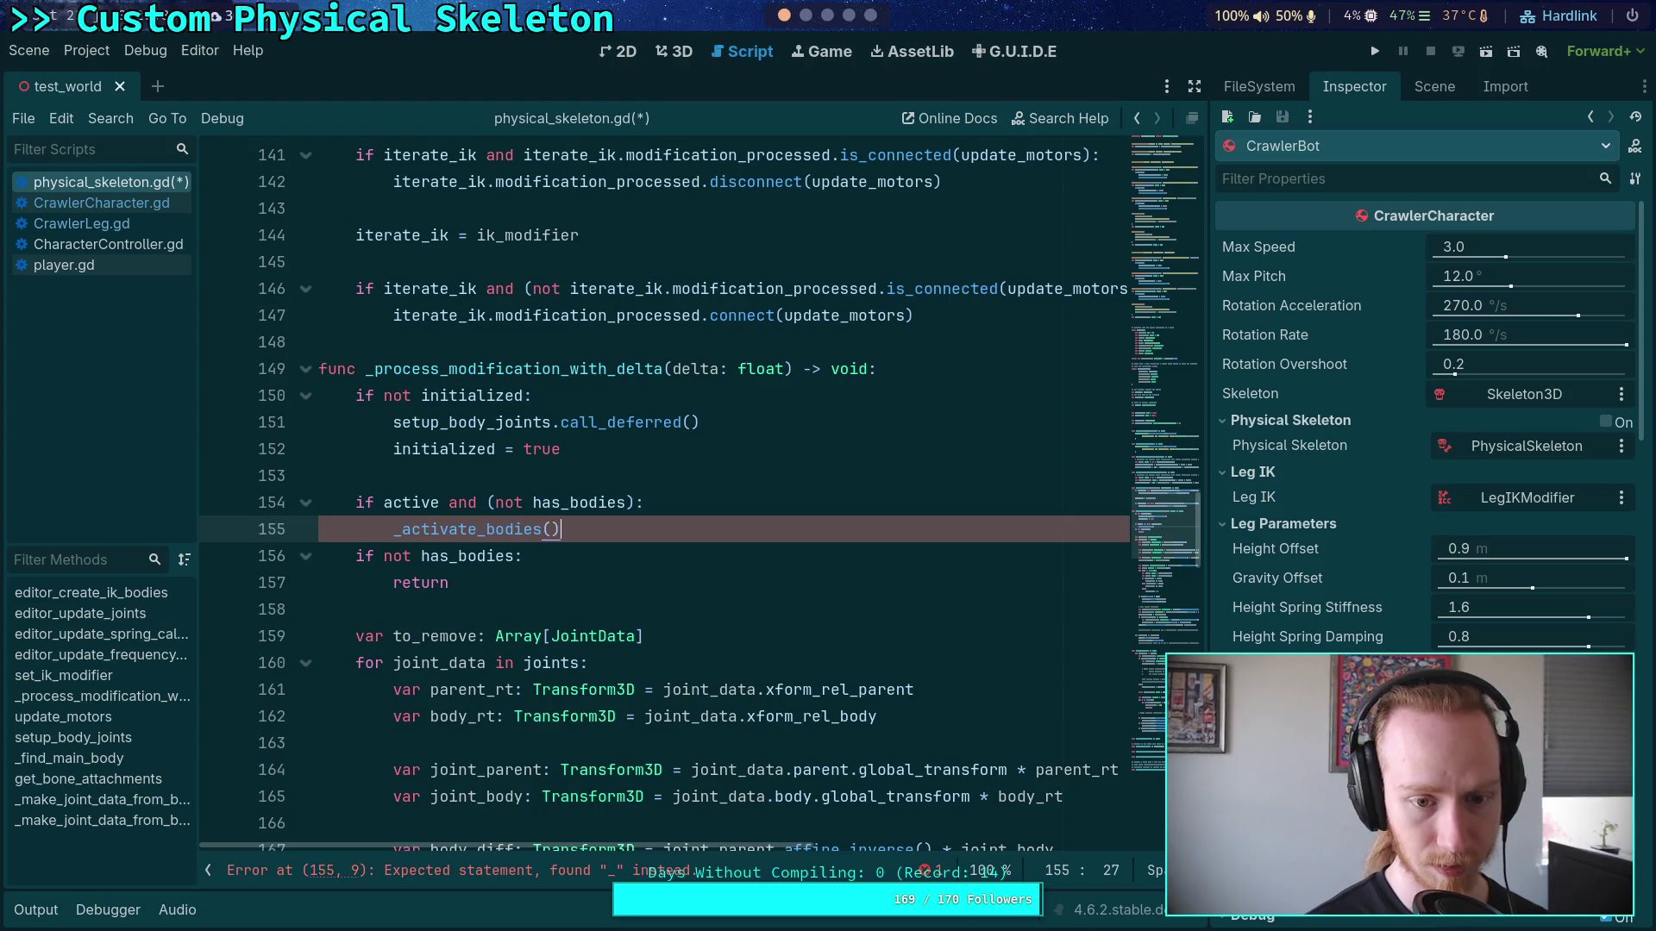
key("Left")
key("Left")
key("ctrl+shift+Left")
key("Delete")
key("ctrl+z")
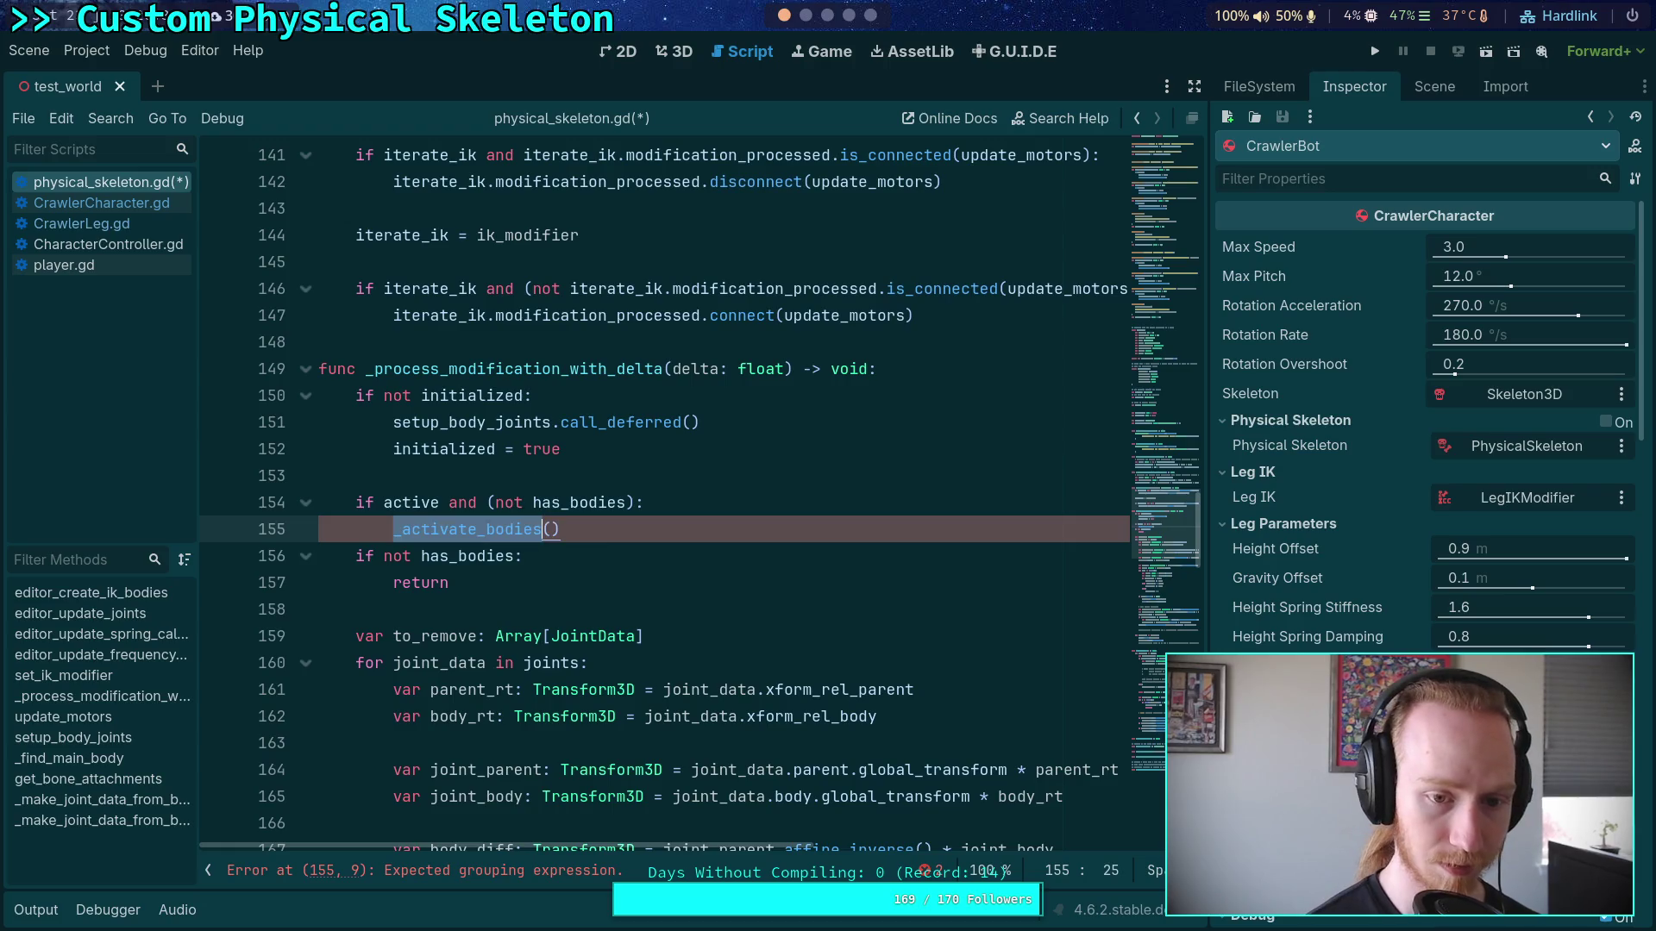
key("Left")
key("Delete")
left_click(678, 528)
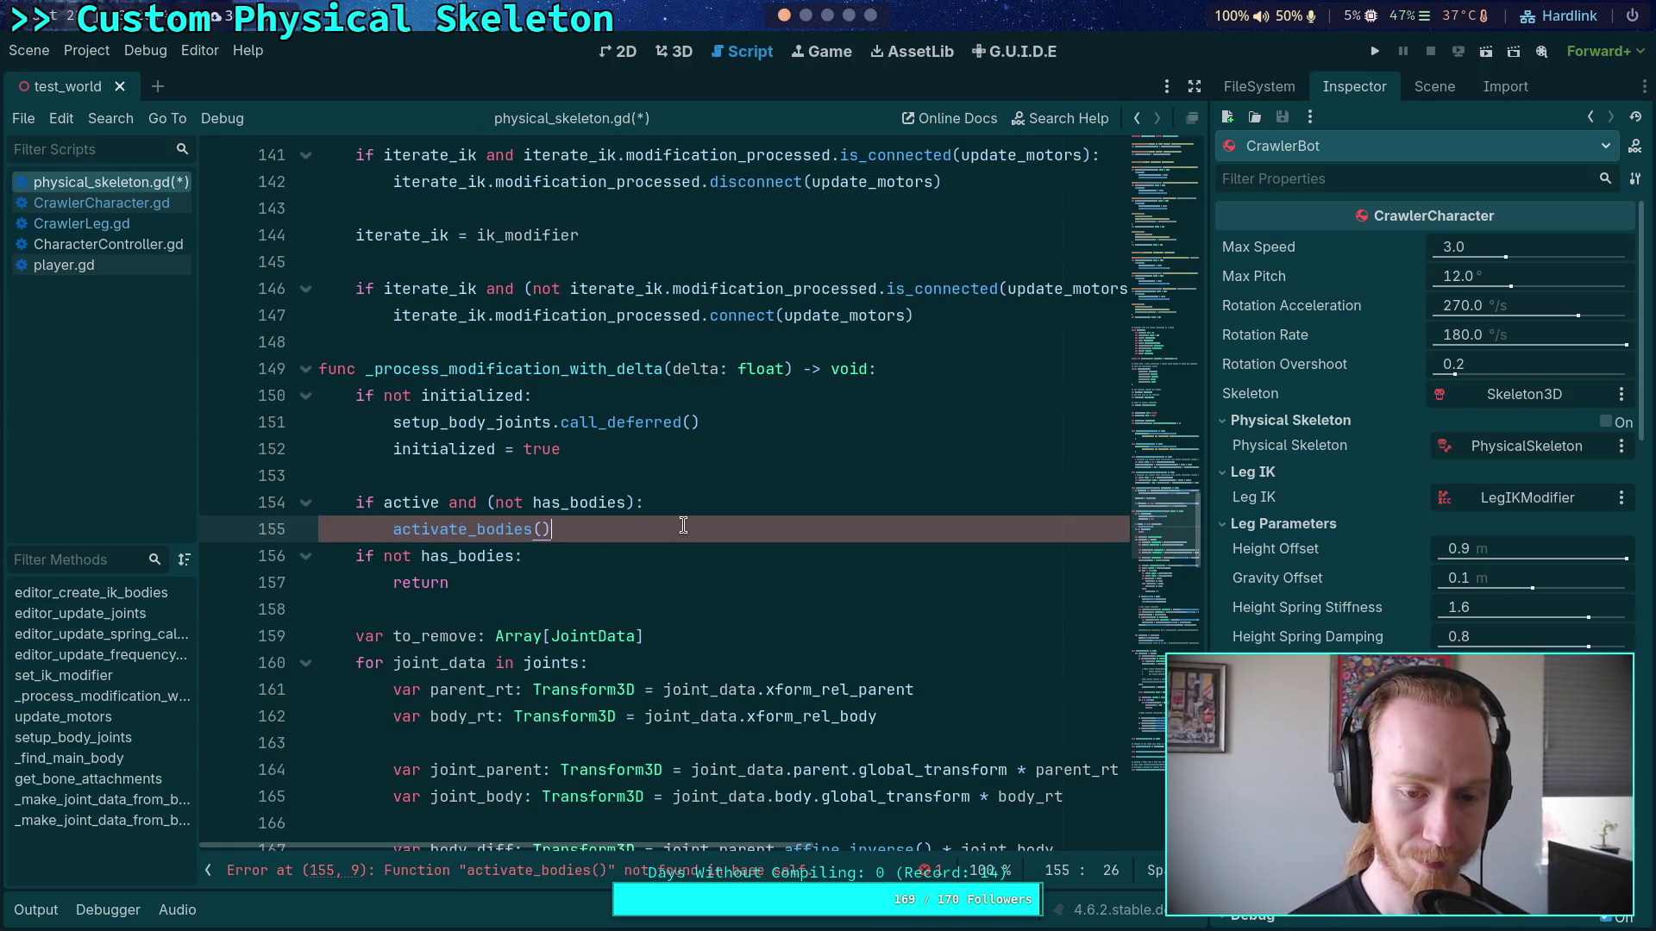
key("Return")
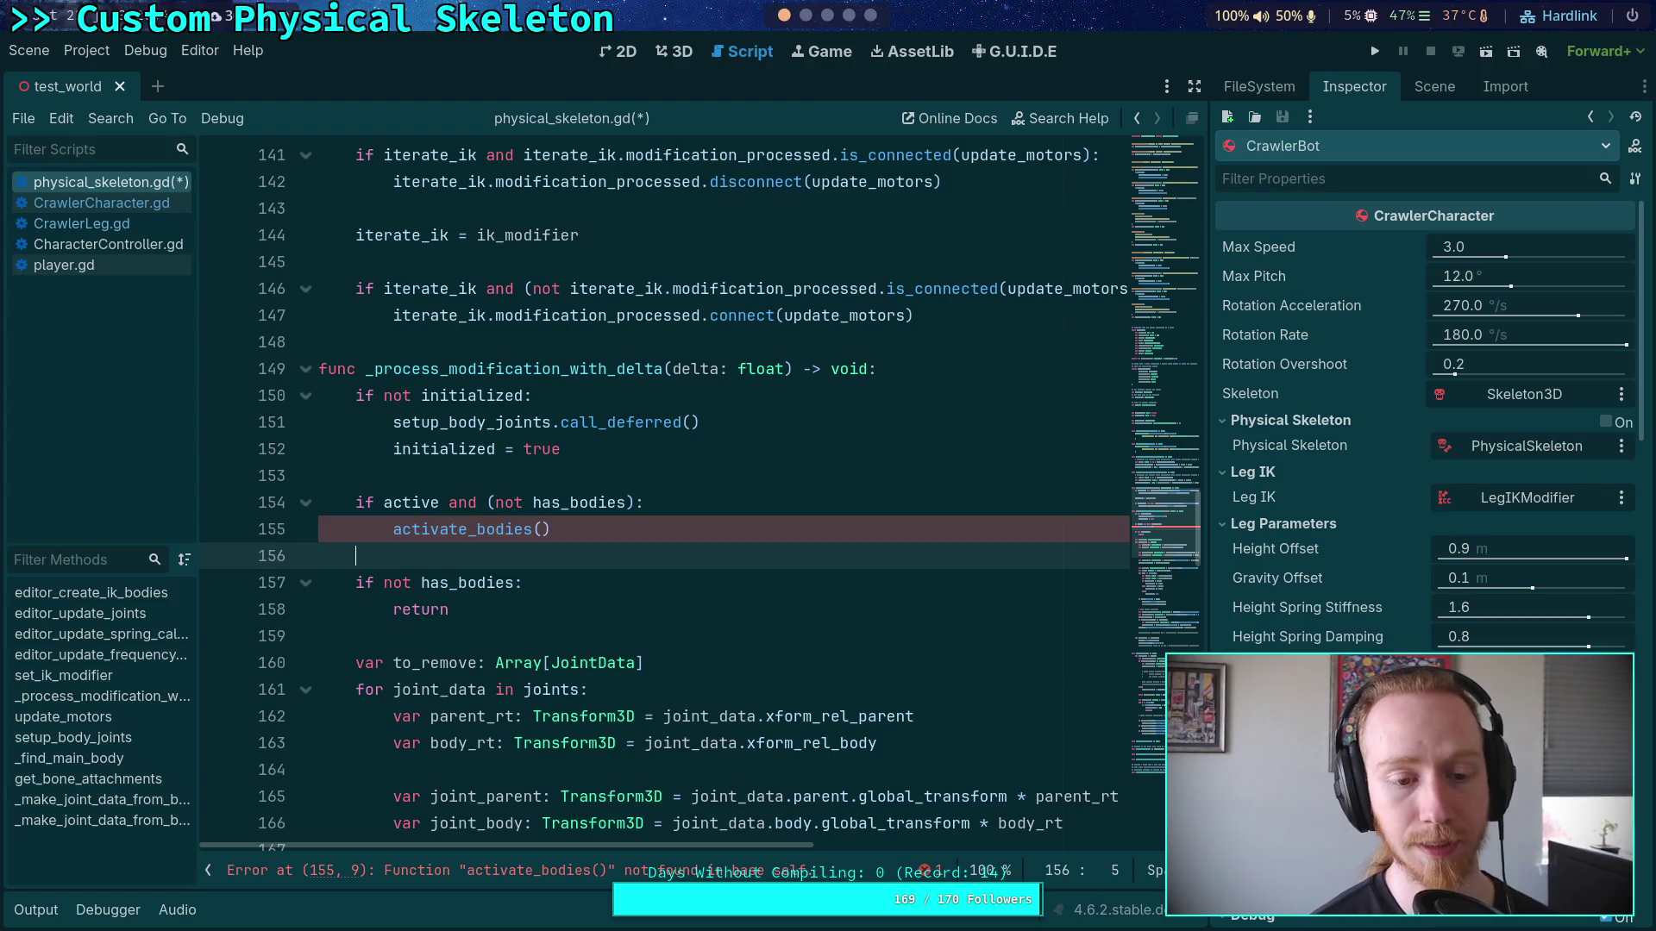
Step: Restructure into 'if active:' with a nested has_bodies check, plus an elif calling deactivate_bodies() and return
left_click(440, 502)
type(":")
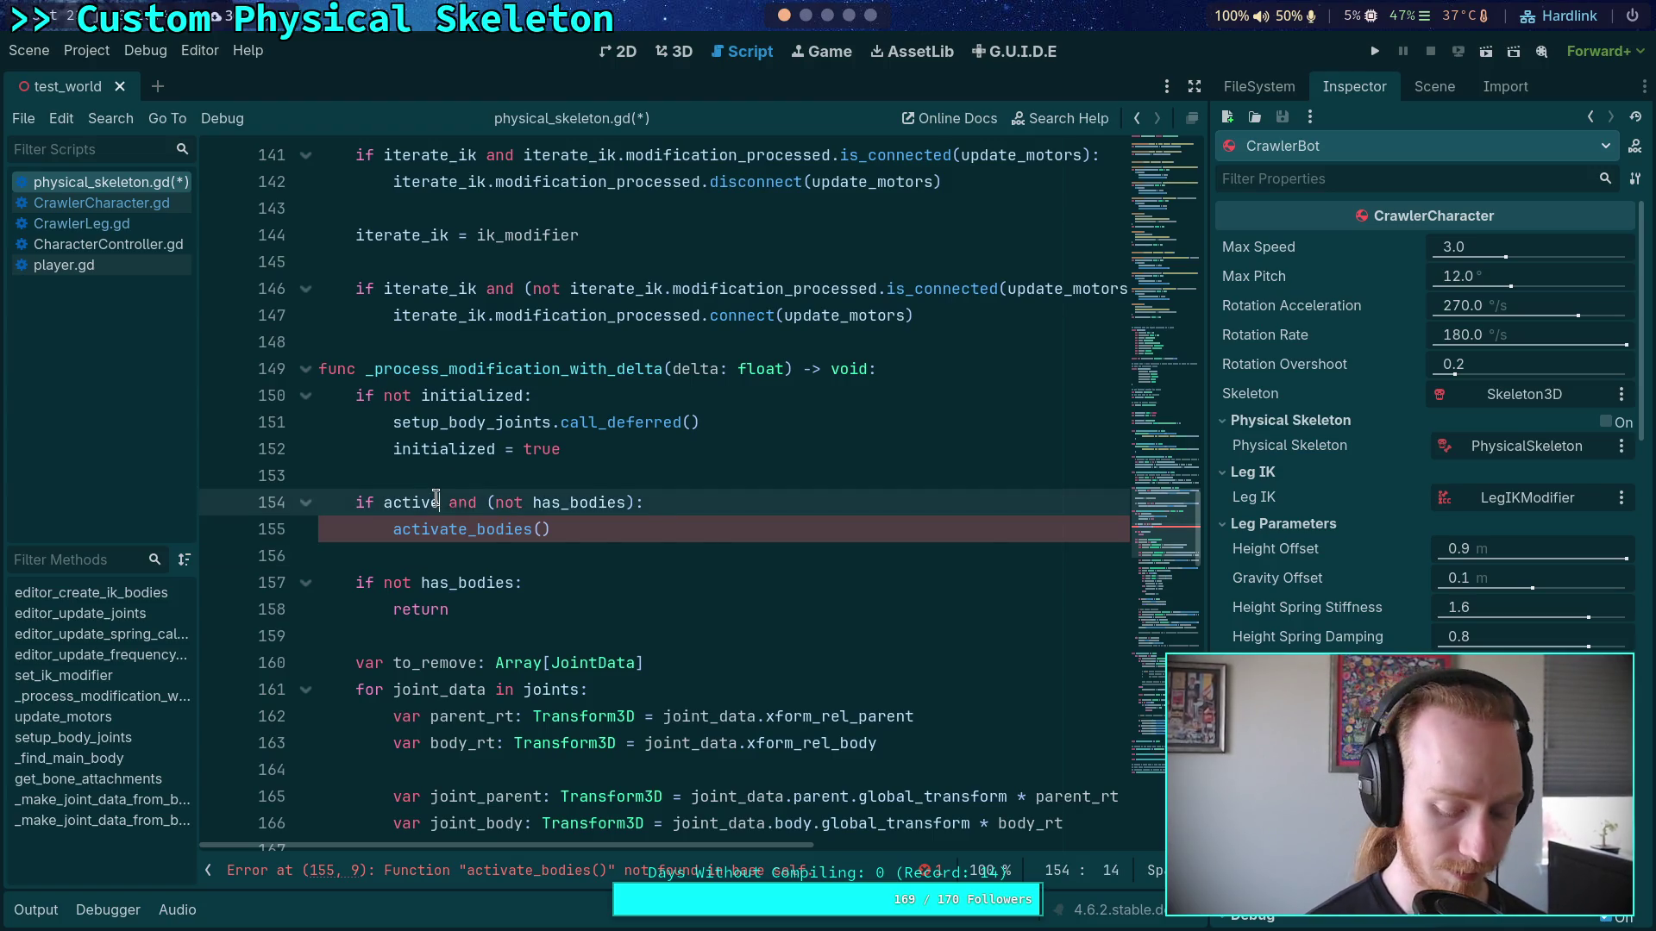
key("Return")
key("End")
key("Delete")
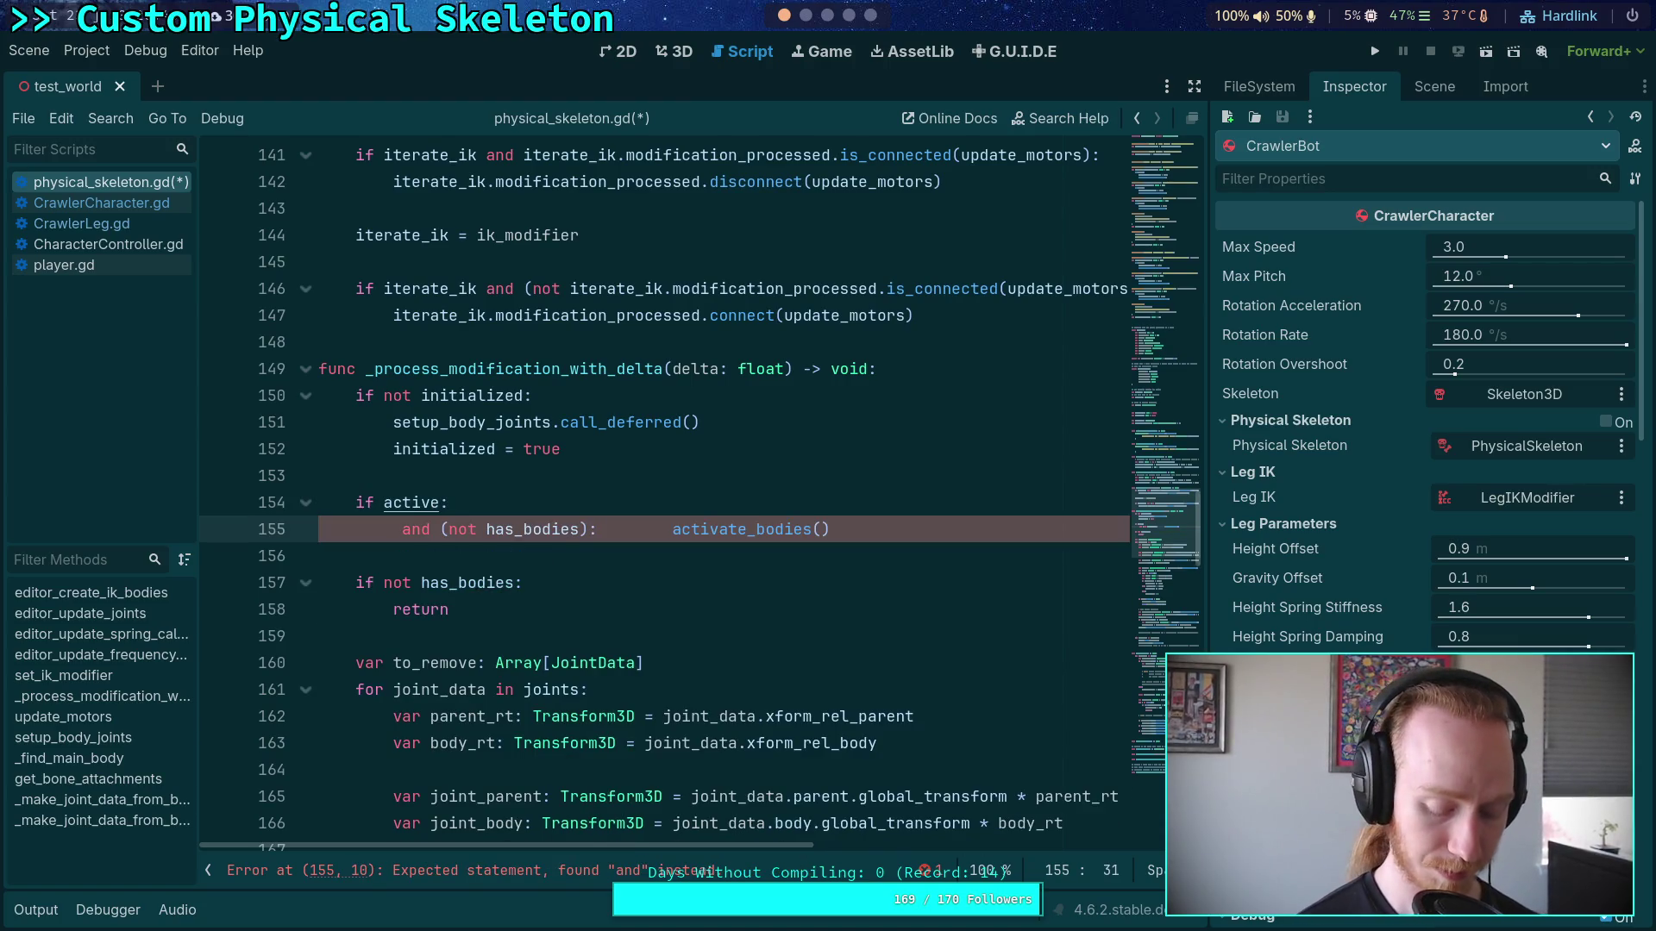
key("ctrl+z")
left_click_drag(449, 528, 394, 528)
type("if not has_bodies):")
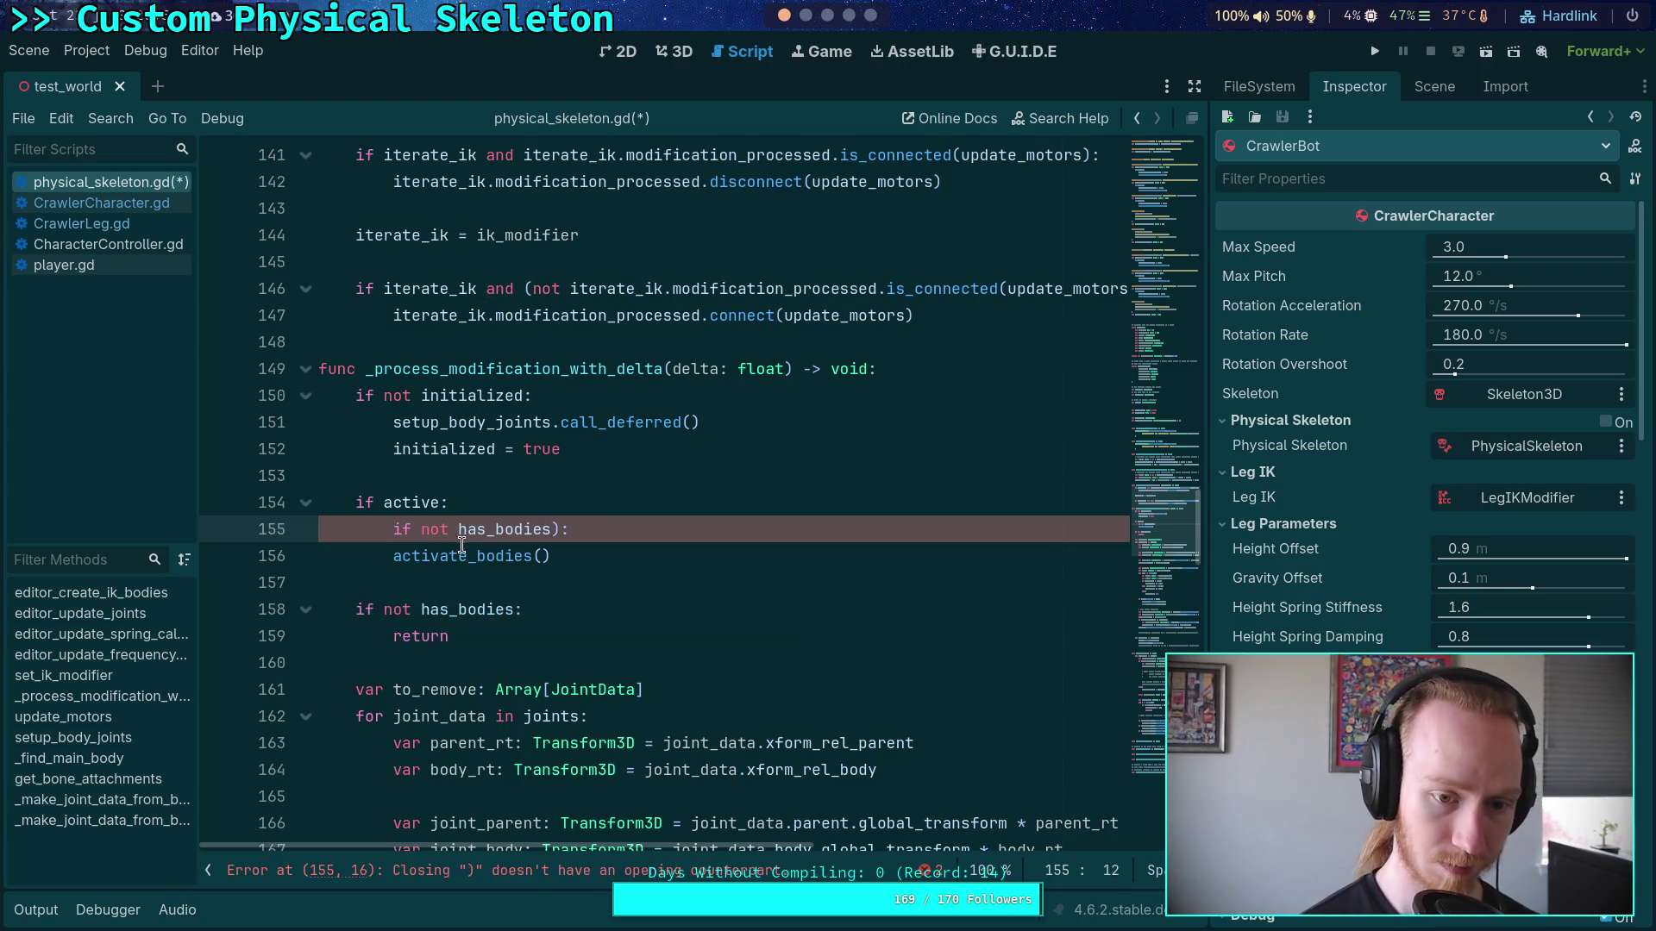
key("Down")
key("Home")
key("Tab")
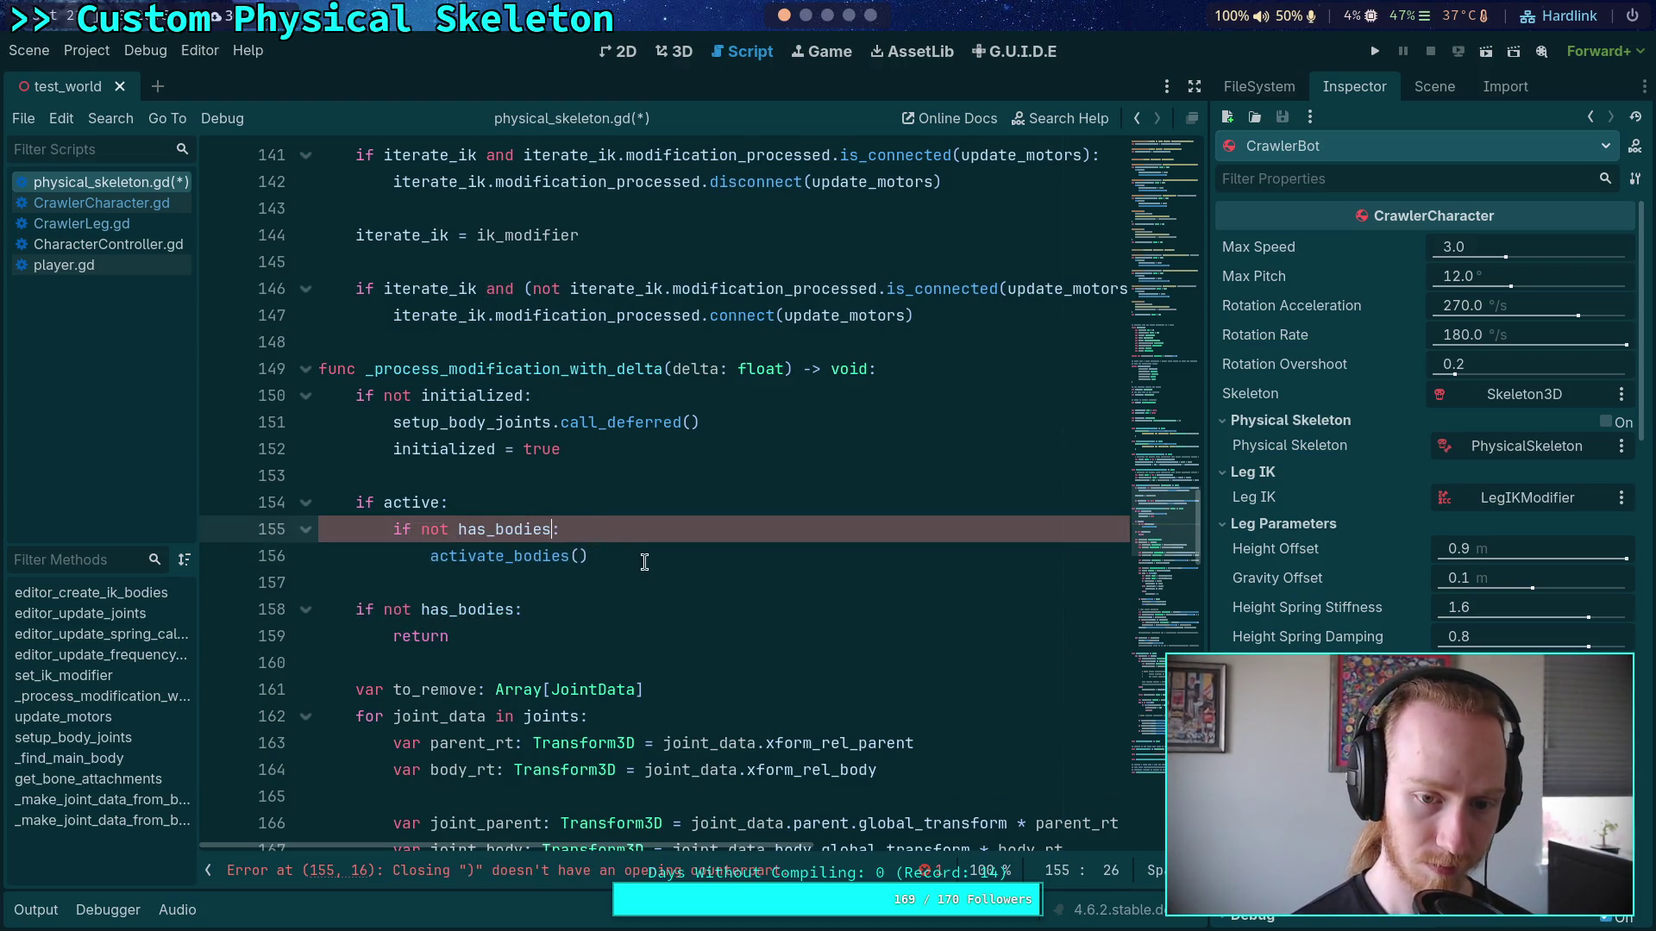
key("Down")
type("elif")
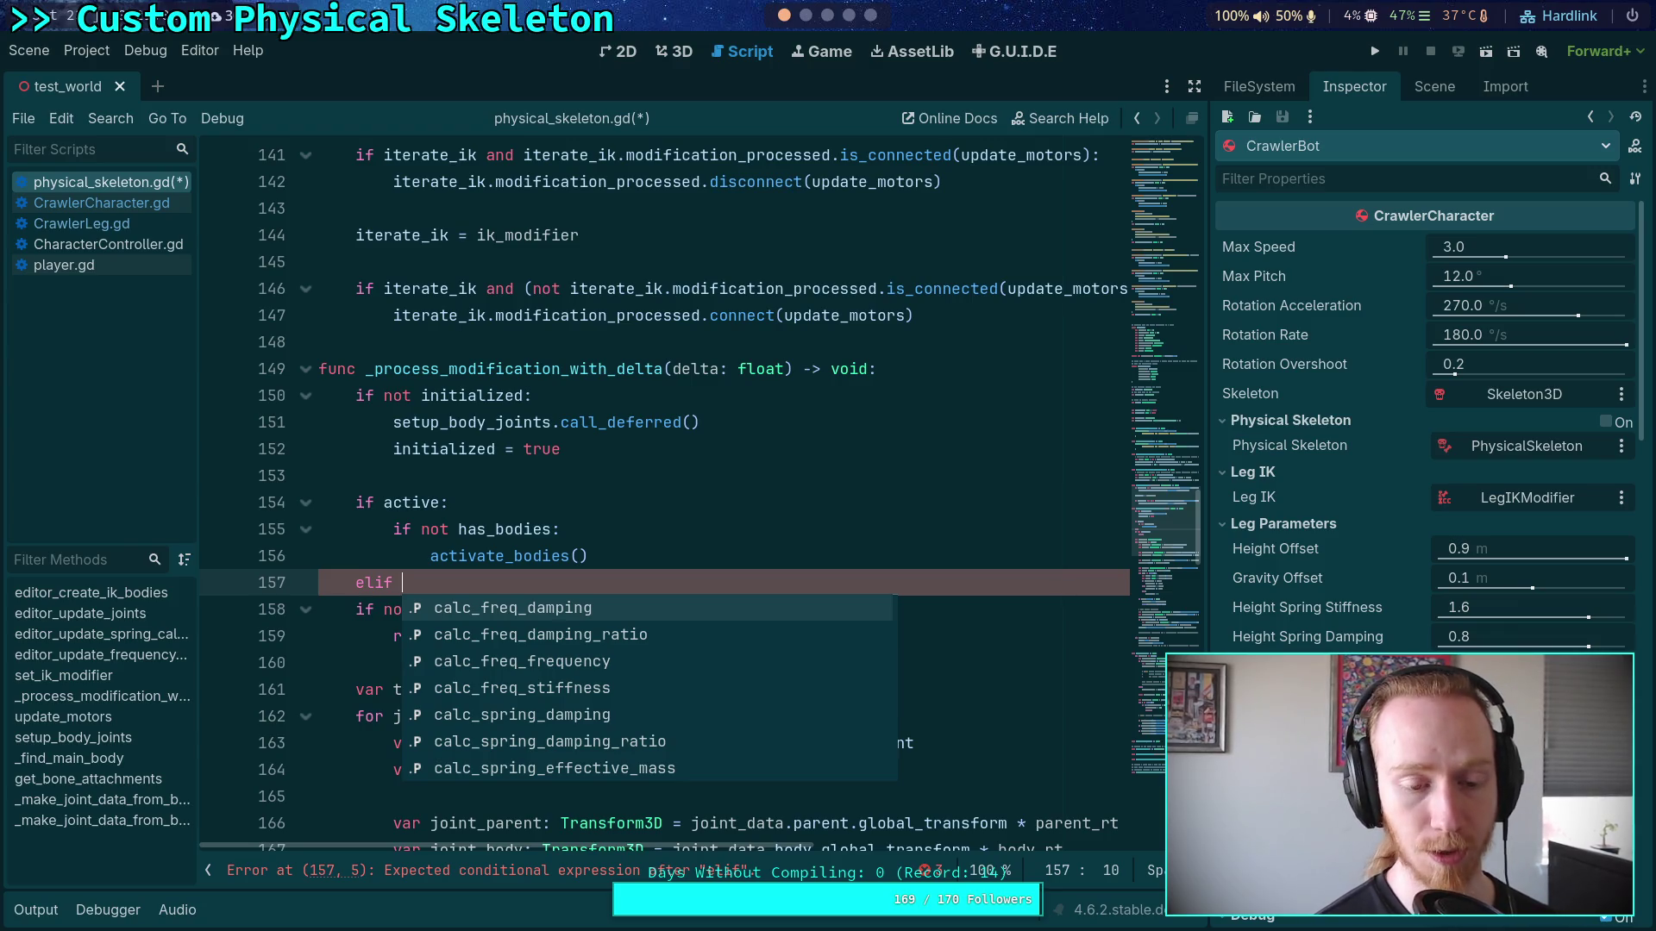
type(" has_bodies:")
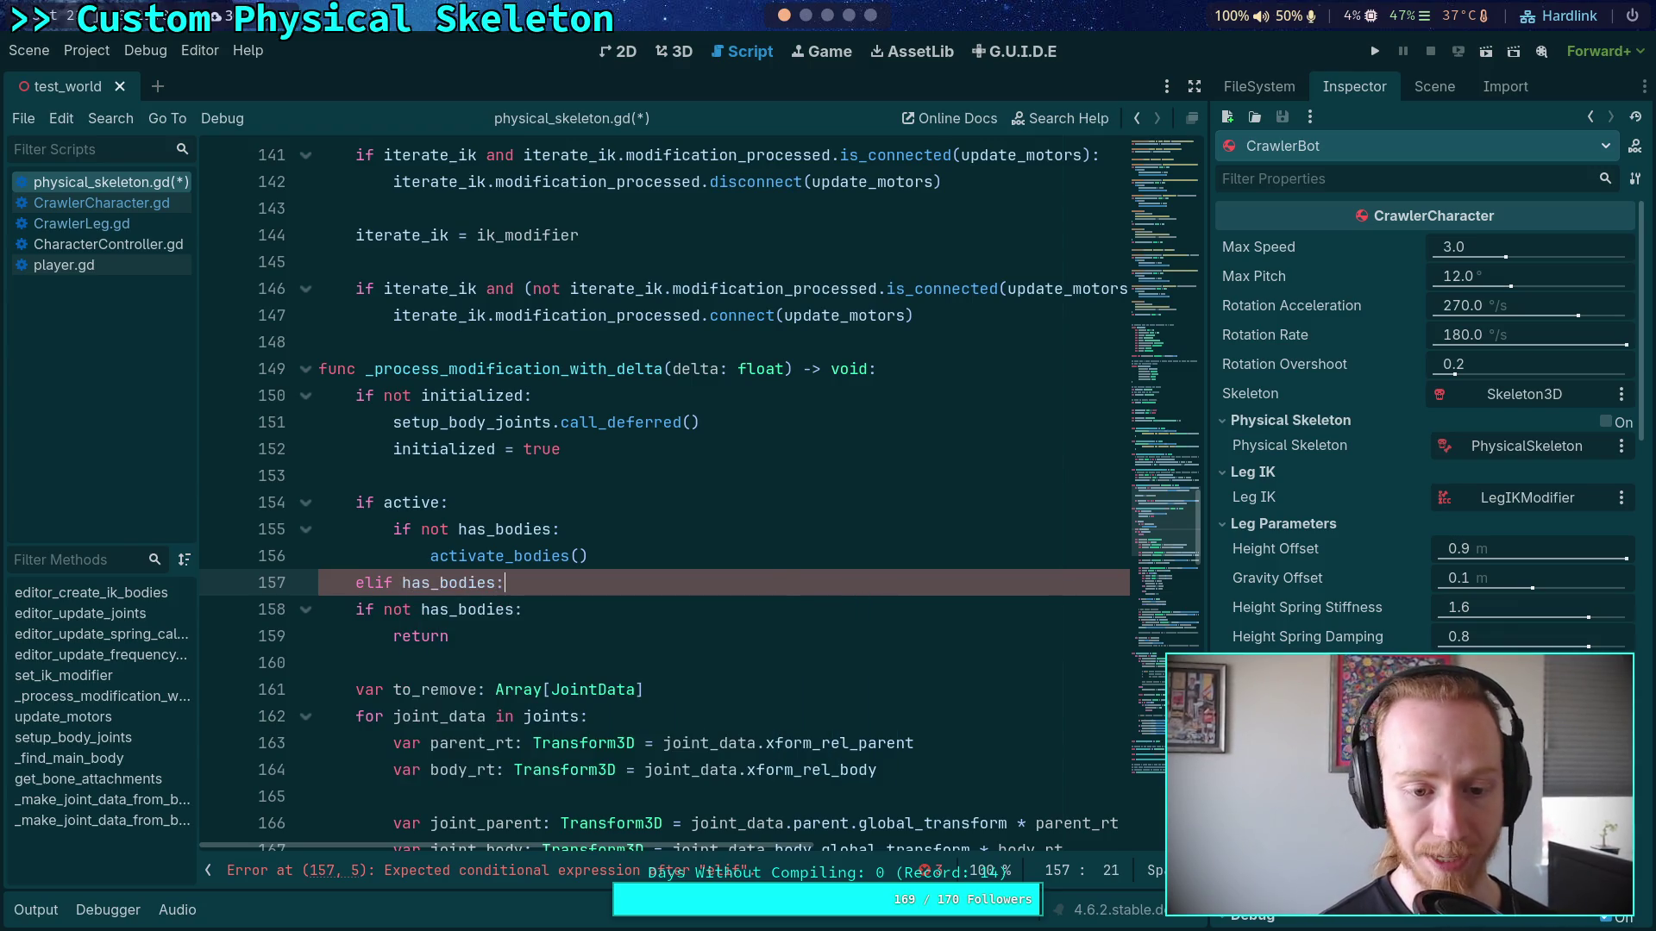
key("Return")
type("dec")
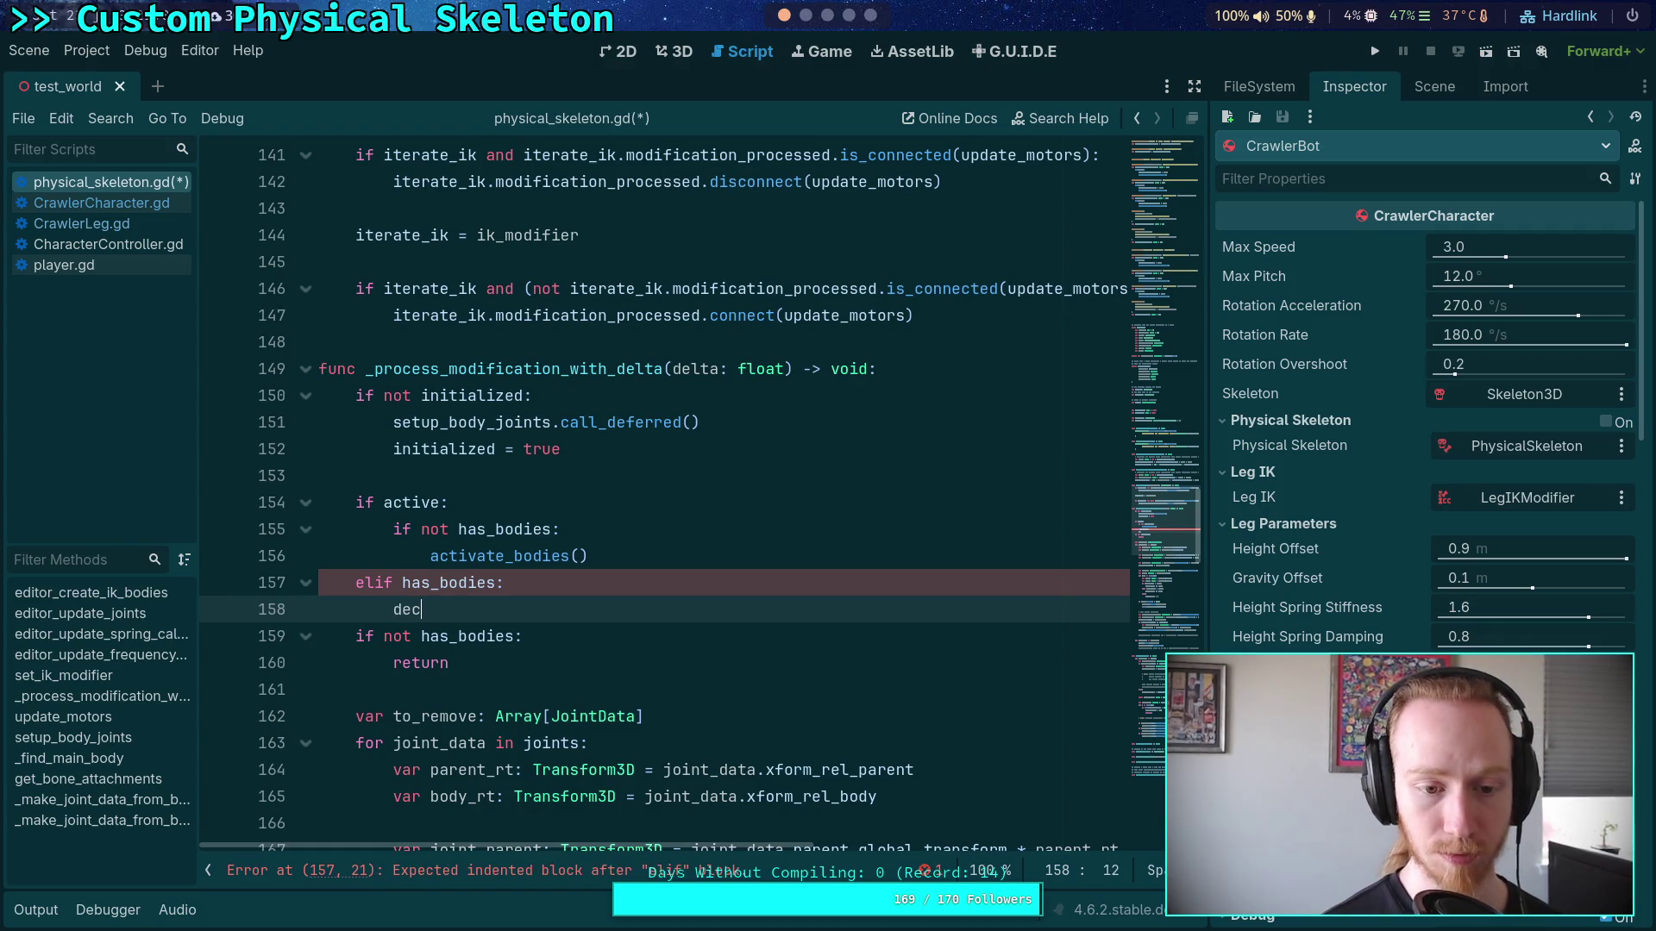
key("BackSpace")
type("activ")
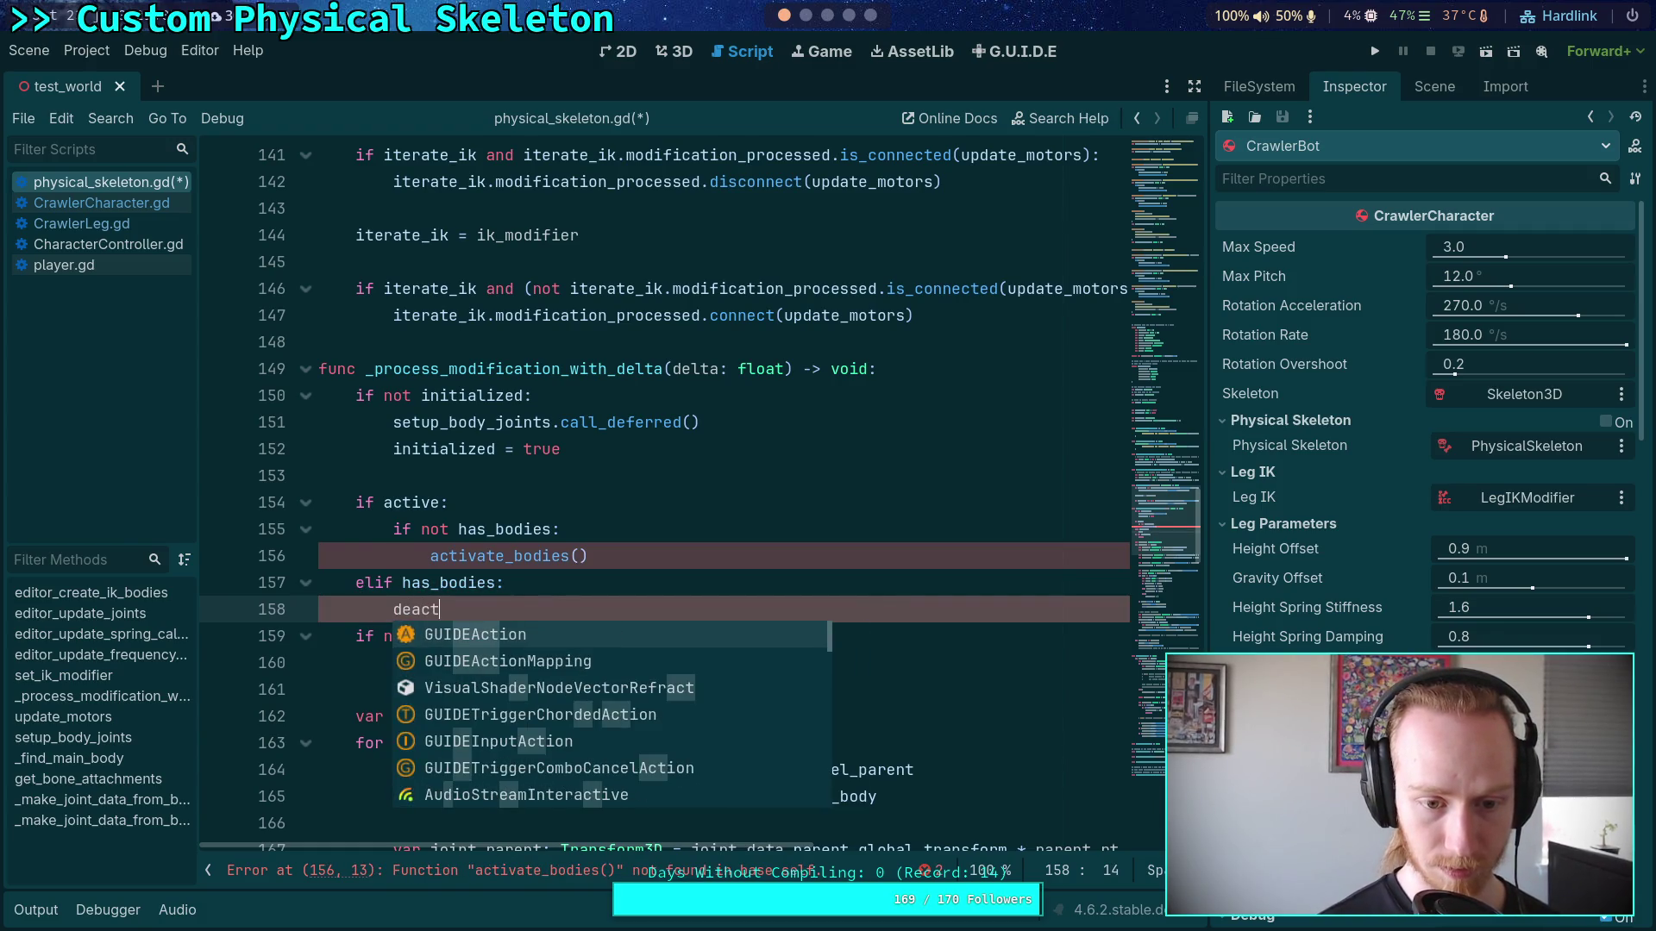
type("ate_bodi")
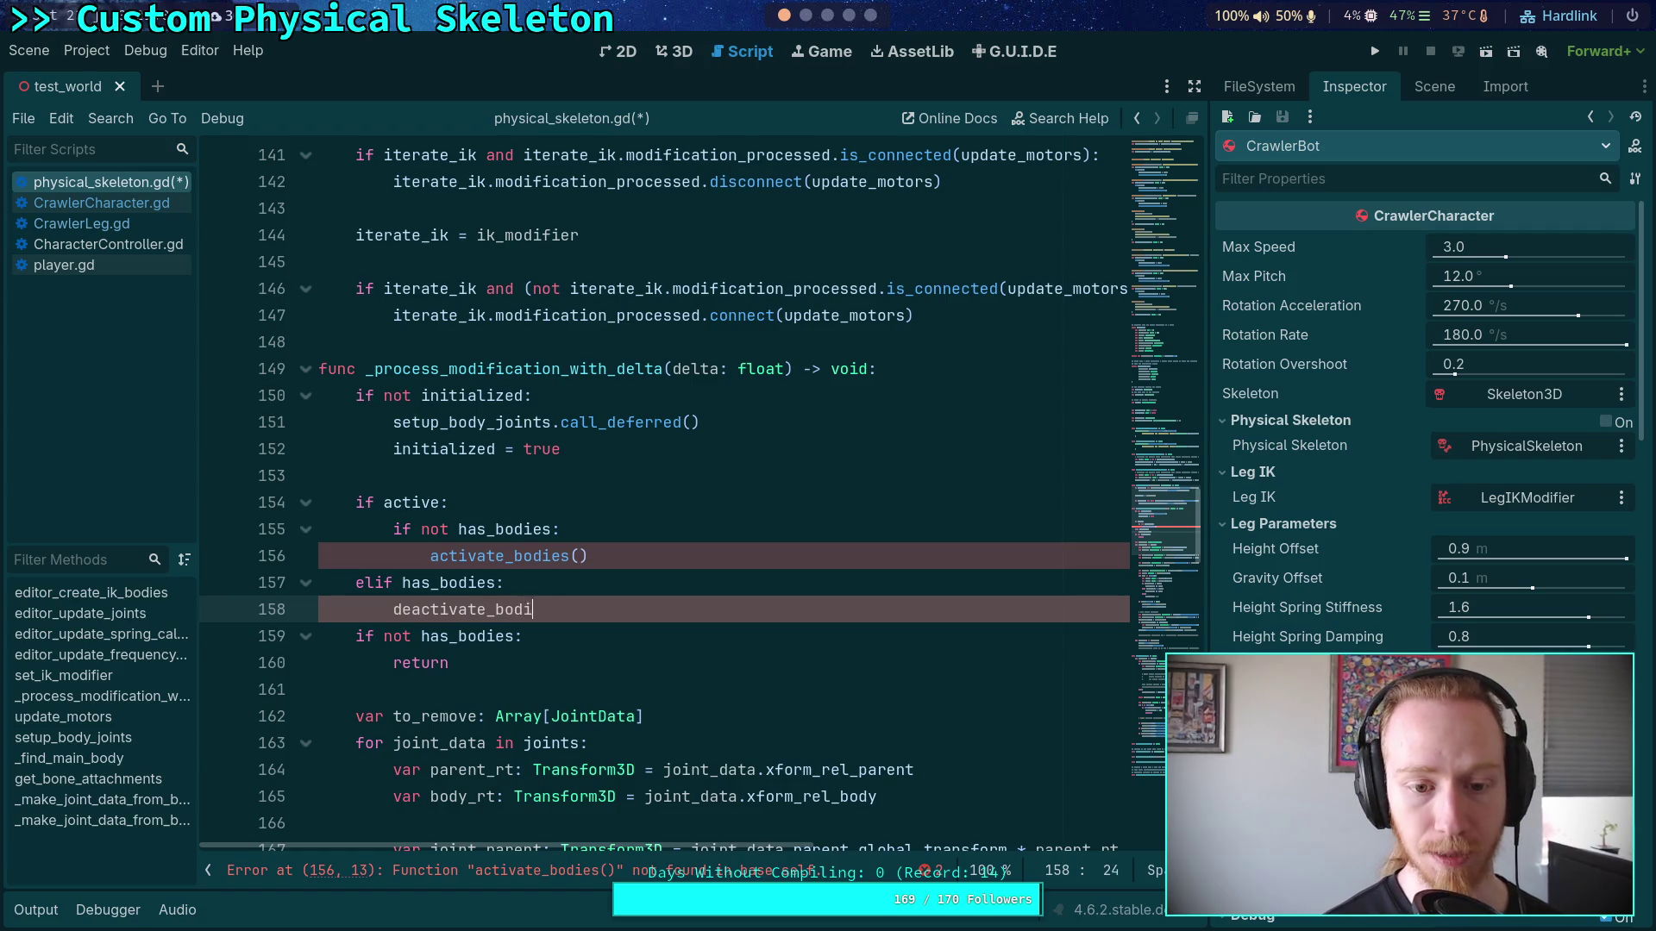
type("es()")
key("Return")
type("return")
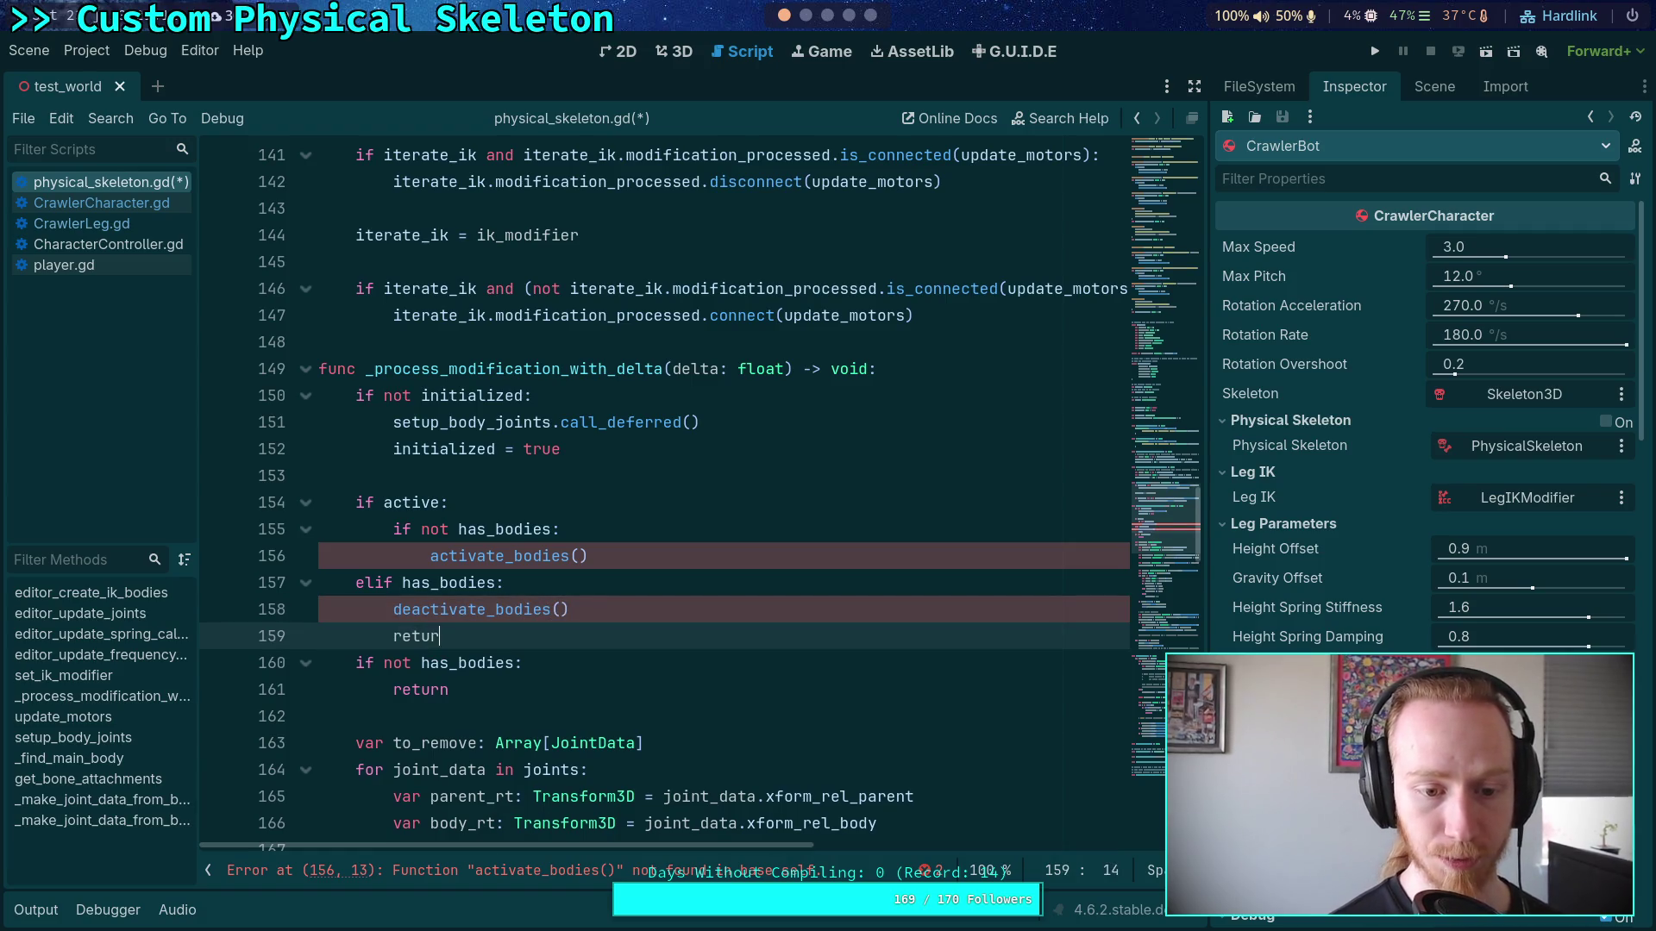
Step: Turn the elif into an else with a nested 'if has_bodies:' around deactivate_bodies()
left_click_drag(394, 583, 373, 580)
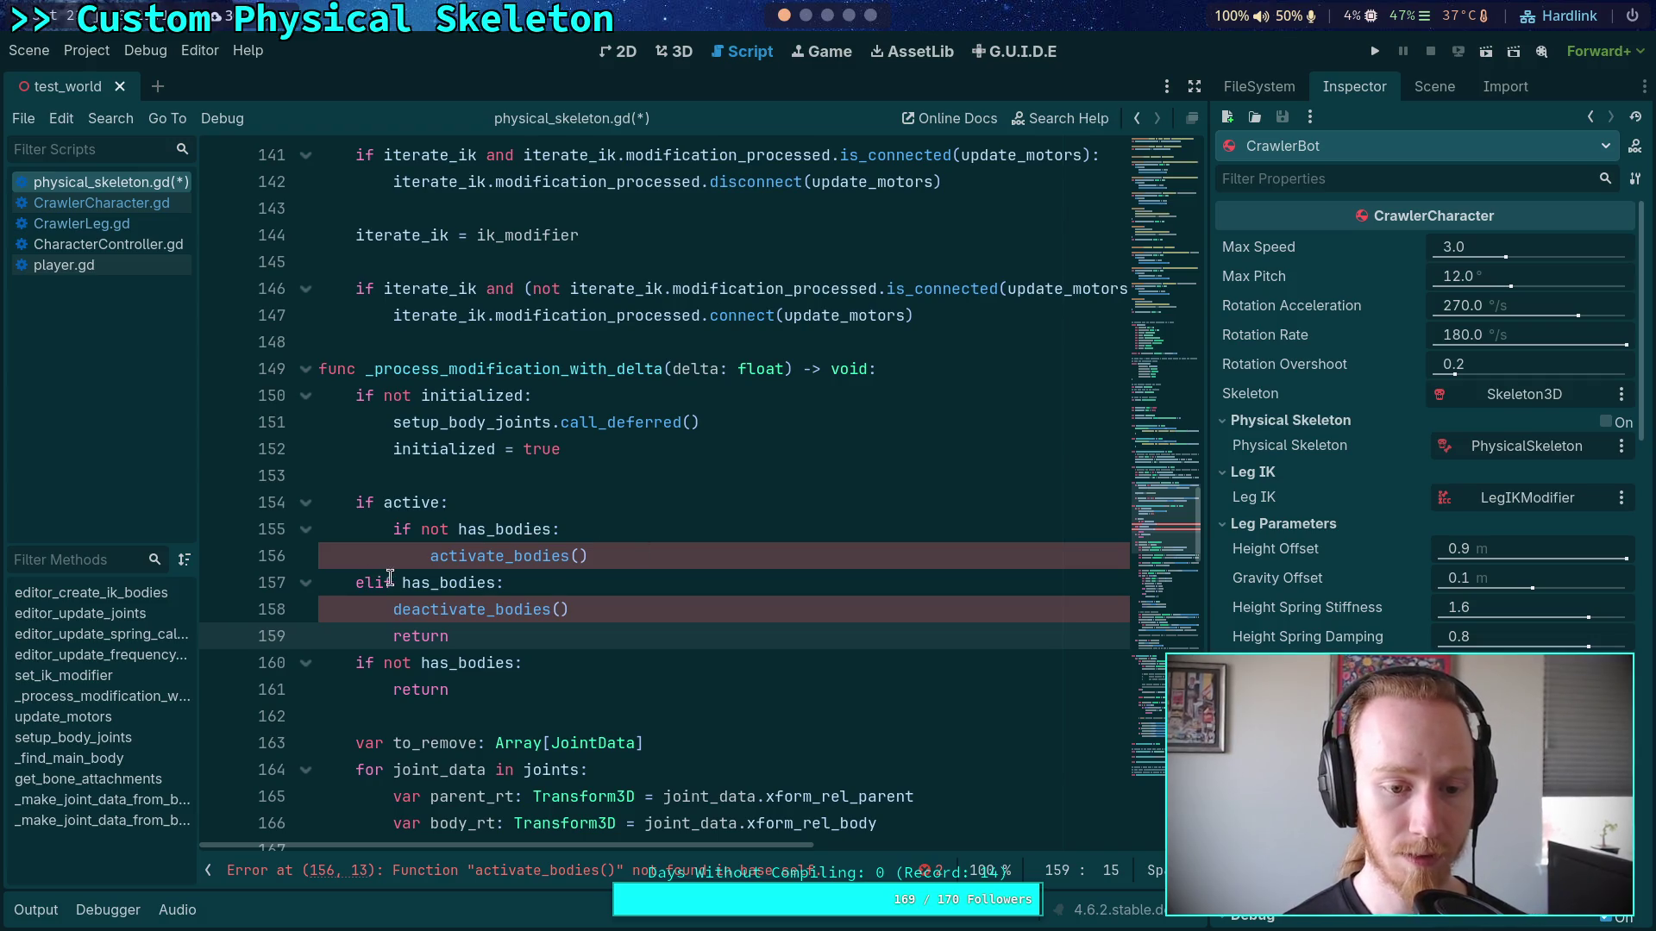
type("se:")
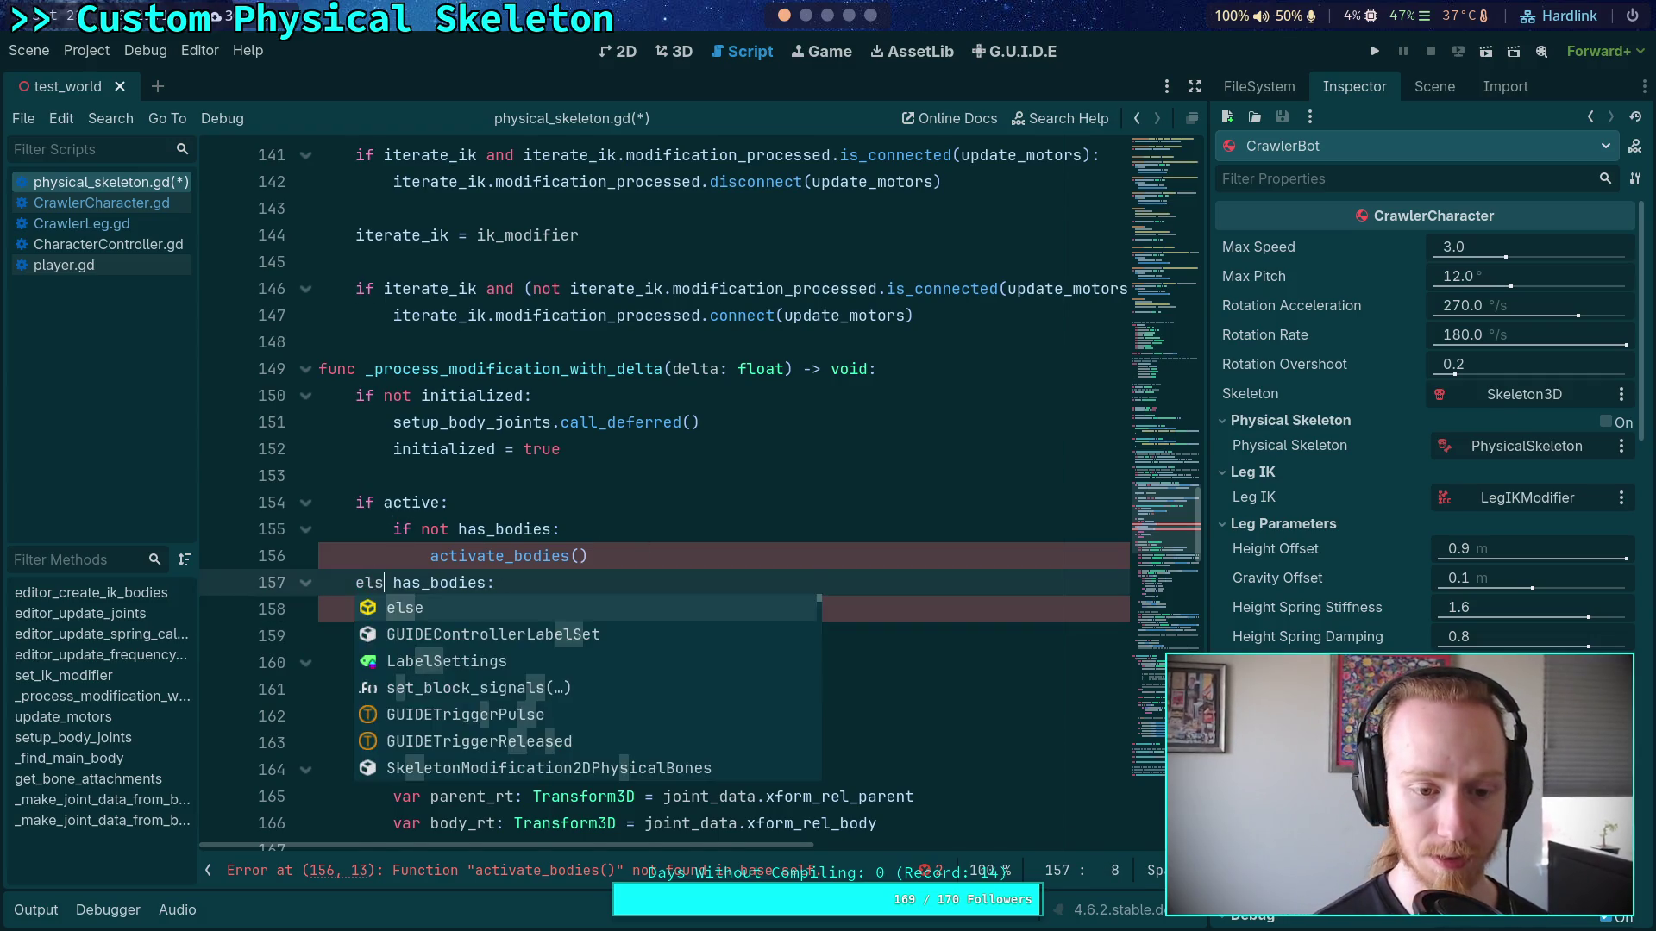
key("Return")
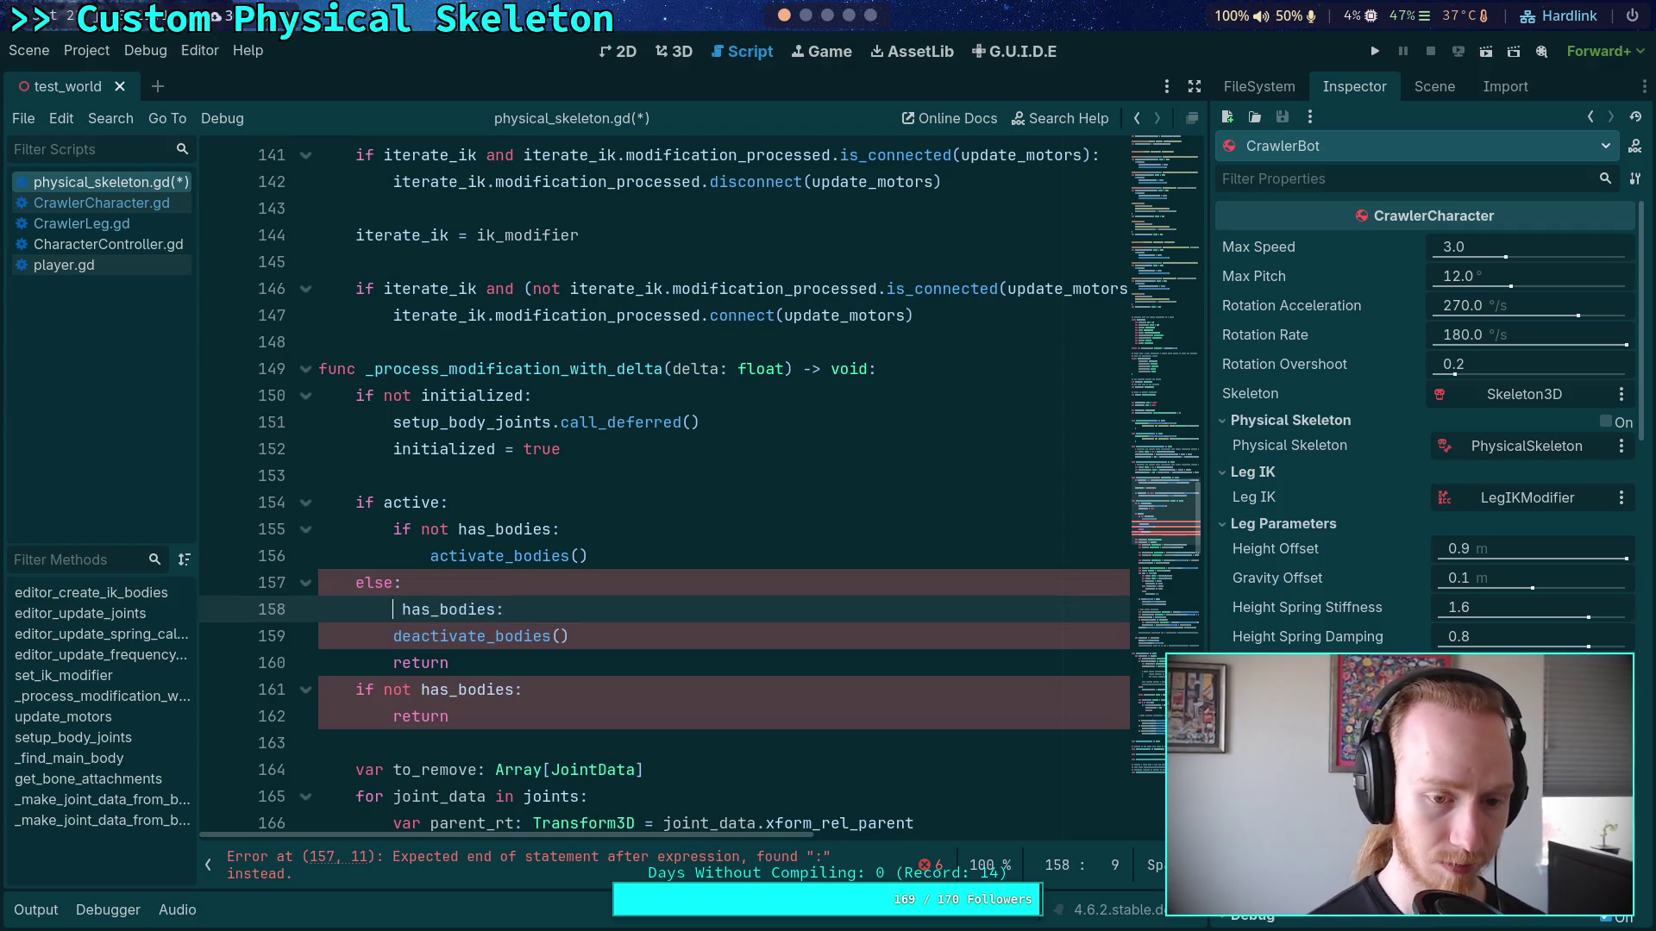
type("if")
left_click(552, 636)
key("Tab")
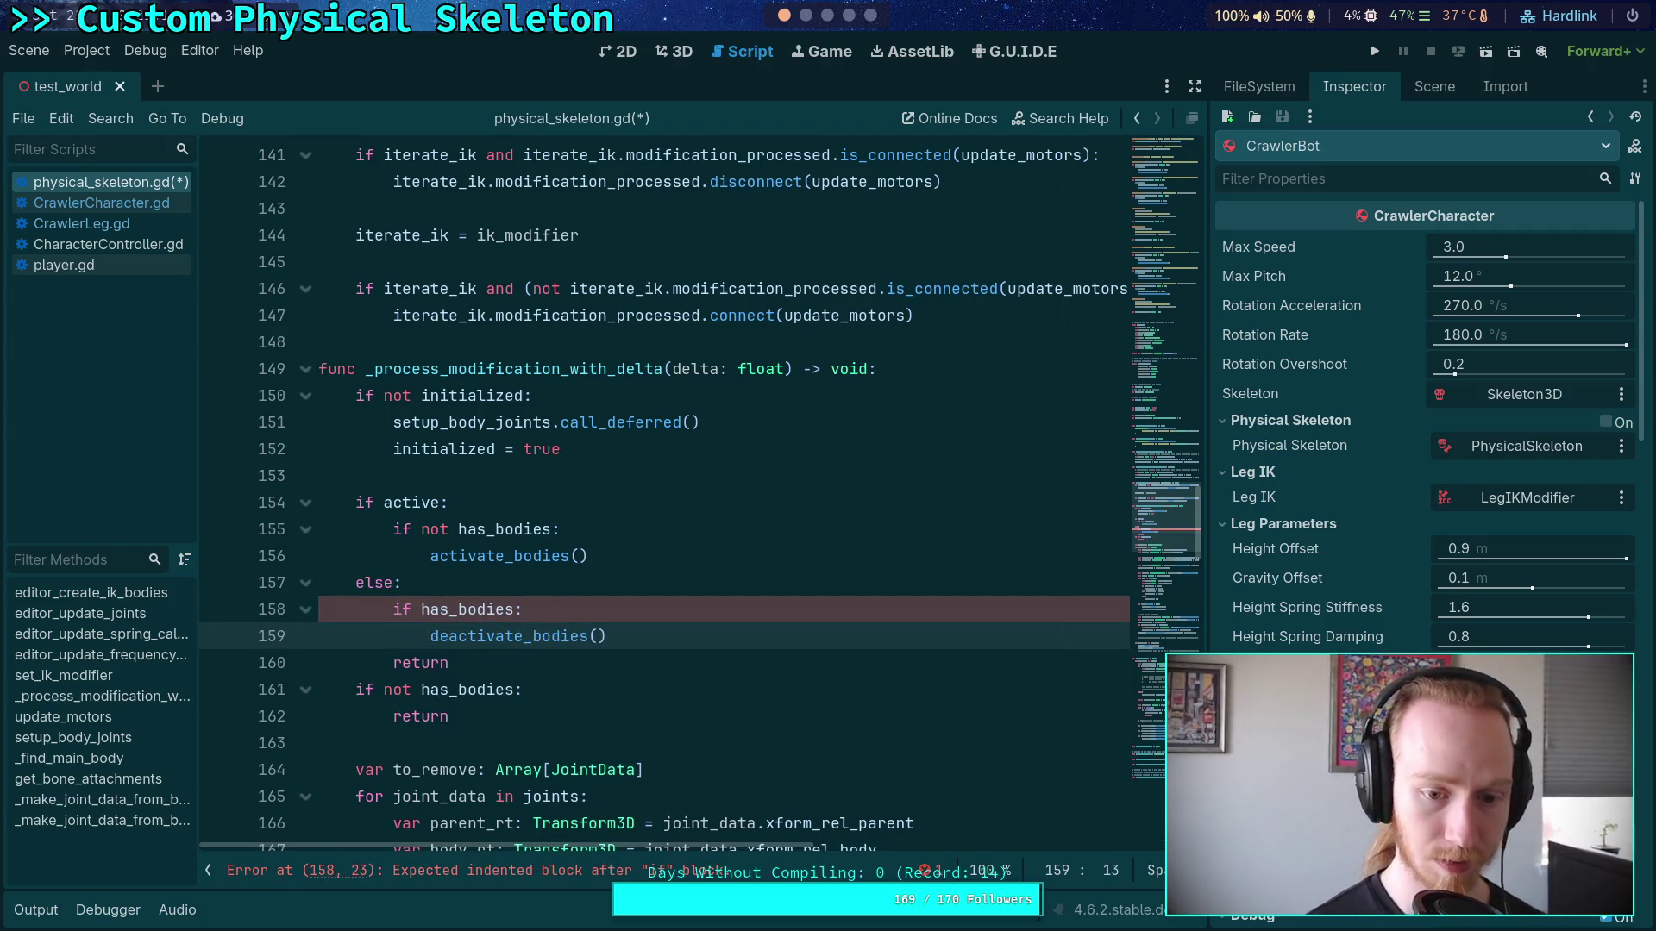
scroll(630, 674, "down", 1)
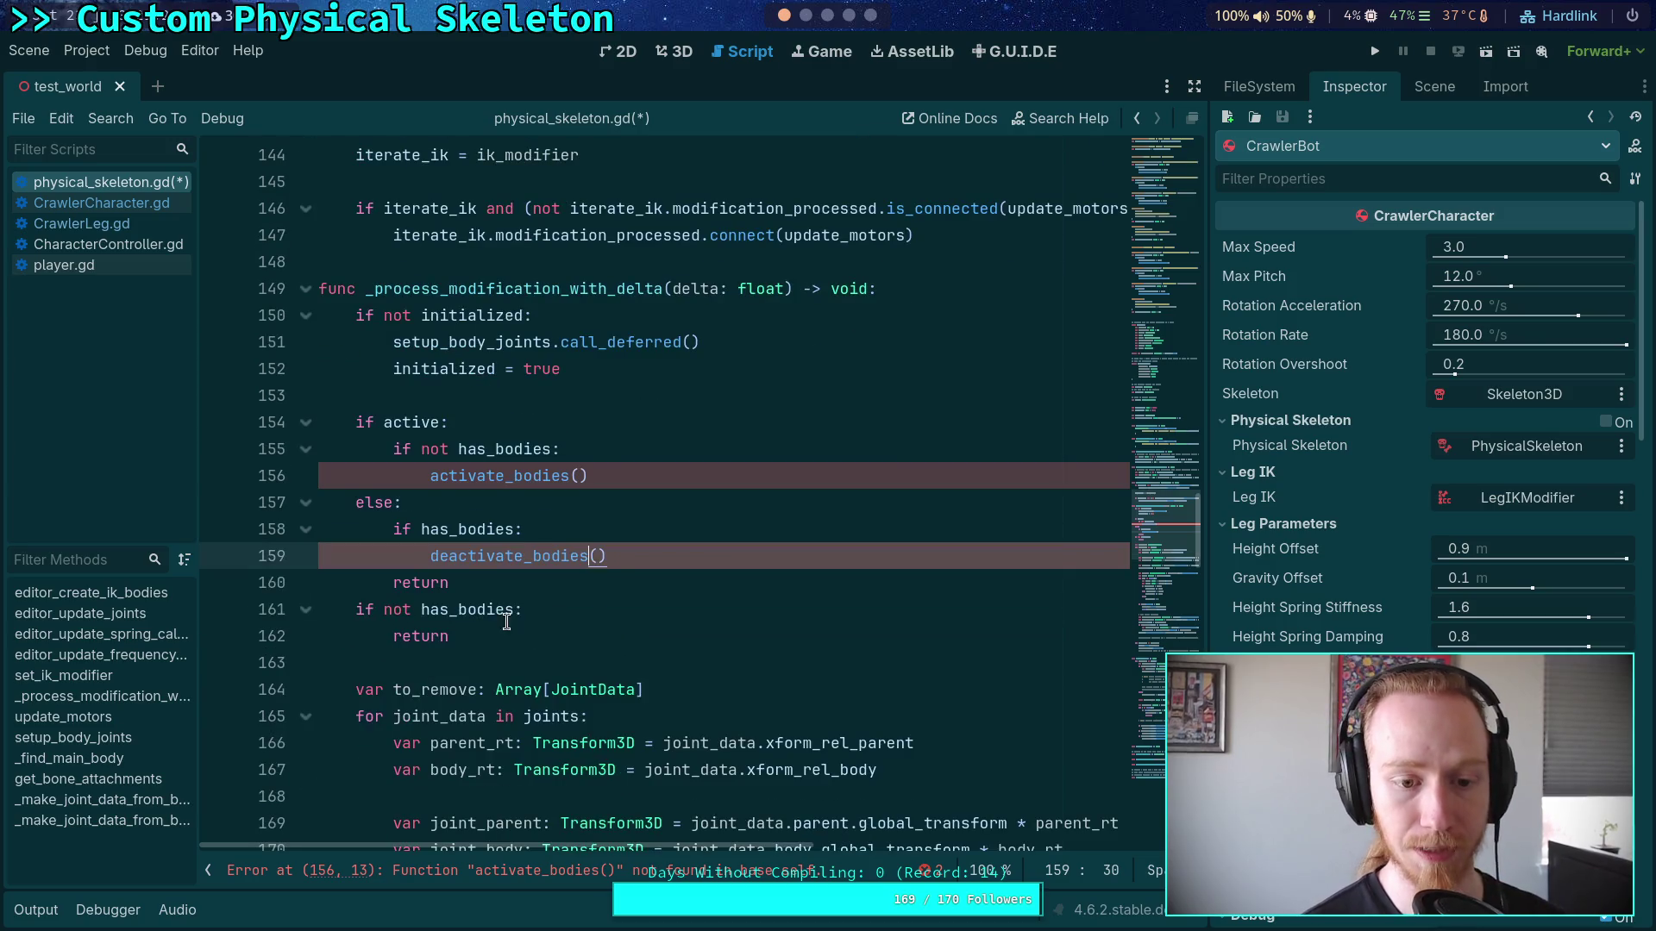
left_click(489, 584)
key("Return")
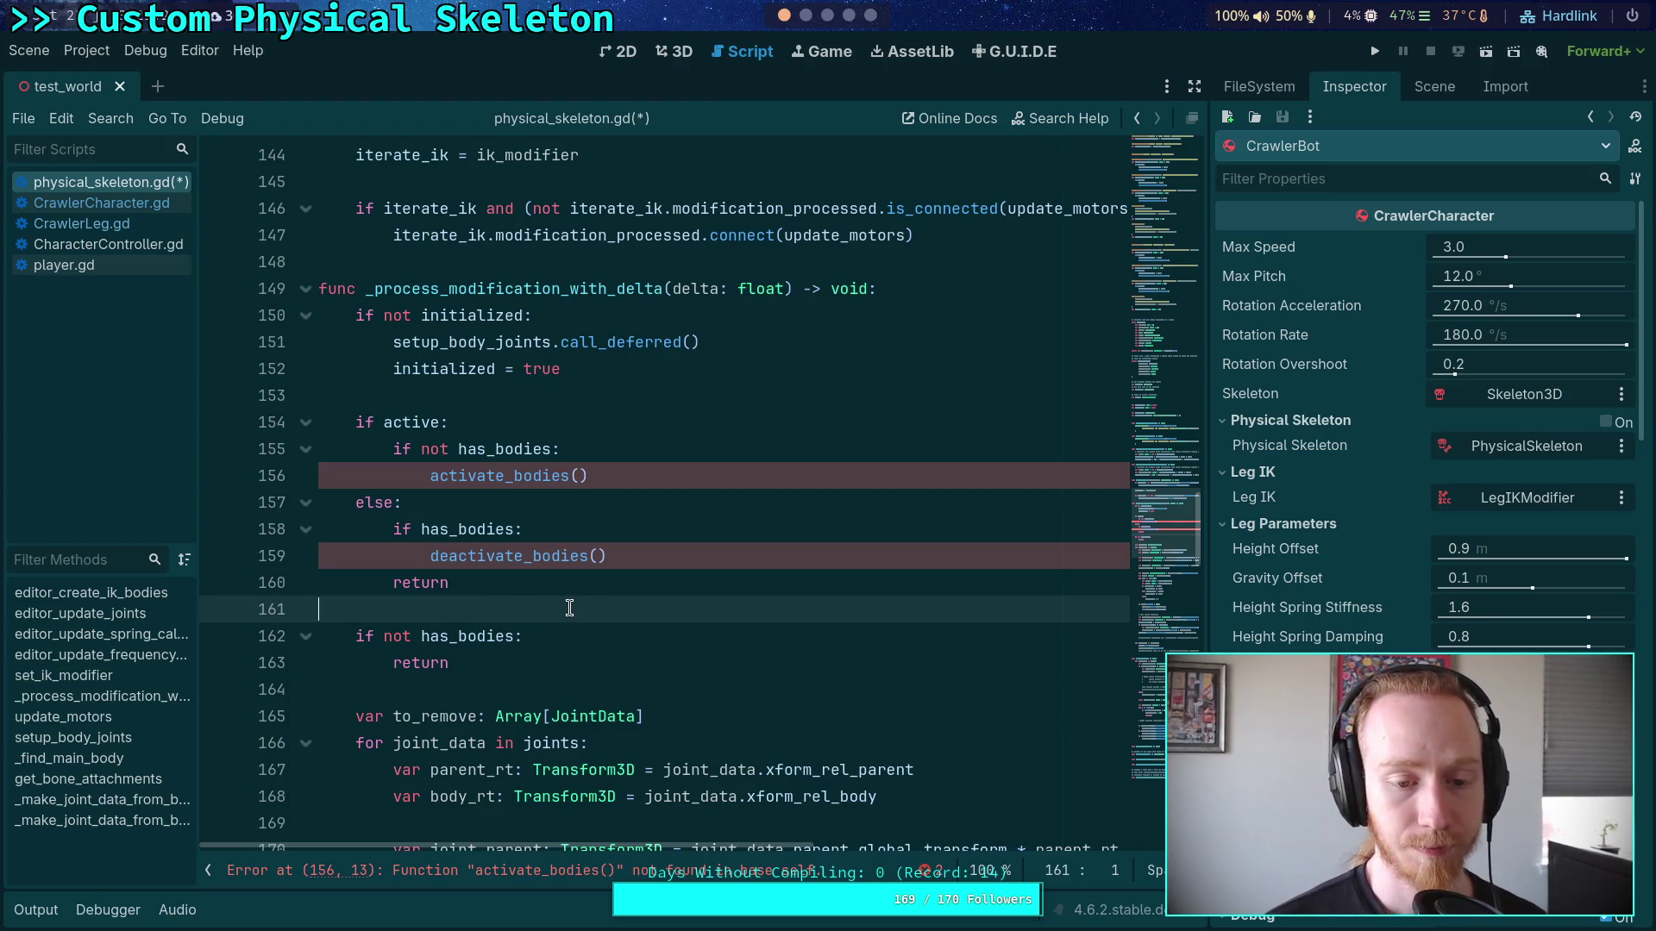
Step: Move the 'if not has_bodies: return' guard below activate_bodies() and remove extra blank lines
left_click(512, 689)
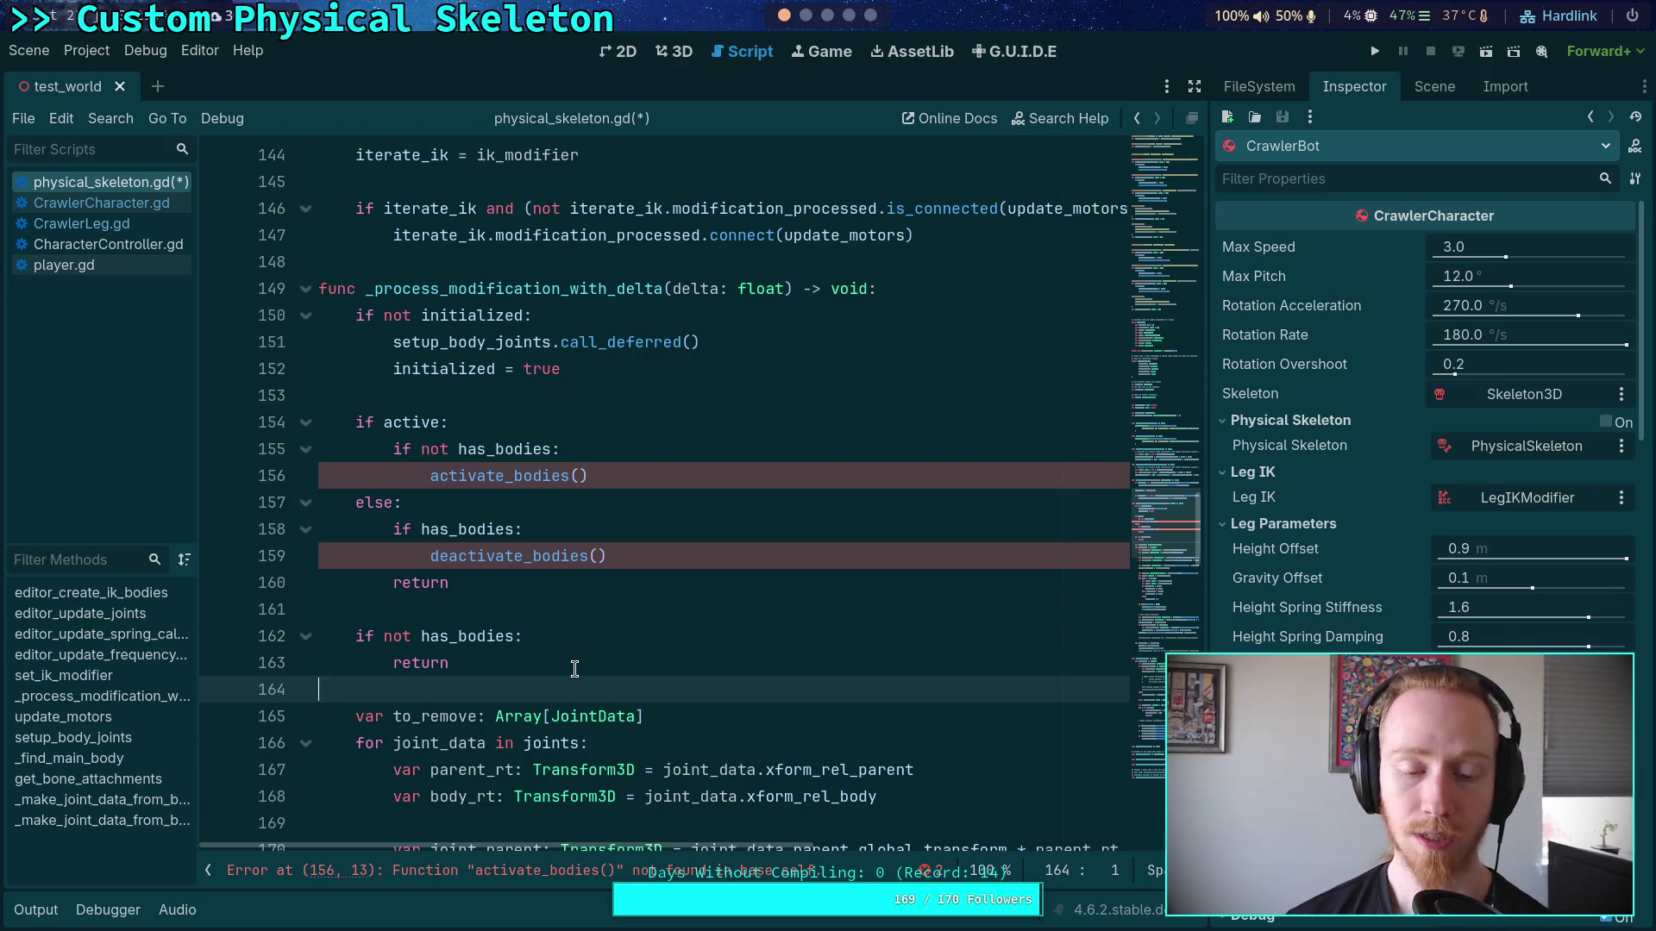
left_click_drag(443, 658, 306, 625)
key("ctrl+c")
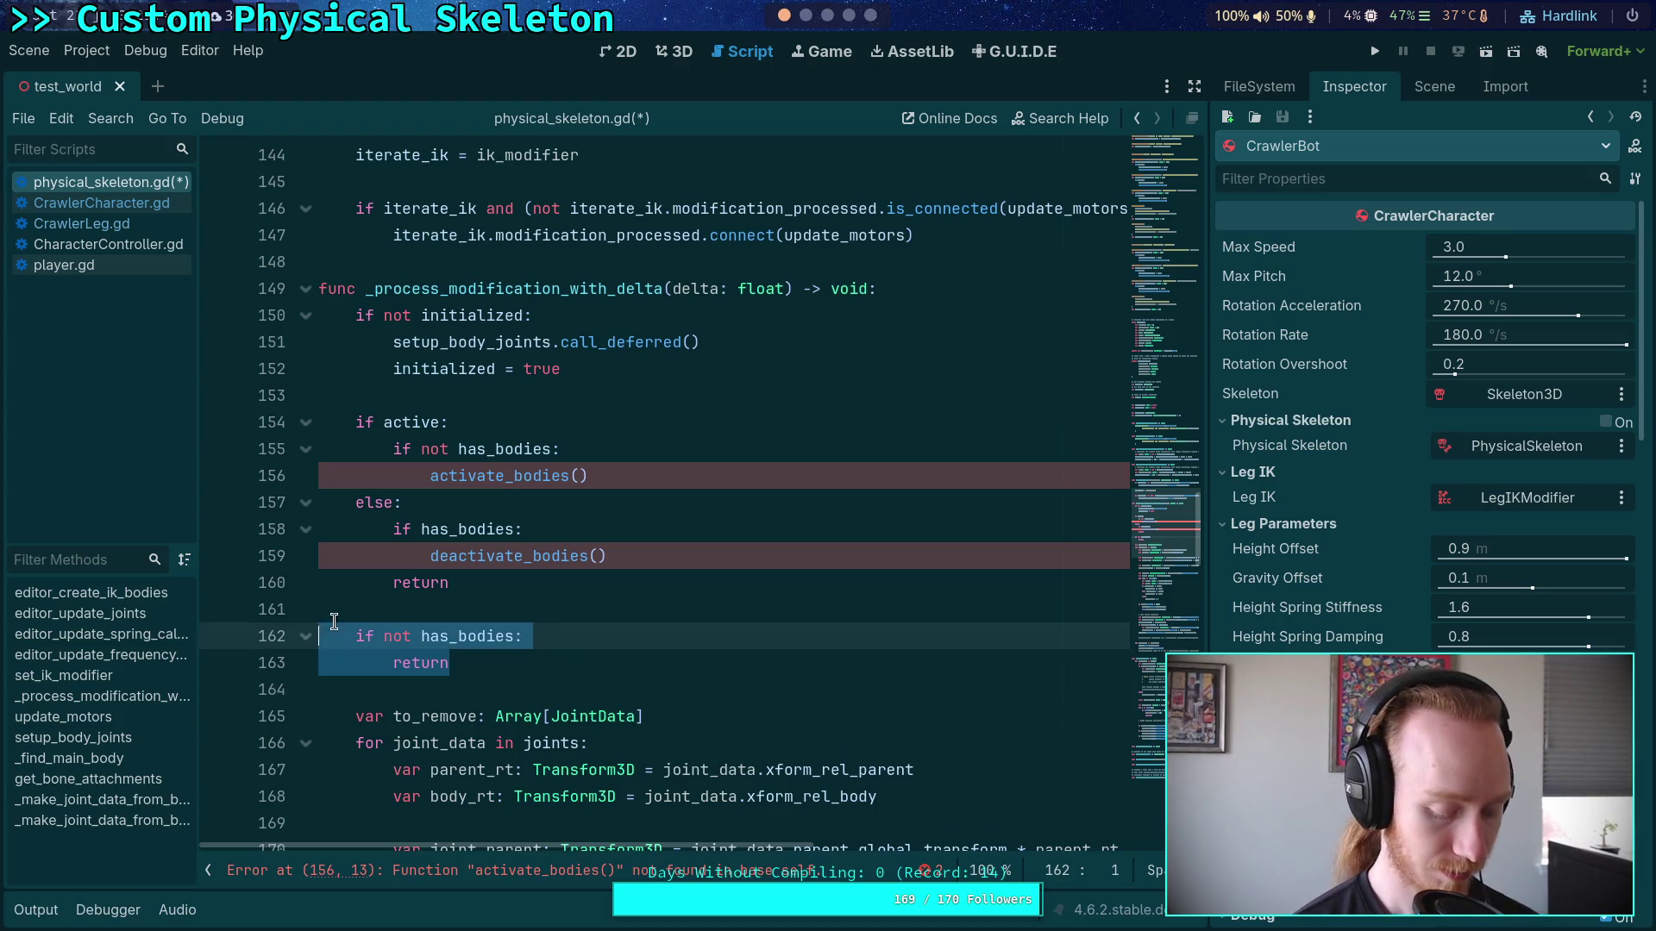
key("BackSpace")
left_click(636, 482)
key("Return")
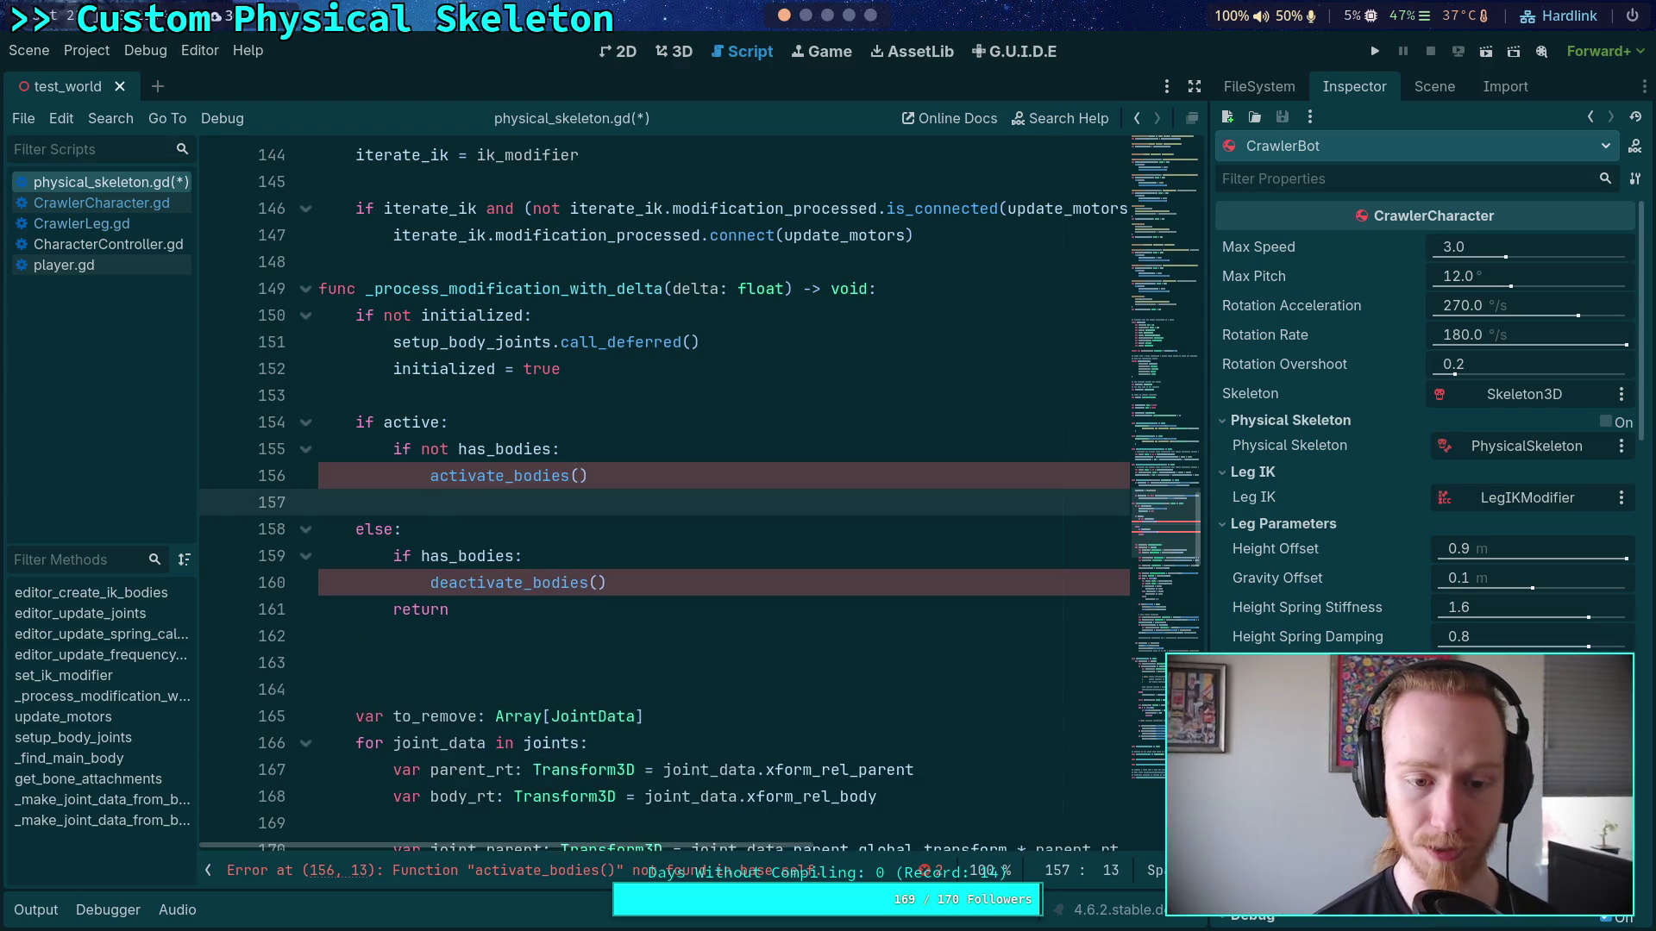
key("ctrl+v")
left_click(395, 530)
key("Tab")
key("Tab")
key("Up")
key("BackSpace")
left_click(576, 565)
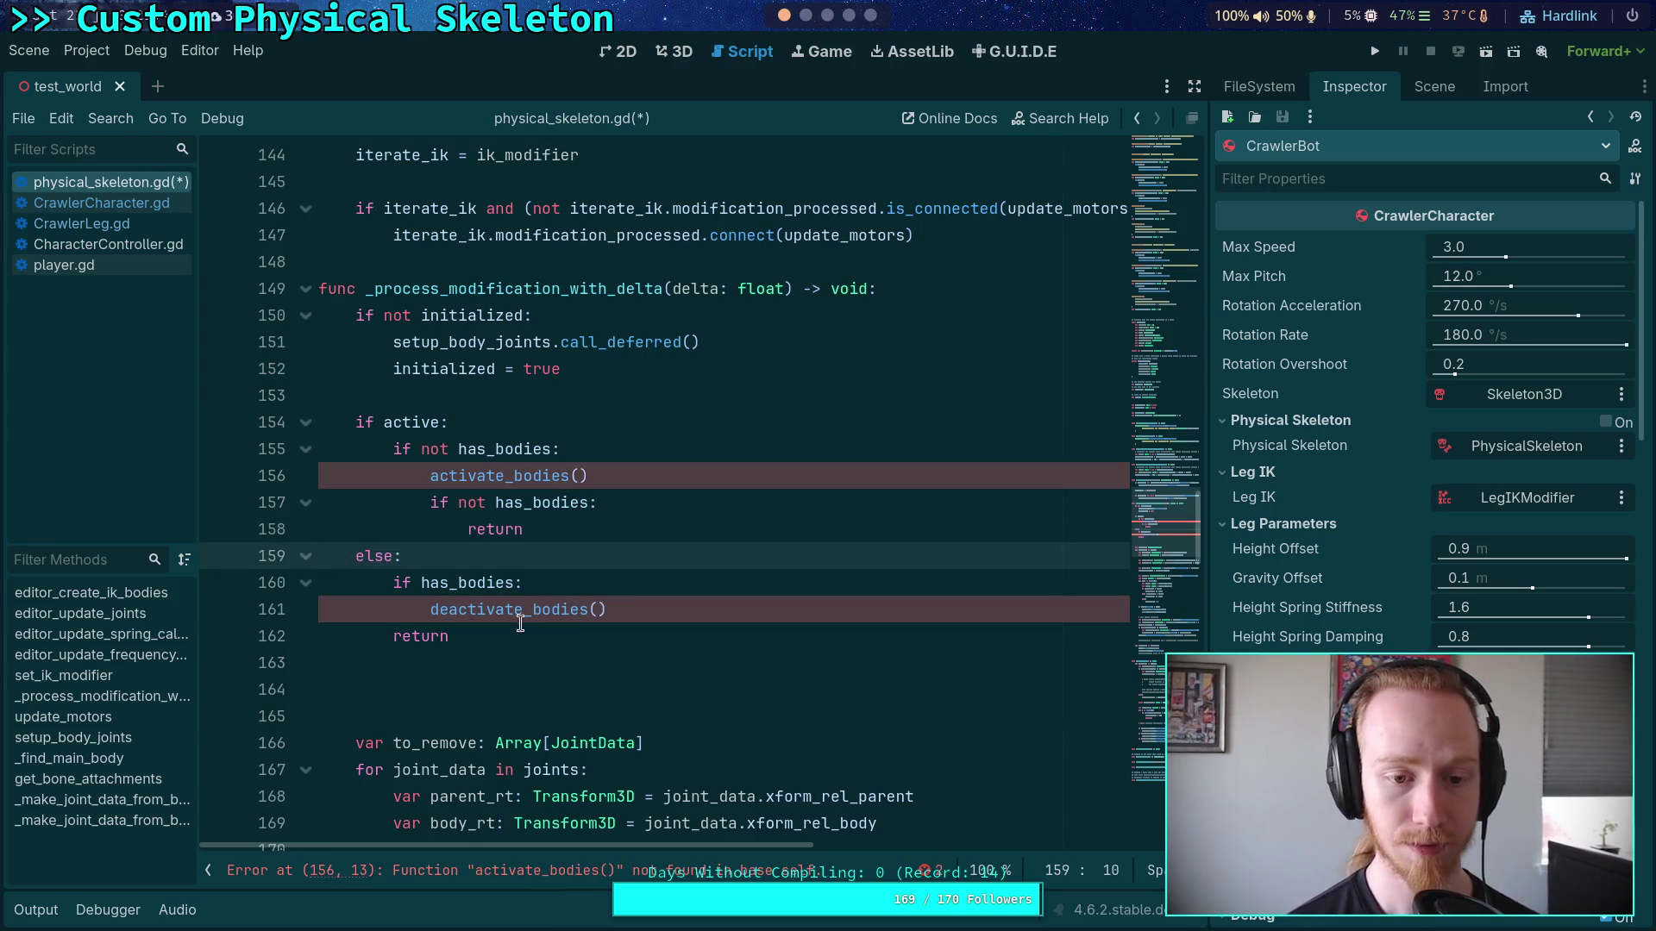
left_click(511, 671)
key("Down")
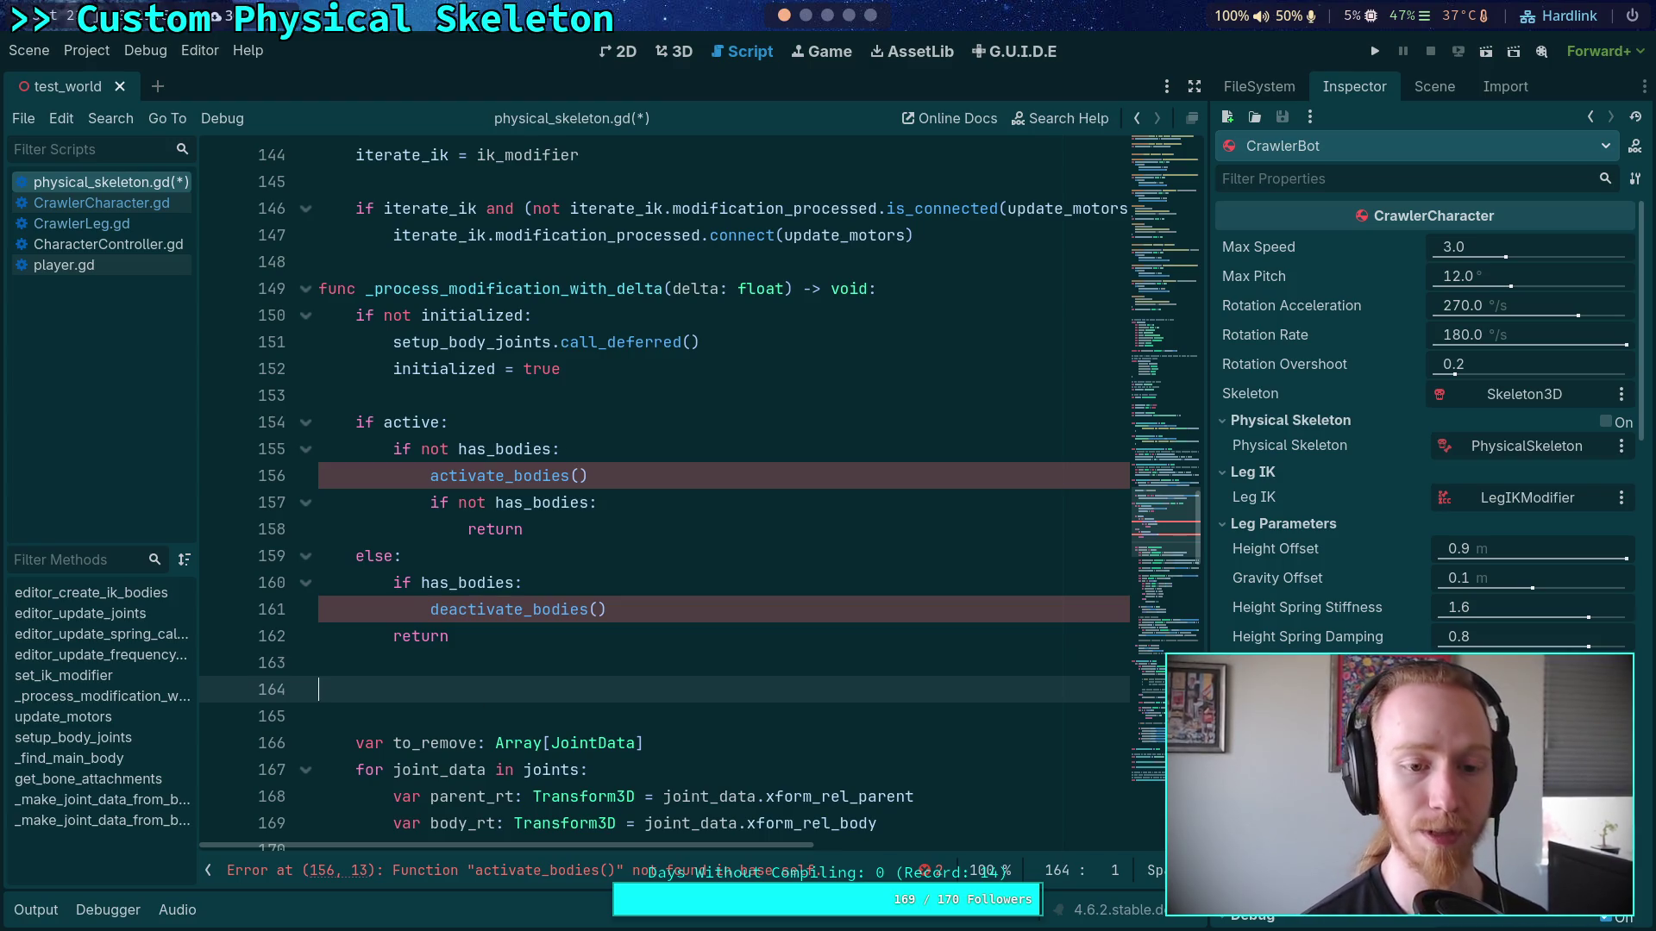
key("BackSpace")
key("BackSpace")
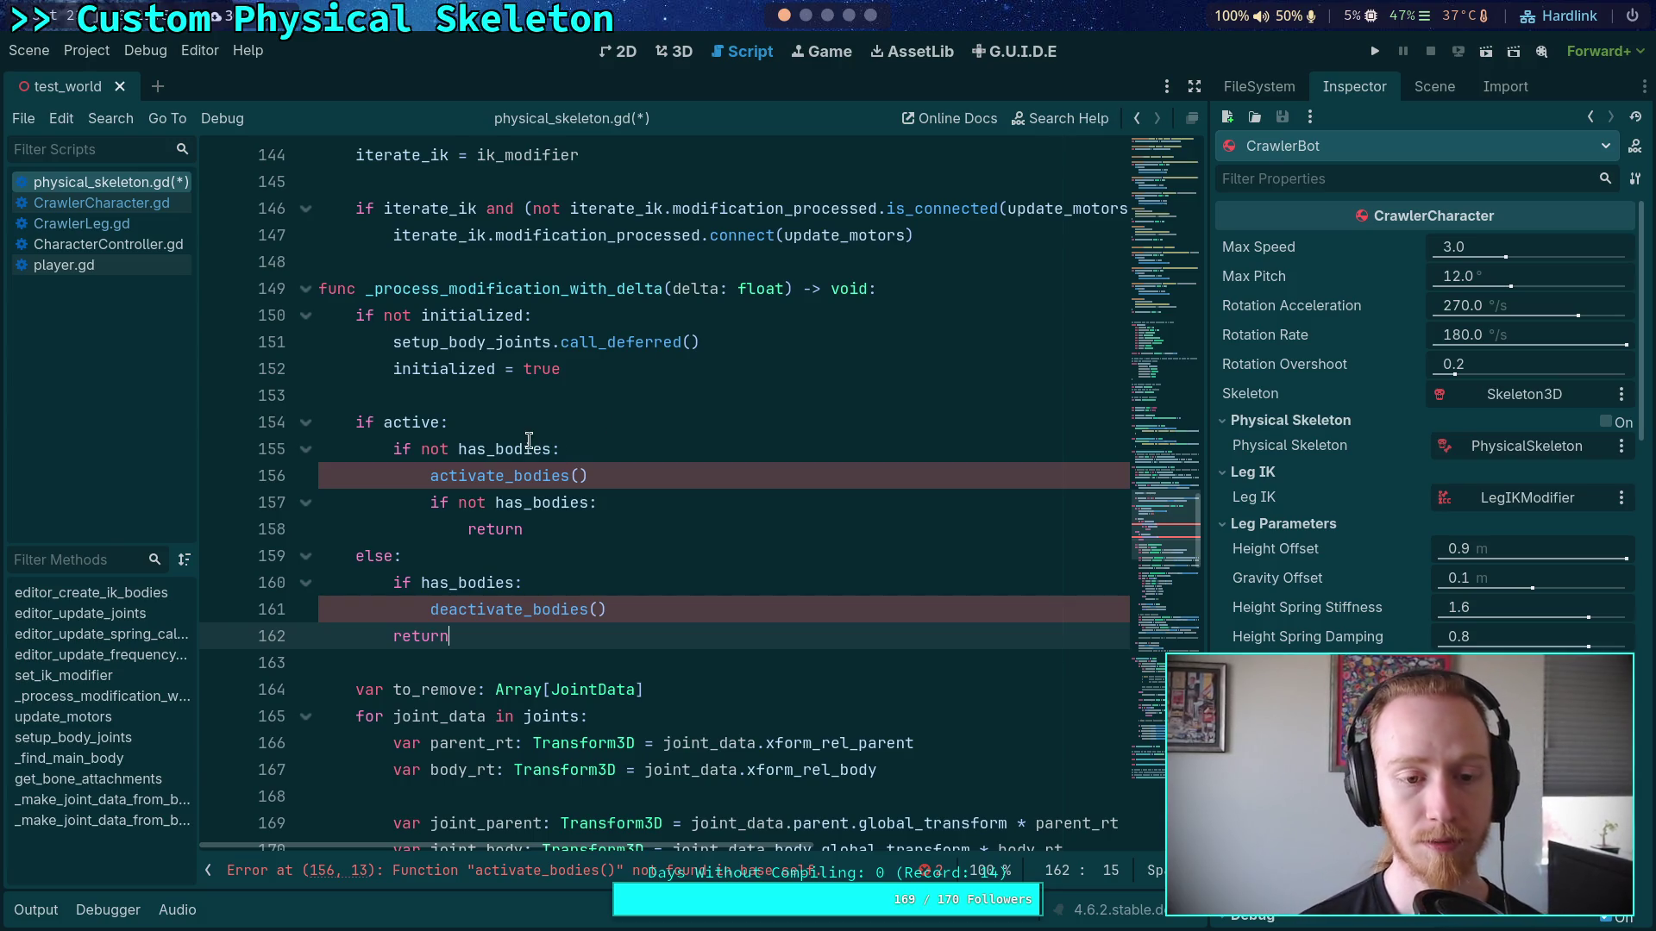
left_click(521, 399)
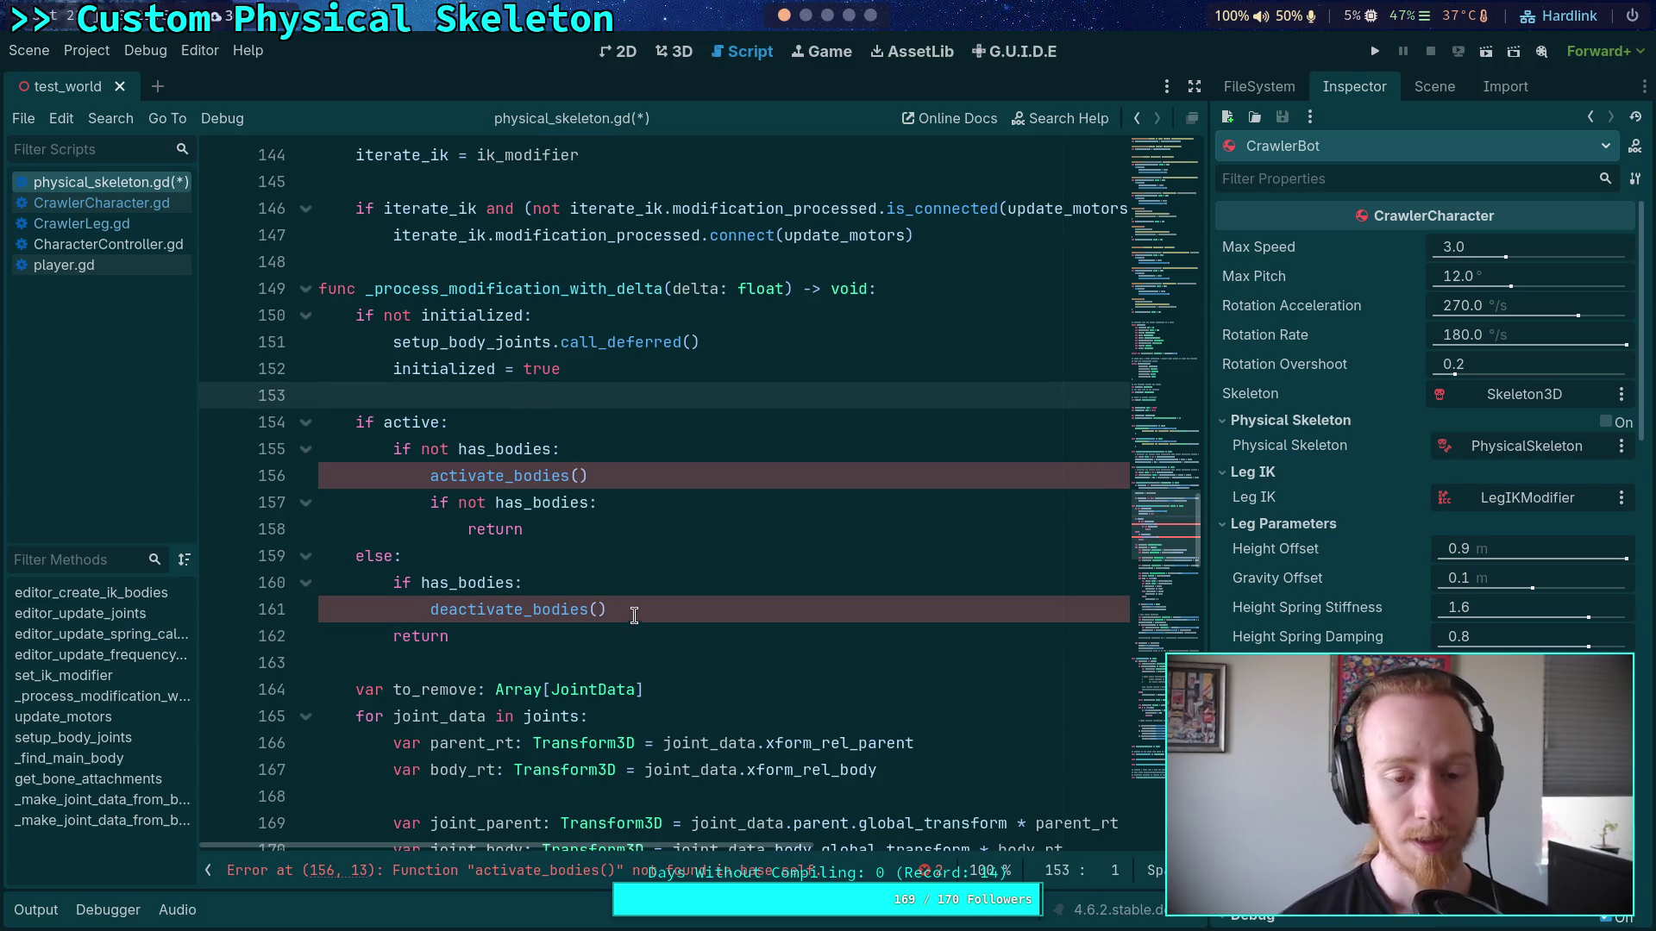
scroll(653, 612, "up", 10)
scroll(653, 611, "up", 5)
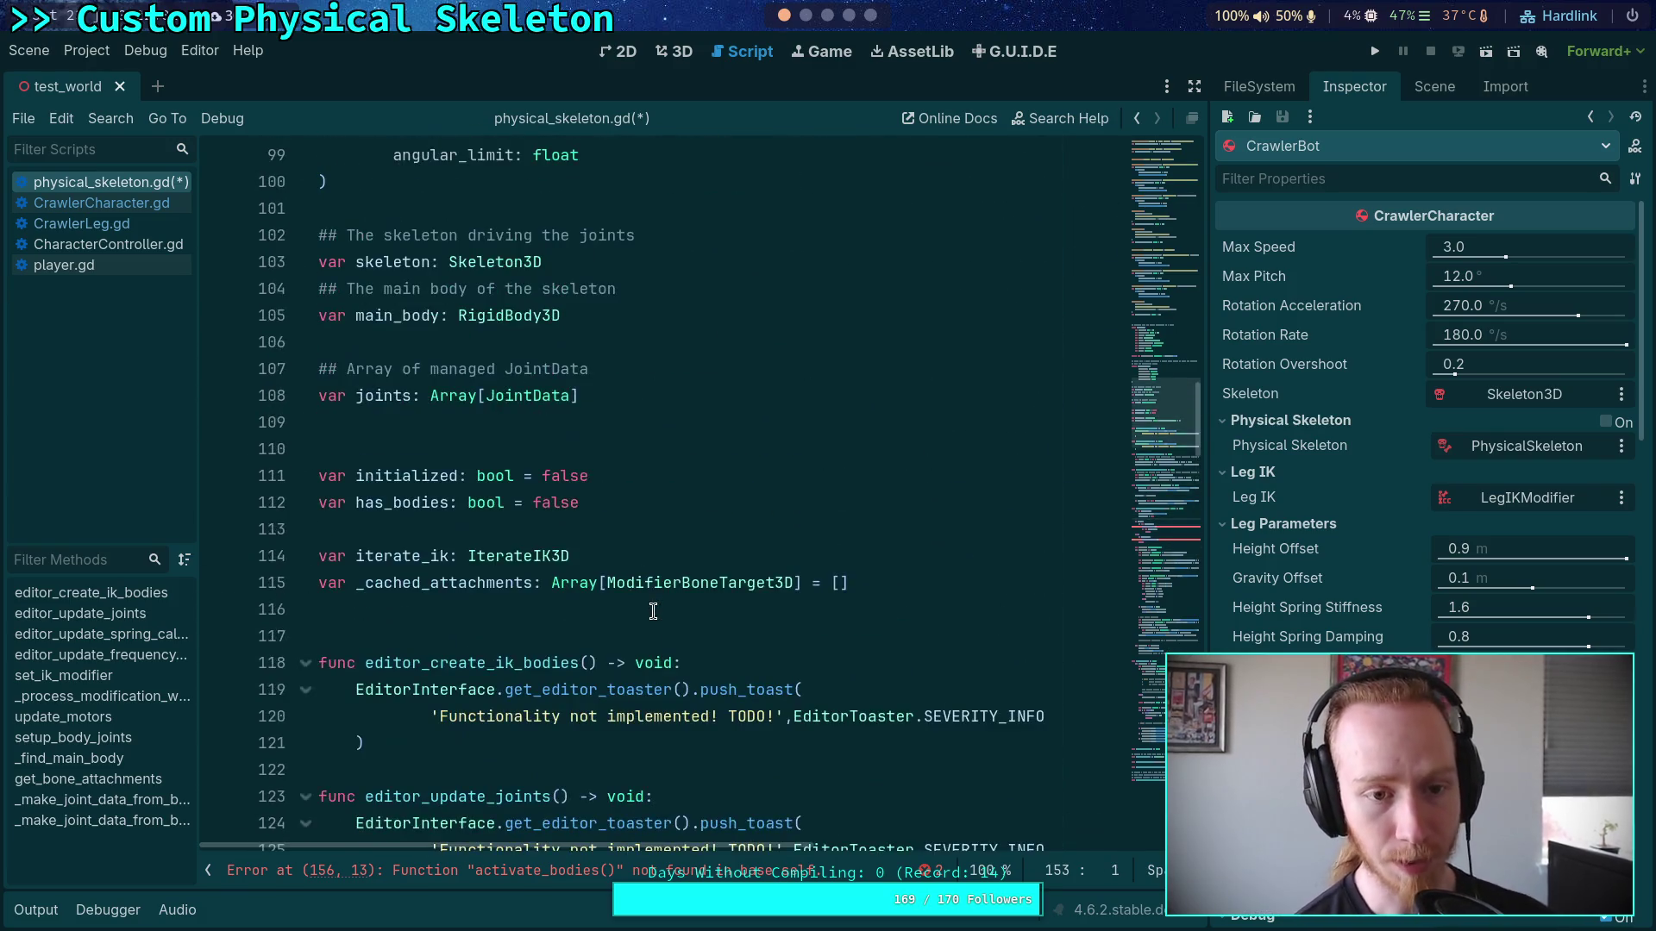
Step: Add 'var bodies_active: bool = false' on a new line below the has_bodies declaration
left_click(665, 503)
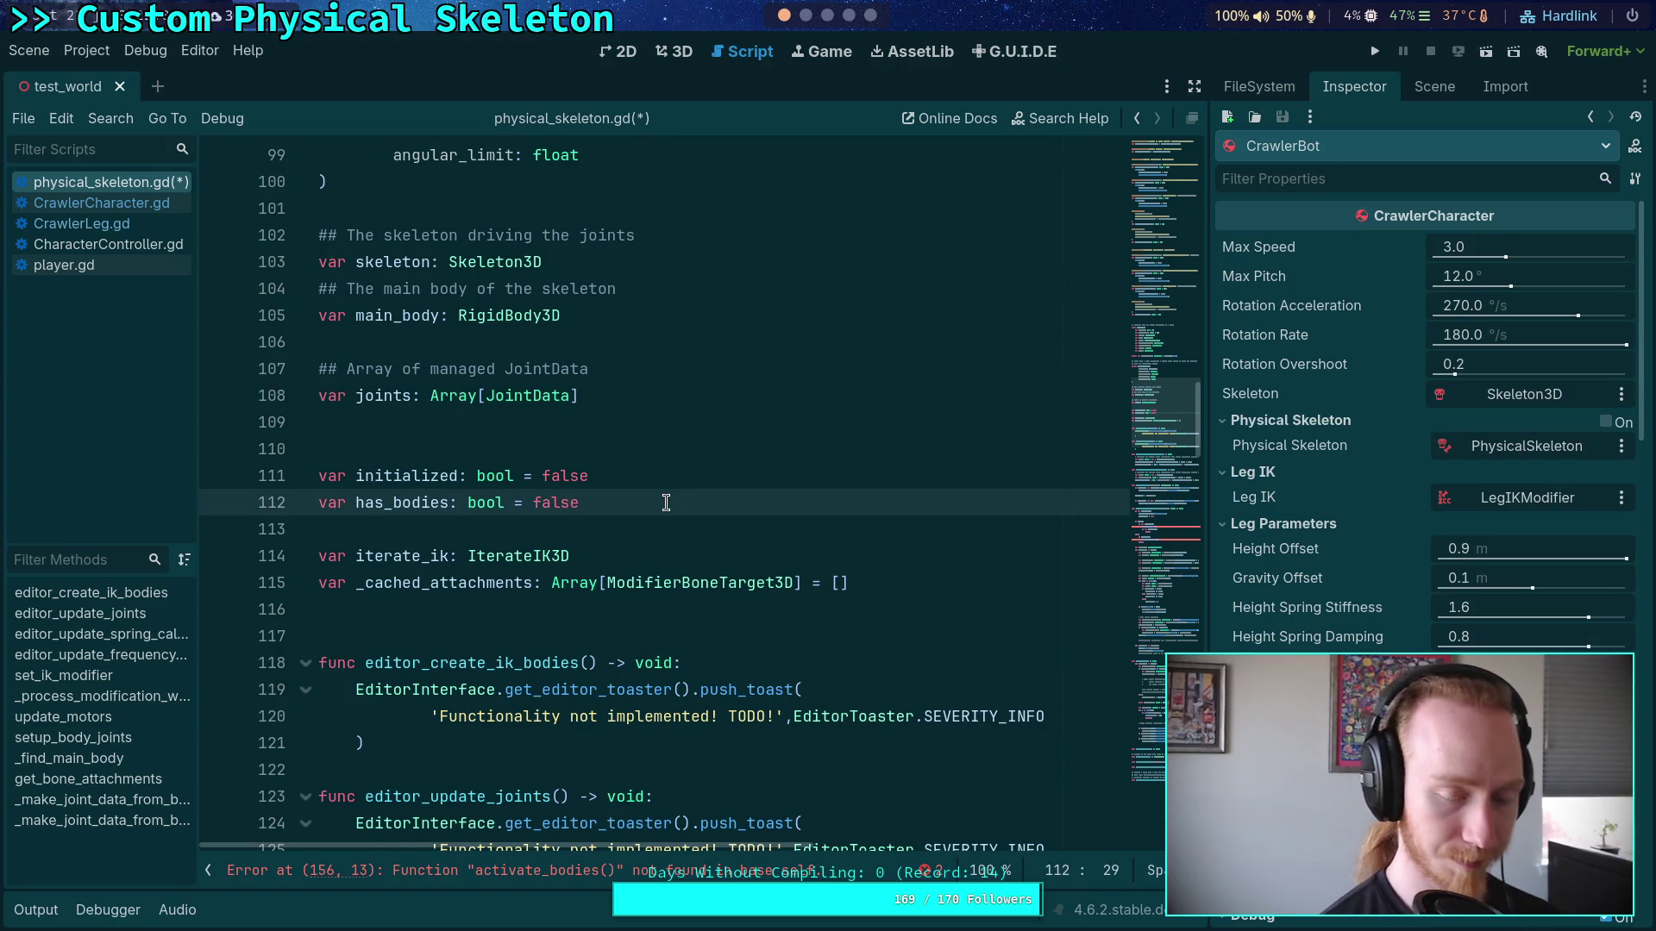
key("Return")
type("var ")
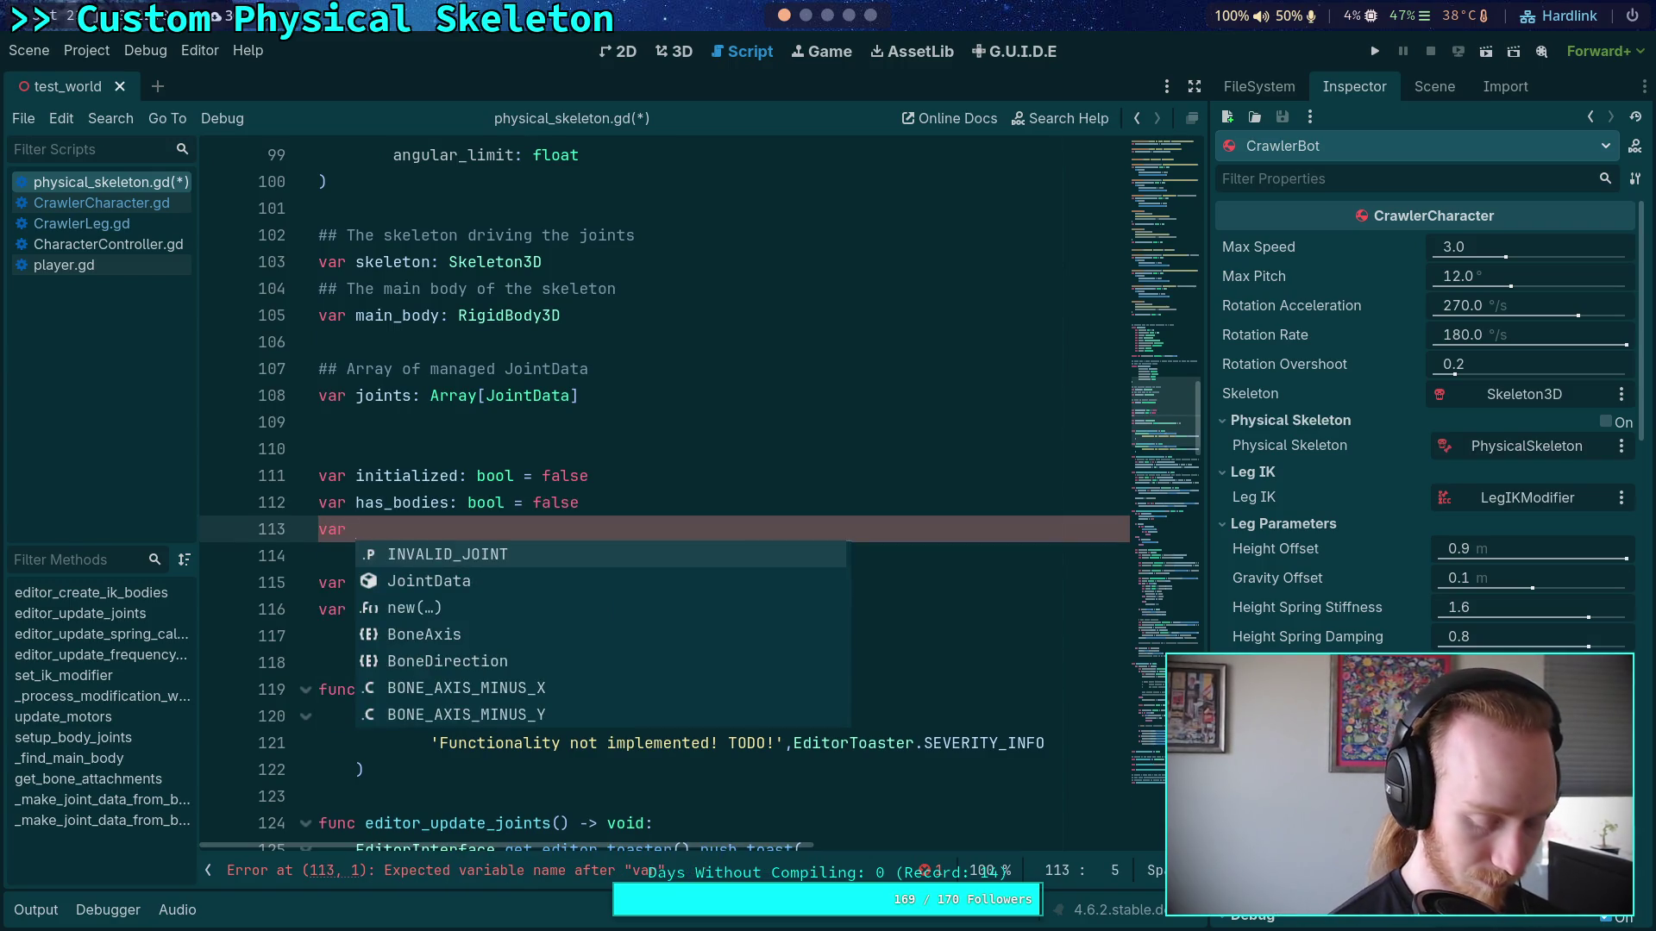
type("bodies_acti")
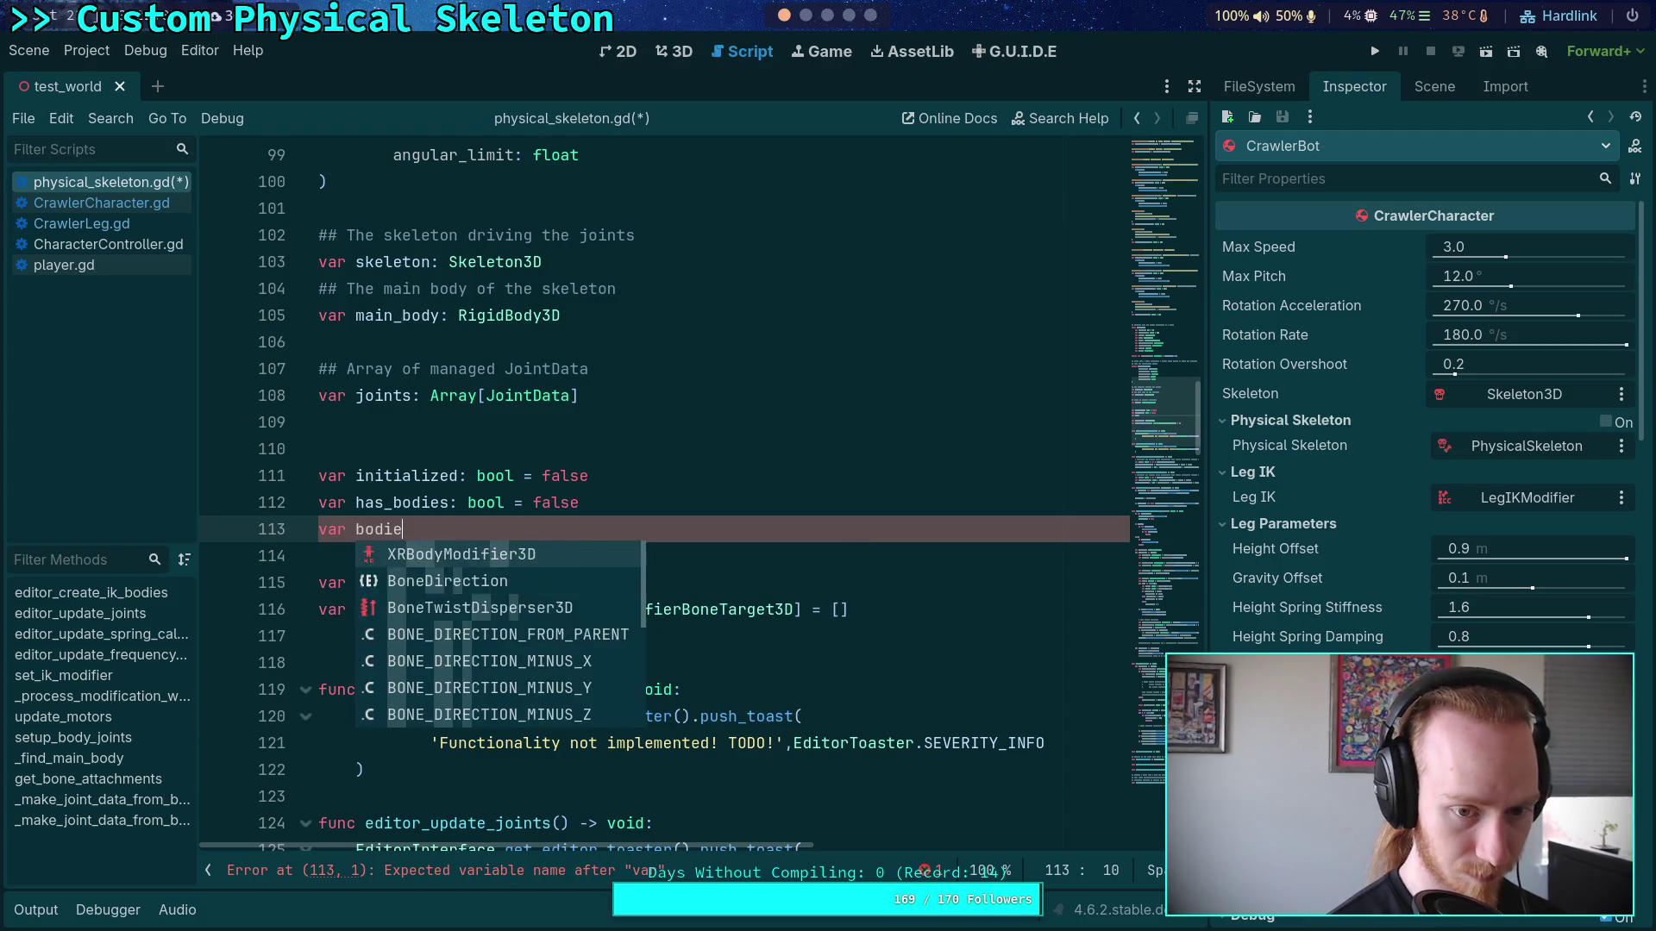
type("ve: bo")
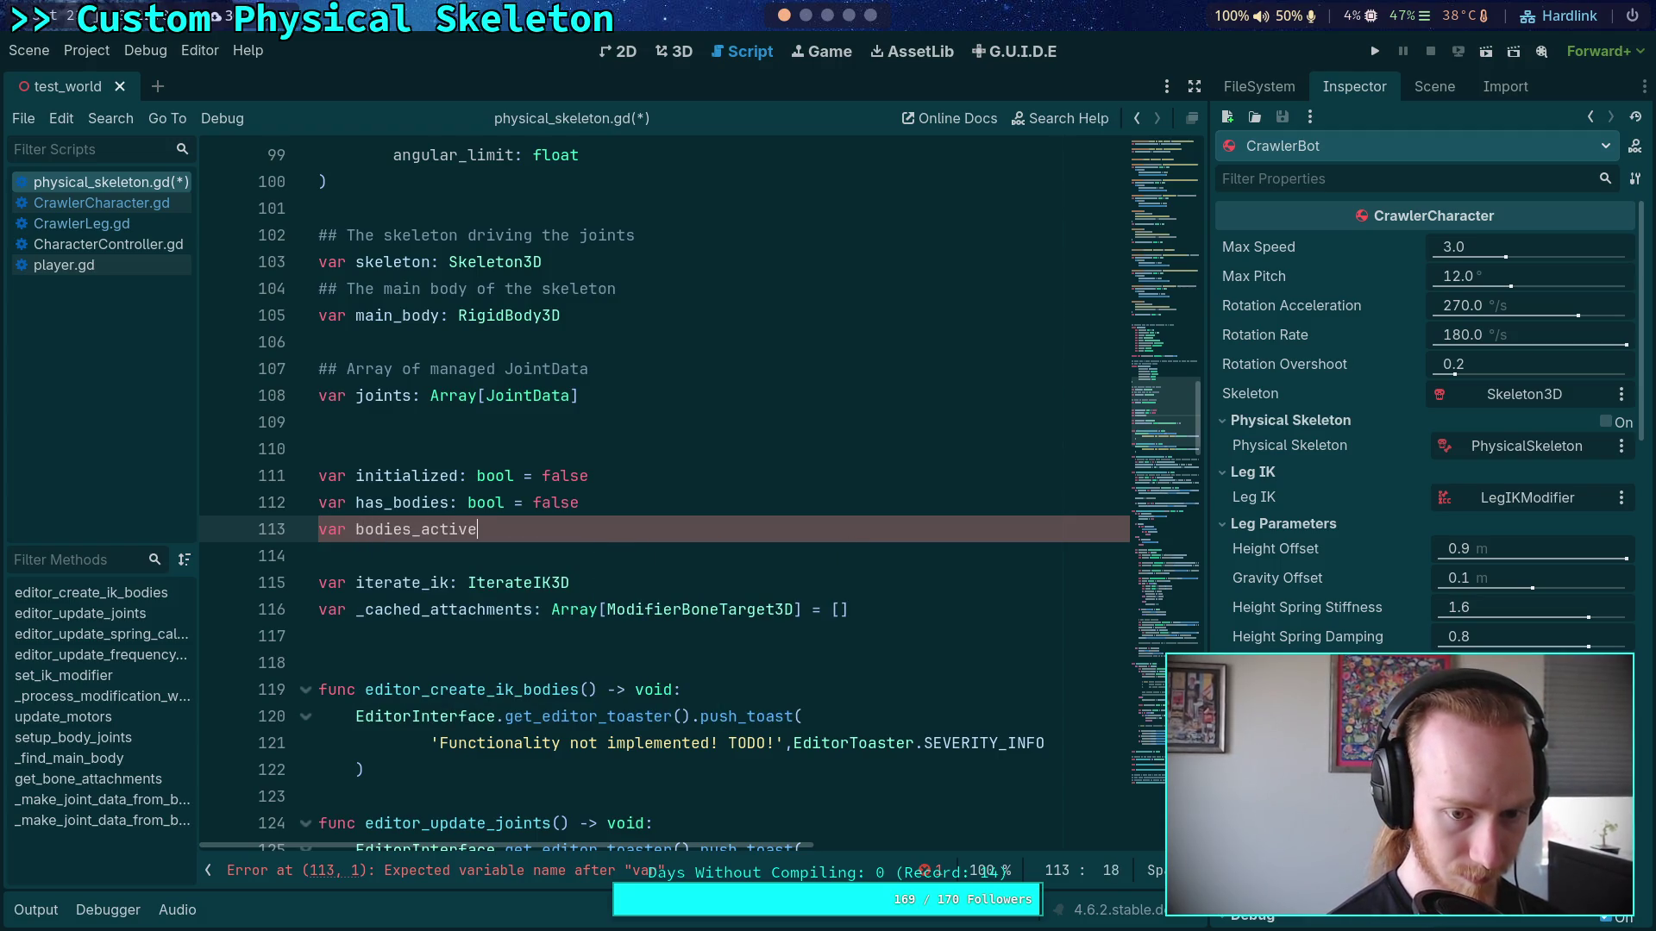
type("ol = ")
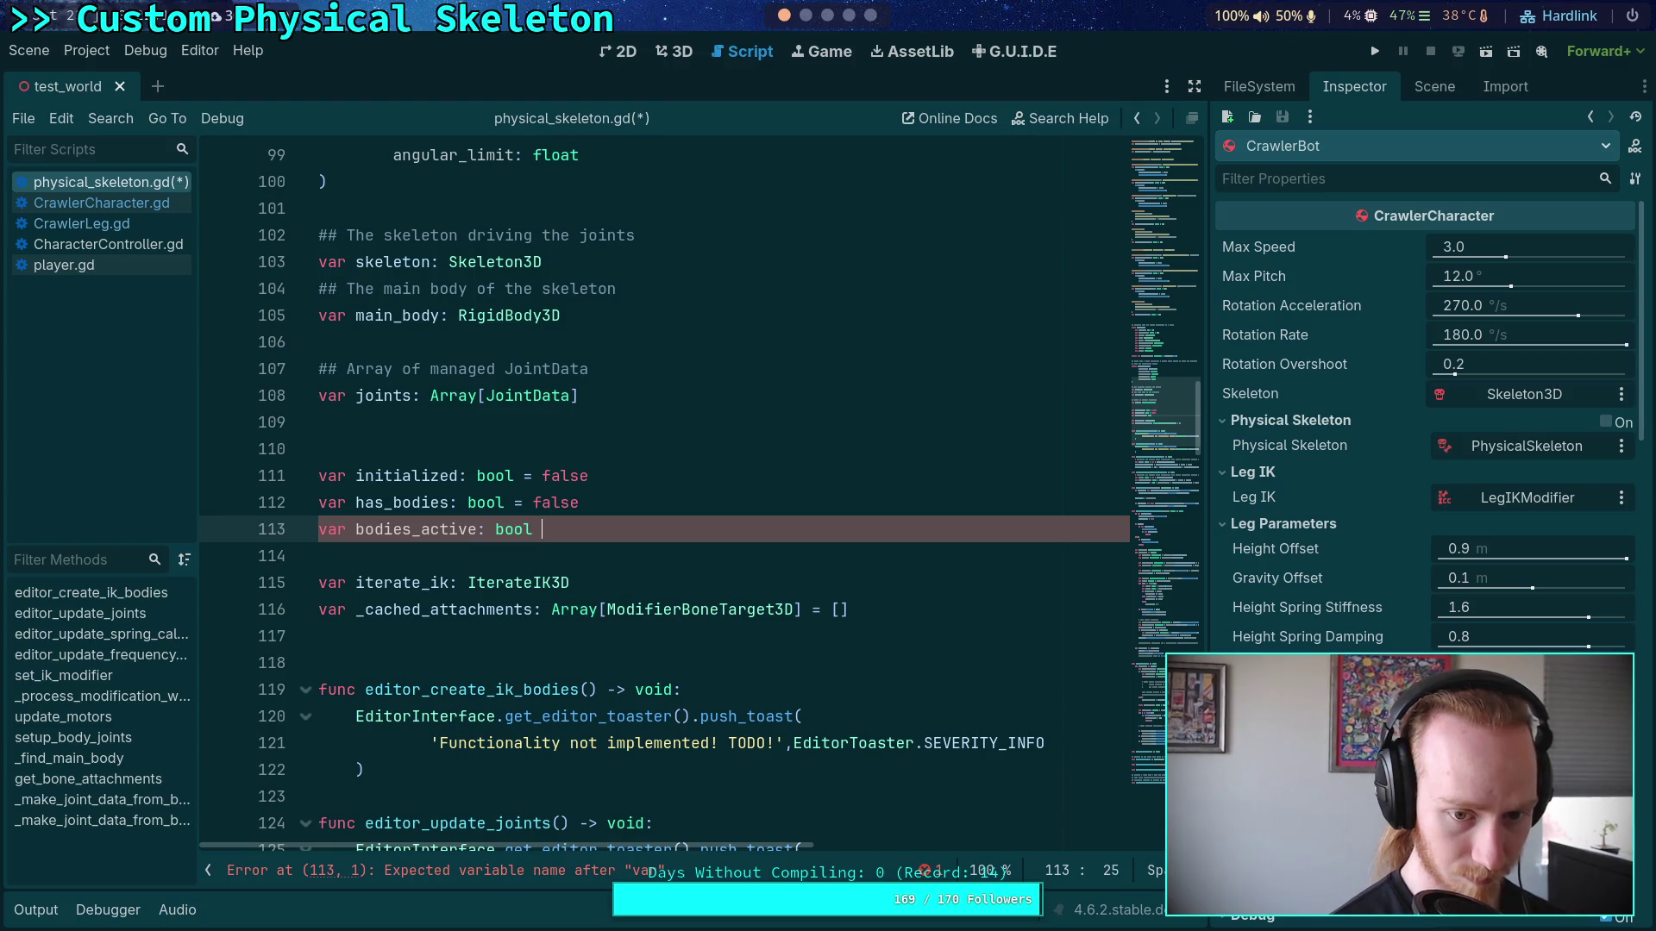
type("false")
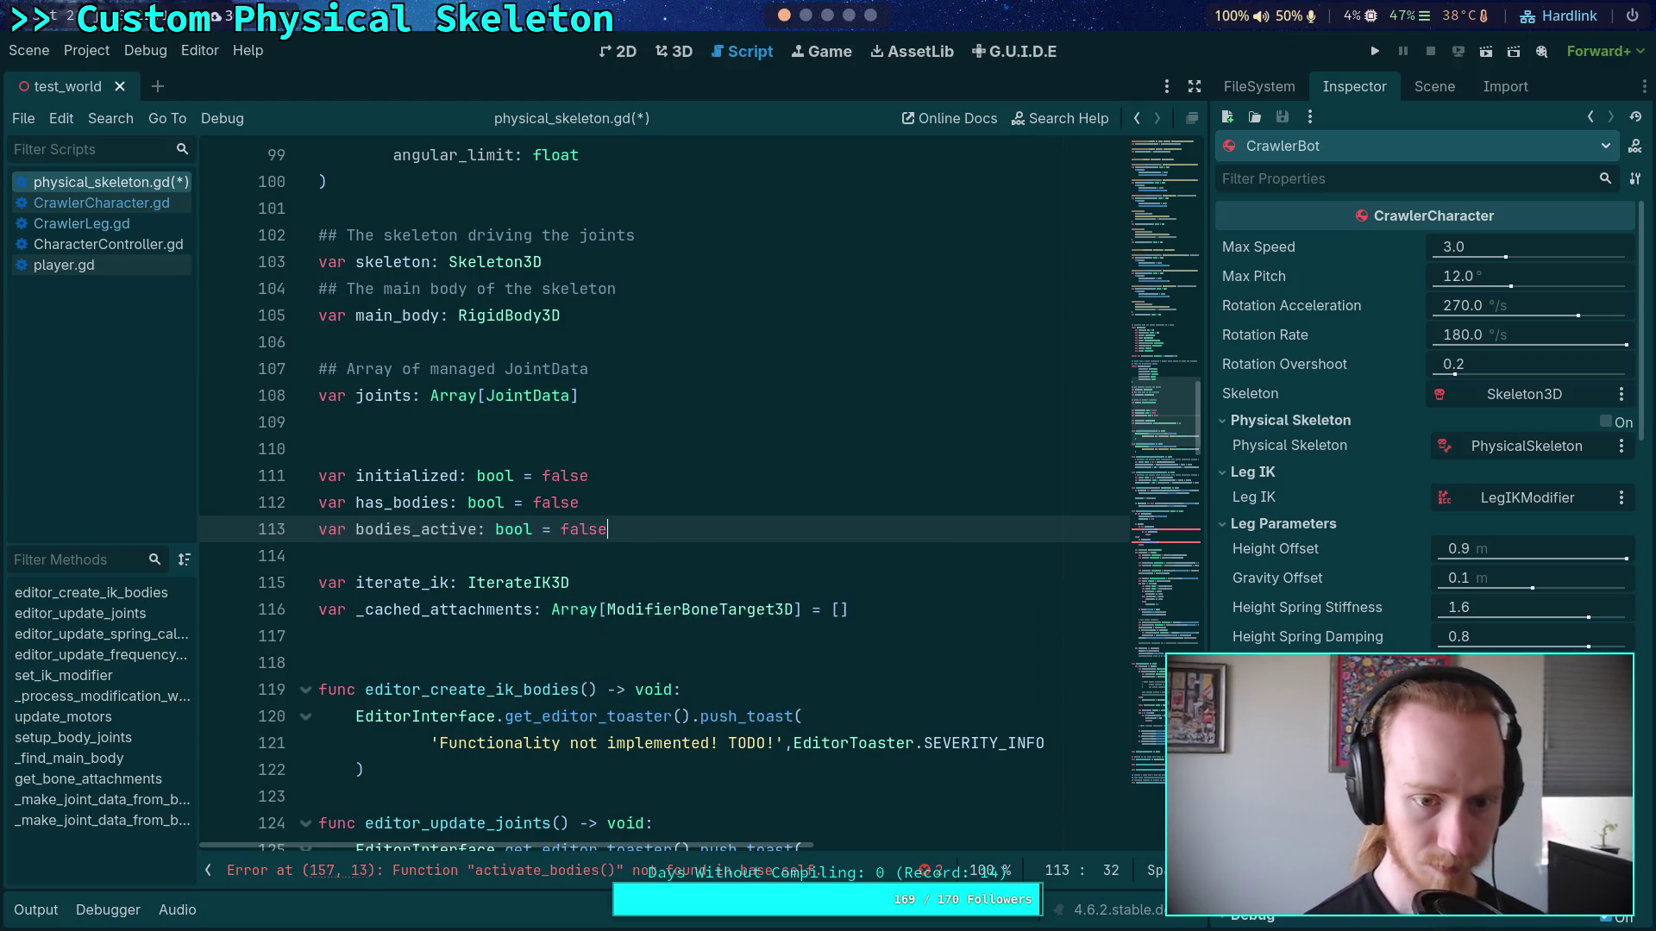
key("Down")
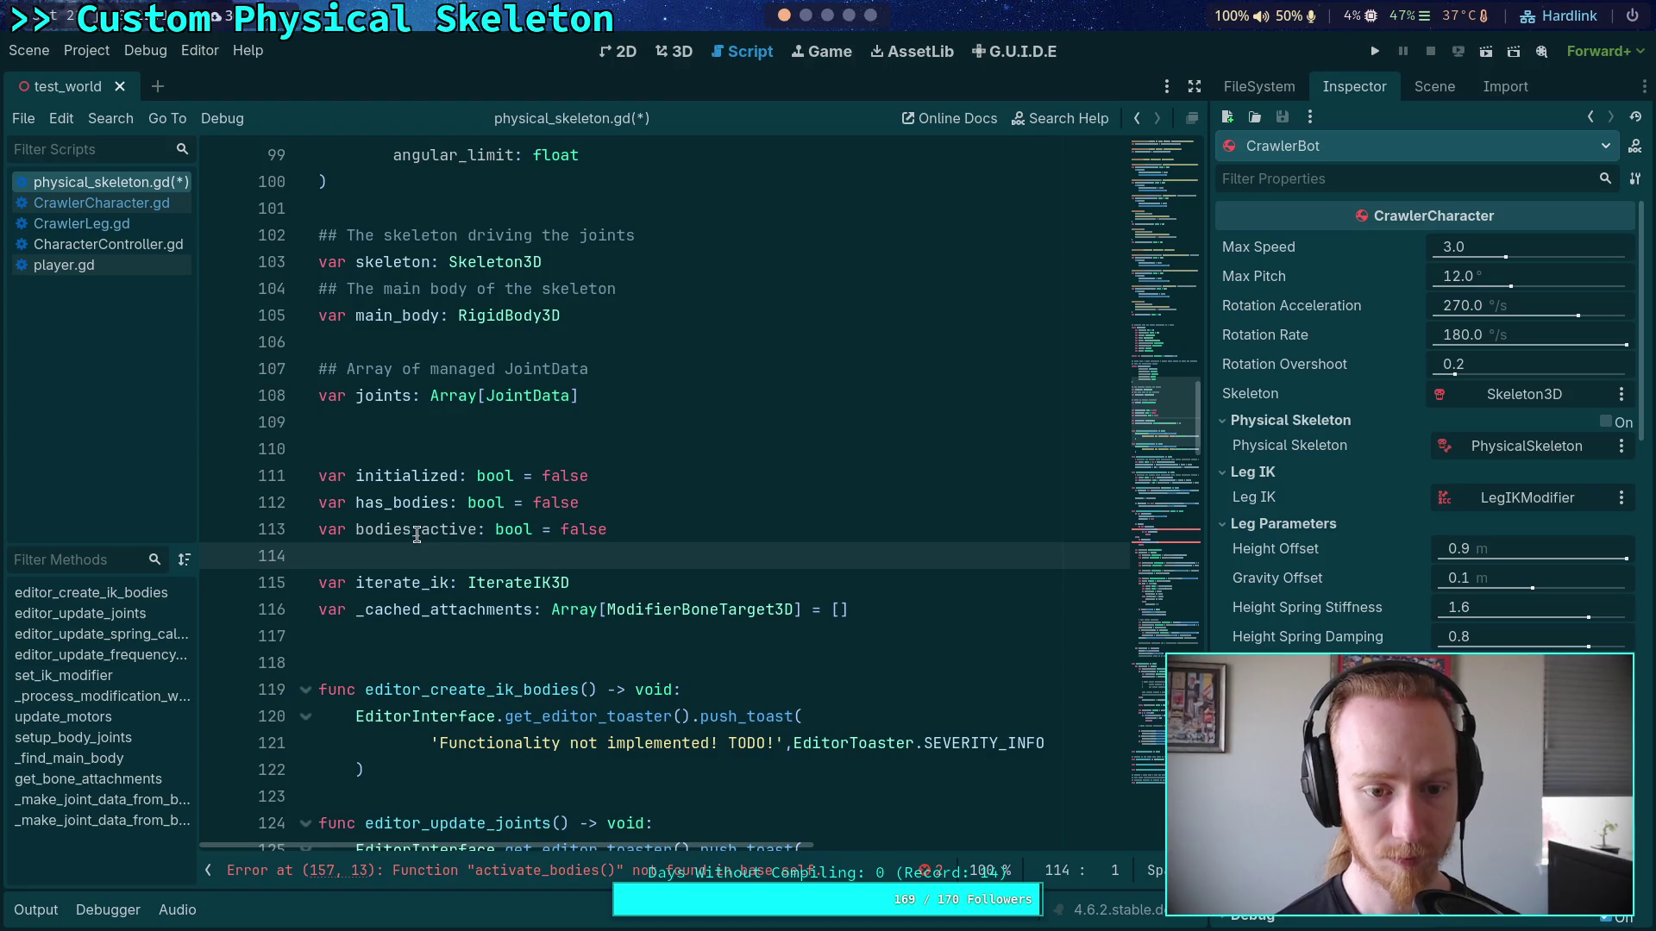
scroll(481, 595, "down", 5)
scroll(480, 595, "down", 9)
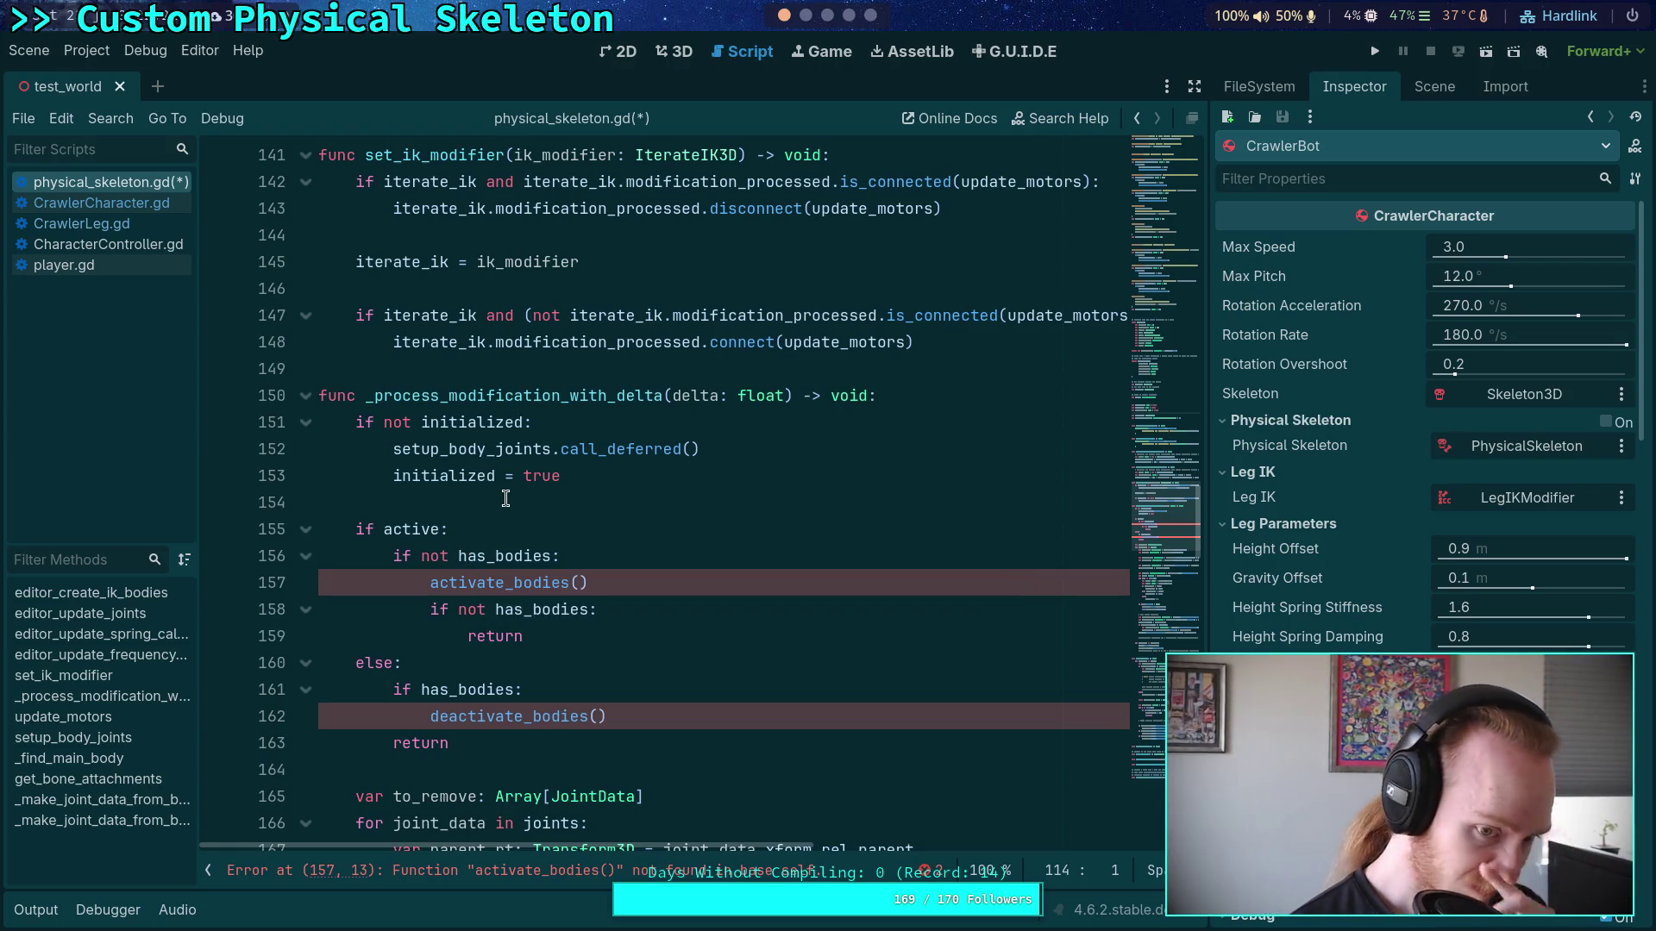
Step: Insert an 'if not has_bodies: return' guard right after initialized = true
left_click(468, 505)
key("Return")
key("Return")
key("Up")
type("if not has_b")
key("Return")
type("eturn")
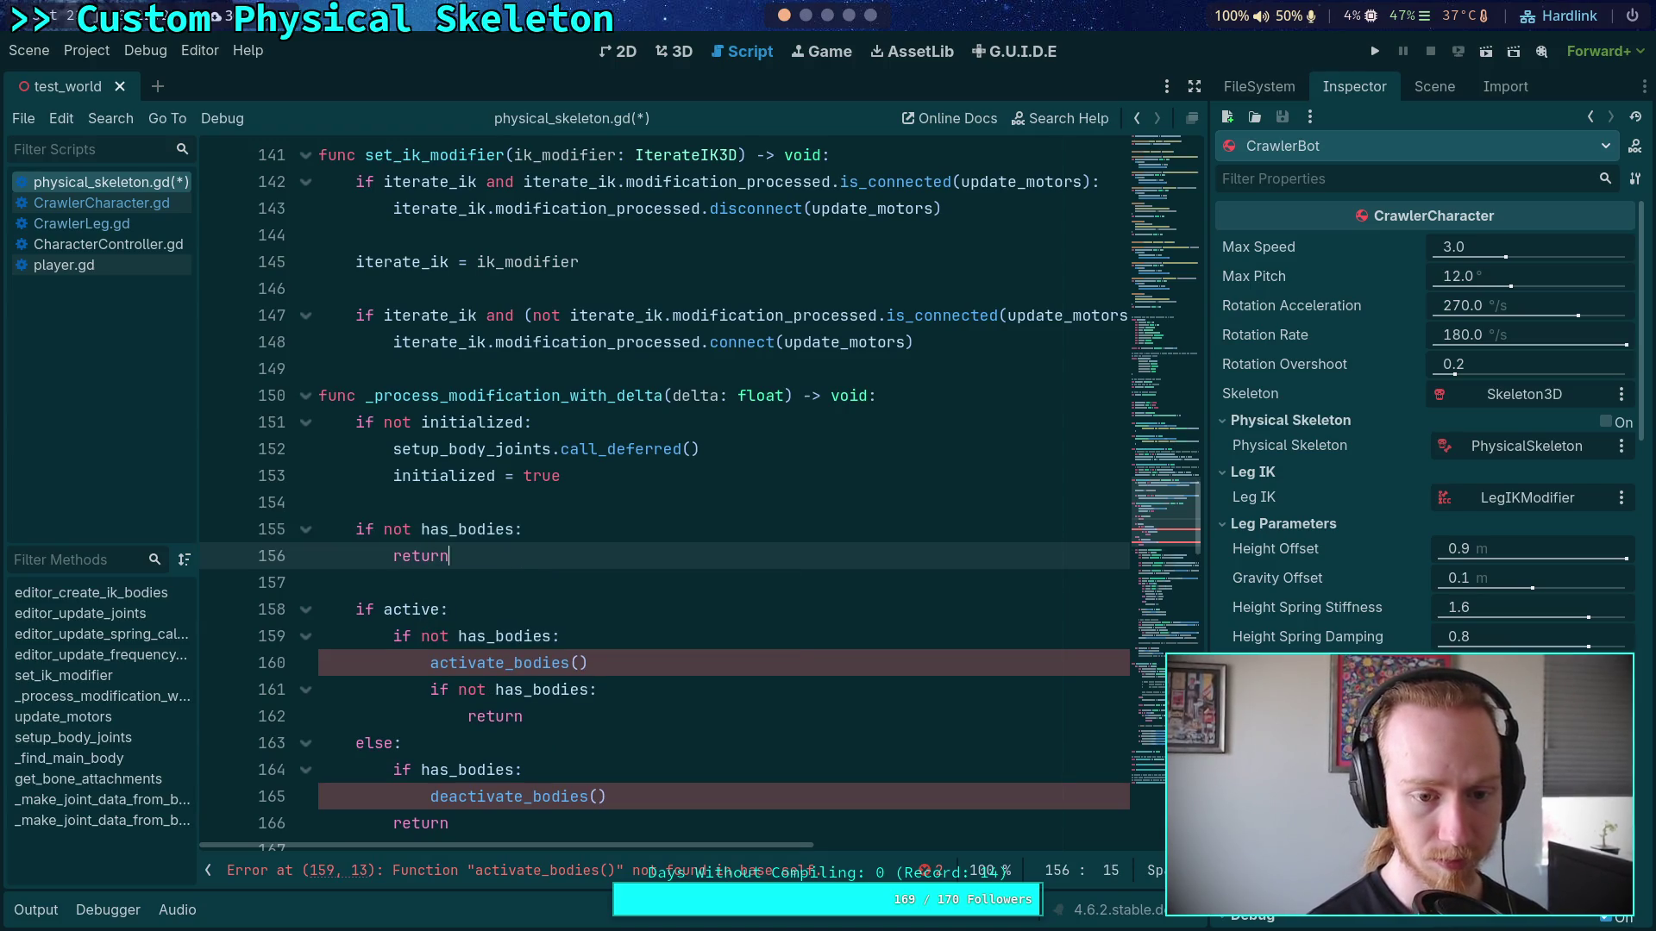
Step: Check bodies_active instead of has_bodies before activation and delete the leftover has_bodies guard
left_click(469, 609)
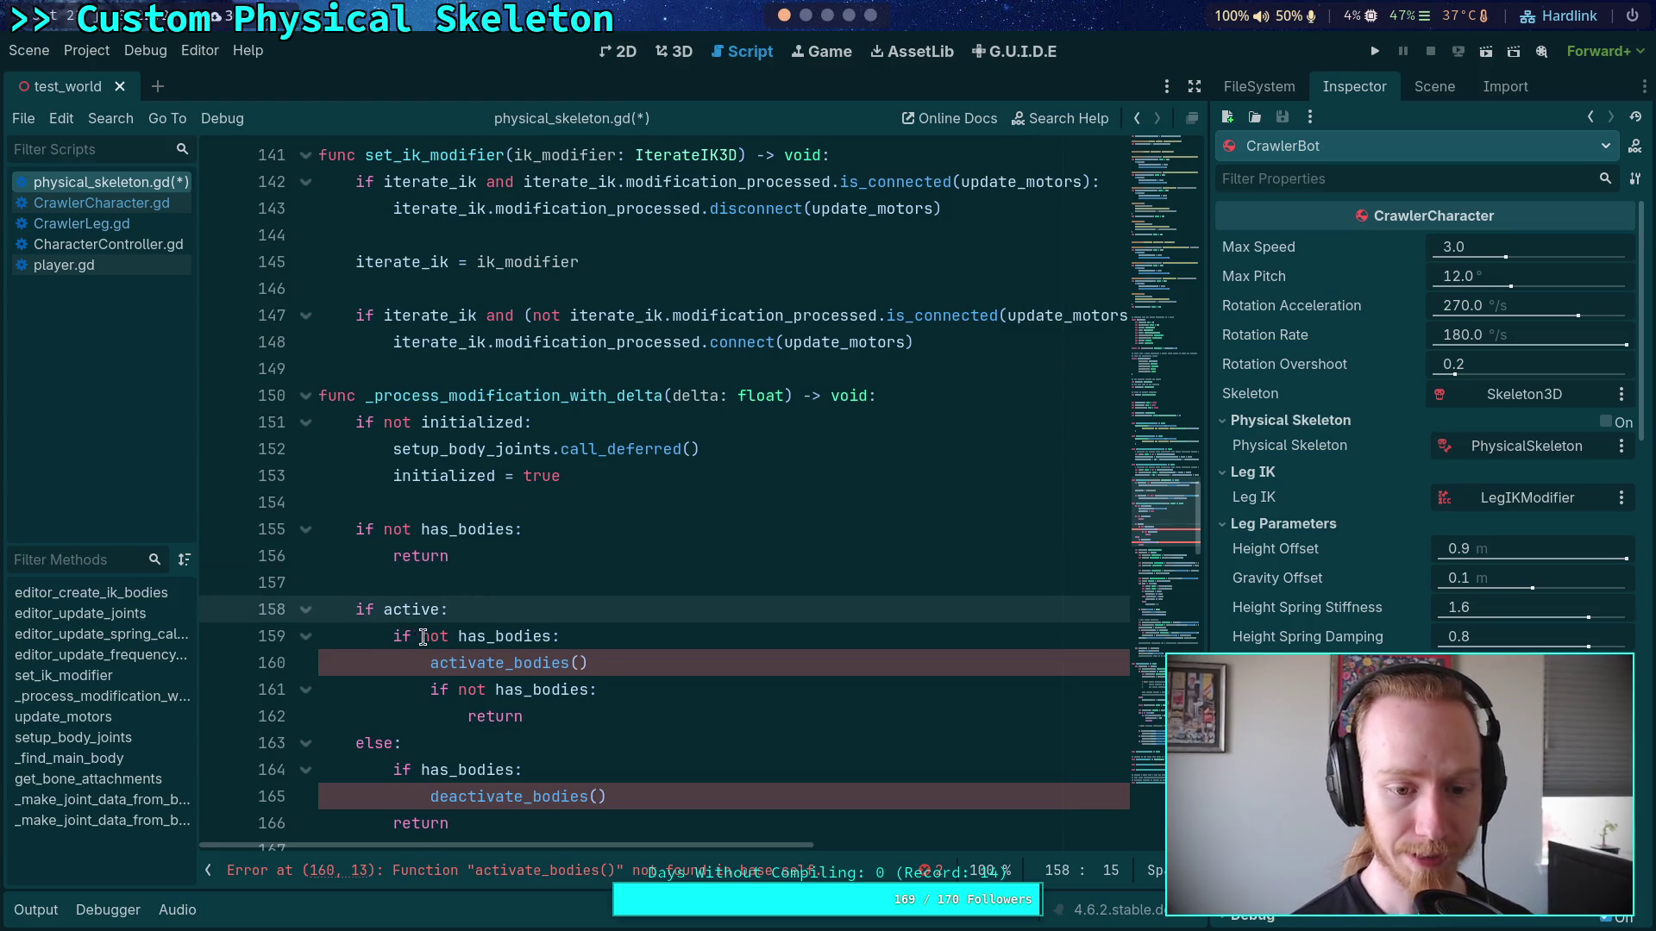
double_click(461, 637)
type("bo")
key("Return")
mouse_move(562, 723)
left_mouse_down()
mouse_move(591, 695)
mouse_move(590, 663)
left_mouse_up()
key("BackSpace")
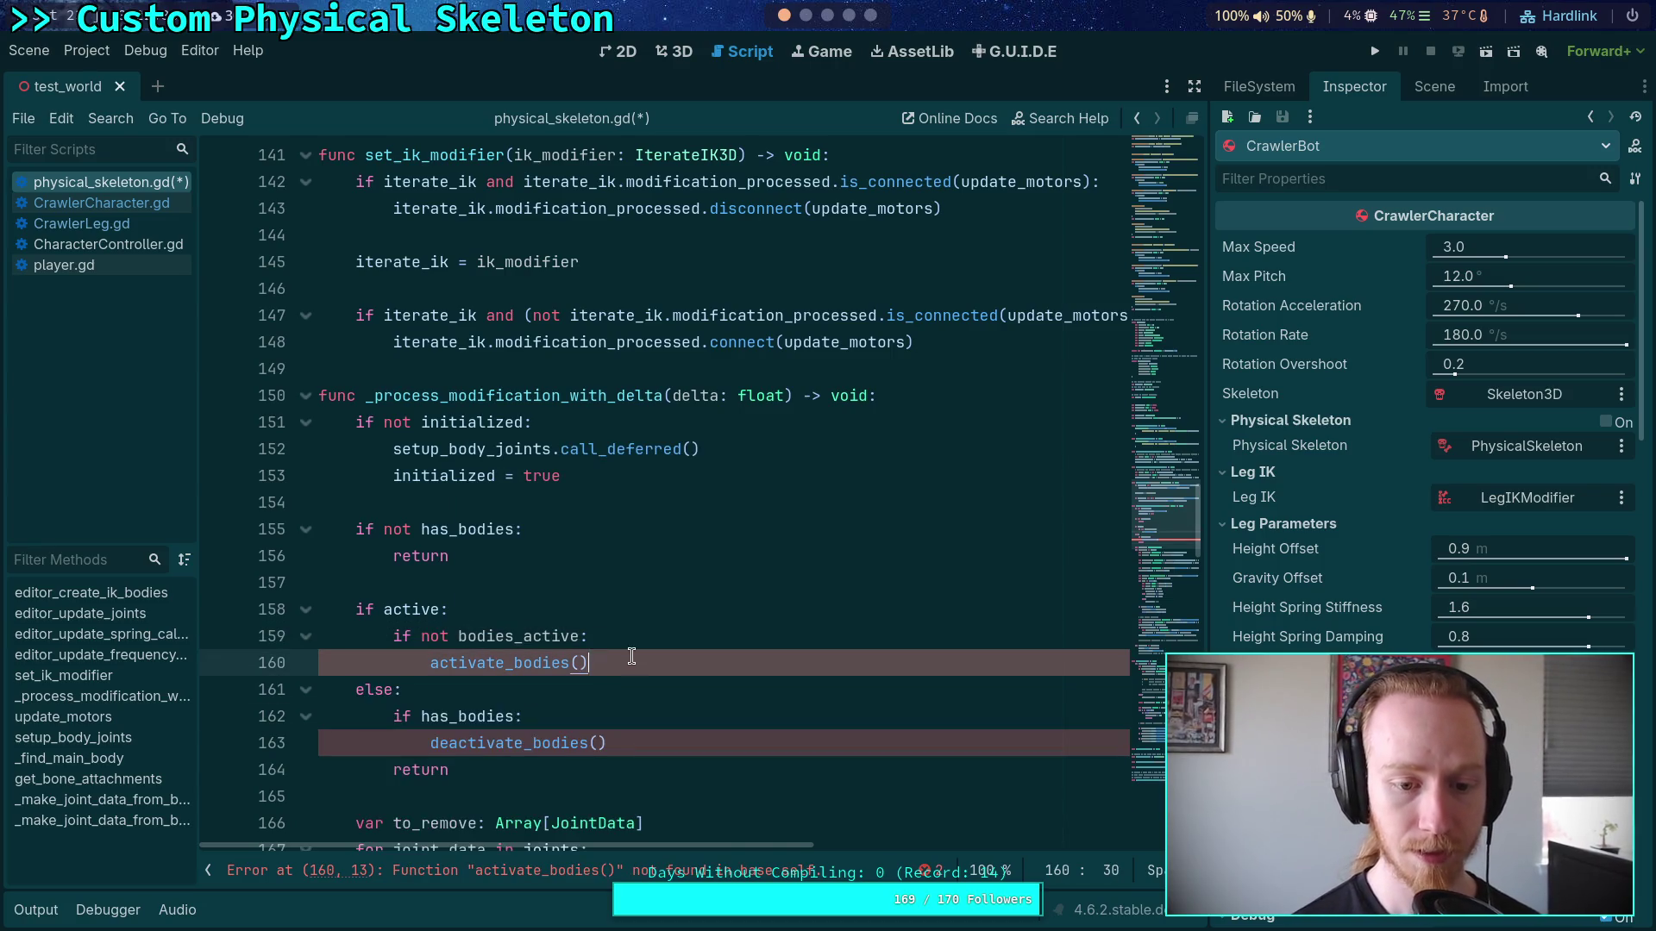
Step: Make the else branch call deactivate_bodies() only when bodies_active is true
scroll(631, 657, "down", 1)
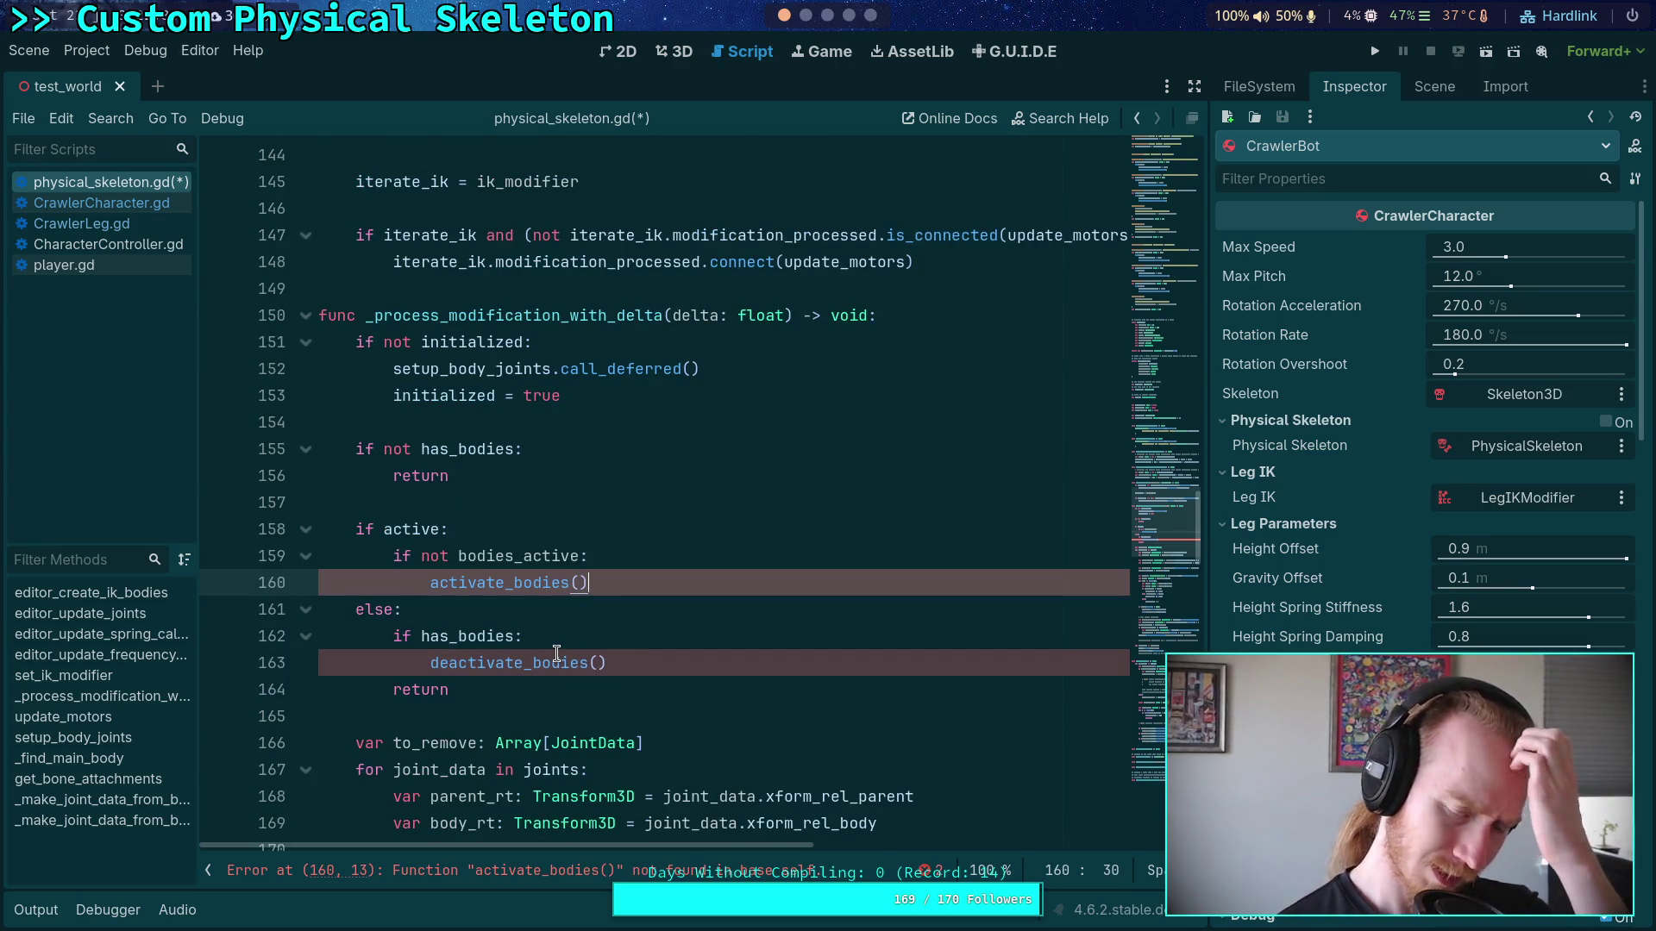
left_click(457, 640)
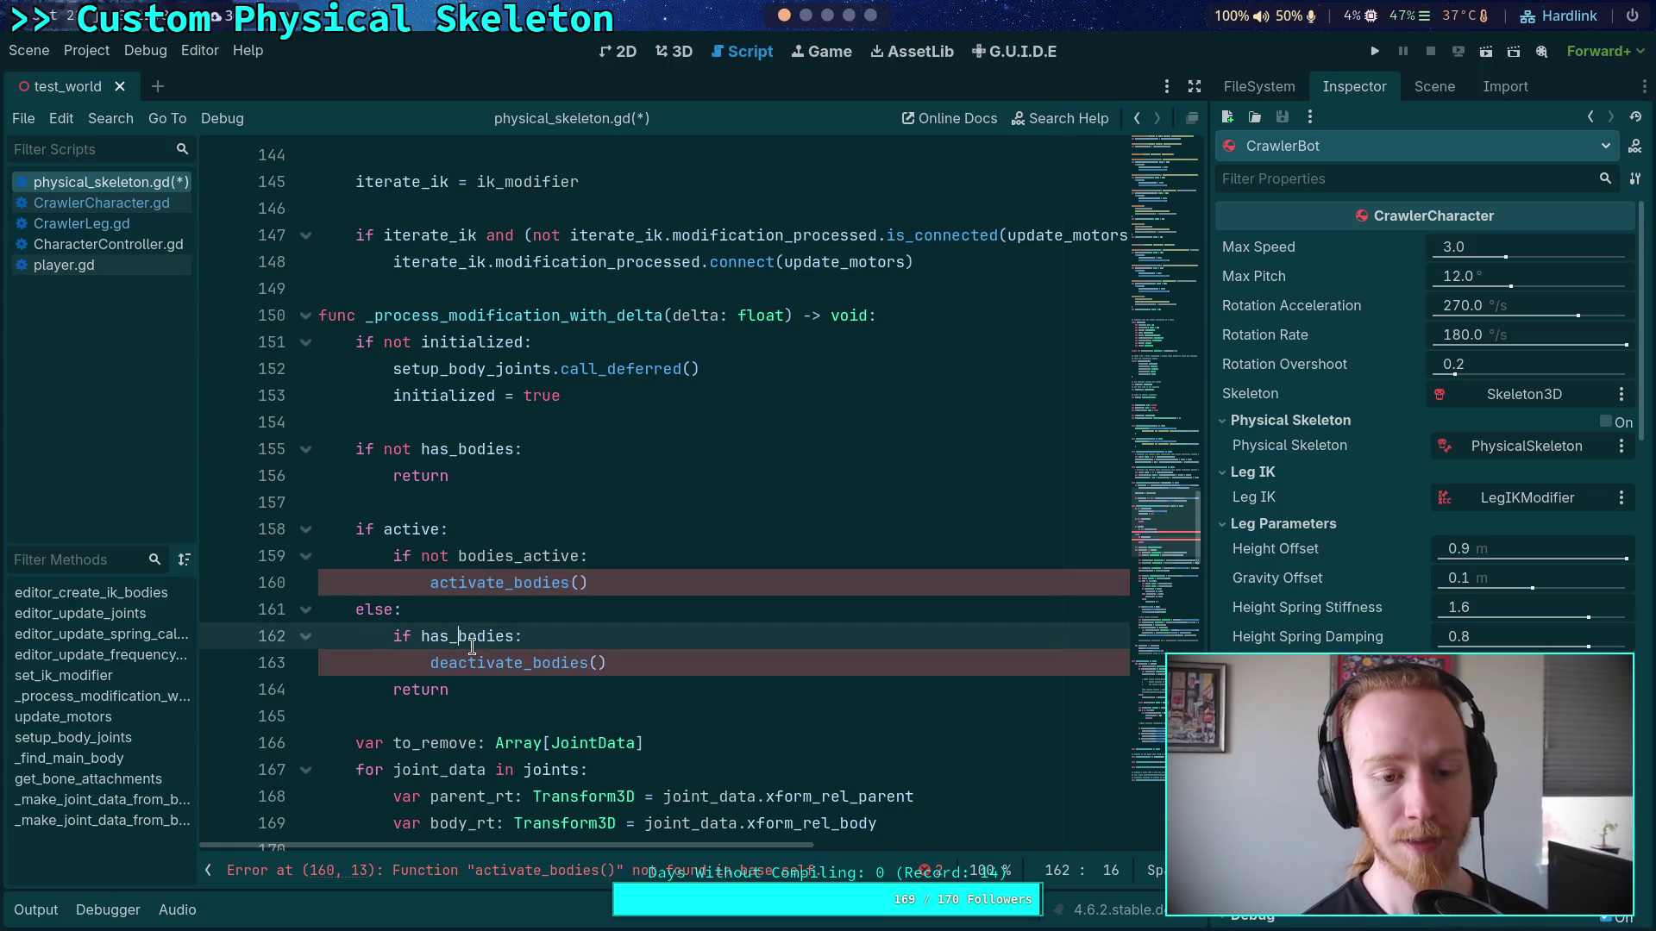
left_click_drag(420, 638, 507, 637)
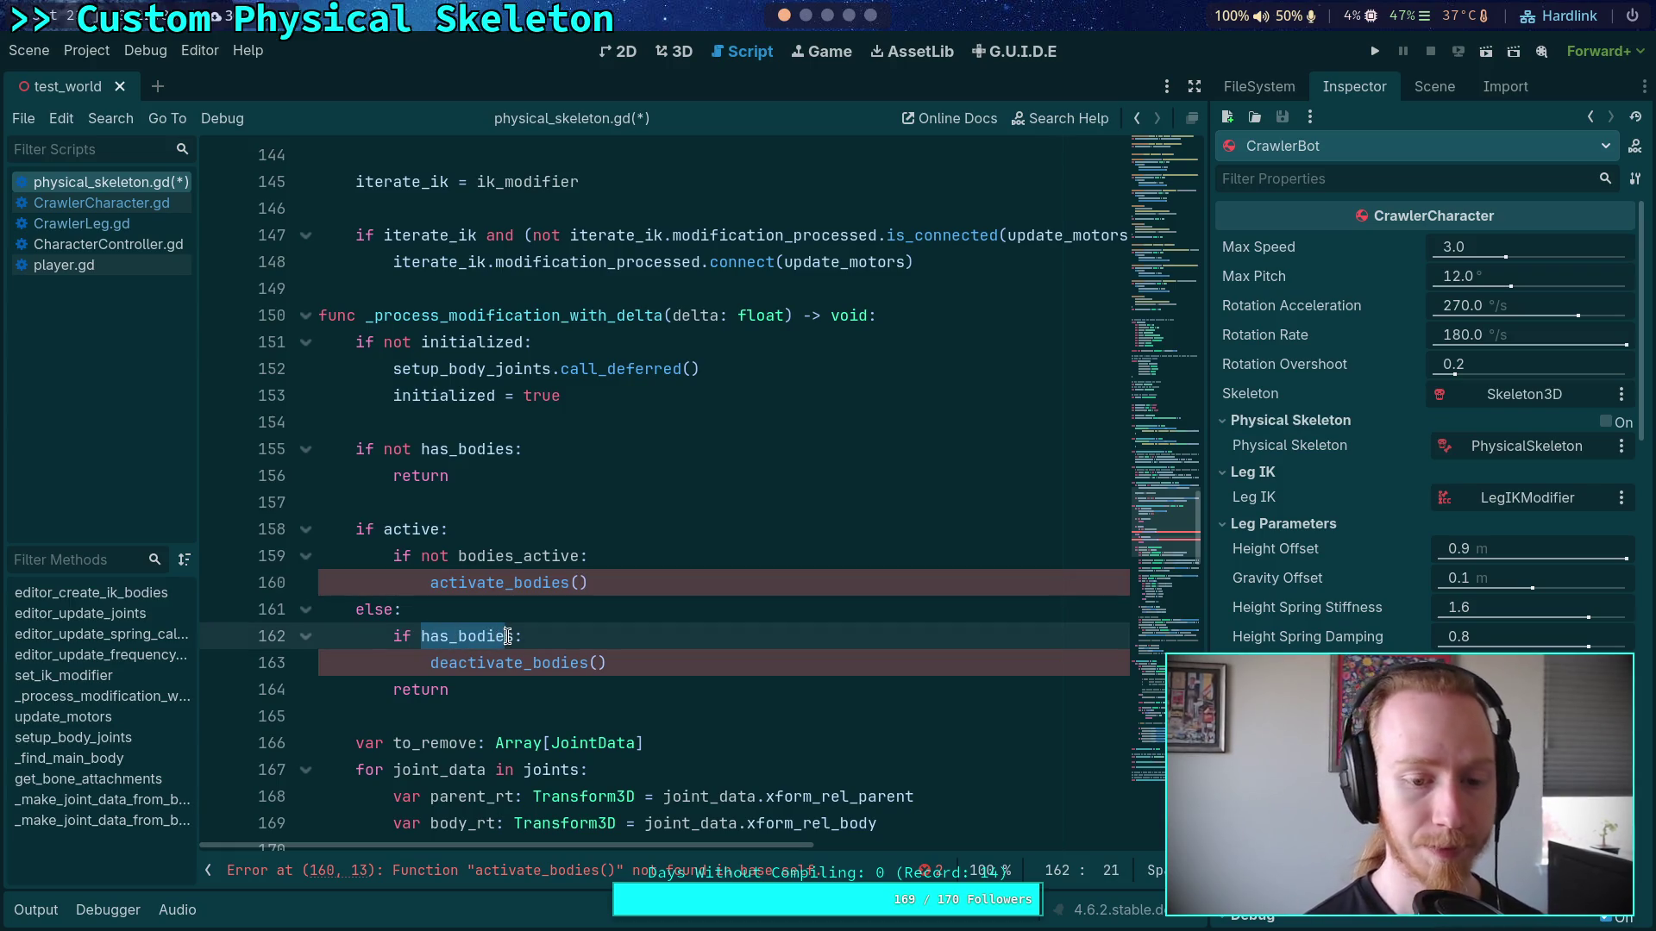
type("bod")
key("Return")
left_click(664, 689)
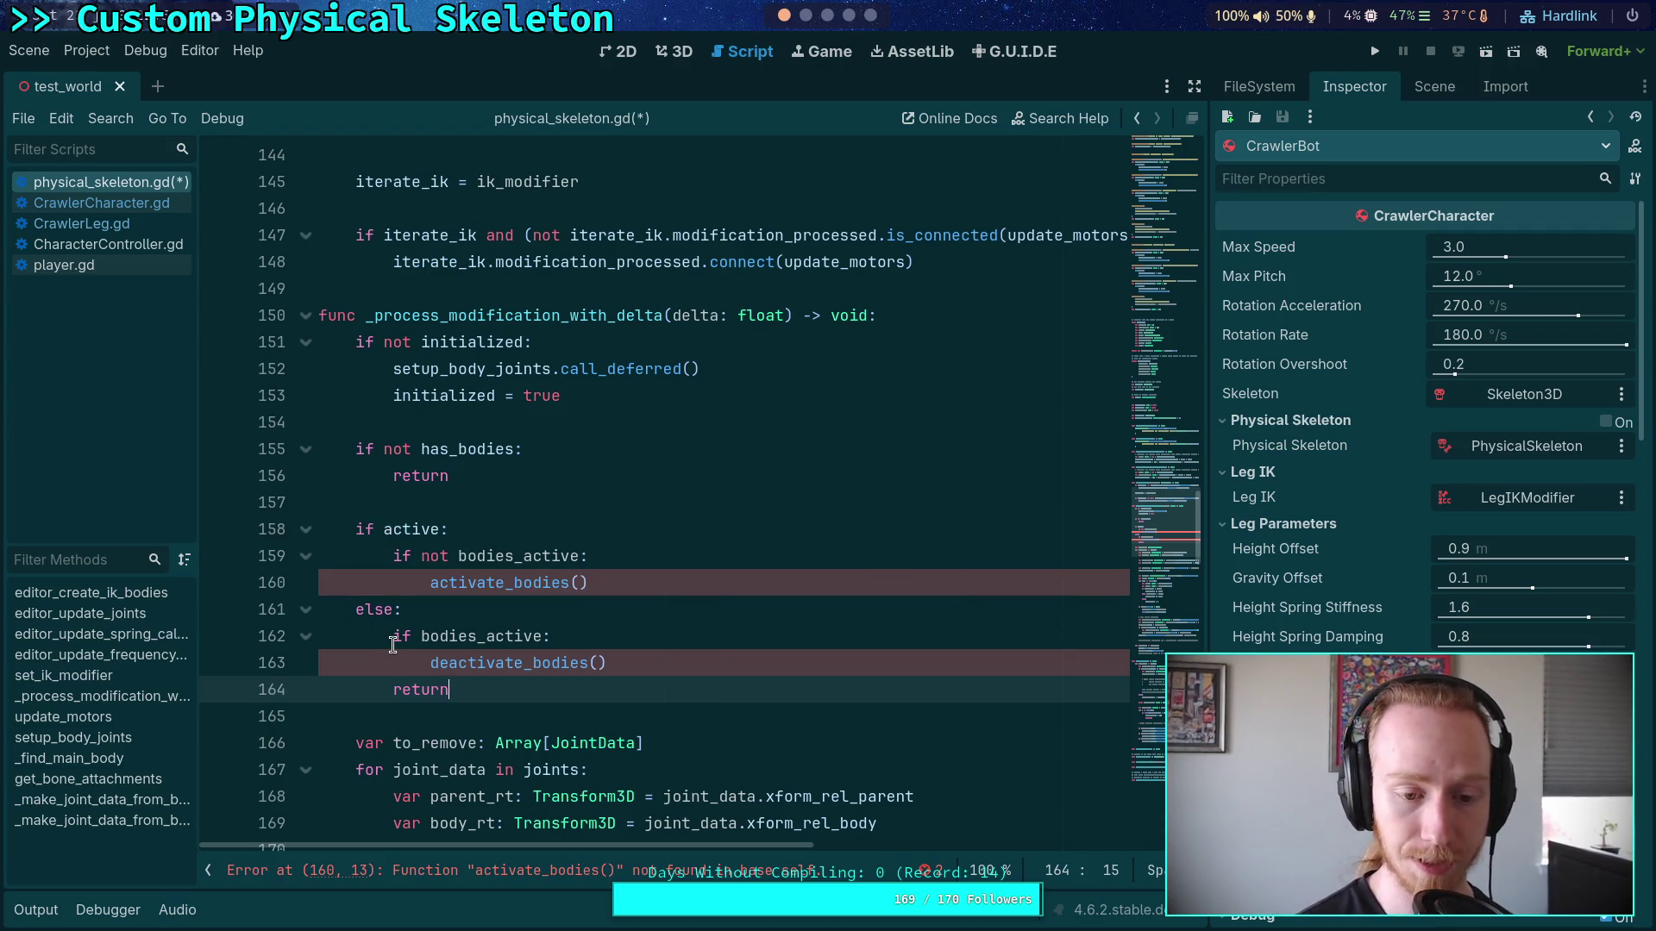
left_click_drag(393, 645, 552, 638)
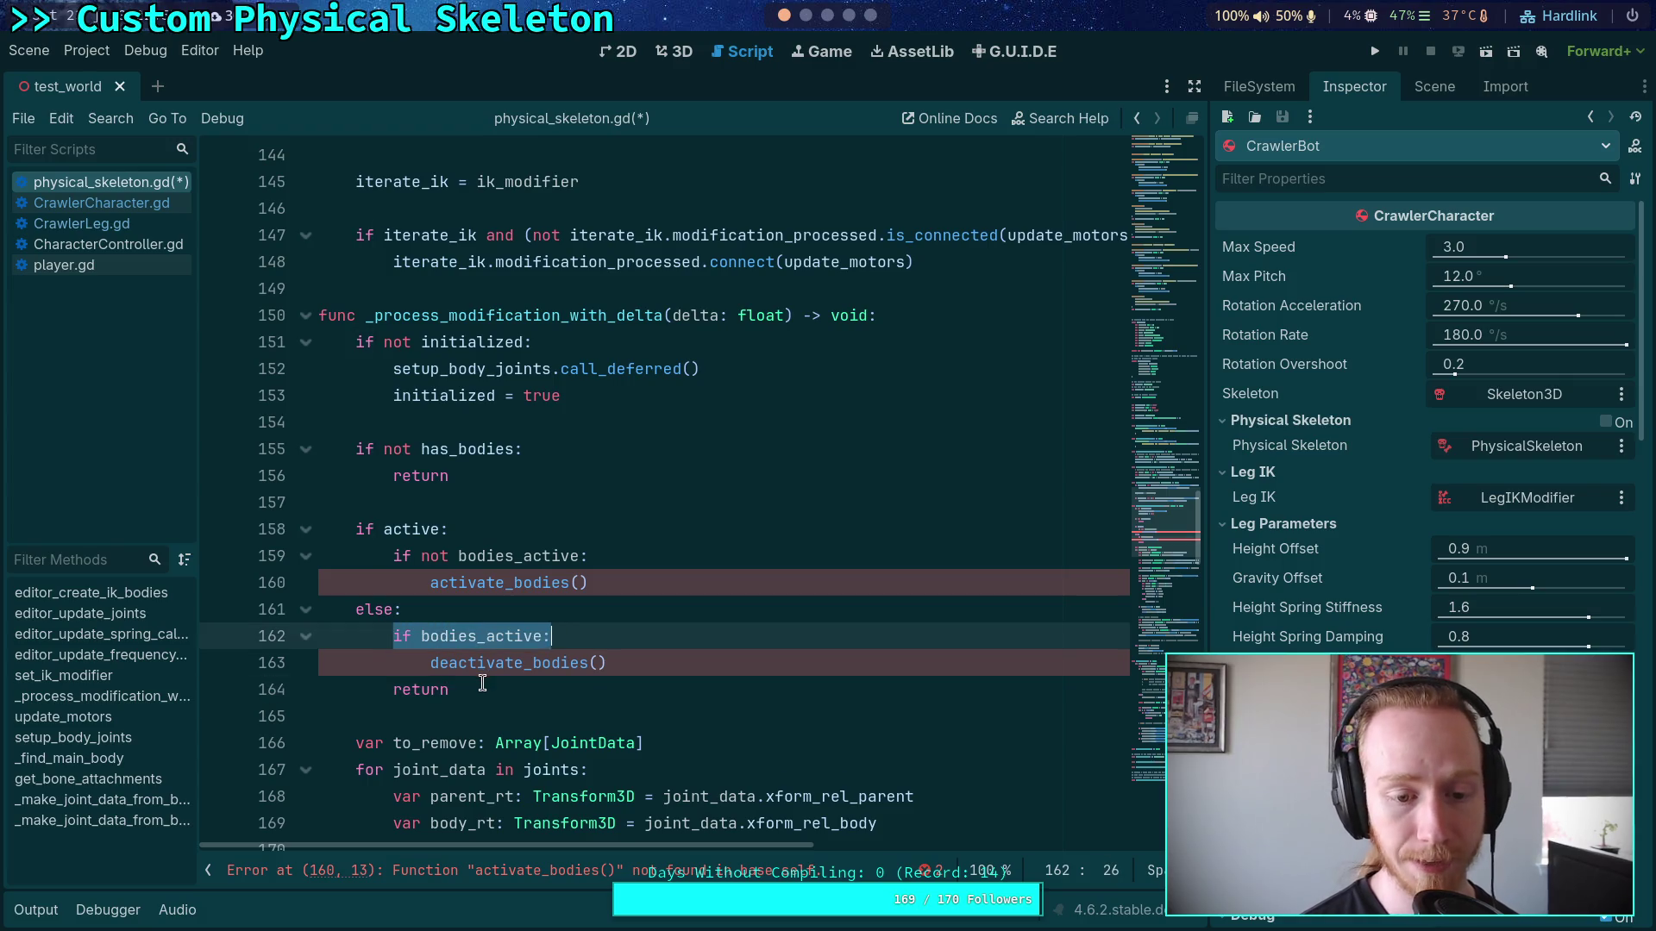
double_click(483, 684)
double_click(534, 662)
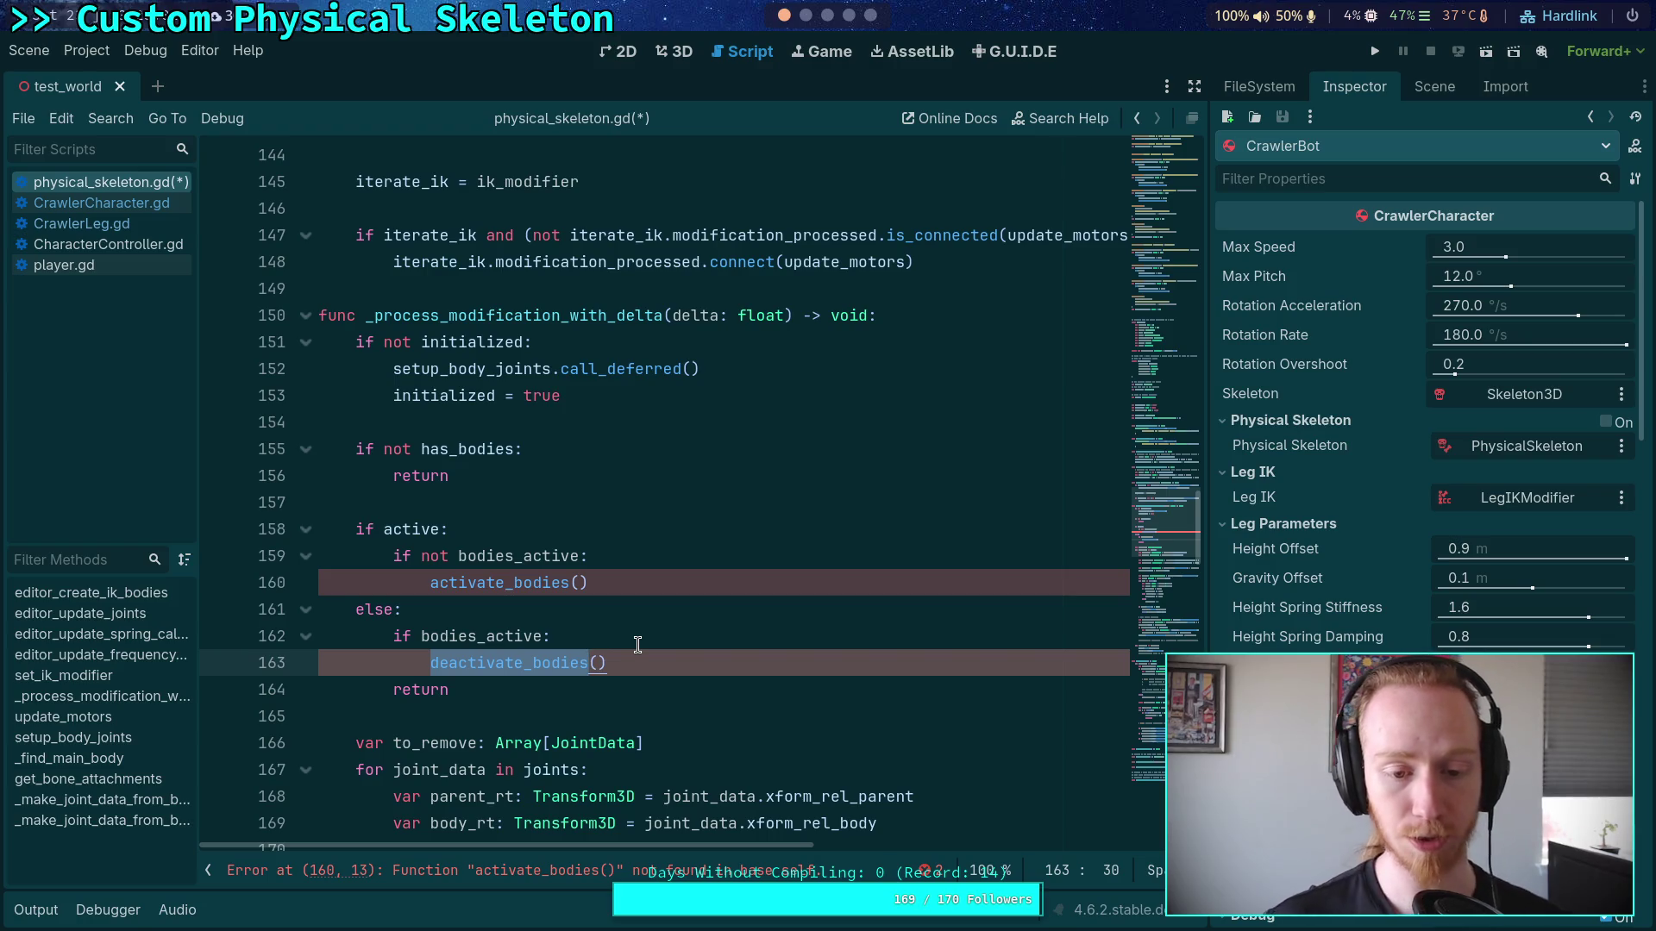
left_click(305, 316)
Step: Add a 'func activate_bodies() -> void:' stub containing pass above update_motors
left_click(305, 396)
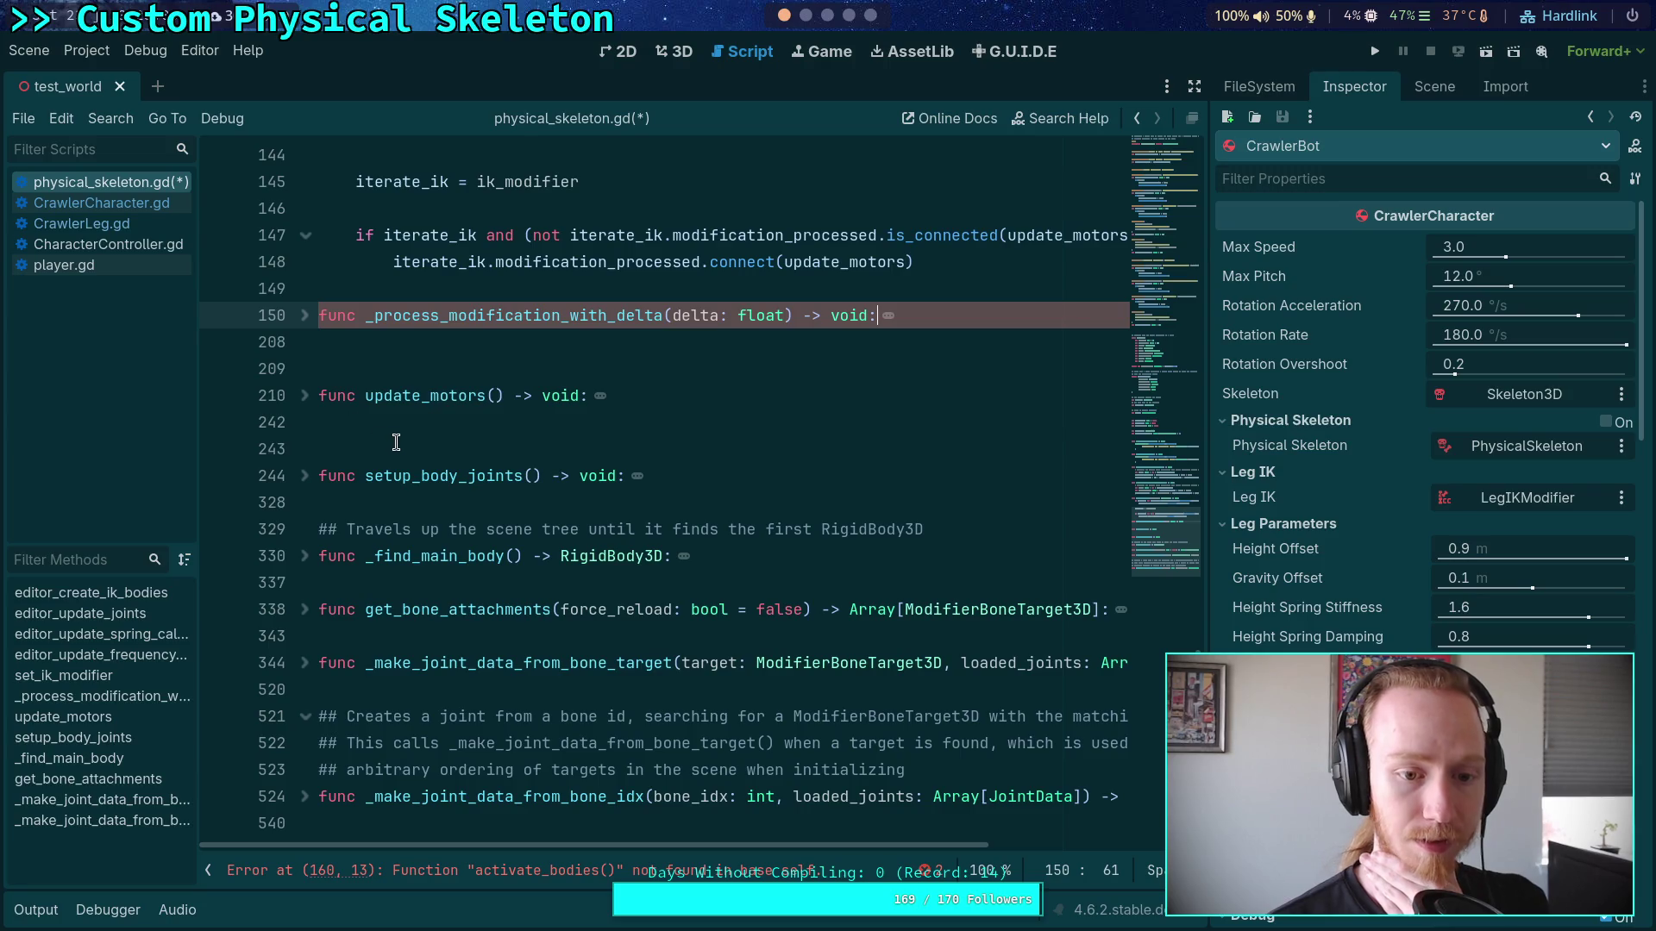
left_click(403, 368)
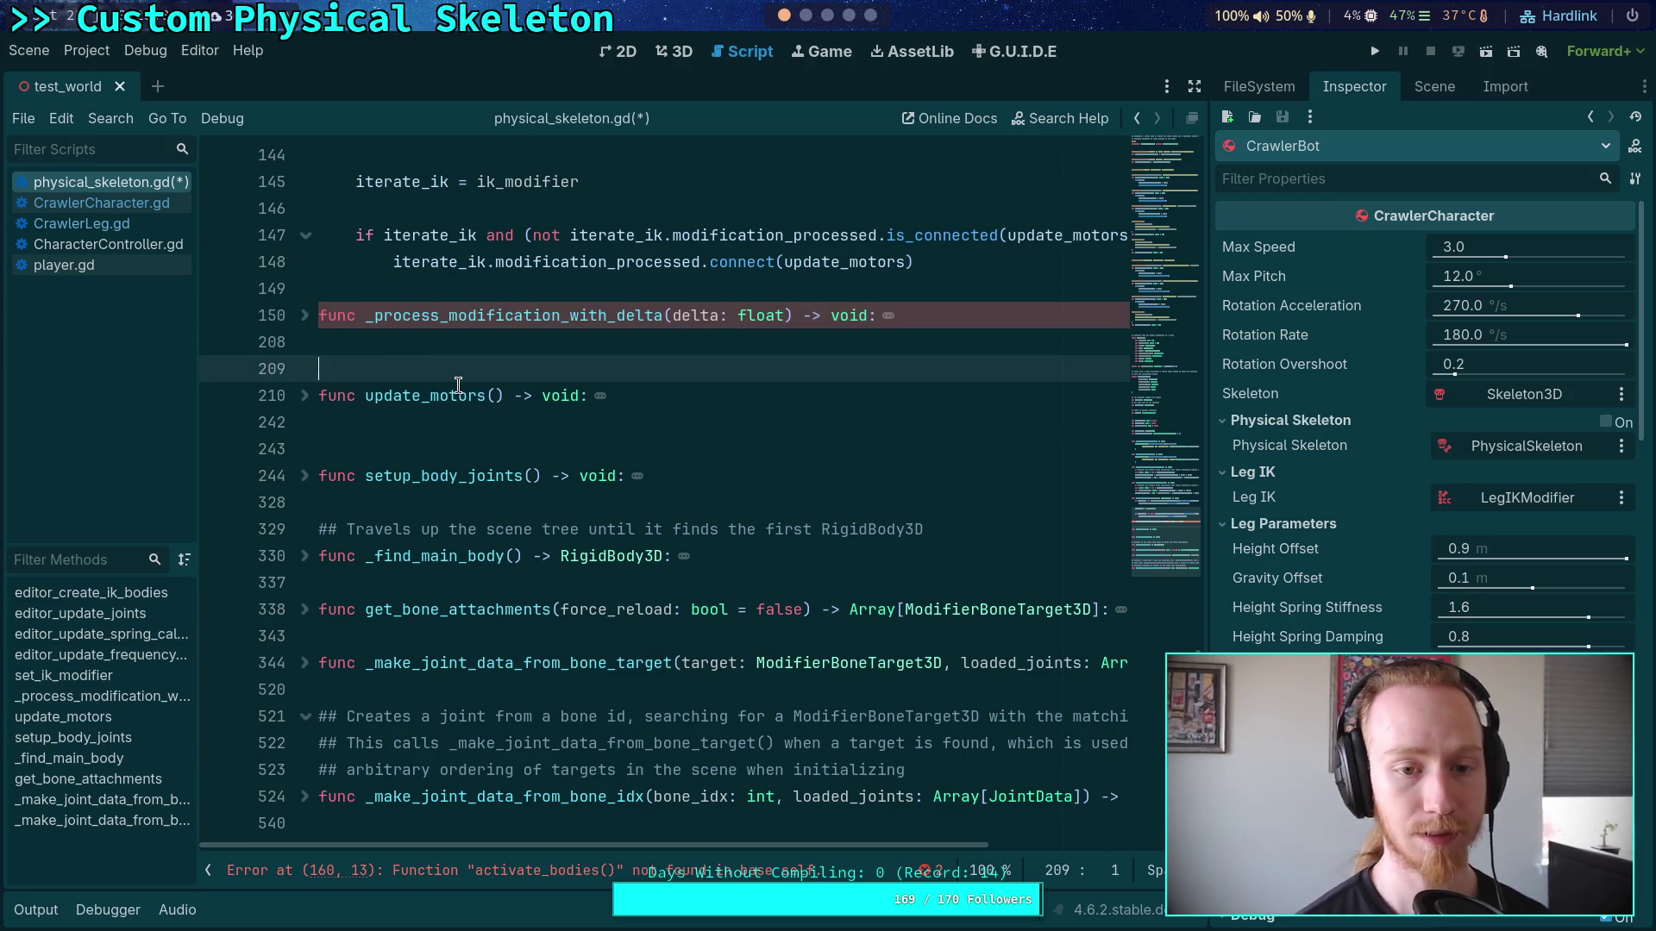
key("Return")
key("Return")
key("Up")
type("func ")
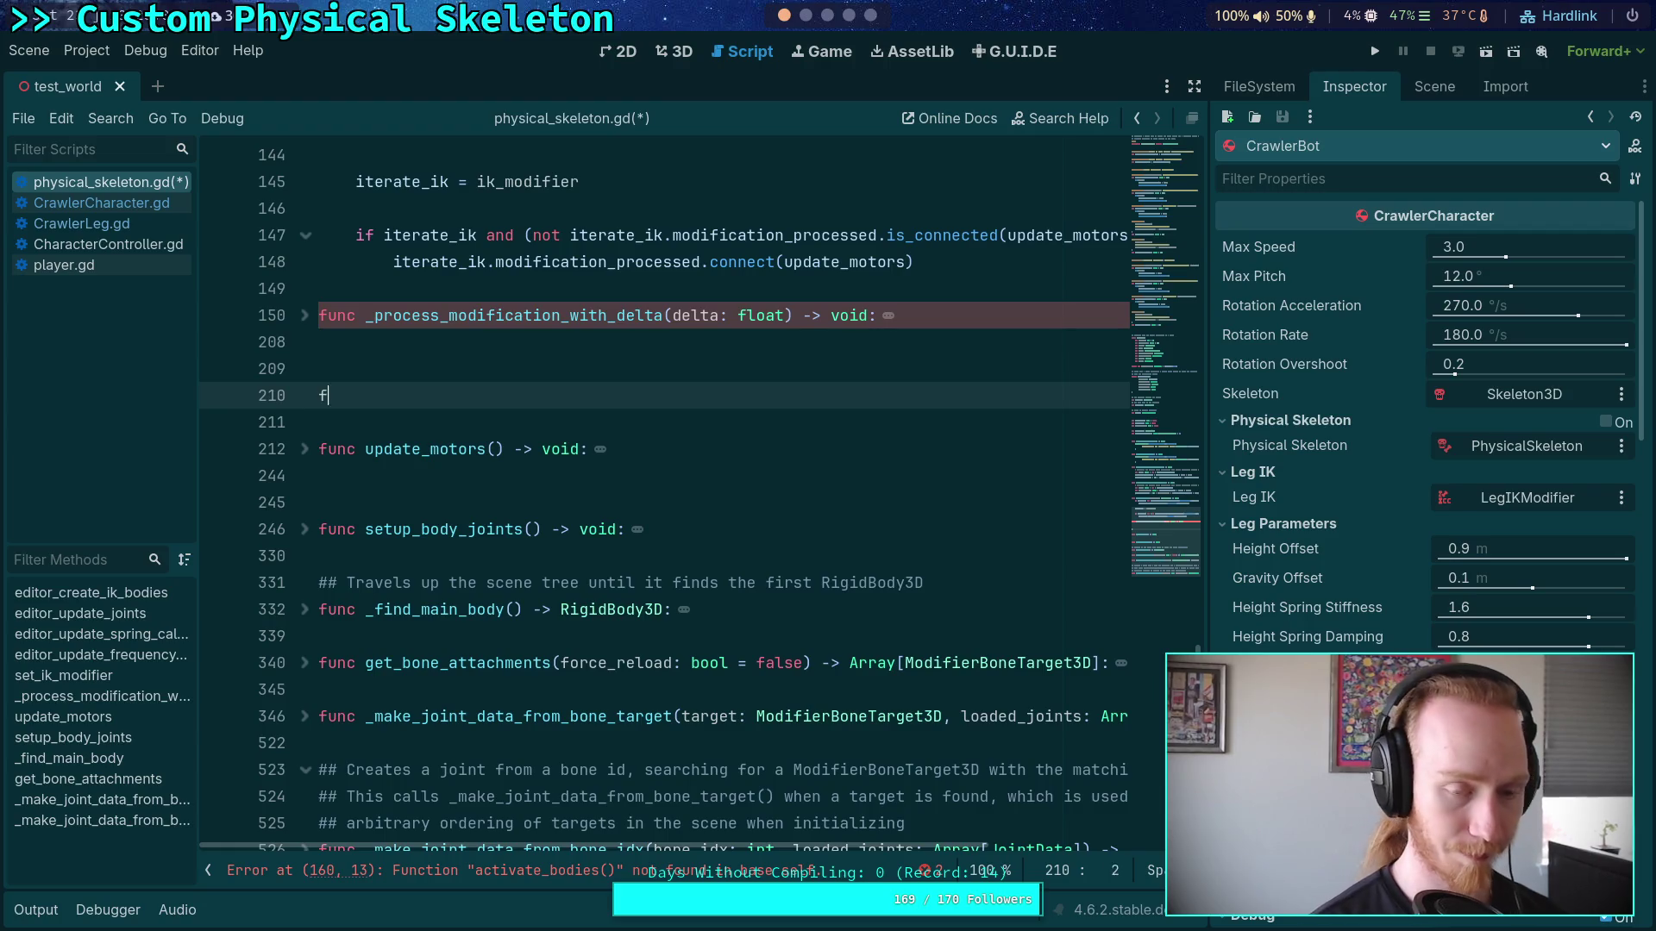
type("activate_bodies")
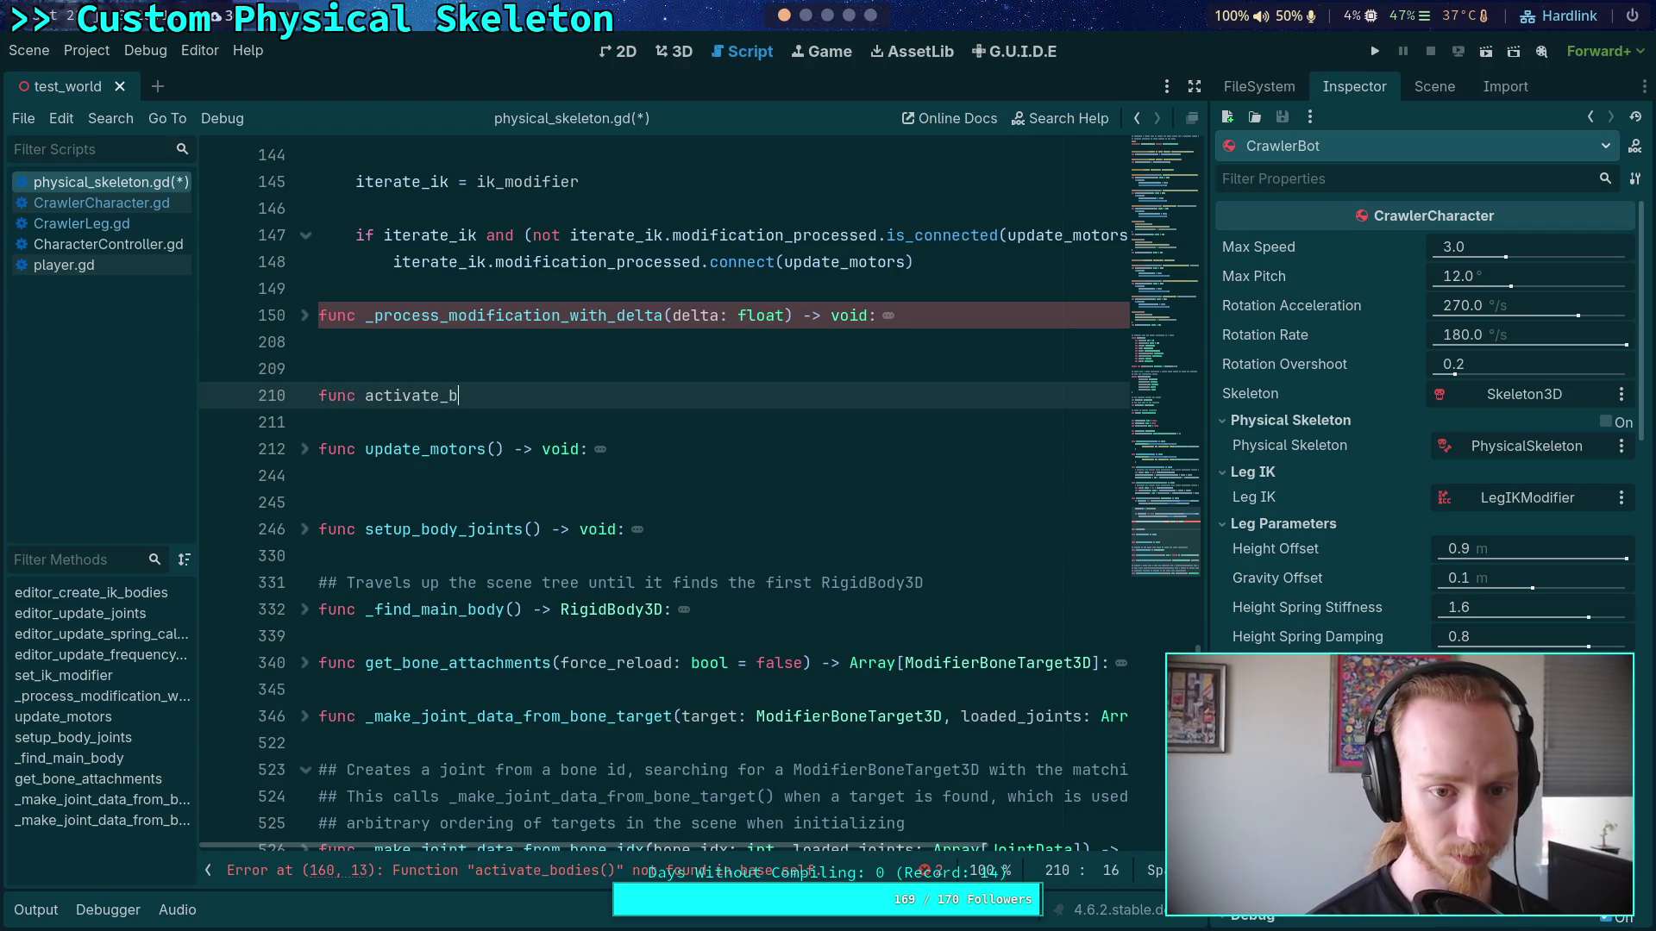
type("() -> void:")
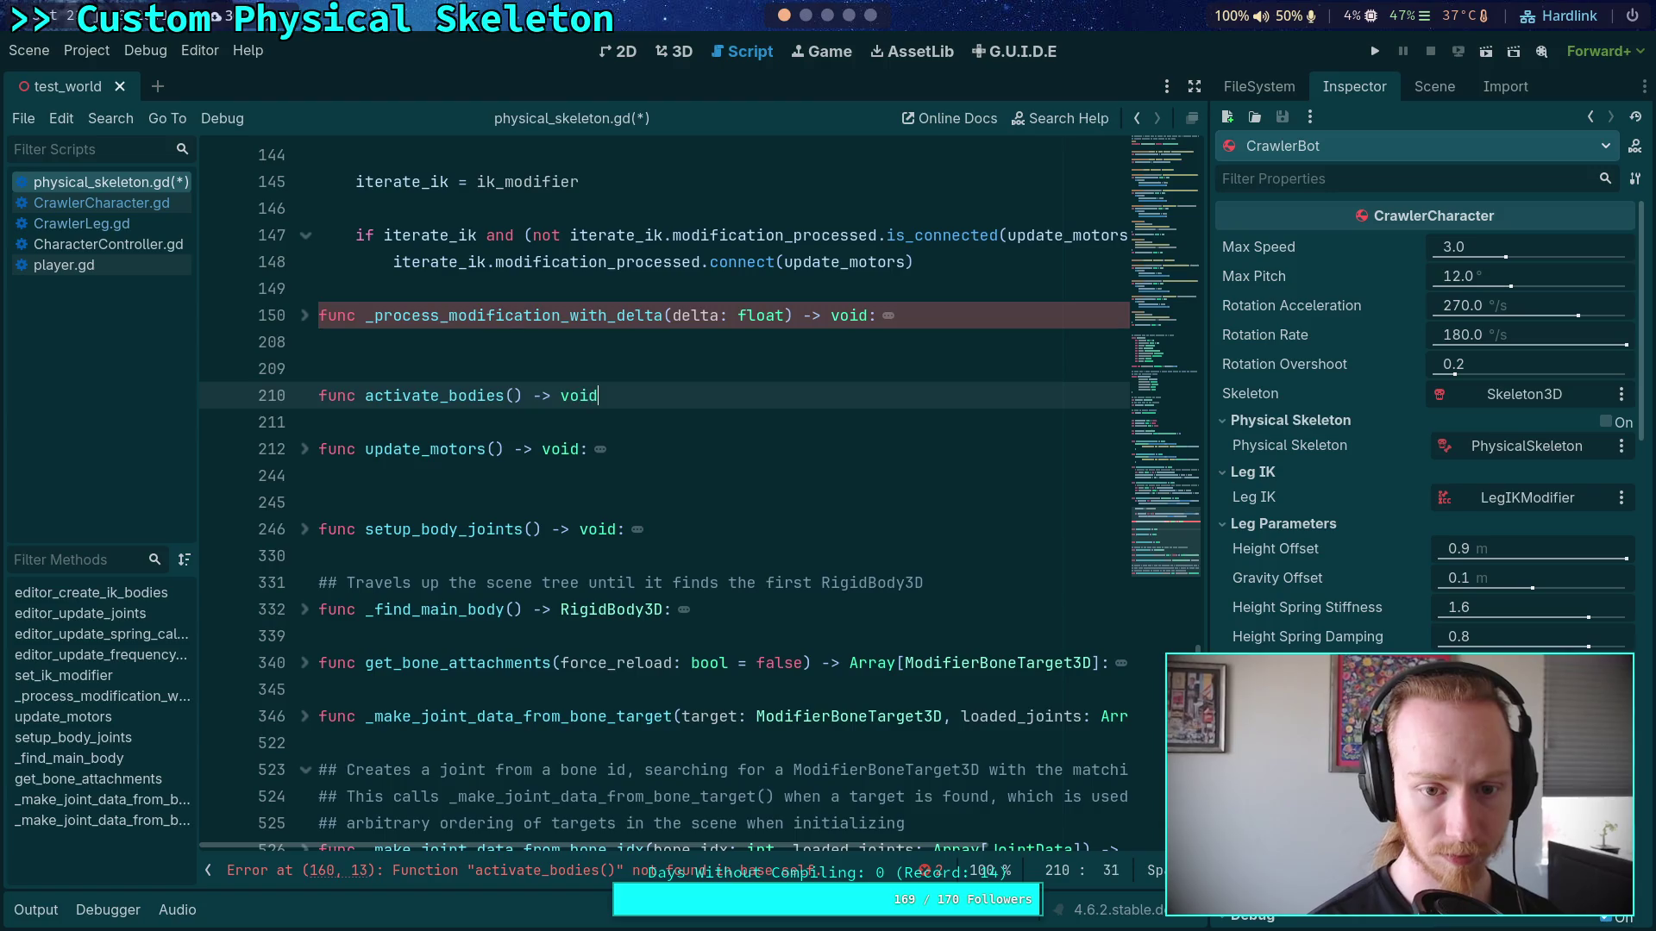
key("Return")
type("pass")
key("Return")
key("Return")
Step: Add a matching 'func deactivate_bodies() -> void:' stub containing pass
type("func deacti")
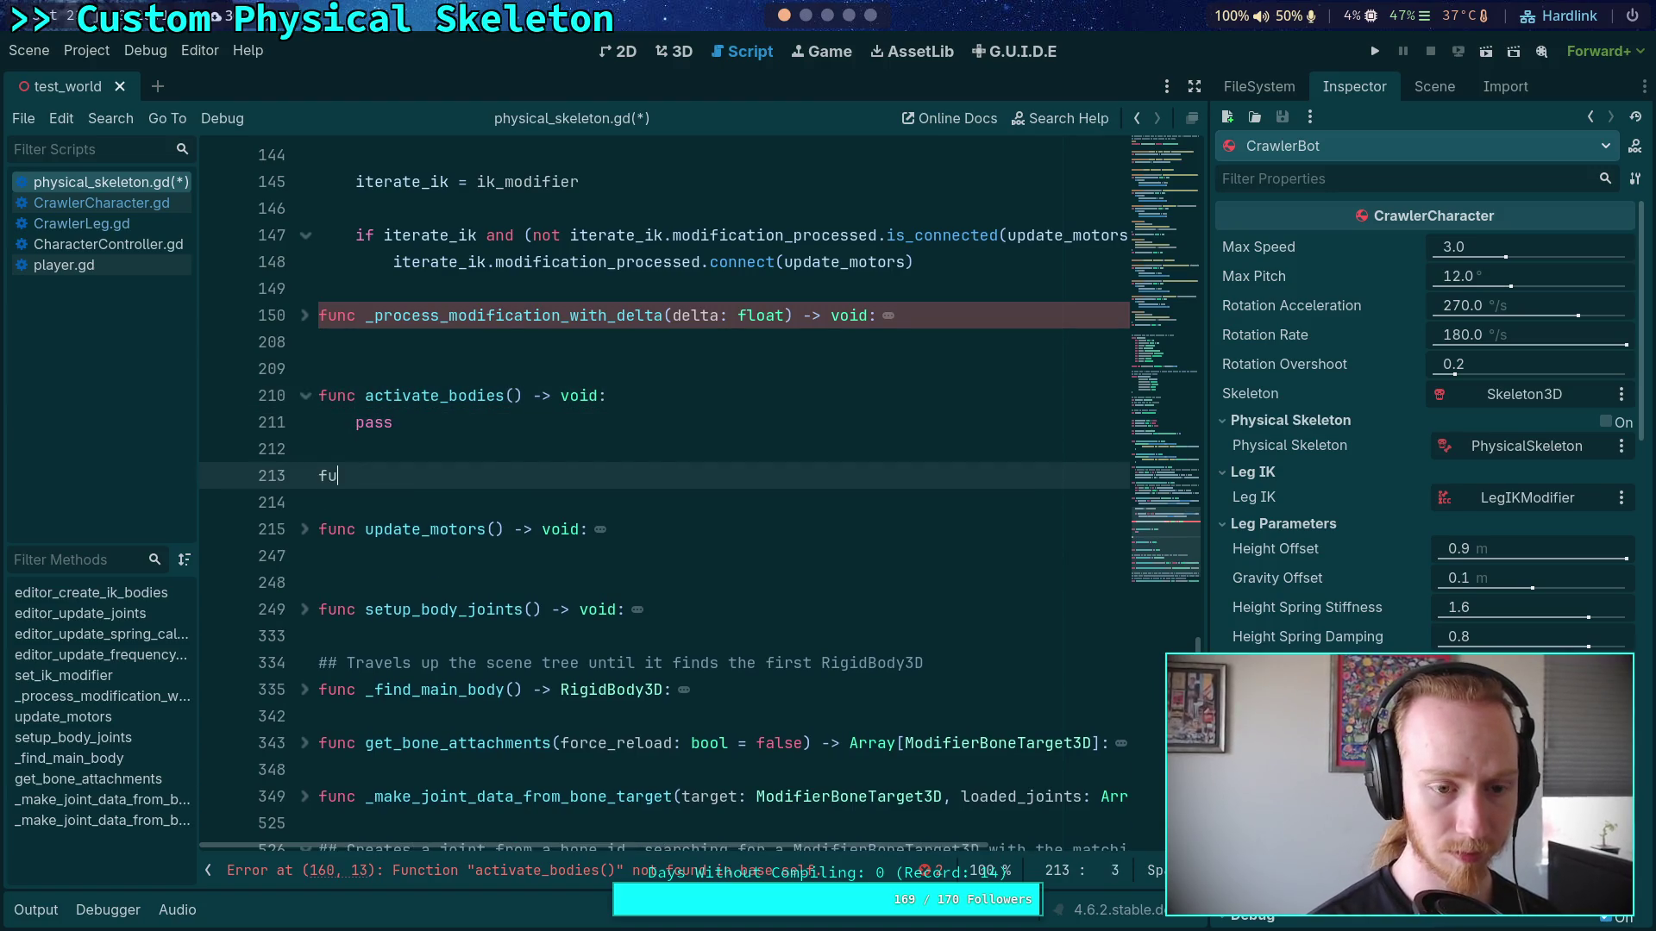
type("vate_bodies() ")
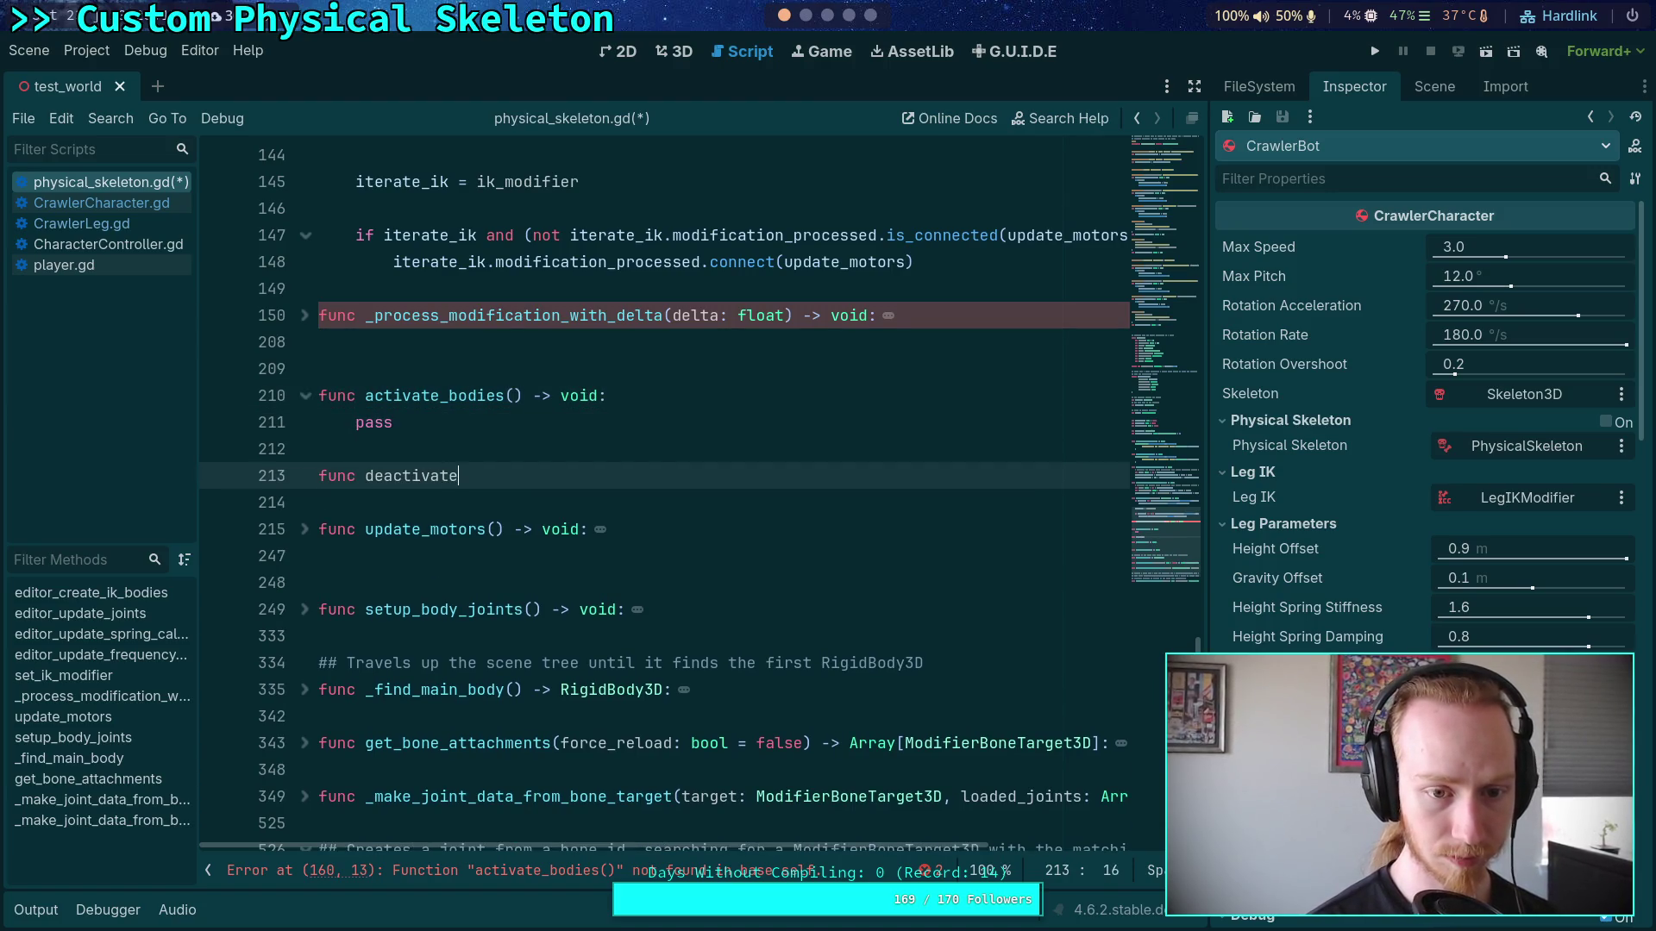
type("-> void:")
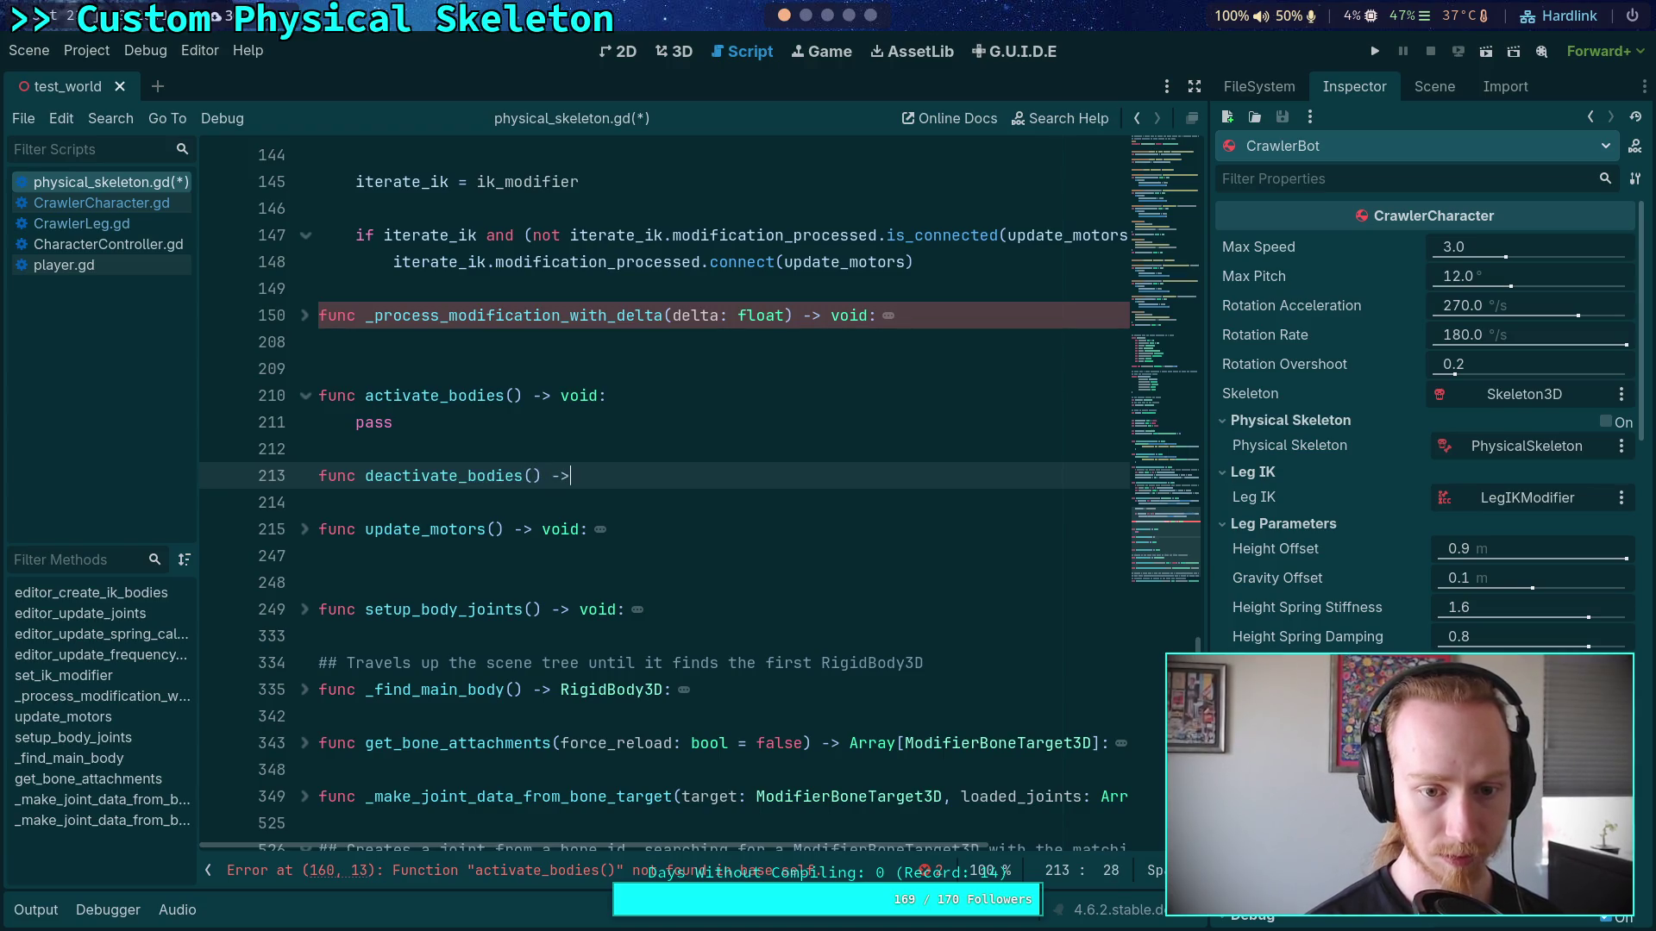
key("Return")
type("pass")
key("Escape")
left_click(407, 525)
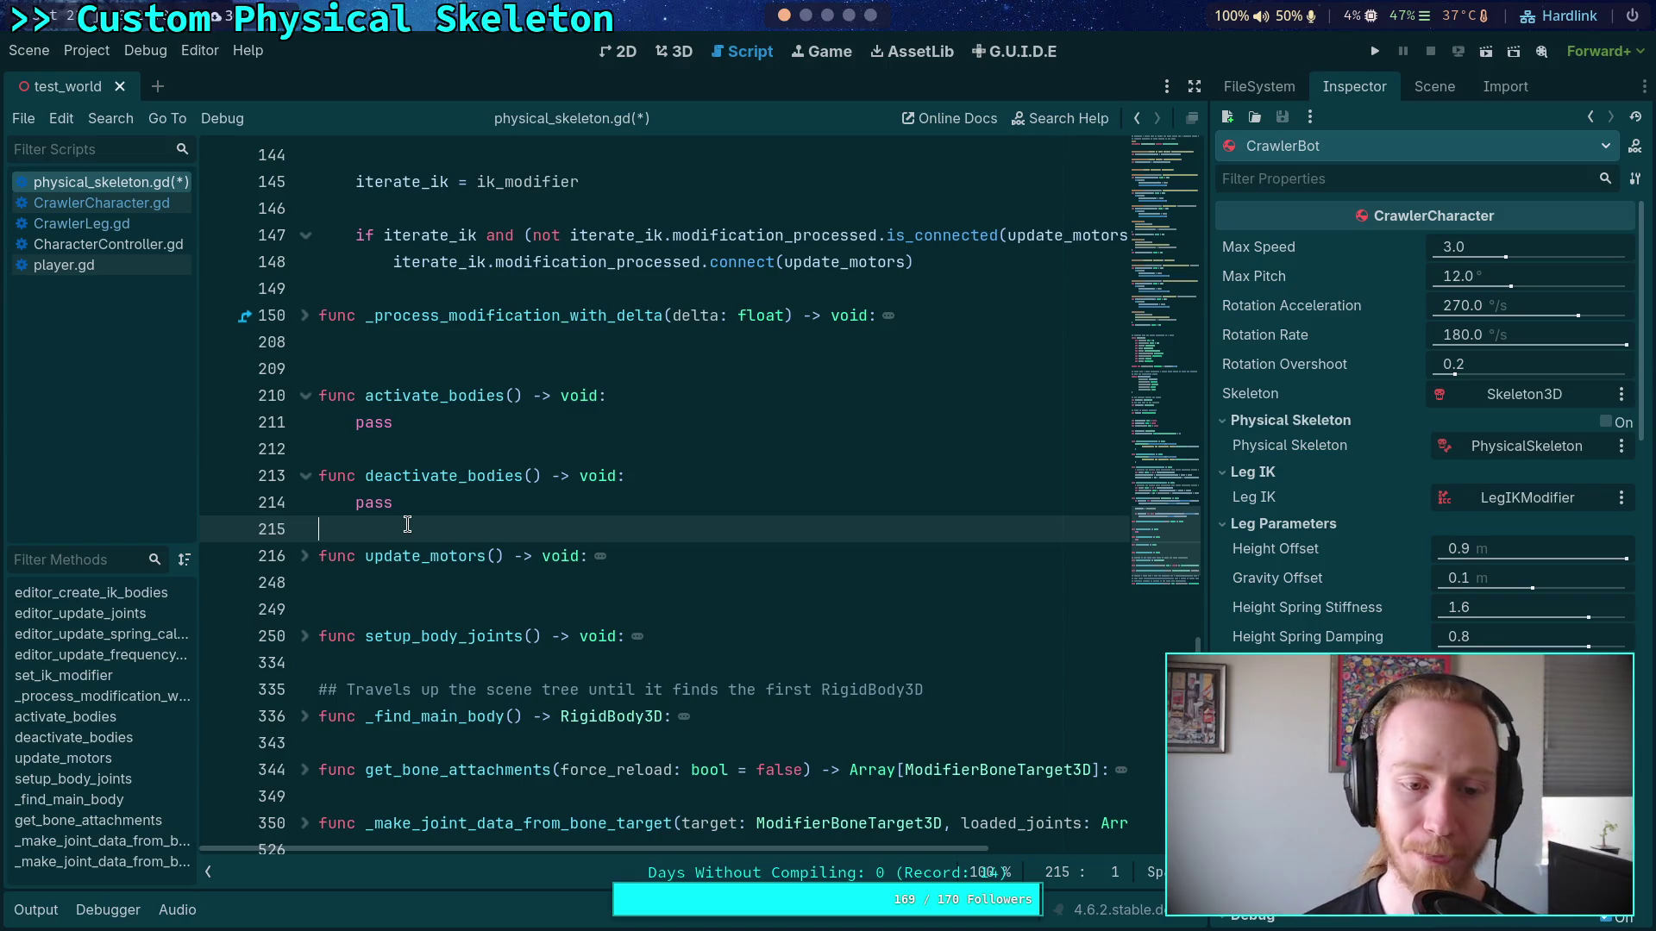
double_click(437, 505)
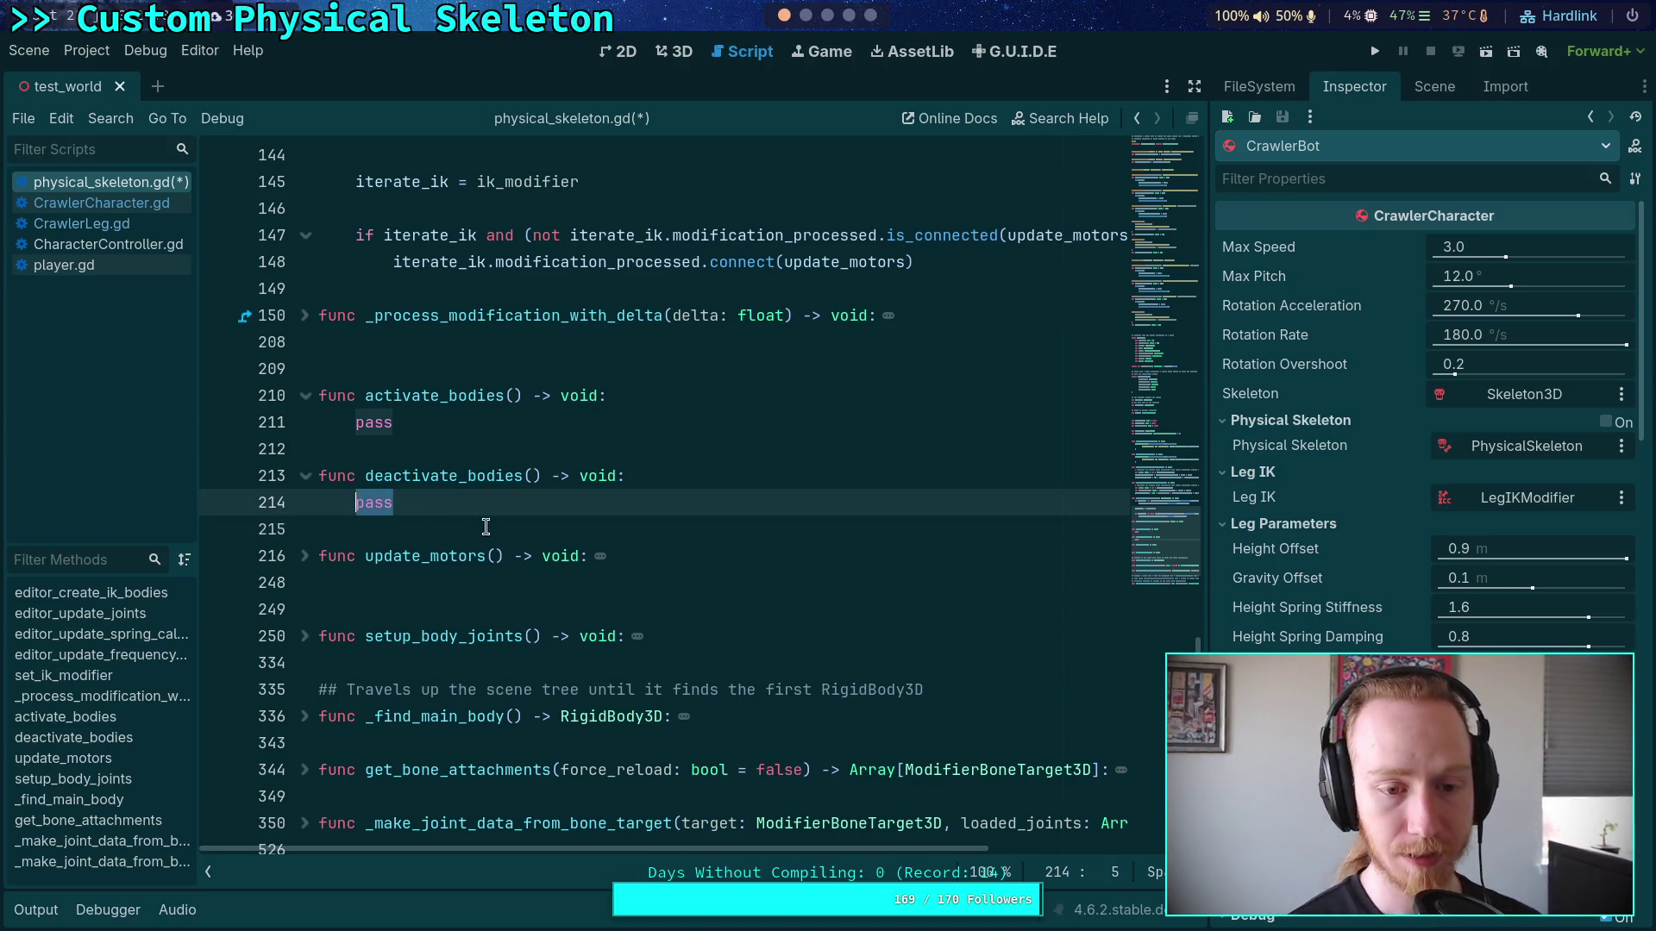
scroll(552, 561, "down", 1)
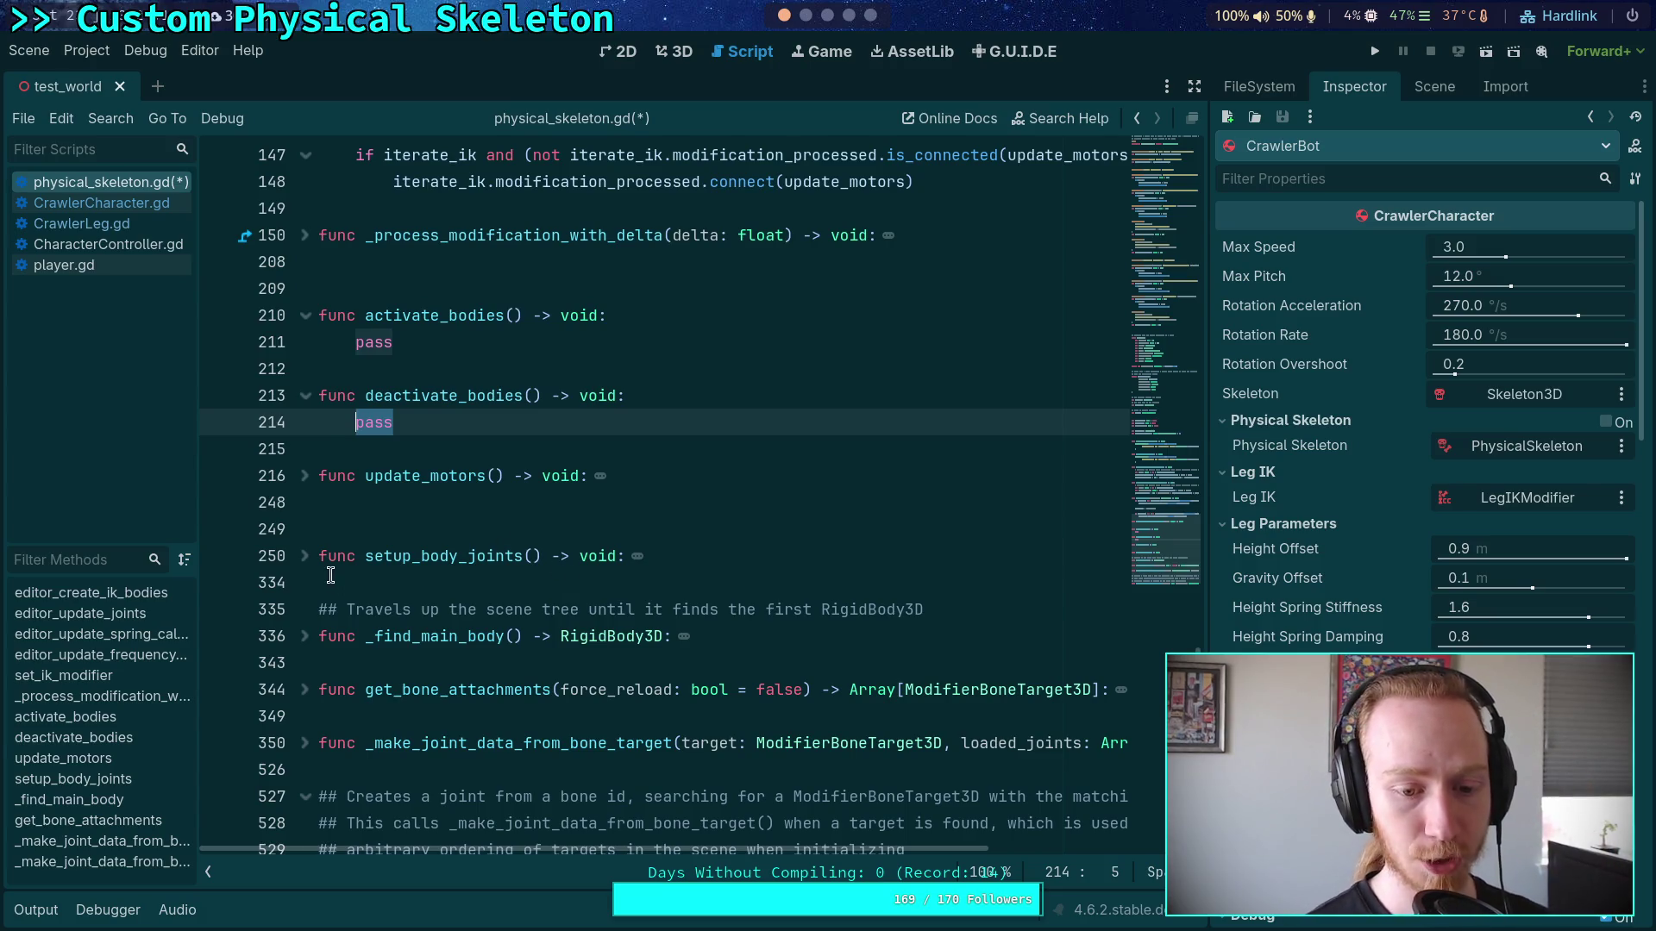
left_click(304, 559)
Step: Scroll to setup_body_joints' lines copying process_mode onto parent, body and joint, and inspect them
scroll(378, 559, "down", 10)
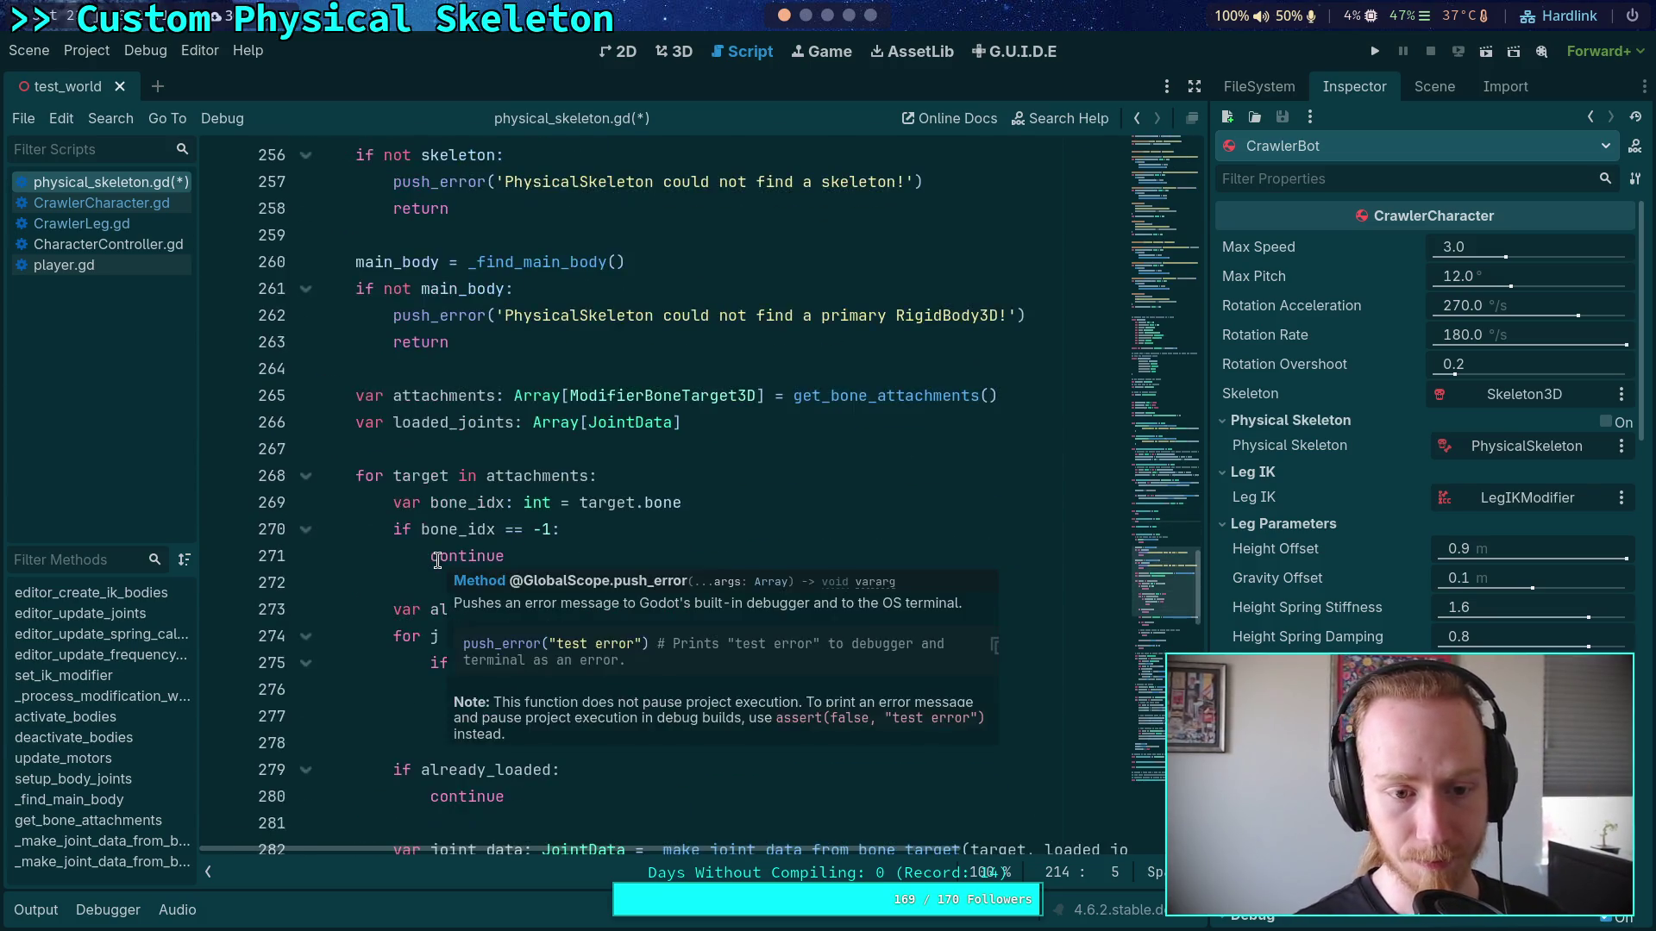
double_click(696, 447)
scroll(600, 515, "down", 4)
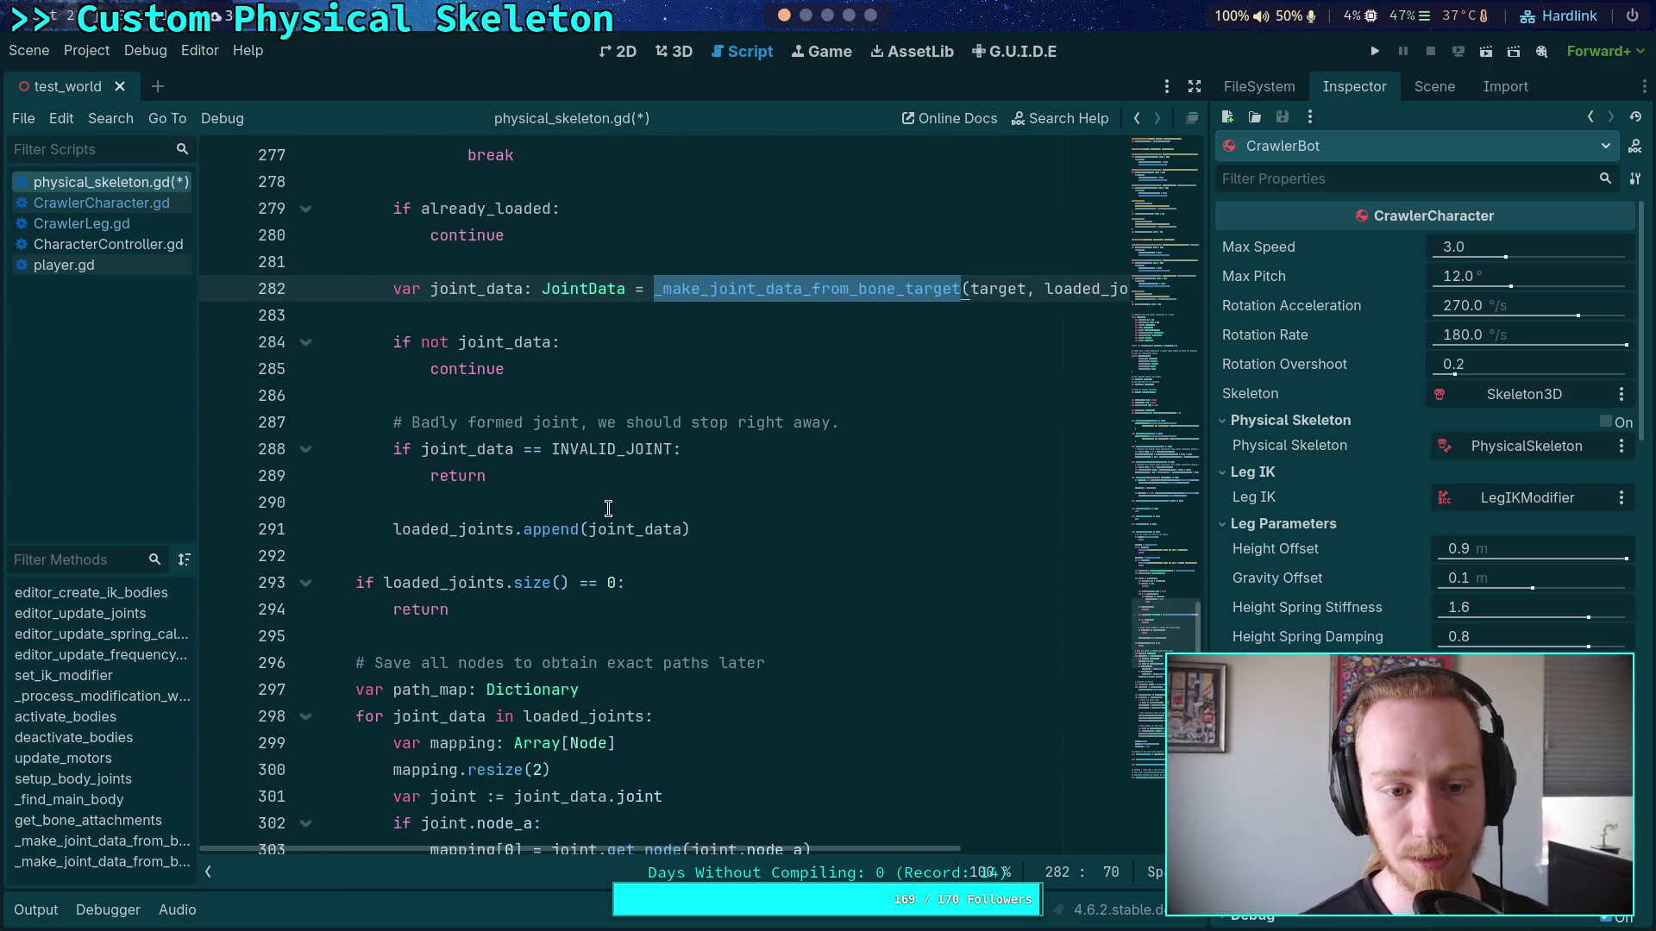
scroll(600, 515, "down", 1)
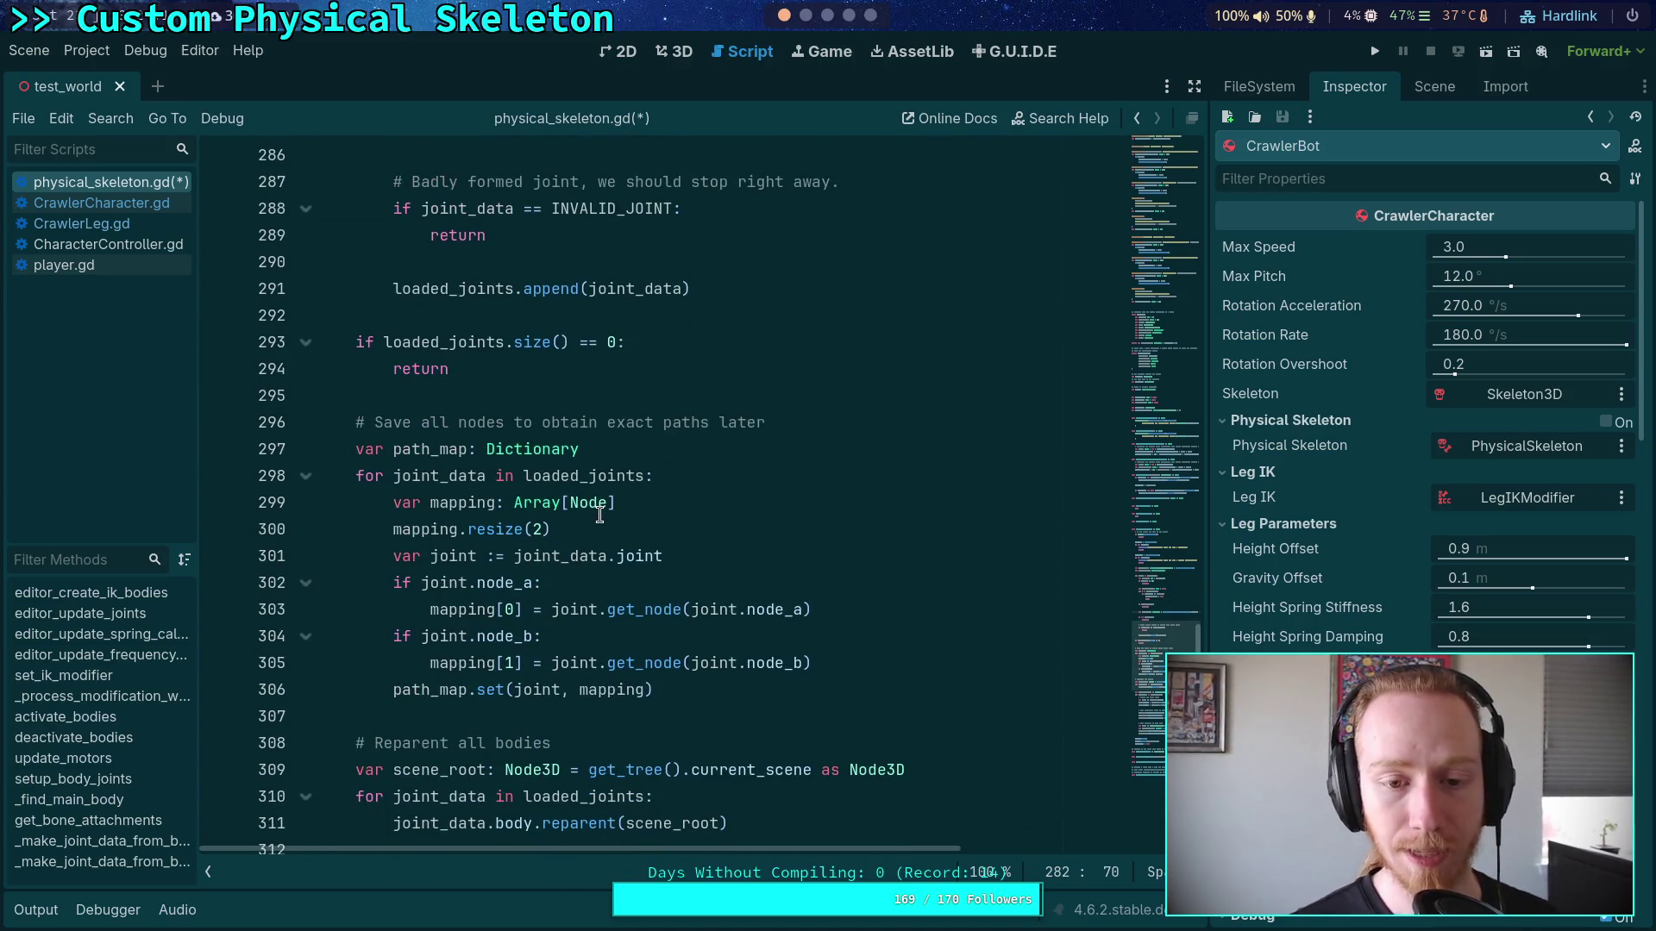
scroll(600, 515, "down", 5)
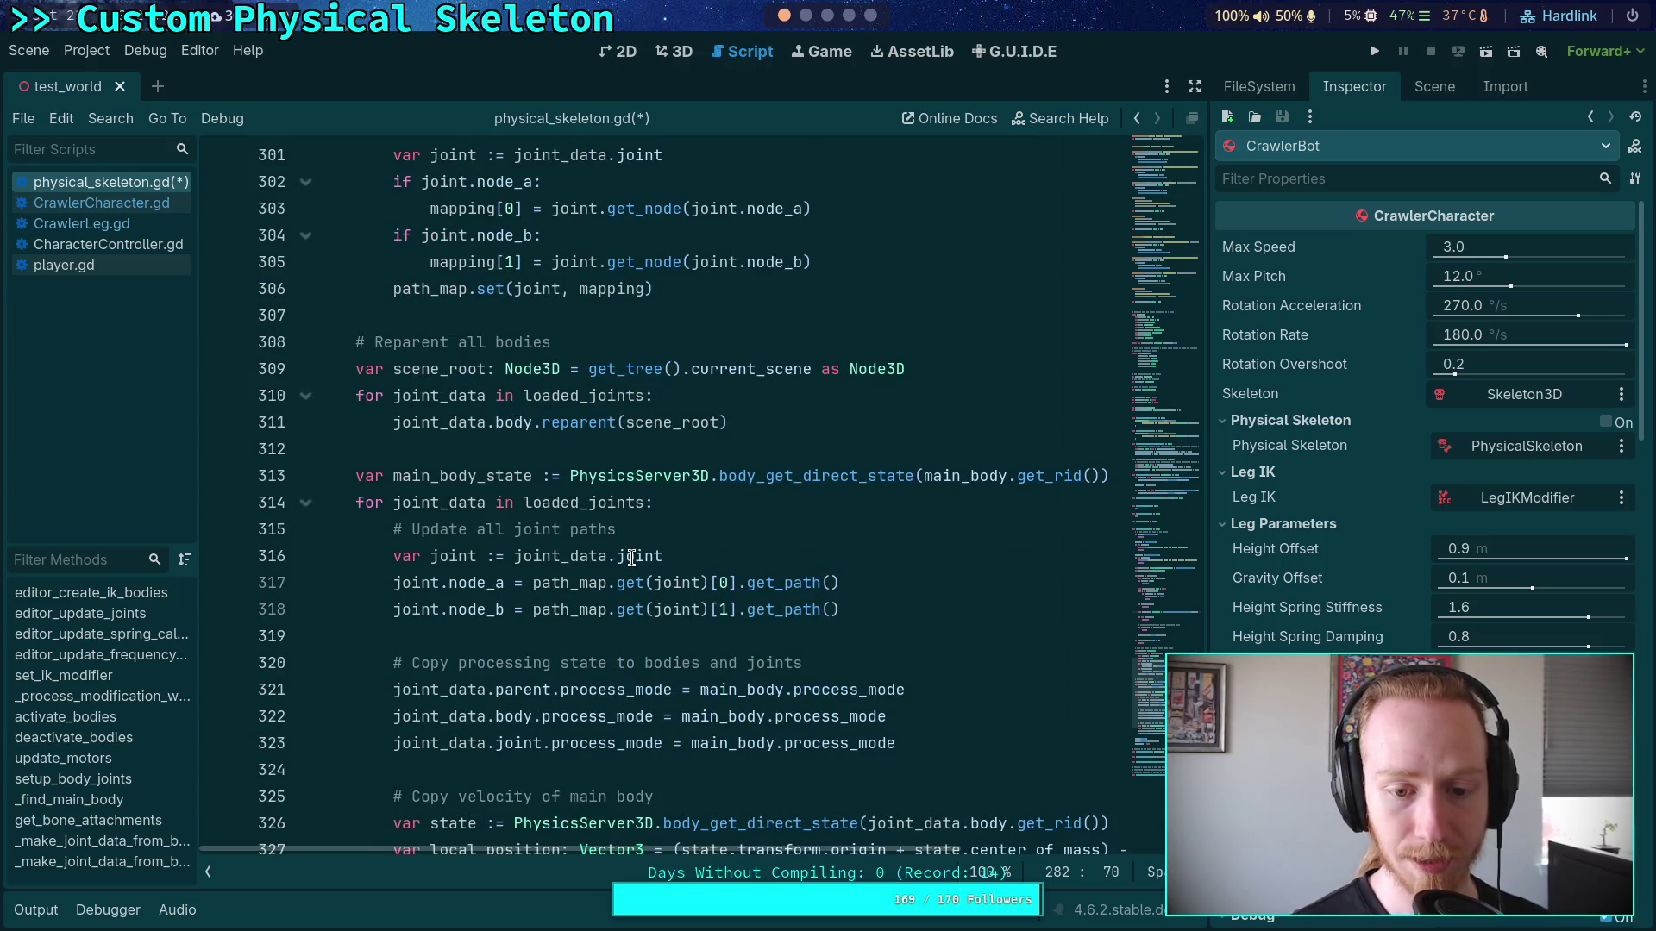
scroll(632, 552, "down", 1)
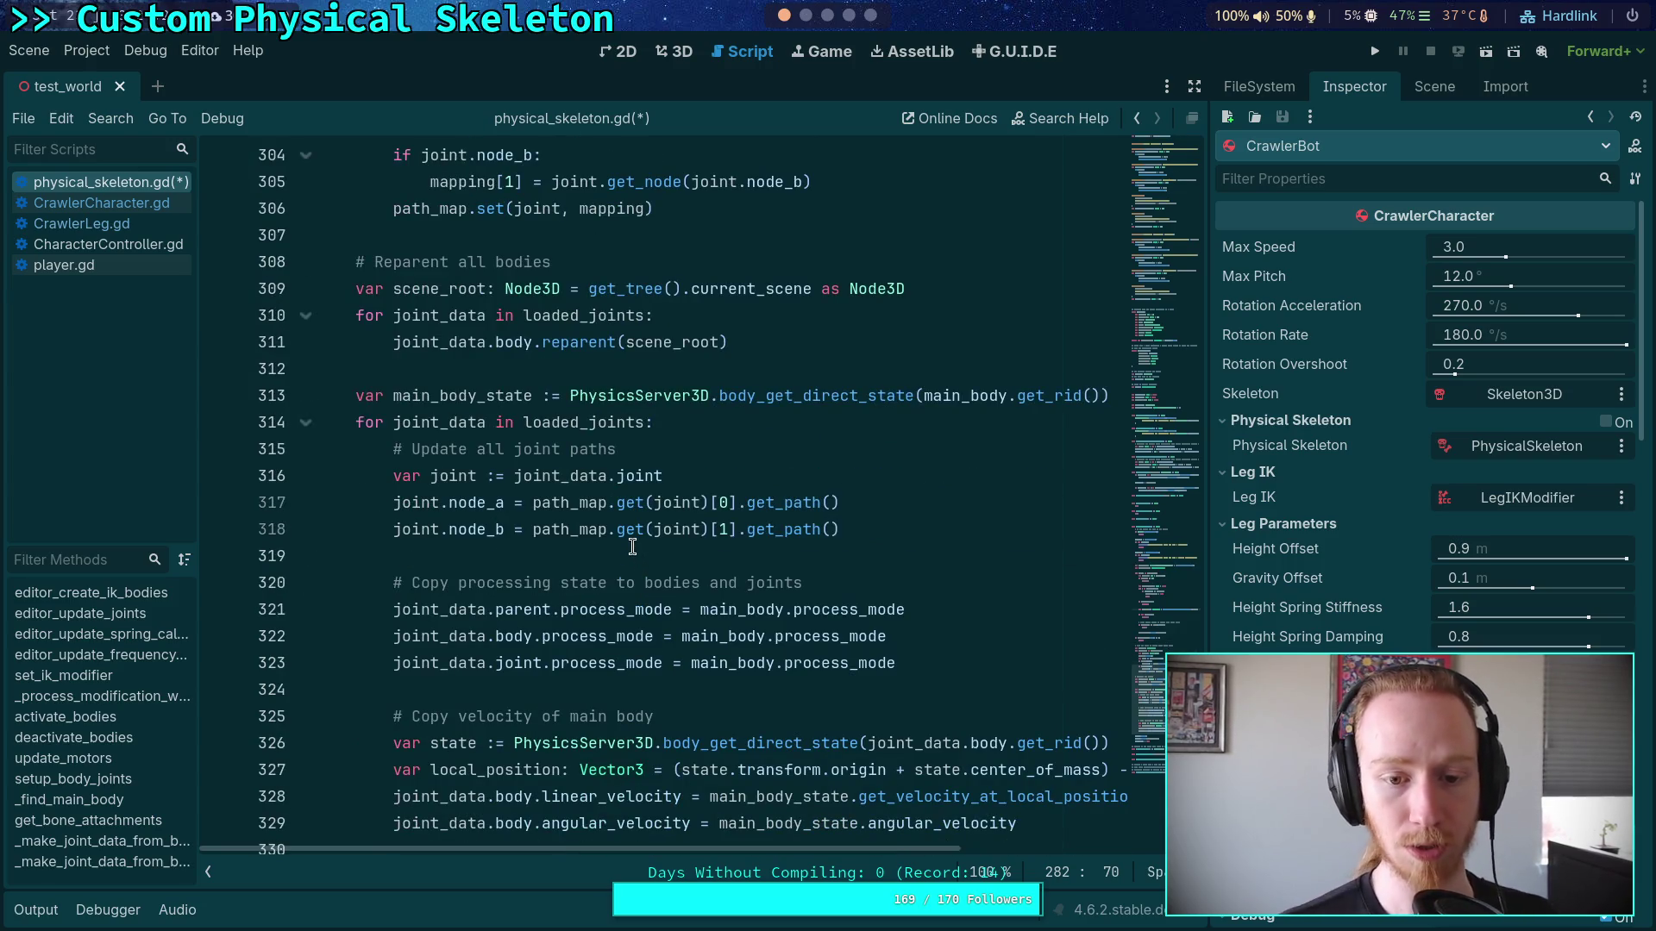
scroll(632, 547, "down", 2)
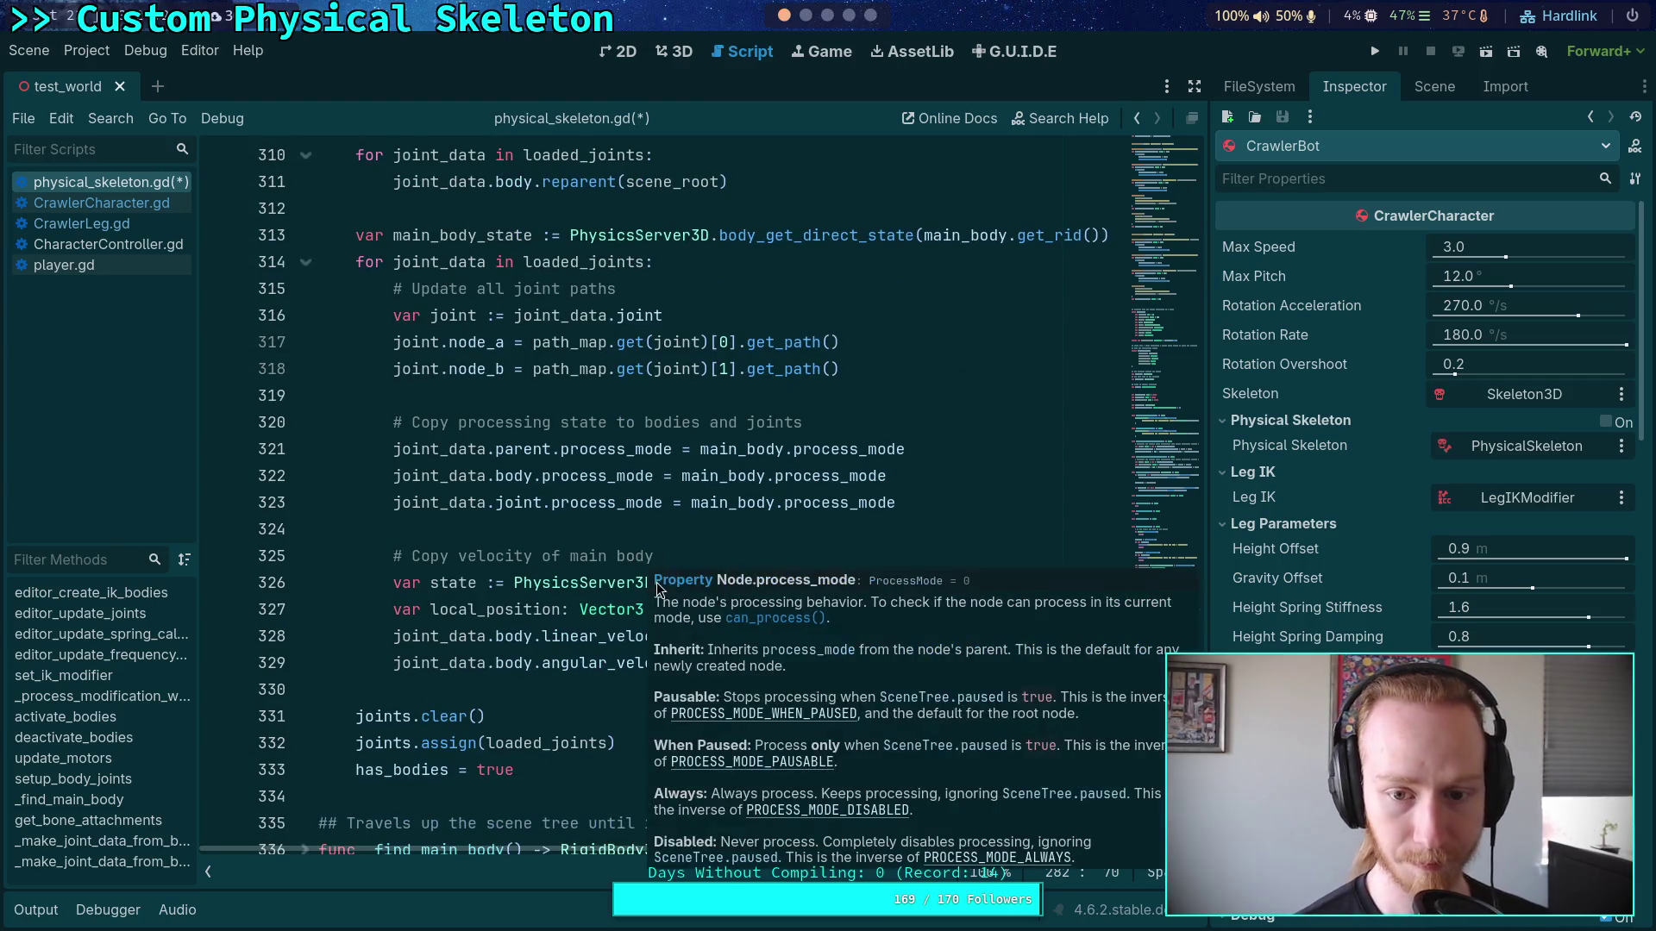
mouse_move(842, 496)
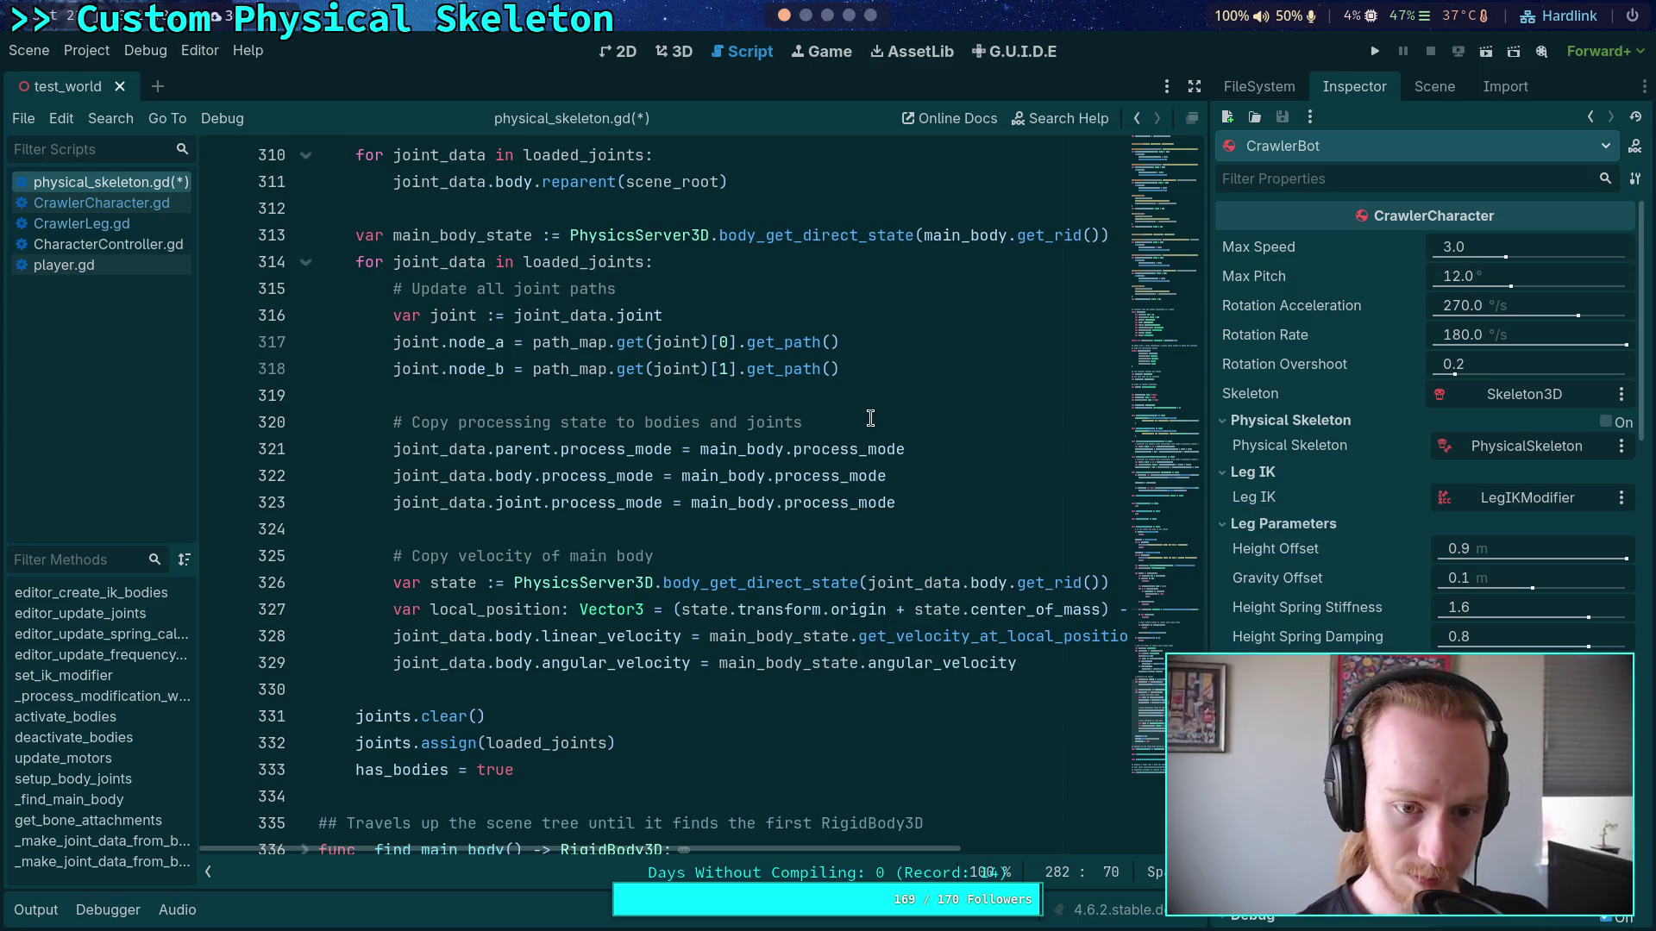
double_click(523, 450)
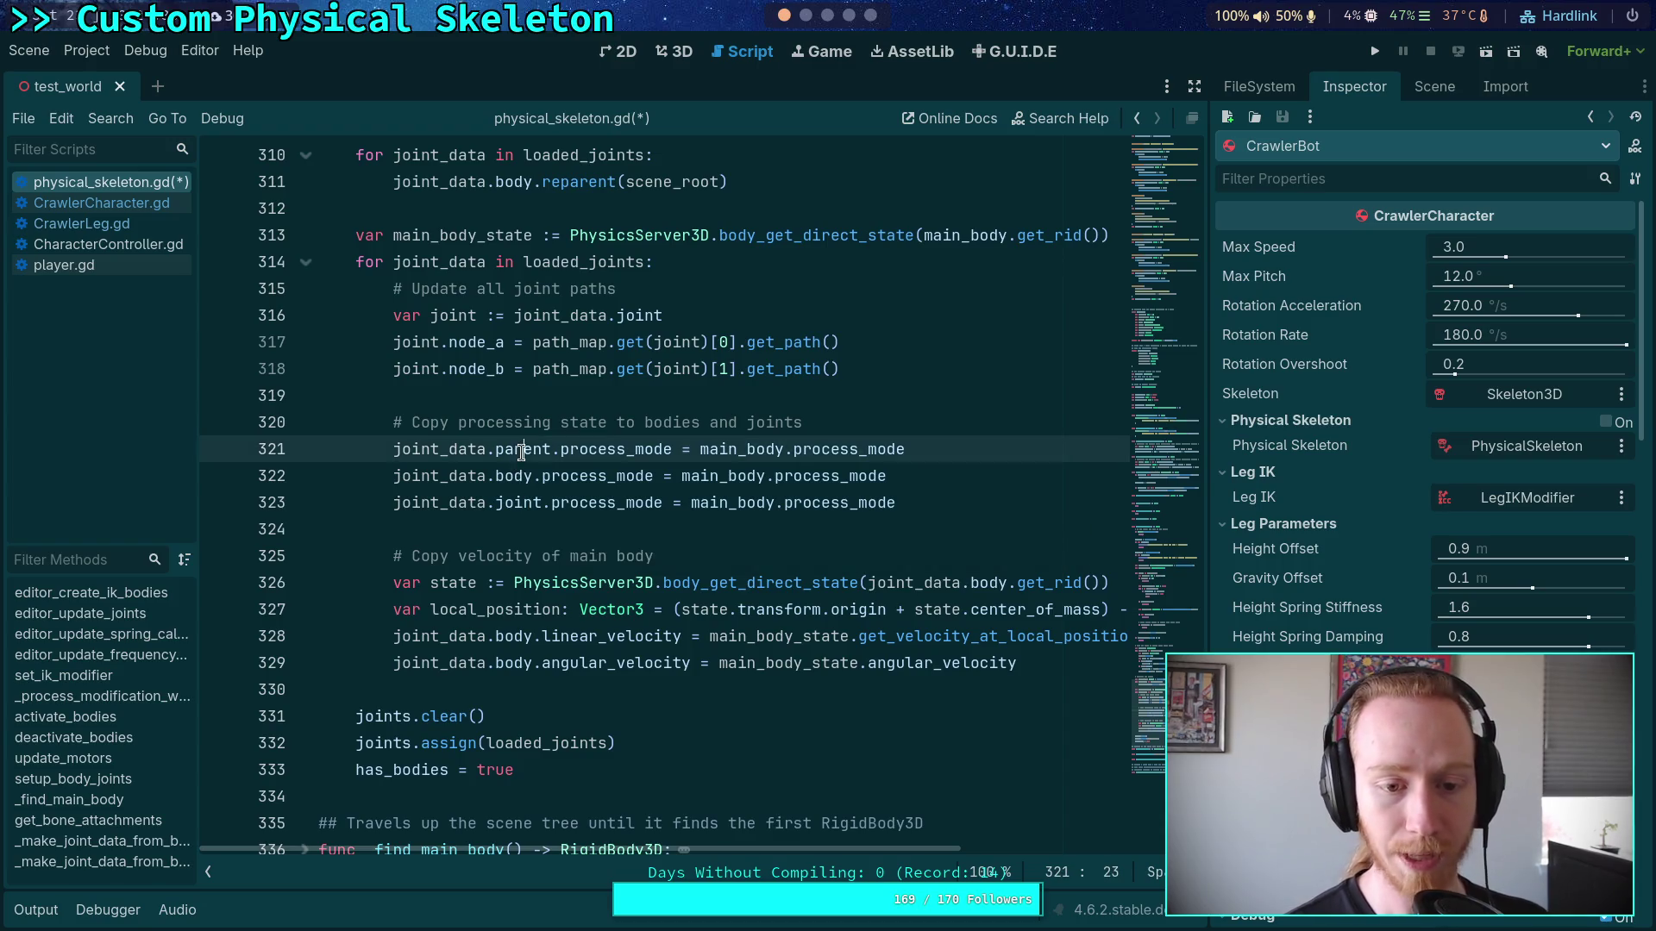
double_click(513, 476)
left_click(526, 504)
double_click(526, 505)
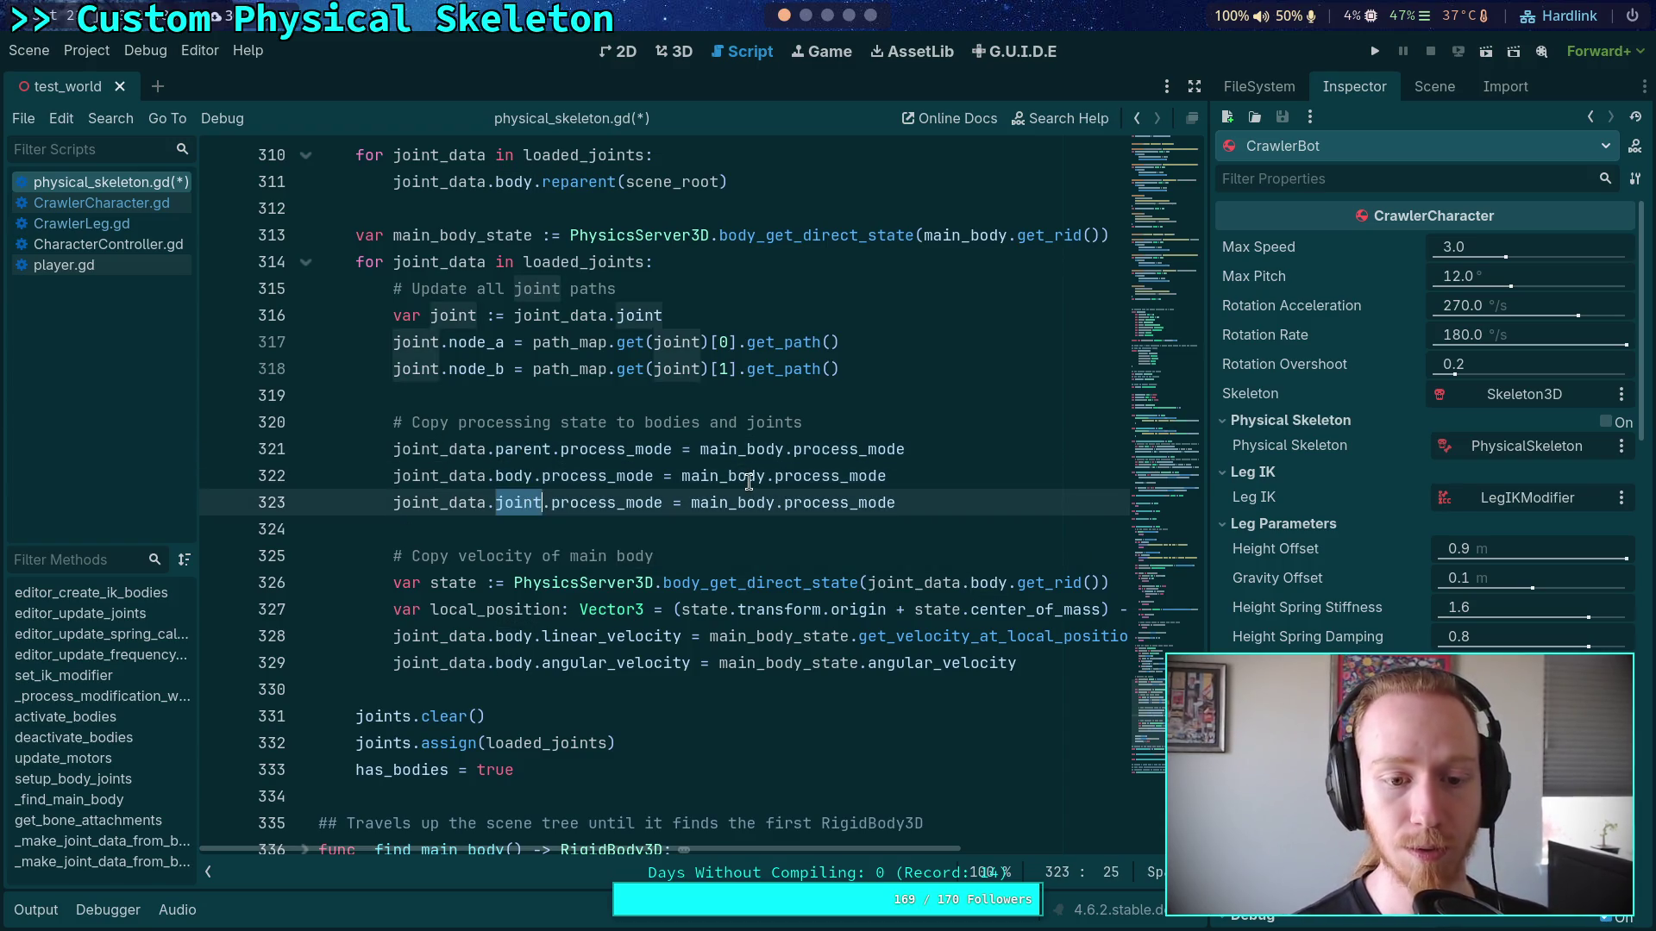
scroll(413, 563, "up", 1)
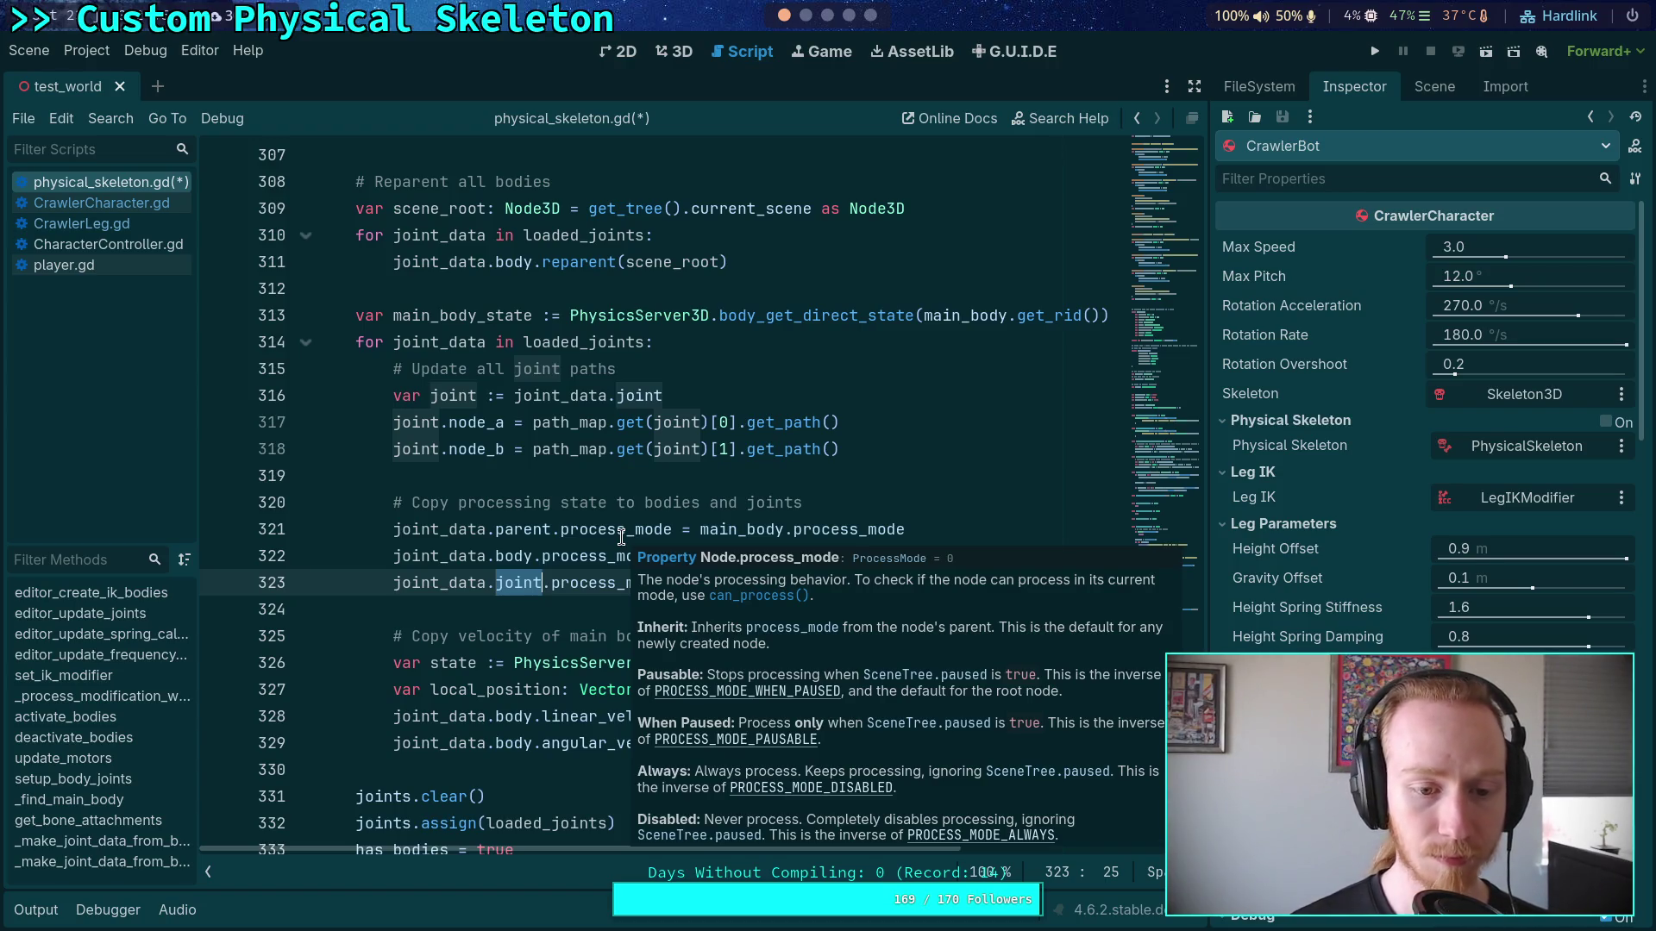
Step: Select the process_mode and velocity copying lines 320–329, after trying and undoing Node.PROCESS_MODE_DISABLED
key("Down")
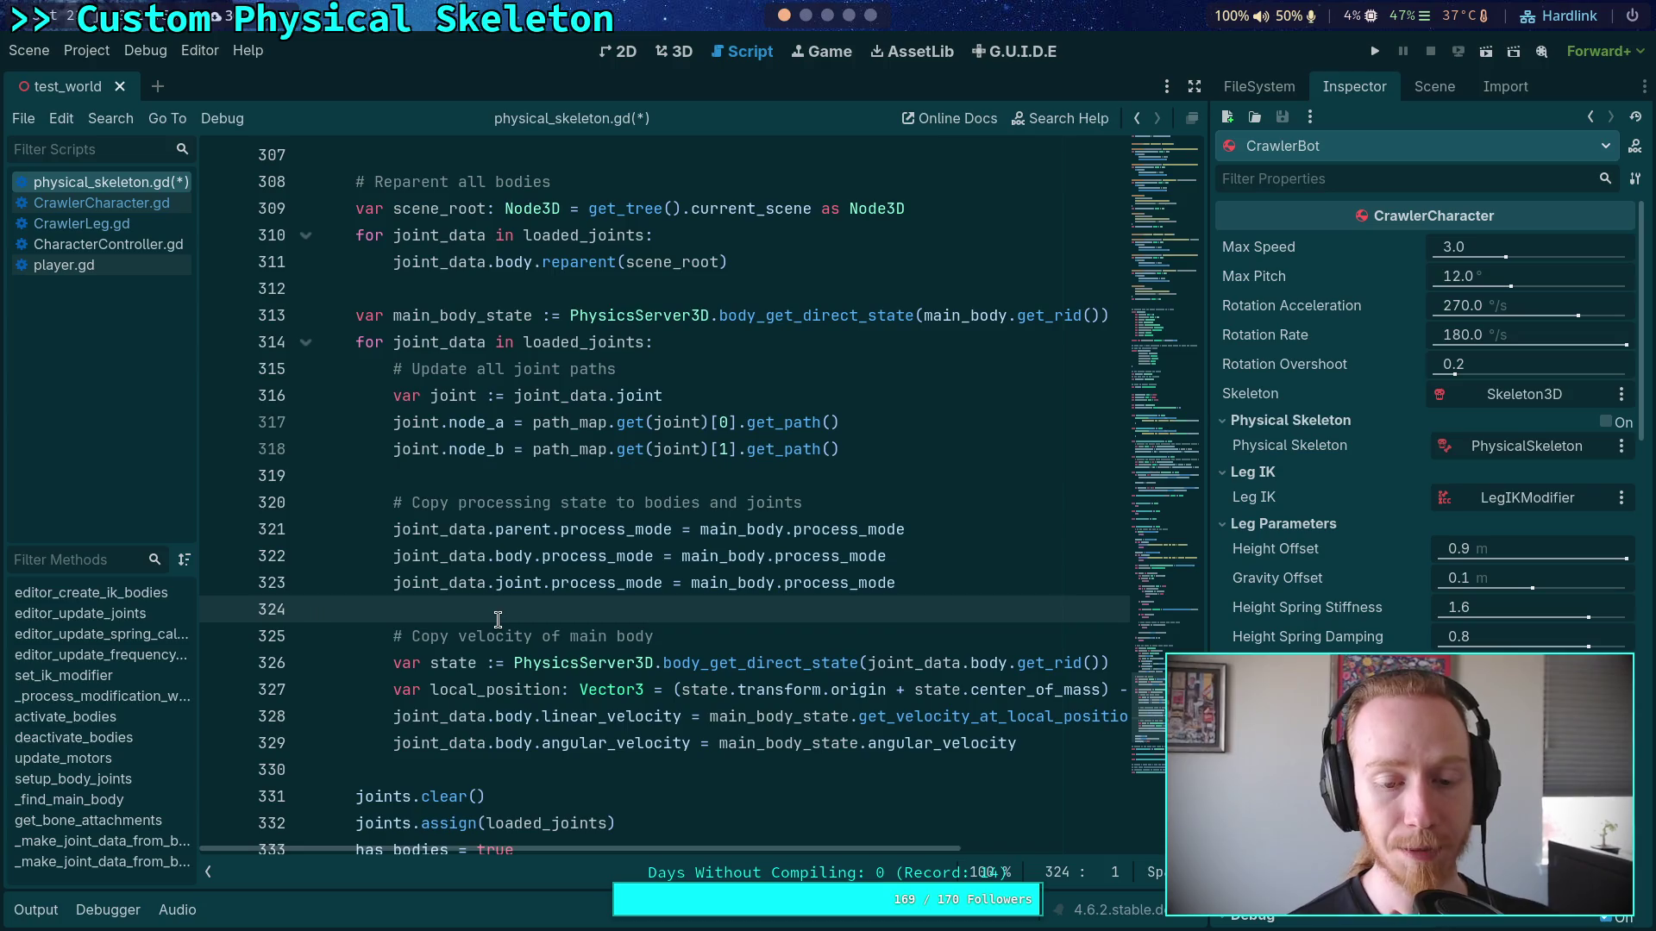
mouse_move(1026, 743)
left_mouse_down()
mouse_move(431, 690)
mouse_move(223, 596)
left_mouse_up()
key("shift+Up")
key("shift+Up")
key("shift+Up")
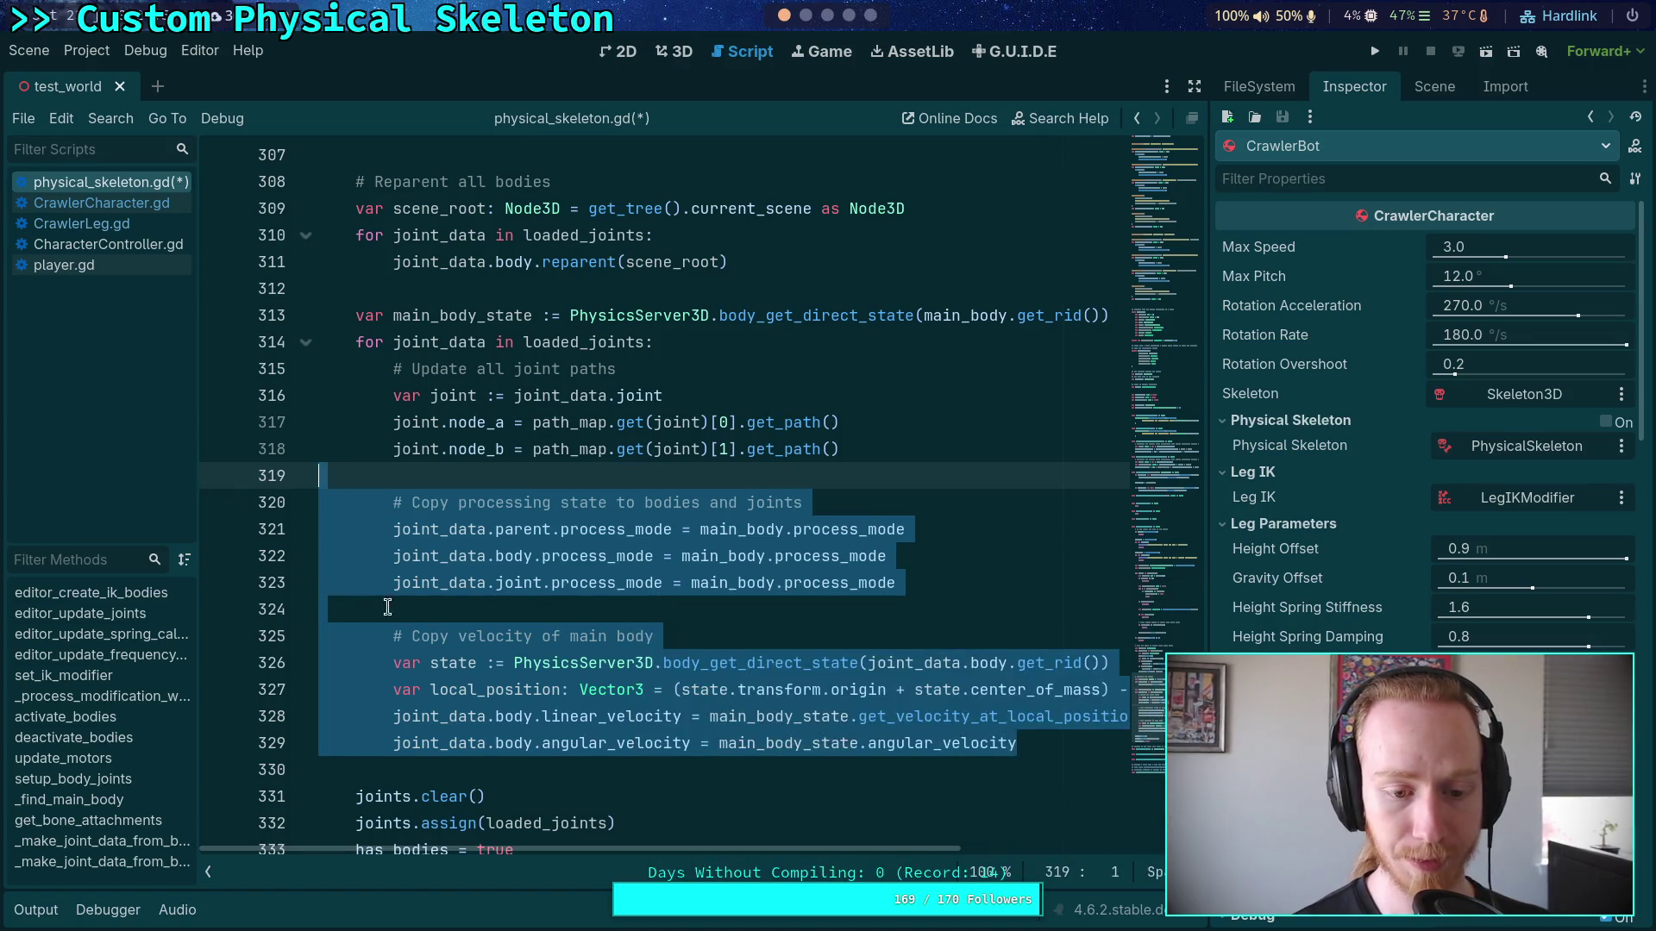
scroll(507, 601, "down", 2)
scroll(507, 601, "up", 1)
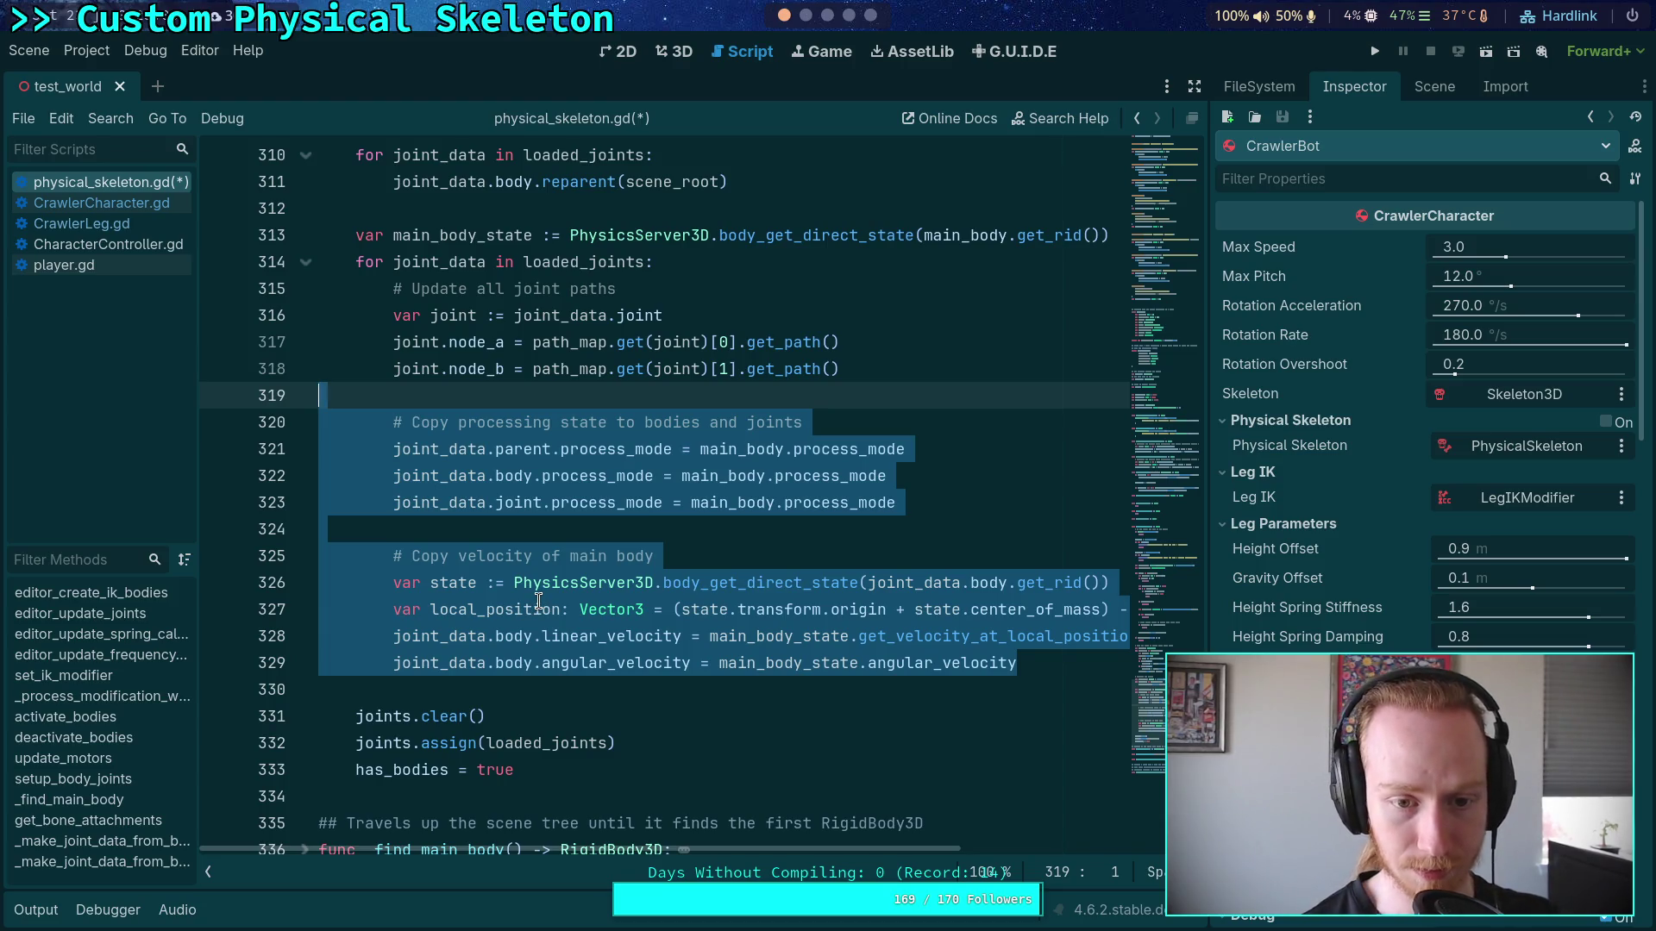
left_click(430, 557)
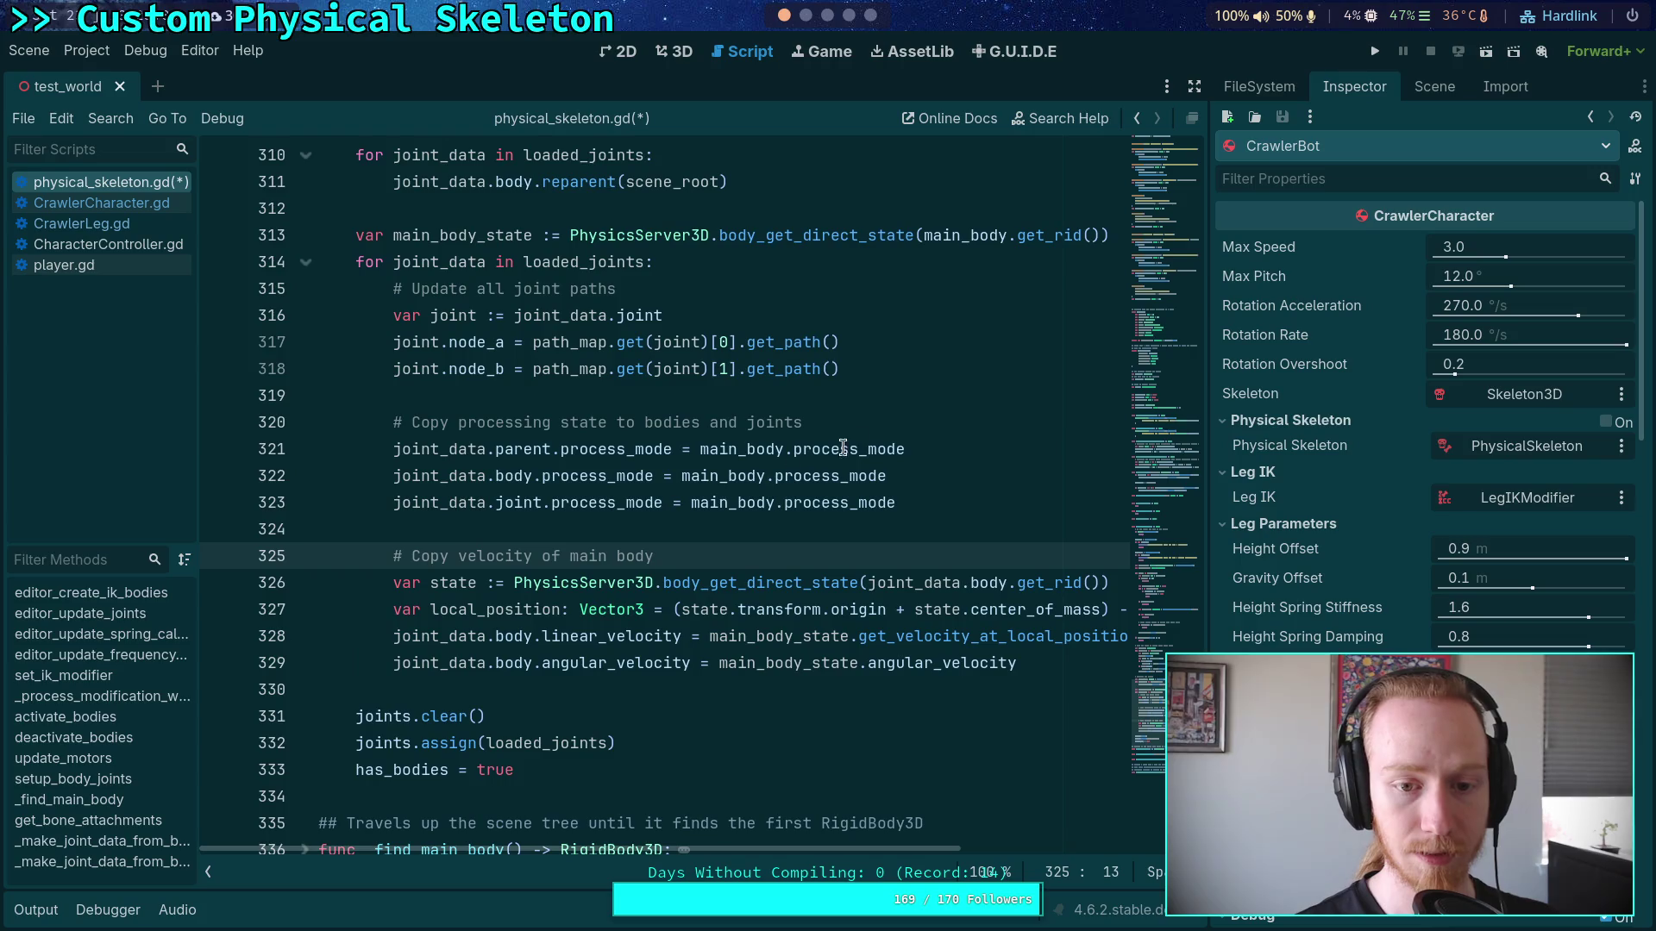
left_click(692, 448)
type("Node.PROCESS_MODE_DISABLED")
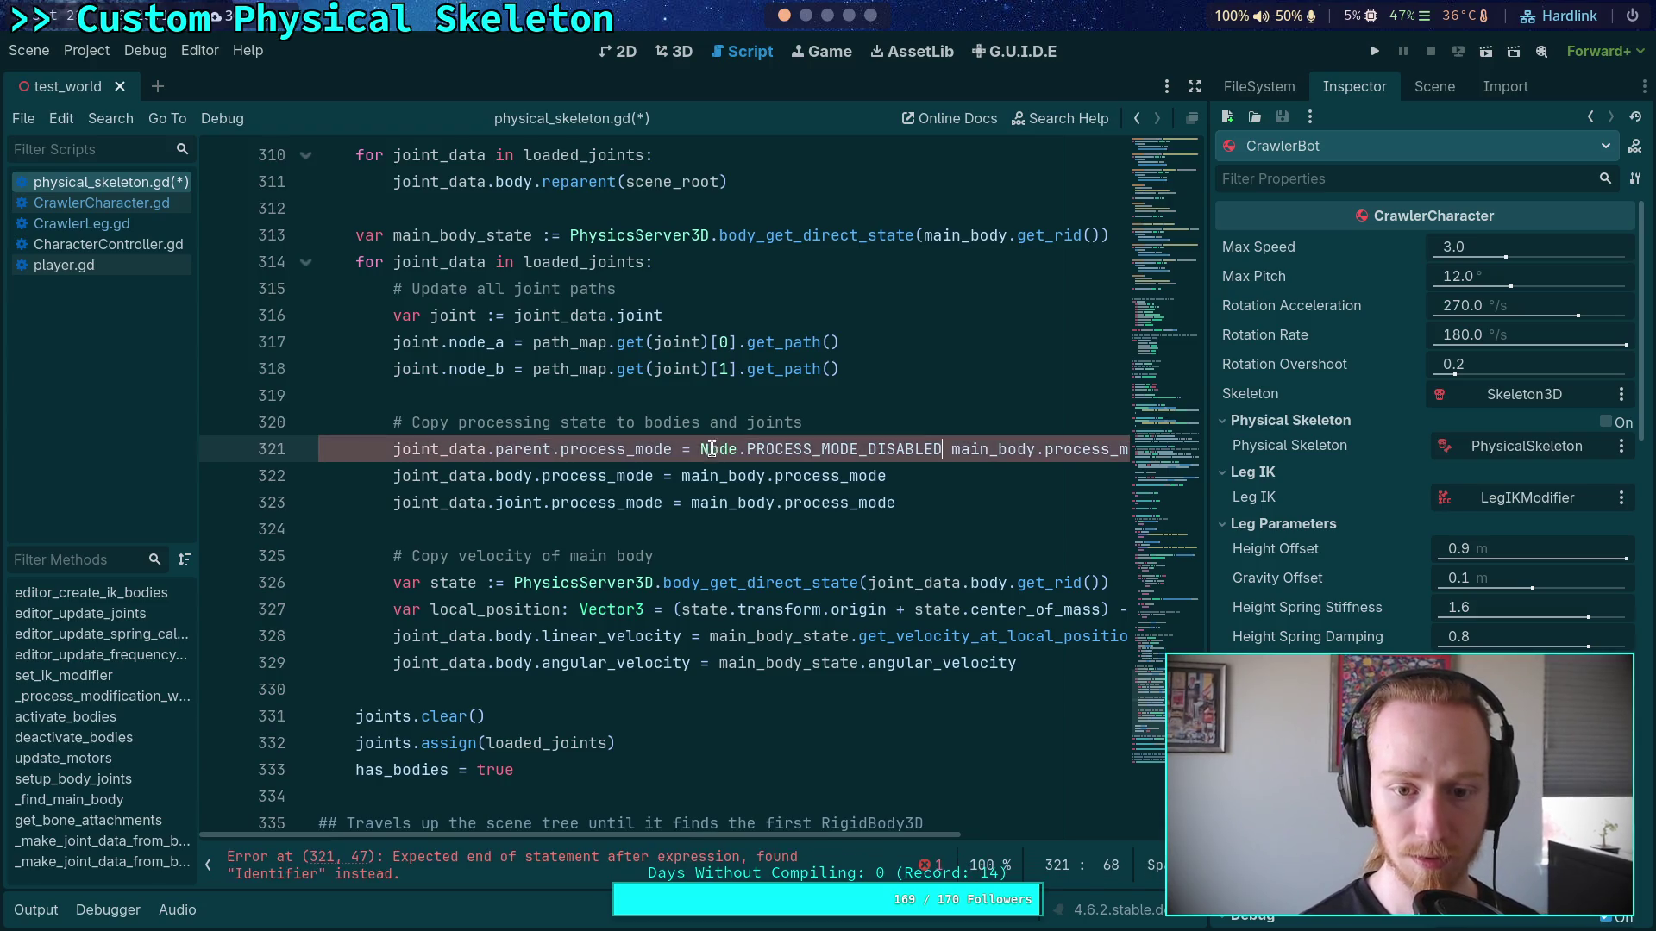
key("ctrl+z")
key("ctrl+z")
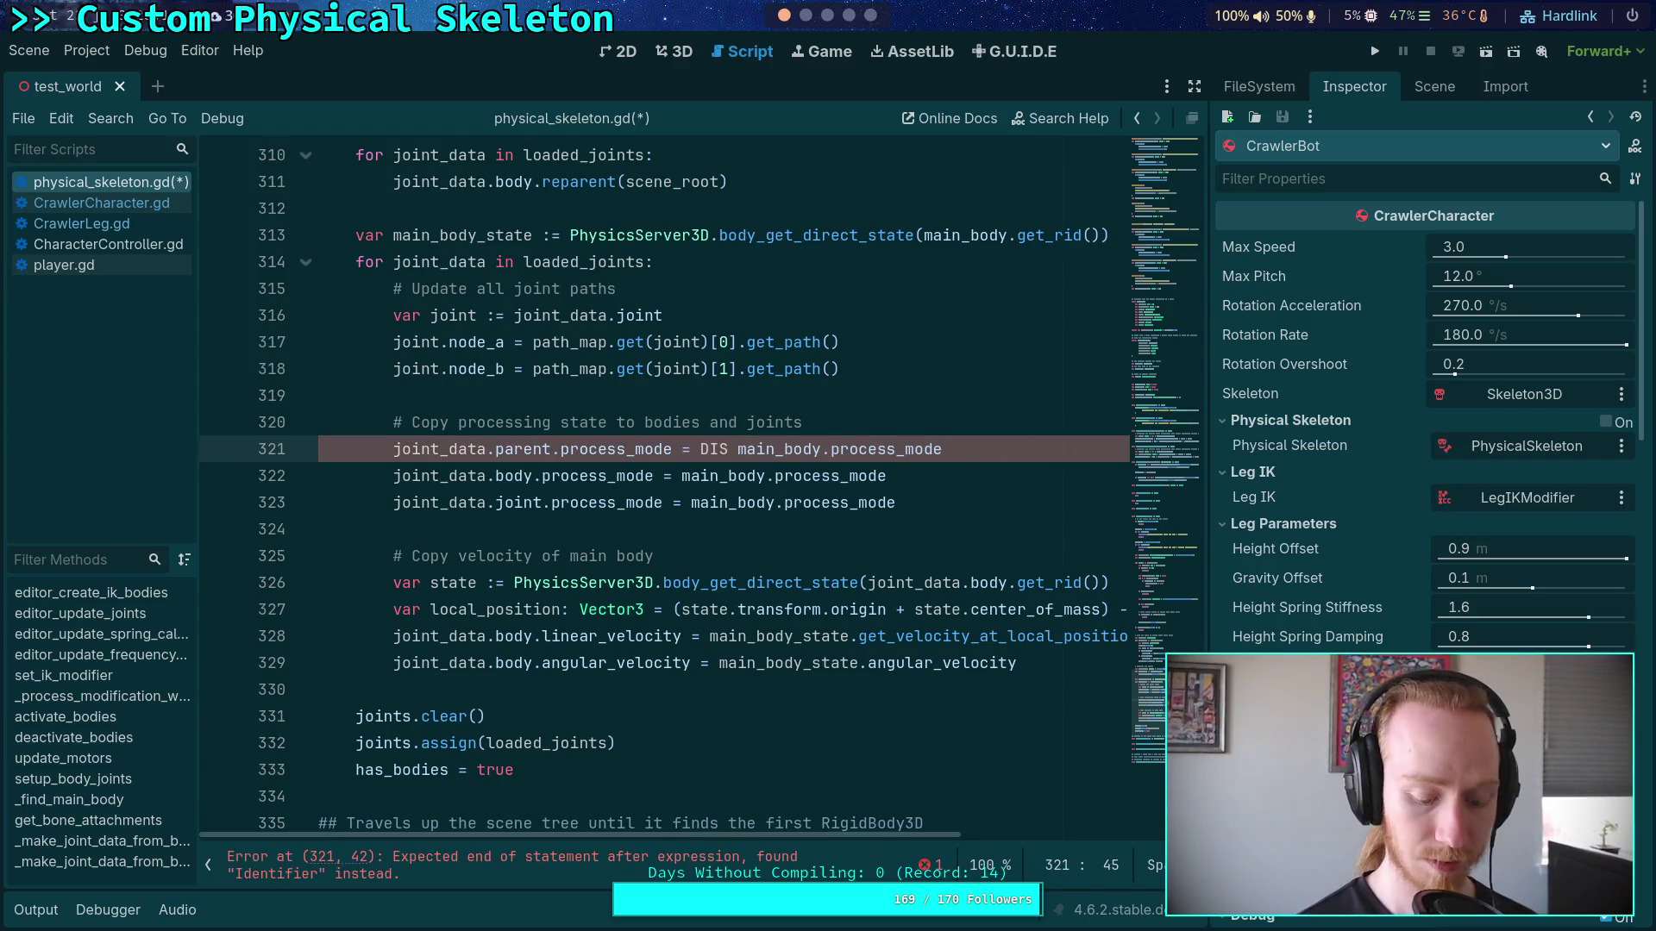
mouse_move(1022, 663)
left_mouse_down()
mouse_move(901, 663)
mouse_move(397, 450)
mouse_move(175, 421)
left_mouse_up()
key("ctrl+c")
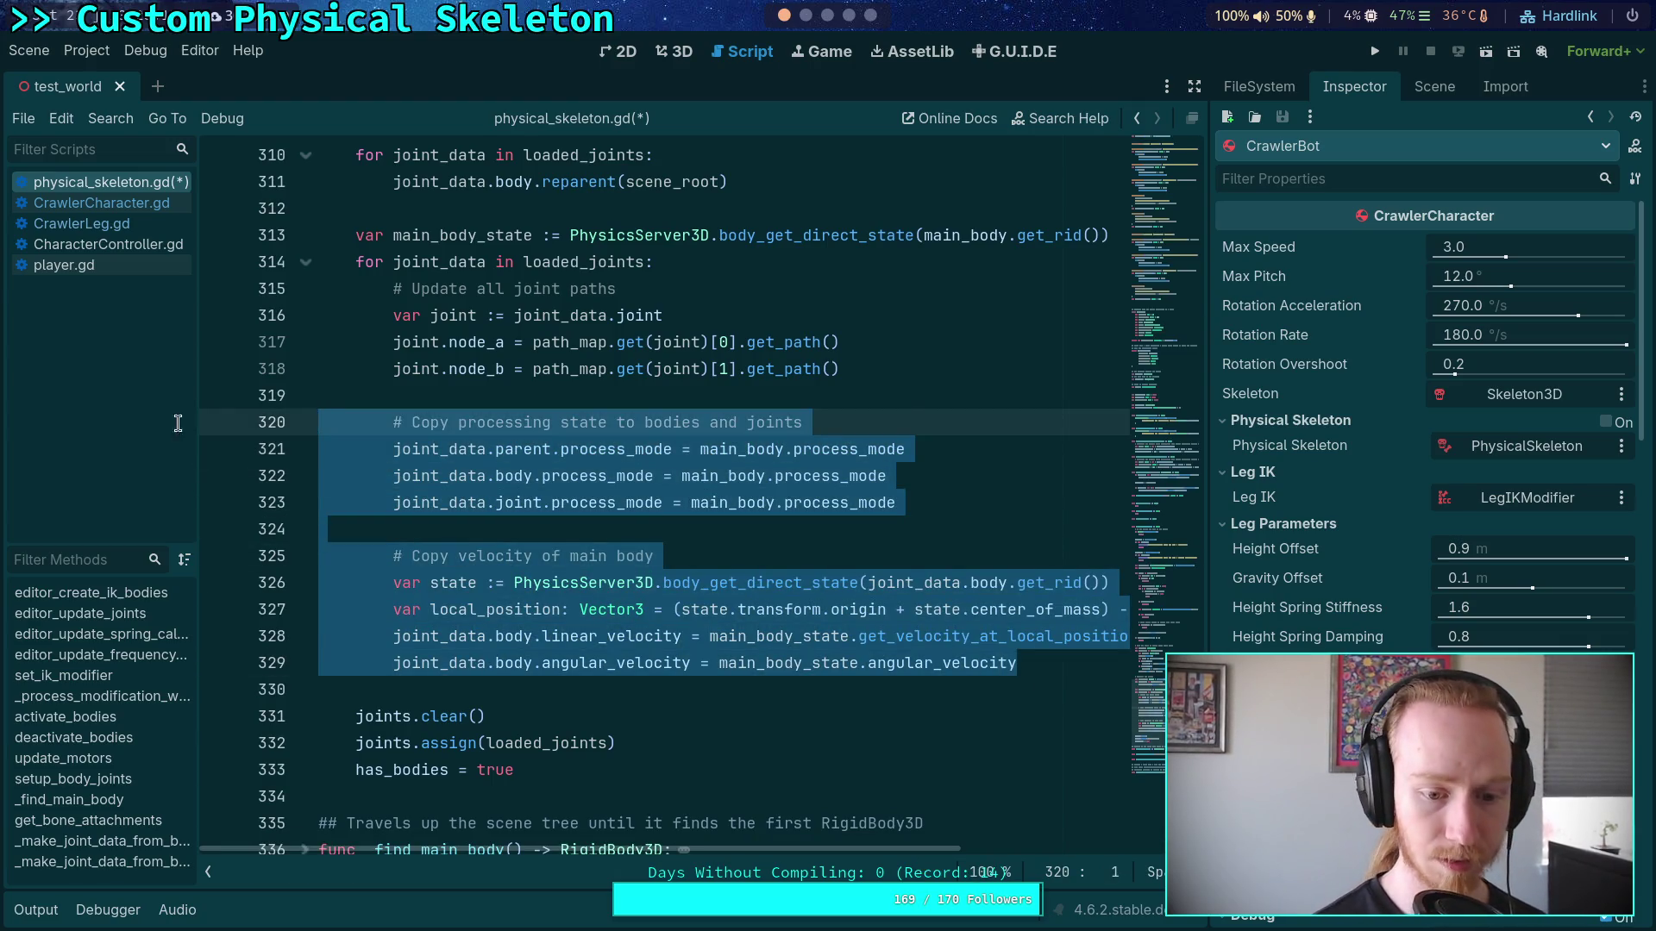
scroll(567, 522, "up", 20)
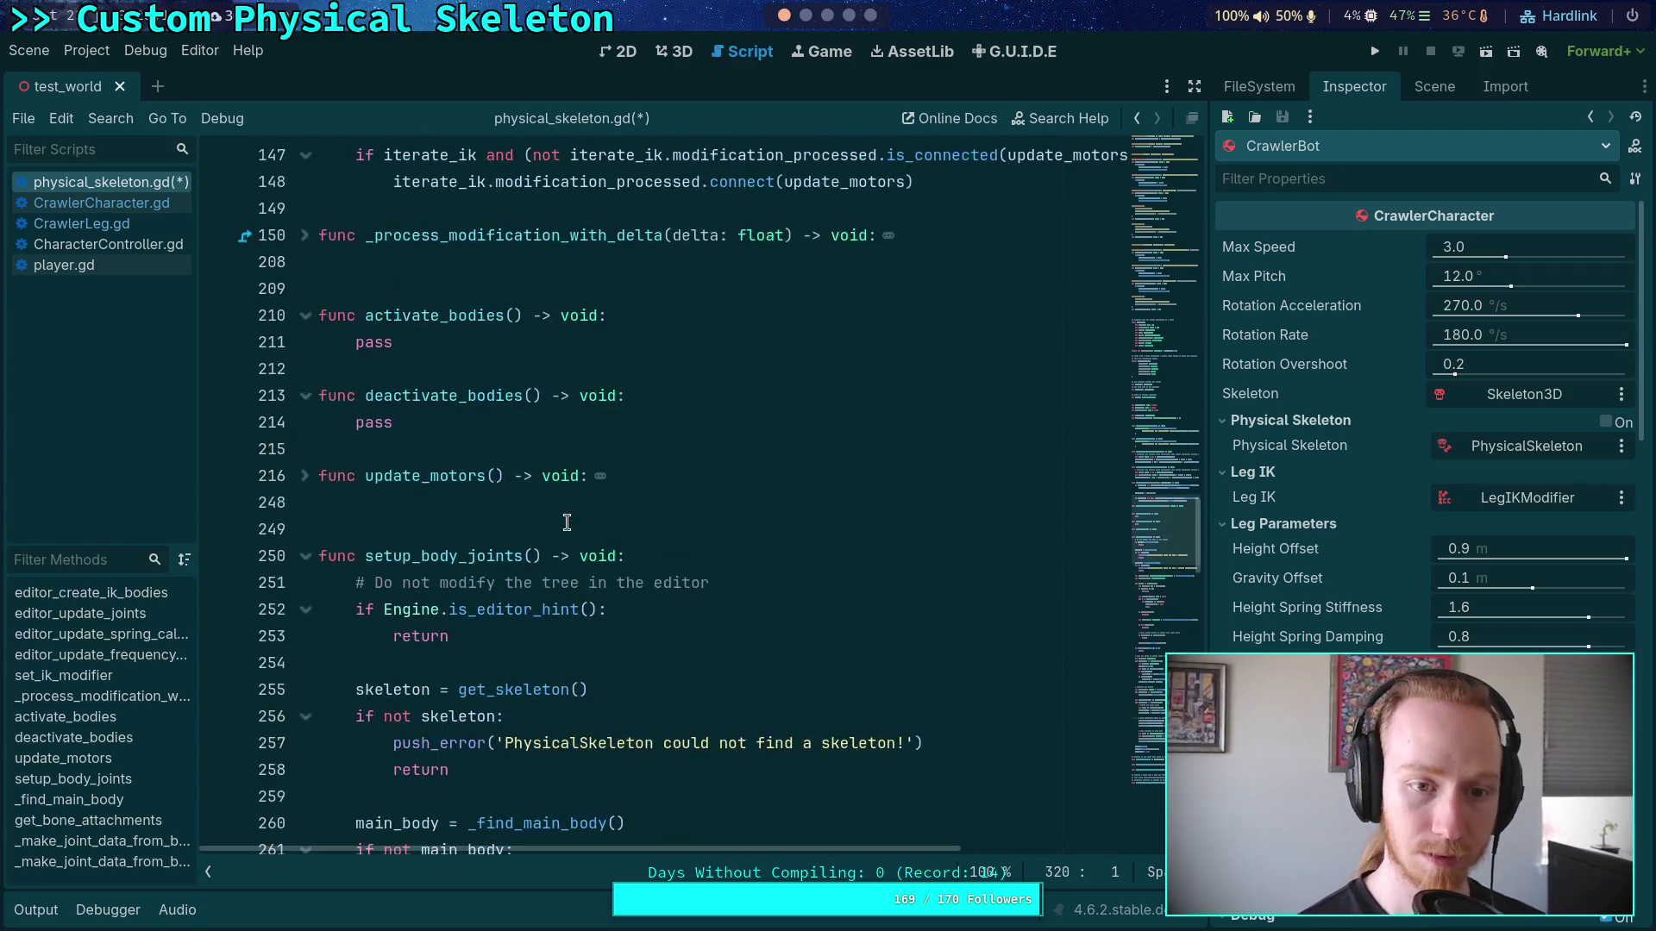
Step: Replace pass in activate_bodies with the pasted process-mode and velocity copying code, dedenting the comment
left_click_drag(431, 345, 355, 338)
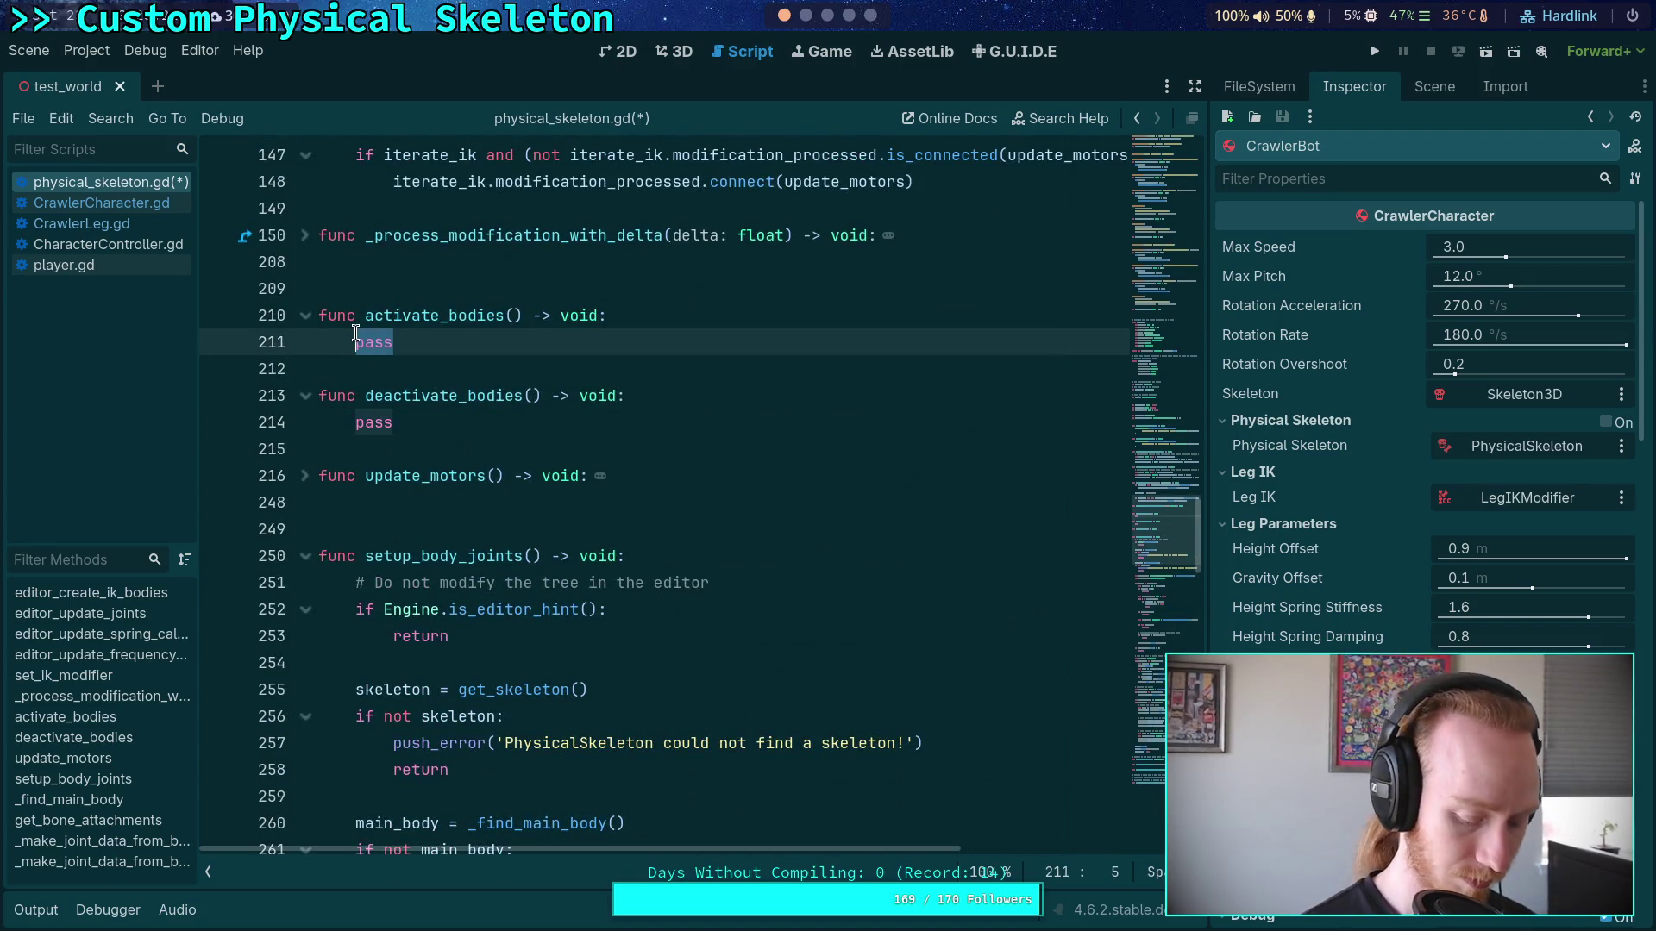
key("ctrl+v")
left_click(428, 342)
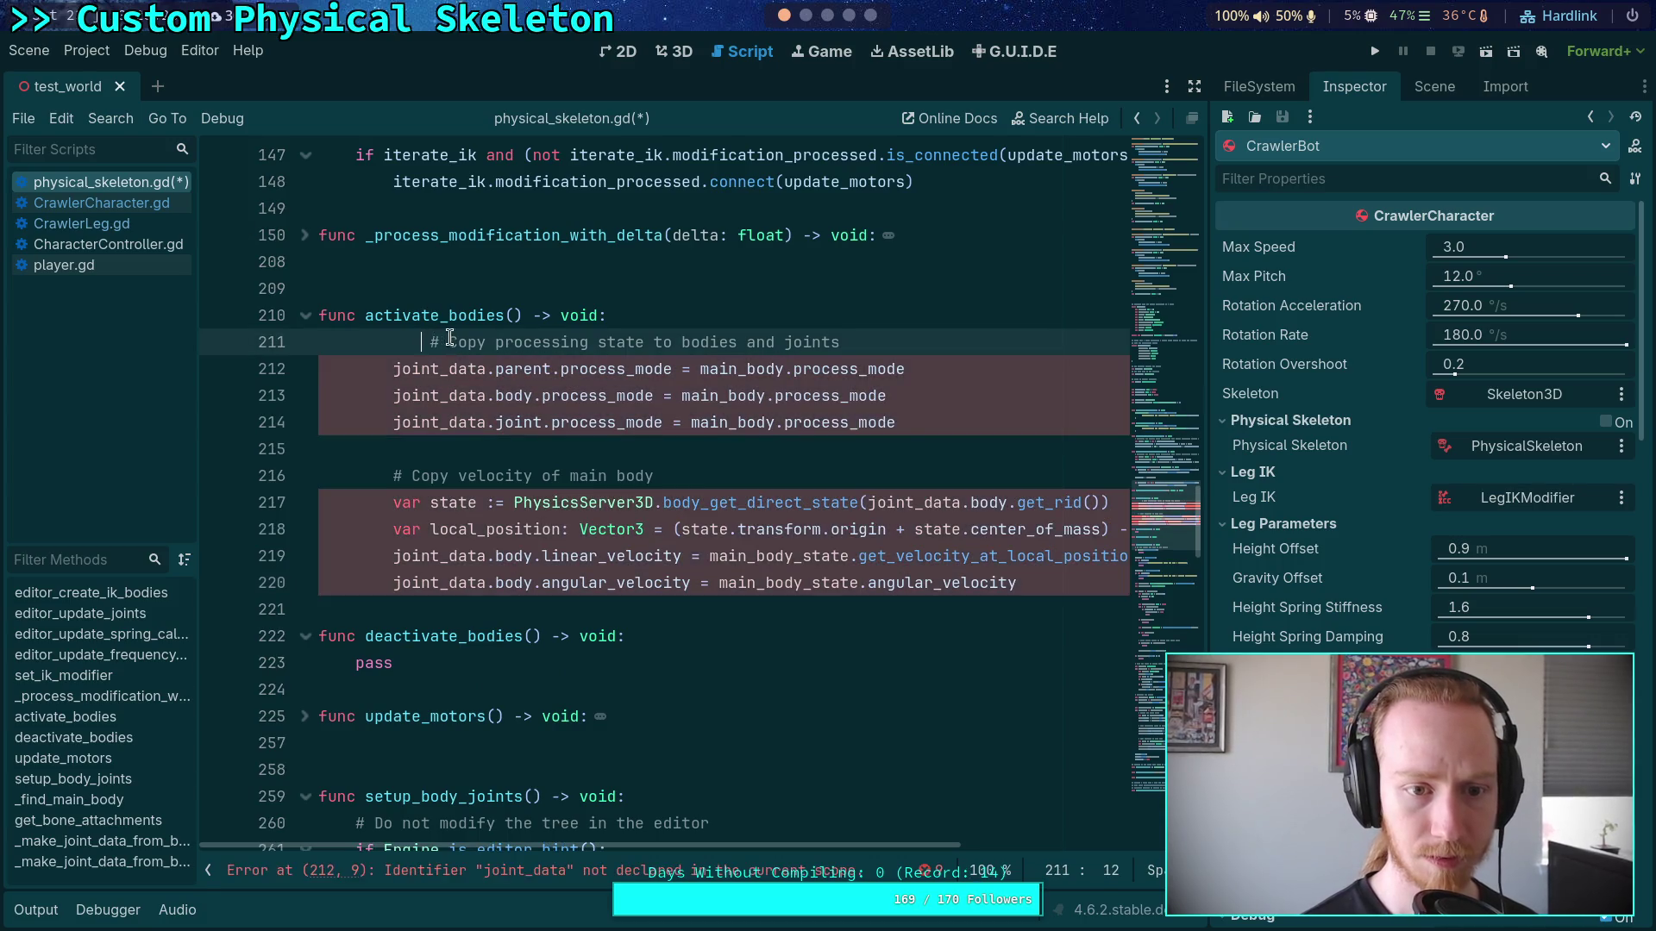
key("BackSpace")
scroll(639, 432, "down", 20)
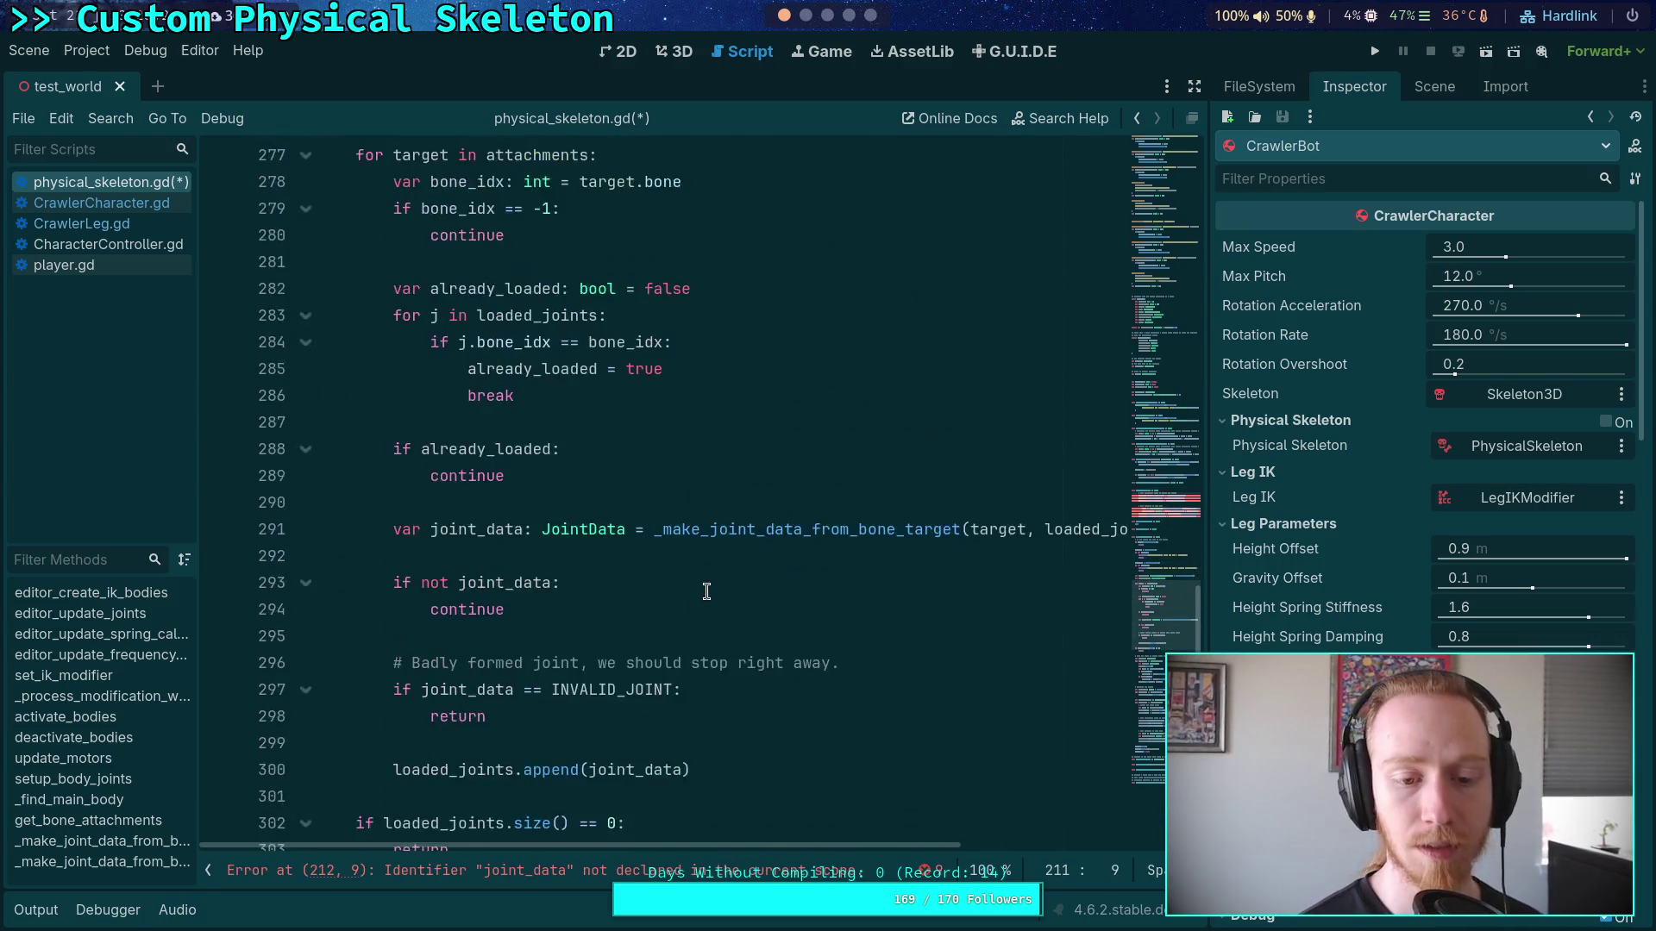
left_click(658, 476)
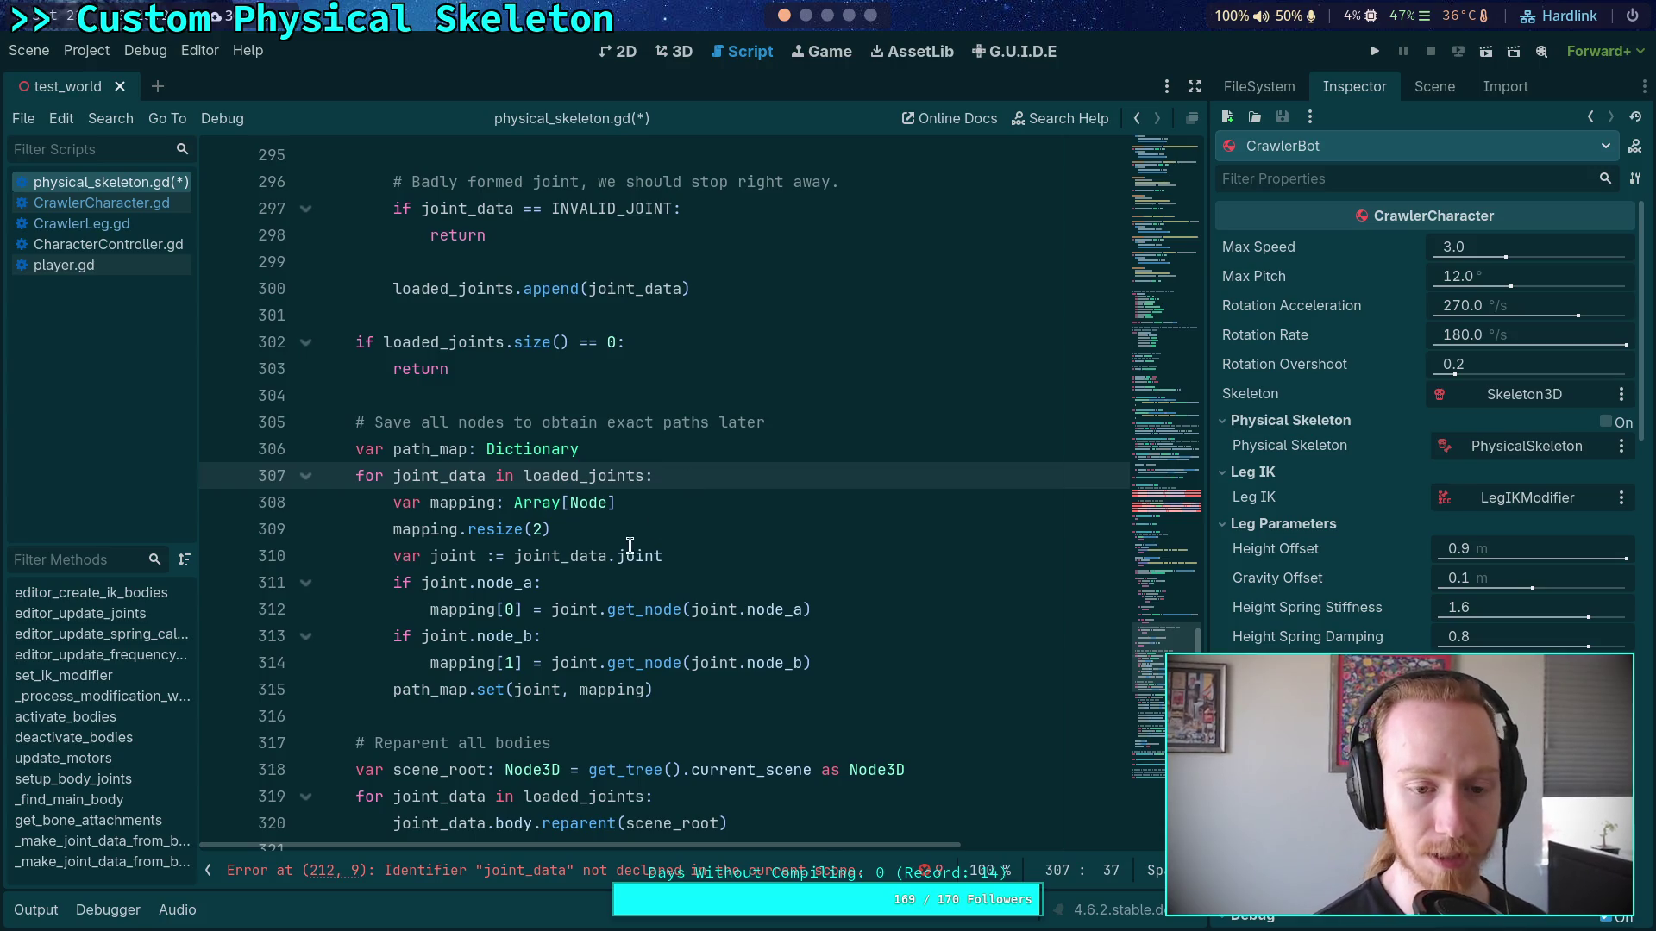
scroll(634, 538, "down", 2)
scroll(635, 538, "up", 2)
scroll(635, 538, "down", 8)
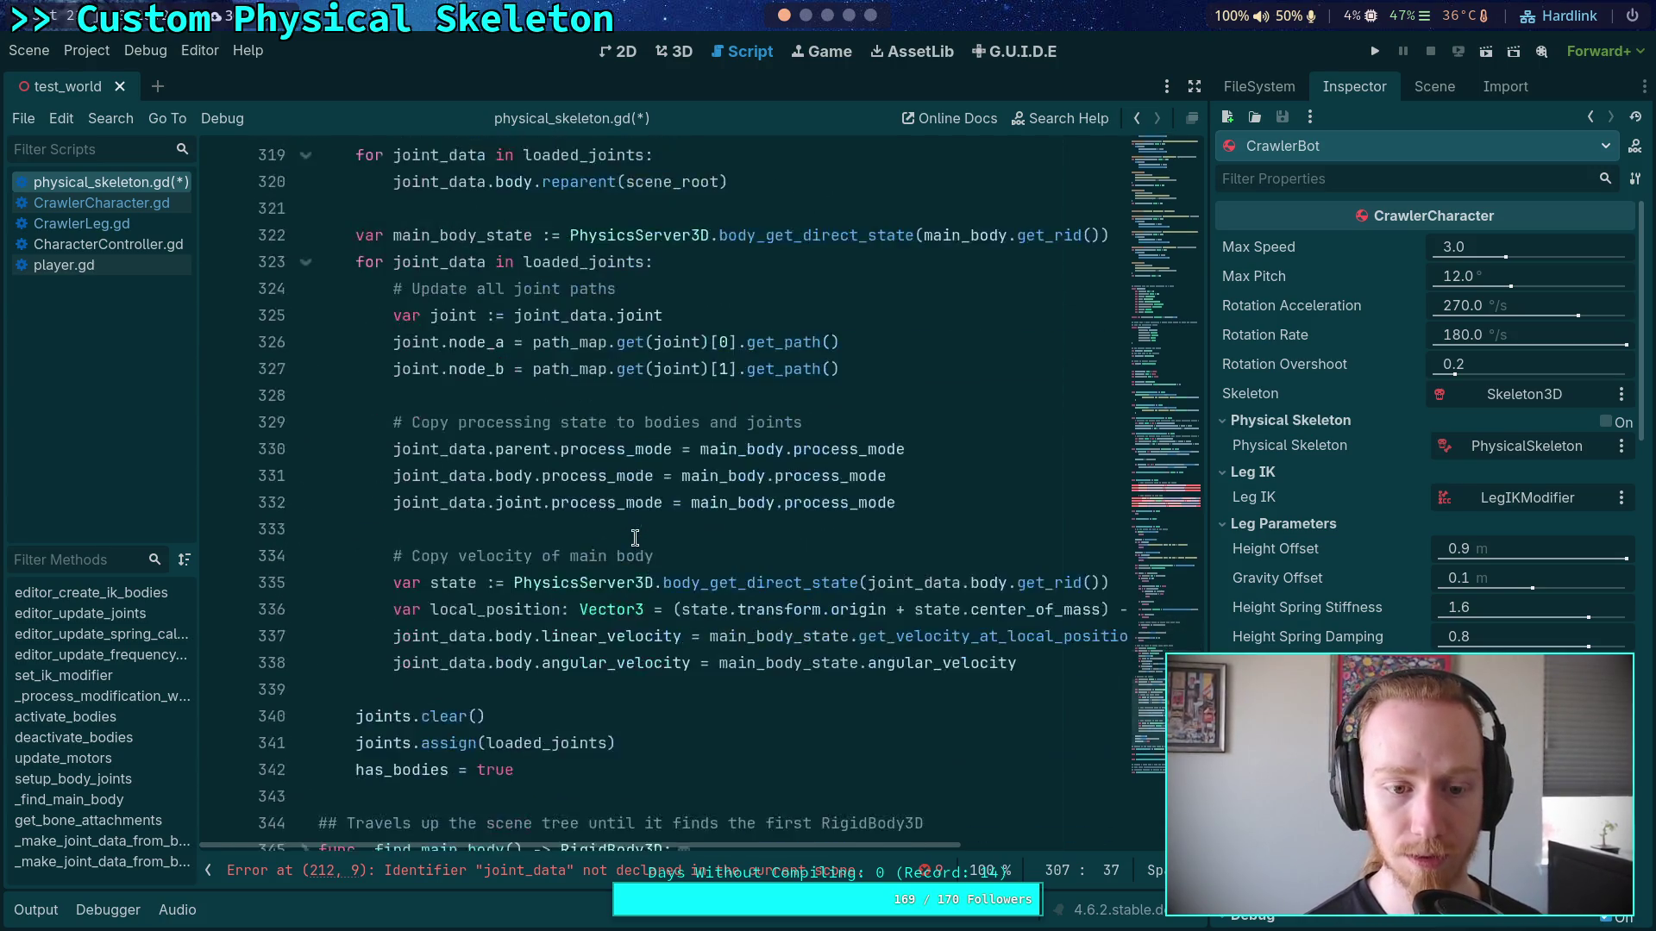
scroll(635, 538, "up", 1)
scroll(635, 538, "up", 20)
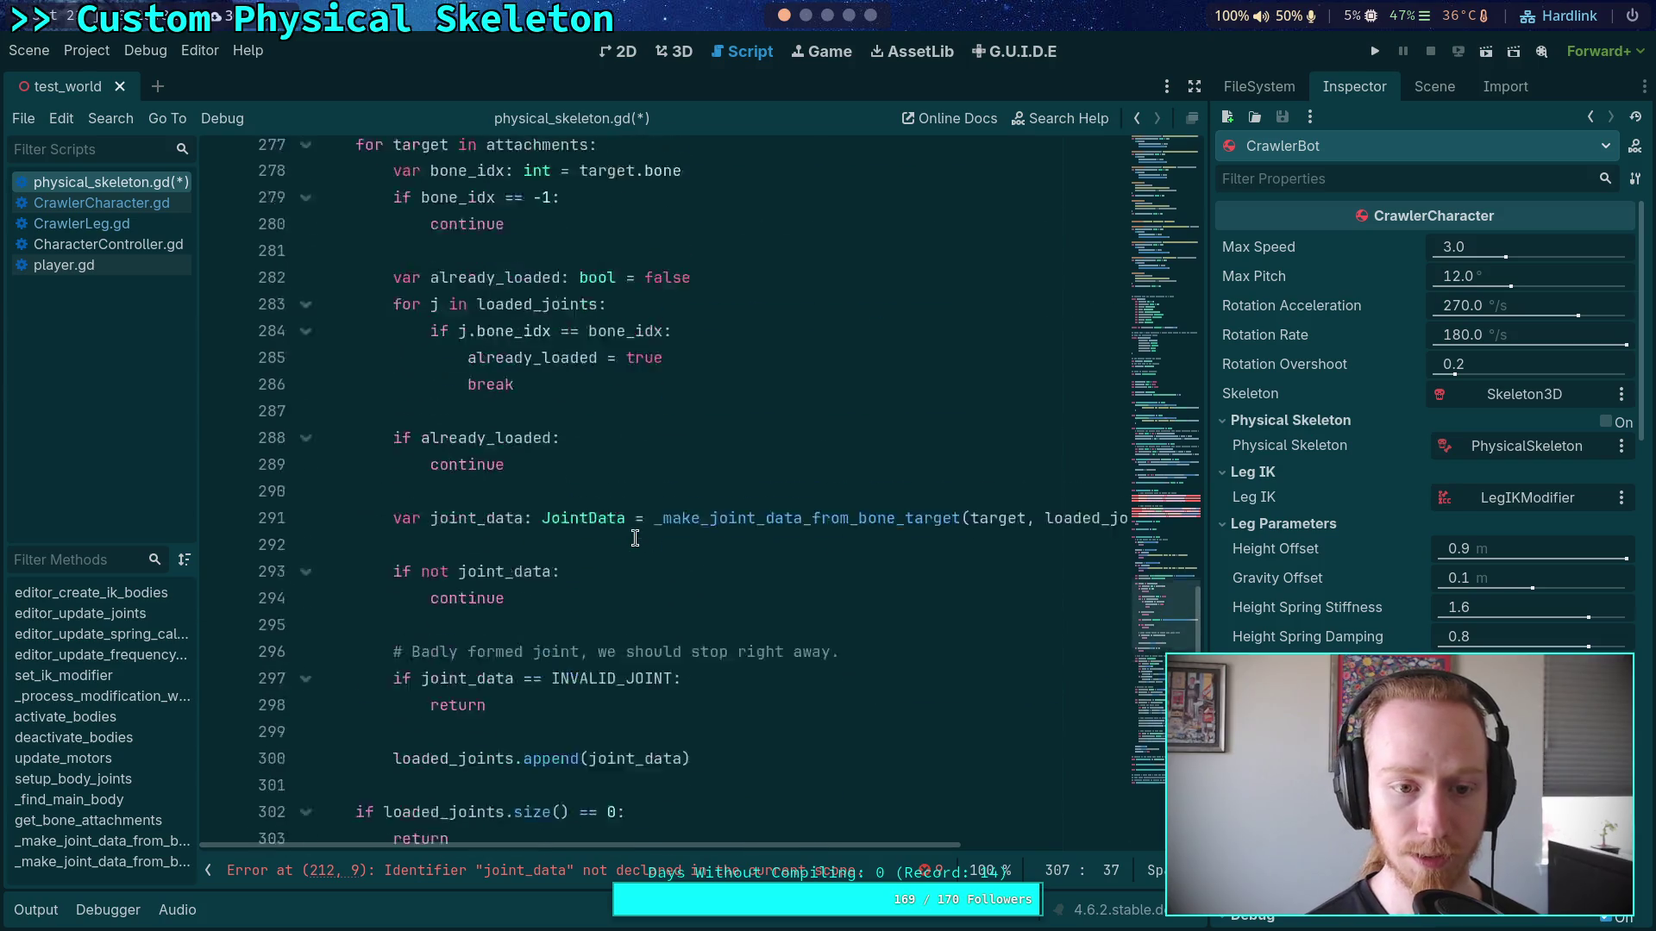
scroll(543, 386, "up", 15)
Step: Wrap the pasted code in 'for joint_data in joints:' and widen the script panel
left_click(587, 395)
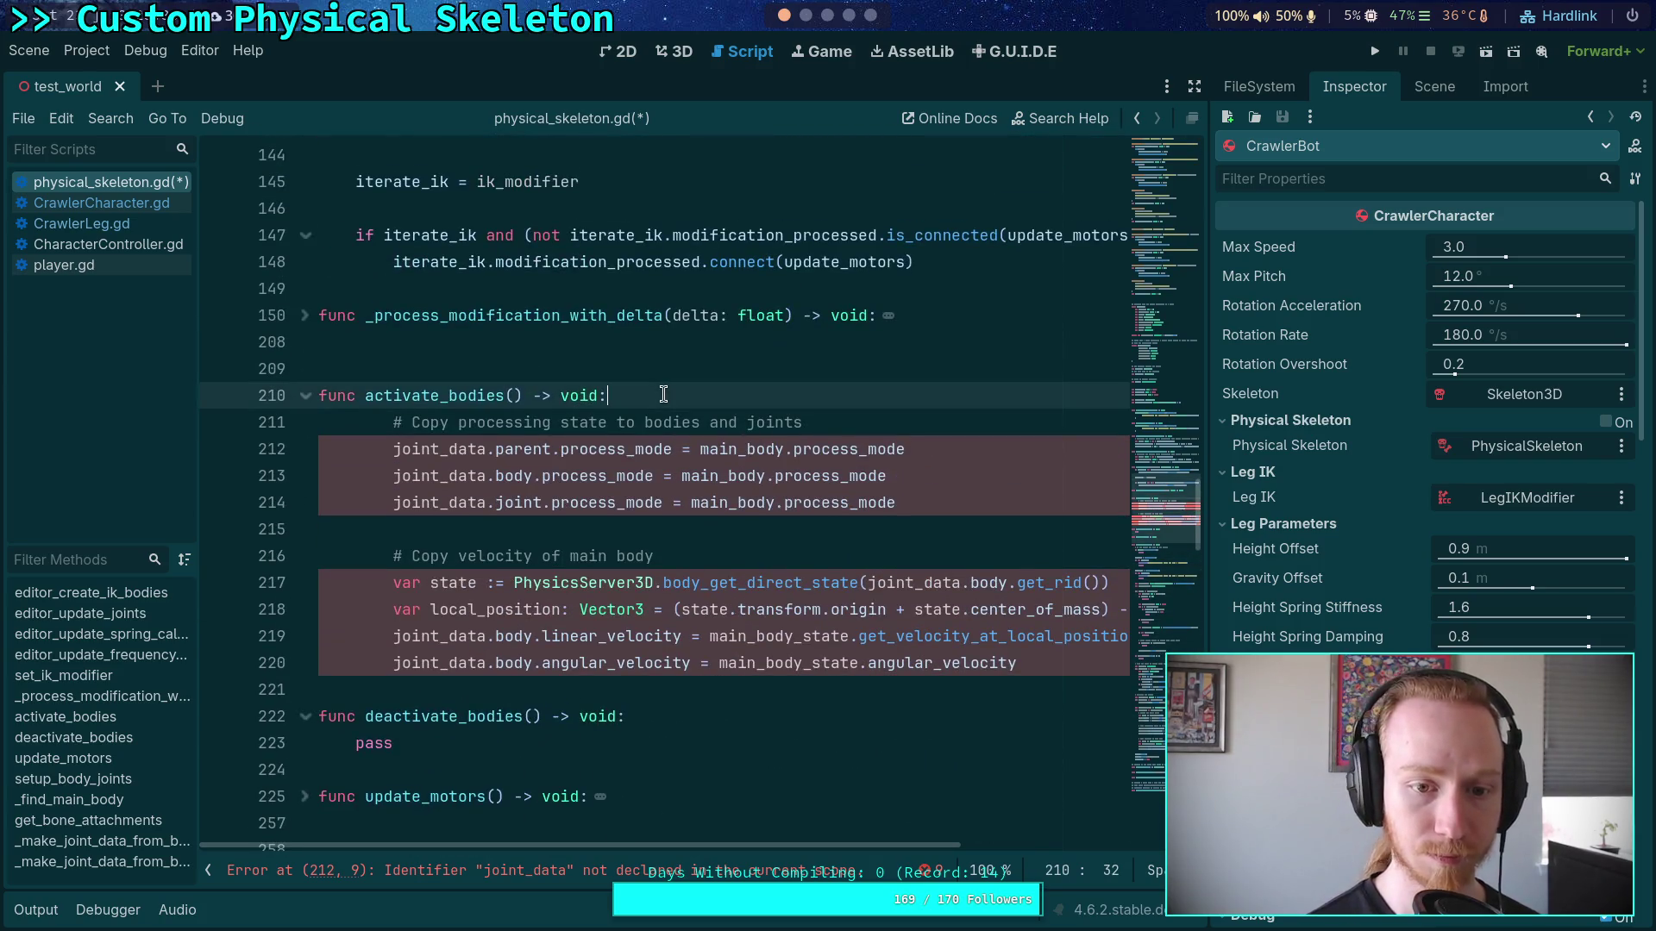
key("Return")
type("for joint_data in ")
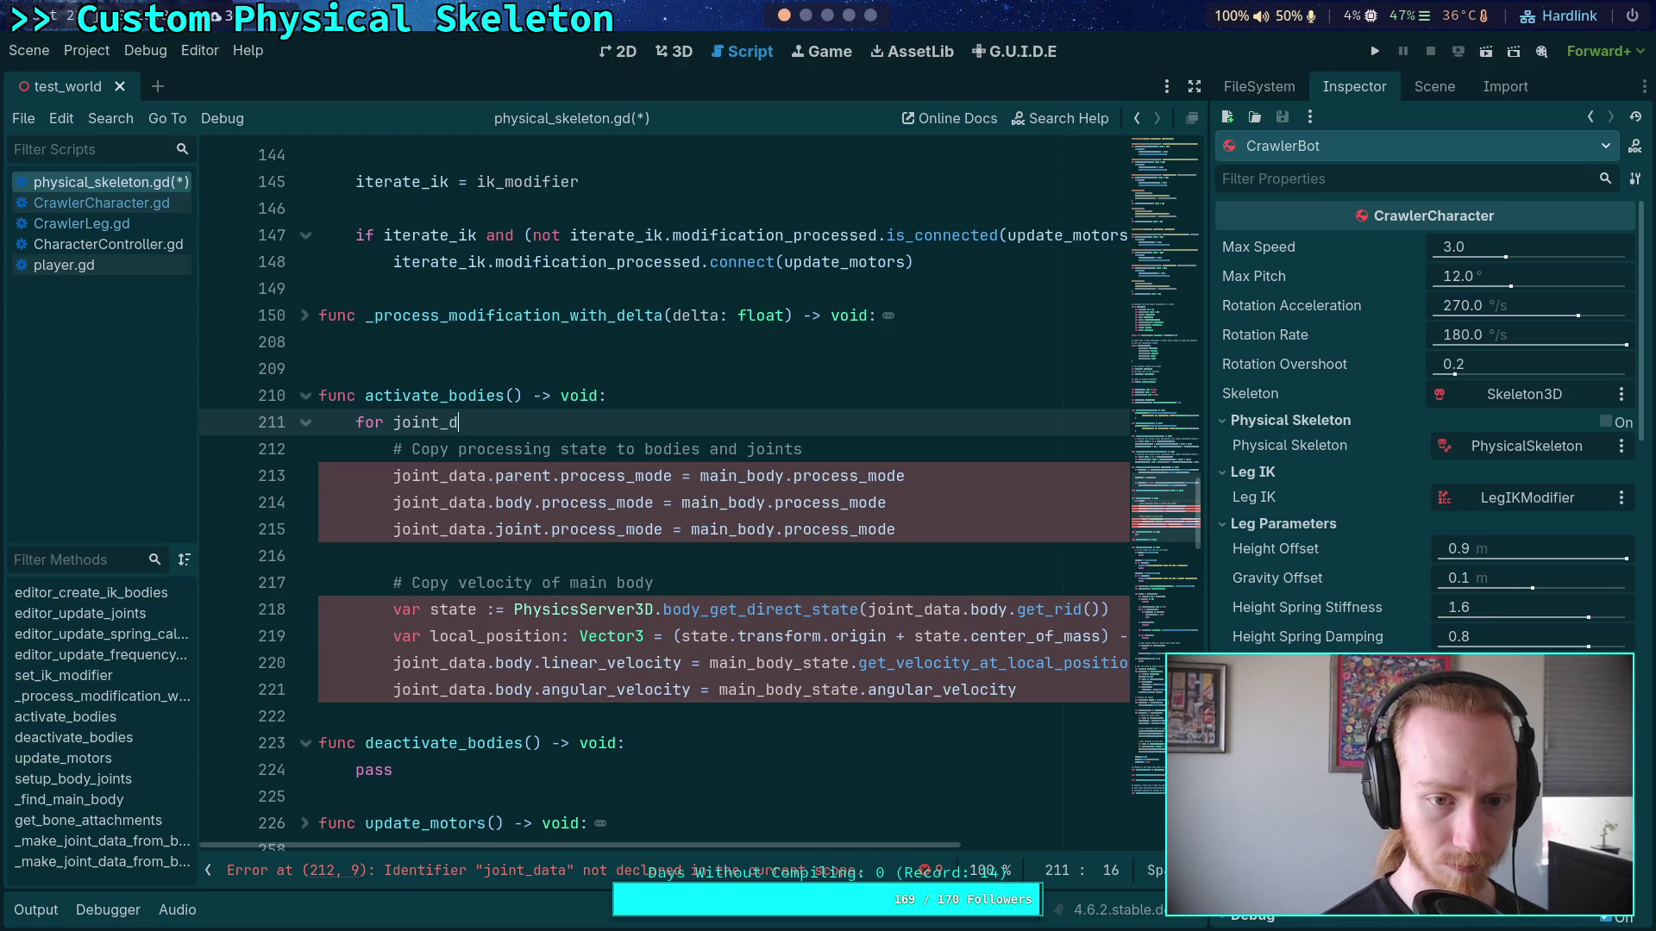
type("joints:")
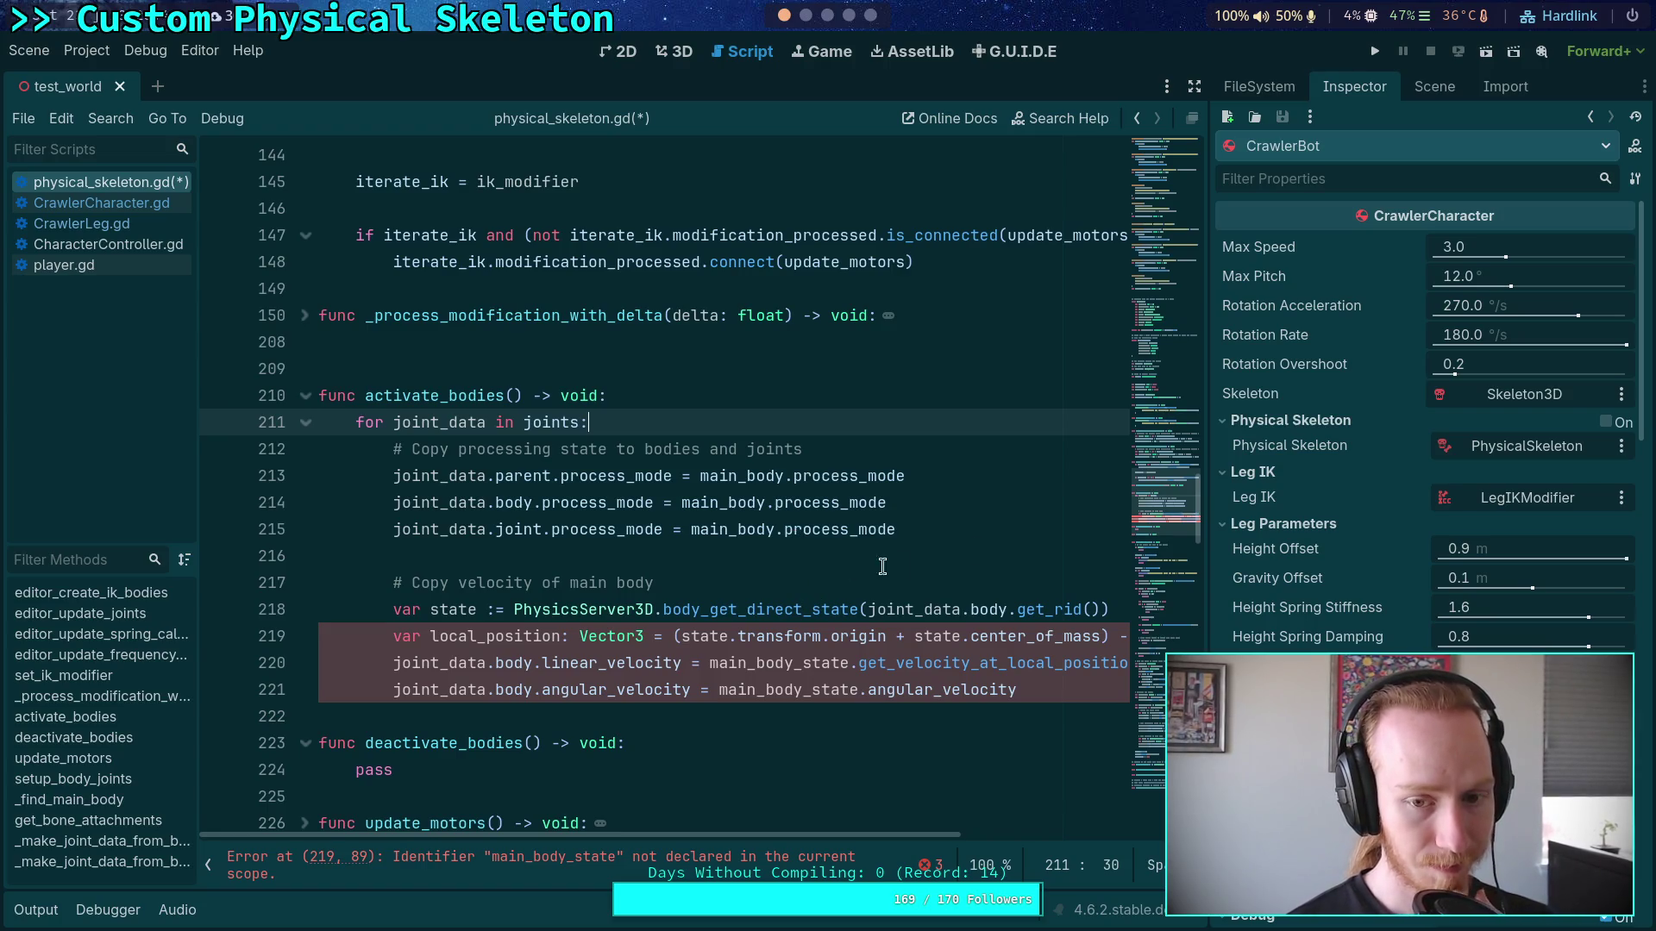
left_click_drag(1207, 509, 1291, 508)
left_click(1109, 546)
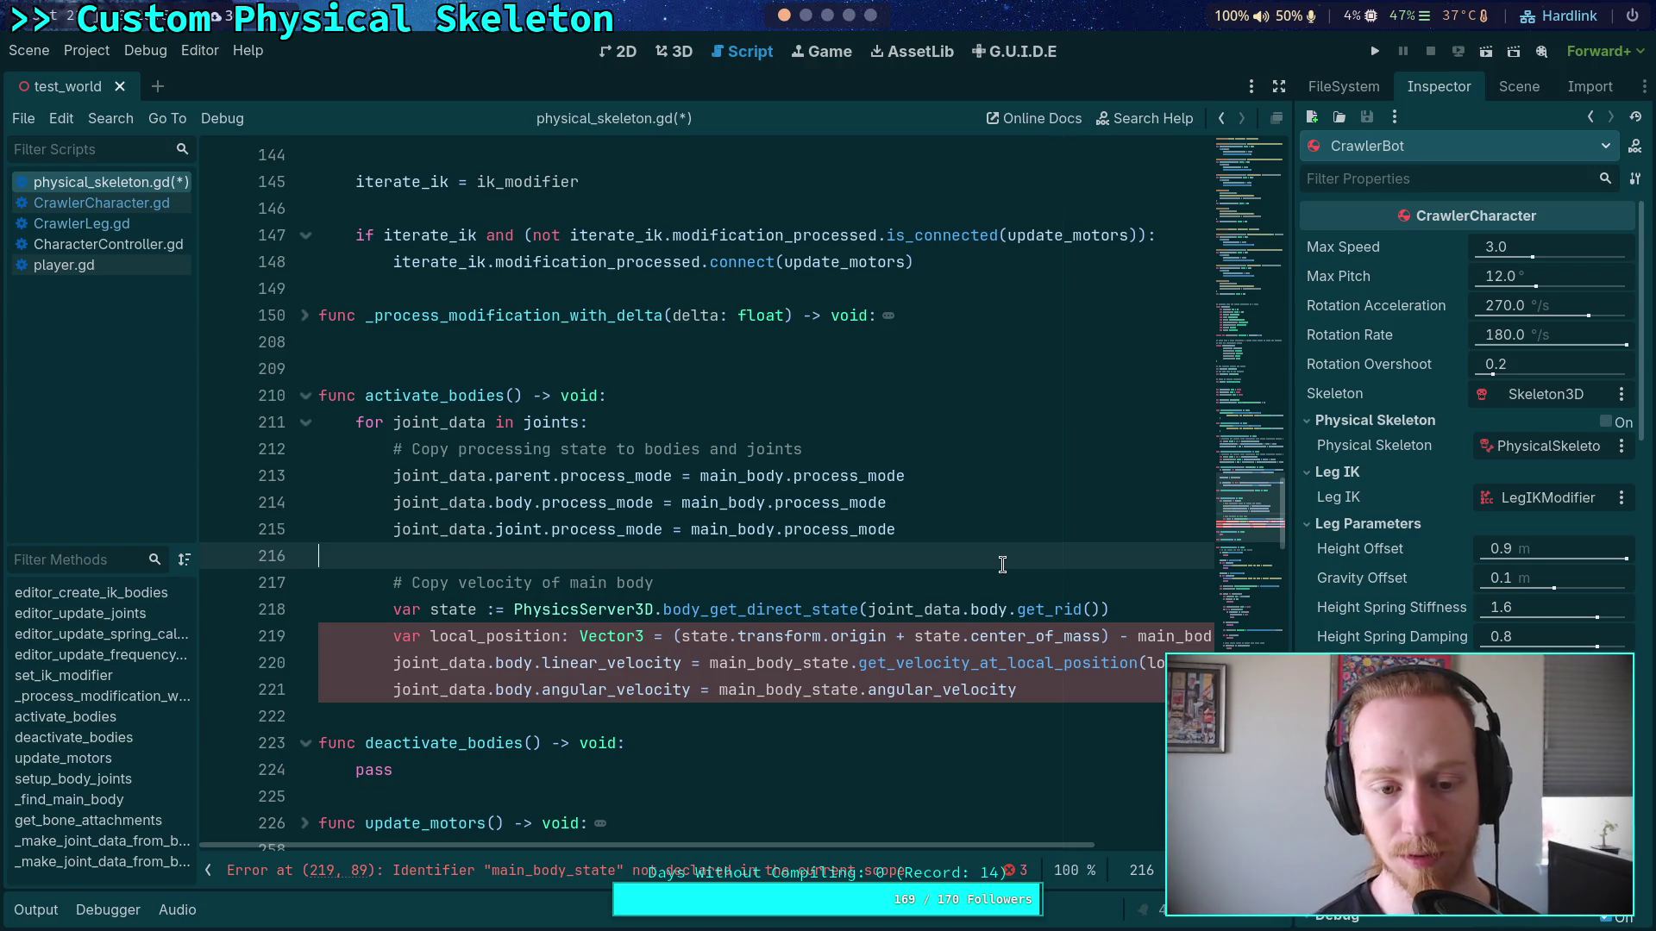
scroll(1002, 564, "up", 20)
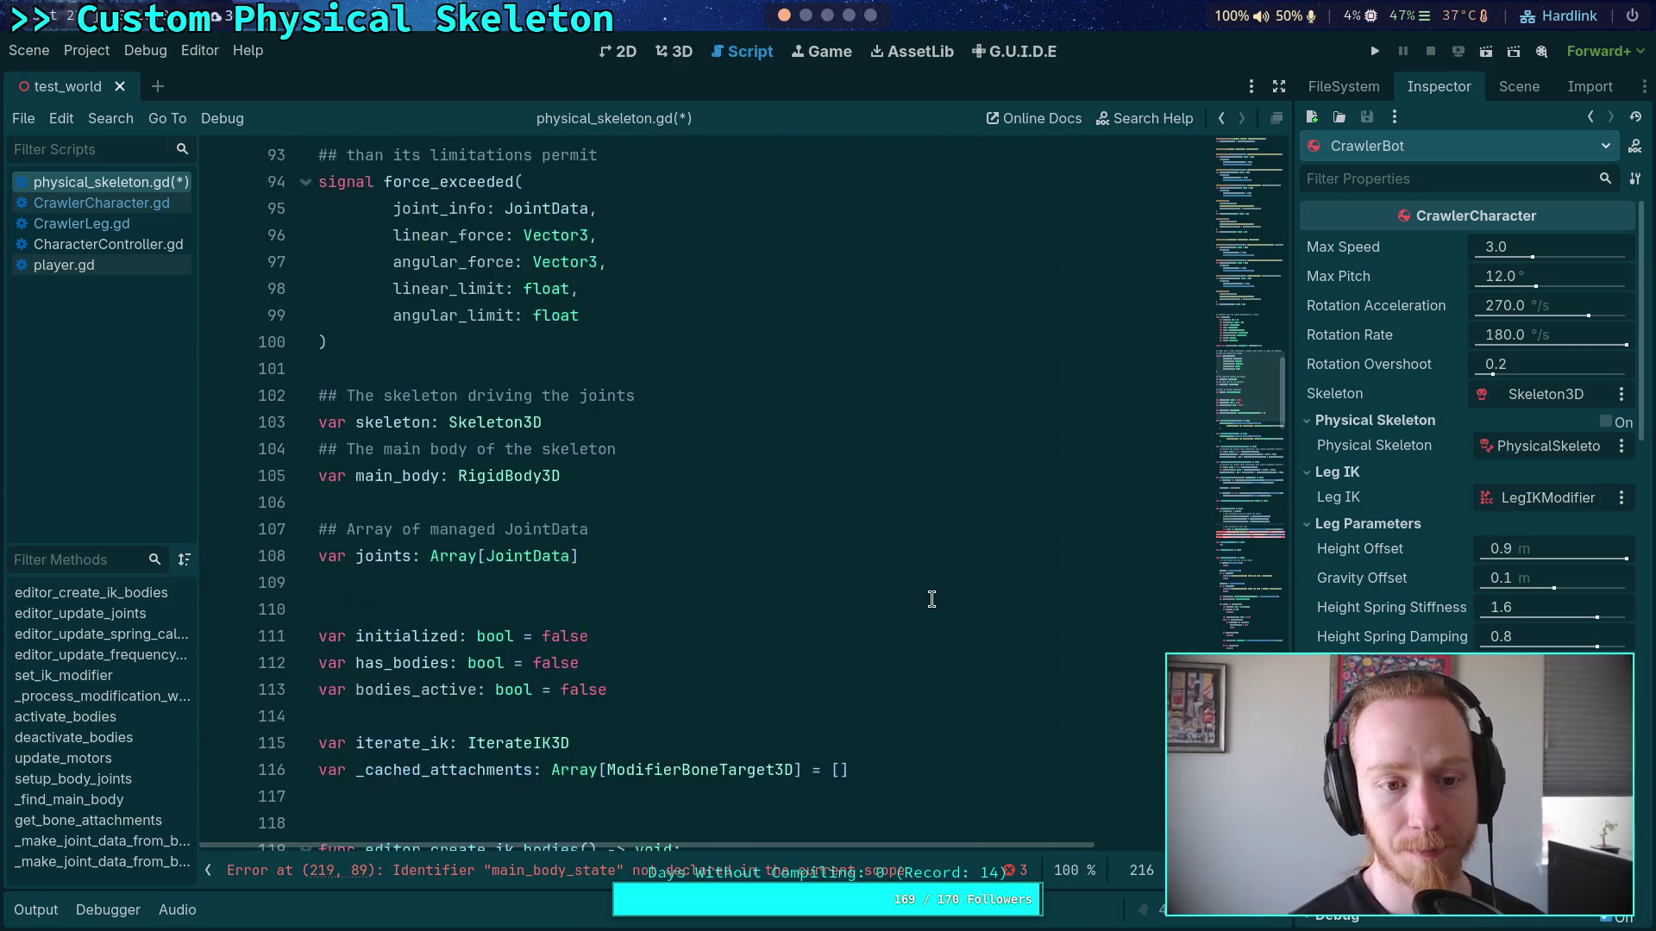
Step: Scroll through the script, highlighting the uses of attachments and the loop variable target
scroll(931, 600, "up", 3)
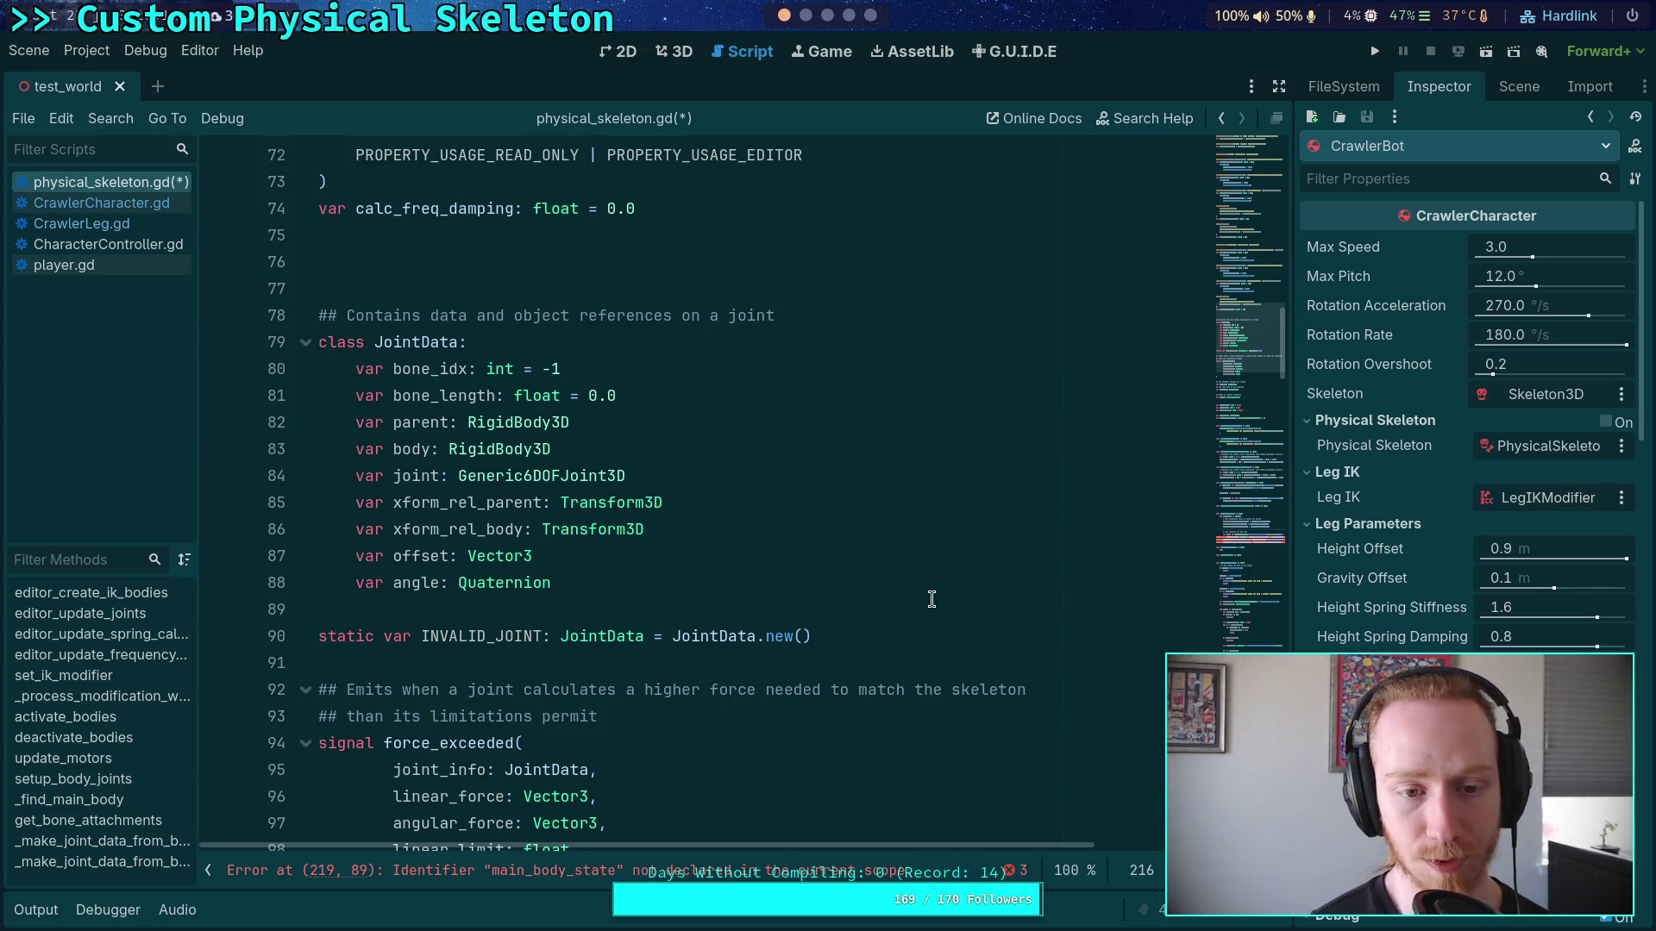
scroll(929, 599, "down", 20)
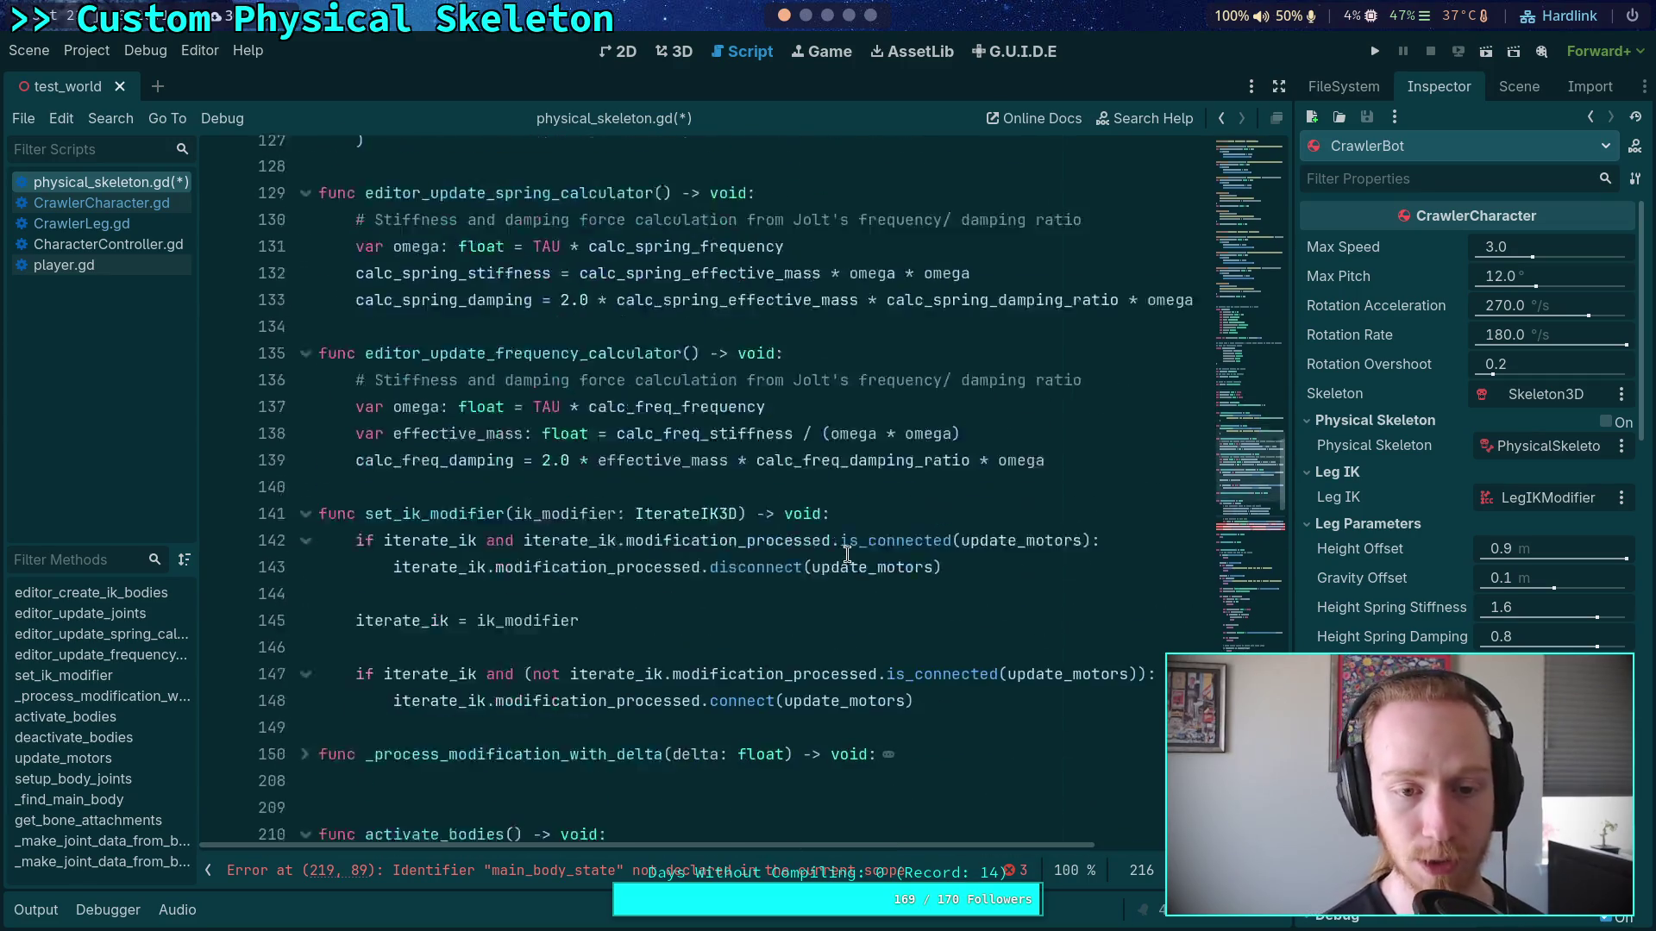
scroll(847, 554, "down", 6)
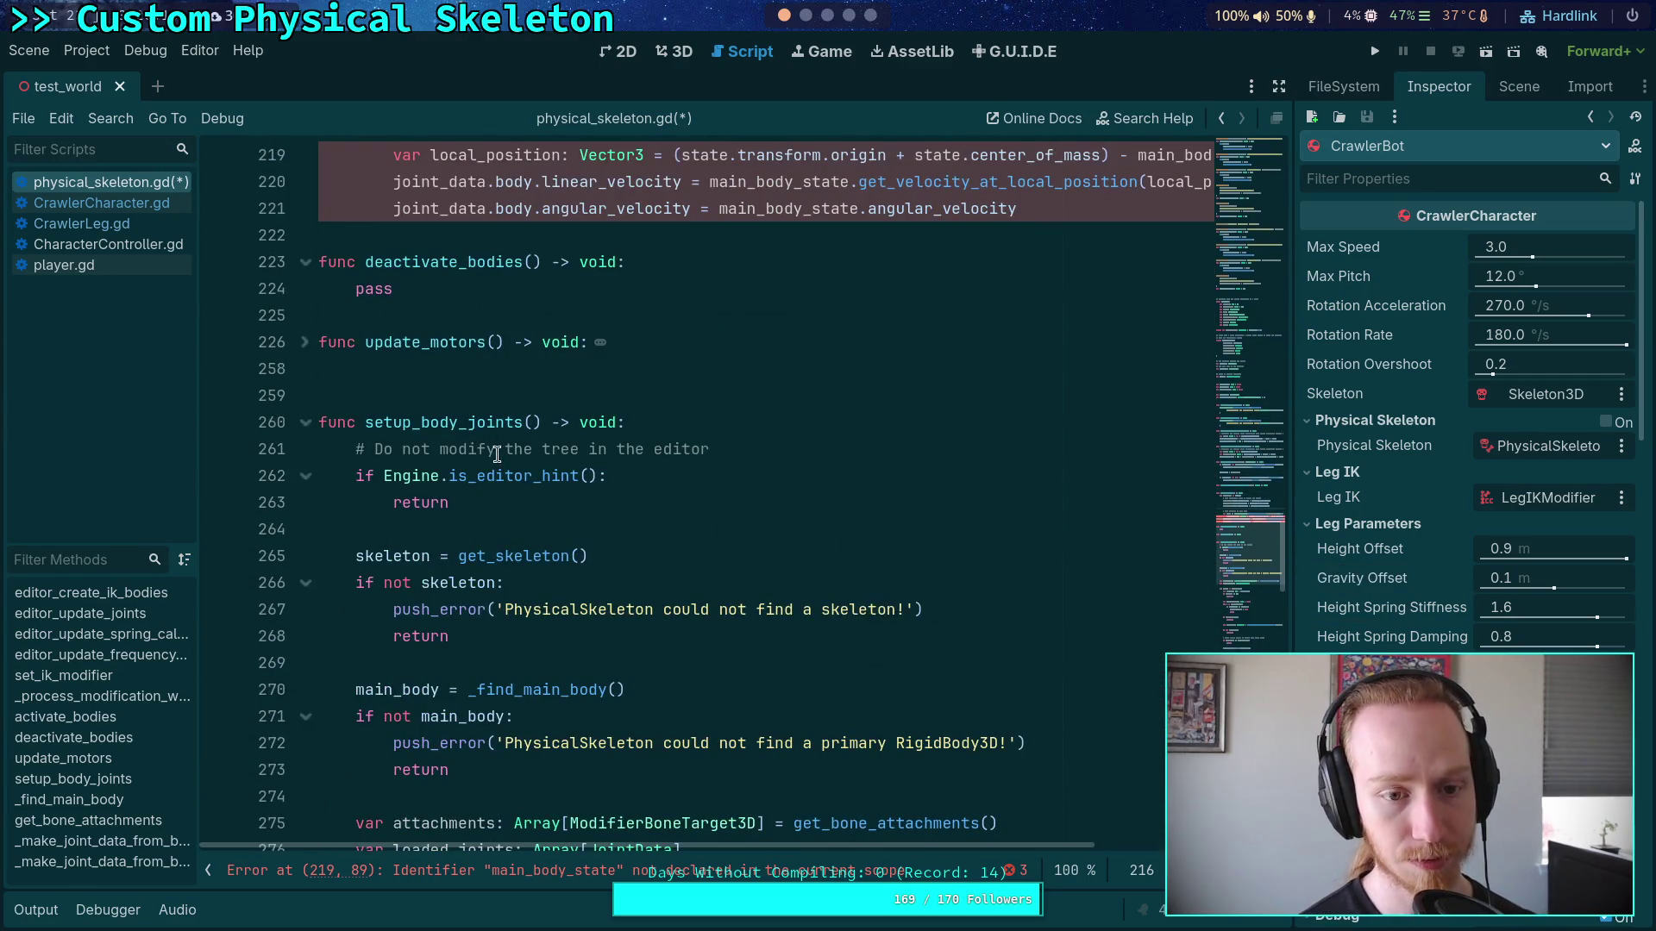
scroll(544, 507, "down", 12)
scroll(544, 507, "down", 4)
scroll(544, 507, "up", 4)
double_click(444, 422)
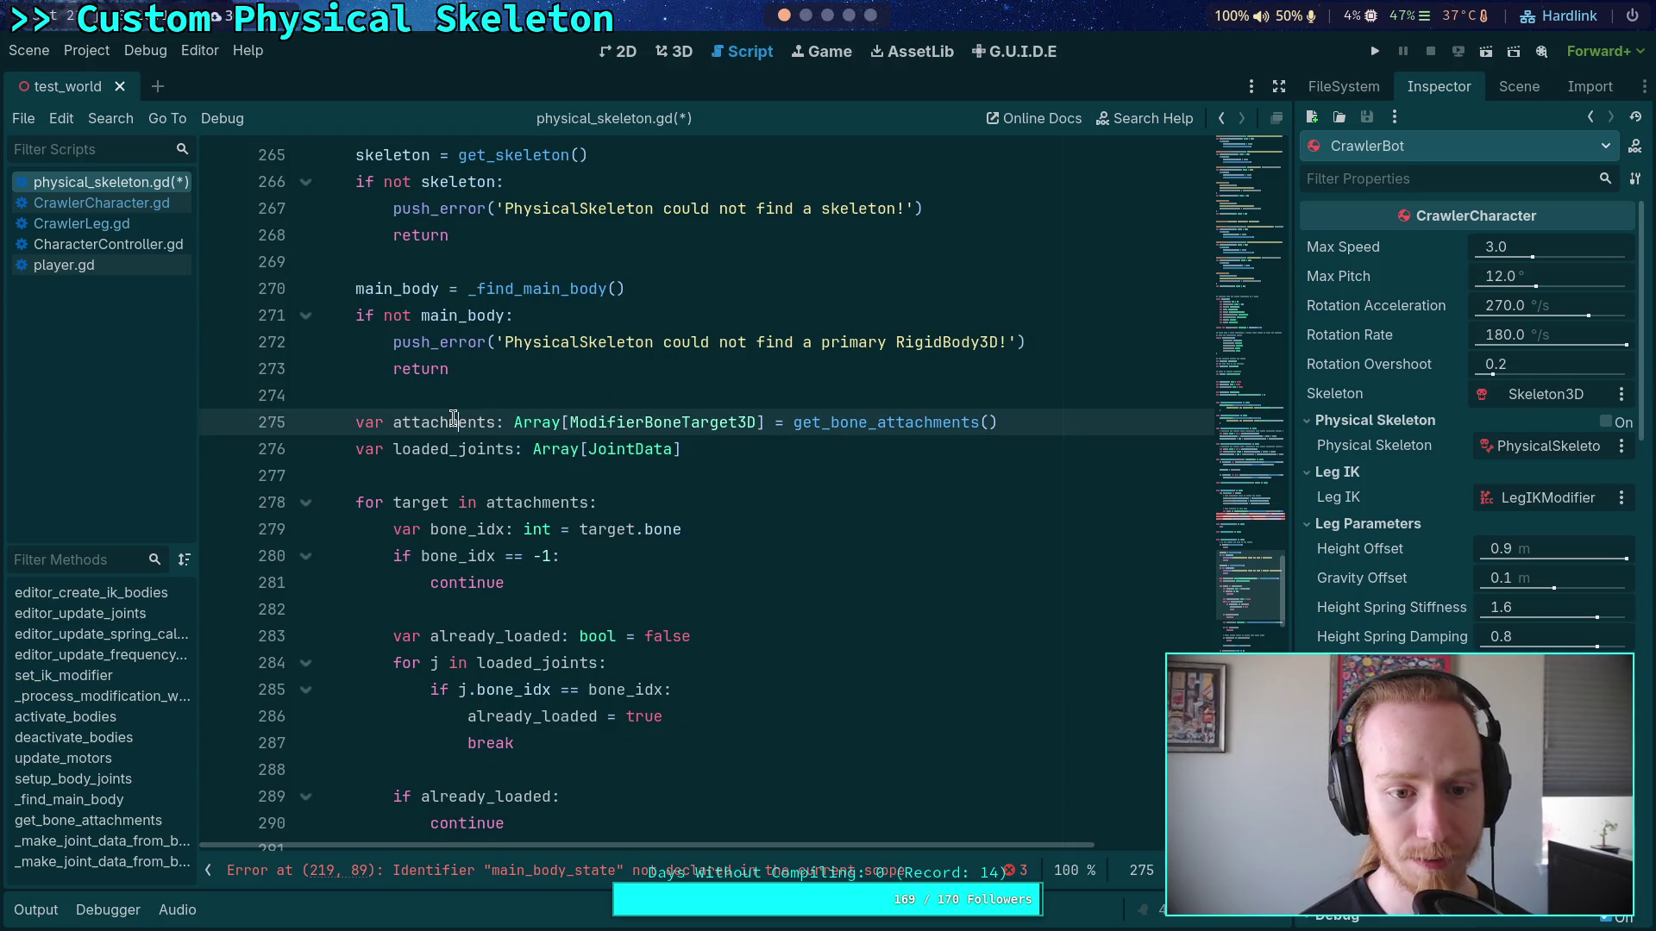
scroll(793, 518, "down", 7)
scroll(796, 524, "up", 1)
scroll(796, 523, "up", 4)
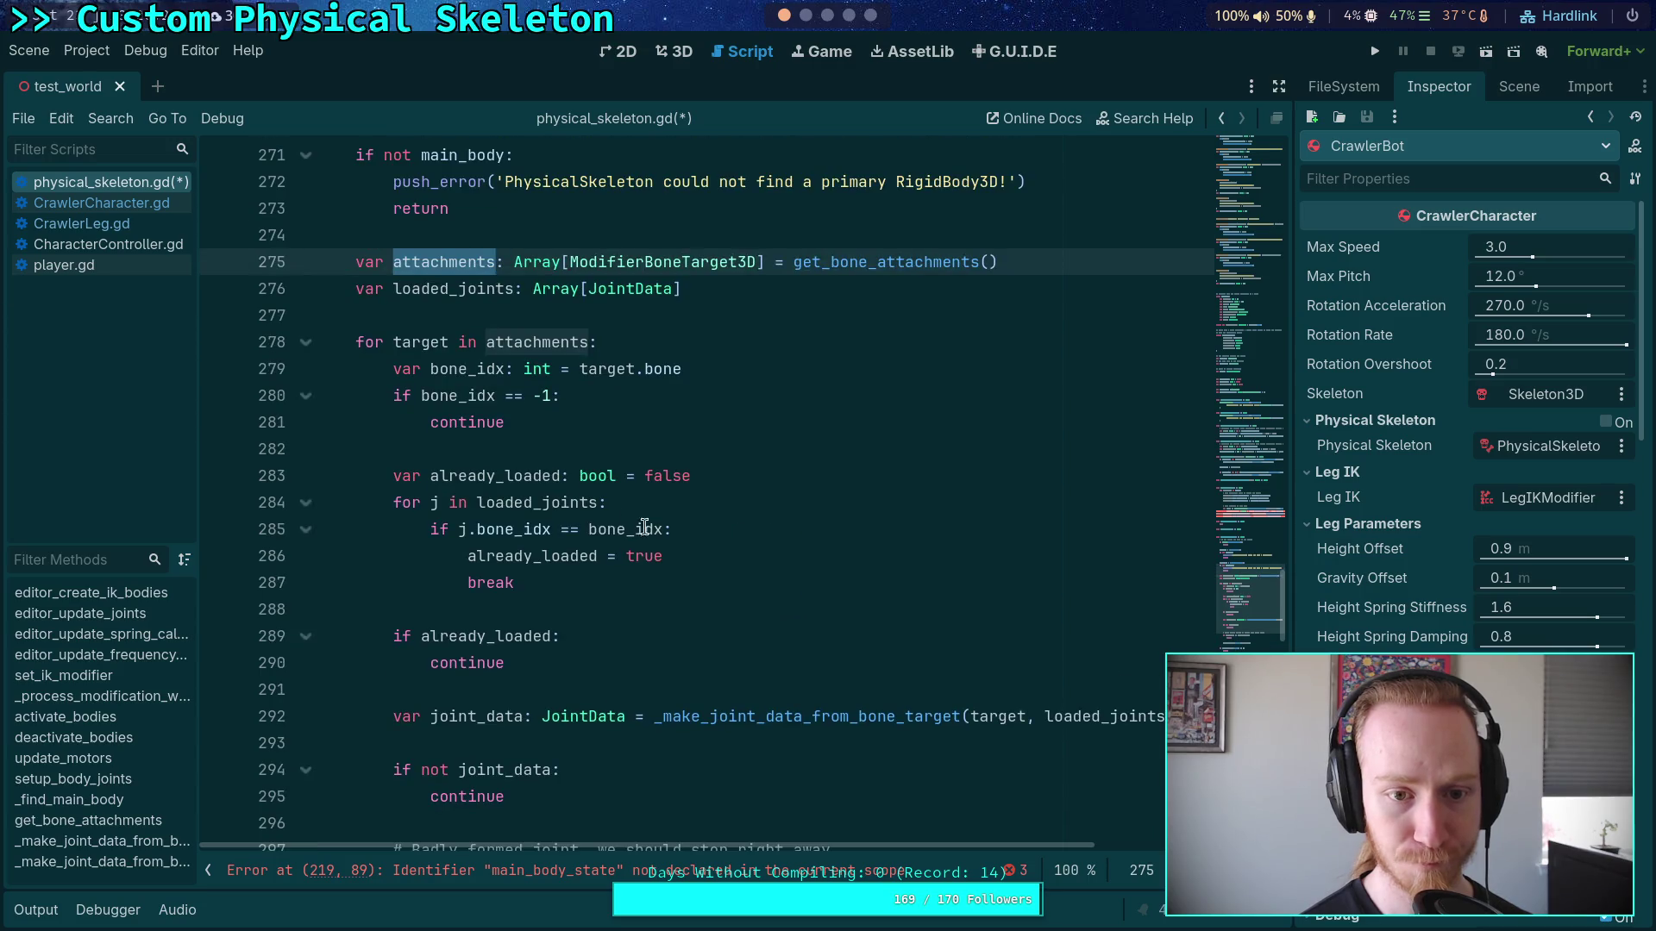
double_click(412, 345)
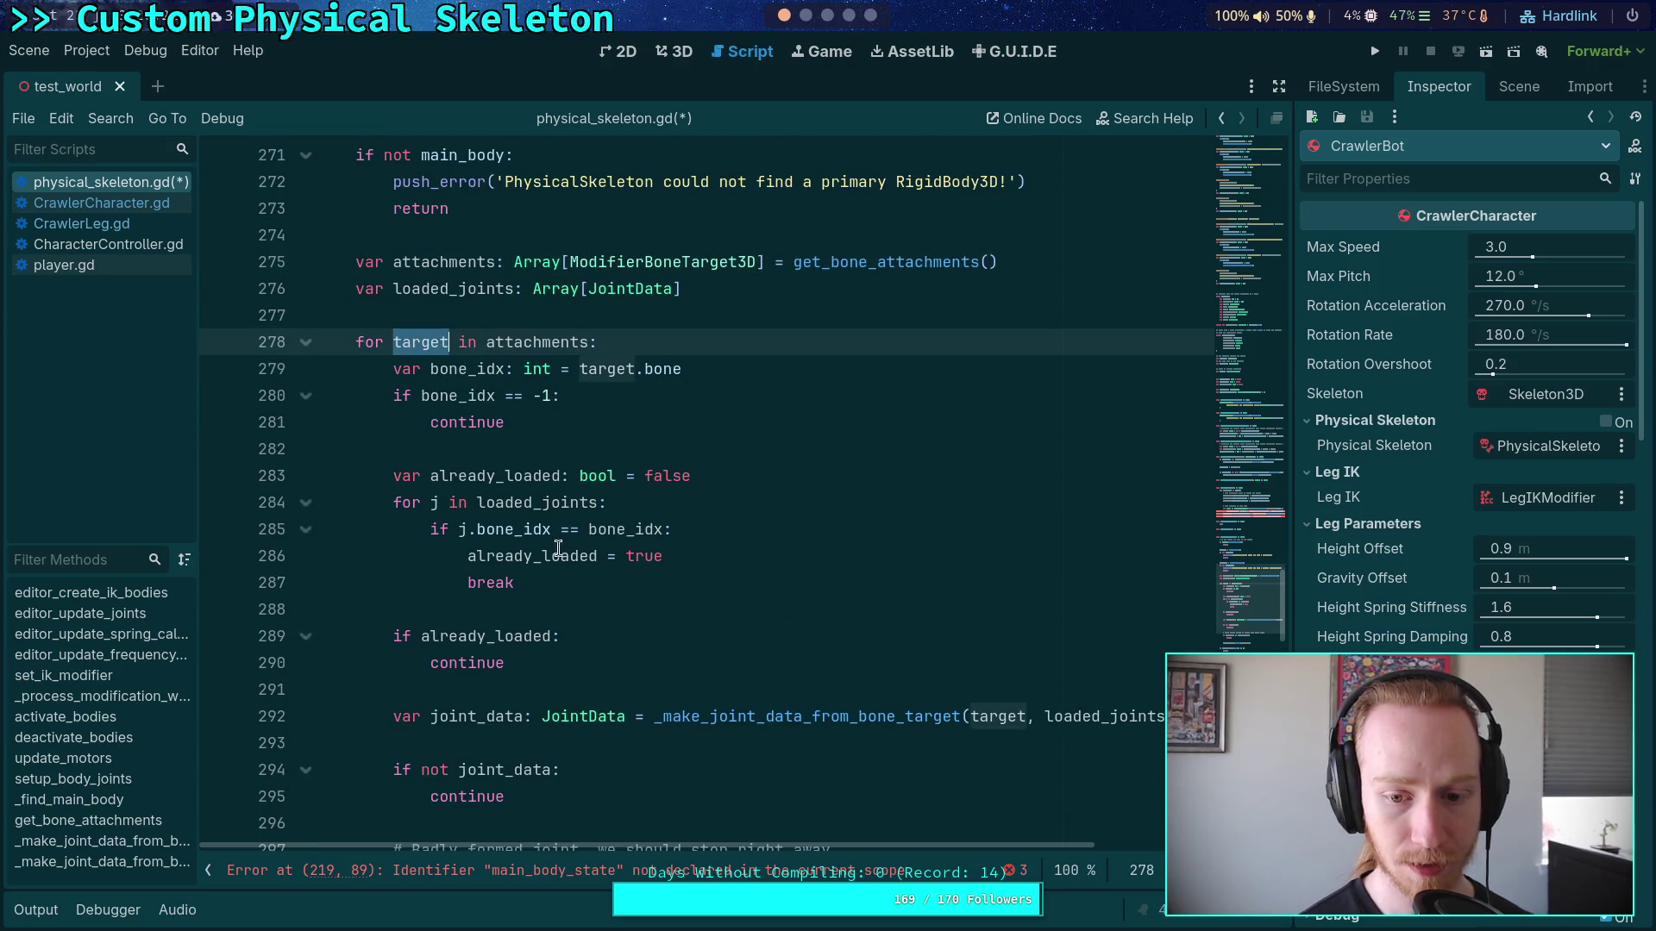
Step: Find and review the _make_joint_data_from_bone_target definition, then return to class JointData
double_click(764, 718)
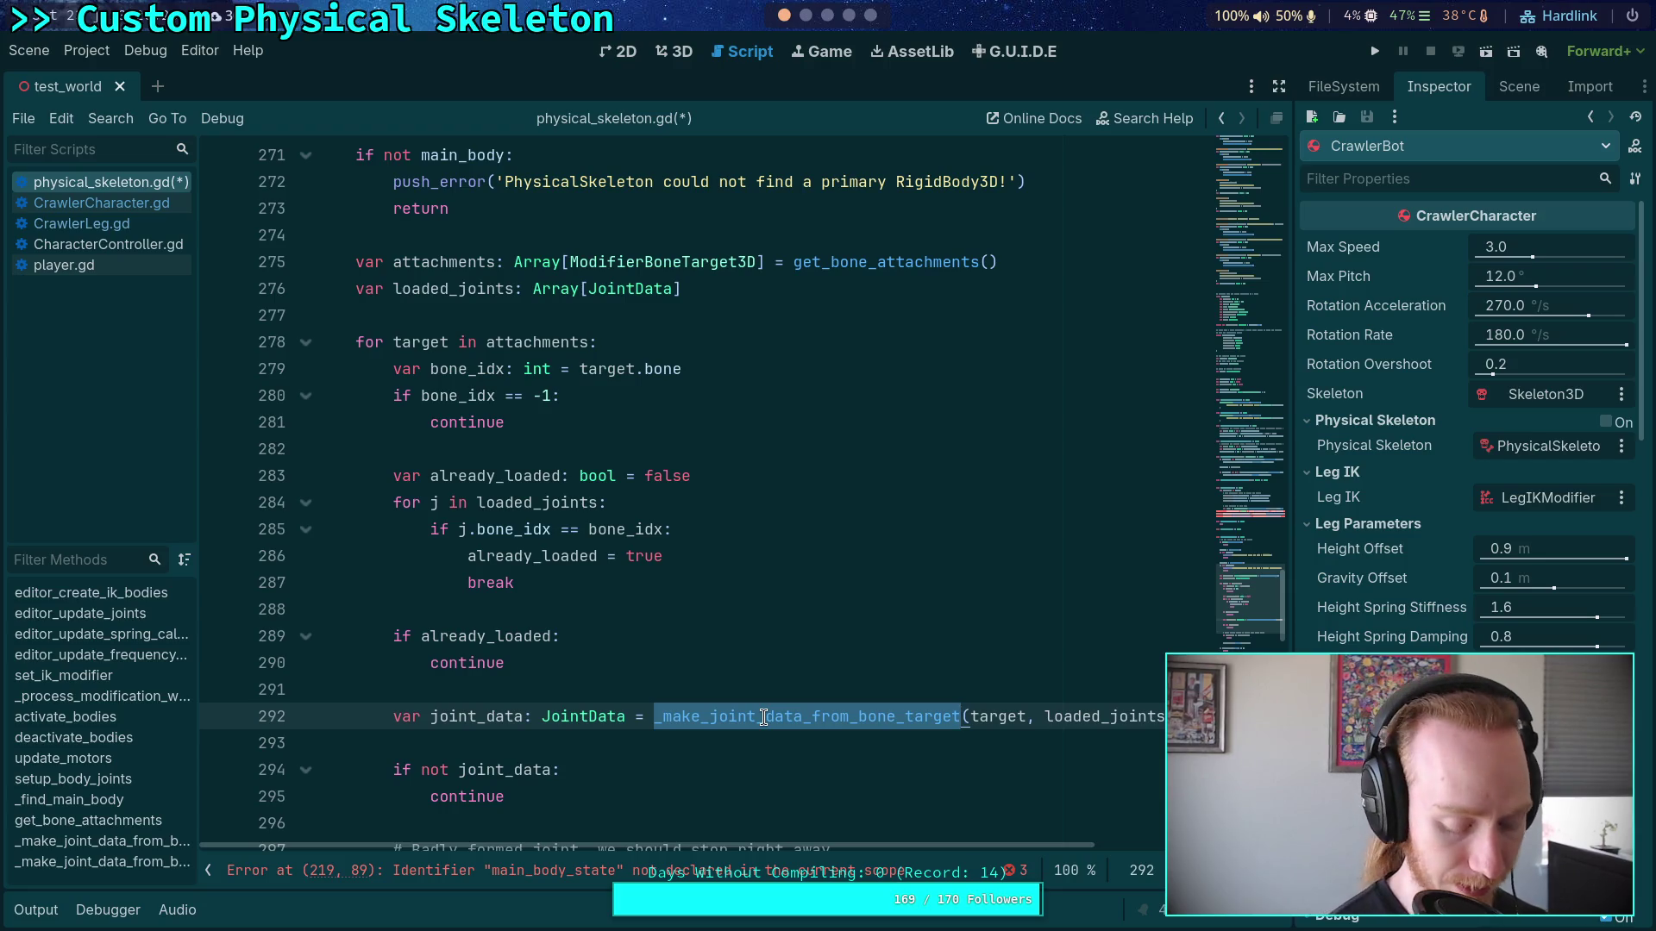
key("ctrl+f")
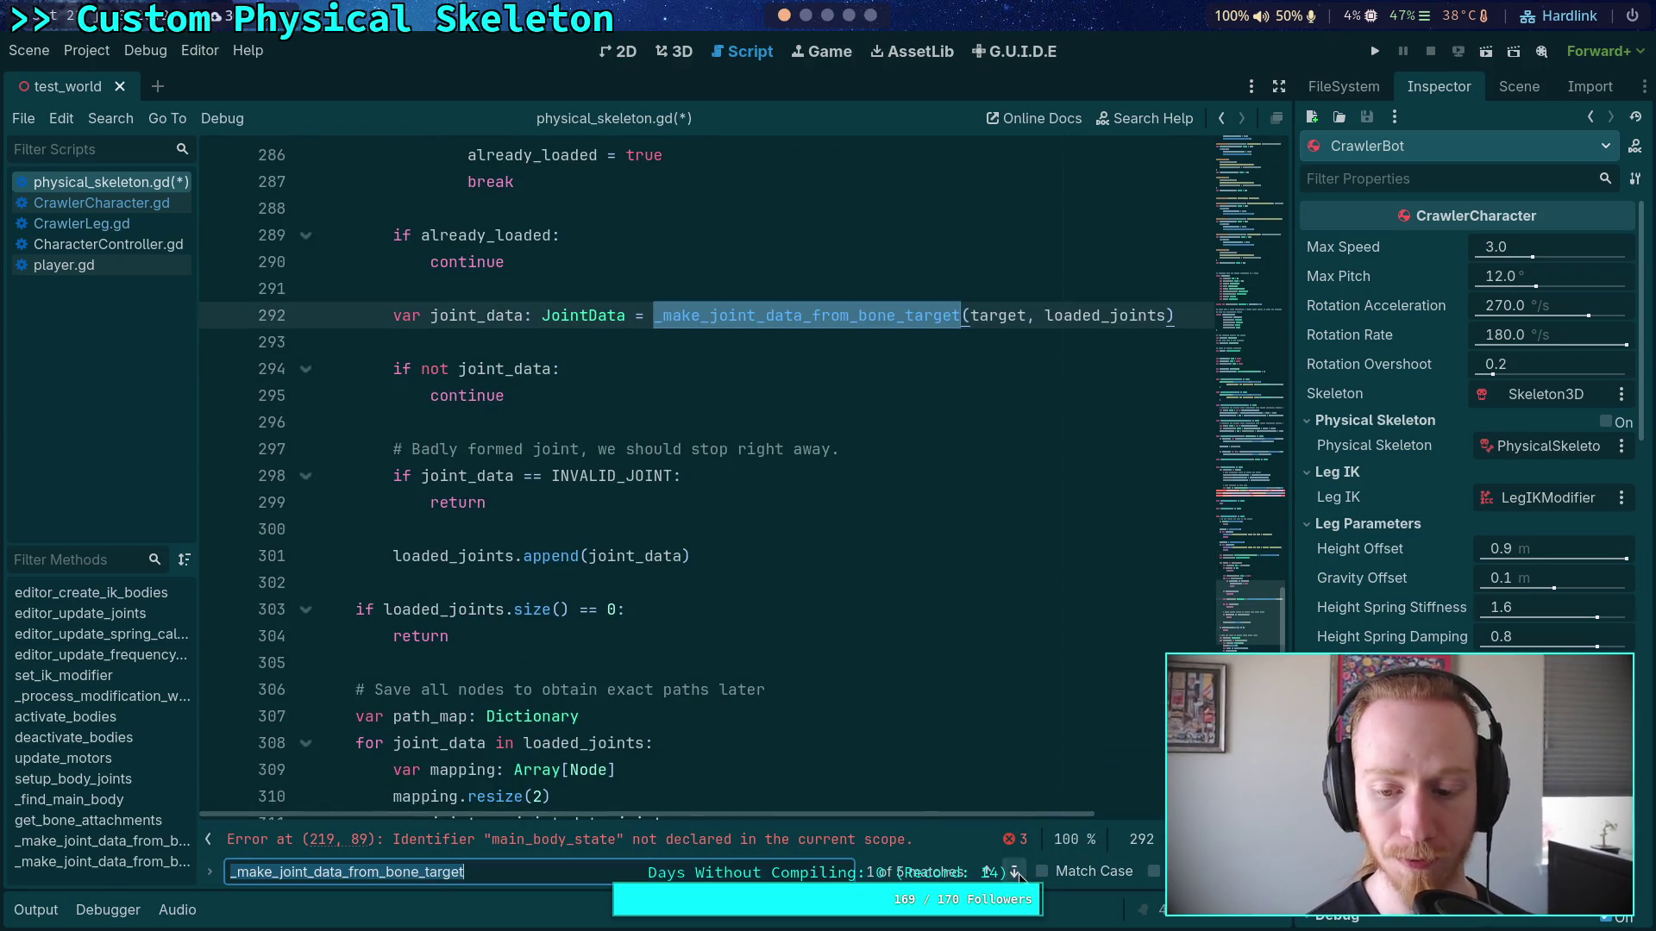
left_click(1016, 873)
scroll(764, 549, "down", 2)
double_click(448, 343)
scroll(717, 515, "down", 2)
scroll(718, 515, "down", 3)
scroll(719, 512, "up", 1)
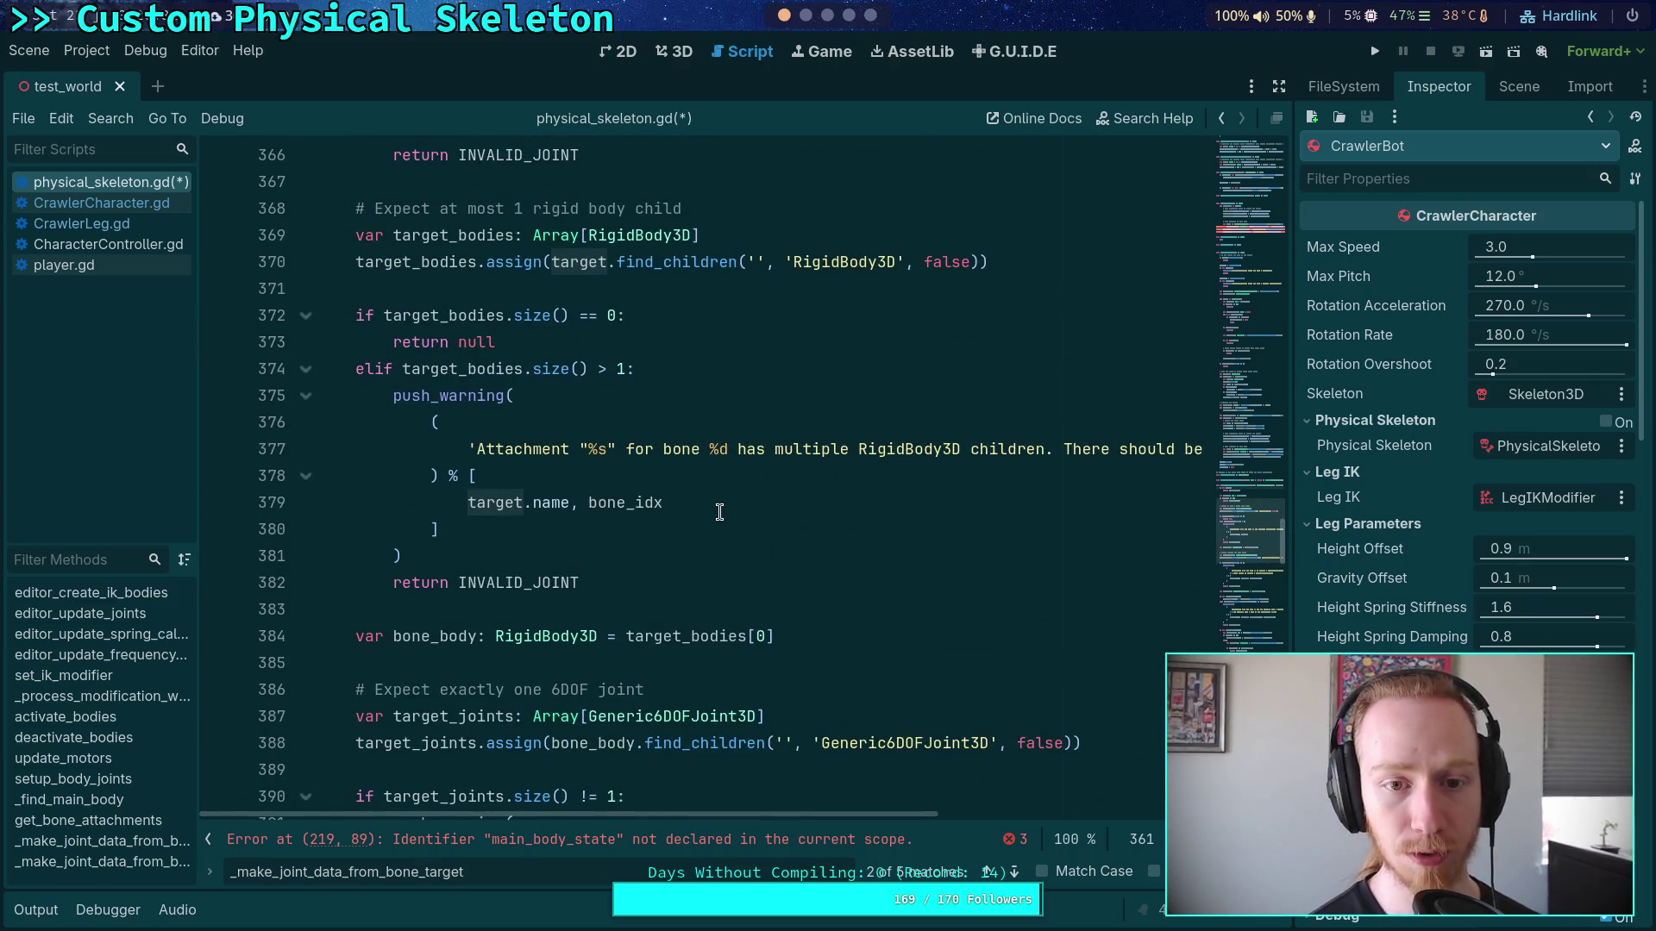
scroll(720, 512, "down", 8)
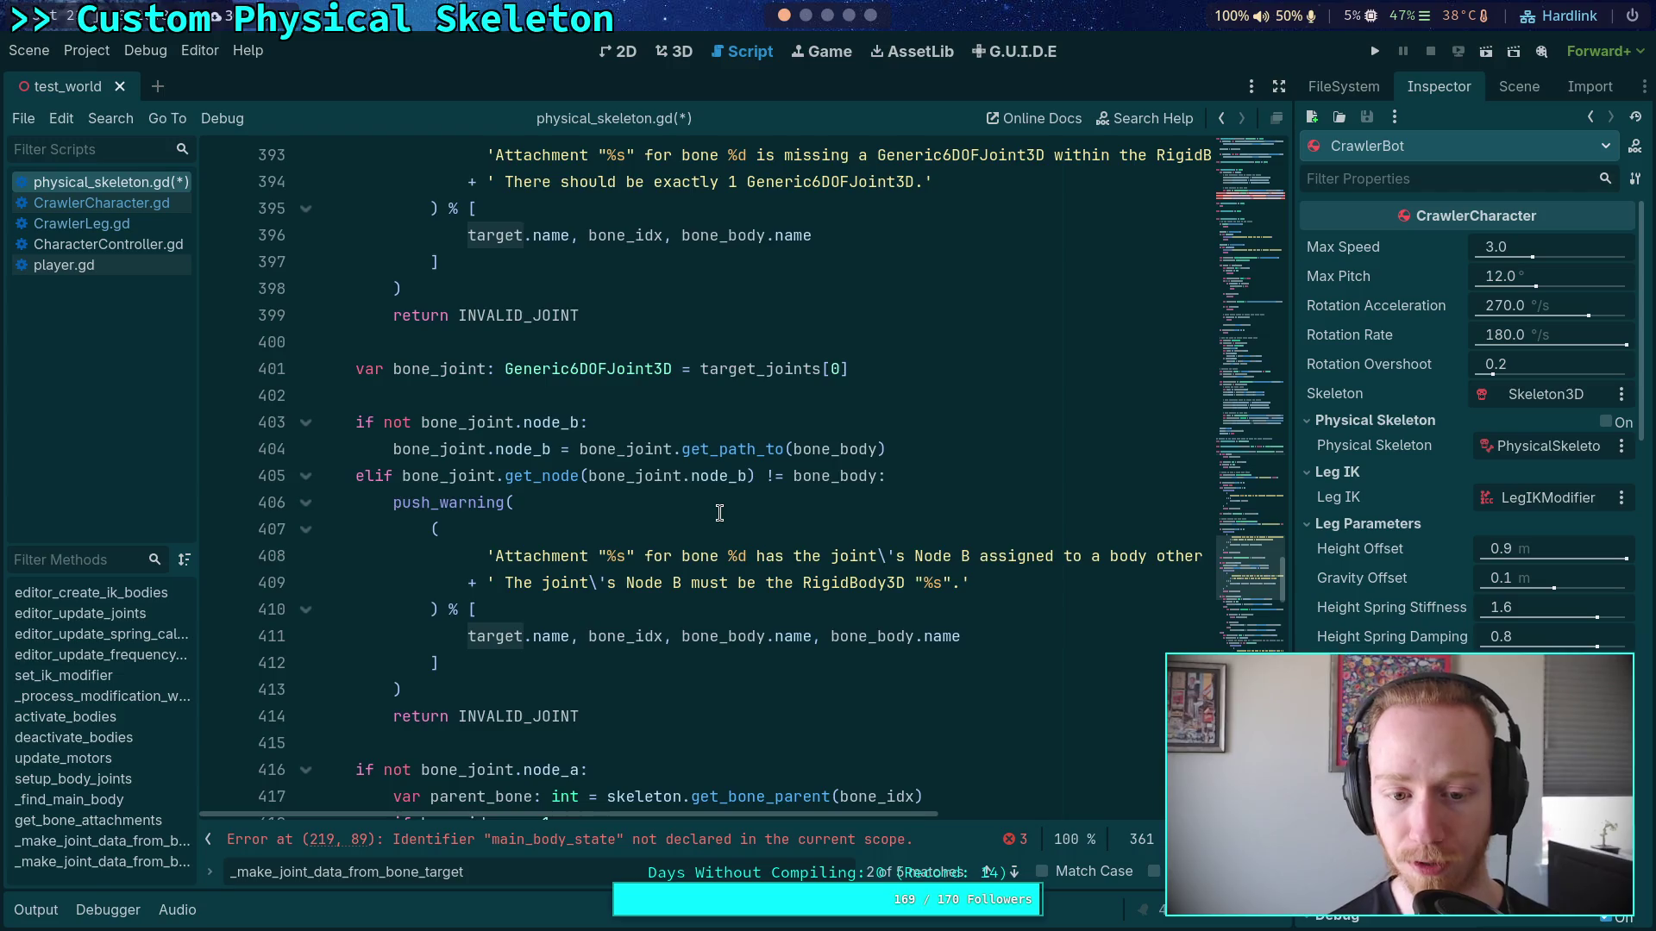
scroll(719, 512, "down", 18)
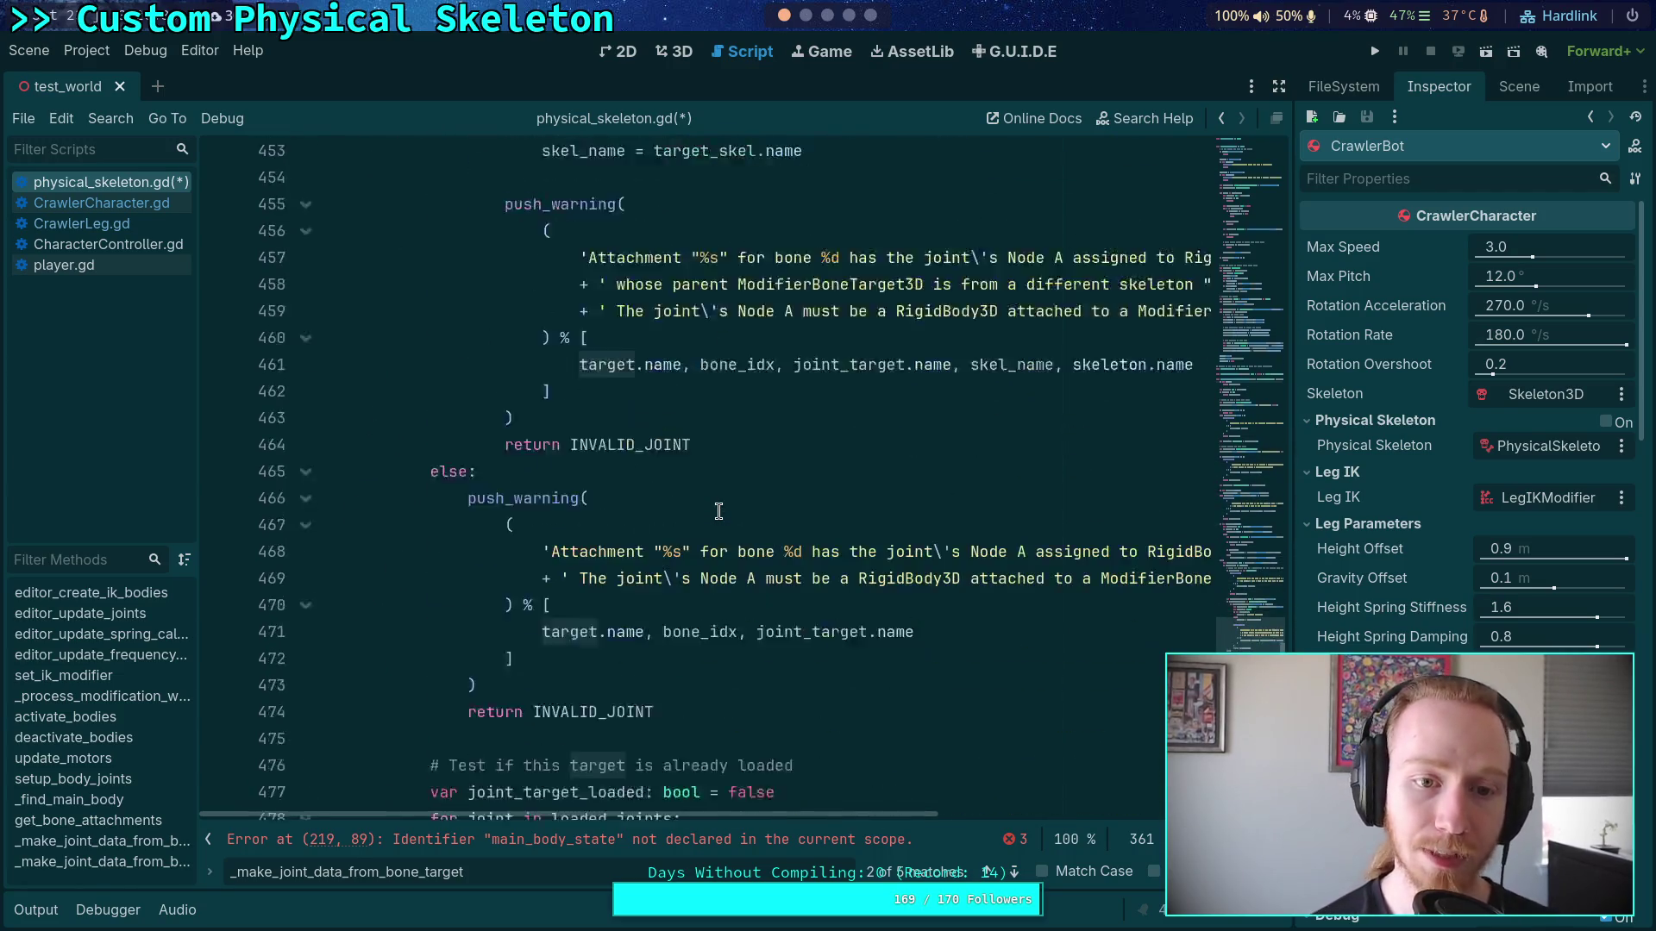
scroll(718, 511, "down", 16)
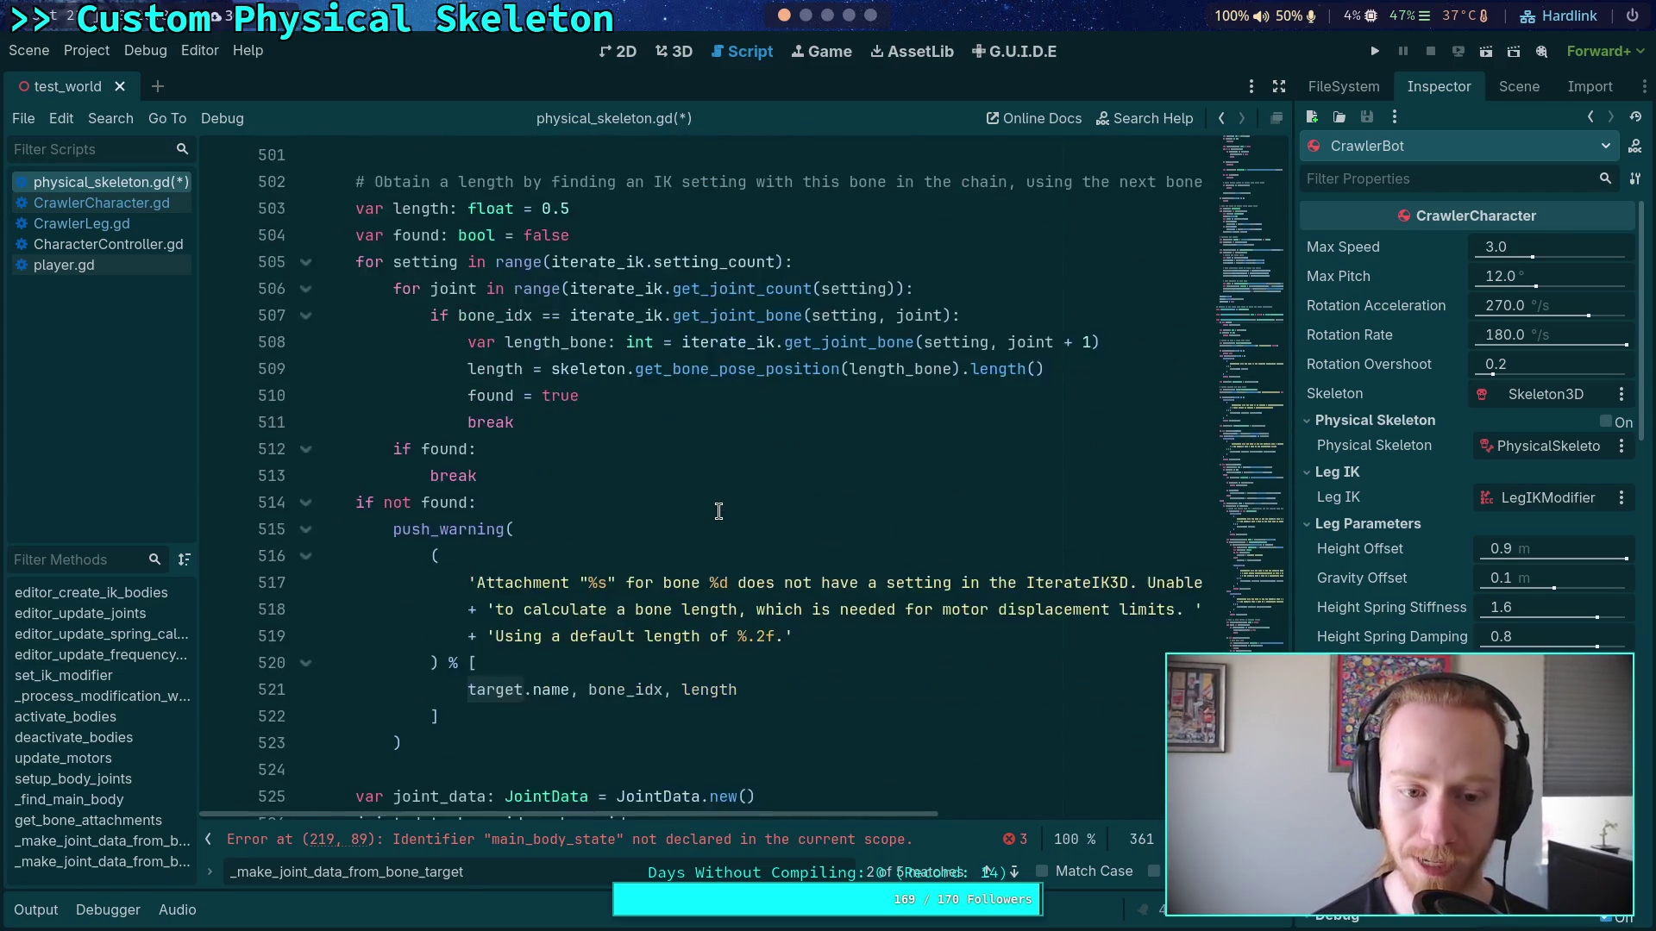
scroll(719, 512, "down", 5)
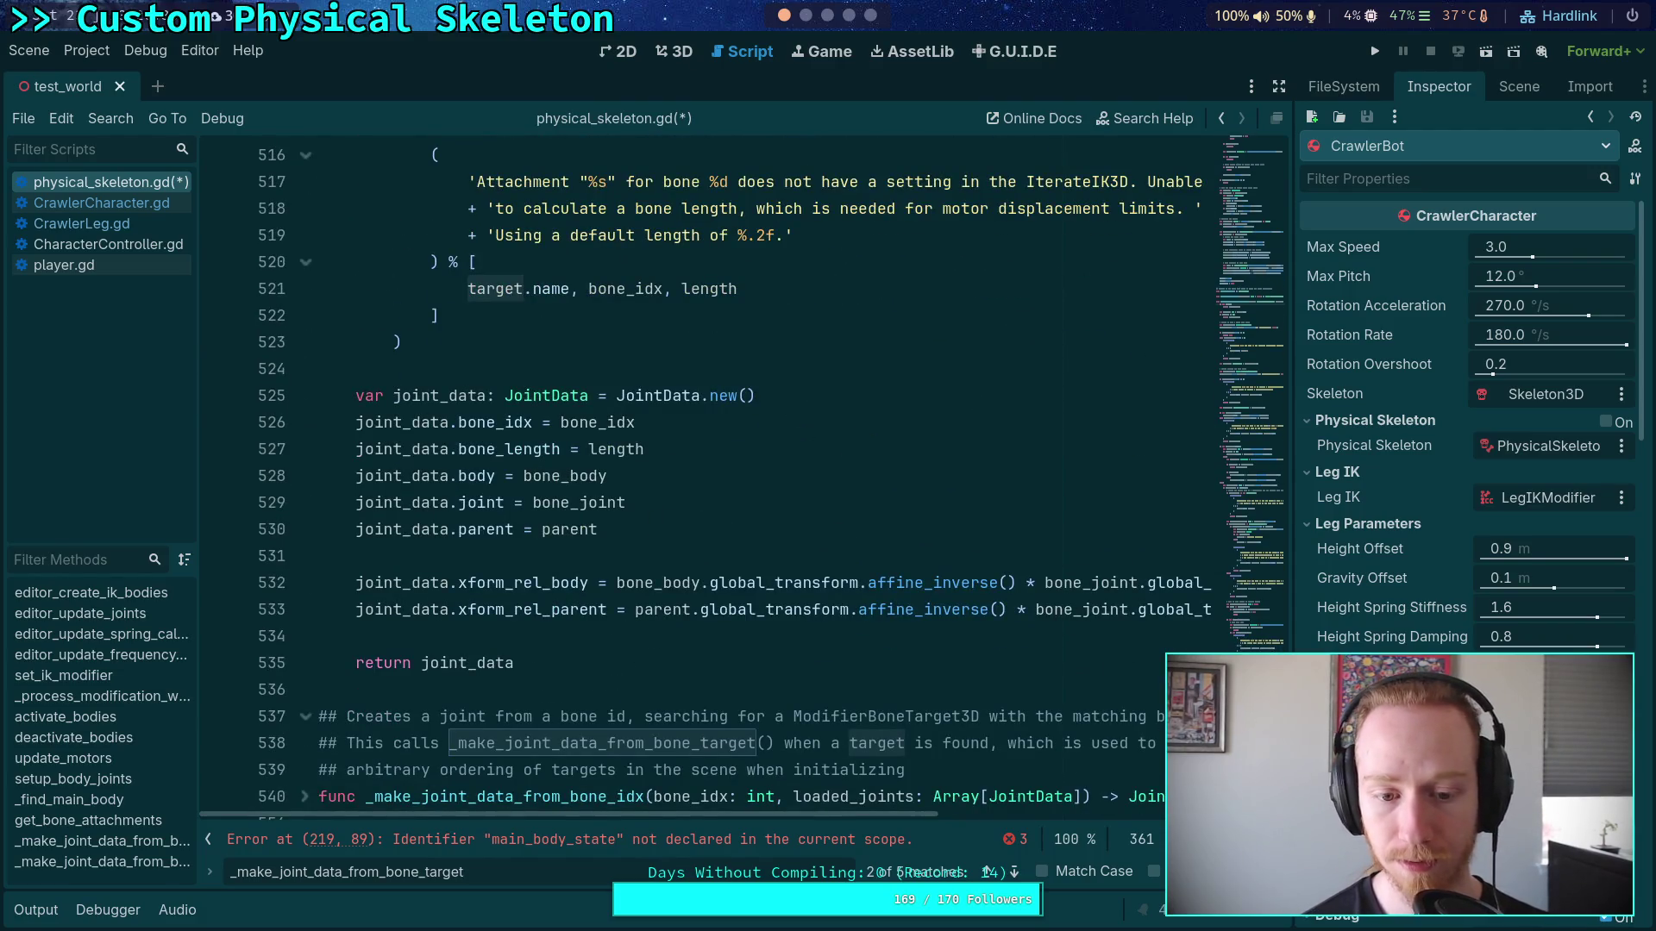
left_click(1238, 247)
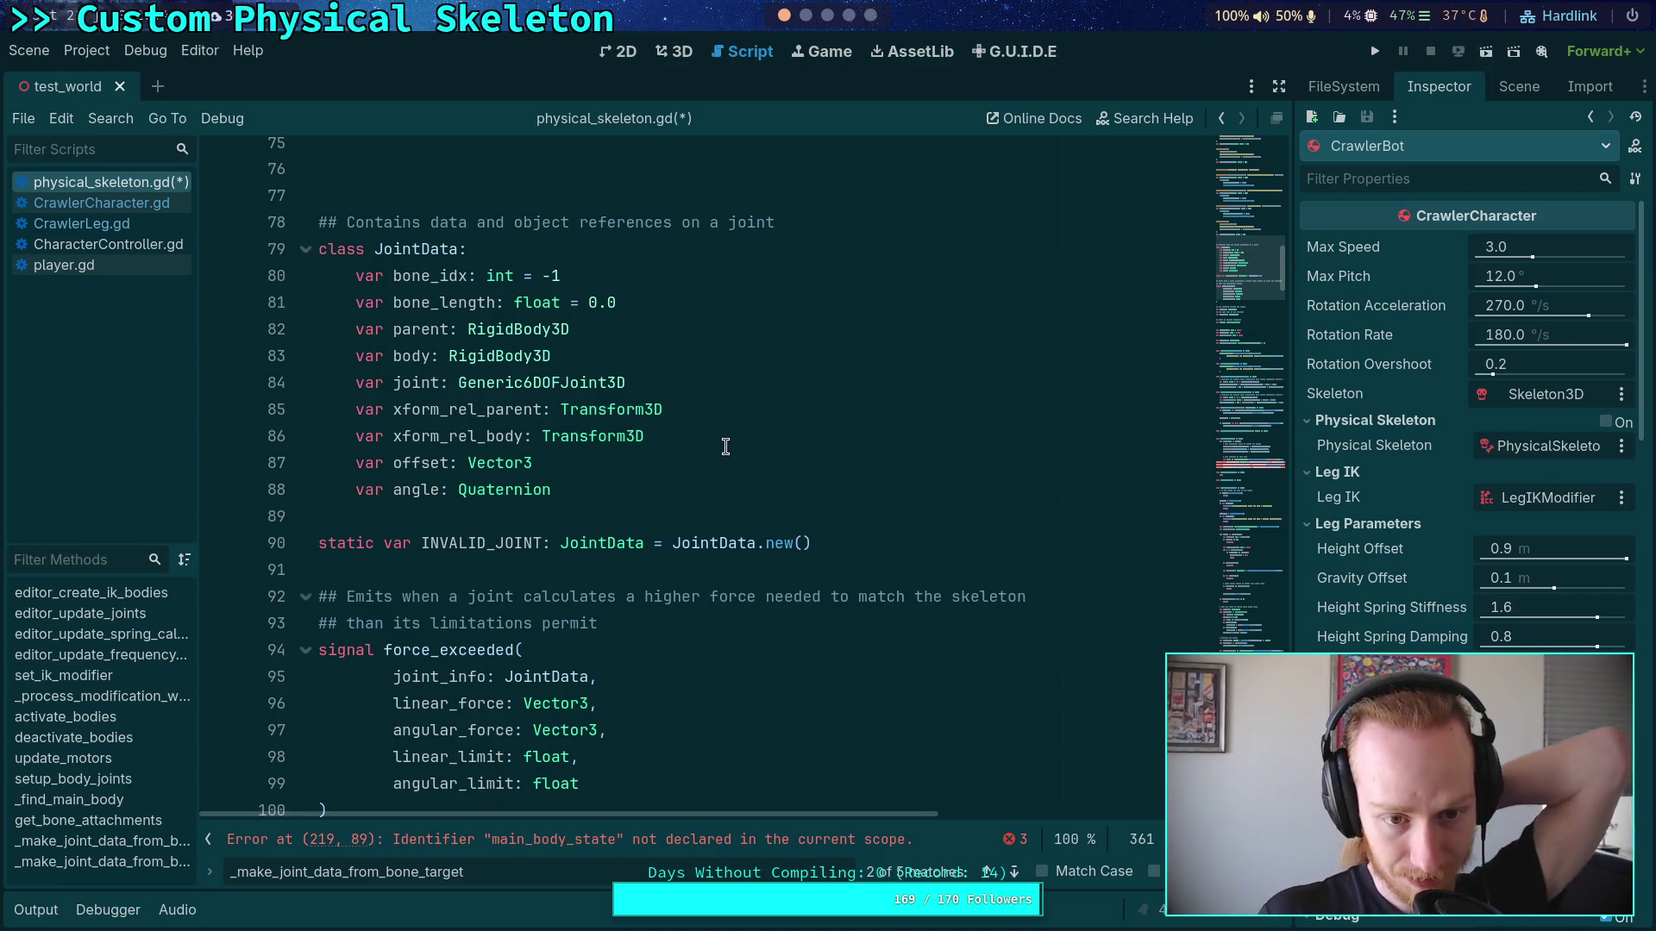
left_click(699, 393)
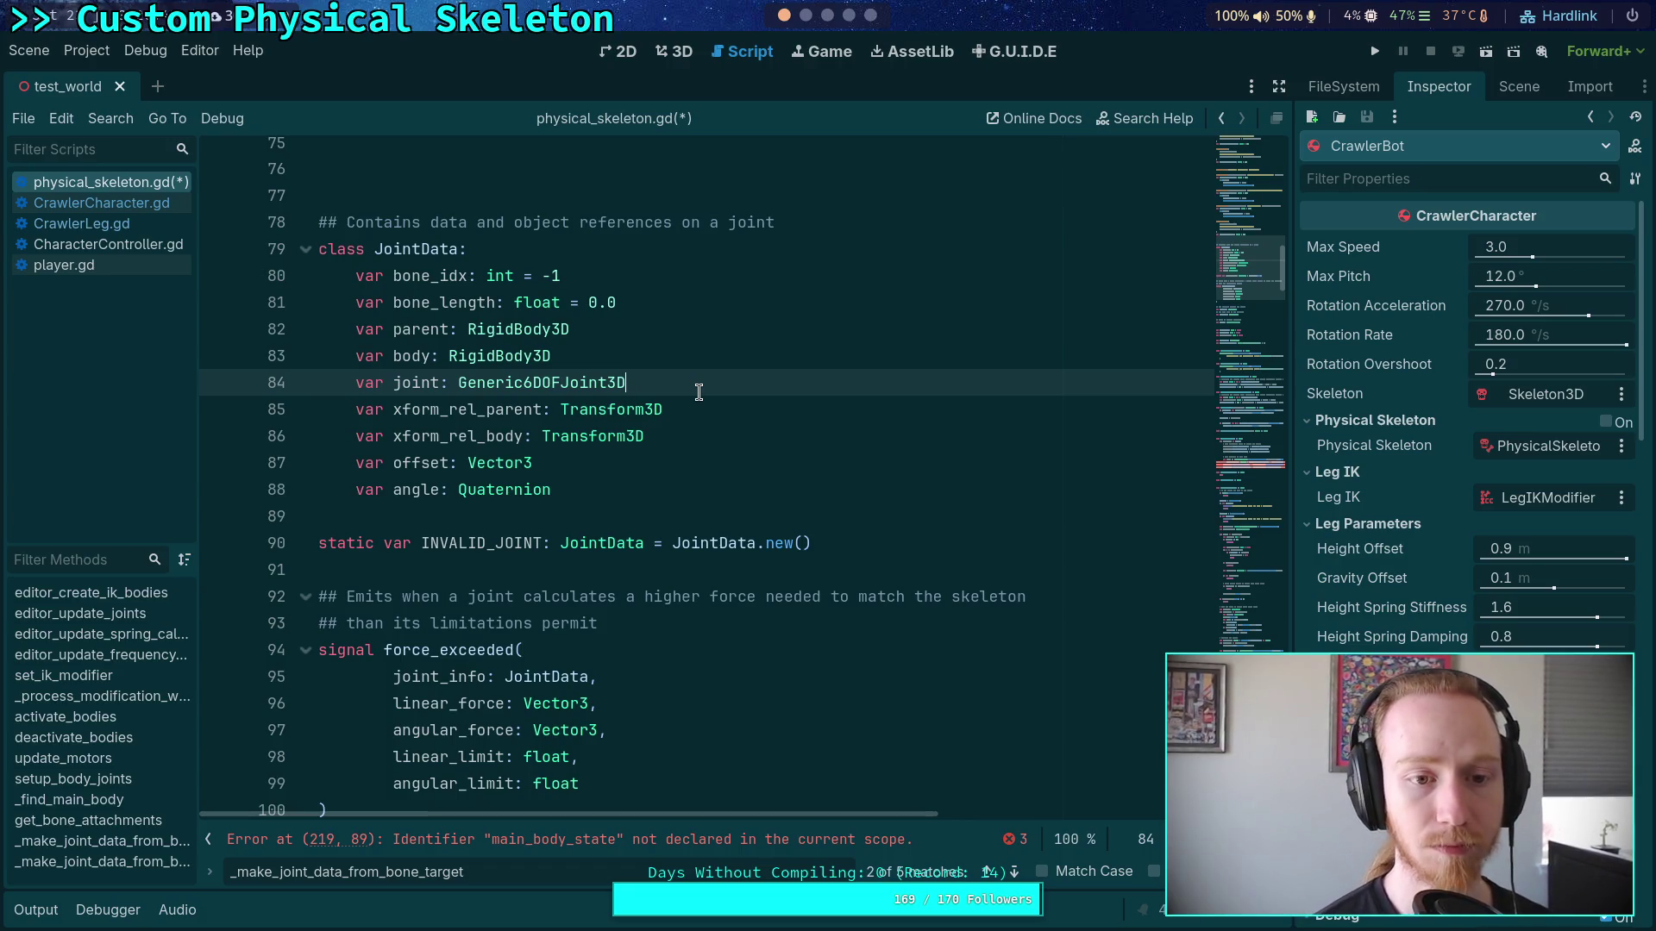
Step: Add a 'var attachment: ModifierBoneTarget3D' field to the JointData class
key("Return")
key("BackSpace")
type("var a")
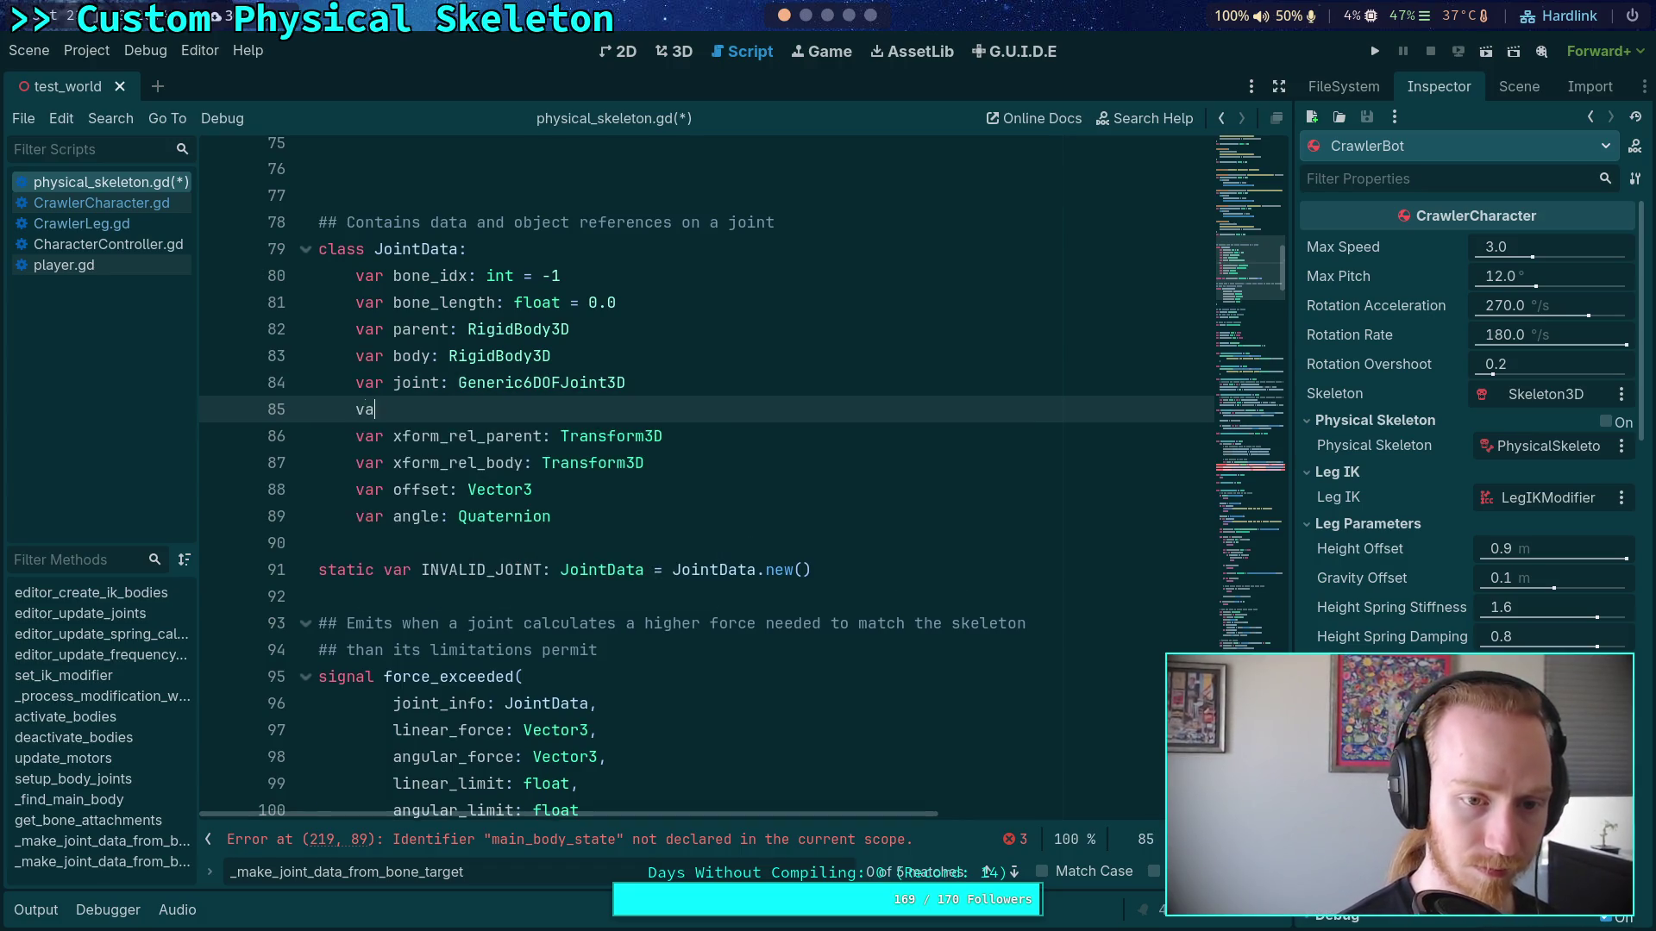
type("ttachment: ")
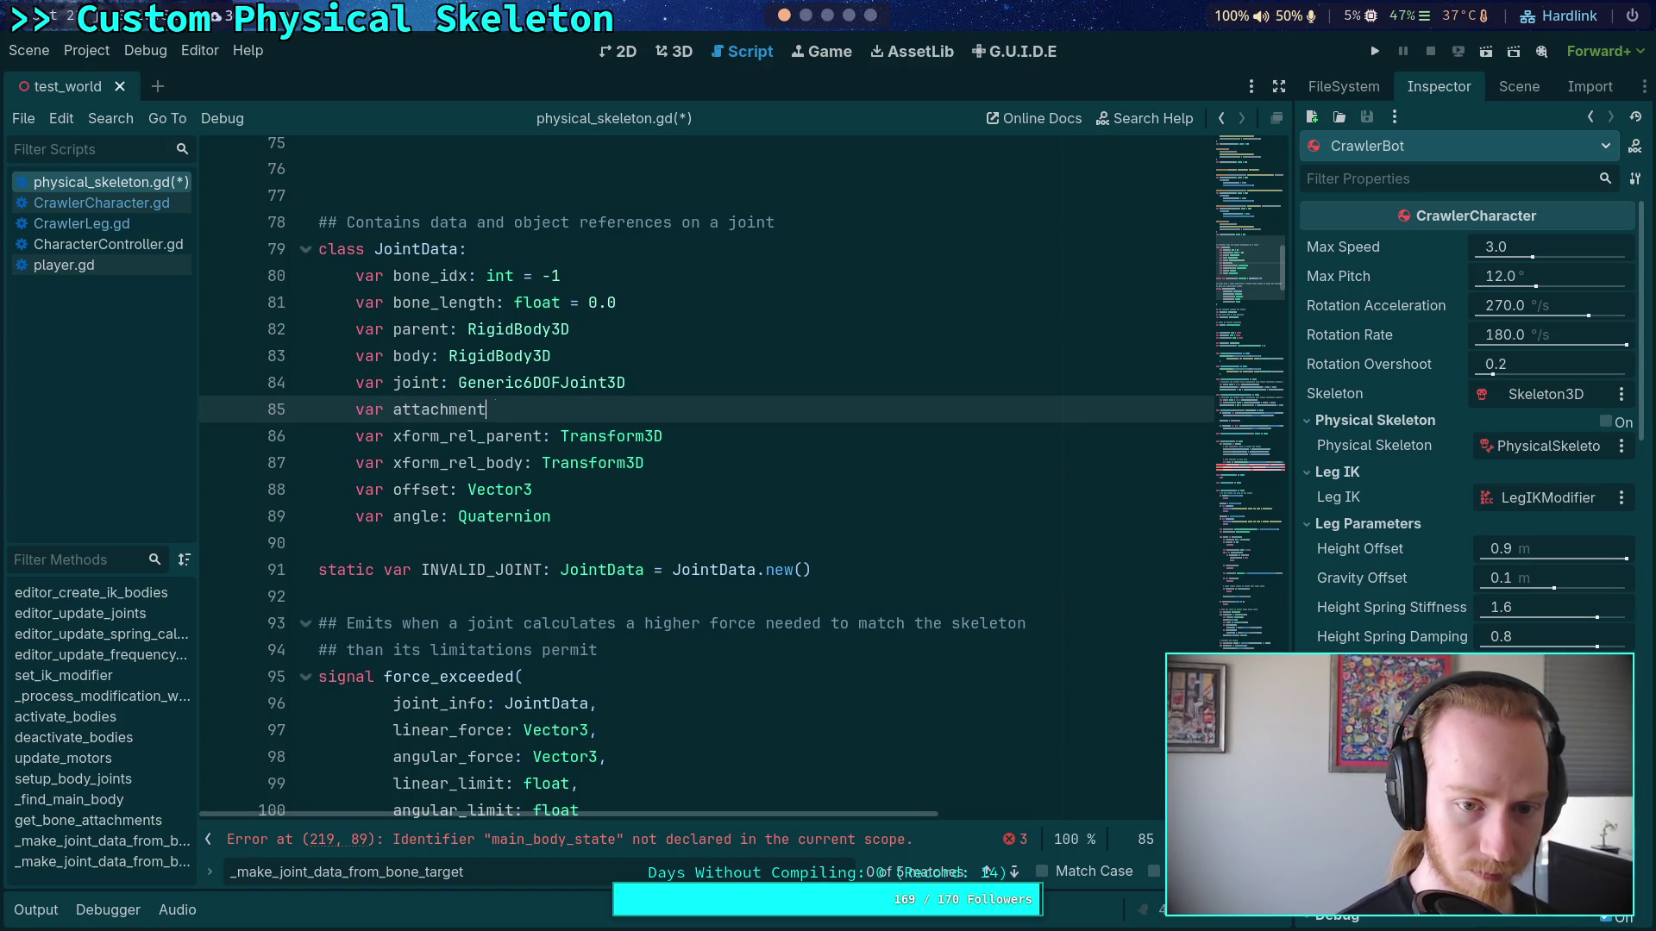
type("Mod")
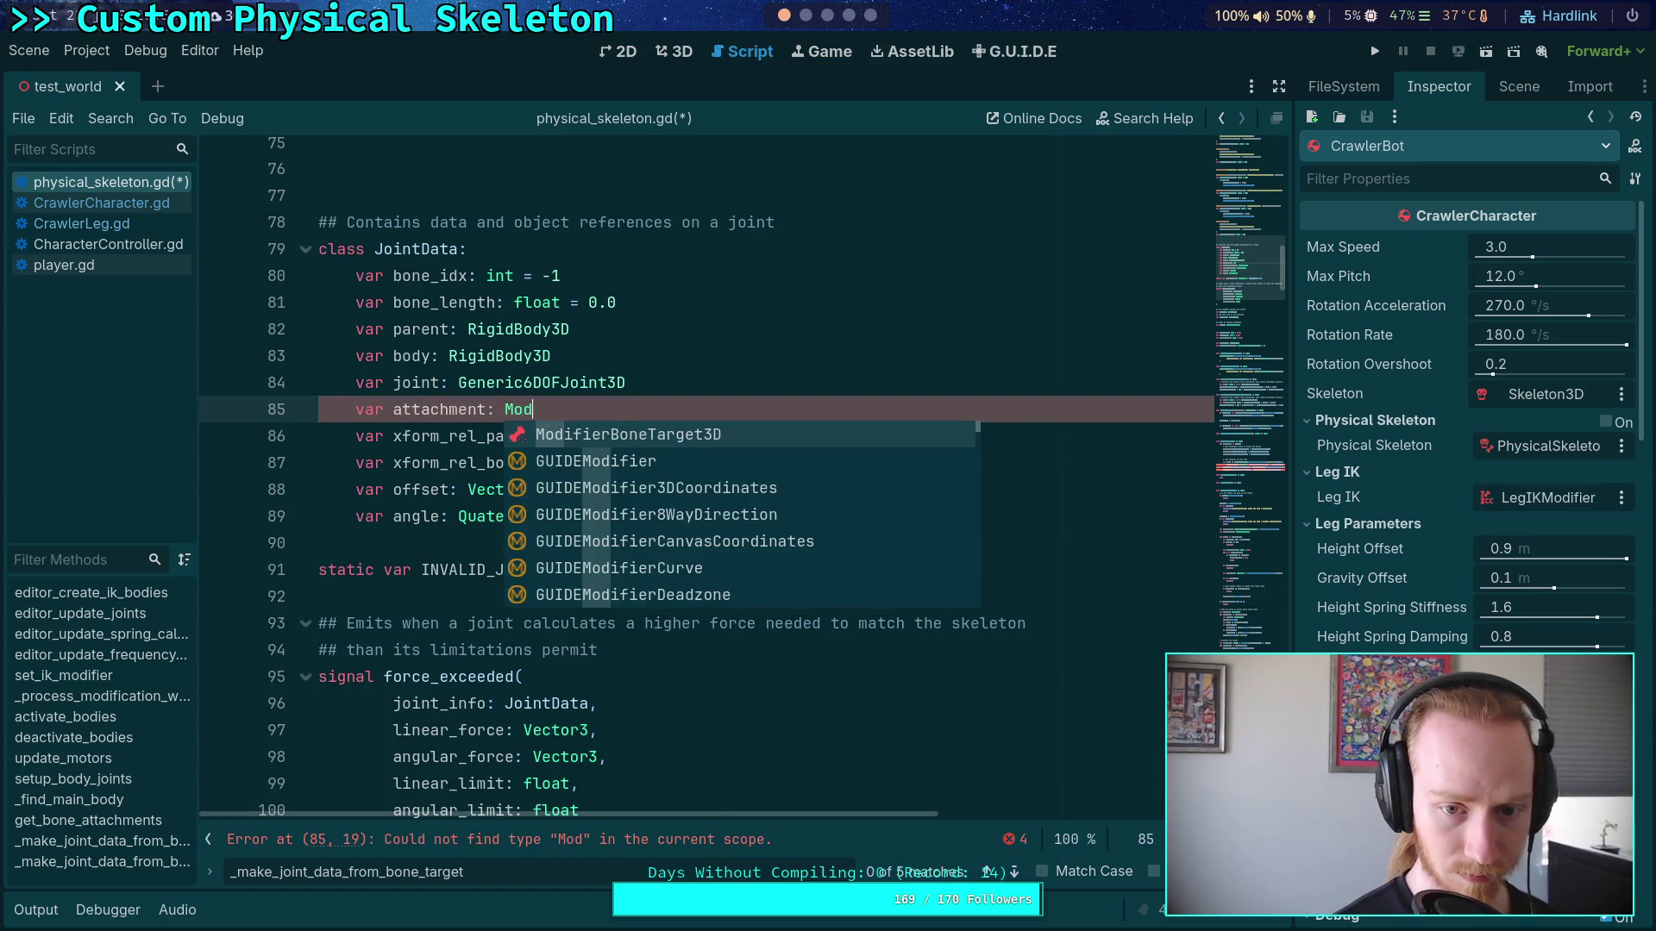
key("Return")
Step: Add 'joint_data.attachment = target' after the joint_data.parent assignment
left_click(1279, 355)
mouse_move(1280, 356)
left_mouse_down()
mouse_move(1277, 466)
mouse_move(1285, 409)
left_mouse_up()
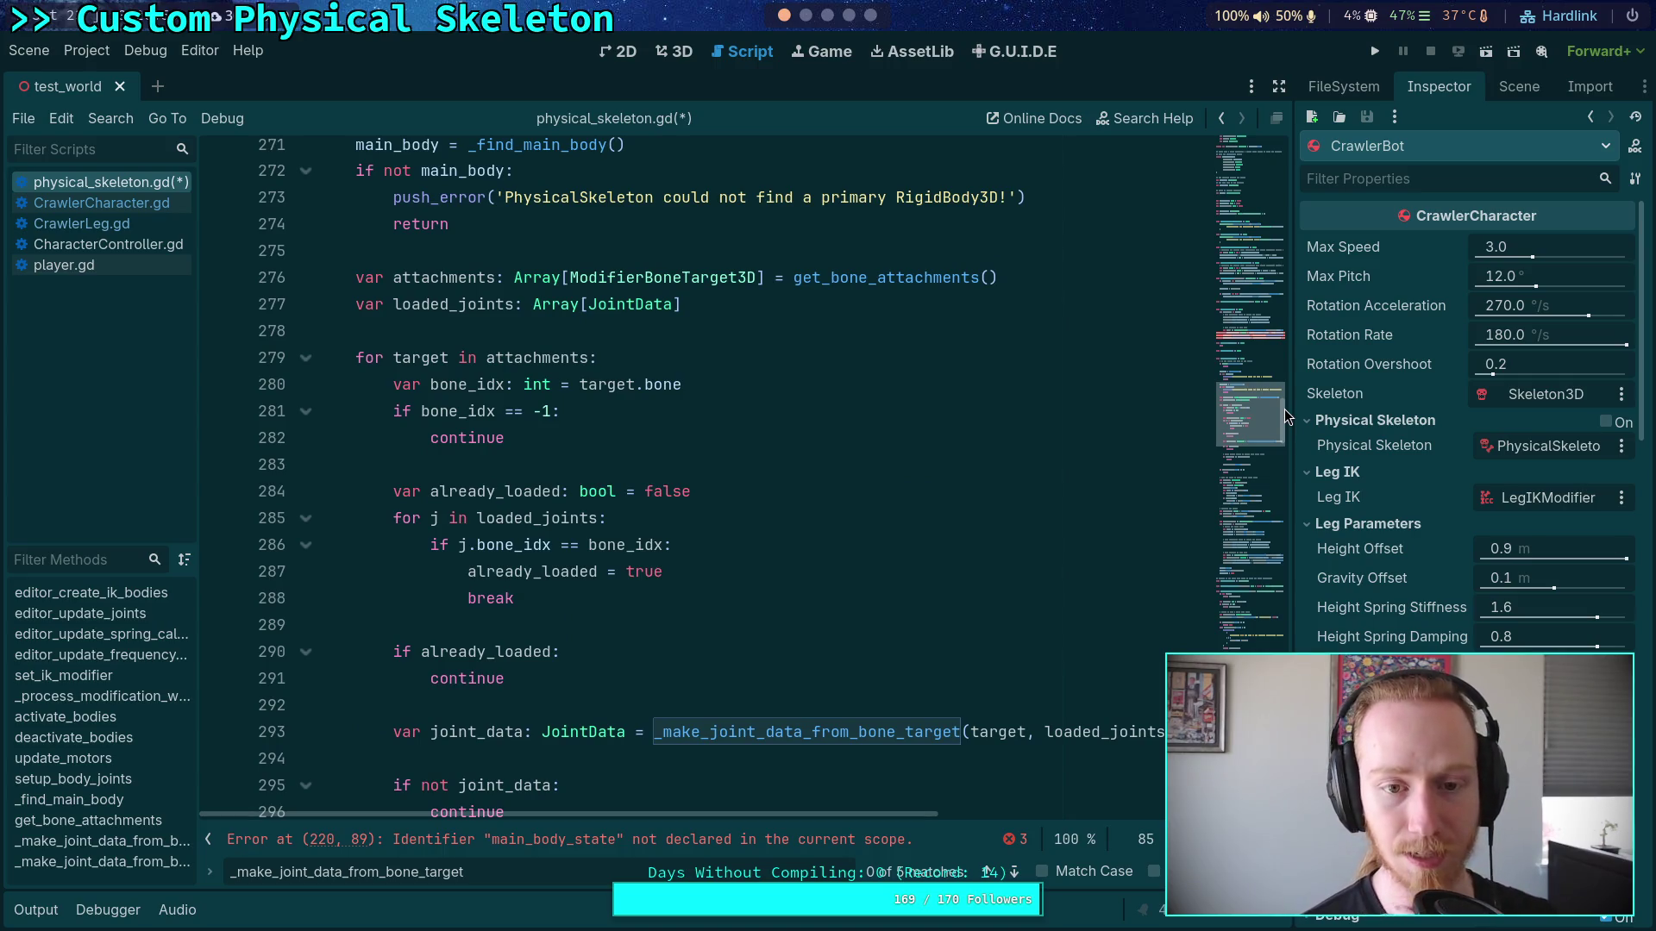
mouse_move(1285, 409)
left_mouse_down()
mouse_move(1263, 353)
mouse_move(1262, 265)
mouse_move(1264, 556)
left_mouse_up()
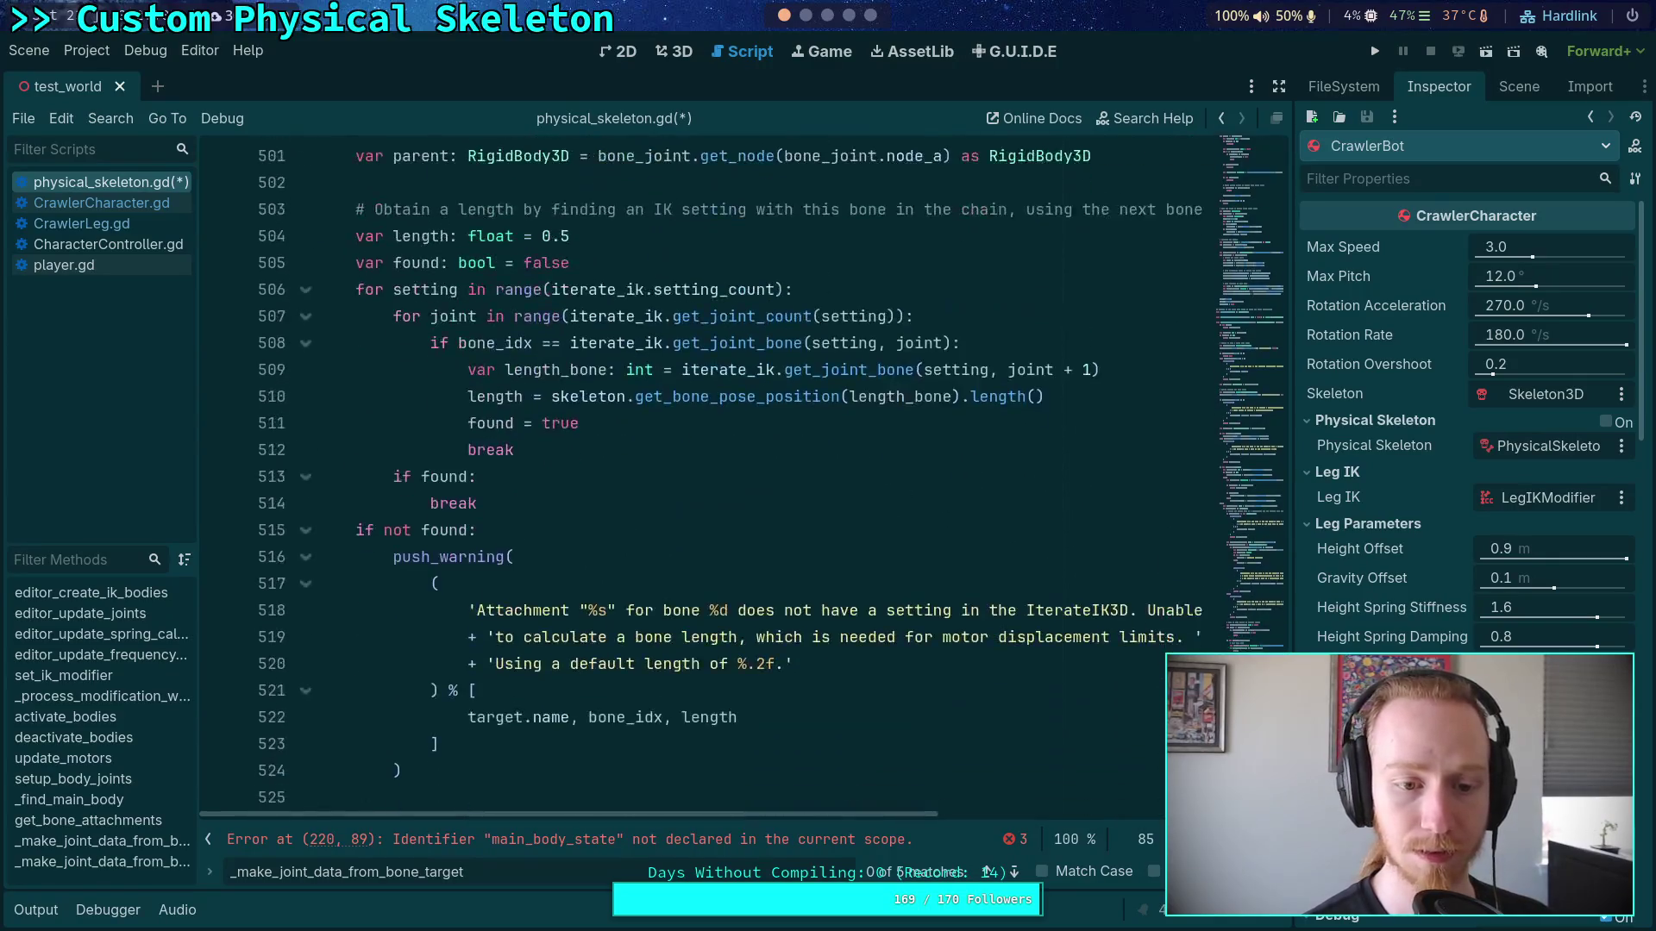
left_click(657, 556)
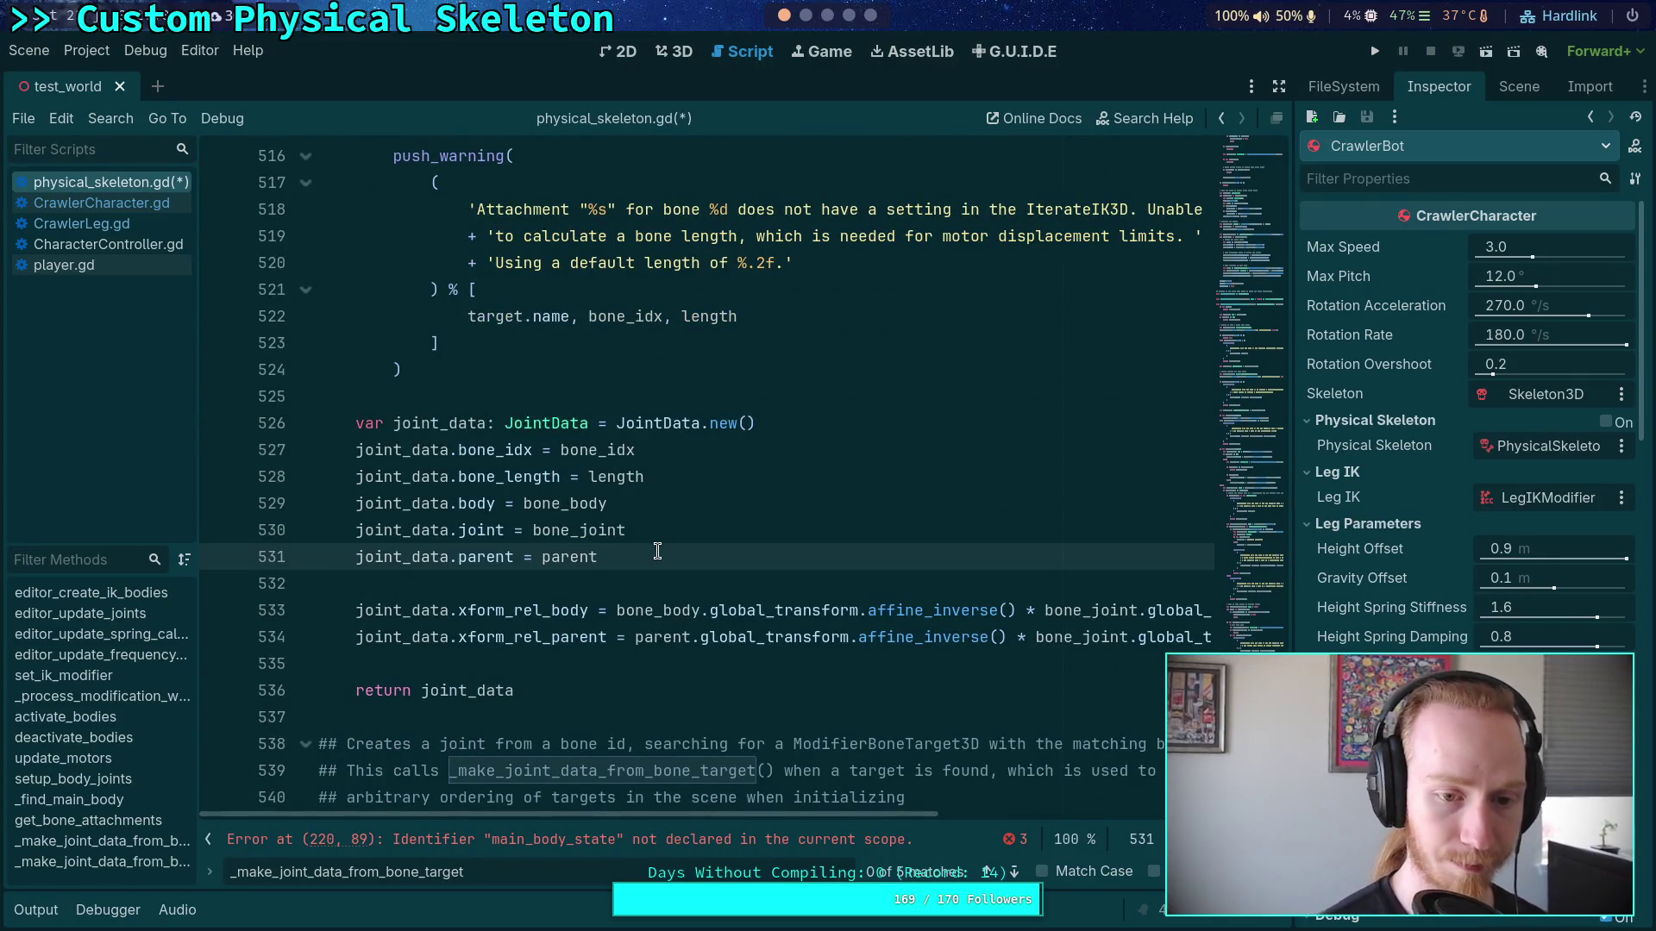
key("Return")
type("join")
key("BackSpace")
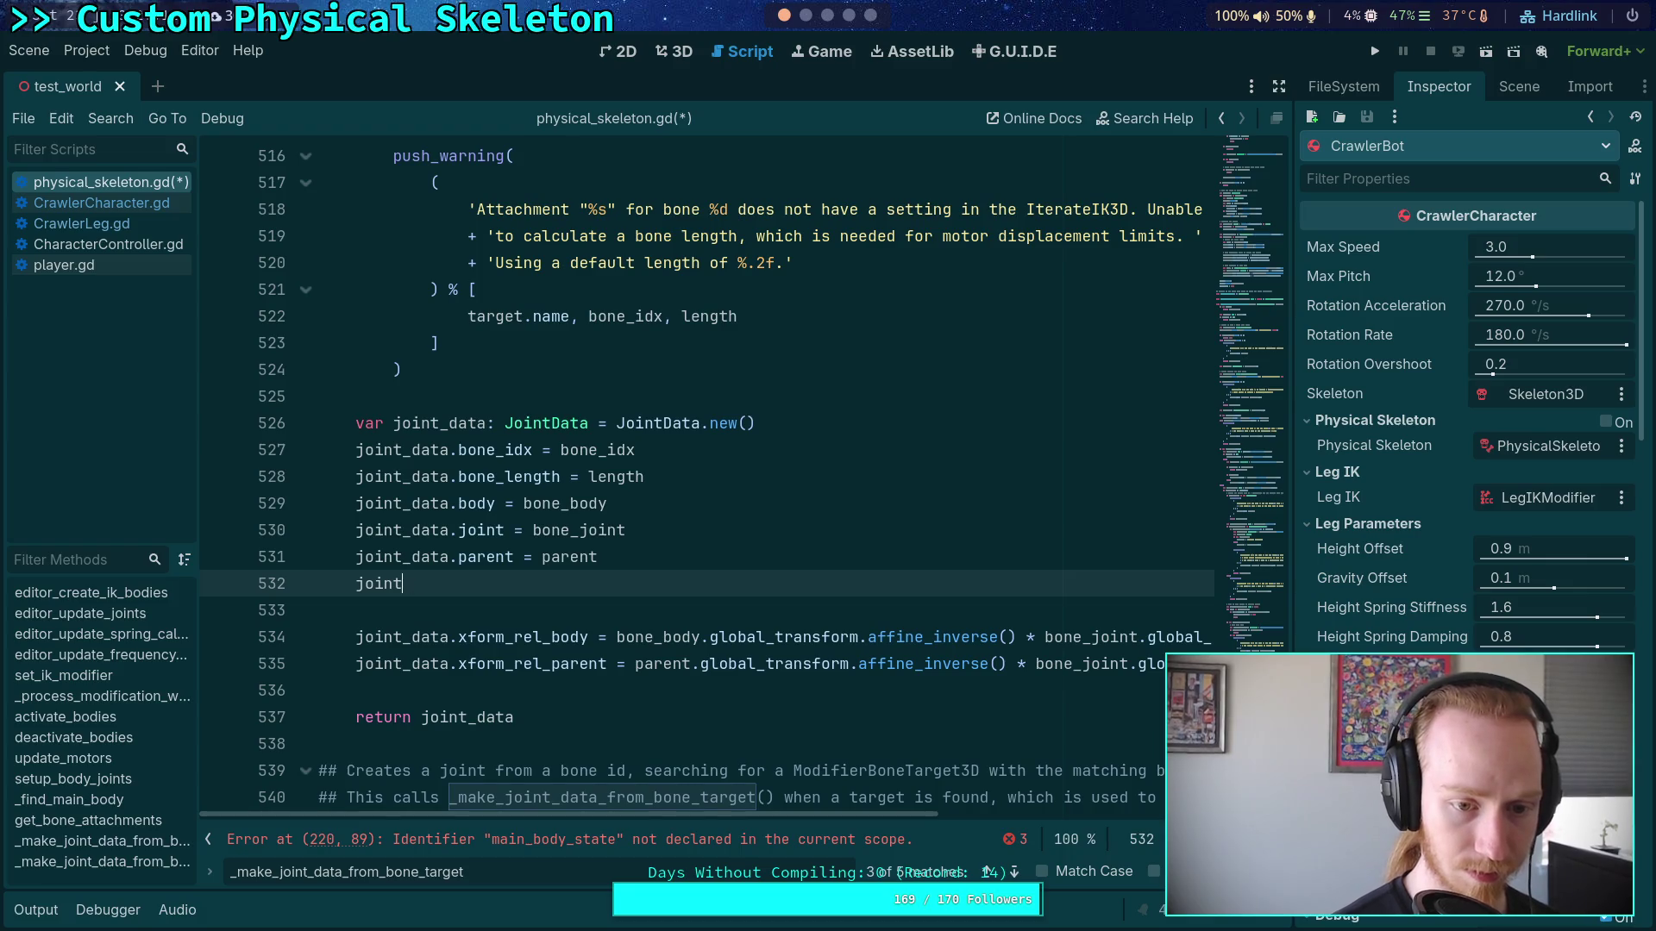
type("data.atta")
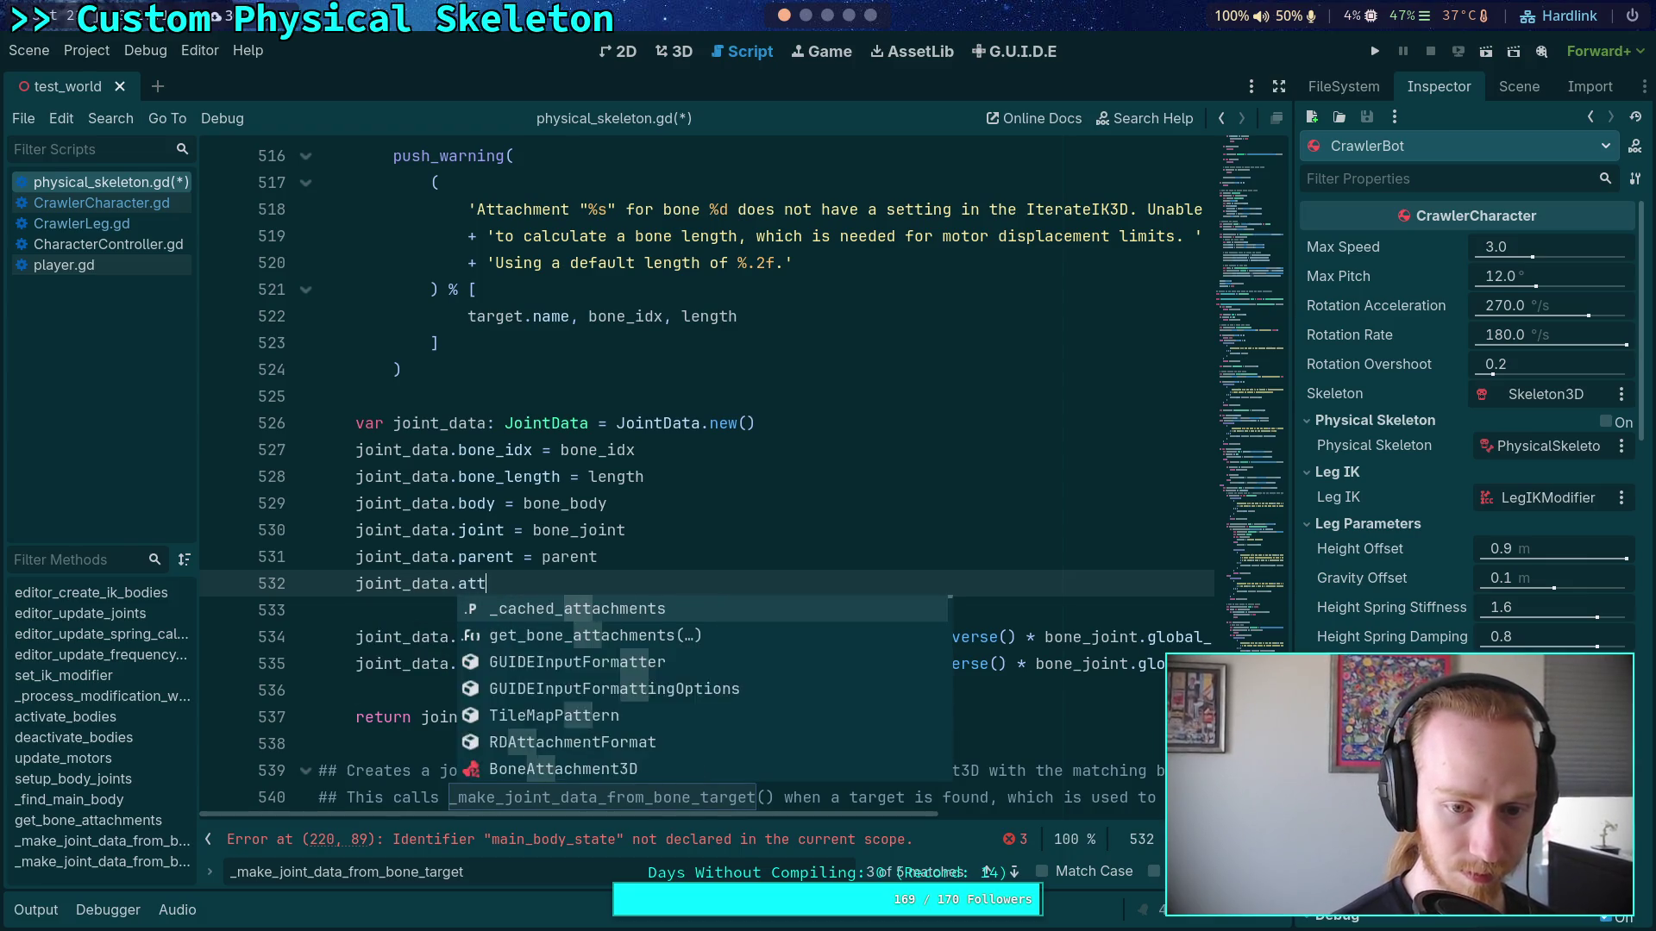
key("Return")
type("= targ")
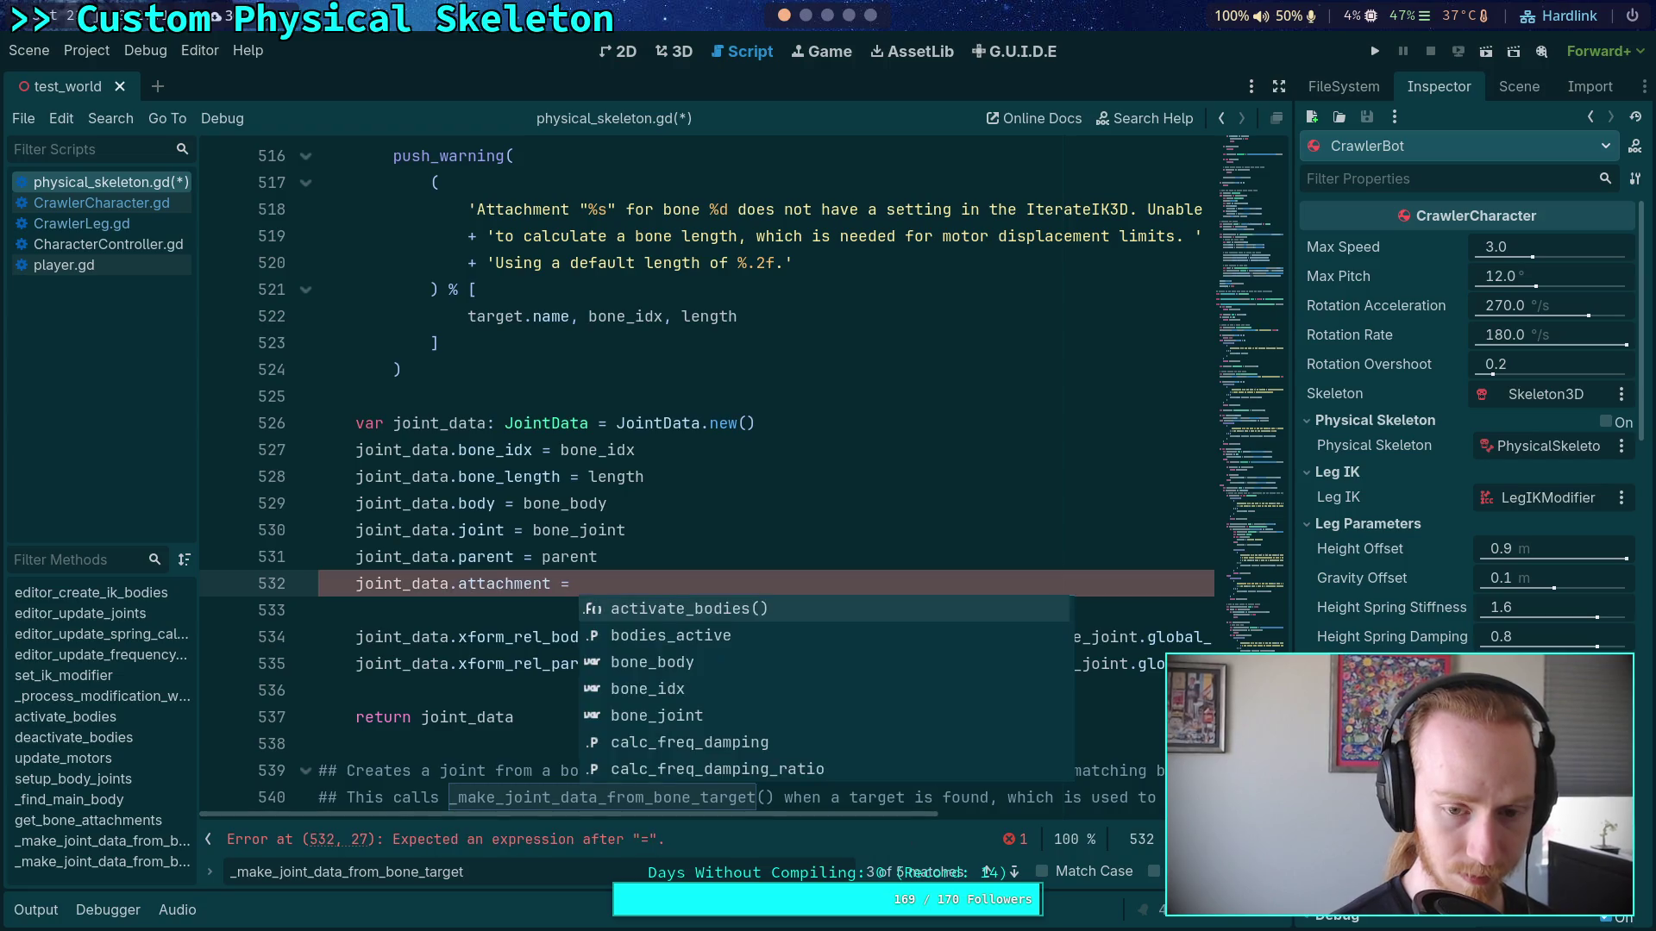
type("et")
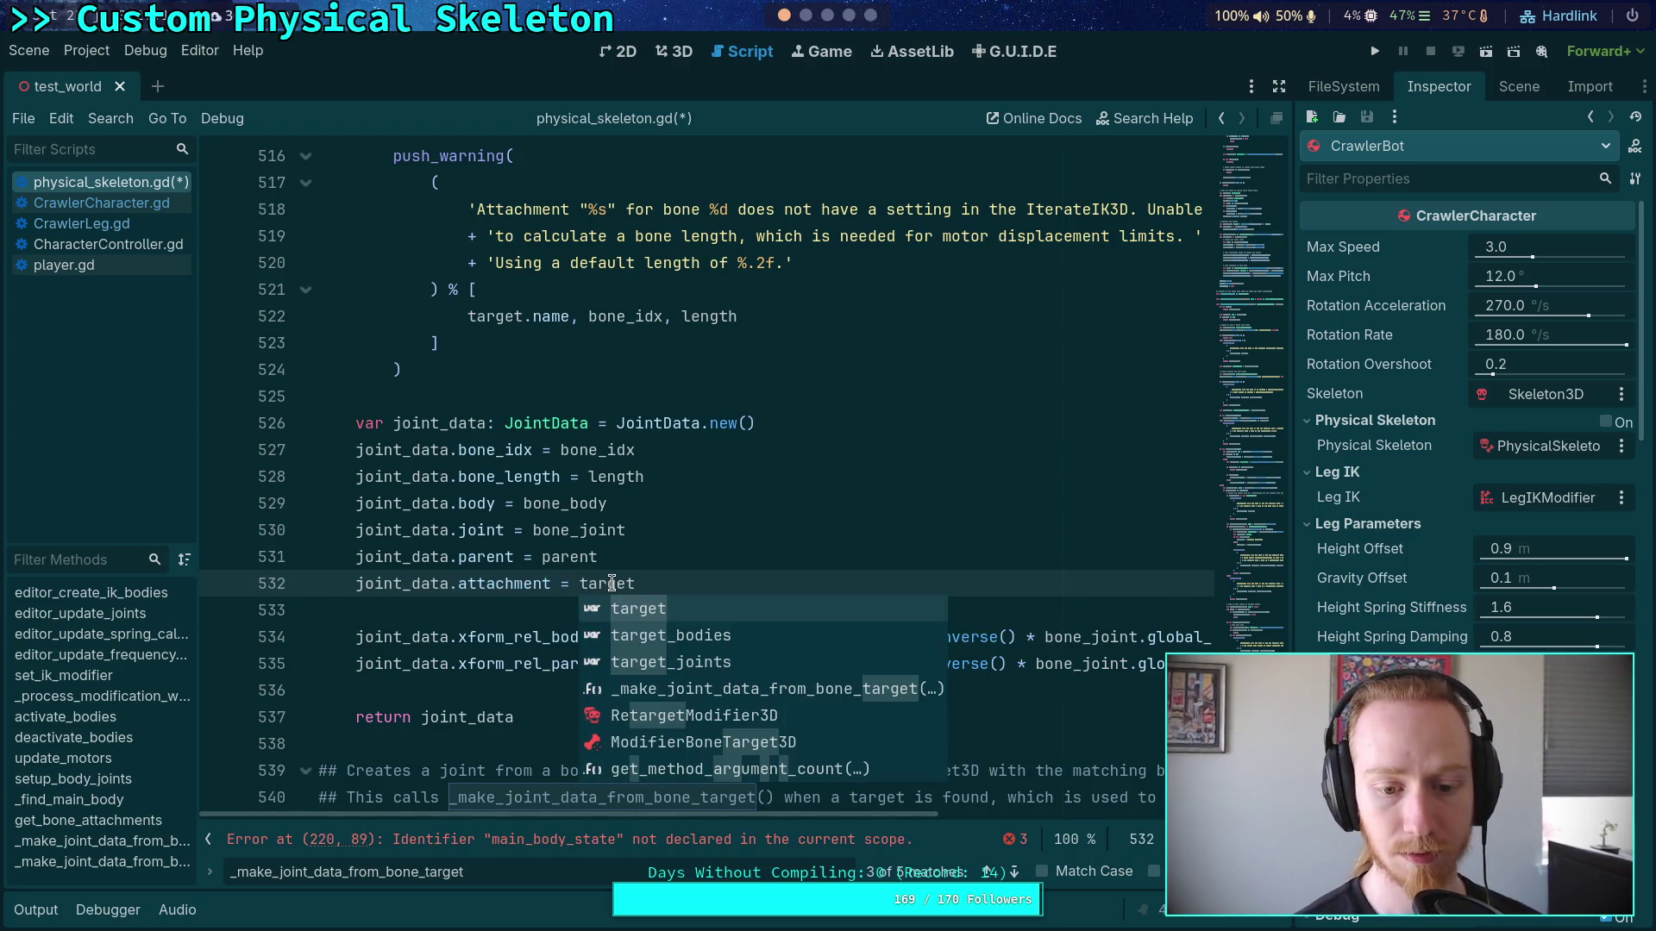
key("Escape")
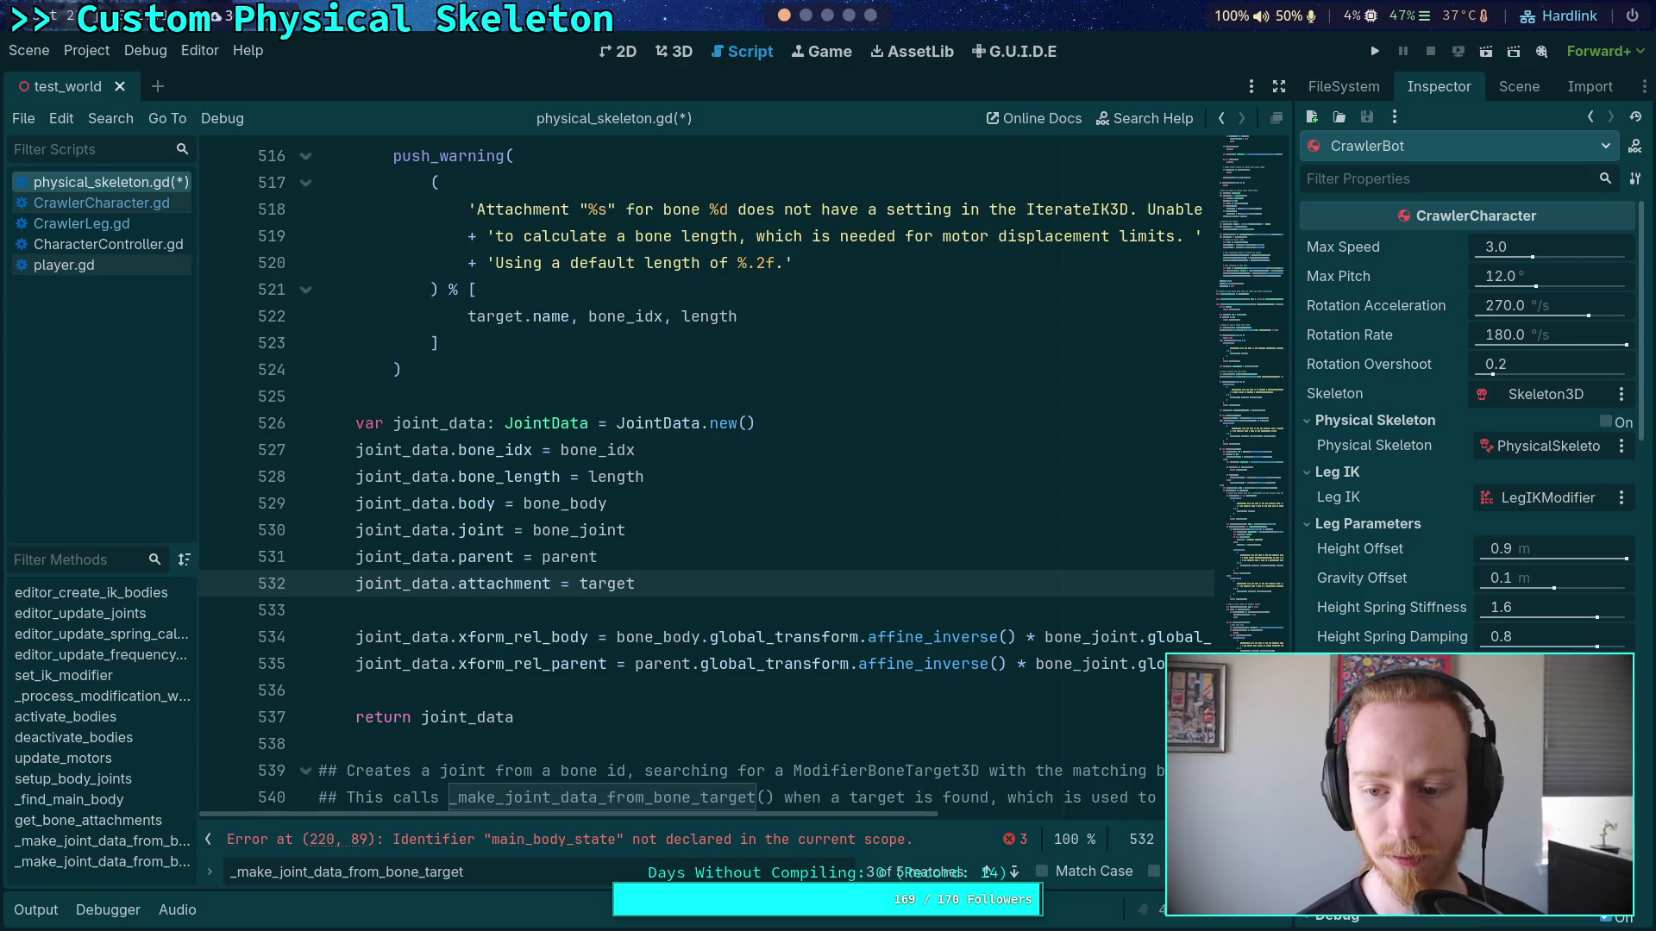
left_click(1259, 448)
left_click_drag(1259, 446, 1265, 363)
Step: Collapse the script list and expand the code editor to full width
scroll(701, 646, "up", 1)
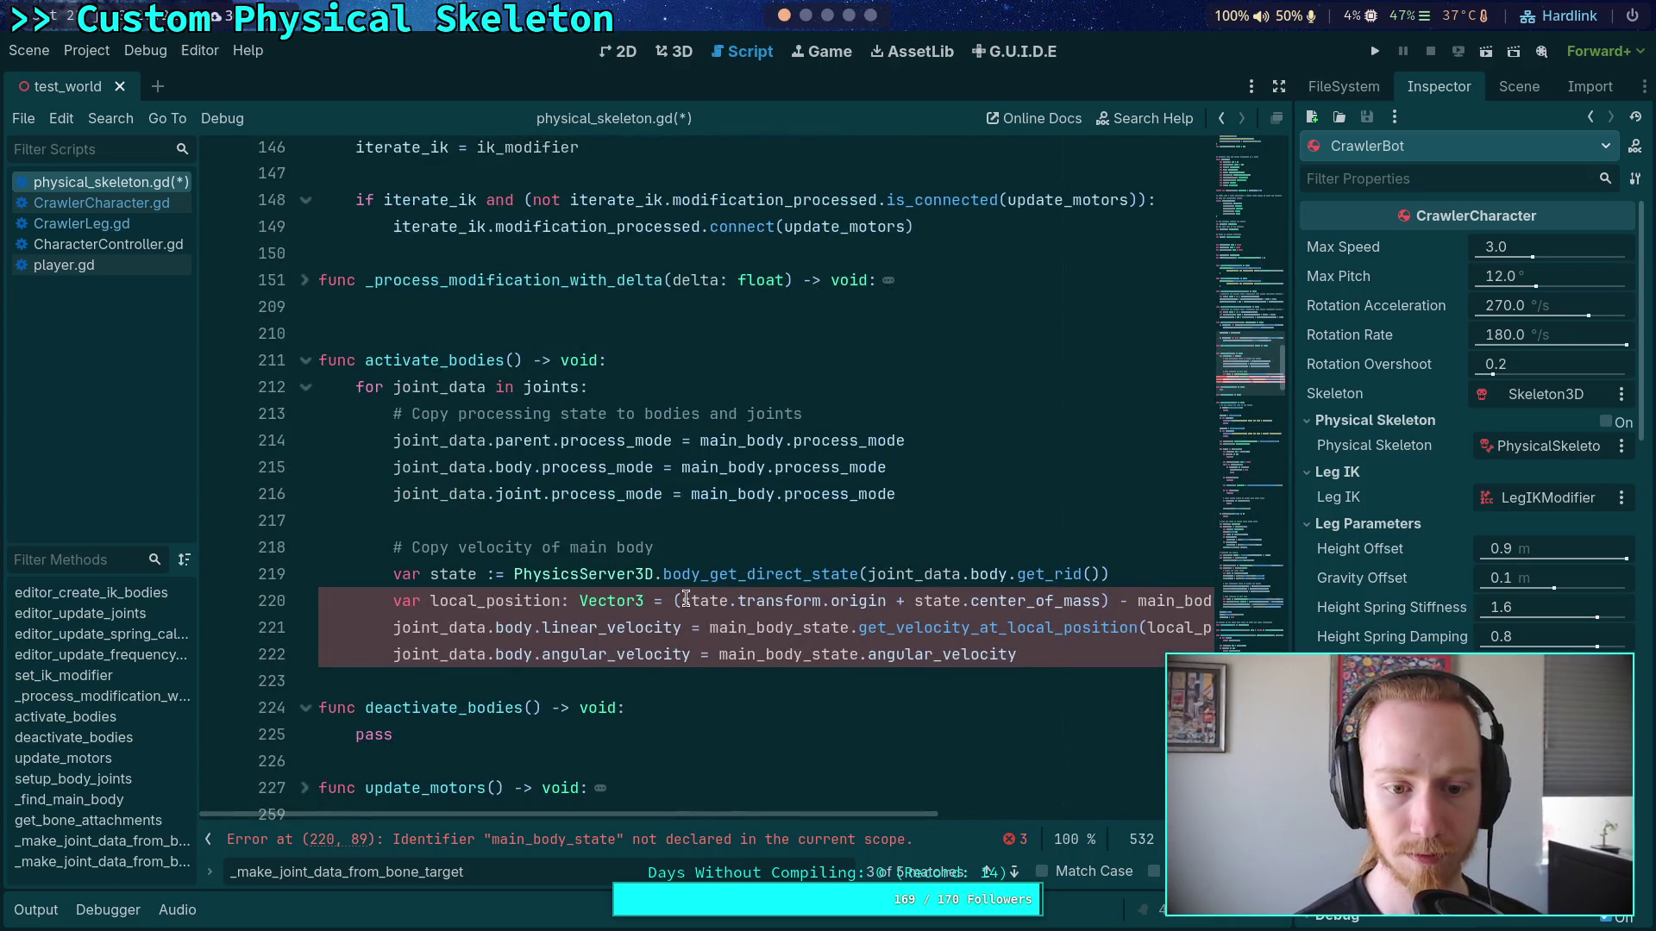
left_click(834, 520)
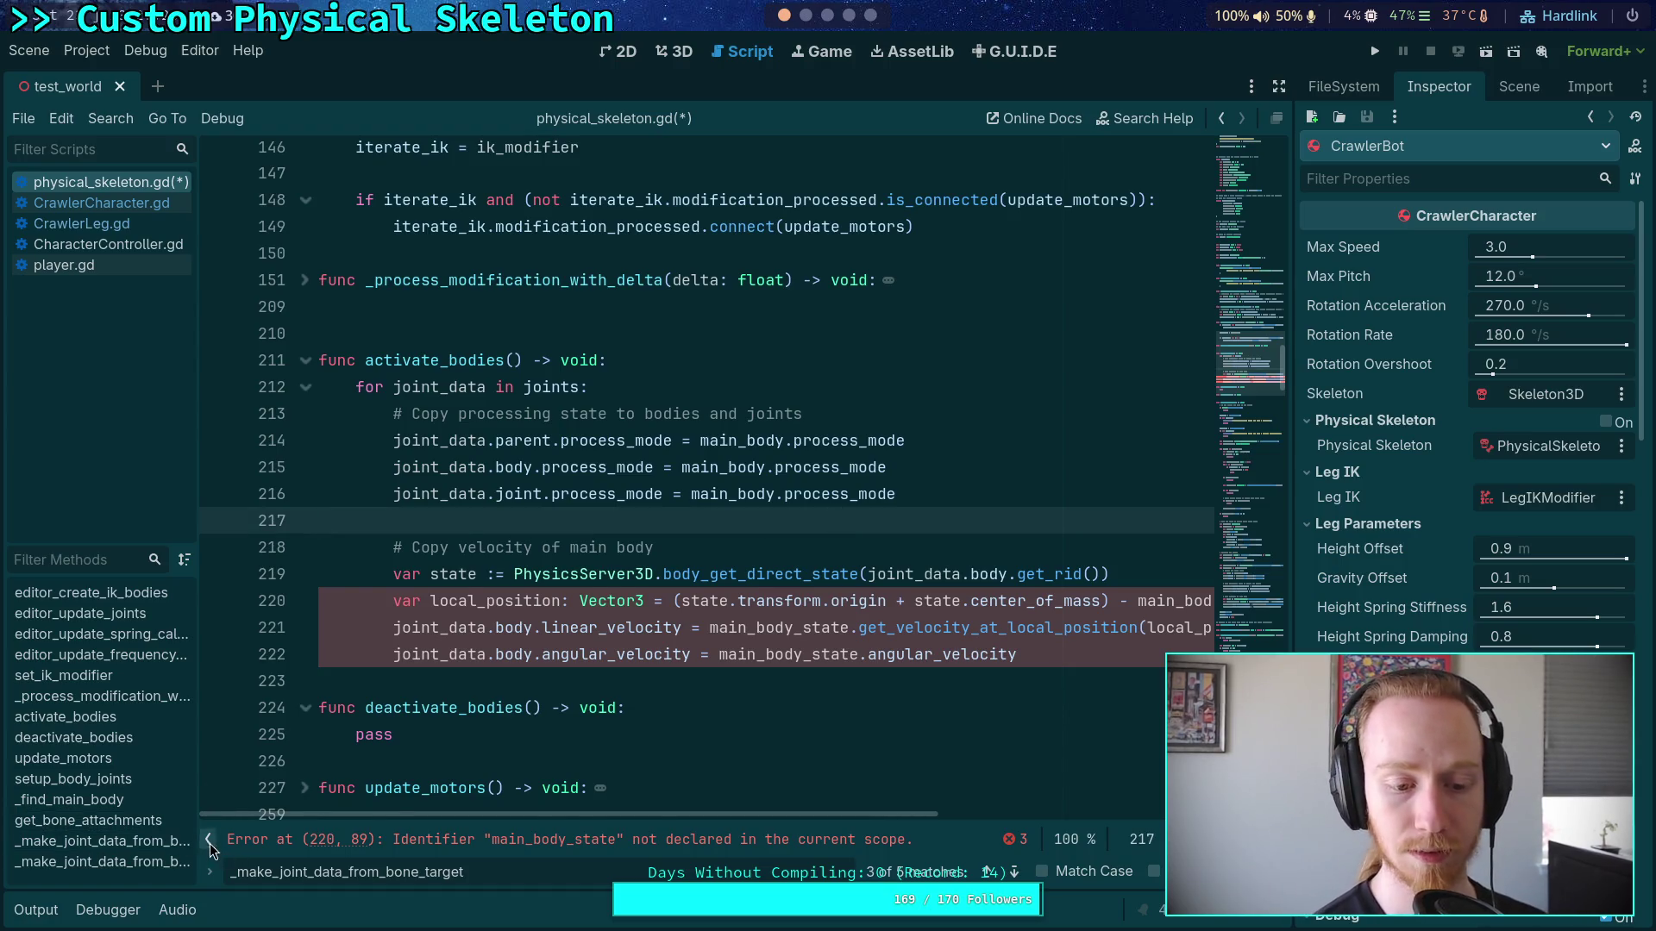
left_click(209, 841)
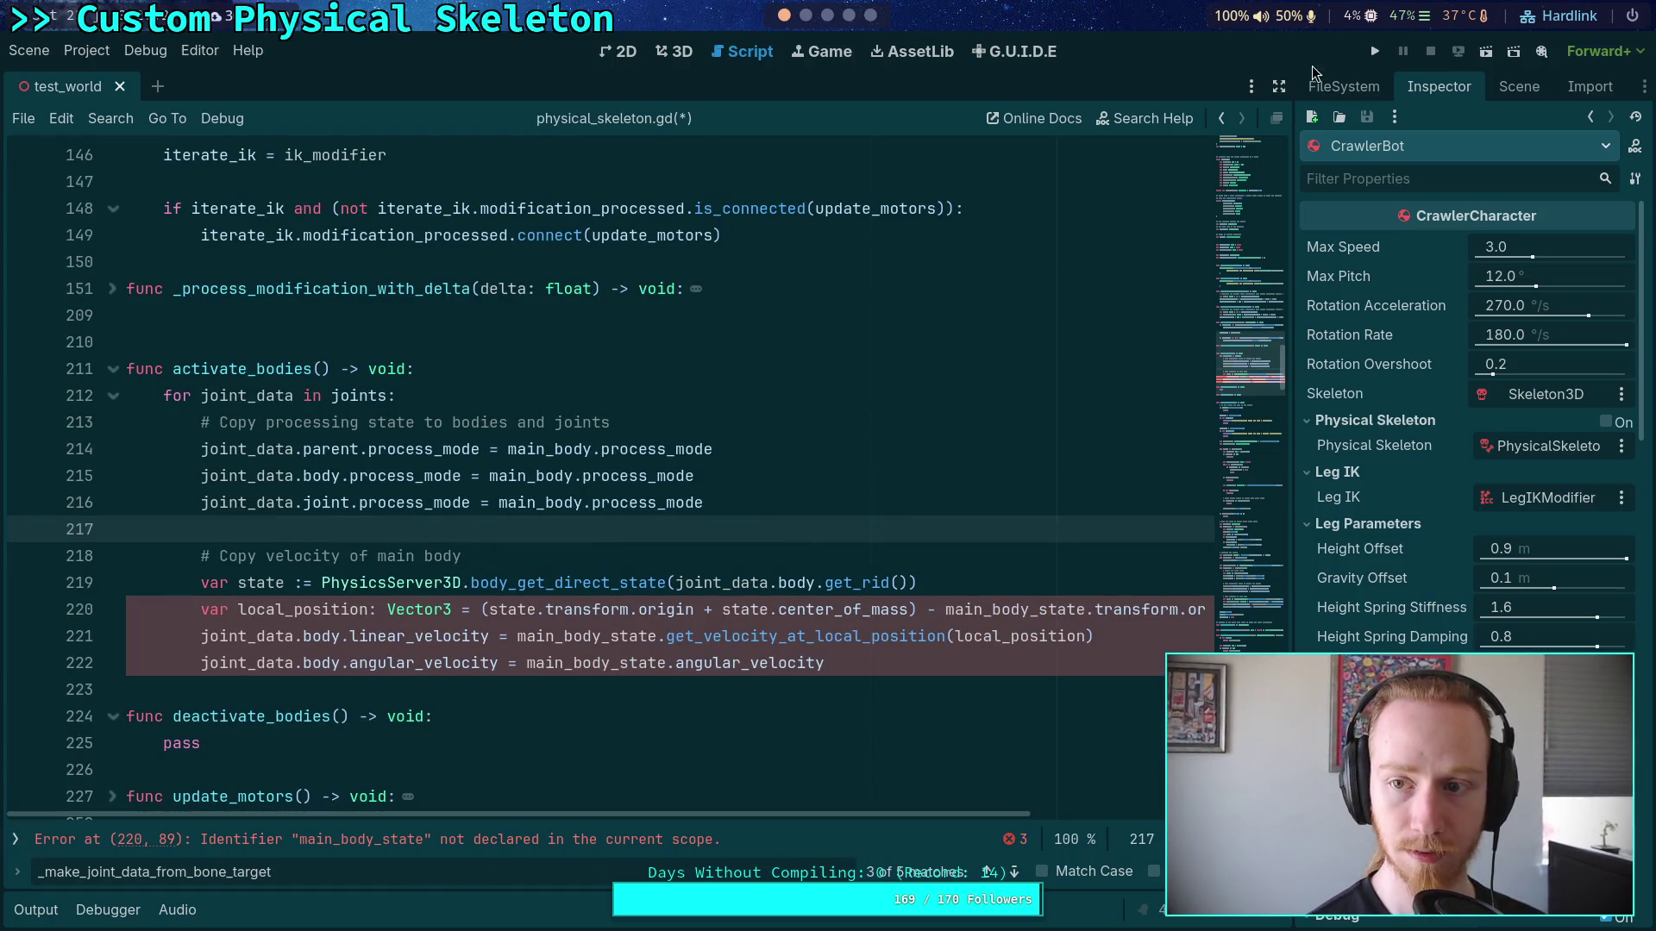
left_click(1278, 86)
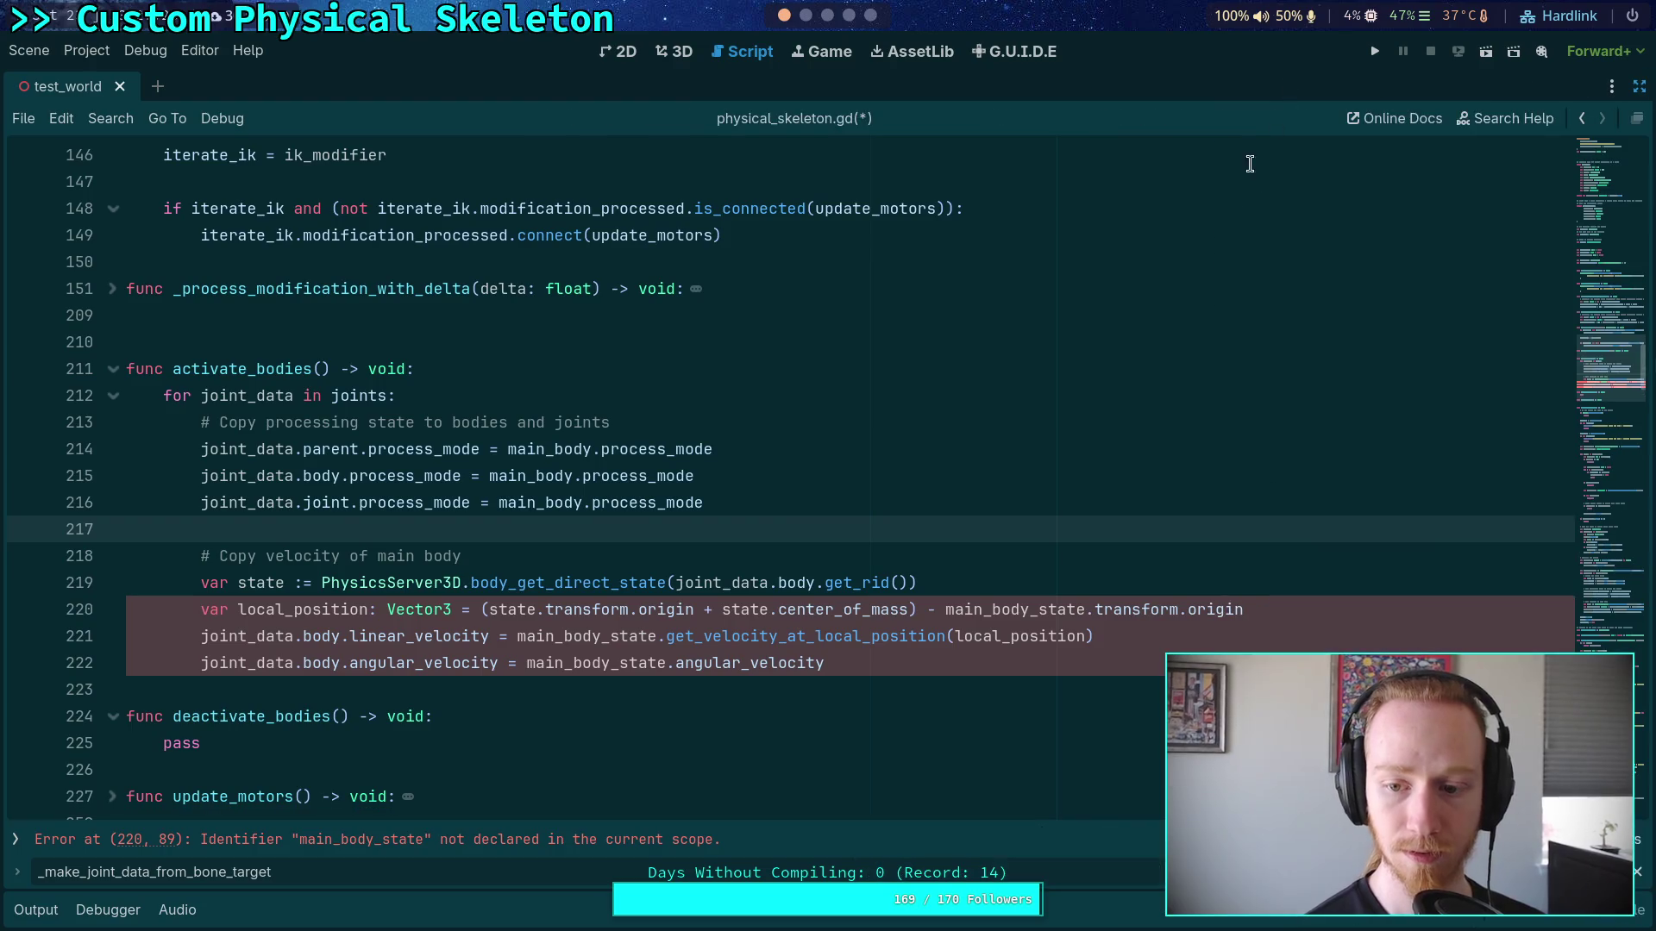
Step: Highlight local_position's uses and check where main_body_state is declared
double_click(333, 619)
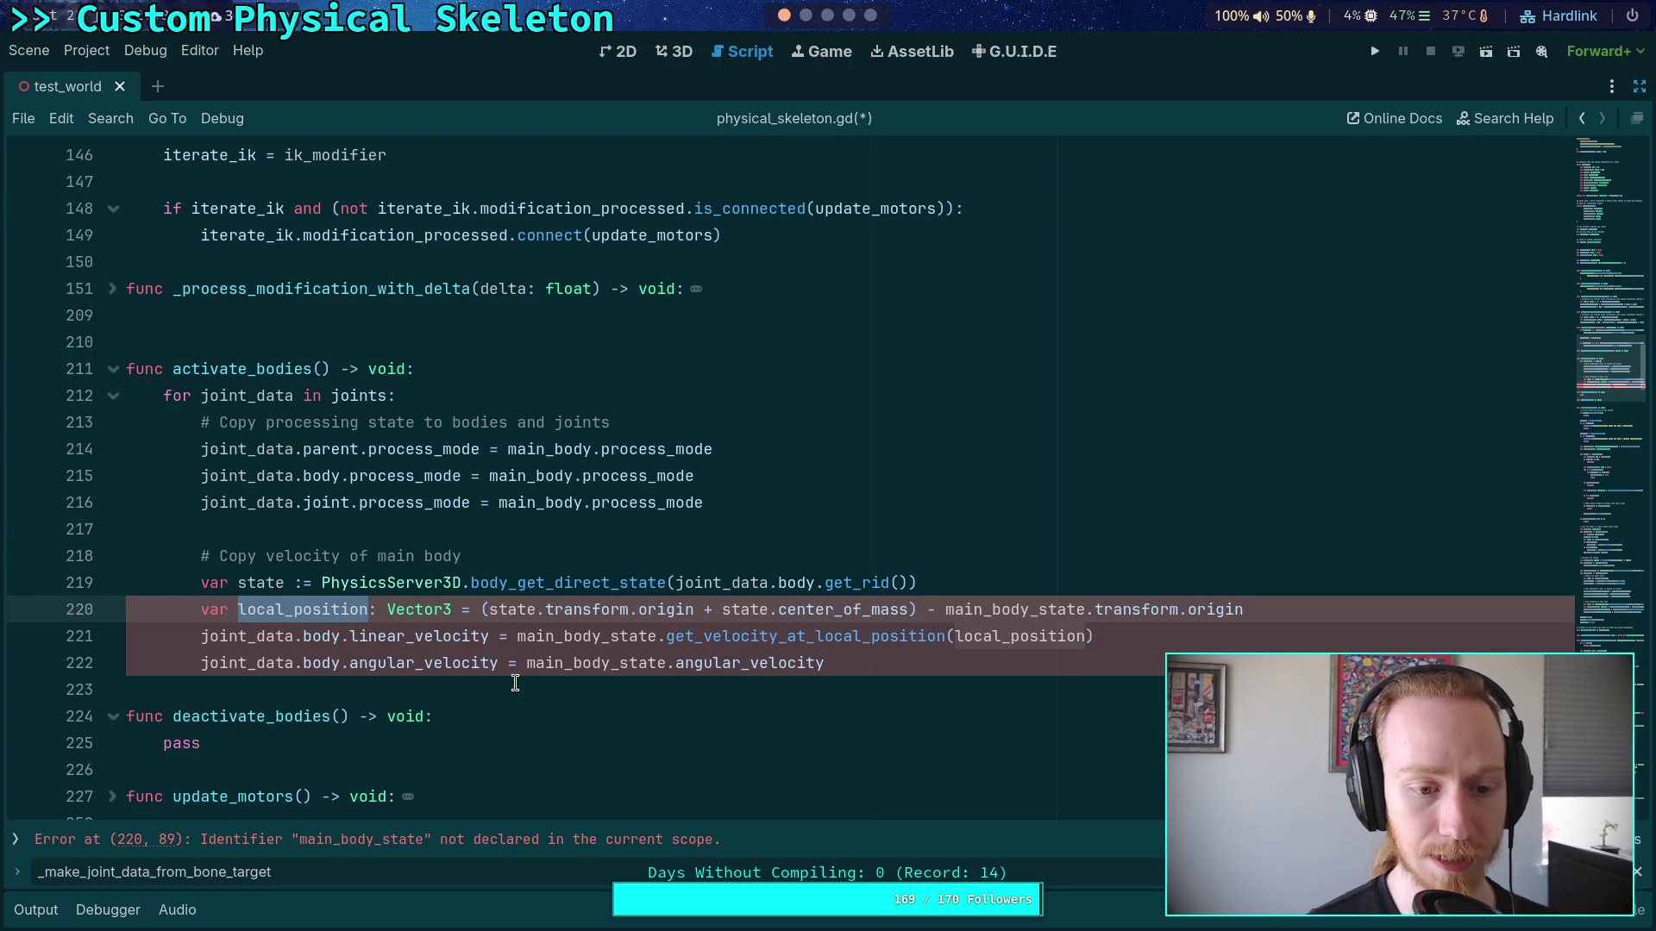
scroll(535, 529, "up", 3)
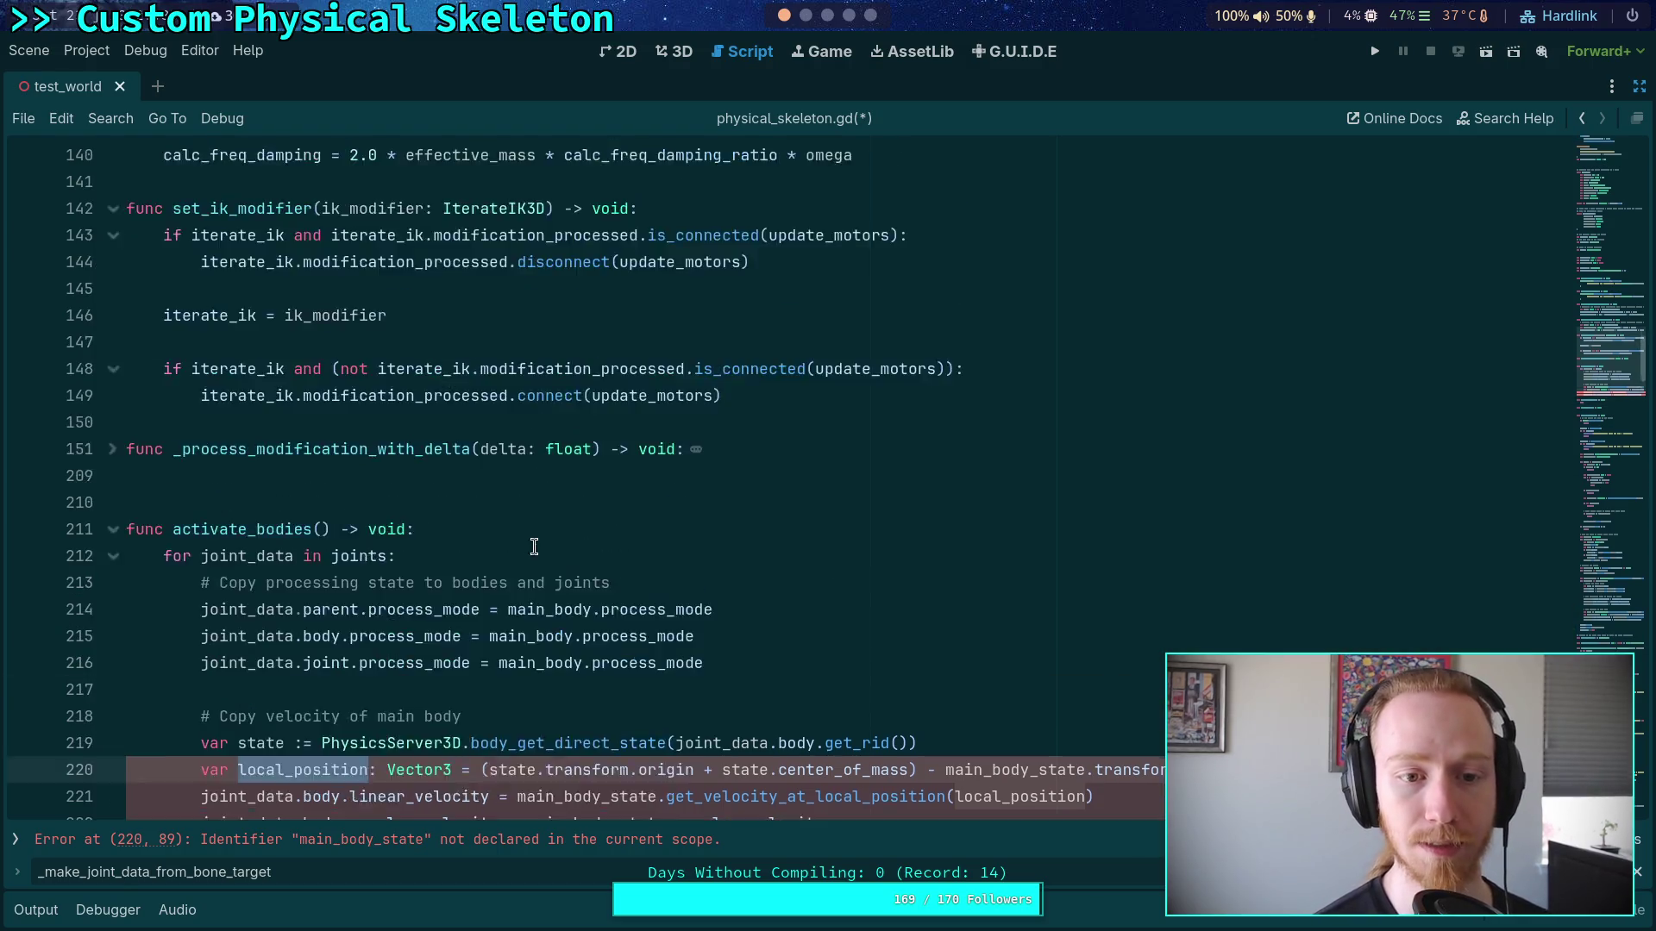
scroll(513, 546, "down", 3)
scroll(608, 546, "down", 15)
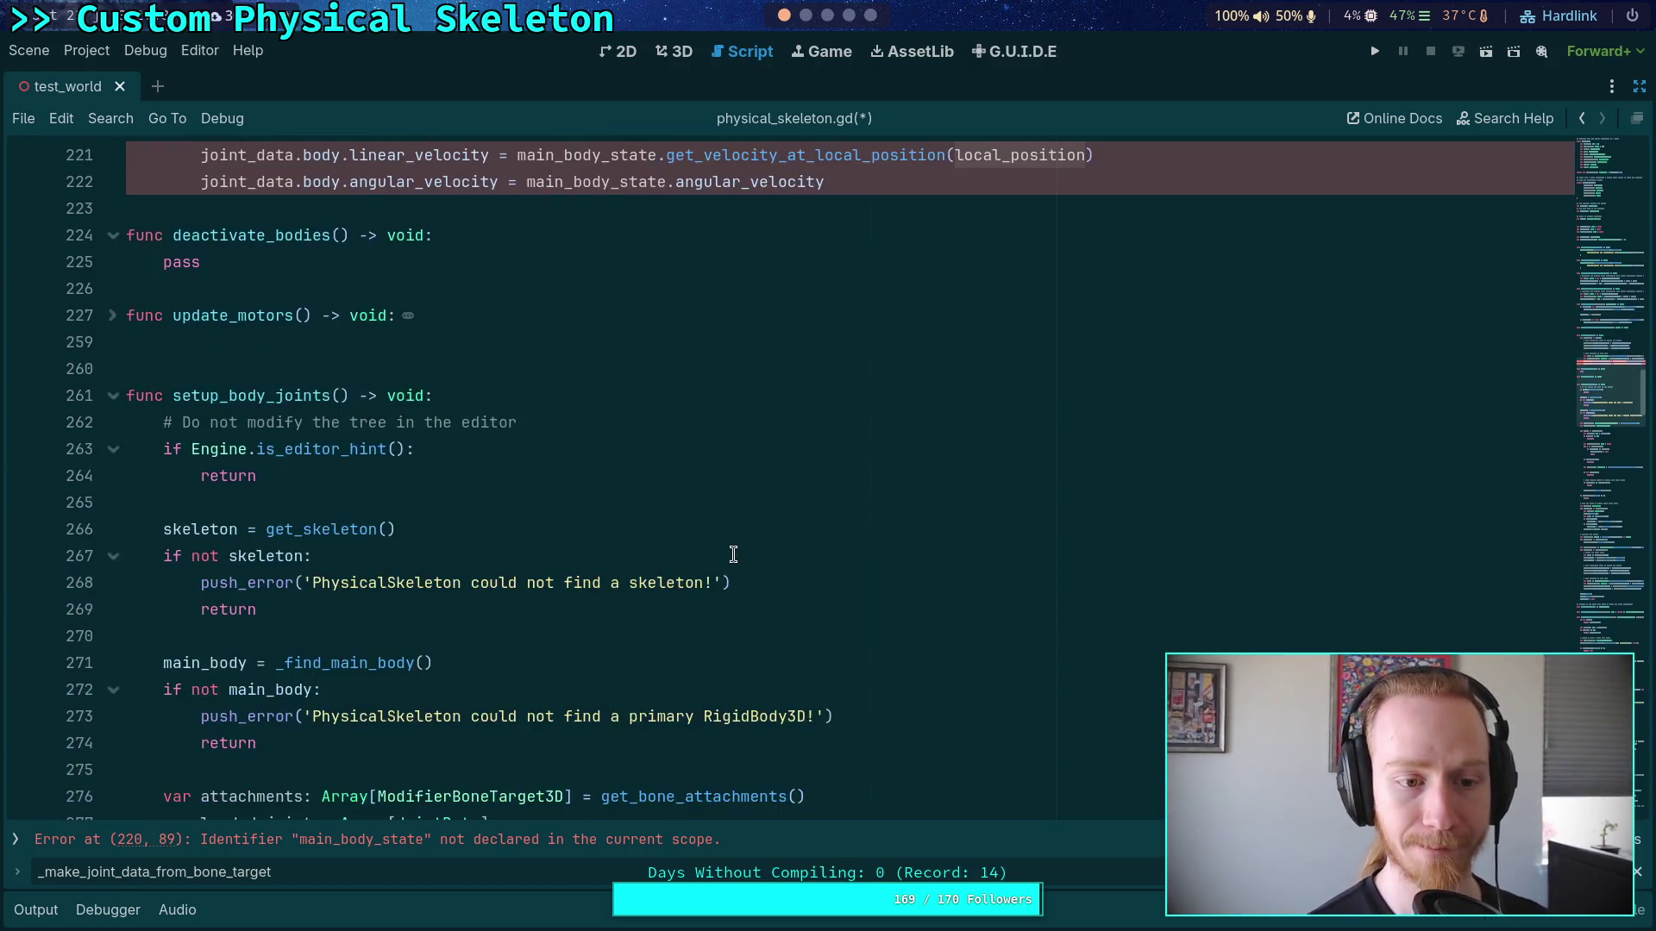
scroll(608, 545, "down", 12)
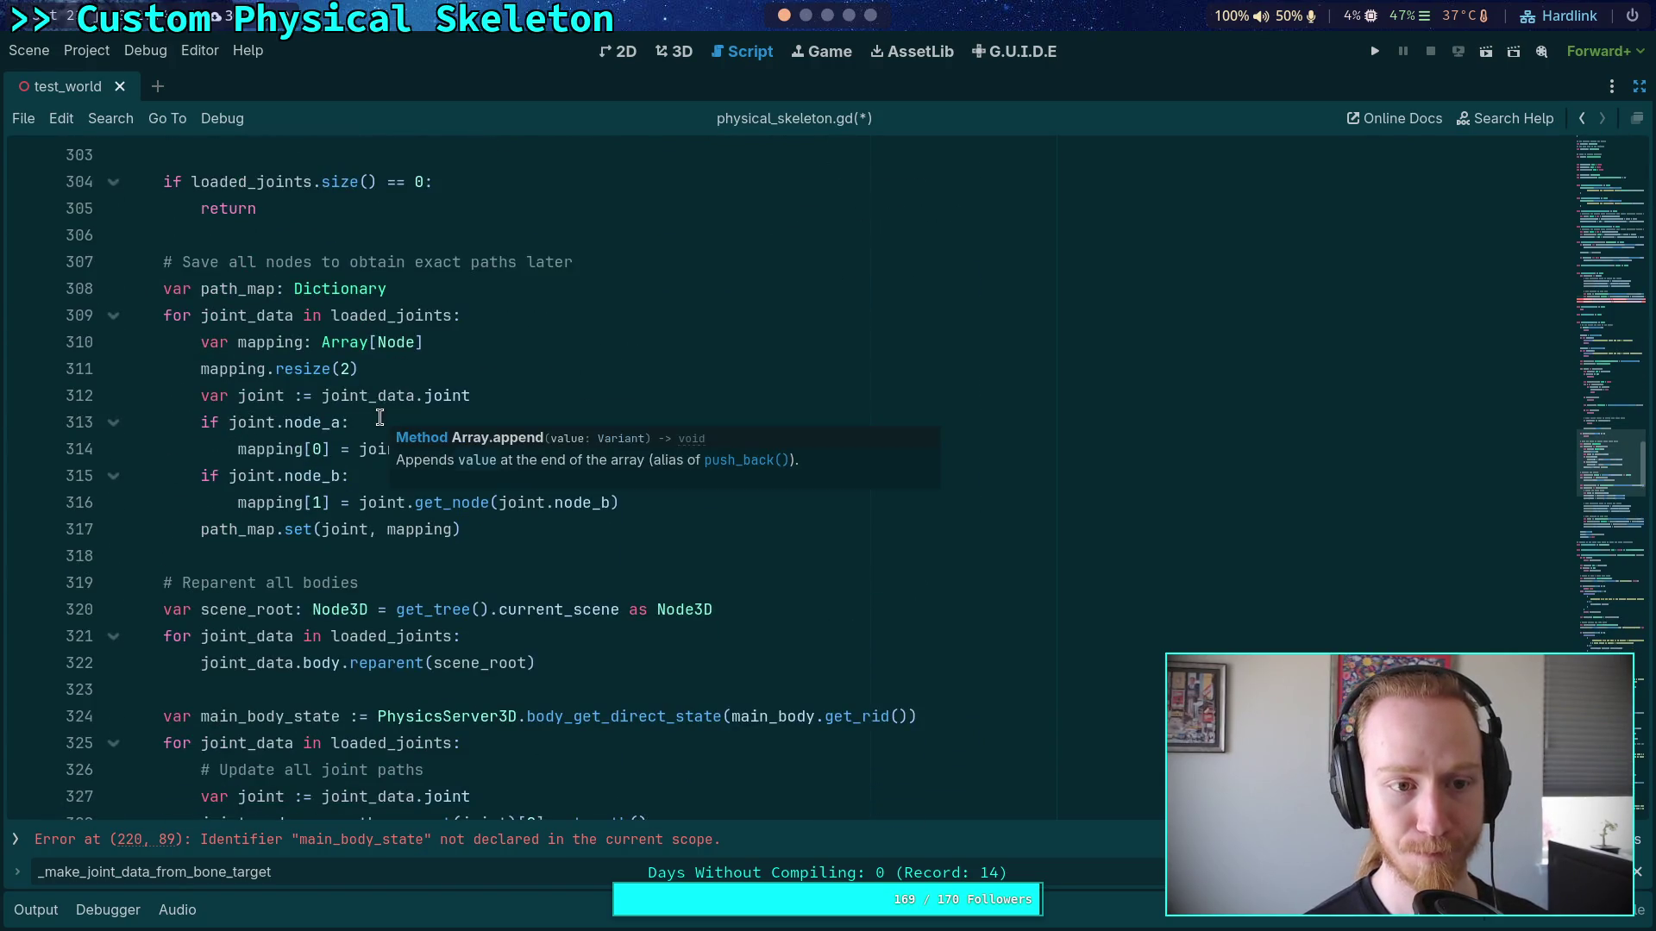
left_click(310, 477)
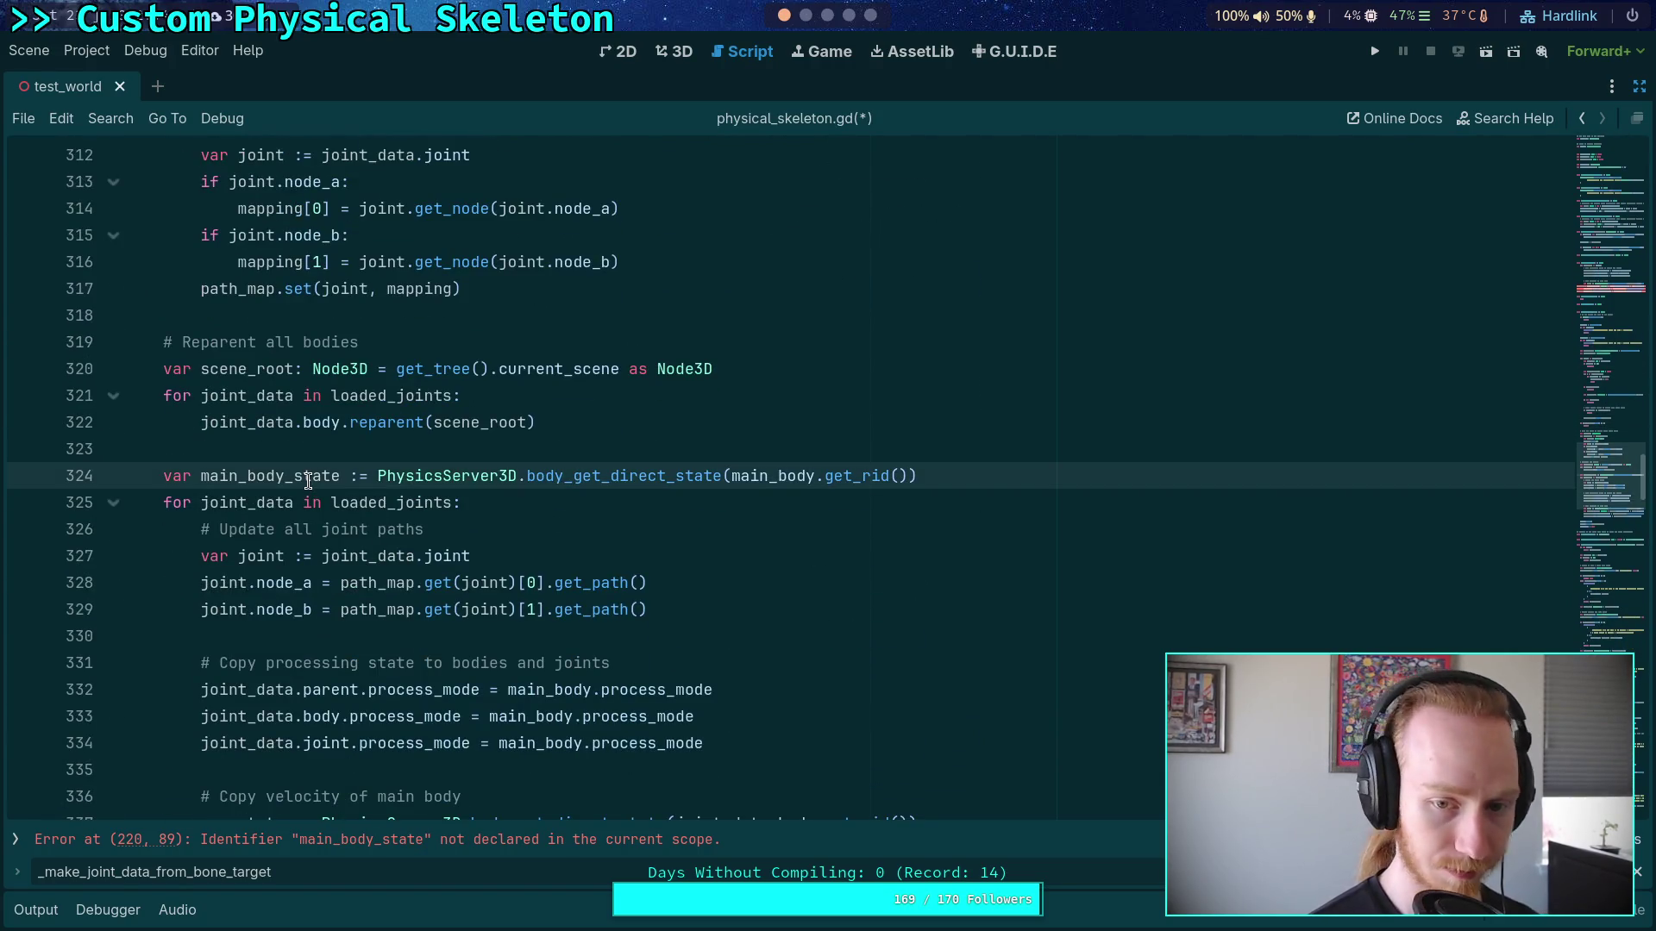
scroll(469, 580, "up", 14)
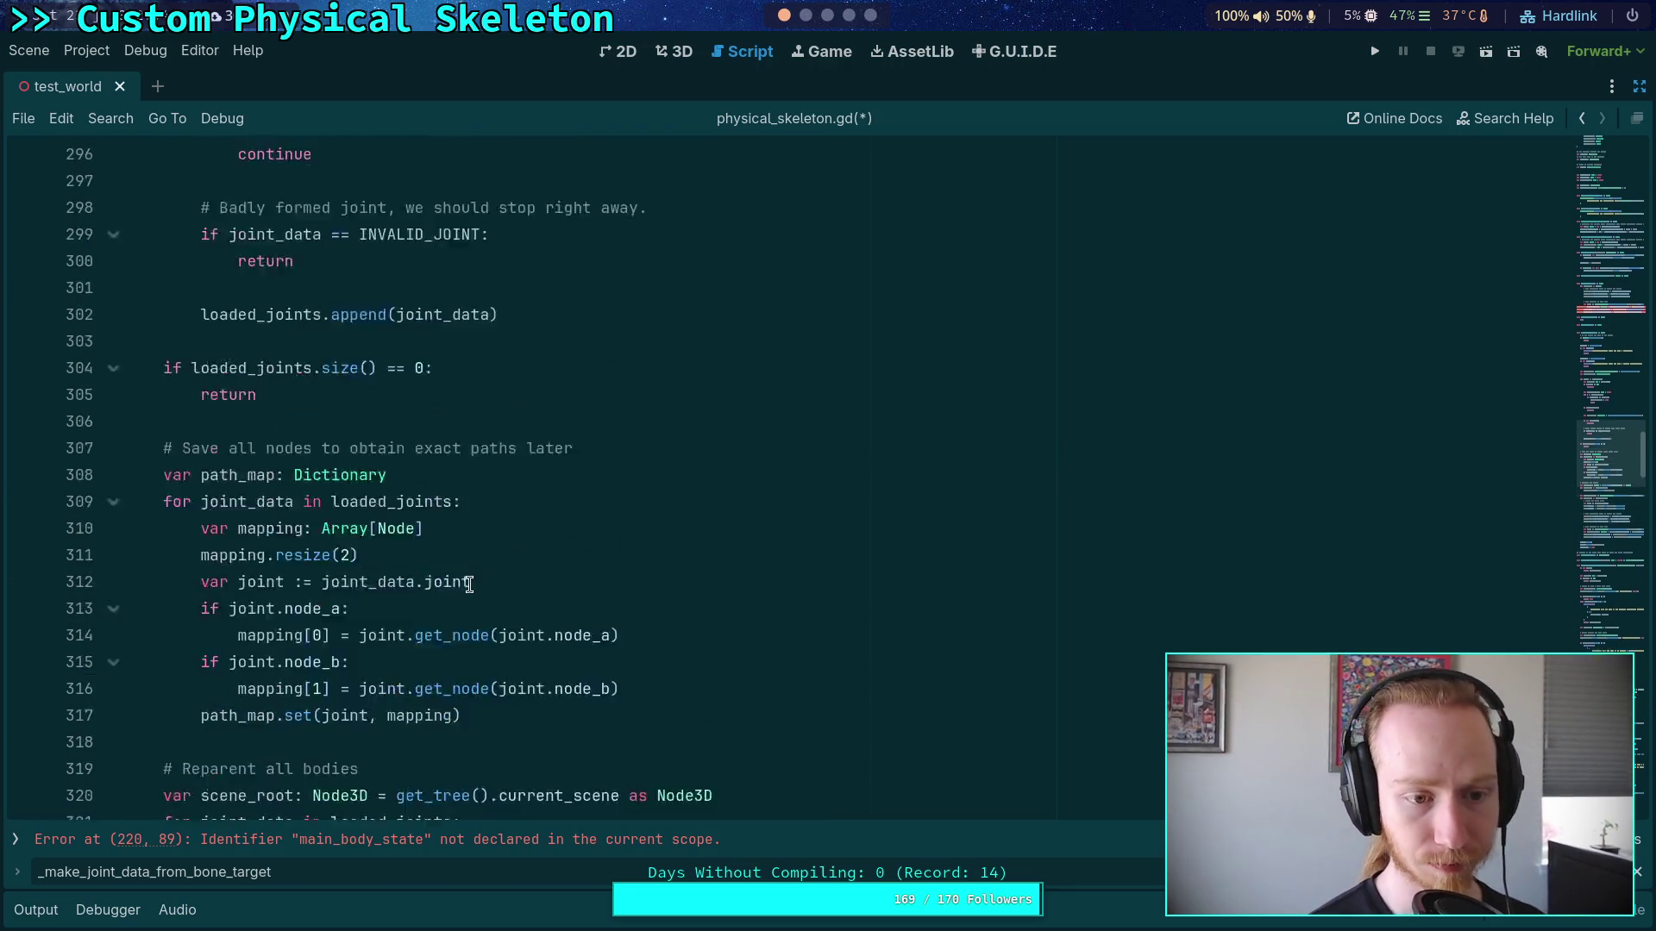
scroll(540, 674, "up", 20)
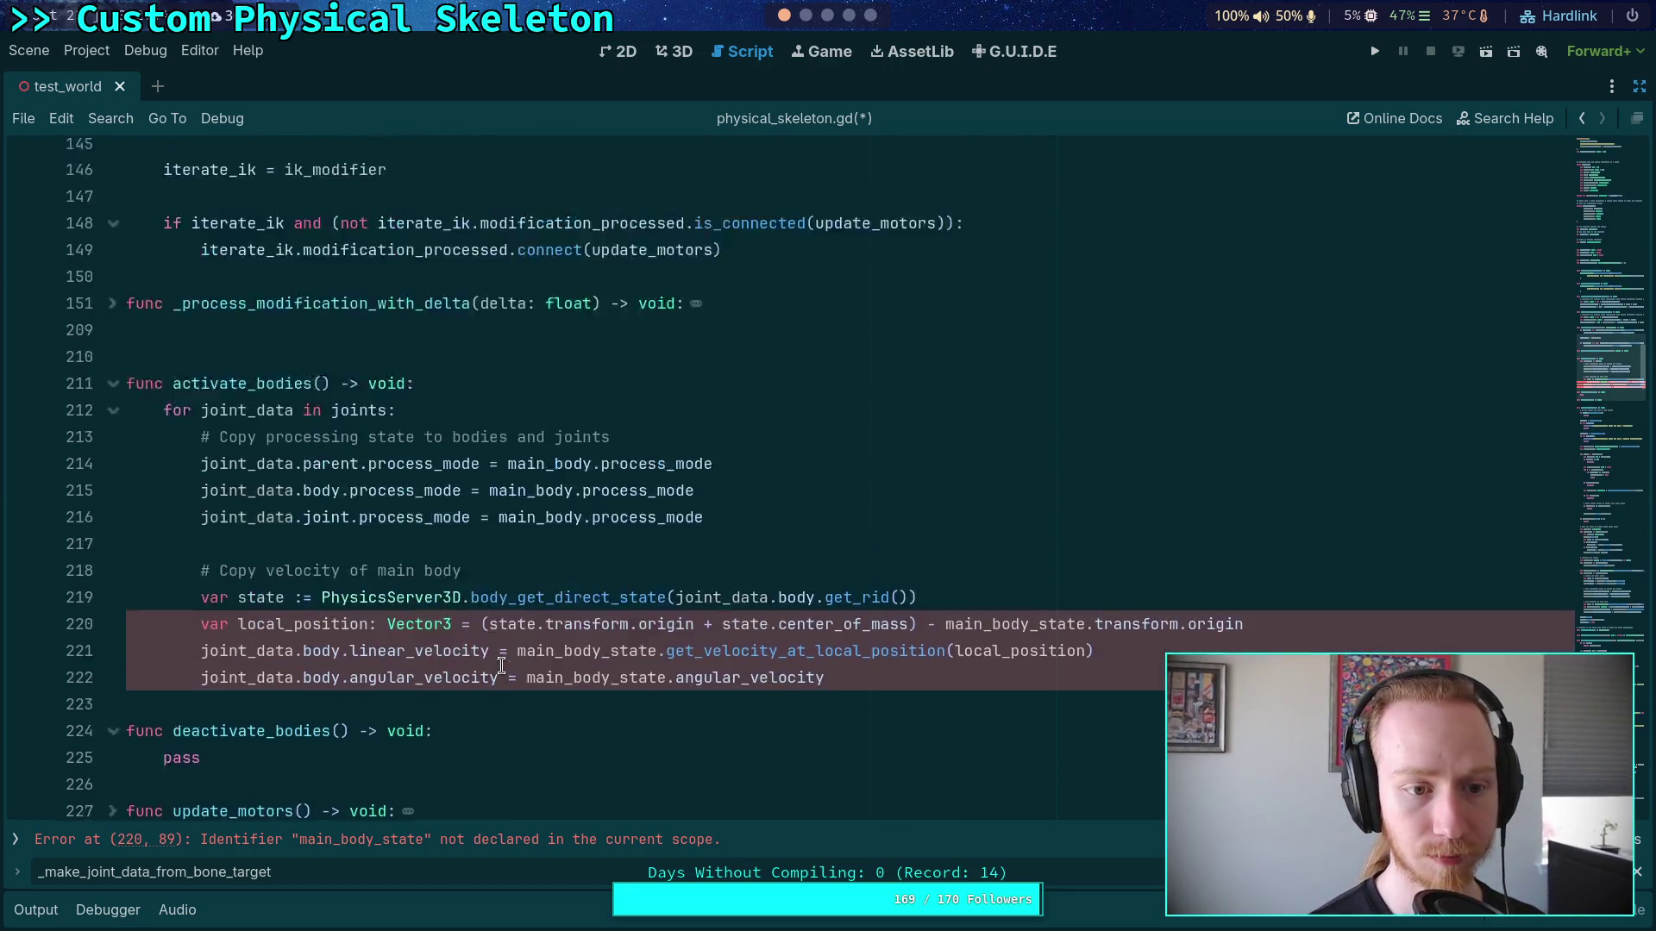
left_click(577, 638)
Step: Paste 'var main_body_state := PhysicsServer3D.body_get_direct_state(main_body.get_rid())' under the velocity comment, indented to the loop
key("Return")
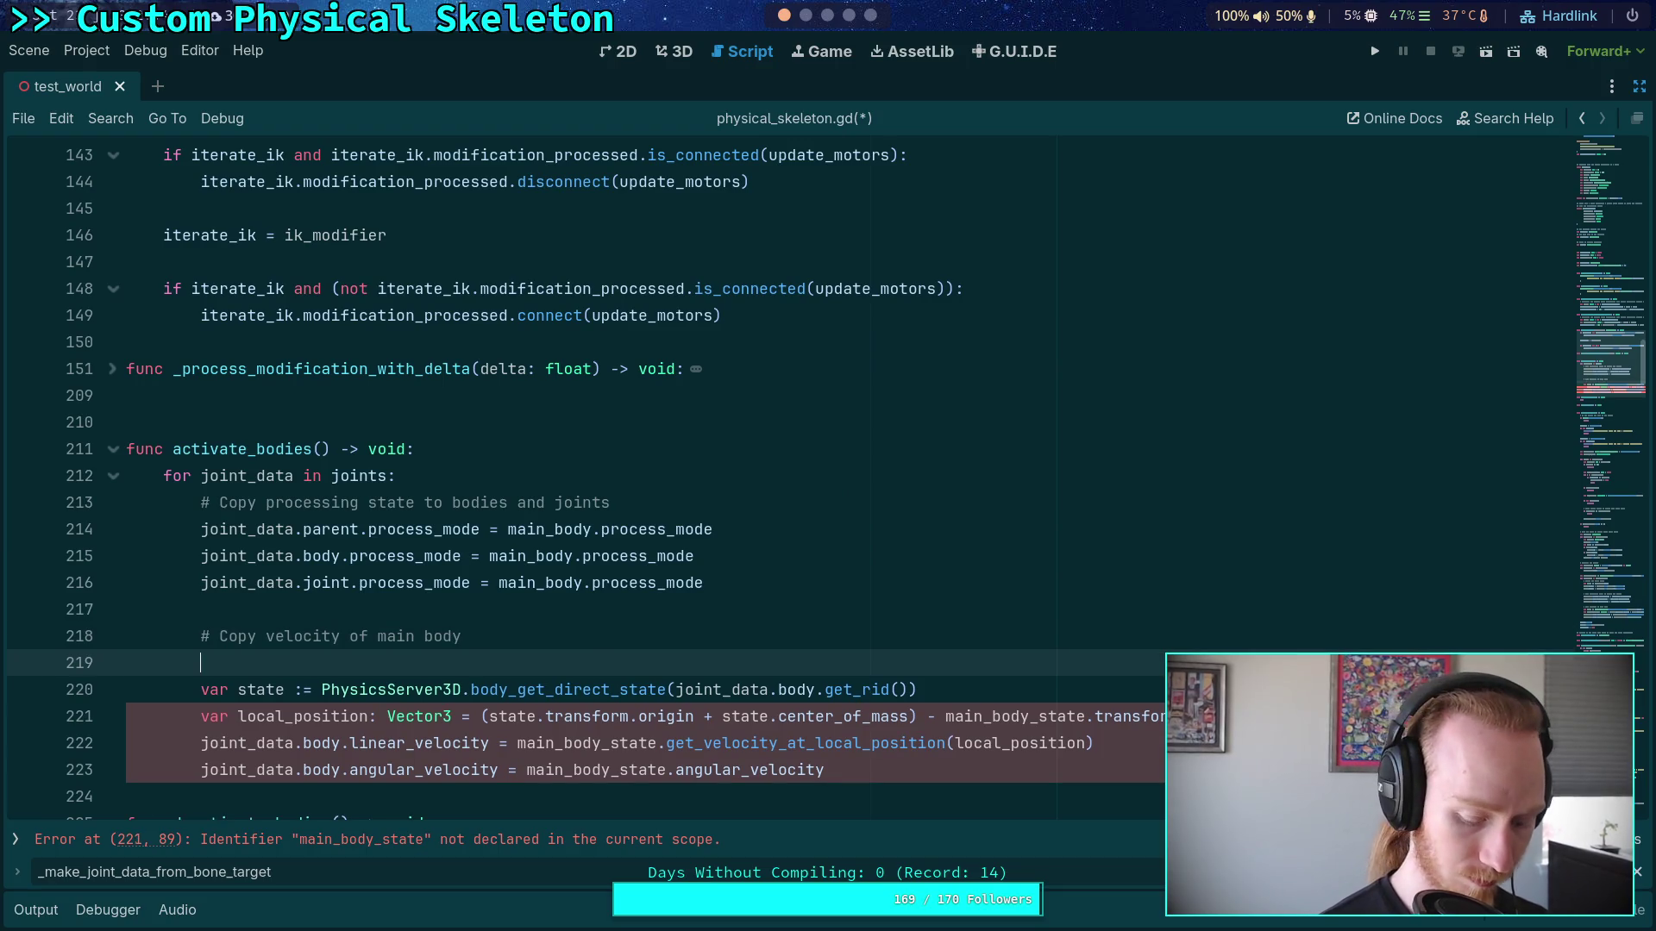
type("var main_body_state := PhysicsServer3D.body_get_direct_state(main_body.get_rid())")
key("BackSpace")
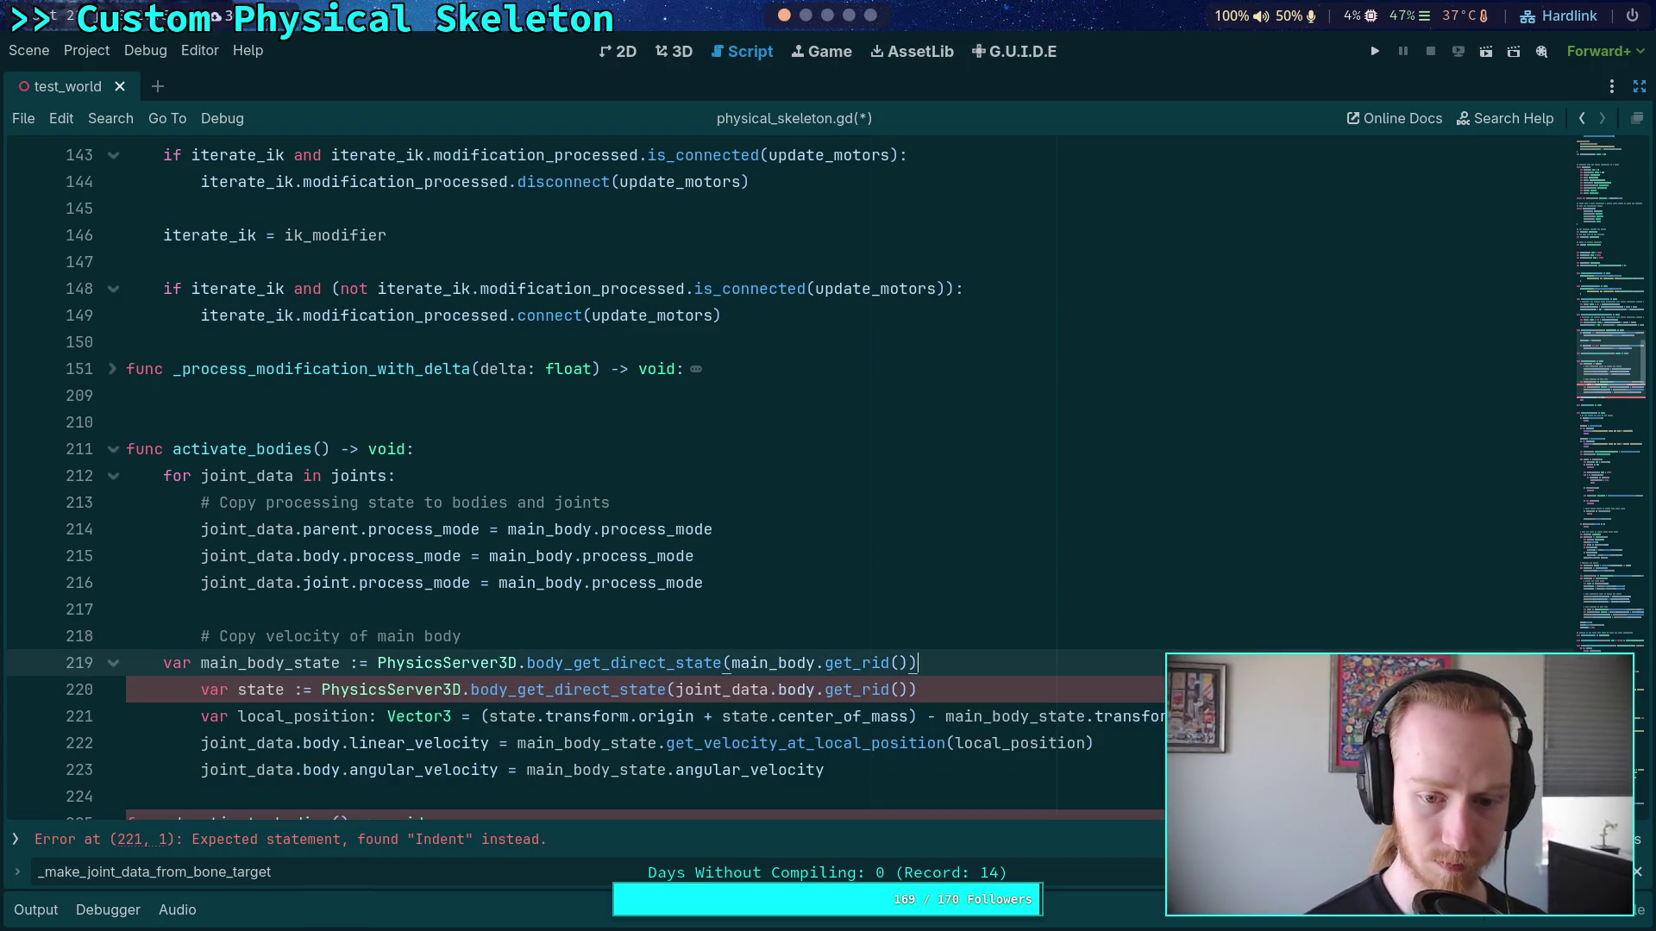
left_click(158, 665)
key("Tab")
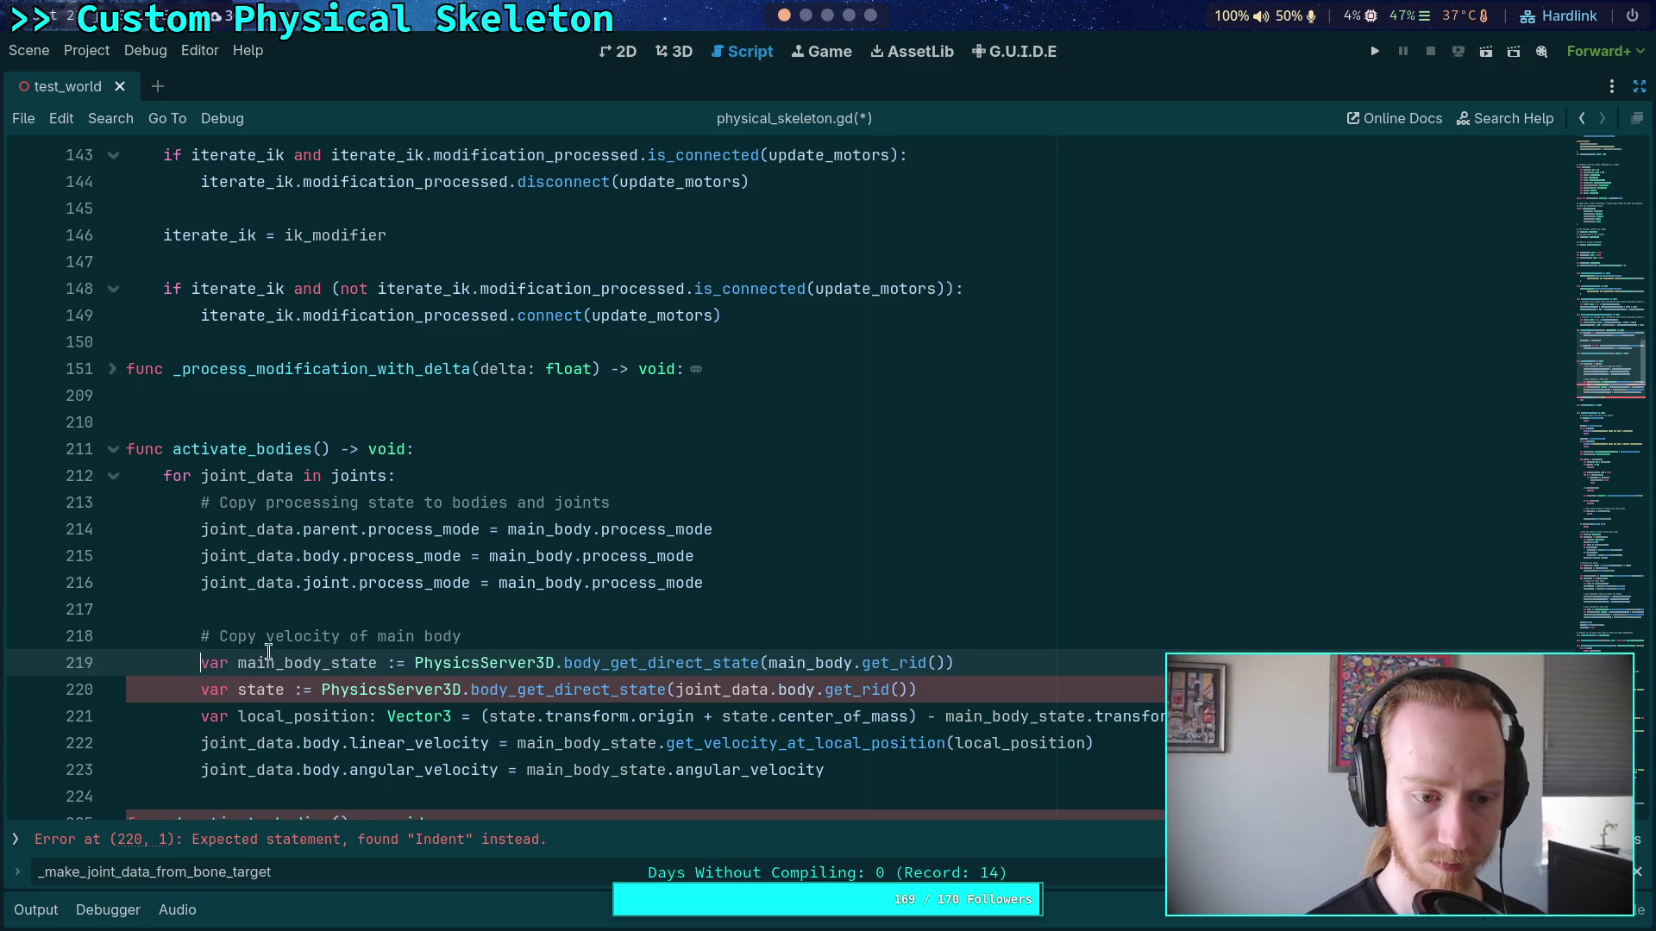
scroll(539, 604, "down", 2)
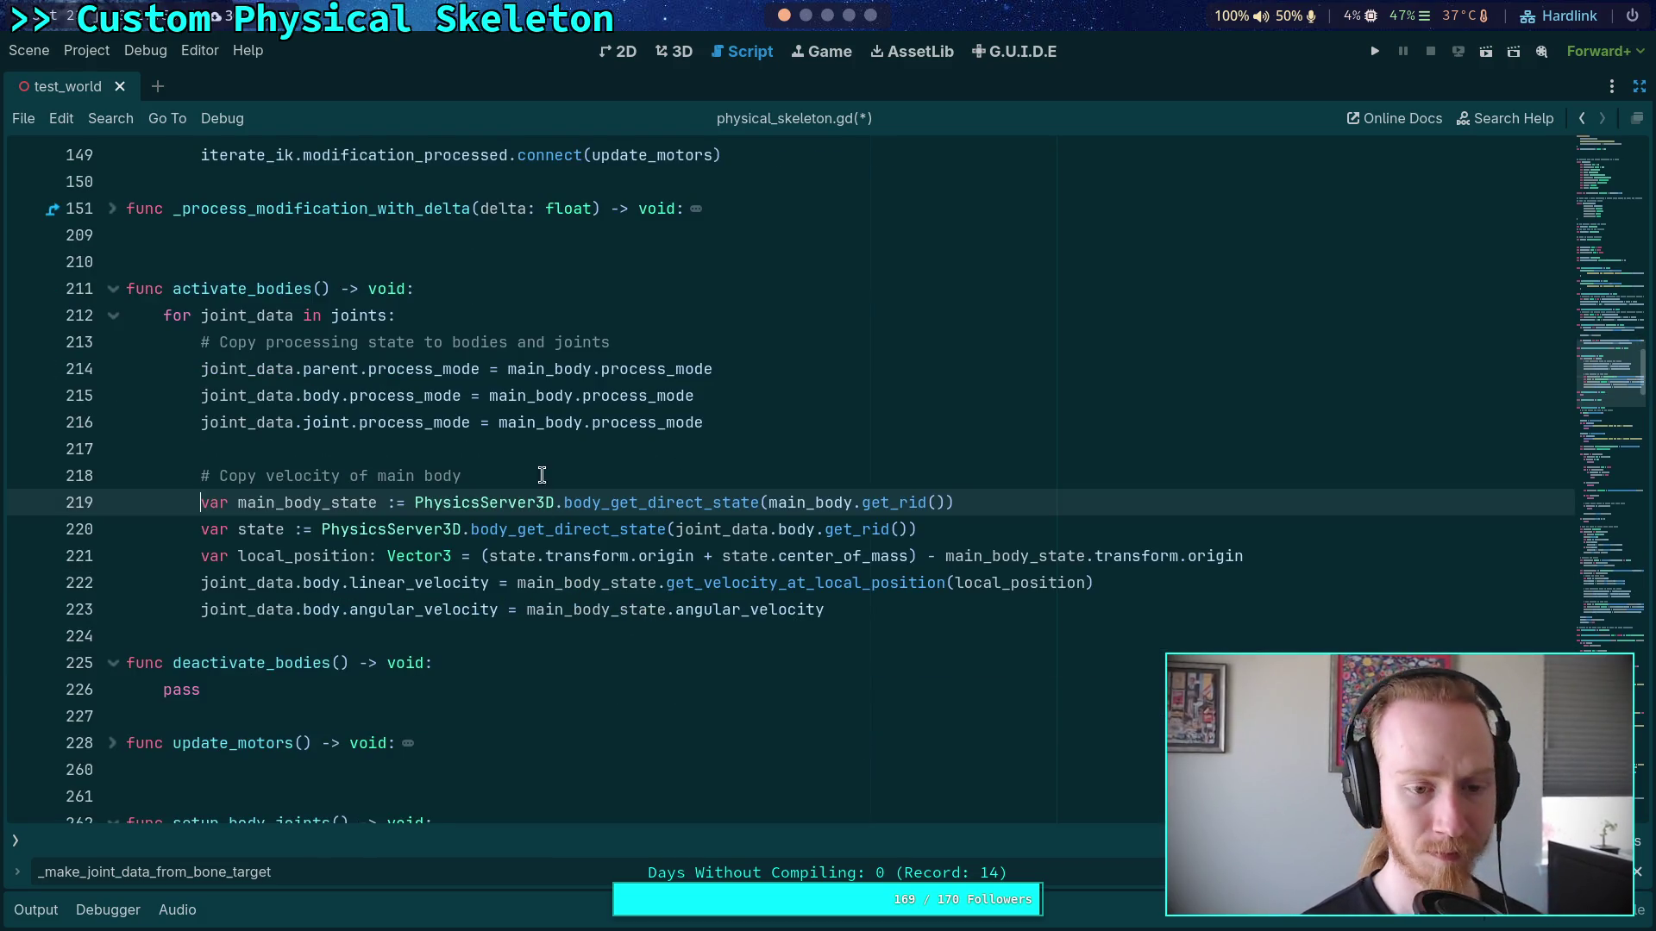
left_click(345, 474)
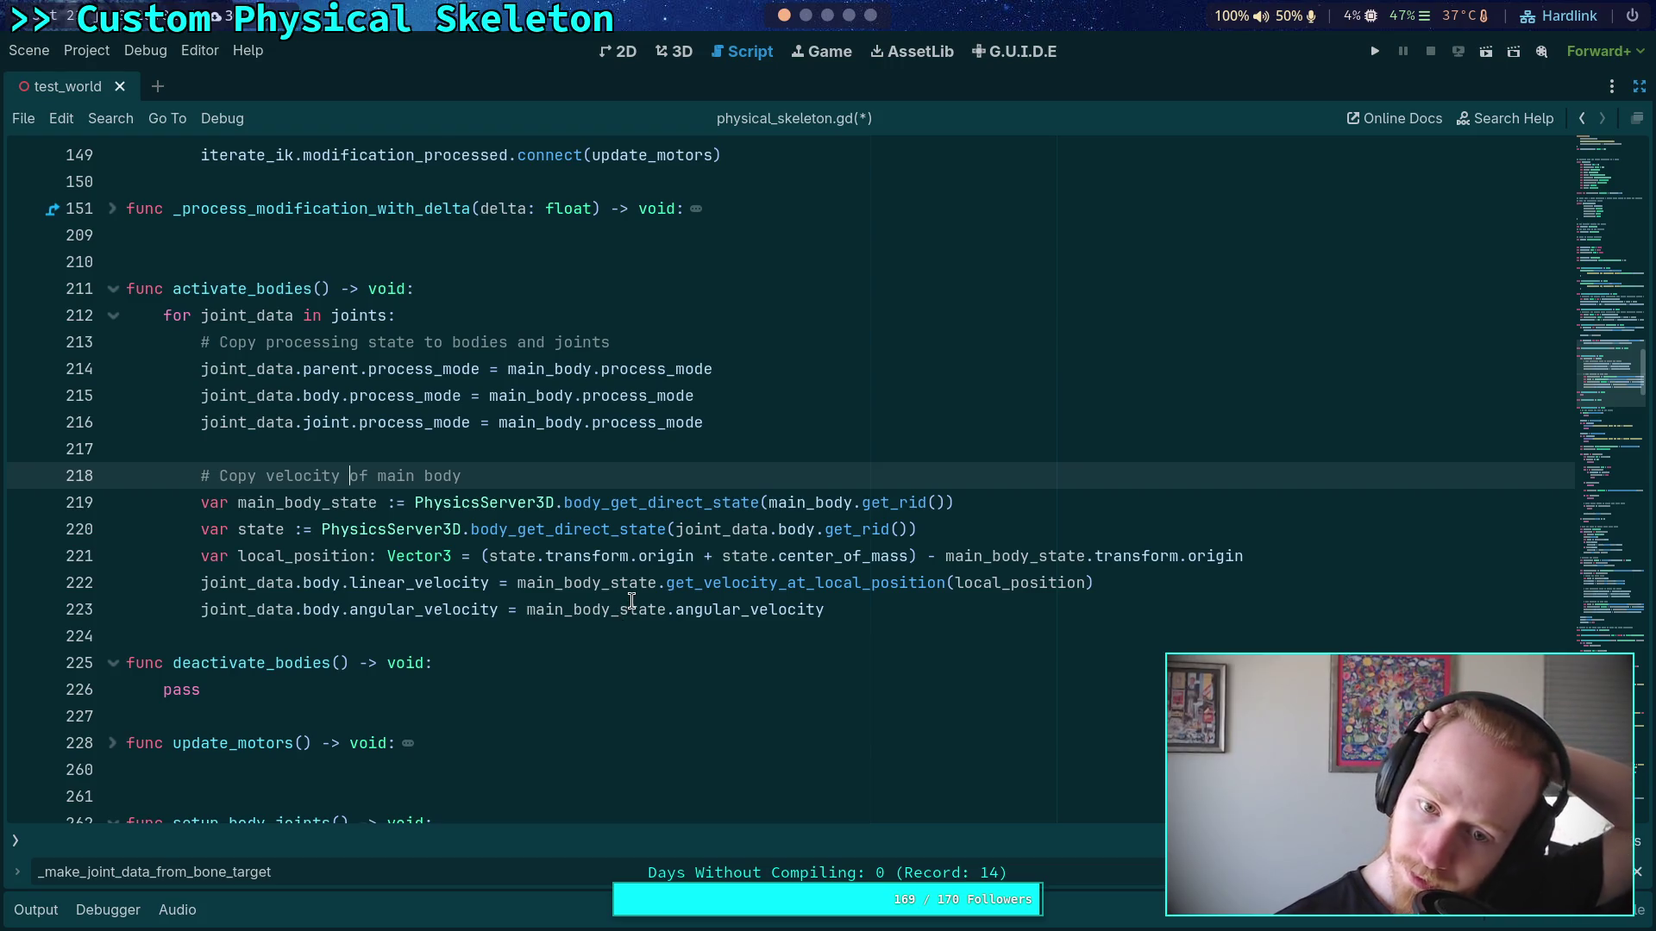
mouse_move(629, 604)
double_click(508, 555)
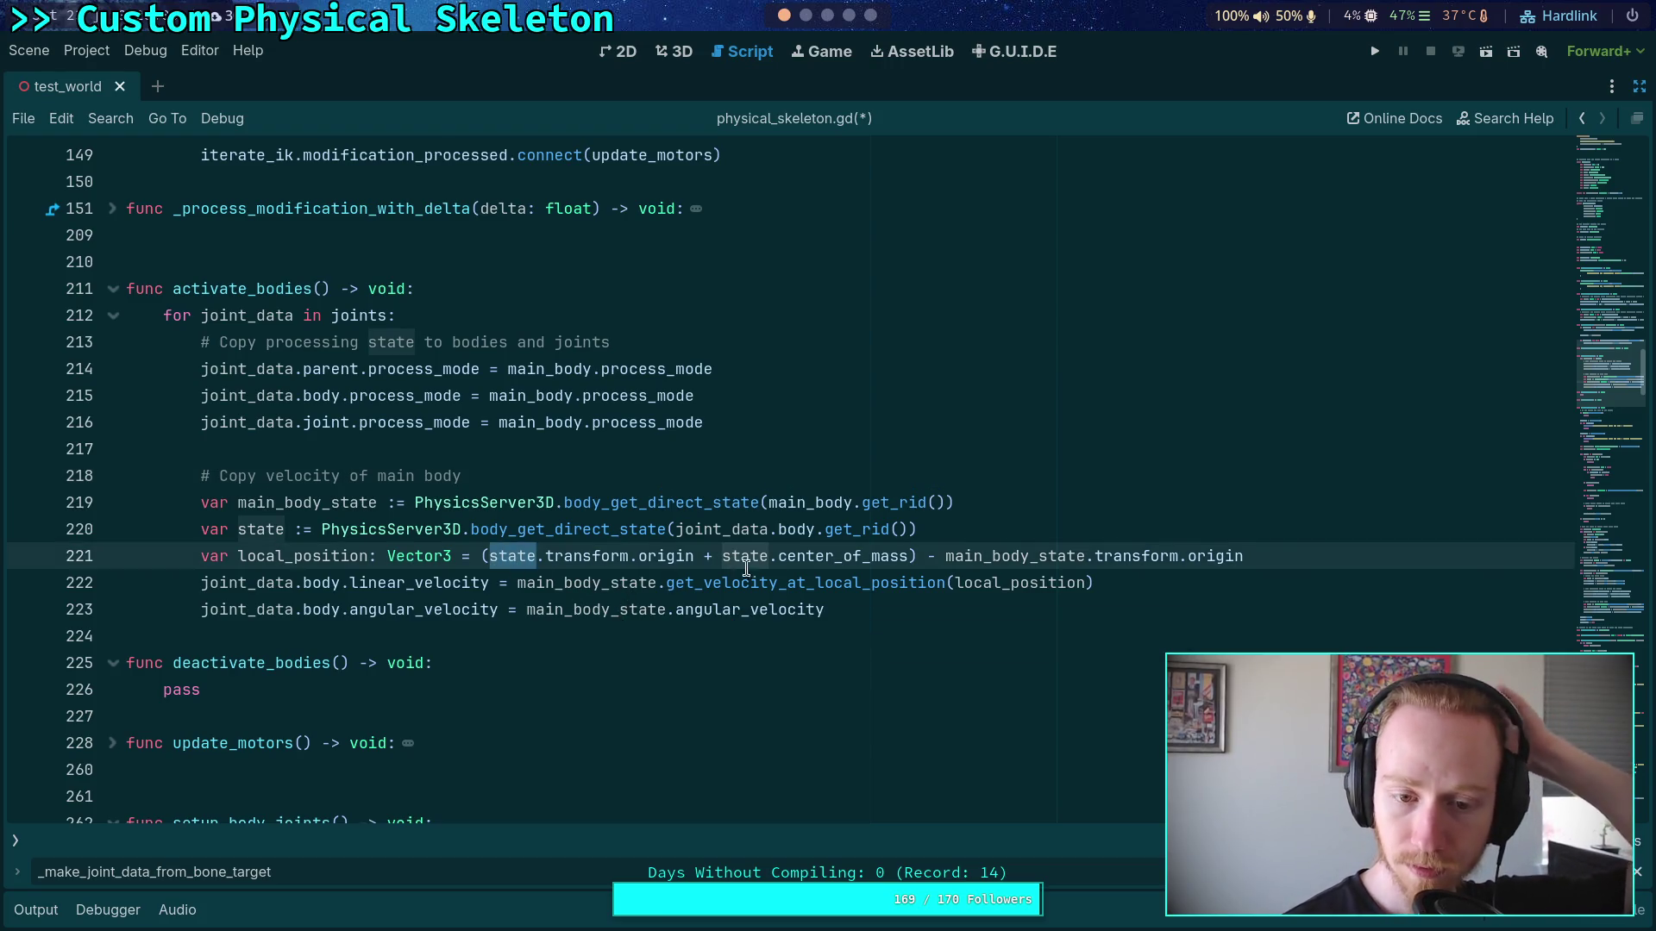
Step: Add a 'Teleport to joint attachment node' comment above the velocity-copy section
left_click(259, 476)
key("Up")
key("Return")
key("Return")
key("Up")
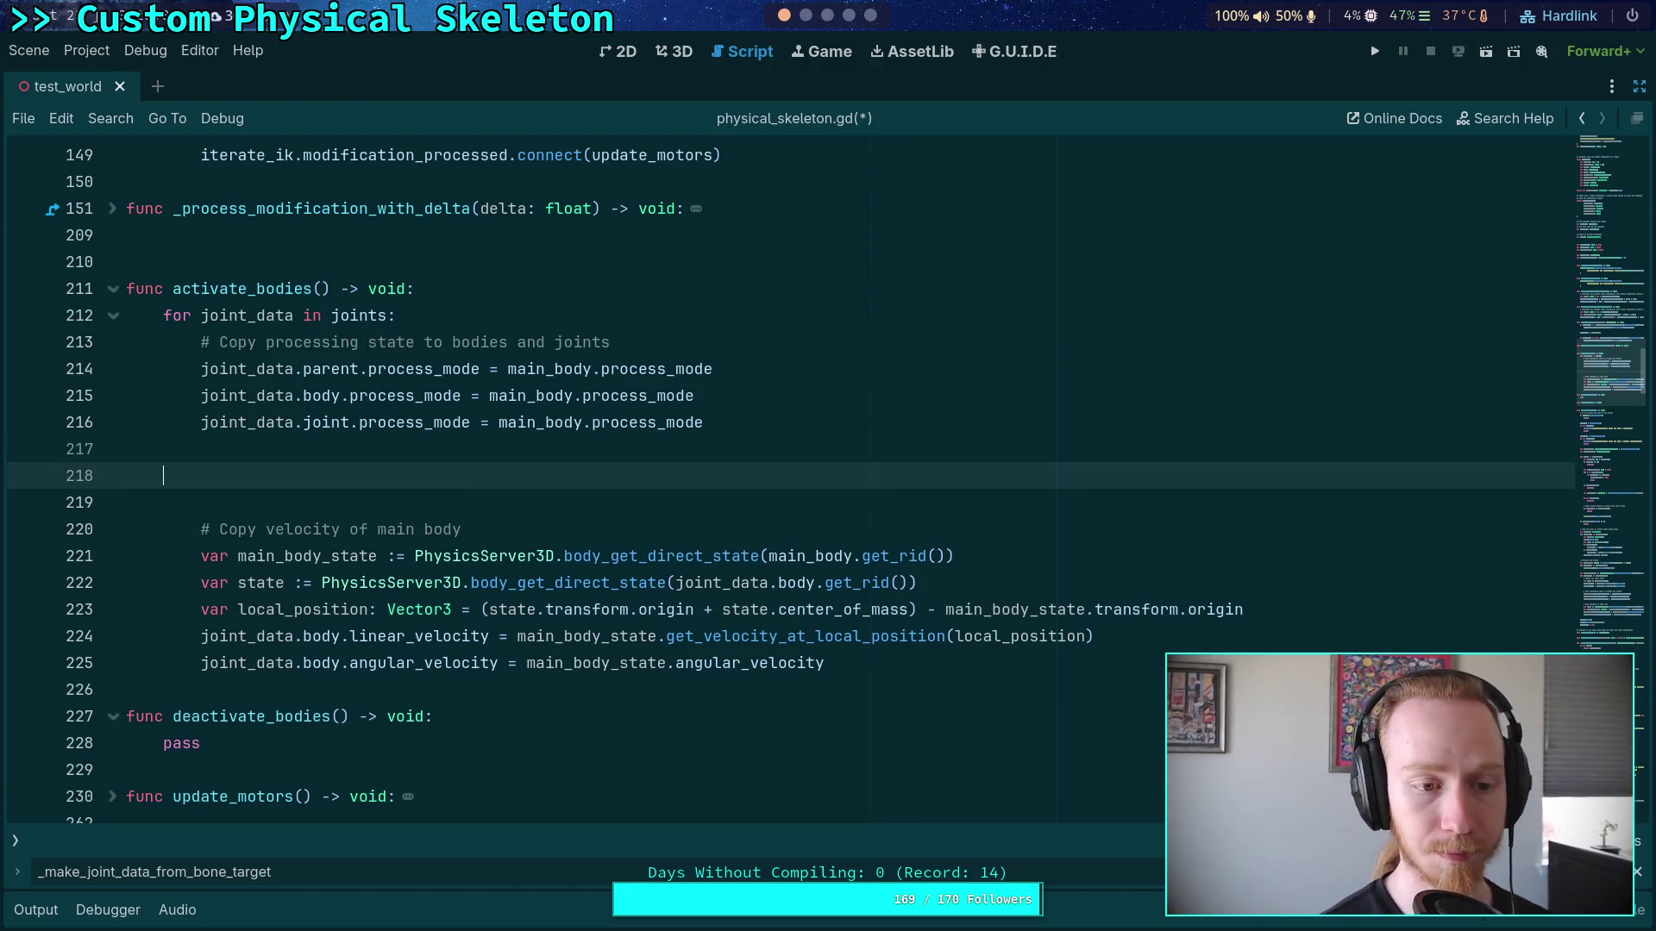
type("Teleport to joint attachment node")
Step: Set joint_data.body.global_transform to joint_data.attachment.global_transform under the comment
key("Return")
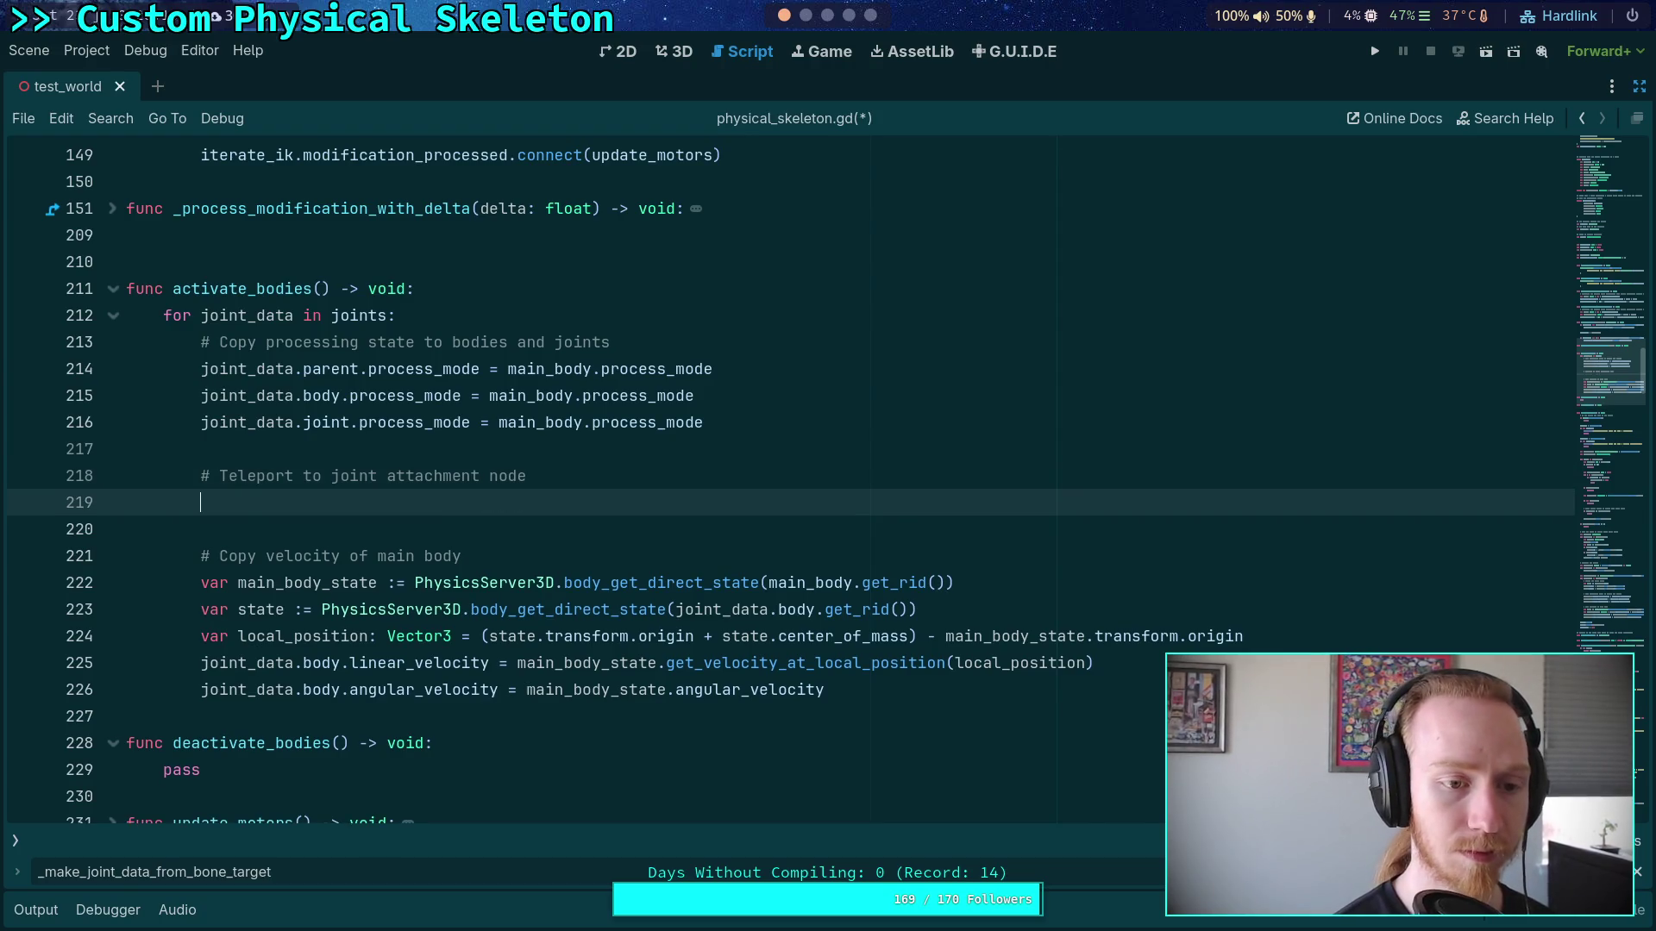
type("joint_dat")
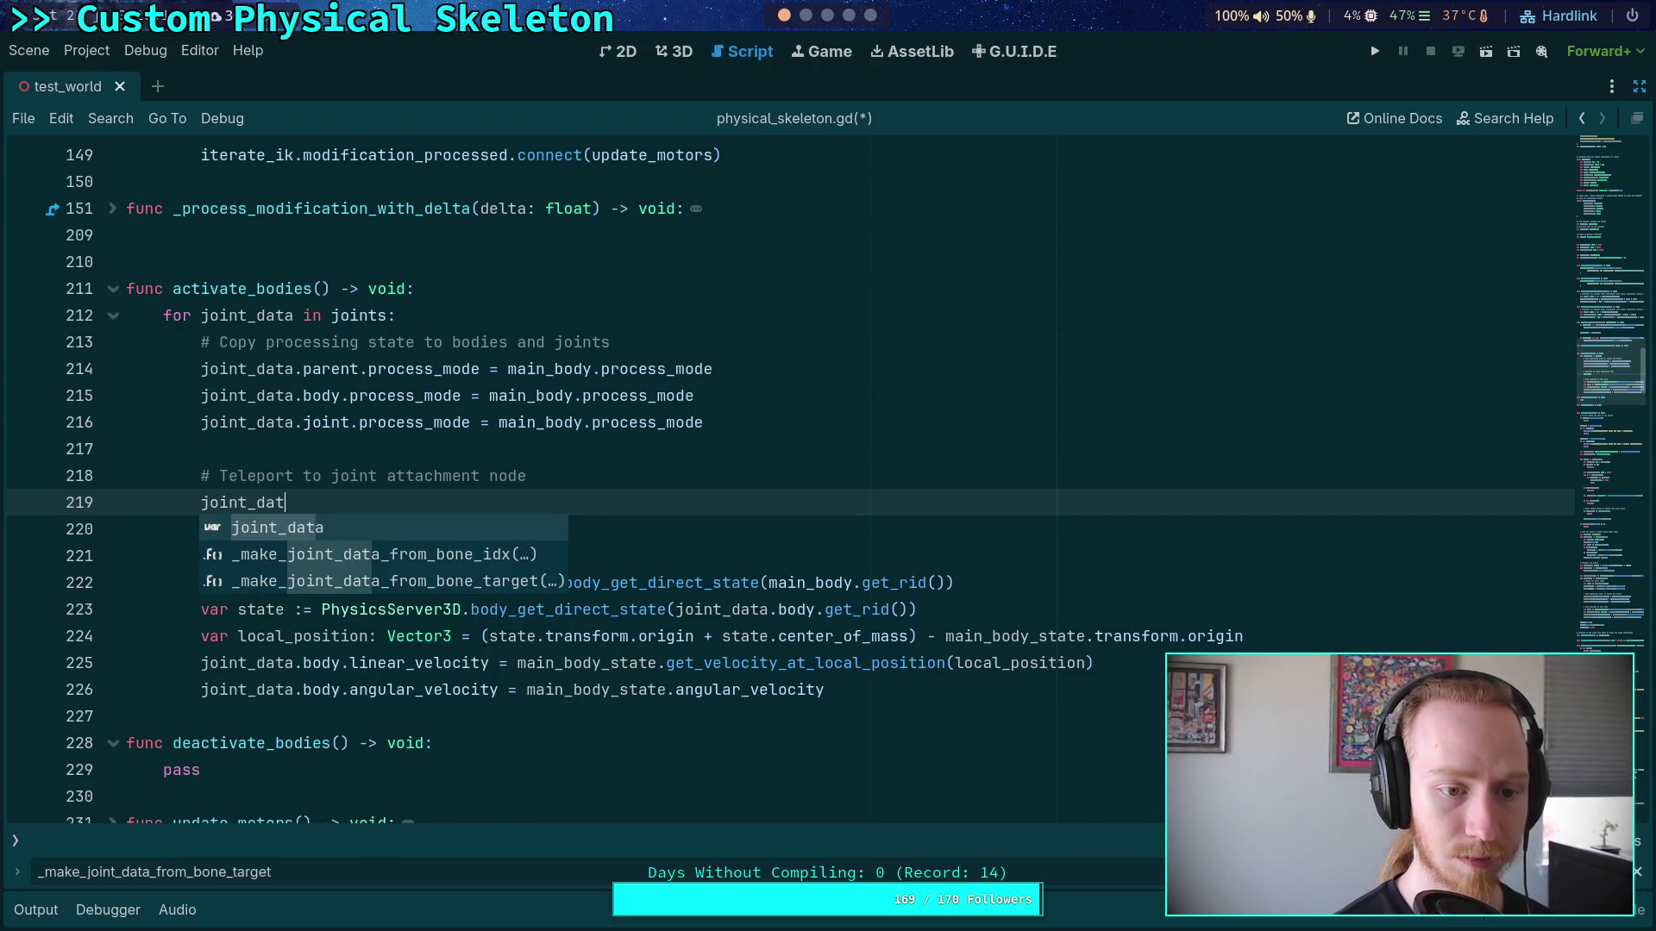
type("a.")
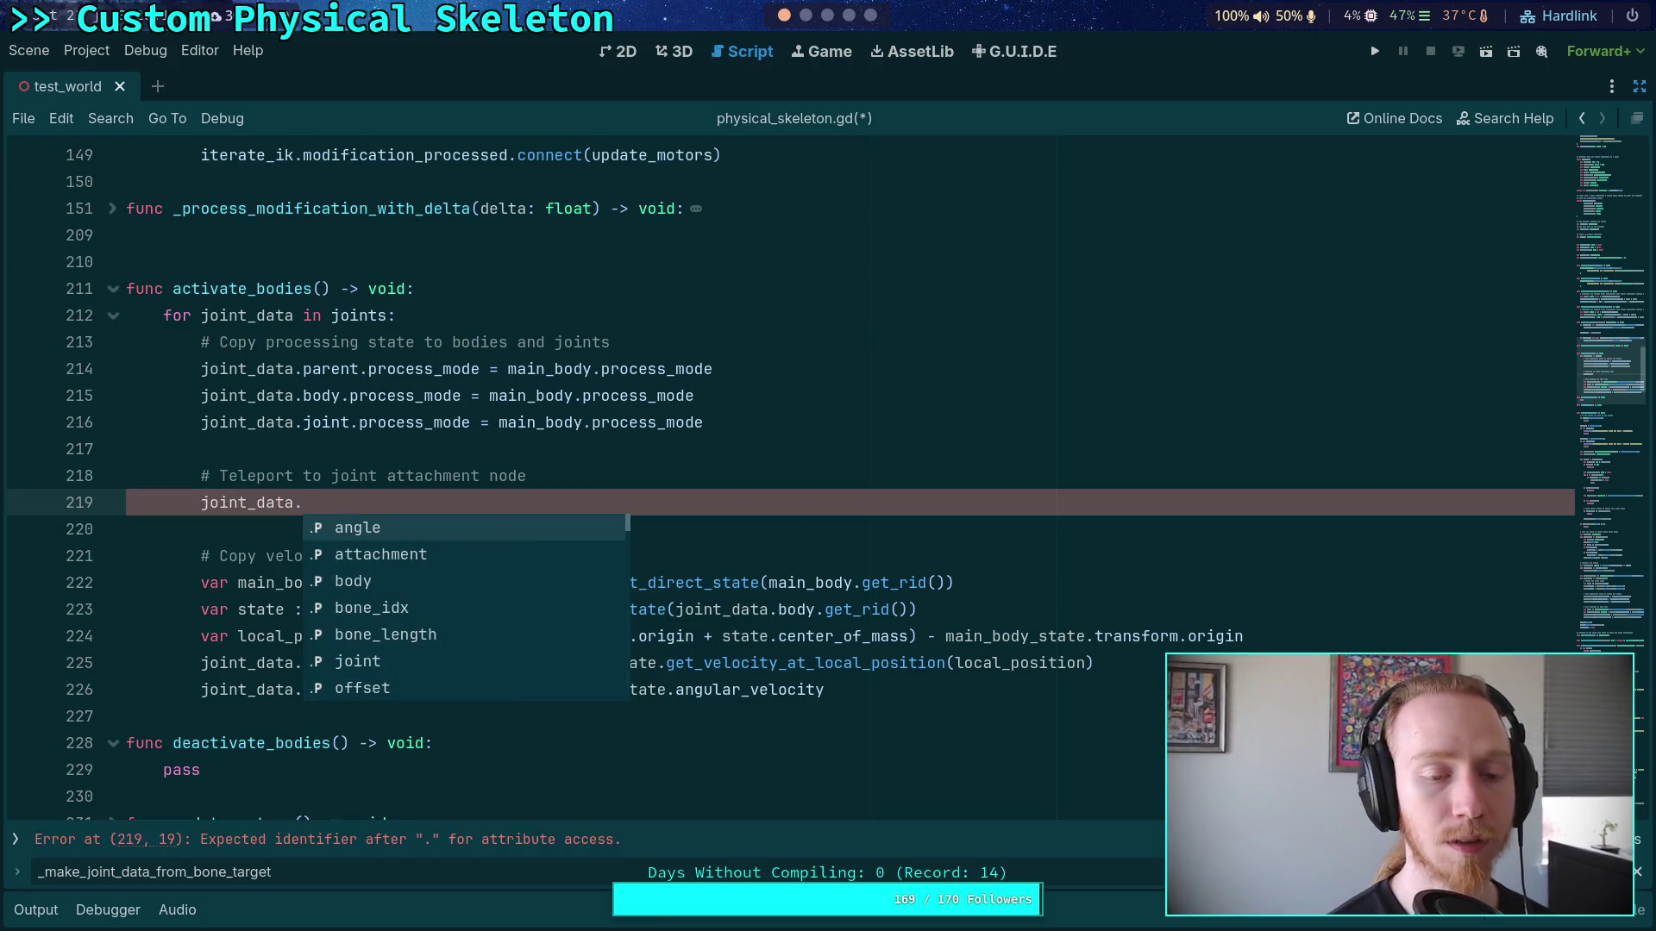
type("b")
key("Return")
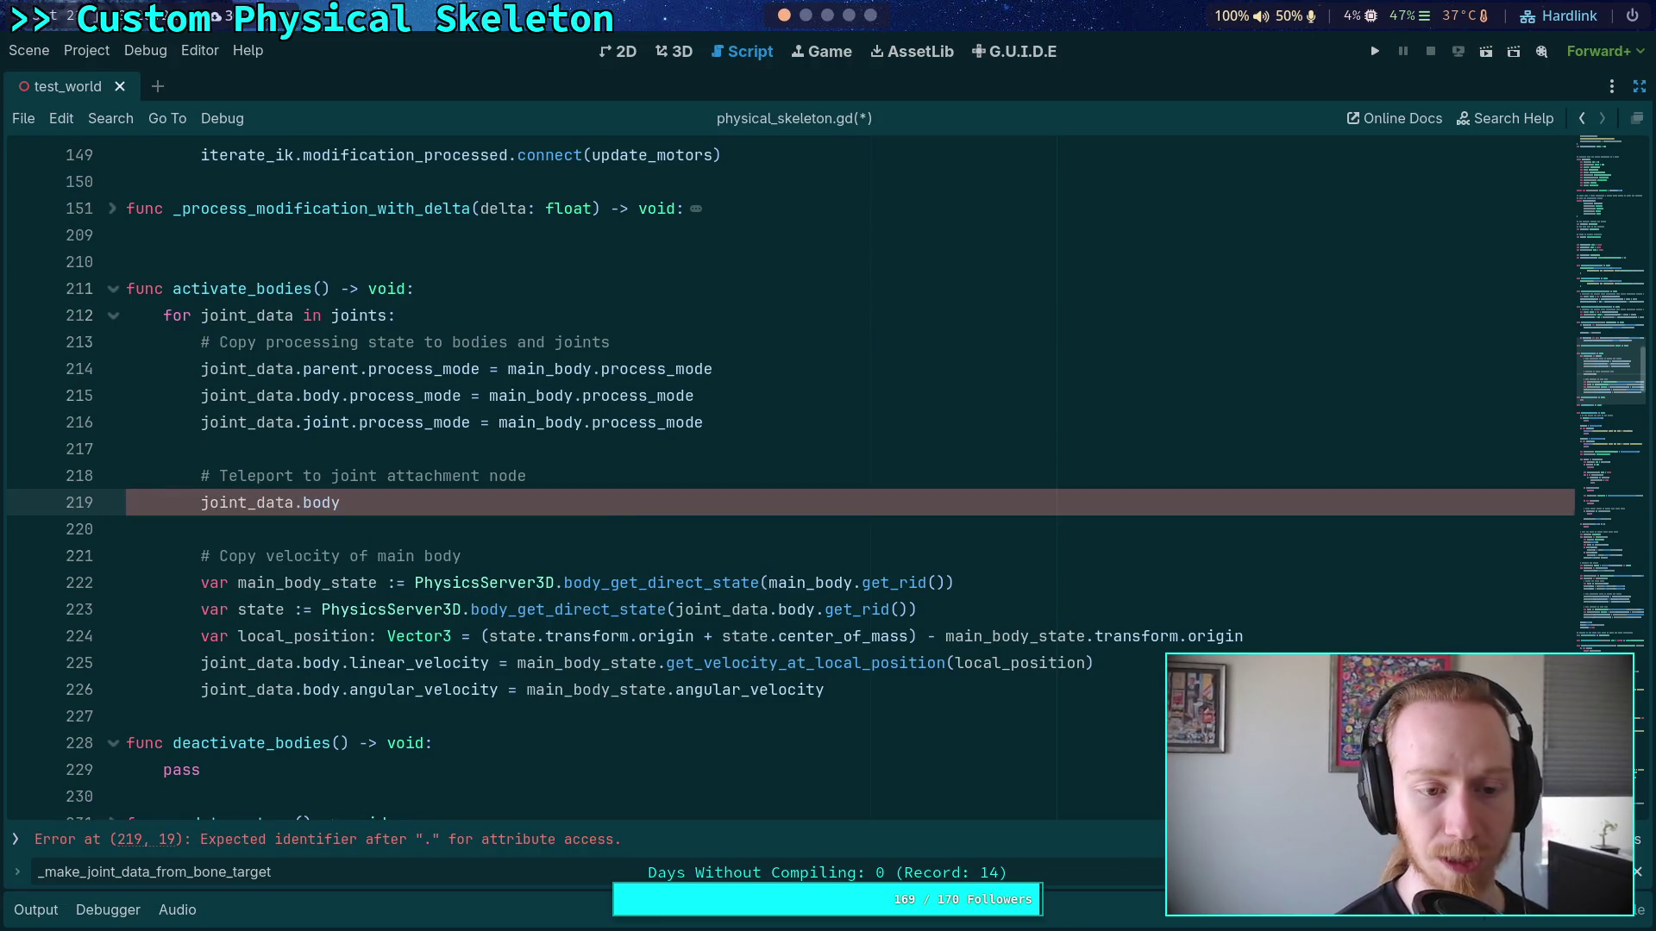
type(".")
key("Escape")
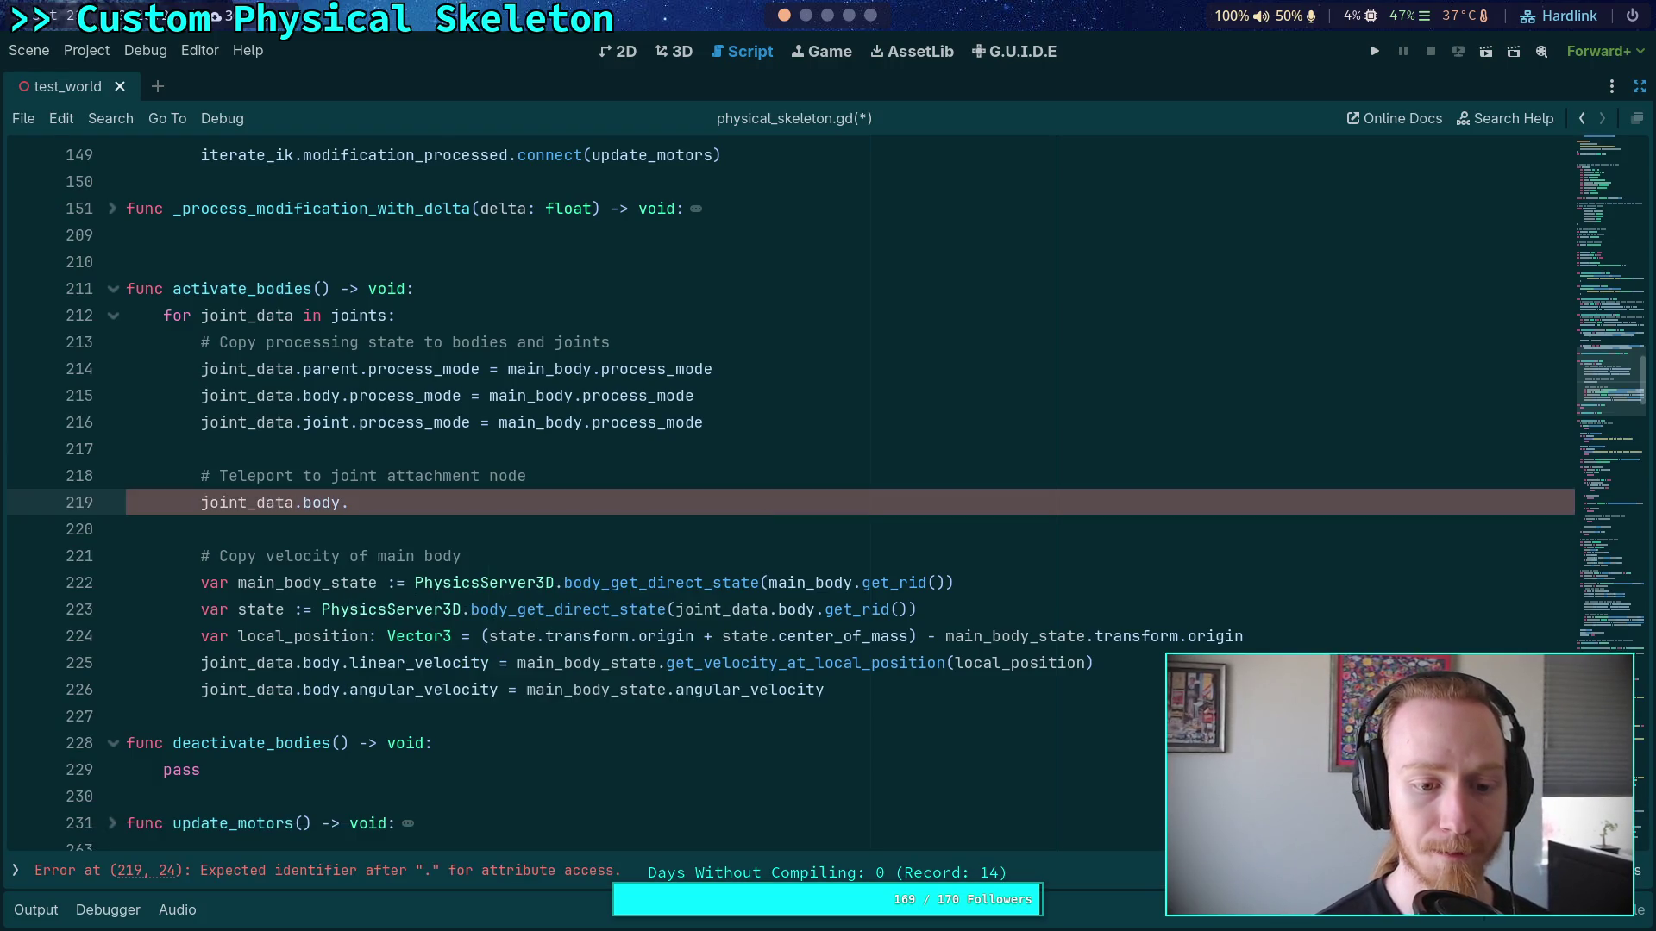
type("glo")
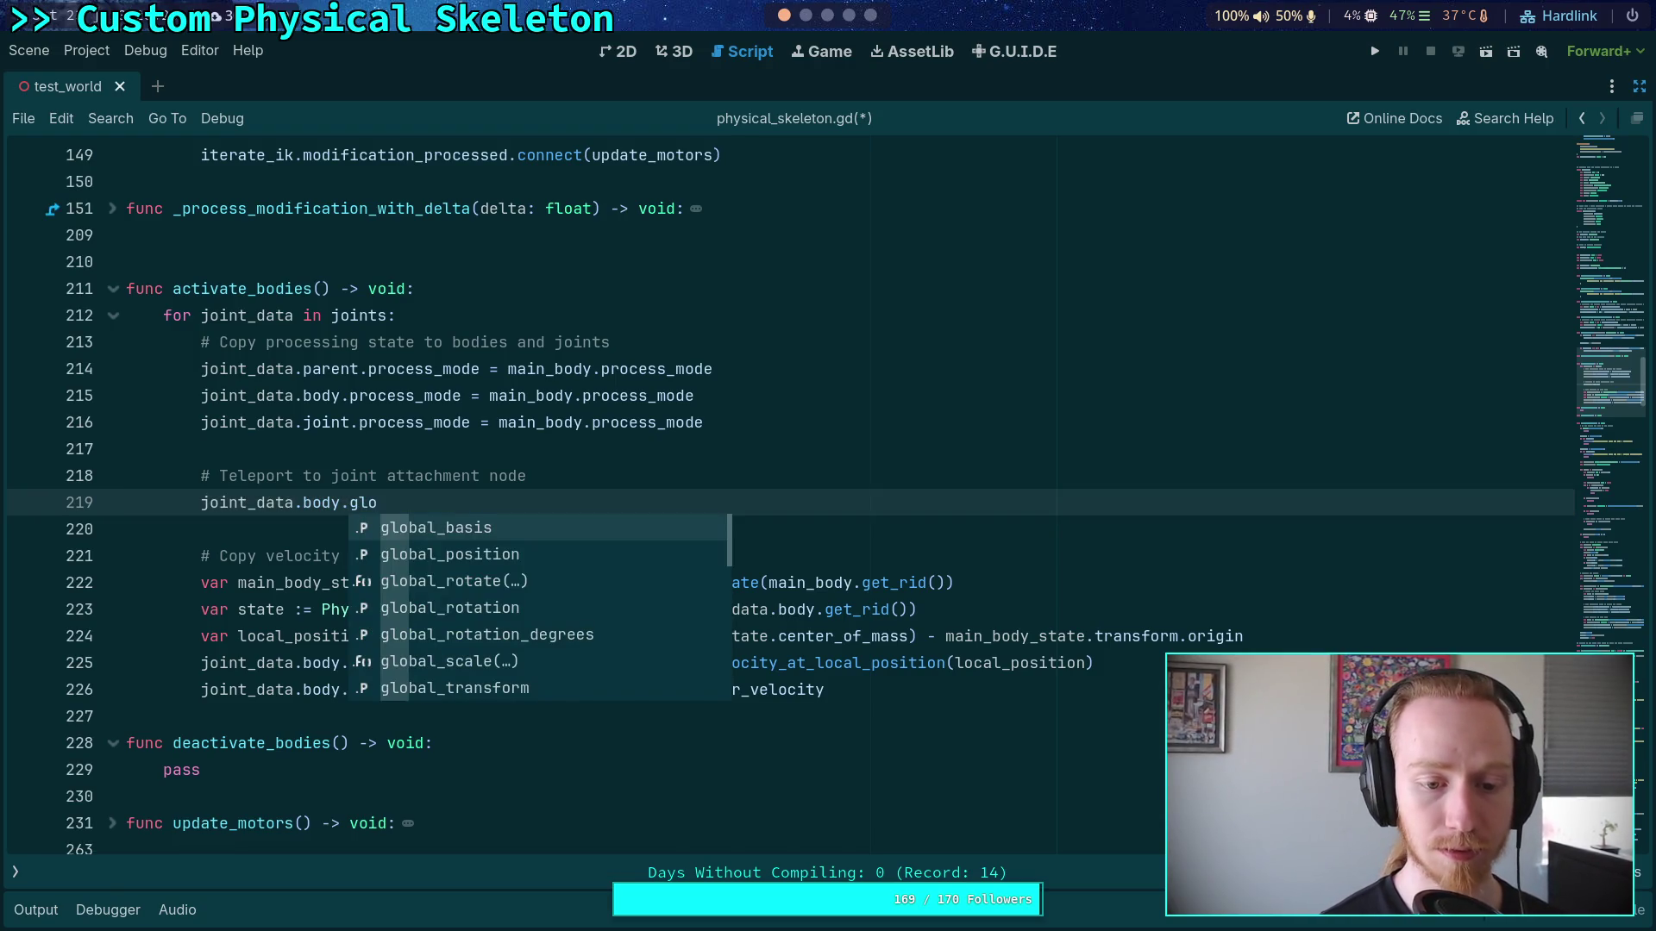
key("Down")
key("Down")
key("Down")
key("Return")
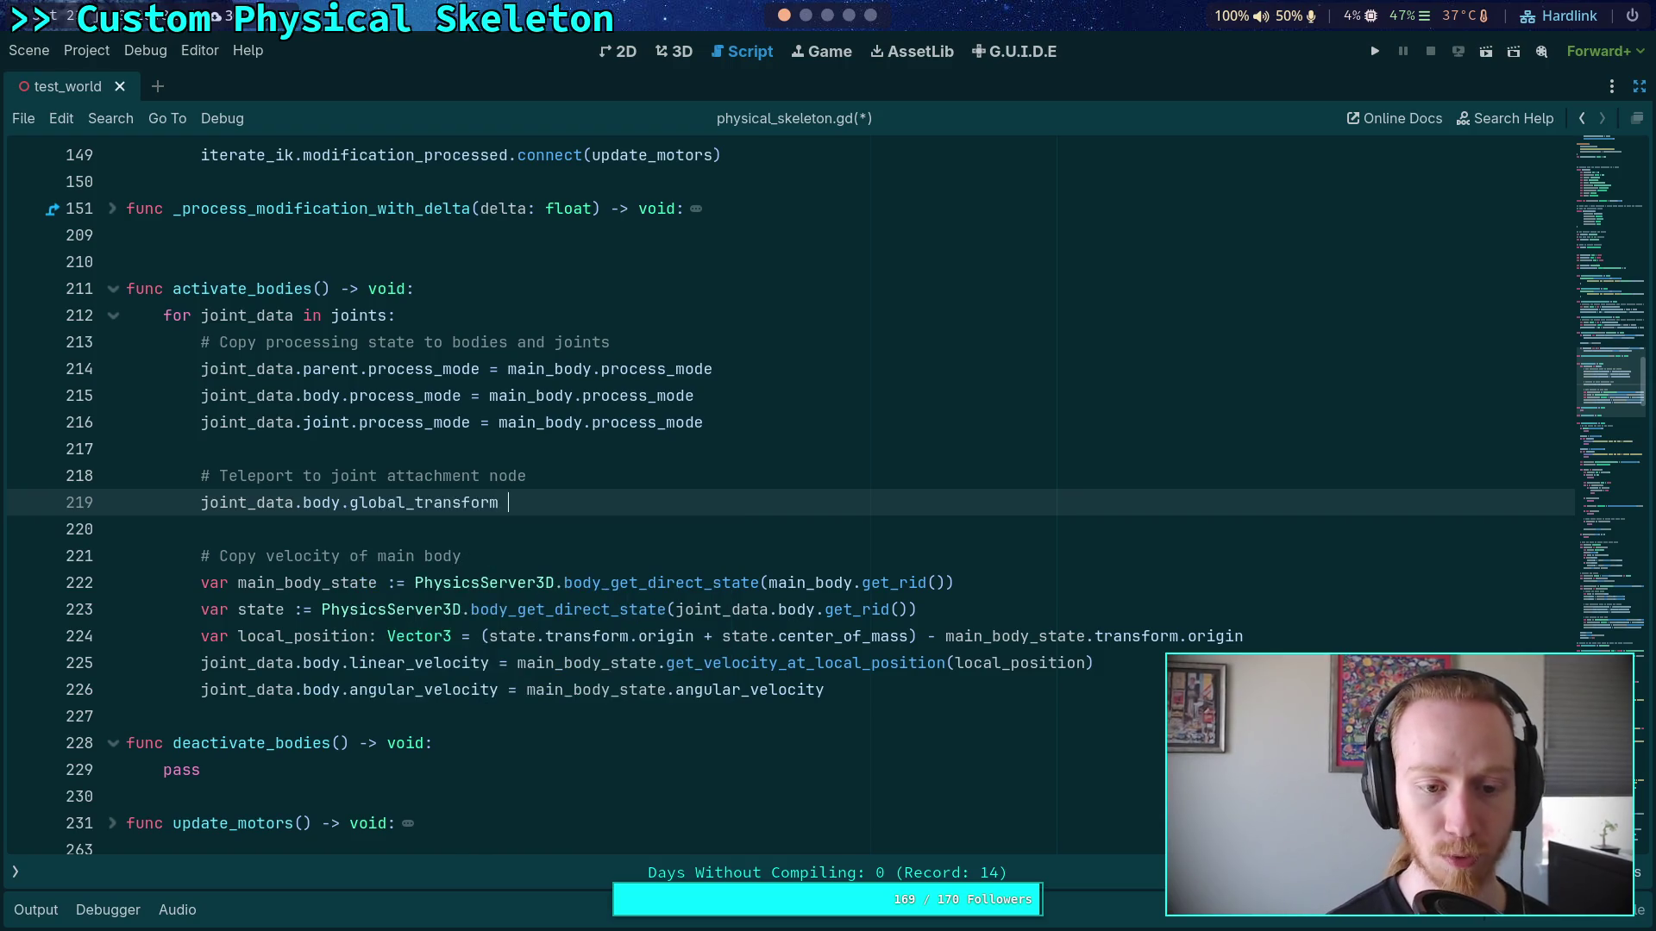
key("ctrl+space")
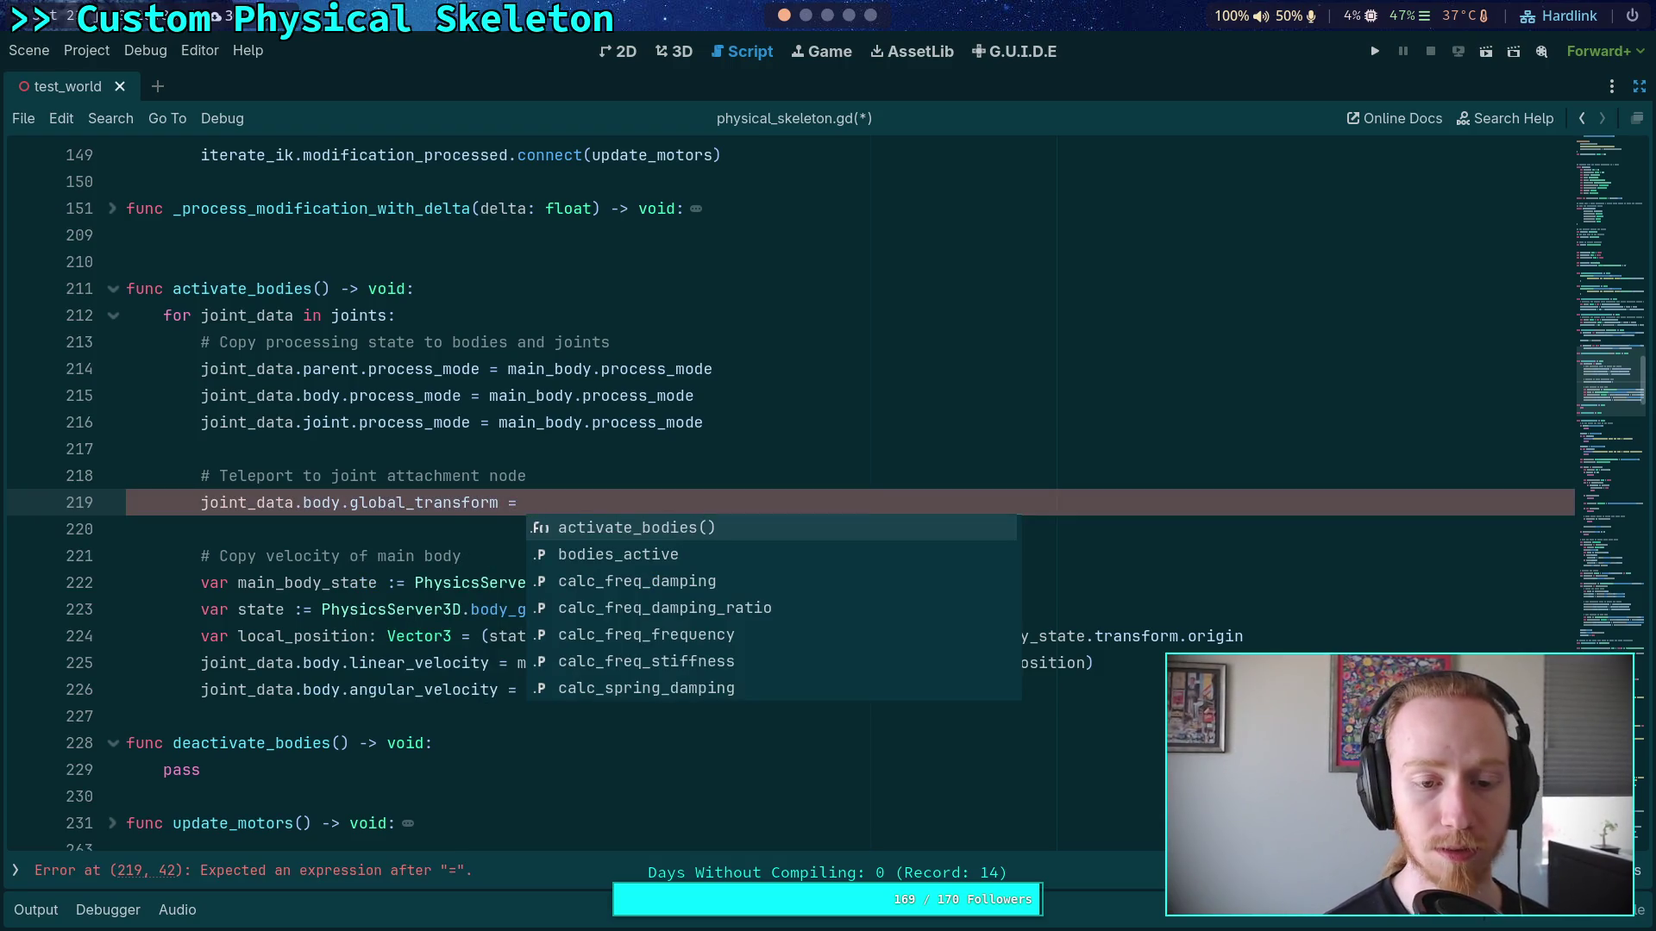
type("joint_data.att")
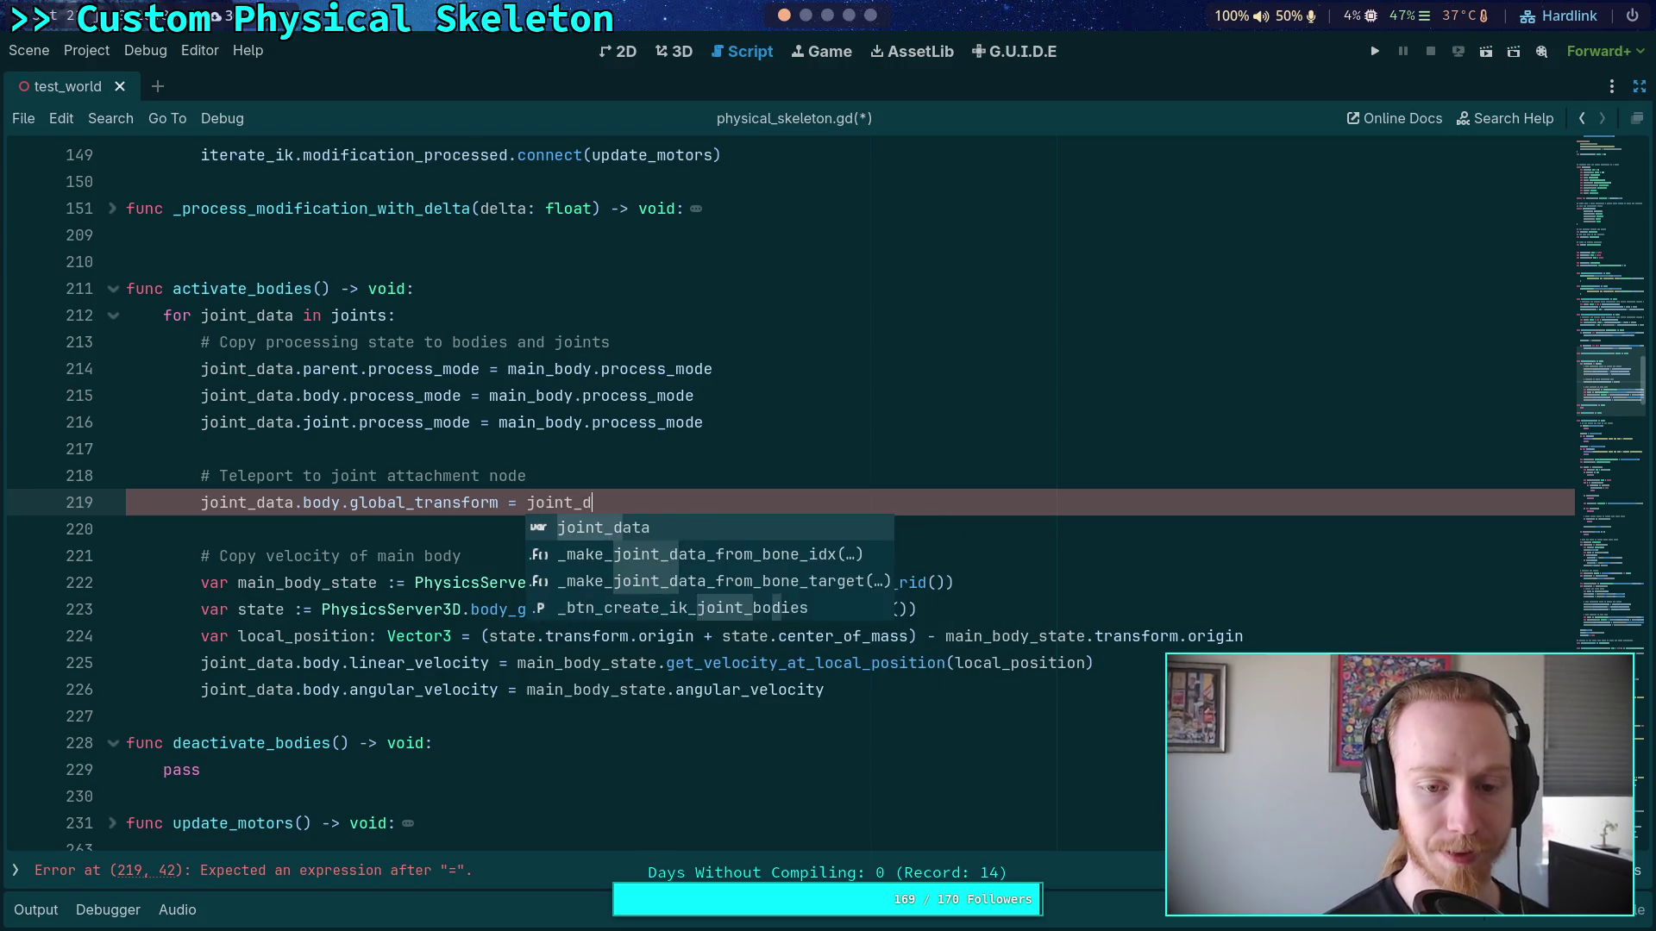
key("Return")
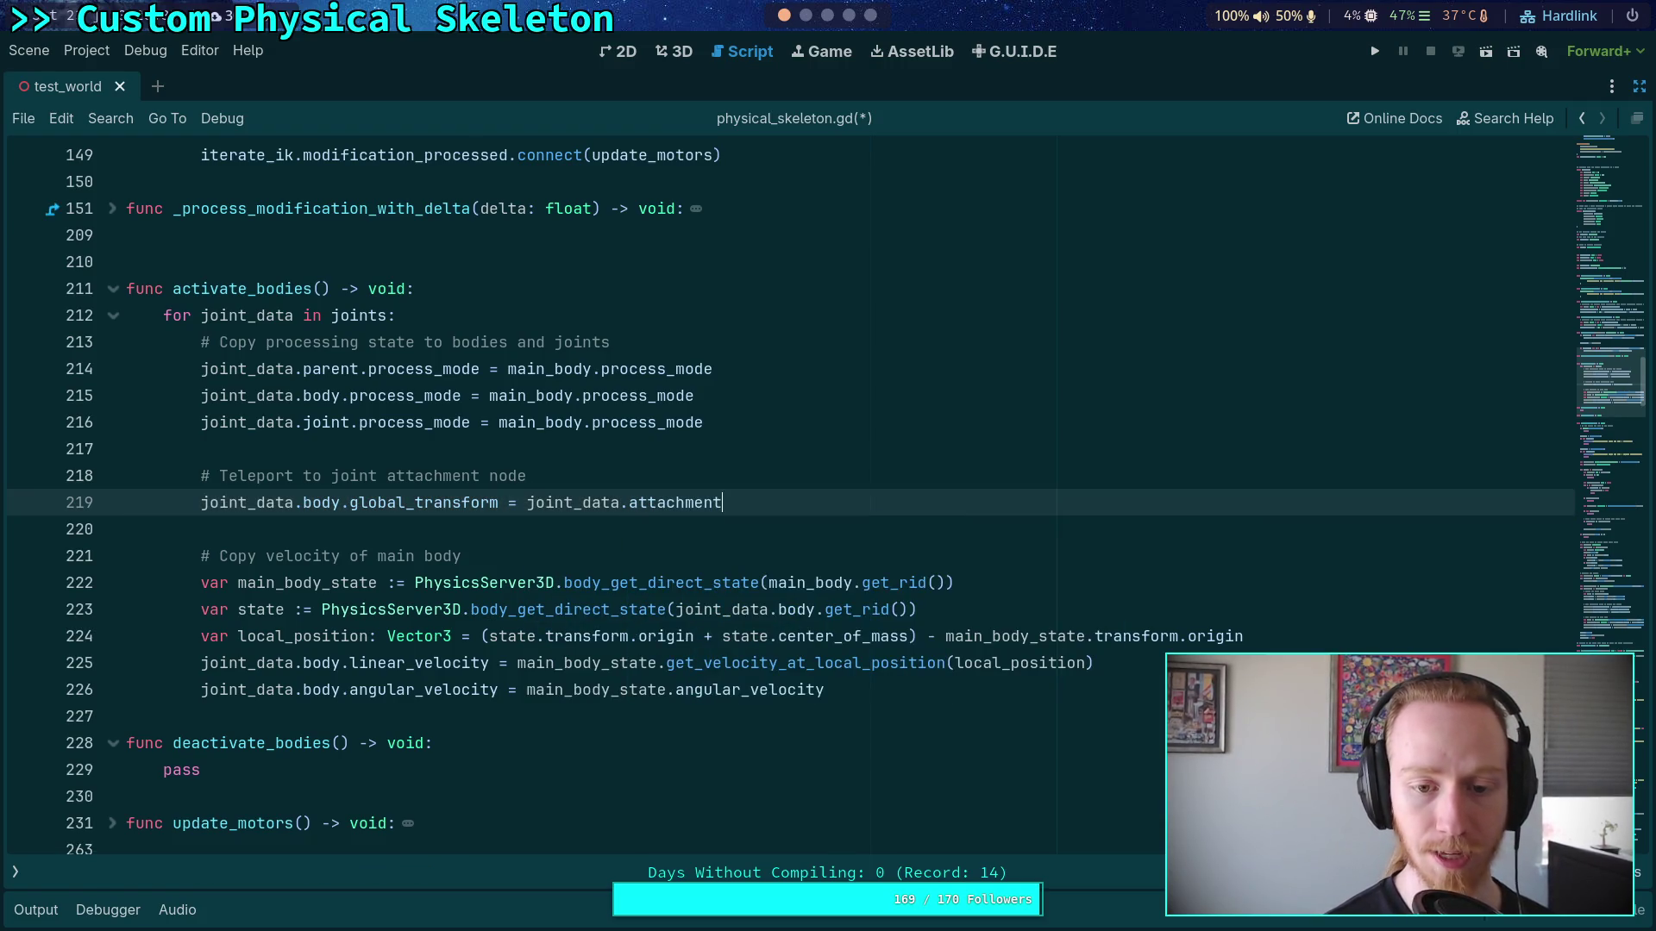
type(".glo")
key("Down")
key("Down")
key("Down")
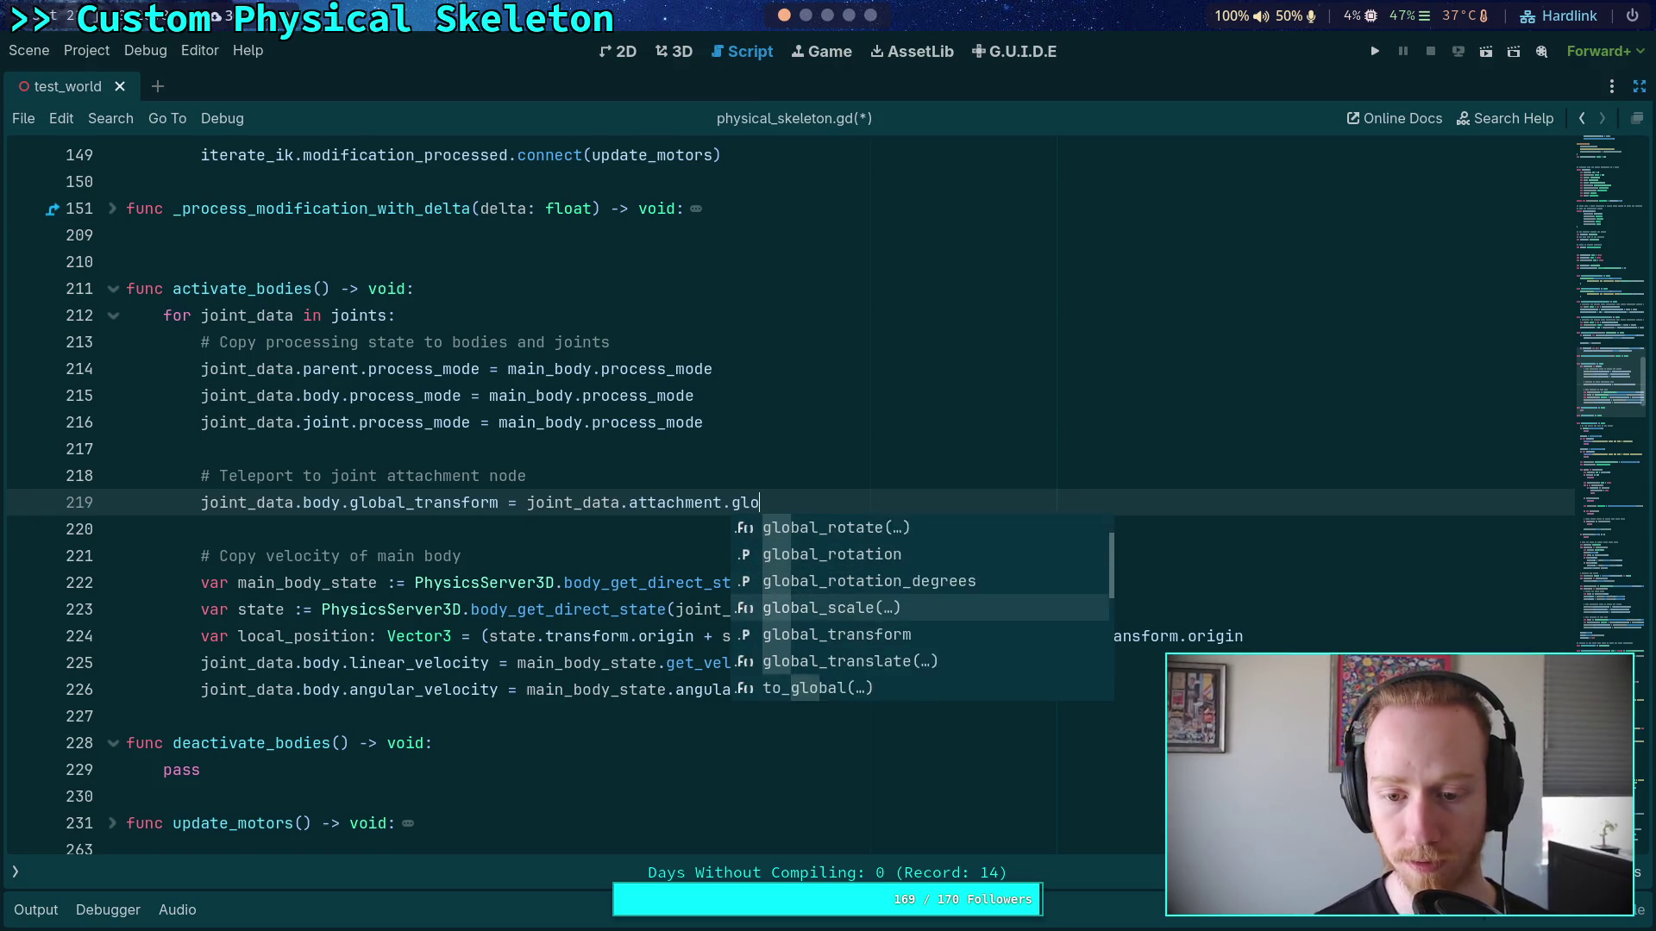
key("Return")
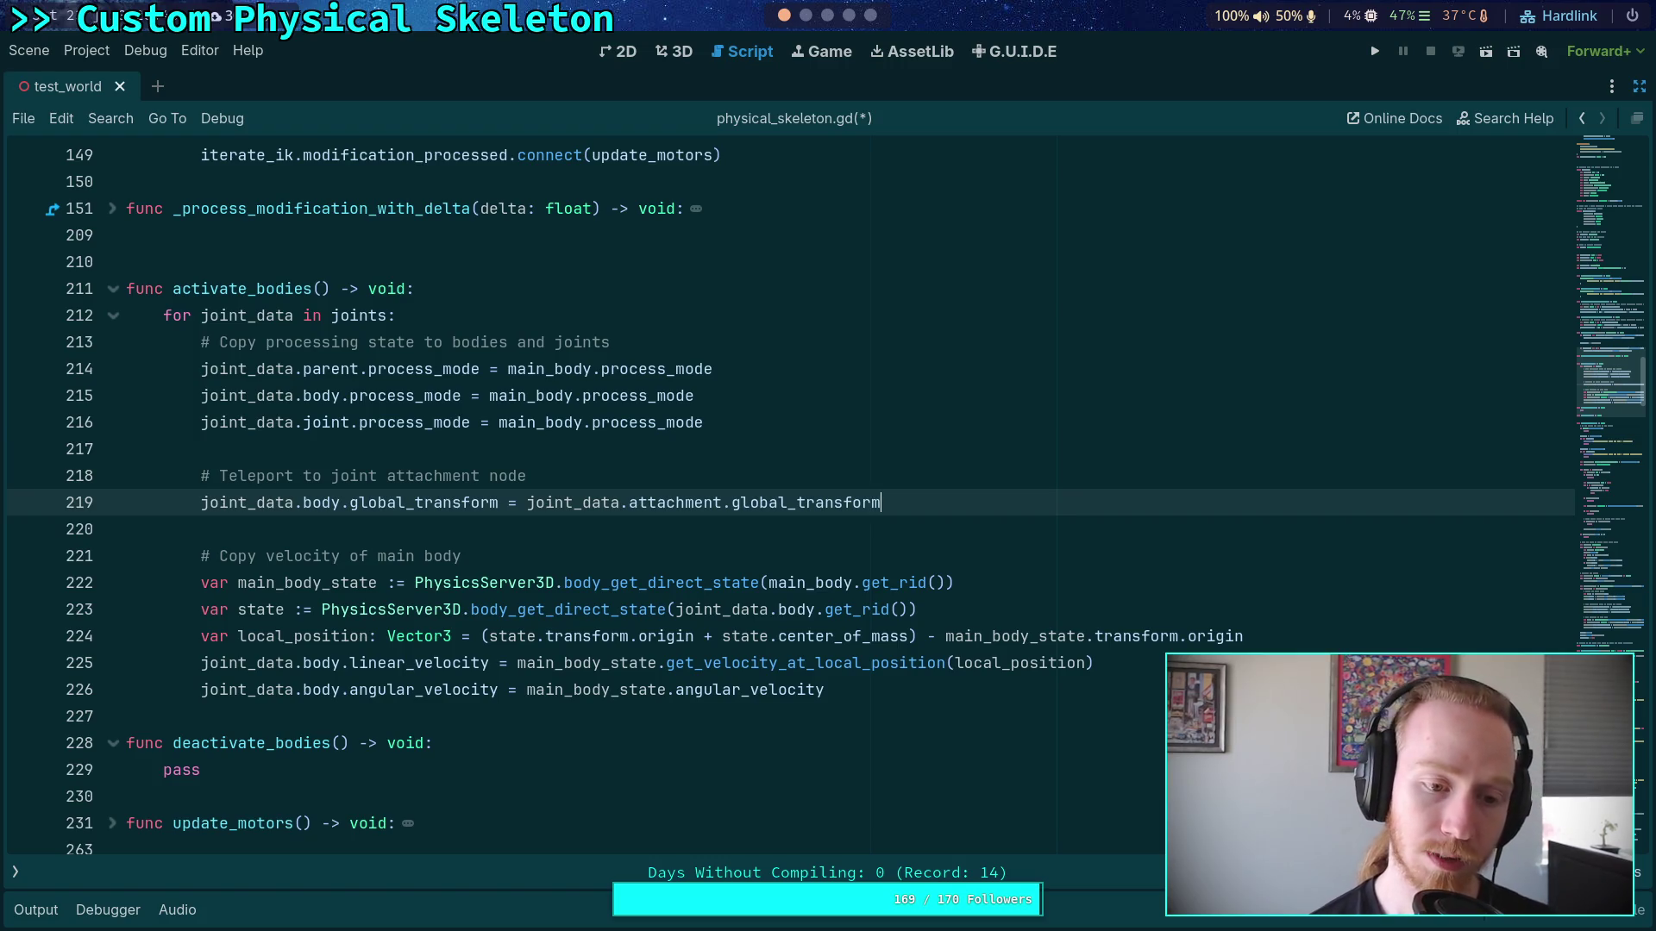
left_click(530, 558)
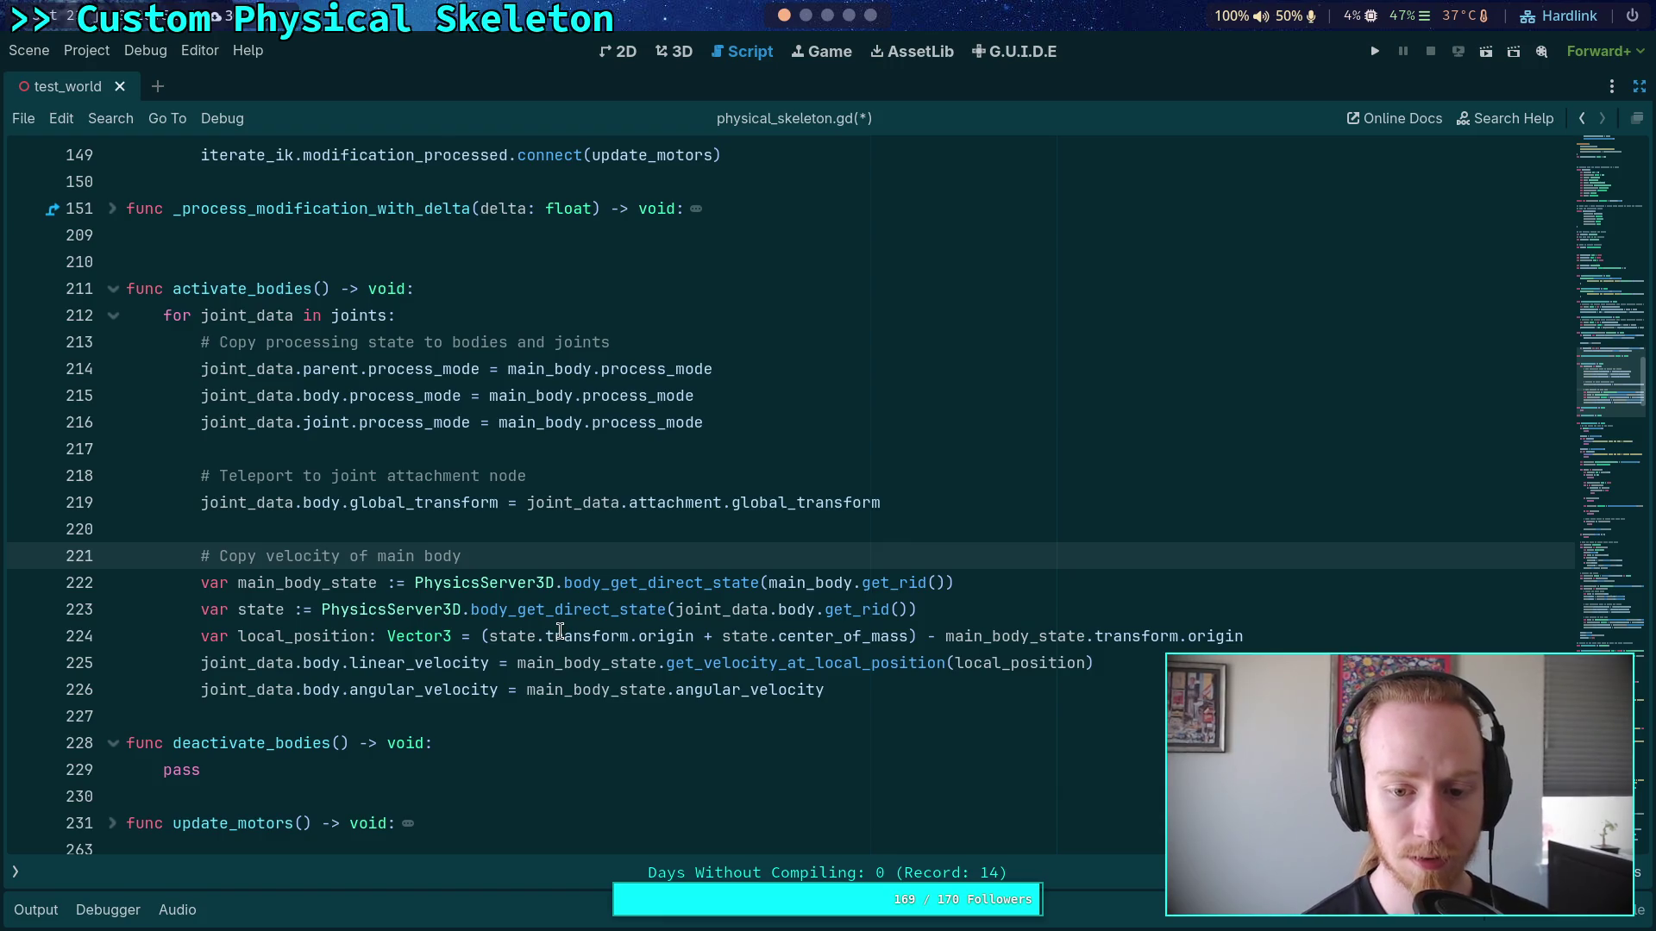
double_click(513, 635)
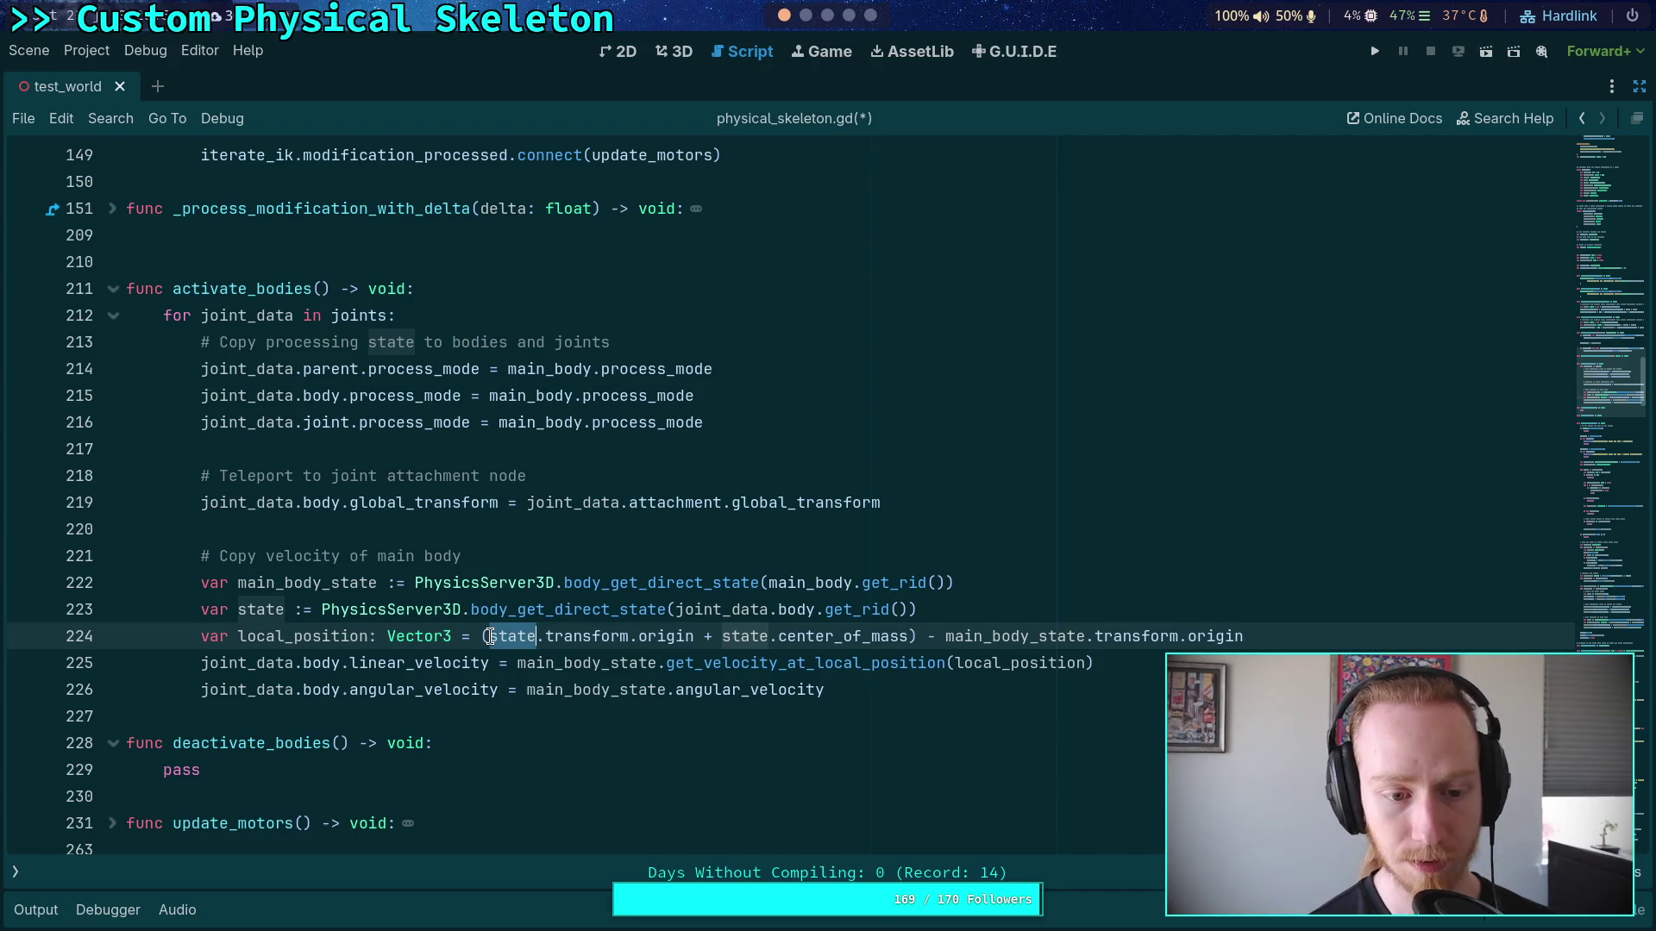
Step: On line 224, replace state.transform.origin with joint_data.body.global_position in local_position
mouse_move(489, 636)
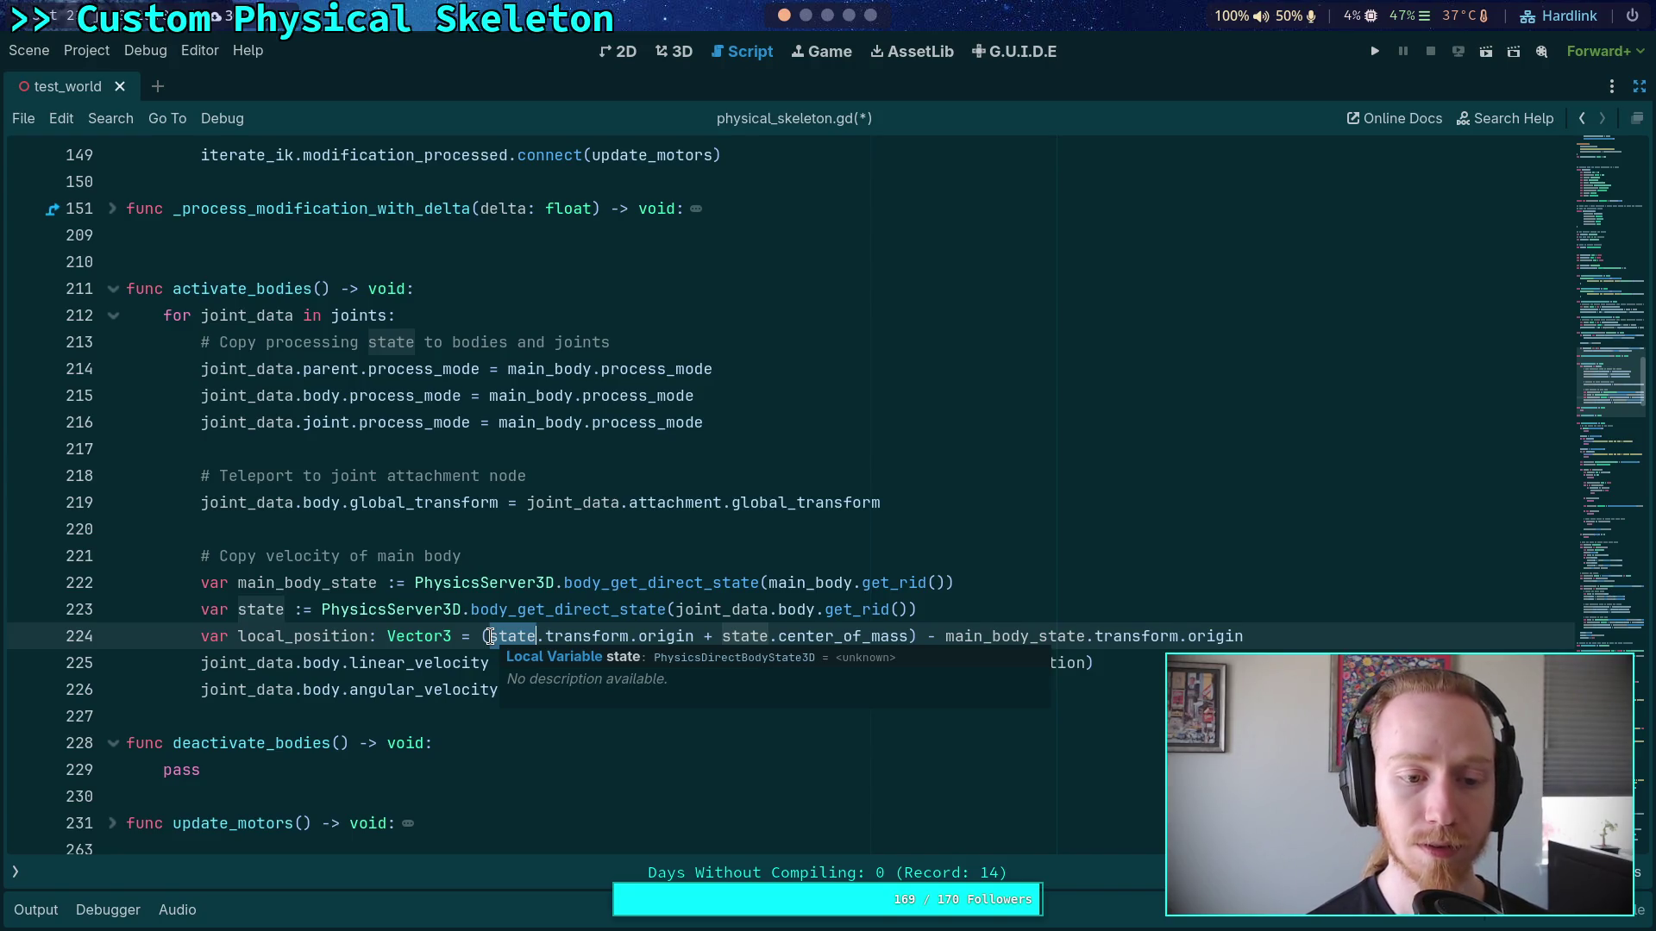
mouse_move(489, 636)
left_mouse_down()
mouse_move(611, 637)
mouse_move(549, 636)
left_mouse_up()
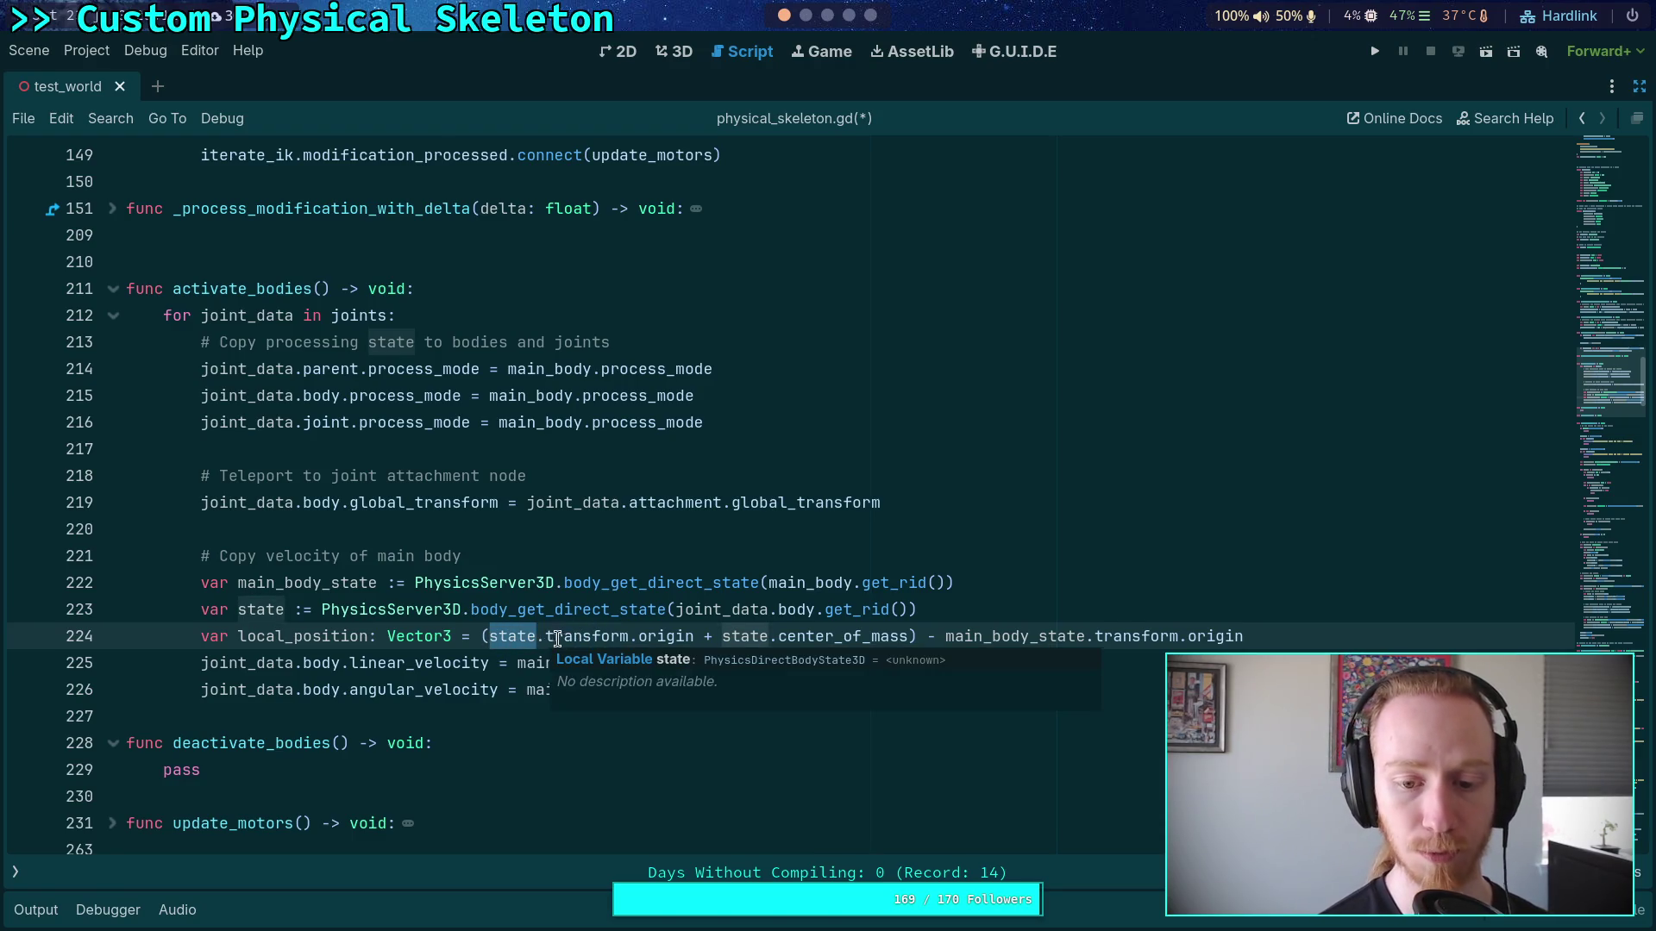
left_click(552, 636)
double_click(506, 636)
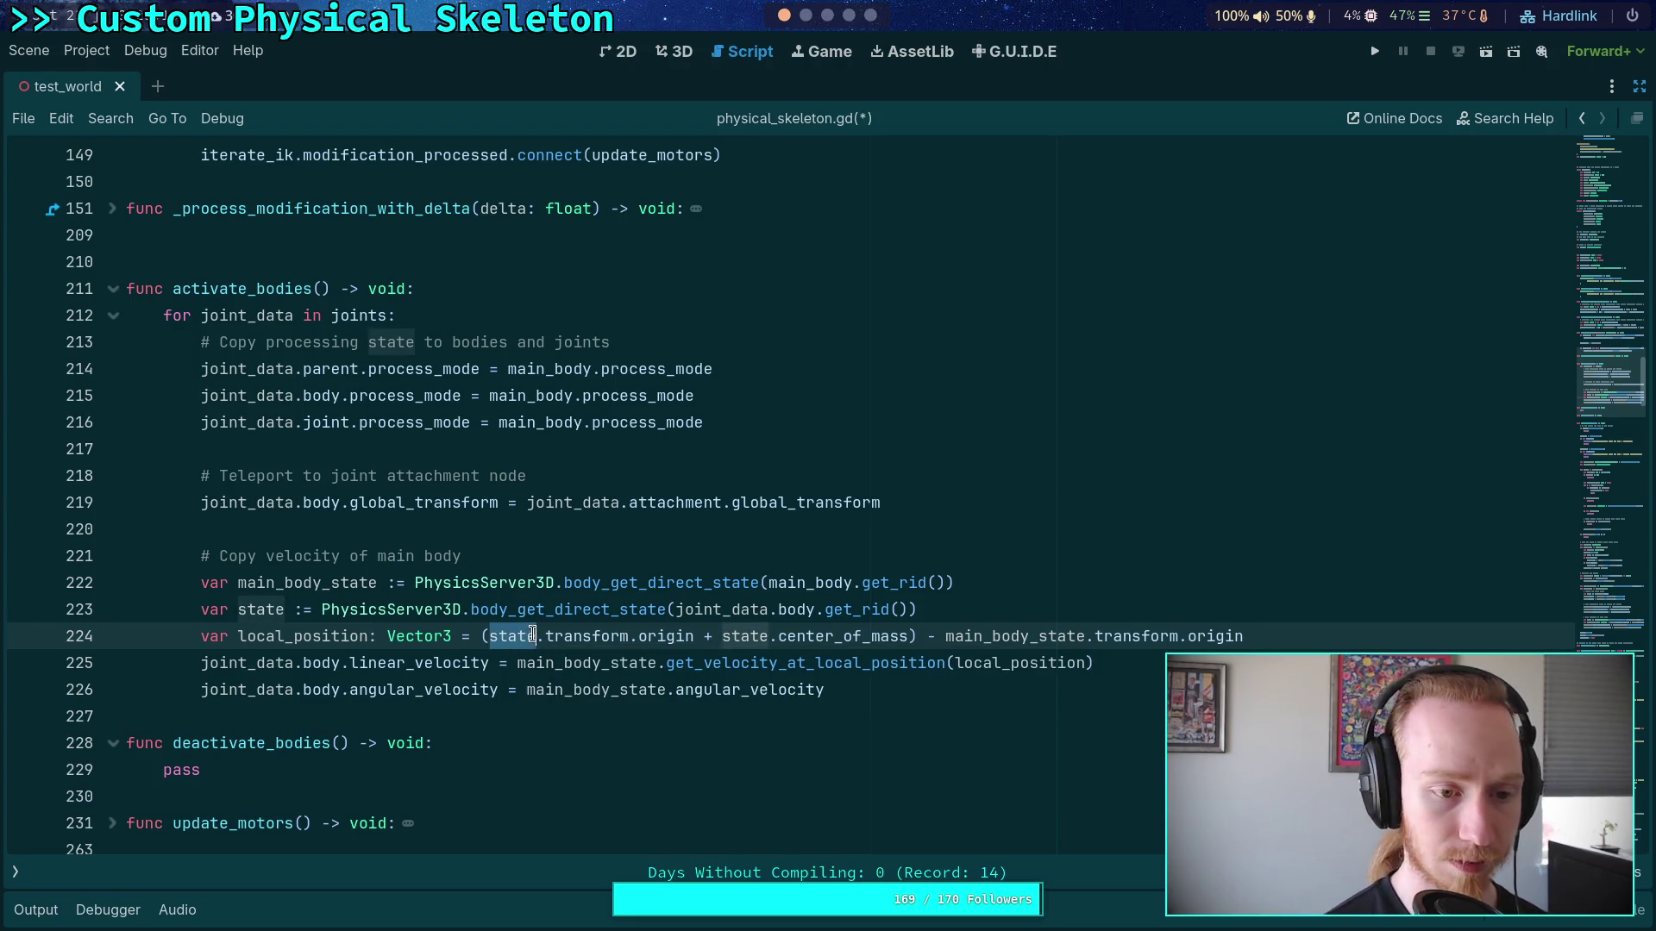
type("joint_data")
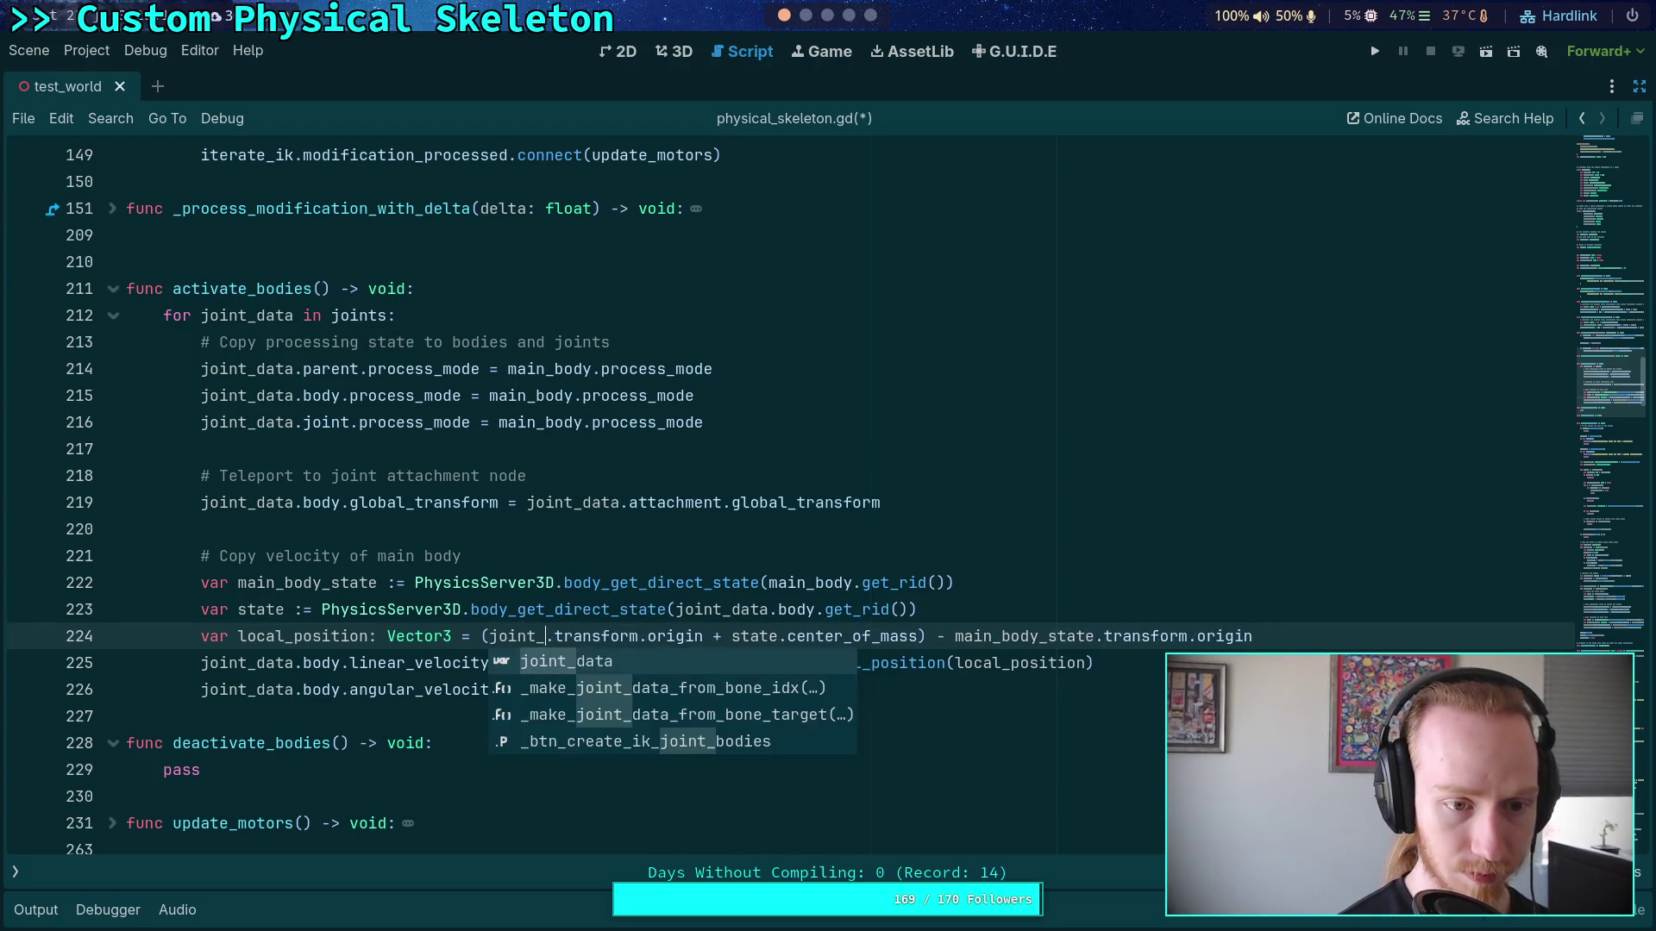
type(".body.glo")
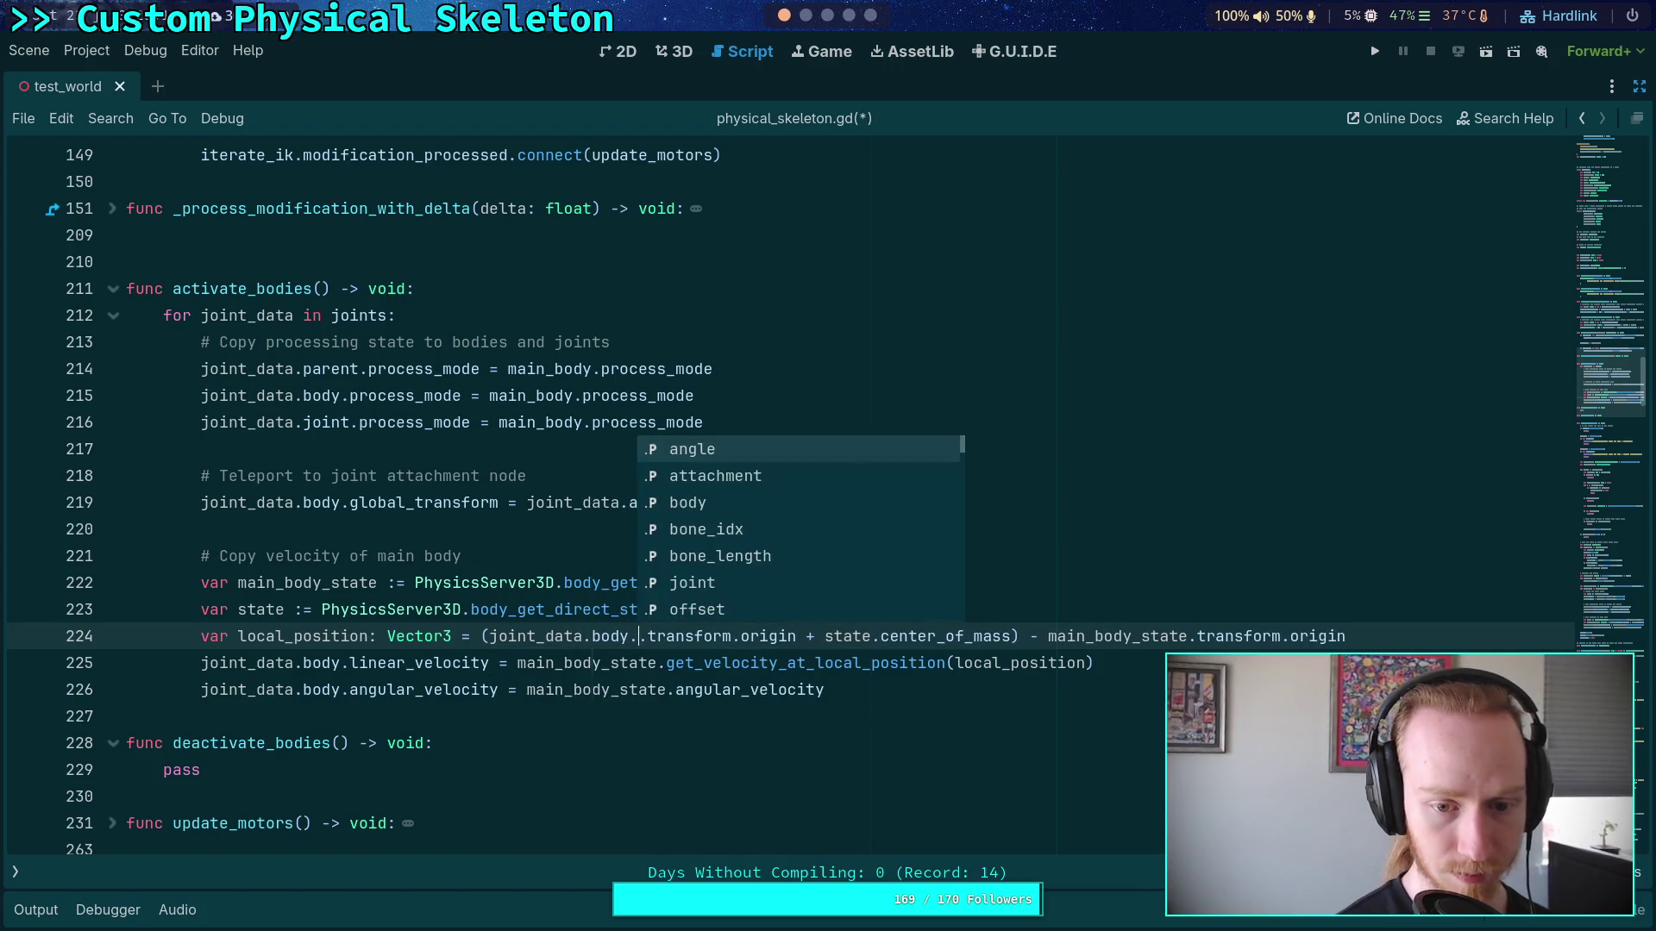
key("Down")
key("Down")
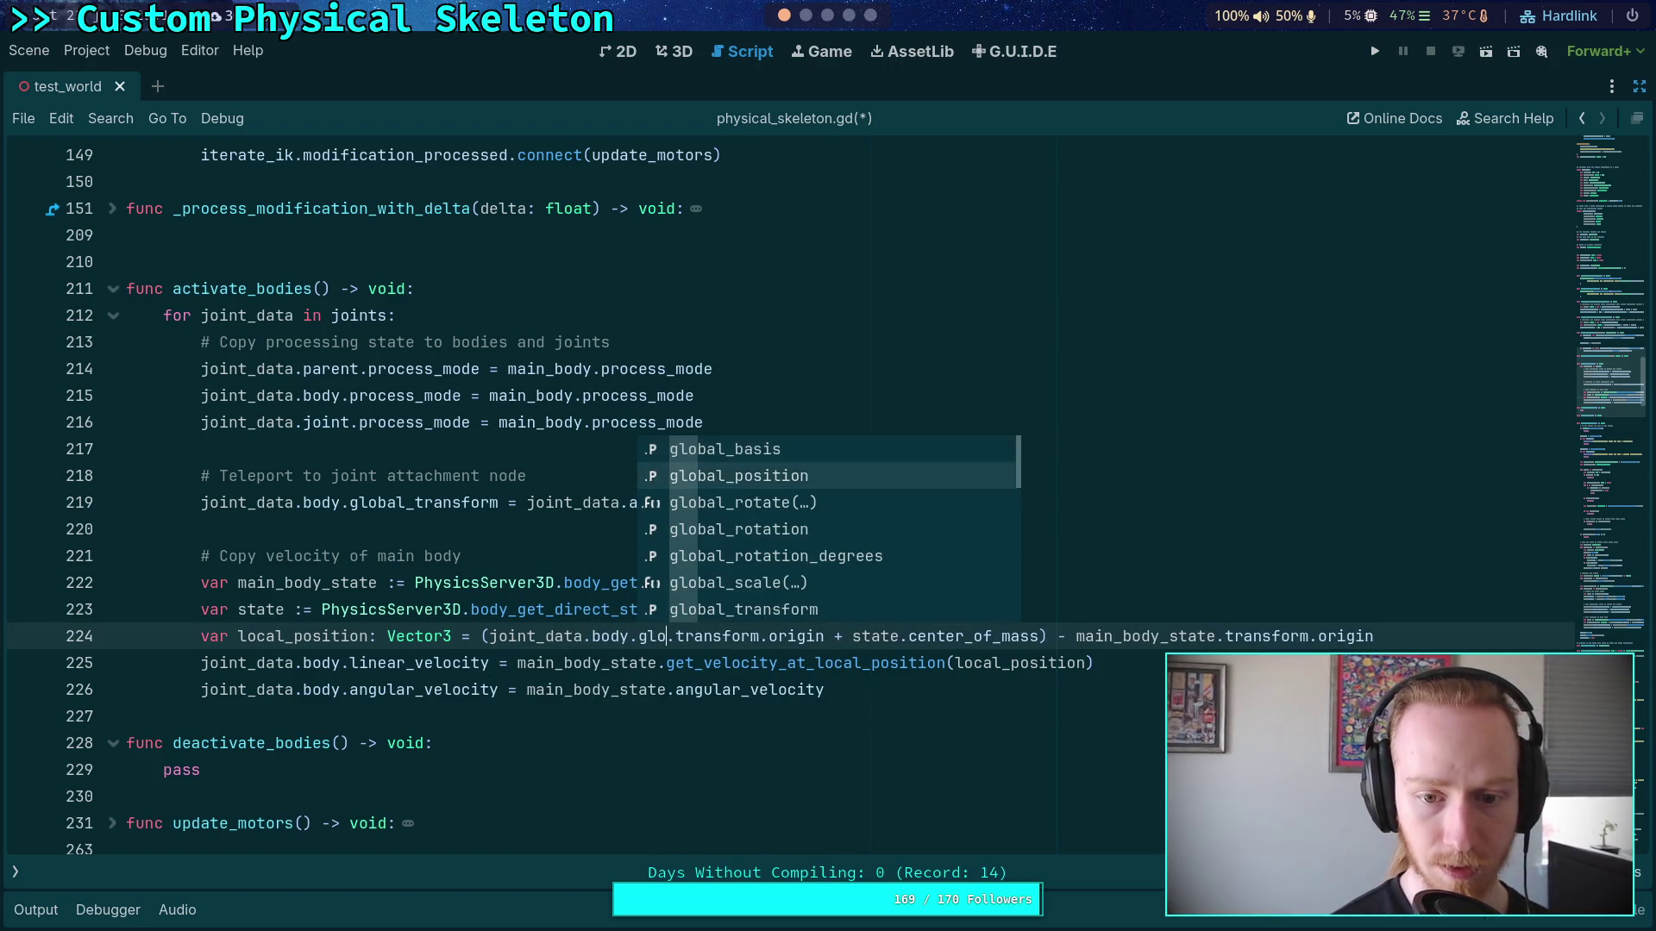
key("Up")
key("Return")
key("Delete")
key("Delete")
key("Delete")
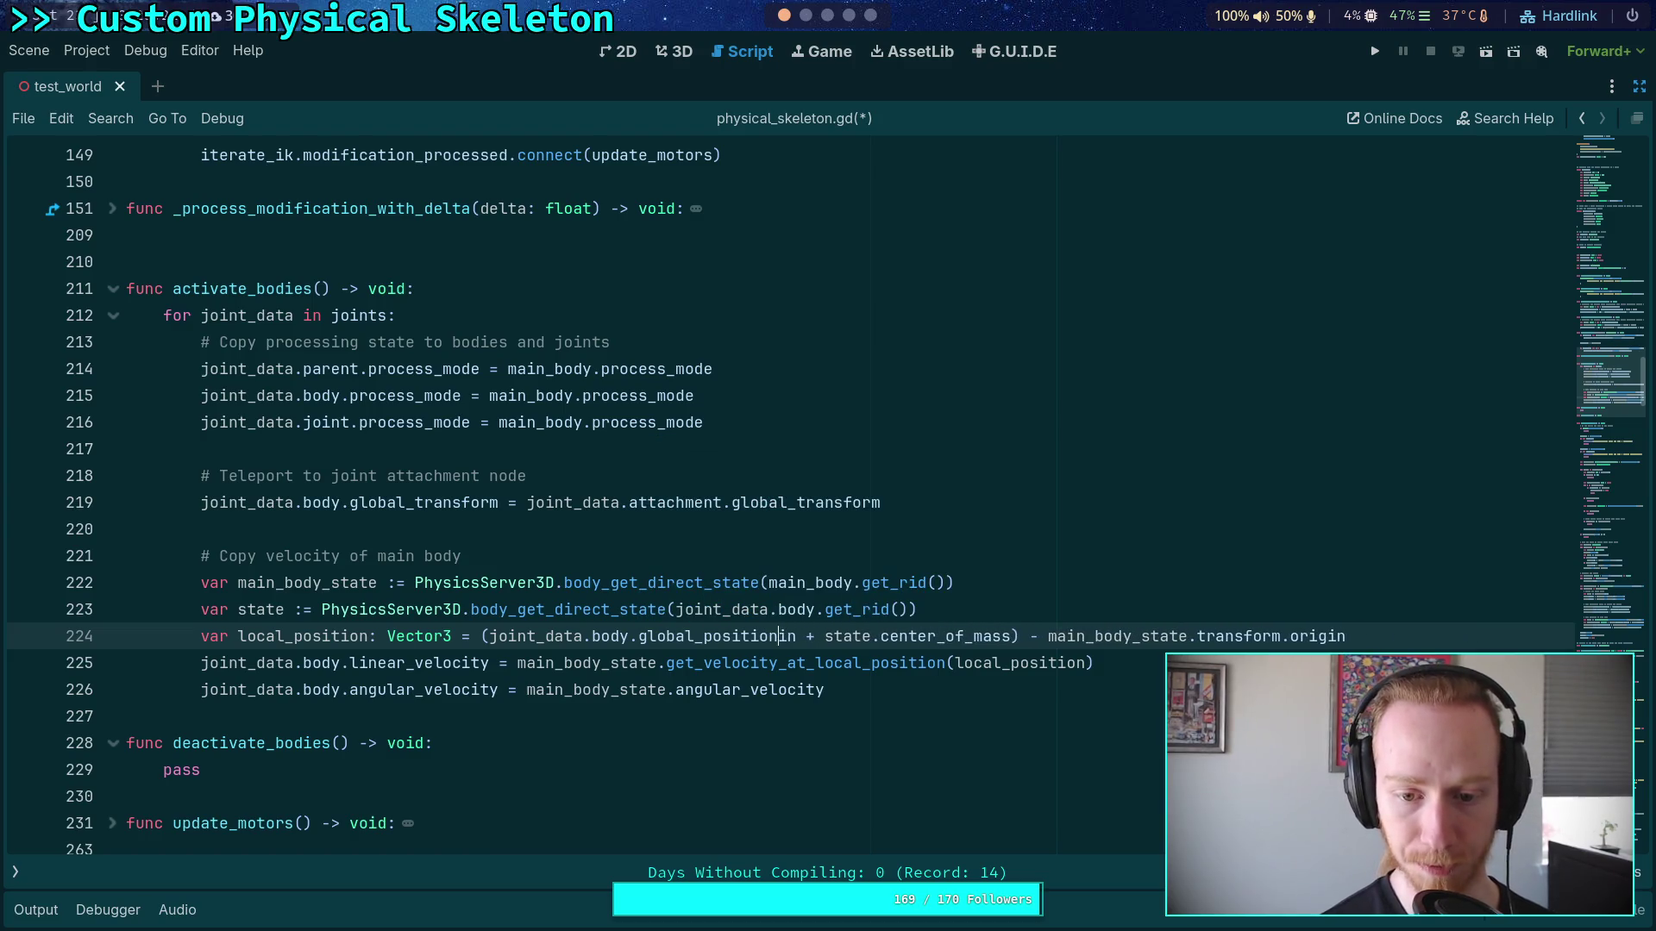
left_click(993, 605)
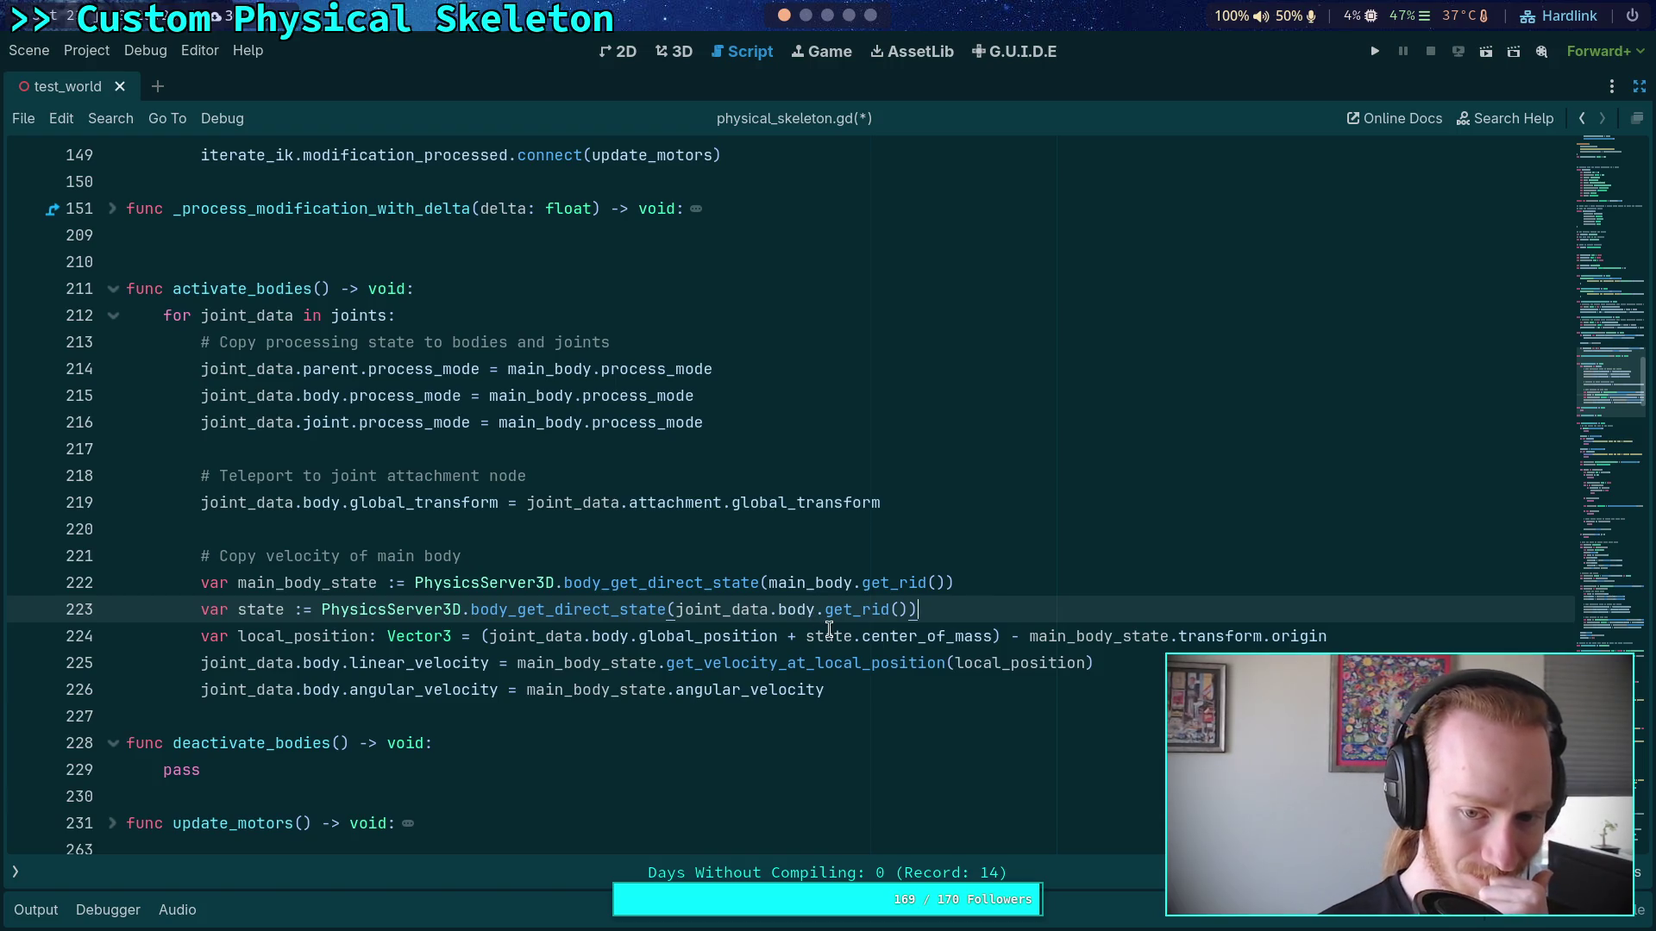
mouse_move(678, 657)
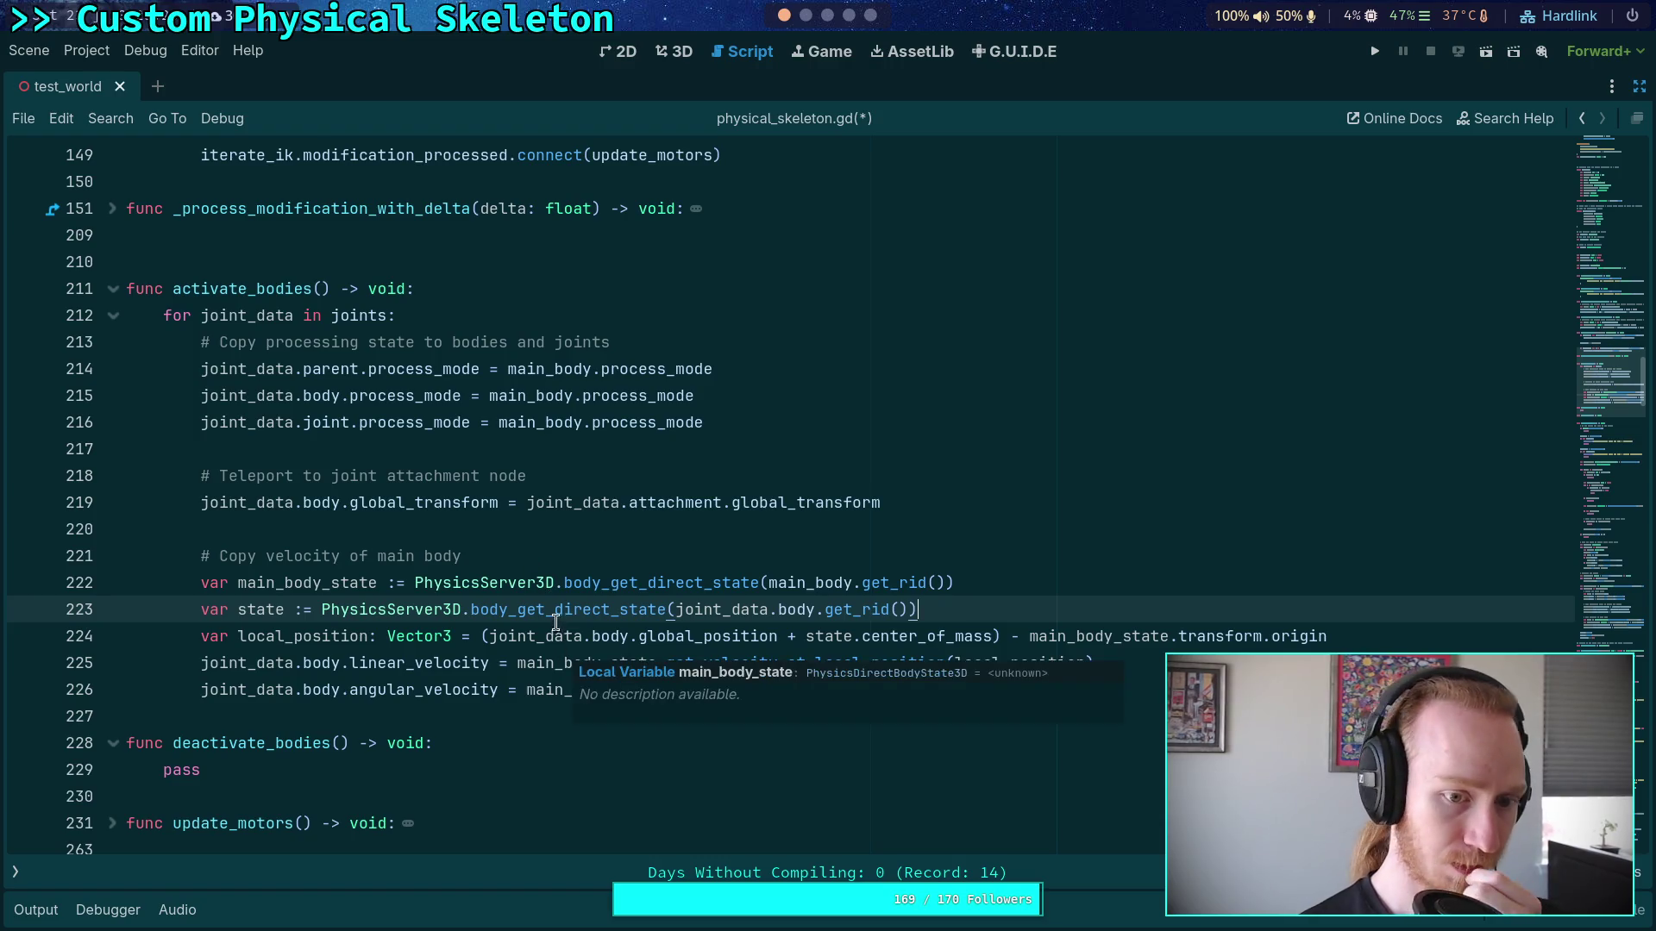
left_click(541, 561)
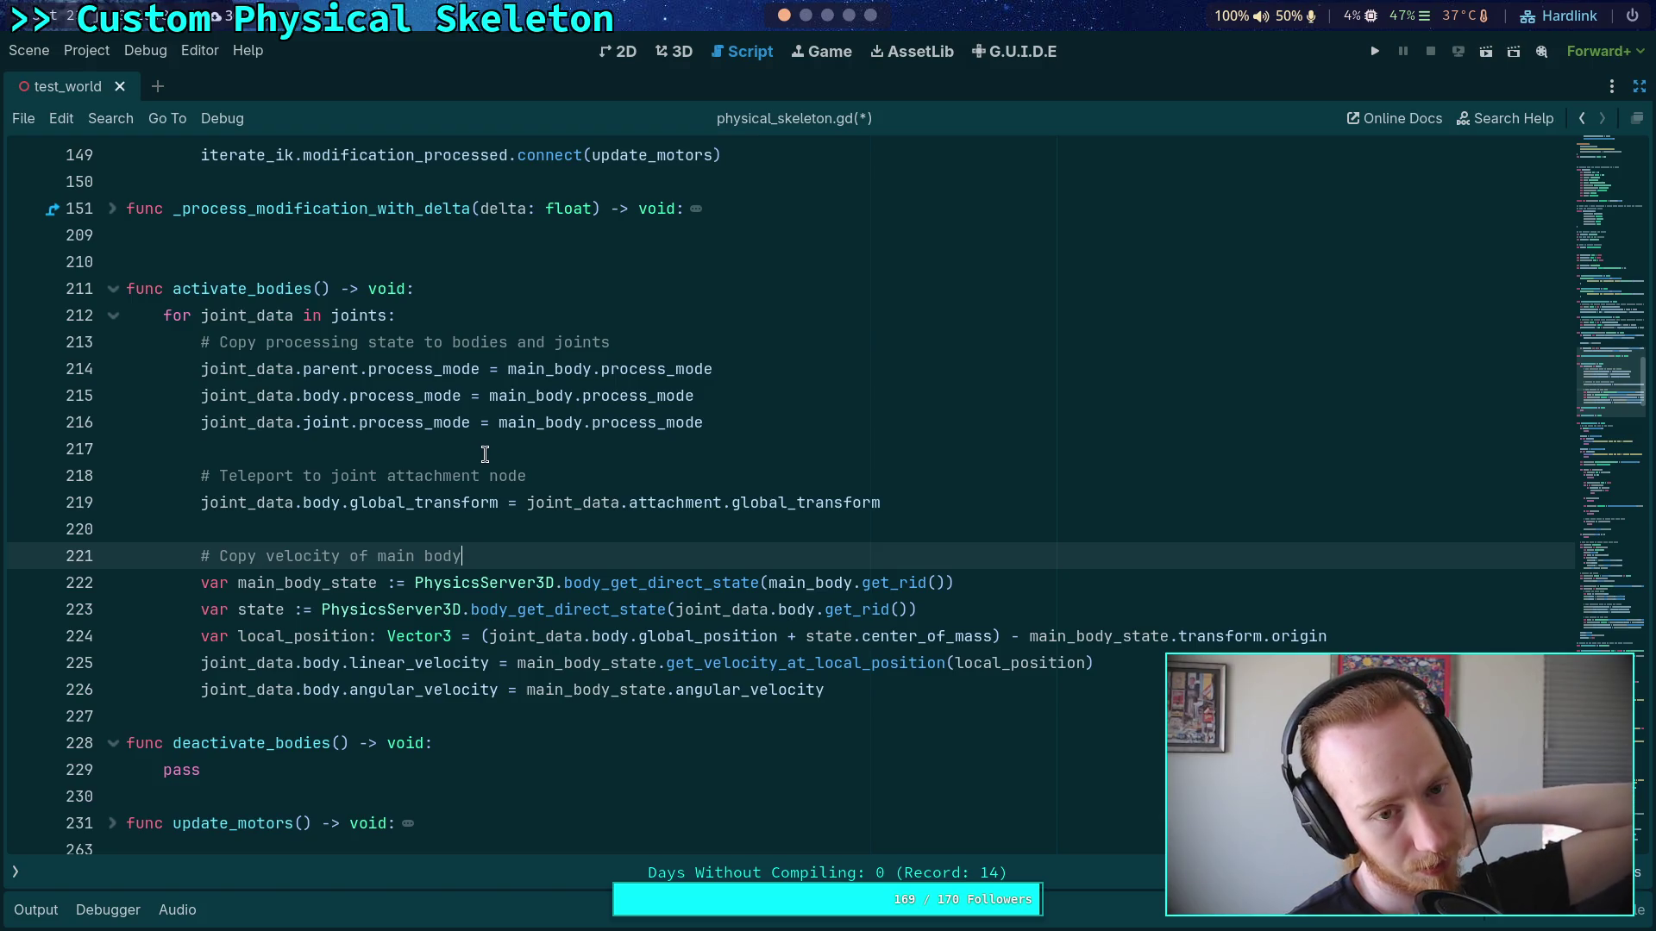
left_click(206, 369)
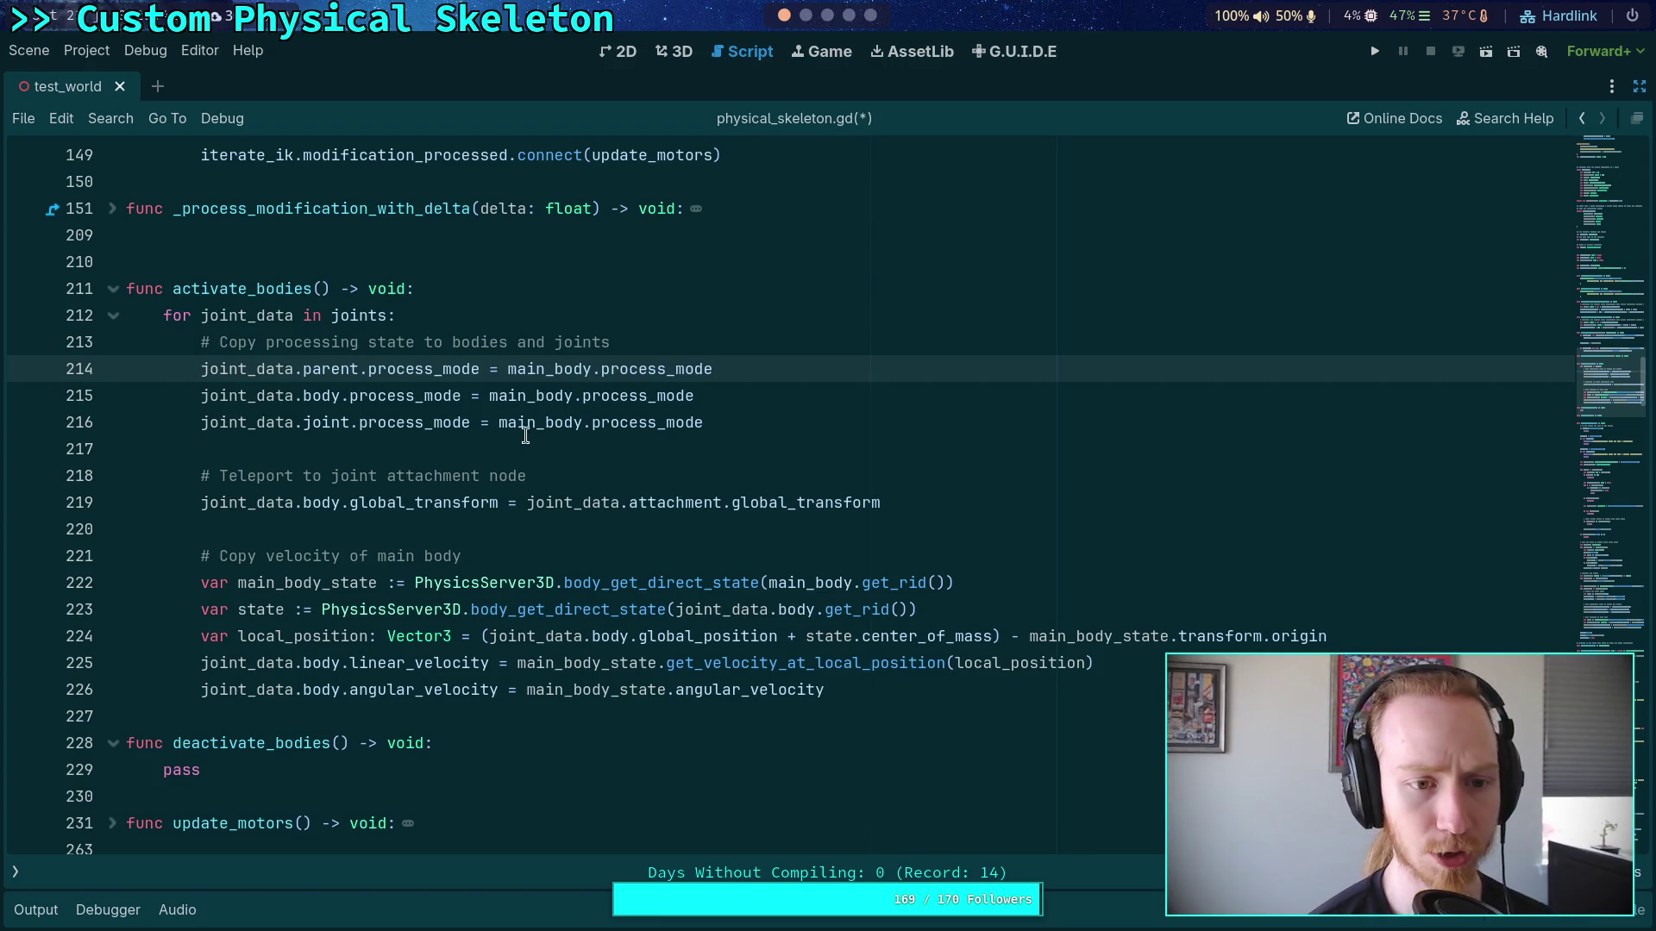
Step: Delete the joint_data.parent.process_mode line and copy the whole activate_bodies loop
left_click_drag(747, 367, 745, 349)
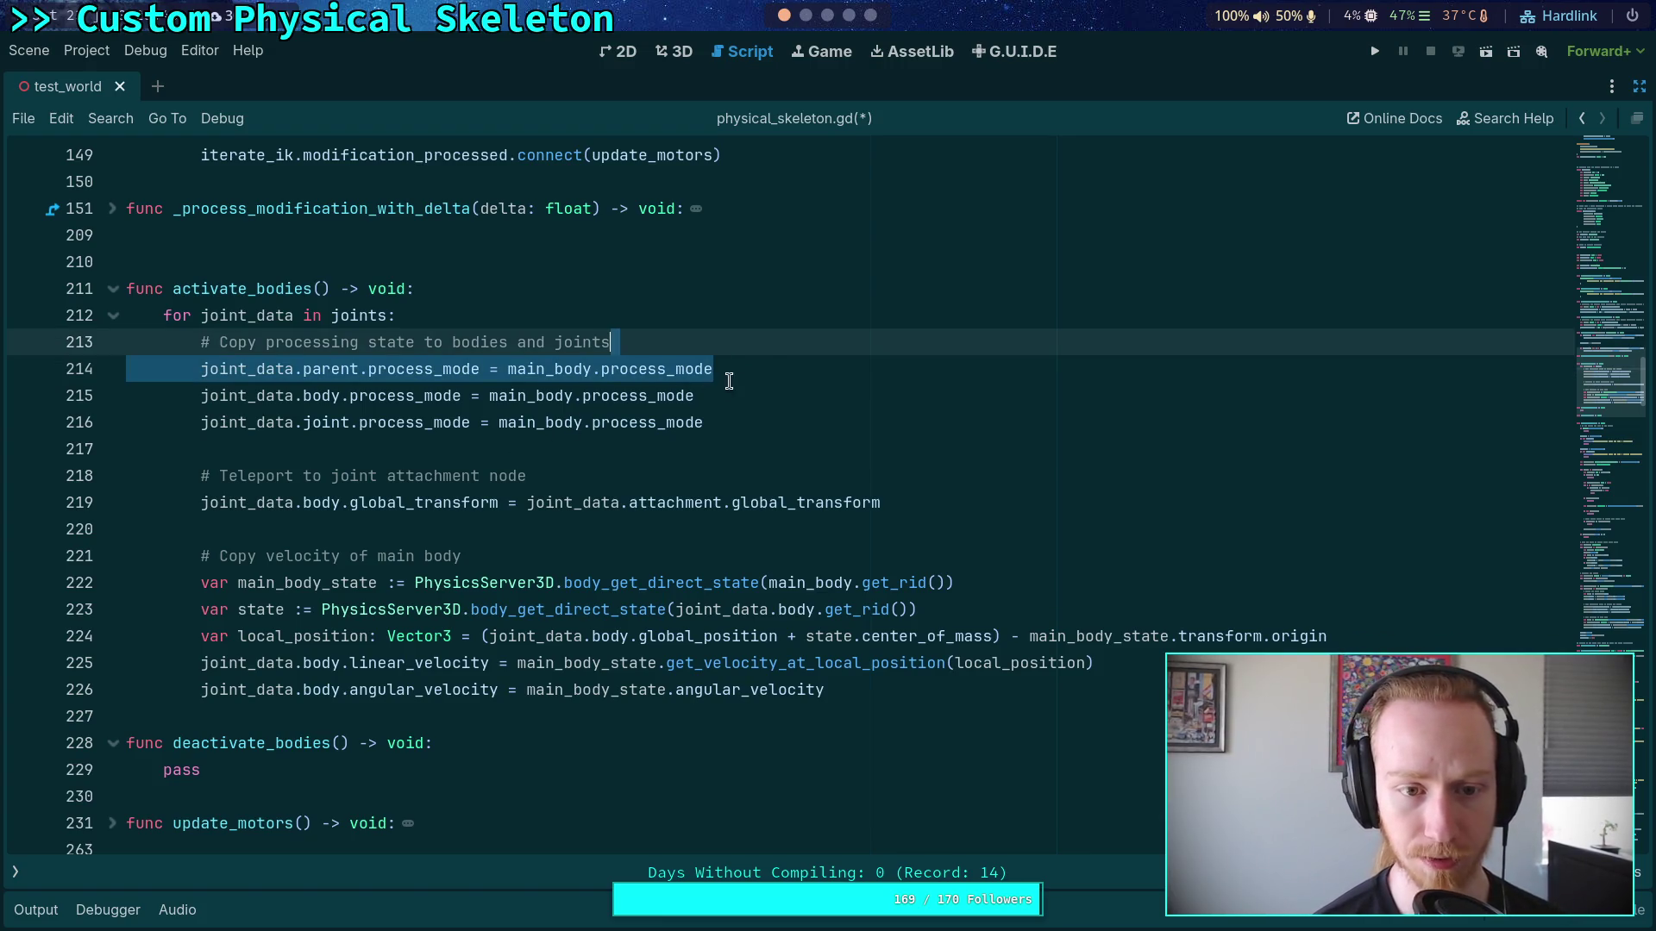
key("BackSpace")
left_click(691, 425)
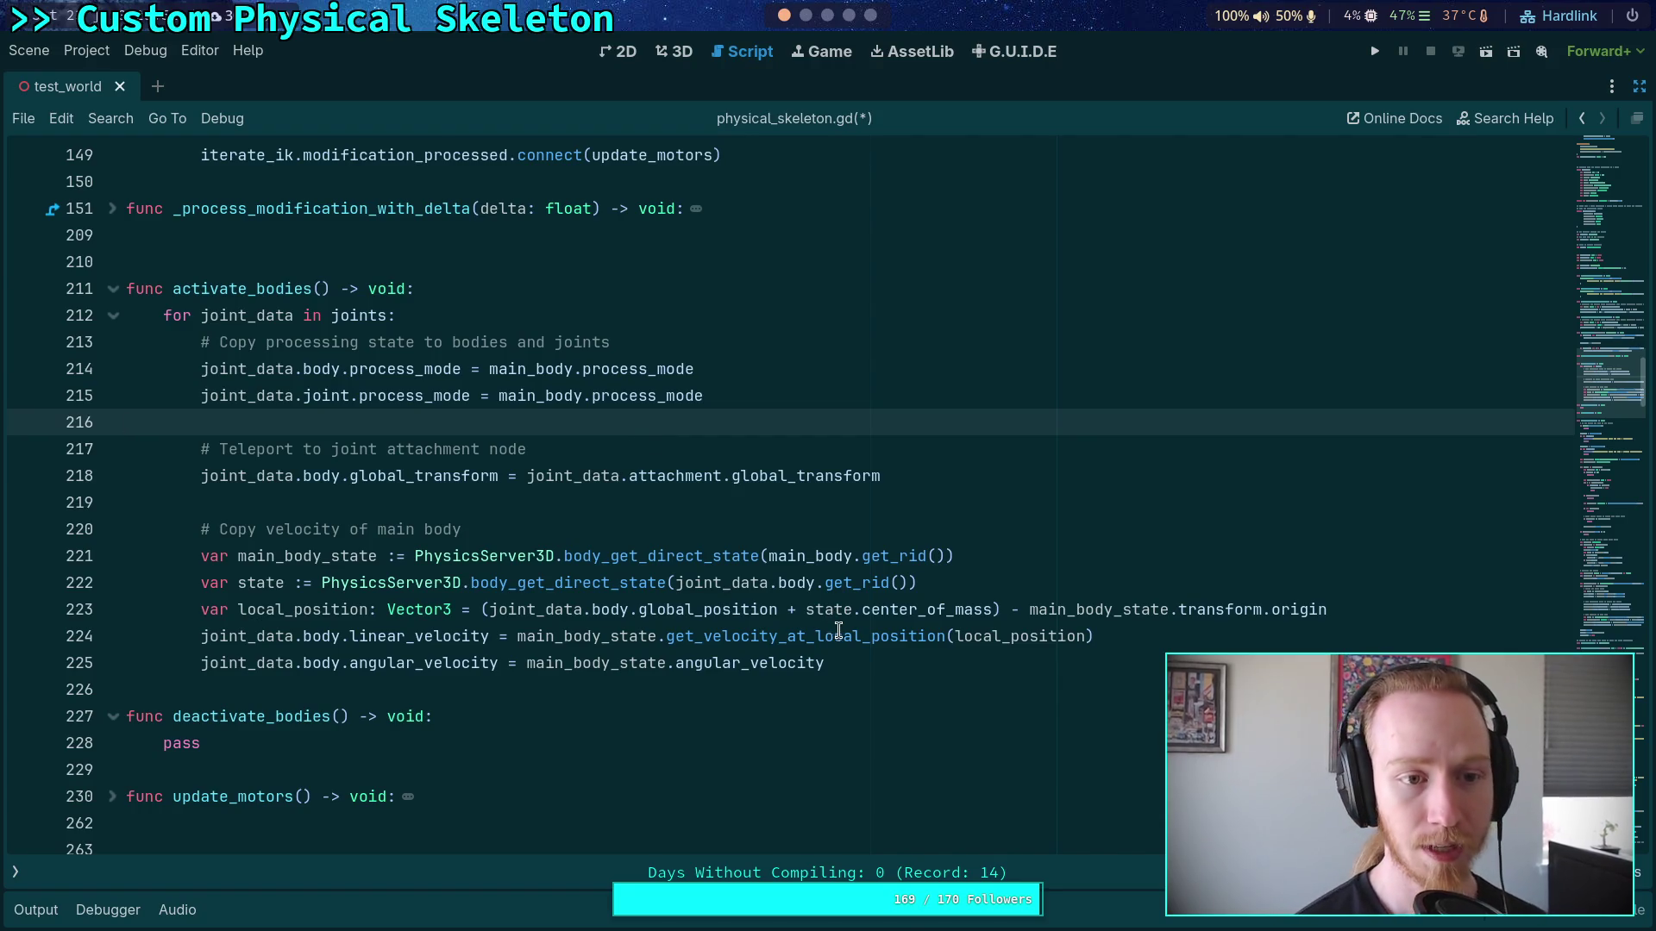
mouse_move(869, 654)
left_mouse_down()
mouse_move(207, 661)
mouse_move(237, 526)
mouse_move(129, 315)
left_mouse_up()
right_click(319, 362)
left_click(388, 452)
scroll(388, 451, "down", 2)
left_click(191, 583)
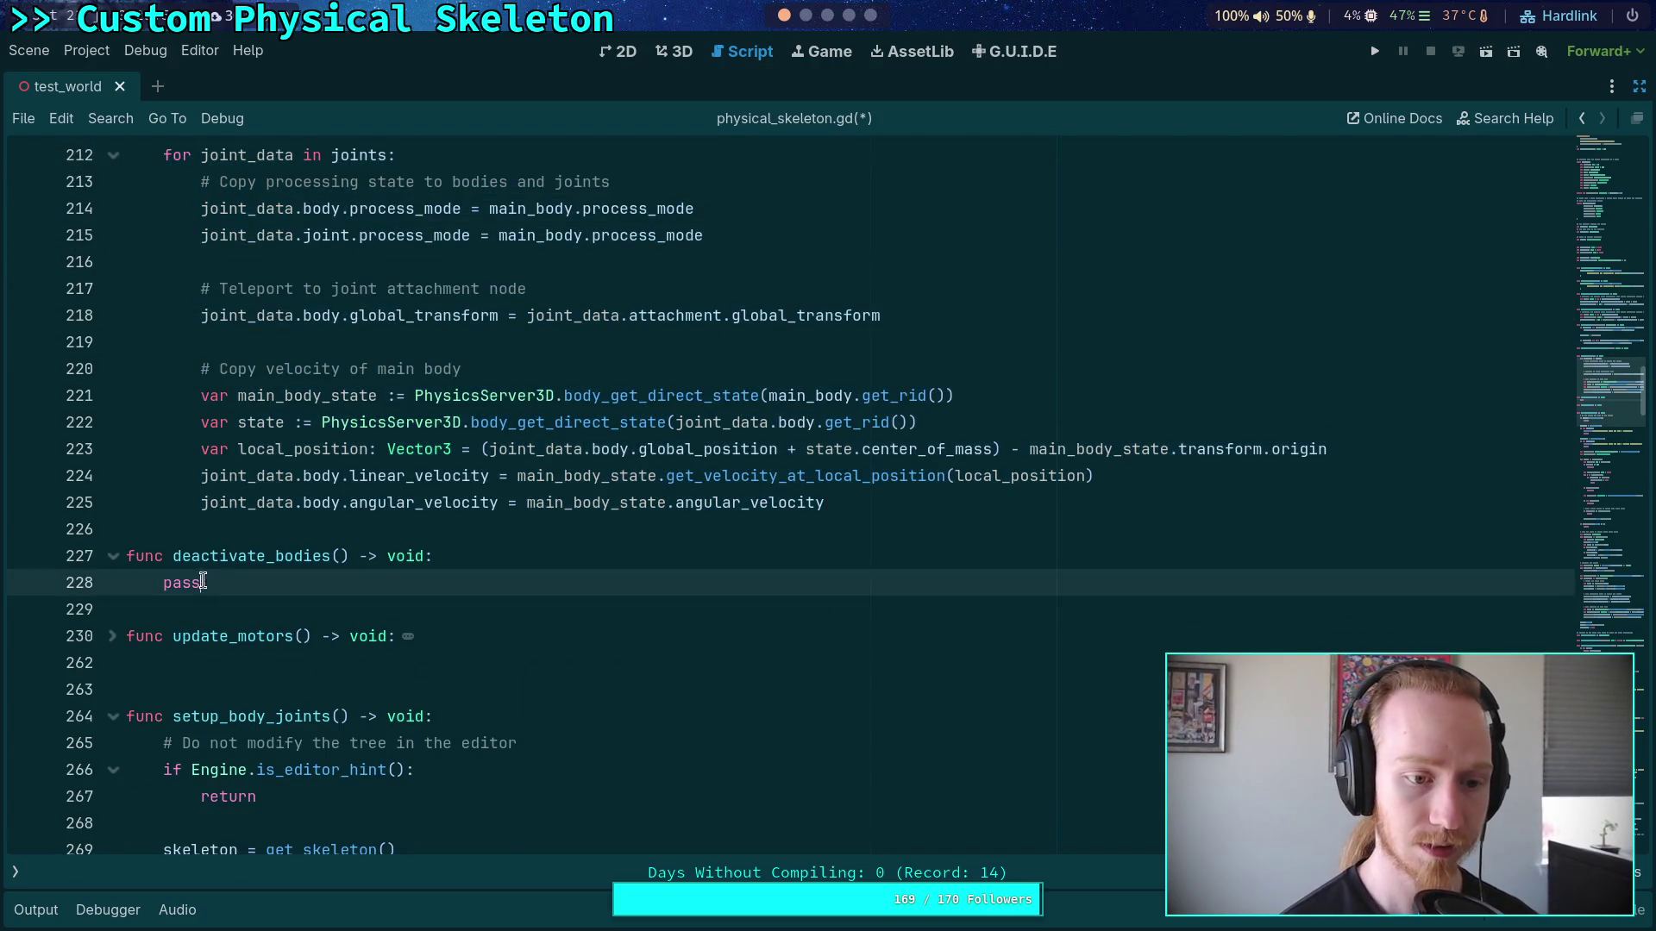
scroll(466, 483, "up", 1)
left_click(772, 296)
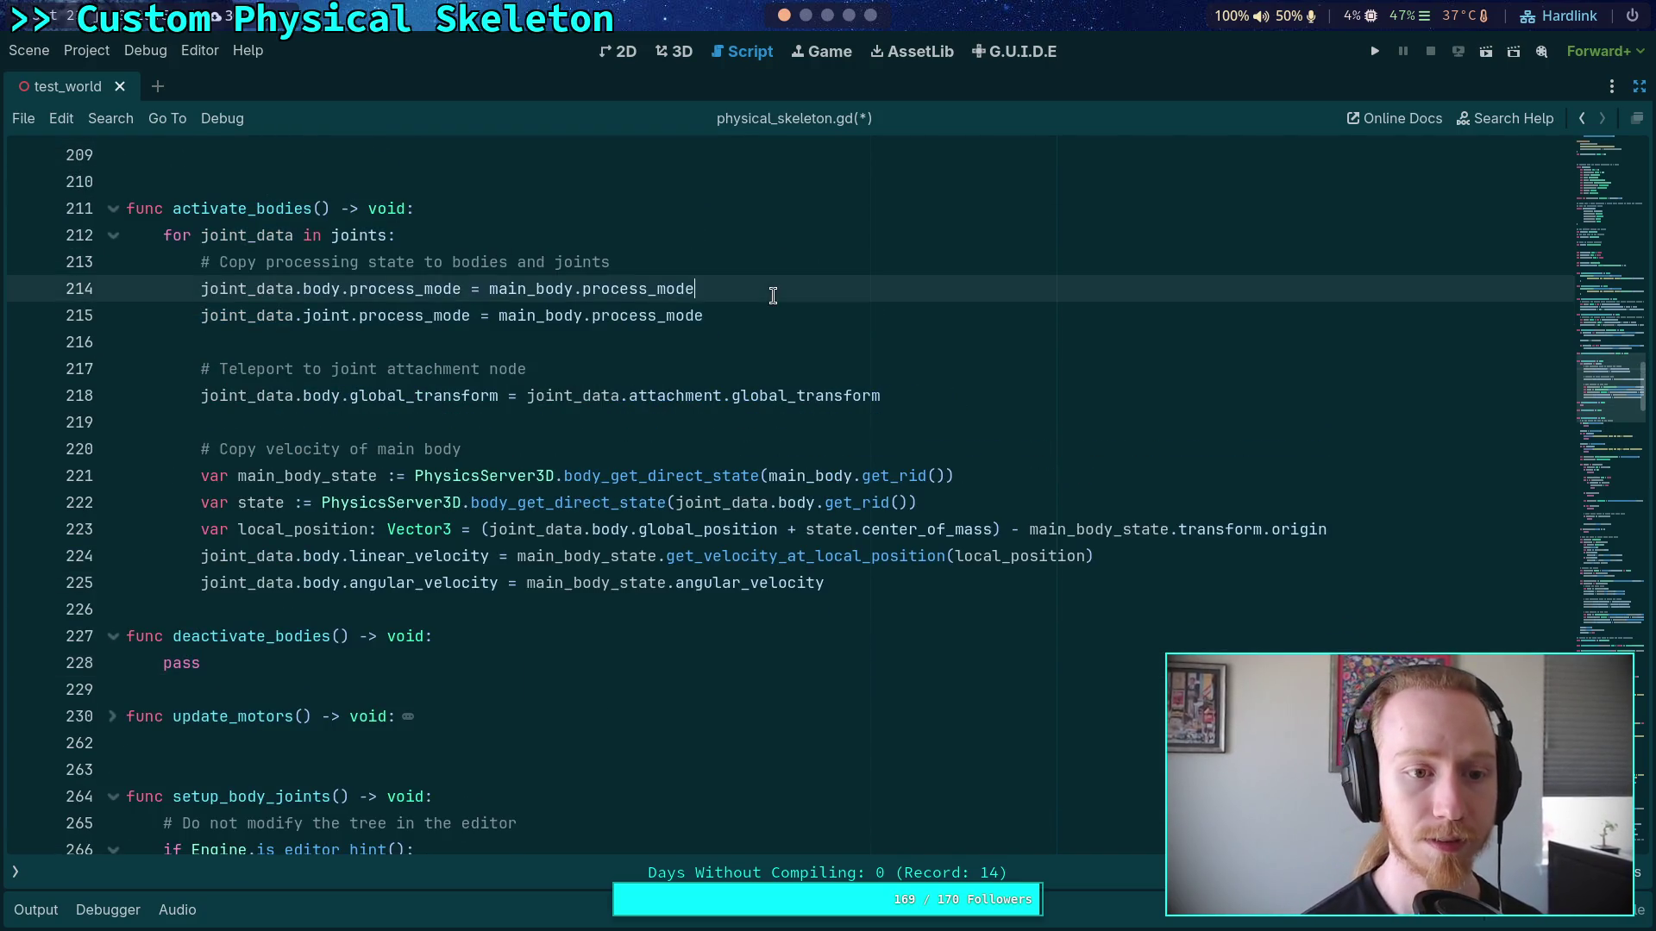
Step: Add '# Make body visible' and 'joint_data.body.visible = true' at the top of the loop
key("Up")
key("Up")
key("Return")
key("Return")
key("Up")
type("# ")
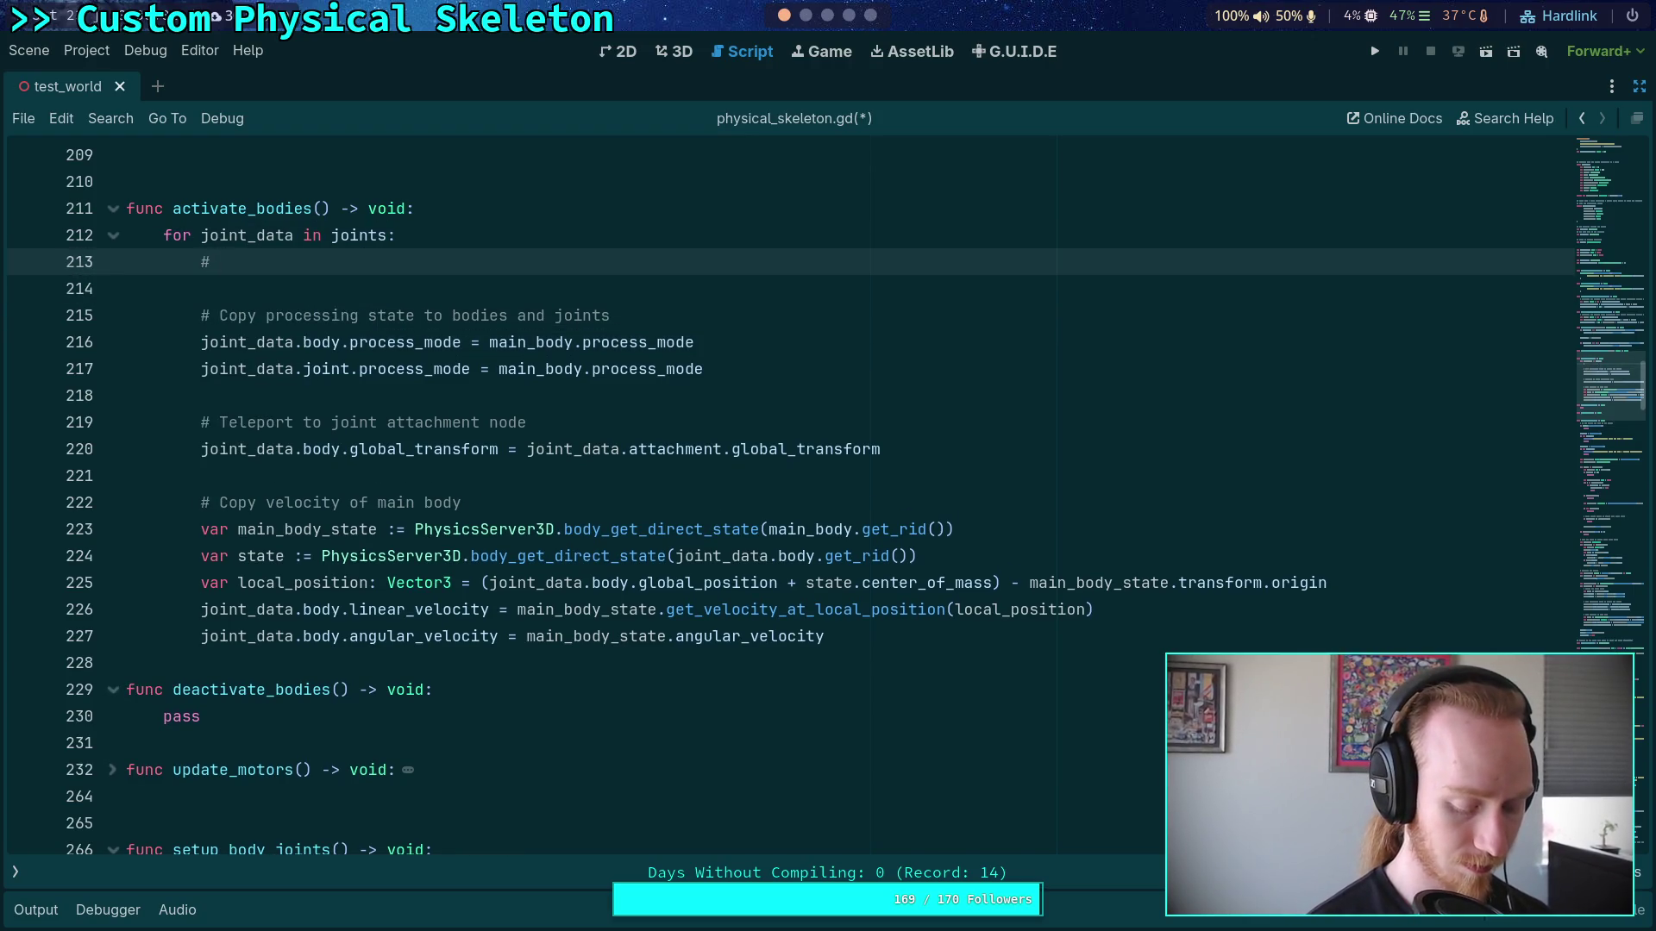
type("Make ")
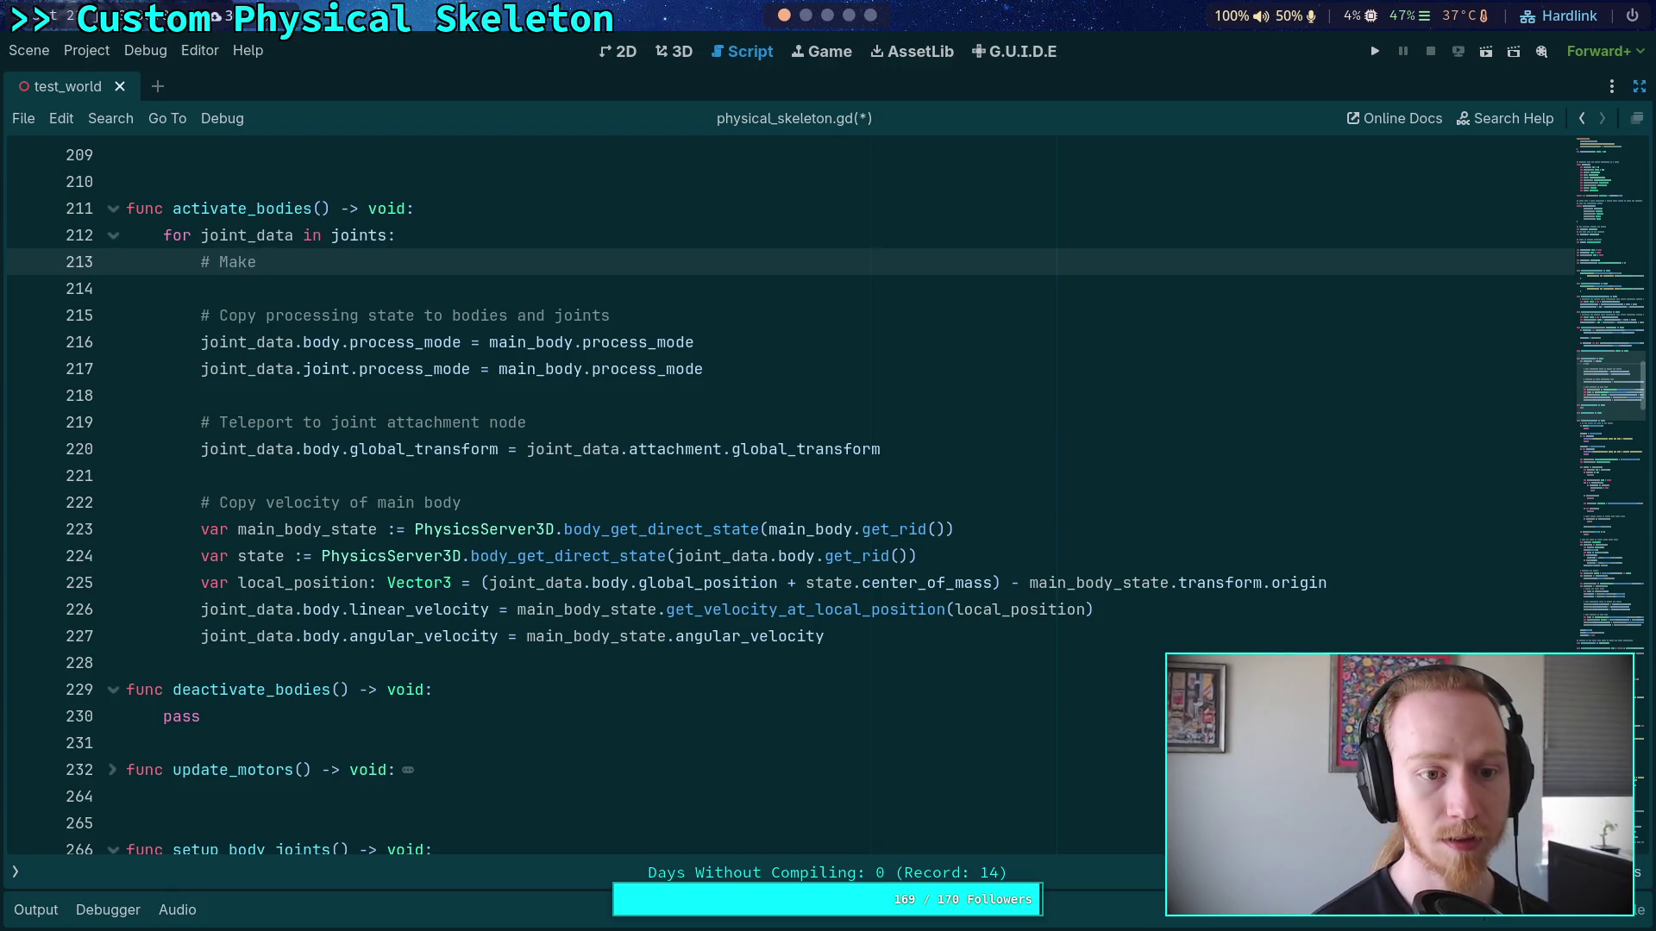
type("body visible")
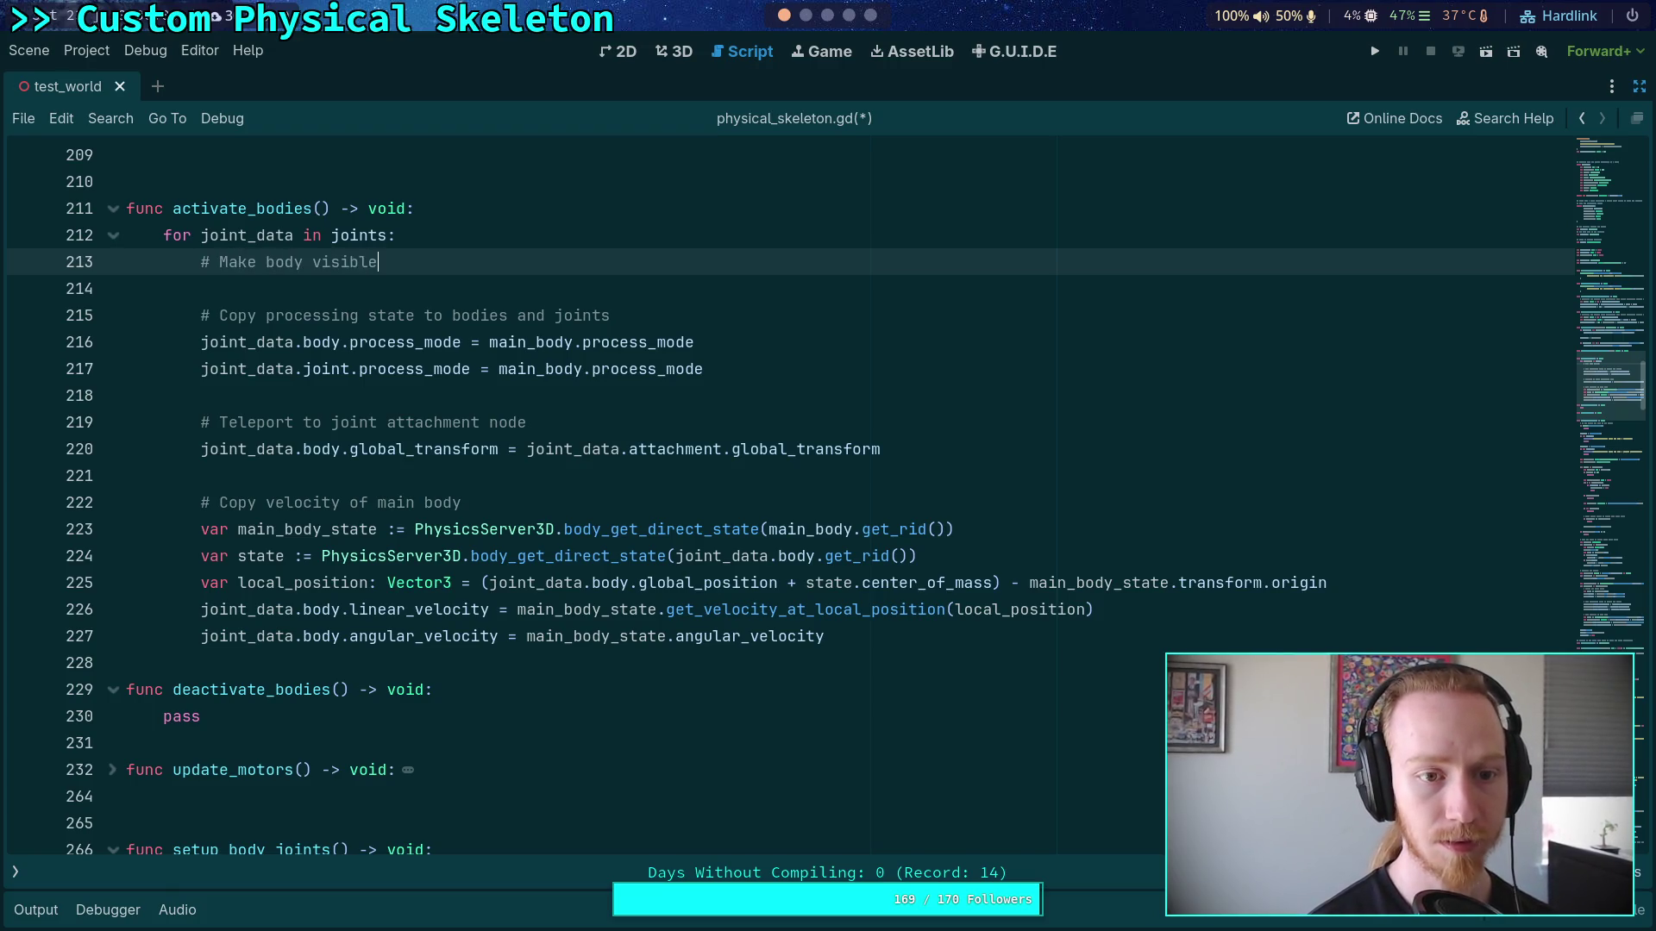
key("Return")
type("joint_data.")
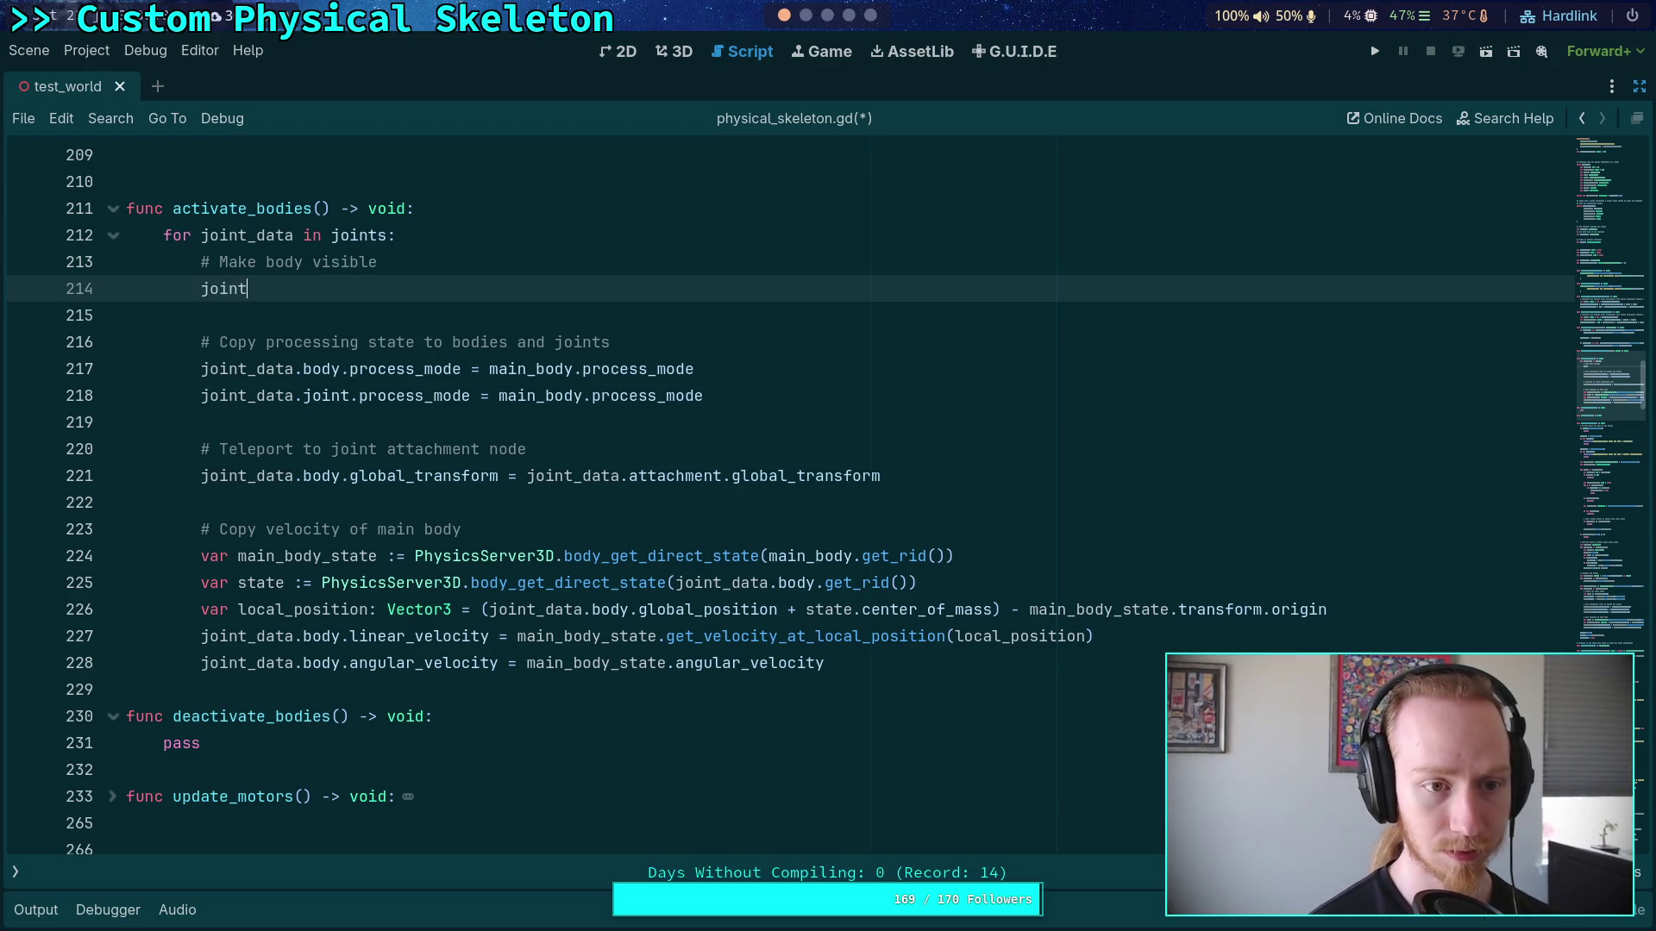
type("body.vis")
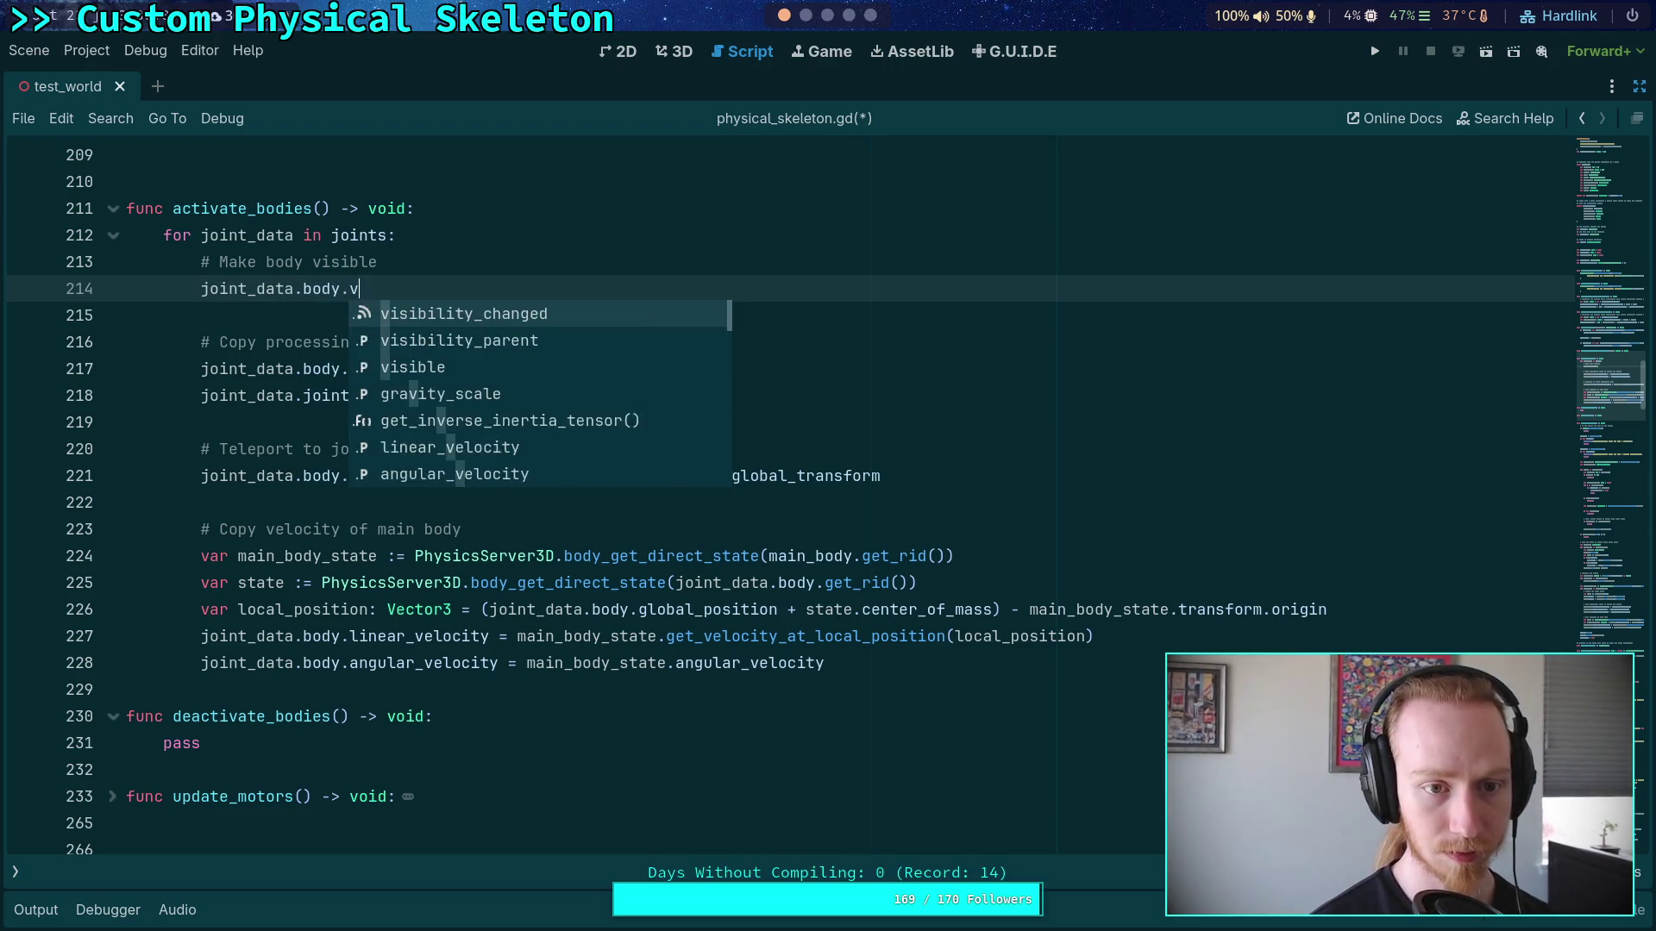
key("Down")
key("Down")
key("Return")
type("= true")
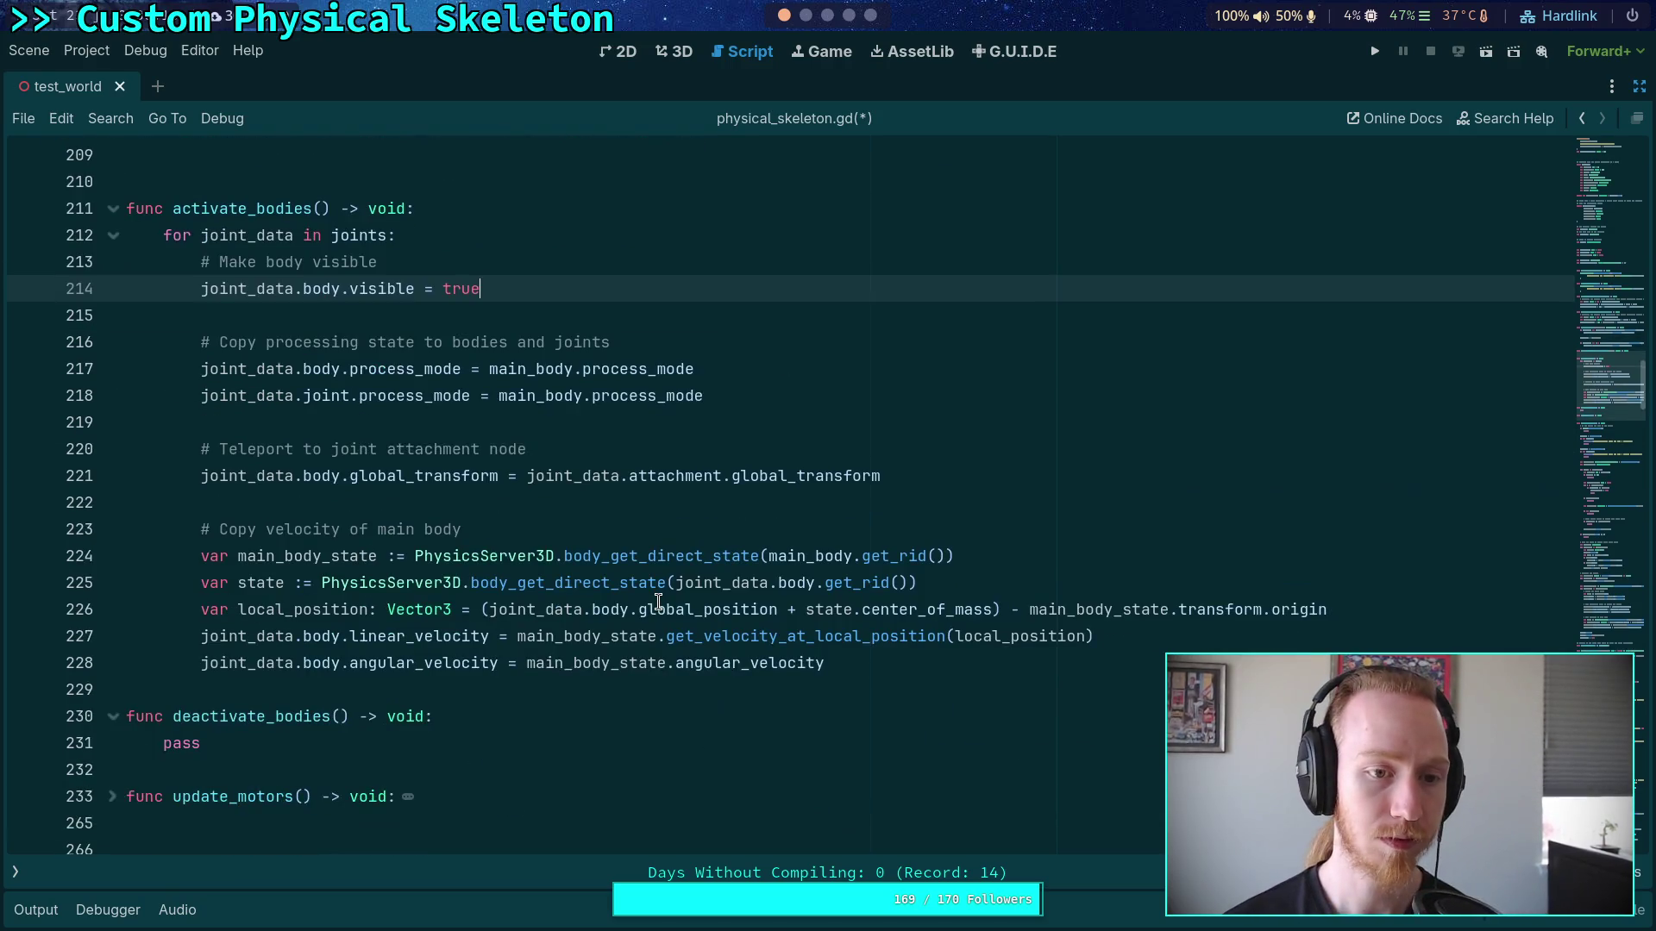
left_click(324, 743)
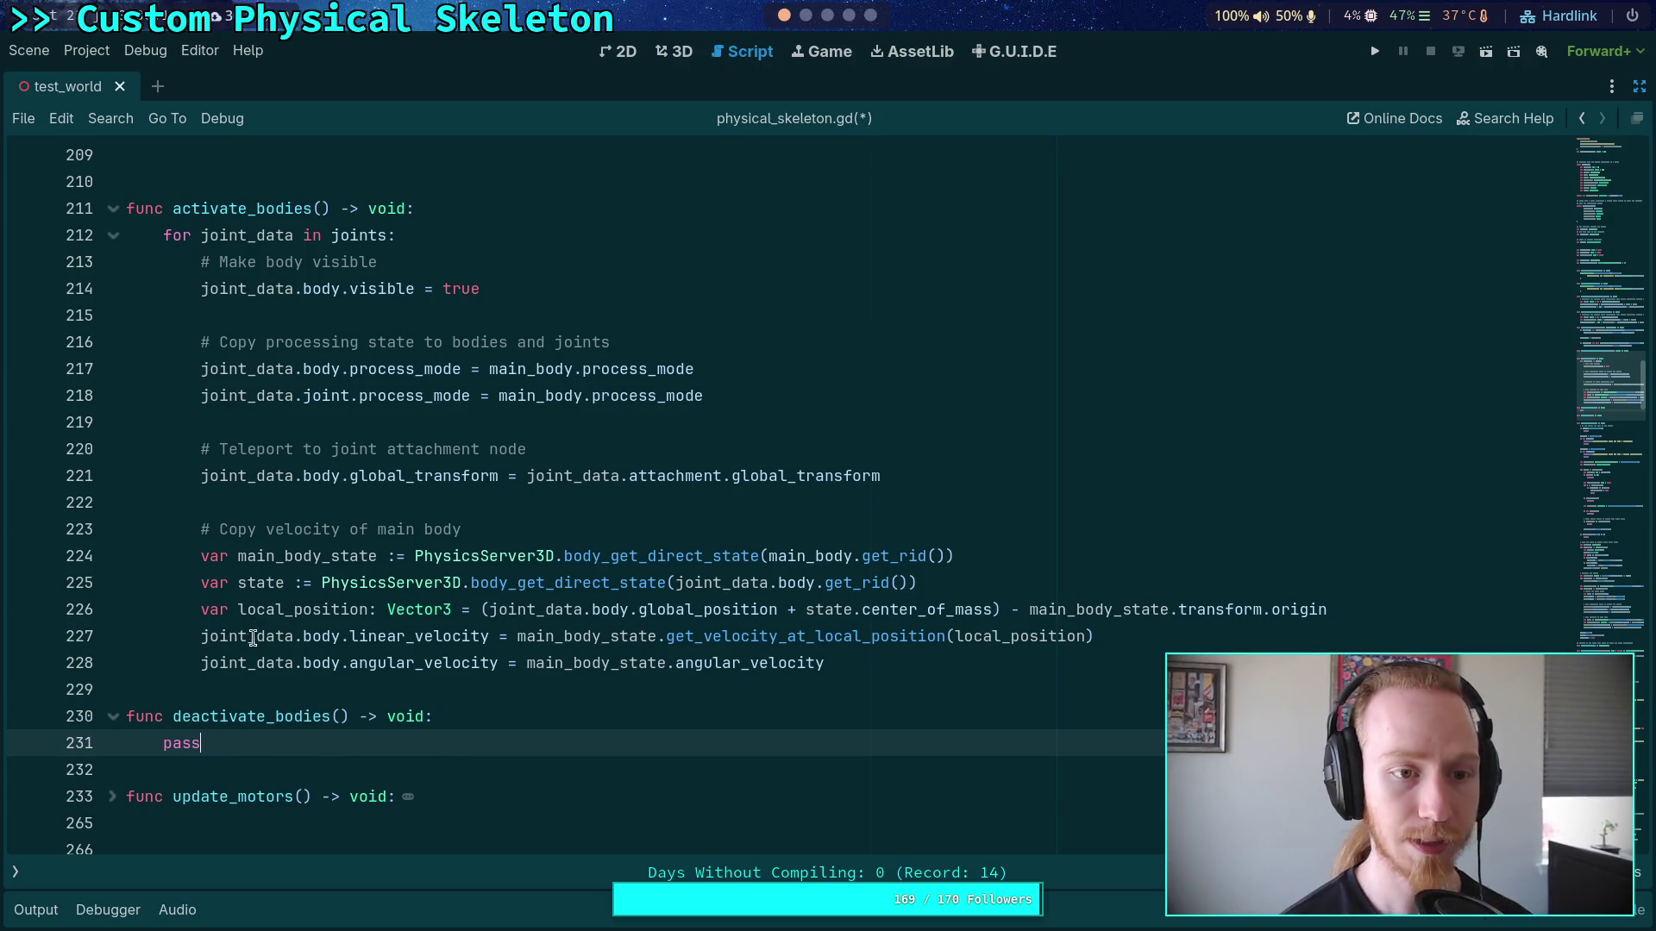
Step: Copy the activate_bodies loop into deactivate_bodies, replacing its pass statement
mouse_move(164, 234)
left_mouse_down()
mouse_move(669, 538)
mouse_move(685, 655)
left_mouse_up()
right_click(685, 648)
left_click(685, 642)
left_click_drag(302, 745, 165, 749)
key("ctrl+v")
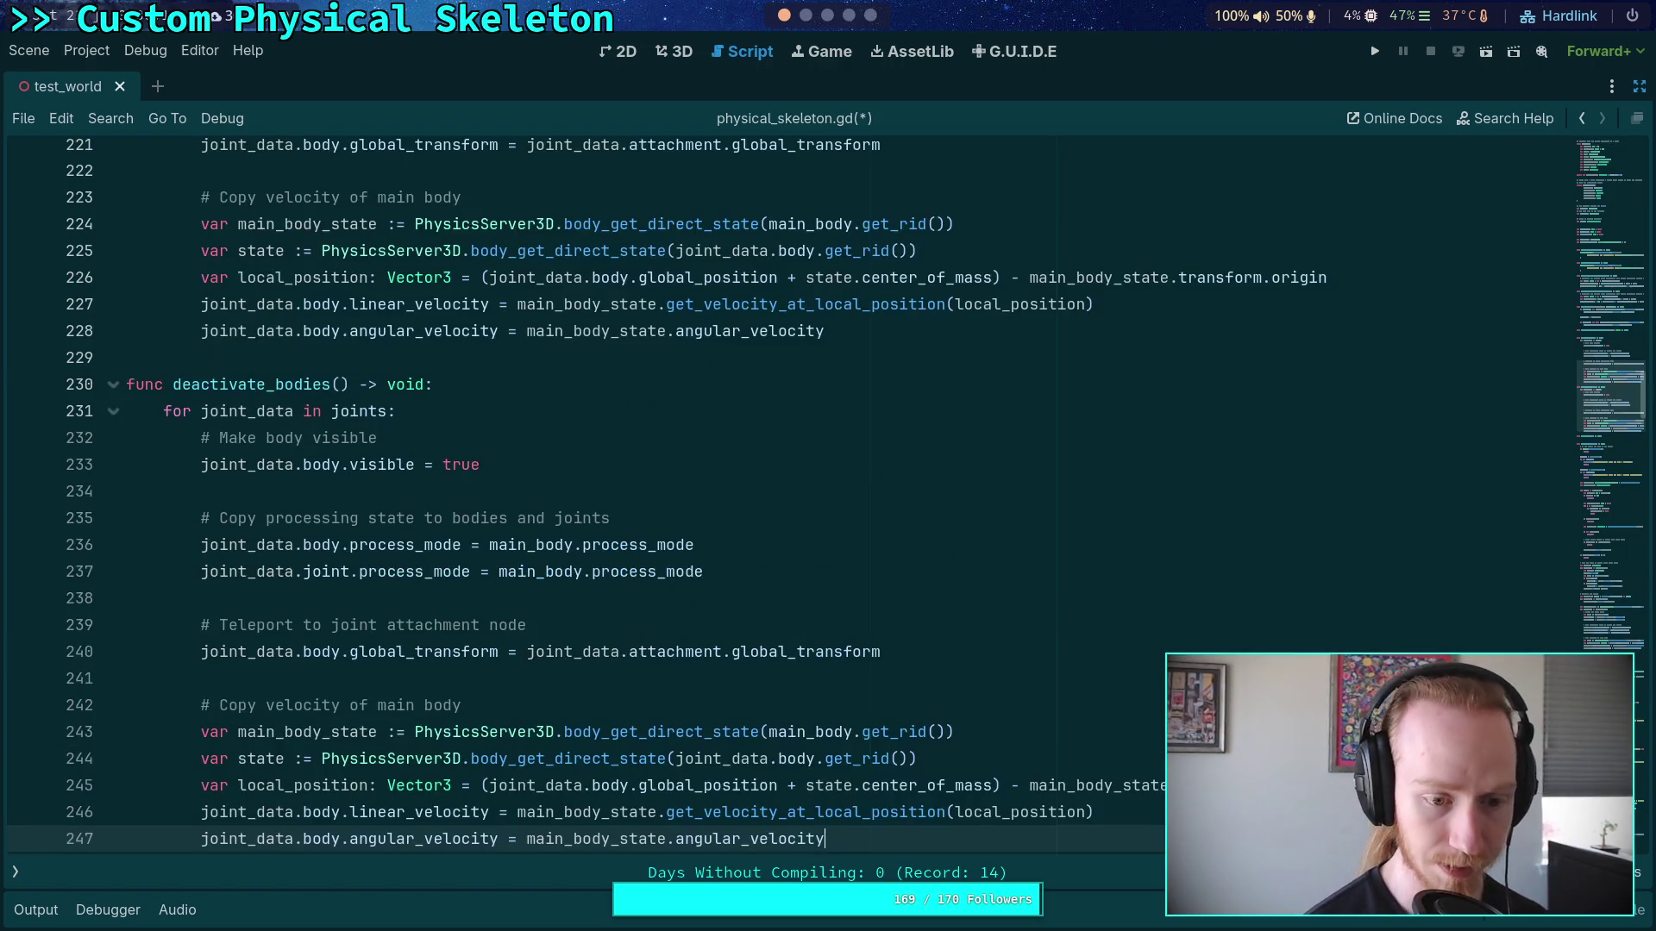
scroll(257, 560, "down", 1)
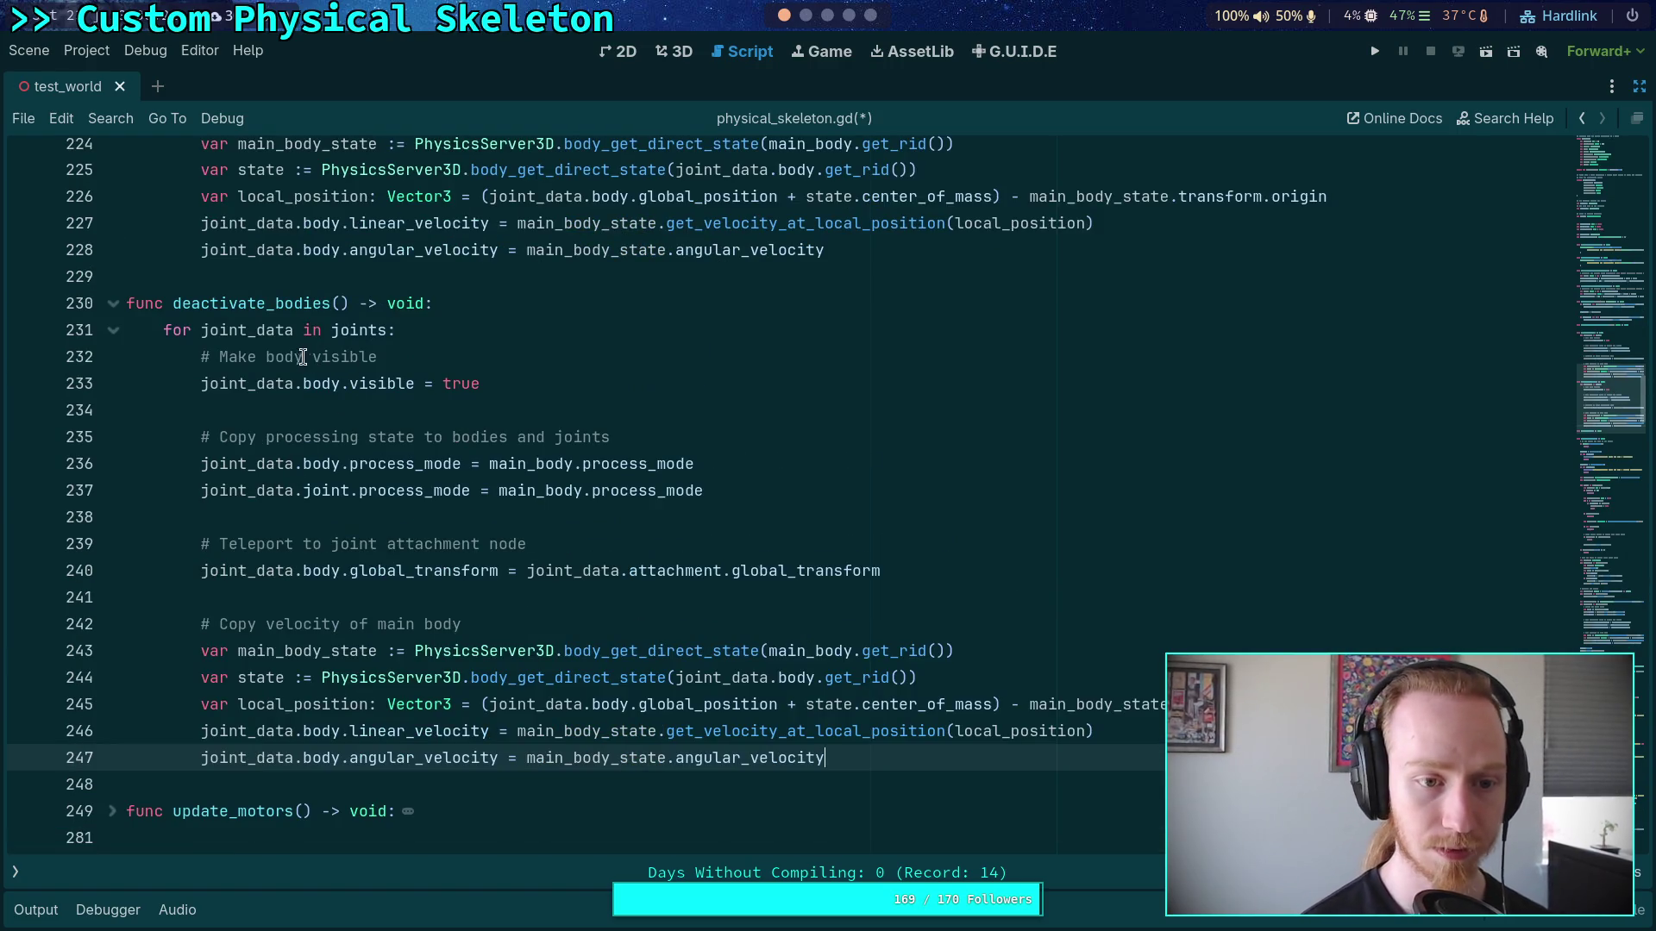
Step: Reword the copied comment to 'Hide body' and change visible from true to false
left_click(223, 354)
left_click_drag(223, 353, 379, 356)
key("BackSpace")
type("Hide ")
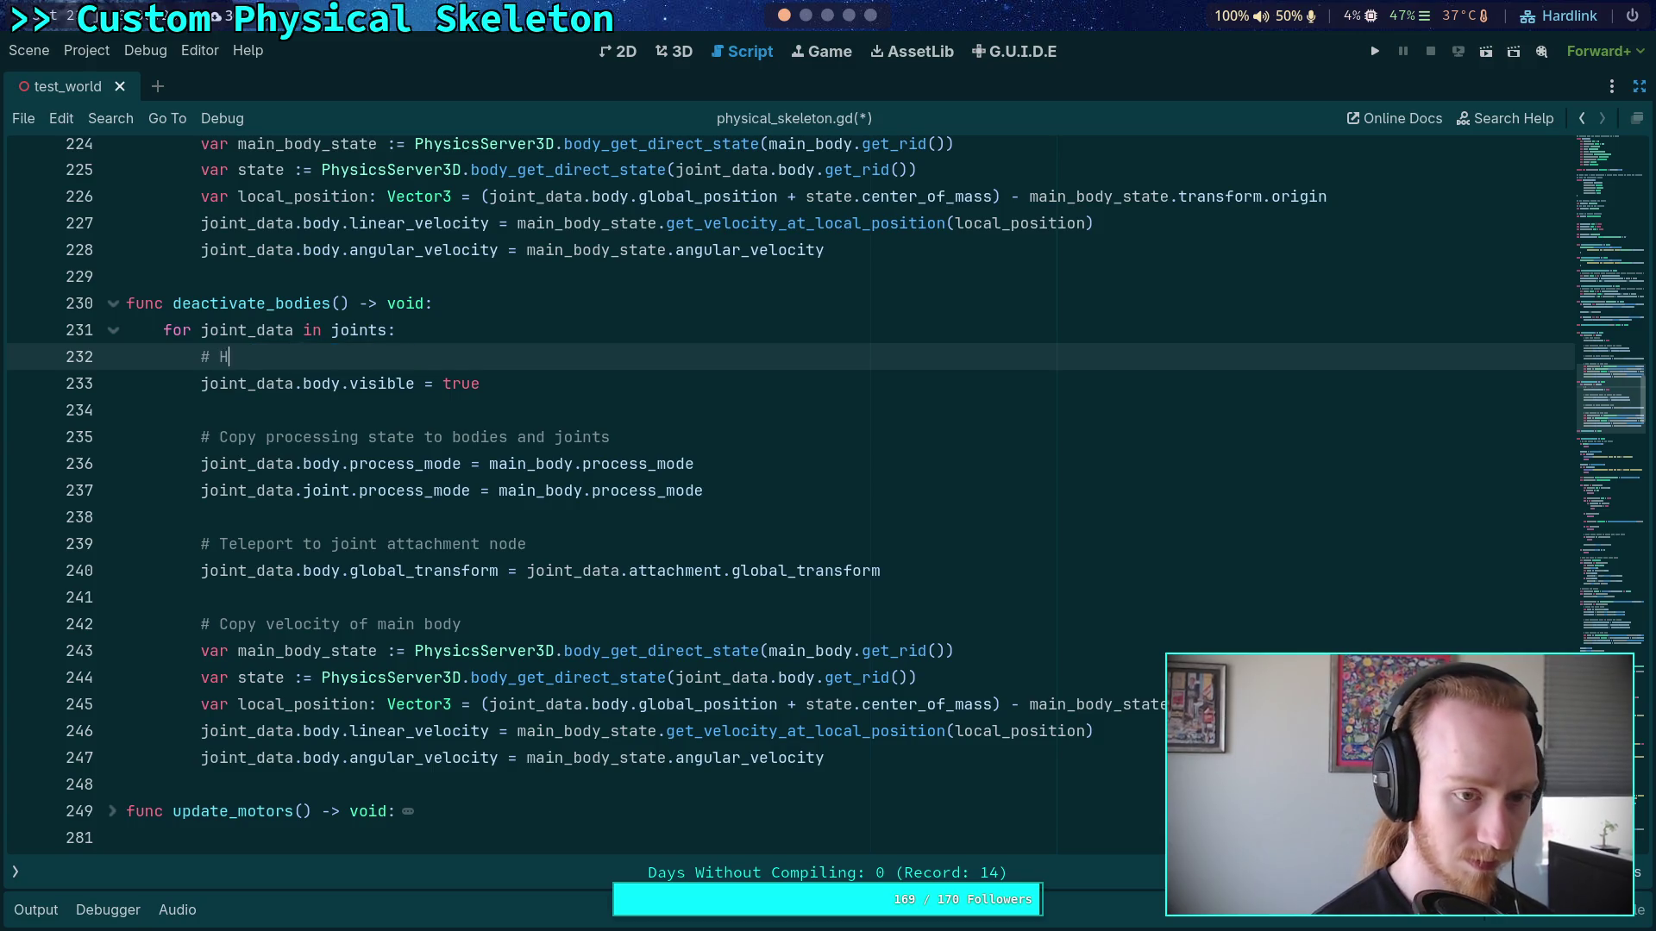
type("body")
double_click(462, 381)
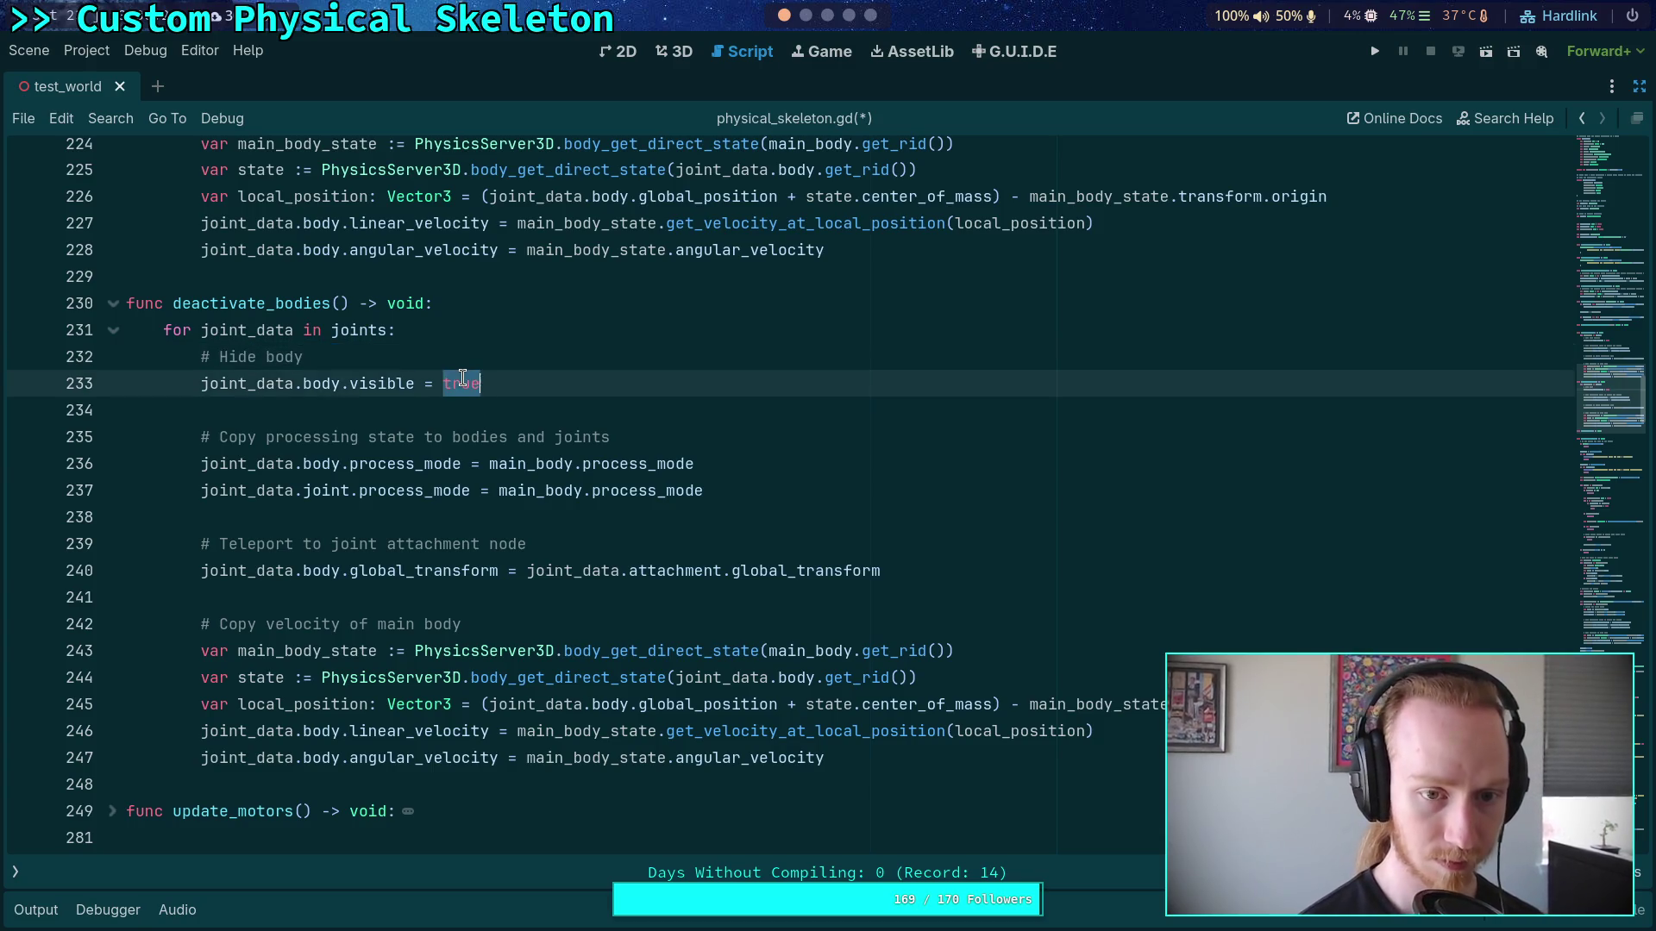
type("falsu")
key("BackSpace")
type("e")
Step: Set both the body and joint process_mode to Node.PROCESS_MODE_DISABLED
left_click_drag(489, 464, 757, 471)
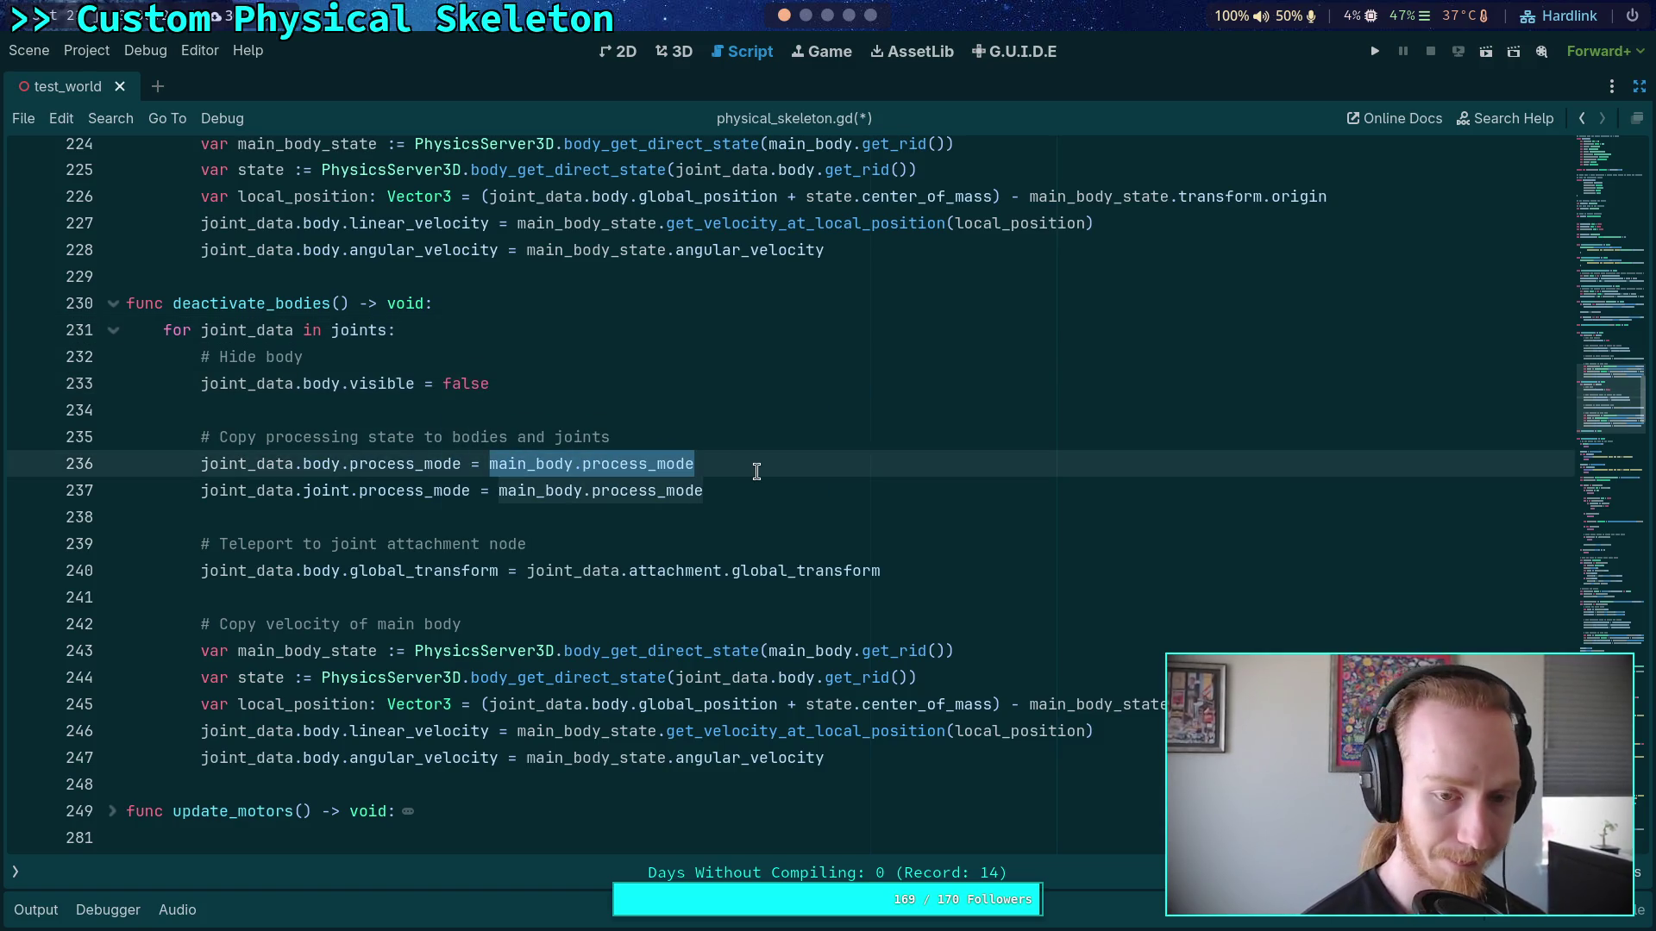
type("dis")
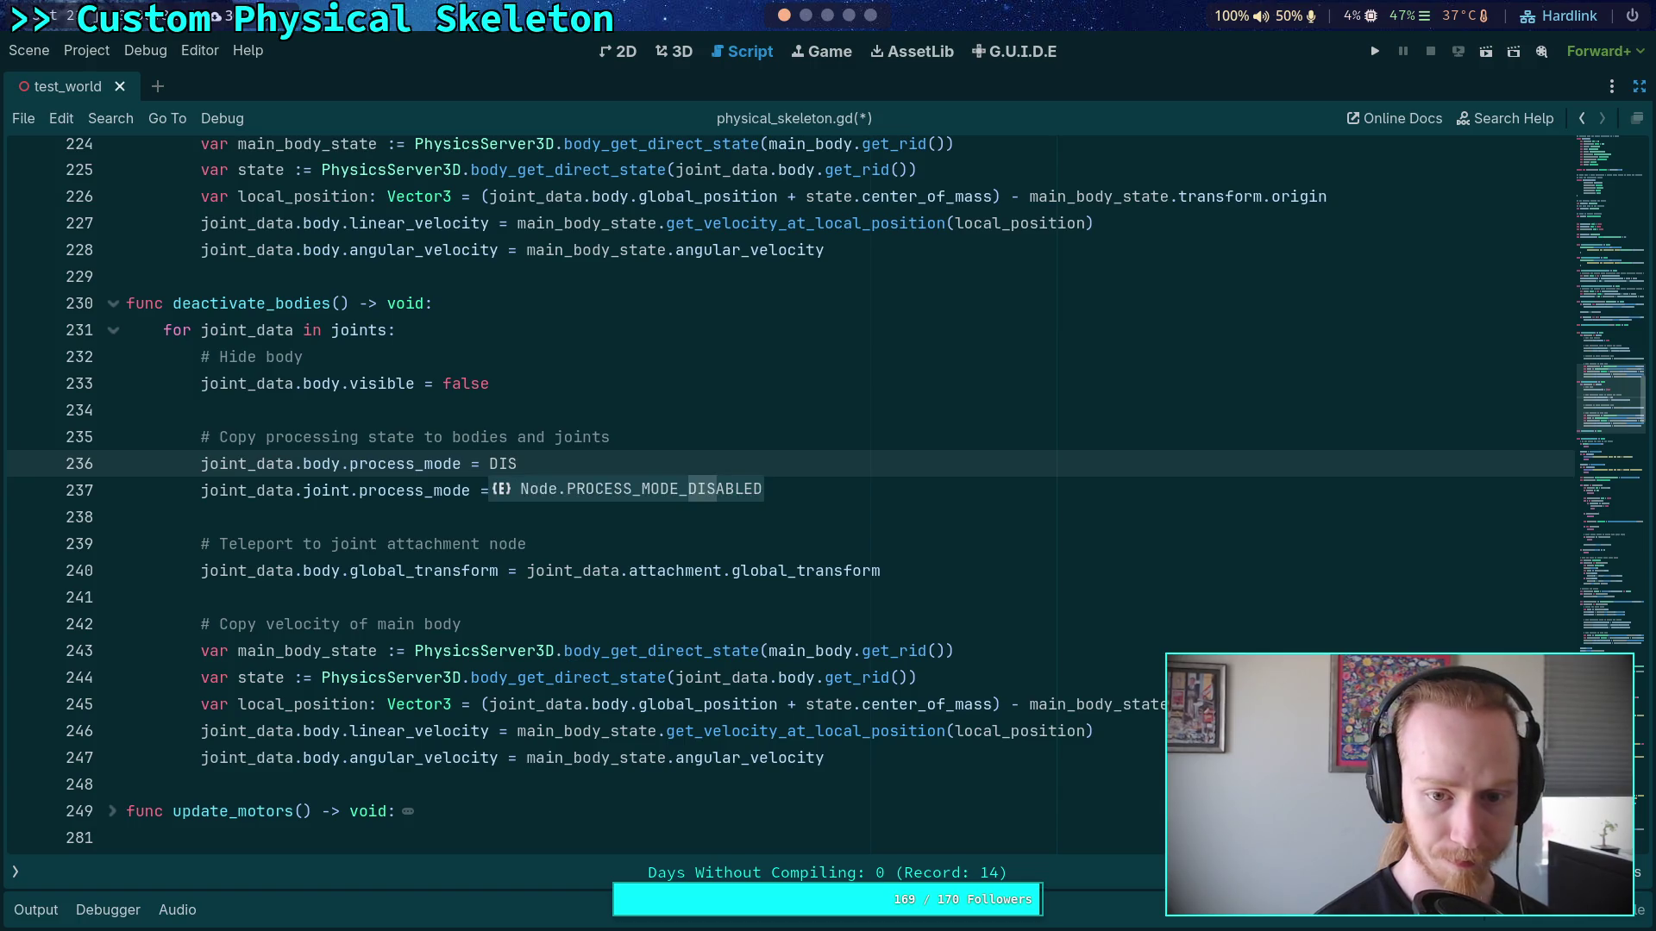
key("Return")
left_click(743, 484)
left_click_drag(743, 484, 500, 503)
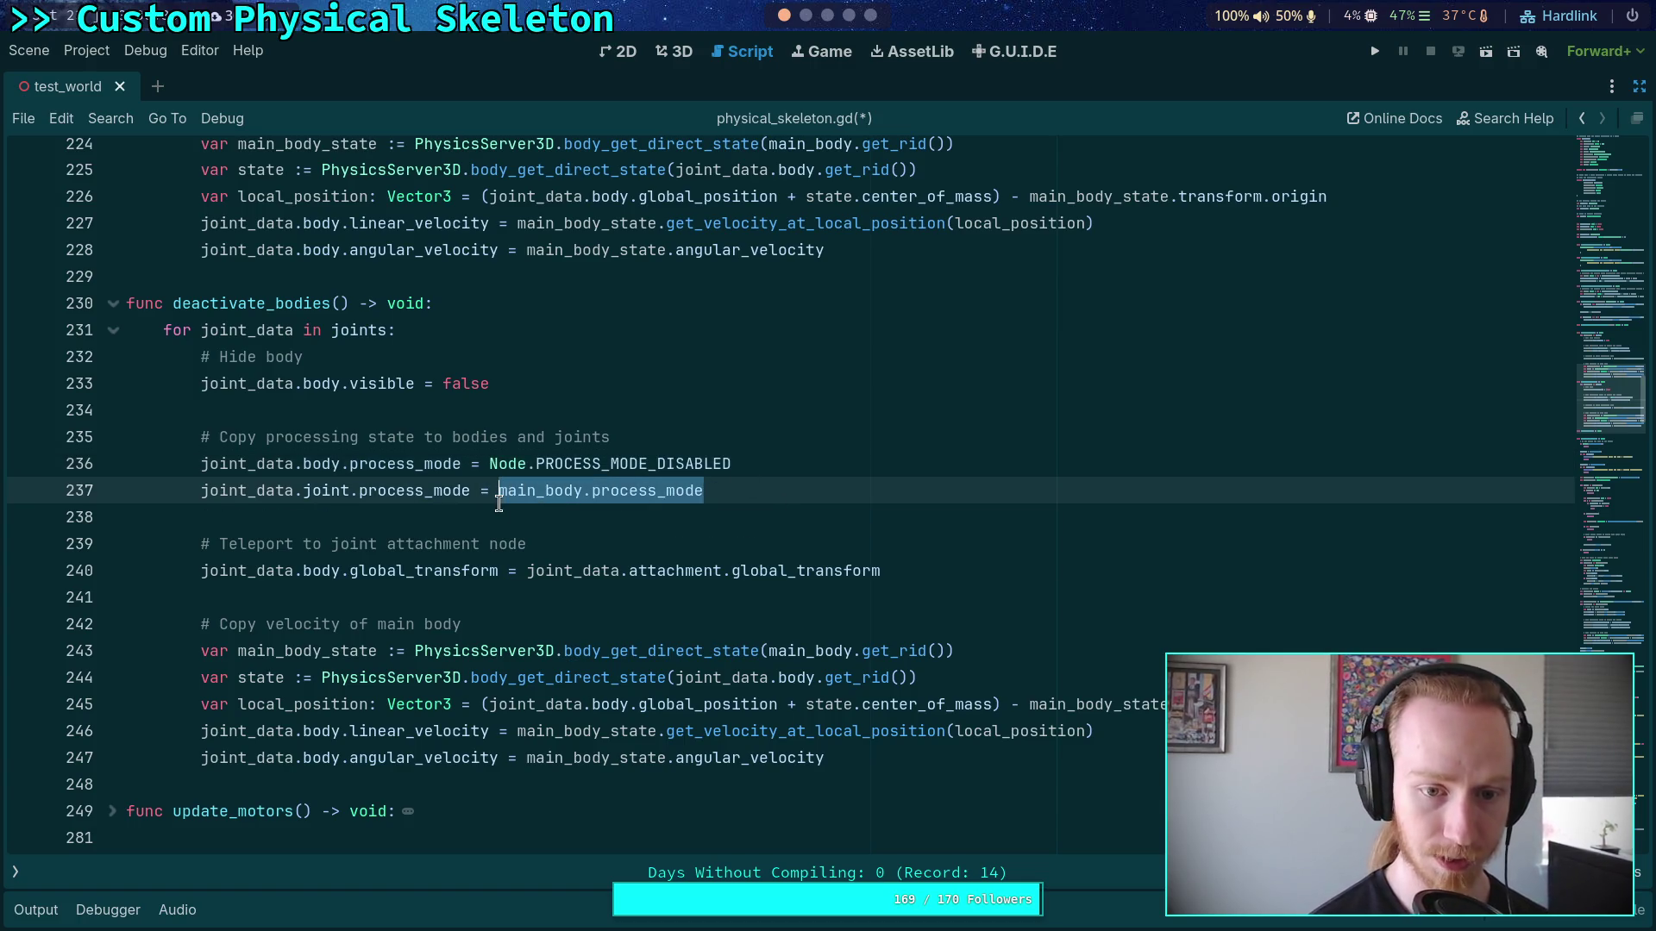
type("DISAB")
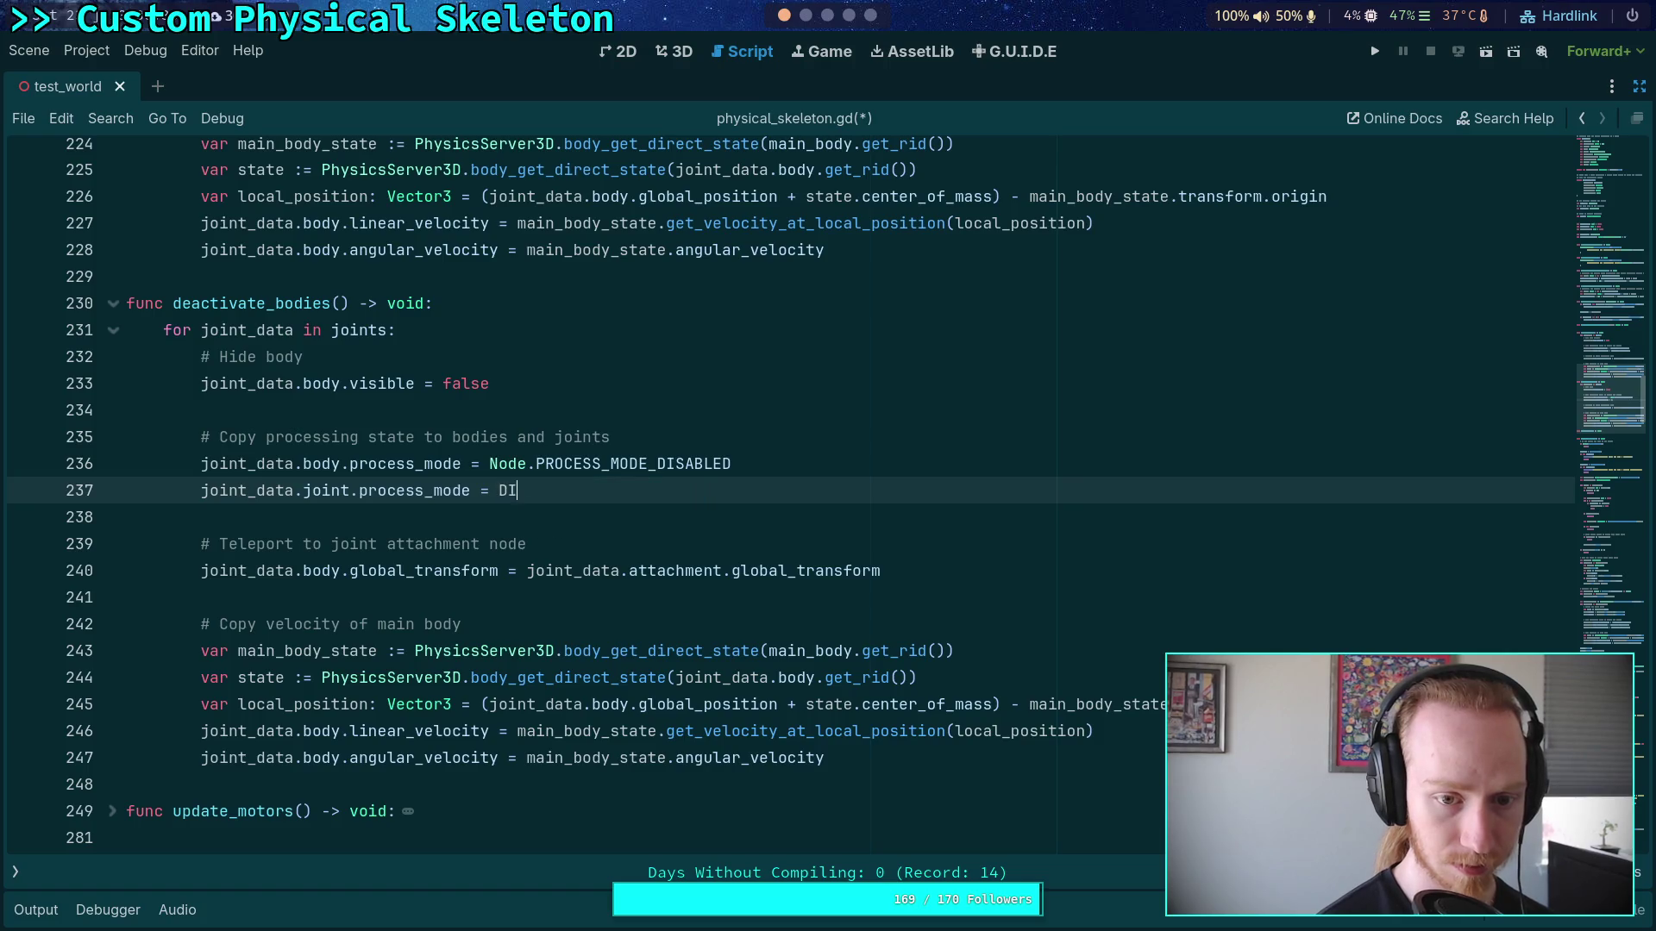
key("Return")
Step: Delete the copied teleport and velocity-copy lines from deactivate_bodies
mouse_move(924, 759)
left_mouse_down()
mouse_move(526, 678)
mouse_move(52, 524)
left_mouse_up()
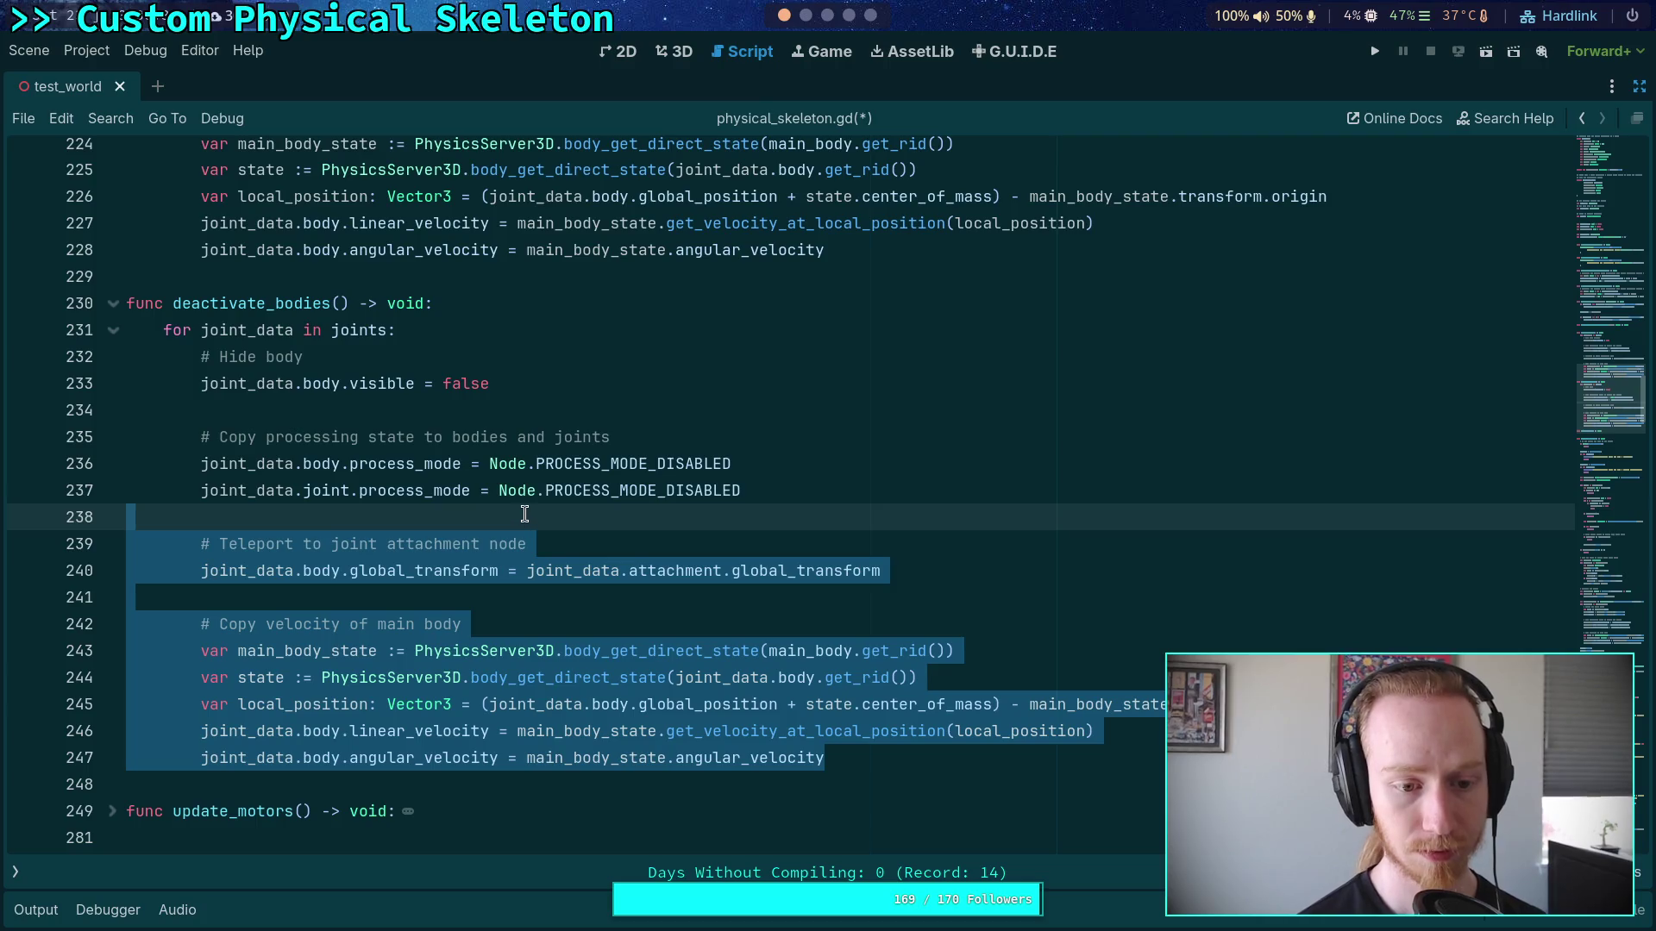
key("Delete")
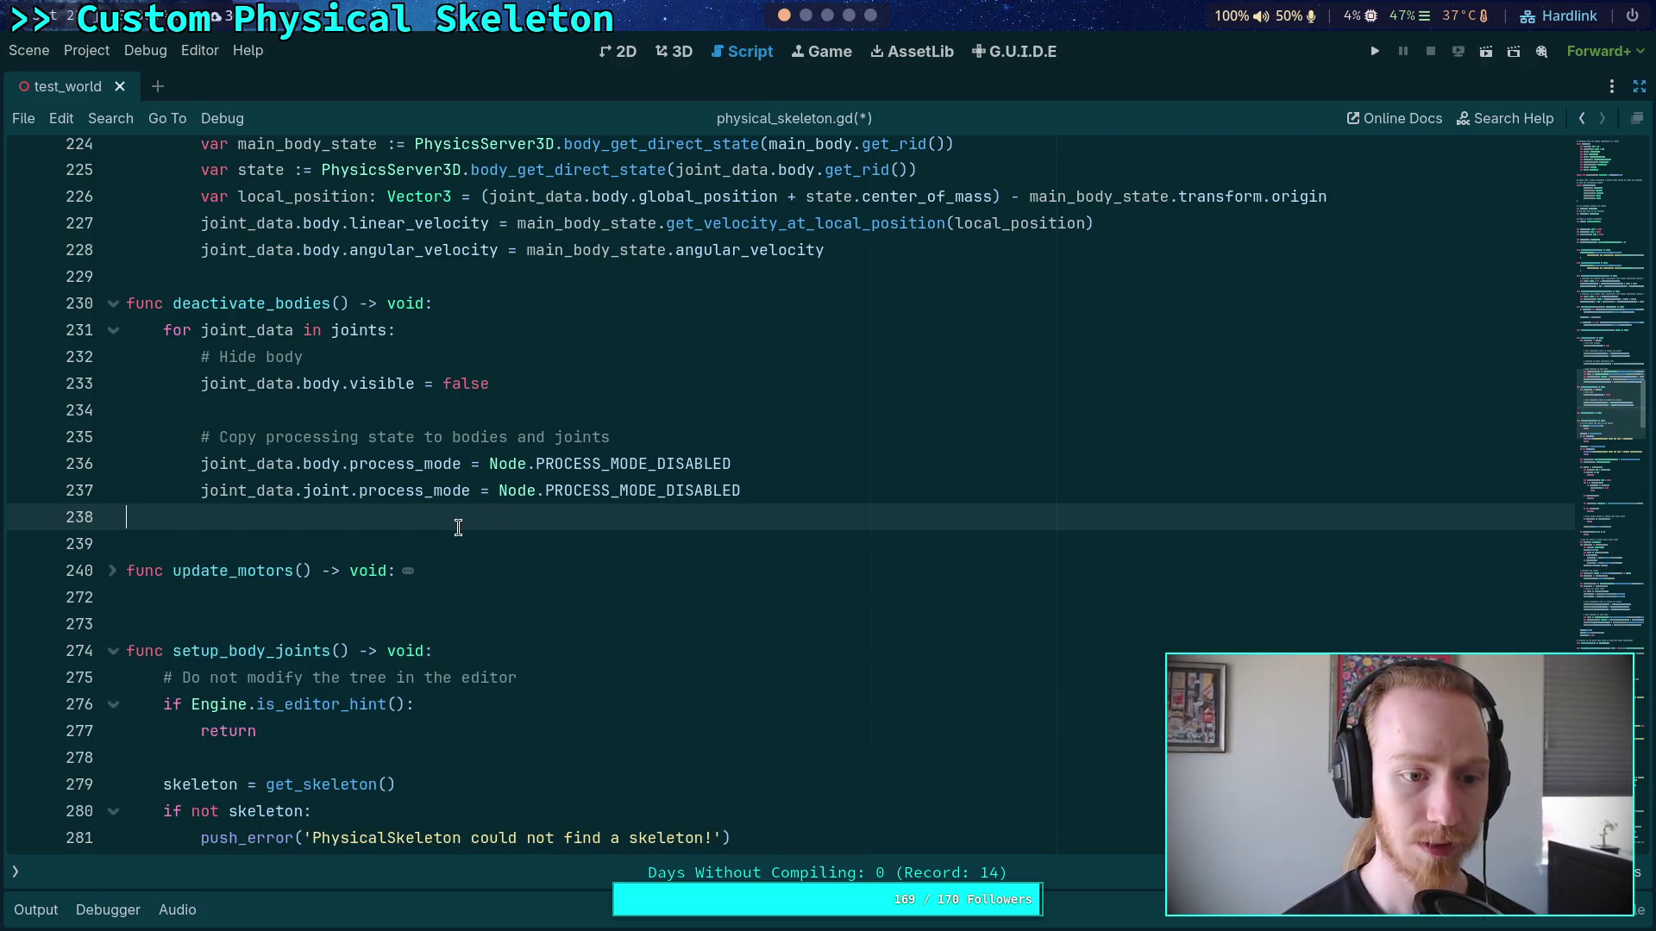
key("BackSpace")
Step: Remove the leftover velocity block and parent process mode line from setup_body_joints
scroll(539, 514, "down", 20)
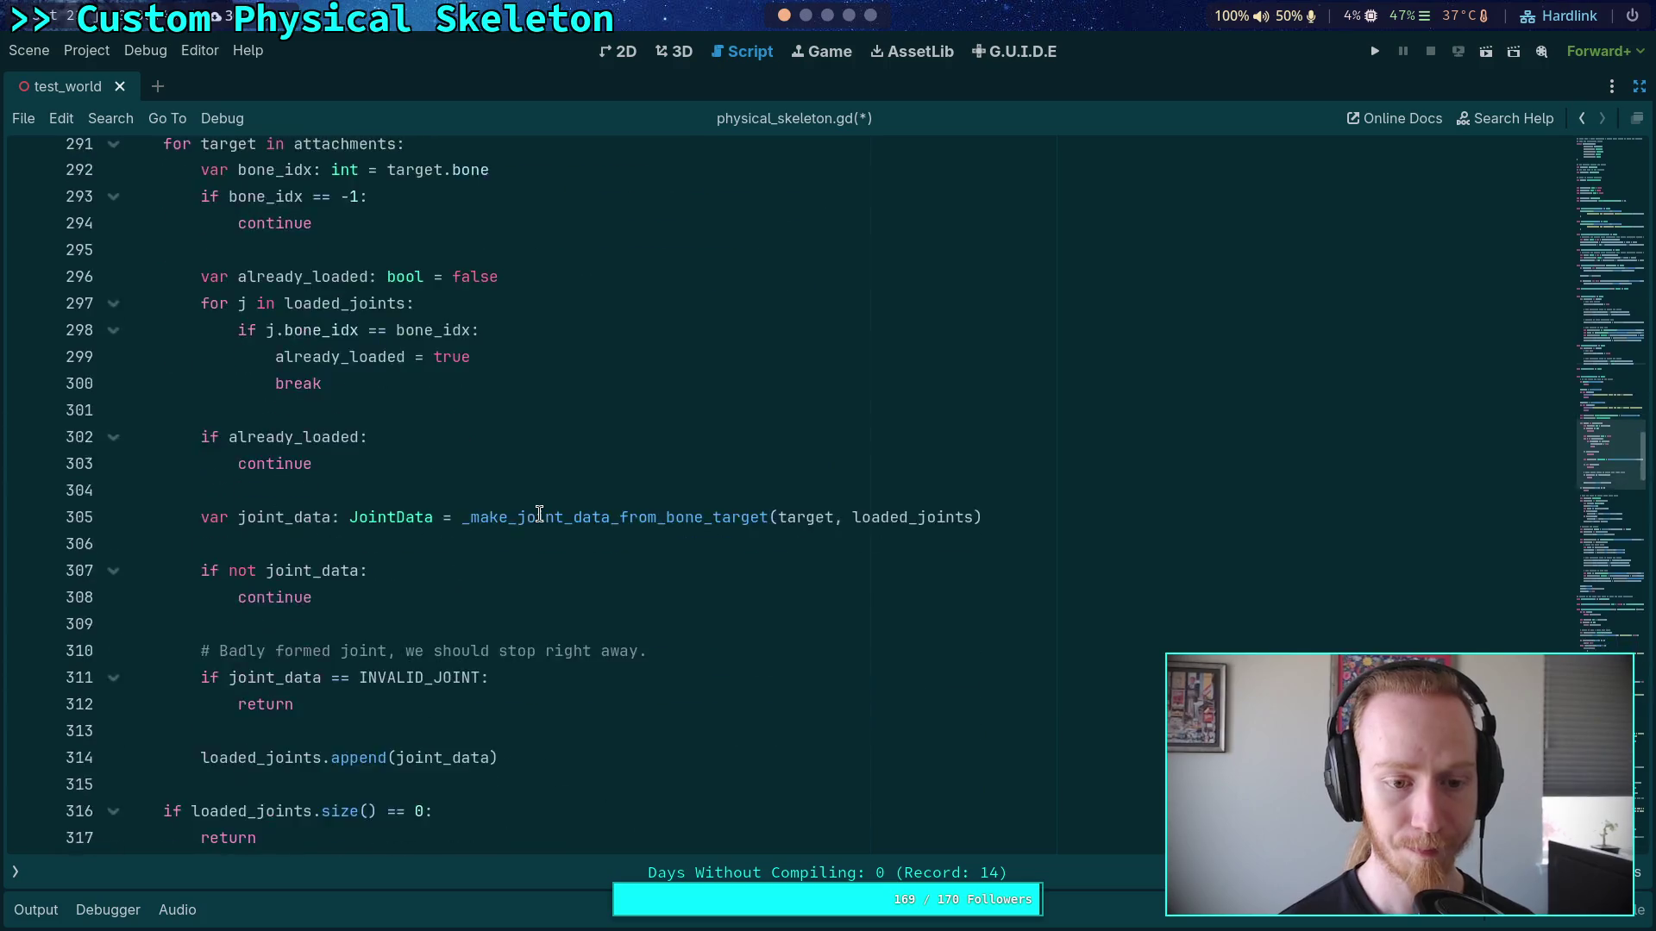
scroll(539, 514, "down", 9)
mouse_move(860, 652)
left_mouse_down()
mouse_move(750, 651)
mouse_move(655, 518)
mouse_move(500, 489)
mouse_move(496, 437)
mouse_move(694, 437)
left_mouse_up()
key("Delete")
key("BackSpace")
triple_click(776, 429)
key("Delete")
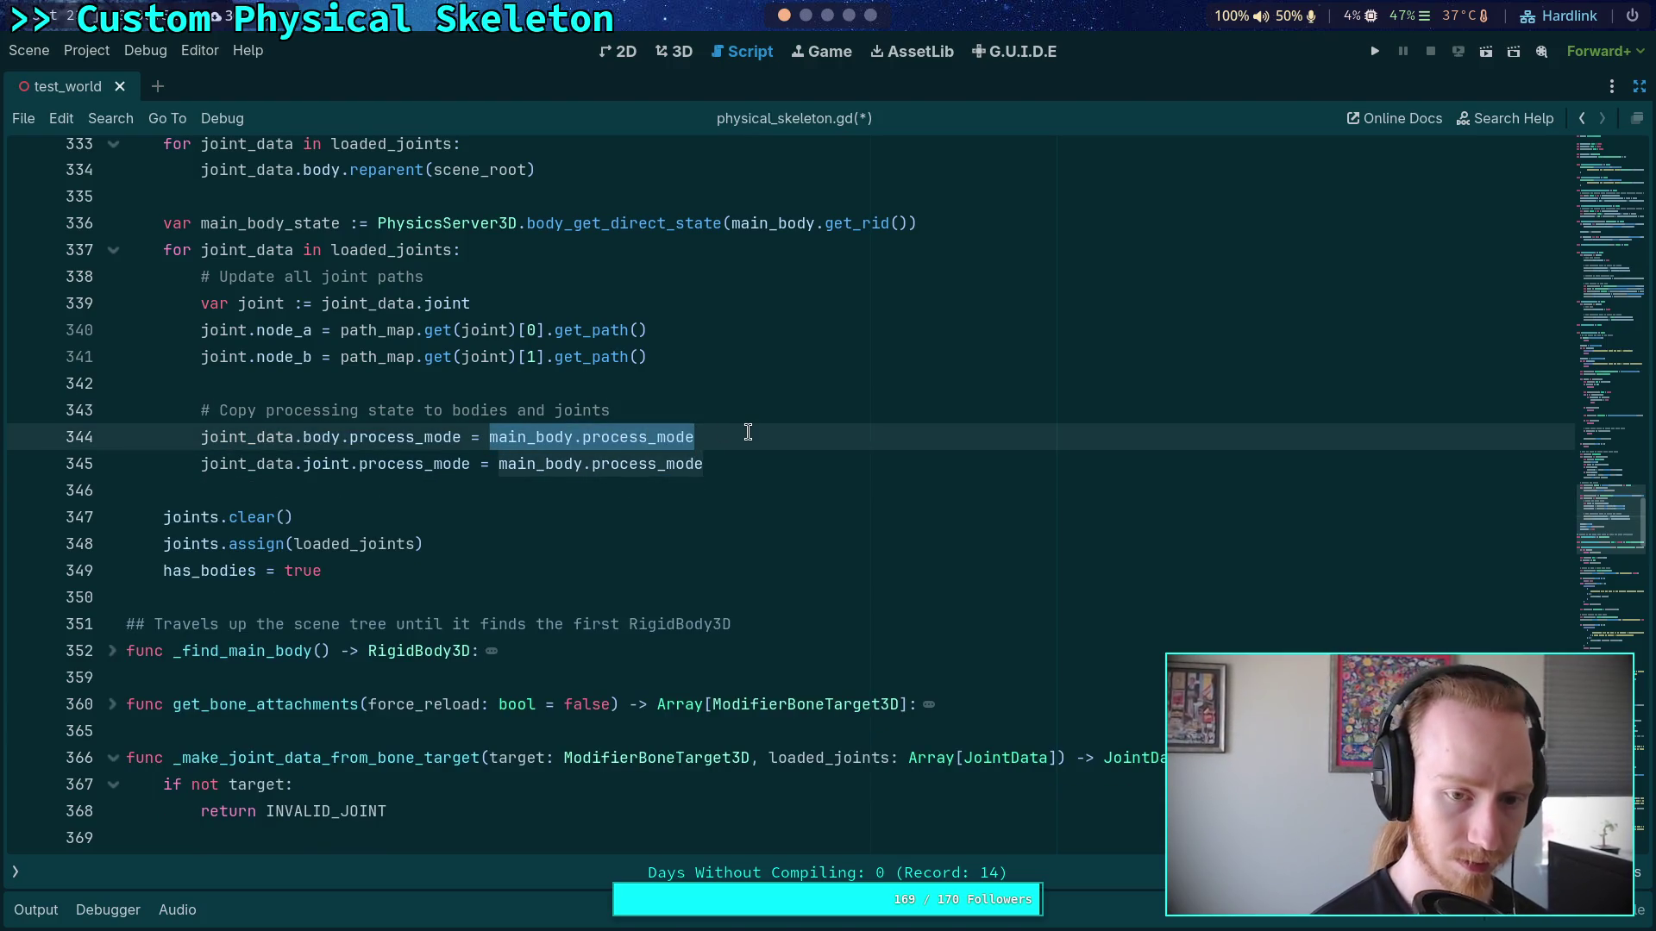
Step: Change the body and joint process mode values to PROCESS_MODE_DISABLED
type("DIS")
key("Return")
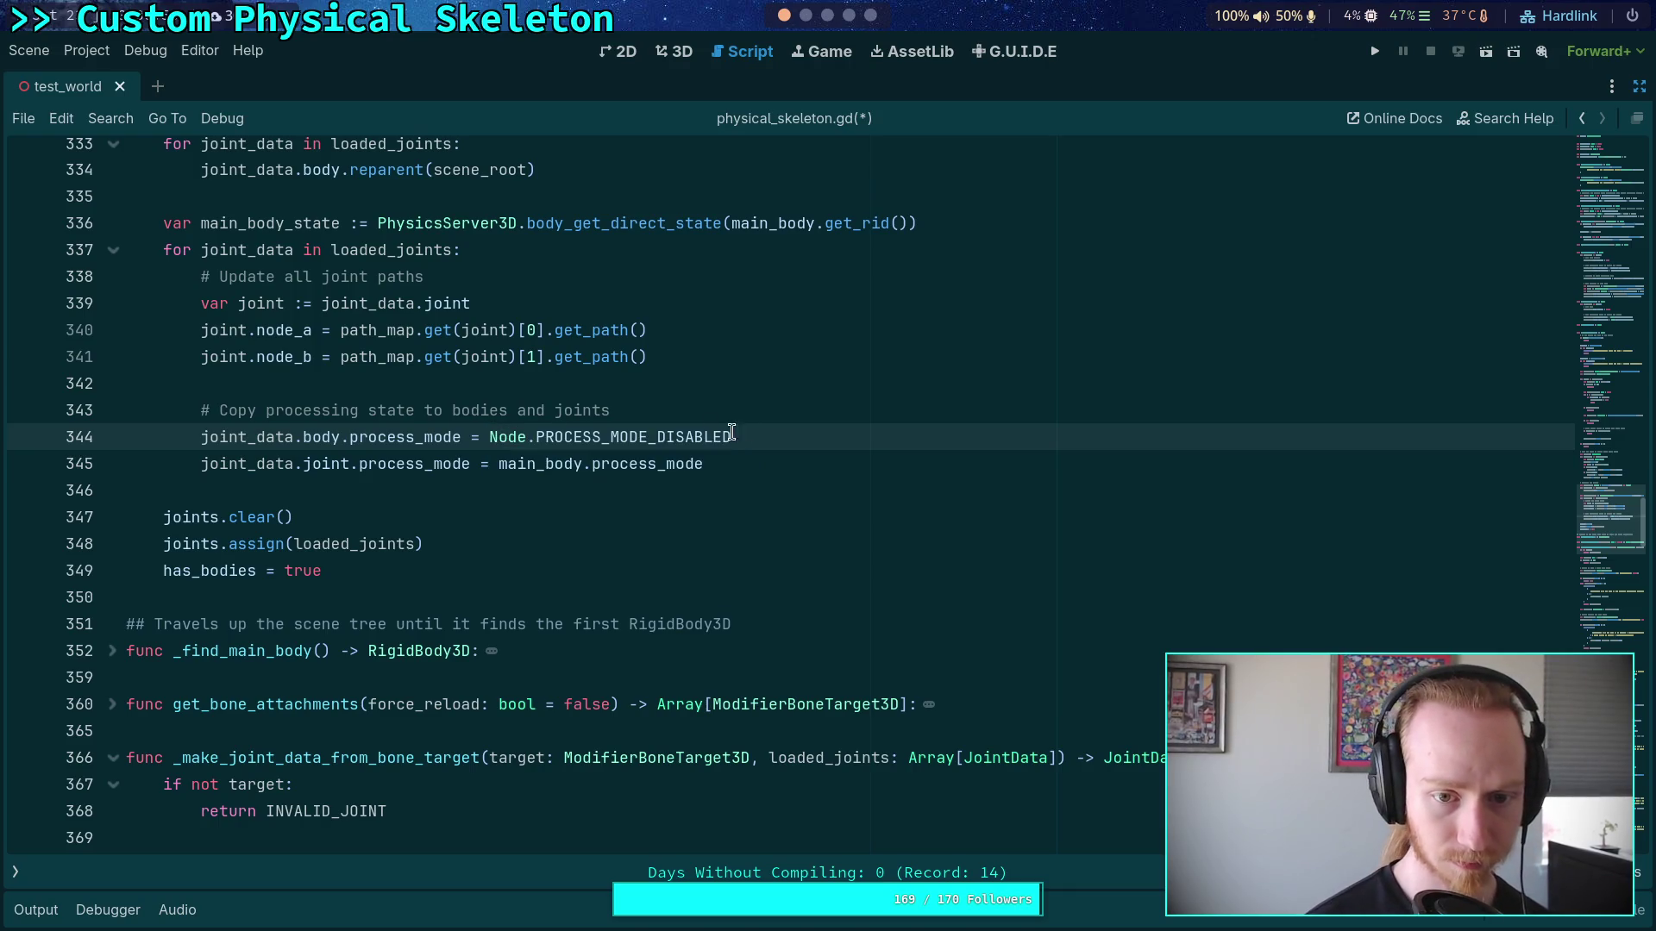
left_click_drag(492, 463, 721, 463)
type("DIS")
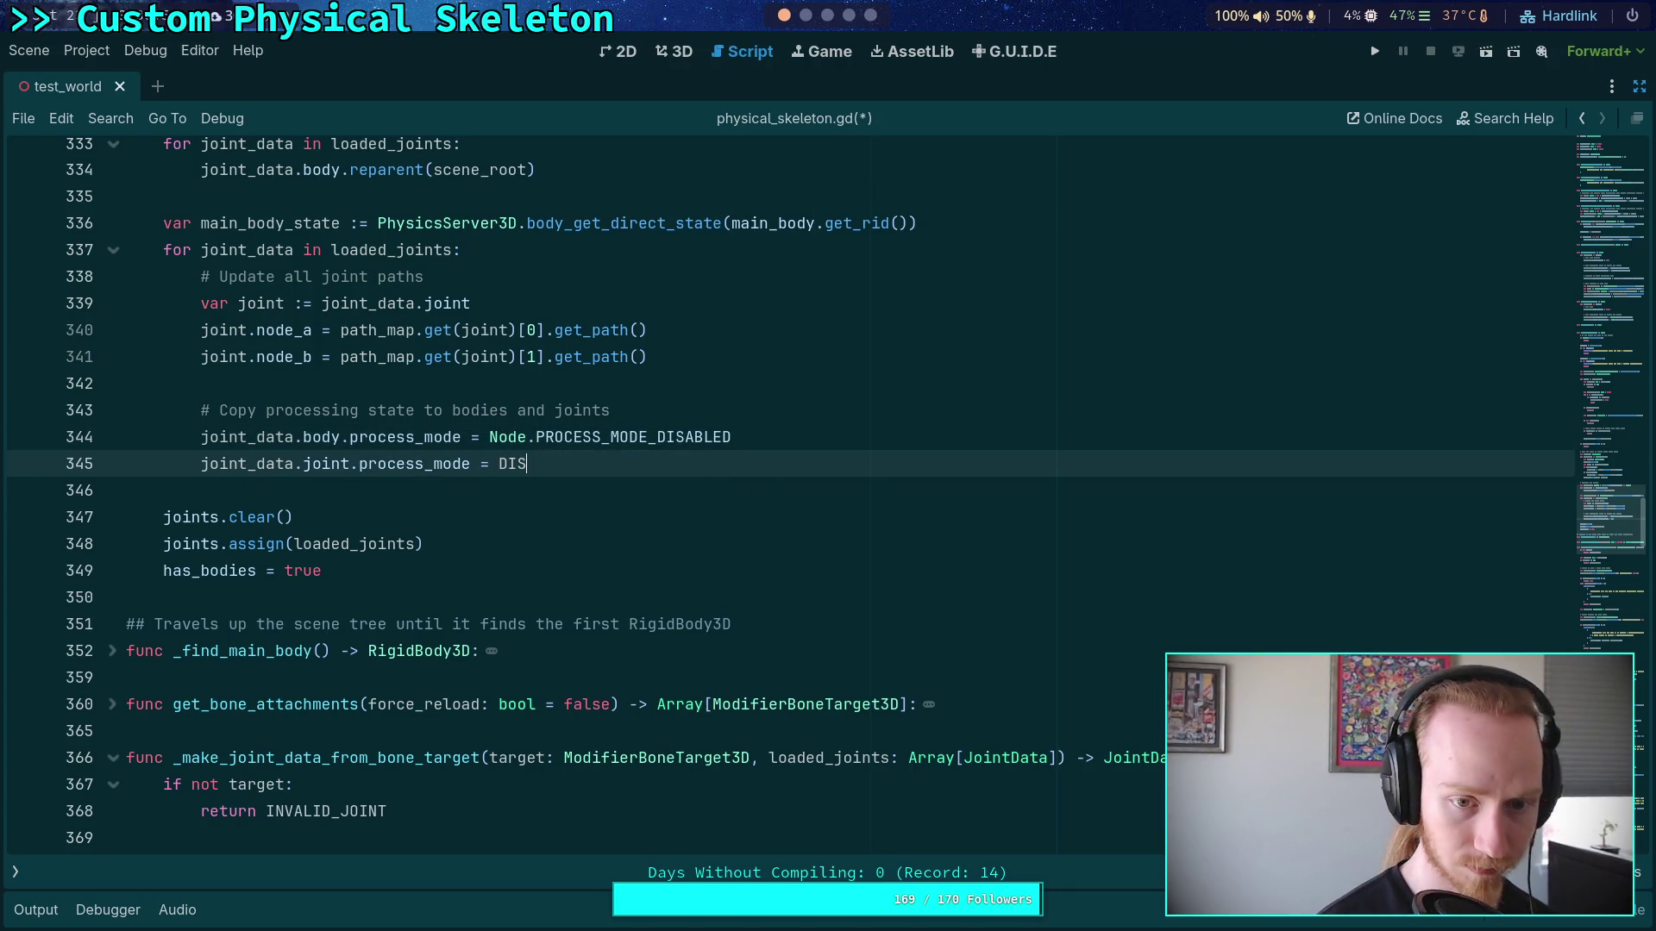
key("Return")
Step: Delete the processing-state comment and both process_mode lines, leaving only joint path updates
scroll(626, 548, "up", 2)
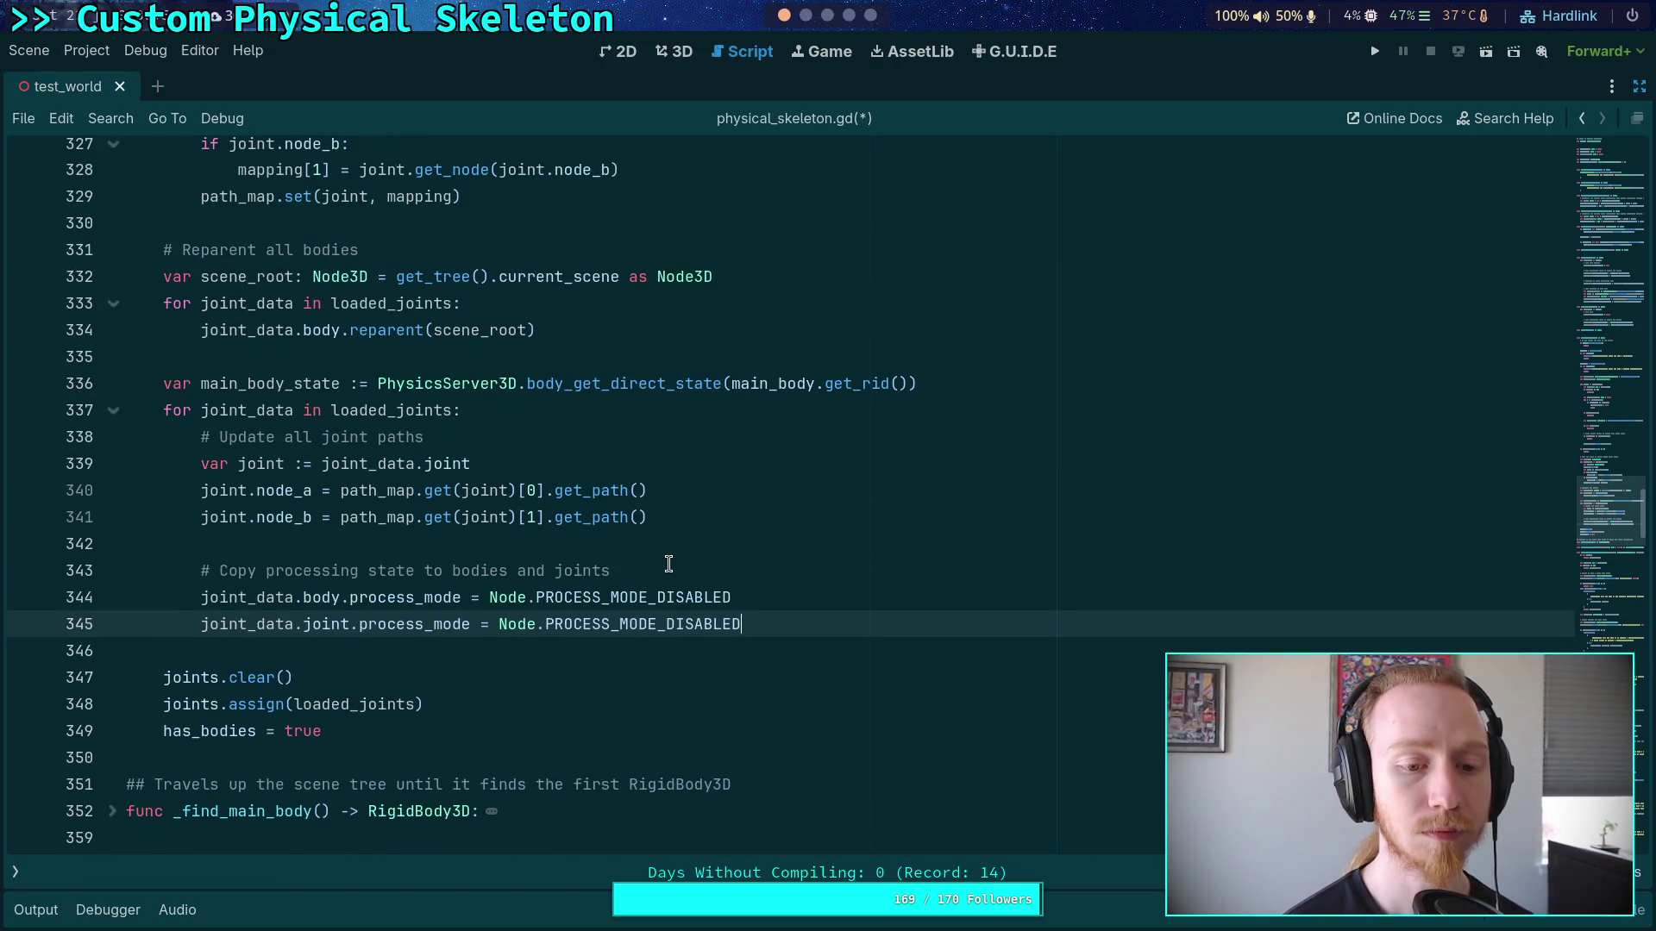
left_click_drag(612, 571, 220, 569)
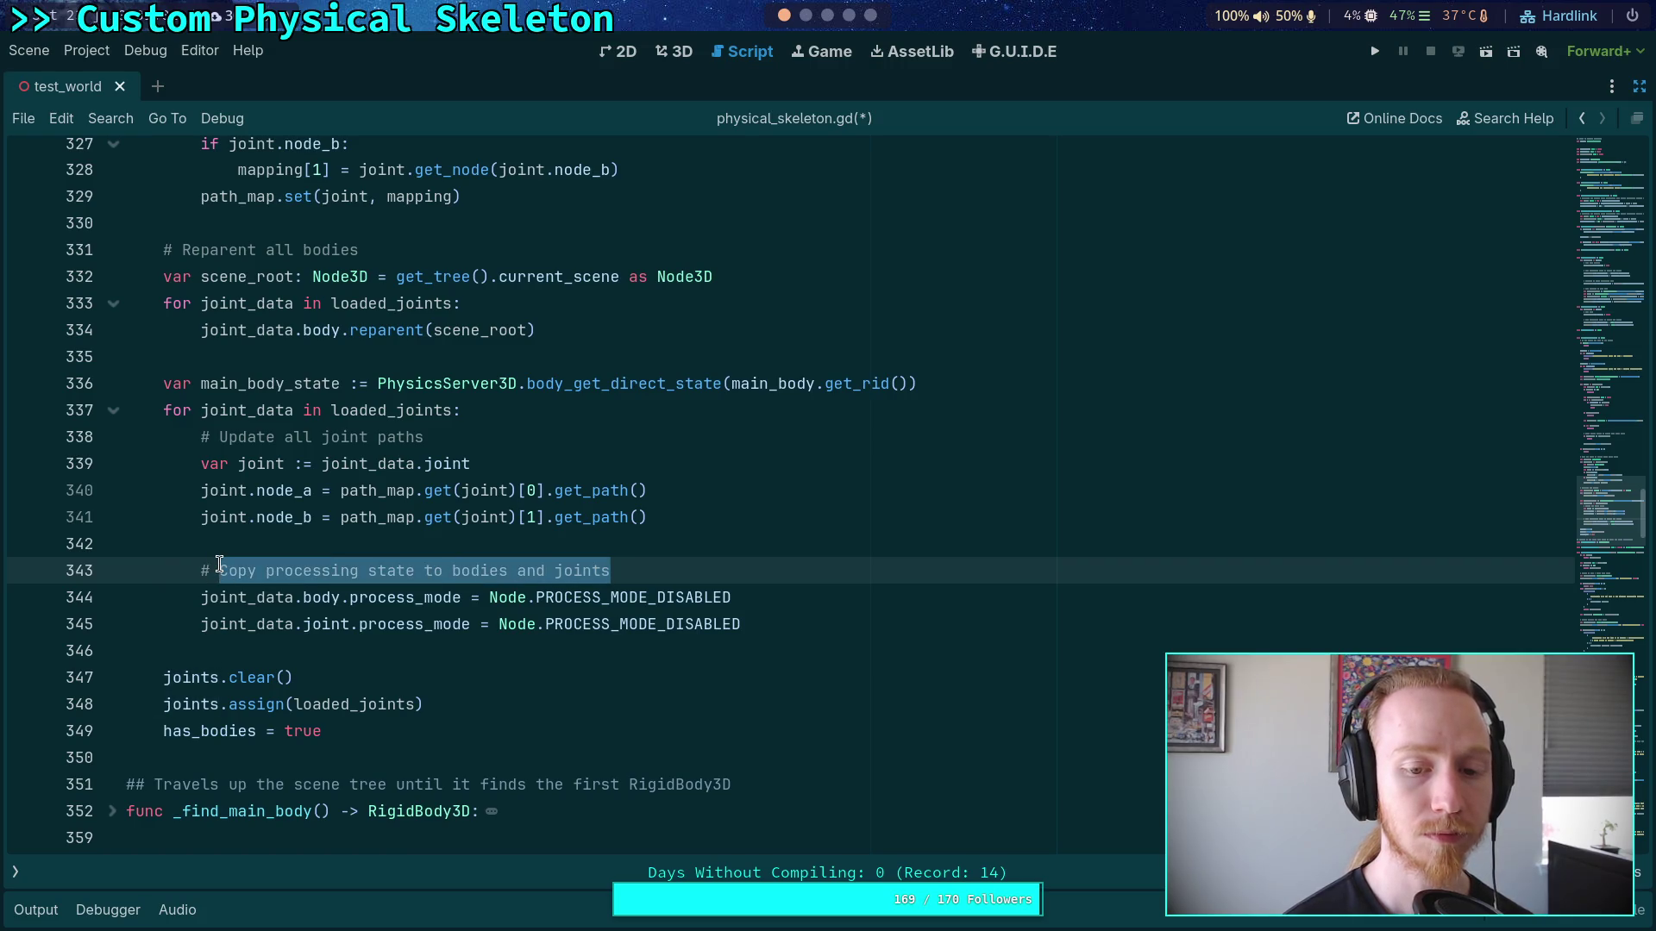
left_click(676, 573)
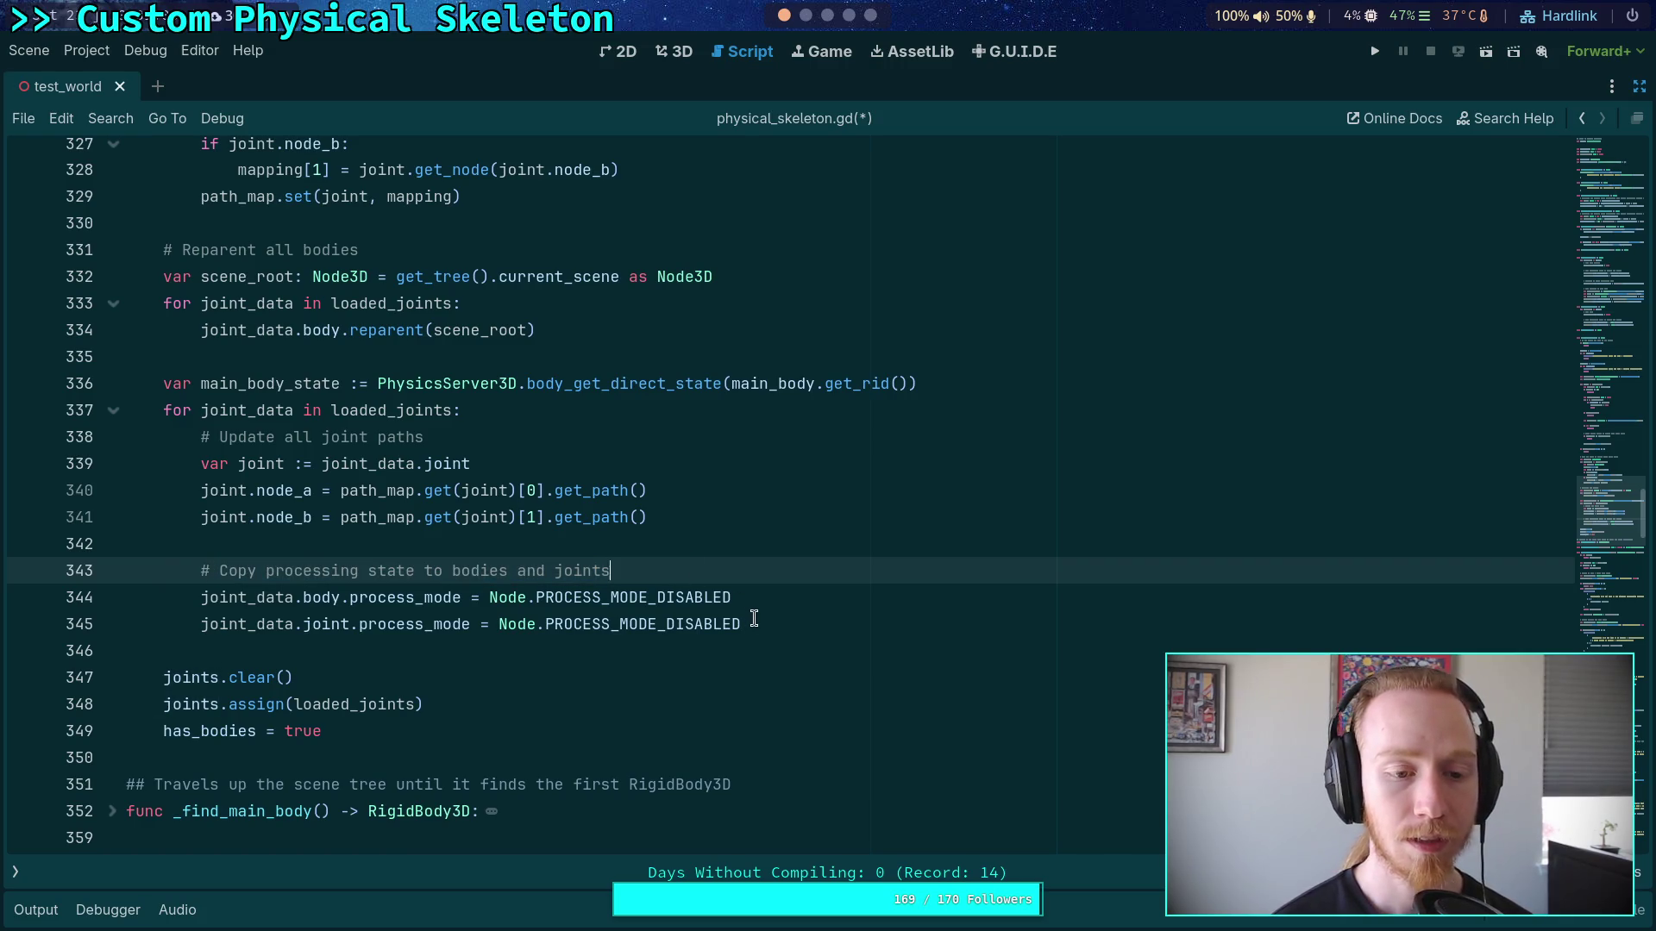
left_click_drag(750, 619, 103, 576)
key("BackSpace")
key("BackSpace")
key("BackSpace")
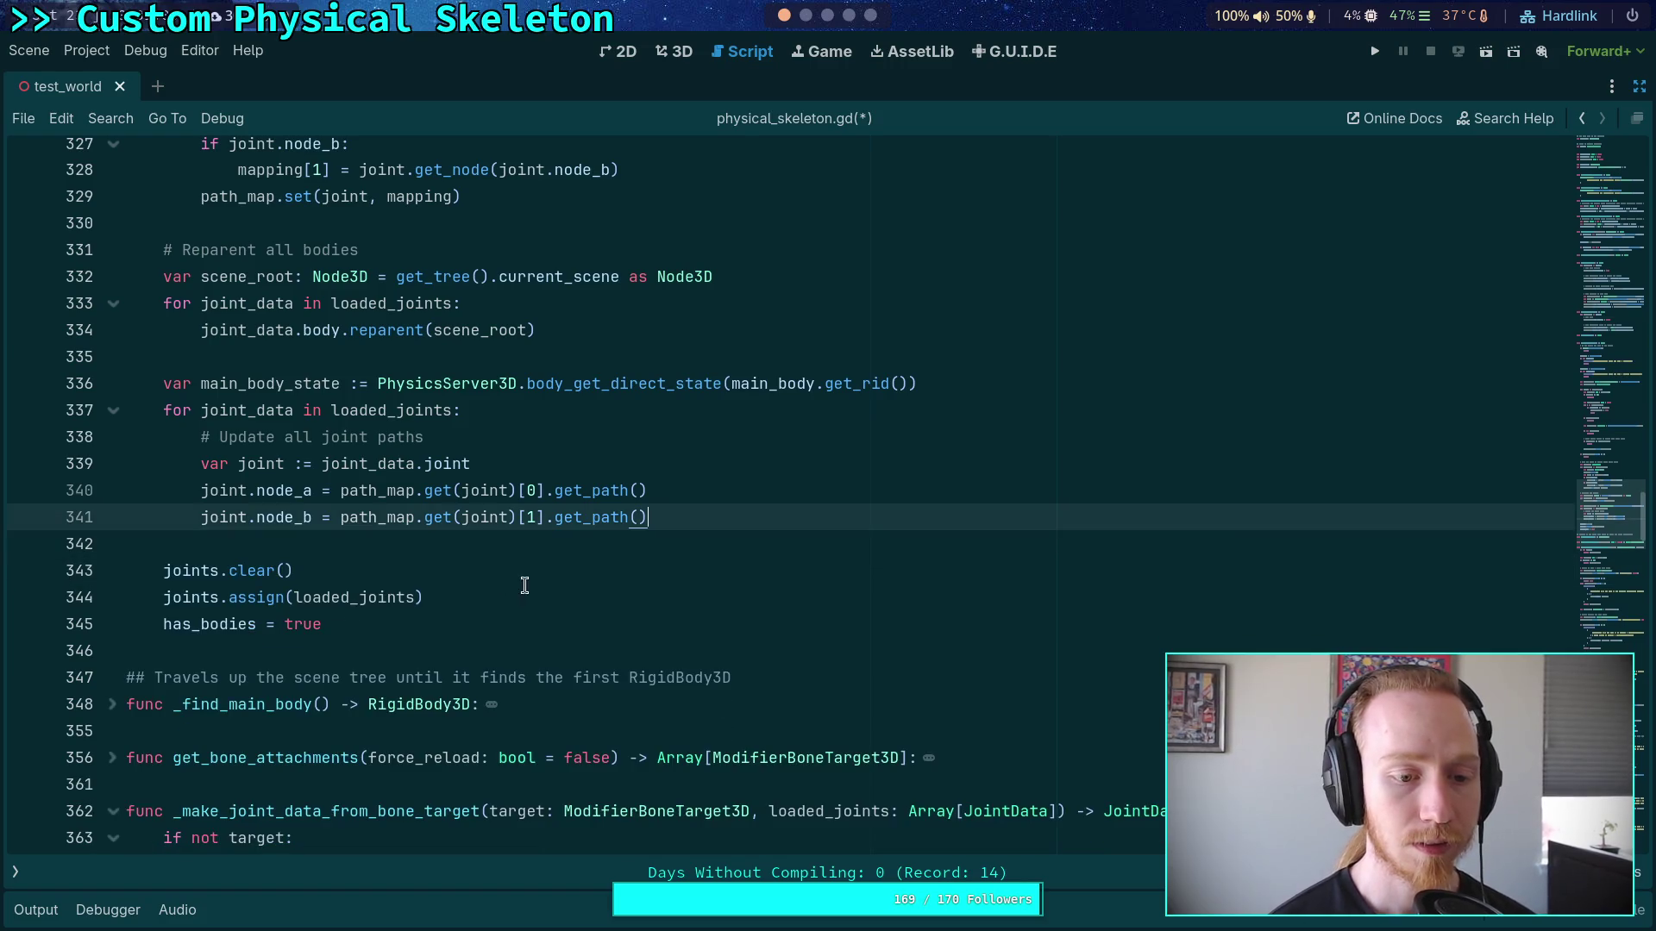
key("Down")
left_click(571, 589)
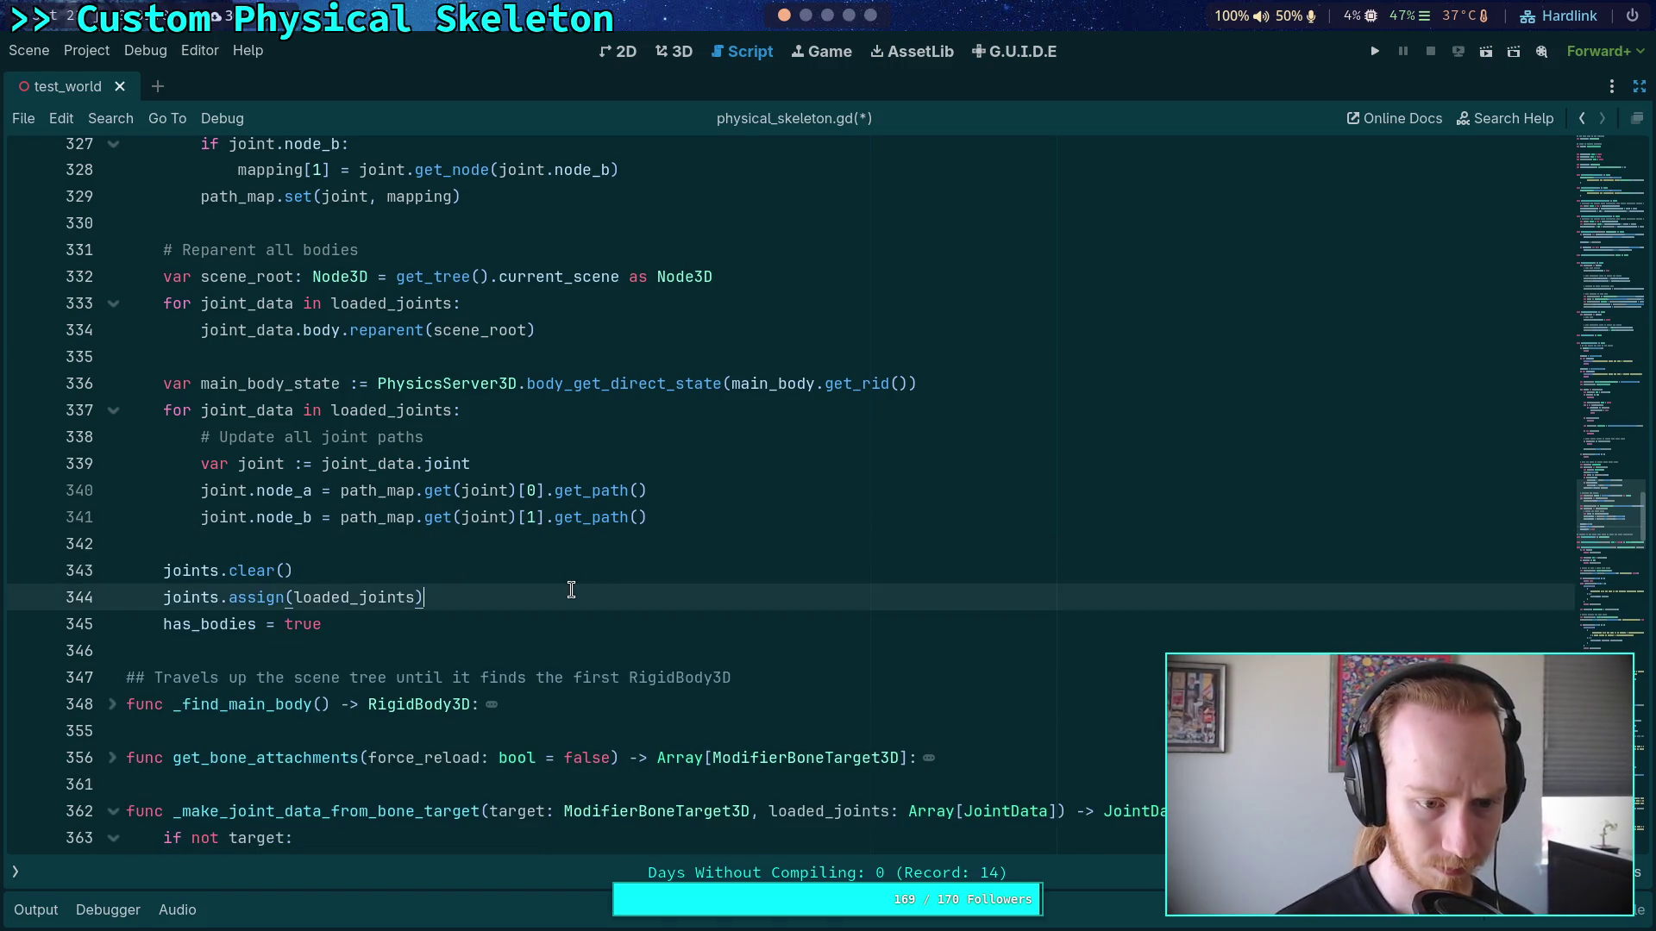
Step: Add a '# Initially disable joints' comment and a deactivate_bodies() call after joints.assign
key("Return")
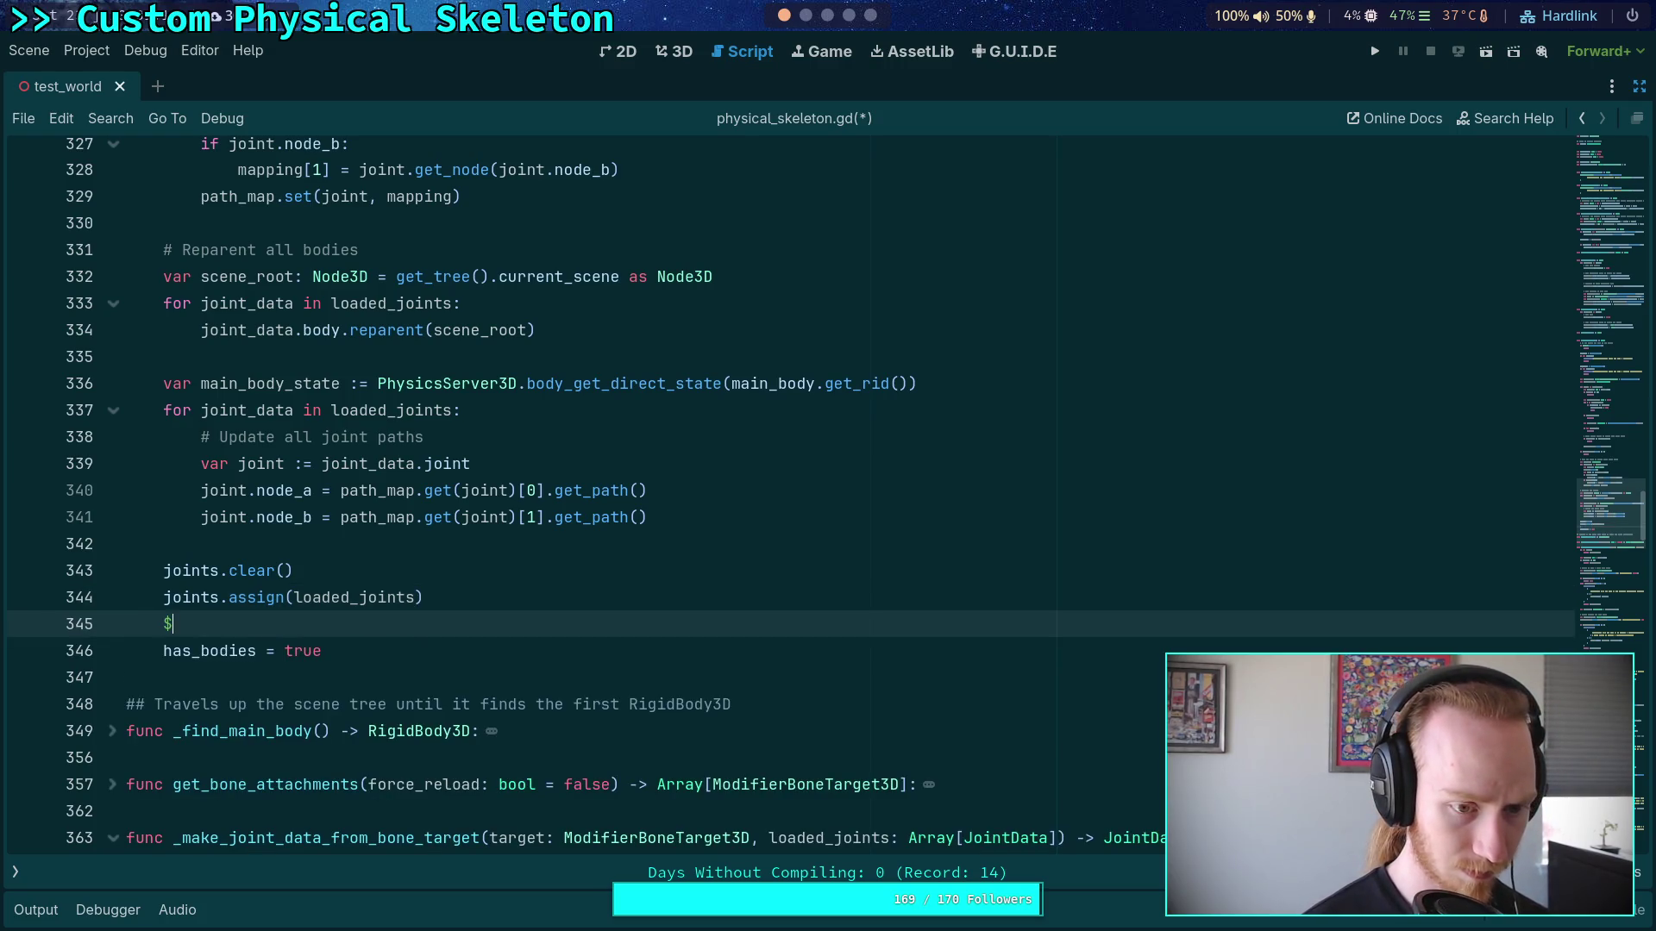
type("Initialy")
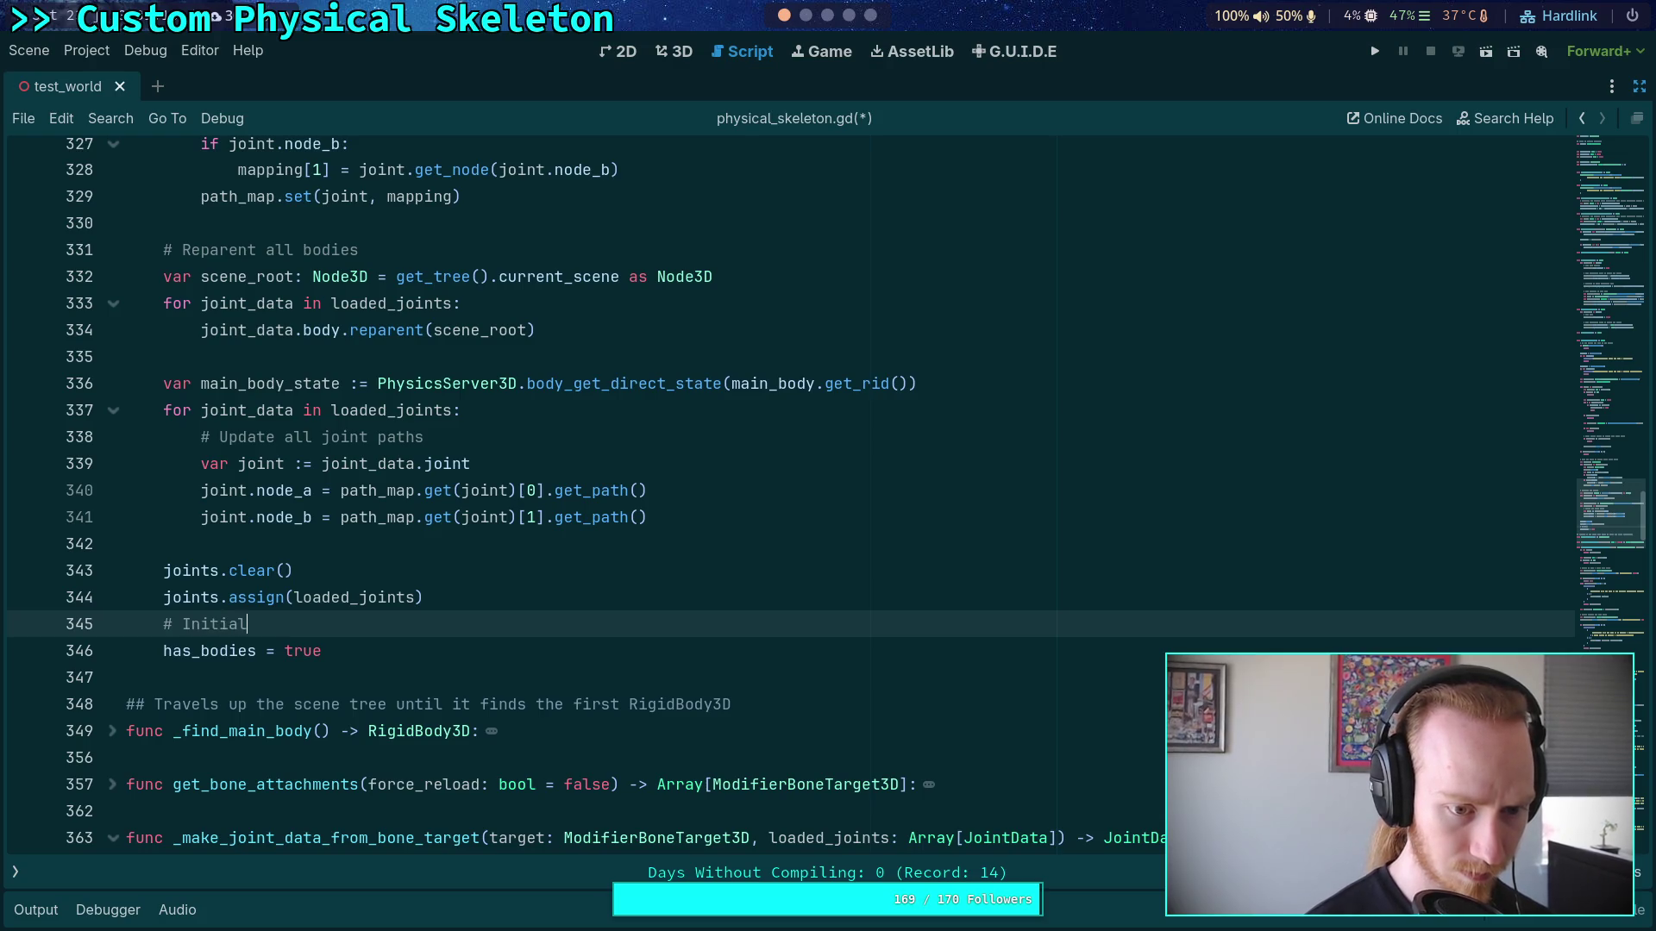
key("BackSpace")
type("ly disable ")
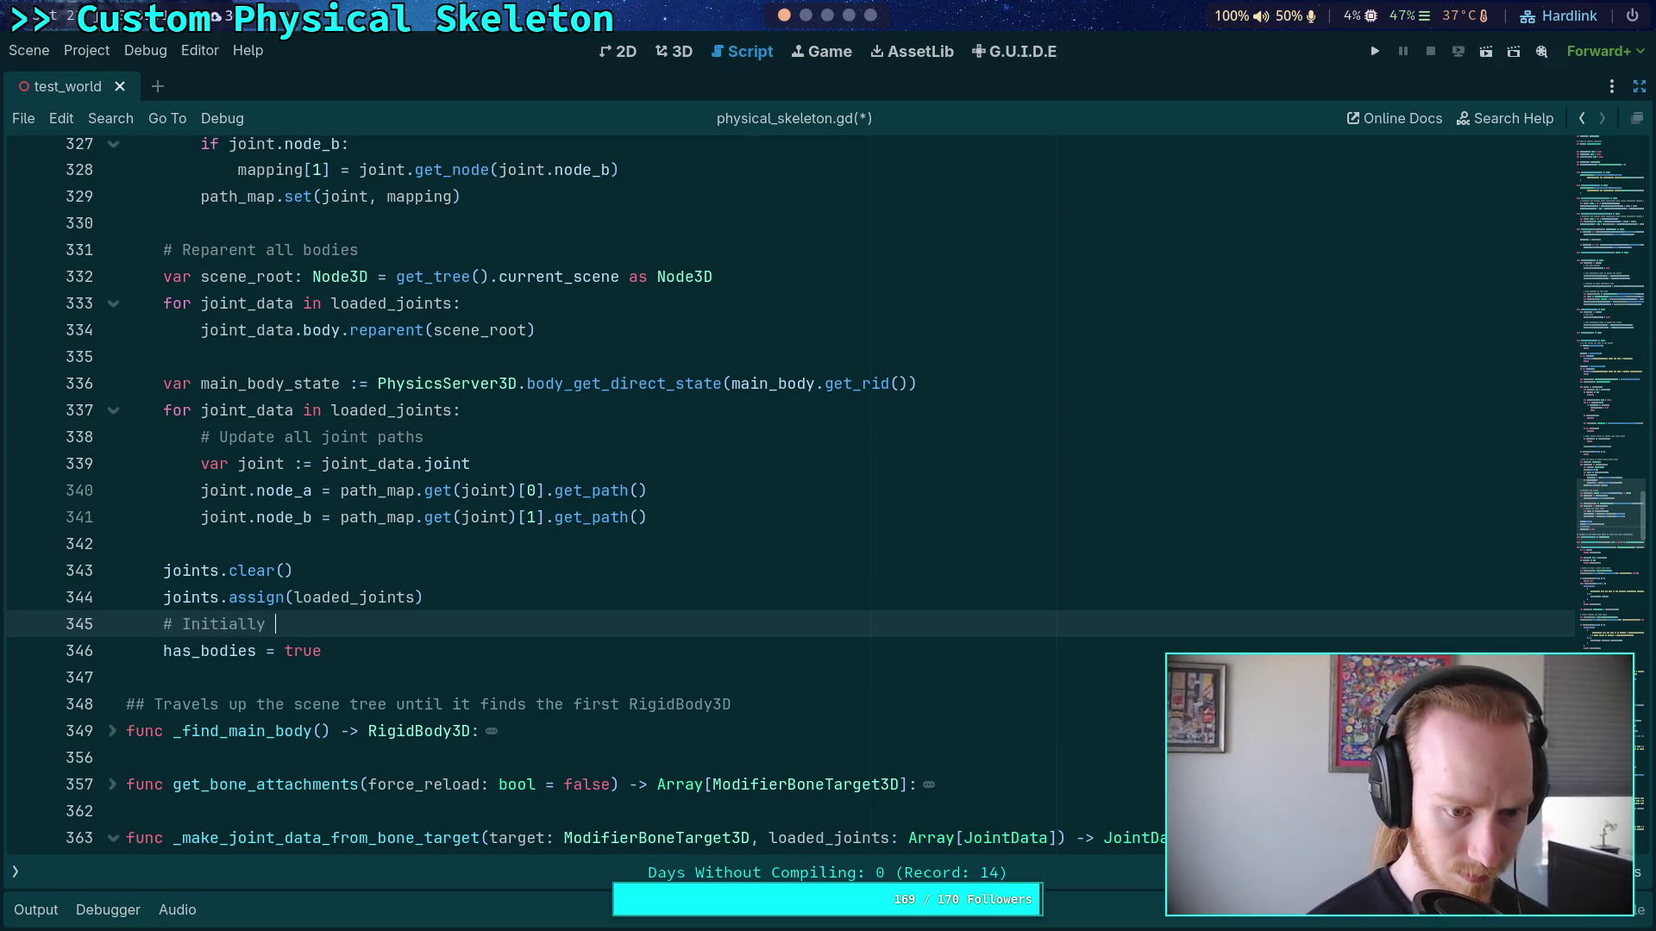
type("joints")
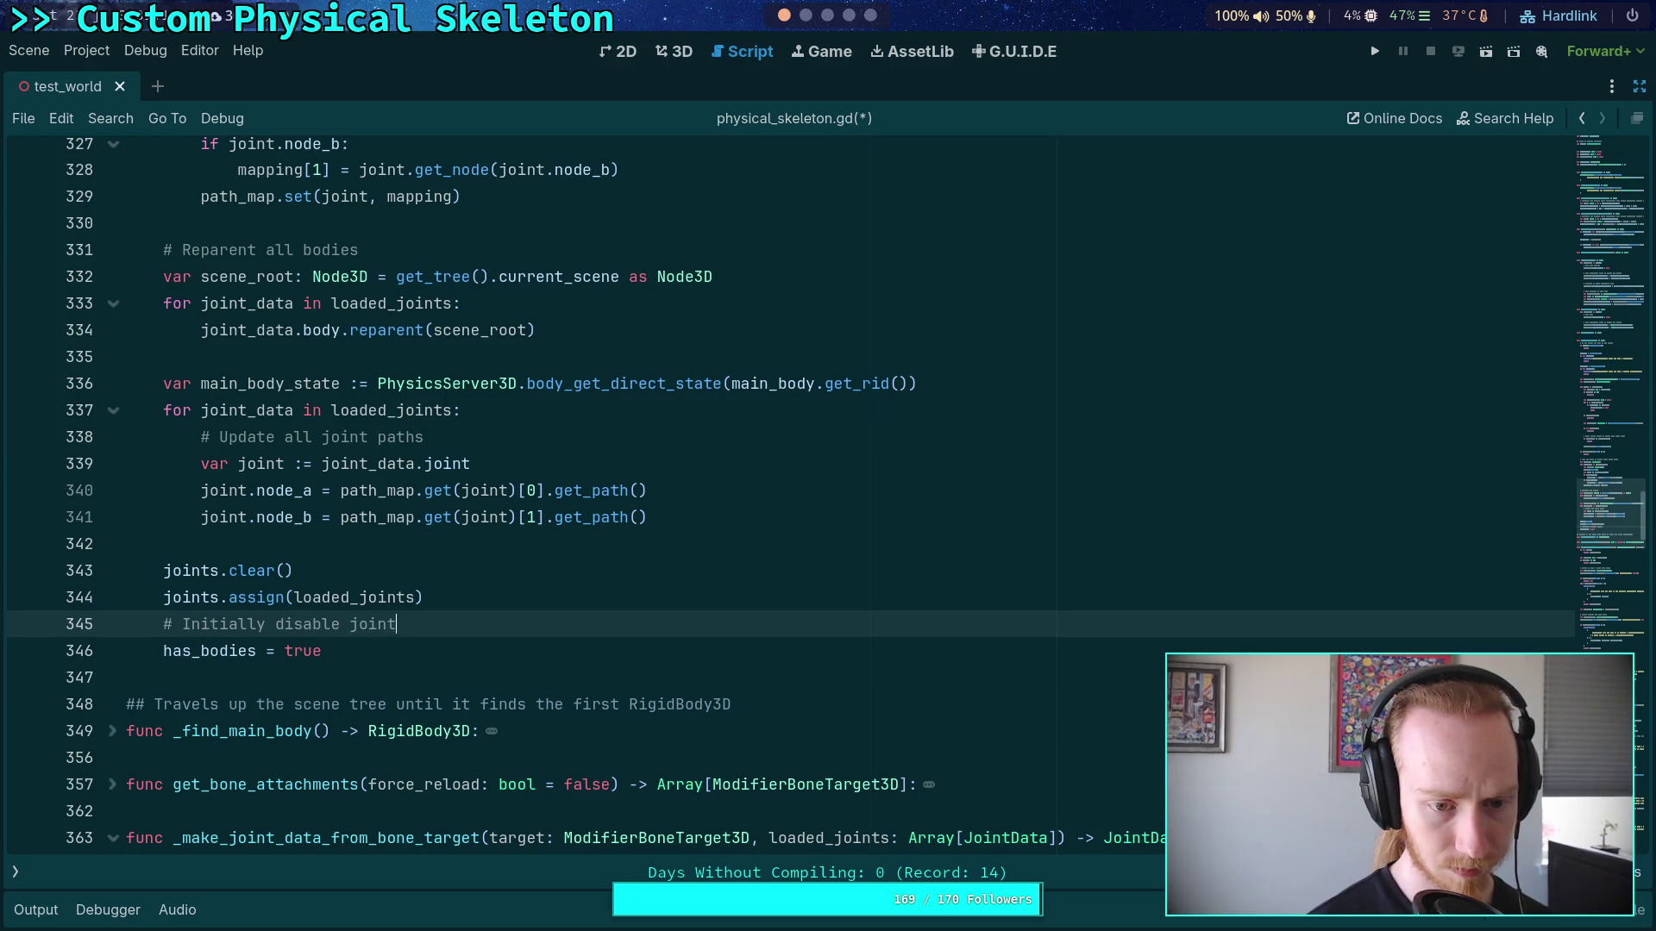
key("Return")
key("Return")
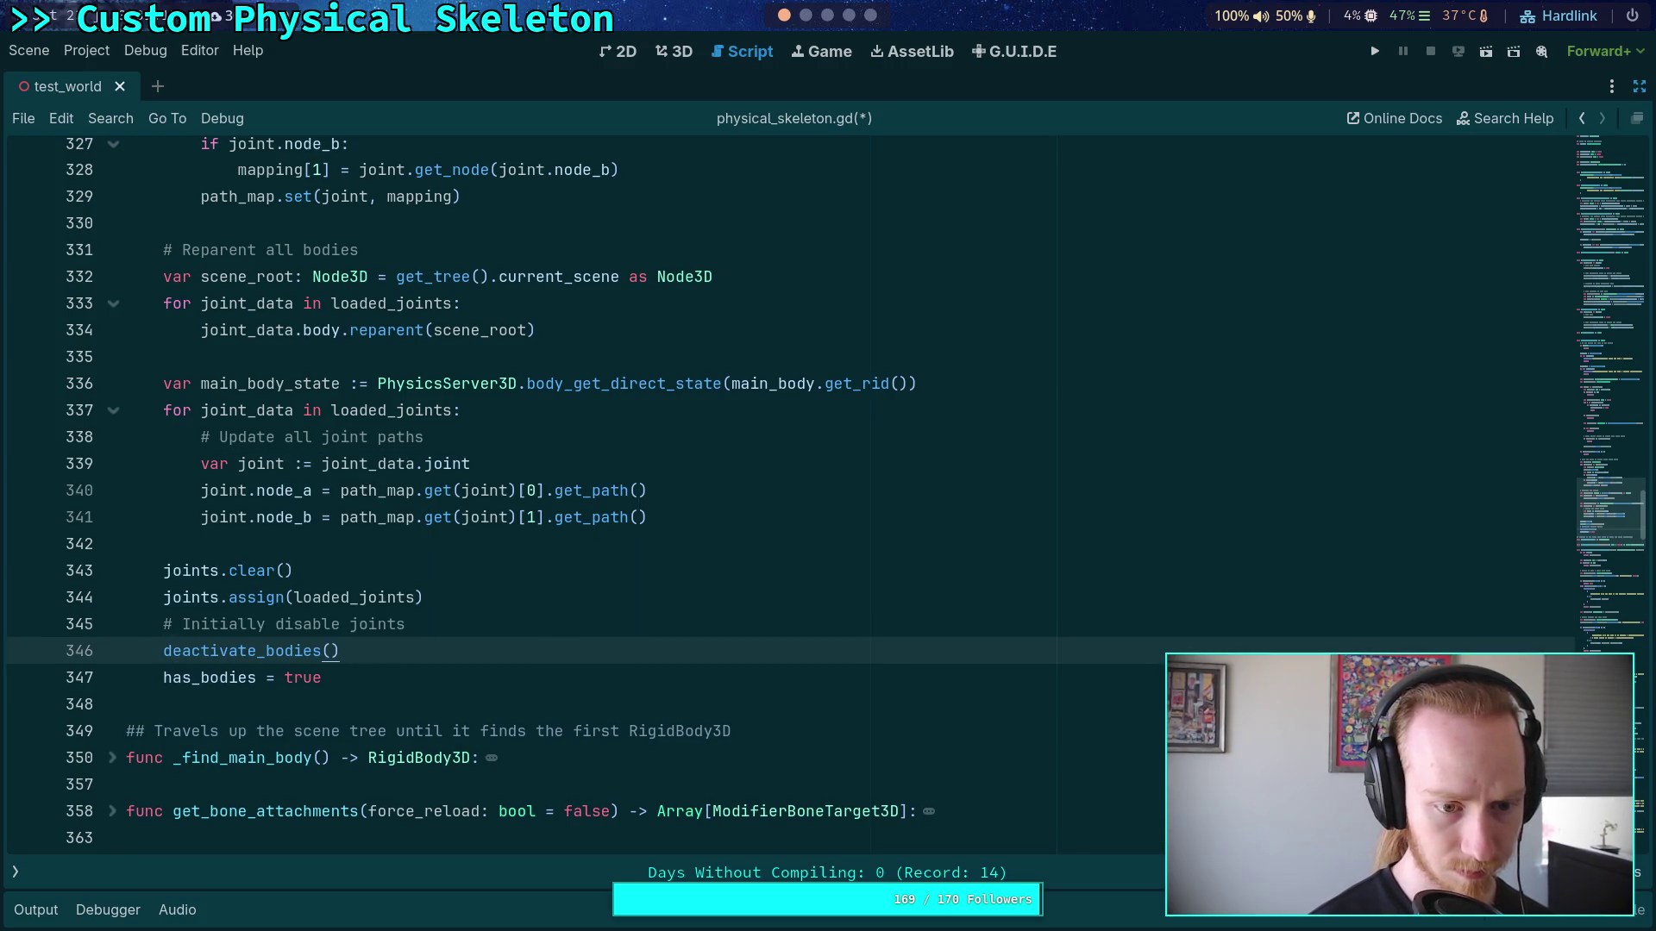
left_click(466, 596)
key("Return")
Step: Move the disable-joints comment and deactivate_bodies() call above has_bodies = true
left_click(349, 677)
key("Return")
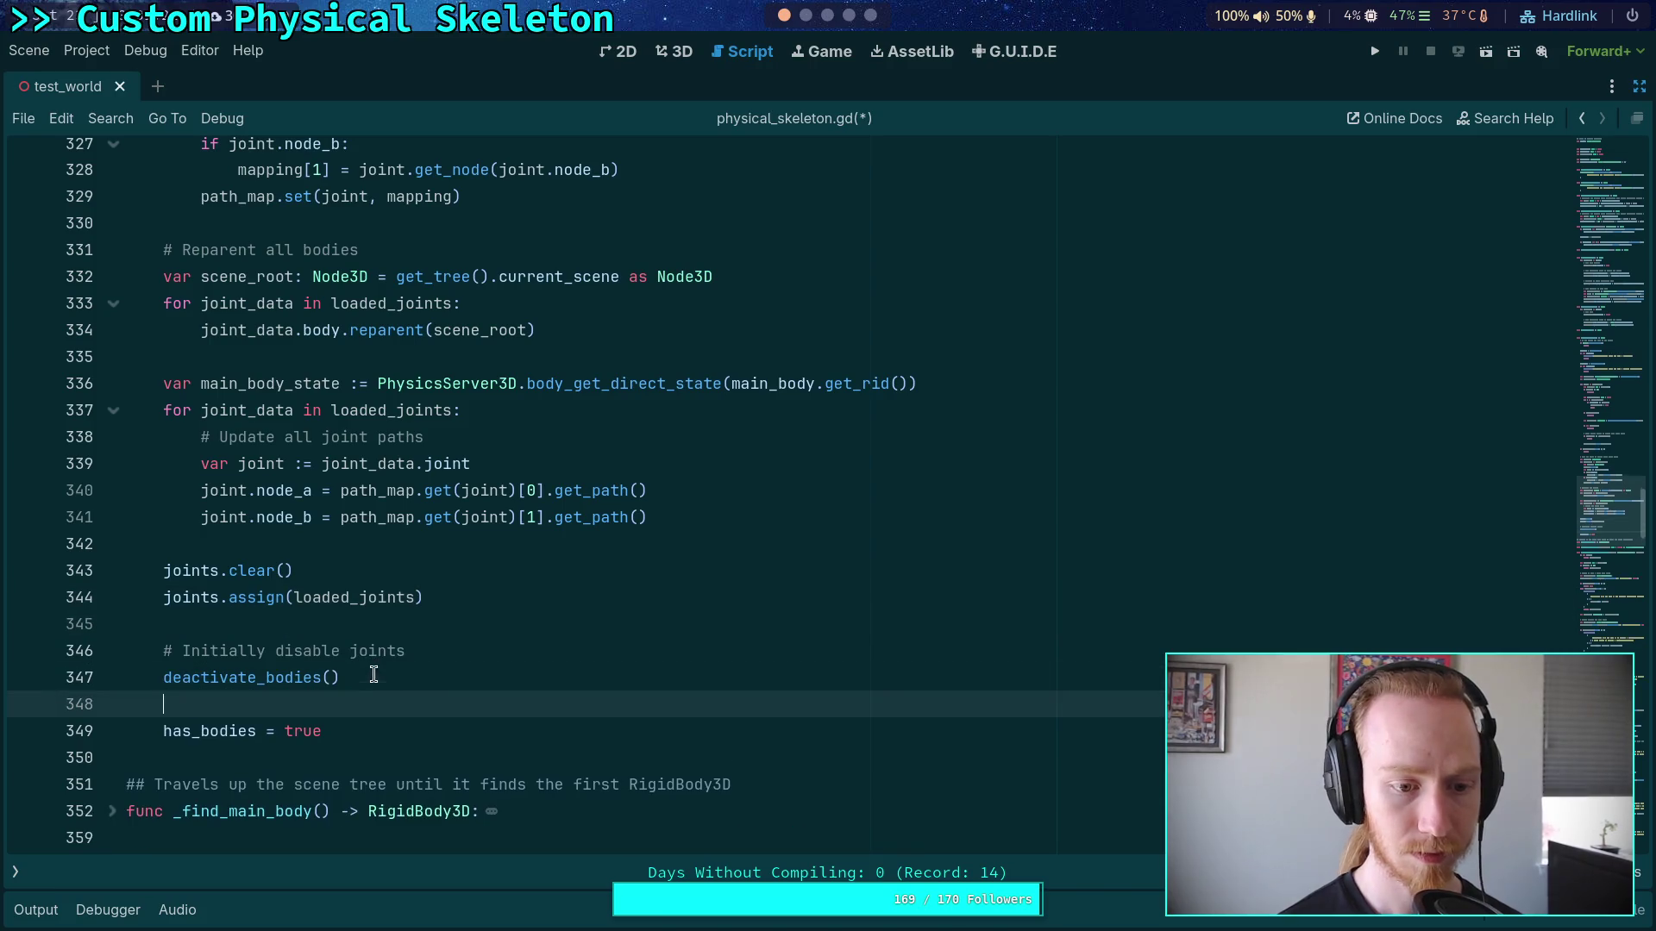
left_click(422, 718)
key("alt+Up")
key("alt+Up")
key("alt+Up")
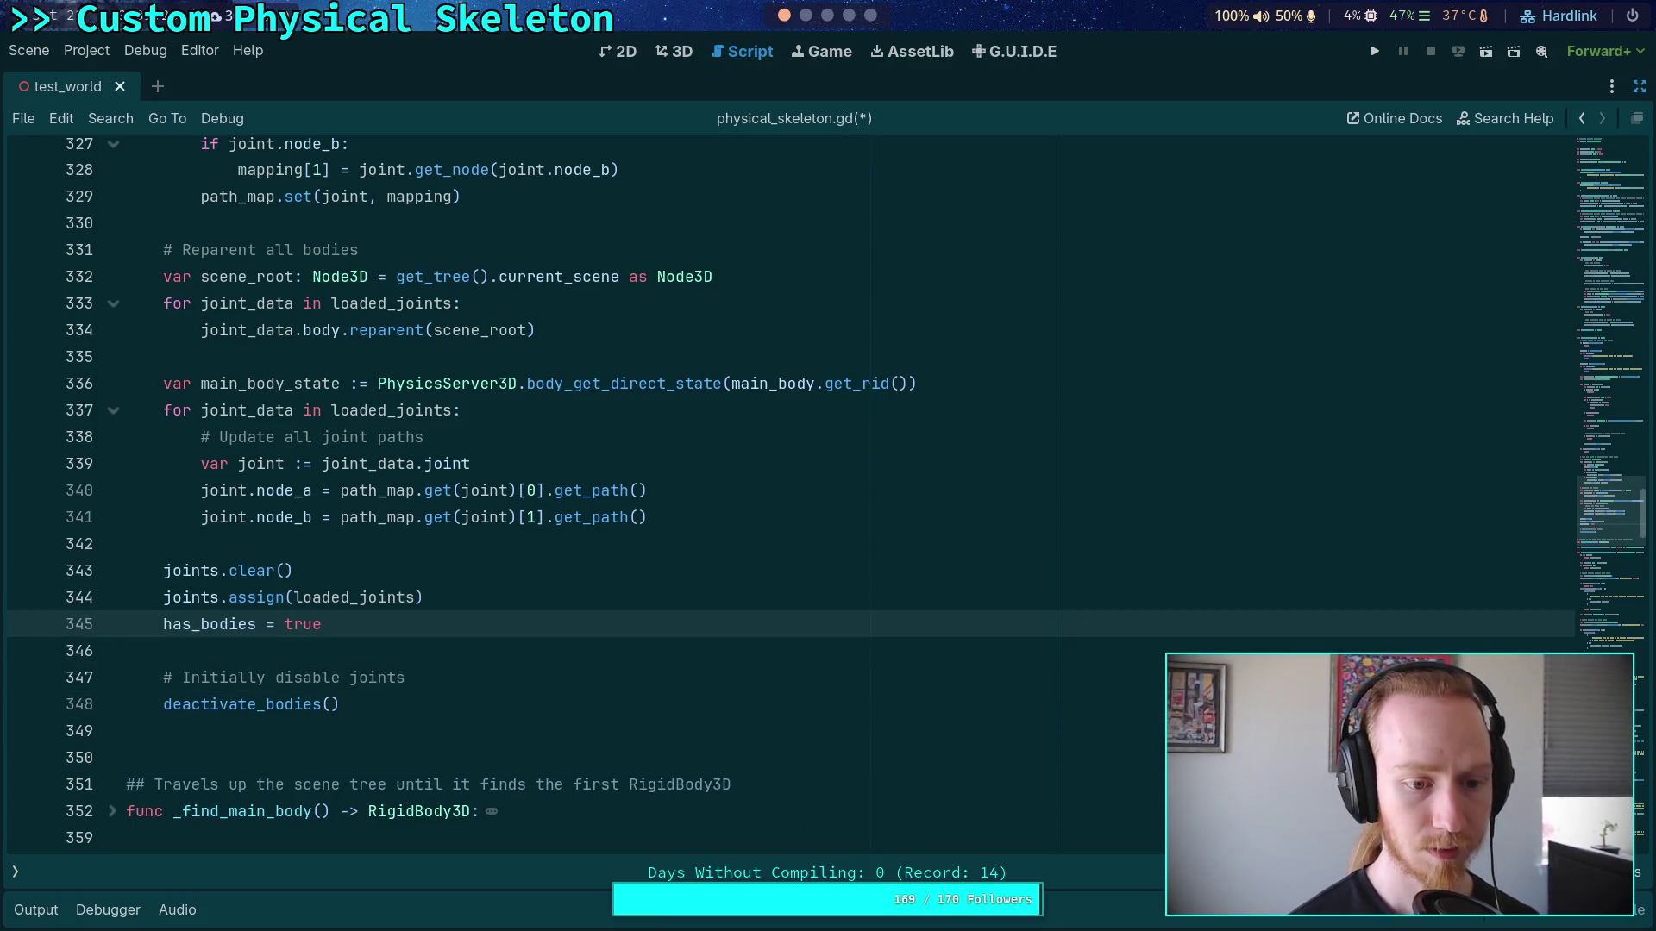
left_click(337, 735)
left_click_drag(380, 709, 334, 677)
key("alt+Up")
key("alt+Up")
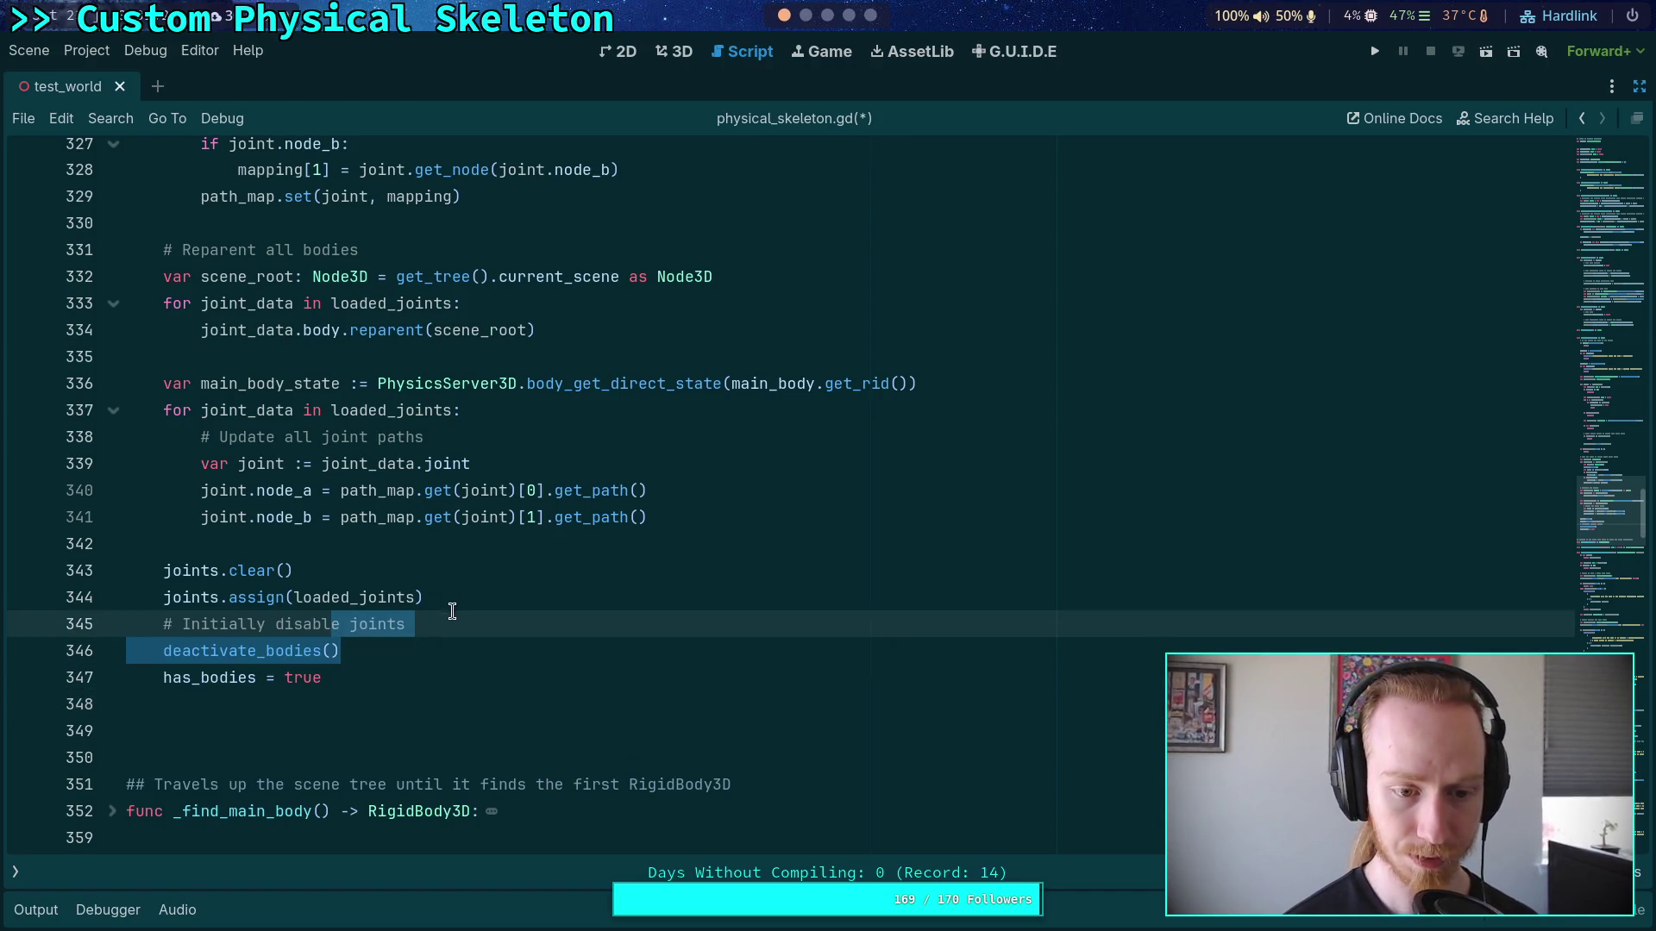
left_click(342, 704)
Step: Add blank-line spacing around the disable-joints block and save the script
left_click(414, 623)
key("Return")
key("alt+Up")
key("Down")
key("Down")
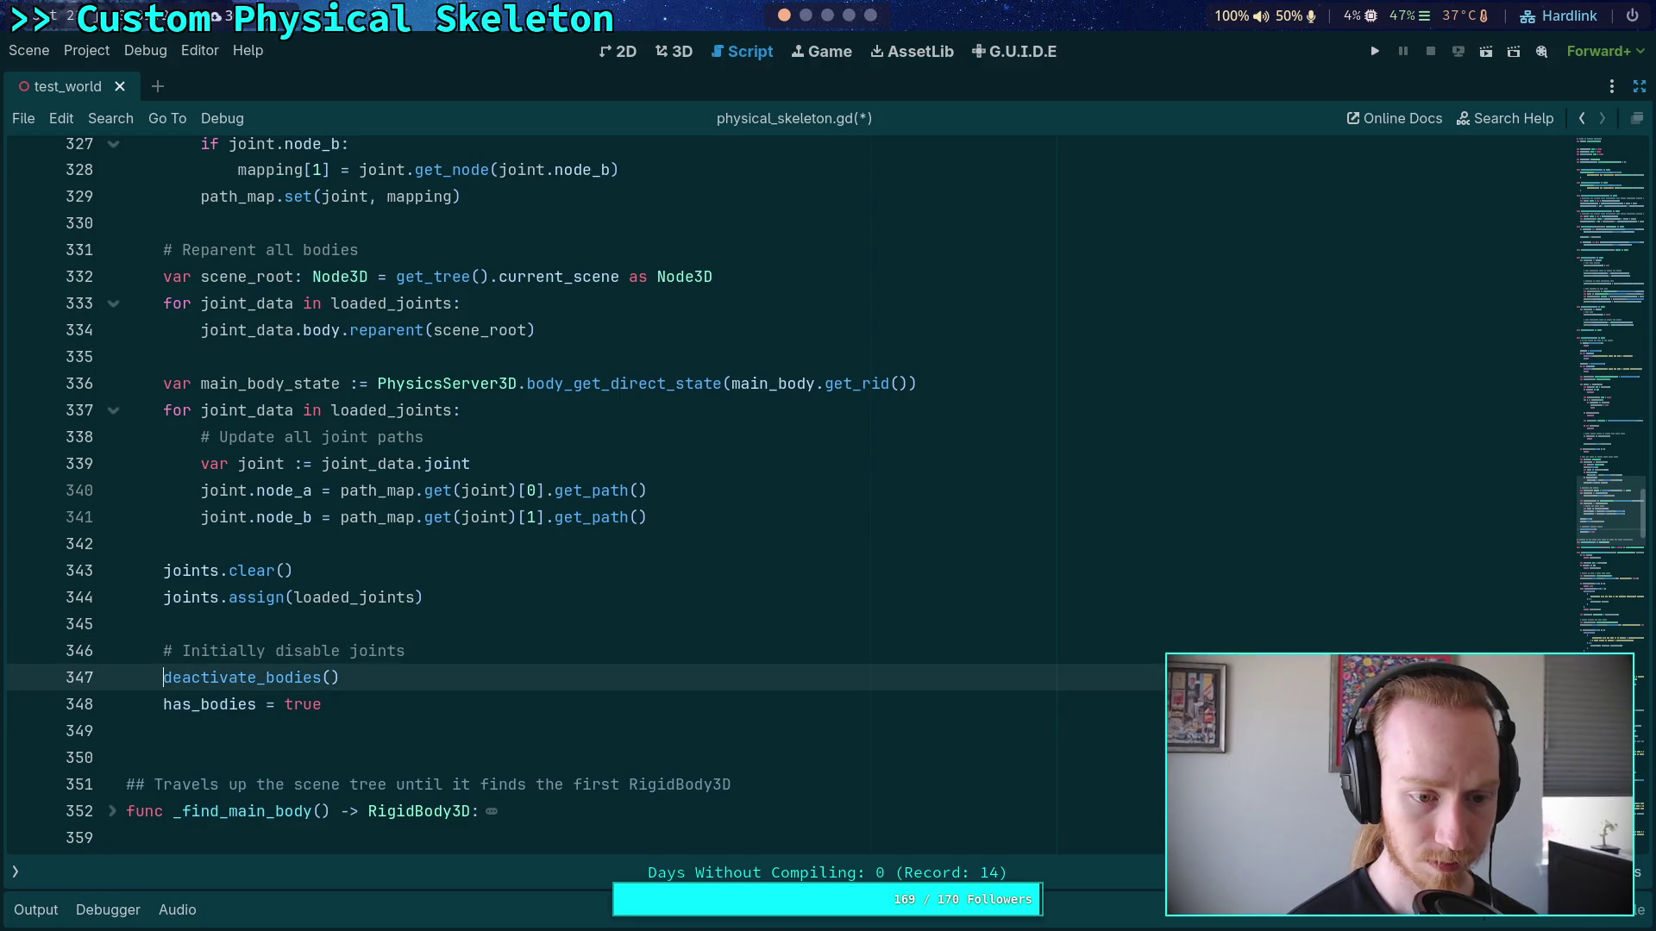
key("Down")
key("Return")
key("Up")
key("ctrl+s")
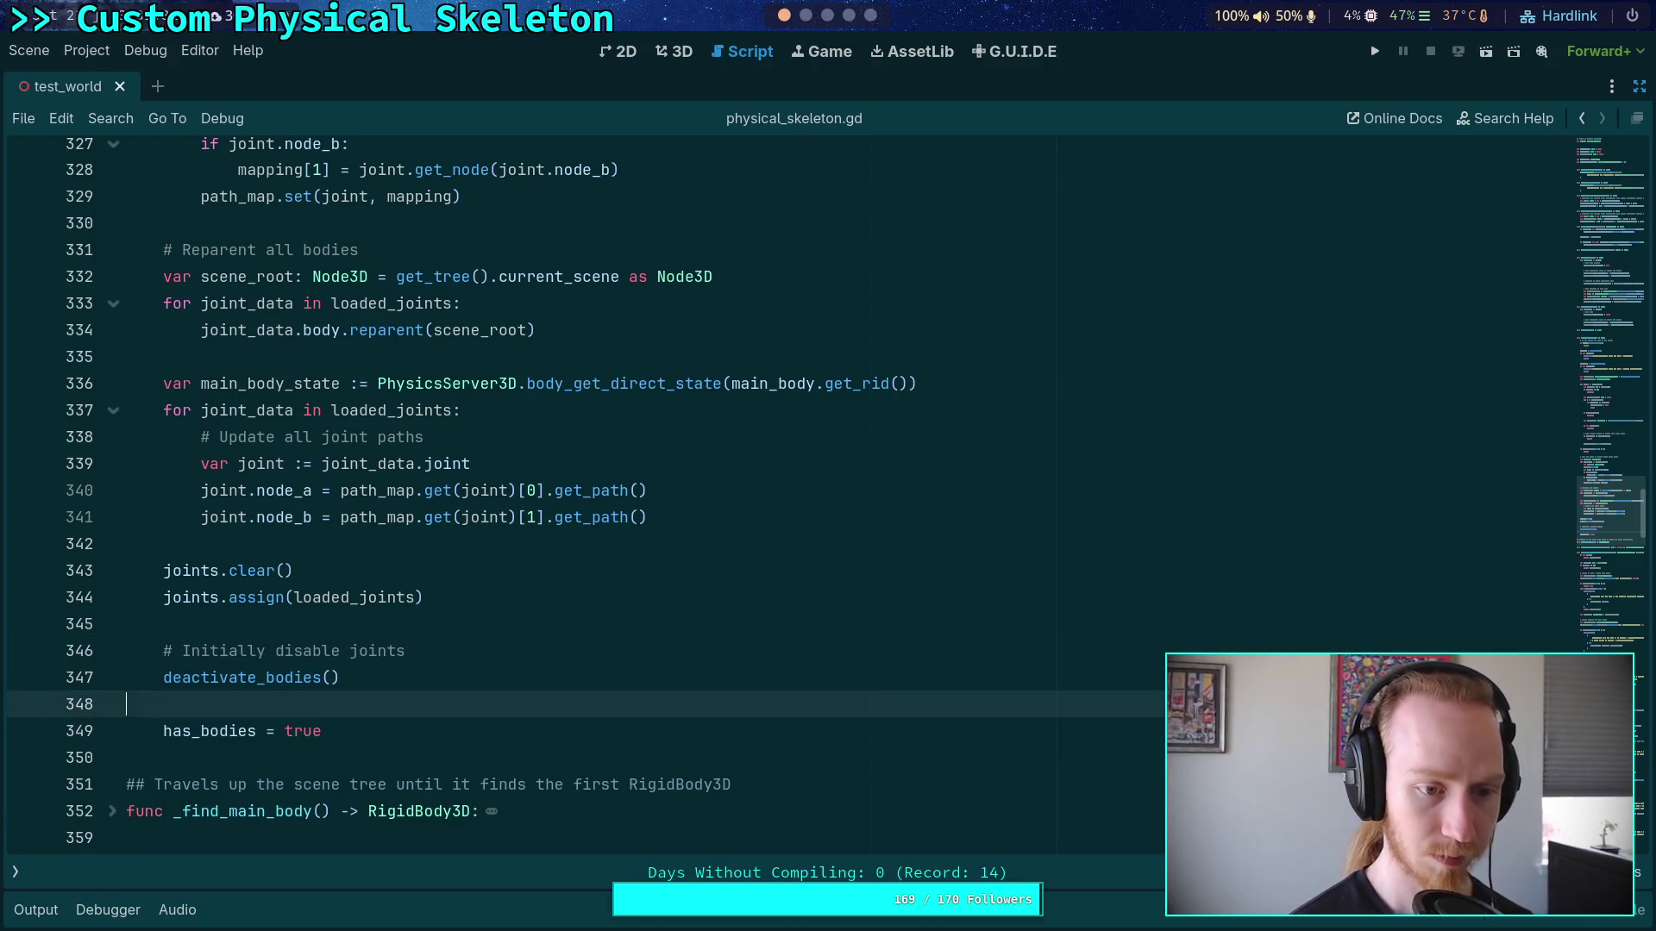
Step: Collapse the setup_body_joints function and scroll up to show activate_bodies
left_click(384, 598)
scroll(445, 699, "up", 17)
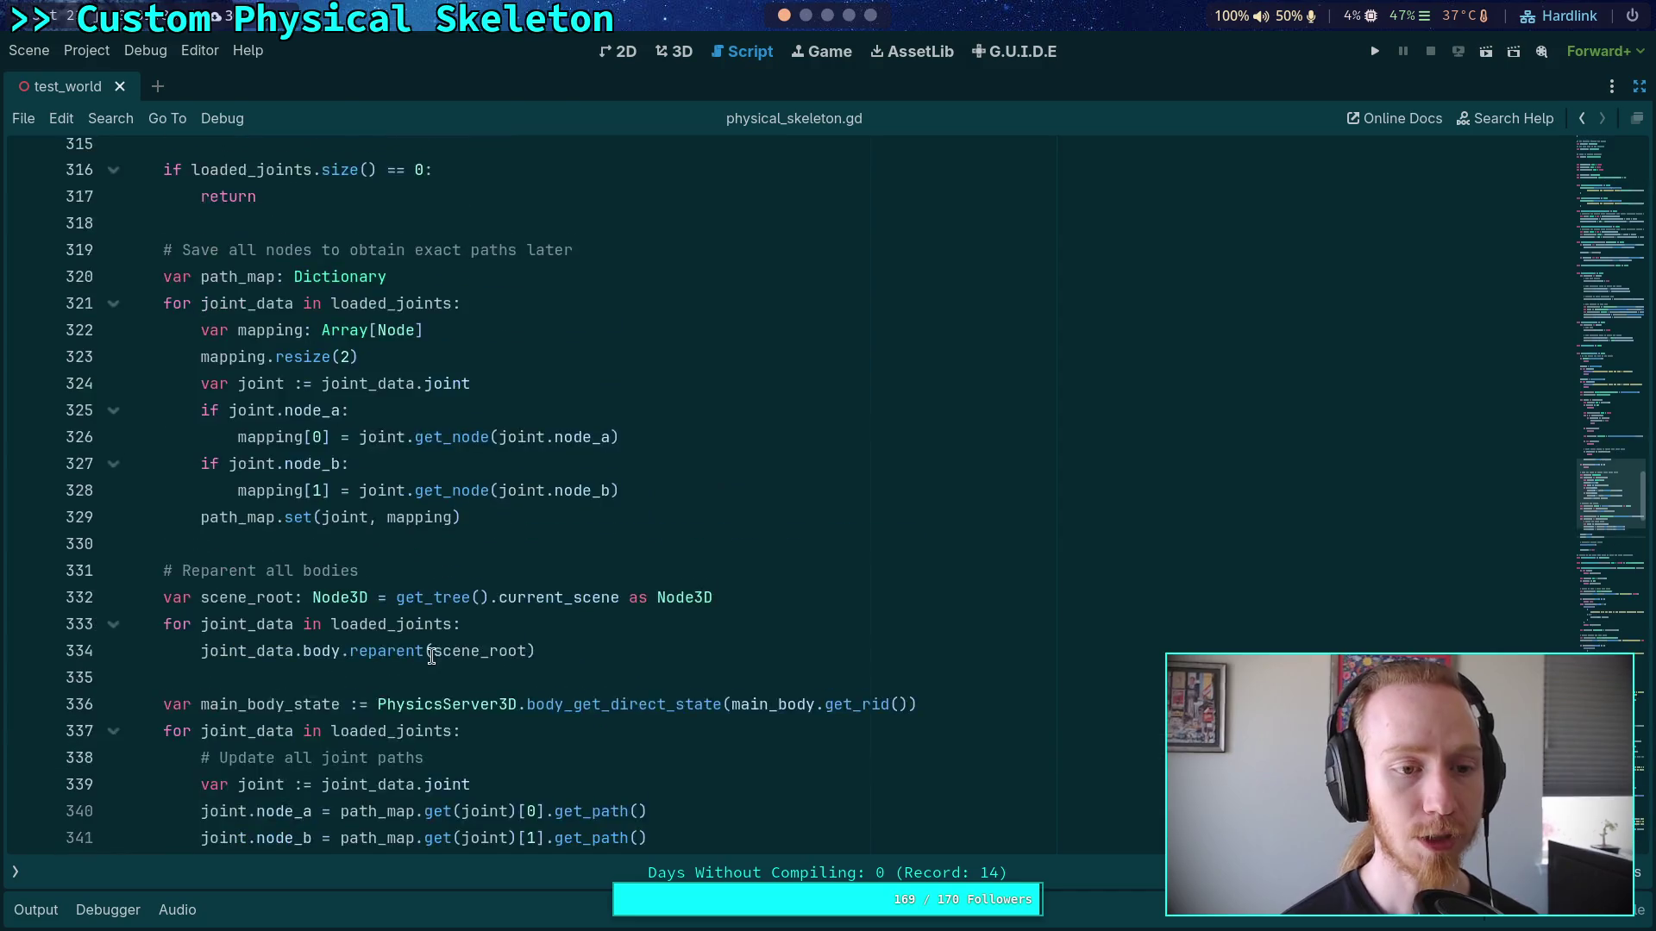
scroll(422, 625, "up", 9)
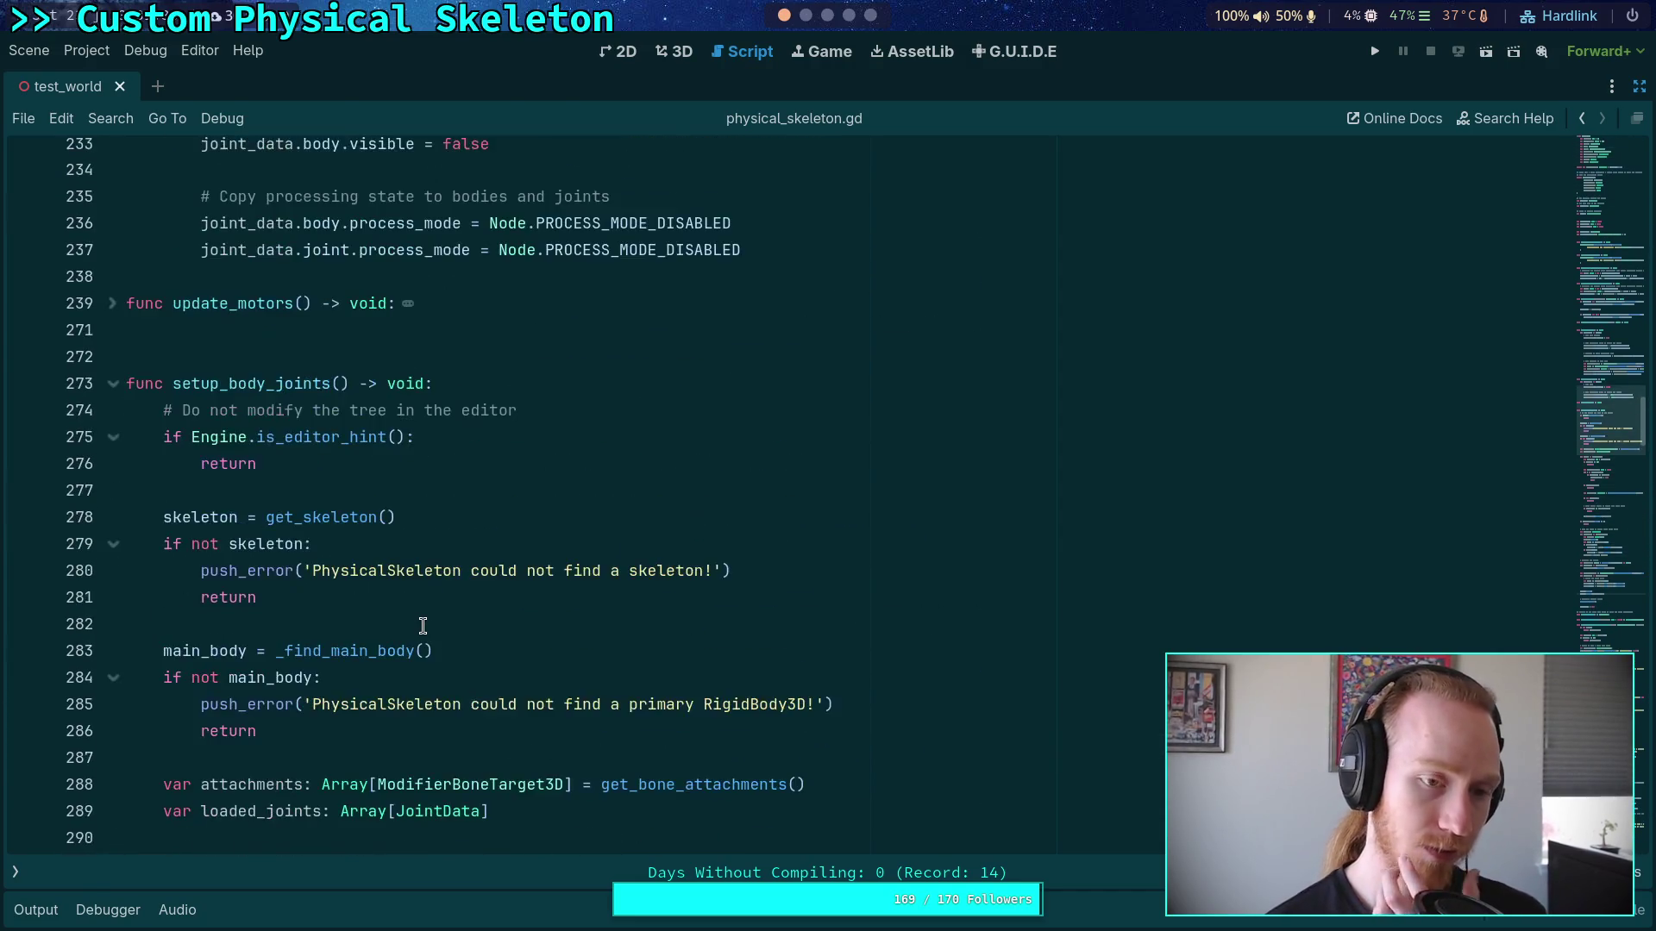
left_click(114, 787)
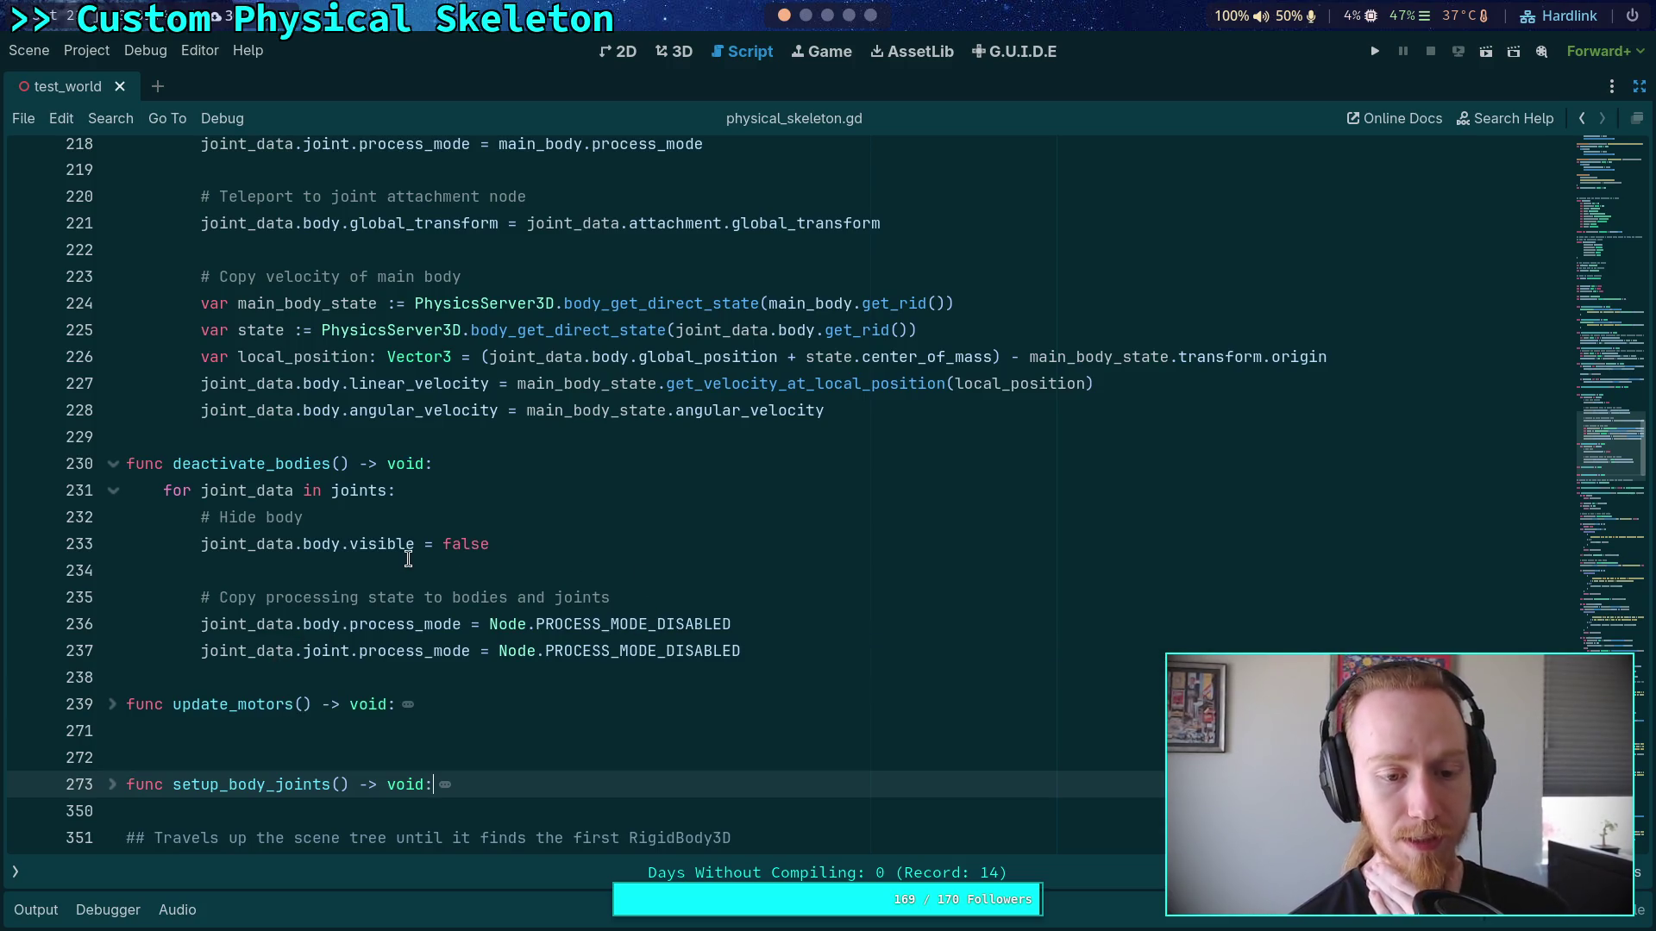
scroll(409, 559, "up", 4)
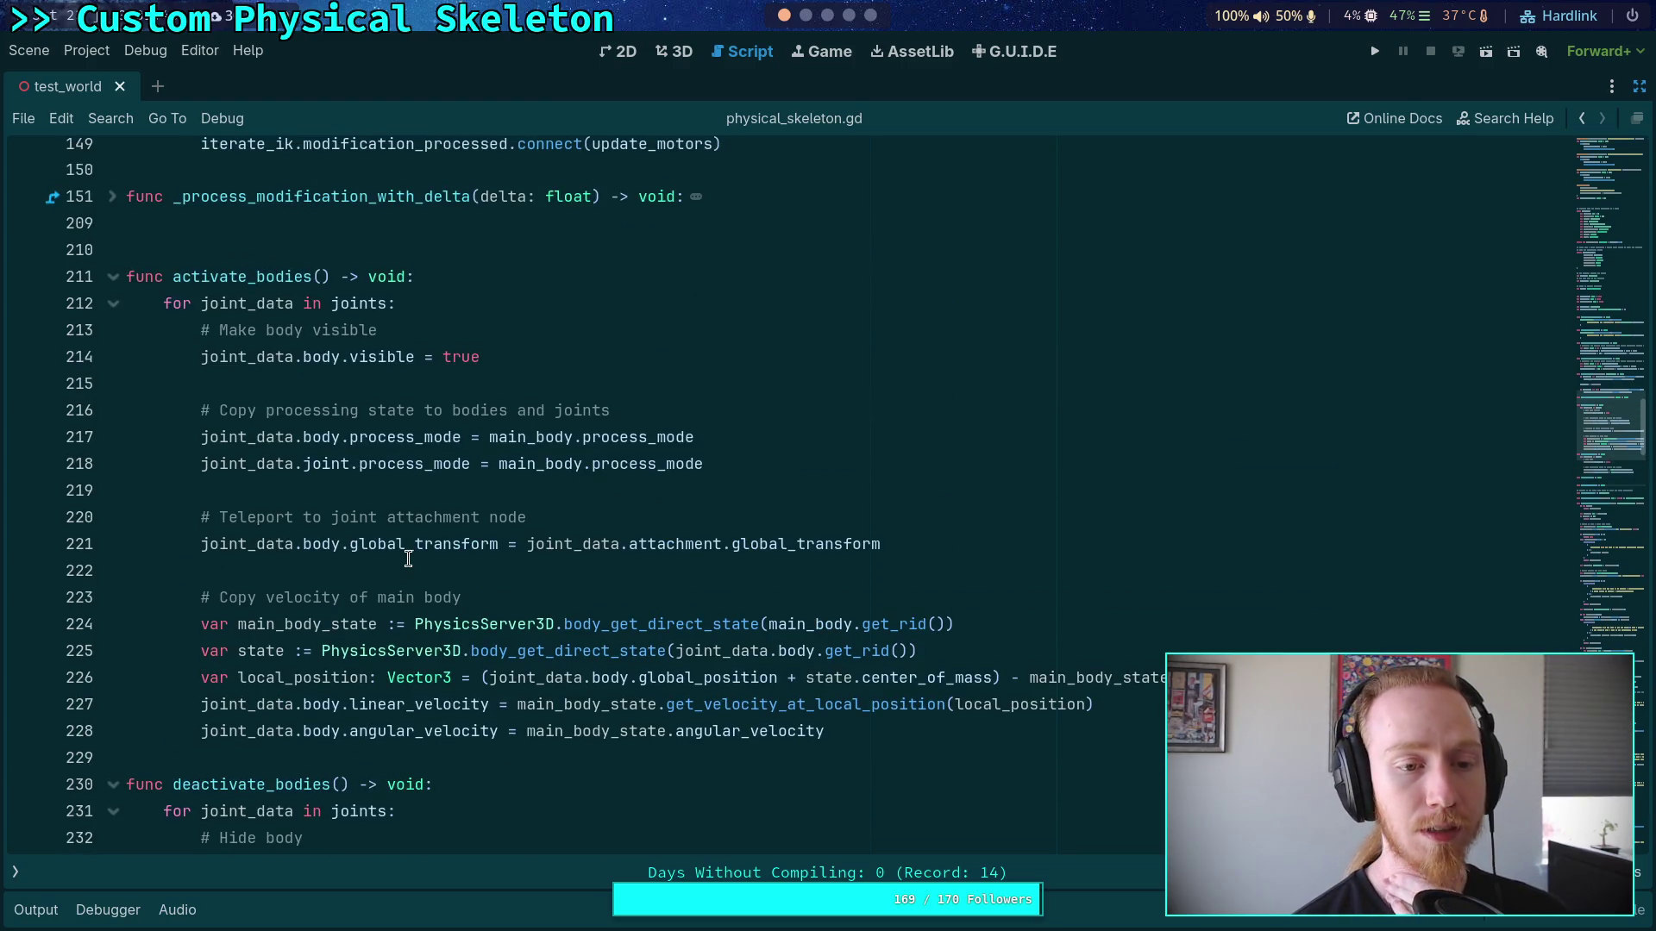
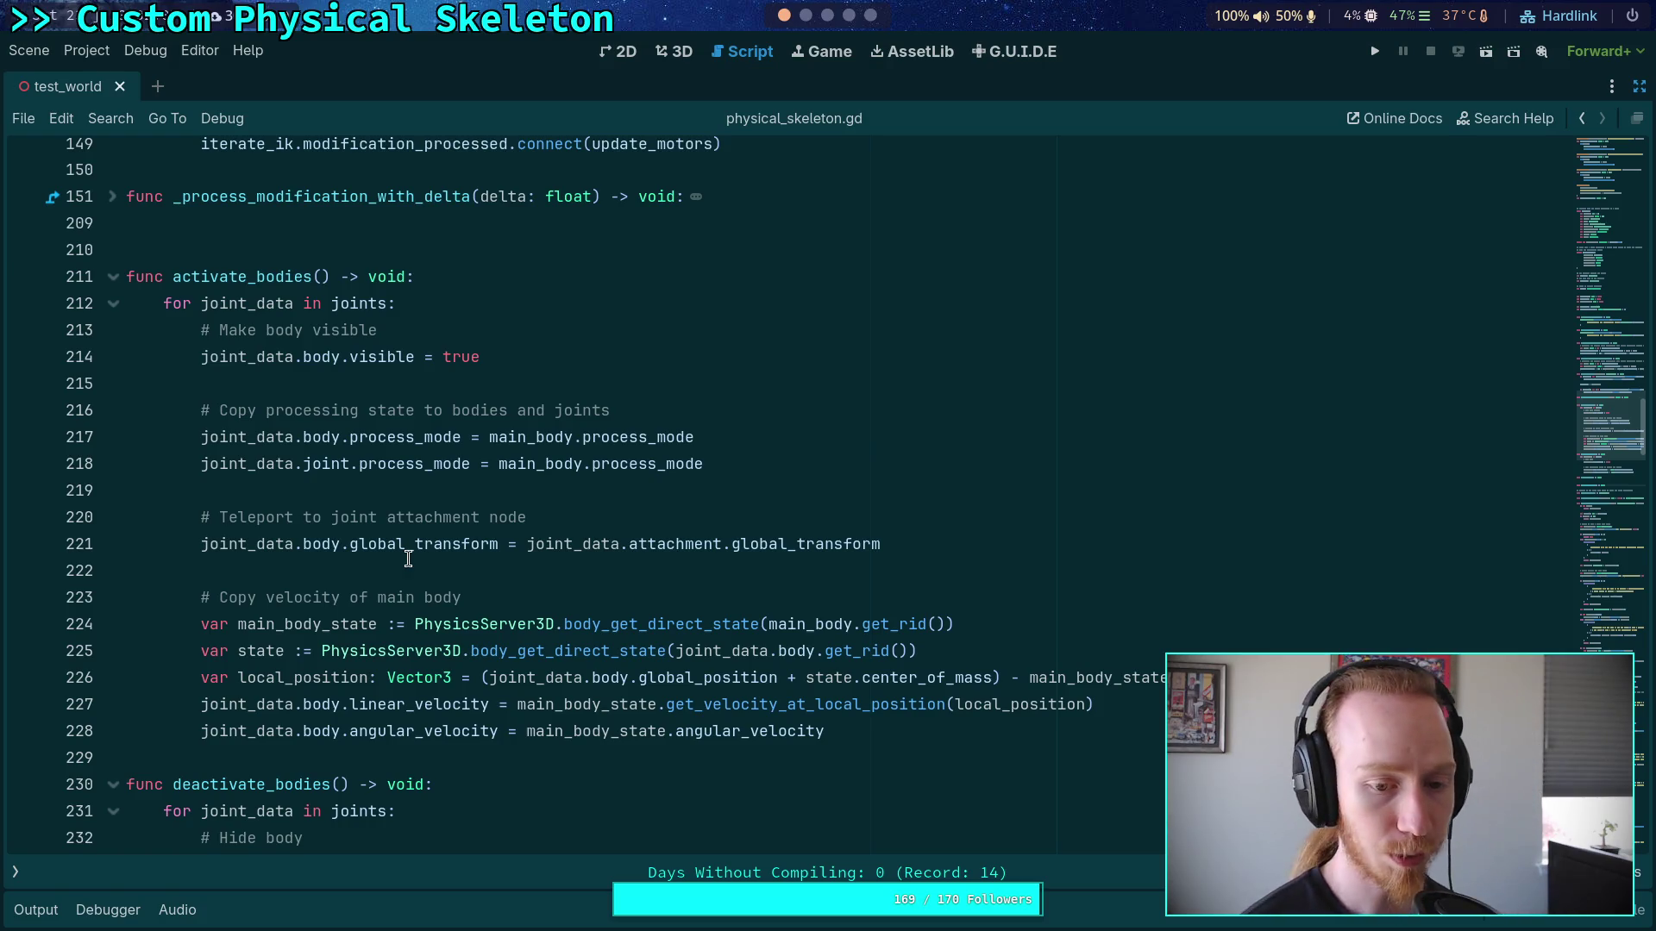
Step: Add joint_data.body.force_update_transform() on a new line after the teleport line in activate_bodies
left_click(980, 545)
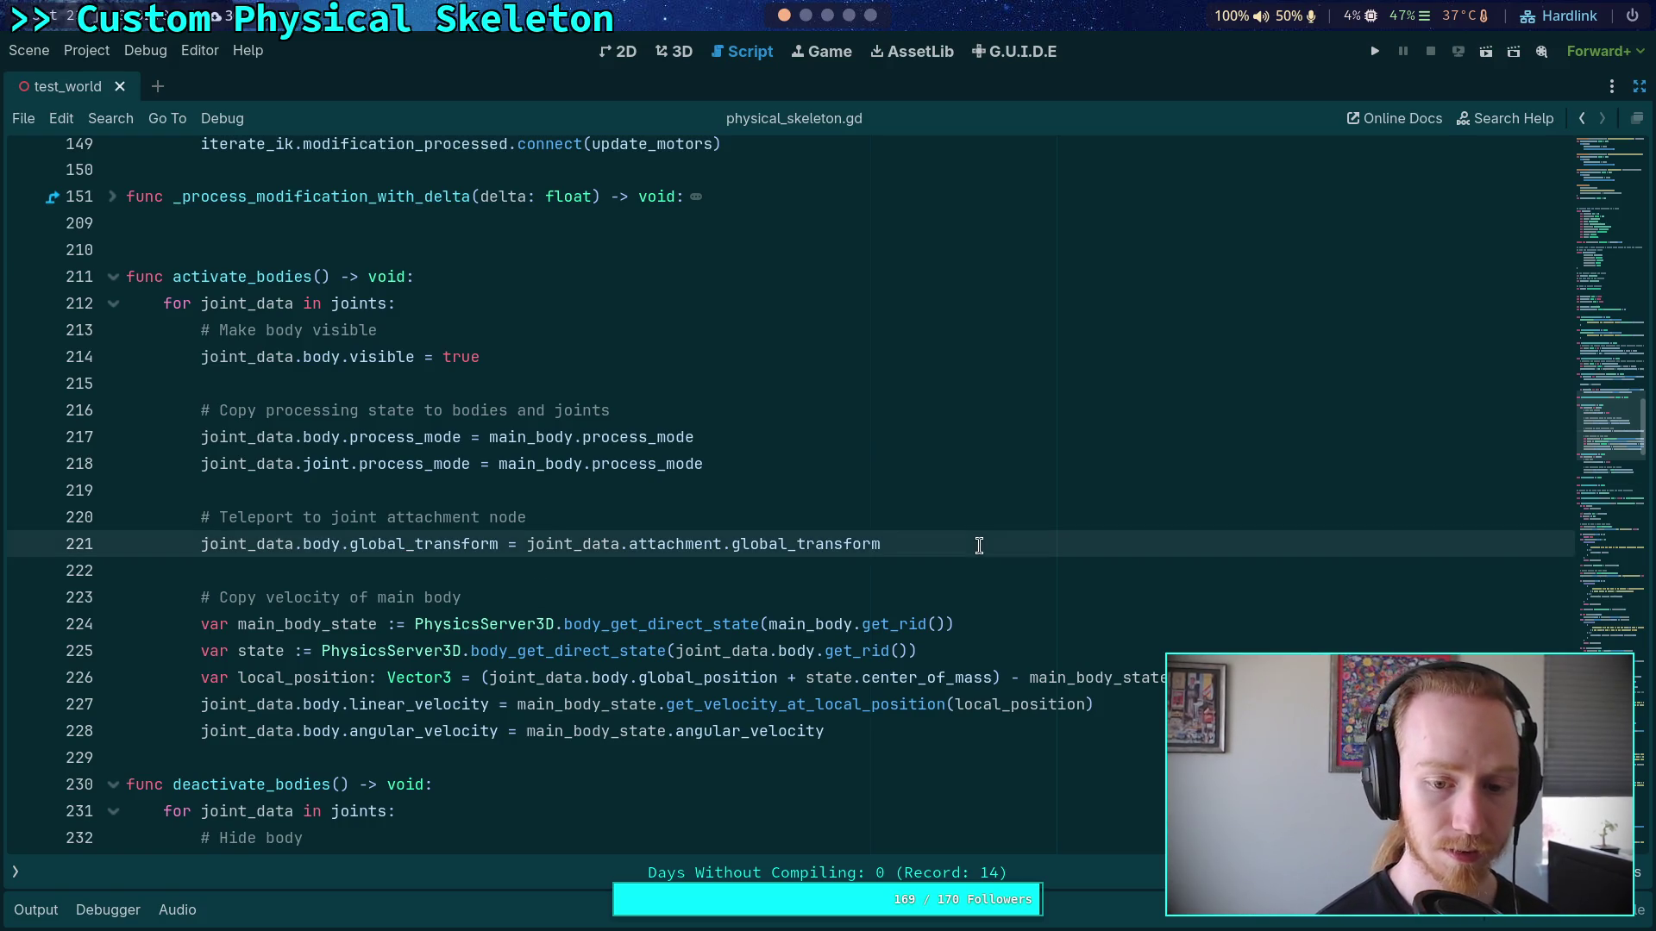
key("Return")
type("joint_data.")
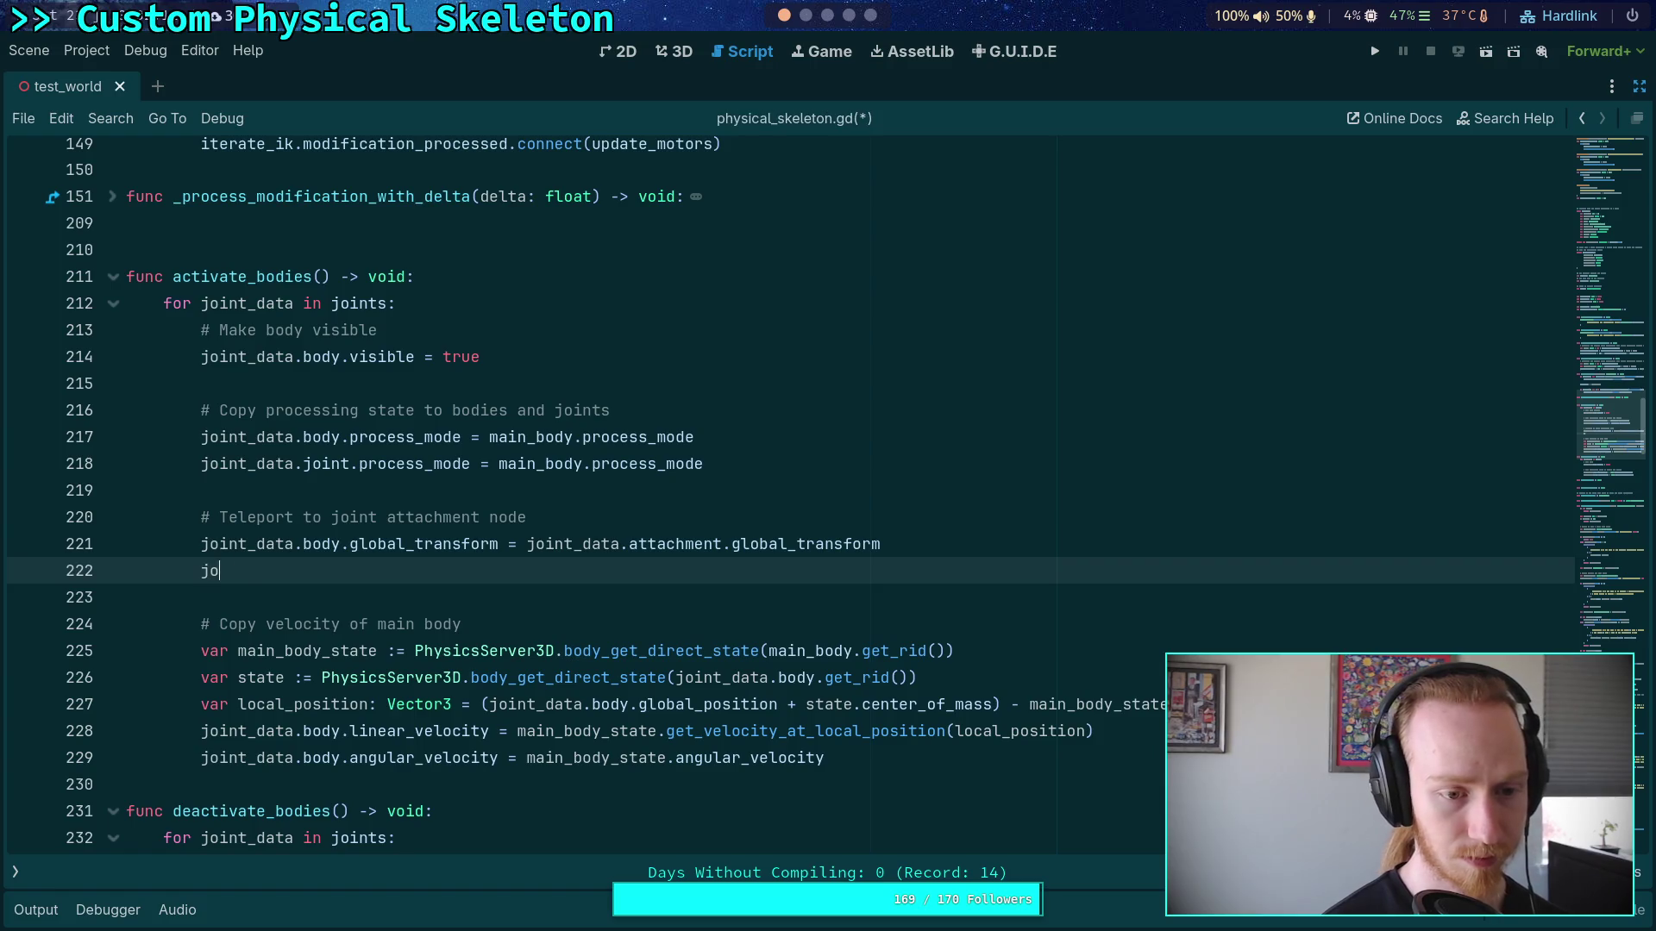
type("body.for")
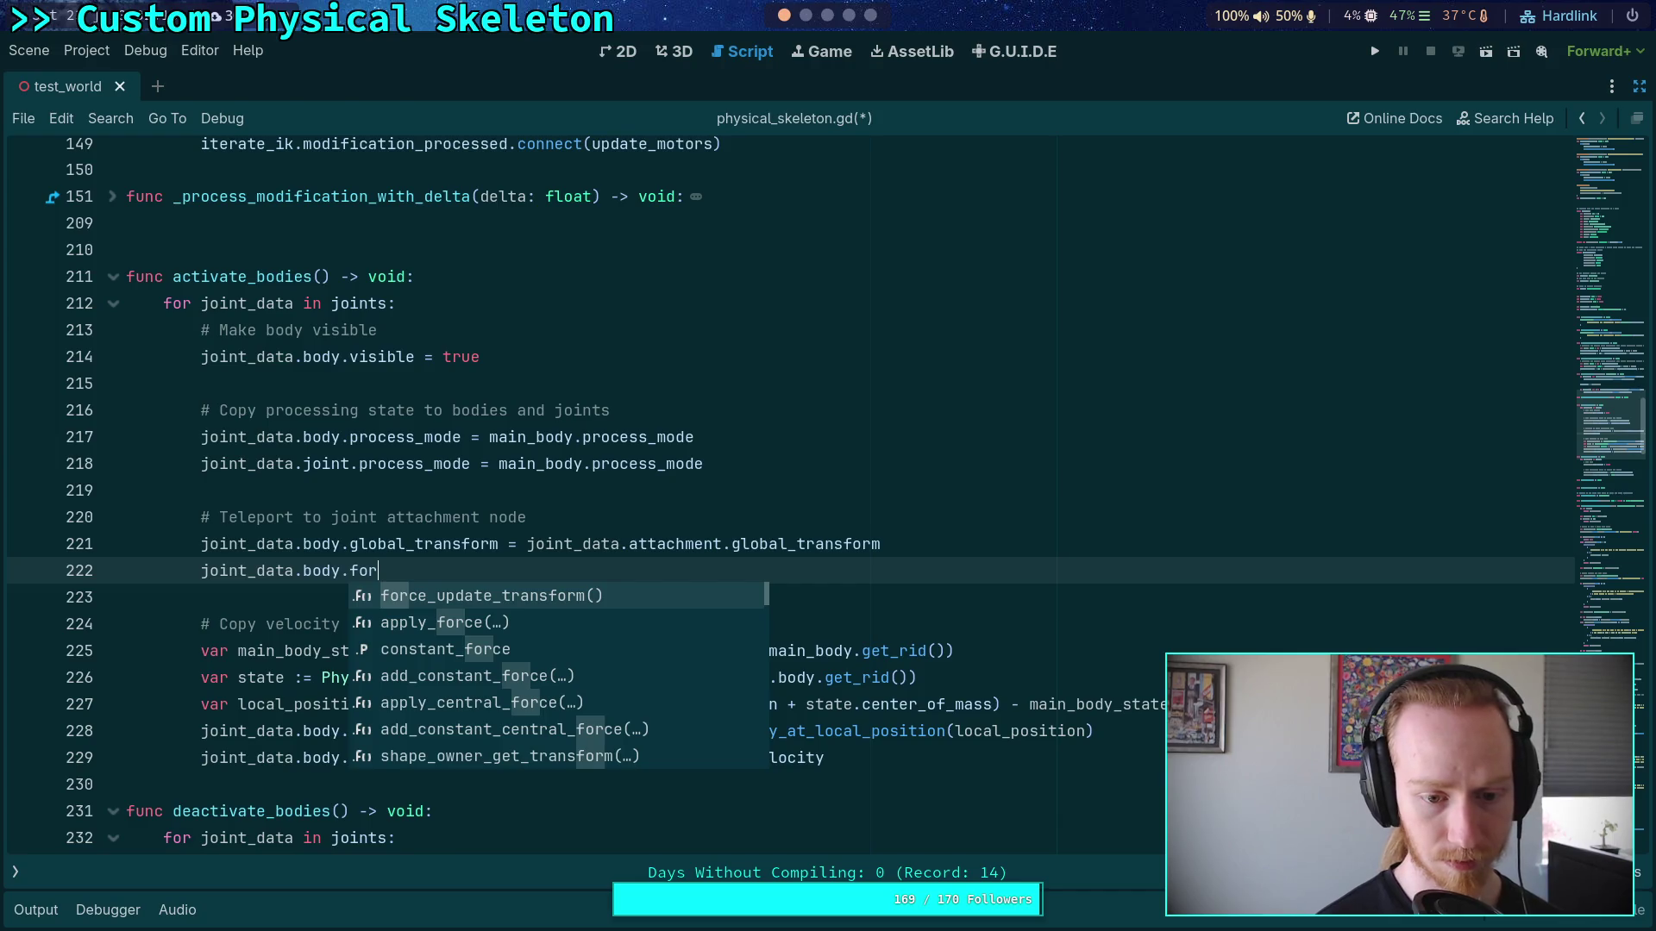
key("Return")
Step: Switch to the terminal workspace with the Godot source editor
mouse_move(435, 576)
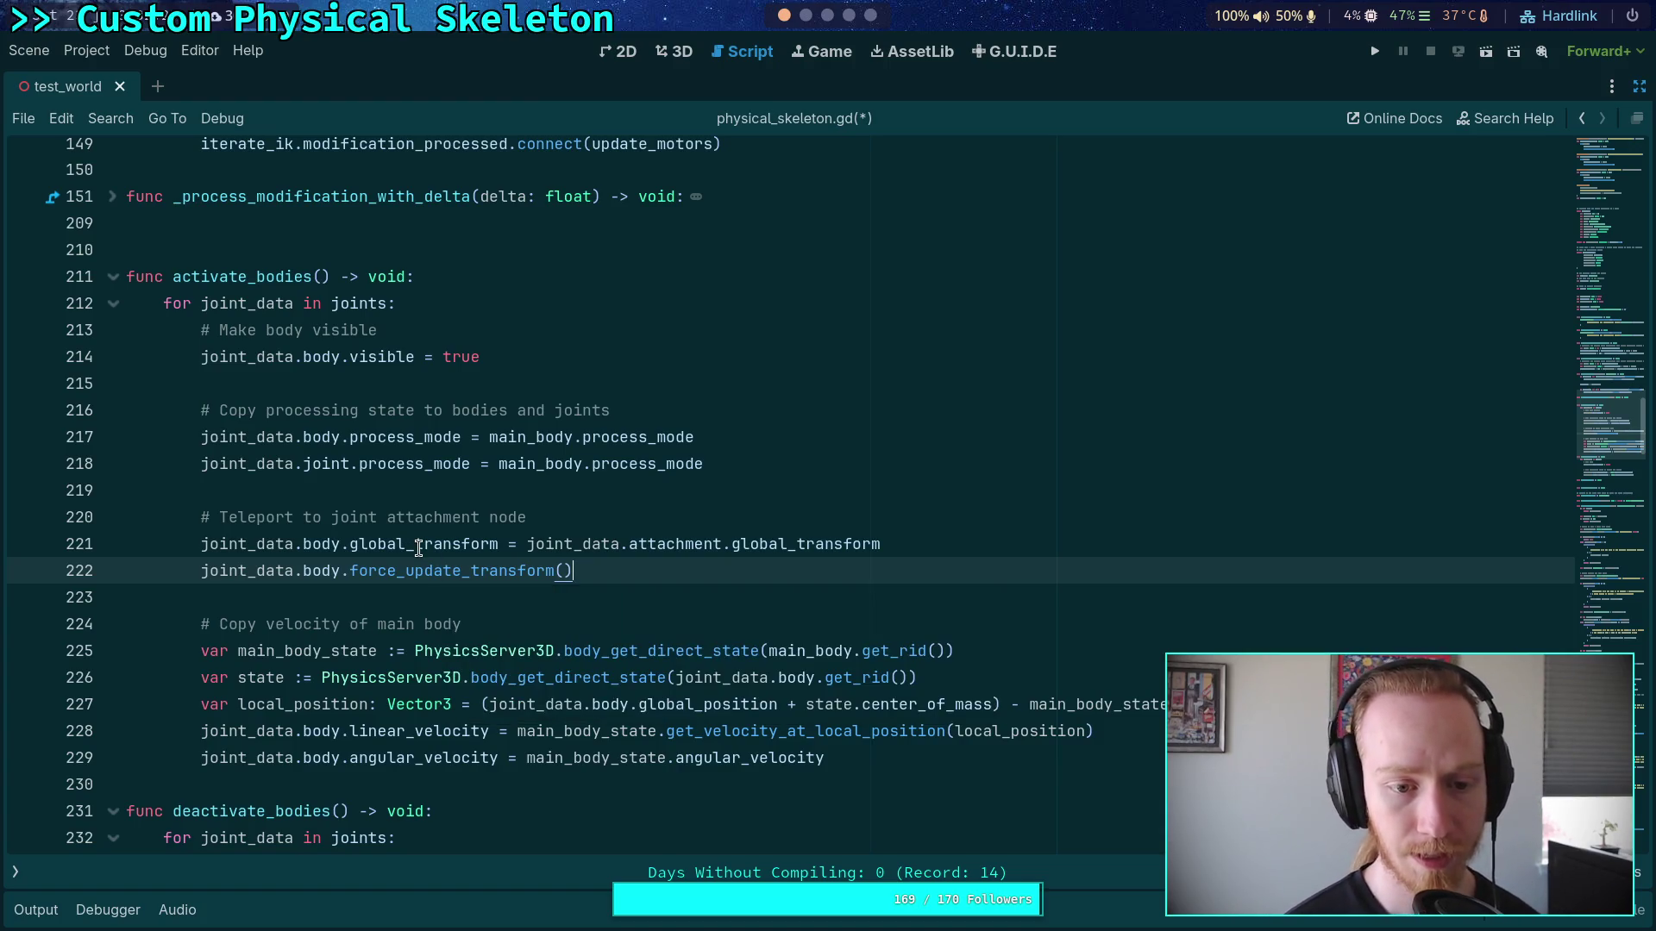
mouse_move(420, 548)
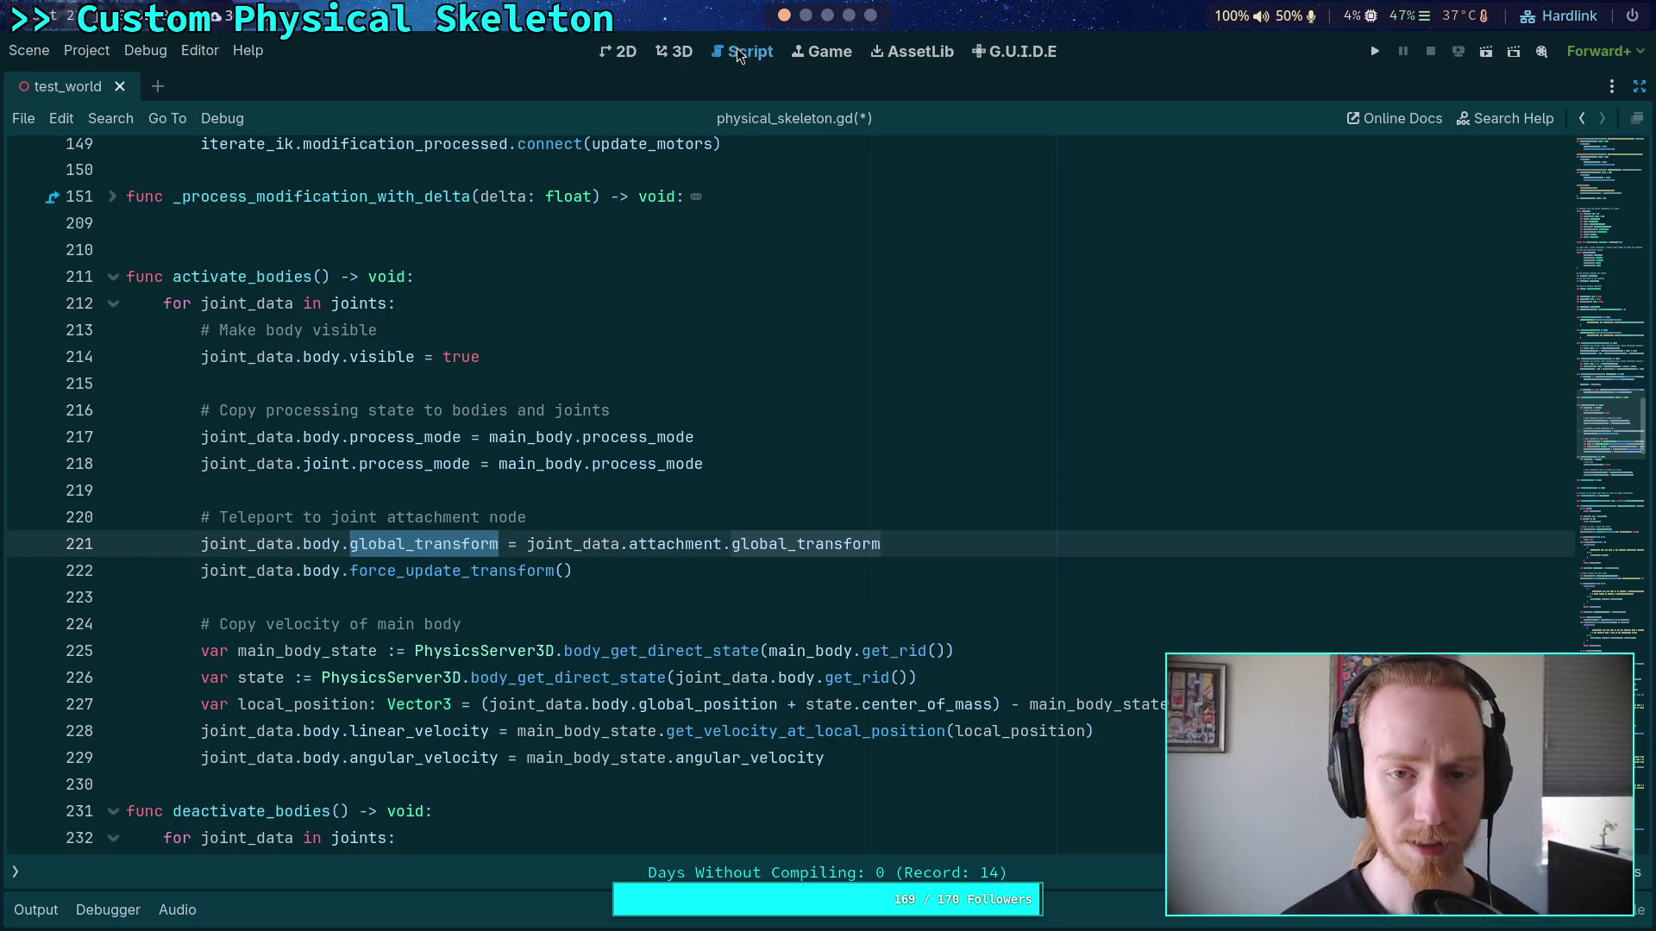
left_click(805, 15)
left_click(802, 46)
Step: Live-grep the Godot source for force_update_transform
left_click(675, 443)
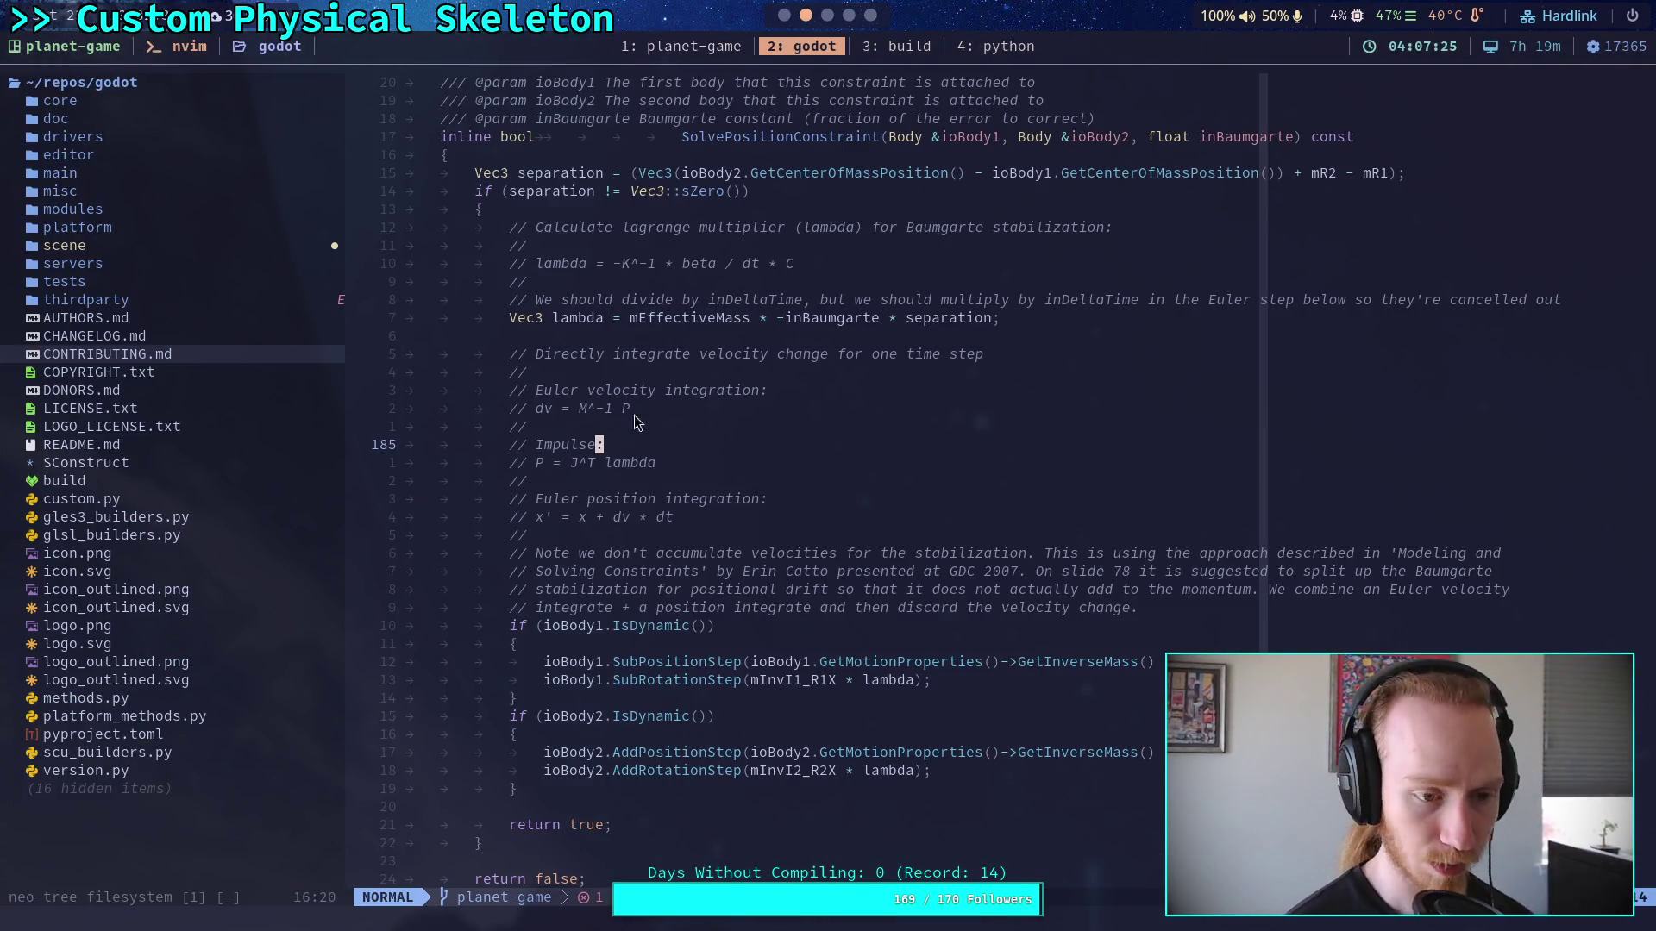
left_click(592, 445)
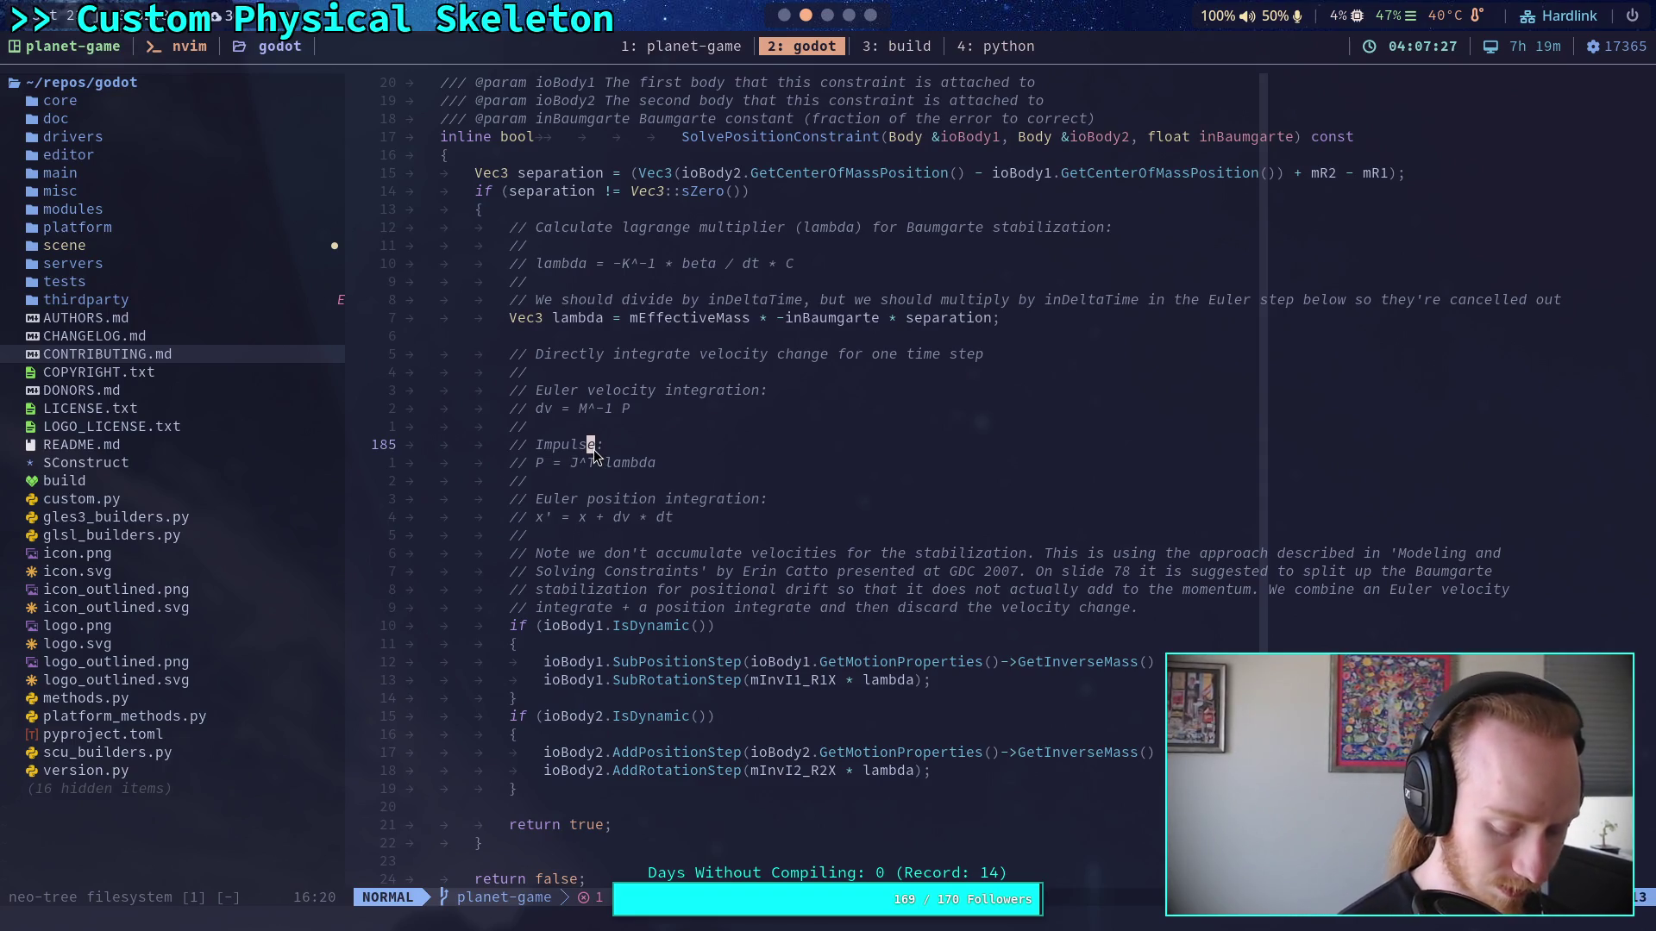
key("space")
type("fg")
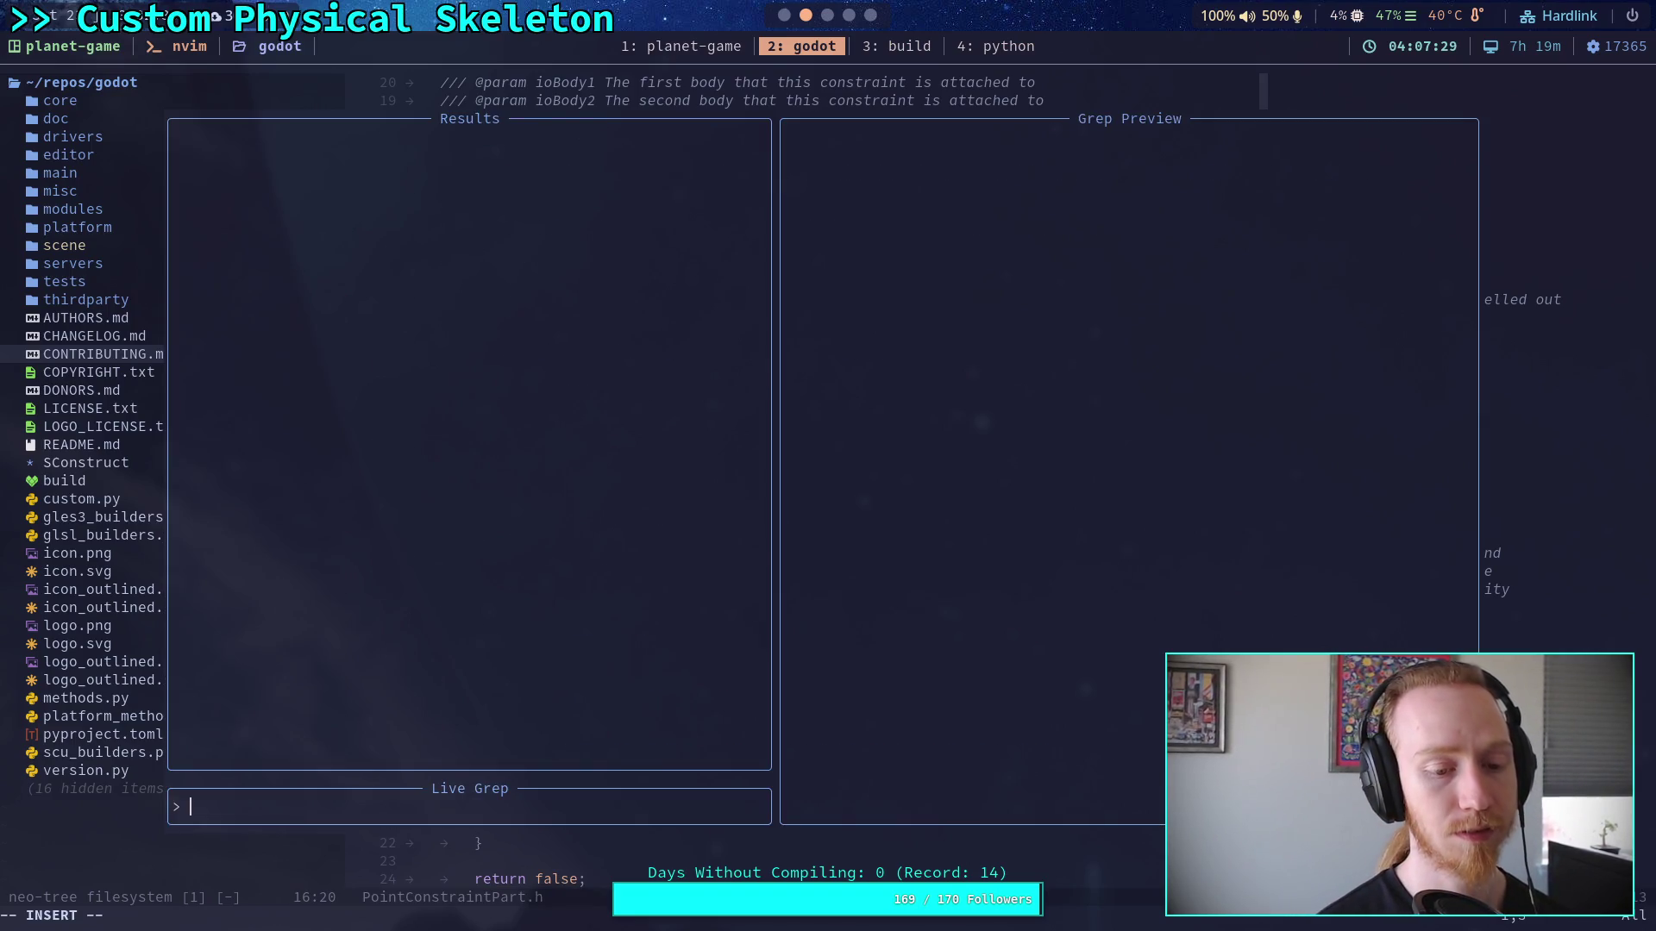
type("forec_u")
key("BackSpace")
key("BackSpace")
key("BackSpace")
type("ce_update_transform")
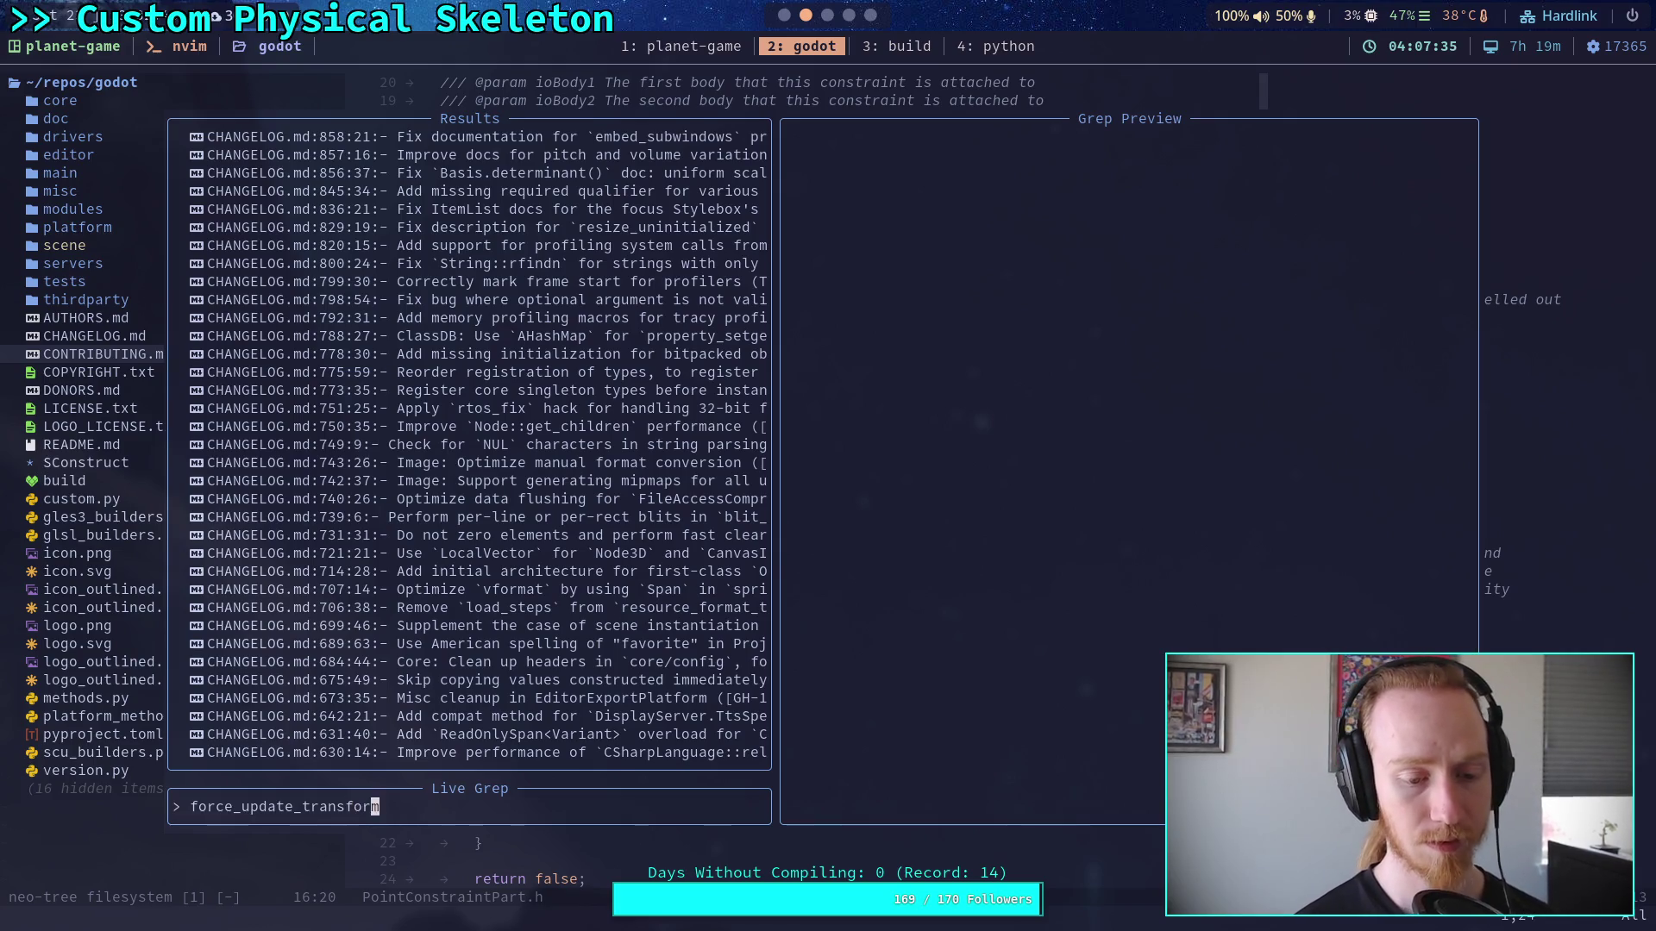
key("Escape")
key("space")
type("fgforce_")
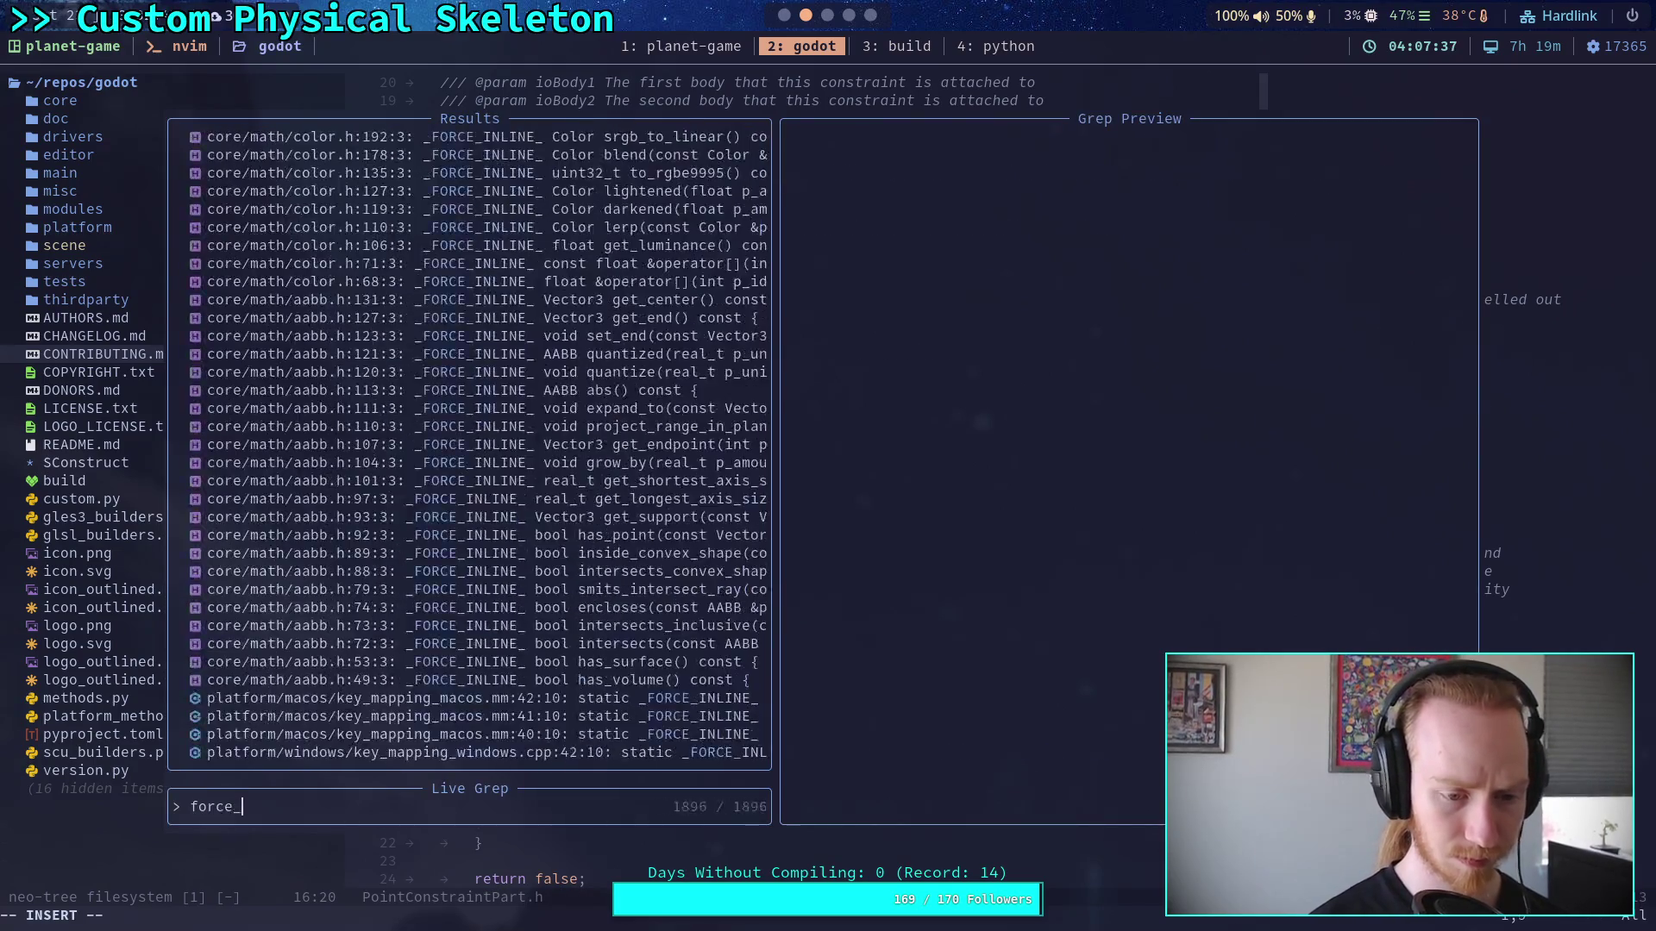
type("update_transform")
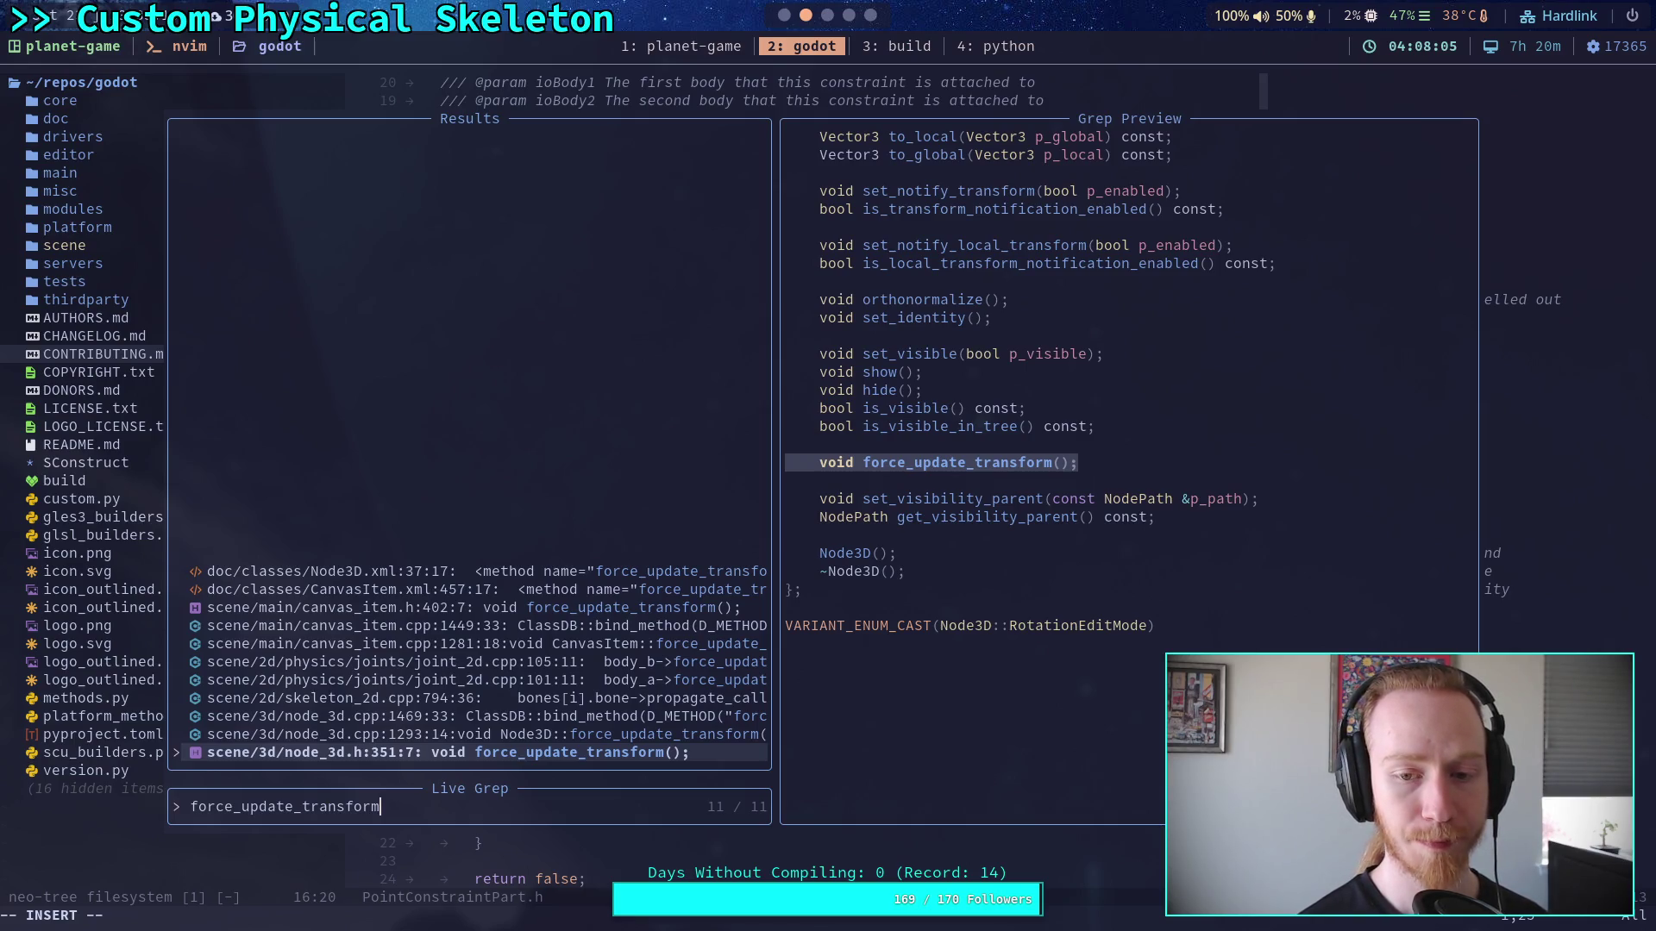
Step: Grep for NOTIFICATION_TRANSFORM_CHANGED and open the collision_object_3d.cpp match
key("BackSpace")
key("BackSpace")
key("BackSpace")
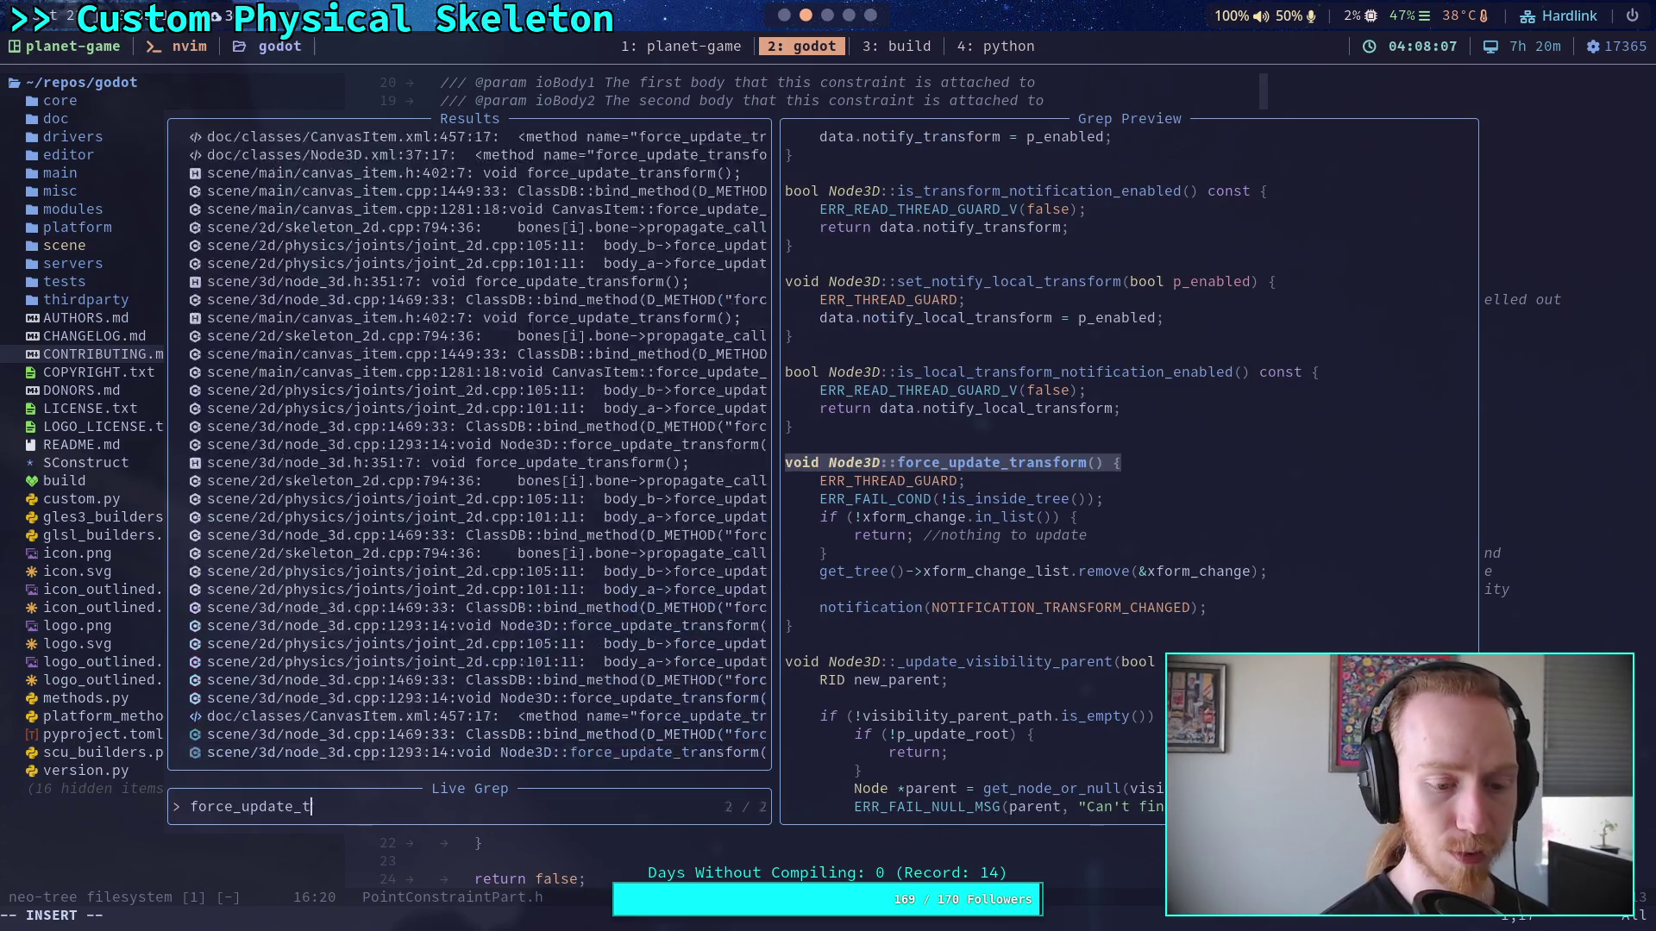
type("NOTIFICATION")
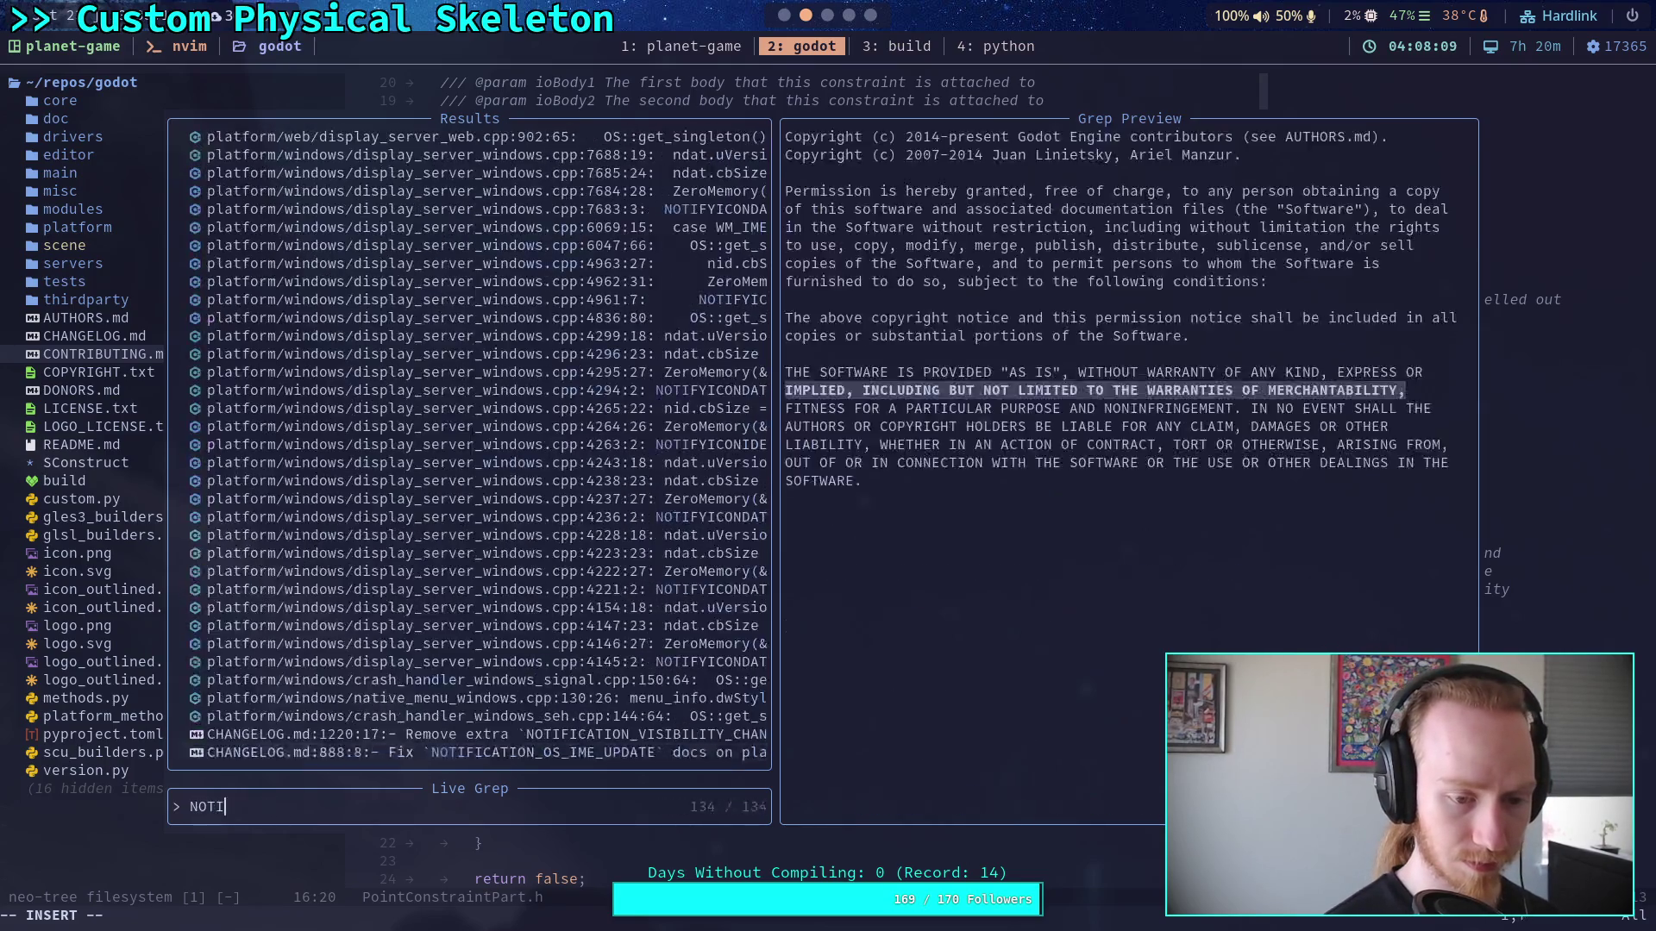
type("_TRANFO")
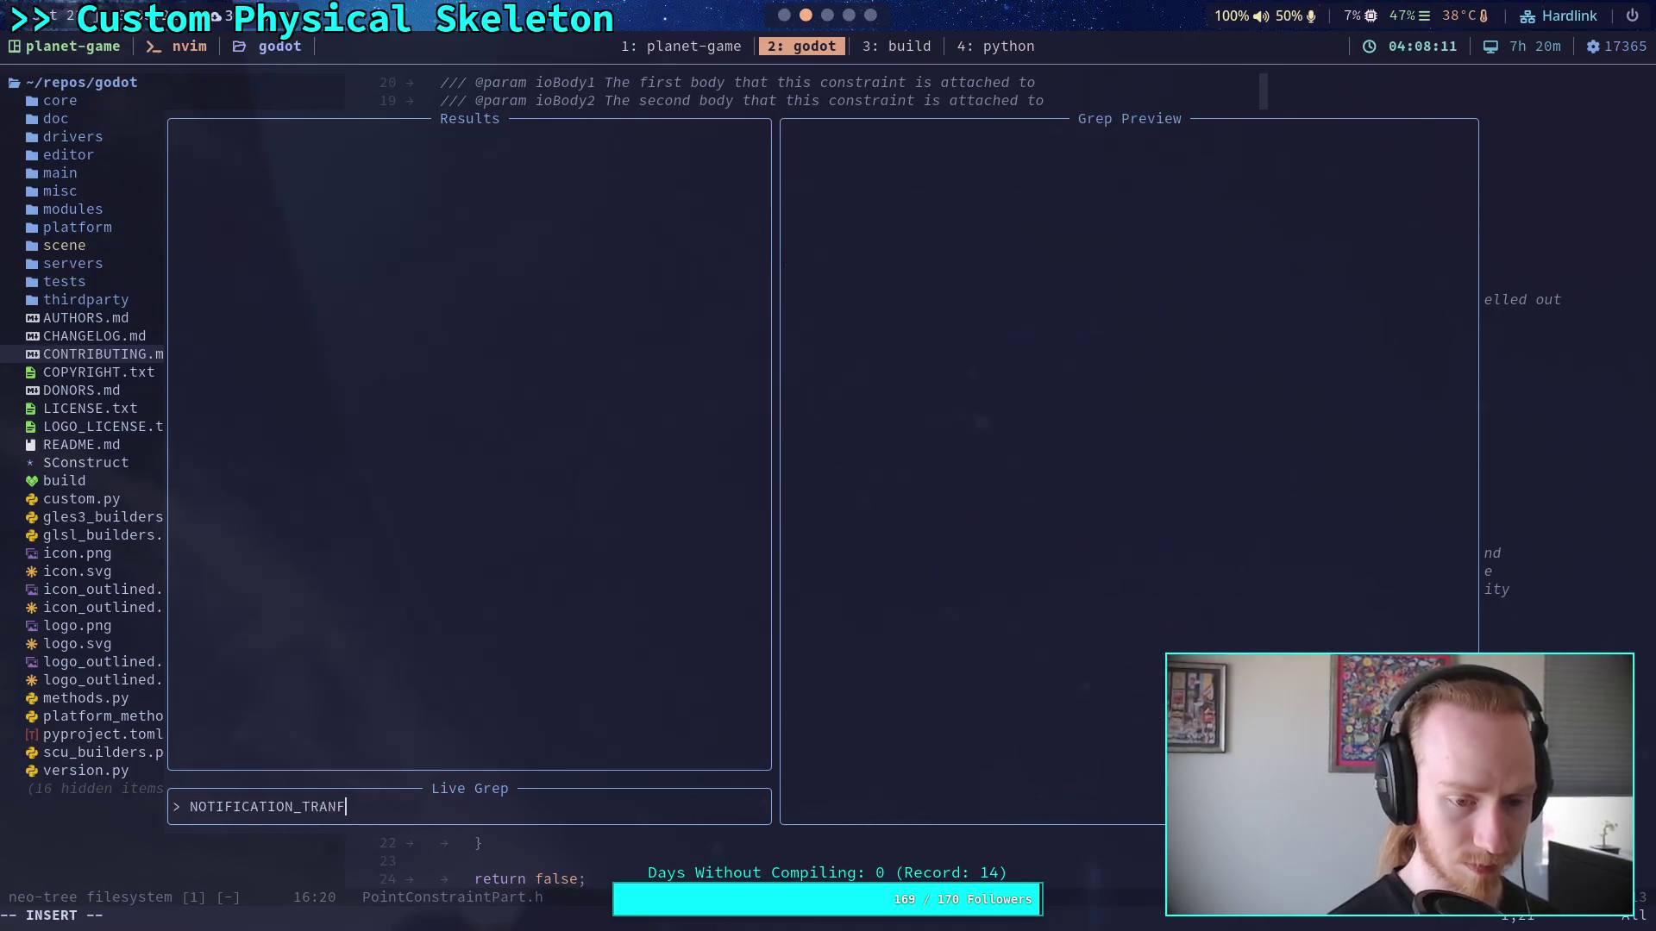
key("BackSpace")
key("BackSpace")
type("SFORM_CHANGE")
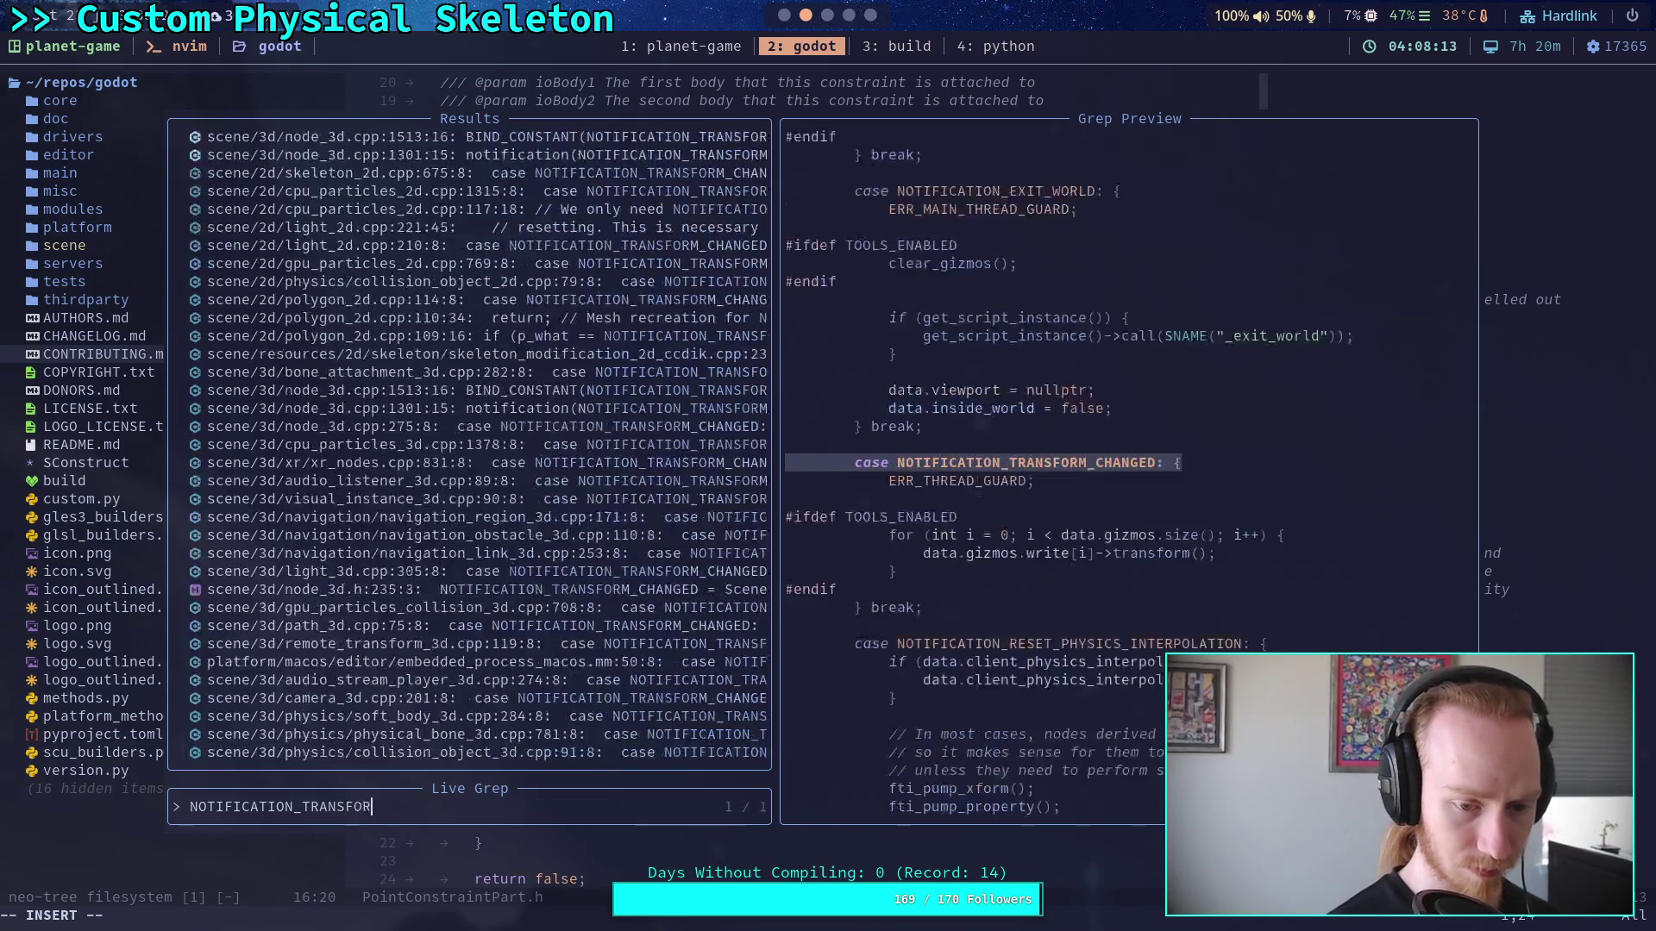
type("D")
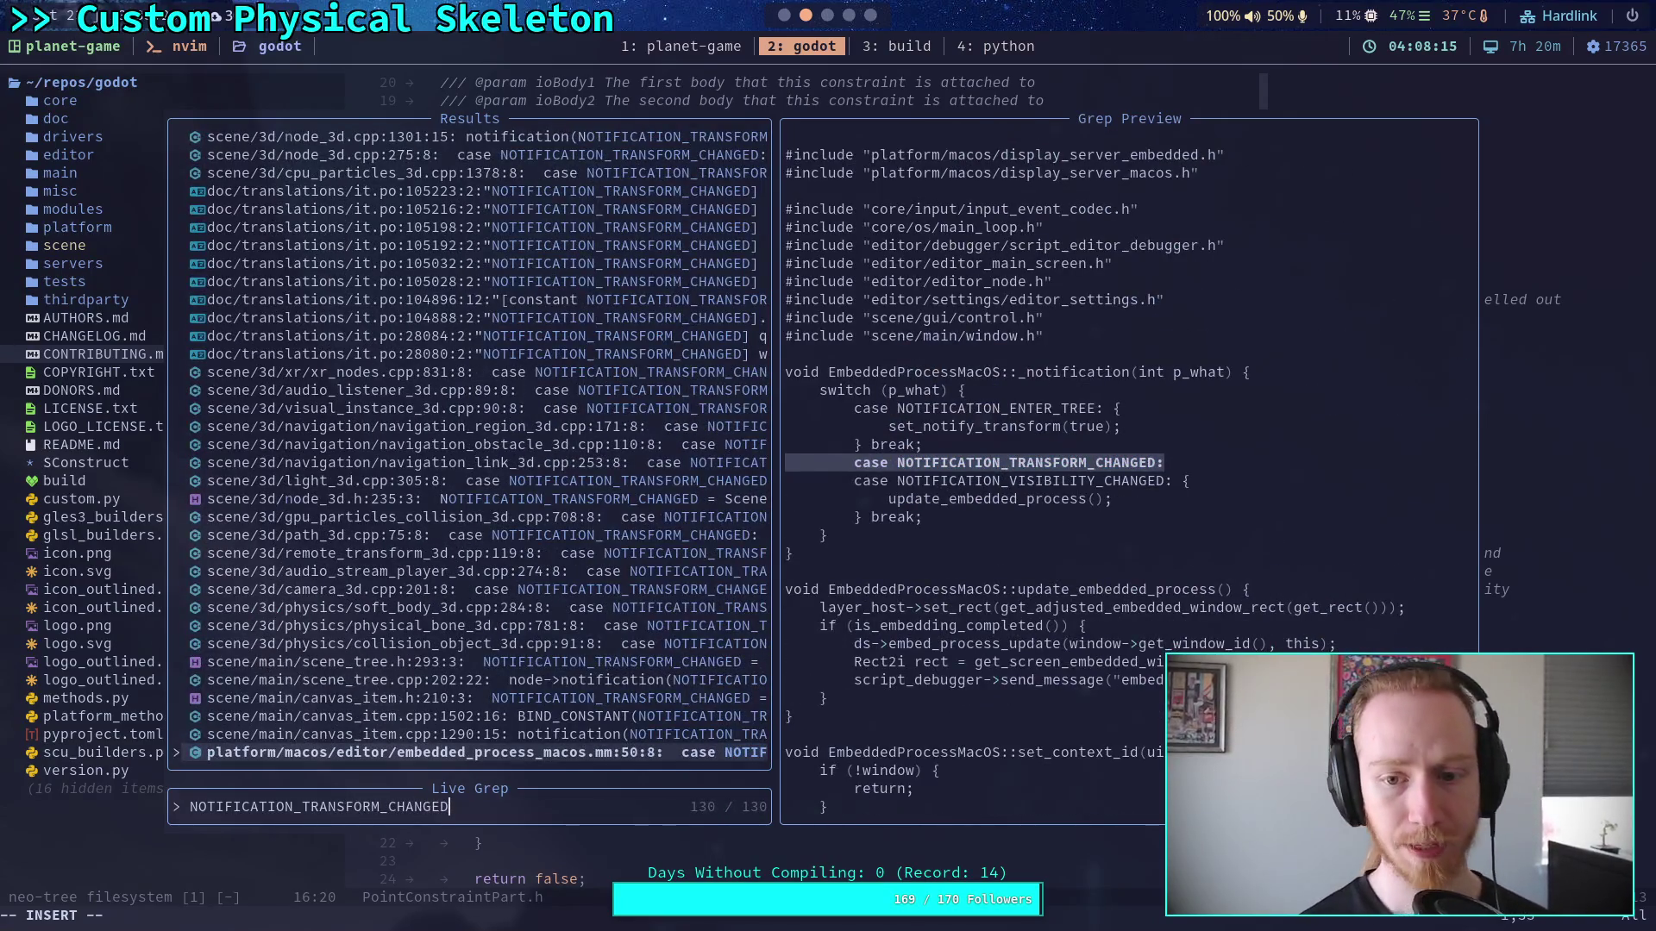
key("Up")
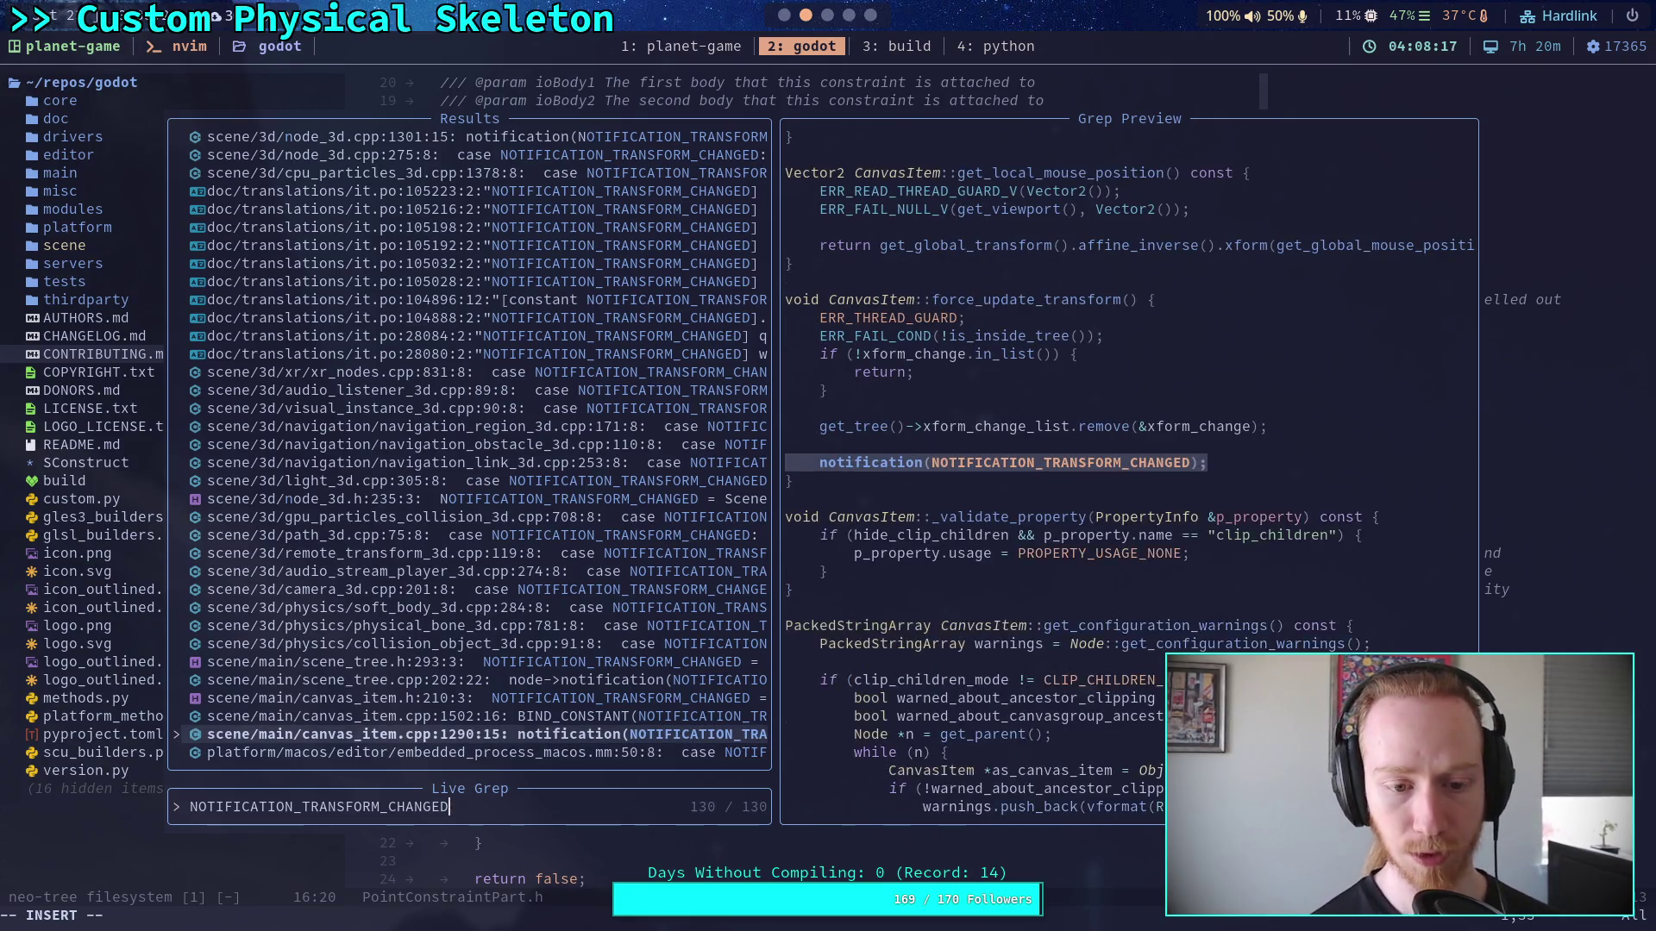
key("Up")
key("Up")
key("Up")
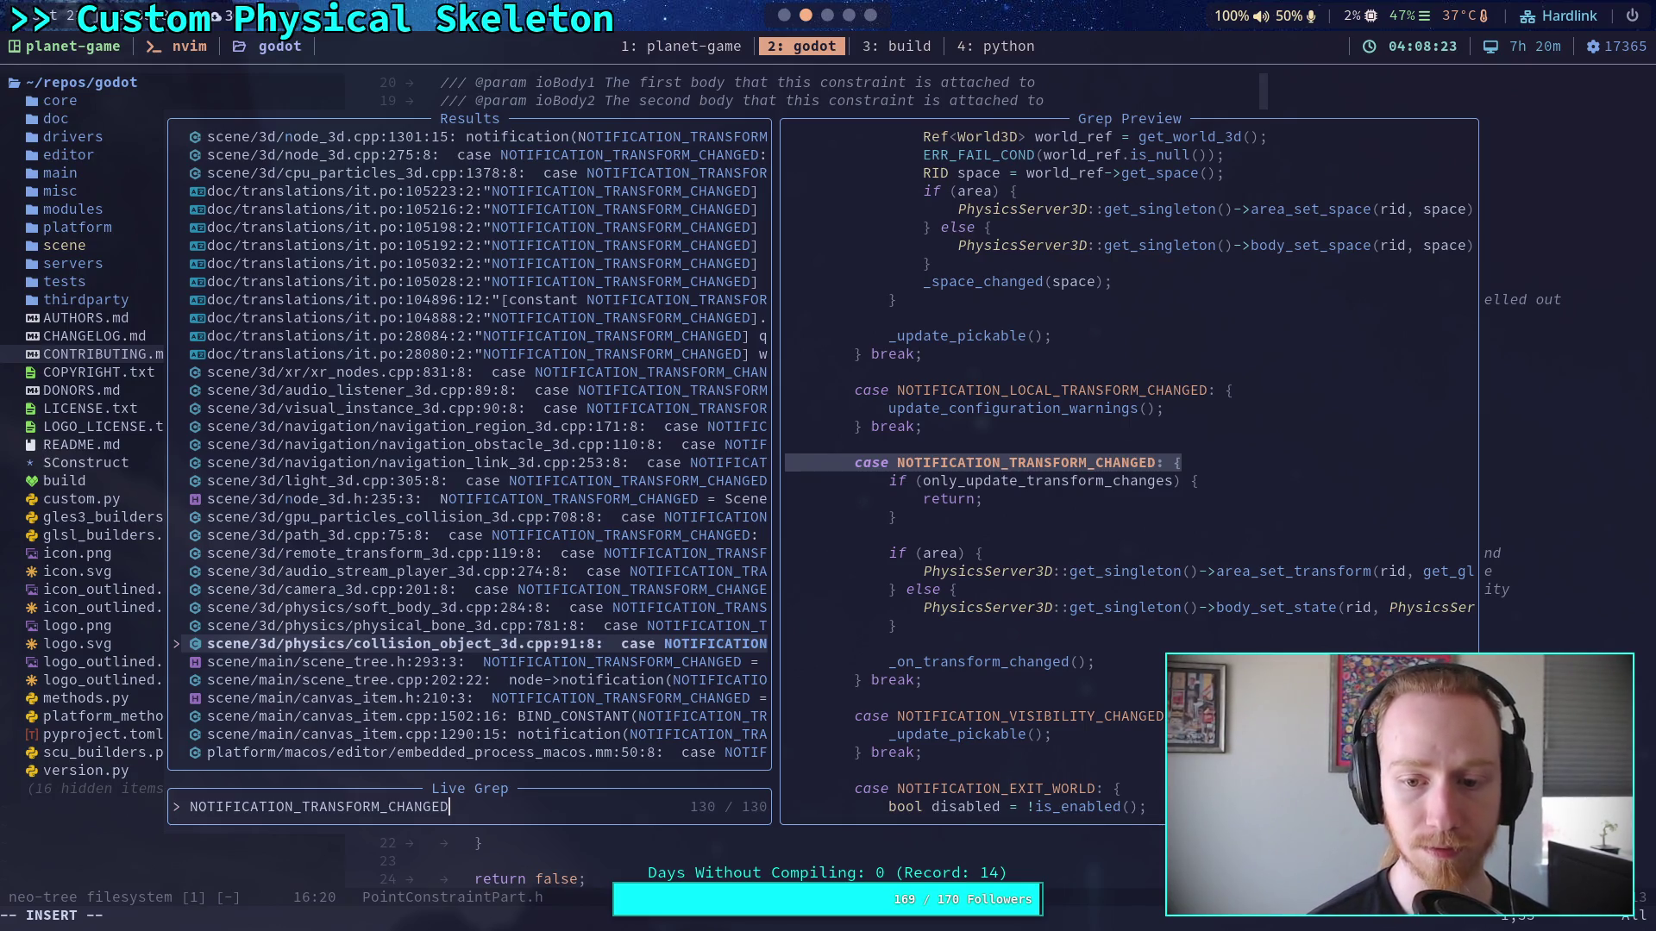
key("Return")
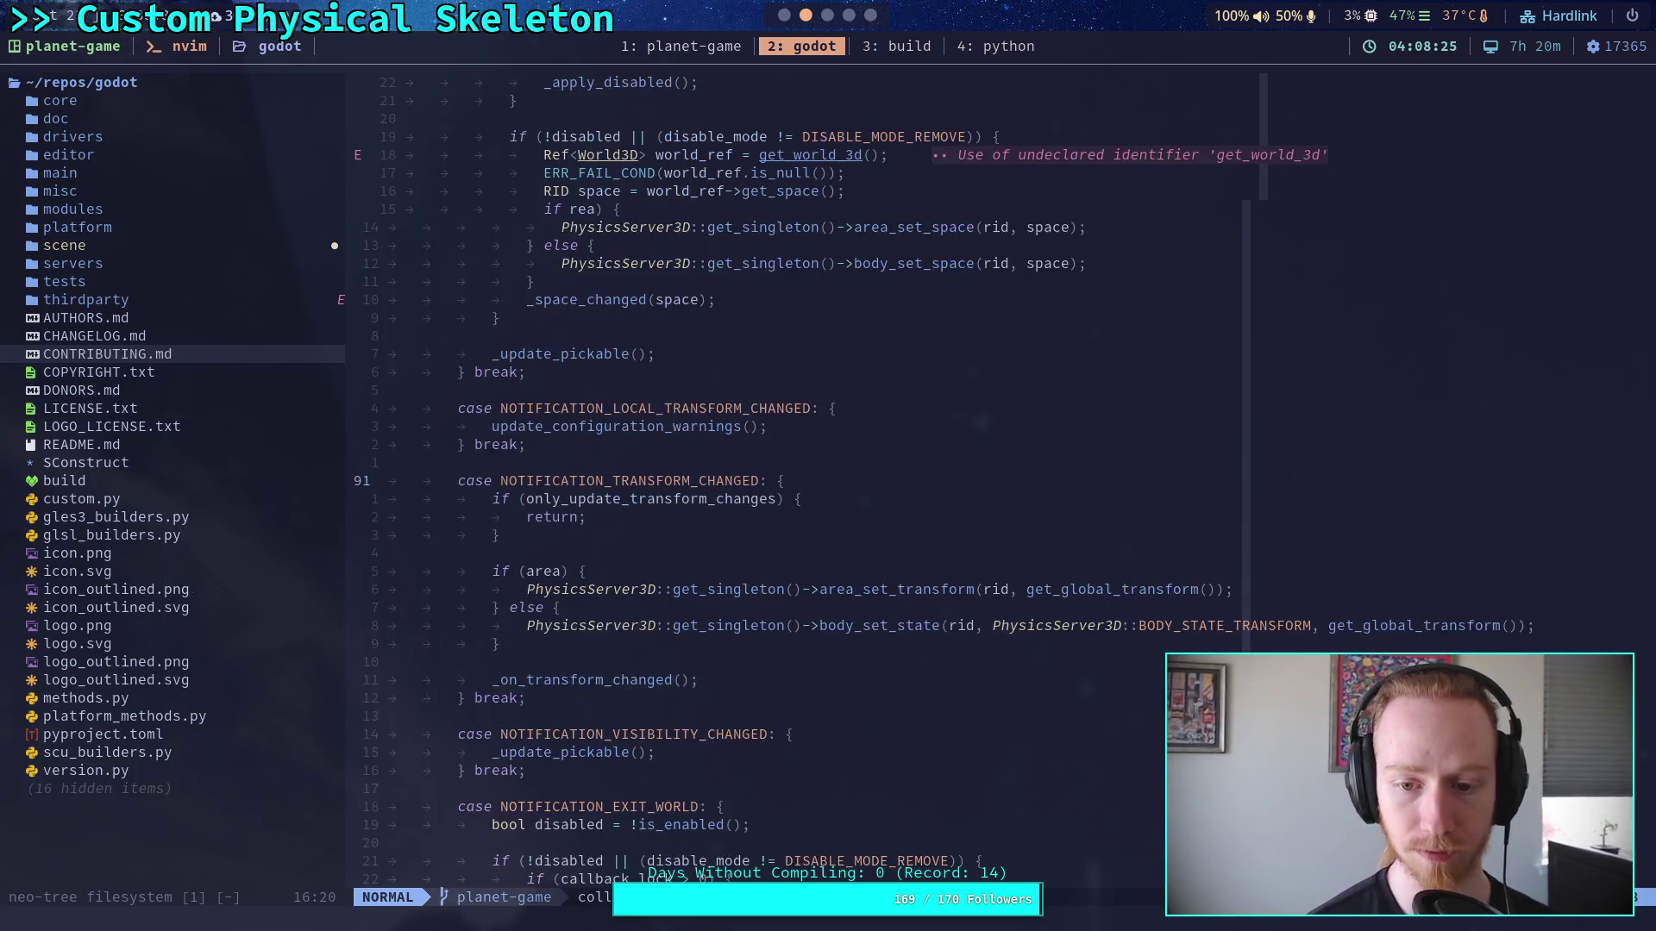
key("9")
key("j")
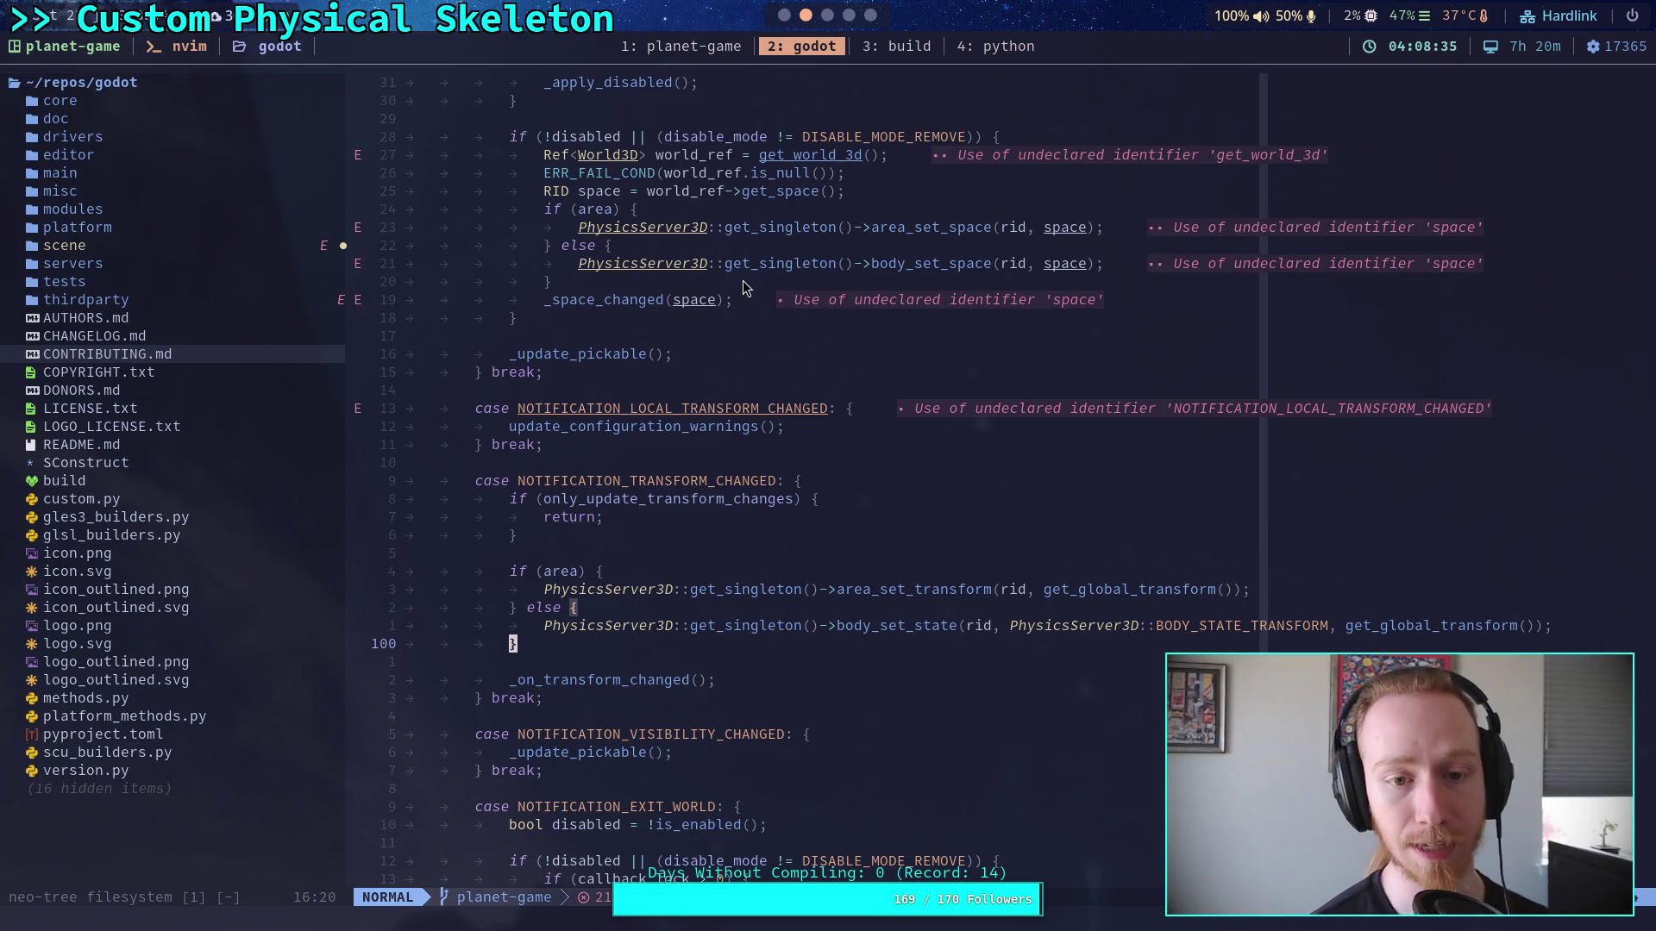
scroll(728, 292, "up", 10)
scroll(712, 560, "down", 8)
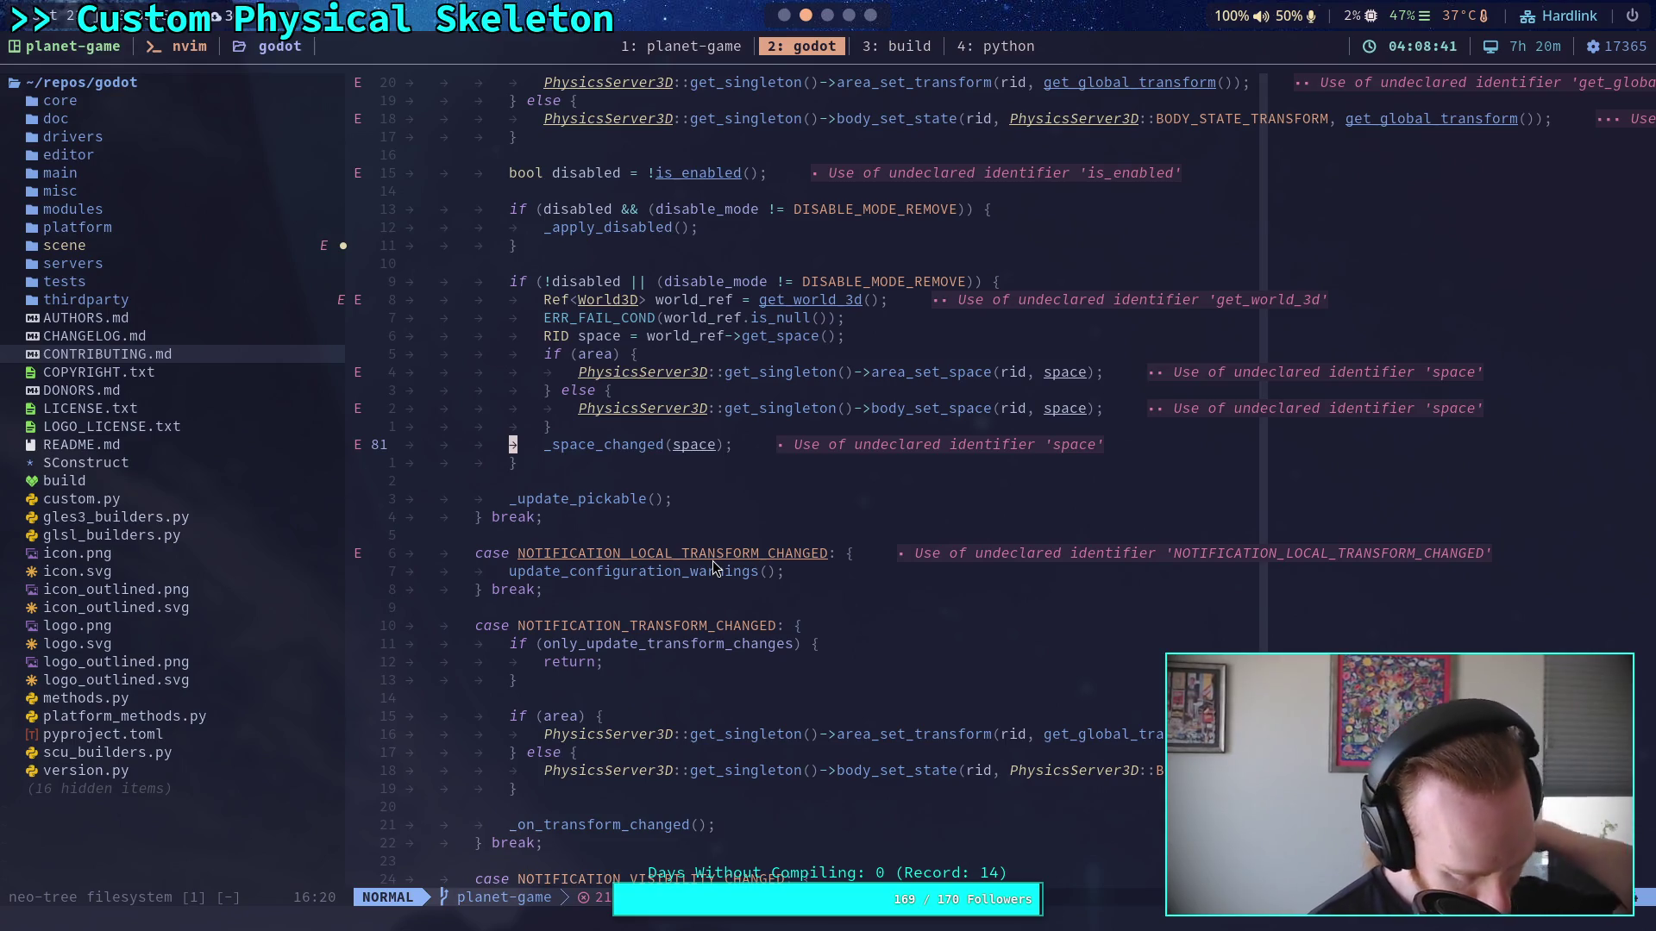
key("space")
type("fg")
type("::set_cl")
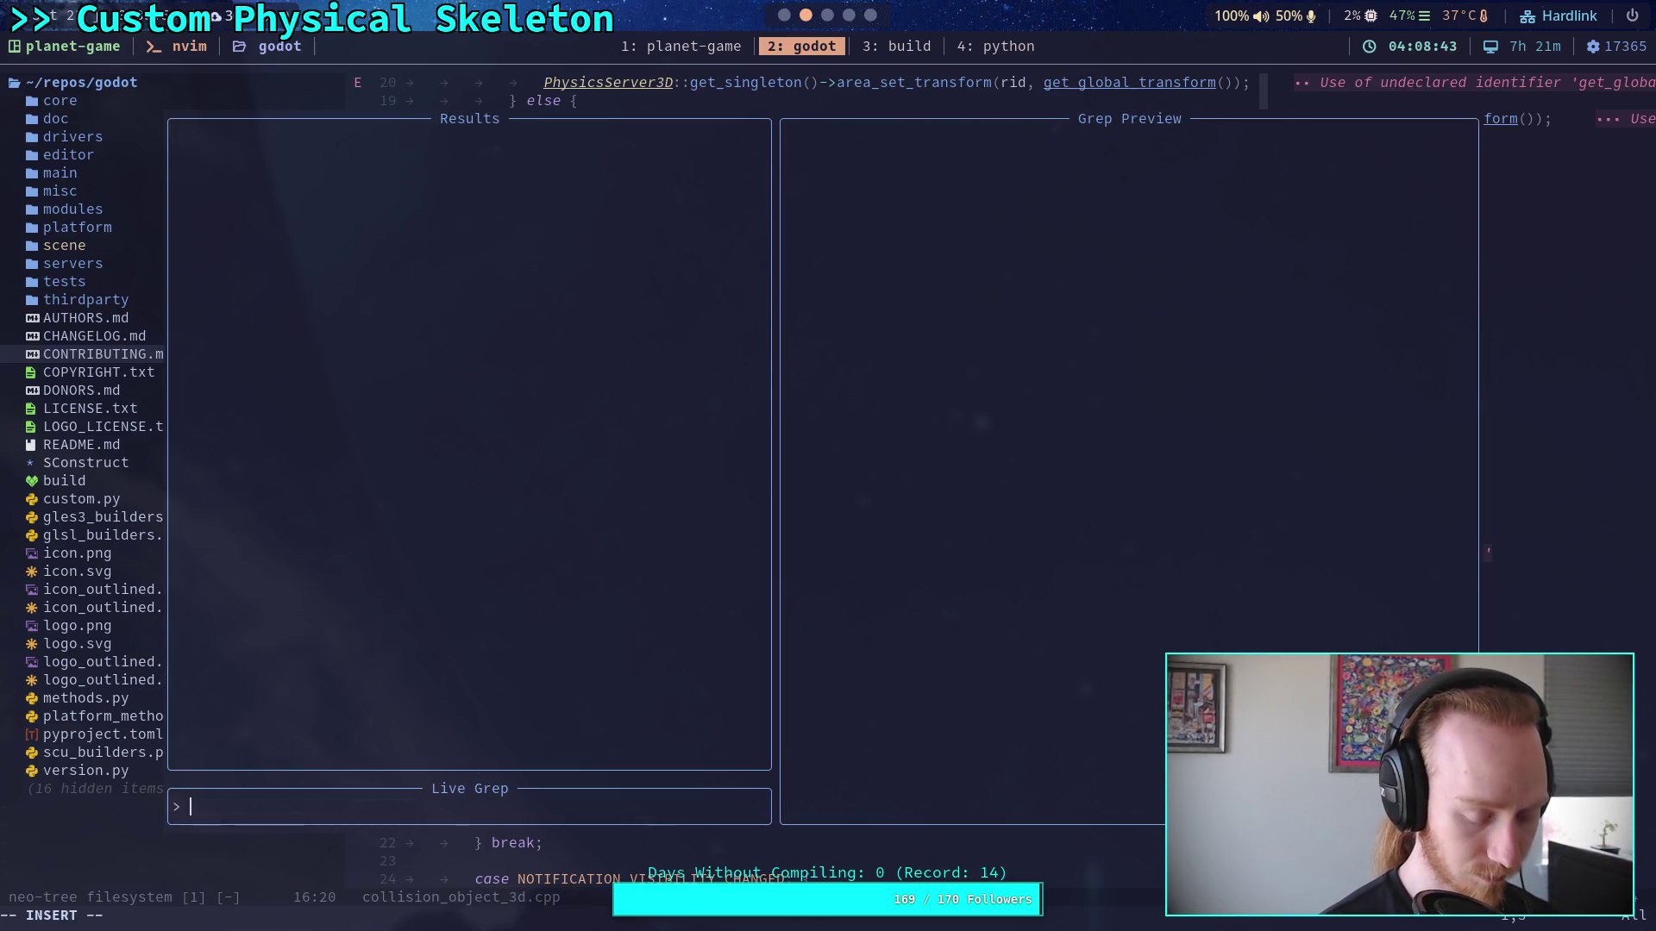
key("BackSpace")
key("BackSpace")
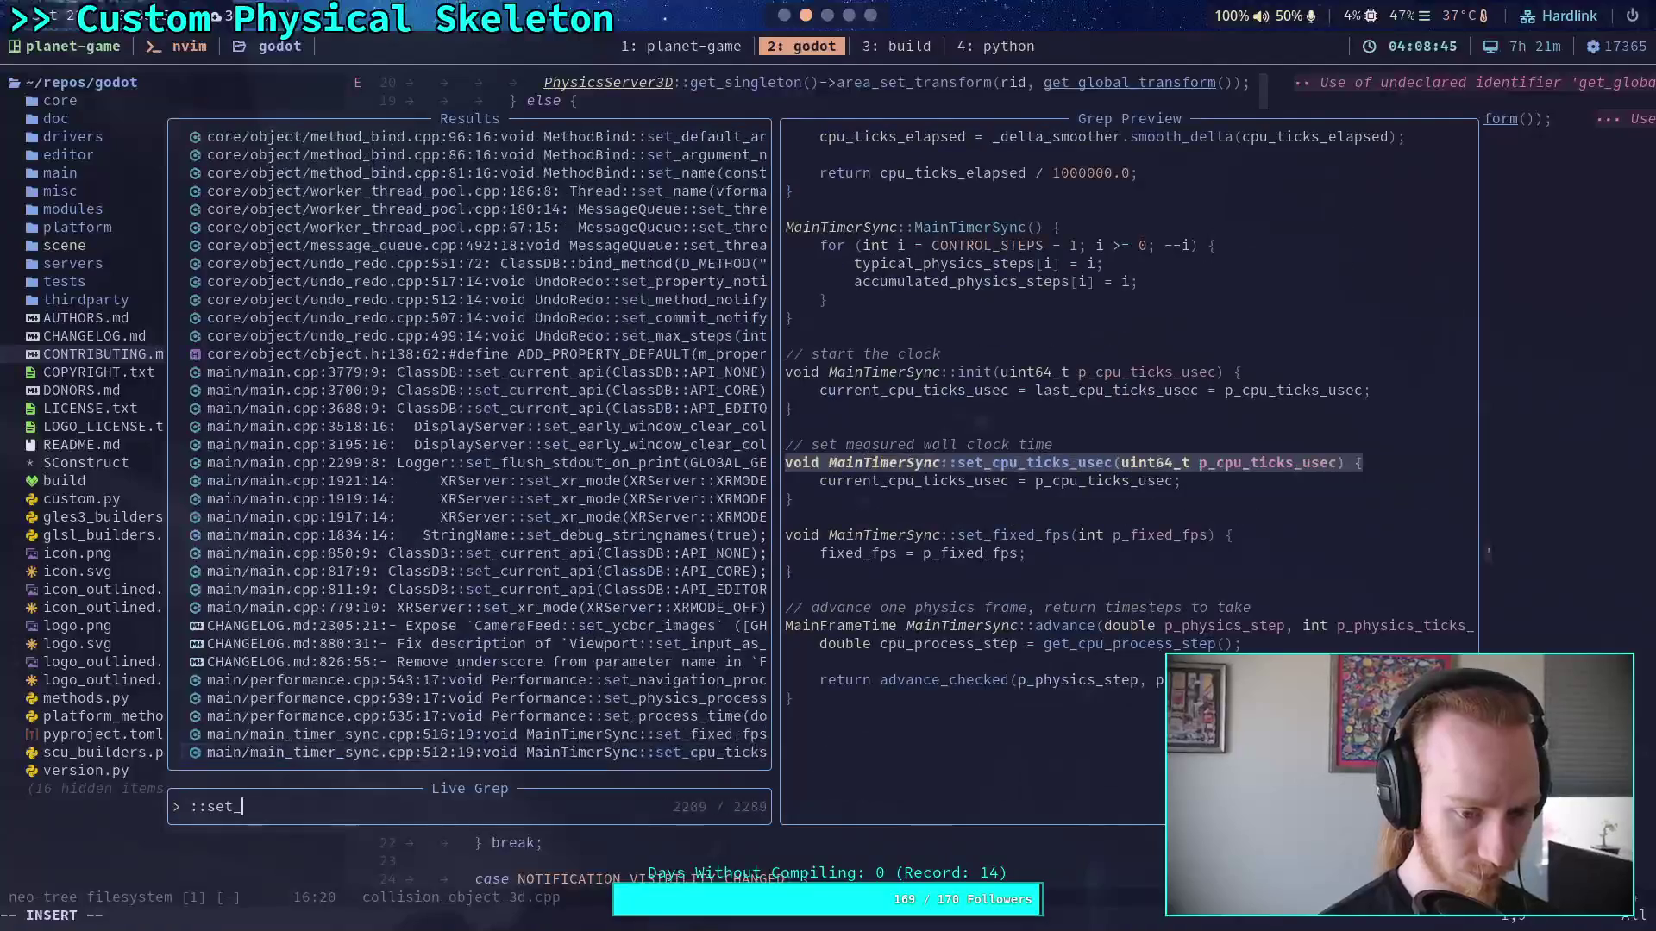
type("global_transform")
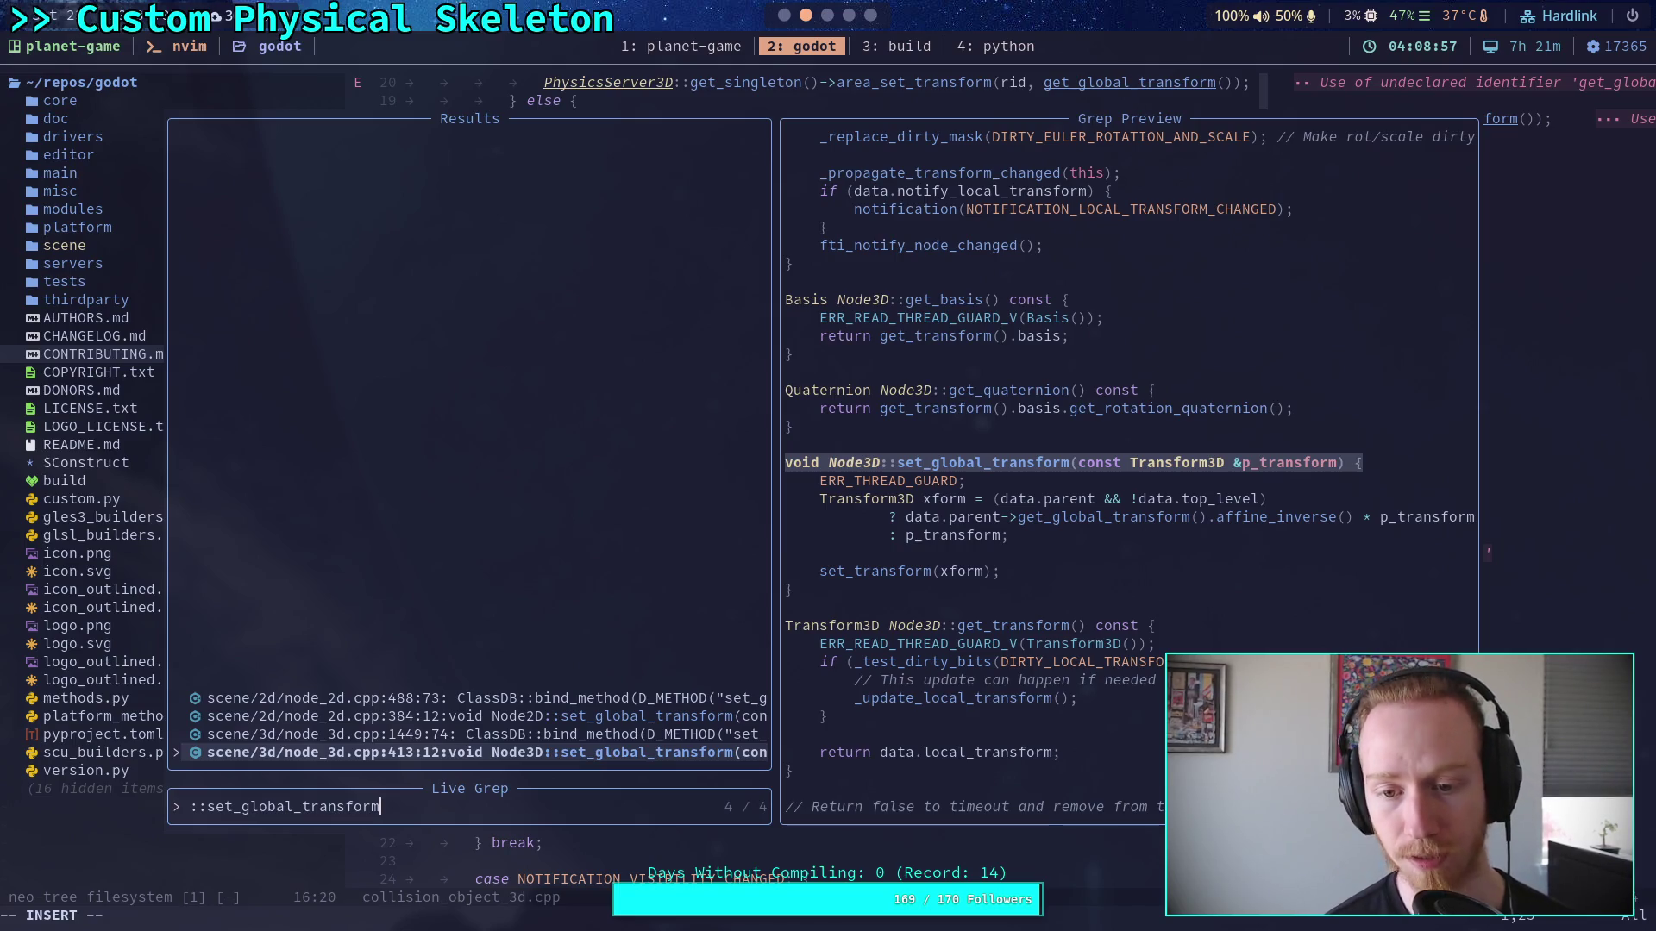
key("Escape")
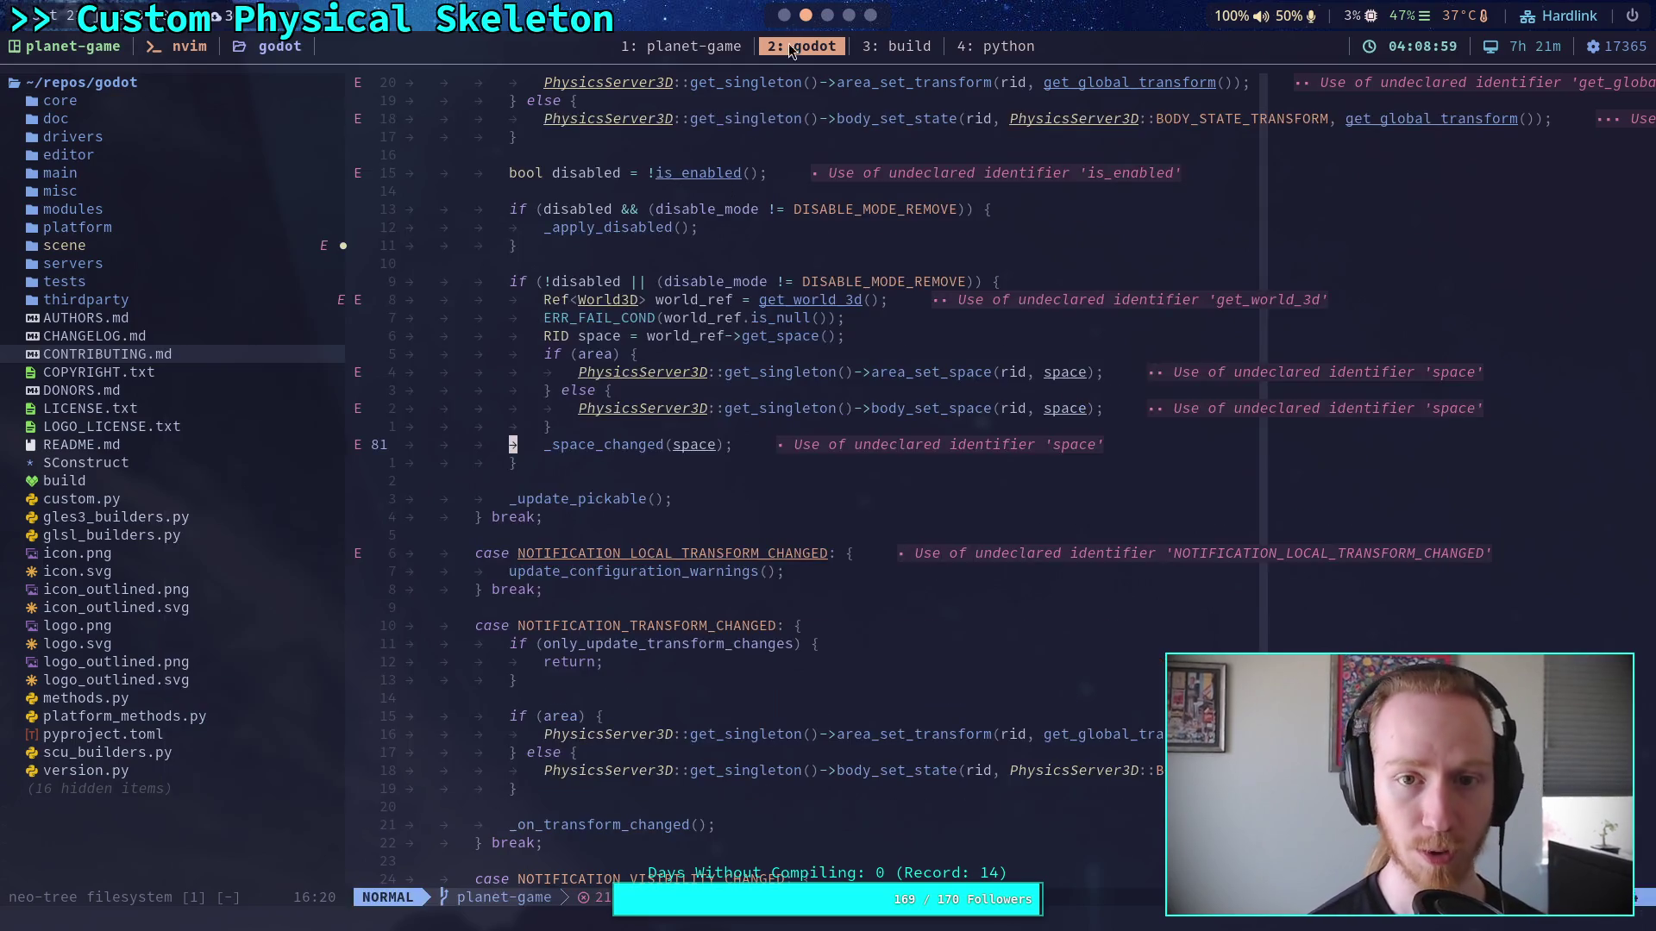
key("super+1")
Step: Add joint_data.joint.force_update_transform() below the body's call and select that new line 223
left_click(719, 573)
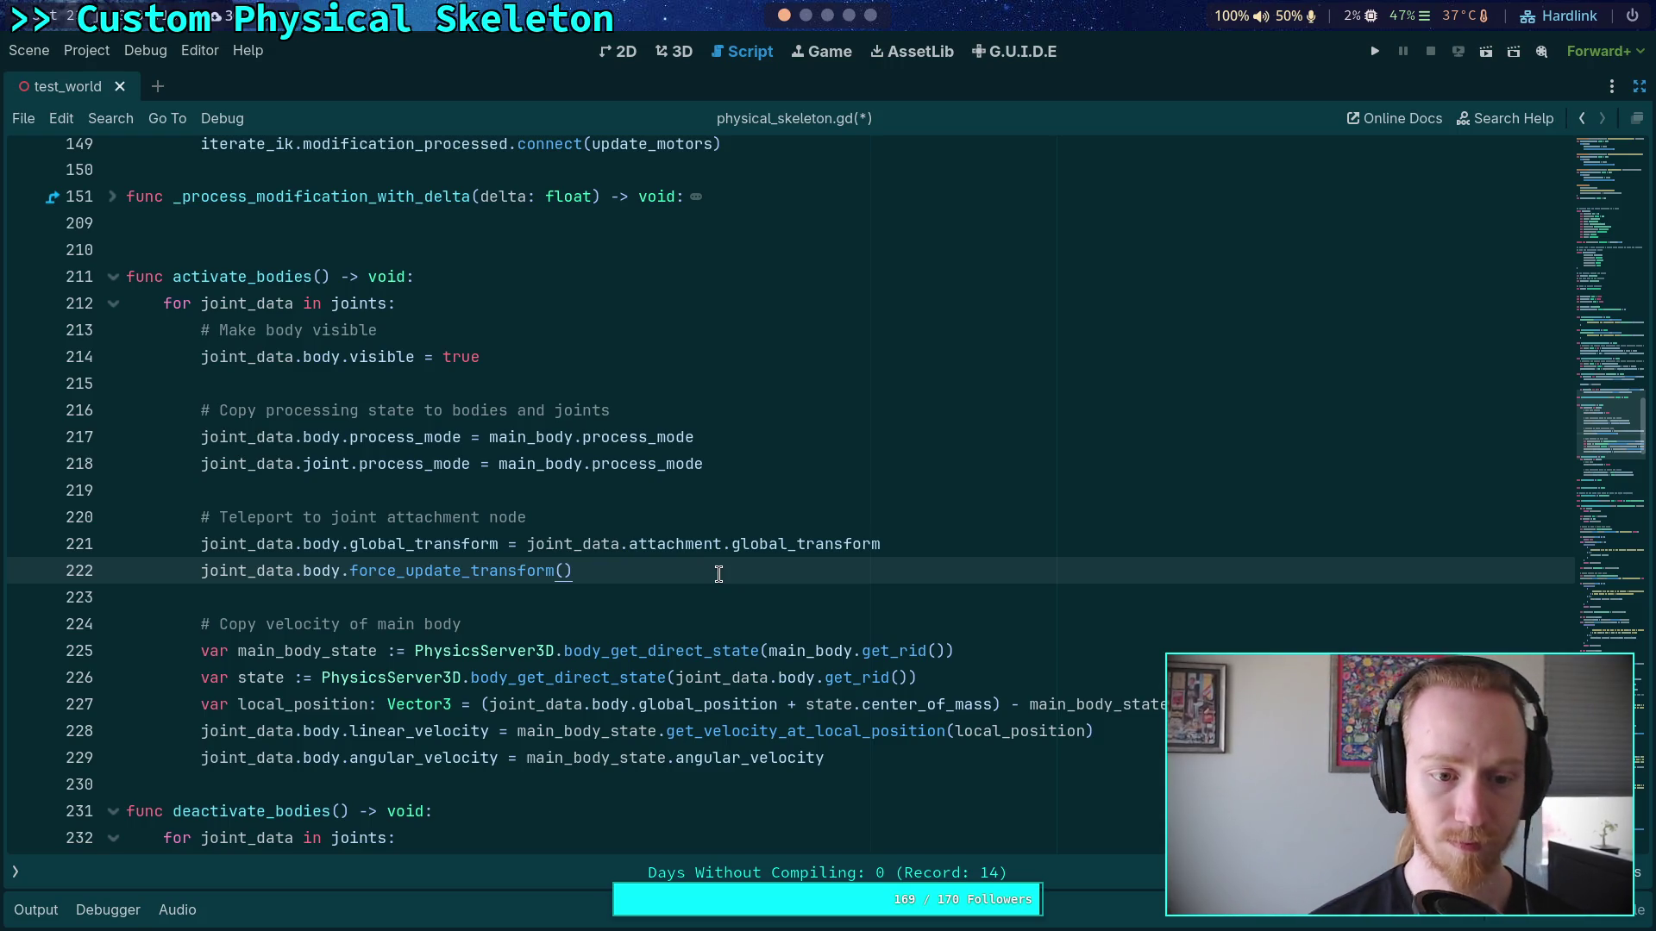
key("Return")
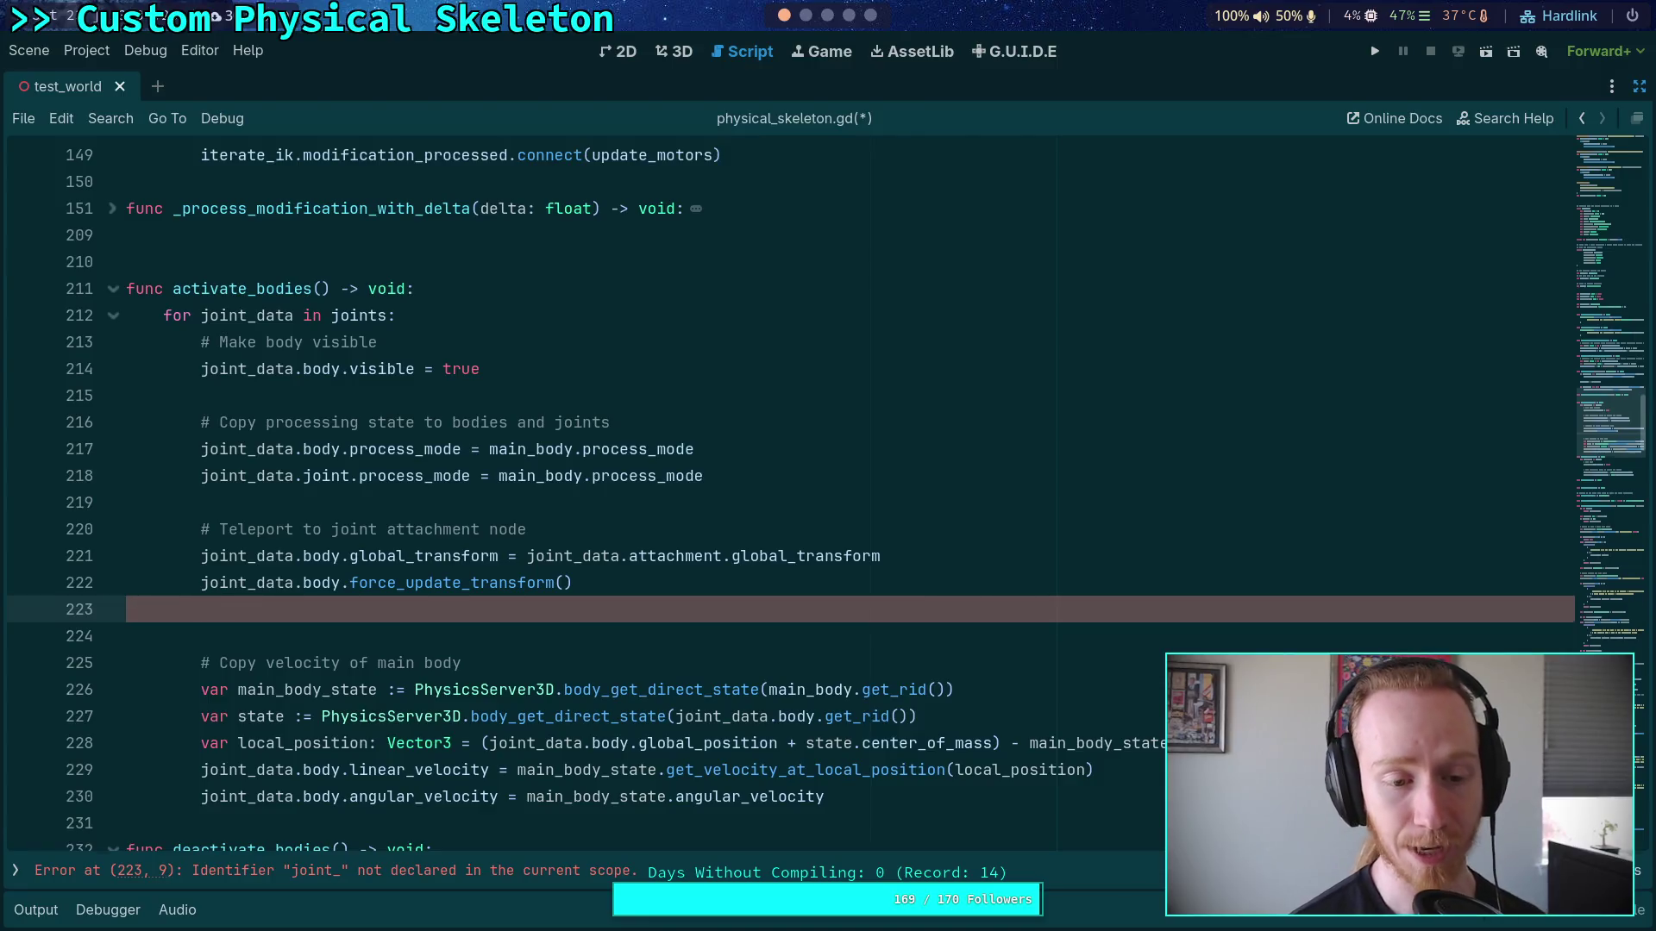
type("joint_dat")
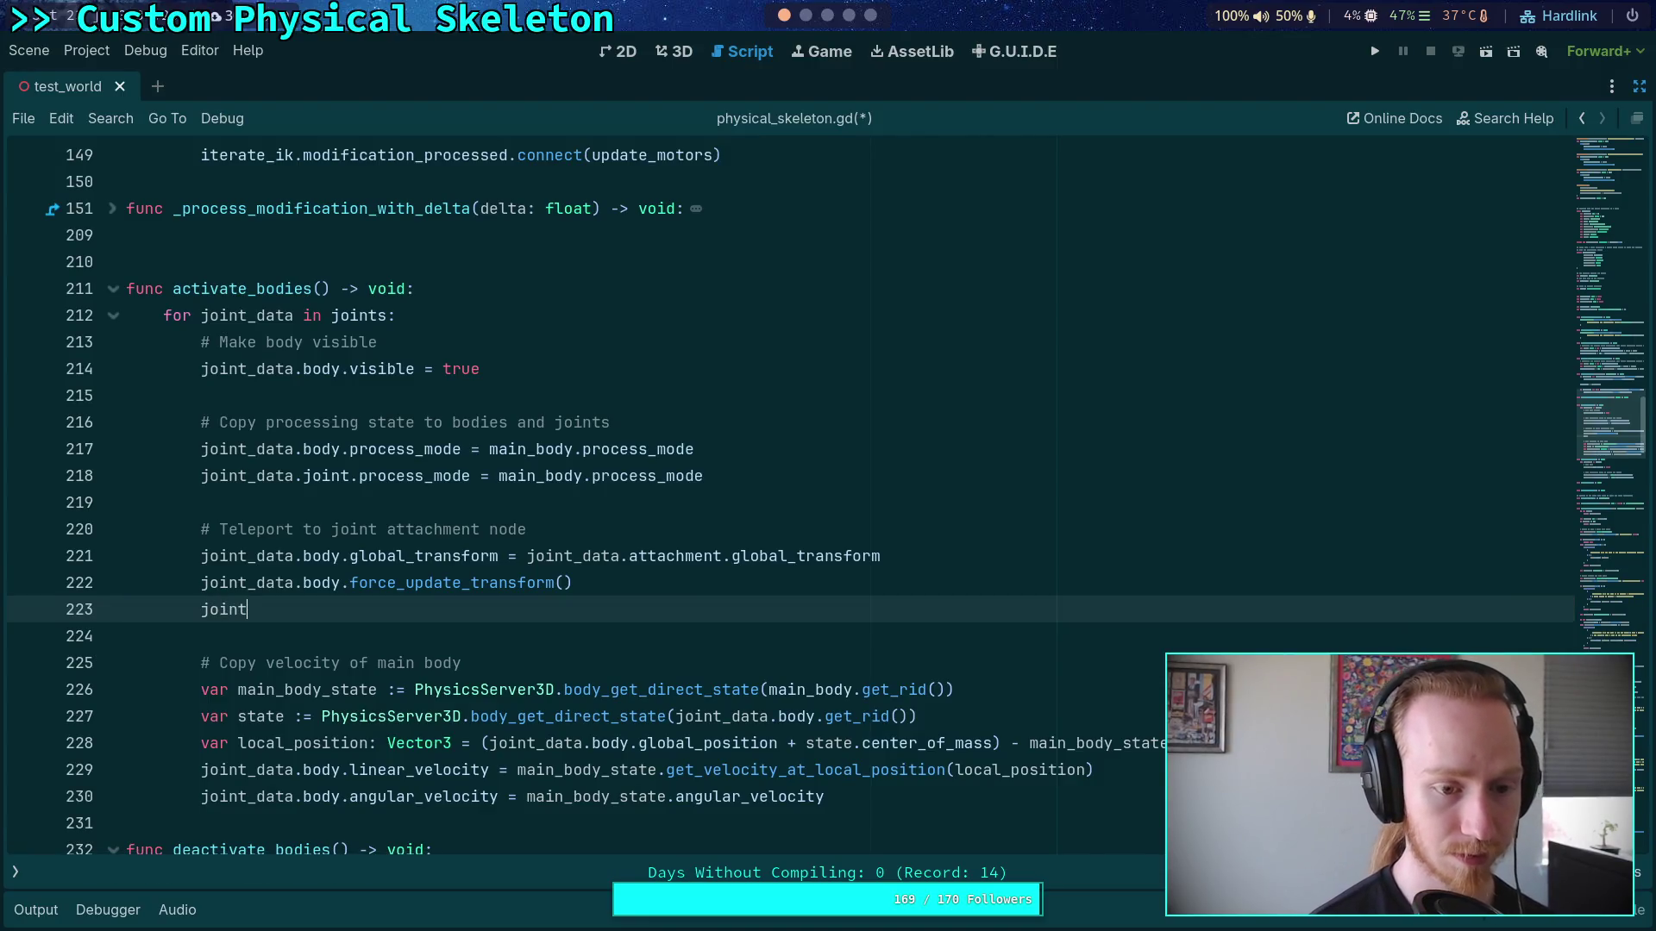
type("a.")
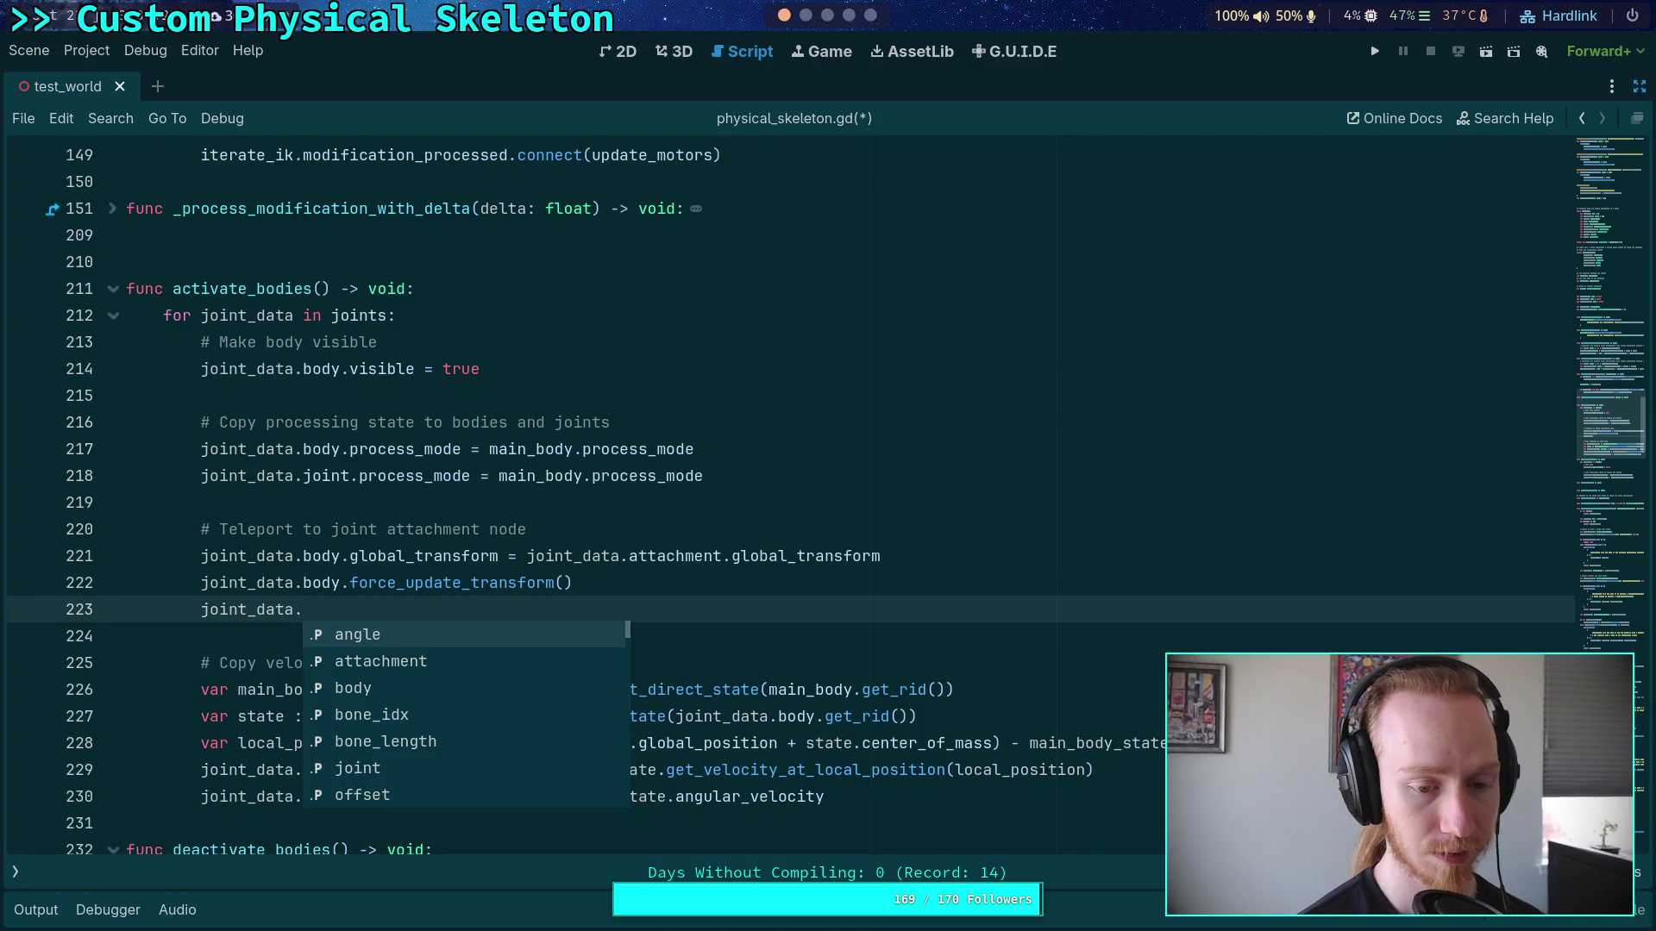
type("joint.fo")
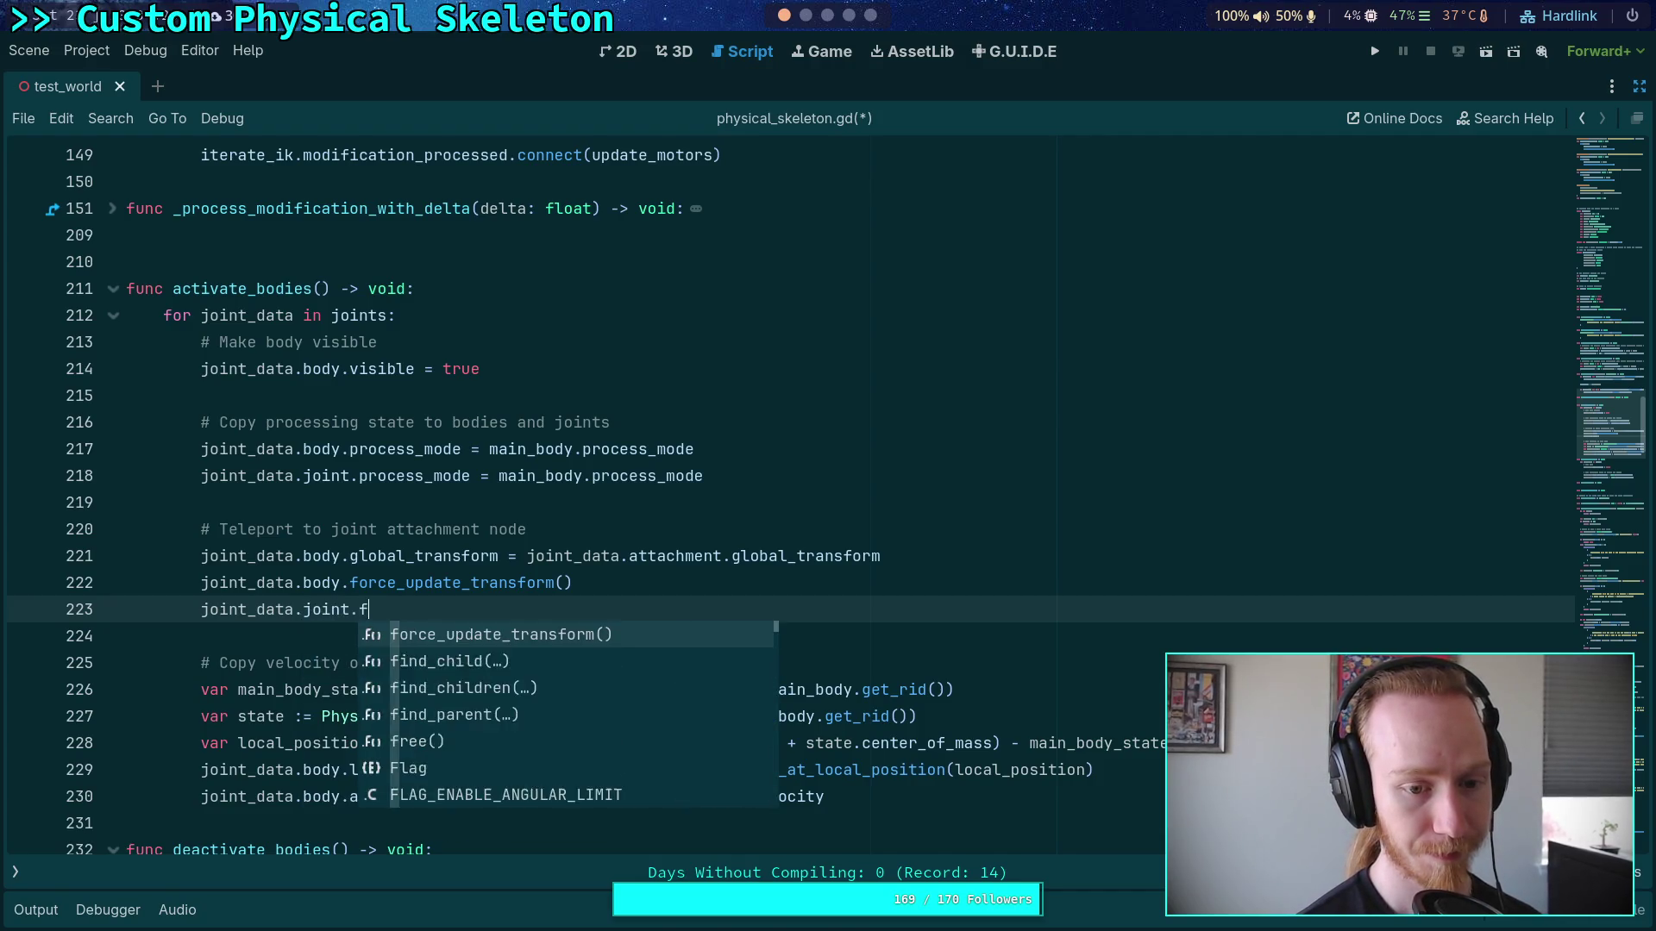
key("Return")
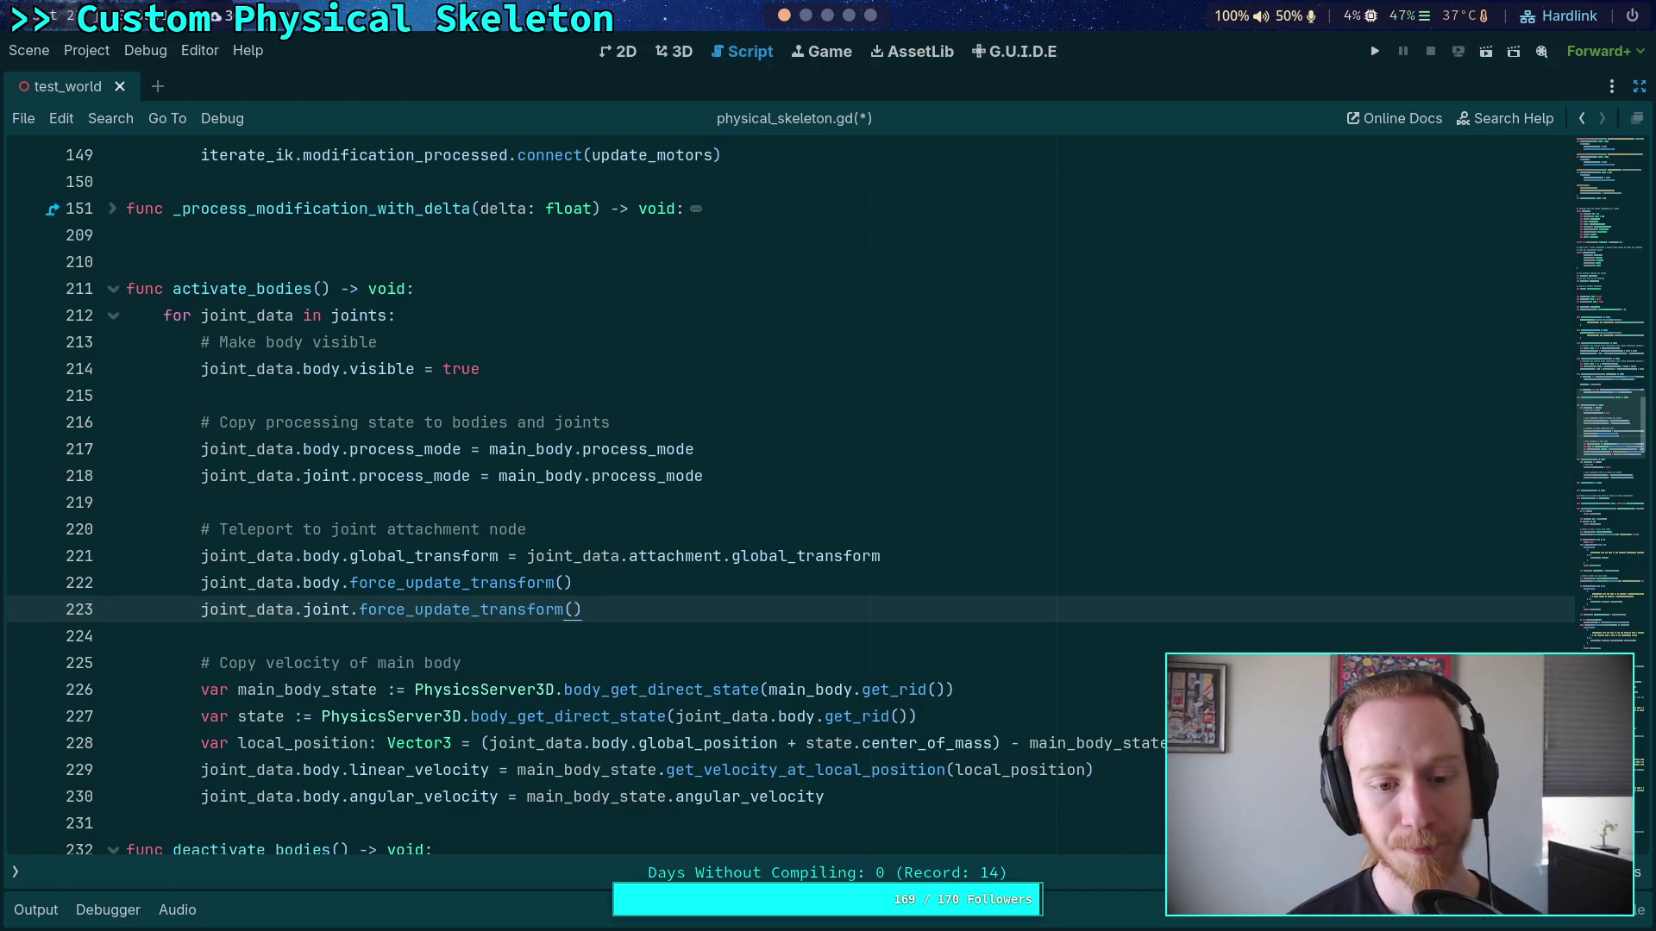
left_click_drag(608, 608, 199, 609)
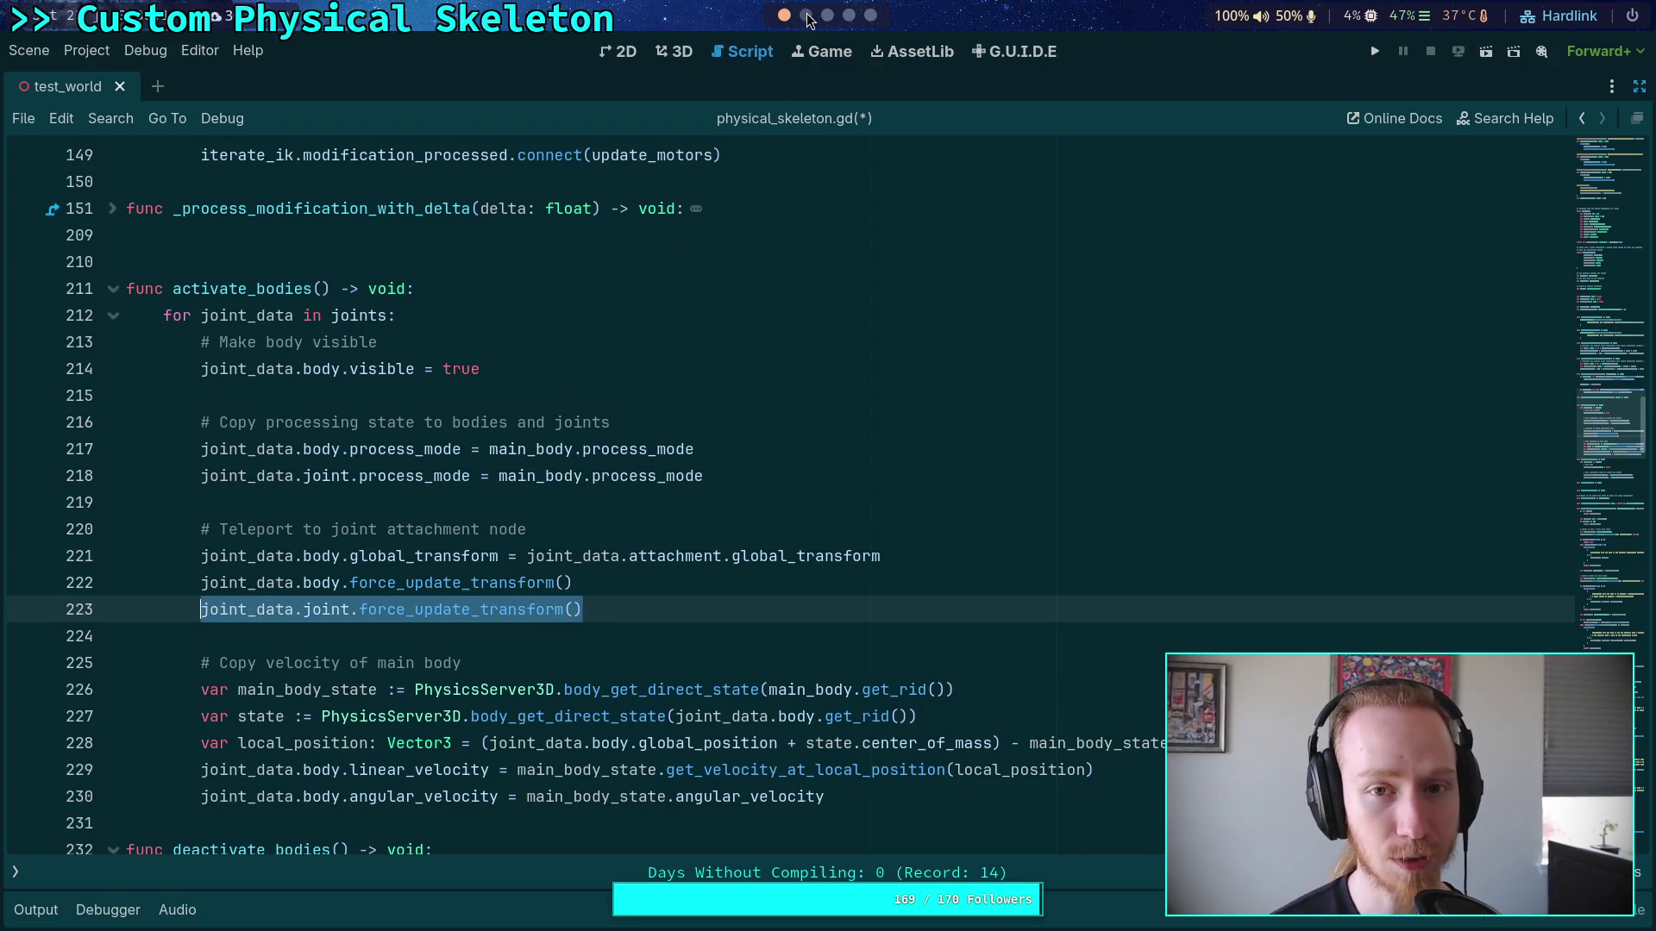
Step: In the Neovim workspace, live-grep for joint_3d and preview the HingeJoint3D and joint_3d.cpp matches
left_click(827, 14)
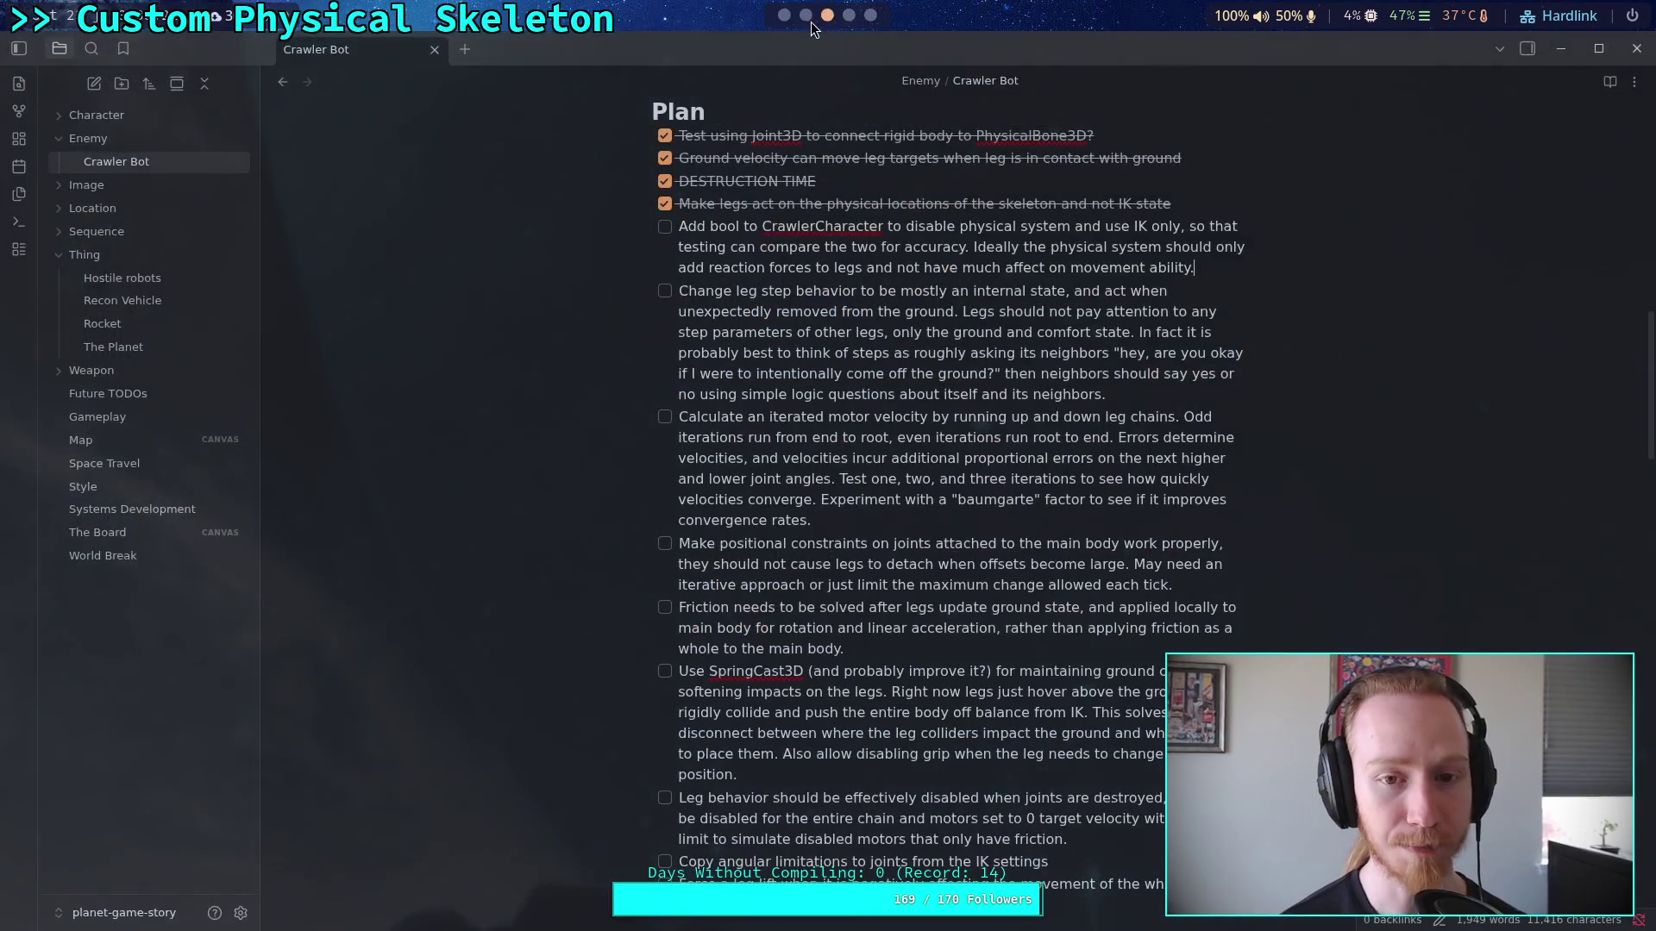
left_click(807, 19)
key("space")
key("f")
key("g")
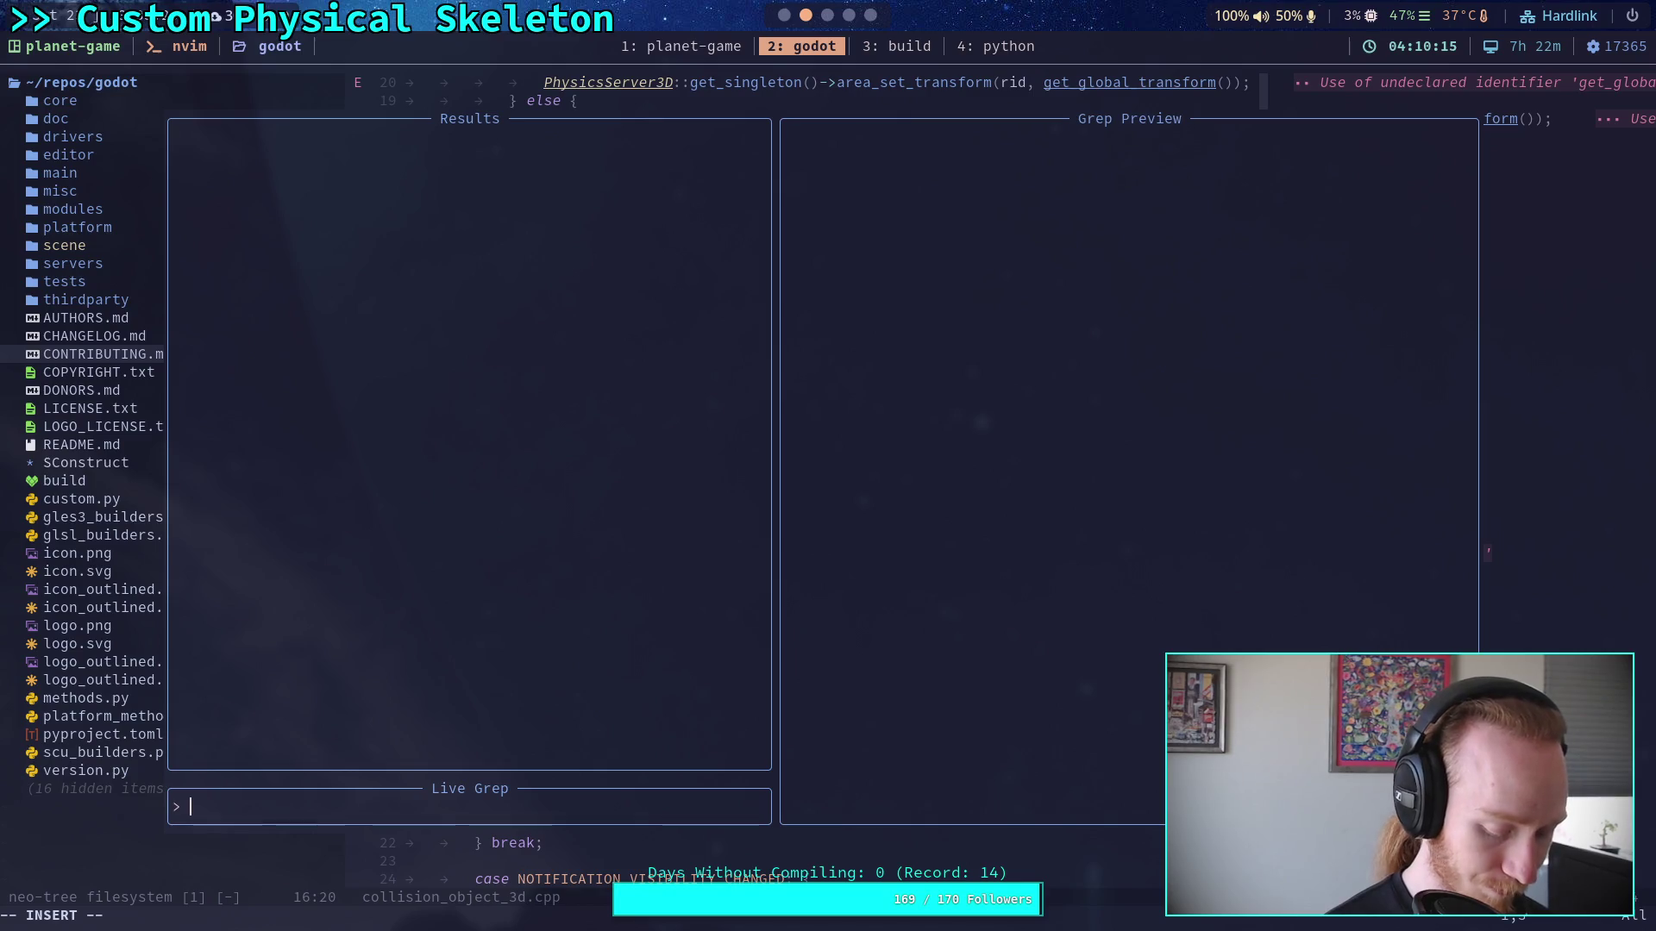
type("joint_3d")
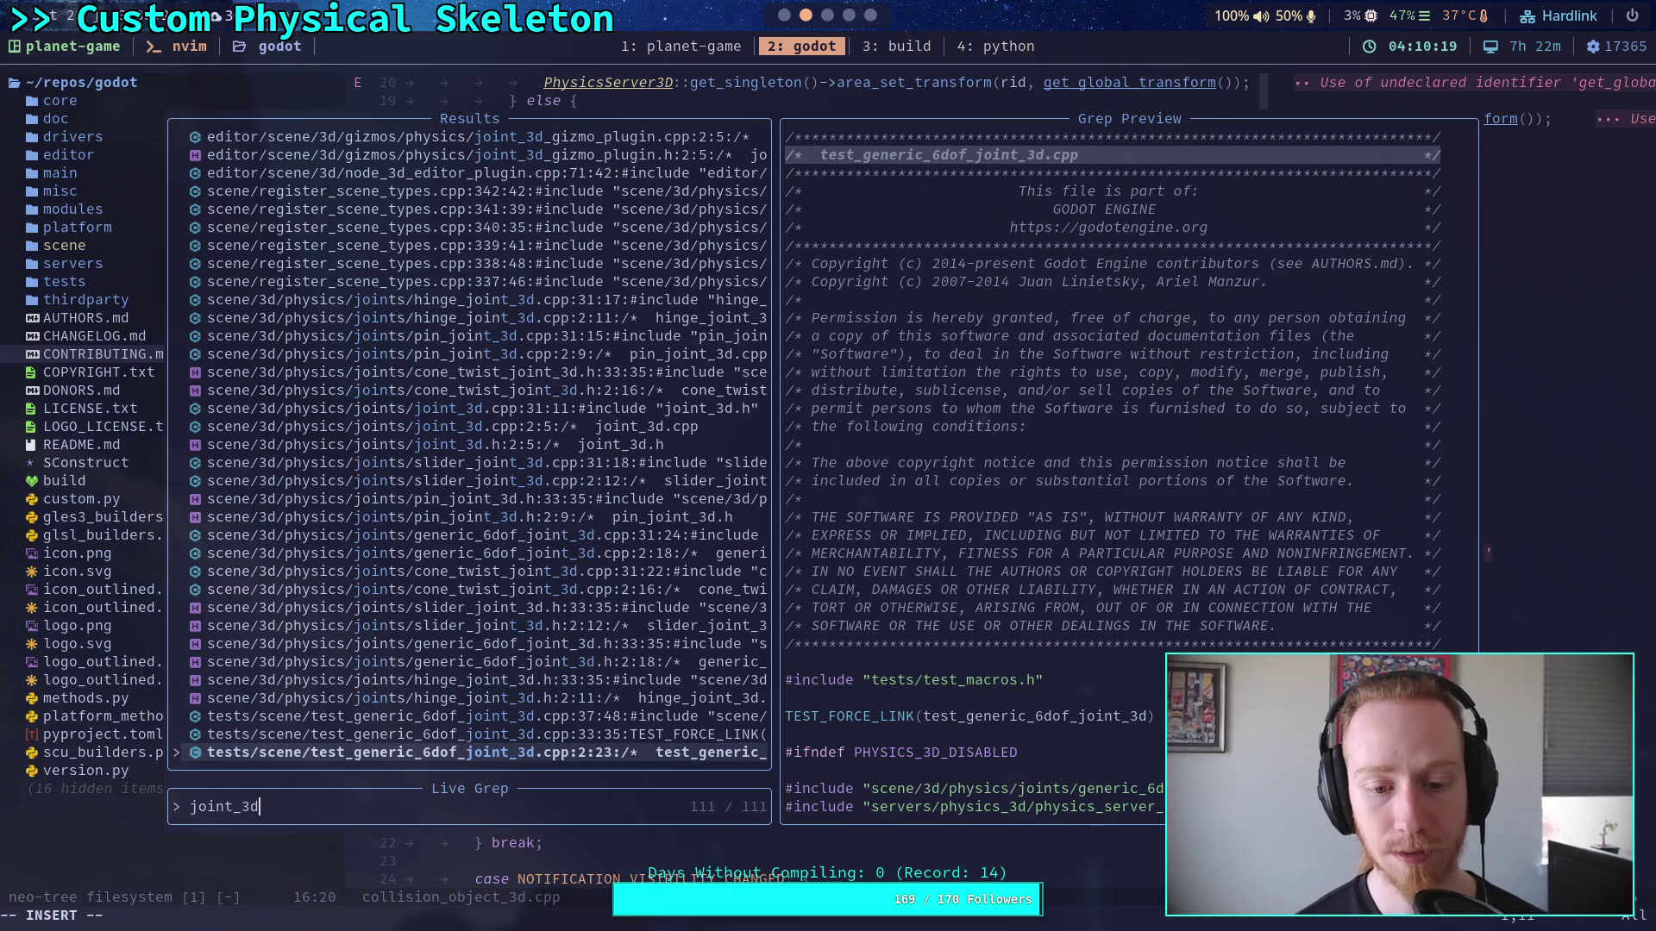
key("Up")
key("Up")
key("Up")
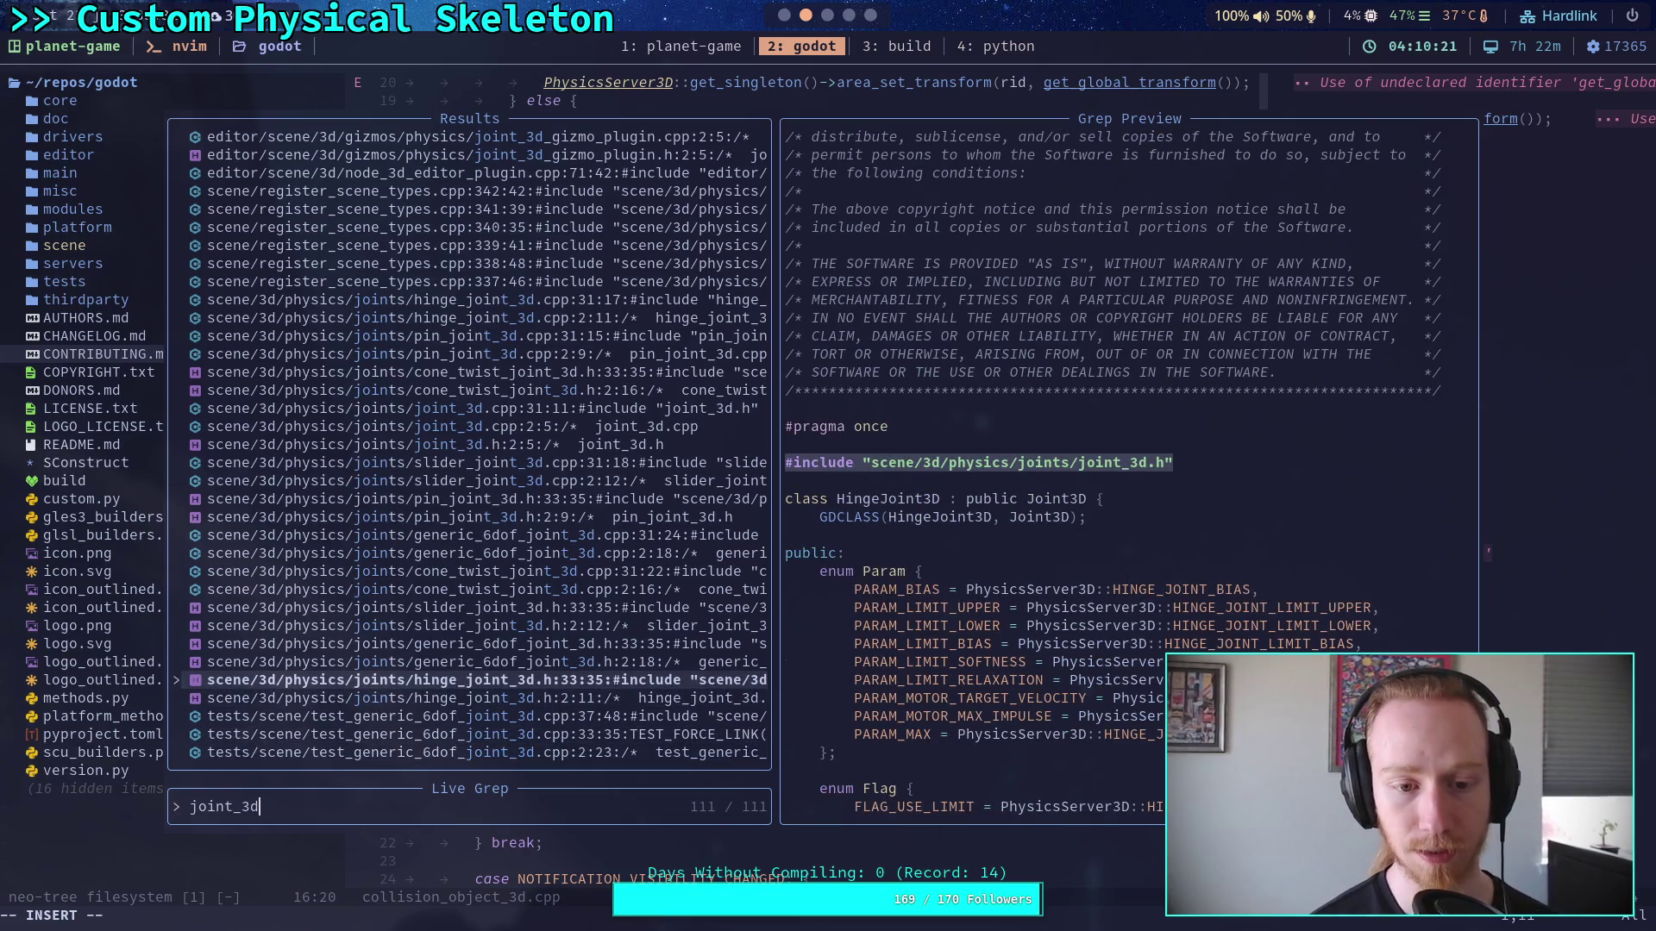
key("Up")
key("Up")
key("Up")
key("Up")
key("Up")
key("Up")
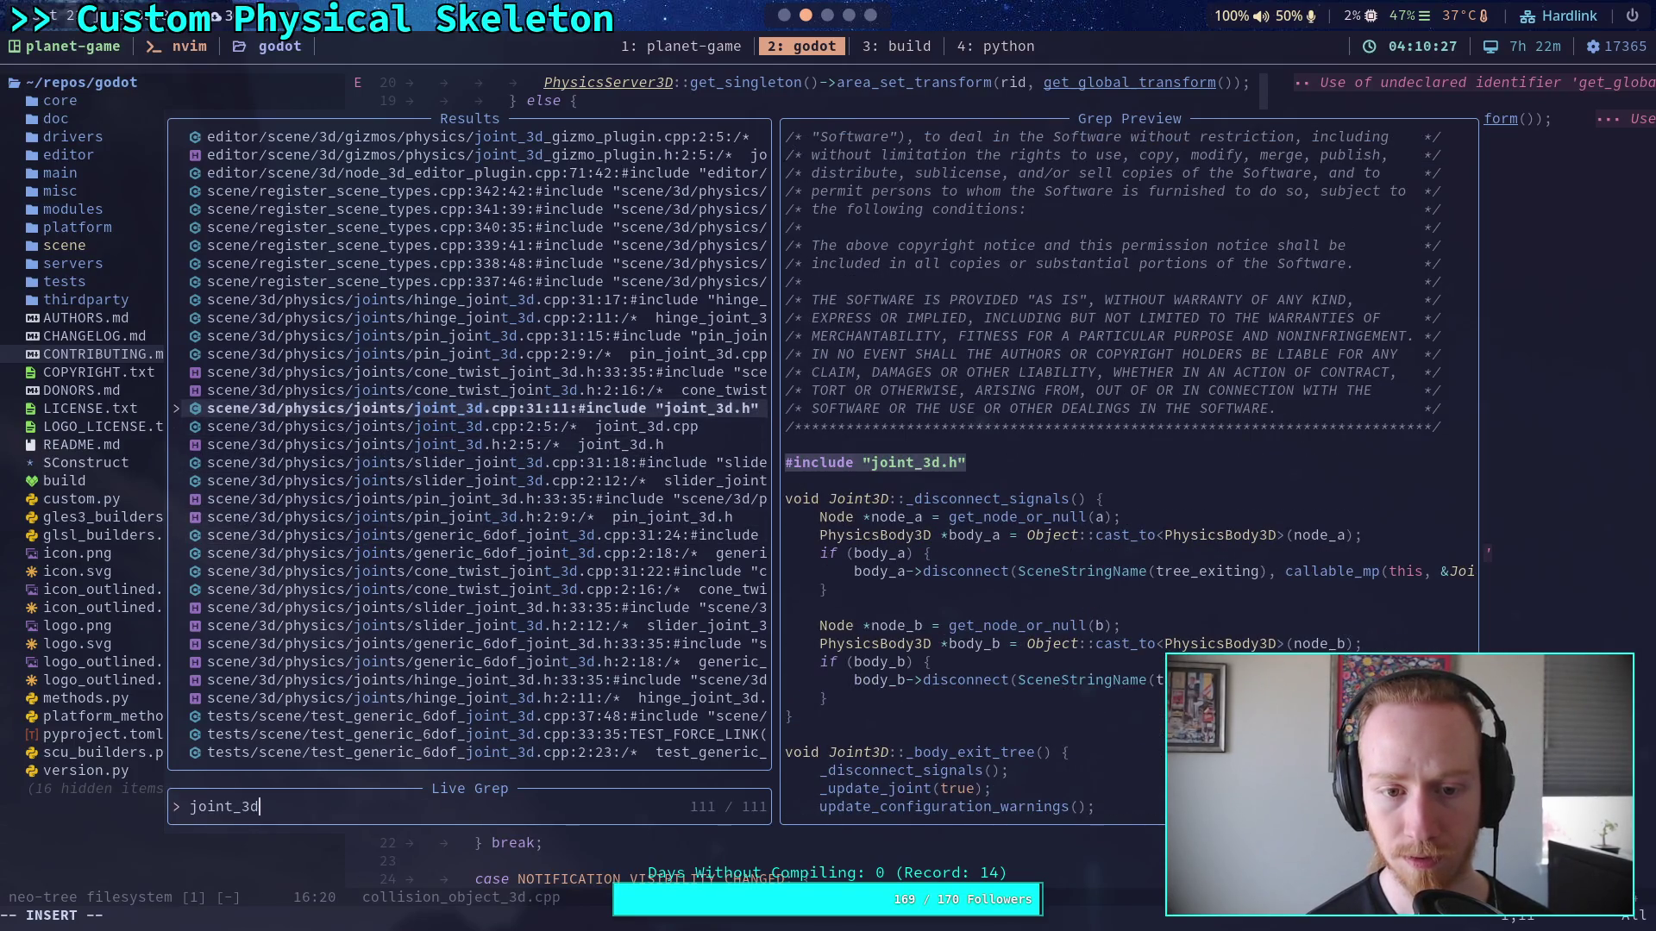
key("Down")
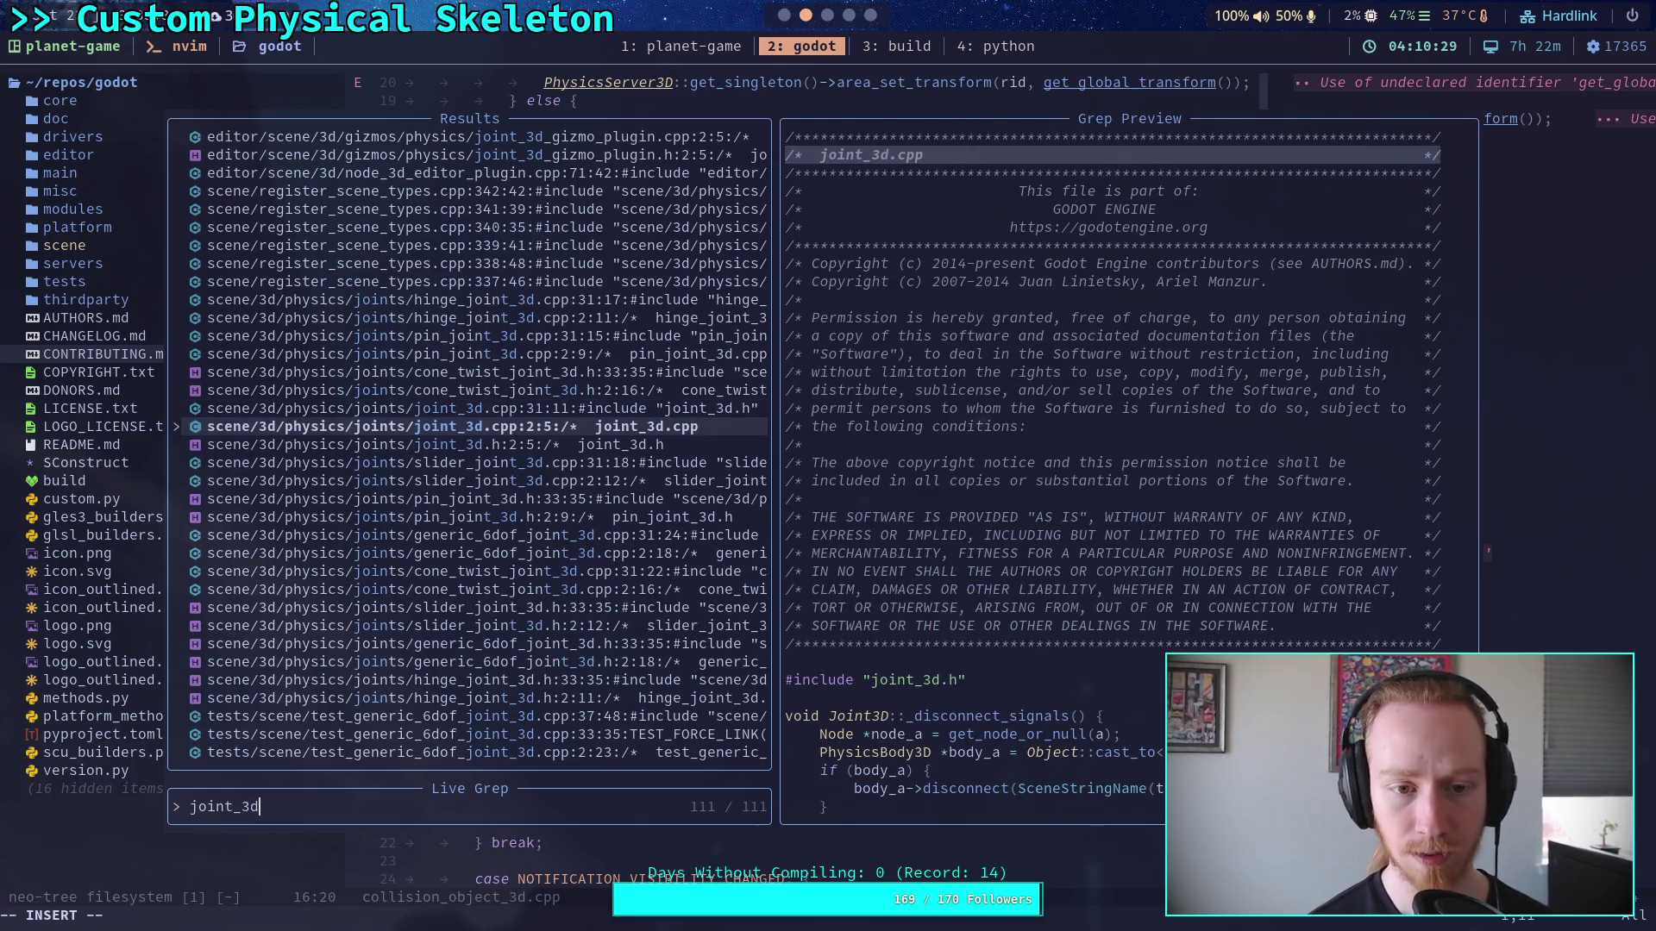
key("Escape")
key("Escape")
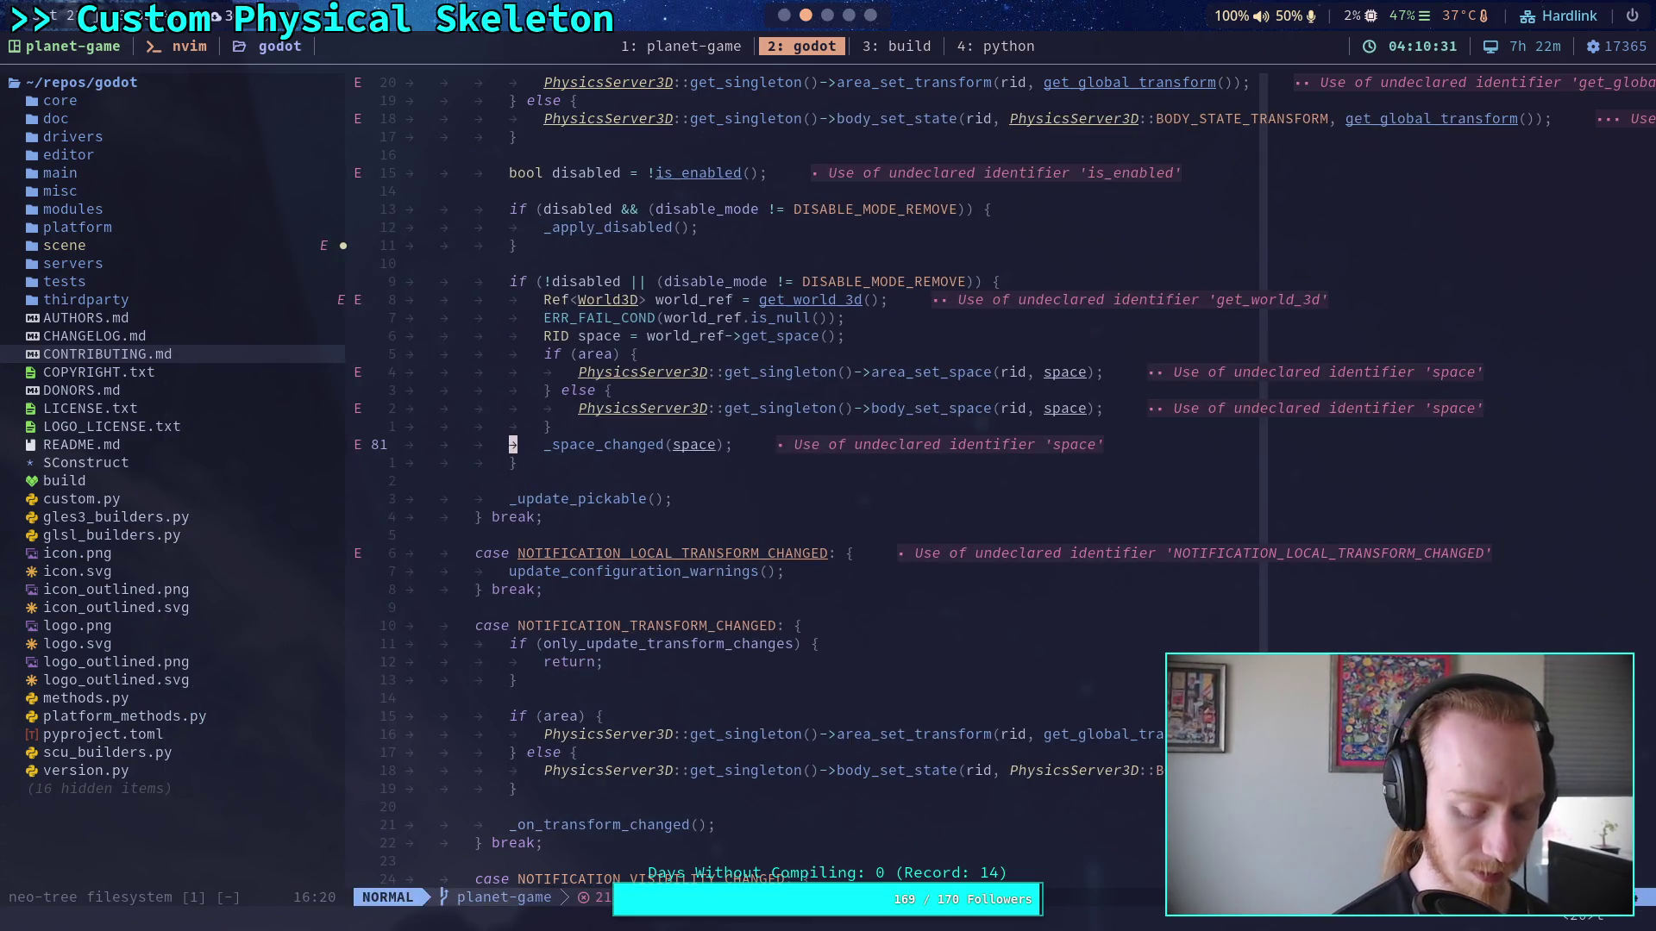
Step: Open joint_3d.cpp with the file finder and page down to Joint3D's _notification code
key("space")
key("f")
key("f")
type("joint_")
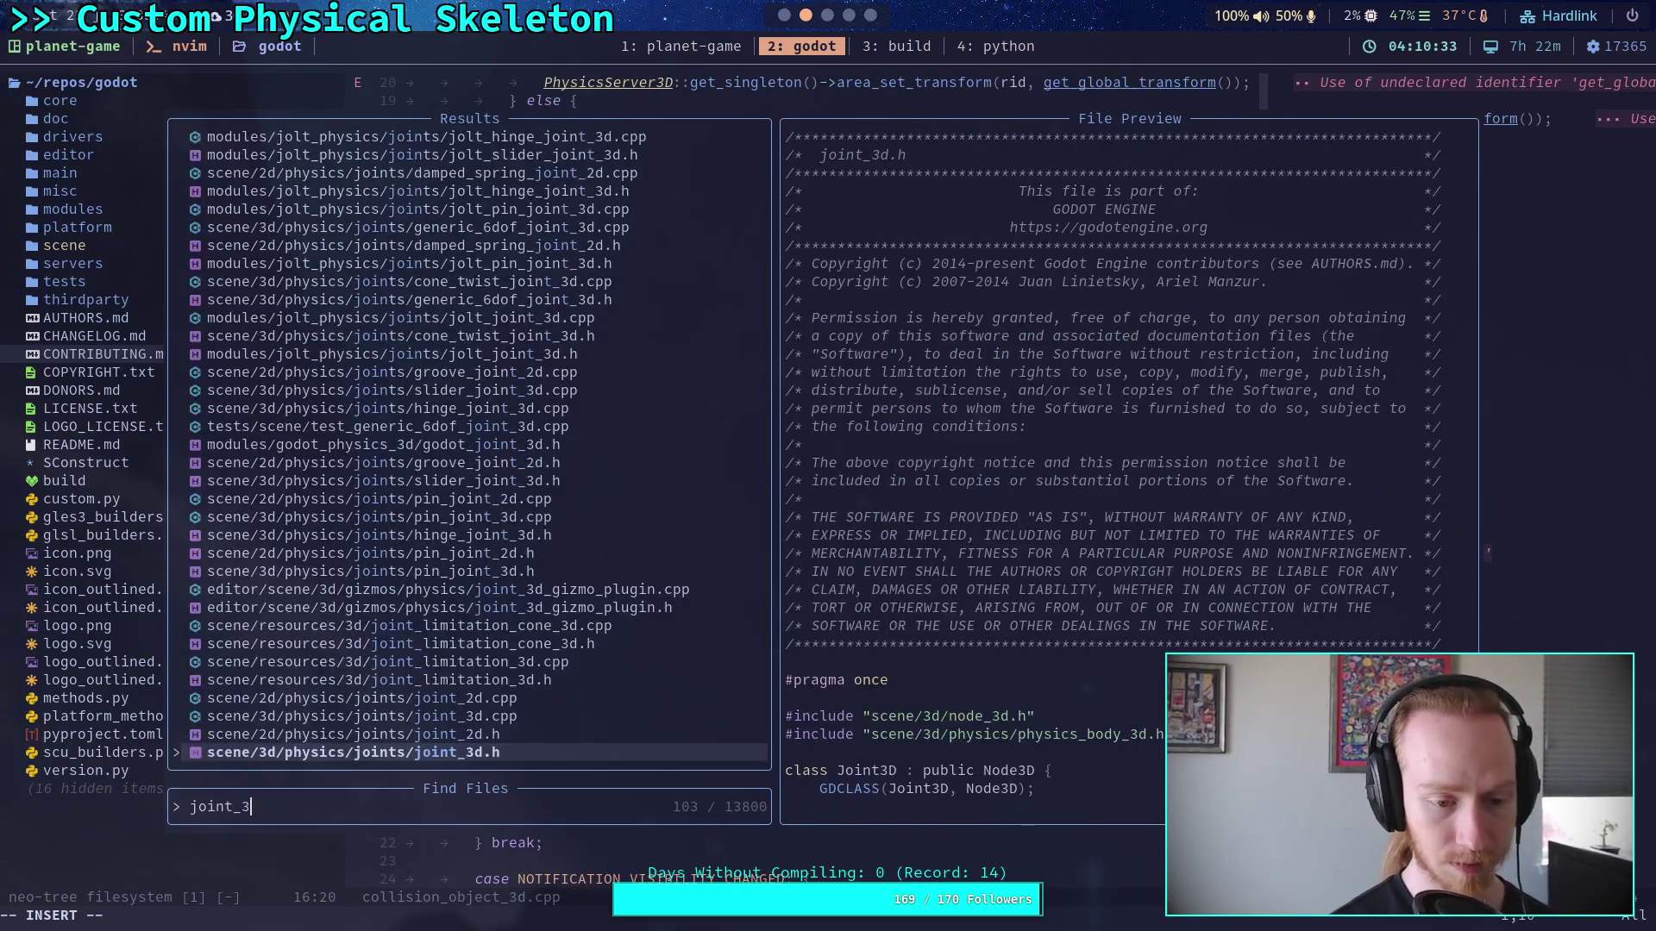
type("3d")
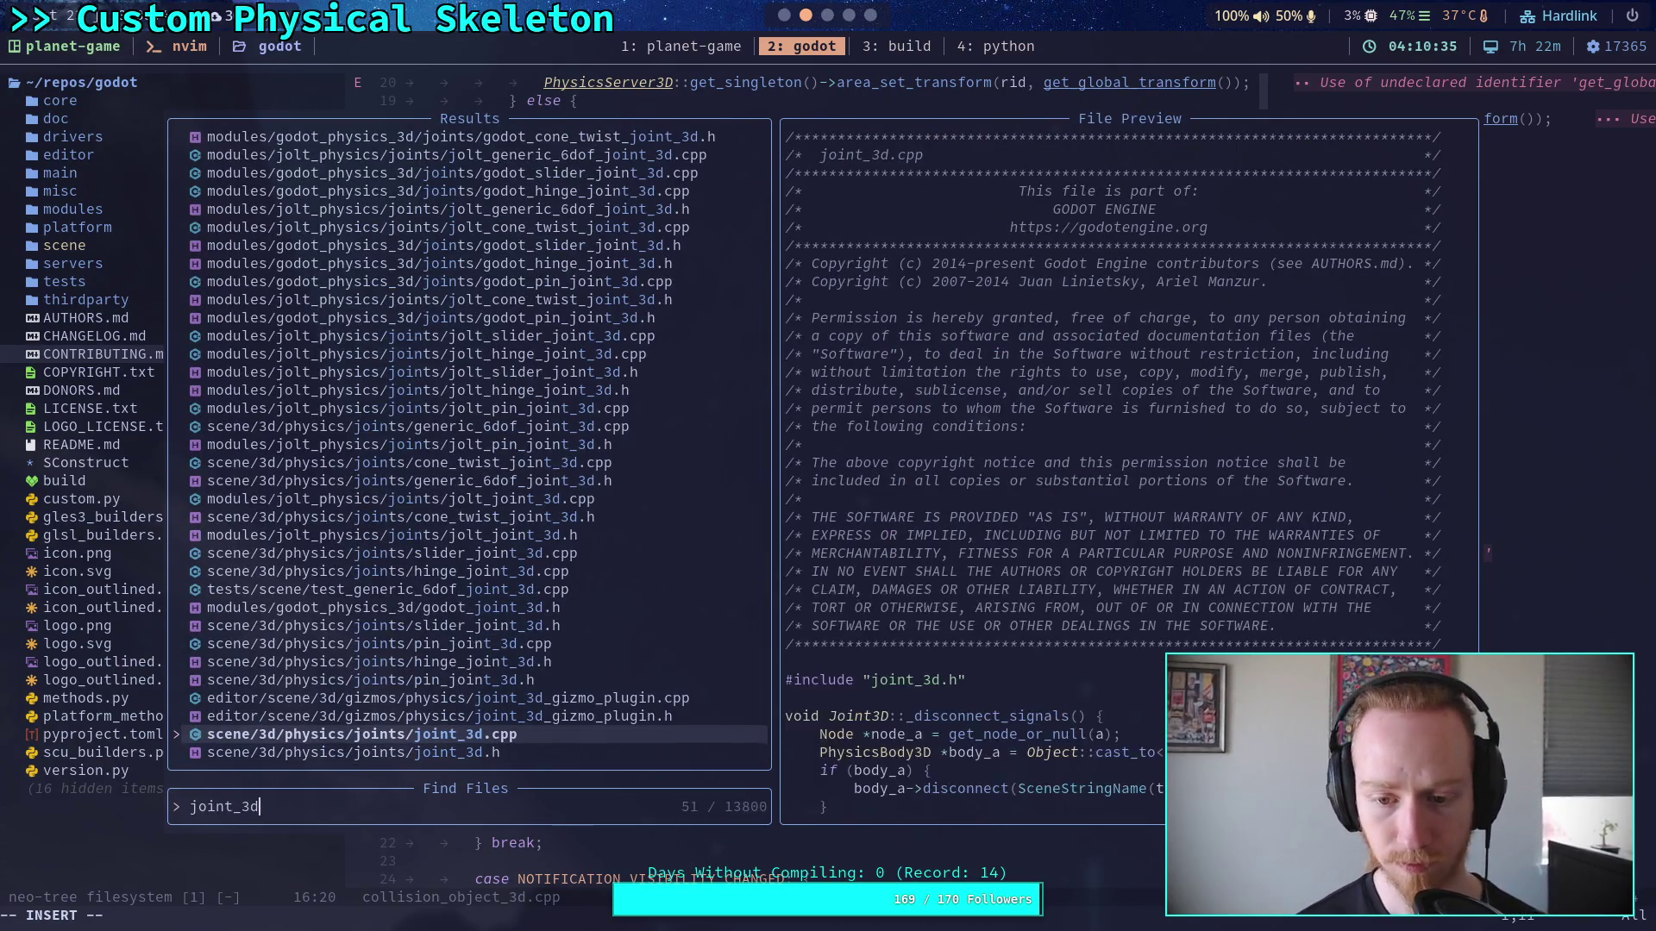
key("Return")
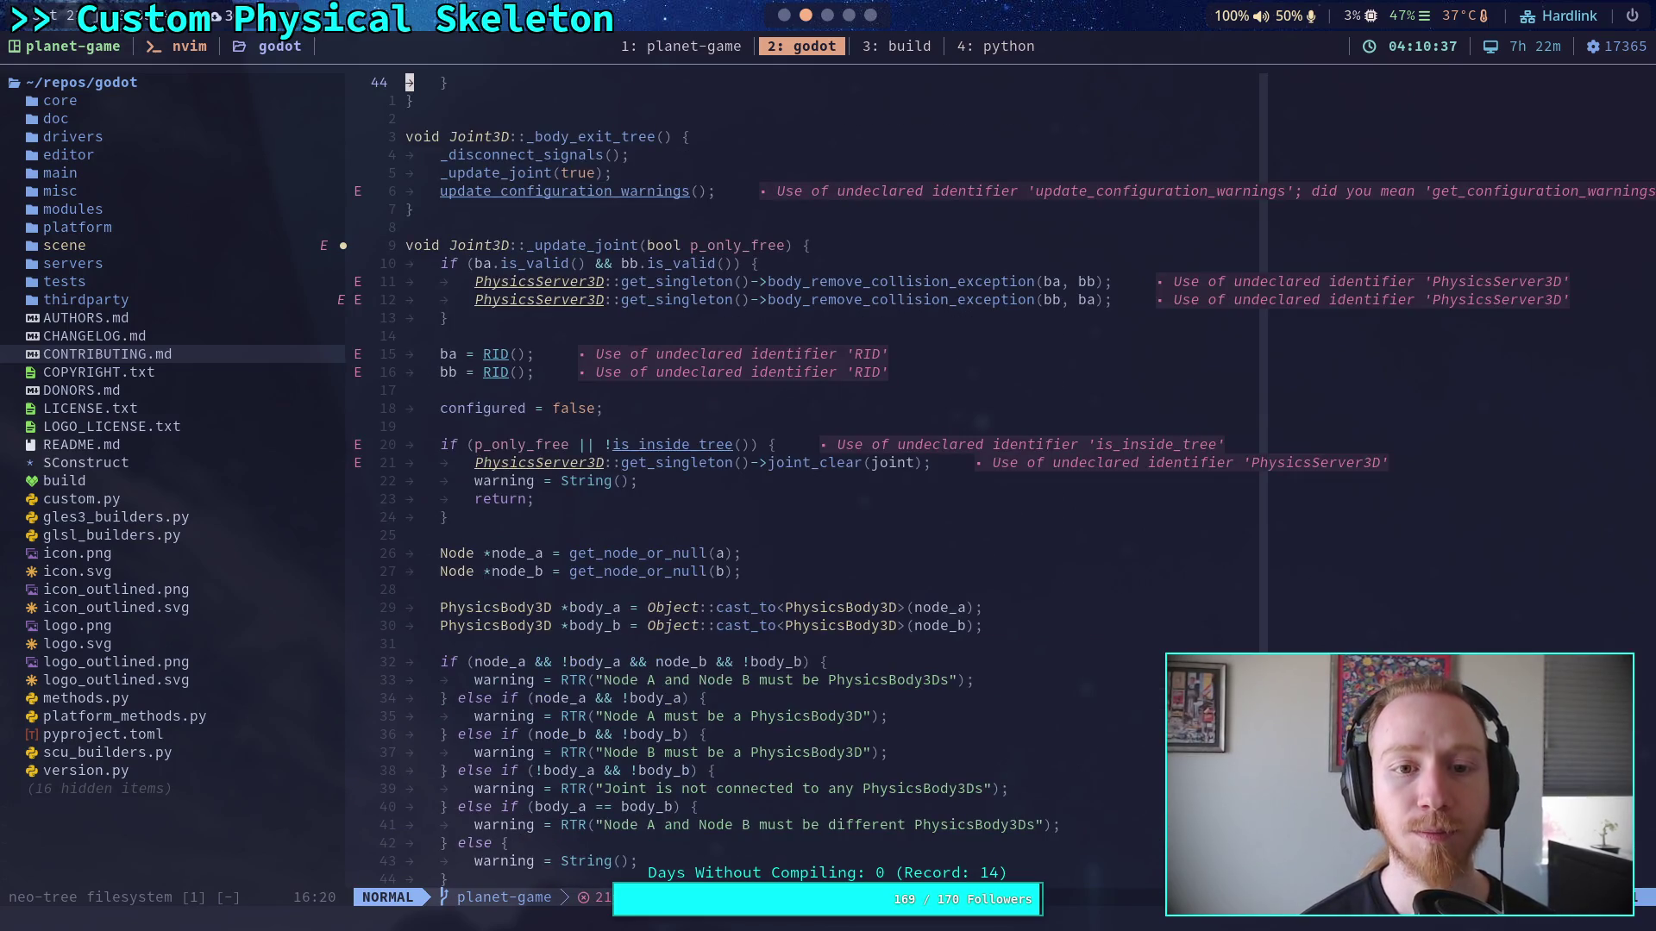
key("ctrl+f")
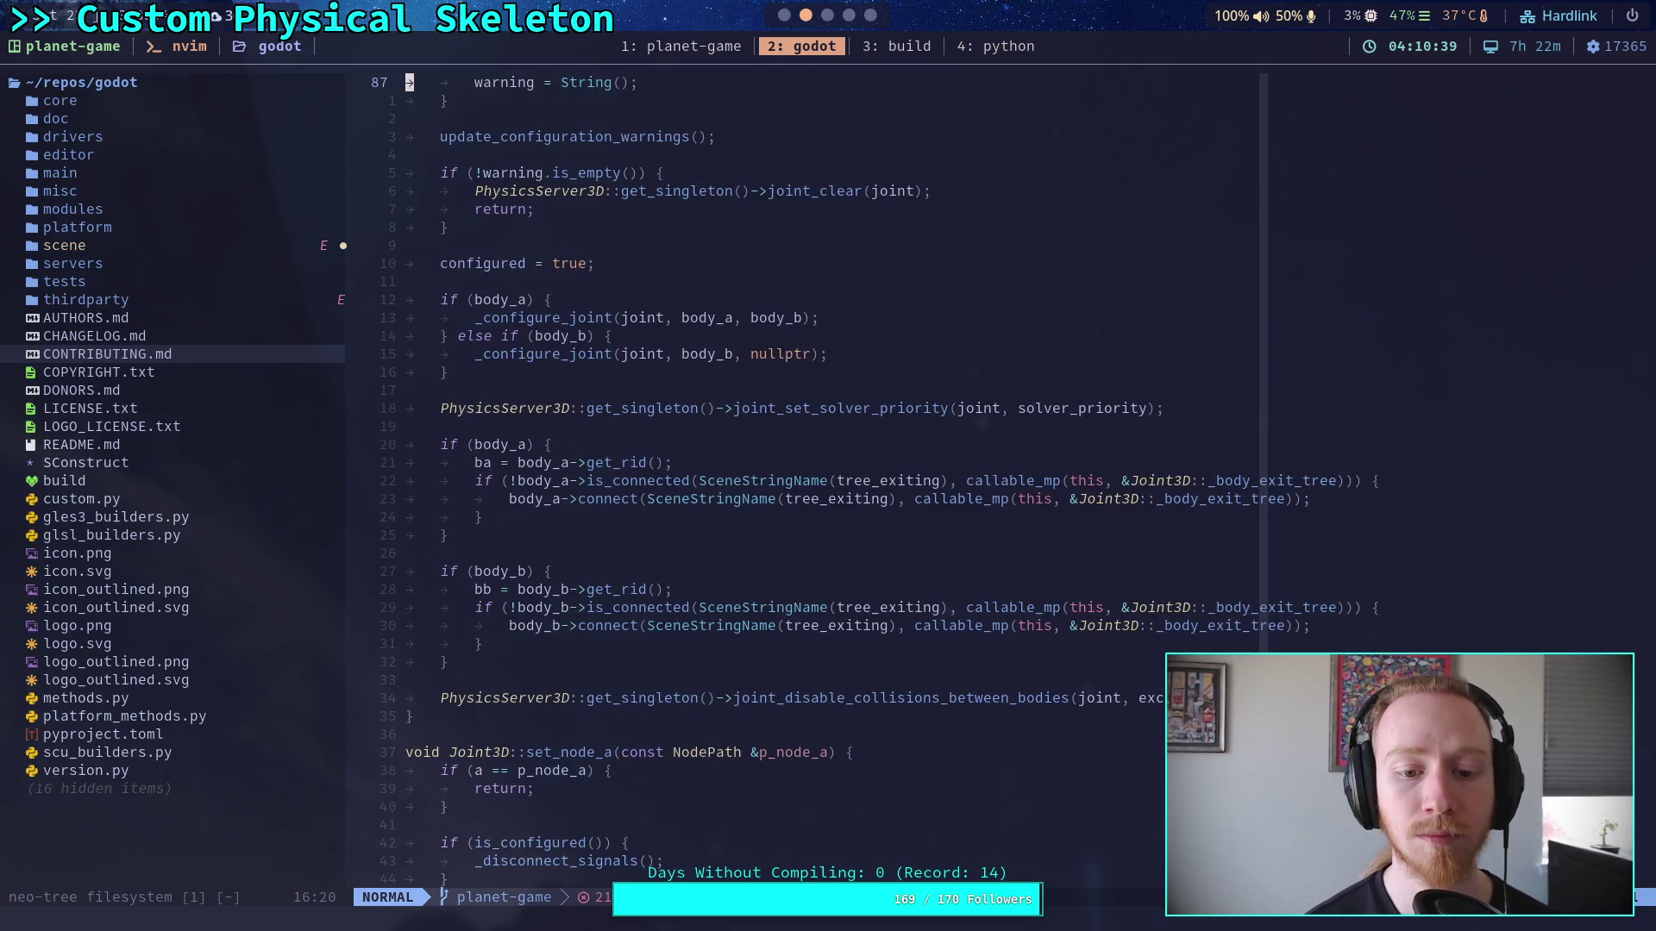
key("ctrl+f")
key("ctrl+f")
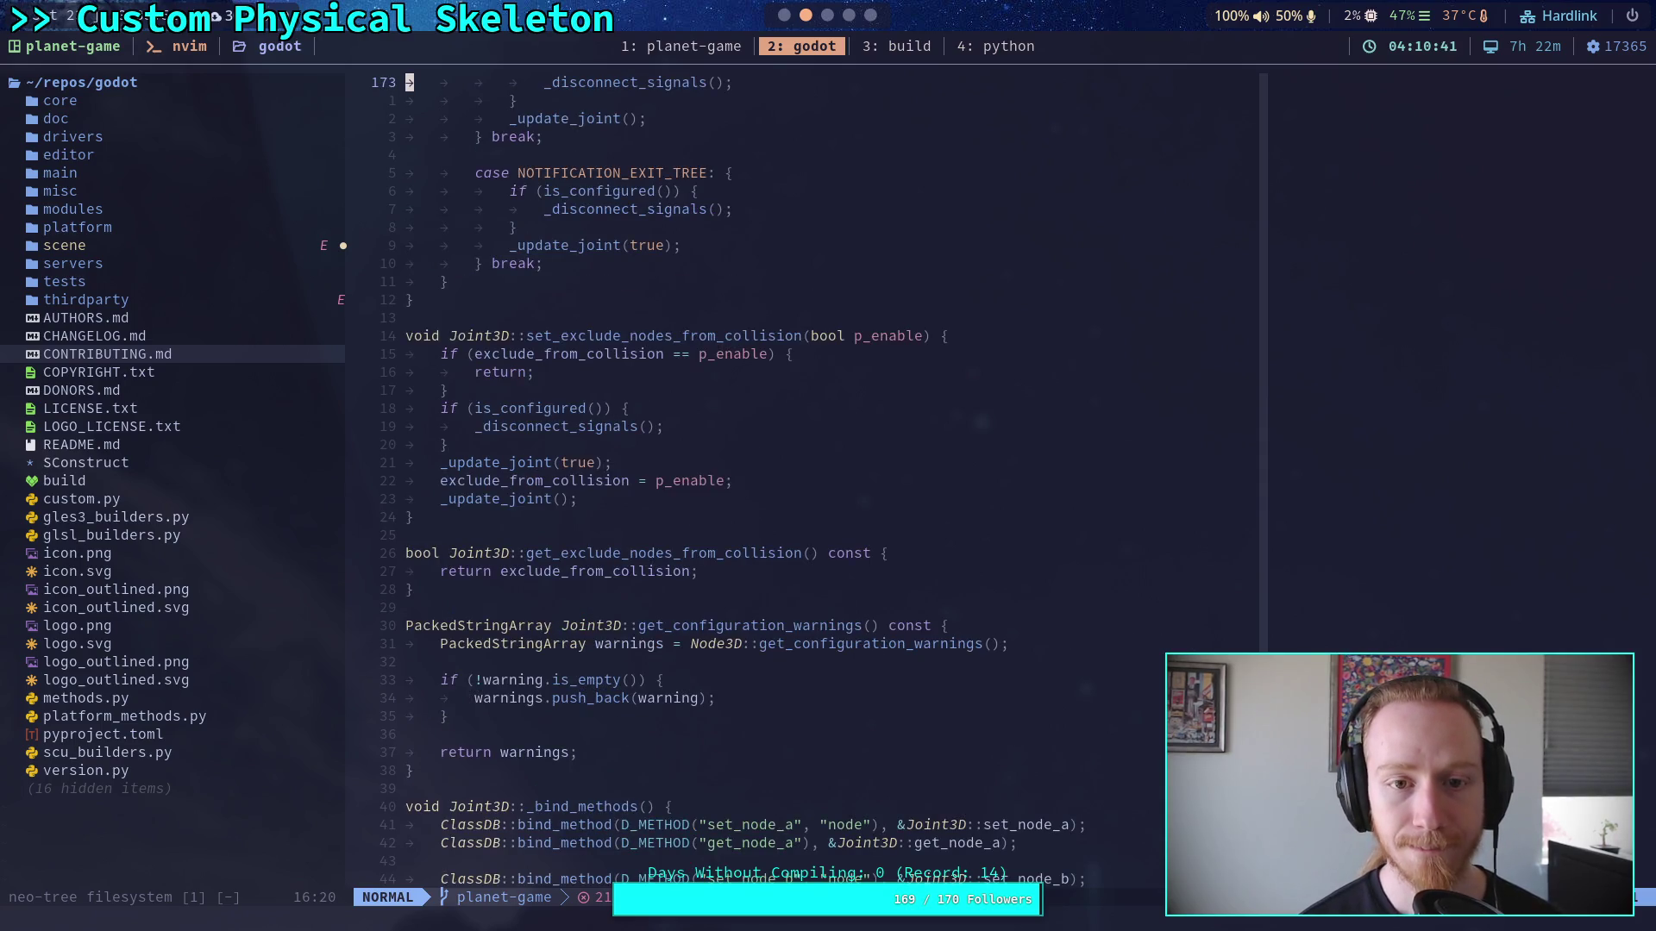
key("k")
key("k")
key("k")
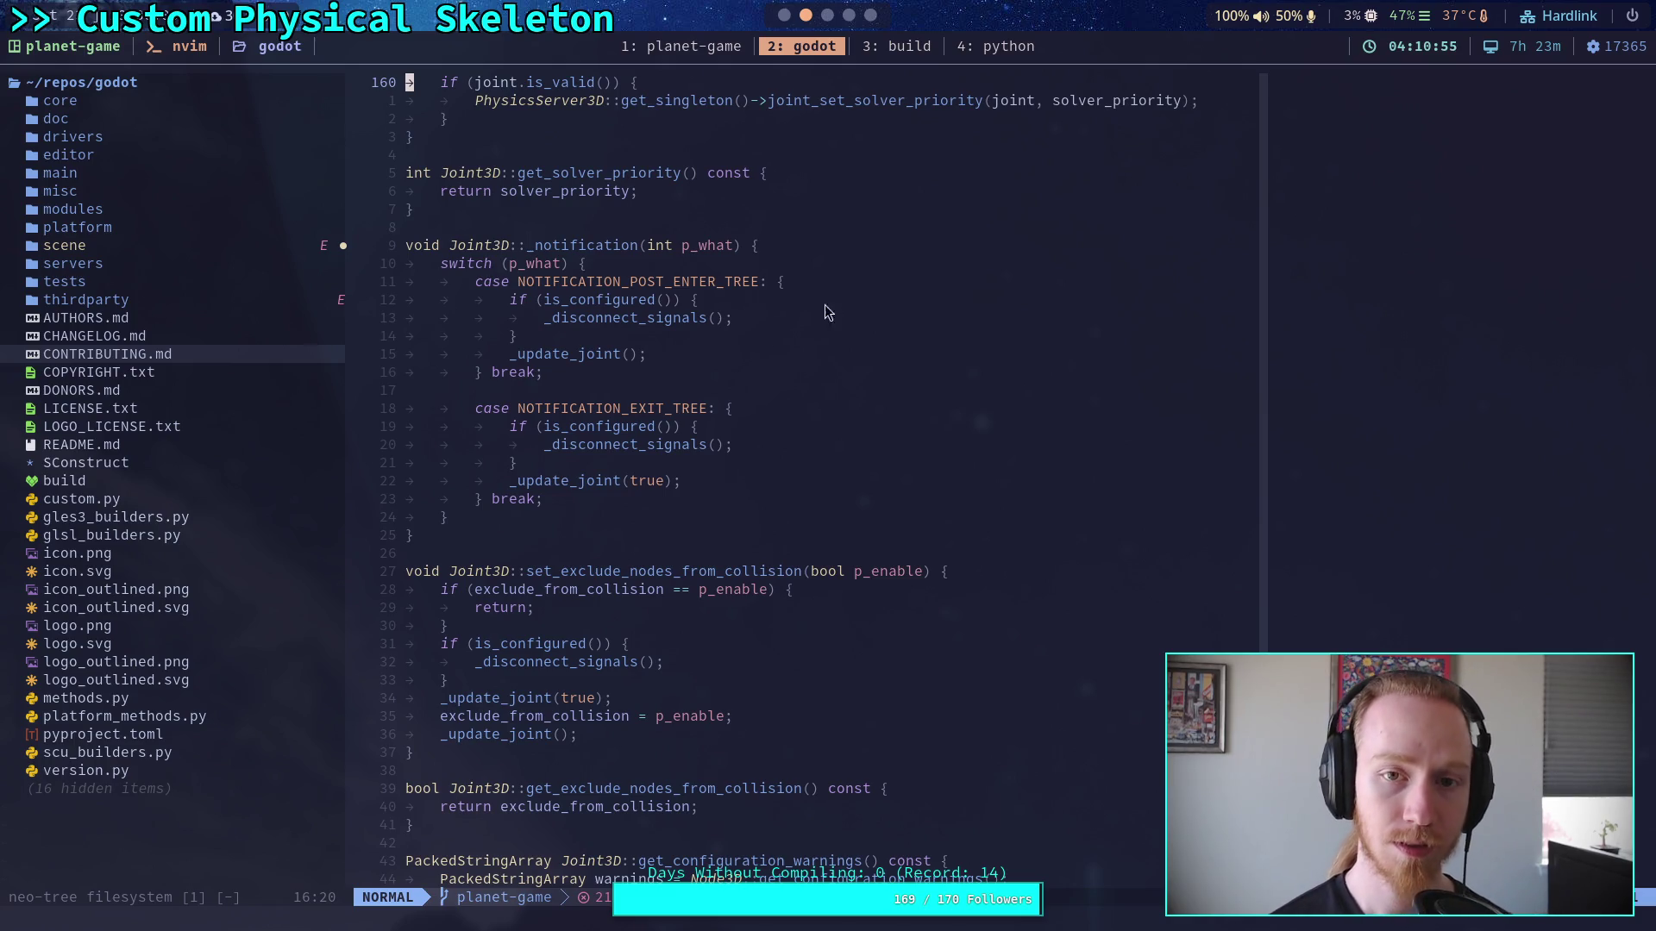
key("super+1")
Step: Delete the joint force_update_transform line and its blank line, then save physical_skeleton.gd
key("BackSpace")
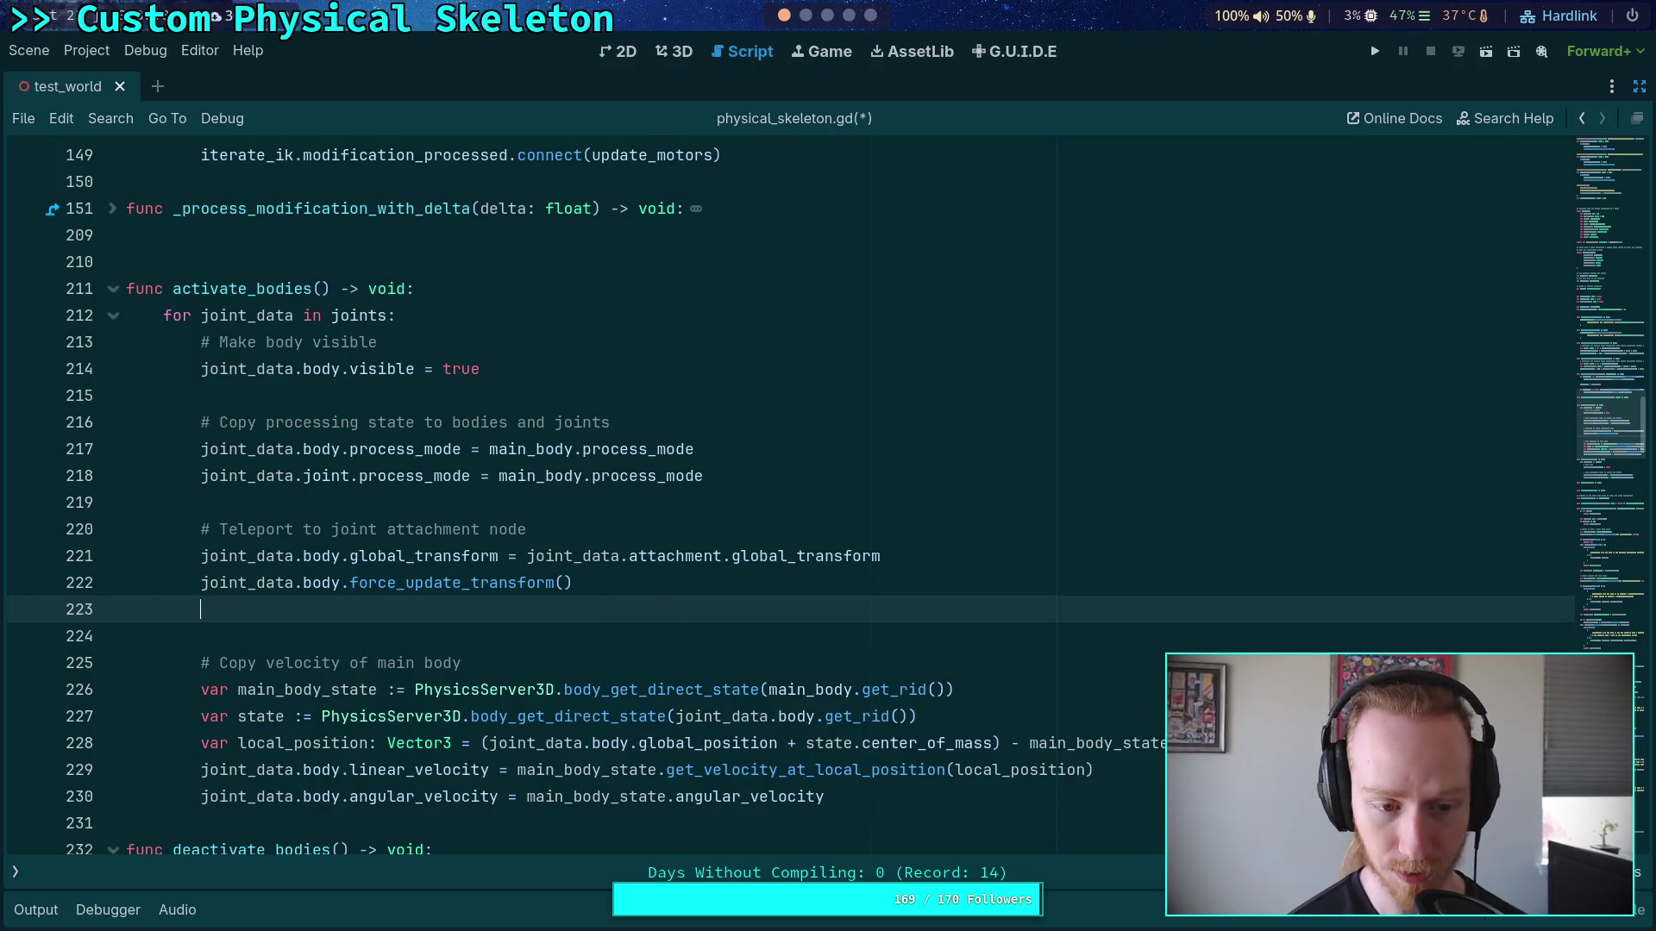
key("BackSpace")
key("BackSpace")
key("BackSpace")
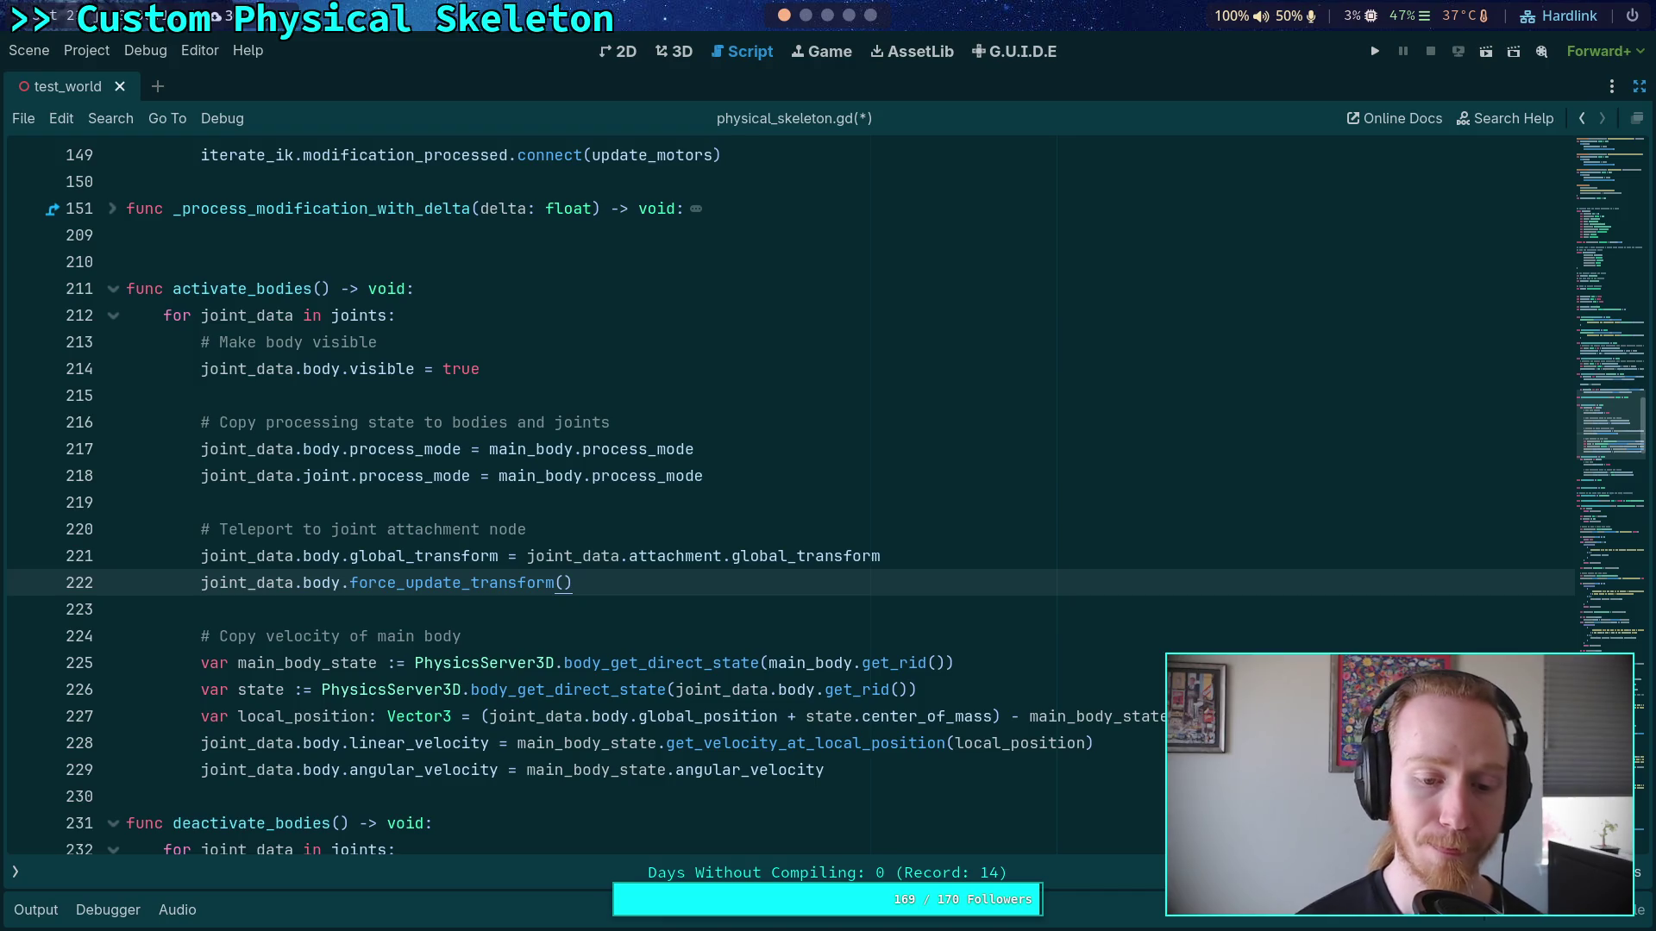
key("ctrl+s")
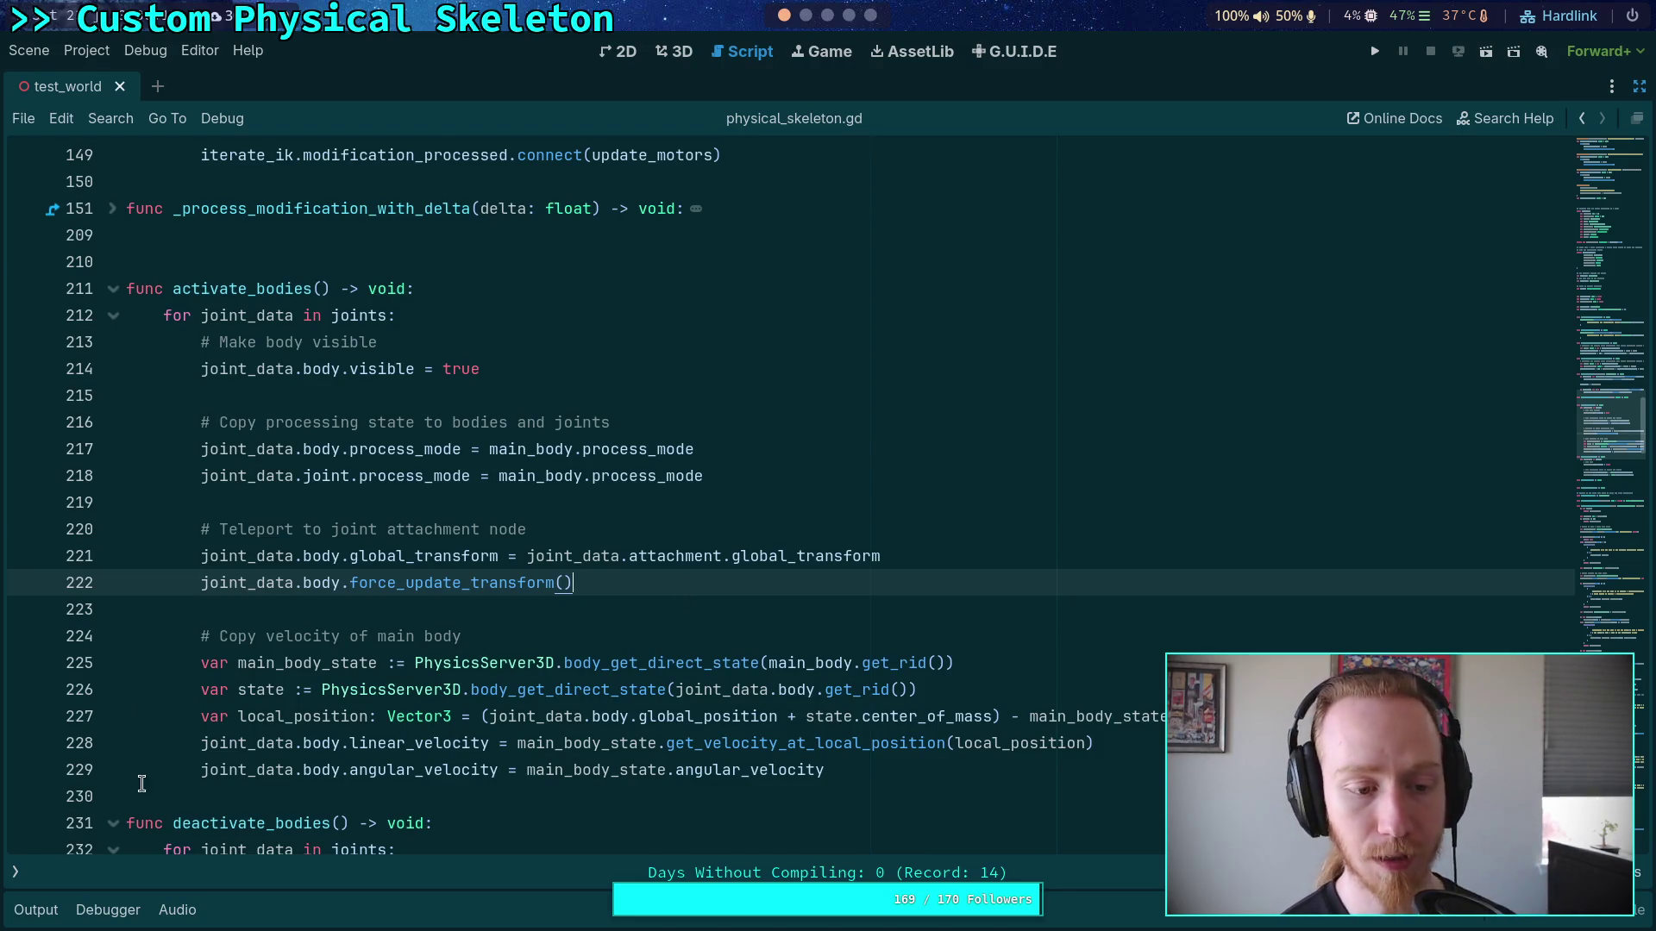
scroll(319, 614, "down", 2)
scroll(346, 610, "down", 3)
scroll(345, 610, "up", 2)
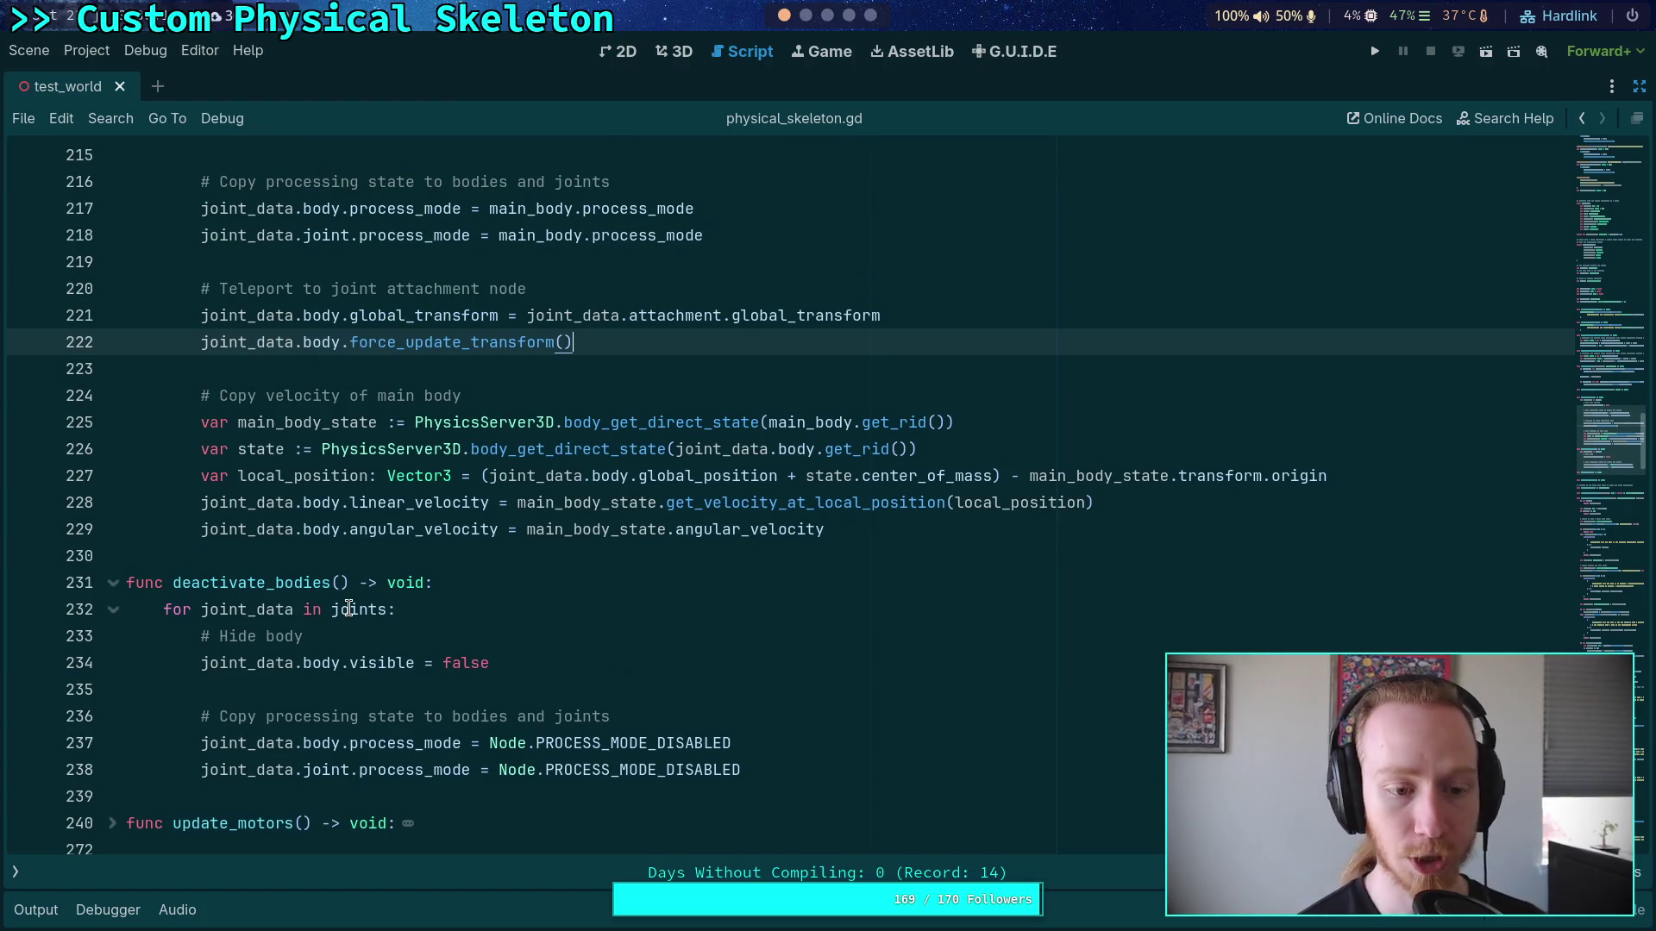
Step: Open CrawlerLeg.gd from the script list and bring back the side docks
left_click(16, 871)
left_click(112, 224)
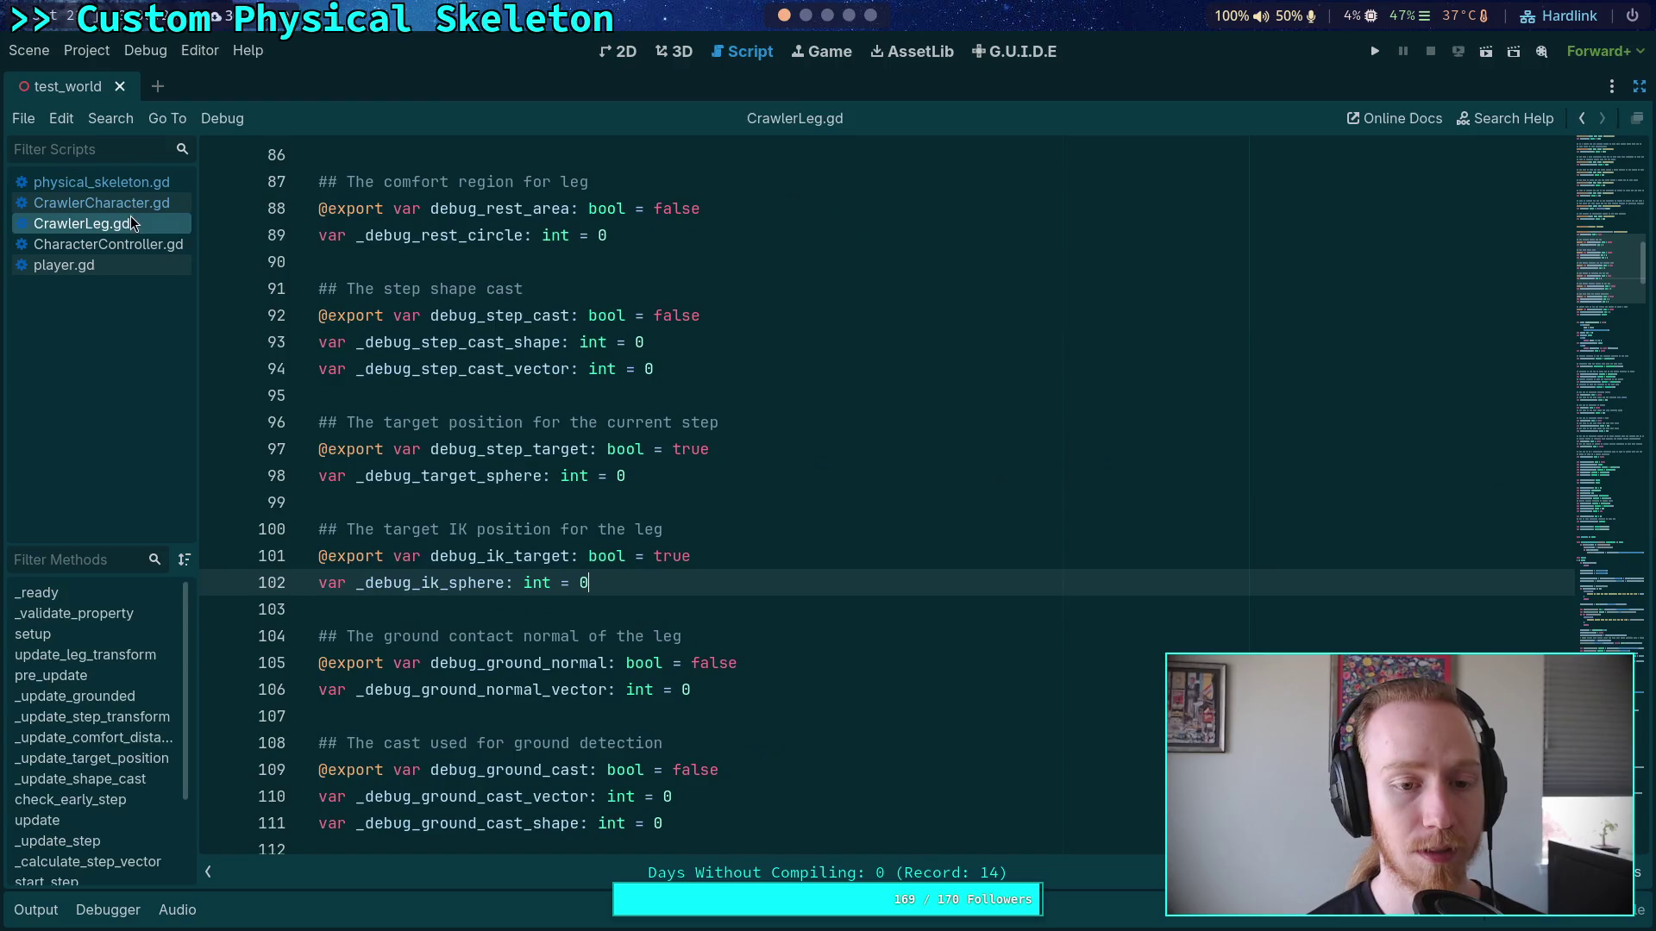
left_click(399, 500)
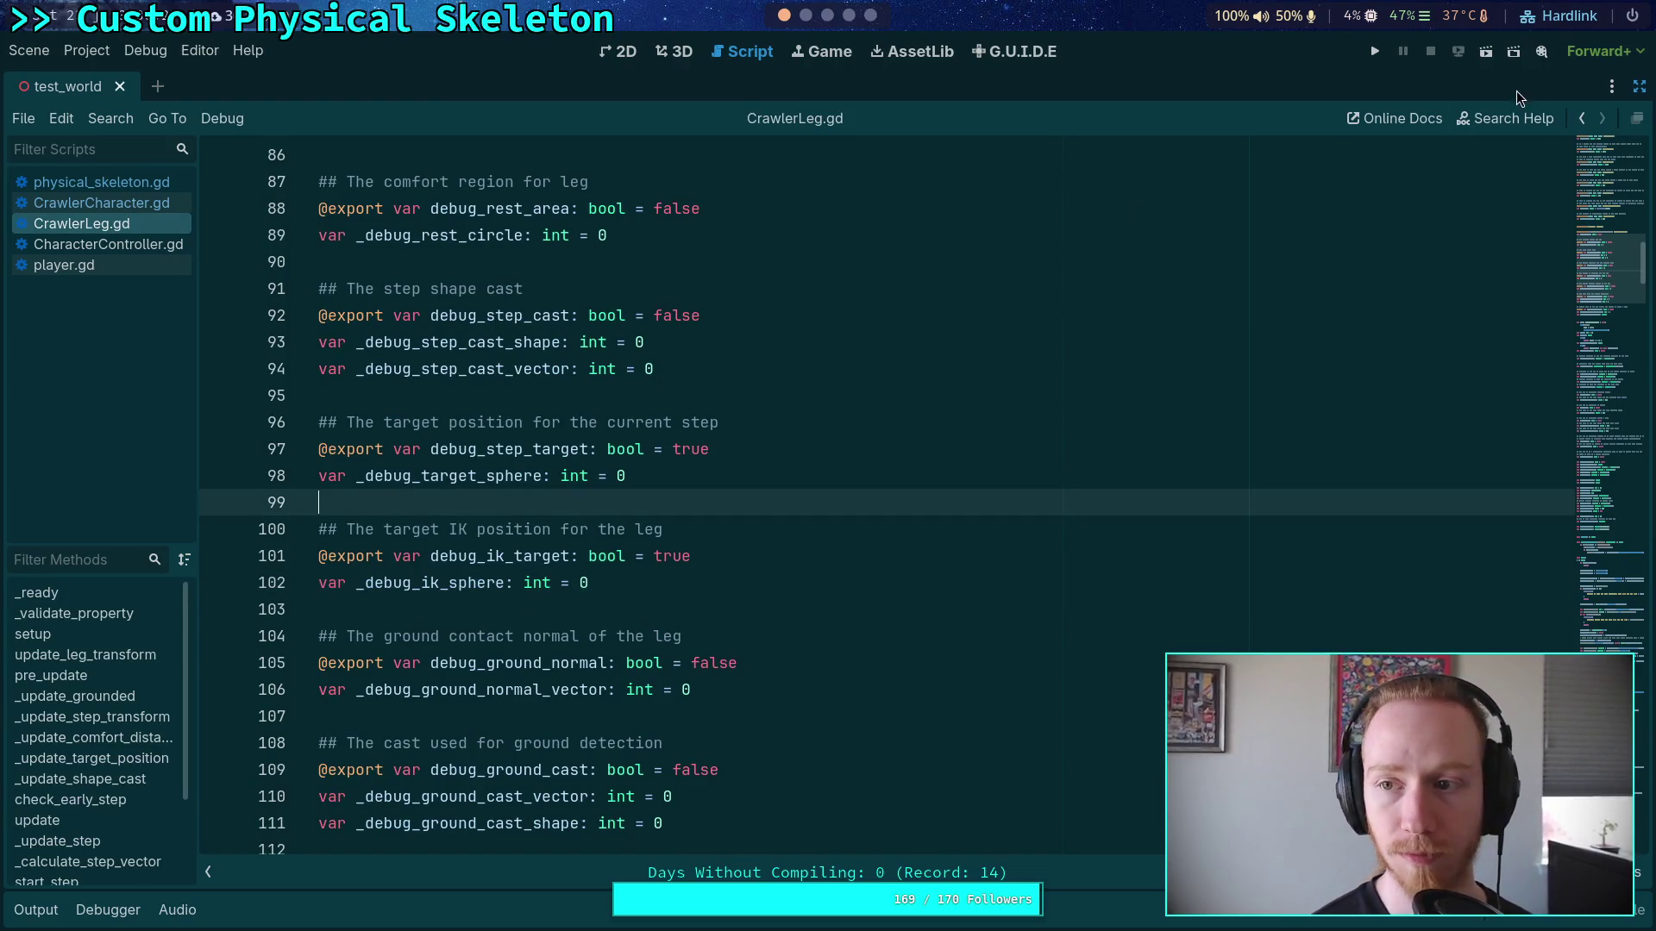
left_click(1639, 87)
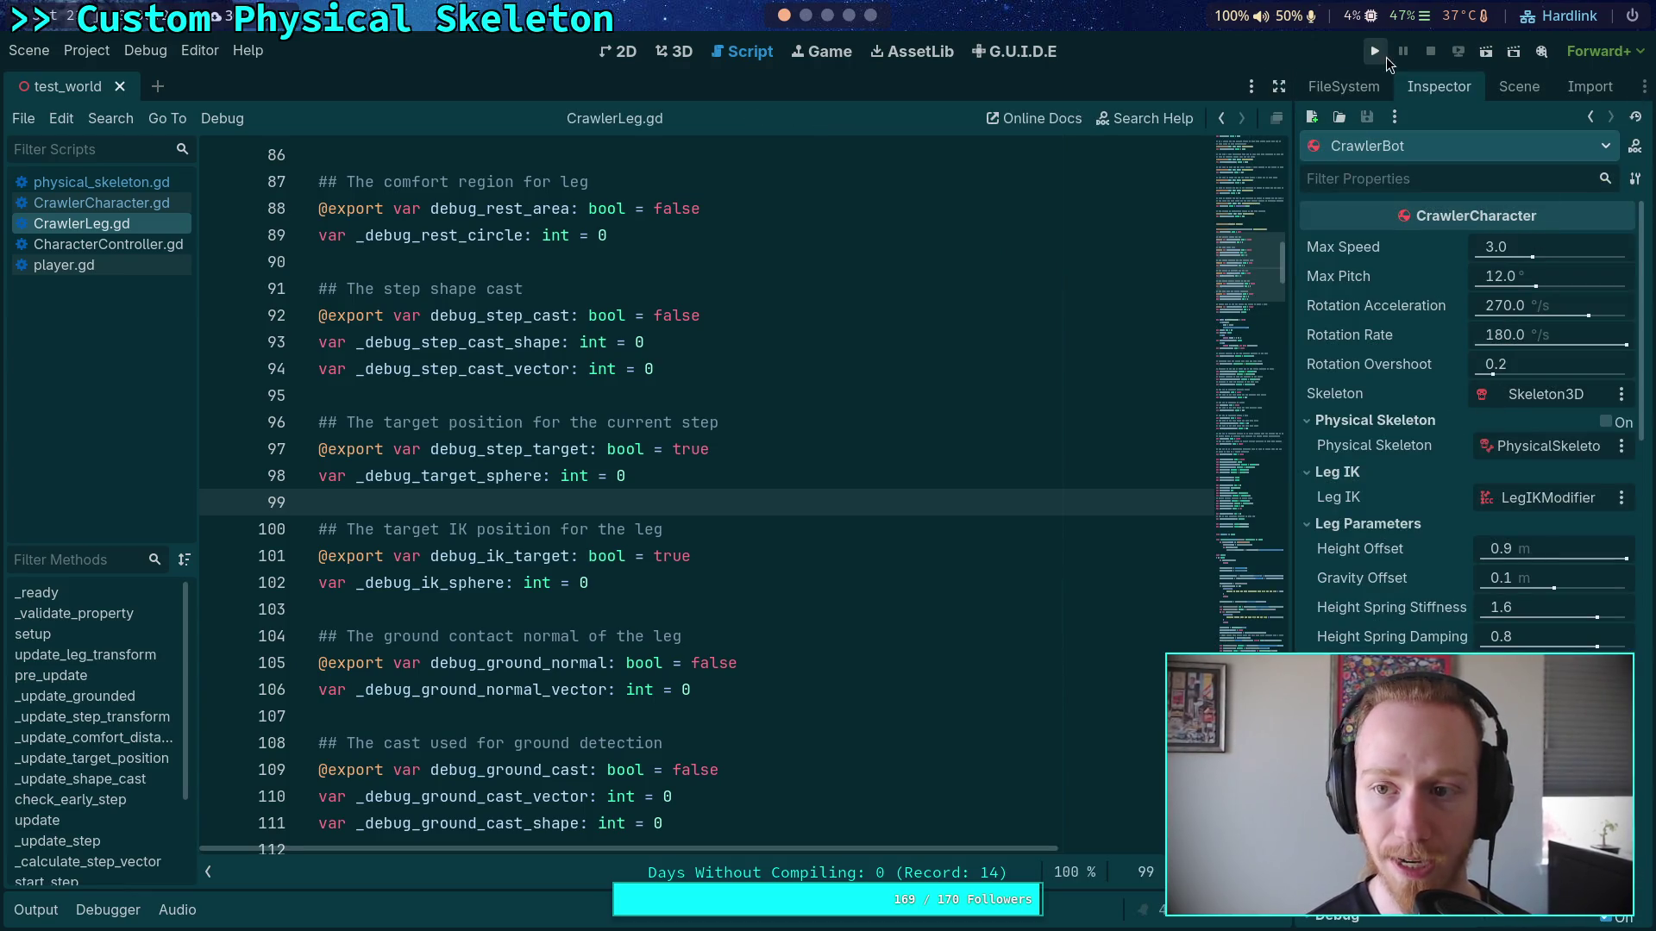
Step: Test-run the project, stop it, and collapse the Output log
left_click(1374, 52)
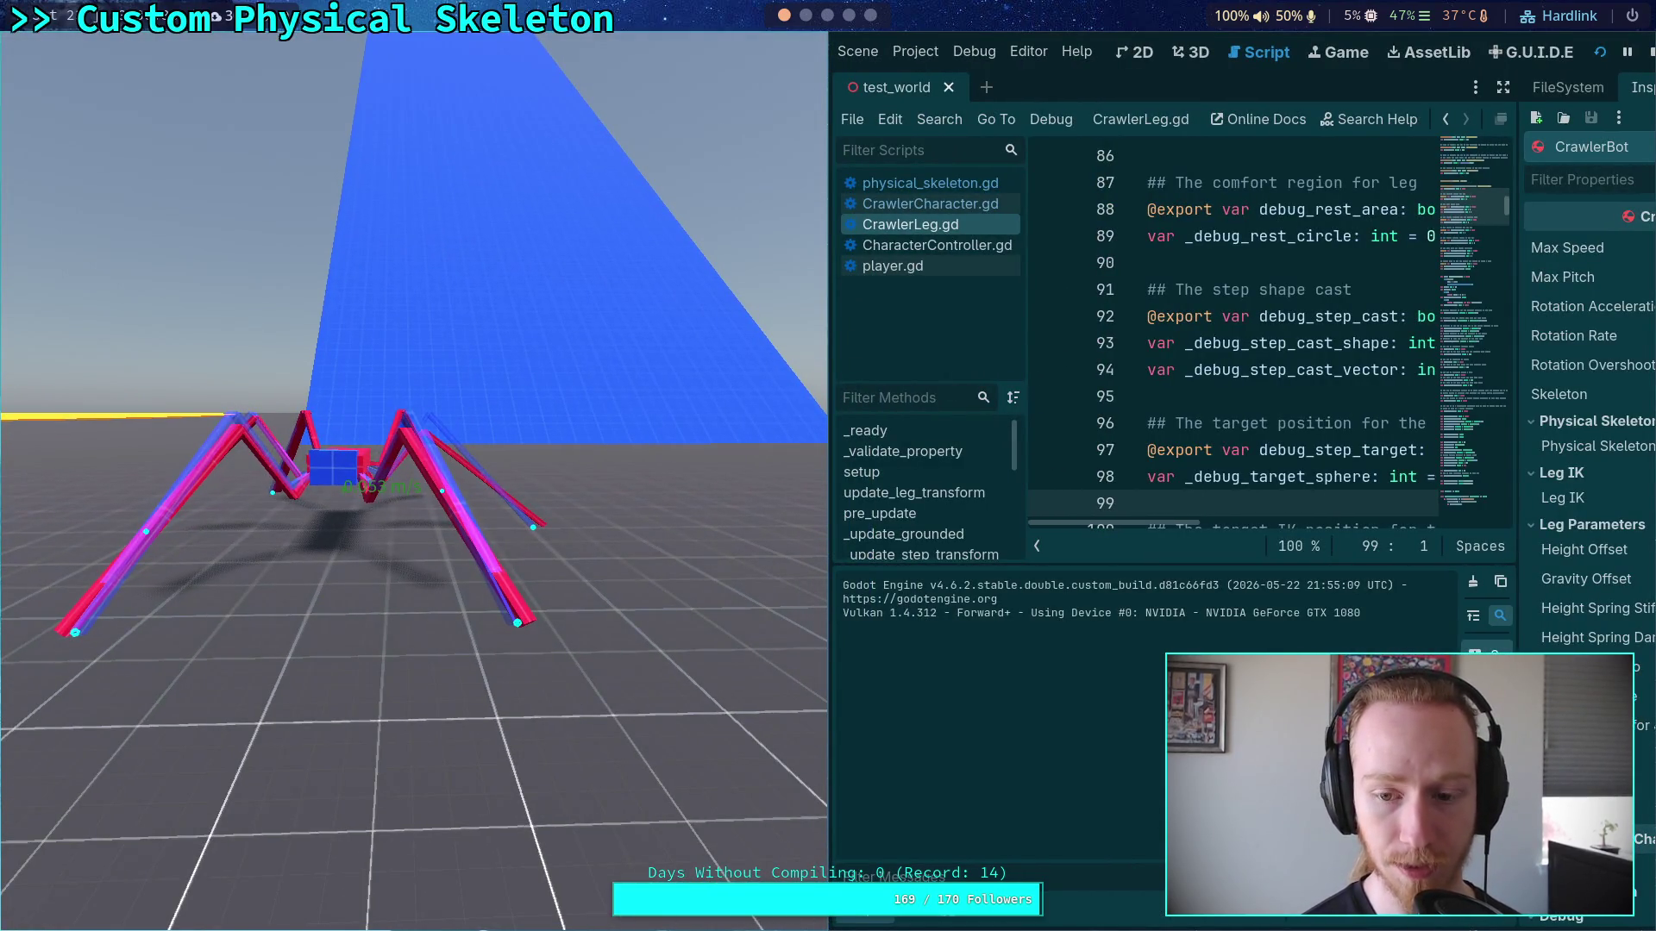
key("Escape")
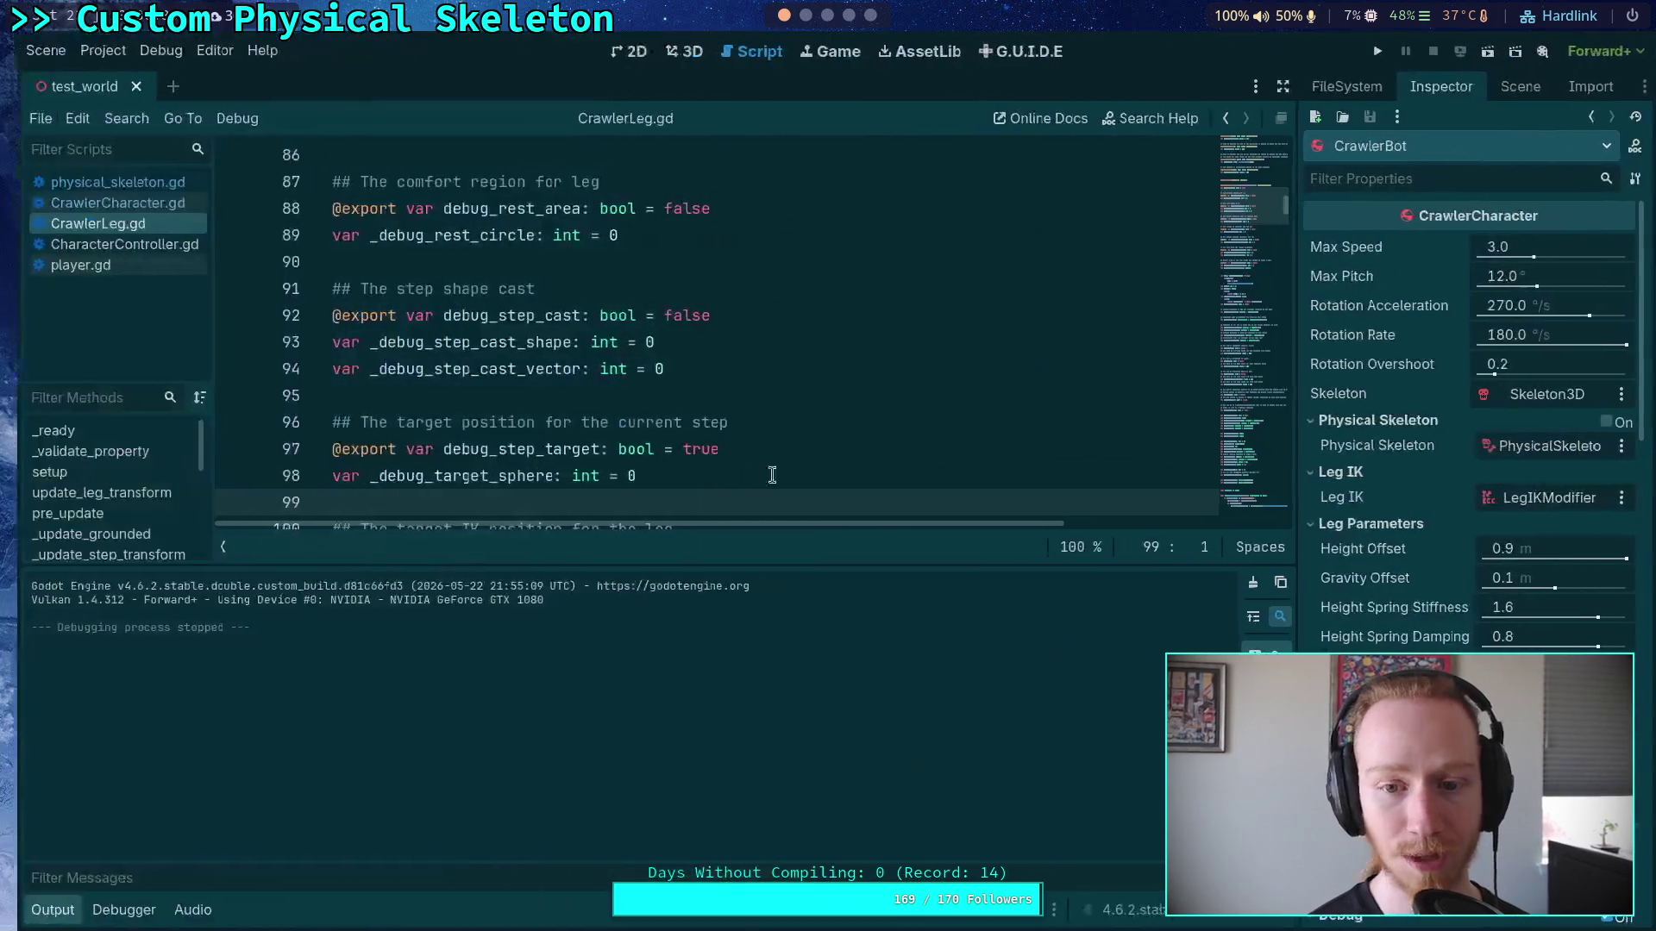
left_click(57, 907)
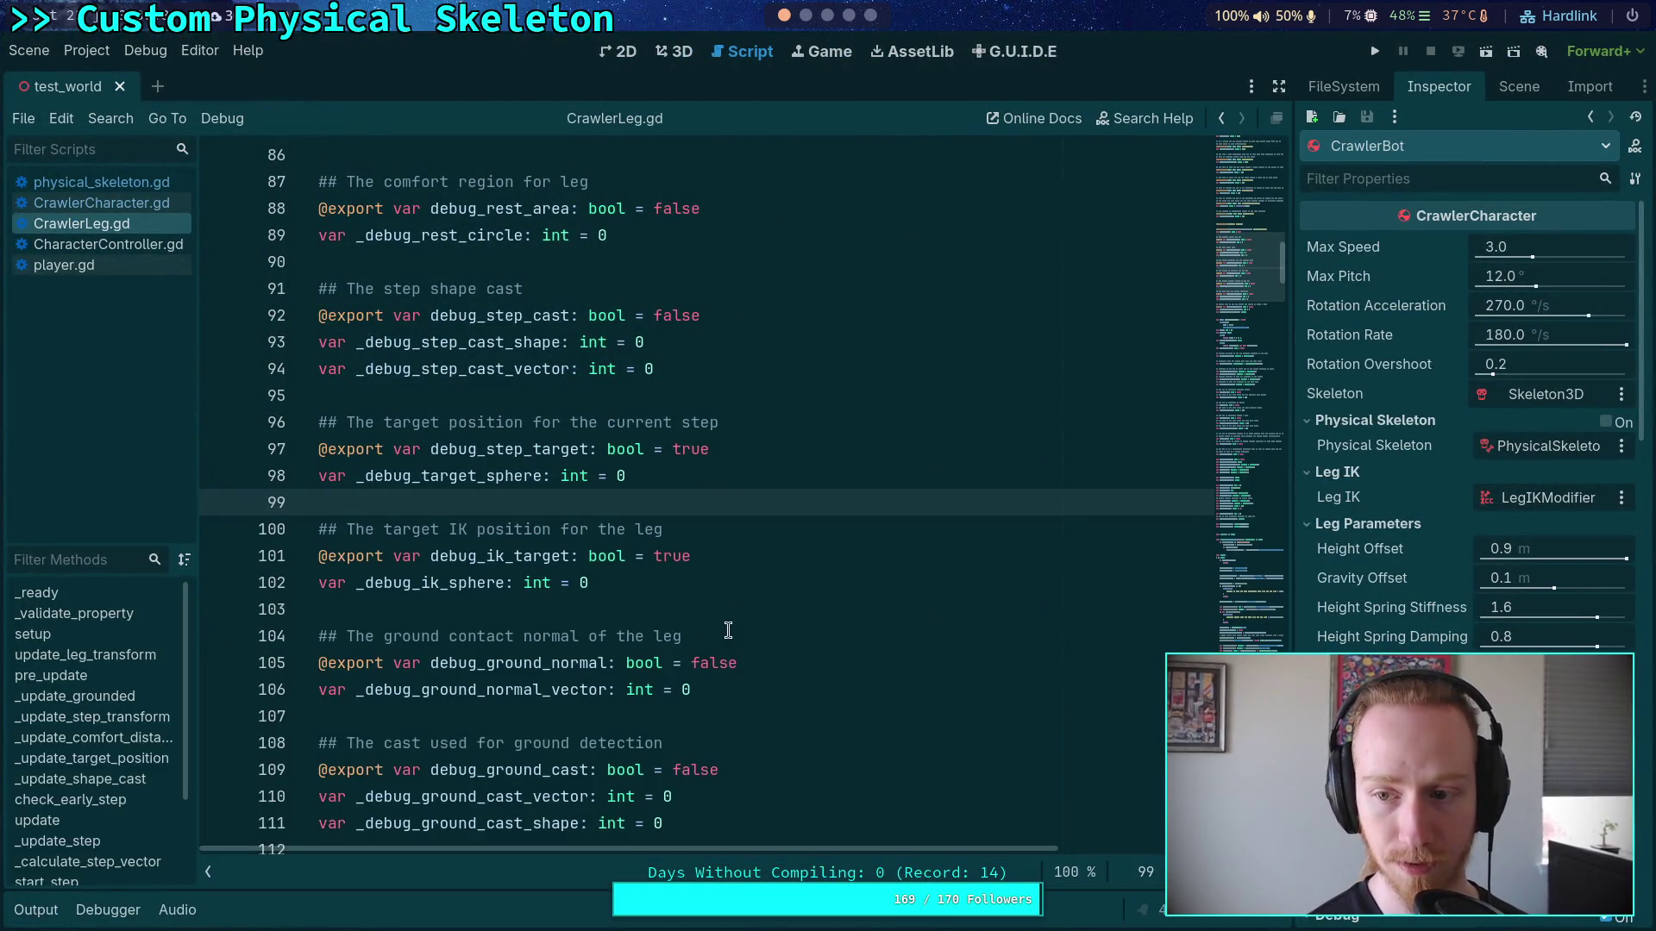
left_click(681, 617)
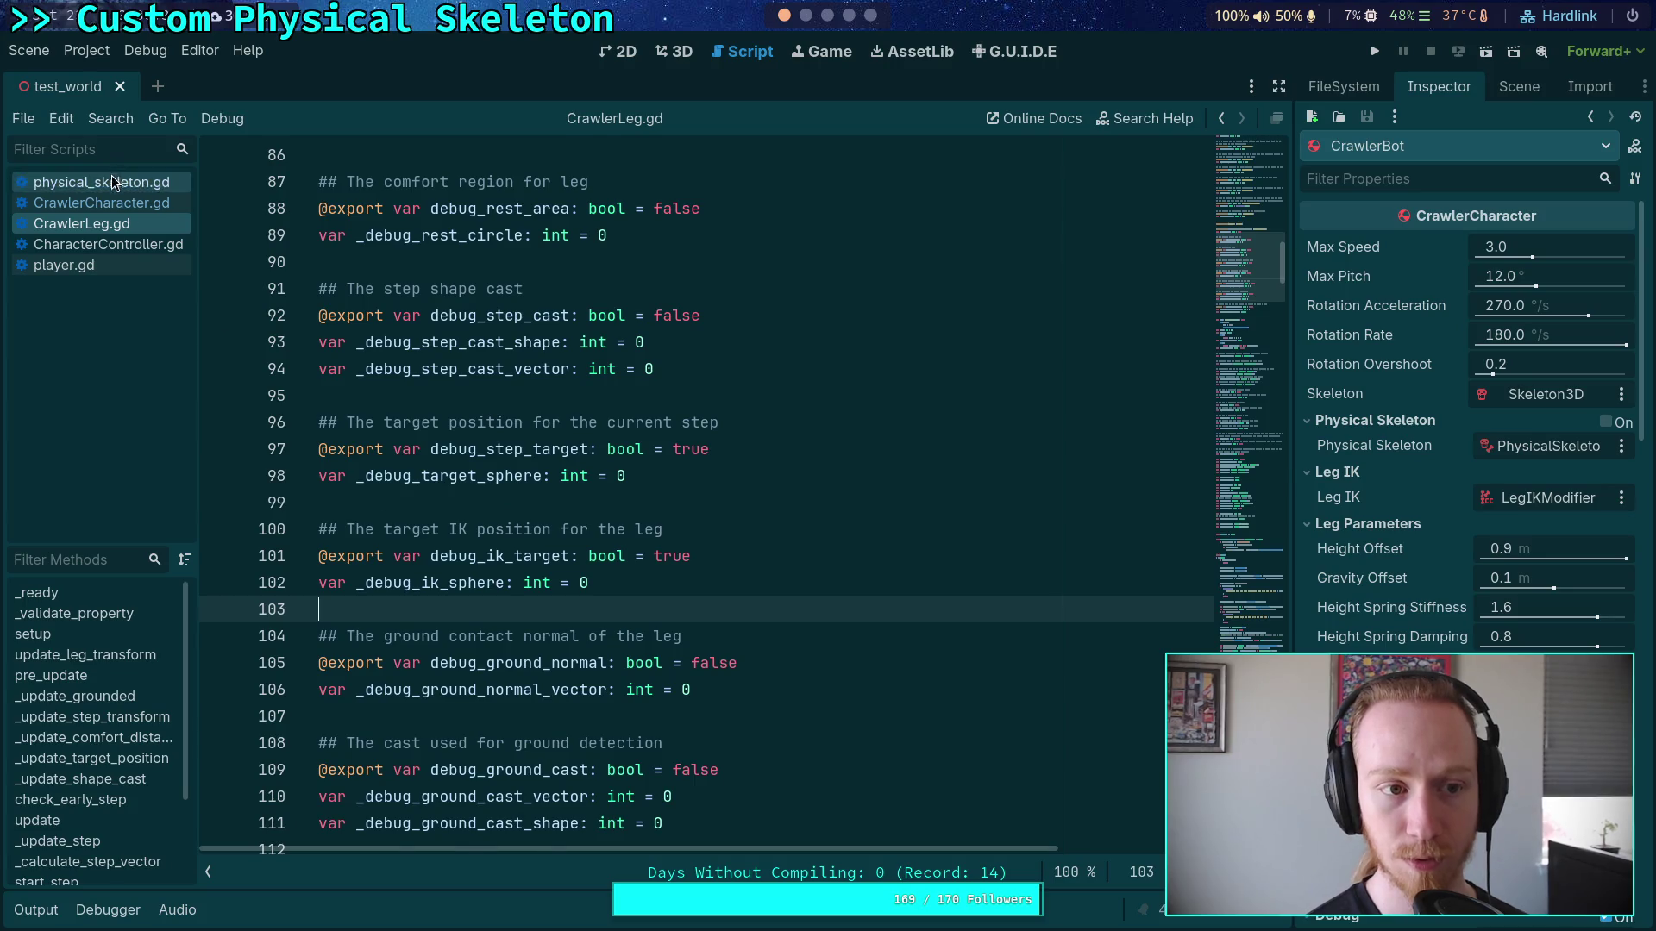
Step: Return to physical_skeleton.gd at deactivate_bodies and show the World scene tree
left_click(113, 182)
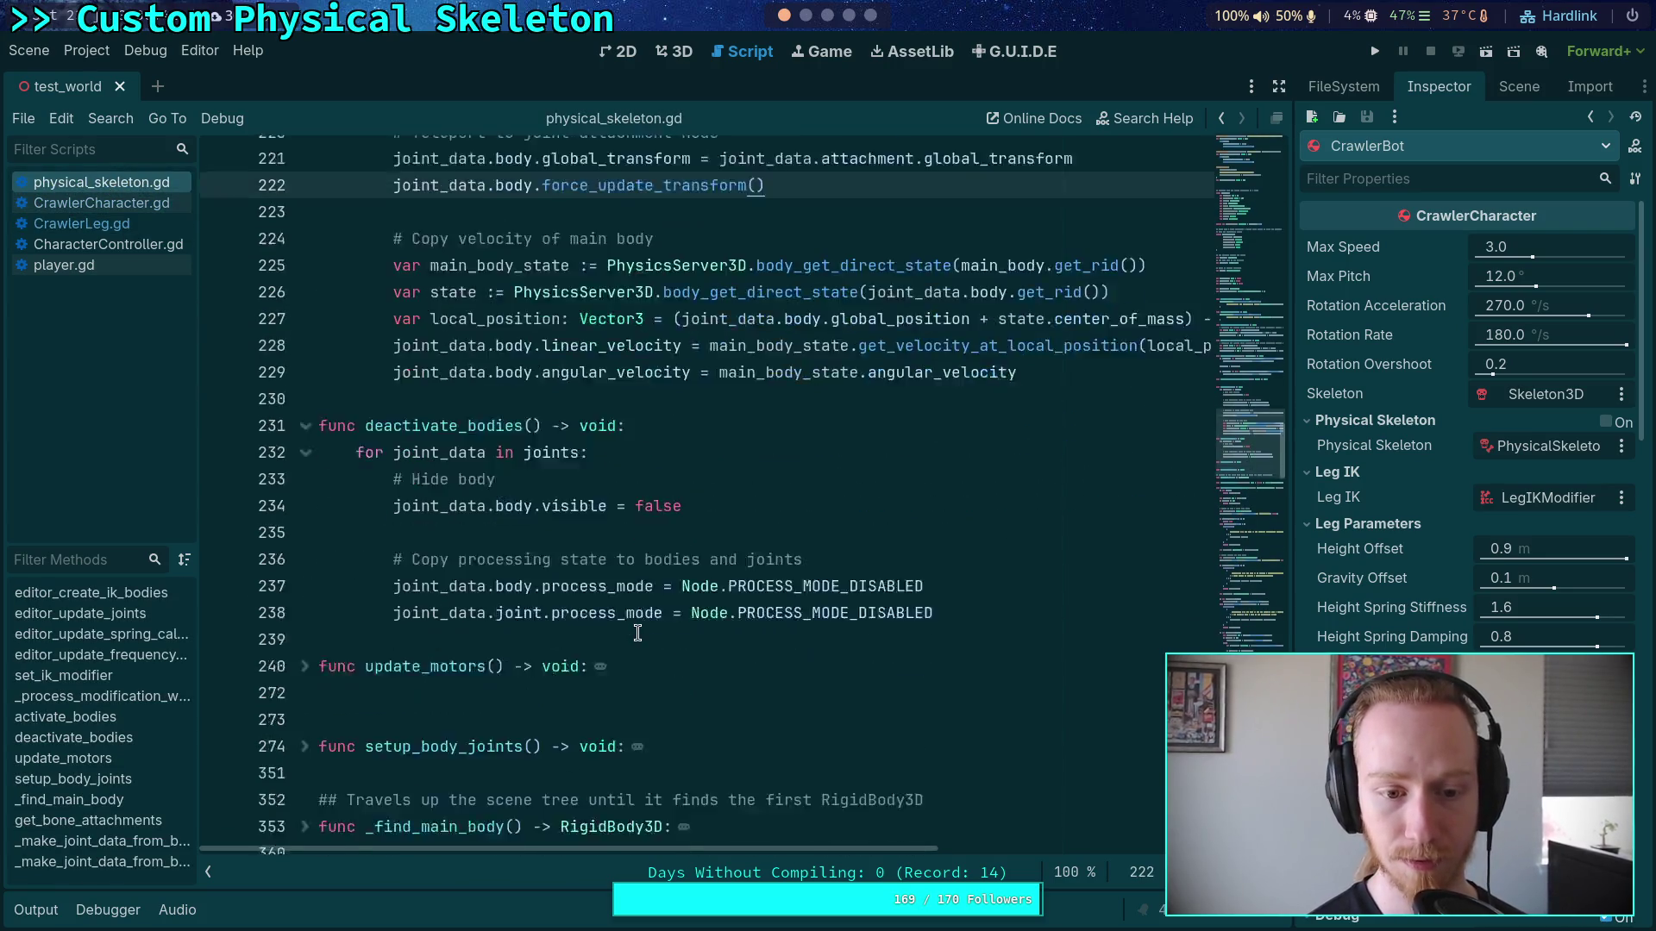
scroll(637, 632, "up", 6)
scroll(662, 617, "down", 5)
scroll(662, 617, "down", 1)
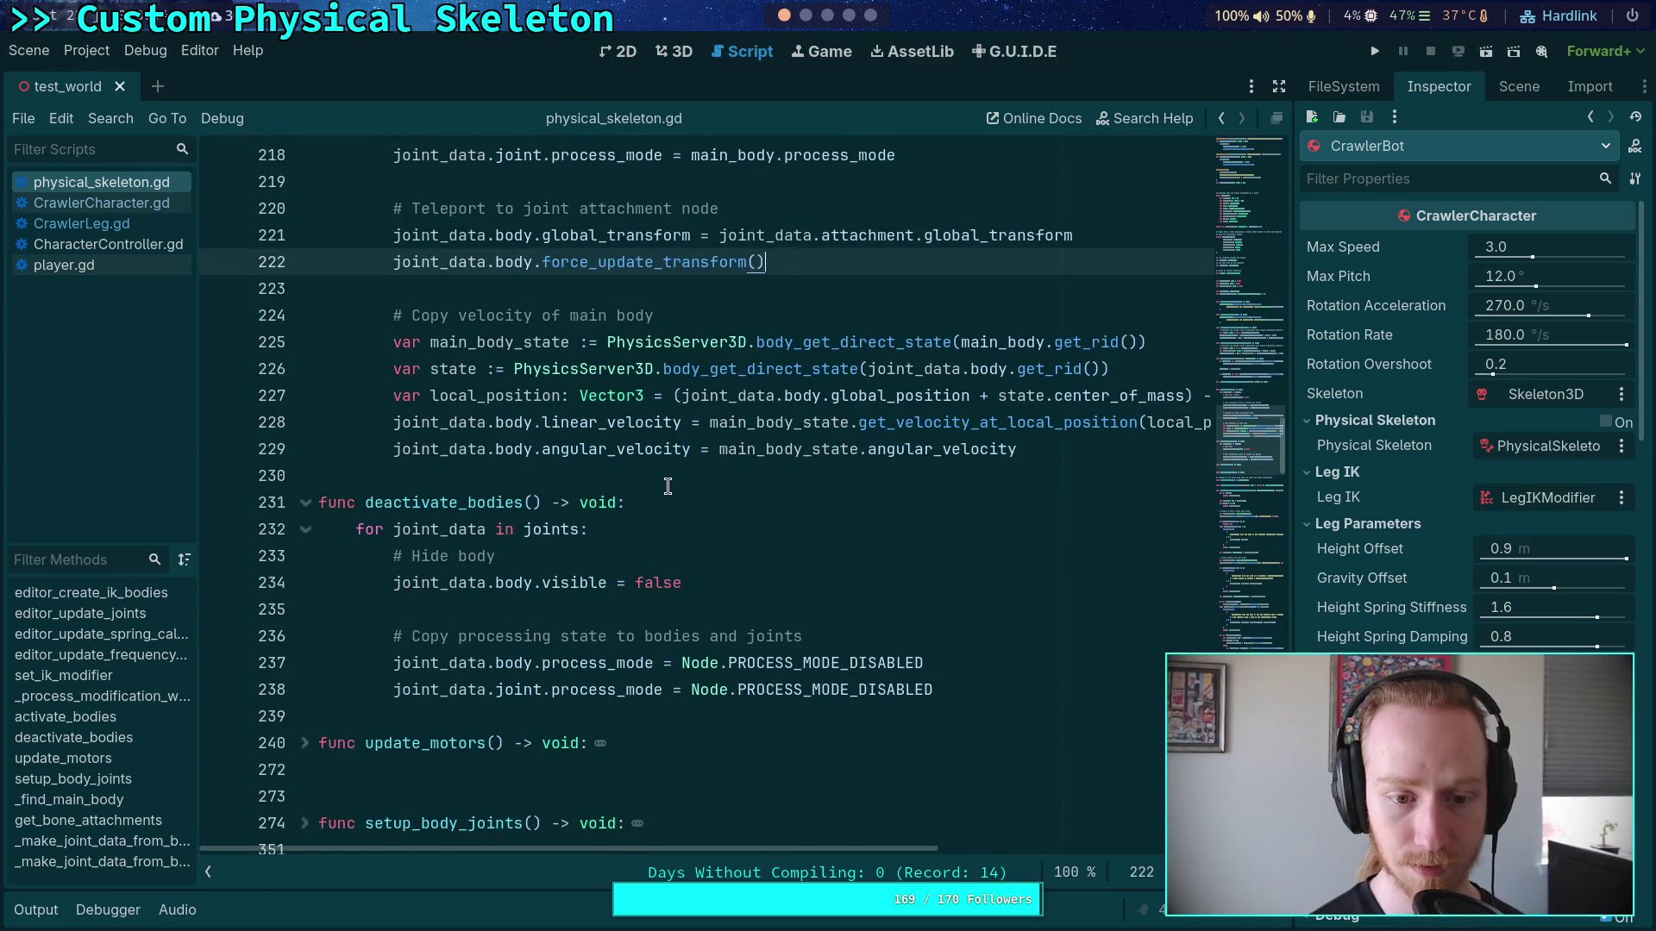
left_click(935, 680)
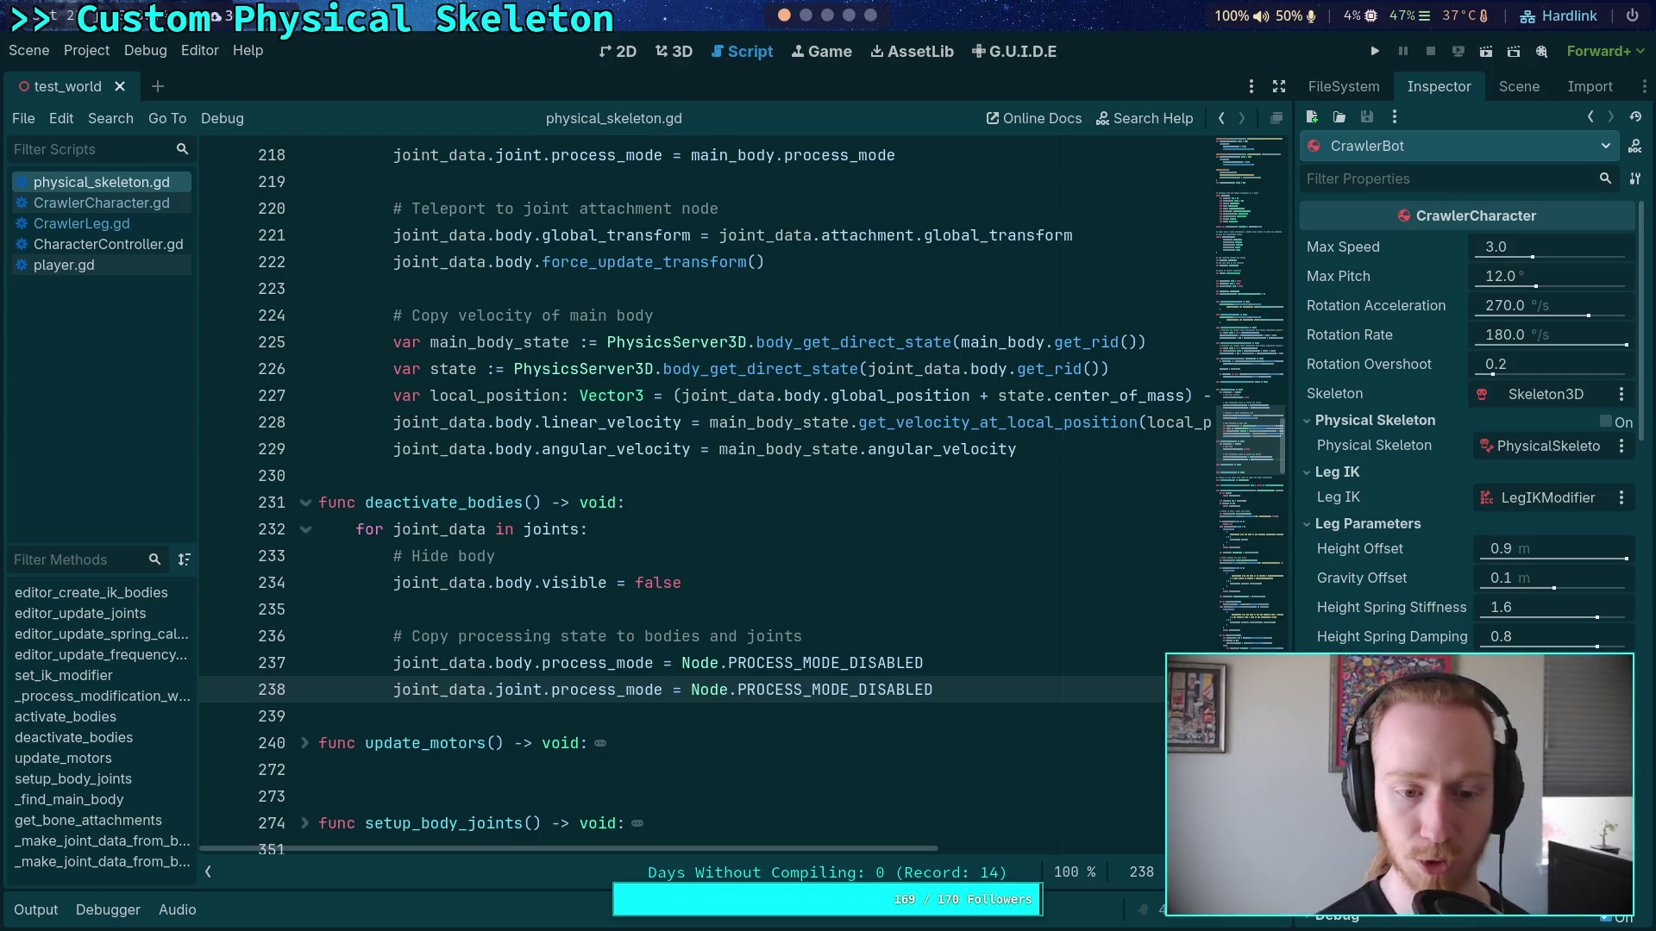
left_click(1518, 87)
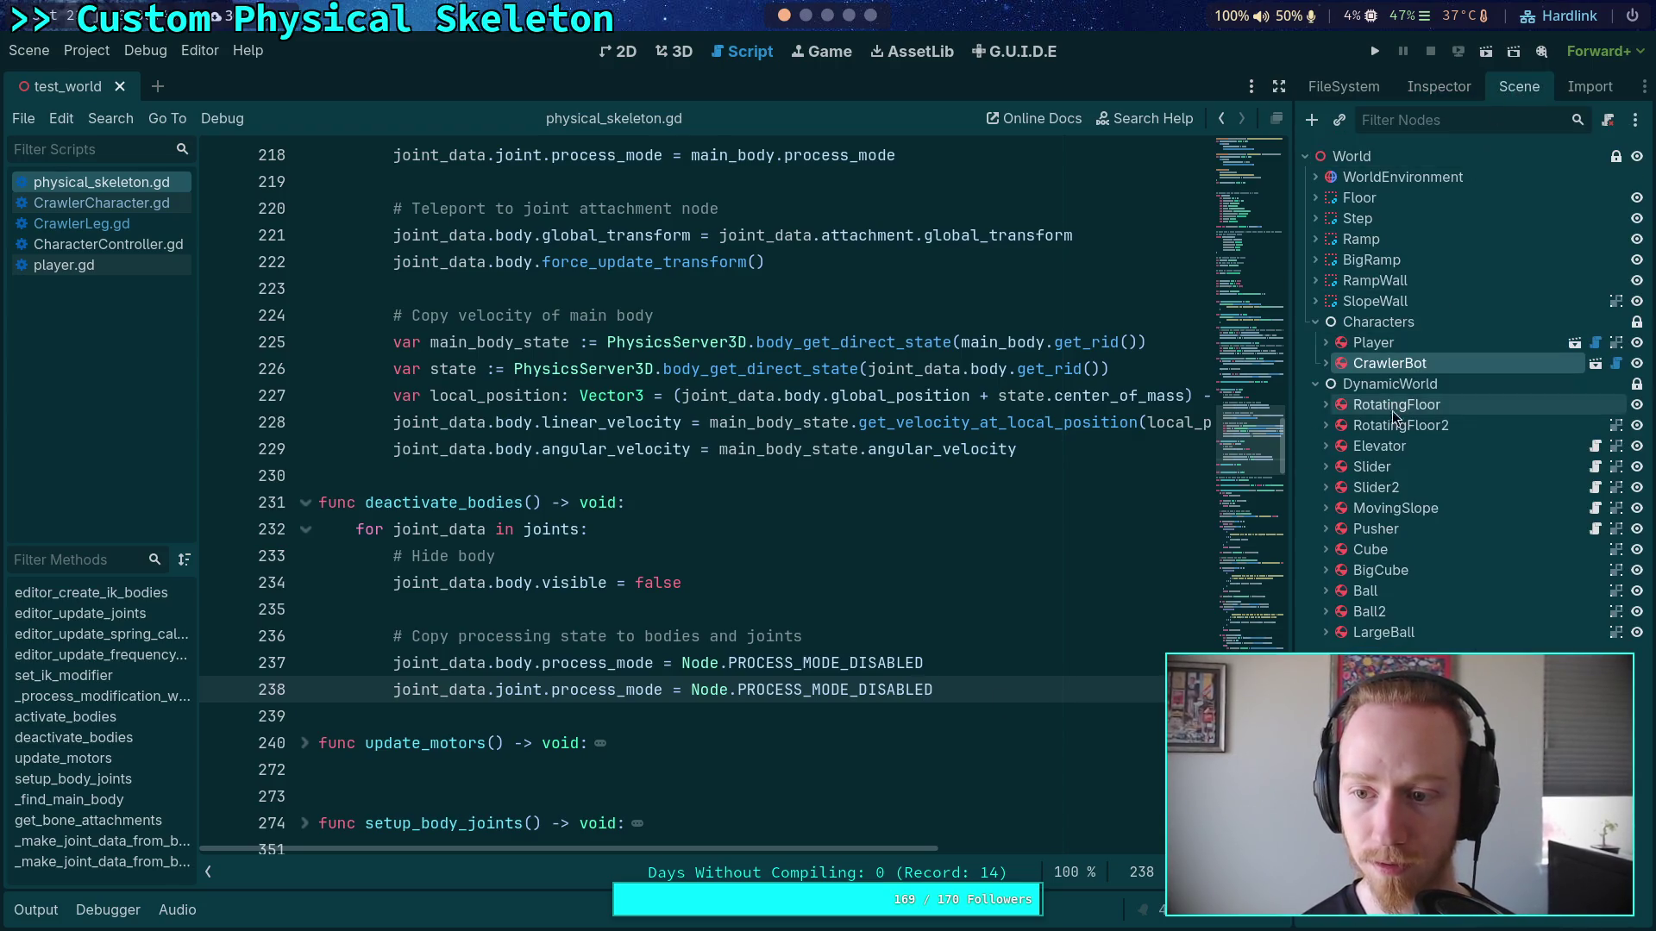
Step: Open the CrawlerBot scene and turn on its Physical Skeleton option in the Inspector
left_click(1596, 364)
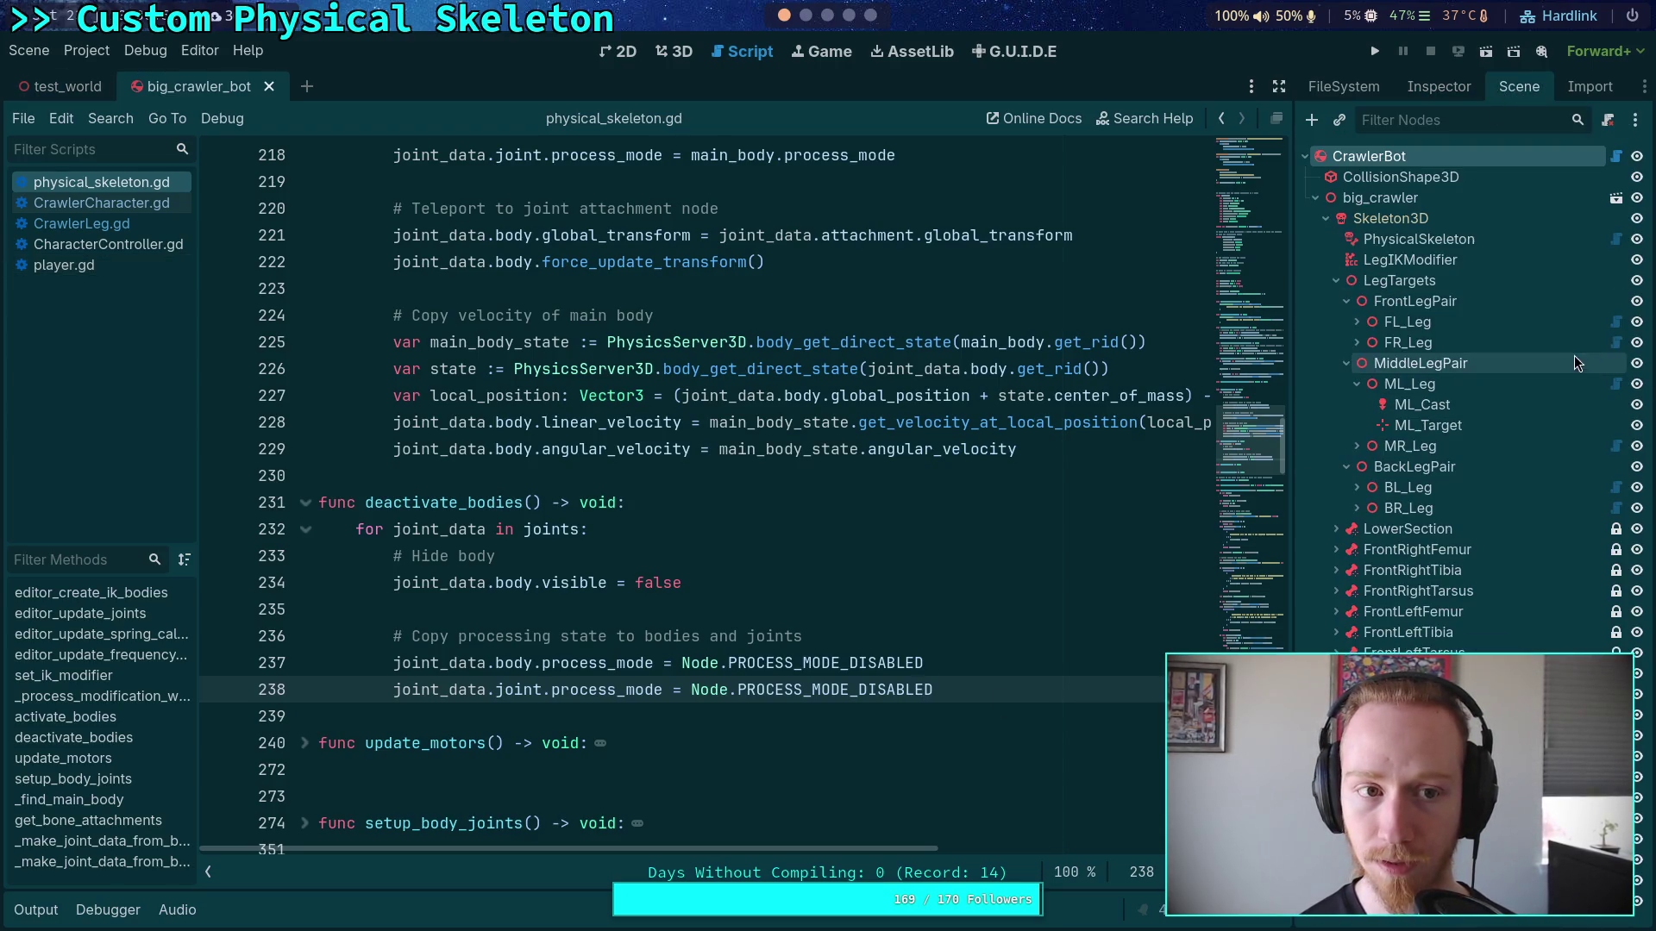
left_click(1434, 87)
left_click(1604, 421)
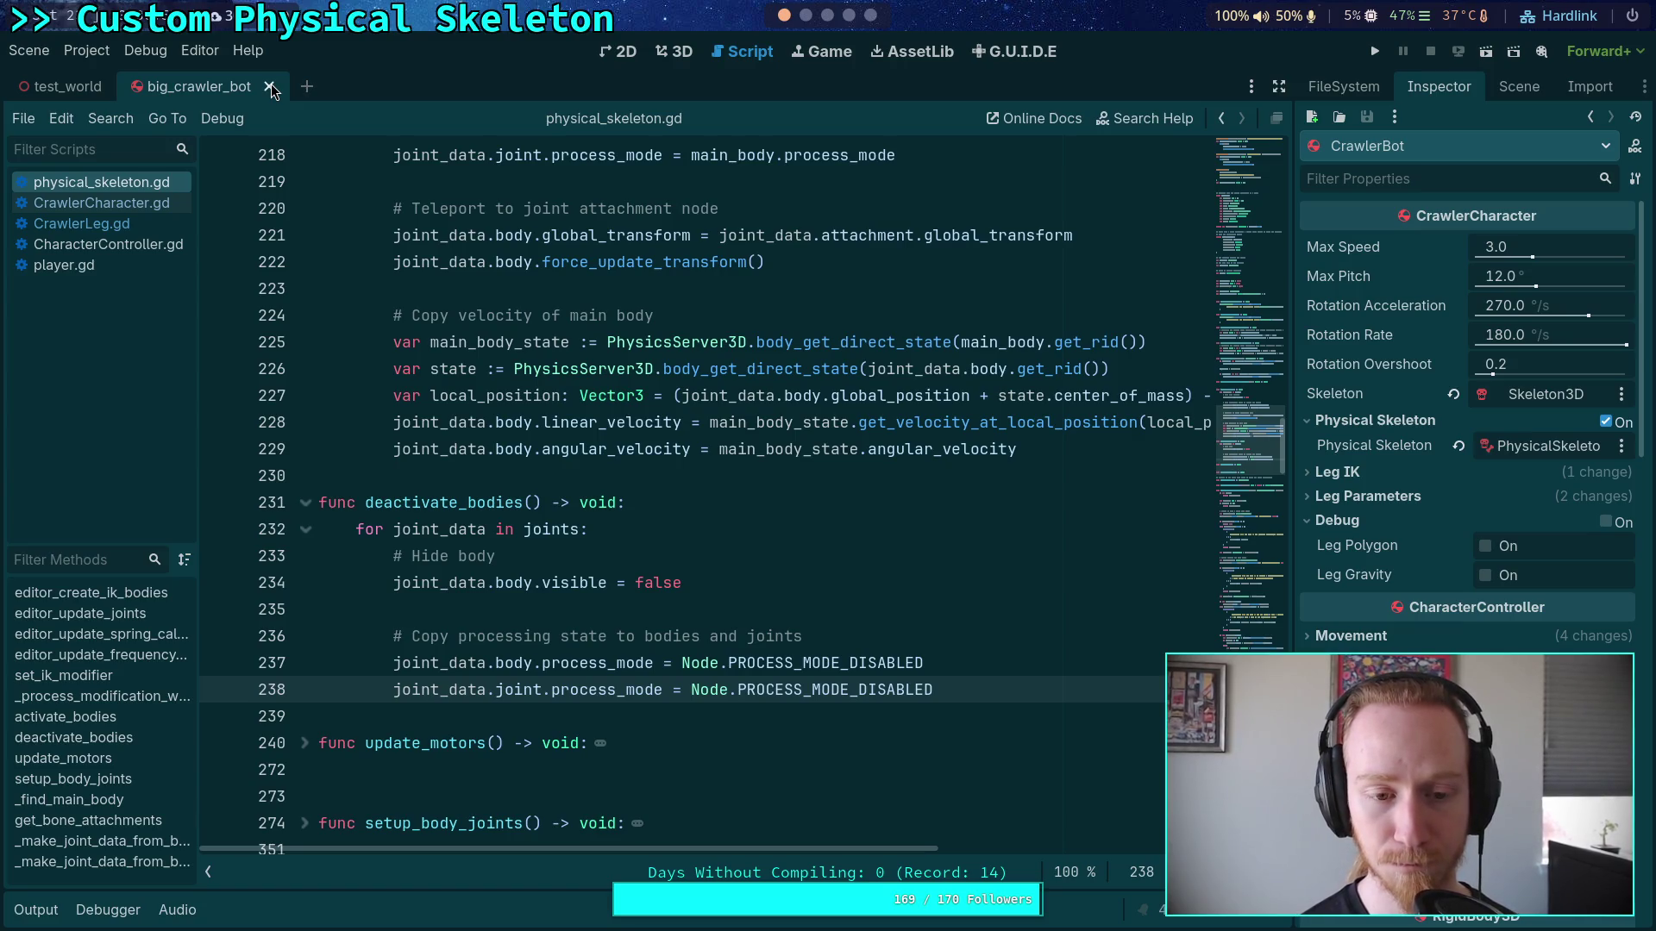
Step: Close the big_crawler_bot scene and run the project to watch the crawler
left_click(271, 87)
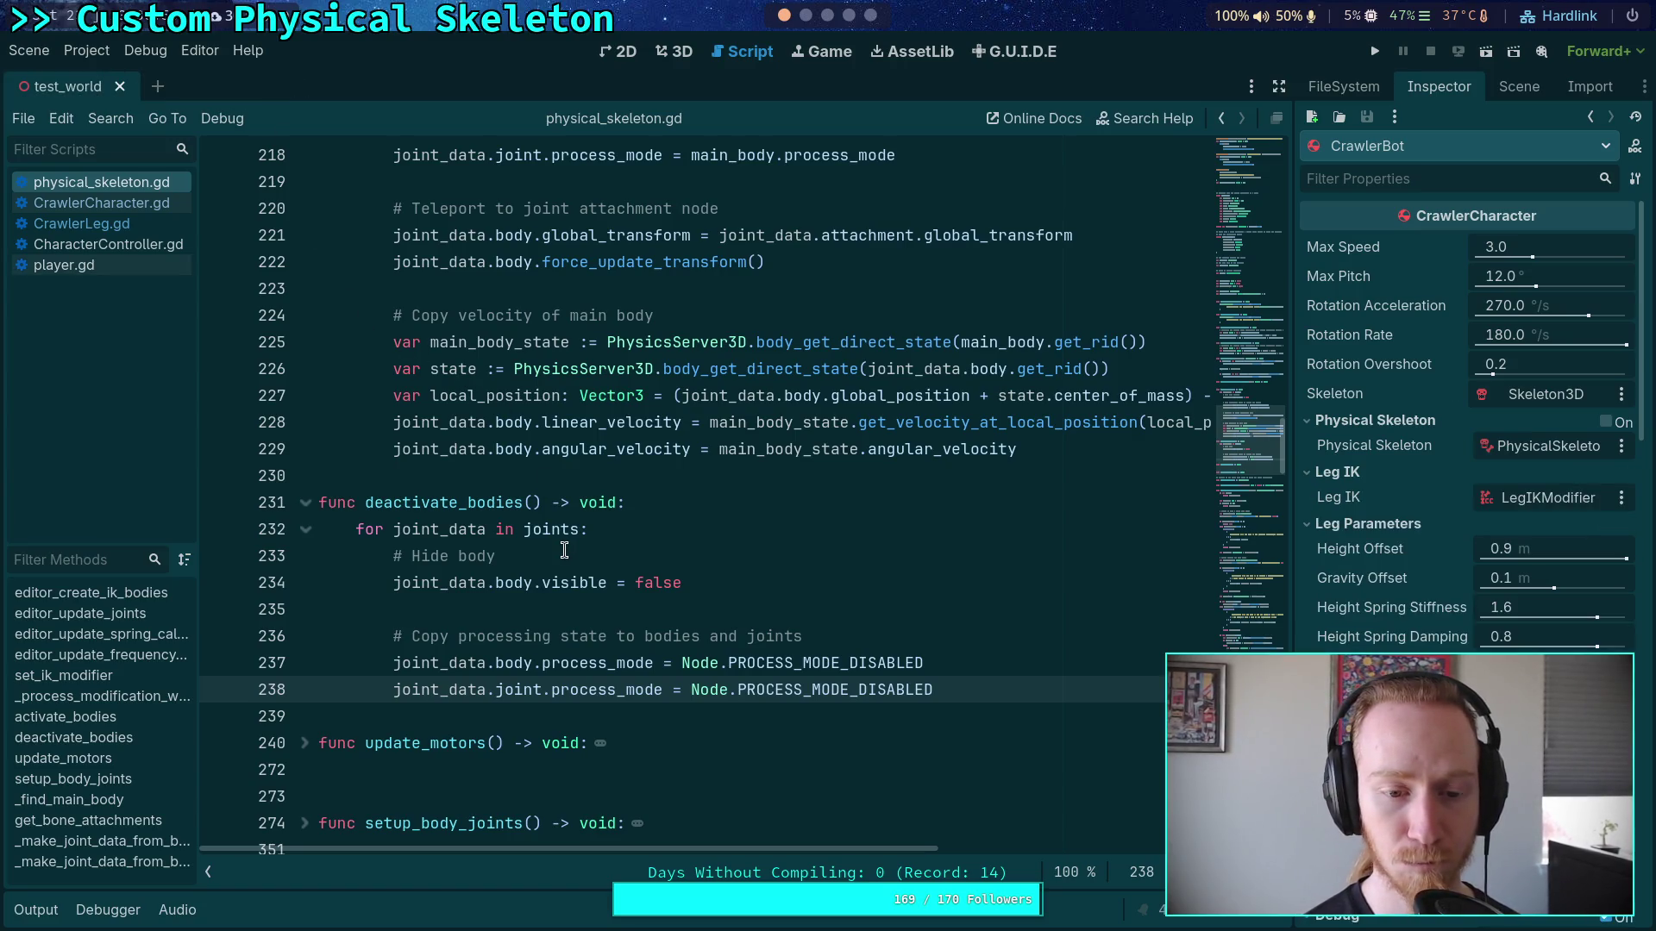
scroll(564, 550, "up", 20)
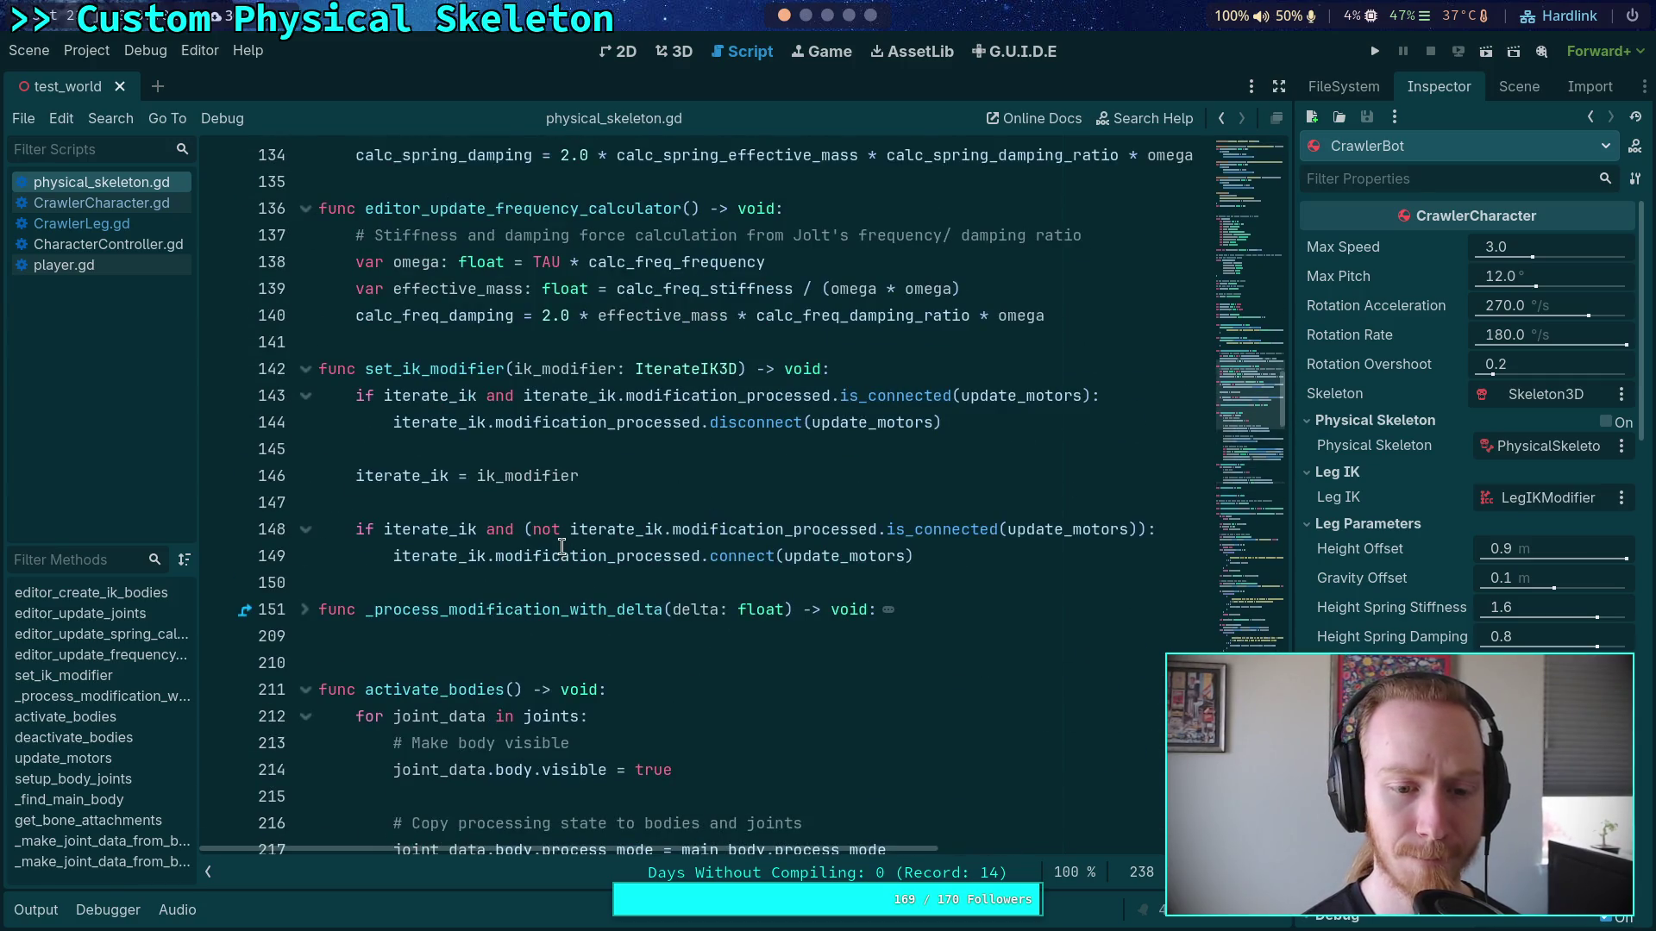
scroll(561, 546, "up", 6)
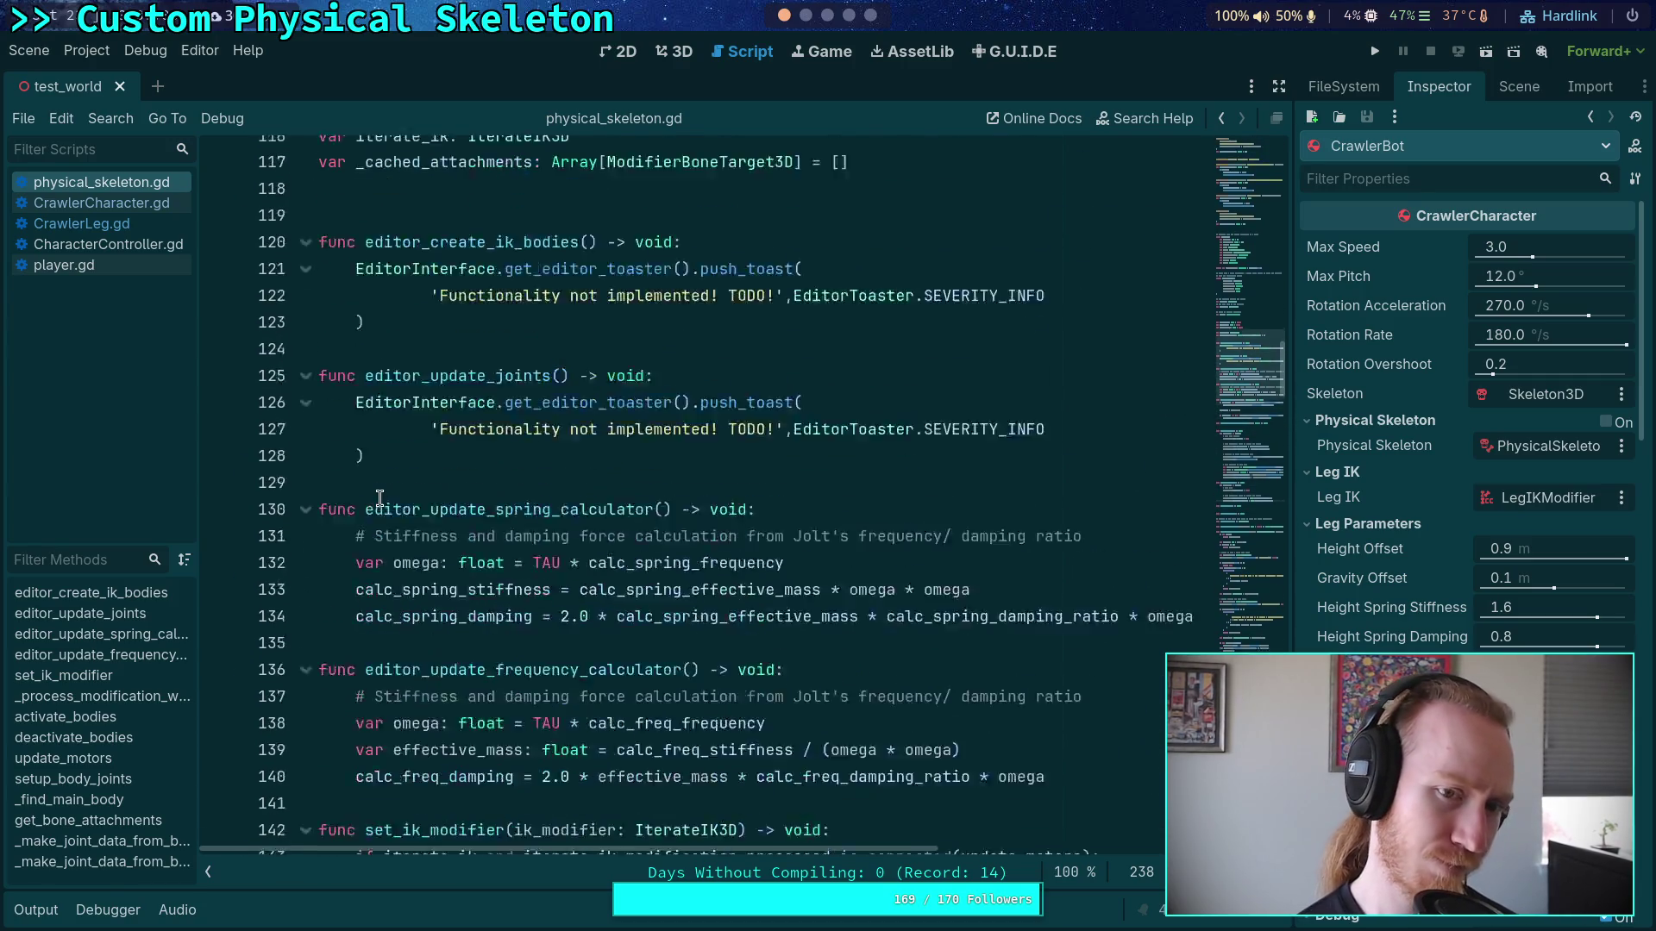
left_click(1374, 51)
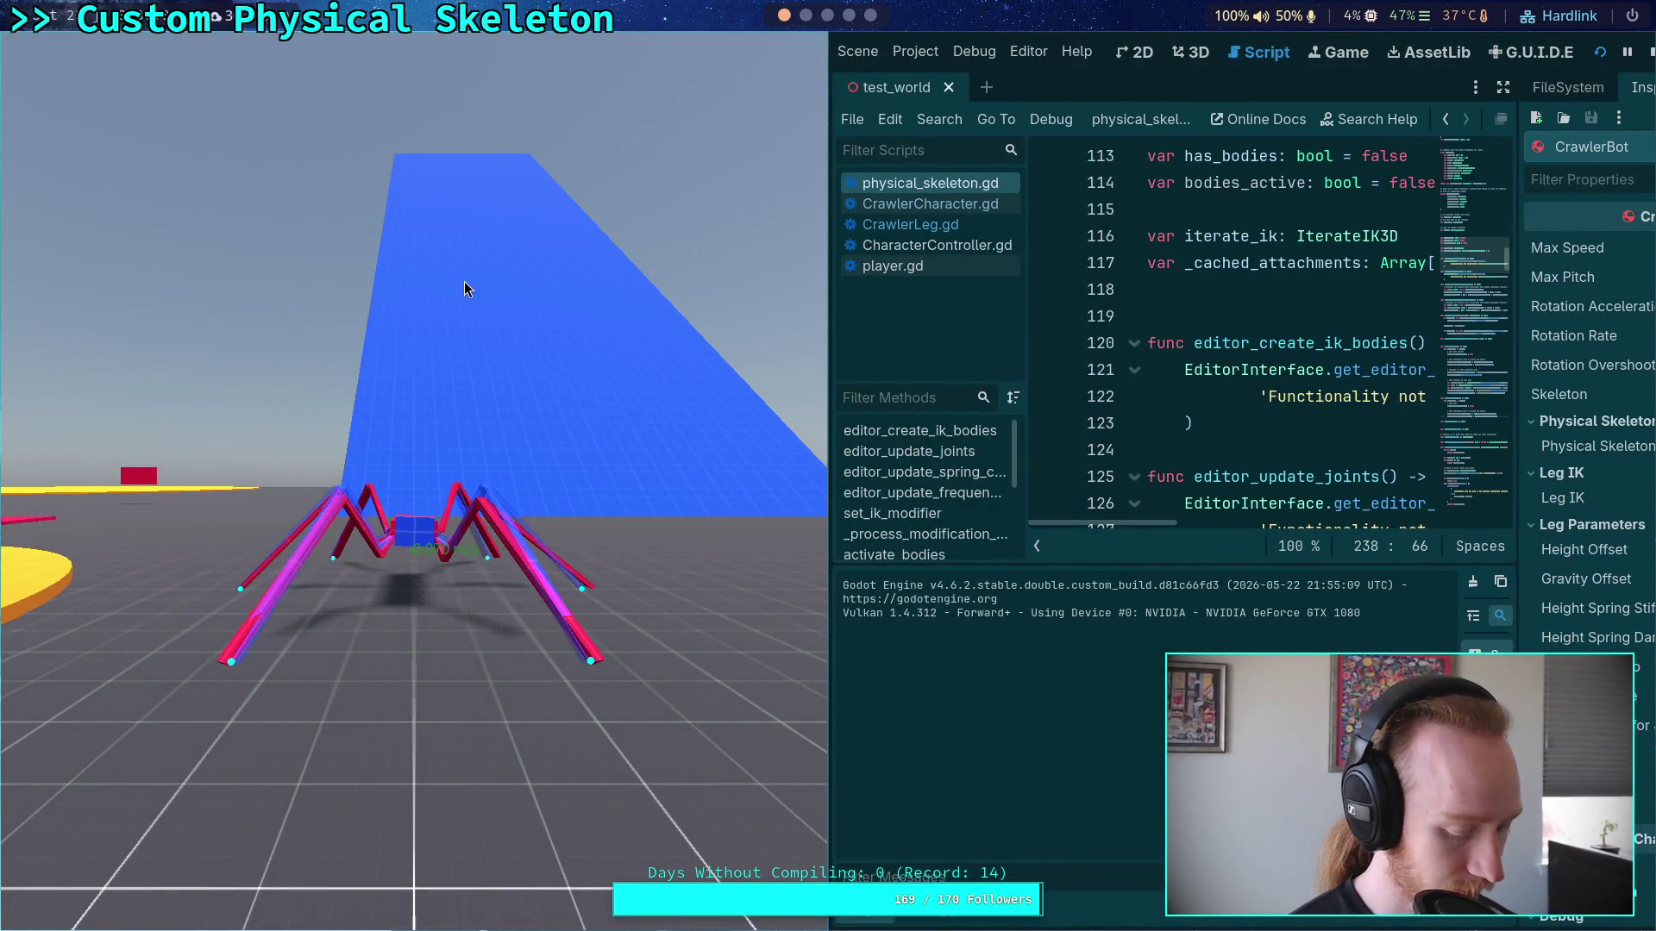
Step: Close the game window, switch to the 3D view, and show the Remote scene tree
key("Escape")
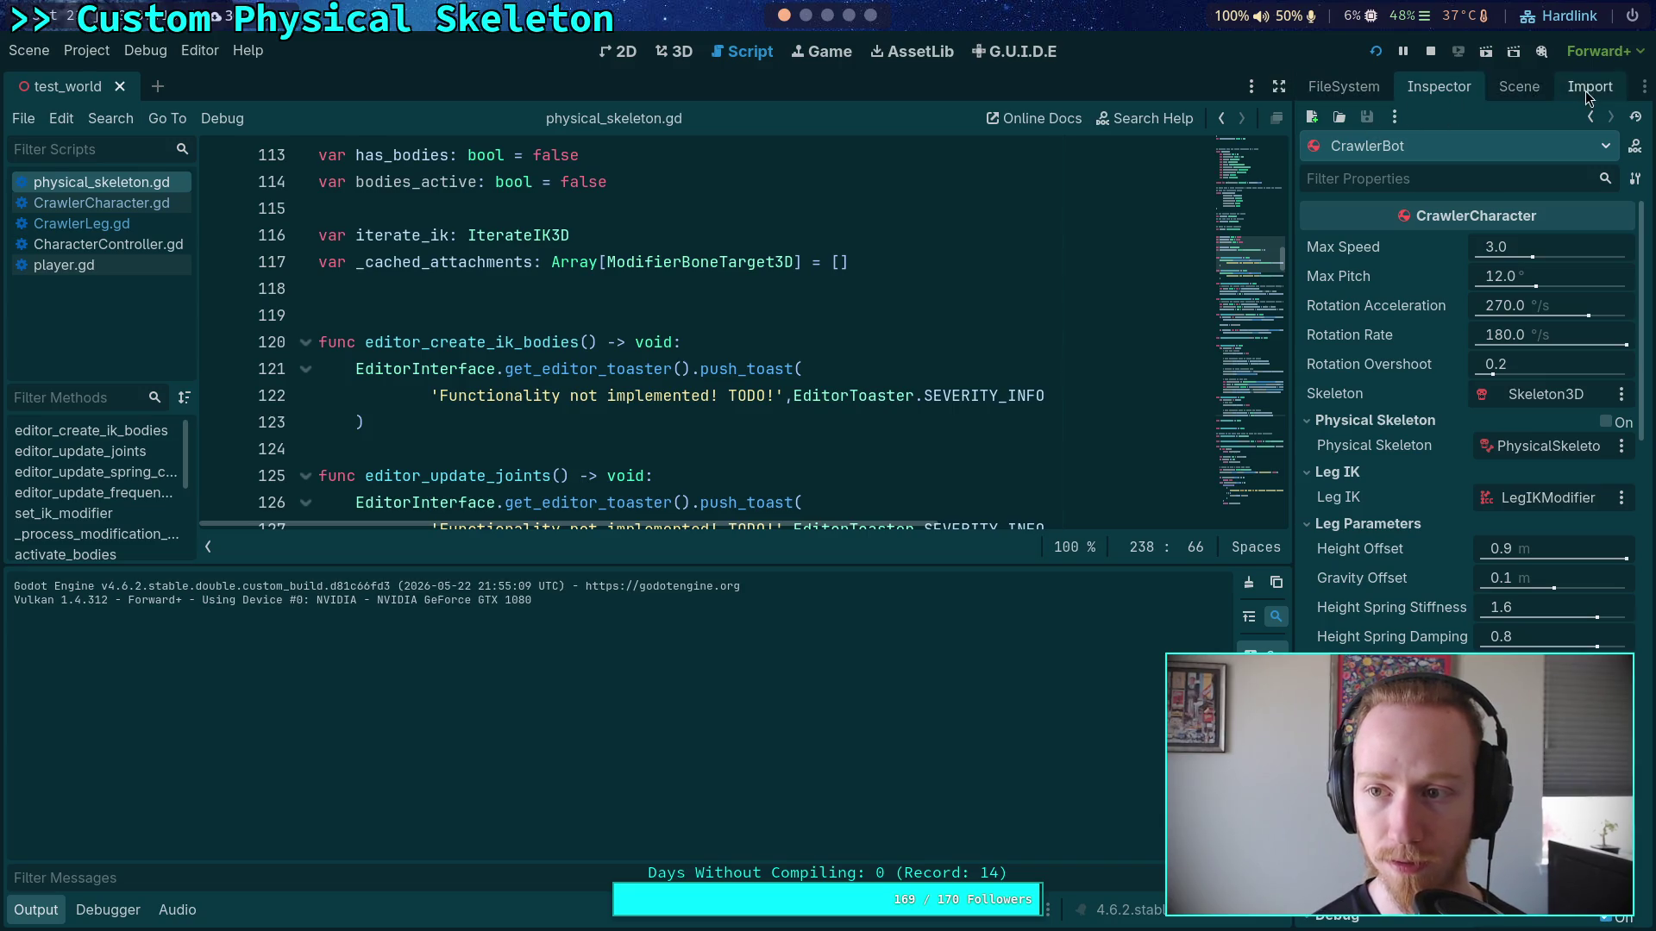
key("ctrl+F2")
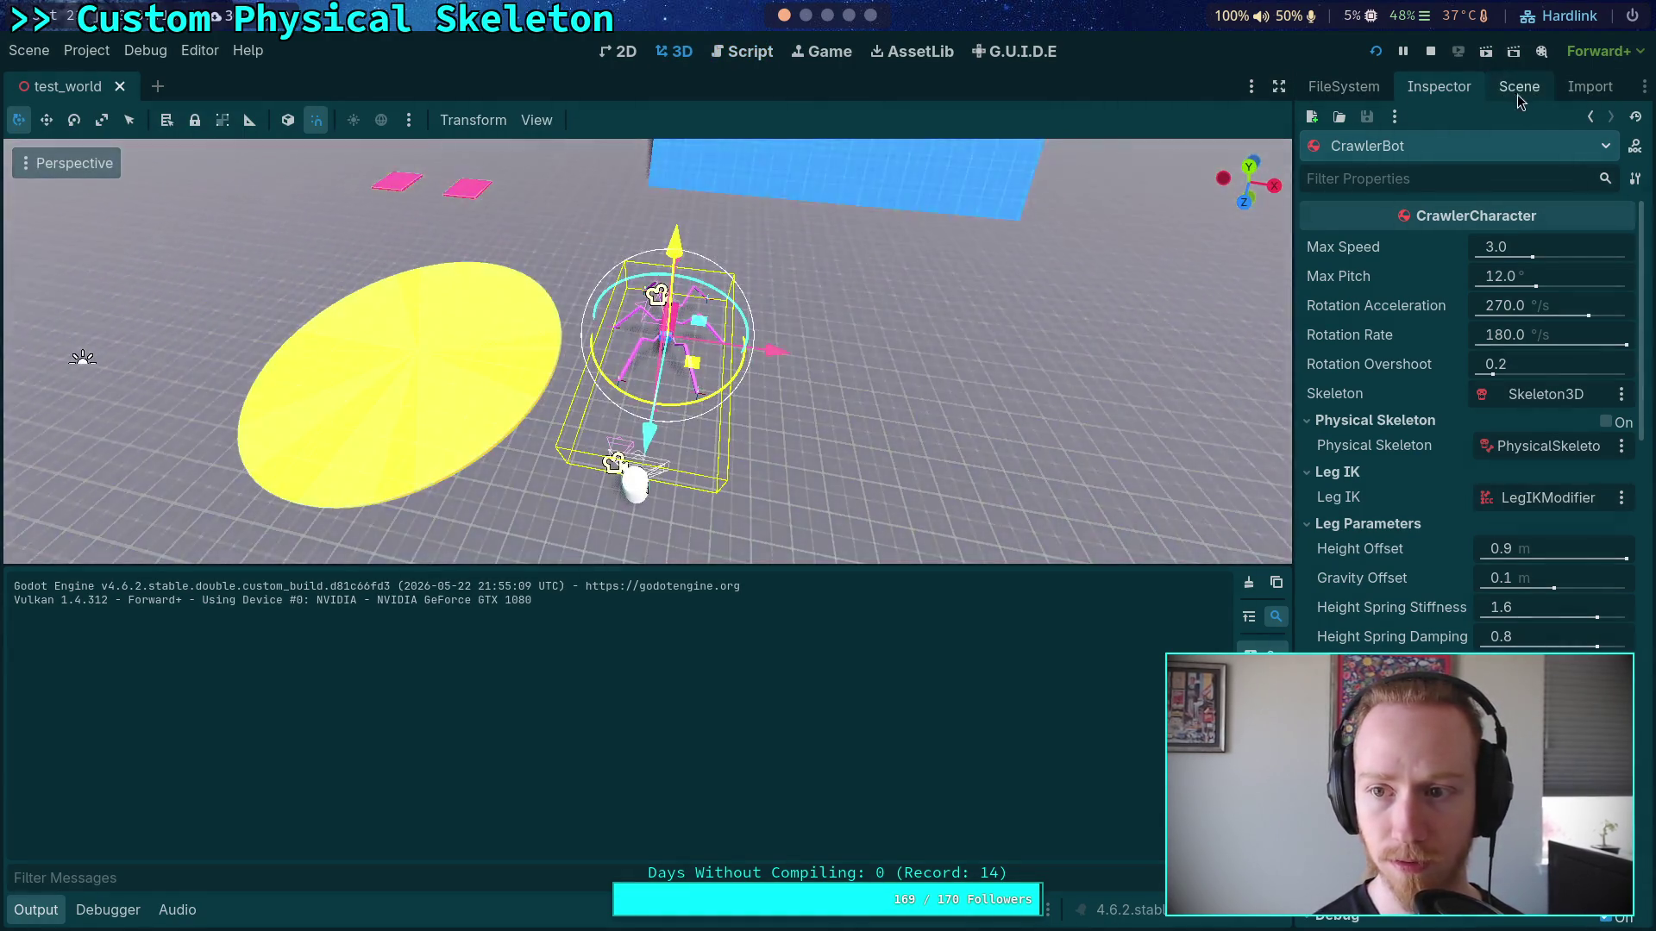
left_click(1522, 88)
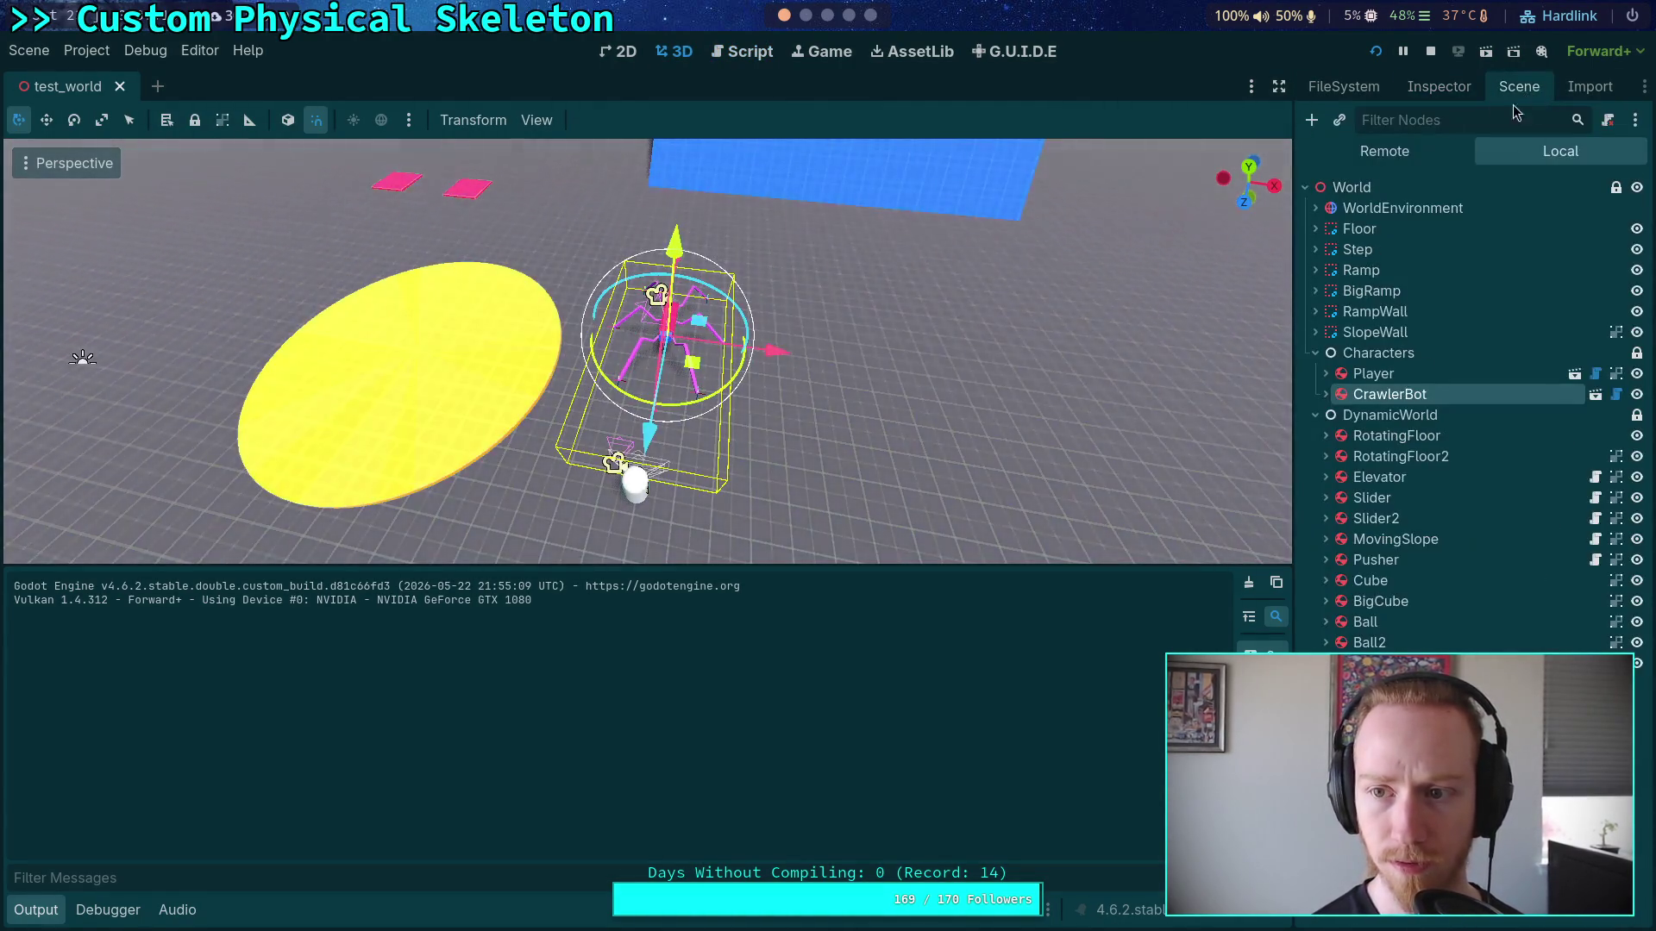
left_click(1345, 157)
Step: Expand World > Characters > CrawlerBot > big_crawler > Skeleton3D in the remote tree
left_click(1317, 270)
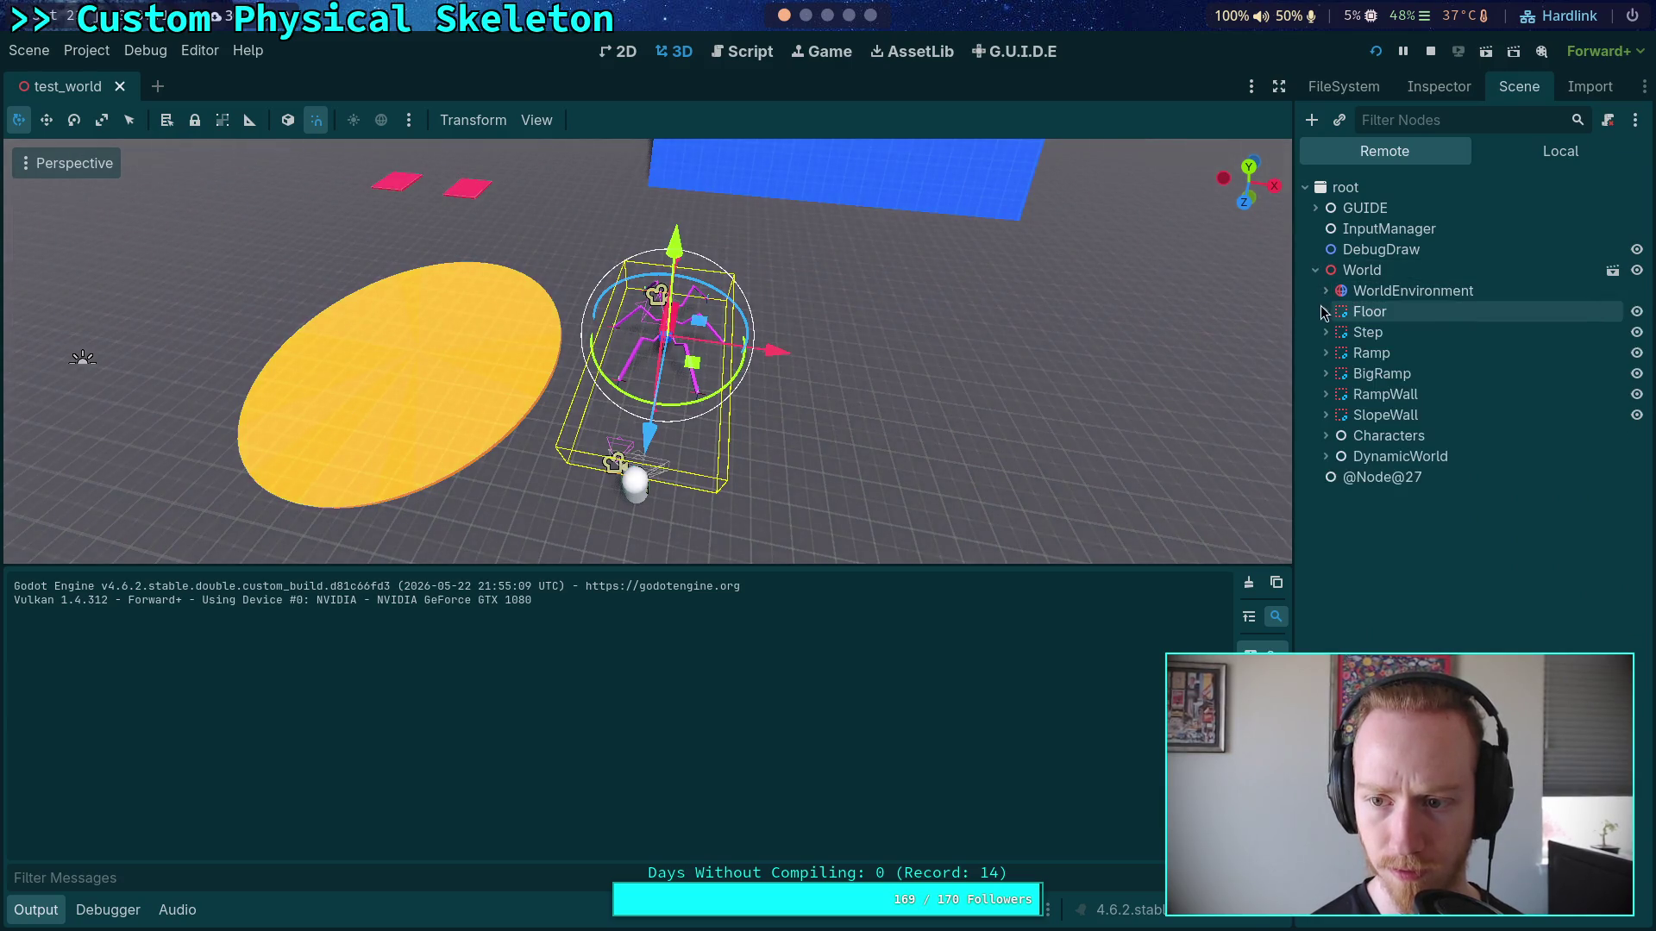
left_click(1326, 437)
left_click(1325, 435)
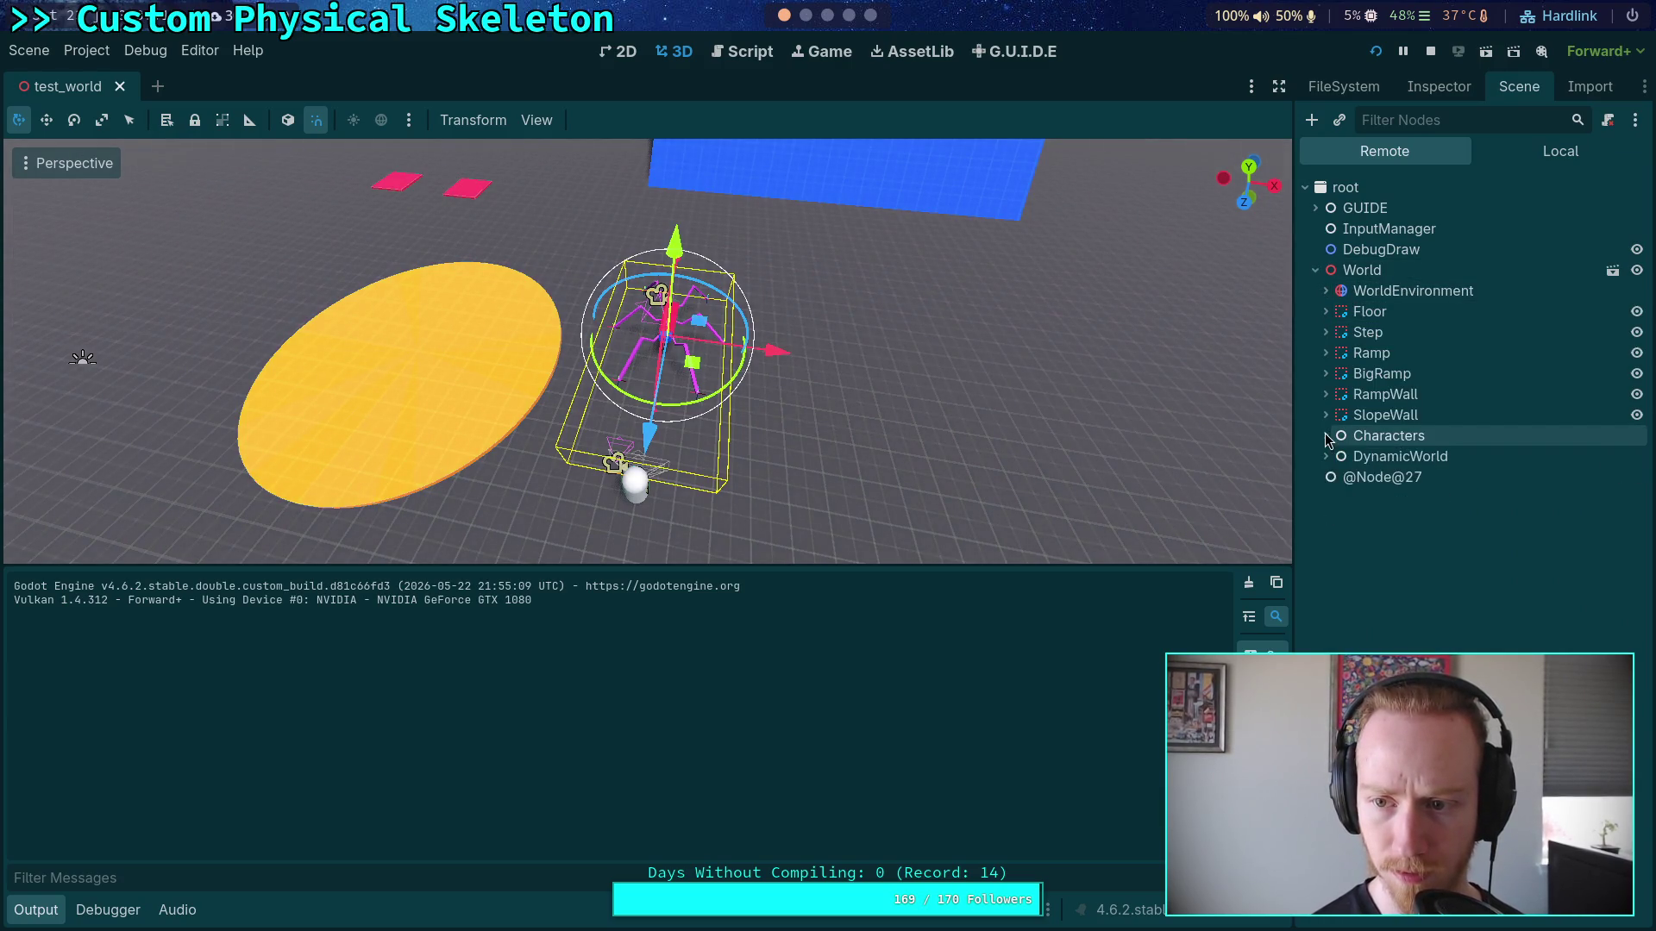
left_click(1324, 456)
left_click(1323, 456)
left_click(1325, 435)
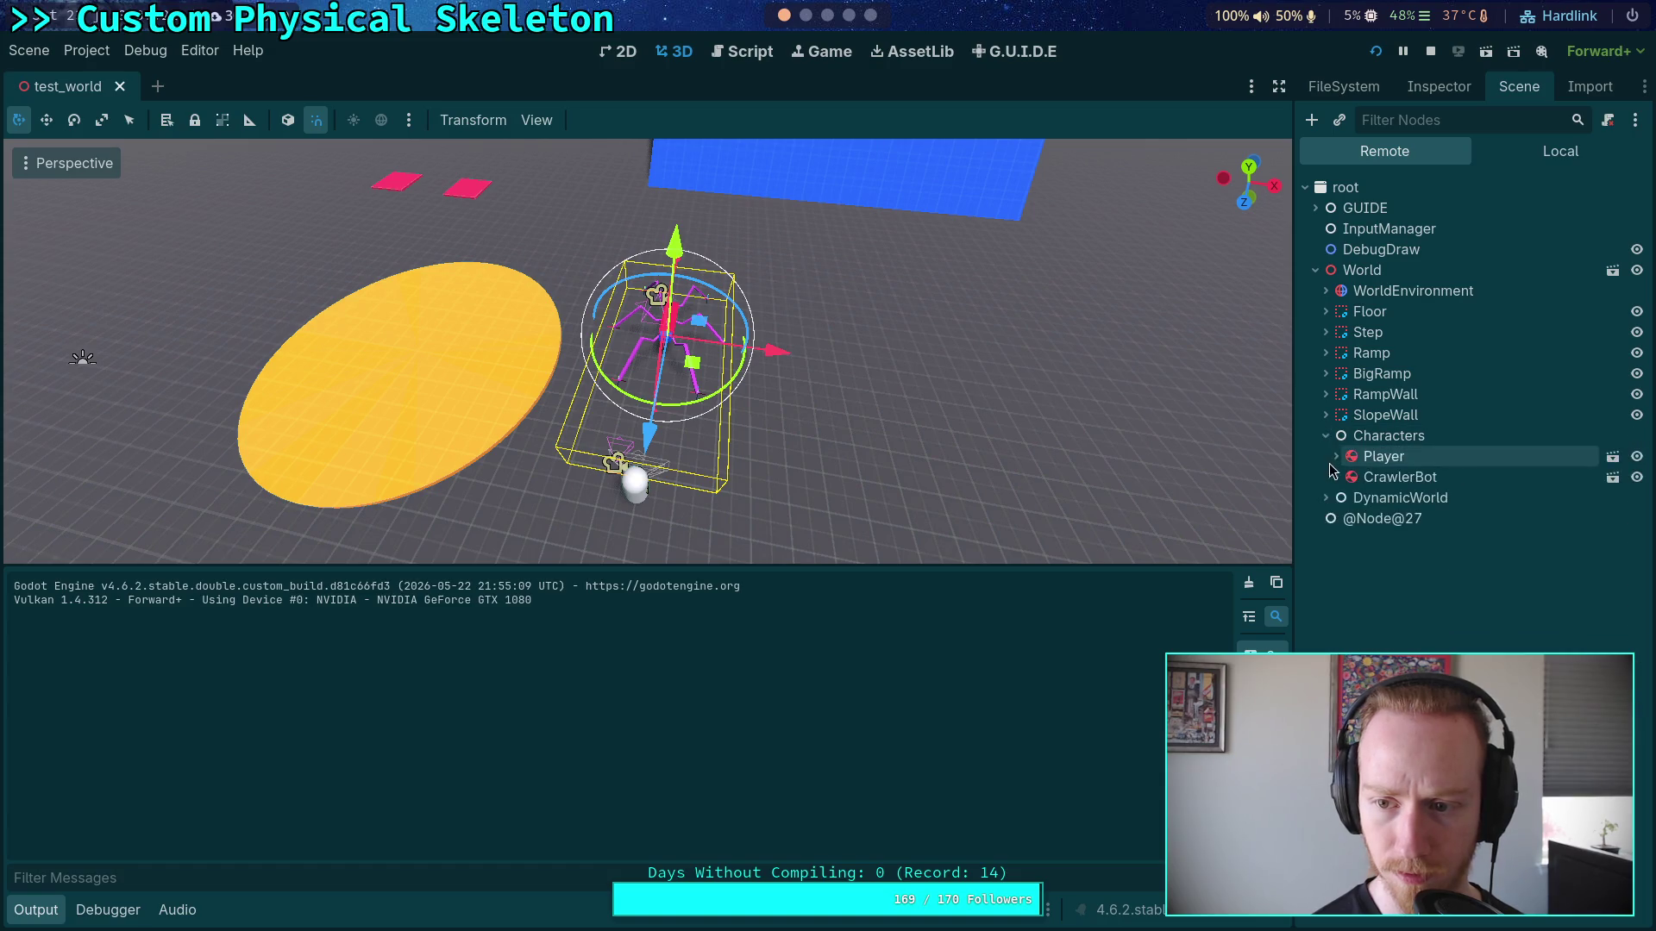
left_click(1335, 477)
left_click(1346, 519)
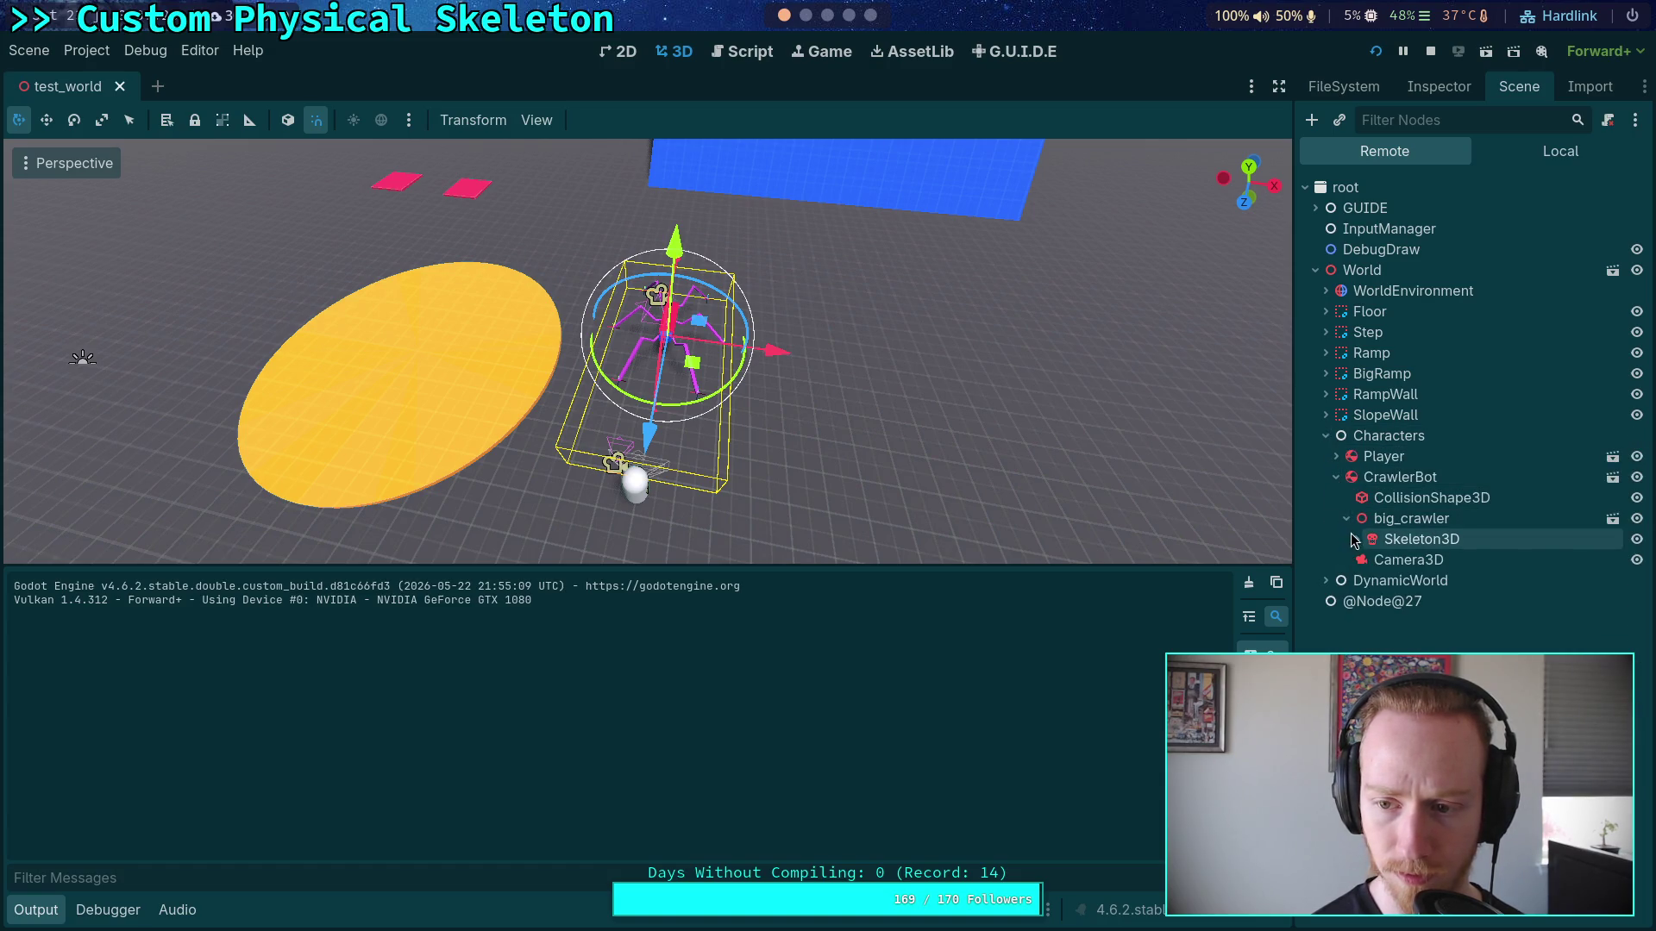
left_click(1356, 539)
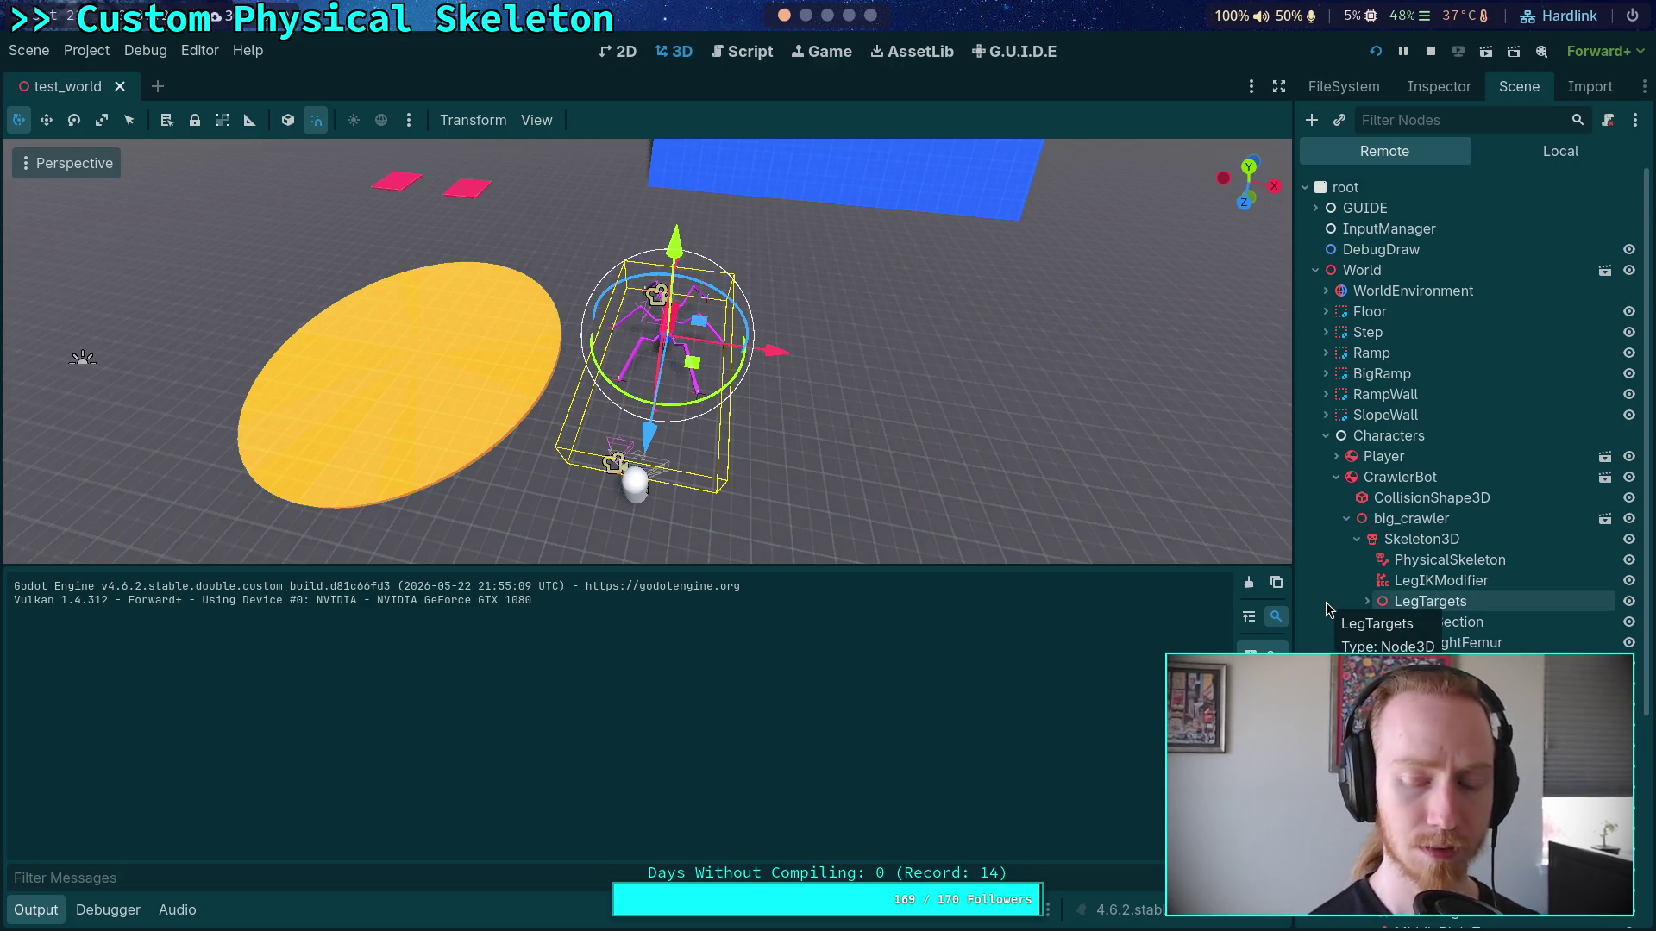
Step: Stop the game, return to physical_skeleton.gd, and hide the output log
left_click(1430, 51)
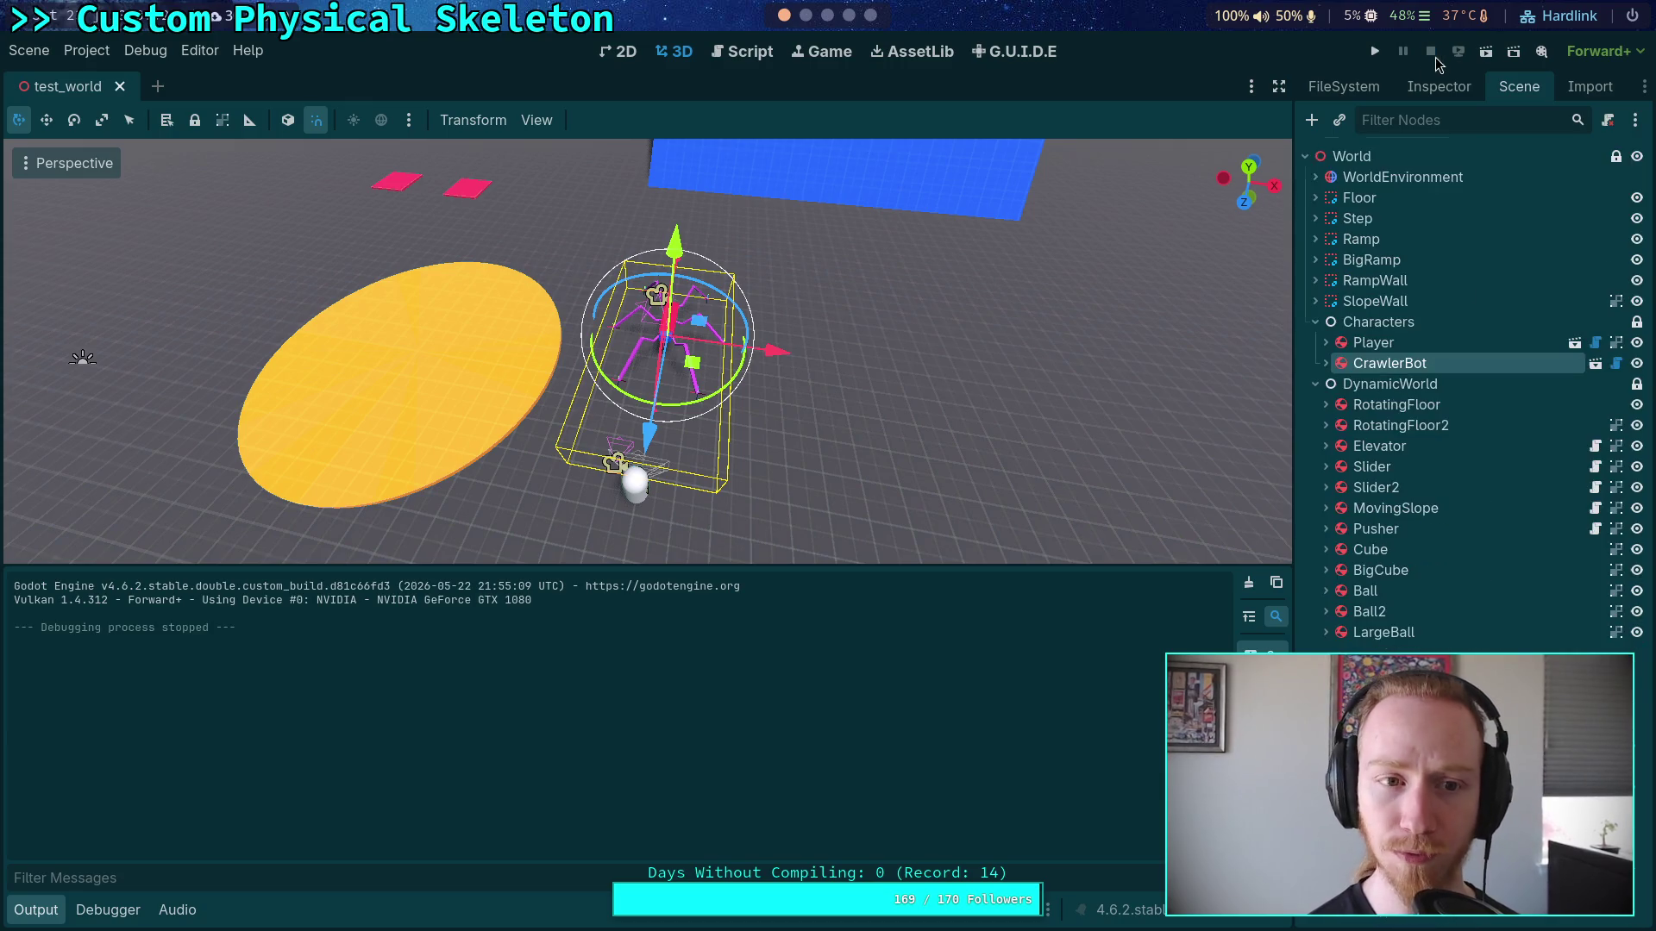
left_click(740, 53)
left_click(36, 910)
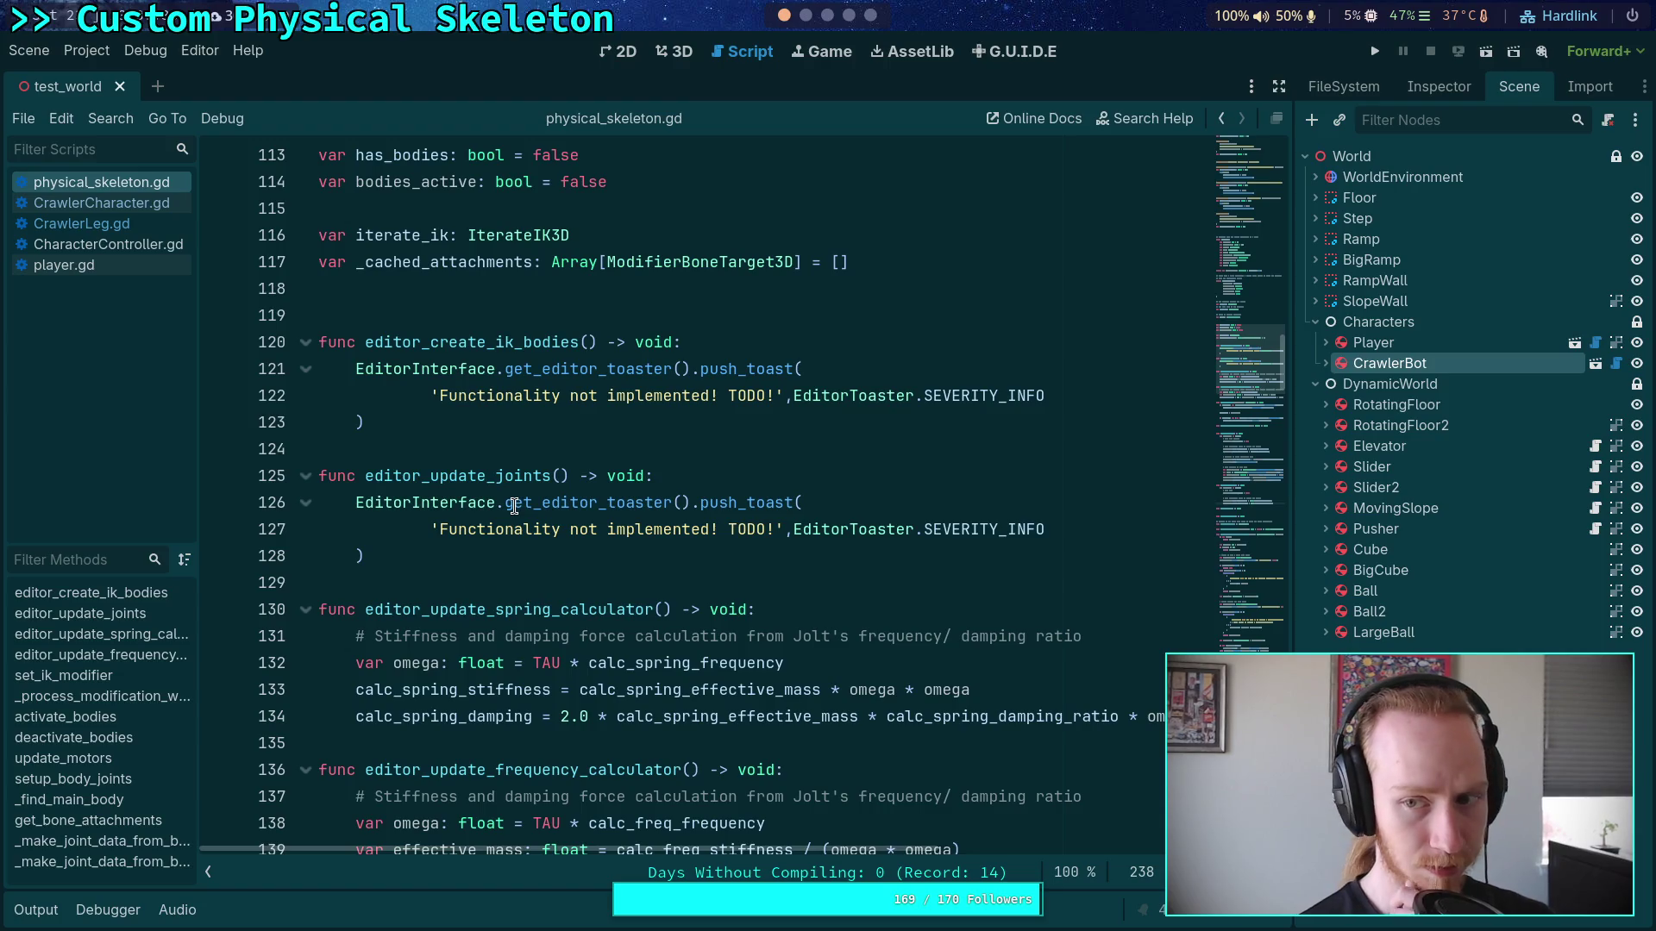
Step: Open CrawlerLeg.gd at line 99 and select the Player node in the scene tree
mouse_move(514, 506)
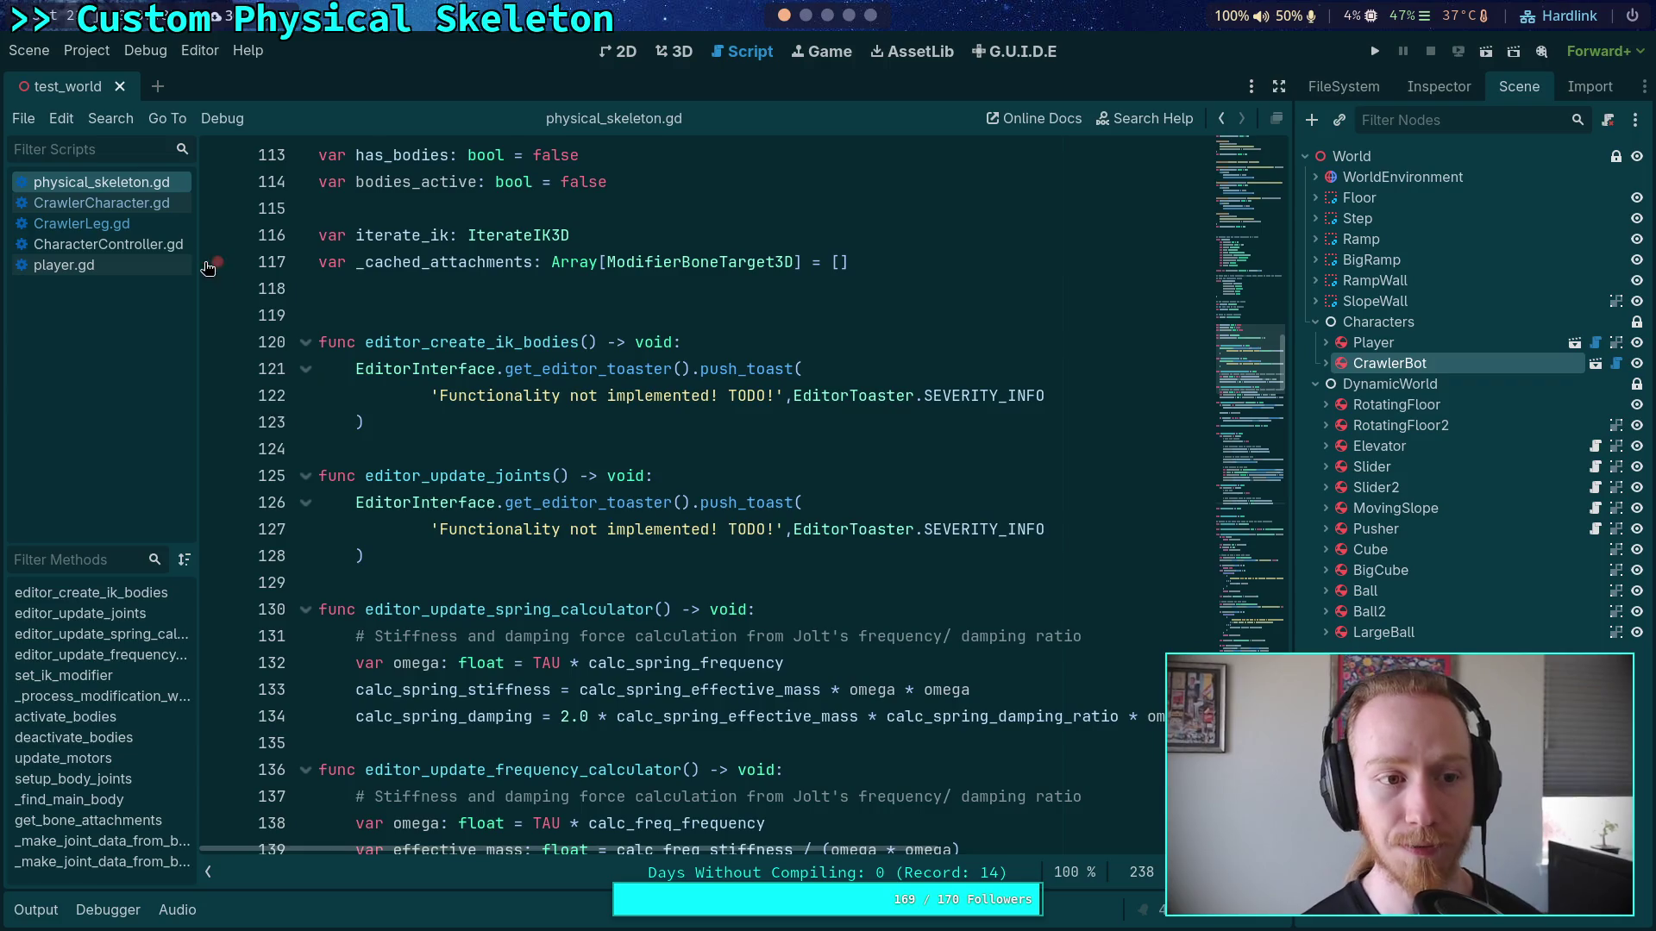
left_click(112, 226)
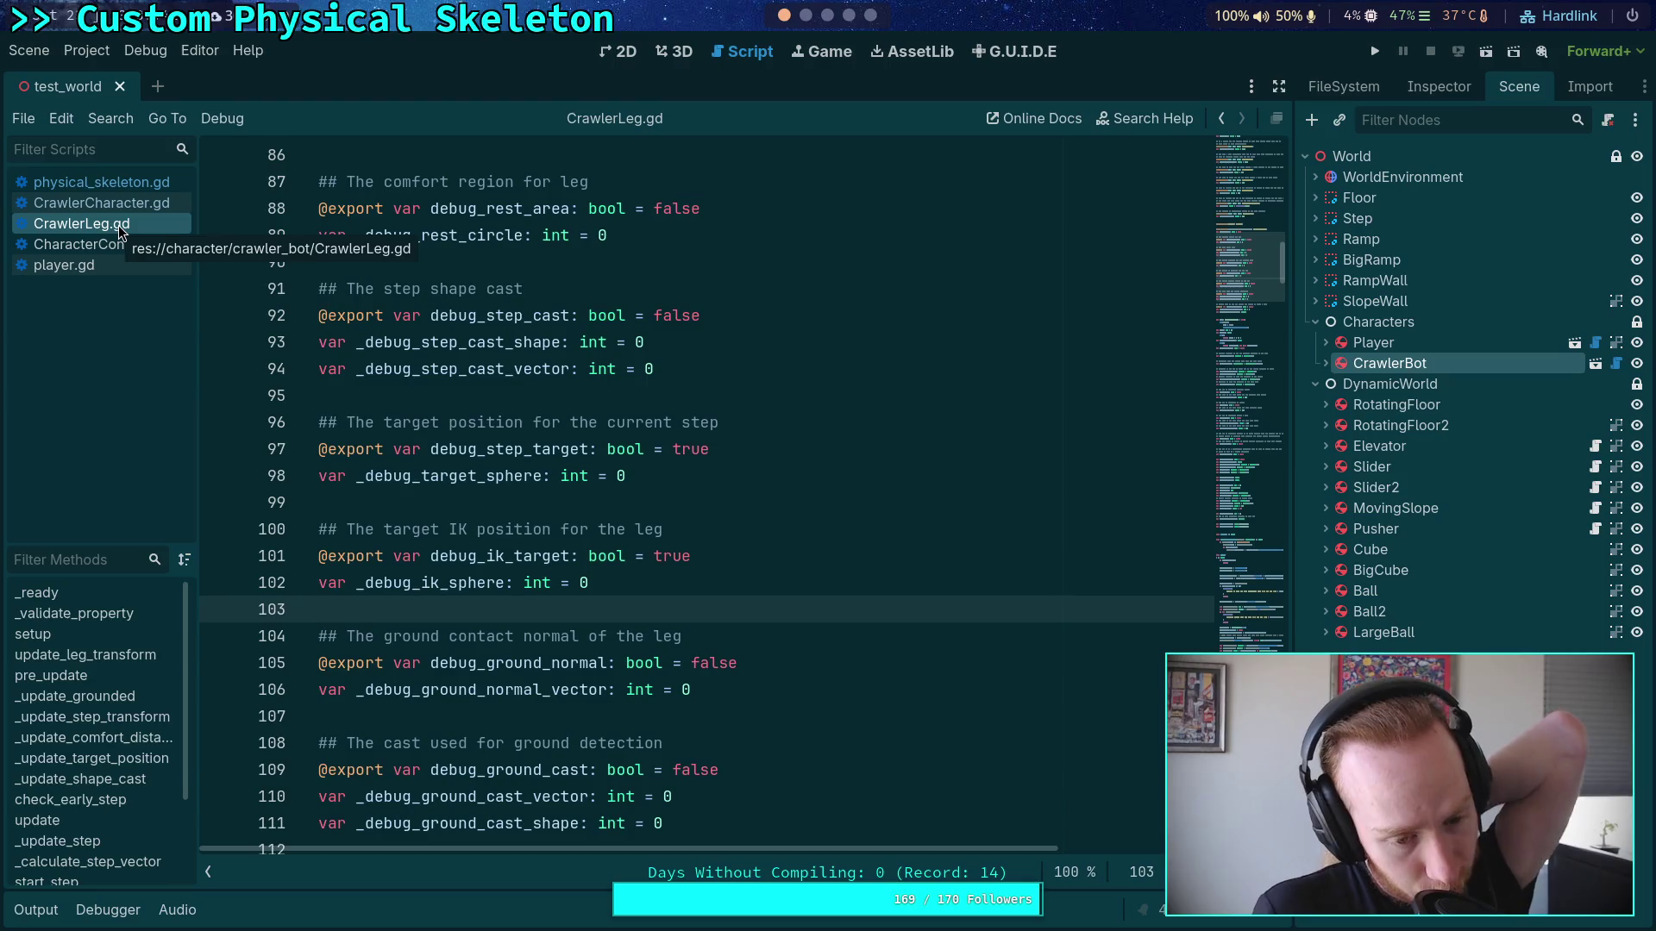
left_click(650, 491)
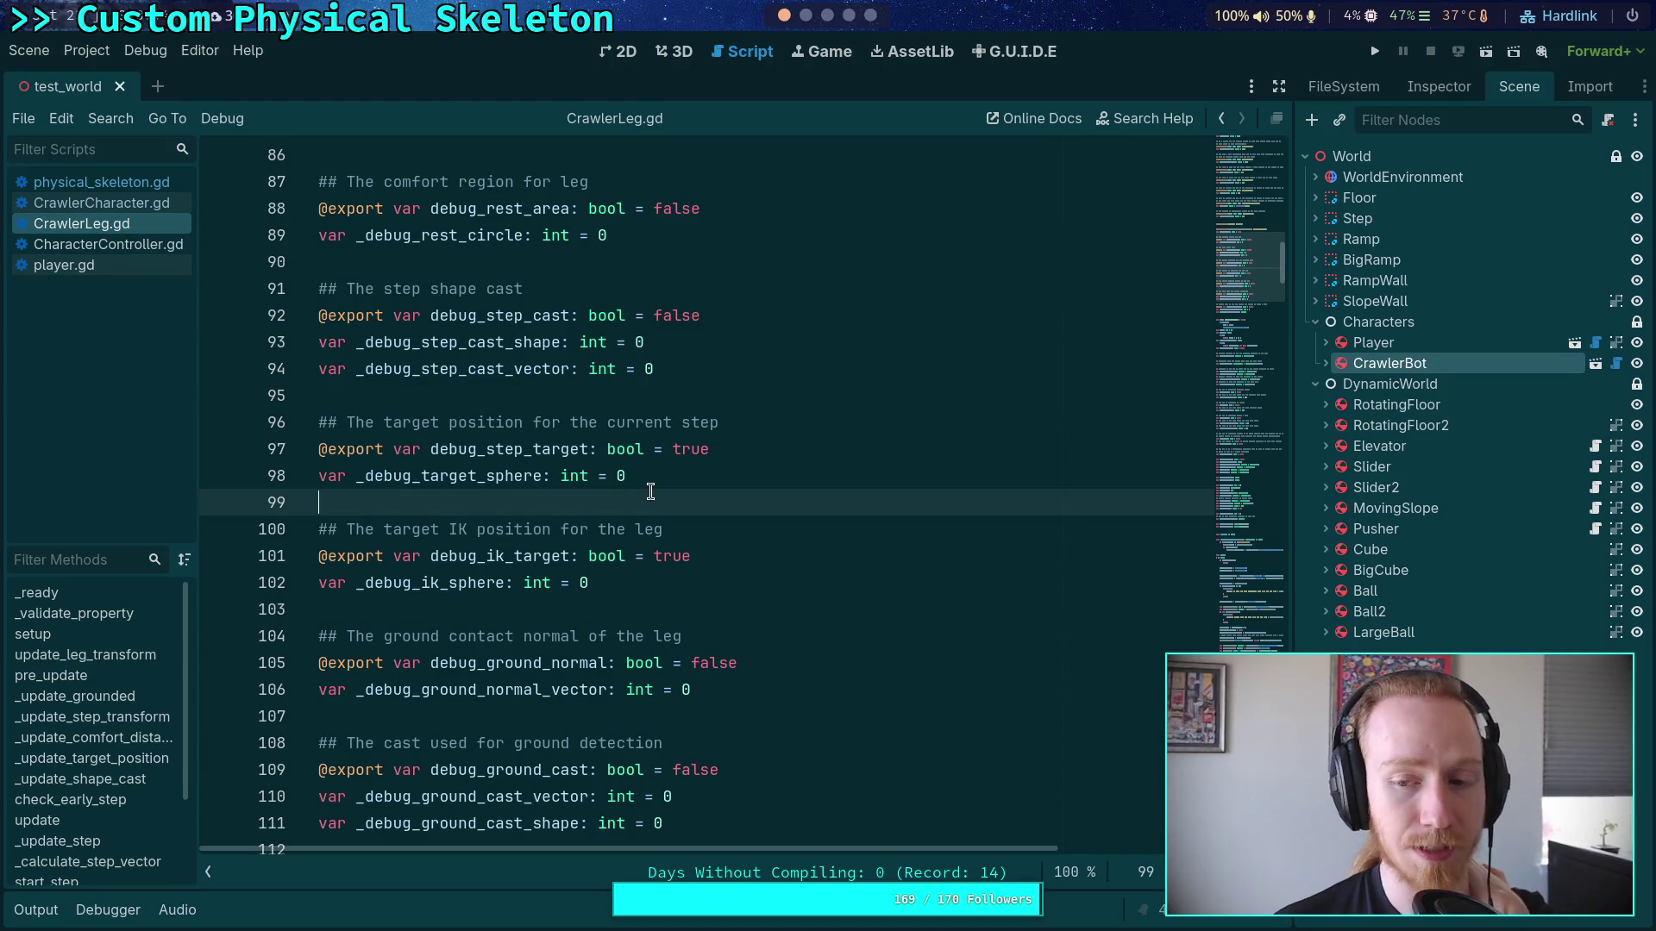
left_click(1424, 345)
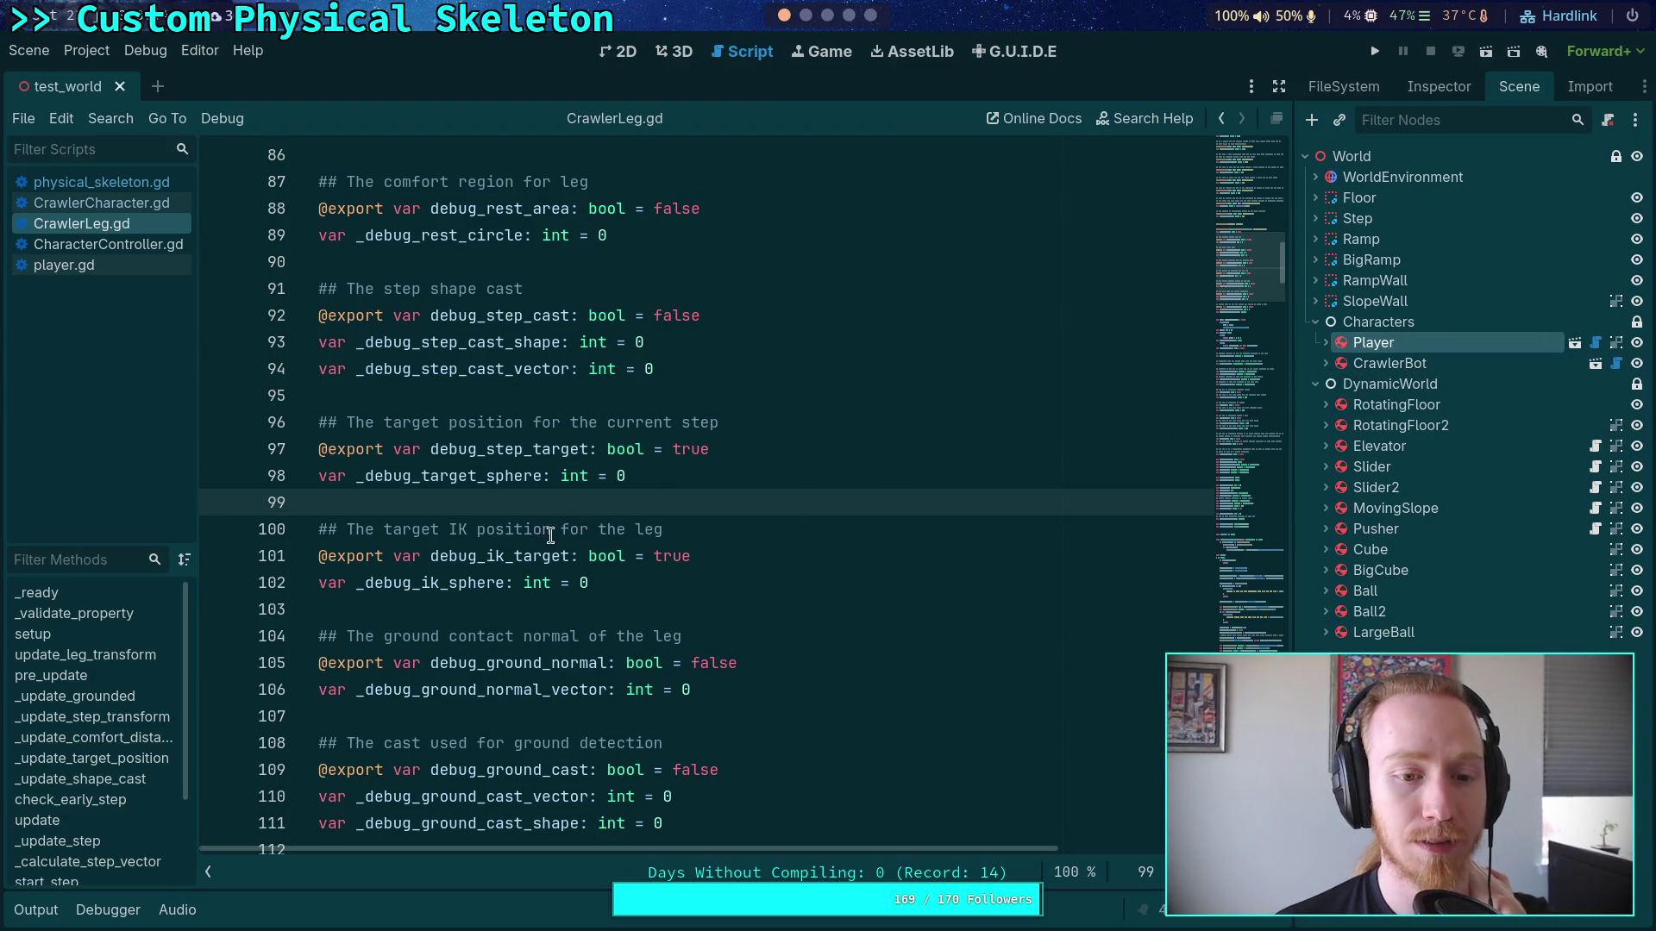
key("Down")
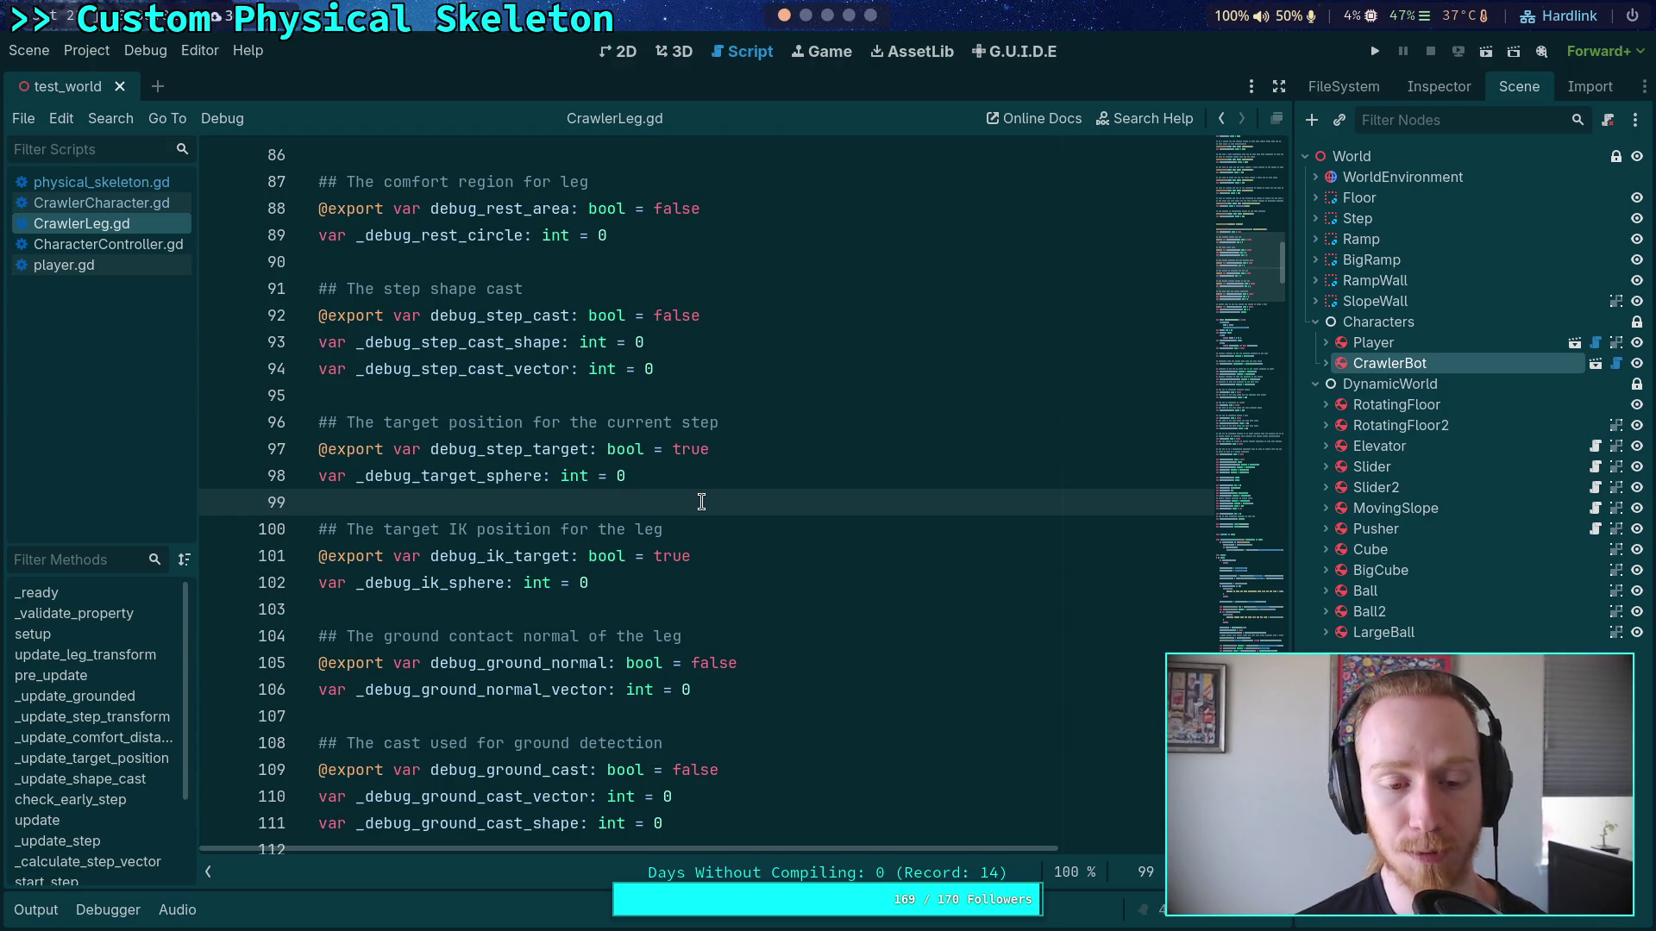
Step: Go through physical_skeleton.gd to CrawlerCharacter.gd, placing the caret on the else: line 166
left_click(119, 179)
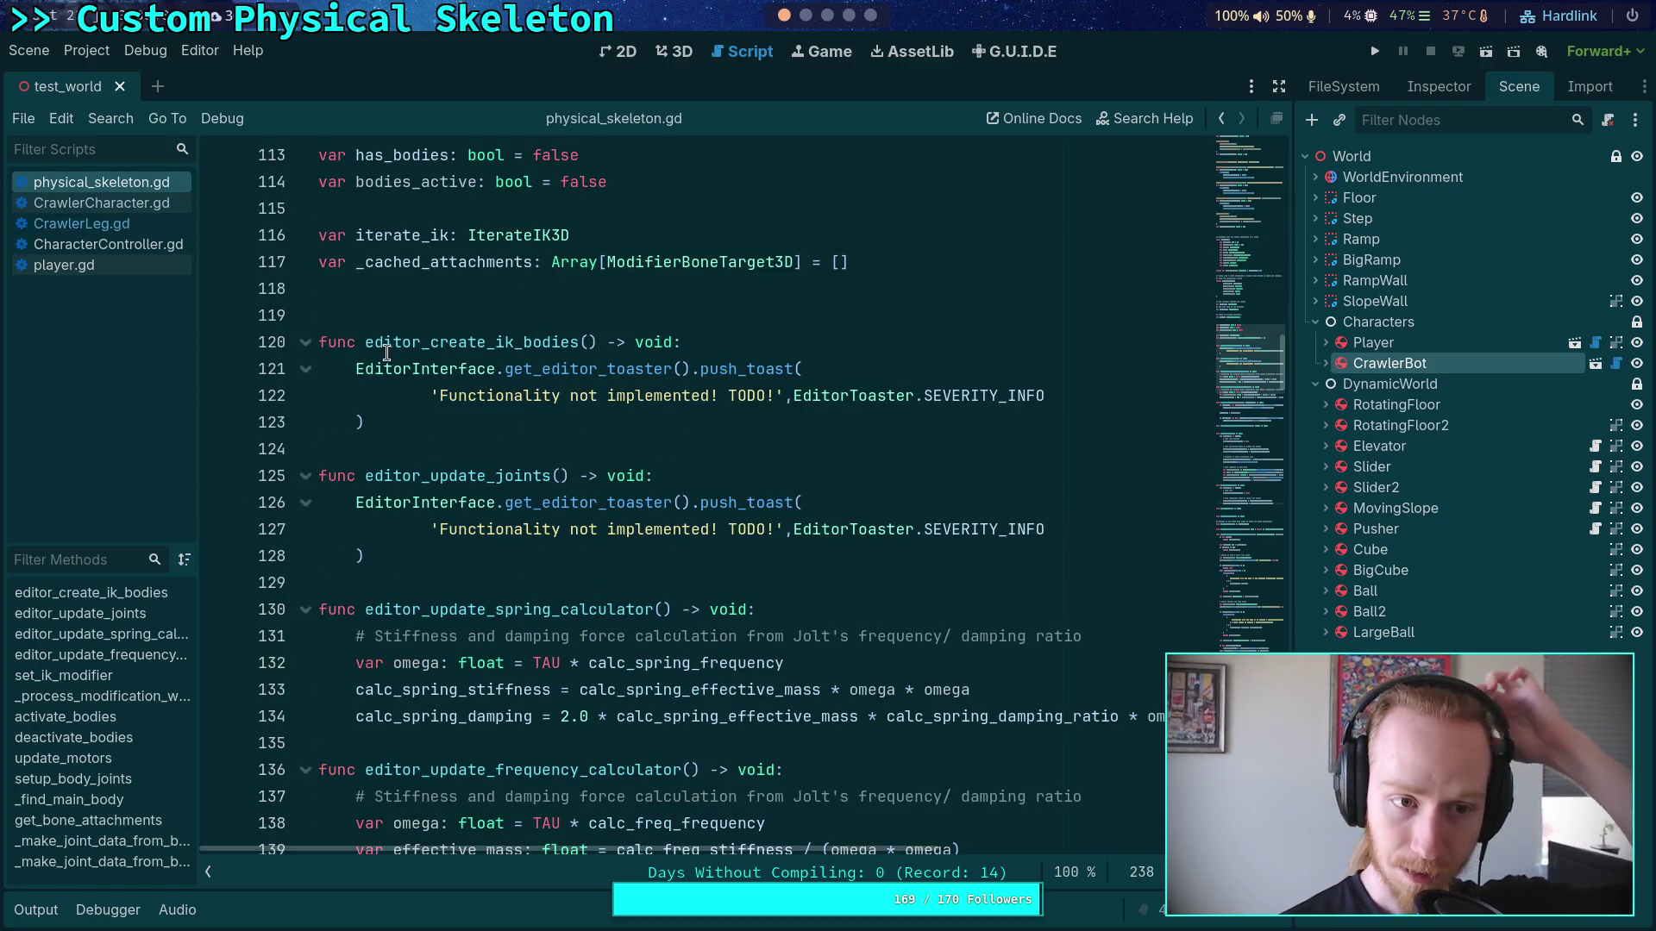
scroll(547, 459, "down", 4)
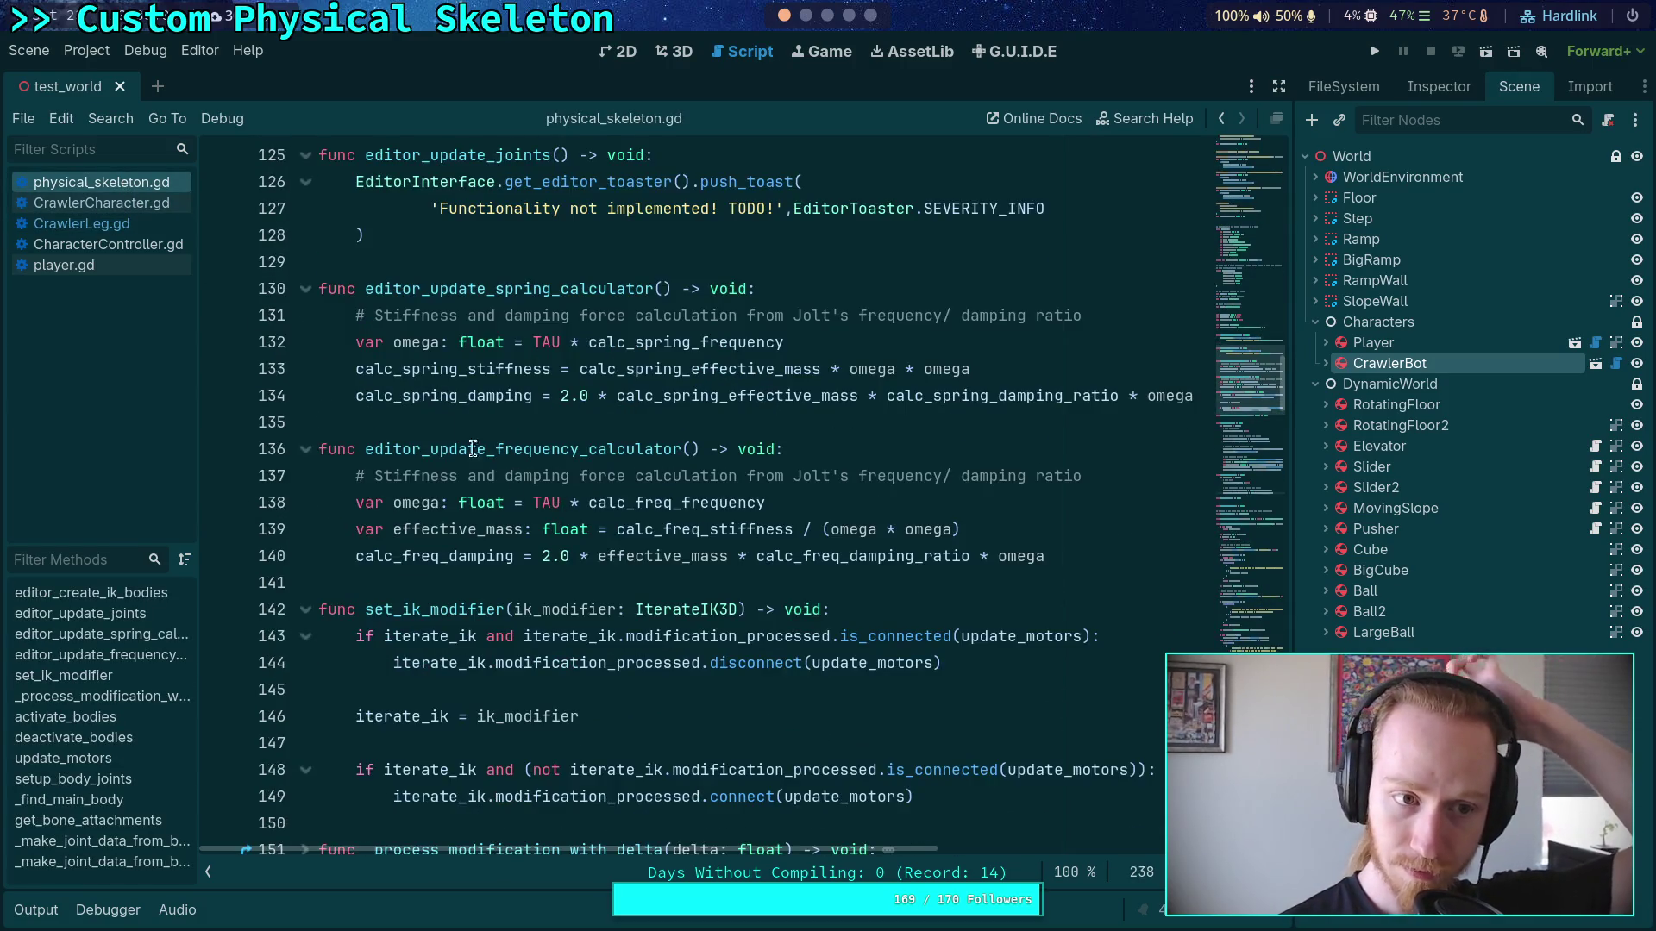
left_click(121, 205)
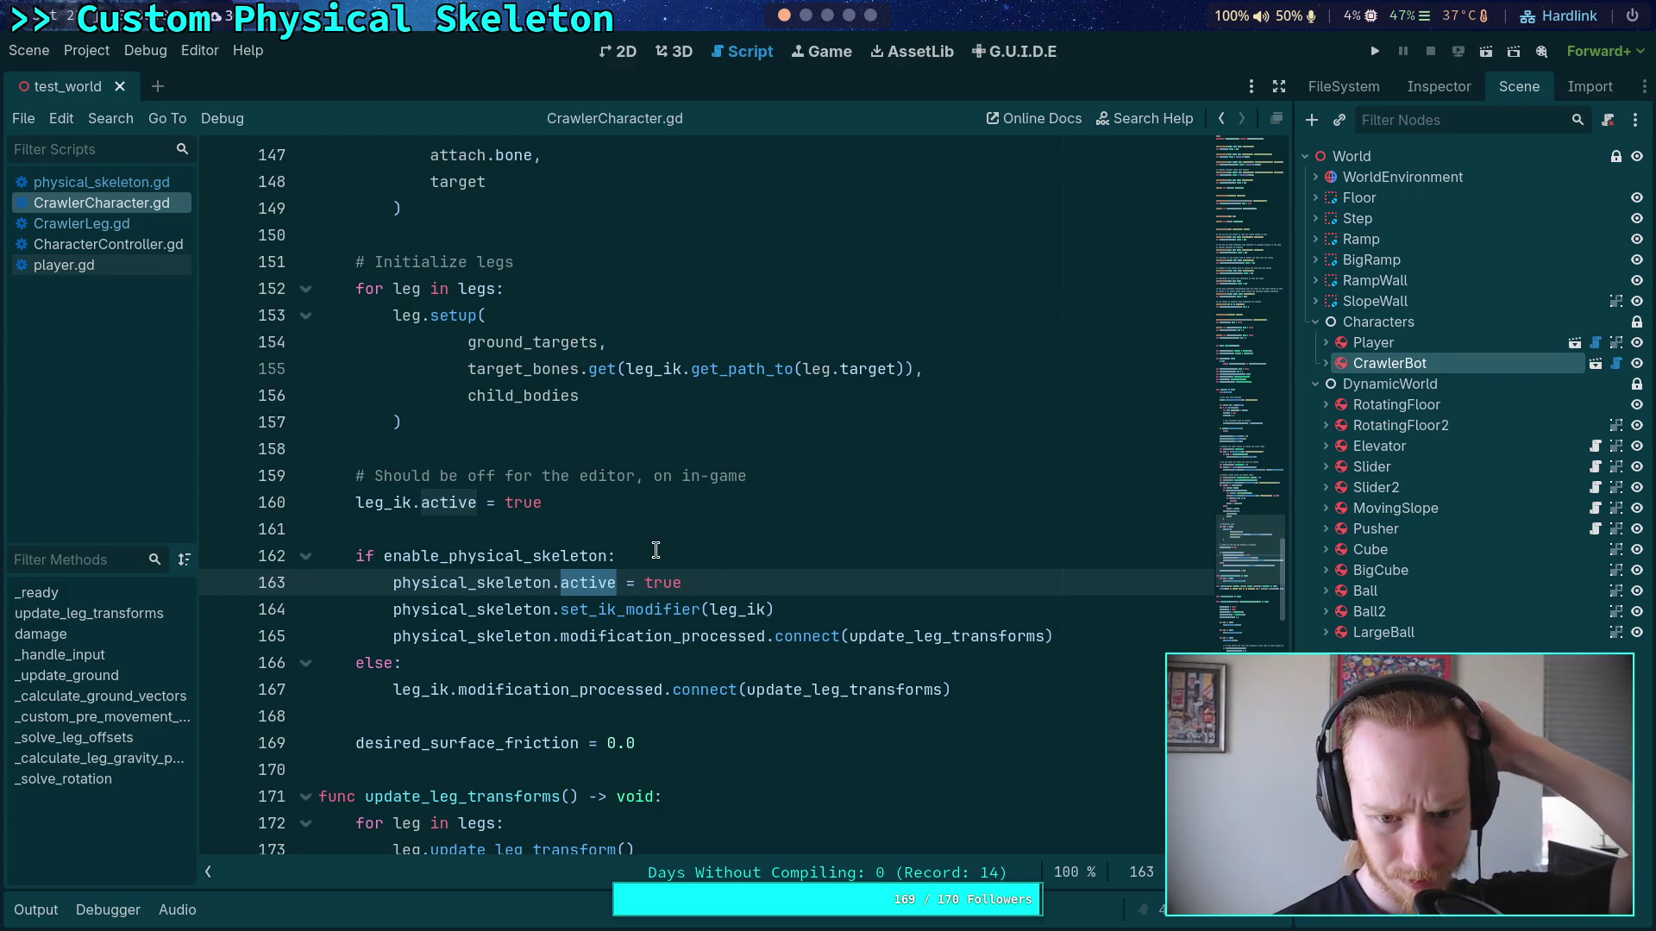
left_click(764, 584)
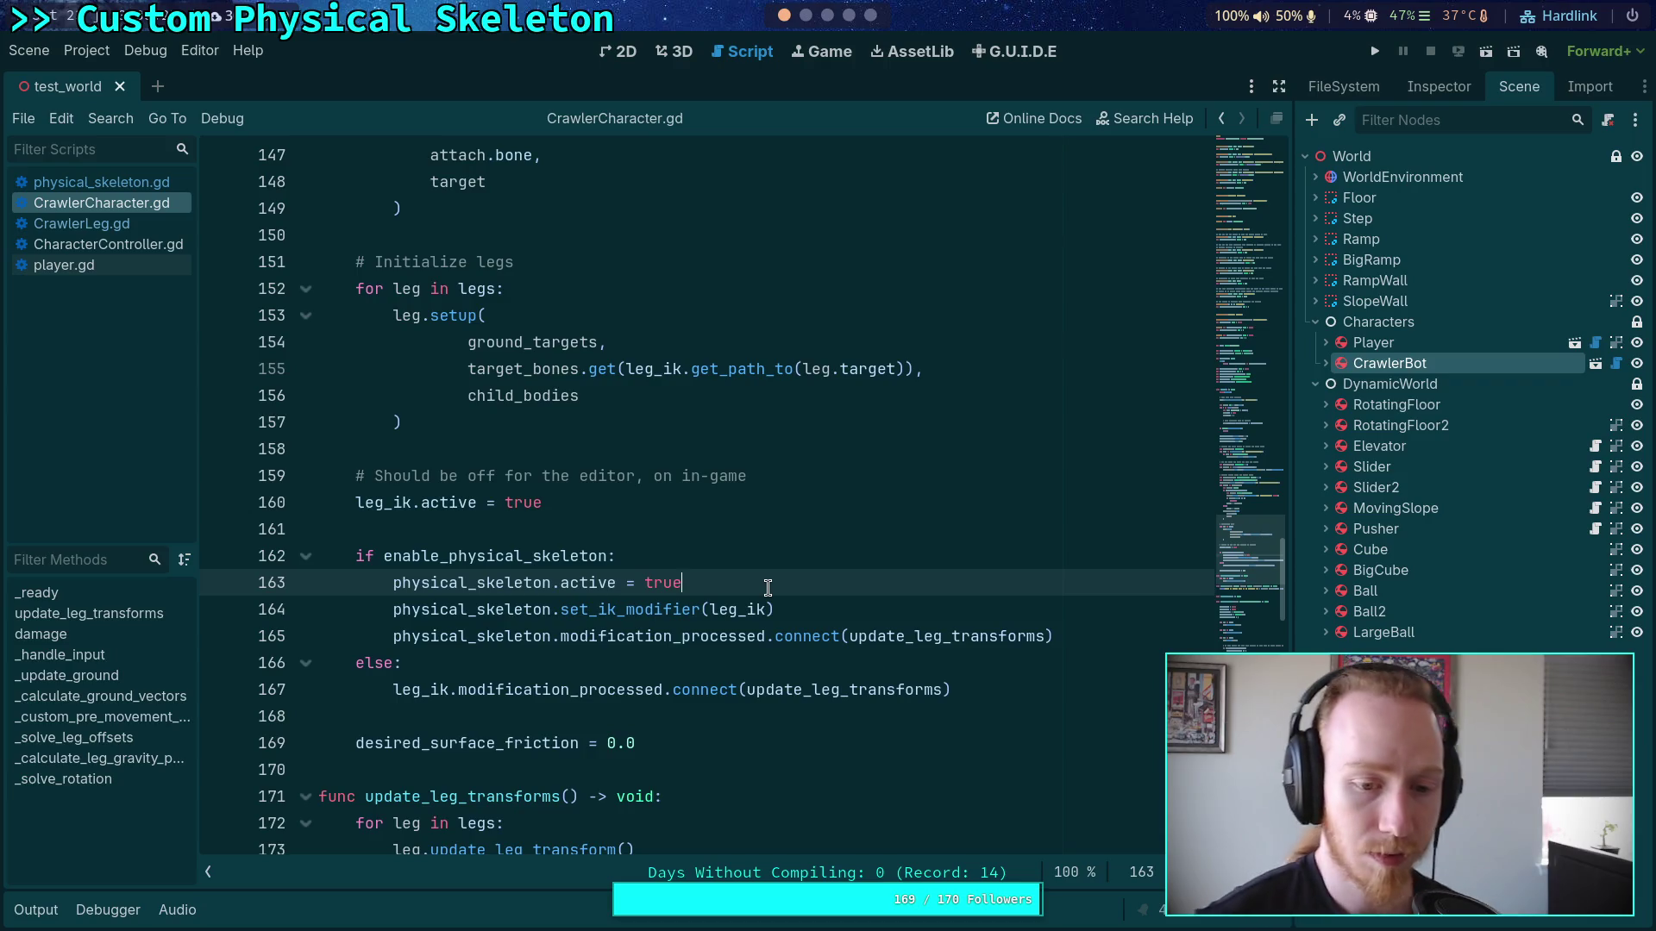
left_click(748, 670)
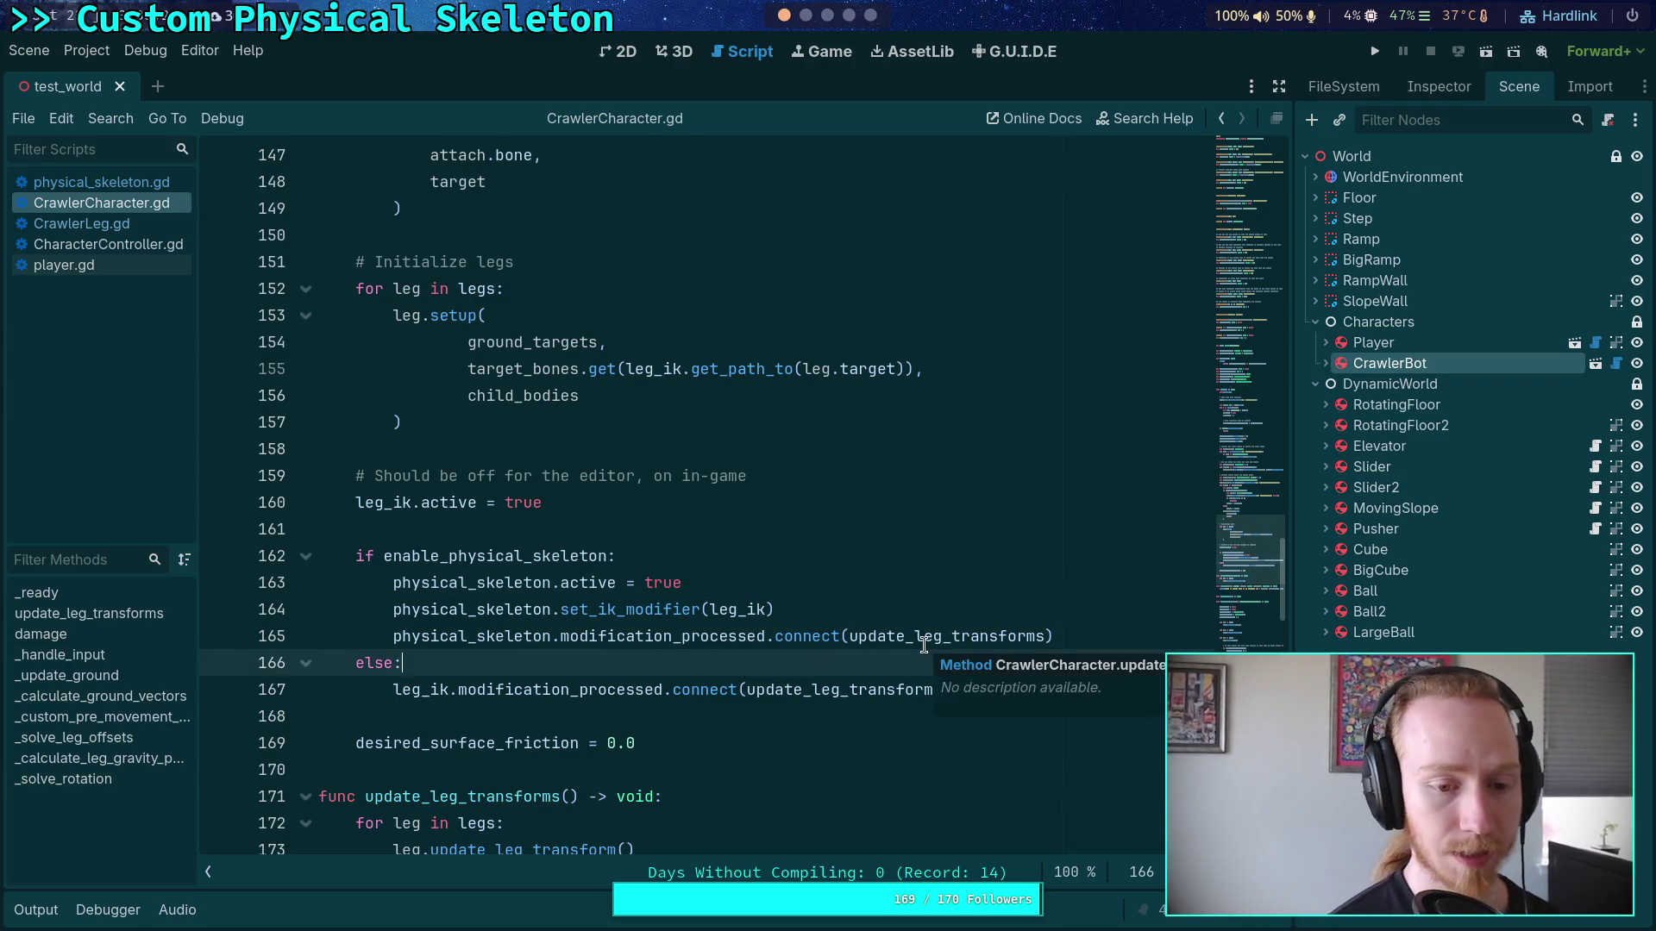
Step: Add physical_skeleton.setup_body_joints() under the else: branch in CrawlerCharacter.gd
key("Return")
type("phy")
key("Return")
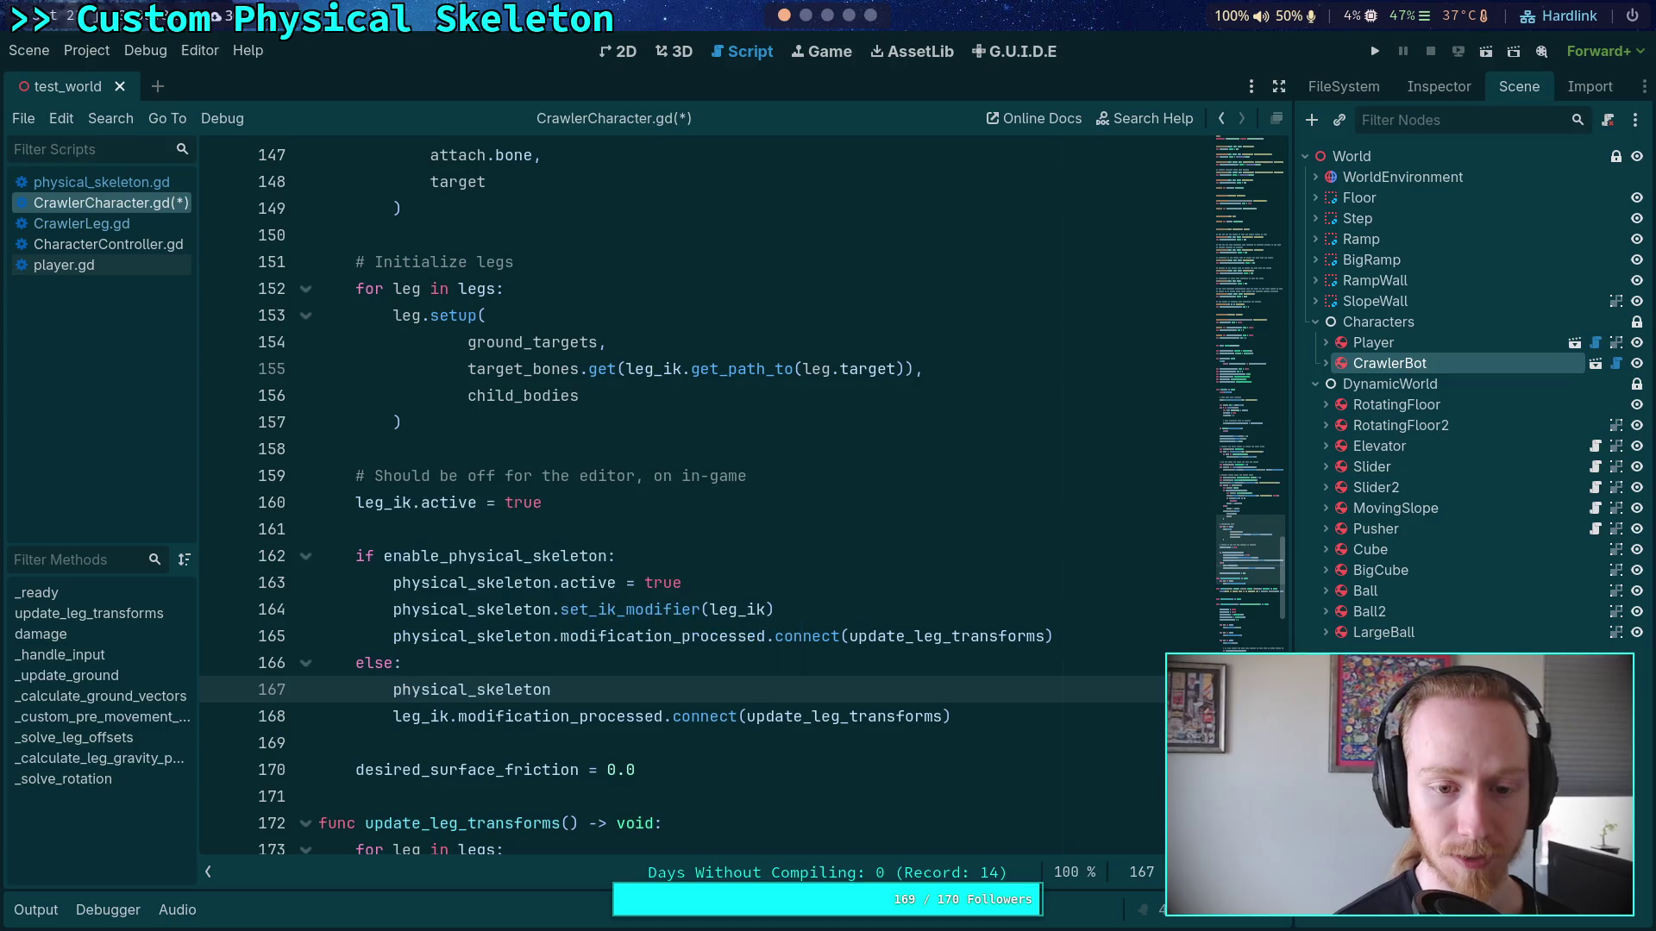
type(".in")
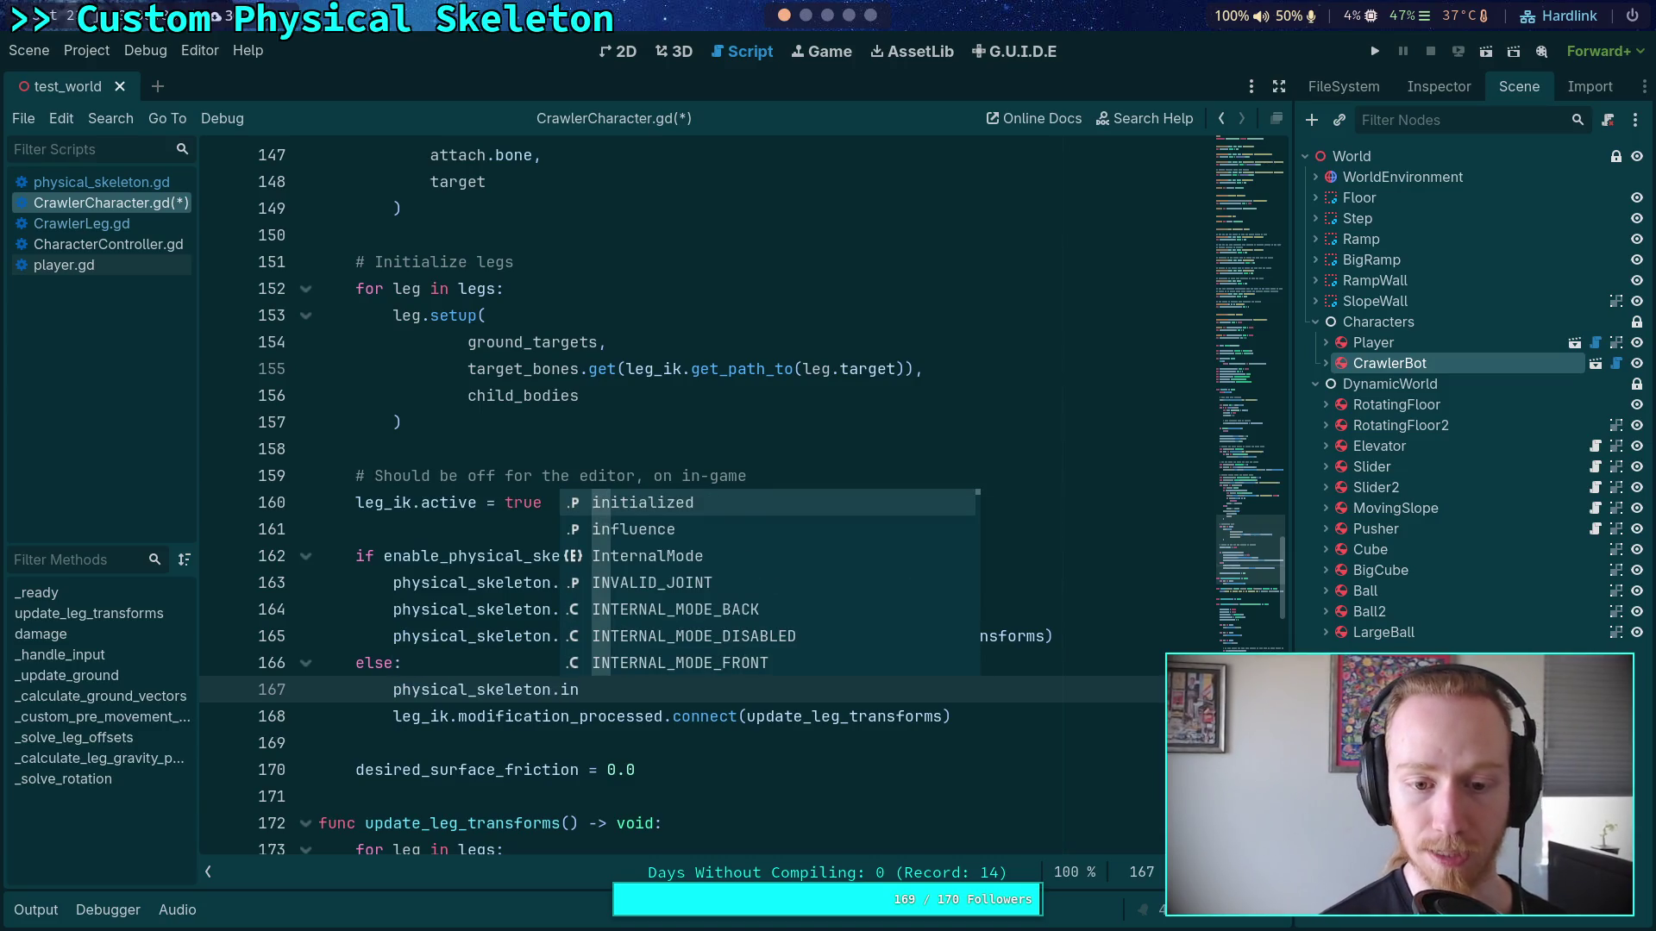
key("BackSpace")
key("BackSpace")
type("su")
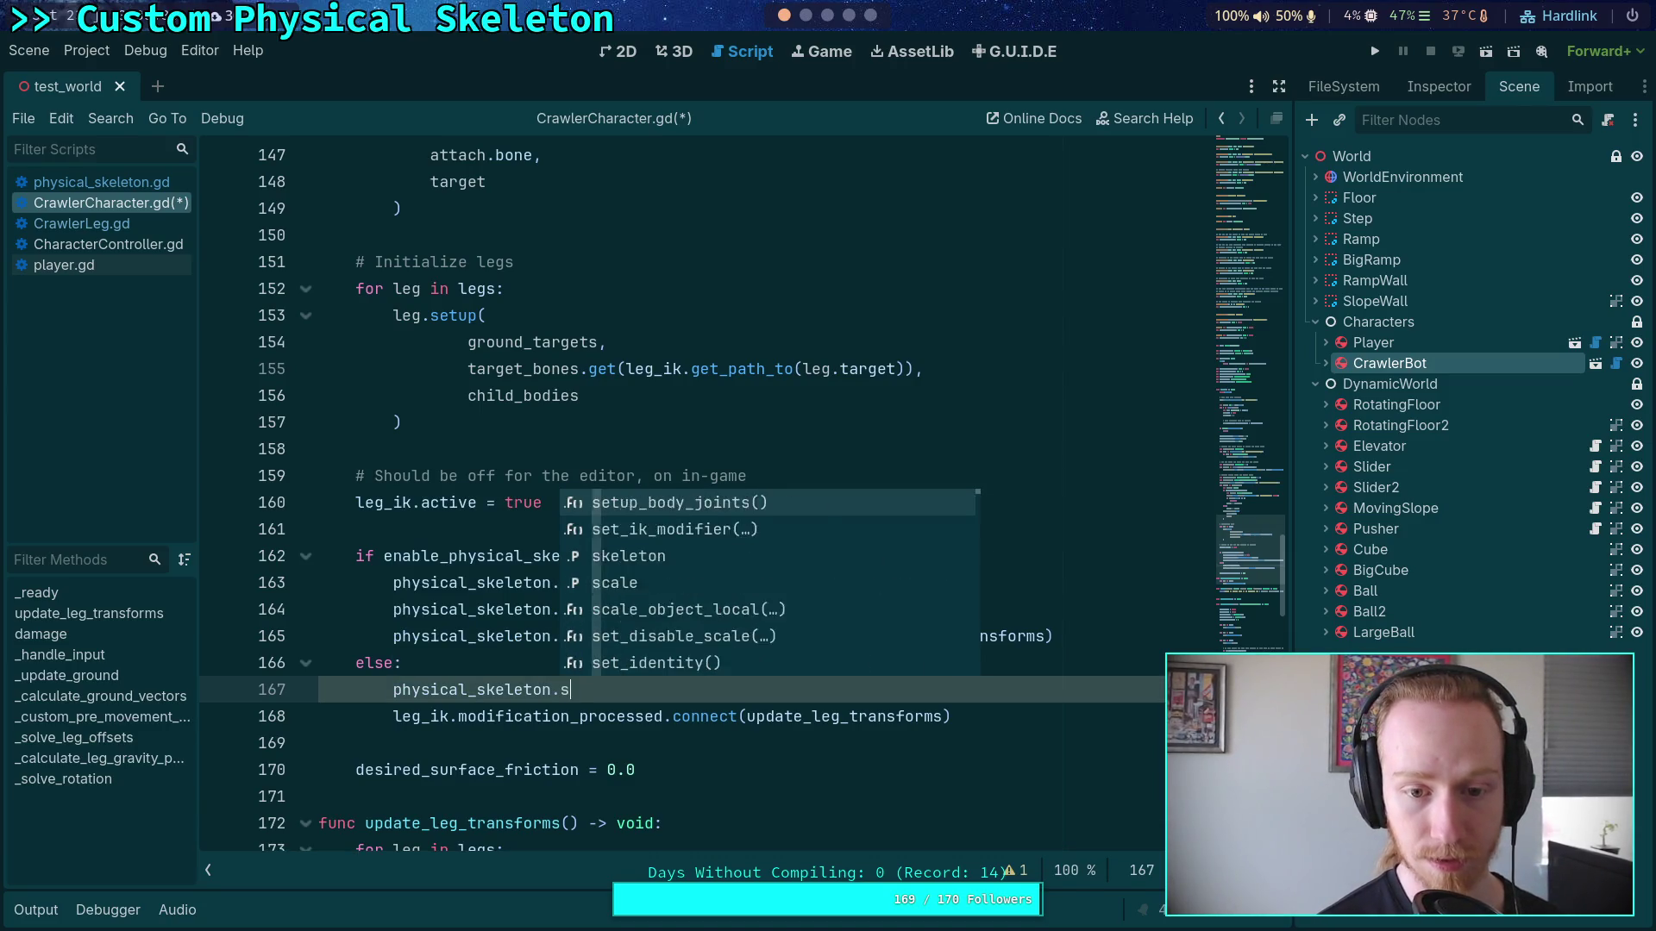
key("BackSpace")
key("Return")
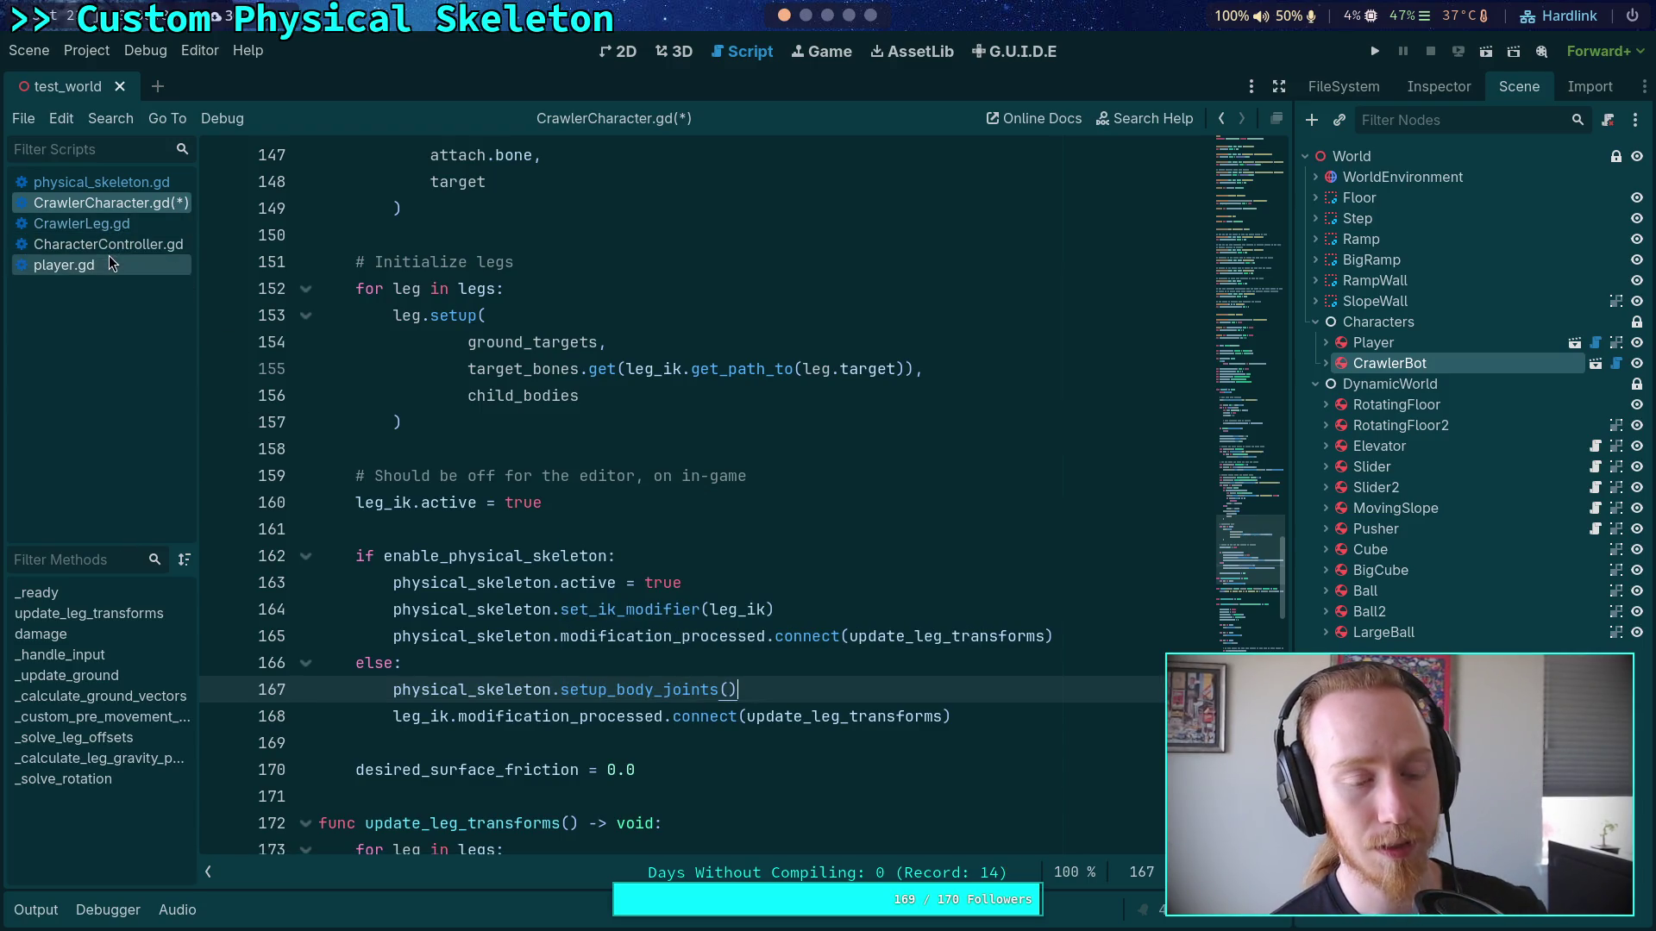
Step: Fold activate/deactivate_bodies in physical_skeleton.gd, check 'initialized', then return to CrawlerCharacter.gd's else line
left_click(121, 182)
scroll(384, 553, "down", 5)
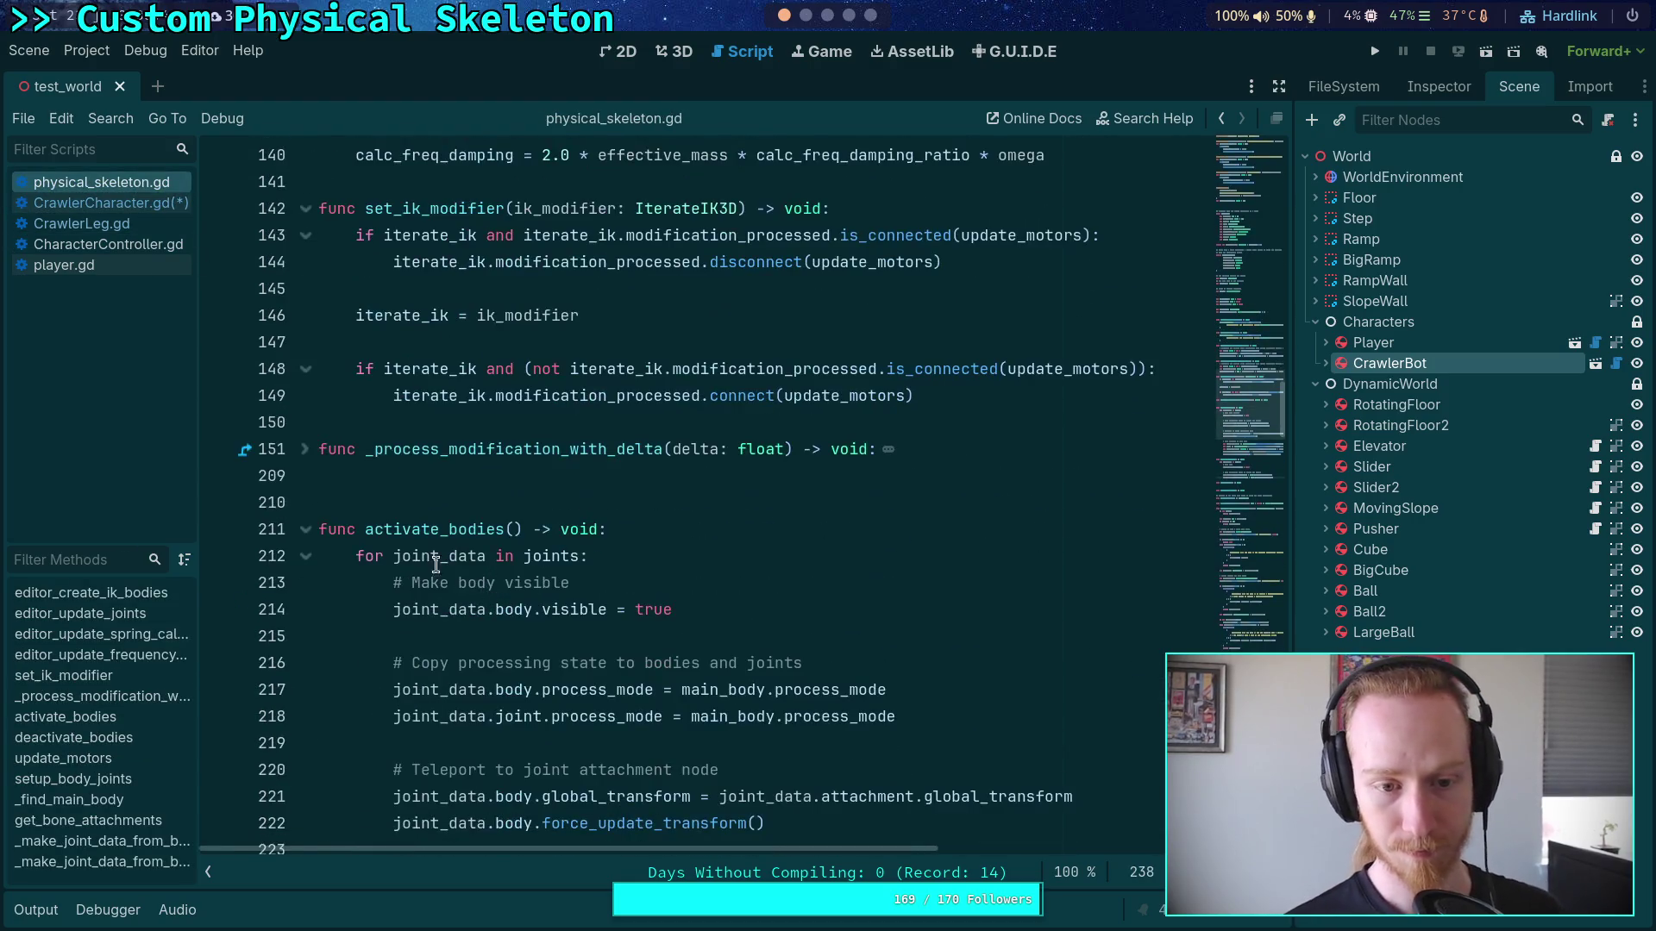
scroll(383, 553, "down", 2)
left_click(304, 370)
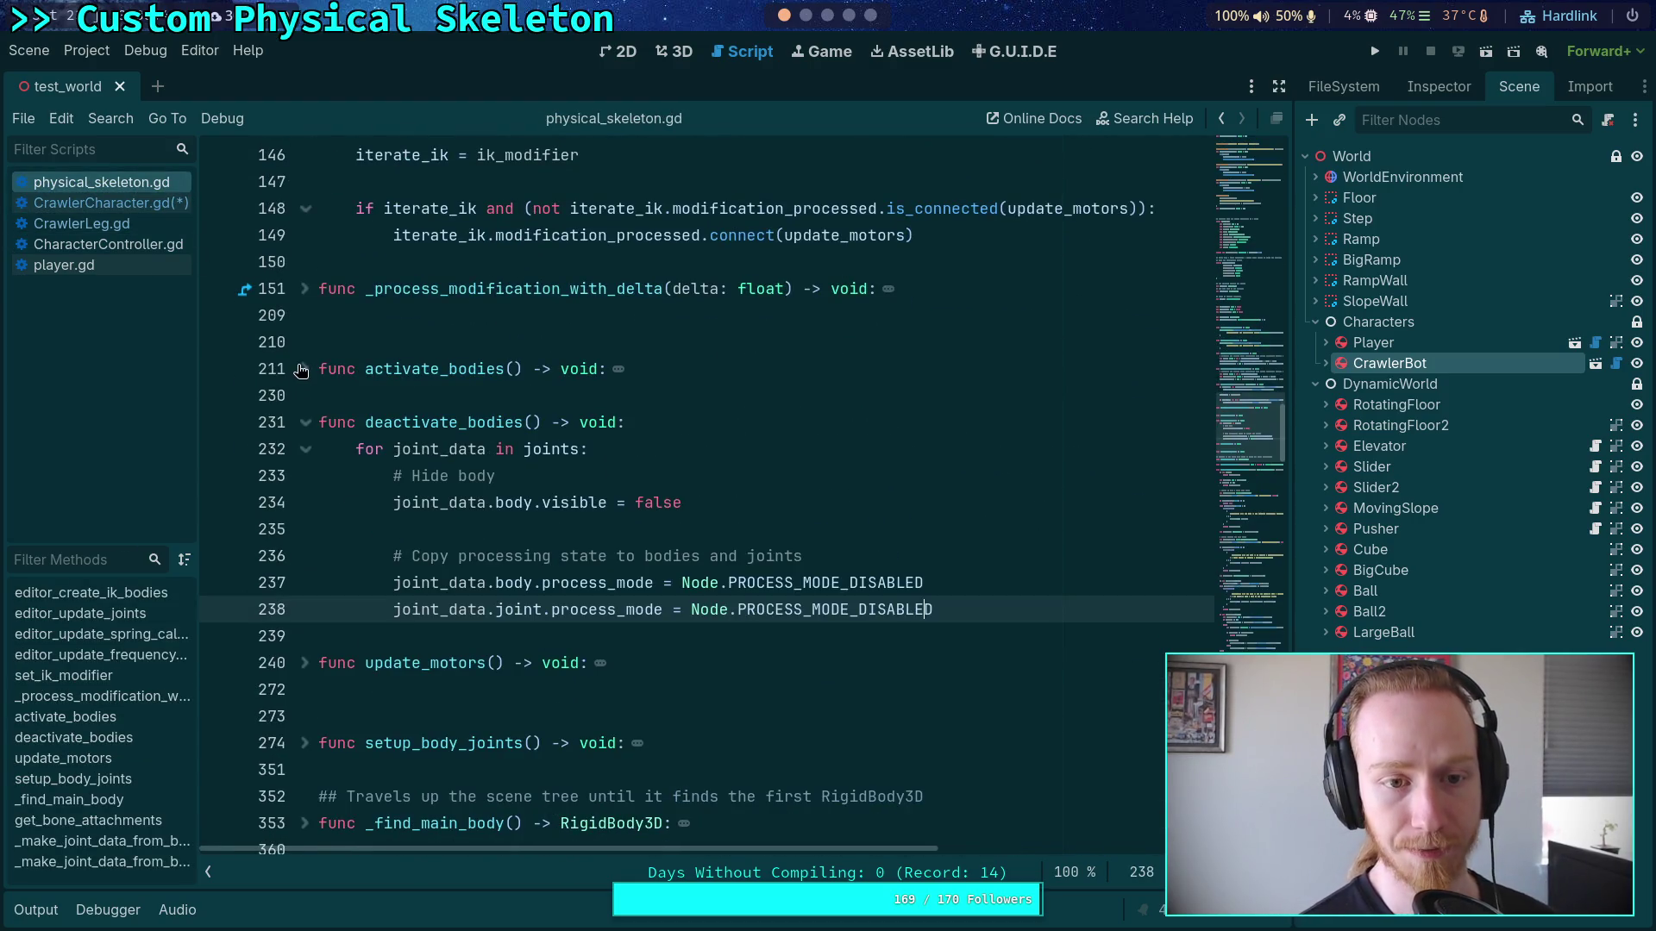
left_click(305, 422)
left_click(304, 288)
double_click(472, 315)
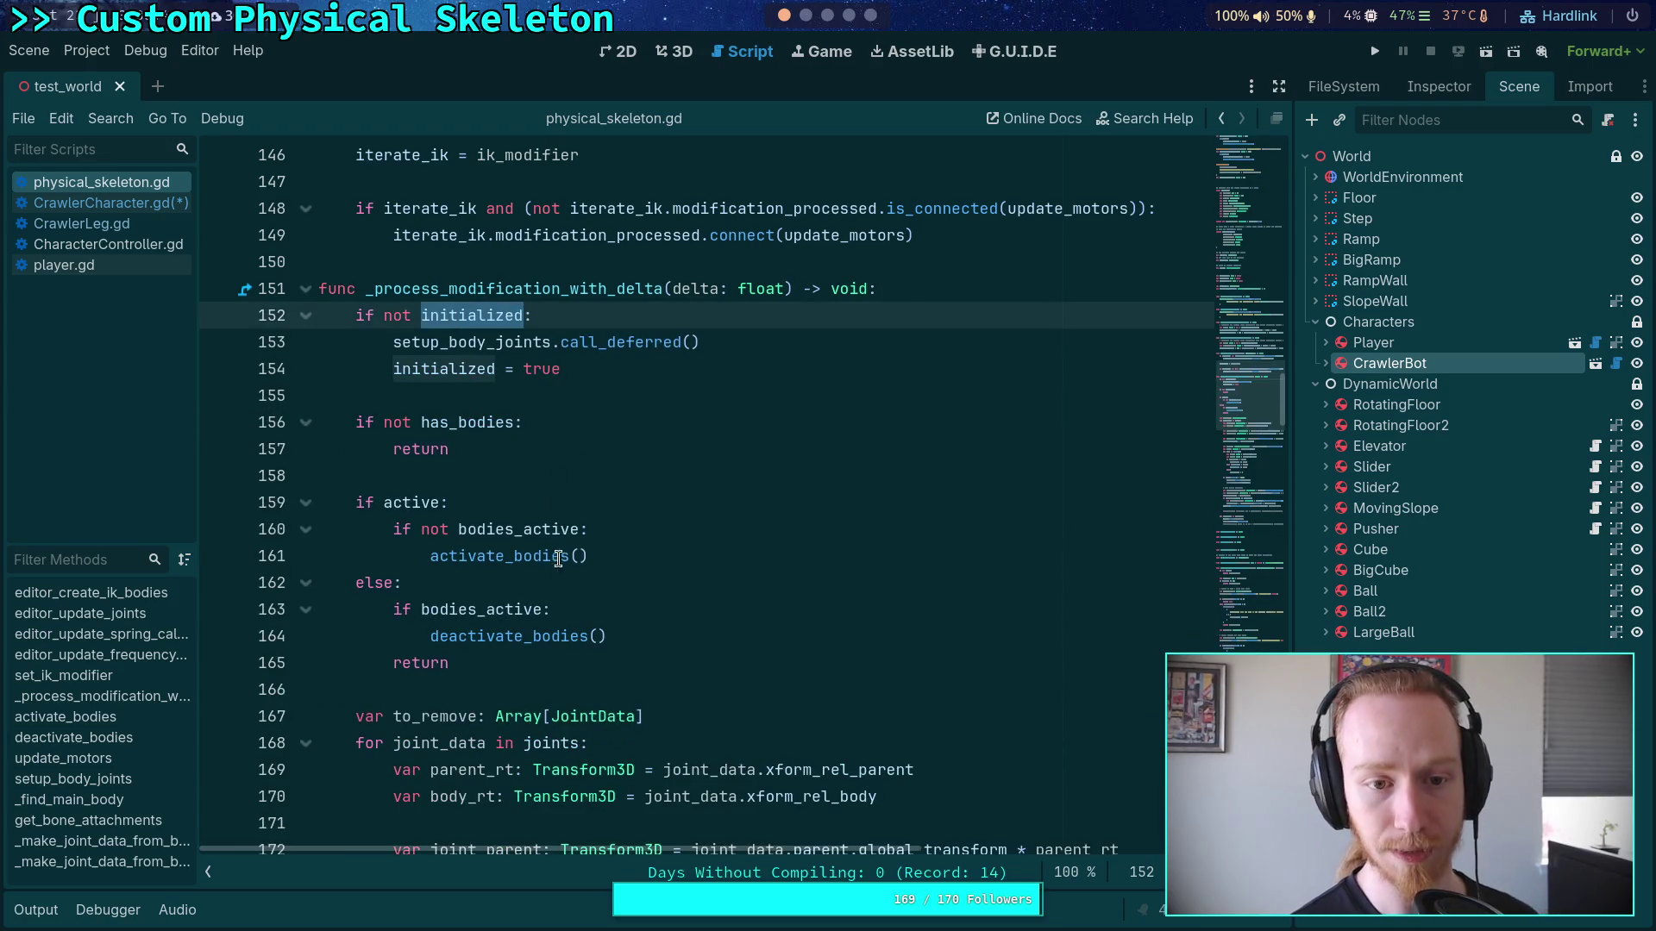
scroll(604, 535, "up", 2)
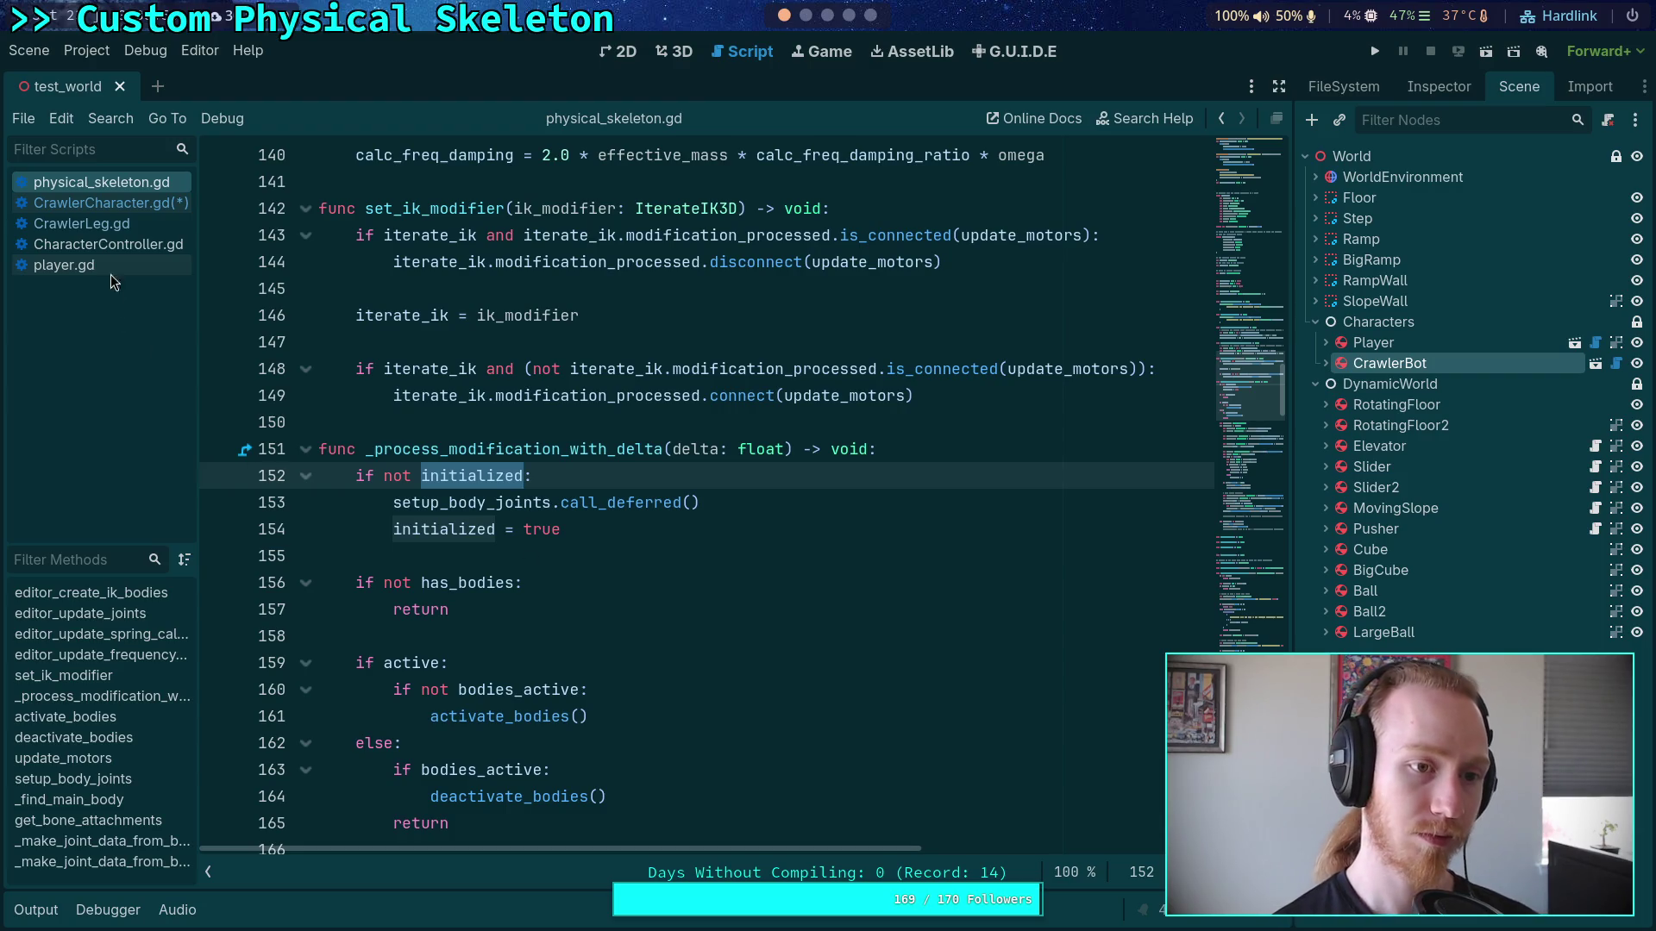
left_click(103, 203)
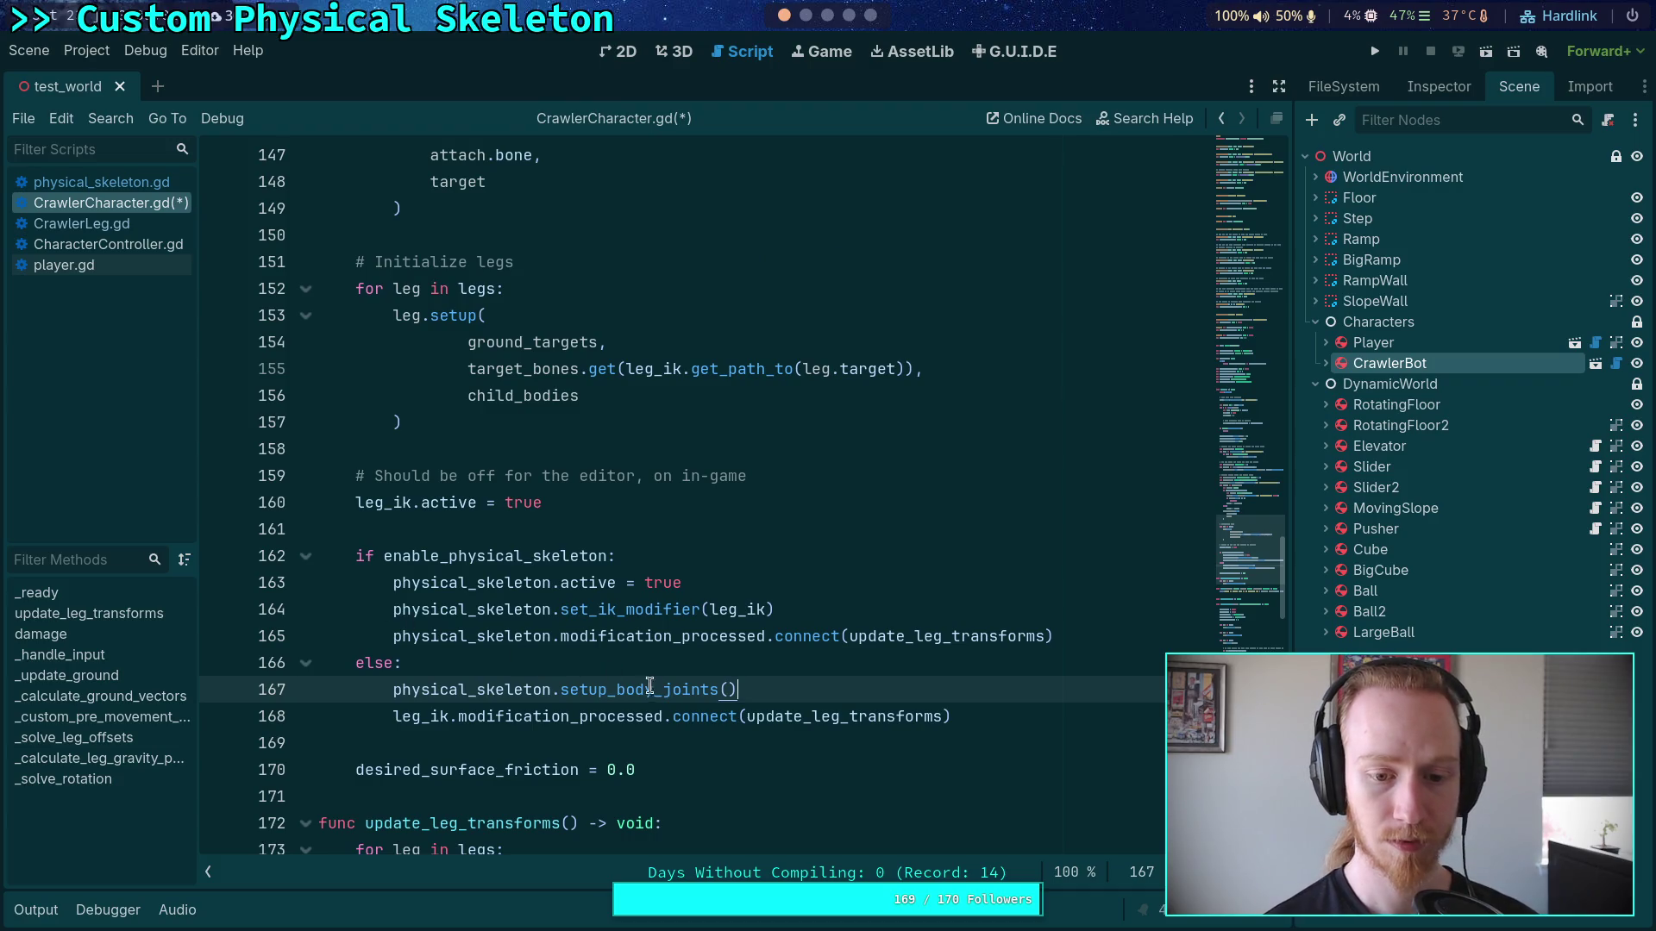
left_click(803, 669)
Step: Add a three-line '# Must run this method…' comment above setup_body_joints() about disabled IterateIK3D, then save
key("Return")
type("# Must run this method,")
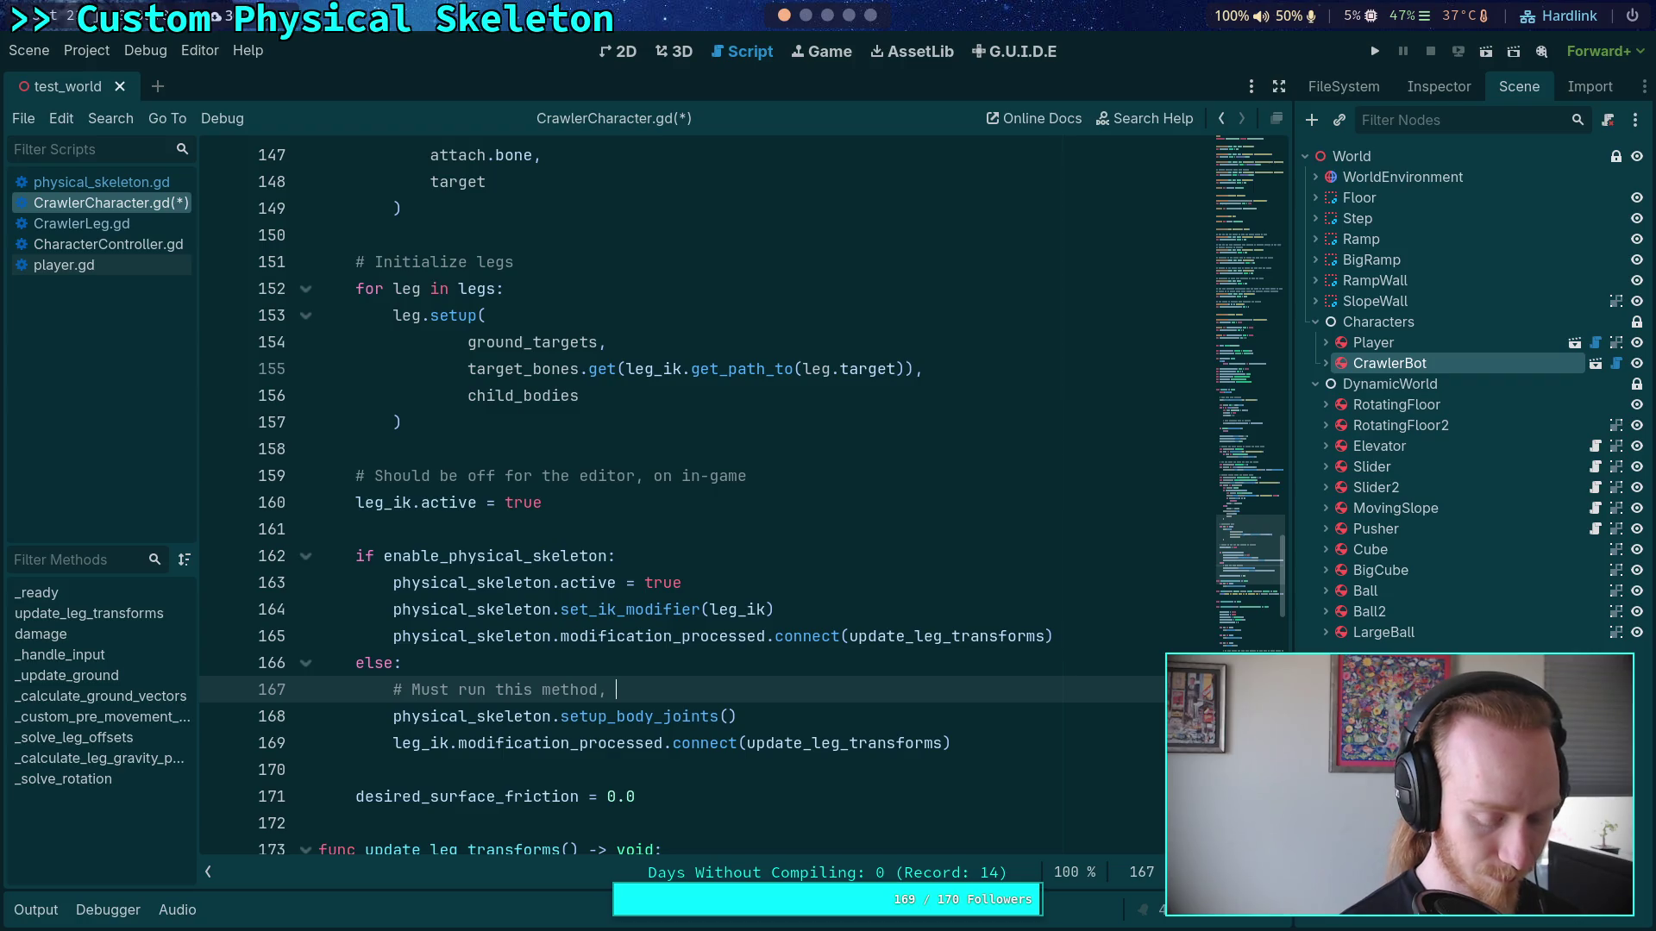
type("or some reas")
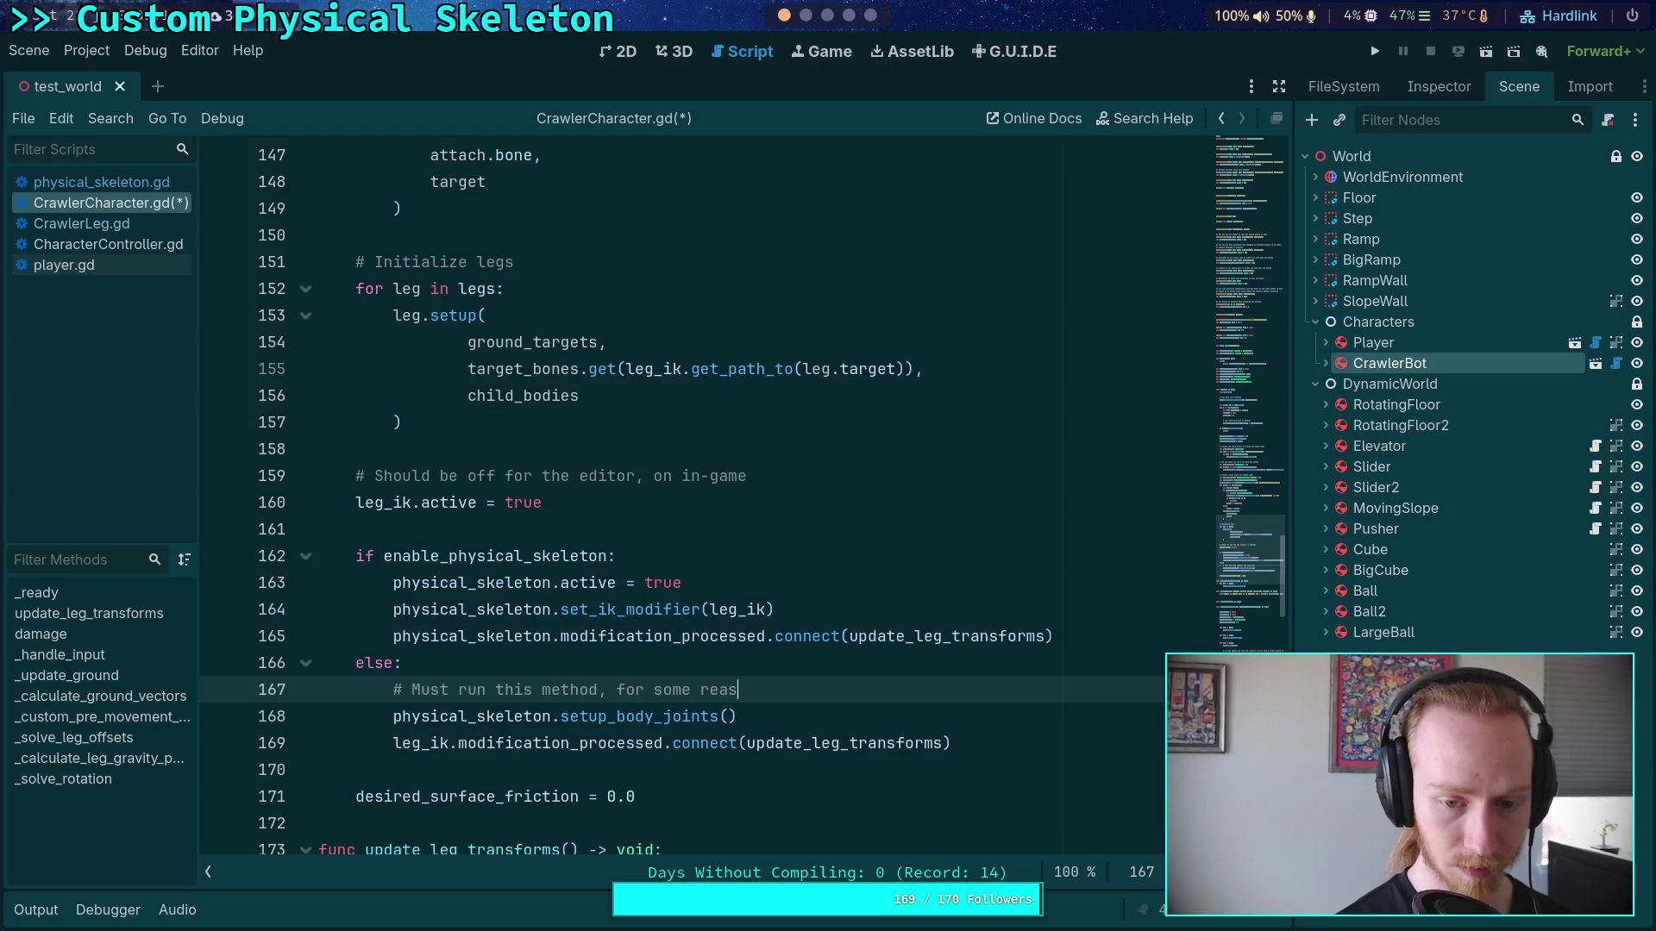
key("BackSpace")
key("BackSpace")
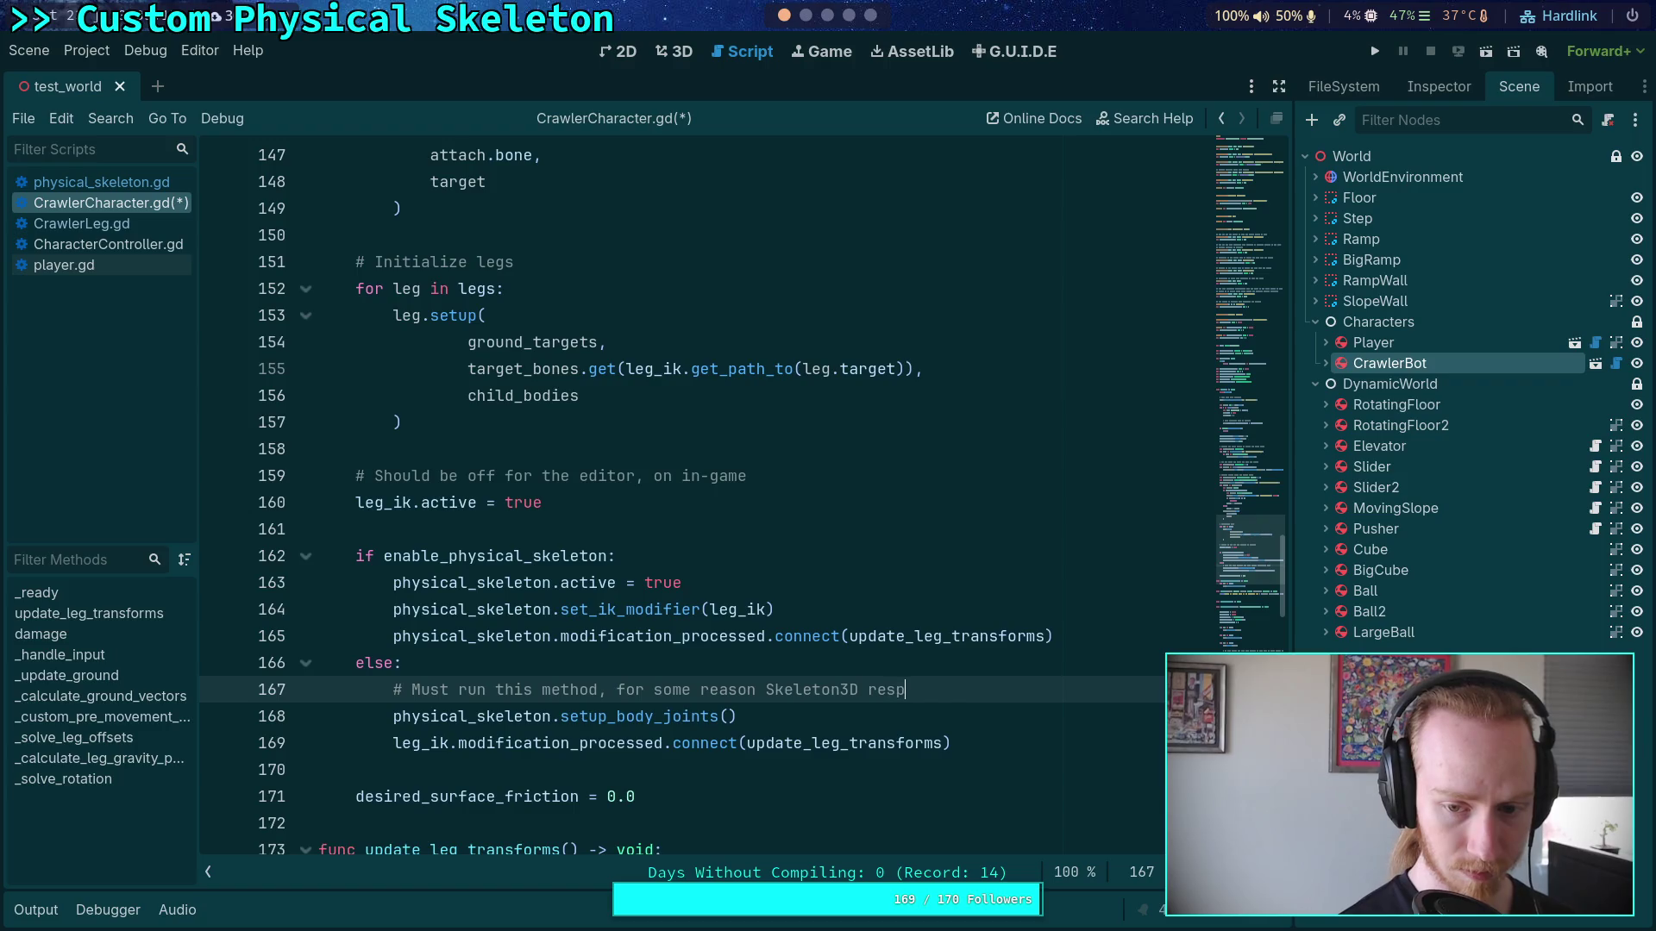
type("custom")
key("Return")
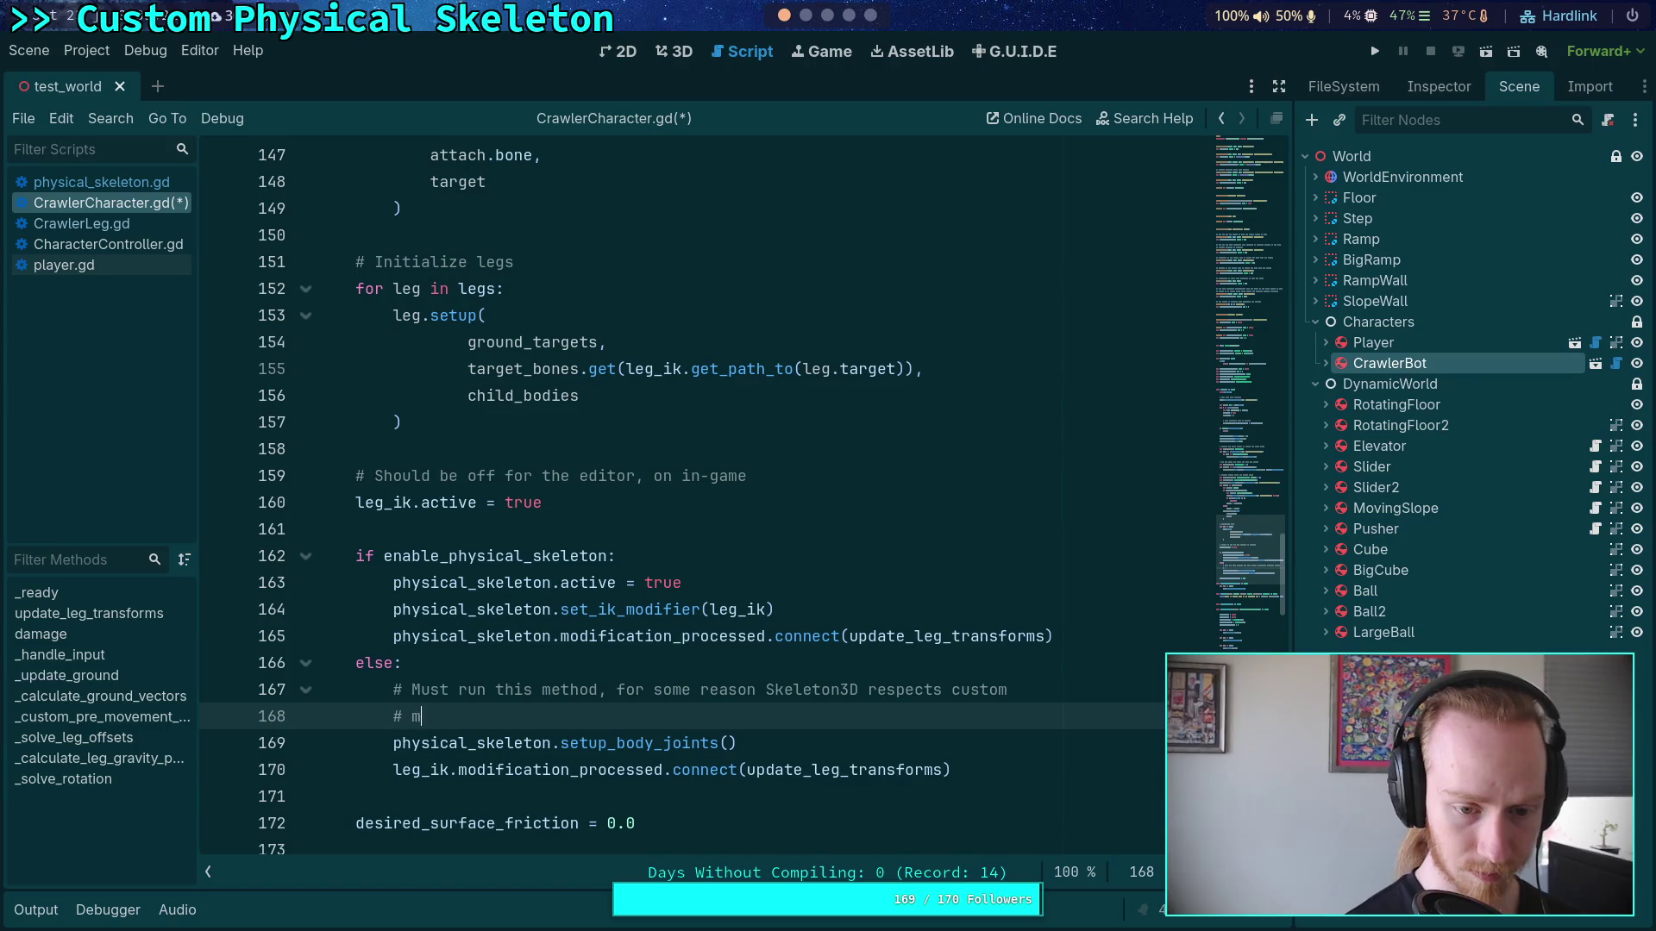
type("fiers \"ac")
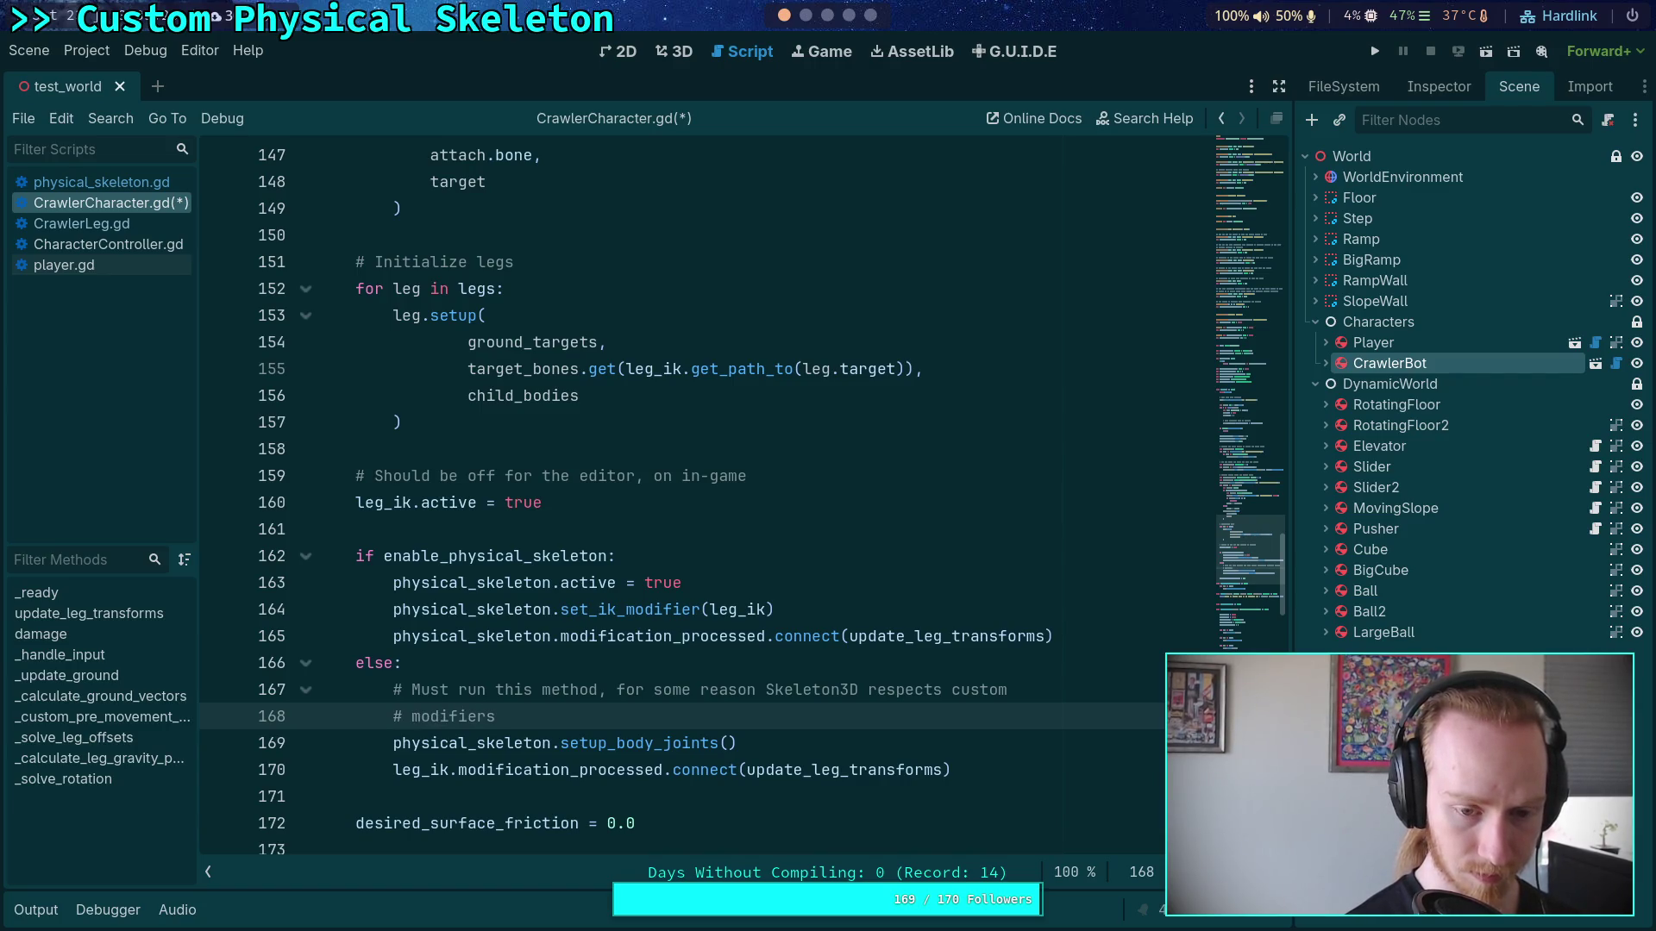
type("tive\" flag on load, while IterateIK3D di")
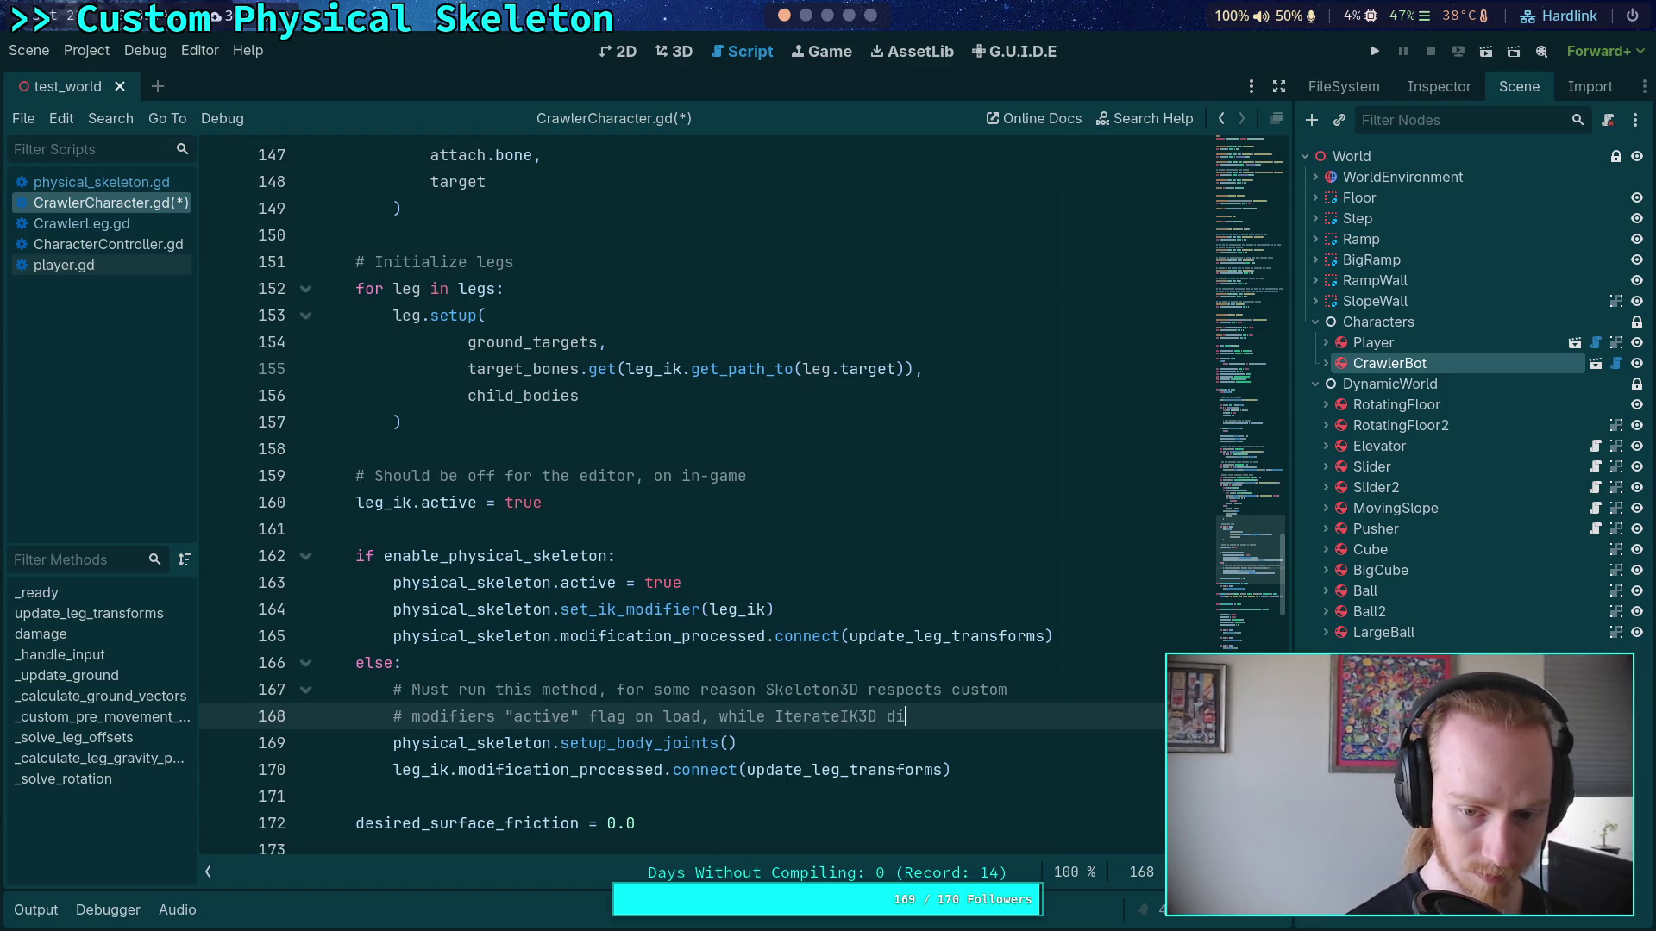
type("ti")
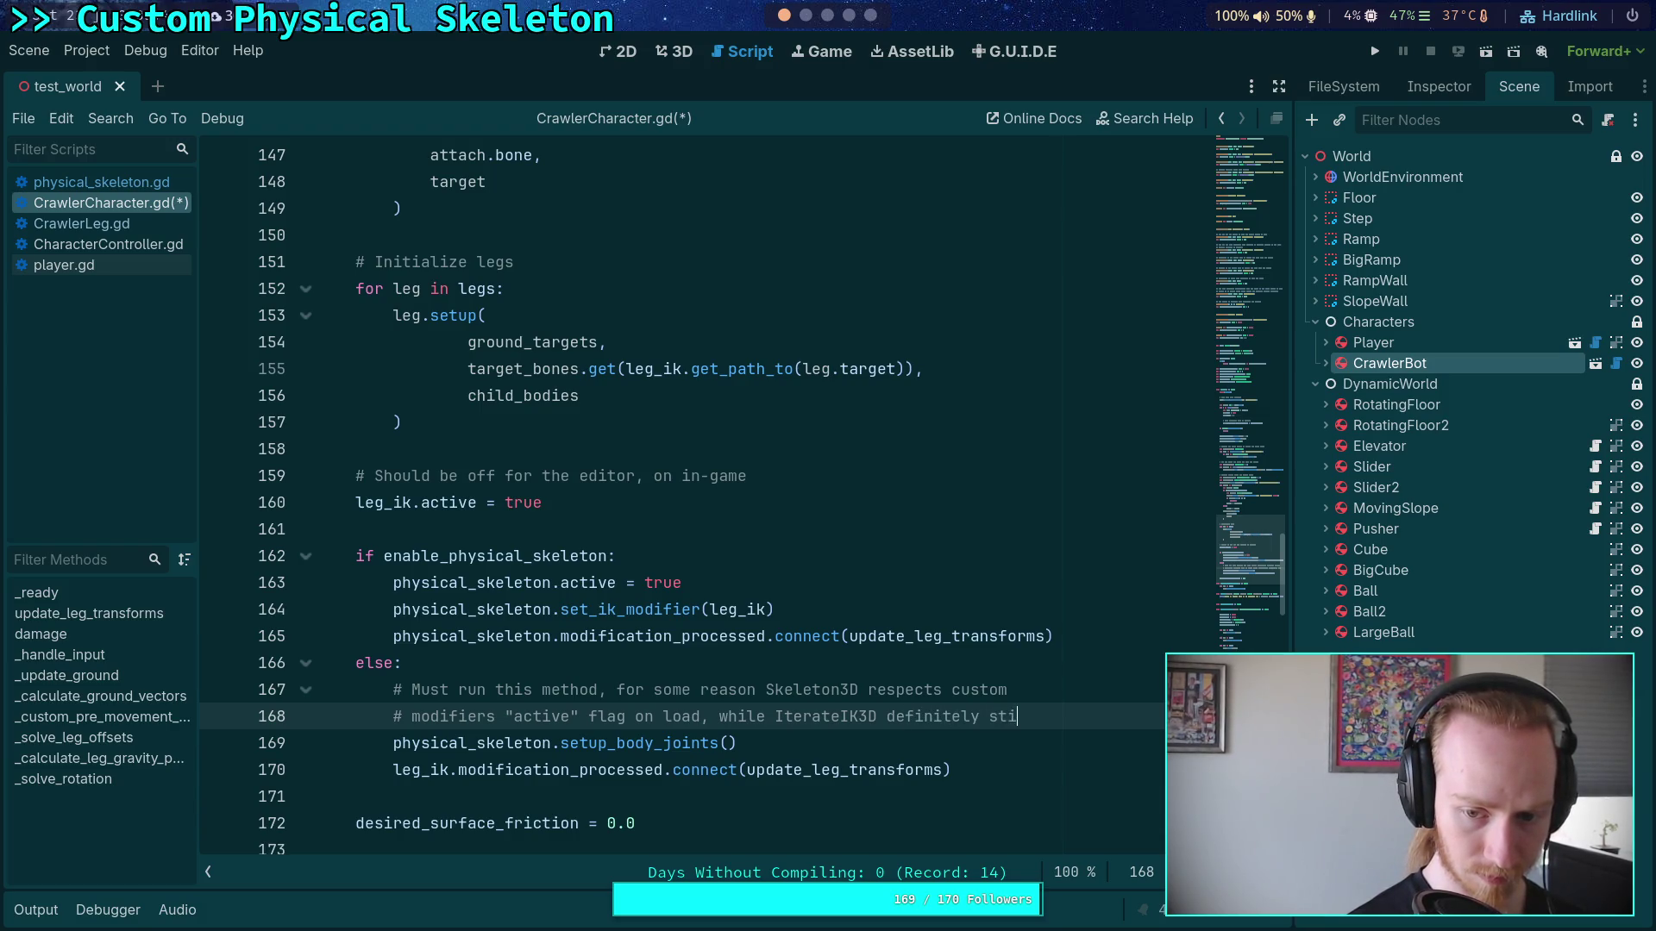
key("Return")
type("processes once ev")
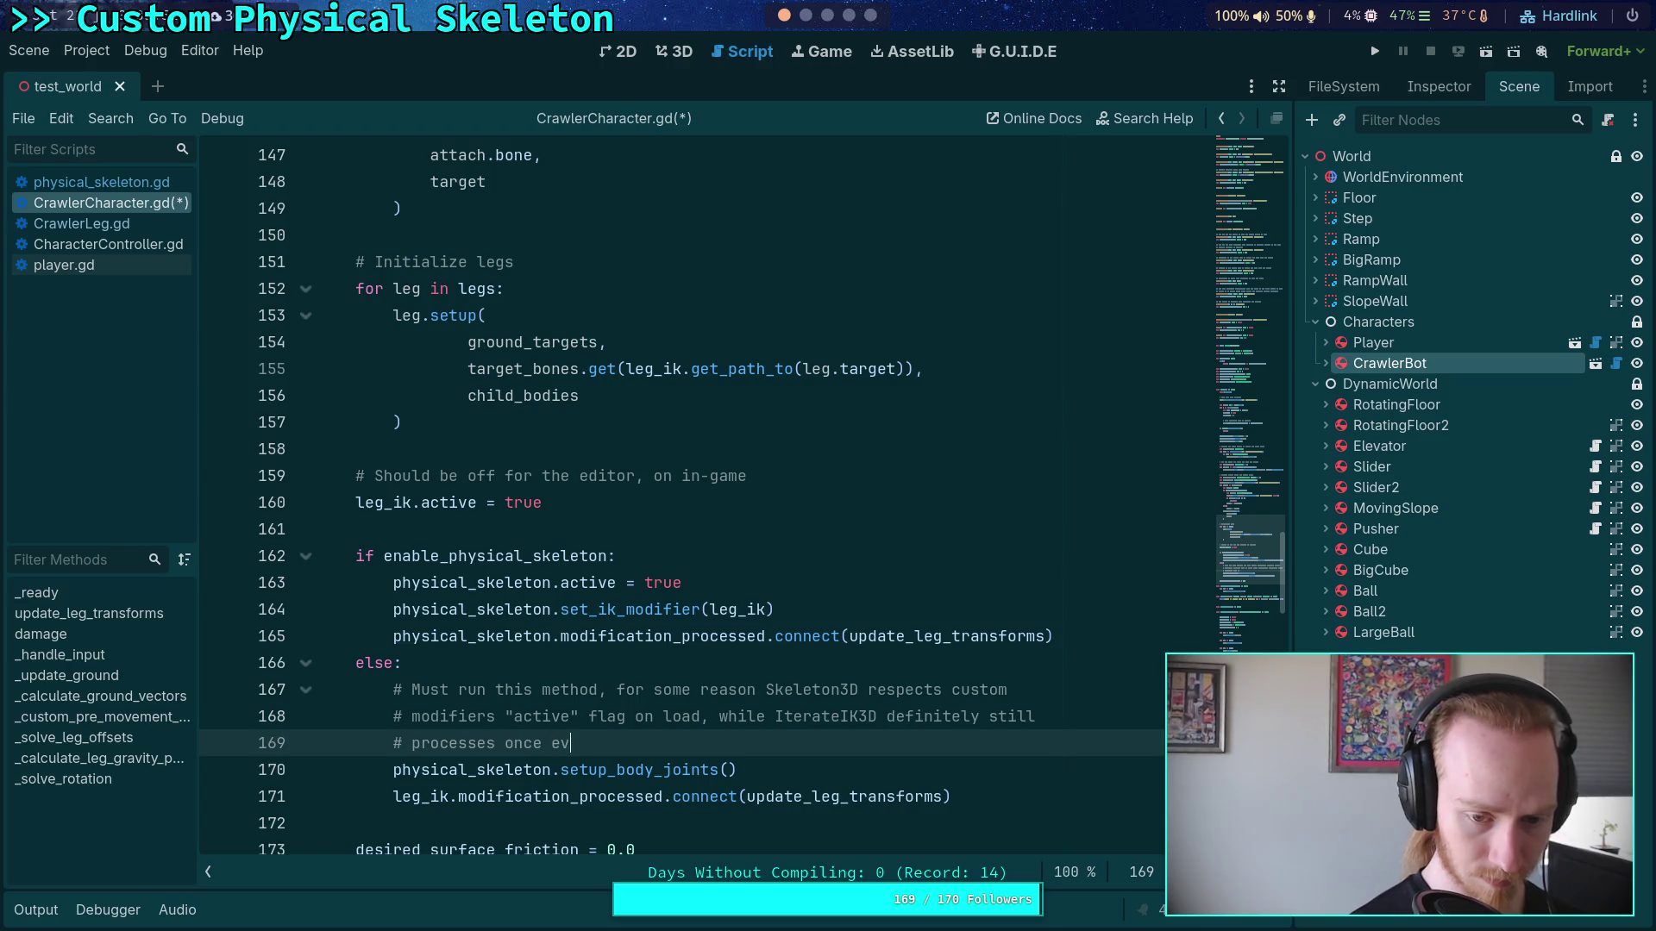
type("ough it i")
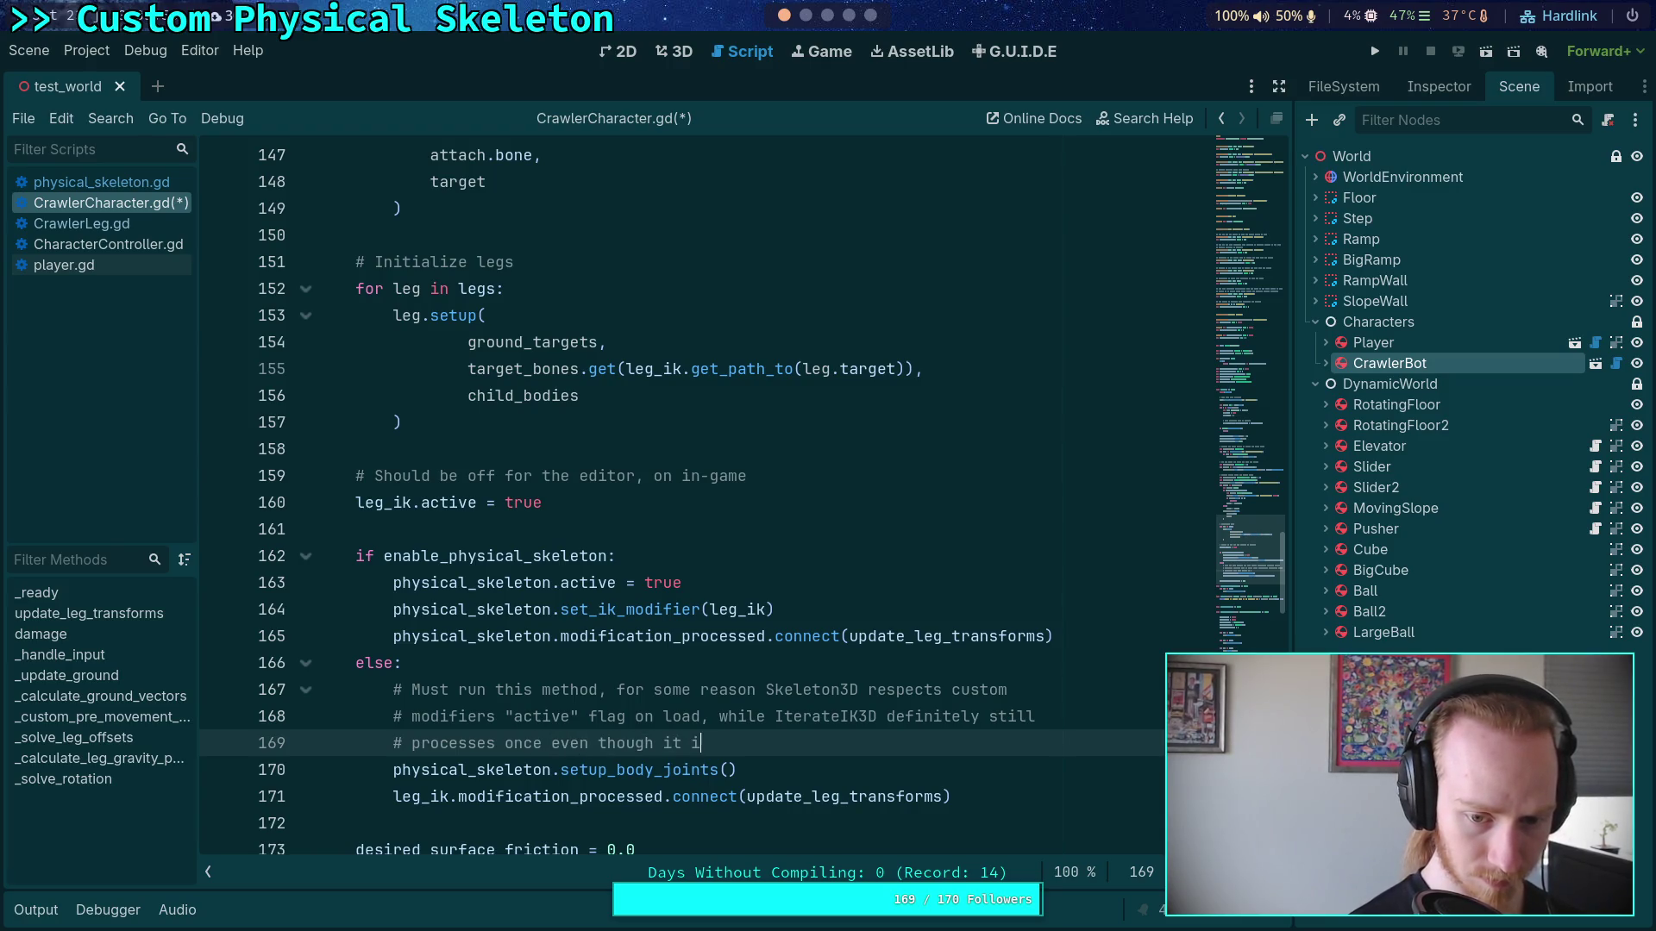
type("lso disabled")
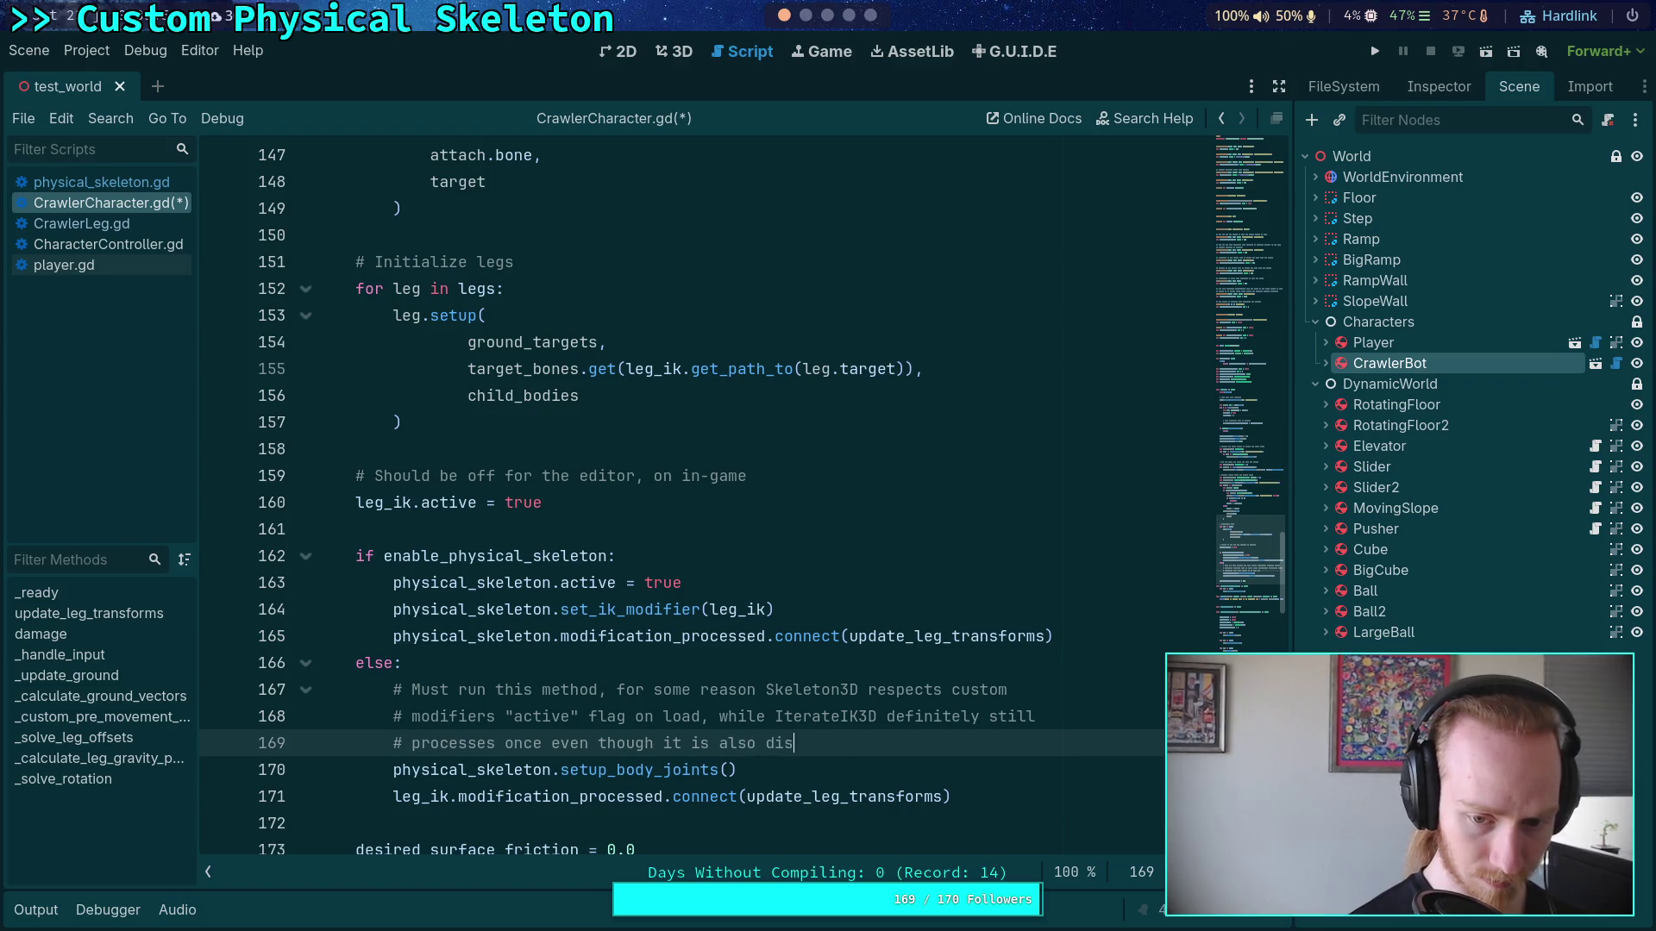
key("ctrl+s")
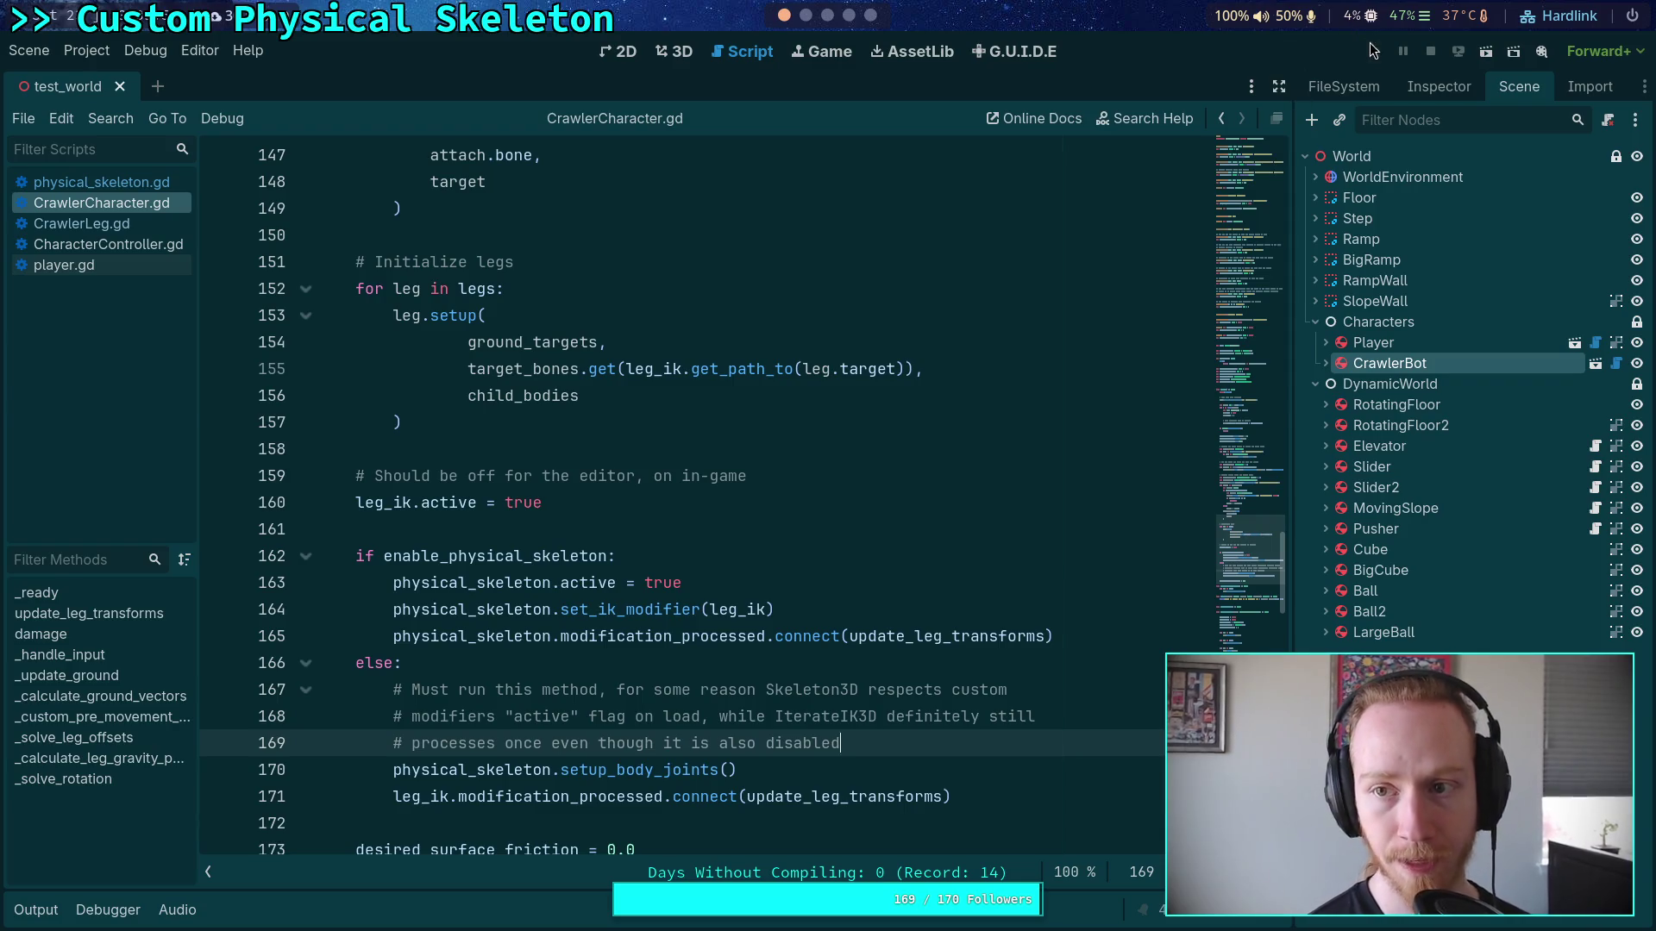
Step: Run the game and inspect the Nil setting_count error at physical_skeleton.gd line 512
left_click(1373, 50)
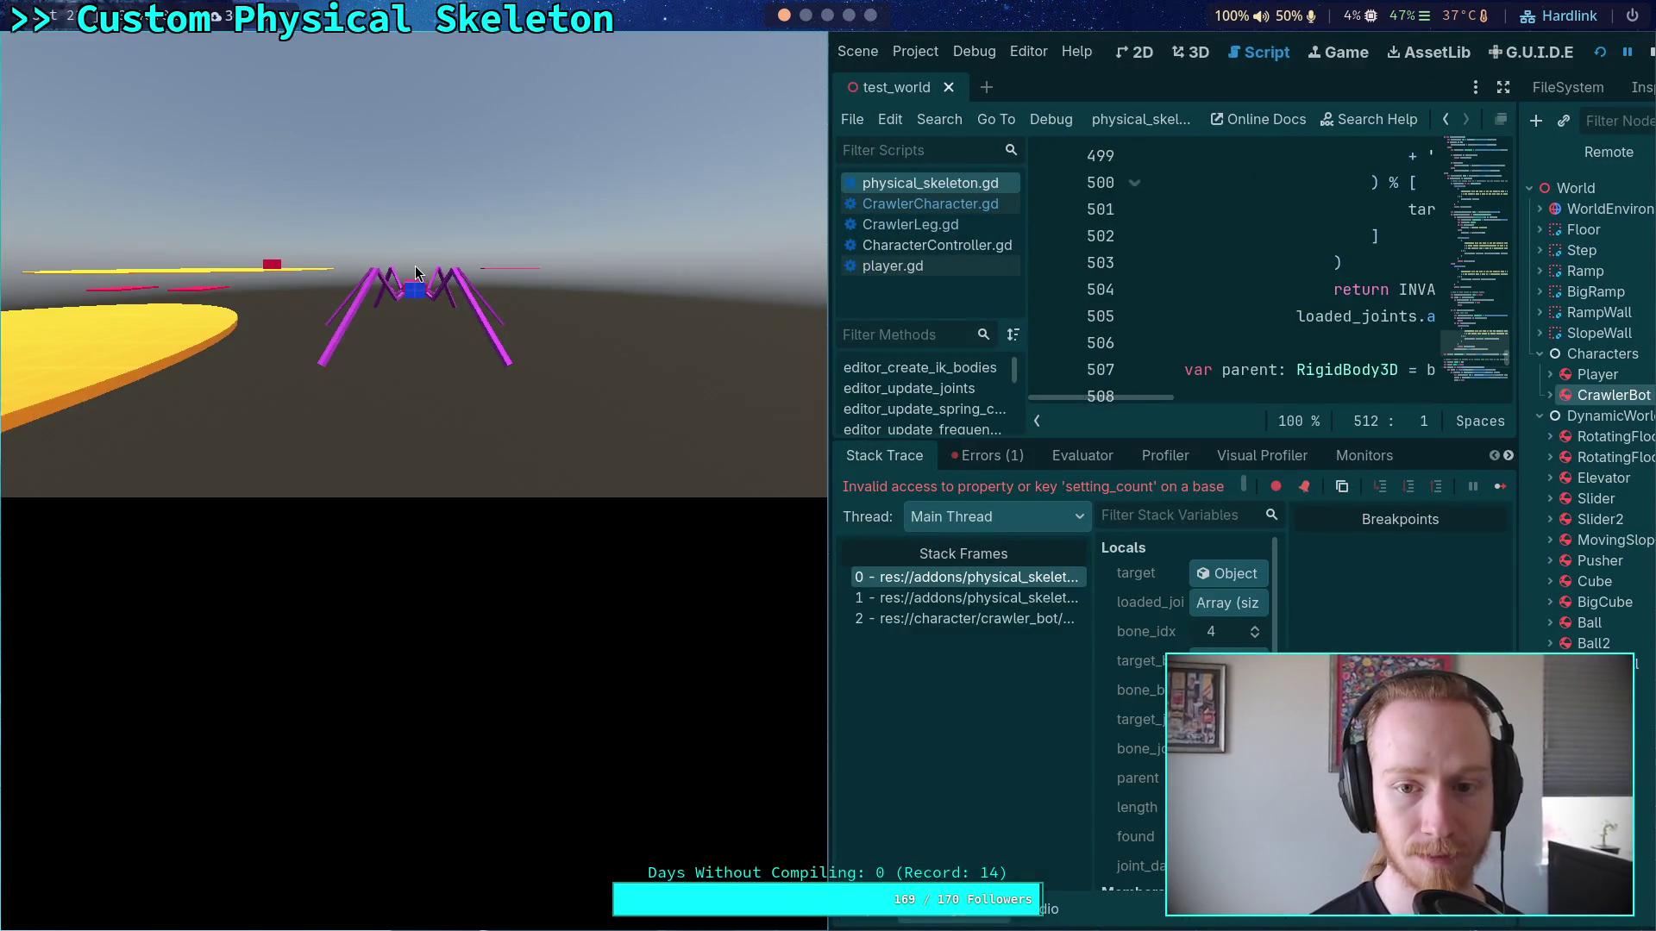
key("F8")
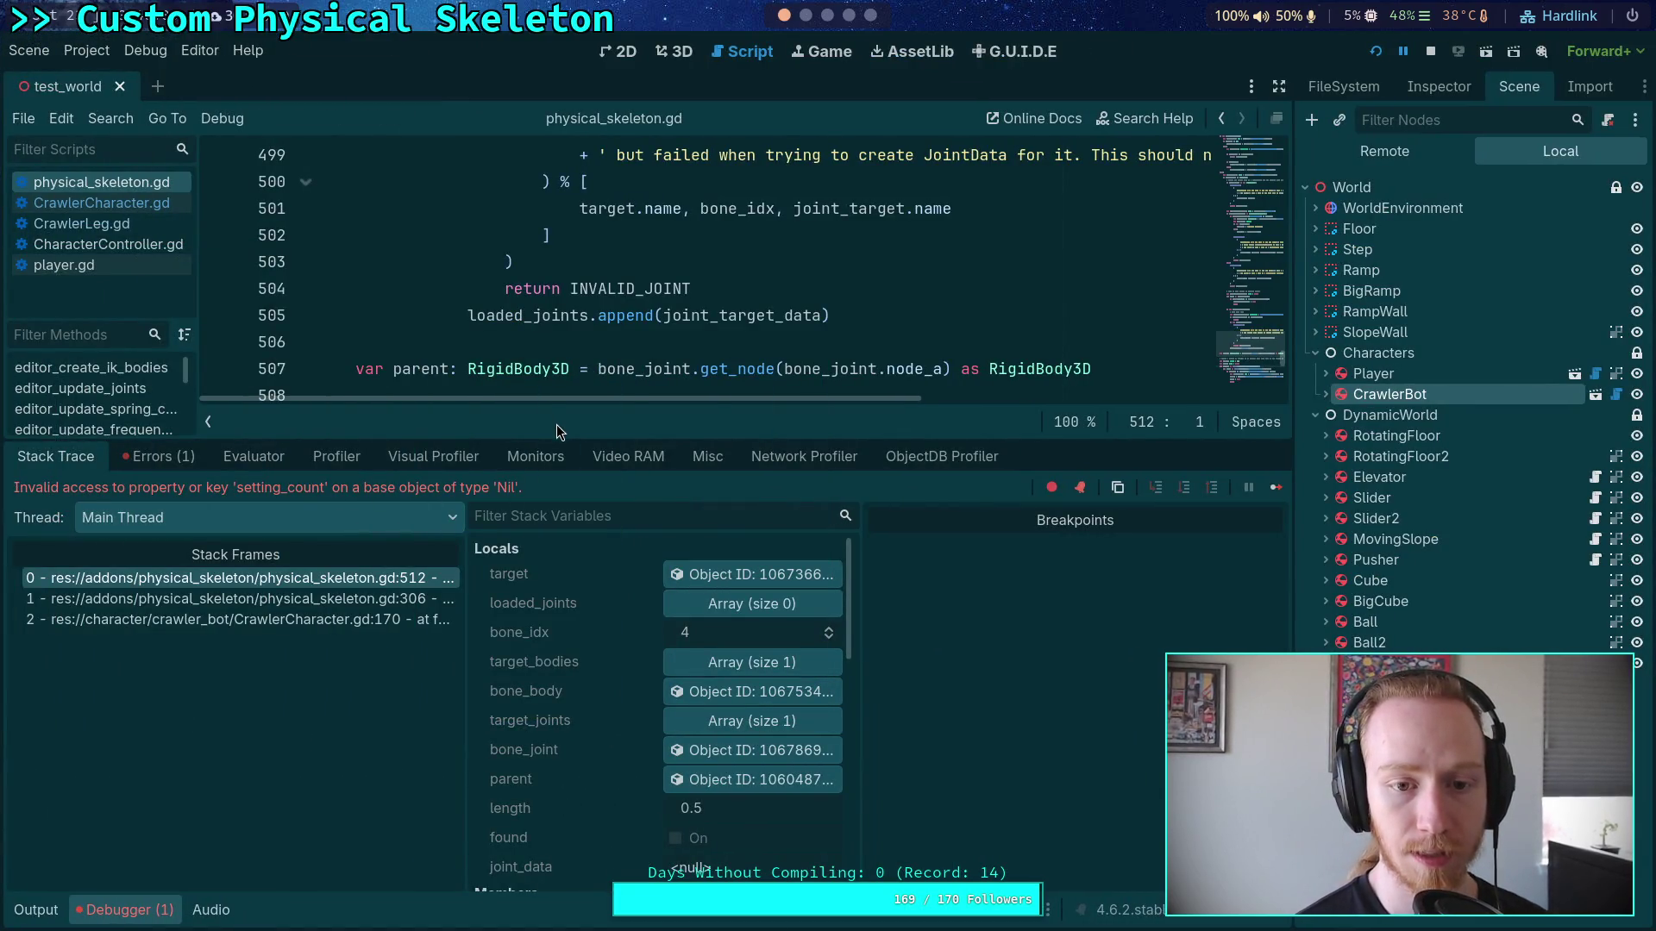
left_click_drag(574, 441, 582, 653)
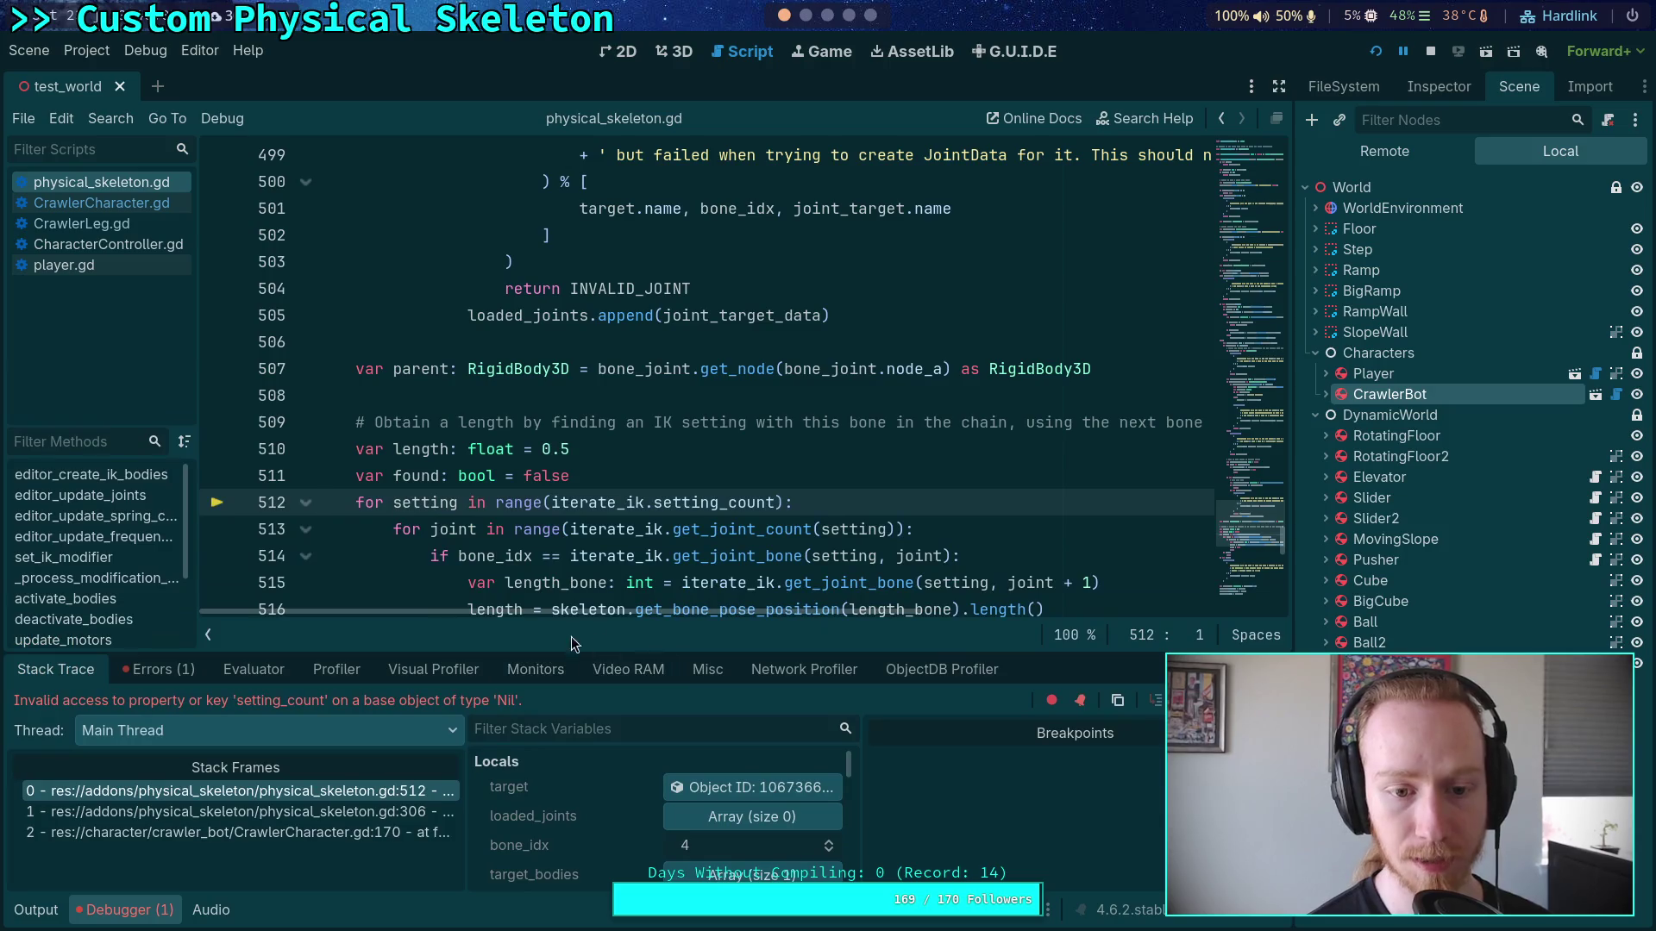
scroll(1065, 455, "down", 3)
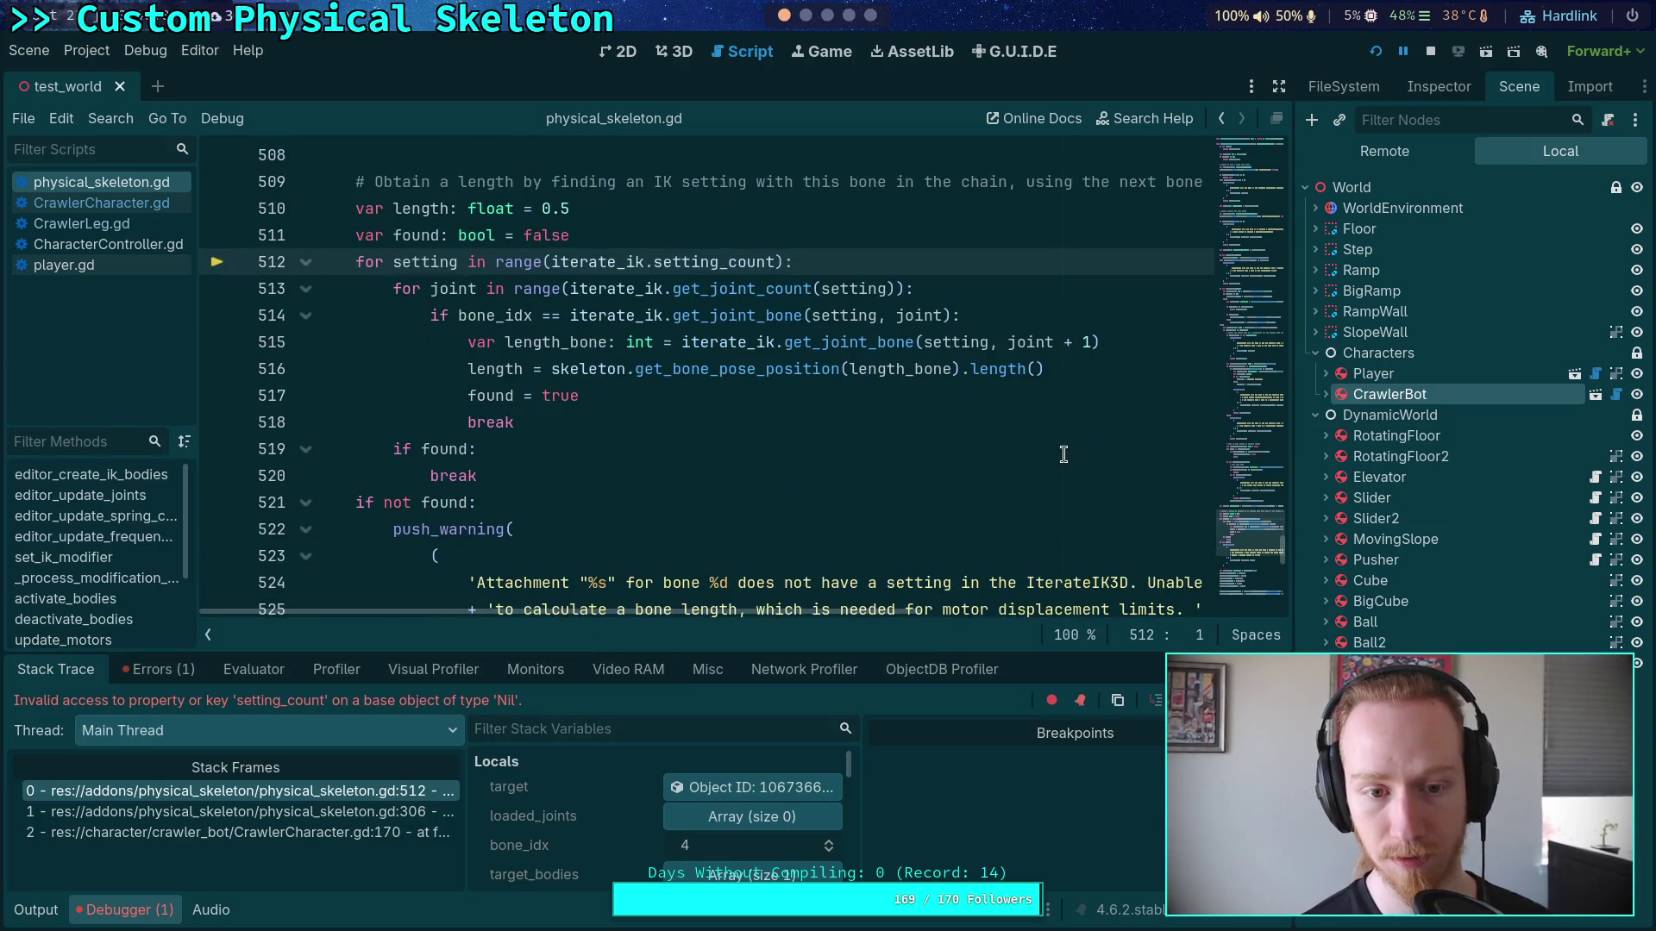
Step: Stop the debug session and return to the CrawlerCharacter.gd script
left_click(1428, 53)
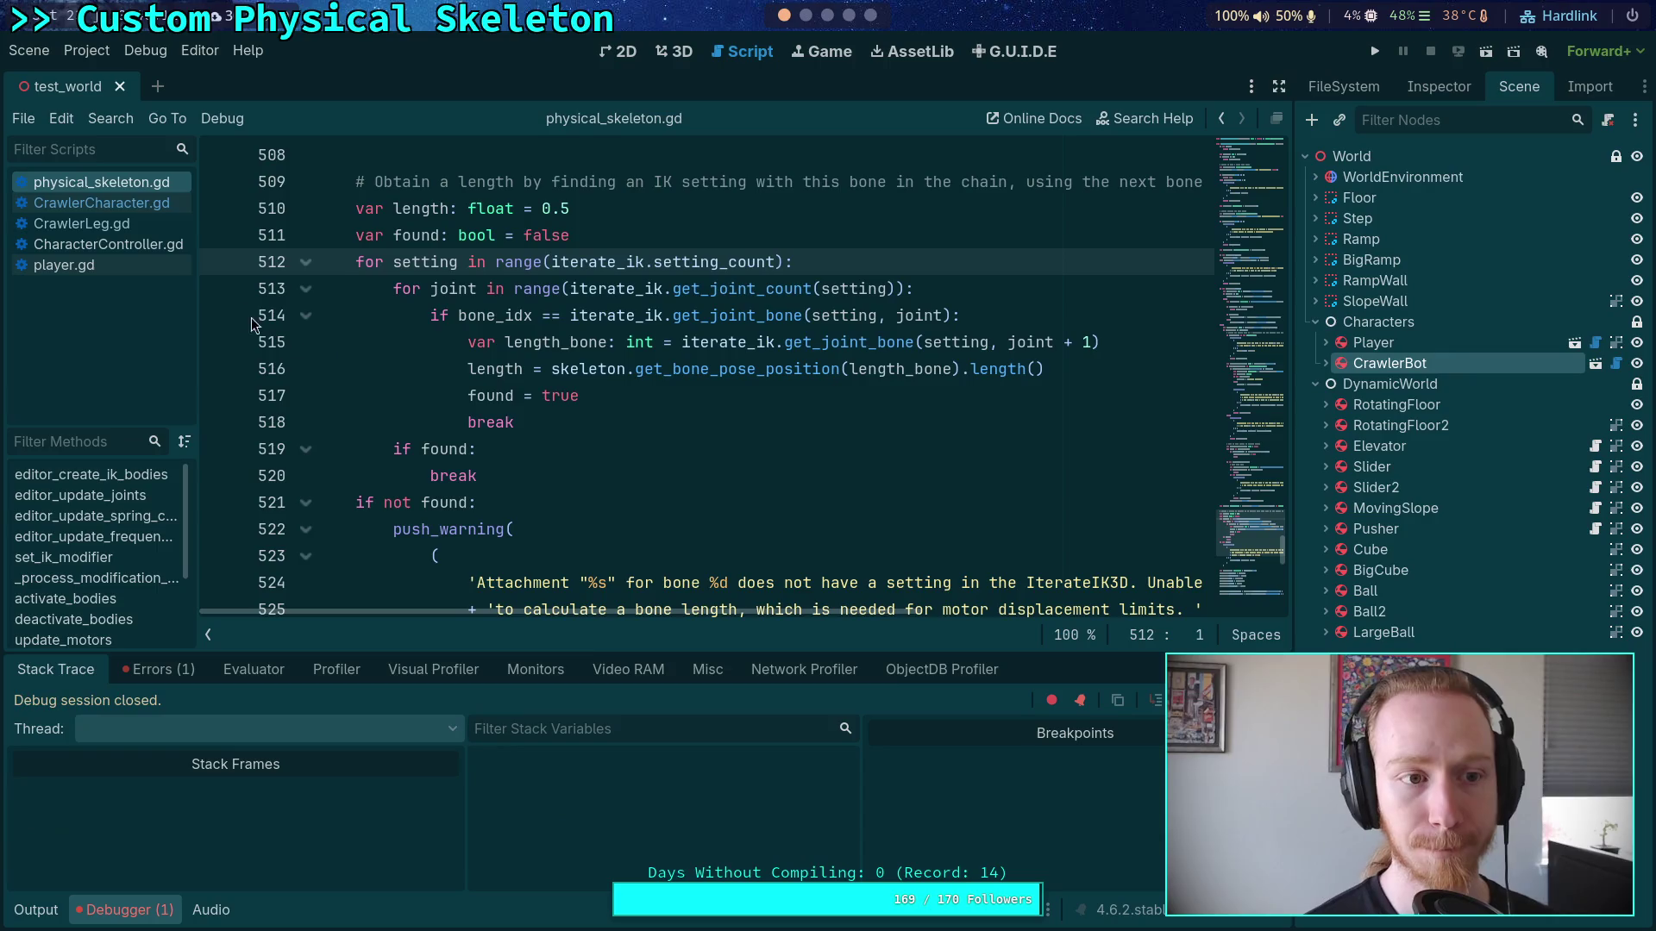
left_click(142, 204)
left_click(129, 182)
left_click(131, 204)
scroll(651, 504, "down", 3)
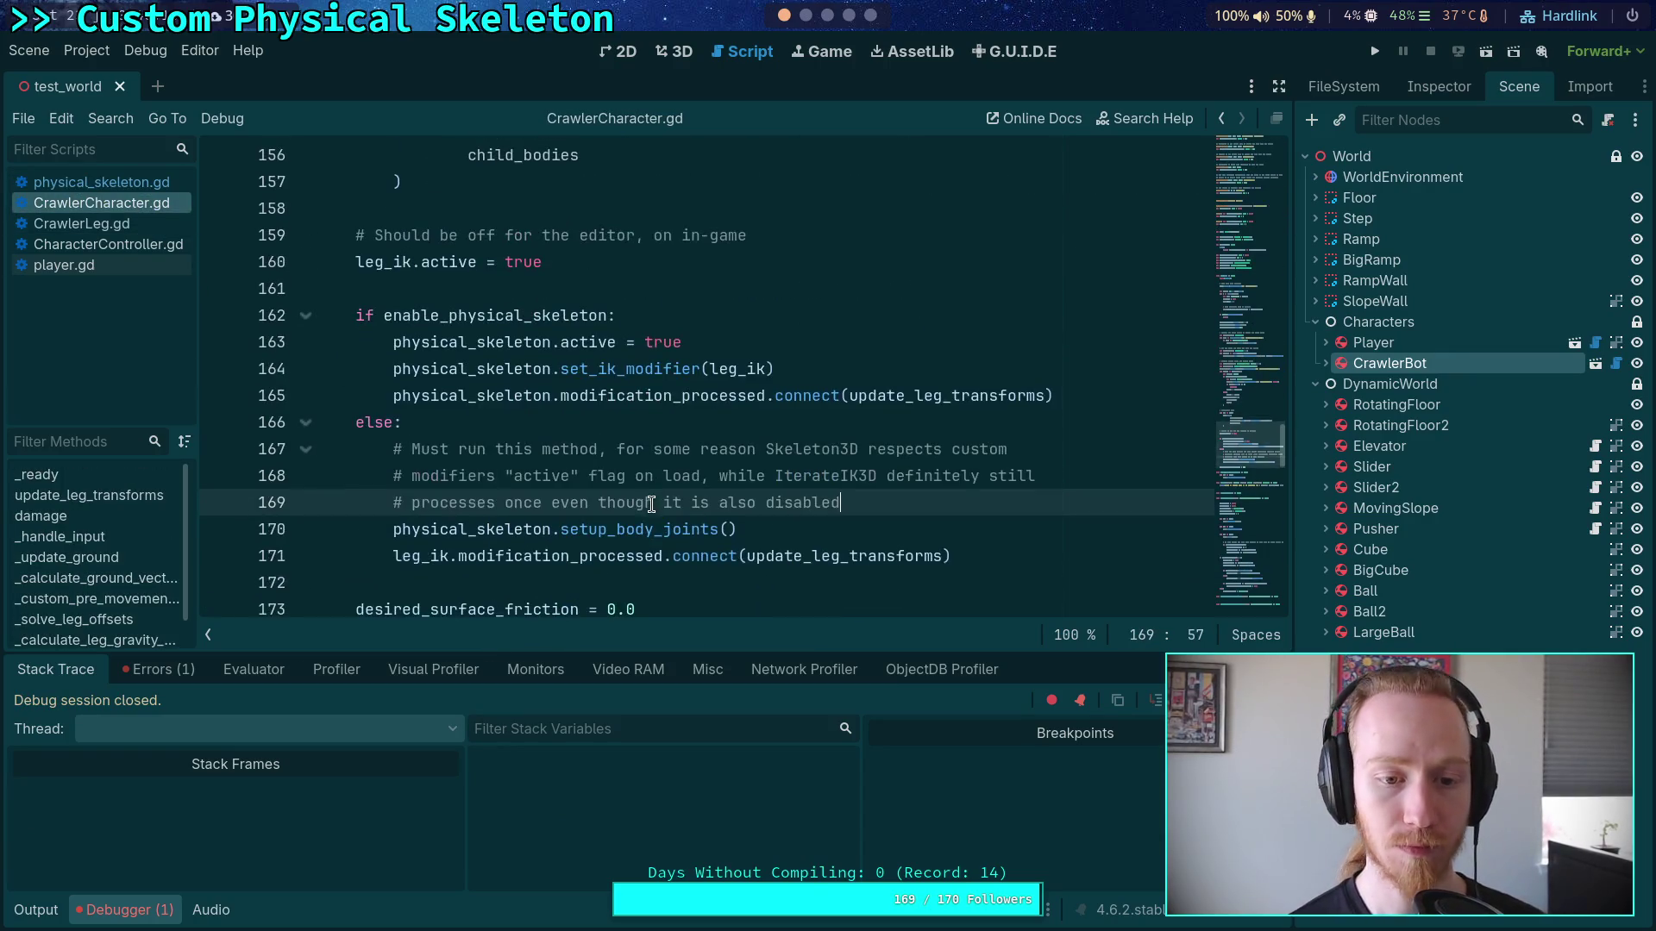
Step: Move the set_ik_modifier(leg_ik) line above the if block at function level and save
left_click(578, 369)
key("alt+Up")
key("alt+Up")
key("alt+Up")
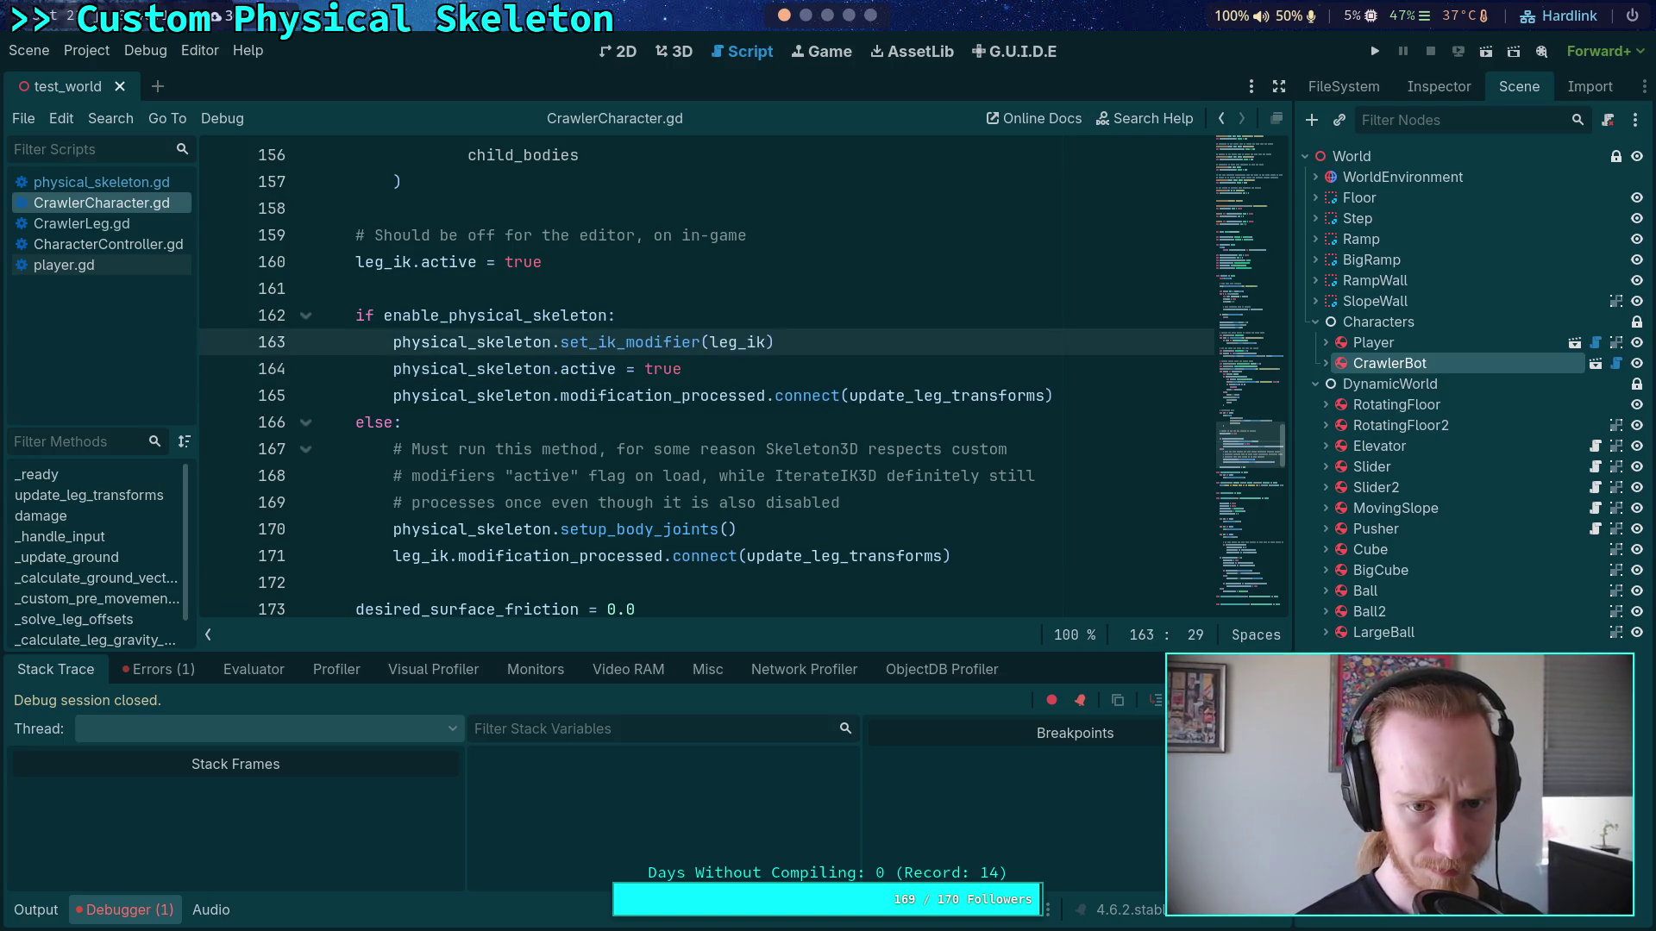
key("shift+Tab")
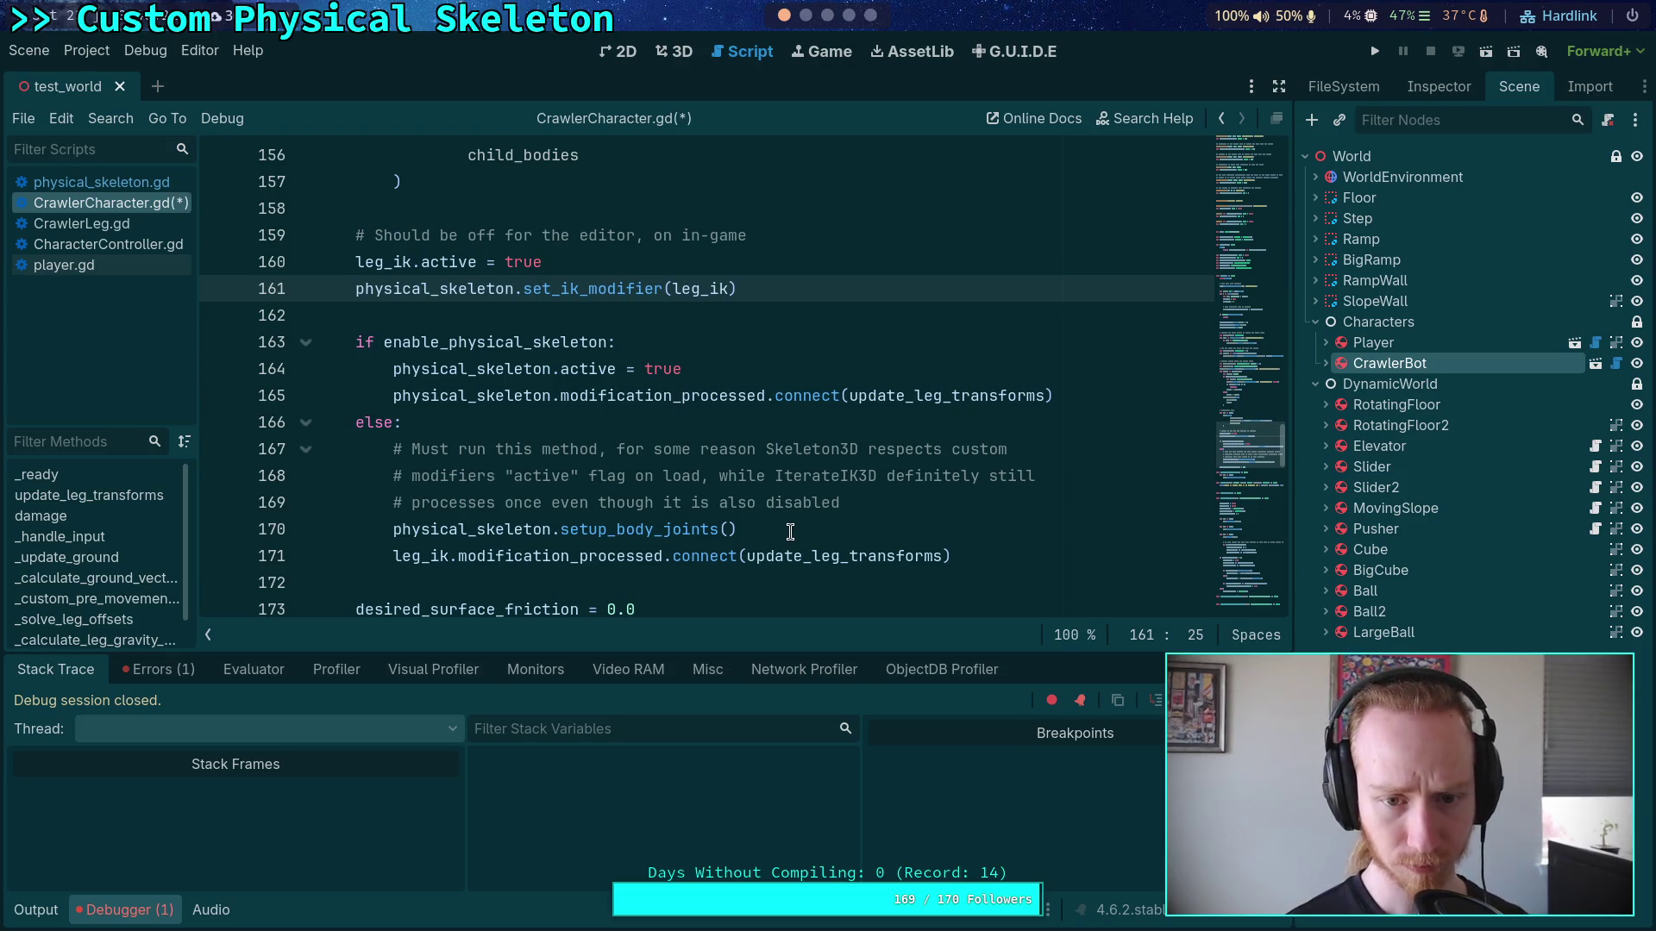
key("ctrl+s")
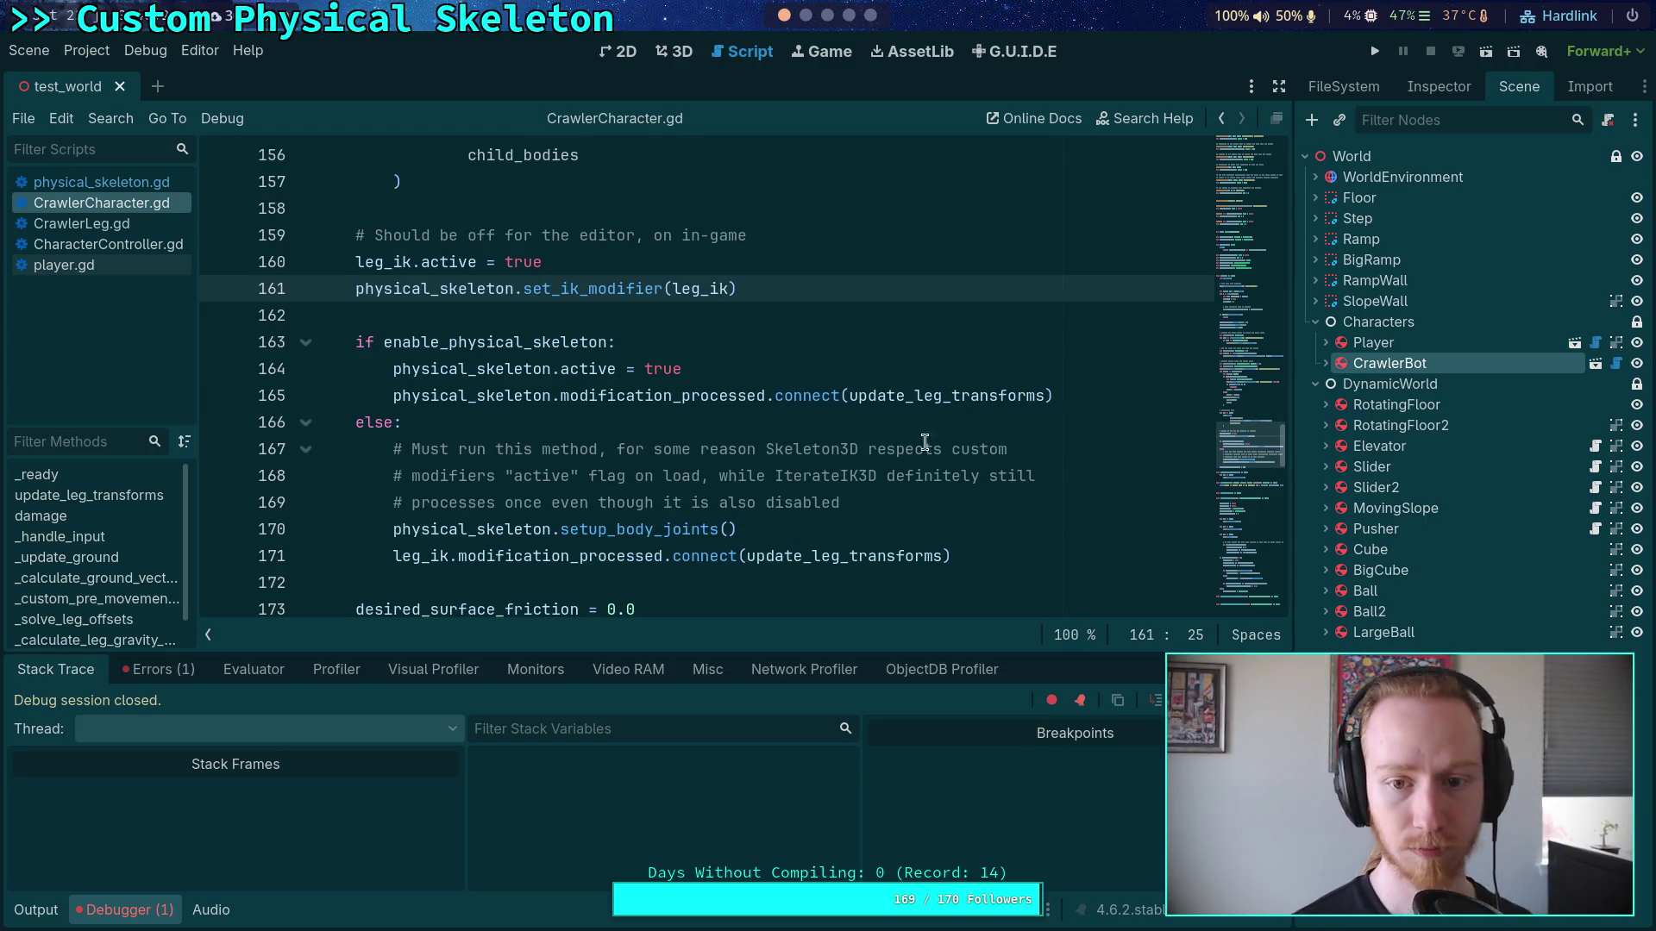
Step: Re-indent the connect call on line 165 inside the if block, save, and hide the debugger
left_click(809, 396)
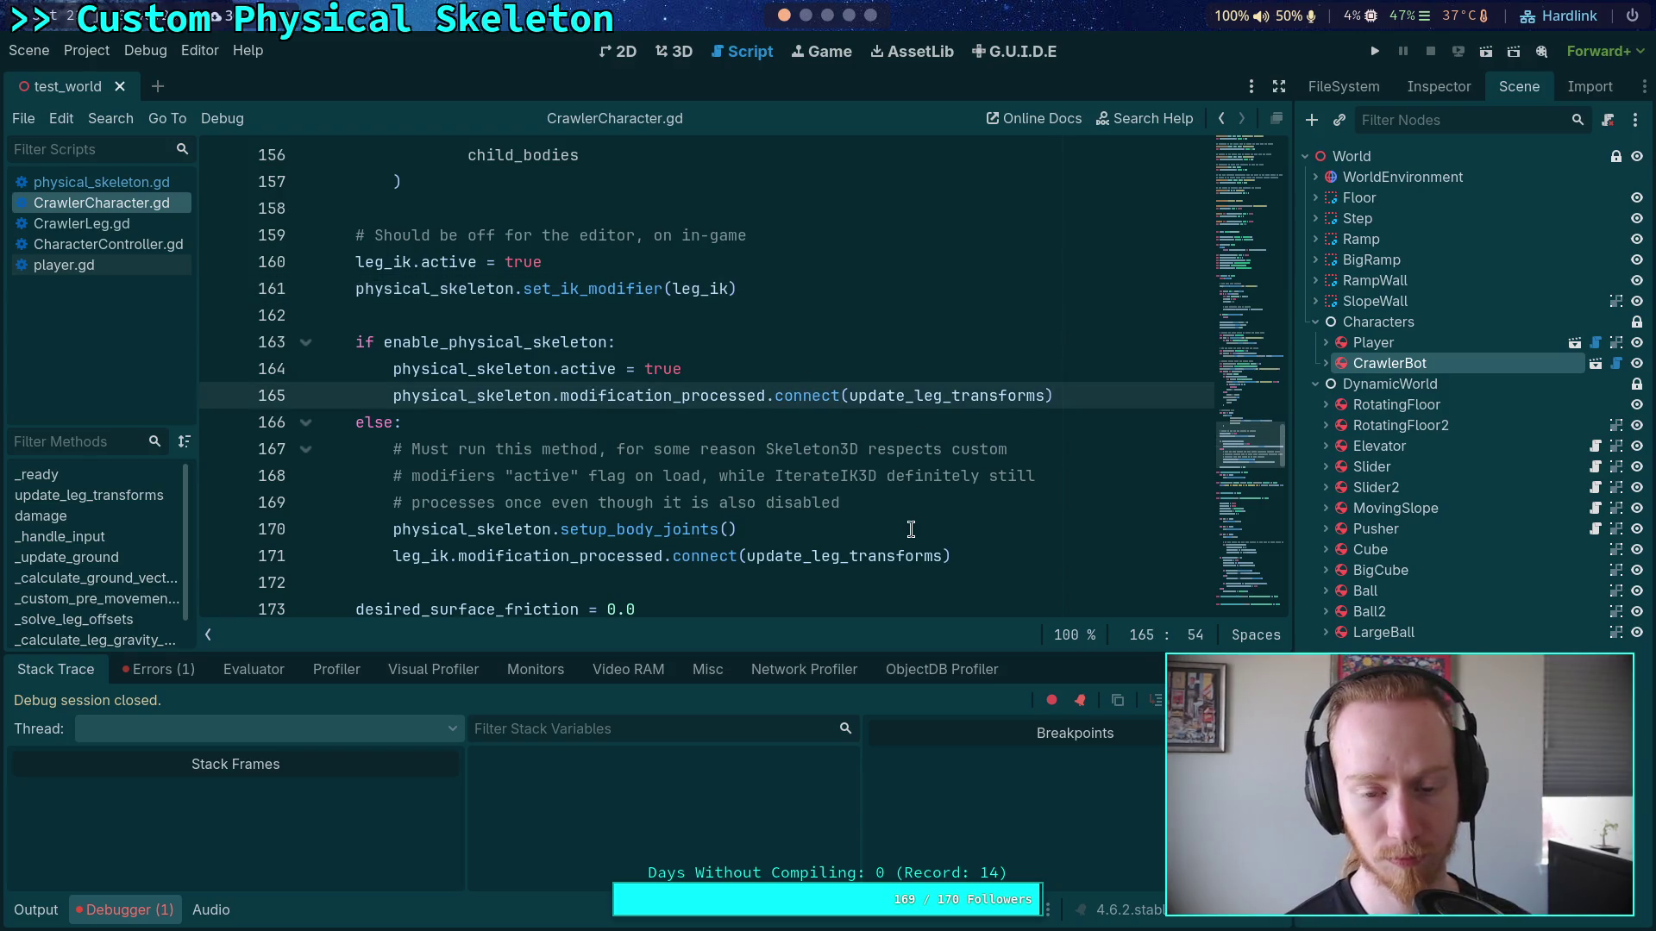
key("shift+Tab")
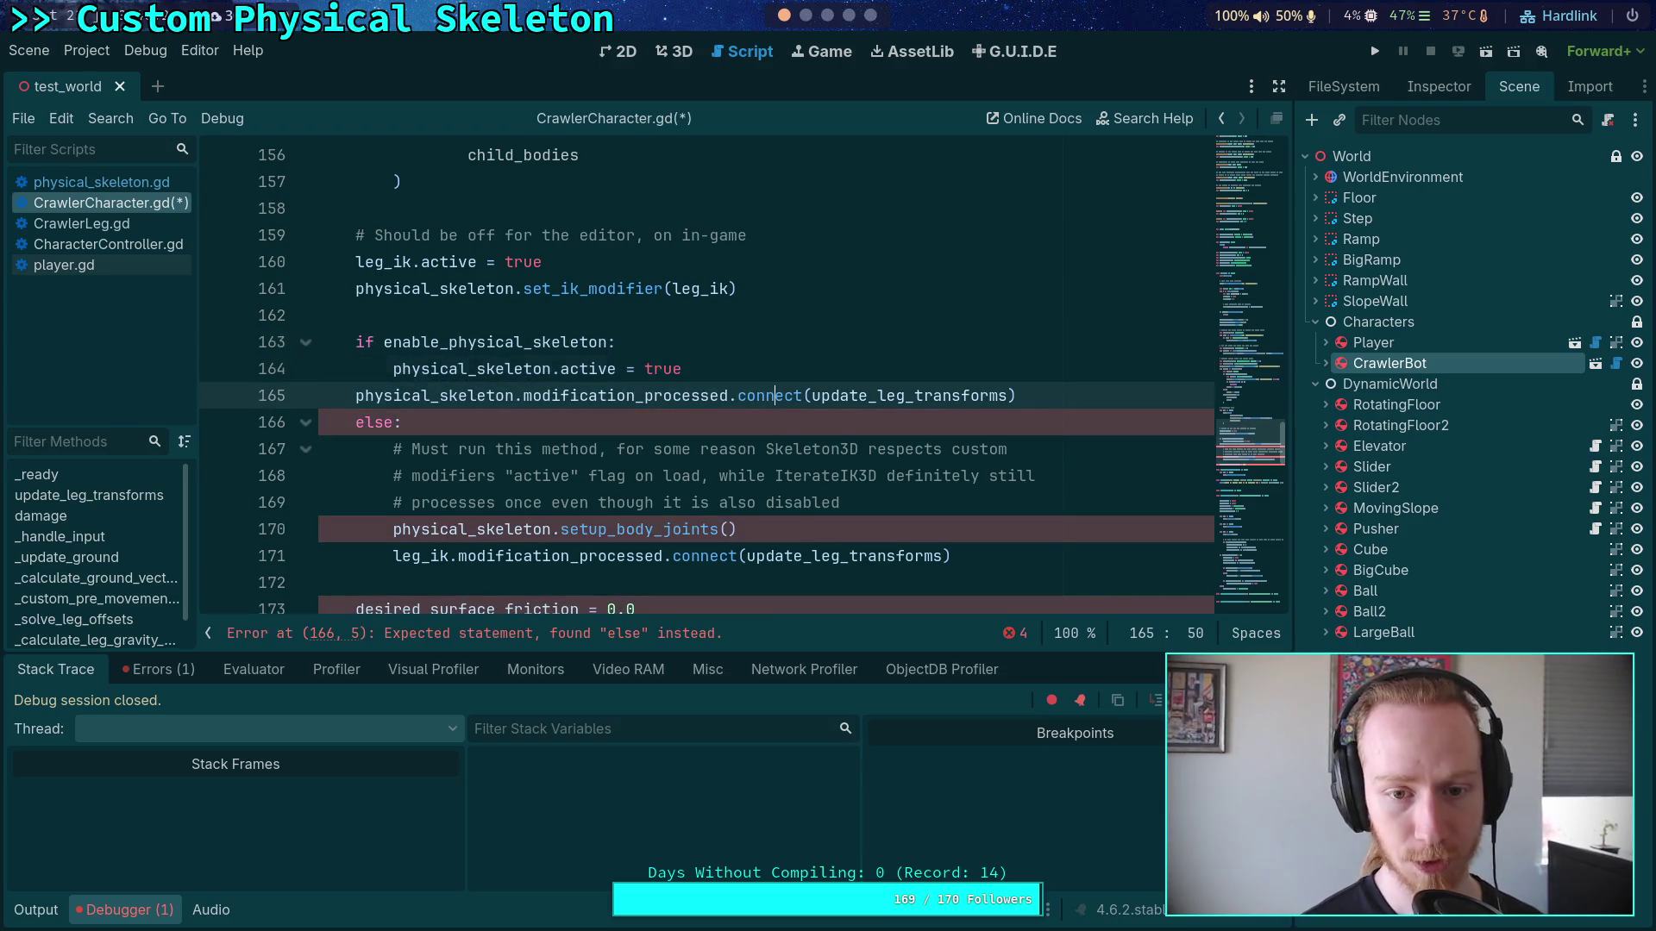
key("Home")
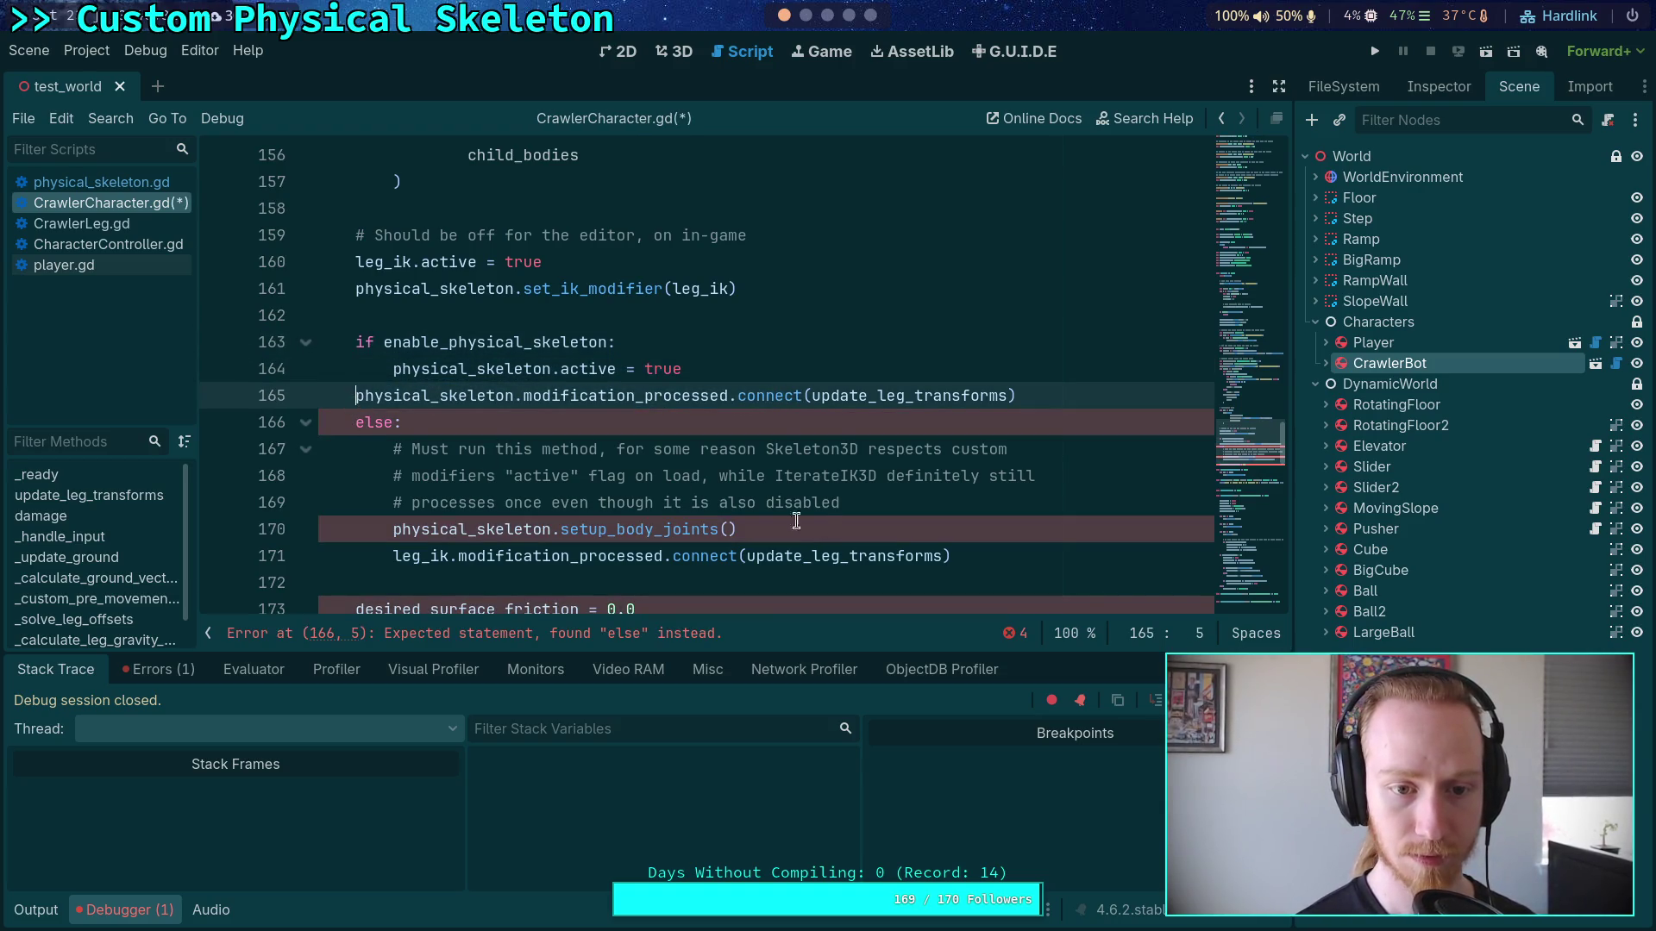
key("Tab")
key("ctrl+s")
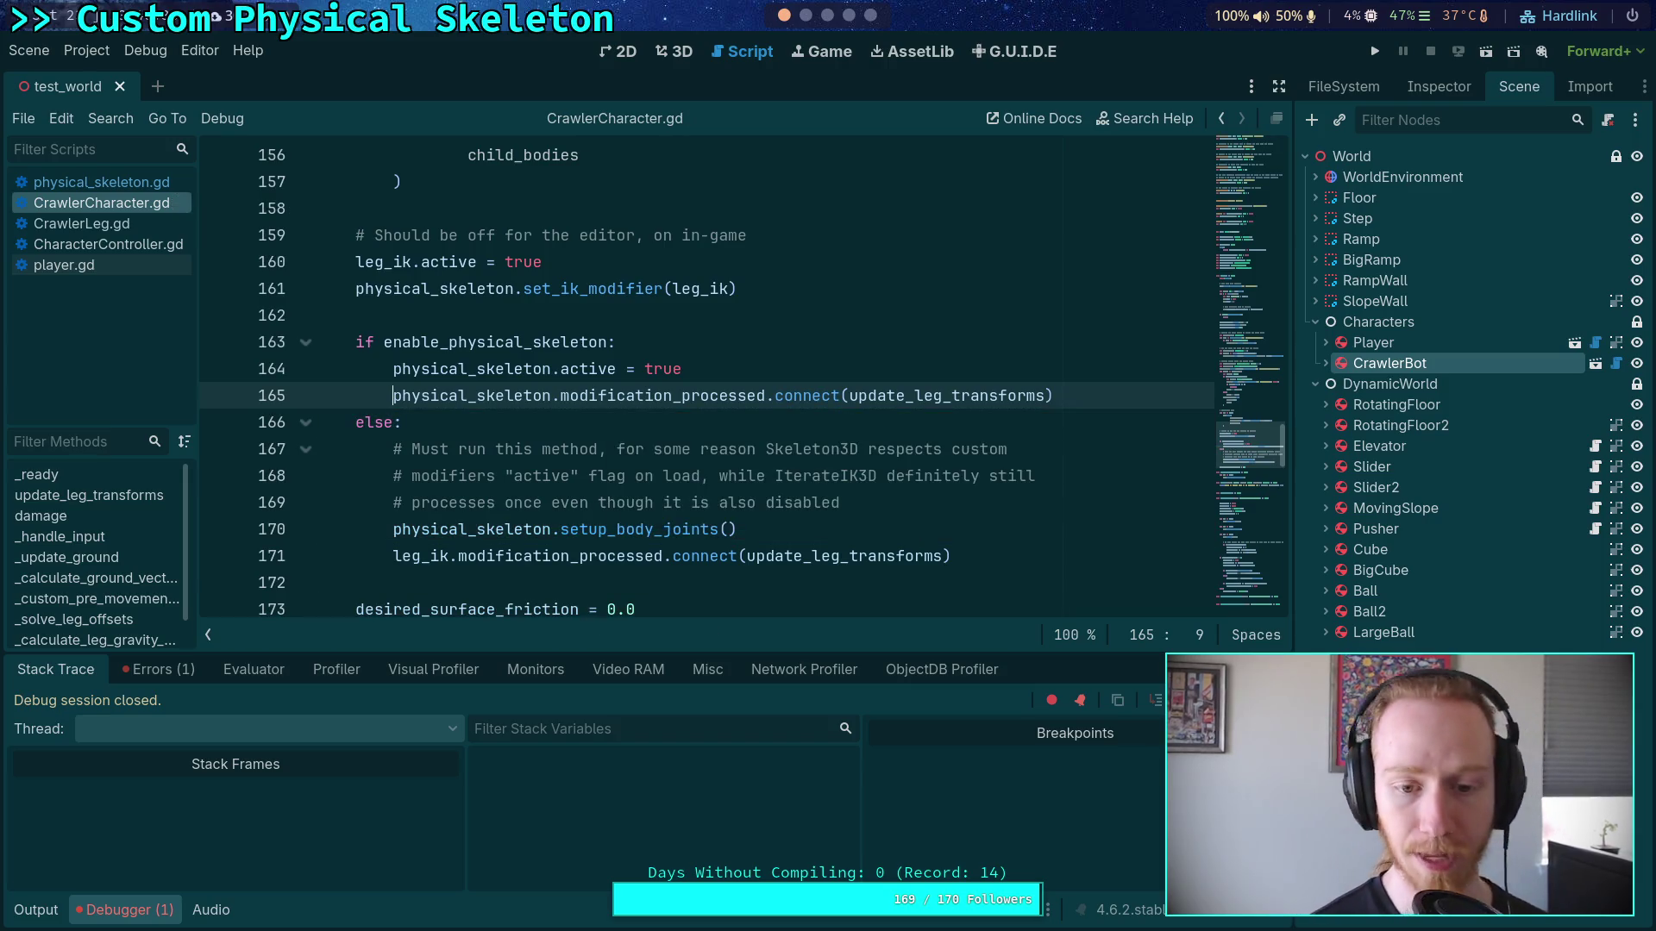
left_click(75, 913)
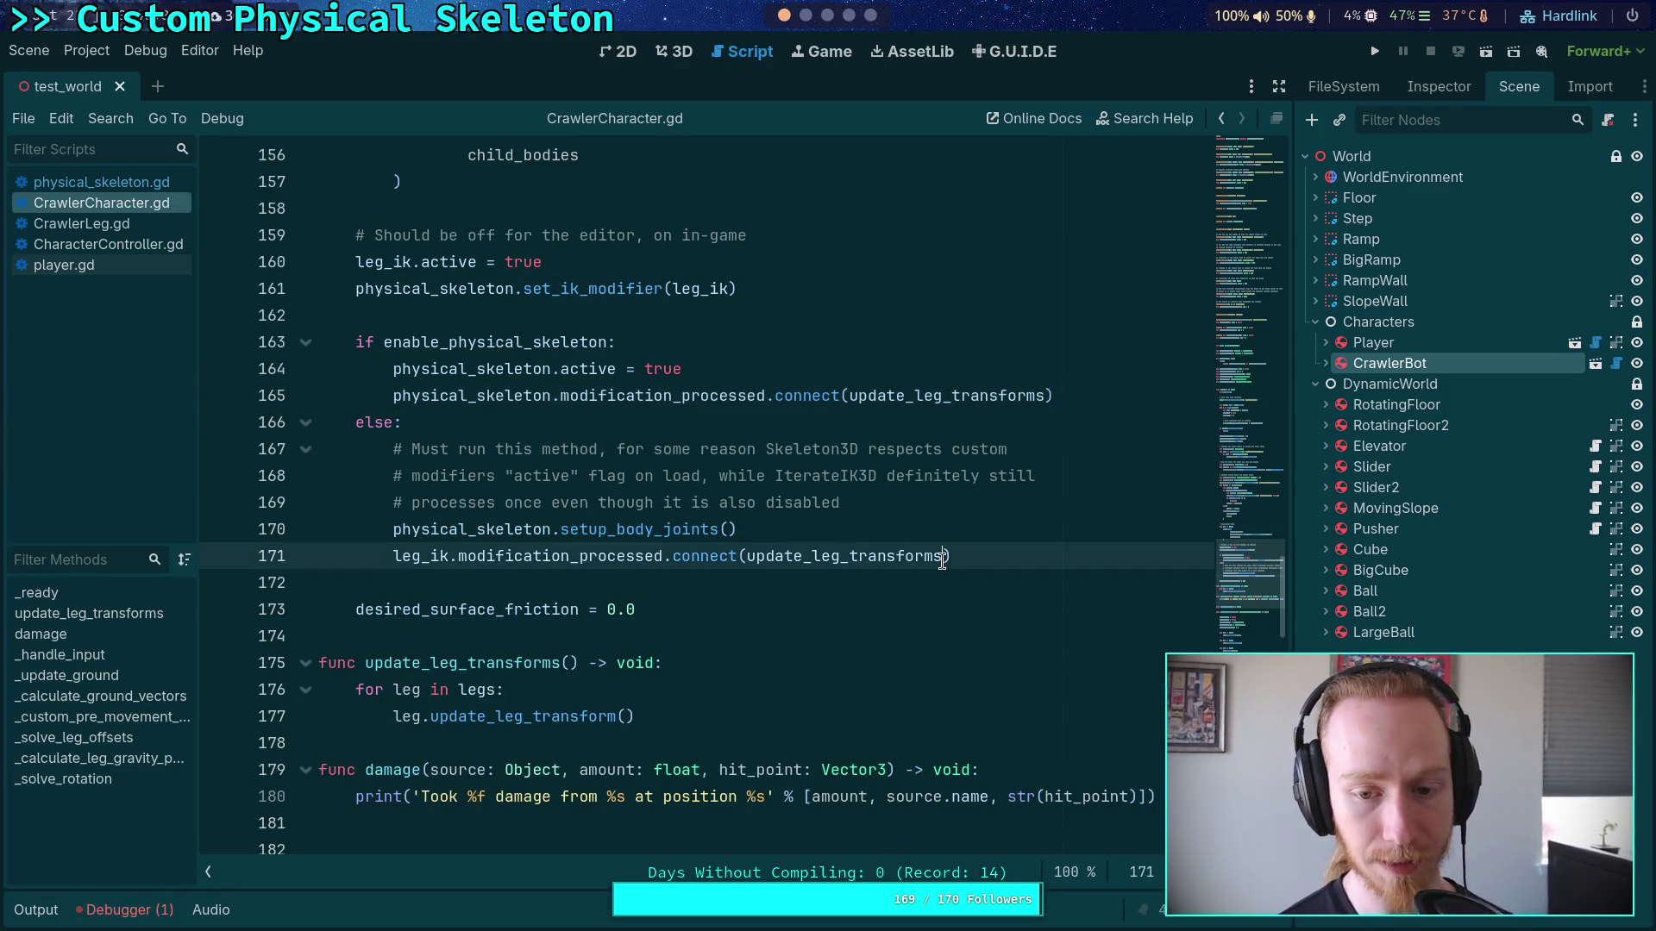
key("Down")
key("Down")
key("Down")
left_click(960, 498)
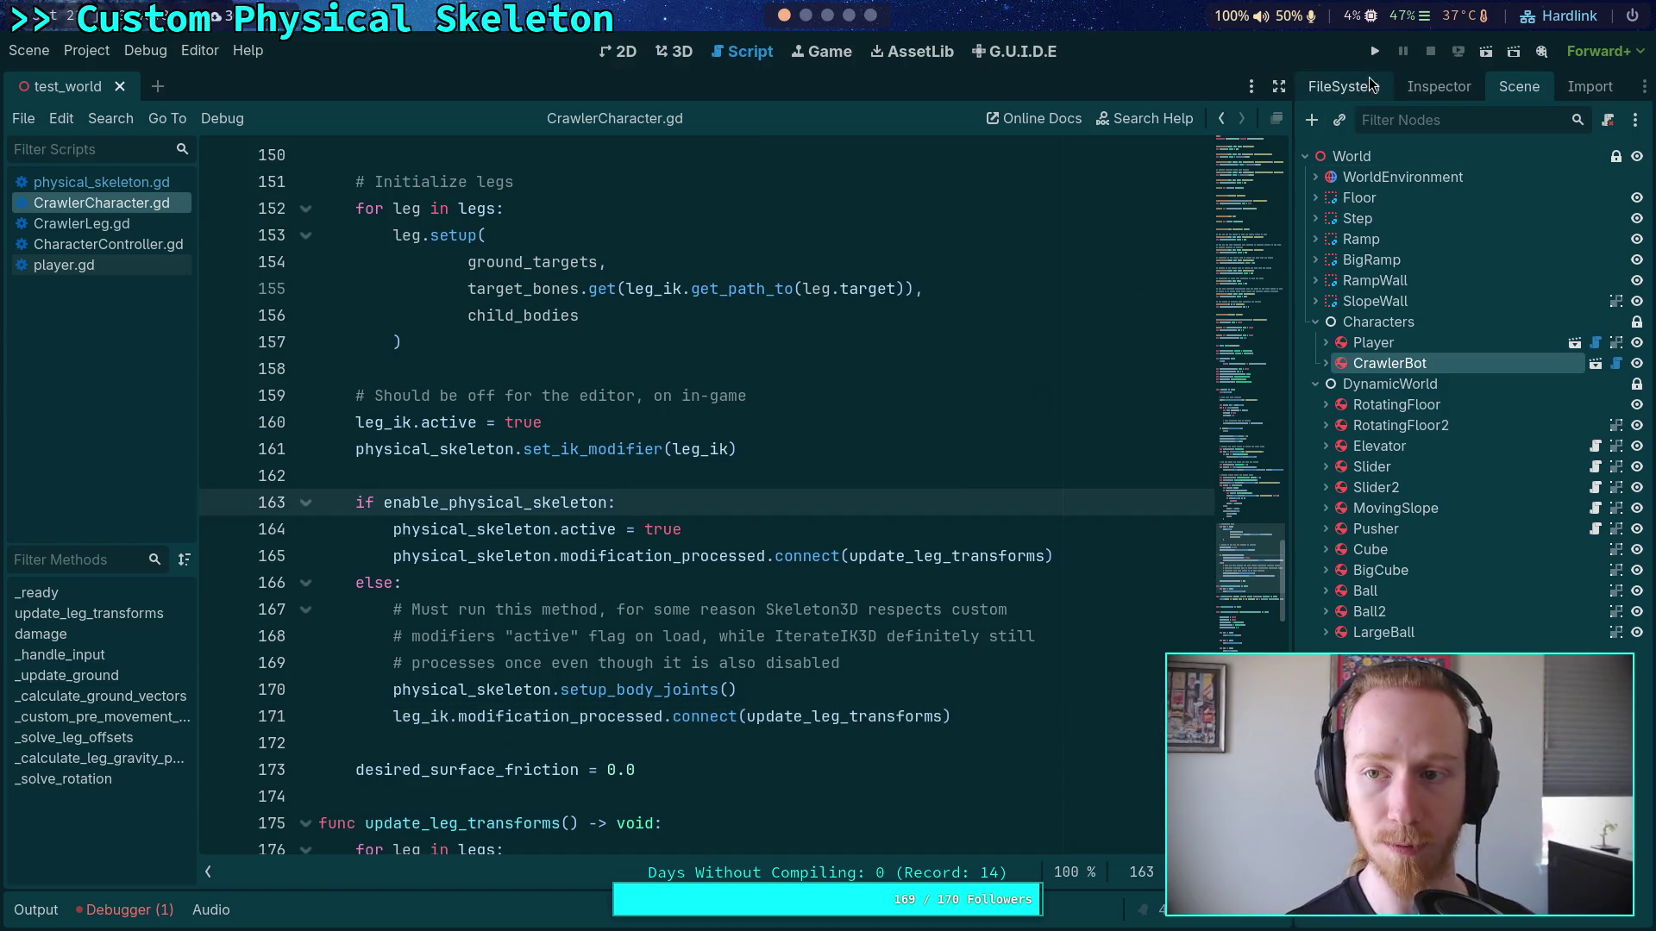
Step: Run the game, drive the crawler forward with W, then stop the run
left_click(1374, 51)
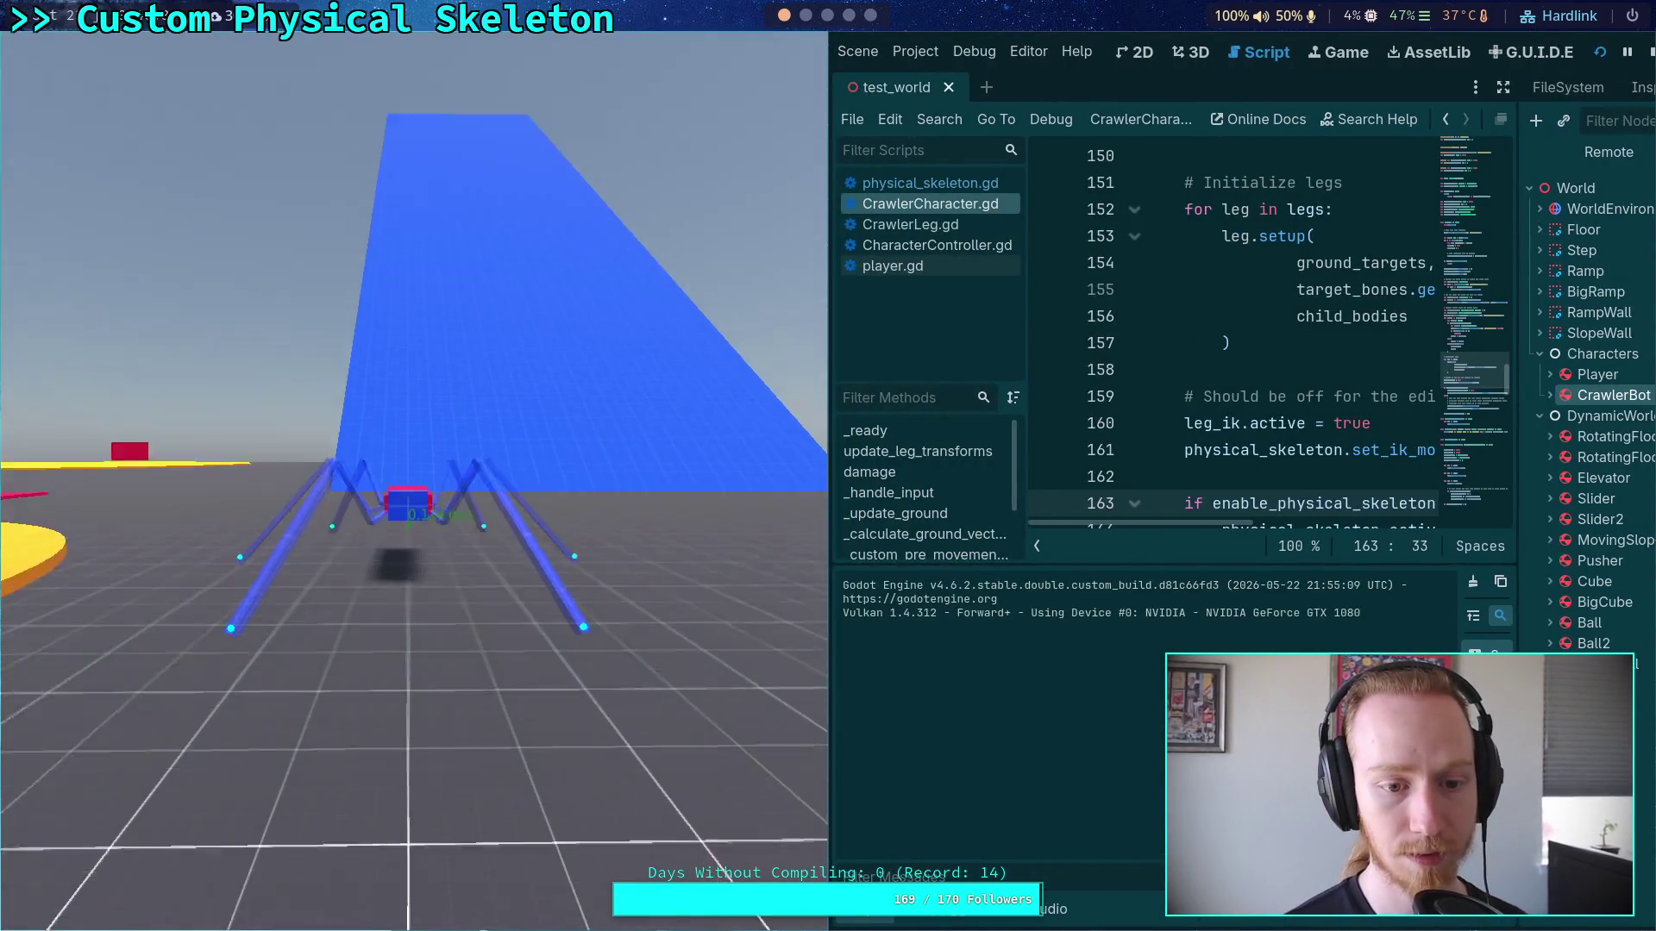
key("w")
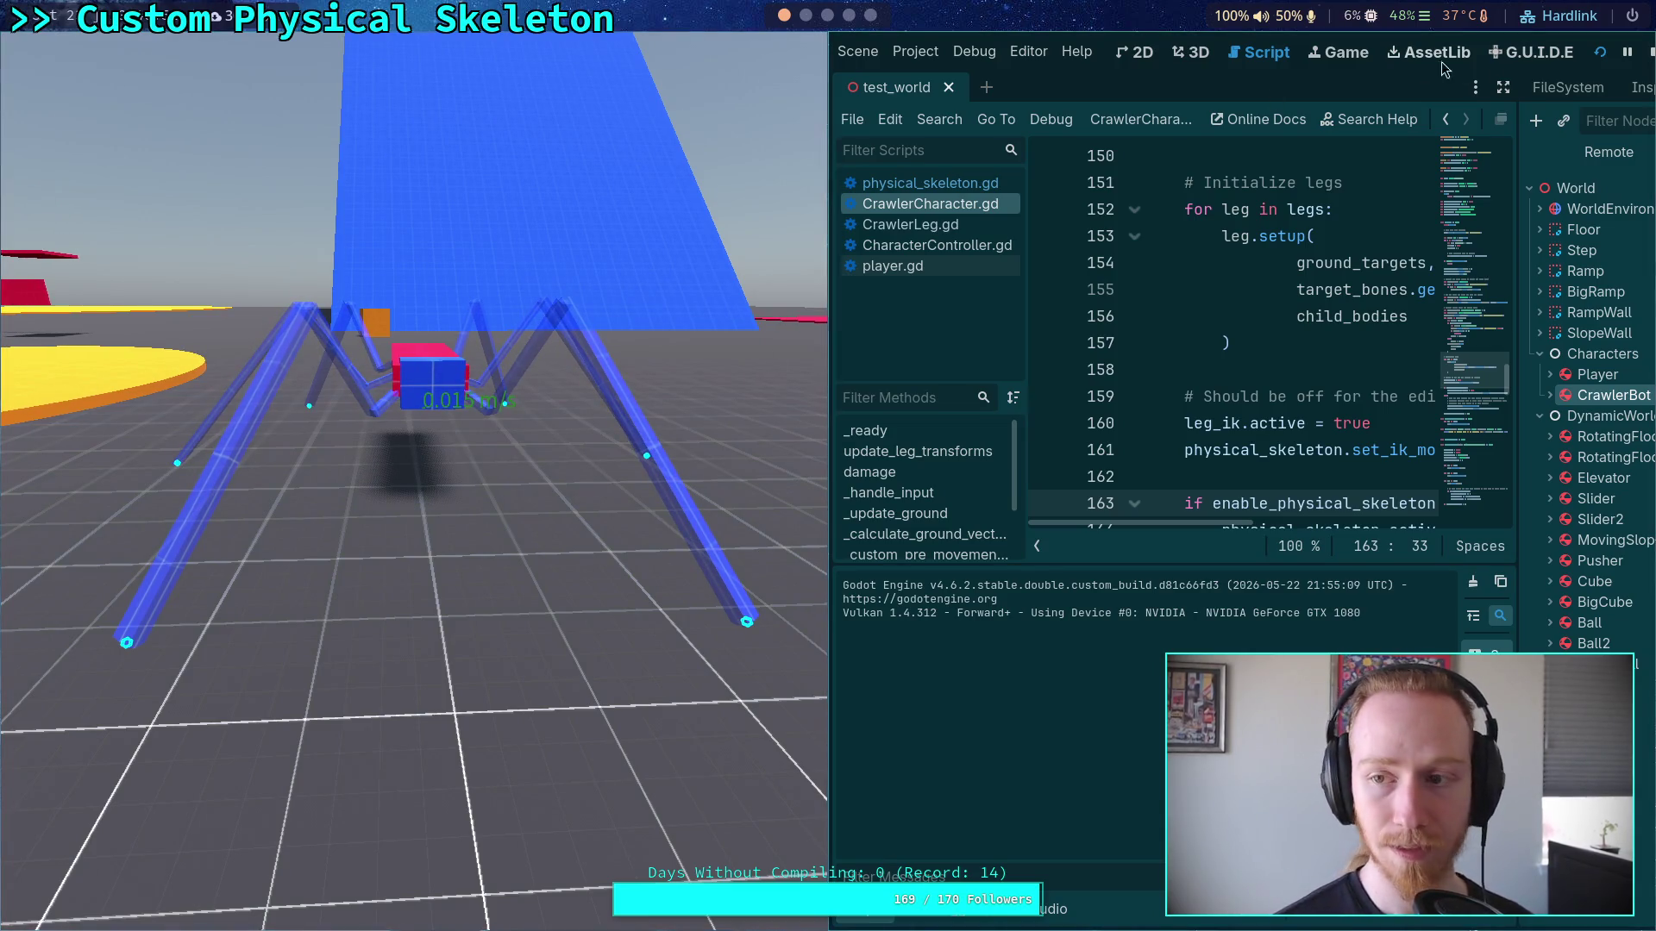
left_click(1648, 52)
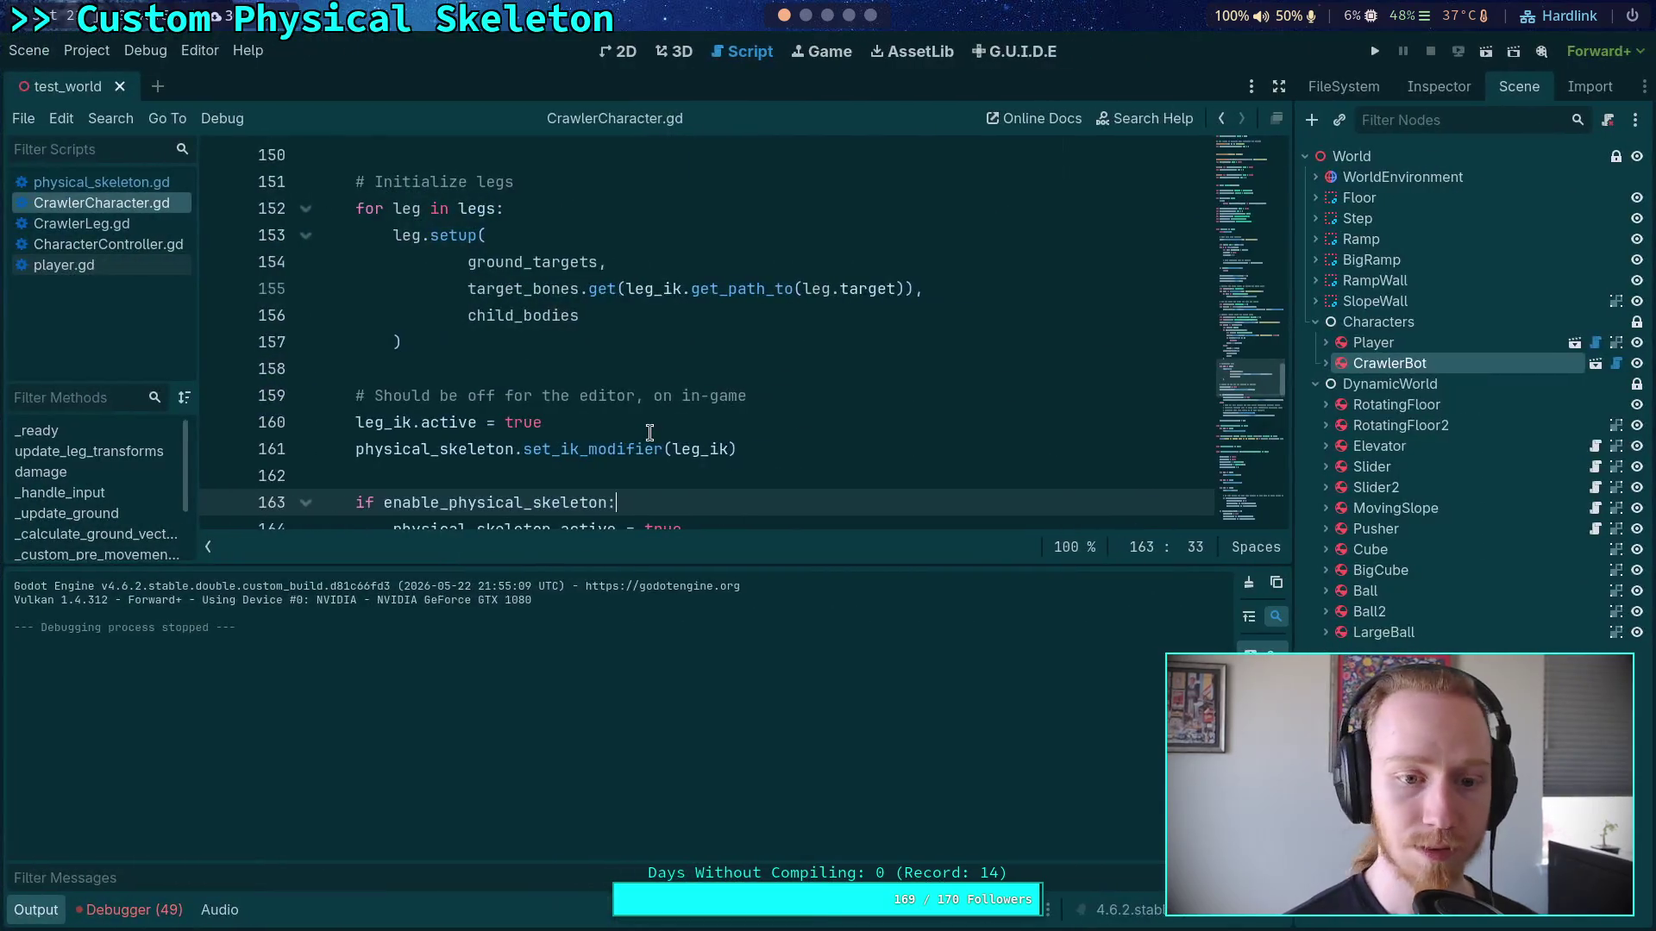
Step: Move the desired_surface_friction = 0.0 line up into the if block and indent it
scroll(657, 428, "down", 4)
left_click(31, 916)
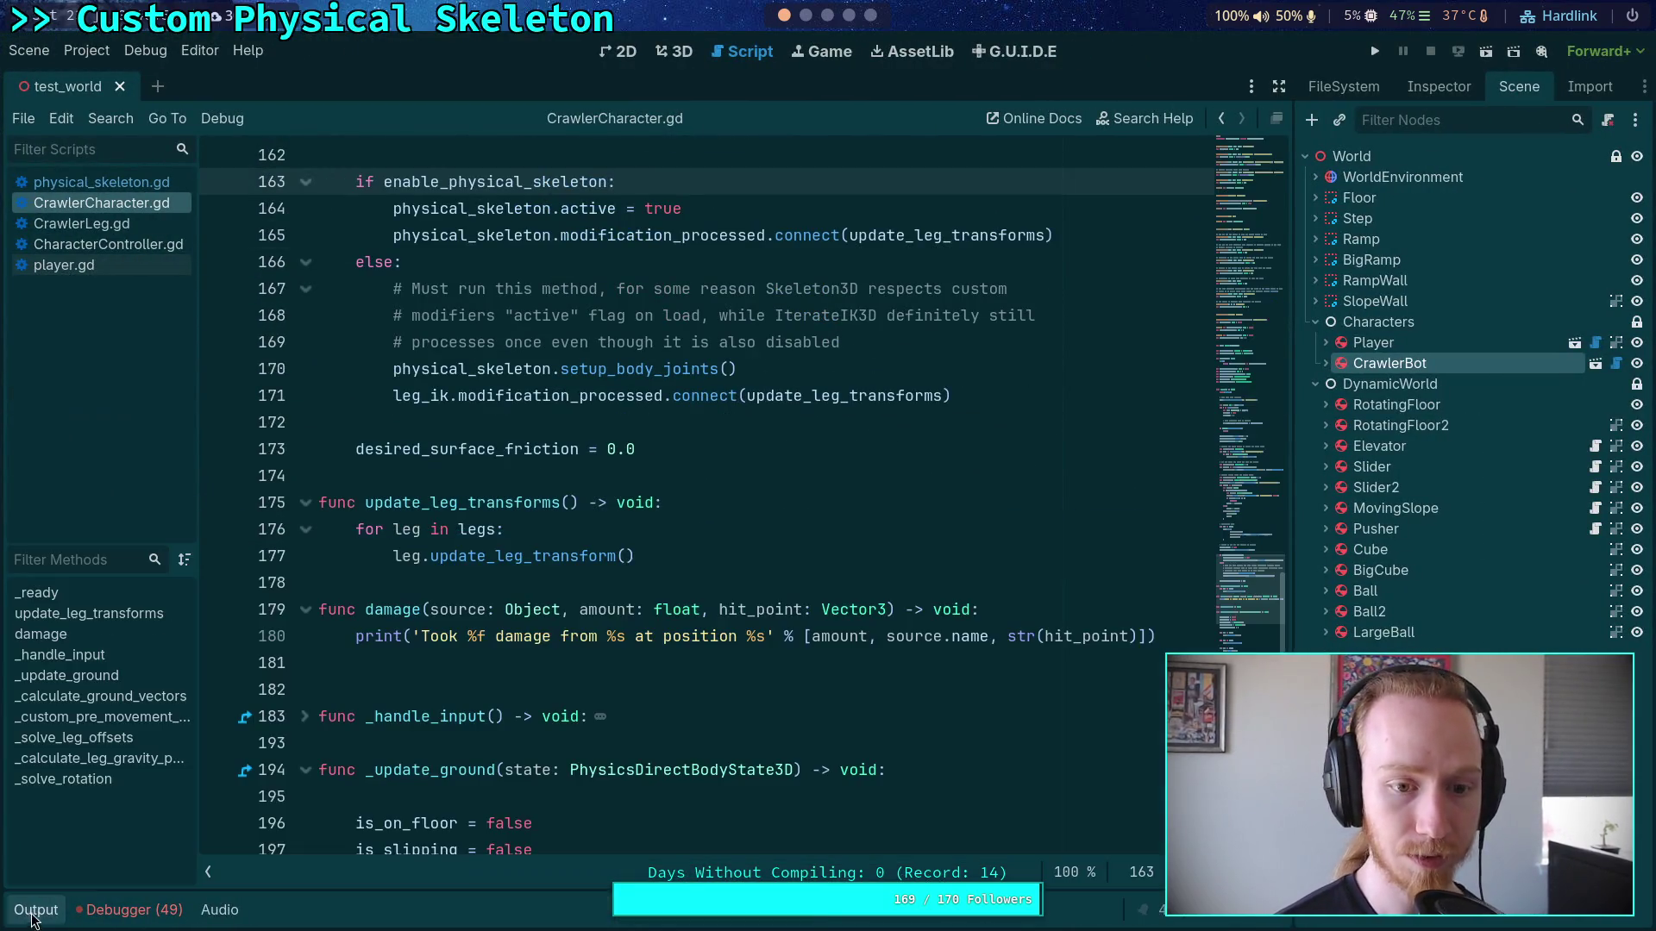
scroll(653, 540, "up", 3)
left_click(993, 620)
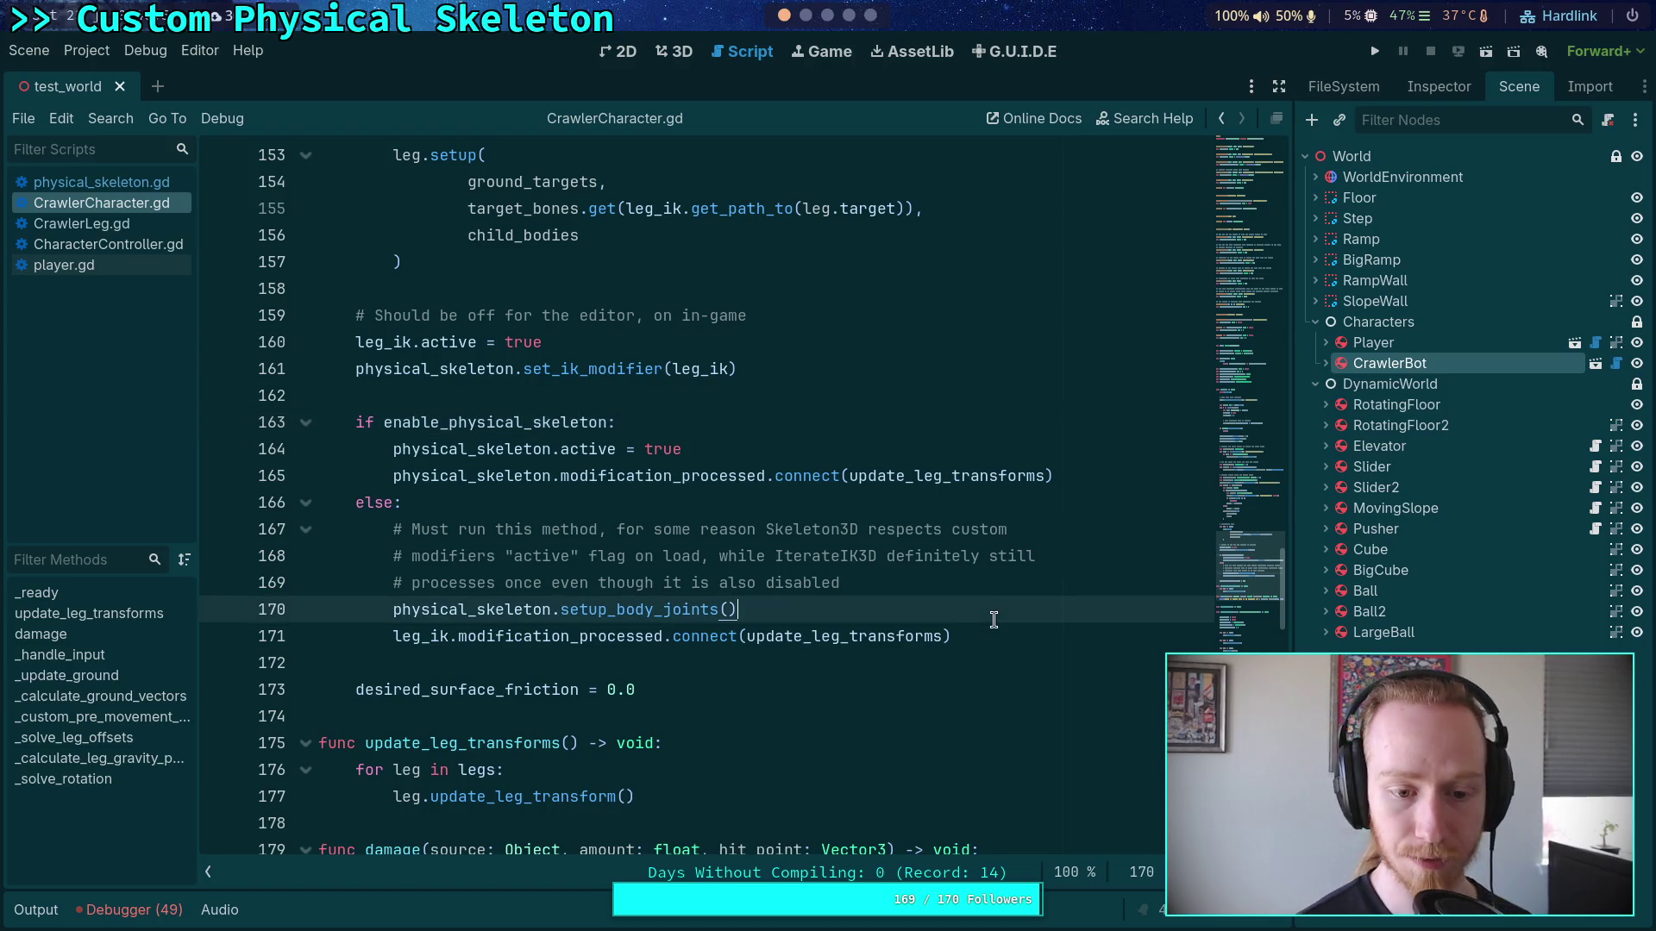
left_click(689, 690)
key("alt+Up")
key("alt+Up")
key("alt+Up")
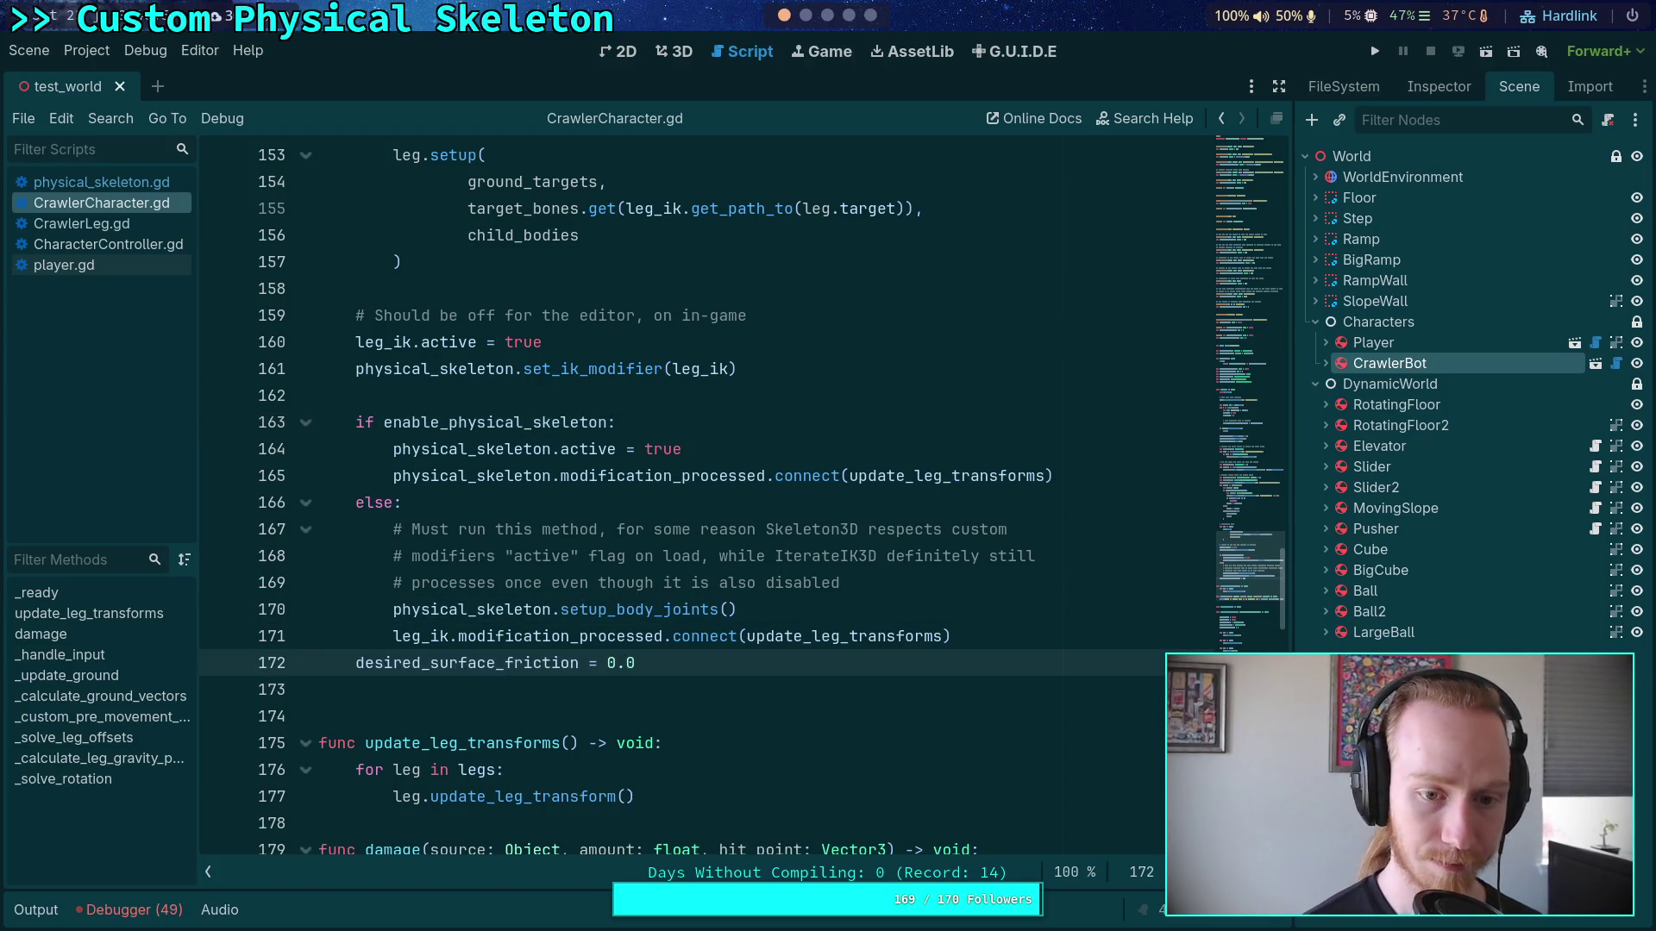
left_click(357, 502)
key("Tab")
Step: Paste a copy of the friction line into the else branch, set to 1.0
left_click(763, 504)
key("Down")
key("Down")
key("Down")
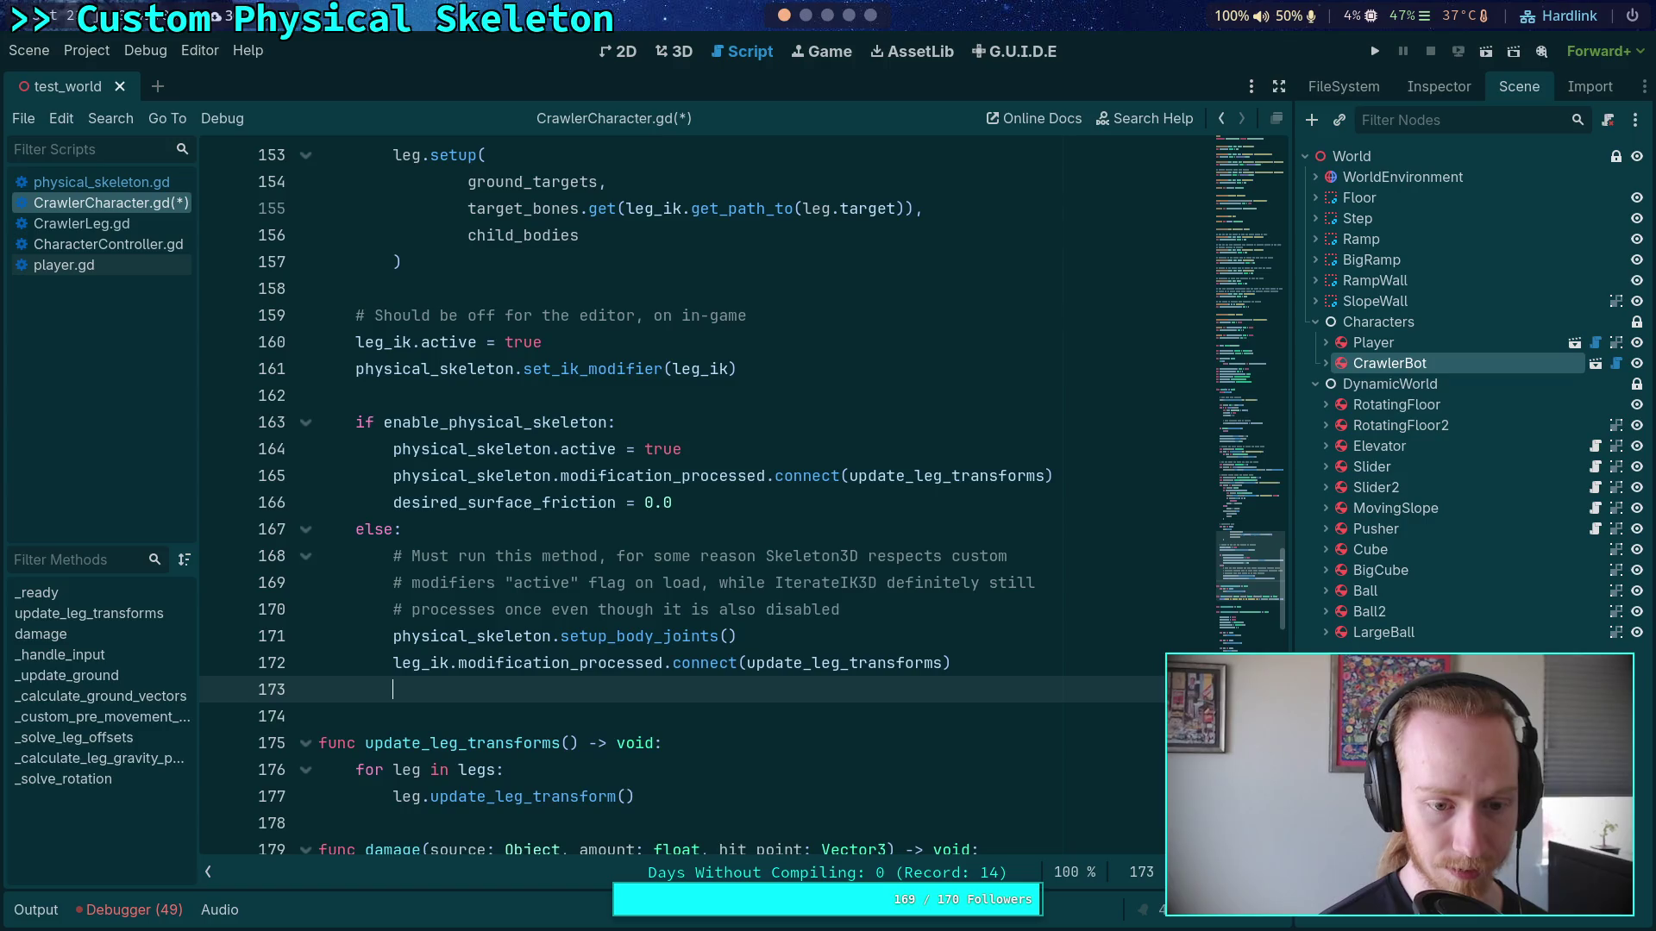
type("desired_surface_friction = 0.0")
key("BackSpace")
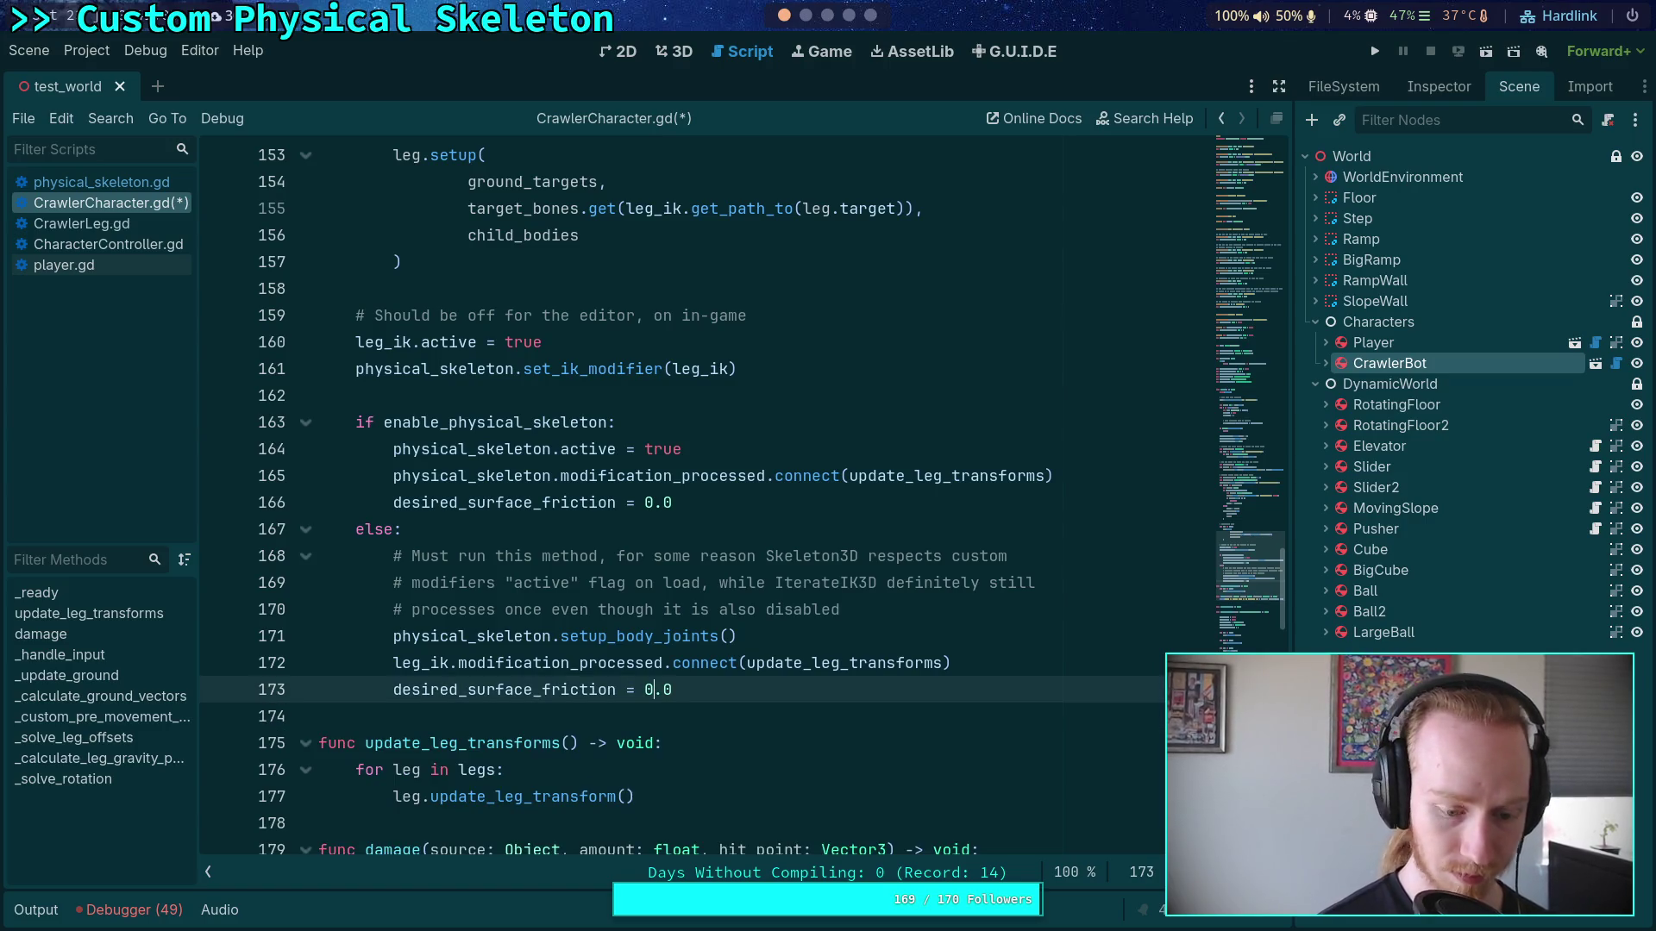
Step: Save and run the game, turn the crawler with A, then stop it
key("F5")
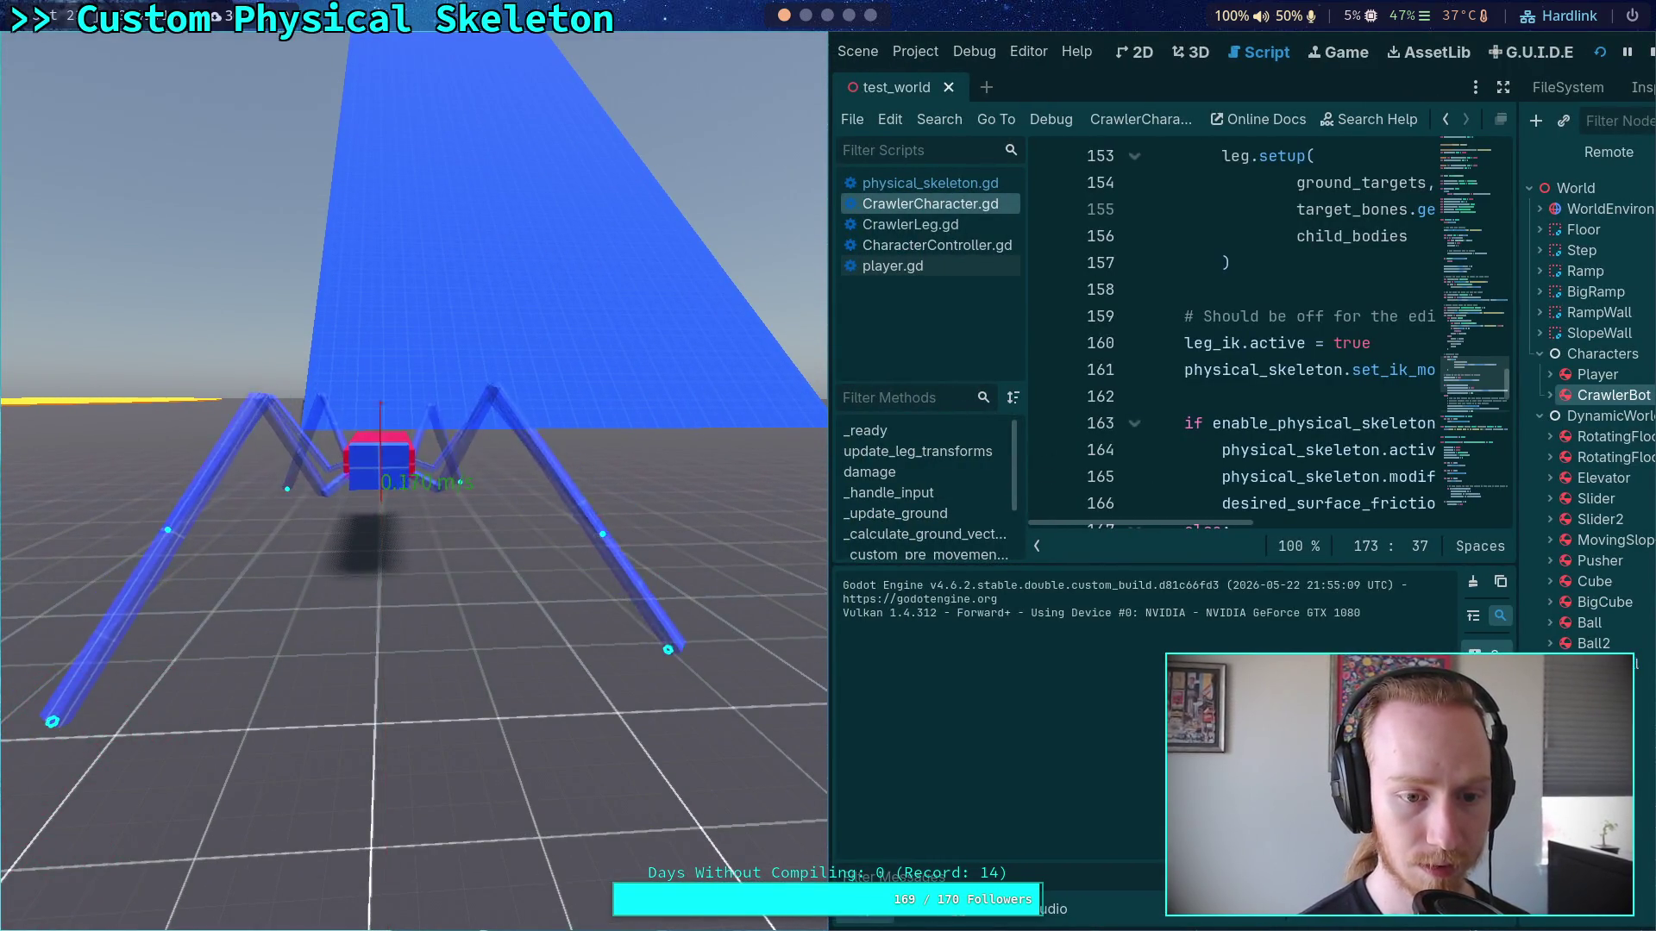
key("a")
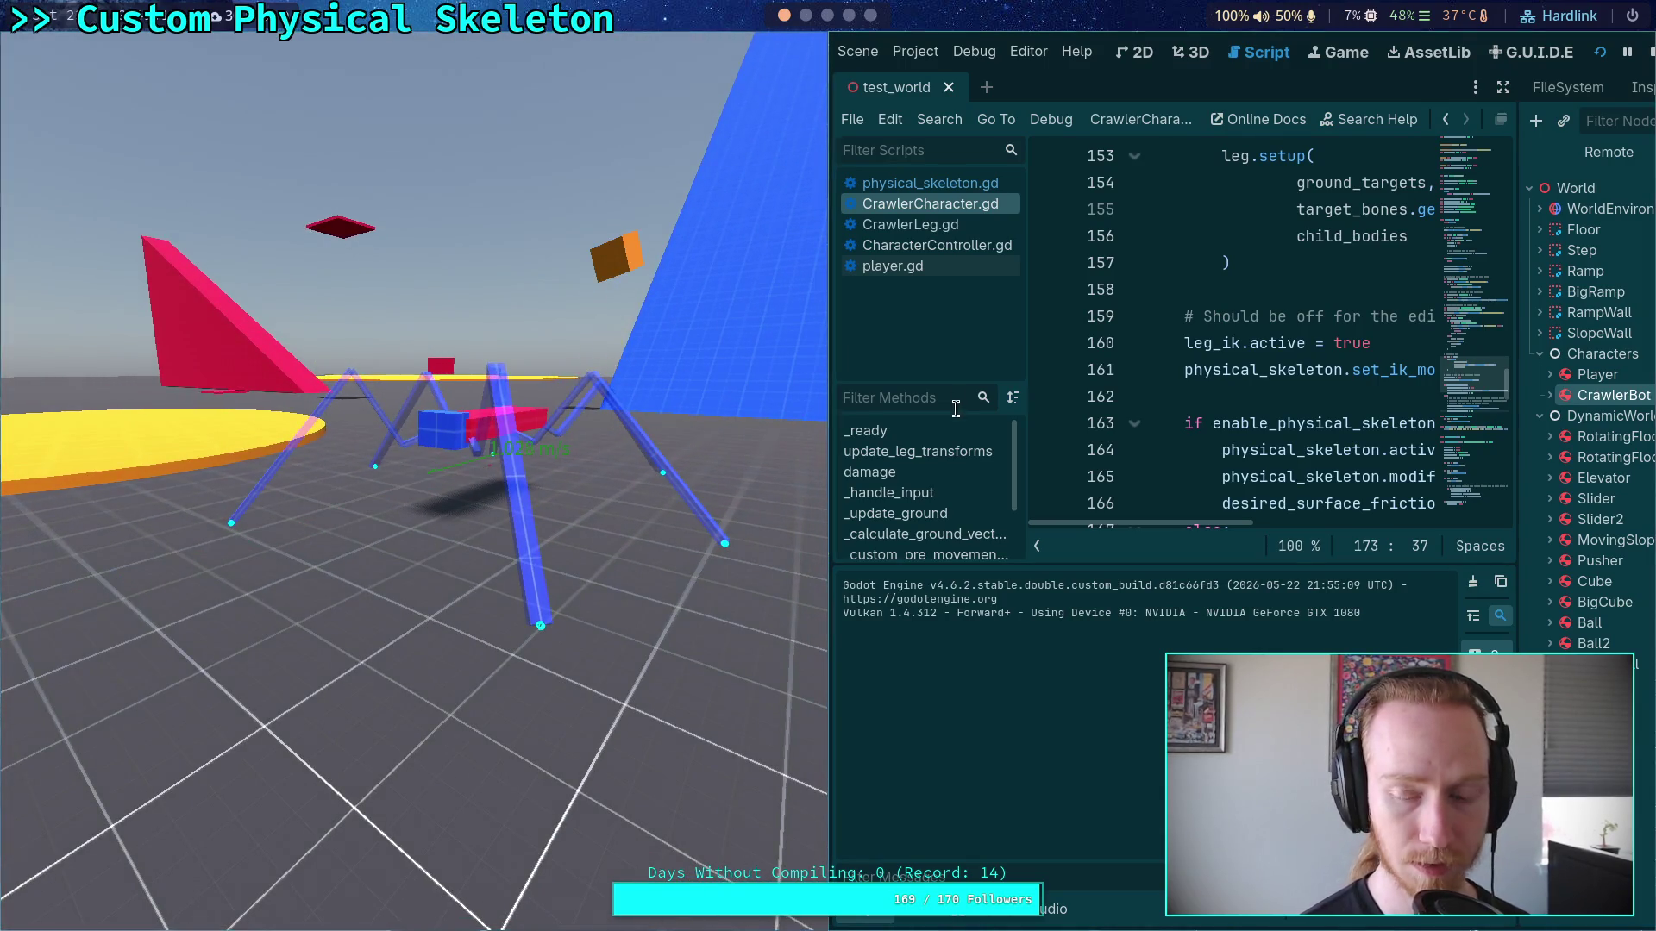
left_click(1650, 51)
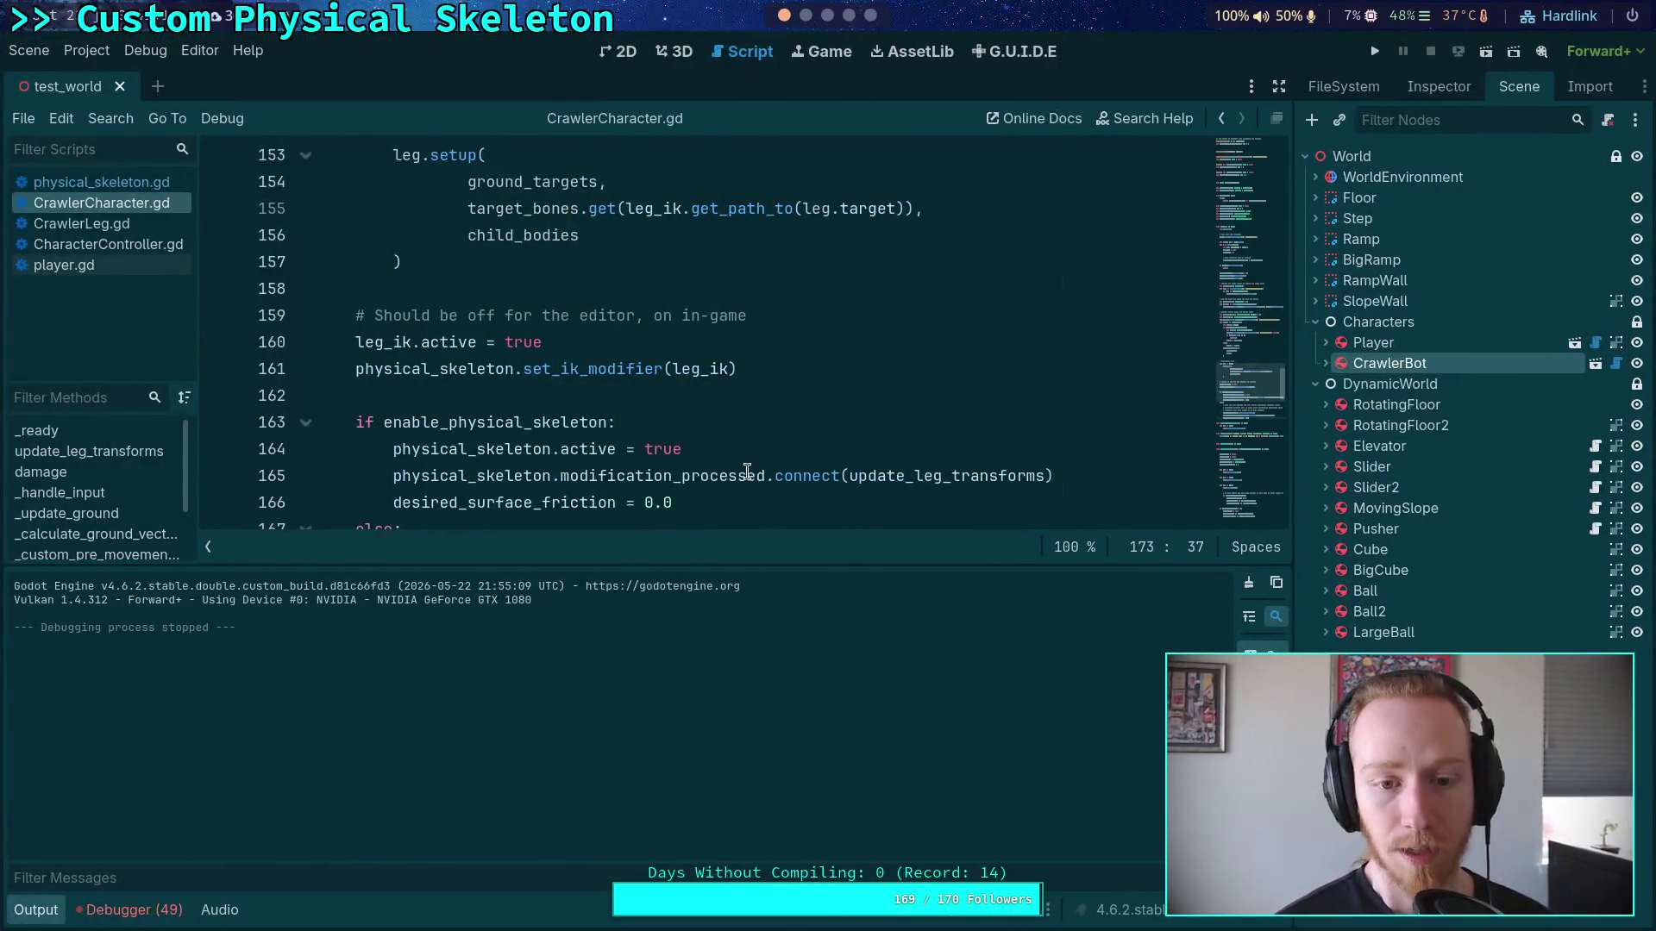
Step: Move the desired_surface_friction = 0.0 line below the else branch and unindent it
scroll(732, 442, "down", 1)
left_click(634, 253)
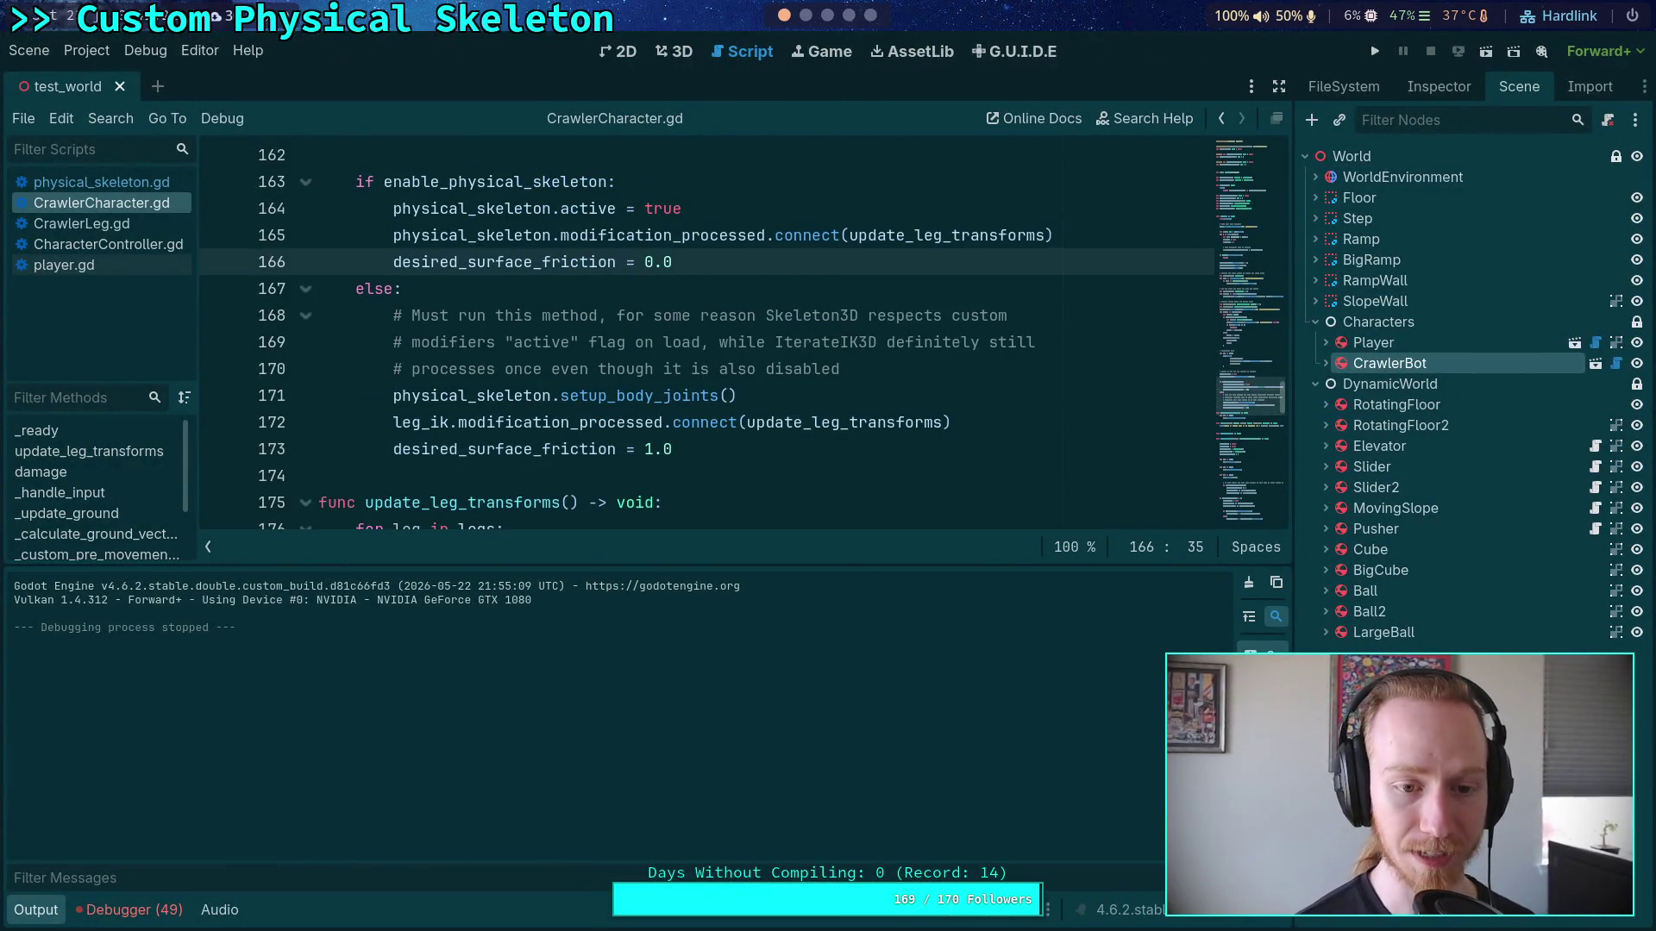
key("alt+Down")
key("alt+Down")
key("alt+Down")
key("shift+Tab")
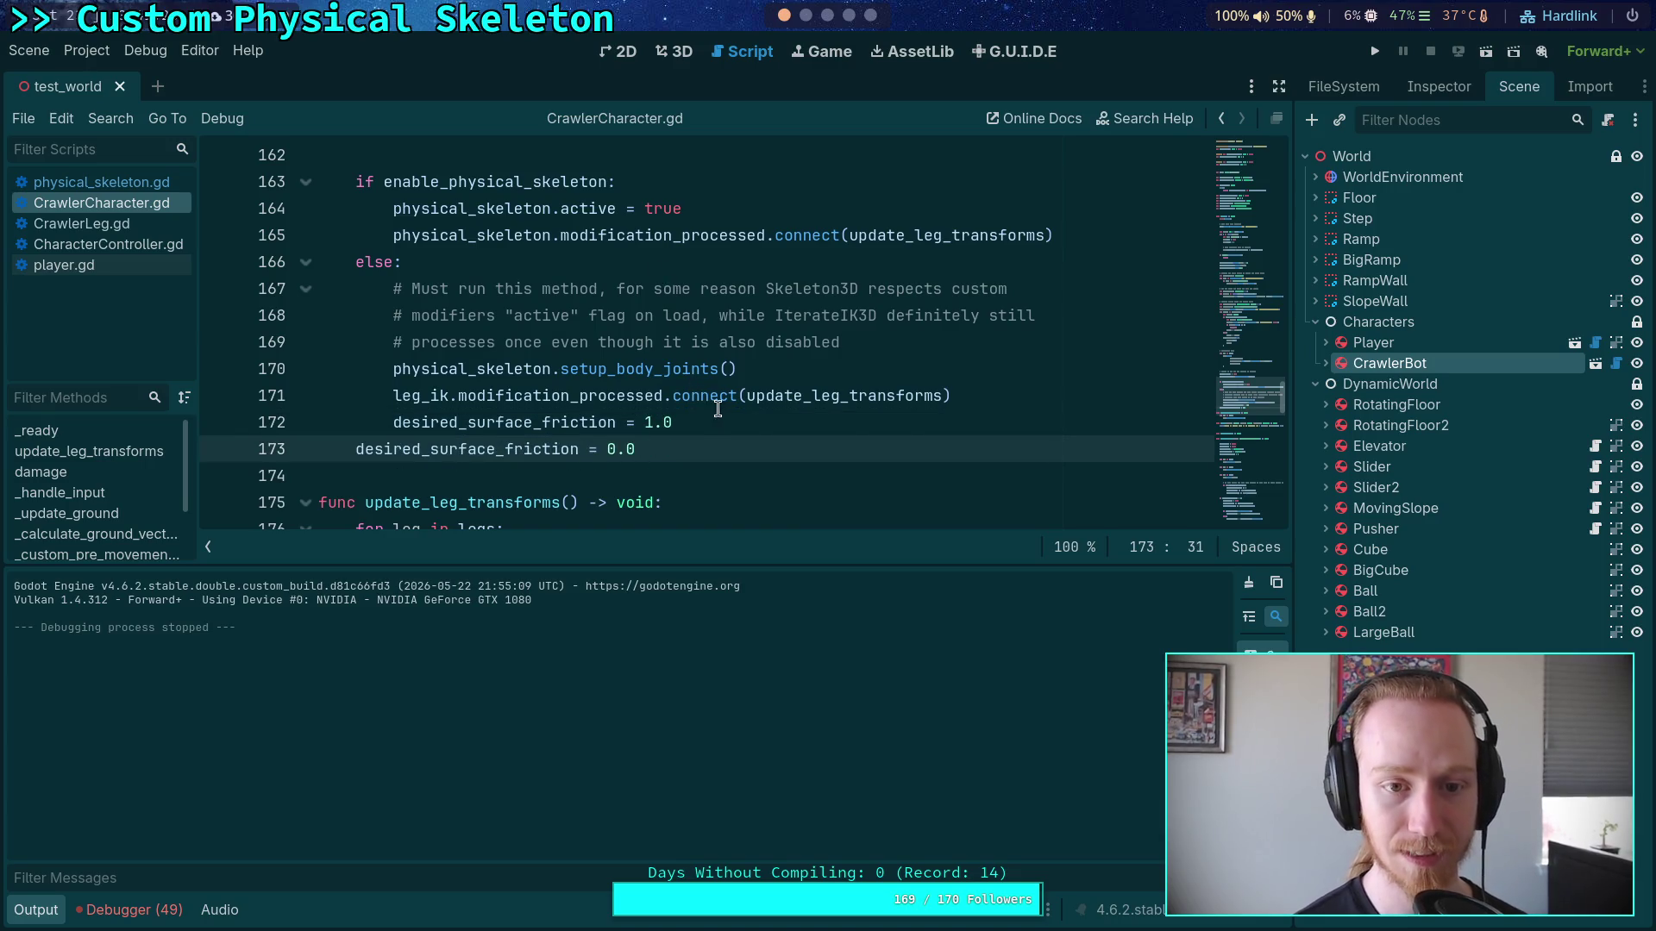
Step: Delete the desired_surface_friction = 1.0 line, save, and test-run the game again
triple_click(716, 409)
key("Return")
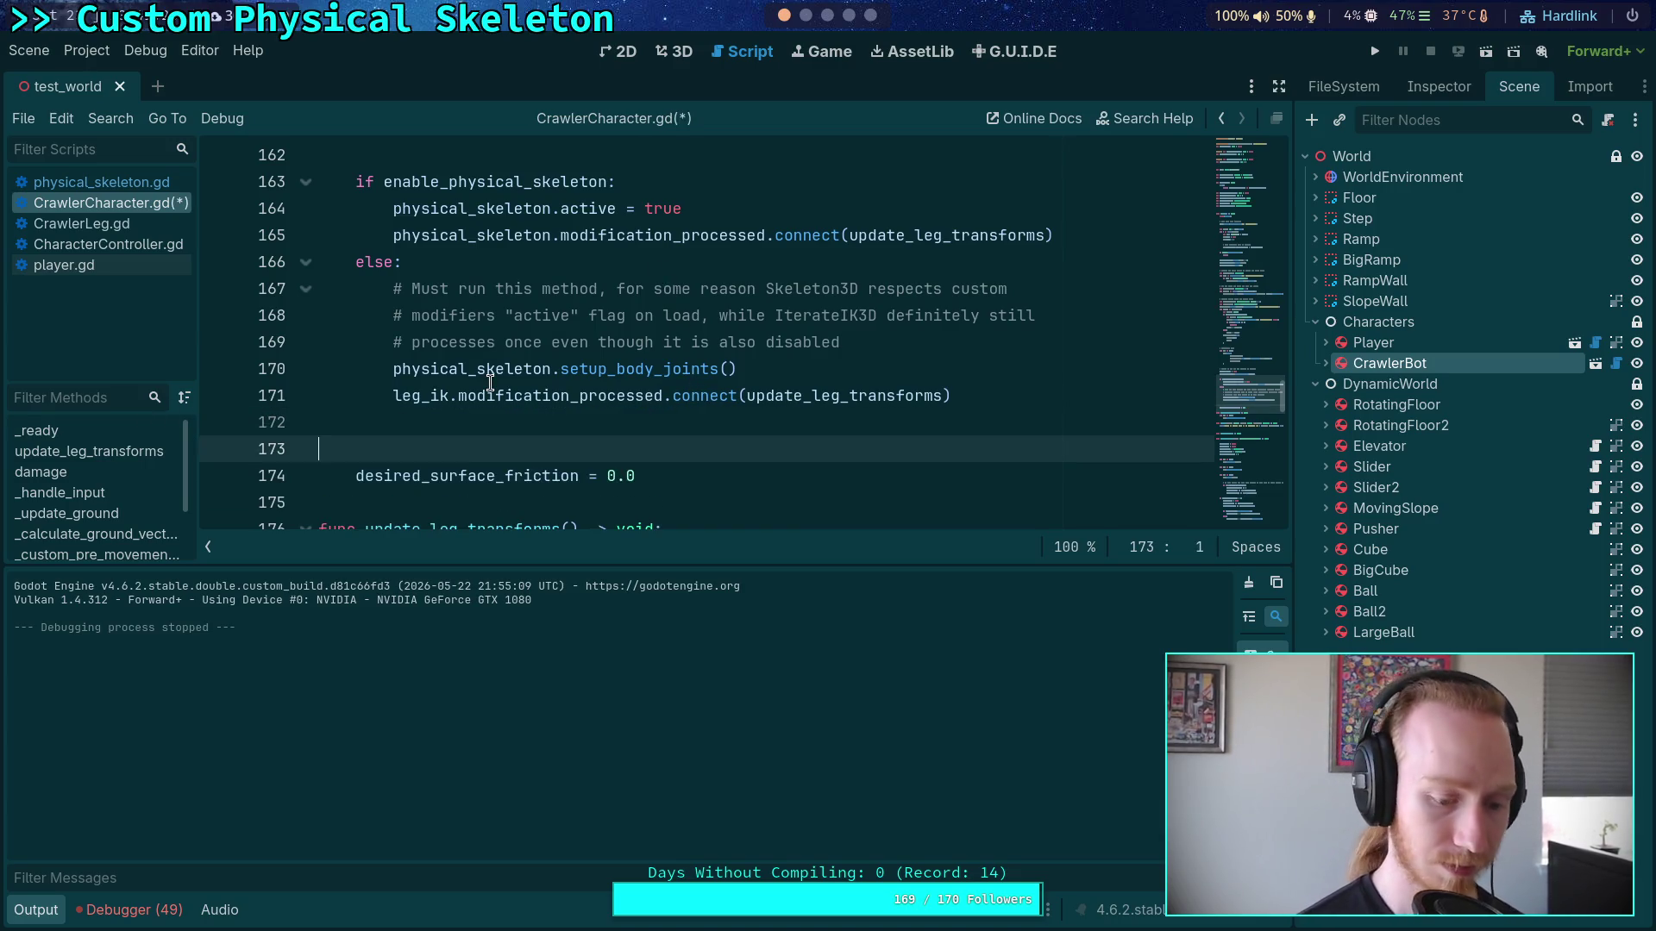
key("BackSpace")
key("ctrl+s")
left_click(1382, 53)
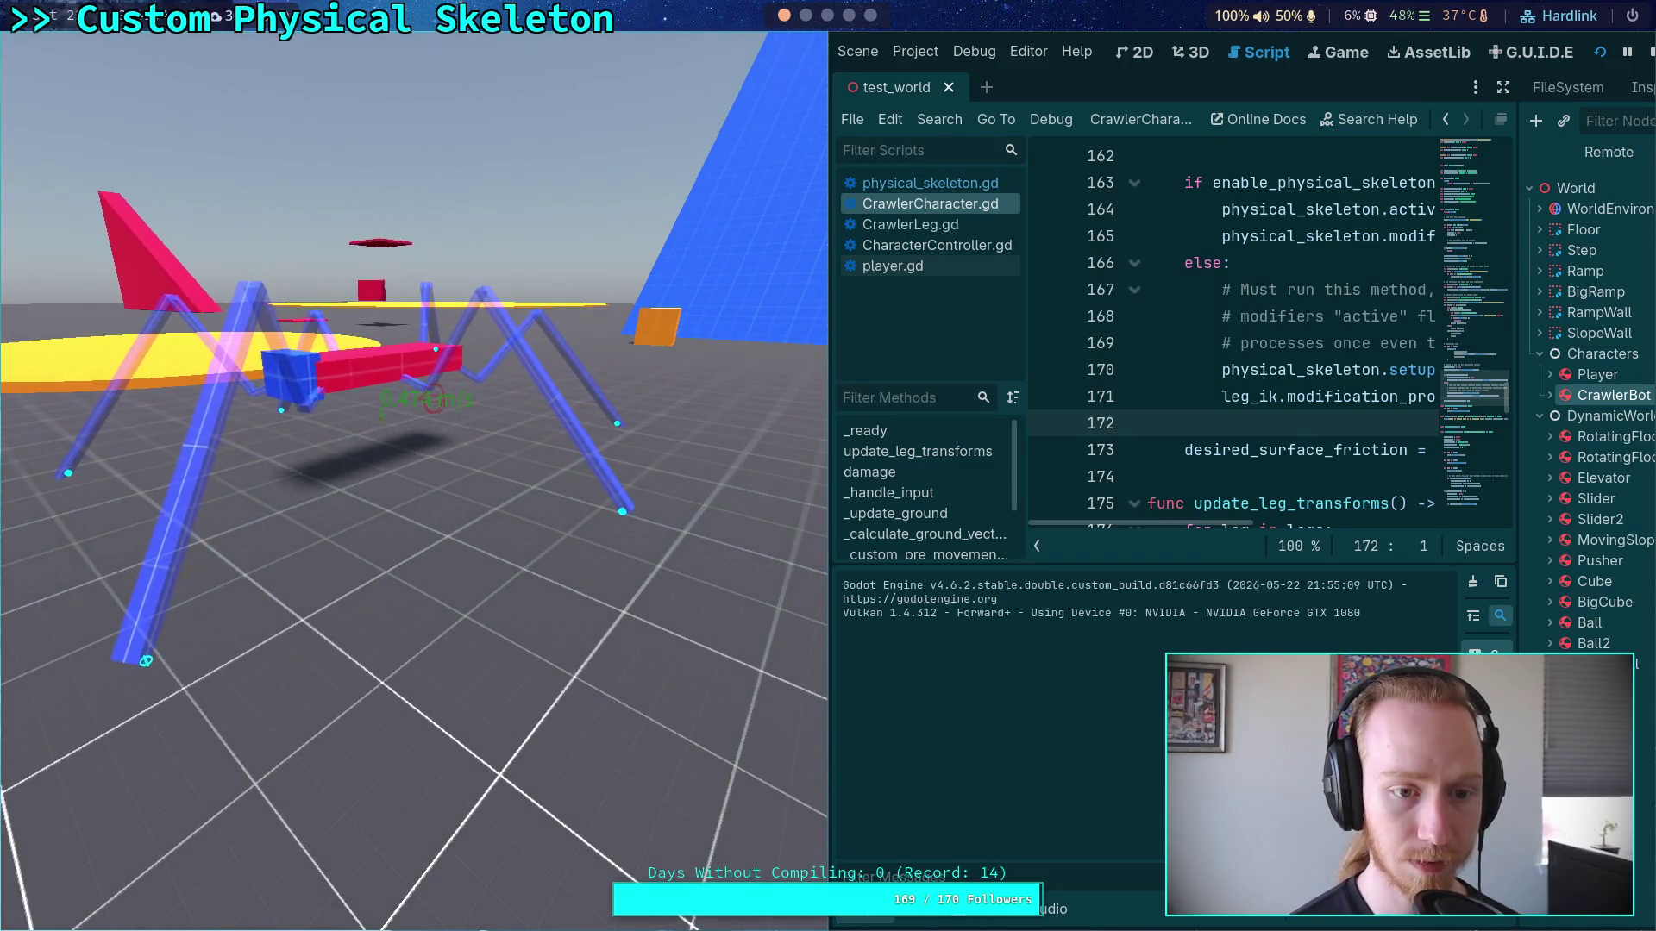
key("Escape")
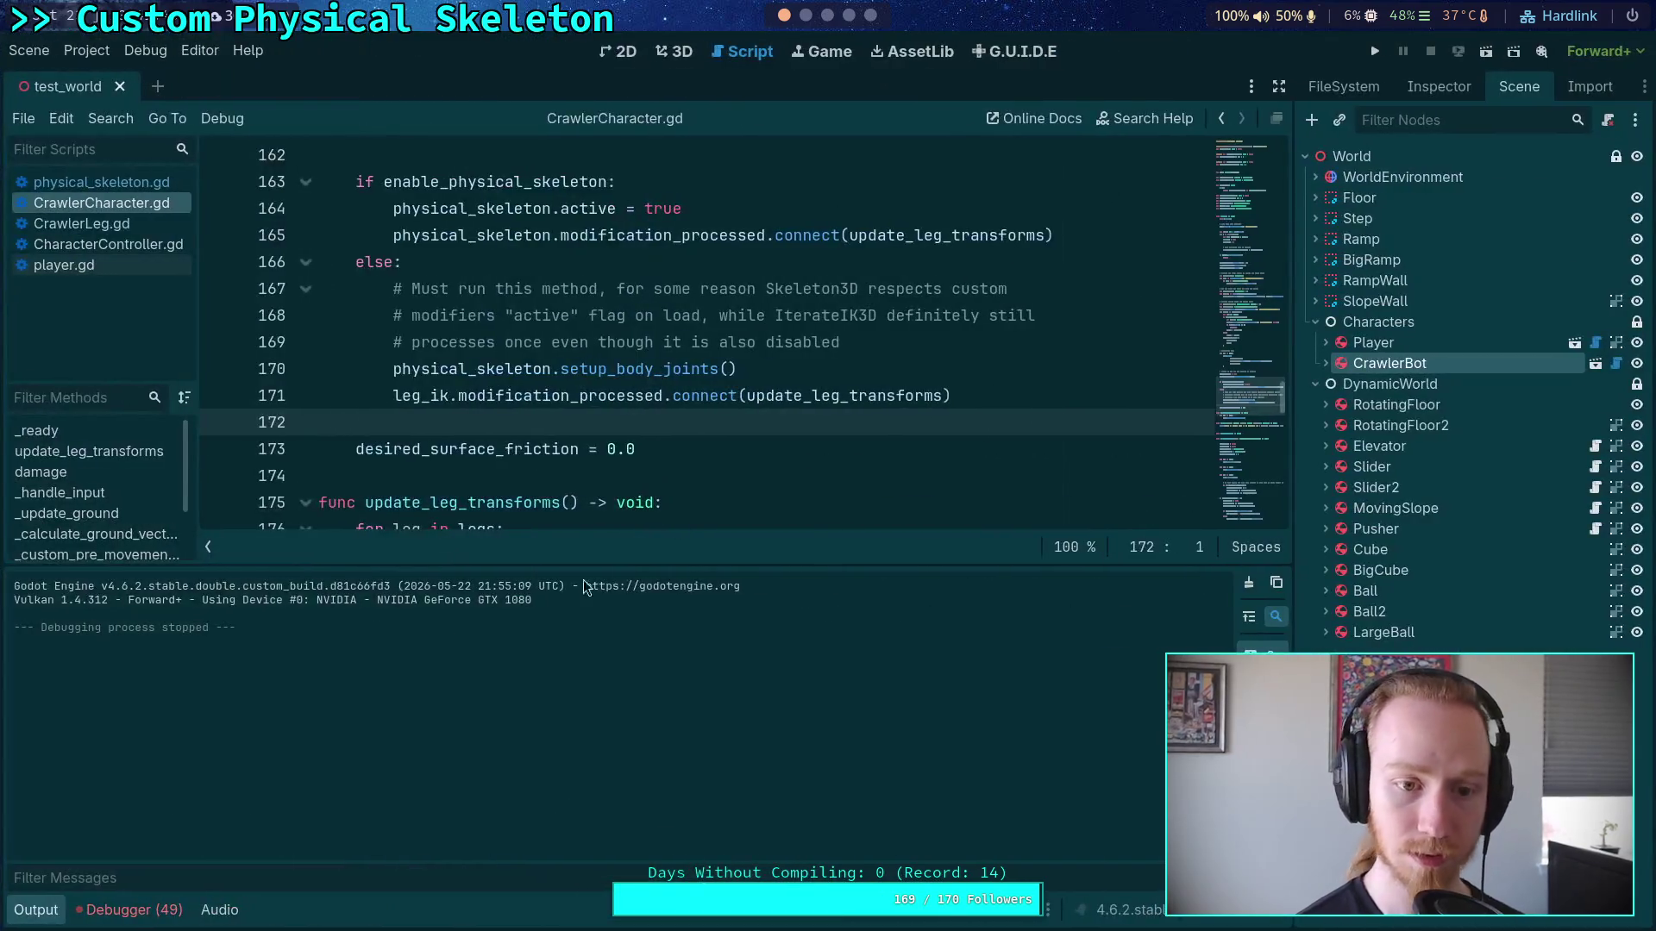
Step: Collapse the Output panel and scroll CrawlerCharacter.gd to the _update_ground ground-detection code
left_click(35, 910)
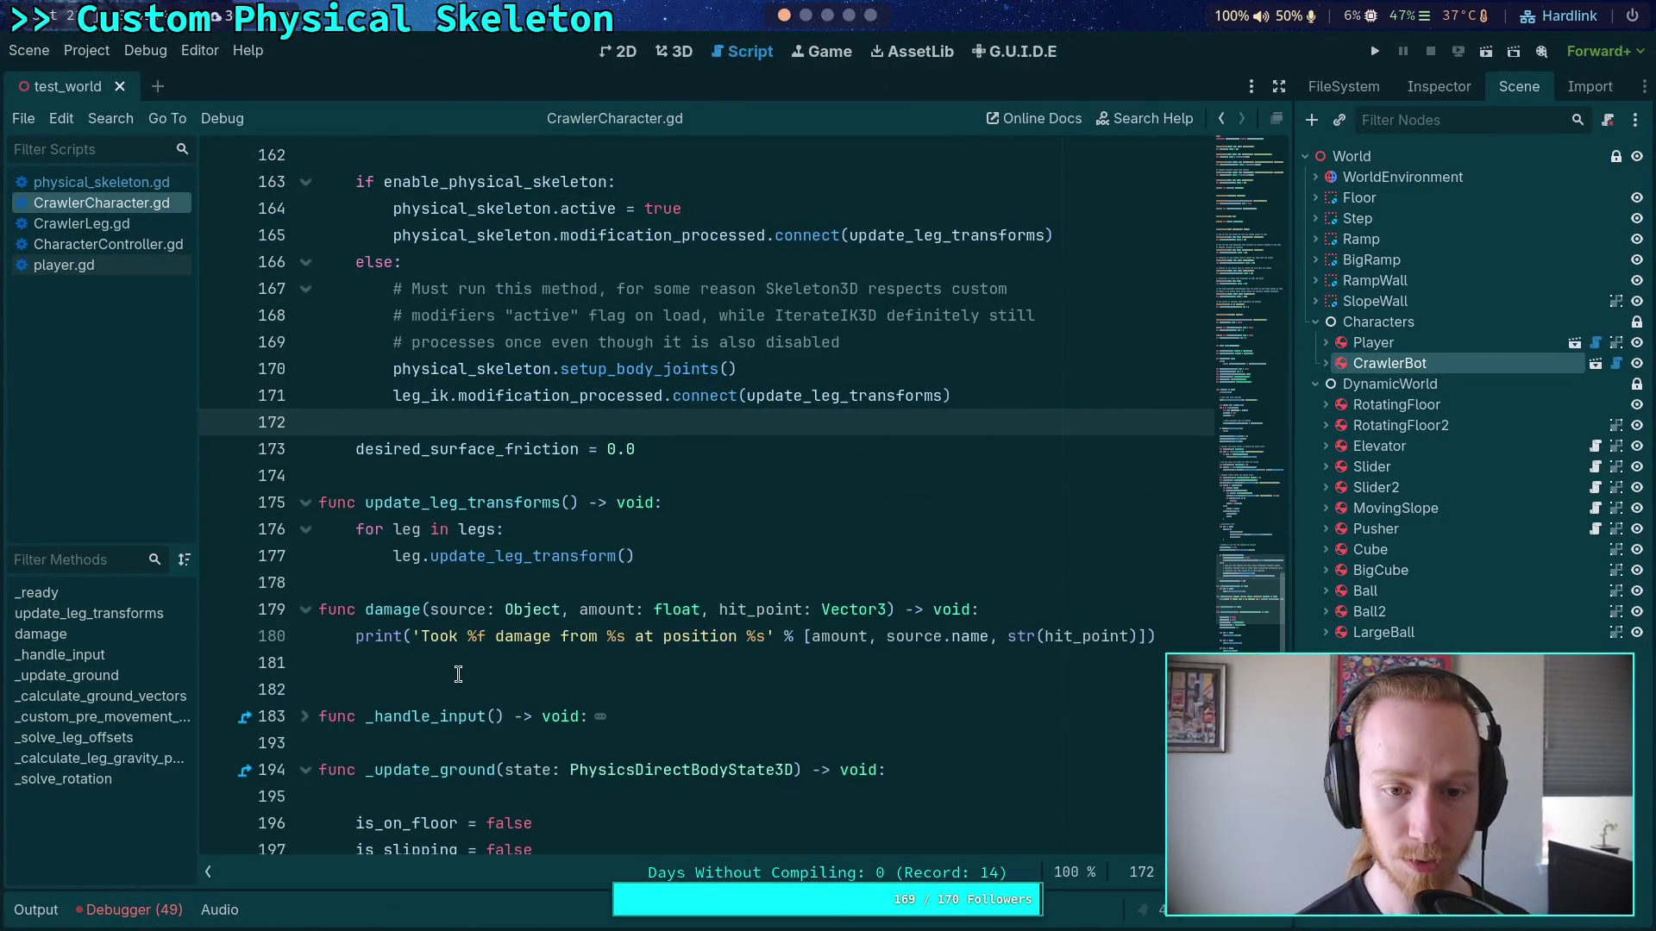
scroll(484, 577, "up", 2)
scroll(484, 607, "down", 5)
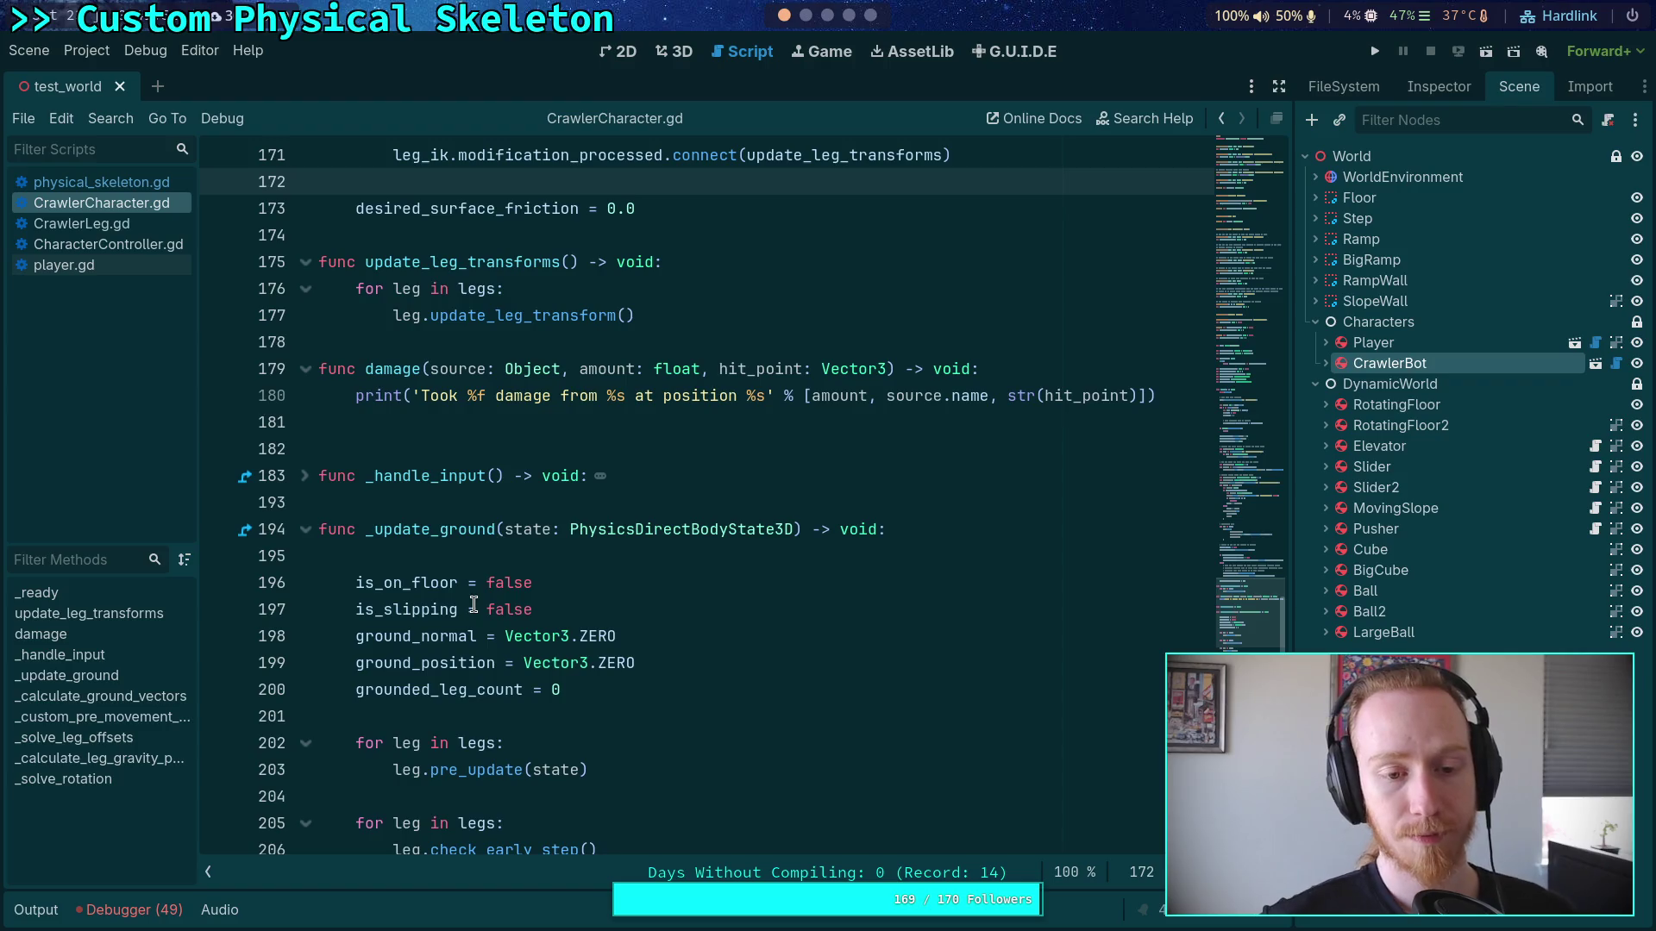
scroll(473, 605, "down", 10)
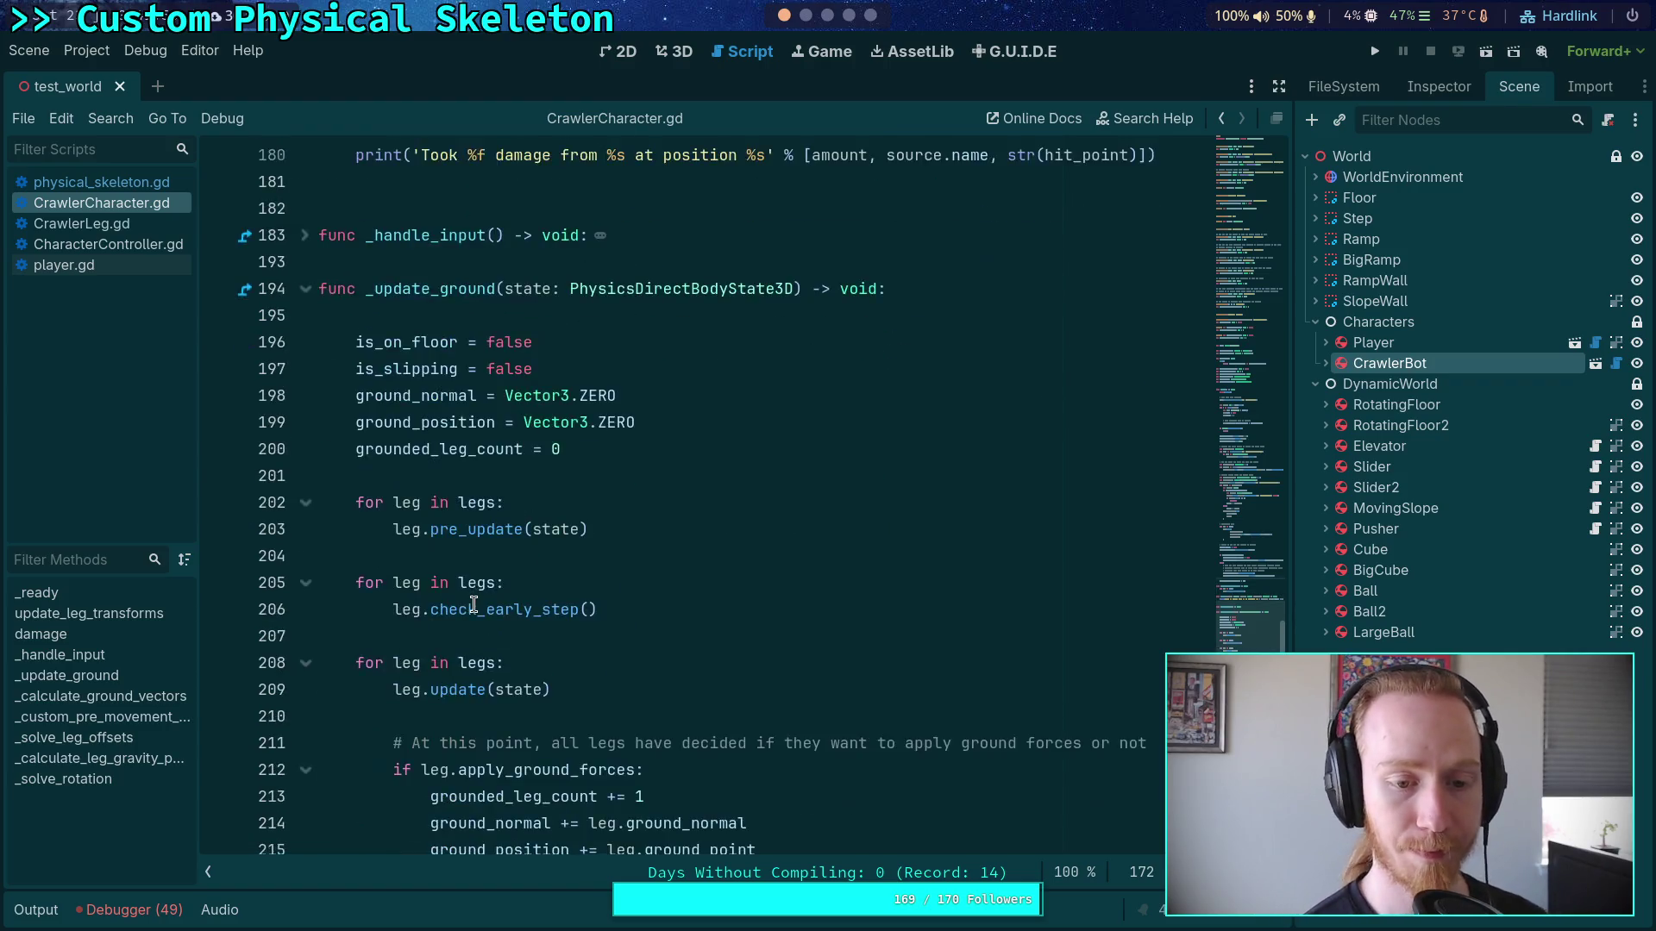
scroll(543, 608, "down", 2)
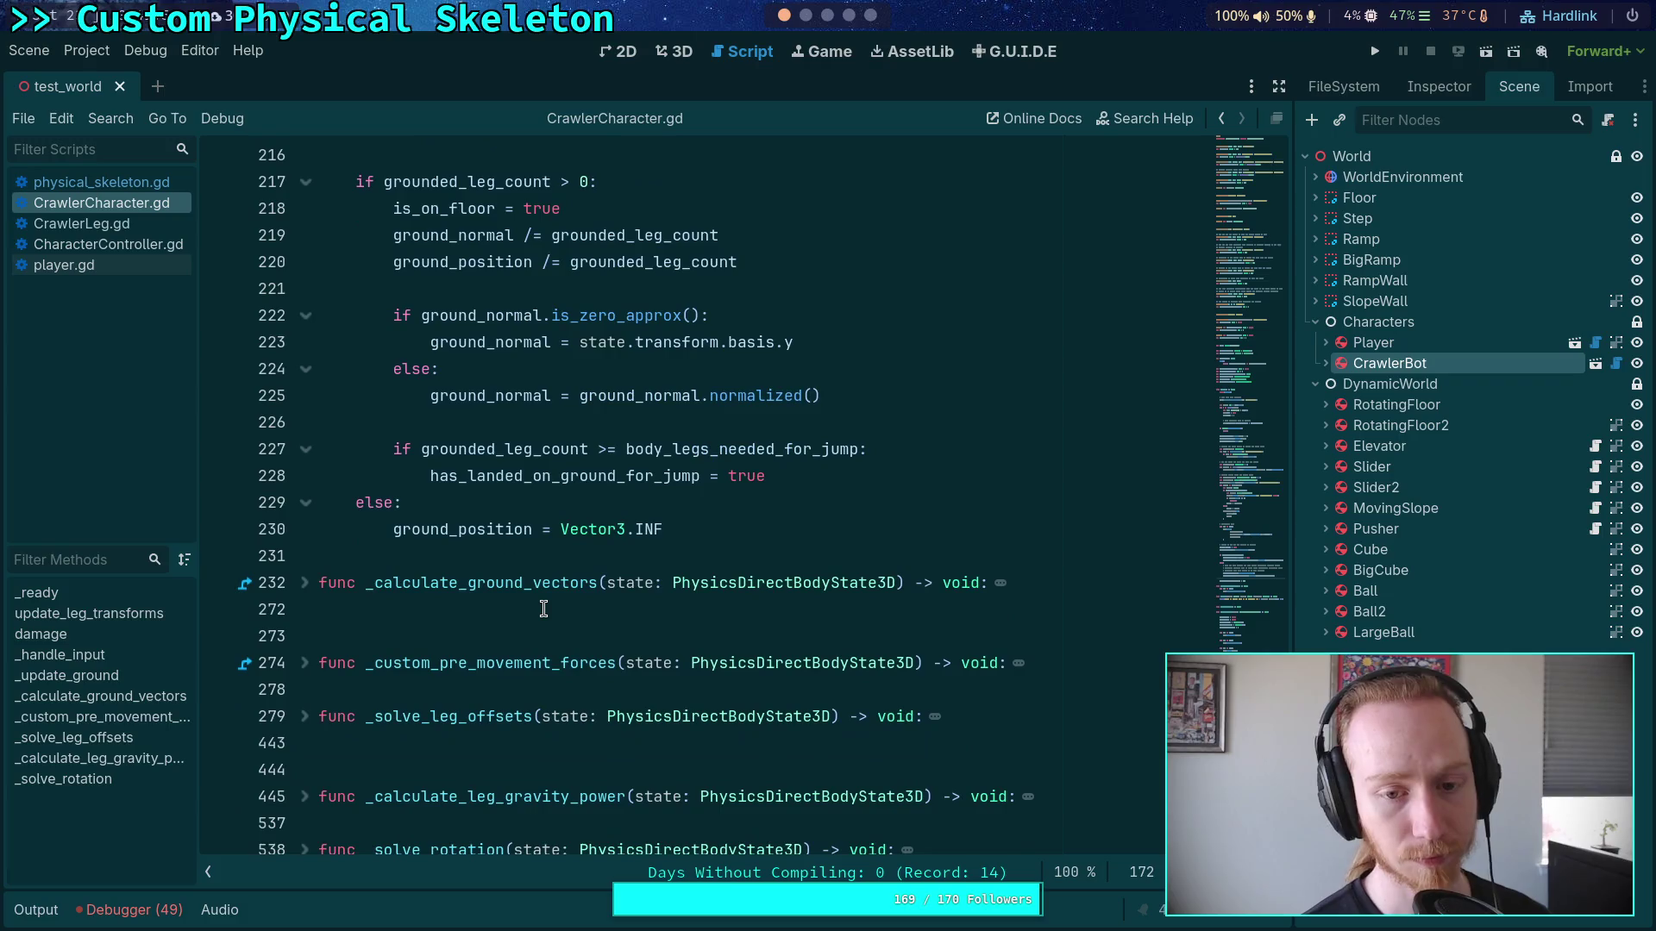
scroll(545, 613, "down", 1)
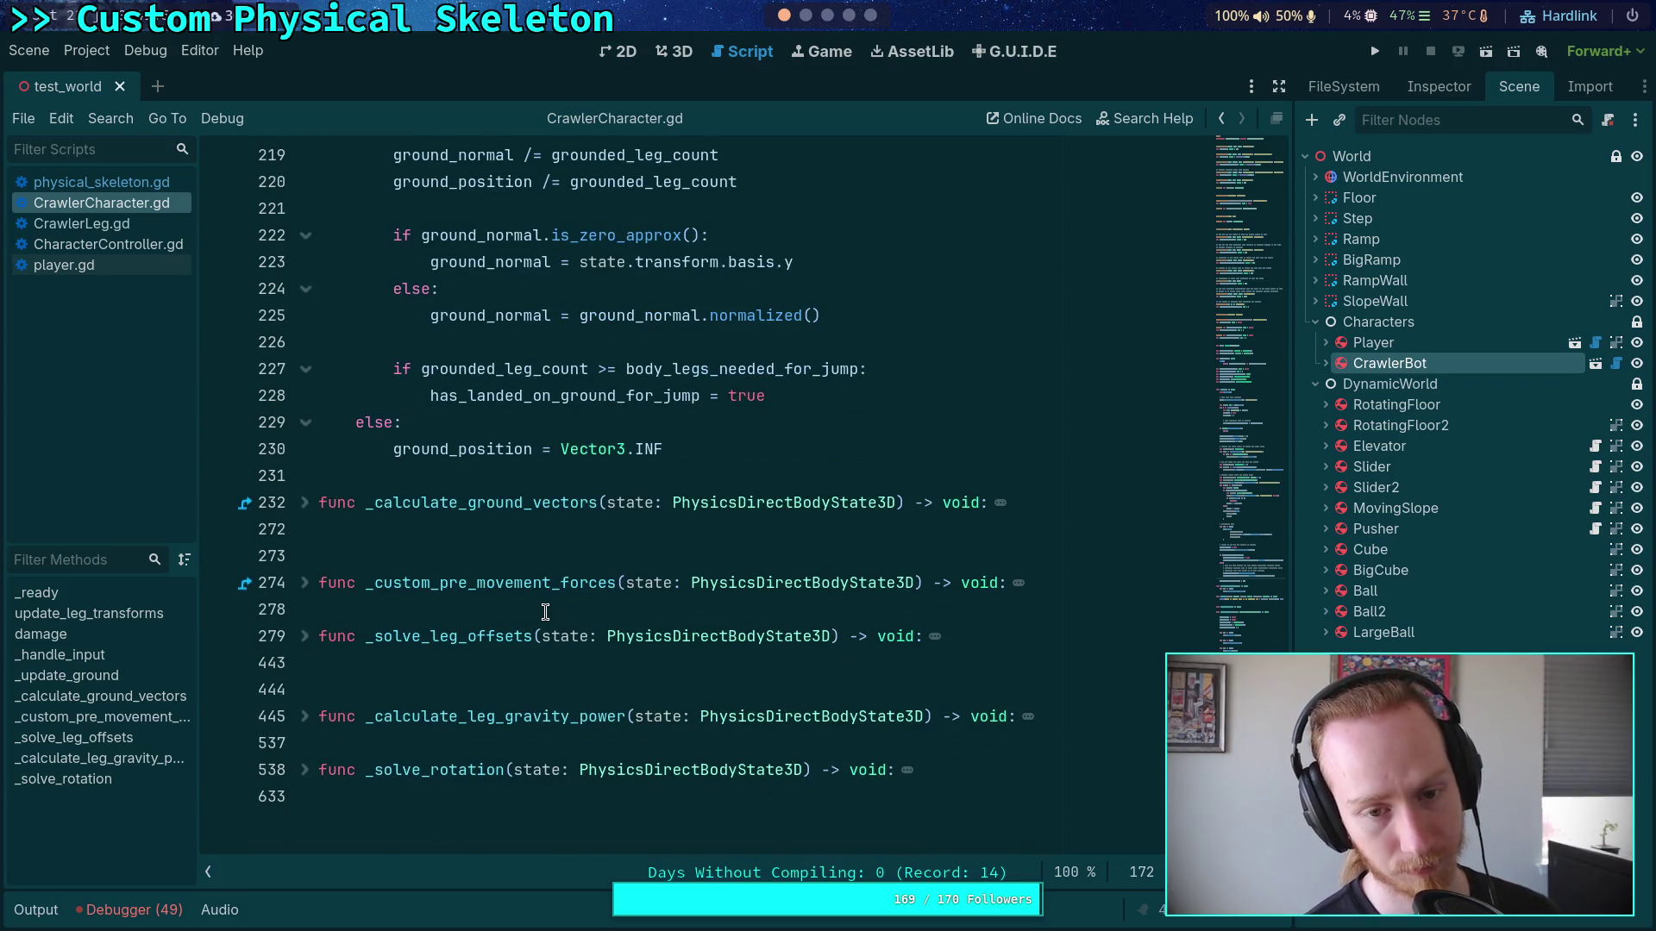
scroll(545, 613, "up", 3)
scroll(545, 612, "up", 1)
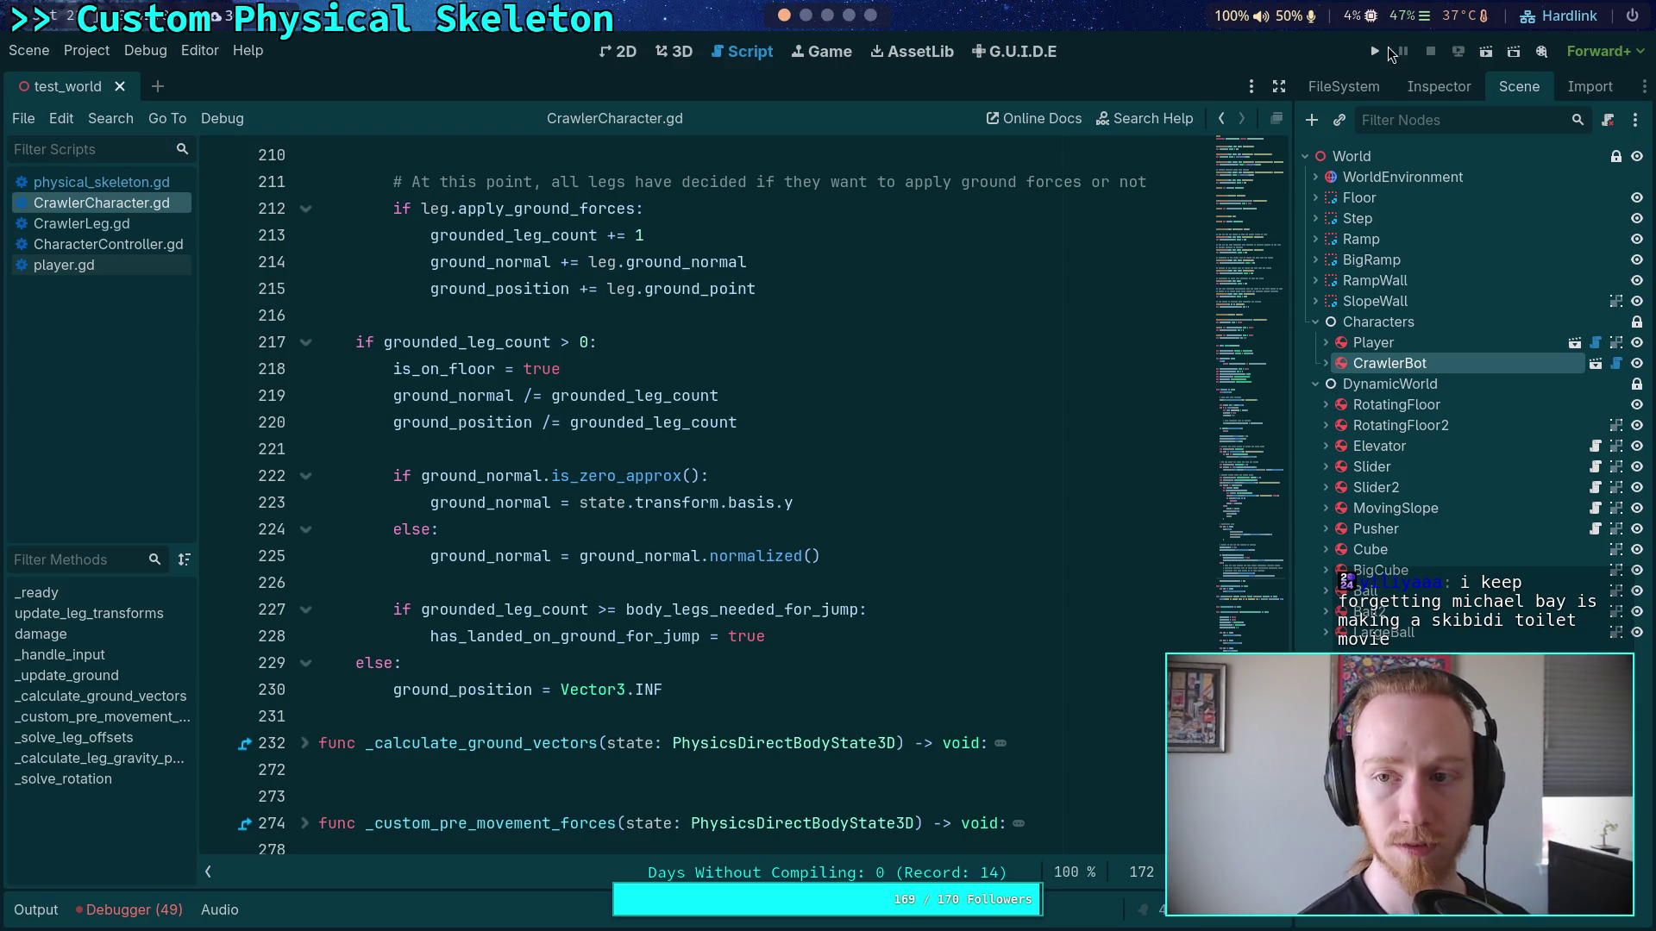
Step: Run the game, take control of the crawler in the game window, then stop with F8
left_click(1374, 51)
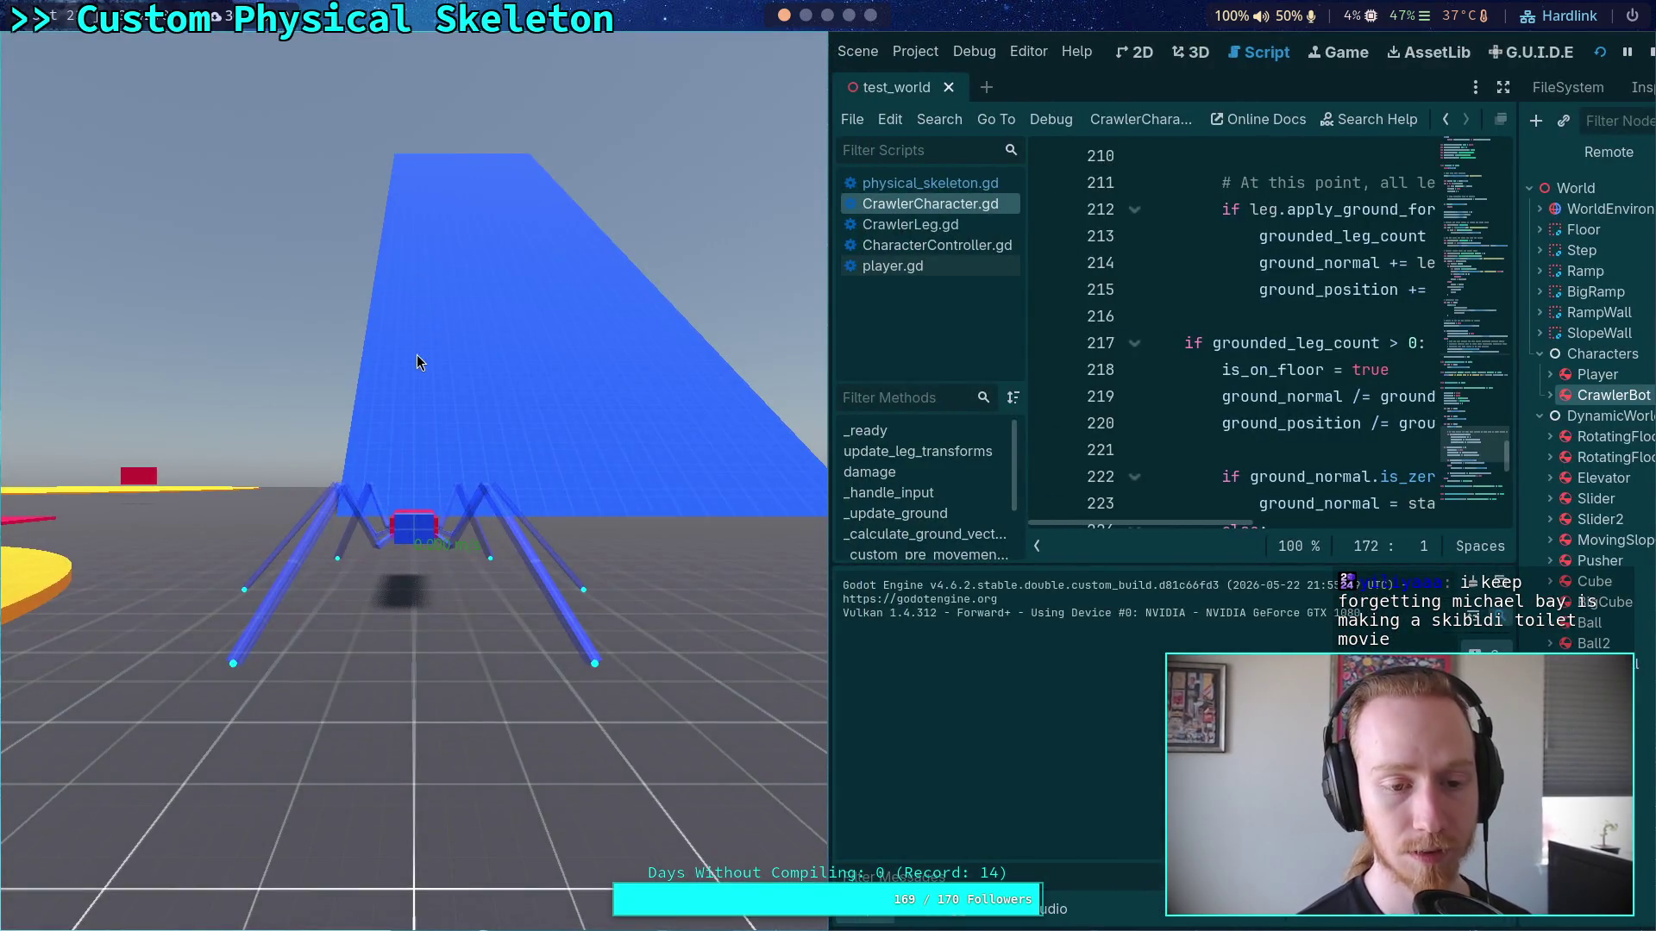
left_click(416, 355)
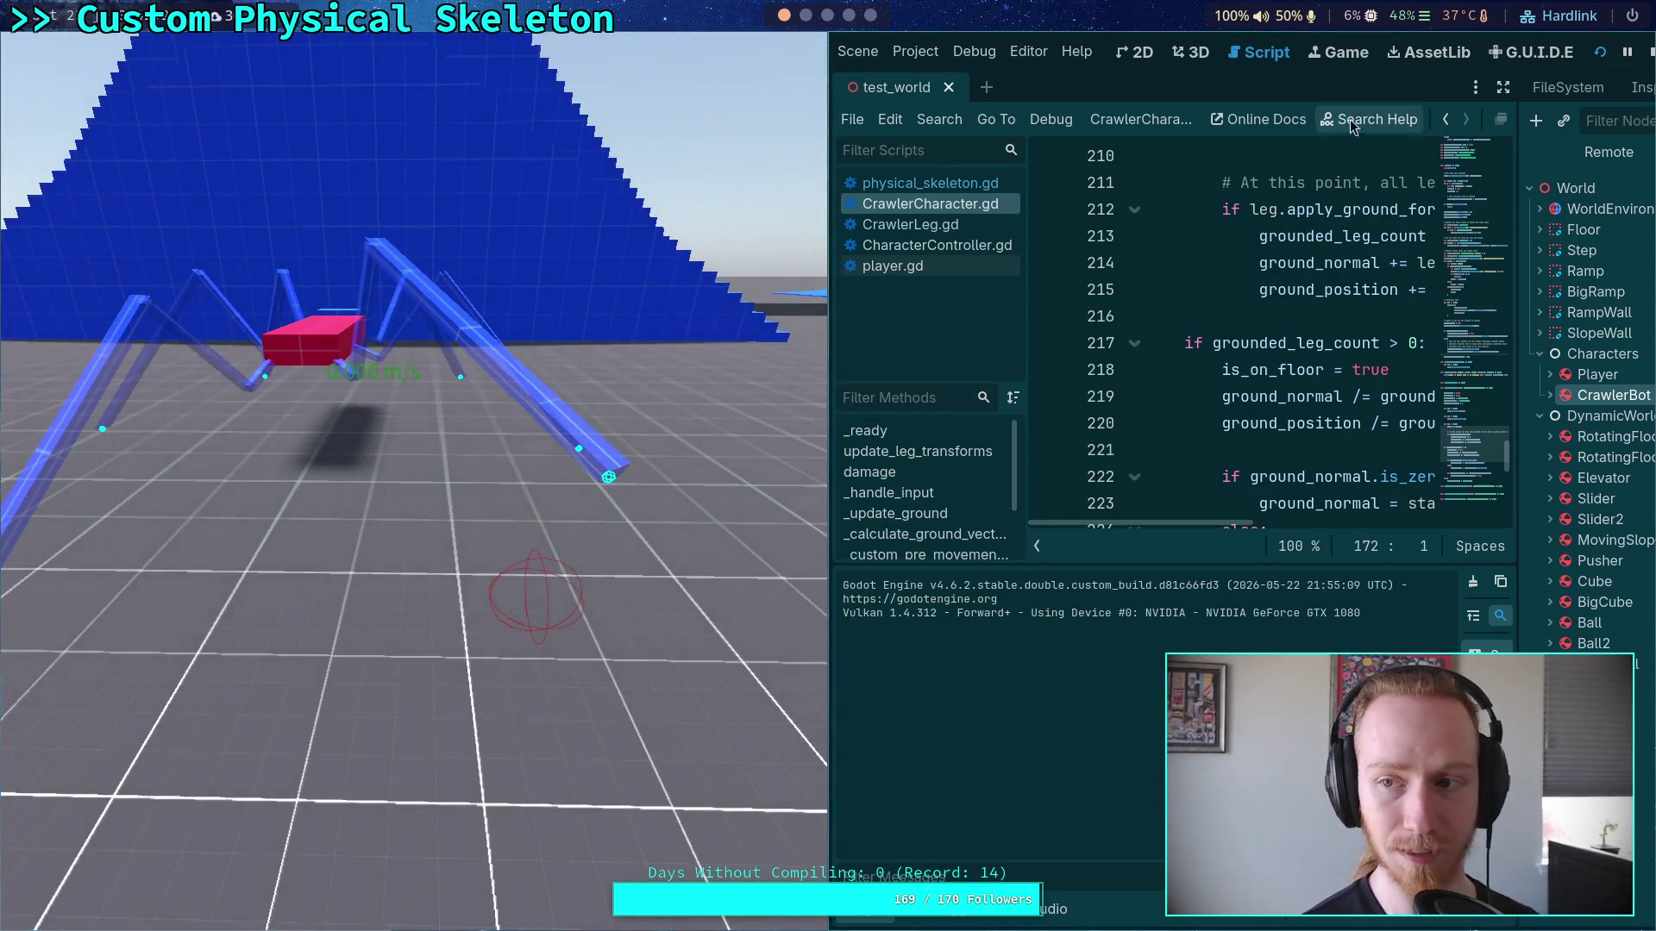
key("F8")
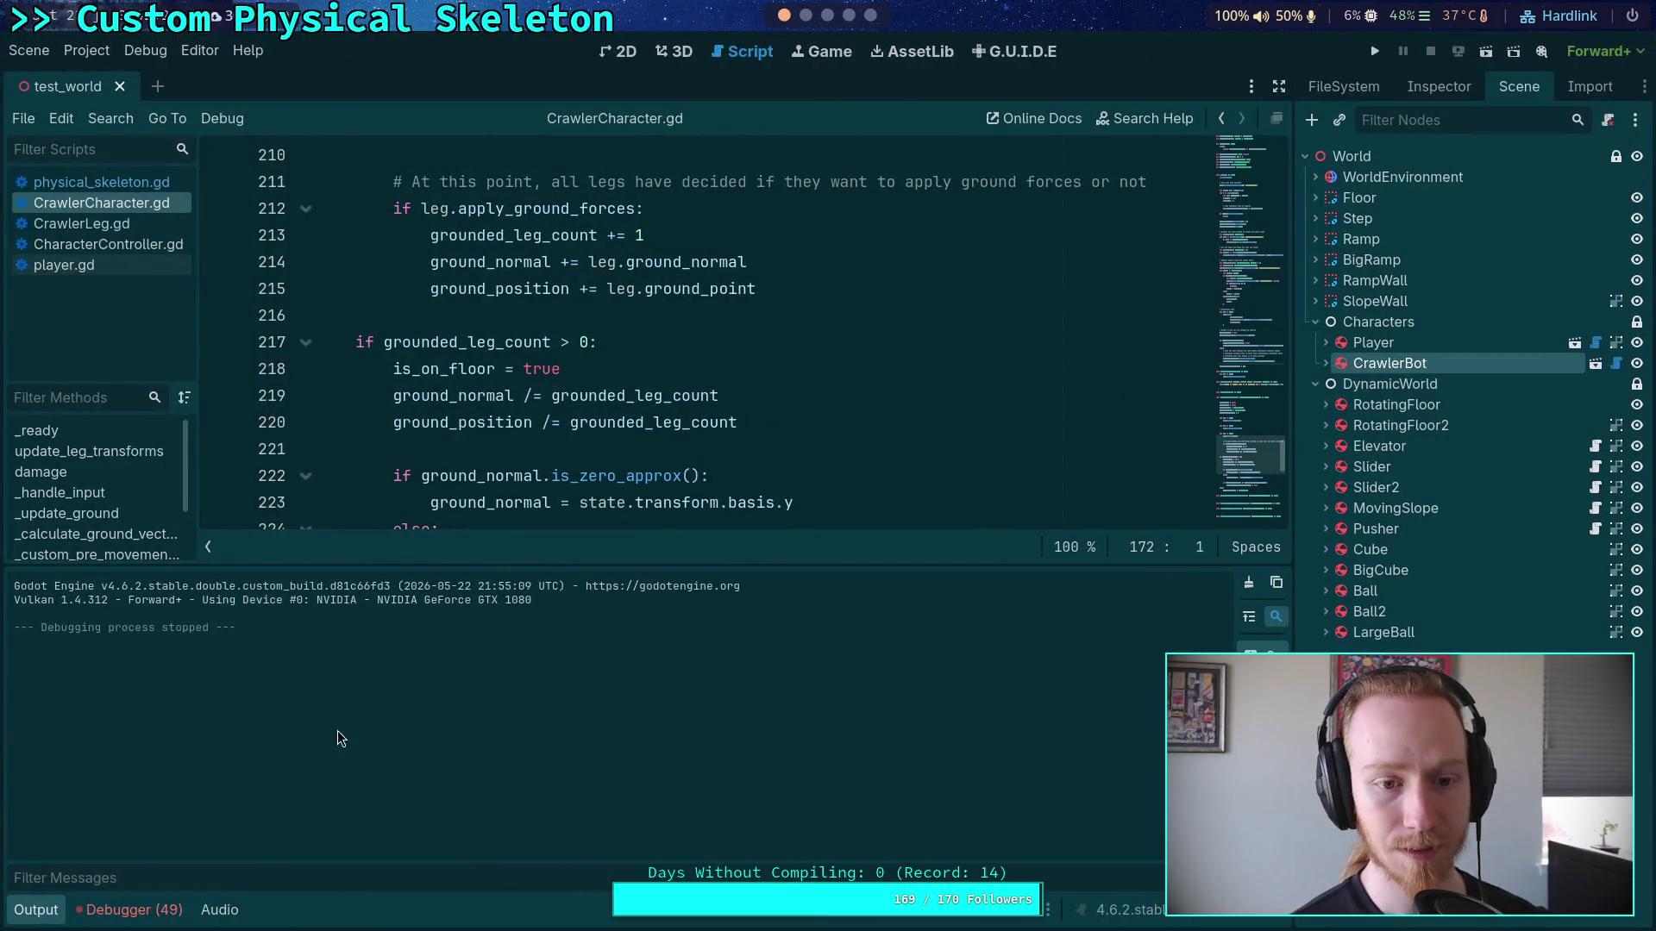
Step: Collapse the Output panel and switch to the GitHub commit 3436ed1 page in the browser
left_click(63, 909)
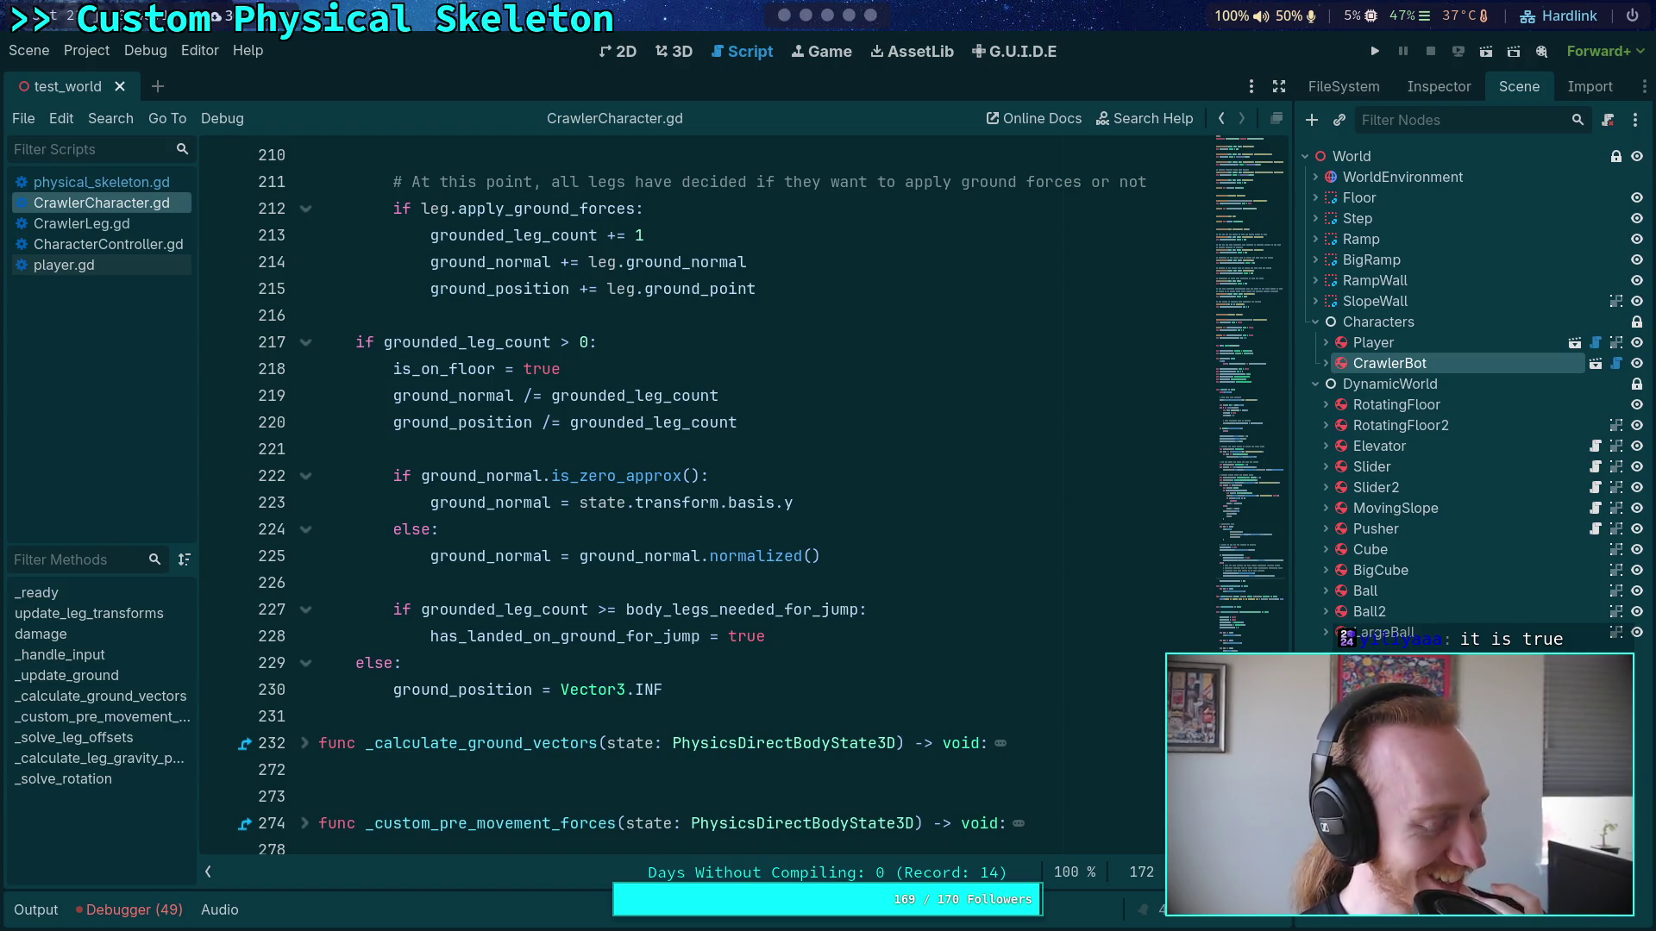
scroll(854, 24, "down", 2)
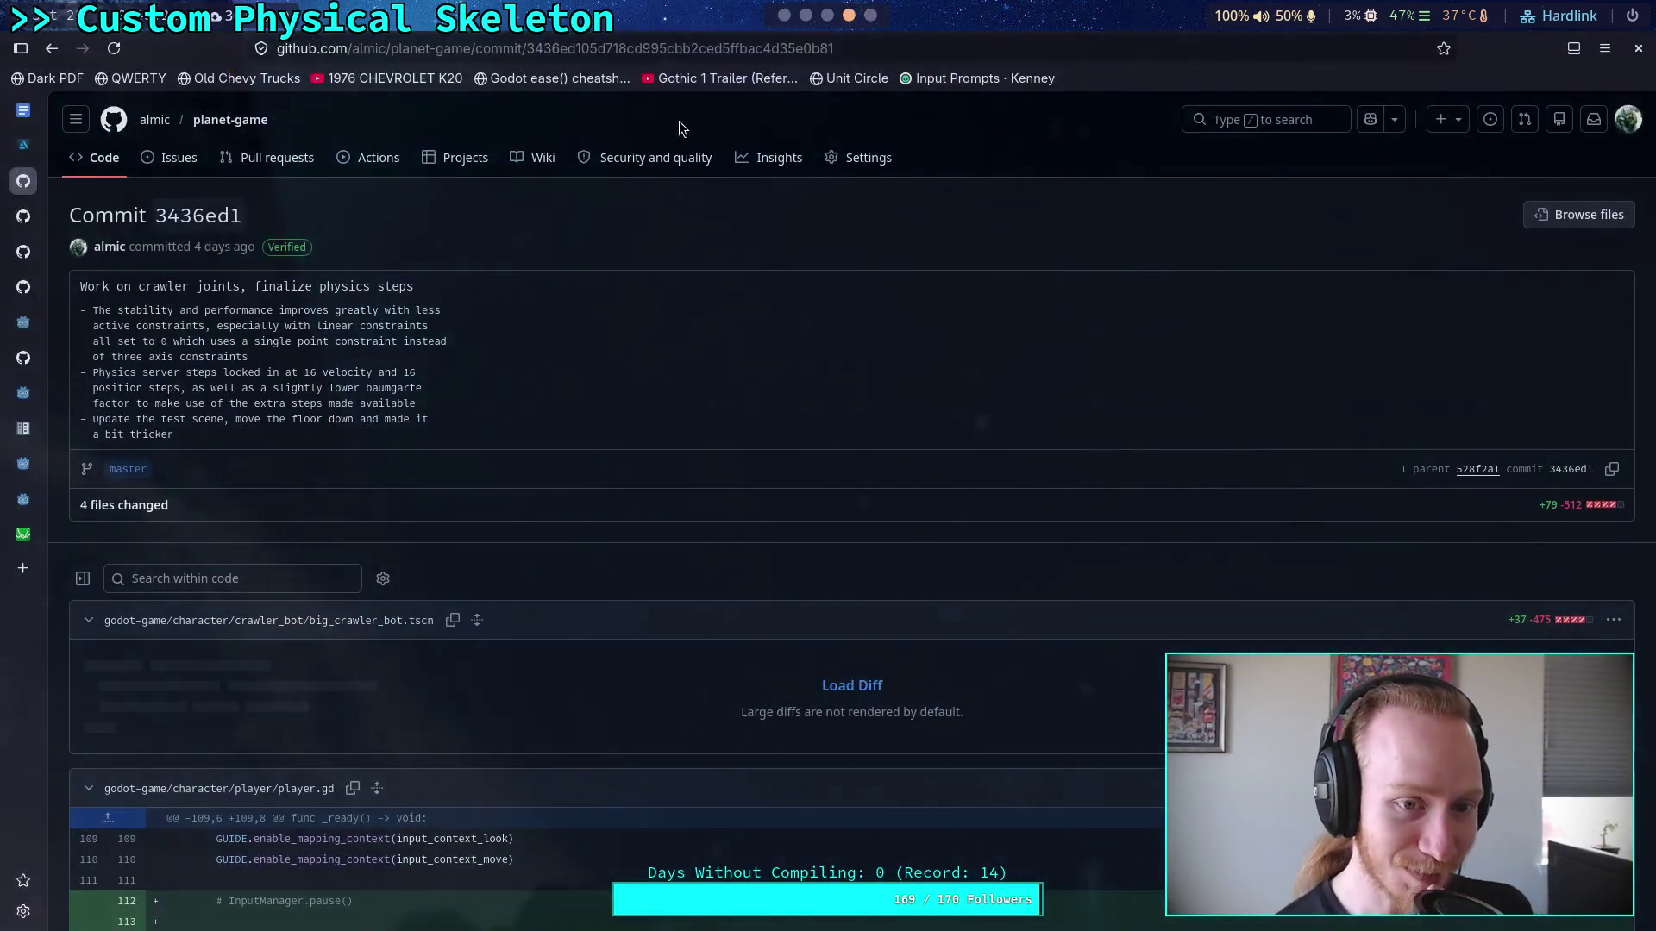
Step: Search the web for 'michael bay skibidi toilet' in a new tab
left_click(23, 568)
type("michael bay")
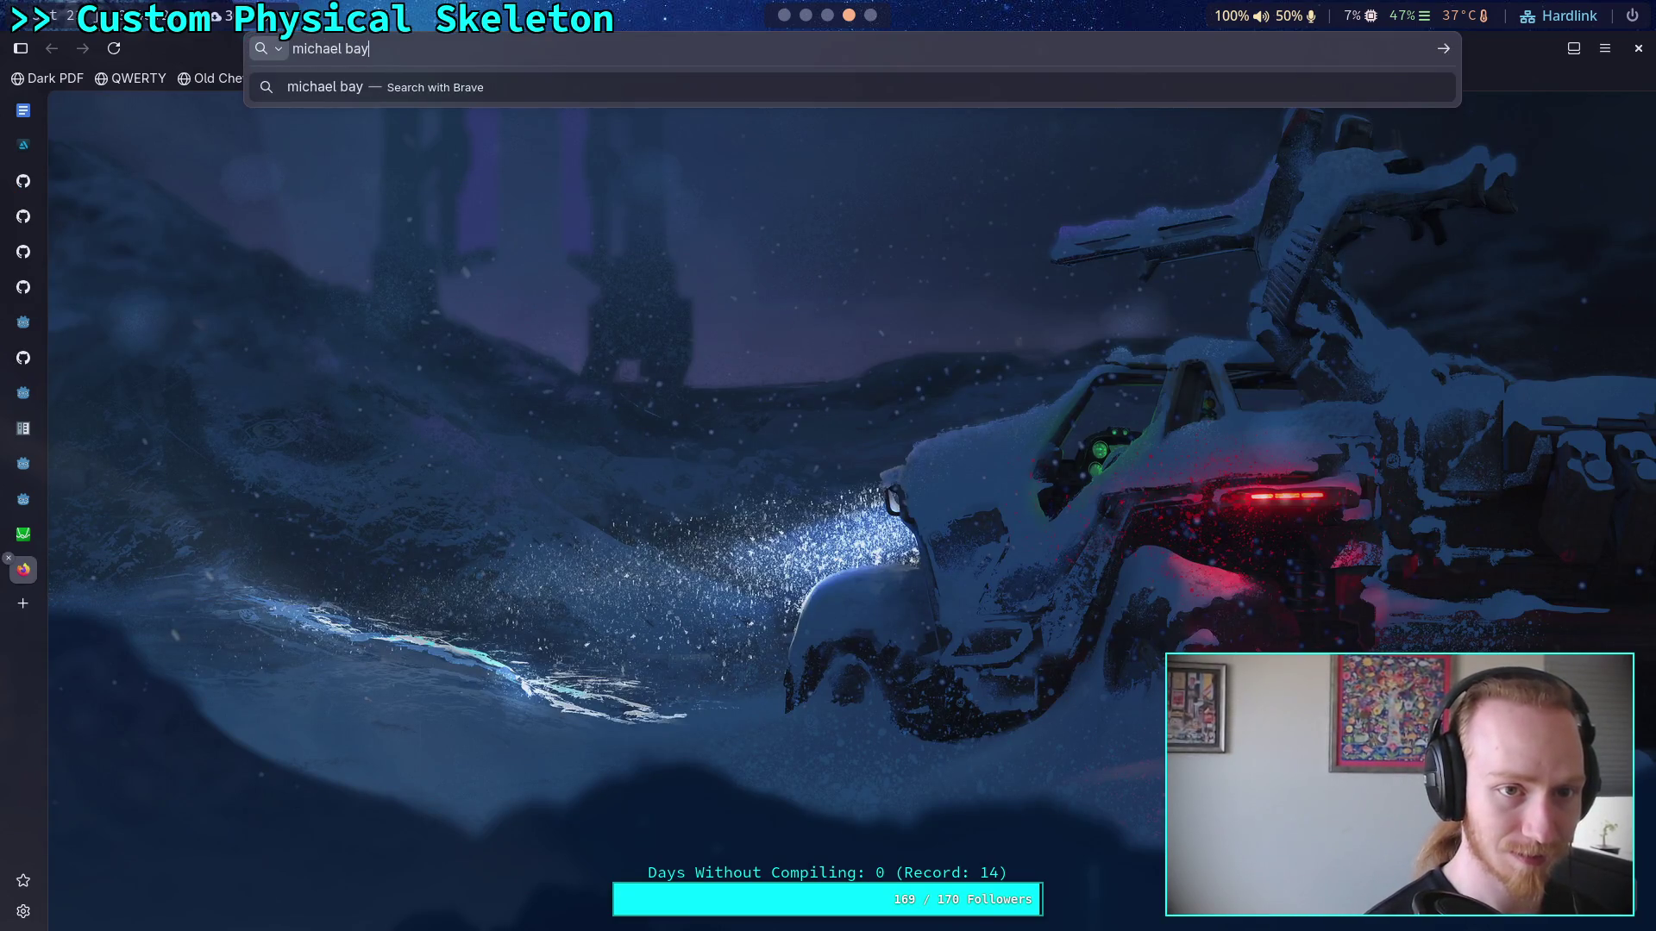
type(" skibidi toilet")
key("Return")
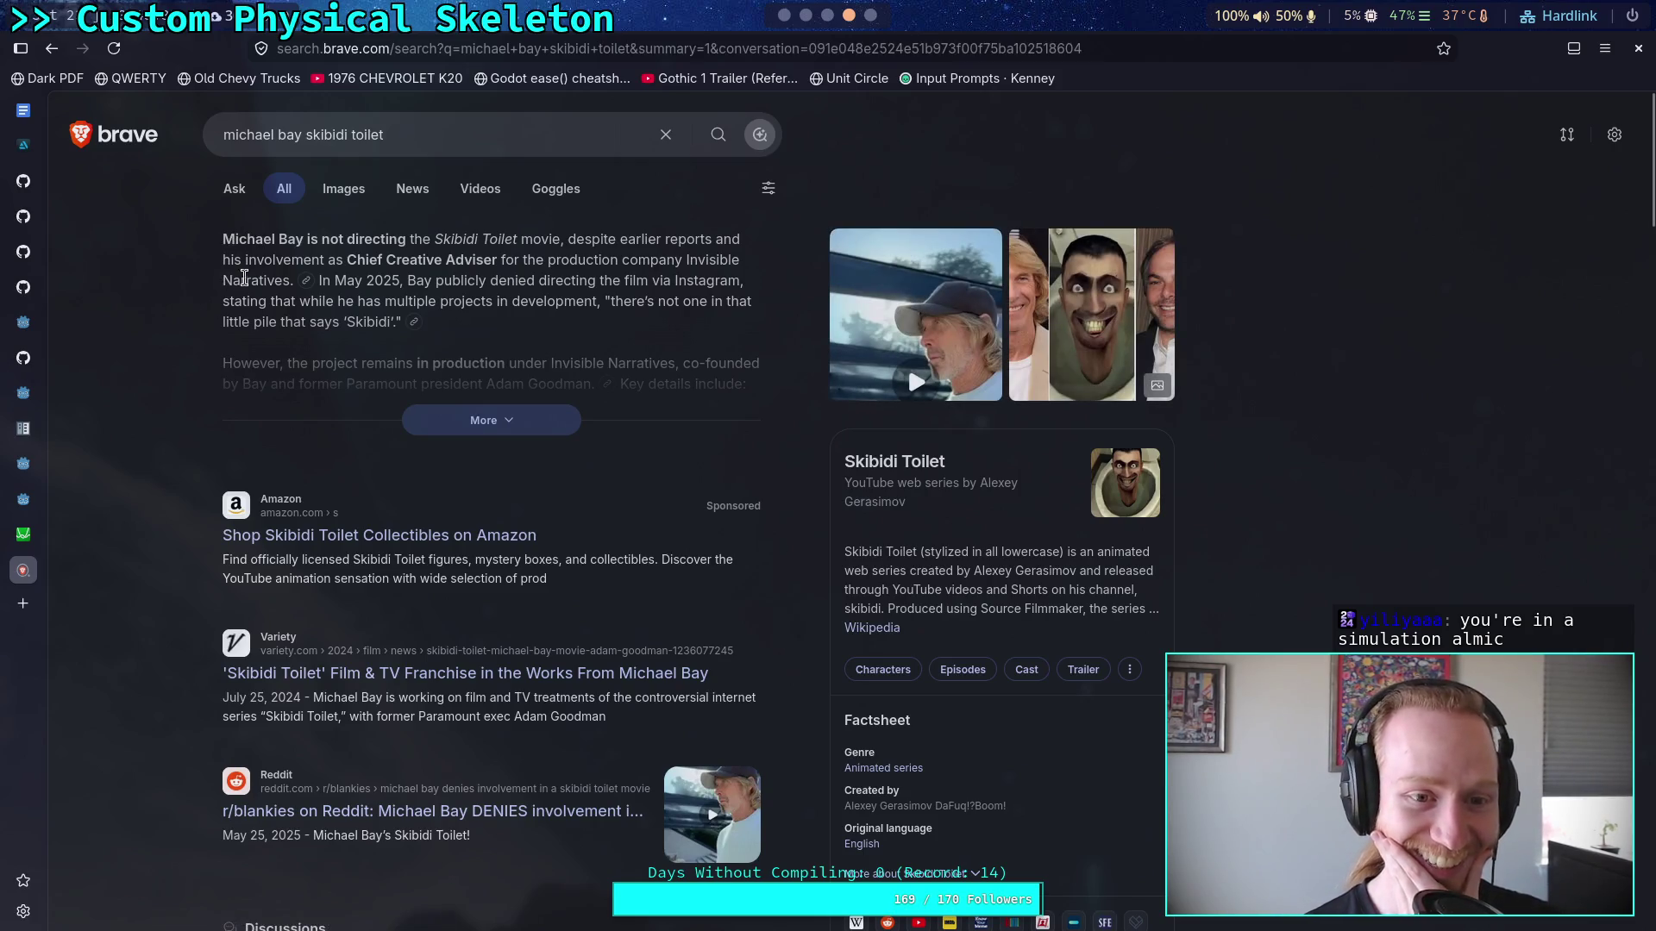
Step: Browse the results, noting the 24 July 2024 date, and open the World of Reel article
scroll(99, 510, "down", 2)
scroll(109, 497, "down", 4)
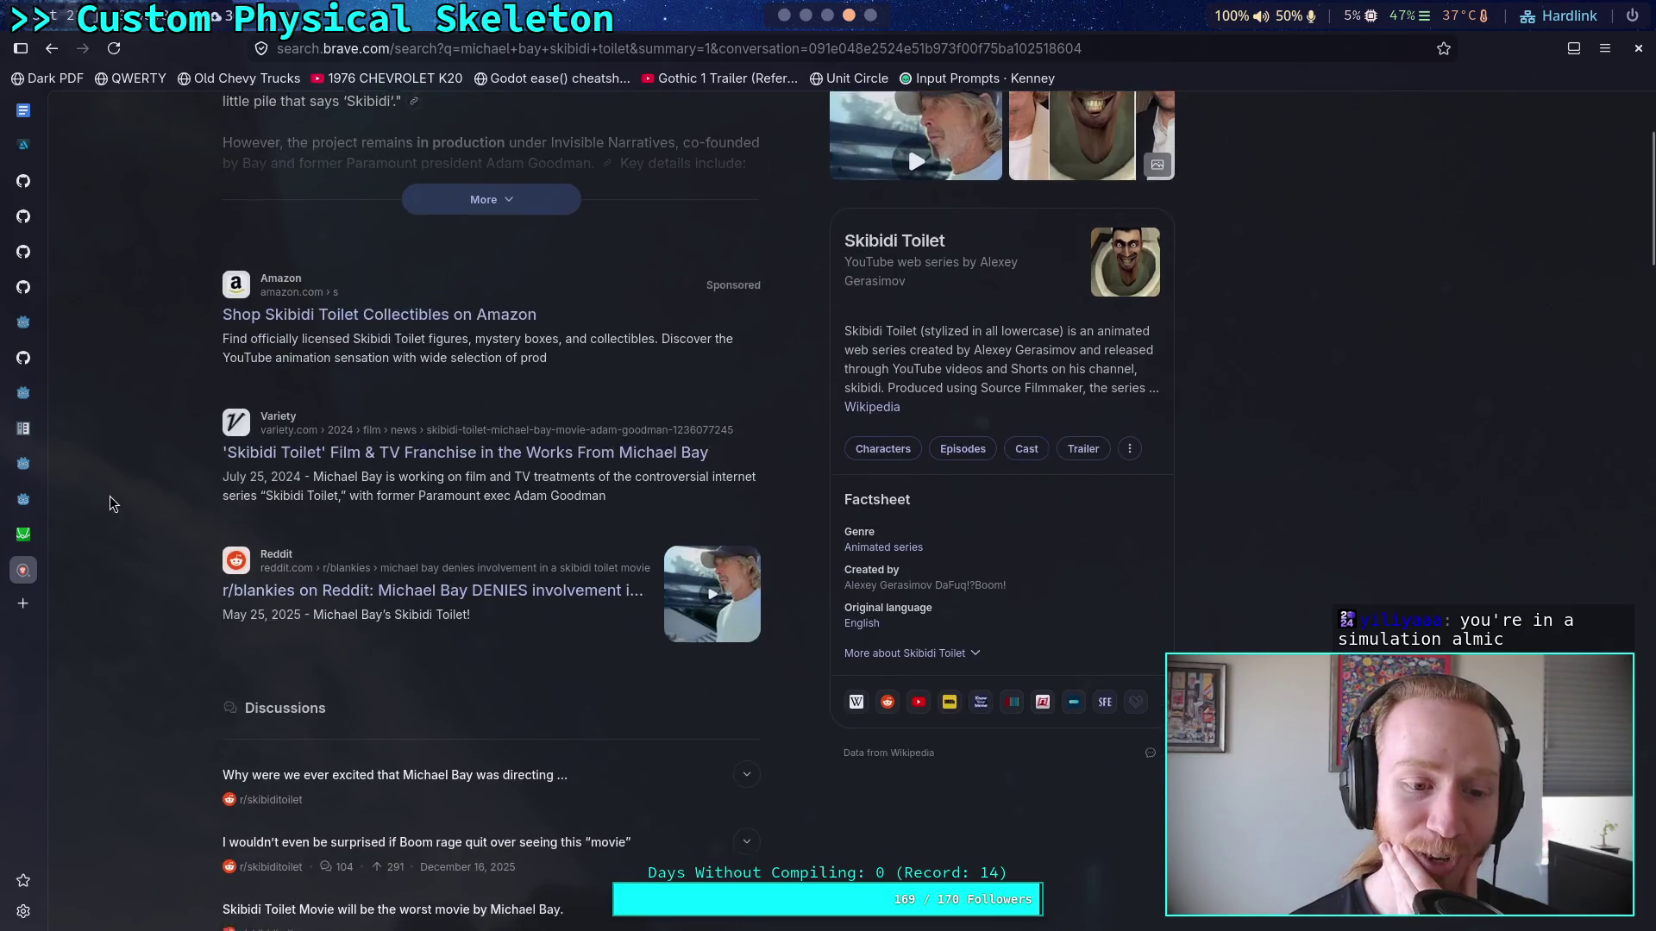
scroll(111, 488, "up", 6)
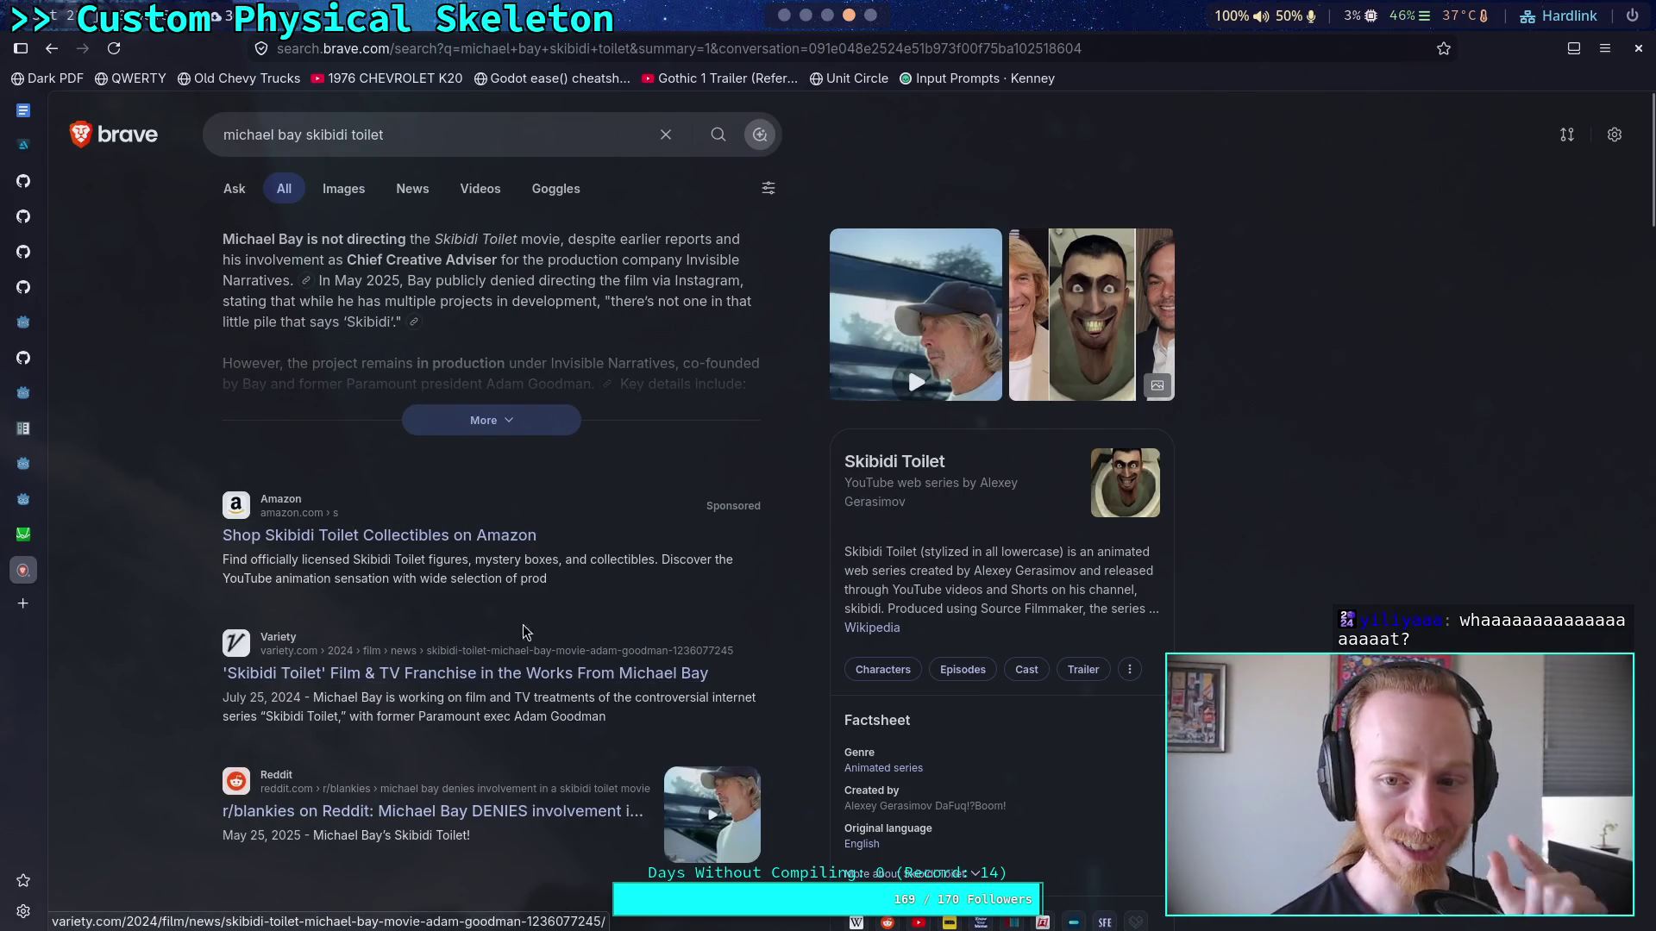
scroll(389, 559, "down", 2)
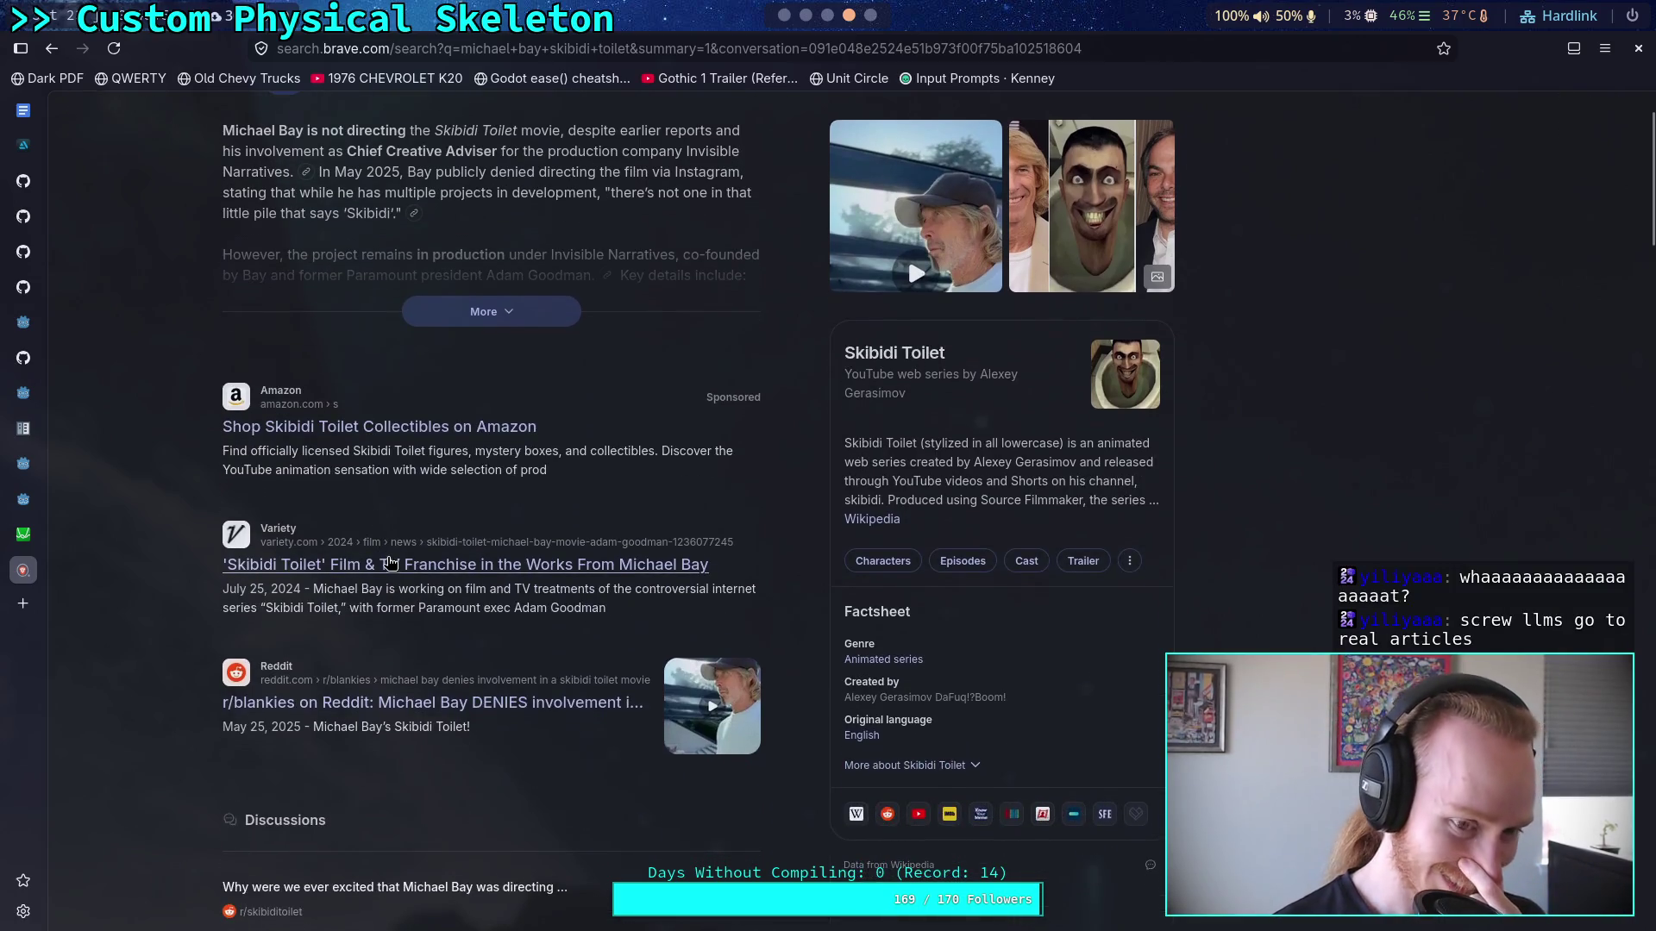
scroll(390, 559, "down", 6)
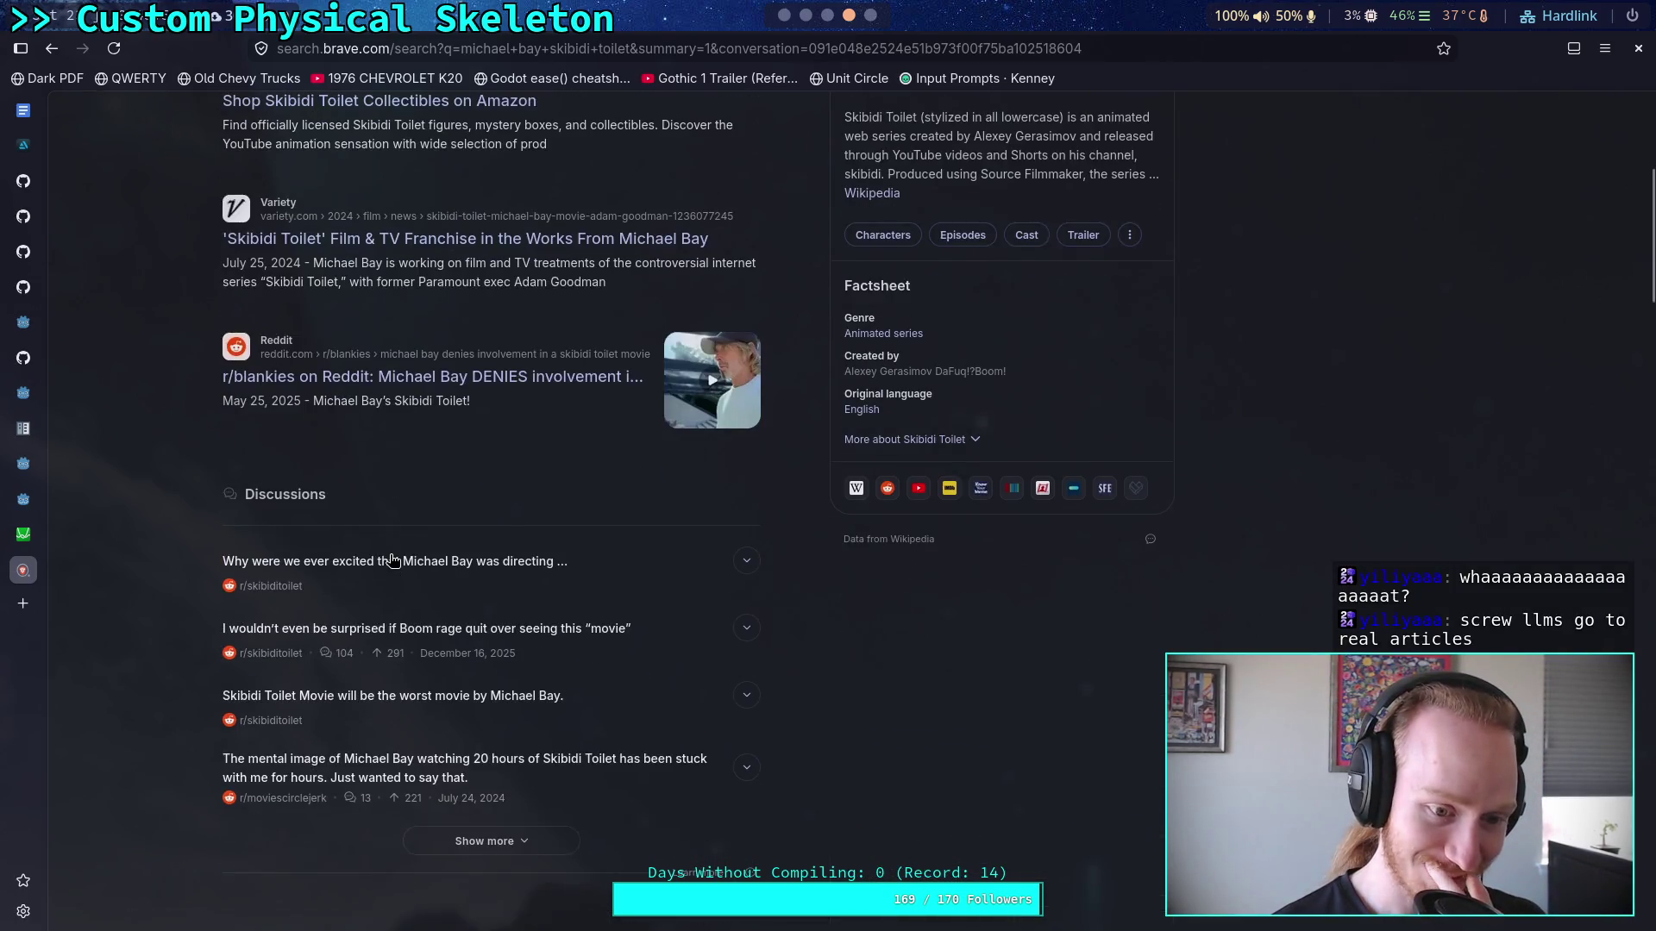
scroll(390, 557, "down", 6)
scroll(390, 555, "down", 10)
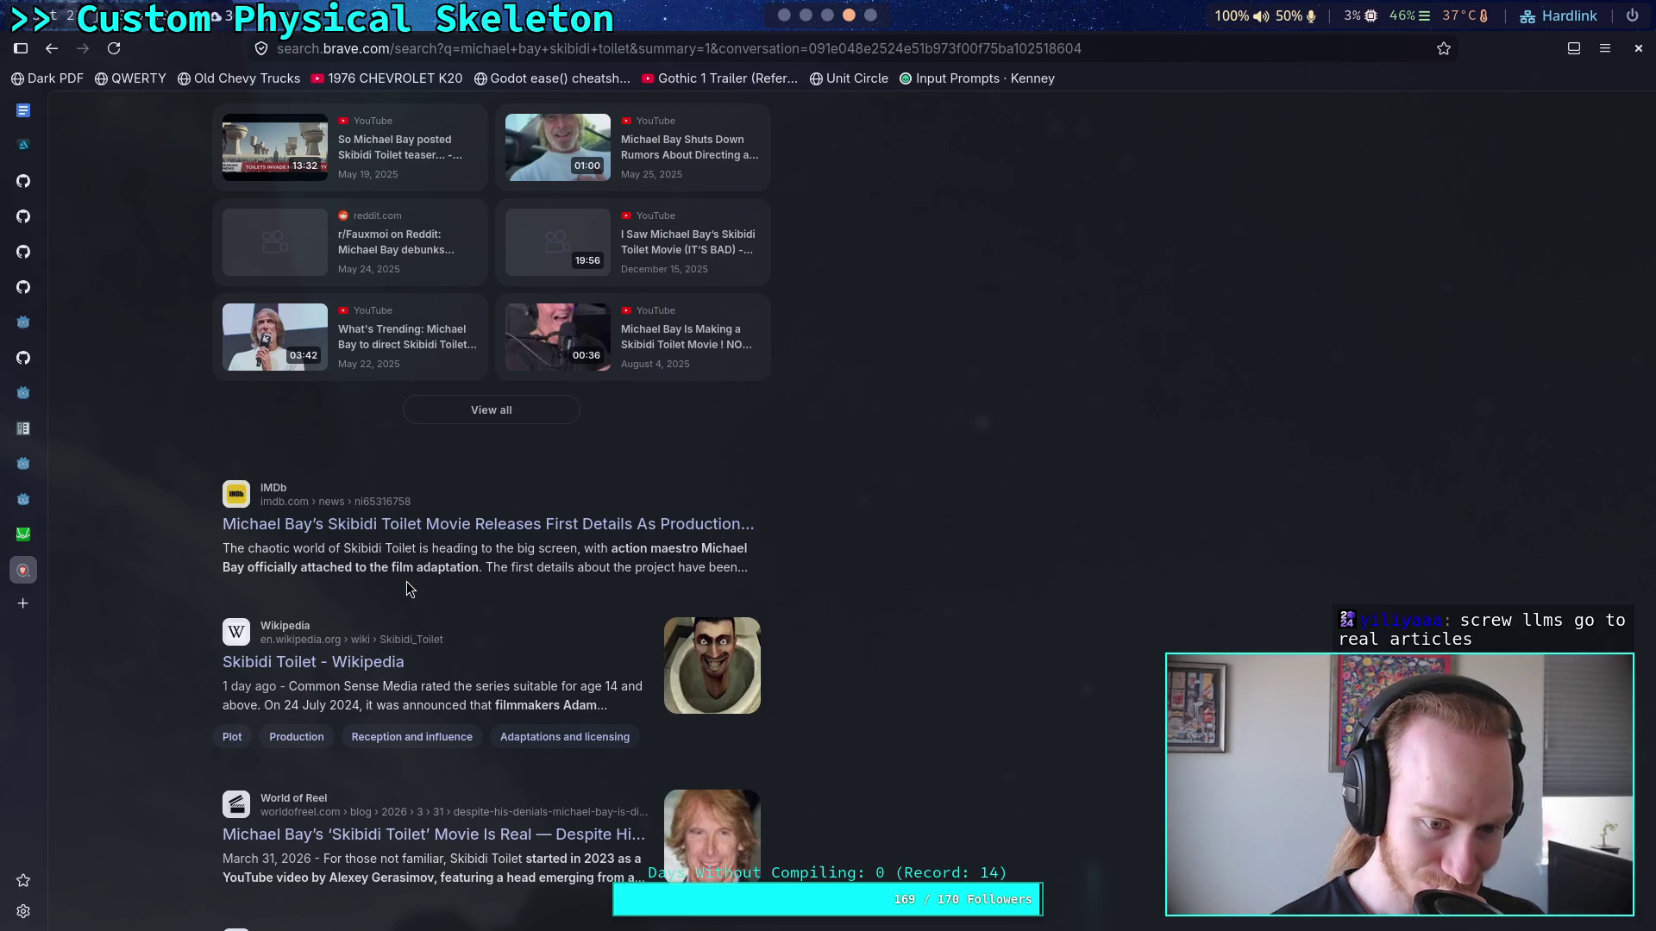
left_click_drag(360, 707, 263, 707)
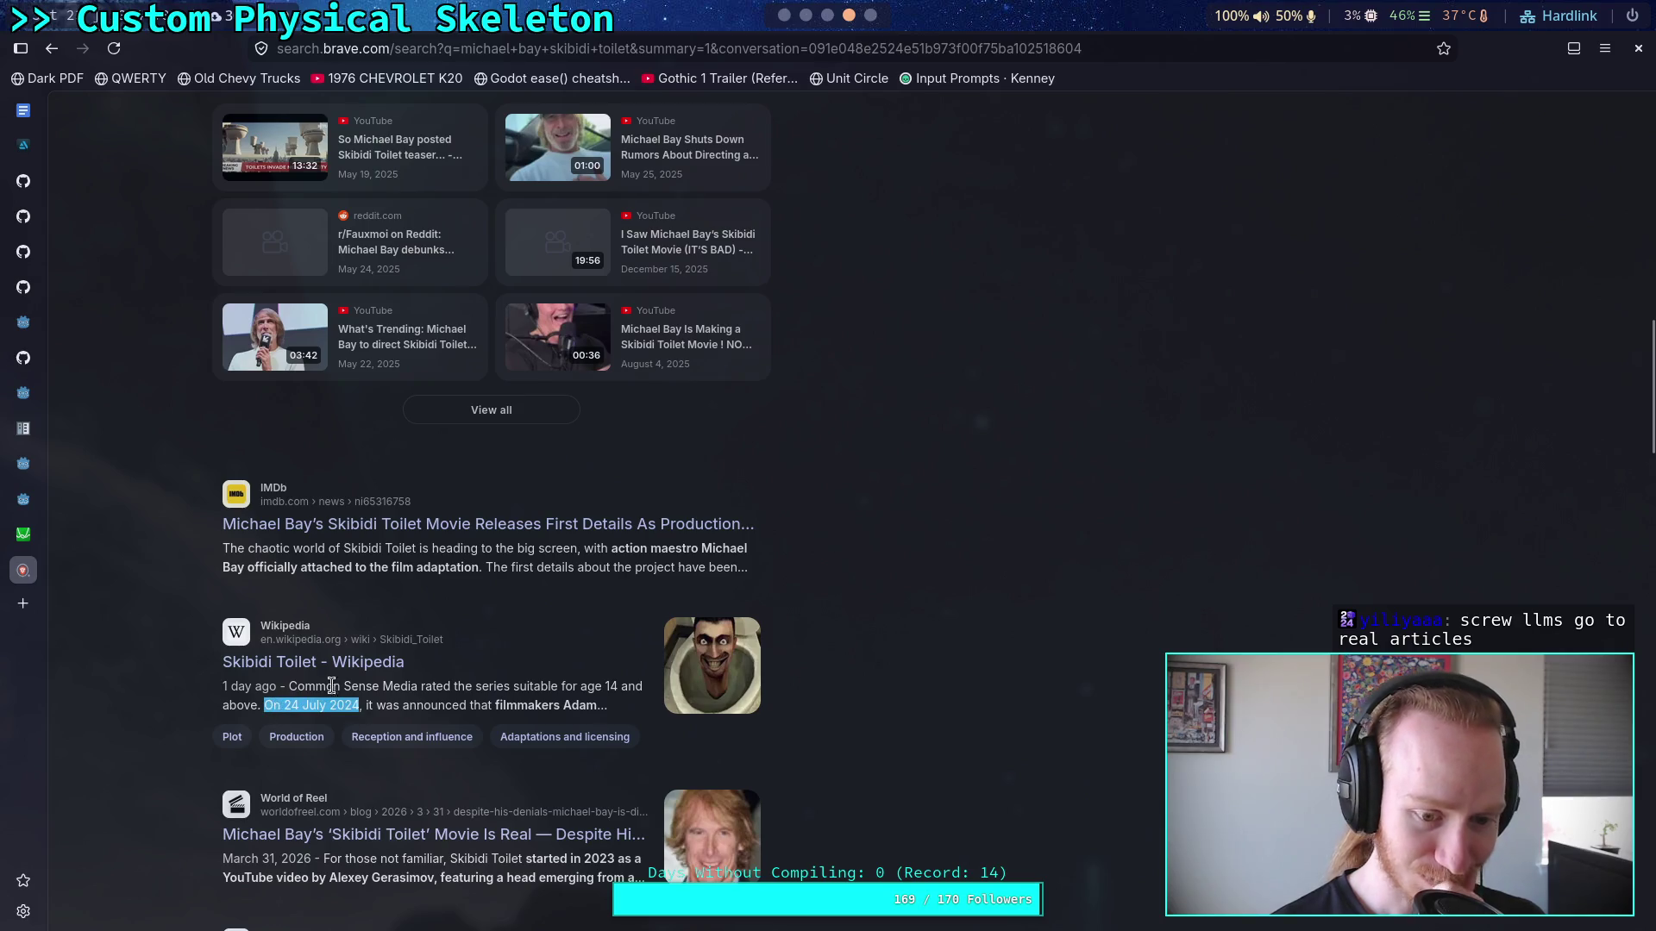
scroll(494, 695, "down", 3)
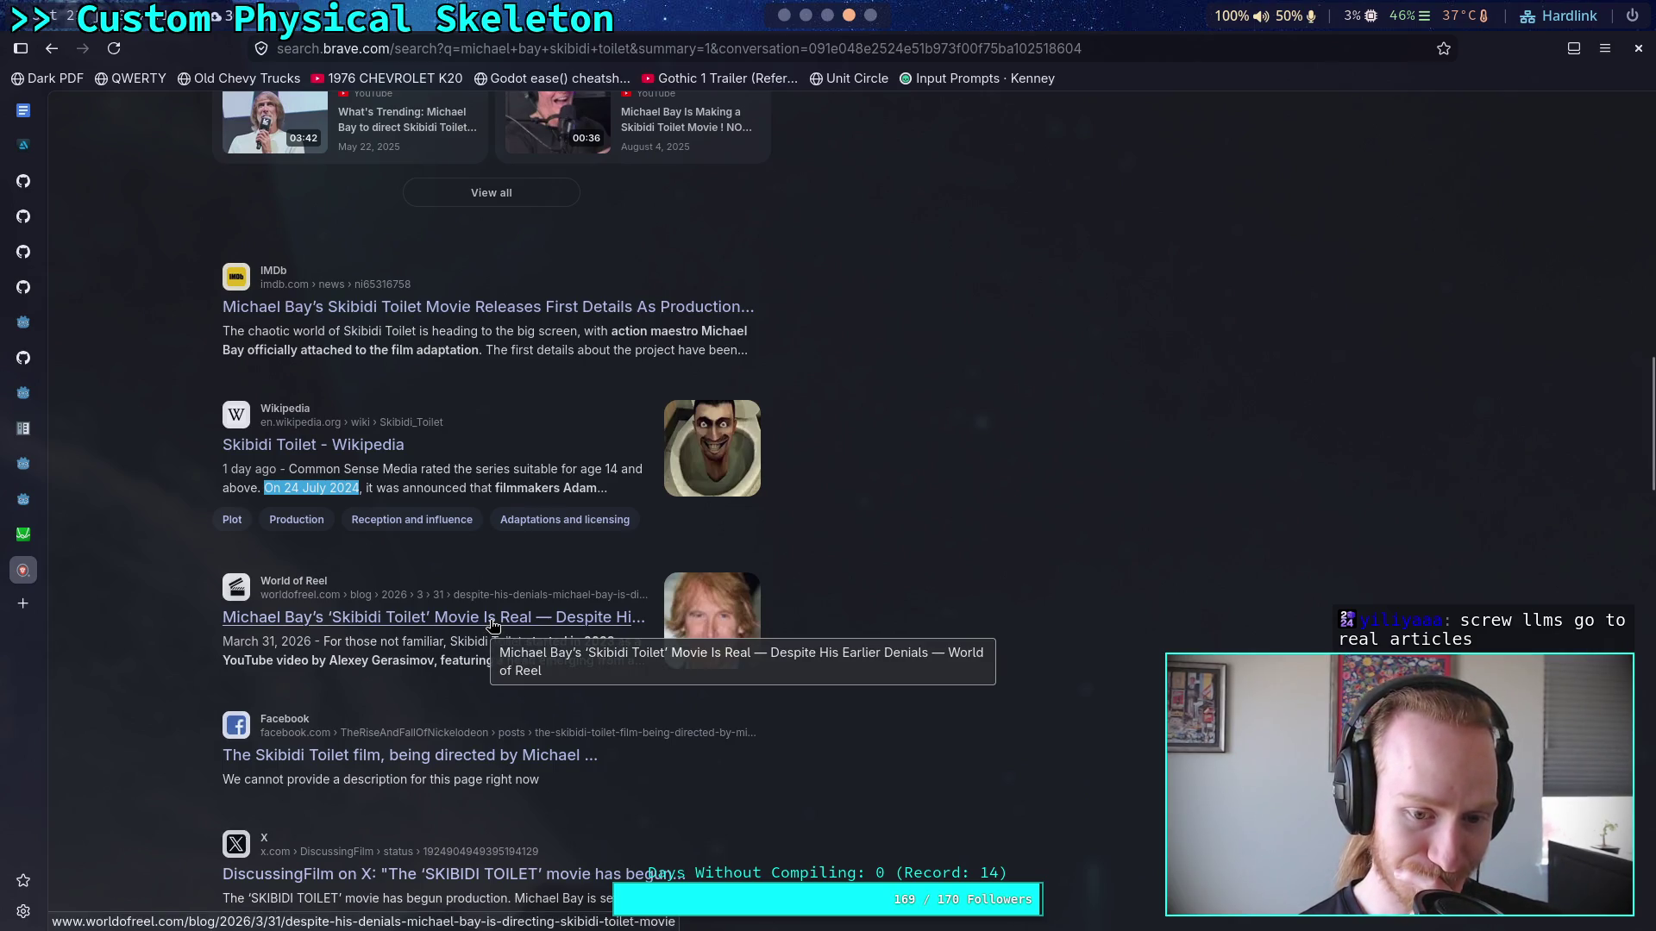
left_click(492, 617)
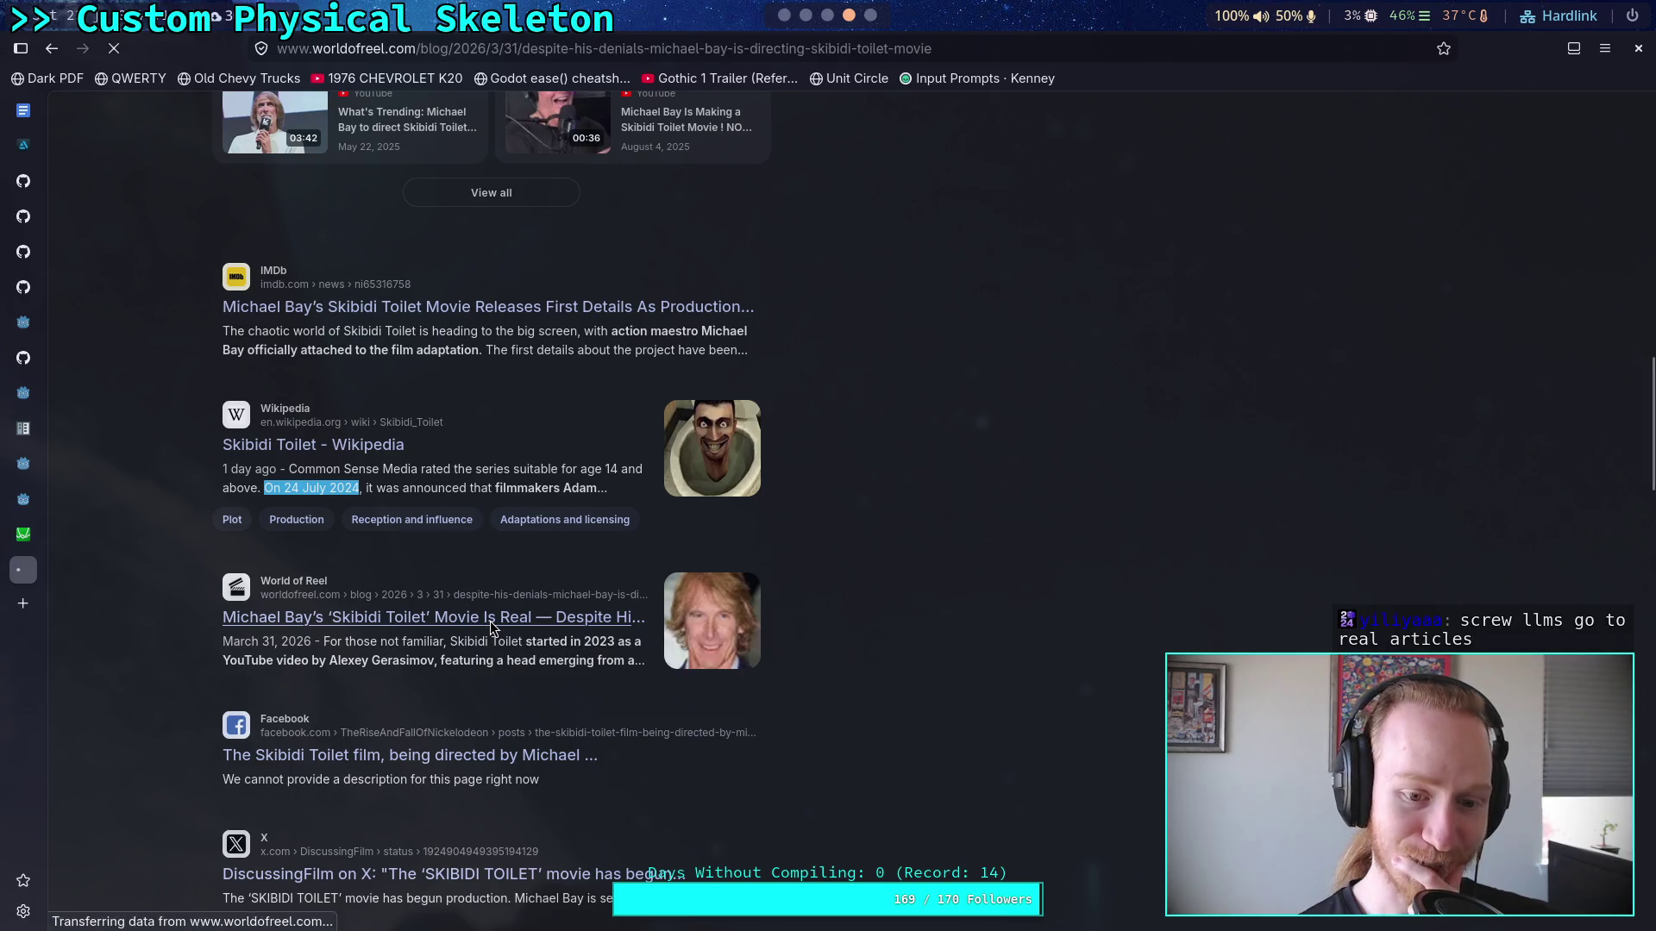
Step: Dismiss the newsletter popup, read the Skibidi Toilet article, and close the World of Reel tab
scroll(486, 627, "down", 9)
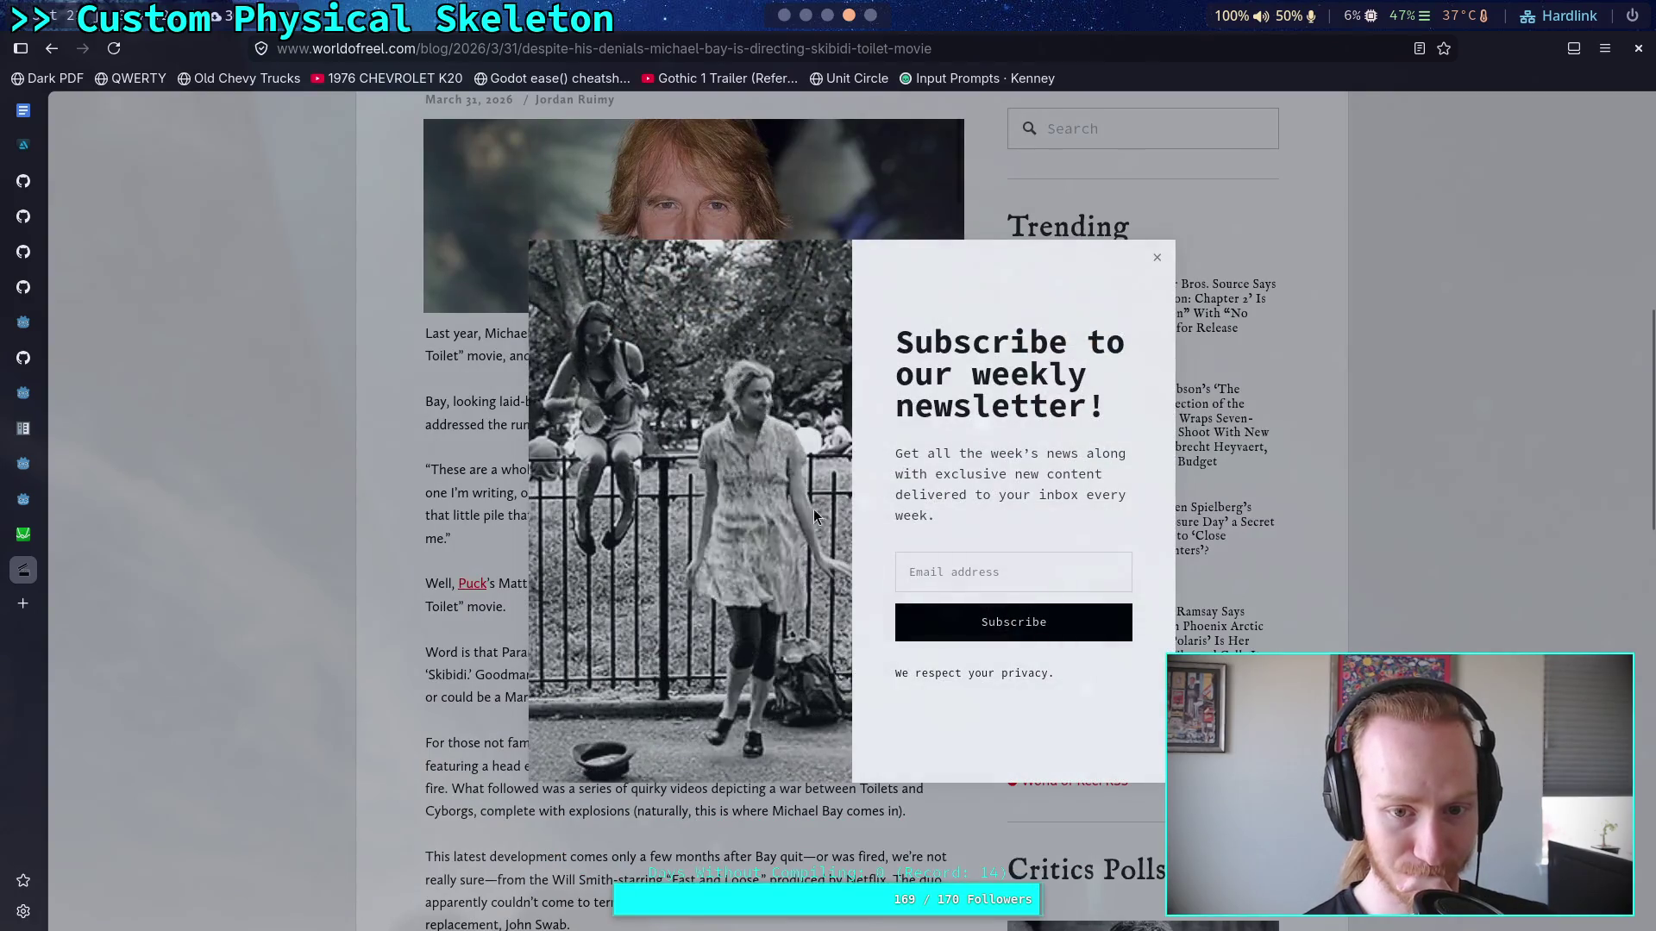
left_click(1157, 257)
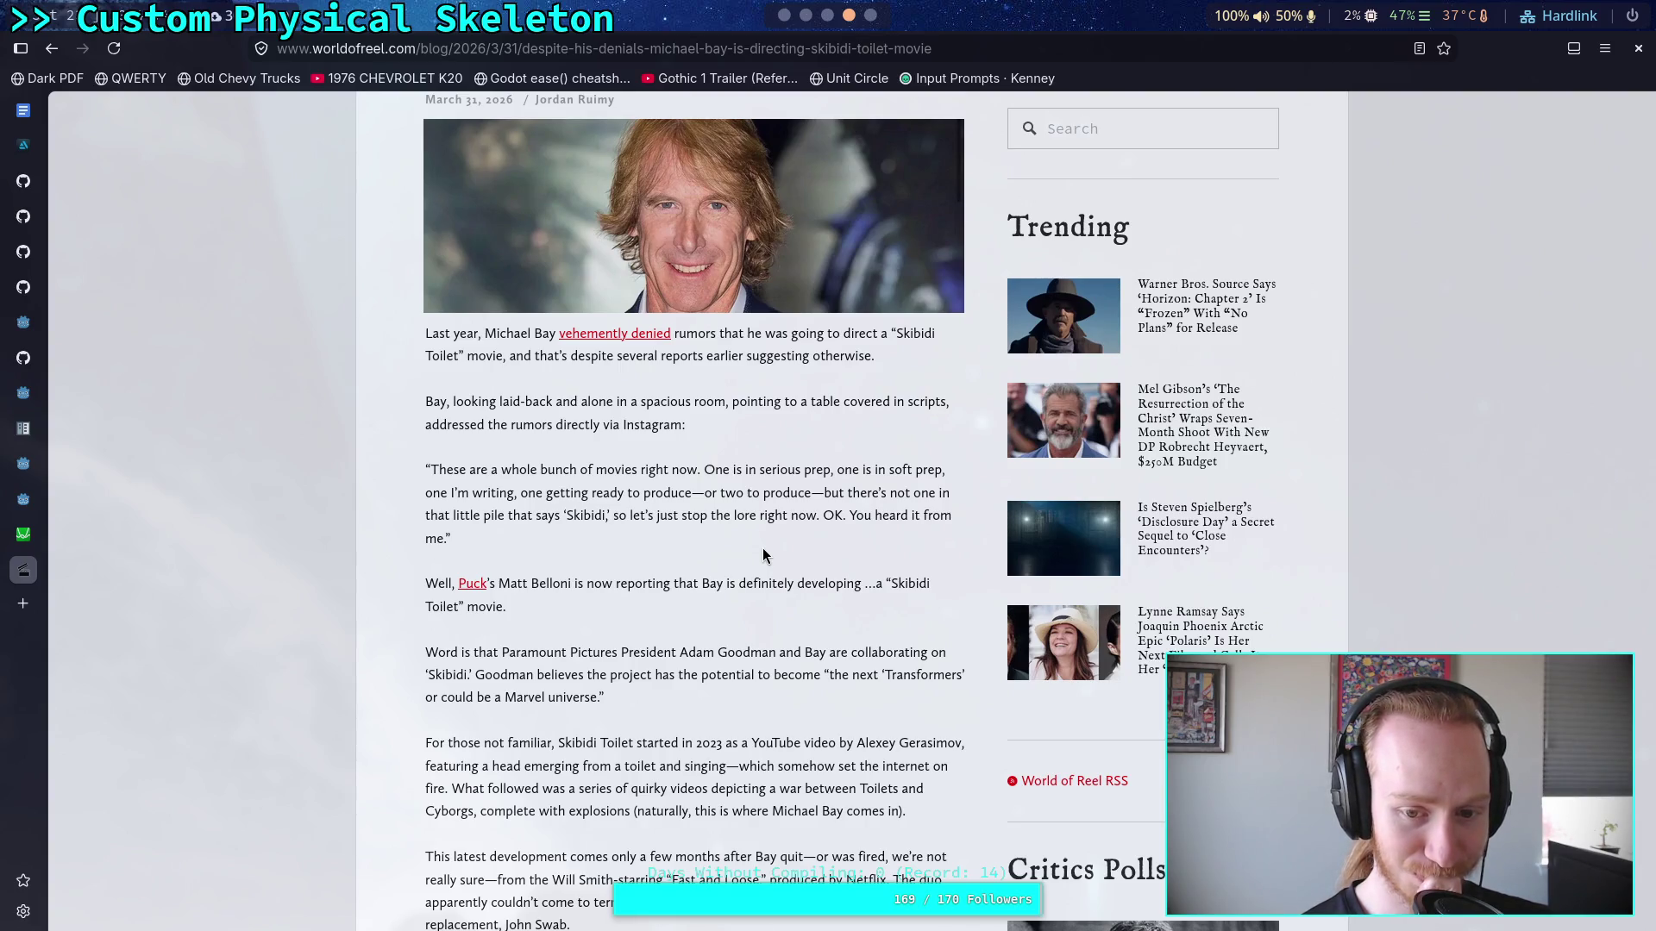
left_click_drag(587, 583, 864, 584)
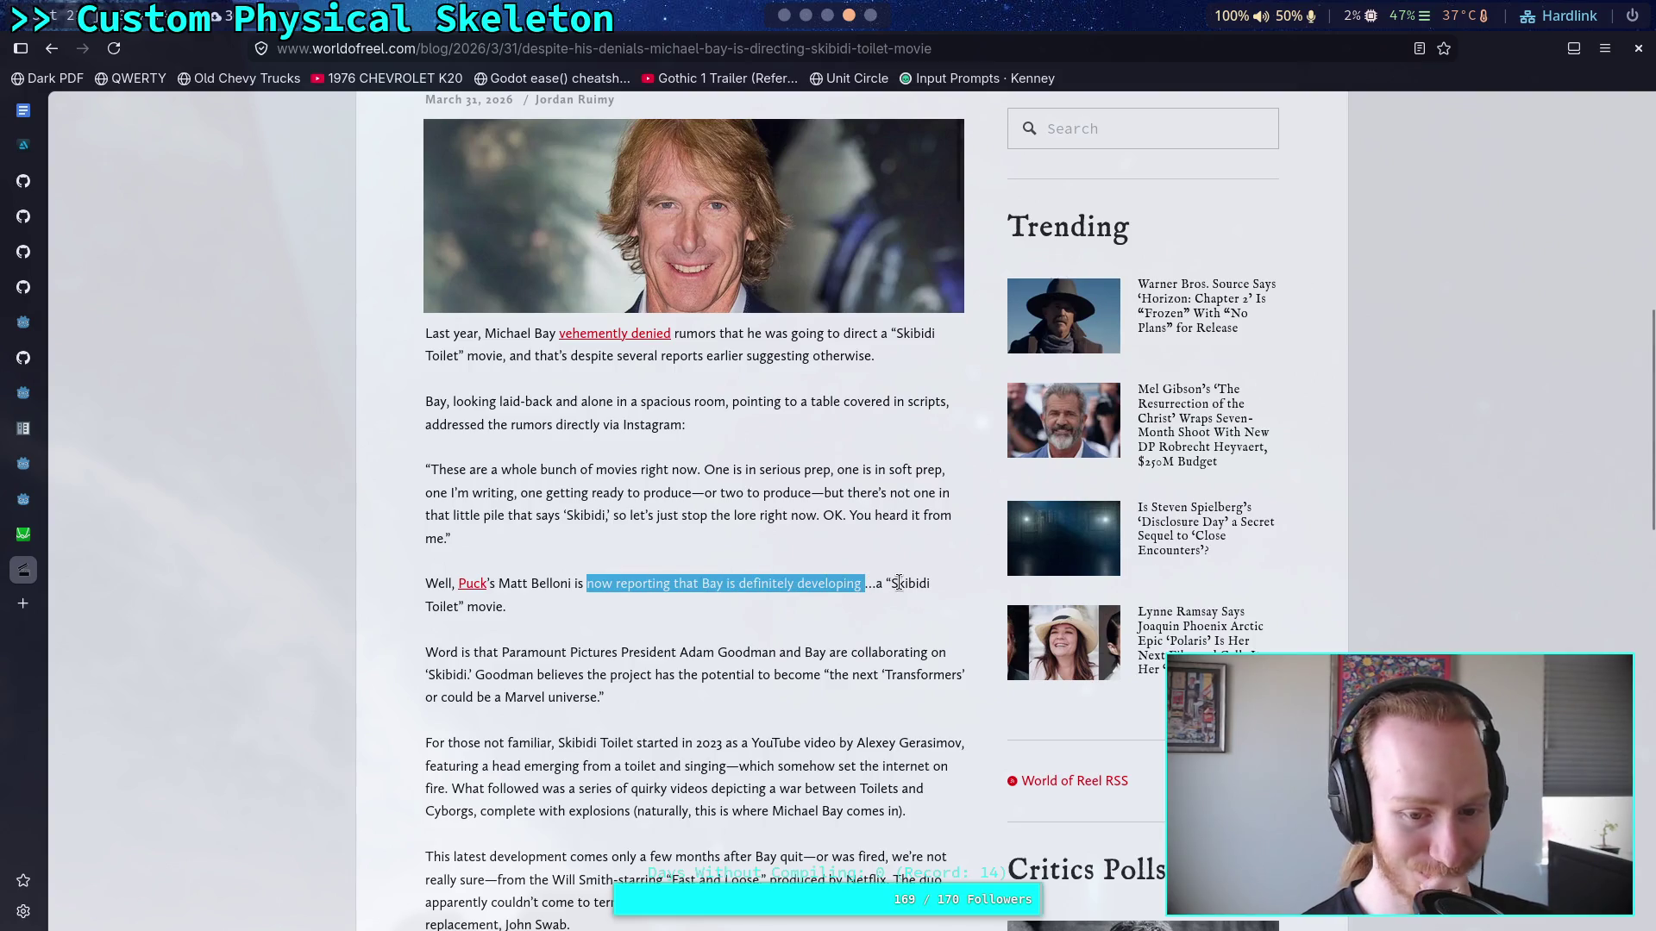
left_click(841, 627)
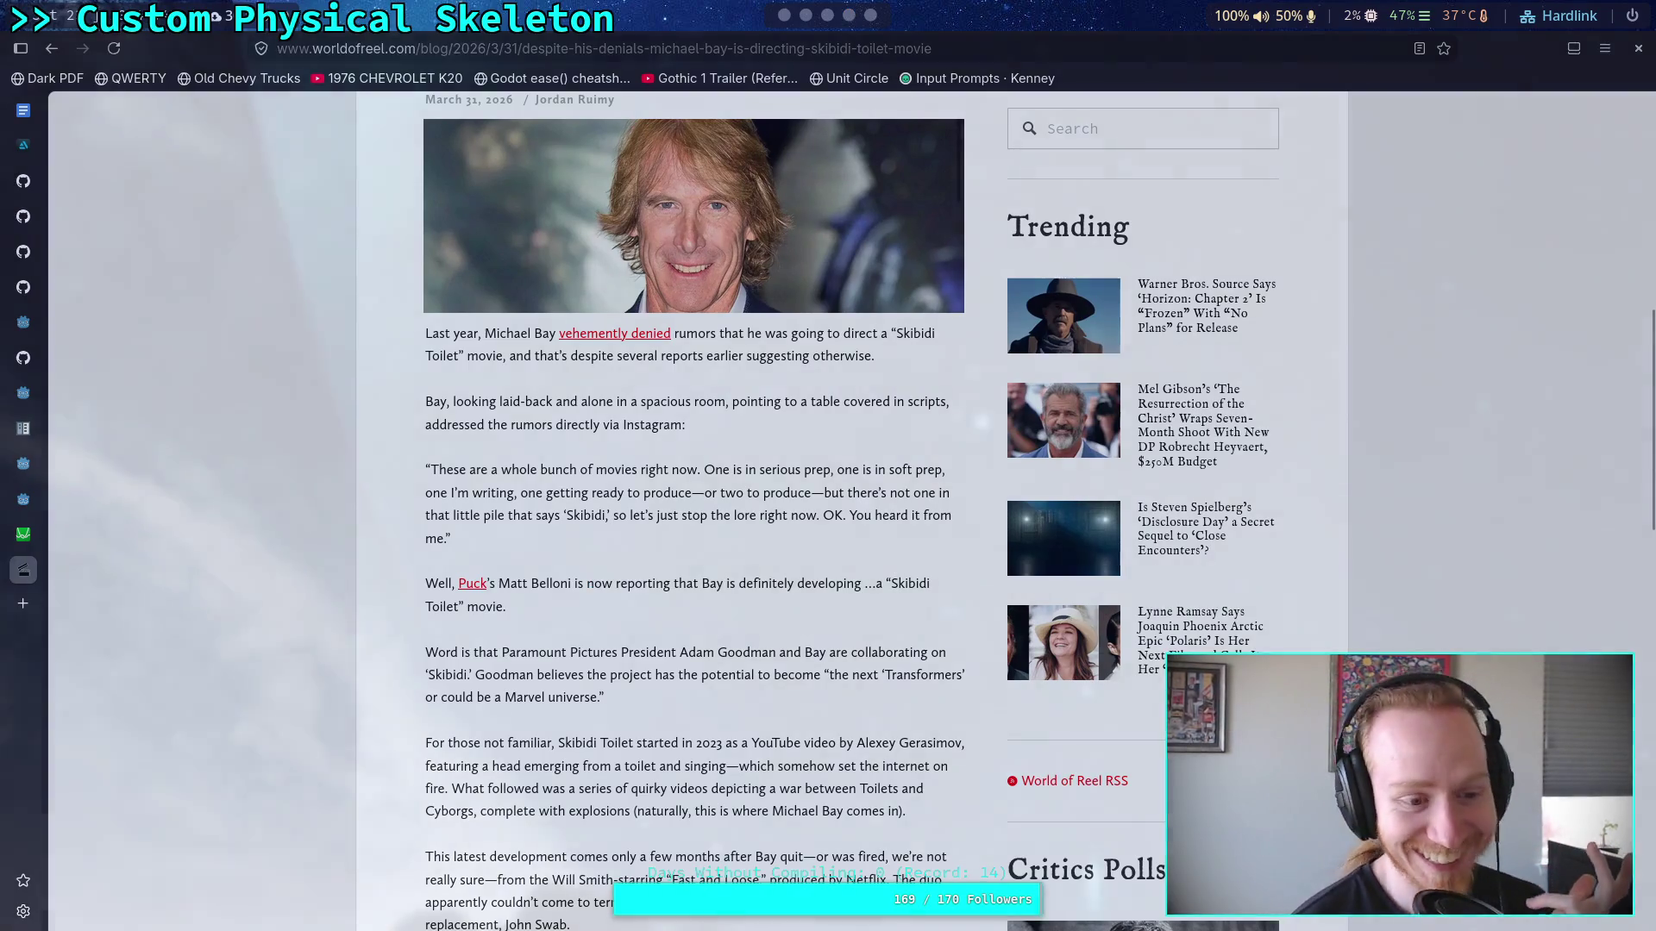
mouse_move(11, 552)
key("ctrl+w")
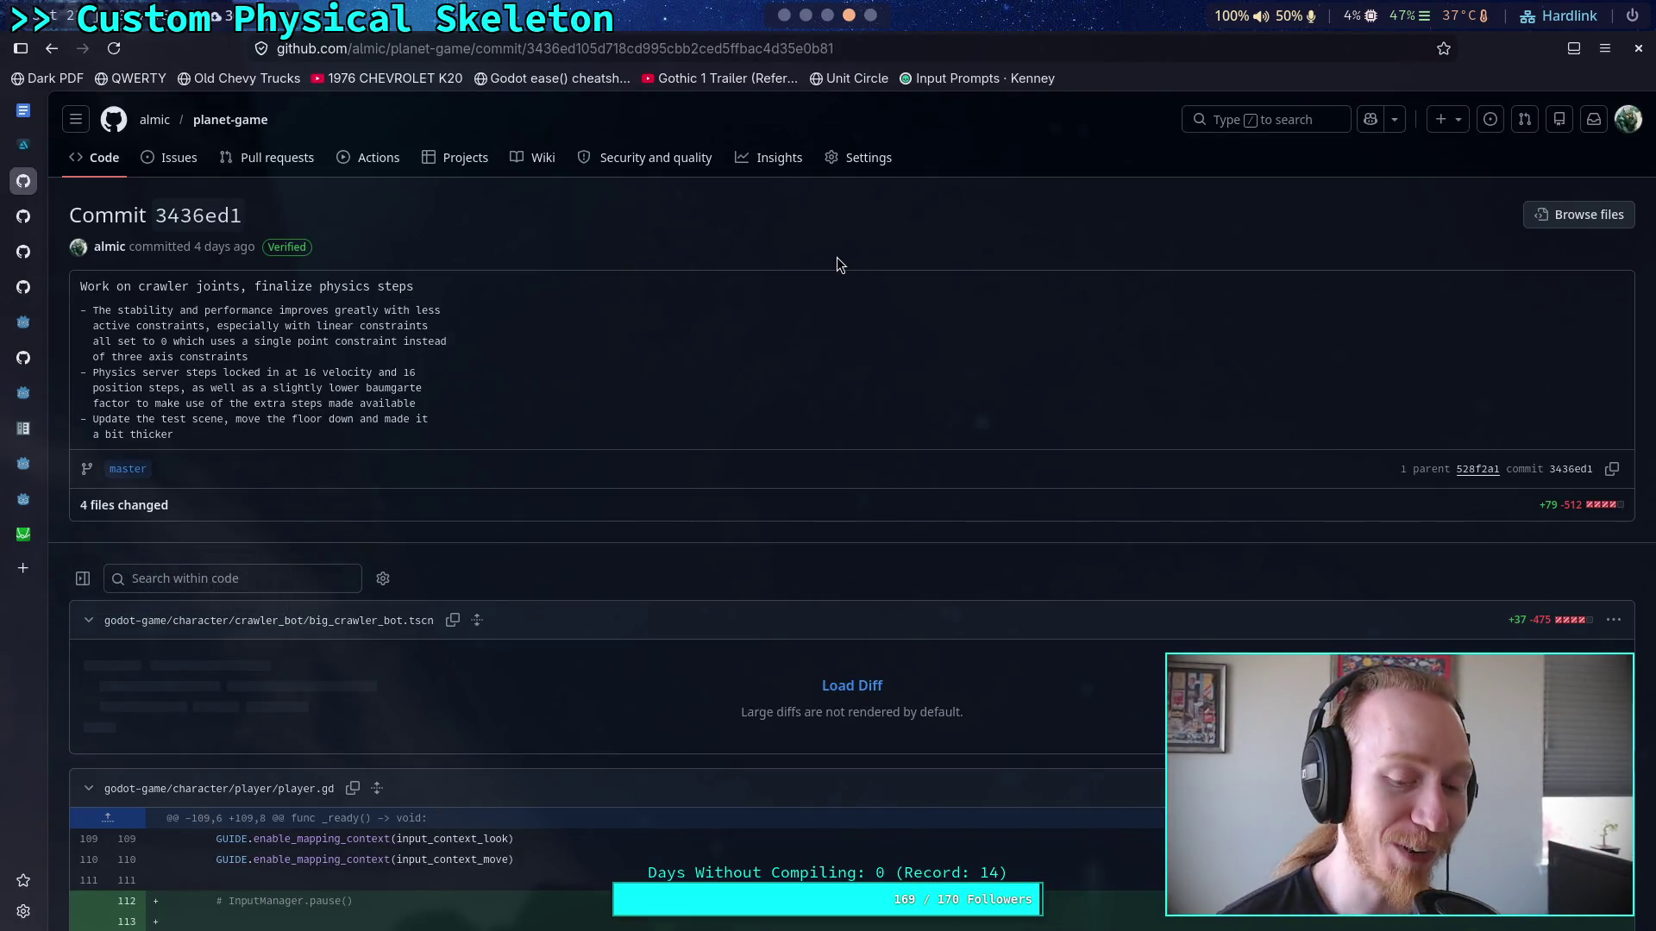
Step: Return to the Godot script editor and browse CrawlerCharacter.gd around line 216
left_click(785, 17)
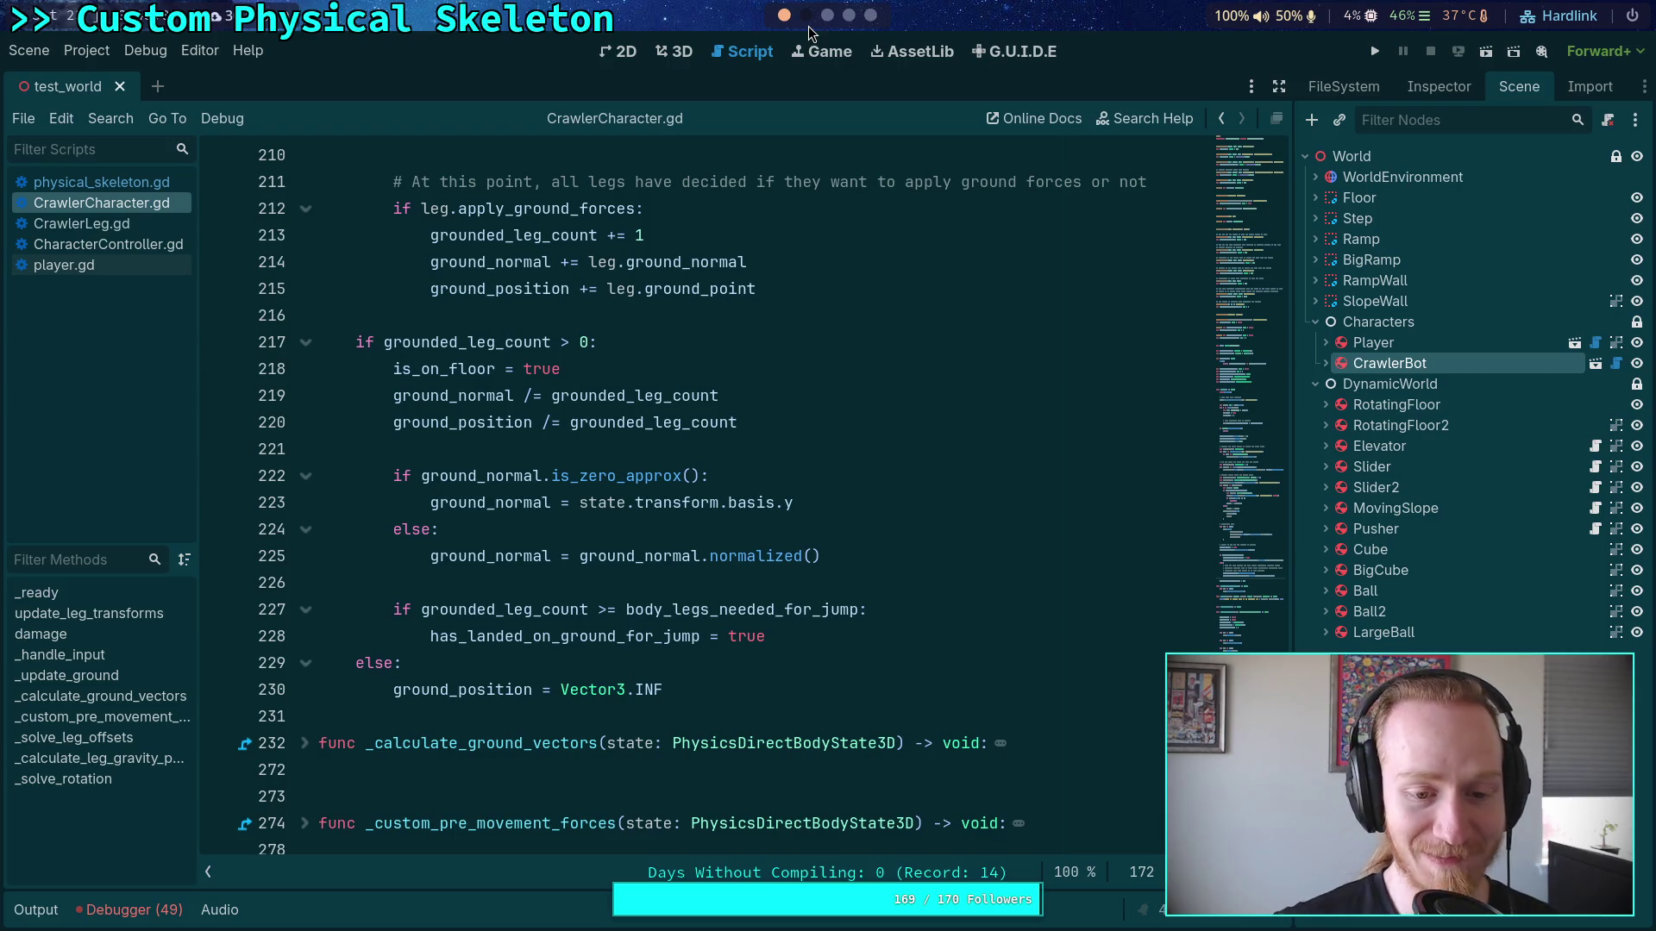
left_click(557, 312)
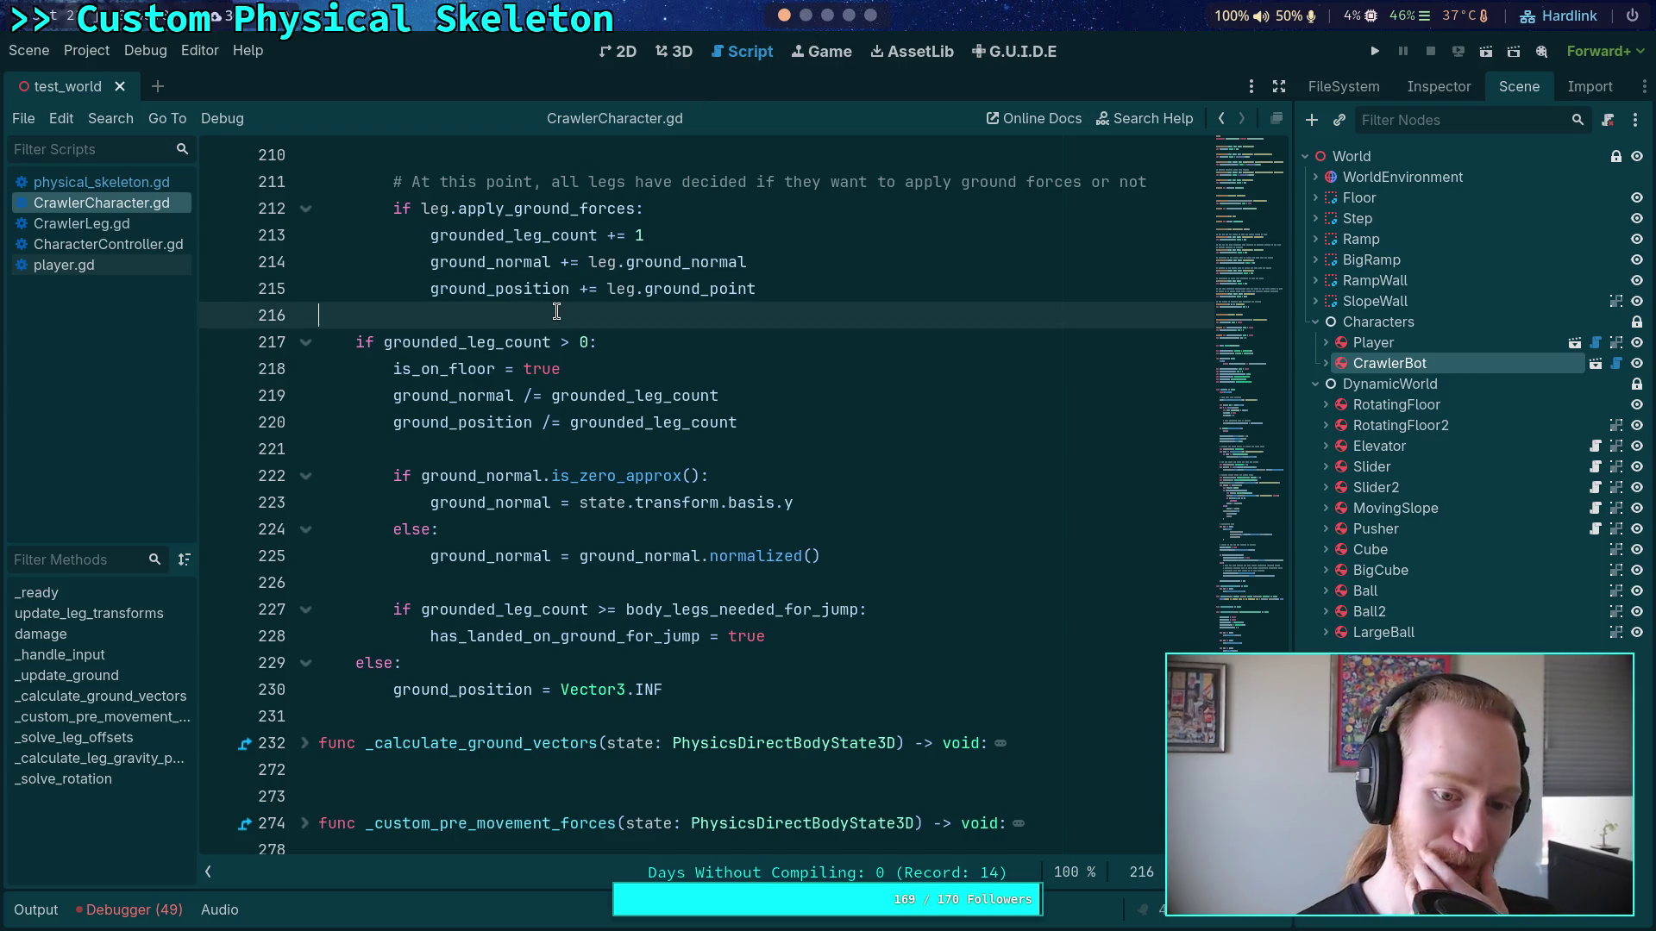
scroll(556, 312, "down", 2)
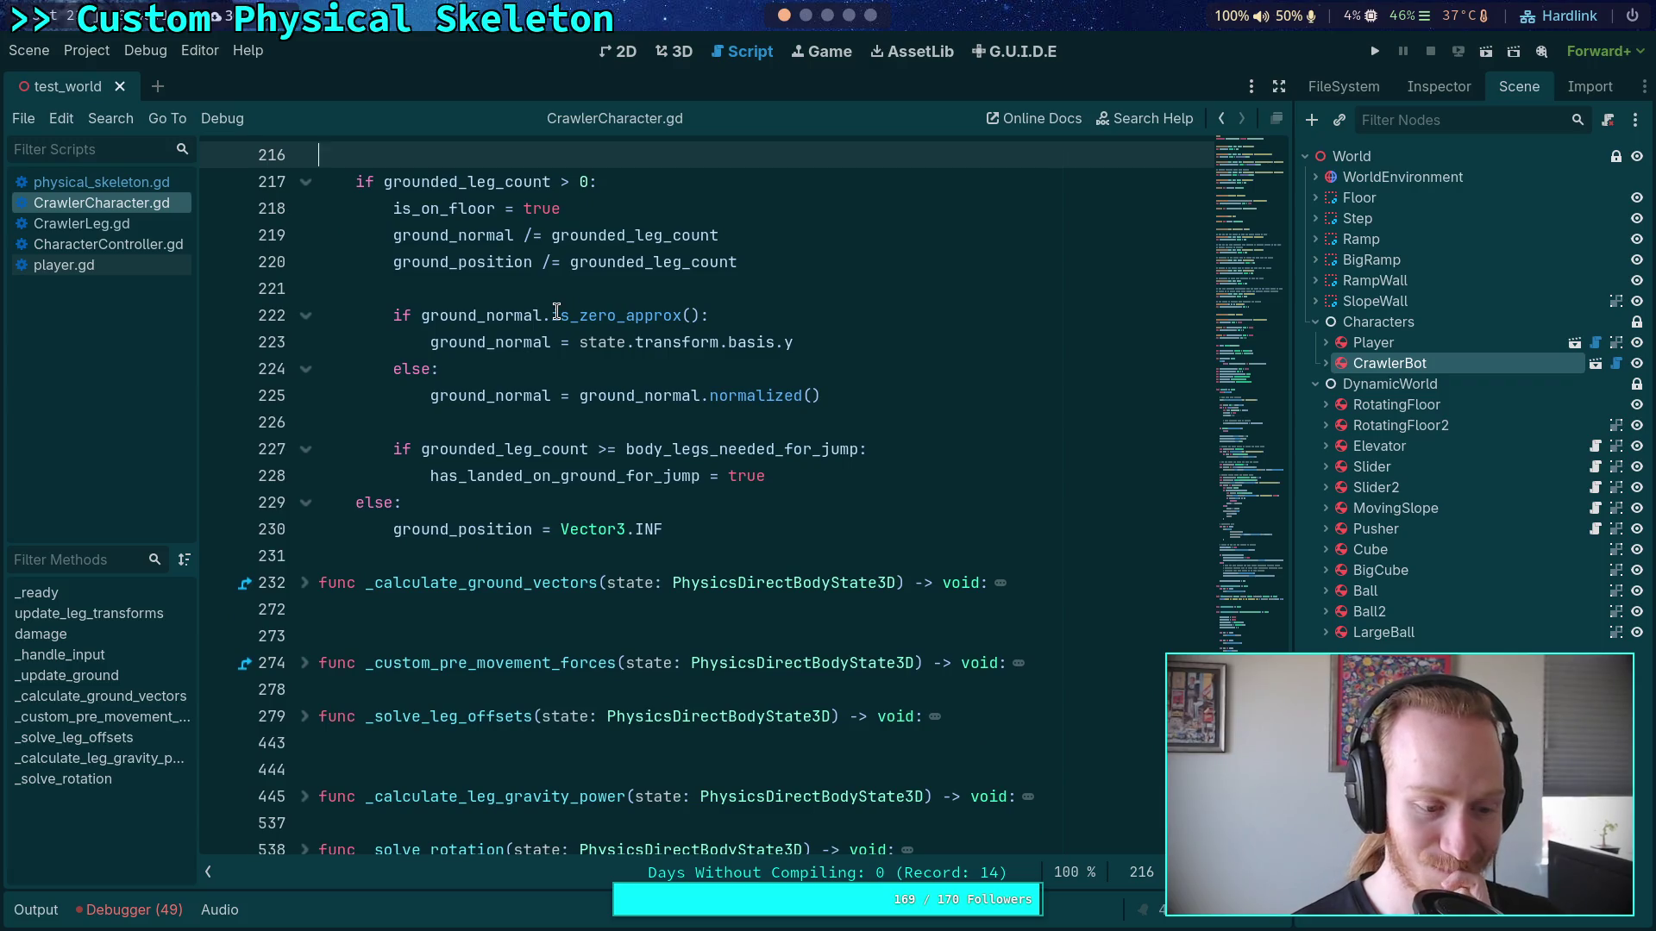
scroll(556, 312, "up", 5)
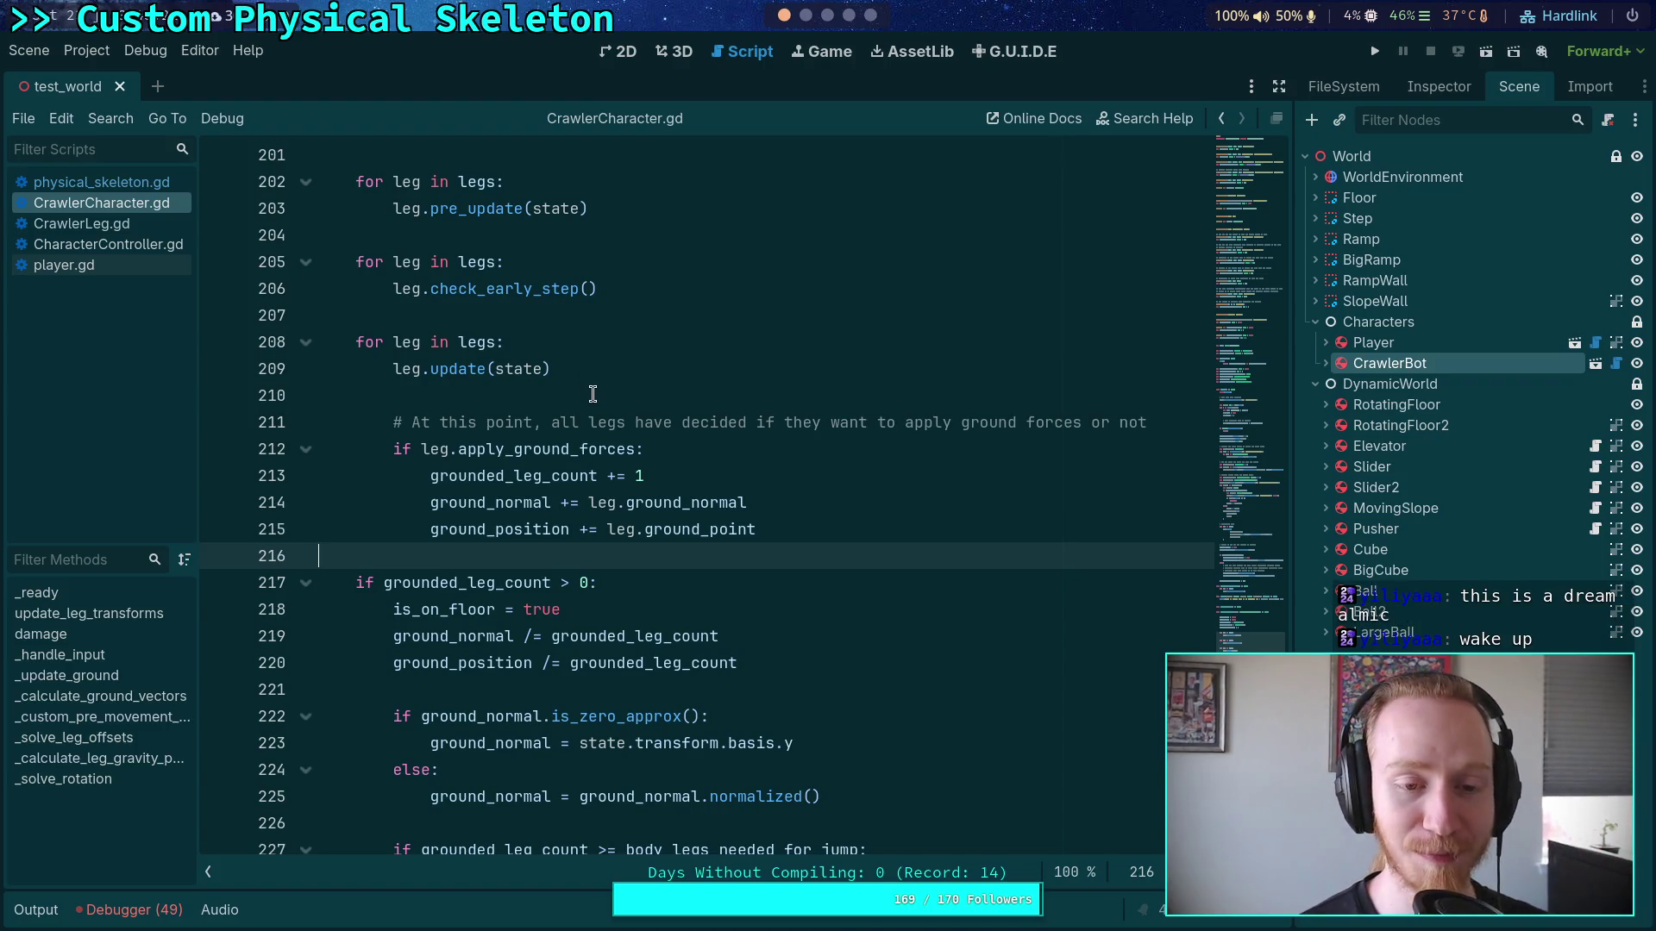
scroll(593, 388, "down", 1)
scroll(594, 389, "down", 3)
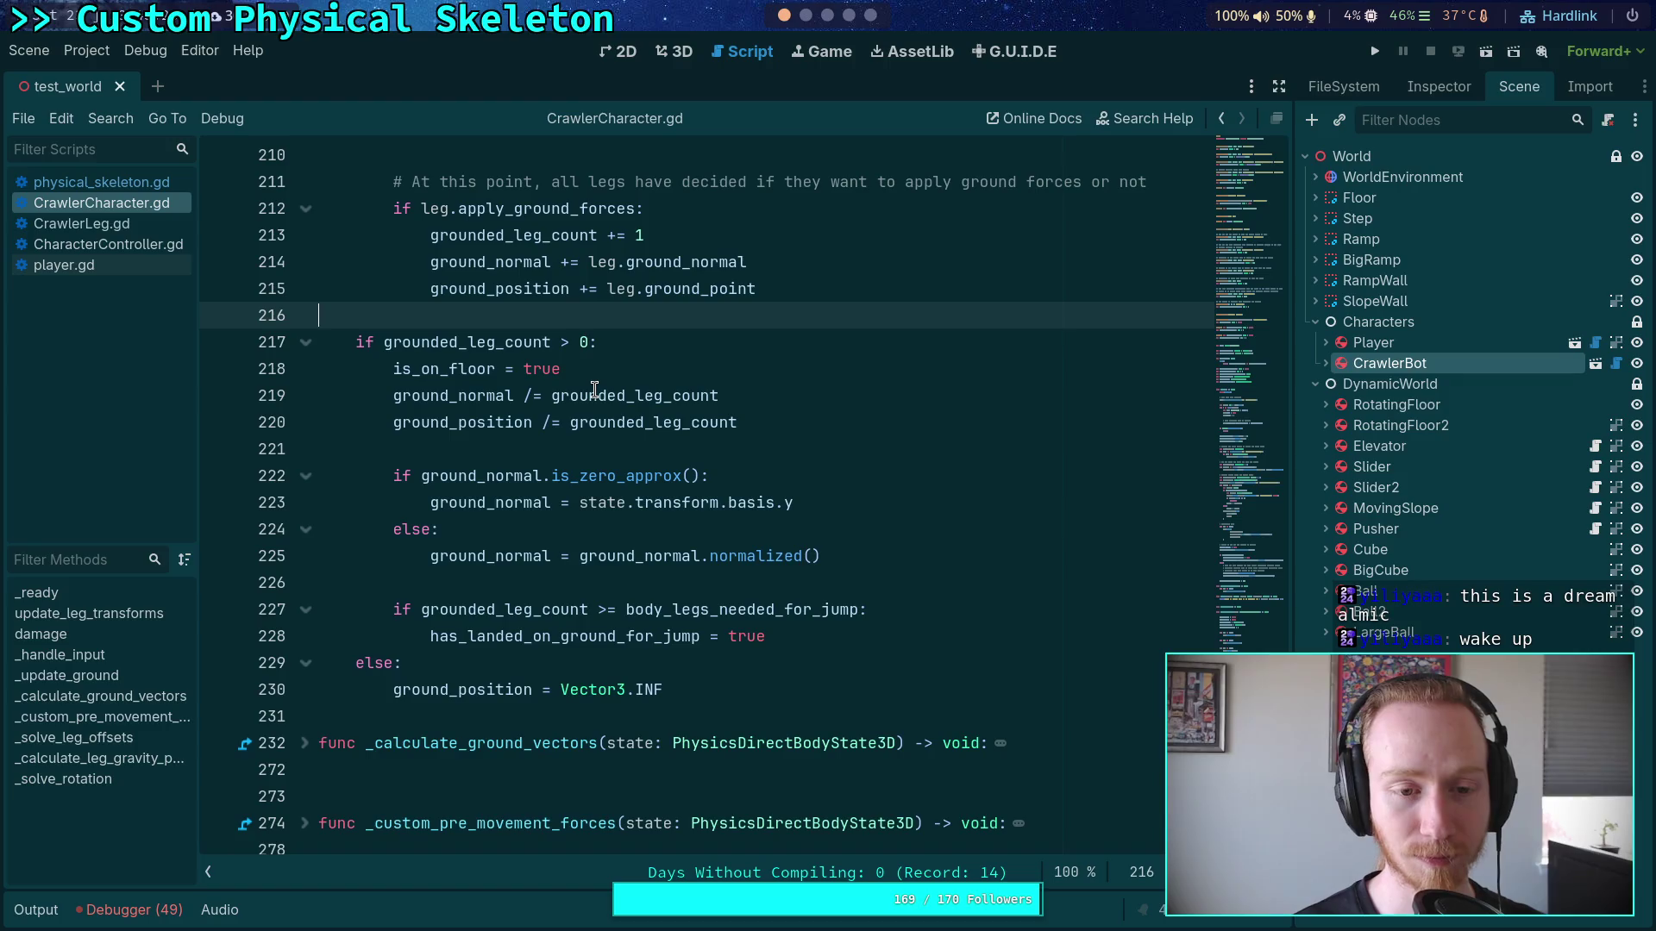
scroll(594, 389, "up", 3)
scroll(594, 389, "up", 4)
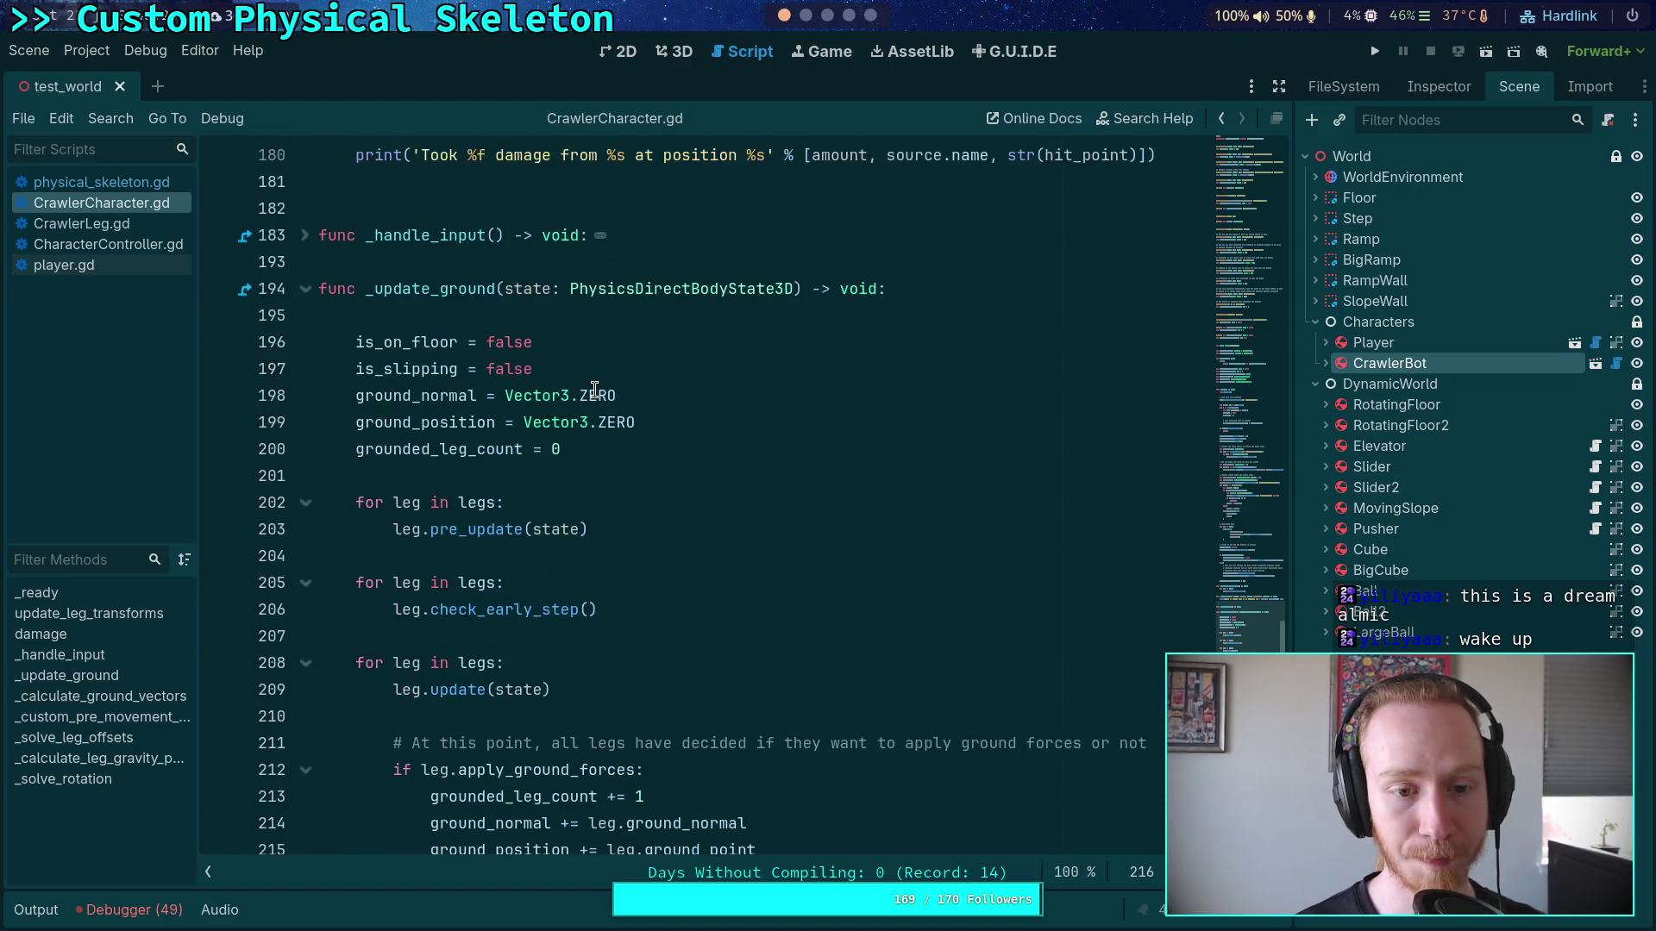
scroll(594, 389, "down", 10)
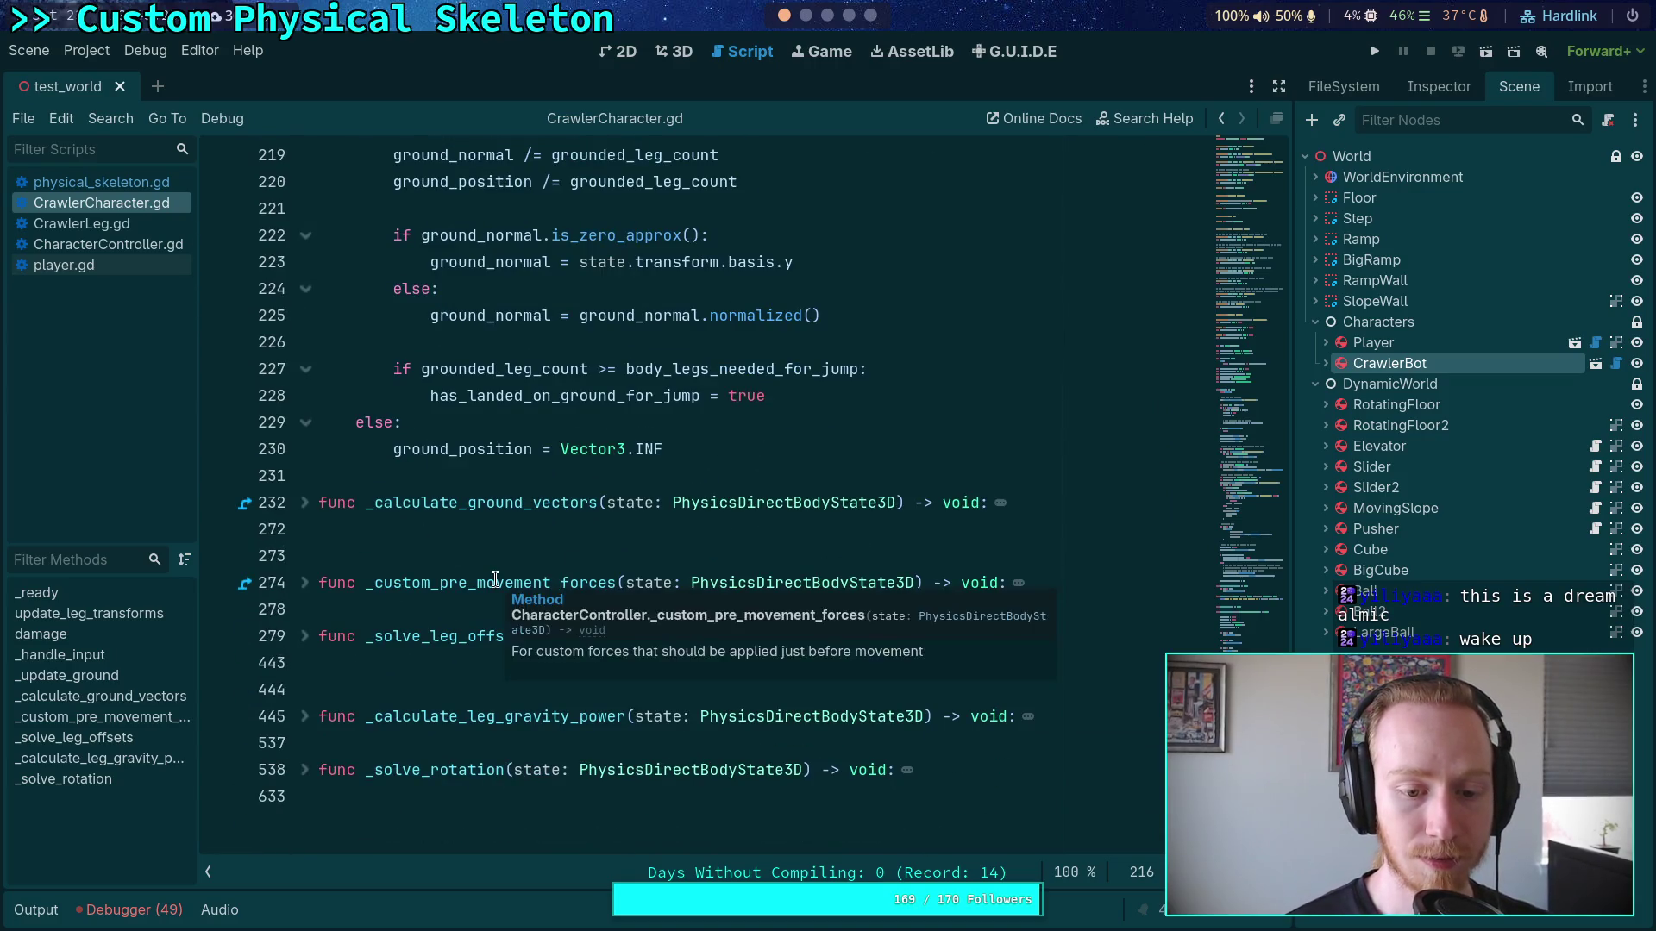
scroll(497, 576, "up", 15)
scroll(497, 576, "up", 2)
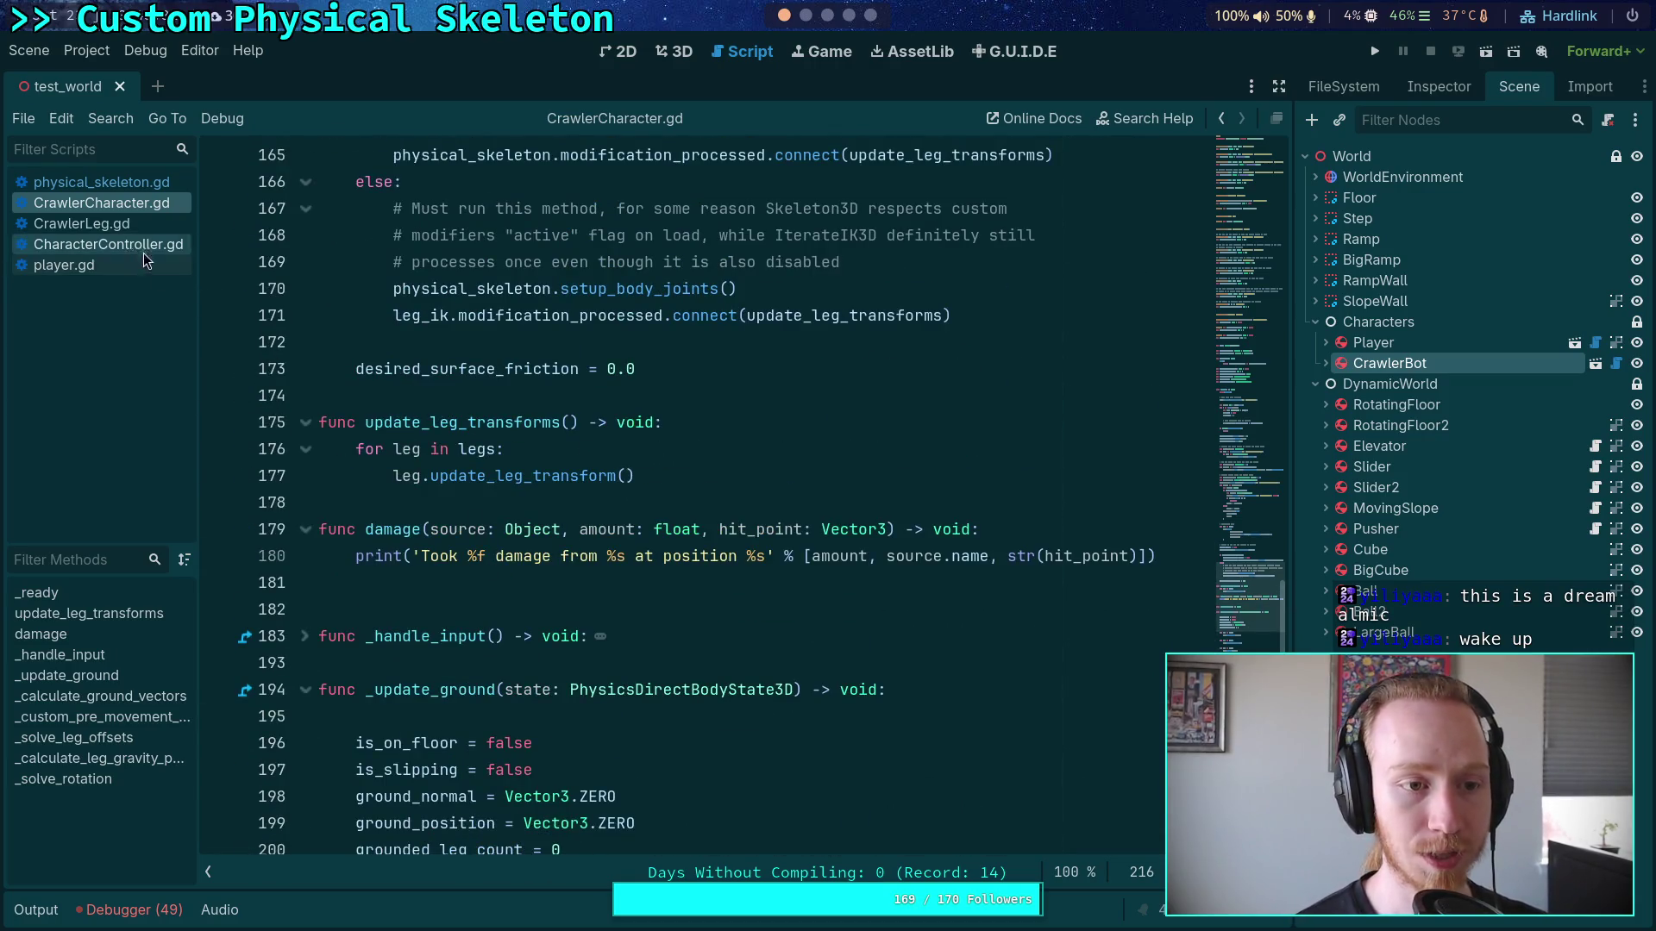
Step: Look through CrawlerLeg.gd, then go back to CrawlerCharacter.gd
left_click(82, 223)
scroll(656, 507, "down", 20)
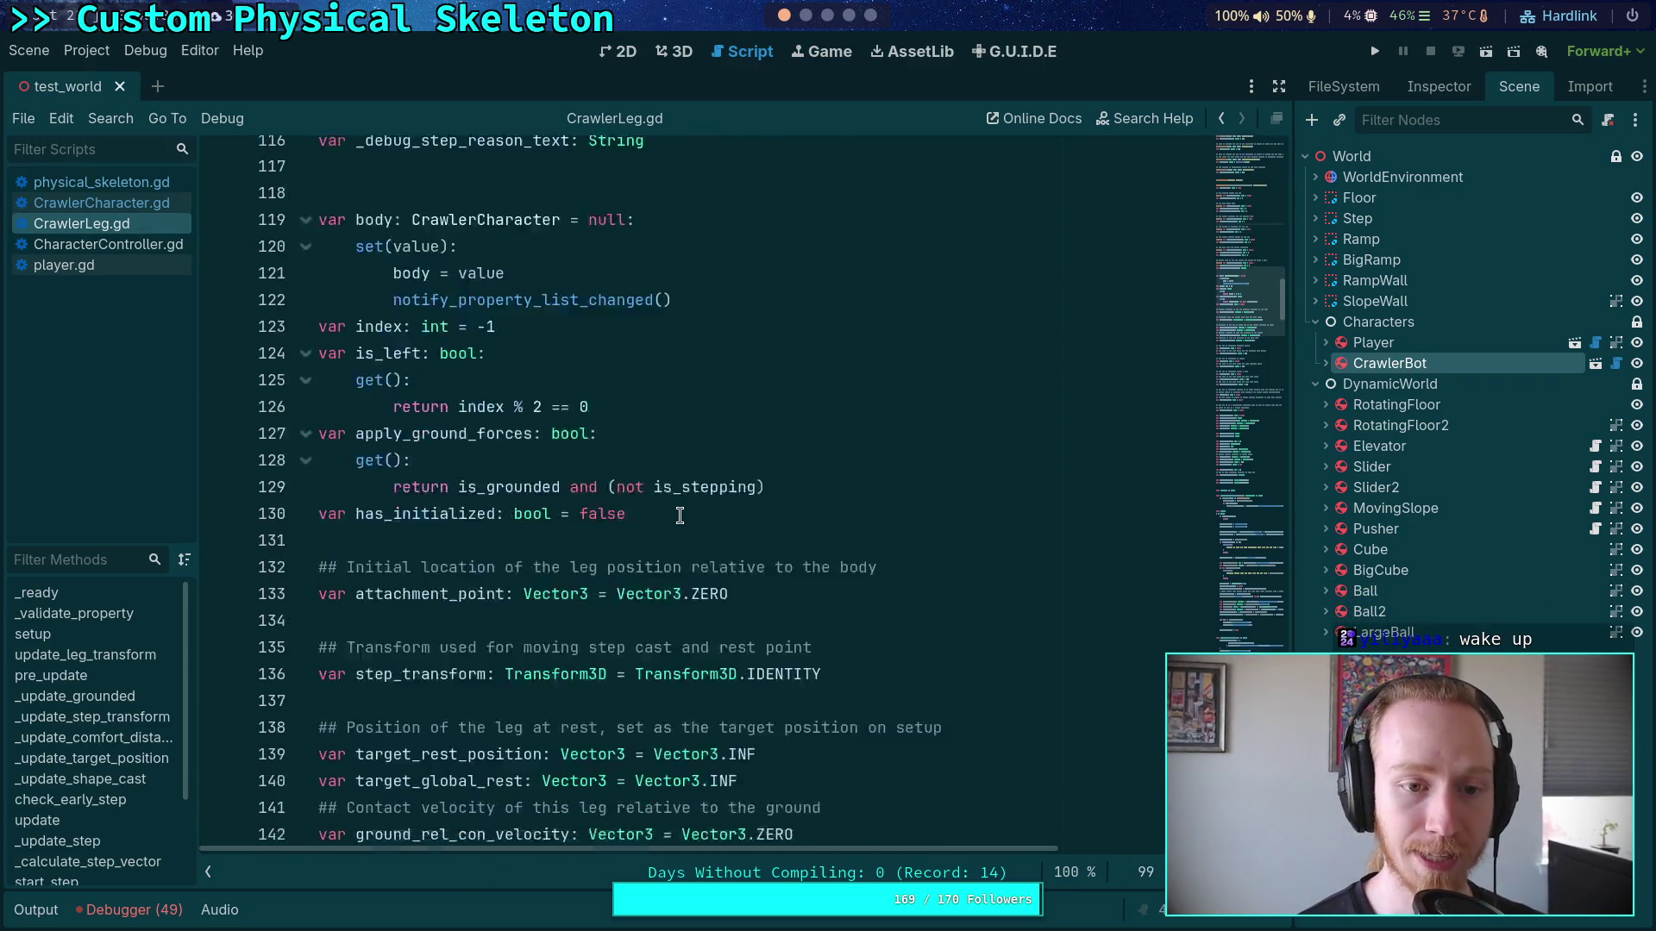
scroll(680, 515, "down", 12)
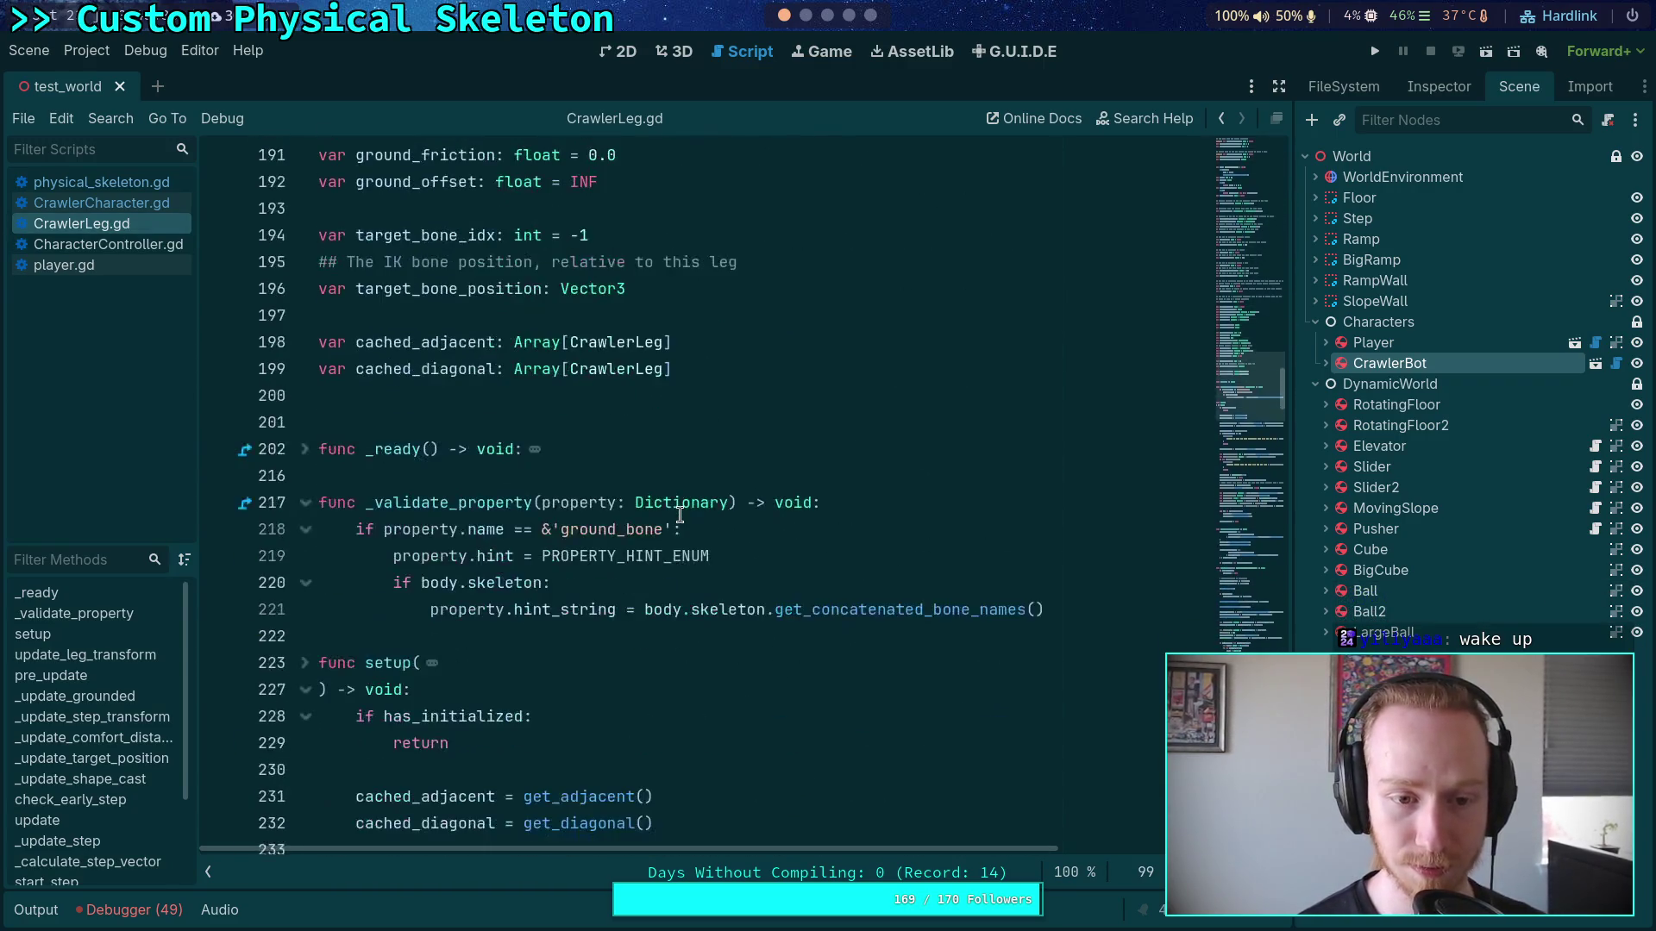
left_click(115, 202)
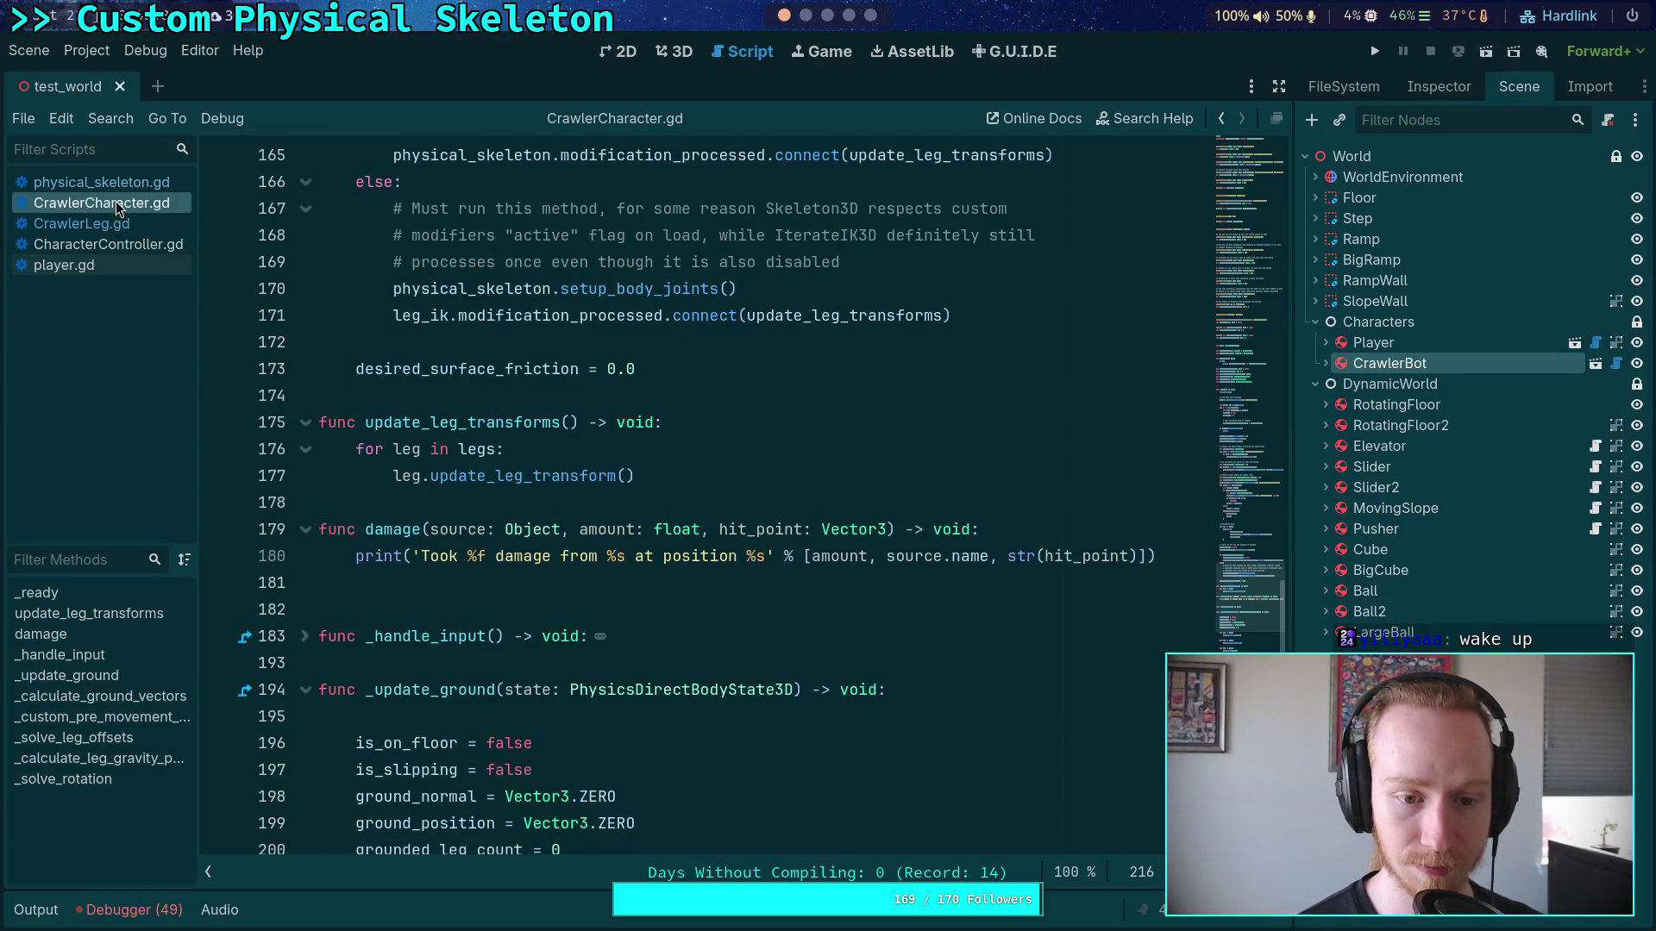
scroll(534, 512, "up", 2)
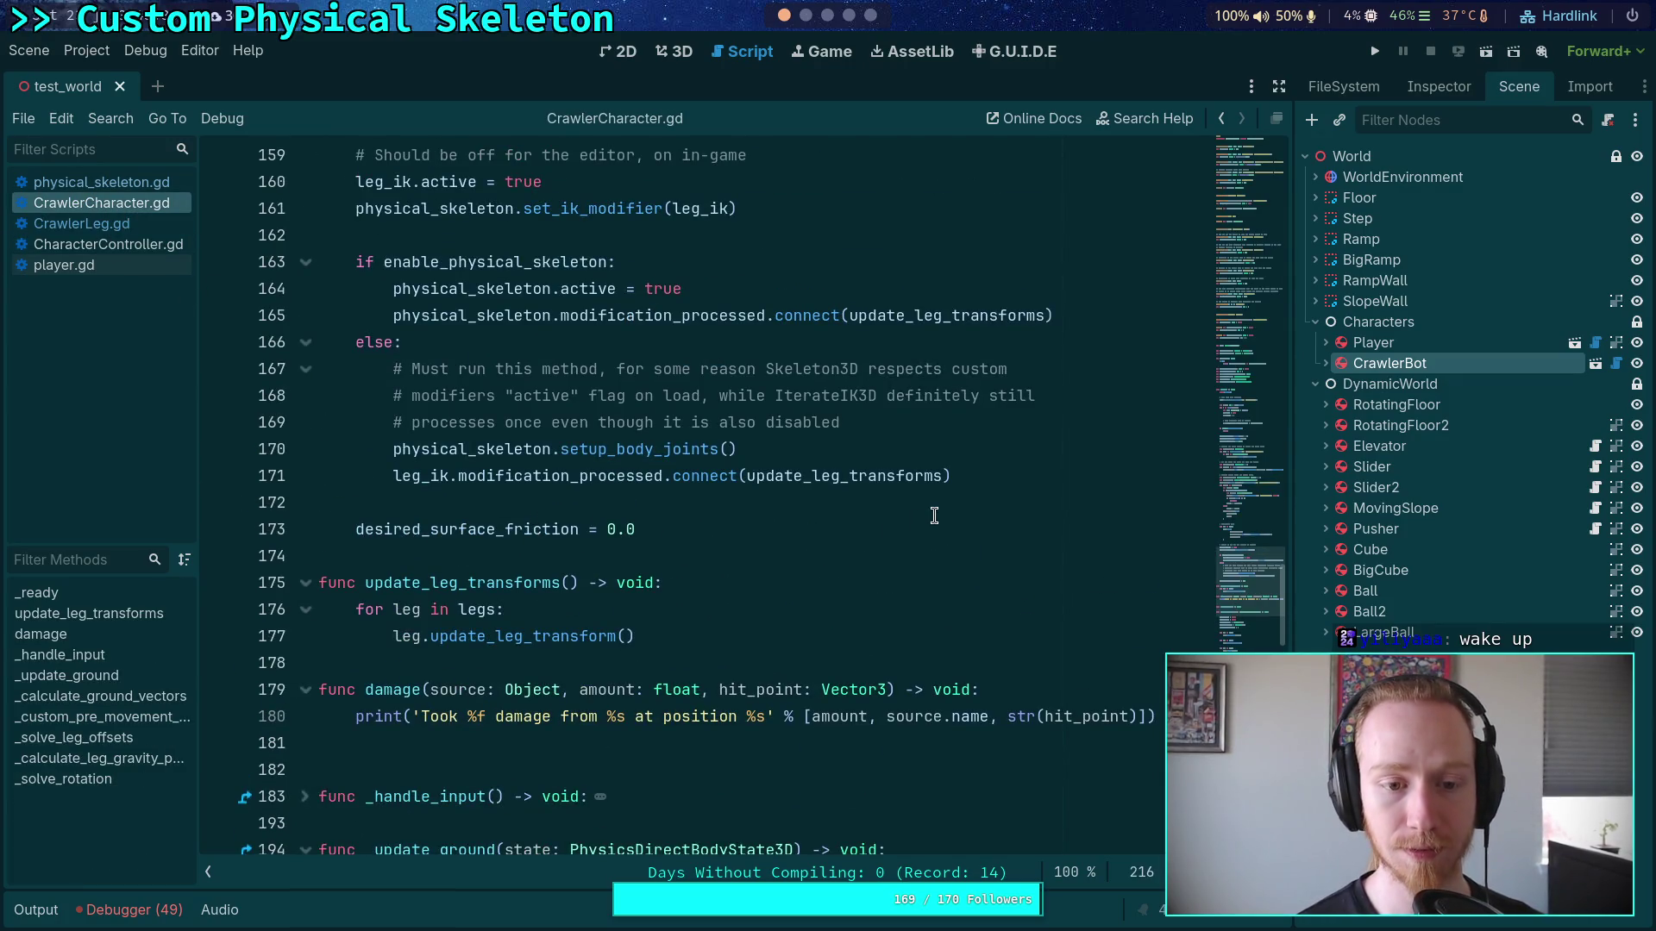
scroll(934, 515, "up", 2)
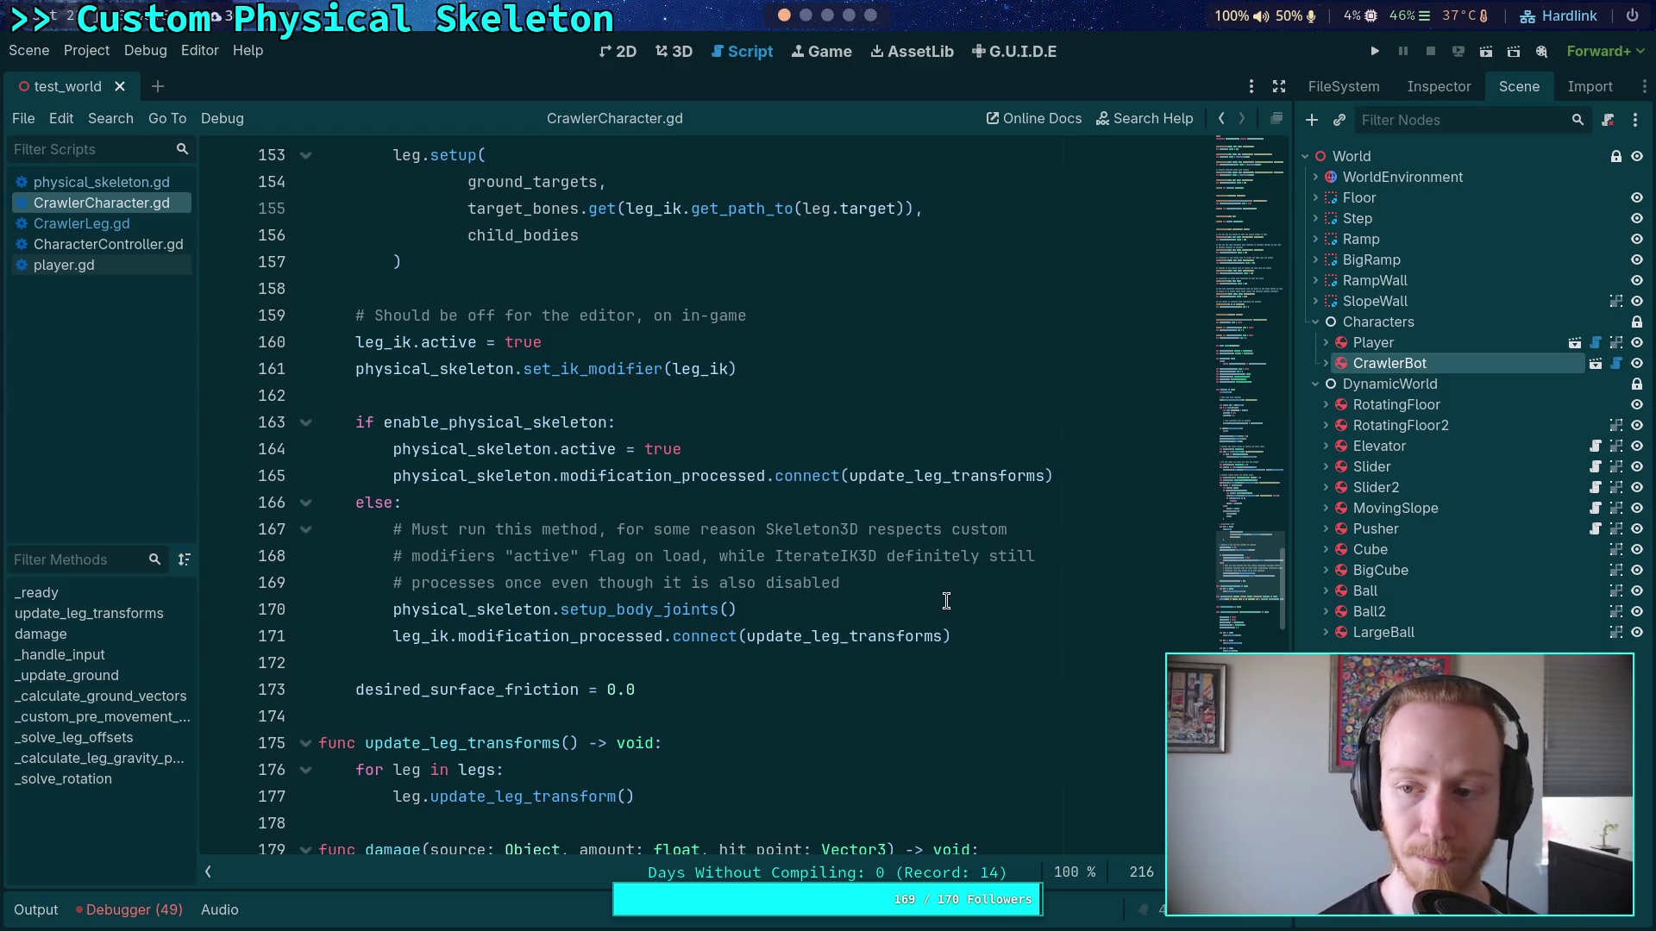
Step: Select CrawlerBot in the Scene dock and tick Physical Skeleton On
left_click(1440, 93)
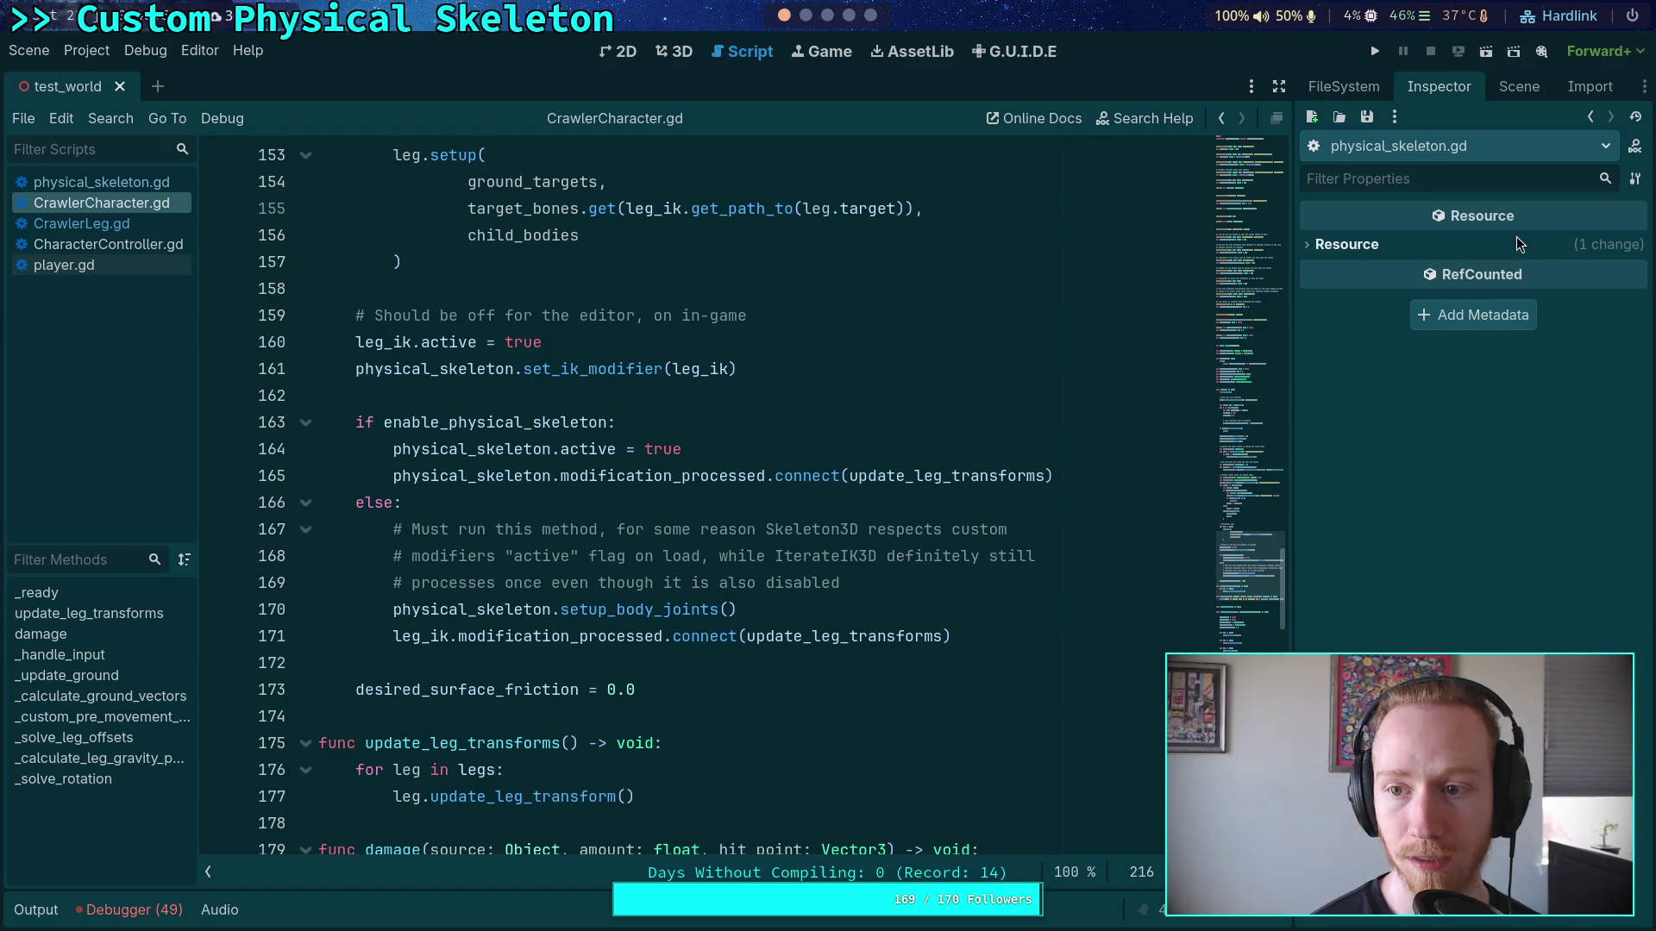
left_click(1511, 92)
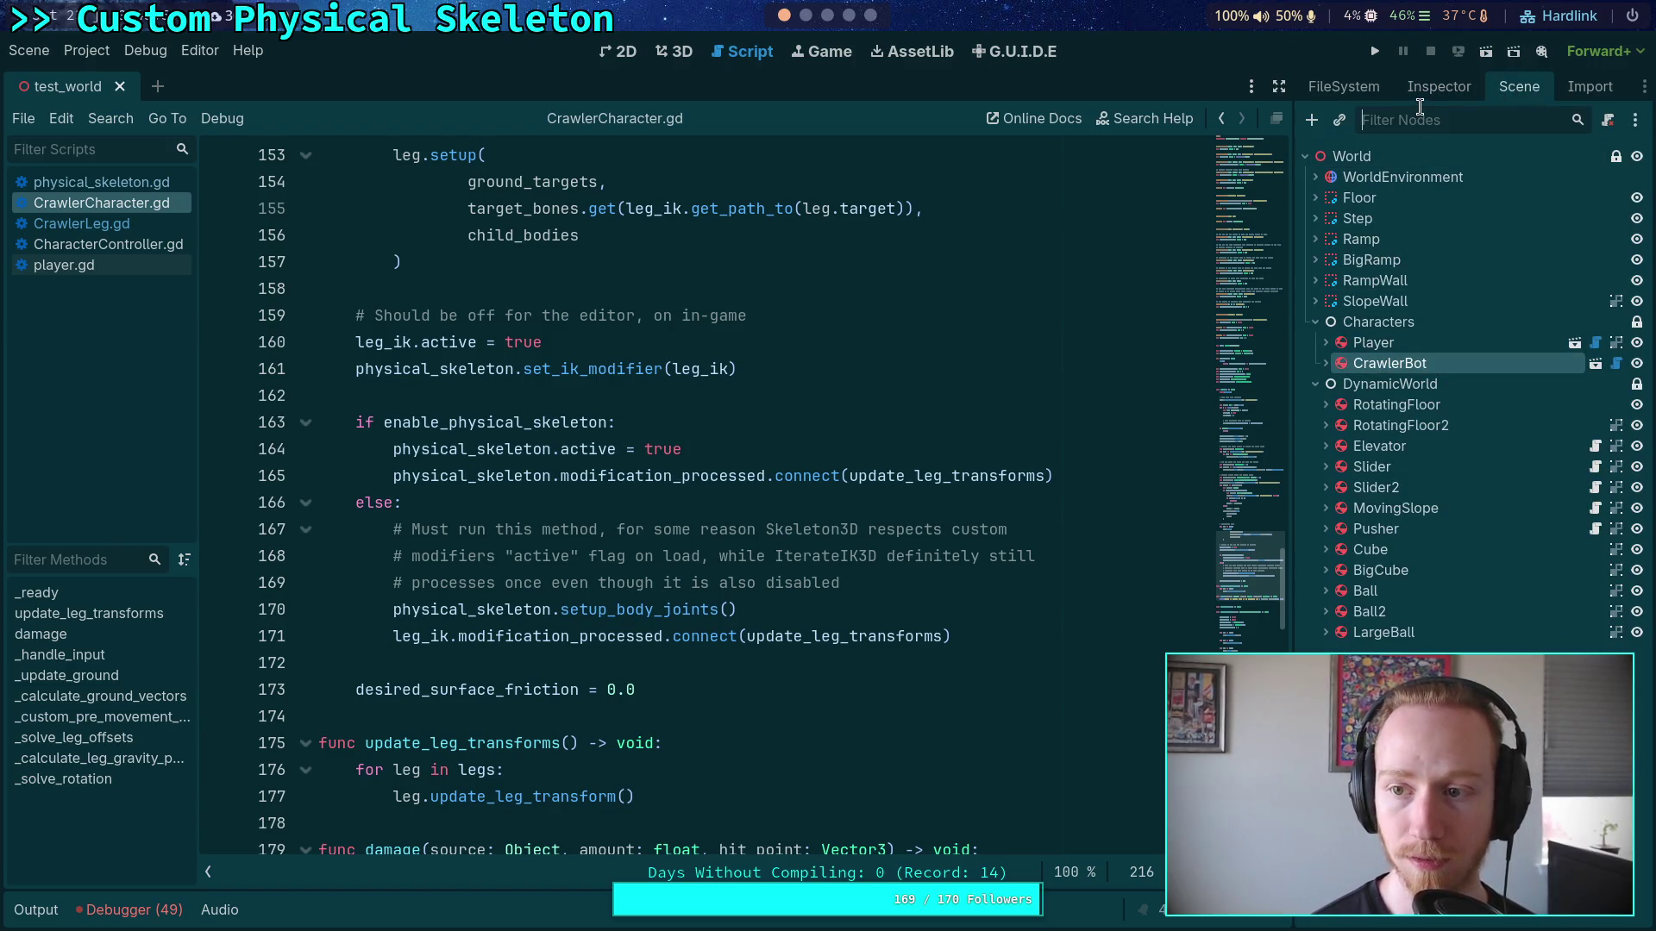
left_click(1433, 88)
left_click(1605, 422)
Step: Run the game and examine the code around the center_of_mass error at line 227
left_click(1375, 52)
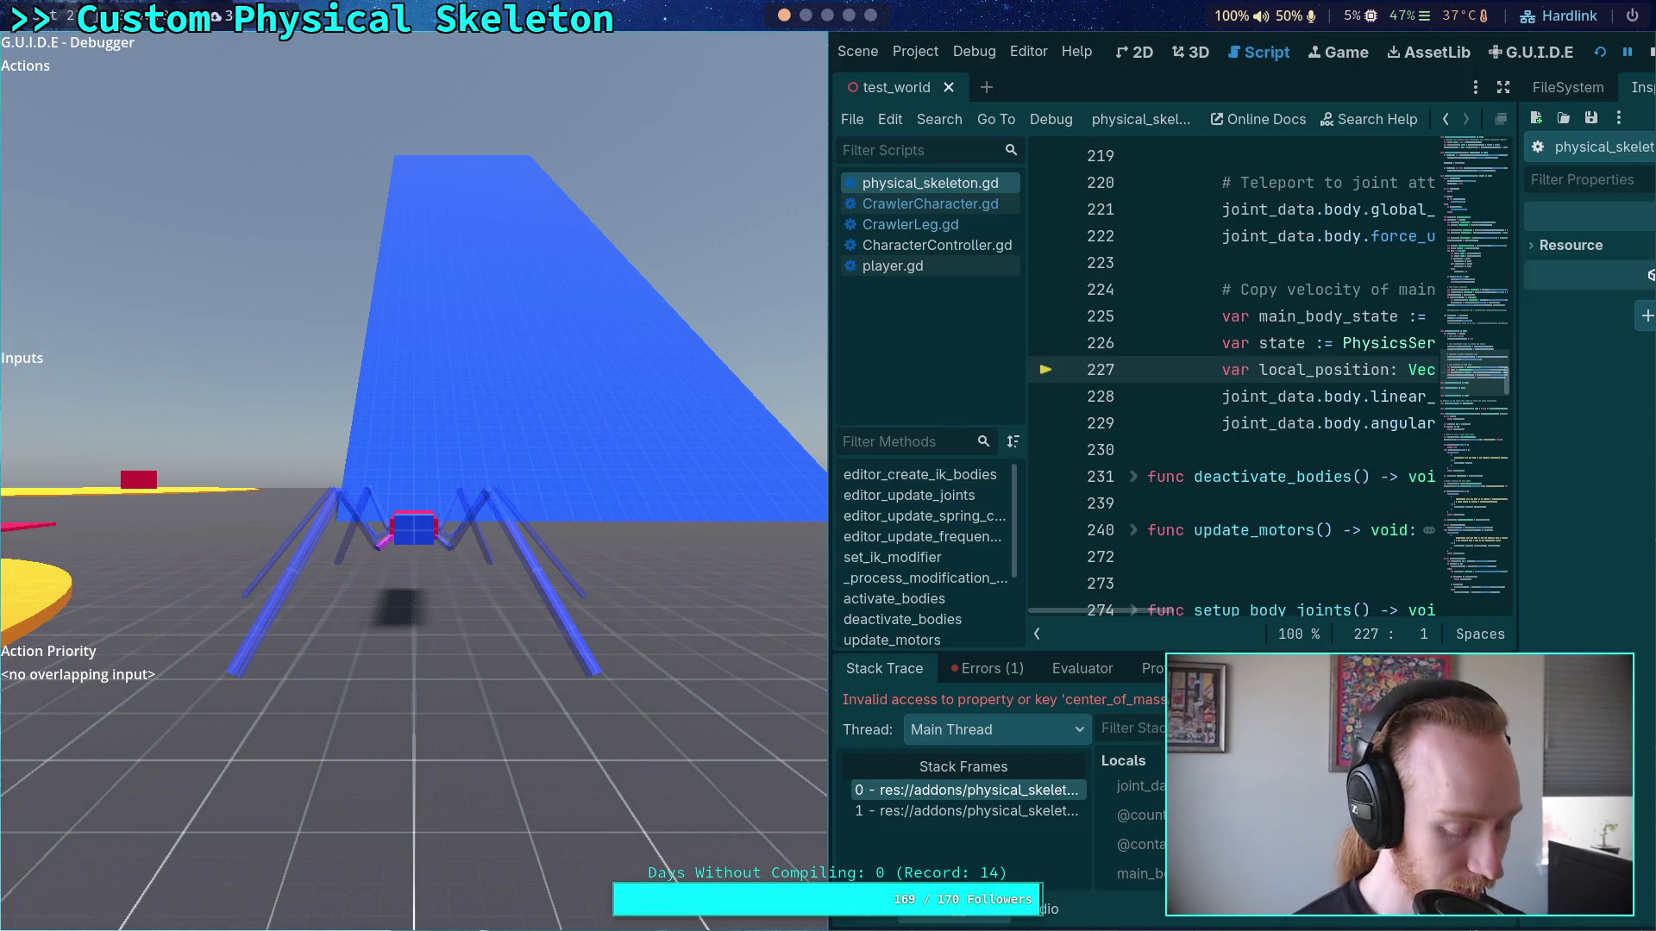
key("super+f")
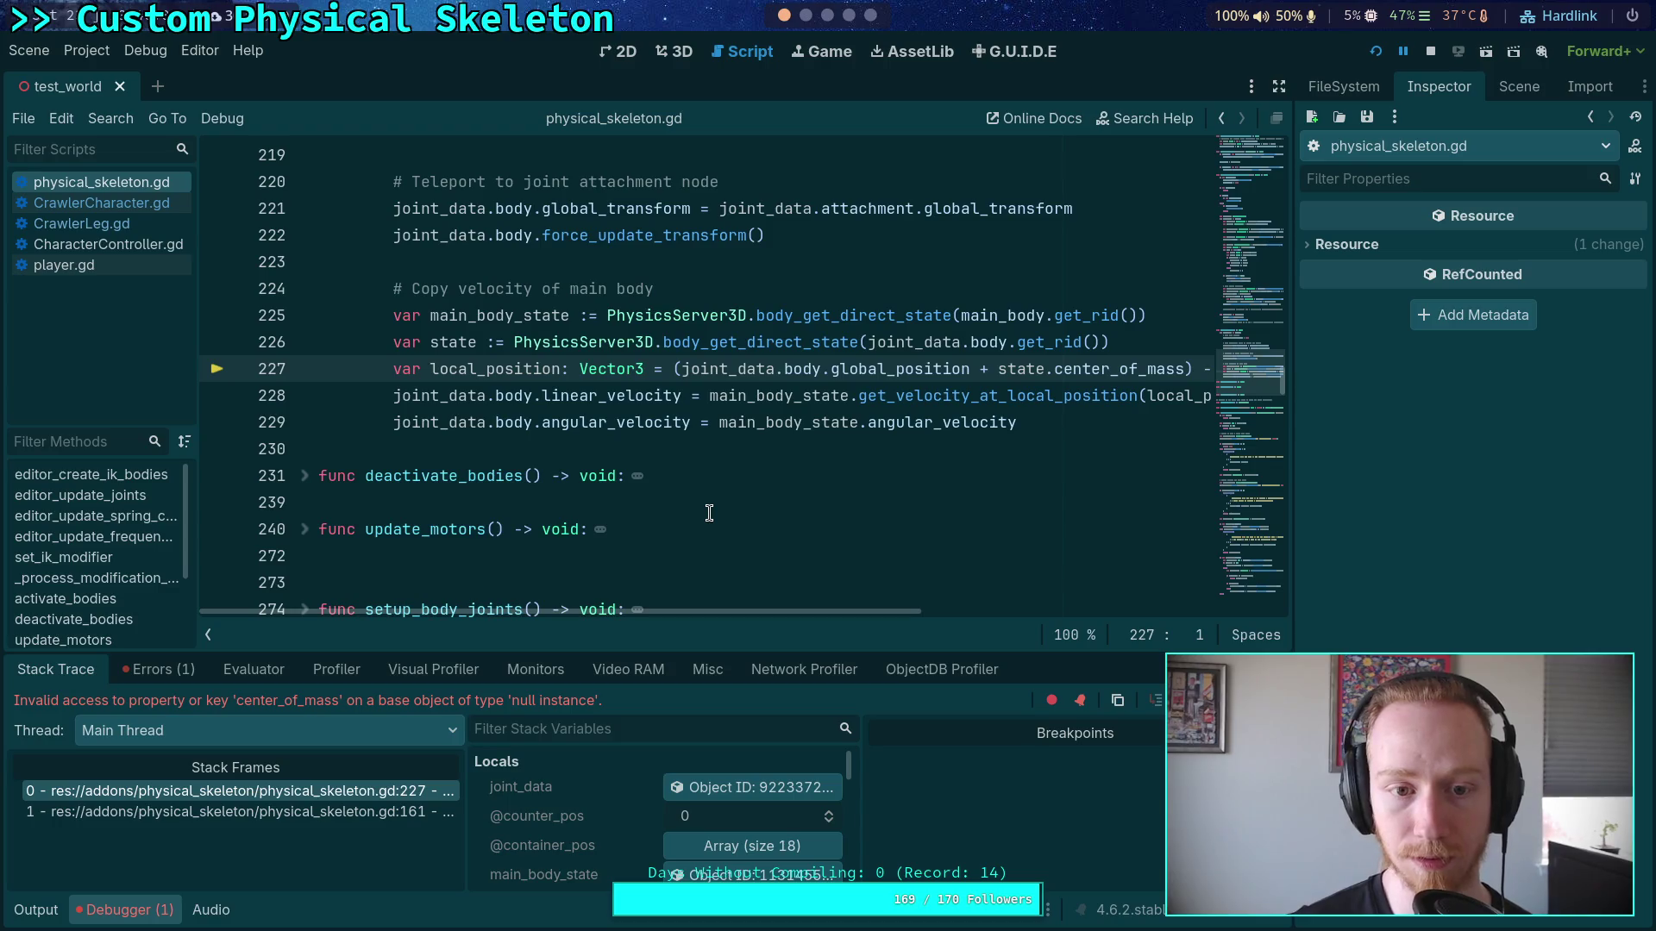
scroll(709, 513, "up", 2)
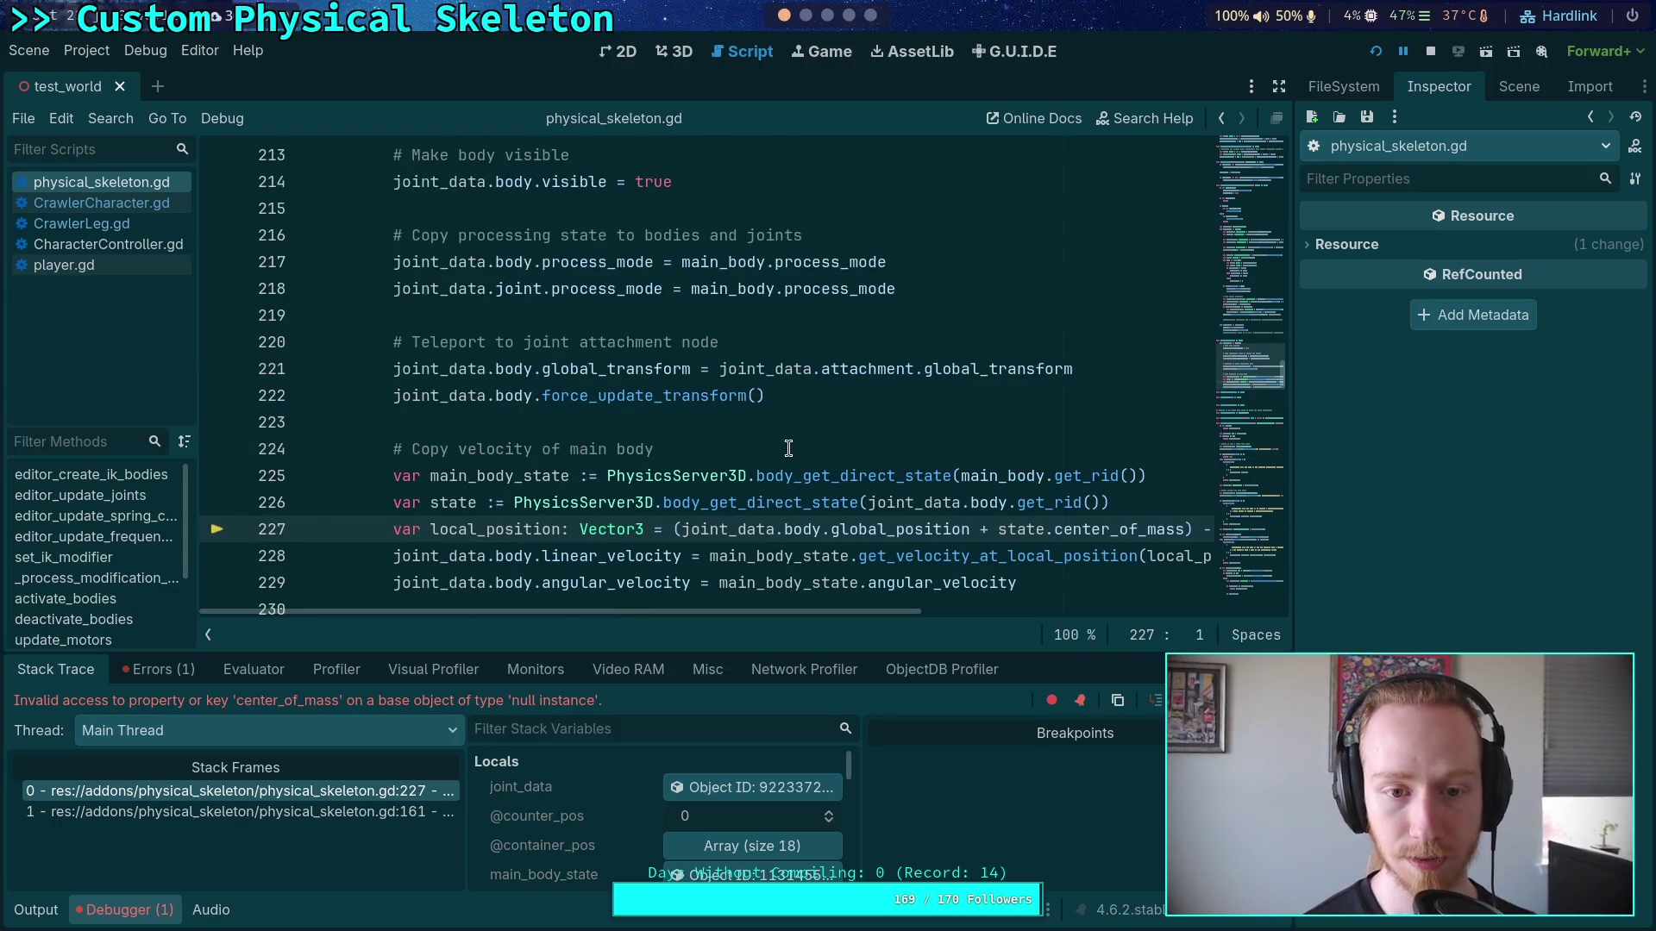
scroll(769, 435, "up", 1)
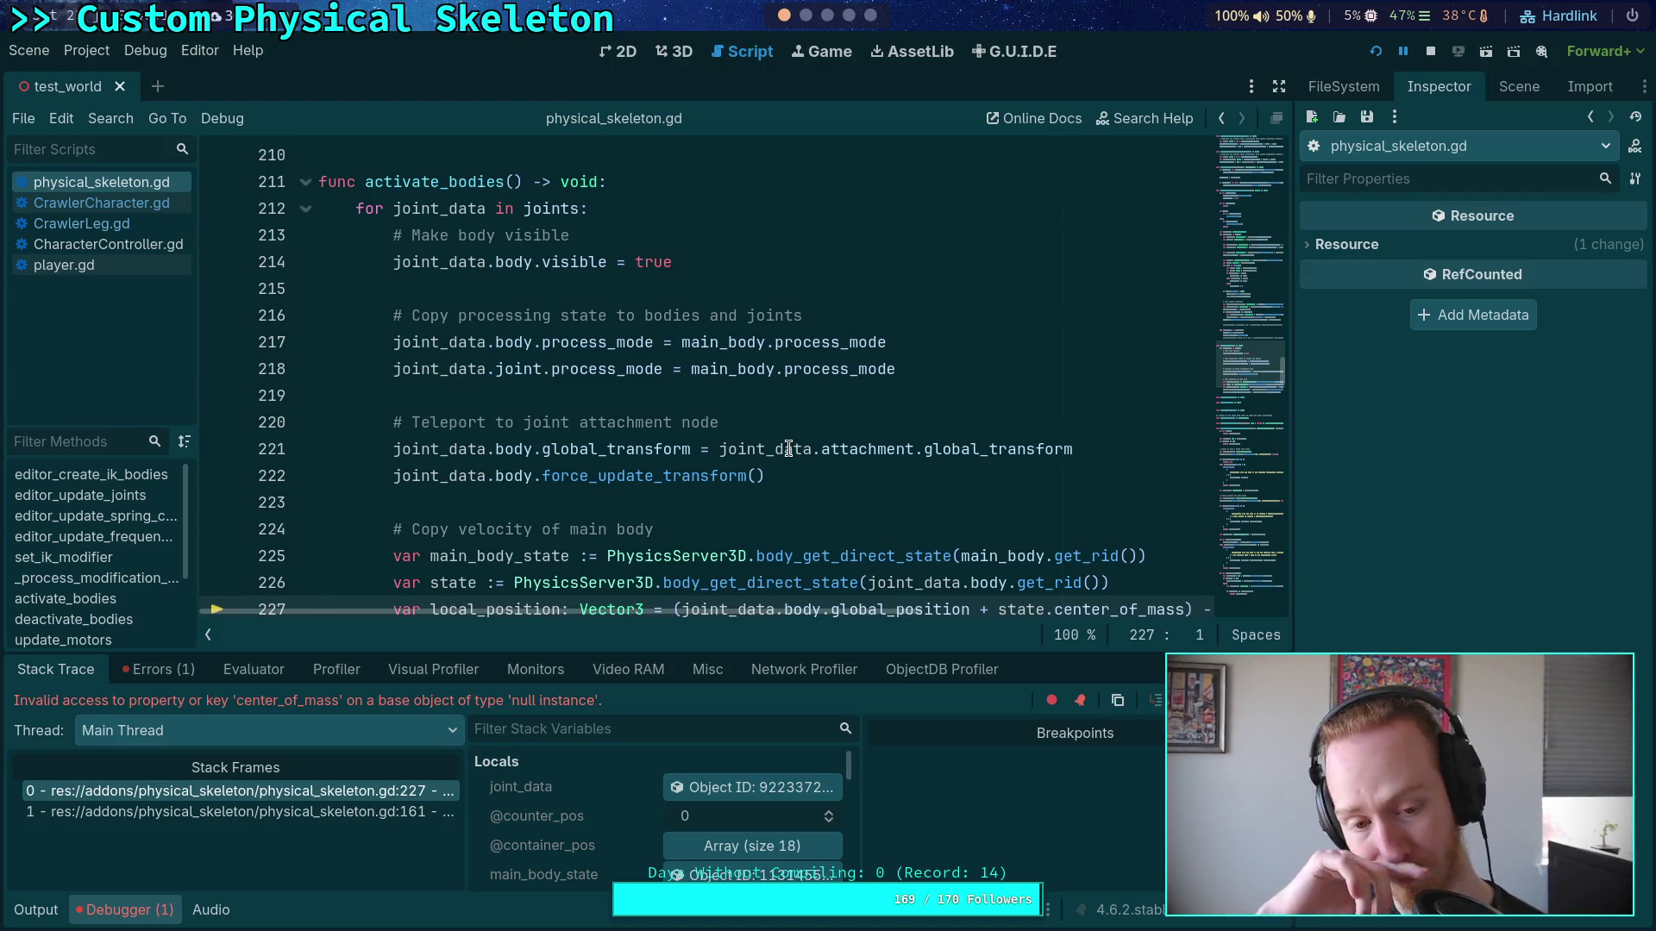
scroll(788, 449, "up", 8)
scroll(788, 450, "up", 12)
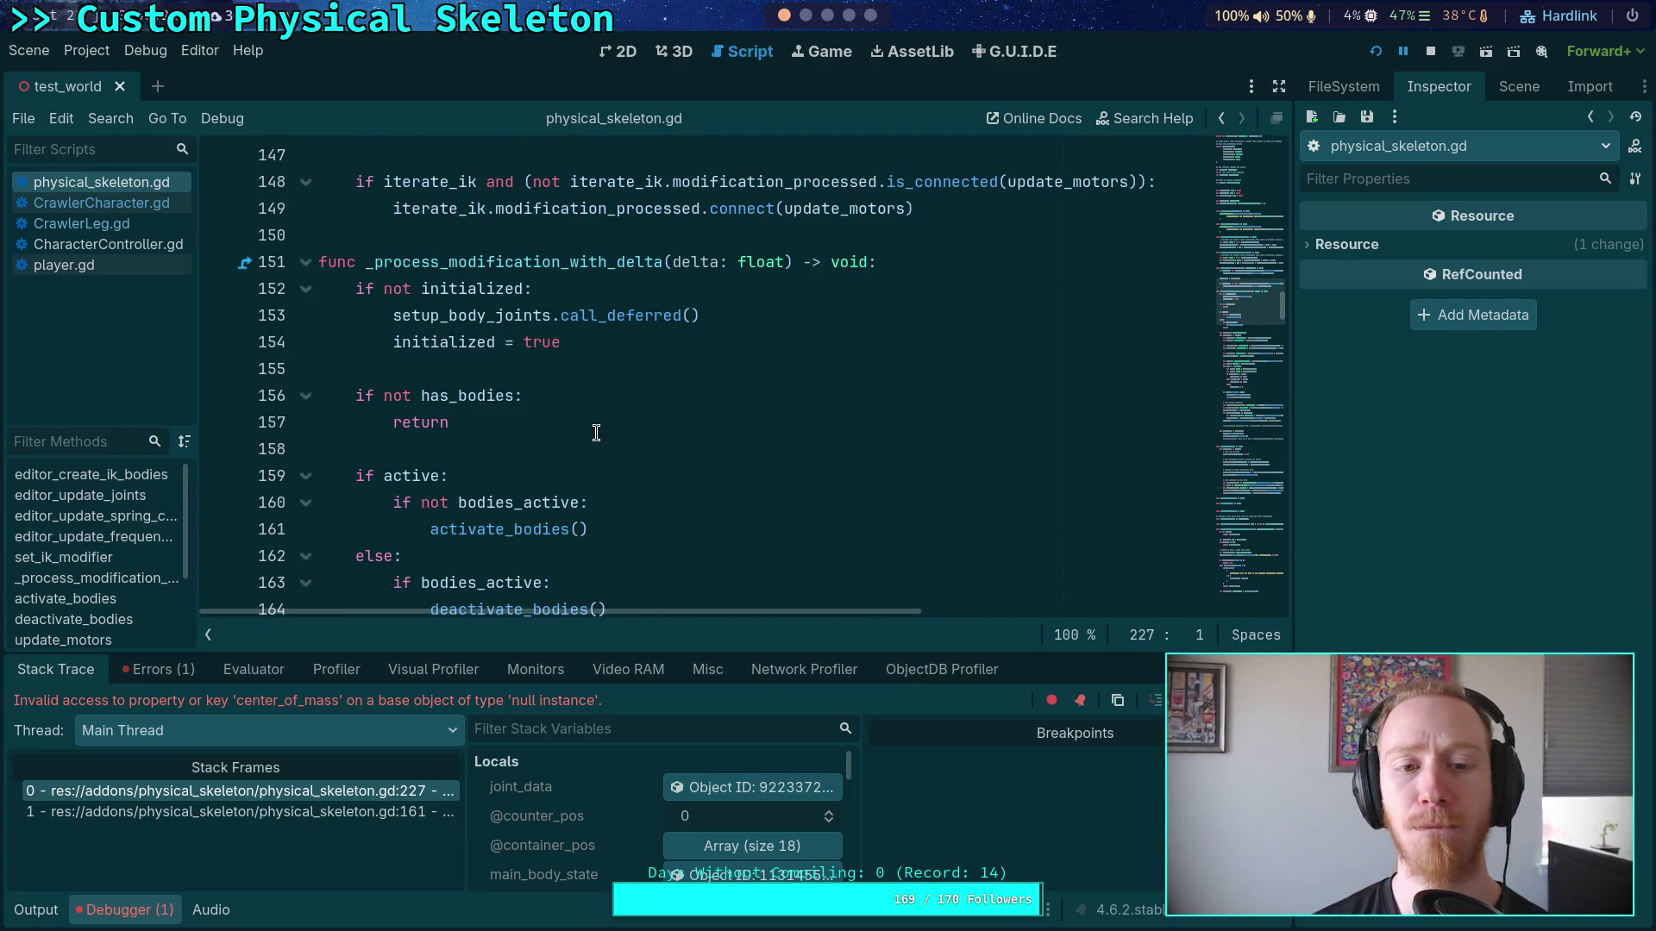
scroll(596, 432, "down", 3)
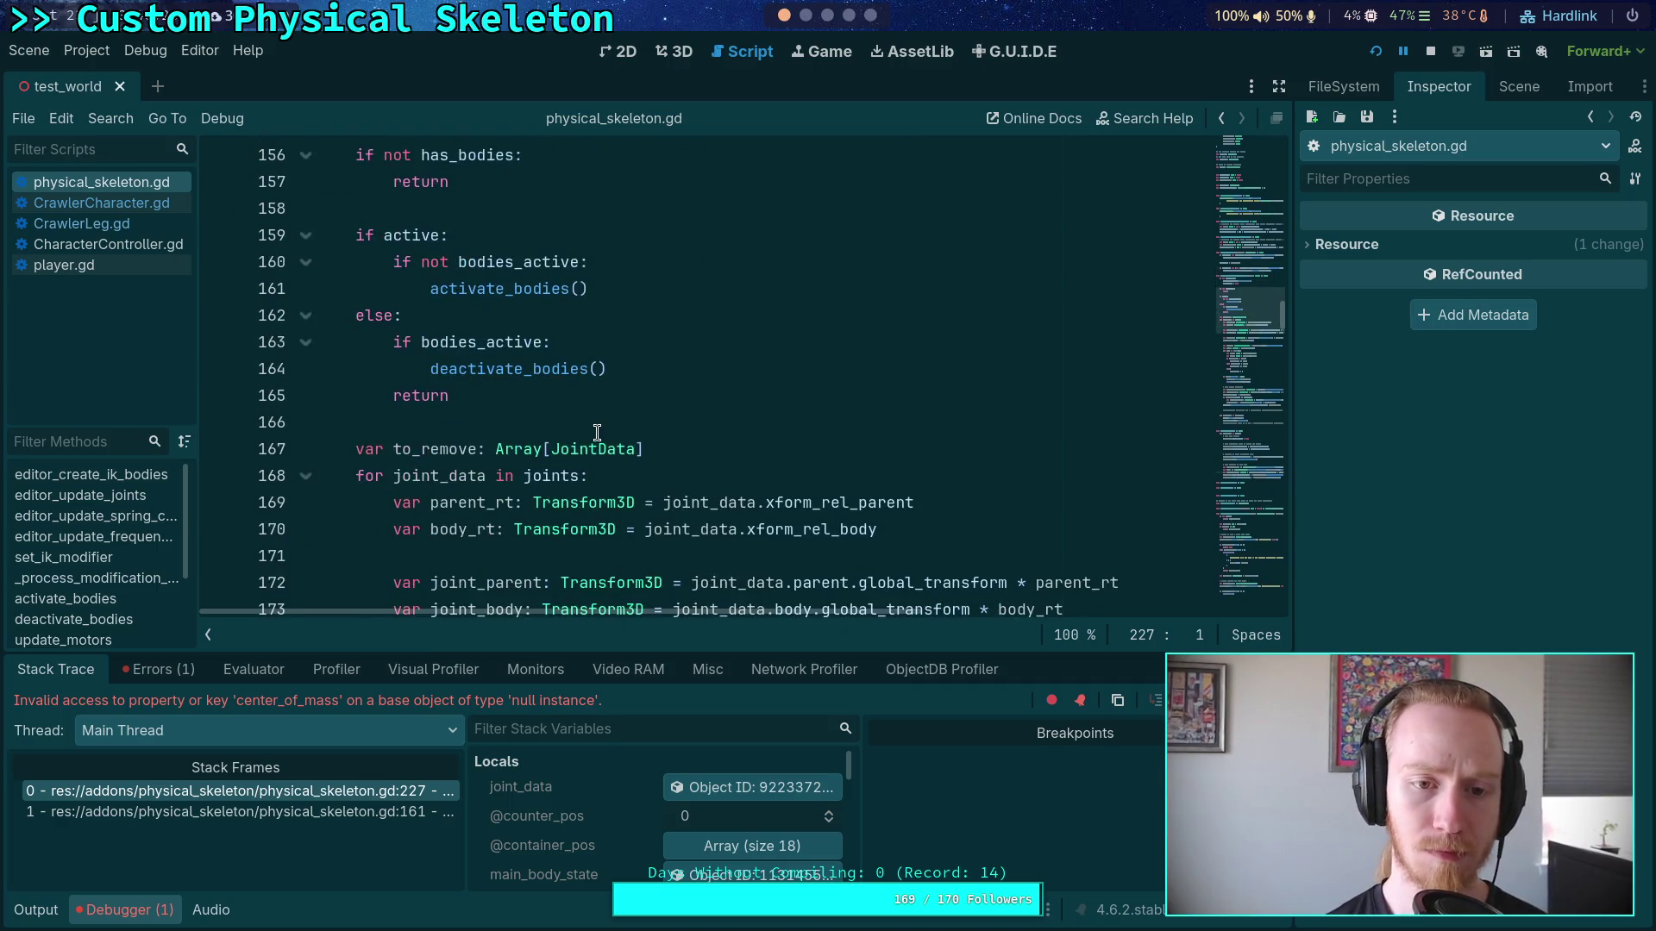
scroll(597, 432, "down", 18)
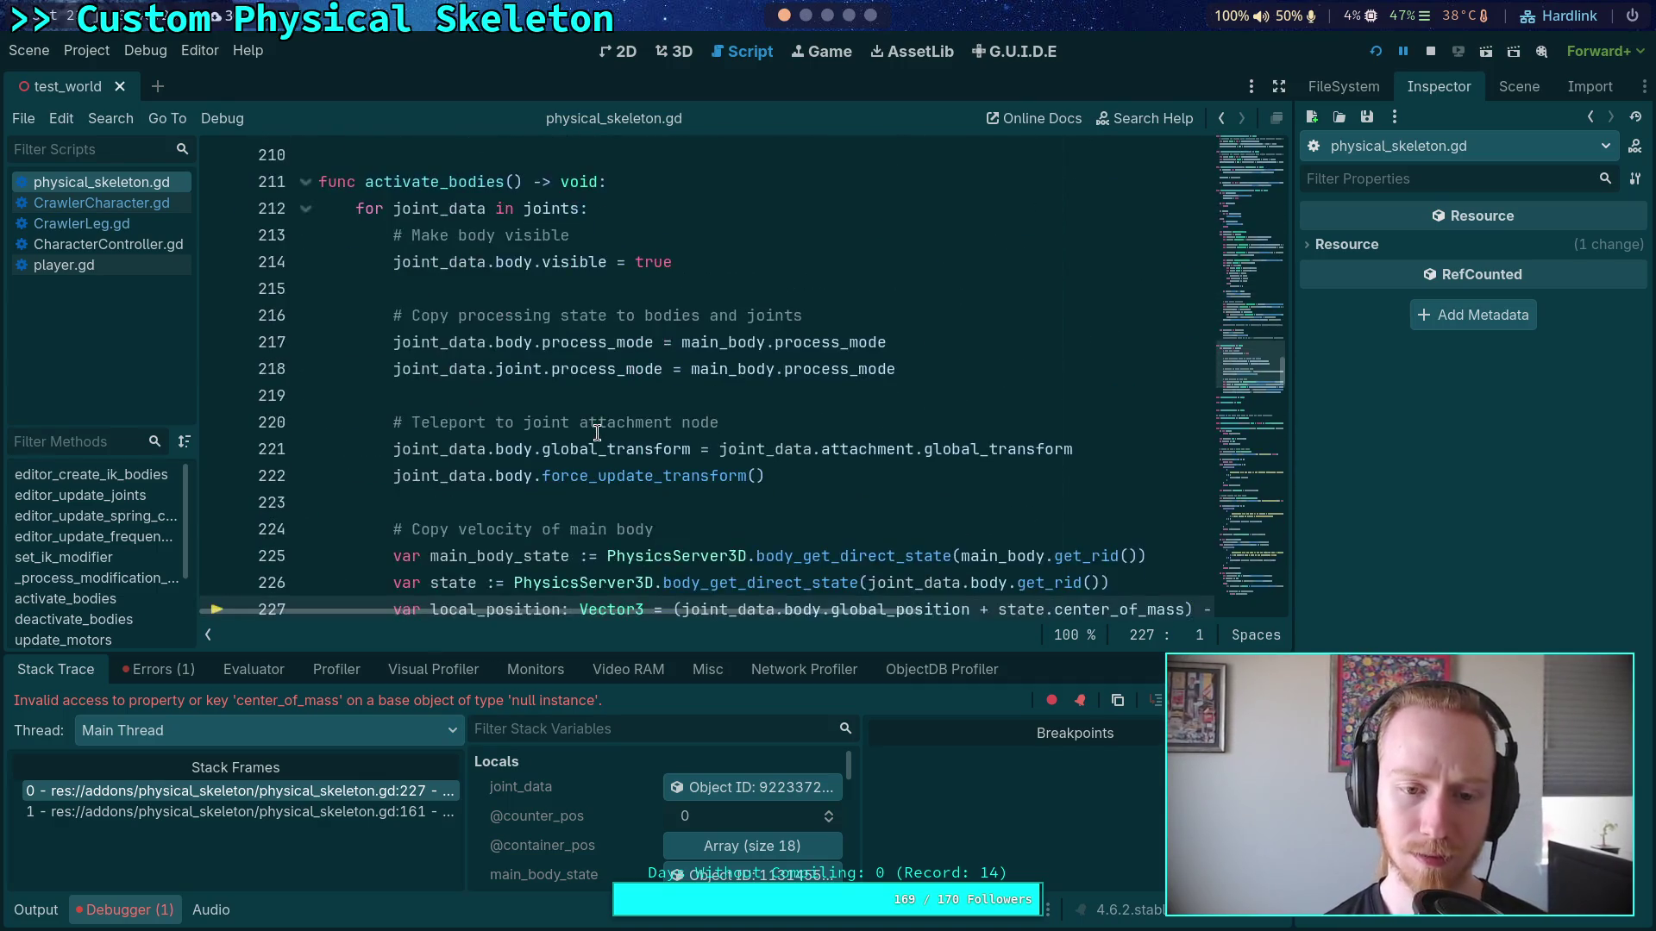
scroll(680, 447, "down", 2)
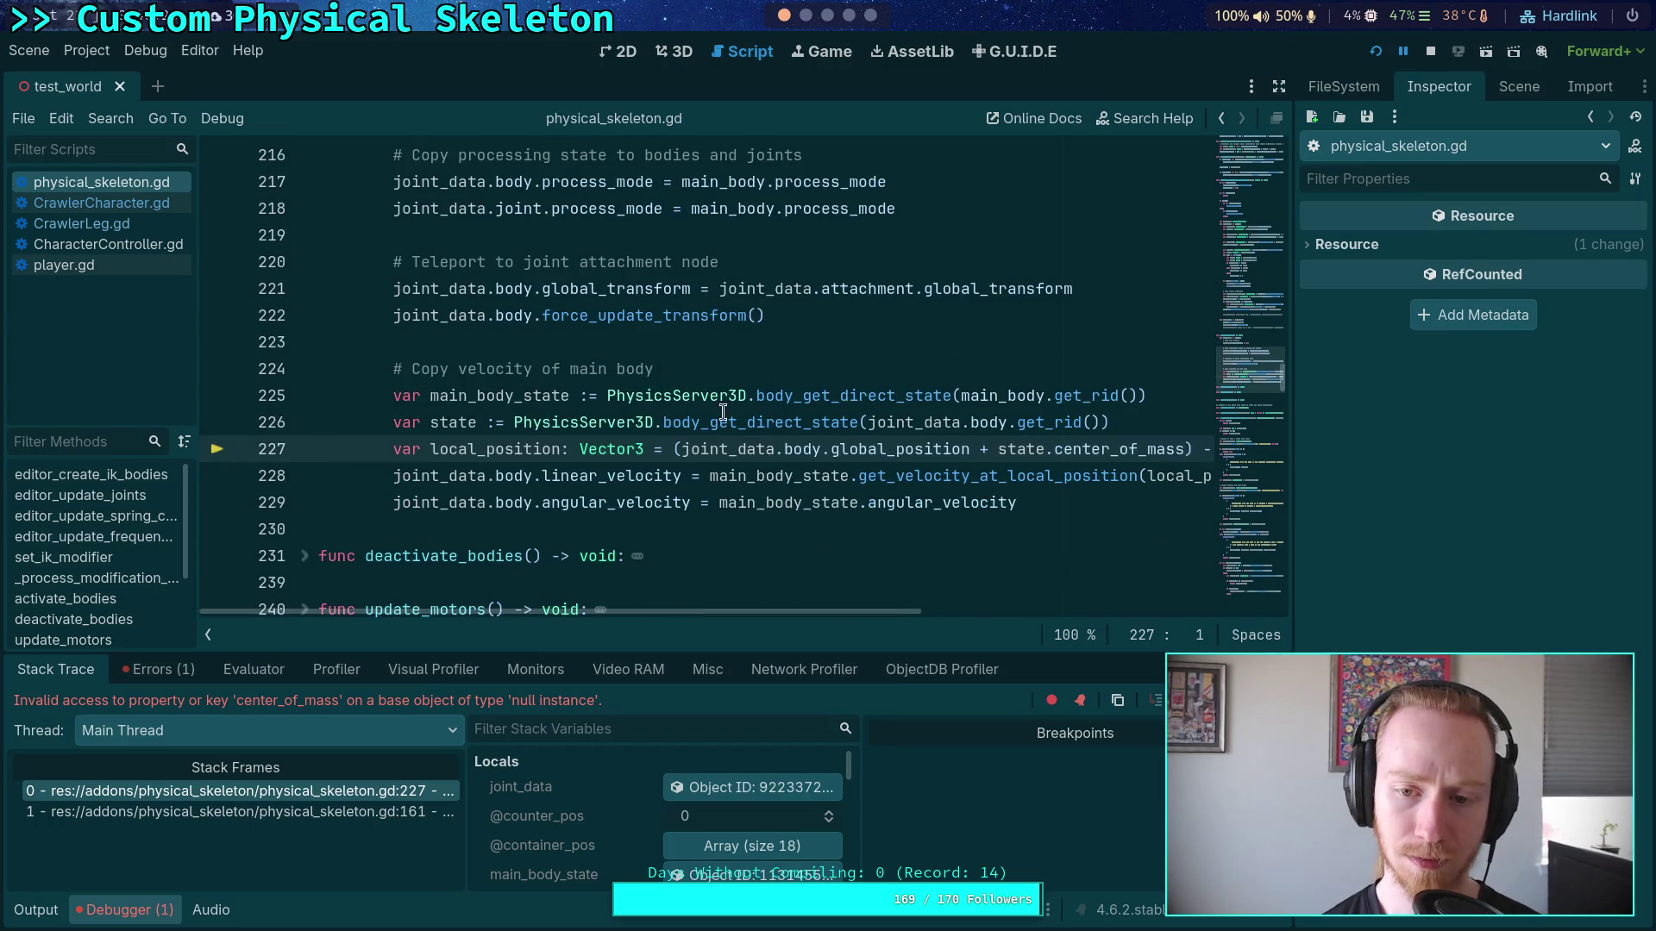
Step: Inspect joint_data's rigid body remotely, then stop and relaunch the game with F5 to reproduce the error
left_click(714, 791)
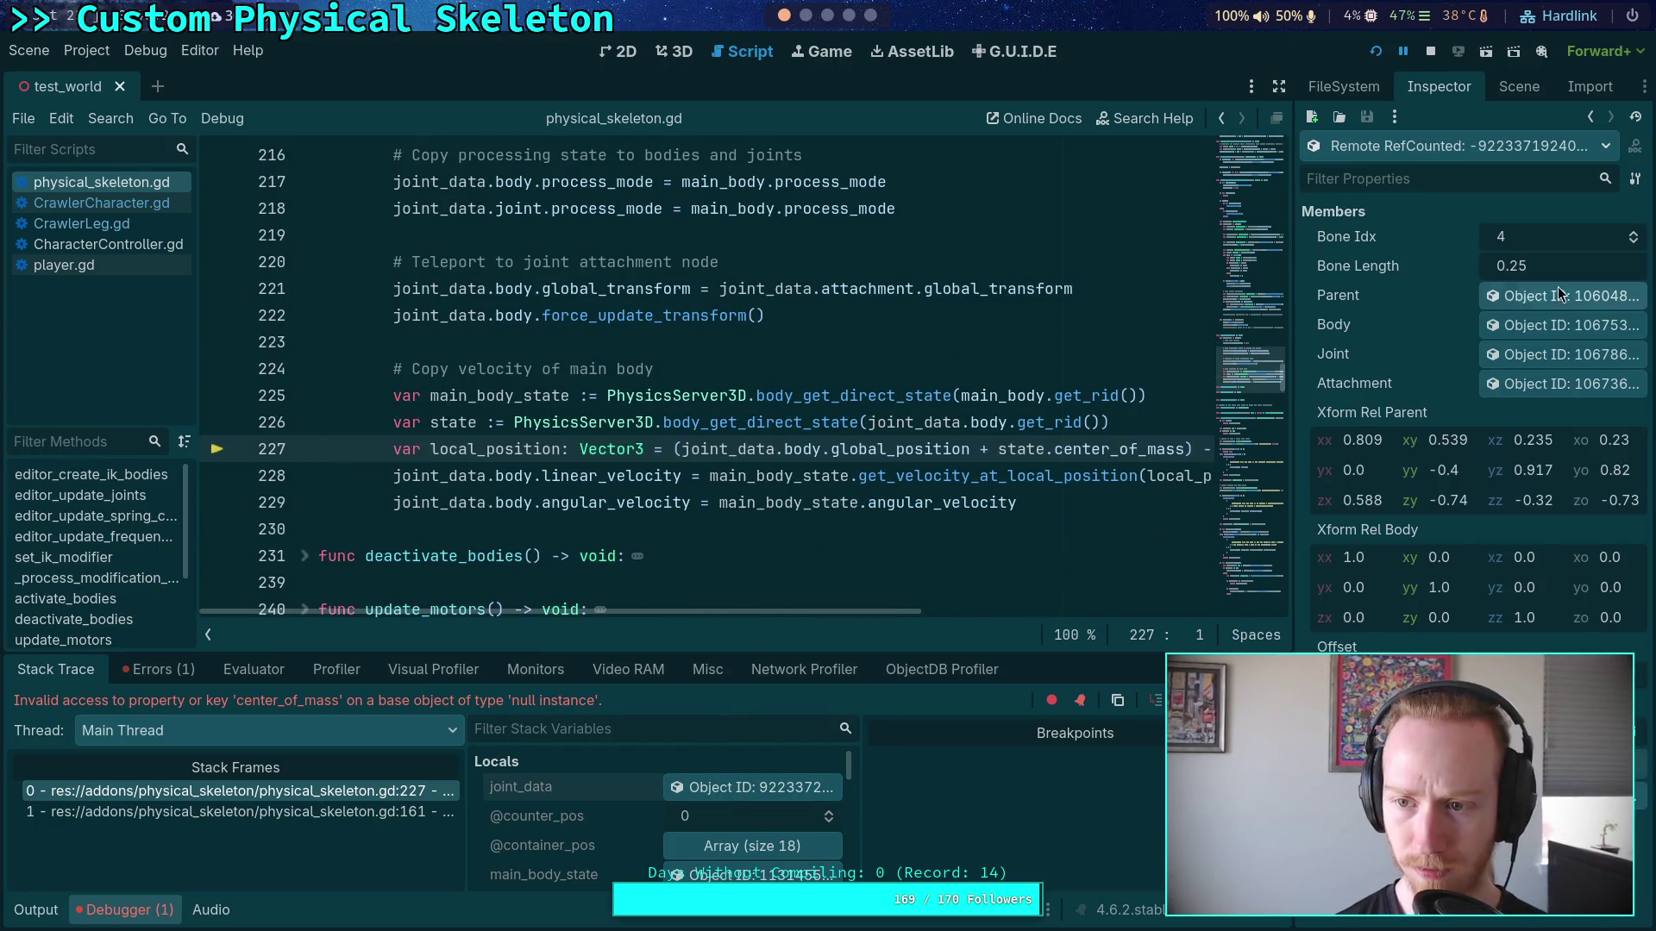
left_click(1557, 324)
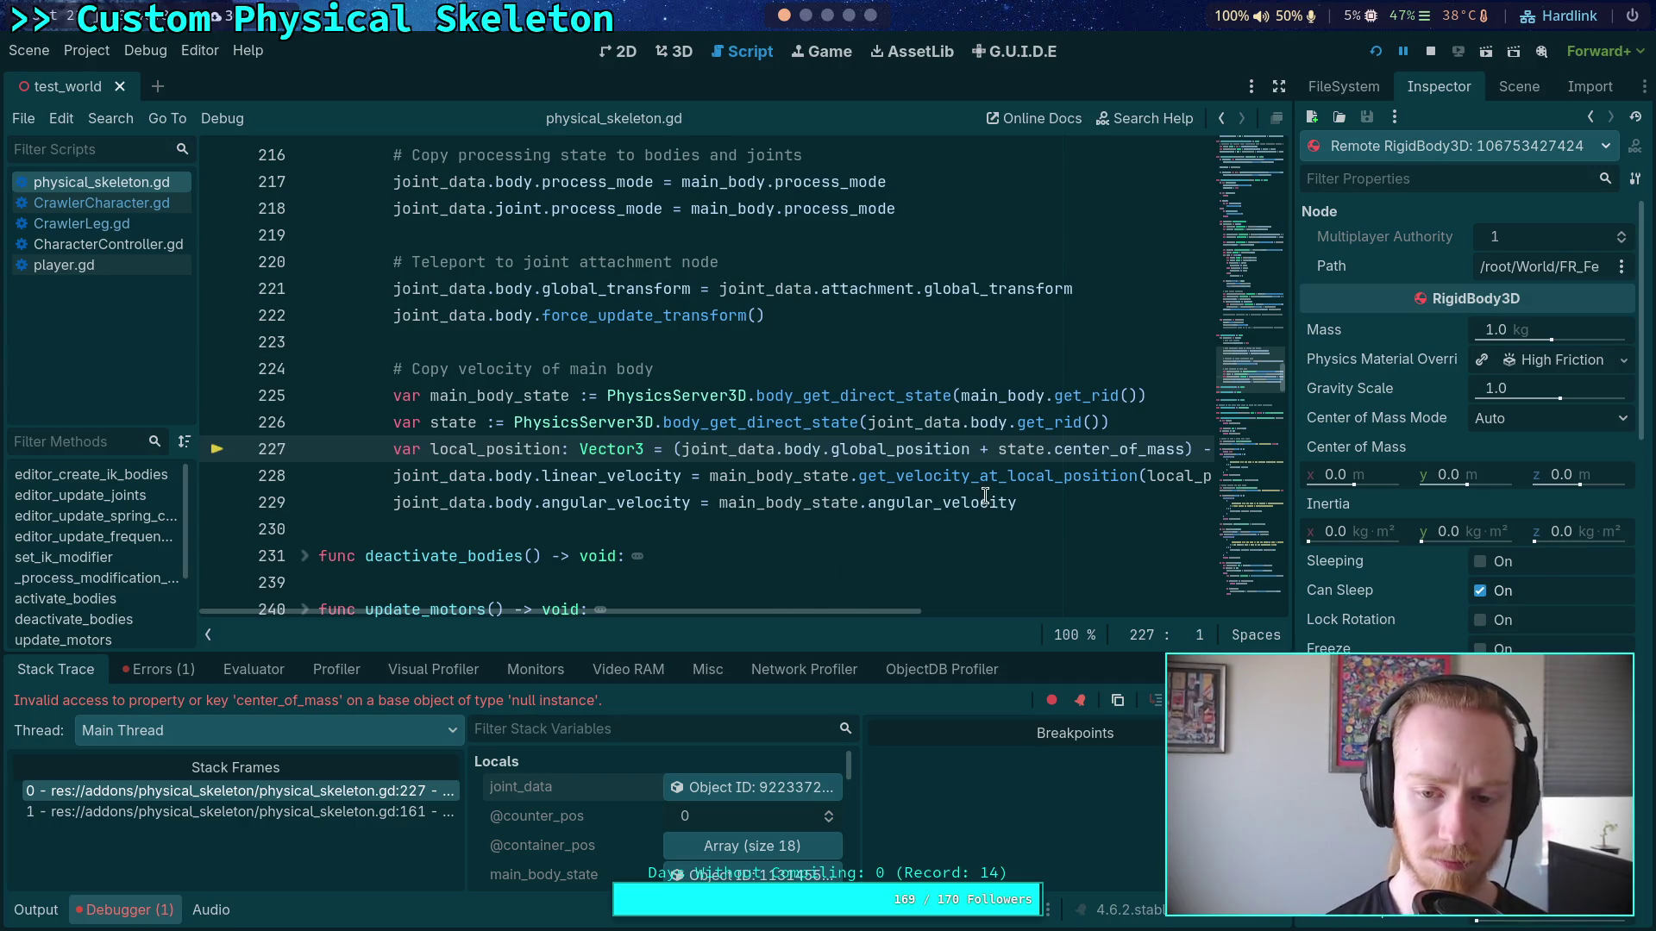
mouse_move(986, 499)
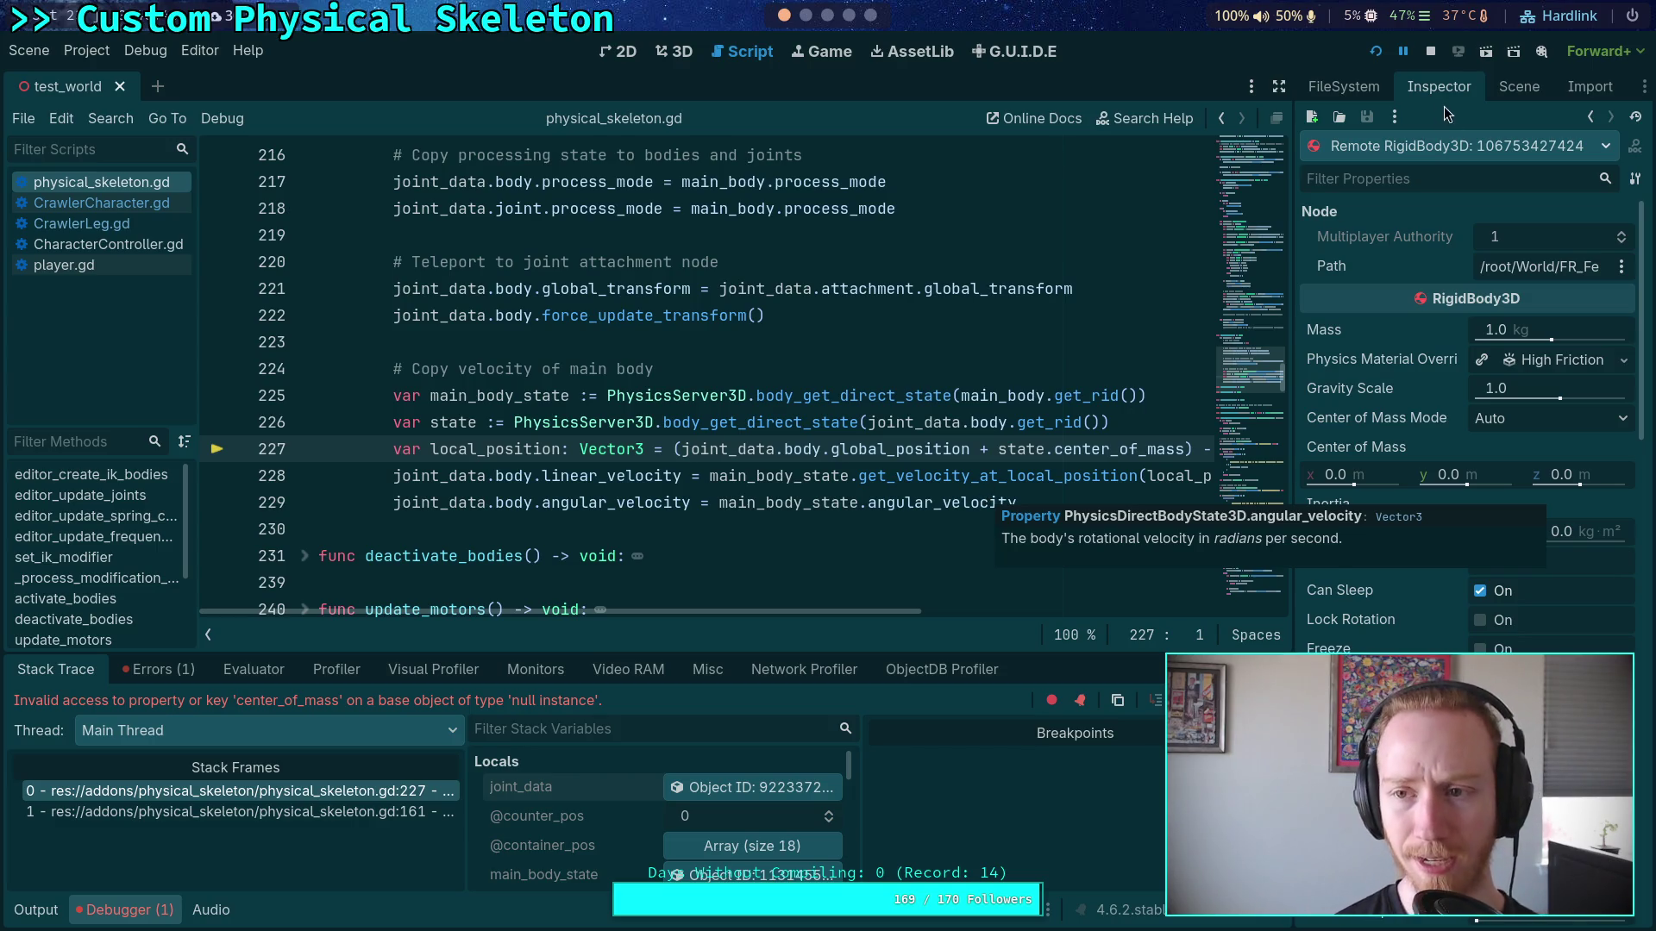
left_click(1433, 52)
key("F5")
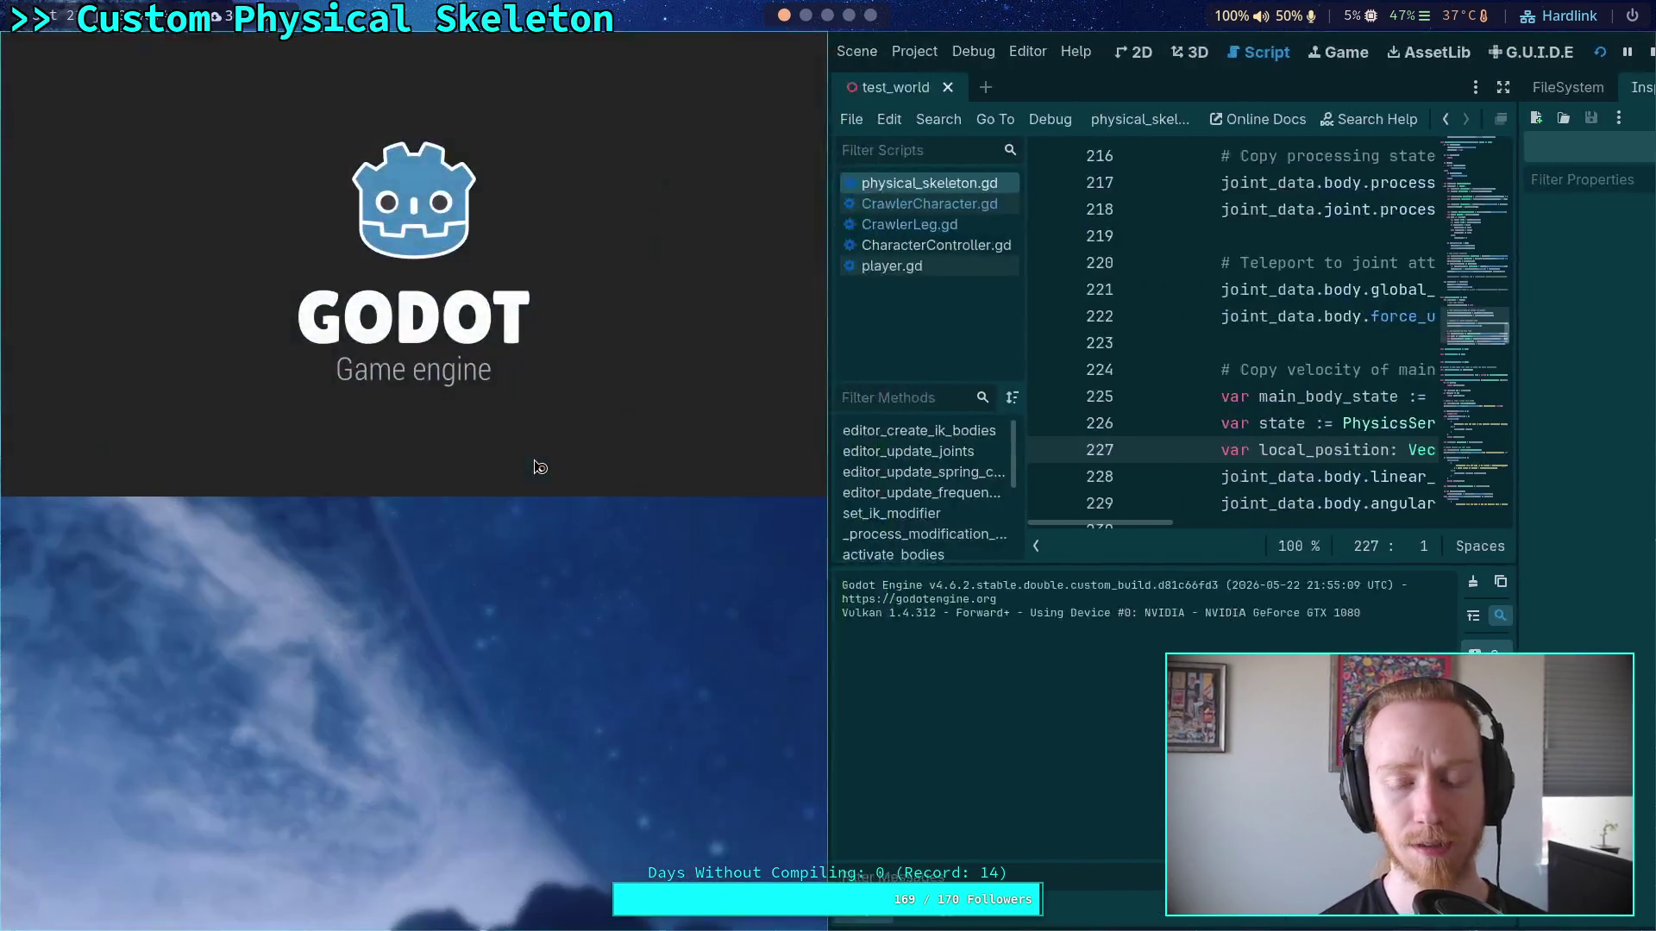
left_click(1648, 53)
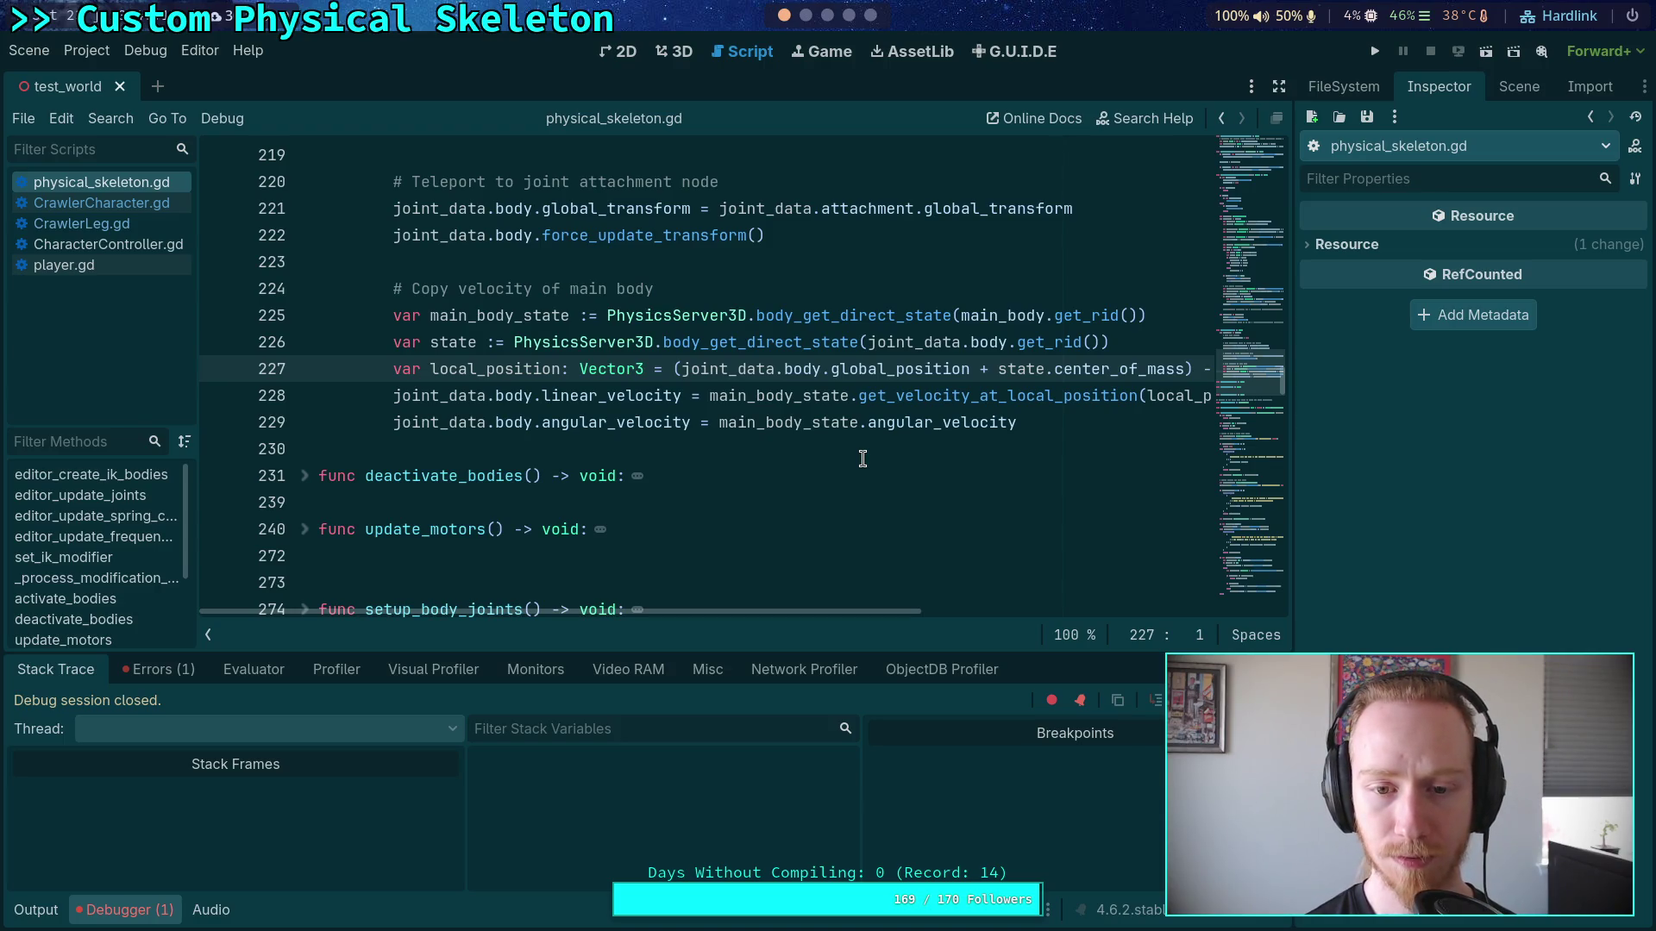
Step: Scroll up to line 210 and hide the debugger panel with Ctrl+J to show all of activate_bodies
scroll(828, 455, "up", 2)
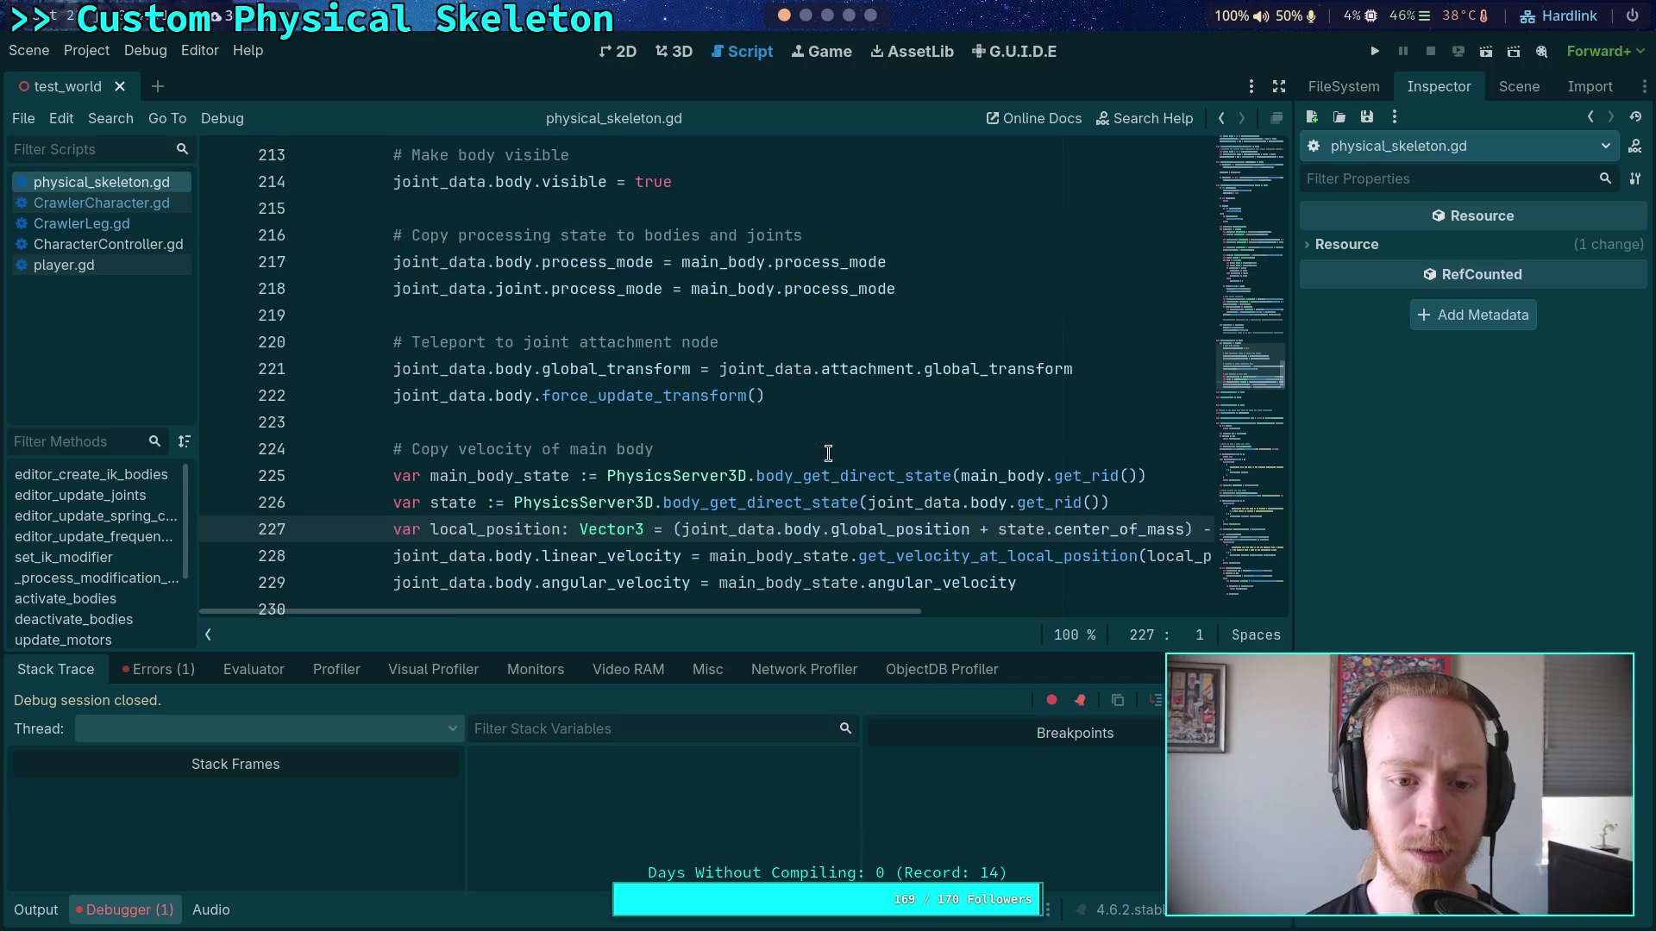
scroll(776, 535, "up", 1)
key("ctrl+j")
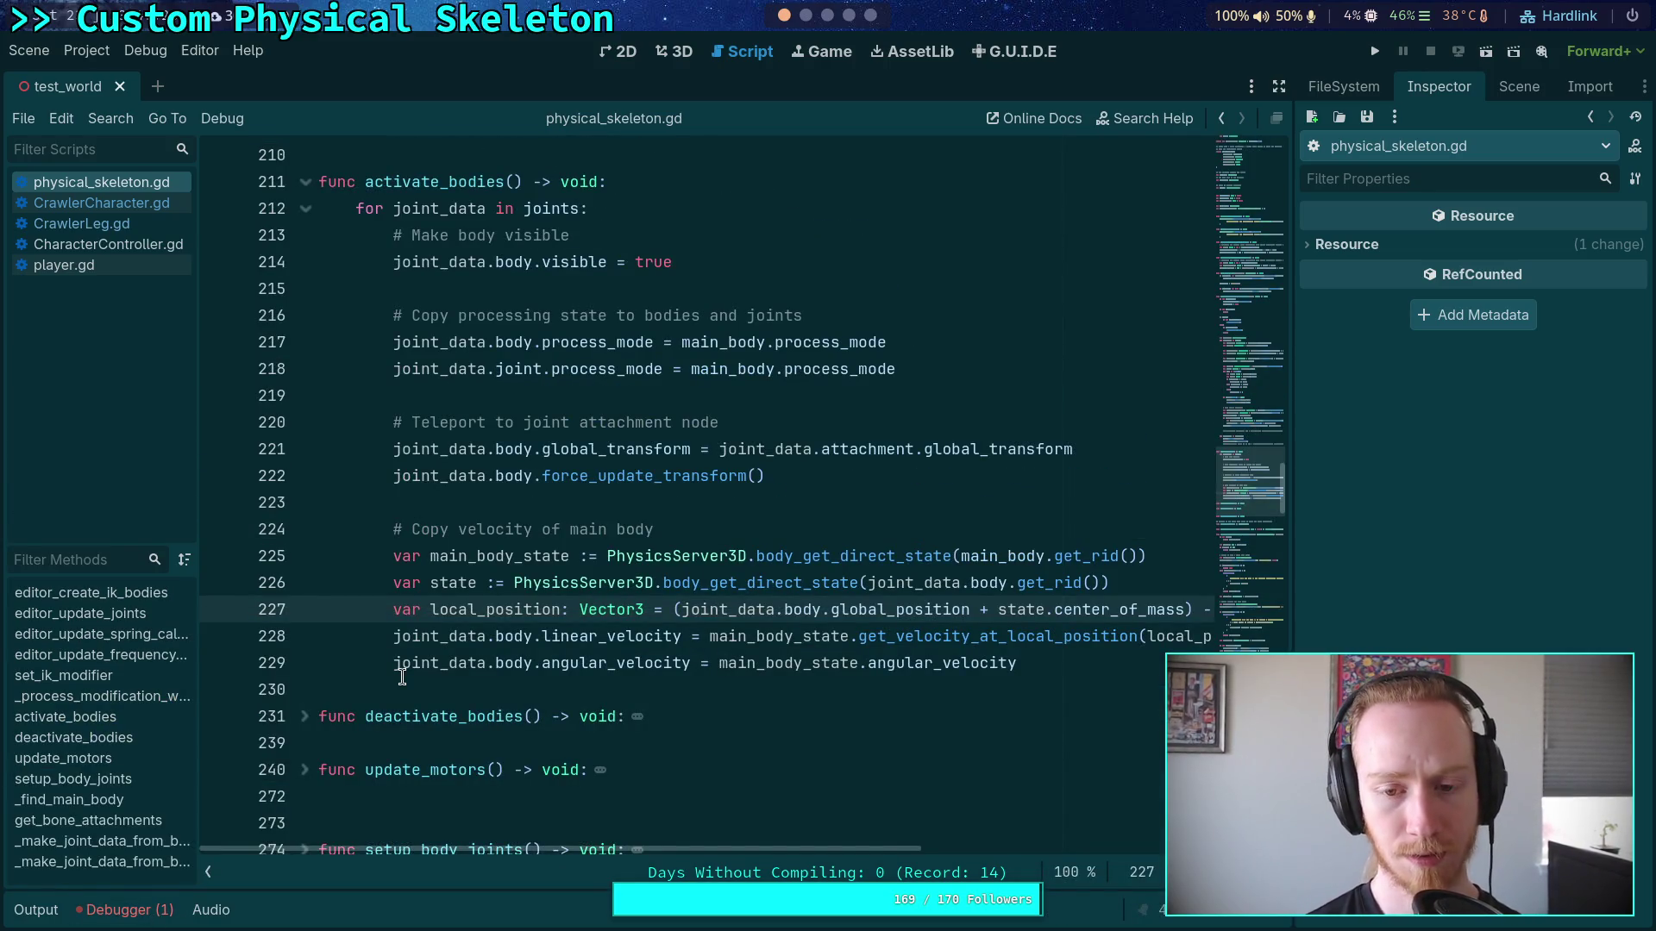
Step: Open the CrawlerBot scene and select FR_Femur_Body under FrontRightFemur in the Inspector
left_click(1524, 90)
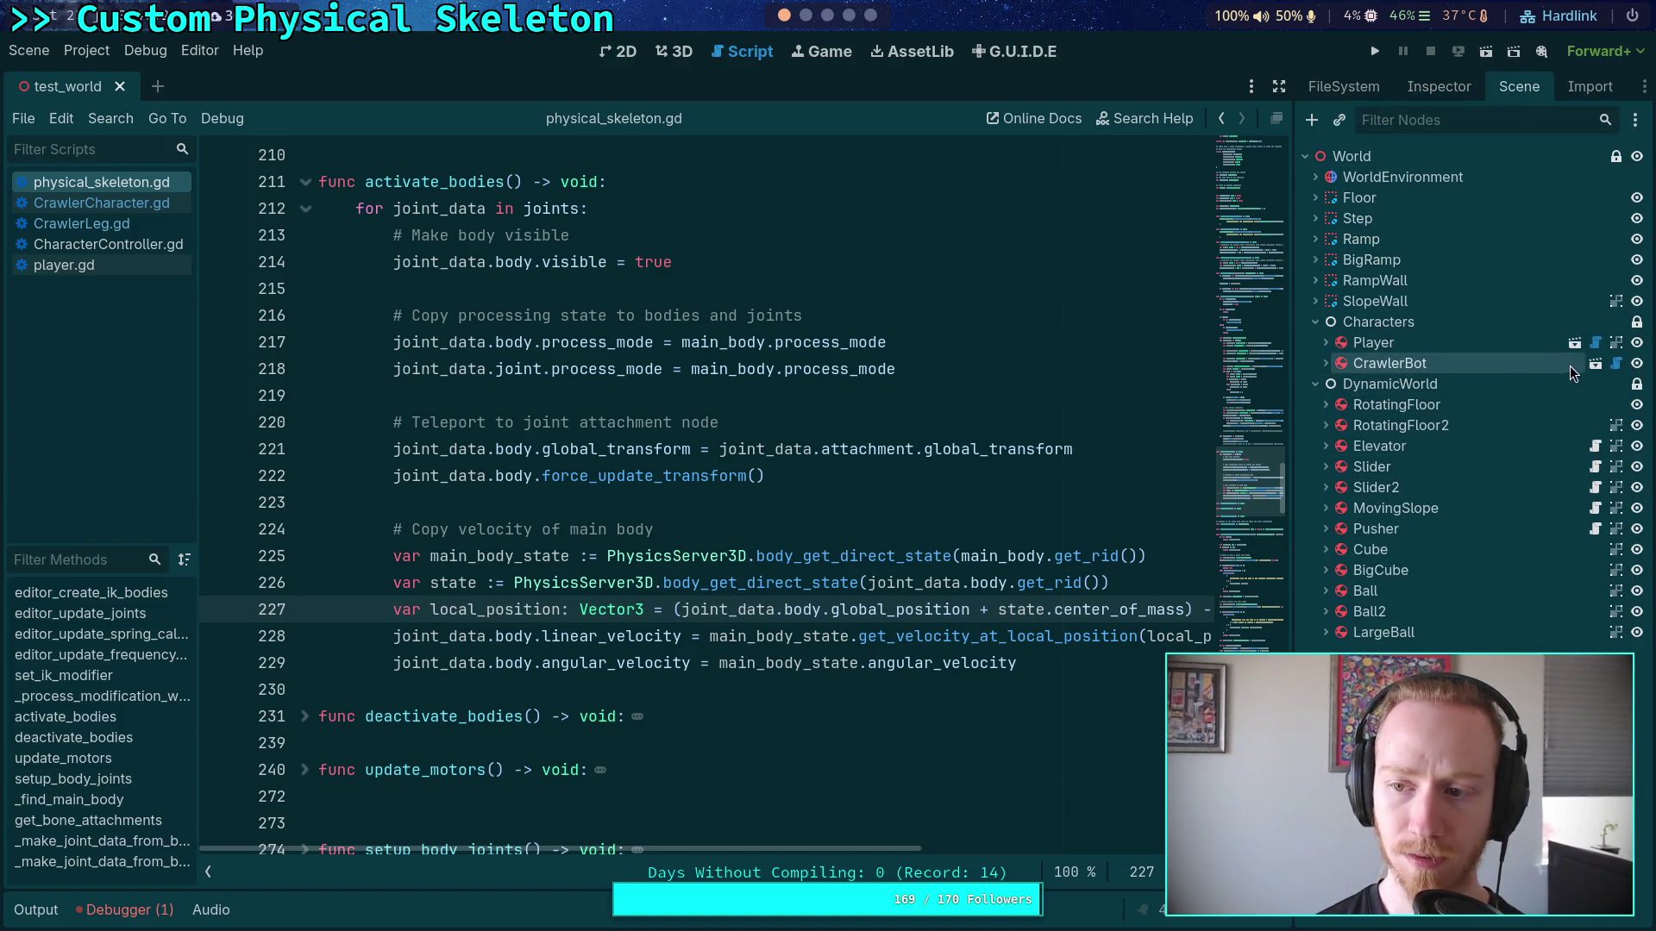
left_click(1596, 363)
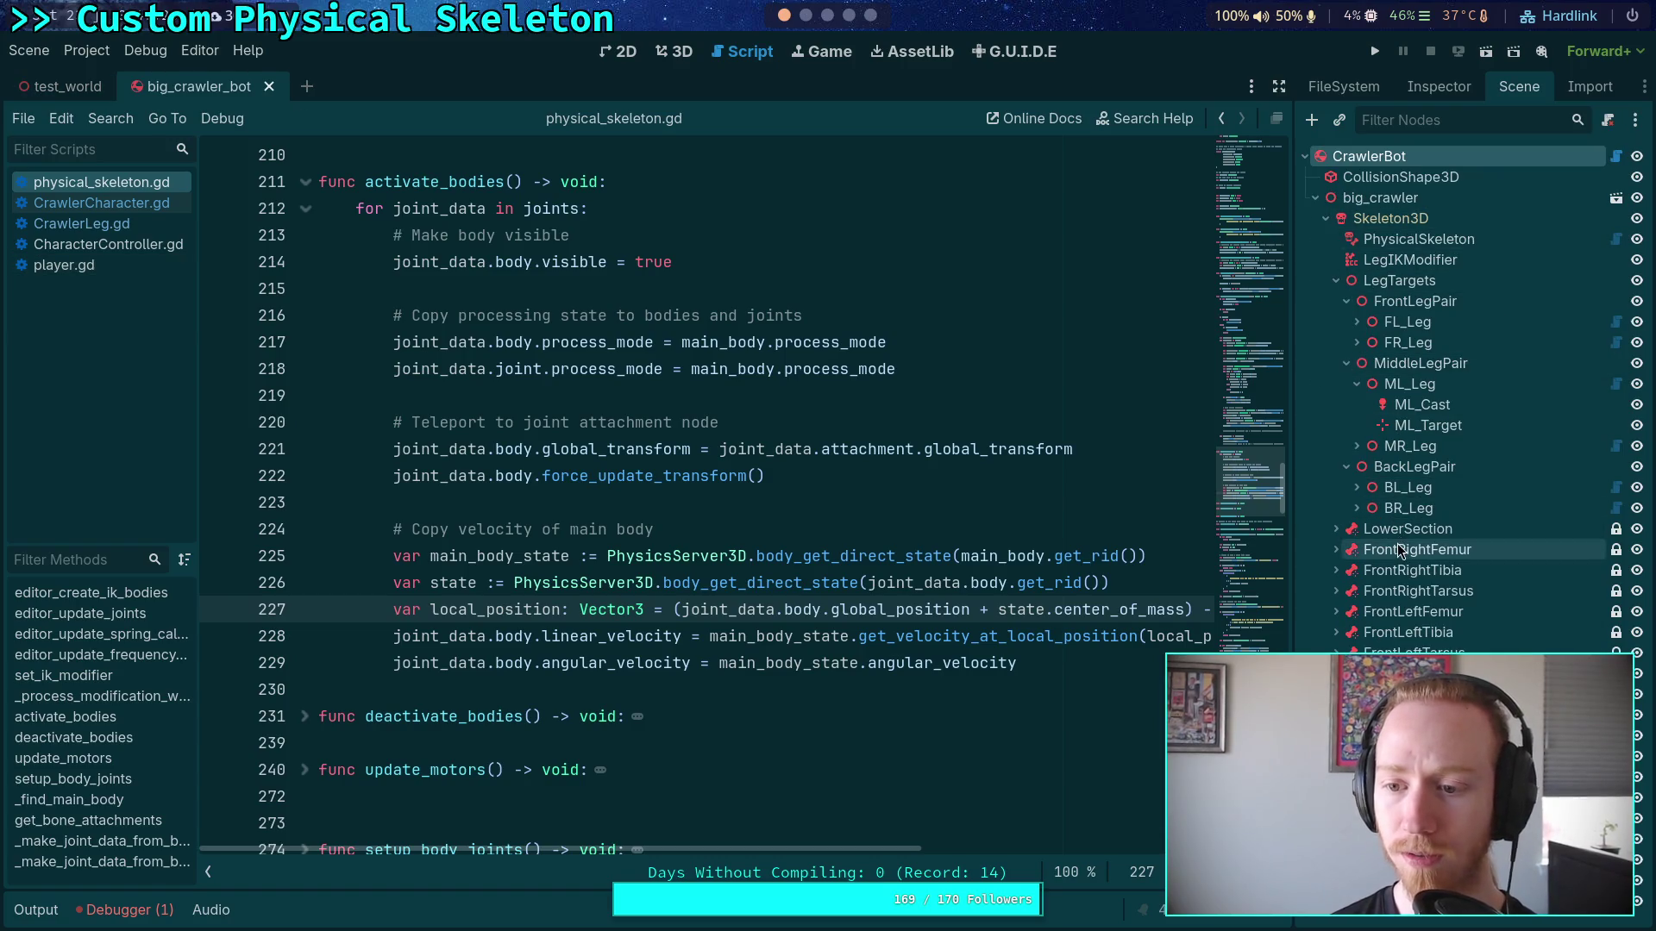
left_click(1336, 530)
left_click(1336, 529)
left_click(1336, 549)
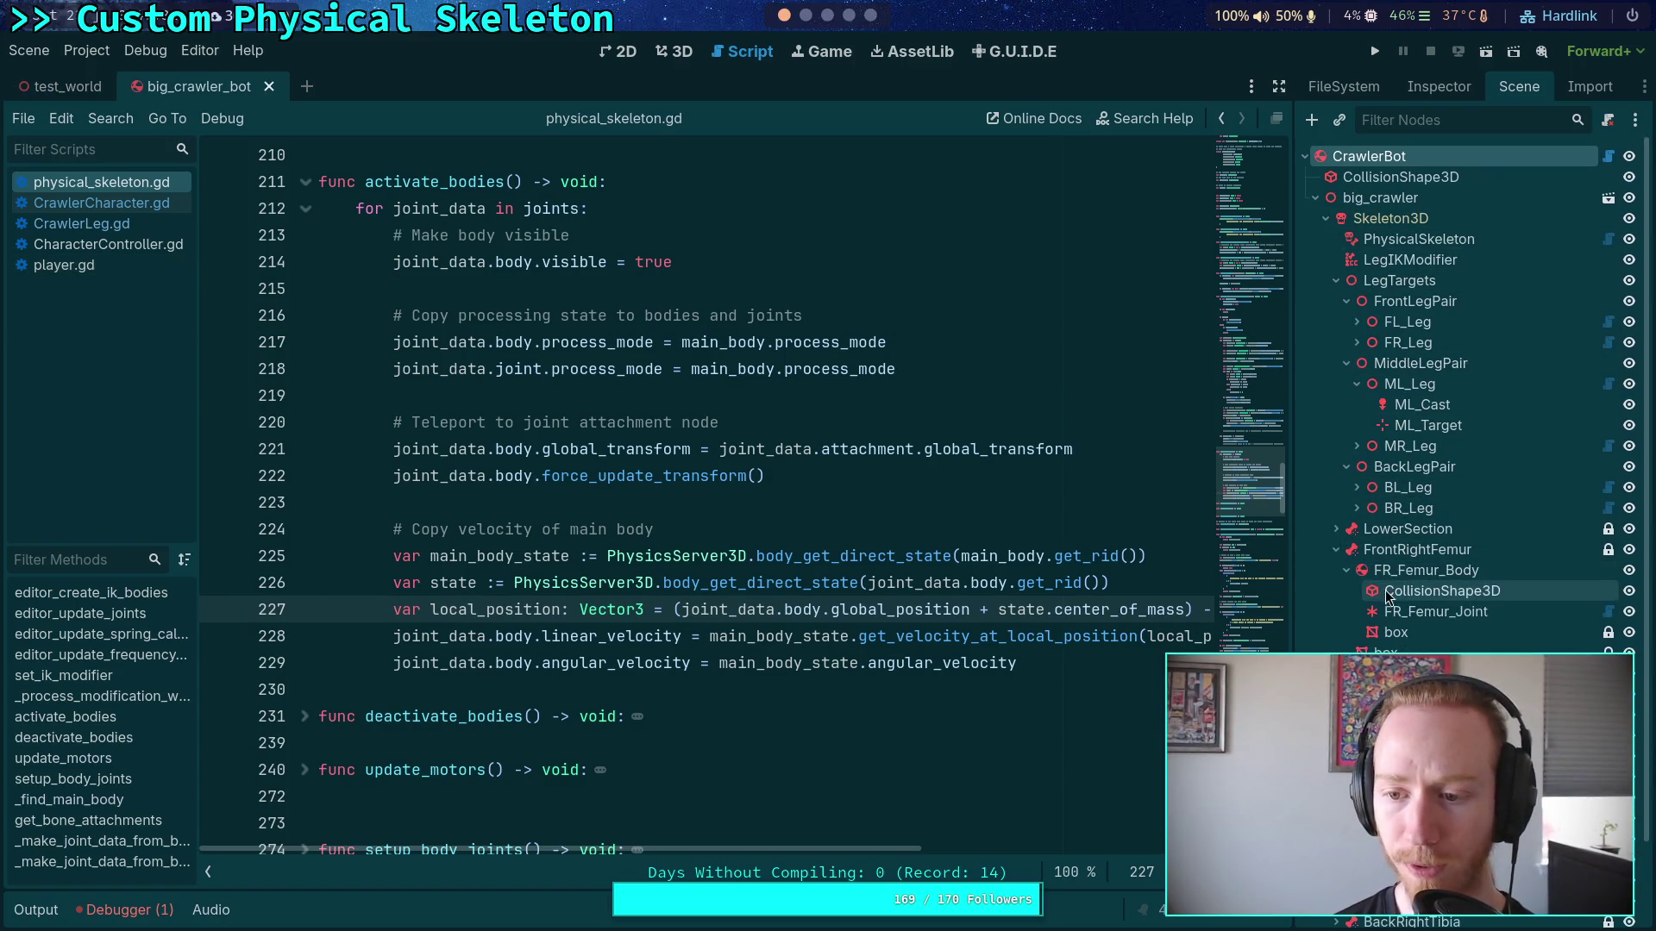
left_click(1425, 570)
left_click(1418, 84)
Step: Check FR_Femur_Body's Disable Mode dropdown, leaving it set to Remove
scroll(1466, 388, "down", 5)
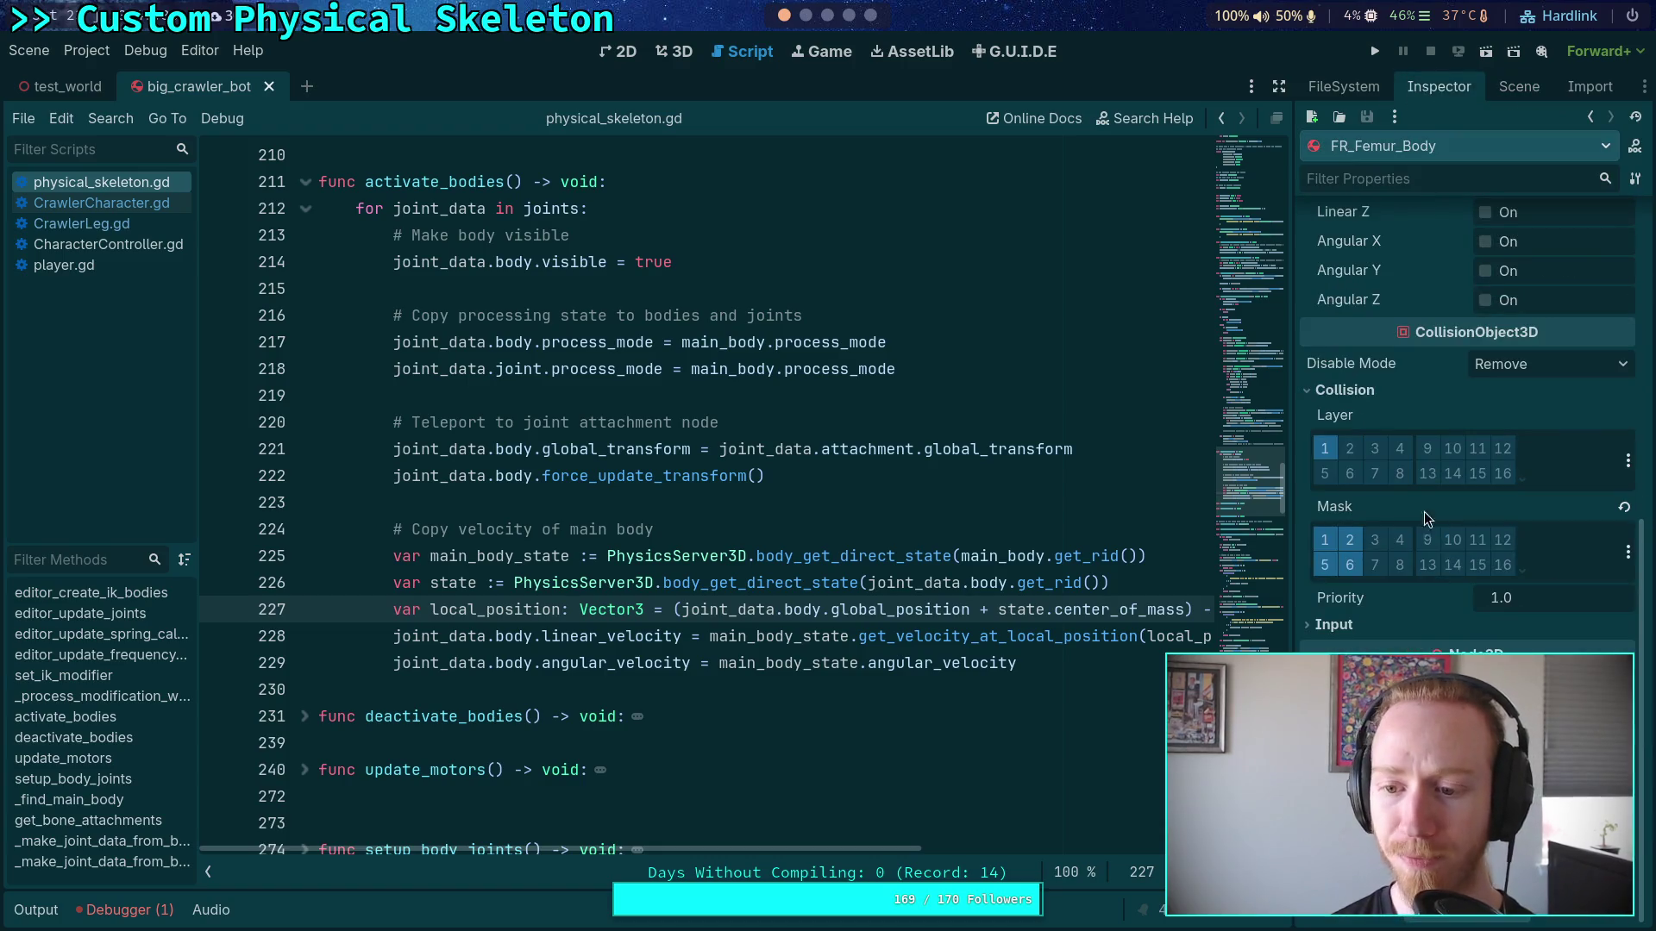
scroll(1466, 388, "down", 3)
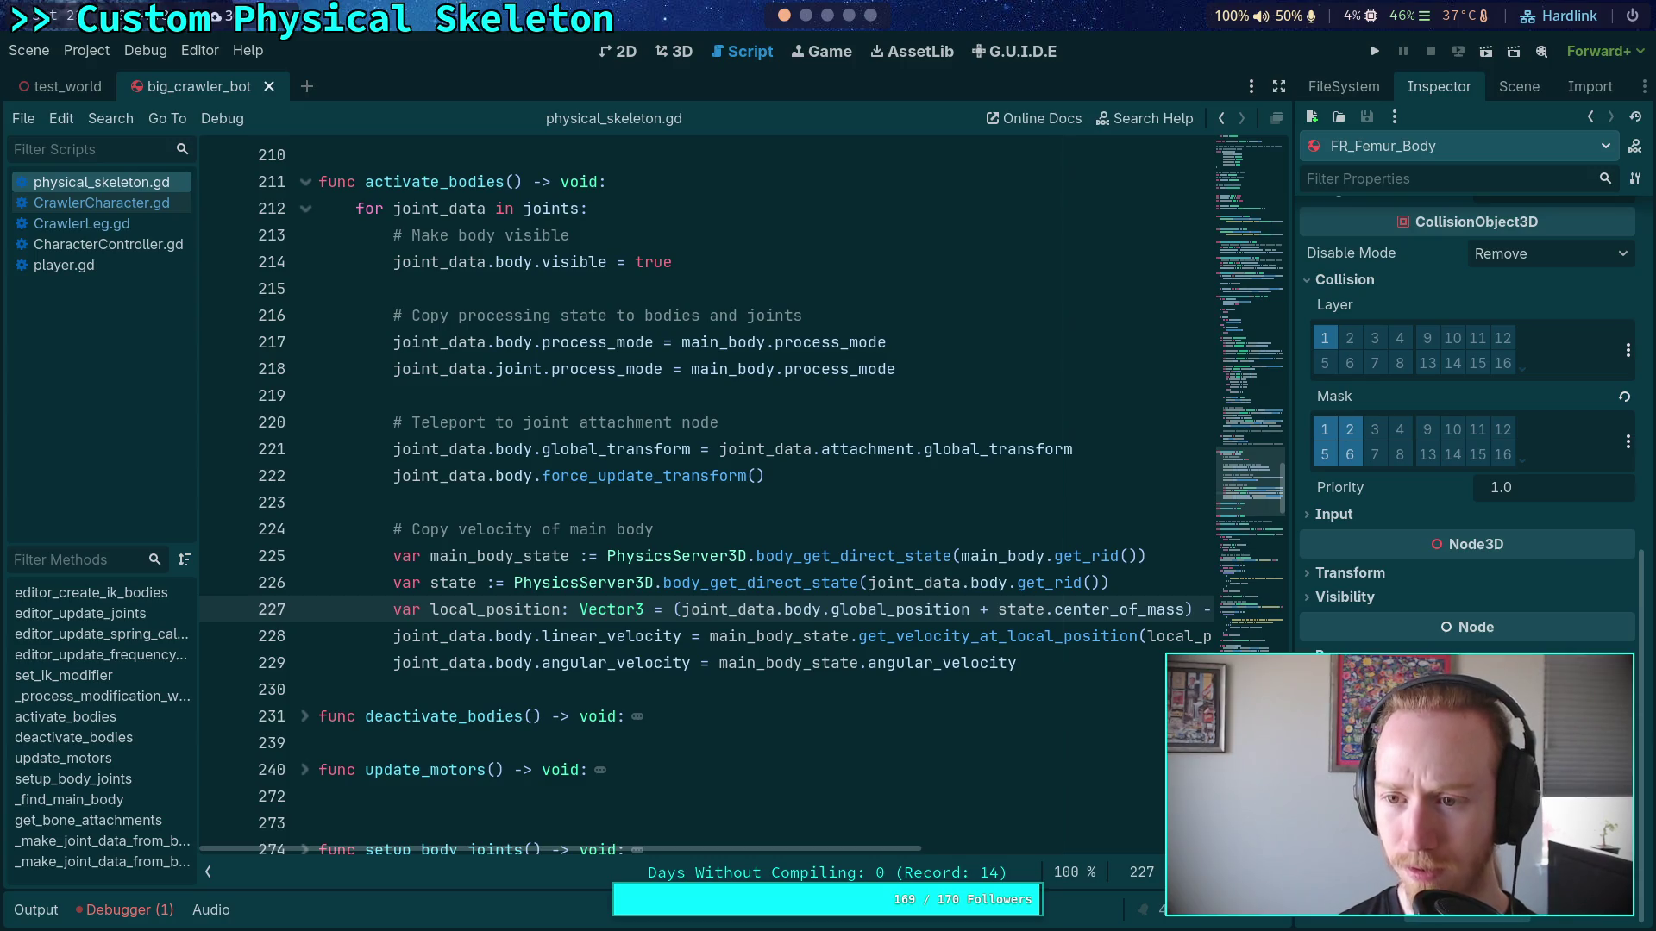
scroll(1559, 346, "up", 2)
left_click(1559, 346)
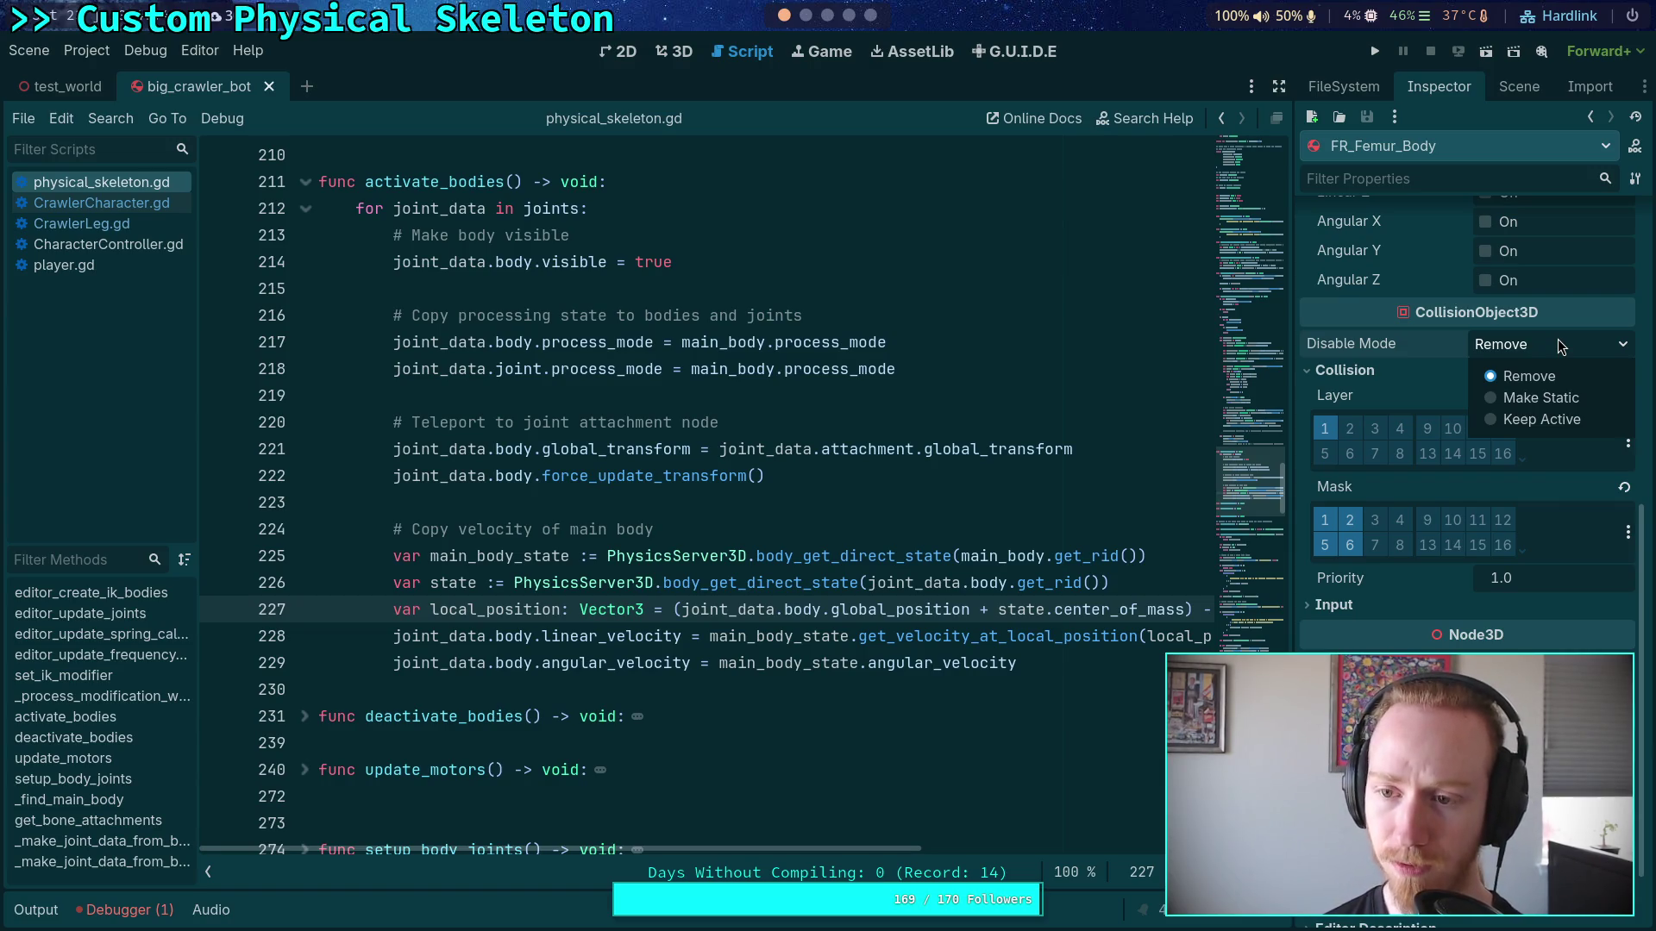
left_click(1526, 376)
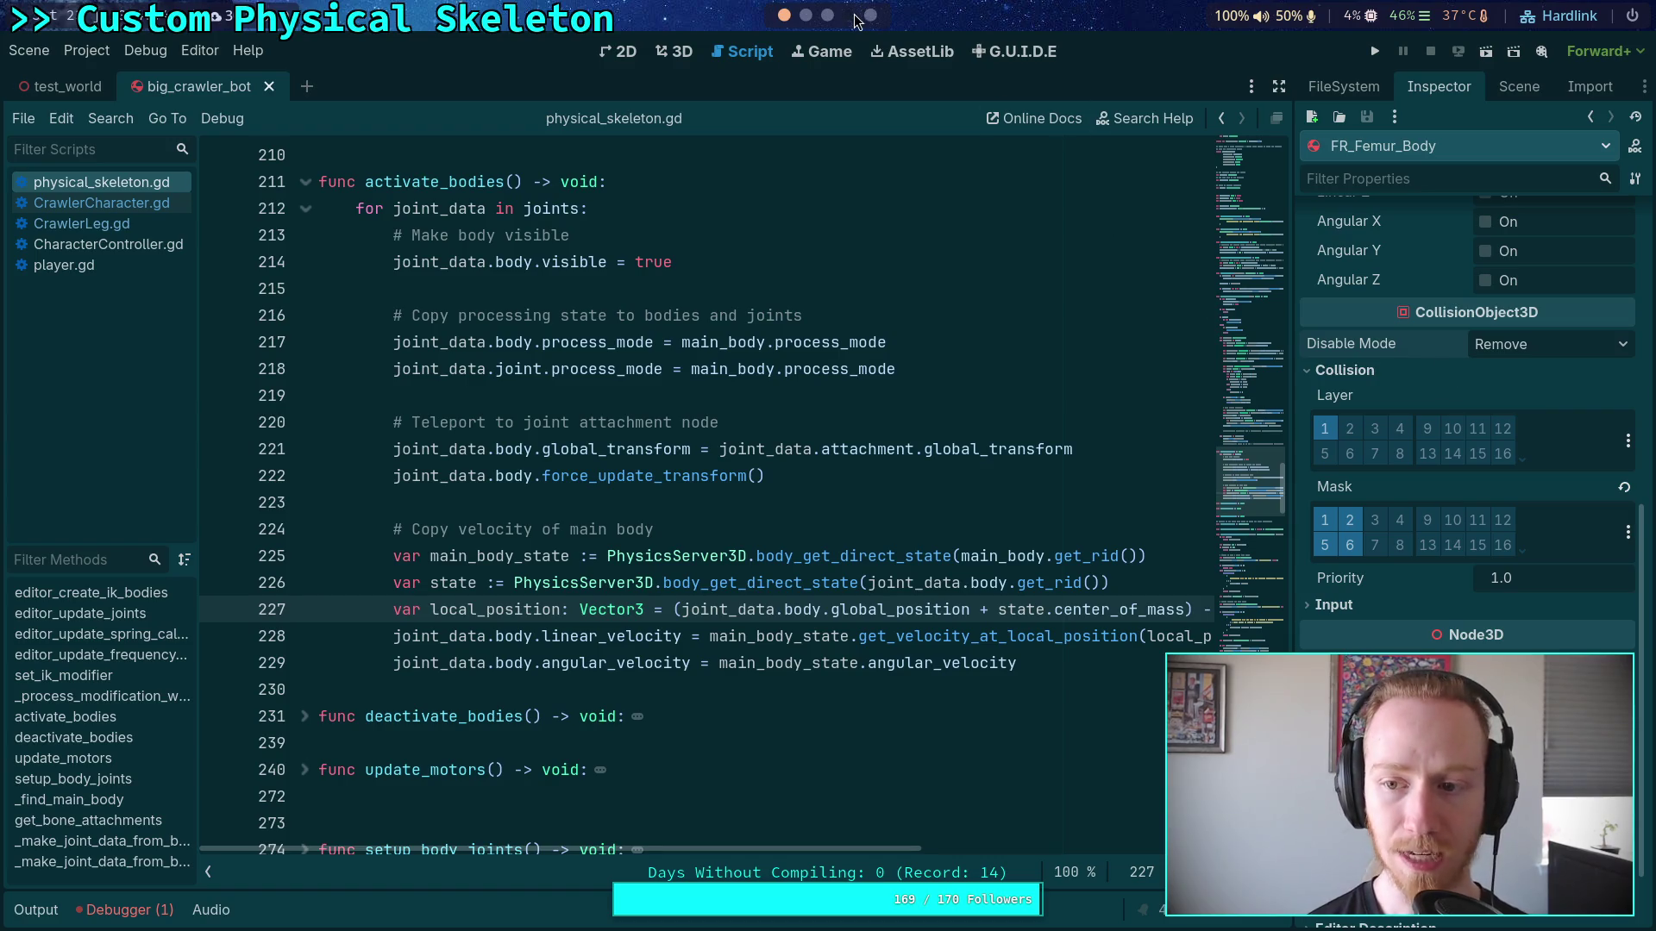
scroll(845, 24, "down", 2)
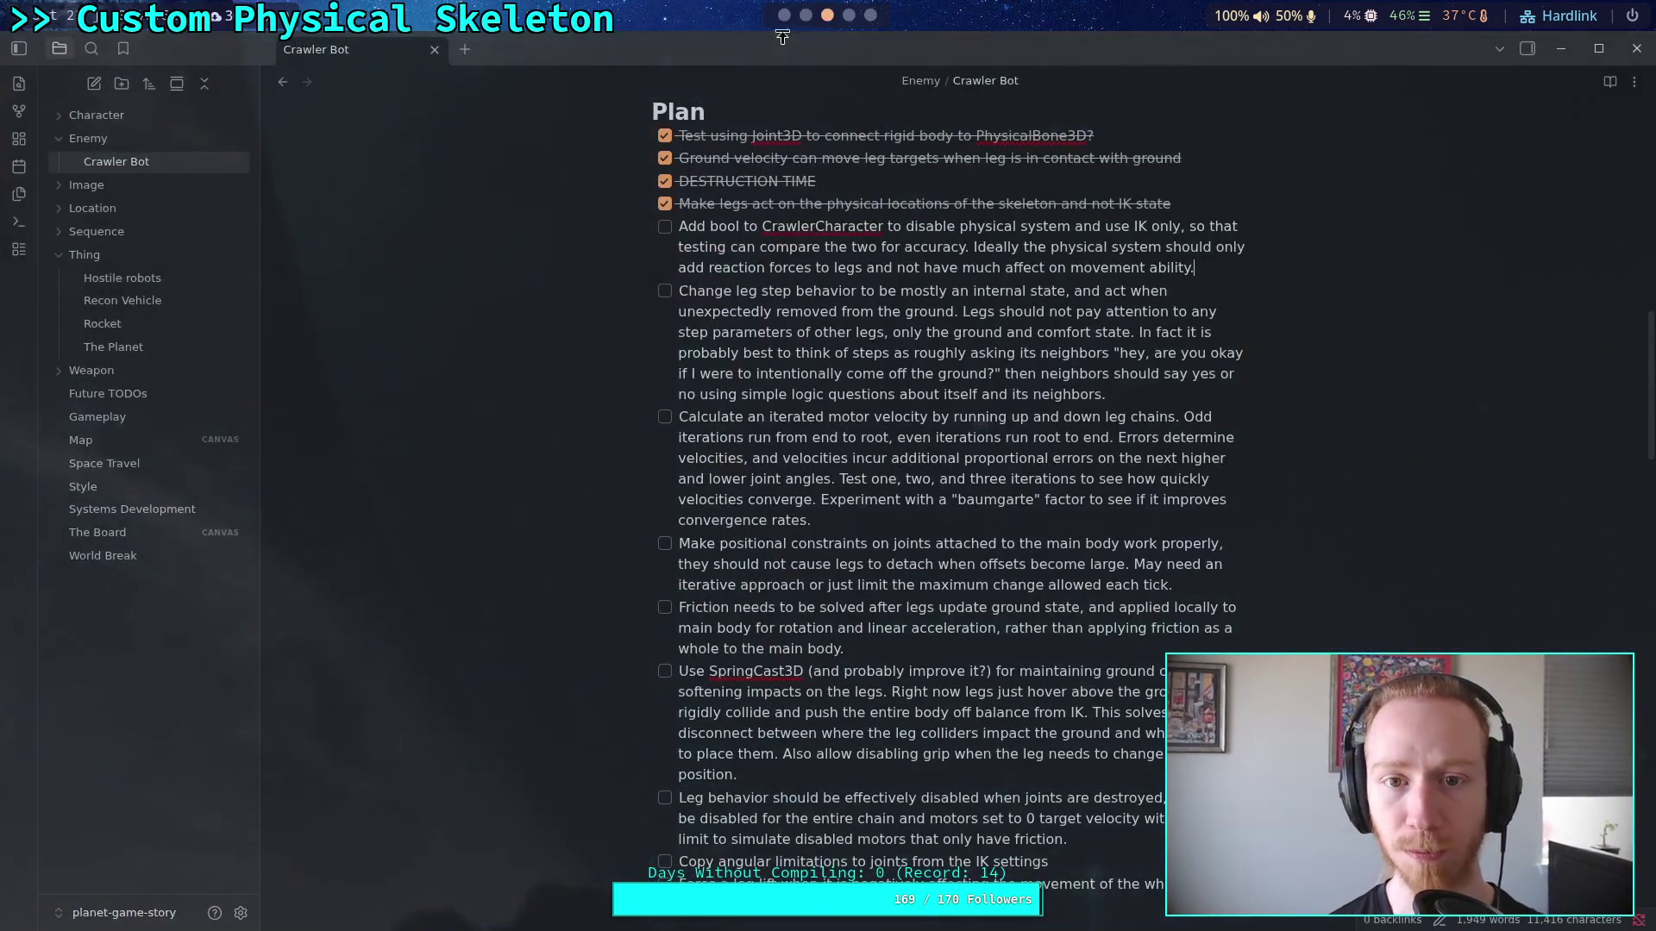
scroll(778, 41, "up", 1)
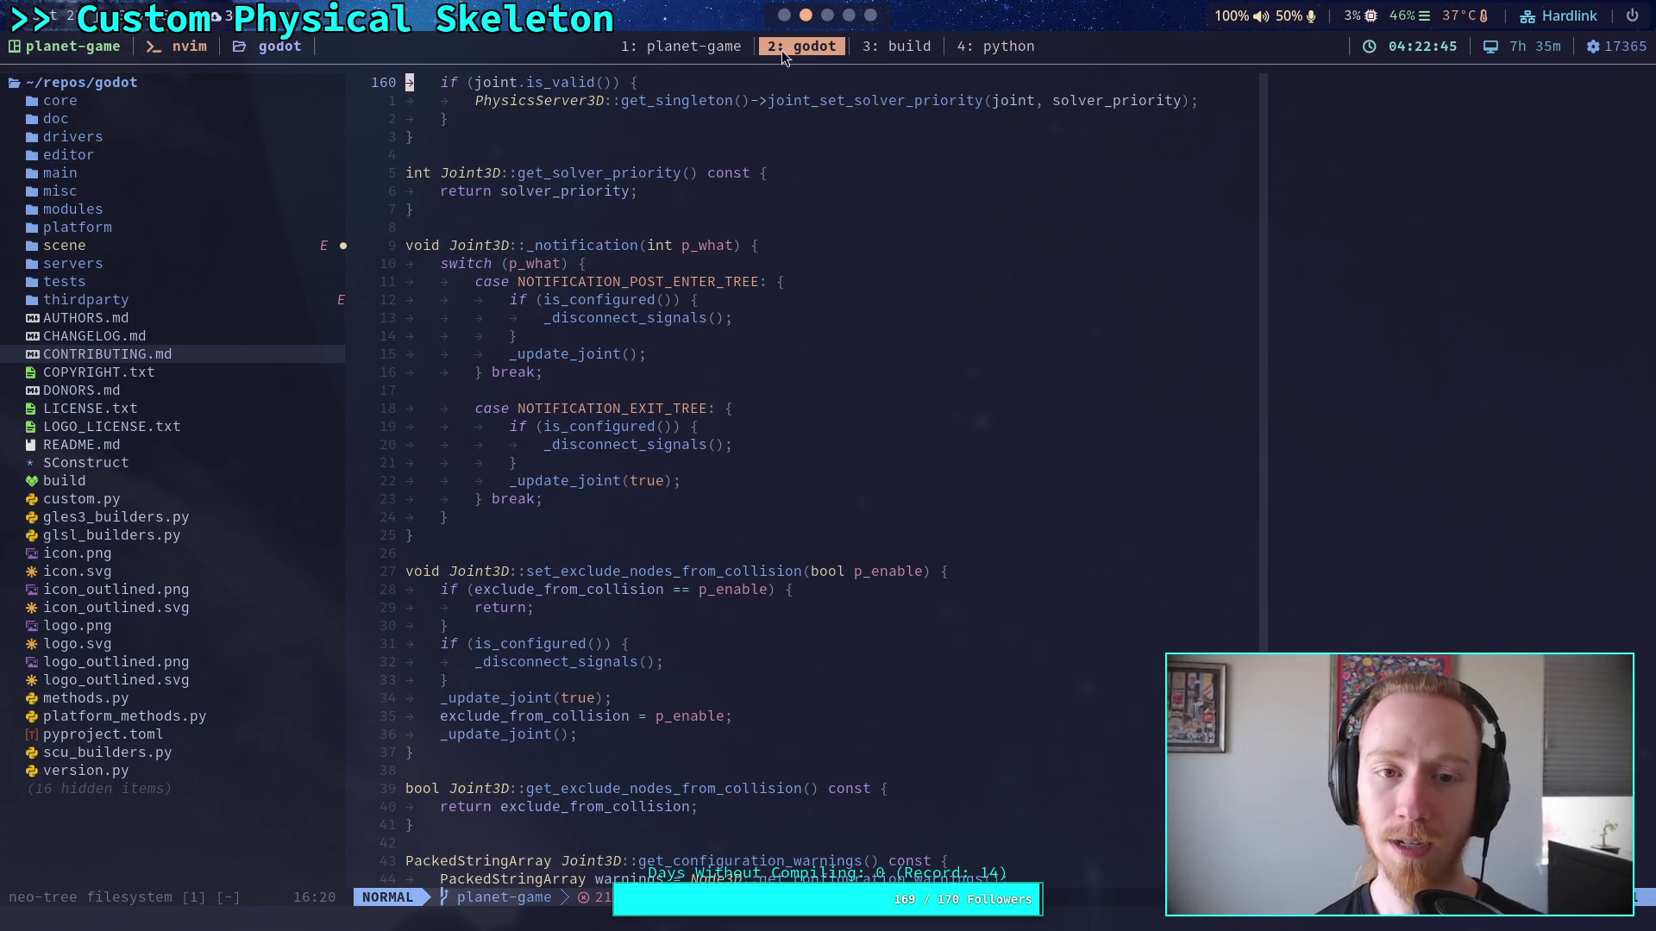
Step: Find and open scene/3d/physics/collision_object_3d.cpp by searching 'collision_ob'
left_click(784, 177)
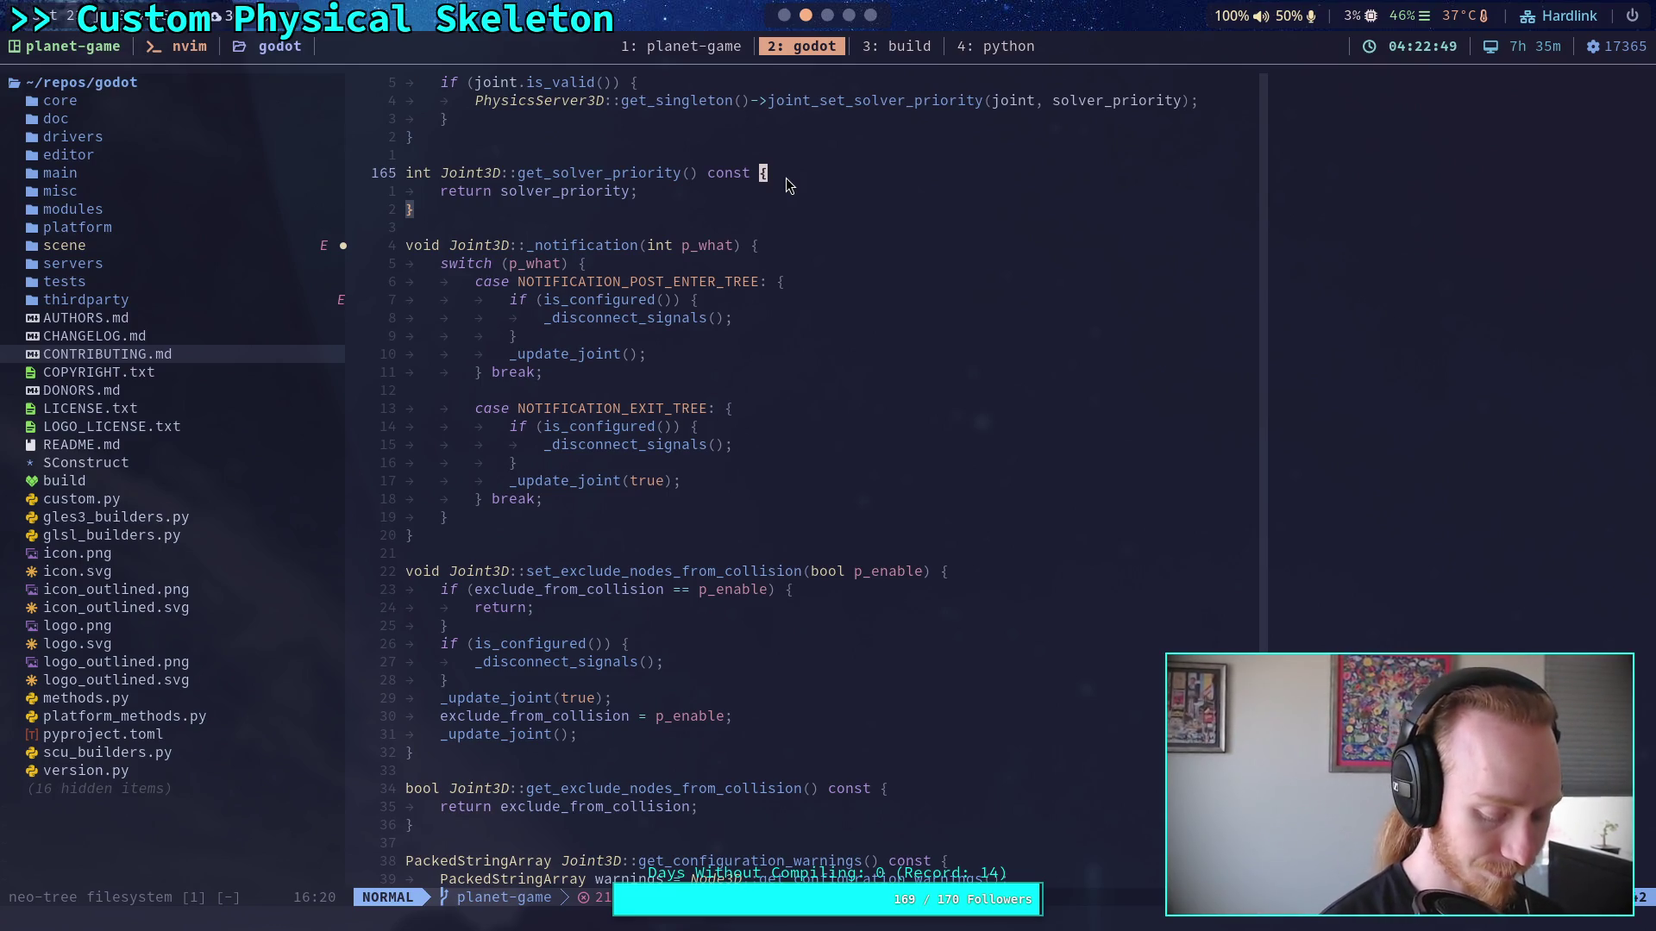
key("space")
key("f")
key("f")
type("collision")
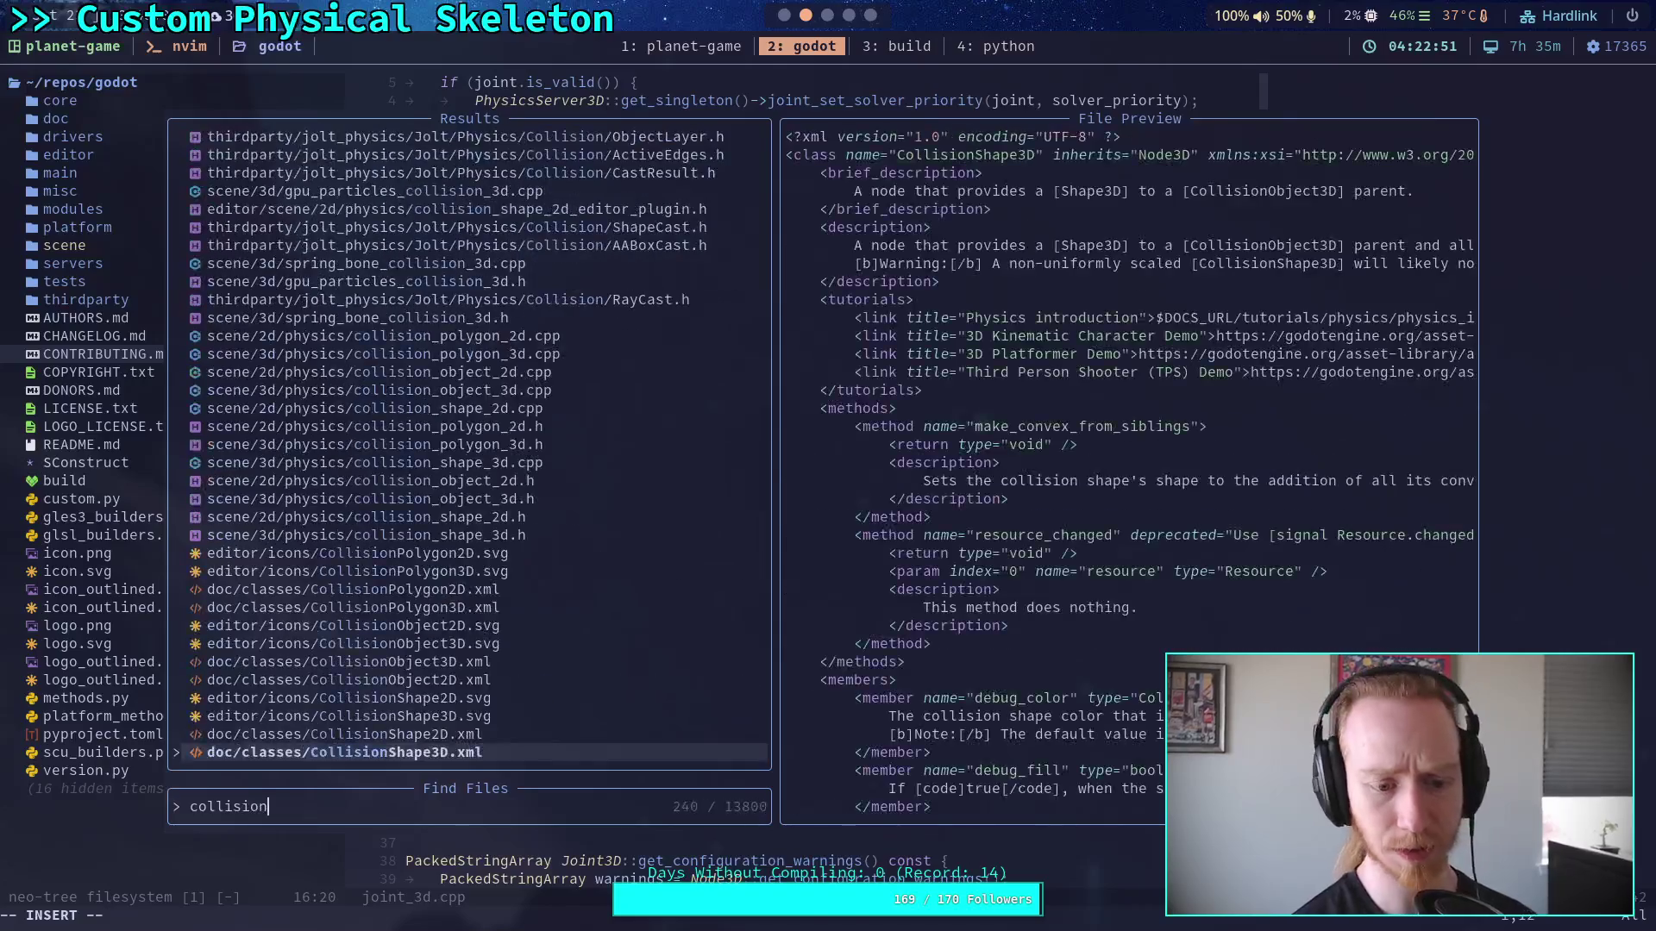
type("_ob")
key("Up")
key("Up")
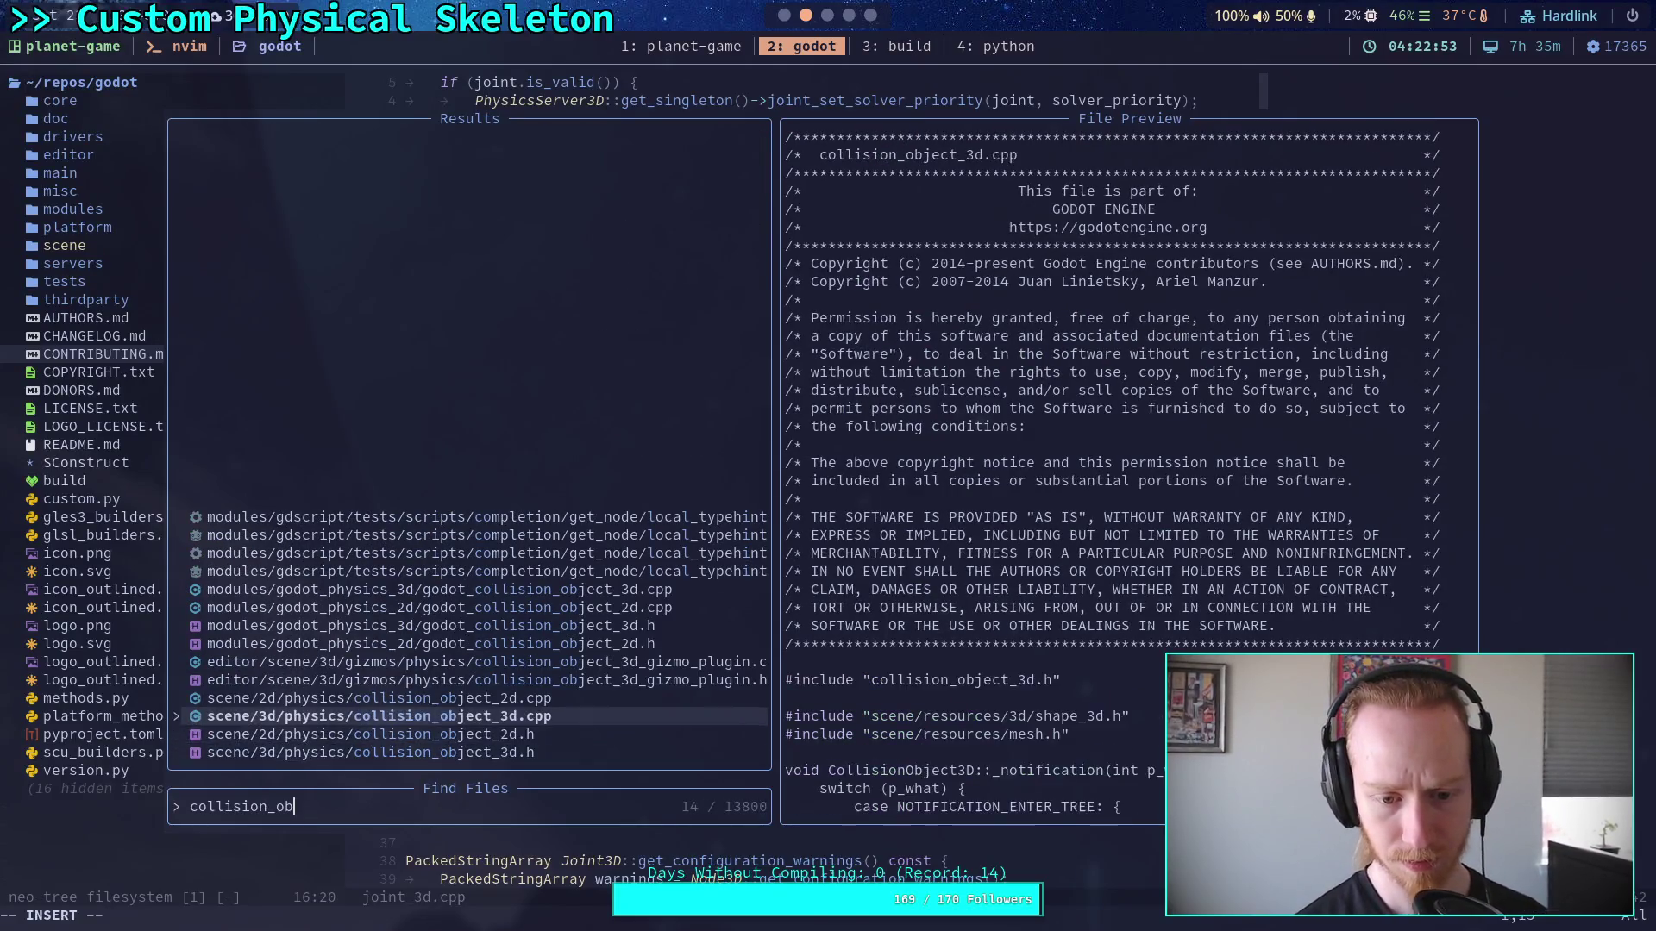
key("Return")
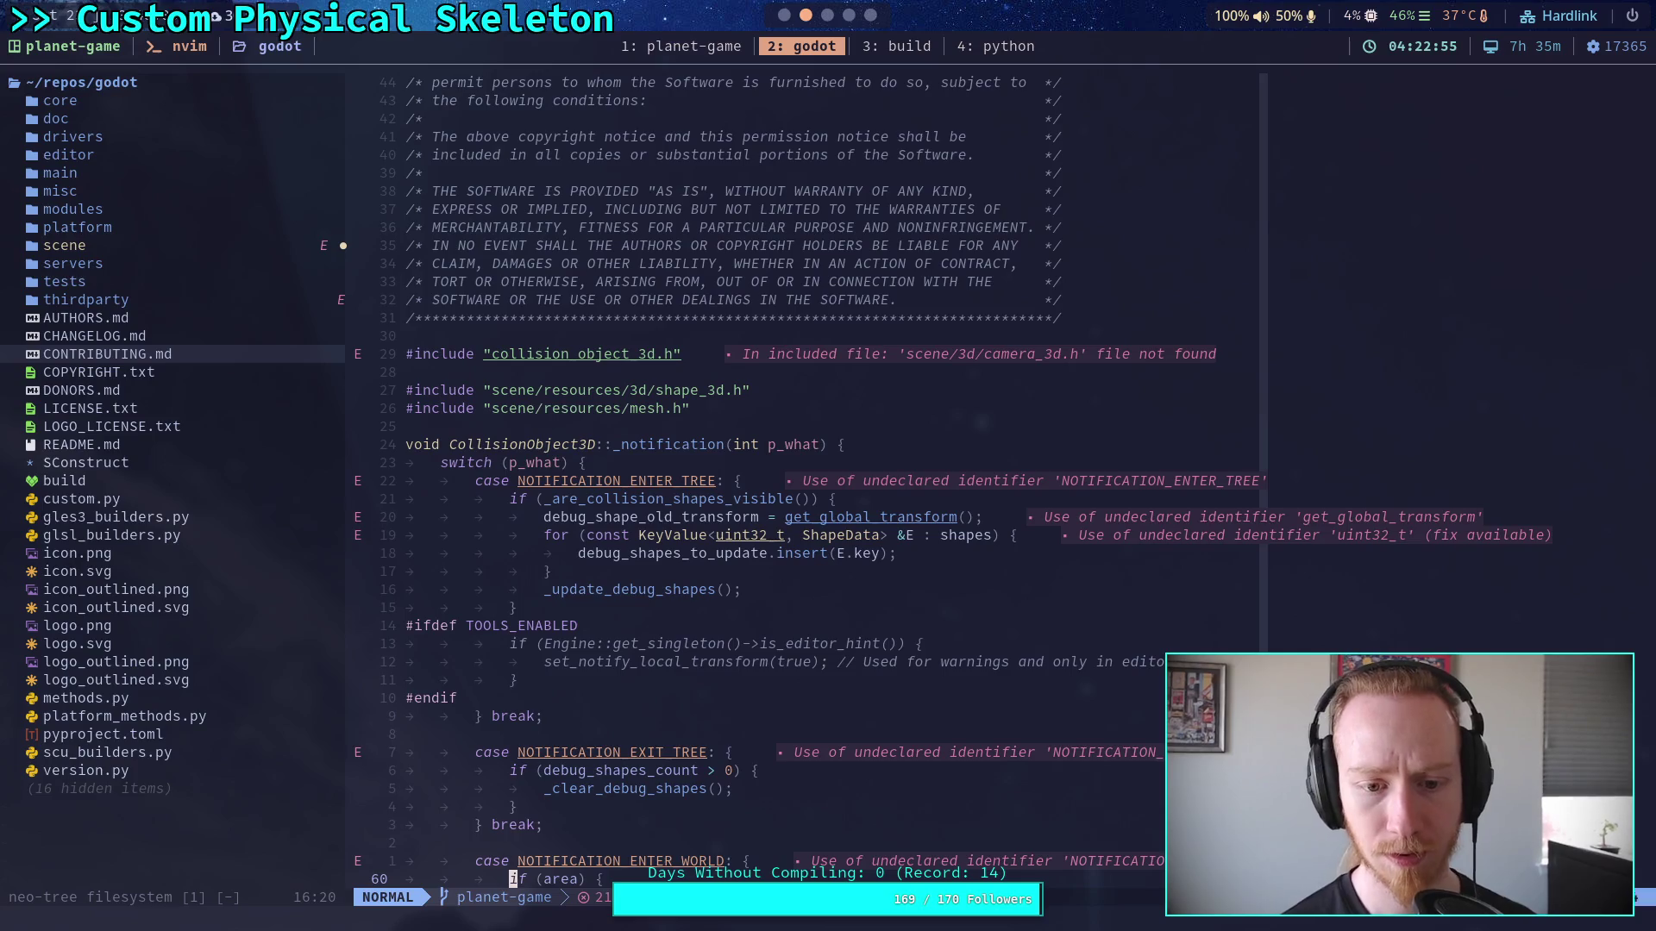
Step: Page down through the collision layer code to the disable-mode setters and _apply_enabled
key("j")
key("j")
key("j")
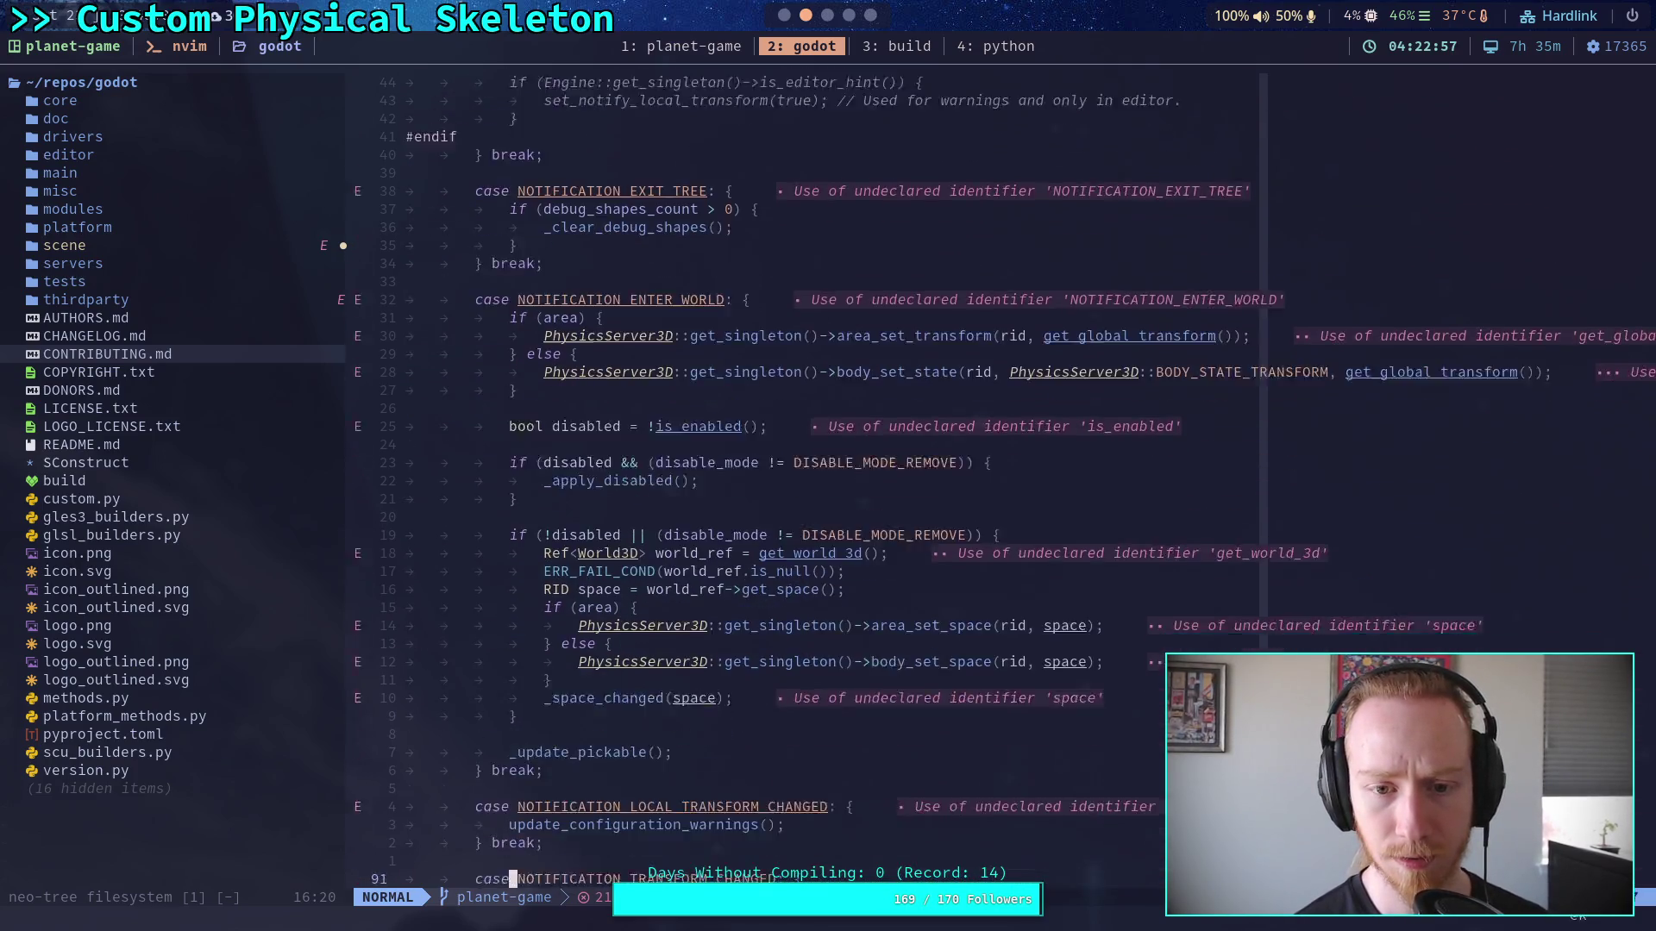
scroll(979, 481, "down", 20)
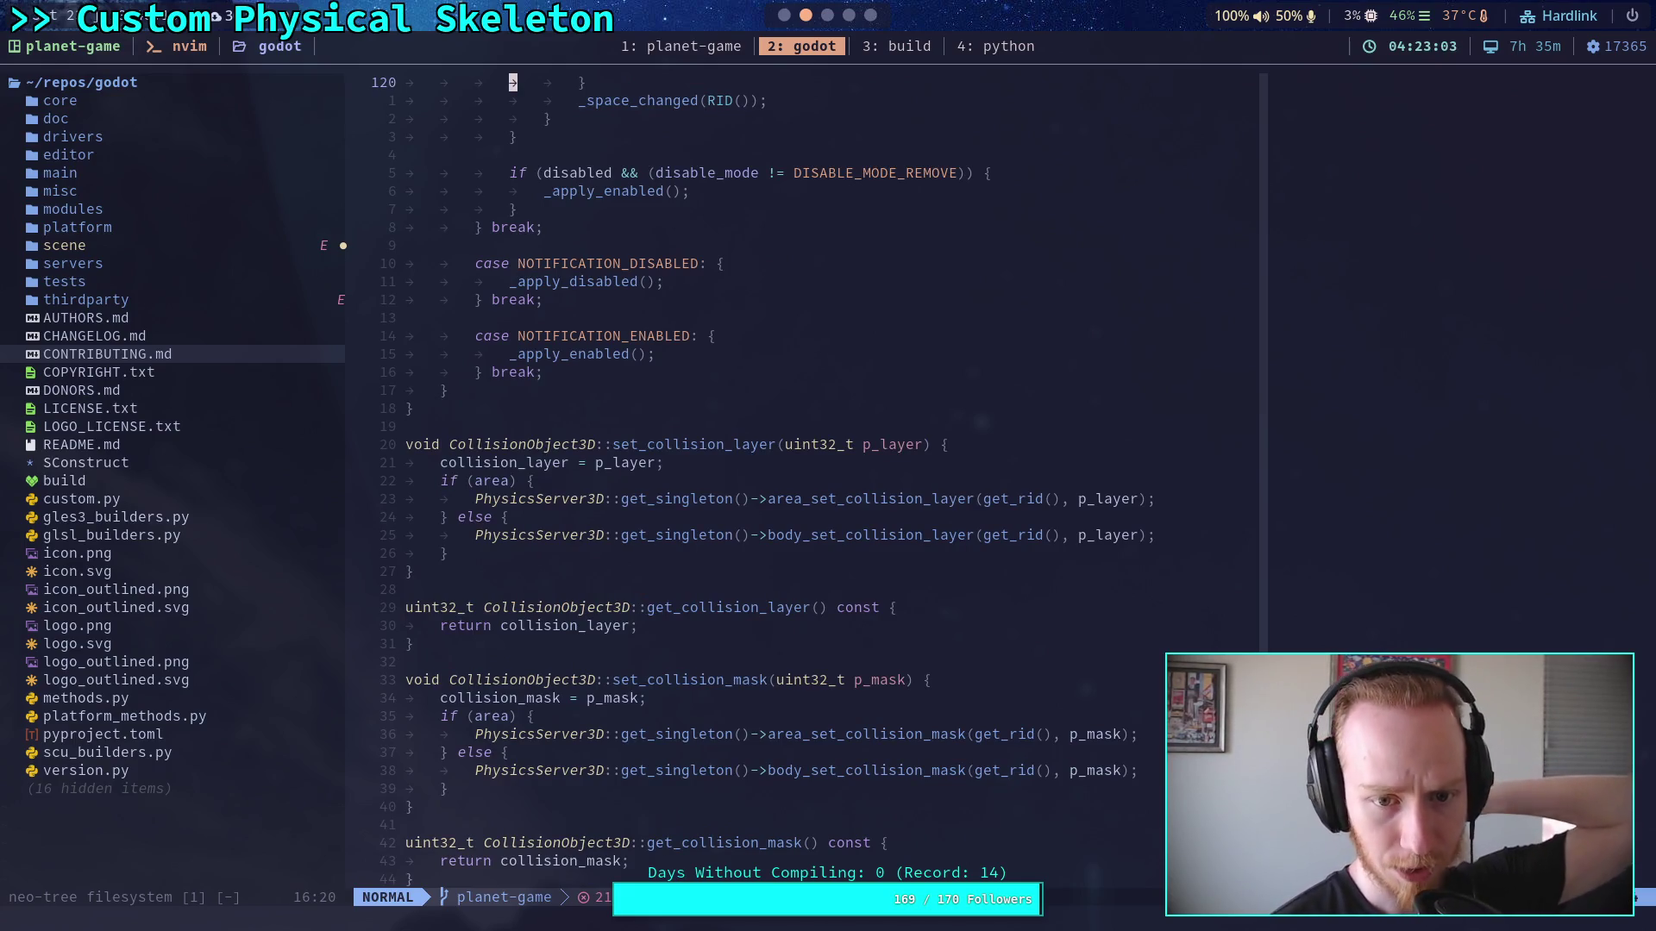
key("ctrl+f")
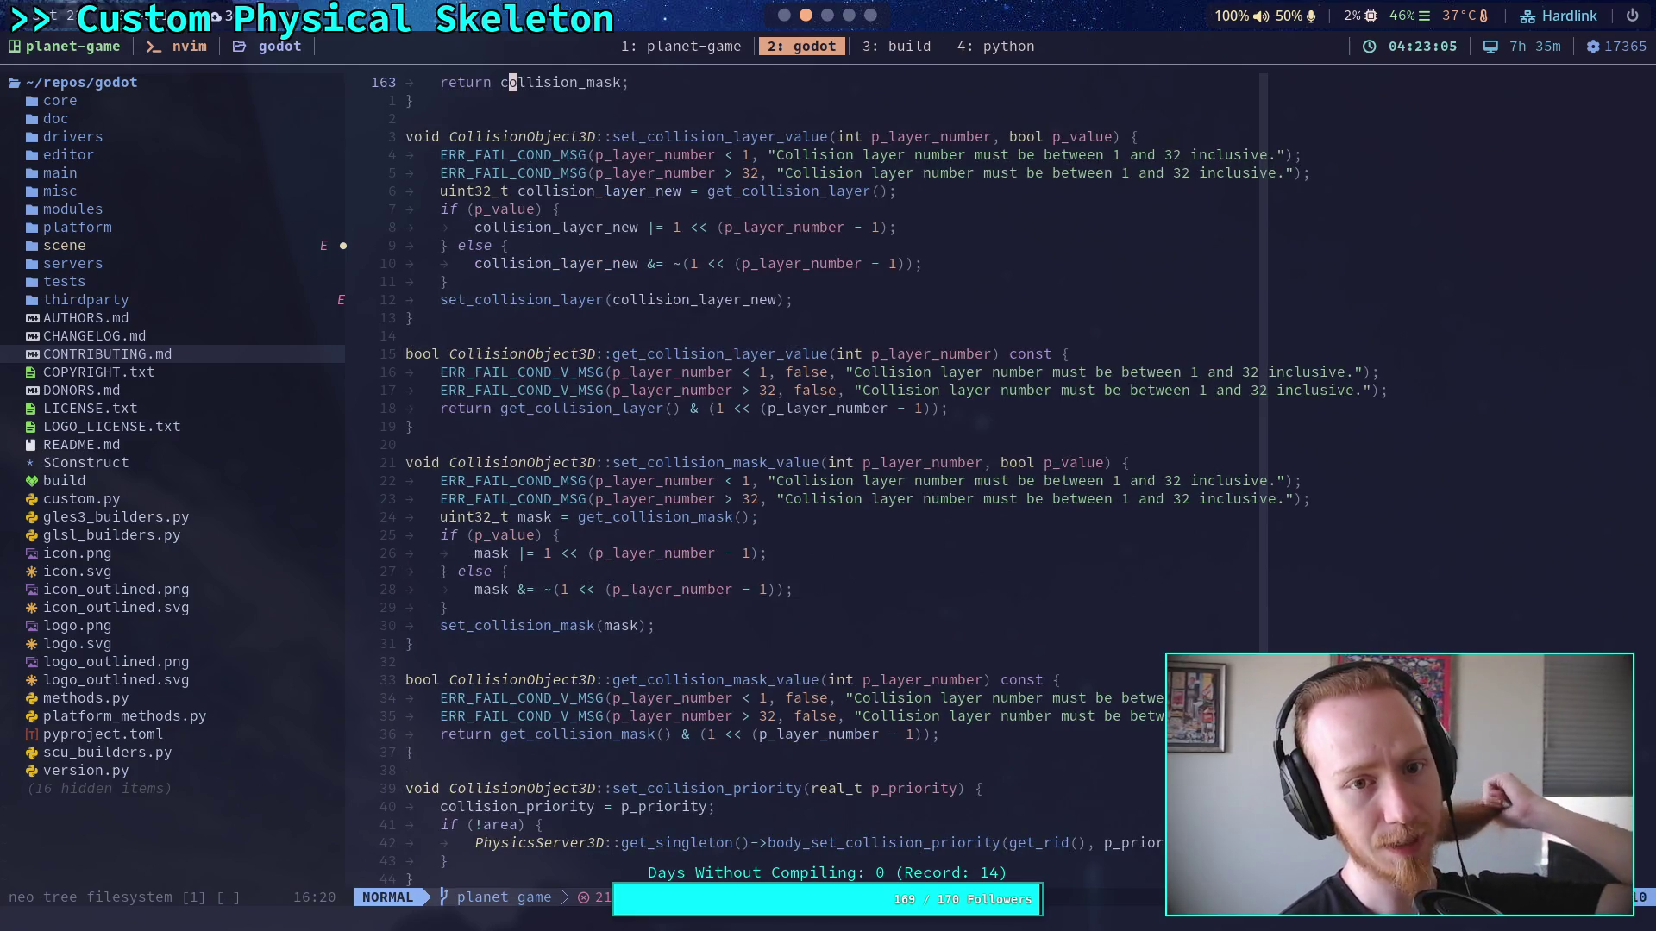
key("ctrl+f")
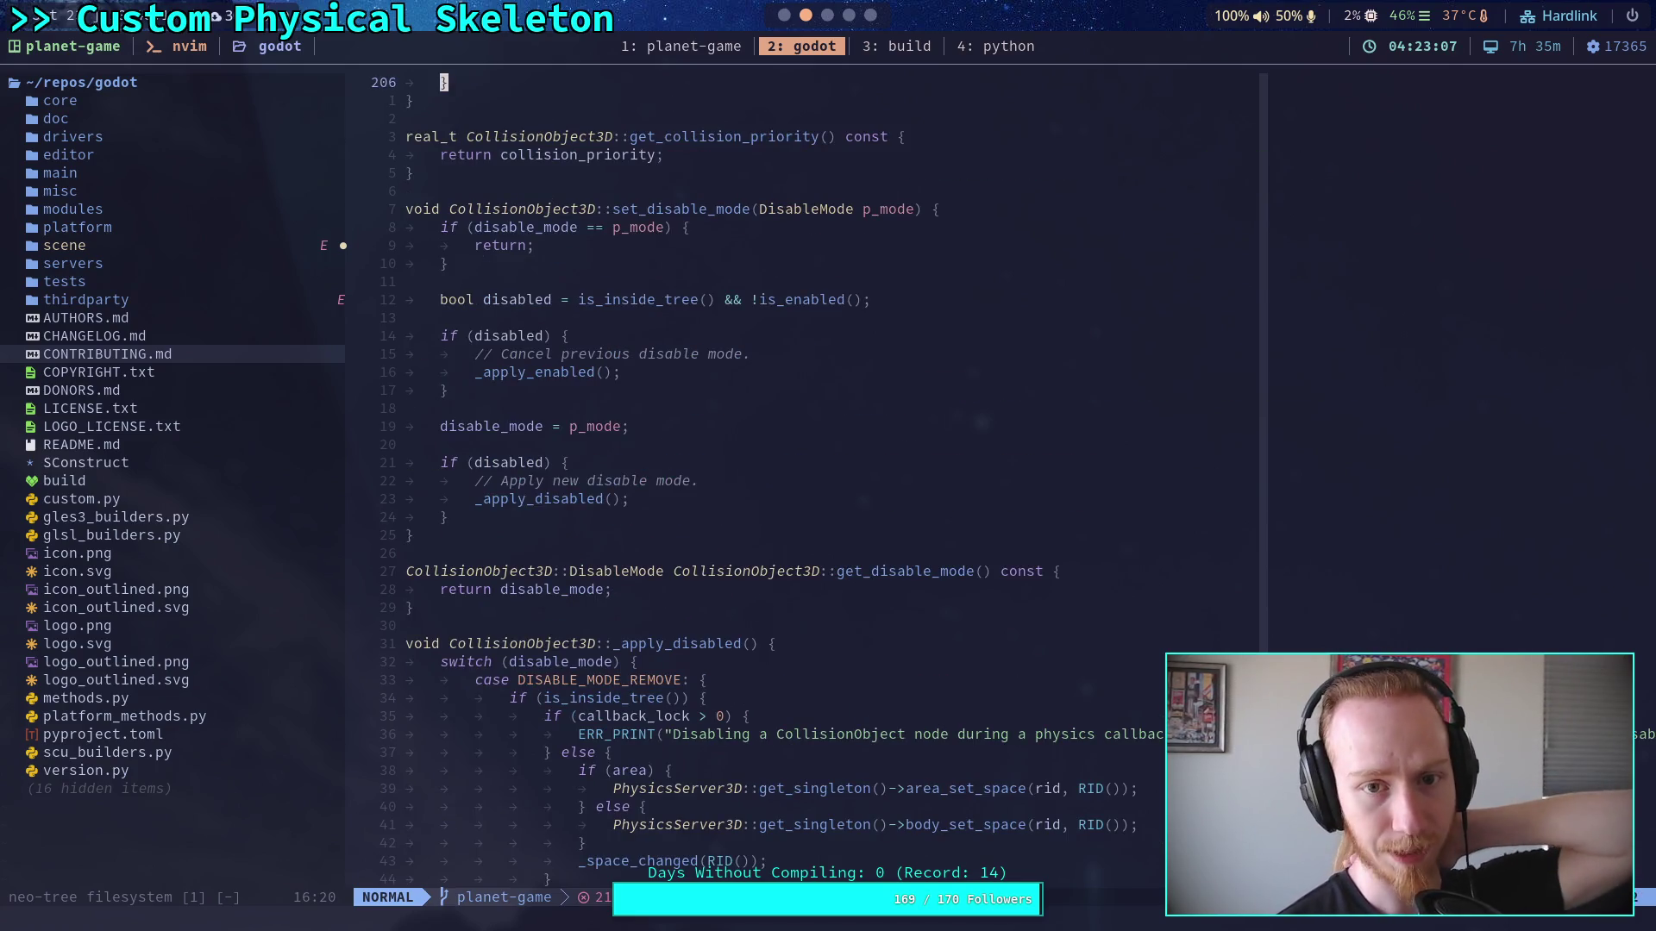
key("j")
key("j")
key("j")
key("j")
key("j")
key("j")
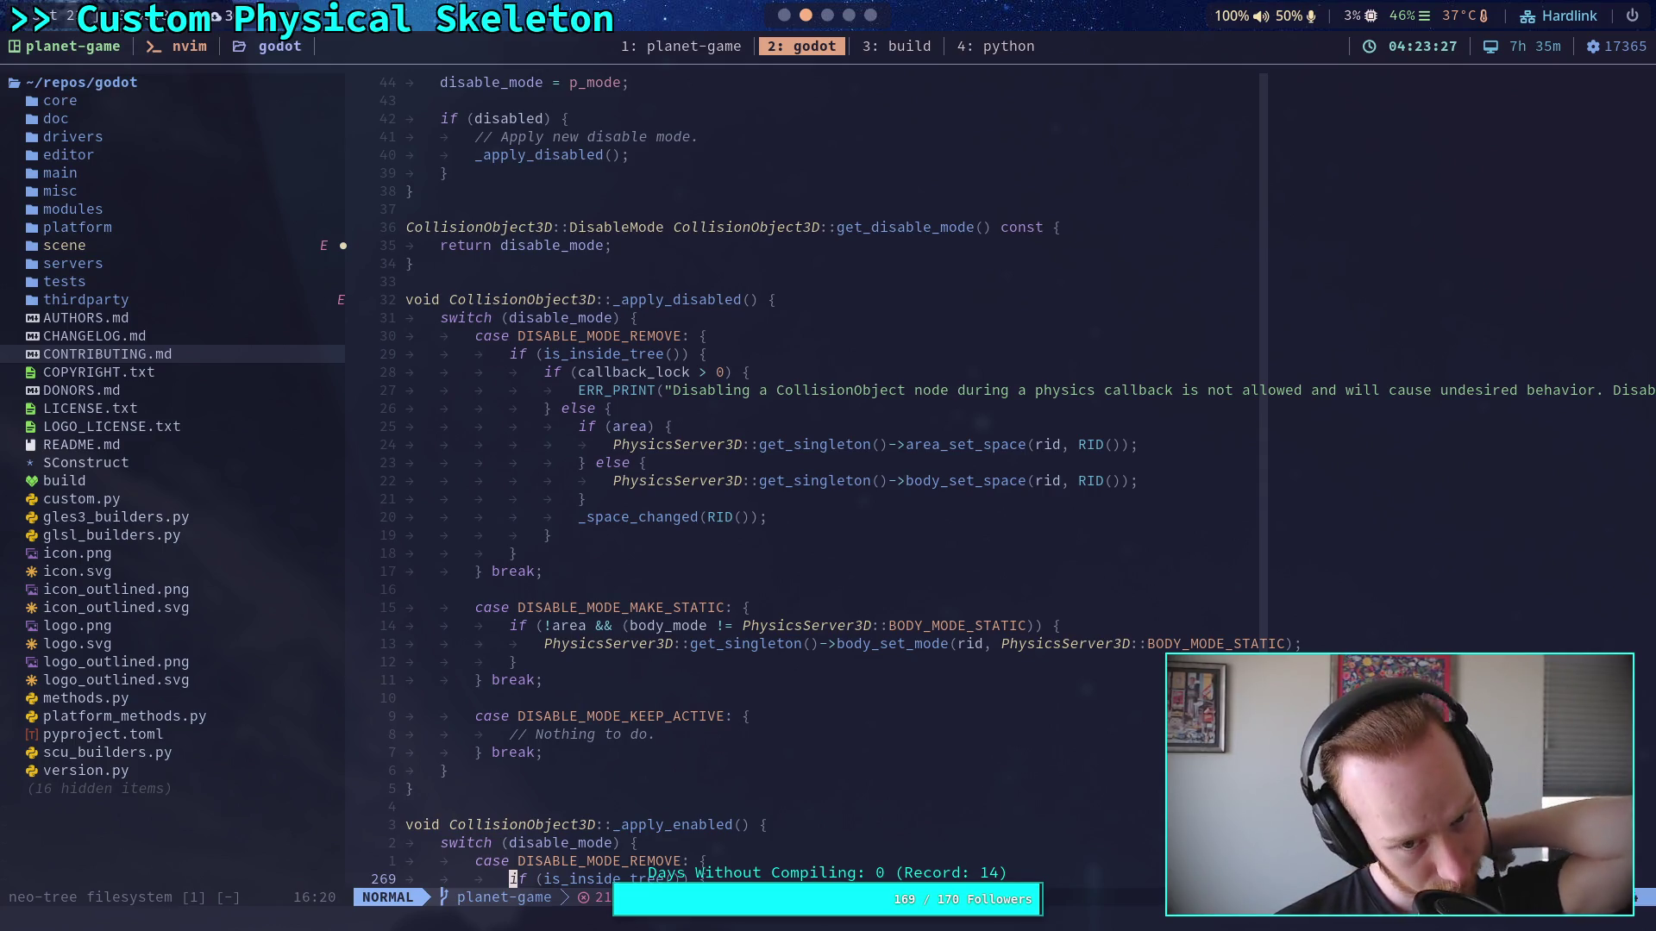
key("j")
key("j")
key("j")
key("j")
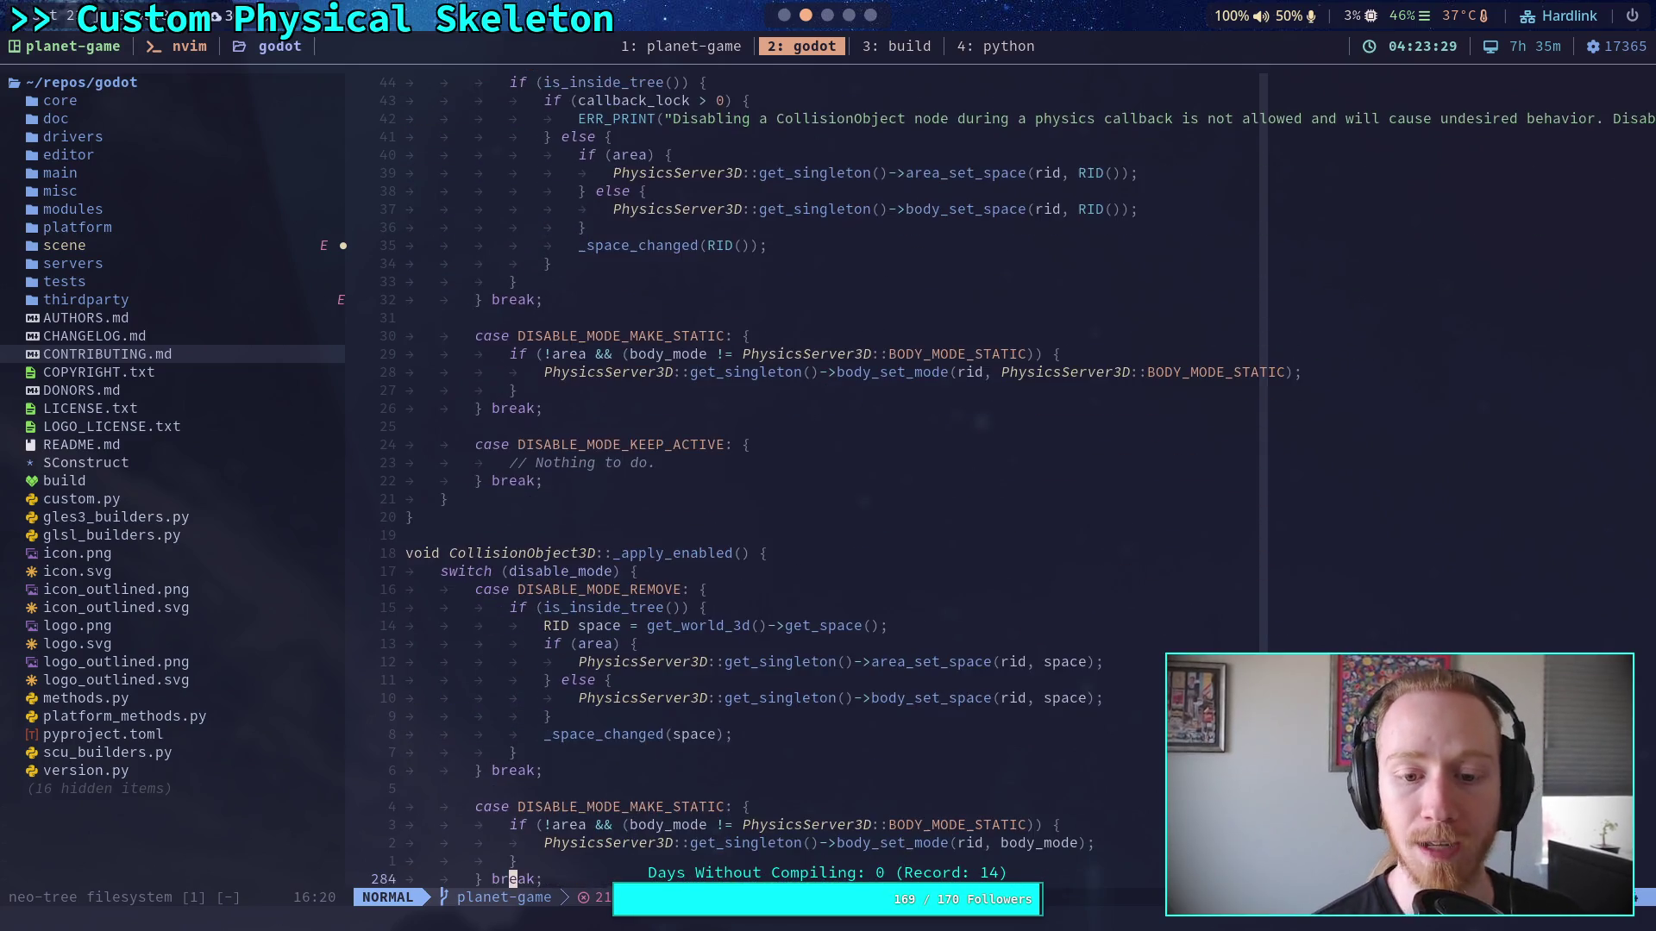
key("j")
key("j")
key("j")
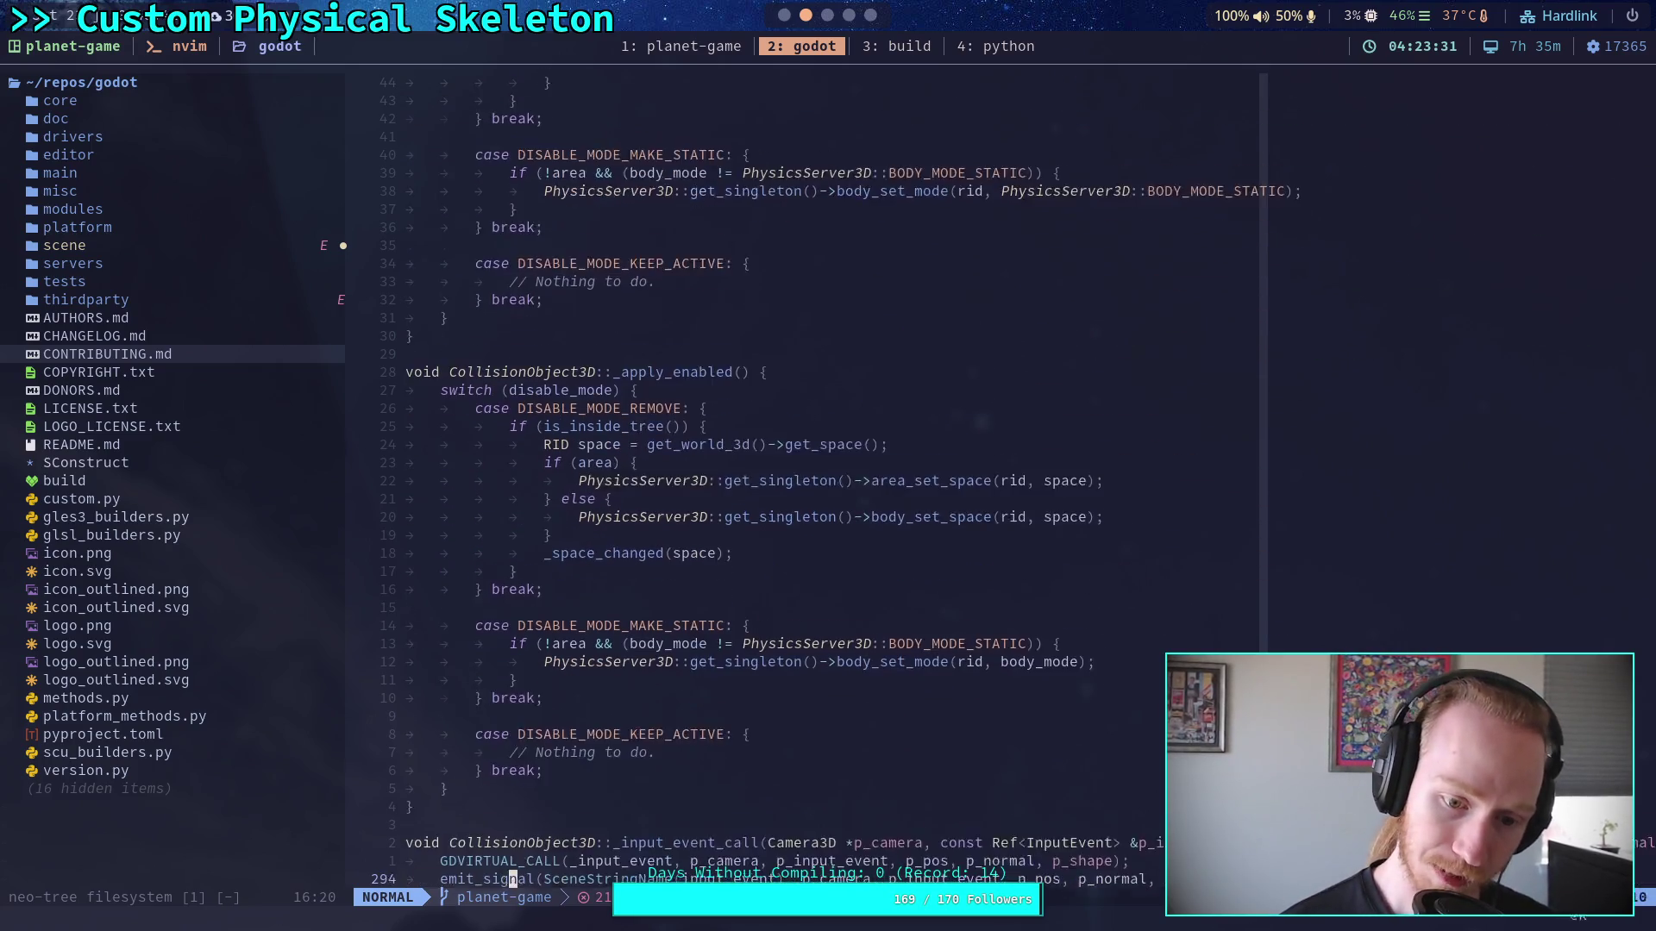
key("j")
key("j")
key("j")
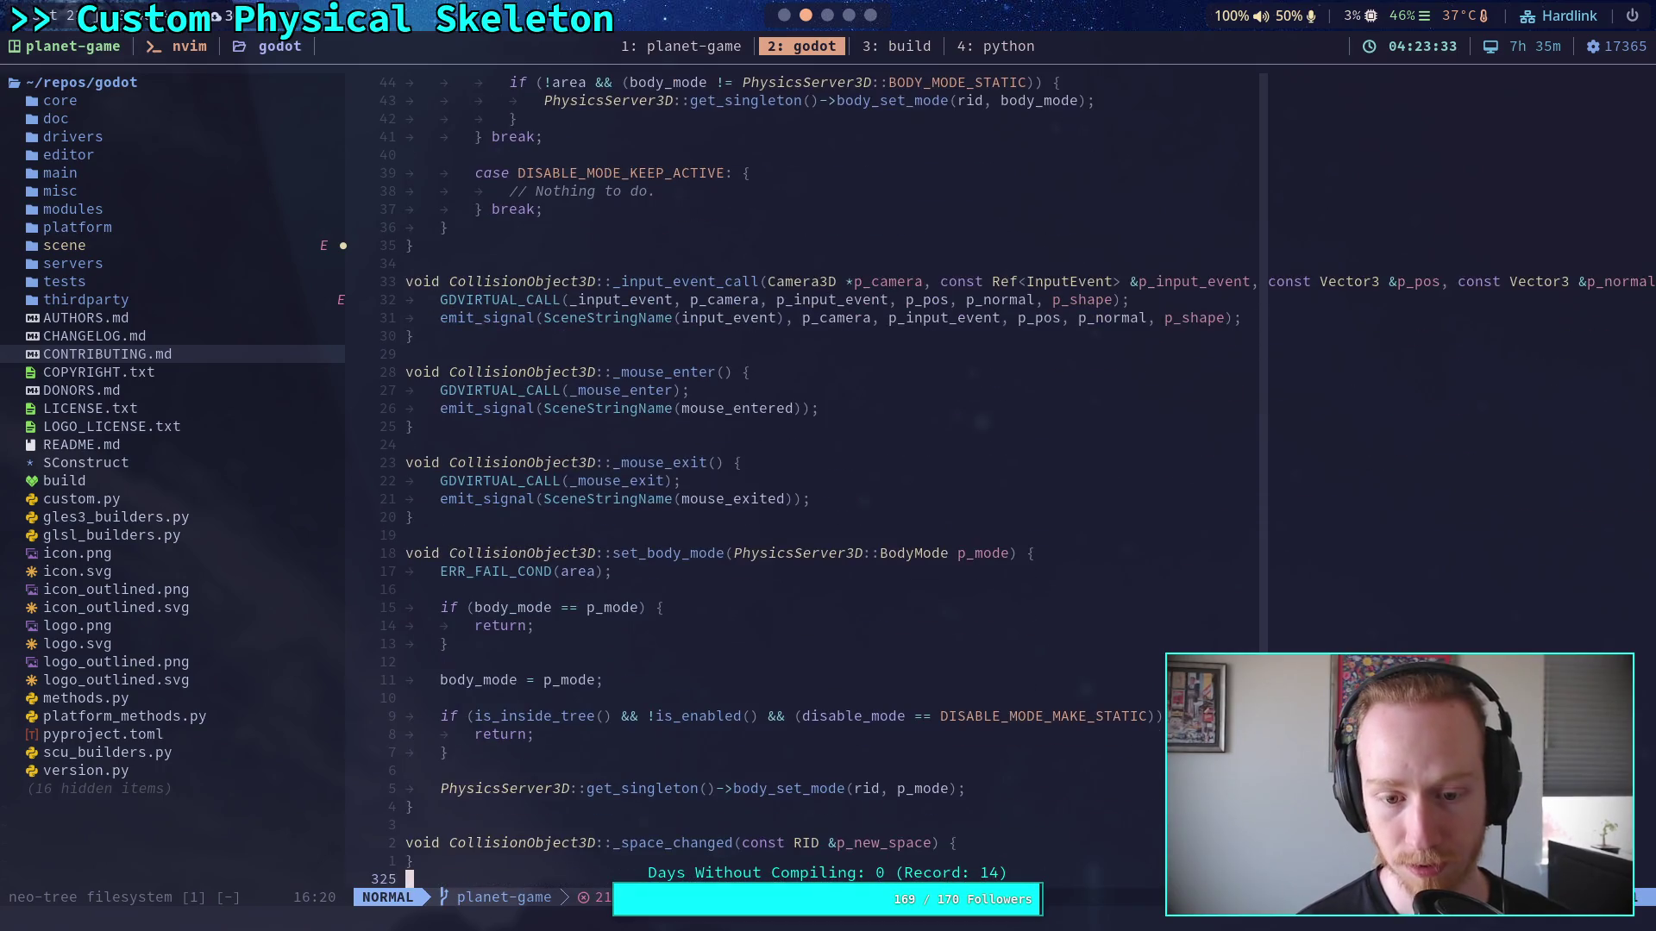
Step: Move on past _space_changed and _update_debug_shapes to the _bind_methods list
key("z")
key("t")
key("ctrl+f")
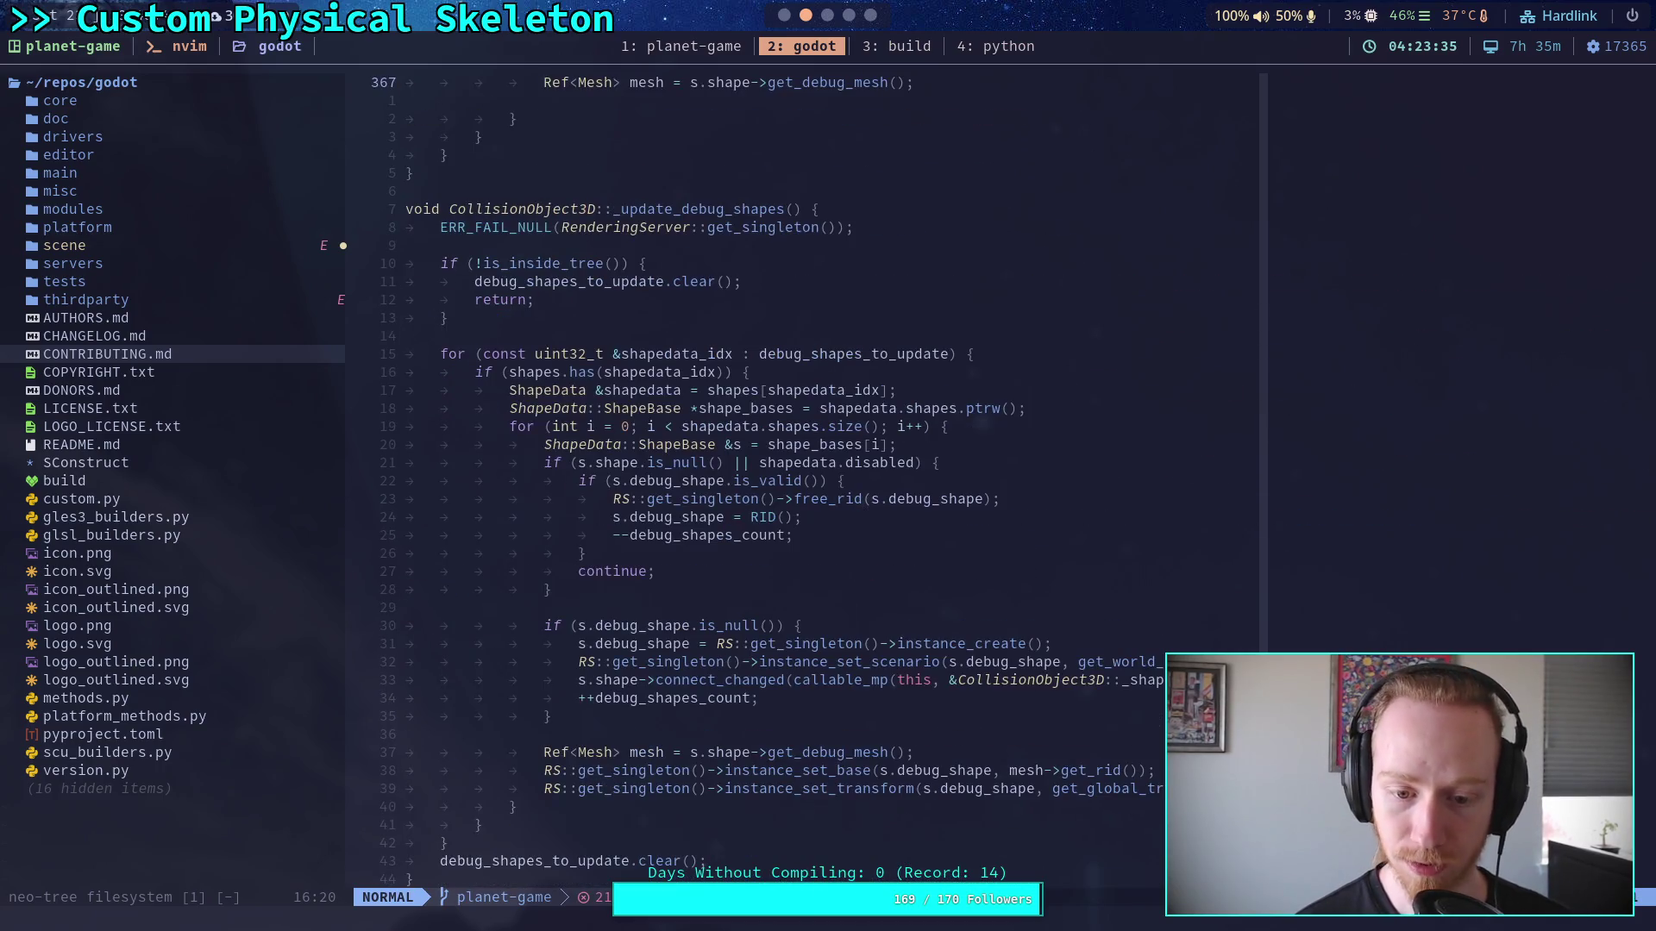
key("ctrl+f")
key("ctrl+f")
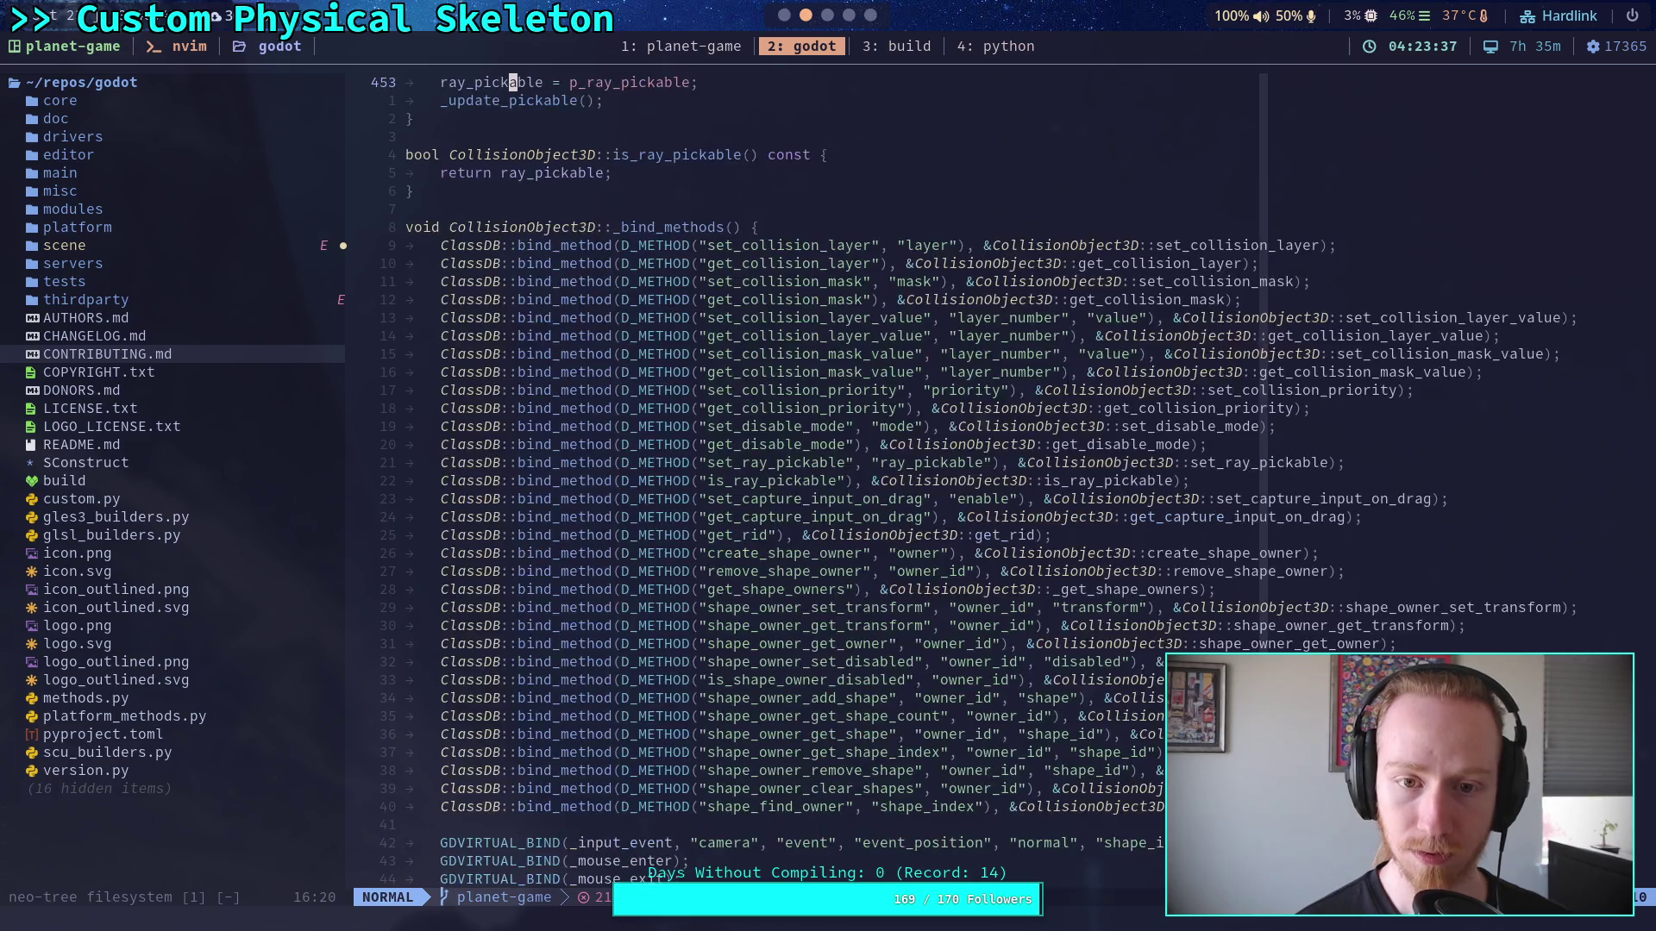
key("l")
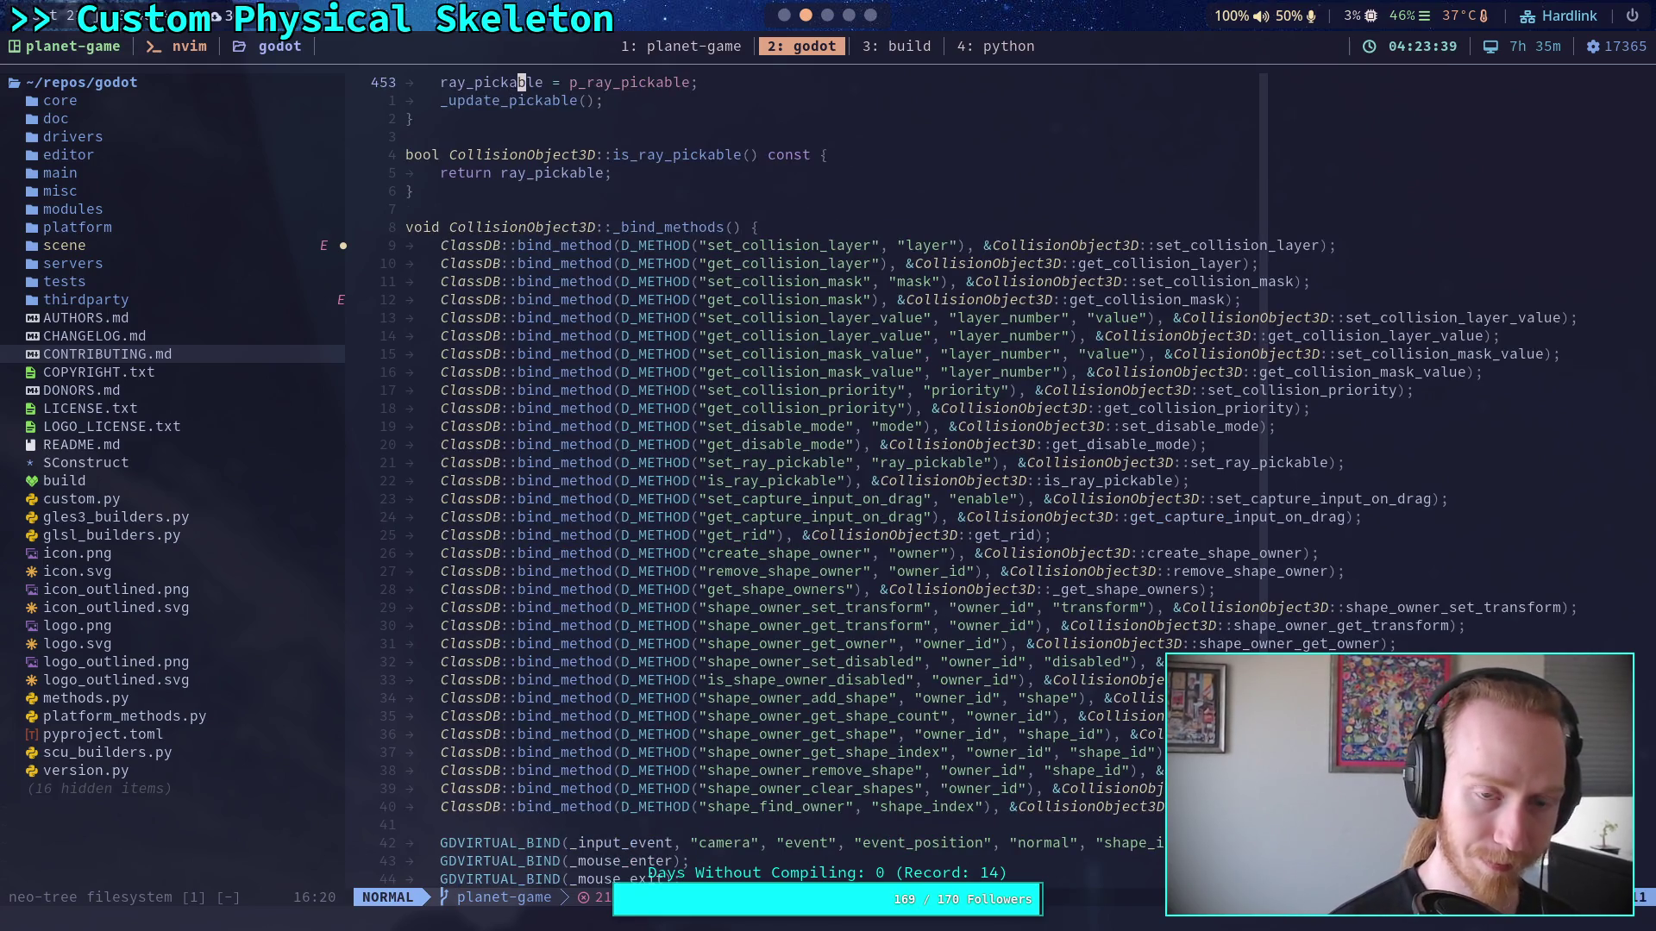
key("slash")
Step: Search for _space_changed to reach its definition at line 323
type("_space")
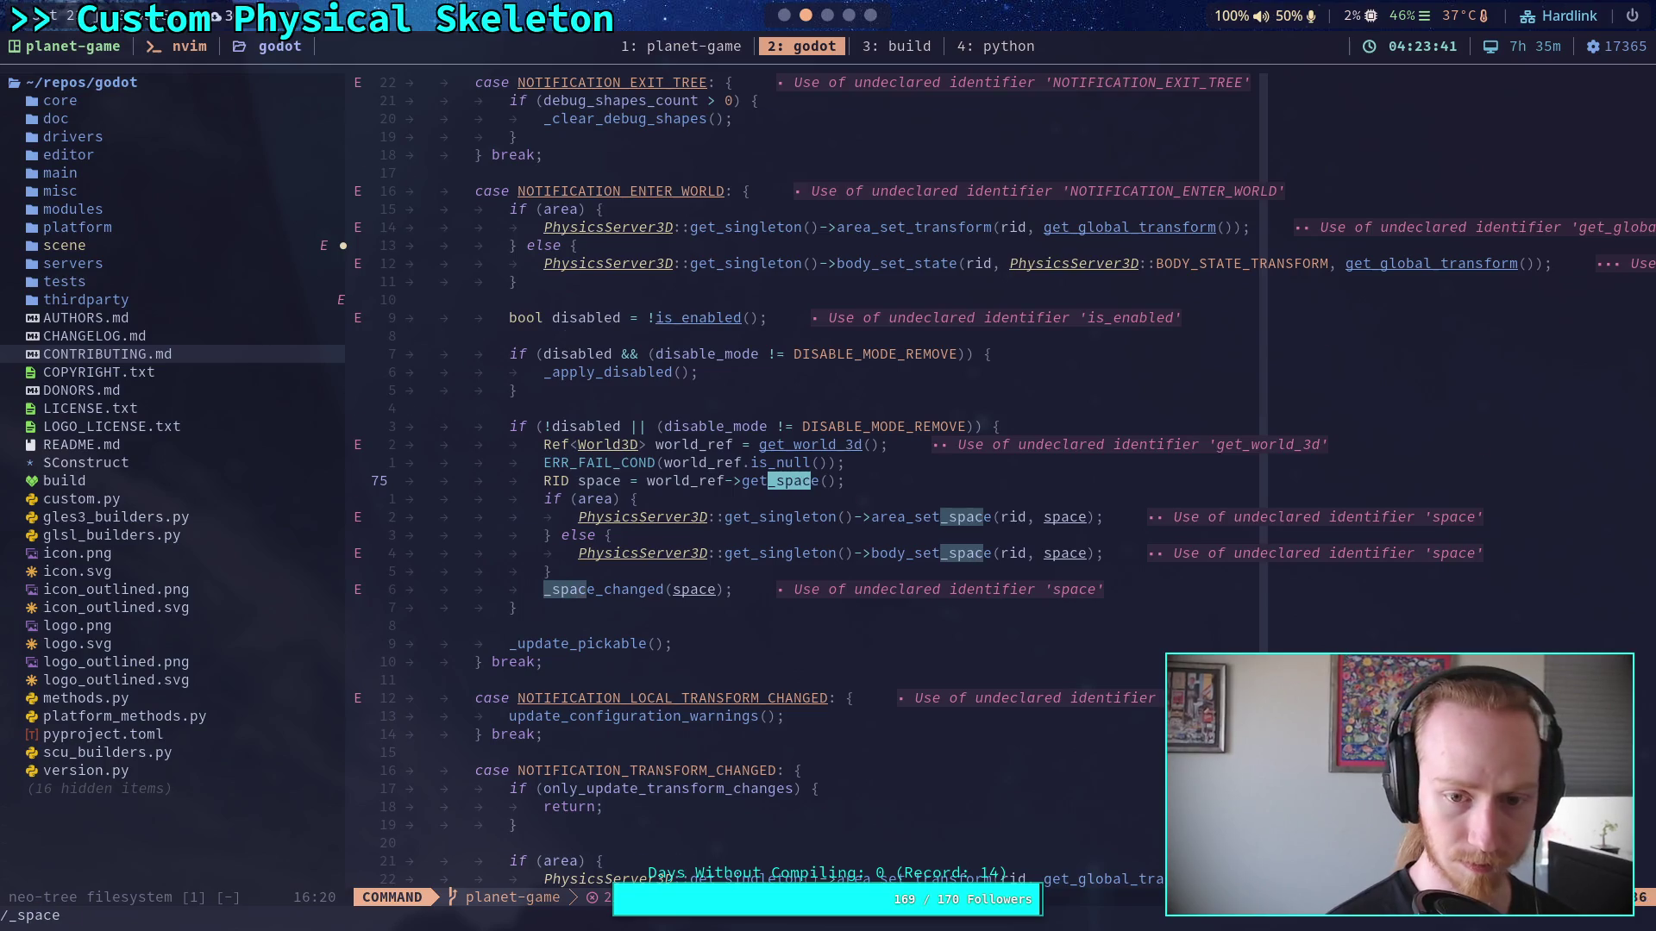
type("_changed")
key("Return")
key("n")
key("slash")
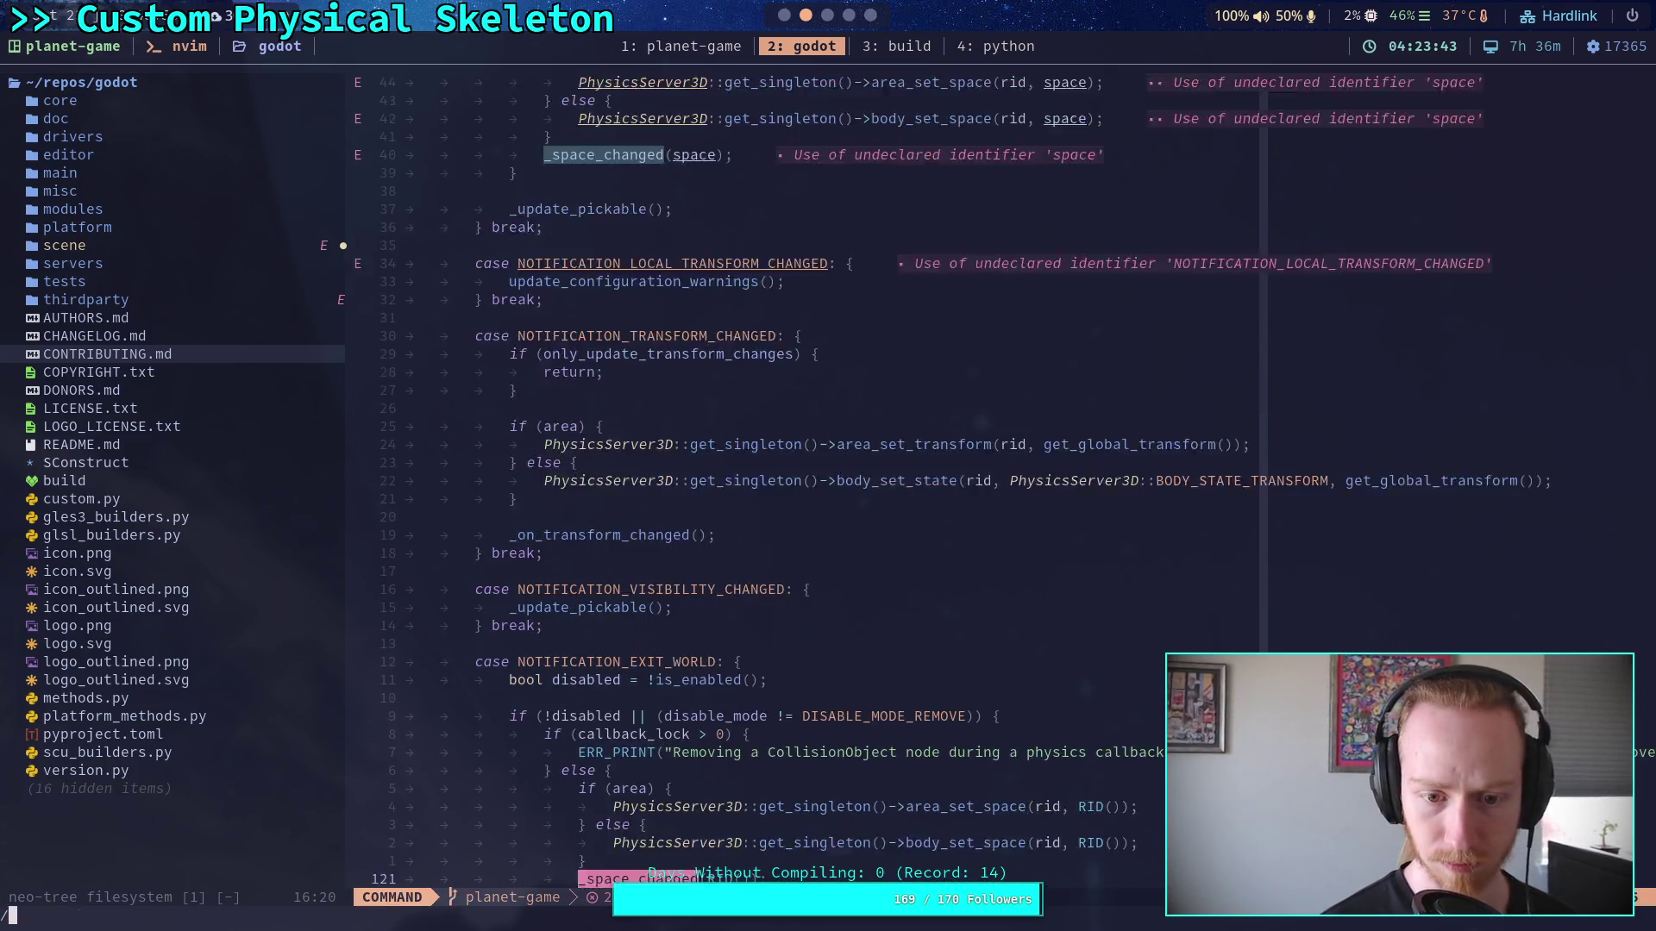
key("Up")
key("Return")
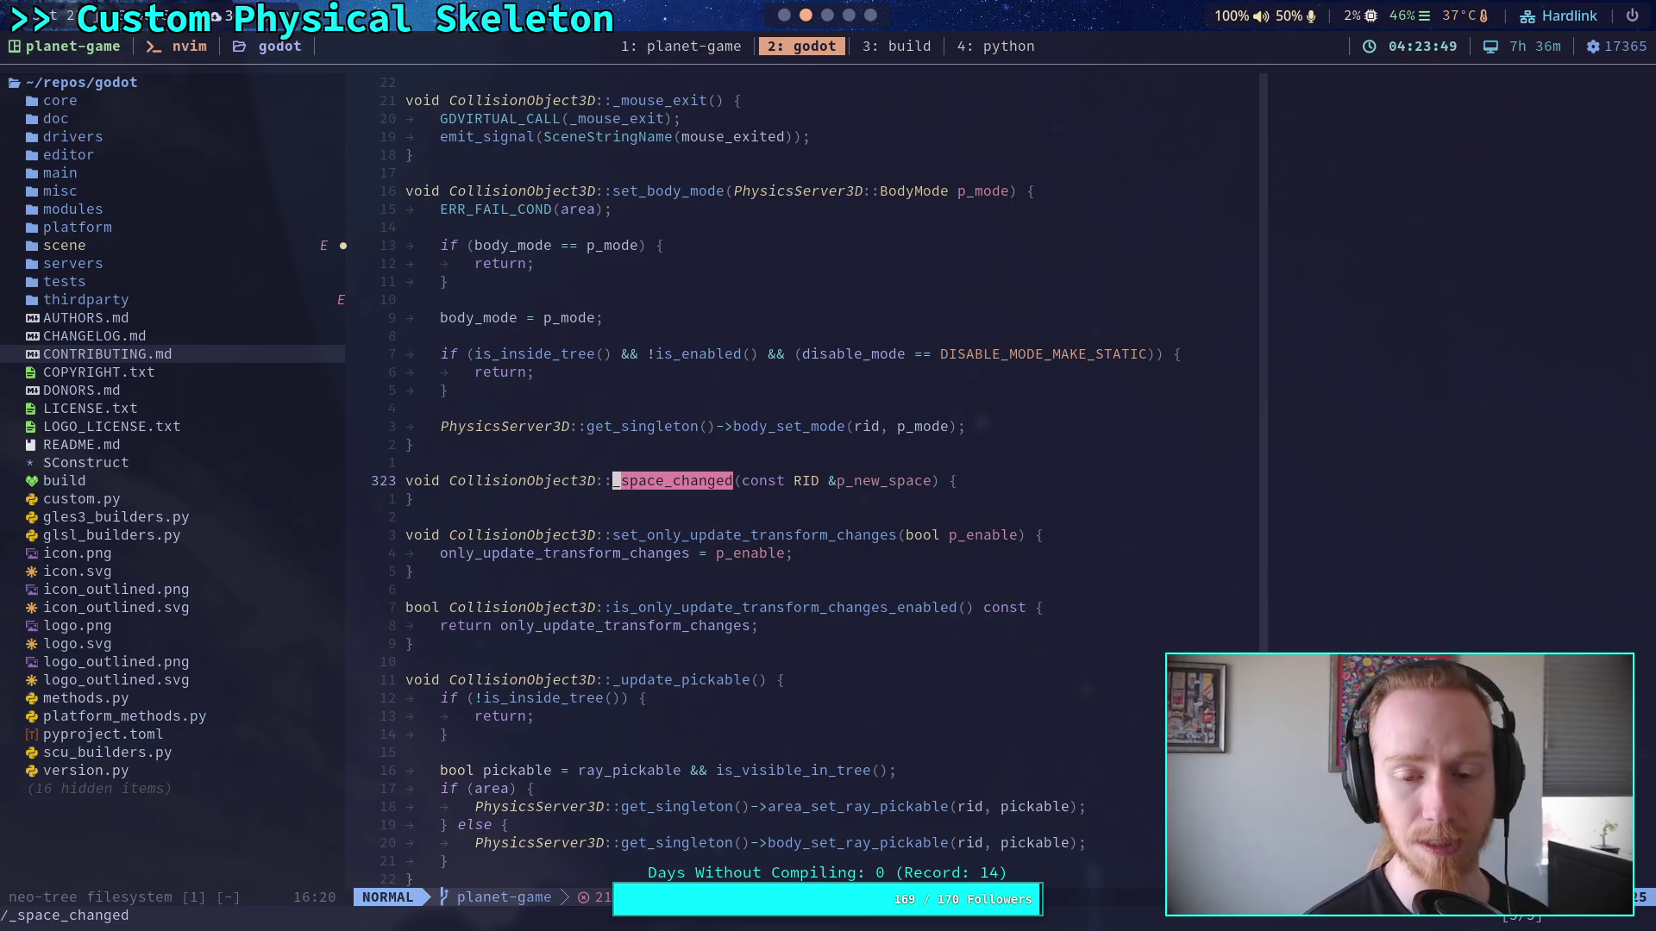
Step: Cancel the in-file search and start a project-wide live grep for 'space_changed'
key("slash")
key("Escape")
key("space")
type("fg")
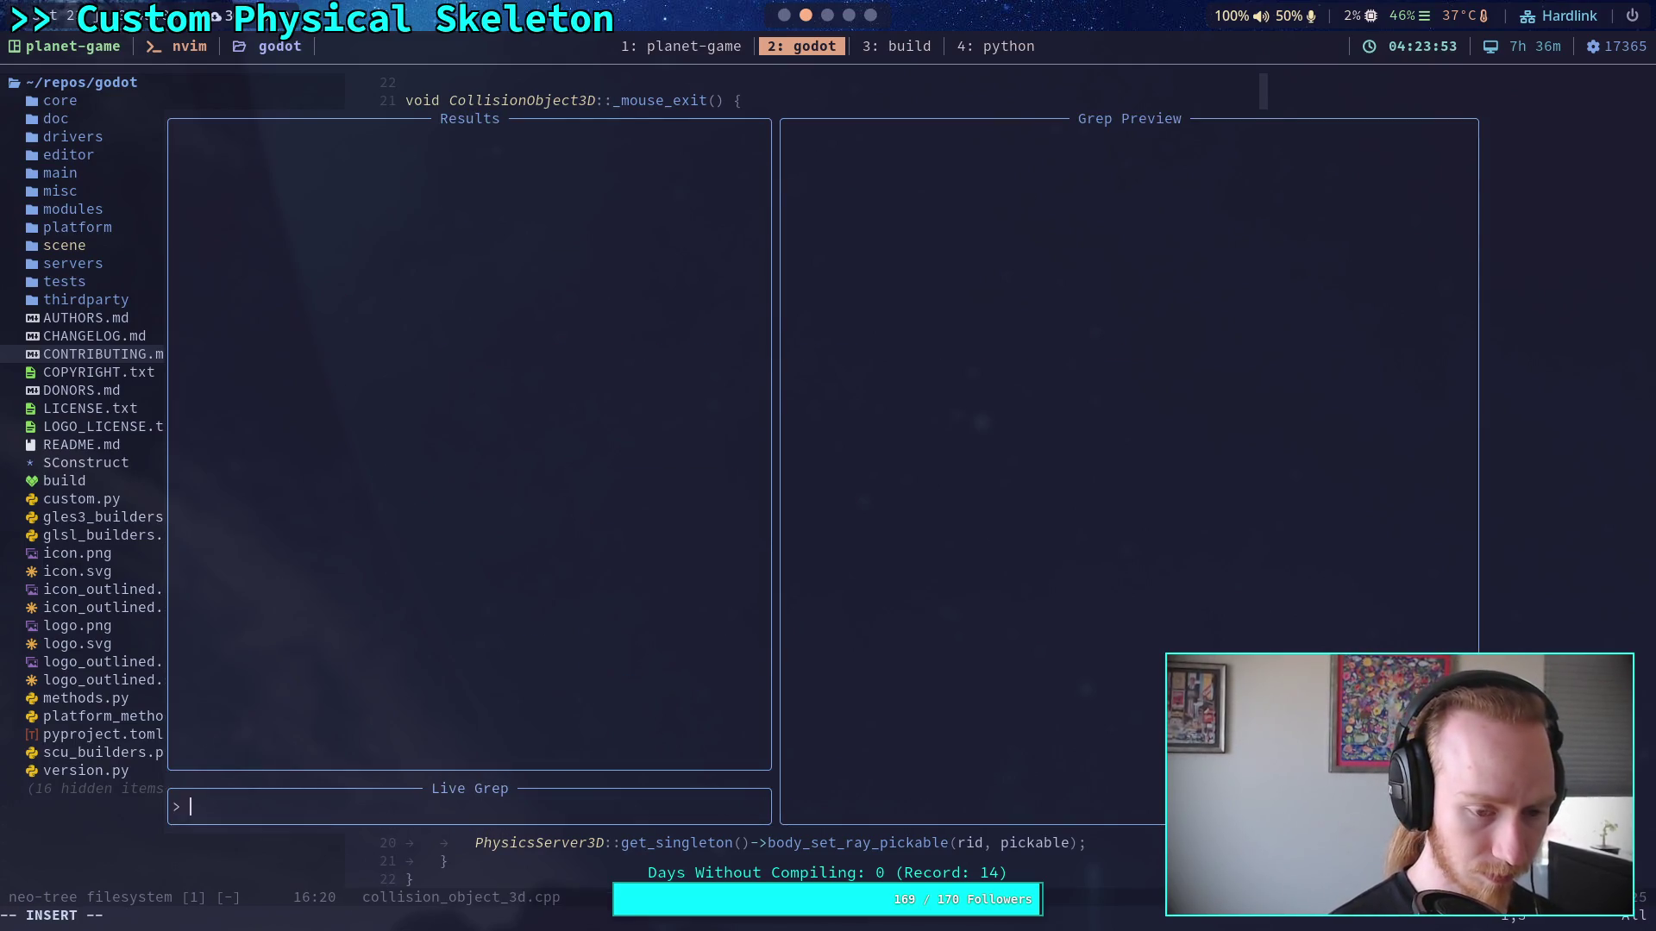
type("::space")
type("_changed")
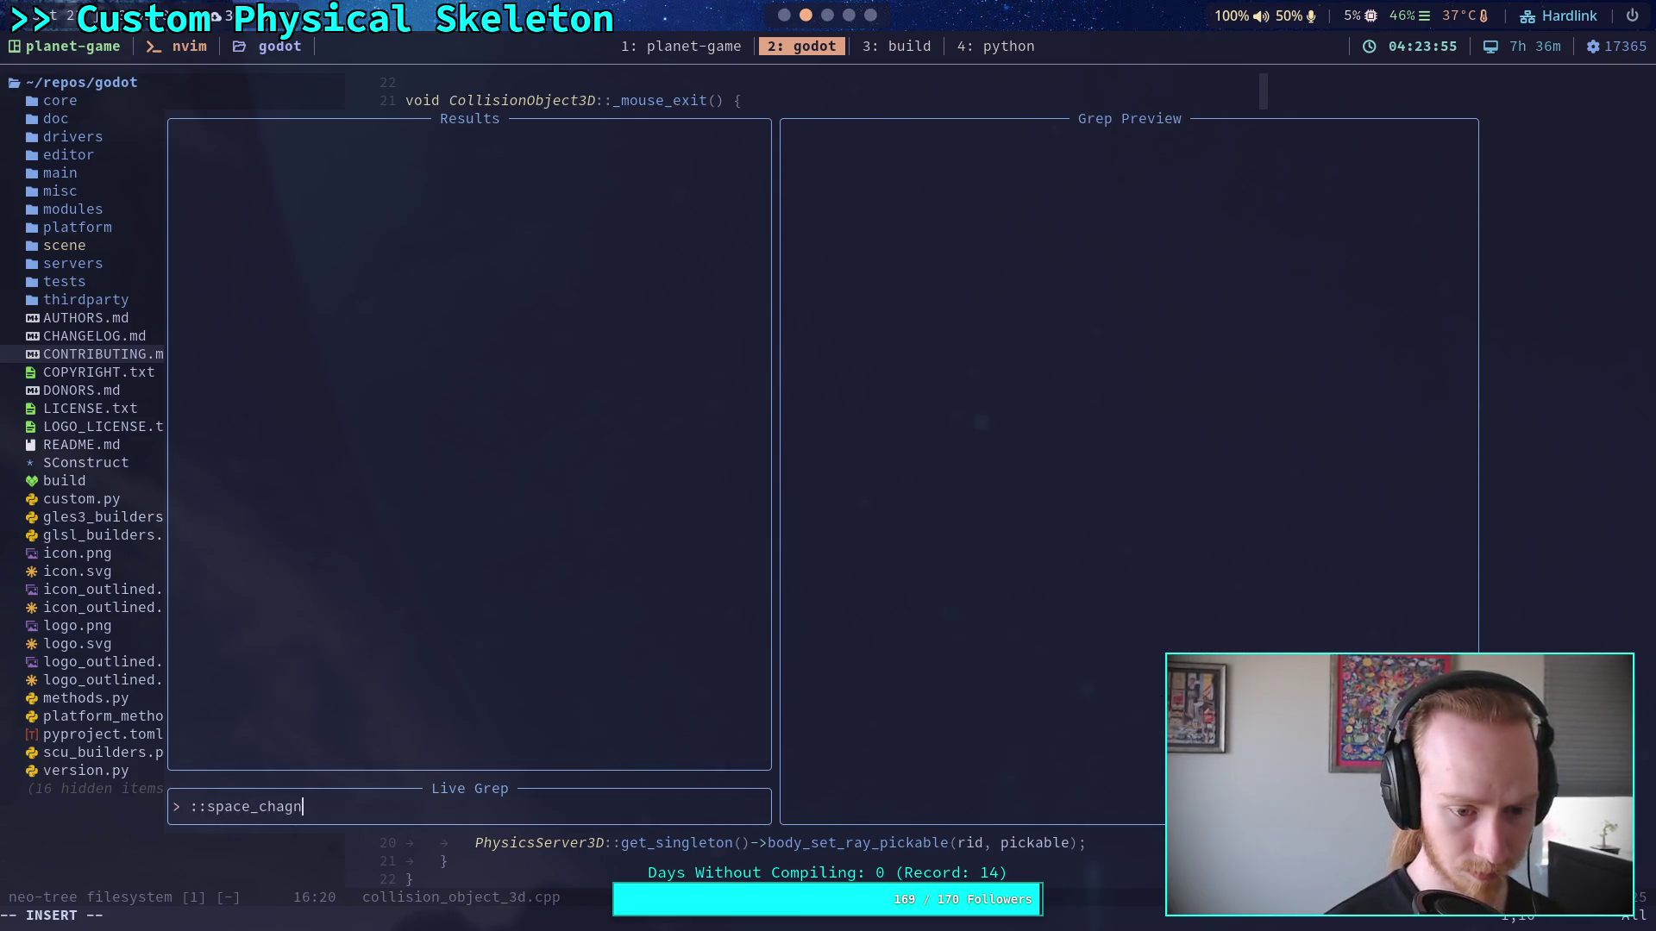
Step: Redo the live grep with '::_space_changed' and browse the matches
key("Escape")
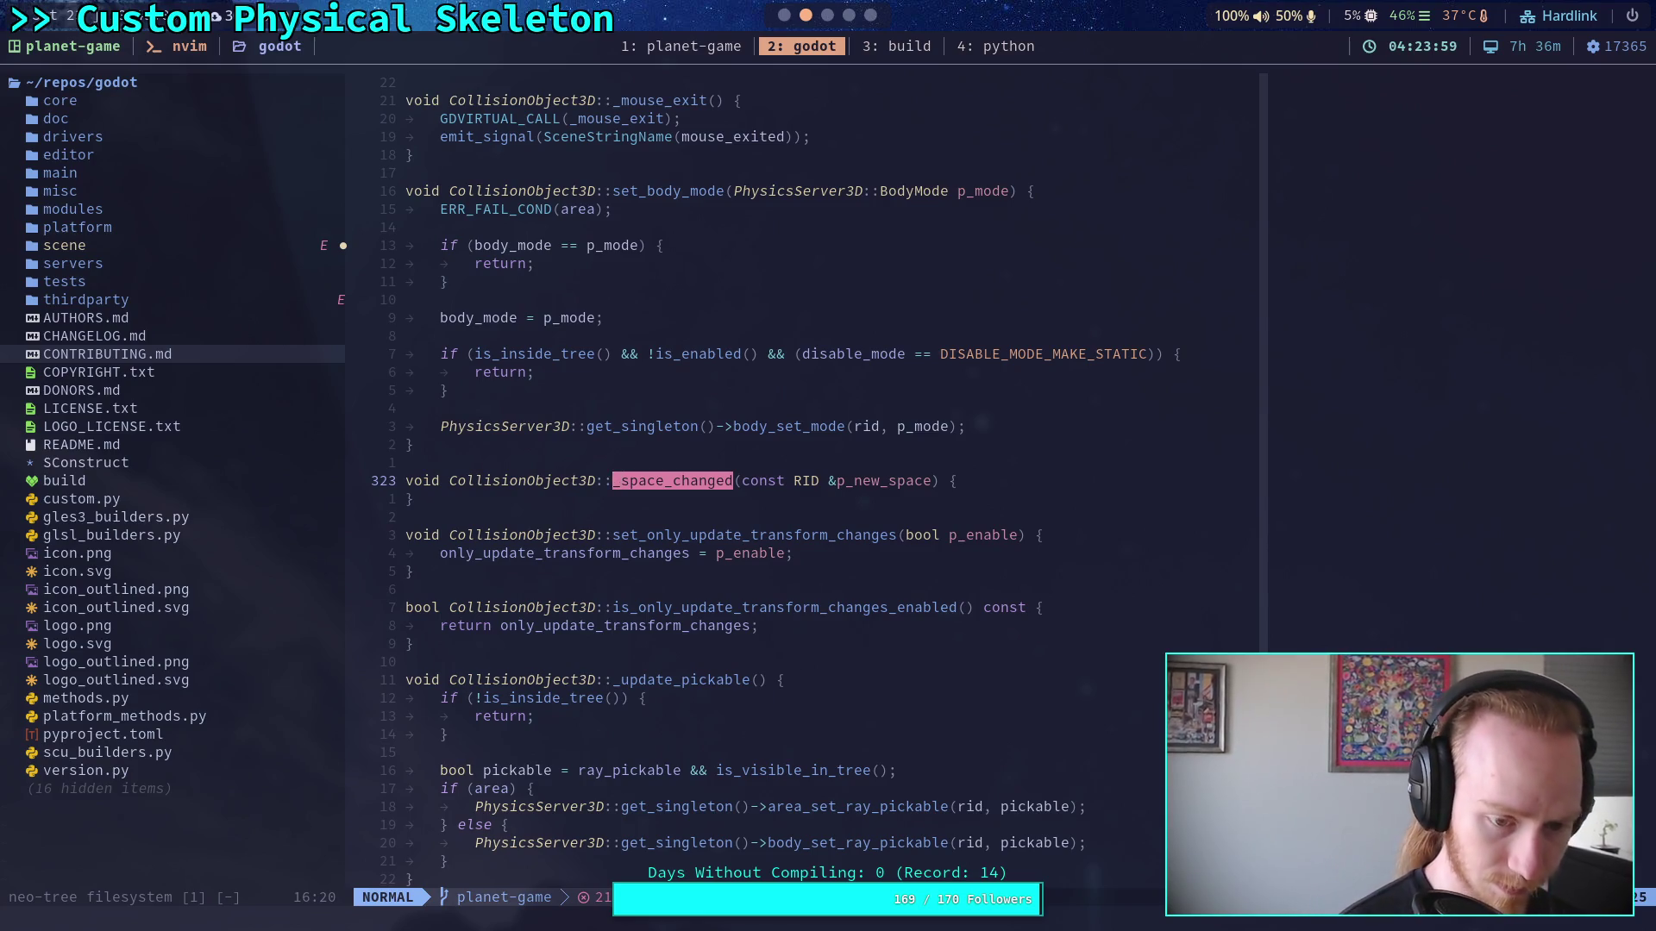
key("space")
type("fg::_")
type("space_changed")
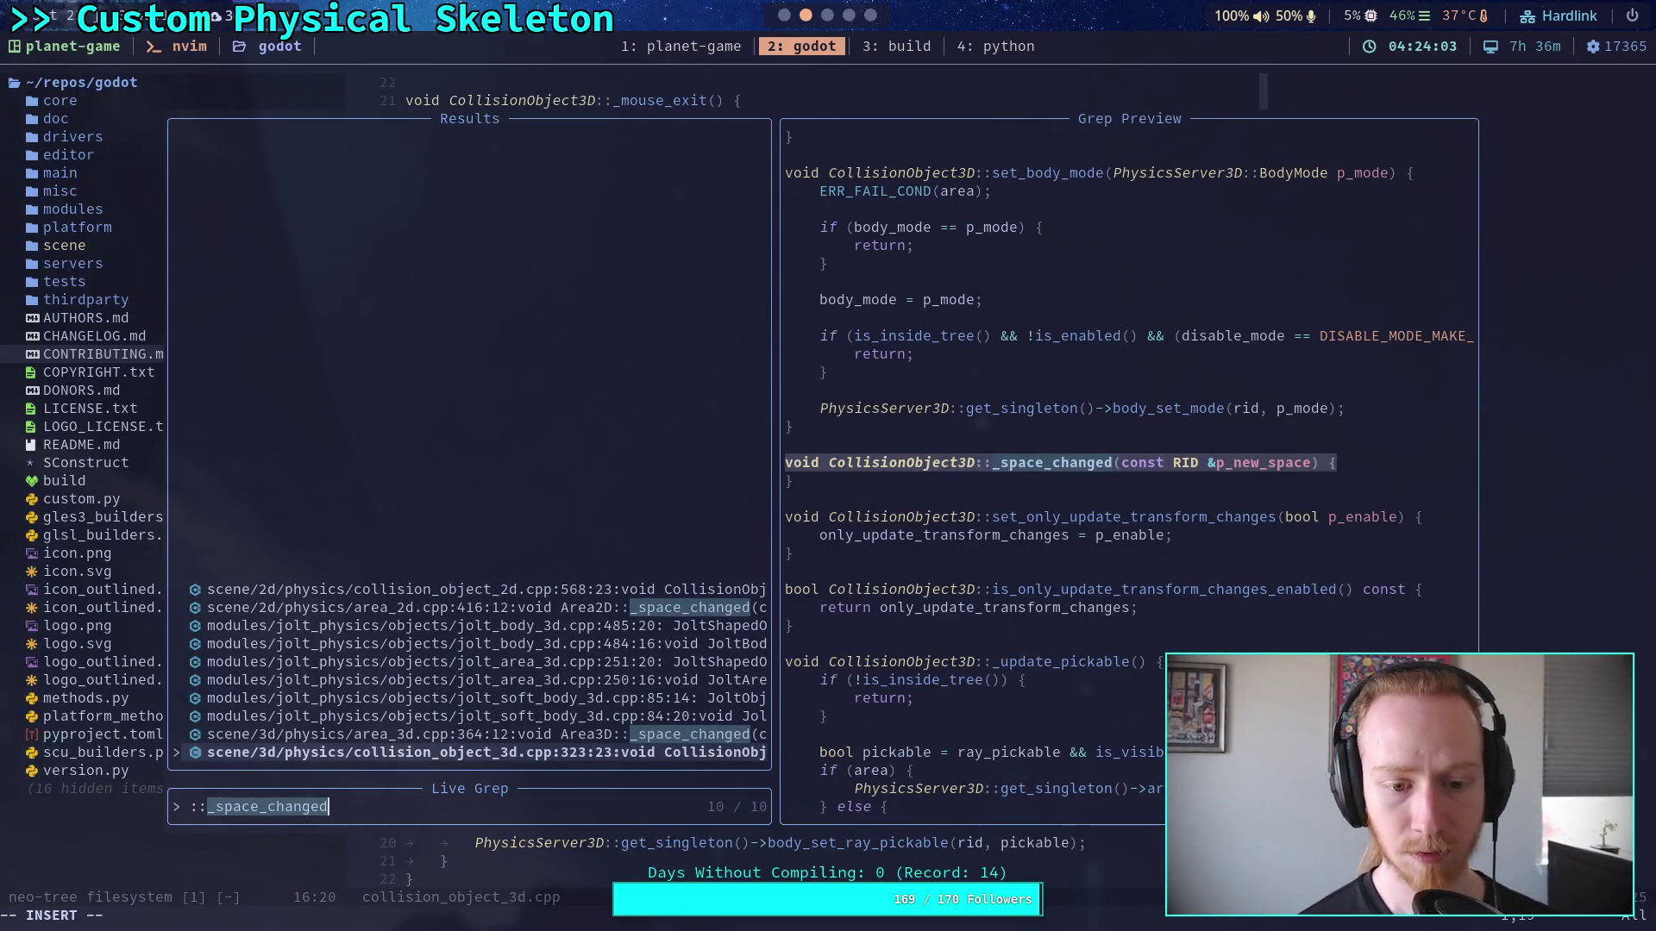
key("Up")
key("Up")
key("Up")
key("Up")
key("Up")
key("Up")
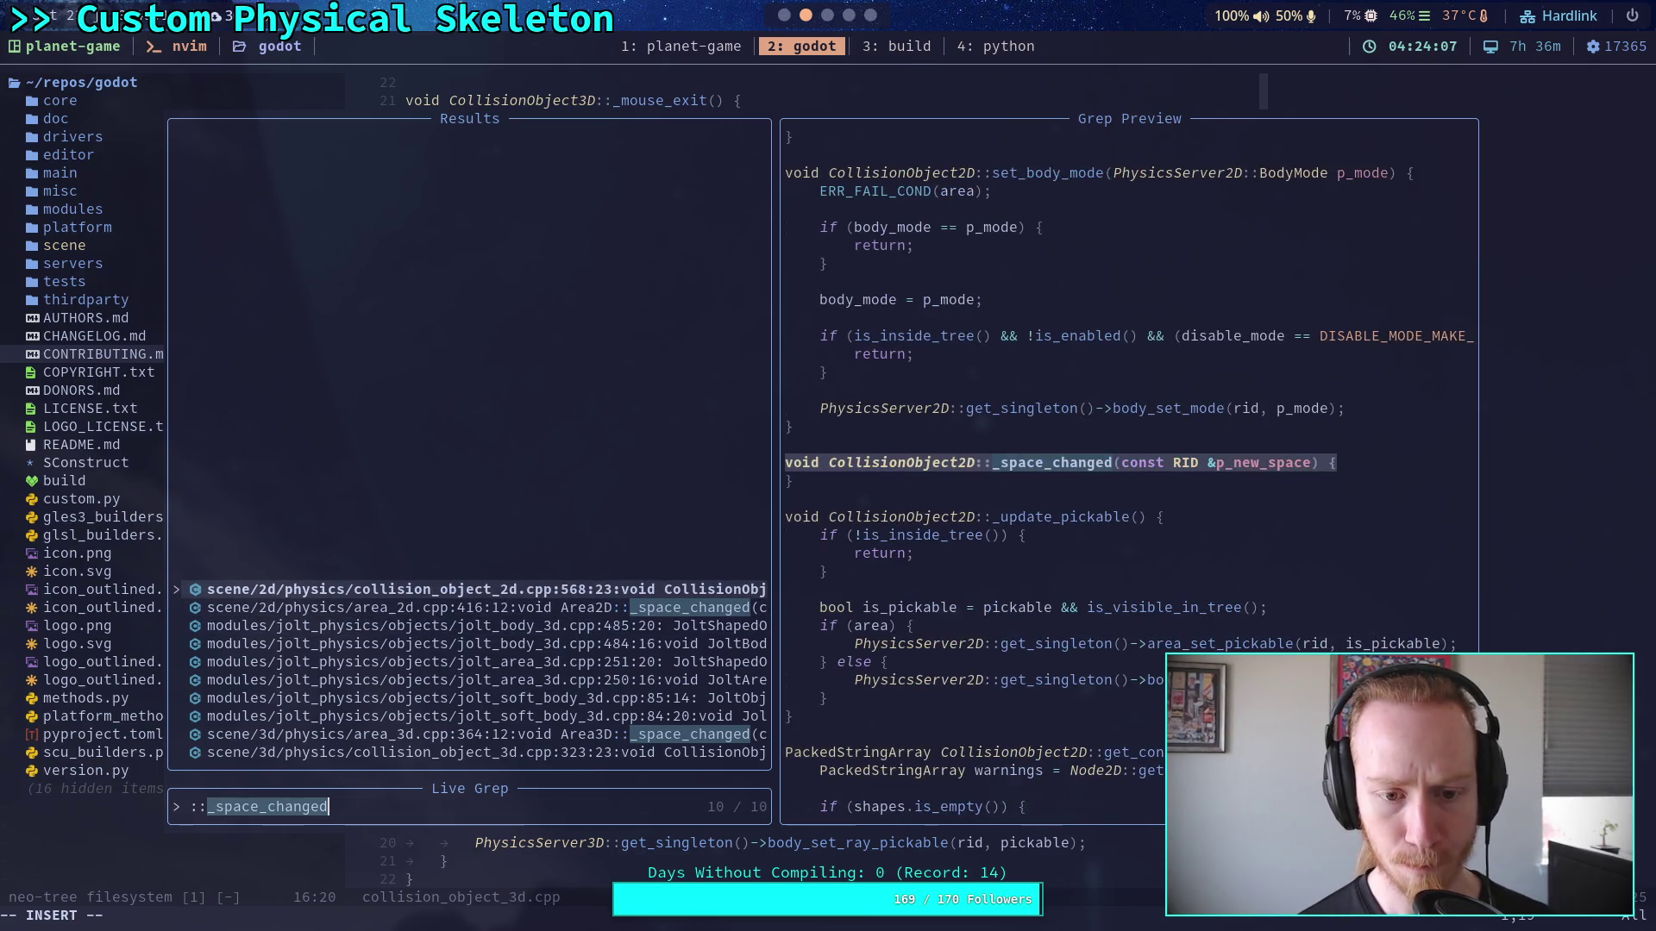
key("Down")
key("Down")
key("Down")
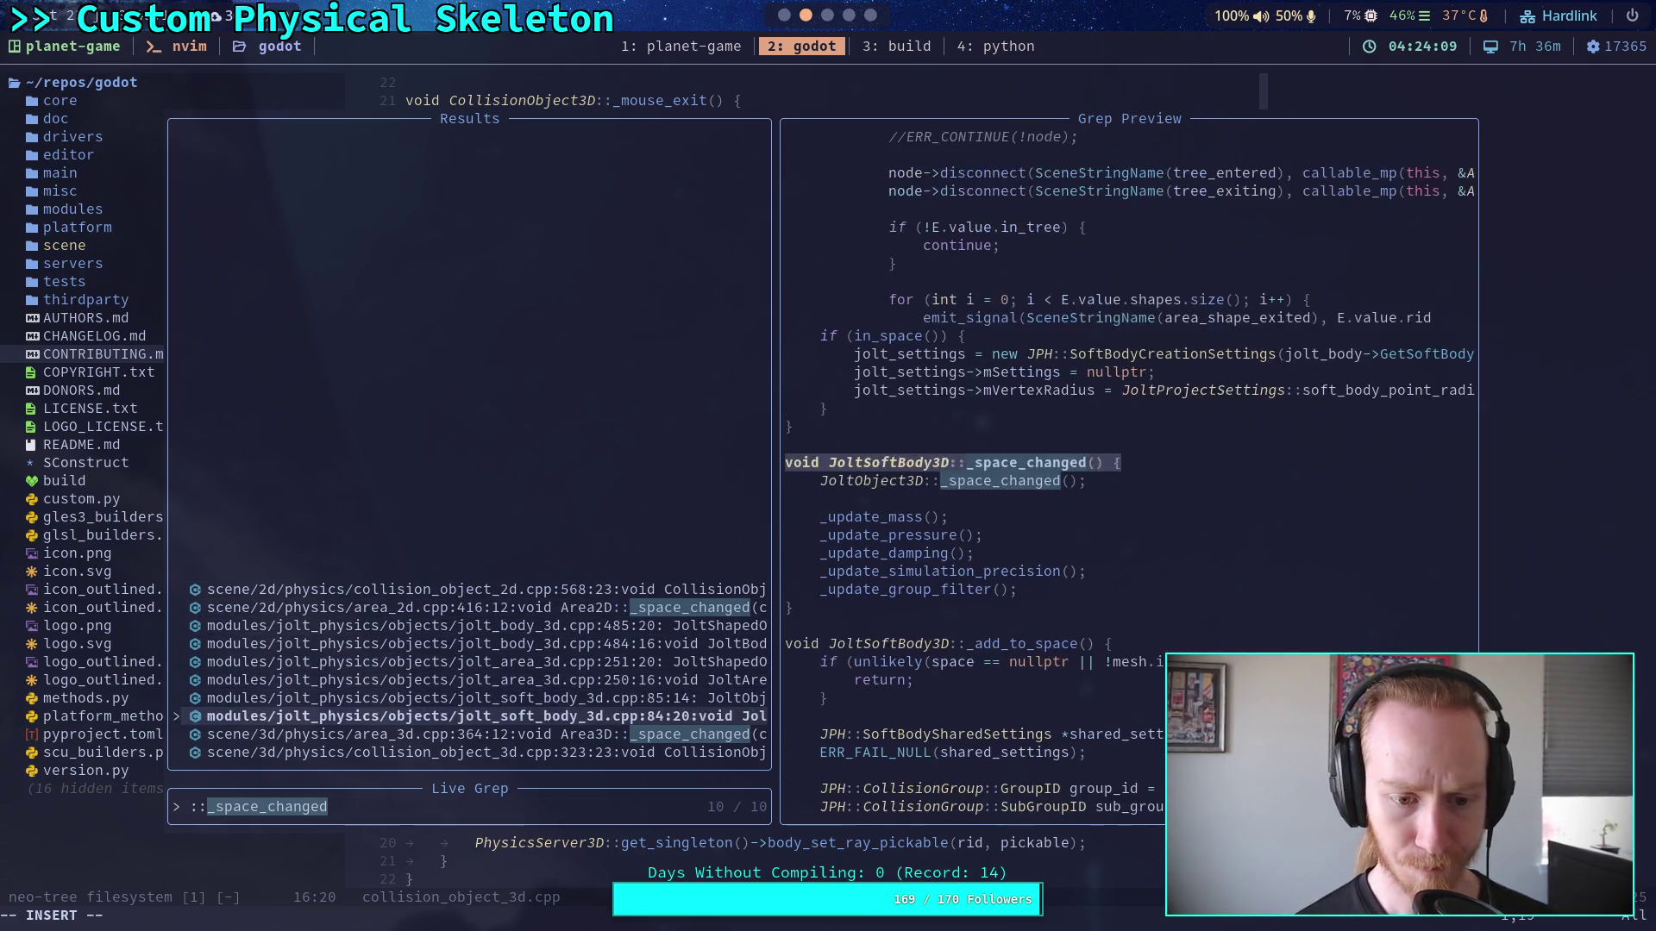
Step: Compare the JoltSoftBody3D, JoltArea3D and JoltBody3D overrides, opening jolt_body_3d.cpp at JoltBody3D's
key("Up")
key("Up")
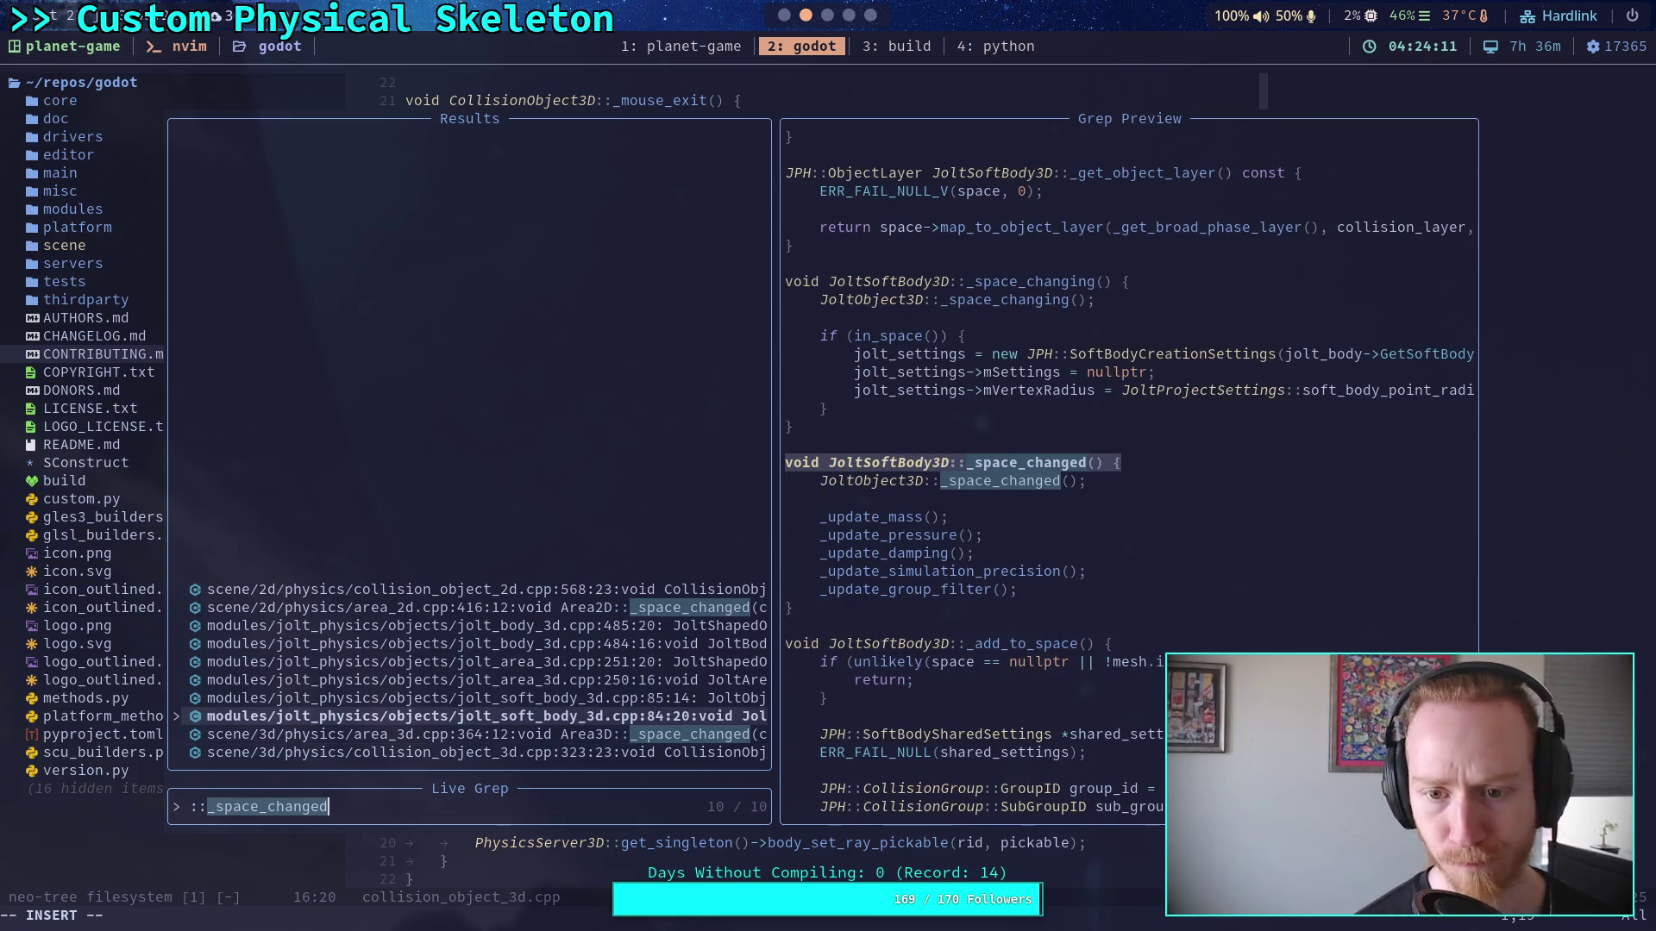
key("Up")
key("Up")
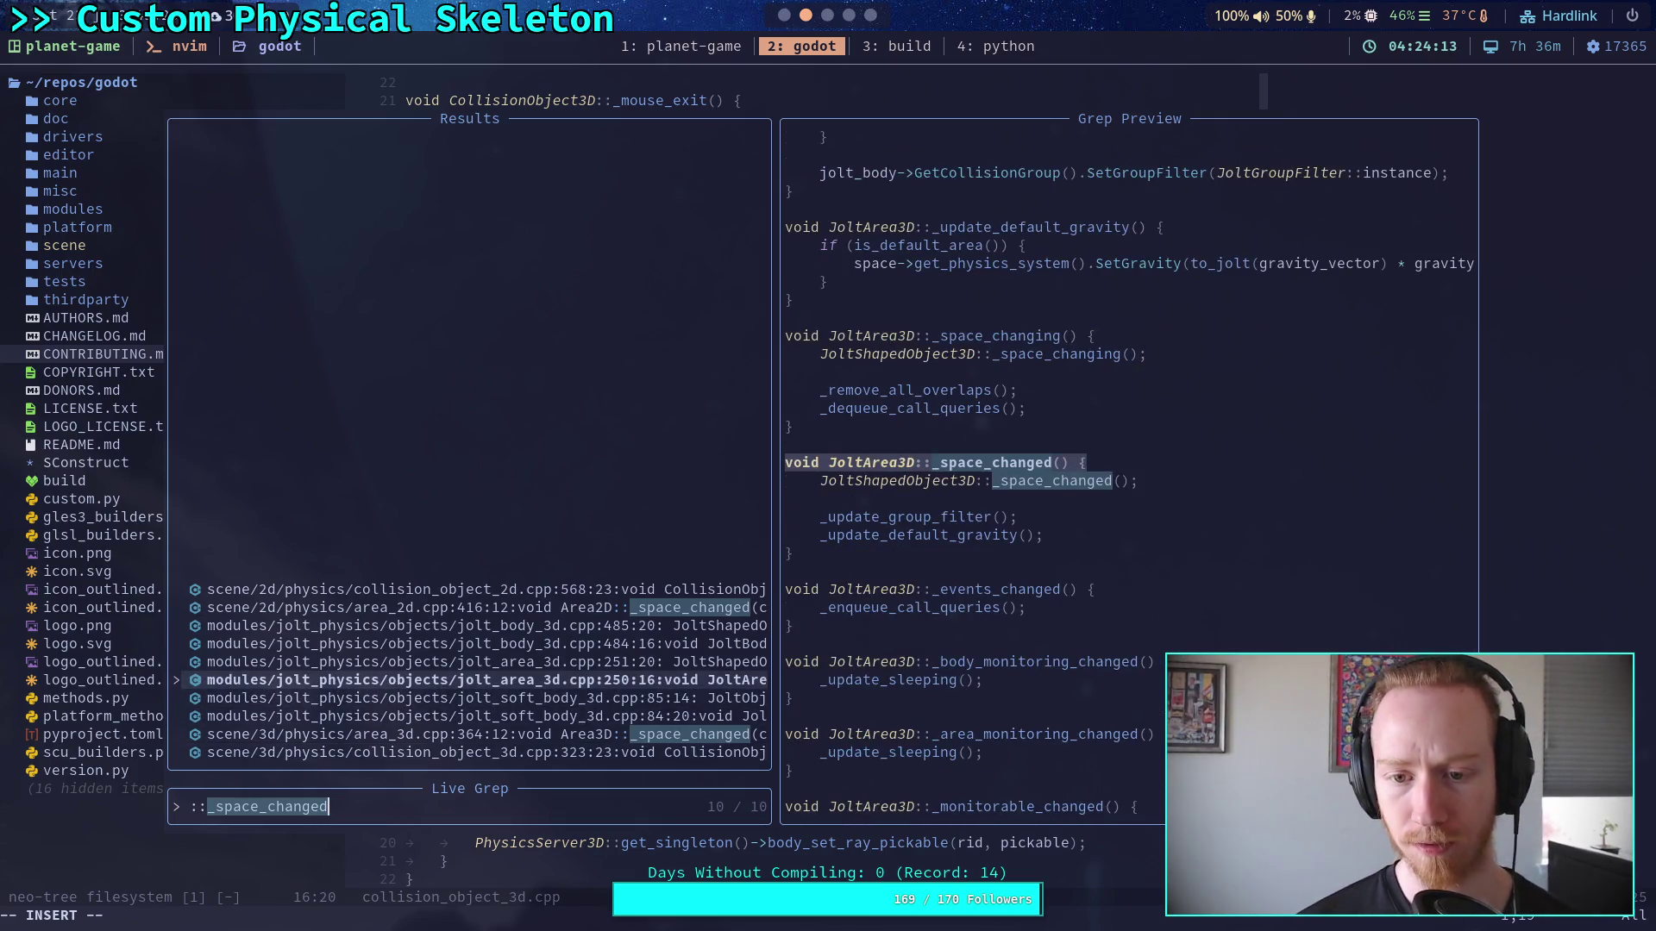
key("Up")
key("Up")
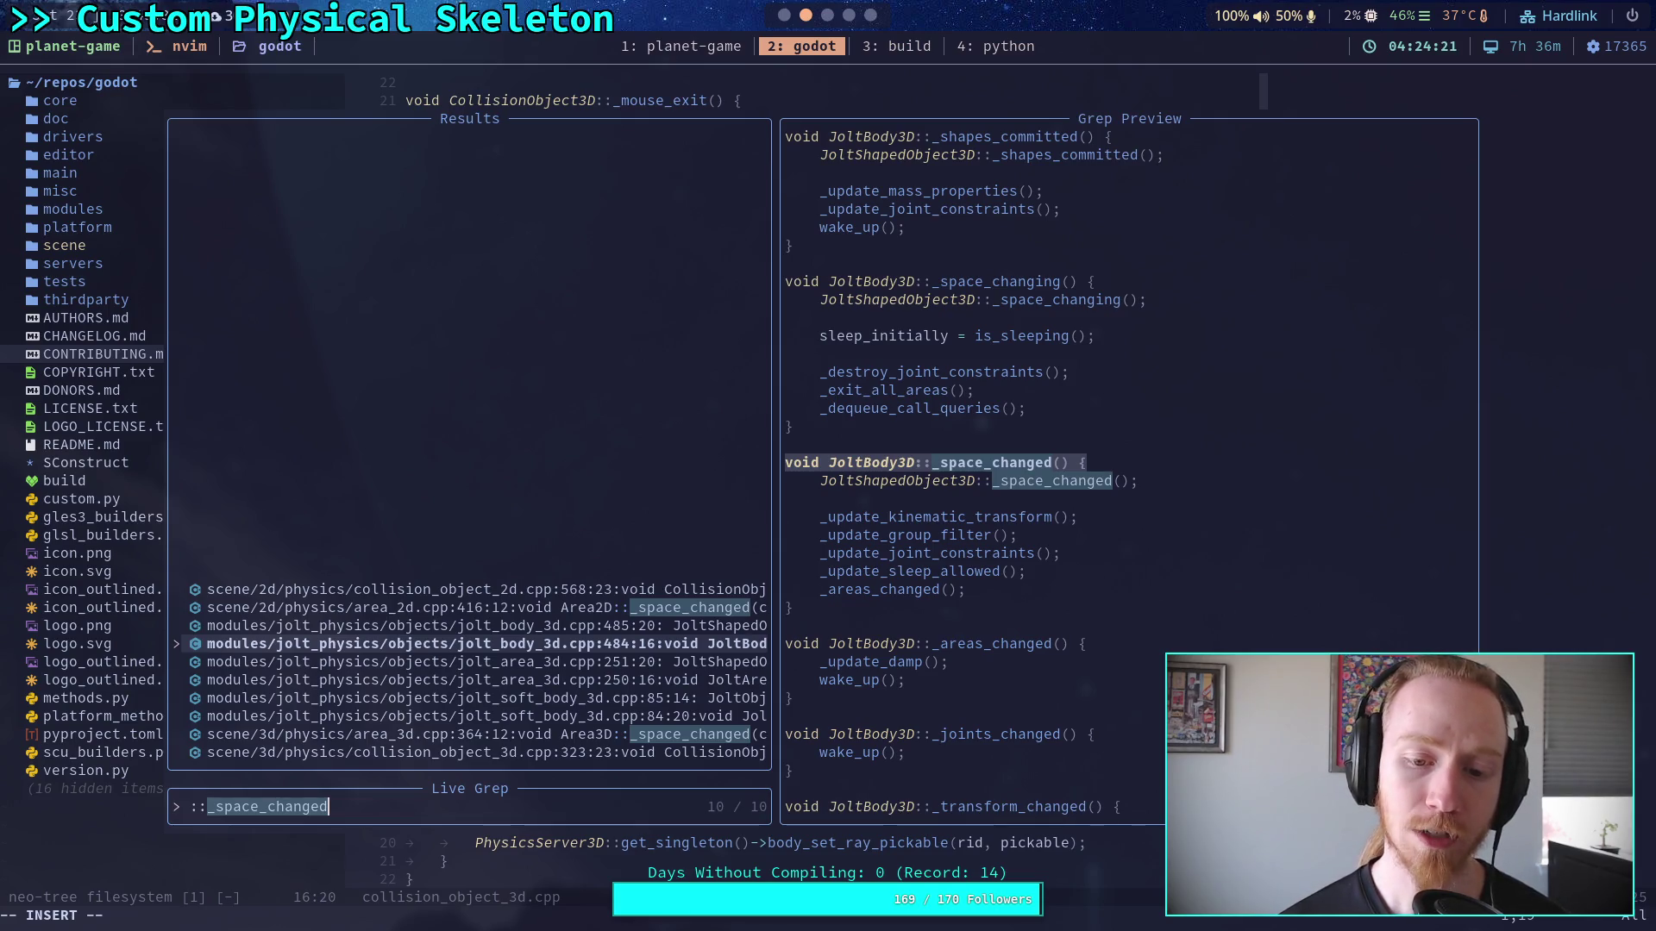
key("Up")
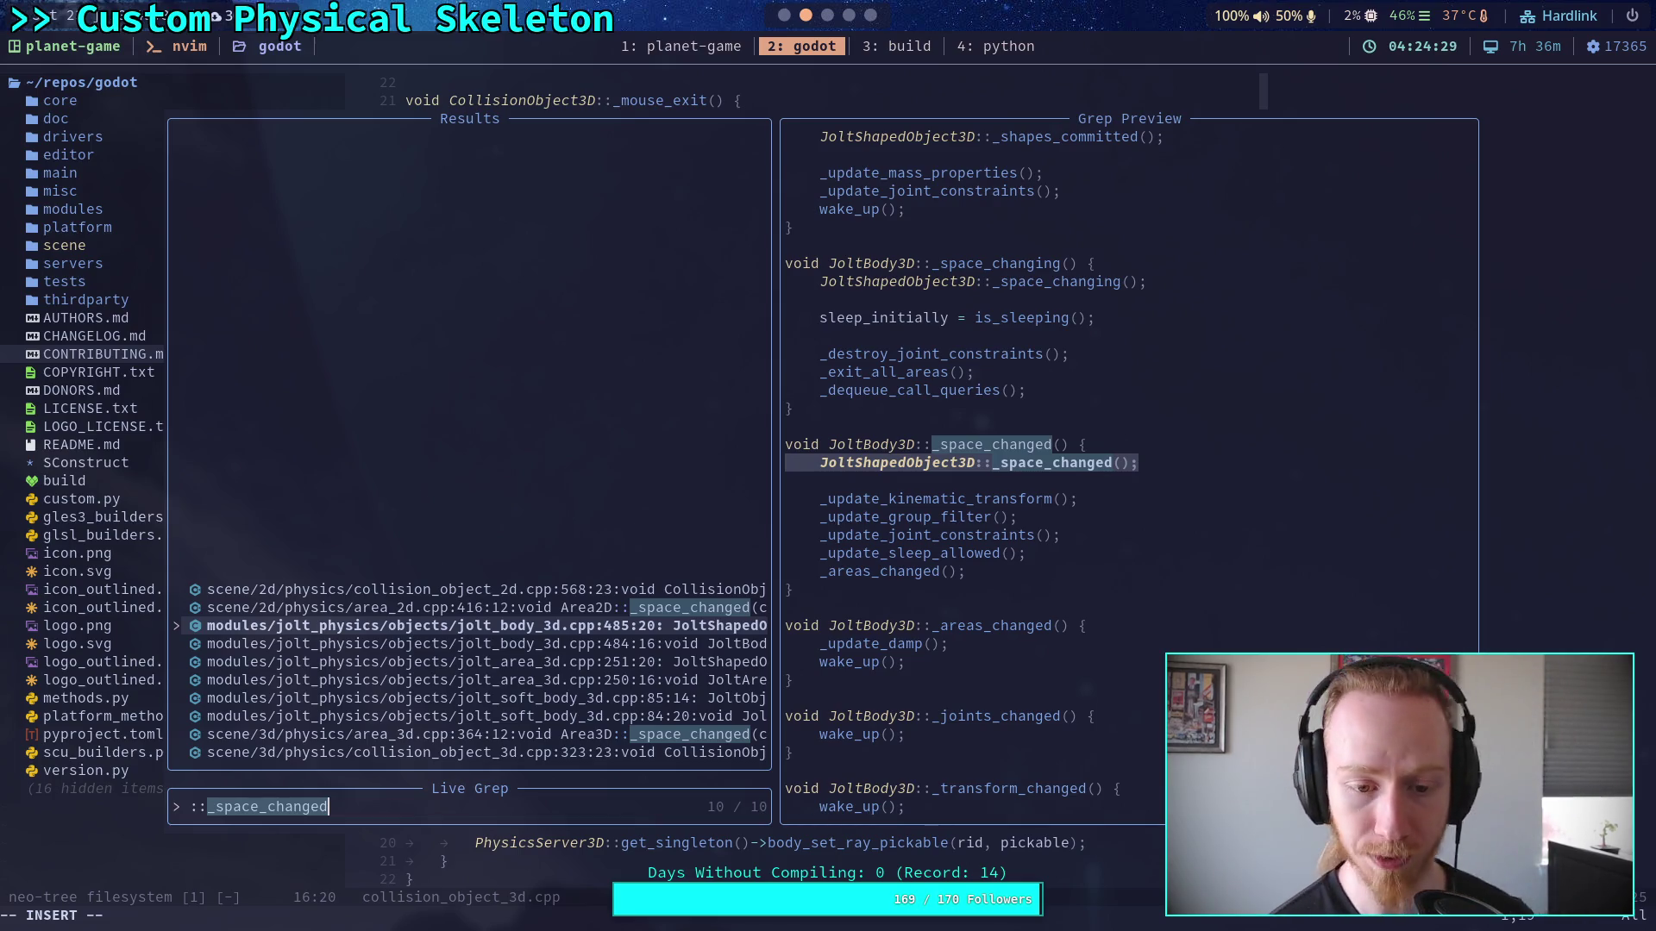
key("Up")
key("Up")
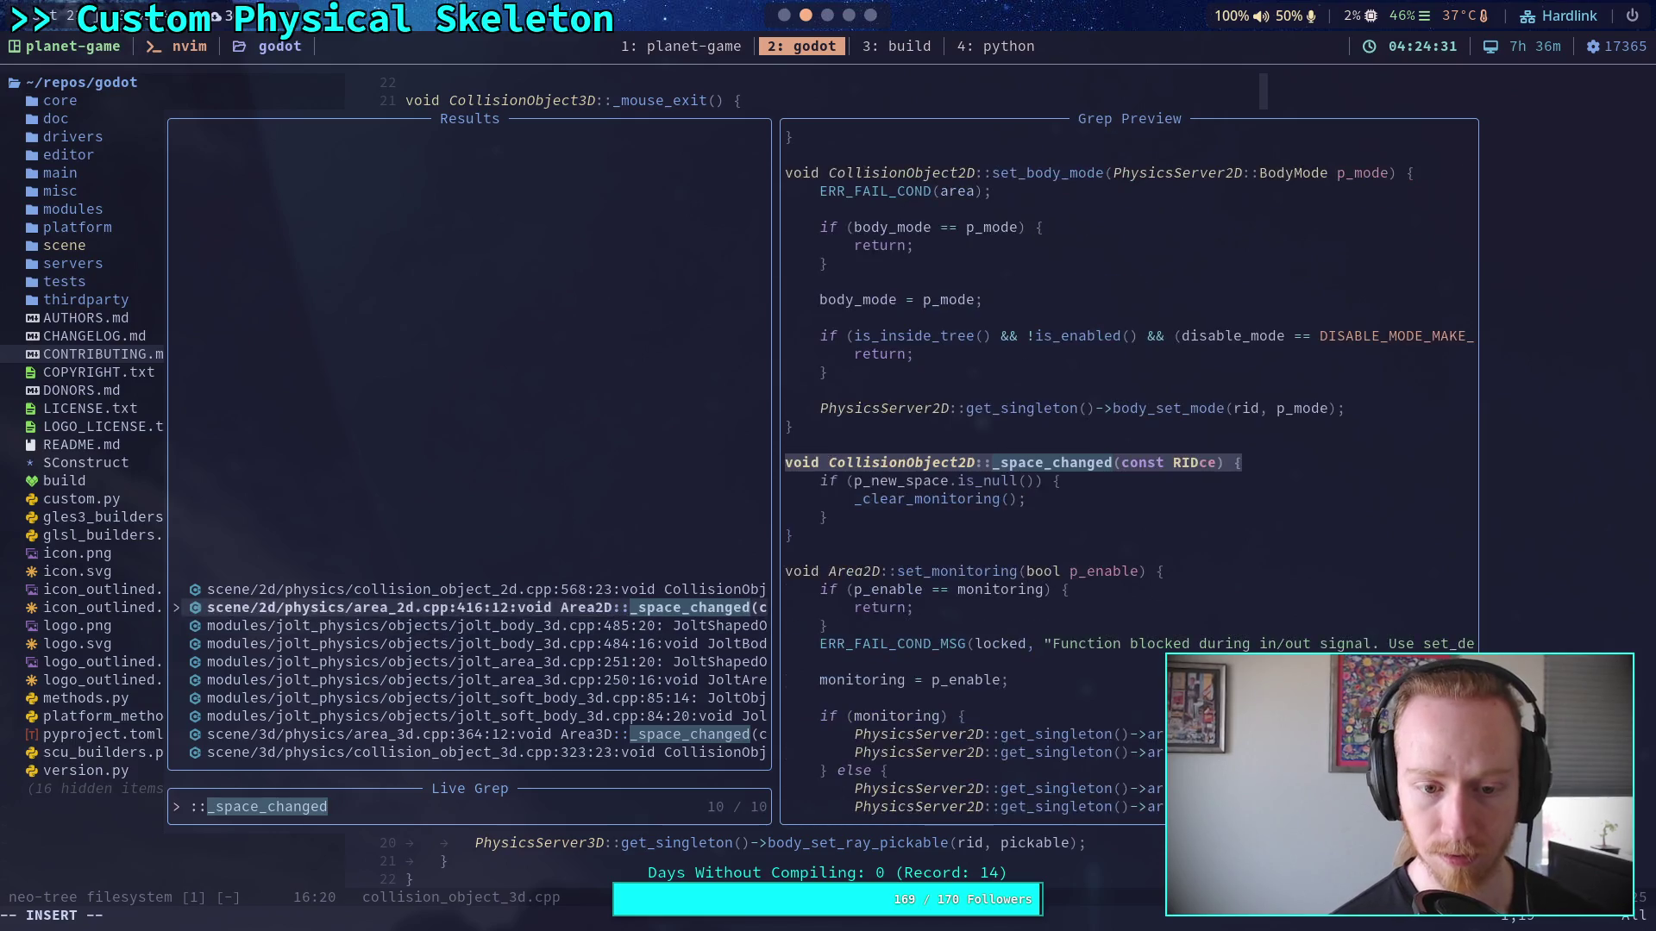
key("Down")
key("Down")
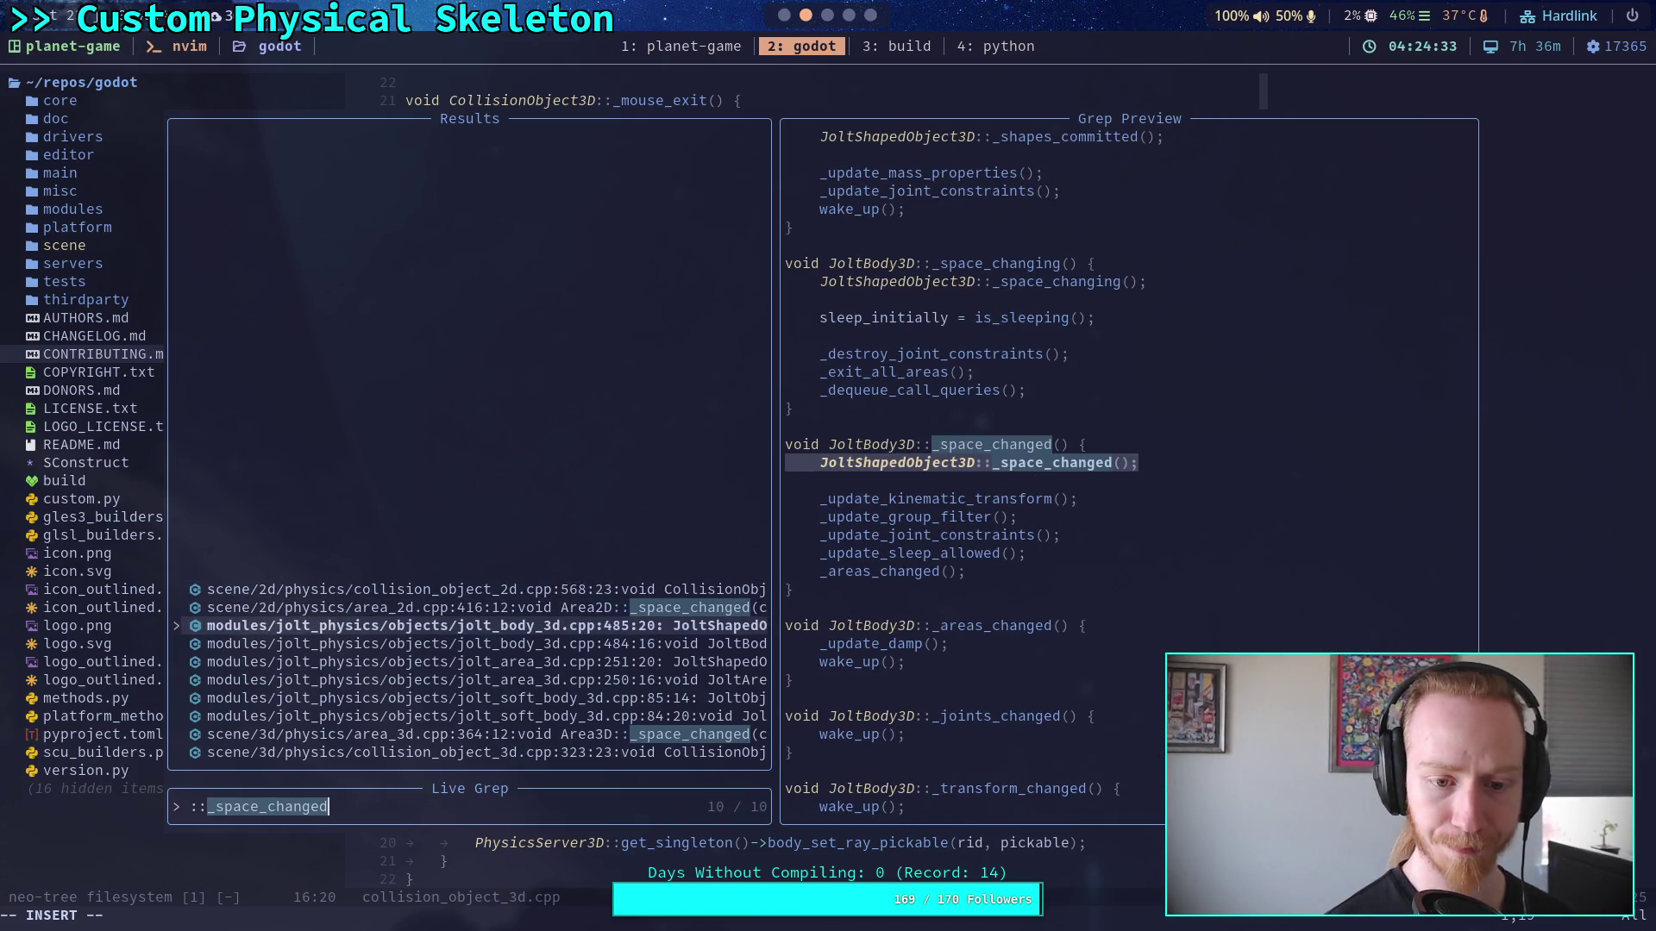
key("Return")
type("/_update")
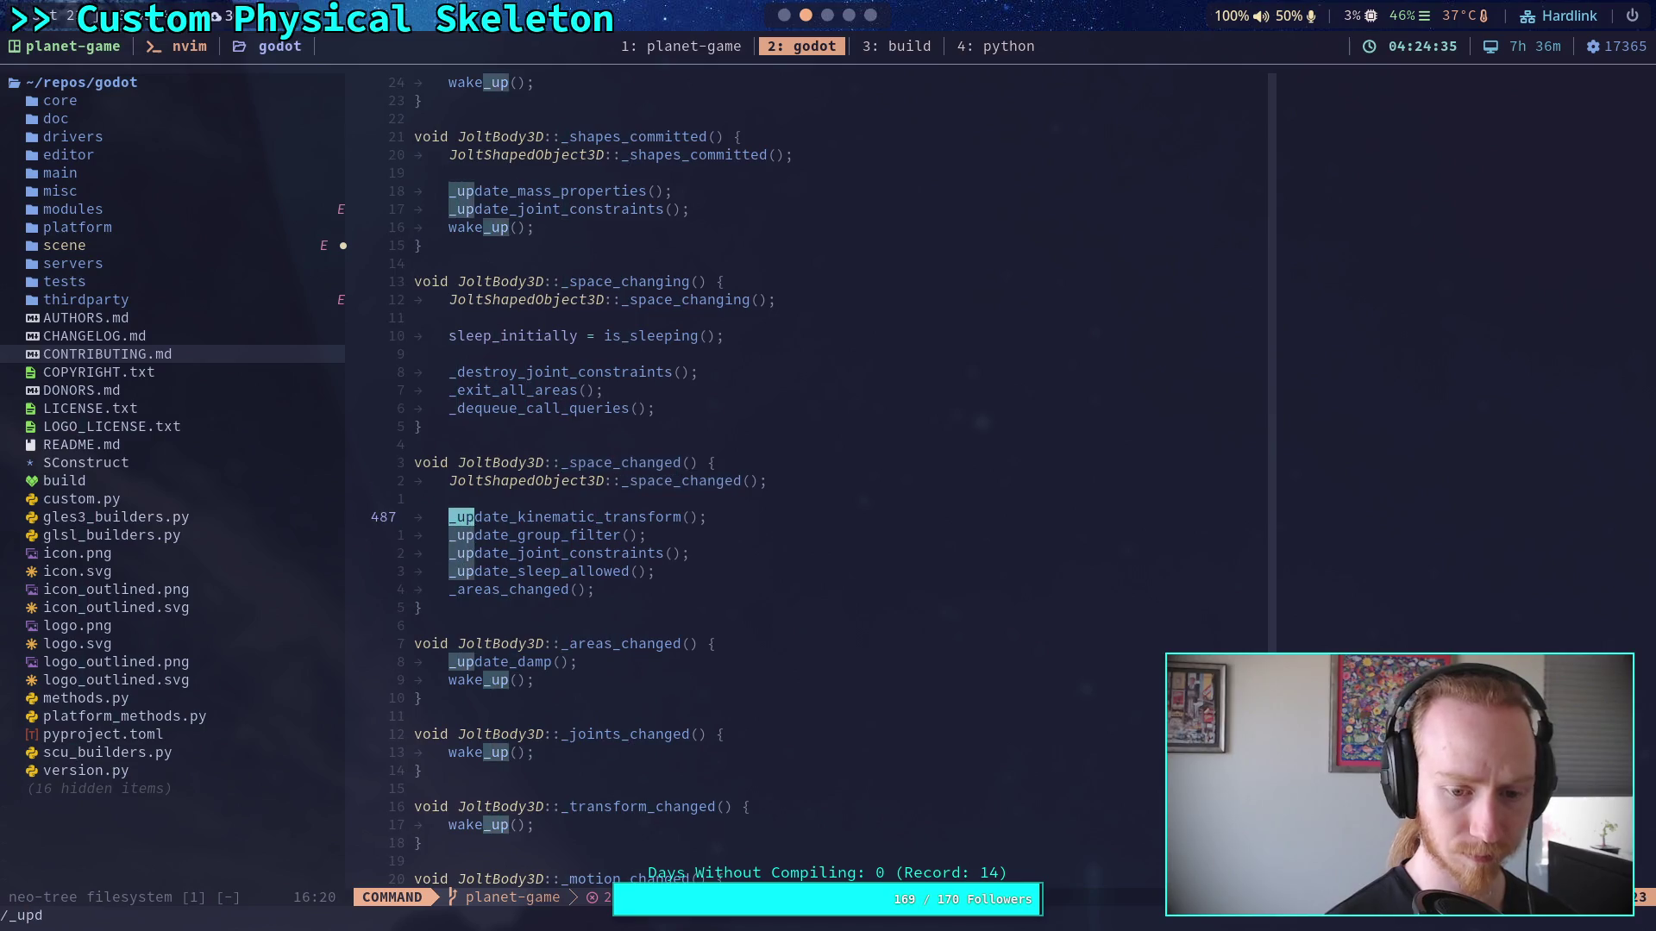
type("_pos")
Step: Jump to the _update_joint_constraints definition at line 404, then switch to the GitHub commit in the browser
key("BackSpace")
key("BackSpace")
key("BackSpace")
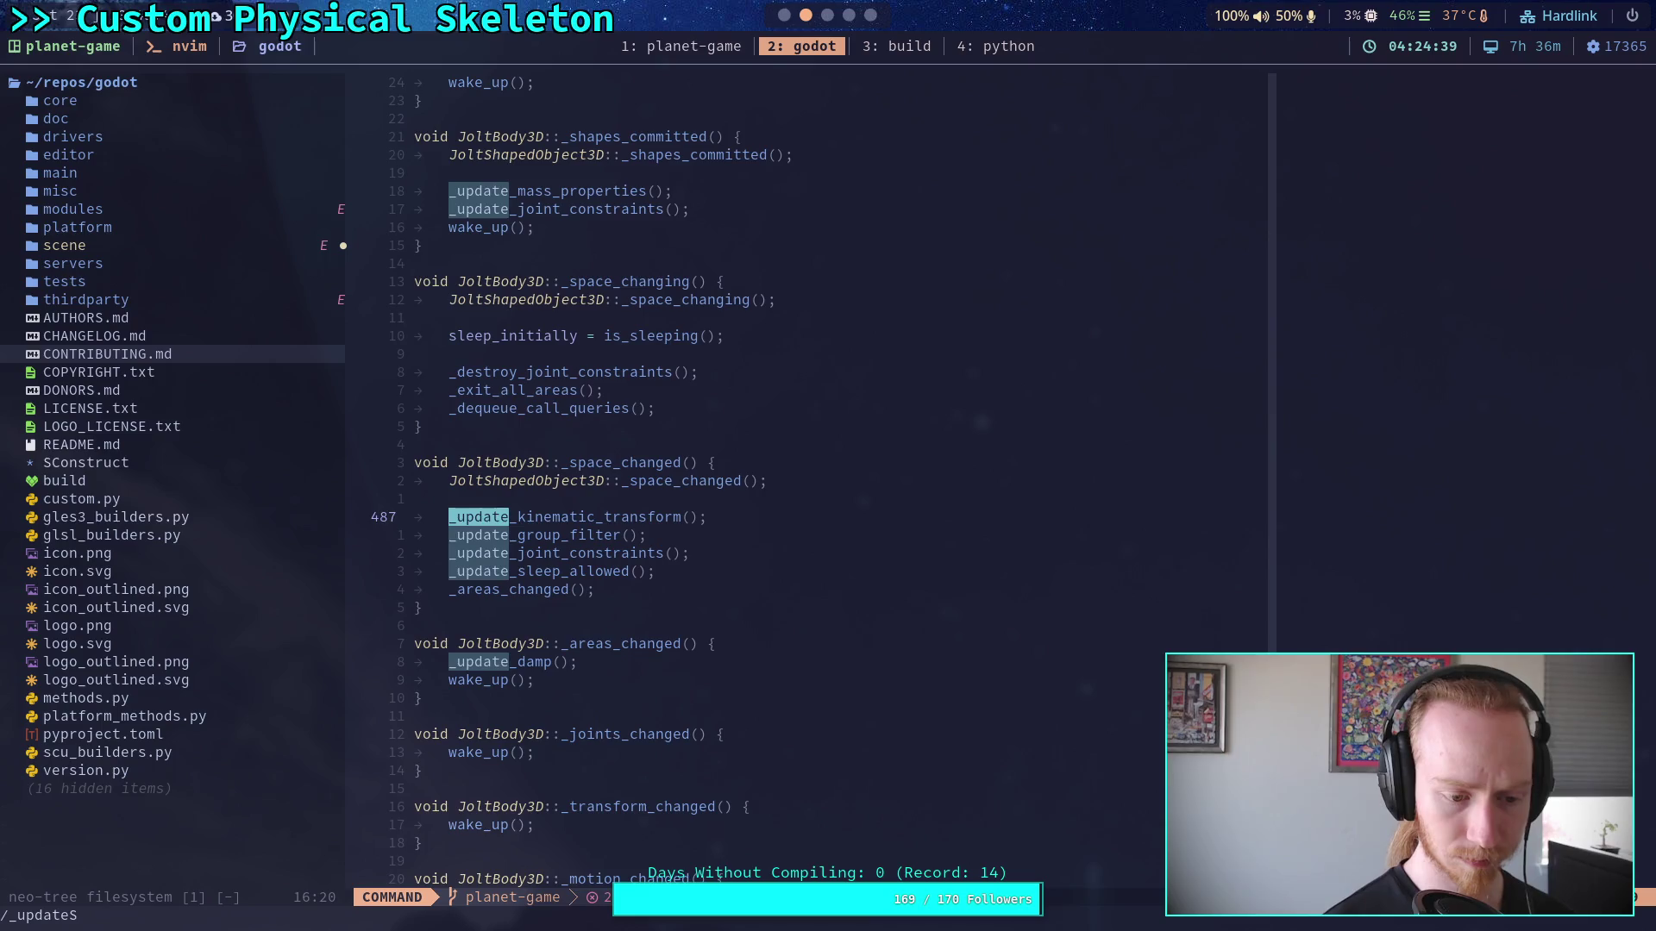
type("_joint_con")
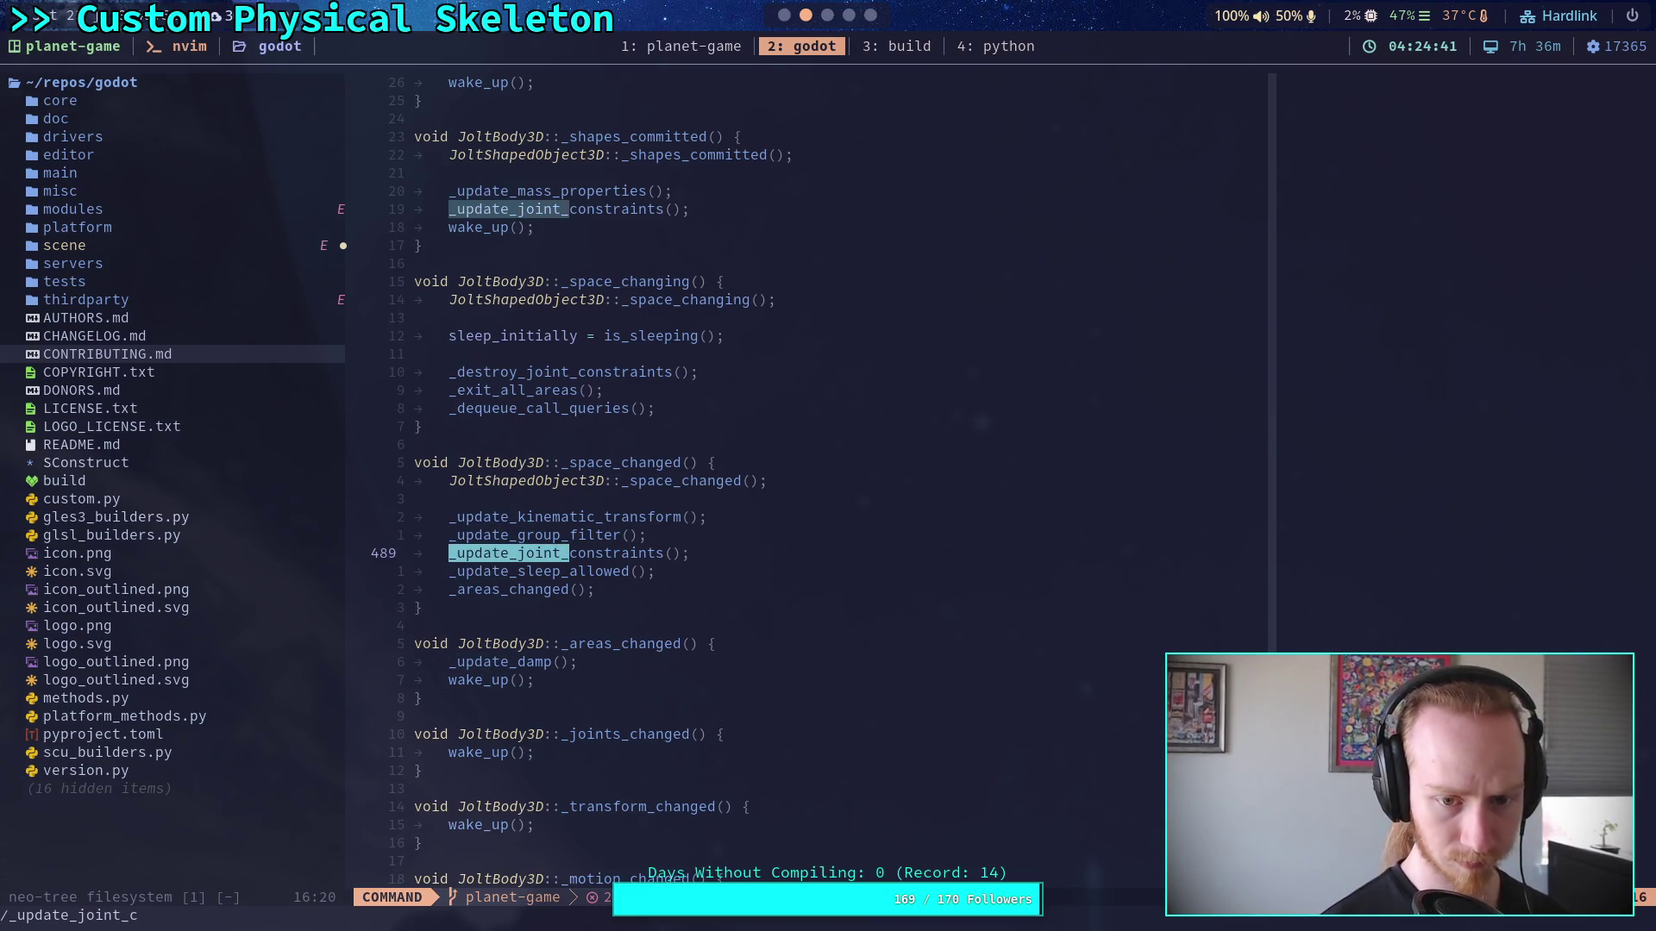
type("straints")
key("Return")
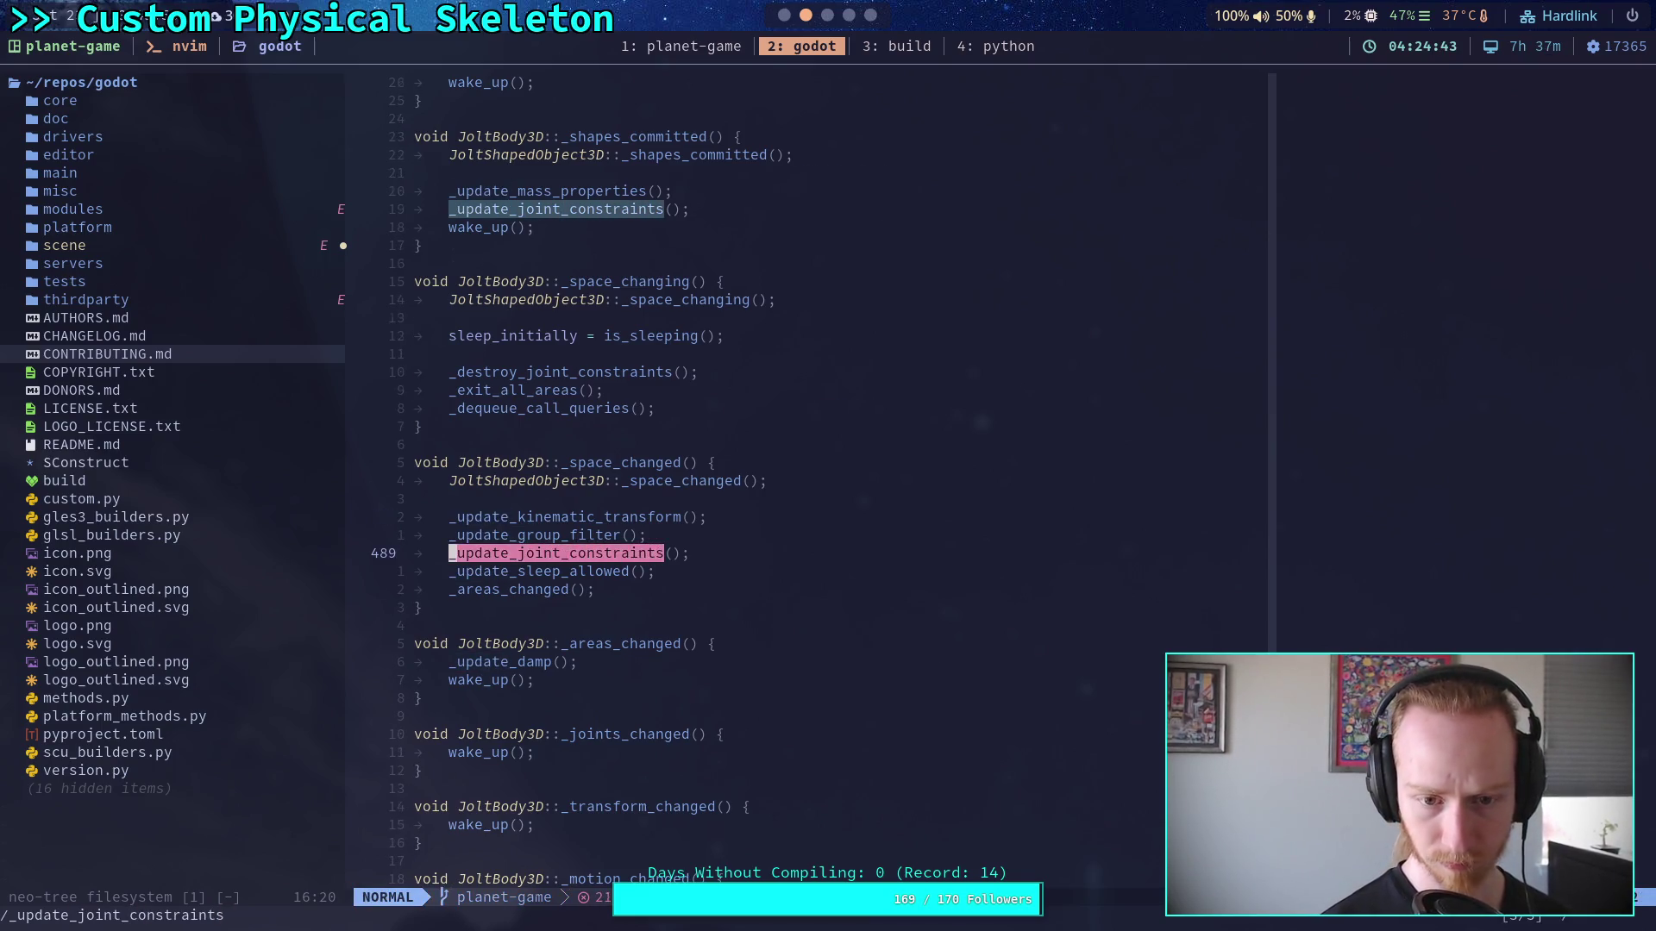
key("n")
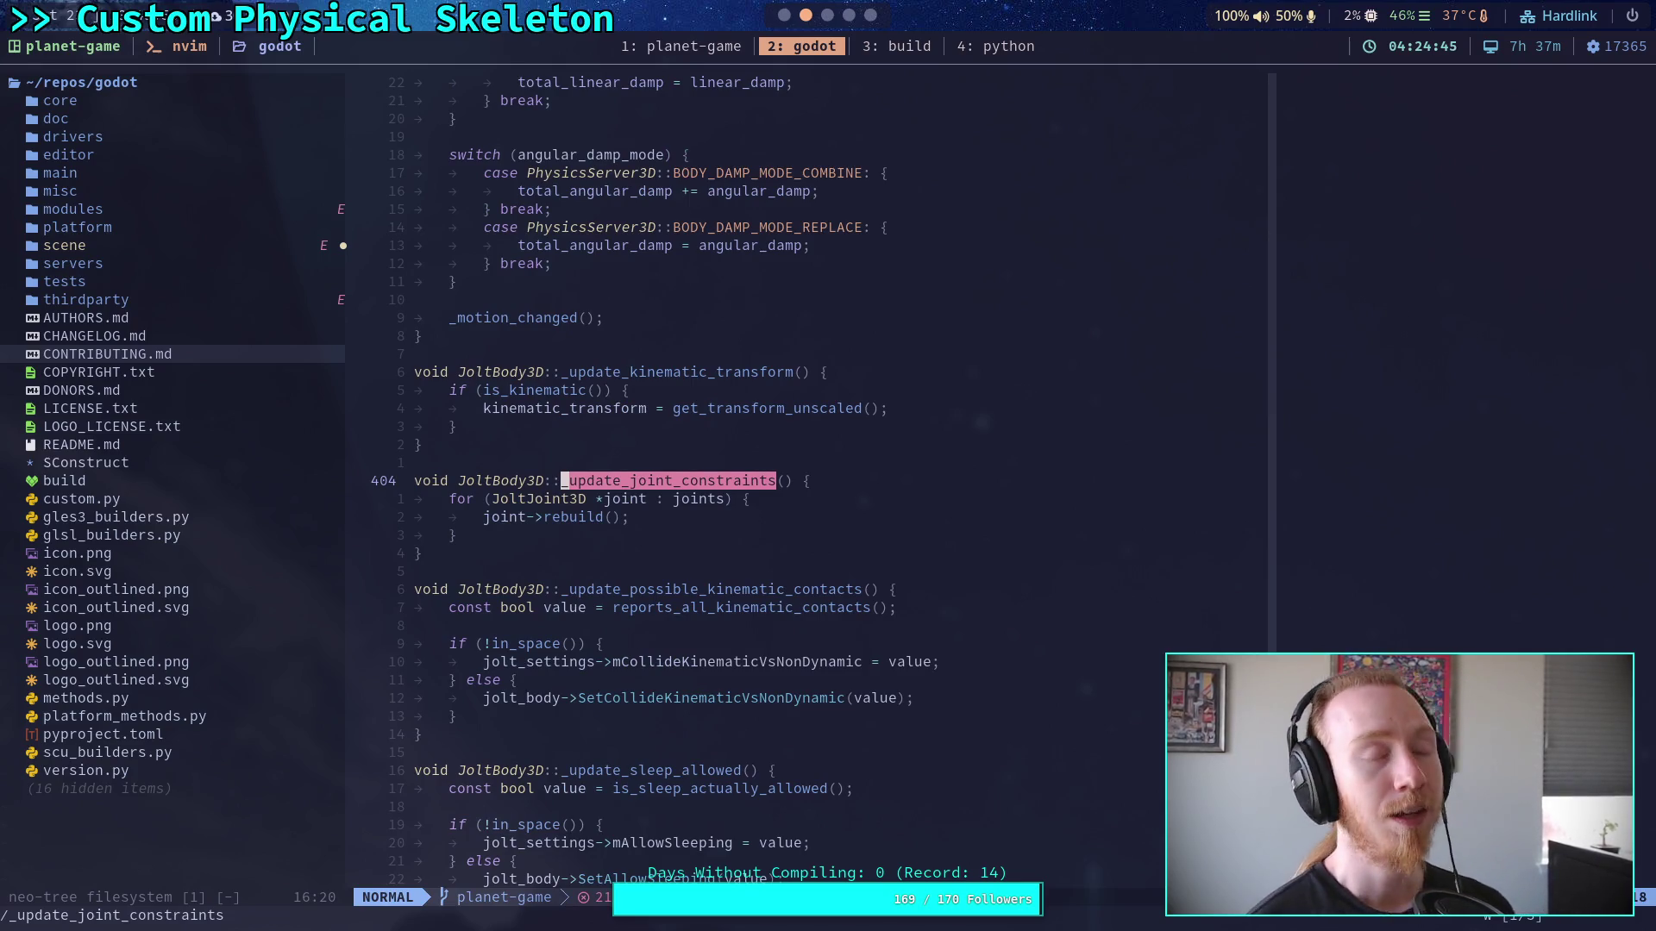
left_click(693, 444)
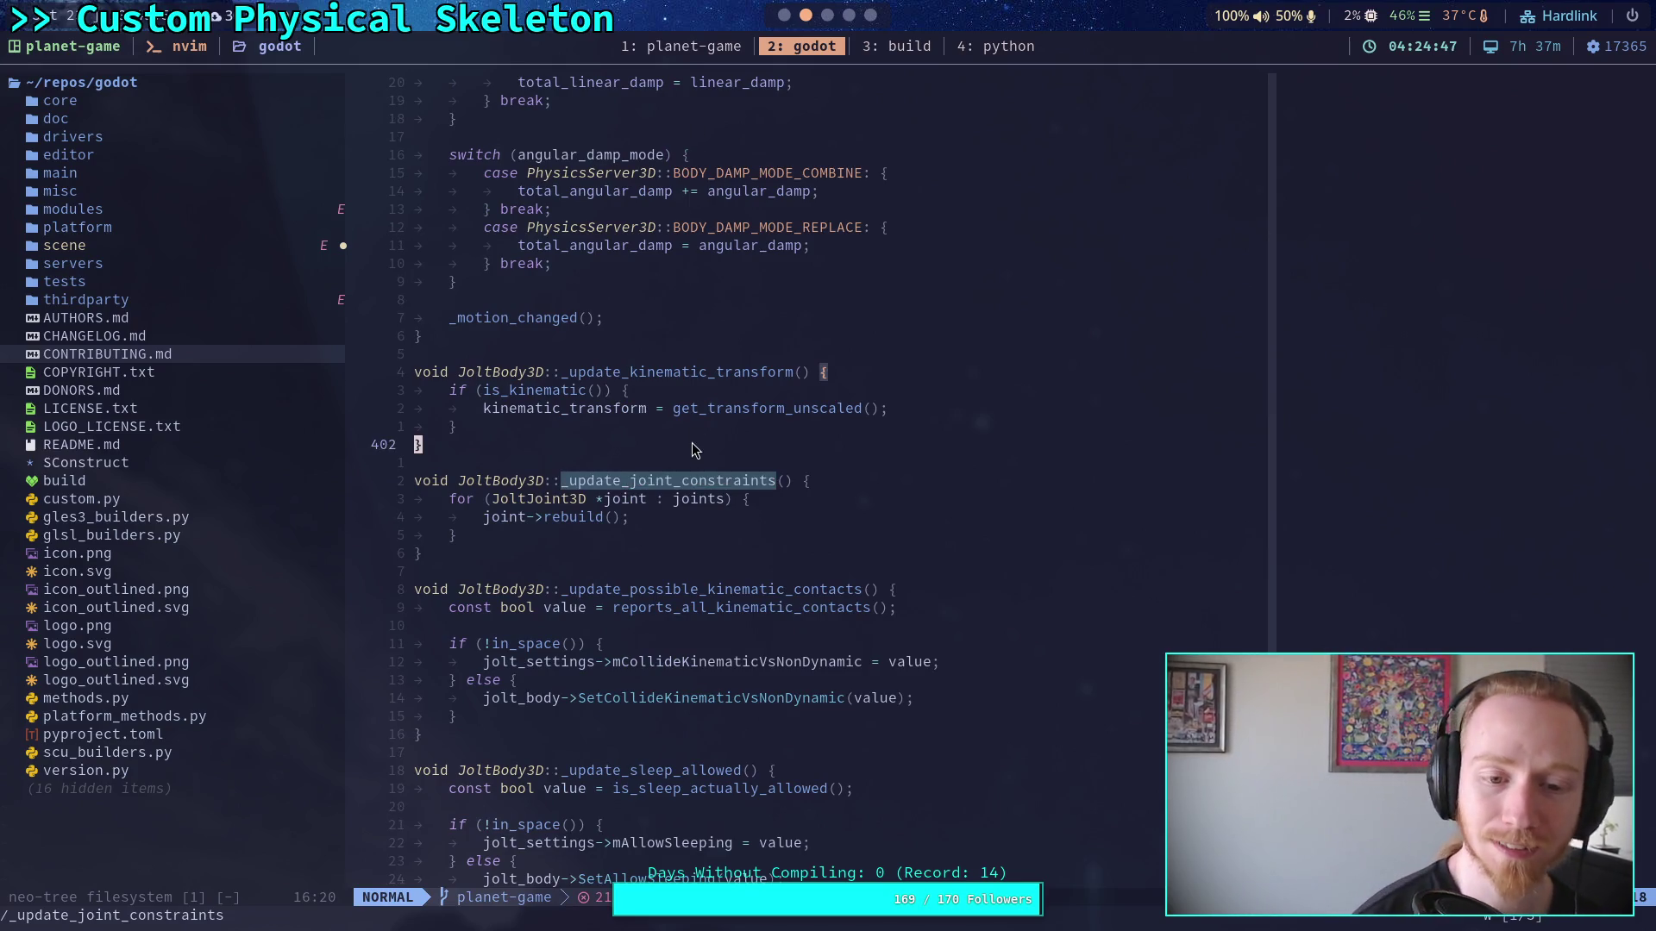
left_click(826, 16)
left_click(849, 17)
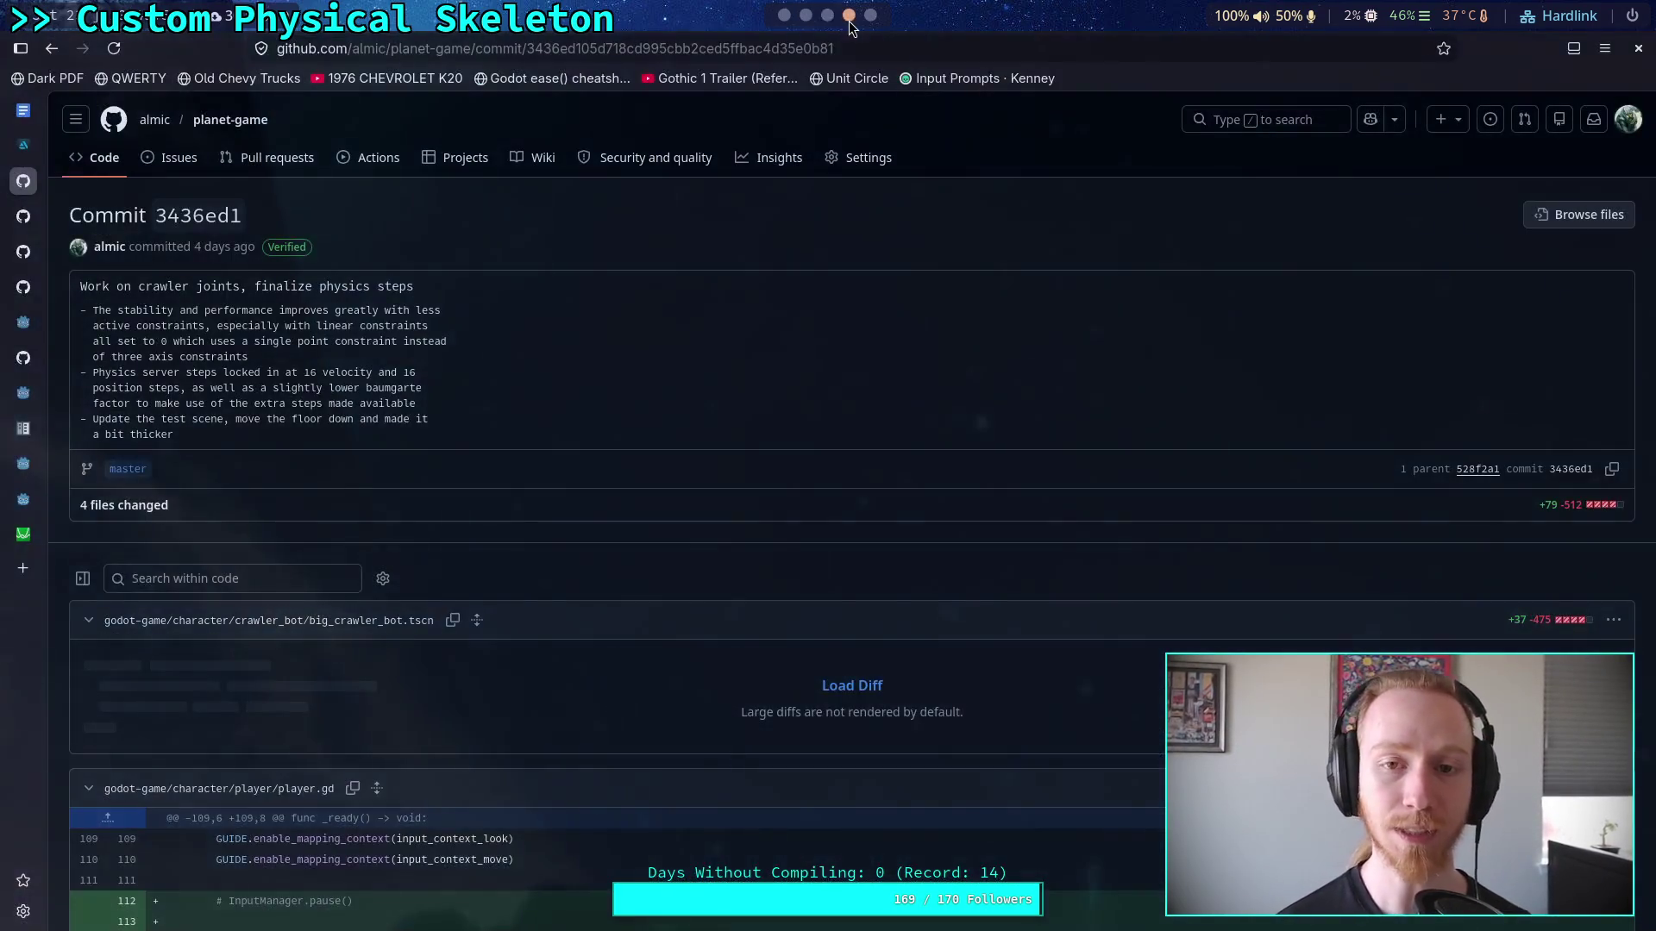
Step: Return to Godot with physical_skeleton.gd showing activate_bodies around line 228
left_click(784, 15)
left_click(1046, 637)
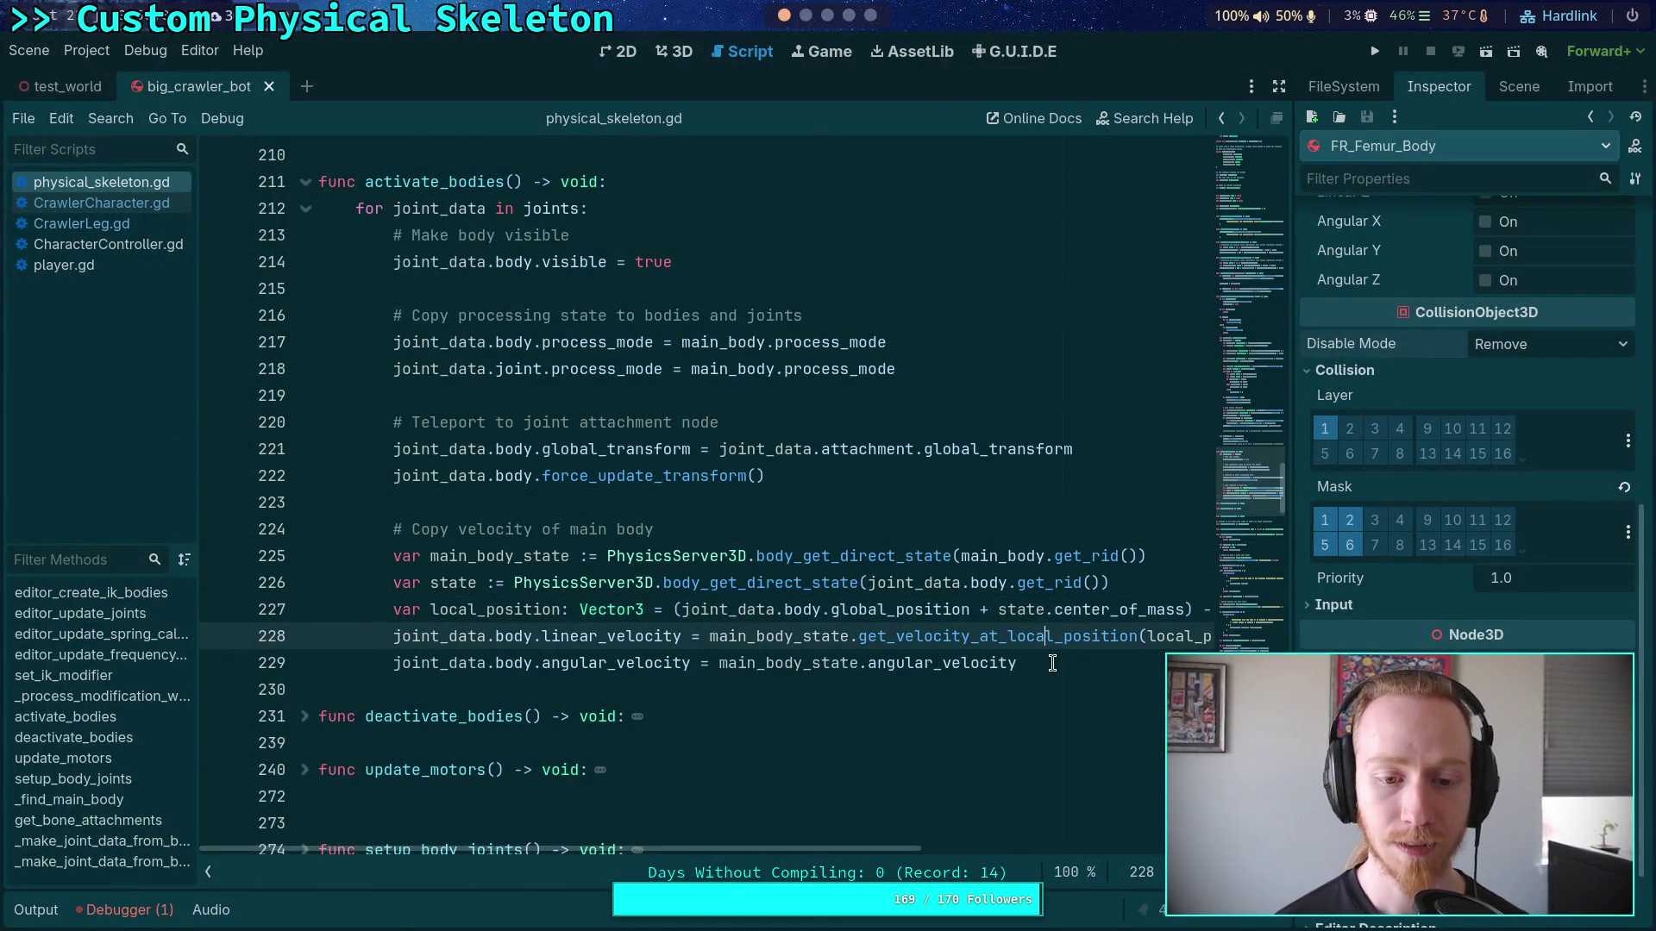
scroll(944, 599, "up", 2)
scroll(988, 543, "down", 1)
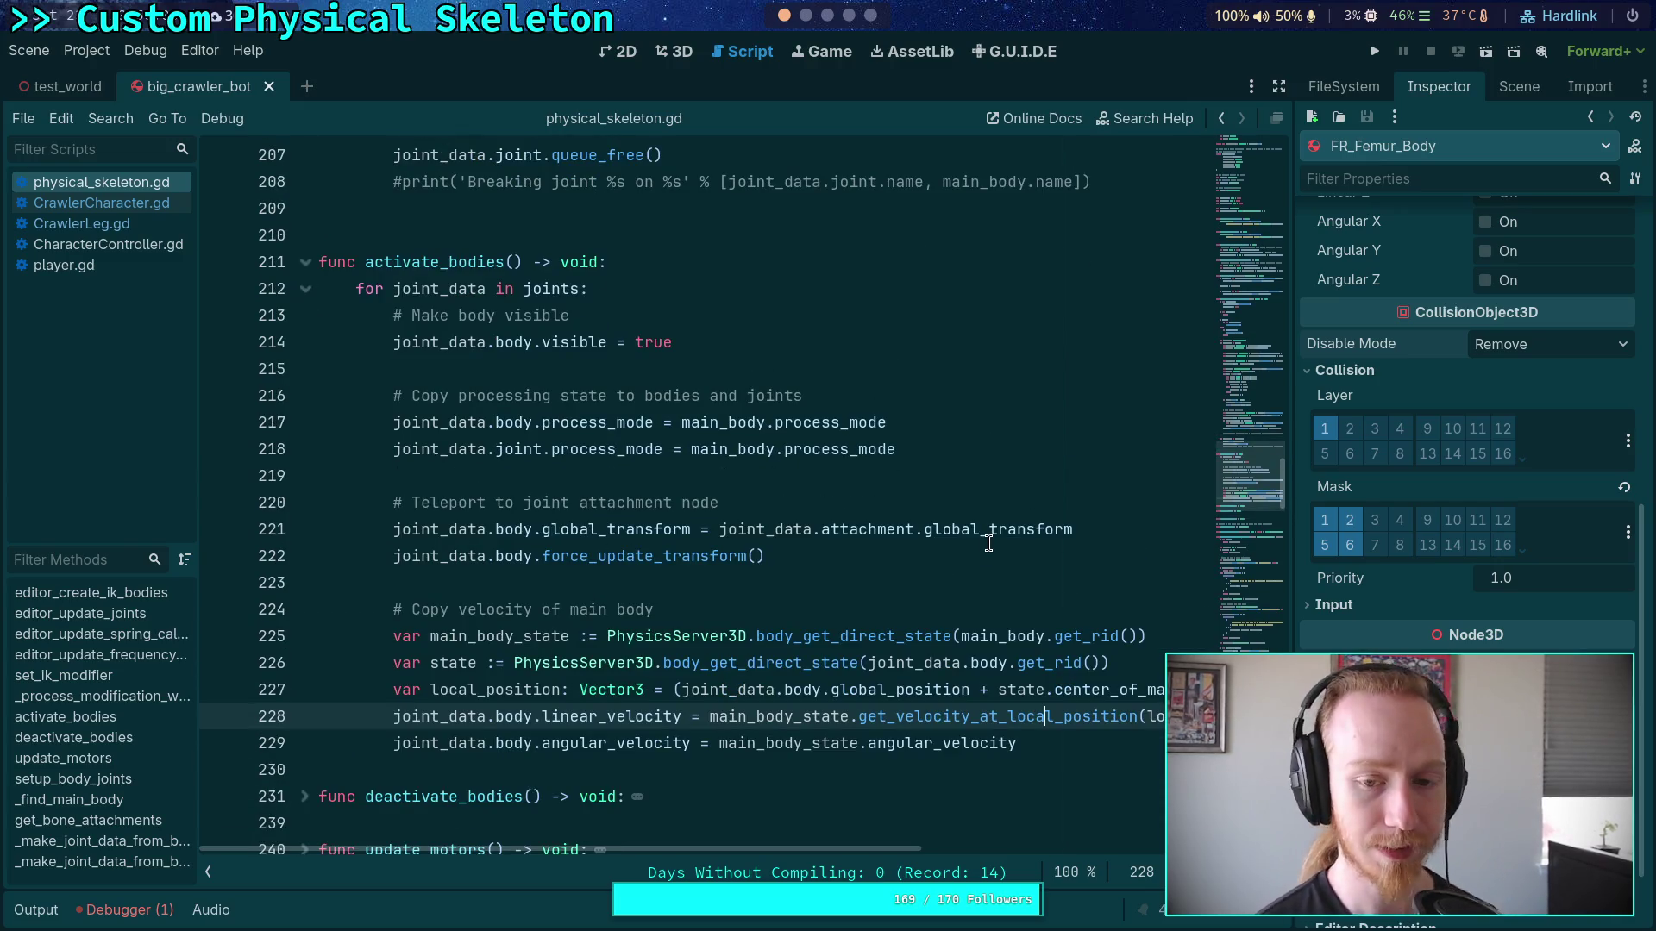